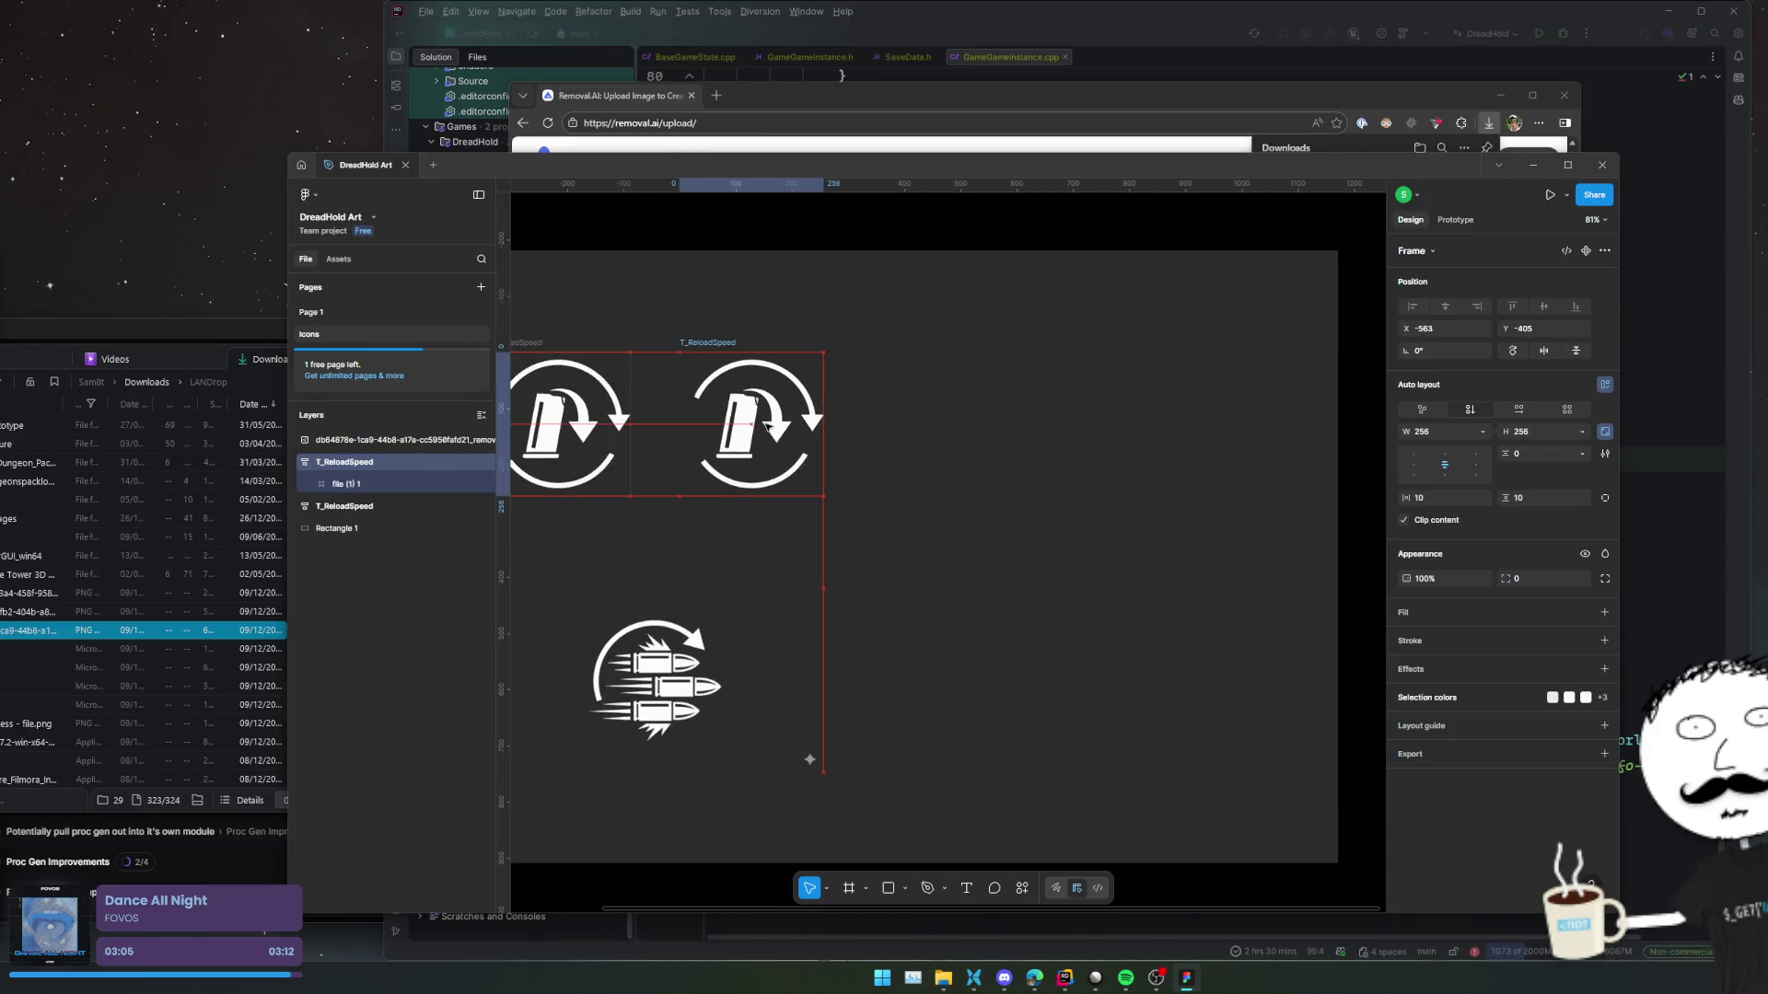
Place the copied reload icon frame beside the original and rename it T_RPM.
left_click_drag(681, 462, 681, 462)
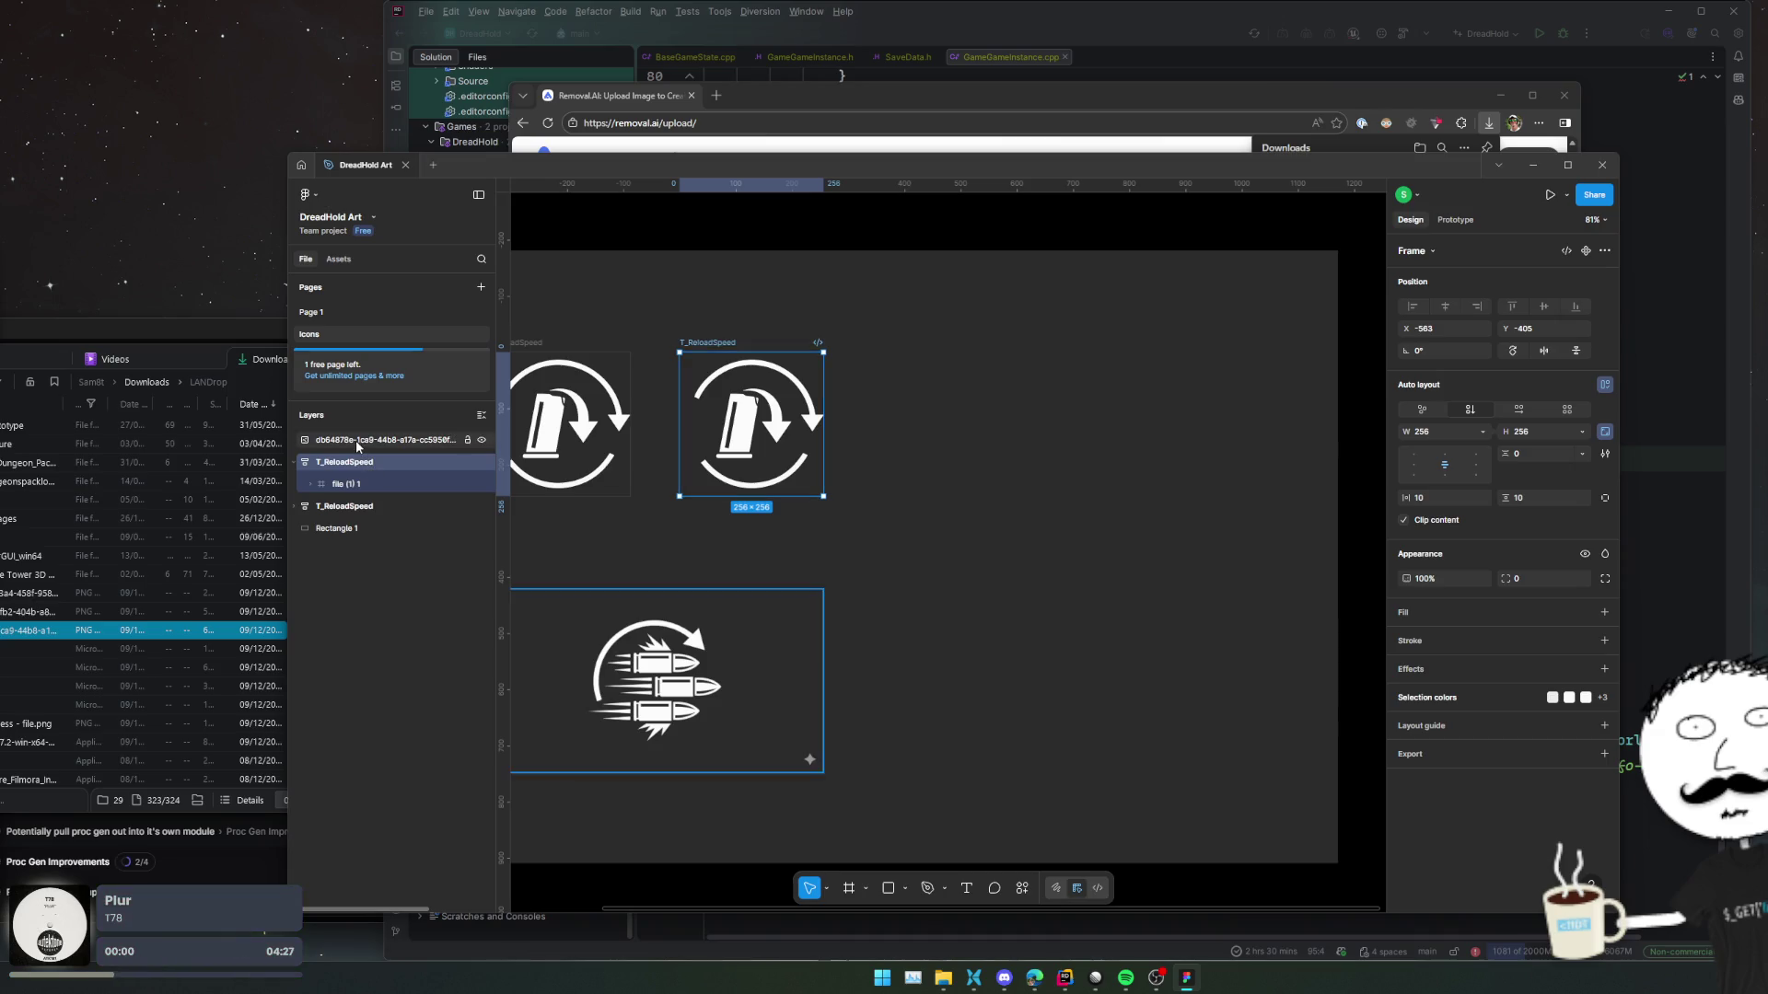
double_click(355, 462)
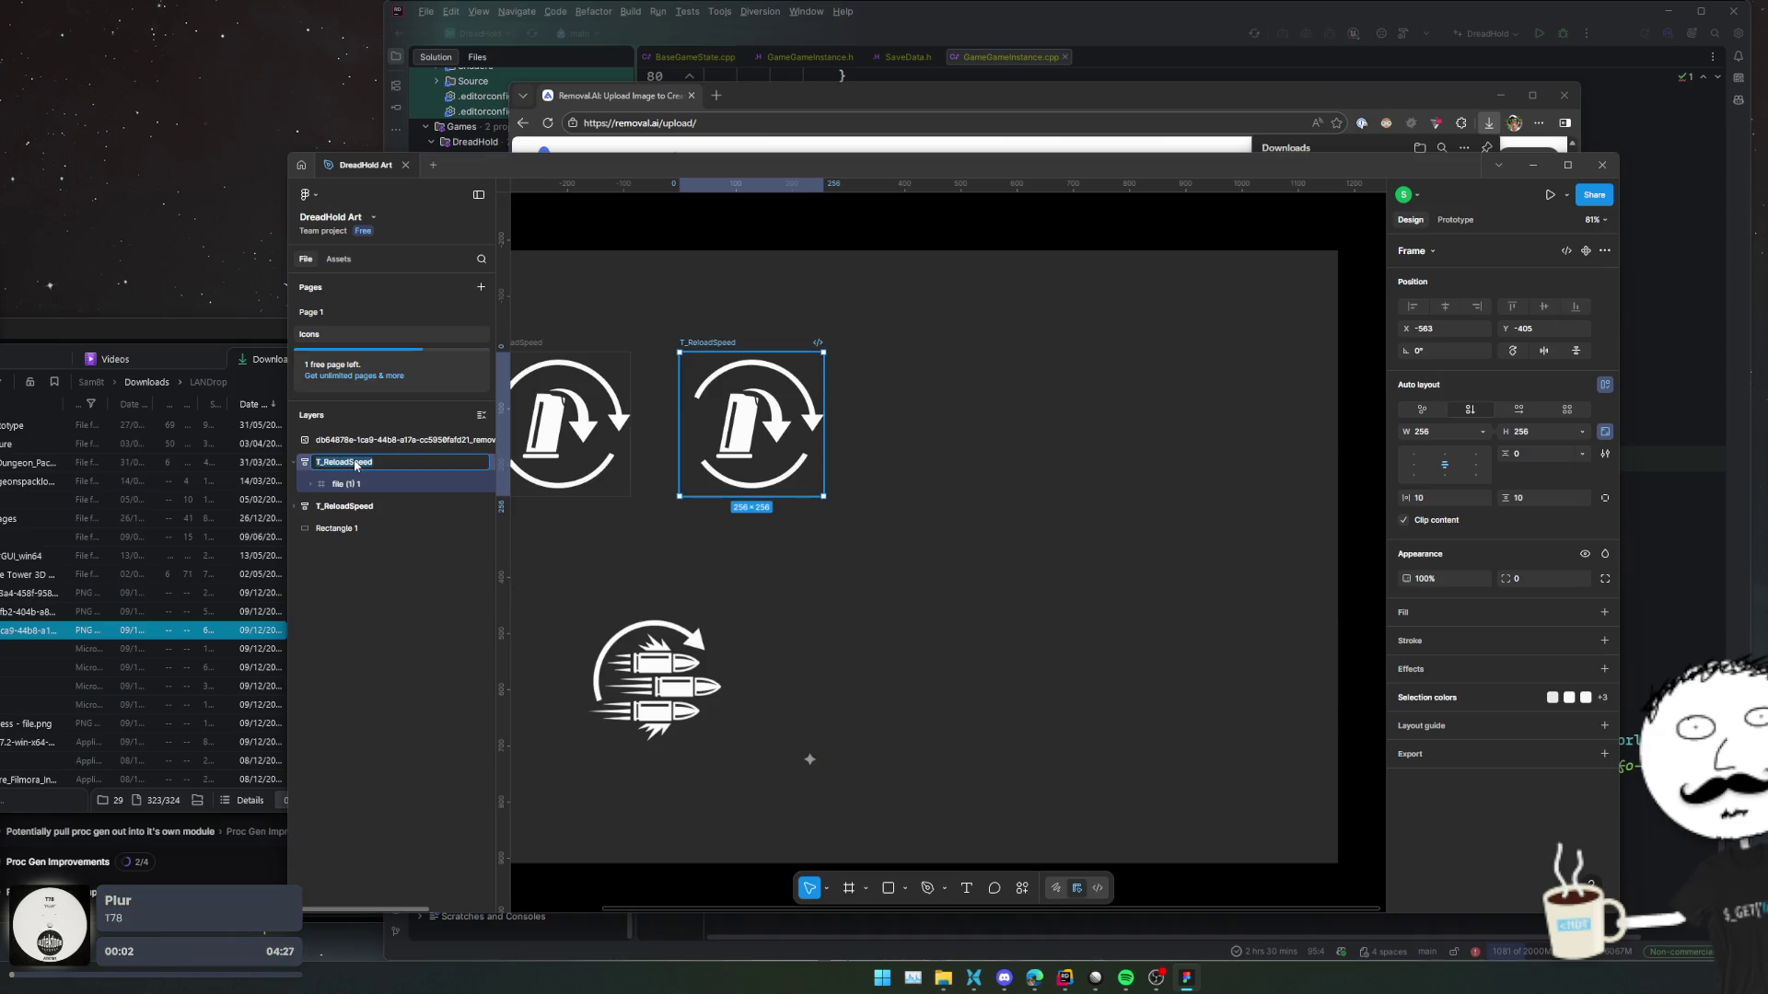
type("T_")
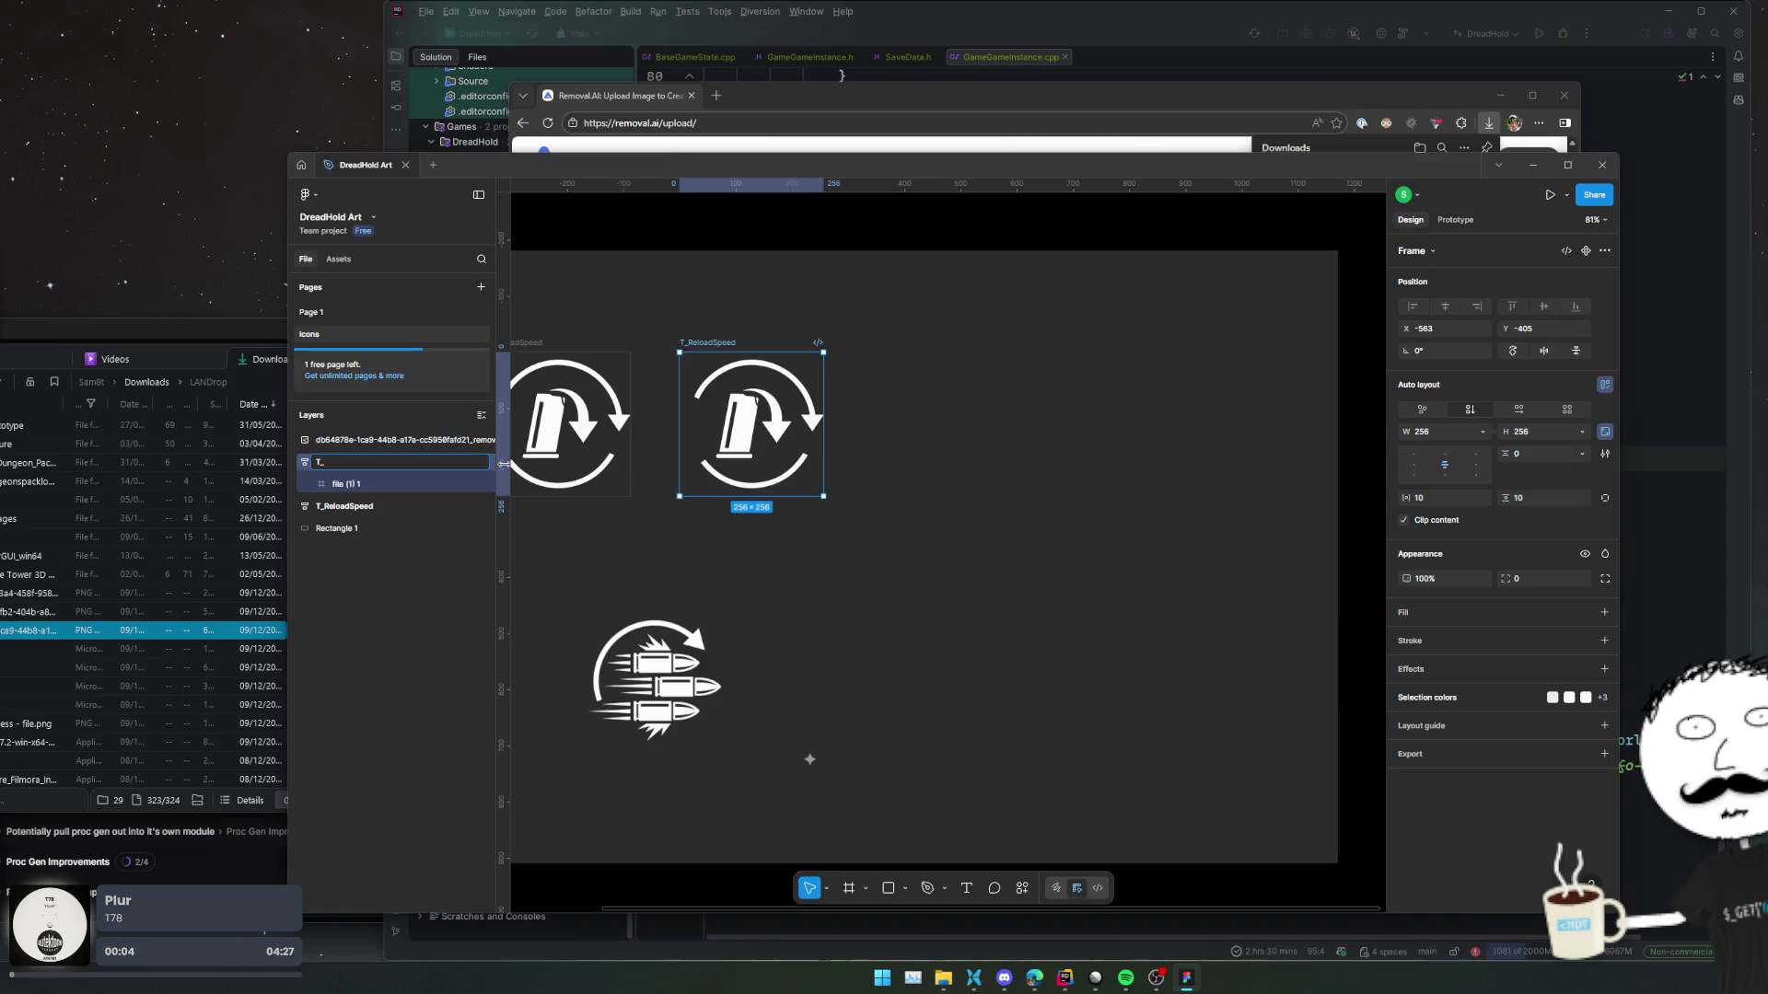
type("RPM")
key("Return")
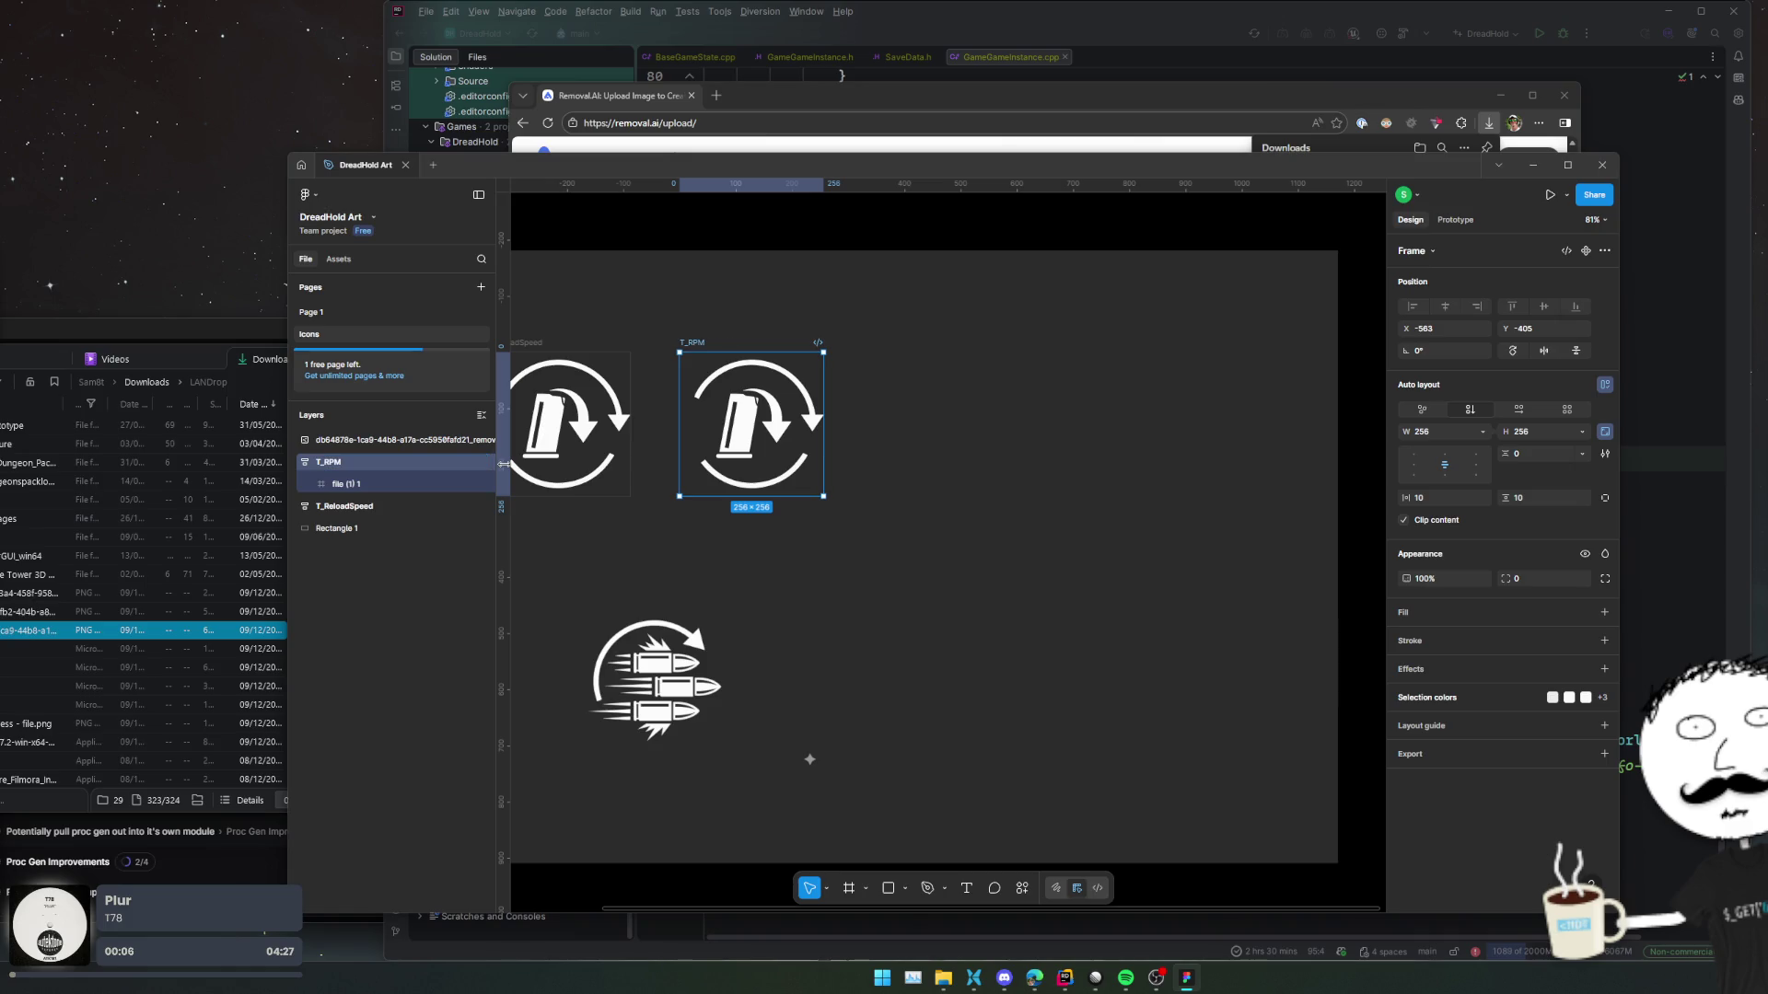
Delete T_RPM's old reload graphic and put the bullets image inside the frame.
left_click_drag(542, 618, 349, 484)
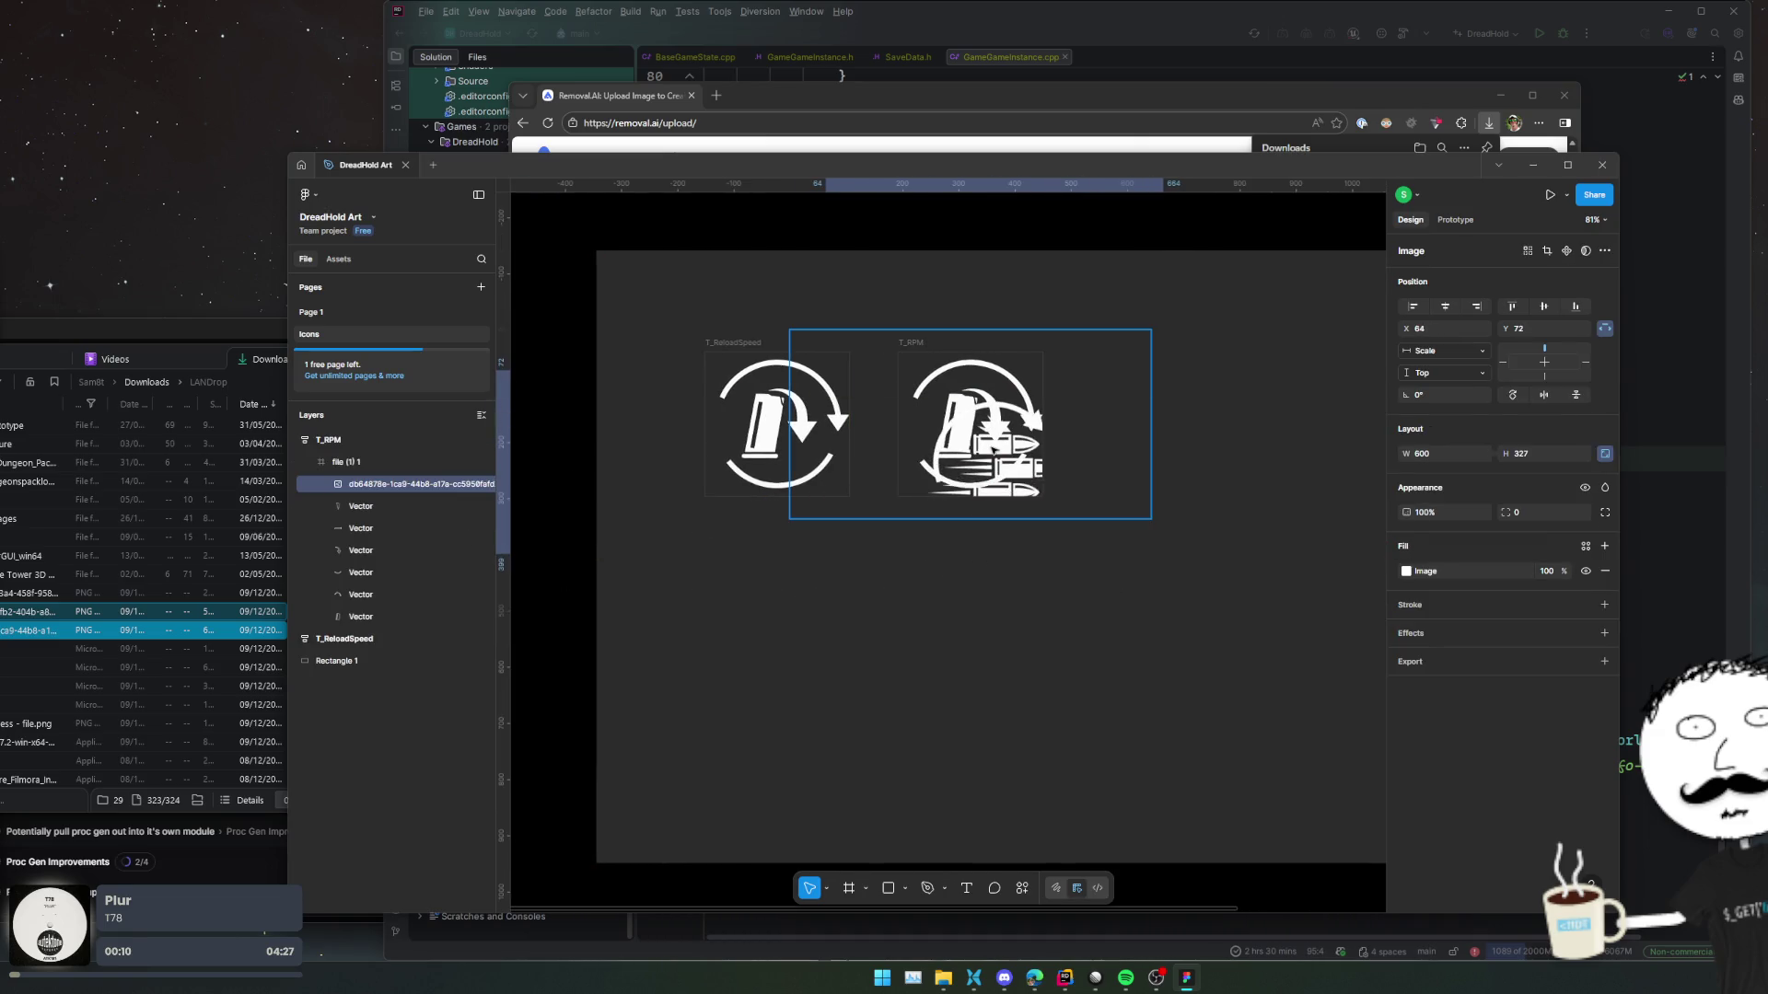
mouse_move(993, 449)
left_mouse_down()
mouse_move(1024, 552)
mouse_move(977, 619)
left_mouse_up()
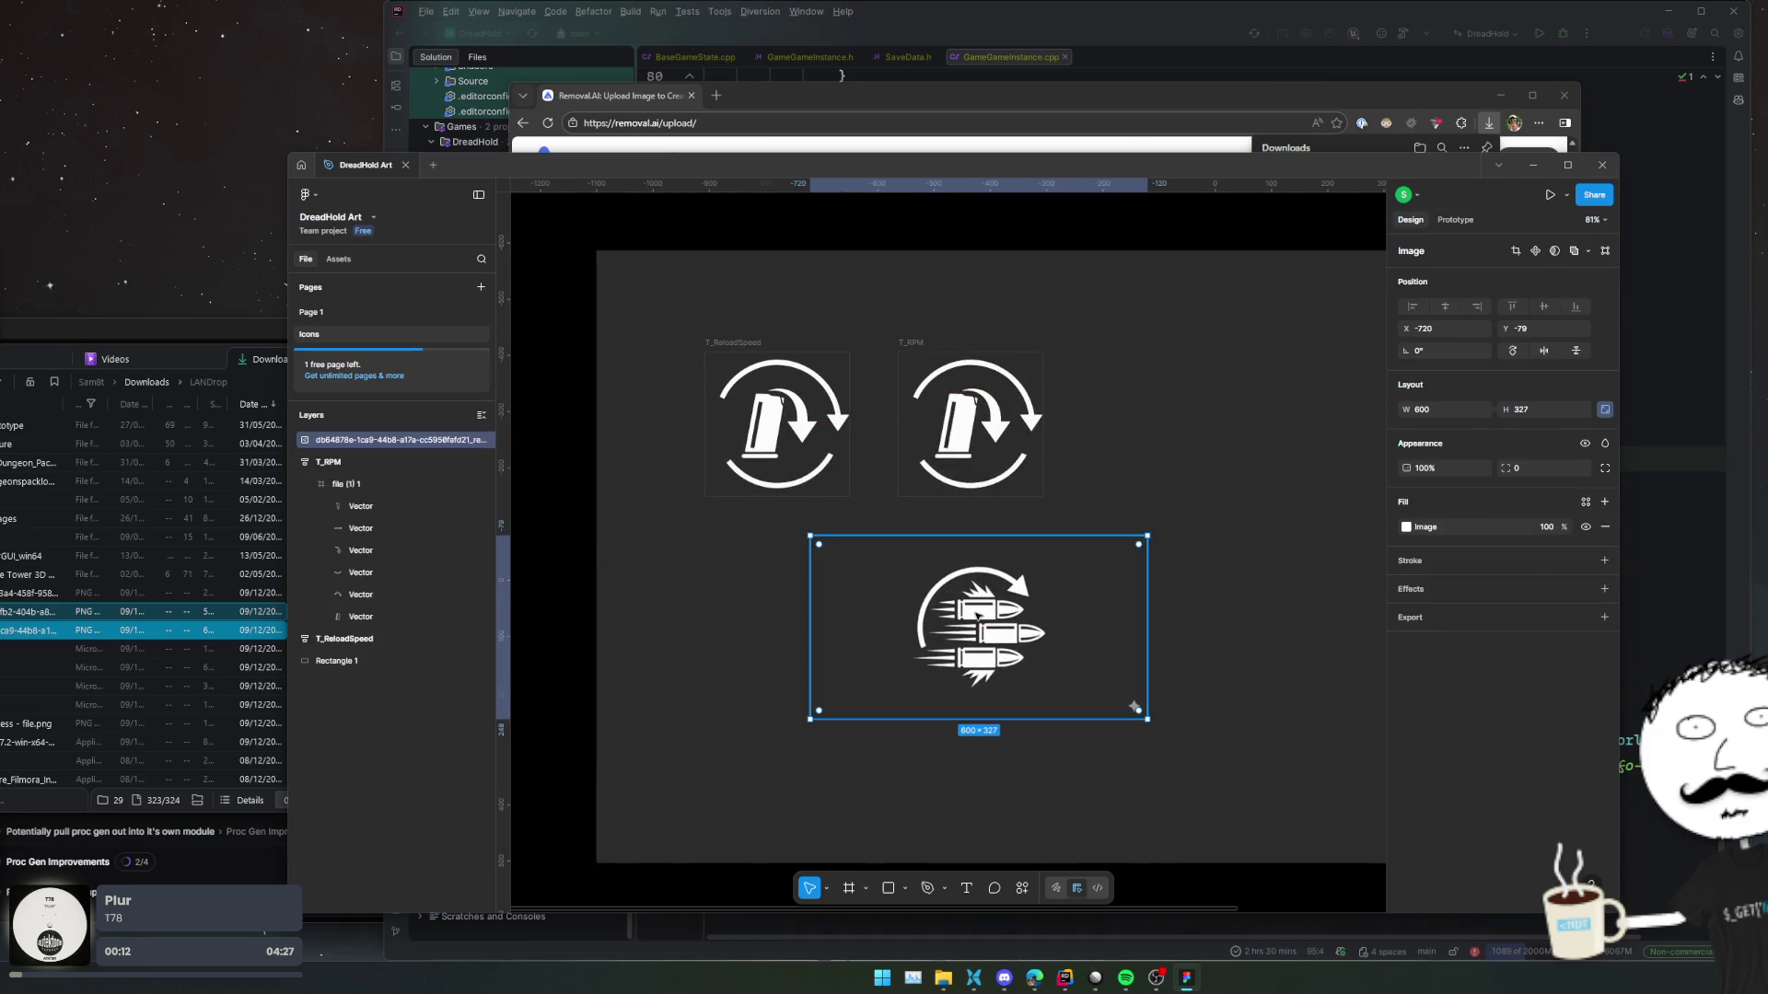
scroll(1006, 636, "up", 5)
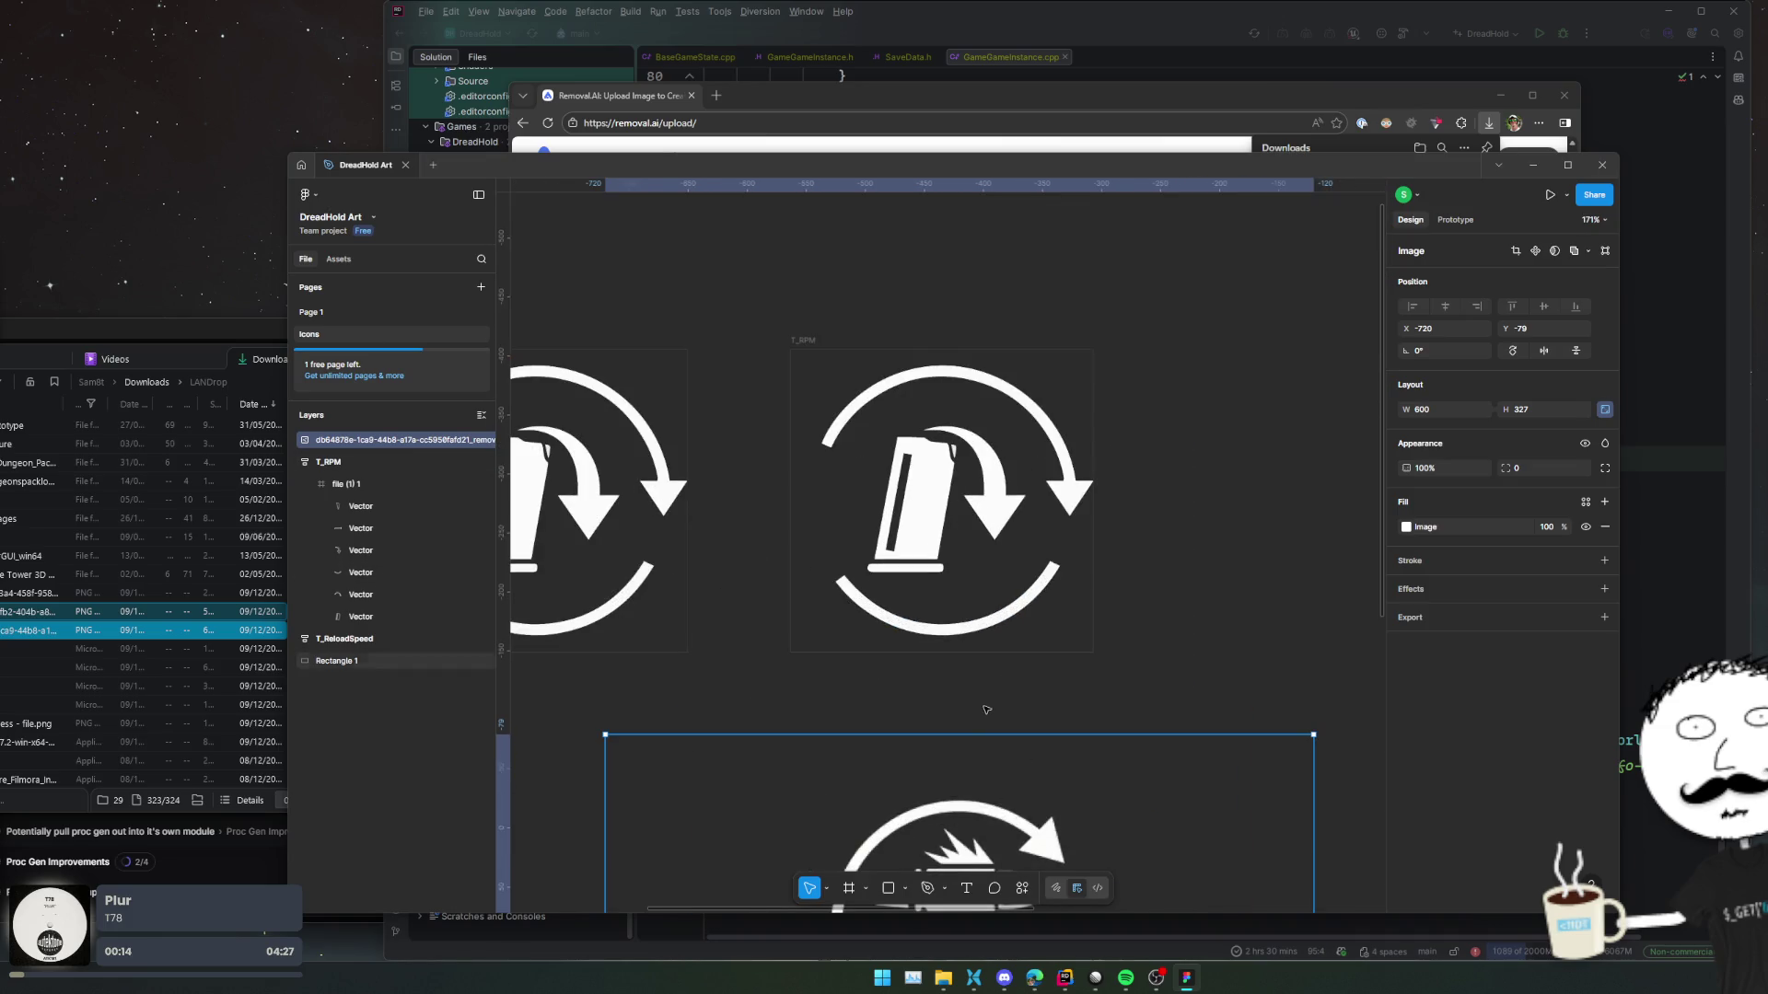
scroll(906, 479, "up", 2)
scroll(831, 691, "down", 4)
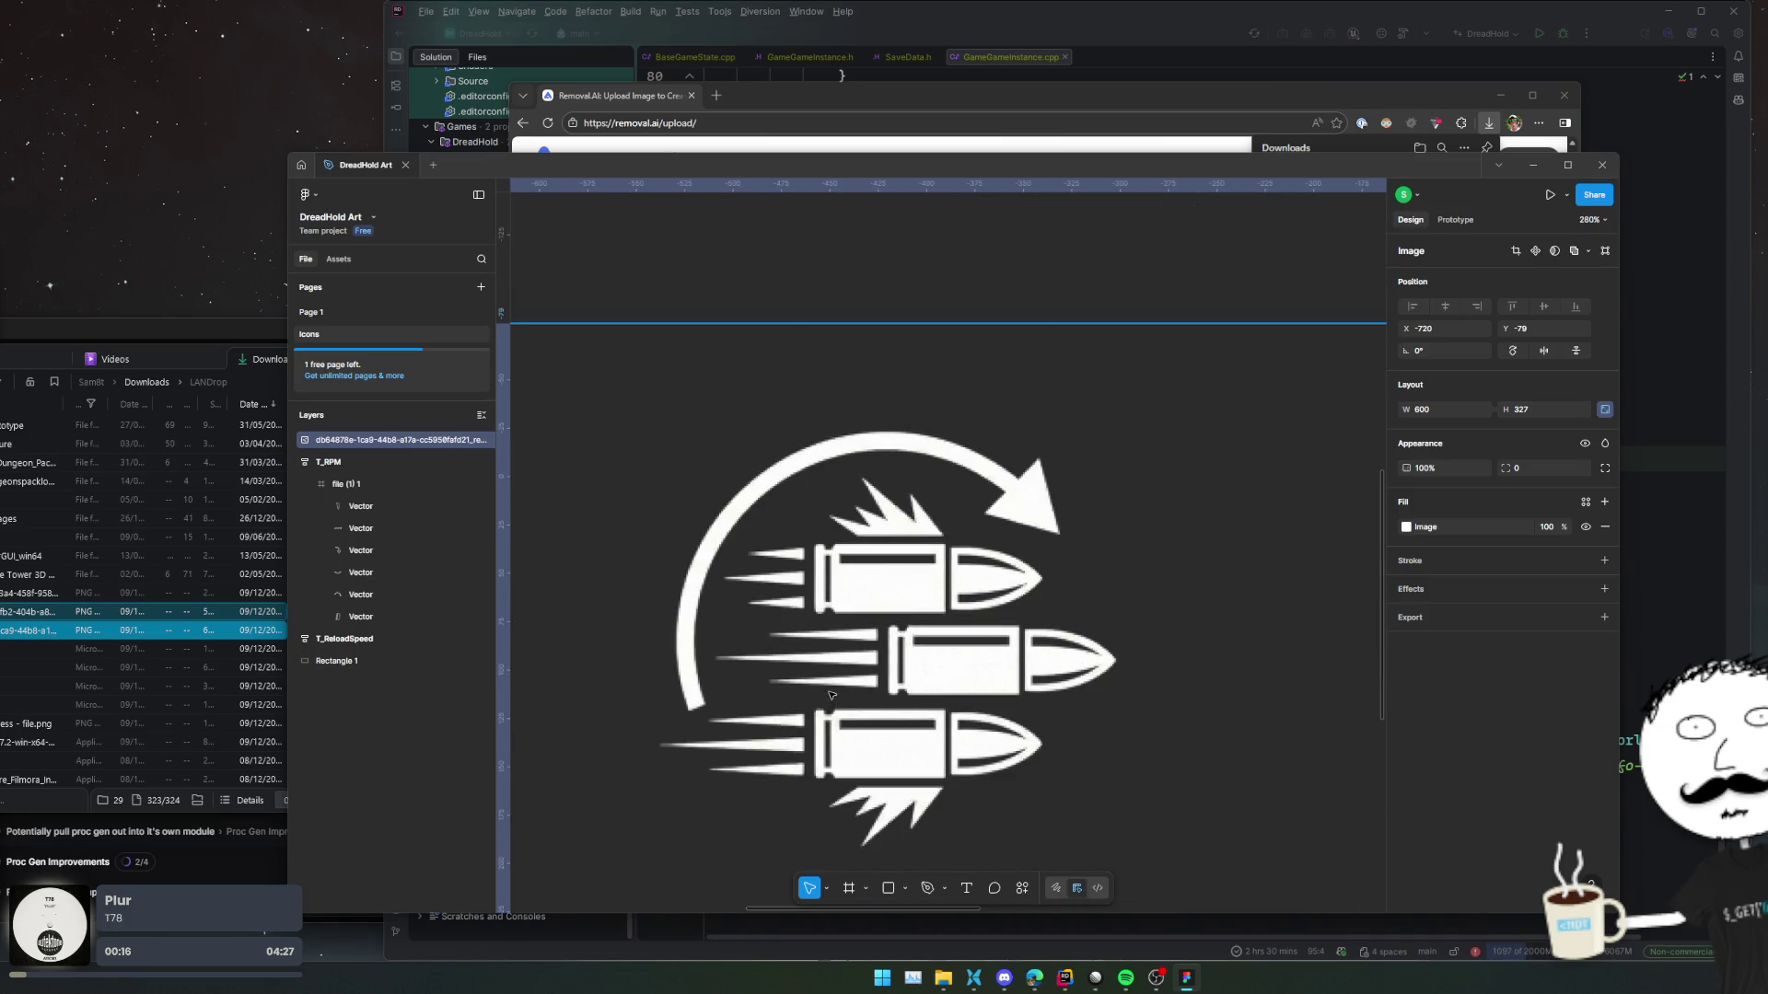
scroll(831, 690, "down", 2)
left_click(360, 486)
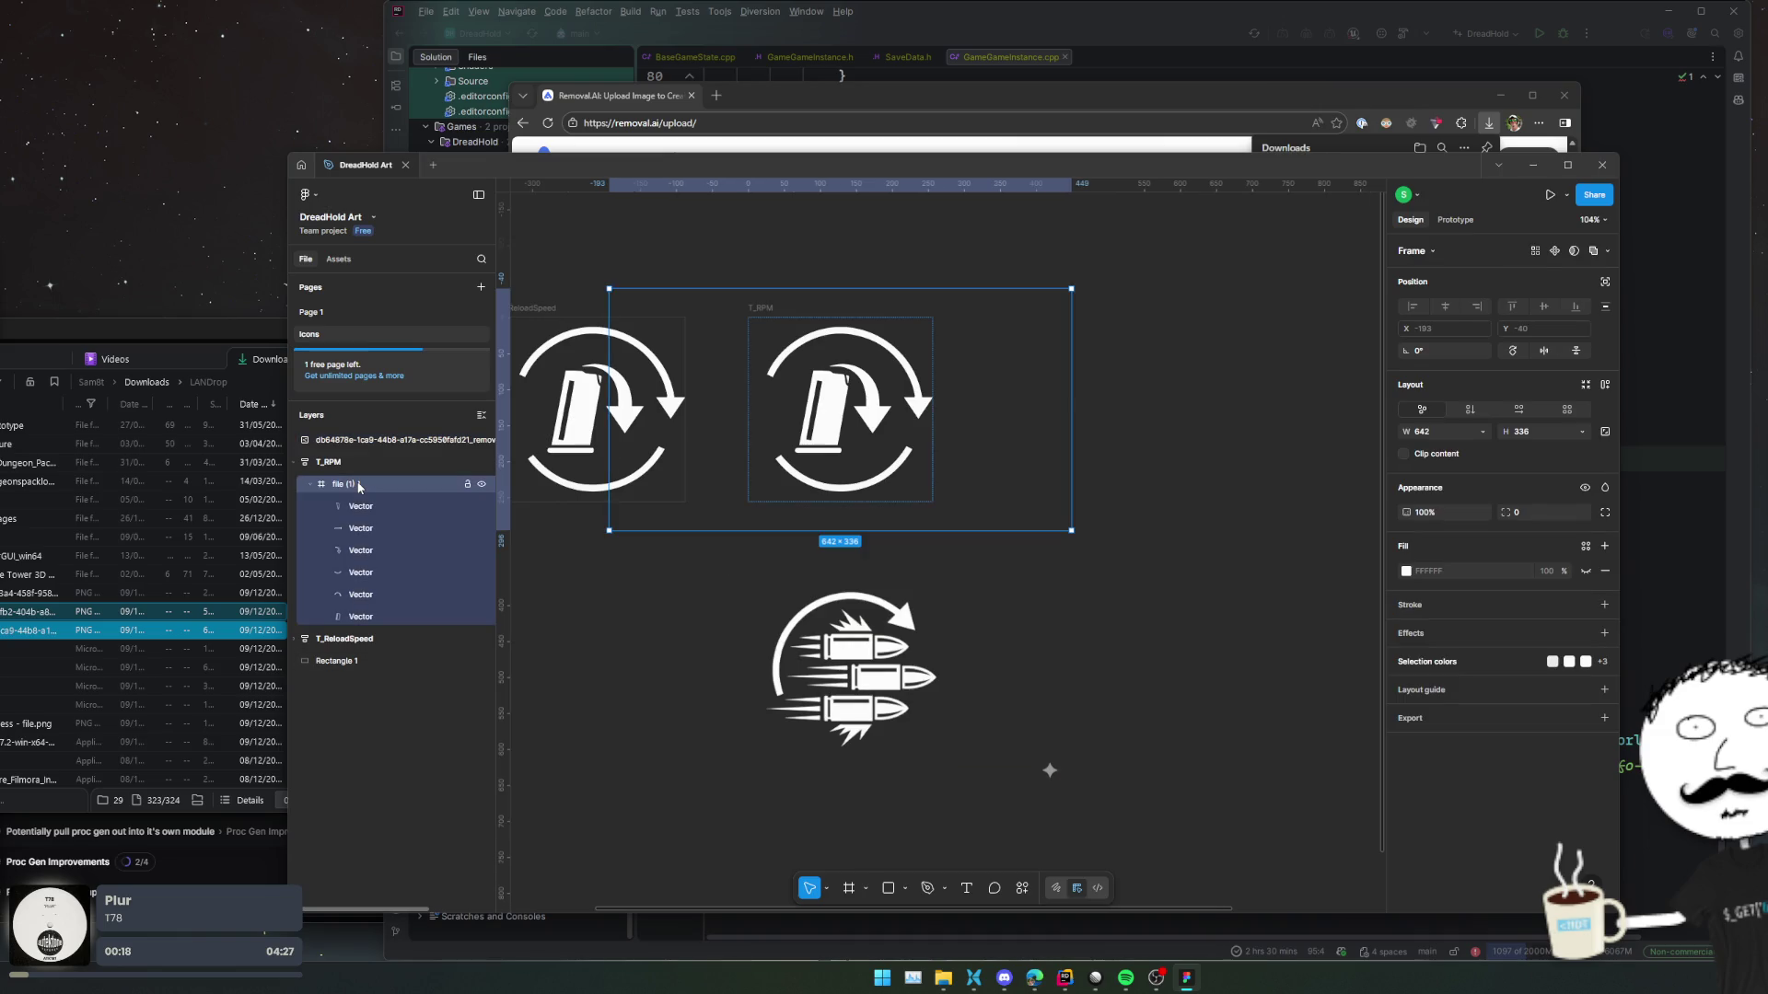
key("Delete")
left_click_drag(357, 440, 357, 460)
scroll(815, 422, "up", 5)
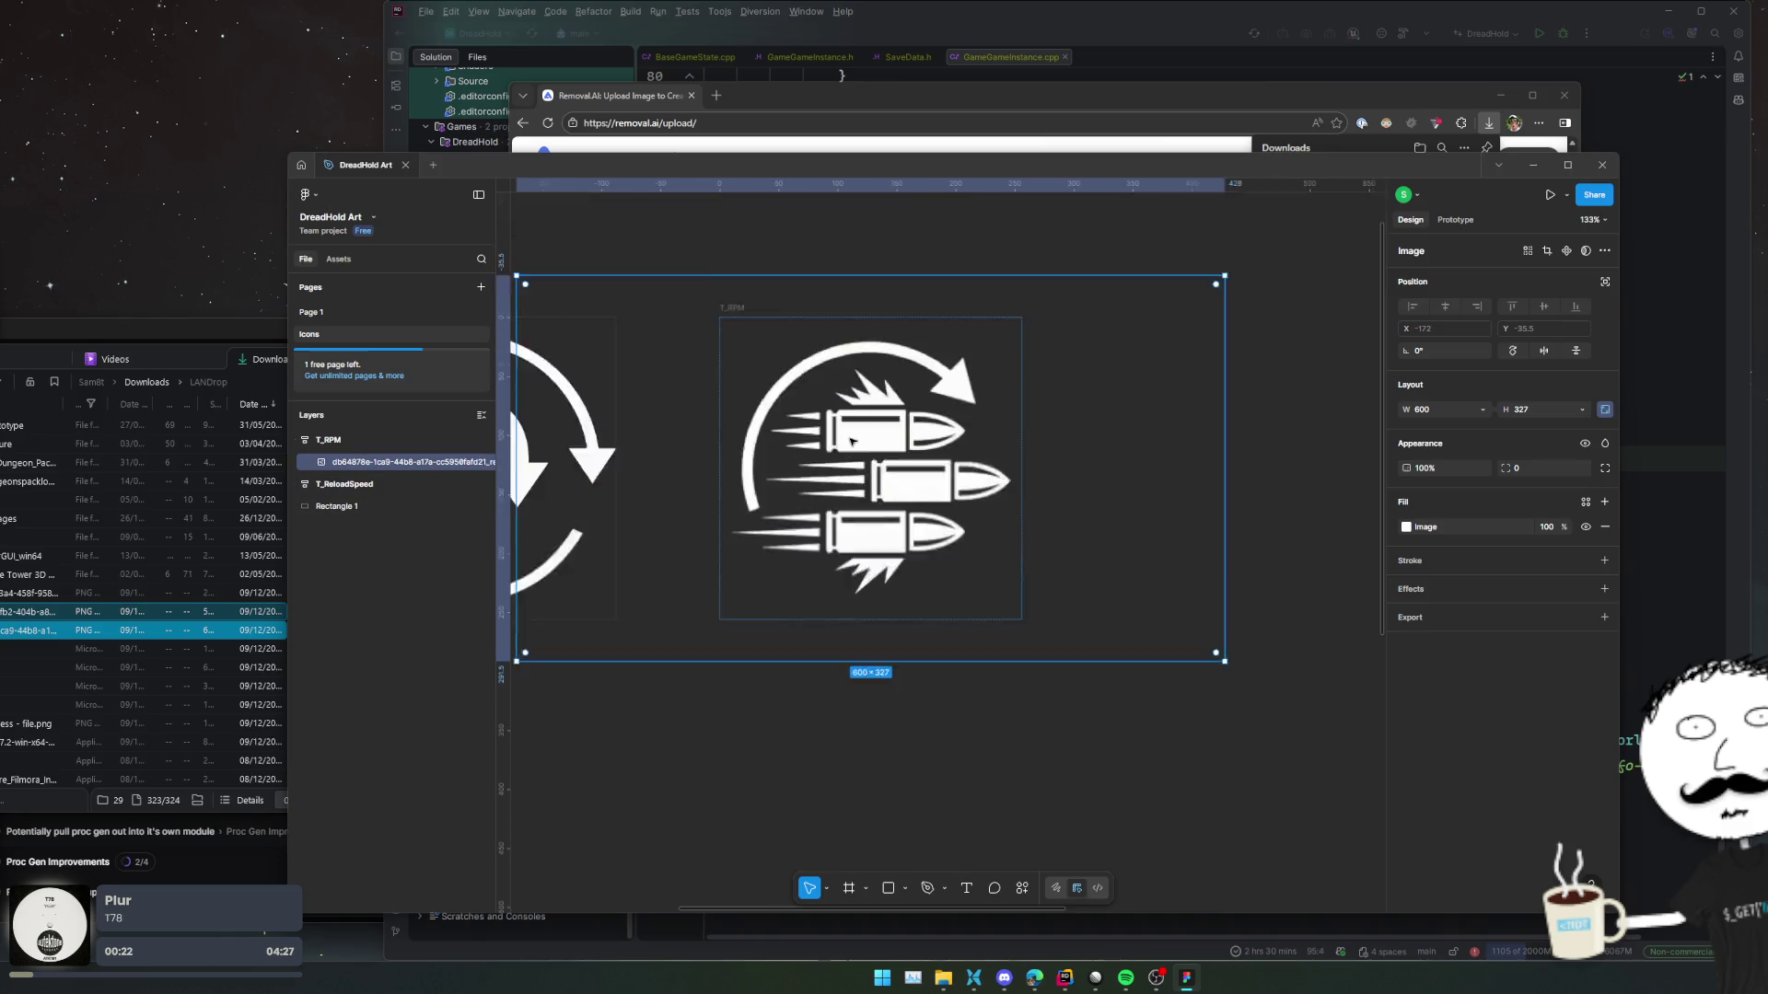
key("Escape")
scroll(815, 622, "down", 2)
scroll(742, 715, "left", 5)
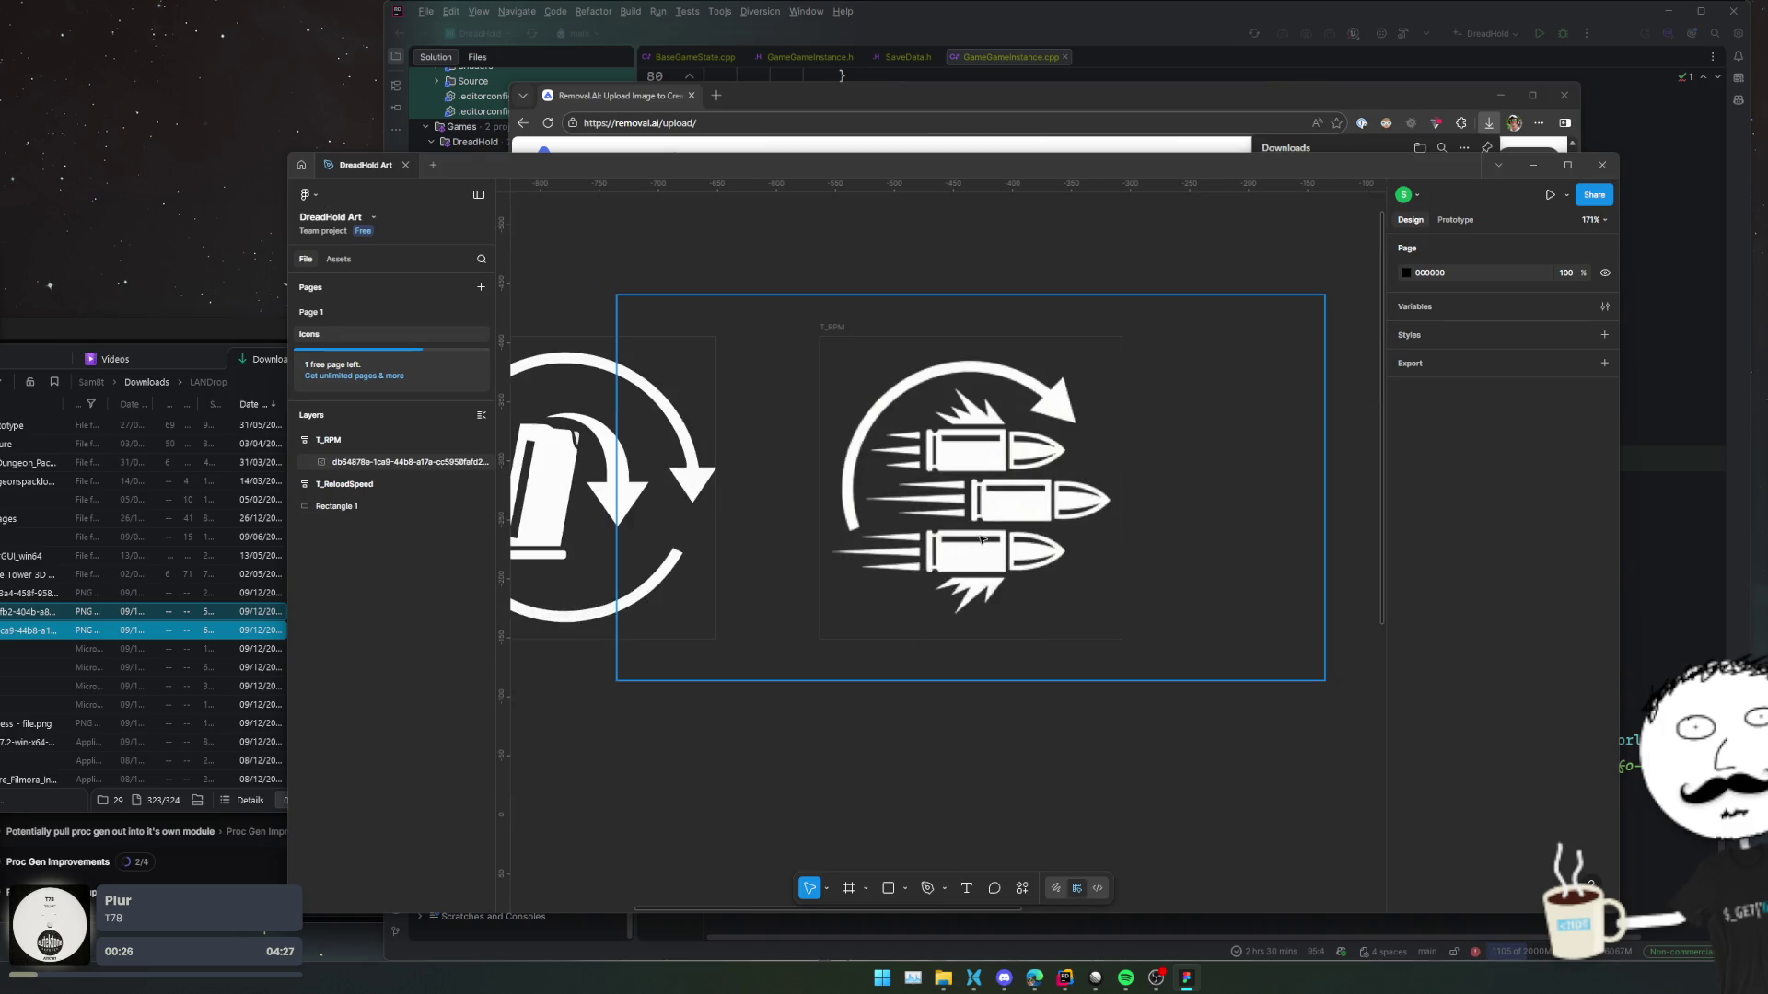
scroll(848, 645, "down", 2)
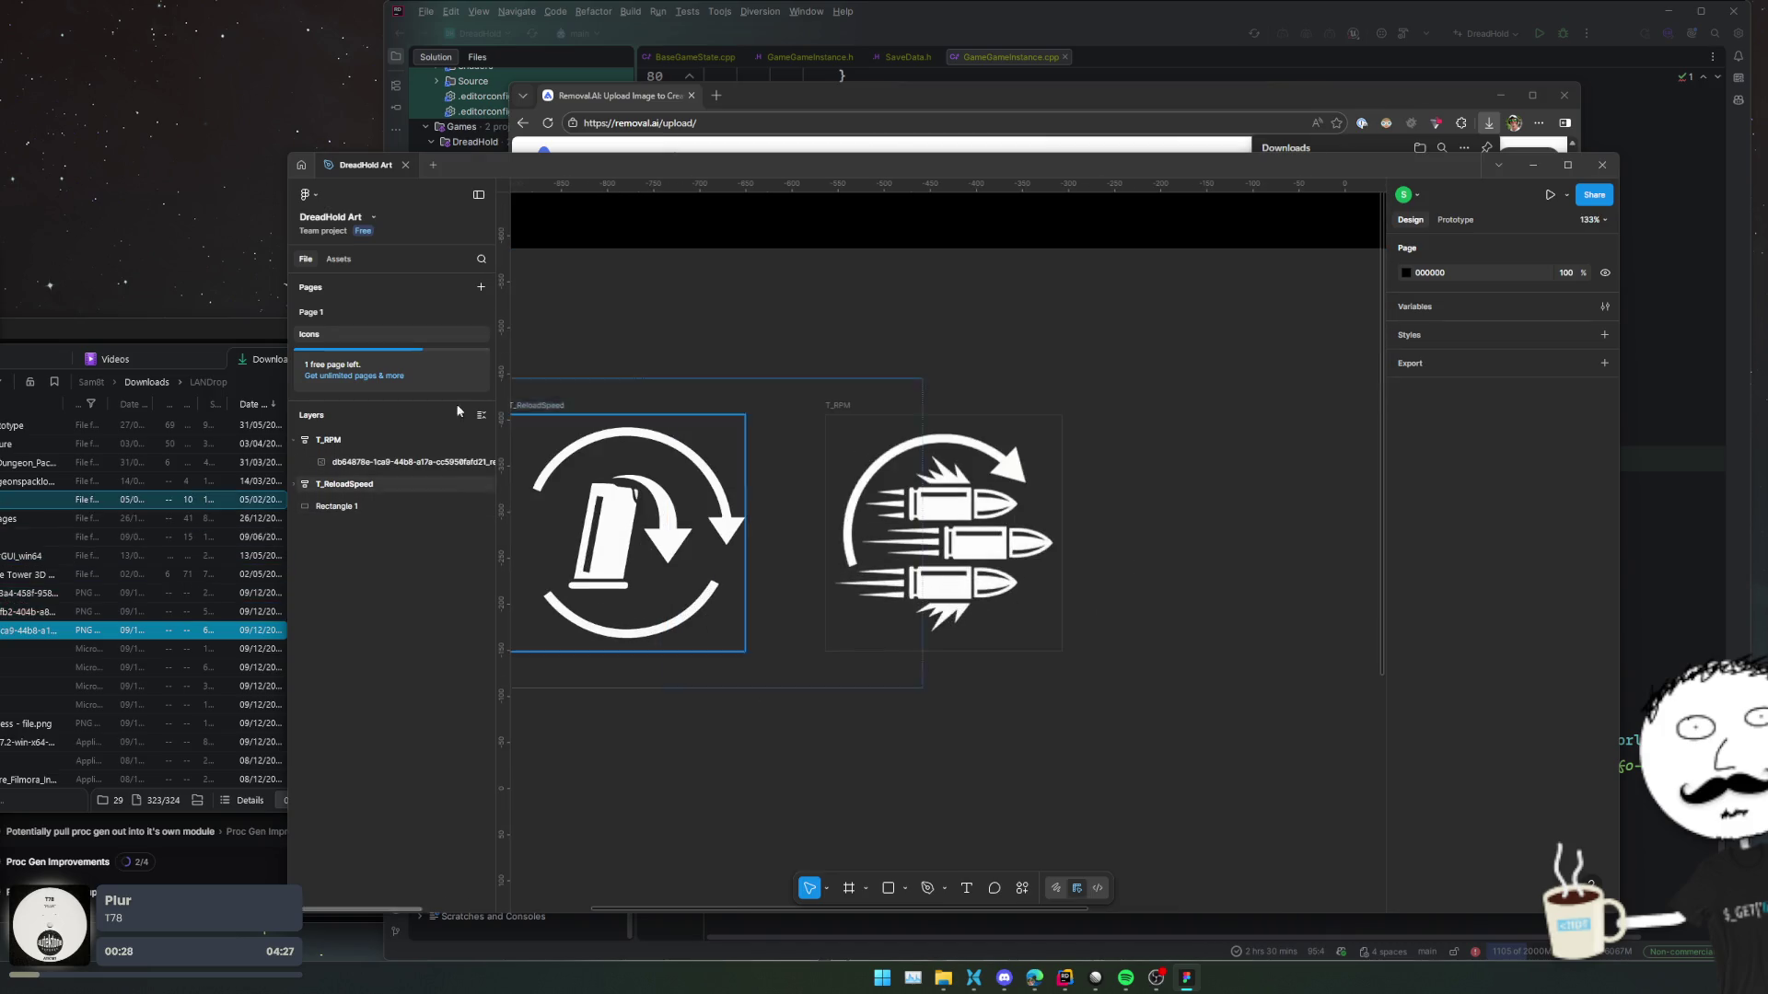
left_click(717, 96)
Search the web for 'png to svg' and open the Adobe Express converter.
type("png to svg")
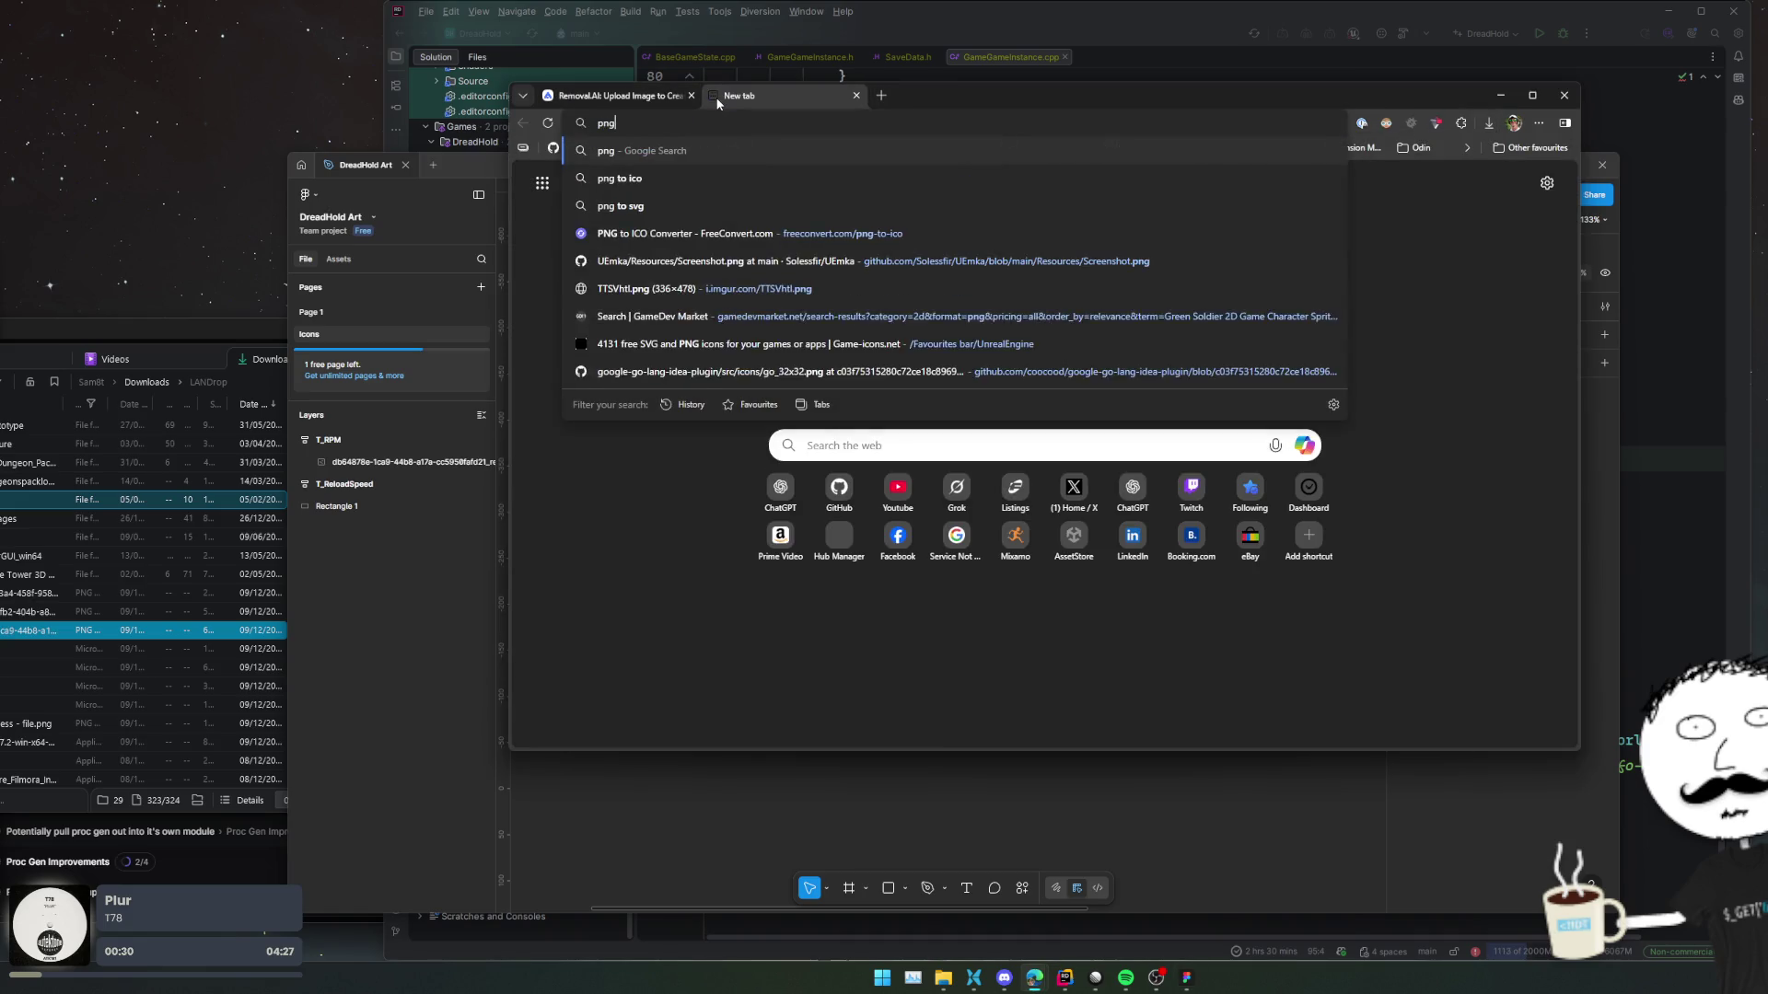
key("Return")
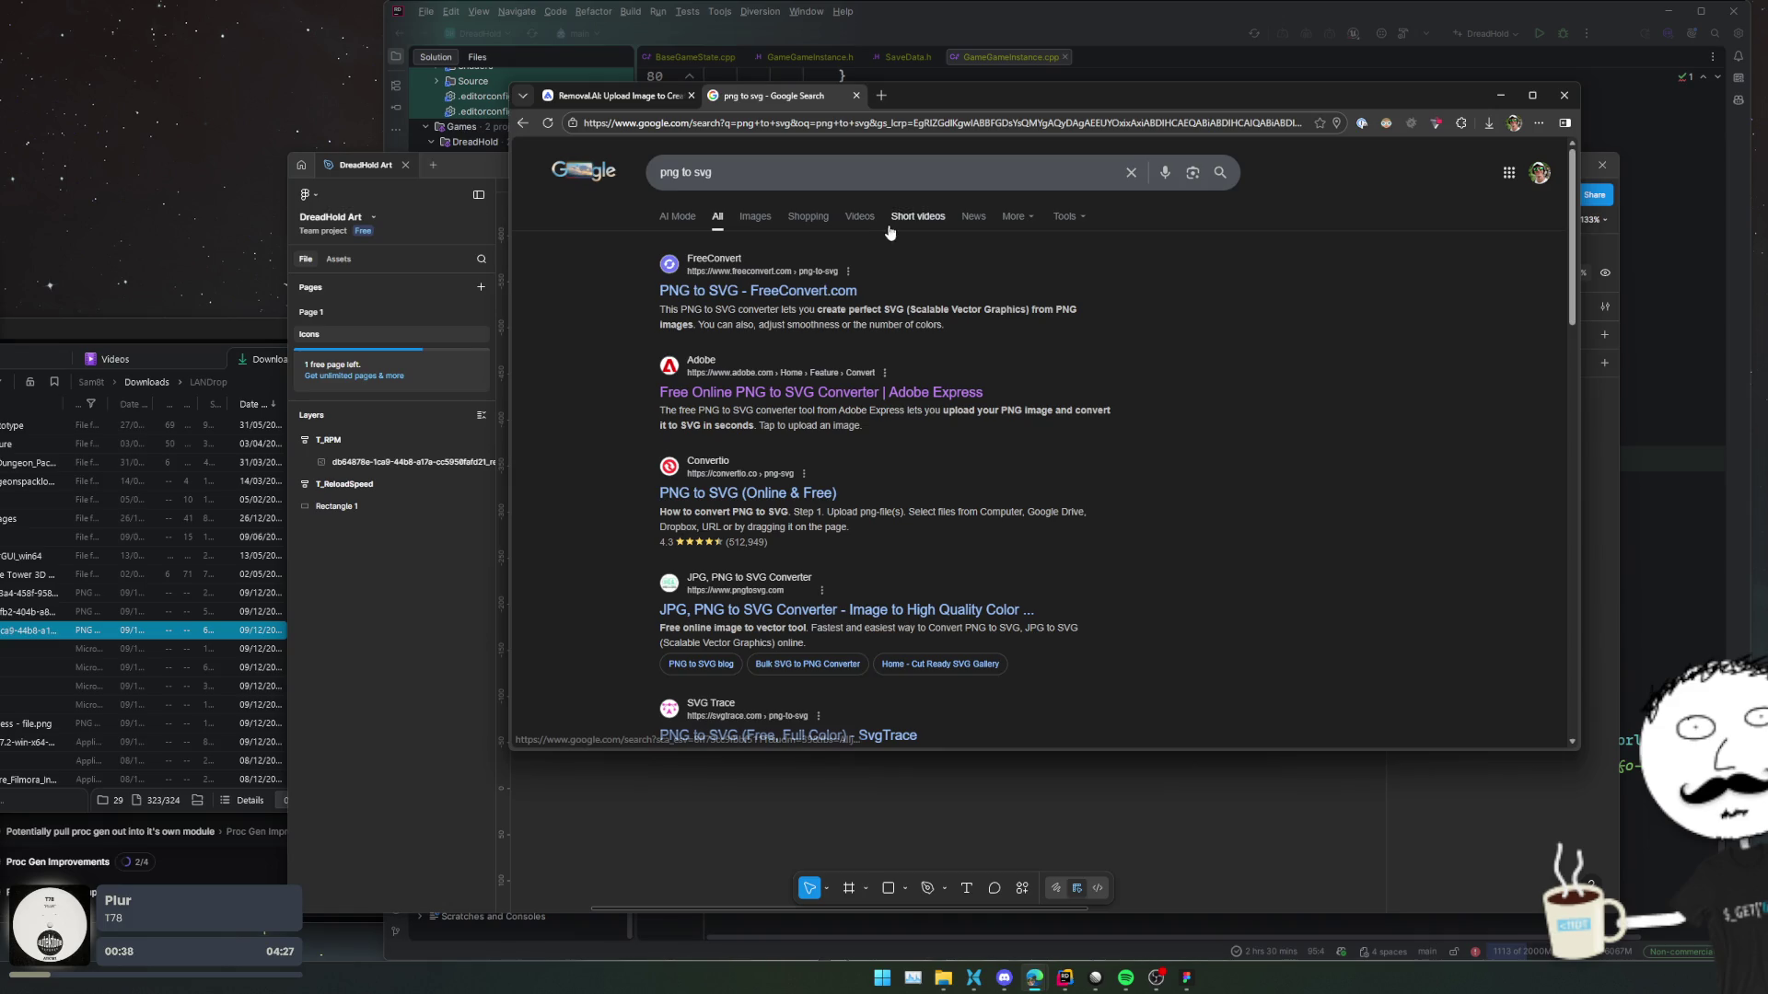
left_click(810, 394)
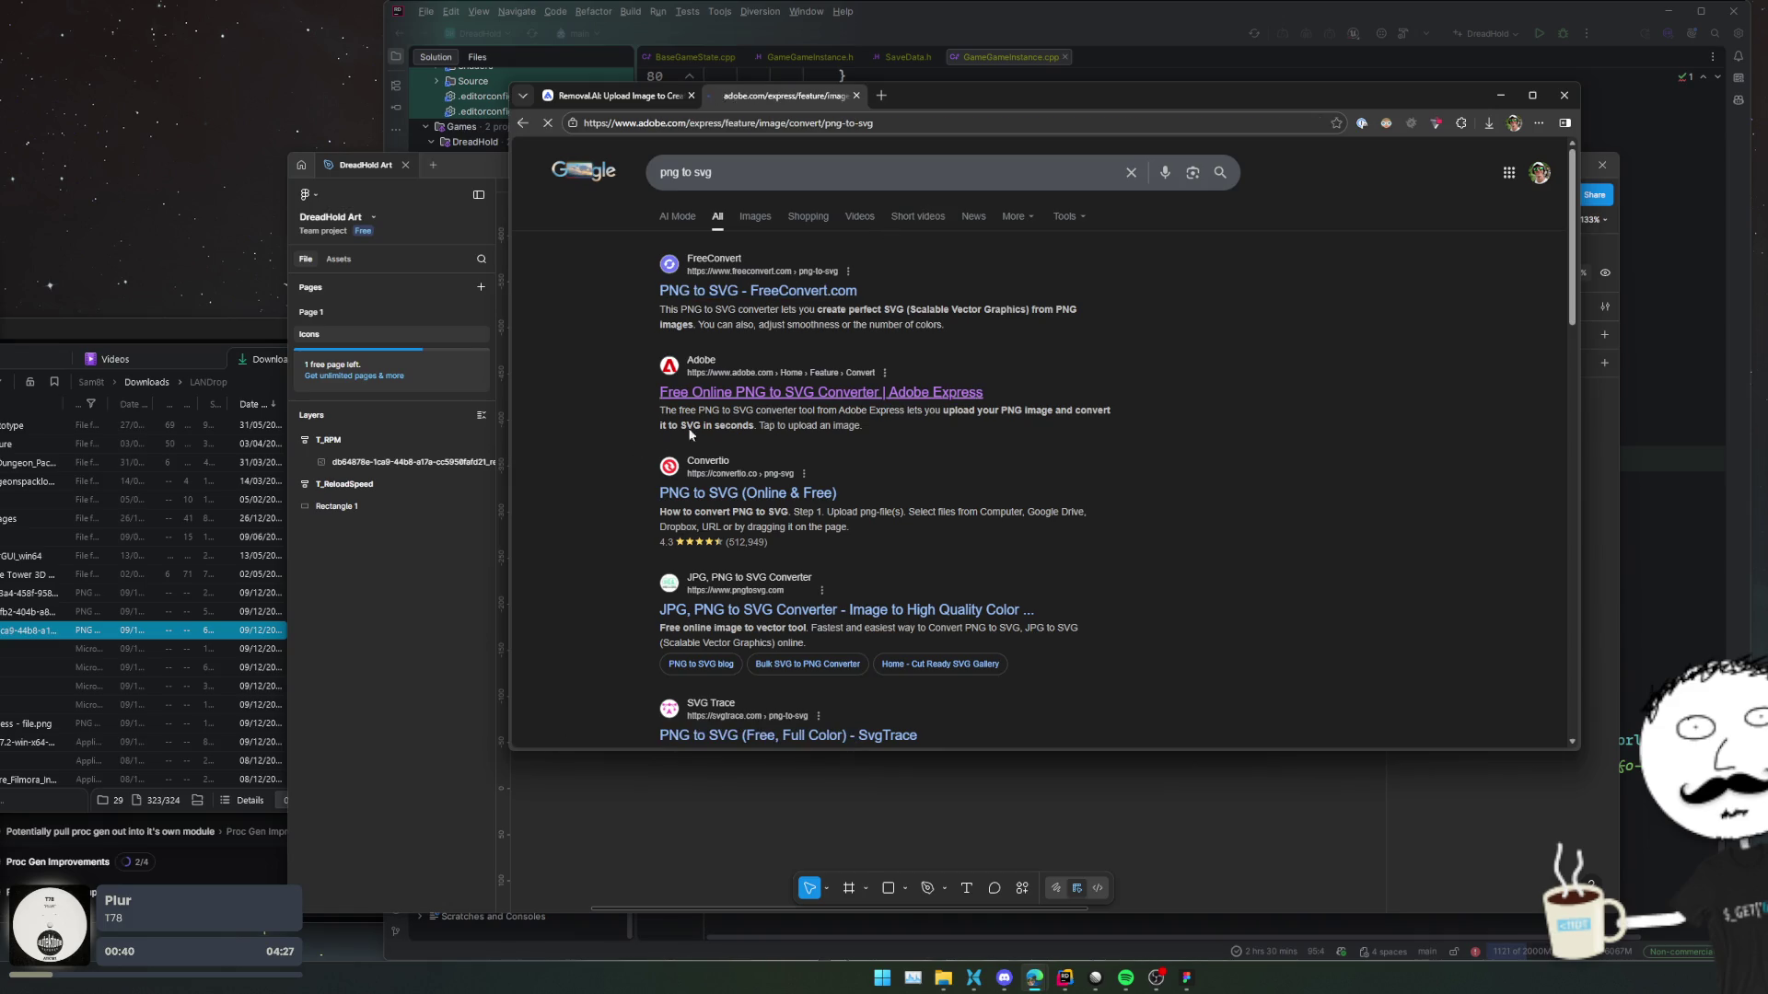
Upload the bullets image to the converter, then reload the page for a fresh upload.
left_click(193, 378)
key("space")
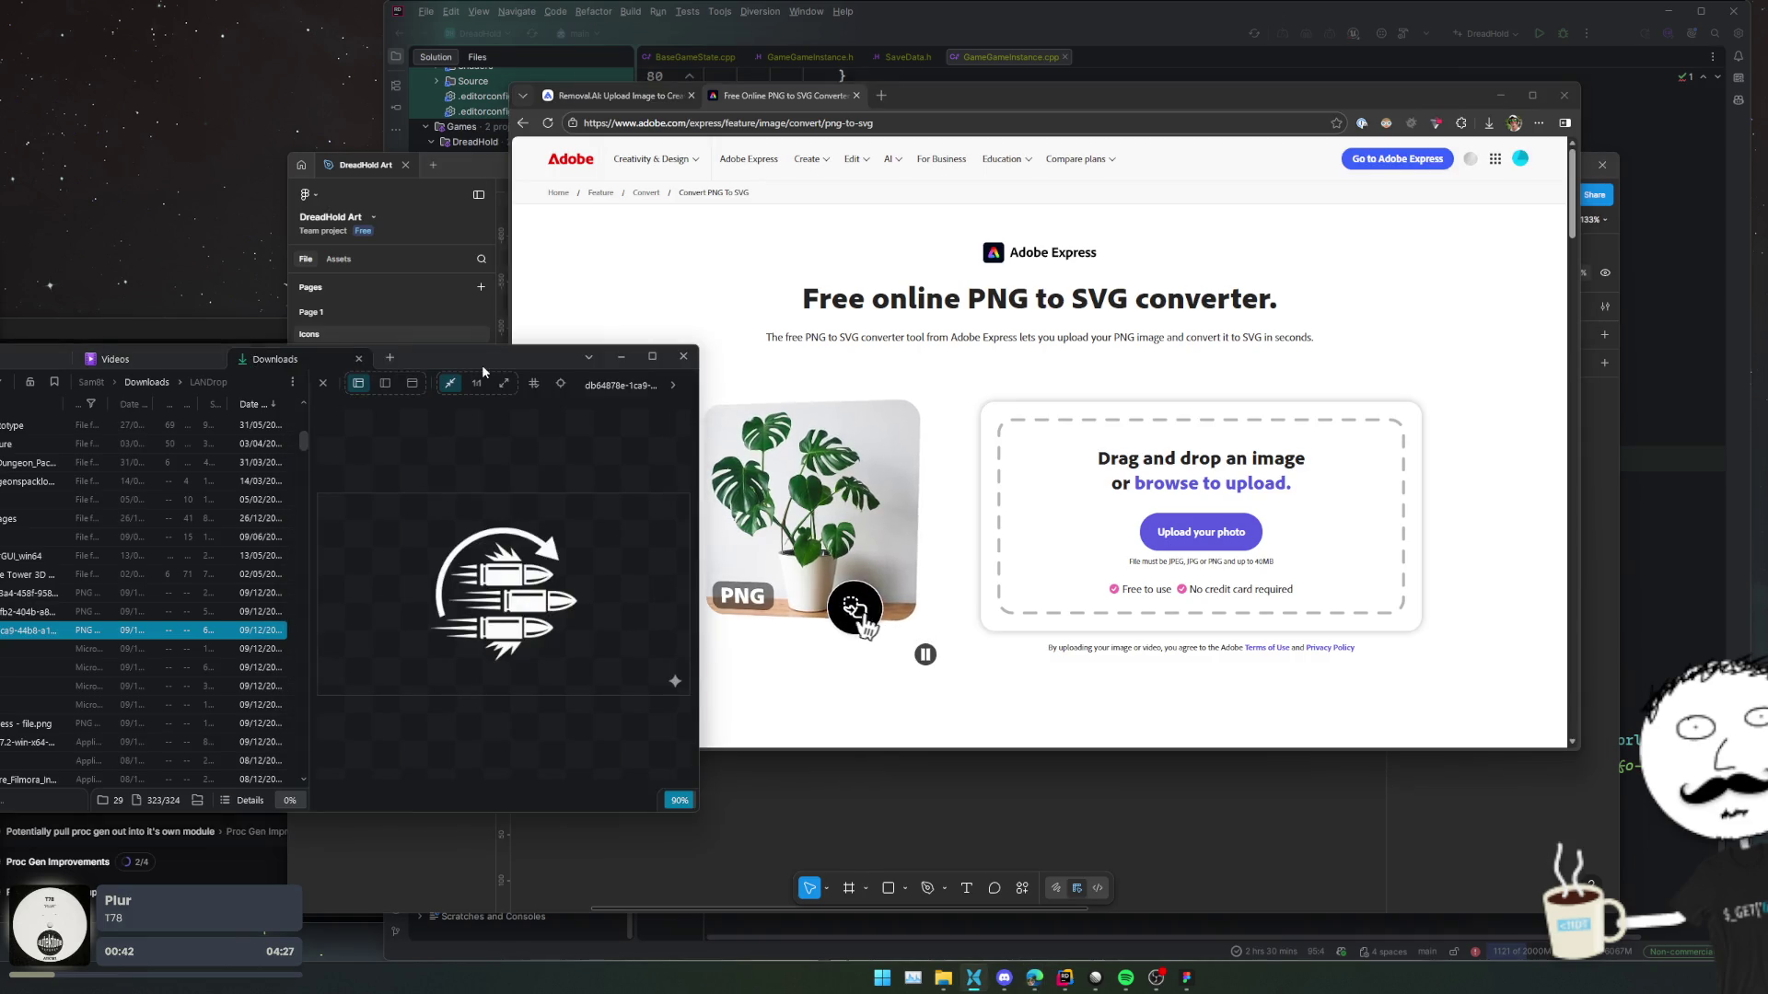
mouse_move(764, 613)
left_mouse_down()
mouse_move(1119, 534)
mouse_move(1128, 552)
left_mouse_up()
scroll(1186, 430, "down", 1)
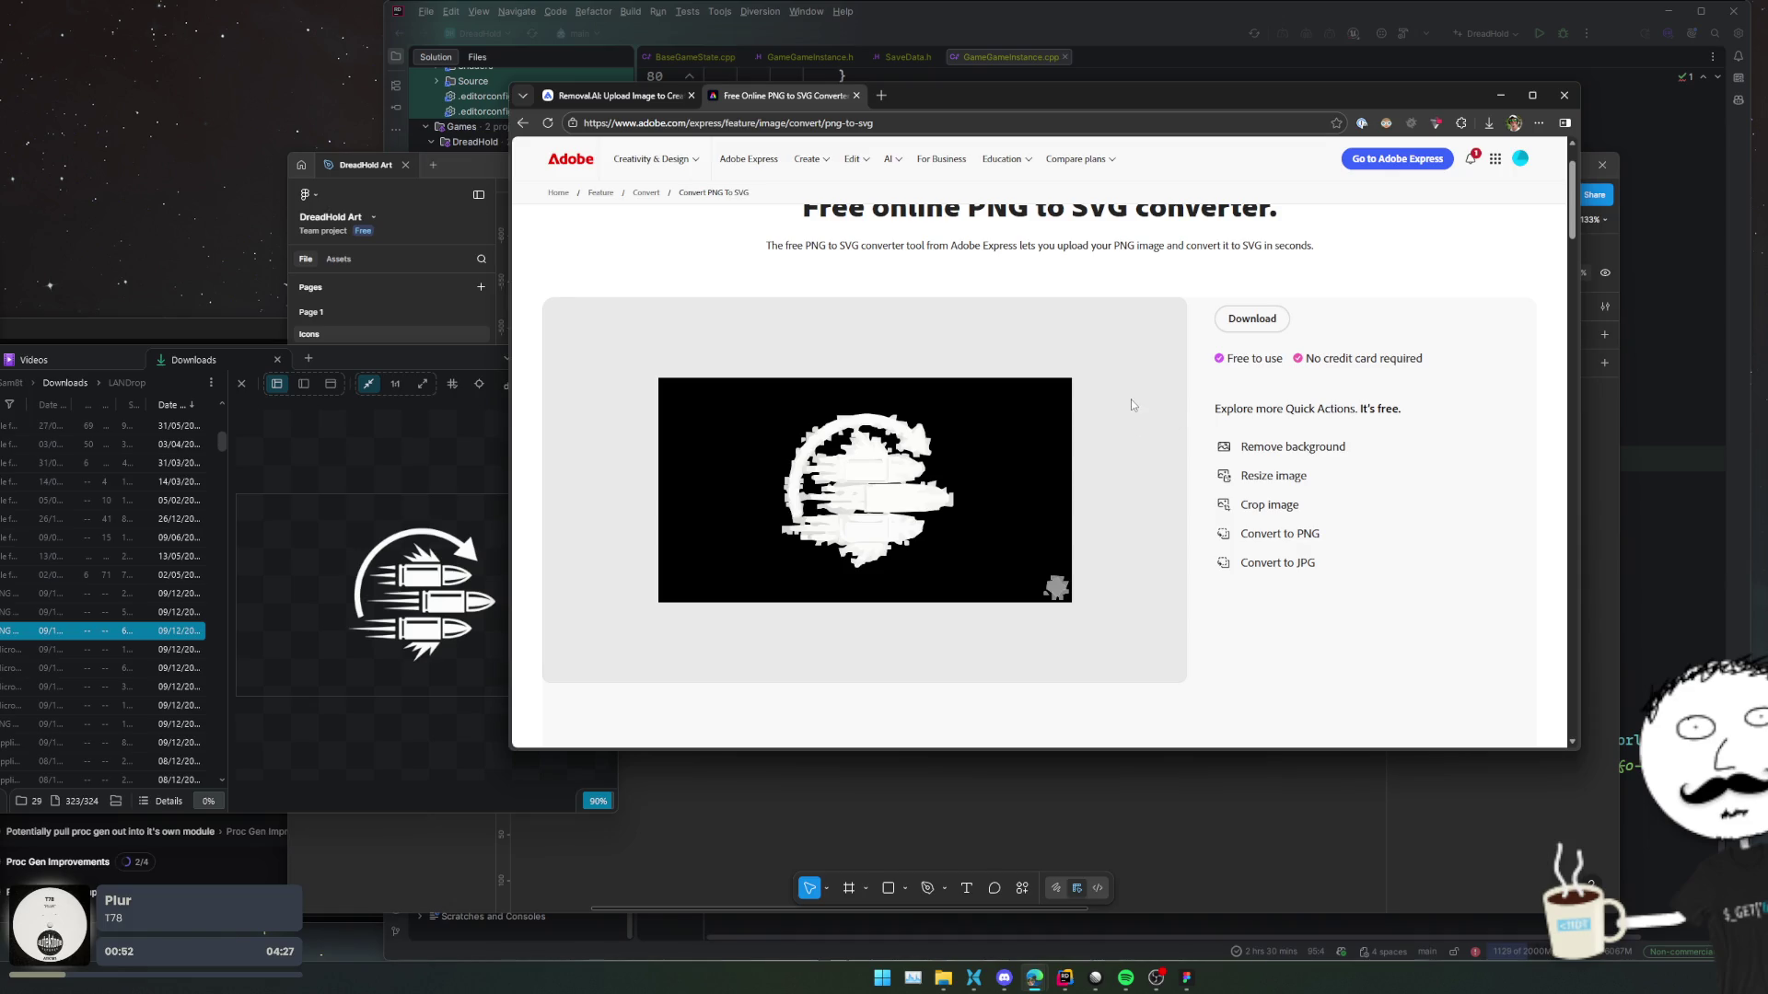
key("F5")
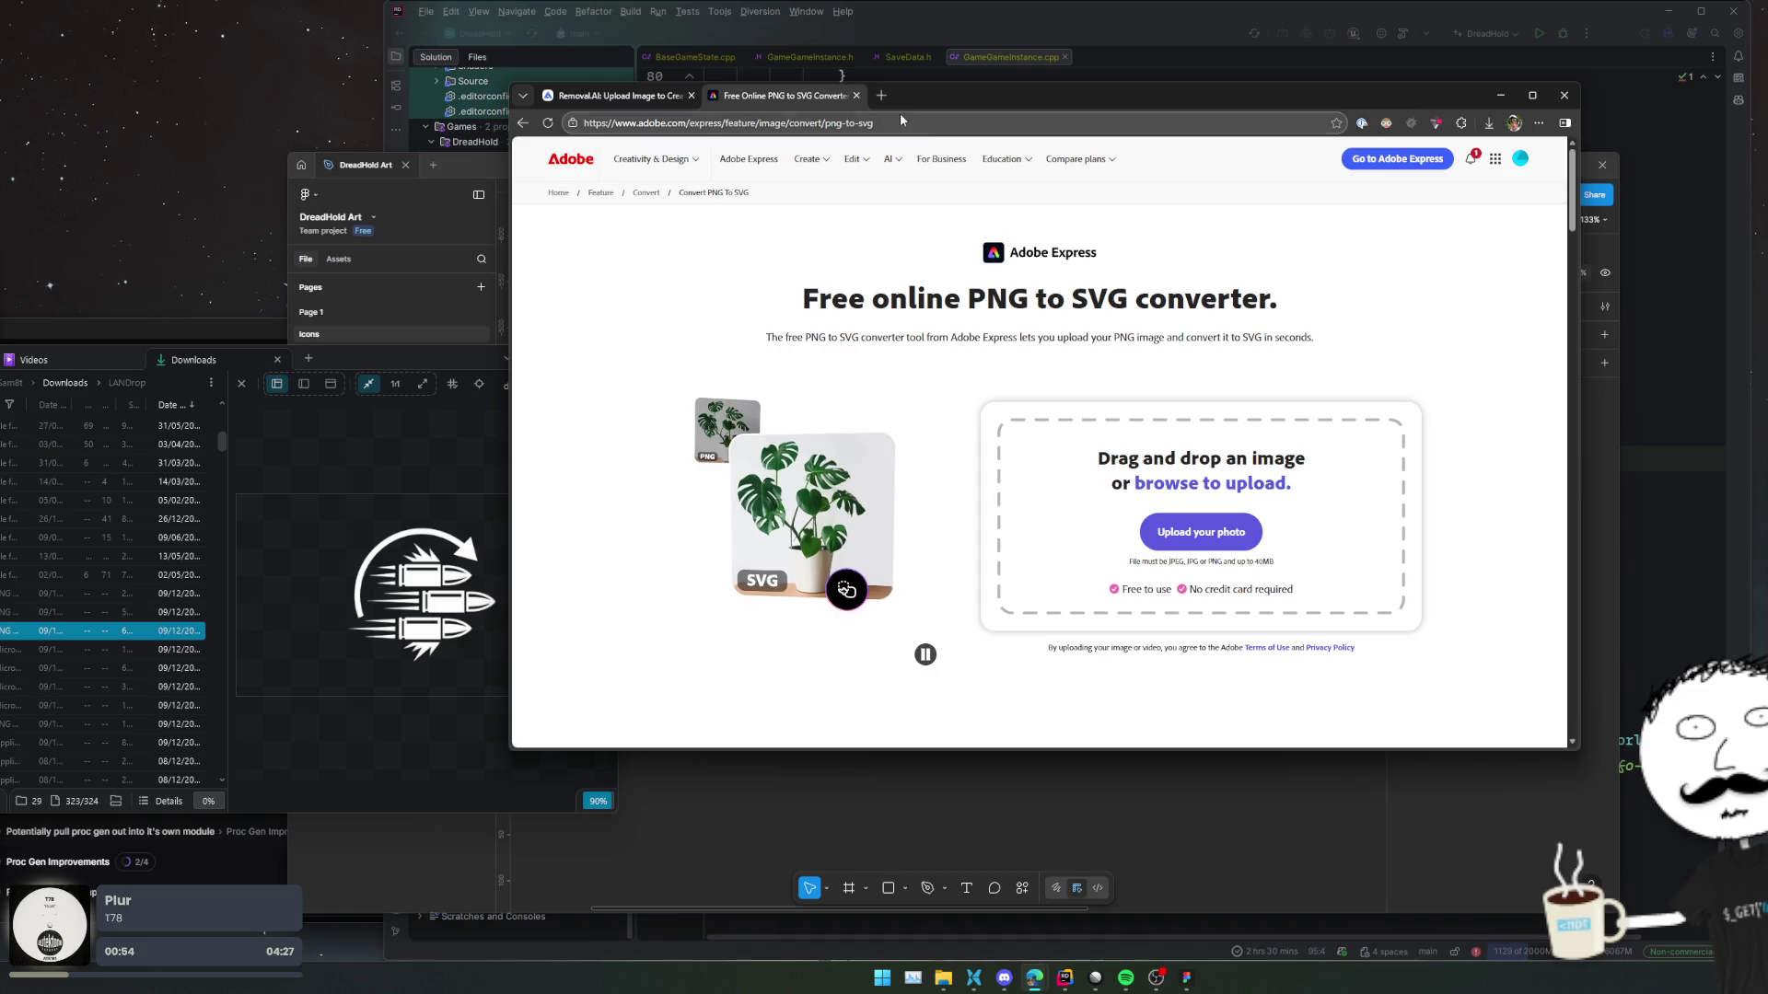
left_click(881, 96)
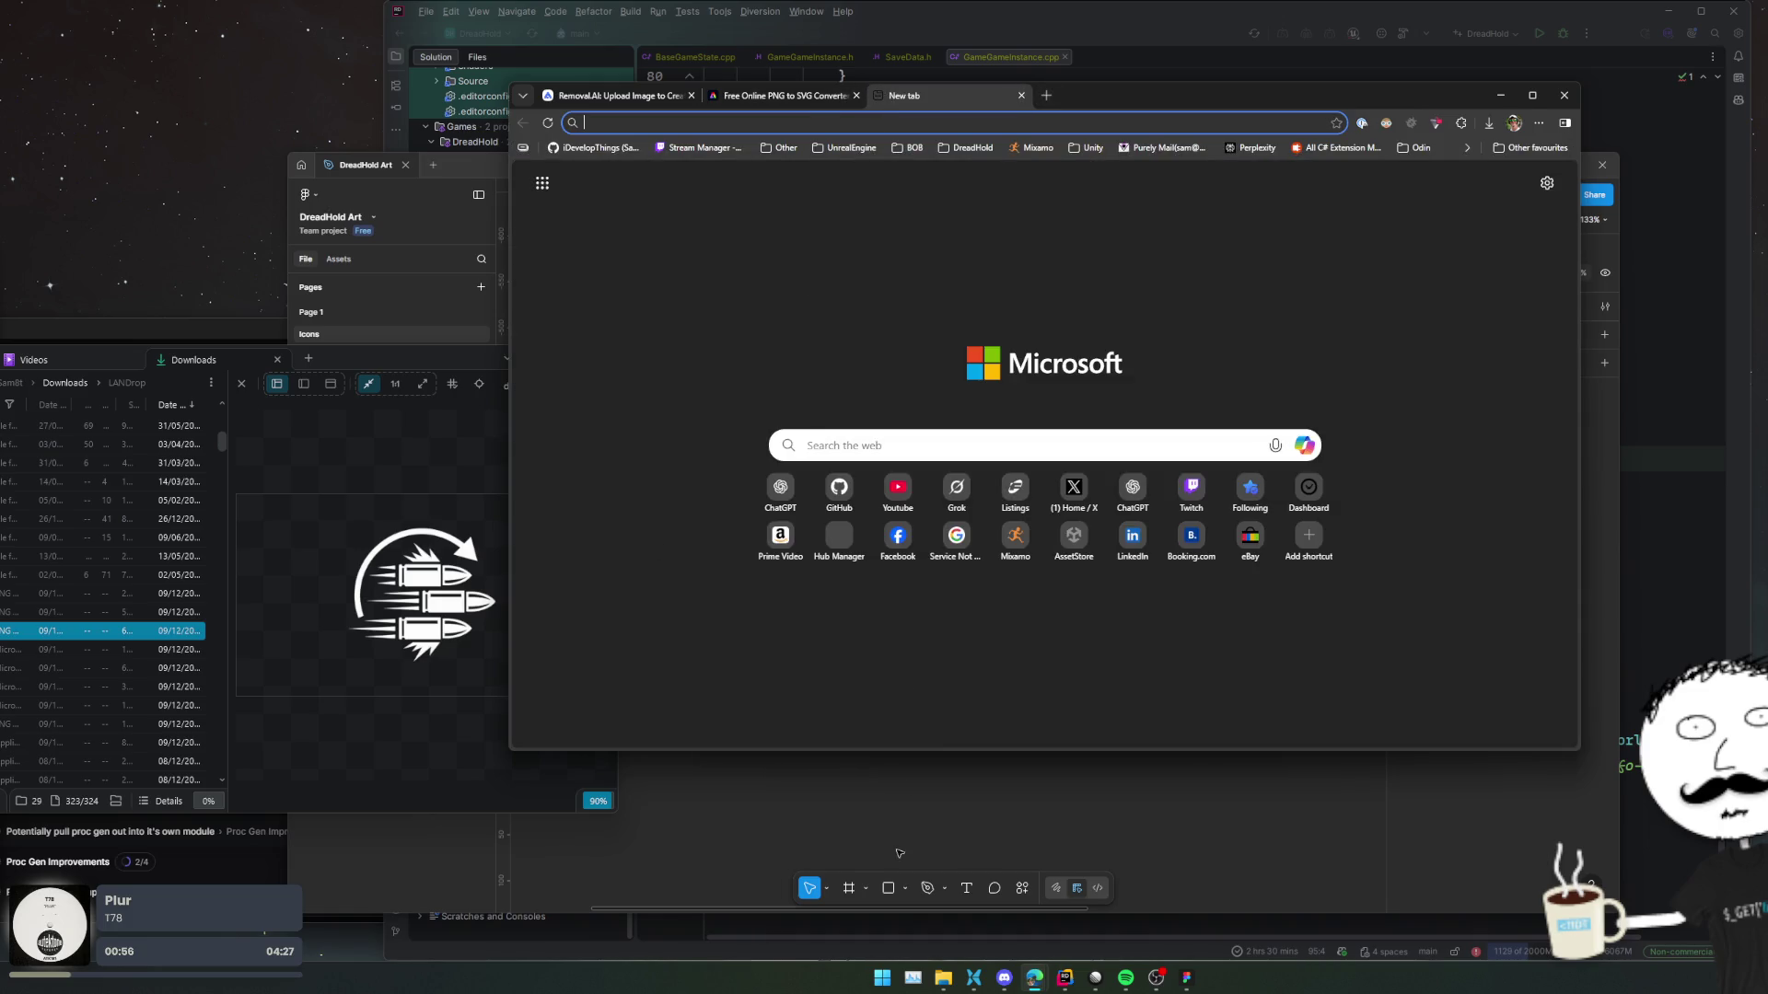
Search the Downloads folder for 'upsc' and open the Upscayl download to launch it.
left_click(940, 980)
left_click(269, 402)
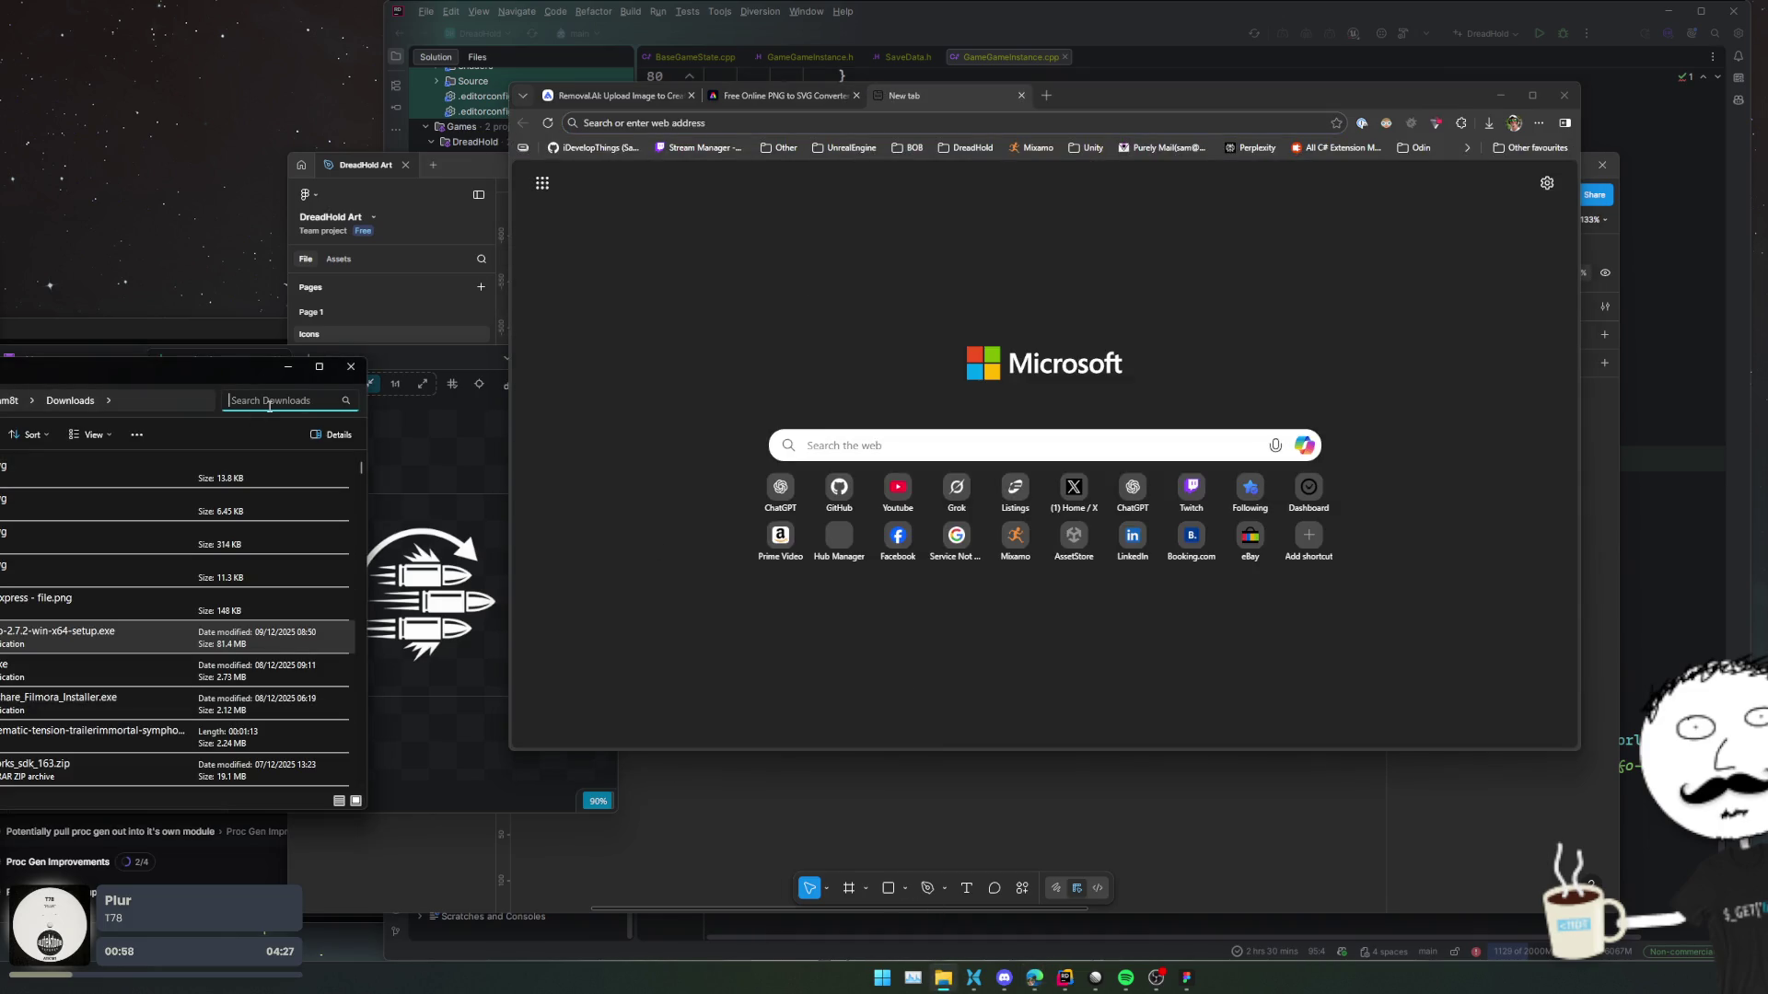
type("upsc")
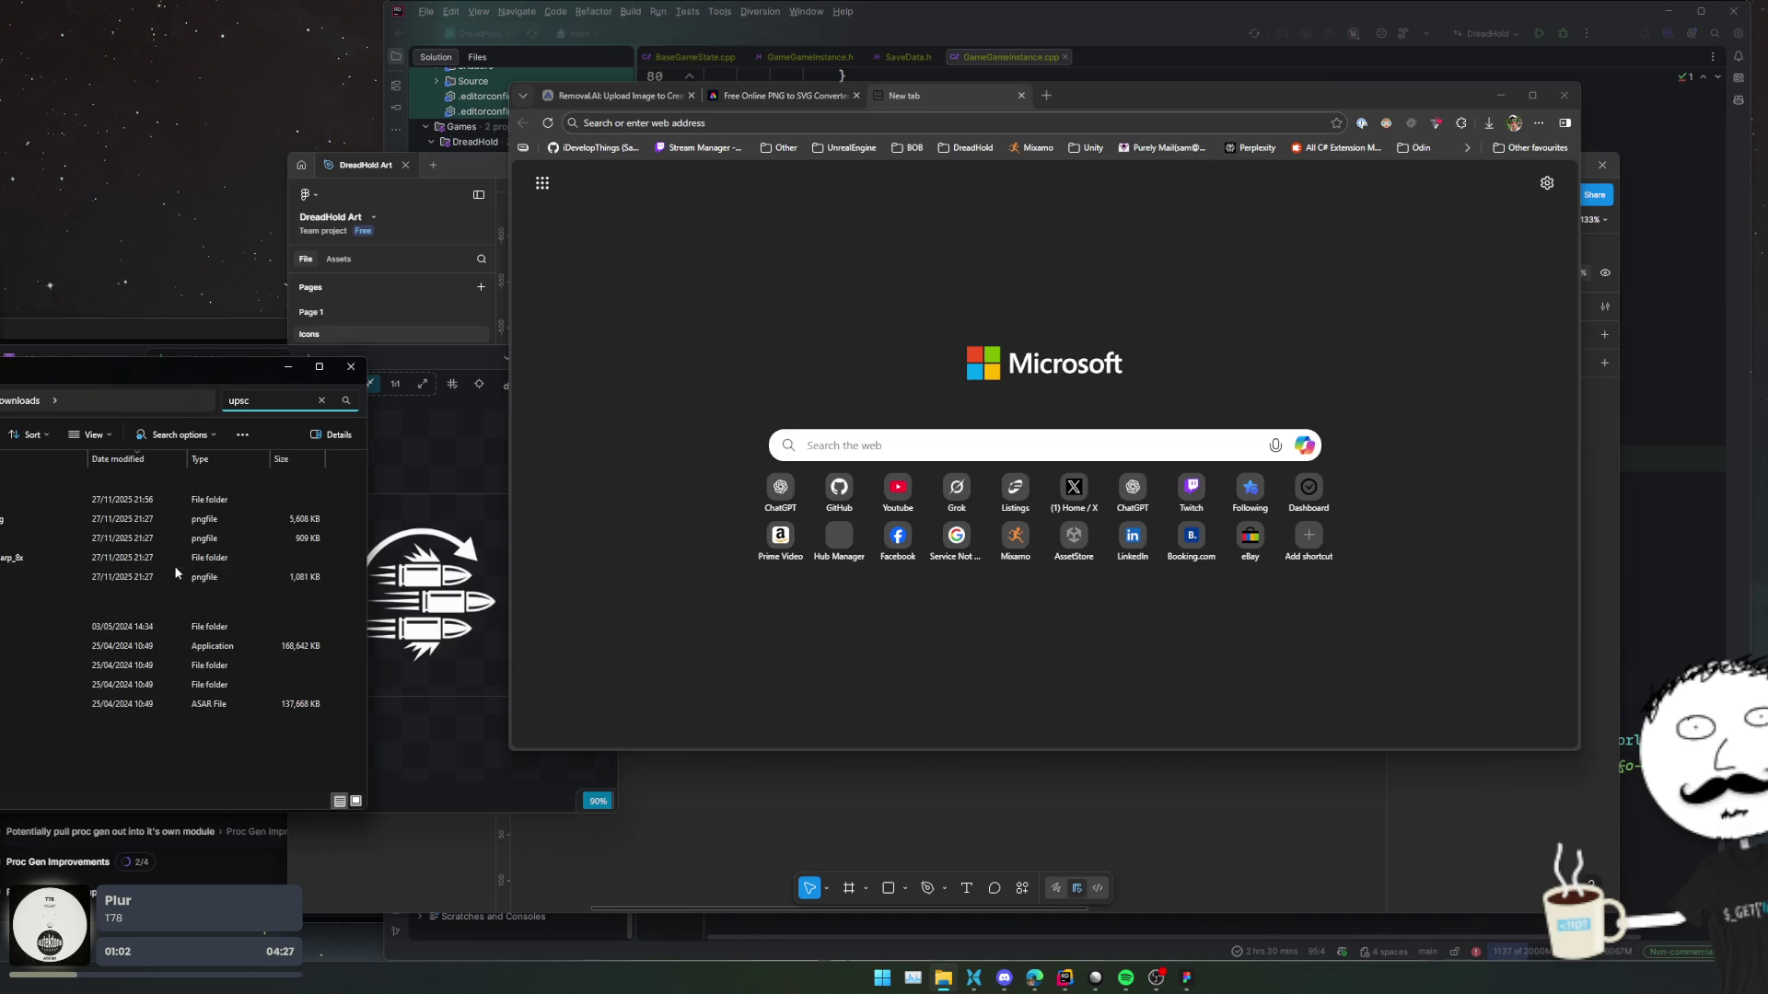
double_click(135, 626)
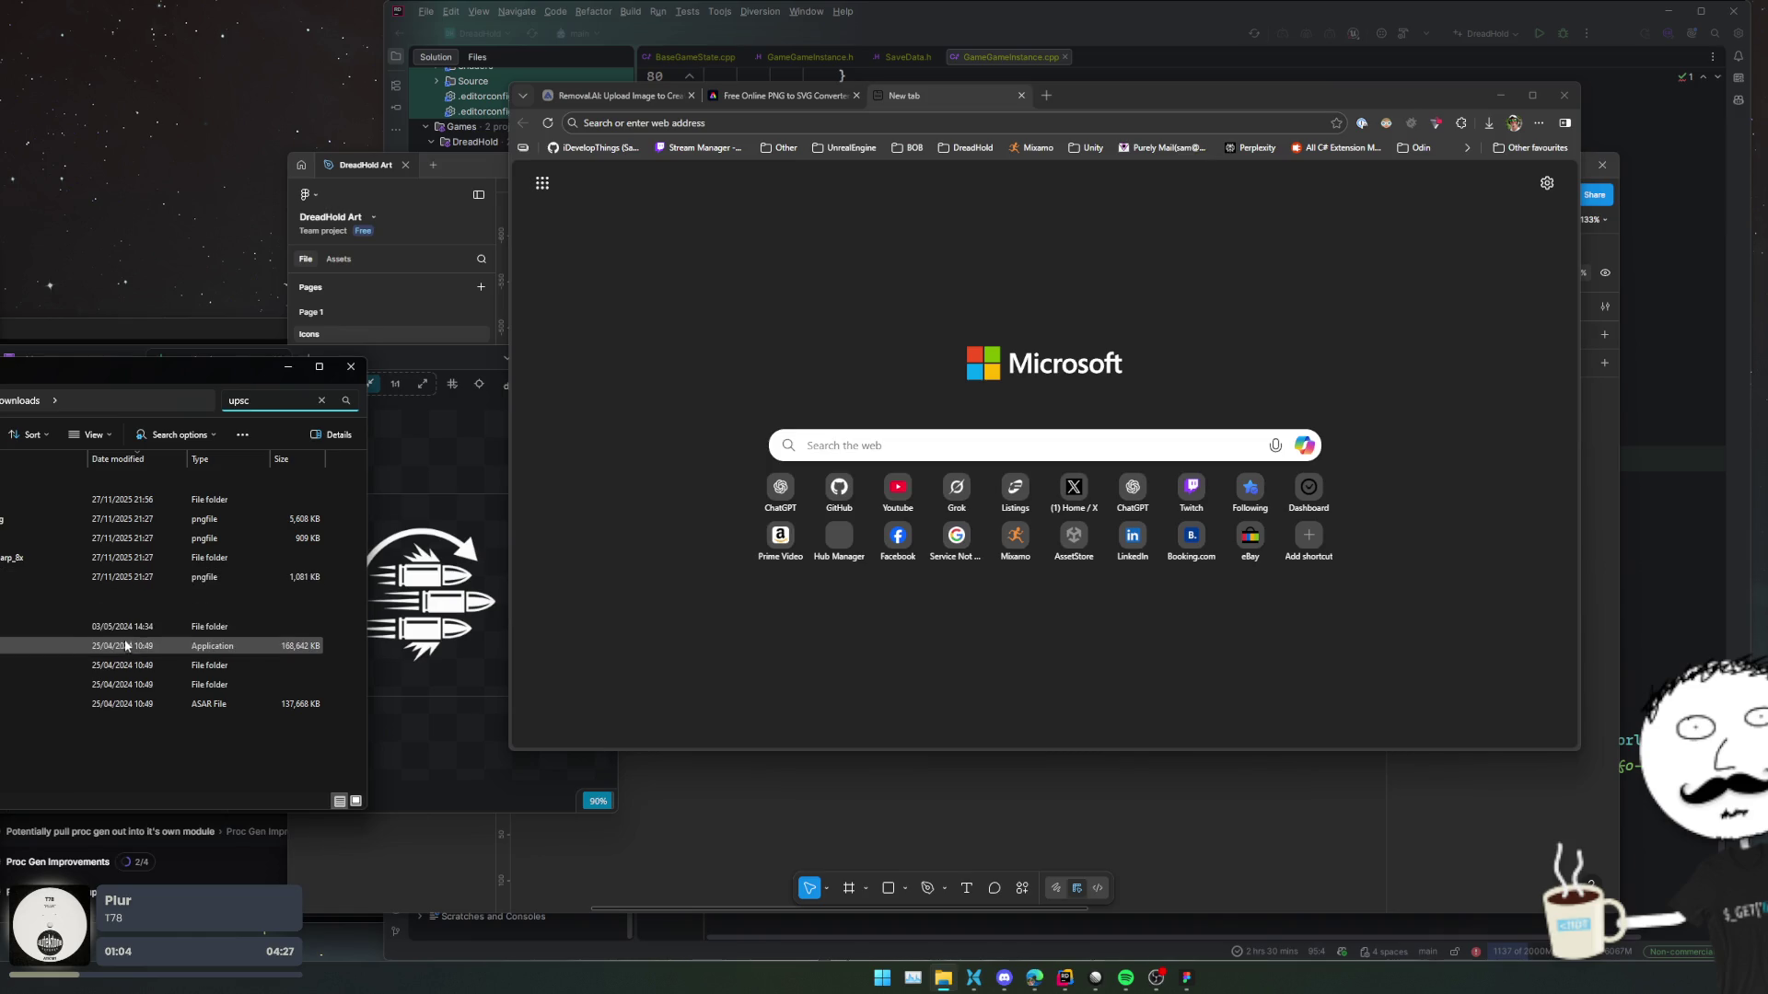
key("alt+Left")
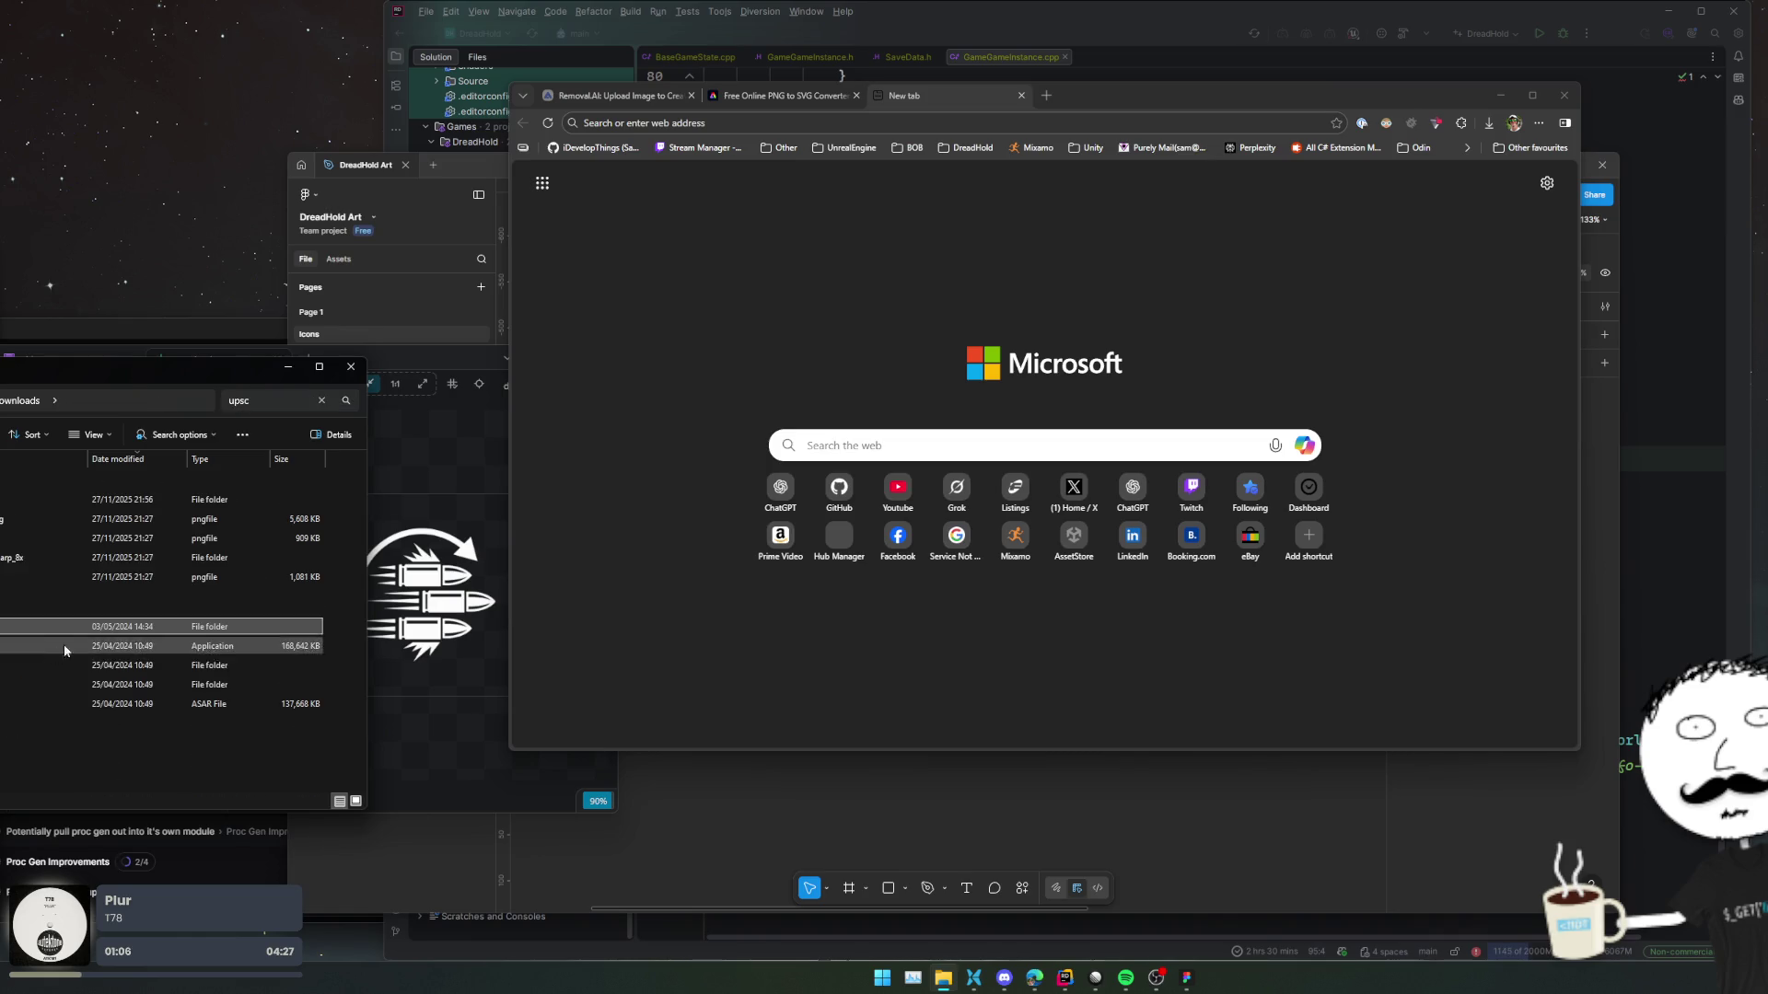
left_click_drag(94, 756, 25, 776)
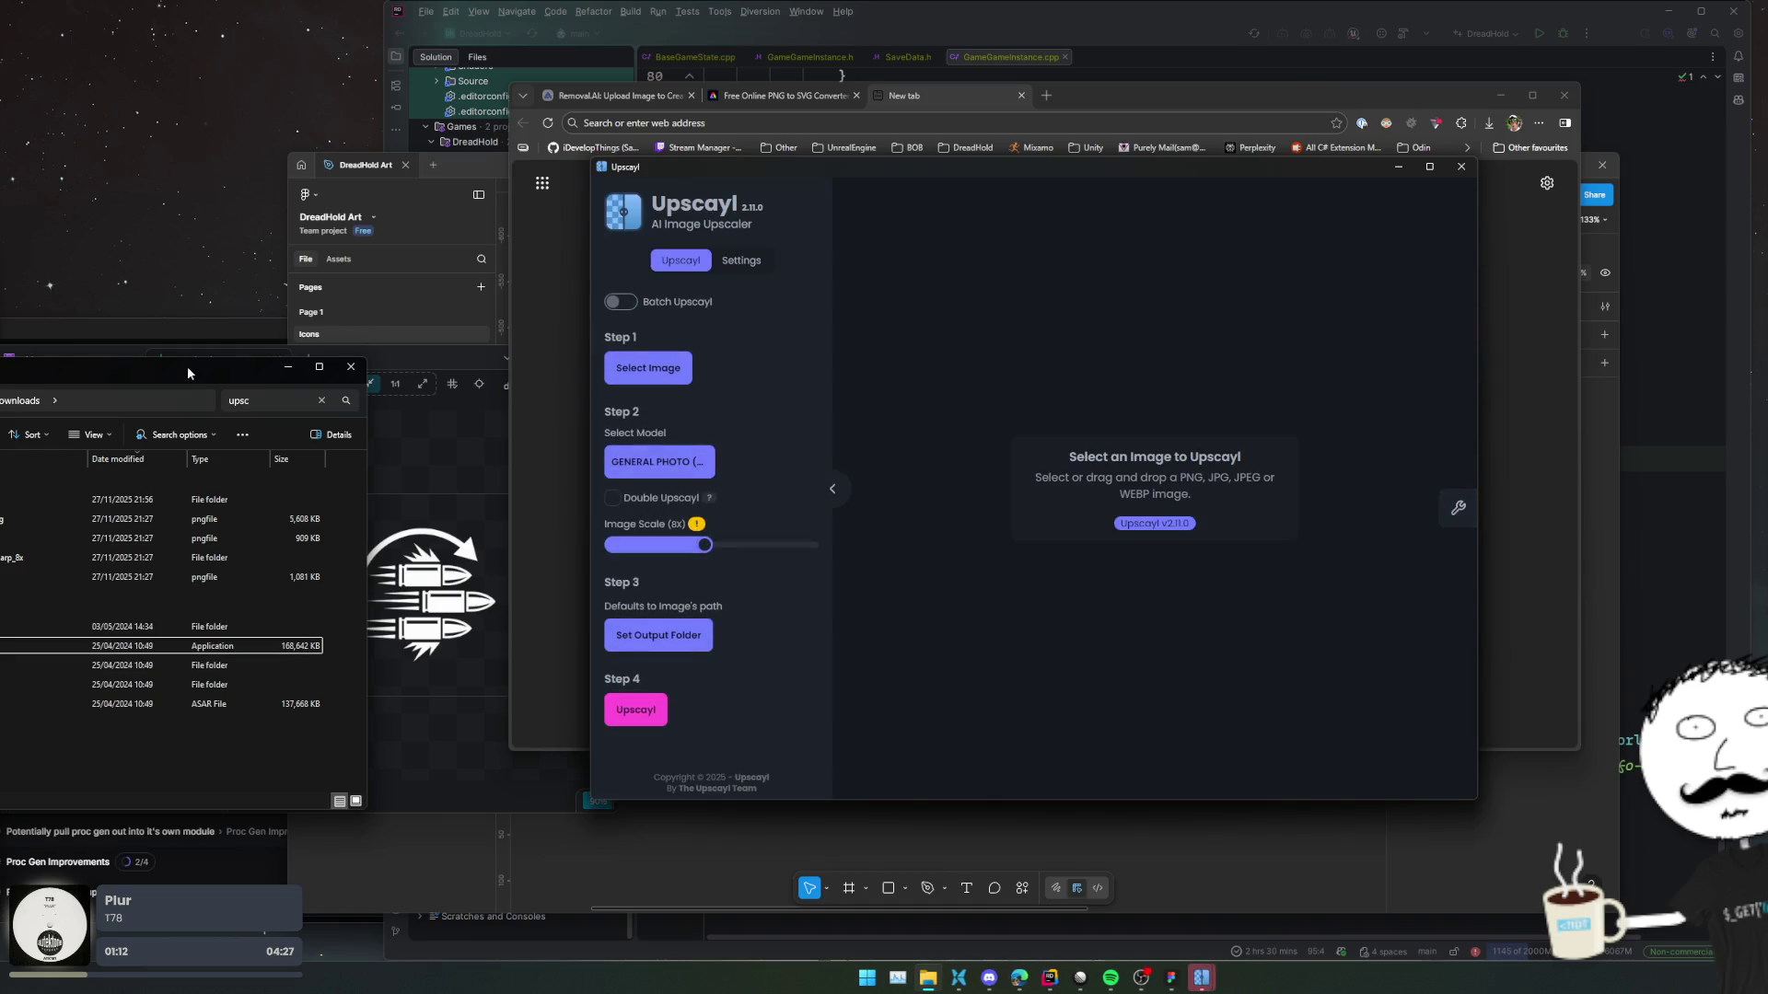
Load the bullets image into Upscayl and switch to upscaling the whole icon folder.
left_click_drag(186, 367, 182, 525)
left_click(227, 381)
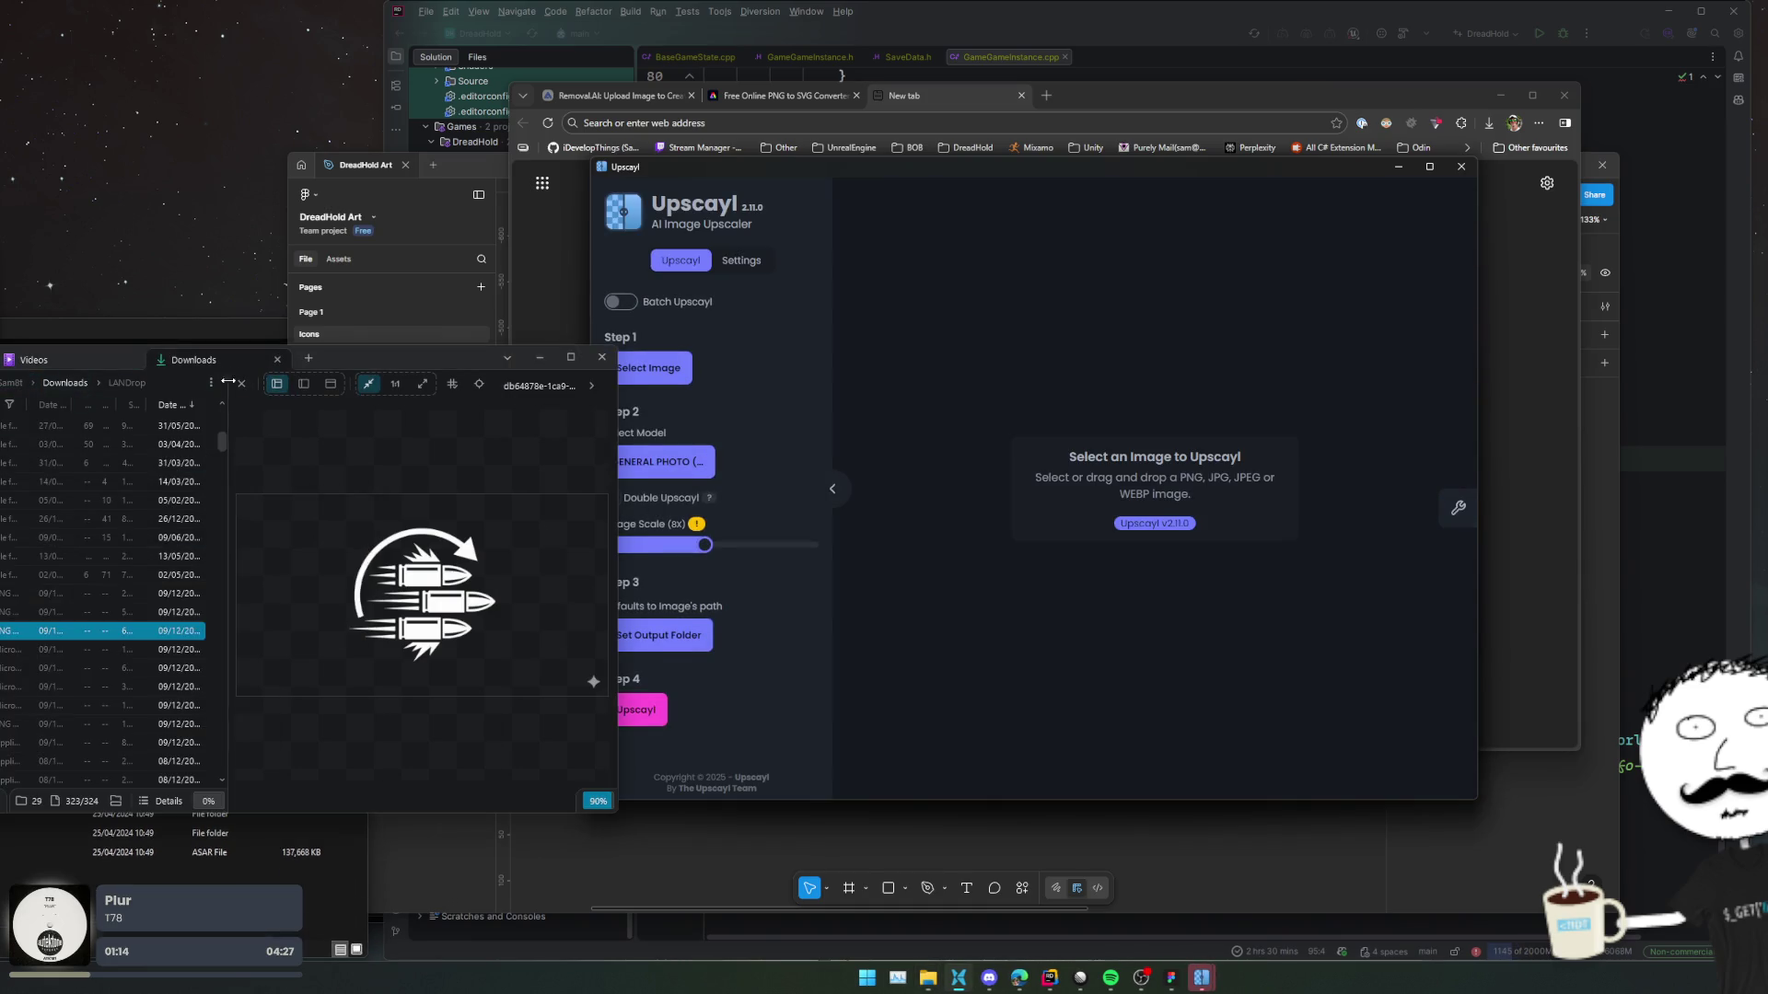
left_click(36, 593, "shift")
left_click_drag(28, 593, 1140, 522)
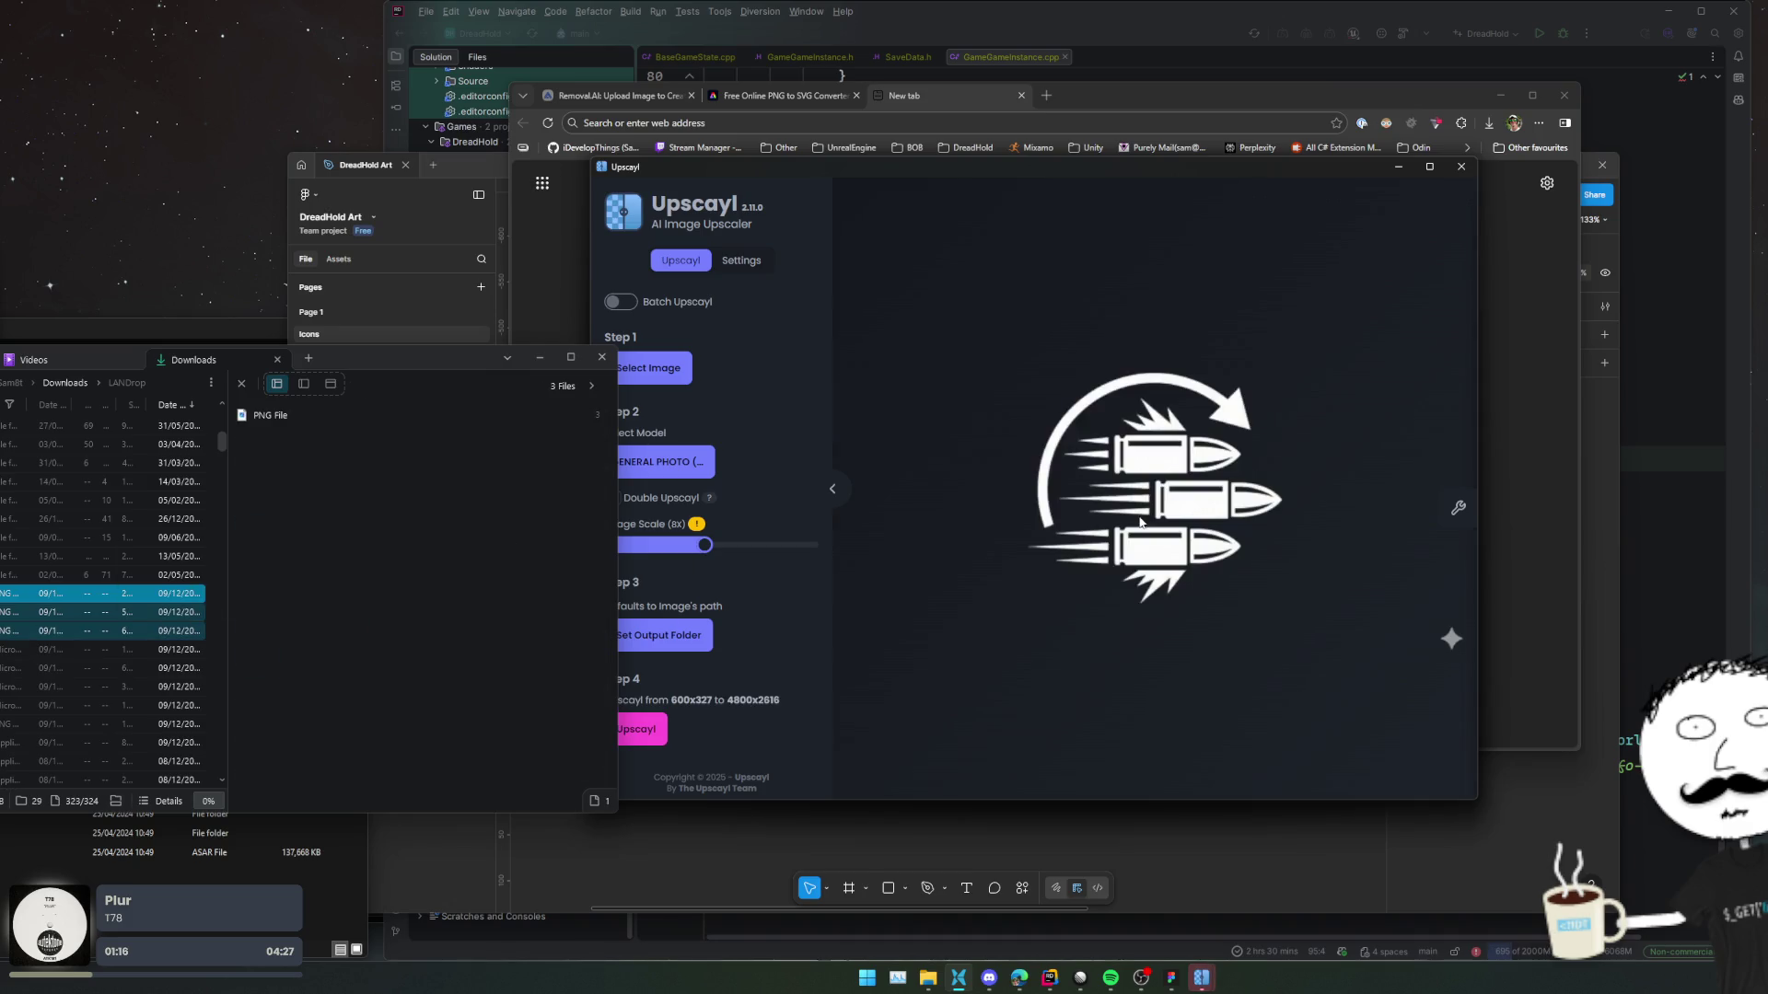
left_click(996, 545)
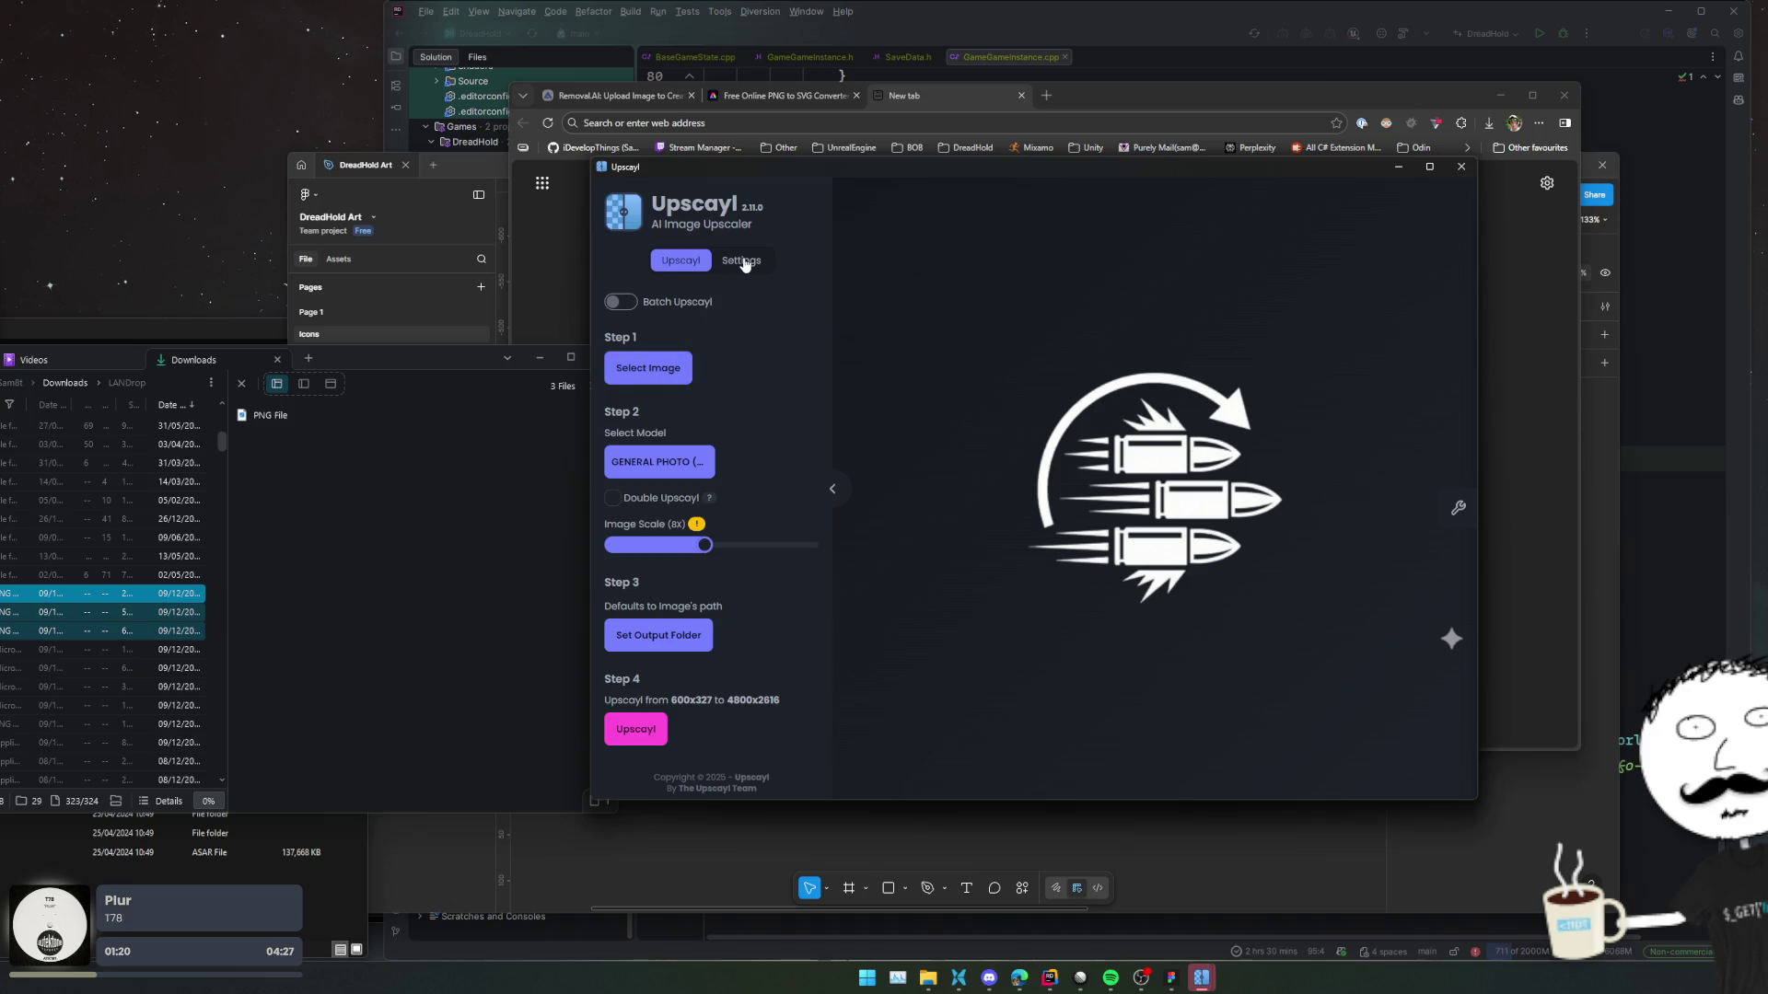
left_click(617, 302)
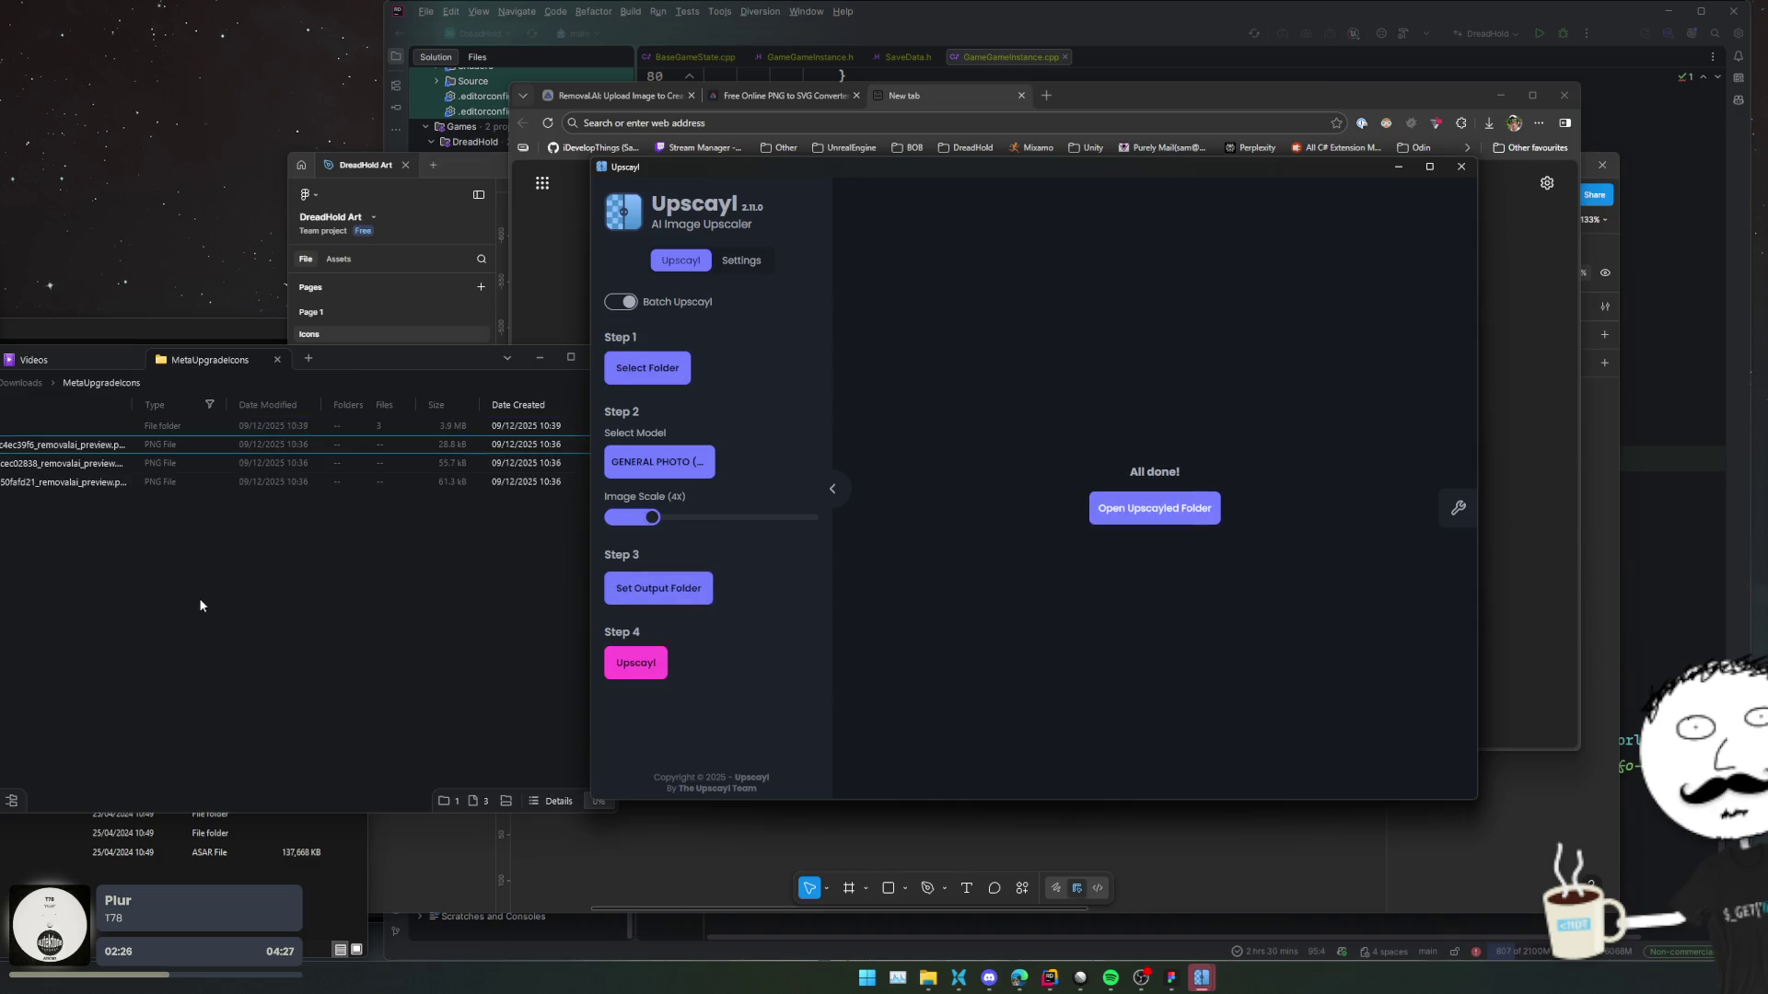
Preview the first 4x upscaled icon in the output folder, then close the full-screen preview.
left_click(148, 547)
left_click_drag(8, 425, 7, 444)
left_click(20, 429)
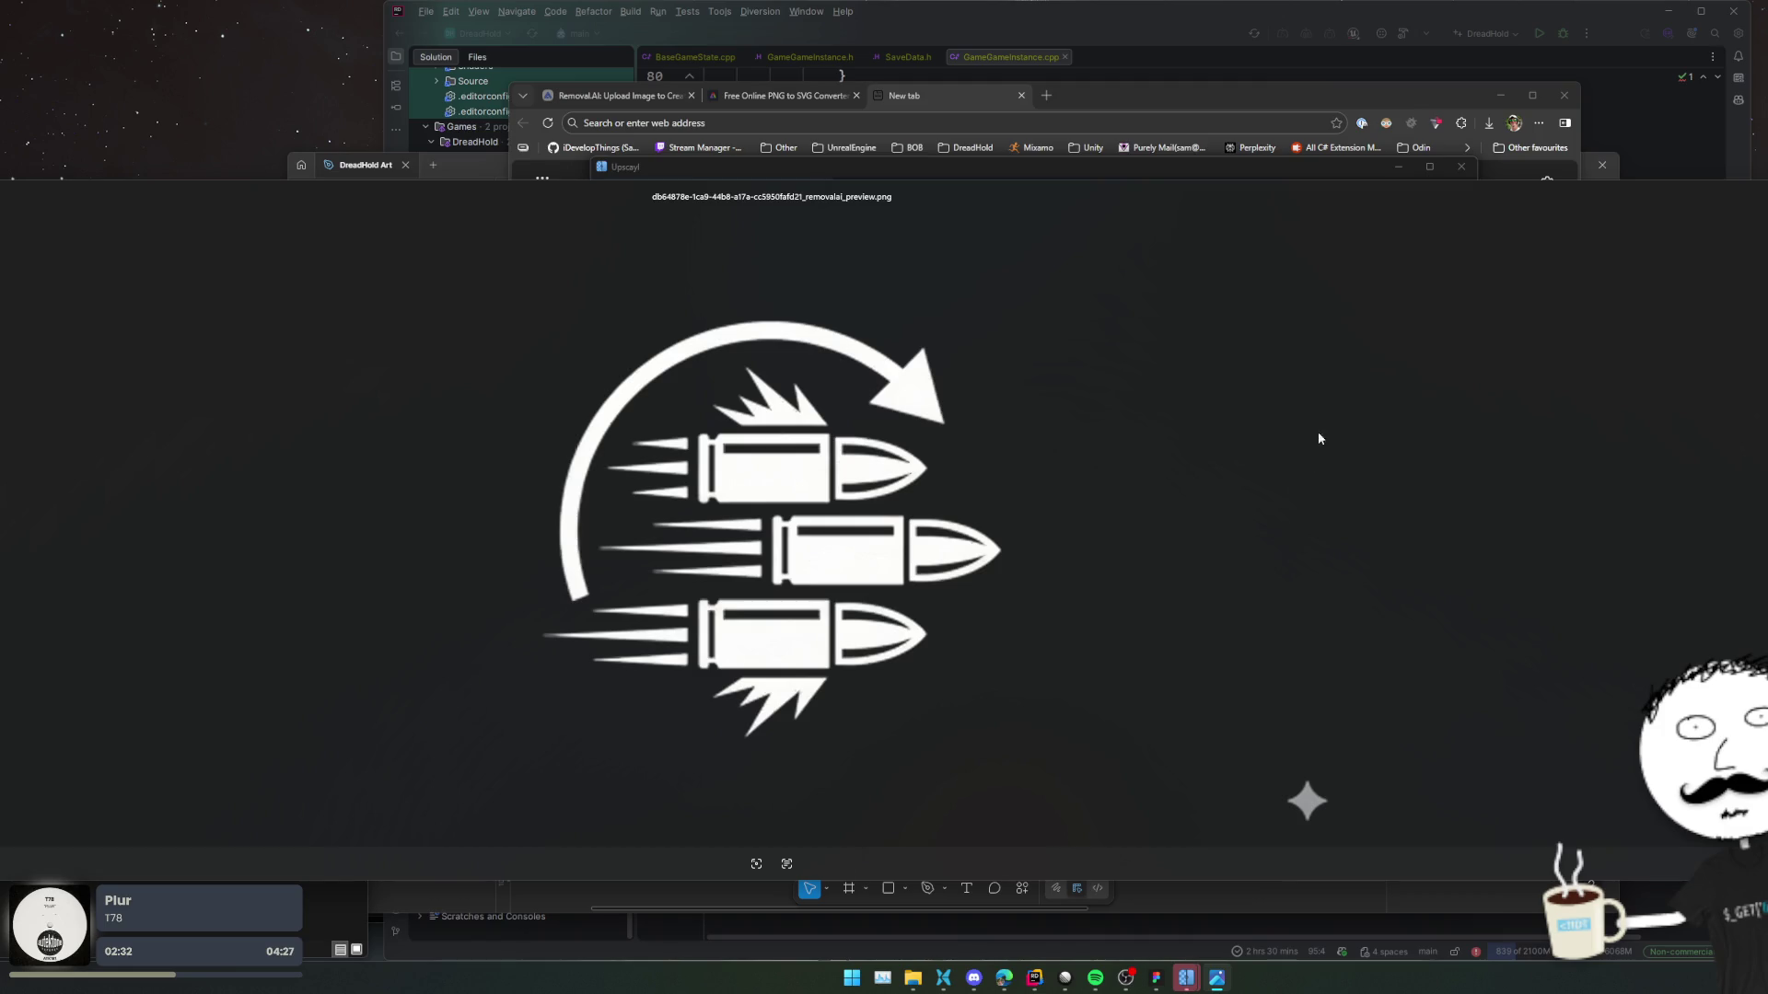
key("Escape")
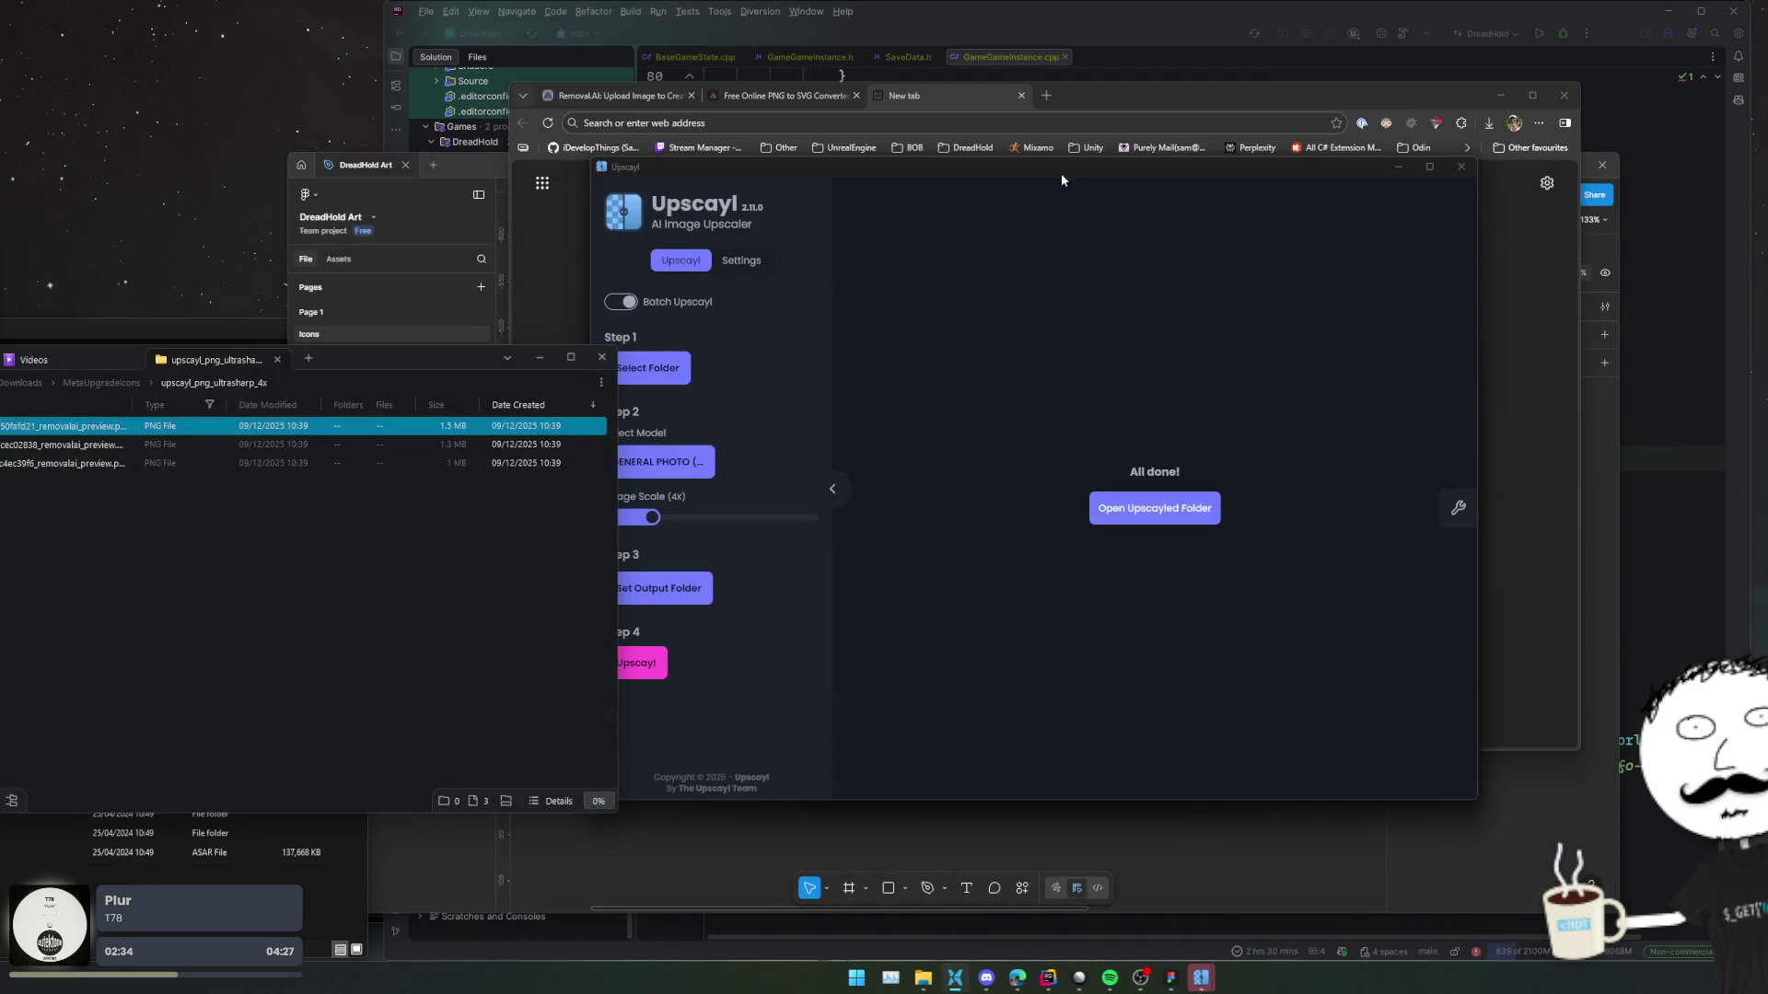
left_click(787, 95)
Drop the upscaled icon PNG onto the Adobe converter, then go to the blank new tab.
mouse_move(65, 426)
left_mouse_down()
mouse_move(1308, 487)
mouse_move(1195, 550)
mouse_move(1063, 513)
left_mouse_up()
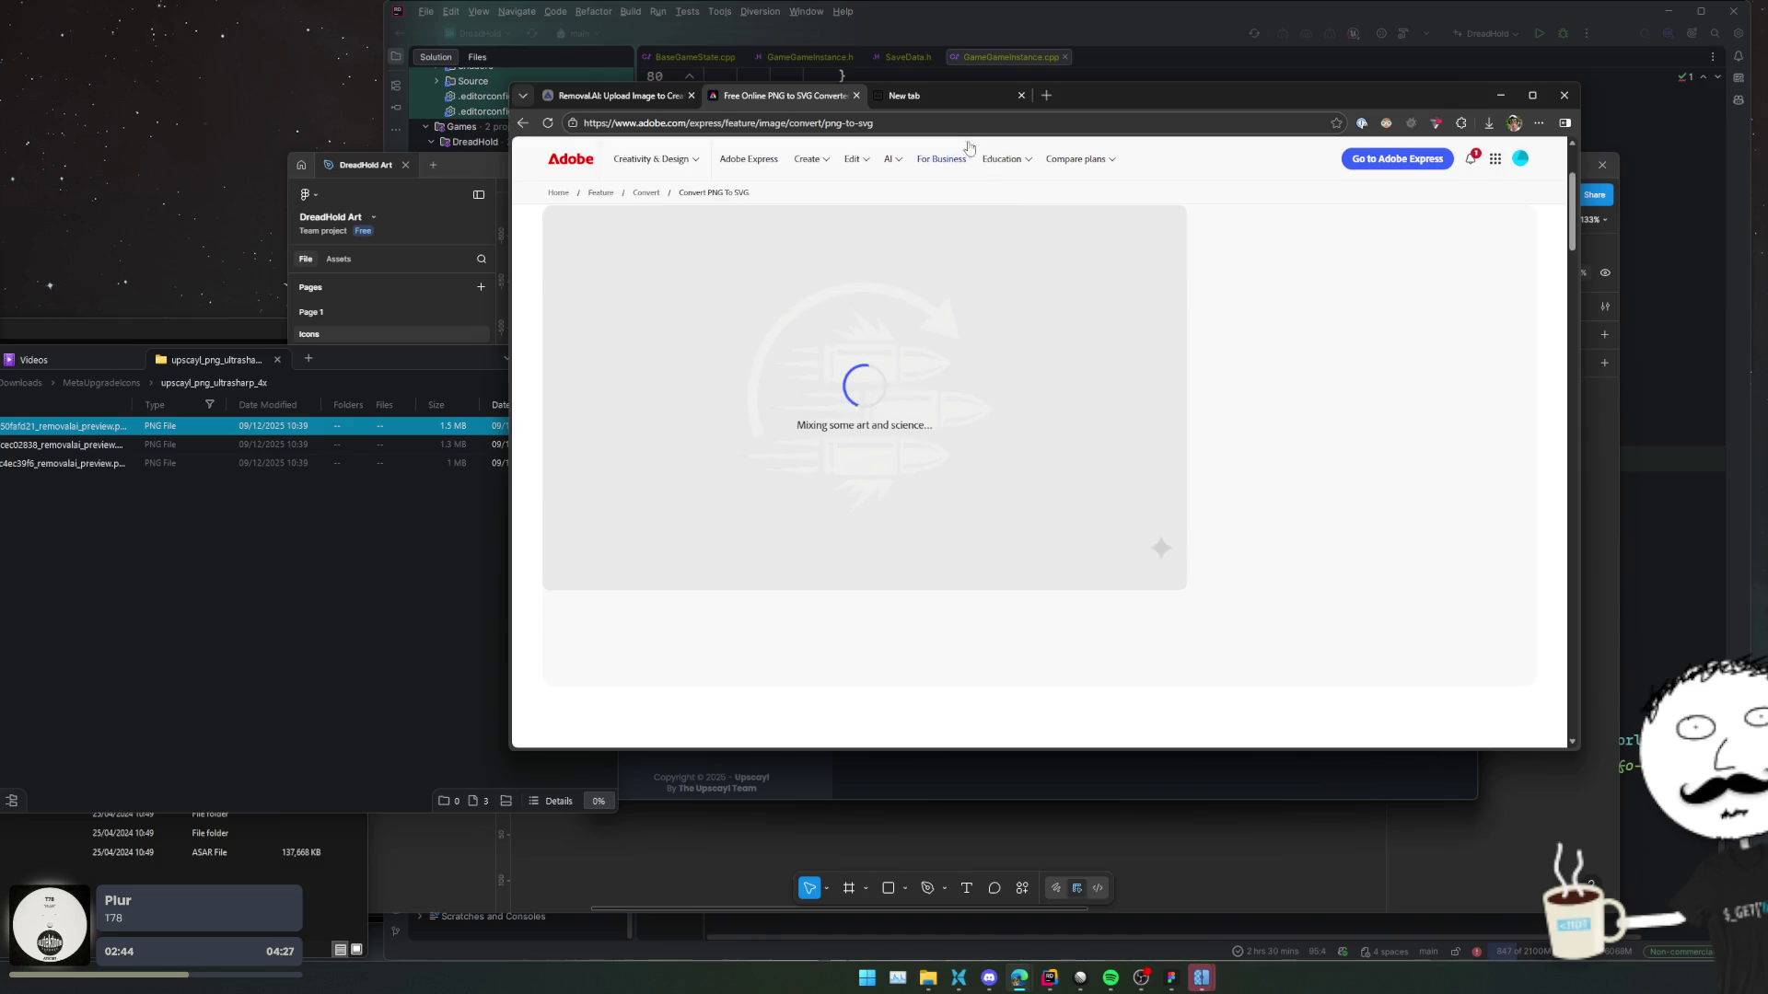
left_click(943, 100)
left_click(748, 99)
left_click(993, 95)
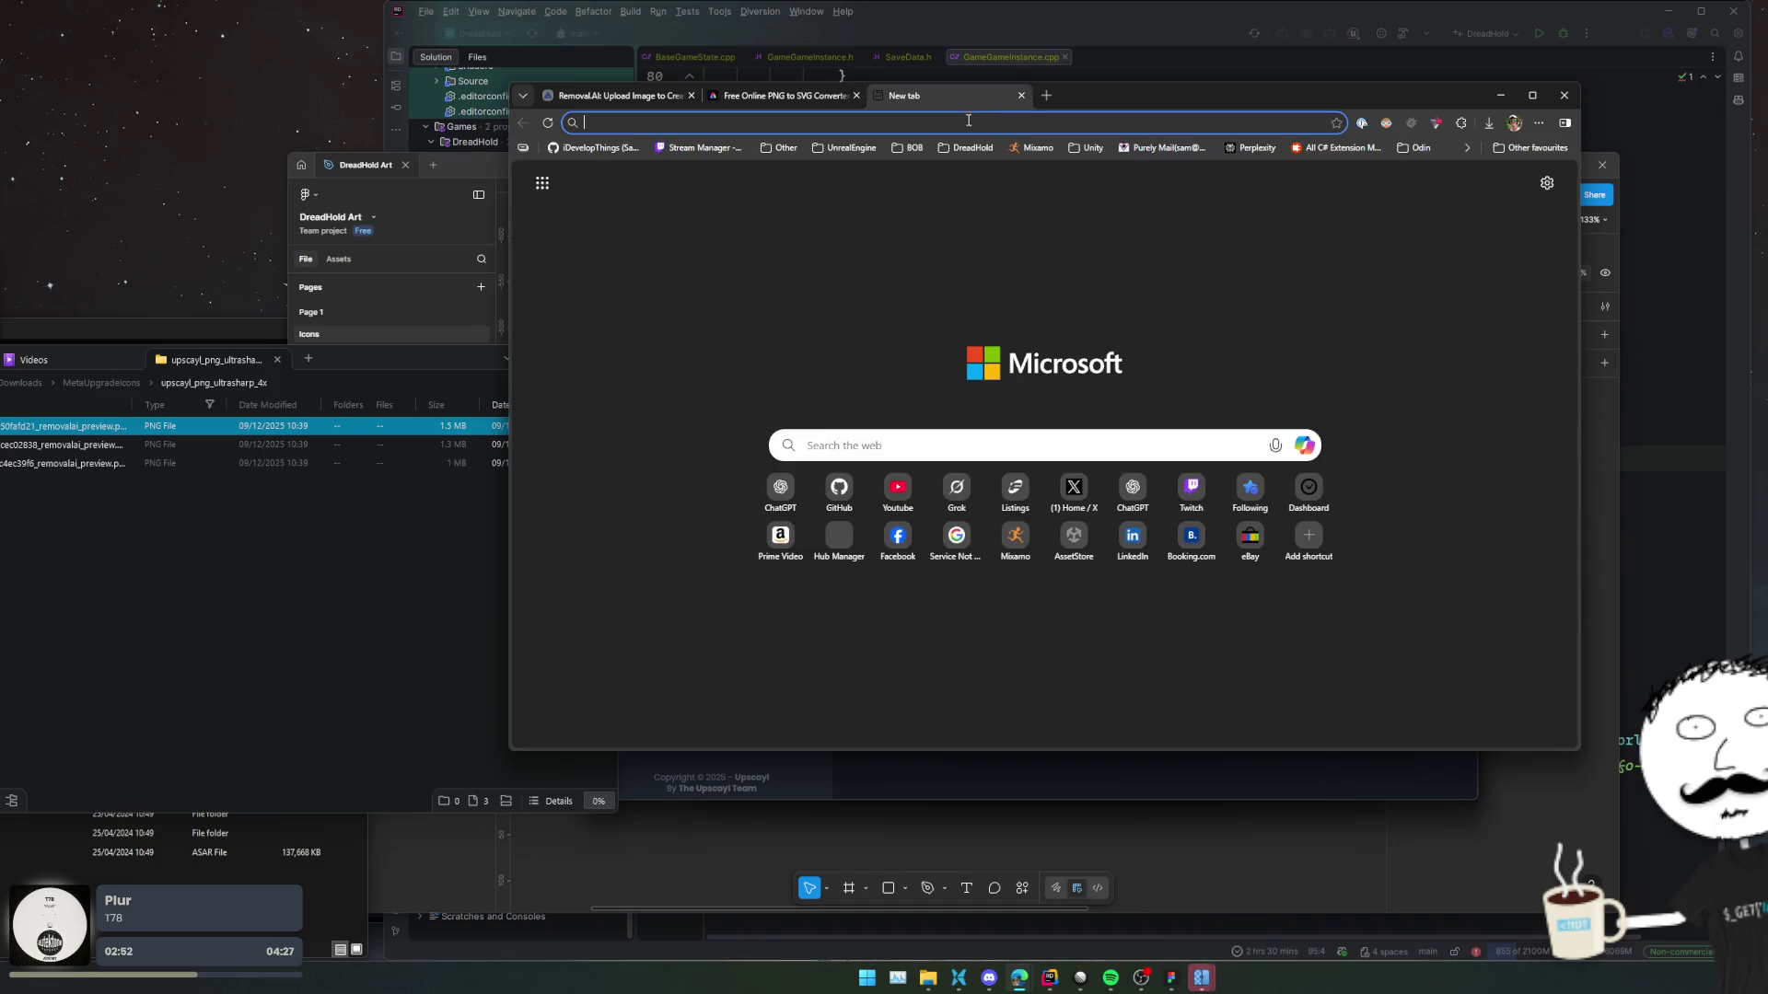
Search 'ai up' and open the Img.Upscaler site.
type("ai upscal")
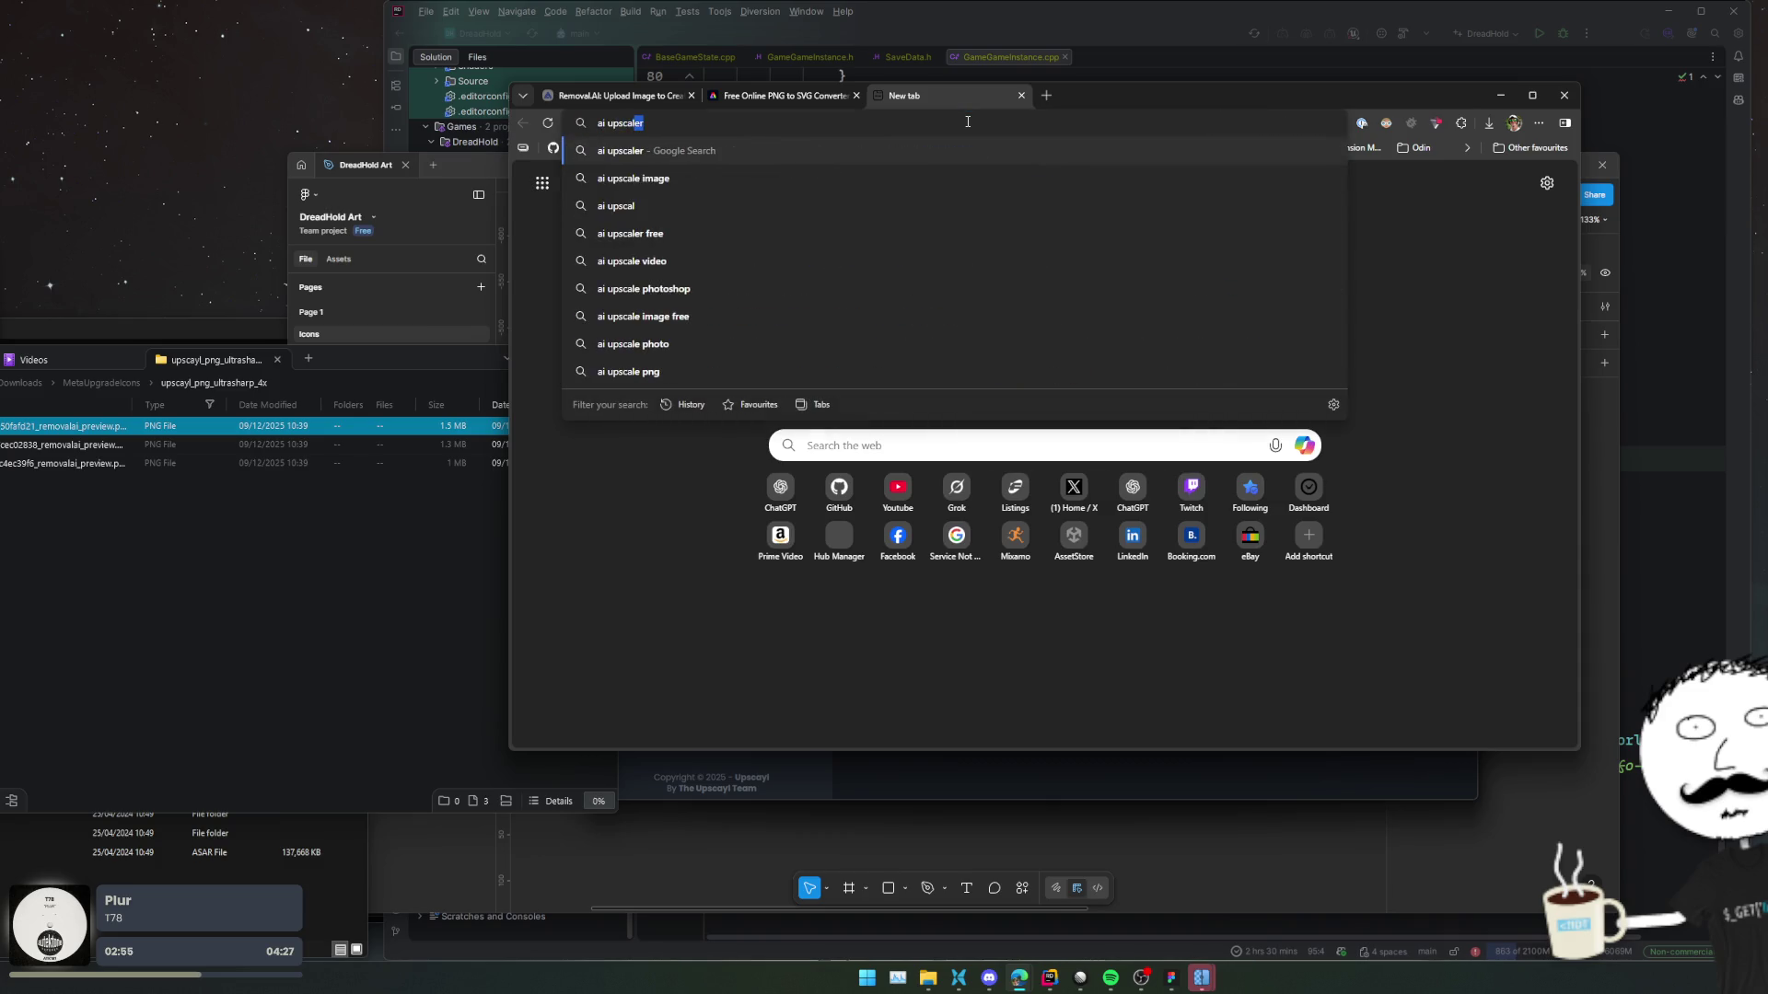
key("Return")
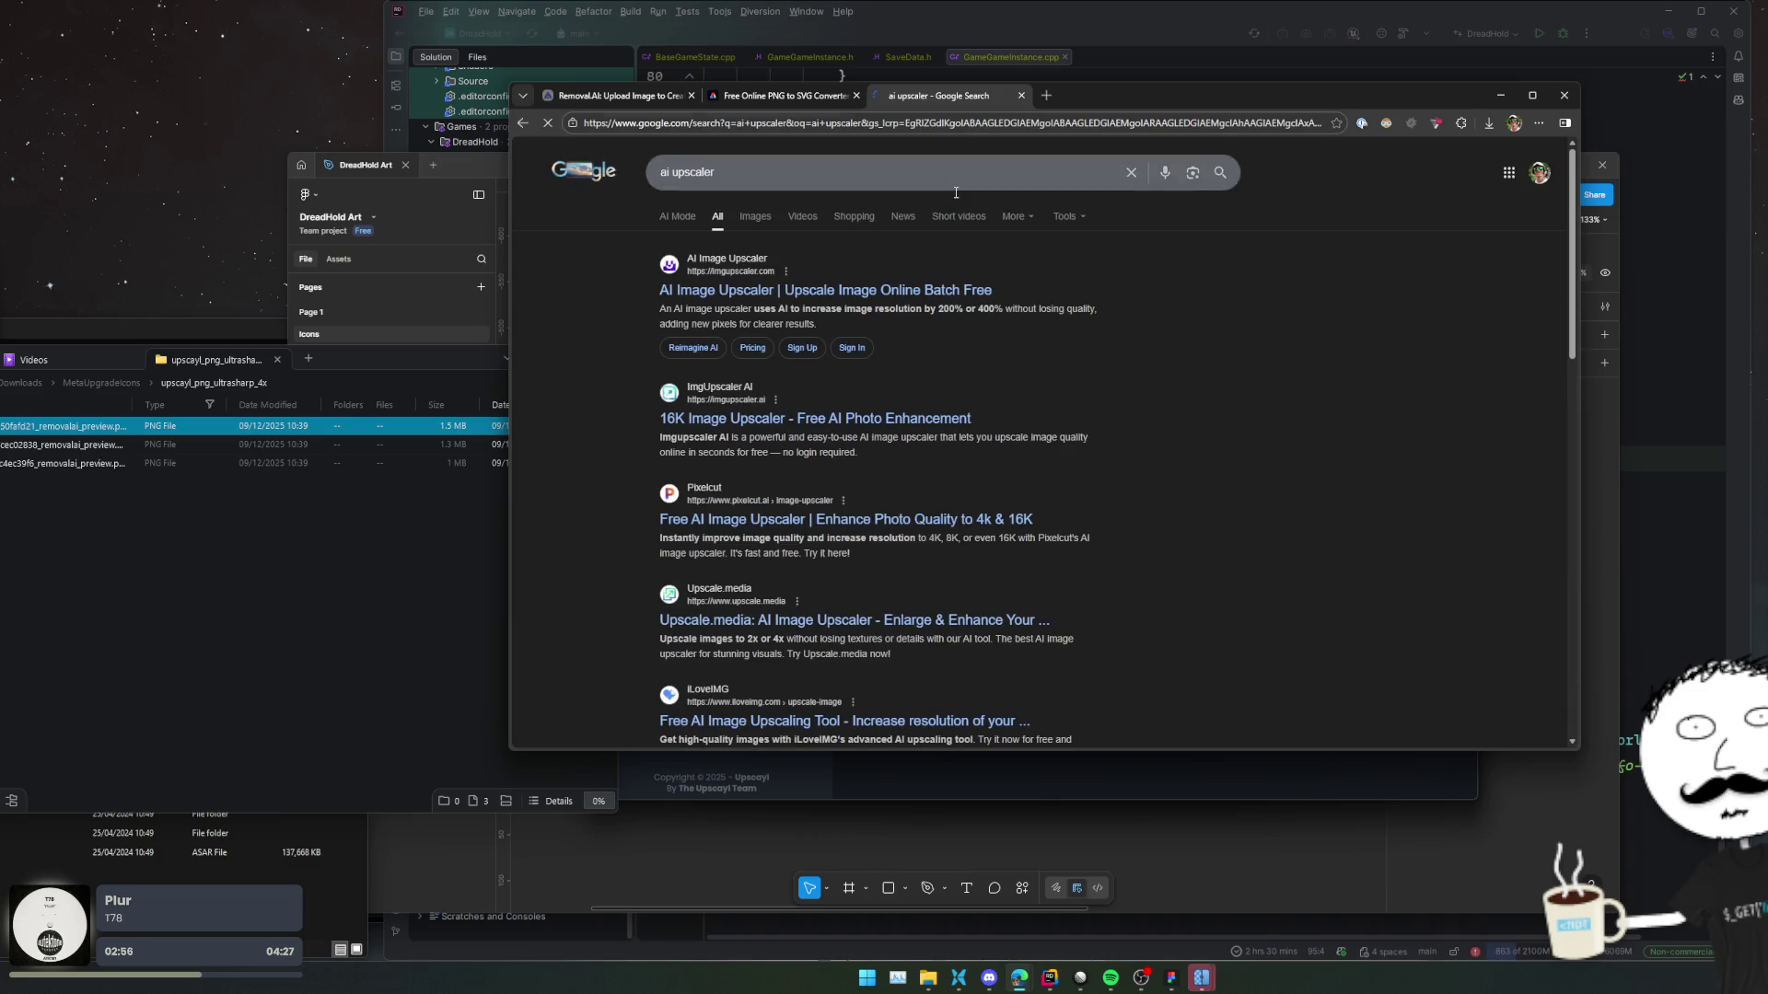
left_click(967, 292)
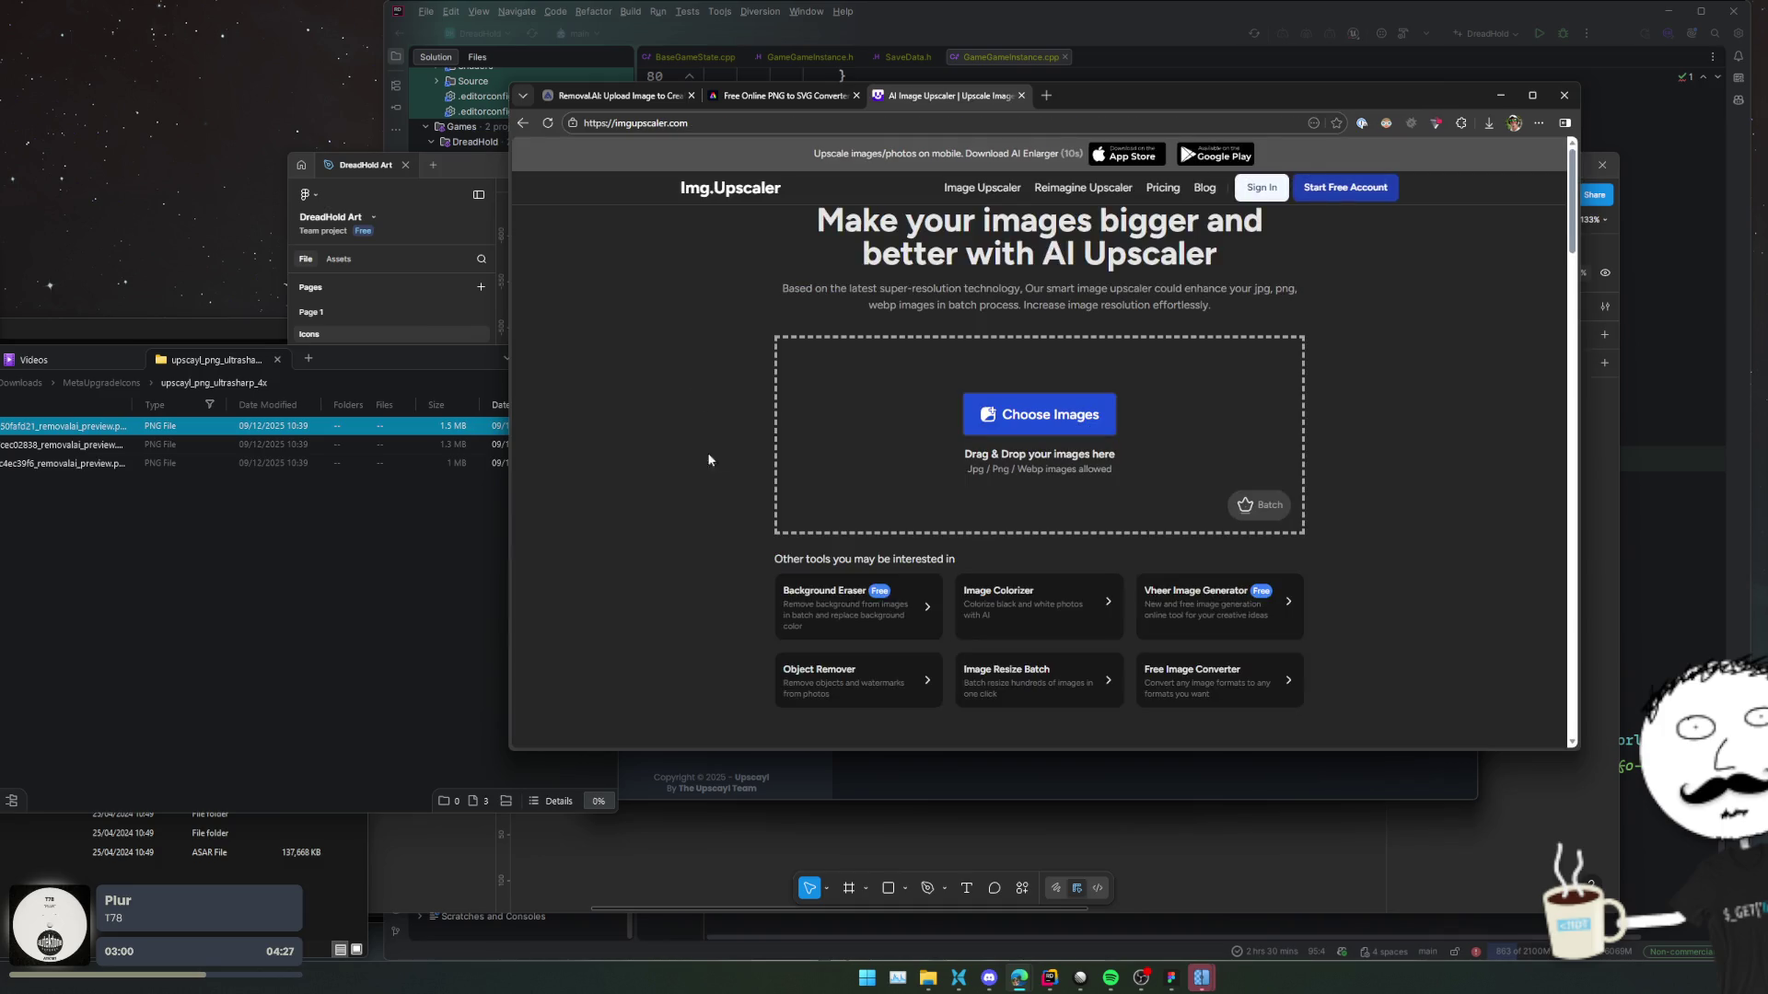
left_click(425, 446, "ctrl")
left_click(790, 80)
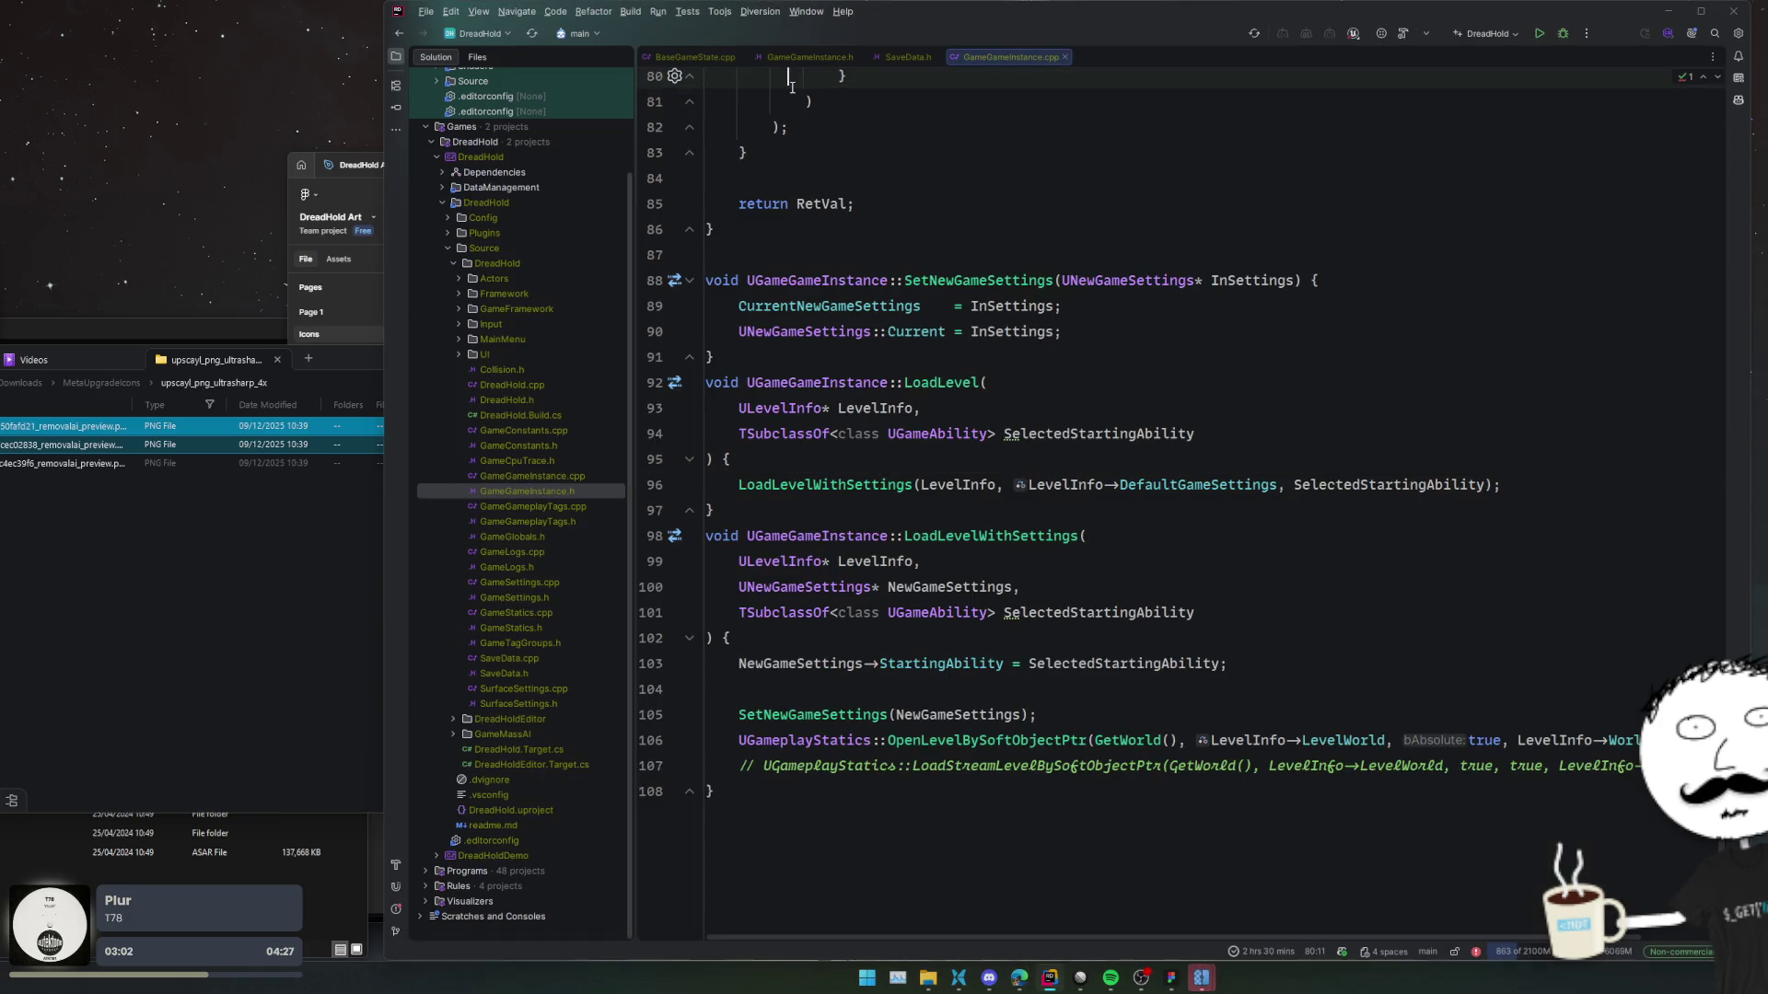
key("alt+Tab")
left_click(780, 103)
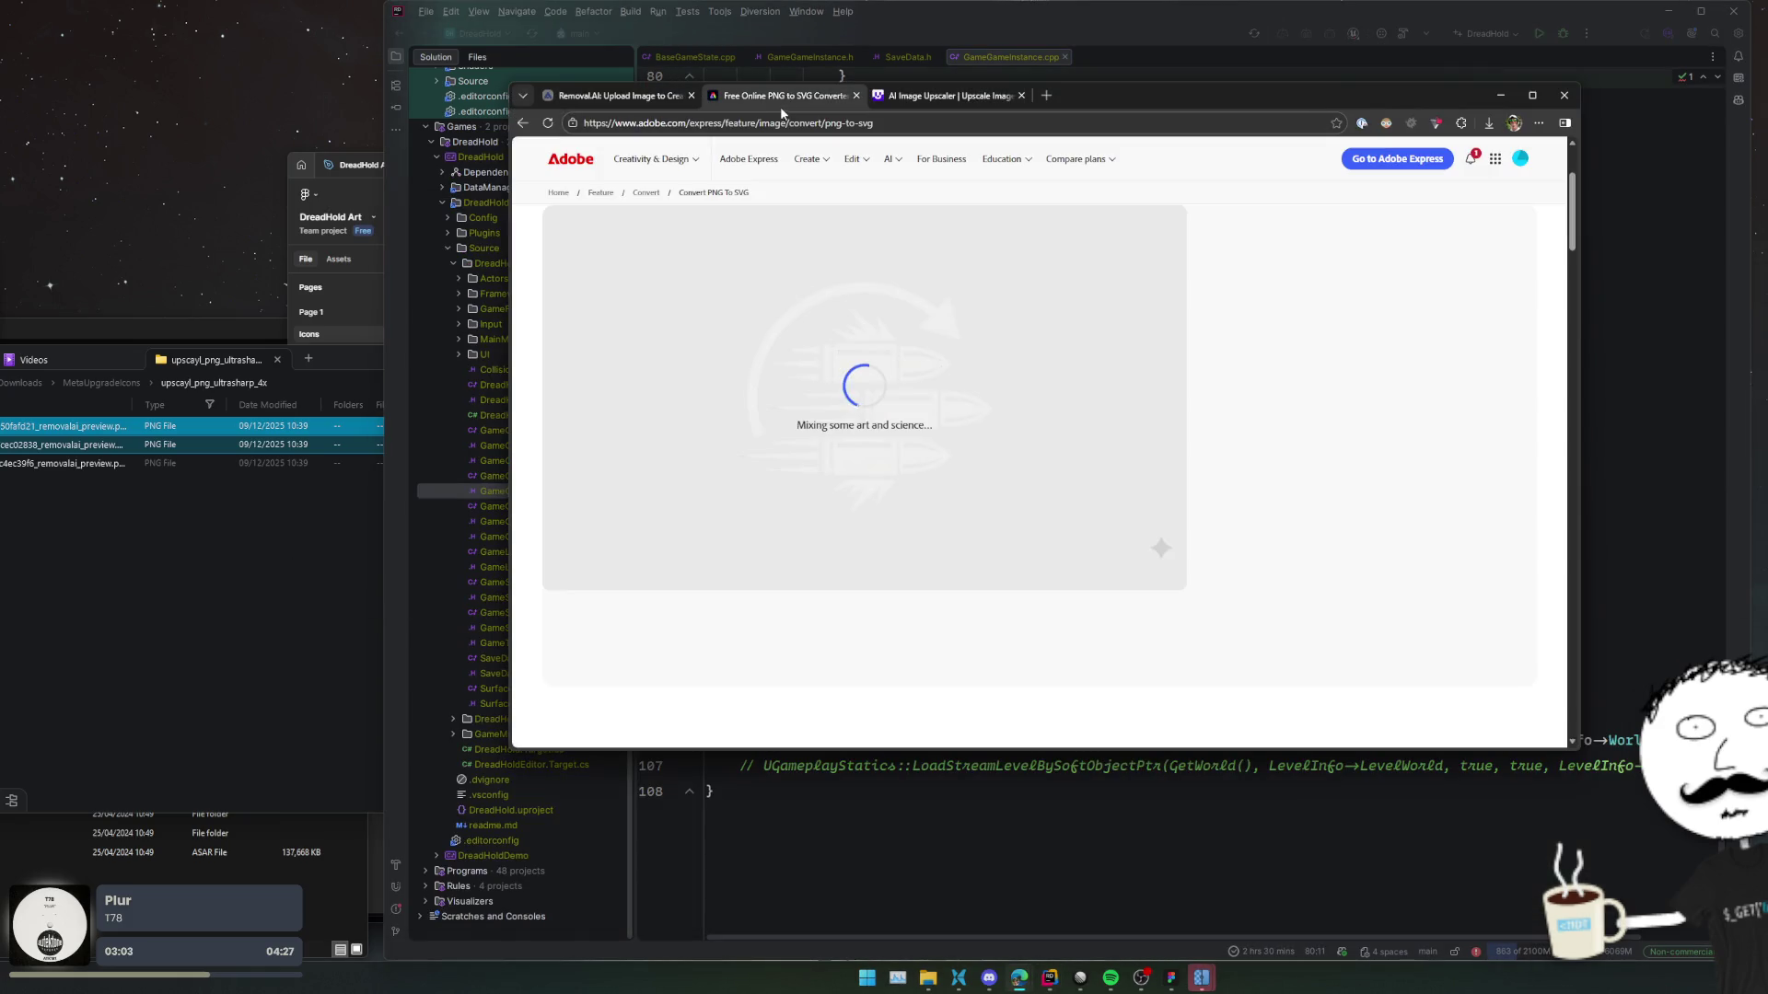
left_click(949, 96)
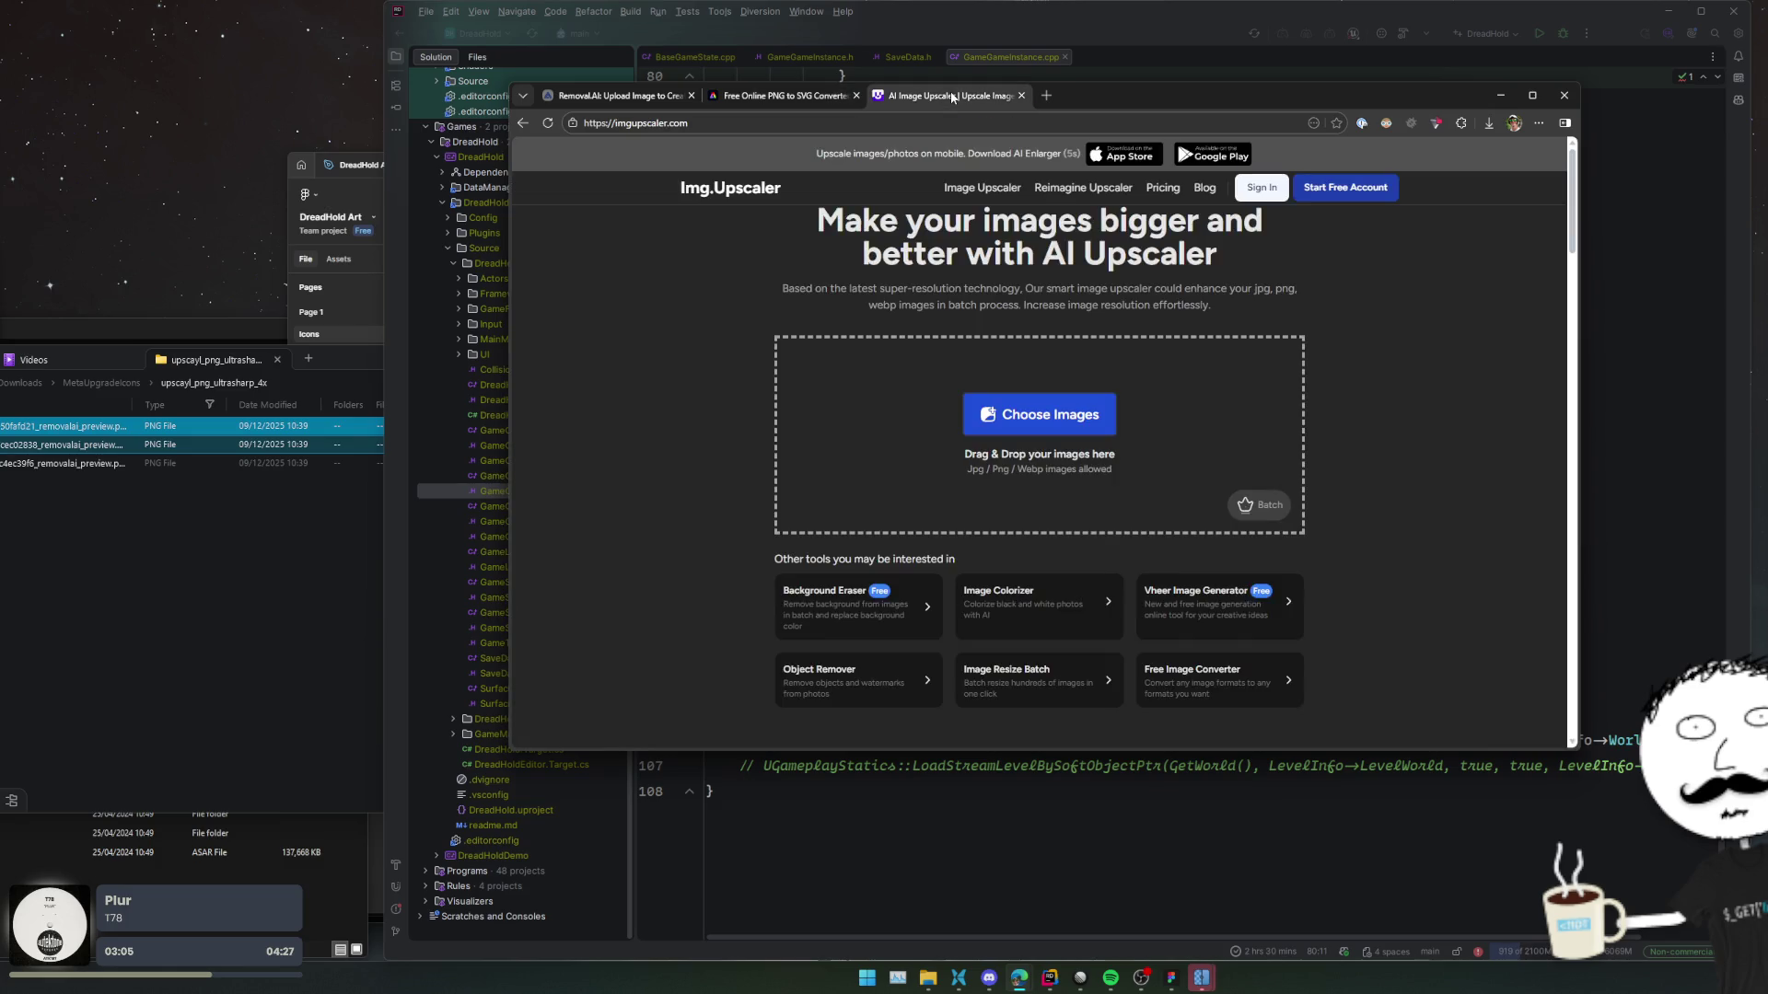
Upload the heart icon PNG from MetaUpgradeIcons to Img.Upscaler and start upscaling.
left_click(41, 603)
key("alt+Up")
left_click(56, 444)
left_click_drag(56, 444, 1027, 465)
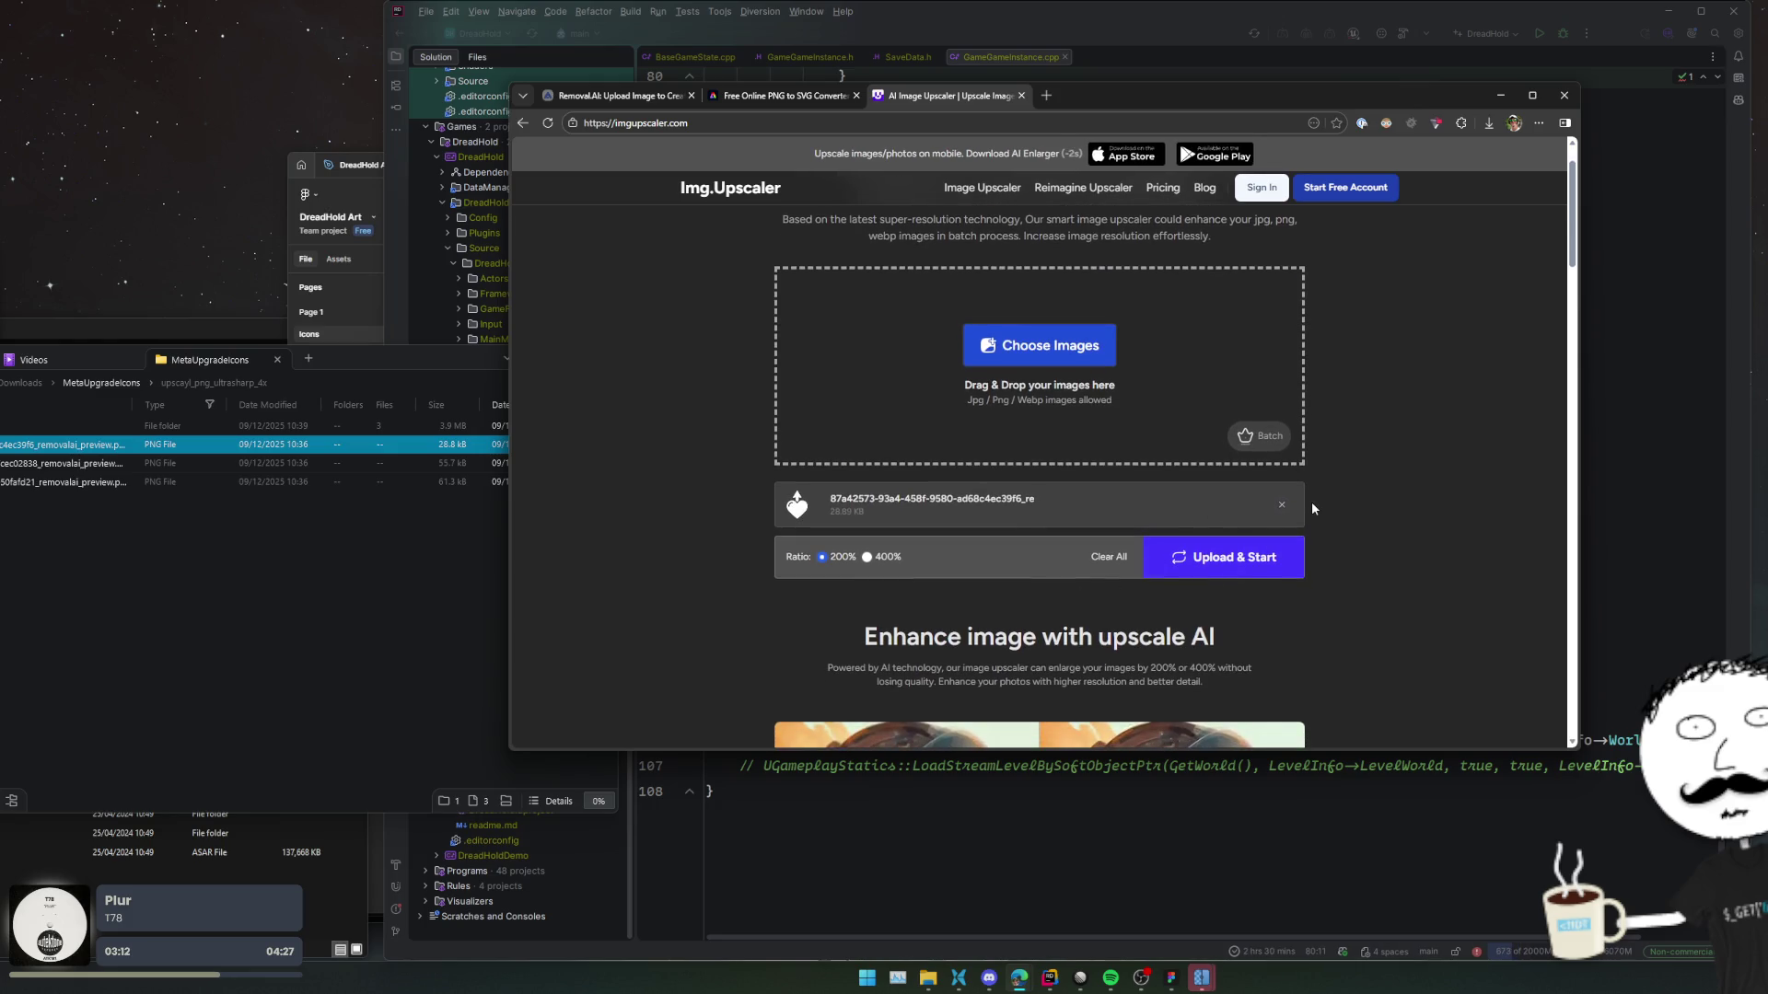
left_click(1247, 562)
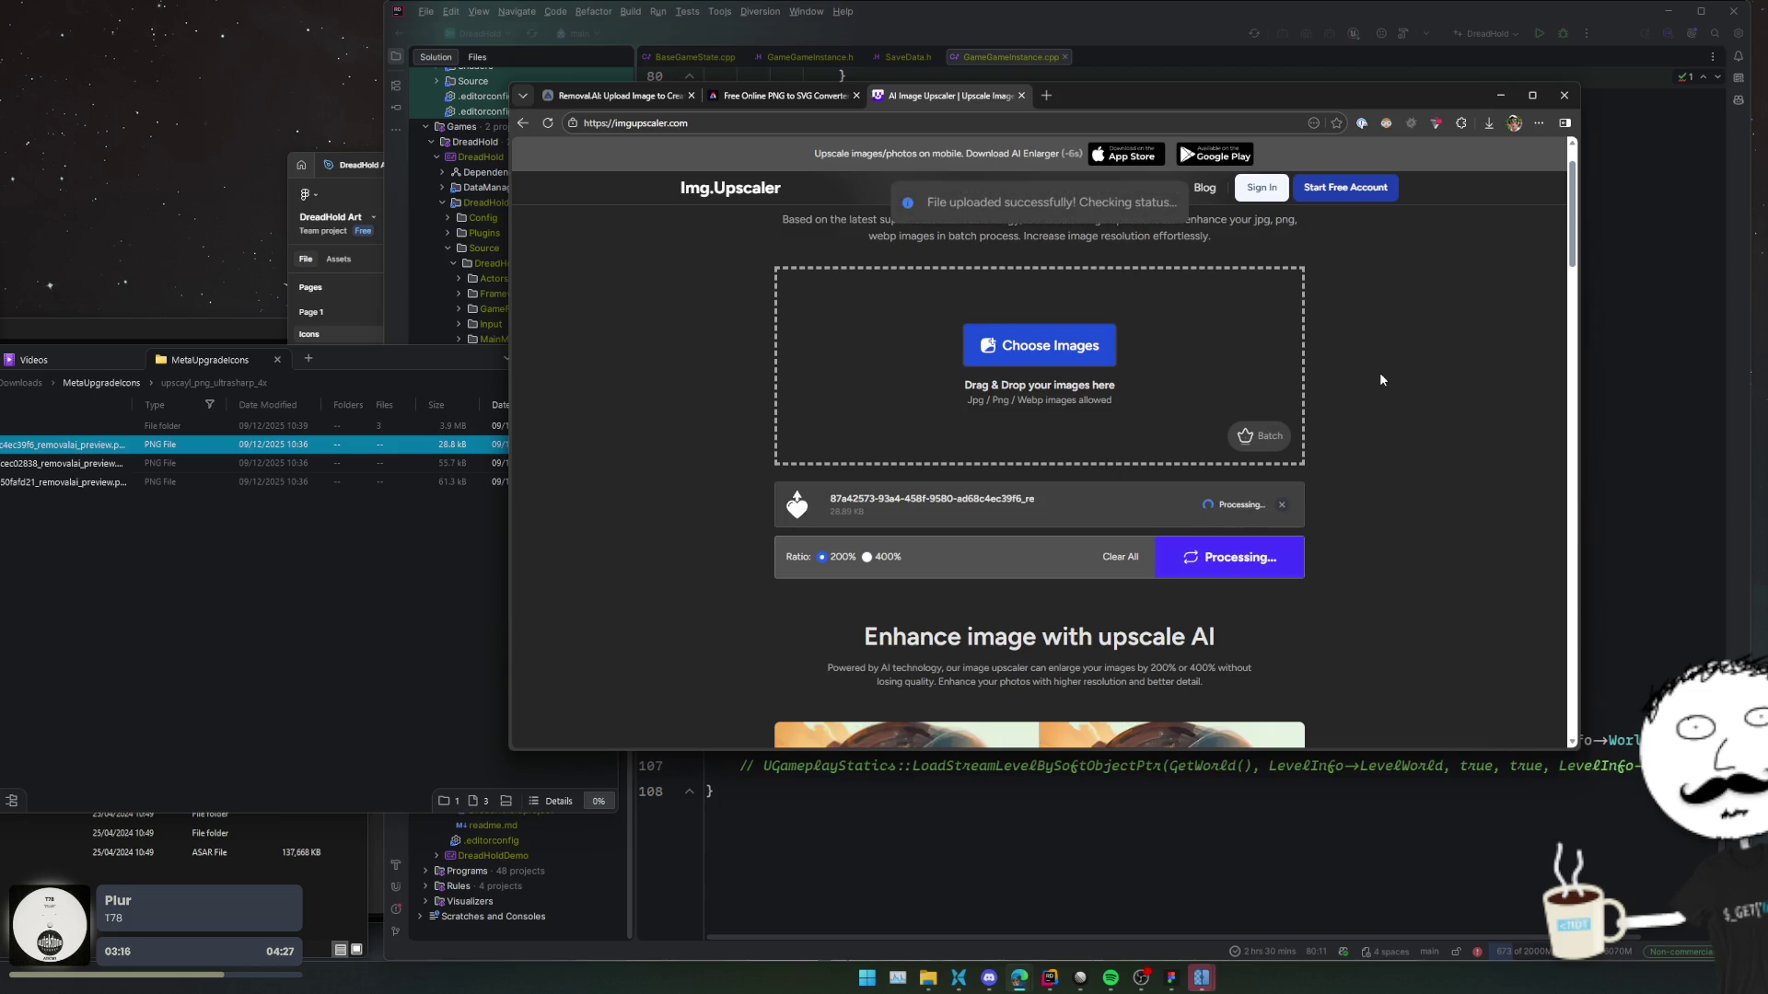
left_click(782, 96)
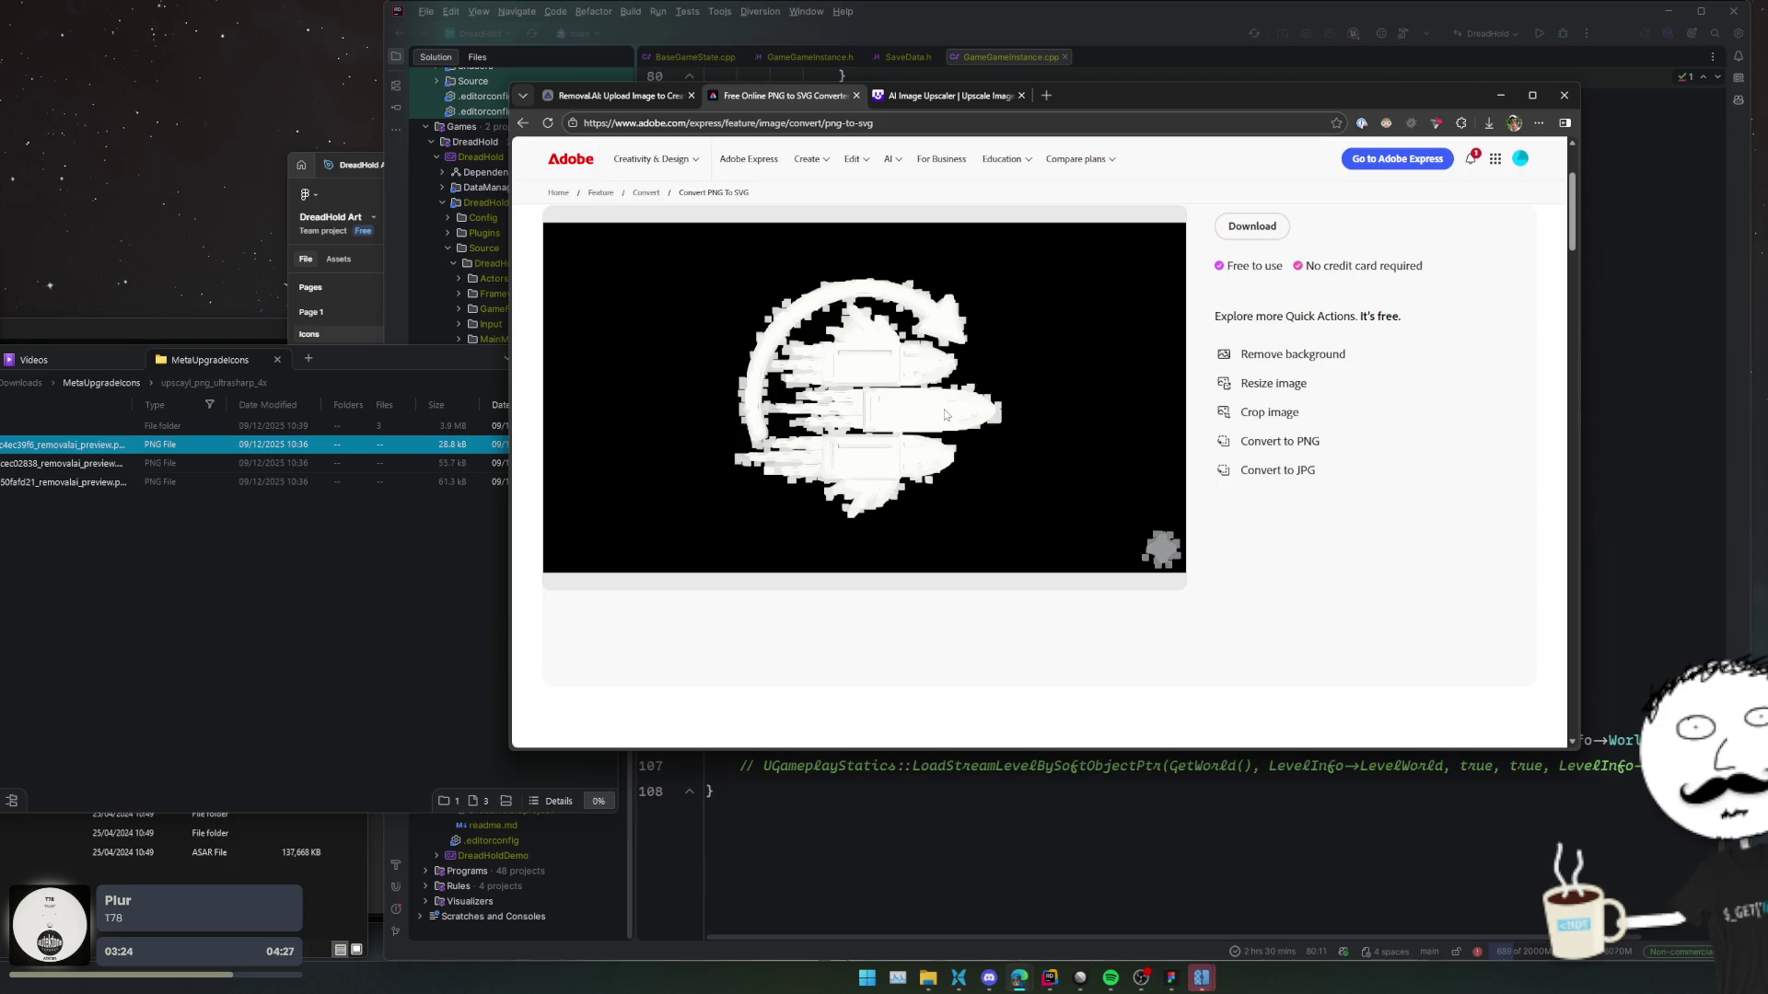
left_click(935, 98)
Also open the 16K Image Upscaler site and drop the heart icon PNG onto it.
scroll(1390, 447, "down", 3)
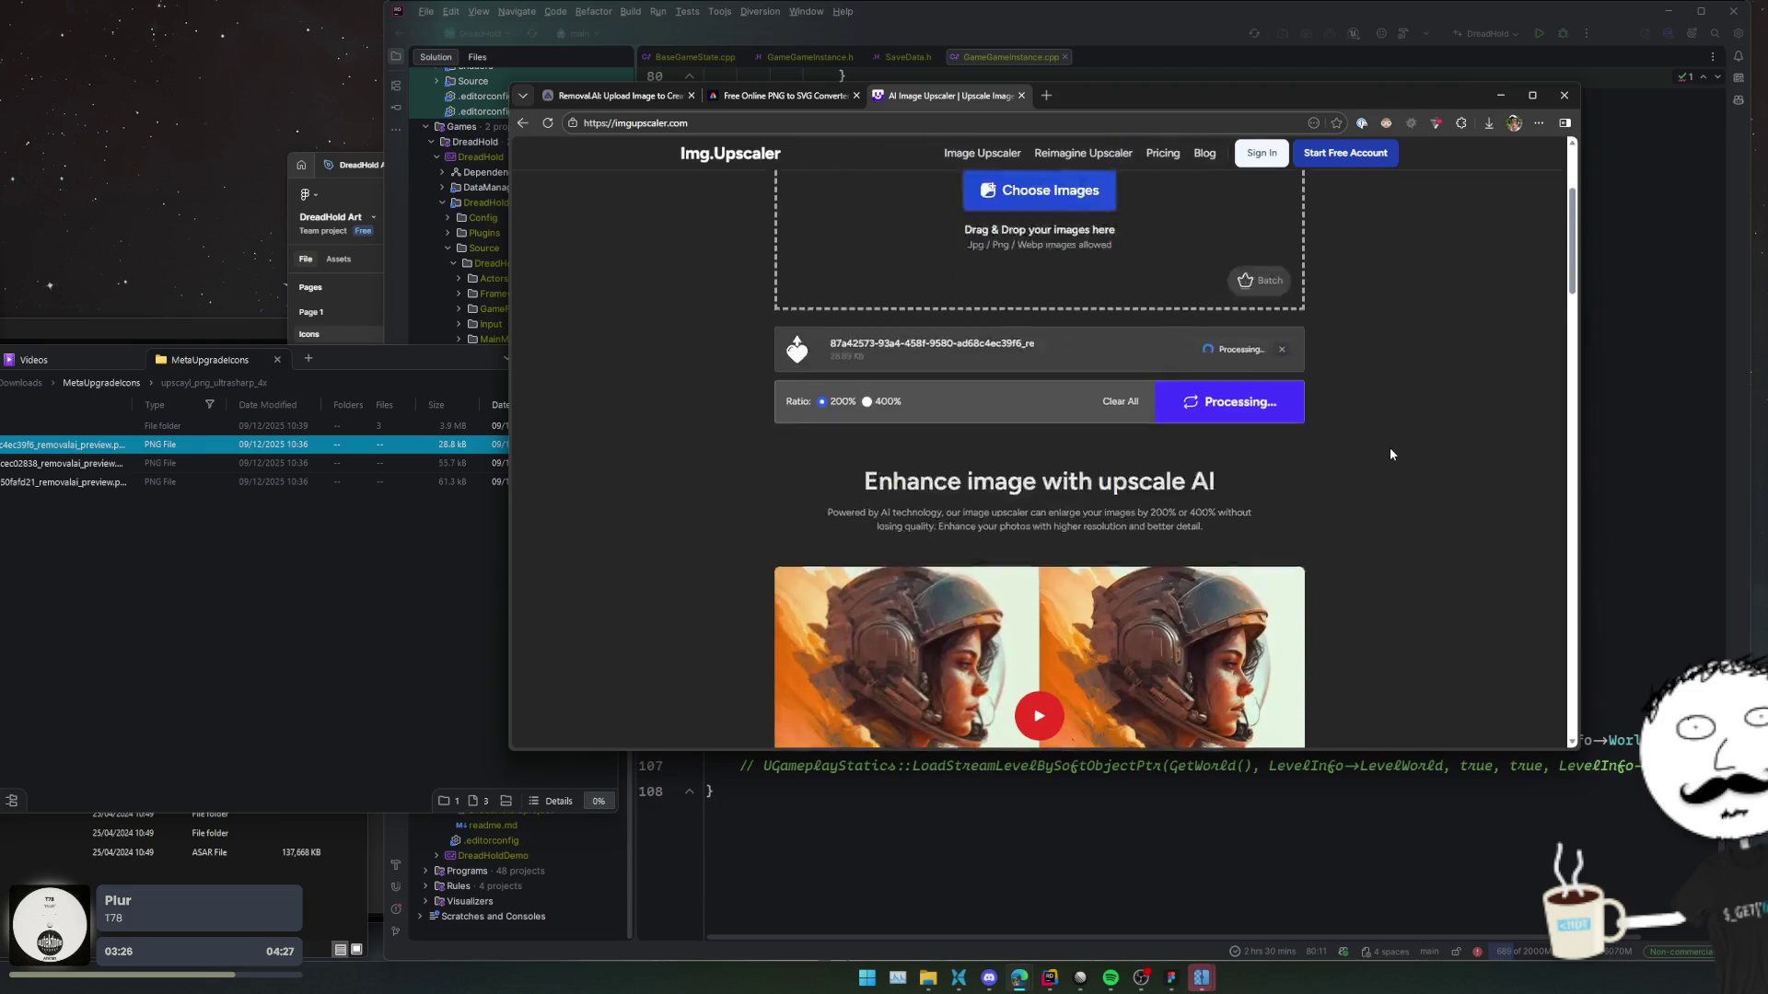
scroll(1389, 447, "up", 3)
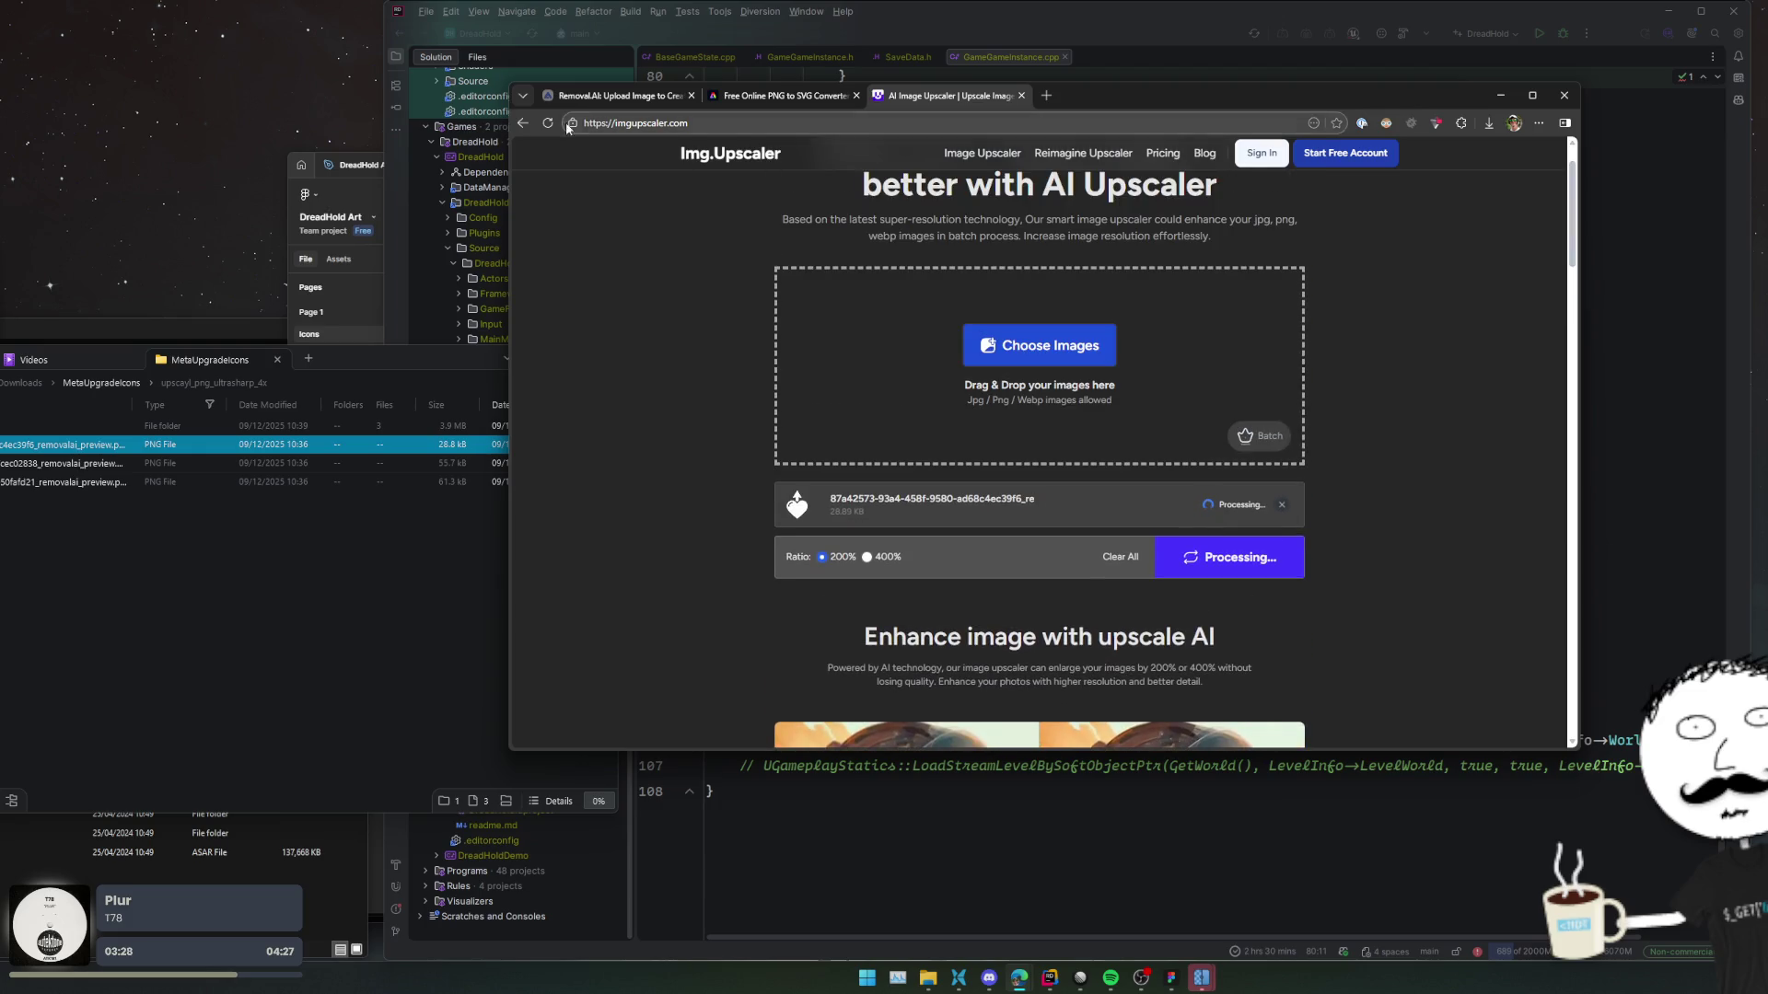
middle_click(525, 123)
left_click(1131, 100)
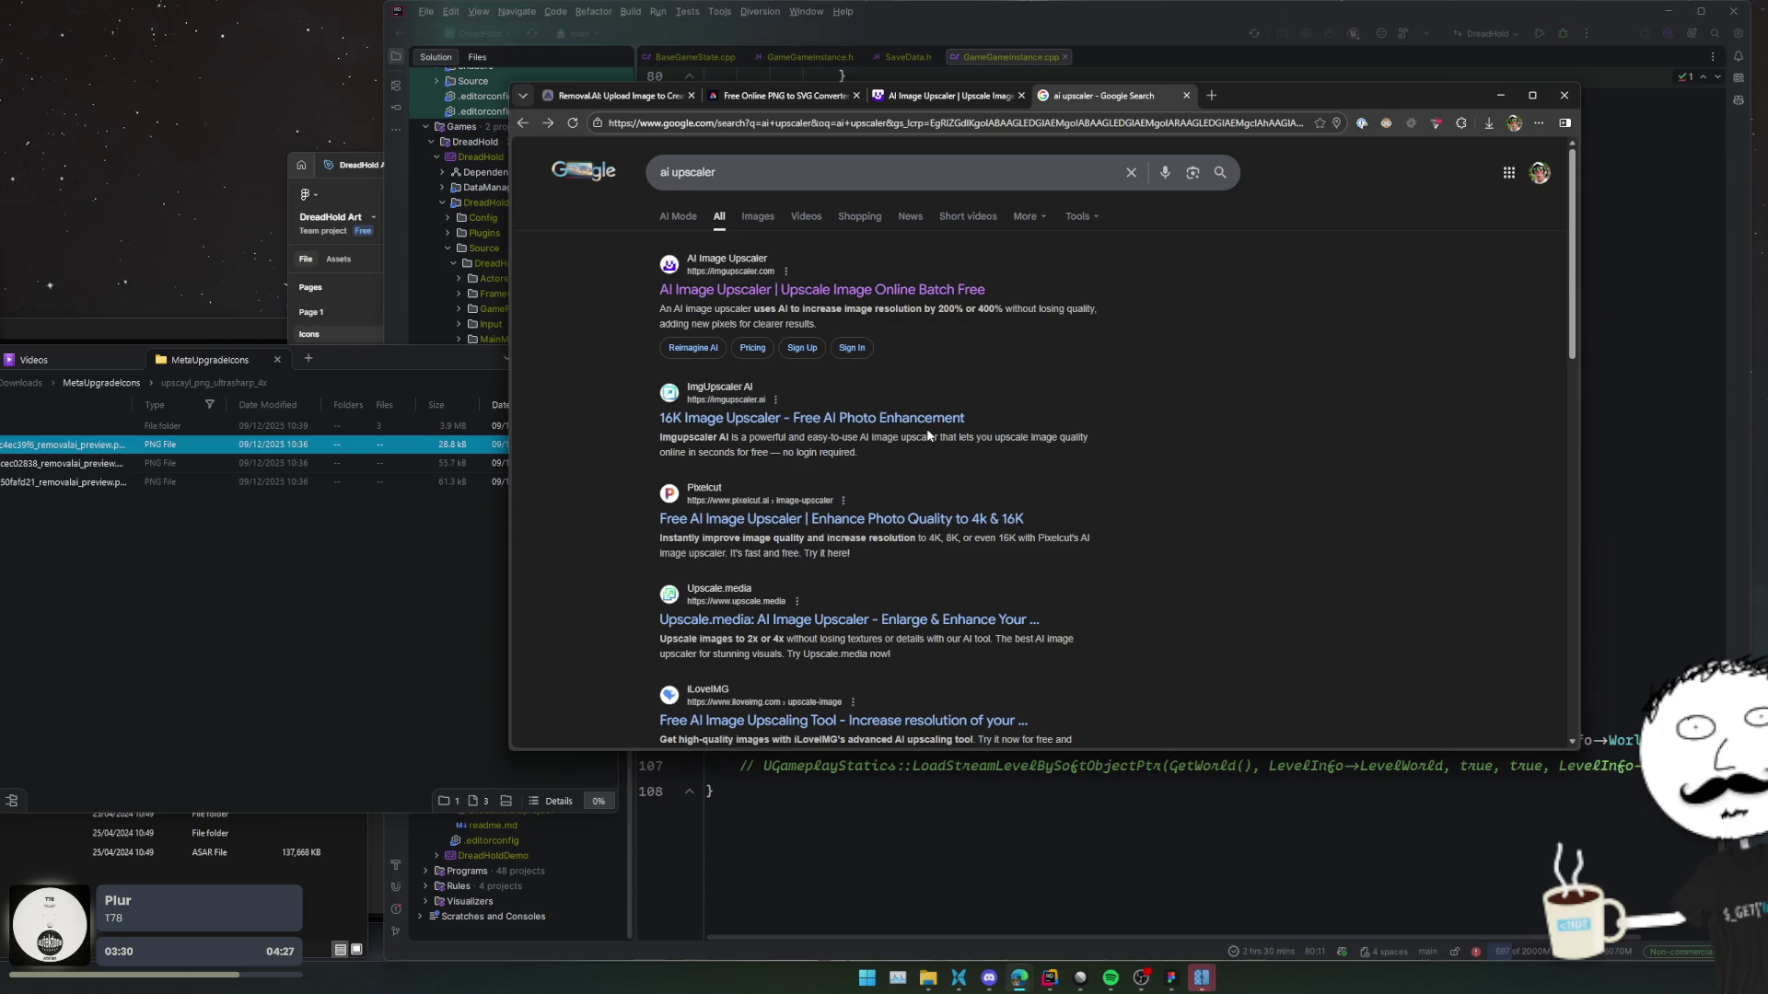
scroll(928, 436, "down", 1)
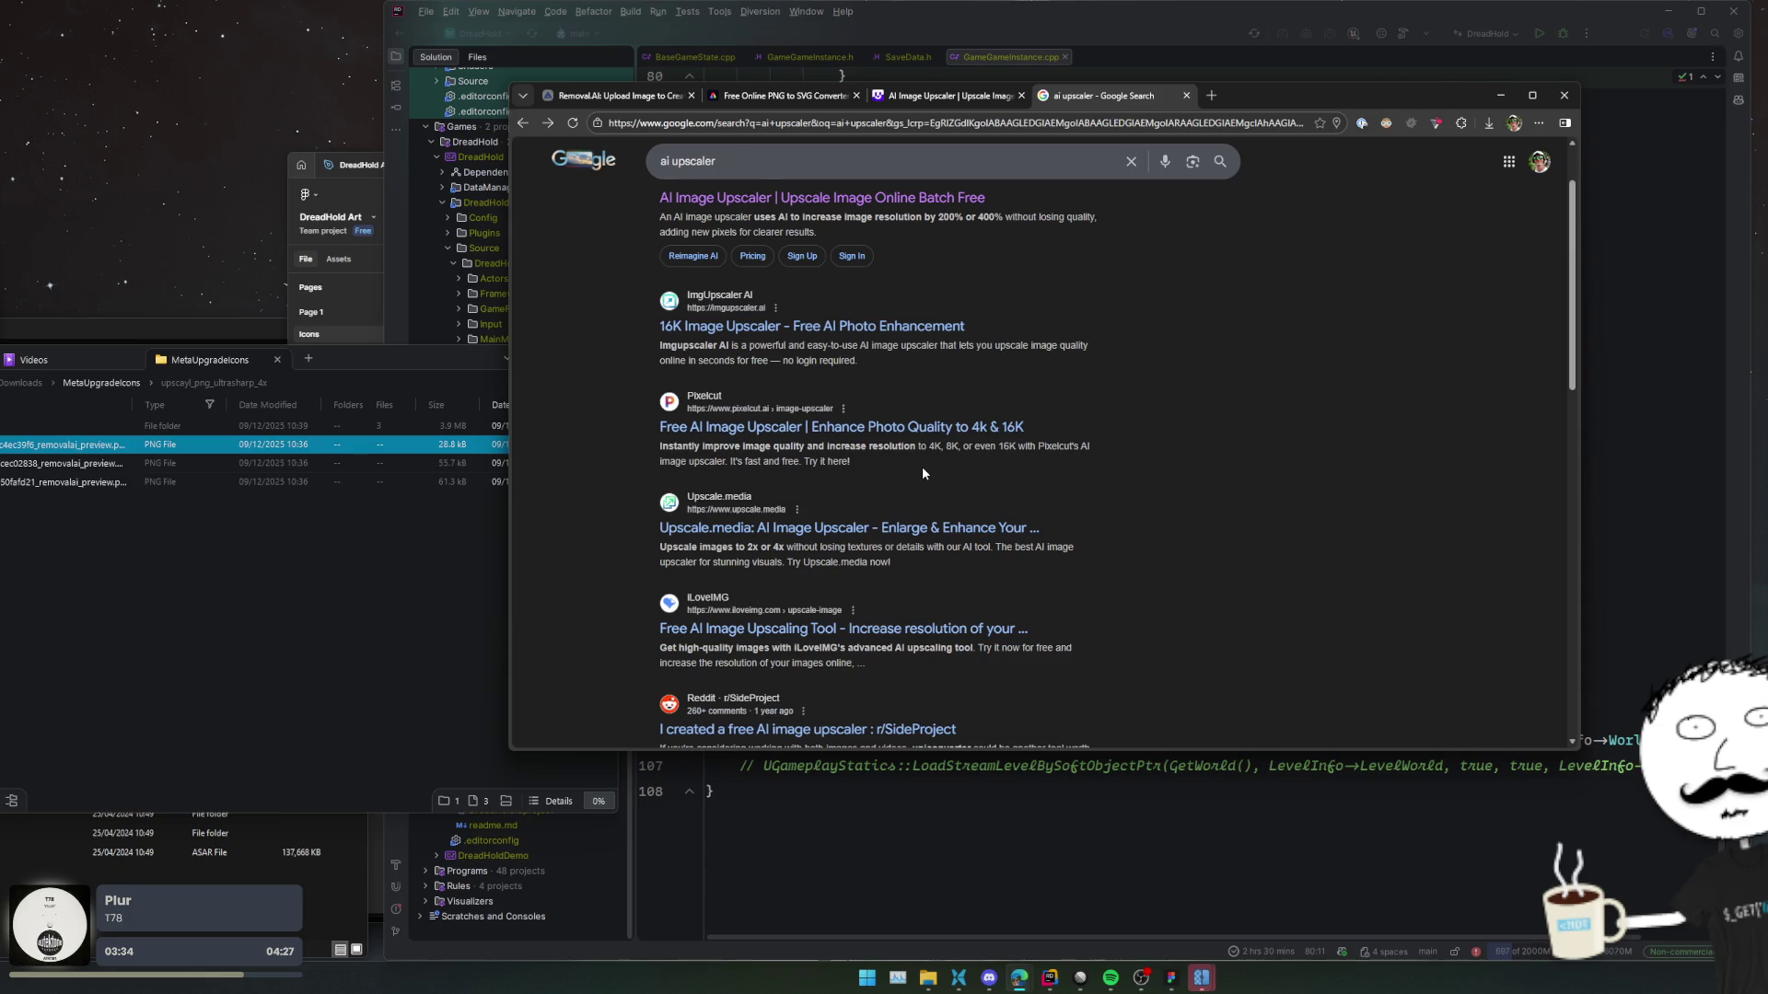
scroll(924, 472, "up", 1)
left_click(783, 419)
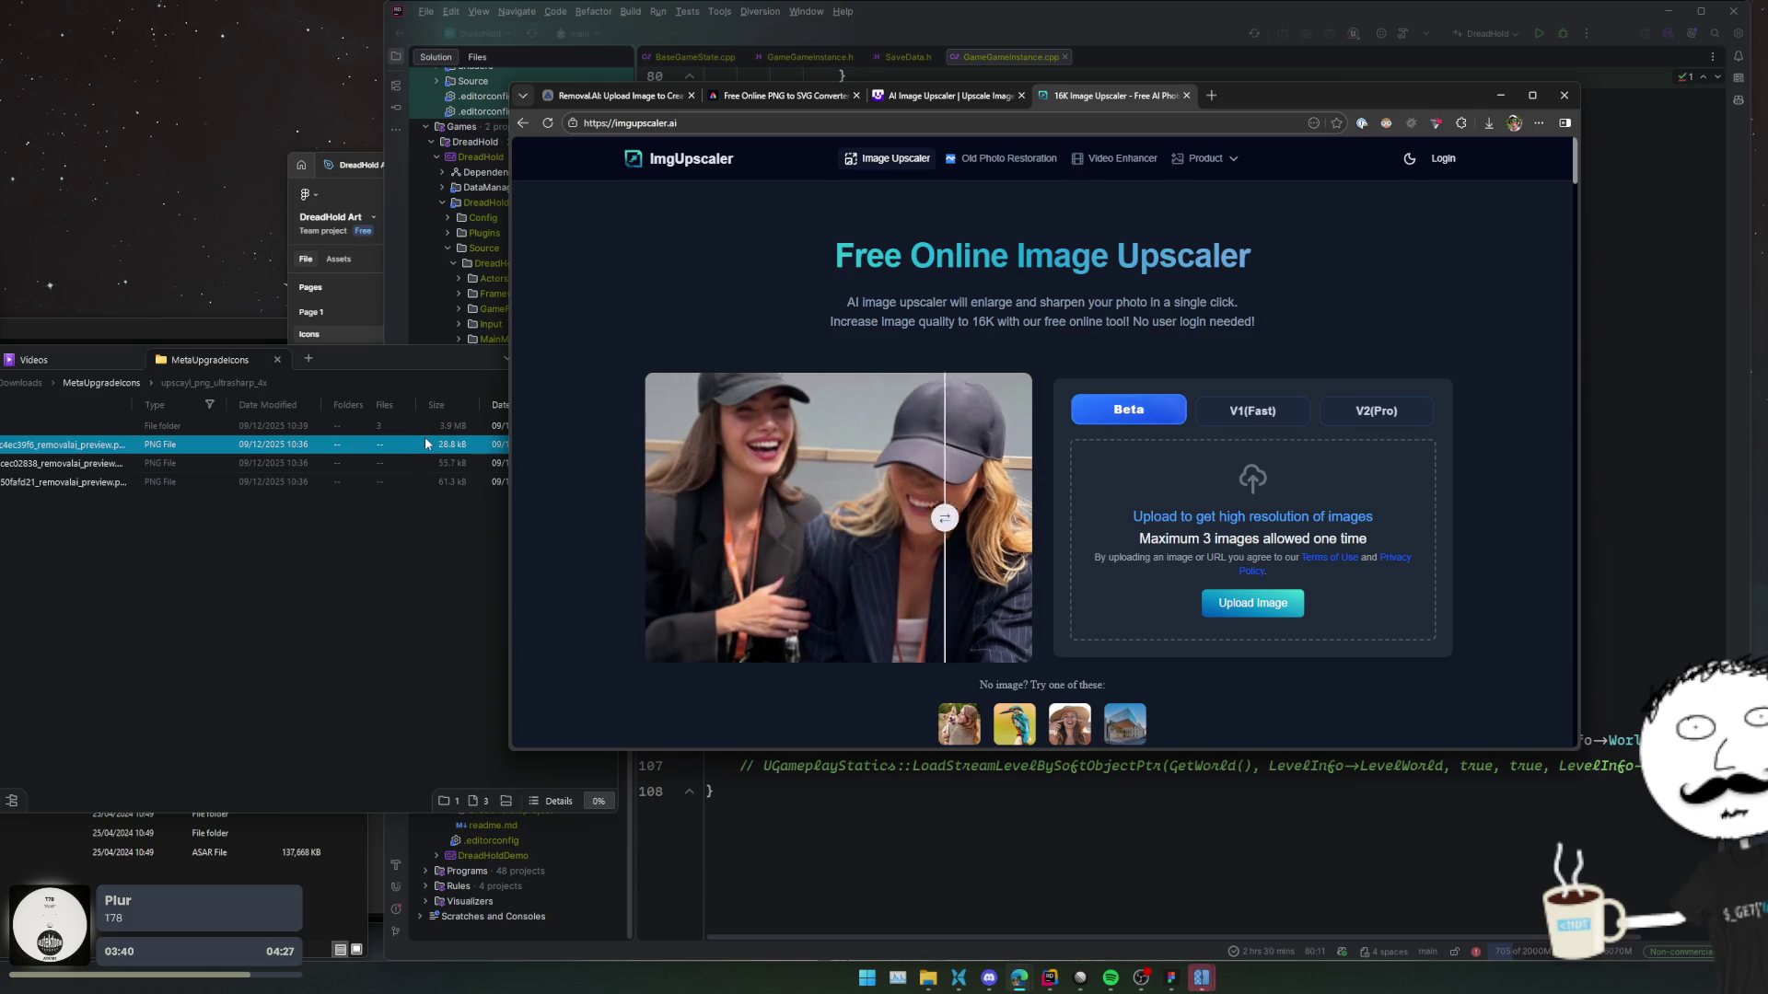
left_click_drag(476, 448, 1252, 531)
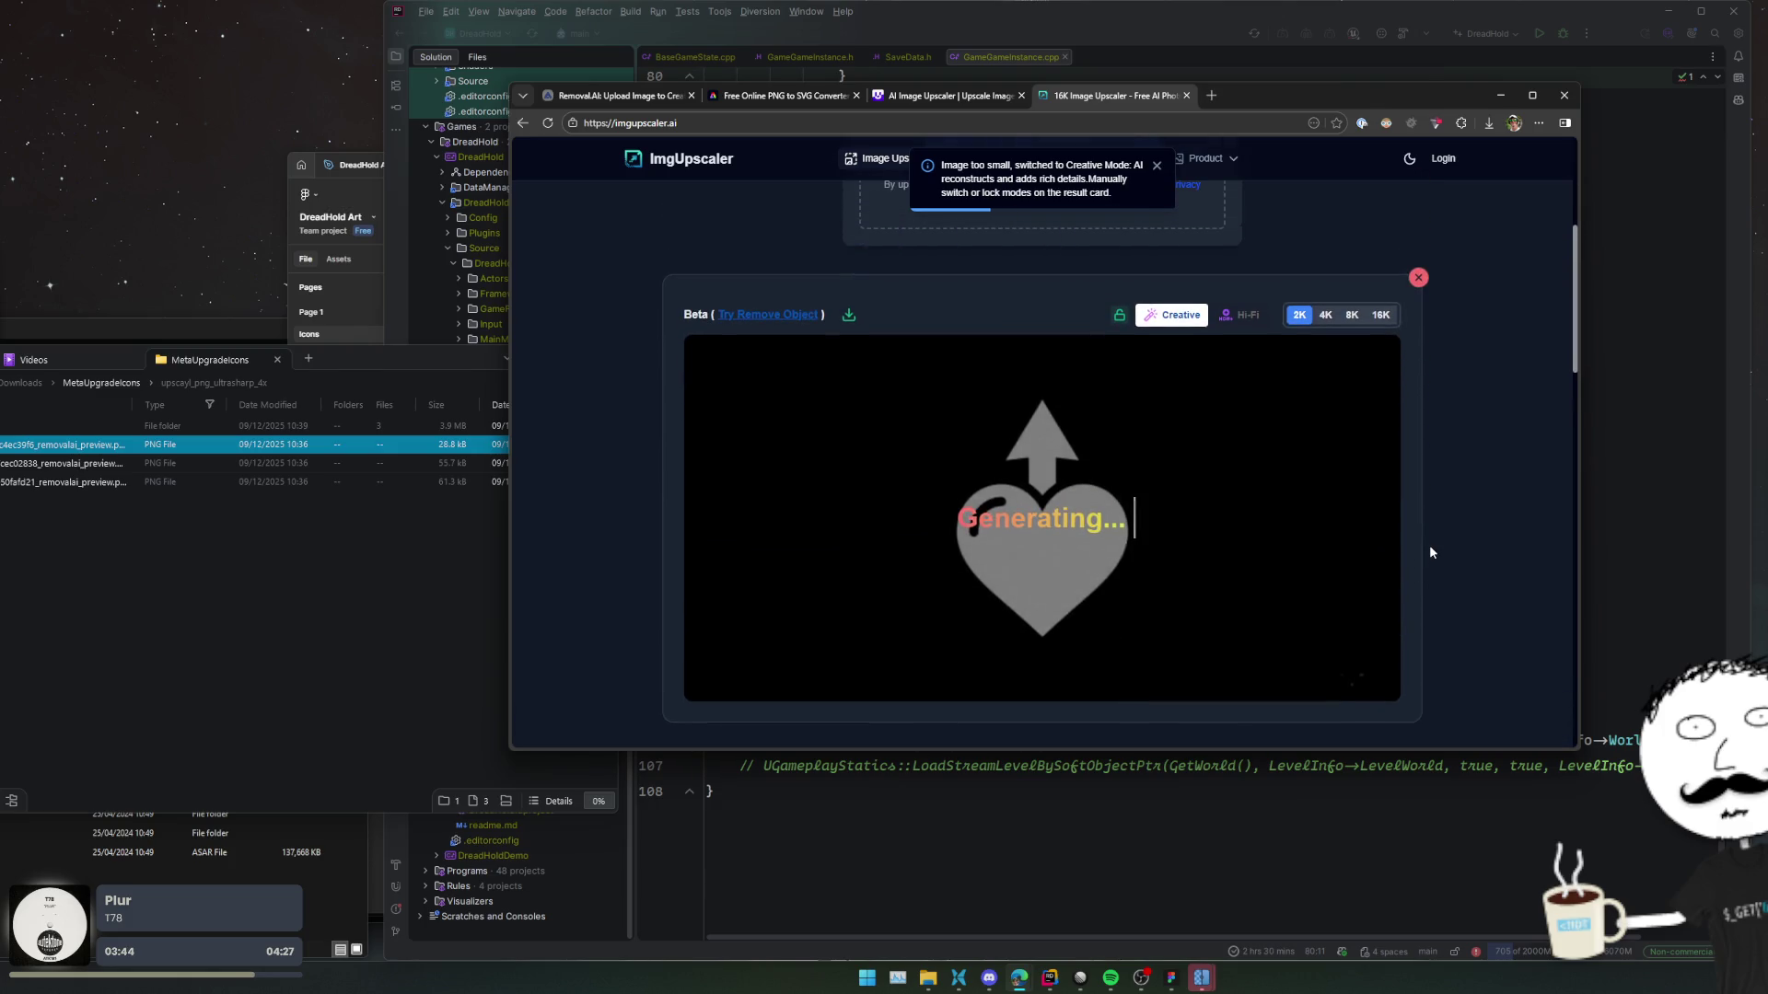
Download the 200% upscaled heart icon from Img.Upscaler, then return to the Adobe converter.
left_click(954, 96)
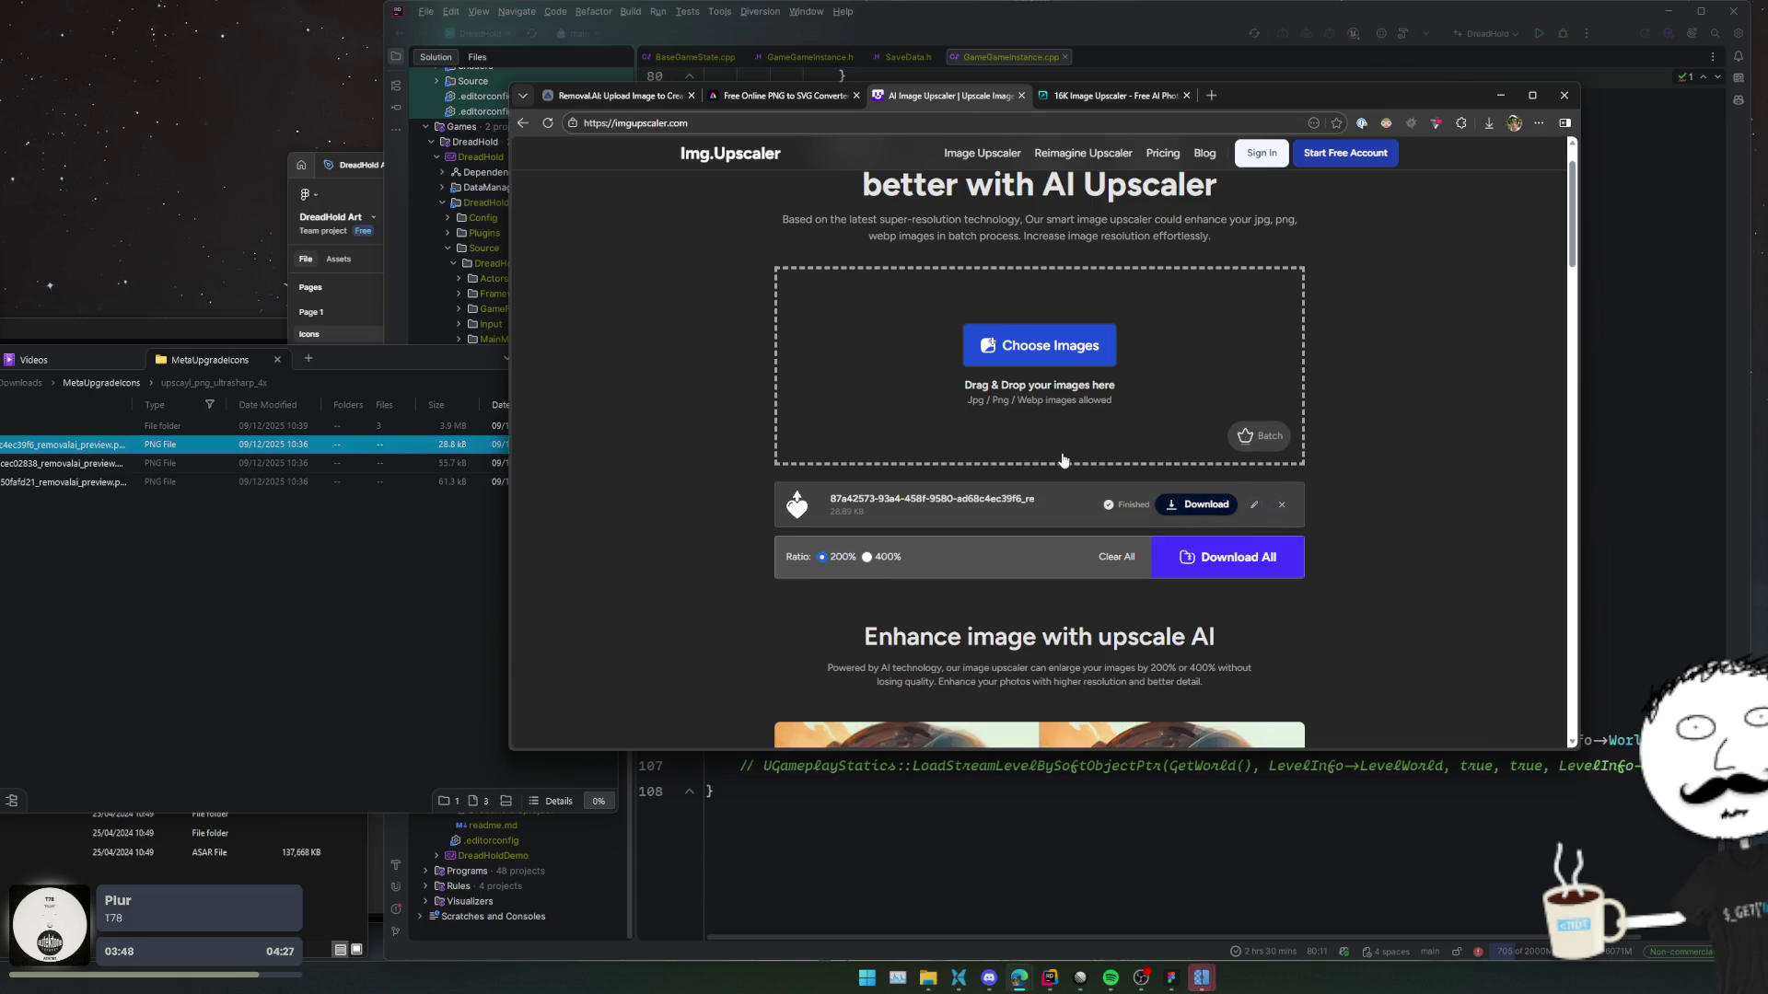
left_click(940, 443)
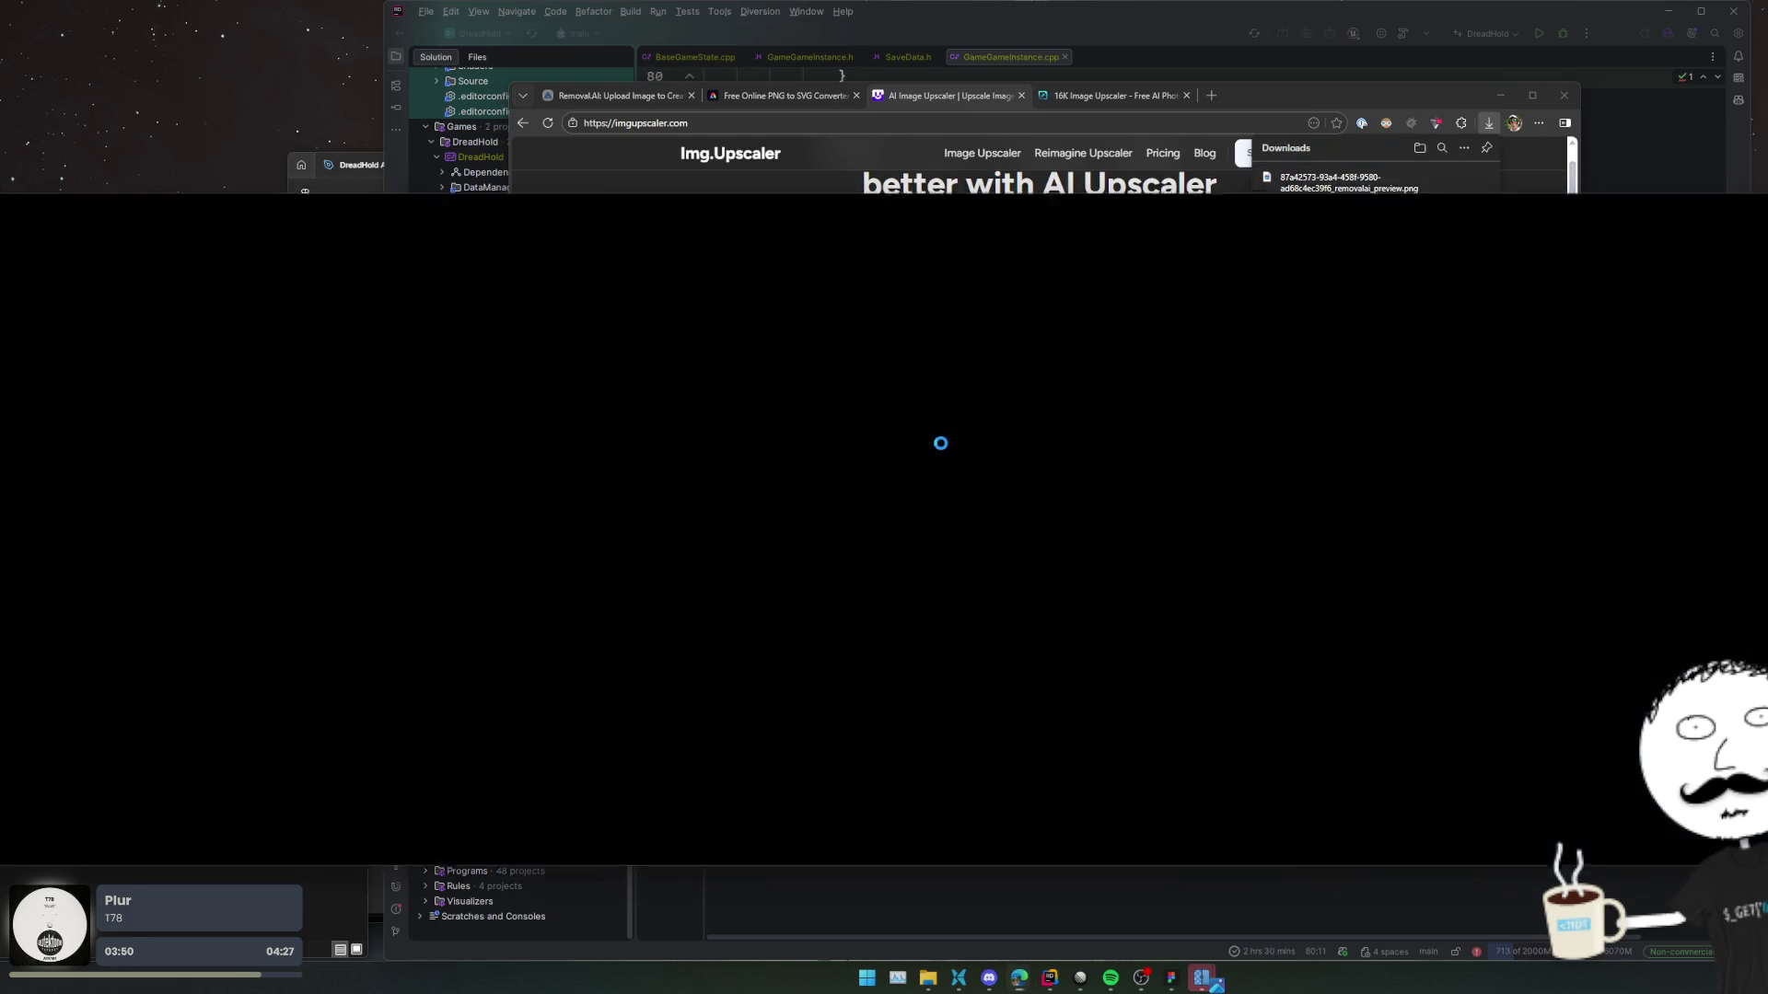
scroll(749, 558, "up", 5)
scroll(750, 557, "down", 3)
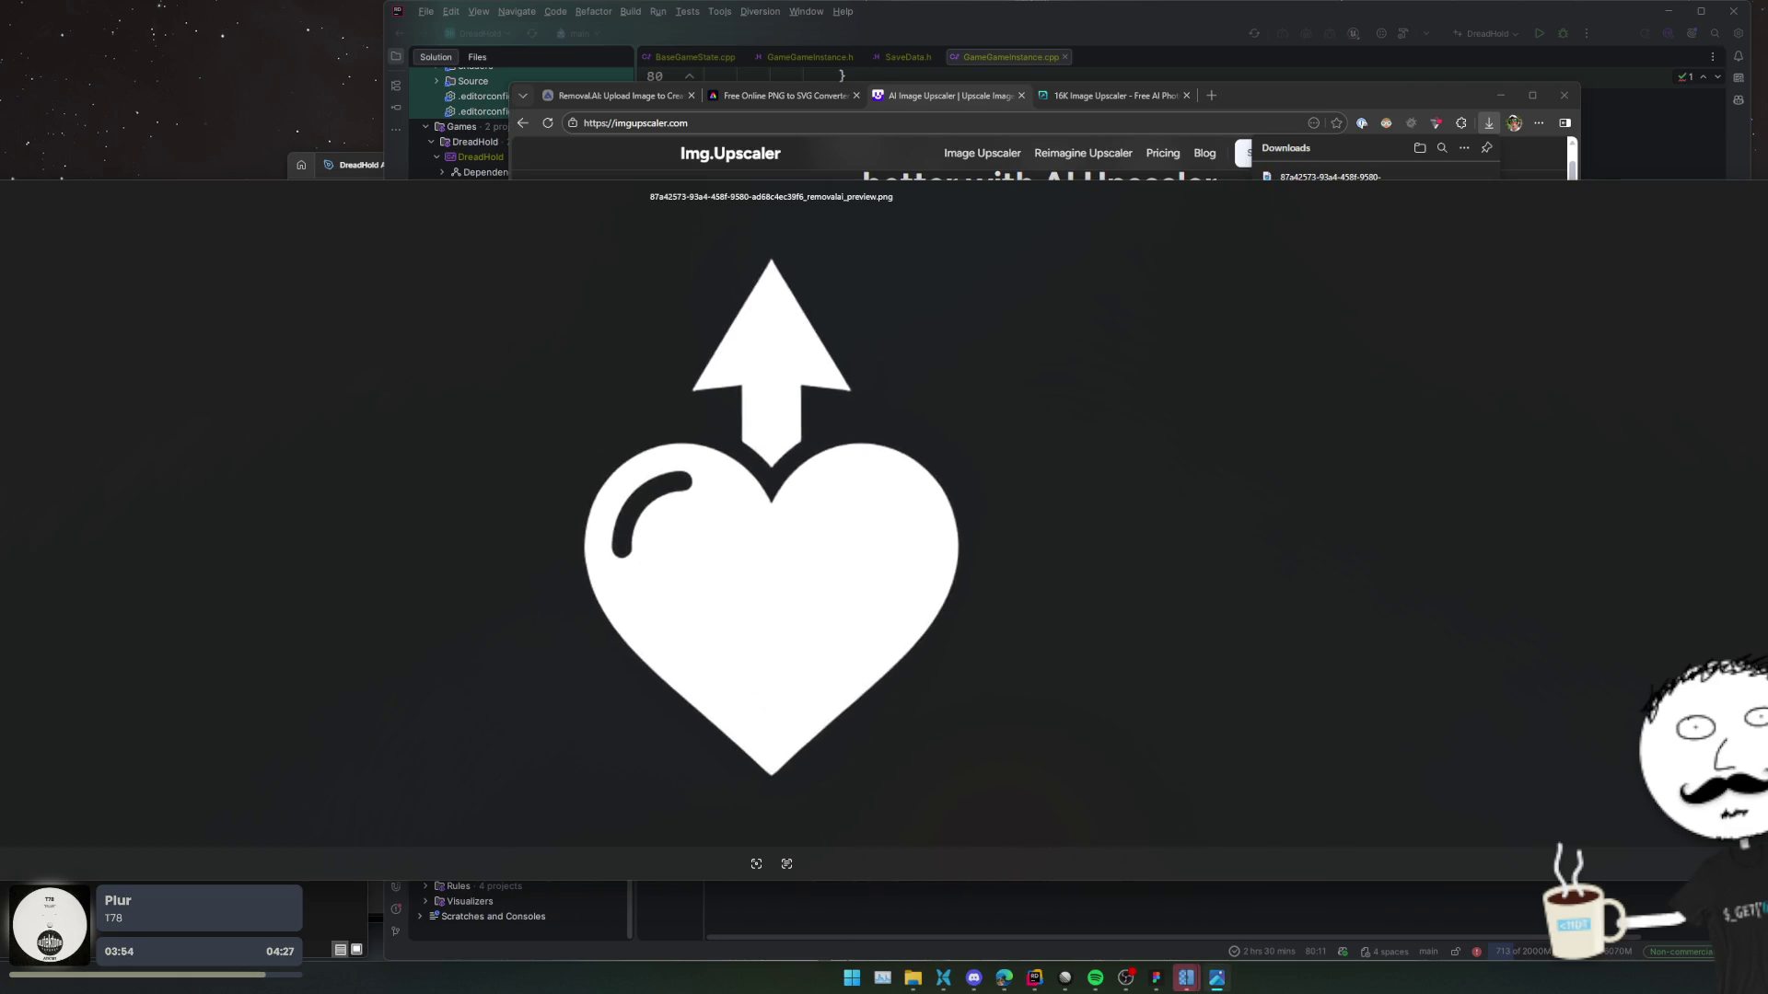
key("Escape")
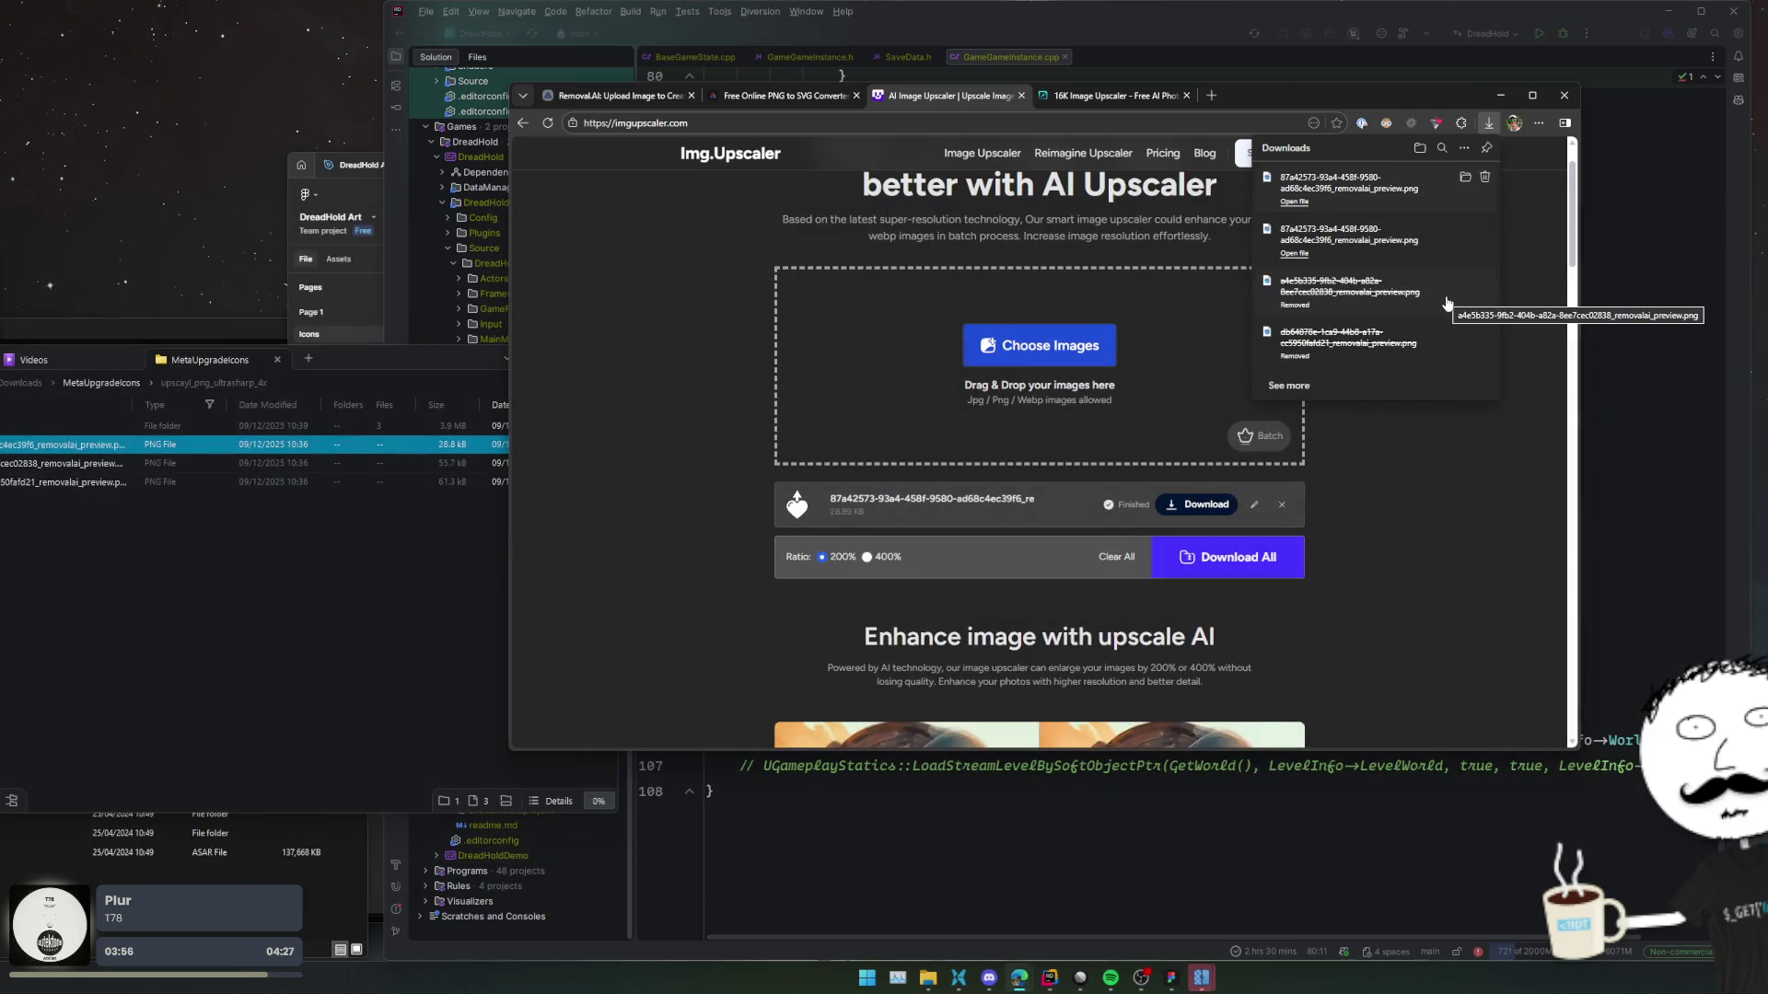
left_click(843, 96)
left_click(920, 96)
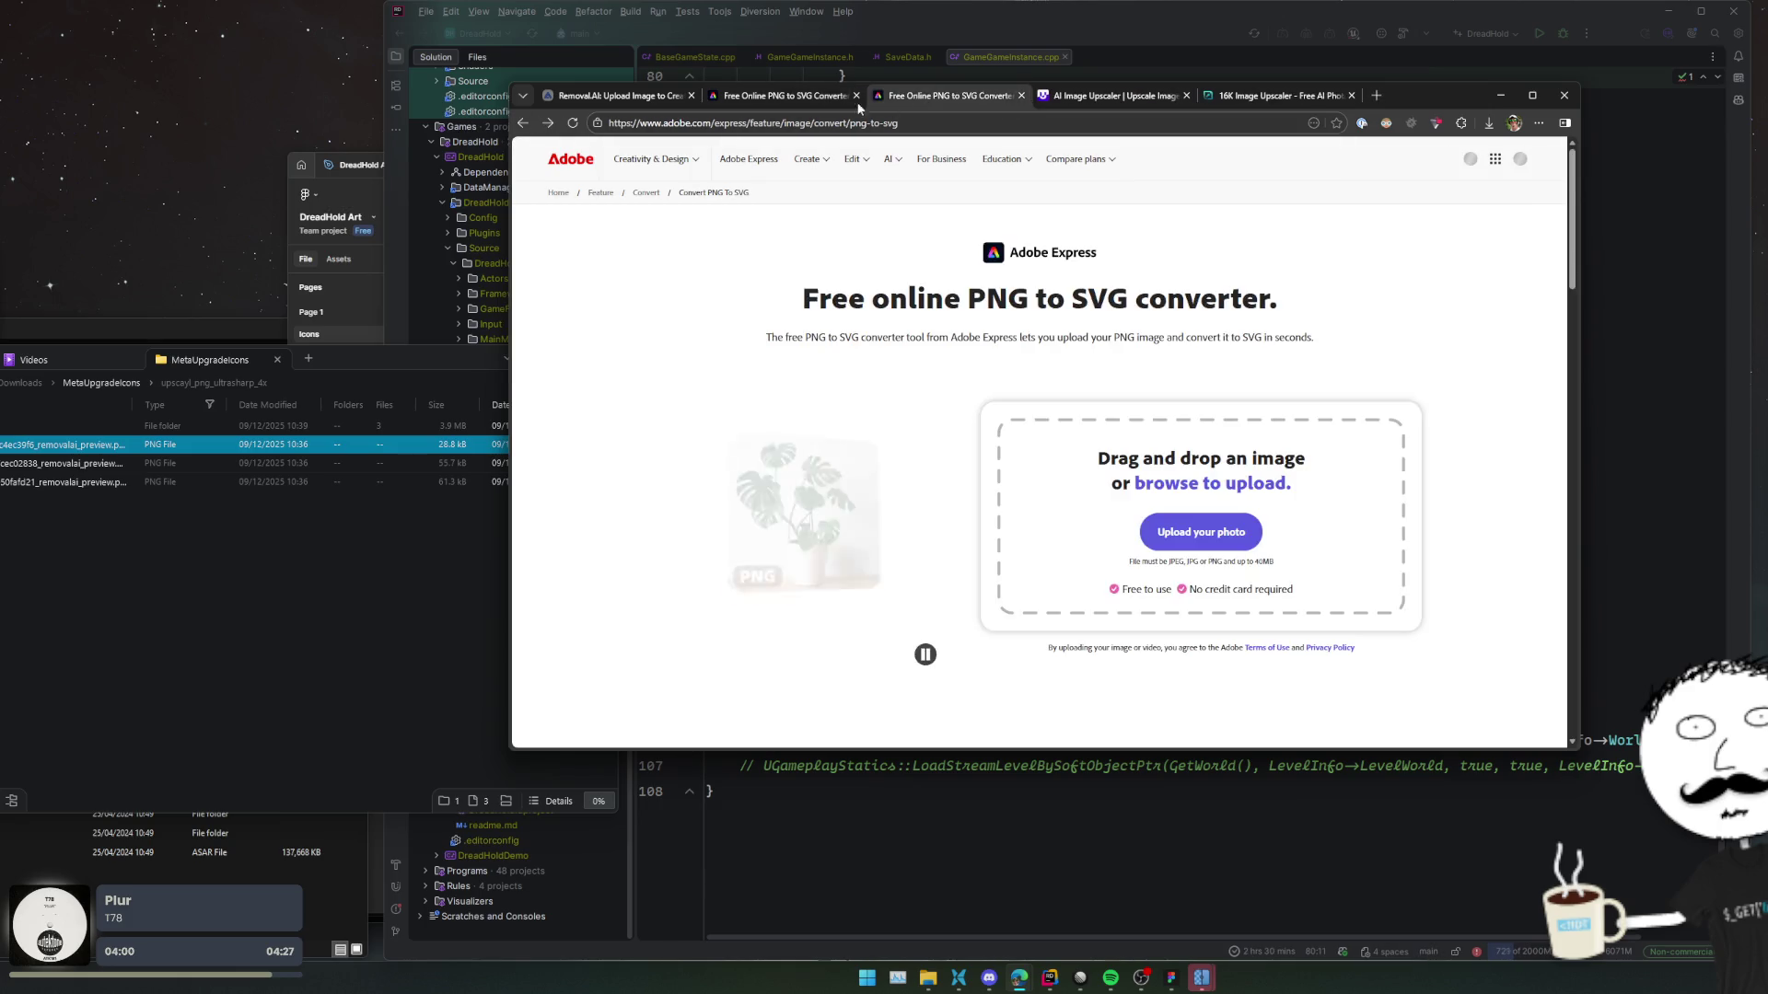
Open FreeConvert's PNG to SVG page and add the bullets icon PNG.
left_click(522, 122)
left_click(524, 122)
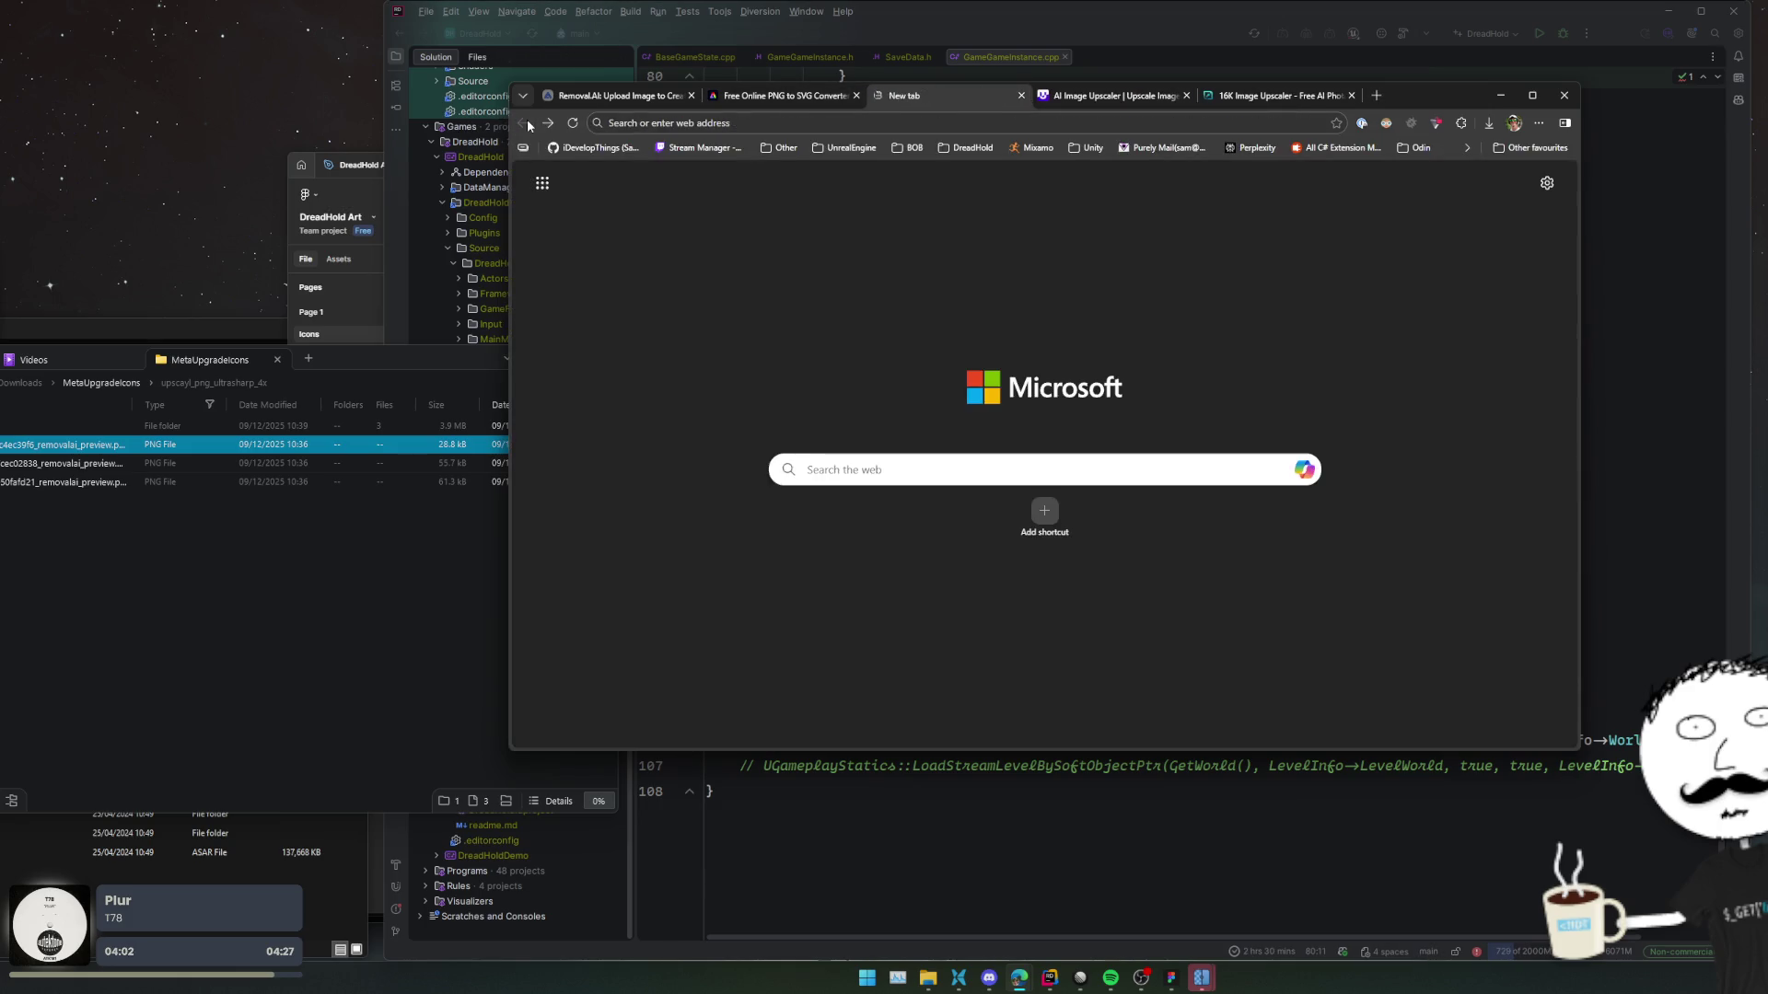
left_click(548, 122)
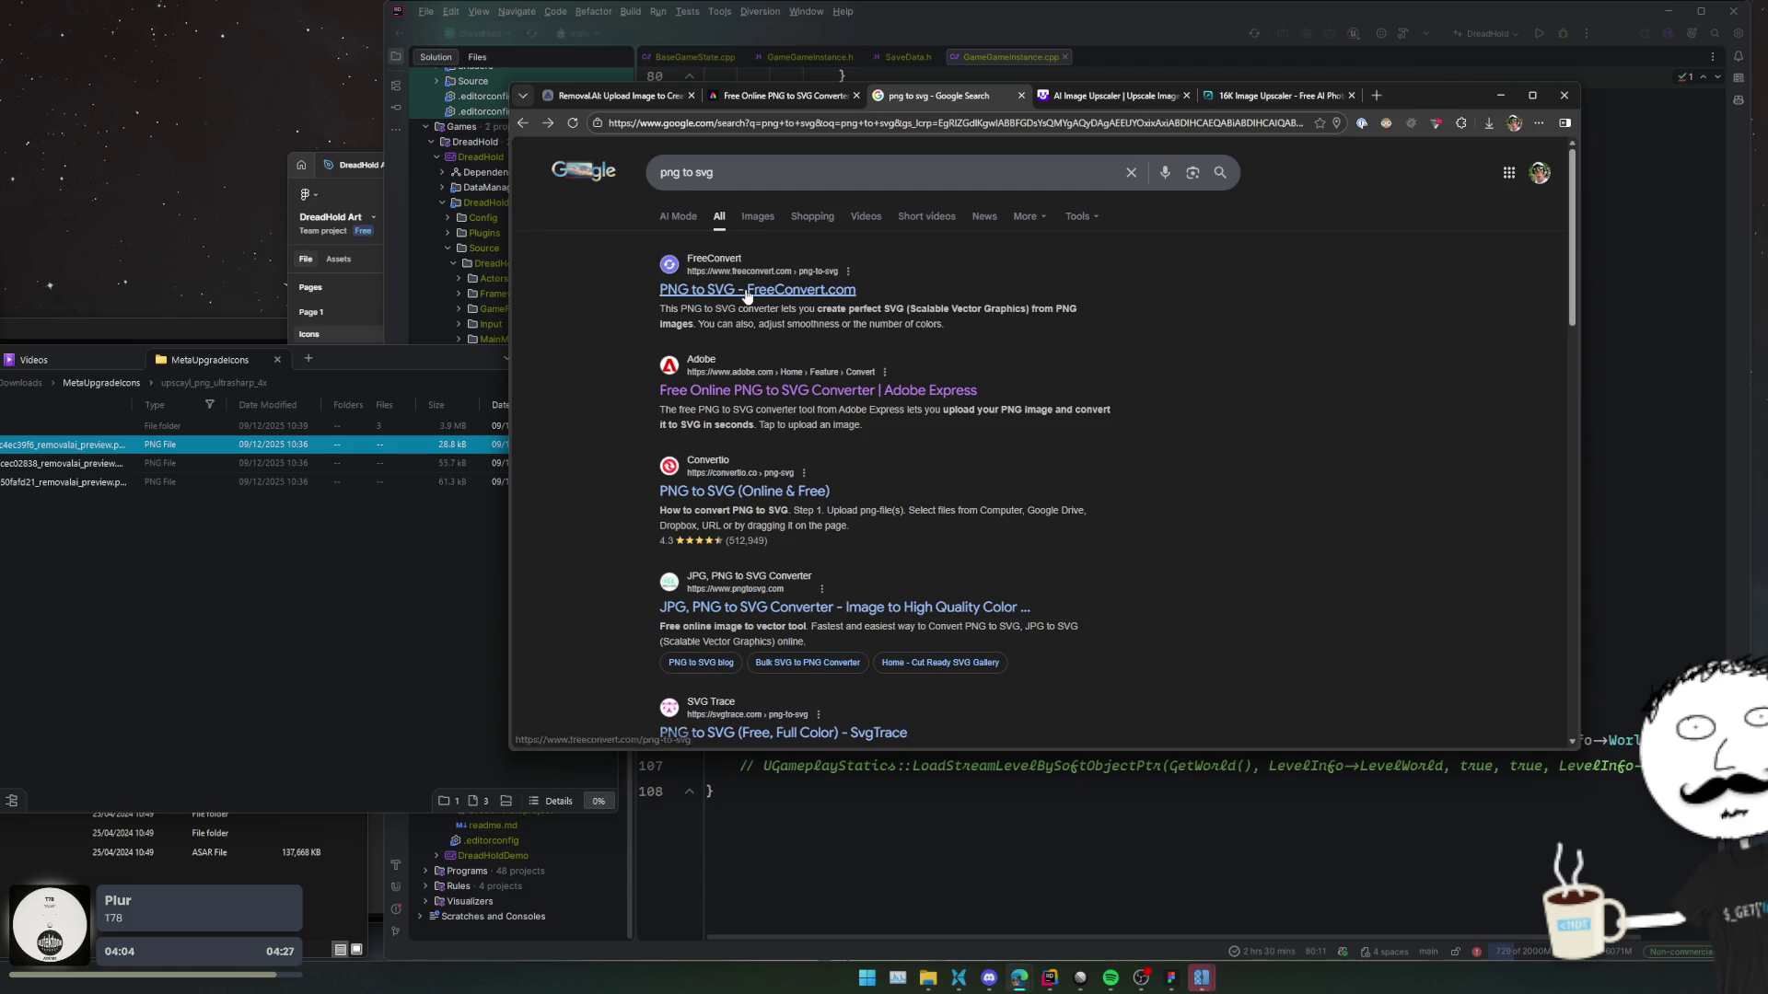
left_click(743, 292)
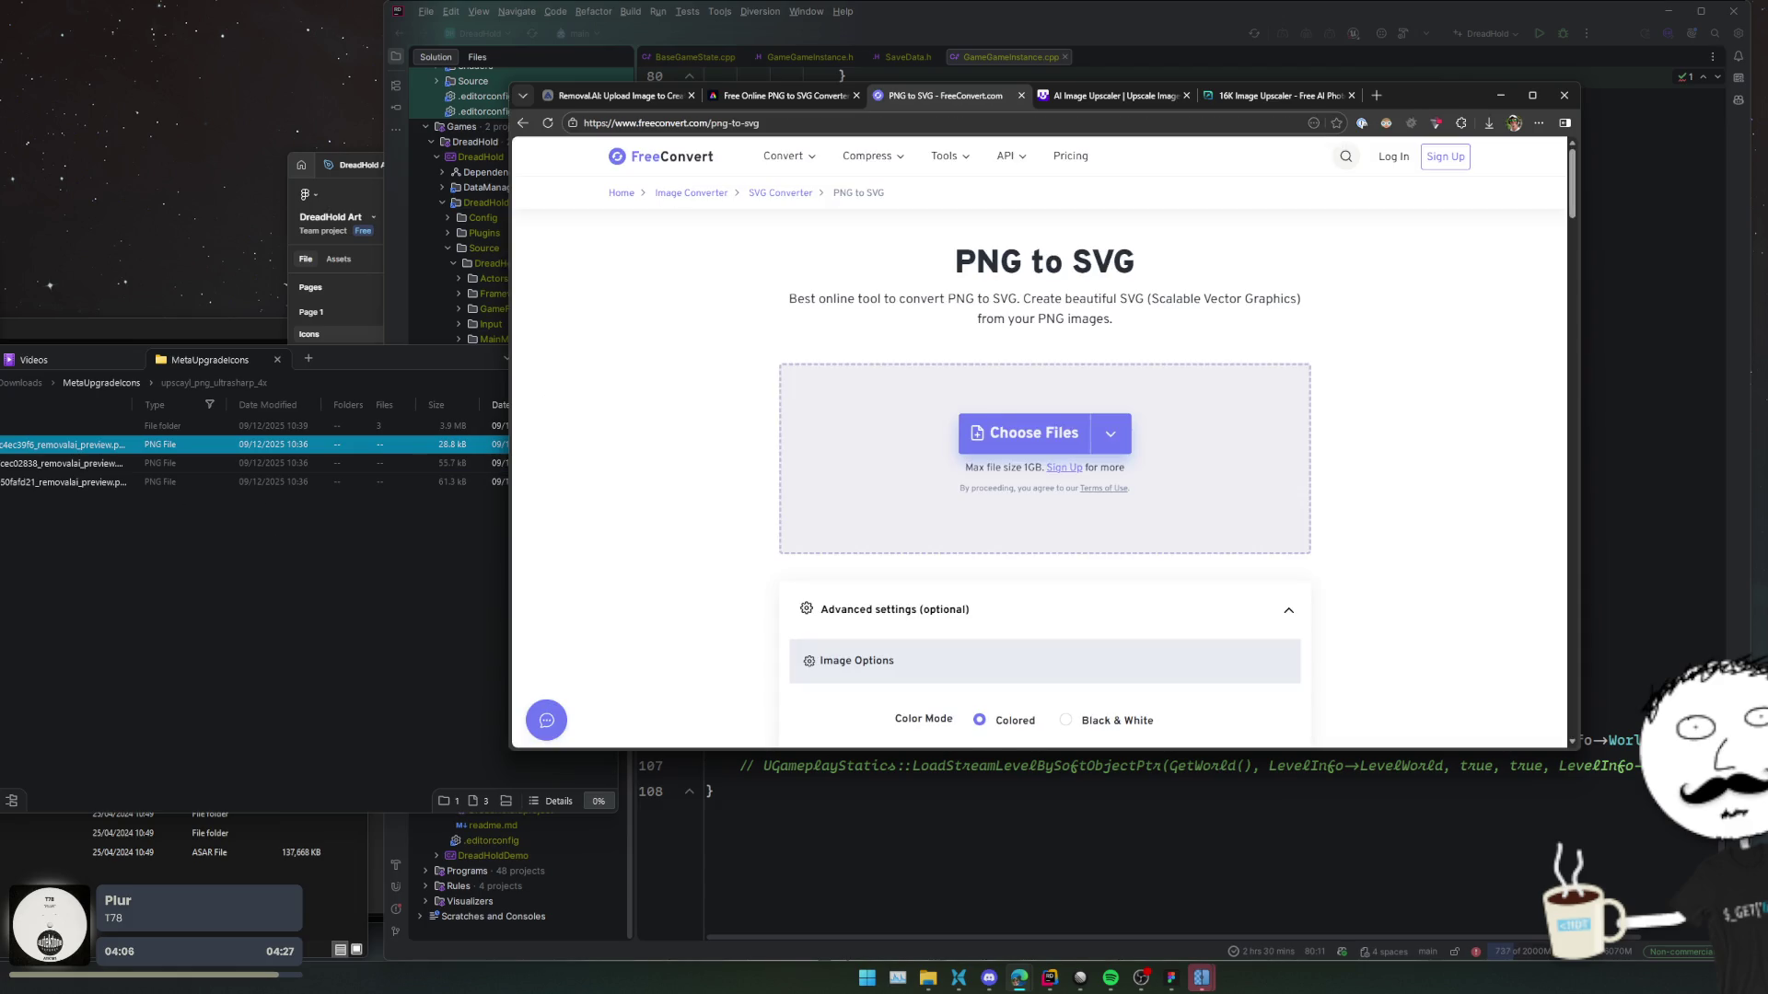
left_click(64, 463)
key("alt+p")
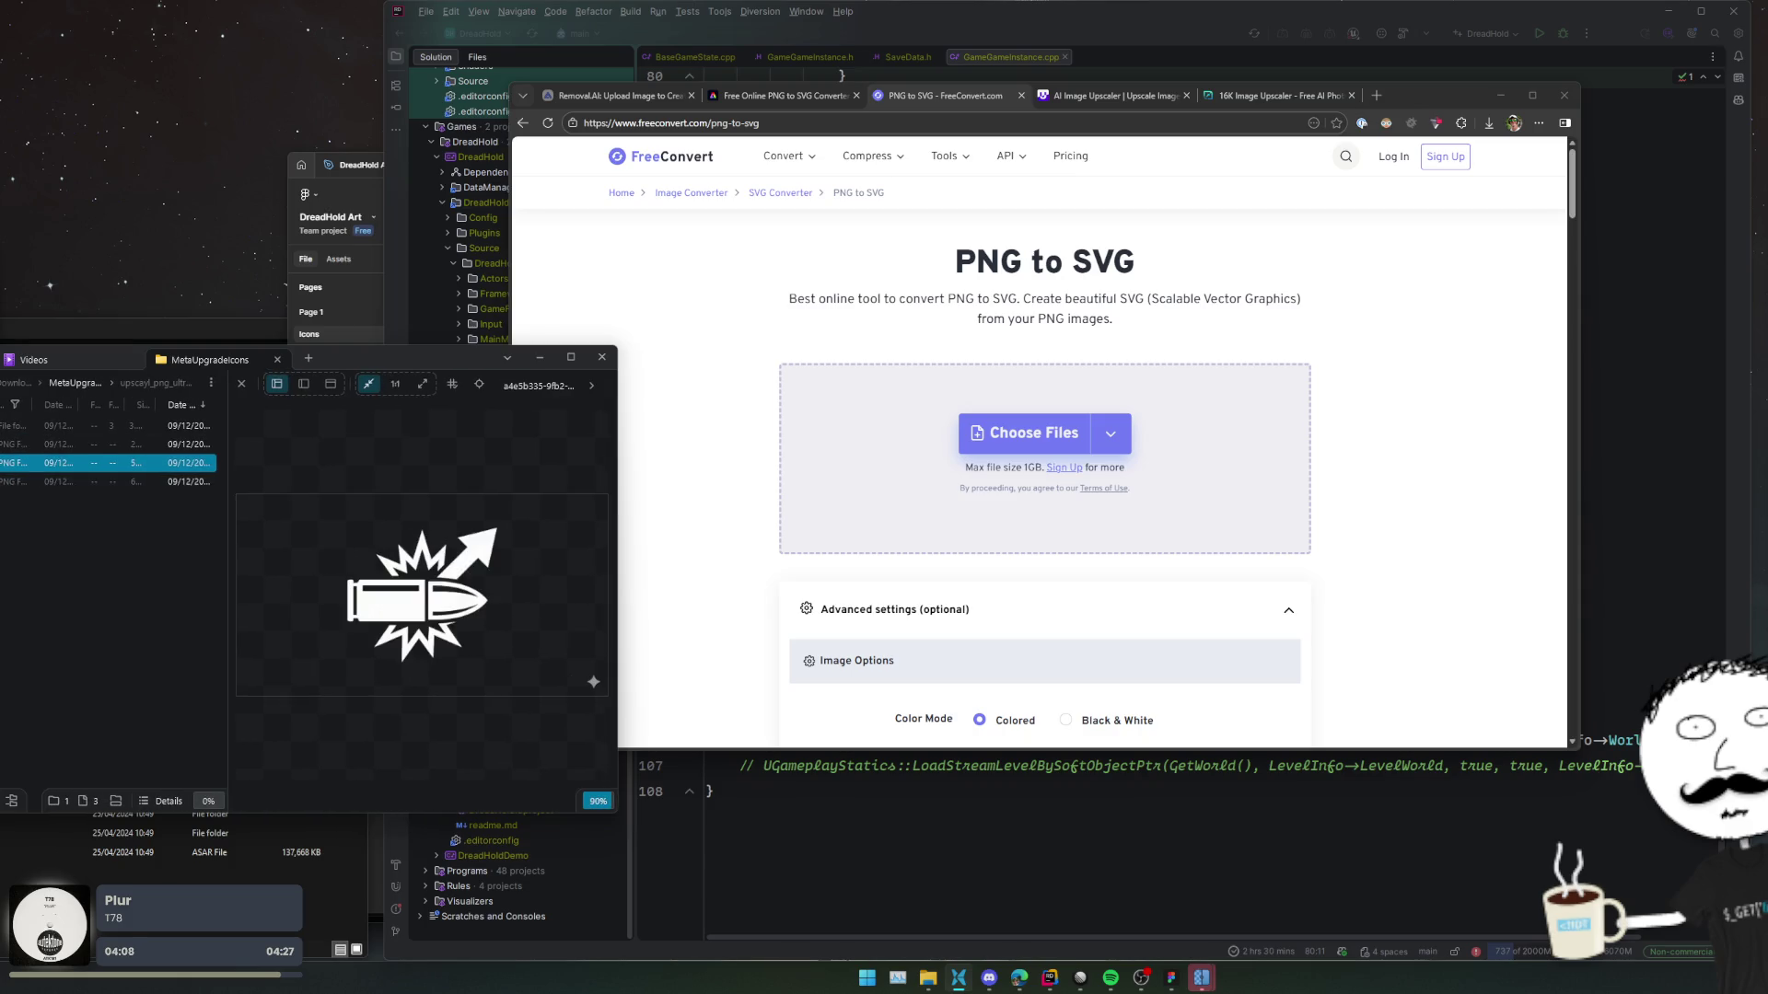
mouse_move(64, 482)
left_mouse_down()
mouse_move(1116, 454)
mouse_move(1127, 486)
left_mouse_up()
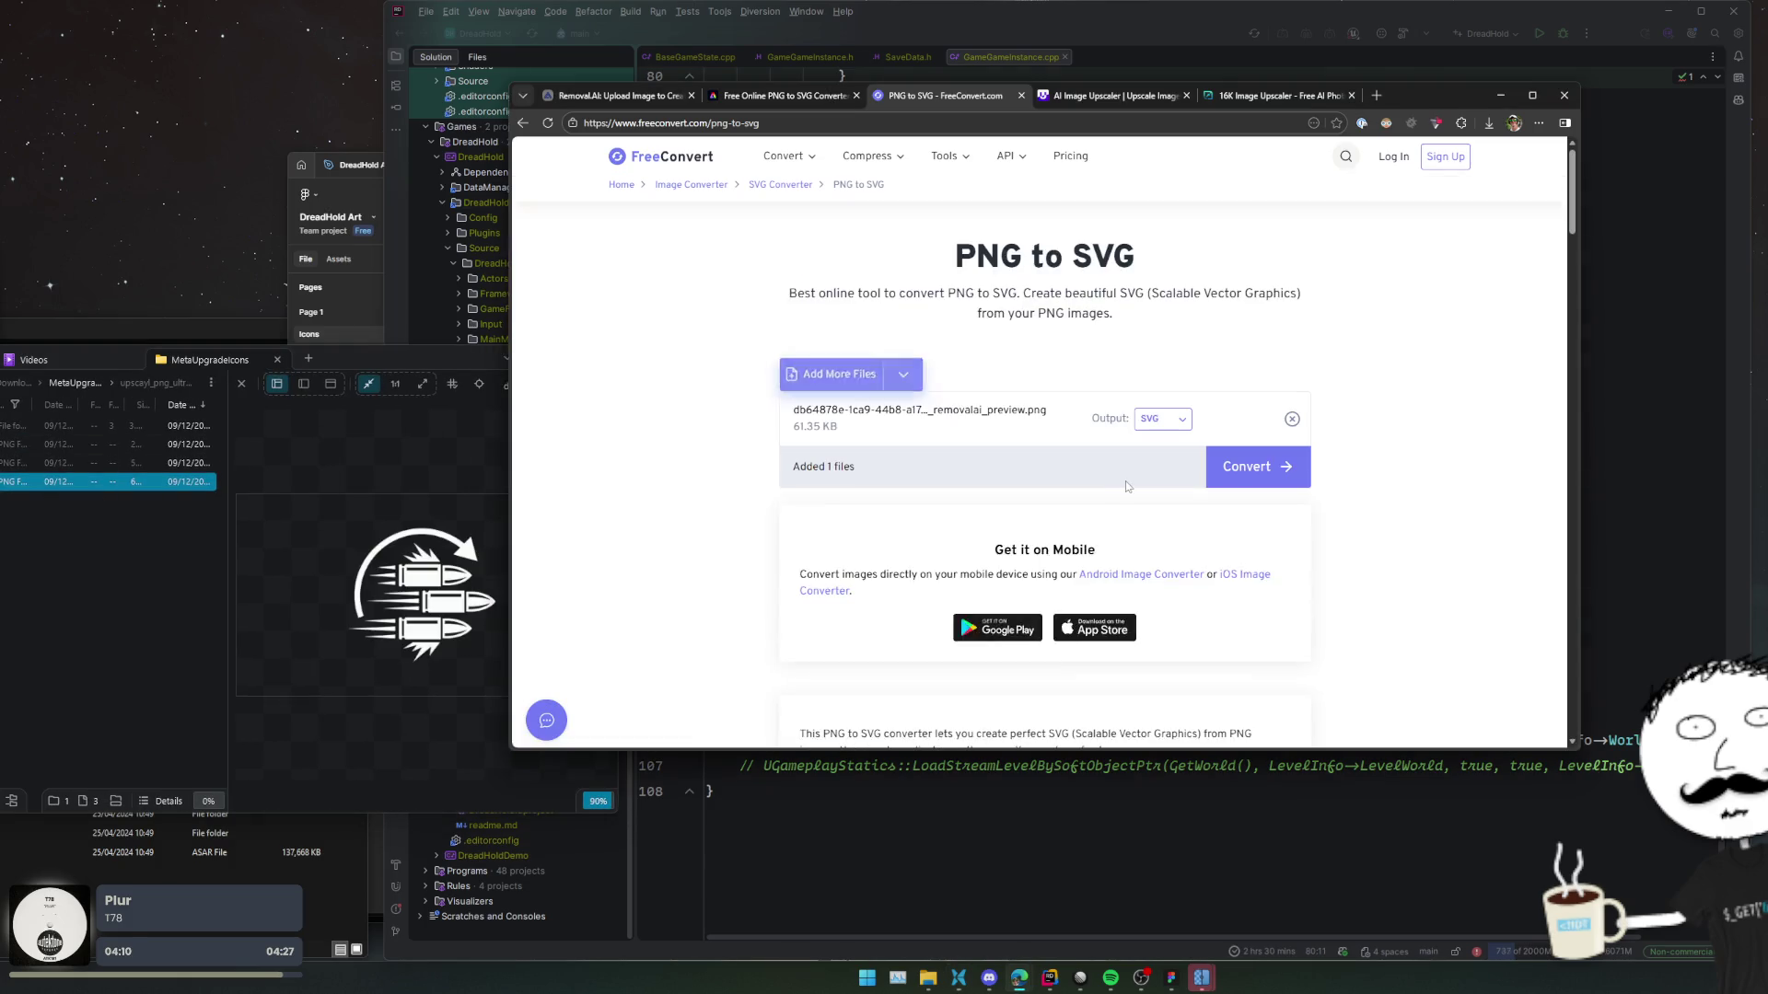
Set the file's Color Mode to Black & White in Advanced Options and apply the settings.
left_click(1168, 428)
left_click(1167, 425)
left_click(1220, 419)
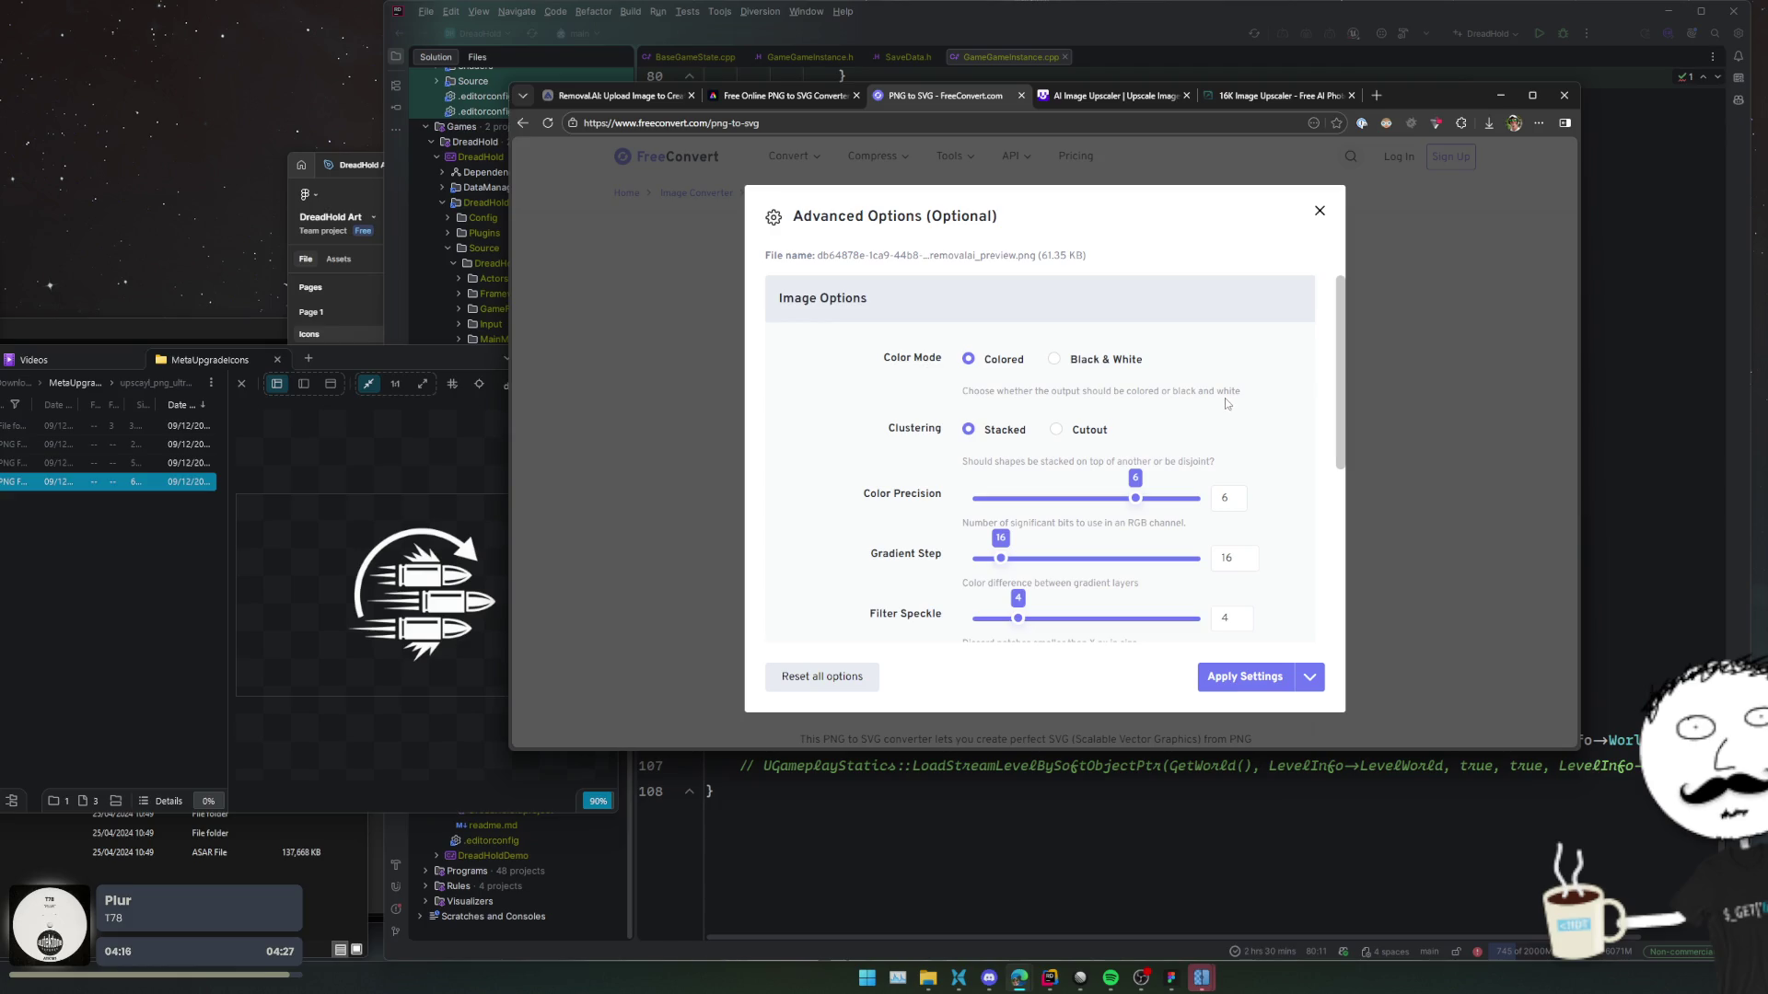
scroll(1225, 397, "down", 1)
scroll(1148, 378, "up", 1)
scroll(1299, 486, "down", 1)
scroll(1280, 479, "up", 1)
scroll(1138, 372, "down", 2)
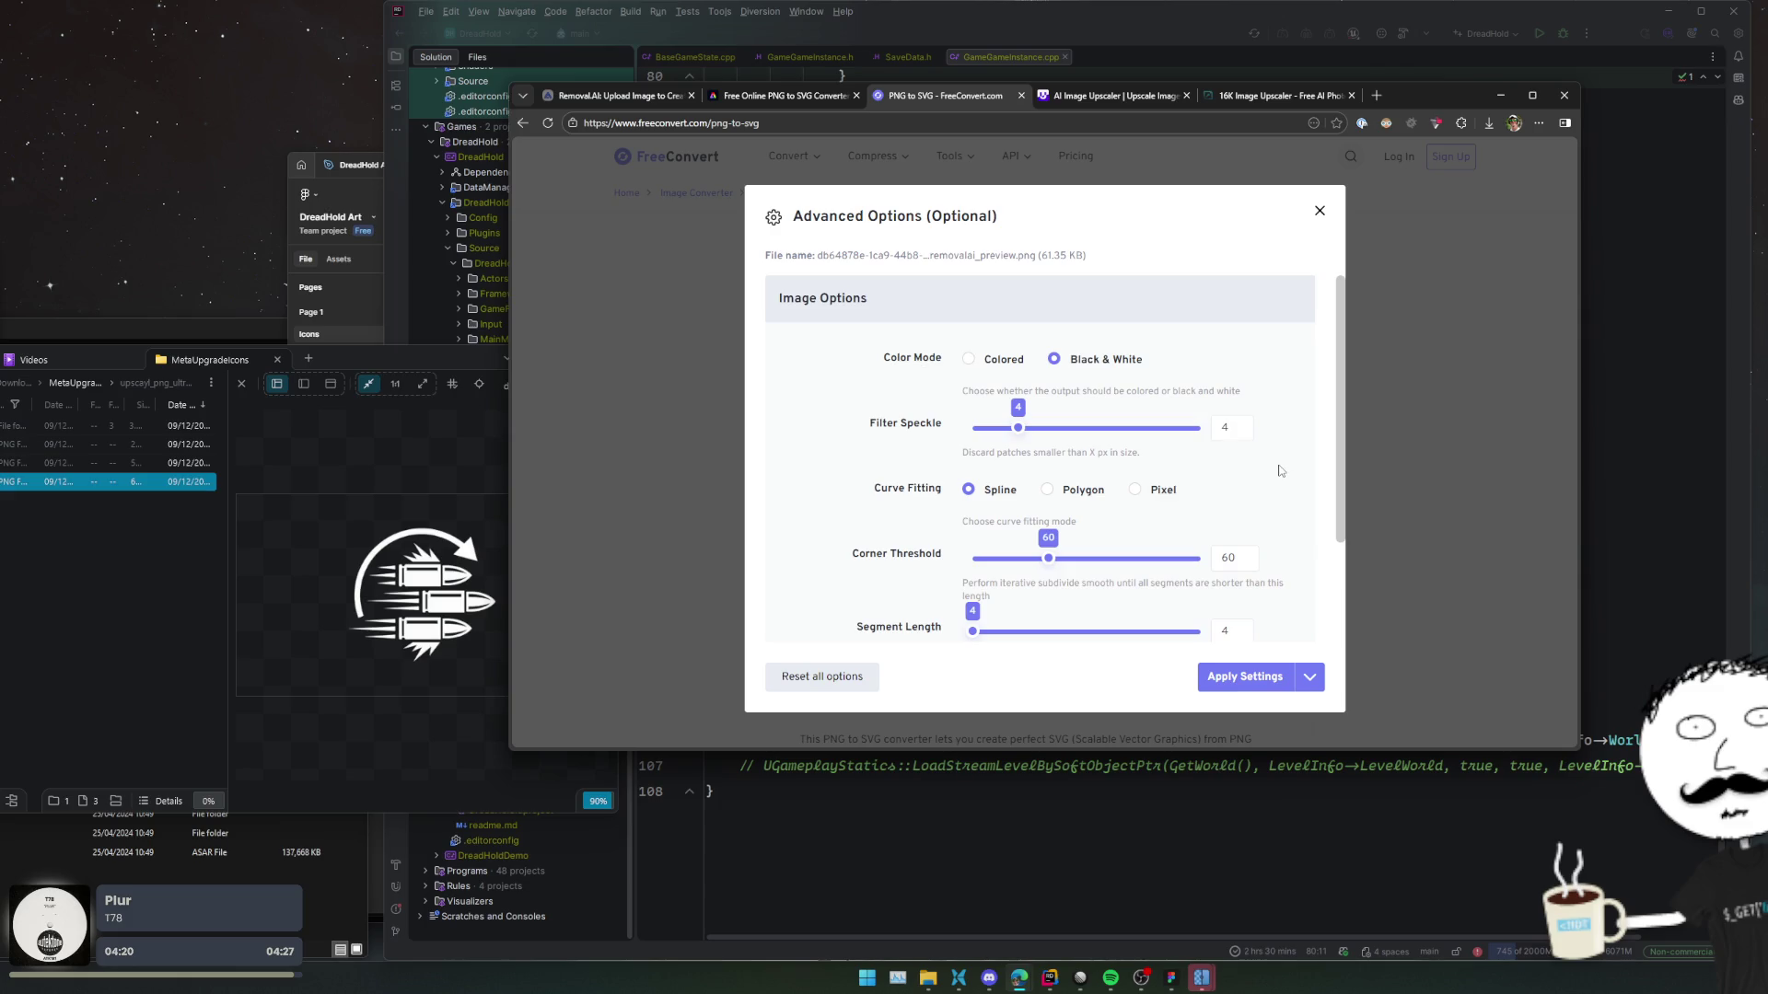
scroll(1280, 470, "down", 1)
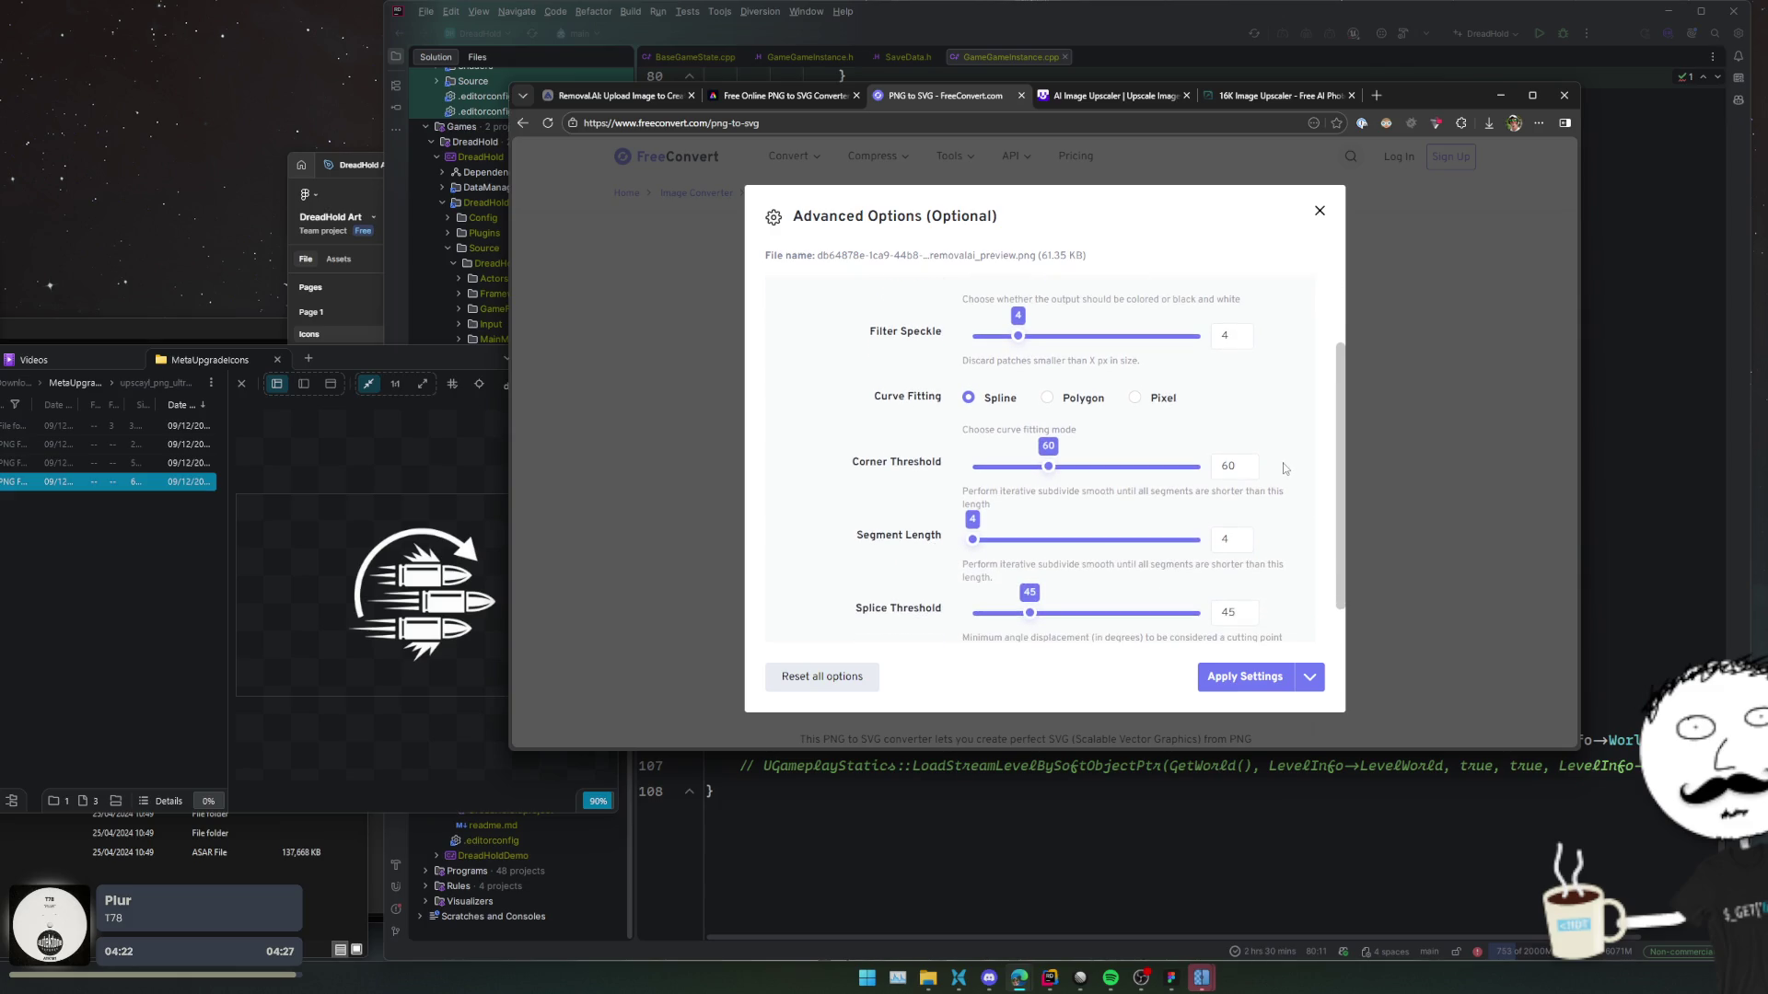
scroll(1292, 462, "down", 1)
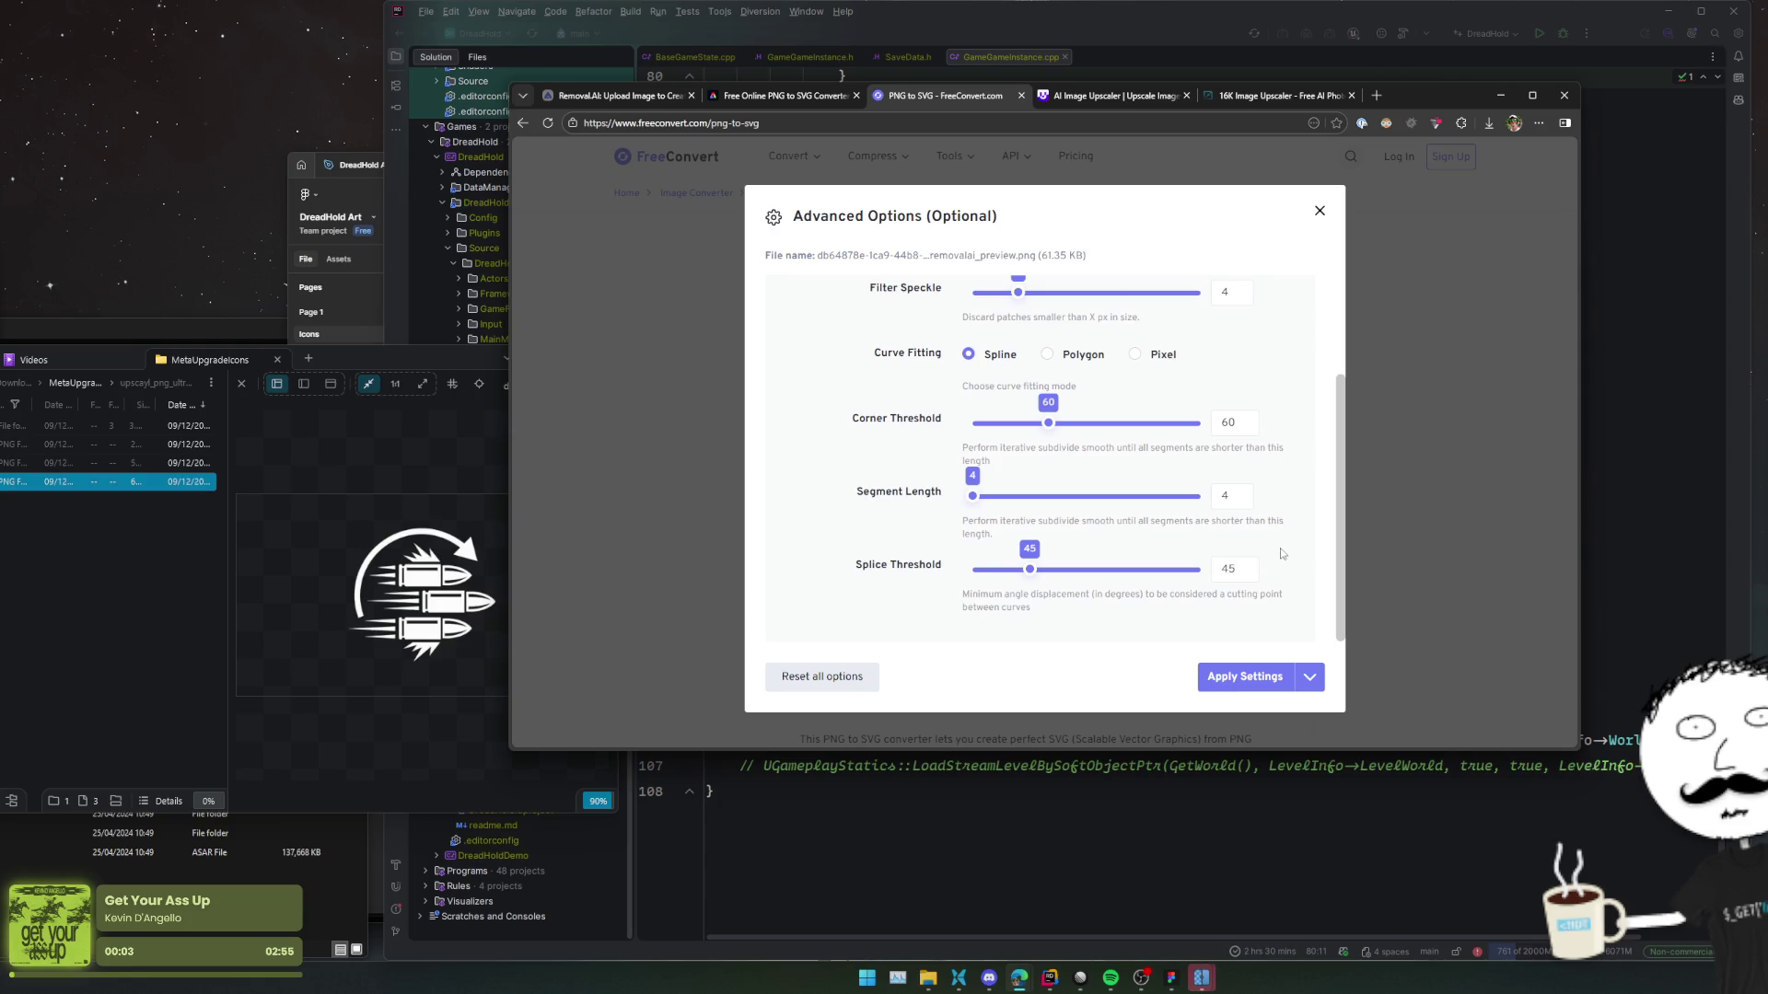
left_click(1277, 679)
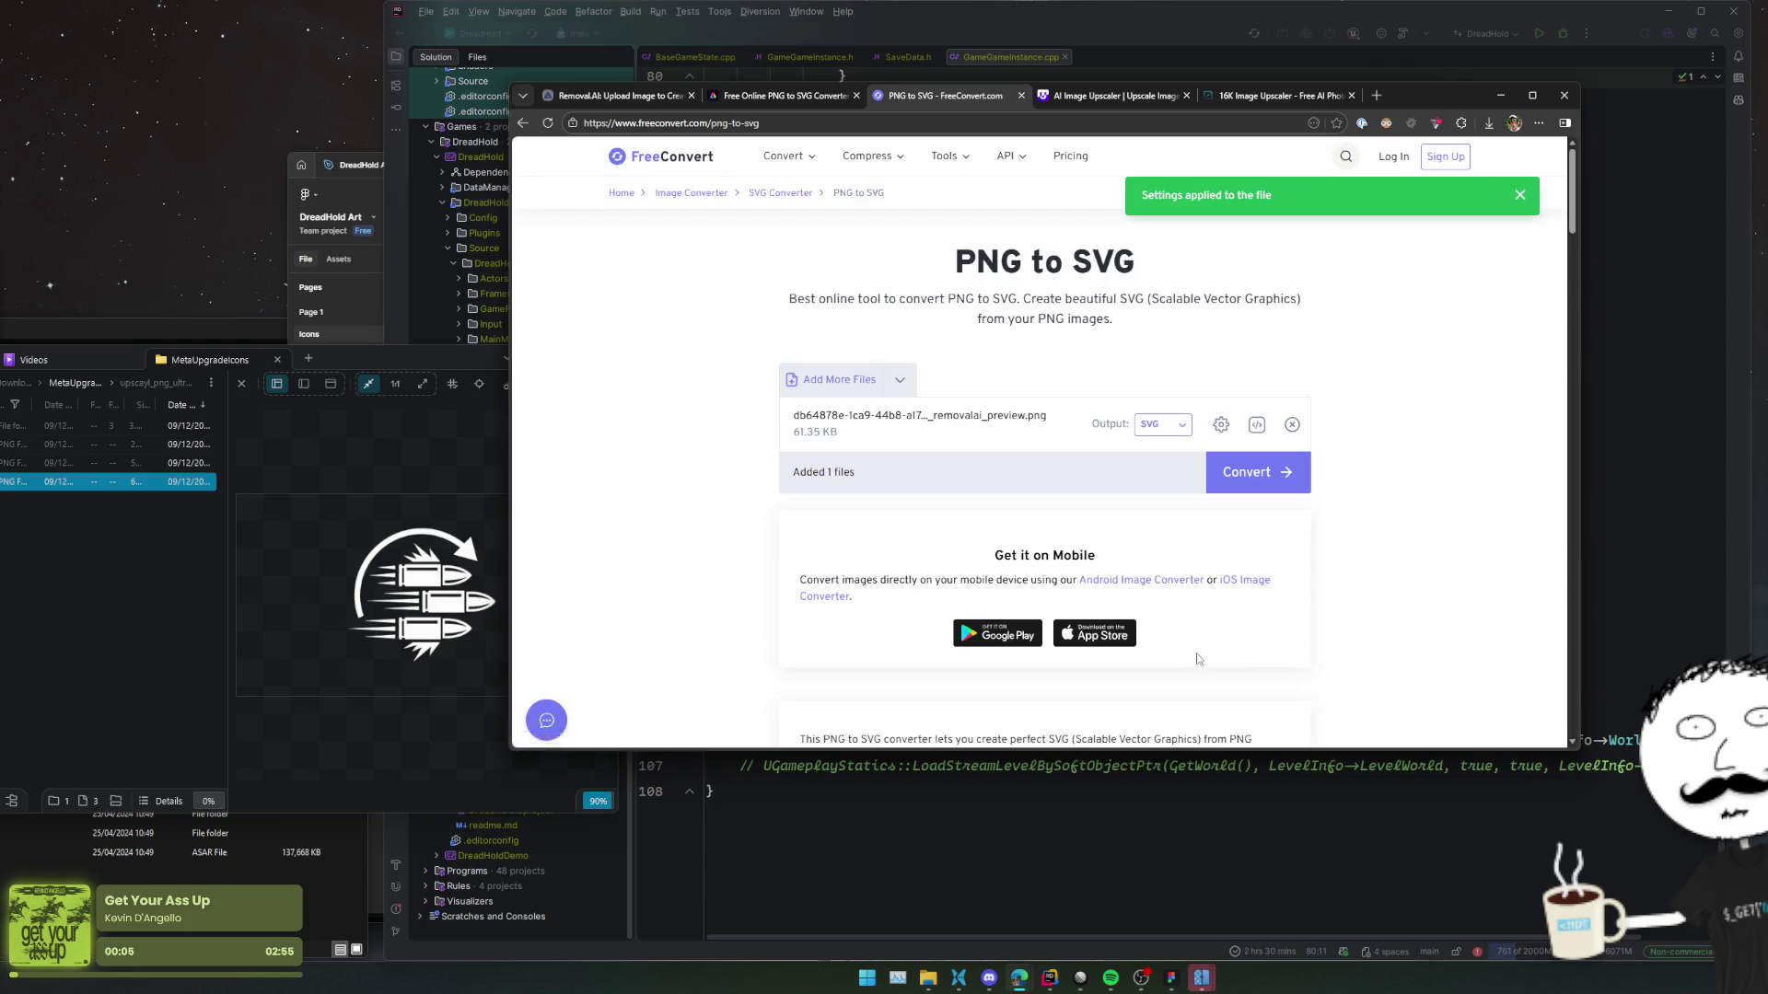
Start the PNG-to-SVG conversion in FreeConvert, checking the upscaler tabs while it runs.
left_click(1243, 472)
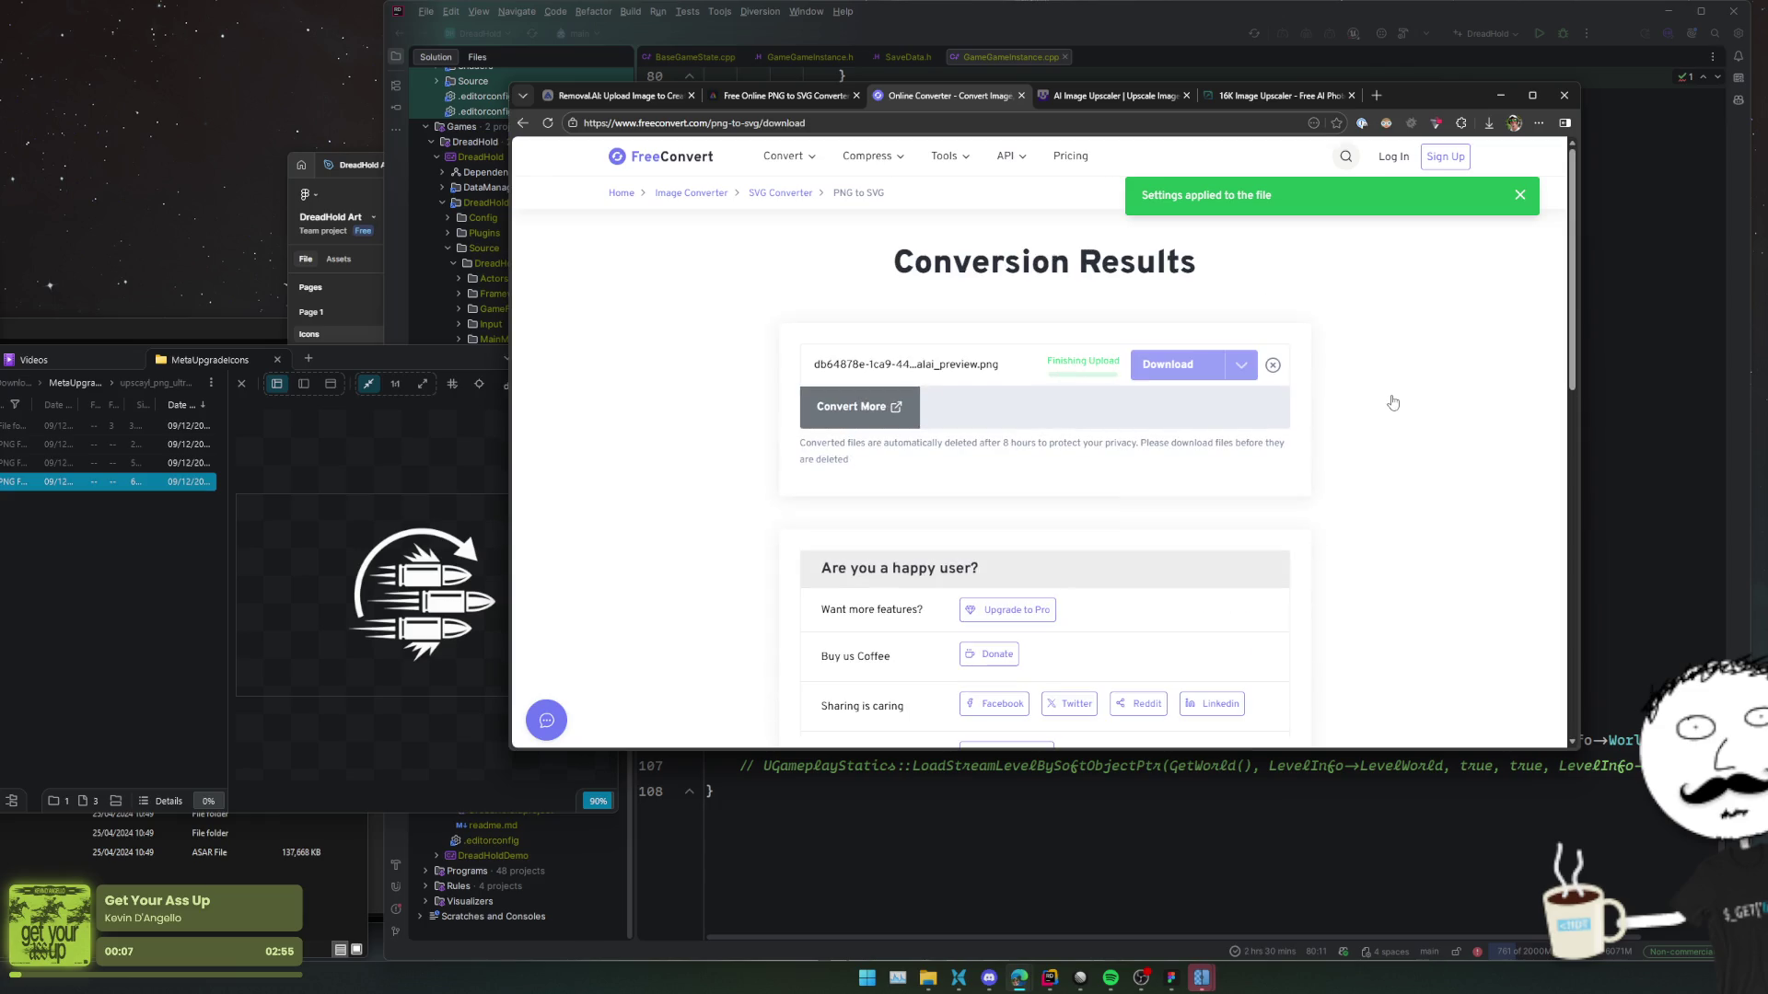
left_click(1138, 101)
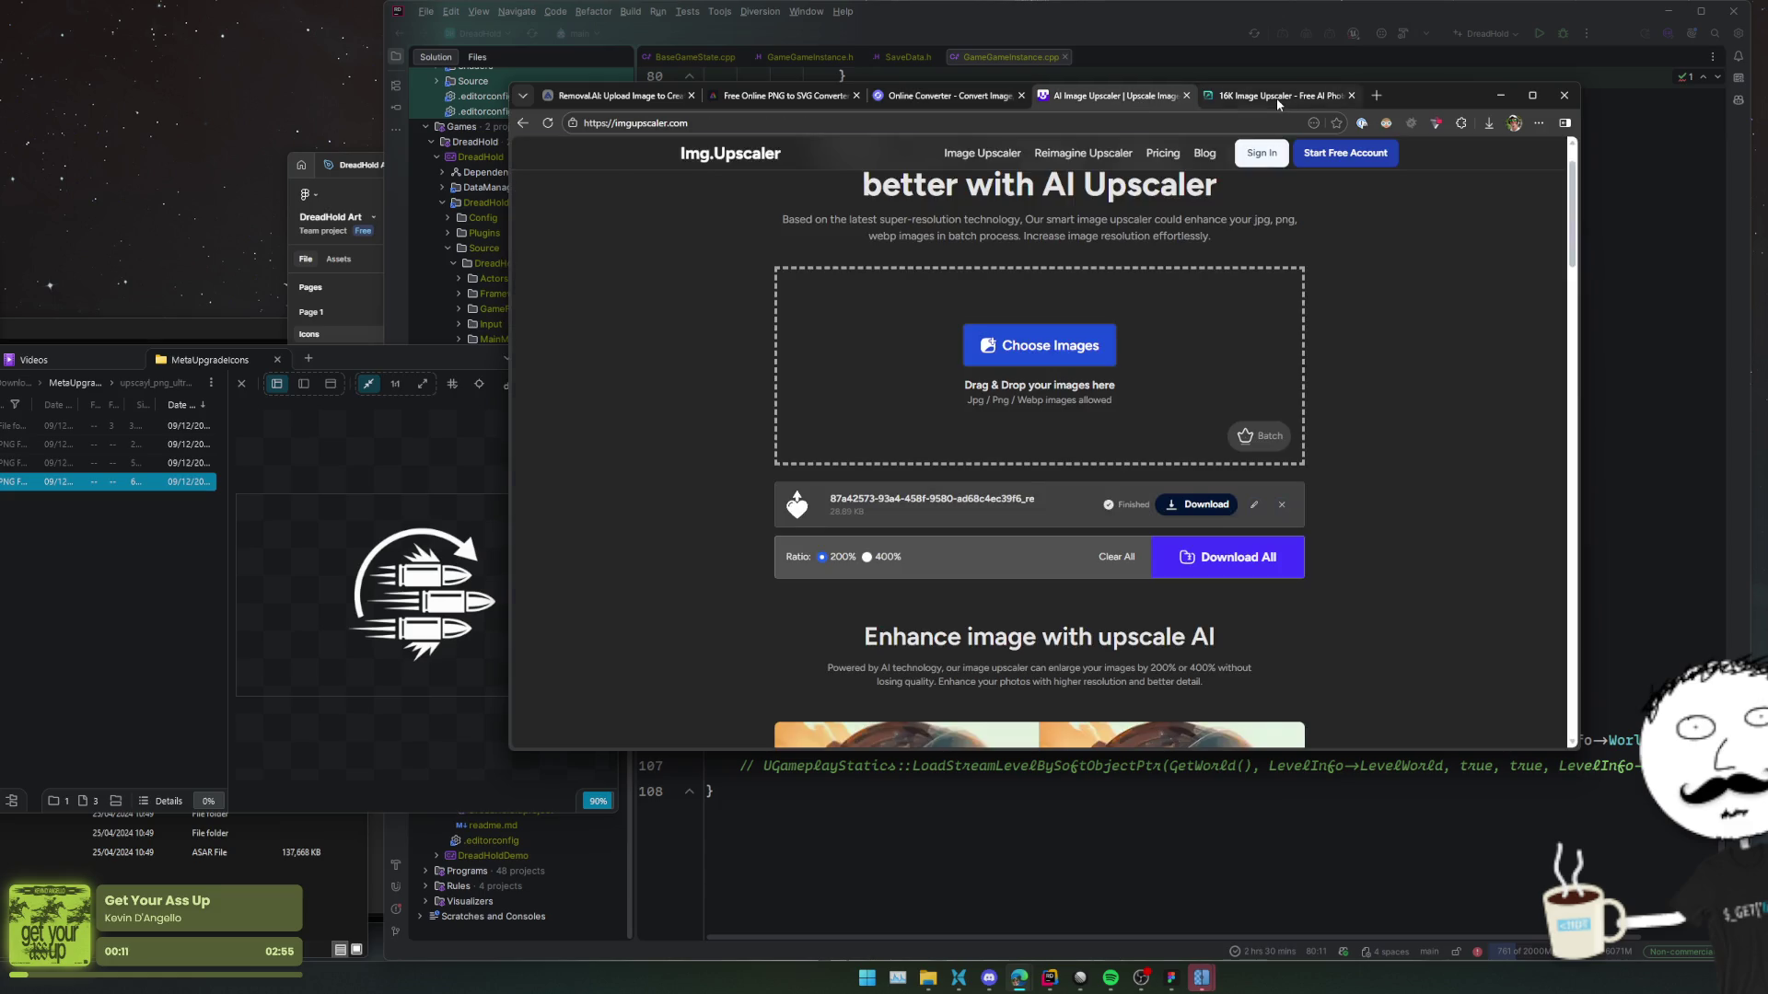
left_click(1276, 97)
scroll(1298, 347, "down", 1)
scroll(1311, 261, "up", 1)
scroll(1311, 262, "down", 1)
scroll(1311, 262, "up", 2)
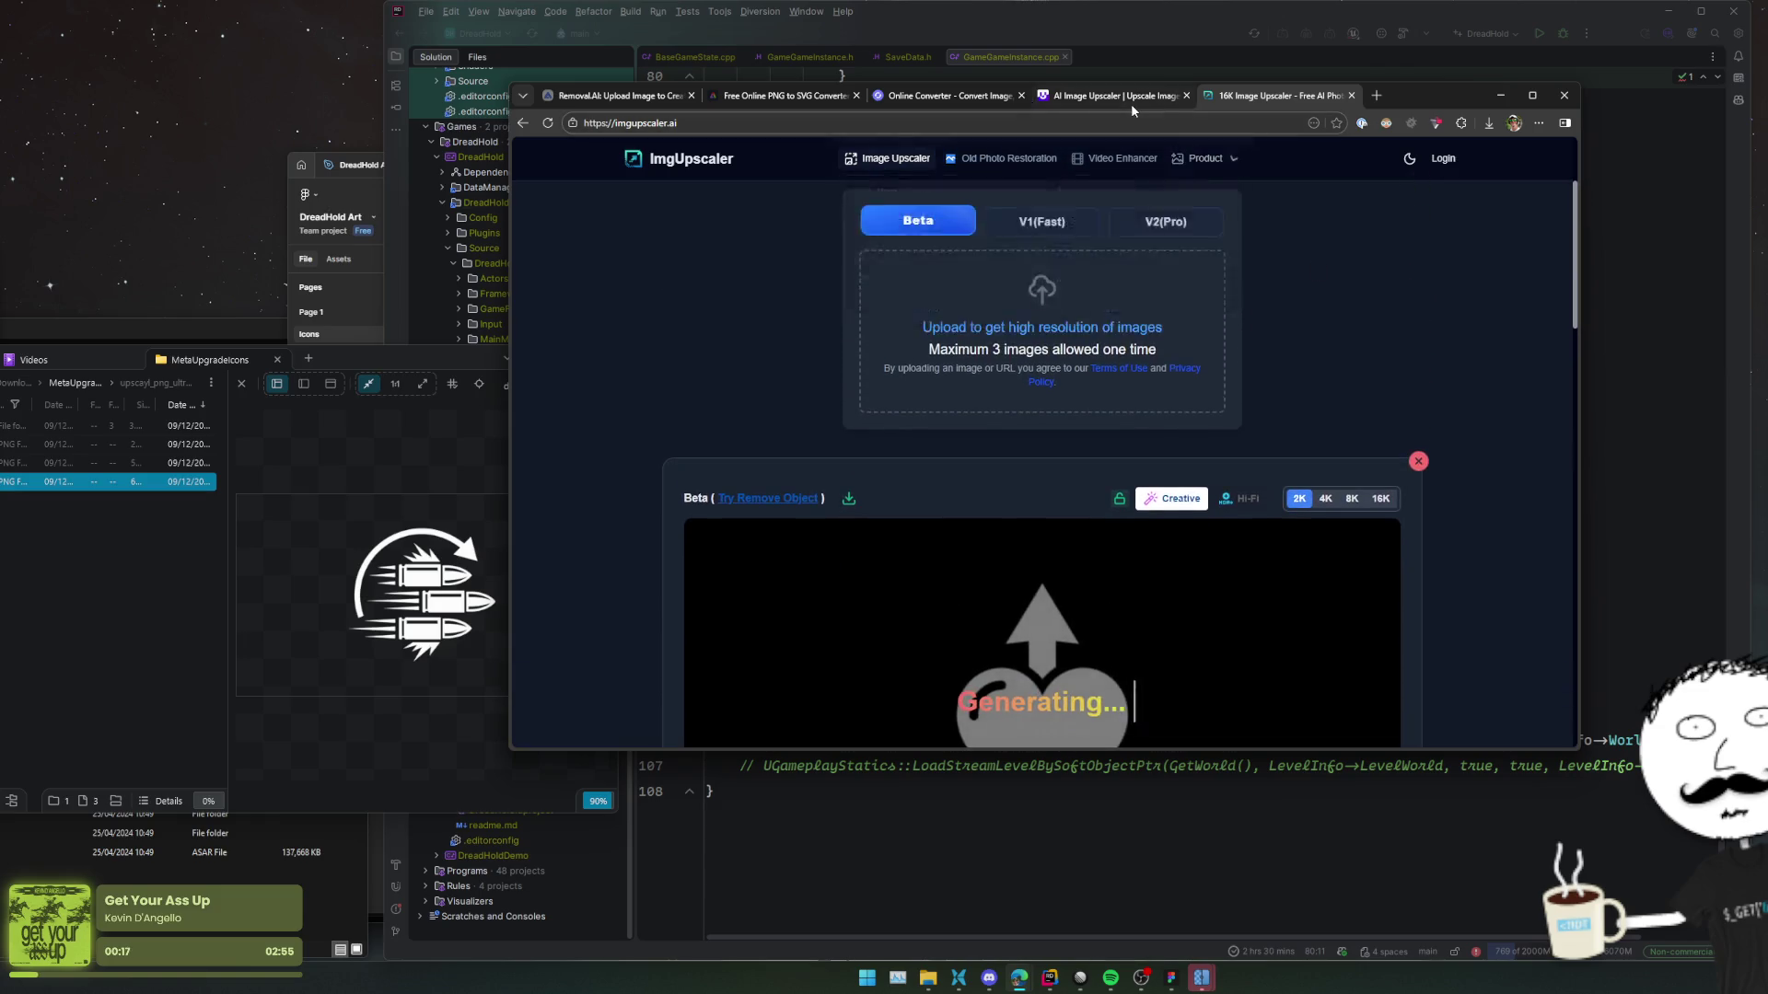
left_click(1132, 110)
left_click(968, 112)
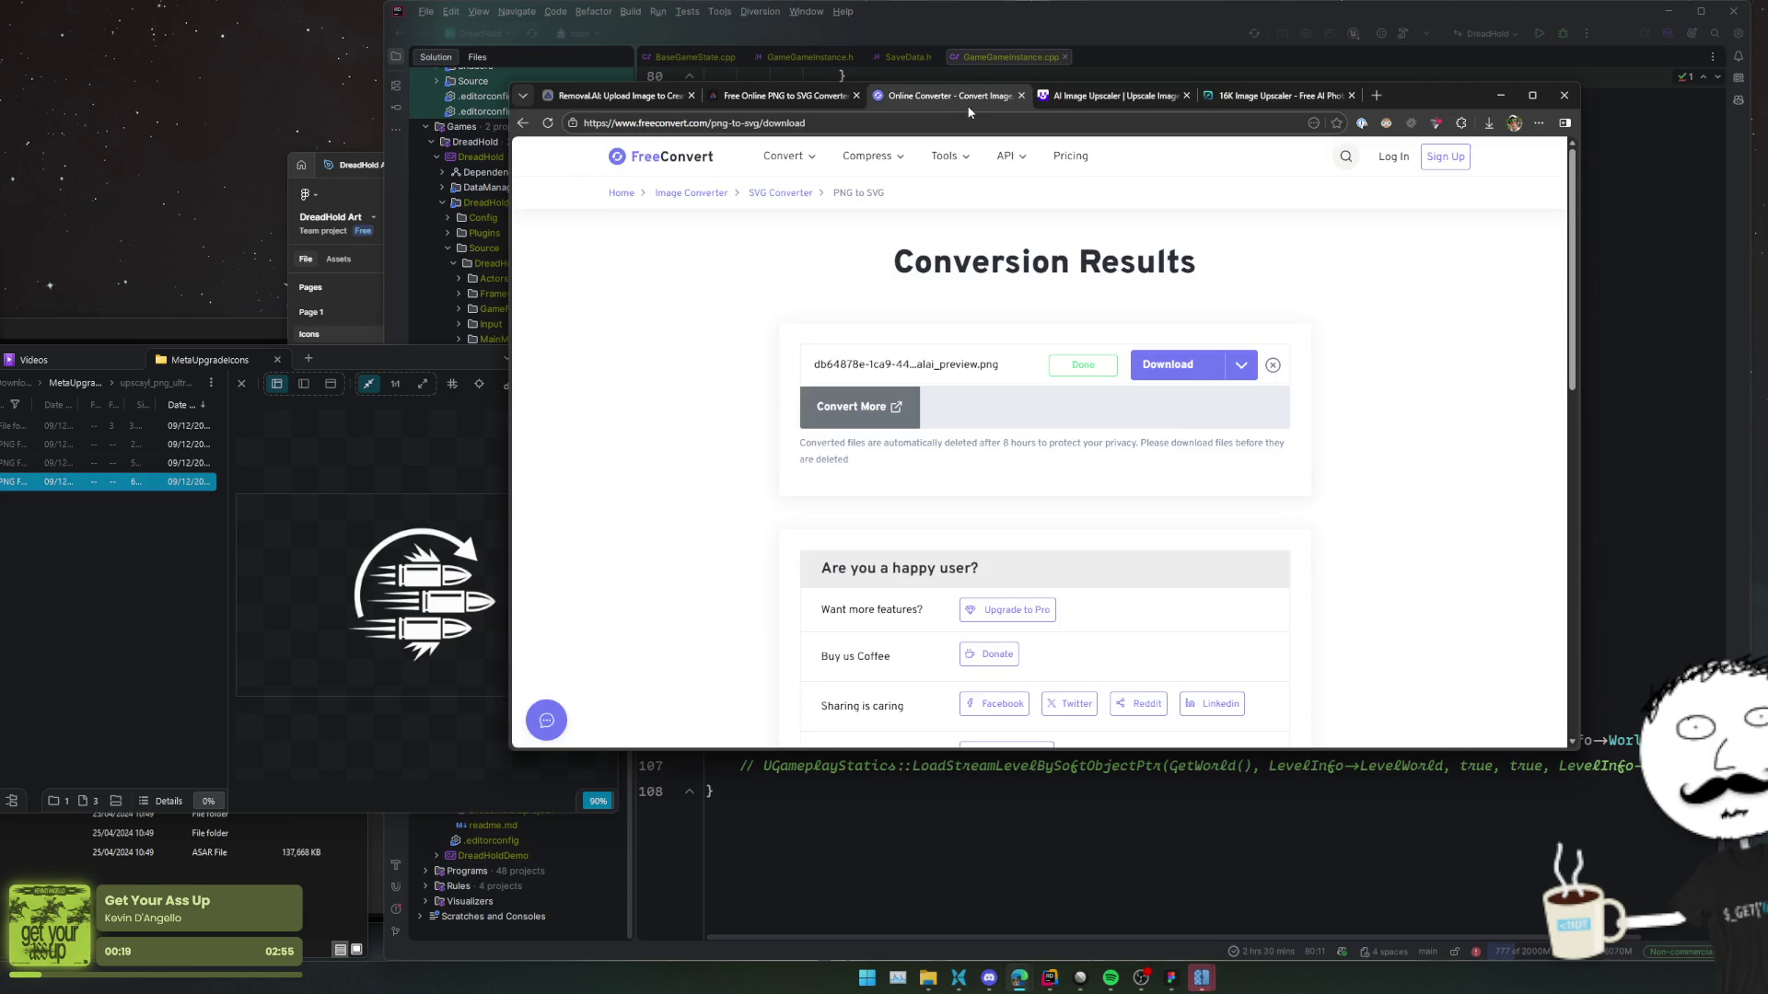
Download the 20.24 KB SVG, inspect it, and re-load the PNG for another conversion.
left_click(1187, 383)
left_click(1349, 195)
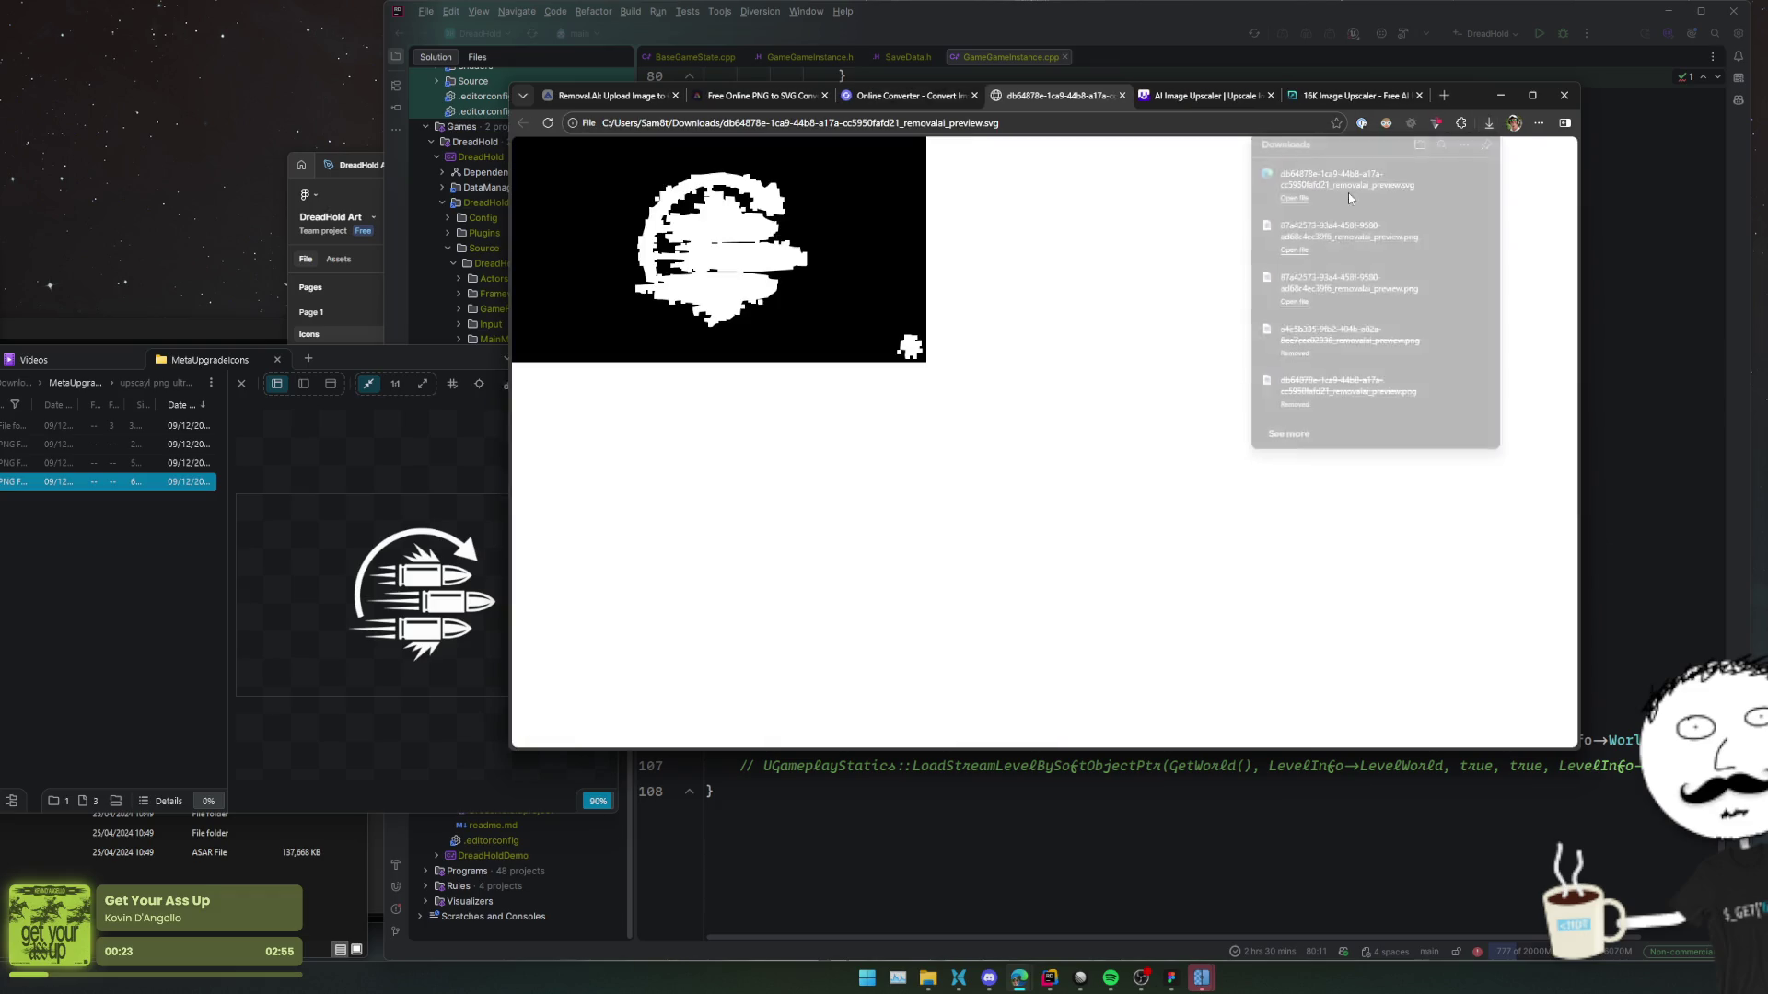
middle_click(1063, 103)
left_click(1252, 374)
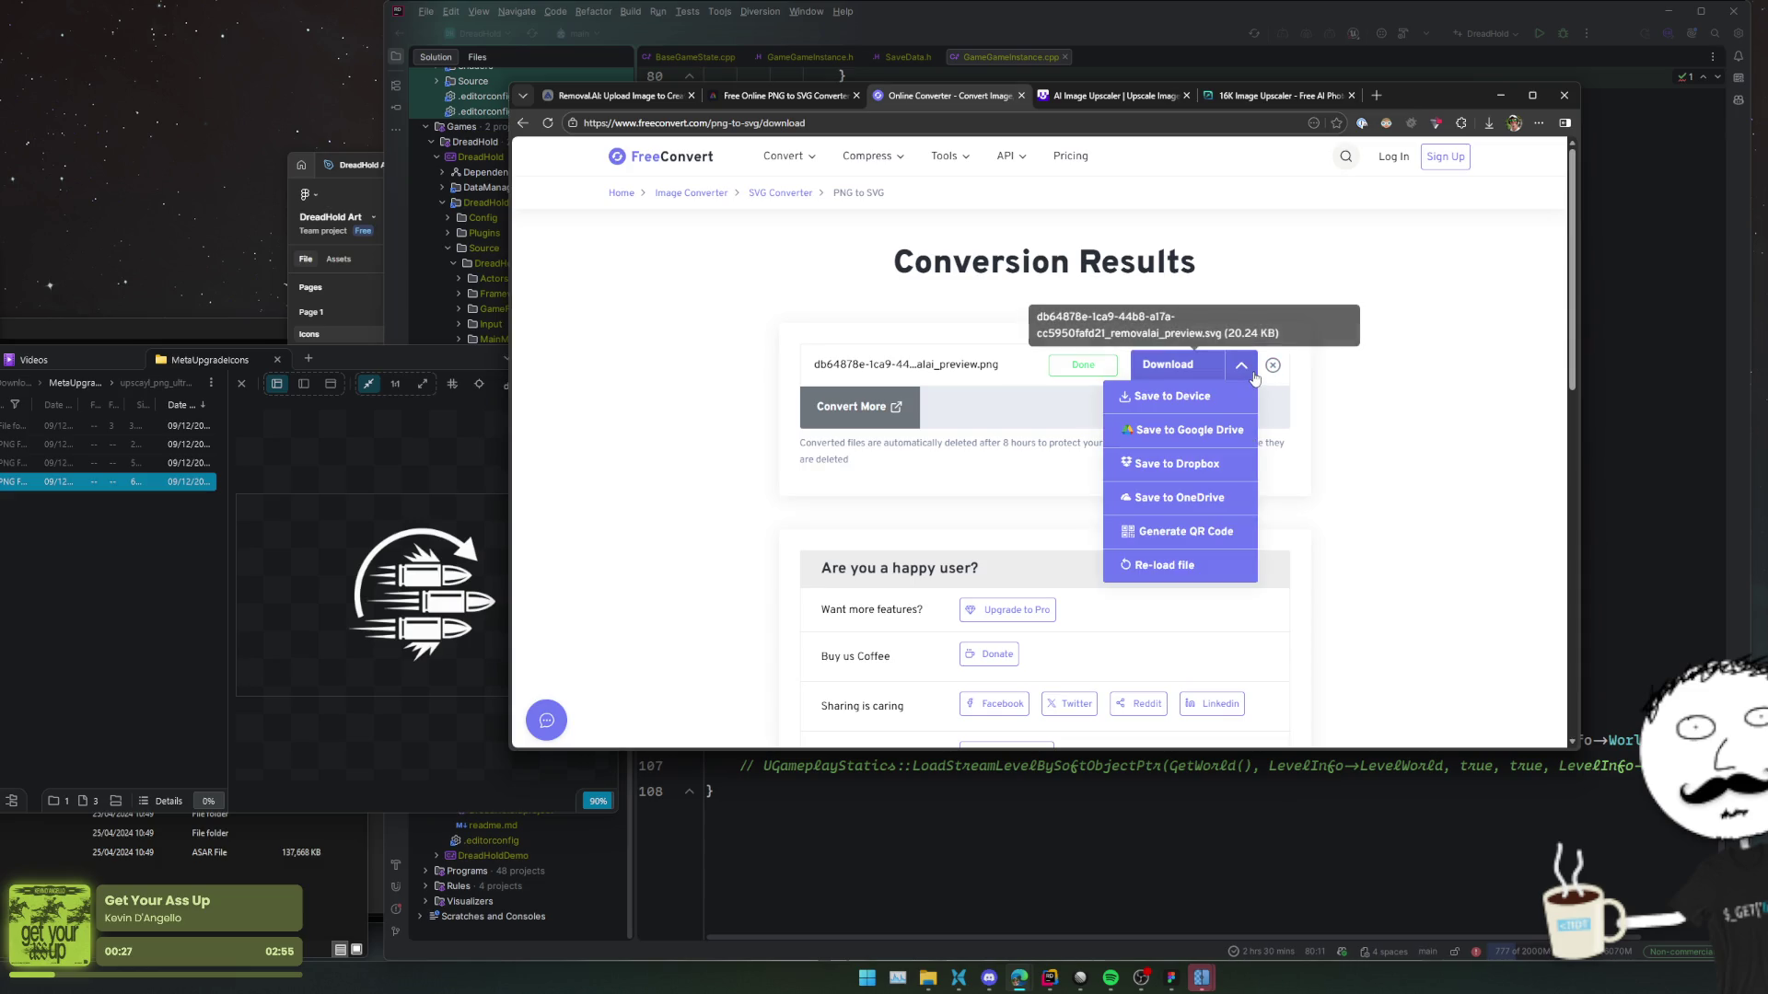
left_click(1157, 589)
left_click(1239, 383)
left_click(1197, 563)
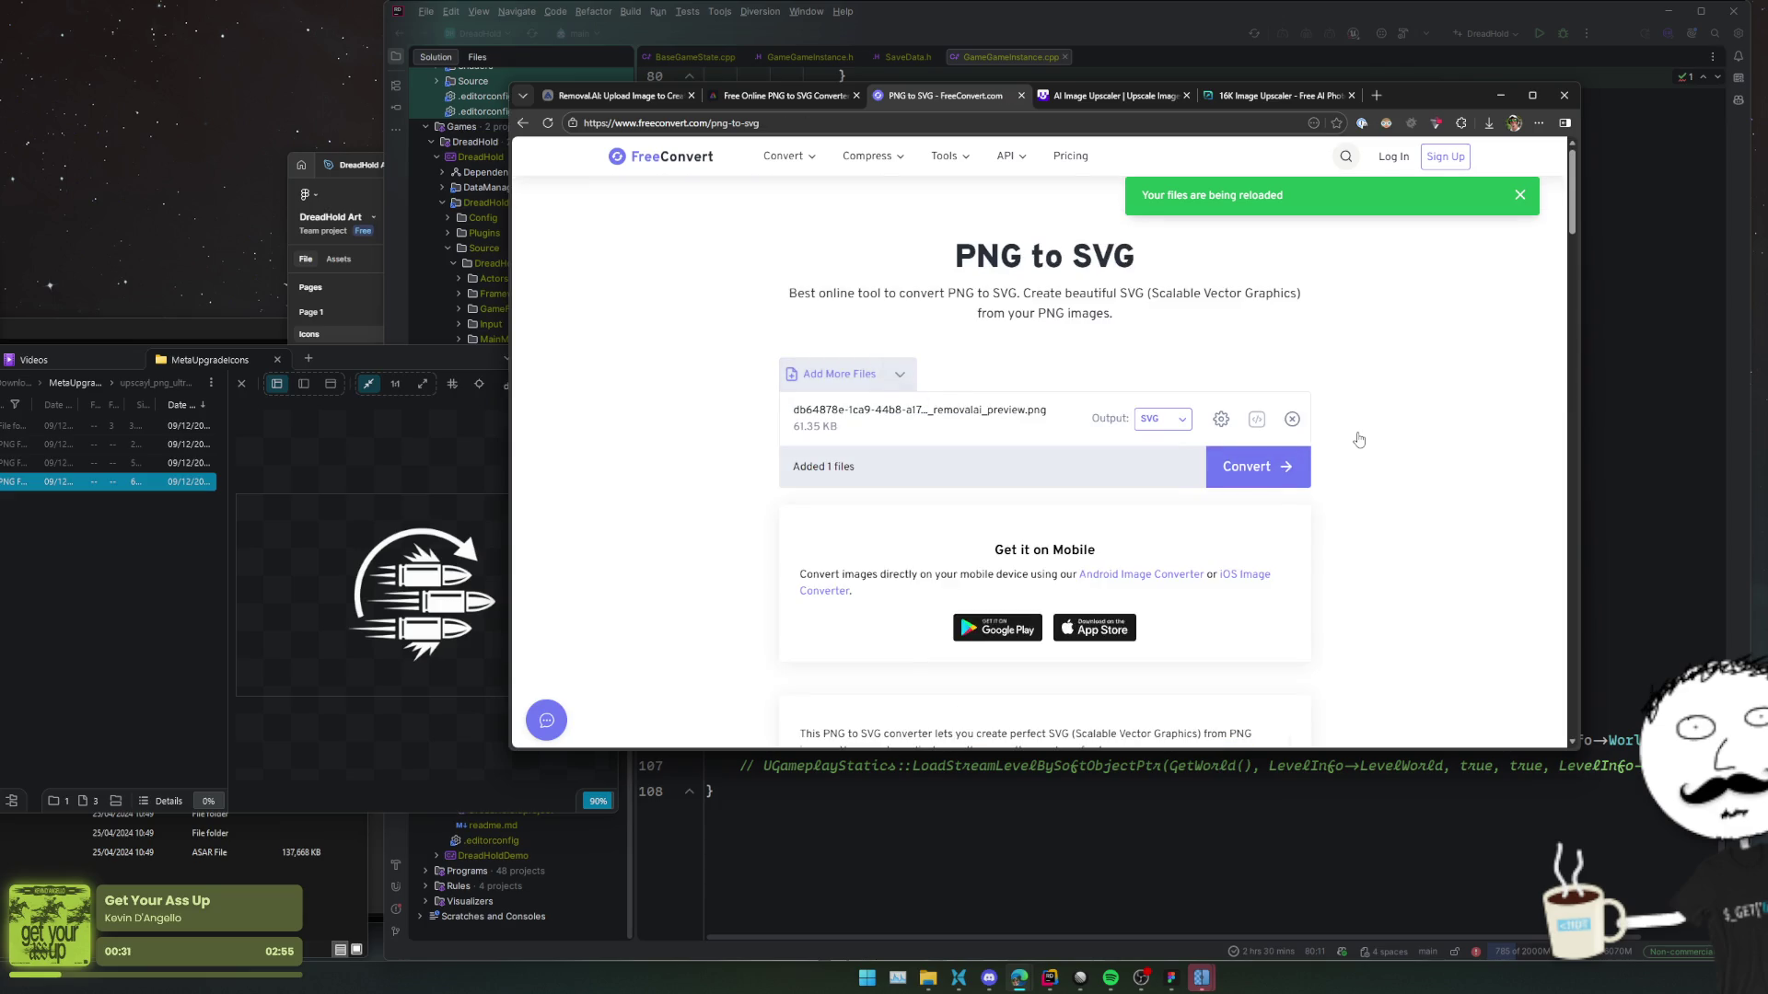
Review the advanced conversion options and close them without applying.
left_click(1221, 419)
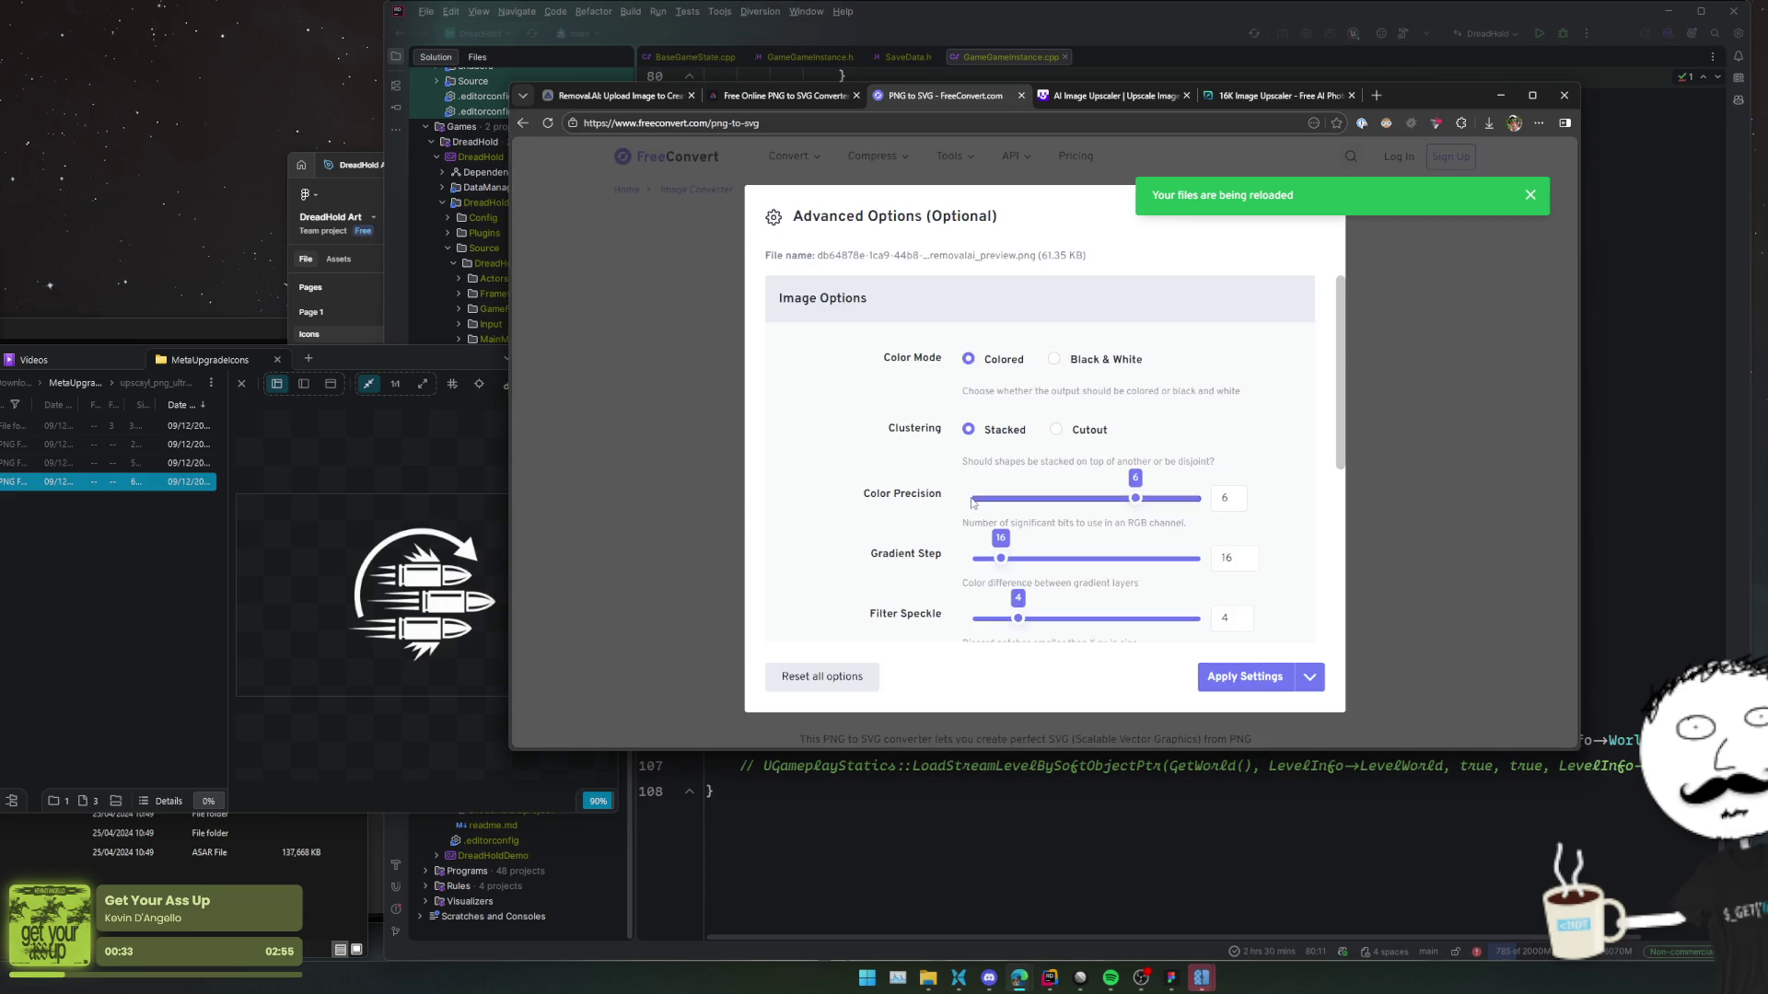
scroll(994, 442, "down", 1)
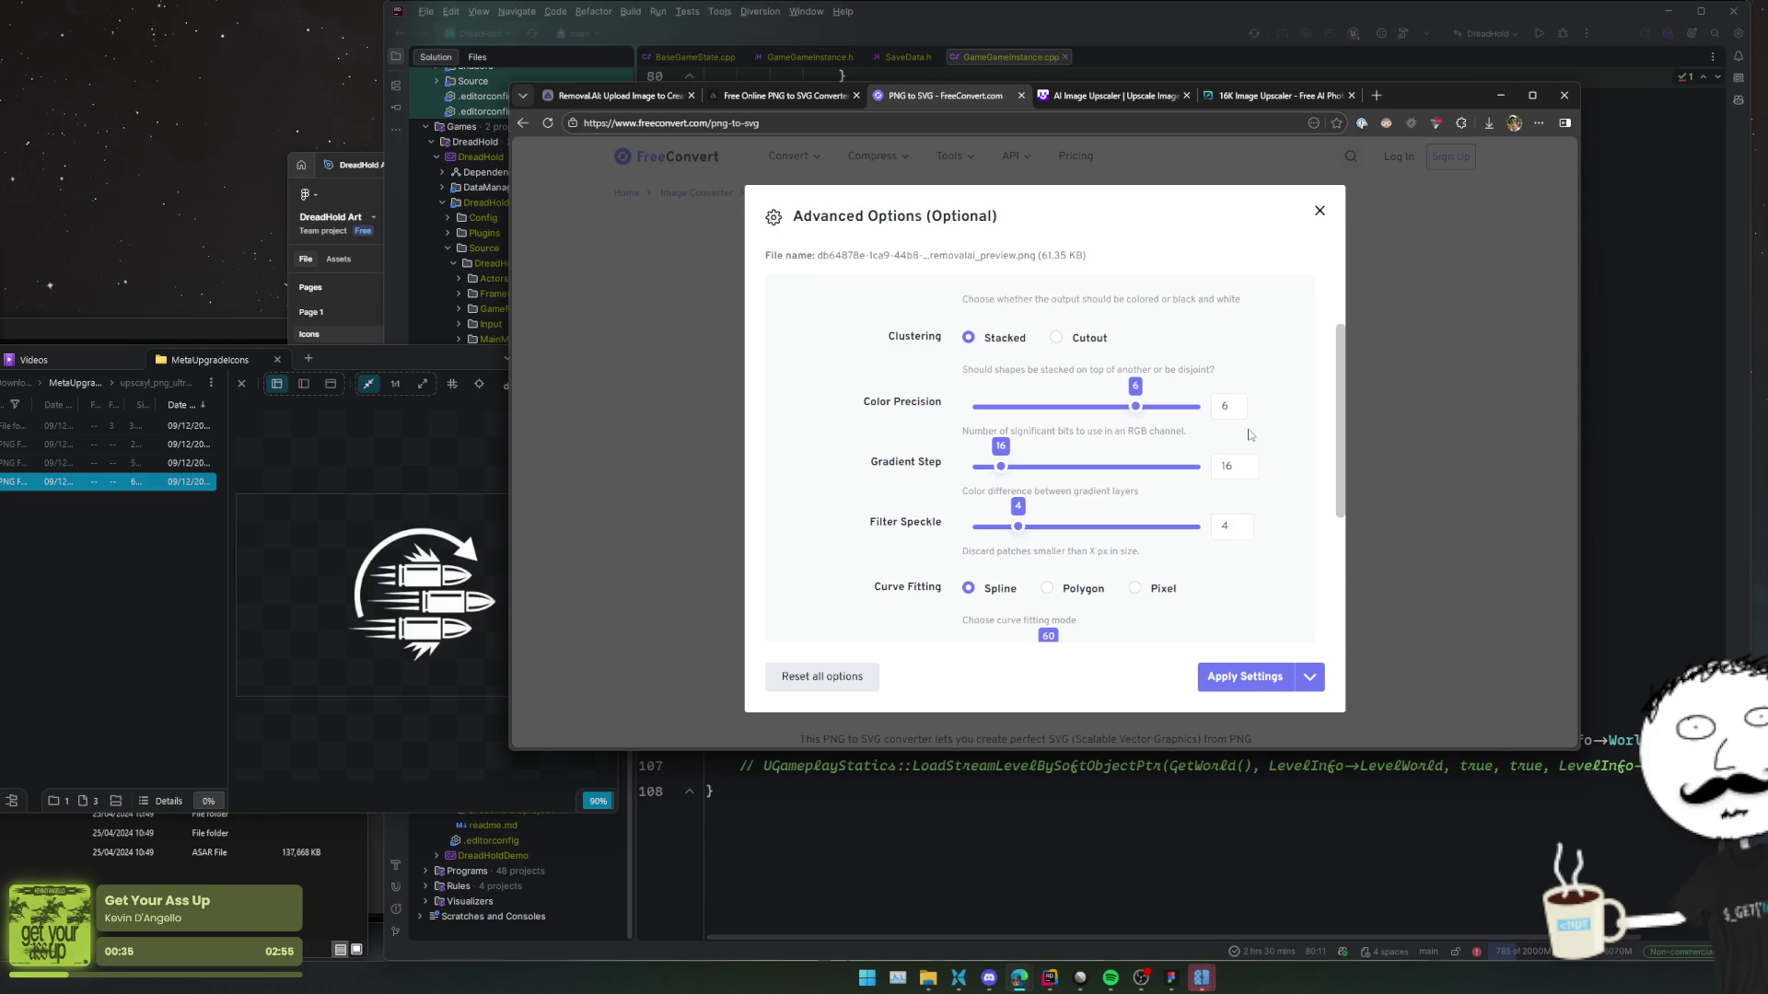
scroll(1216, 423, "down", 1)
scroll(1202, 422, "up", 1)
scroll(1105, 368, "up", 1)
scroll(1125, 379, "down", 3)
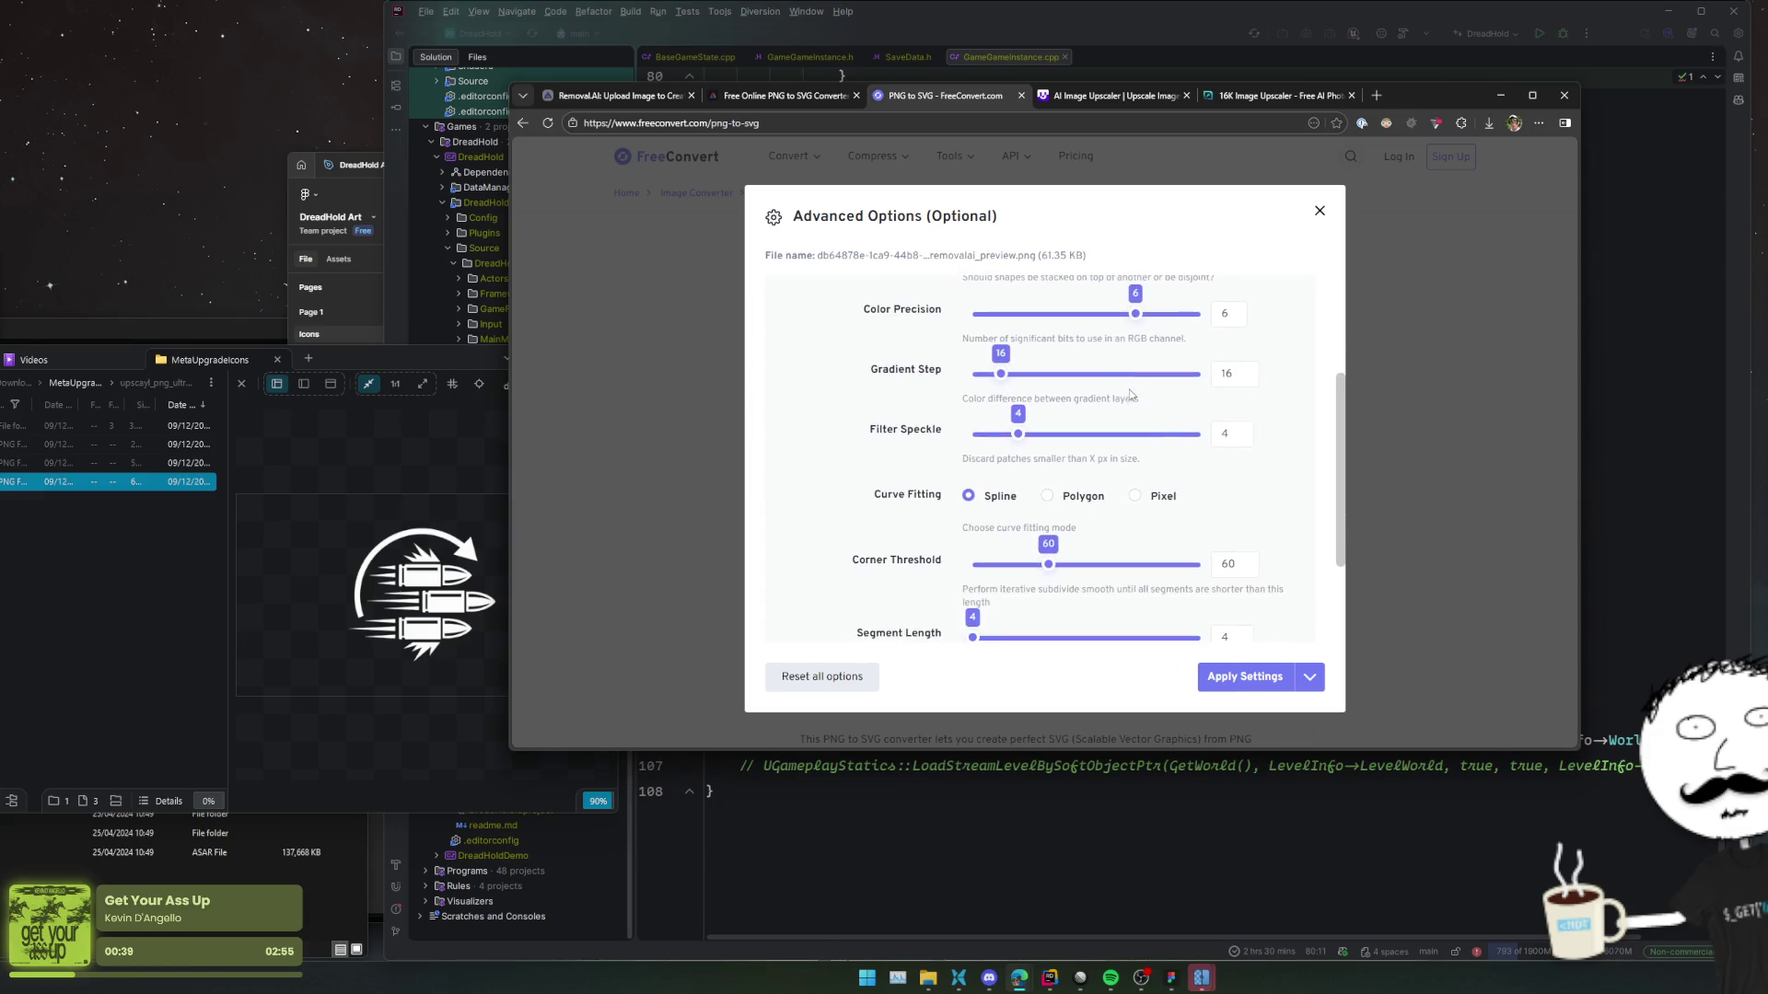
scroll(1227, 507, "down", 1)
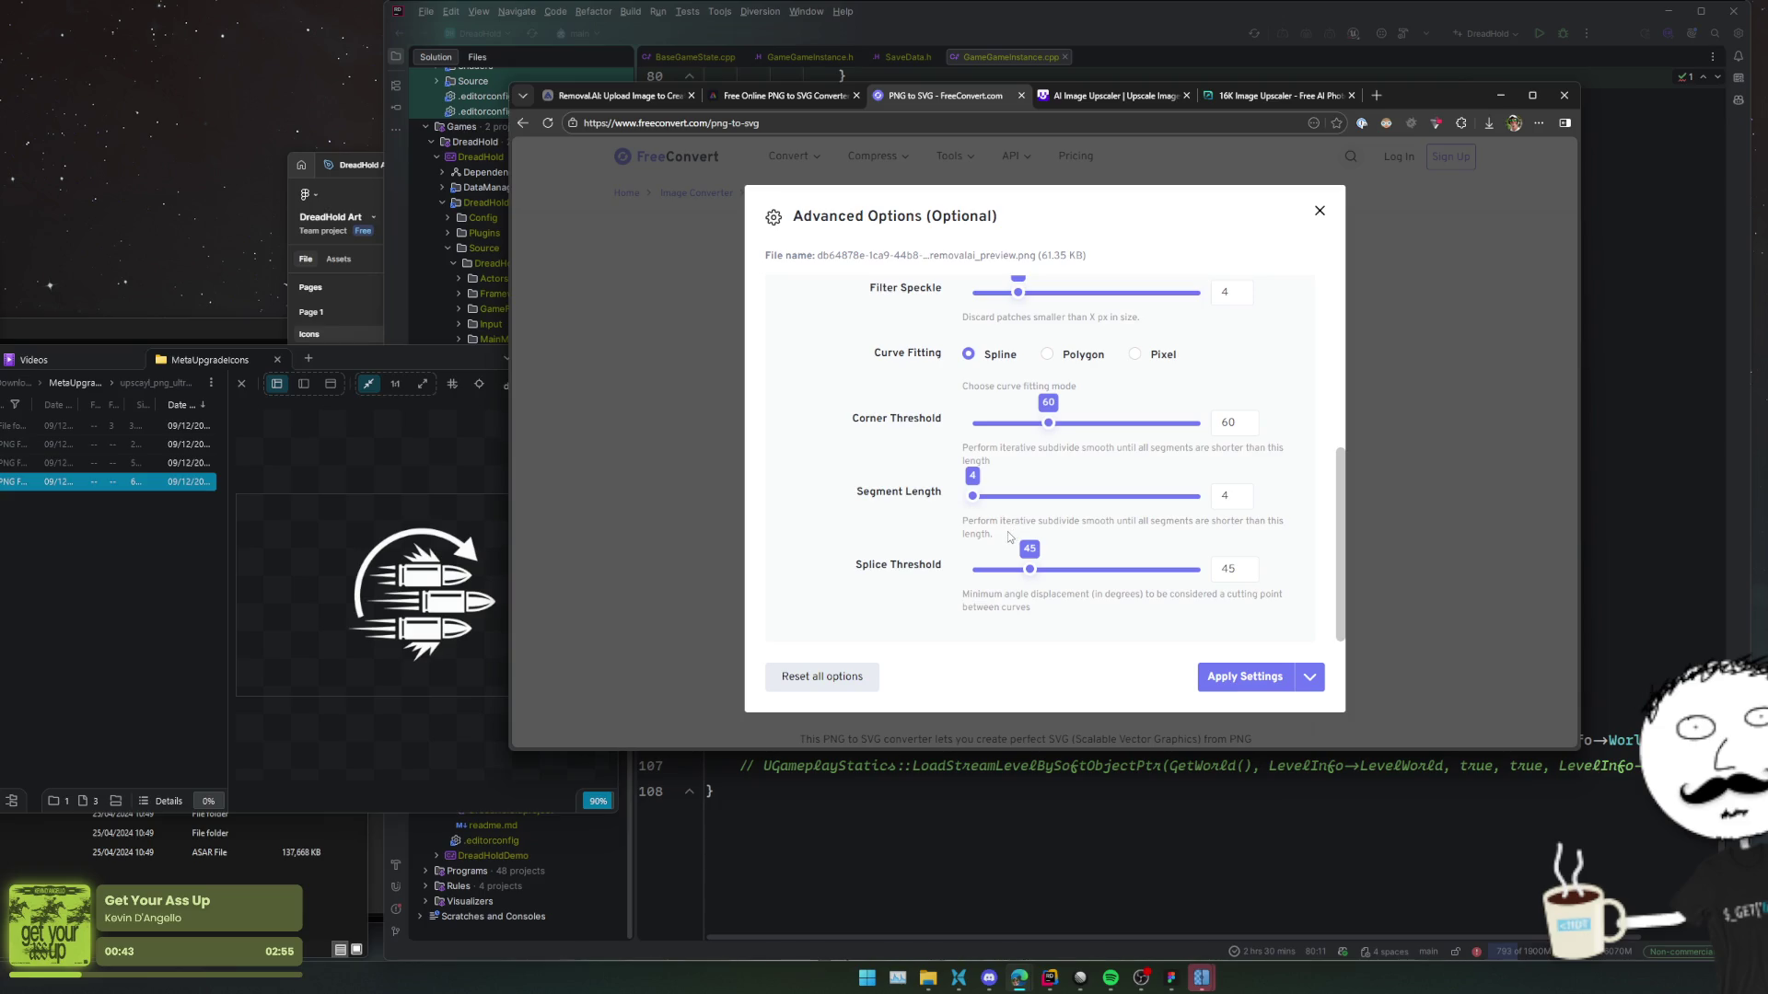
left_click_drag(1007, 532, 967, 525)
scroll(967, 527, "up", 1)
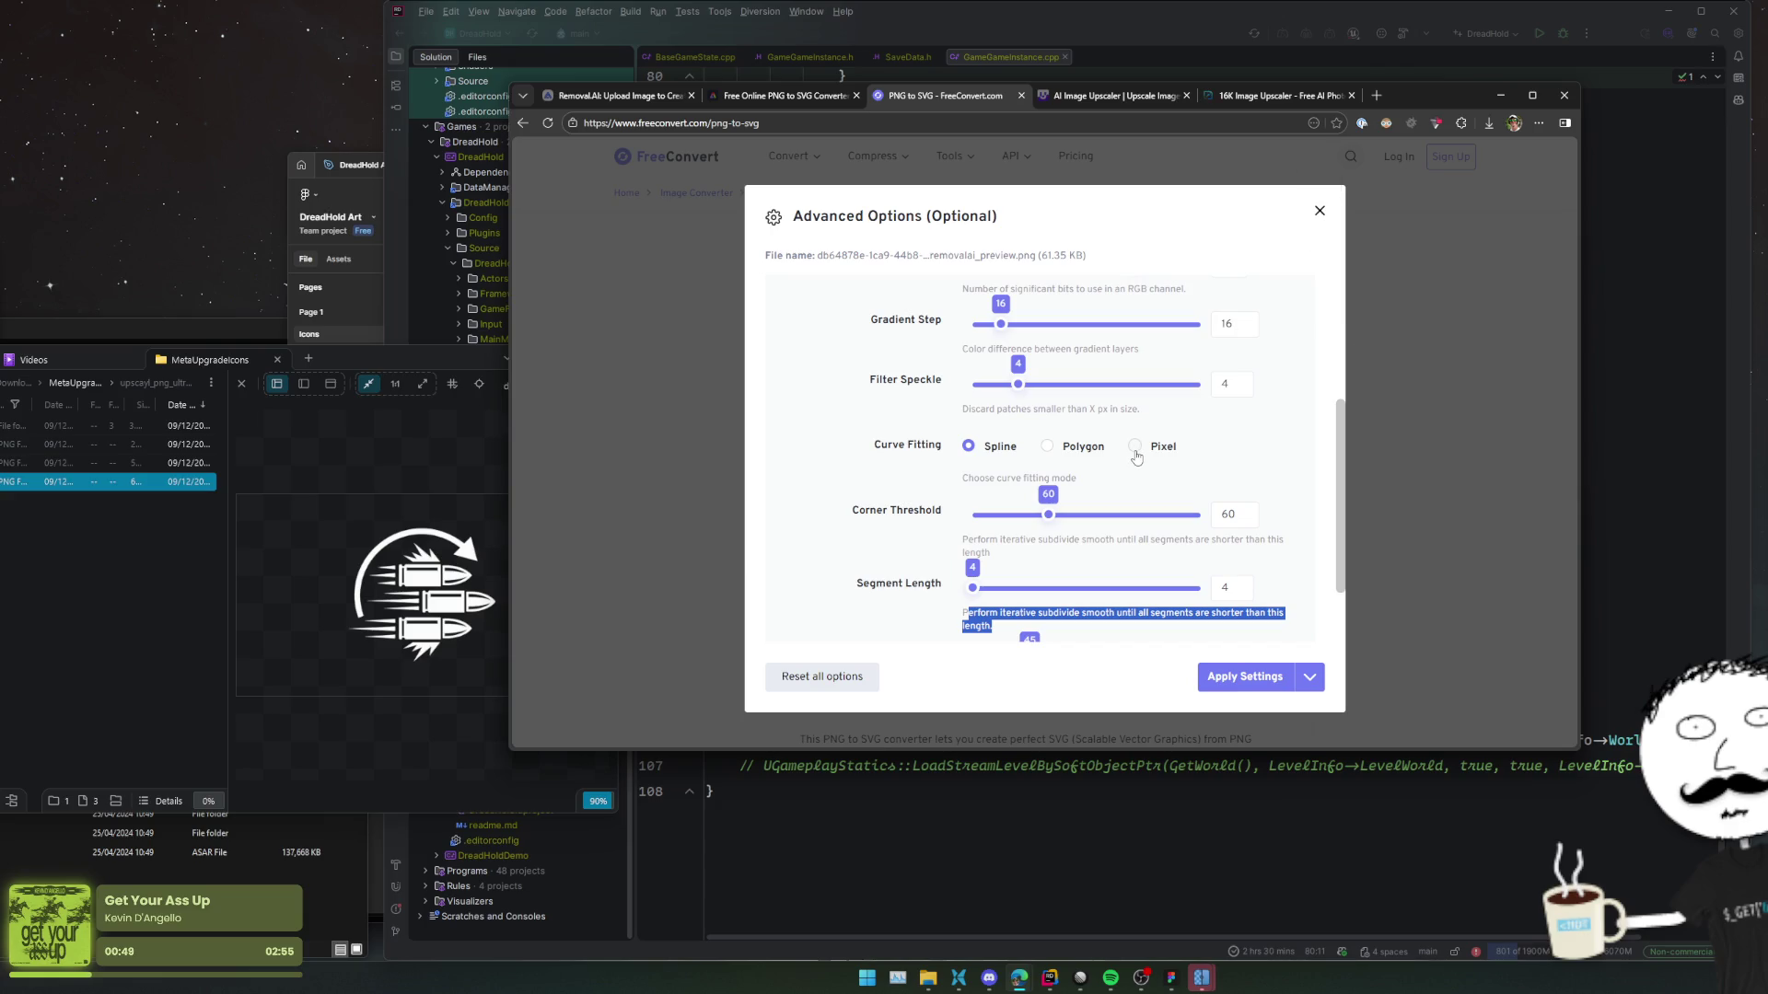
left_click(1320, 211)
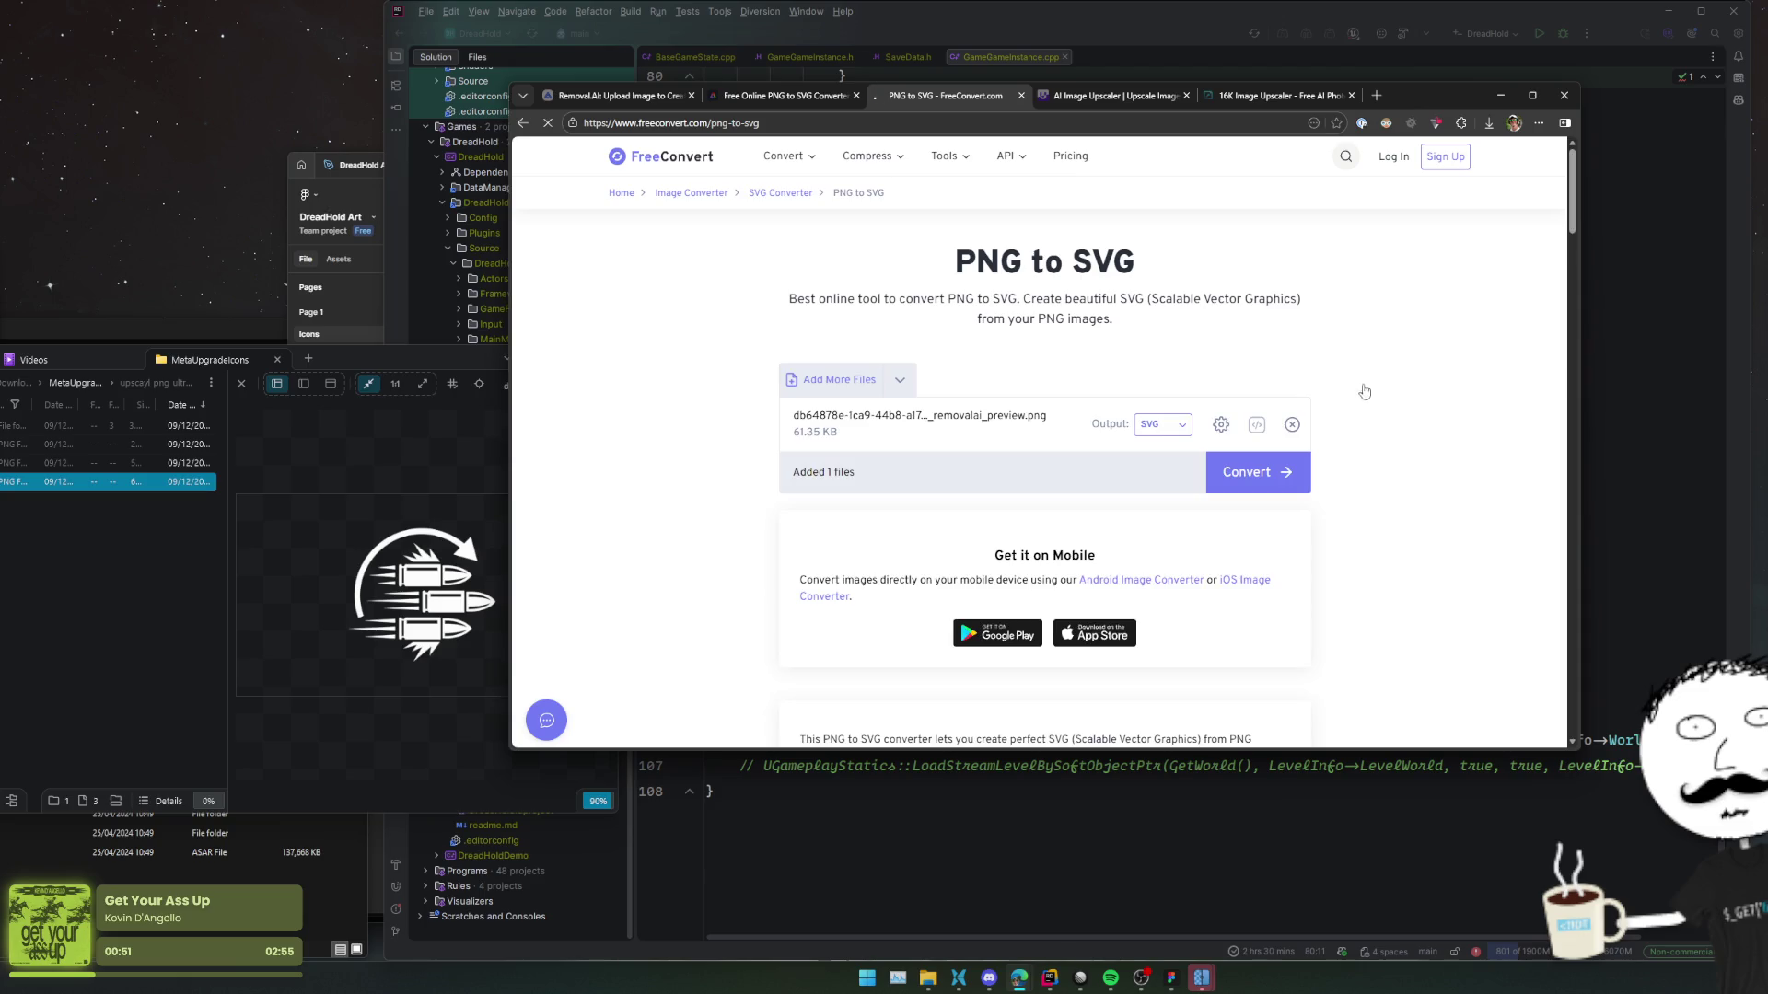
Apply Black & White color mode with Filter Speckle lowered from 4 to 2.
mouse_move(185, 481)
left_mouse_down()
mouse_move(205, 500)
mouse_move(1098, 512)
left_mouse_up()
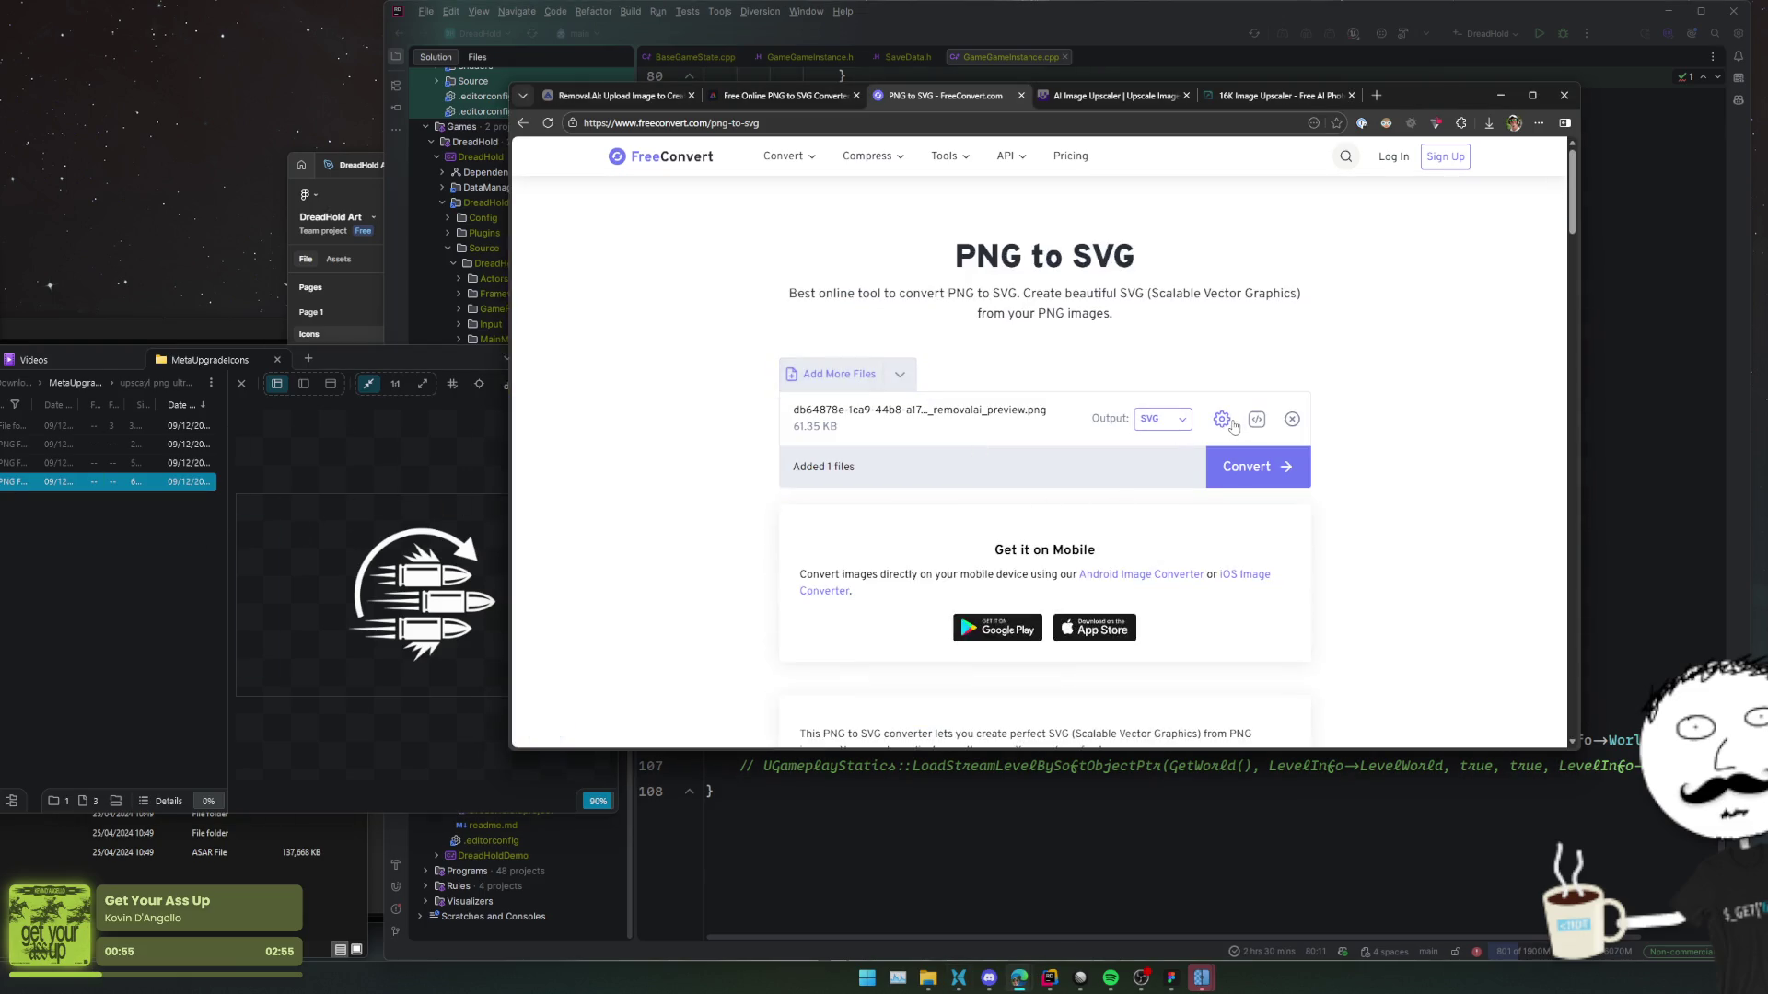
left_click(1222, 419)
scroll(1145, 365, "down", 2)
scroll(1145, 366, "up", 2)
left_click(1130, 361)
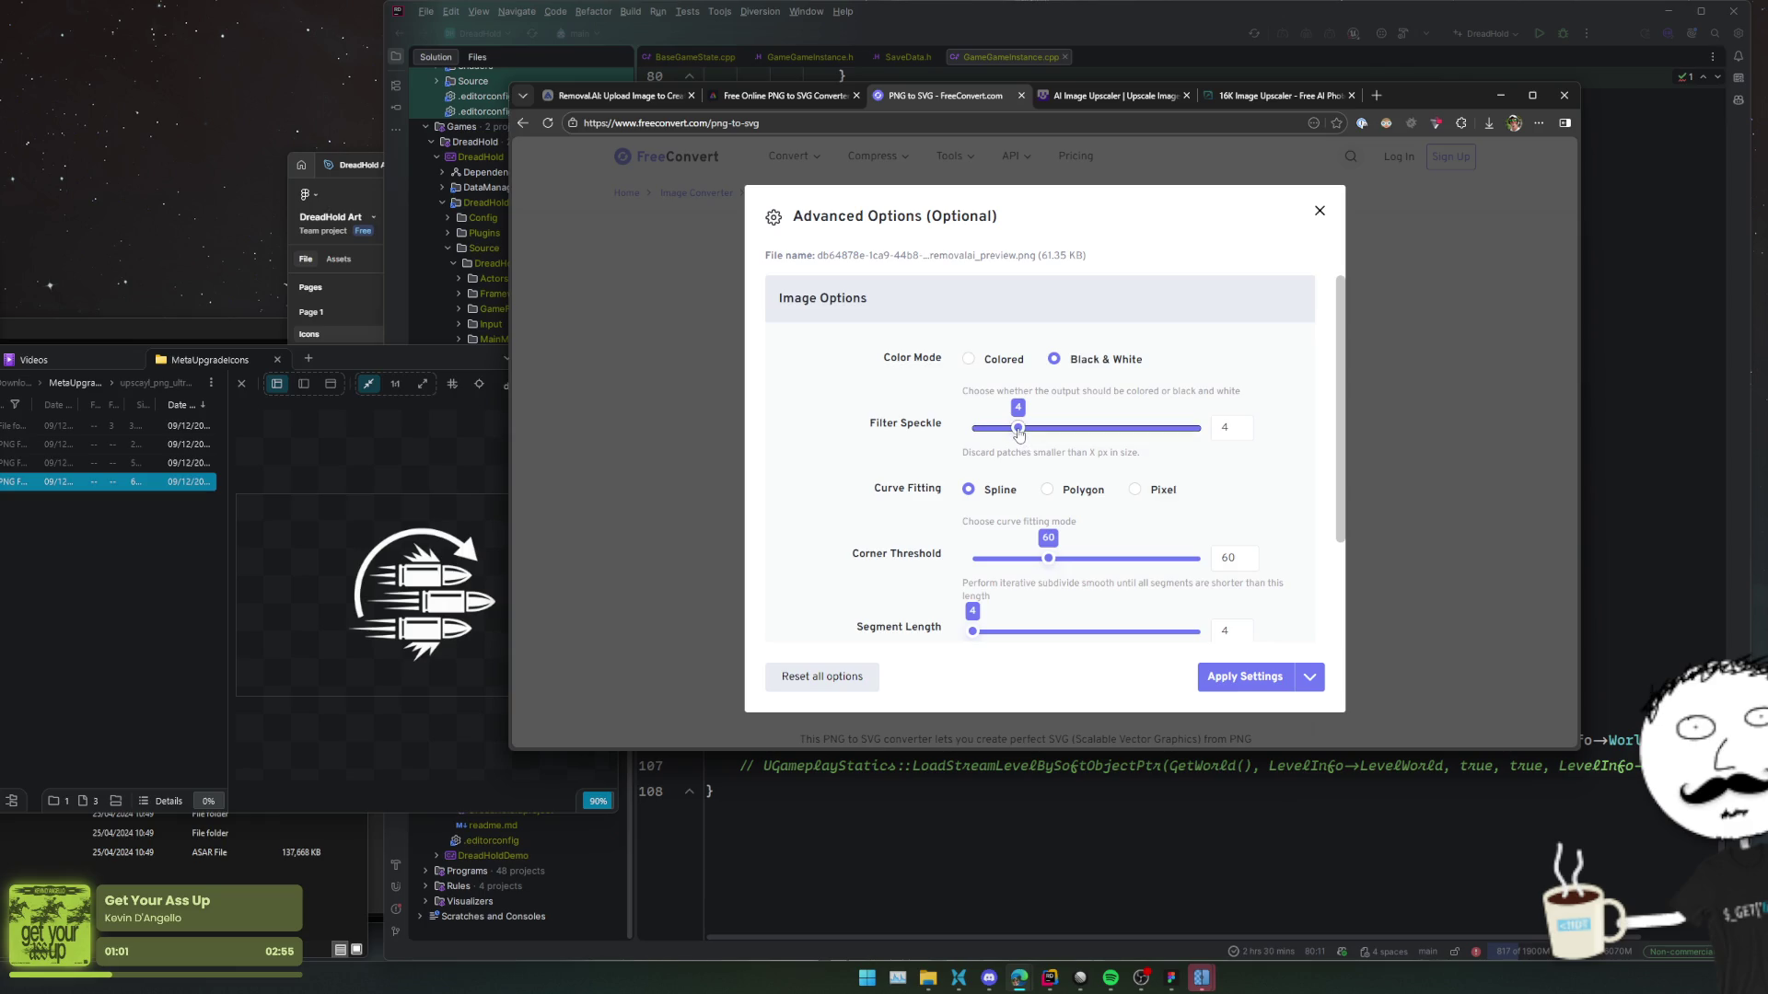
left_click_drag(1020, 435, 991, 440)
scroll(1011, 446, "down", 2)
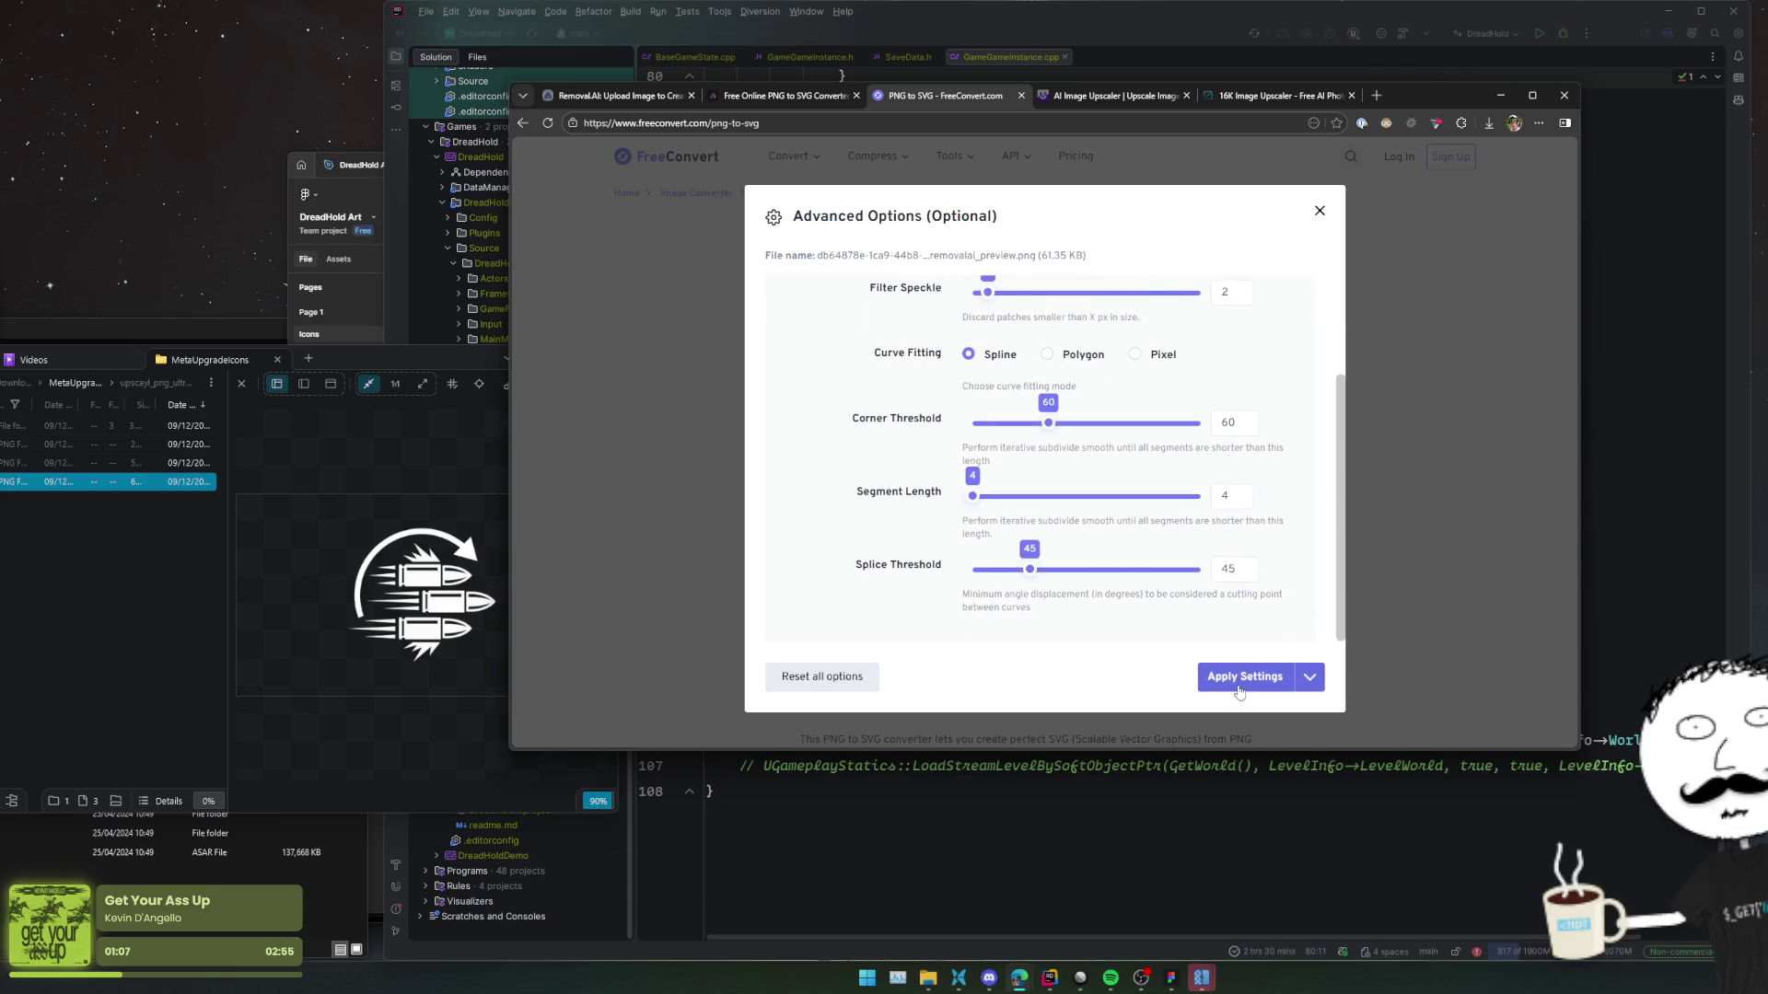
left_click(1250, 677)
Convert again and download the new speckle-2 SVG, then inspect it.
left_click(1271, 479)
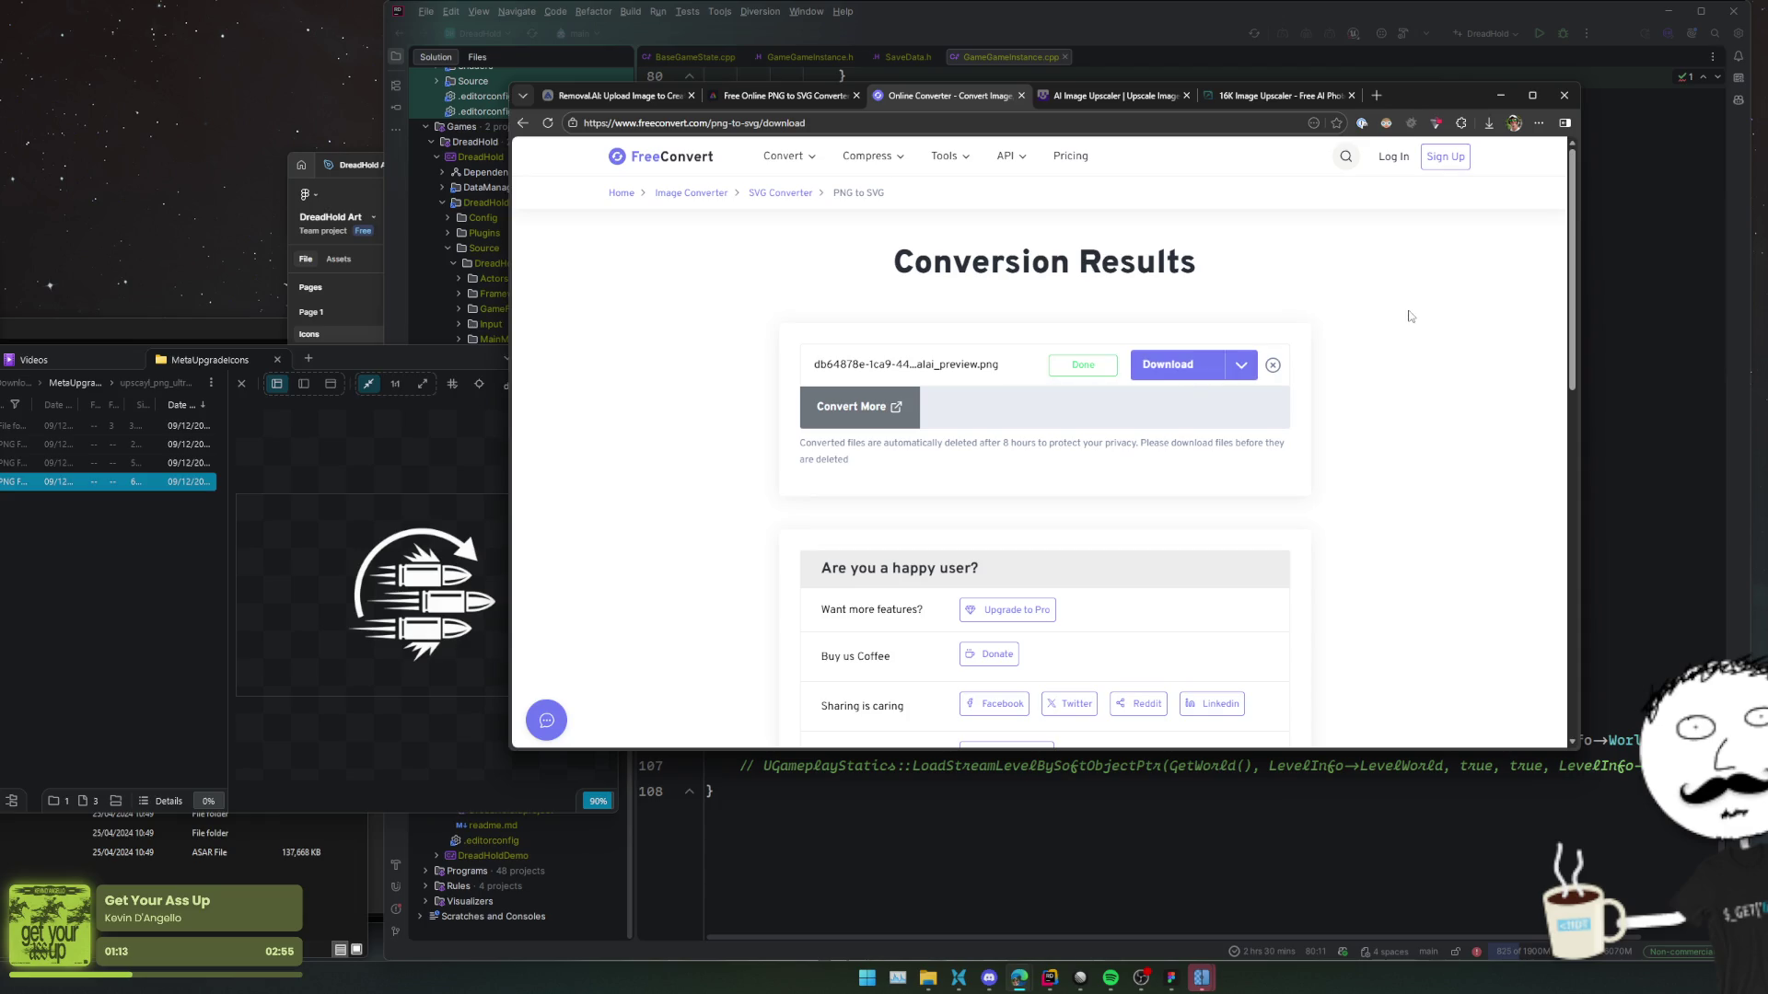
left_click(1241, 365)
left_click(1201, 361)
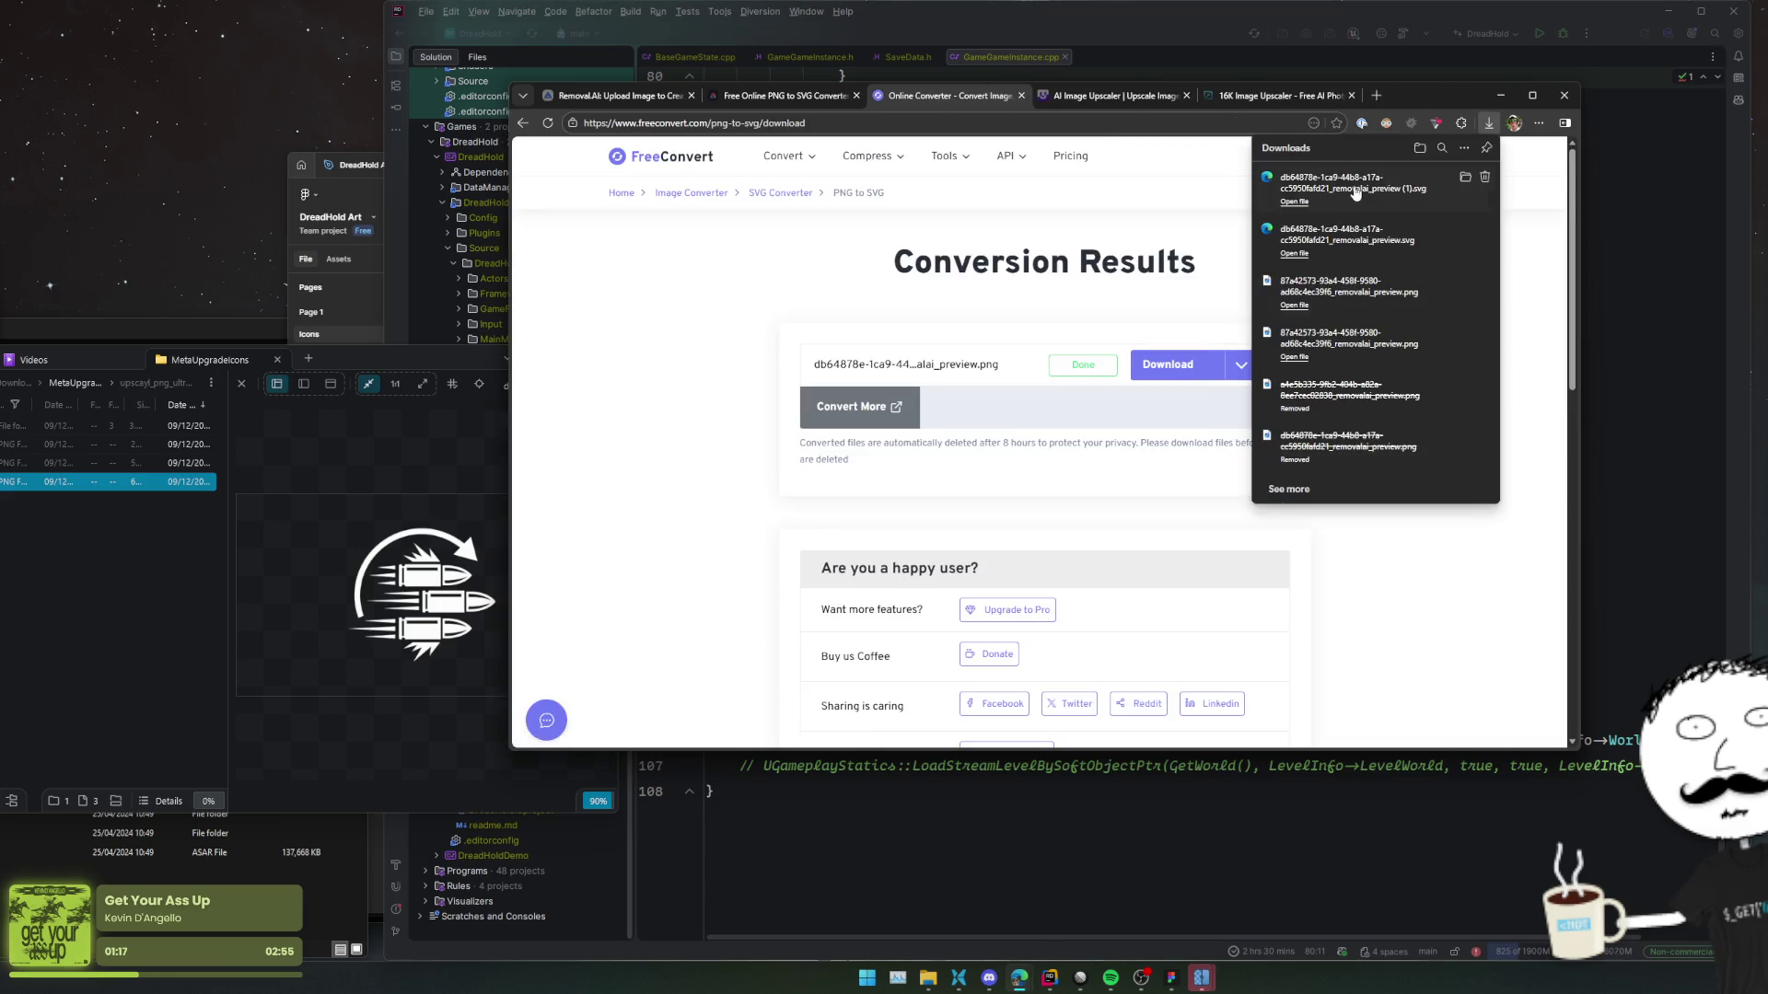
left_click(1356, 191)
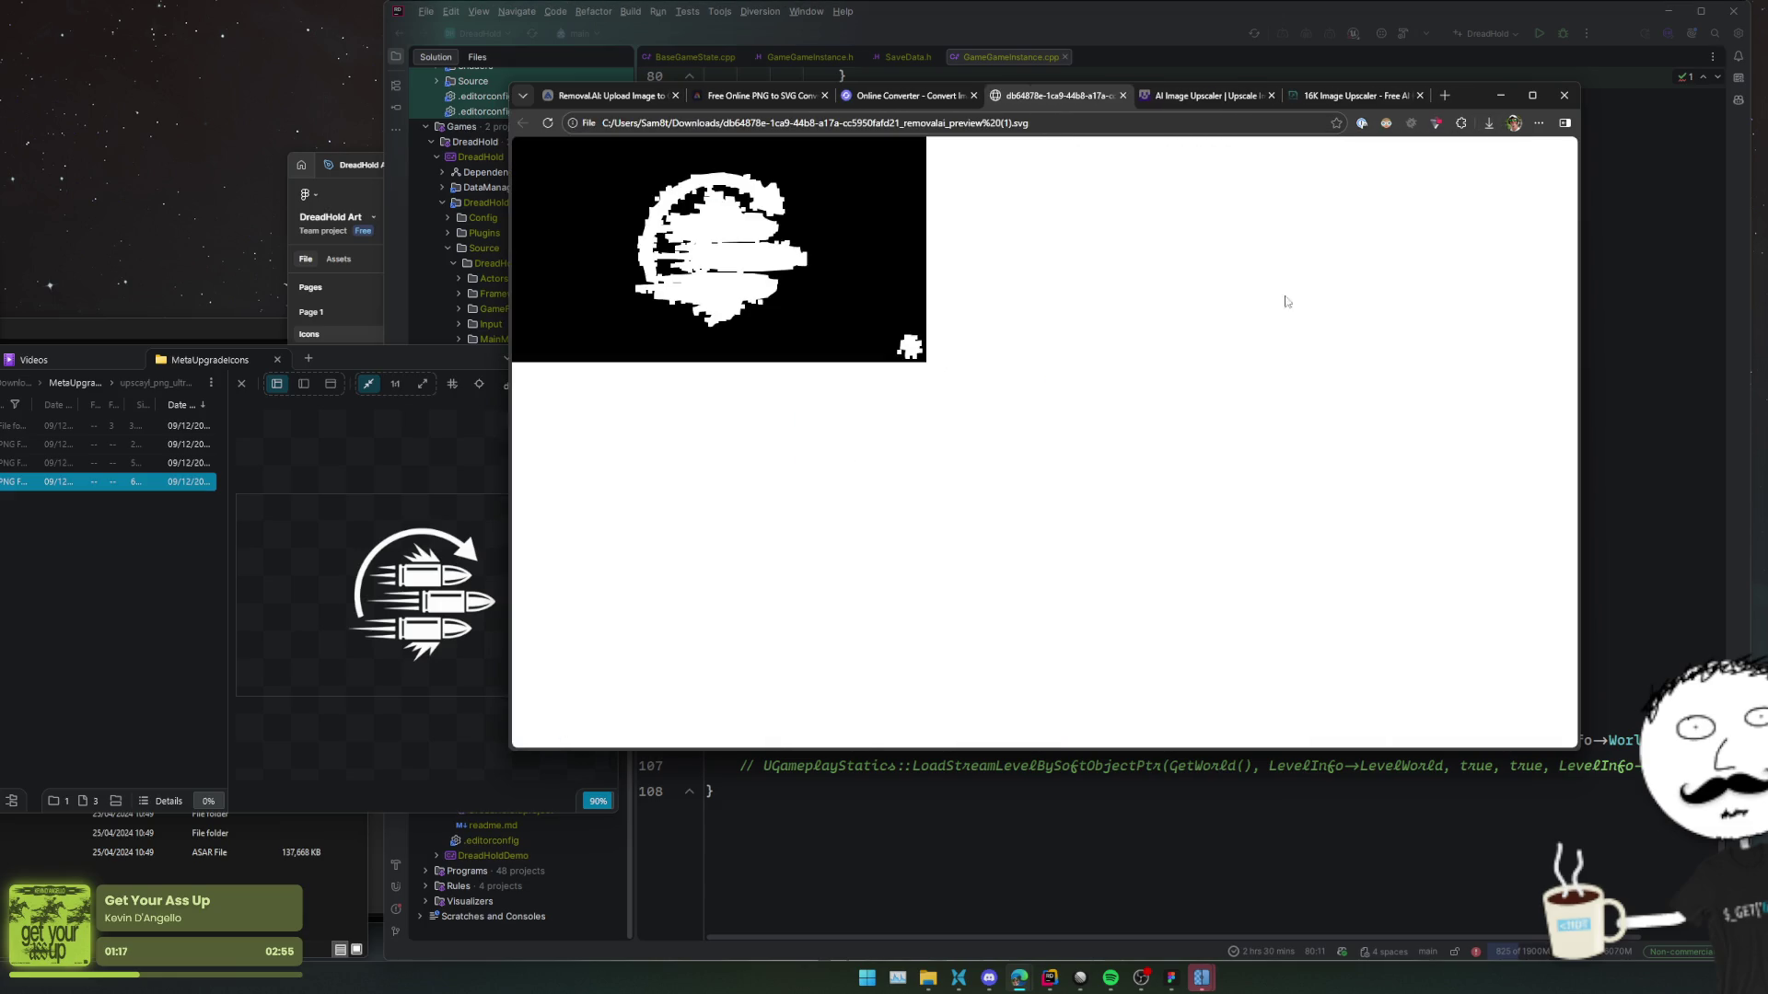
middle_click(1081, 100)
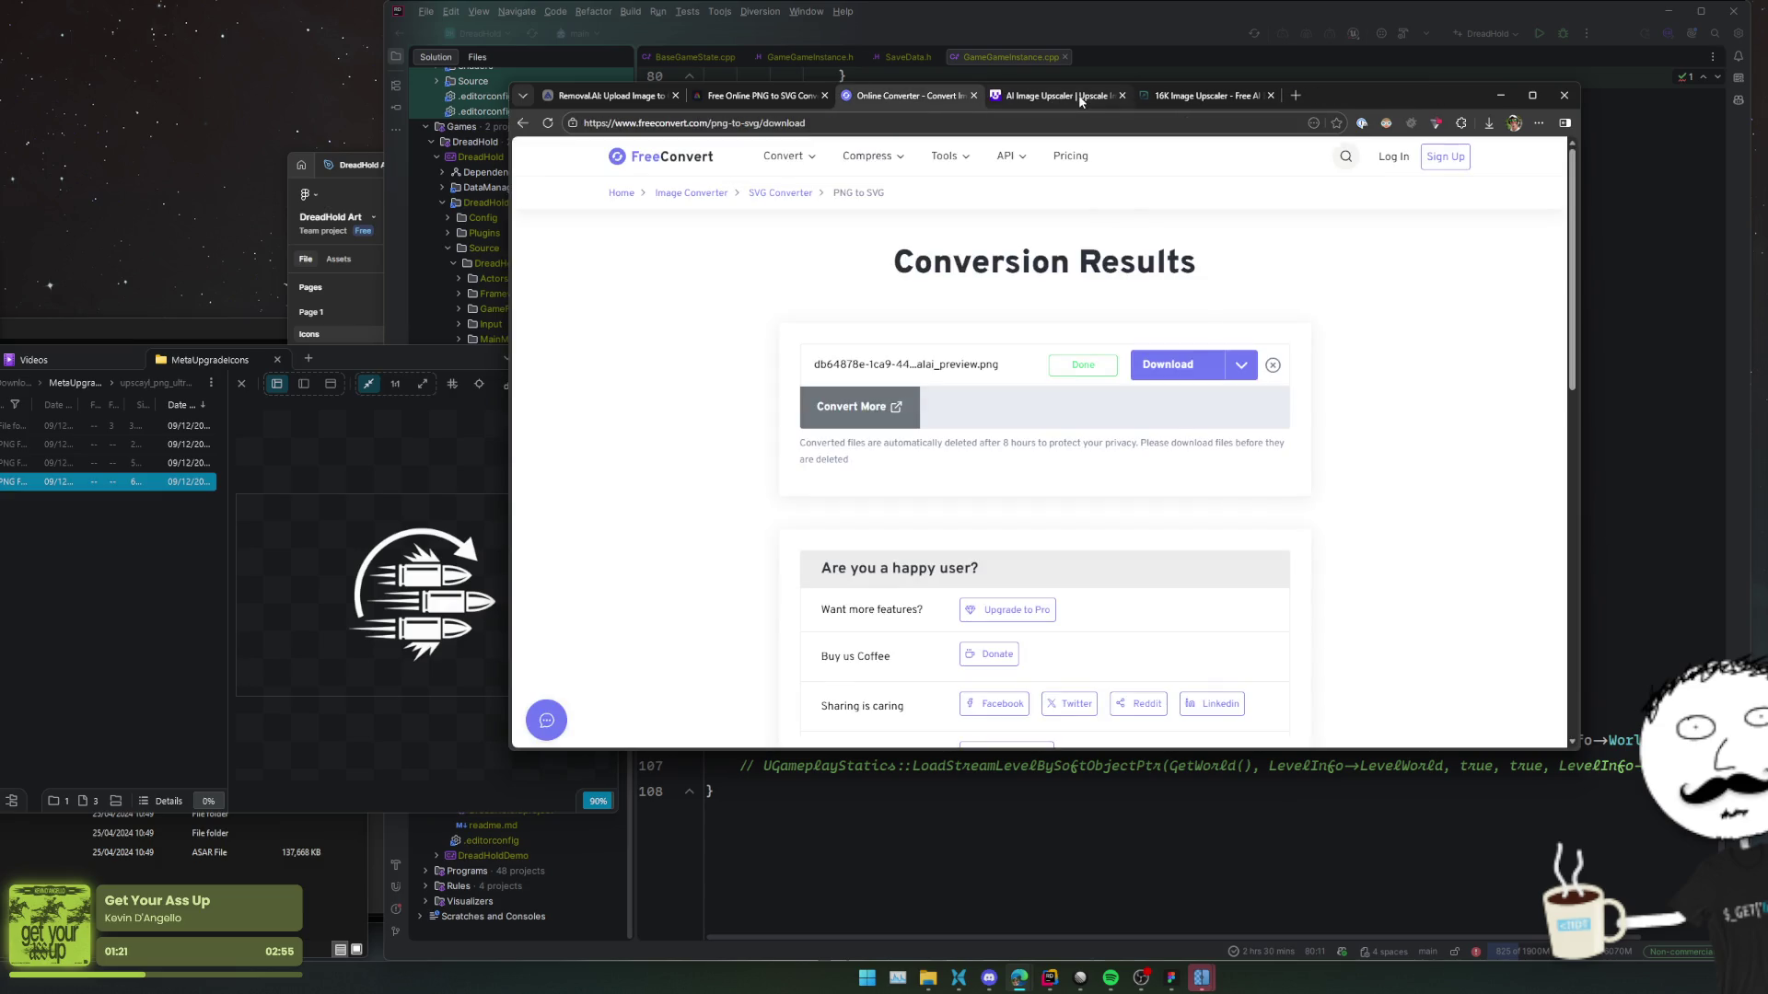
Close the upscaler and converter pages in Edge, then minimise the background-removal page.
left_click(1081, 101)
middle_click(1079, 97)
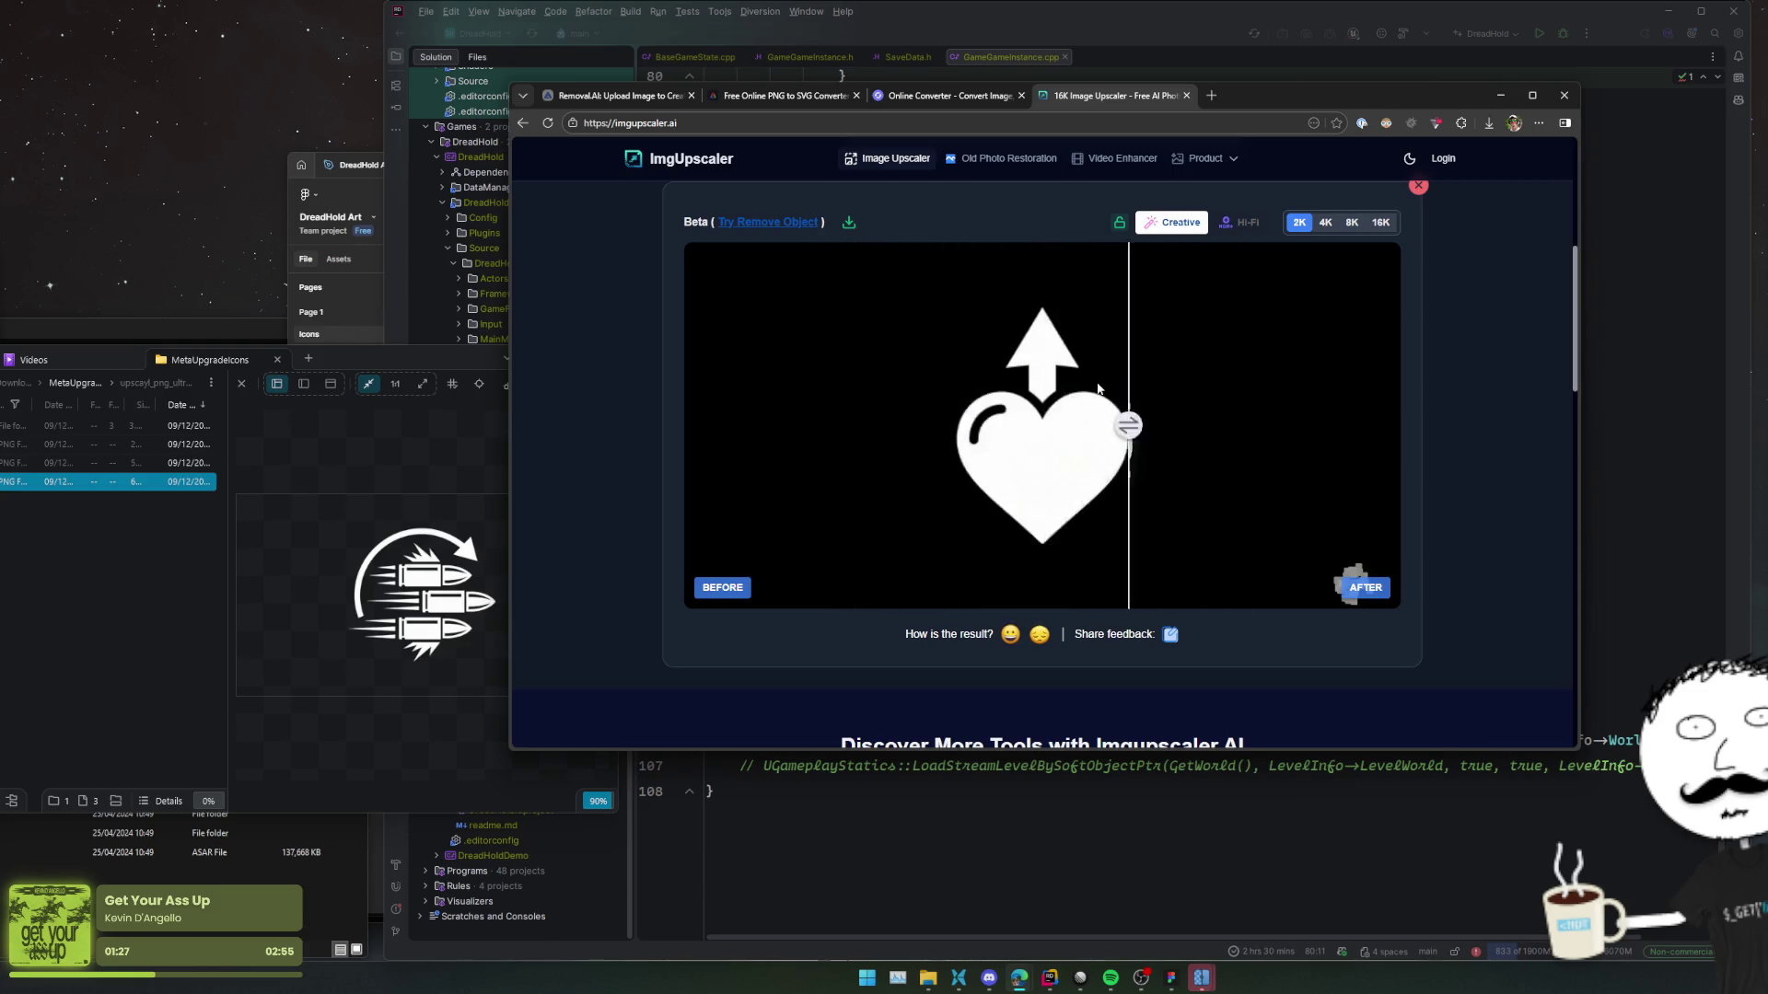
middle_click(1073, 97)
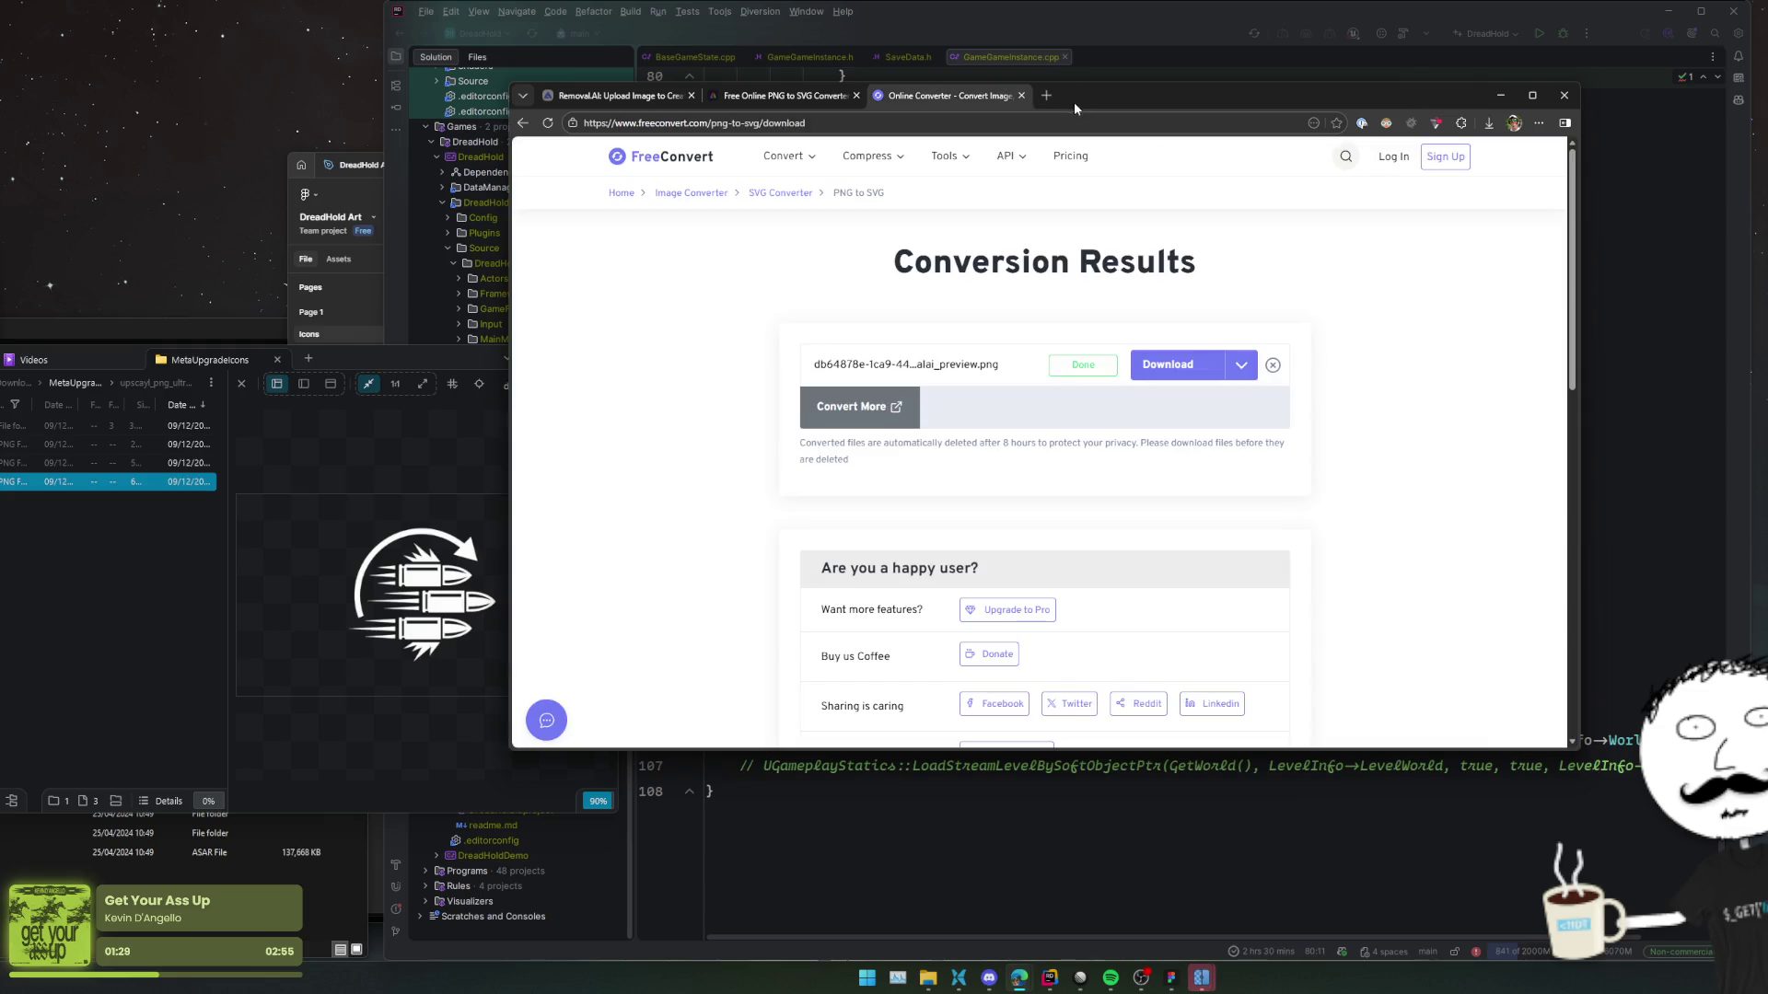
middle_click(921, 97)
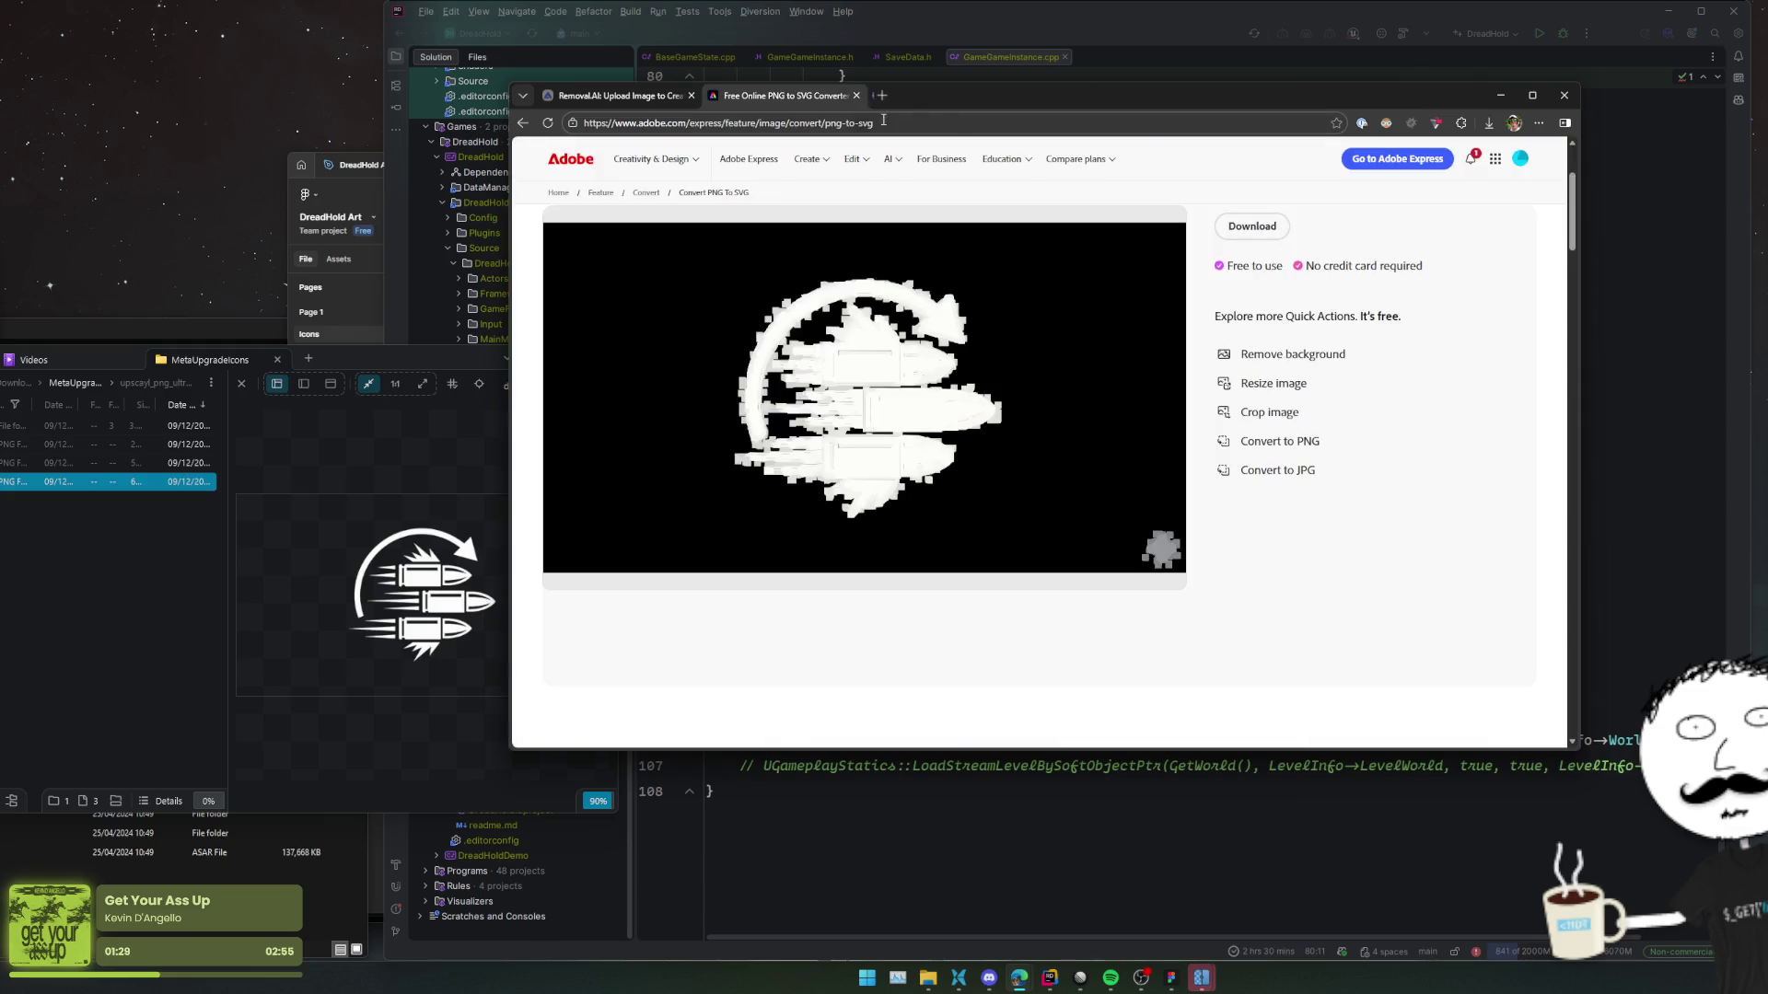
middle_click(776, 98)
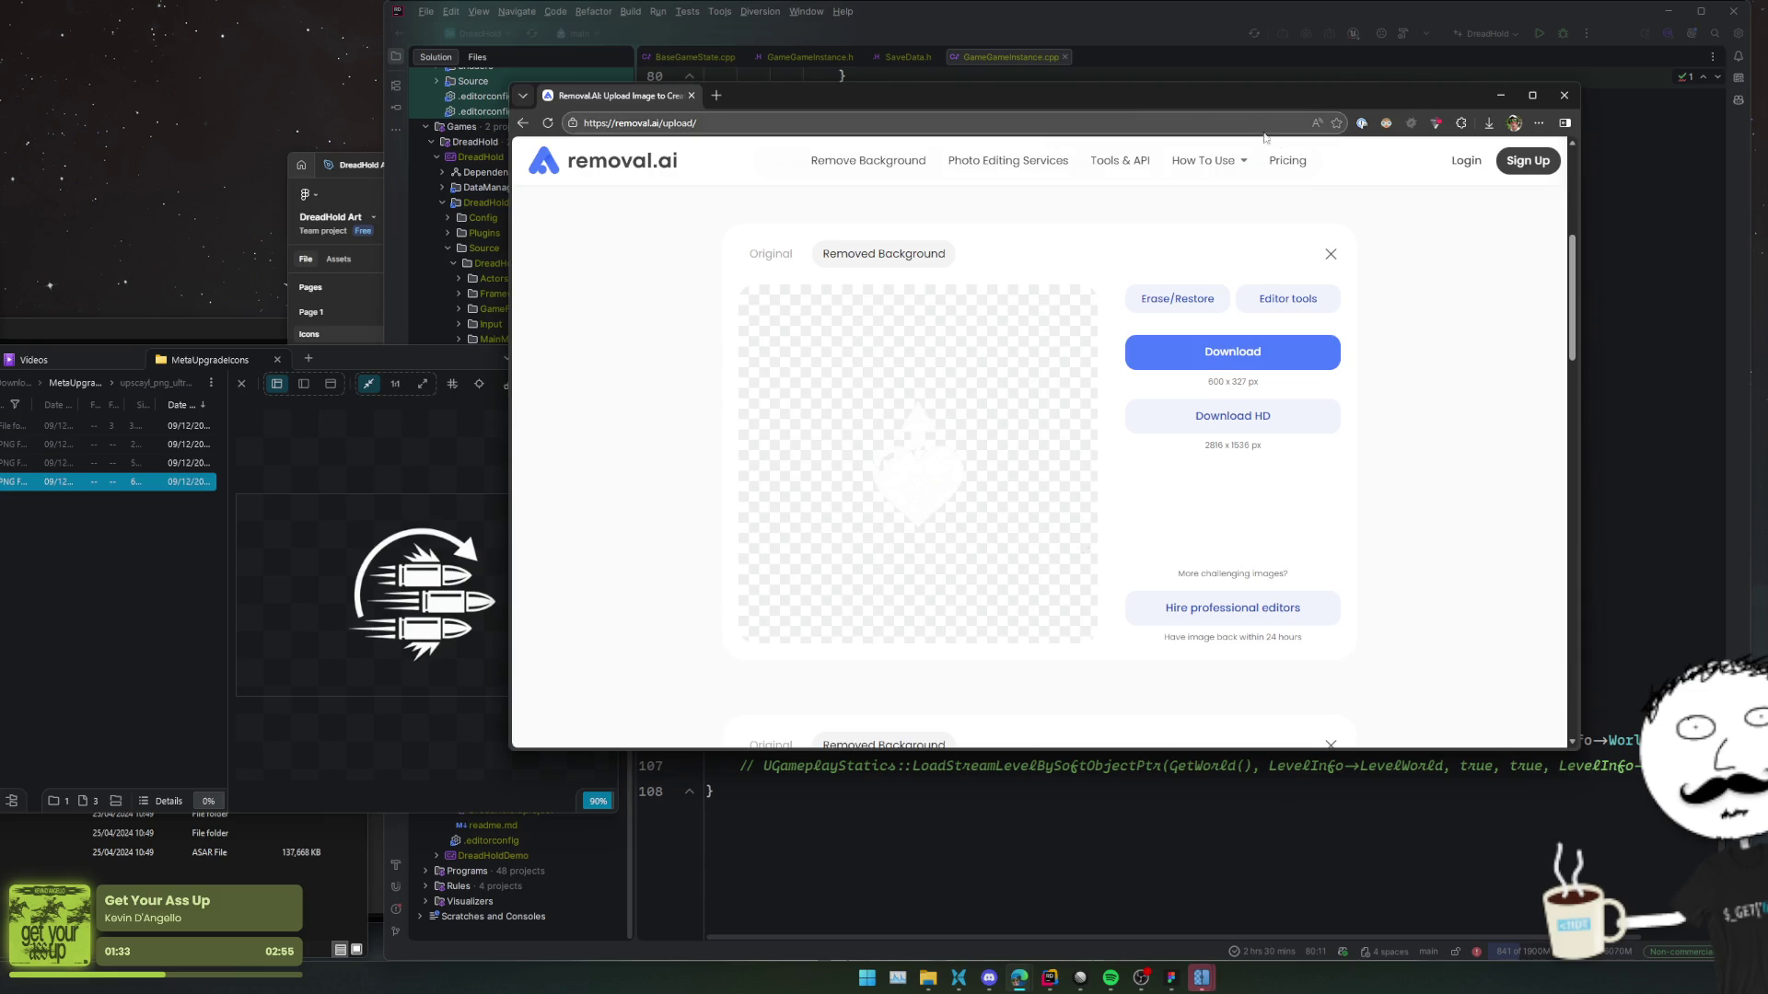
left_click(1501, 96)
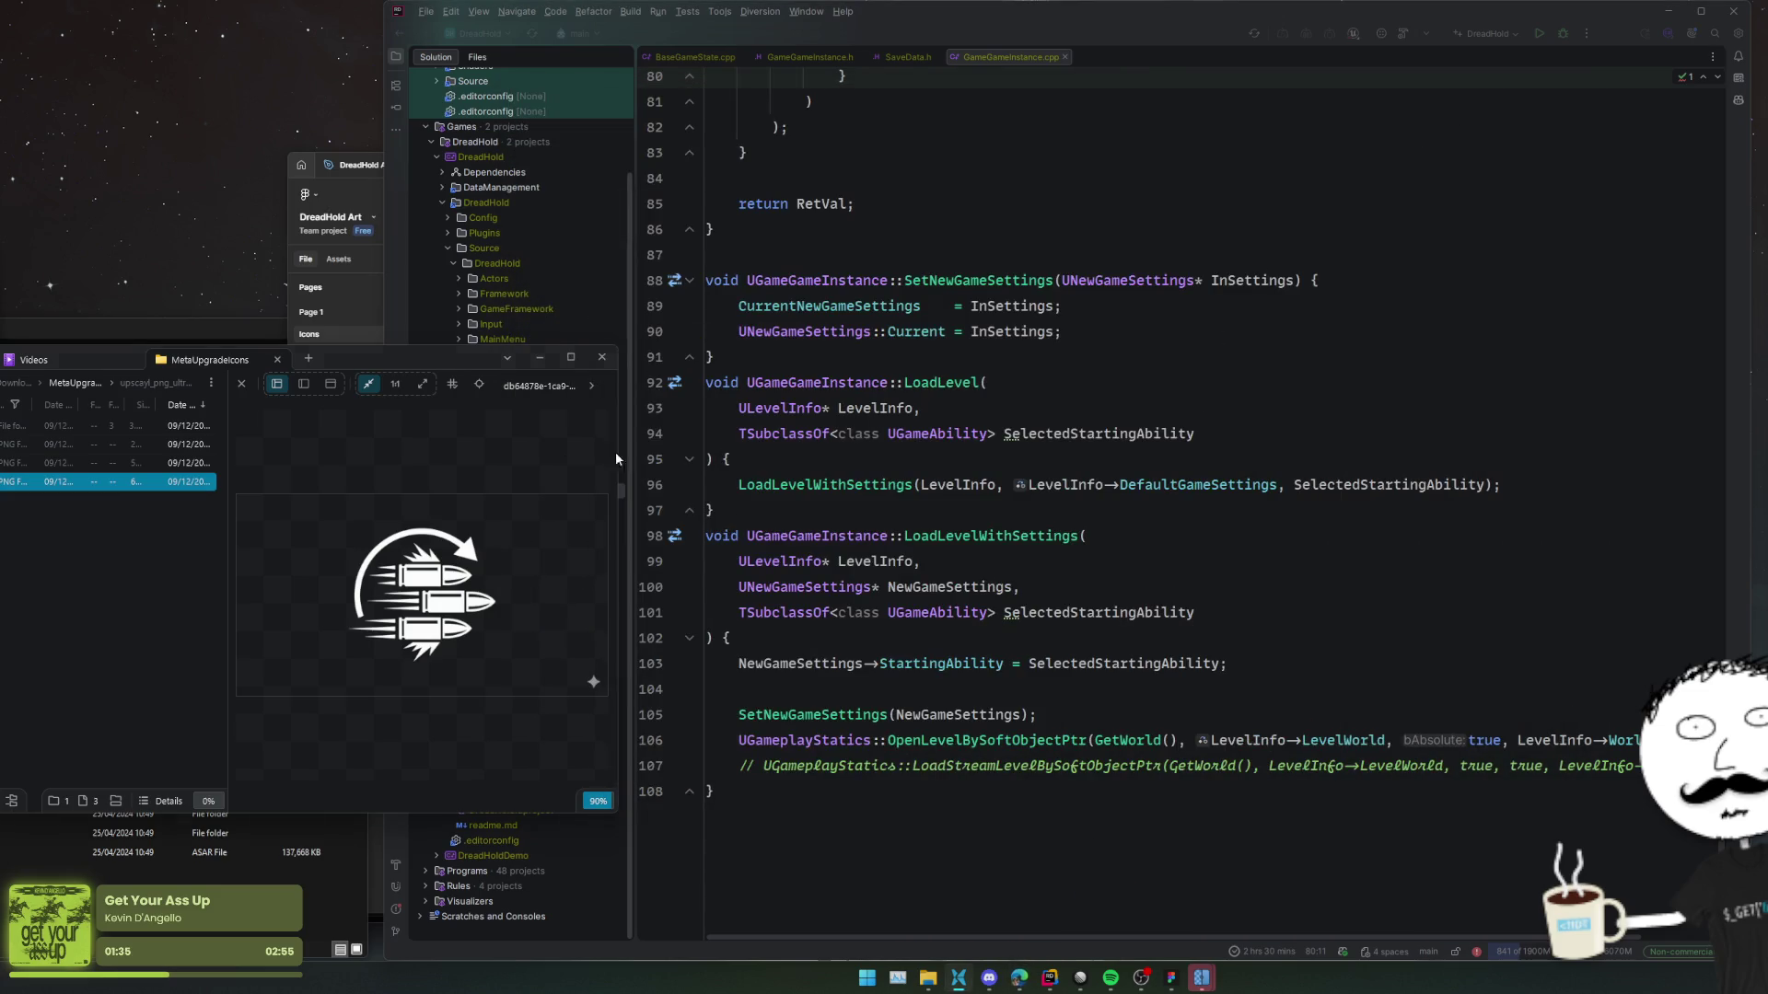
Close Upscayl from the taskbar and open the folder of upscaled PNGs.
mouse_move(1202, 976)
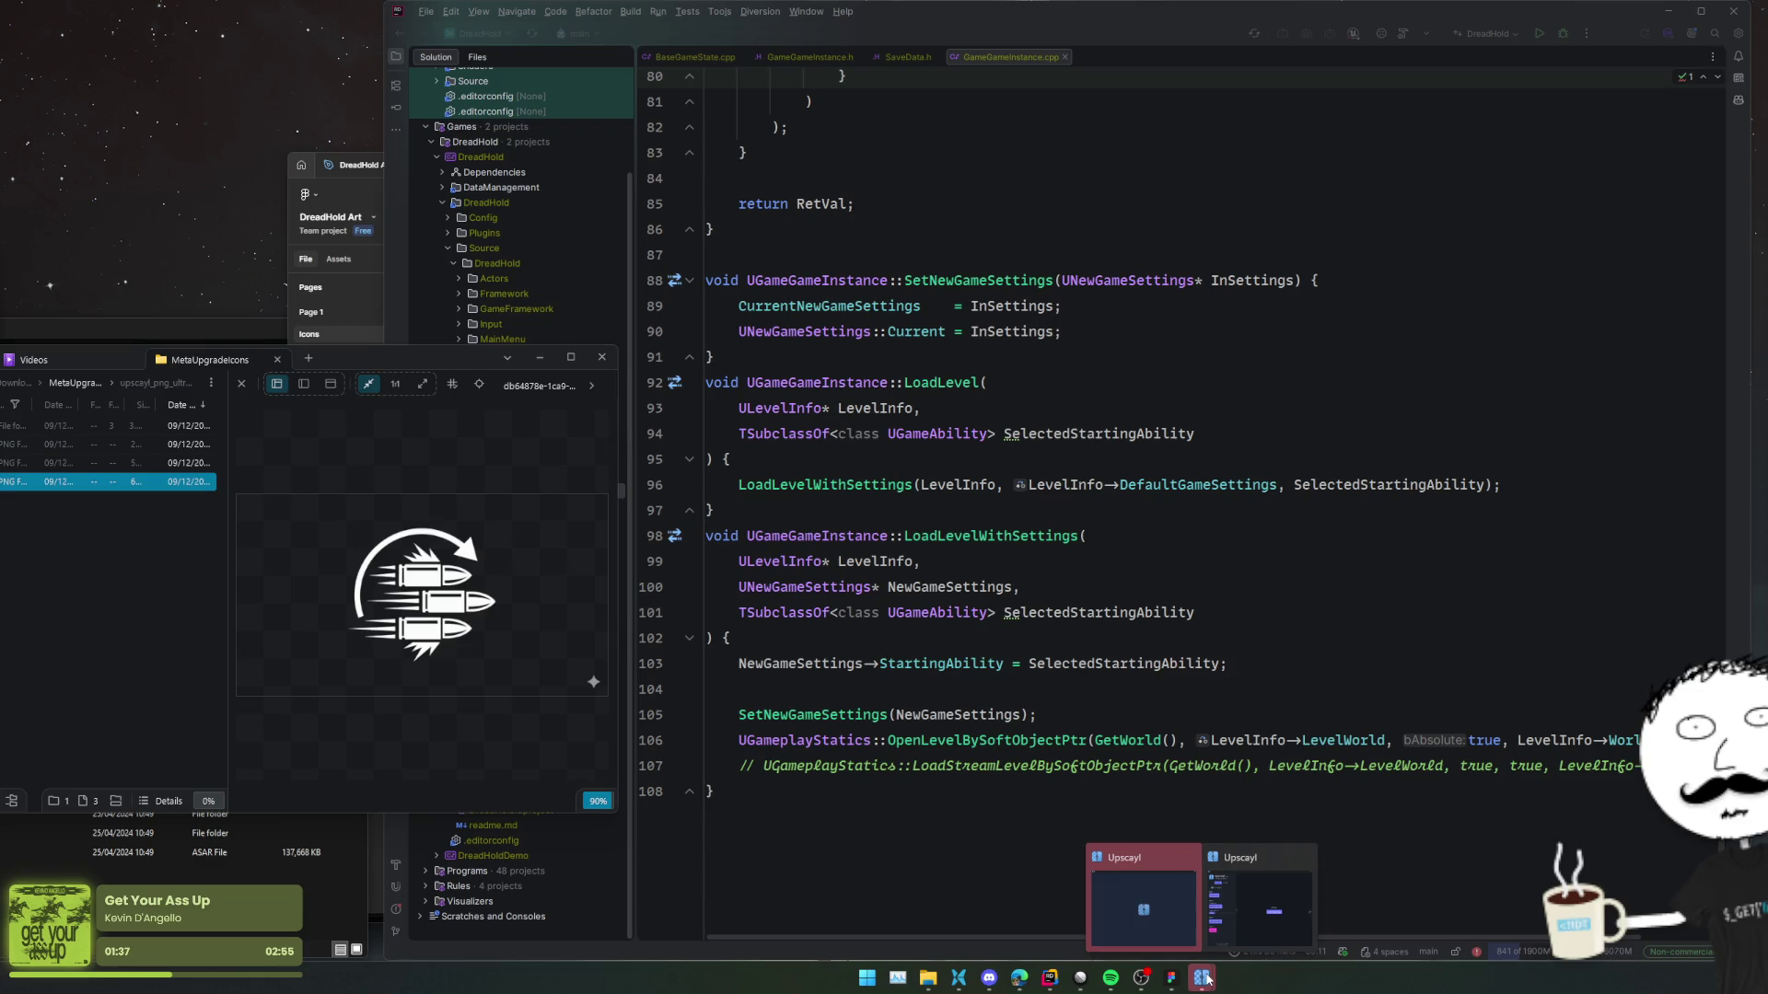
left_click(1144, 907)
right_click(1202, 978)
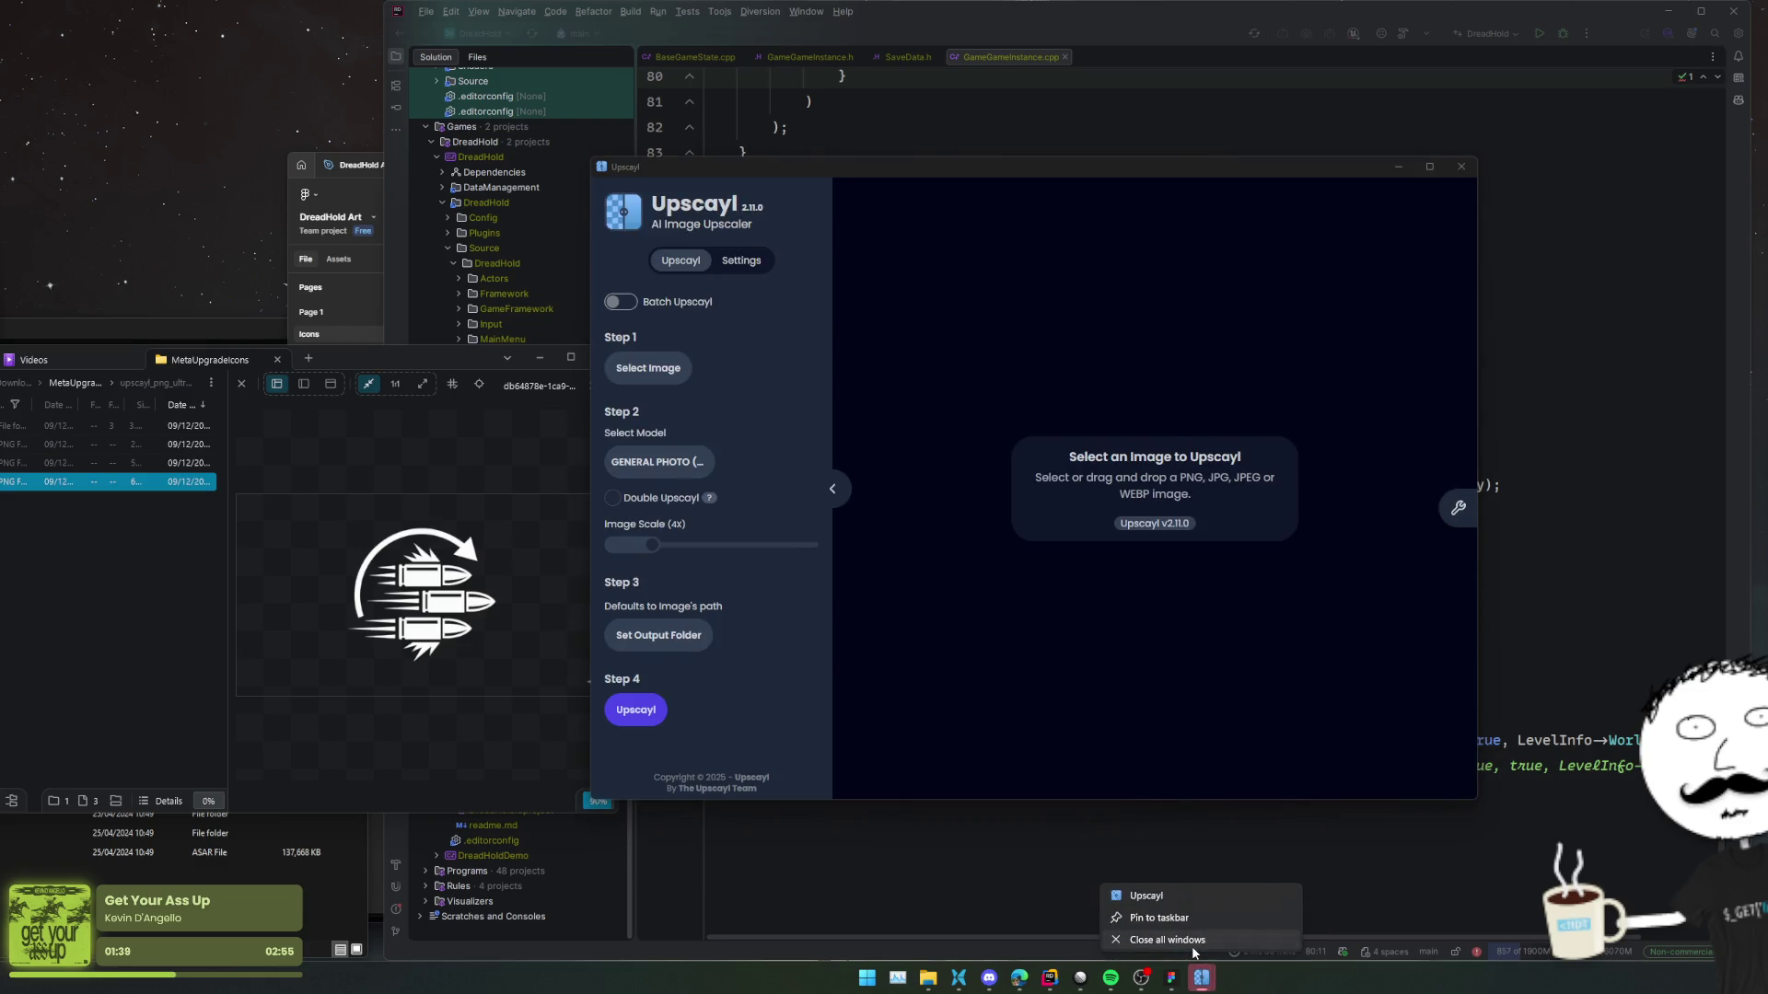
left_click(1151, 937)
left_click(1186, 978)
double_click(55, 425)
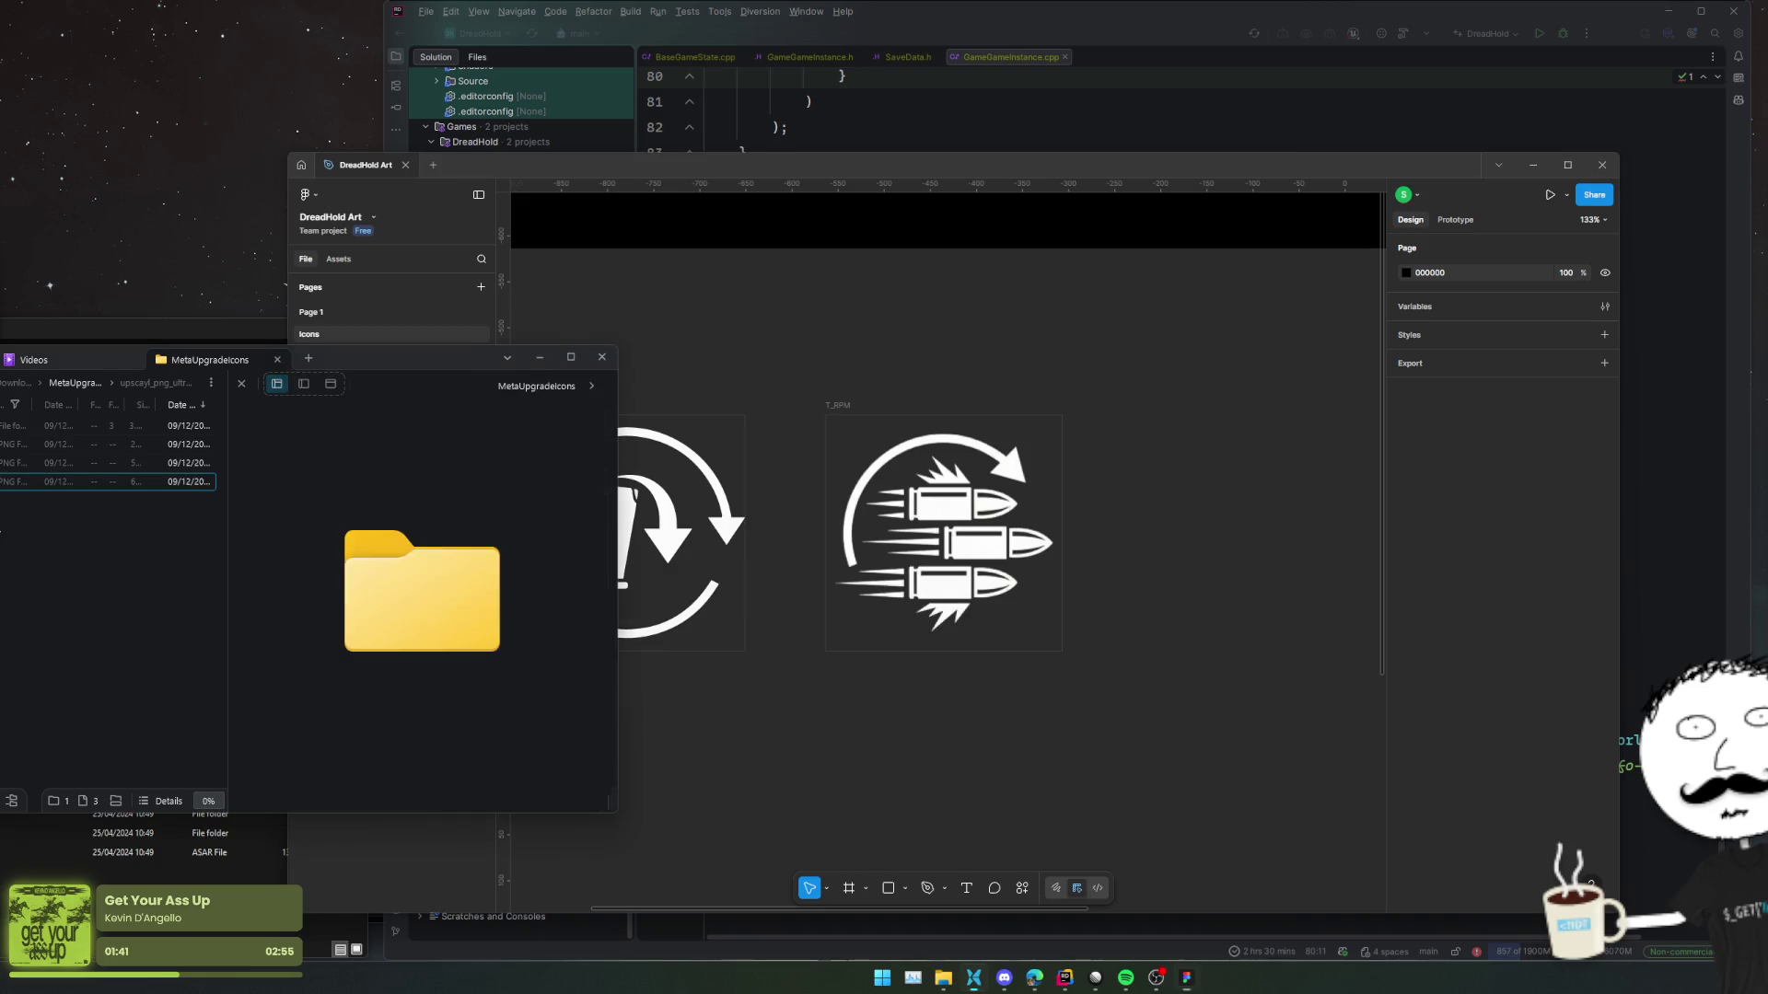
Drop the upscaled bullets PNG into T_RPM and delete the old image layer.
key("Up")
key("Up")
key("Up")
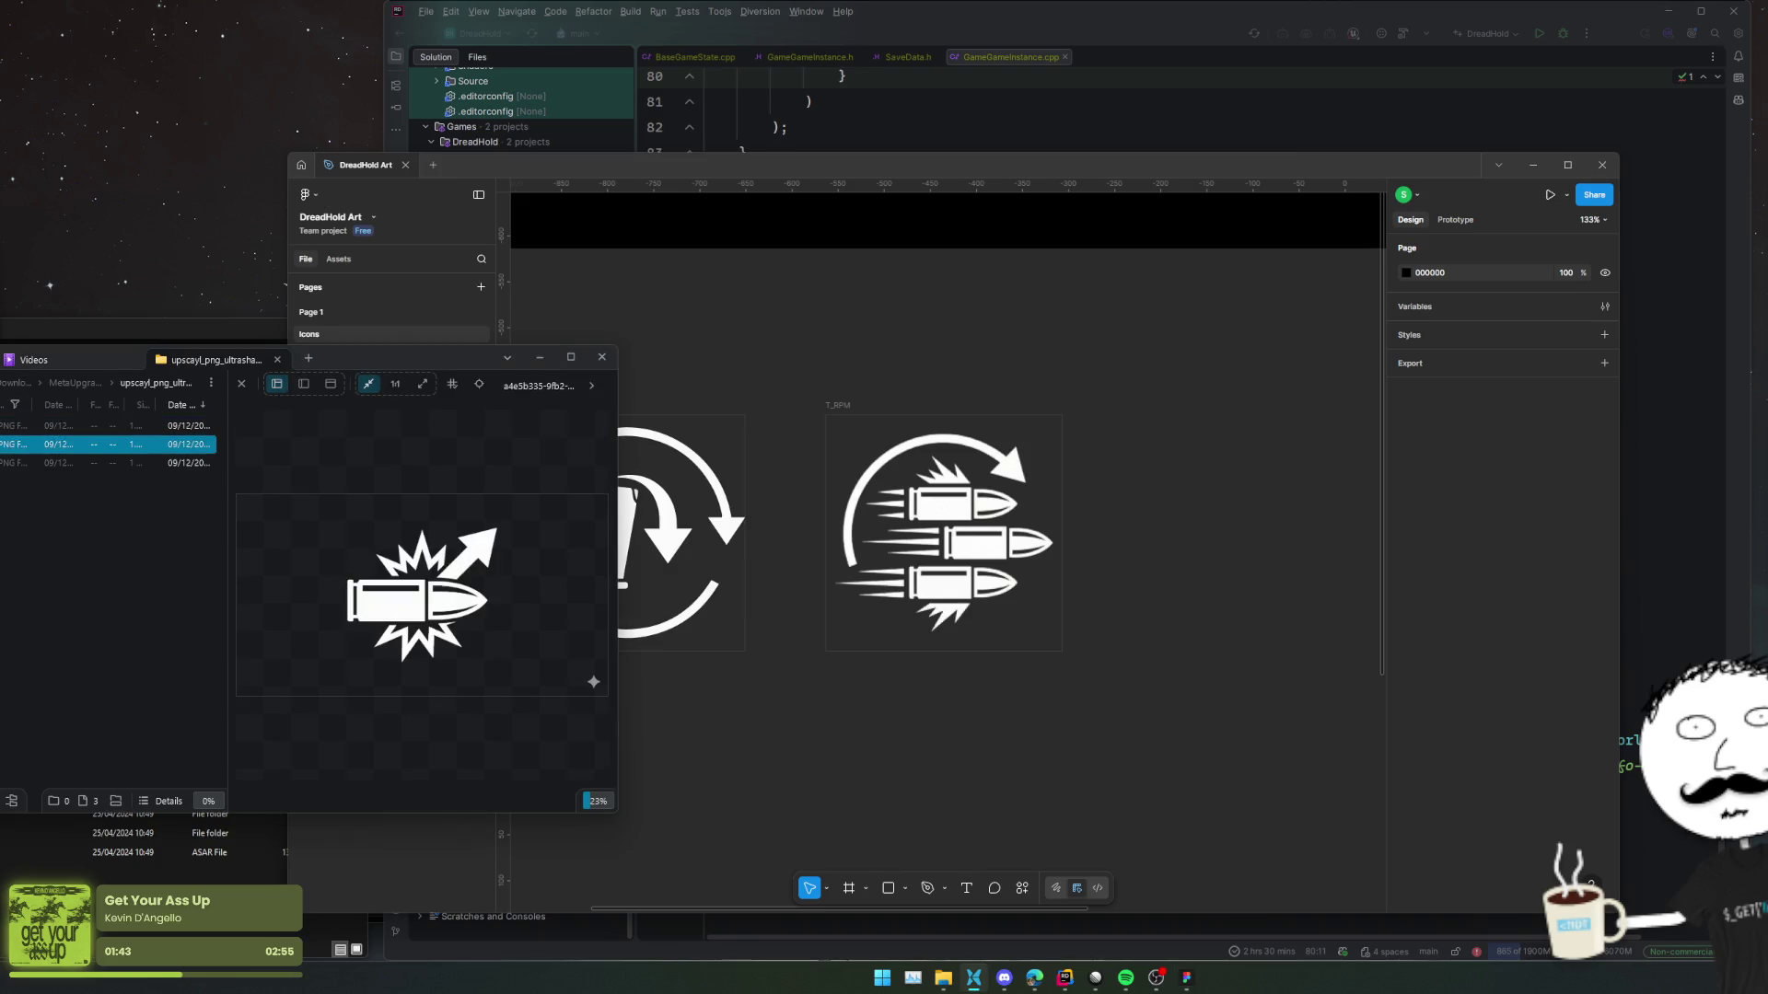
mouse_move(55, 426)
left_mouse_down()
mouse_move(86, 466)
mouse_move(839, 574)
left_mouse_up()
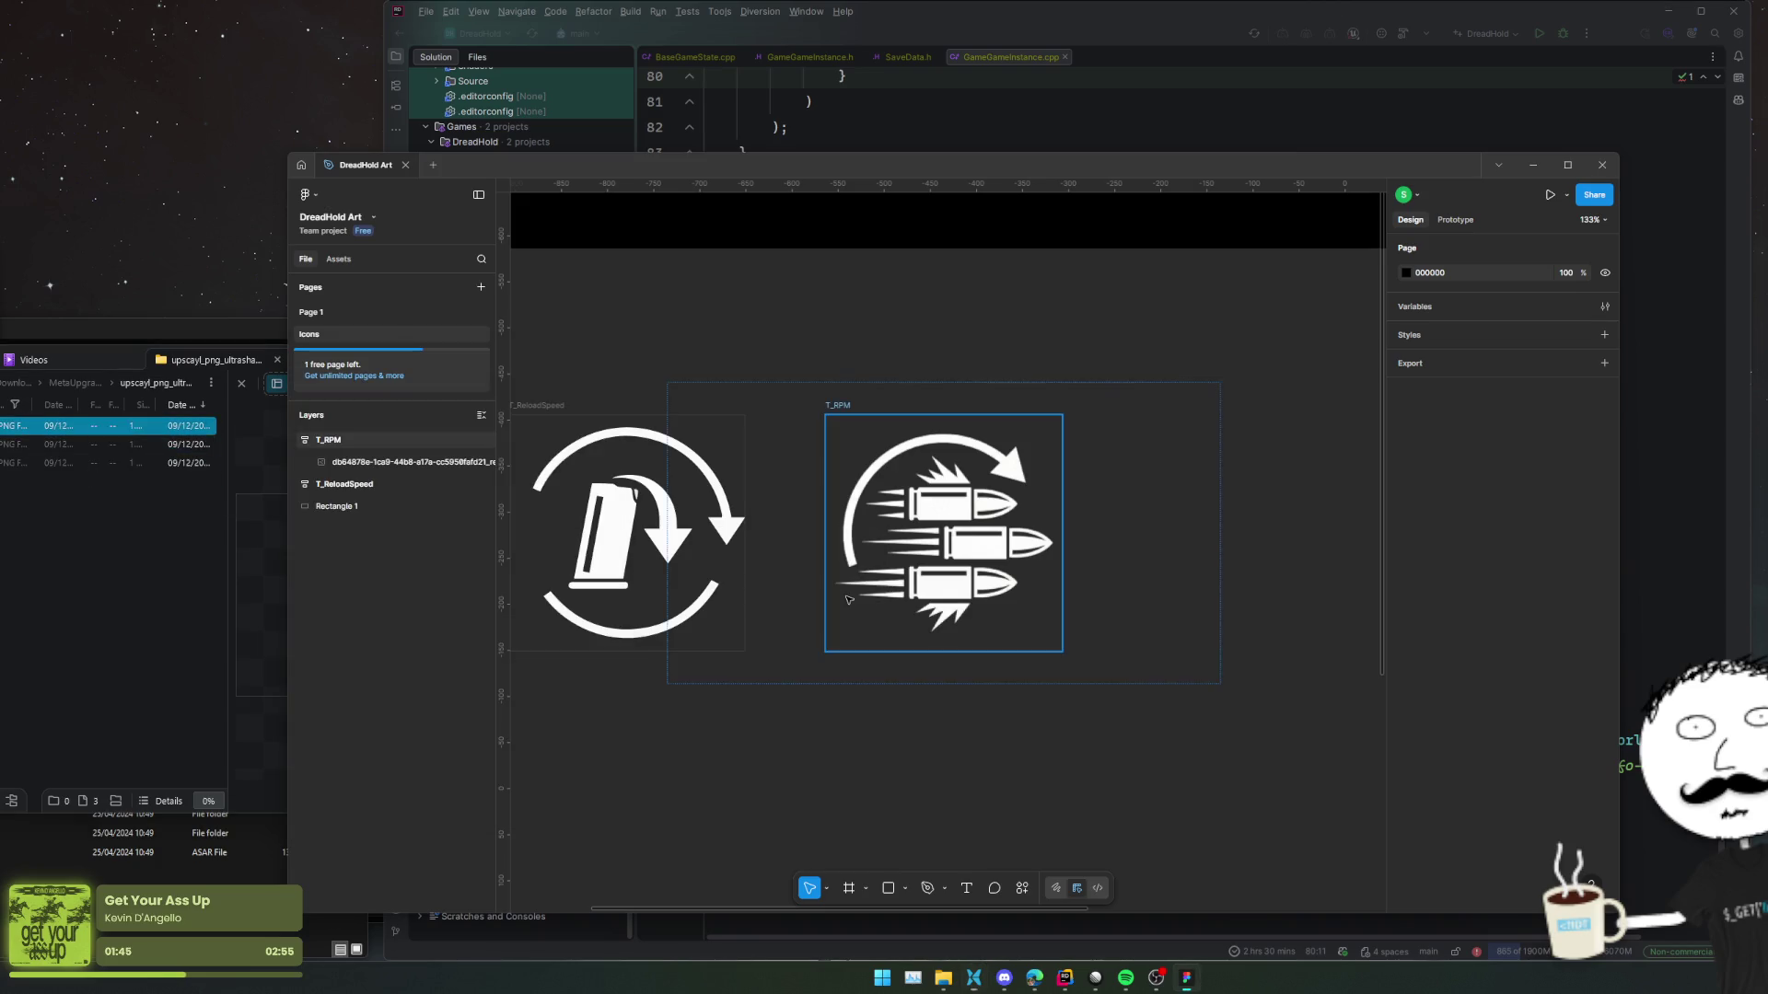
left_click(352, 464)
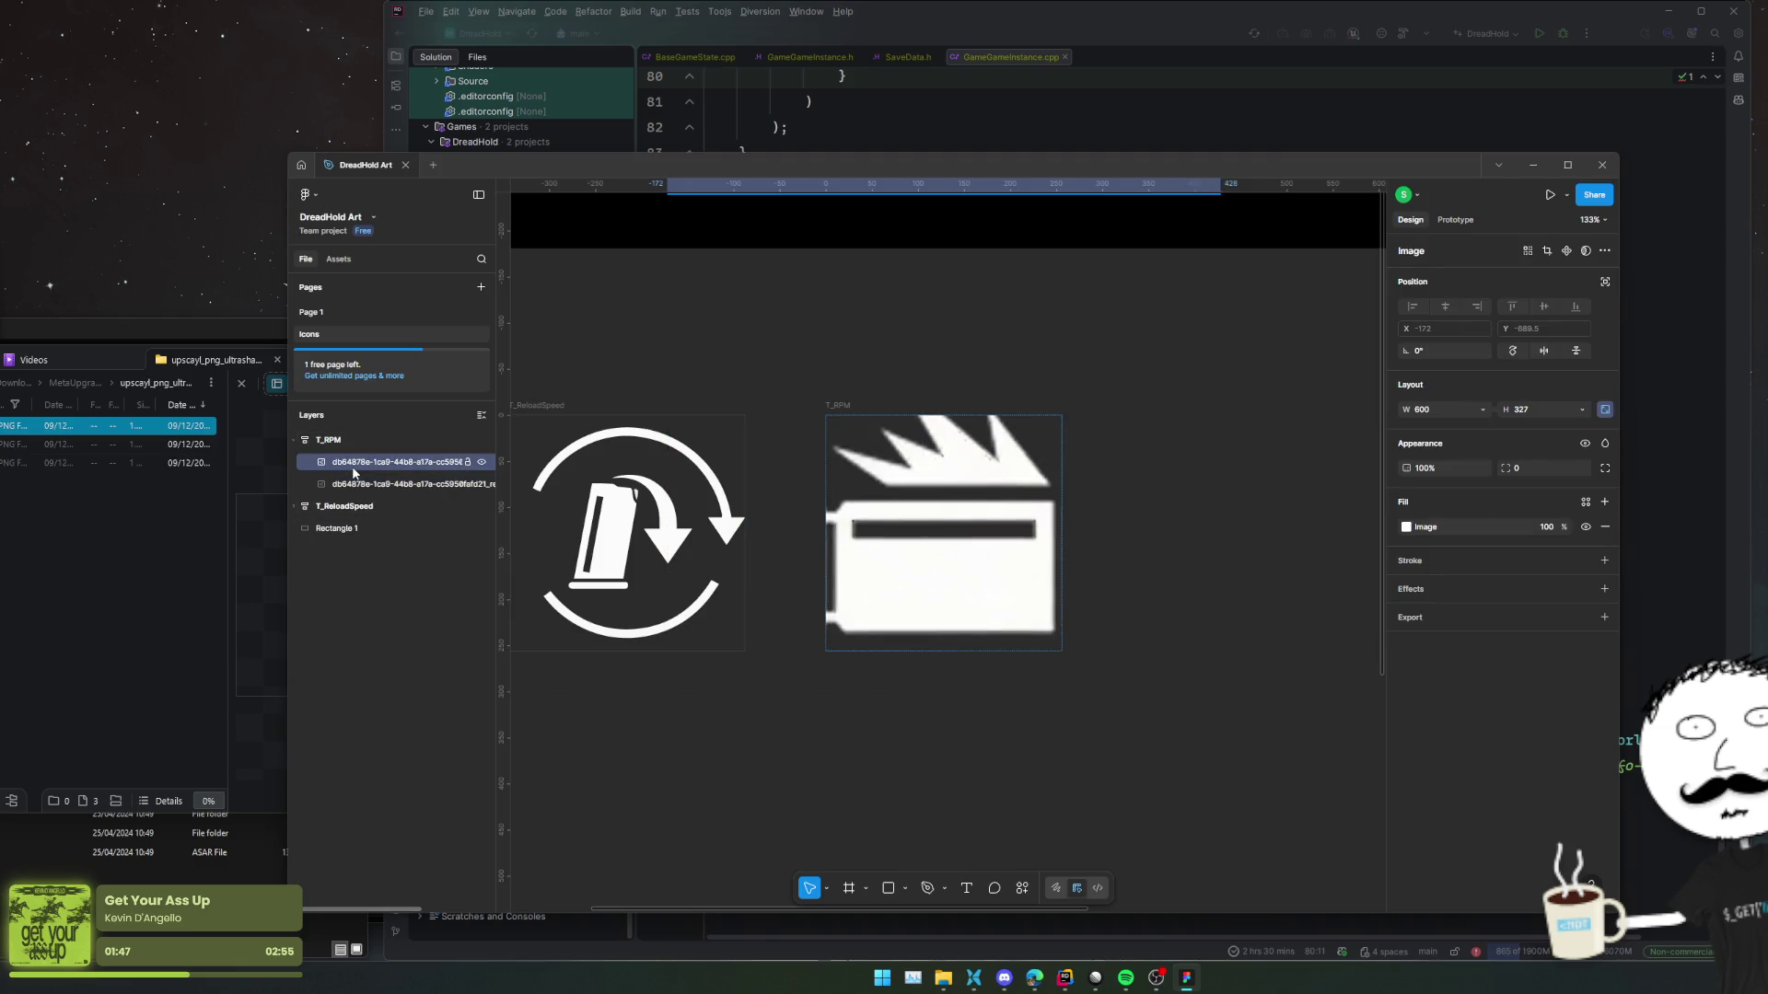
key("Delete")
left_click(357, 463)
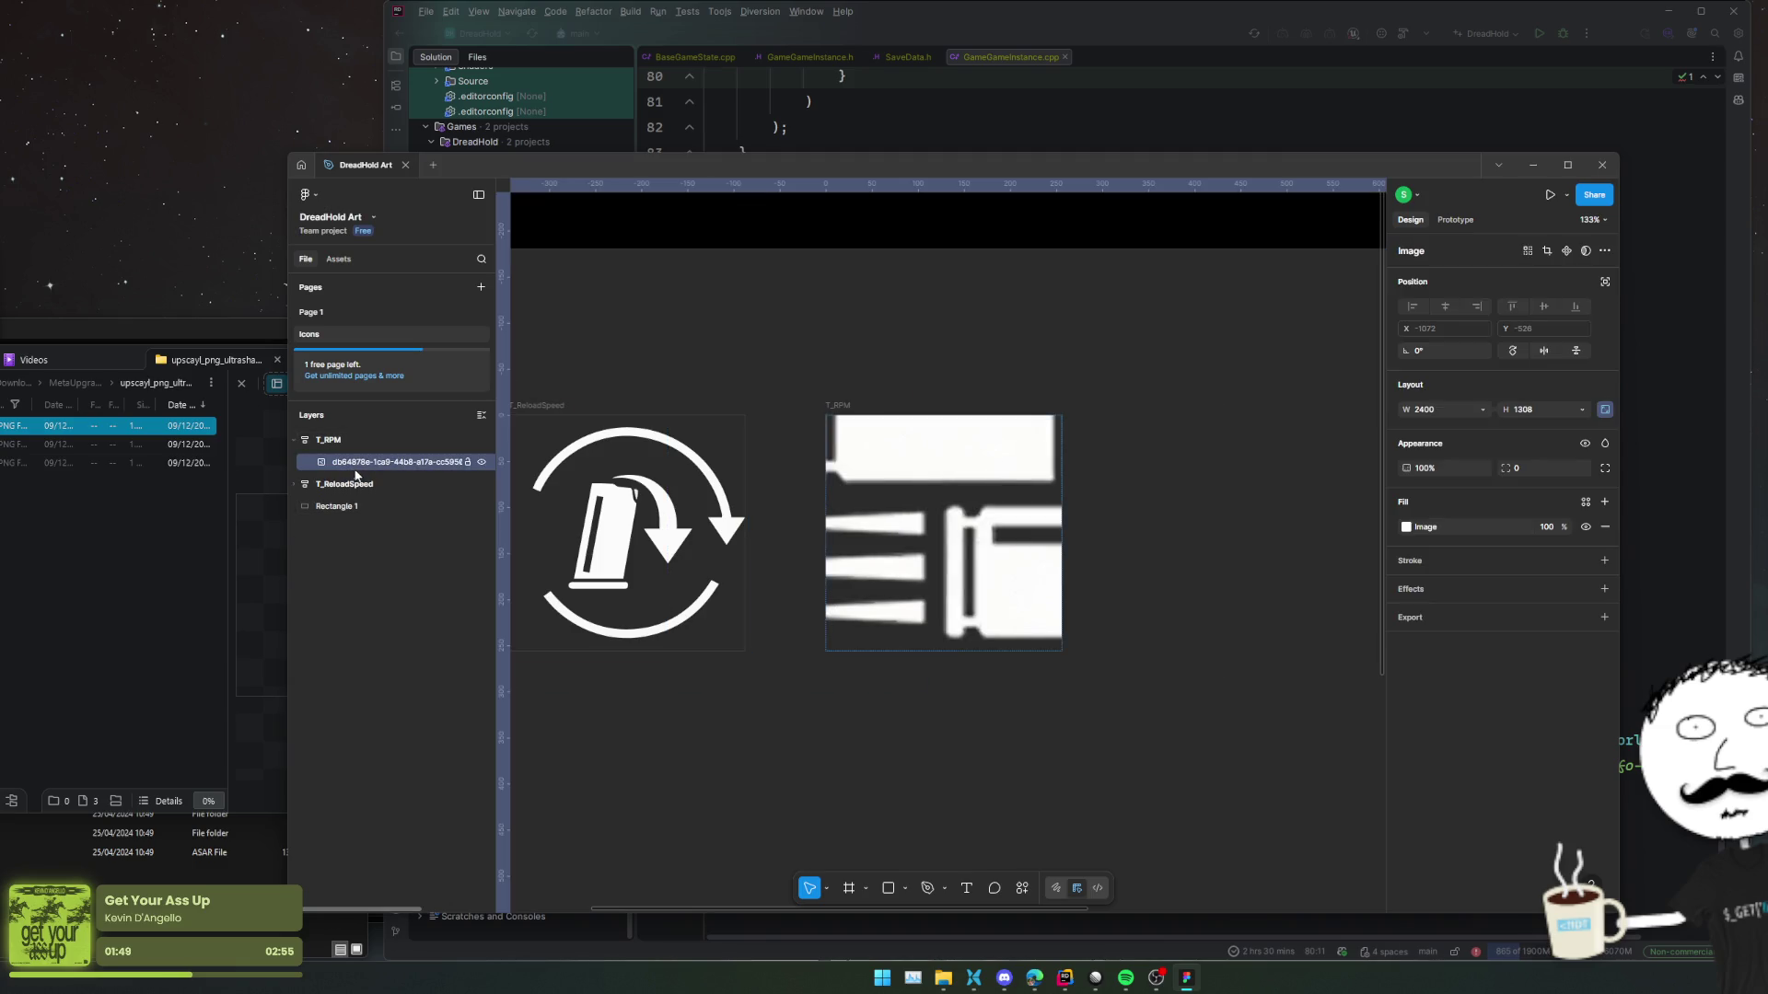
key("shift+2")
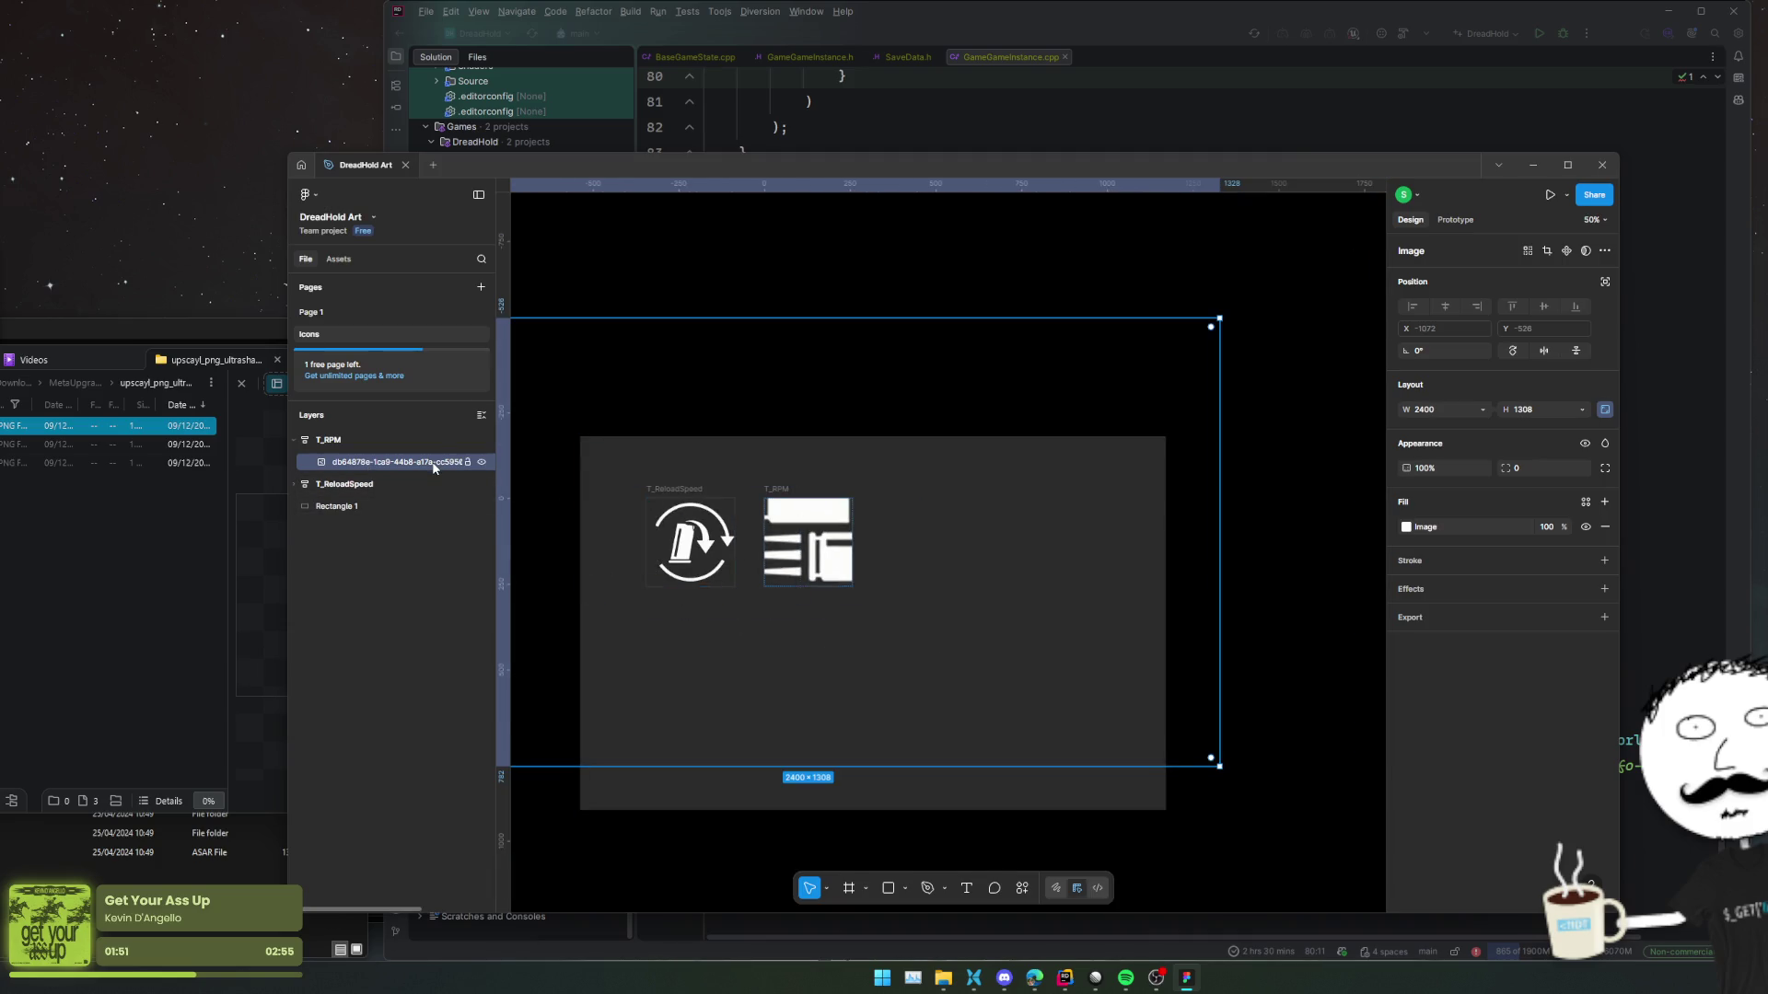
key("Delete")
mouse_move(111, 425)
left_mouse_down()
mouse_move(377, 488)
mouse_move(823, 545)
left_mouse_up()
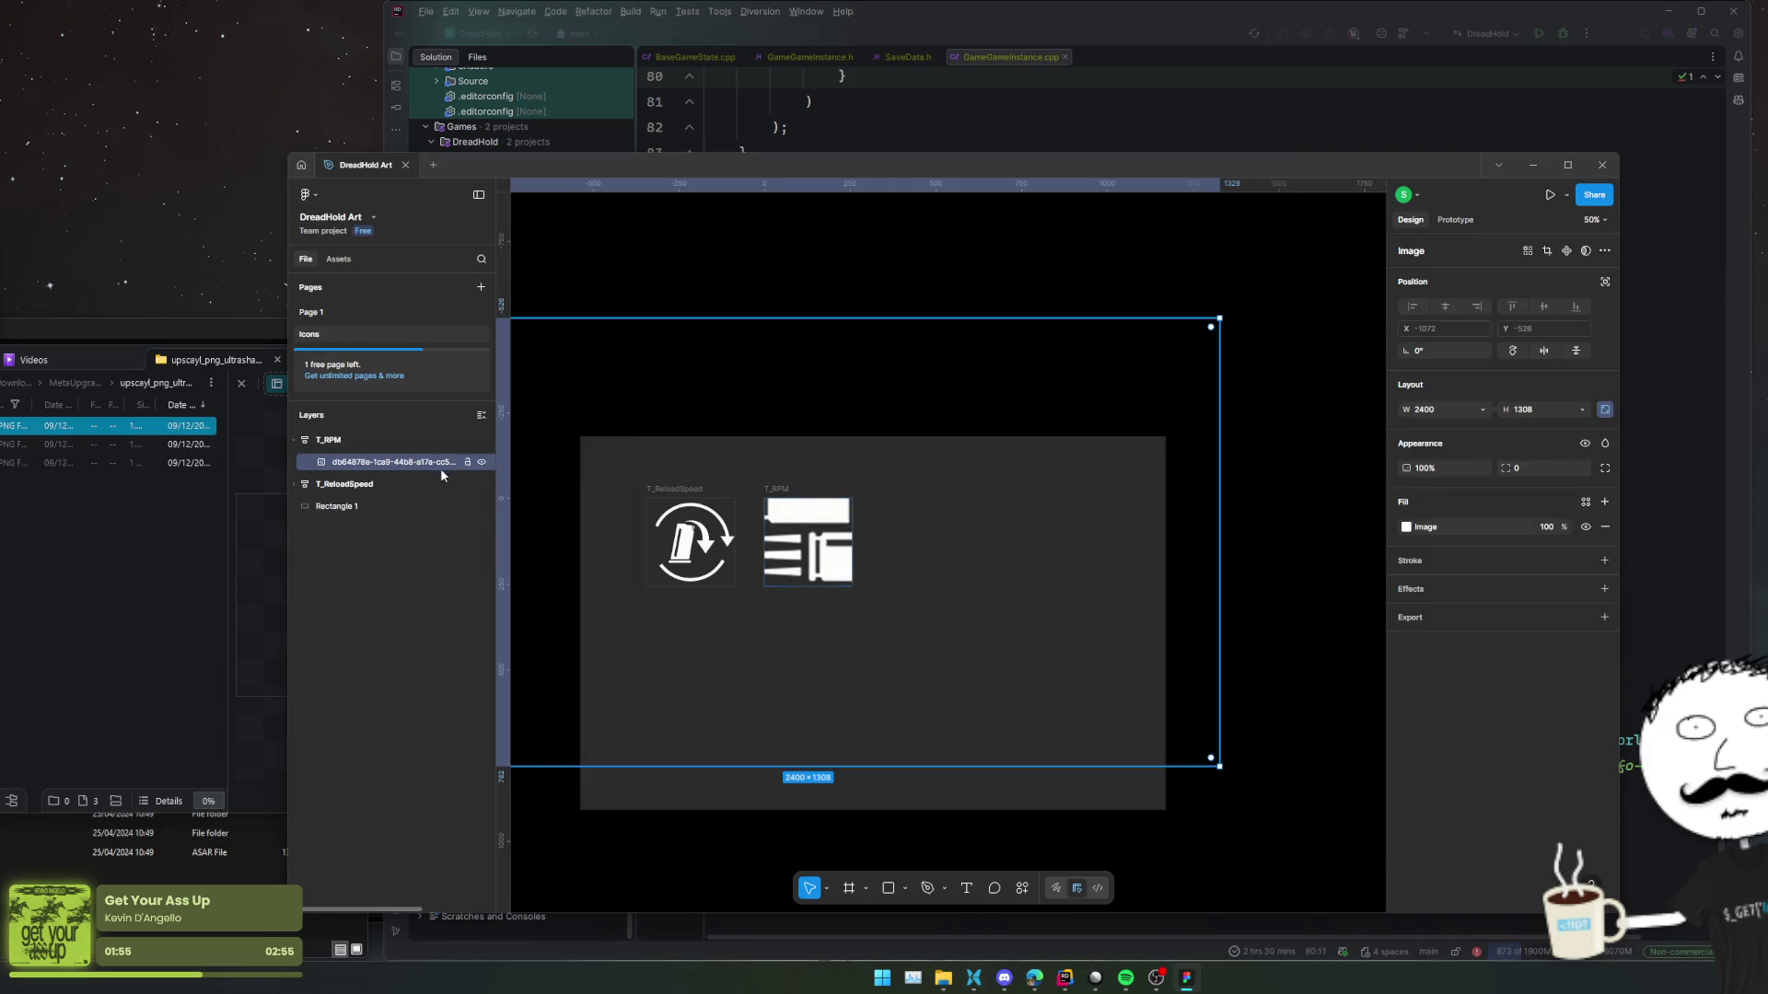
Scale the bullets image down to fit the 256 × 256 T_RPM frame.
mouse_move(1220, 766)
left_mouse_down()
mouse_move(865, 592)
mouse_move(880, 595)
left_mouse_up()
scroll(828, 572, "up", 5)
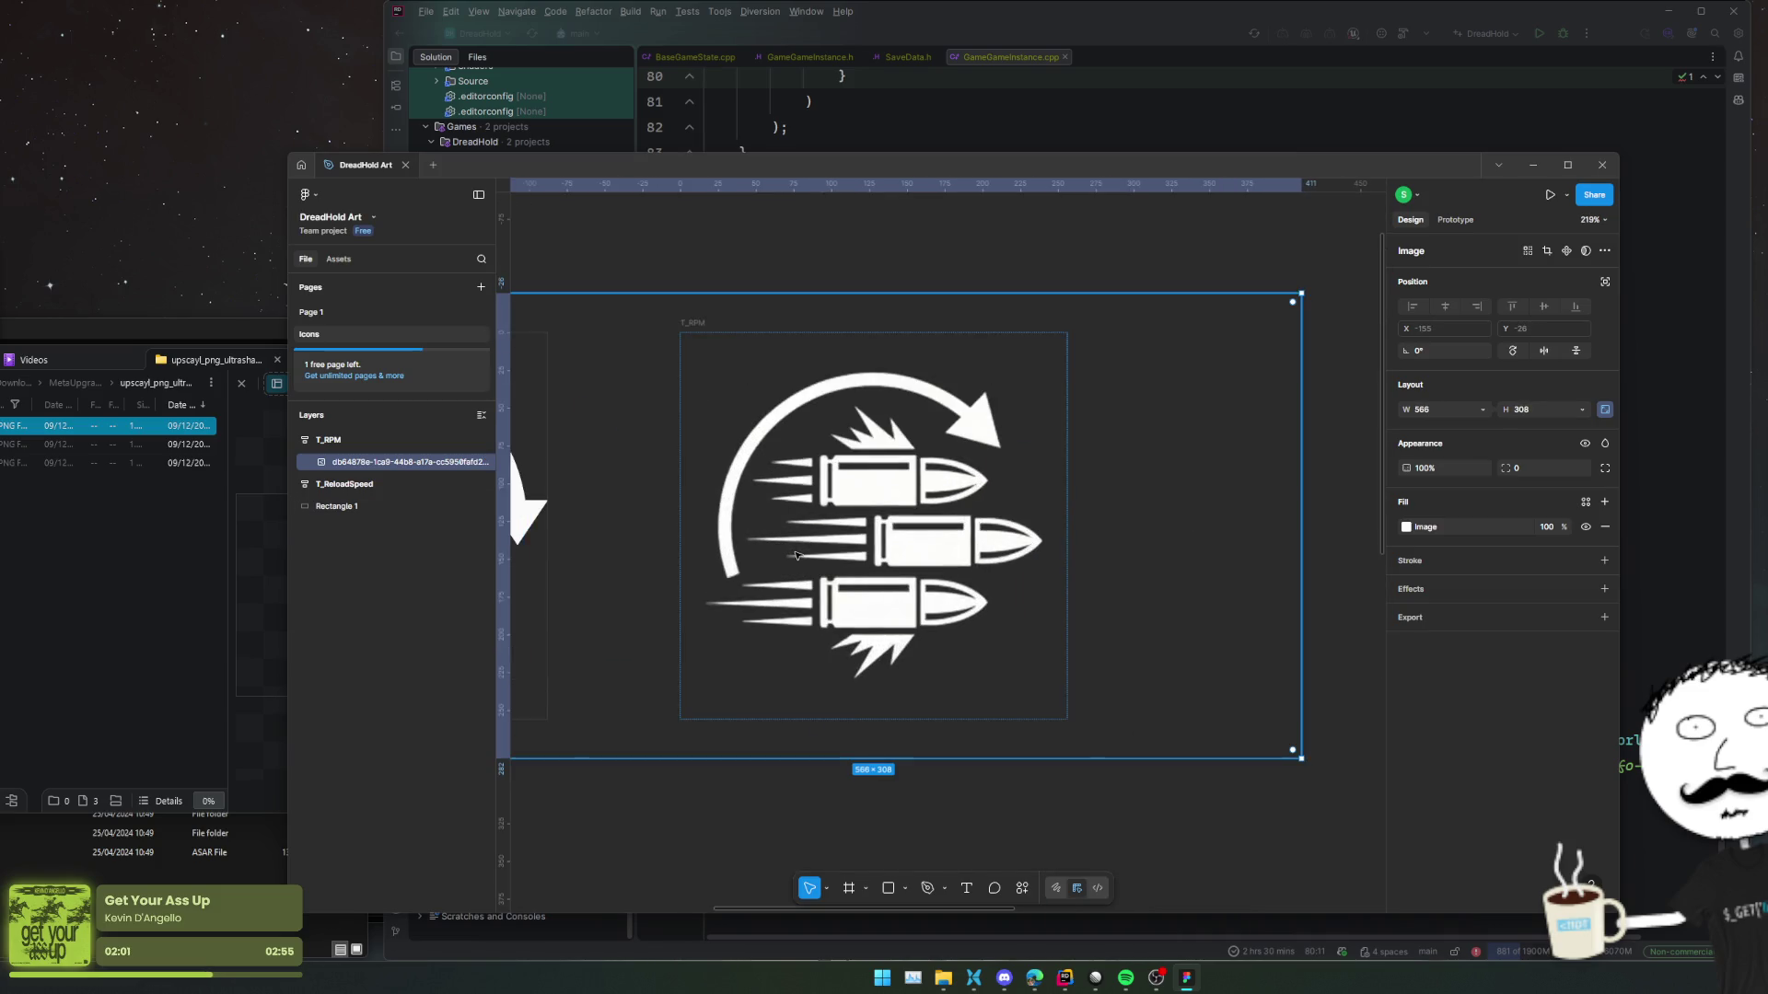
scroll(797, 555, "down", 4)
double_click(810, 551)
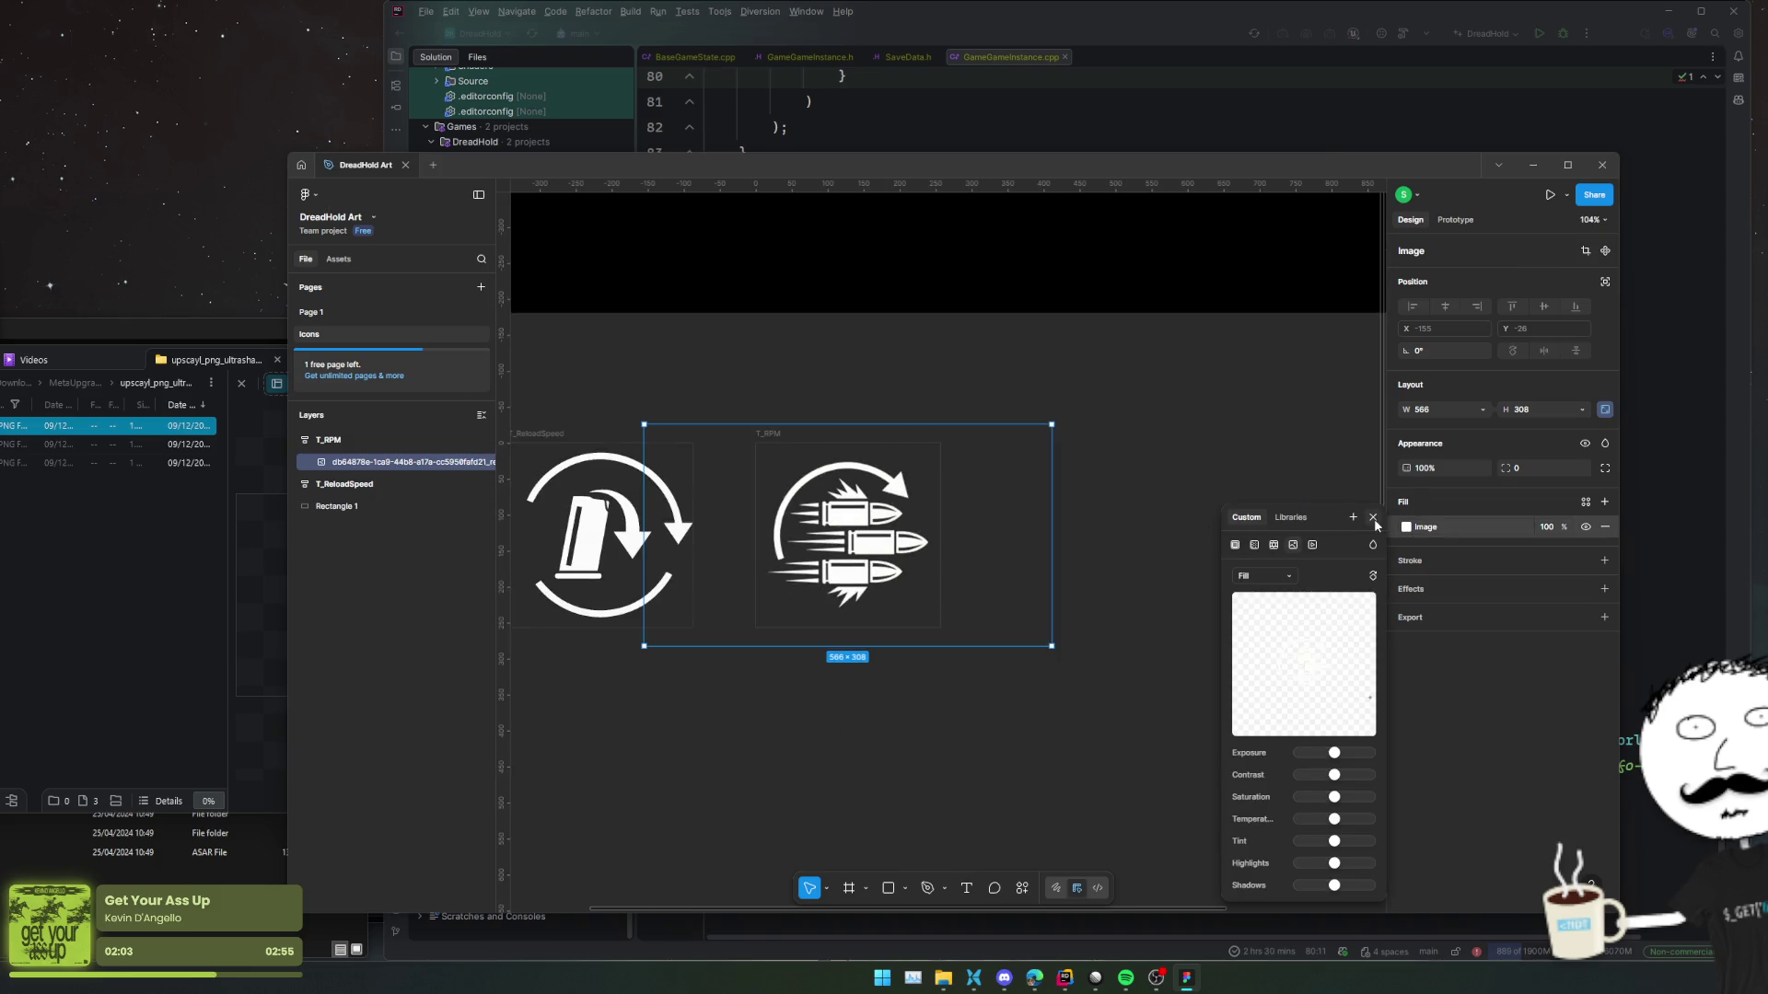
left_click(1373, 518)
scroll(876, 672, "down", 5)
left_click(798, 693)
scroll(801, 686, "up", 3)
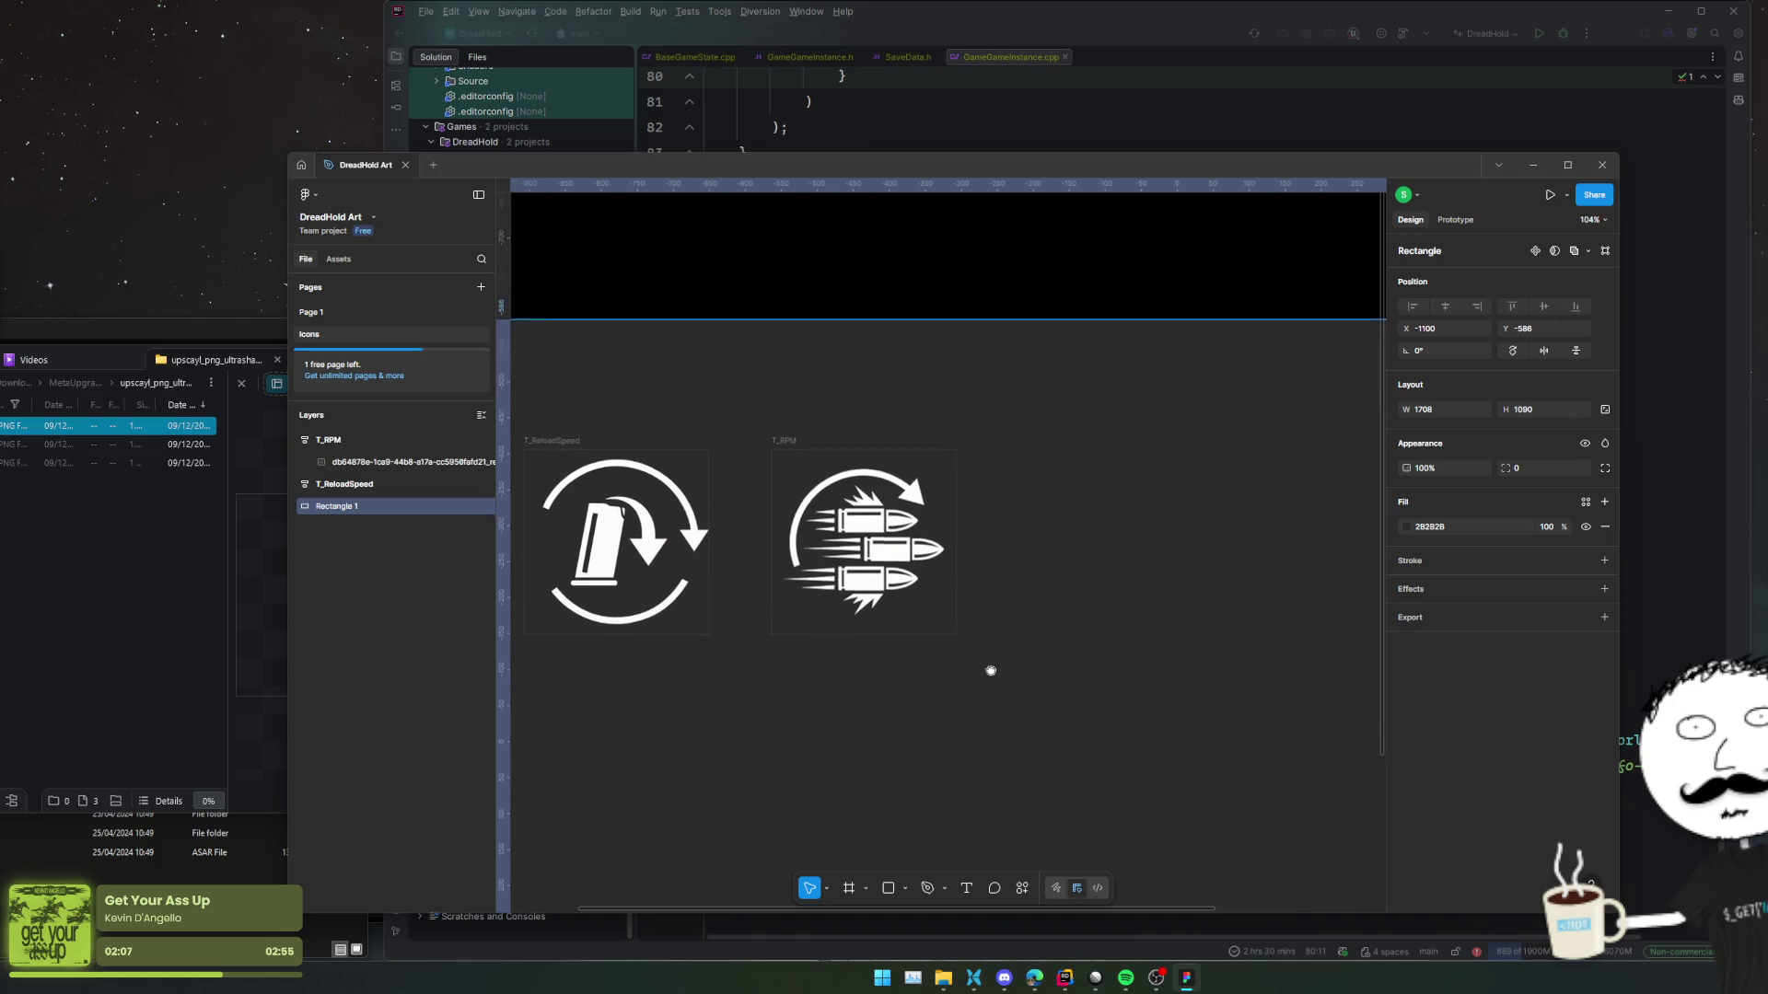
scroll(888, 608, "up", 4)
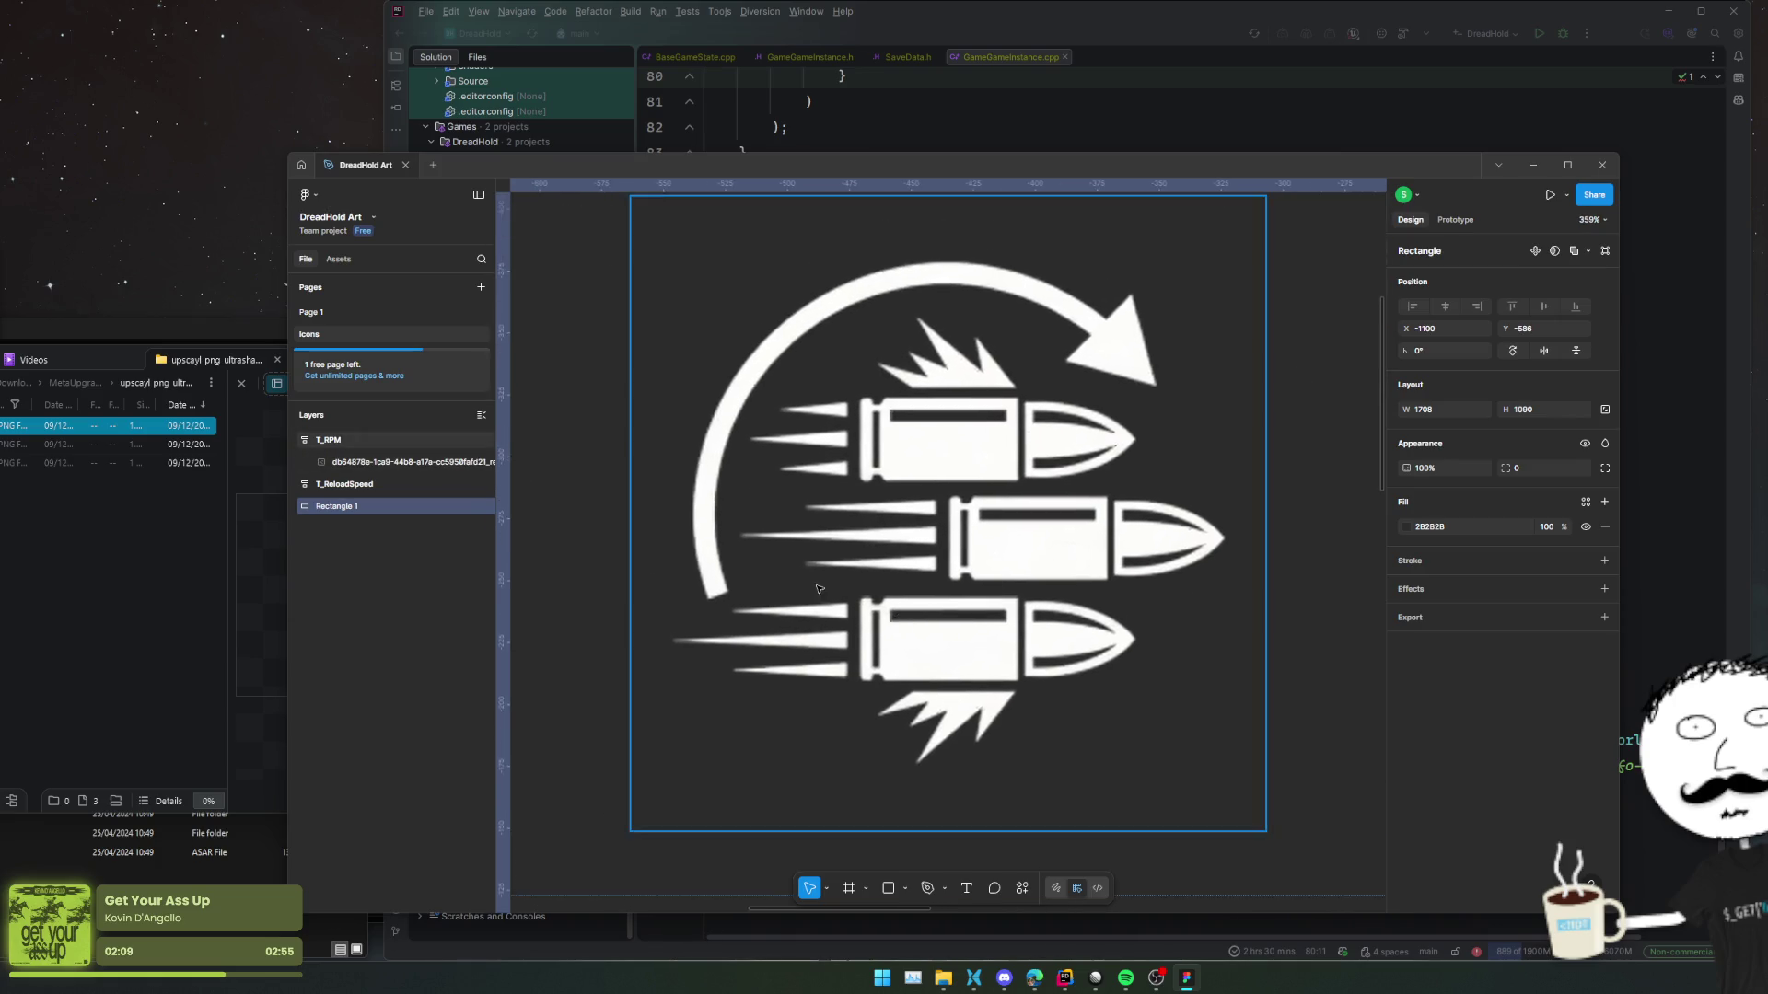
scroll(828, 568, "up", 3)
scroll(820, 569, "down", 2)
scroll(806, 571, "up", 2)
scroll(807, 571, "down", 5)
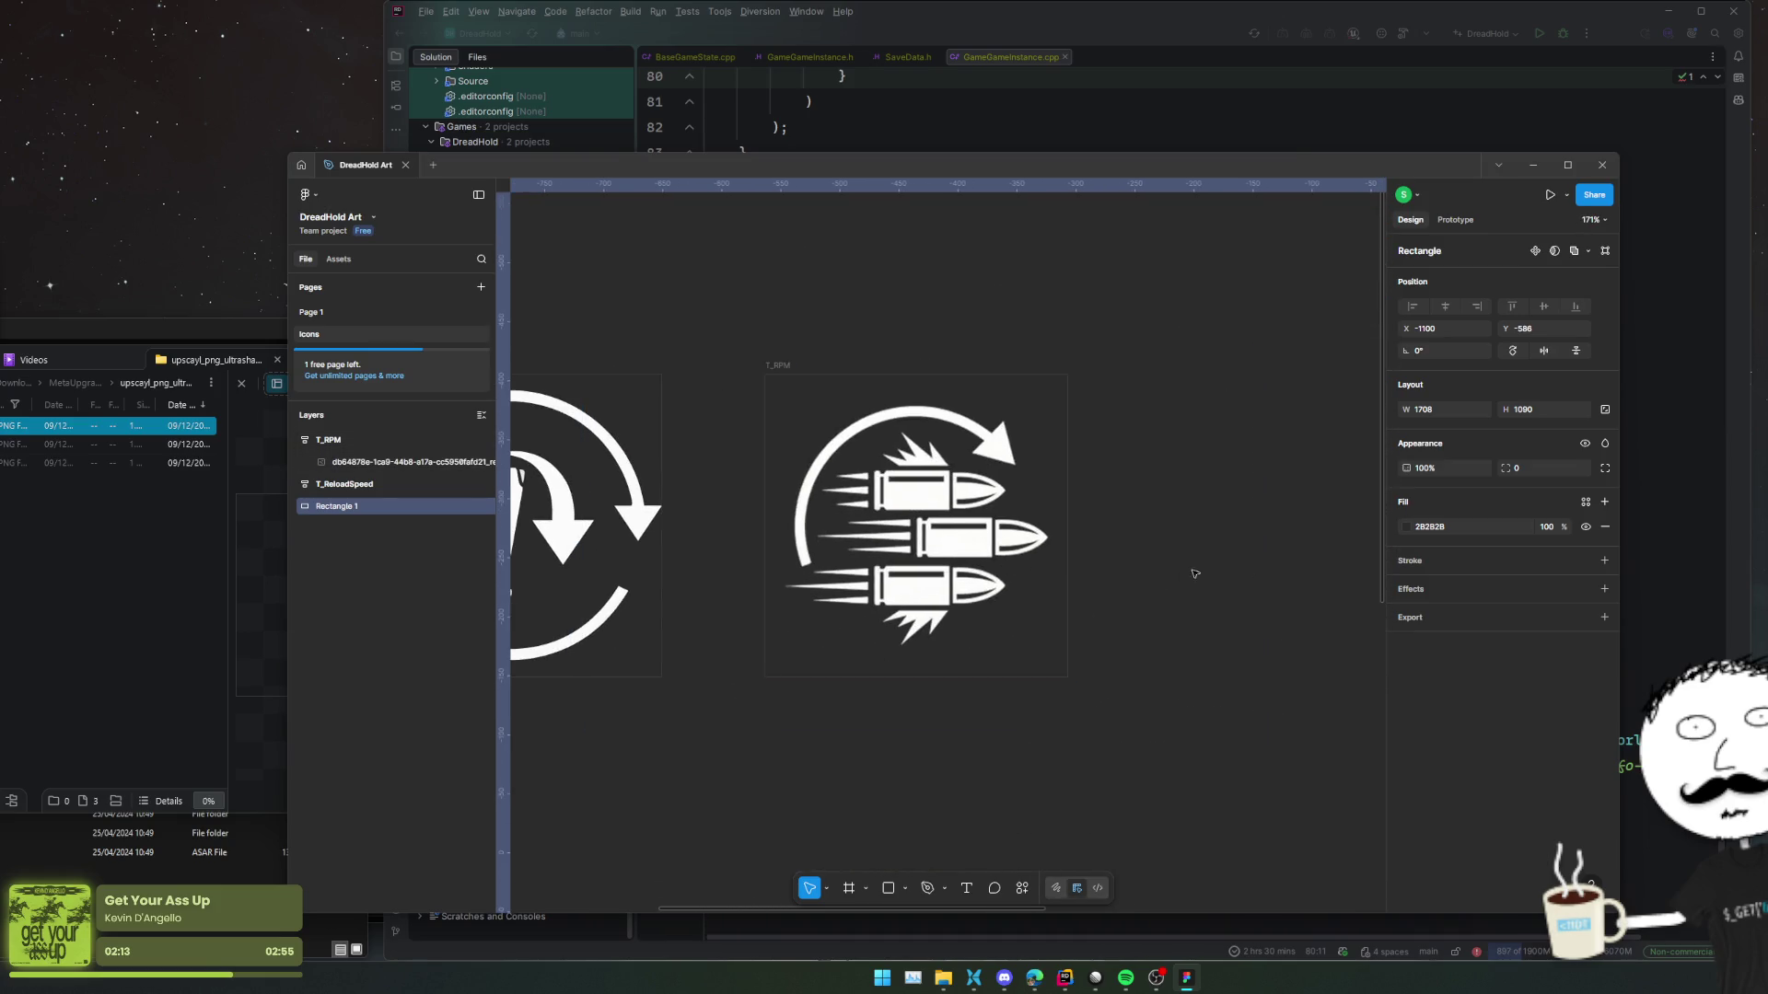
scroll(341, 474, "down", 3)
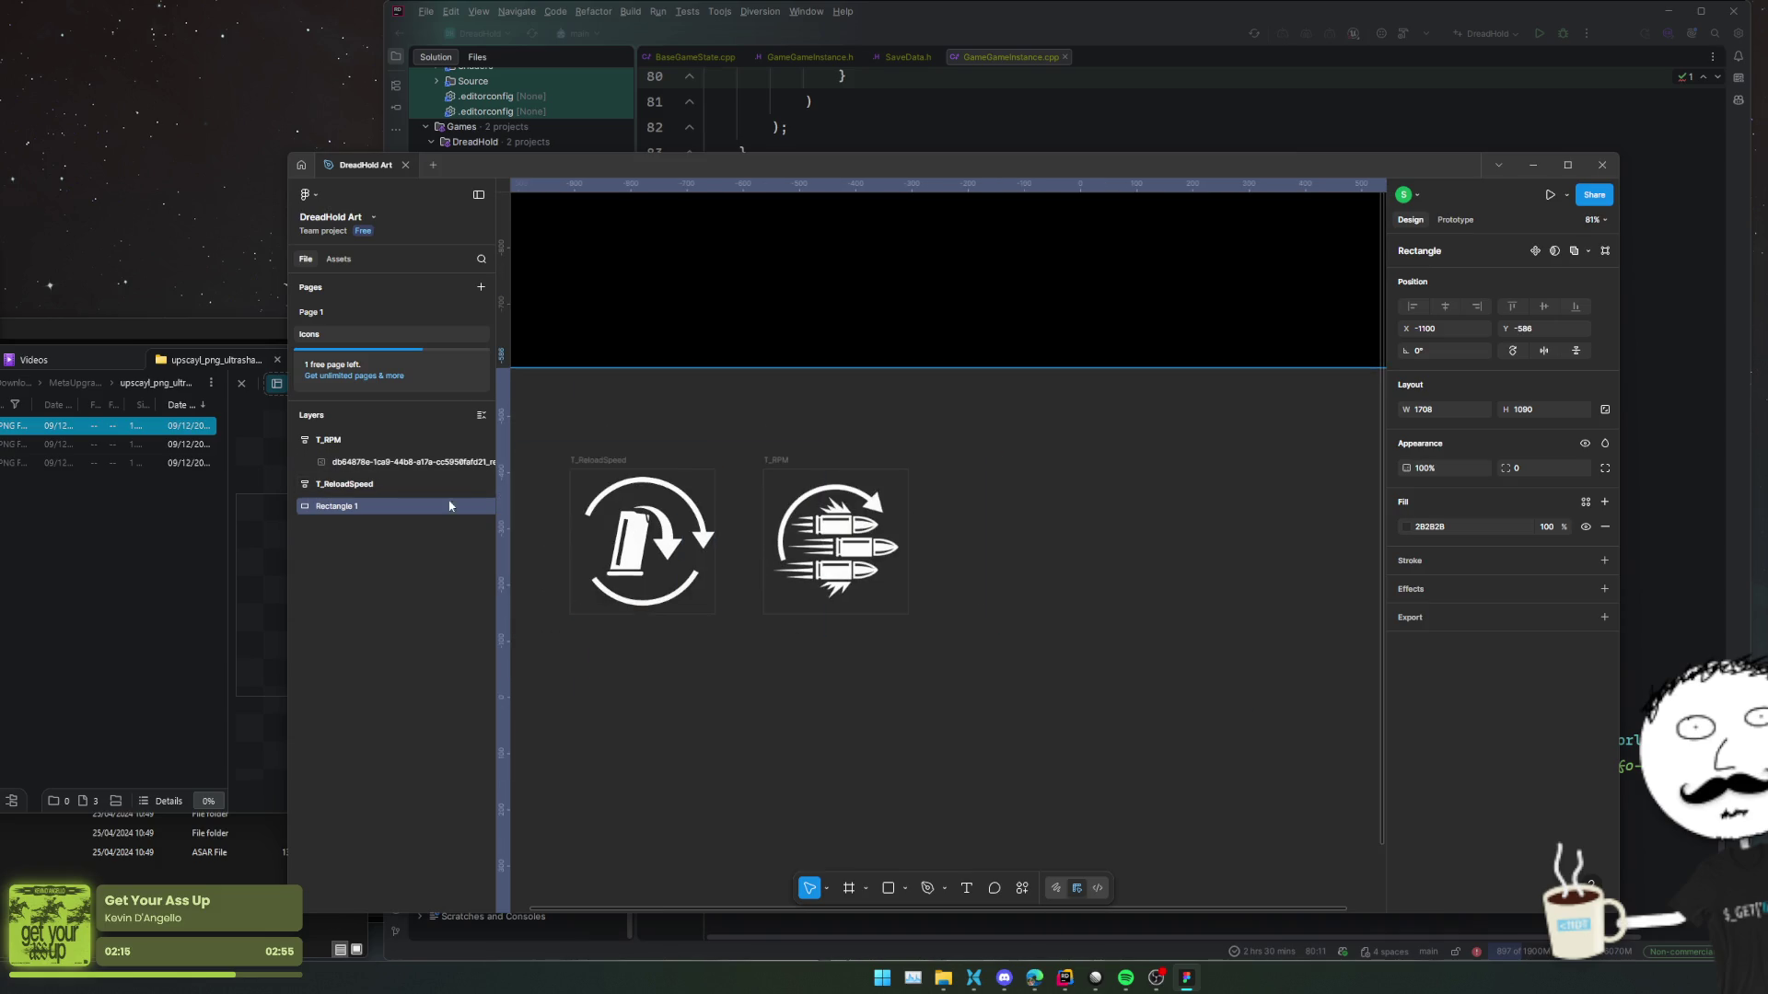
left_click(356, 486)
left_click(363, 444)
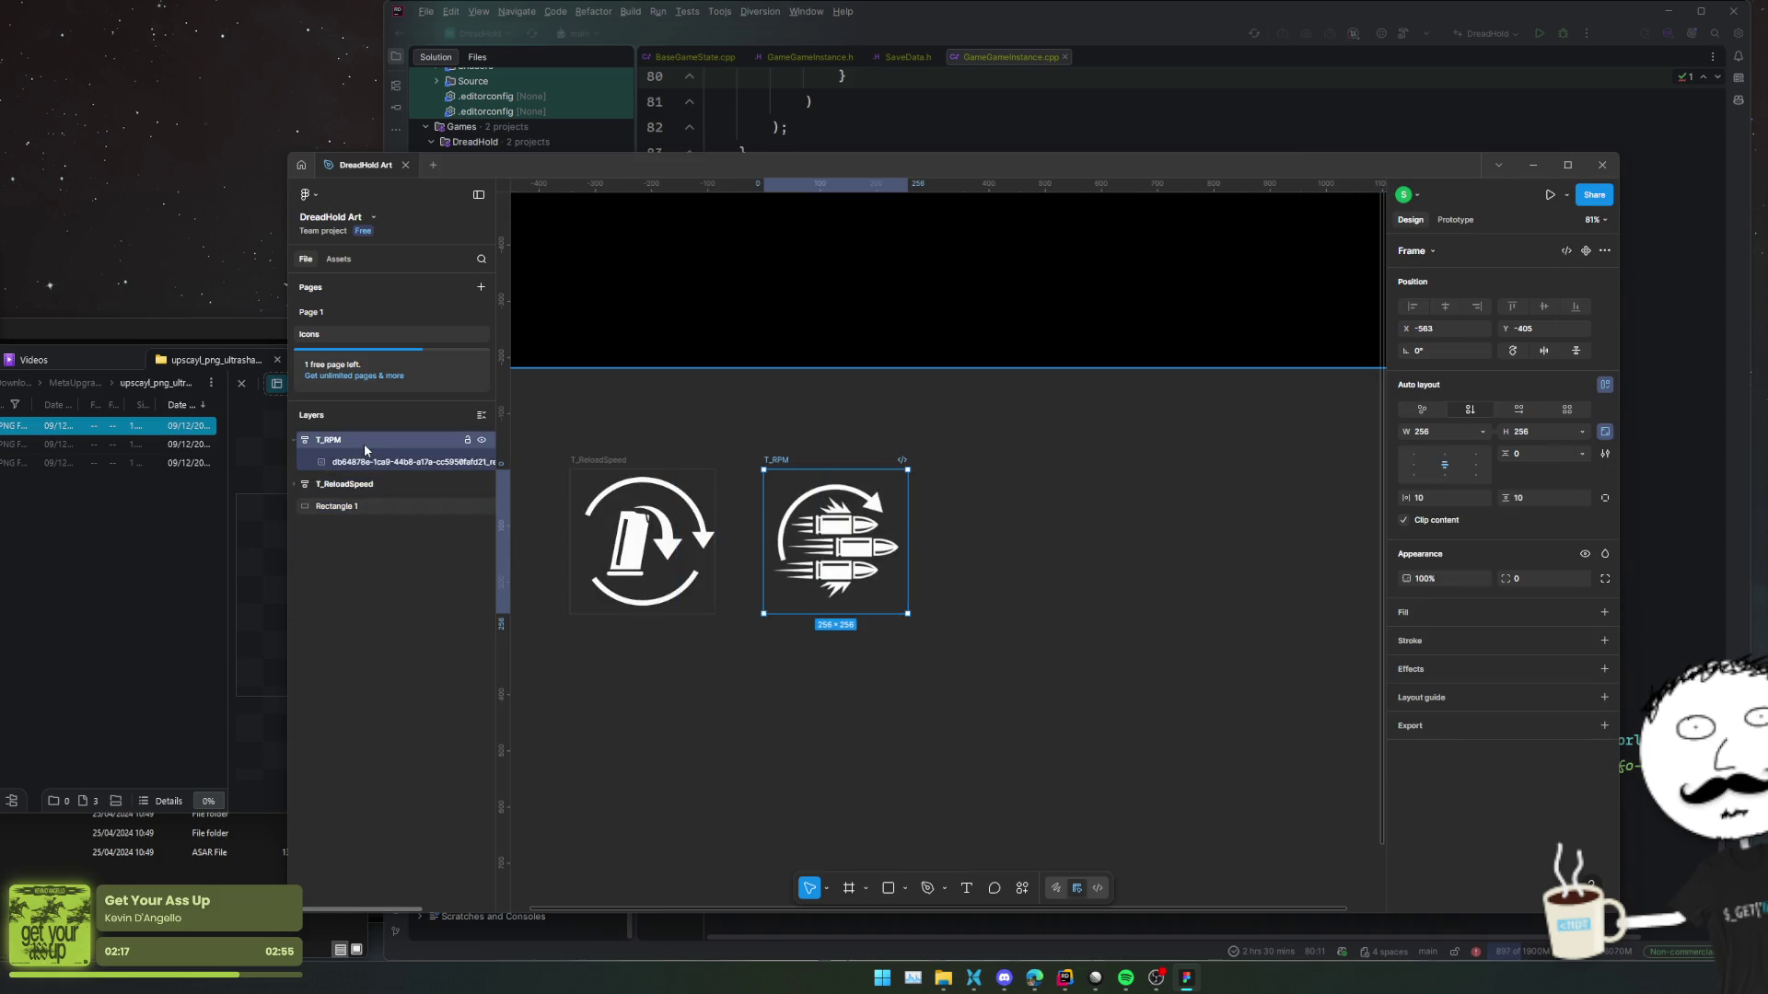
Duplicate T_RPM beside itself, drop in the exploding-bullet PNG, and rename the copy T_Damage.
key("ctrl+d")
left_click_drag(1259, 518, 757, 518)
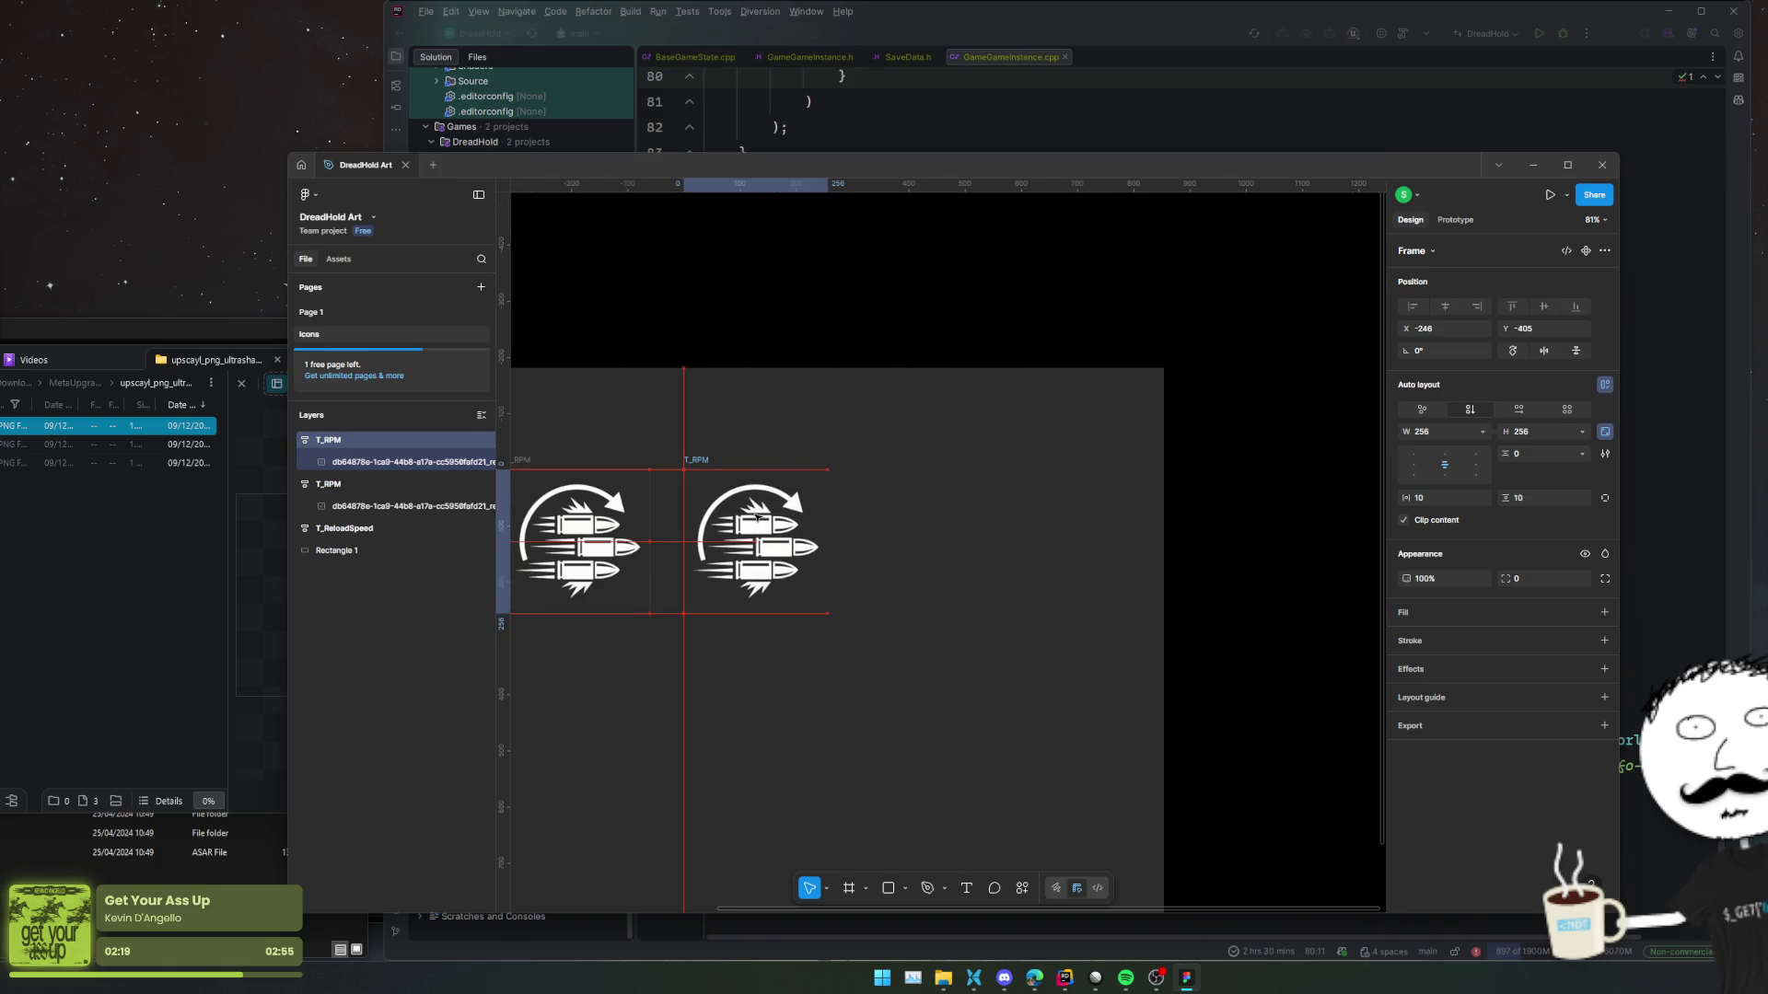
left_click(110, 444)
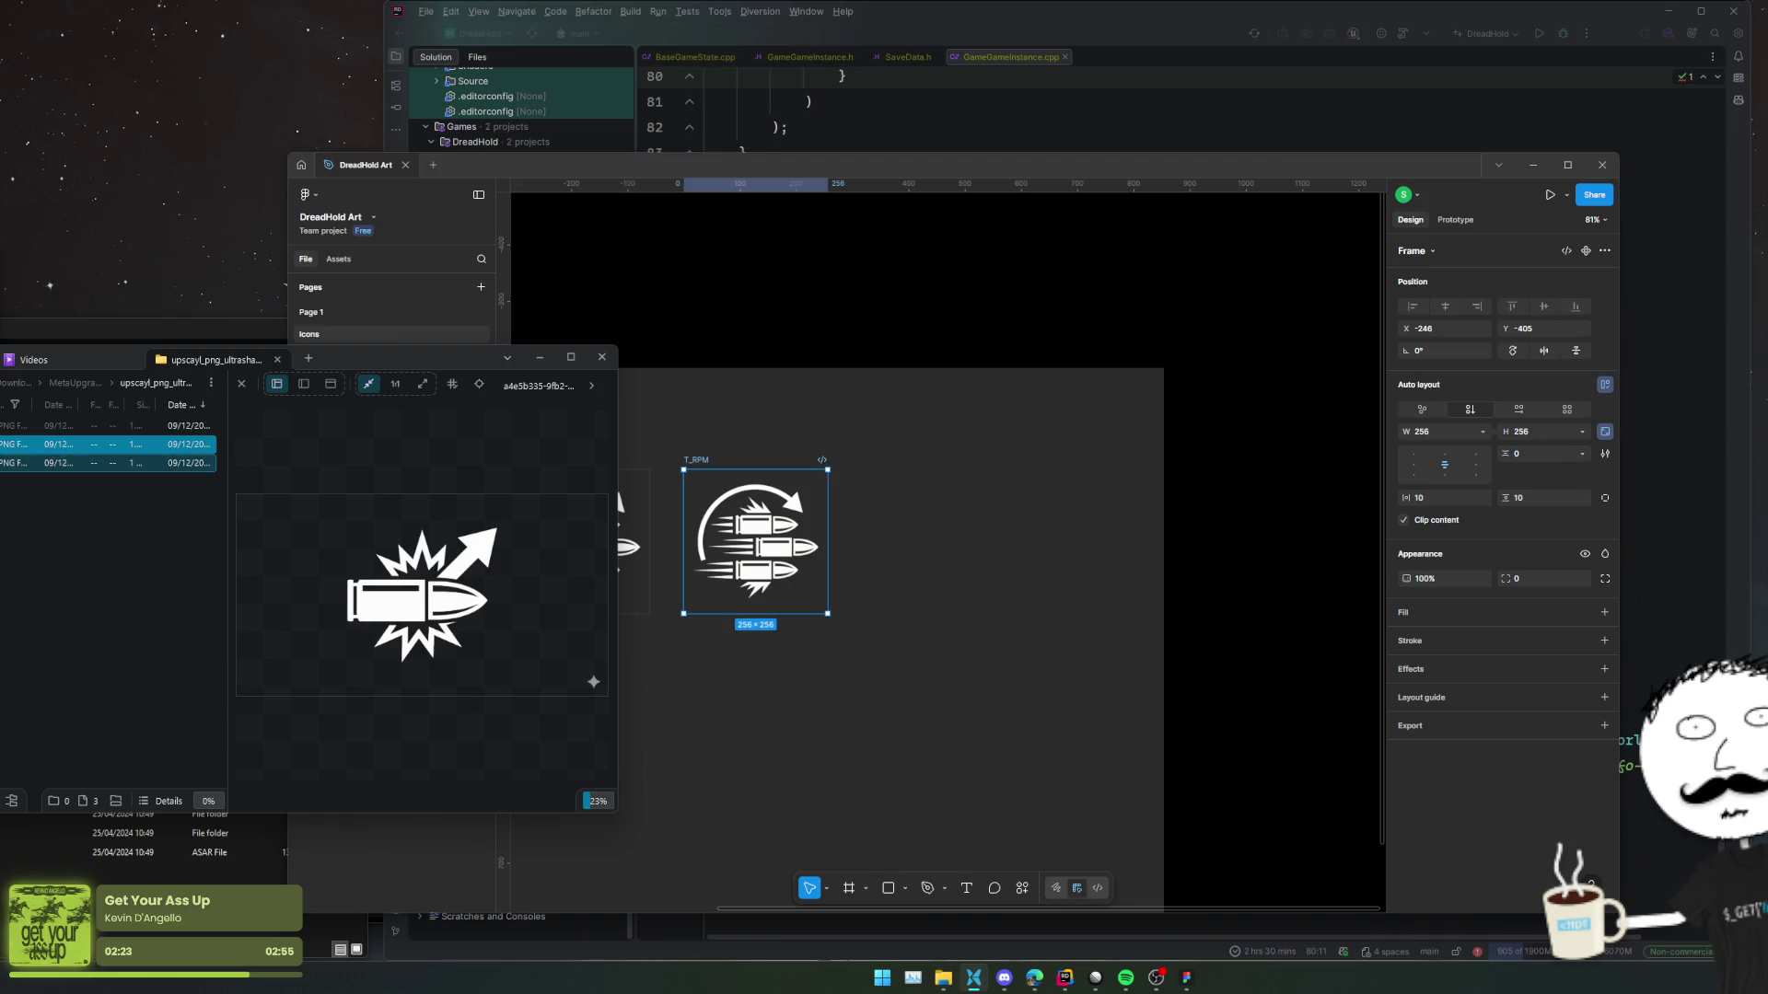
left_click_drag(111, 444, 743, 552)
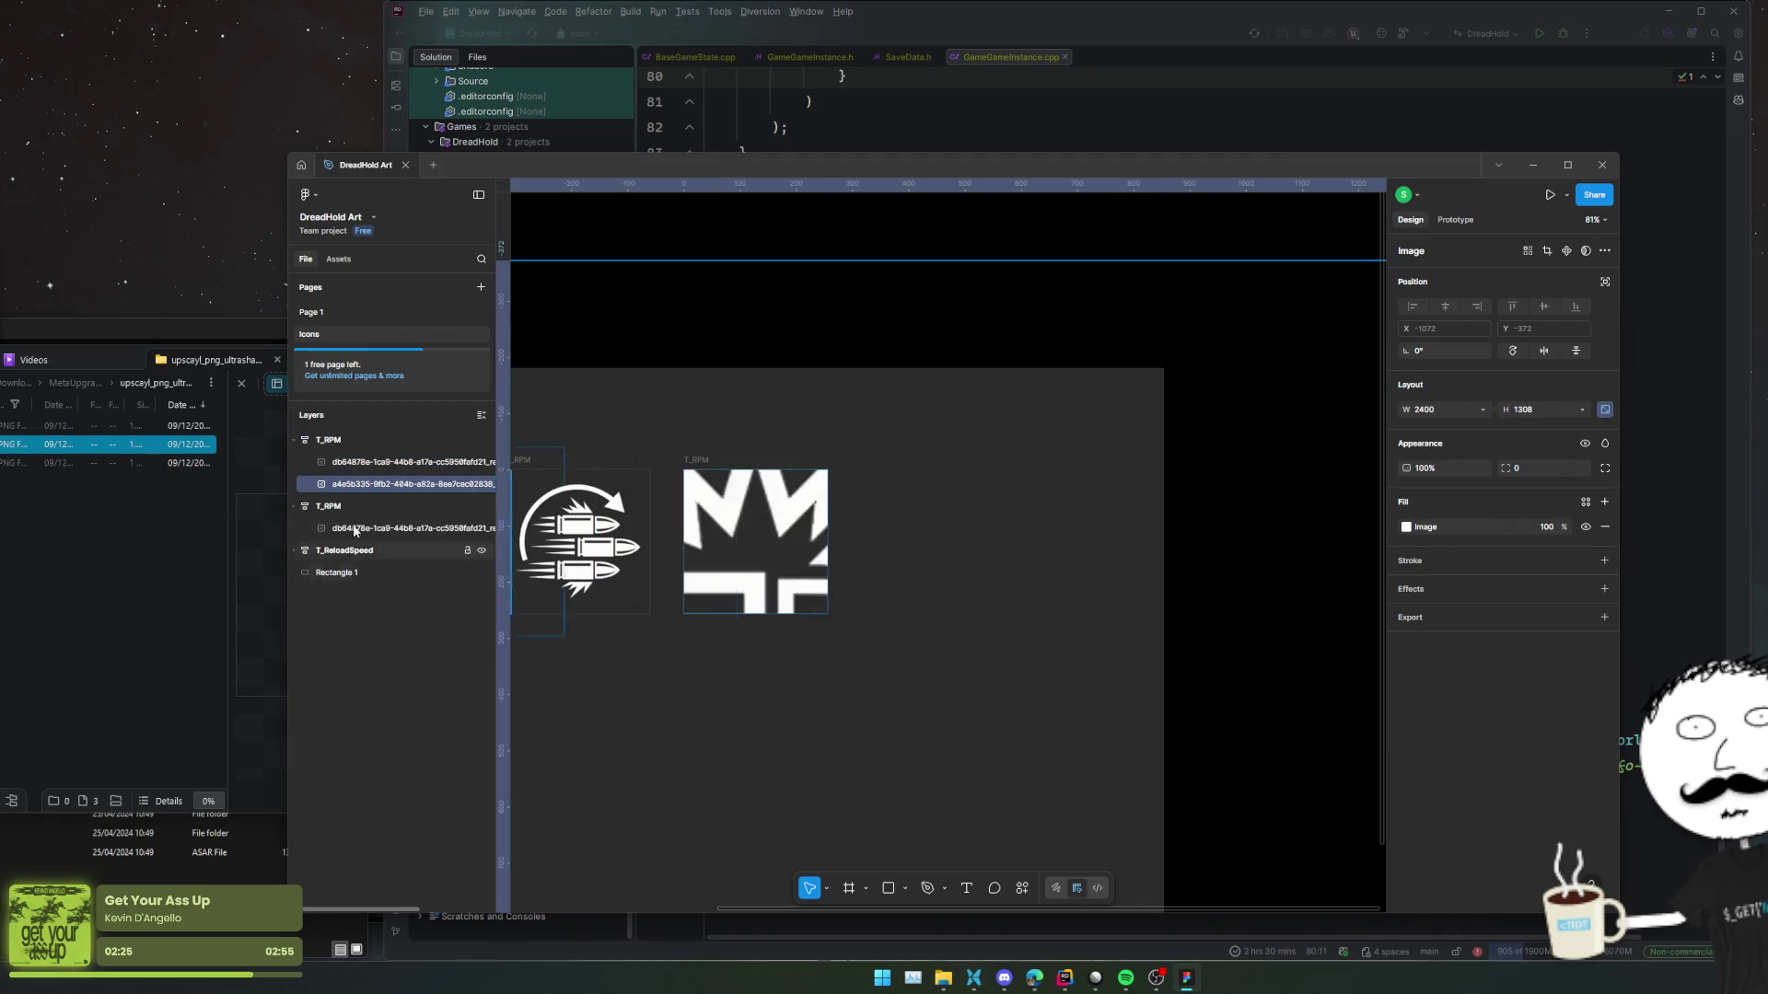
left_click(361, 511)
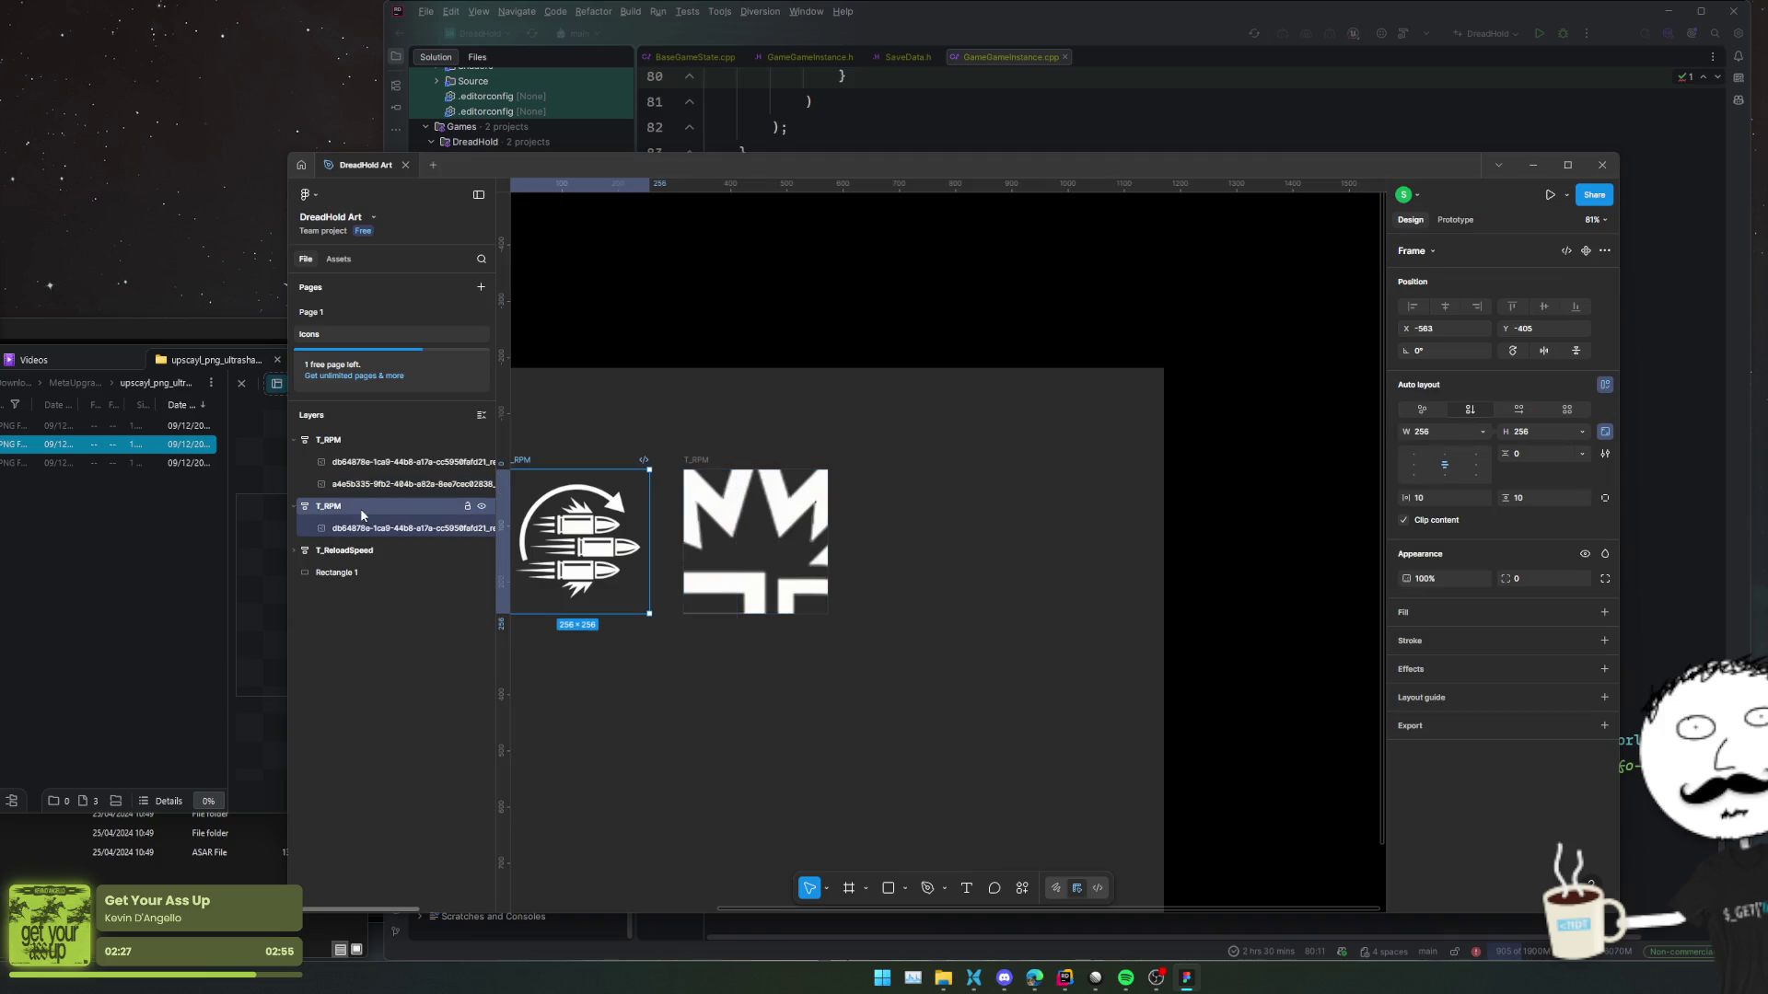
left_click(356, 449)
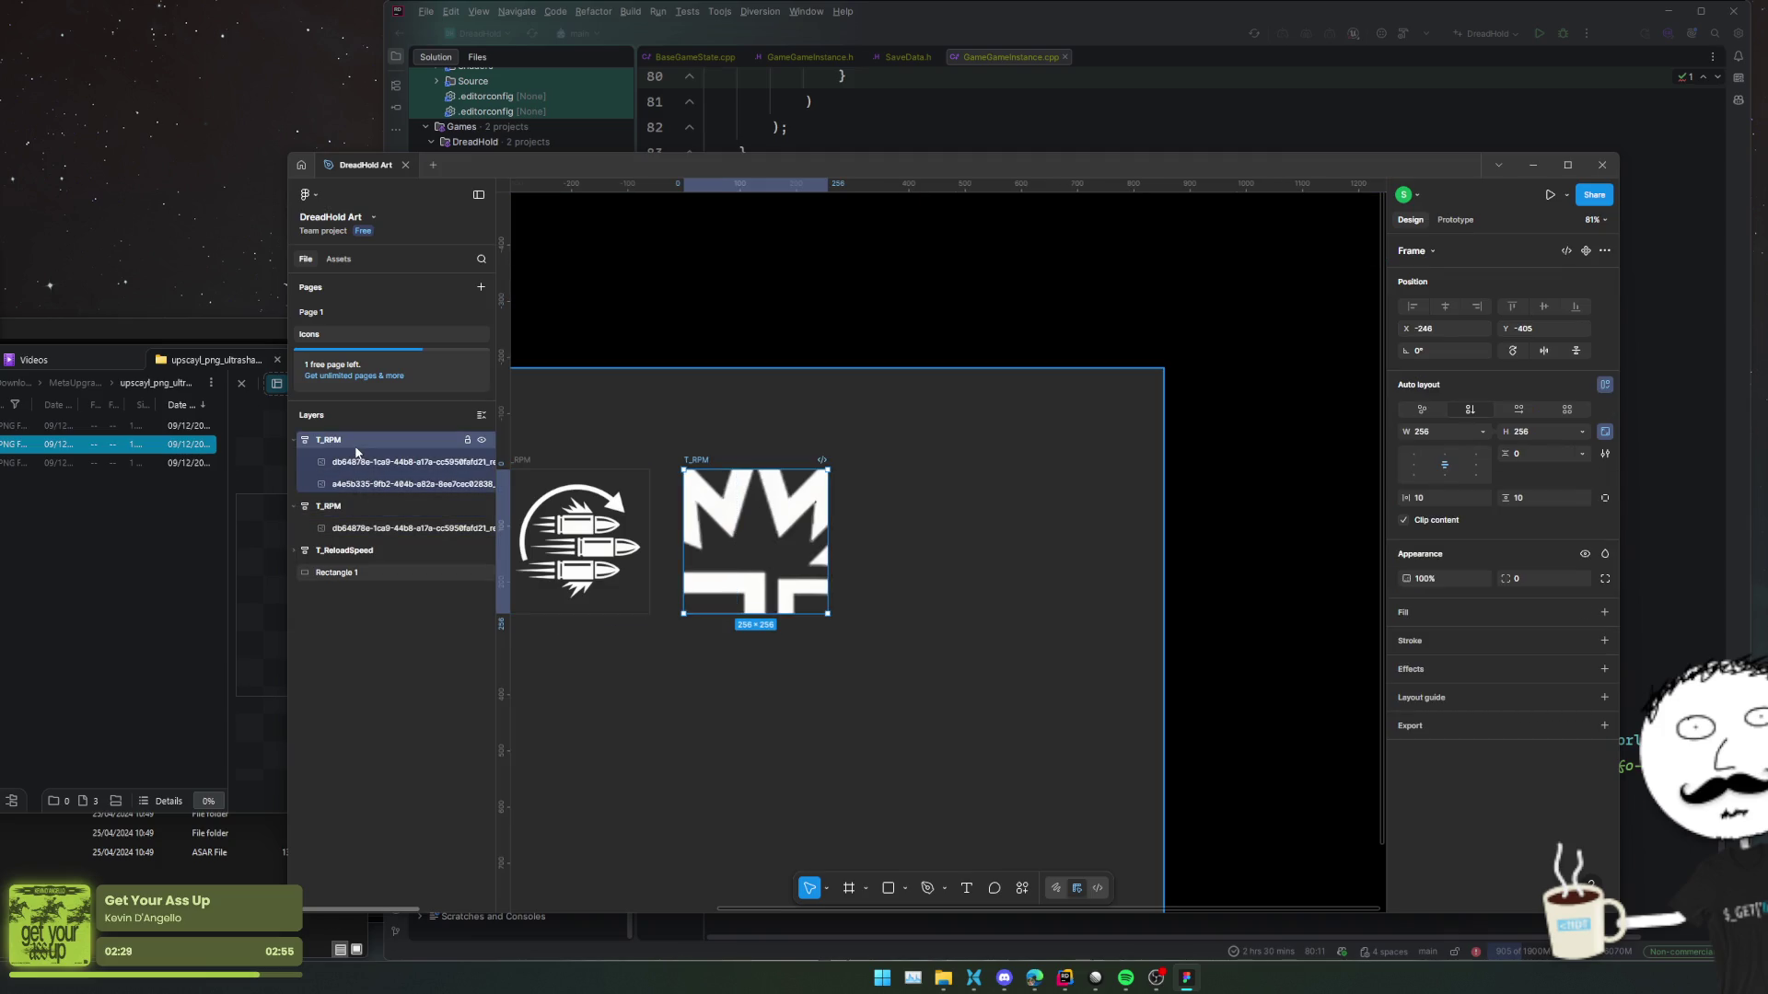
double_click(440, 441)
type("T_")
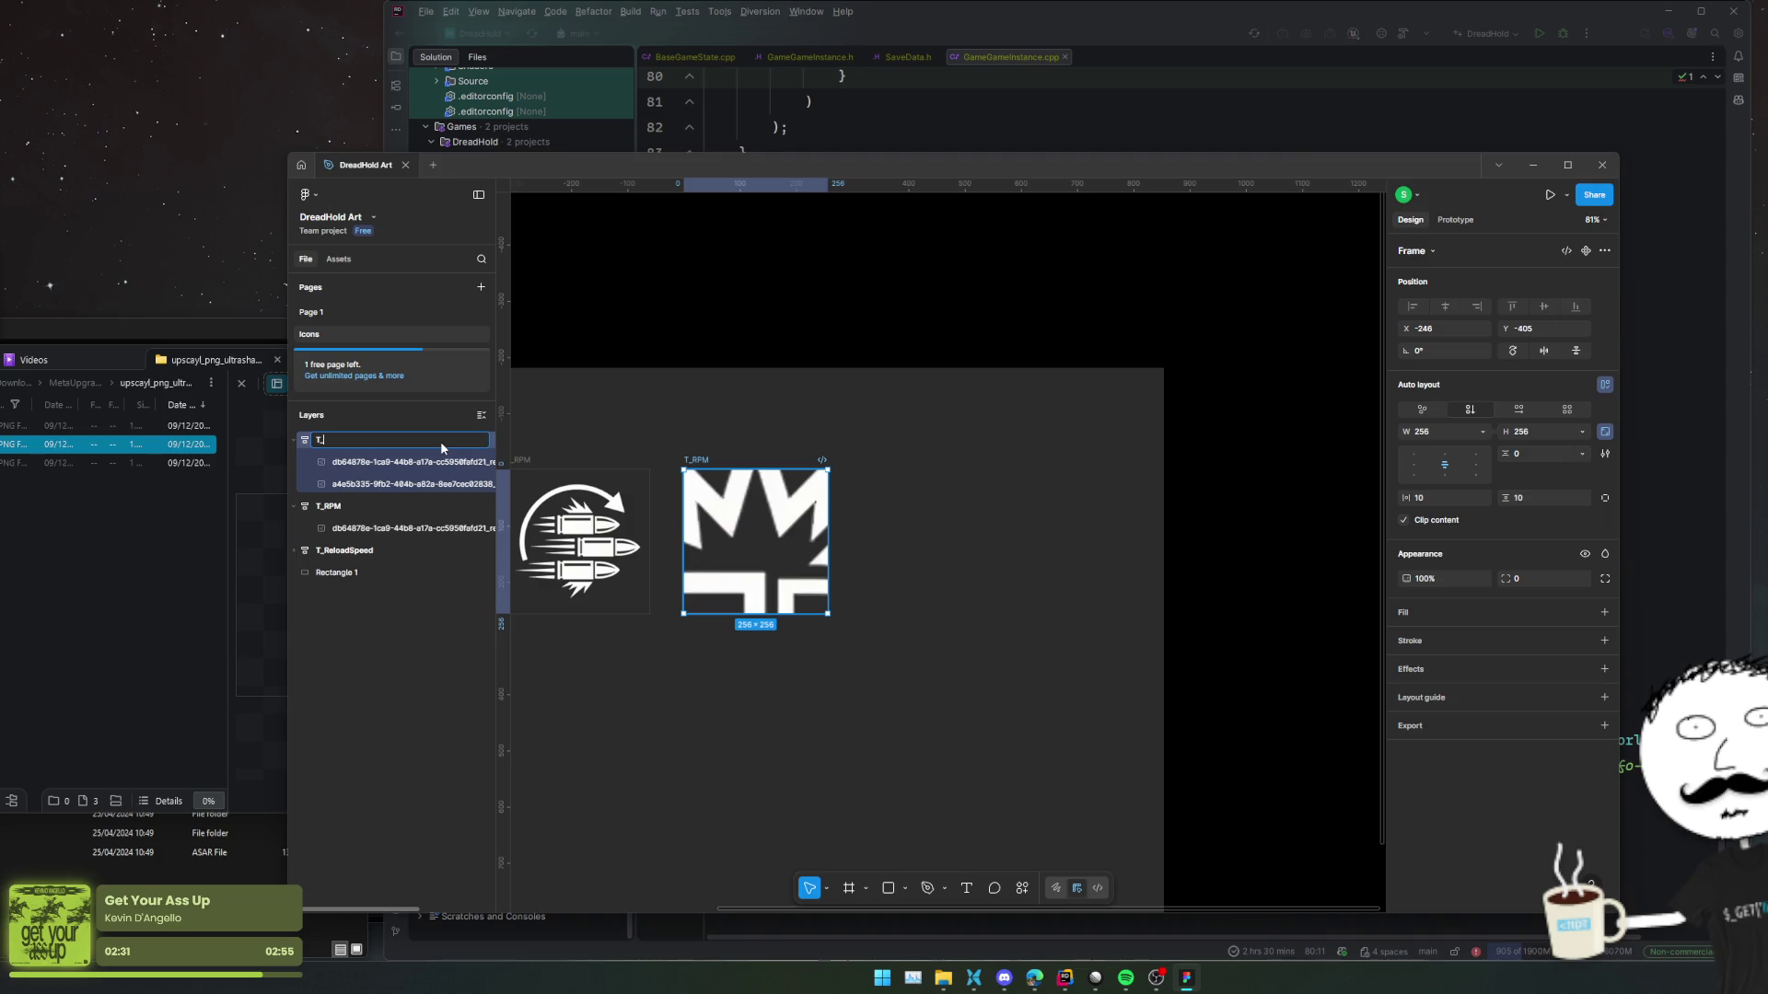
type("Damage")
Delete the old bullets image from T_Damage and shrink the exploding-bullet image to fit.
left_click(428, 488)
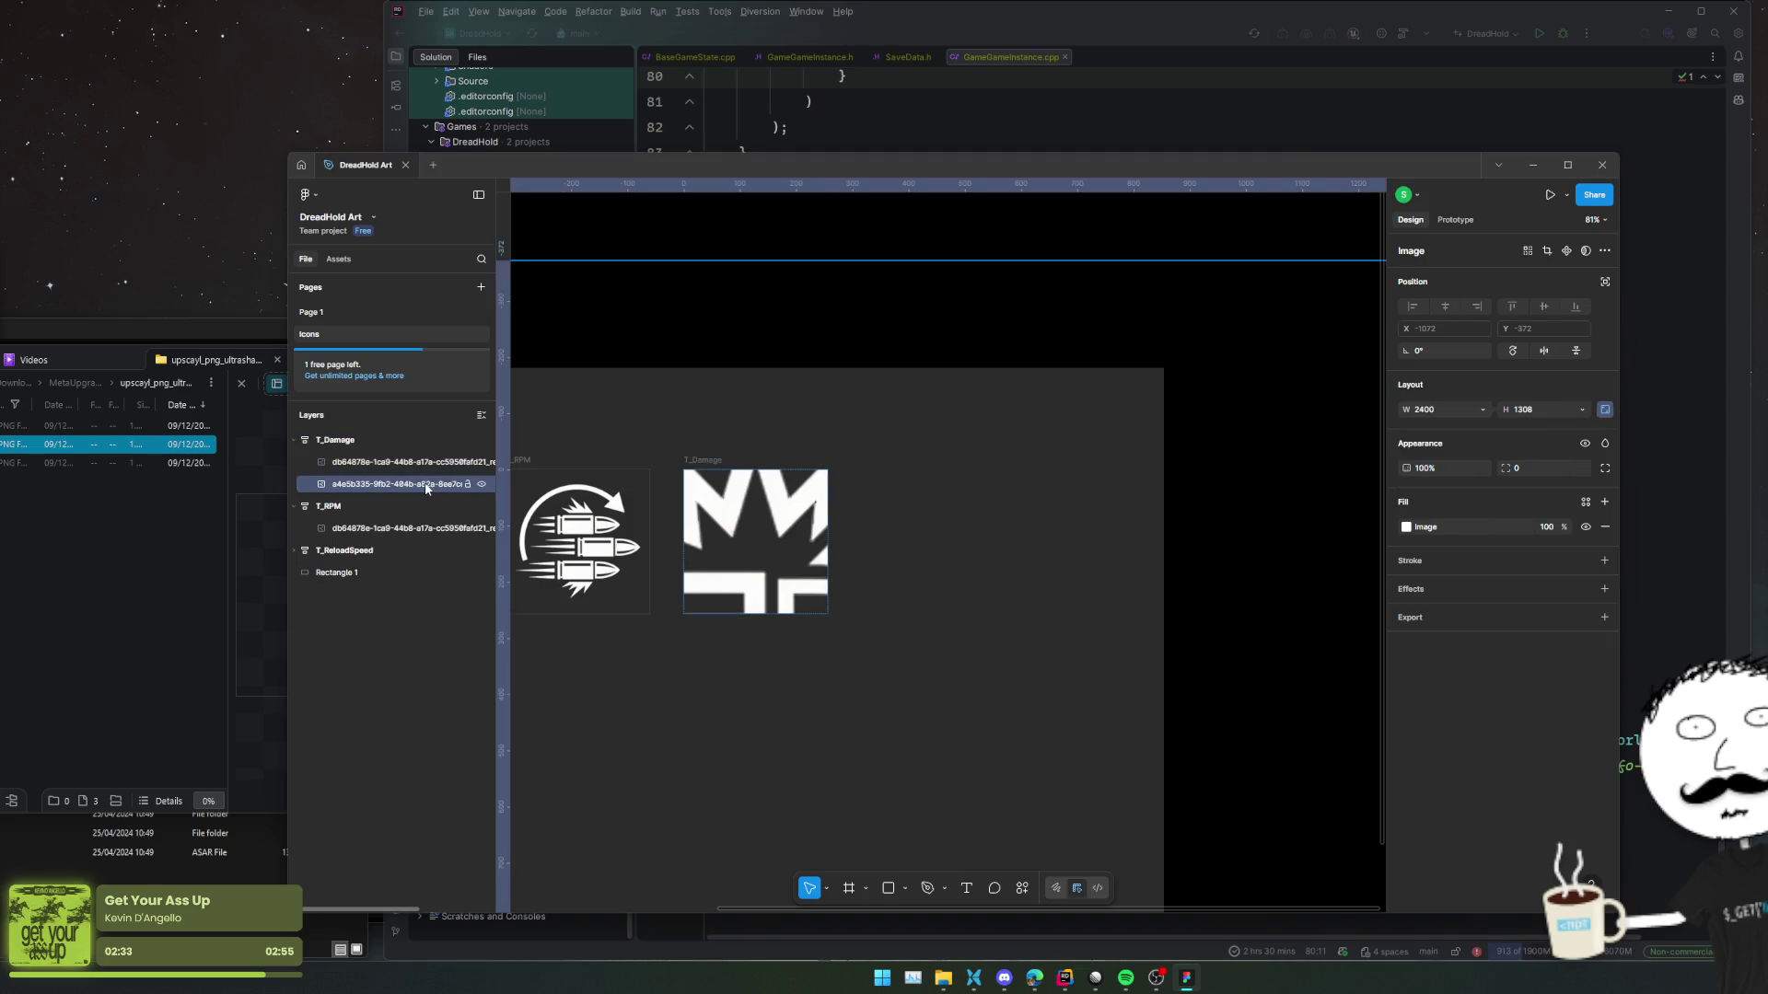
left_click(481, 462)
left_click(396, 462)
key("Delete")
left_click(396, 463)
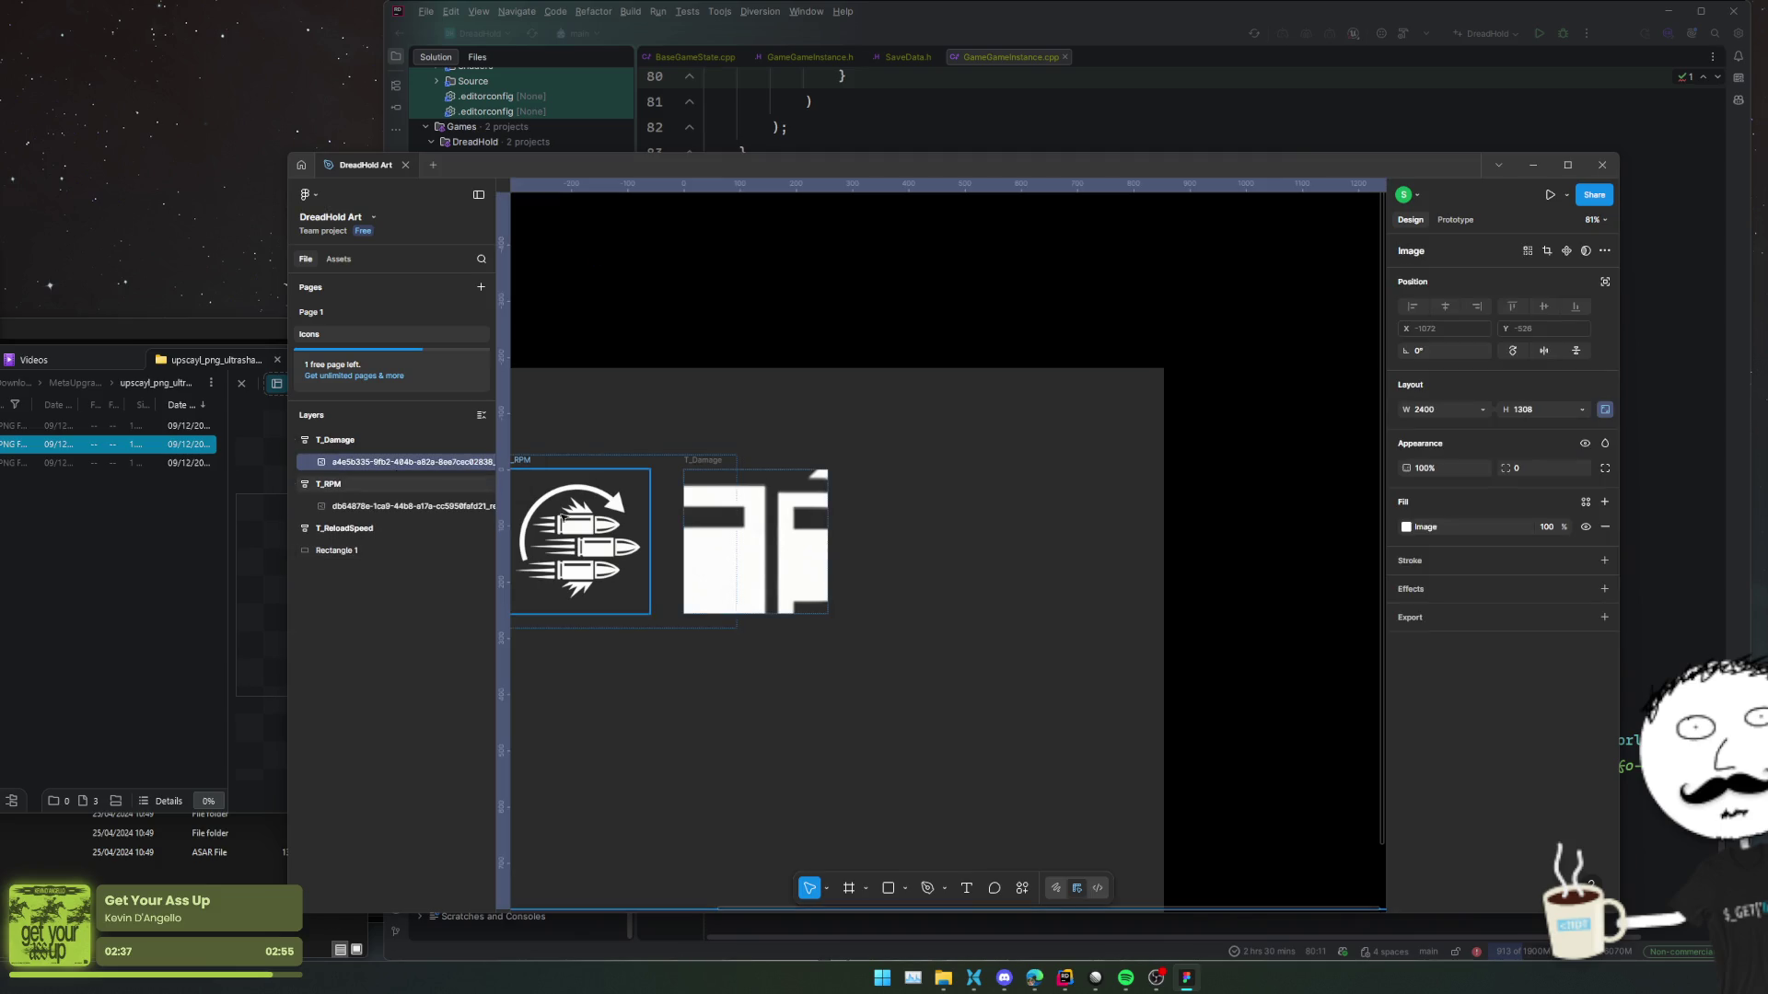
scroll(703, 572, "down", 5)
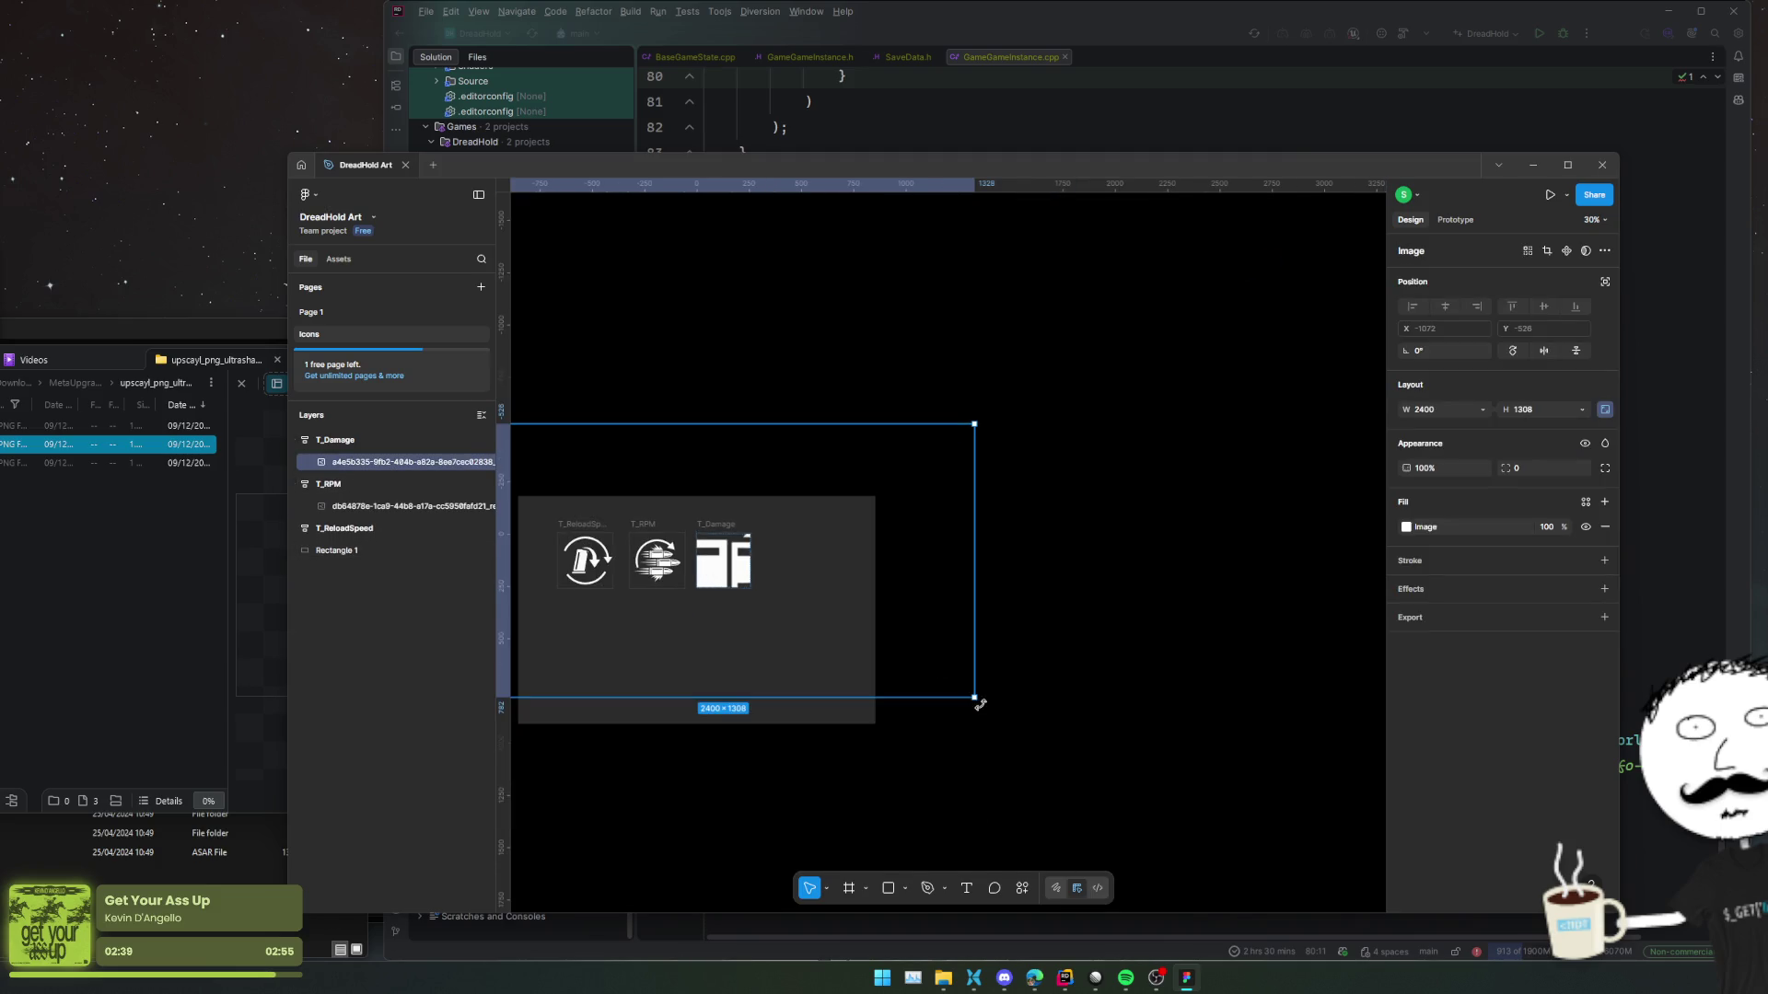
left_click_drag(975, 700, 780, 595)
scroll(700, 570, "up", 5)
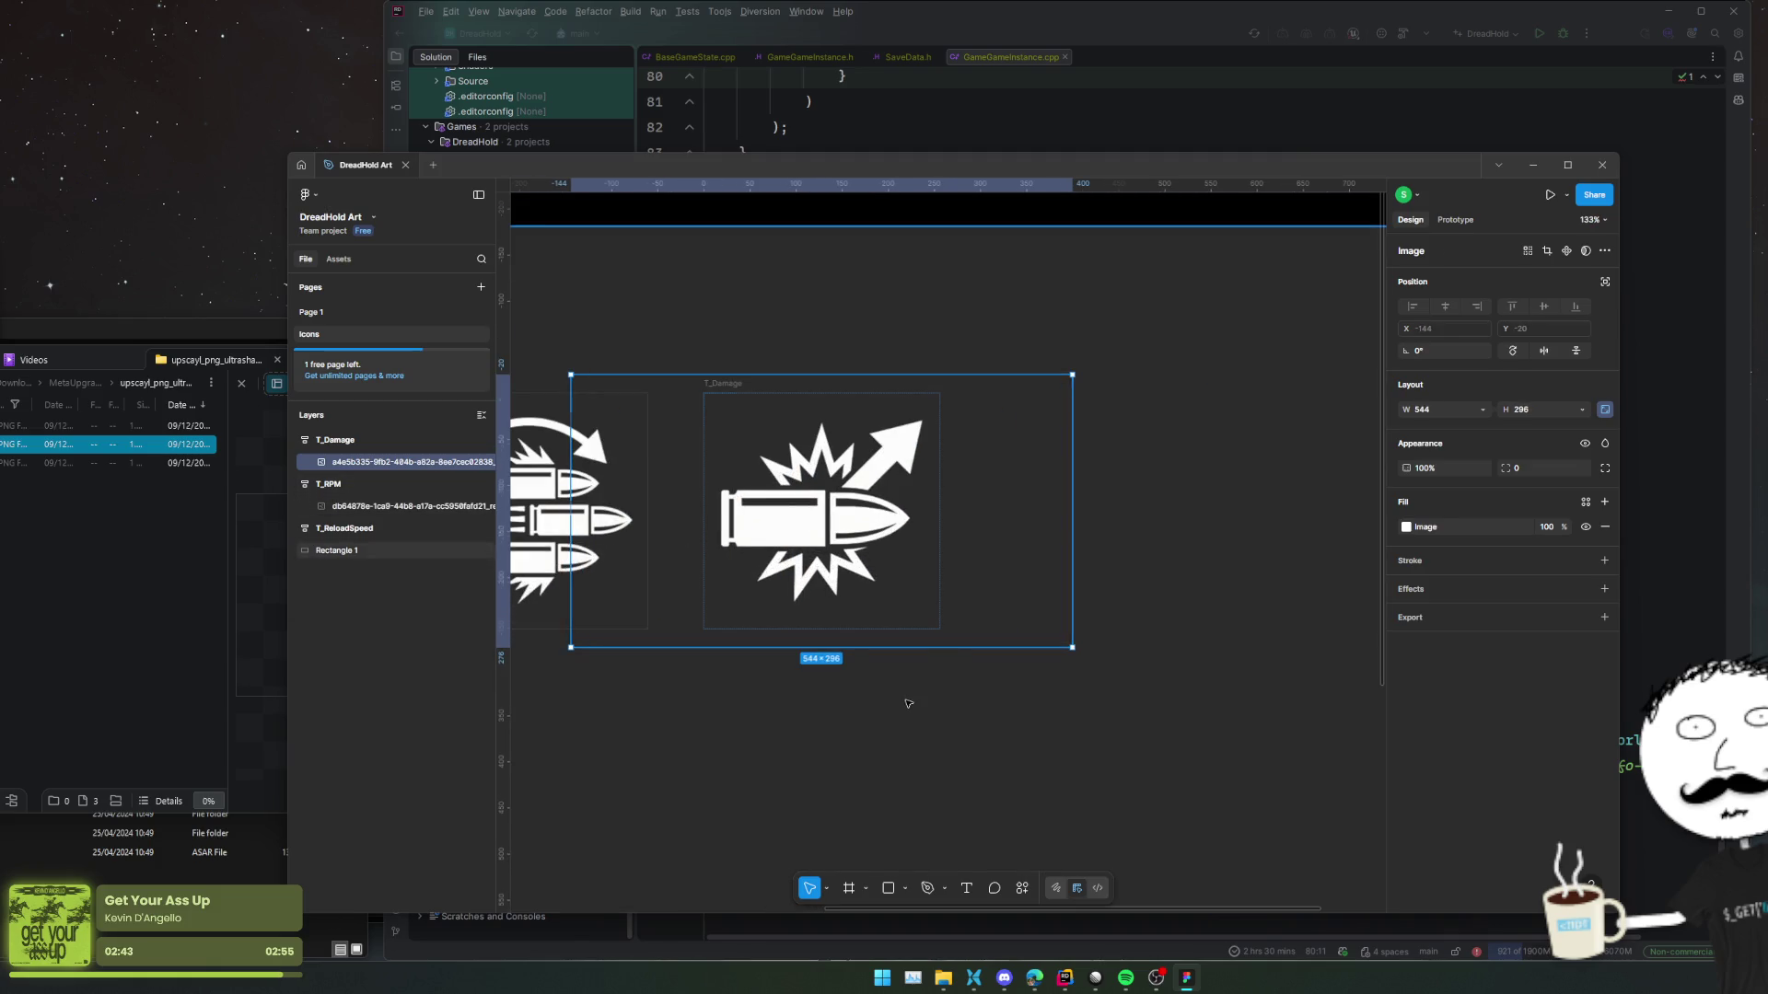
scroll(819, 571, "down", 3)
left_click(361, 444)
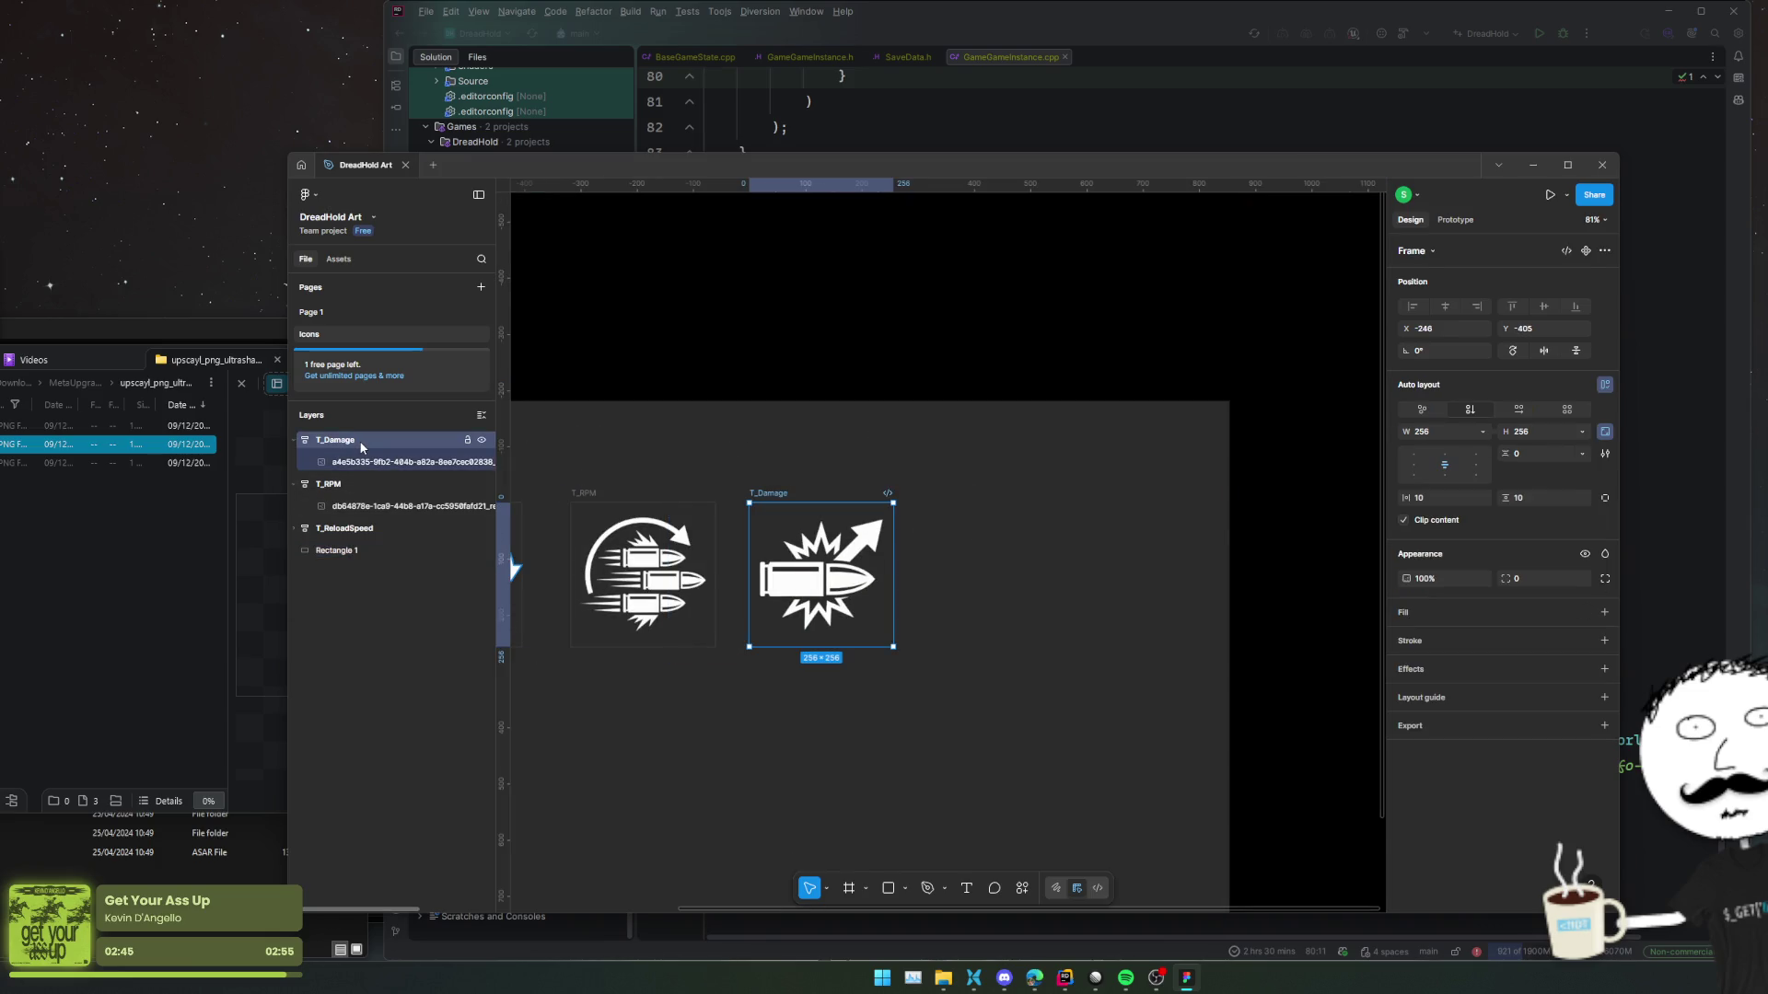
Duplicate T_Damage, rename the copy T_Health, and move it beside T_Damage.
key("ctrl+d")
left_click(111, 463)
right_click(916, 535)
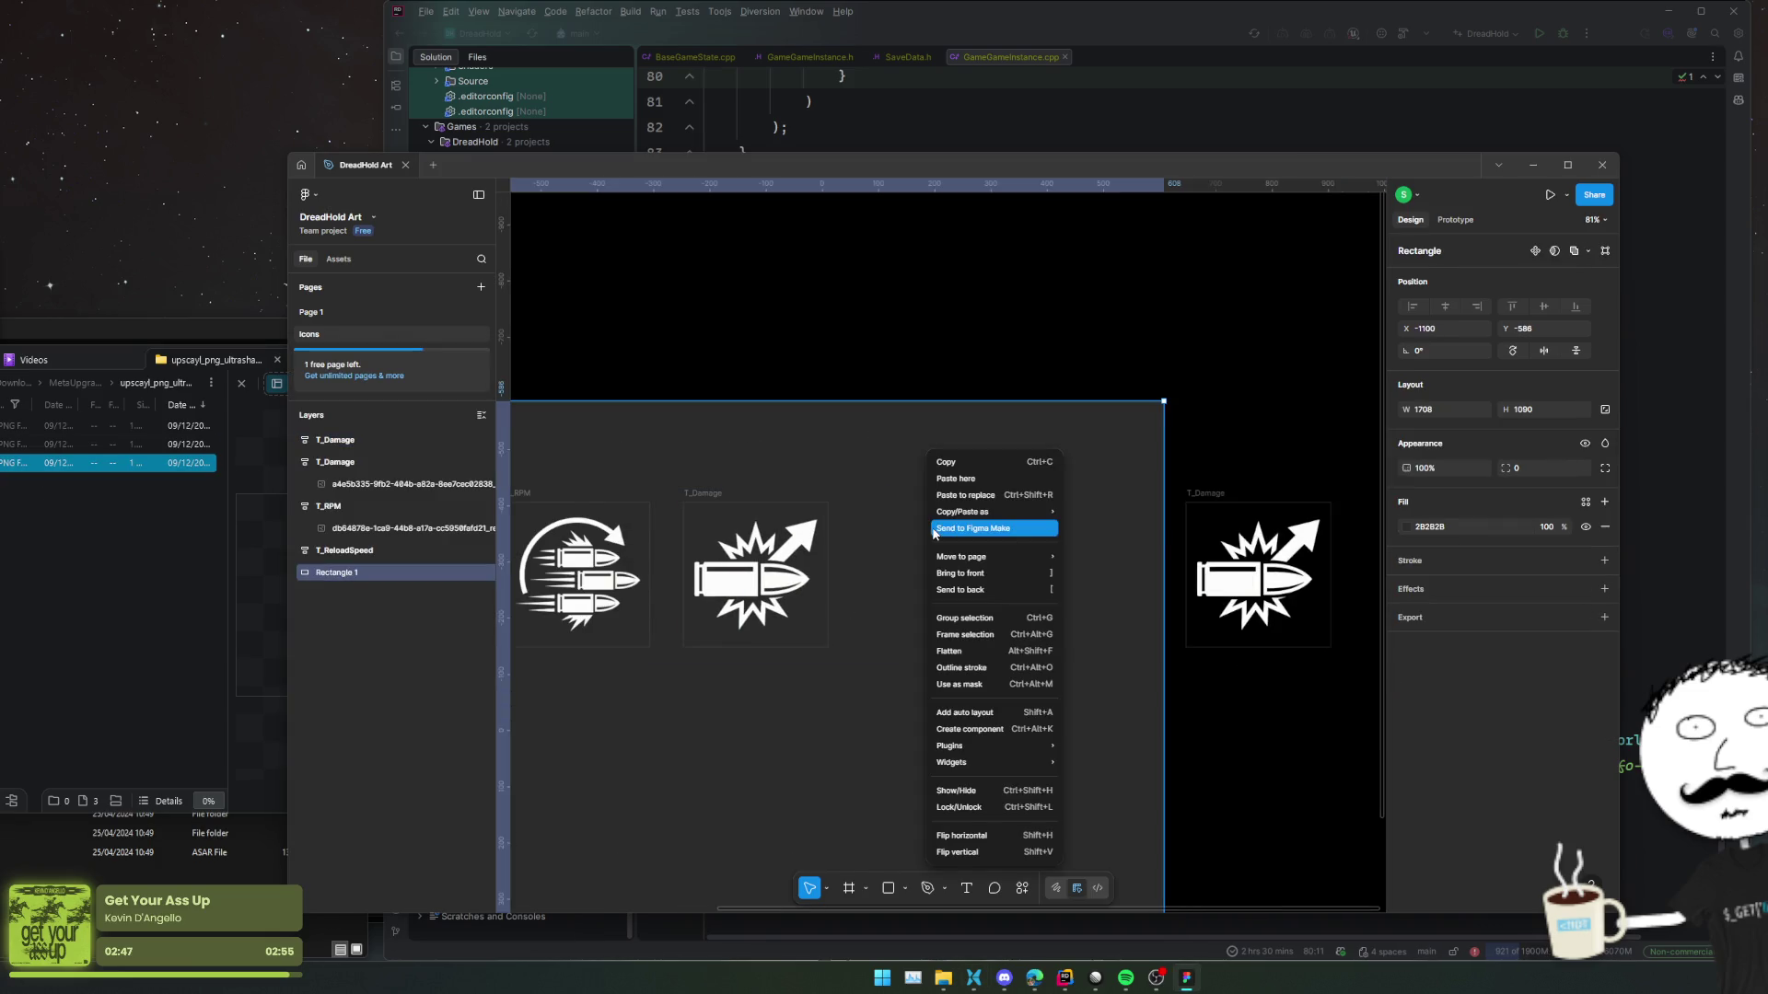
key("Escape")
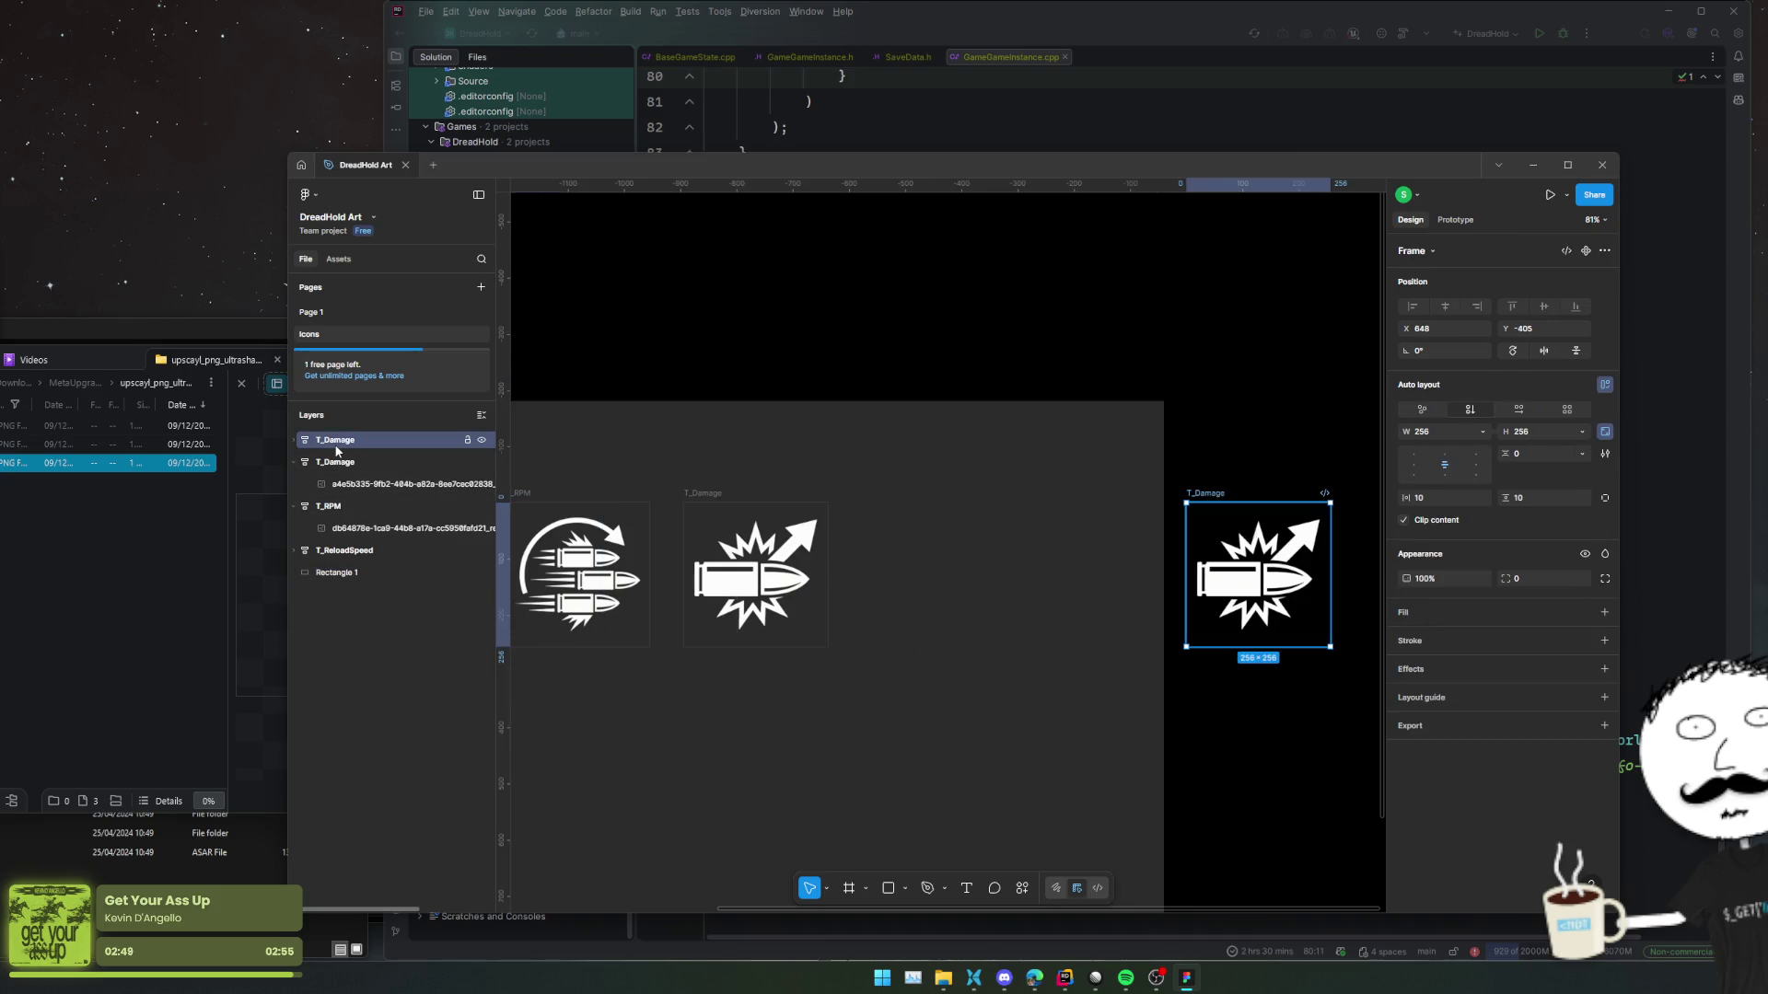
double_click(335, 441)
type("T_He")
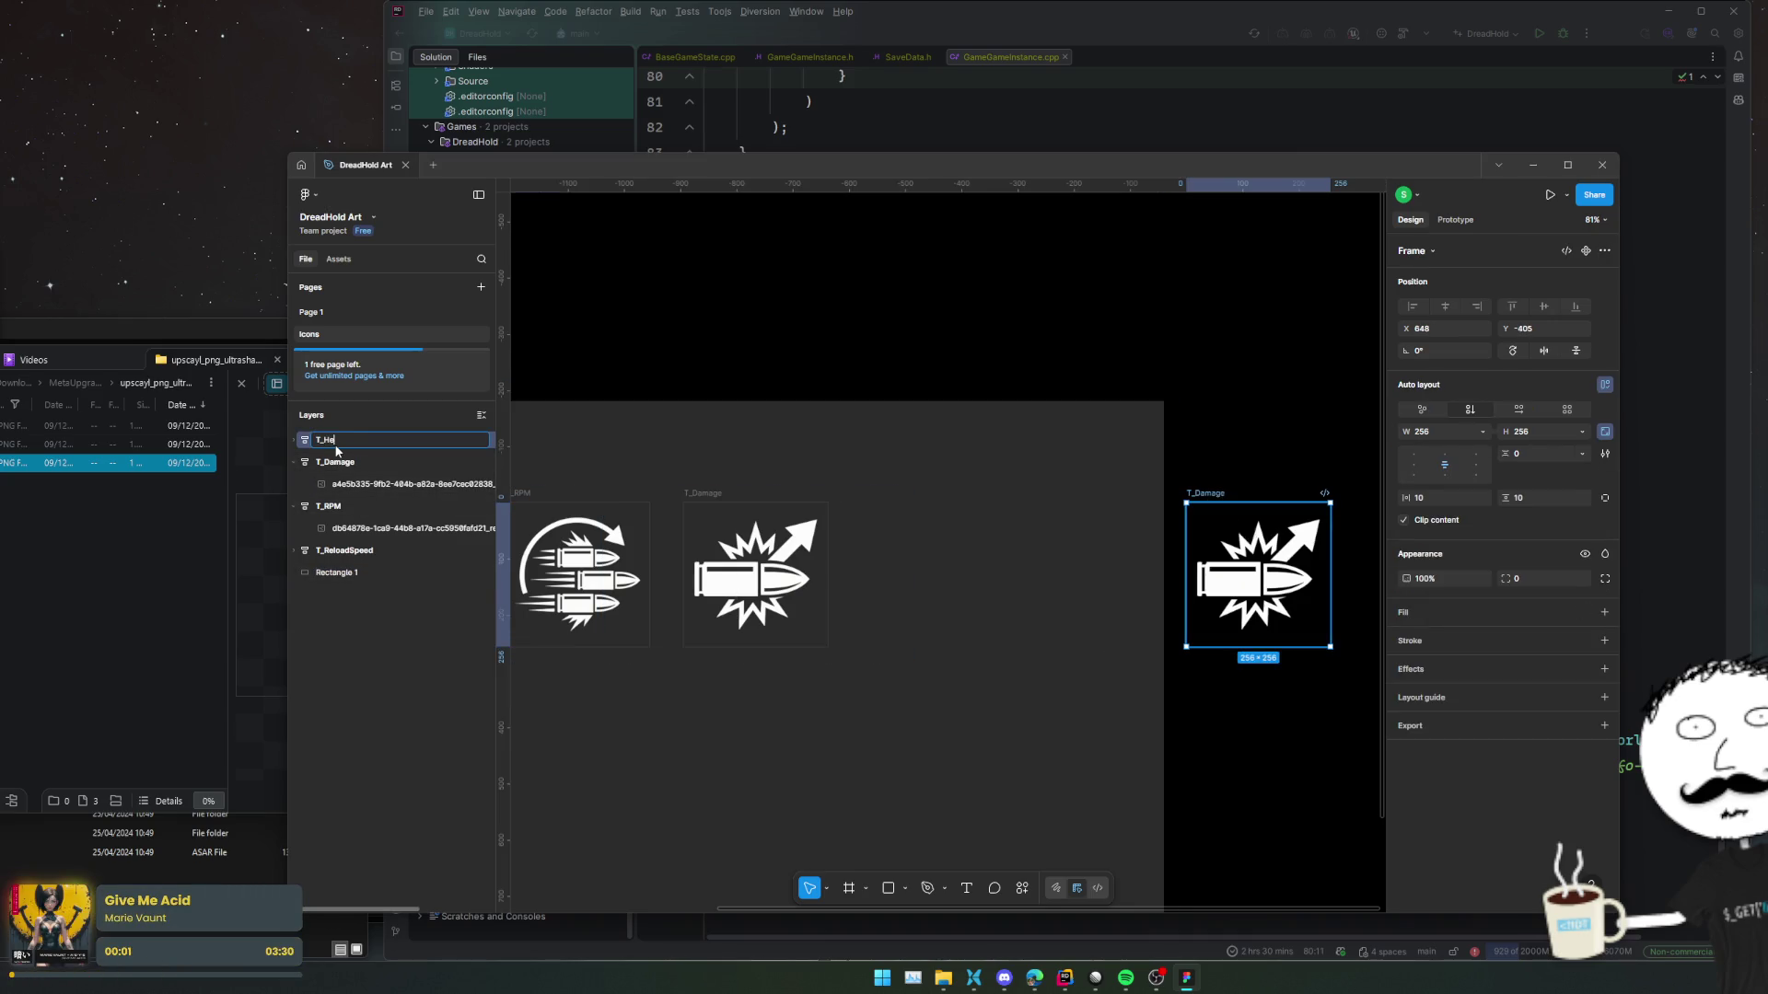
key("Return")
left_click_drag(1259, 564, 934, 563)
Replace T_Health's image with the heart PNG, scaled down to fit the frame.
left_click(405, 462)
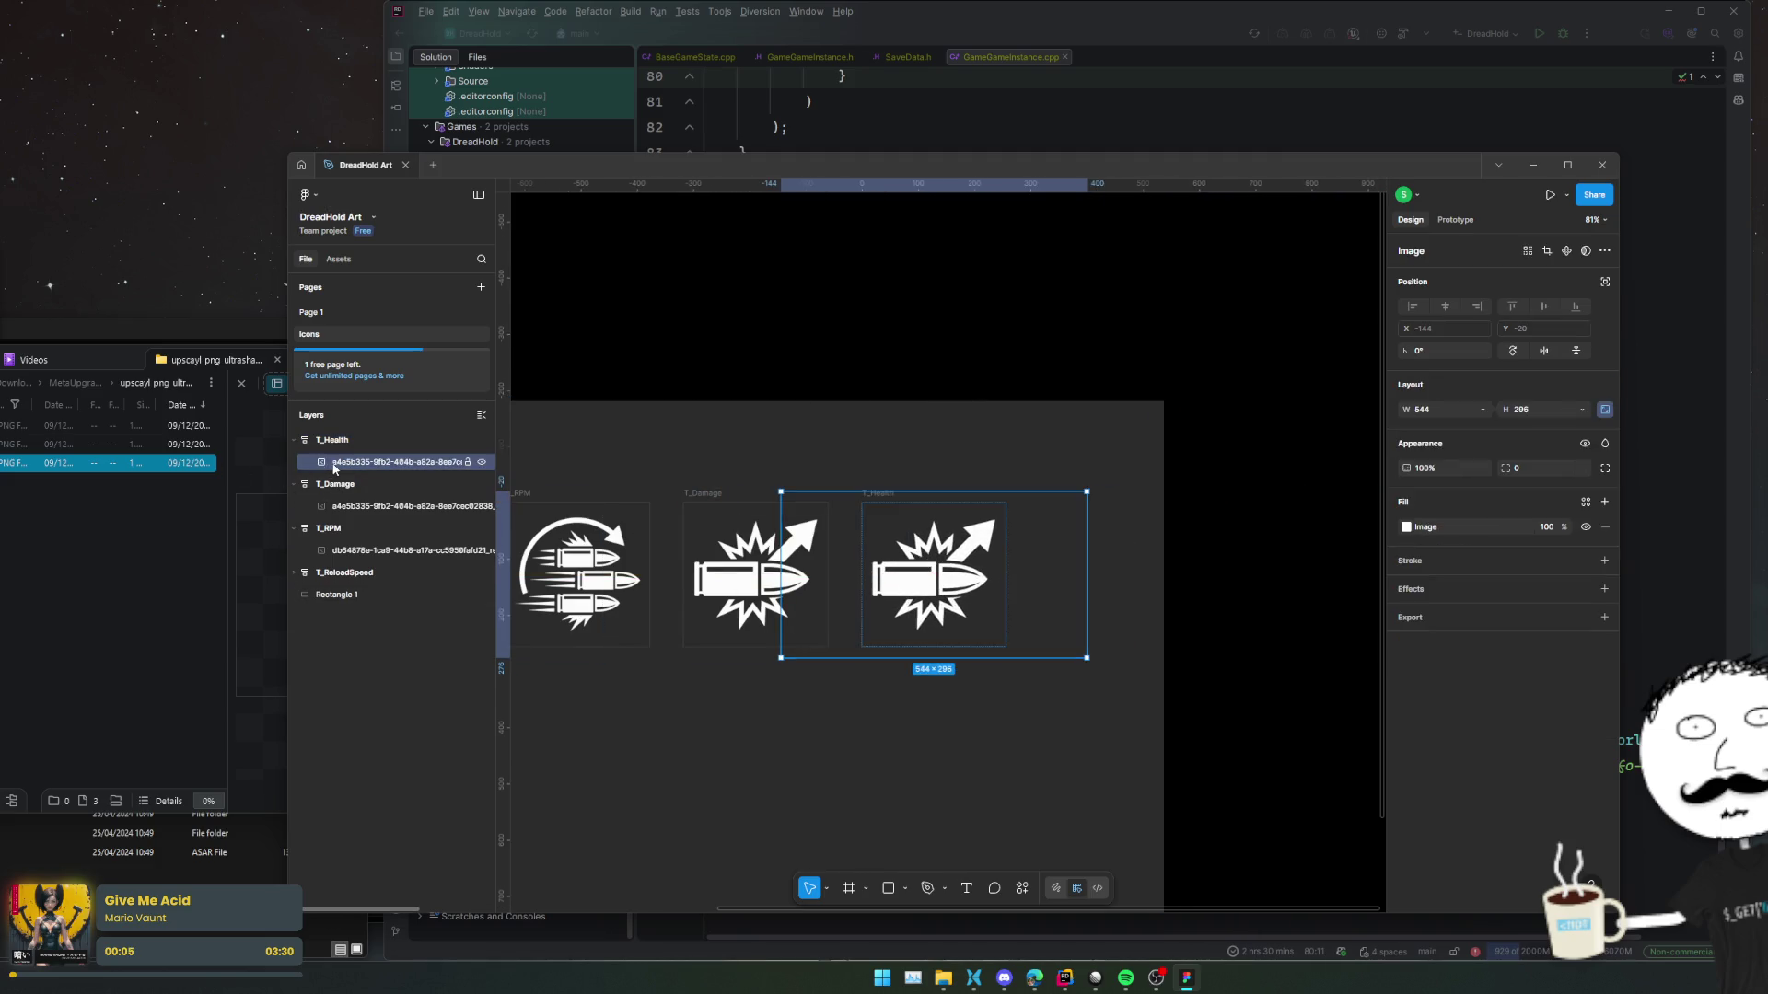
key("Delete")
mouse_move(110, 462)
left_mouse_down()
mouse_move(525, 497)
mouse_move(921, 562)
left_mouse_up()
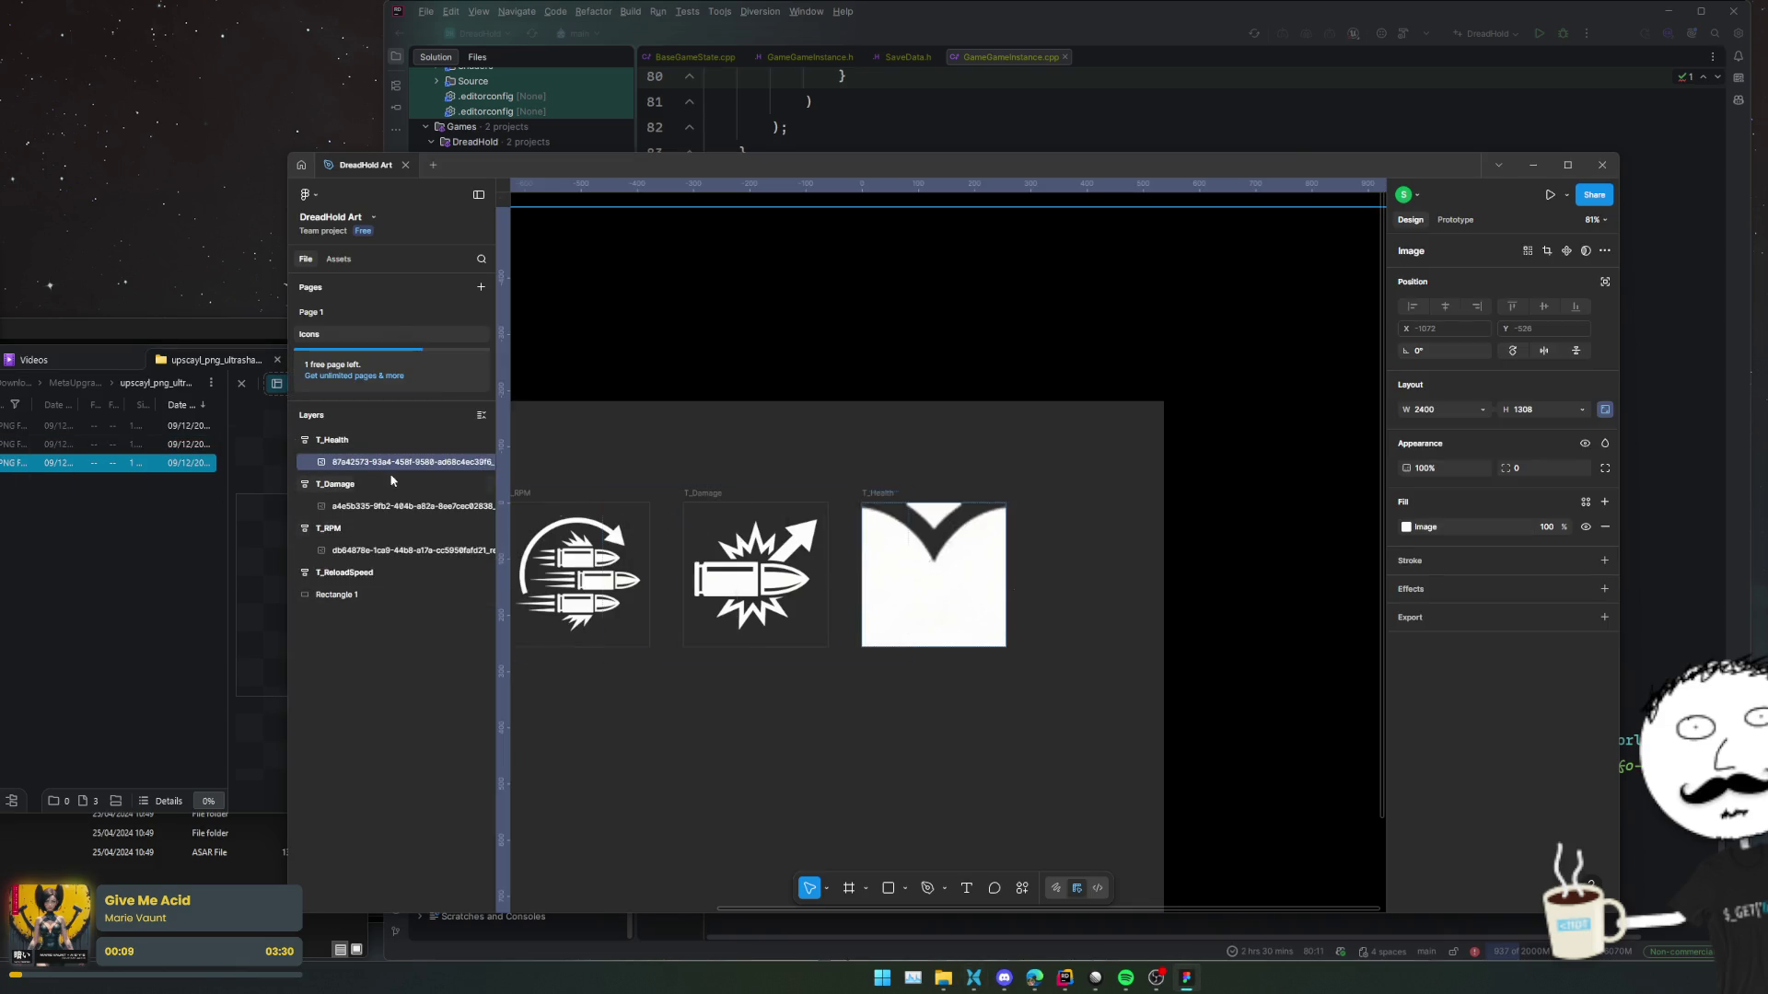
scroll(779, 257, "down", 3, "ctrl")
left_click_drag(1286, 676, 979, 509)
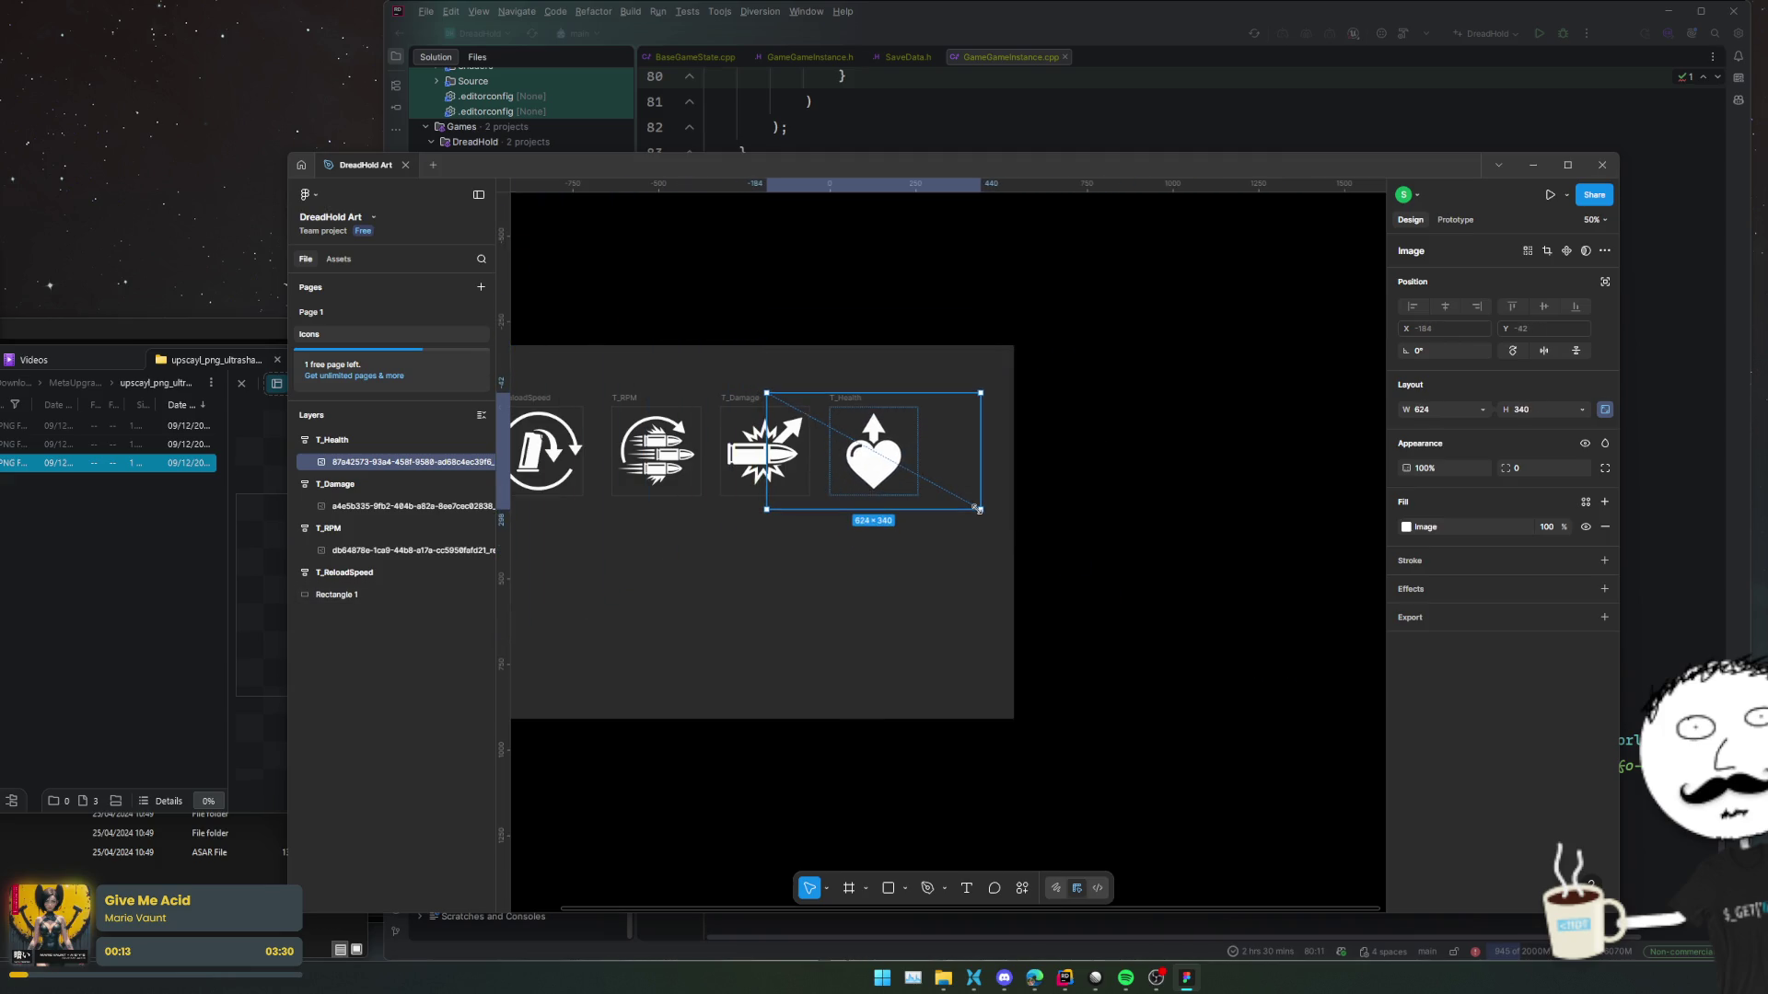
double_click(852, 522)
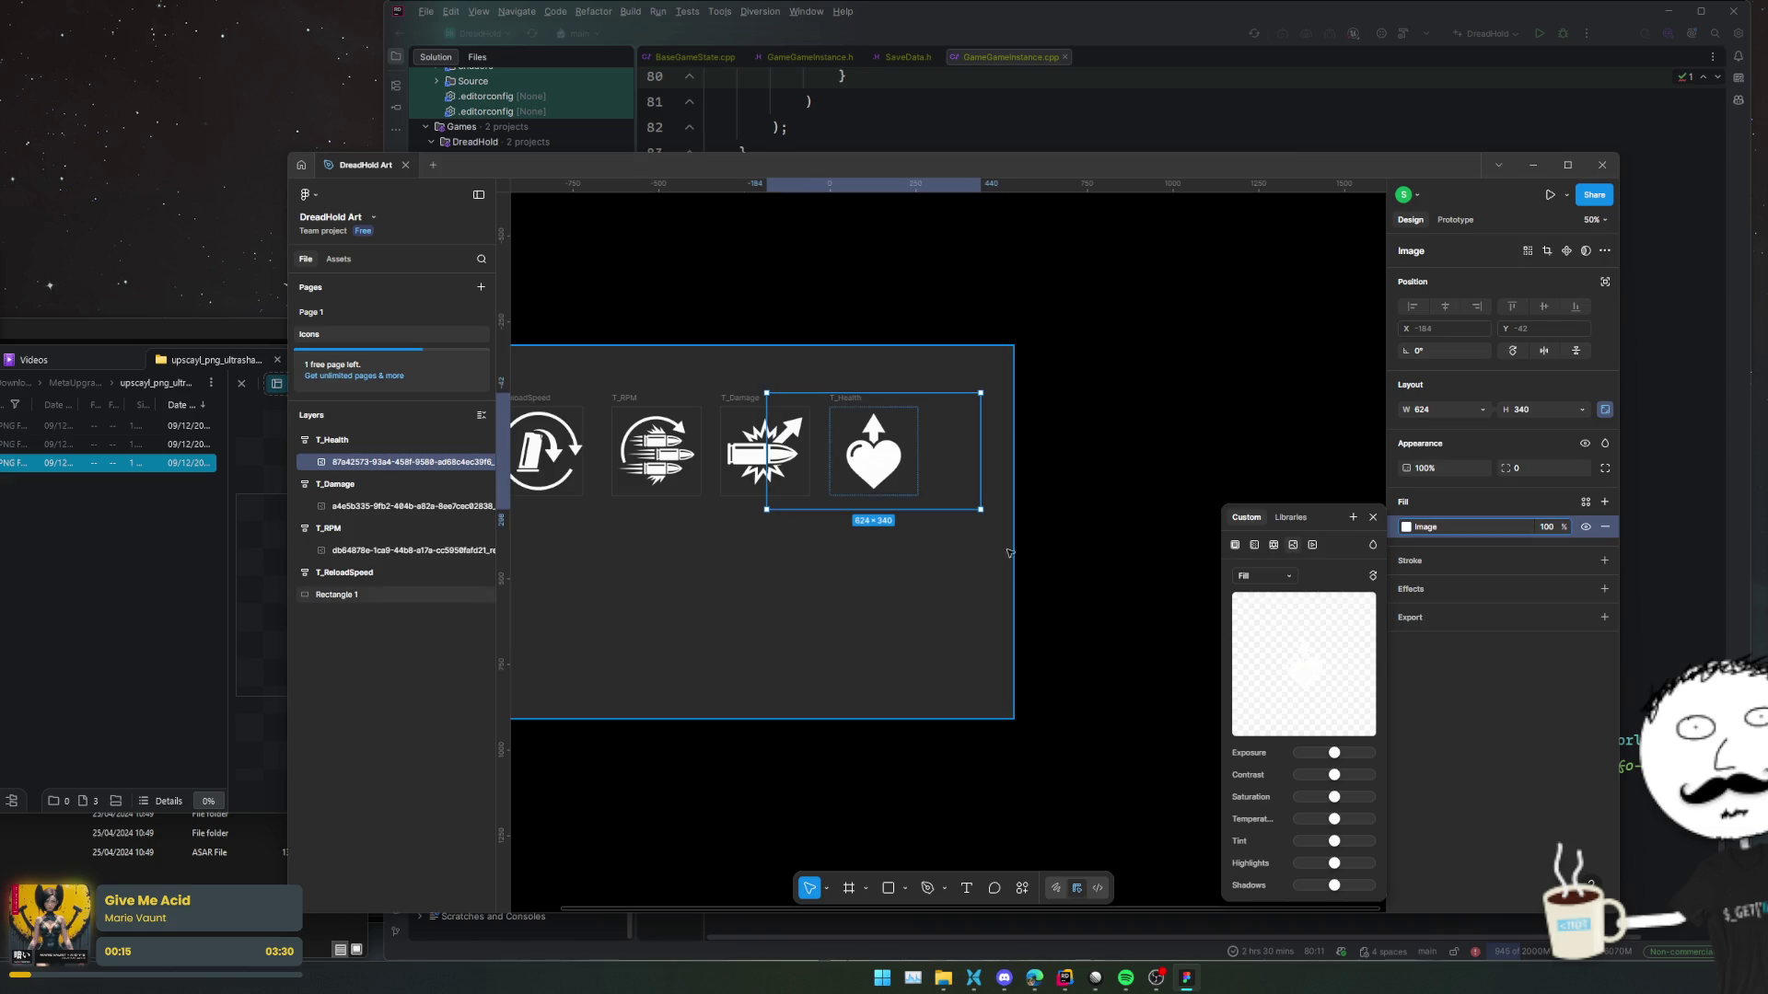
key("Escape")
key("Escape")
scroll(658, 596, "up", 5, "ctrl")
scroll(1115, 613, "left", 5)
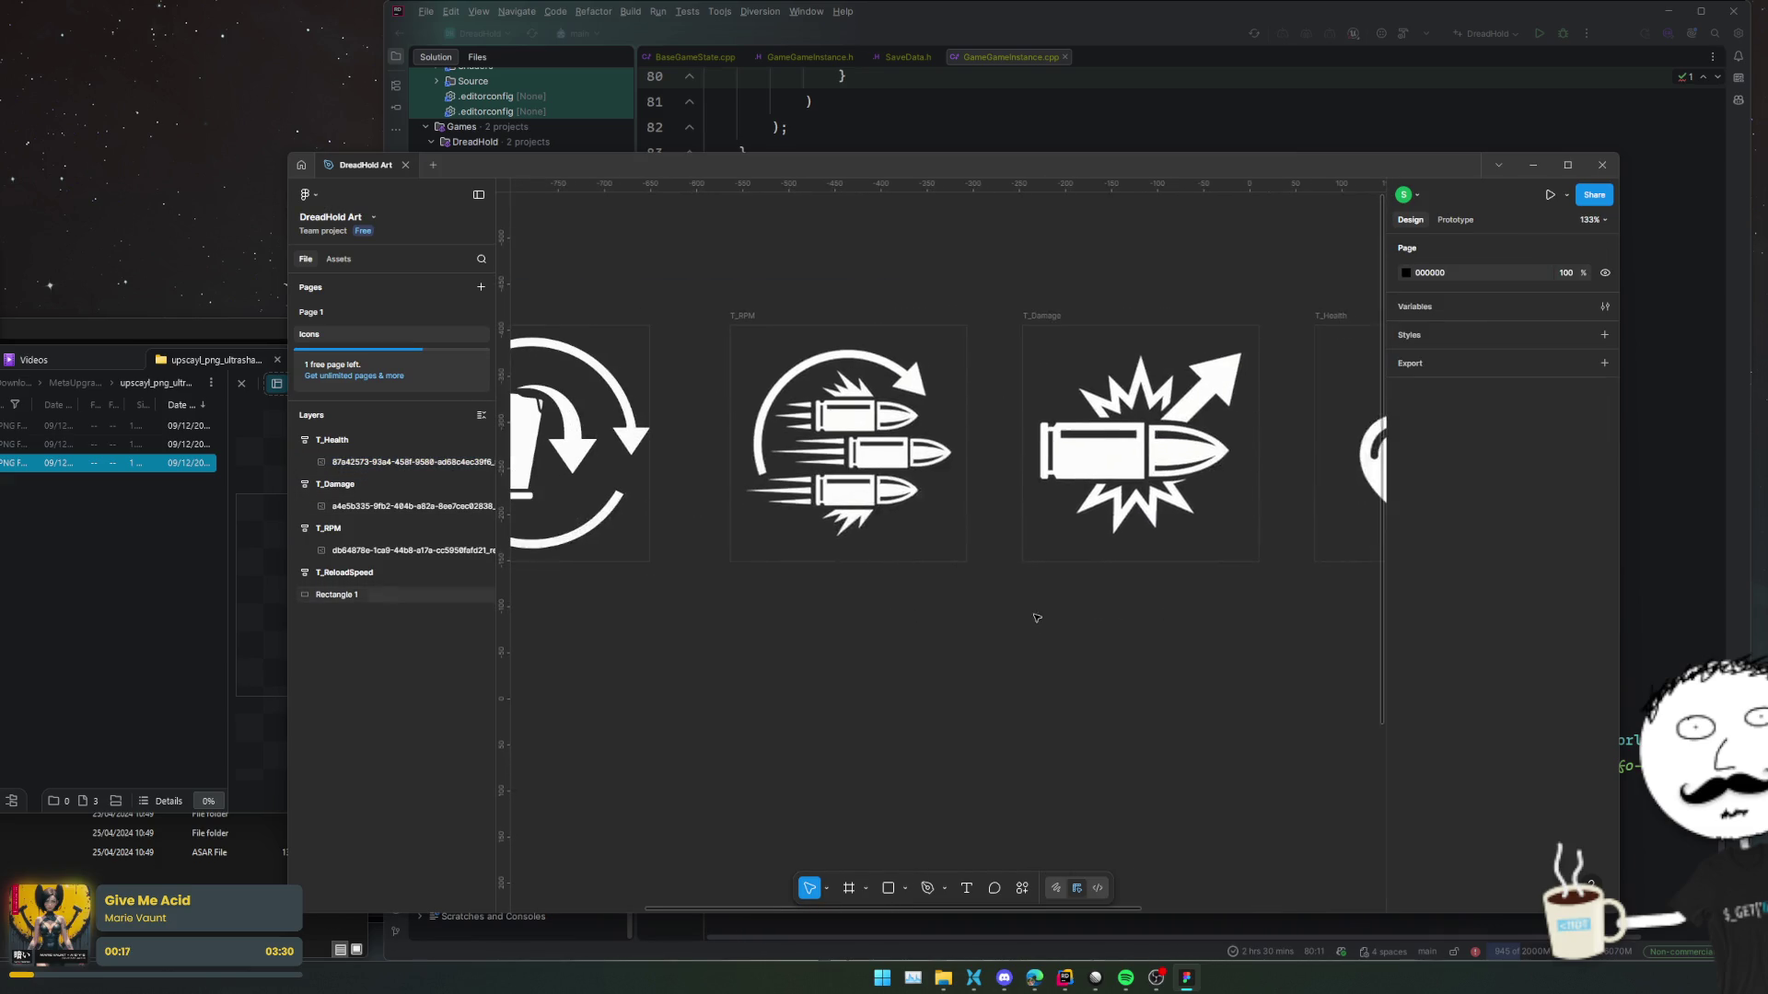
scroll(1022, 606, "down", 2, "ctrl")
scroll(1022, 607, "down", 3, "ctrl")
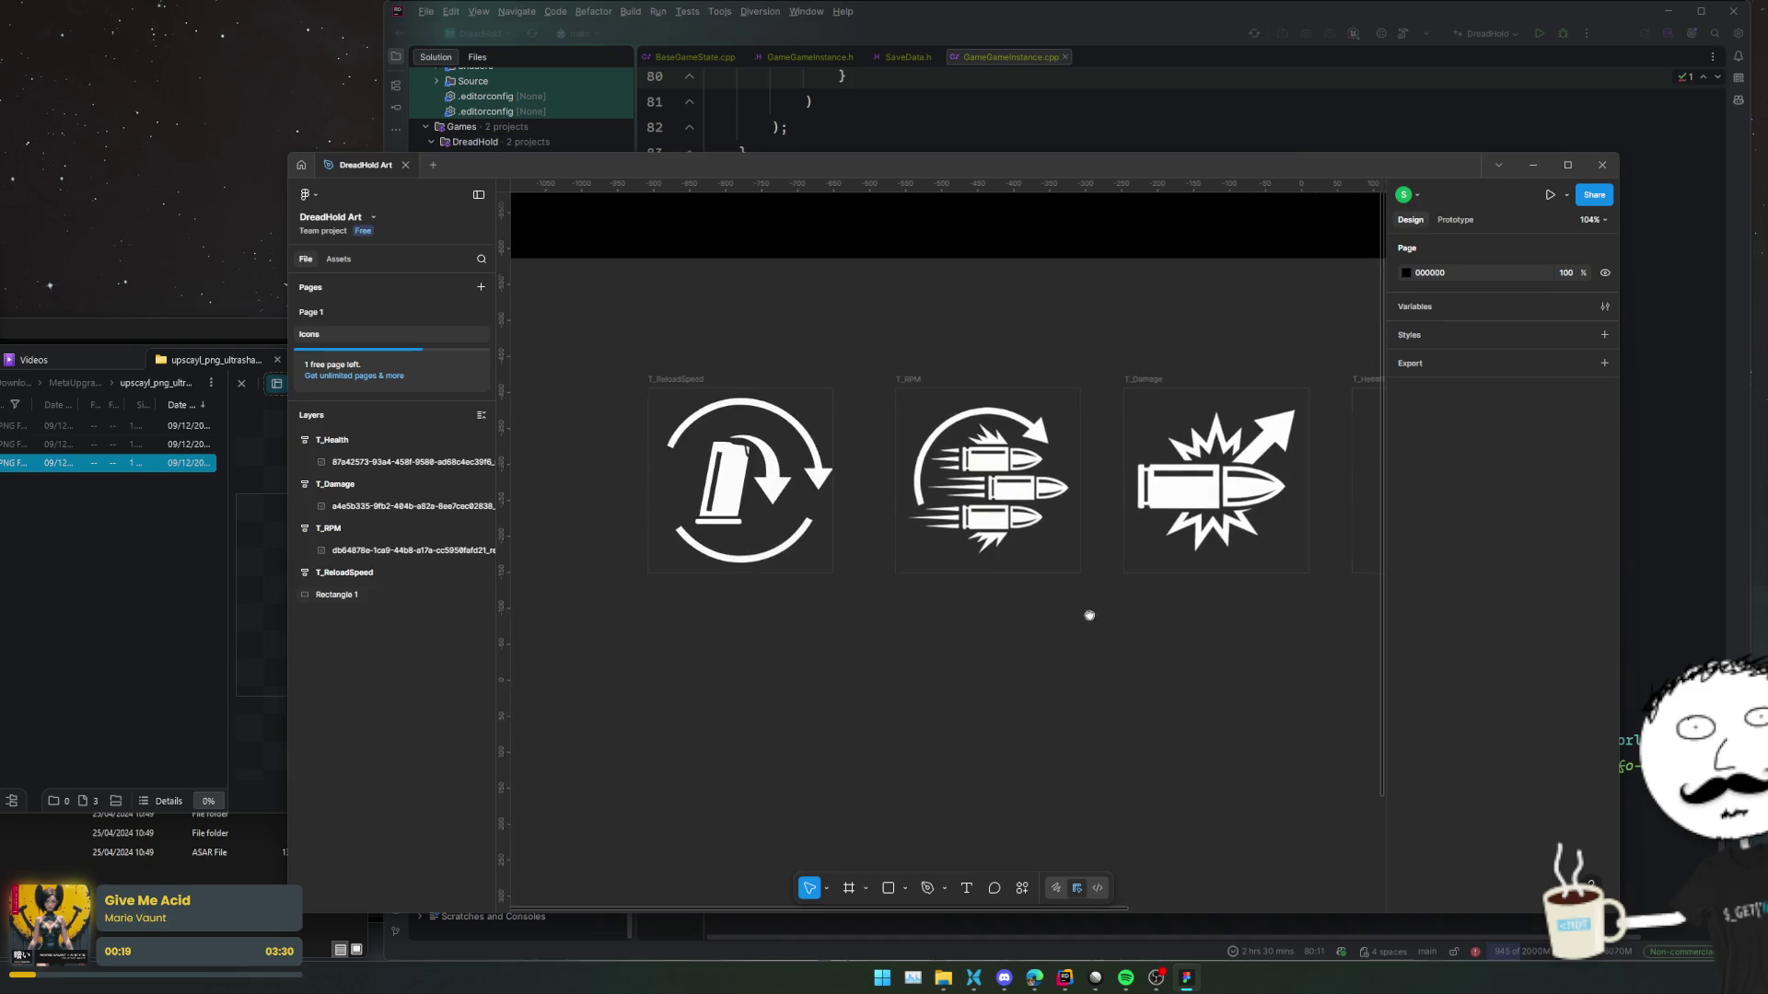
left_click(331, 441)
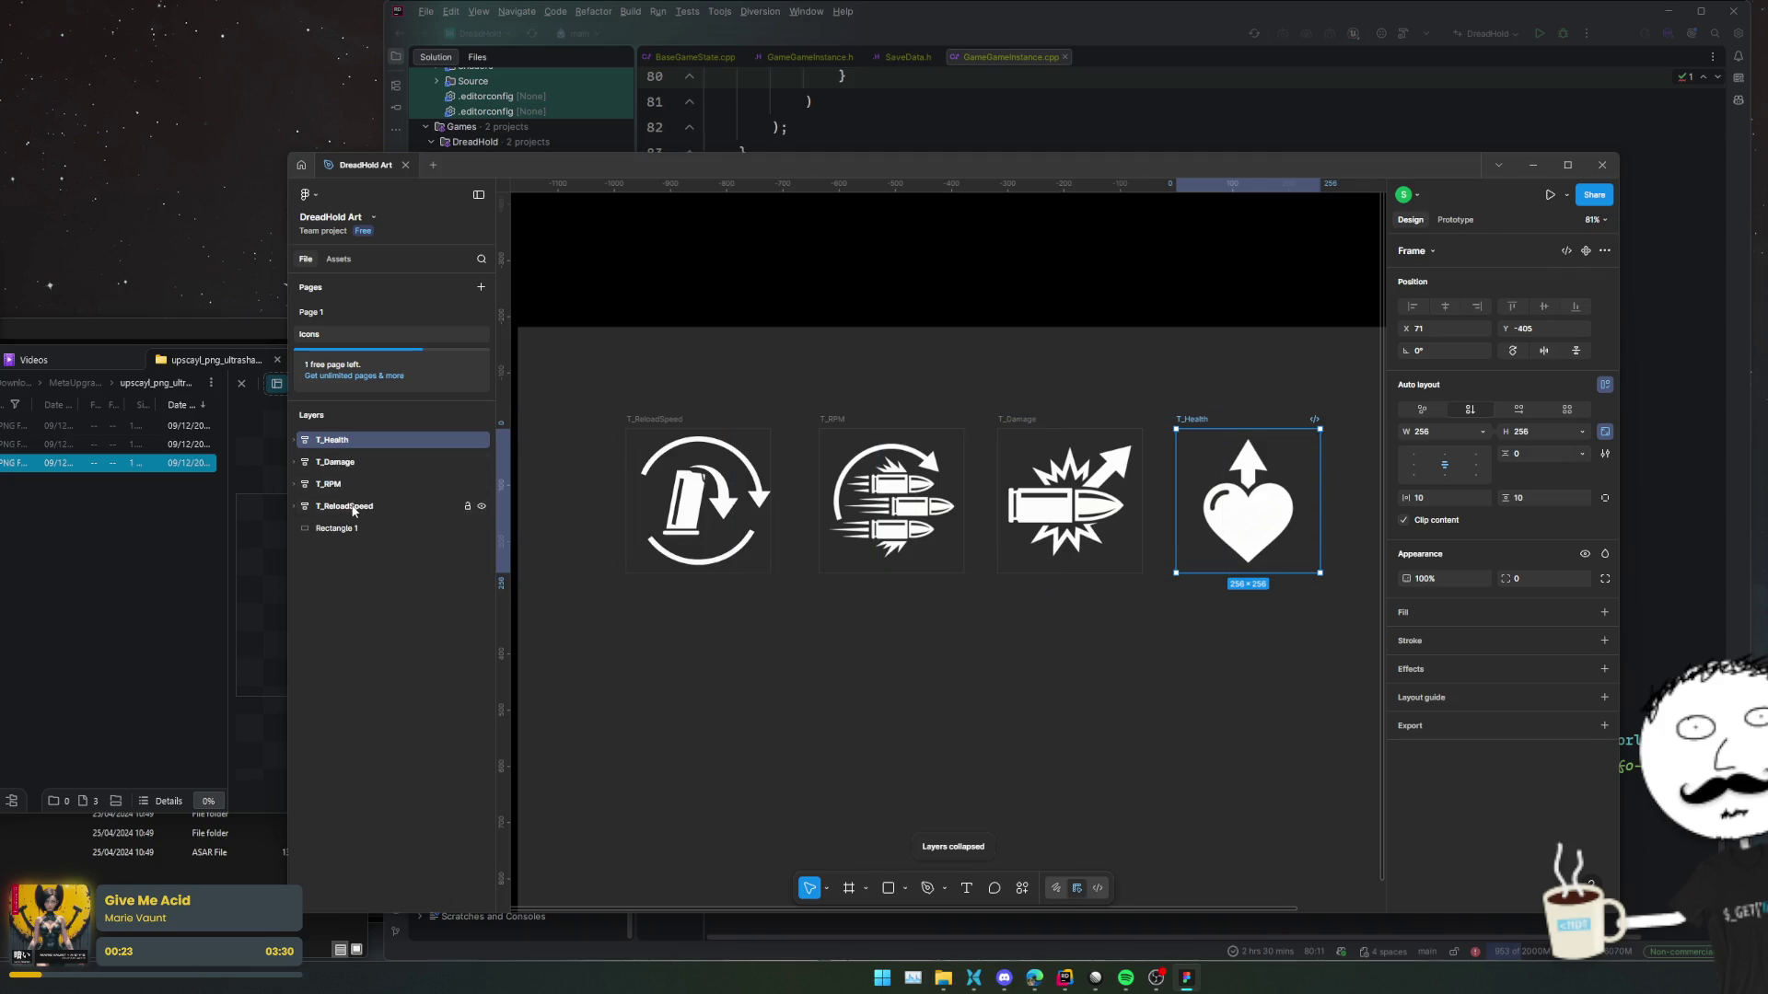
Export the four icon frames as 1x PNGs, browsing to DreadHold's Content/Framework folder.
left_click(346, 506, "shift")
left_click(1508, 778)
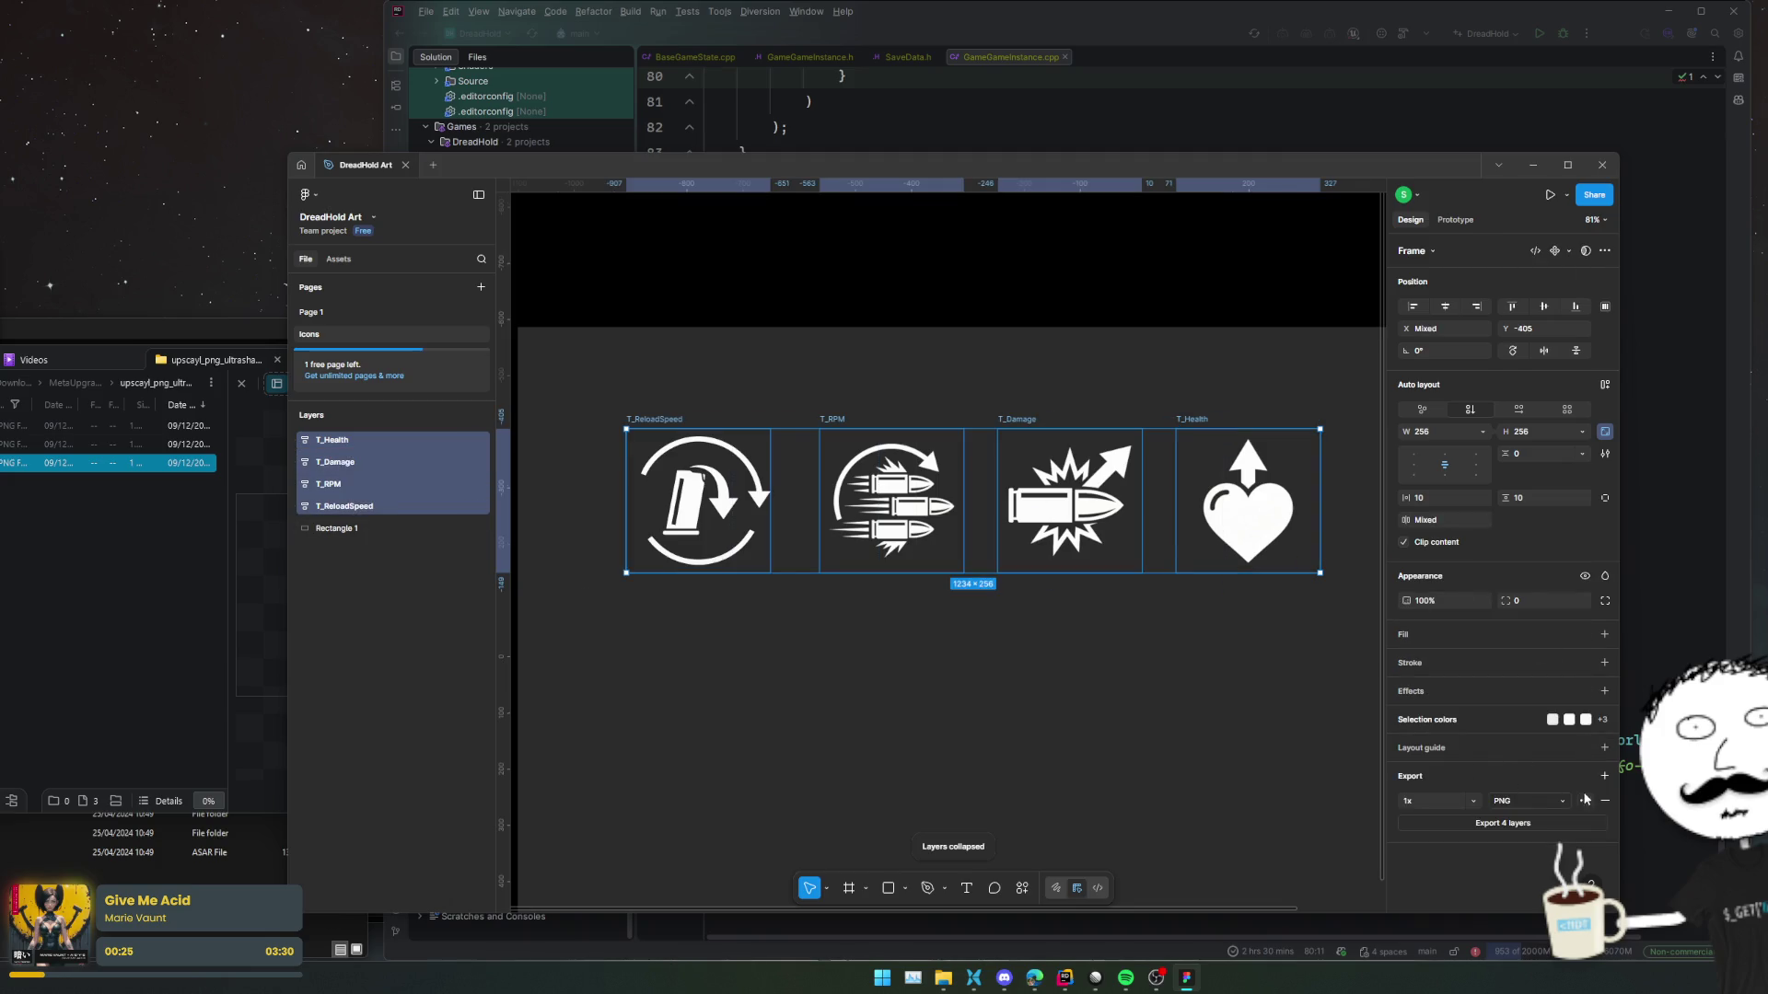
left_click(1457, 824)
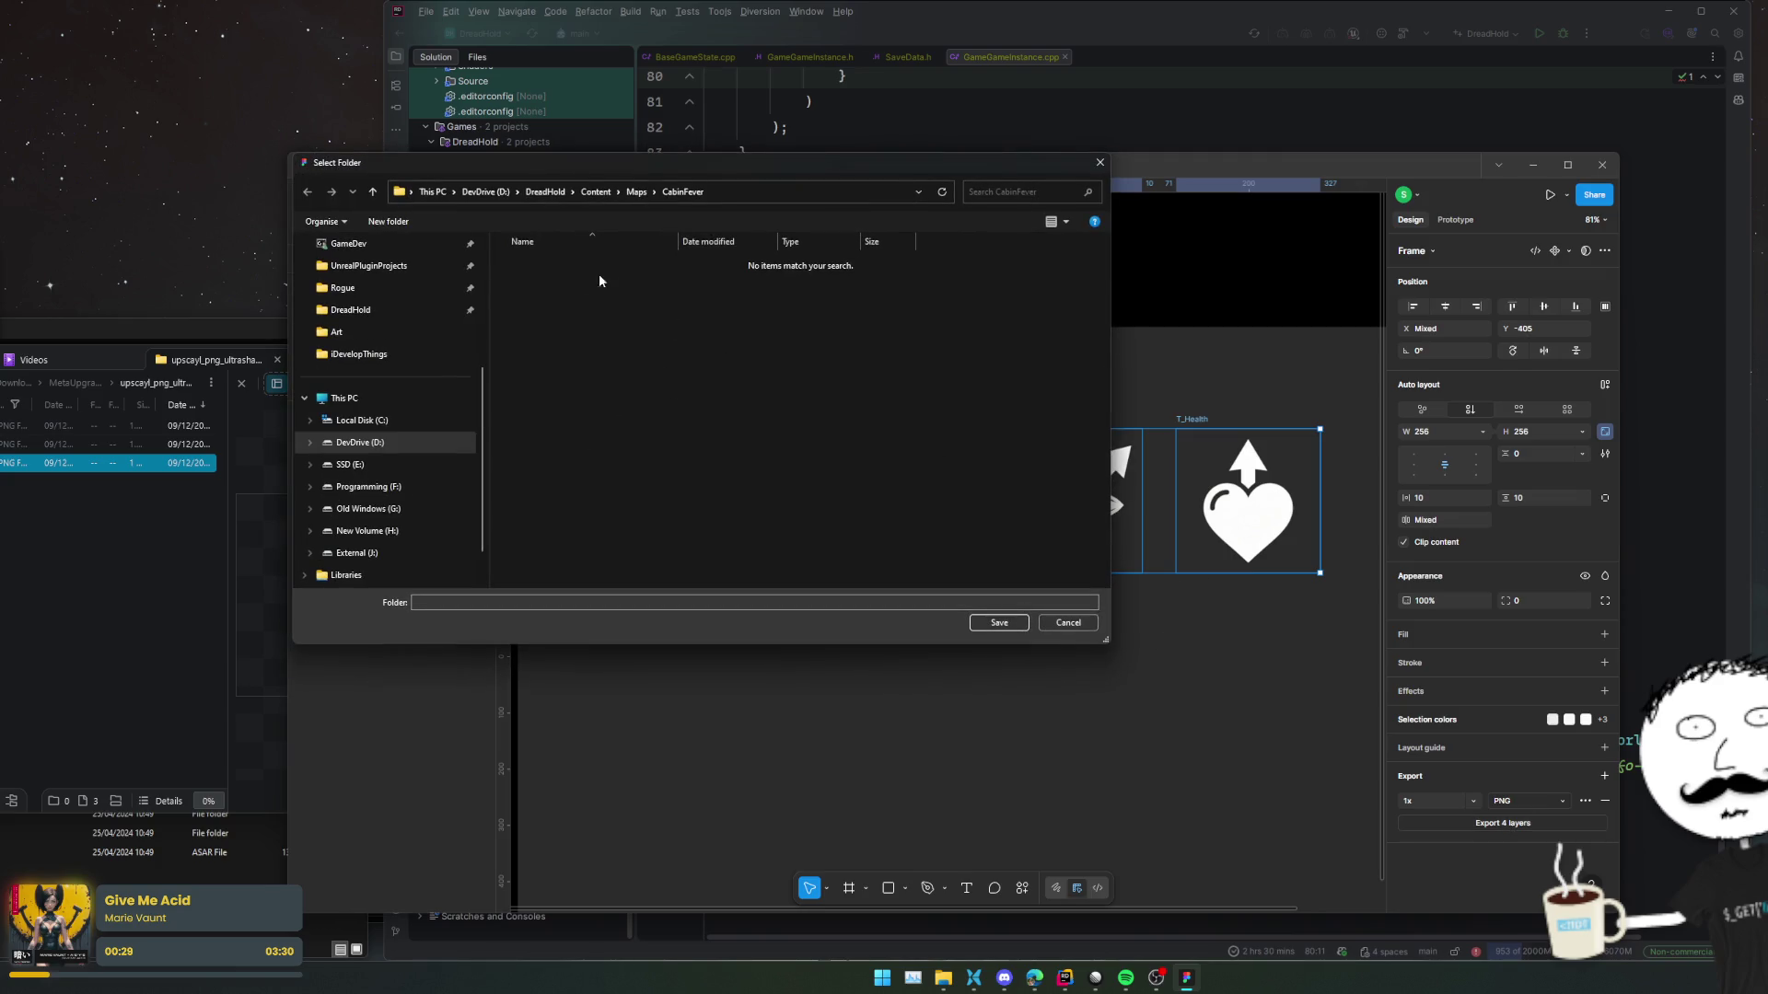
left_click(543, 192)
left_click(533, 418)
double_click(539, 418)
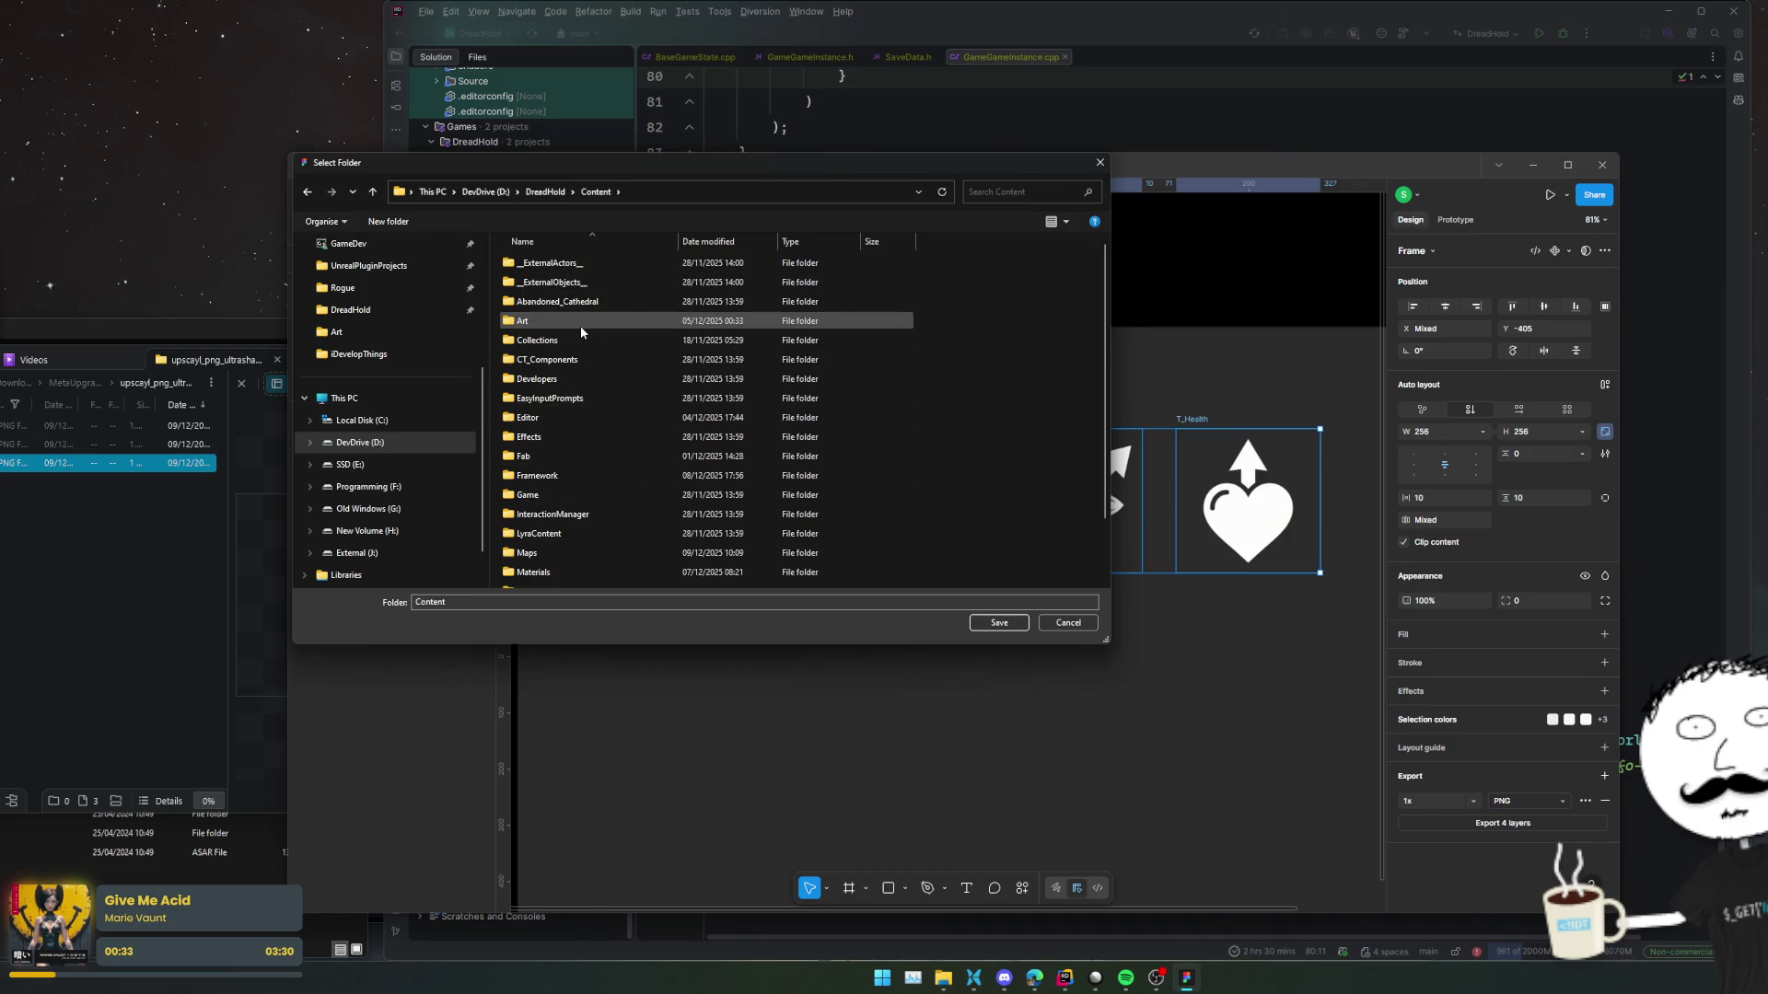
double_click(580, 321)
key("BackSpace")
scroll(648, 418, "down", 2)
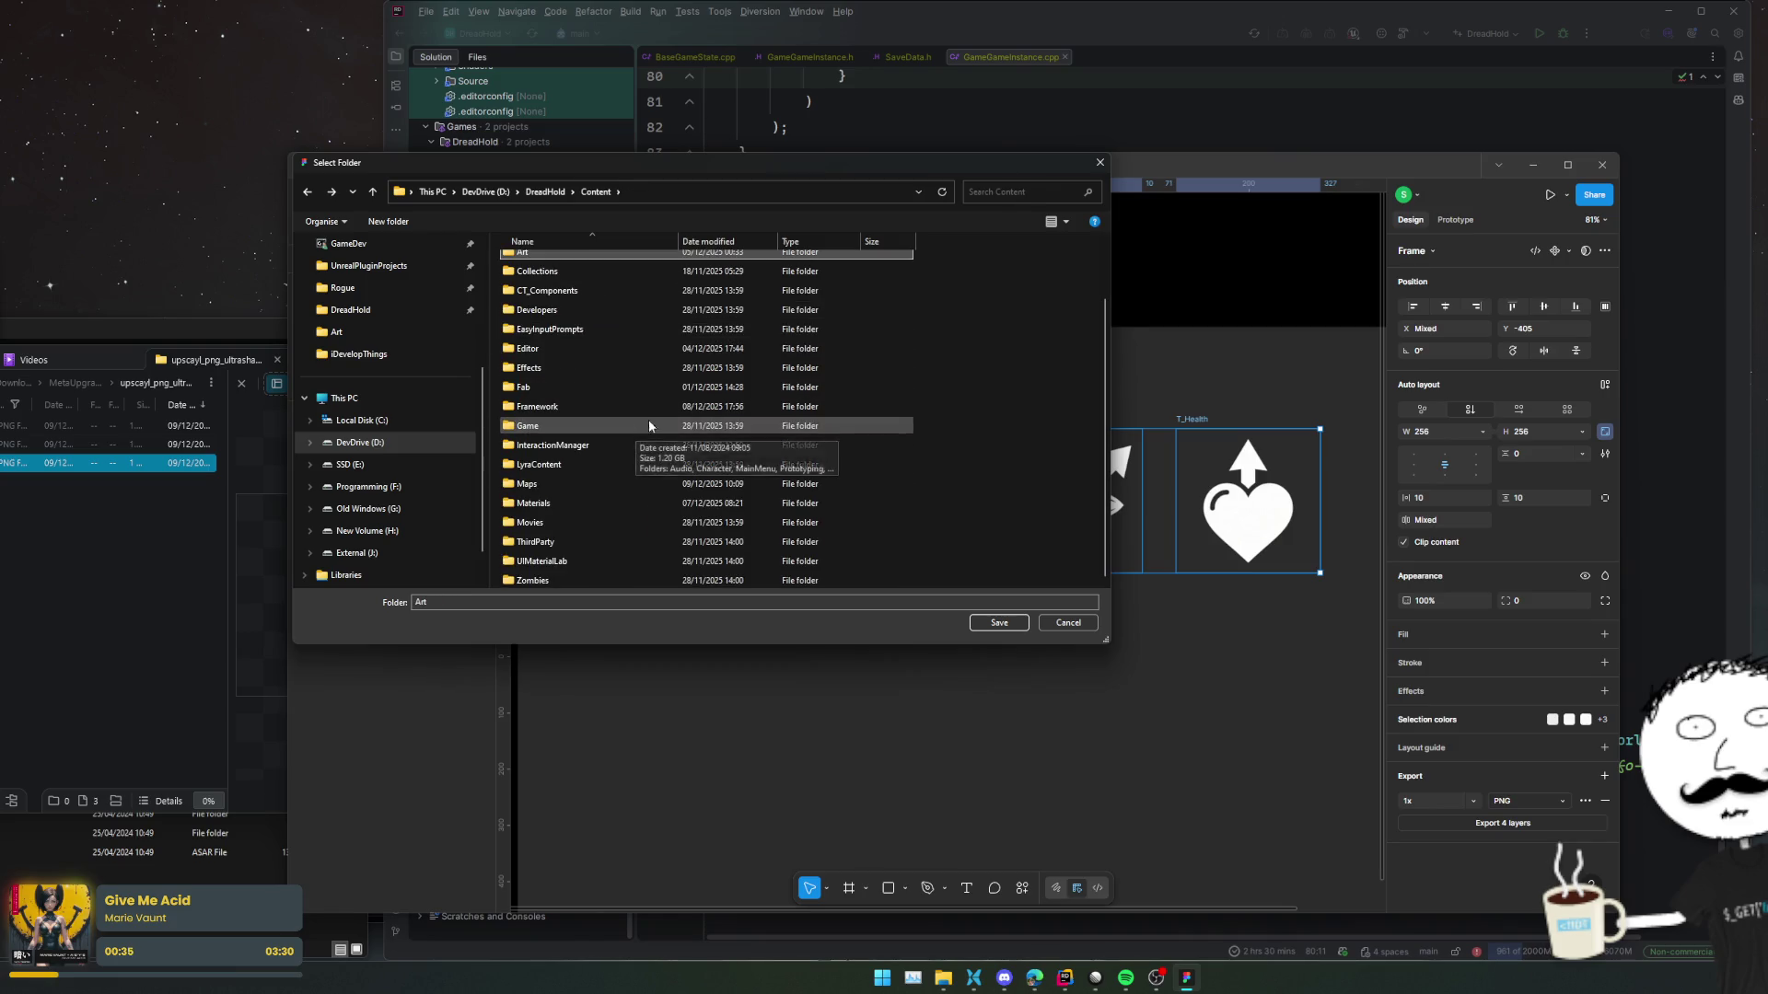
left_click(554, 429)
double_click(558, 411)
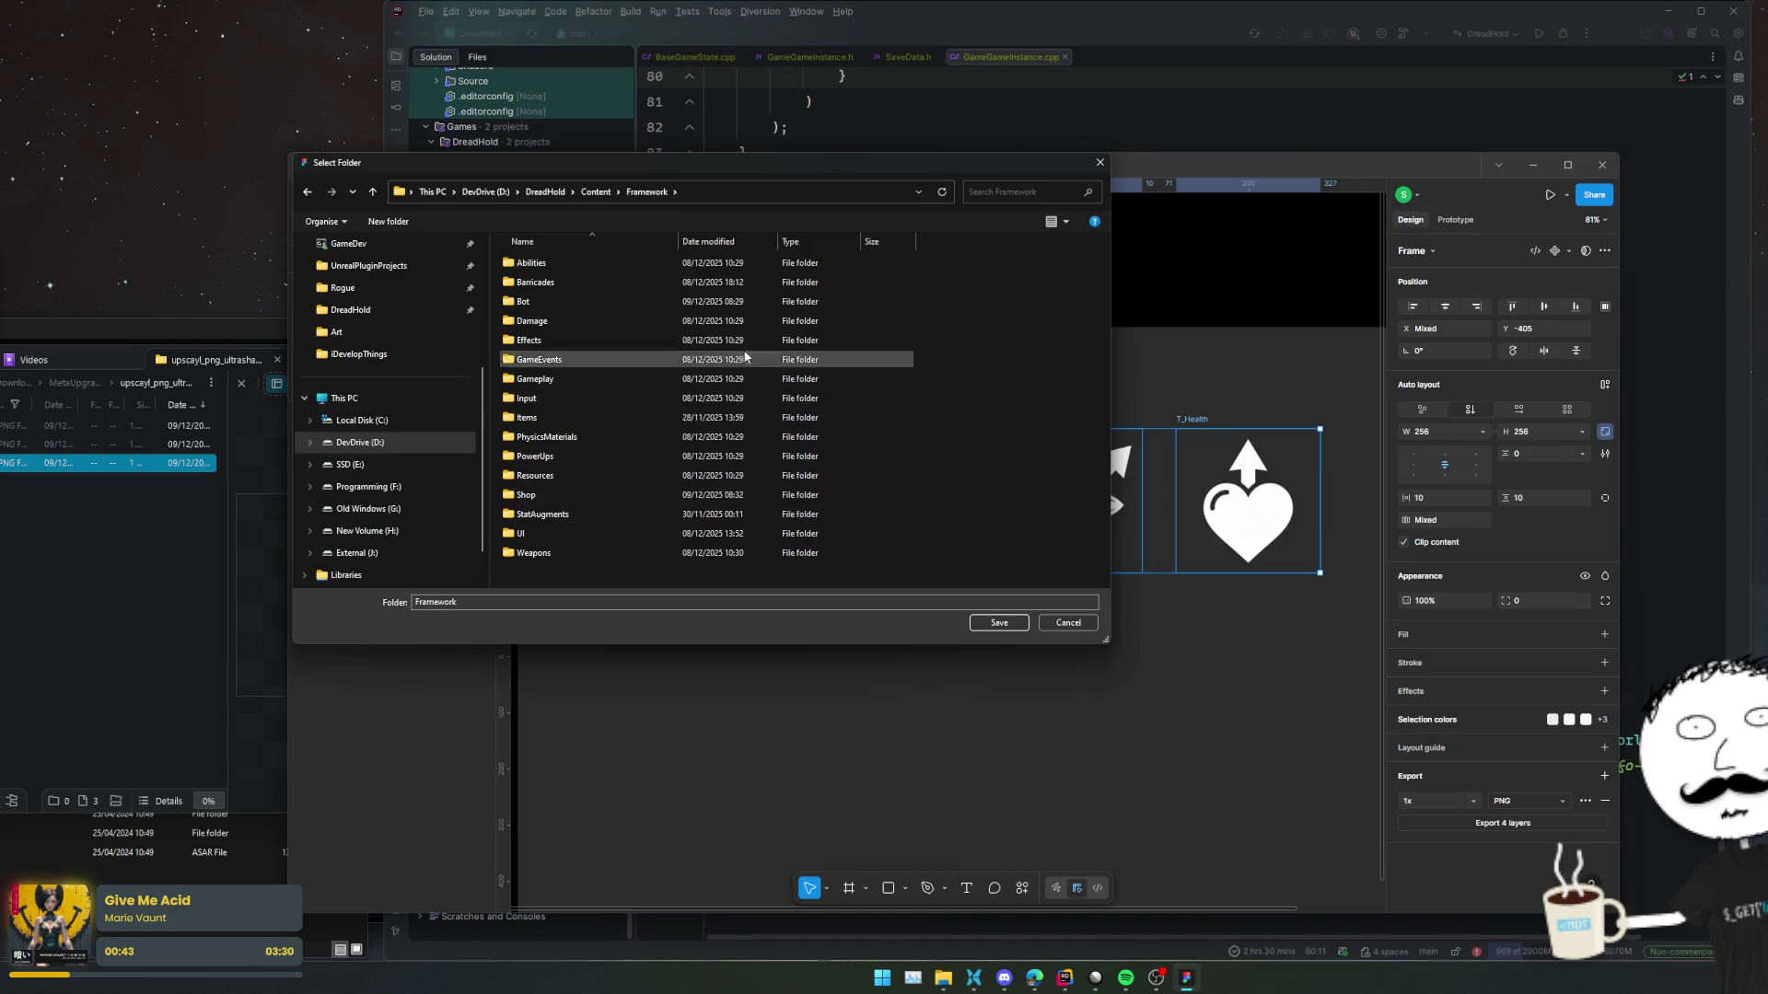
Create a MetaUpgrades folder in Framework, delete a stray subfolder, and save the PNGs there.
left_click(389, 222)
type("MetaUpgrades")
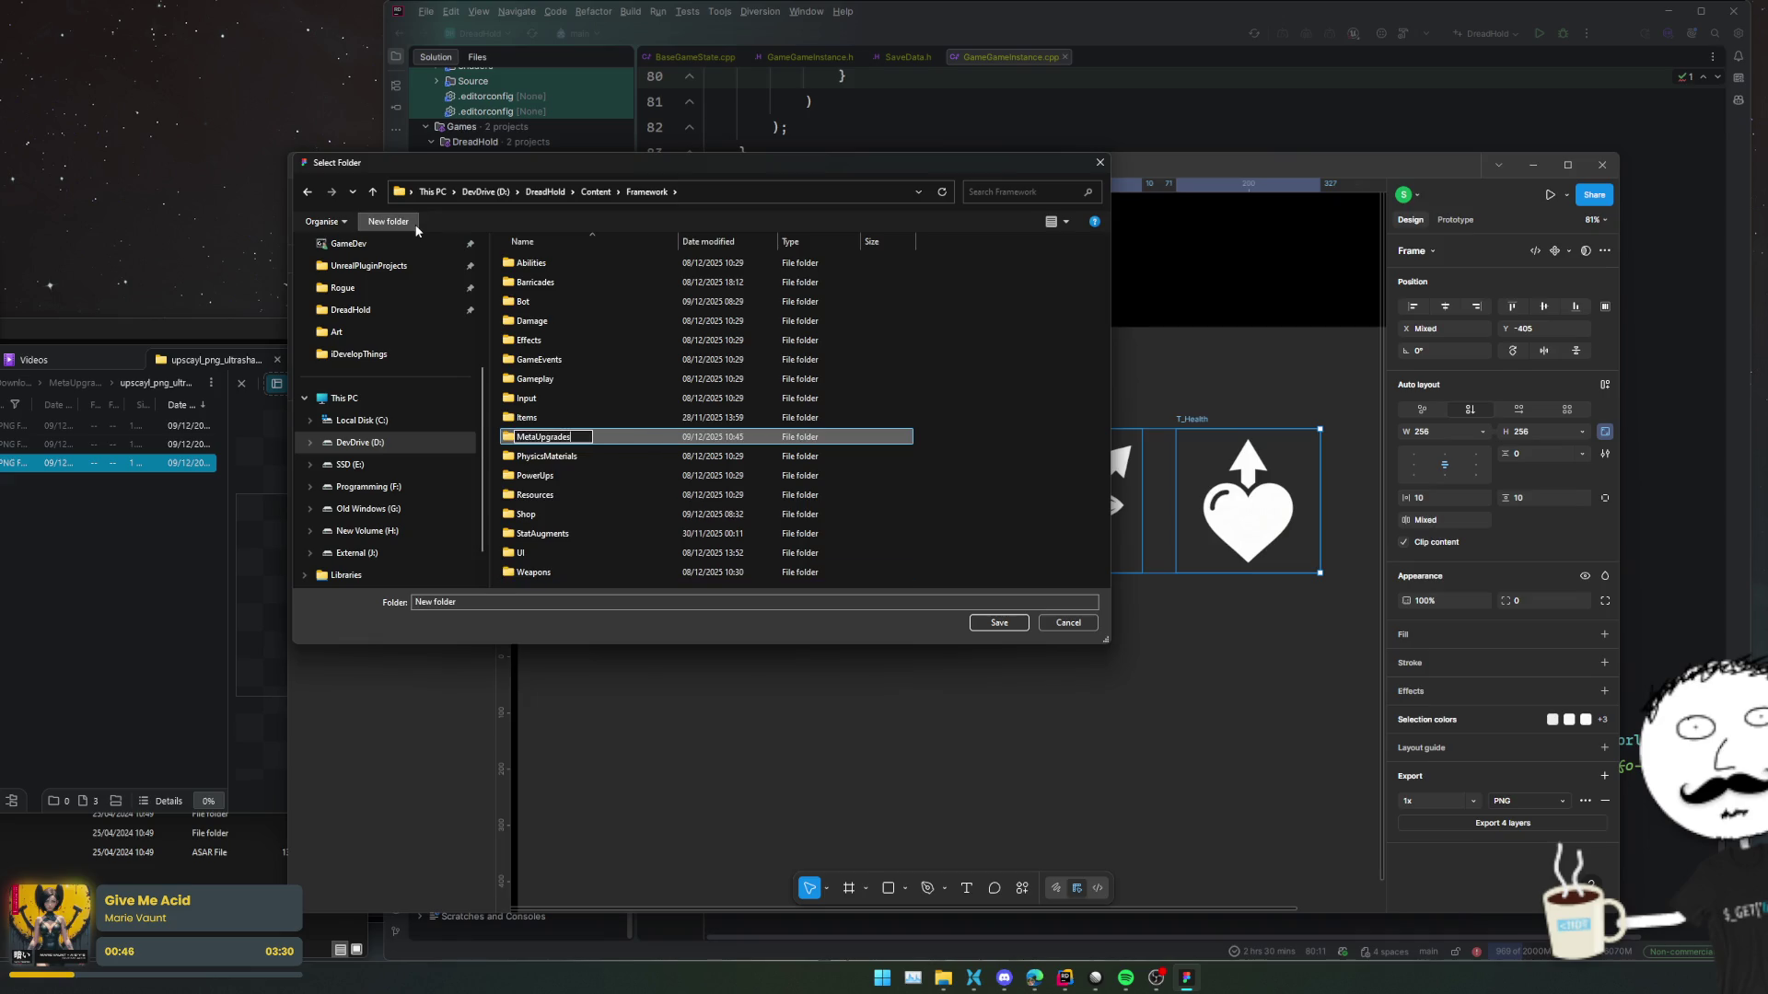
key("Return")
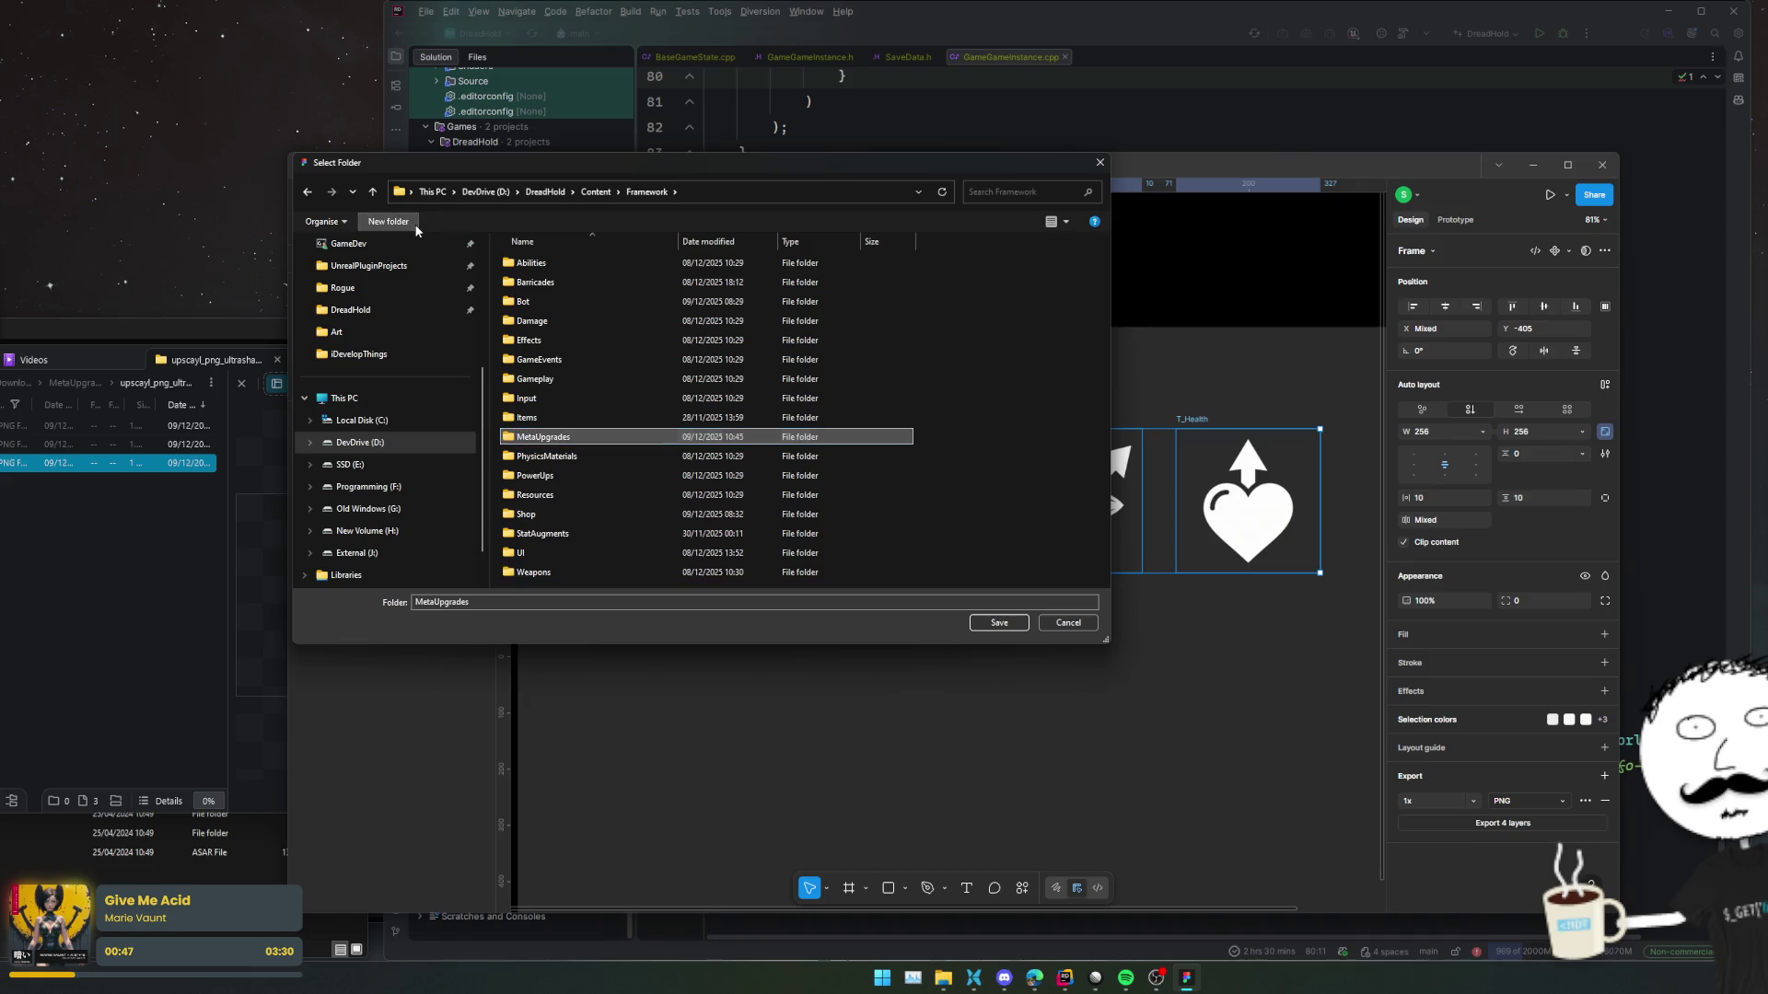
key("Return")
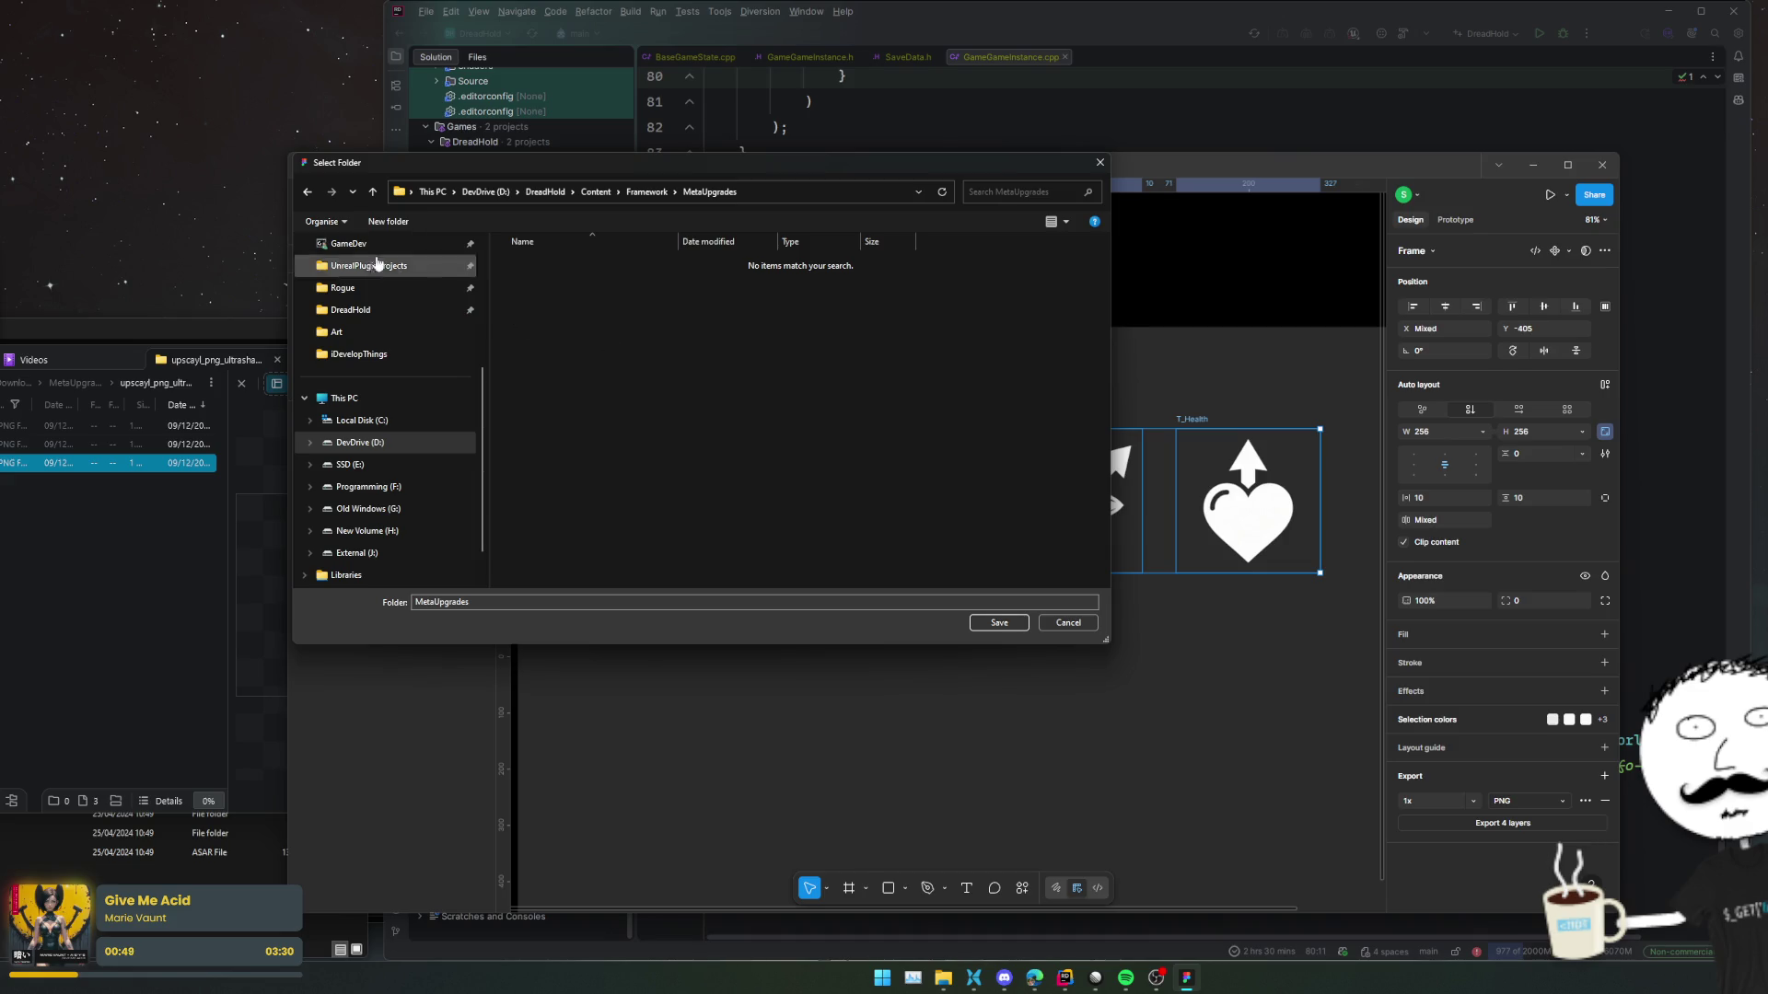
left_click(389, 222)
key("Return")
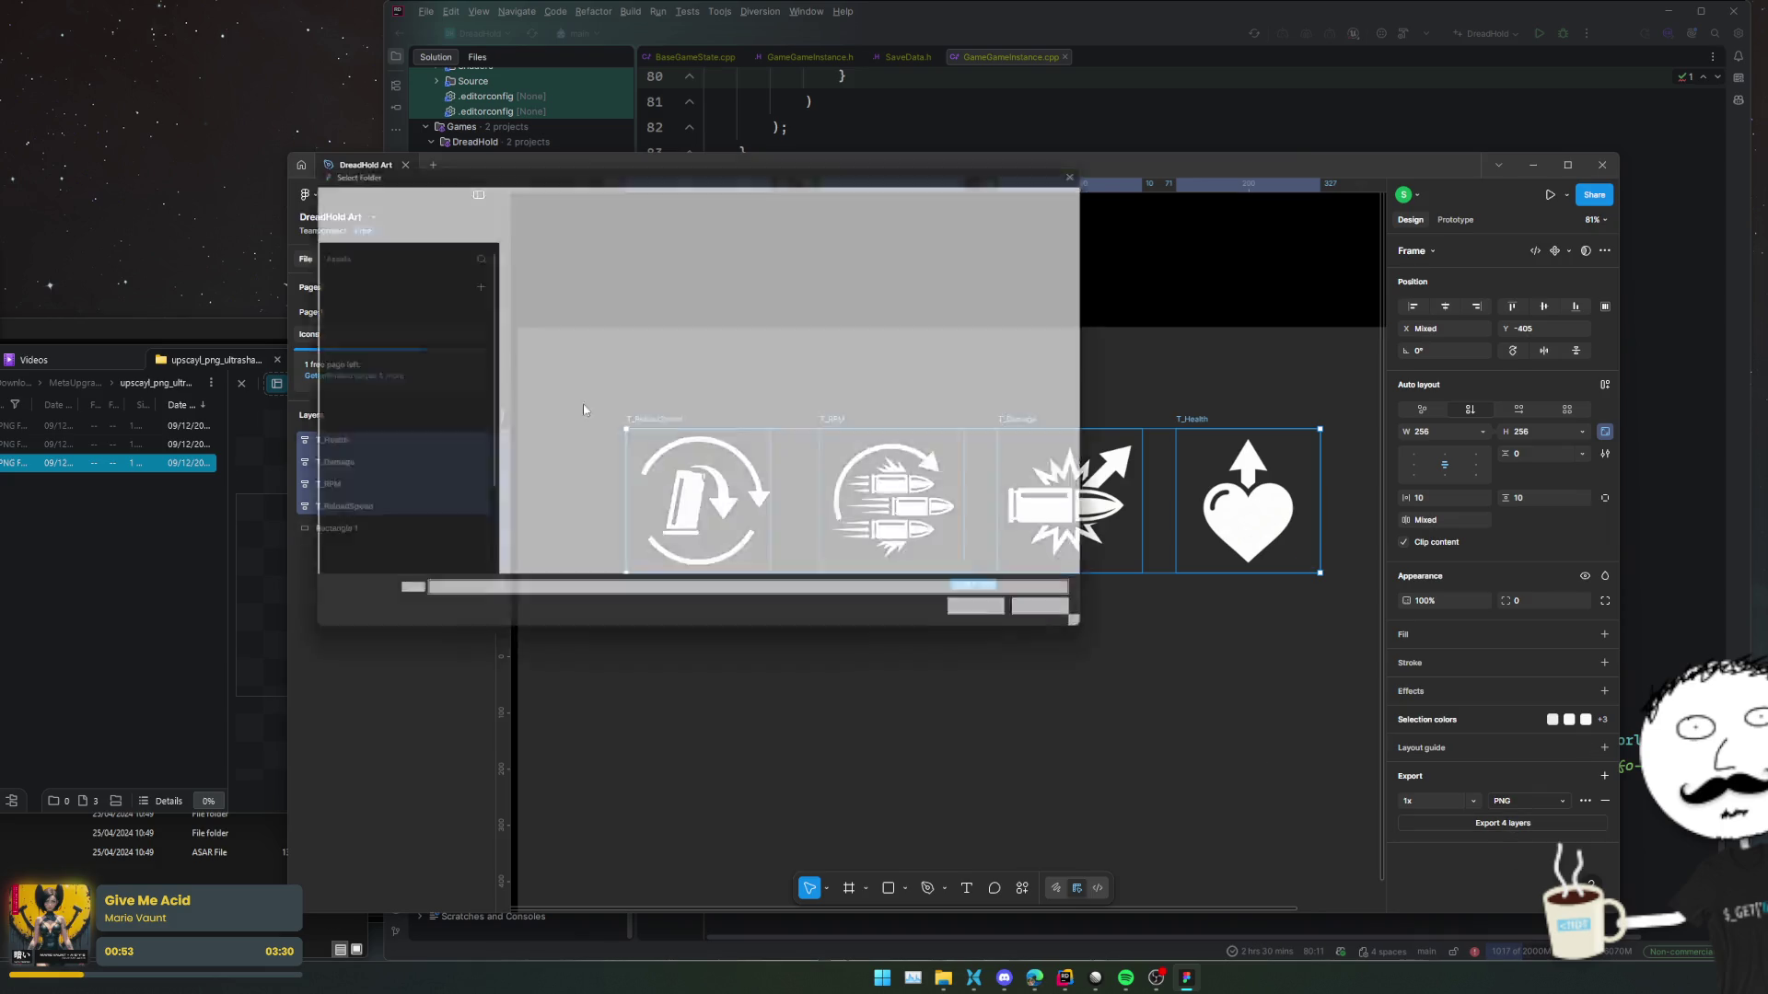
left_click(595, 192)
left_click(545, 192)
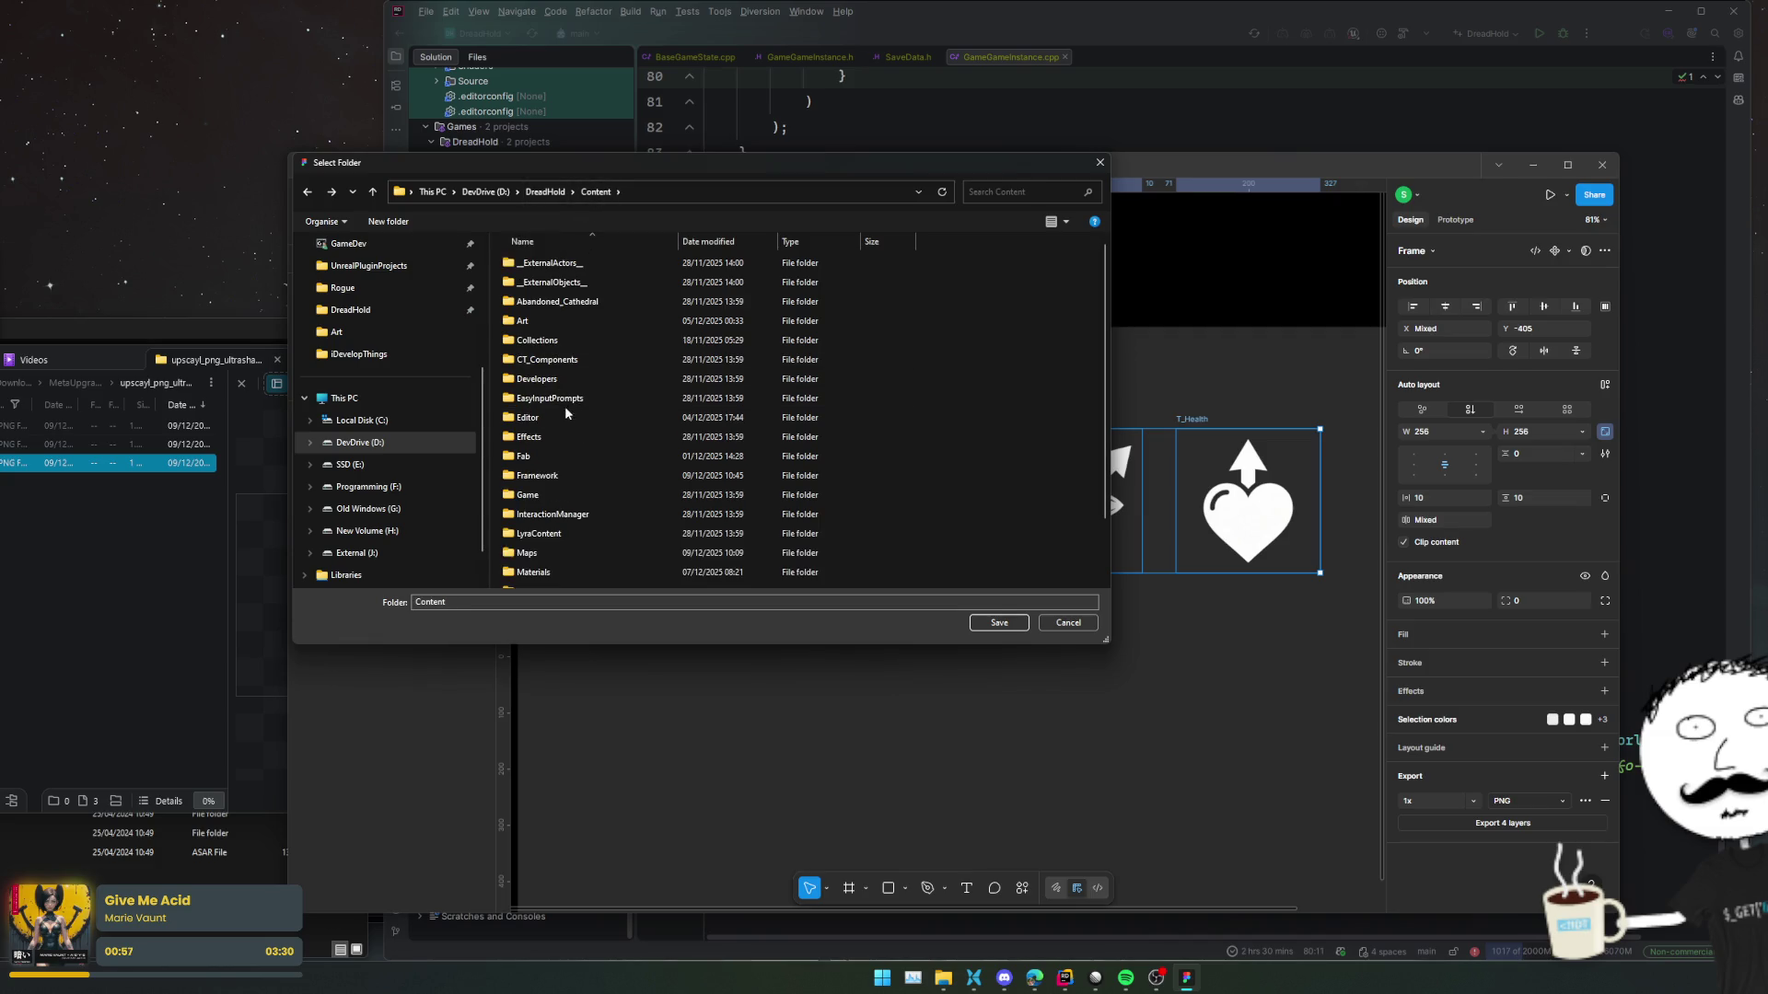
double_click(531, 417)
double_click(567, 403)
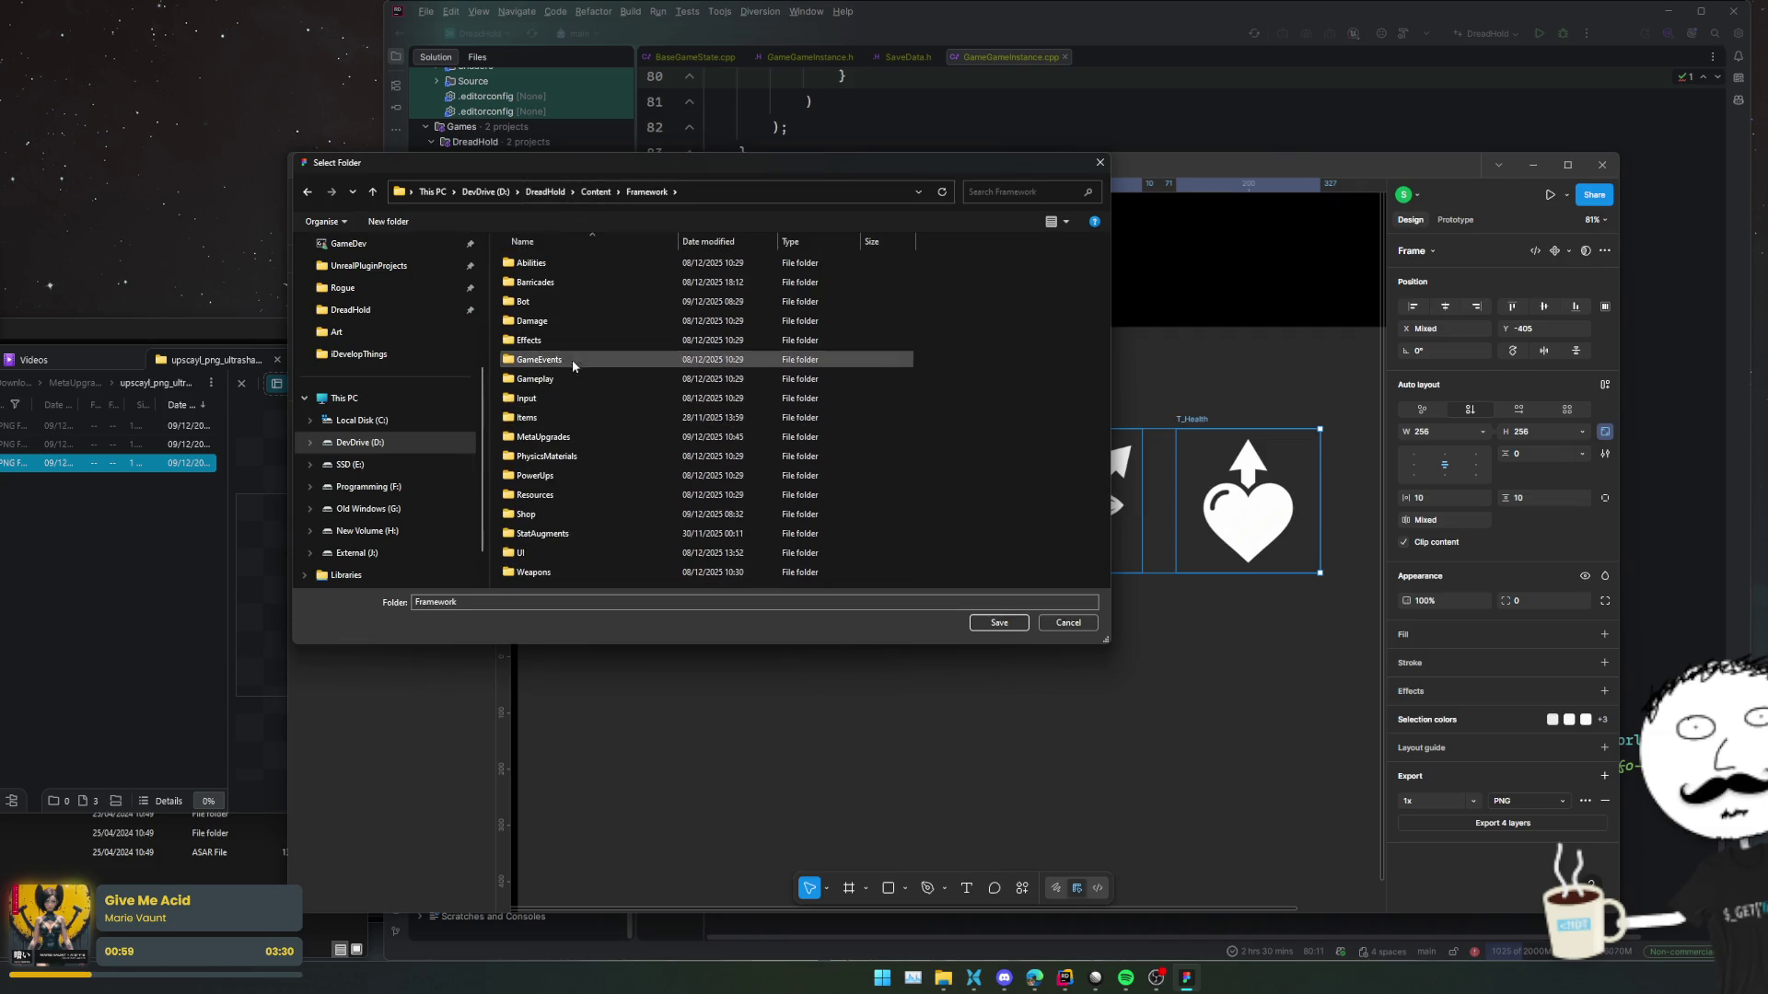
double_click(544, 437)
left_click(542, 267)
key("Delete")
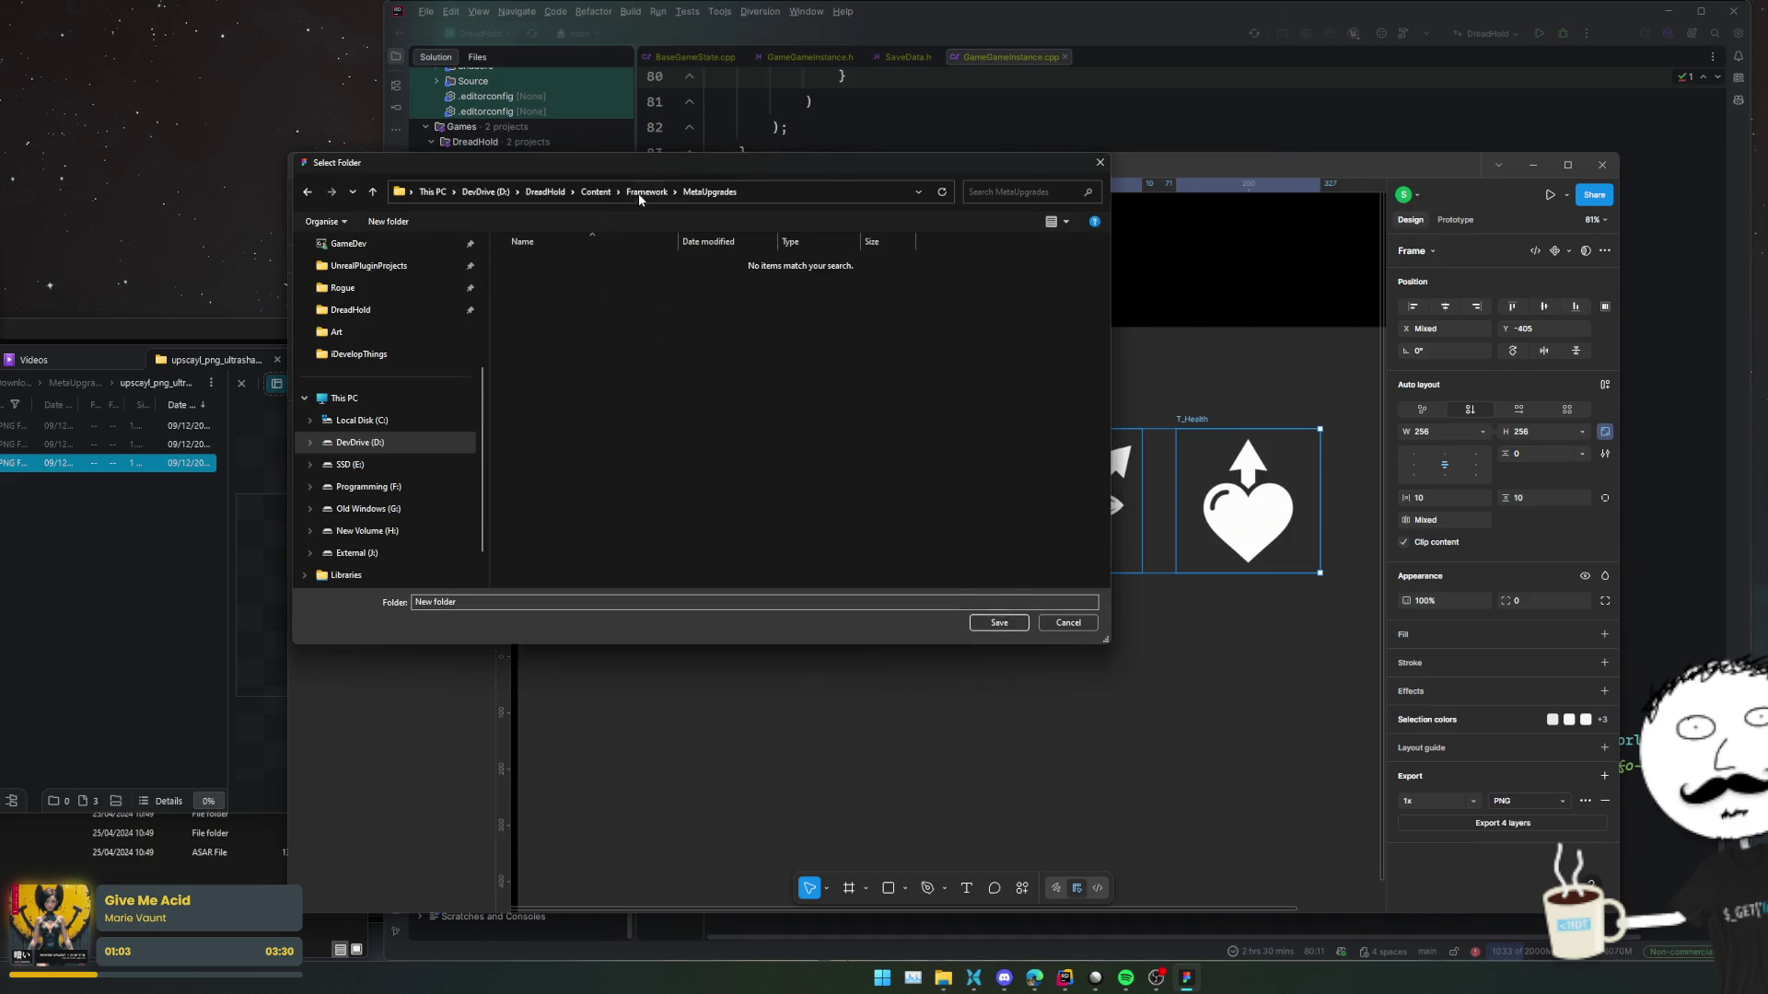
left_click(647, 191)
double_click(543, 437)
left_click(999, 622)
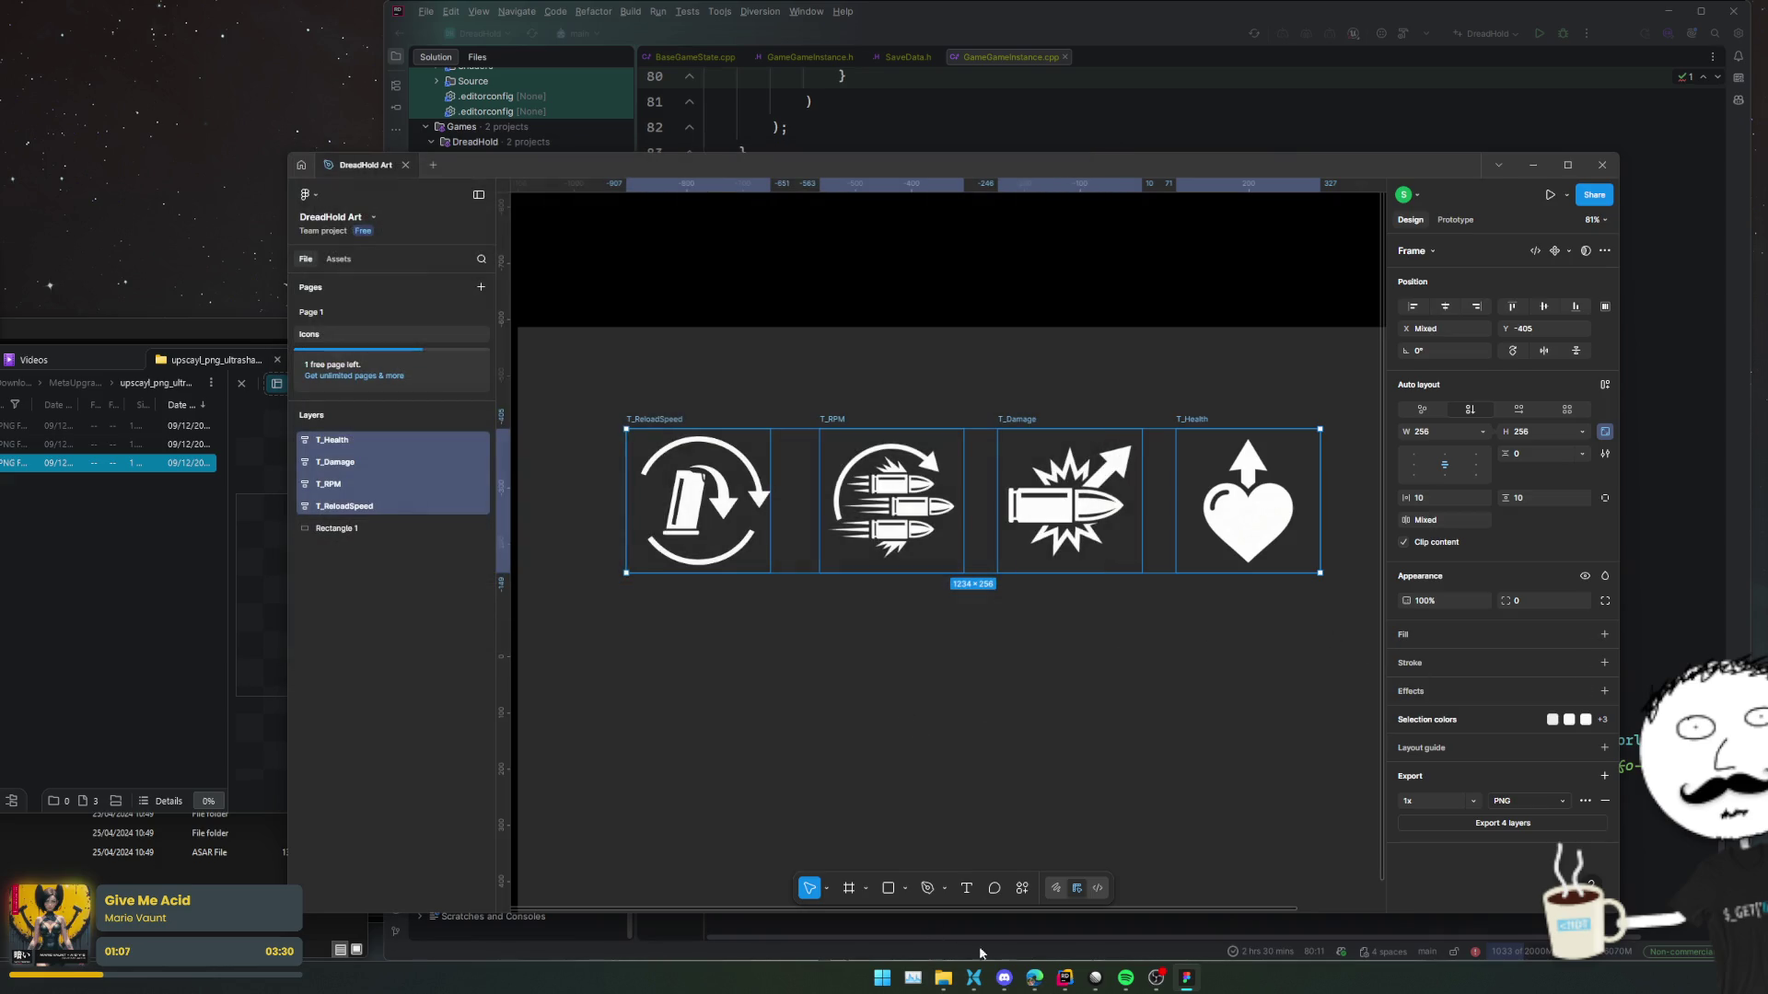
Hide the Rectangle 1 background and minimise Figma.
mouse_move(1187, 978)
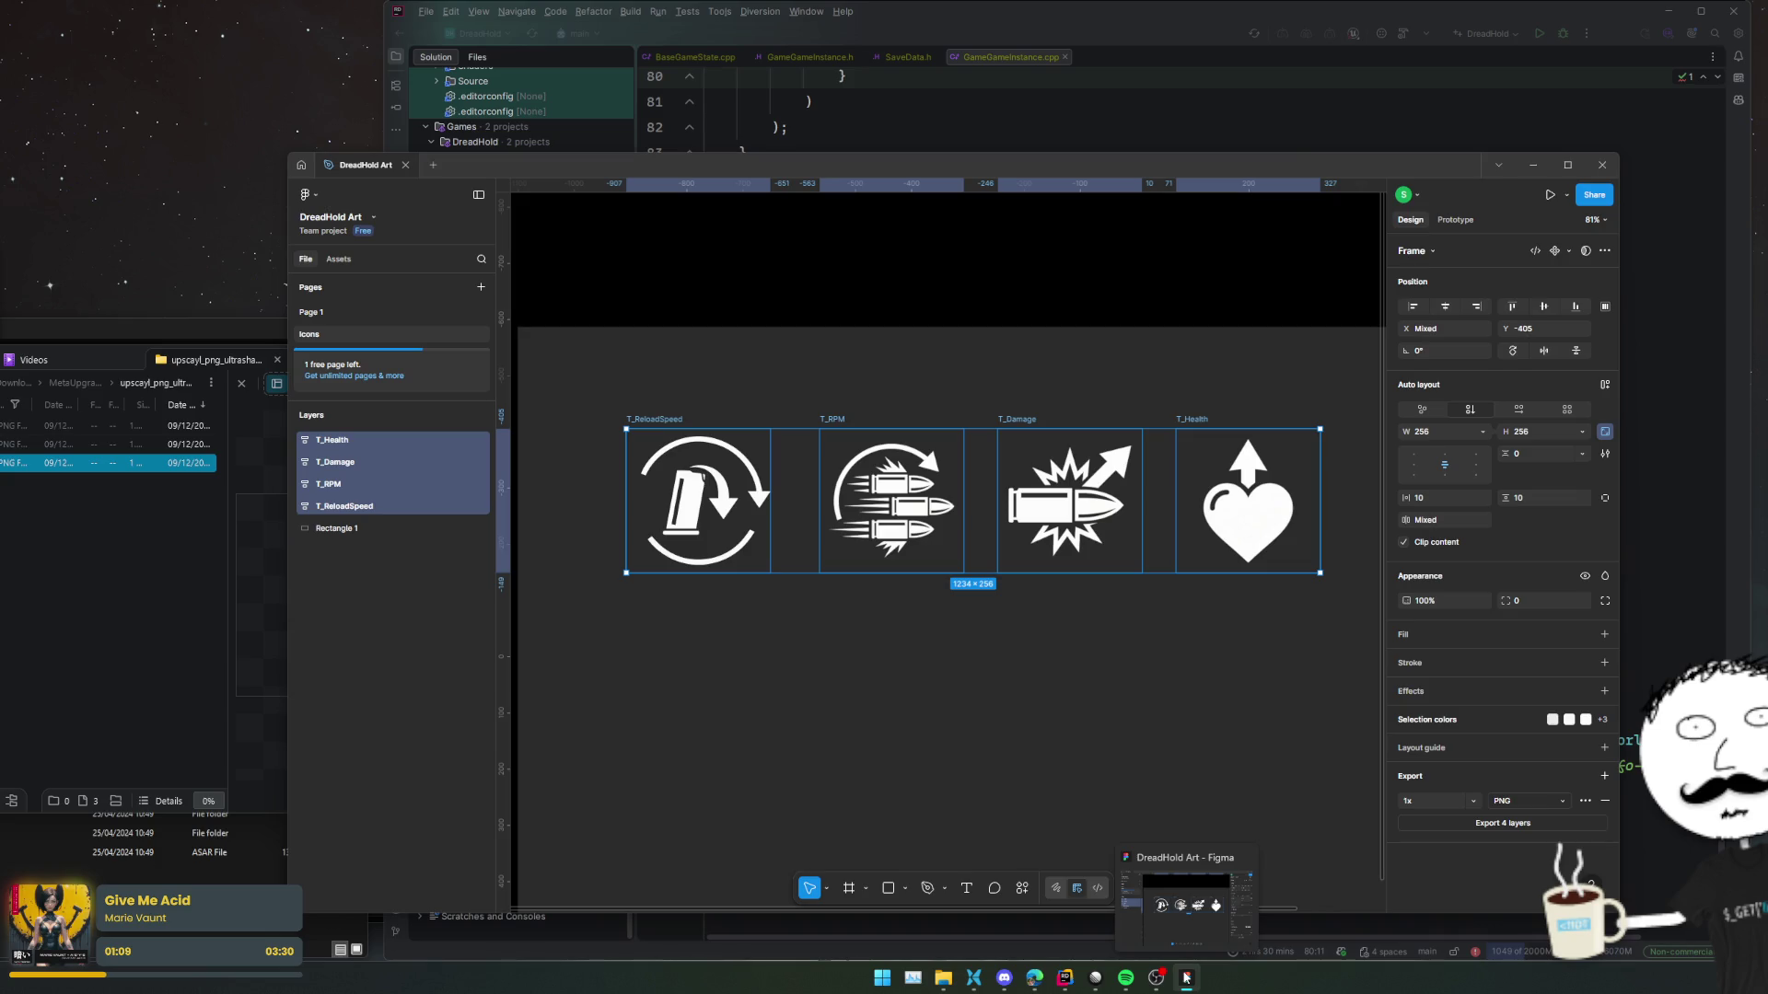
left_click(482, 529)
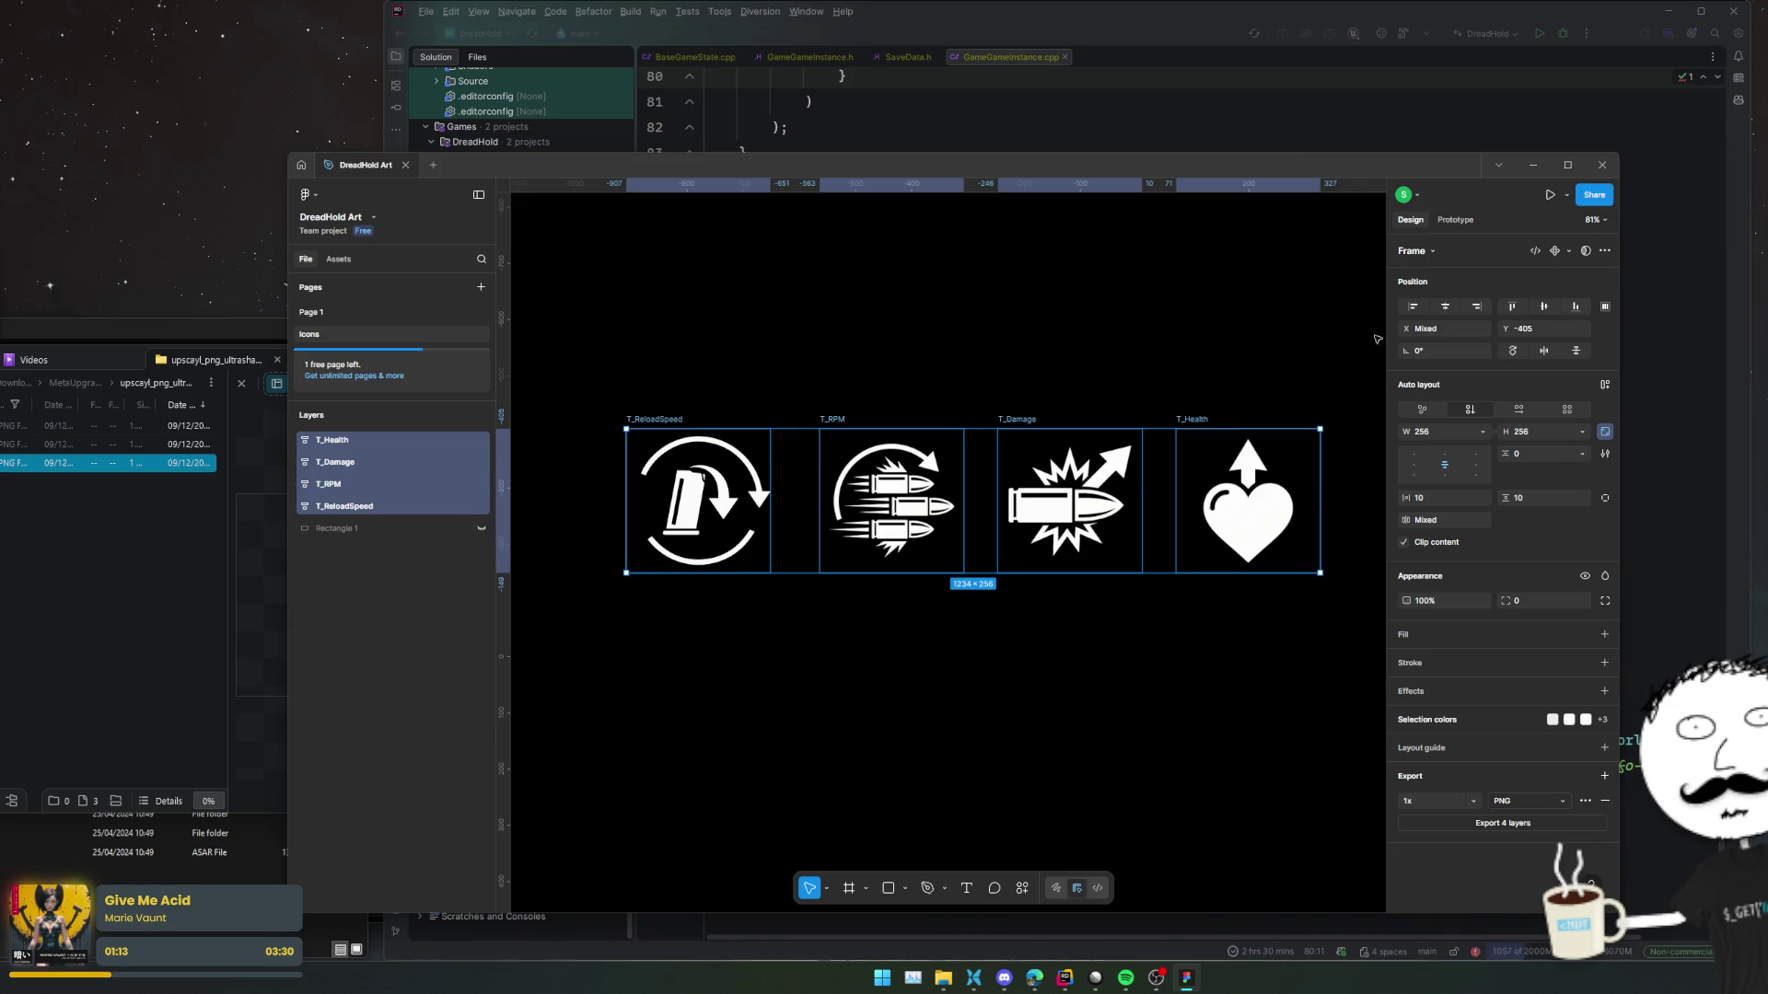
left_click(1533, 165)
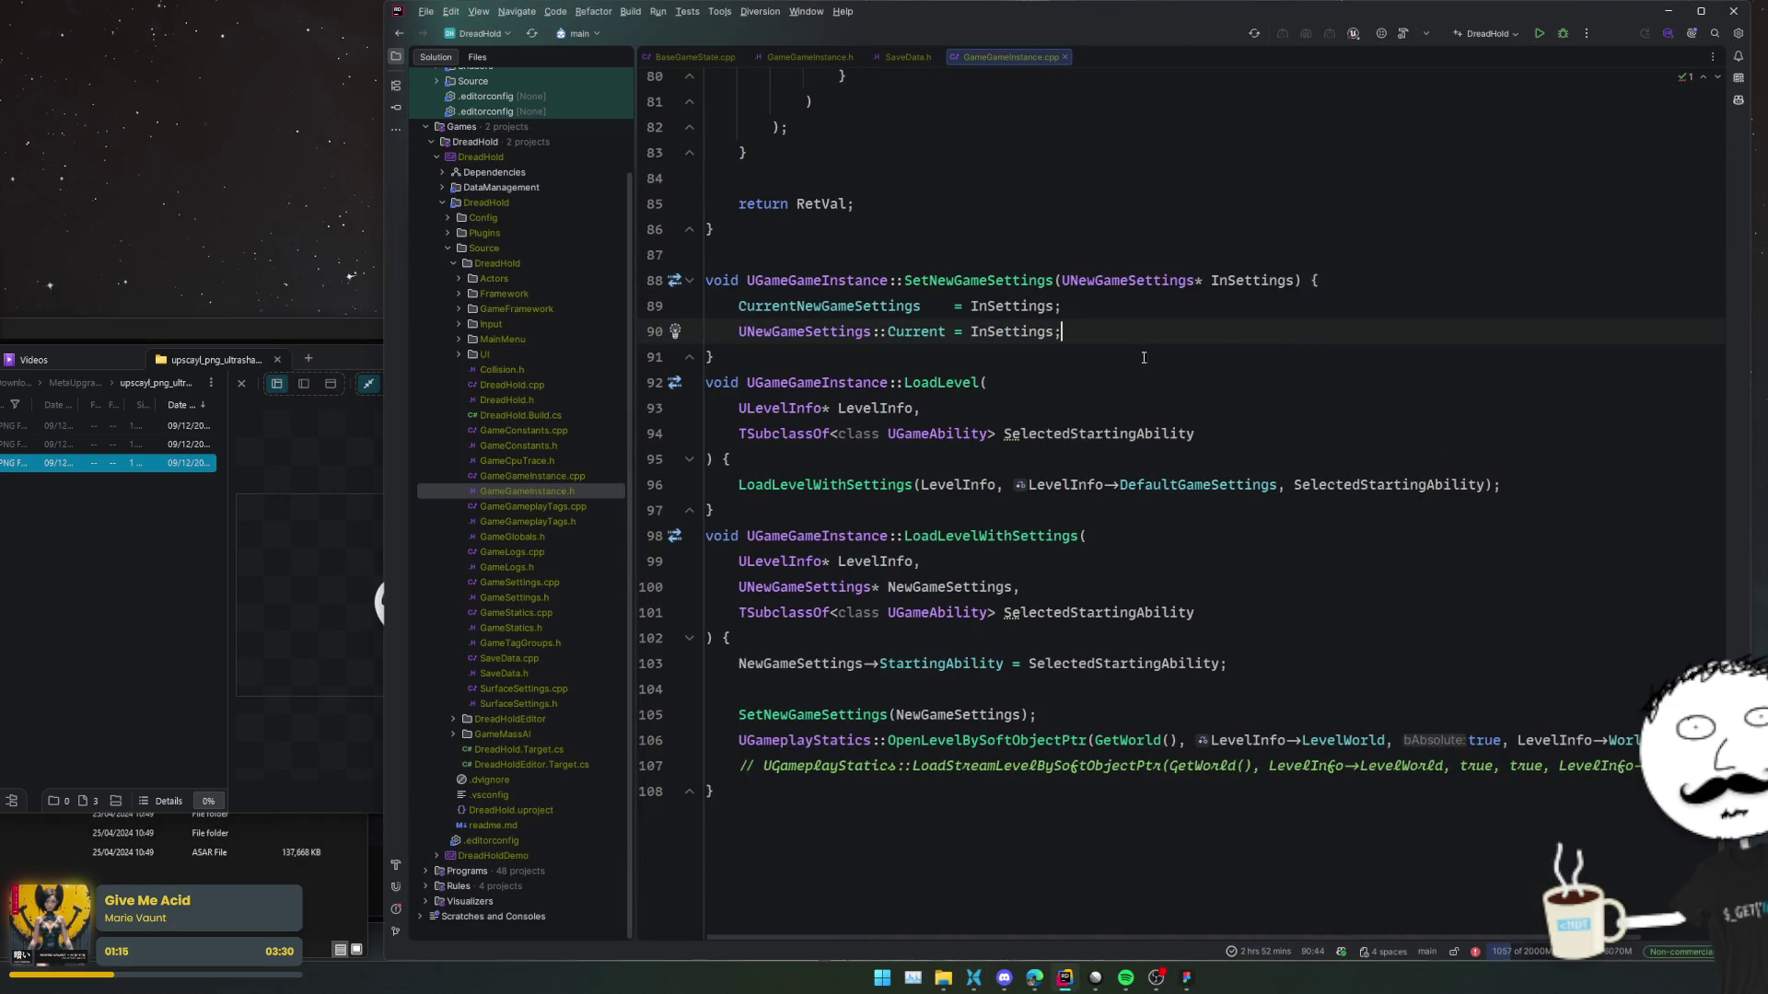
Close GameGameInstance.cpp, clear the file browser windows away, and return to Rider.
middle_click(975, 55)
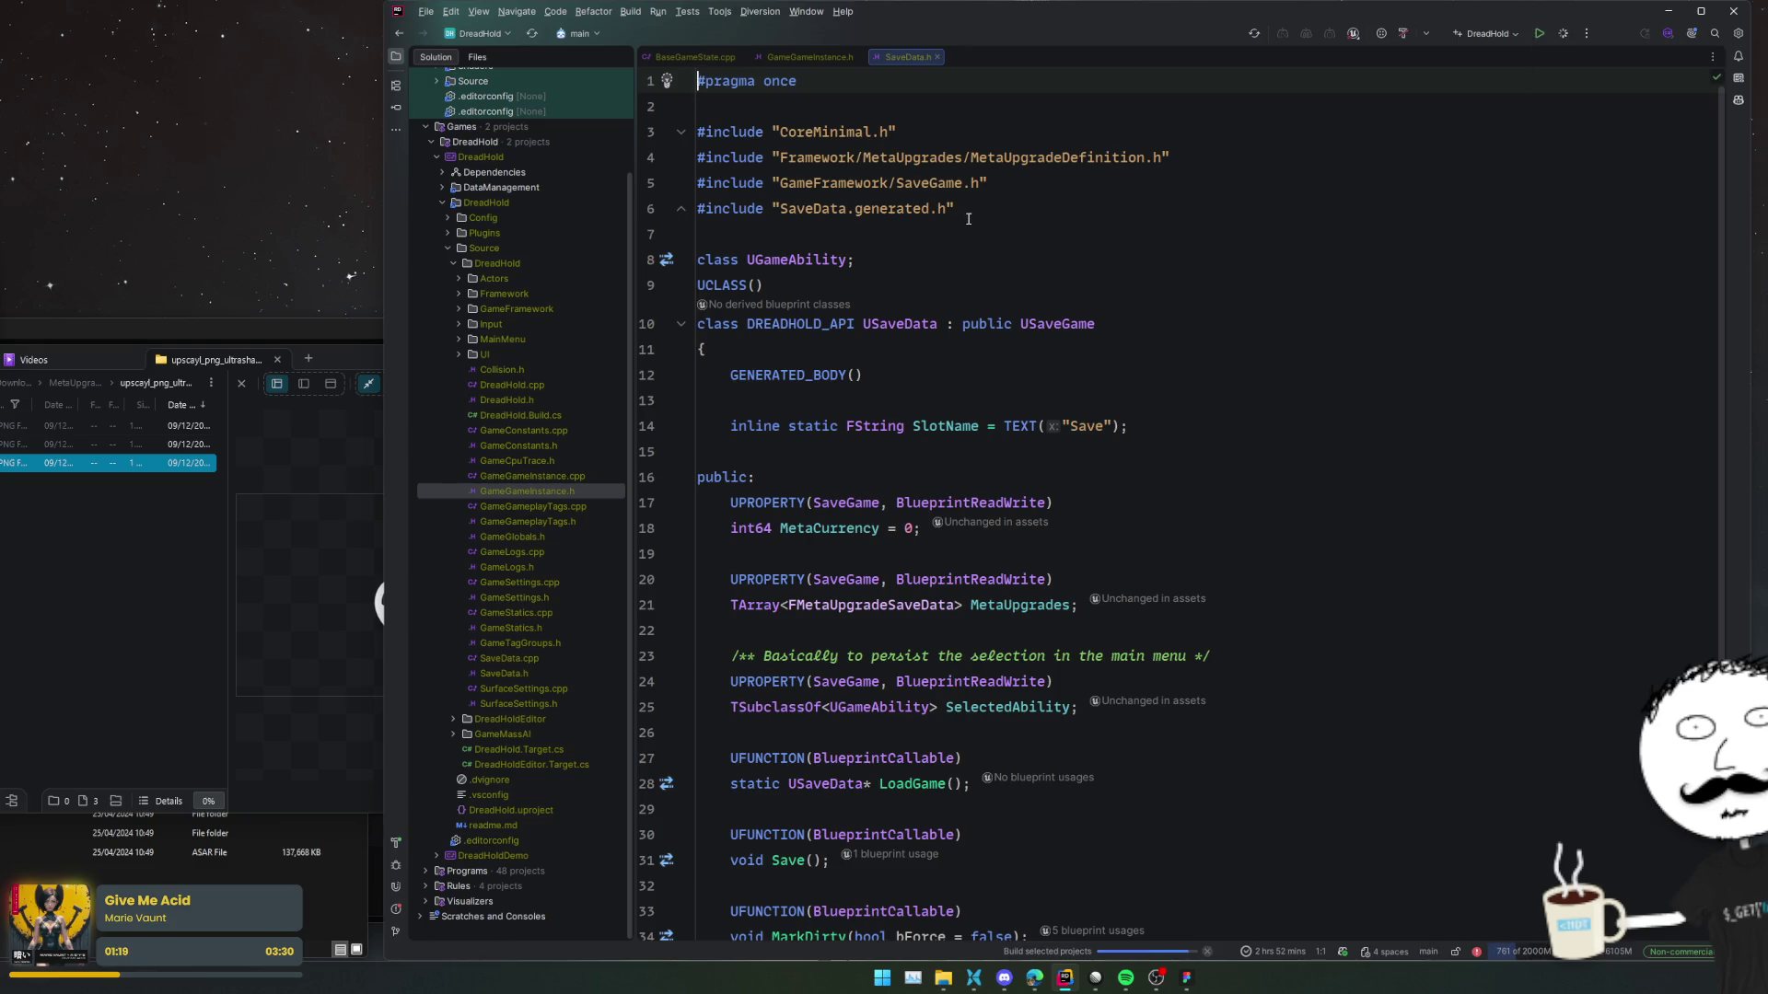
left_click(290, 380)
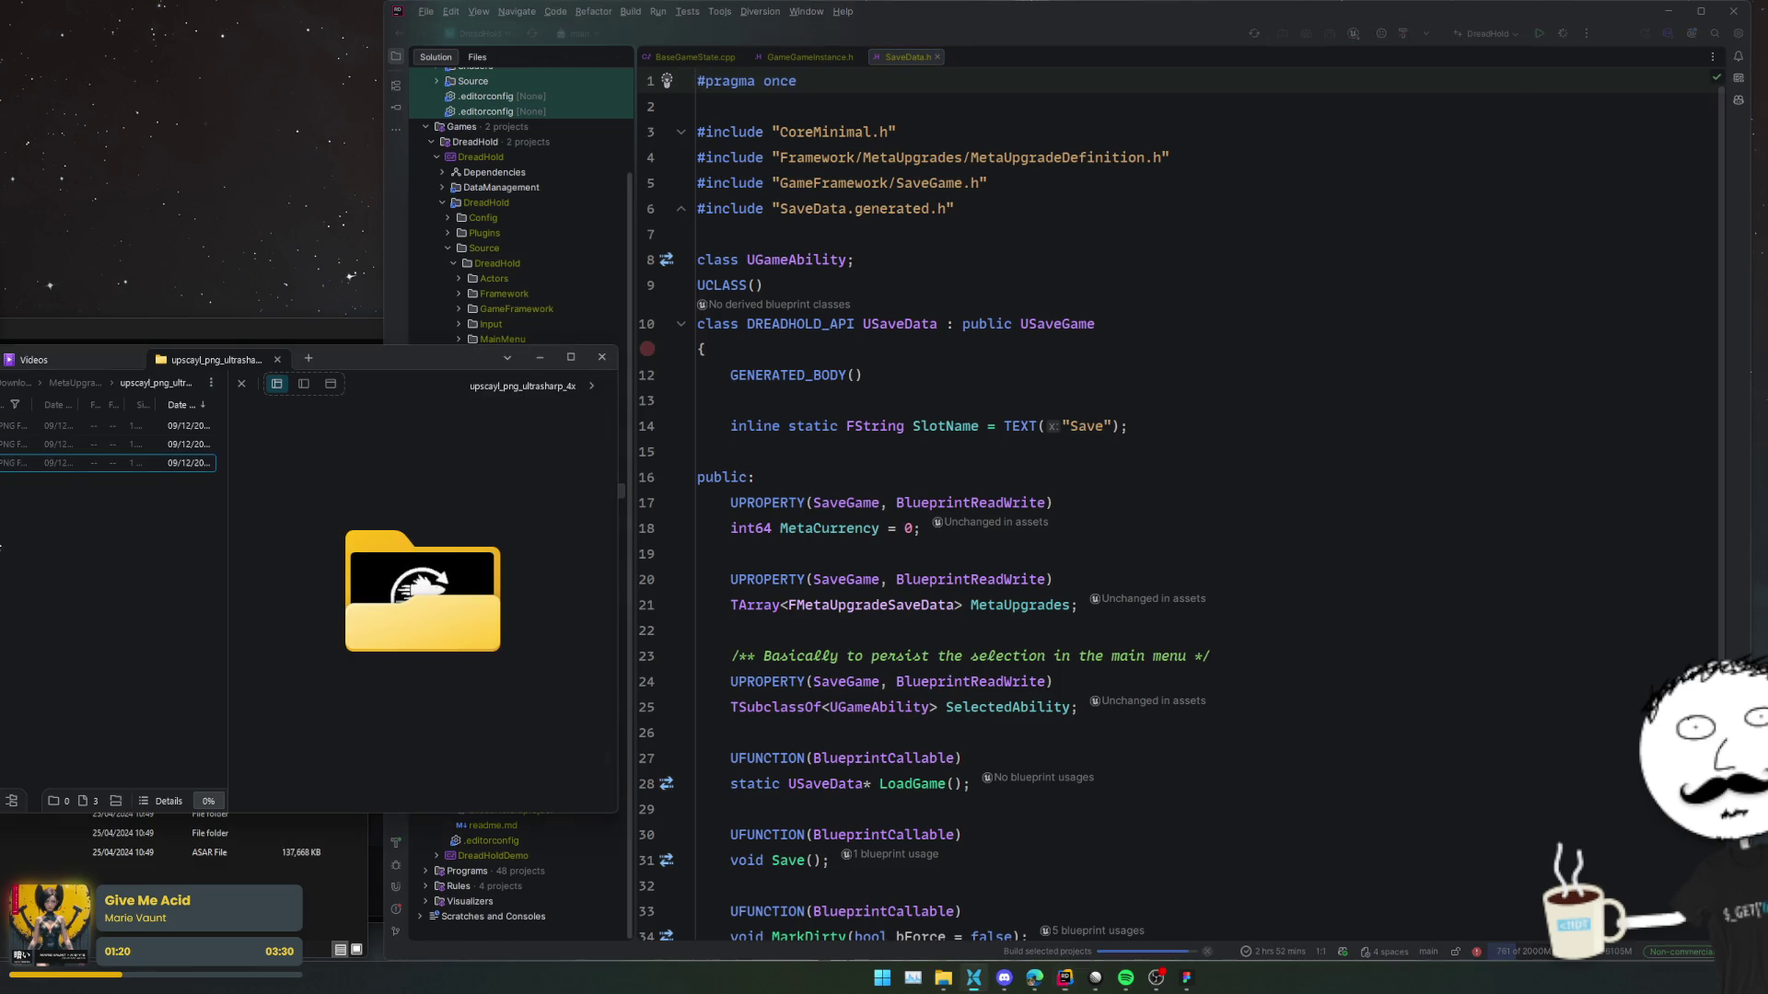
left_click(534, 356)
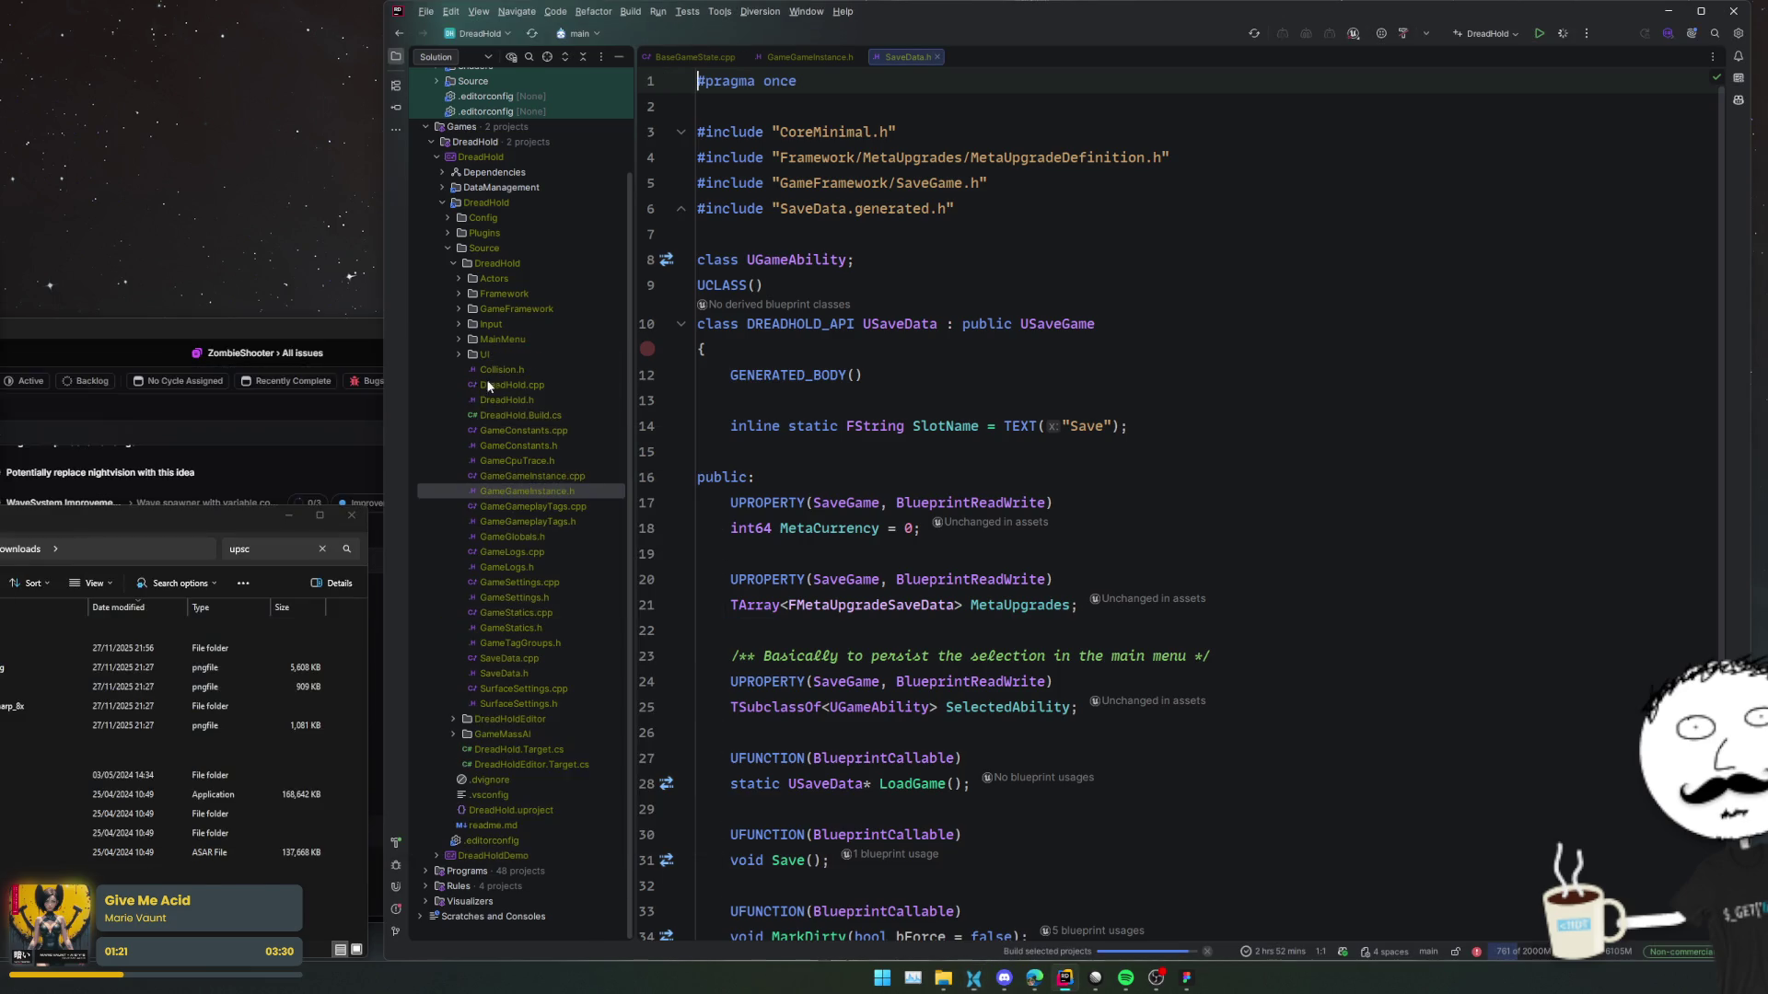
left_click(350, 521)
left_click_drag(190, 329, 210, 322)
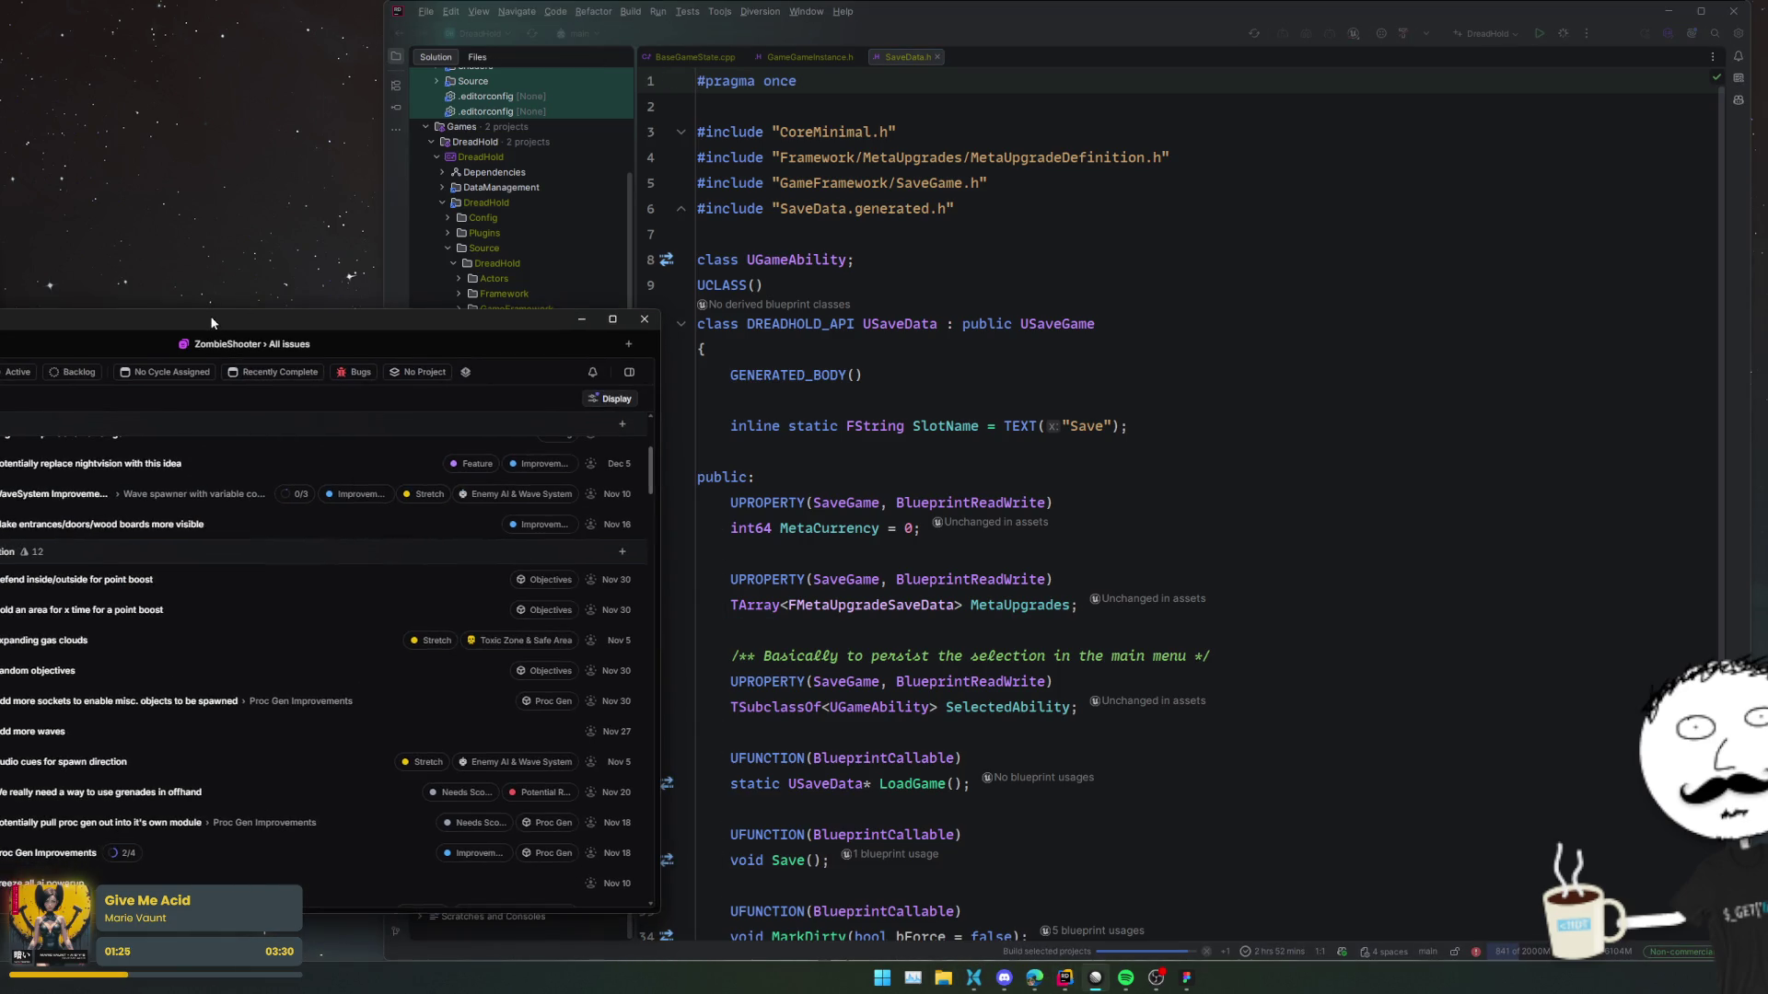
left_click(1209, 423)
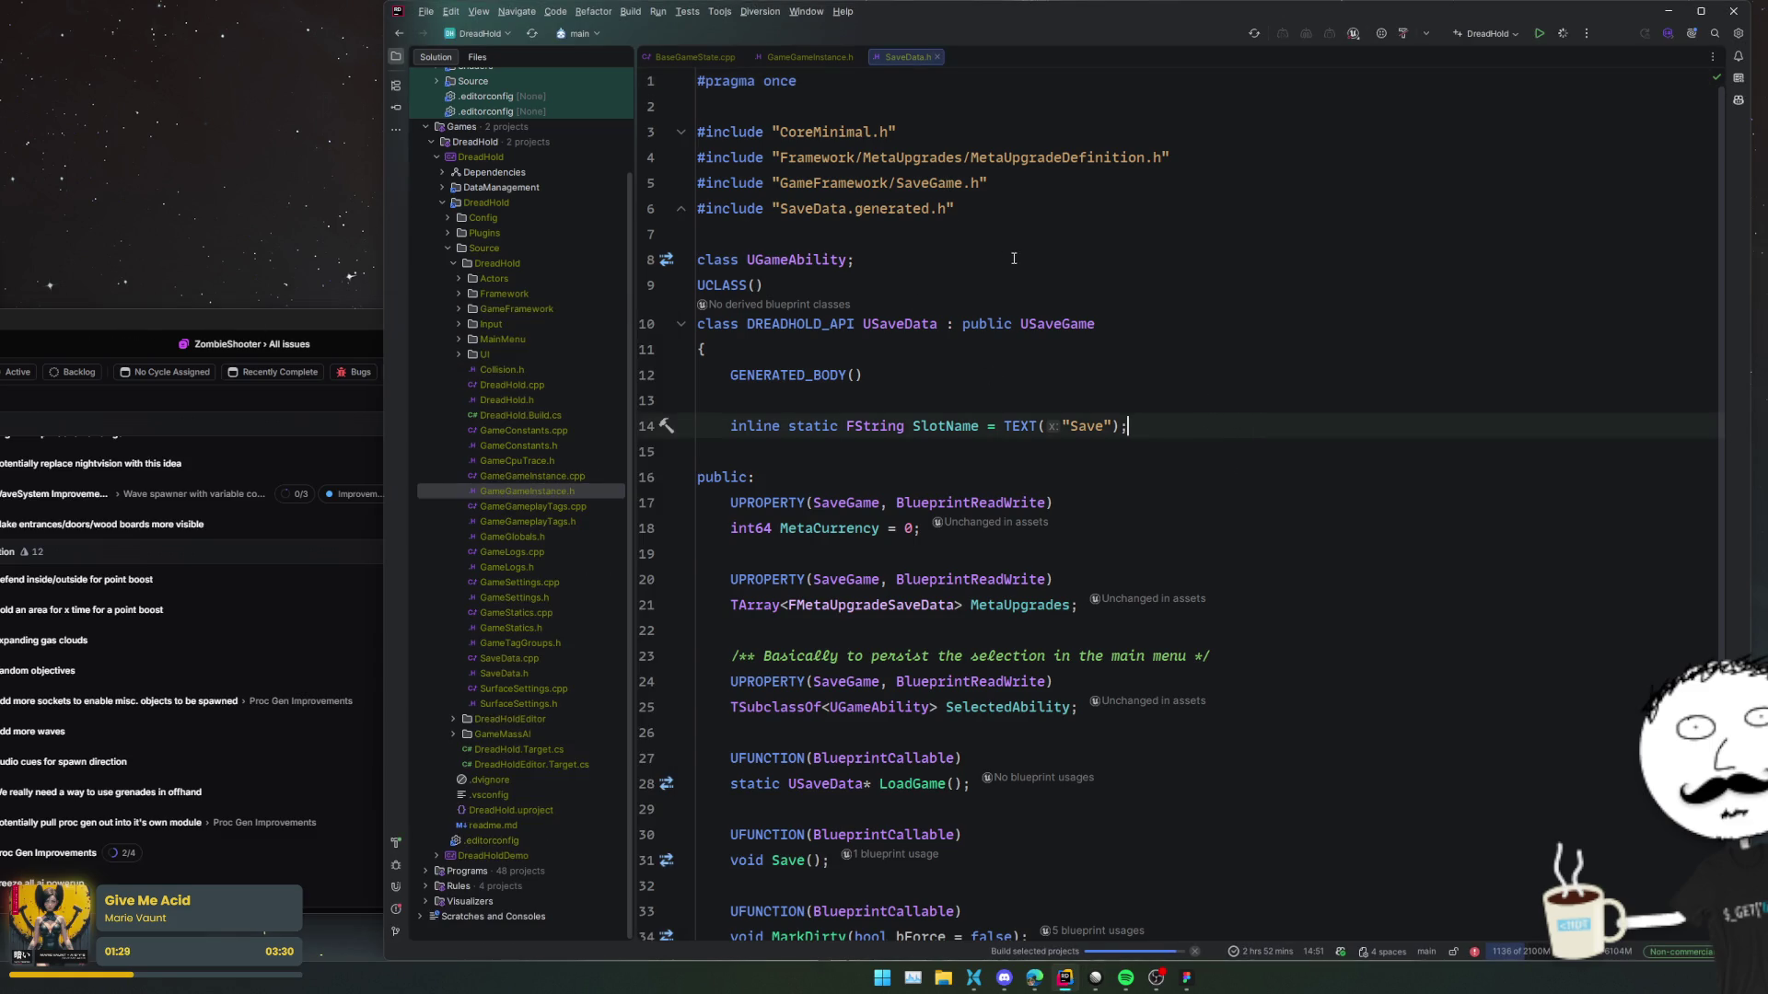
Fix the undefined USaveData error with 'Include definition of USaveData' and rebuild.
left_click(396, 845)
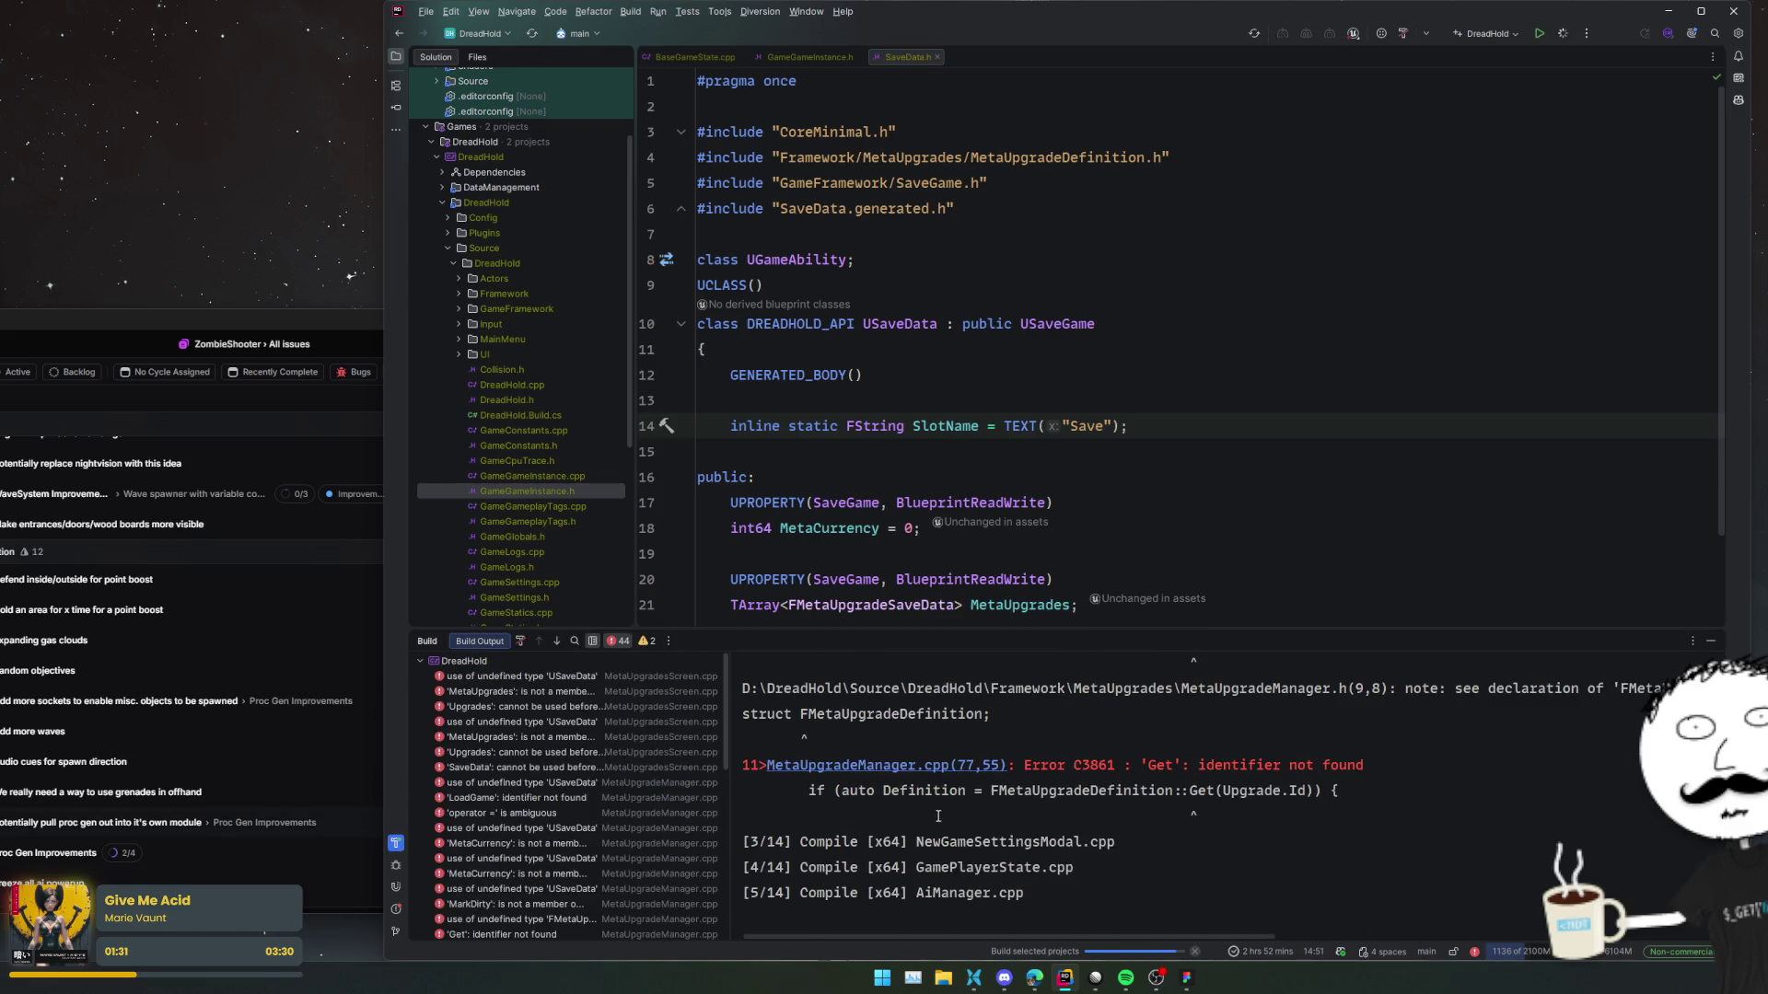
double_click(654, 677)
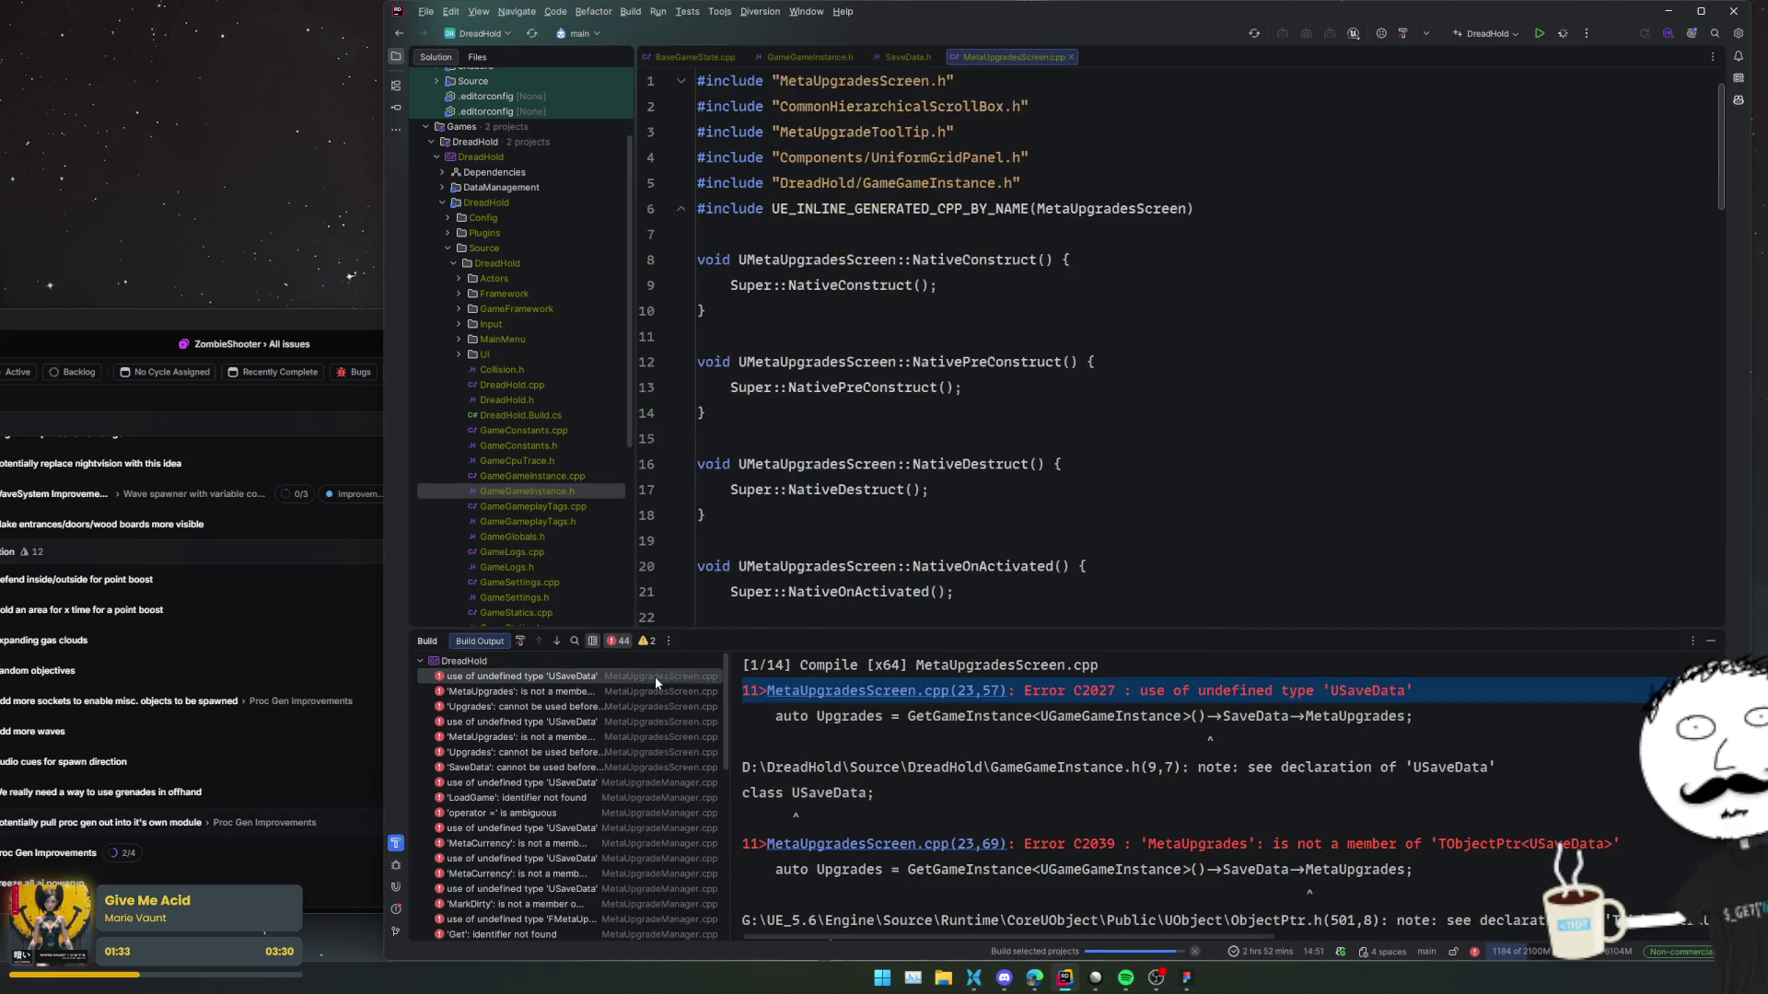
left_click(530, 640)
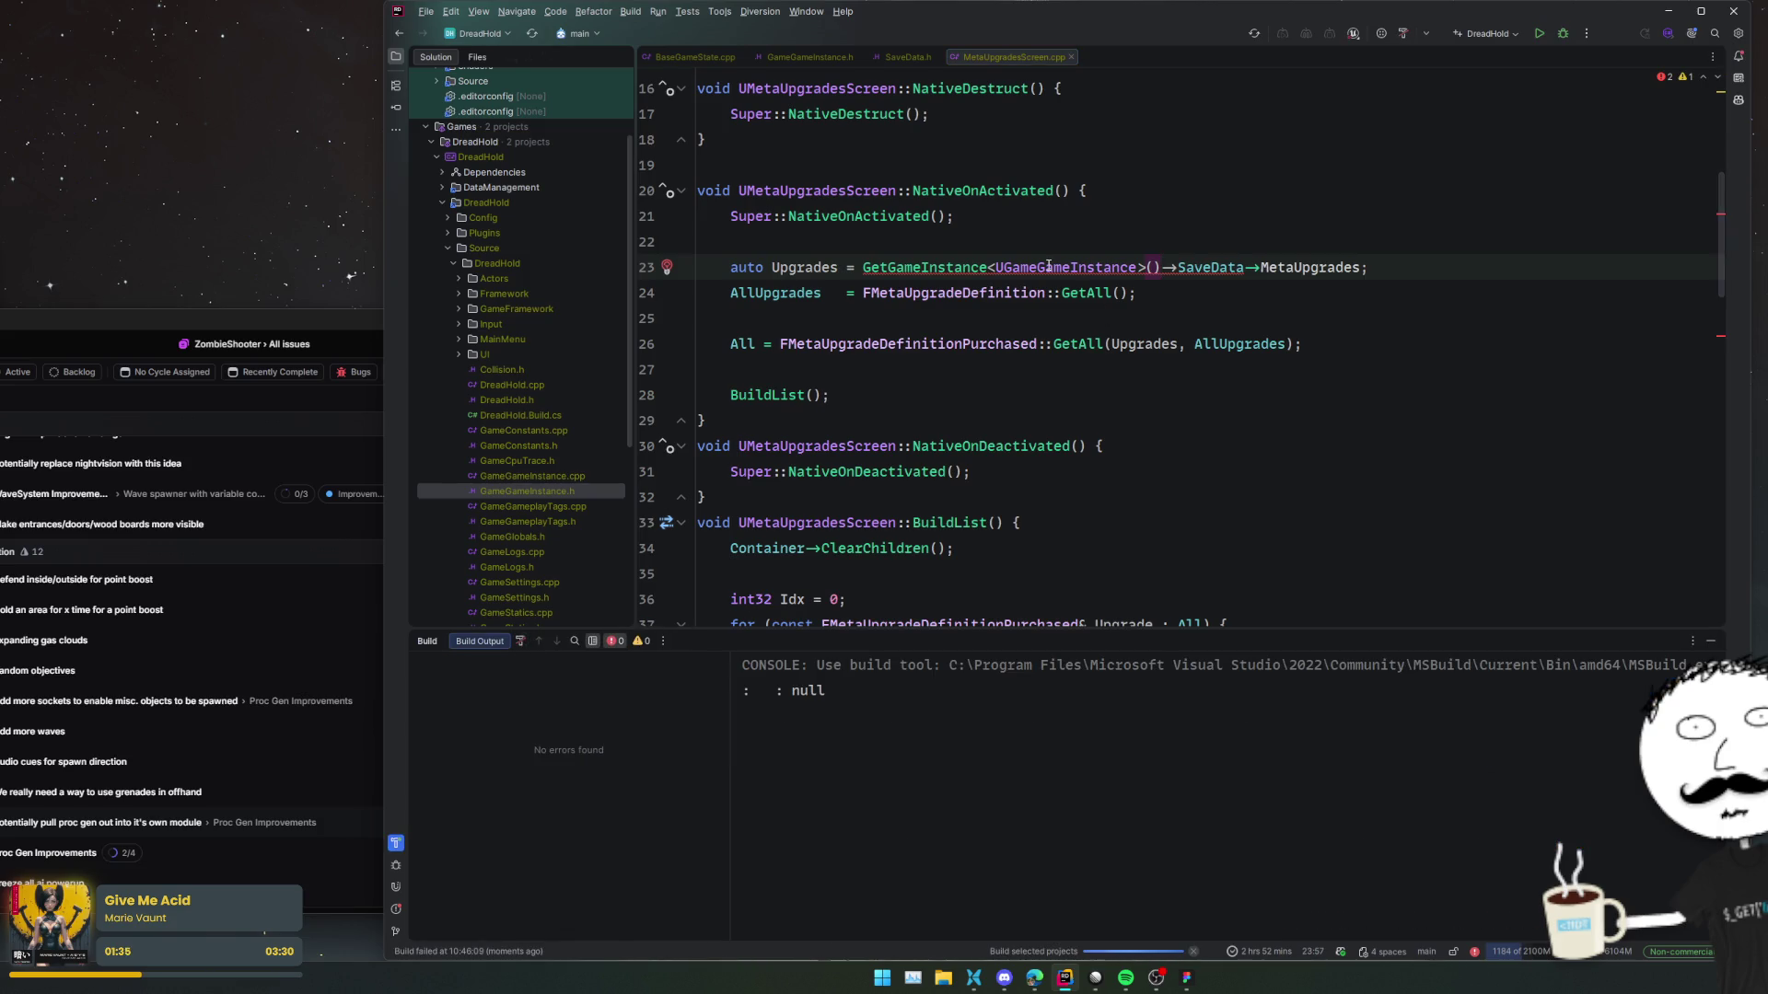
left_click(1129, 267)
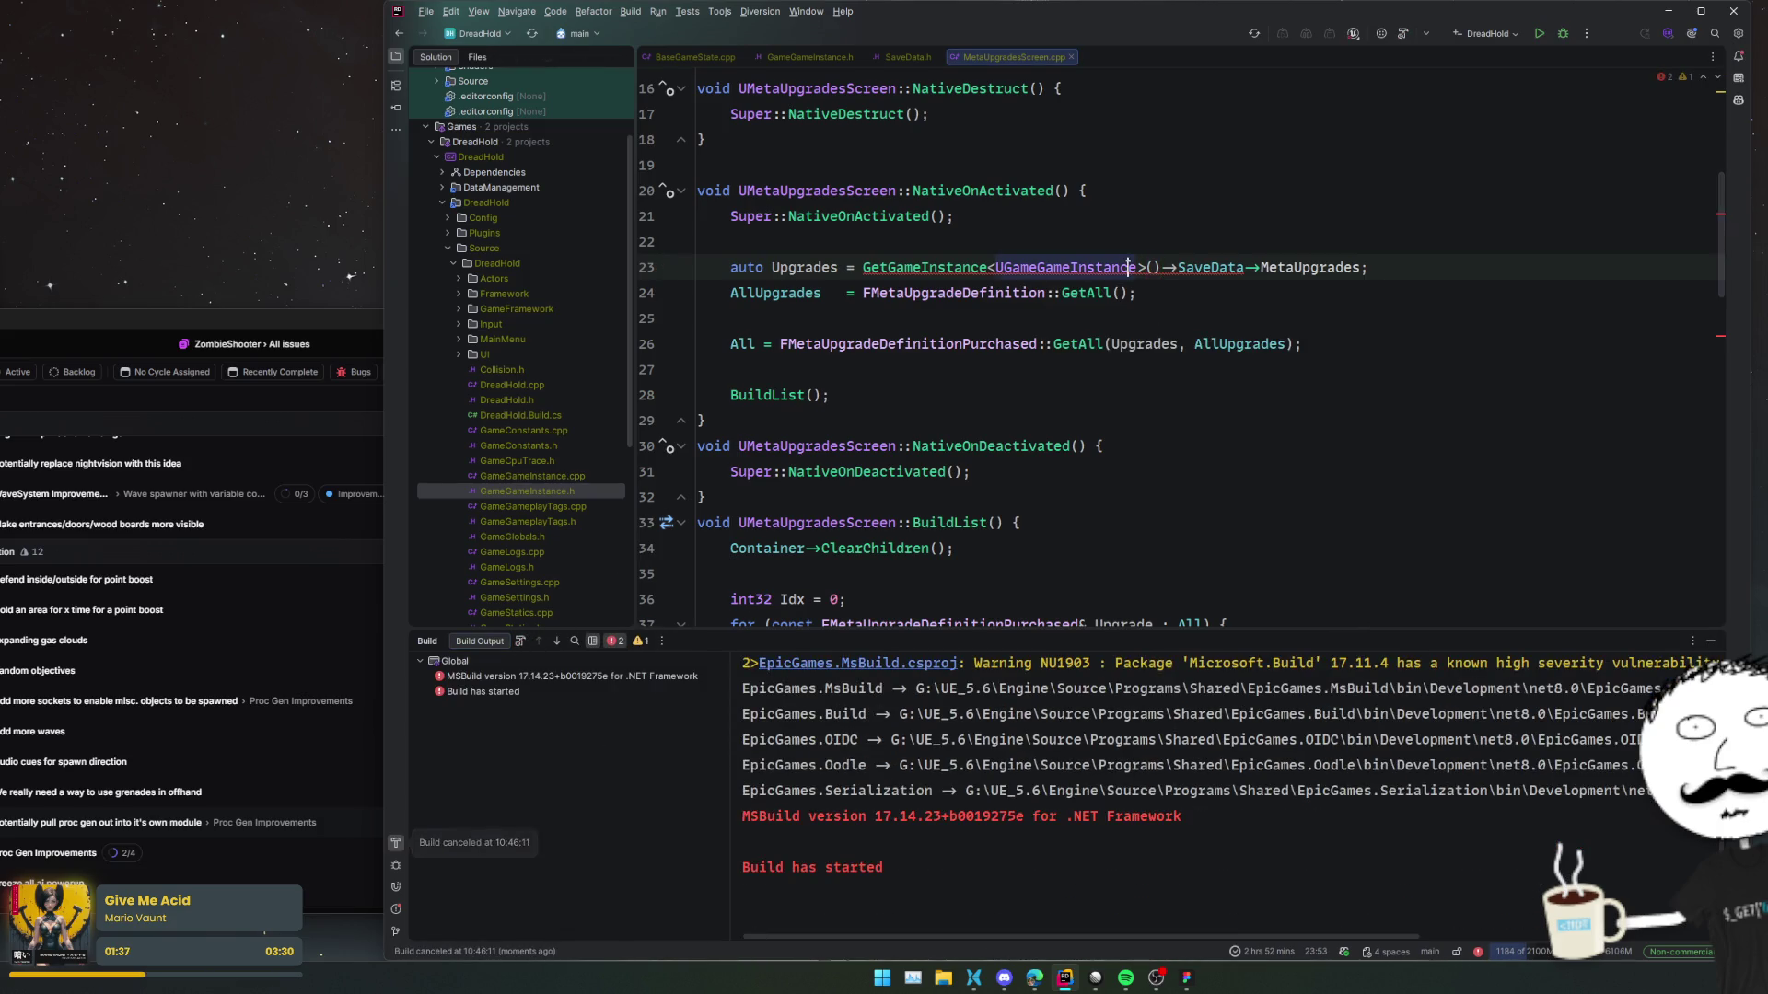
key("alt+Return")
key("Return")
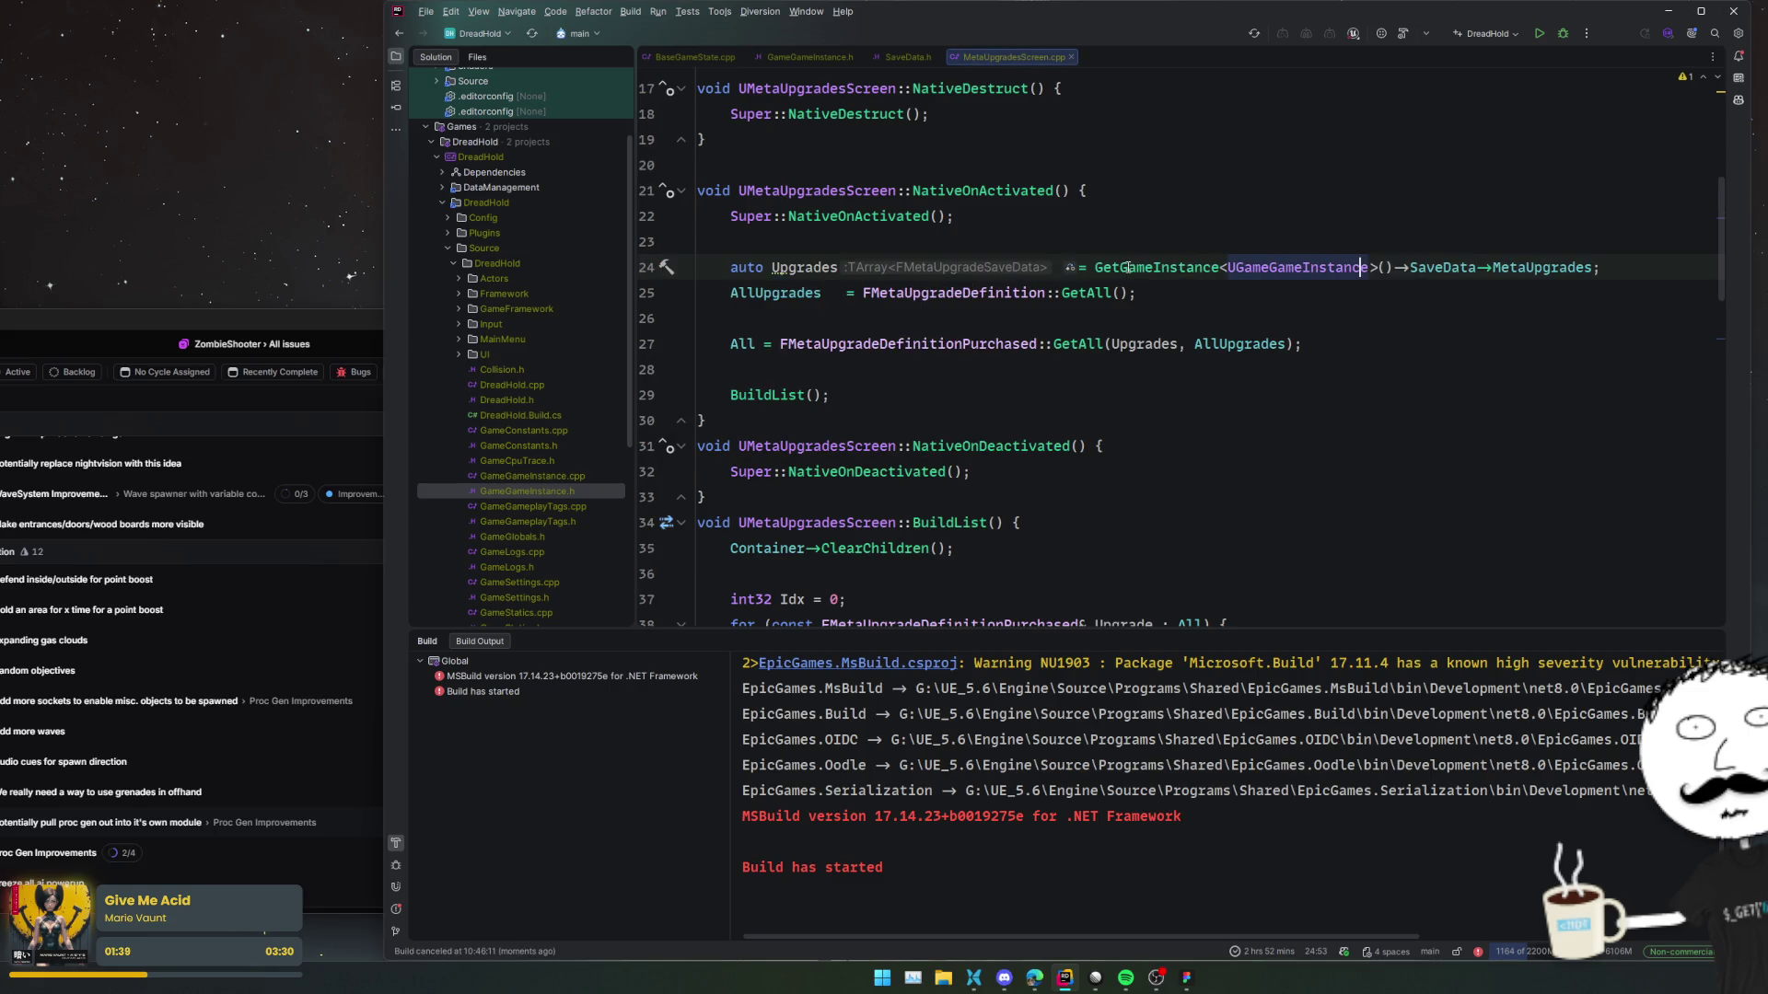
left_click(520, 641)
Review the UpdateItemData and BuildList code and the MetaUpgradeManager.cpp error, then build again.
left_click(1162, 425)
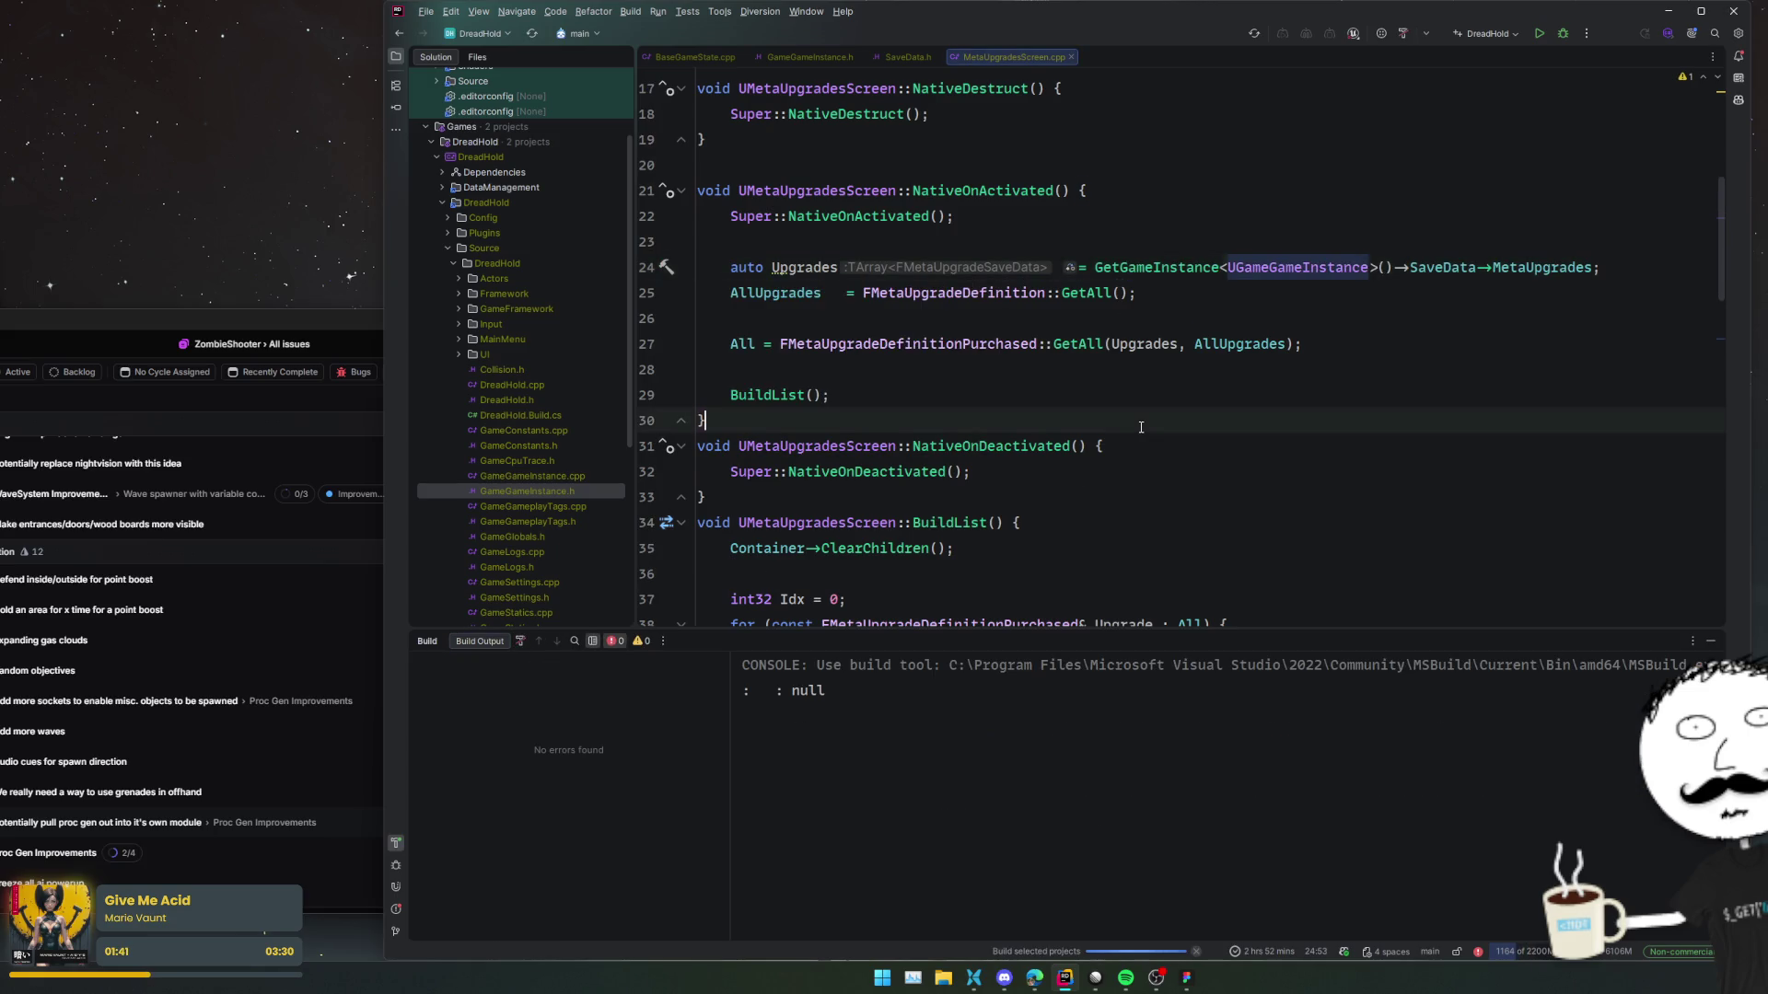
scroll(1242, 440, "up", 5)
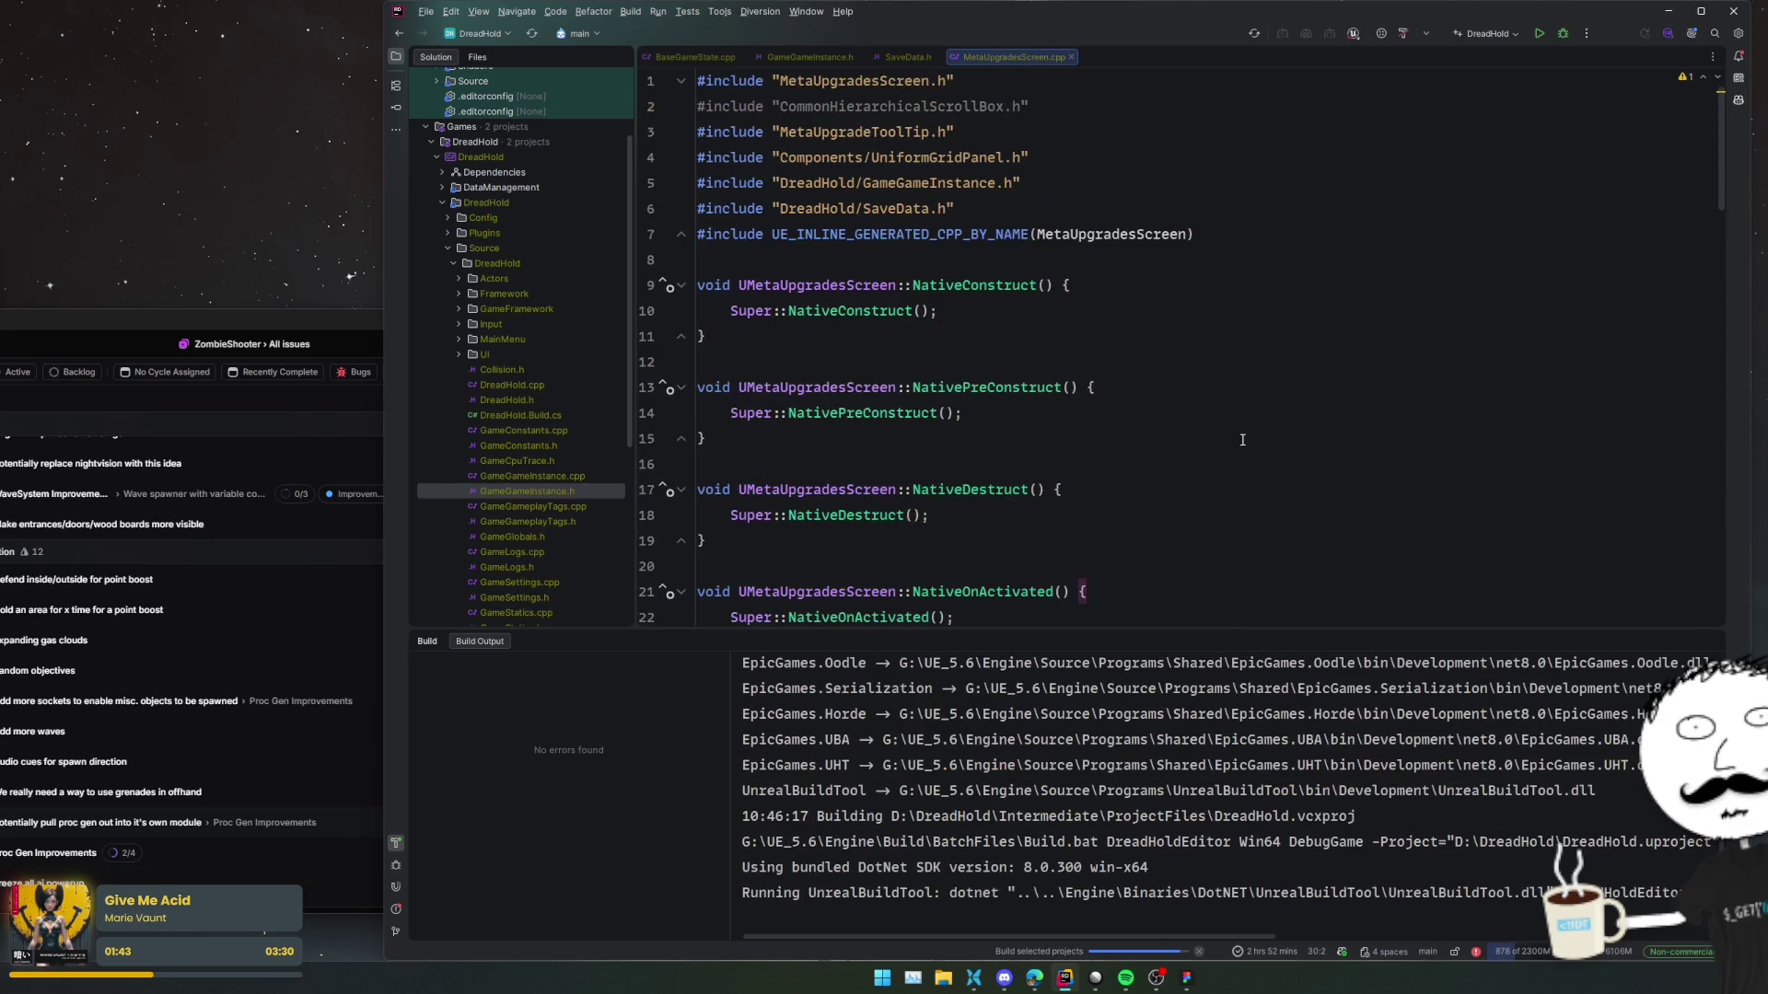
scroll(1252, 430, "down", 10)
left_click(1381, 313)
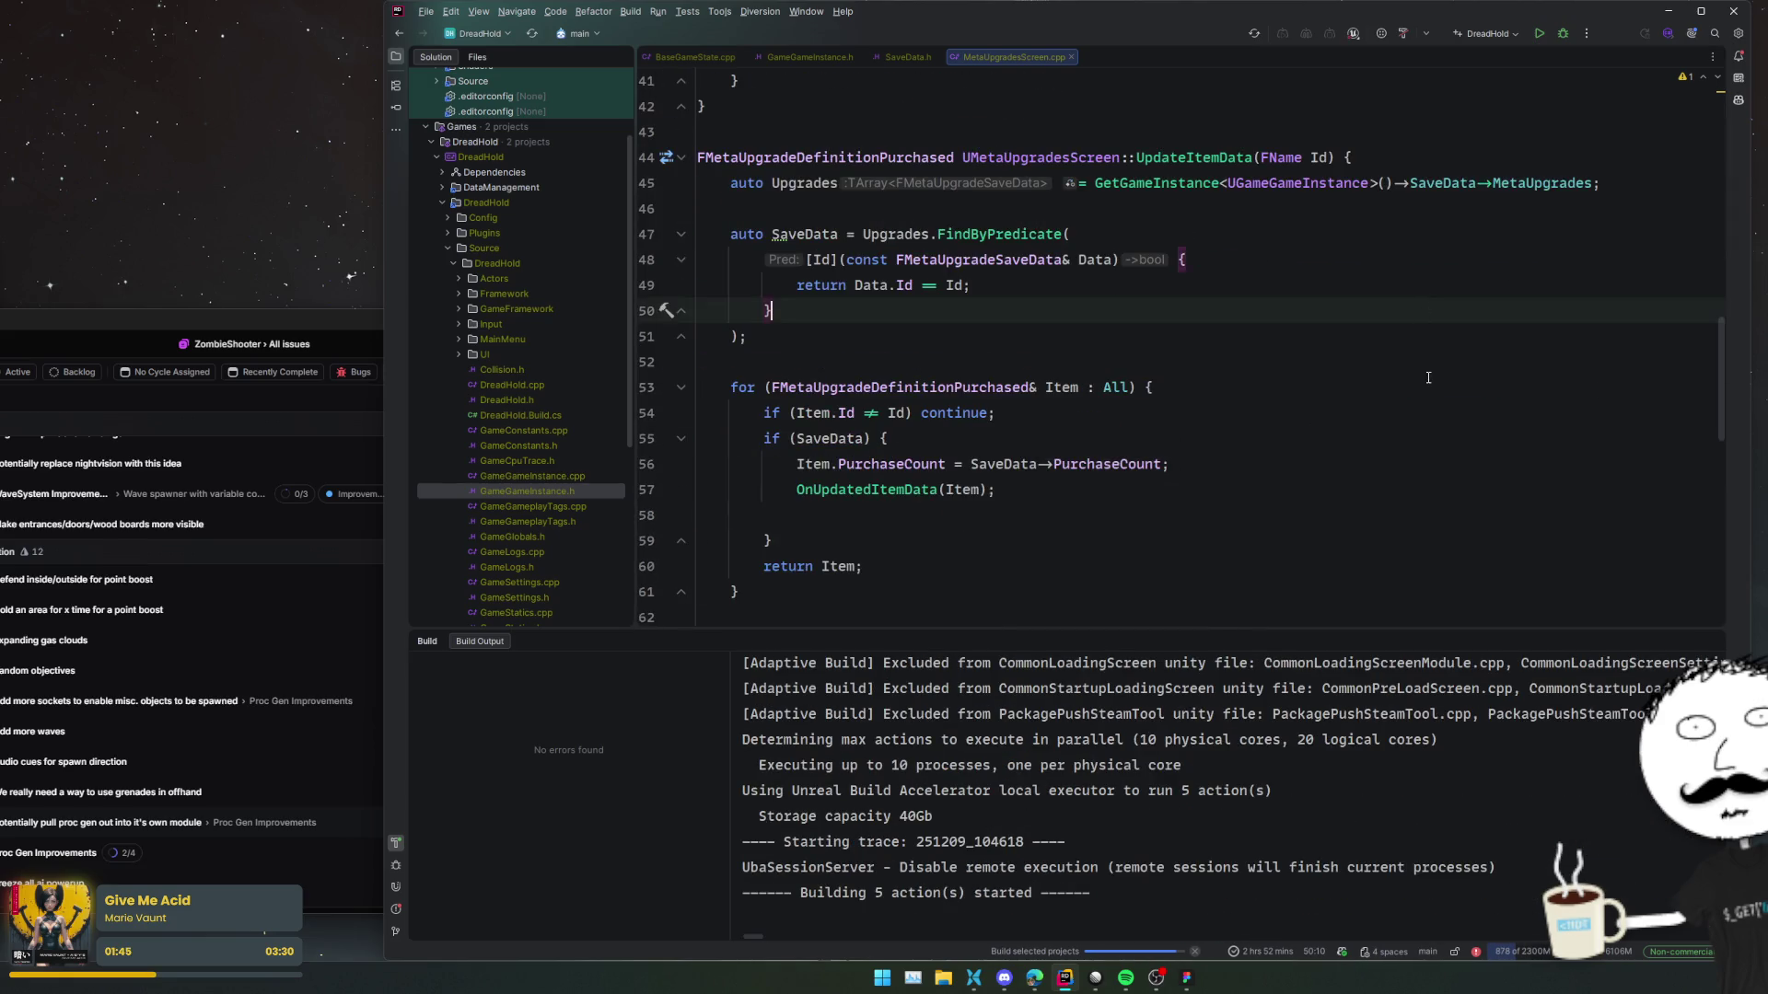
scroll(1427, 387, "up", 5)
left_click(1427, 387)
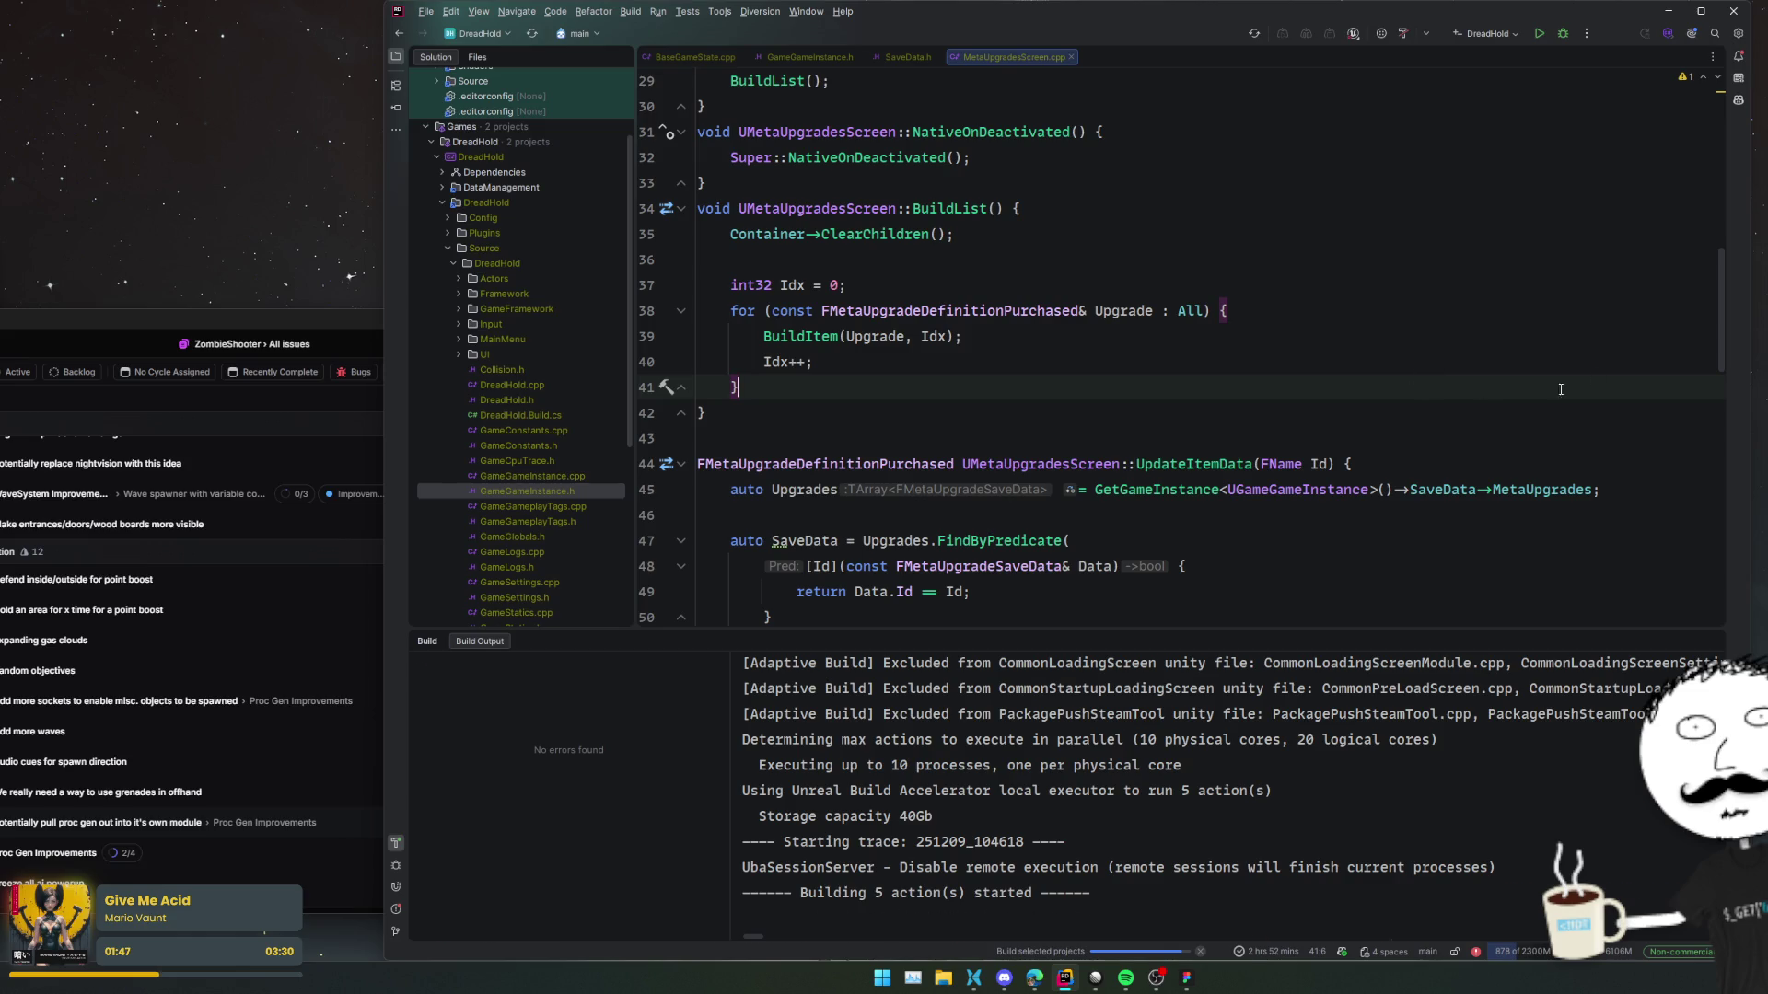
double_click(656, 678)
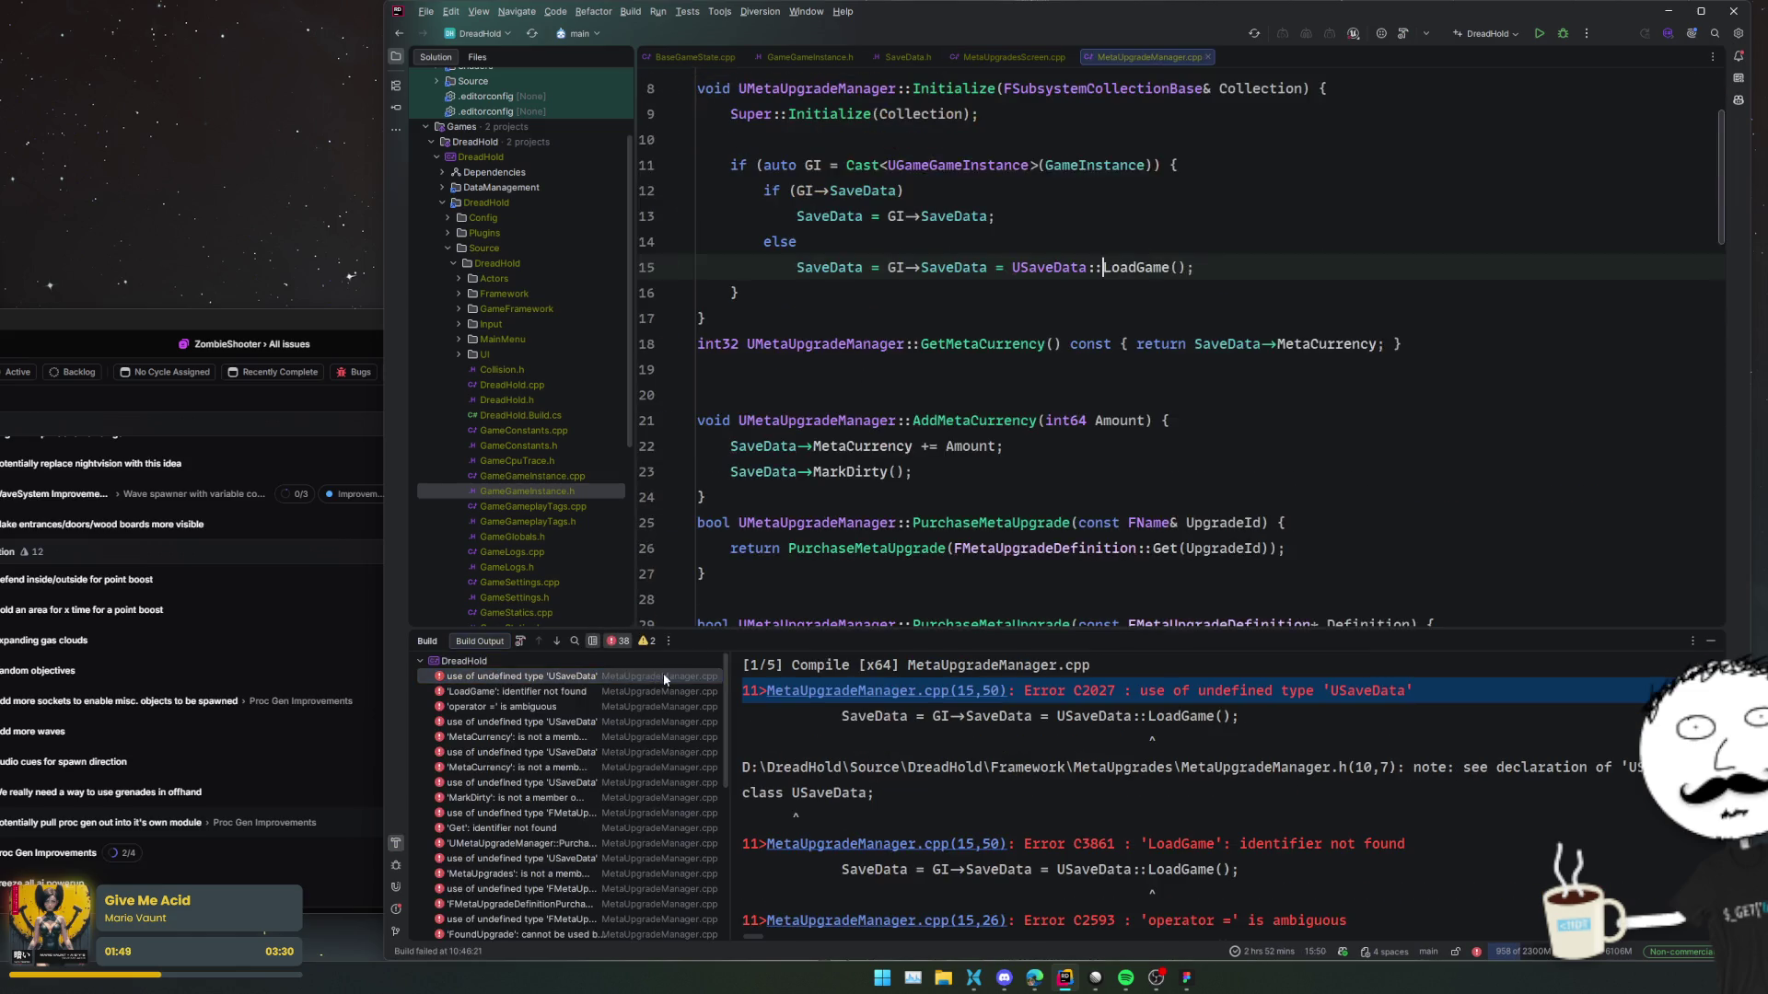
left_click(1028, 267)
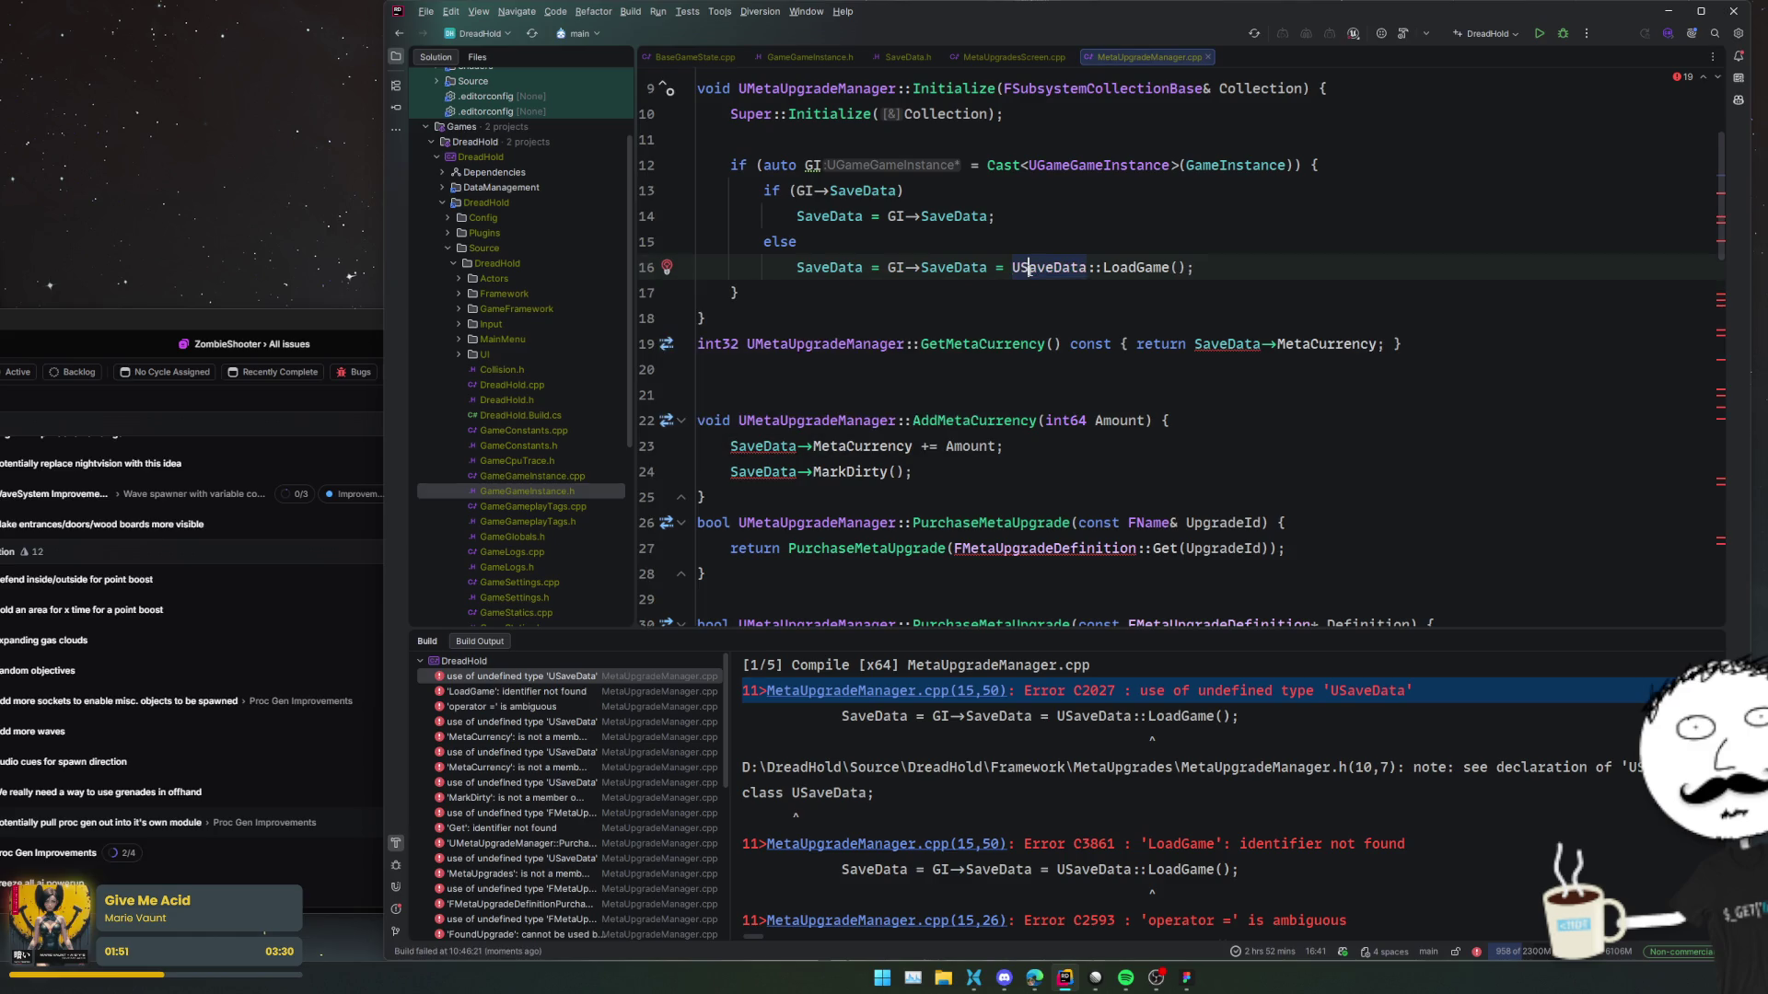
scroll(545, 764, "down", 5)
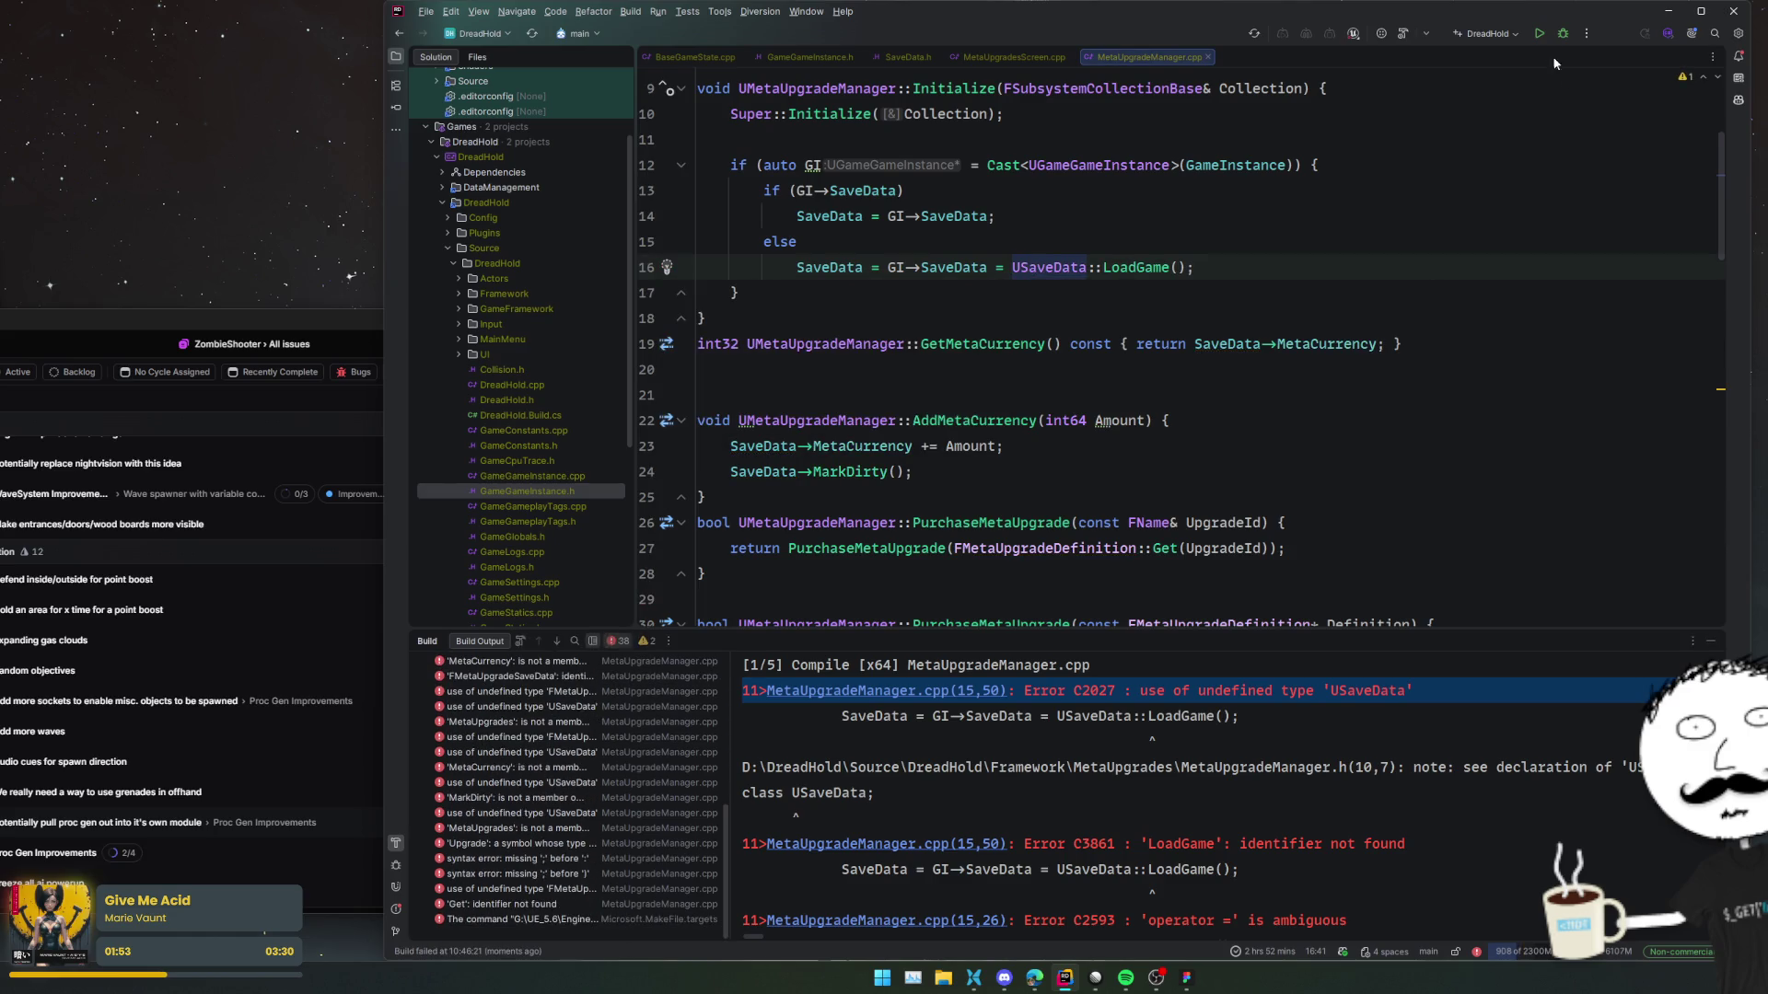
left_click(1564, 34)
left_click(1386, 301)
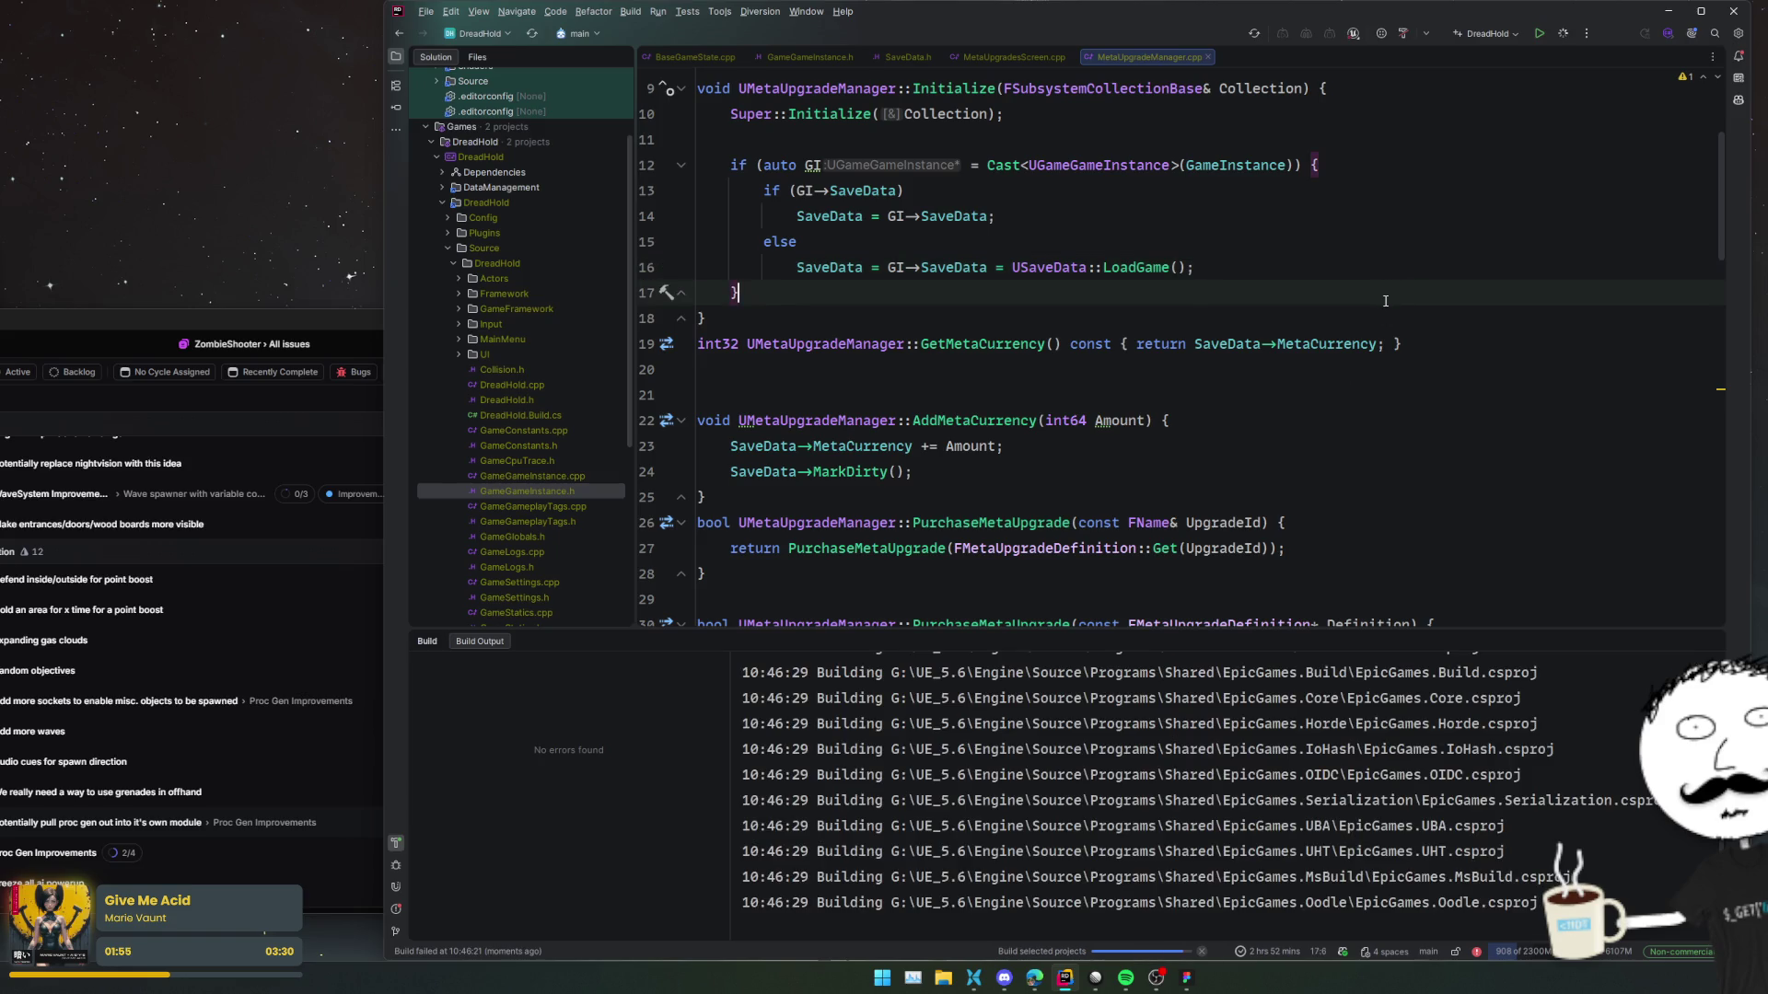
key("Down")
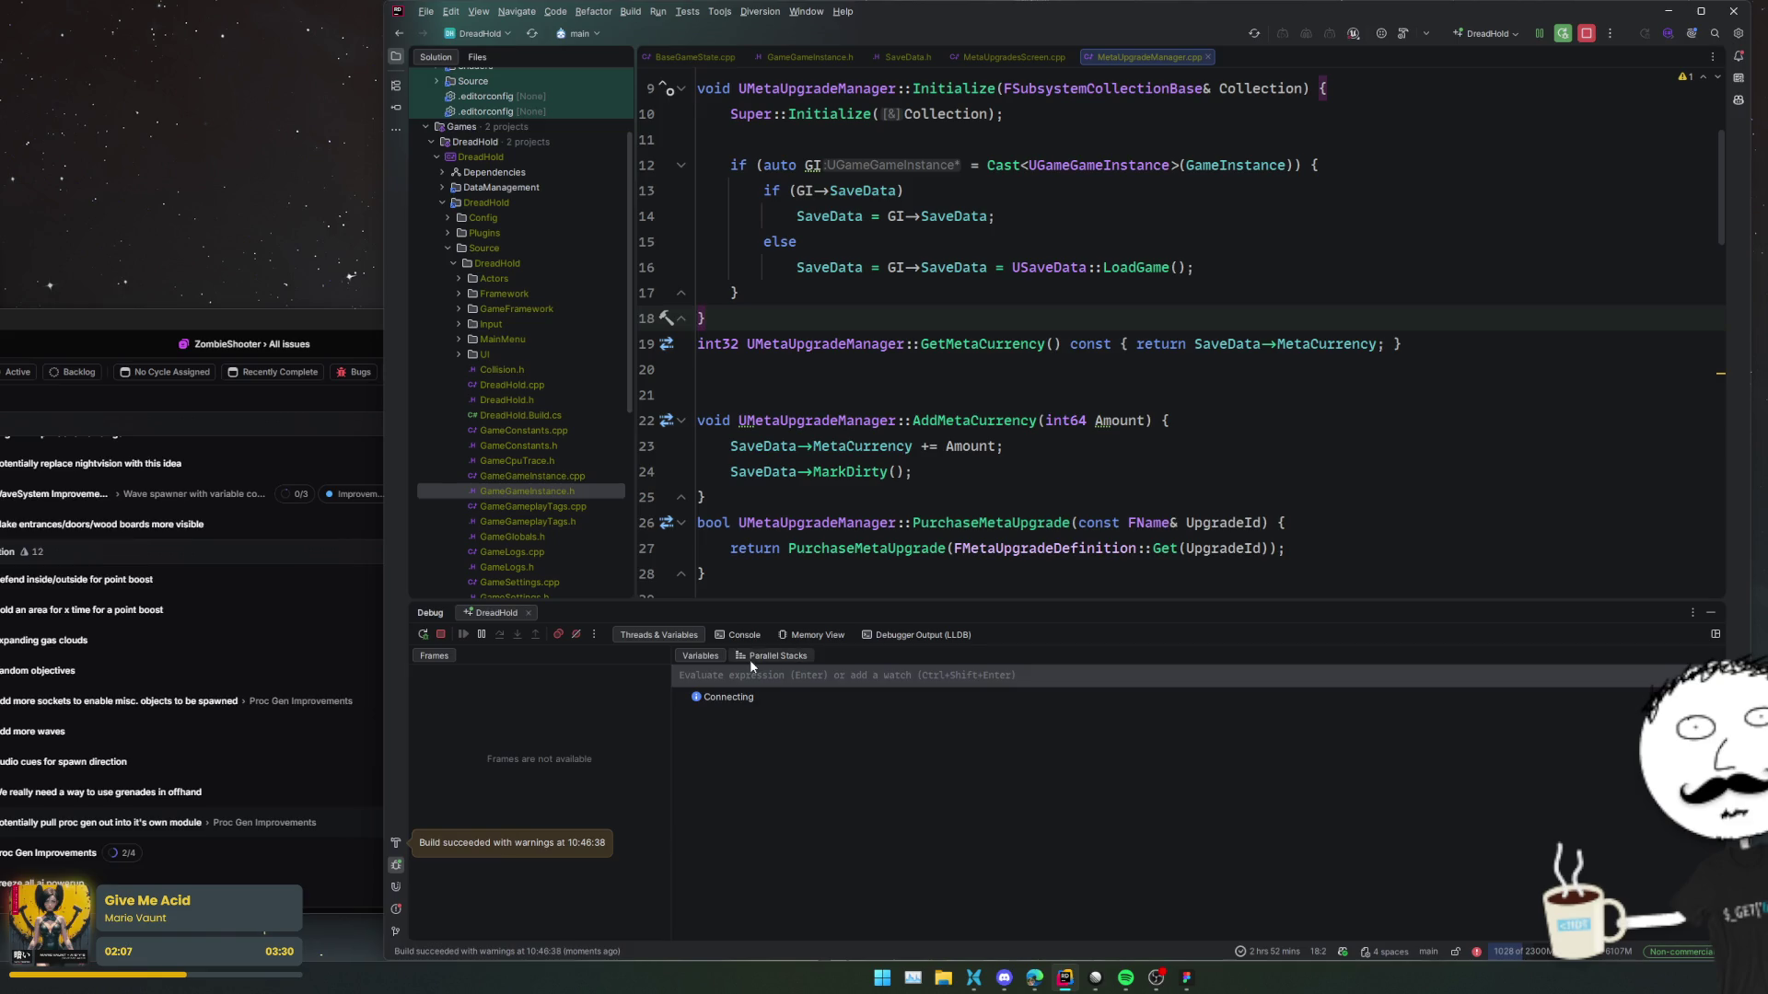
Check the 'Build succeeded with warnings' output, then hide the Build panel while Unreal Editor launches.
left_click(396, 843)
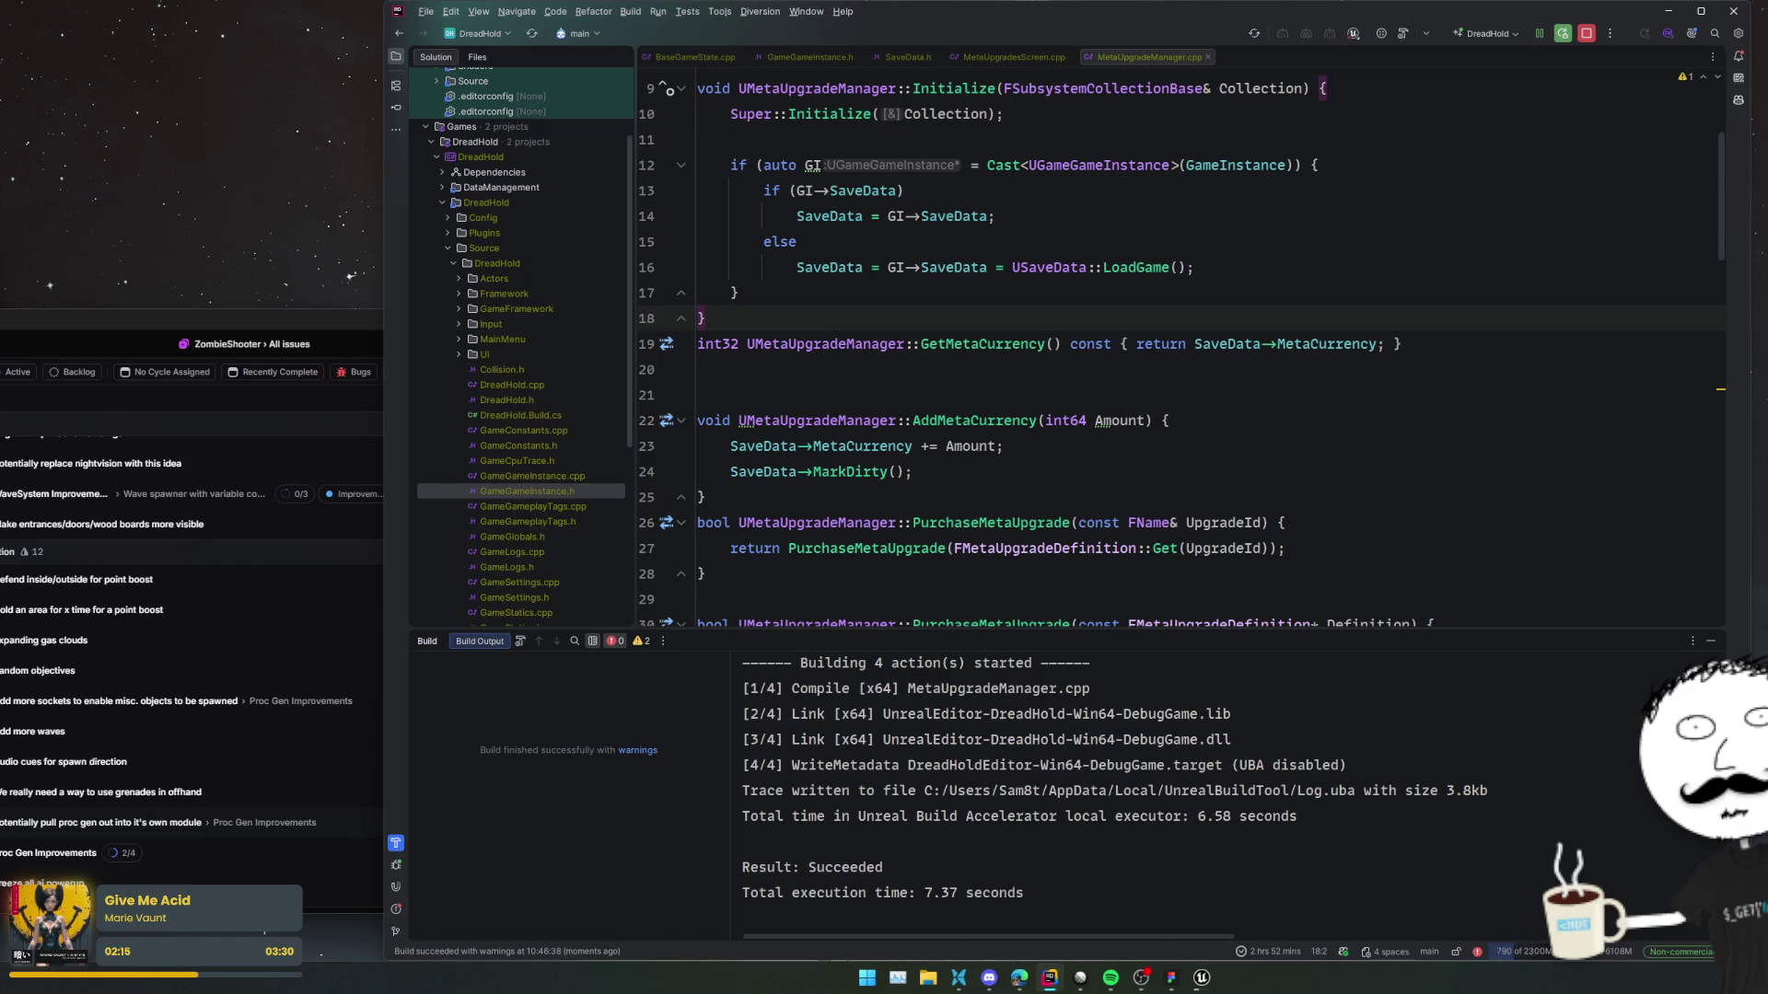
left_click(1710, 643)
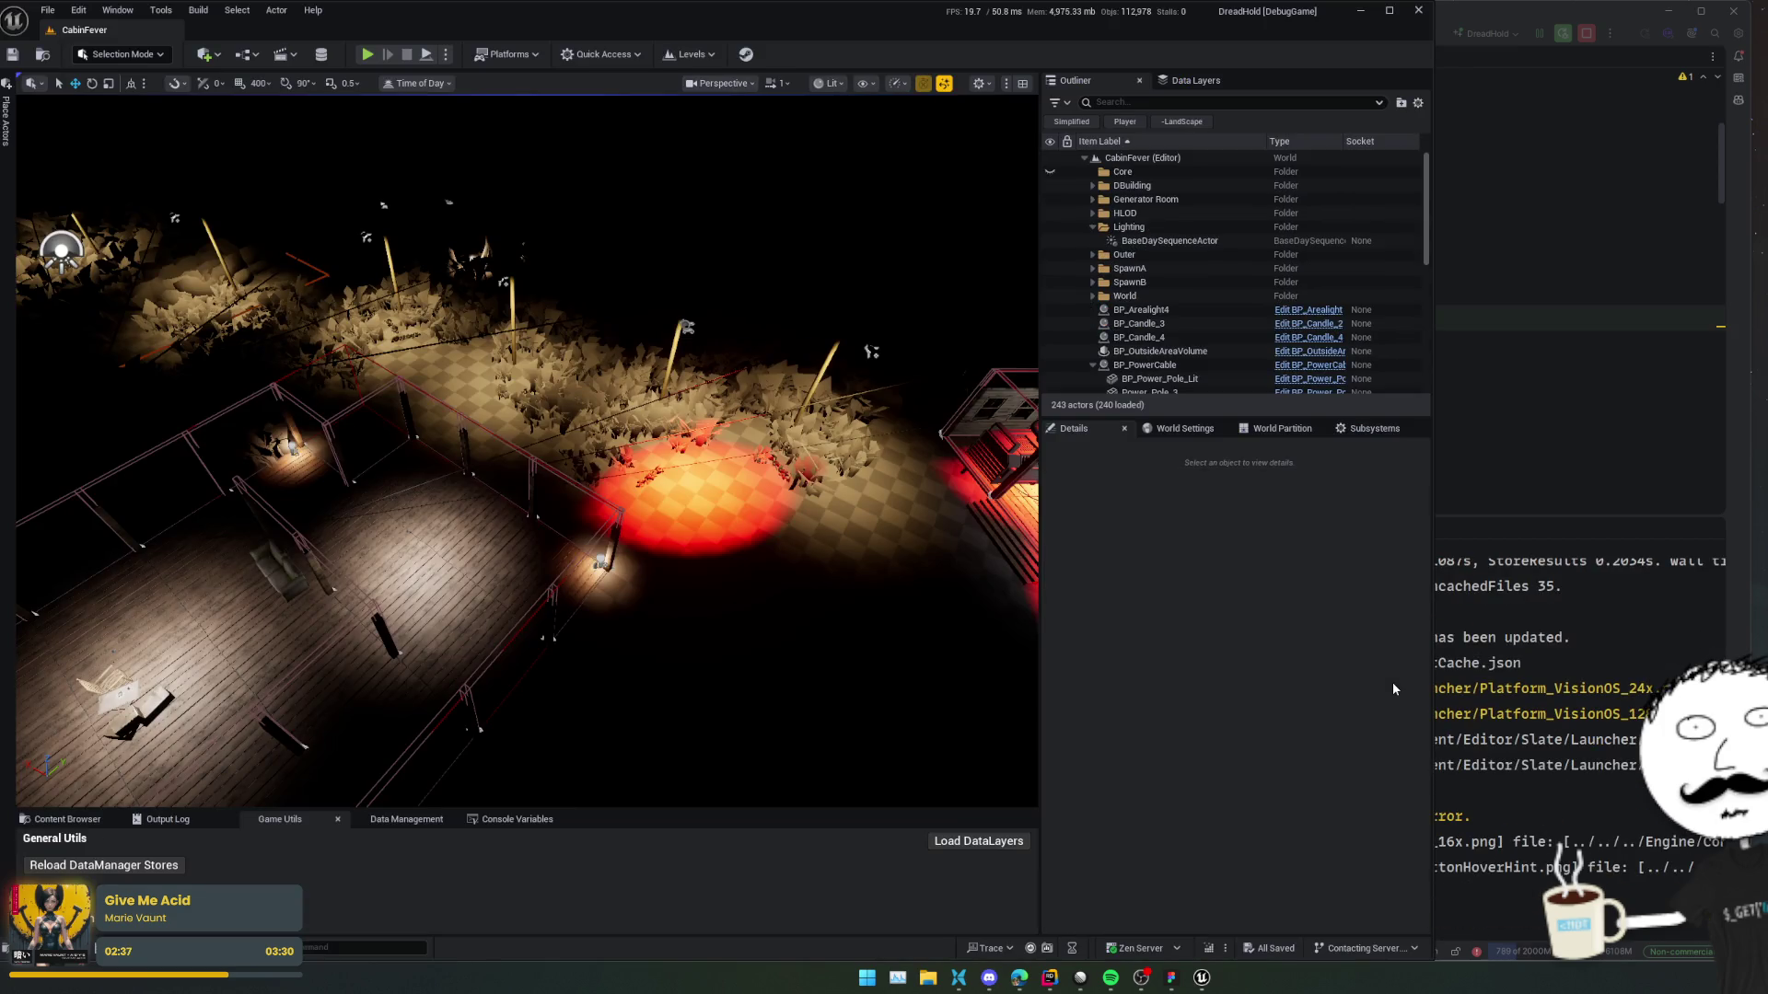
Enlarge the Content Browser and browse to Content > Framework.
left_click(78, 820)
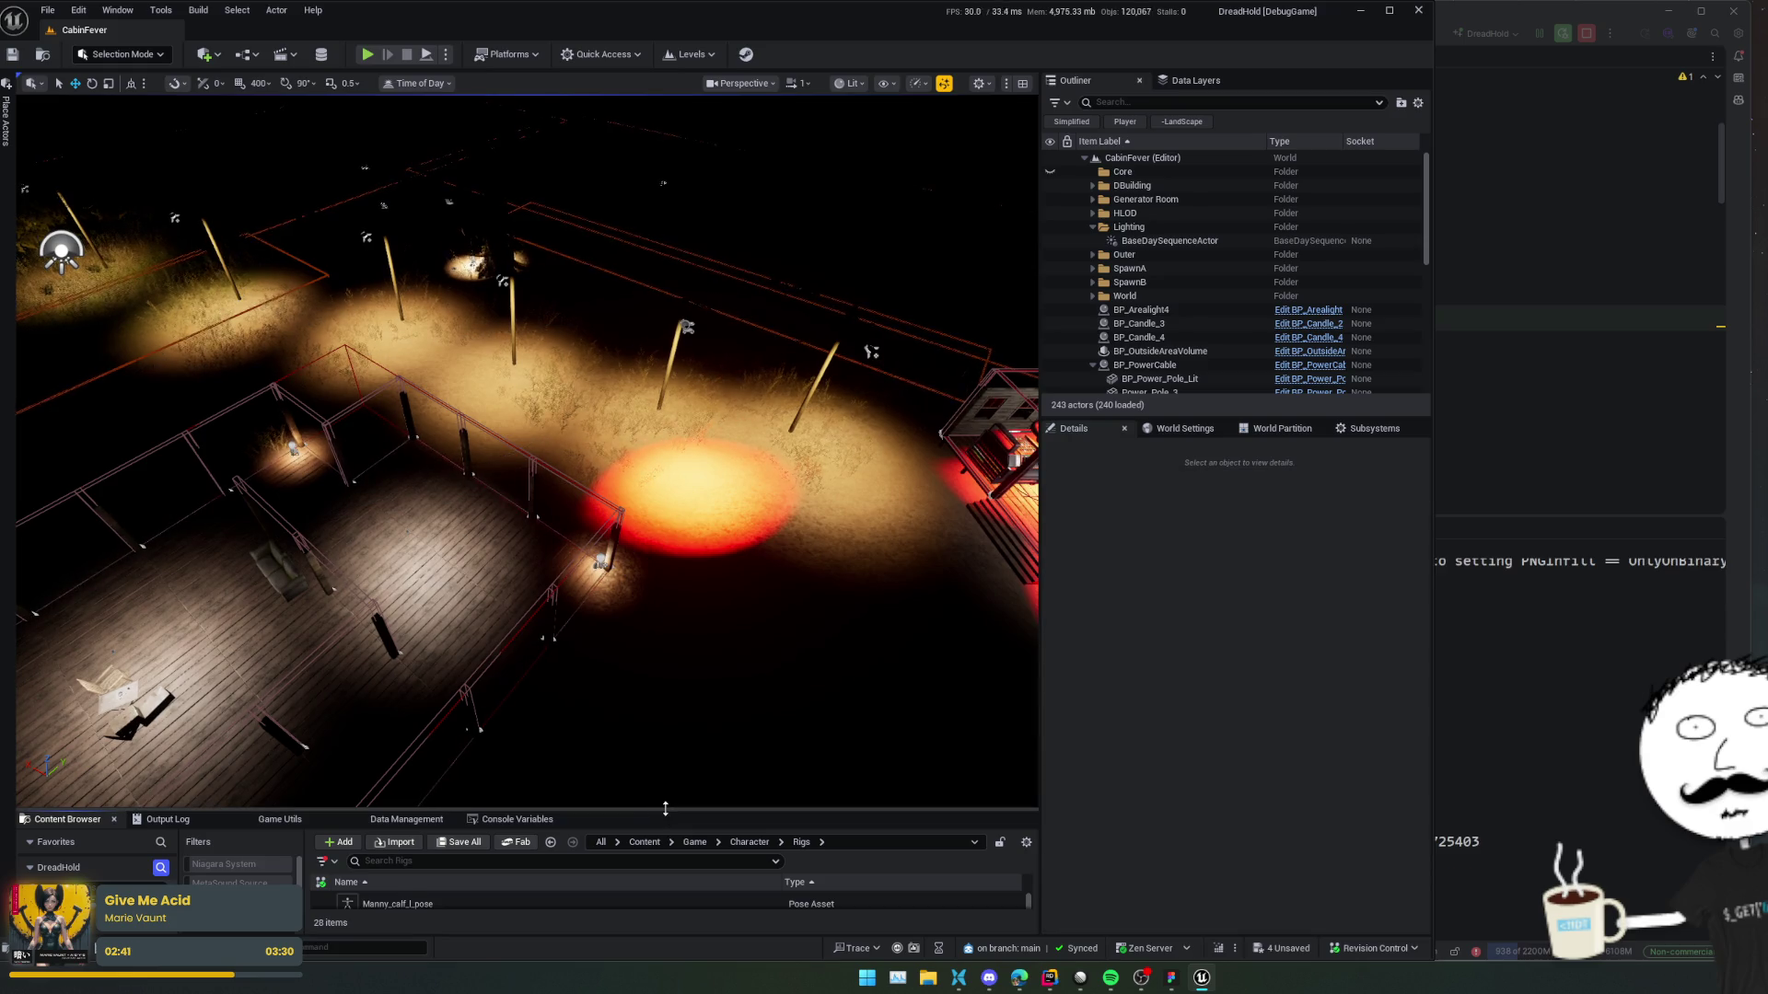
left_click_drag(665, 809, 679, 660)
scroll(722, 583, "up", 3)
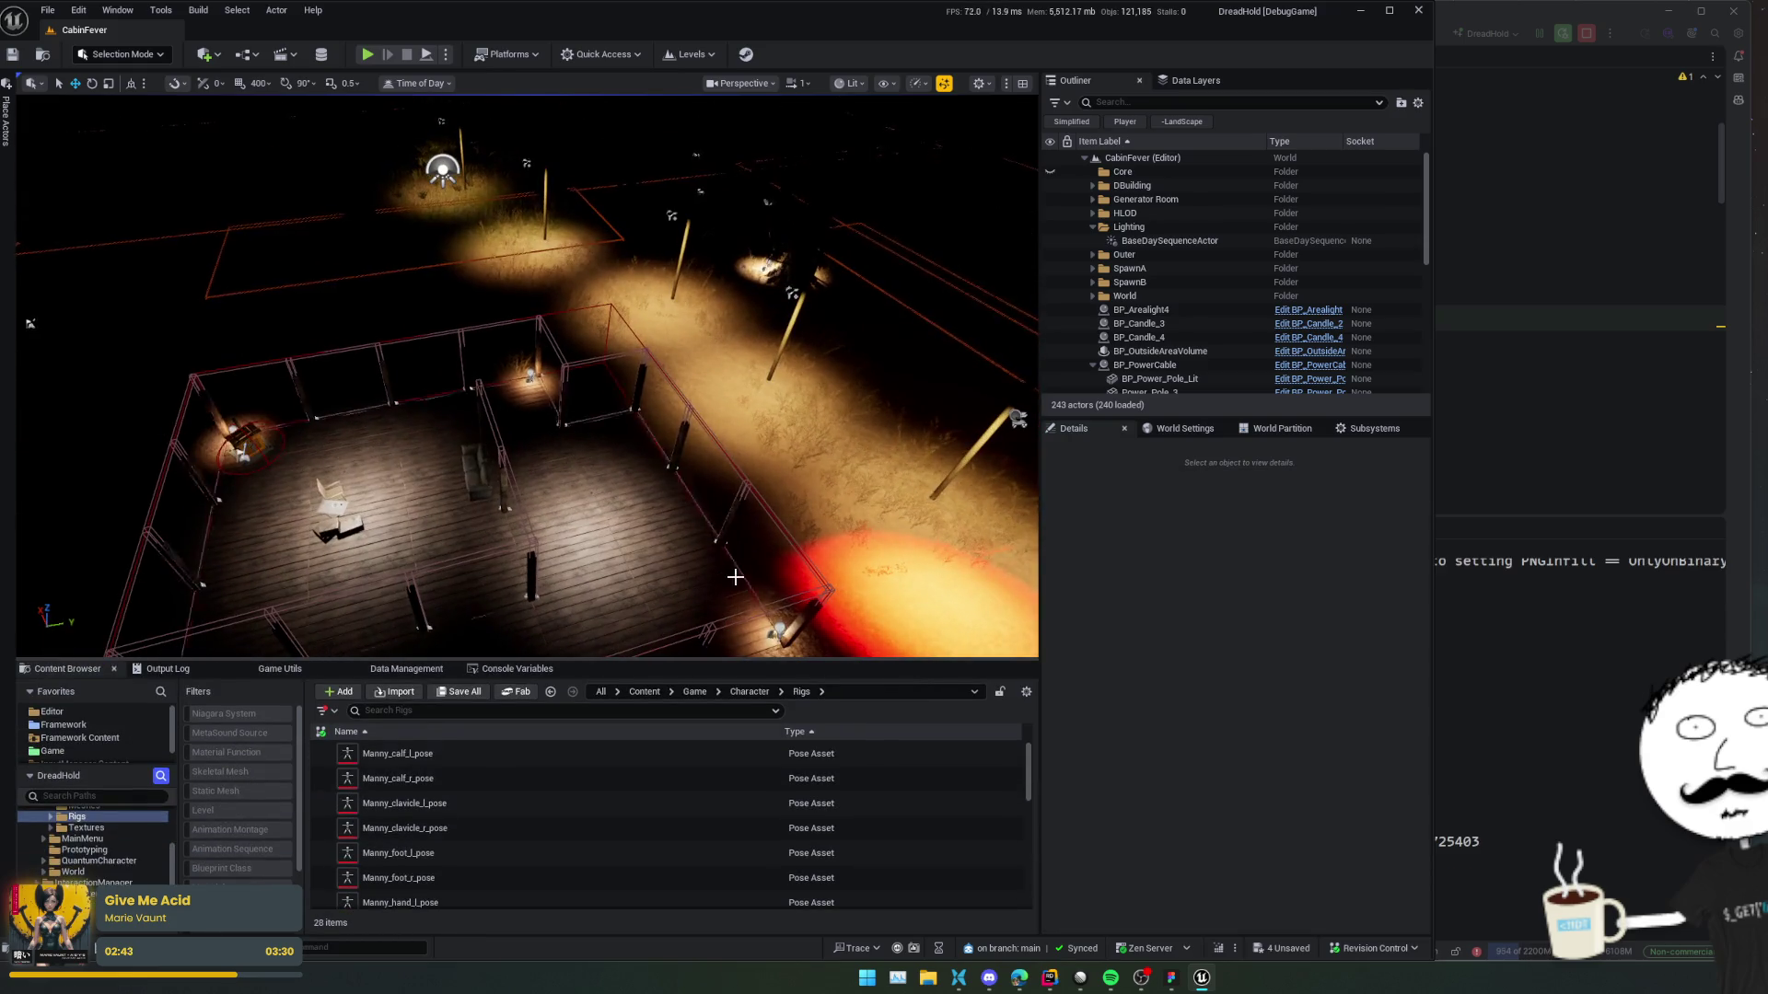
left_click(642, 692)
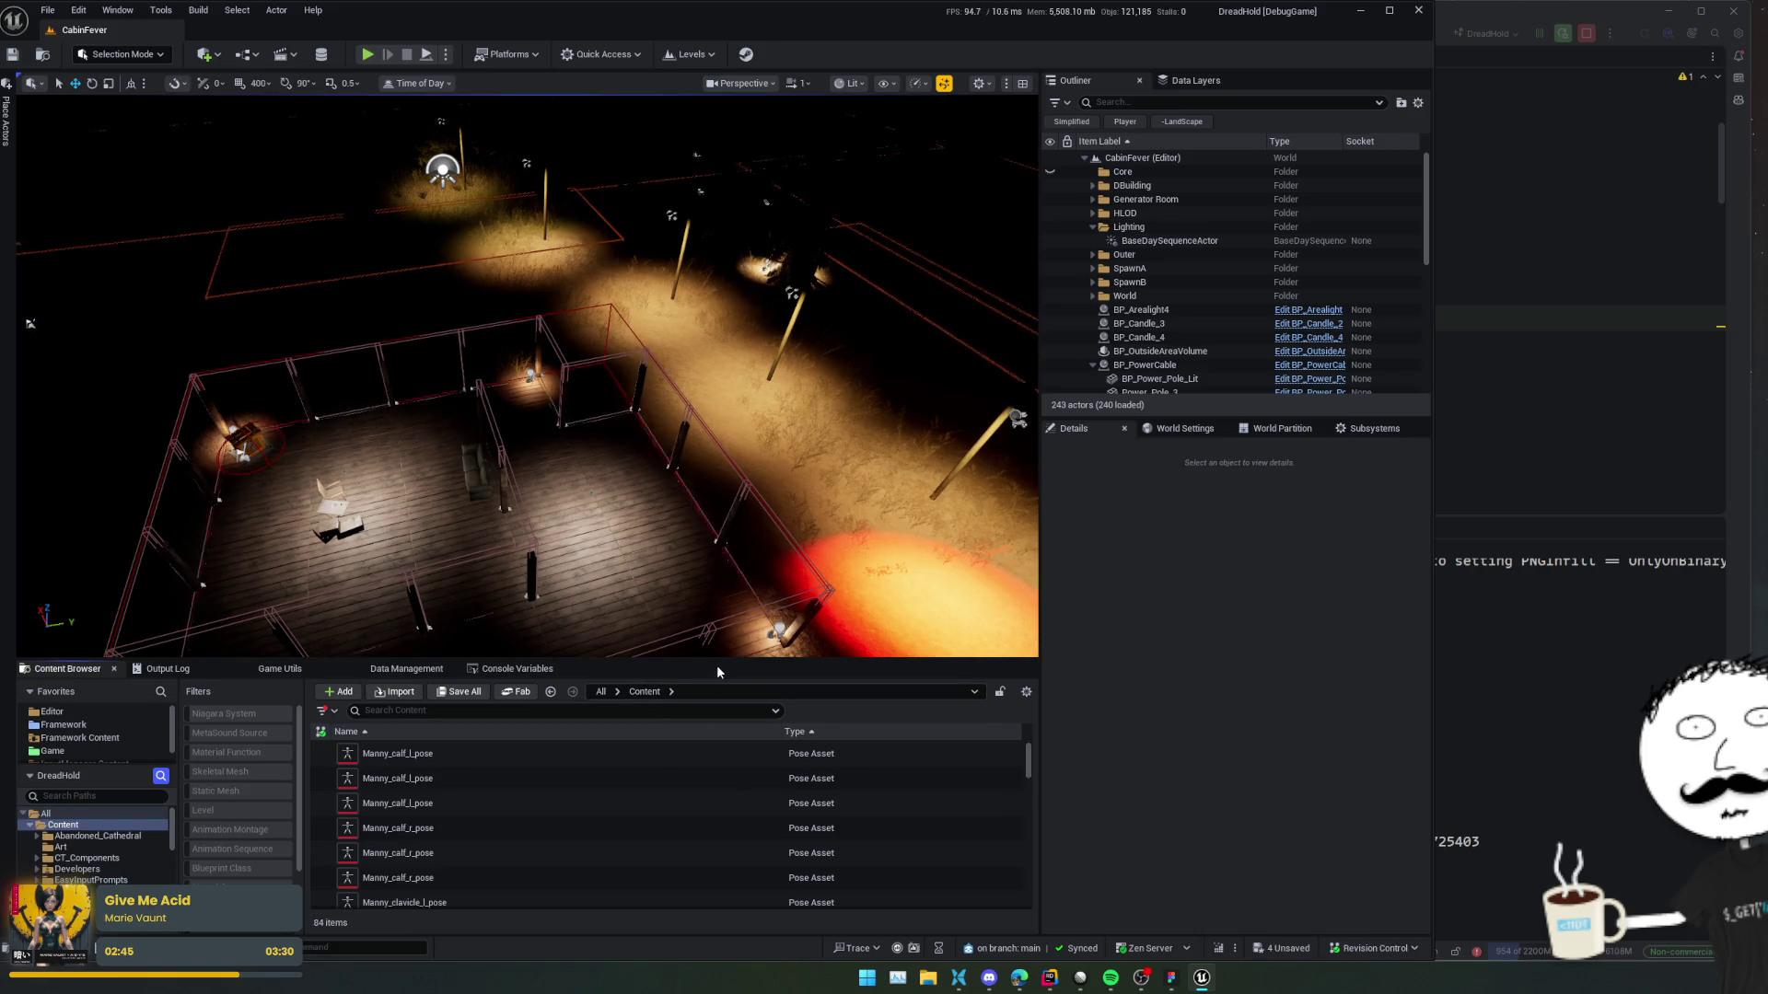
left_click_drag(724, 659, 724, 525)
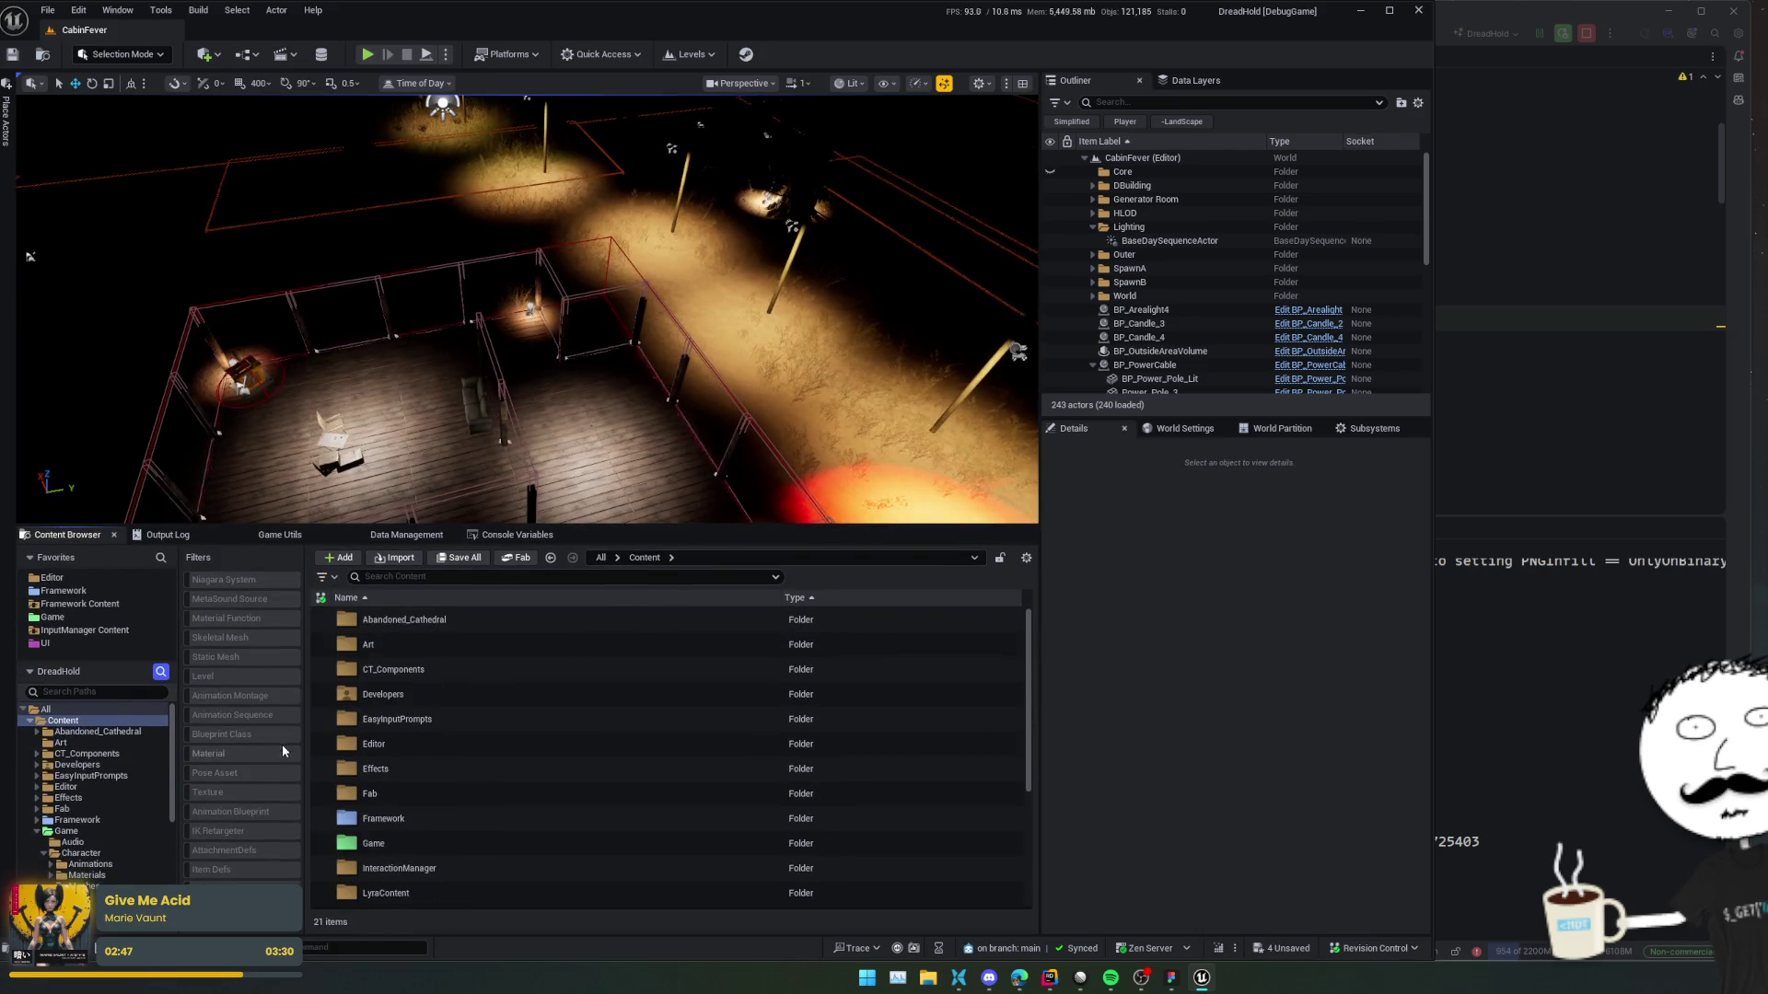
left_click(92, 814)
left_click(93, 817)
scroll(521, 801, "down", 5)
Move DT_MetaUpgrades into the MetaUpgrades folder and select the four icon textures there.
mouse_move(493, 872)
left_mouse_down()
mouse_move(479, 613)
mouse_move(467, 718)
mouse_move(55, 812)
mouse_move(124, 798)
mouse_move(382, 877)
mouse_move(103, 799)
left_mouse_up()
scroll(466, 718, "up", 3)
scroll(467, 719, "down", 4)
left_click(103, 801)
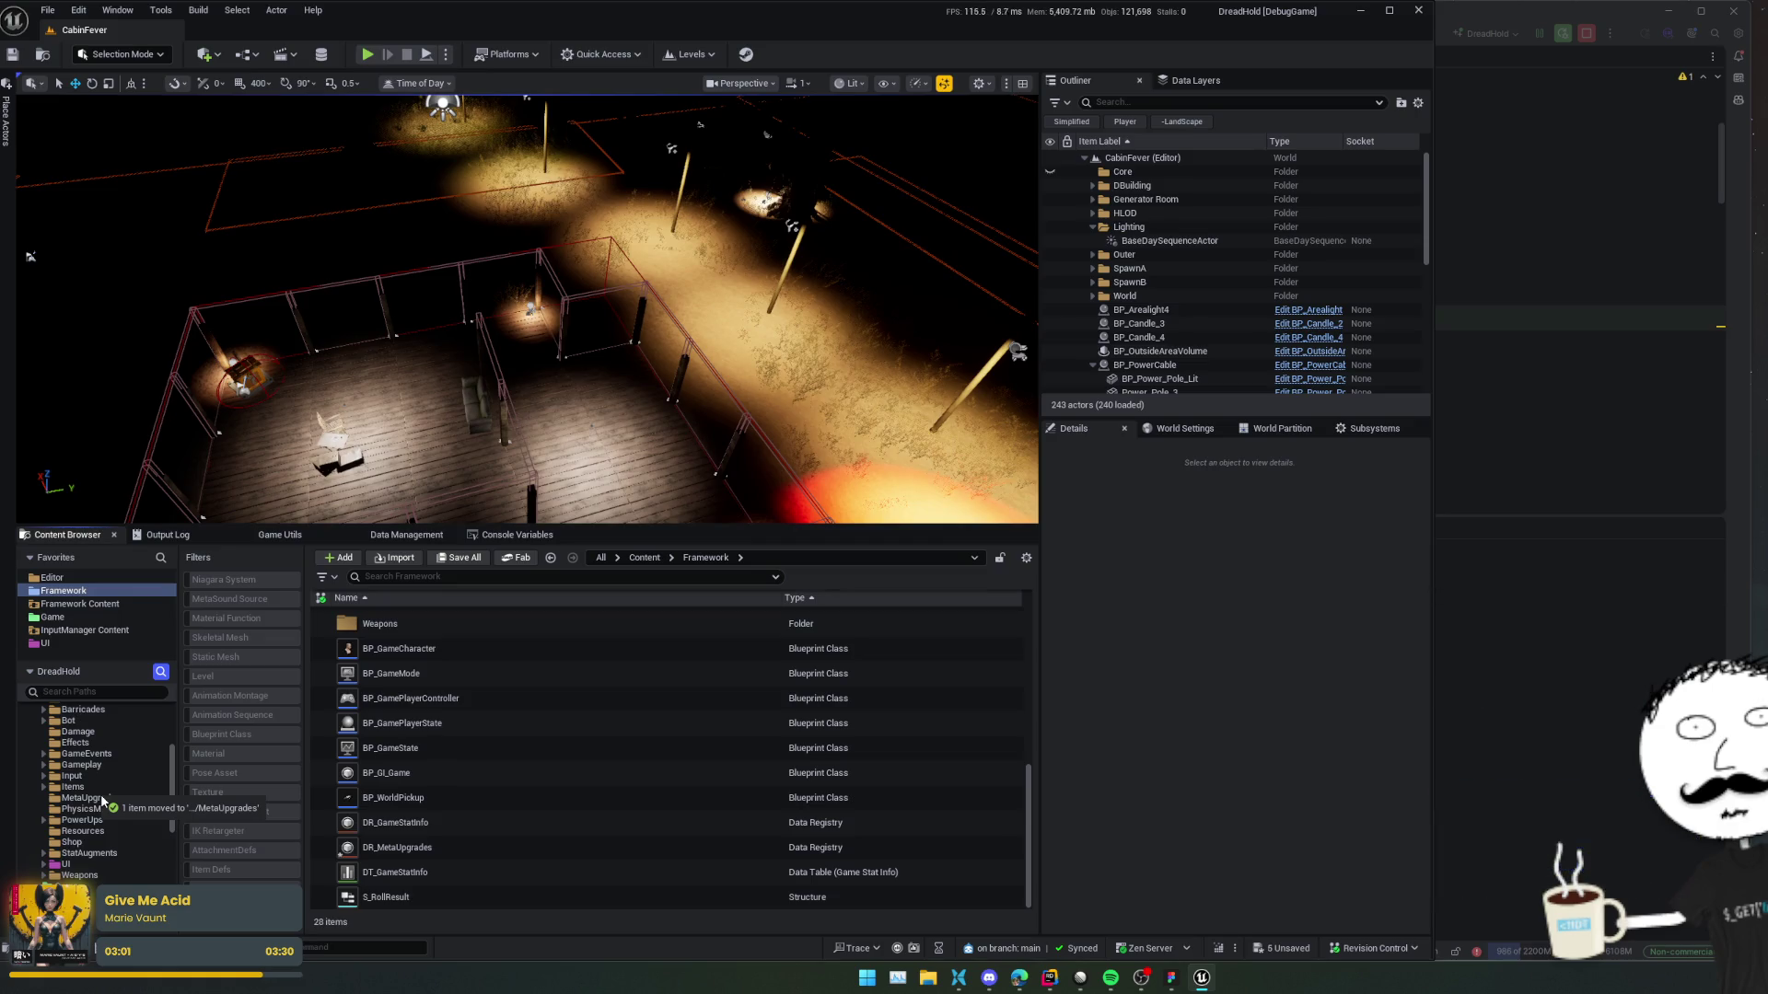
left_click(102, 799)
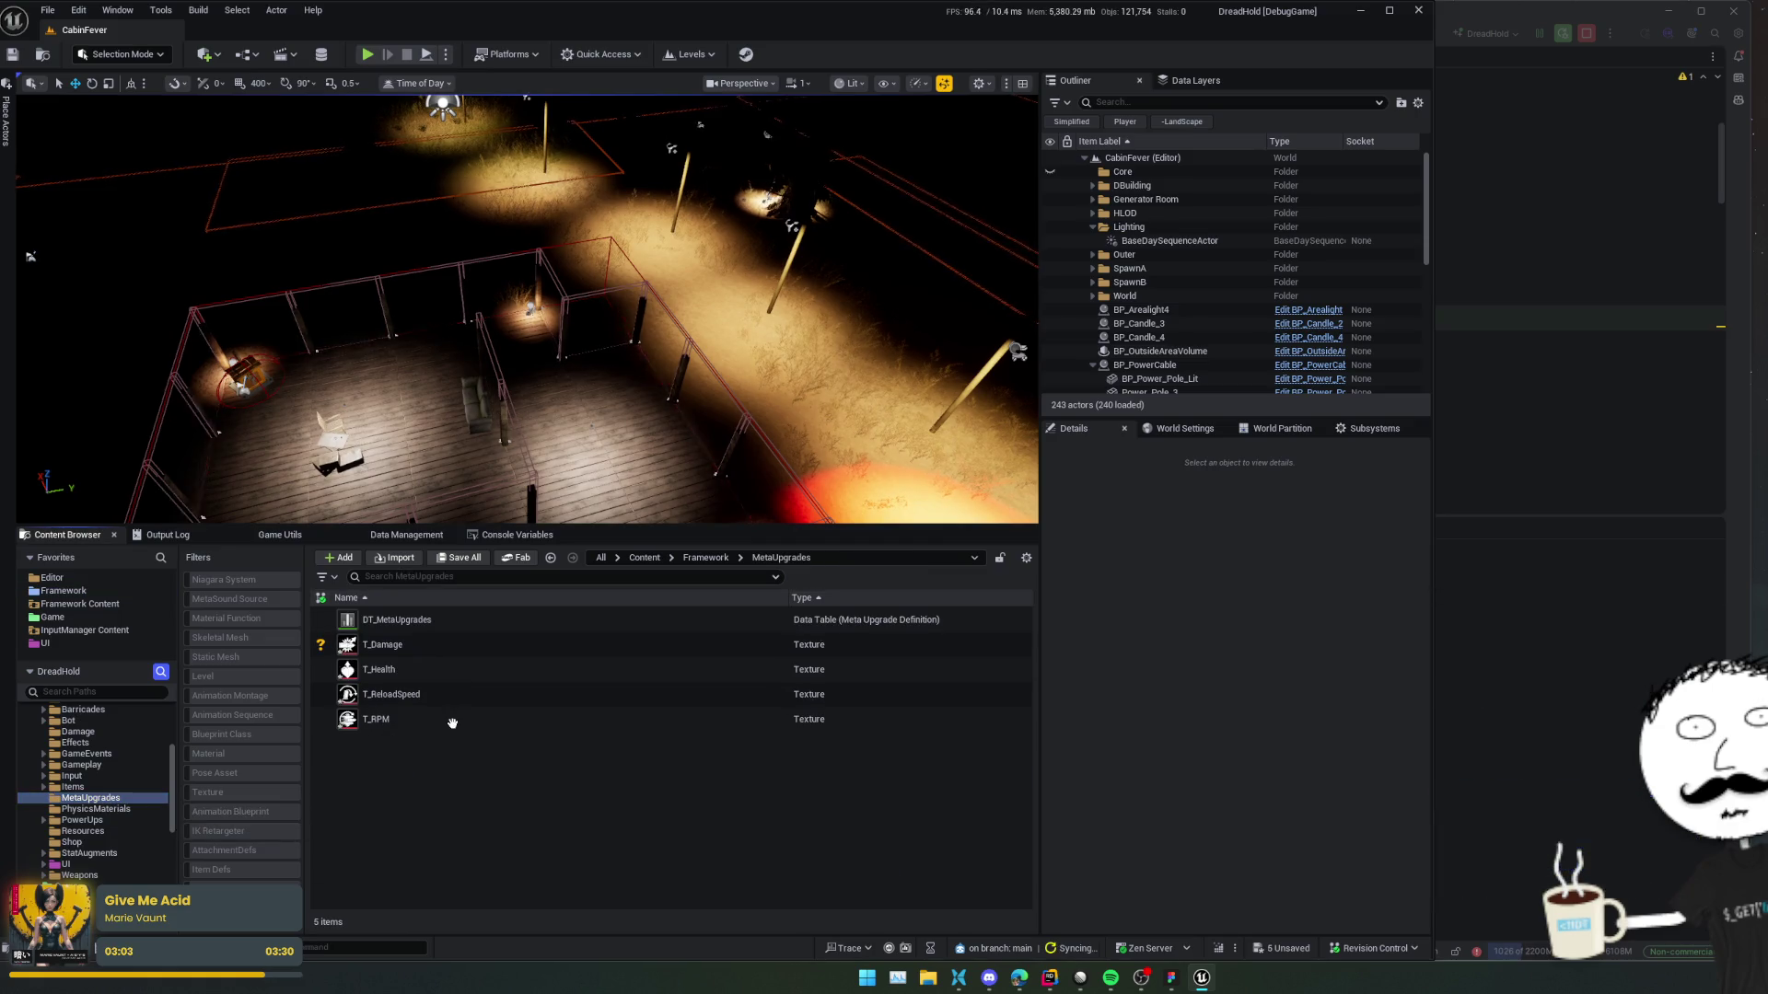
left_click(450, 719)
left_click(426, 646, "shift")
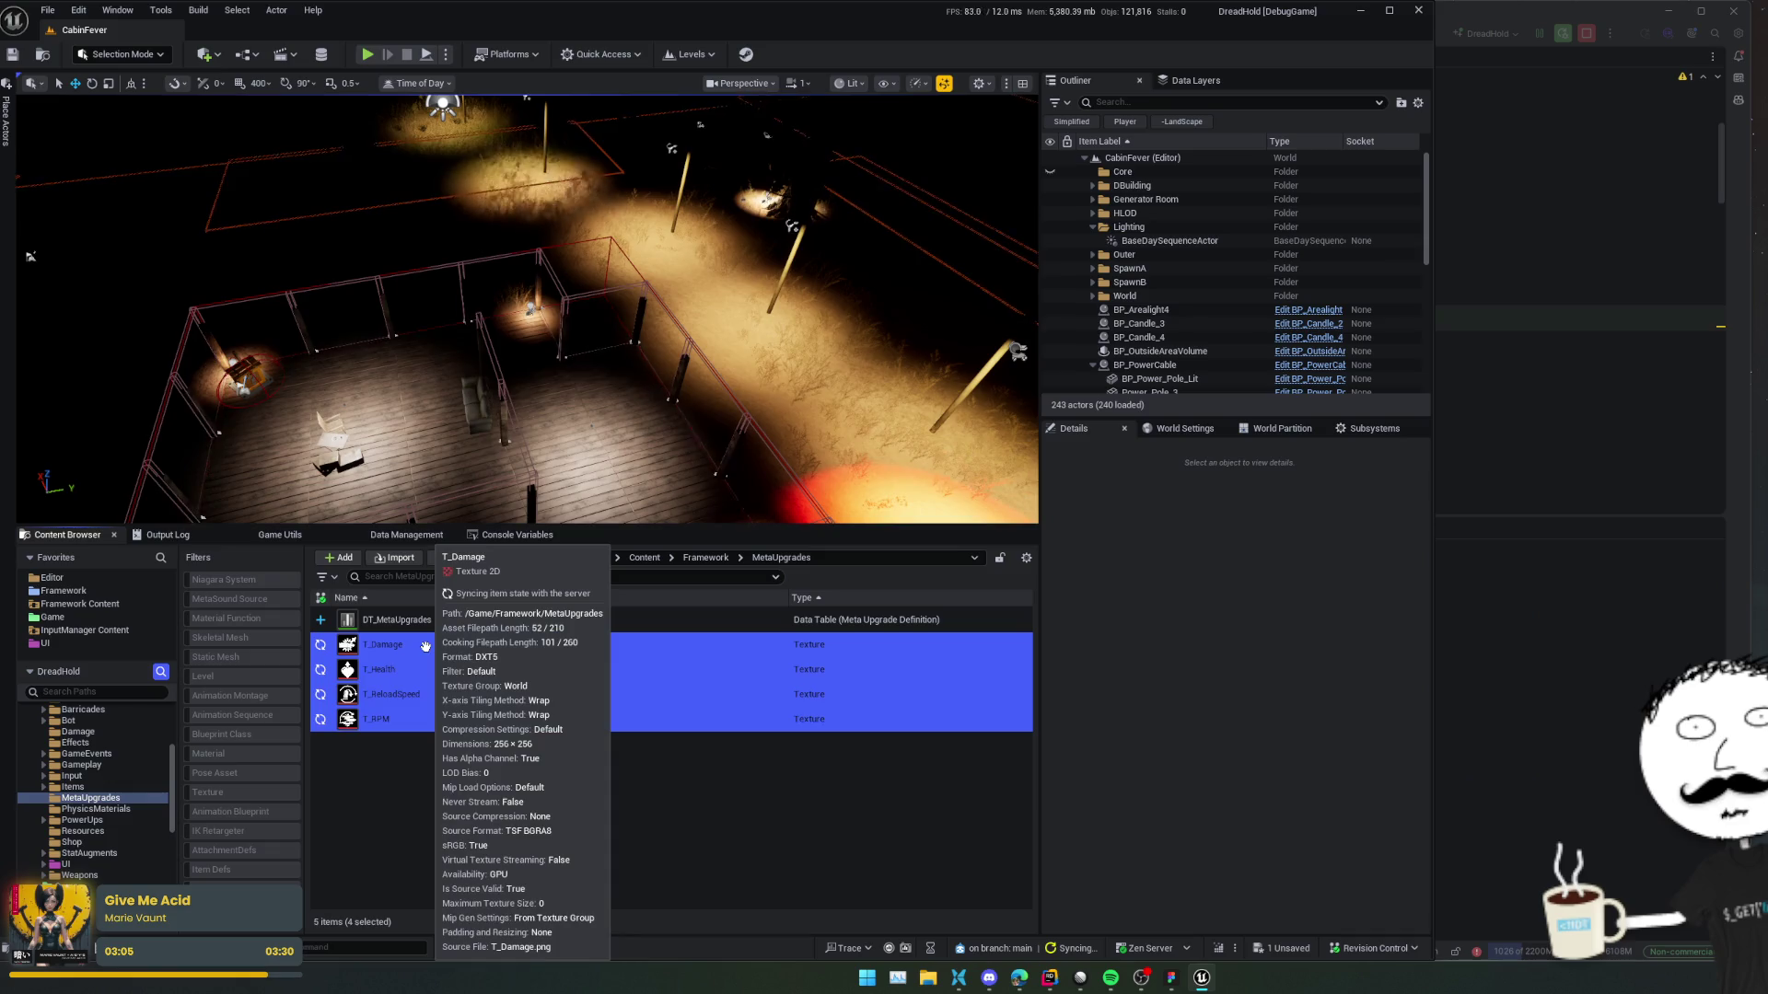
Set Texture Group to UI for T_Damage, T_Health, T_ReloadSpeed and T_RPM, and save them.
right_click(425, 646)
mouse_move(561, 412)
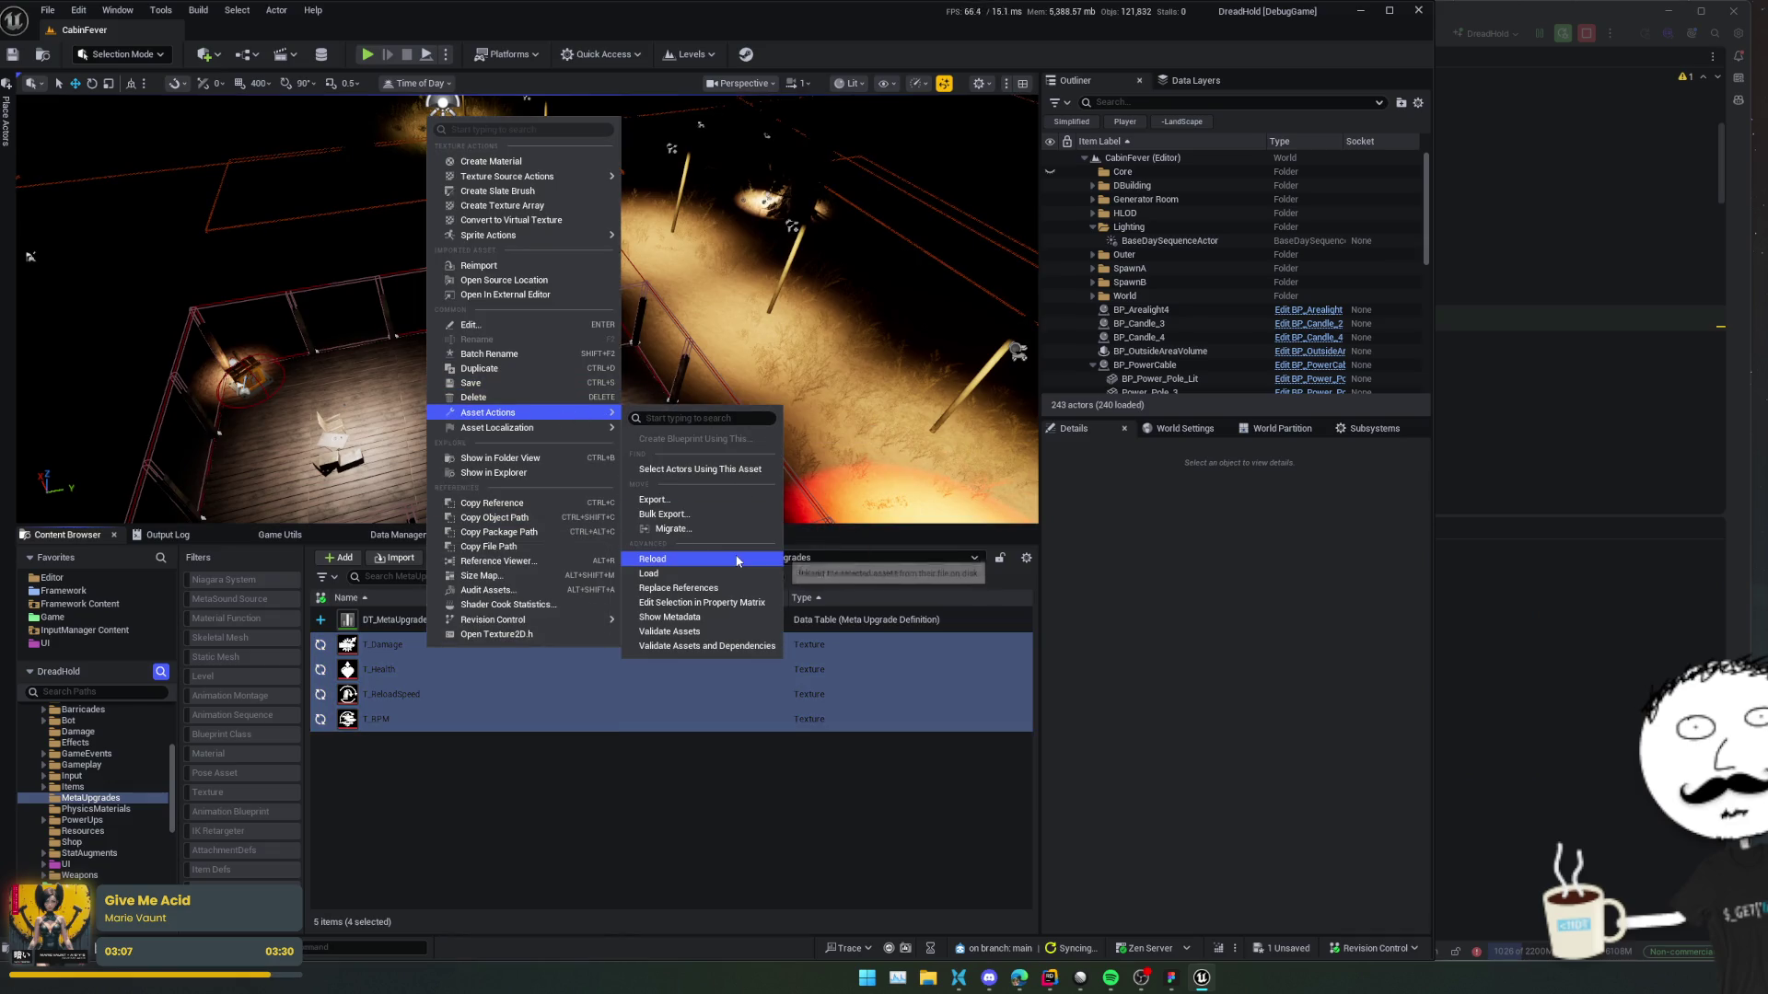
left_click(724, 603)
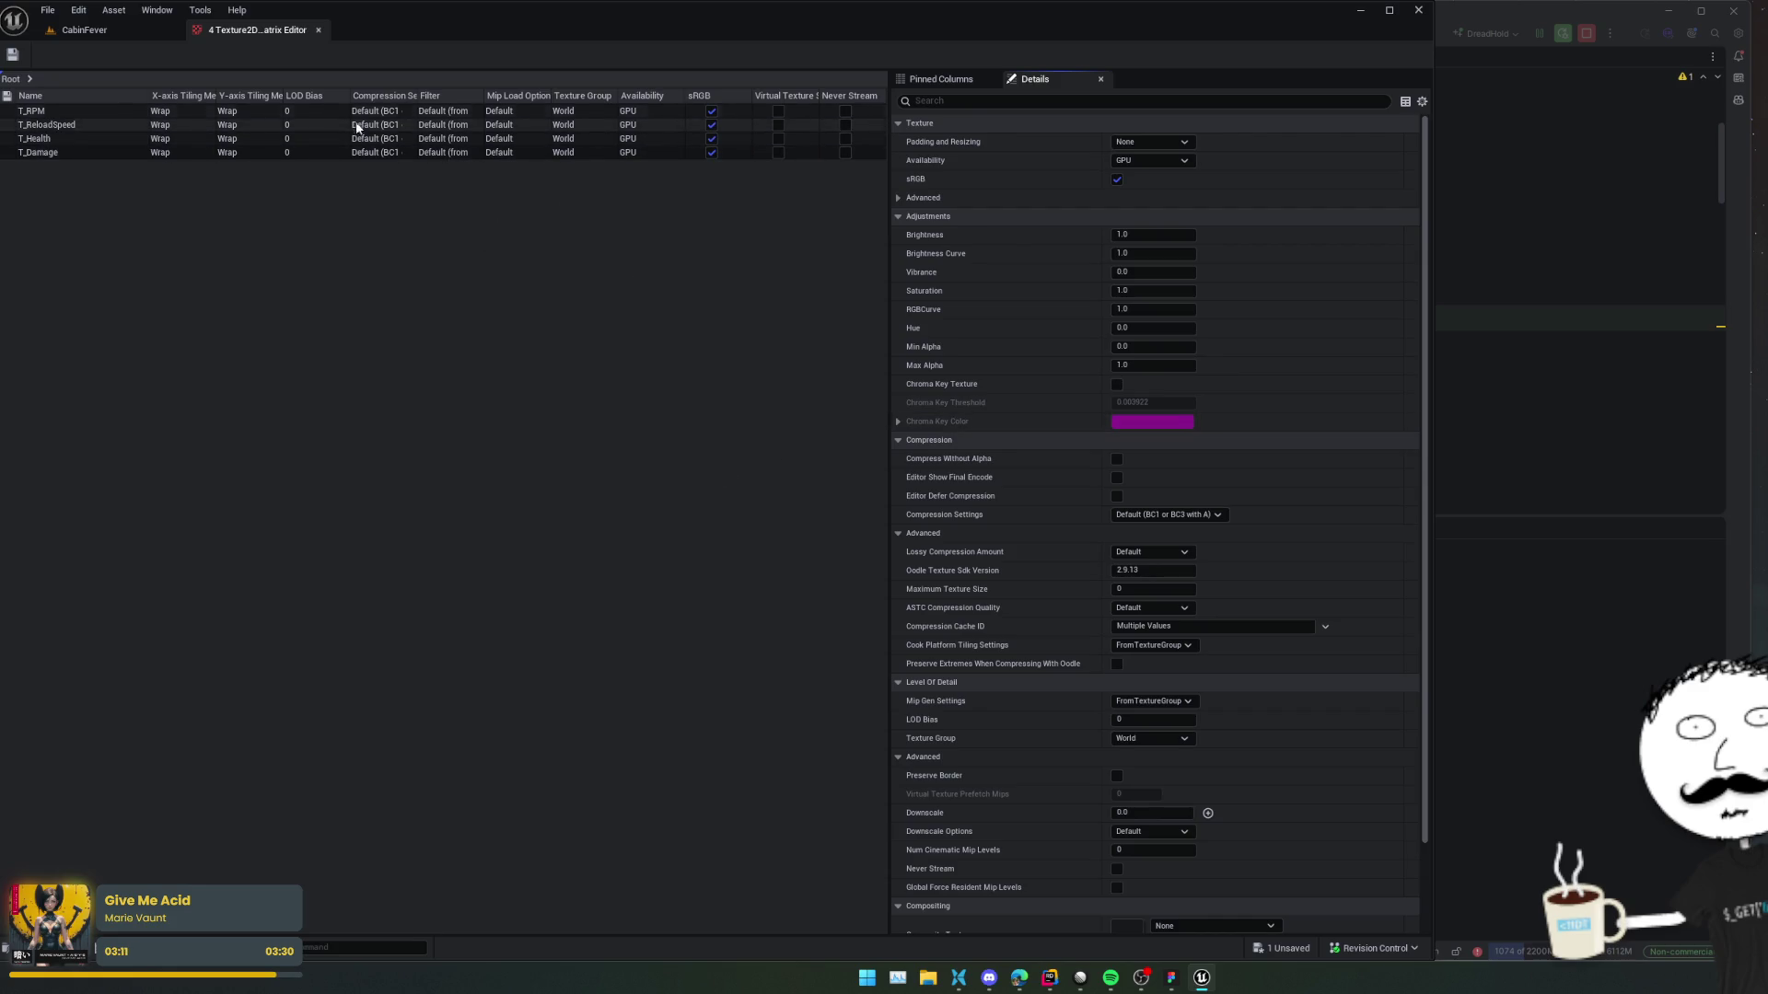
left_click(571, 111)
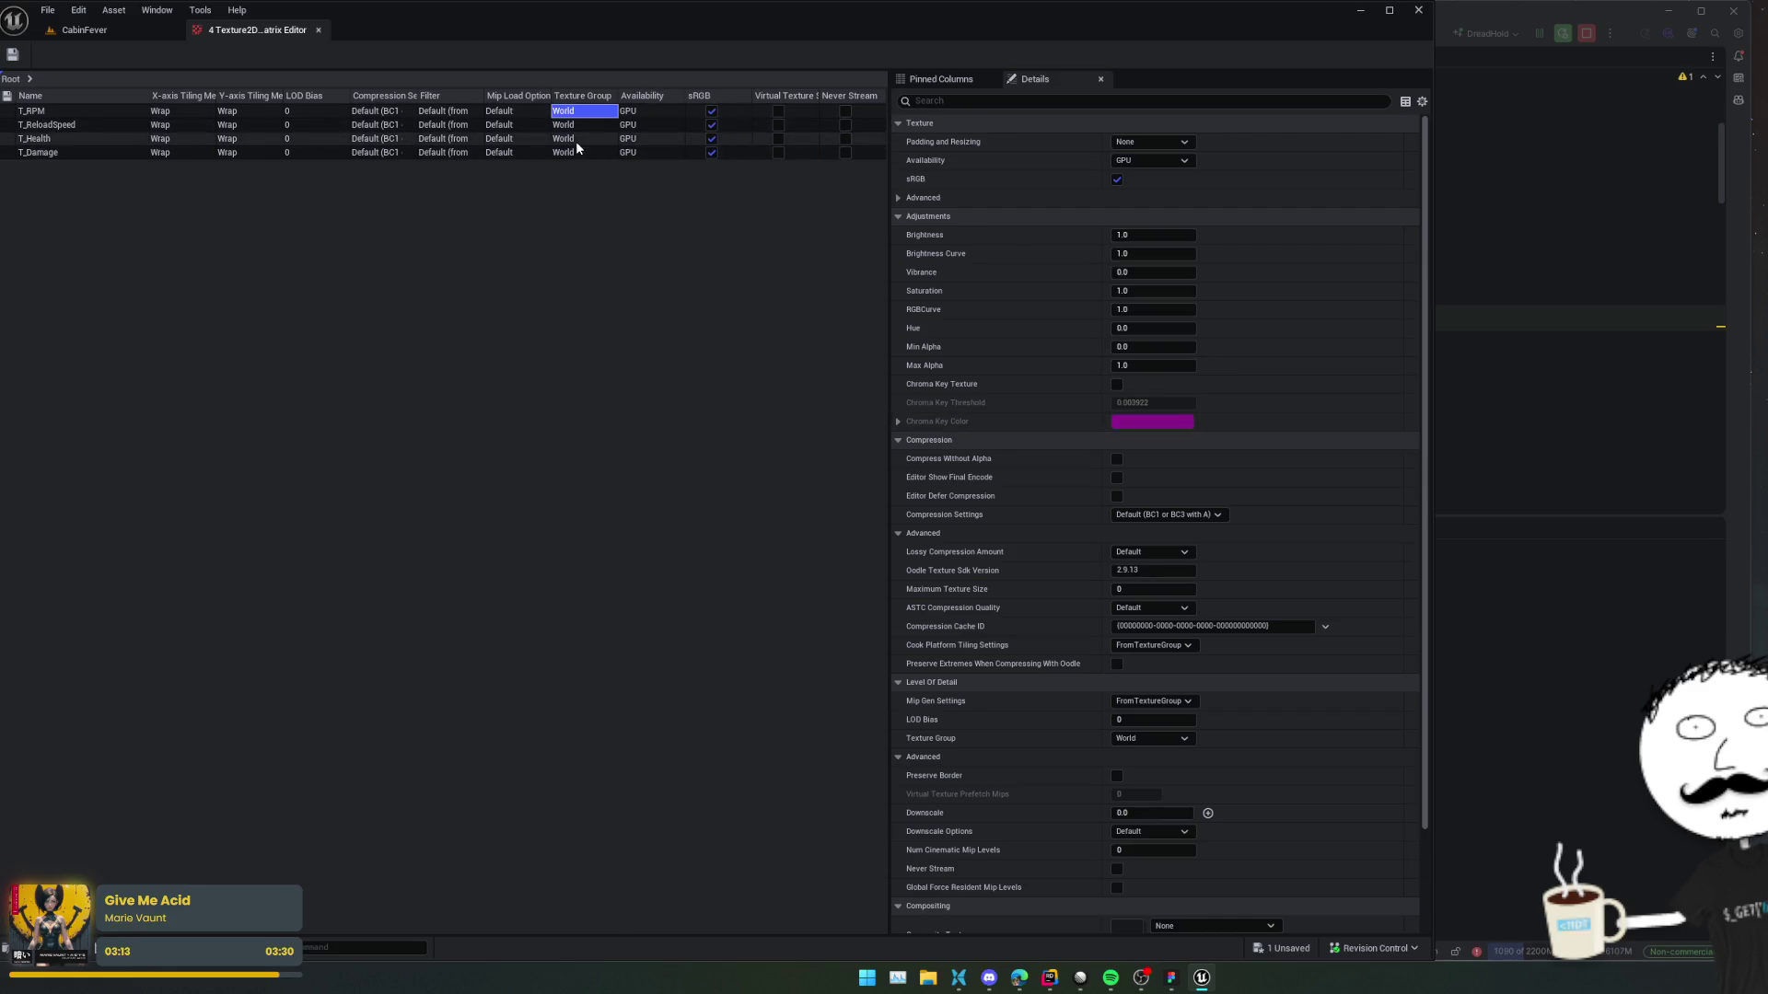
left_click(577, 151, "shift")
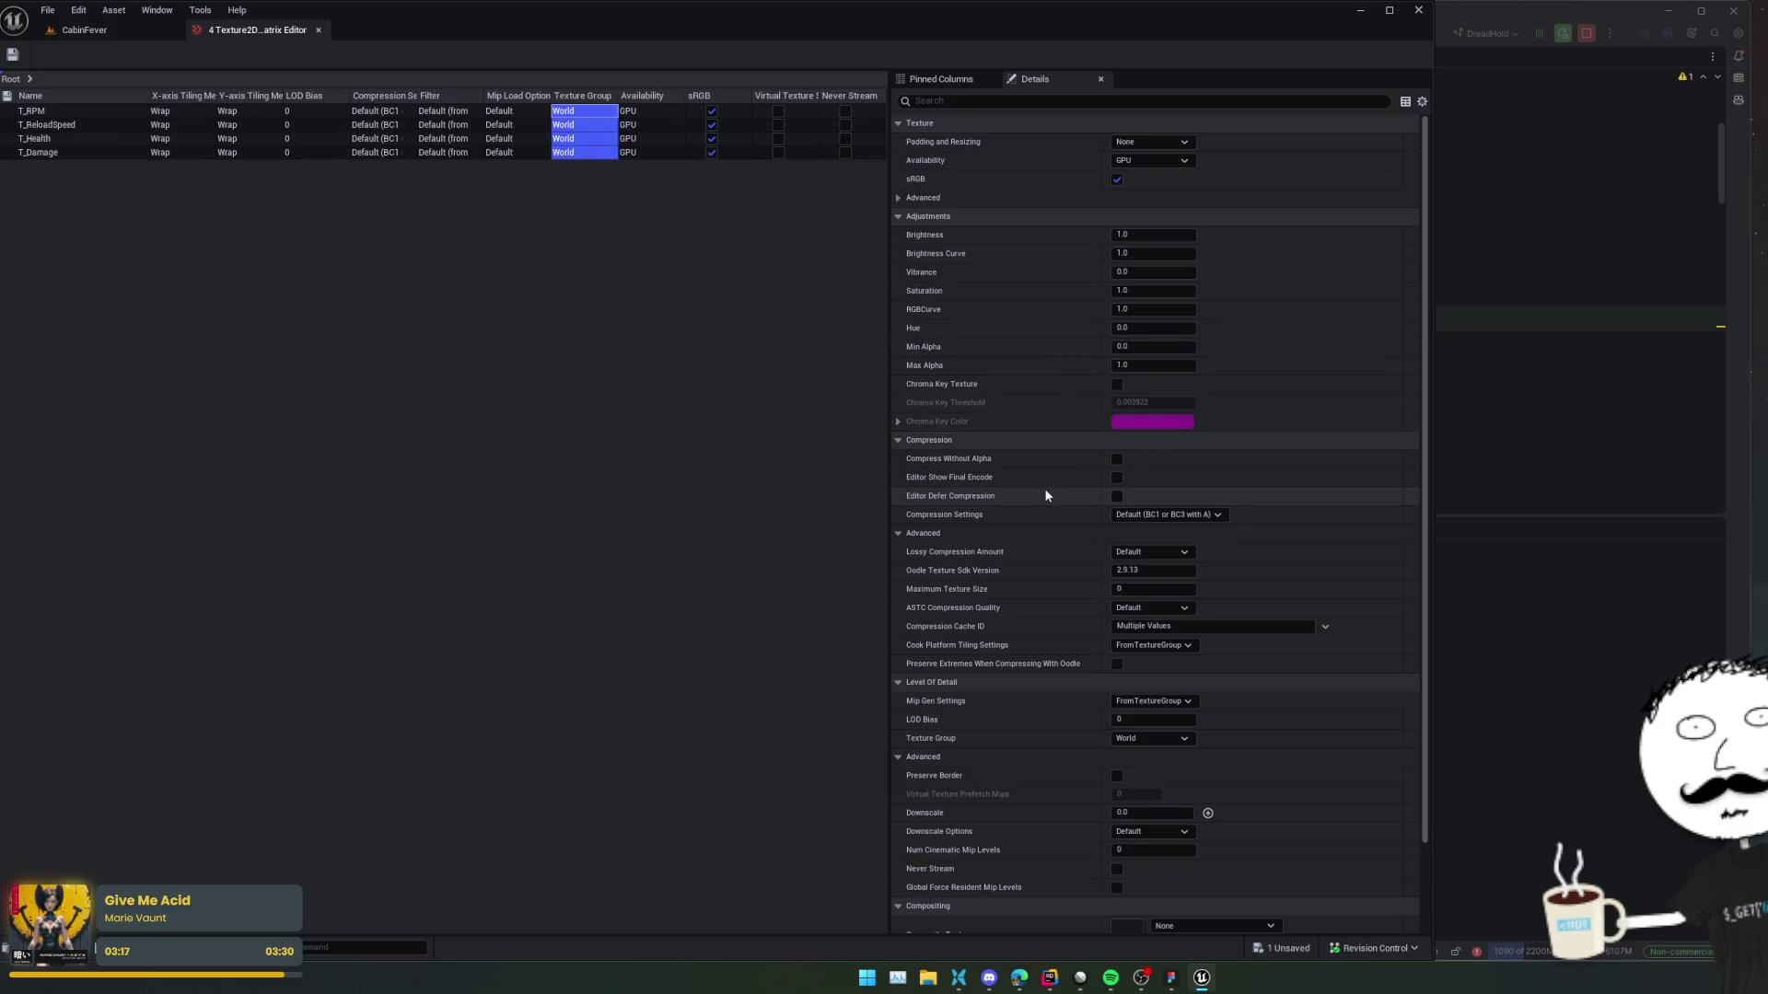
scroll(1046, 493, "down", 3)
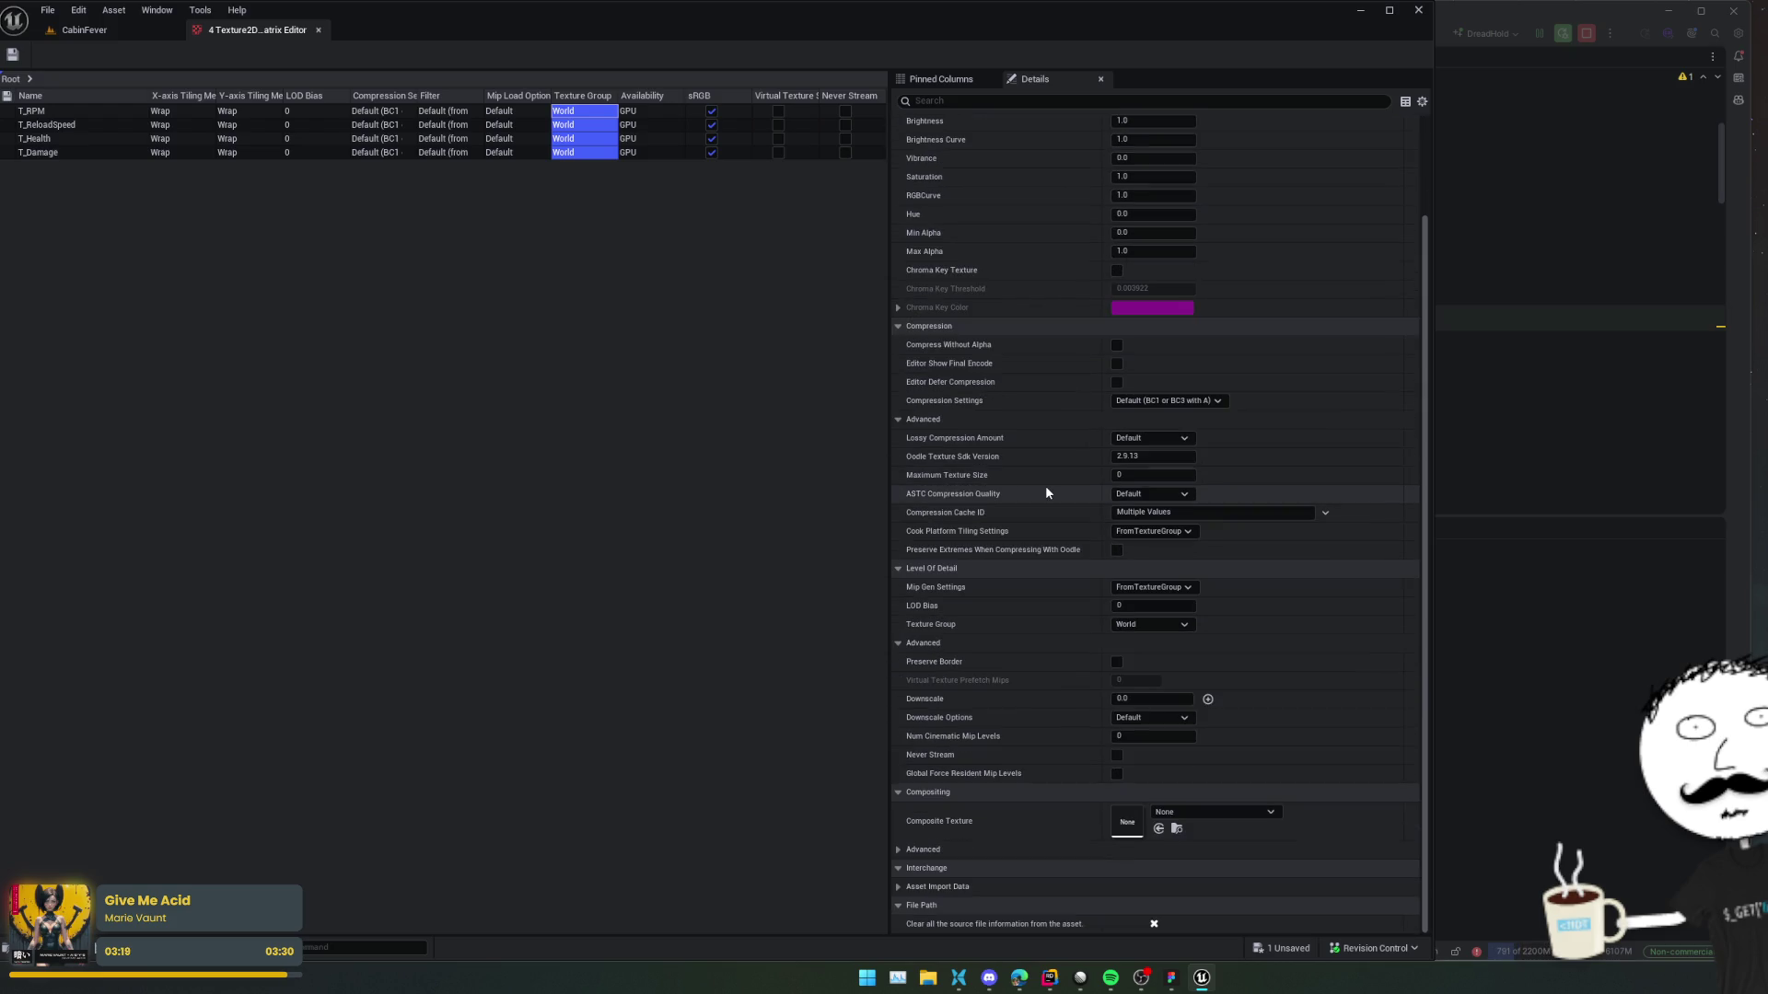
left_click(1142, 624)
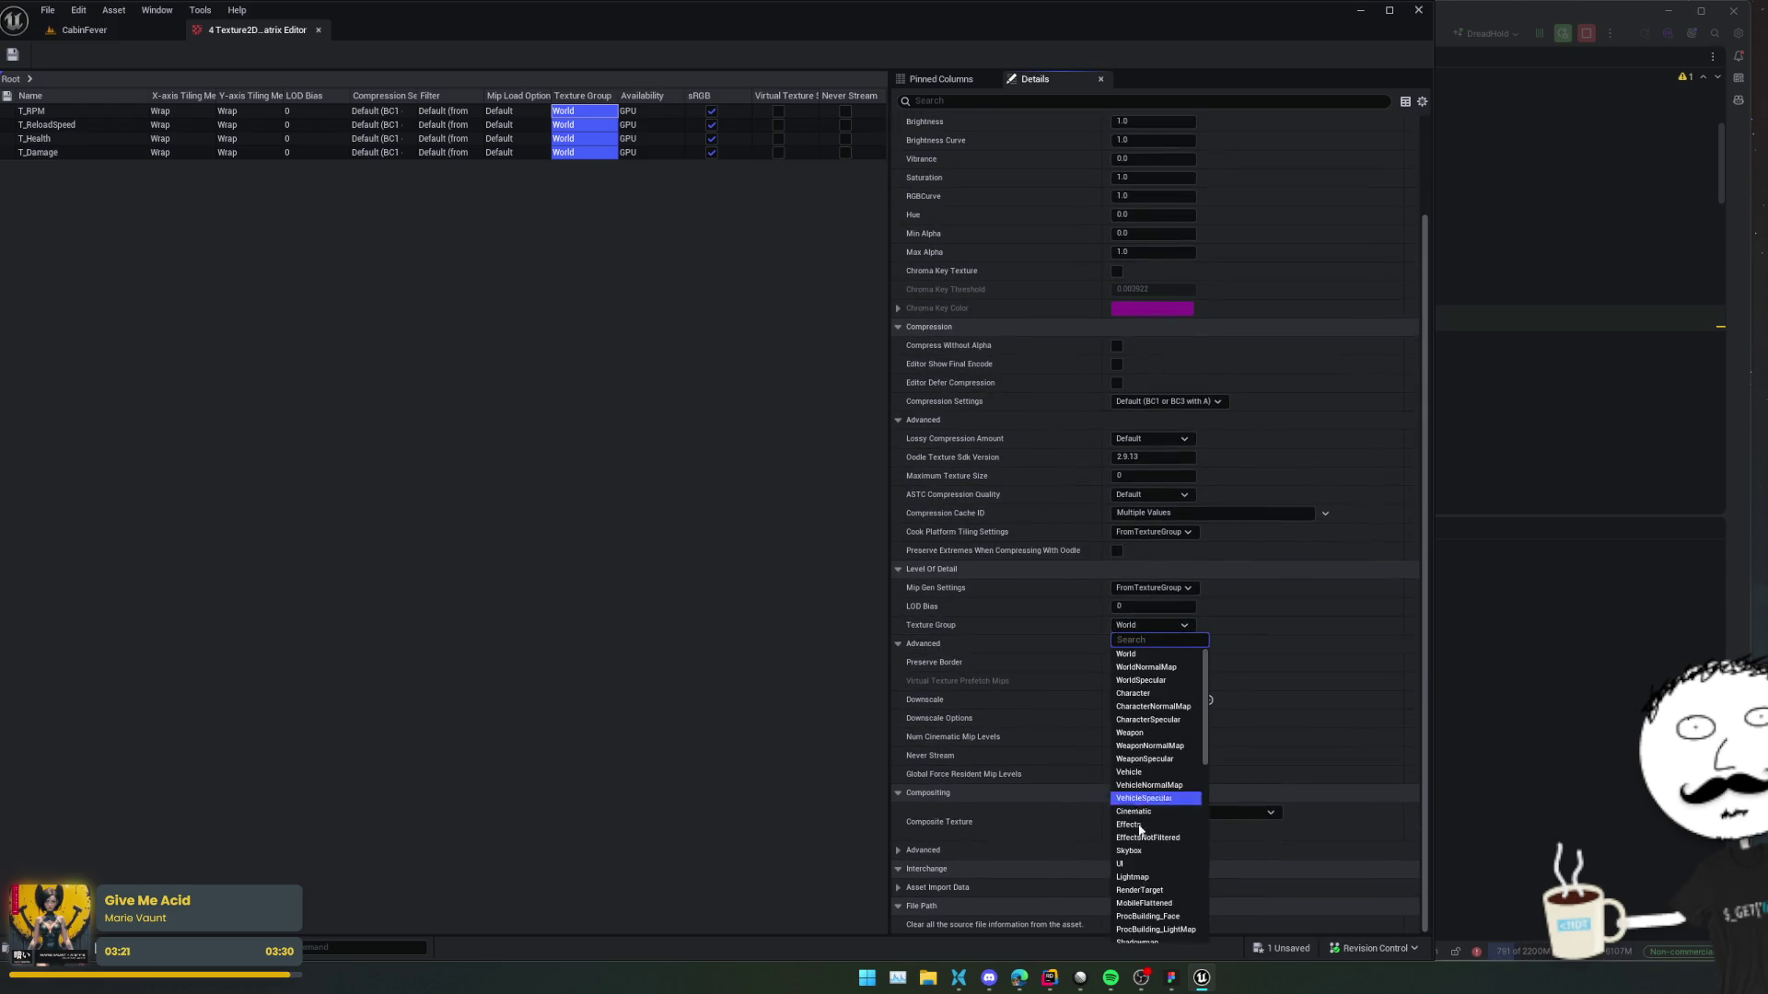
left_click(1151, 880)
key("ctrl+shift+s")
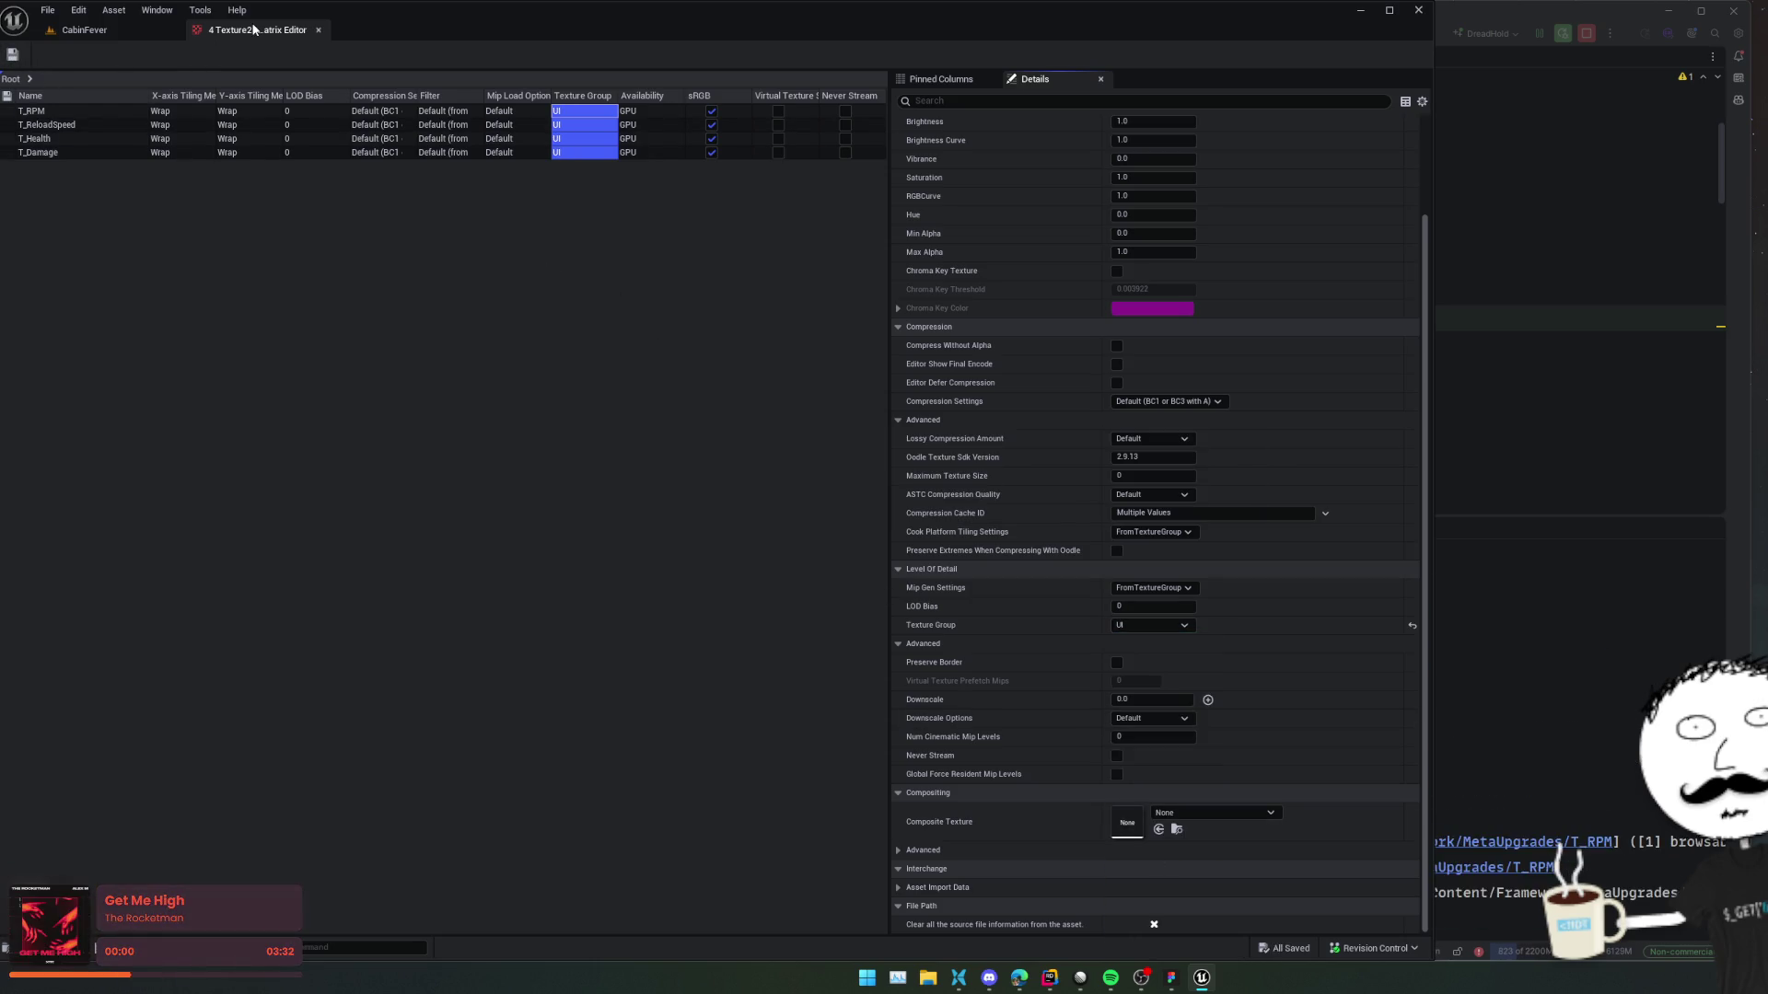
left_click(13, 55)
left_click(413, 649)
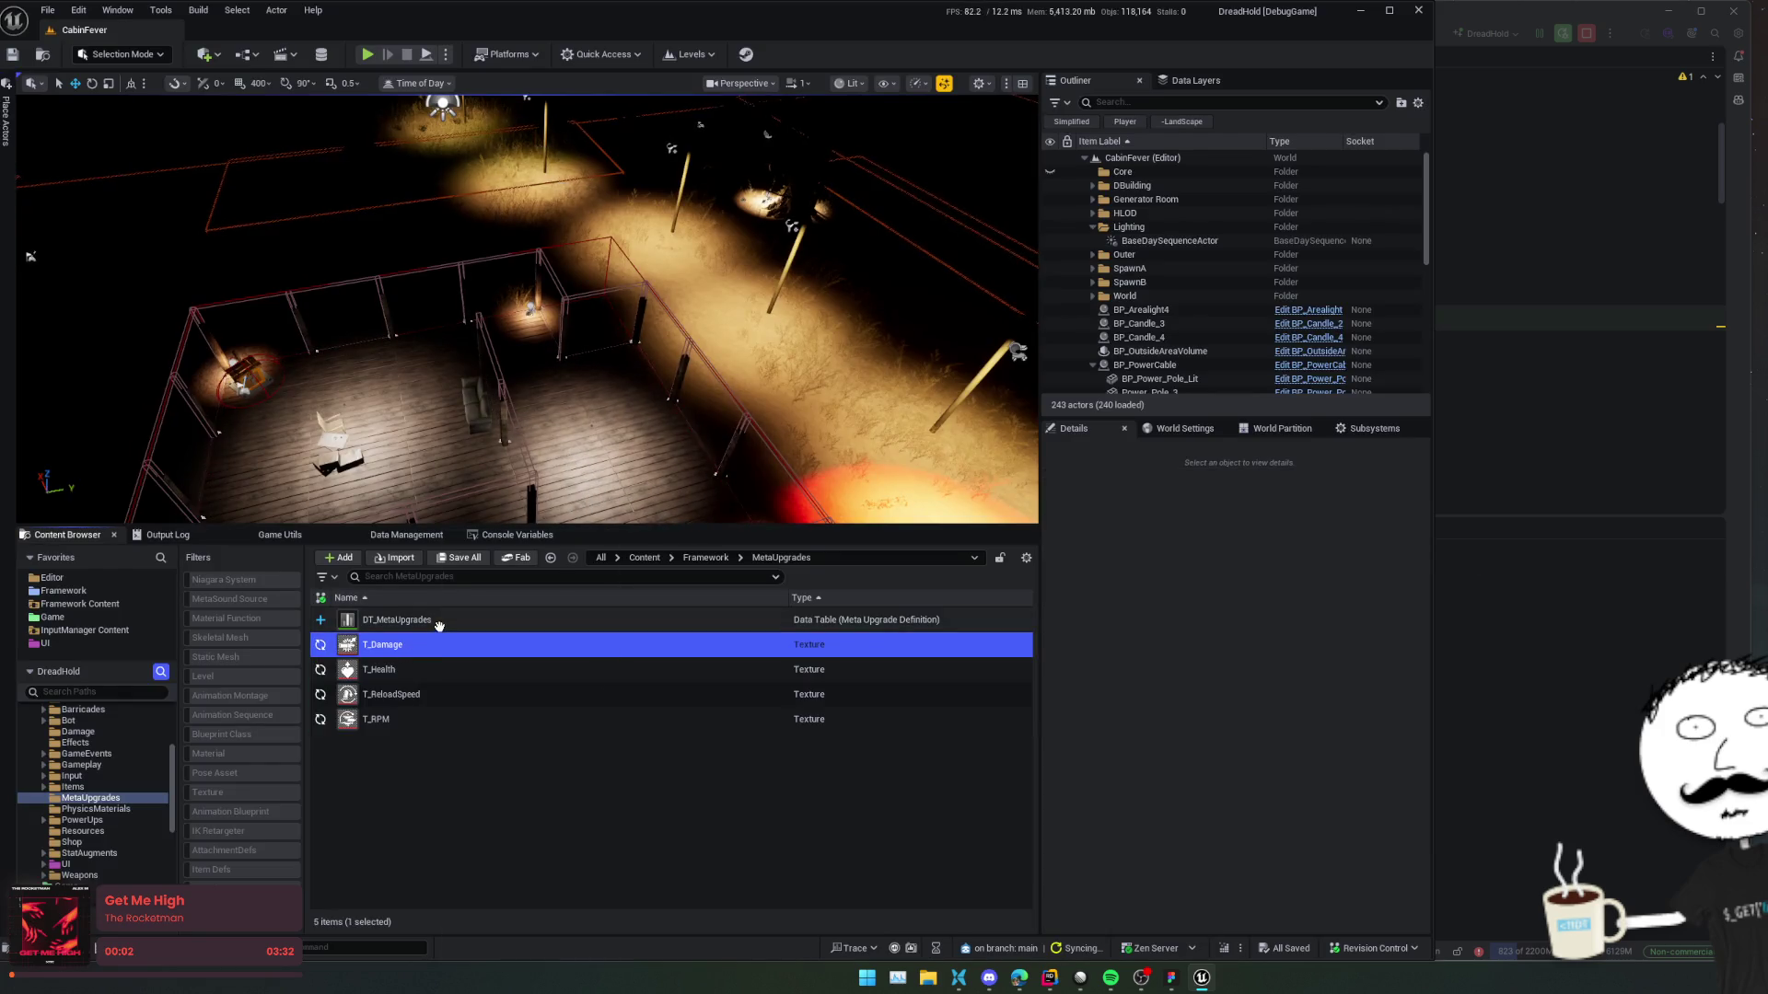
Open DT_MetaUpgrades and set the Damage row's icon to T_Damage.
left_click(440, 623)
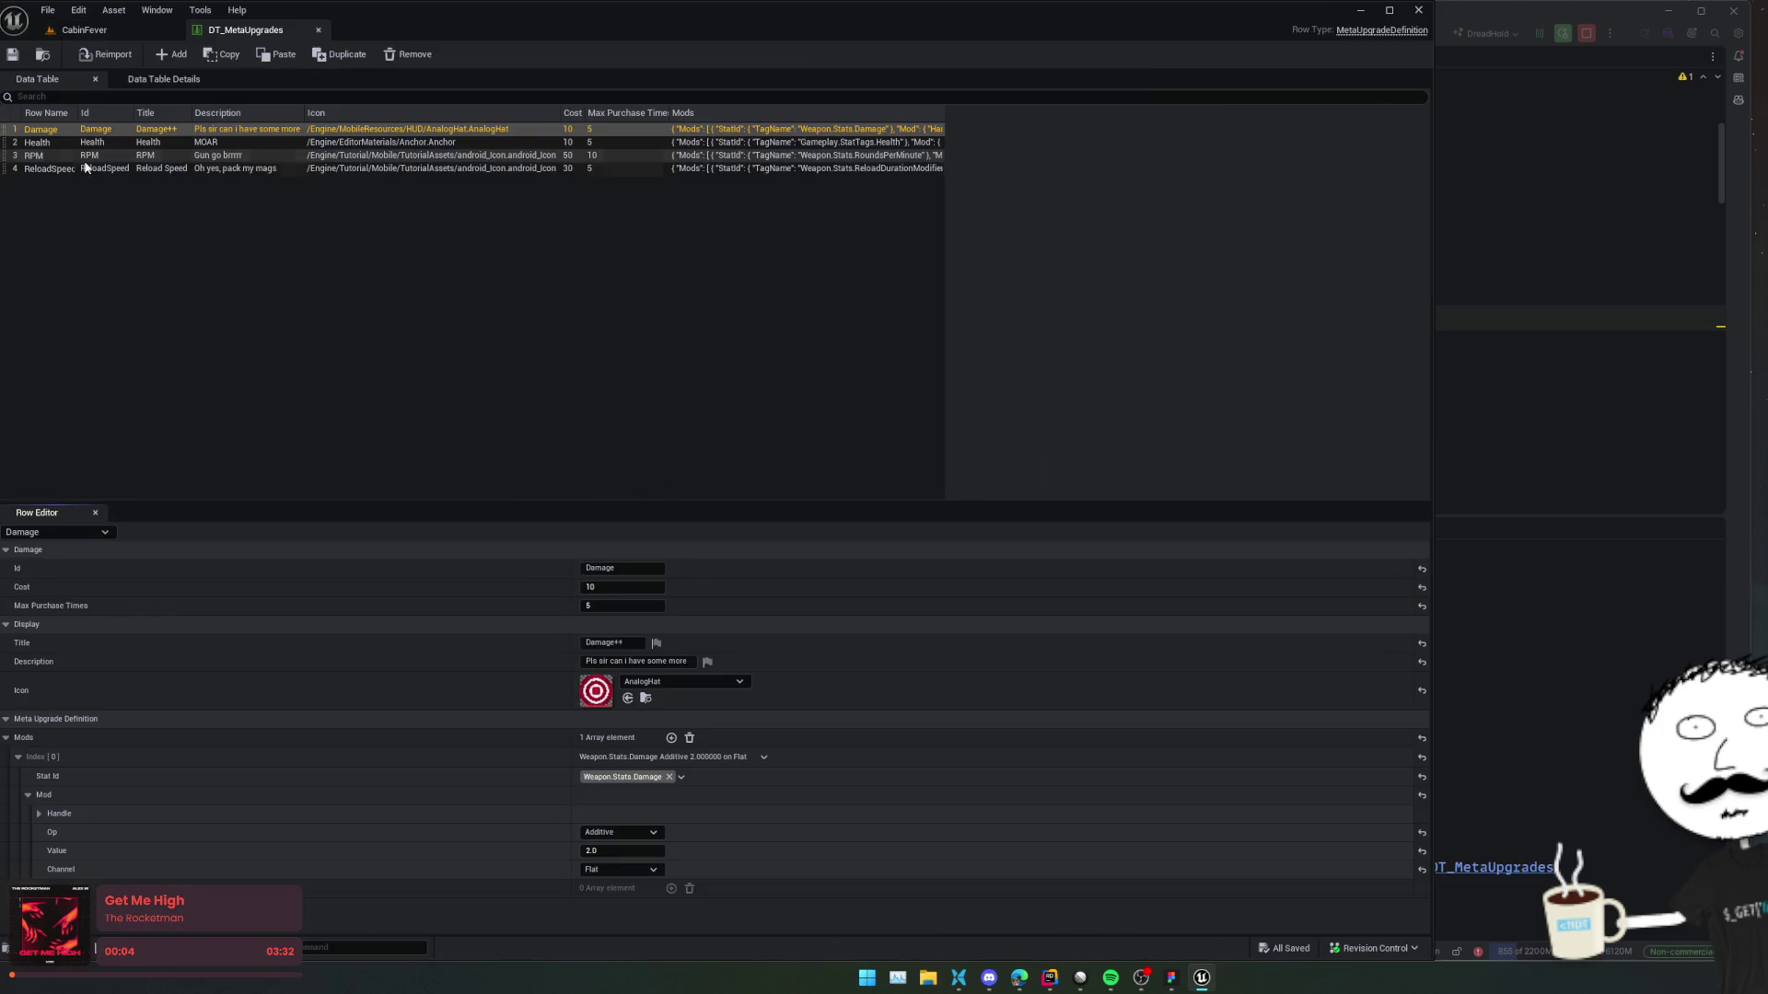
left_click(674, 682)
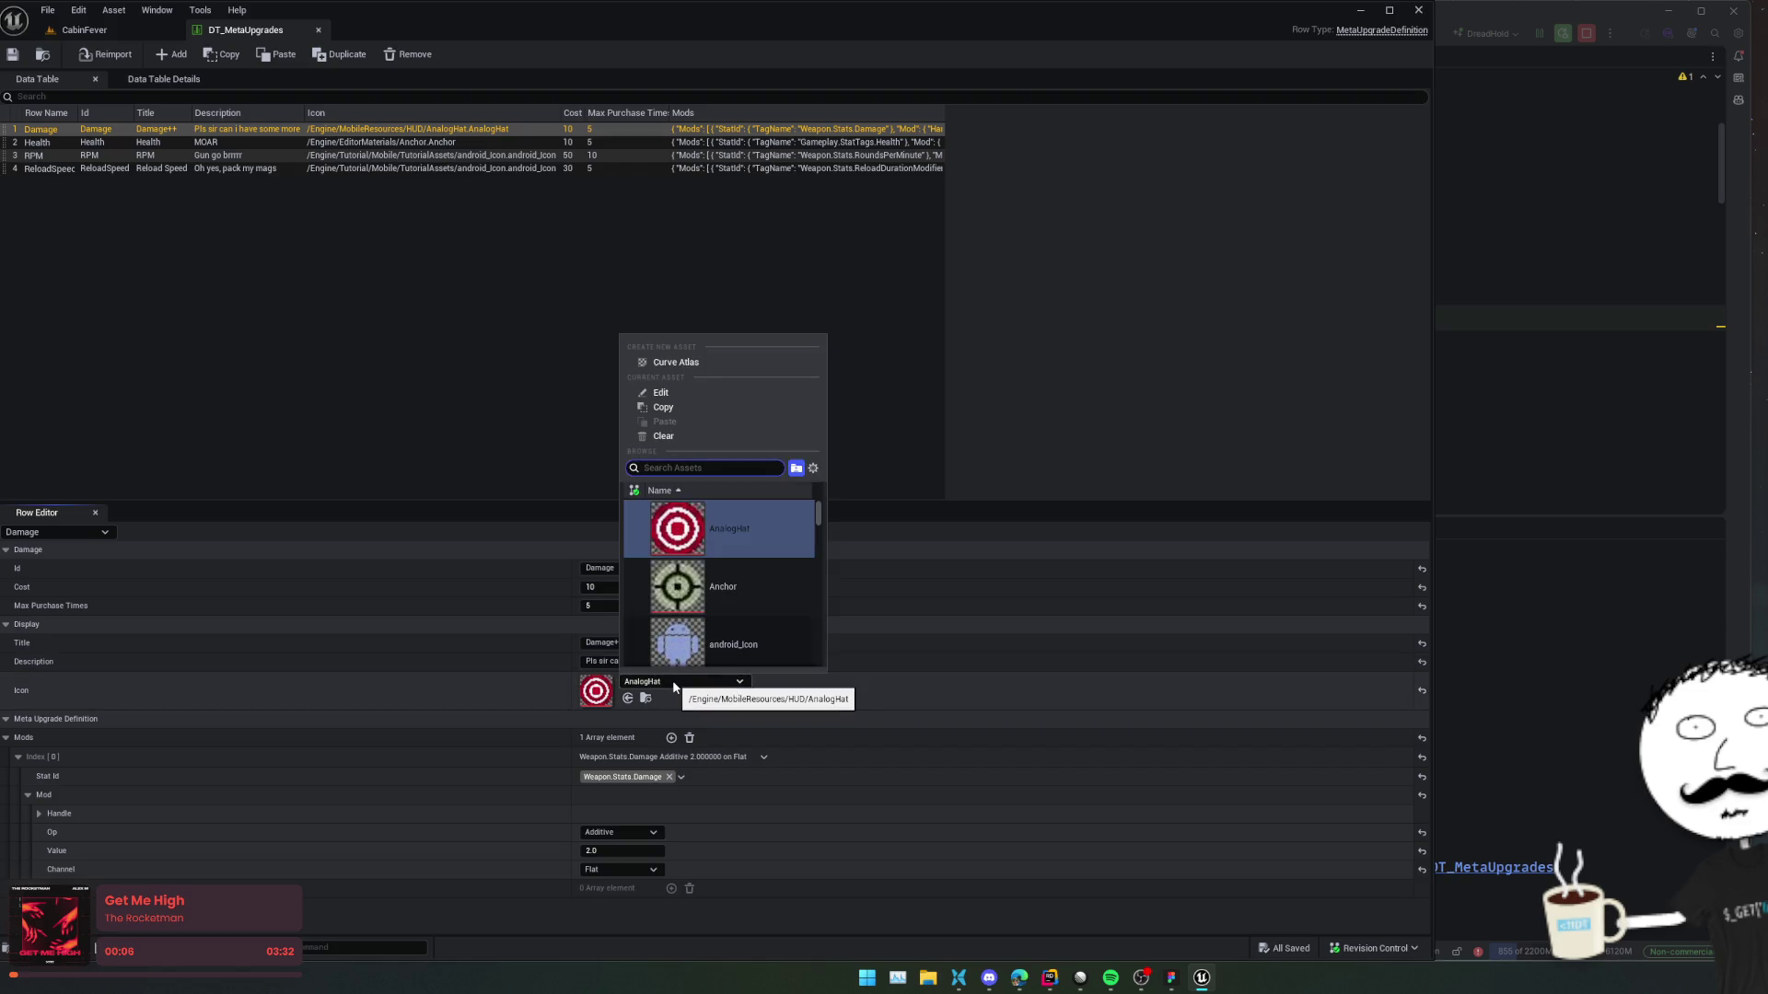
type("T_Damage")
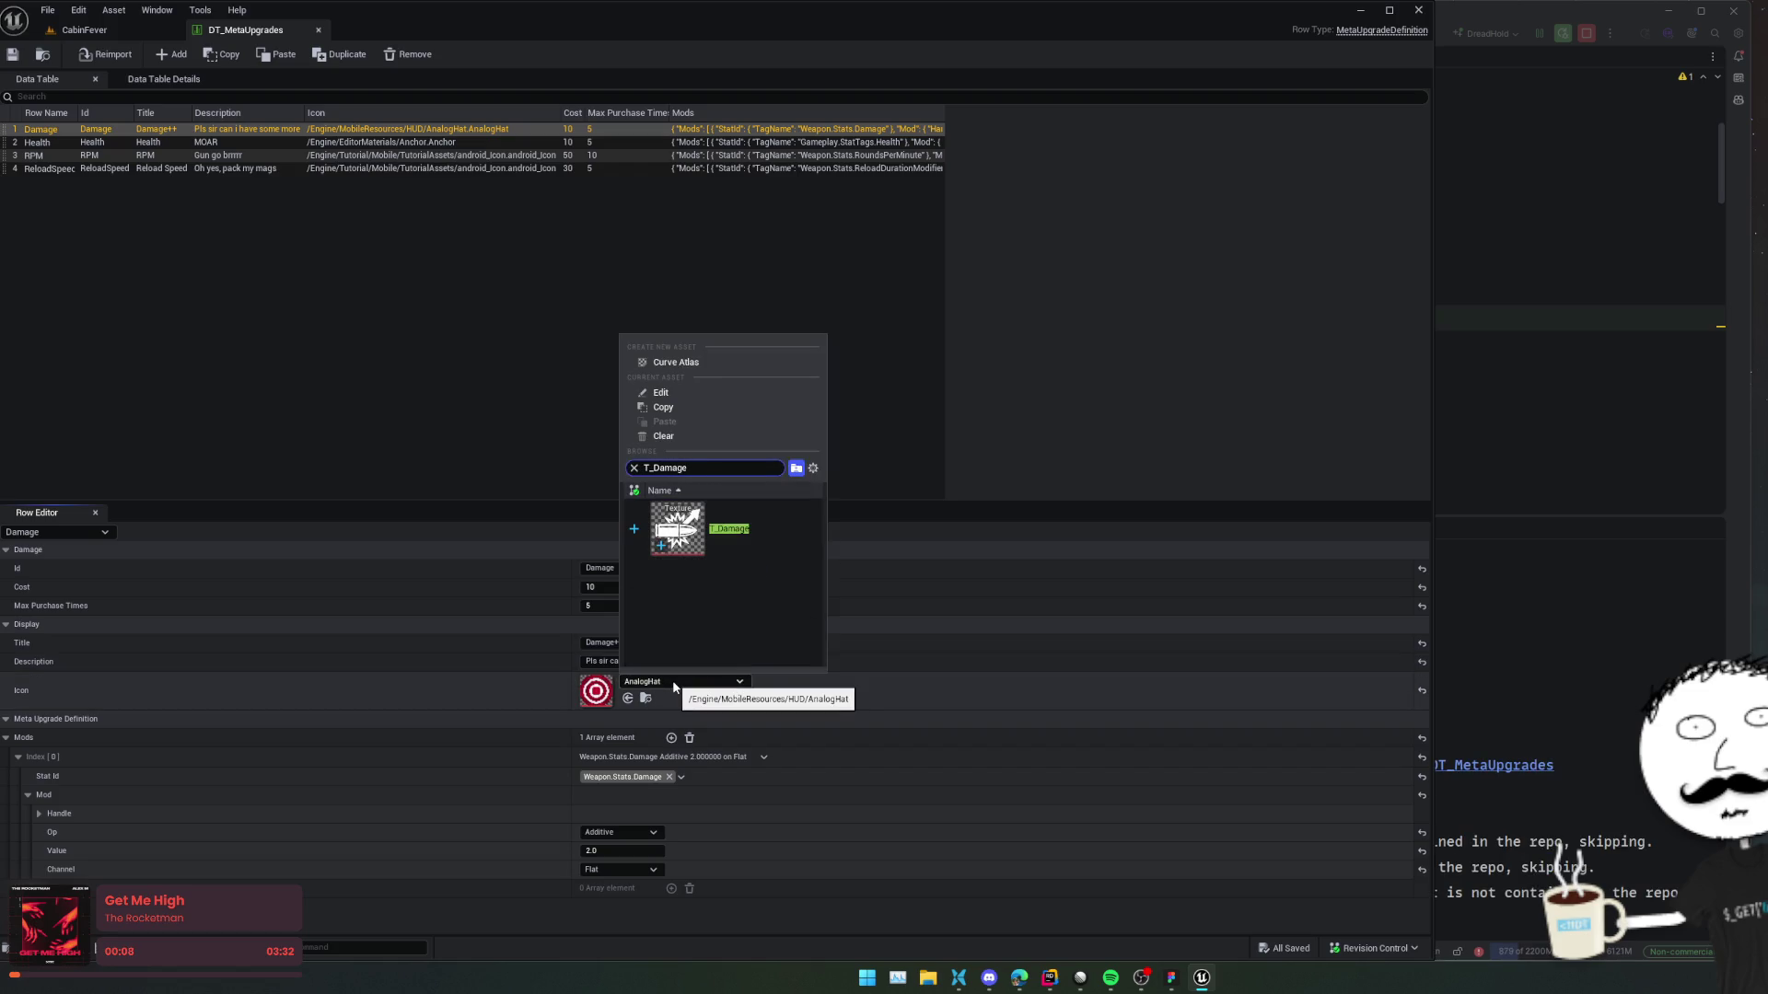
left_click(765, 524)
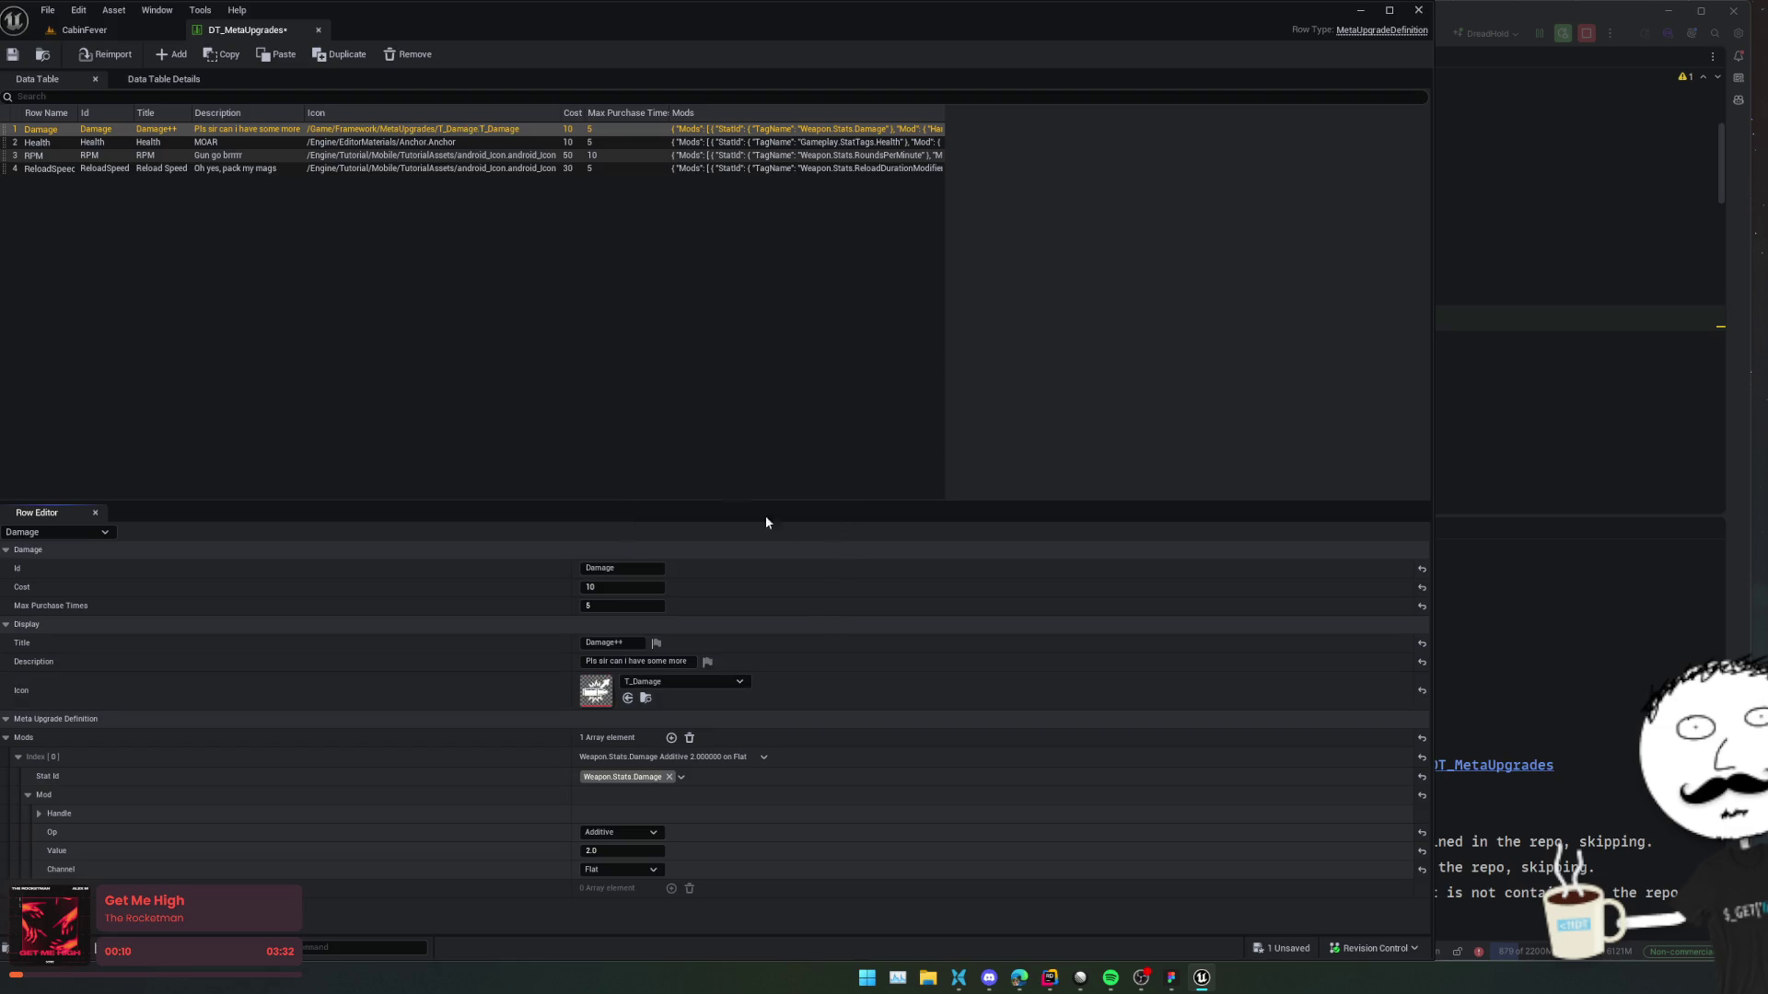
mouse_move(256, 34)
left_mouse_down()
mouse_move(278, 81)
mouse_move(870, 368)
mouse_move(856, 424)
mouse_move(786, 180)
left_mouse_up()
Assign T_Health, T_RPM and T_ReloadSpeed to their rows, then save and close the table.
left_click(828, 318)
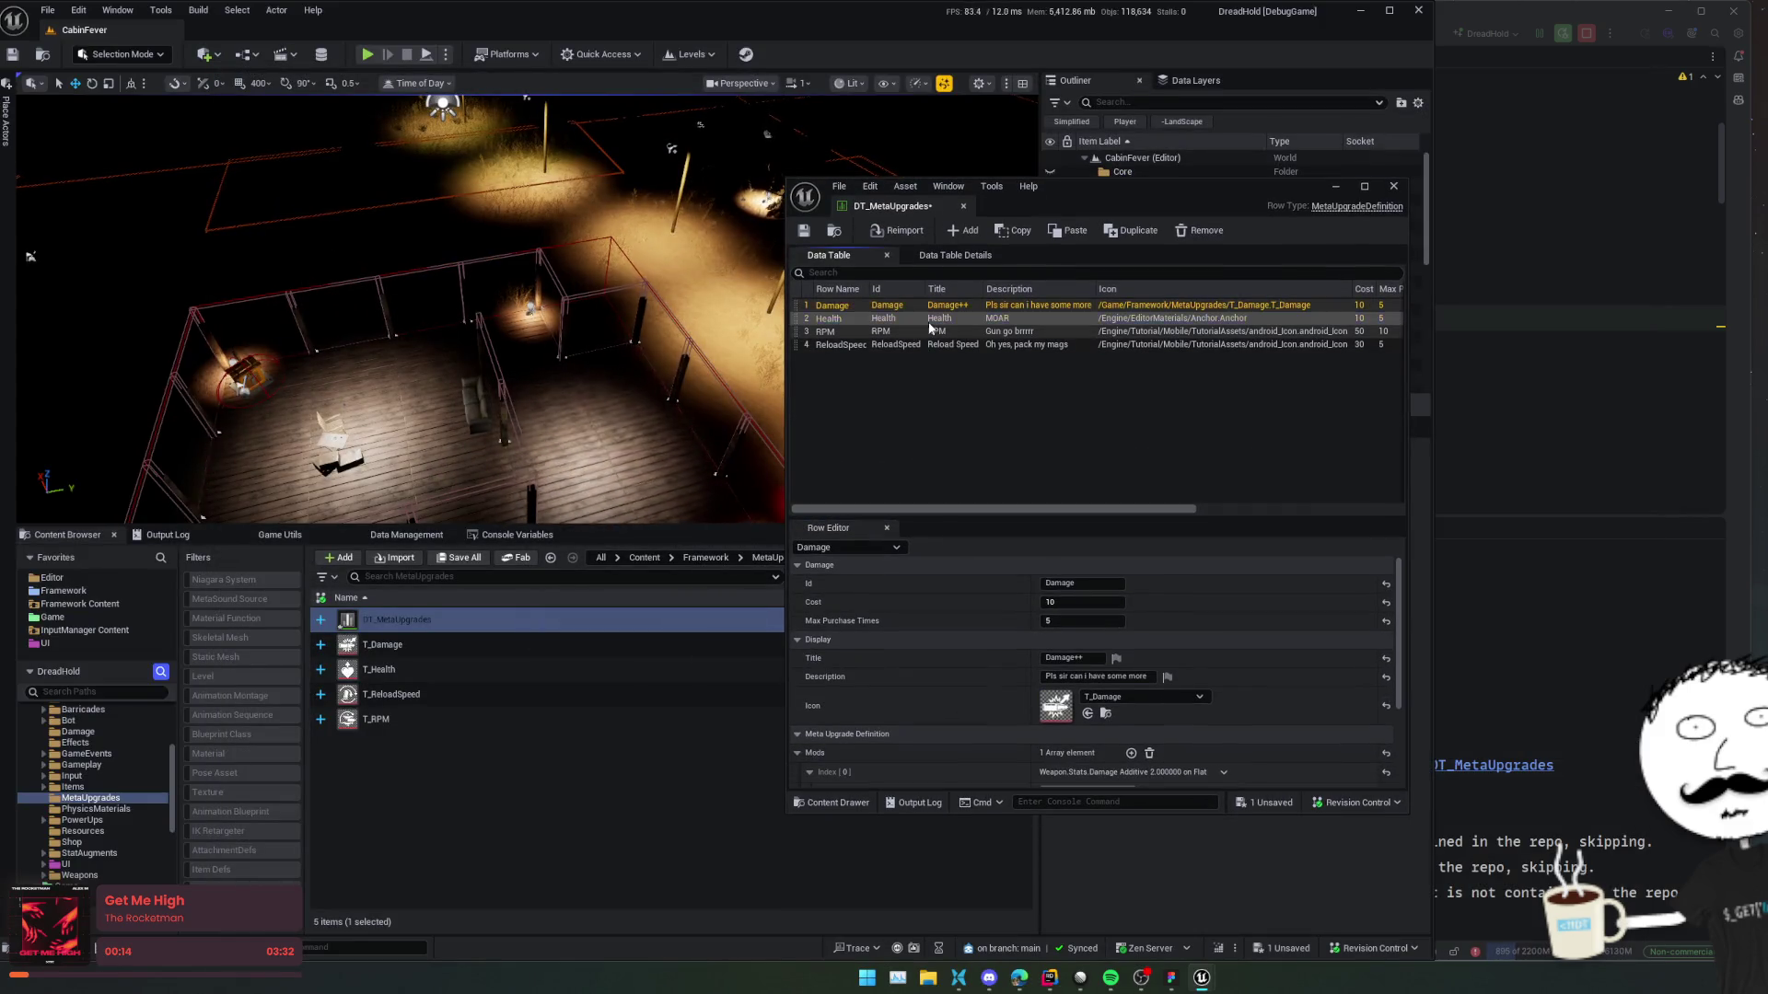
mouse_move(461, 671)
left_mouse_down()
mouse_move(1085, 734)
mouse_move(1059, 711)
left_mouse_up()
right_click(420, 670)
left_click(403, 736)
left_click_drag(396, 719, 1044, 698)
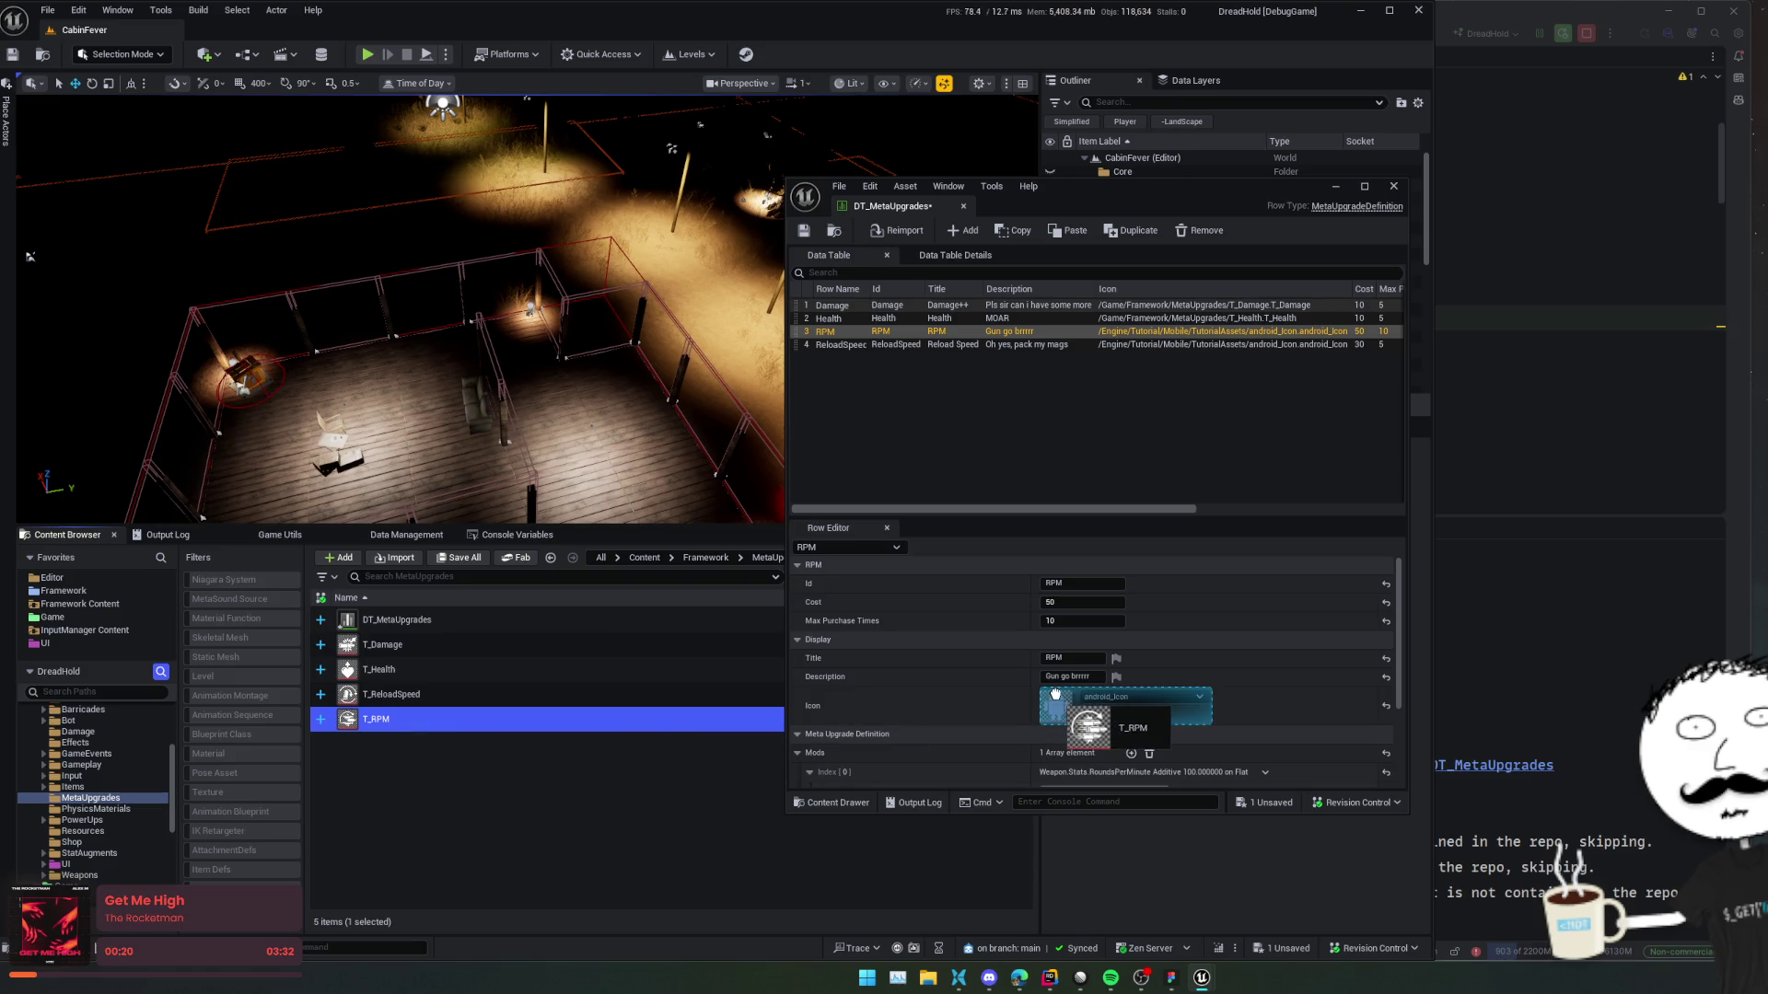
left_click(870, 345)
mouse_move(373, 697)
left_mouse_down()
mouse_move(992, 670)
mouse_move(1055, 700)
left_mouse_up()
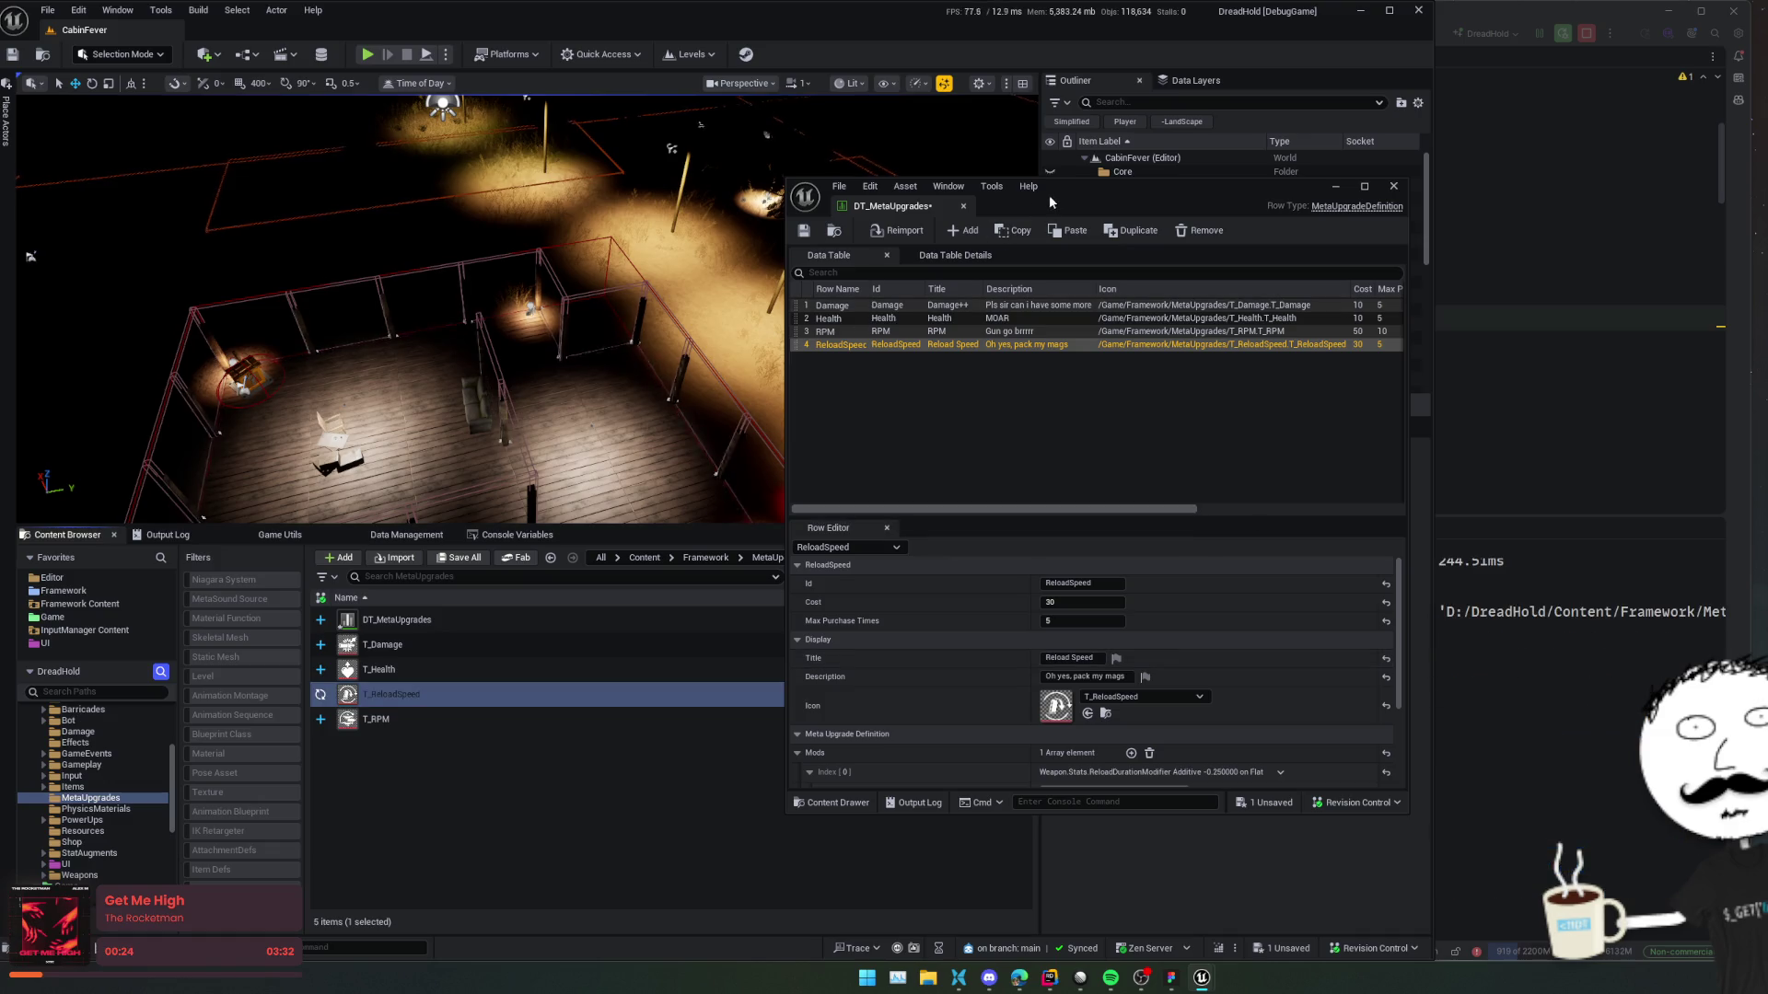
left_click(804, 230)
left_click(1396, 188)
Load the MainMenu level from the Levels list and start Play-in-Editor.
left_click_drag(624, 525, 626, 668)
left_click(691, 55)
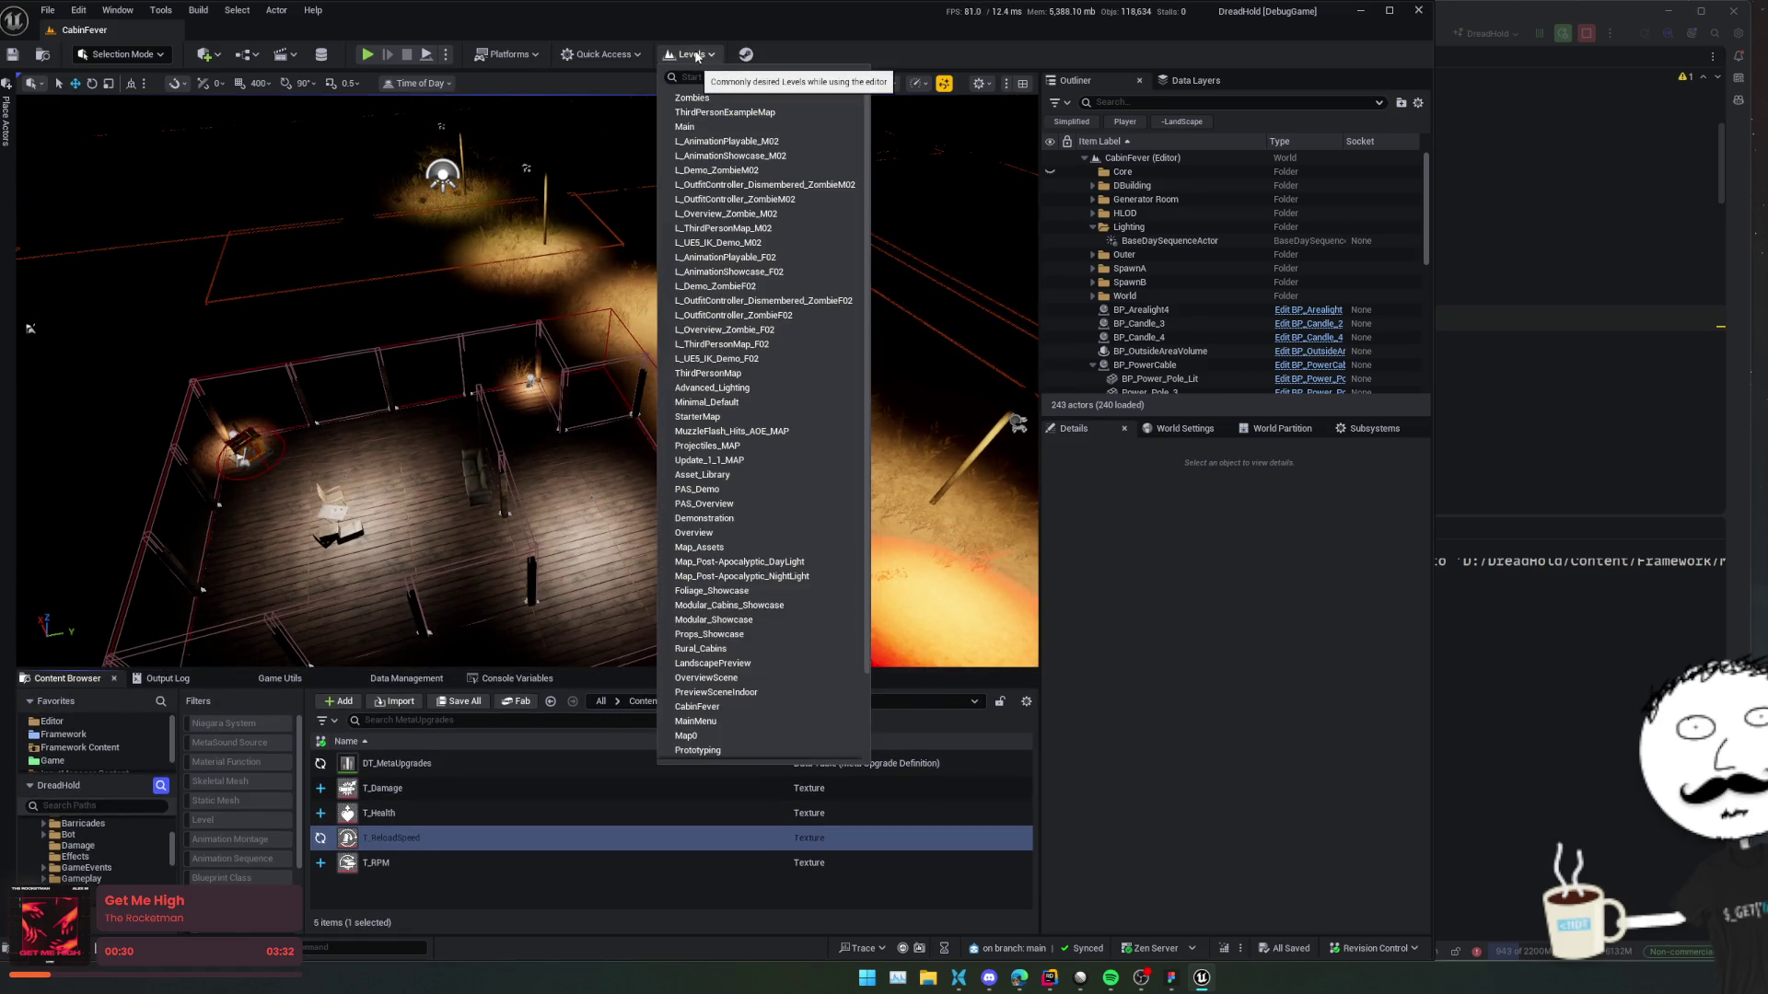
type("main")
left_click(698, 55)
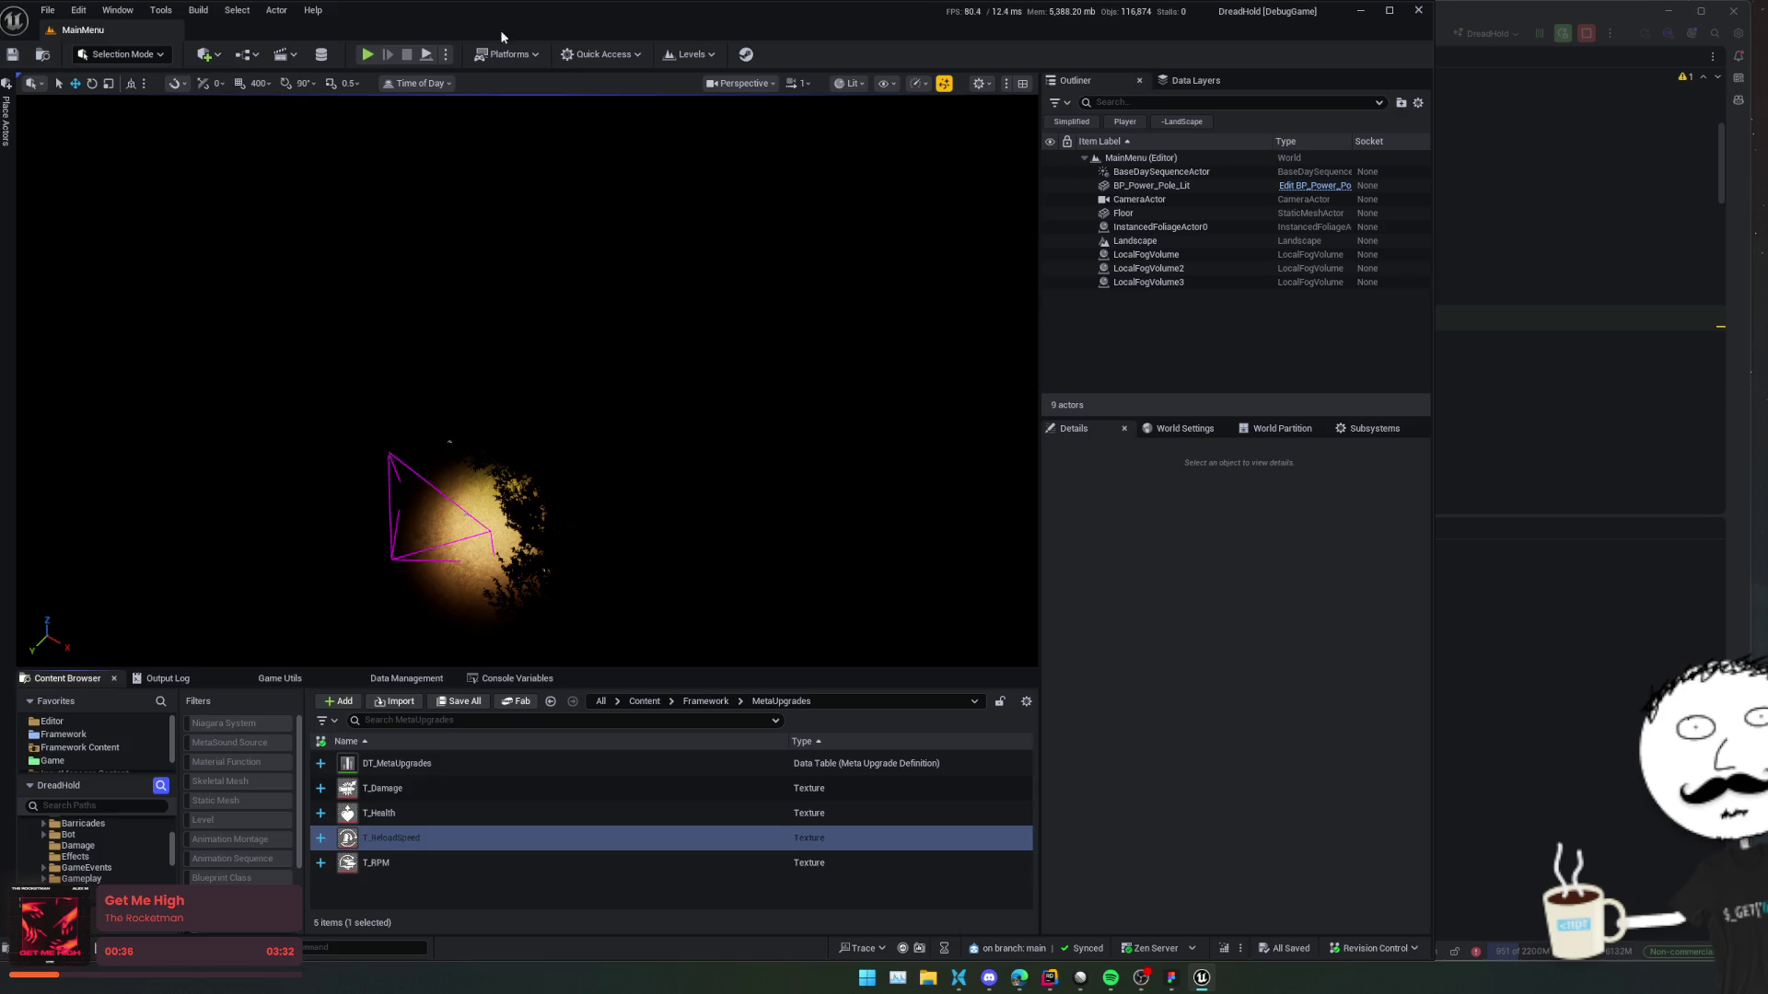
key("alt+p")
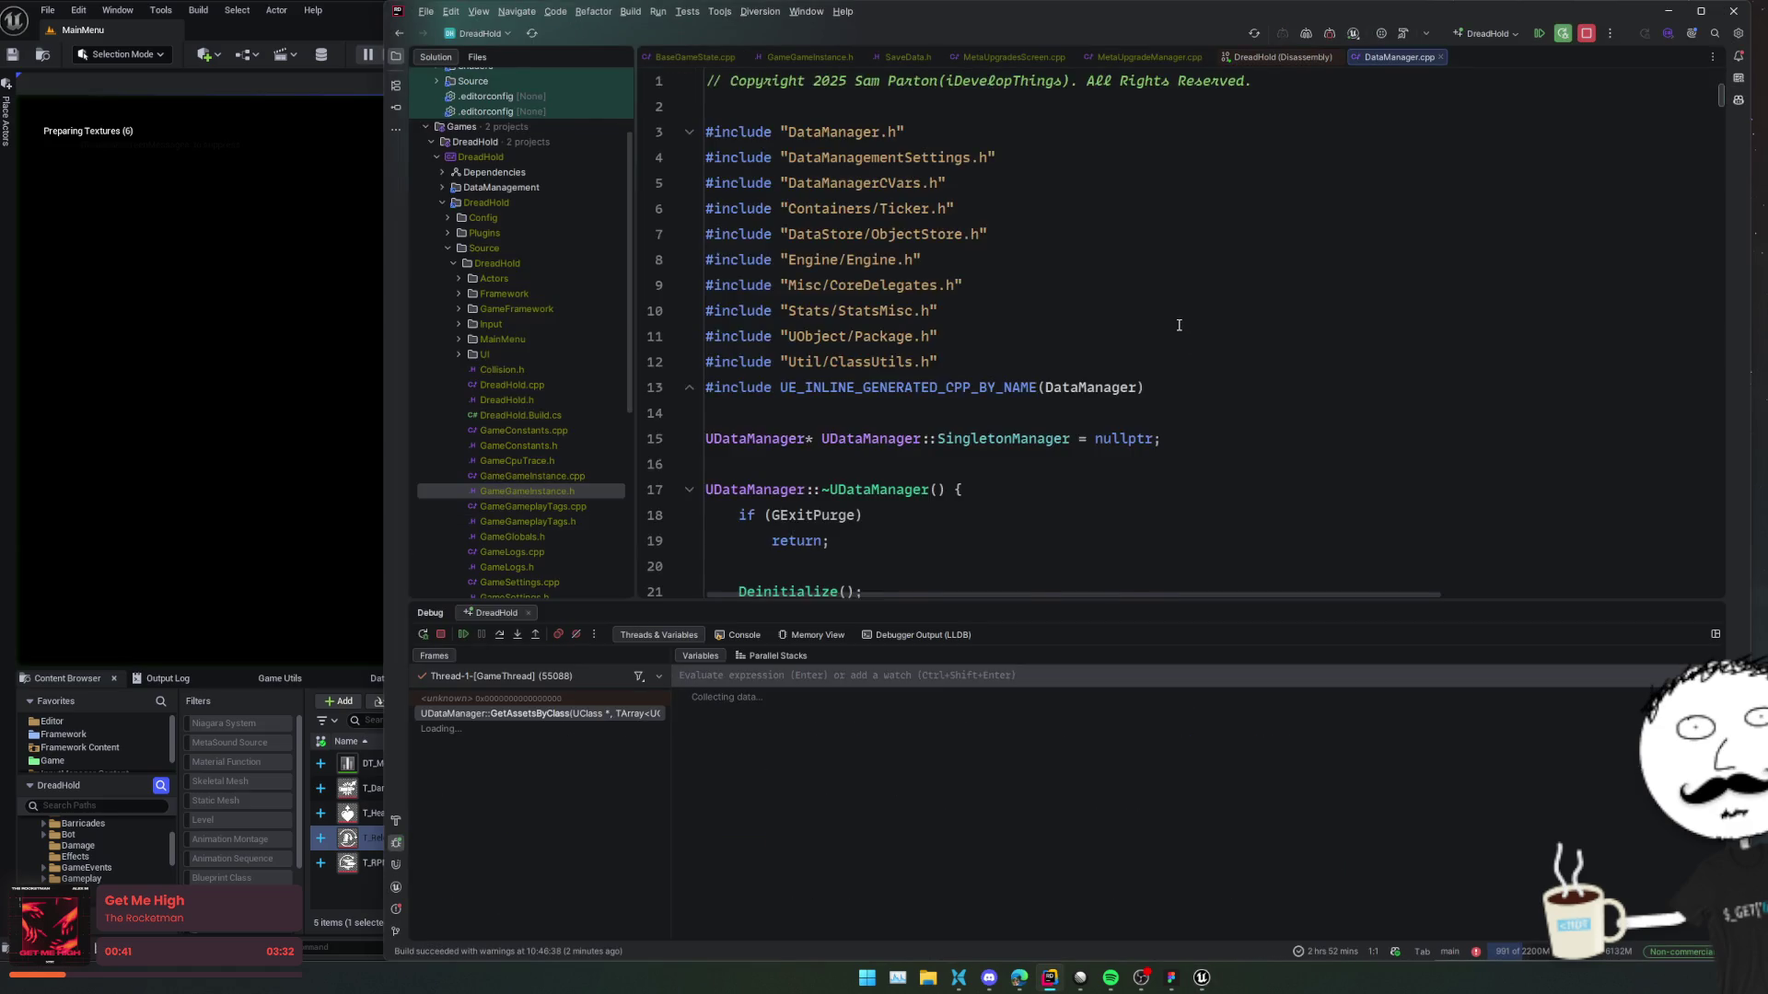
Inspect StoresList's out-of-range second entry at line 227, then view the execGetAssetsByClass frame.
left_click(1178, 324)
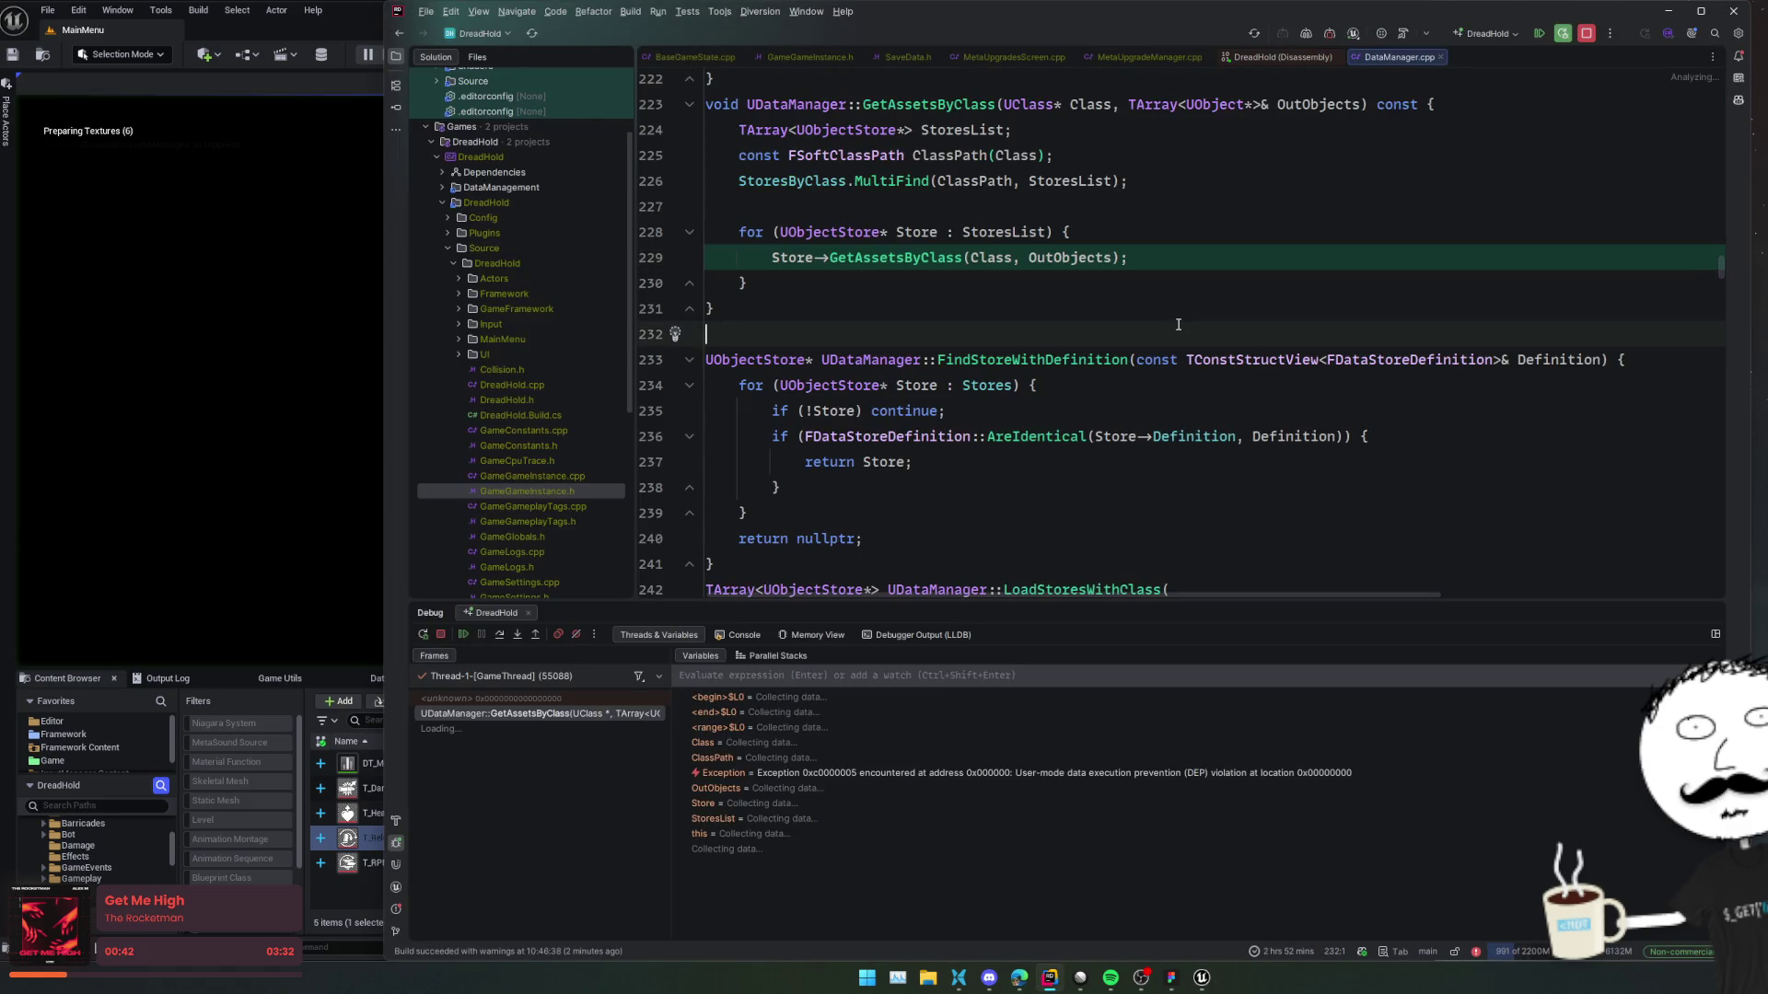
key("Up")
key("Up")
key("Up")
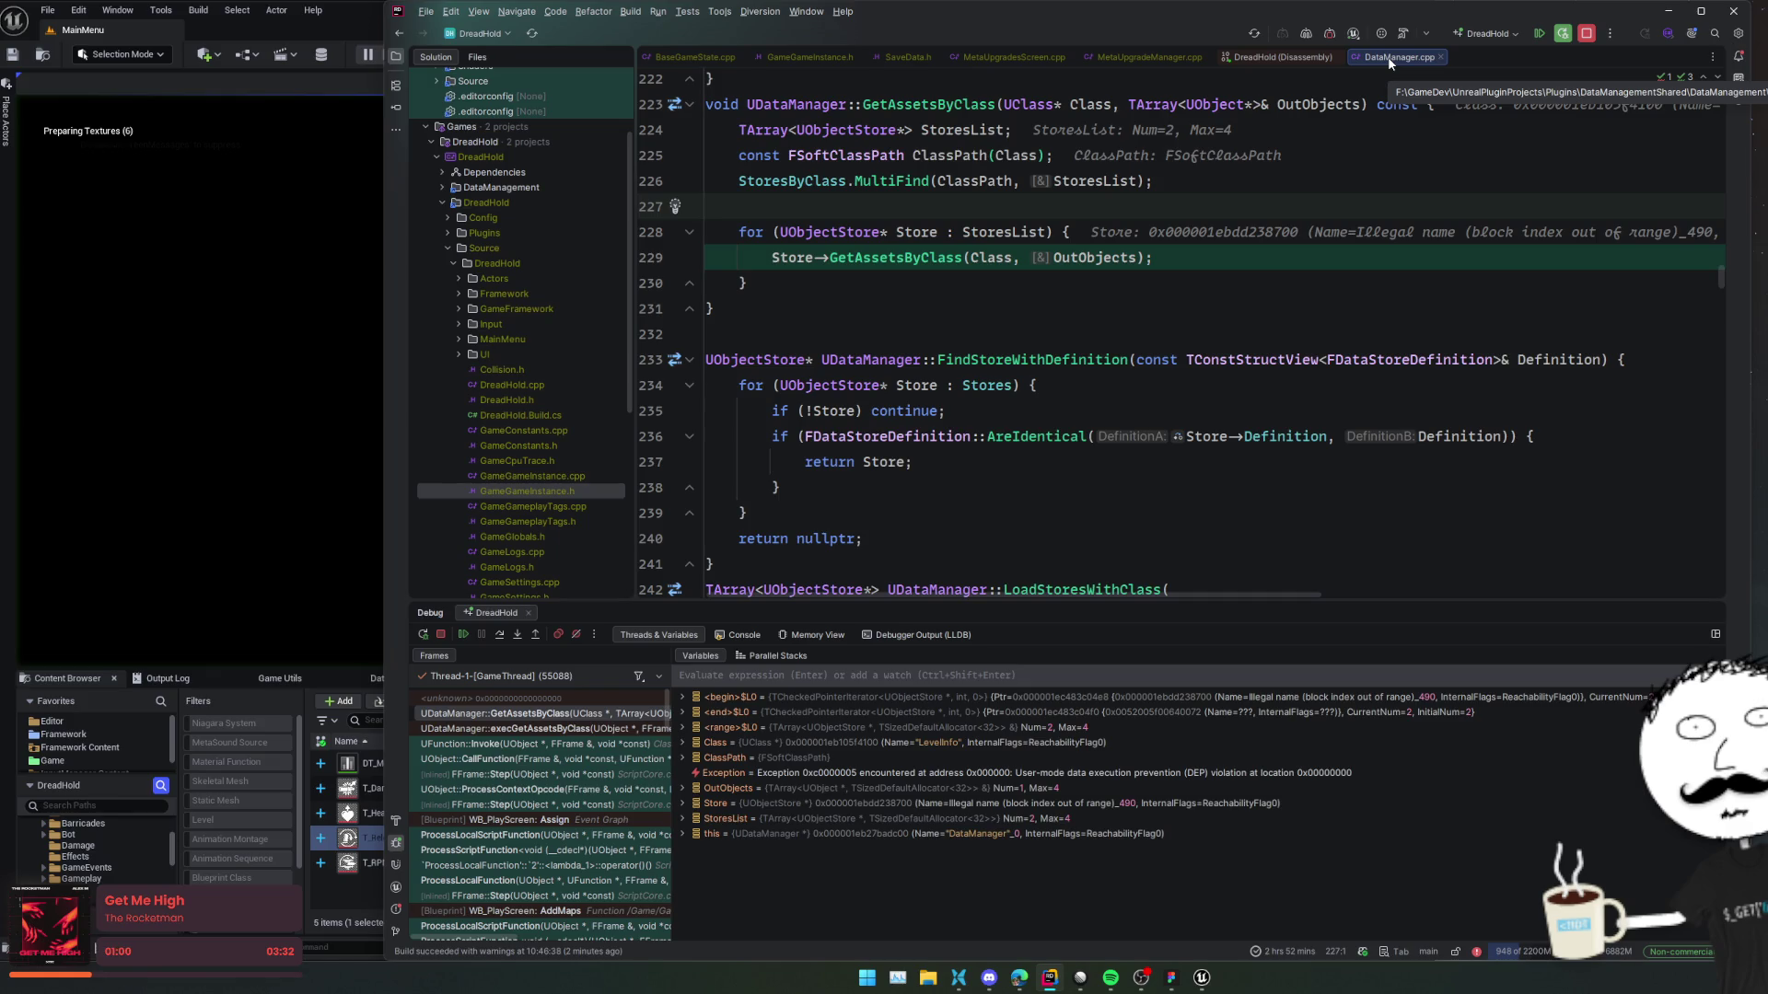
scroll(903, 332, "up", 2)
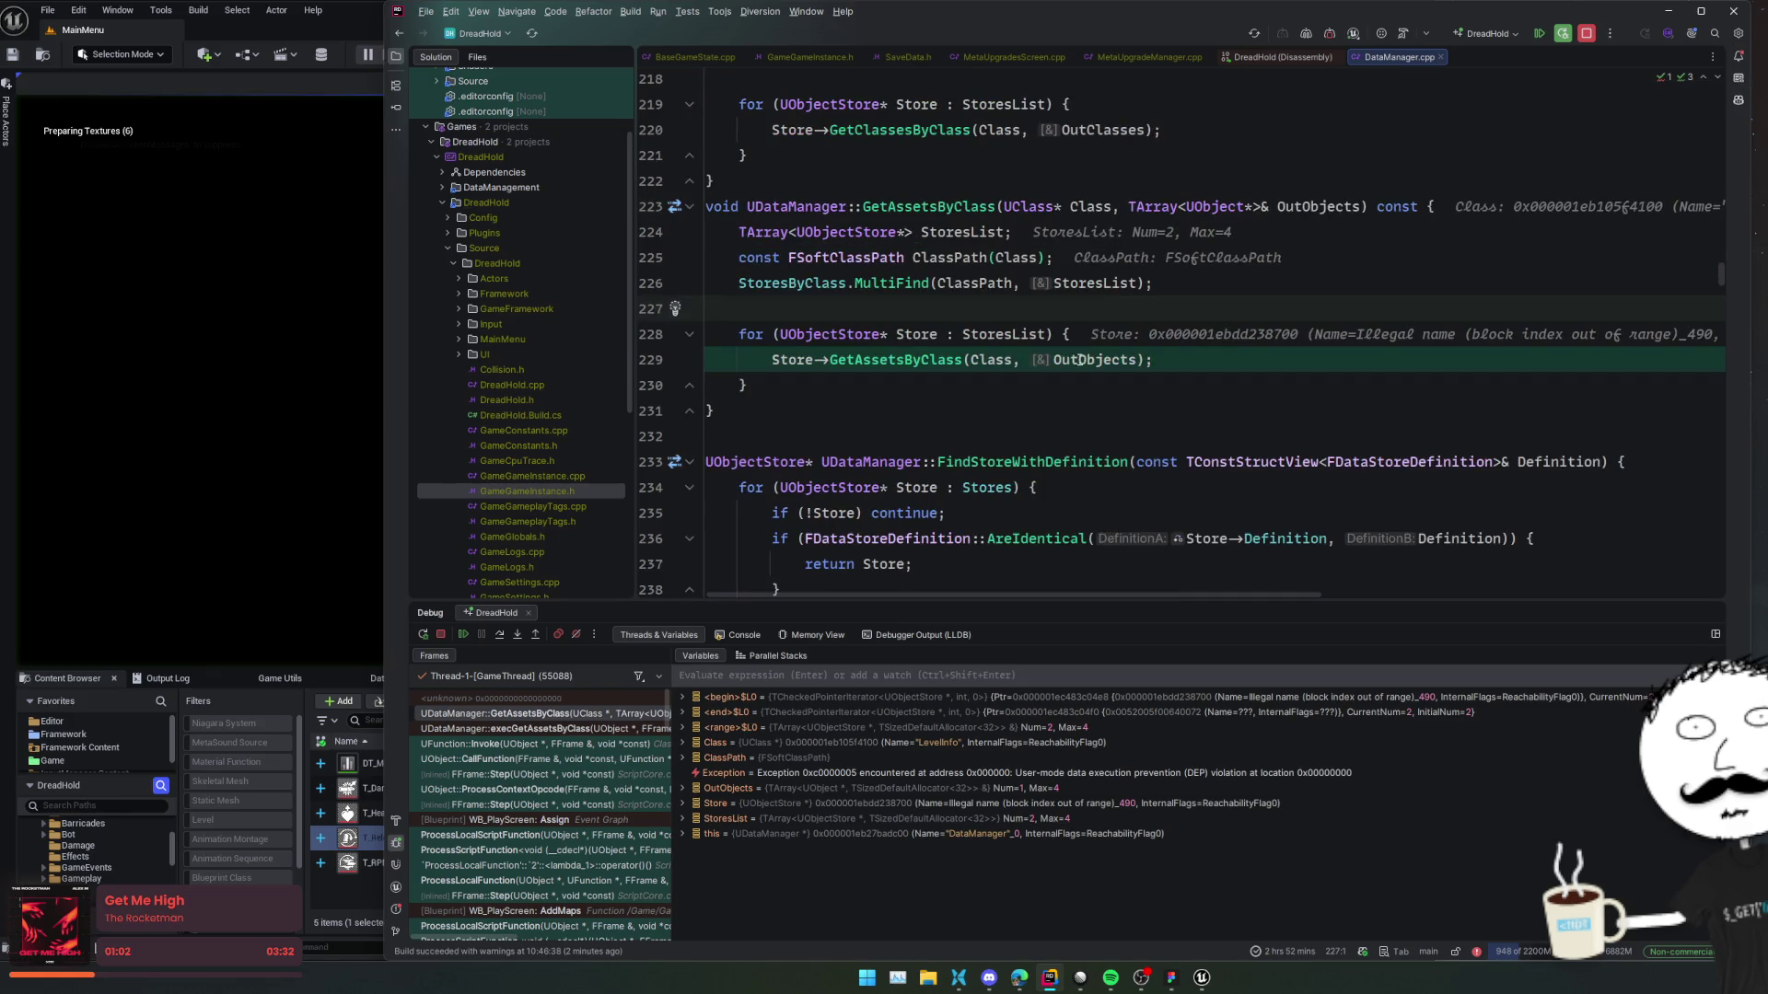
mouse_move(903, 330)
mouse_move(1004, 334)
left_click(1061, 364)
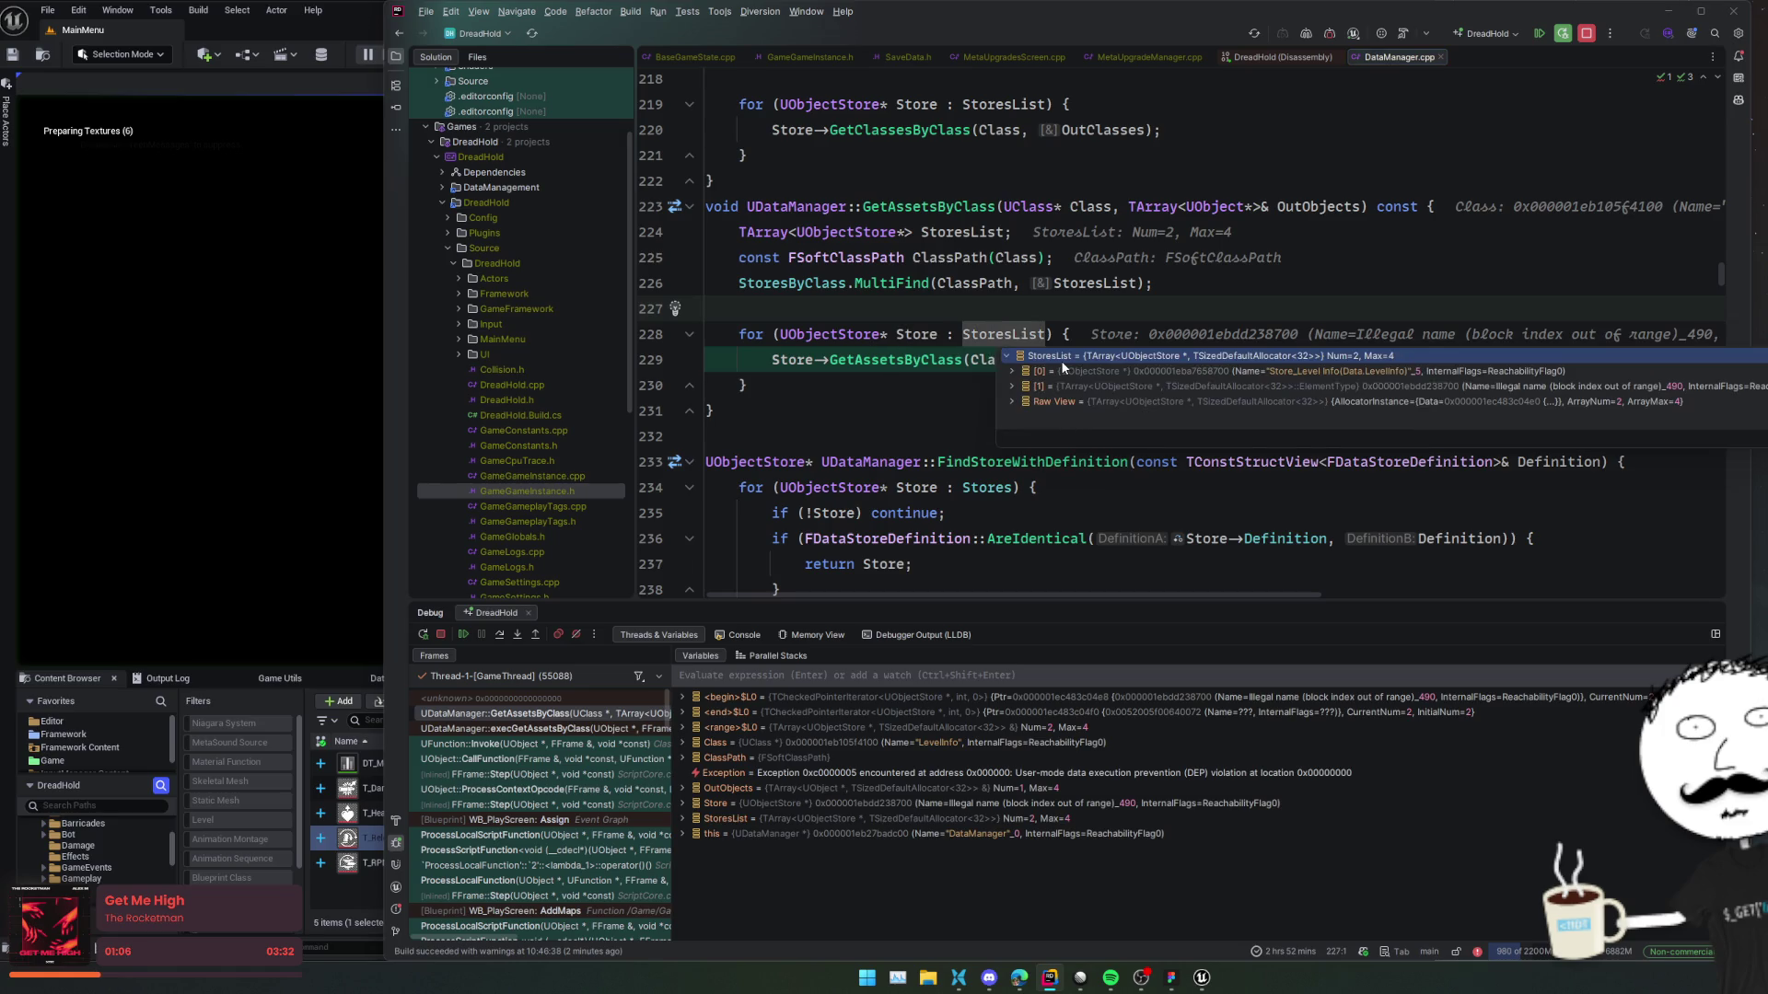
left_click(1082, 380)
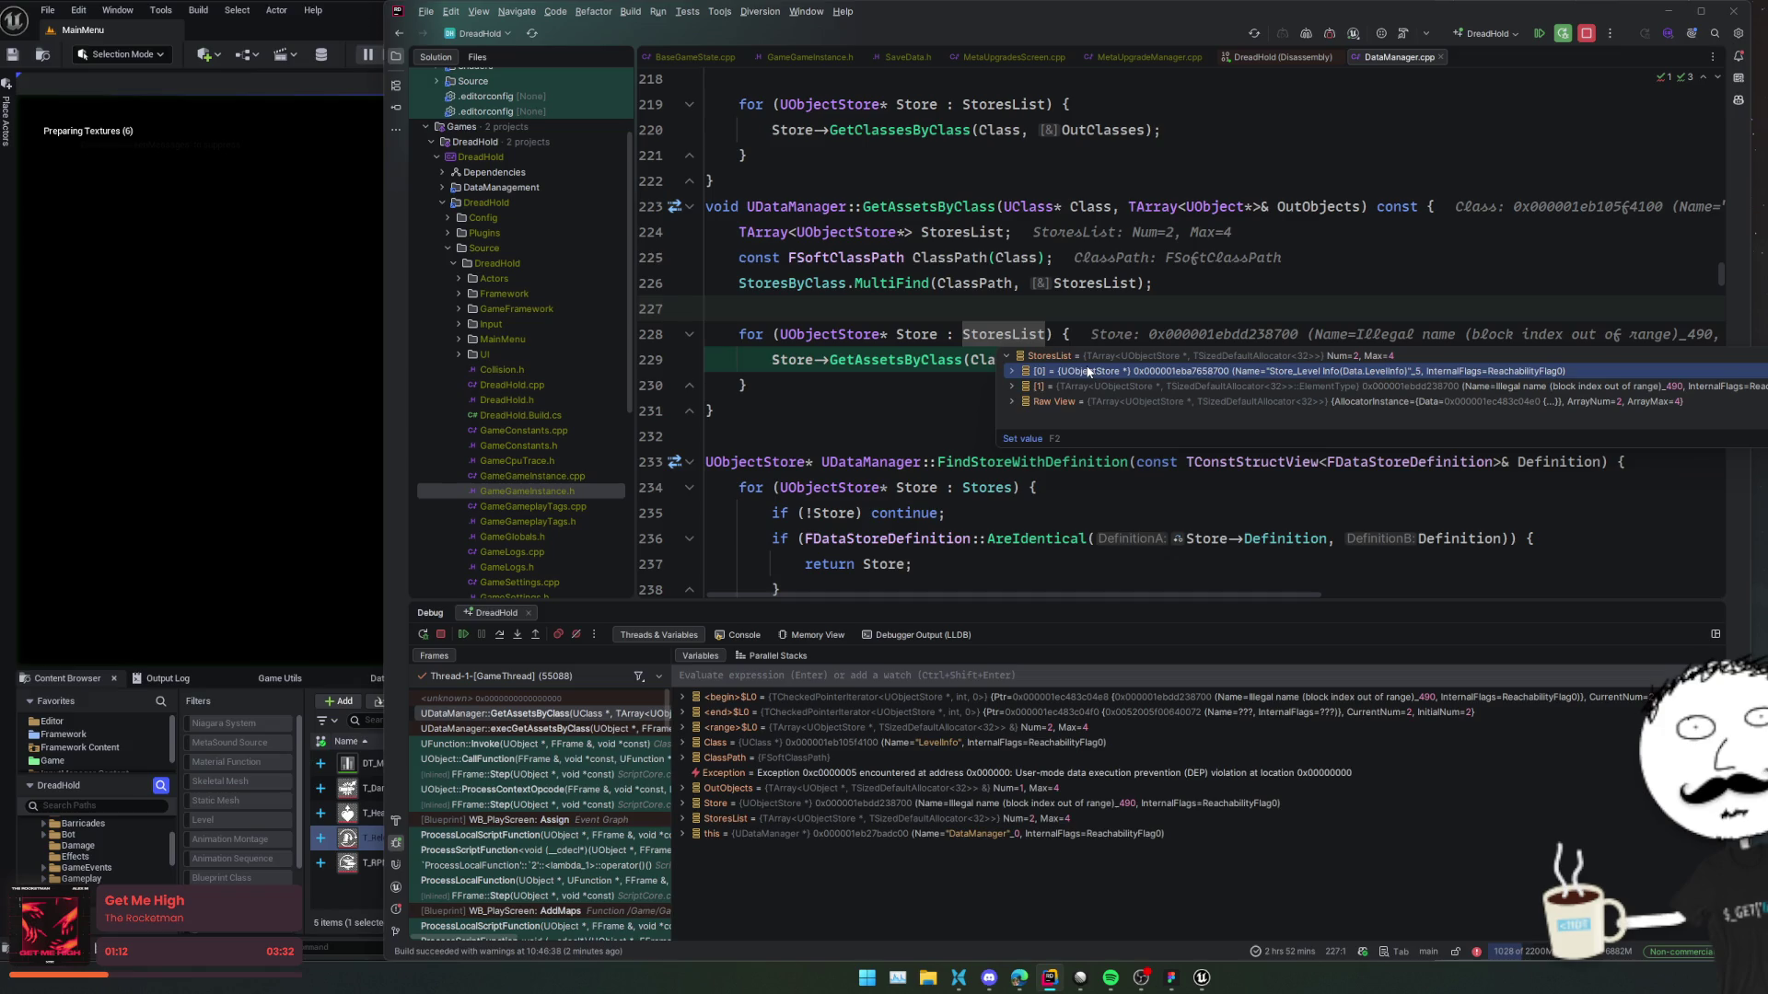
left_click(920, 411)
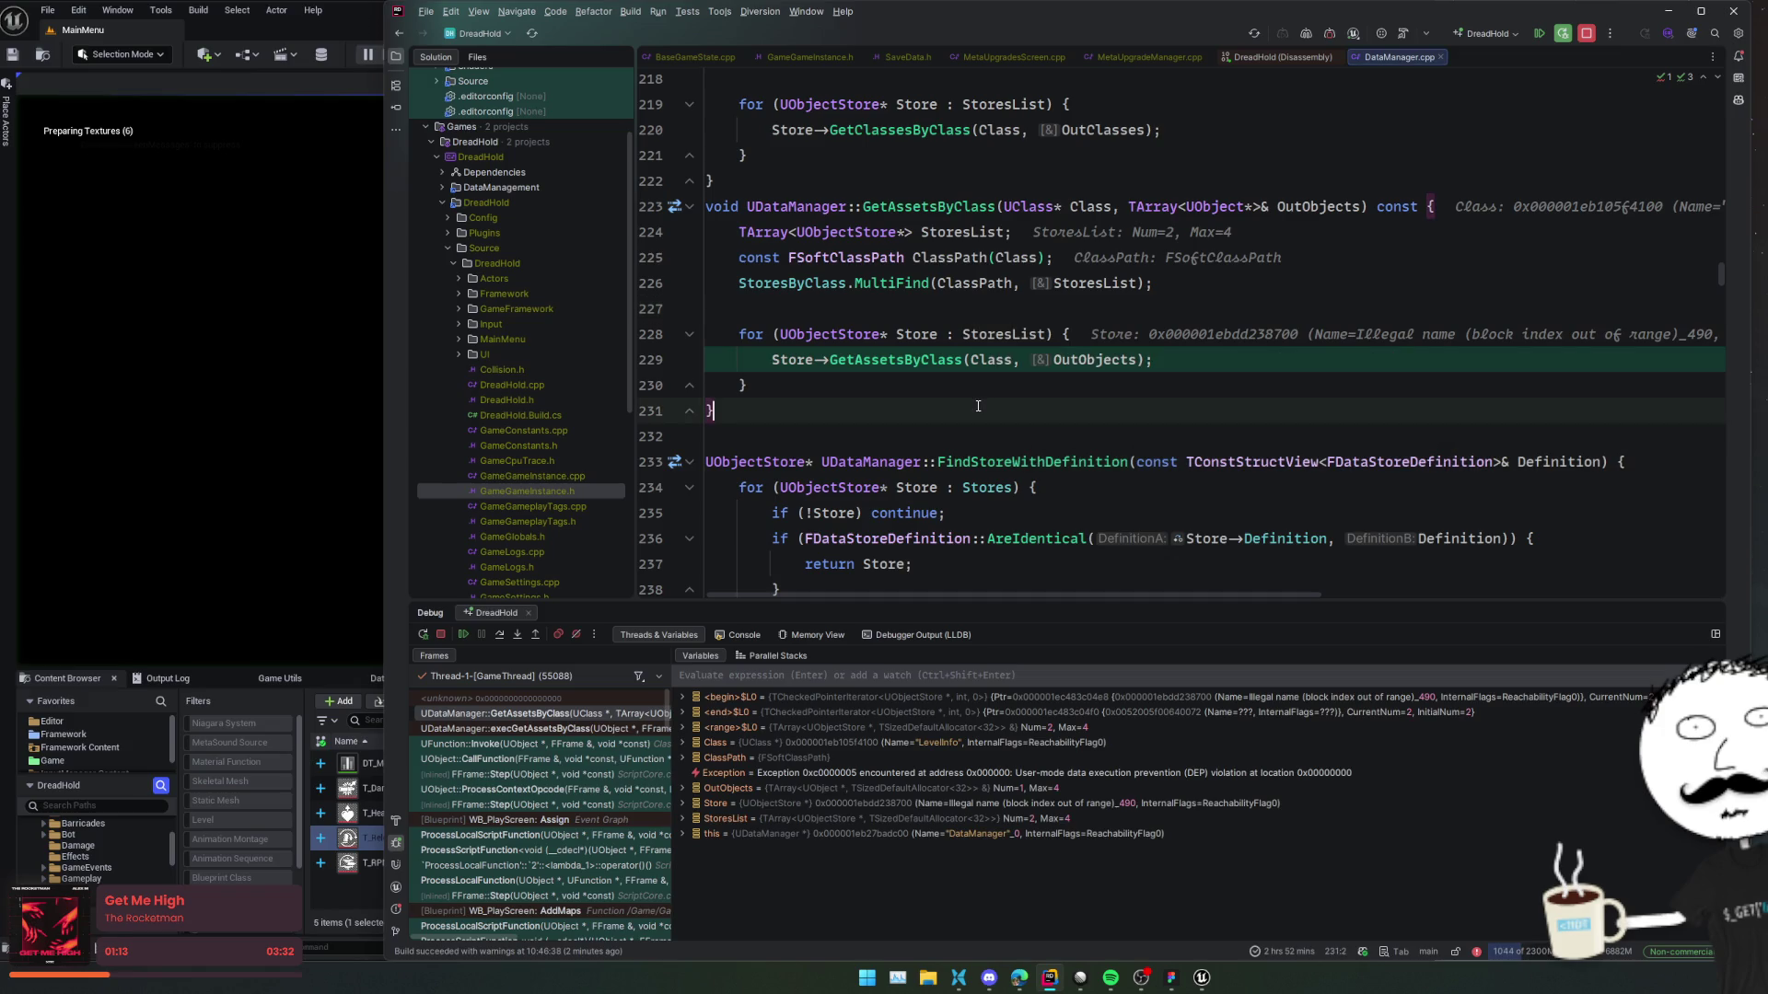
left_click(816, 817)
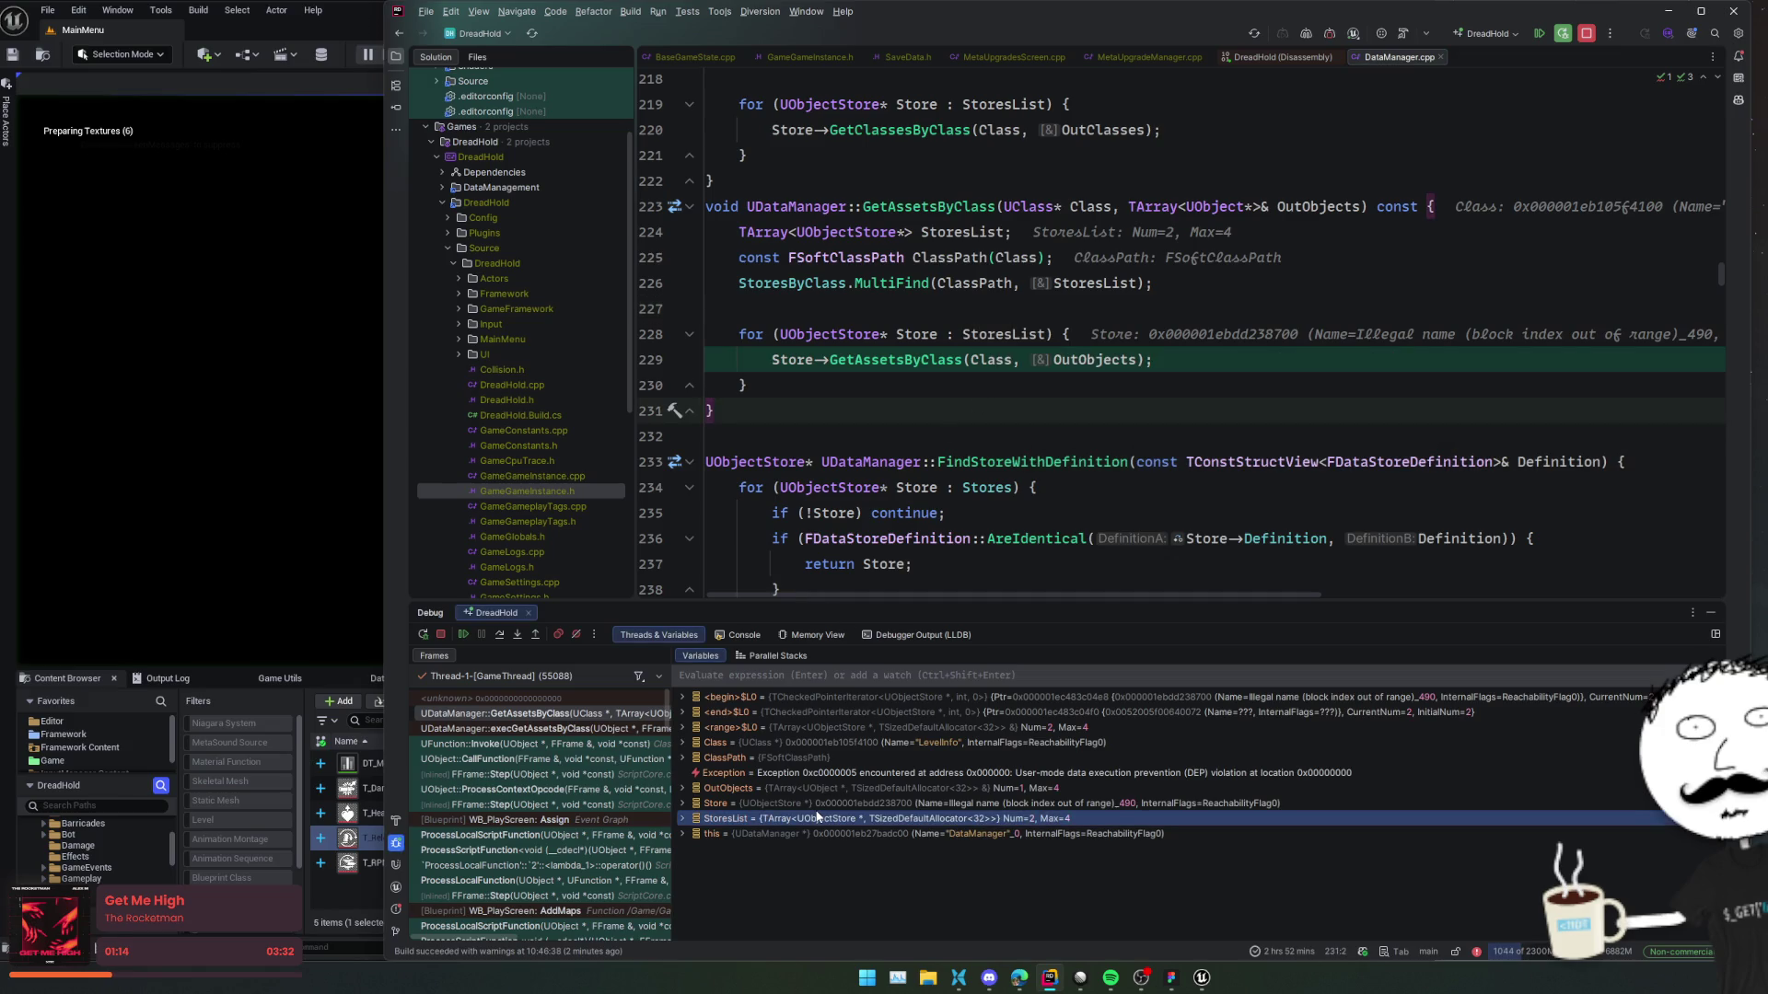
left_click(552, 729)
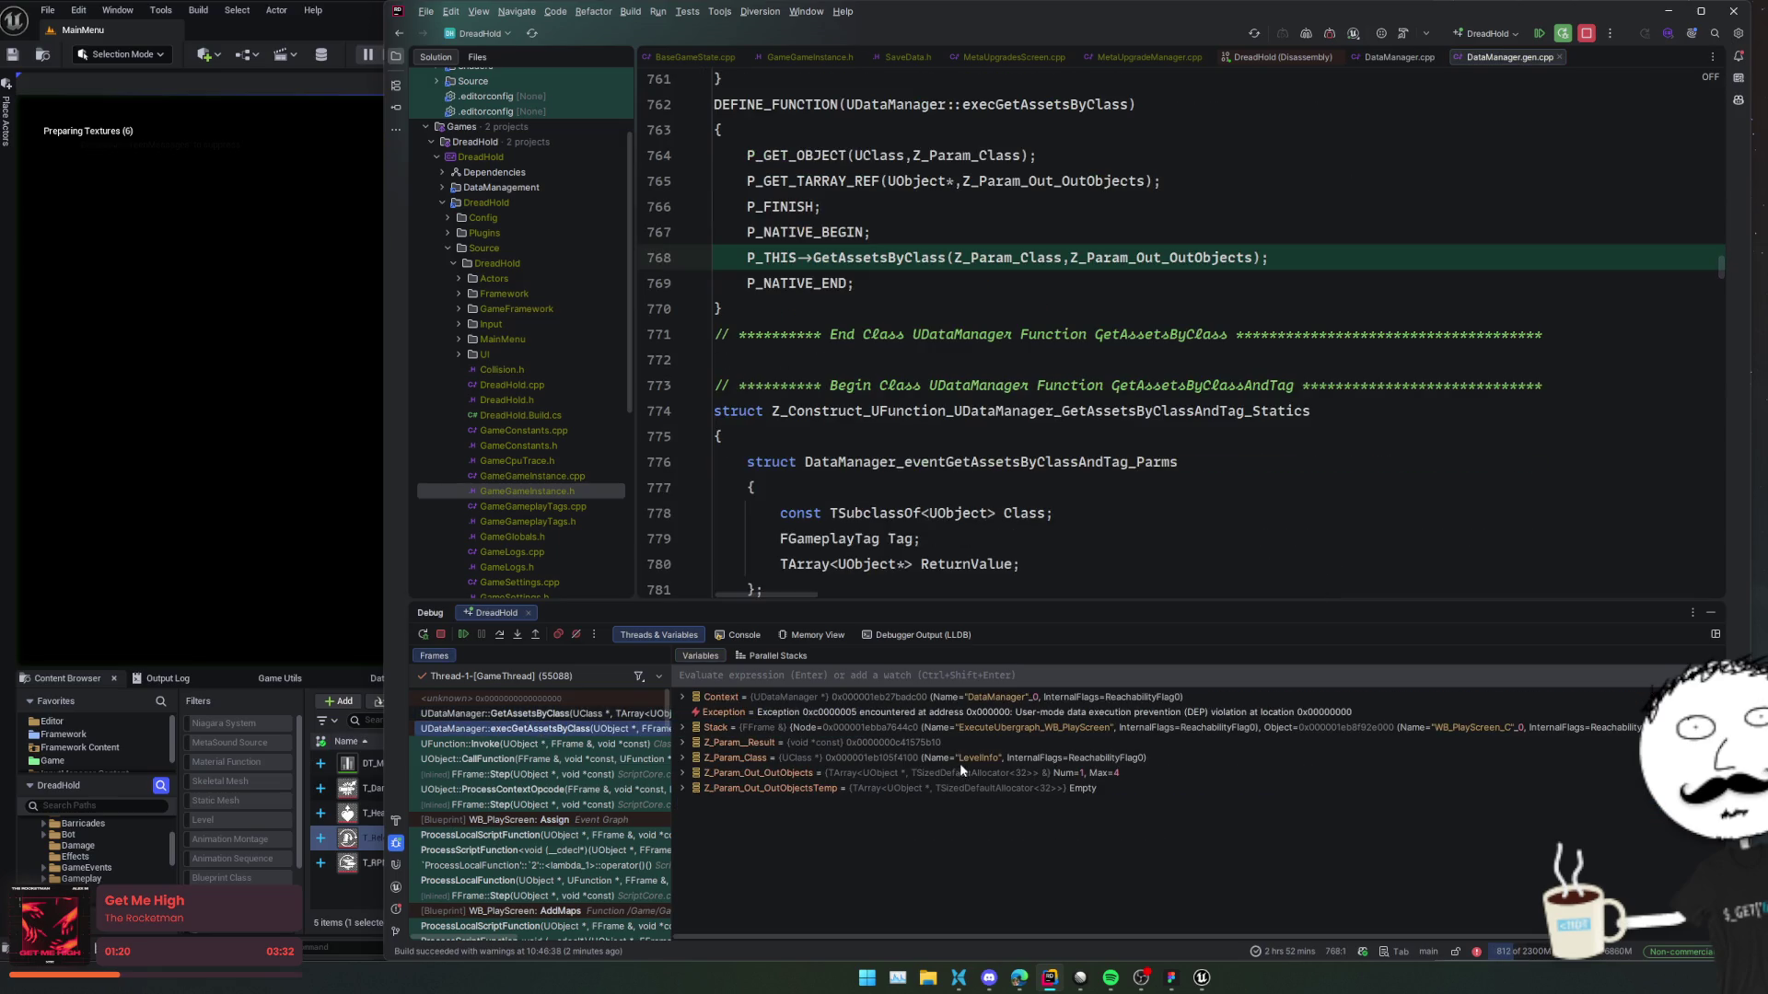
Check Z_Param_Class in the exec frame, then return to the GetAssetsByClass frame.
double_click(960, 763)
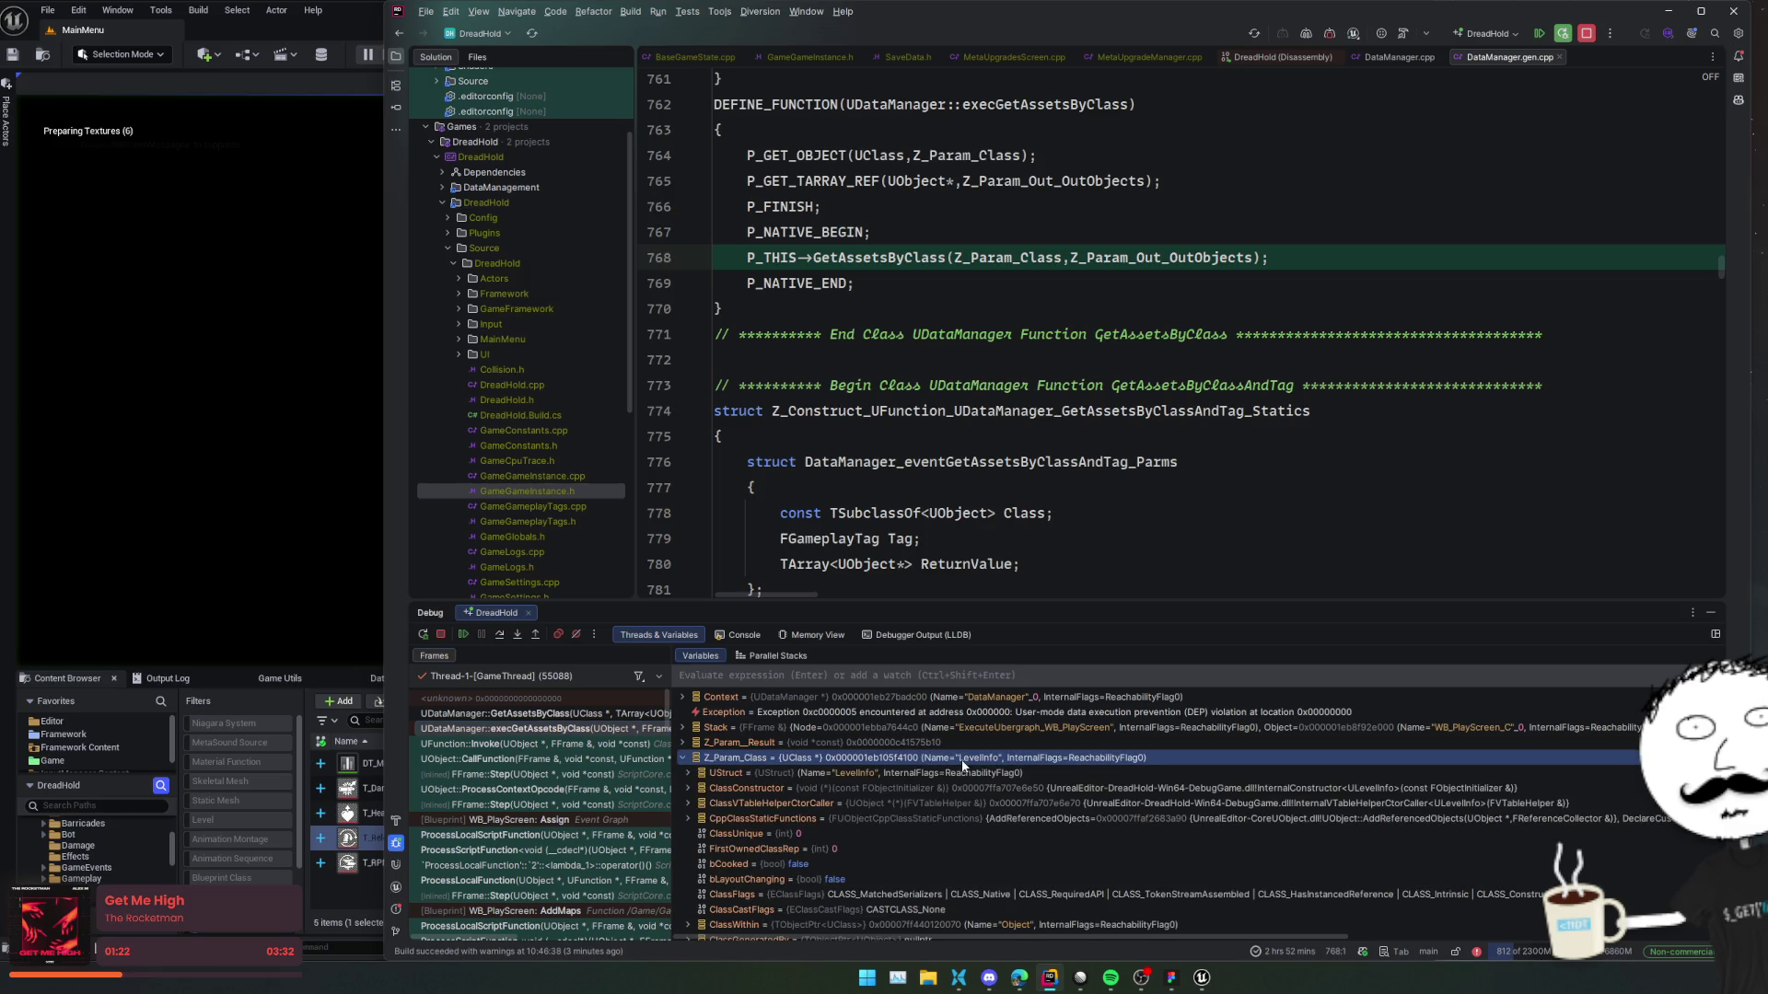
double_click(964, 760)
scroll(547, 792, "down", 4)
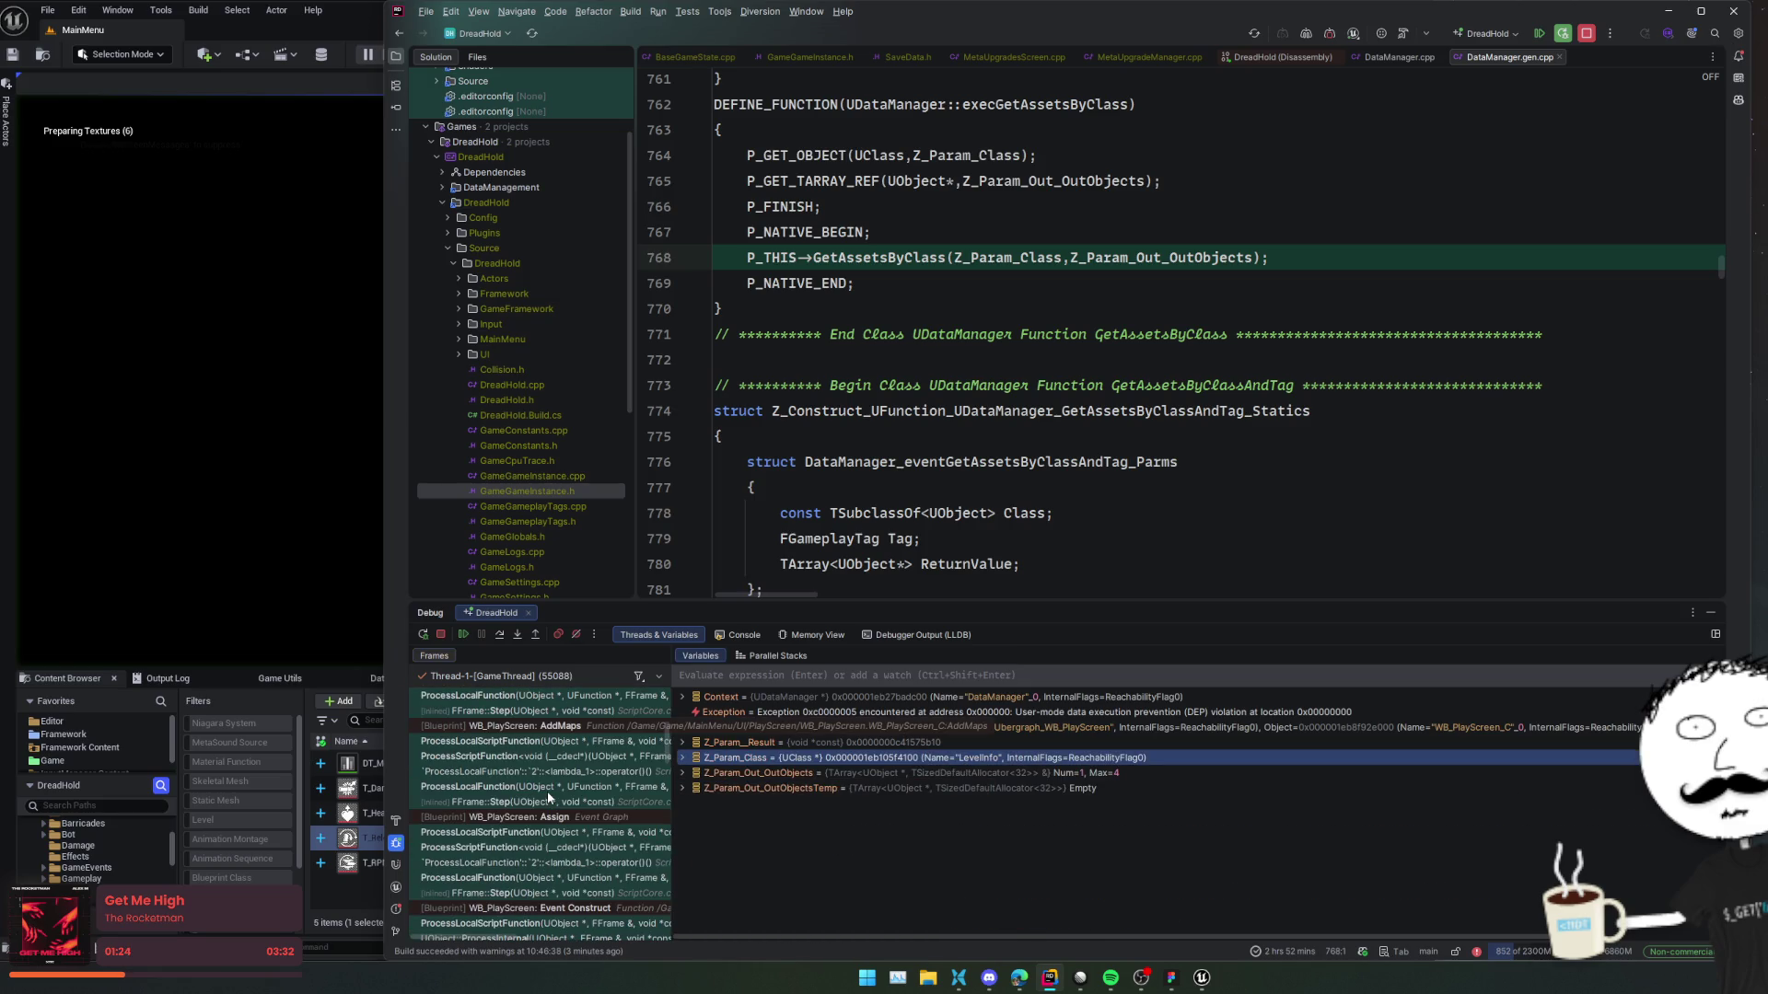
scroll(547, 792, "up", 4)
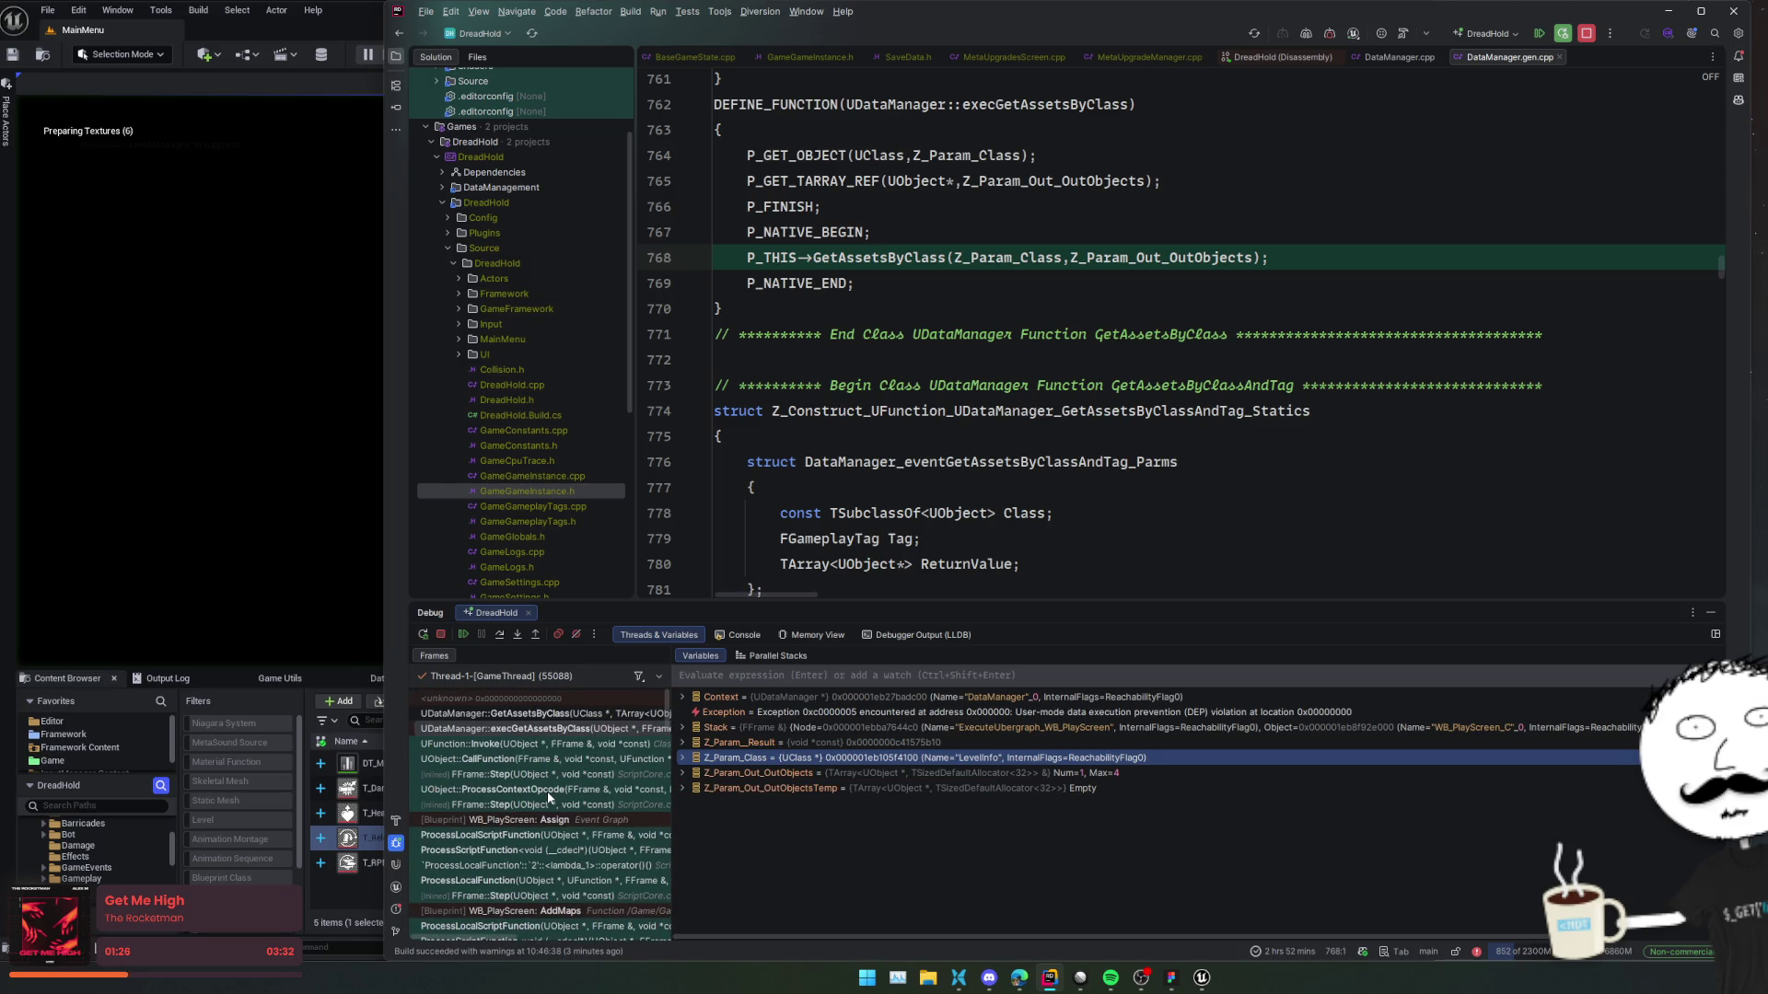
left_click(579, 715)
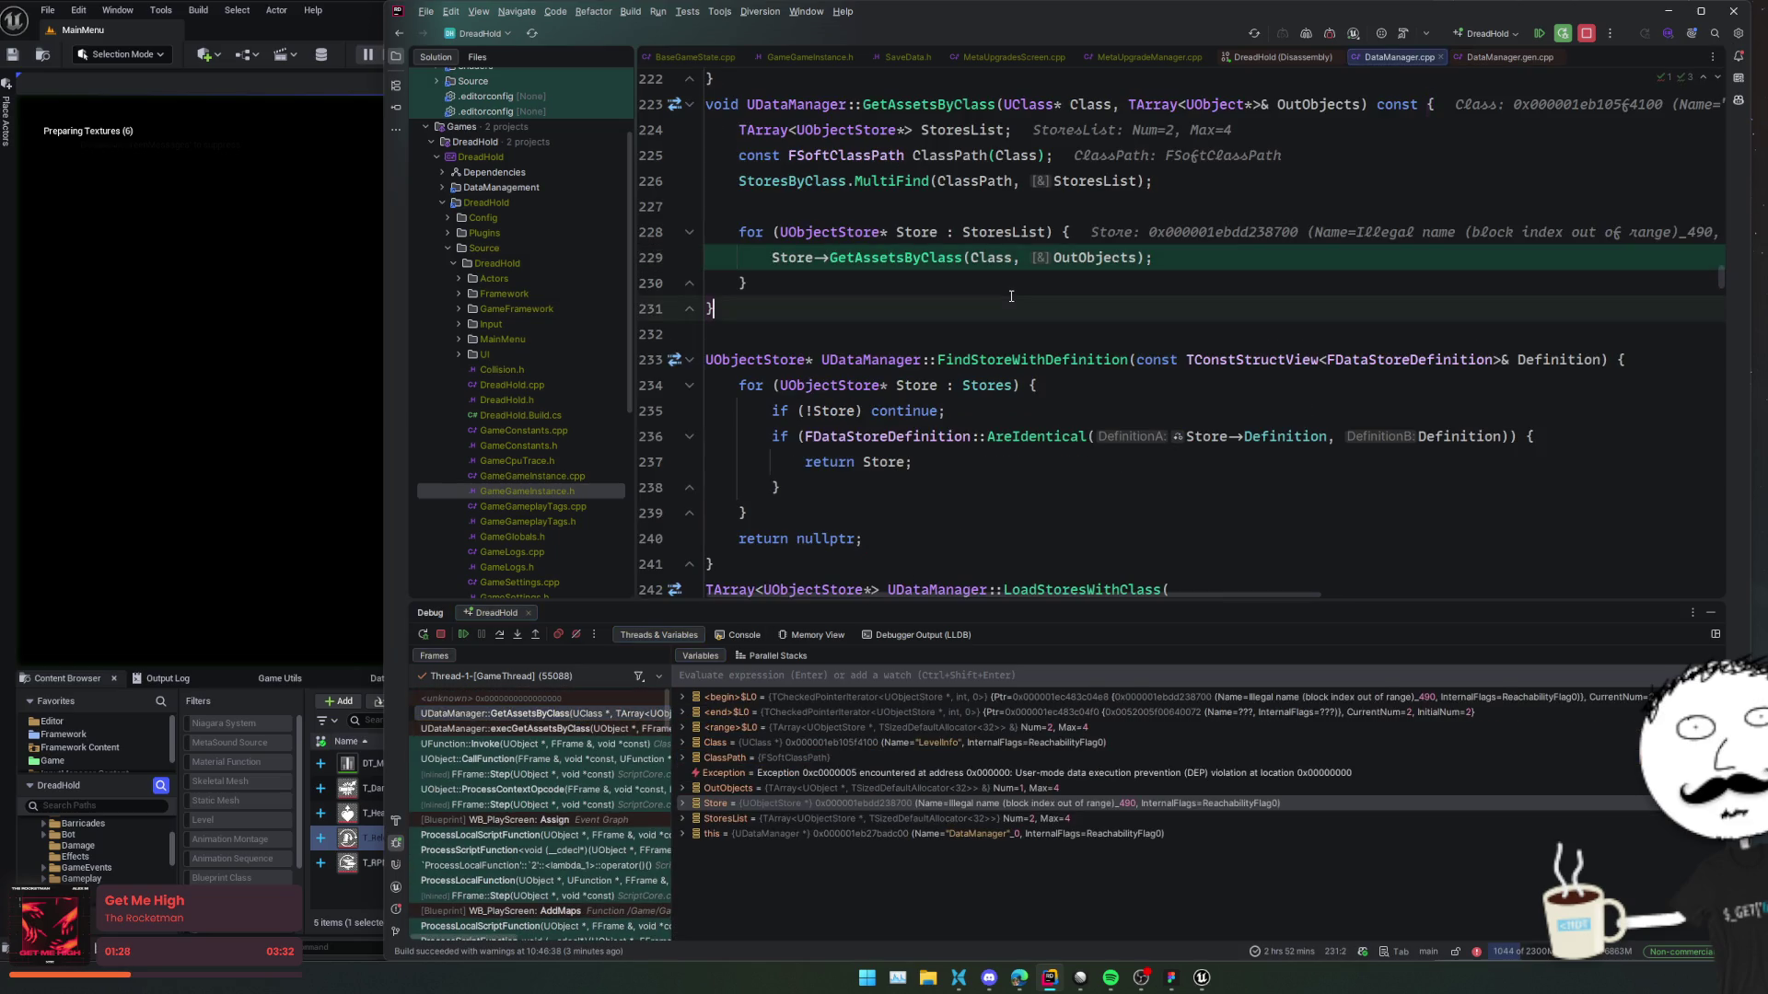
scroll(884, 420, "up", 3)
Inspect the ClassPath soft object path and its AssetPath on line 221.
left_click(850, 270)
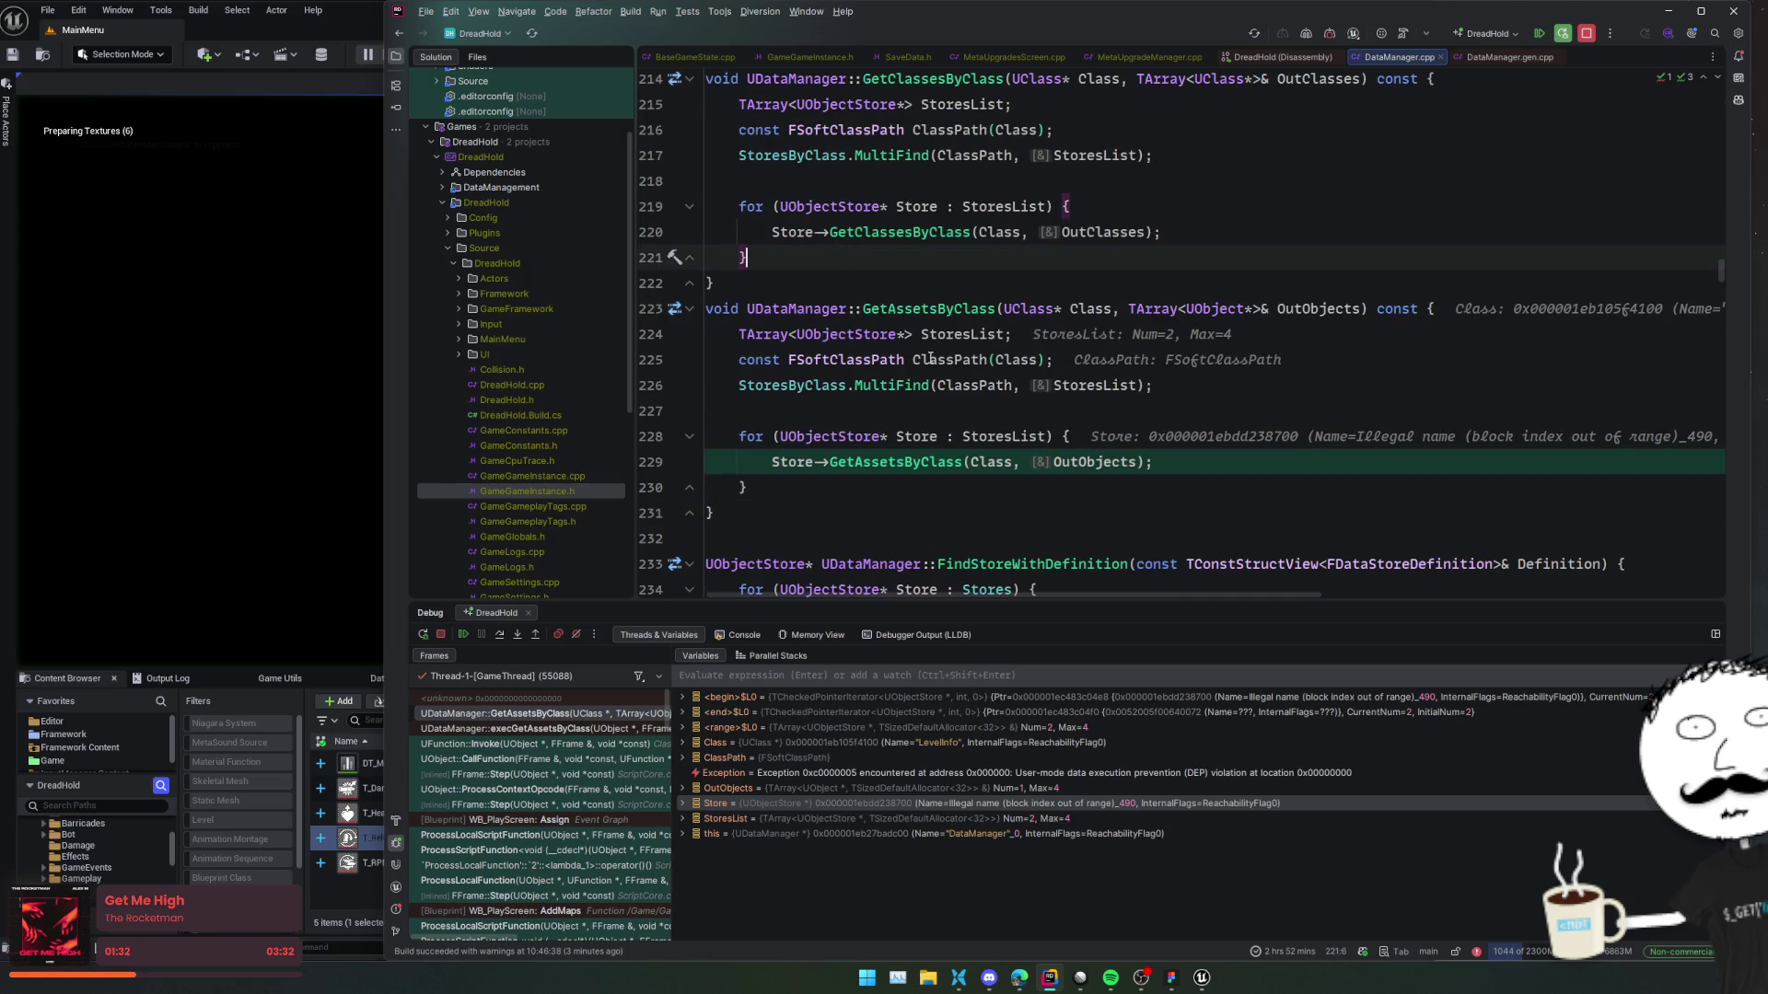
mouse_move(949, 360)
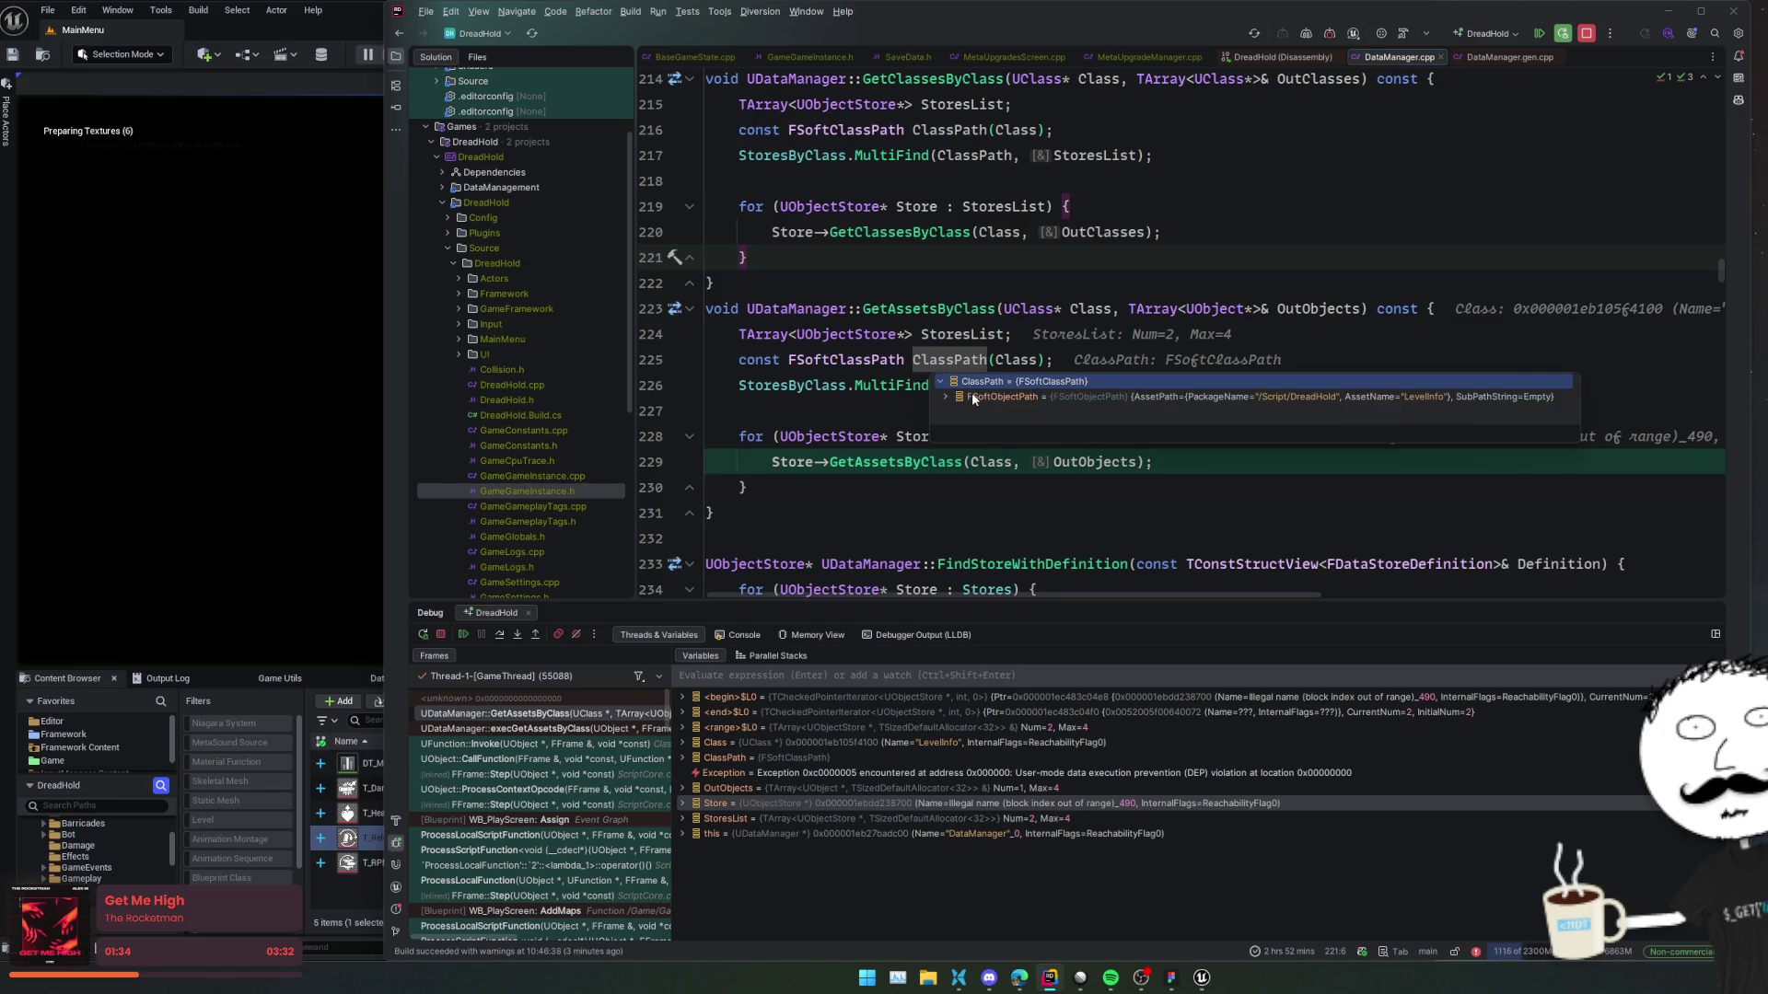
double_click(970, 395)
double_click(1024, 412)
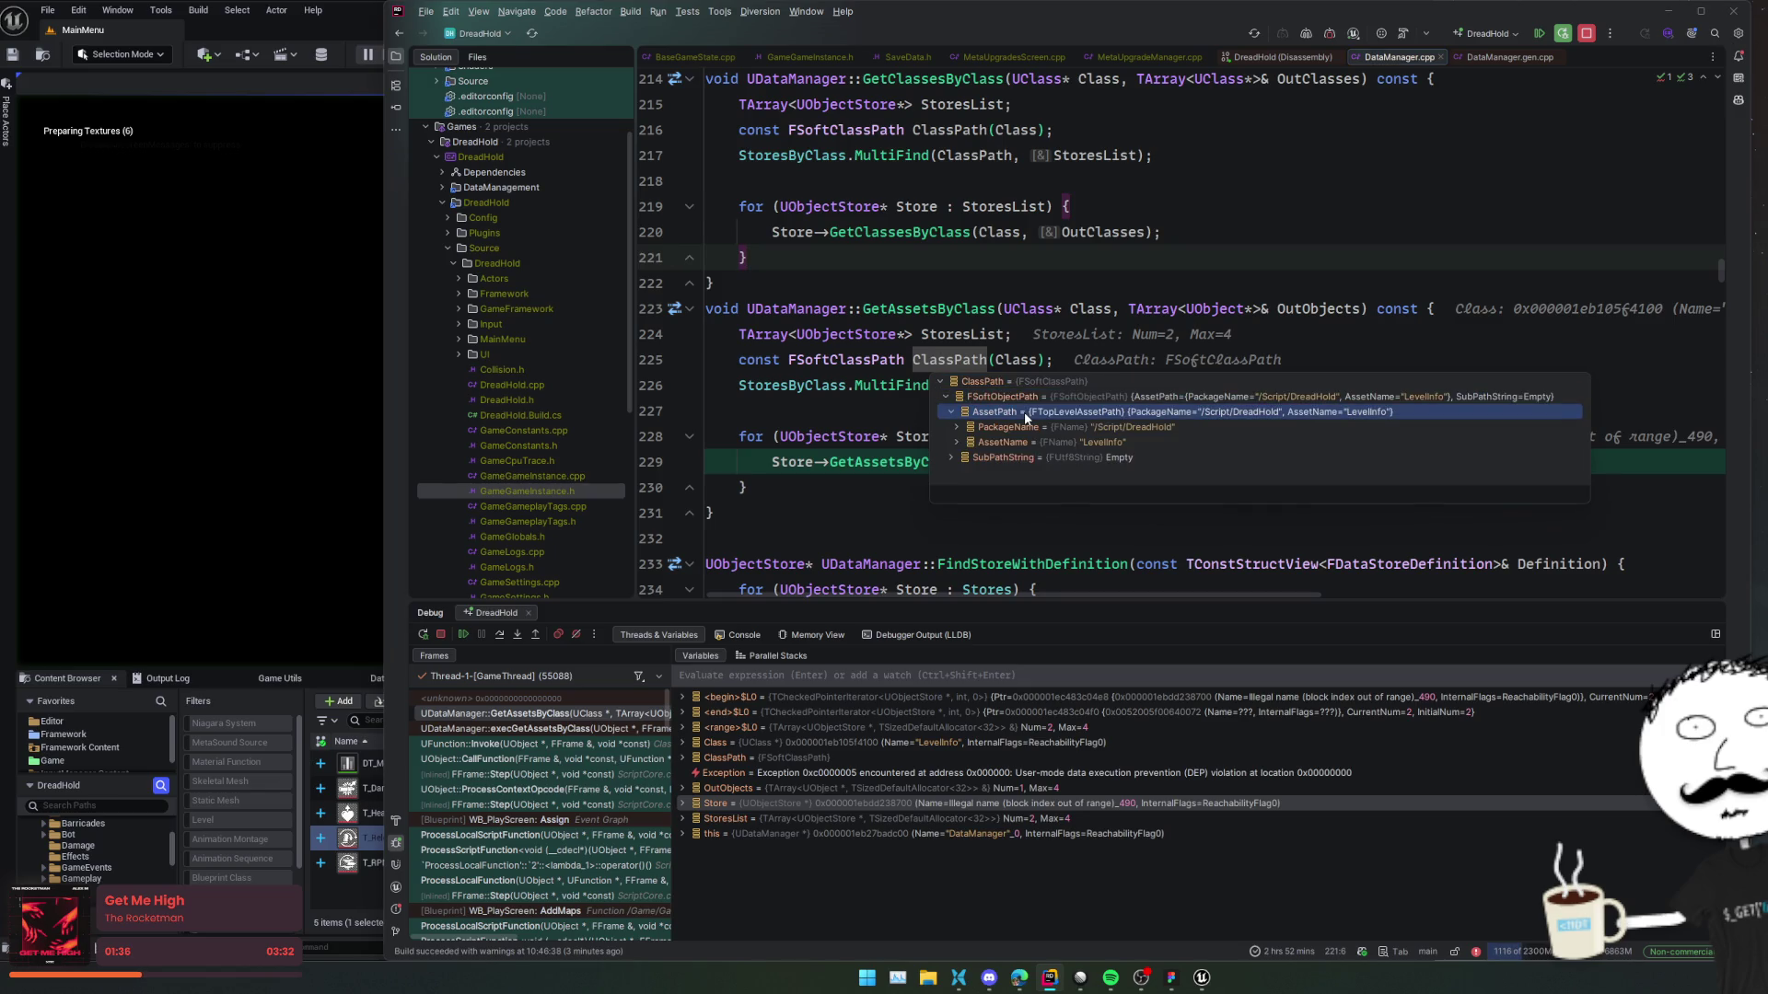
left_click(872, 398)
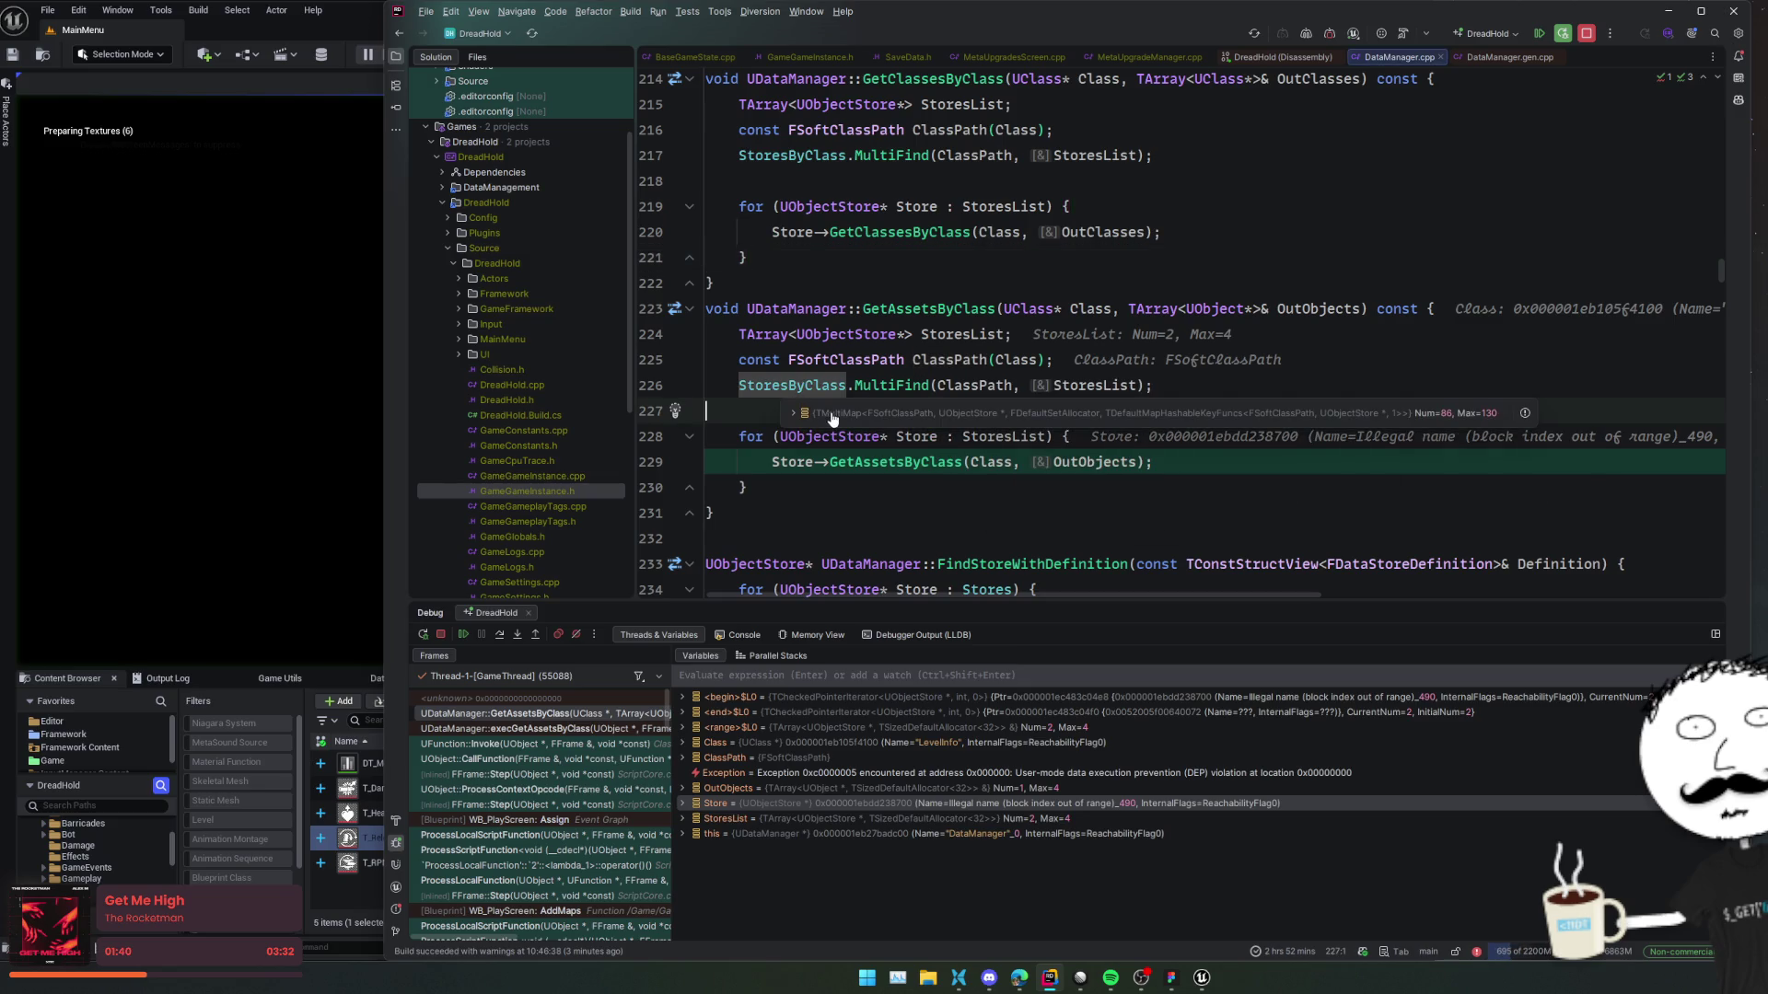
Browse the 88 StoresByClass entries, then search DataManager.cpp for StoresByClass.
mouse_move(778, 391)
double_click(831, 411)
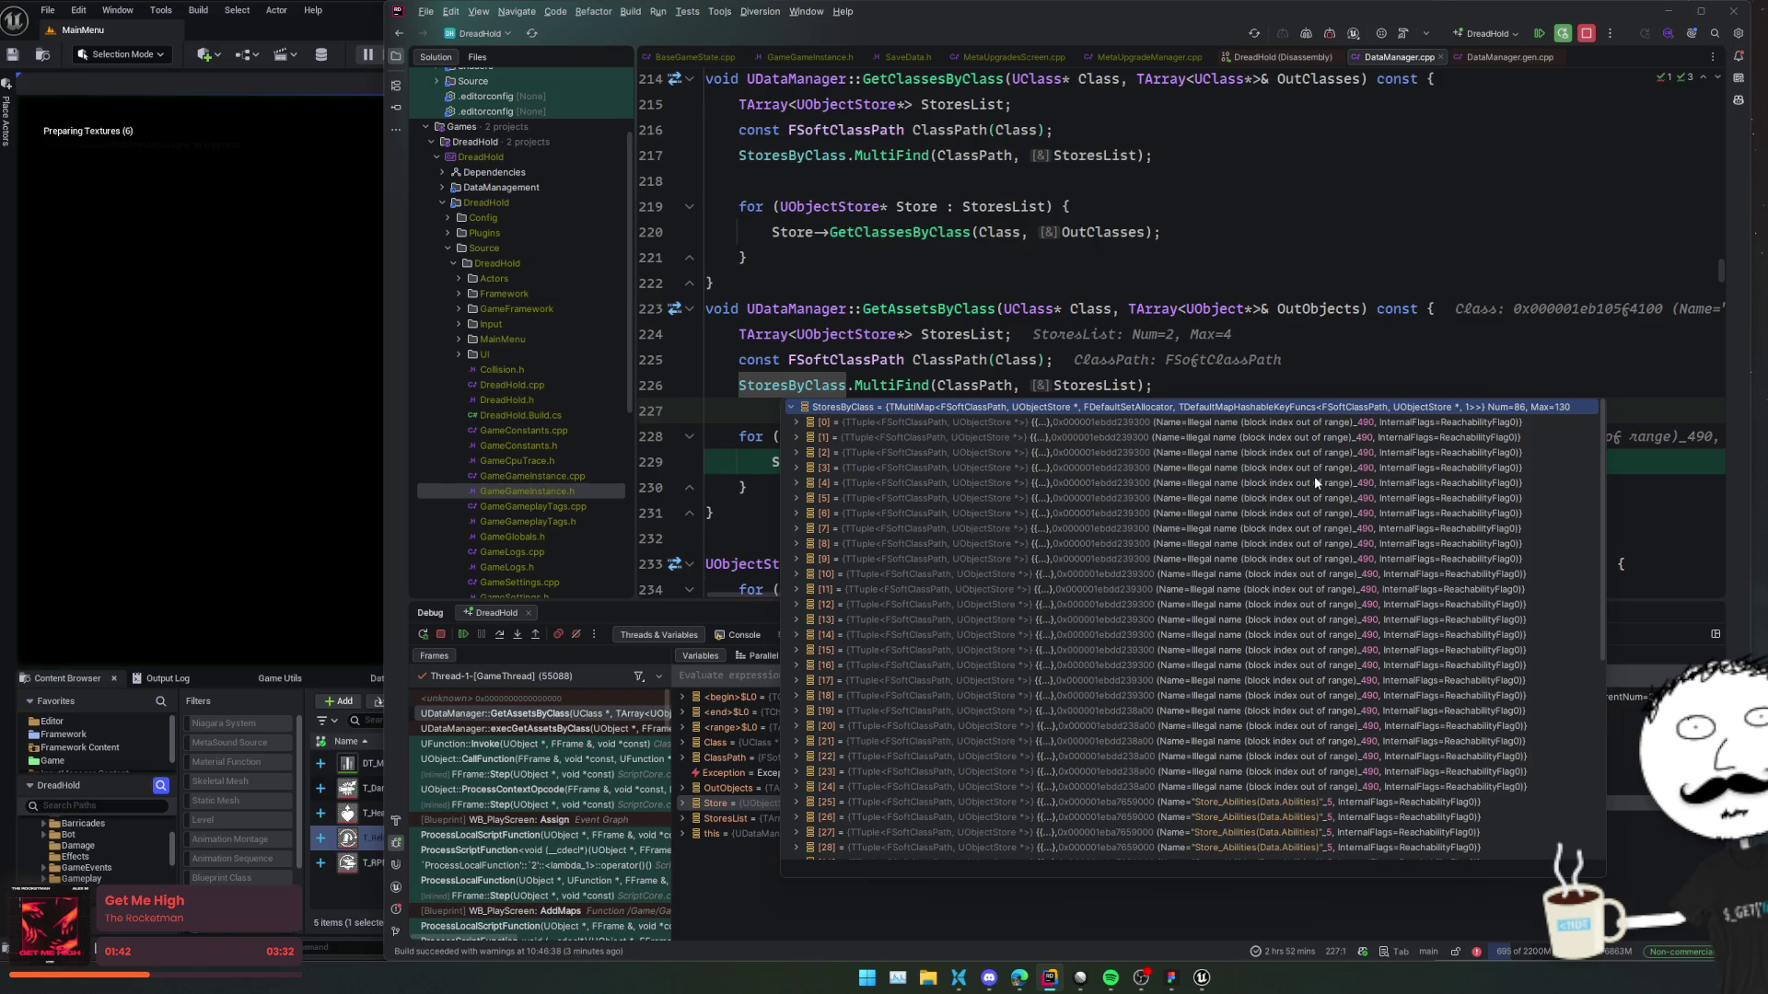
scroll(1316, 479, "down", 4)
left_click(1260, 604)
scroll(1261, 576, "up", 4)
scroll(1252, 649, "down", 8)
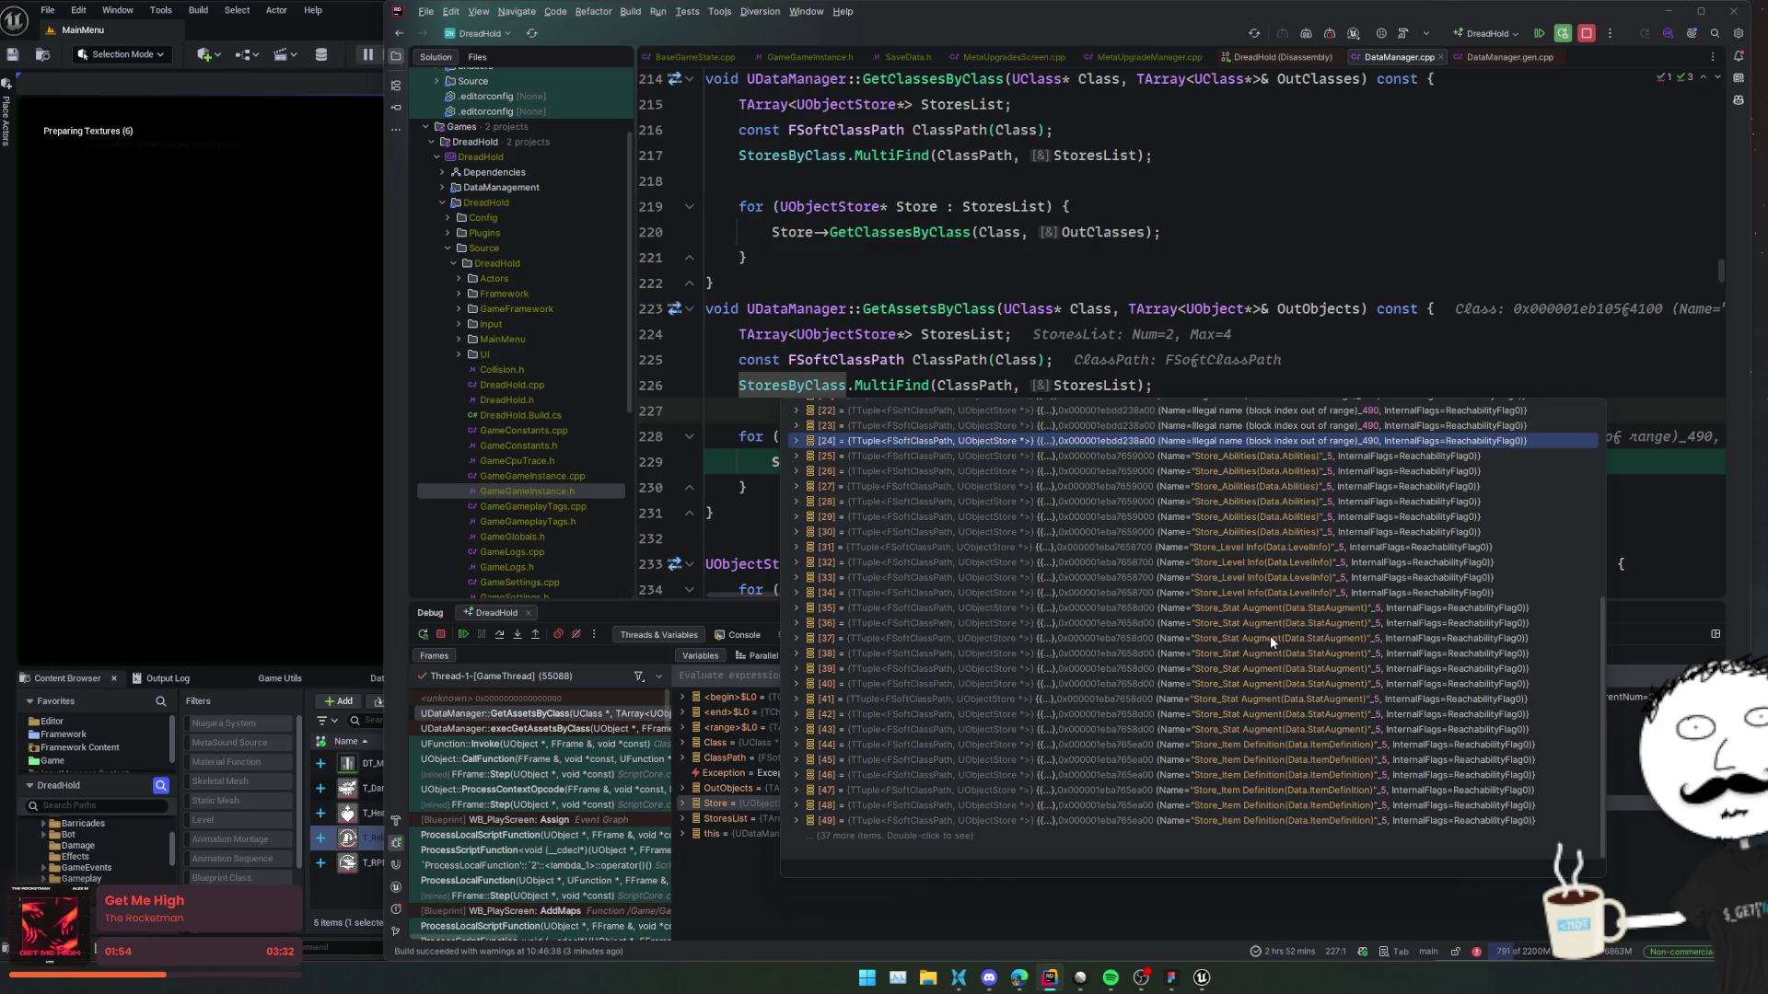
left_click(1003, 285)
double_click(792, 385)
key("ctrl+f")
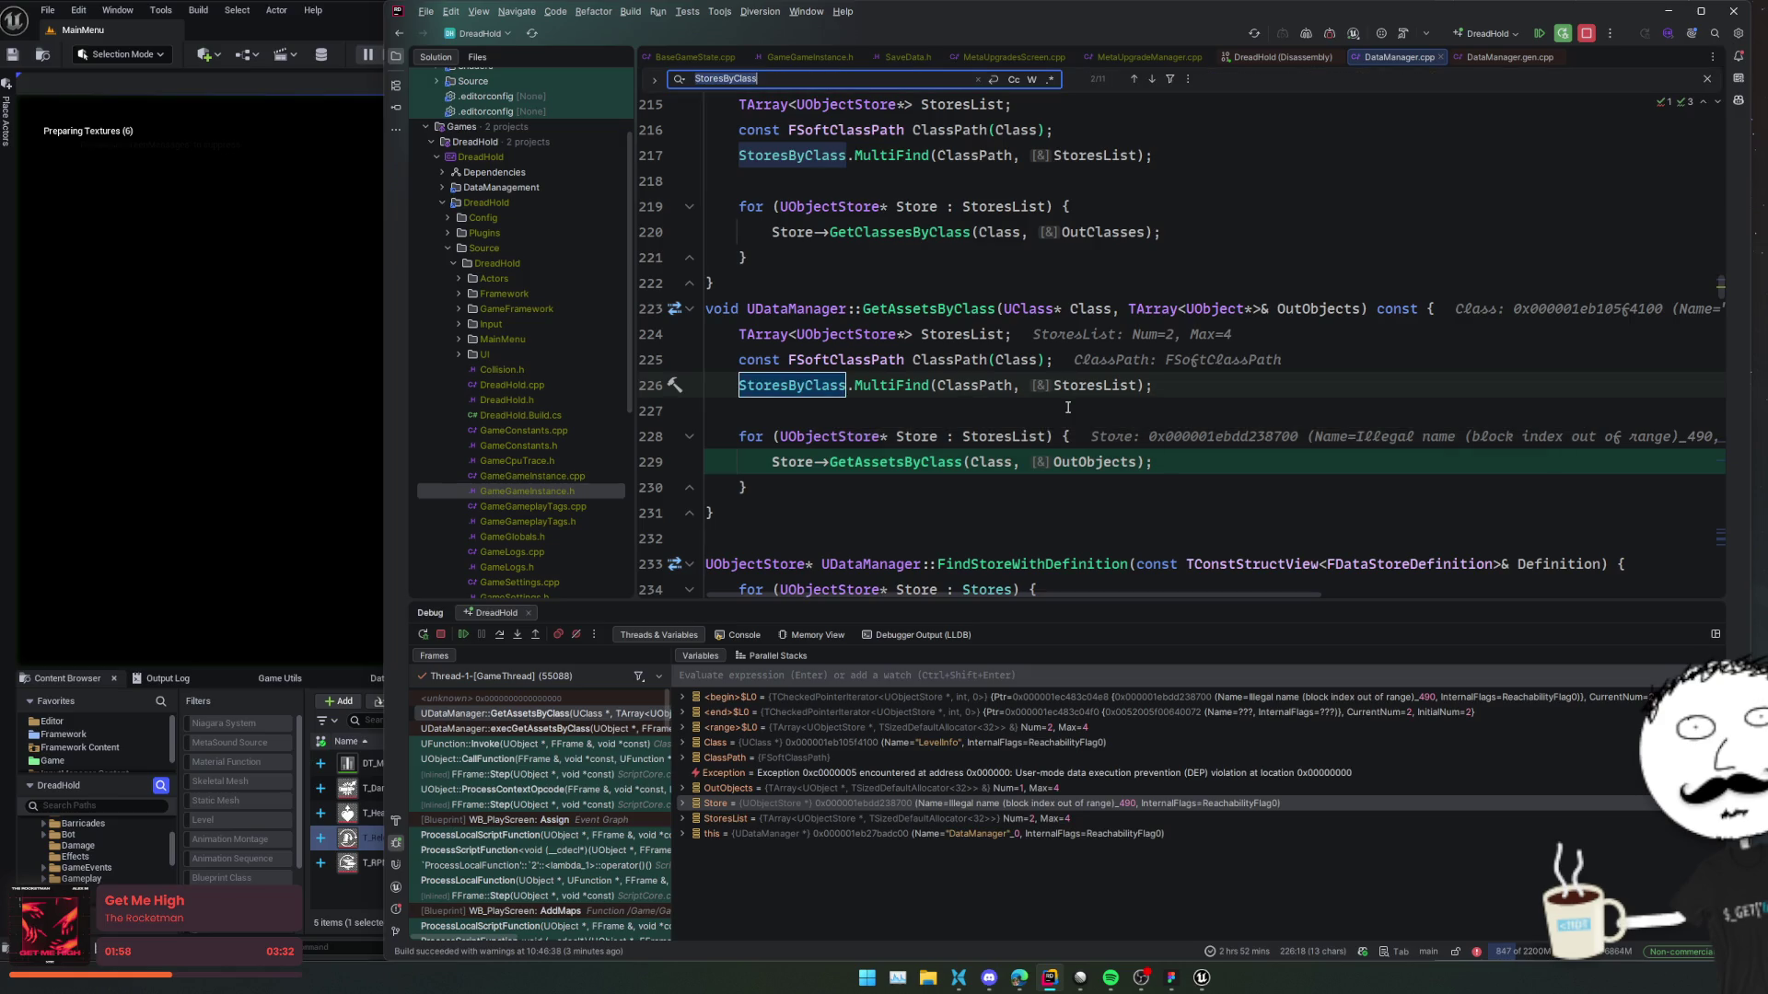
Cycle through the StoresByClass matches back to GetAssetsByClass on line 223.
key("Return")
key("Return")
key("Return")
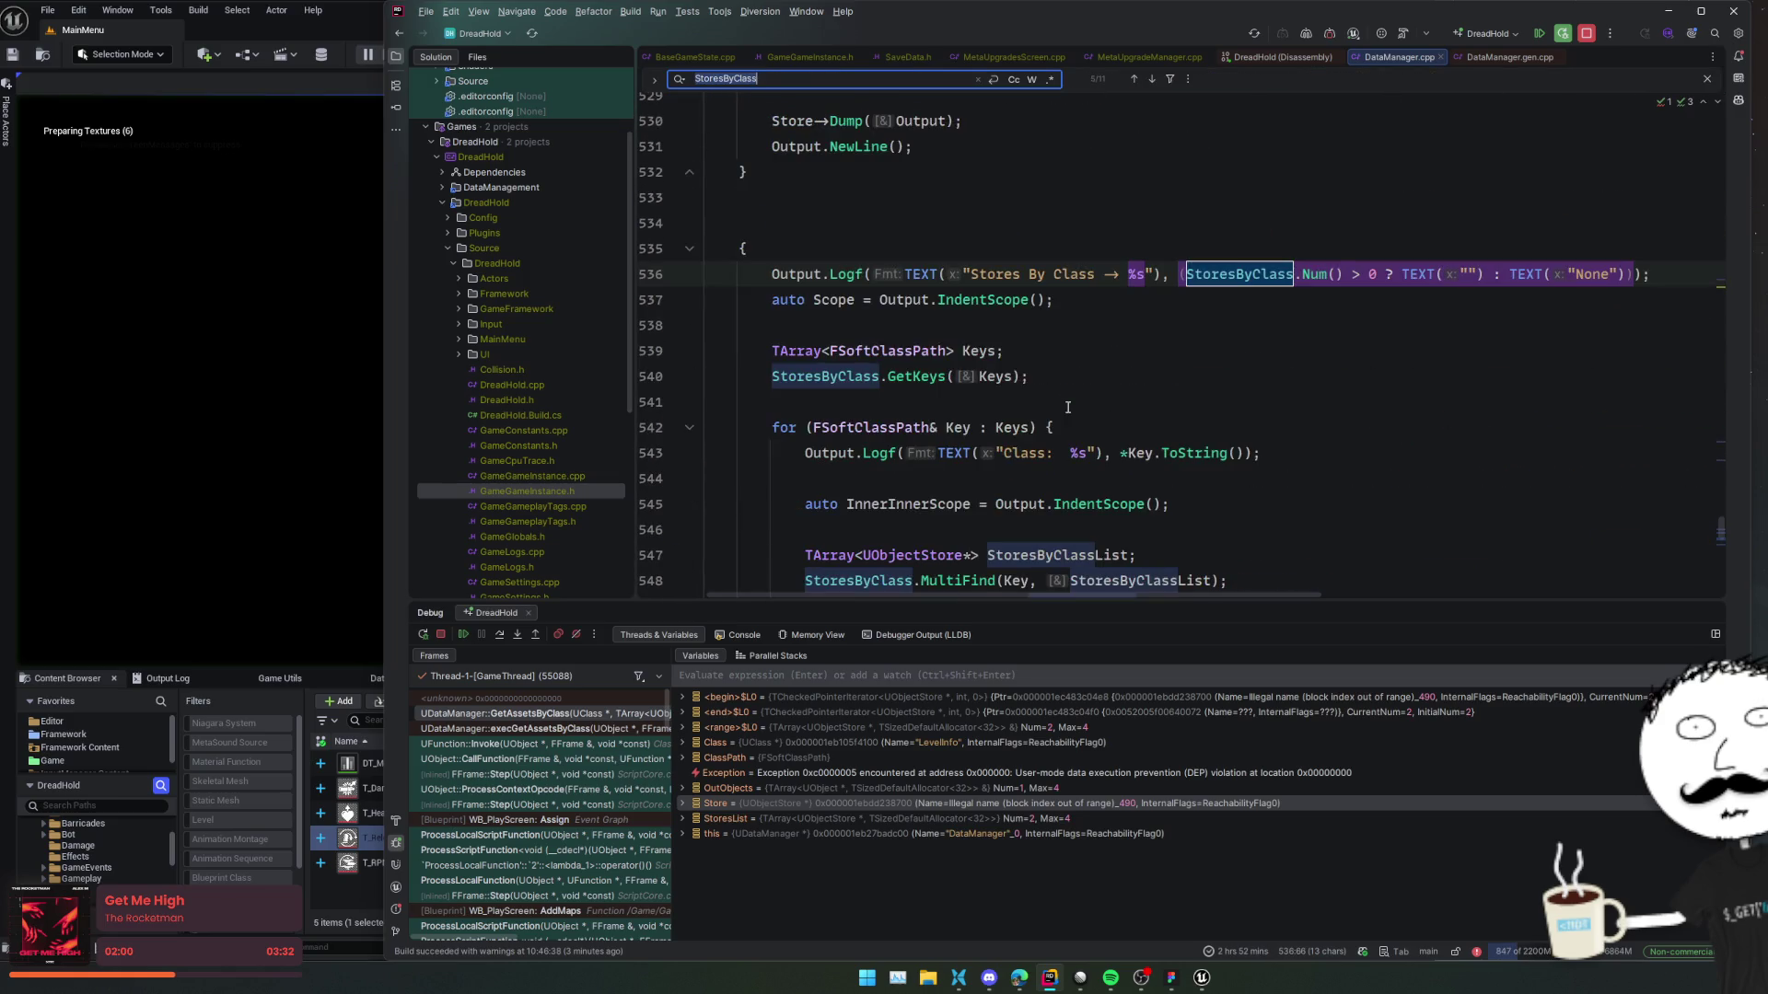
key("Return")
key("Return")
key("Return")
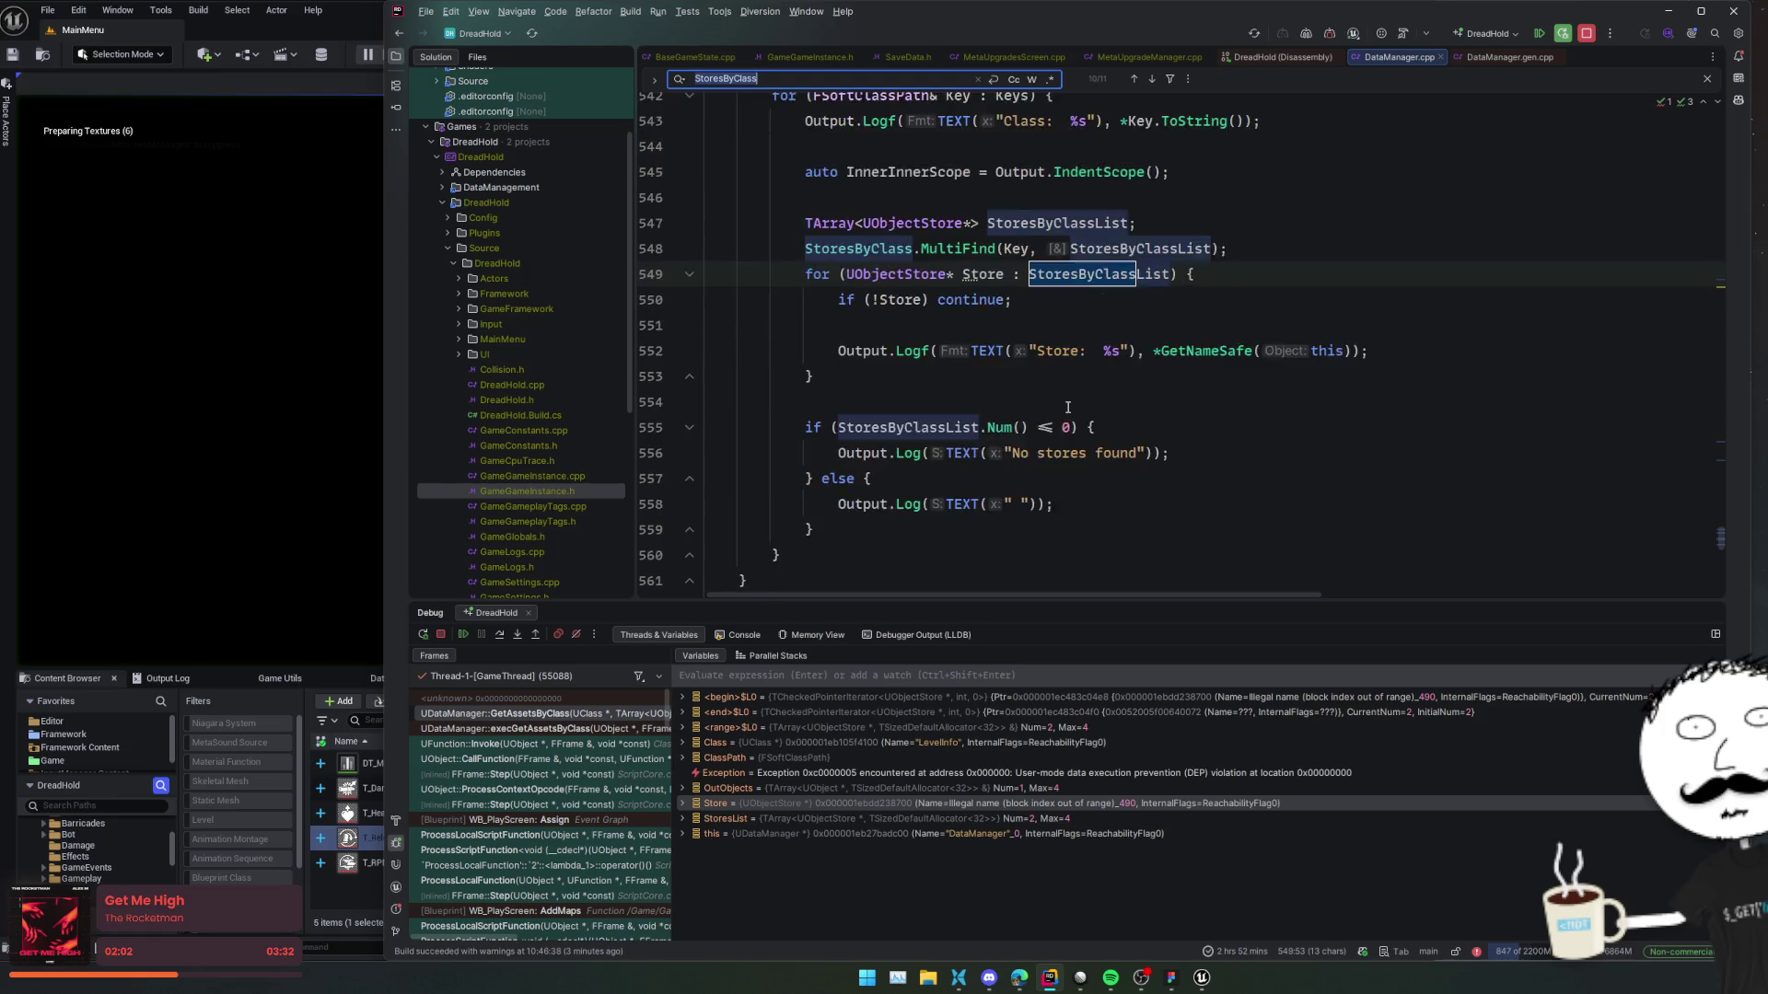
key("Return")
left_click(888, 428)
End the debugging session so the Unreal editor closes.
left_click(727, 401)
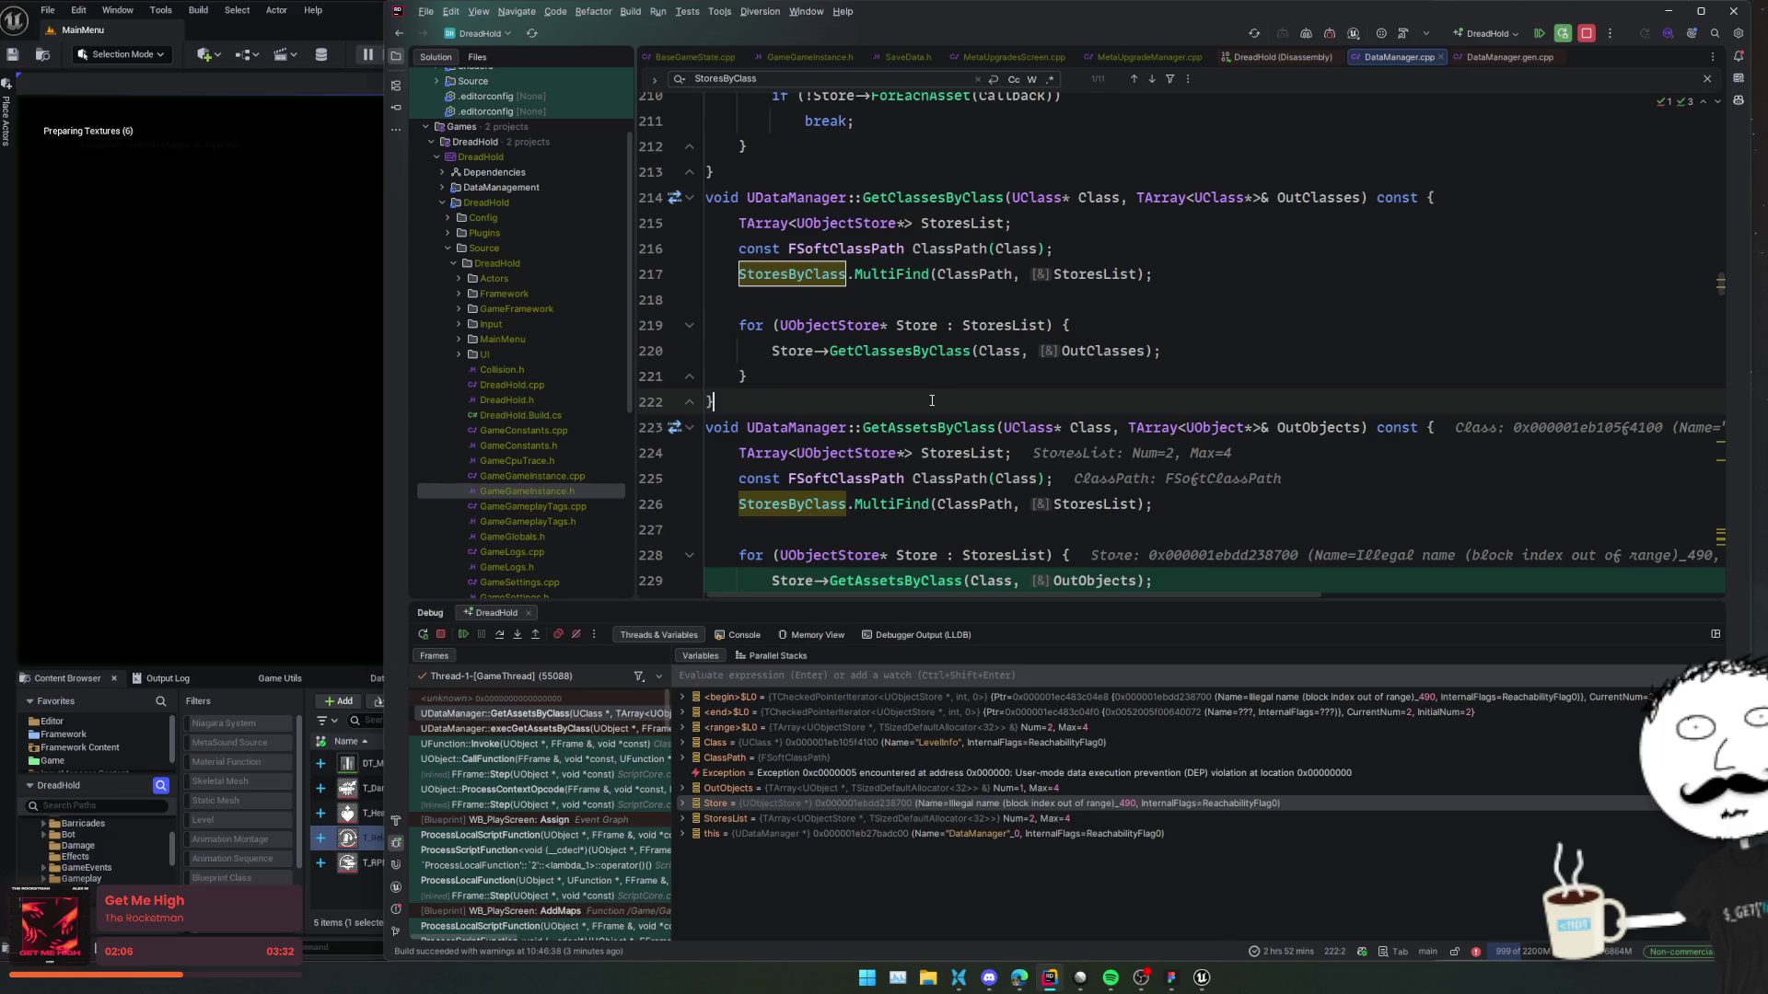
left_click(441, 635)
left_click(953, 435)
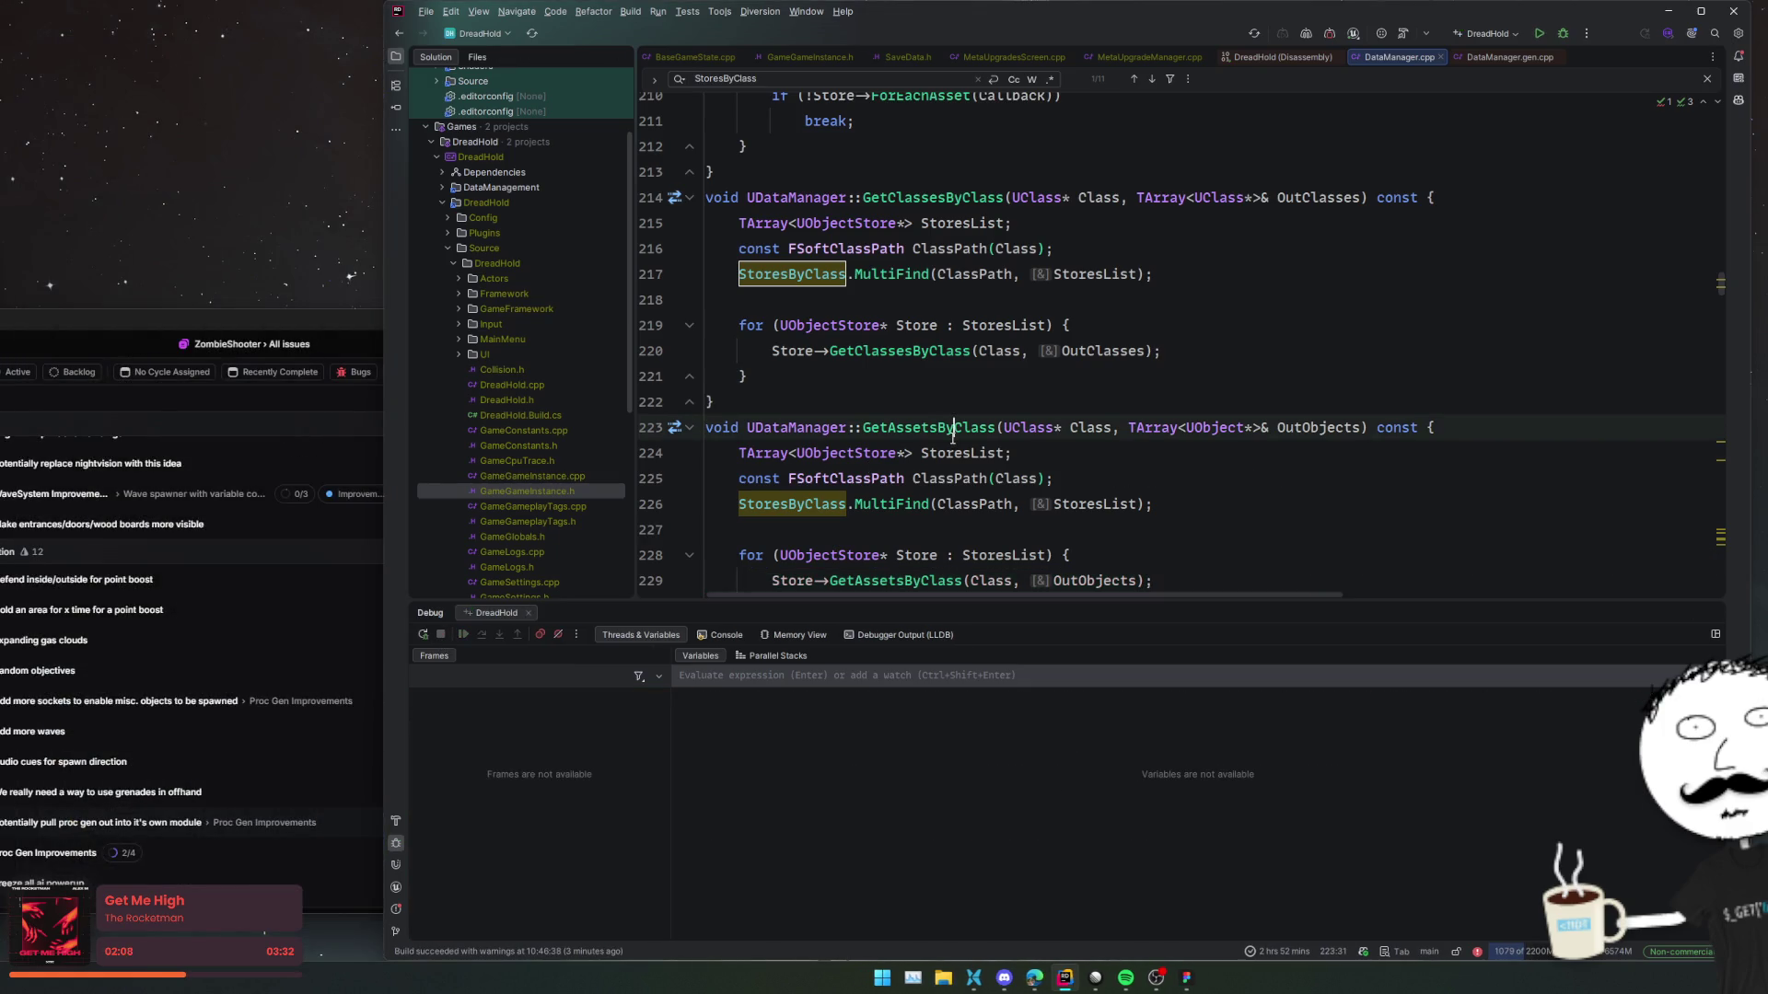
Close the disassembly and DataManager.gen.cpp tabs and locate DataManager.cpp in the solution tree.
left_click(1340, 57)
middle_click(1358, 57)
left_click(549, 59)
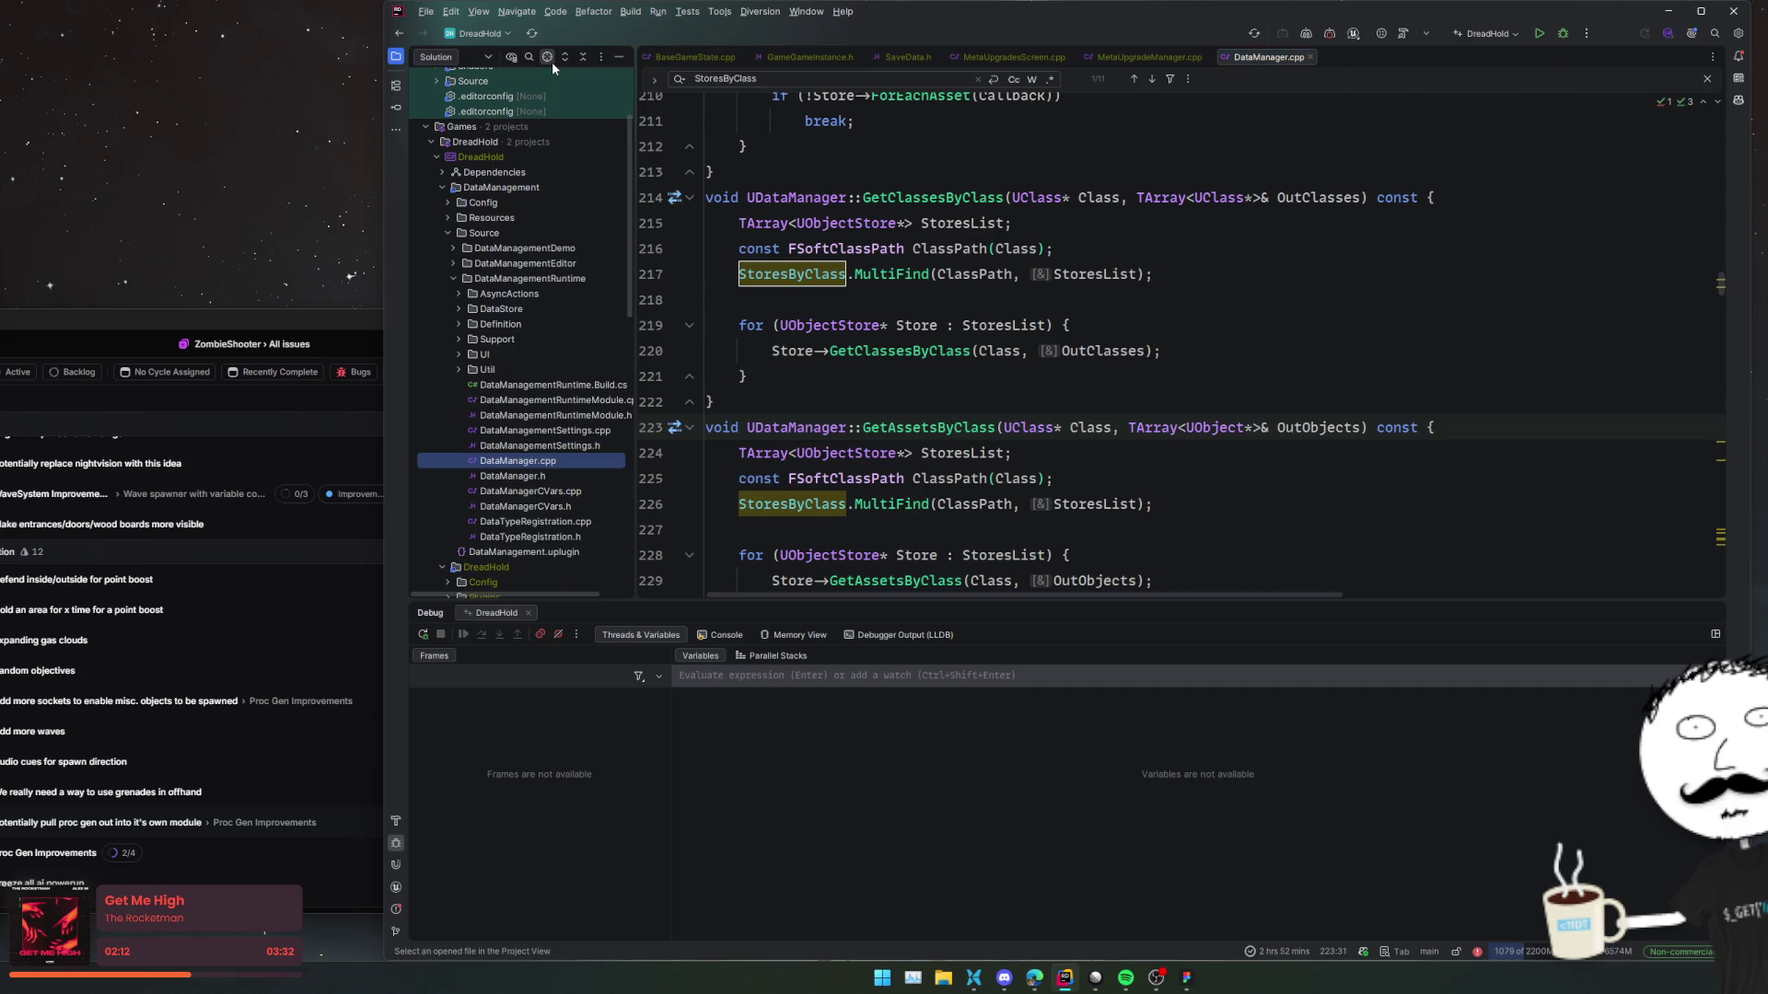
left_click(821, 427)
Go to the GetAssetsByClass declaration in DataManager.h and read the header with the debug panel hidden.
key("ctrl+alt+Home")
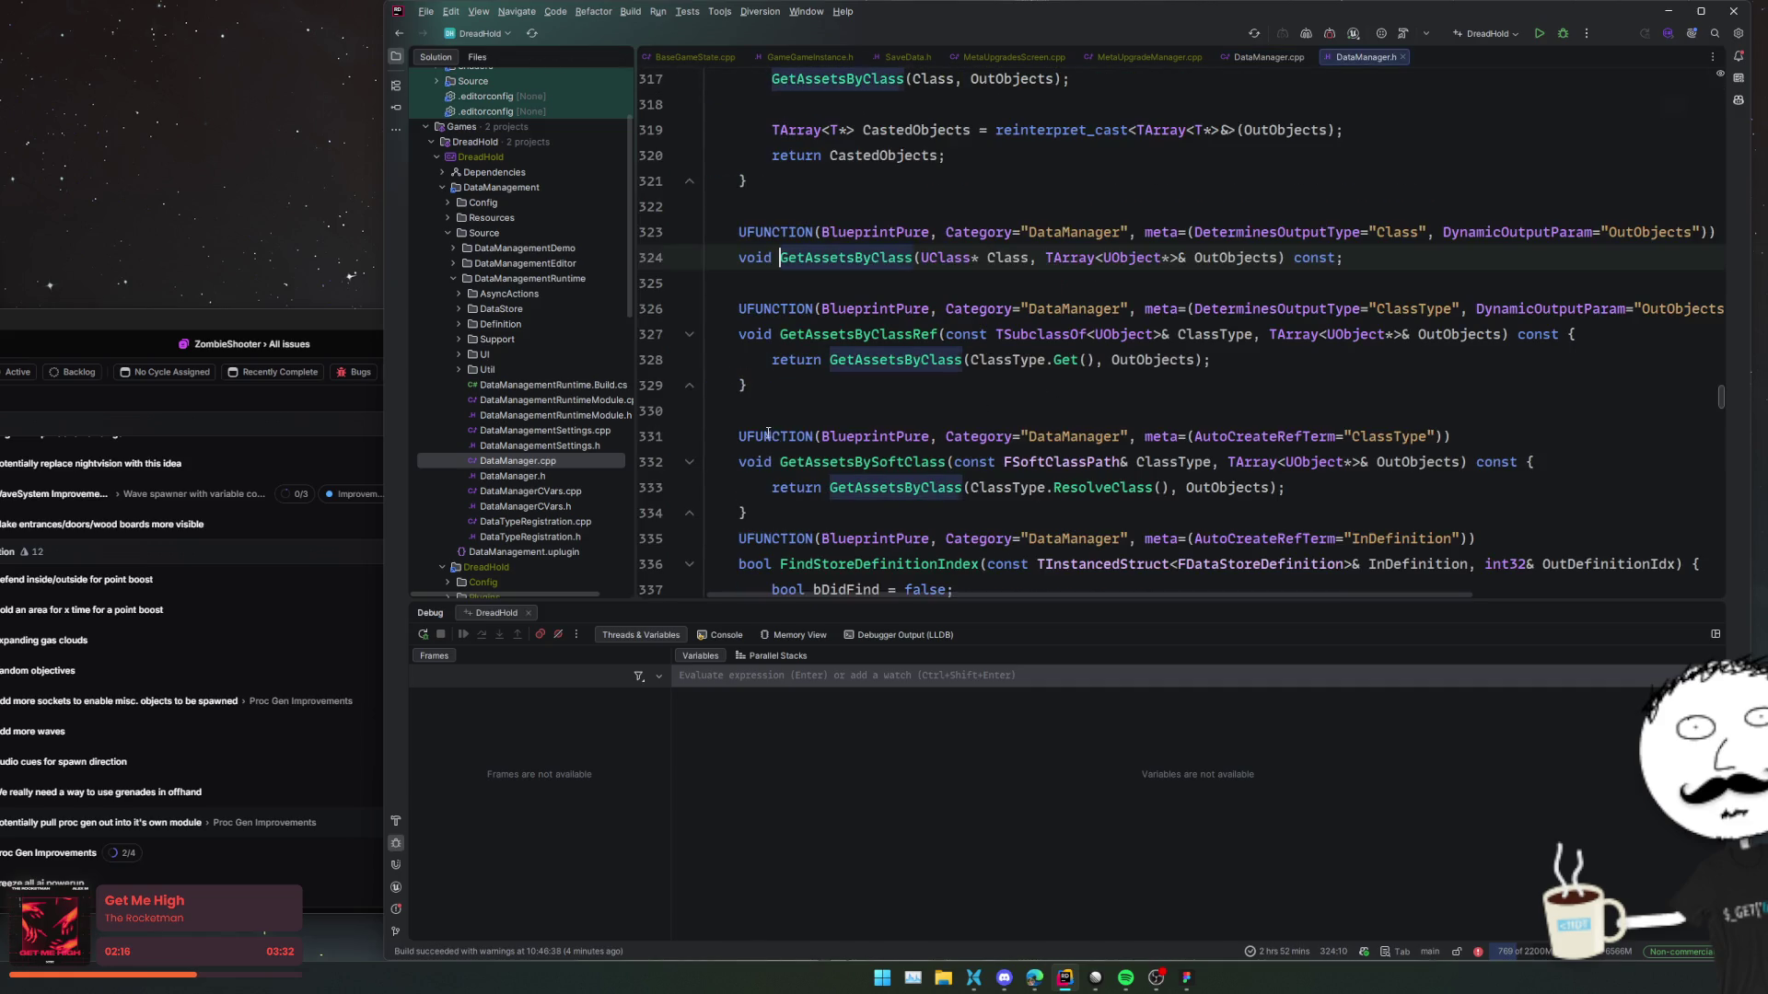
key("ctrl+alt+Home")
key("ctrl+alt+Home")
scroll(1041, 552, "up", 10)
key("shift+Escape")
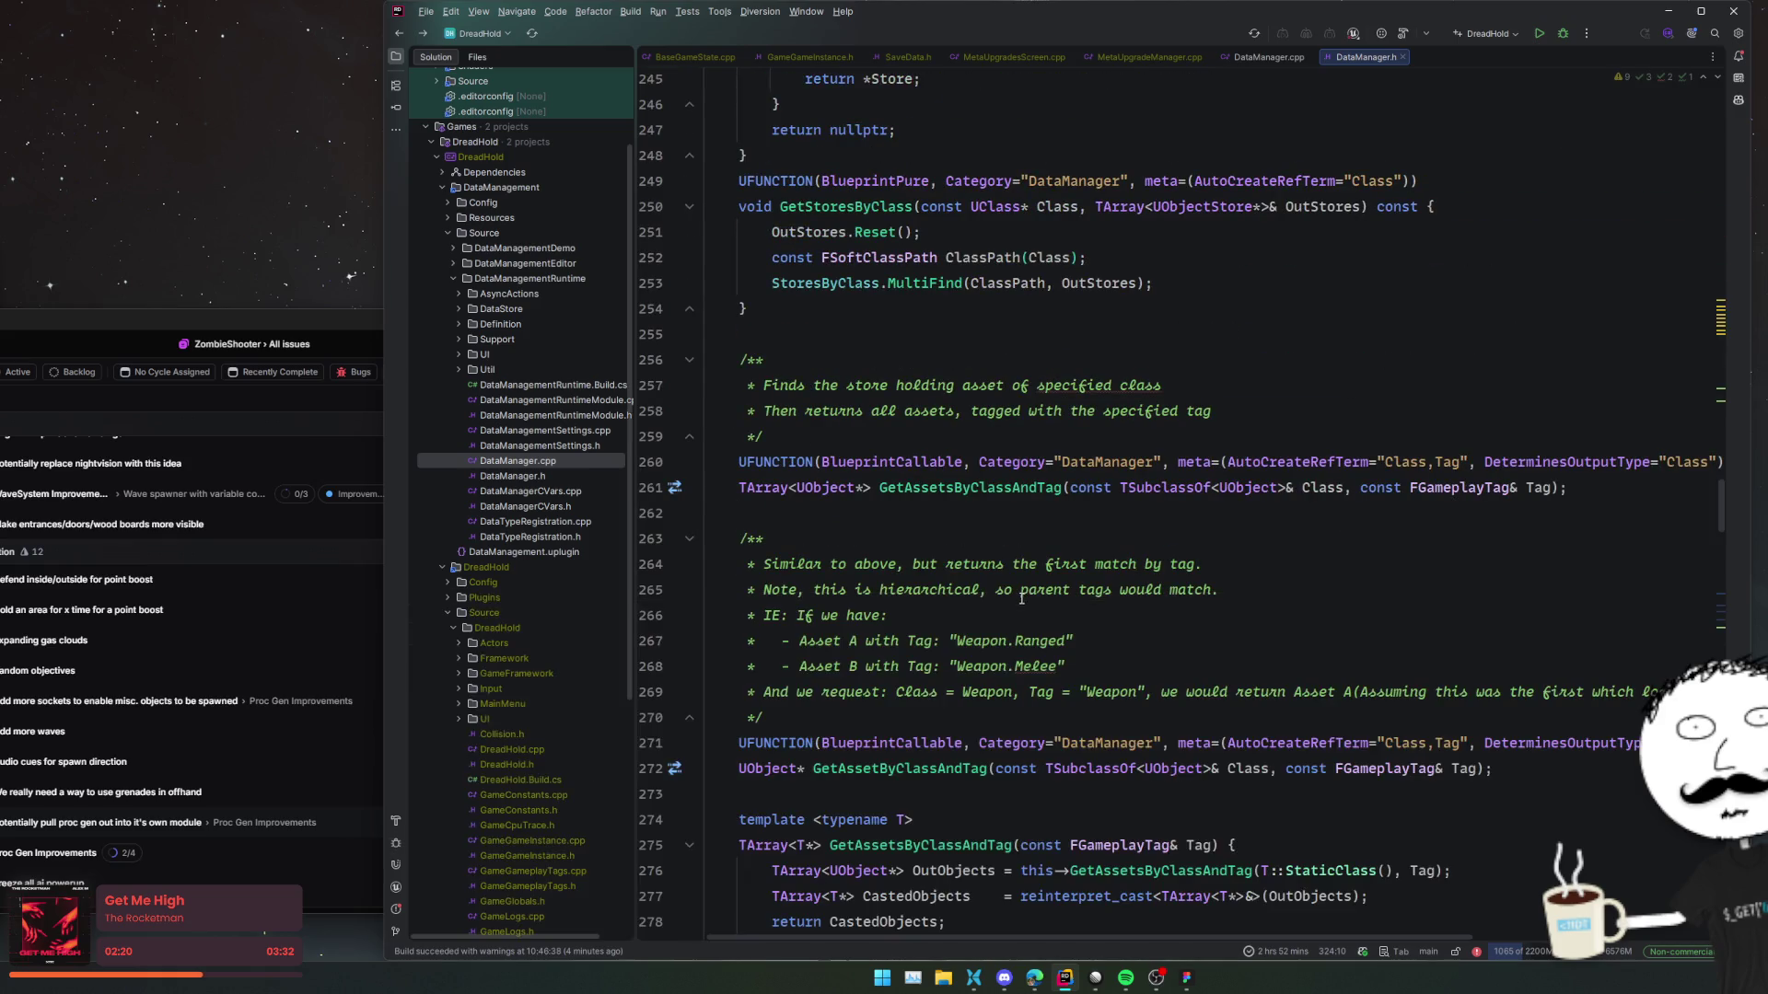
scroll(1013, 596, "up", 20)
scroll(1008, 597, "up", 18)
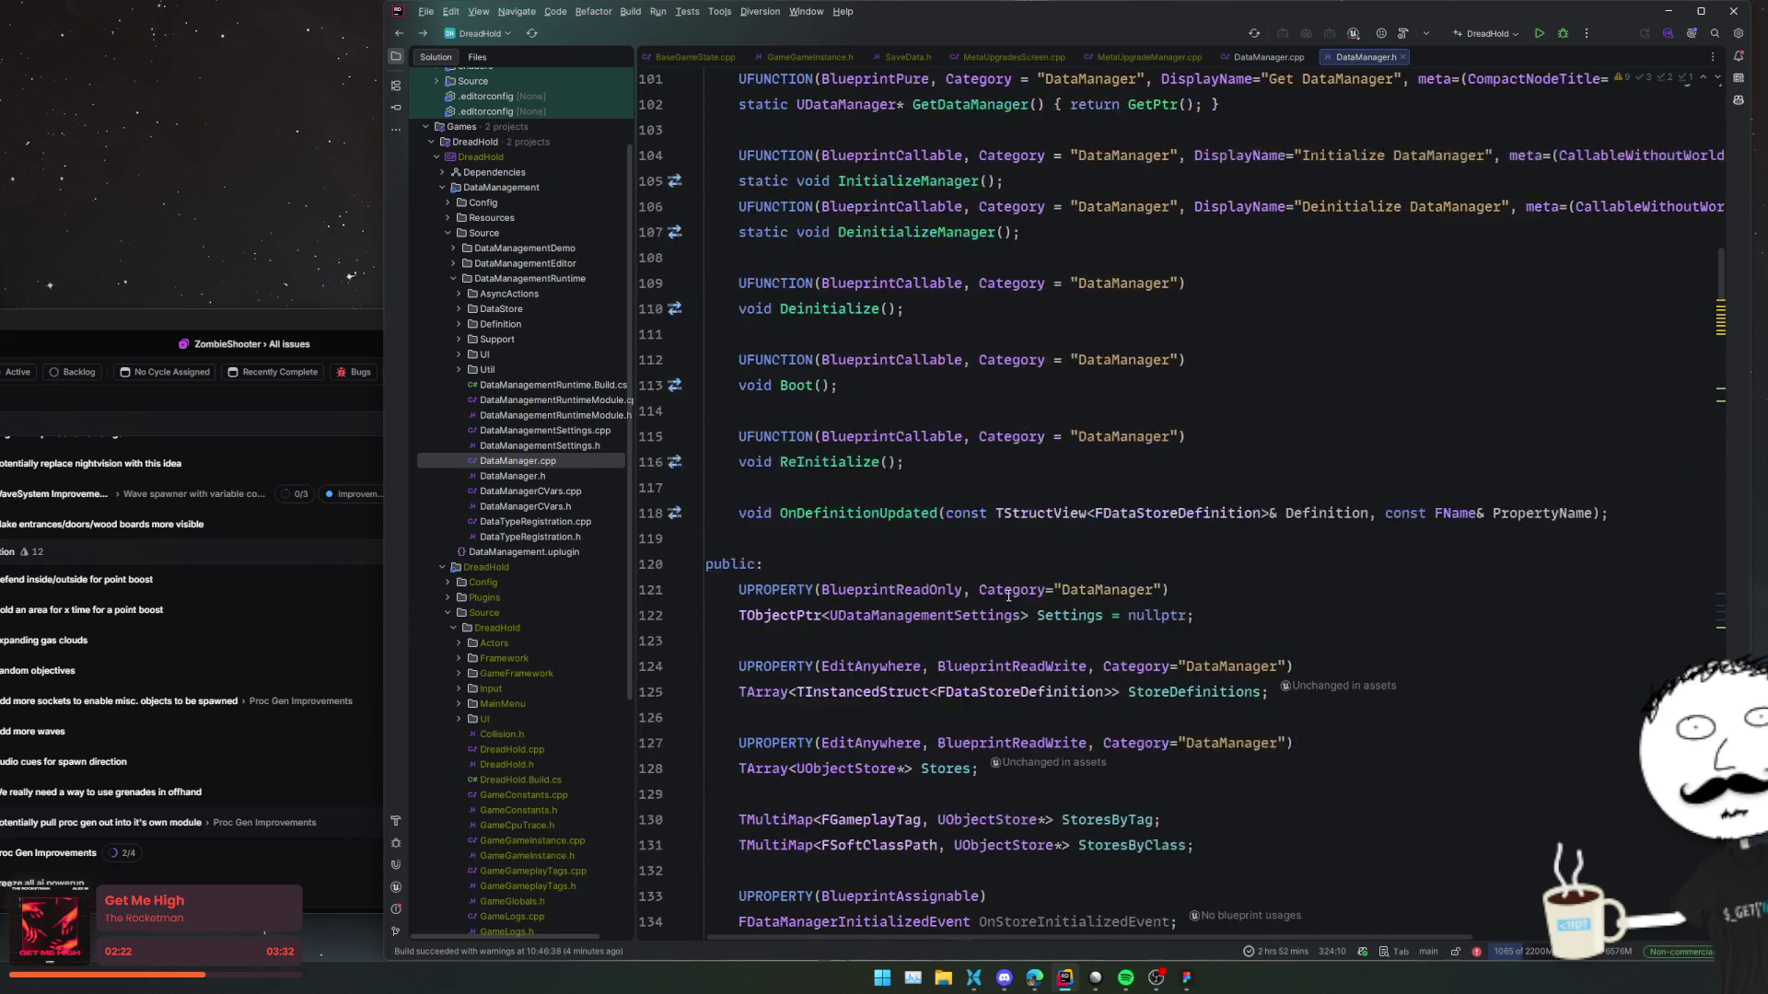
scroll(1009, 591, "down", 4)
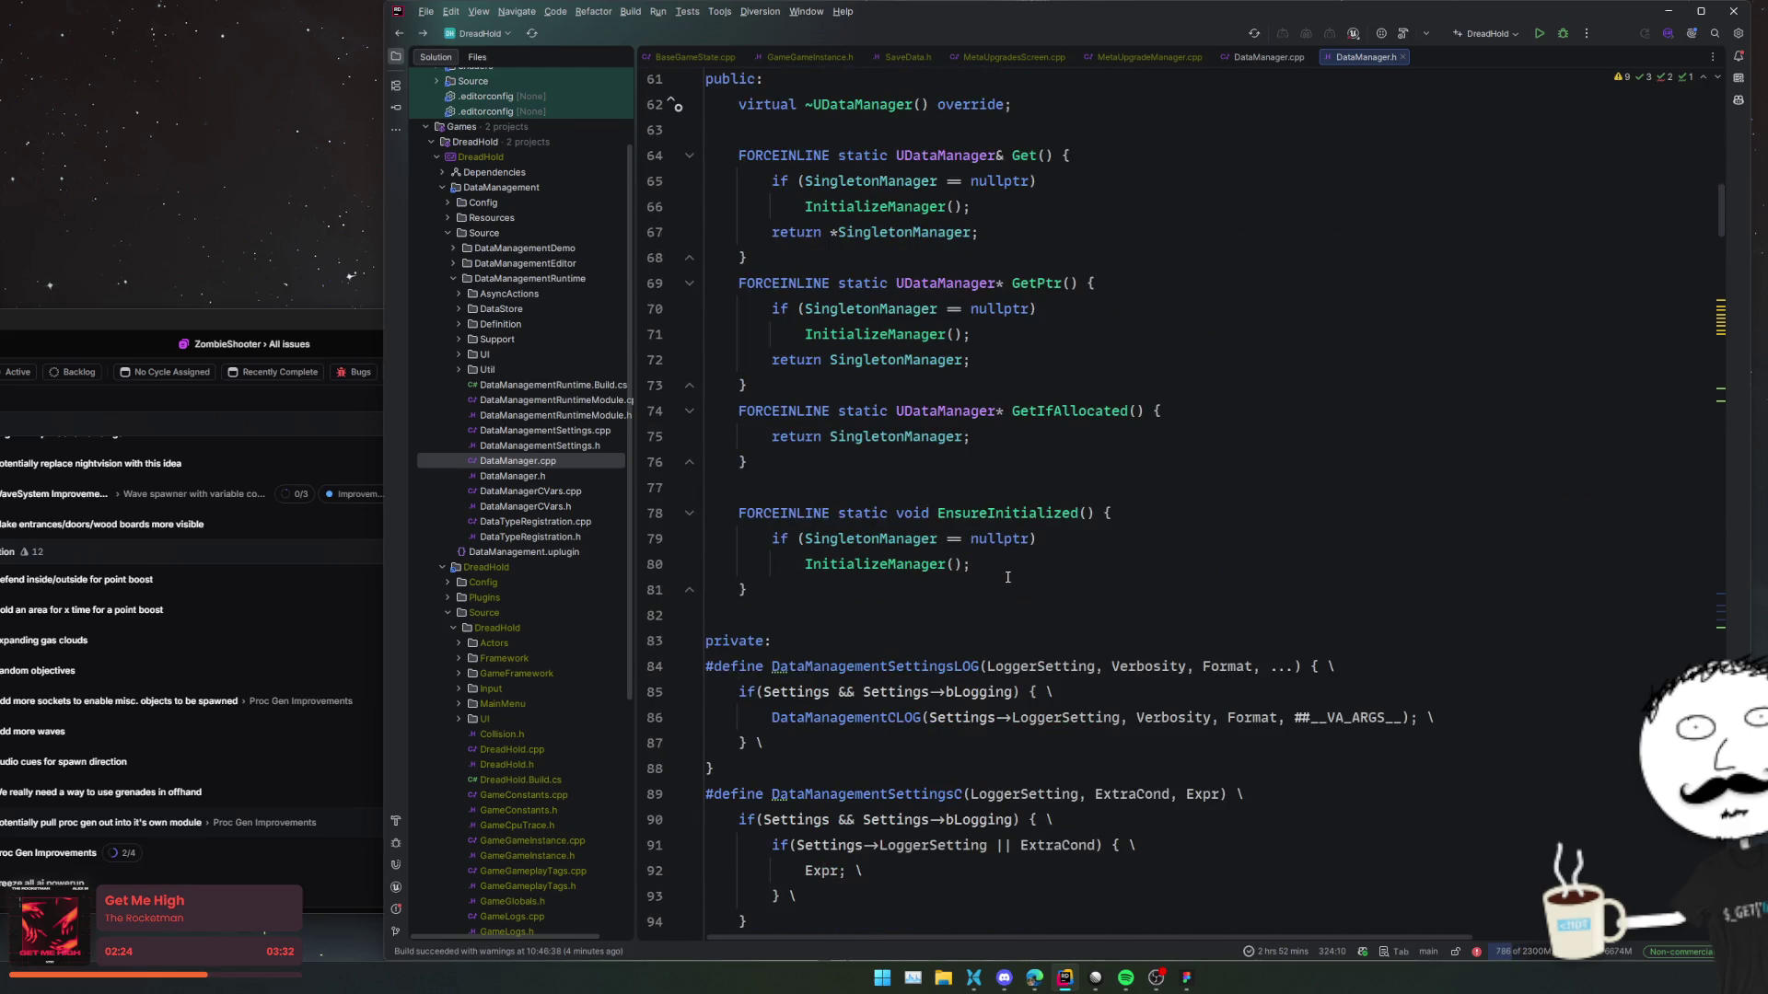
scroll(1009, 575, "down", 8)
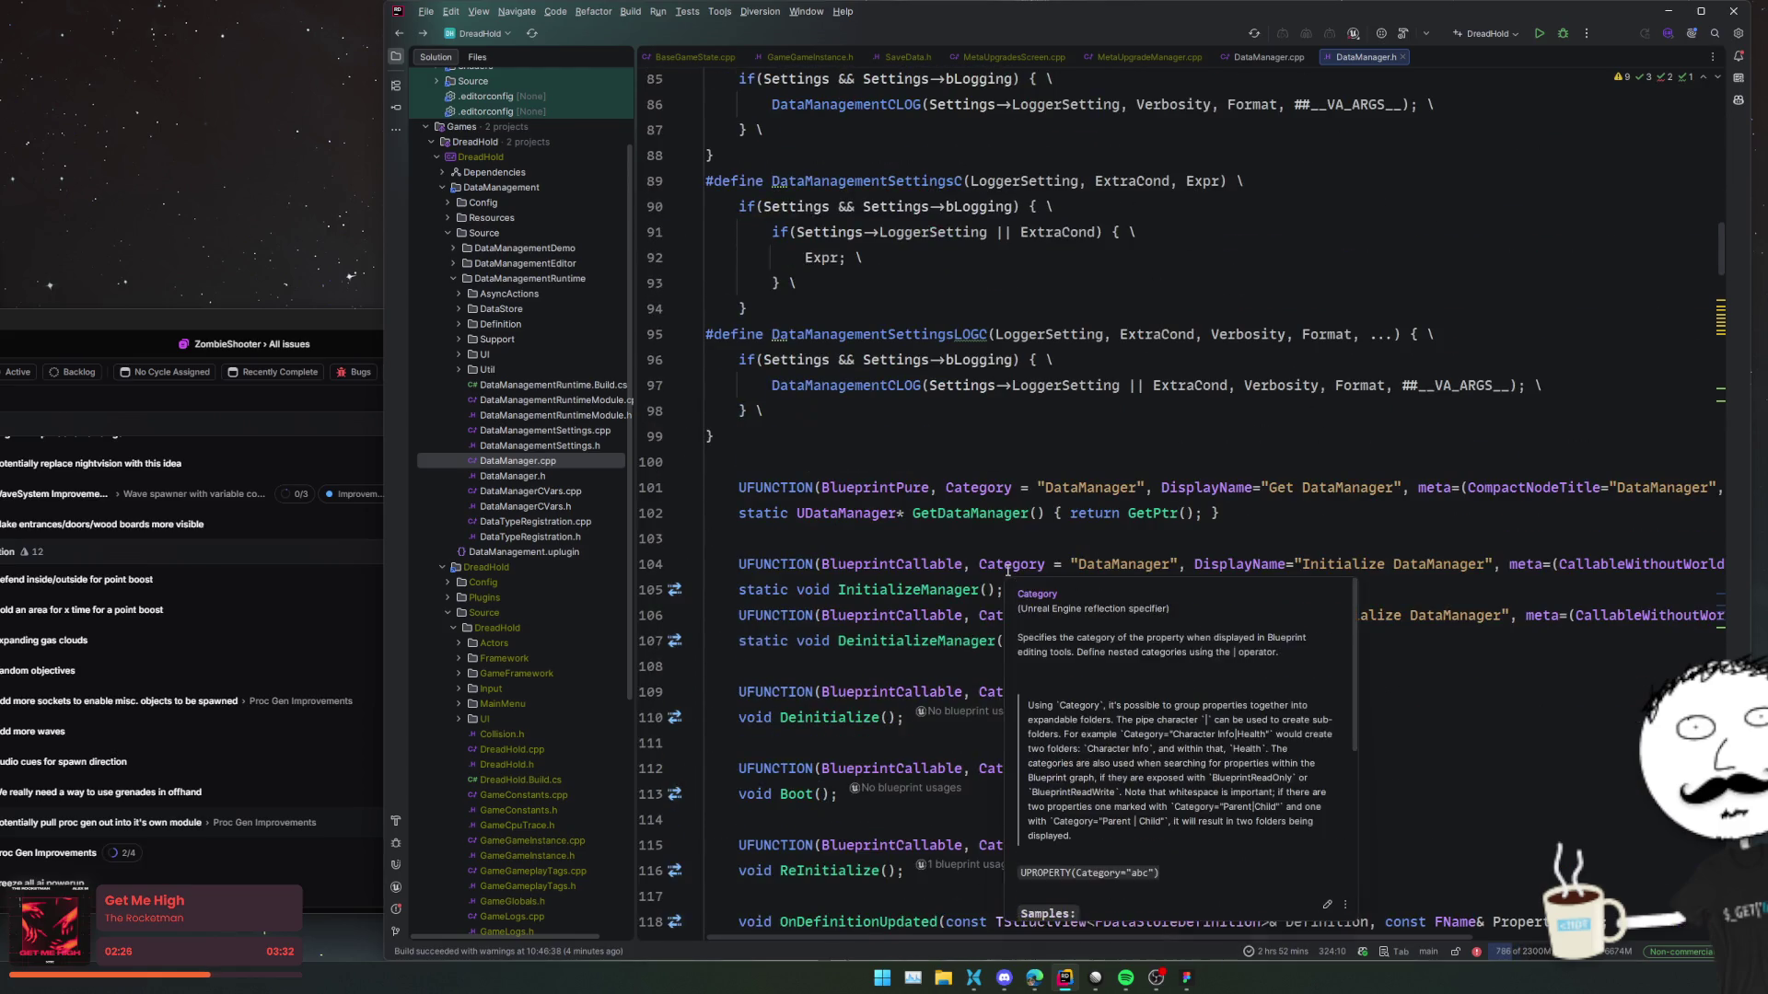
Open DeinitializeManager's definition in DataManager.cpp and select its Deinitialize call on line 52.
left_click(933, 635, "ctrl")
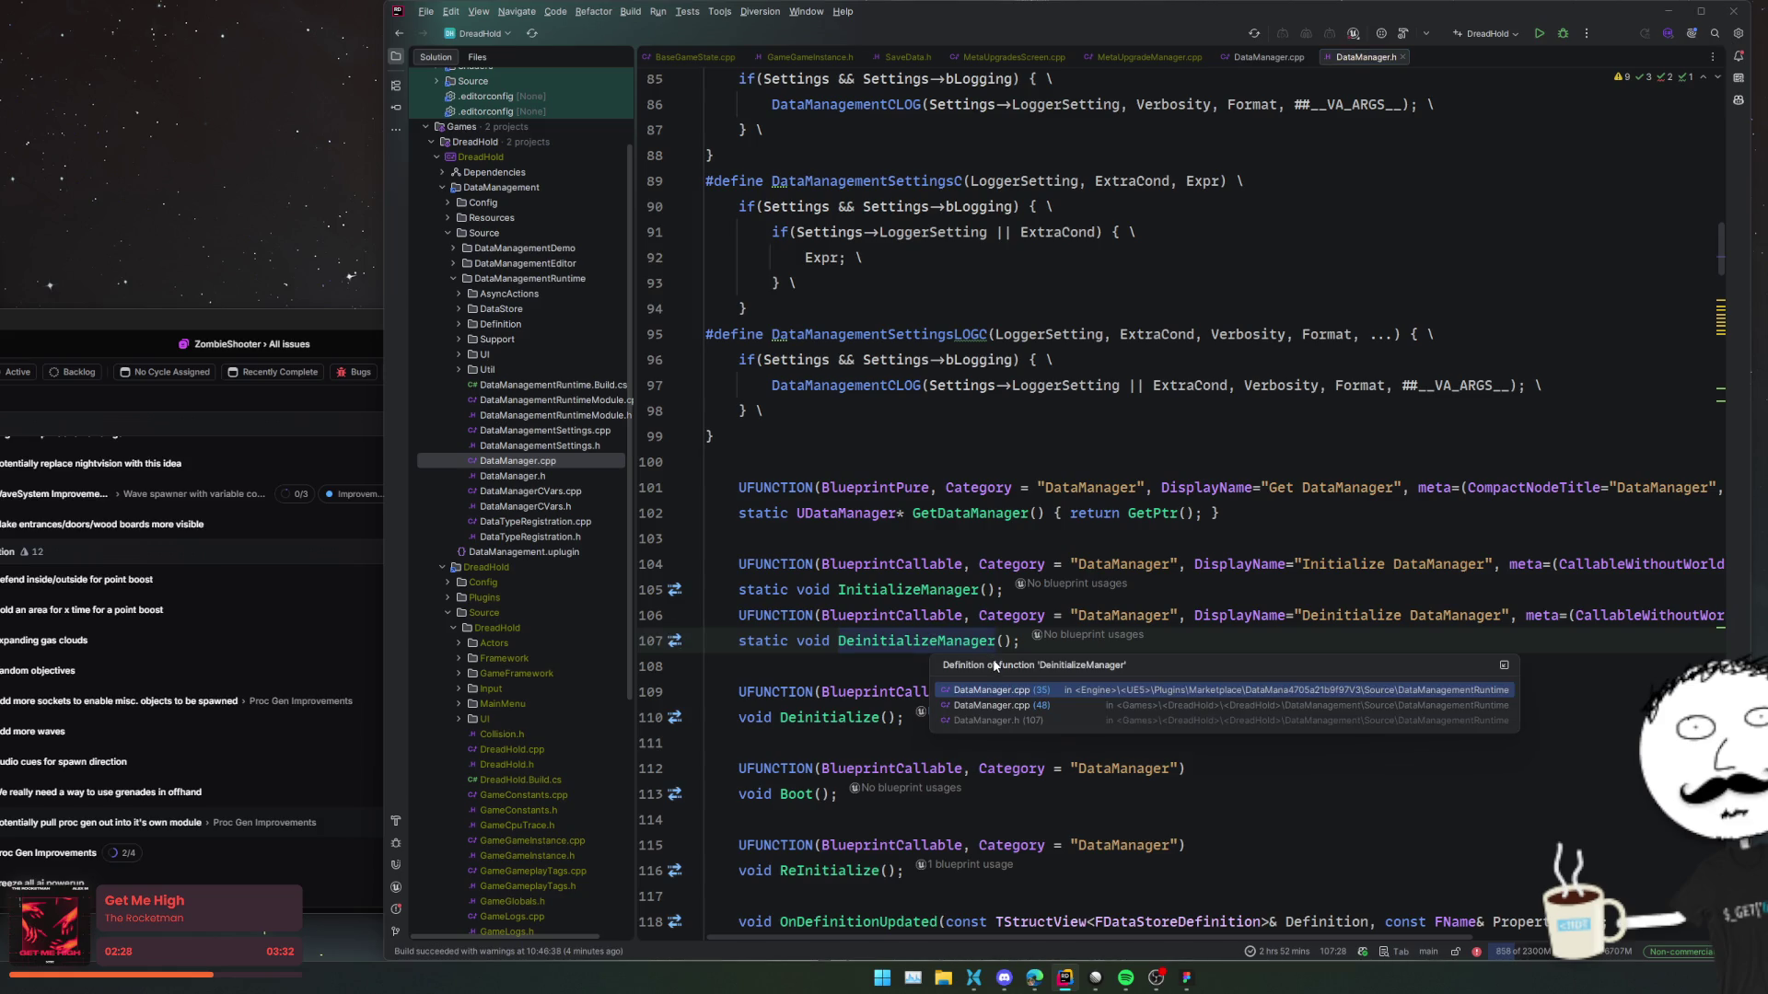
left_click(1000, 705)
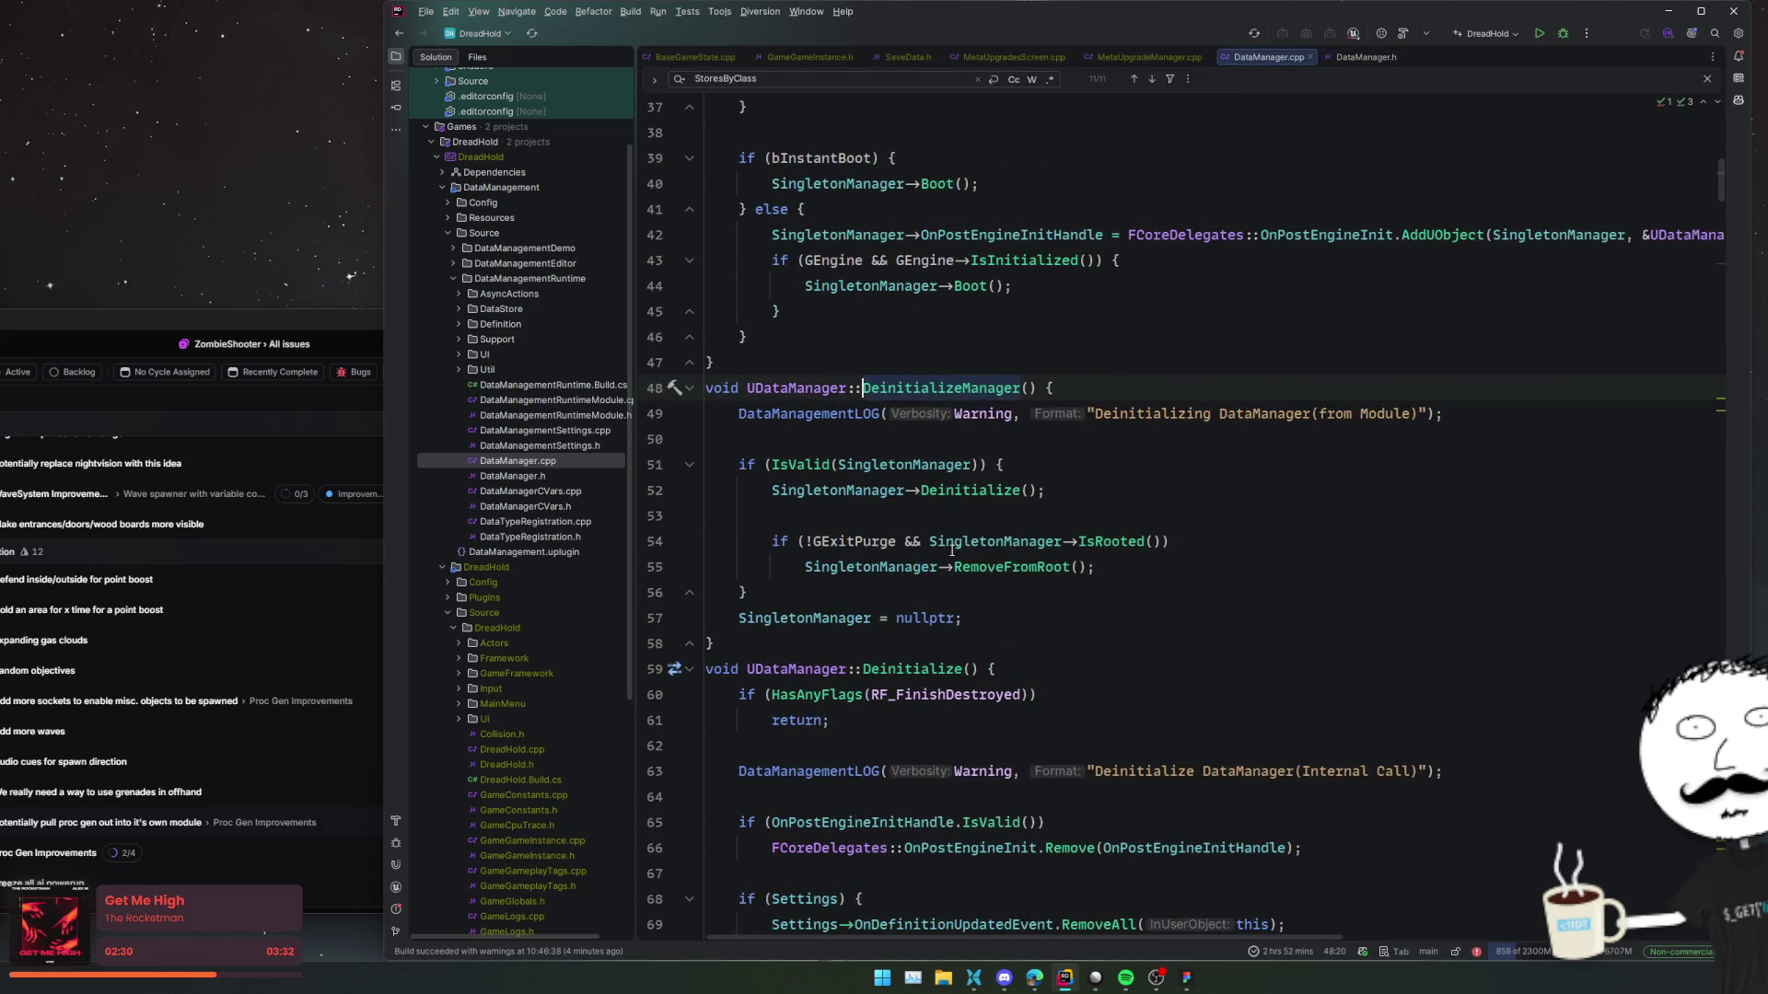
left_click(1087, 456)
double_click(993, 491)
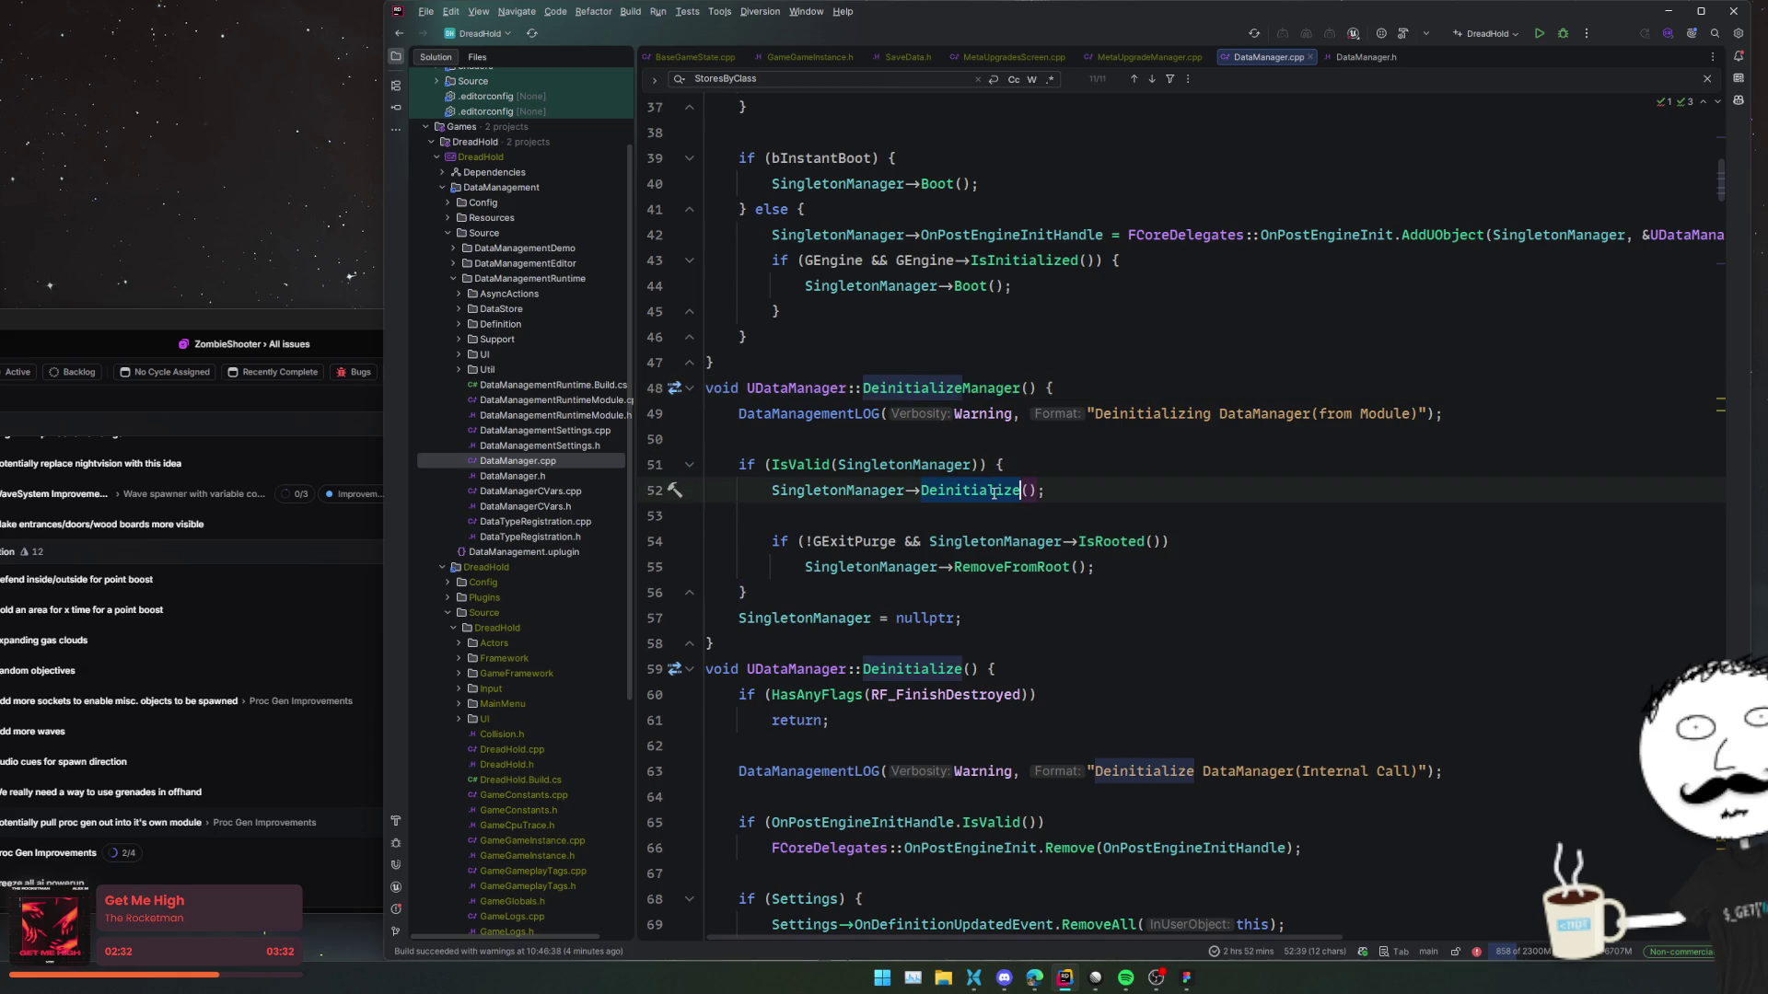
scroll(1082, 513, "down", 4)
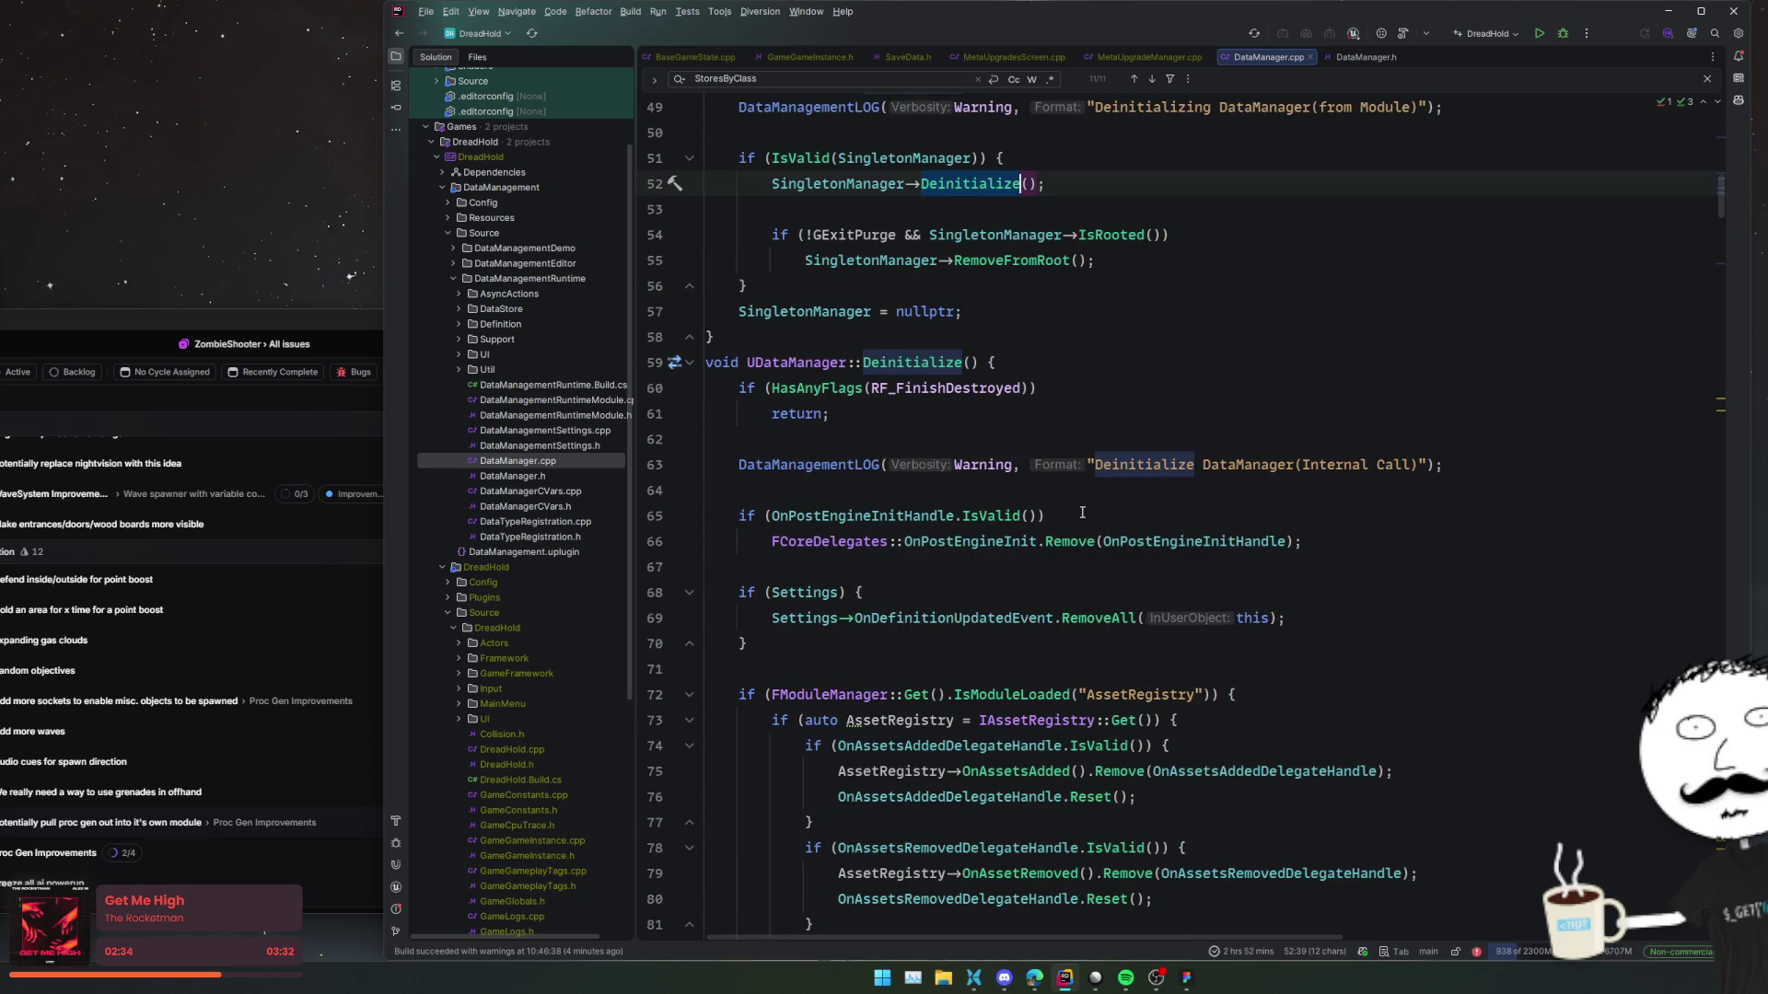
scroll(1082, 513, "down", 3)
Read through DataManager.cpp's boot code down to line 559.
mouse_move(1083, 513)
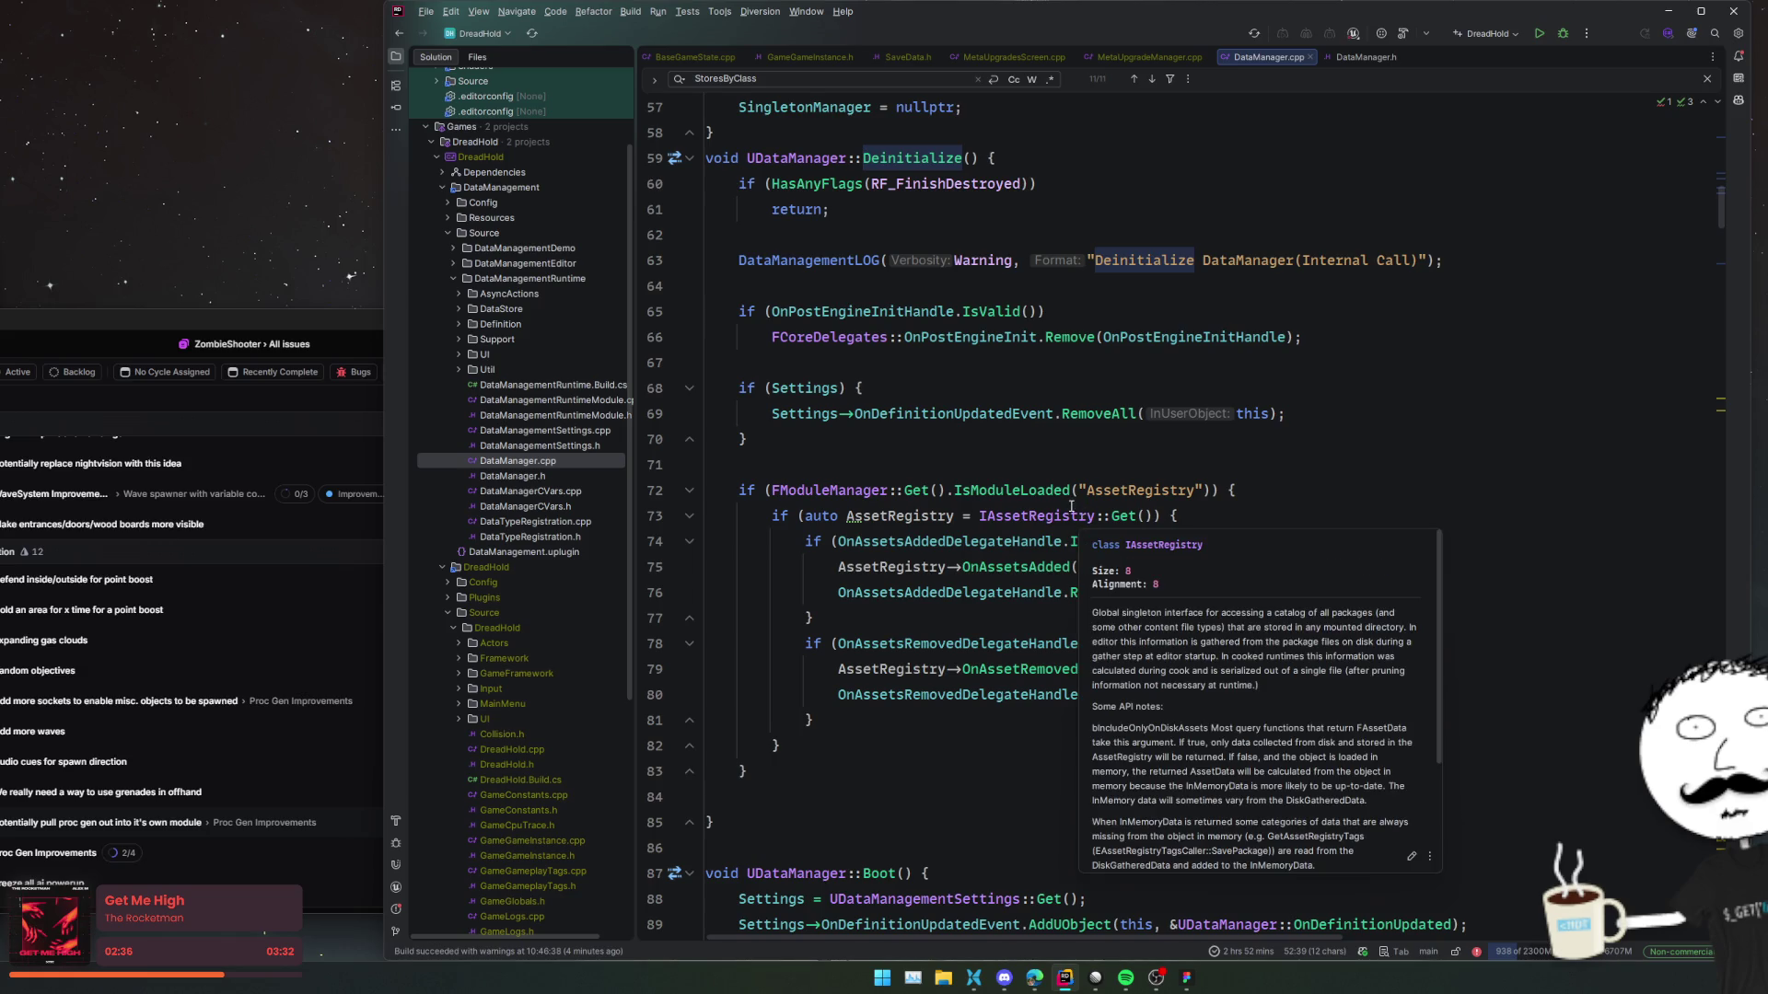
scroll(1071, 506, "down", 3)
scroll(1069, 607, "down", 3)
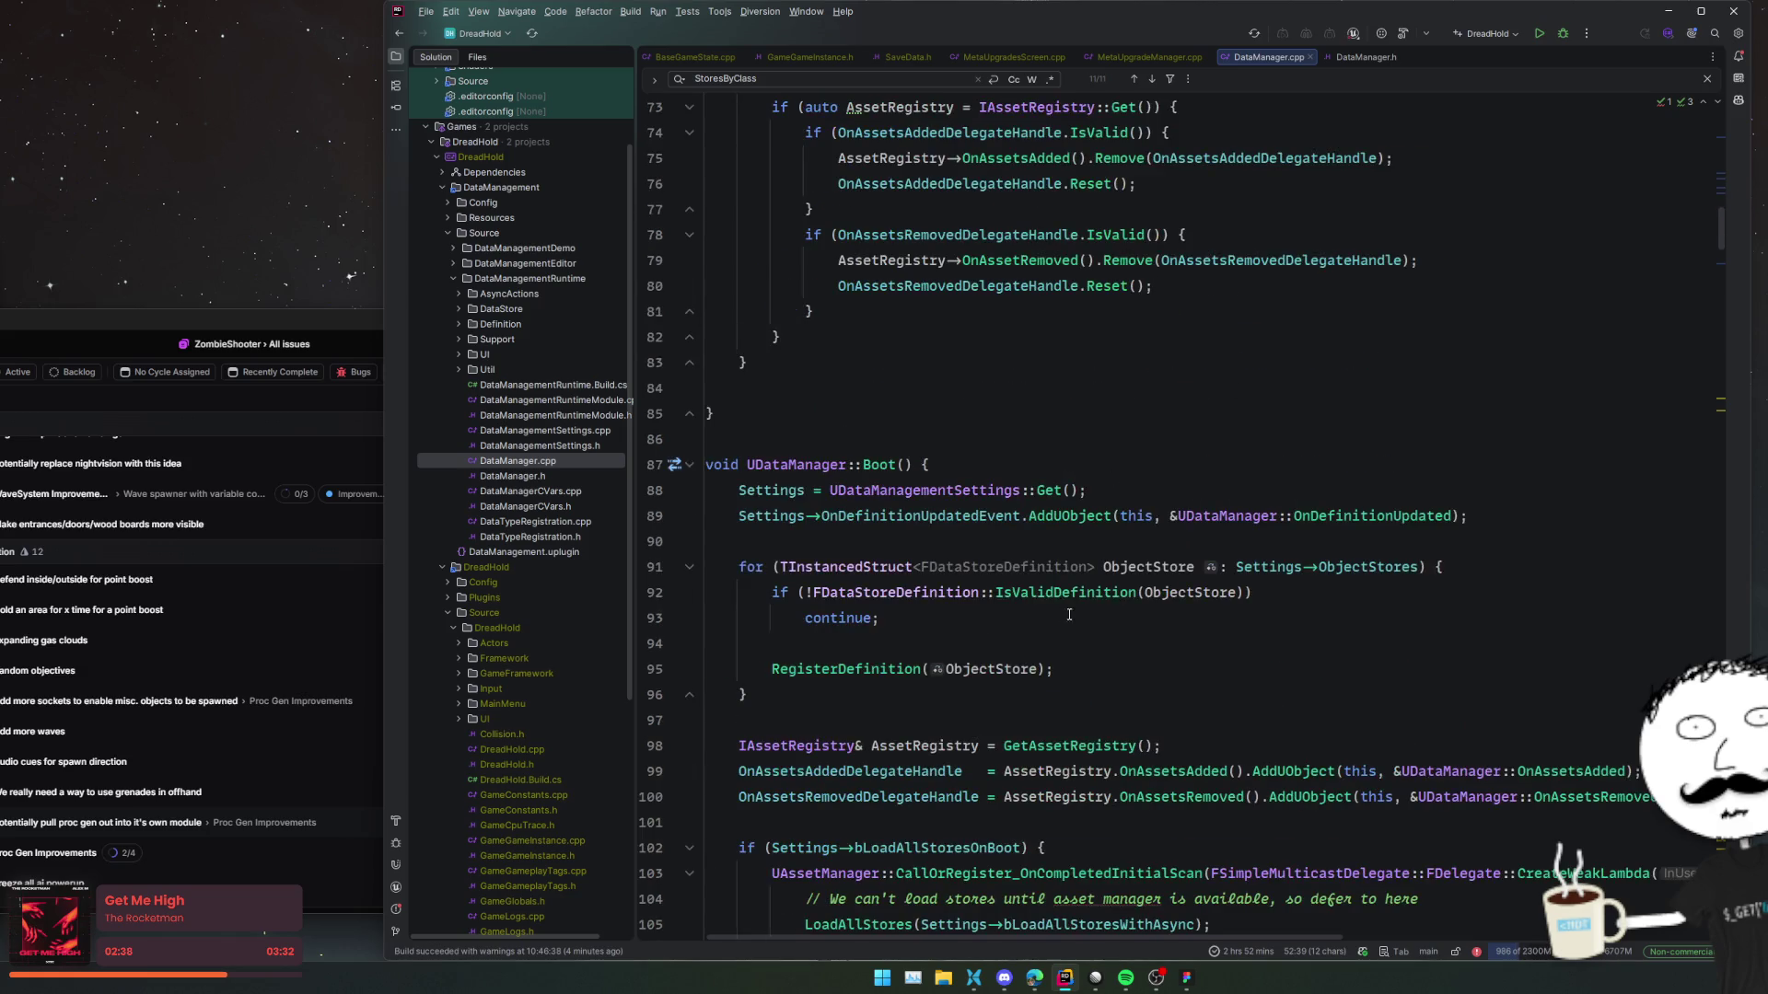
scroll(1165, 635, "down", 6)
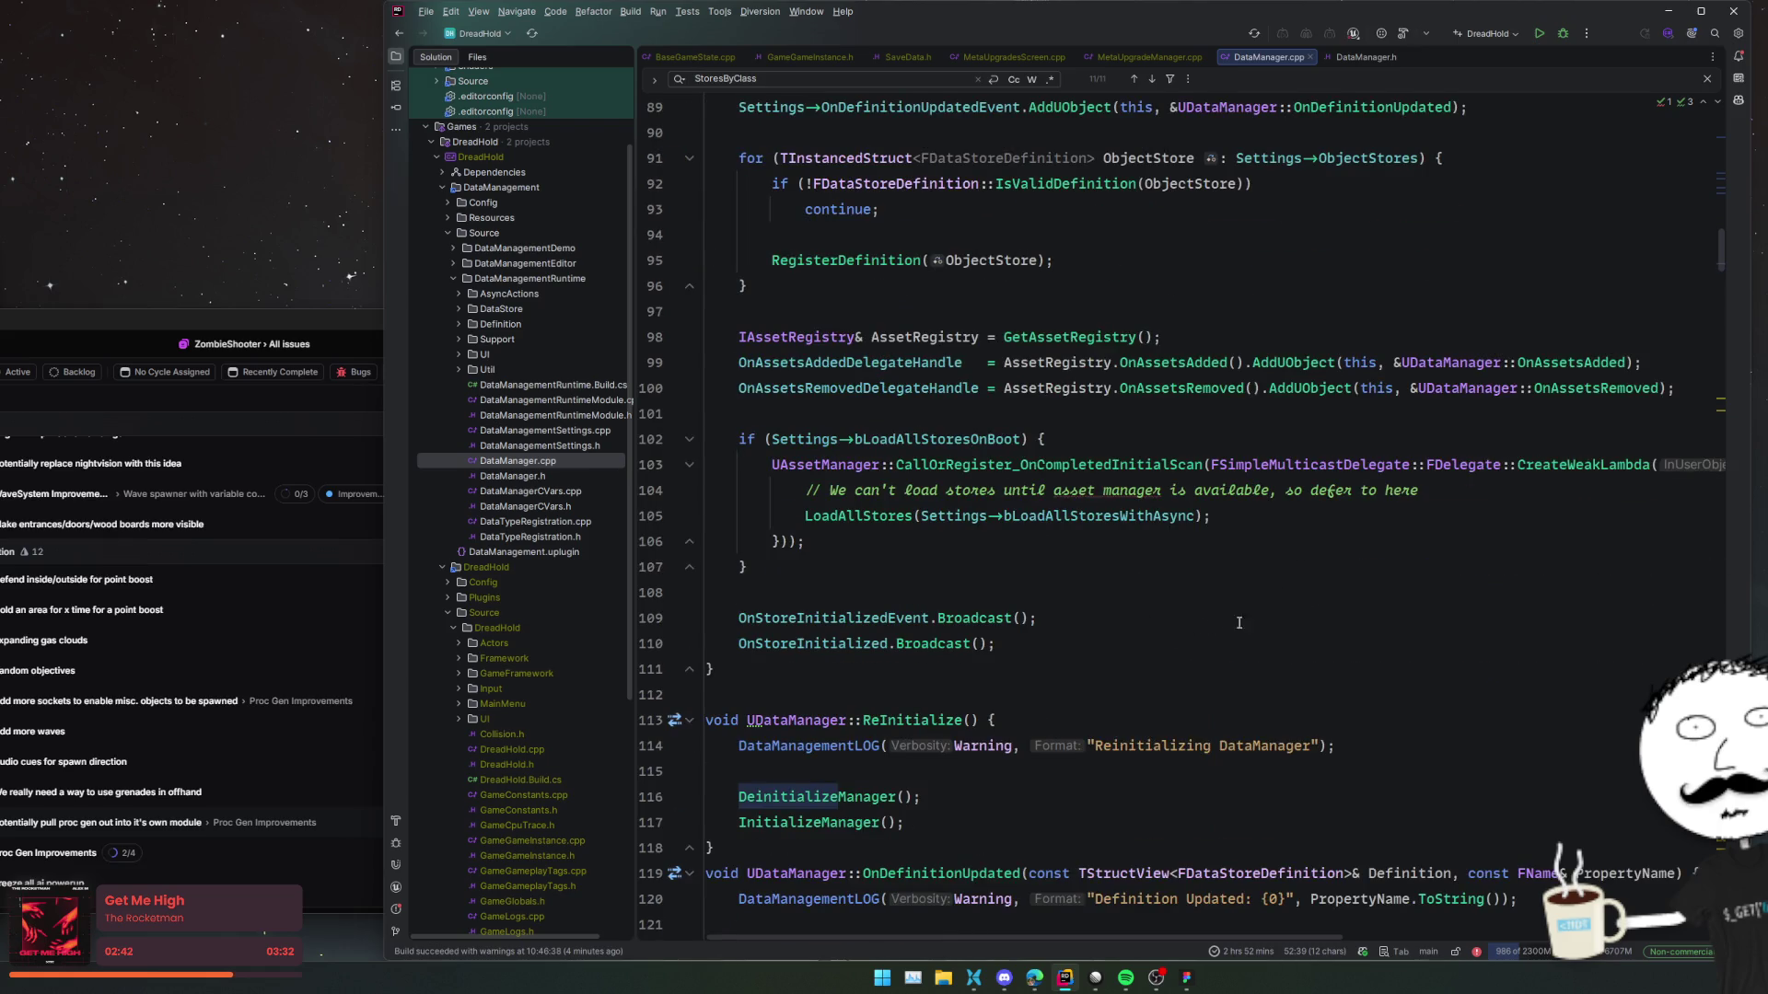
scroll(1256, 631, "down", 20)
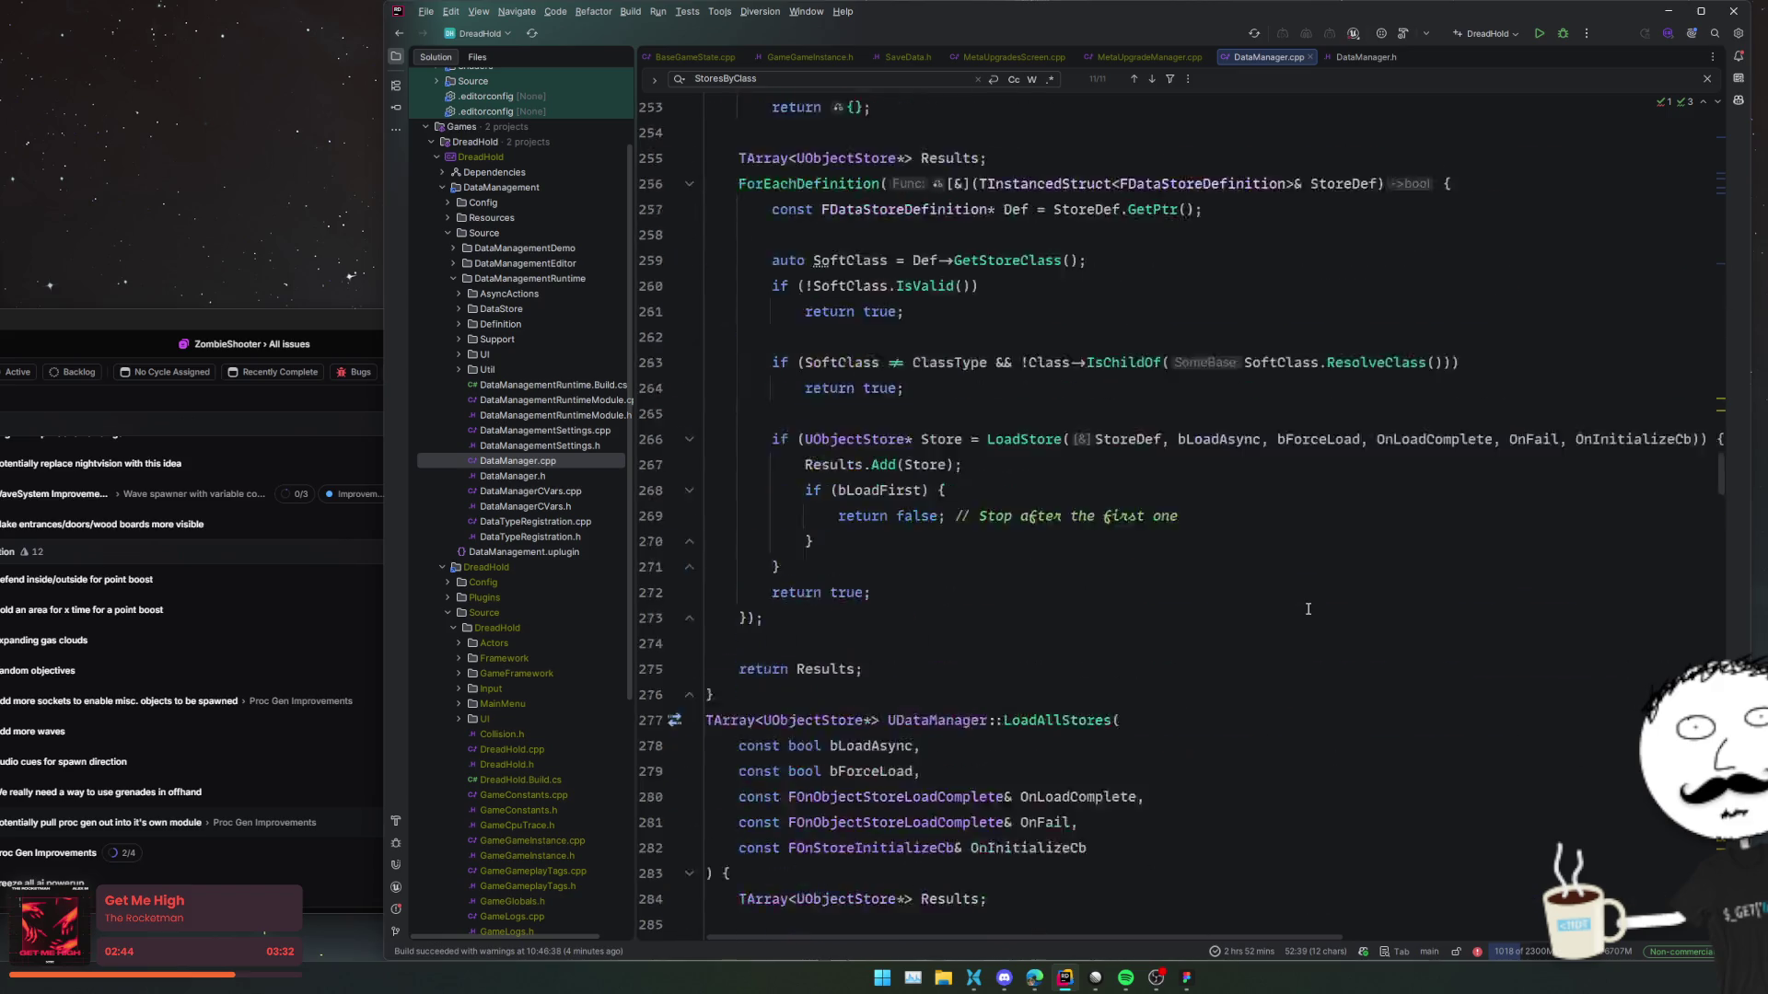
scroll(1234, 552, "up", 10)
left_click(1164, 513)
scroll(1160, 515, "up", 15)
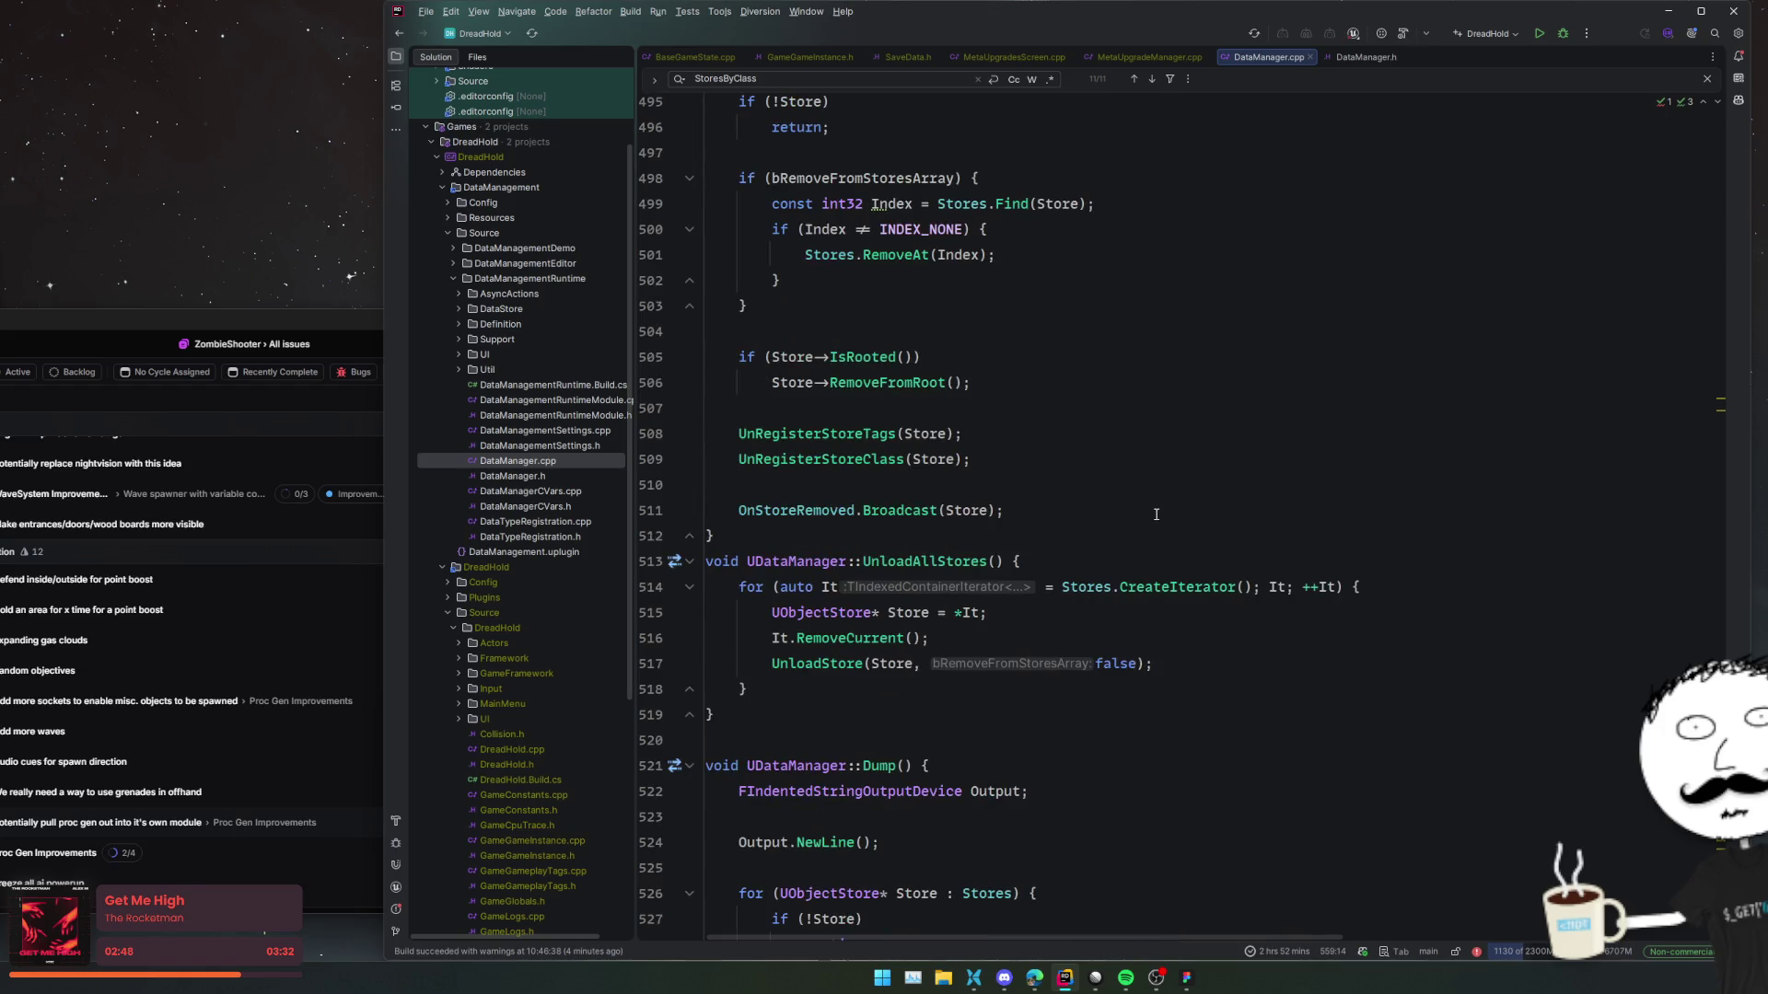
Close DataManager.h and DataManager.cpp, leaving MetaUpgradeManager.cpp open.
middle_click(1367, 57)
middle_click(1269, 56)
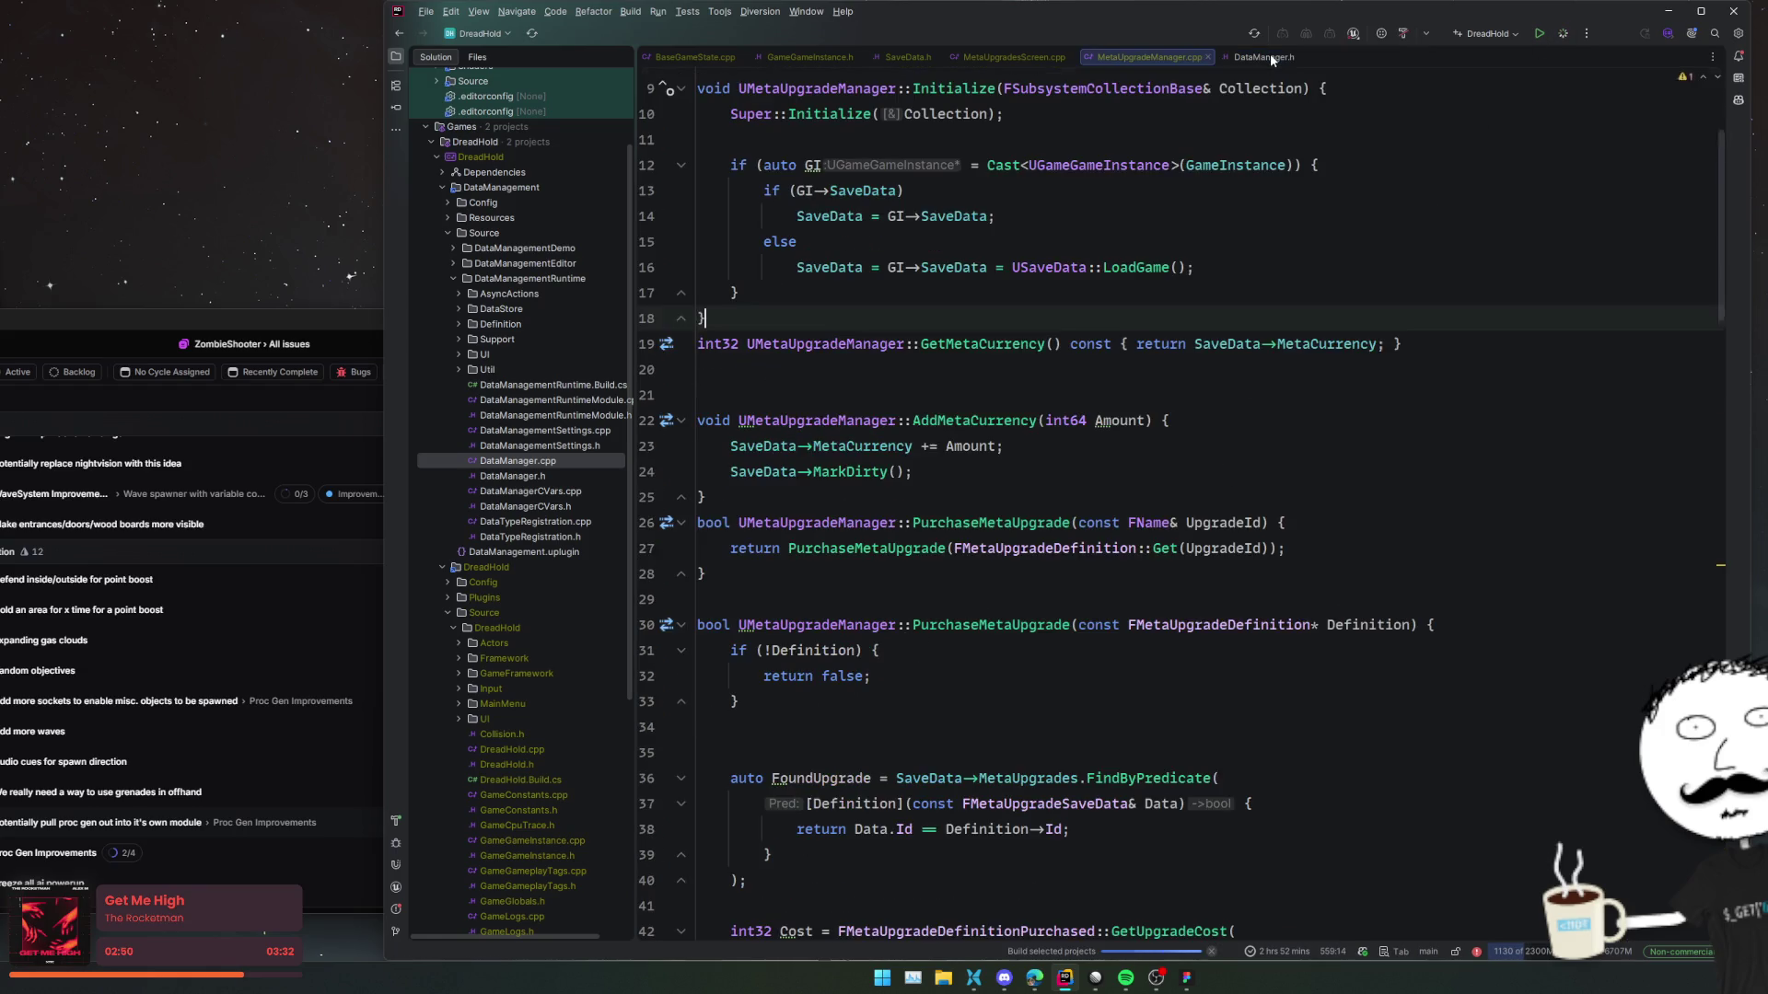
left_click(946, 392)
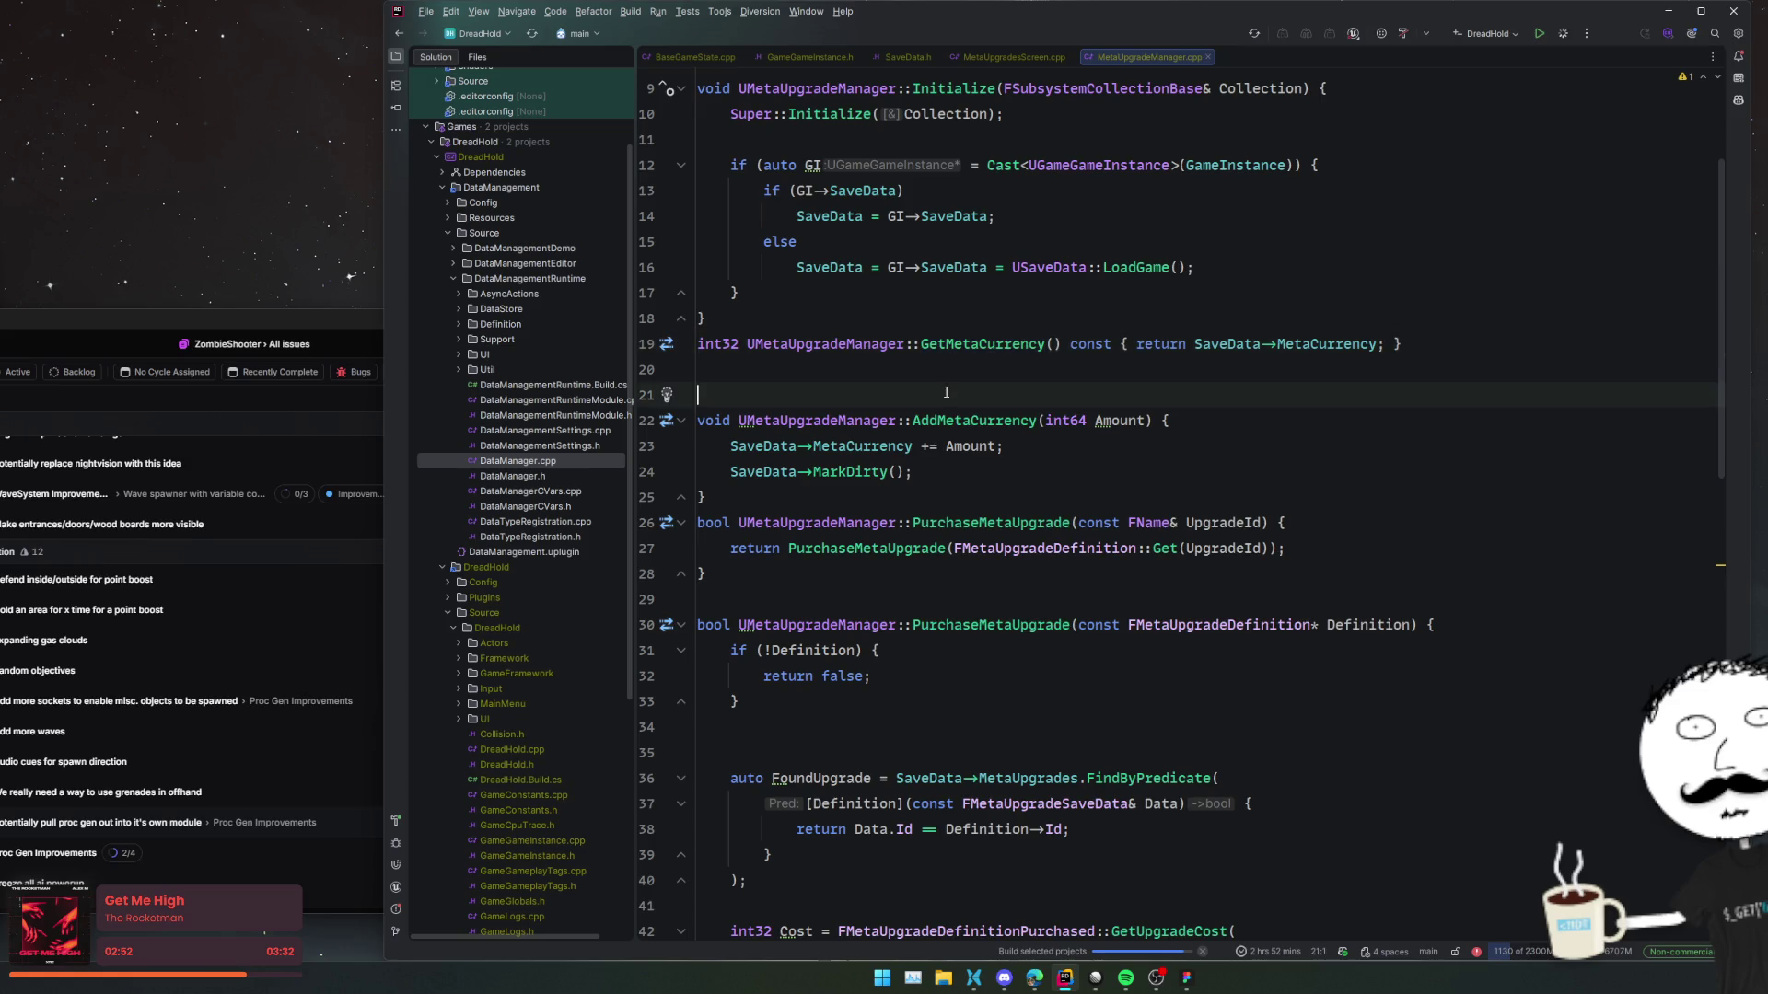
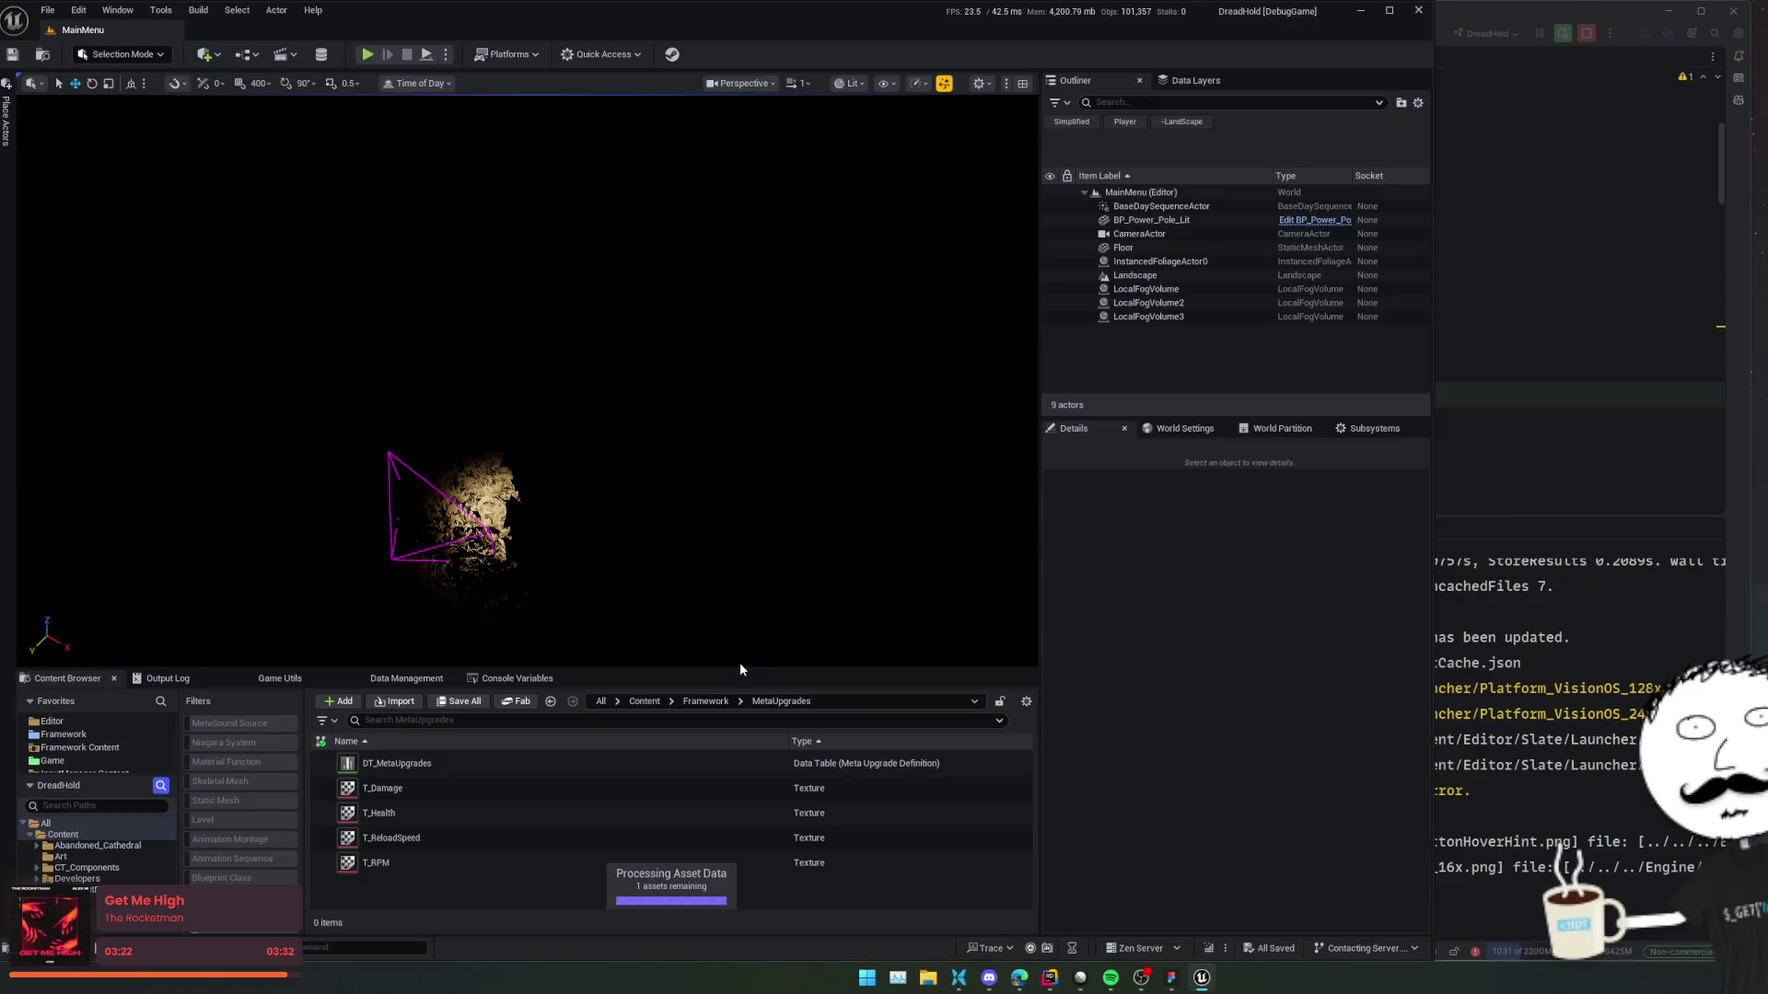
Filter the Content Browser to Level Info and open DA_LevelInfo_CabinFever's context menu in Maps/CabinFever.
left_click_drag(738, 667, 732, 525)
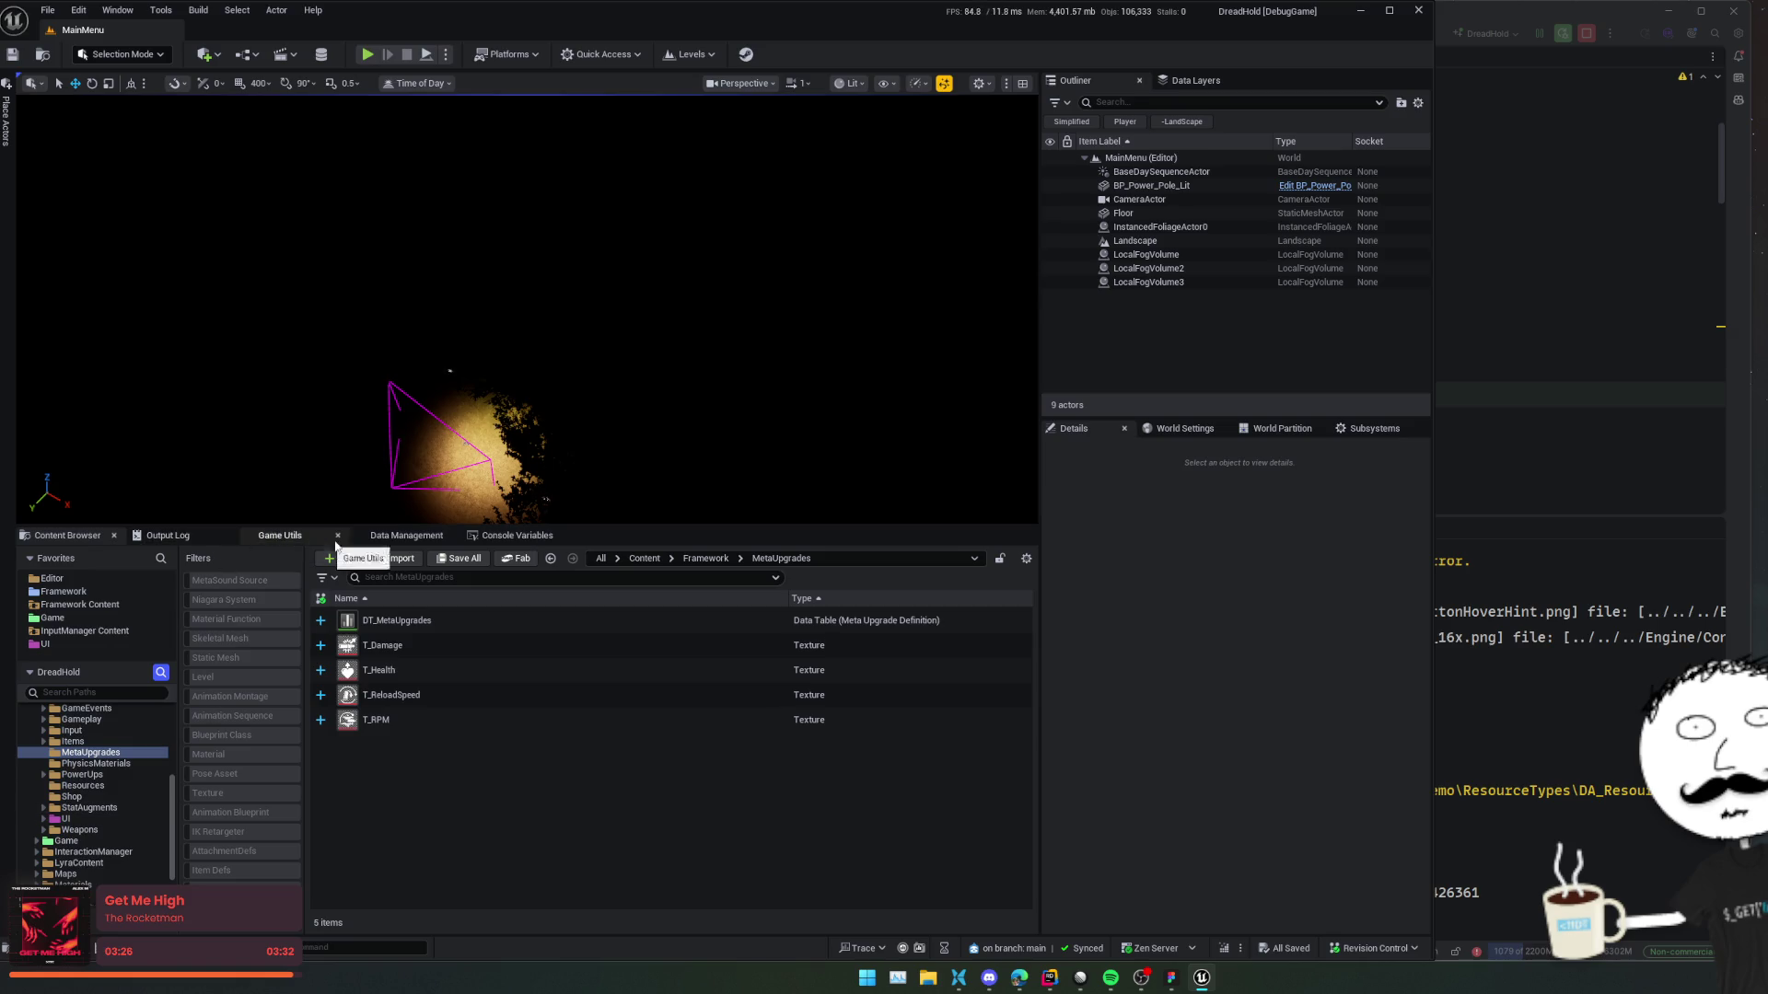
left_click(397, 538)
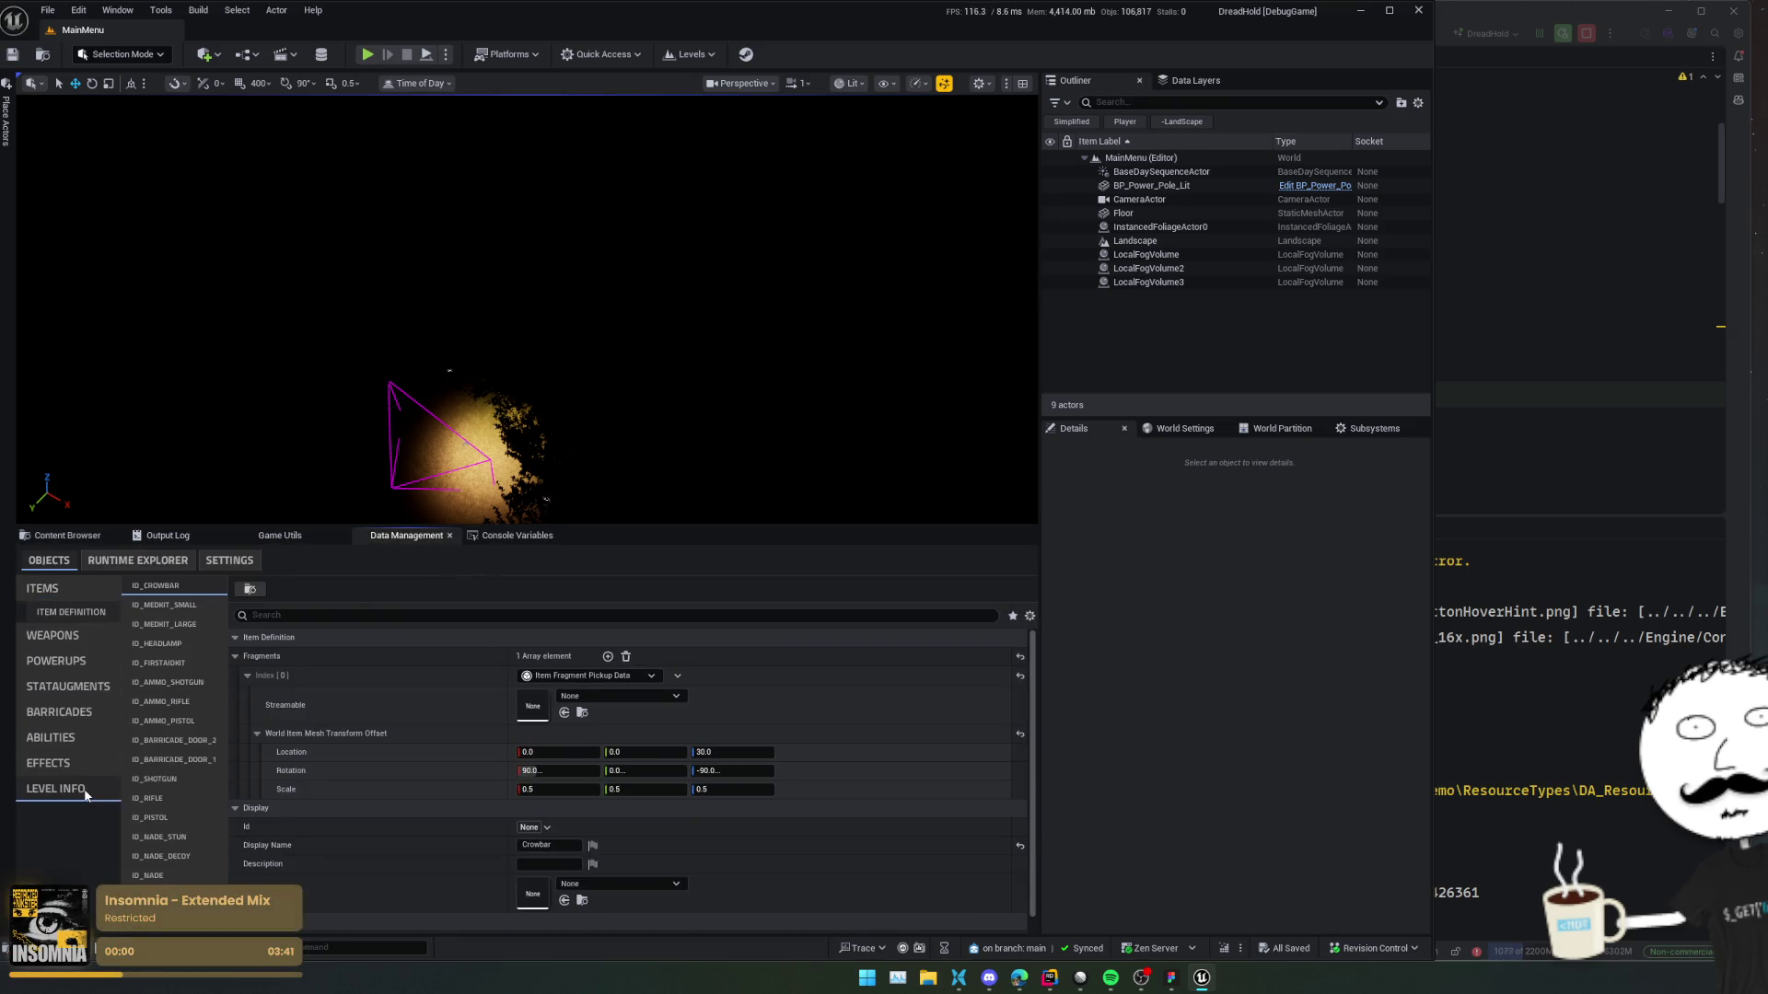
left_click(96, 789)
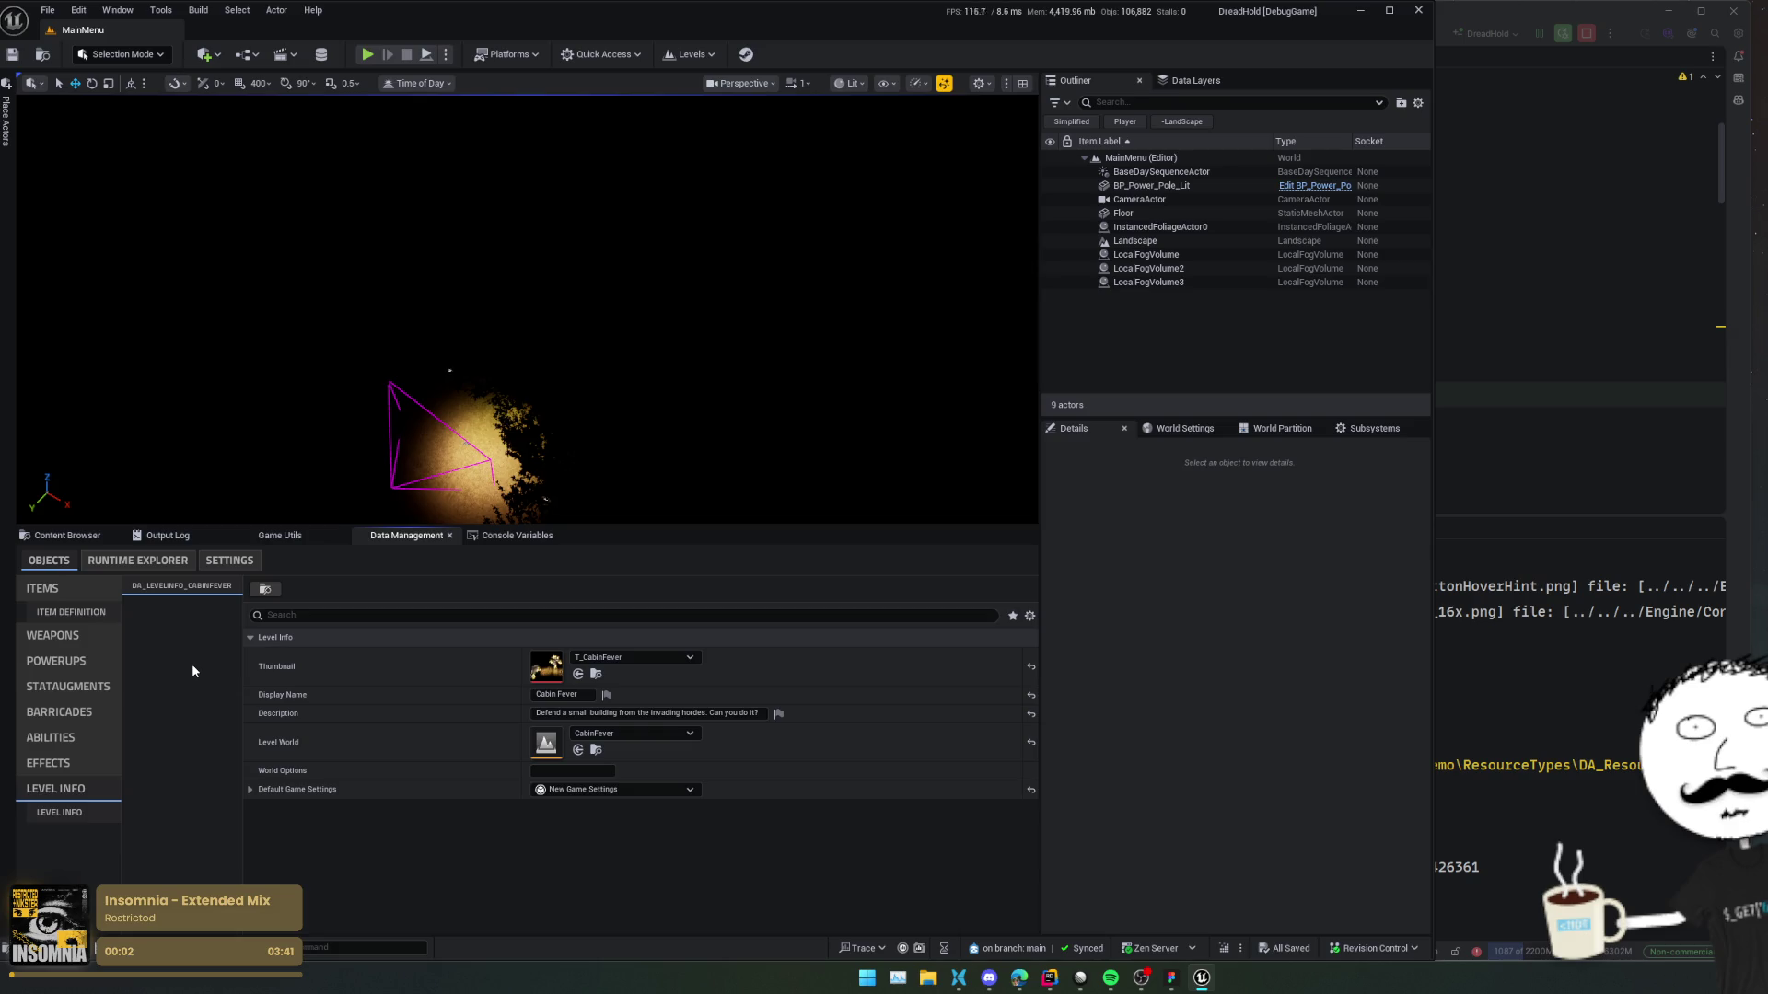
left_click(265, 588)
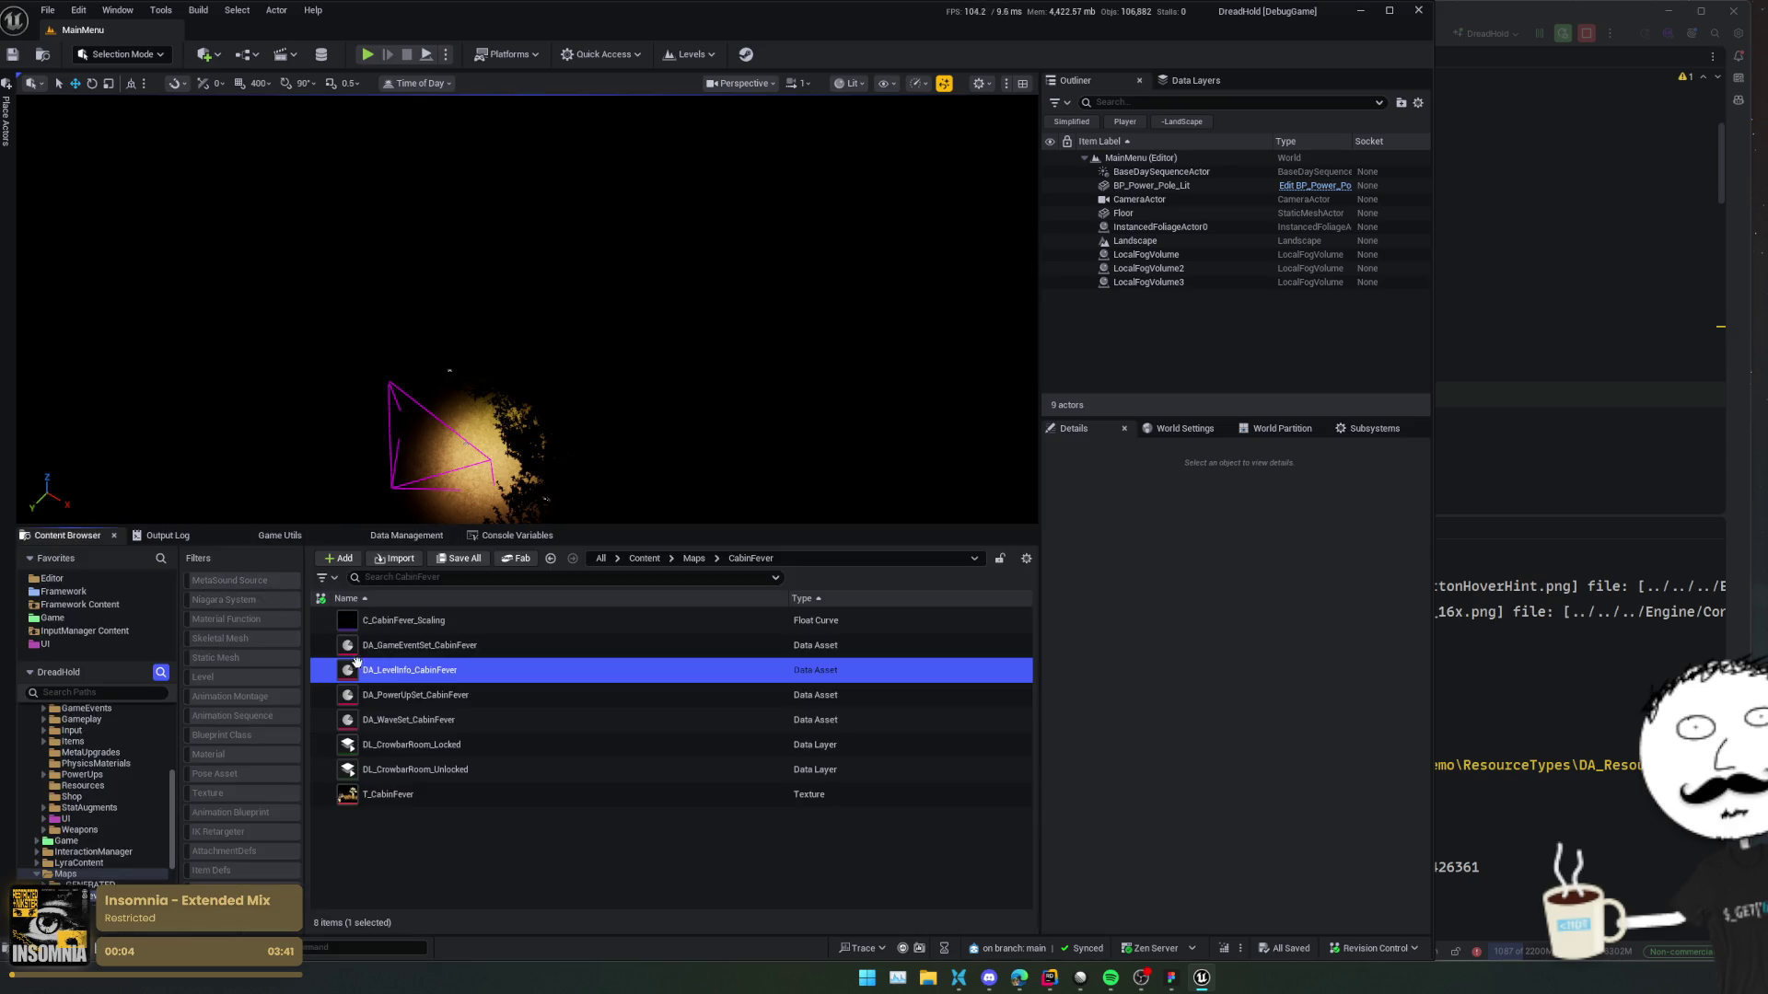
mouse_move(419, 669)
right_click(417, 670)
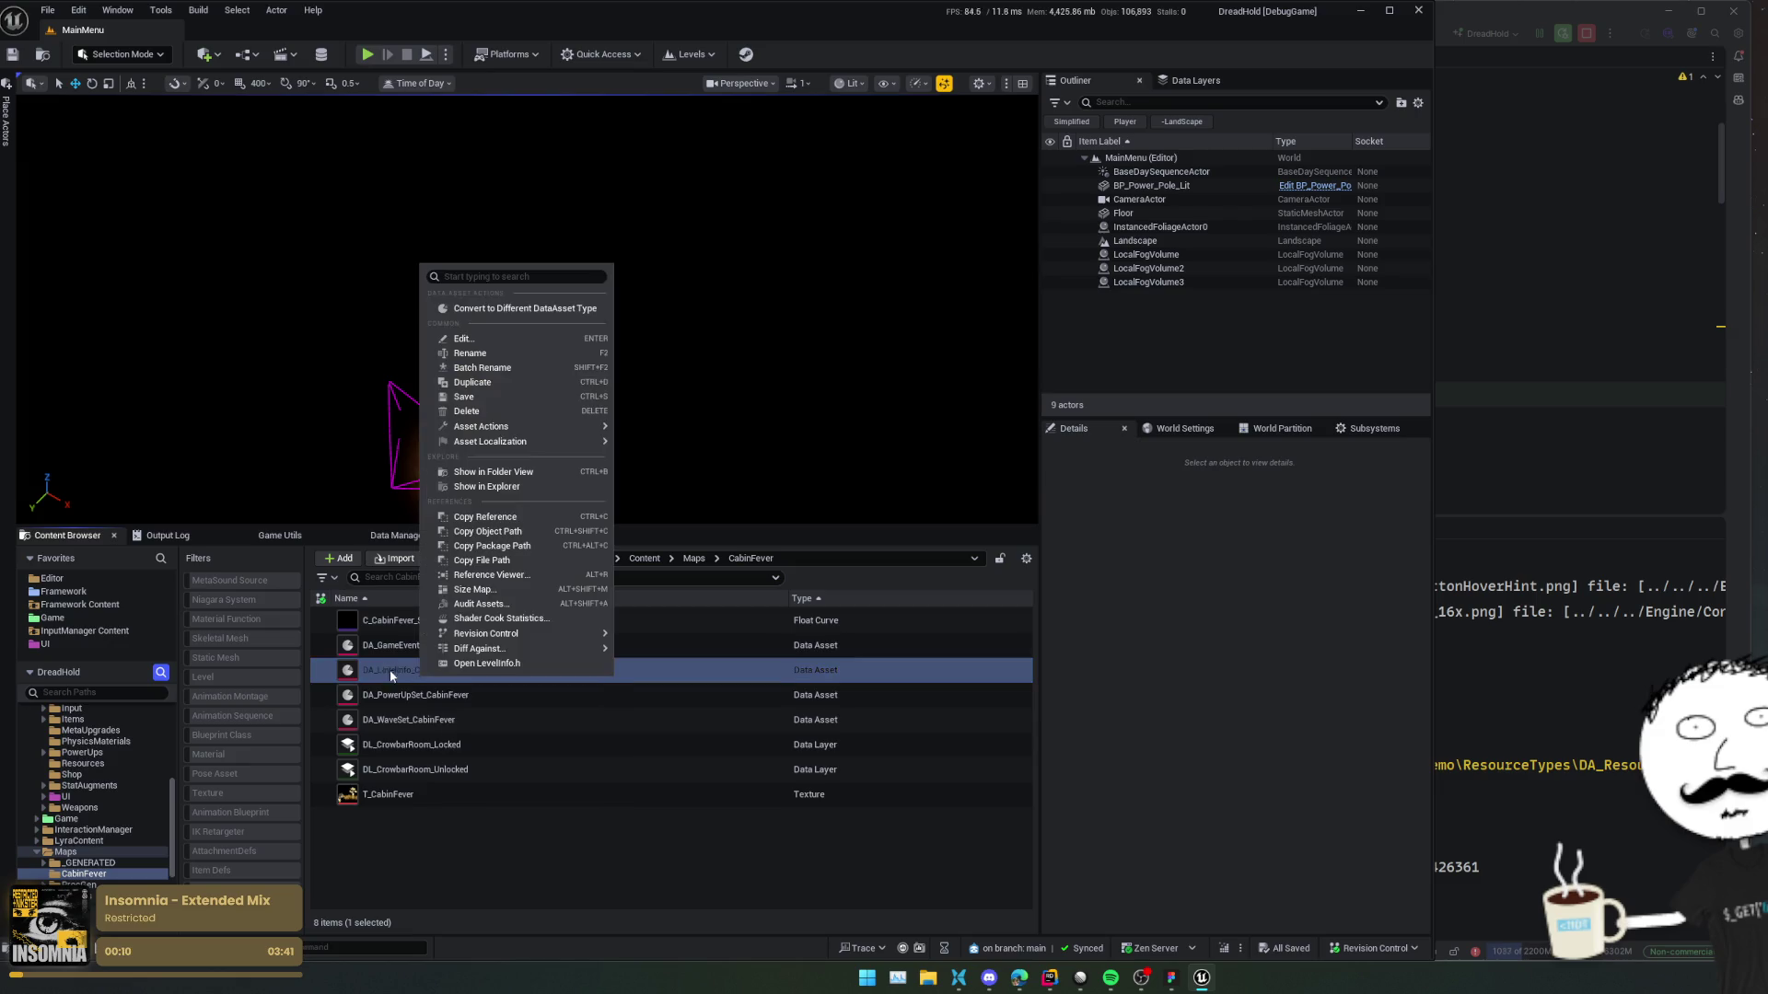
Edit DA_LevelInfo_CabinFever, expand Default Game Settings, then save and close the asset.
left_click(461, 341)
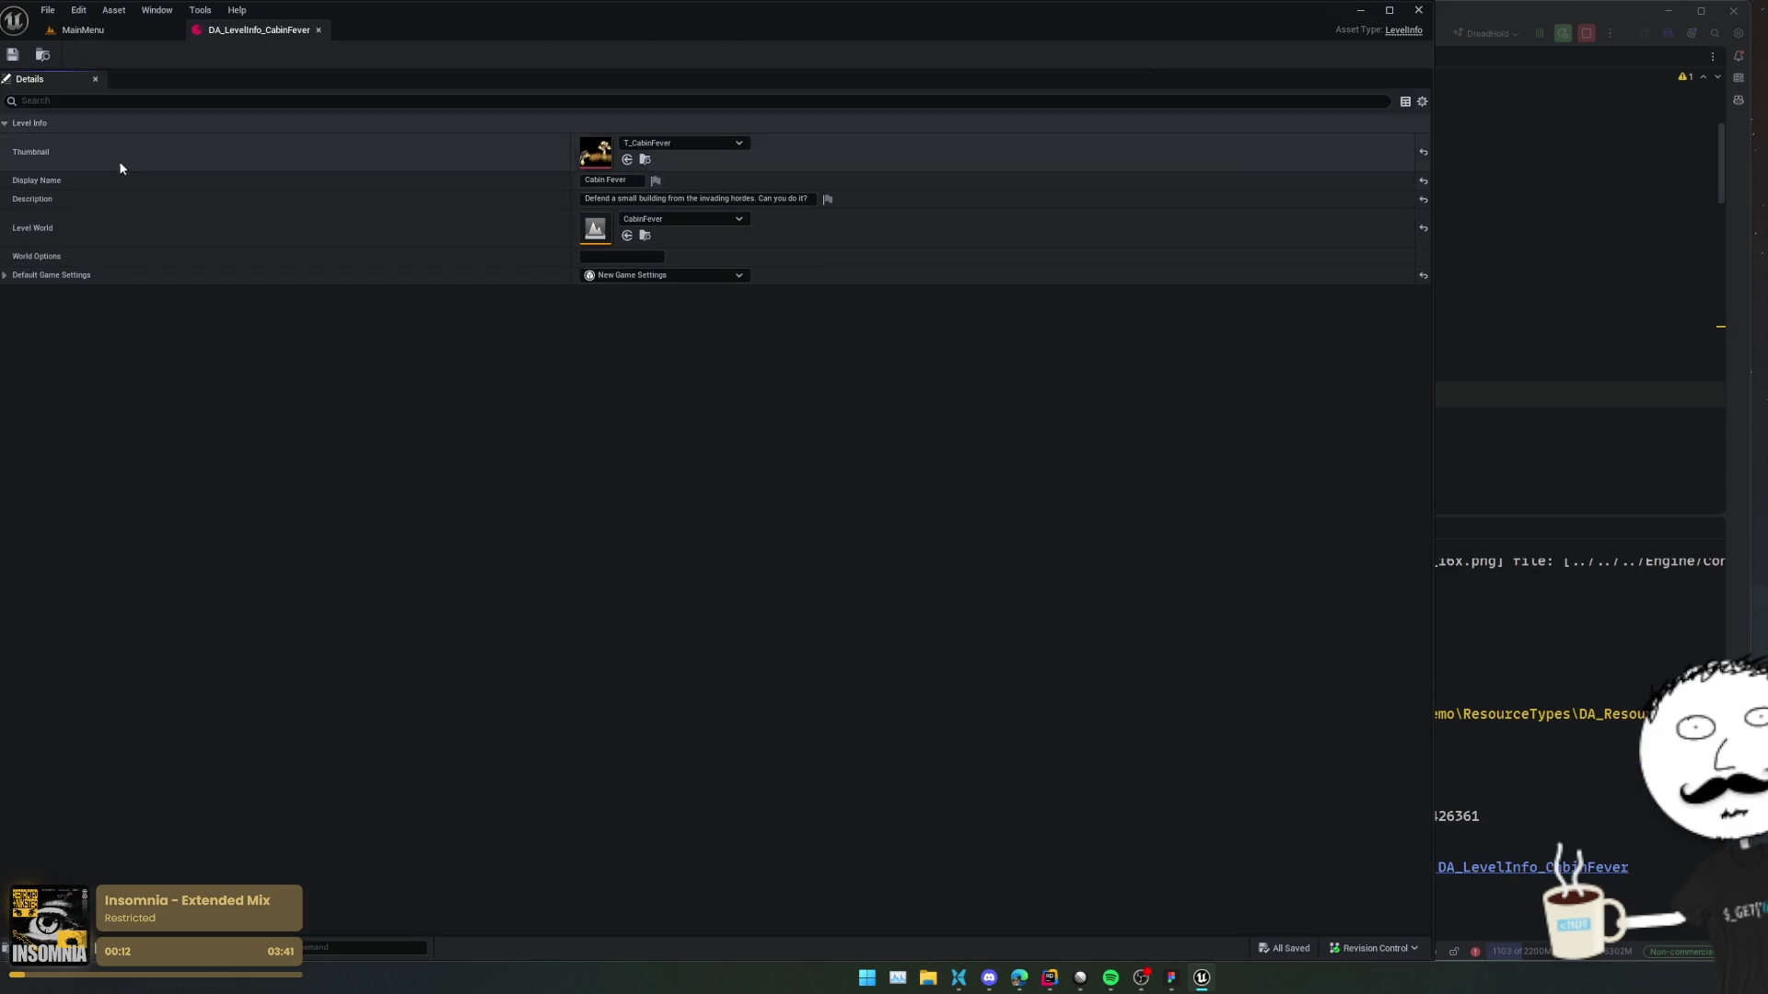
left_click(83, 281)
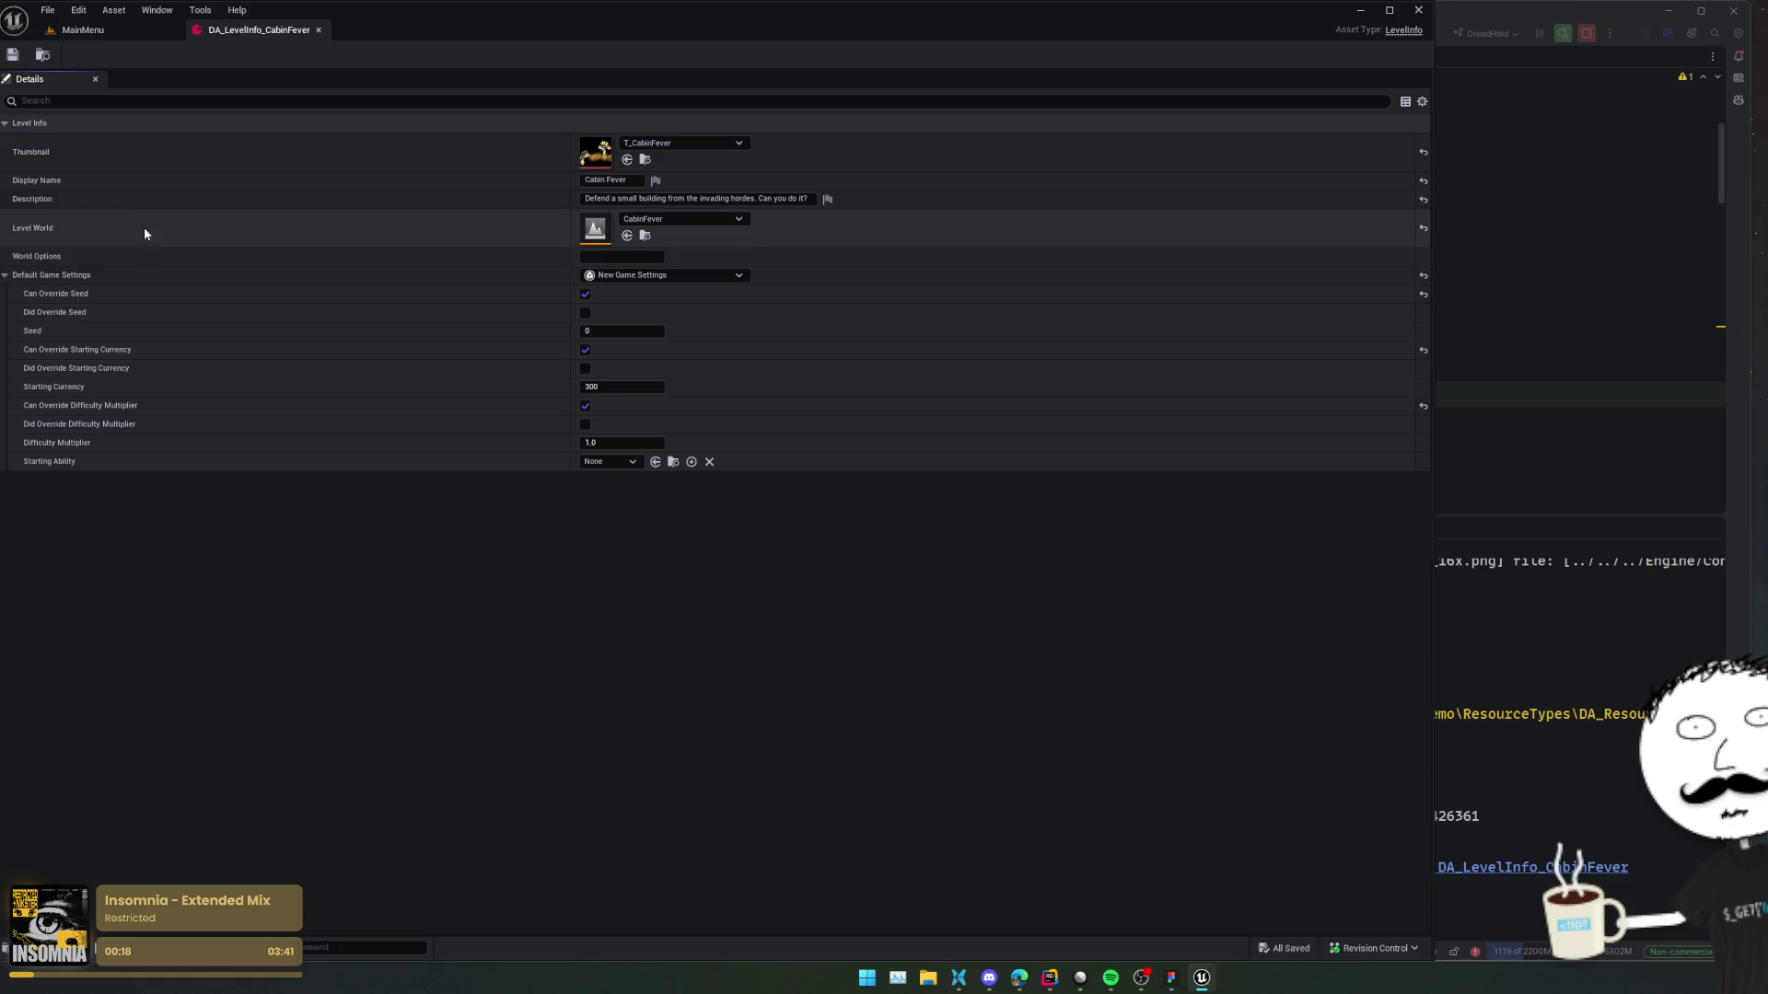
left_click(13, 54)
left_click(319, 30)
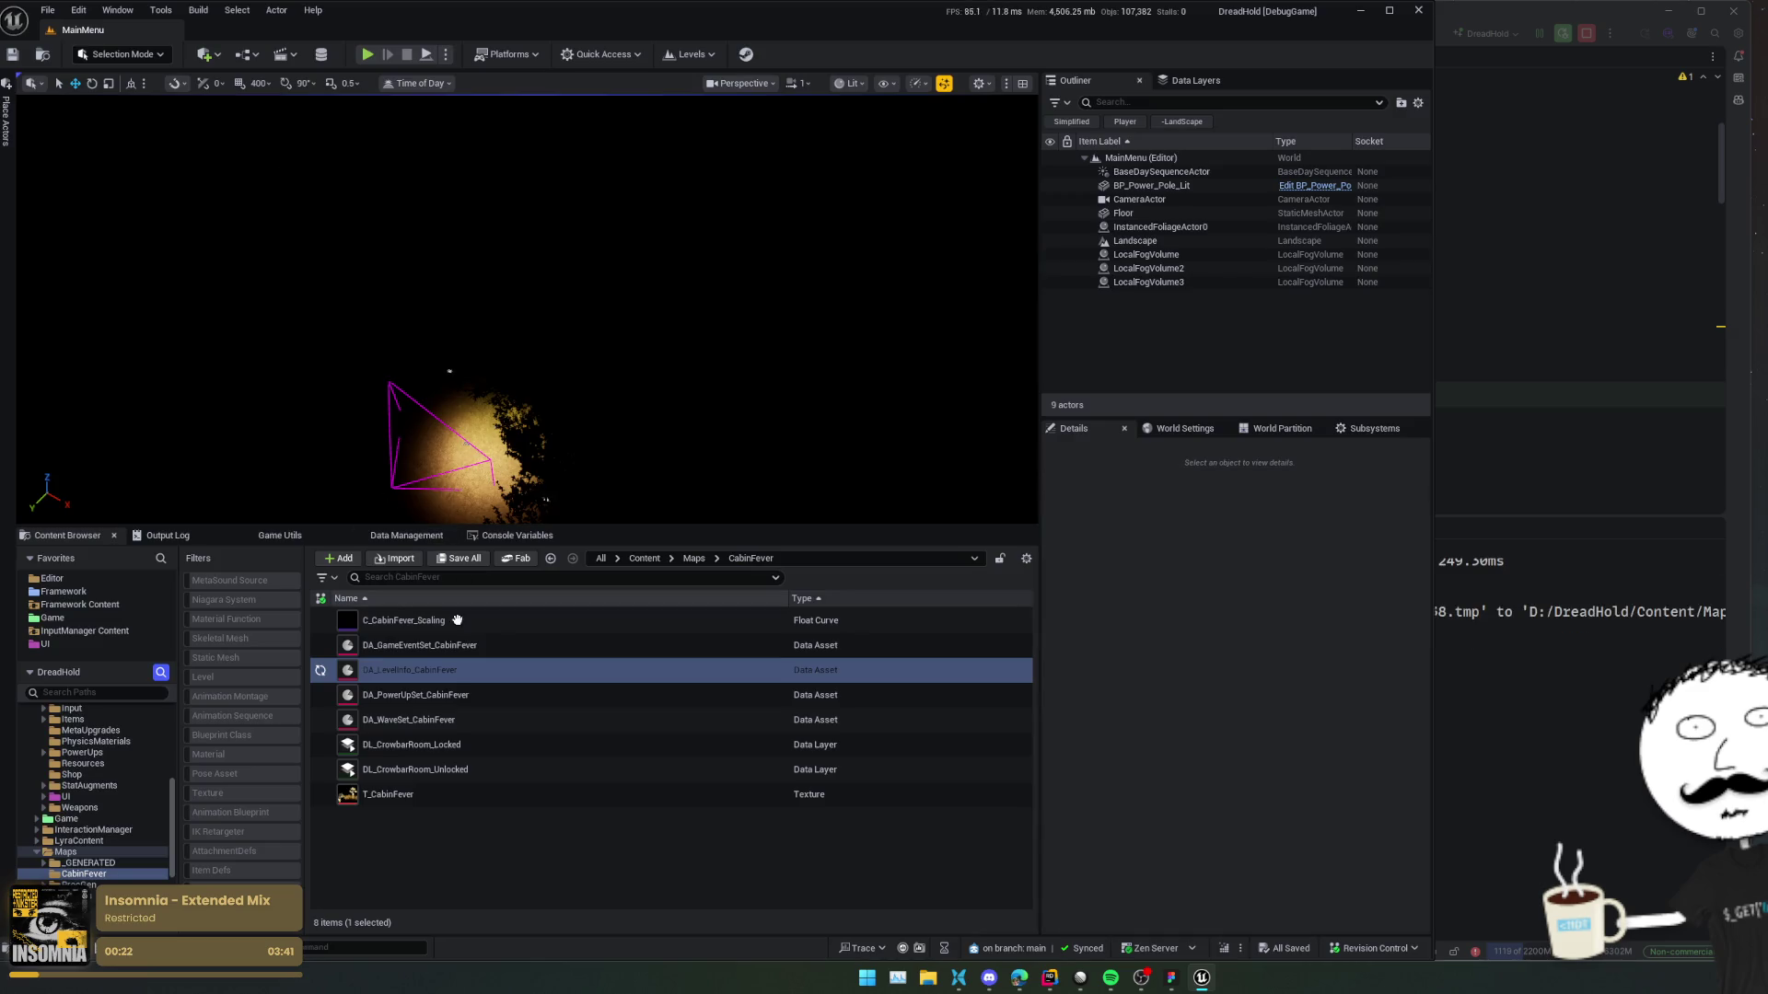
Play-test the main menu, visit the UPGRADES page, then return to the Cabin Fever level card.
left_click(455, 646)
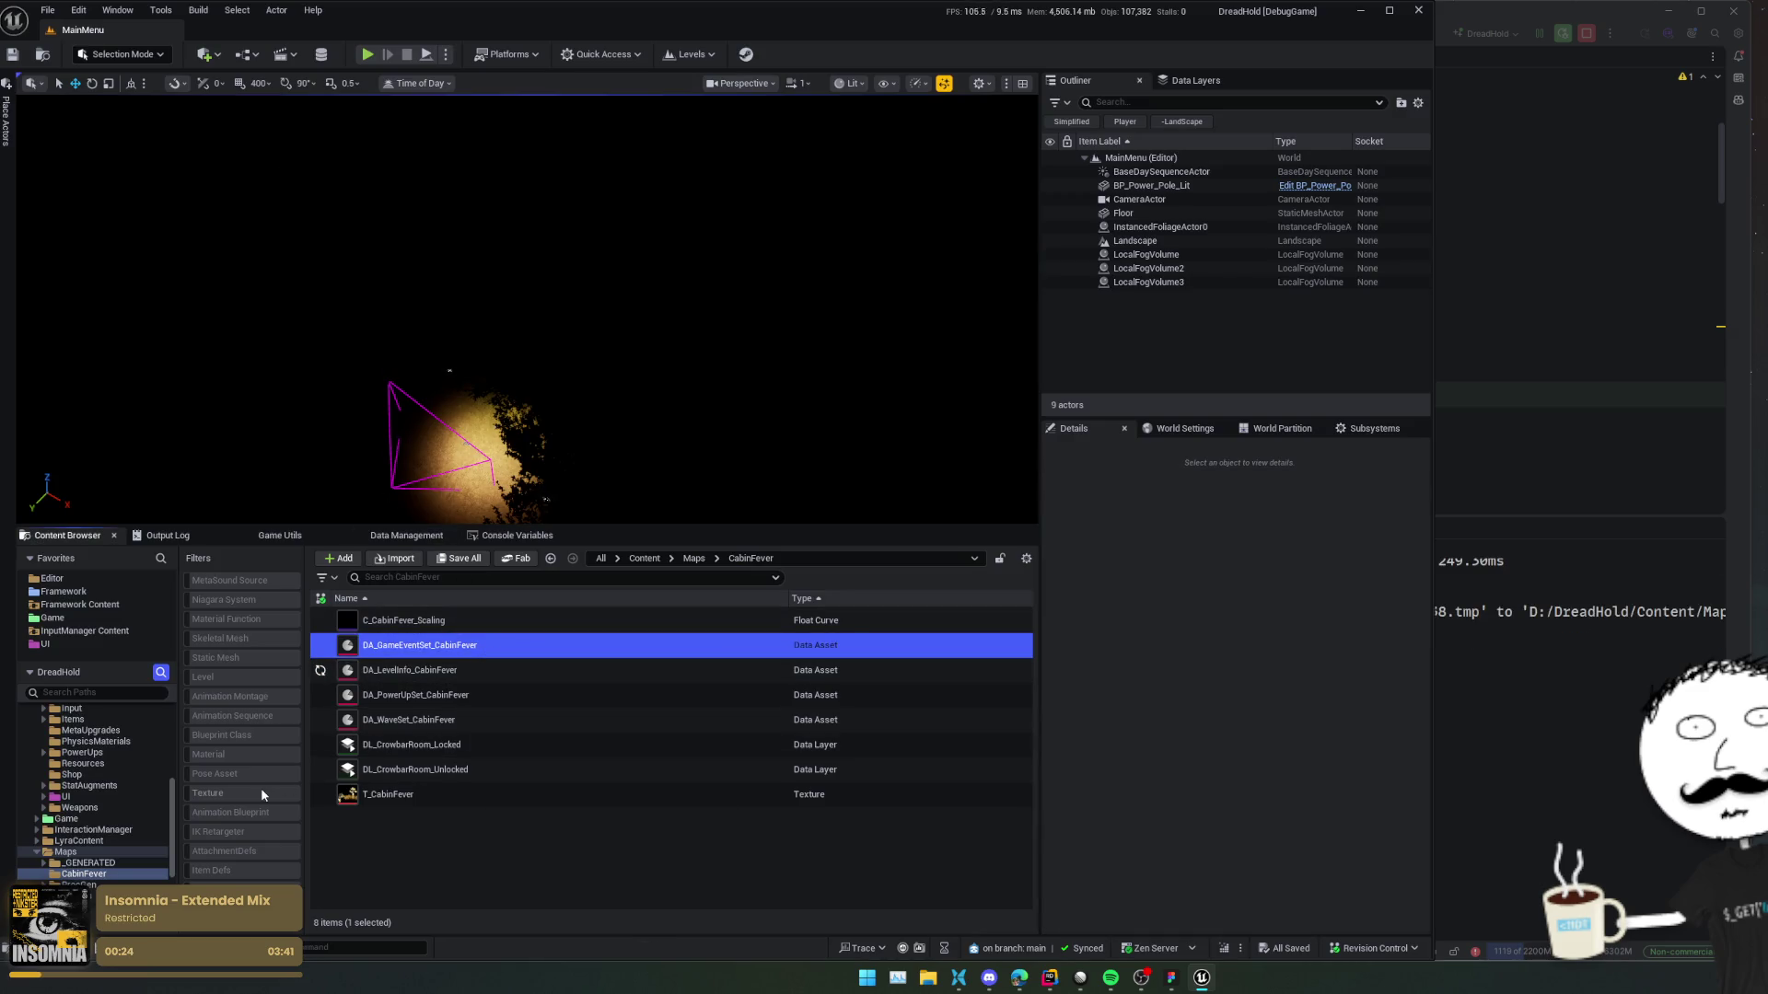
left_click(442, 838)
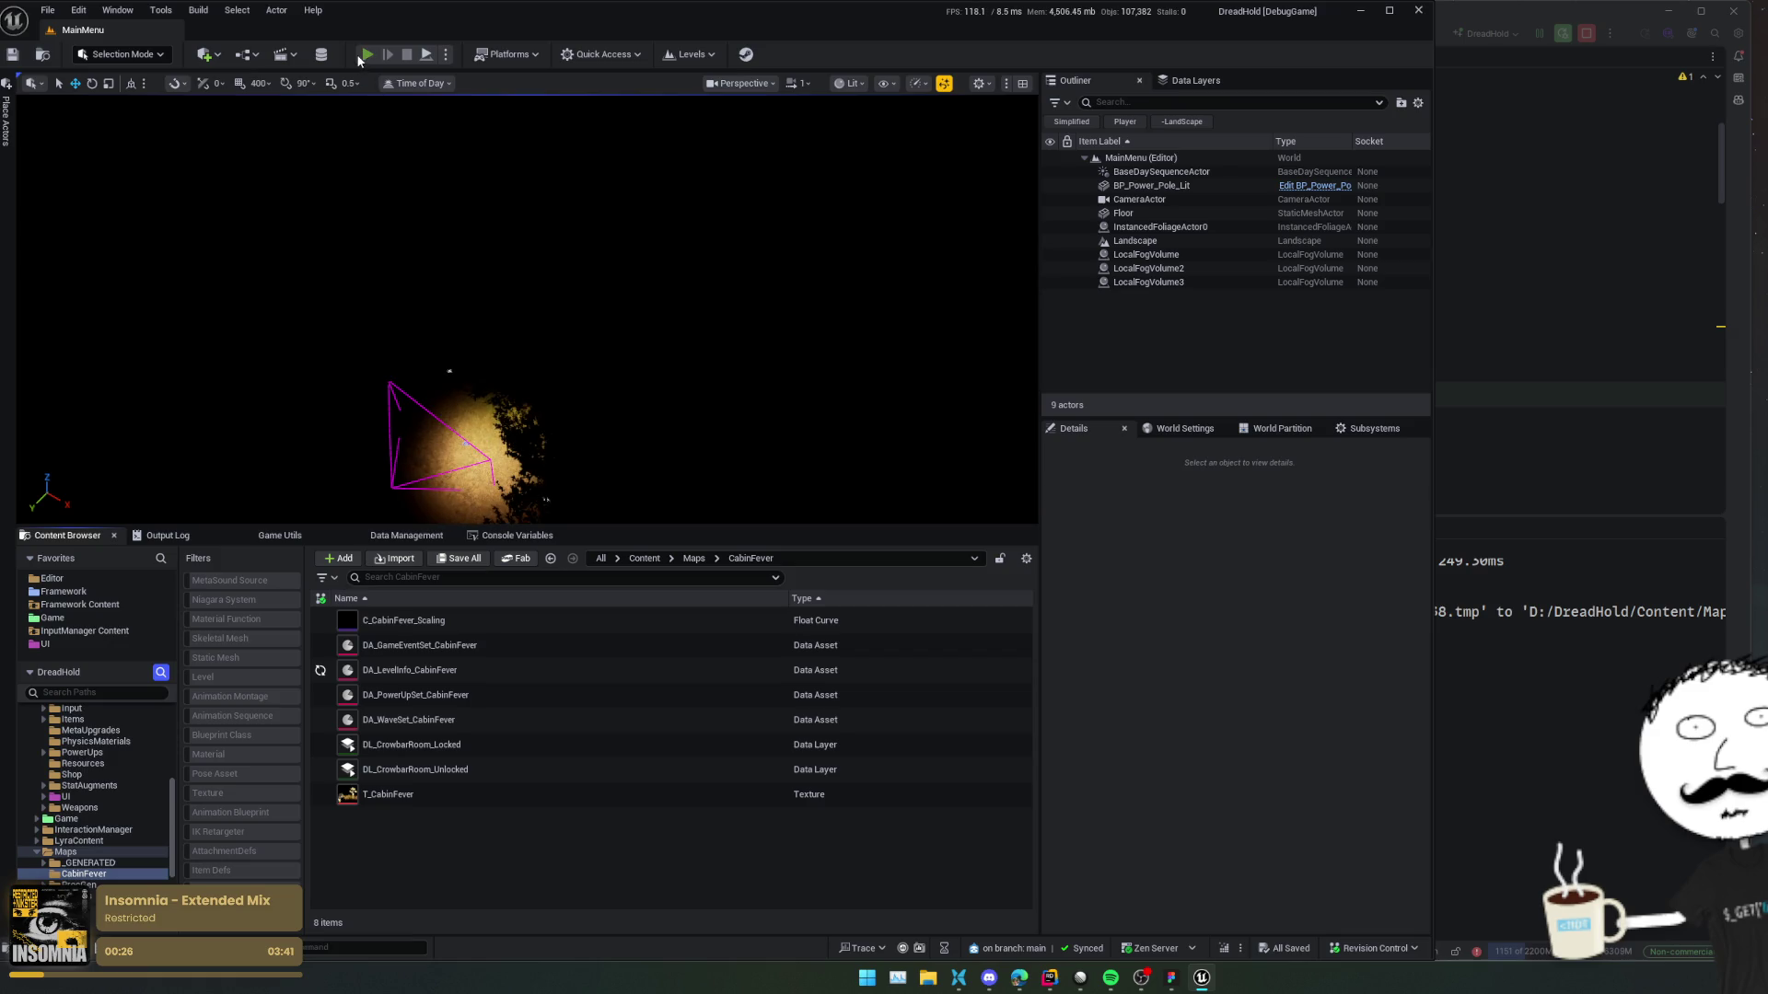
key("alt+p")
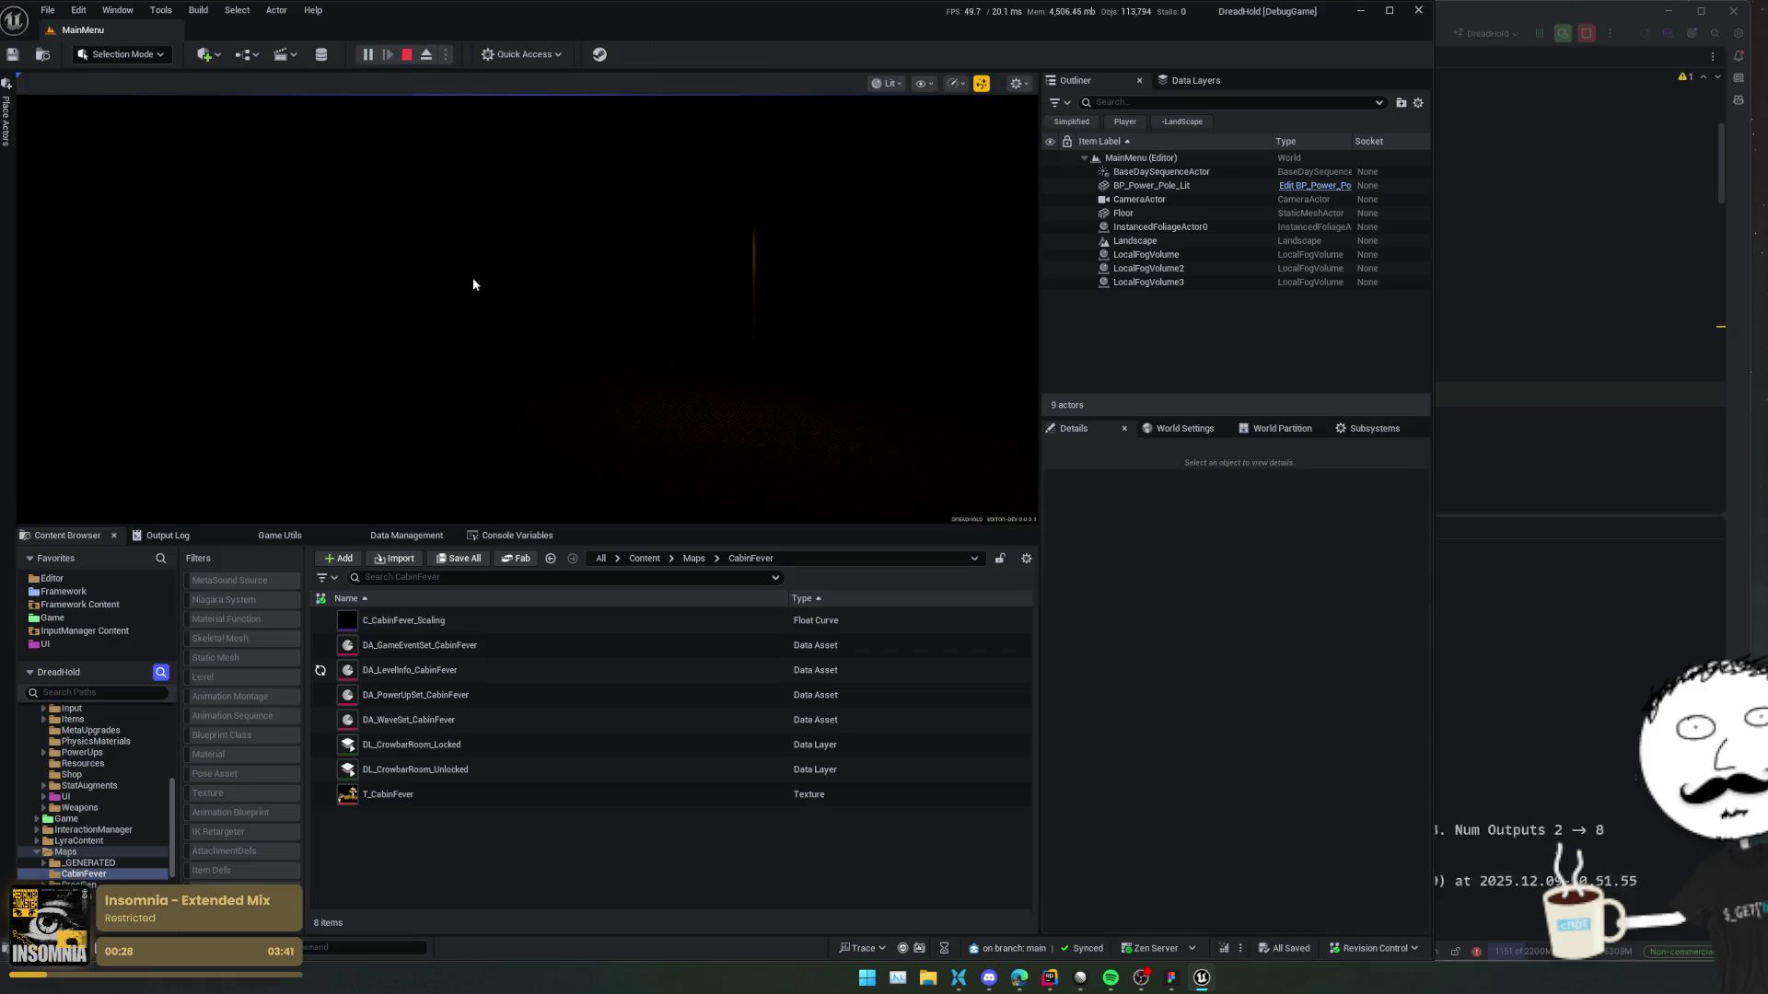
left_click_drag(697, 543, 708, 711)
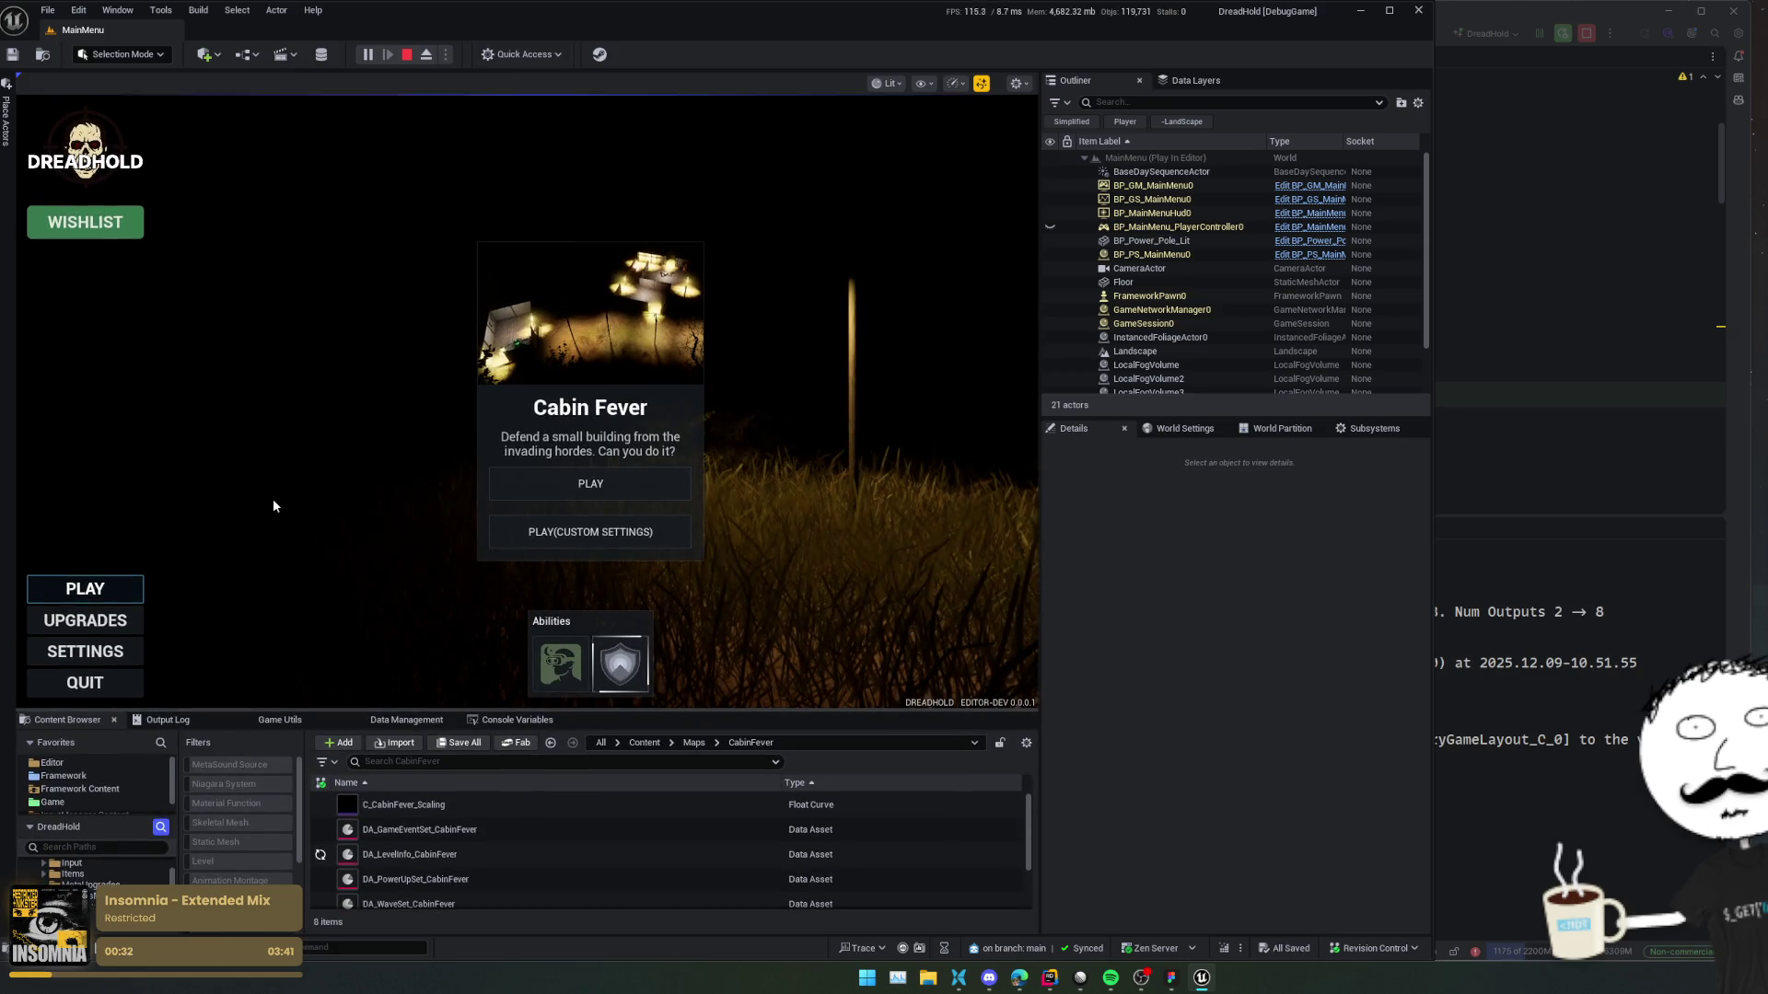
left_click(82, 622)
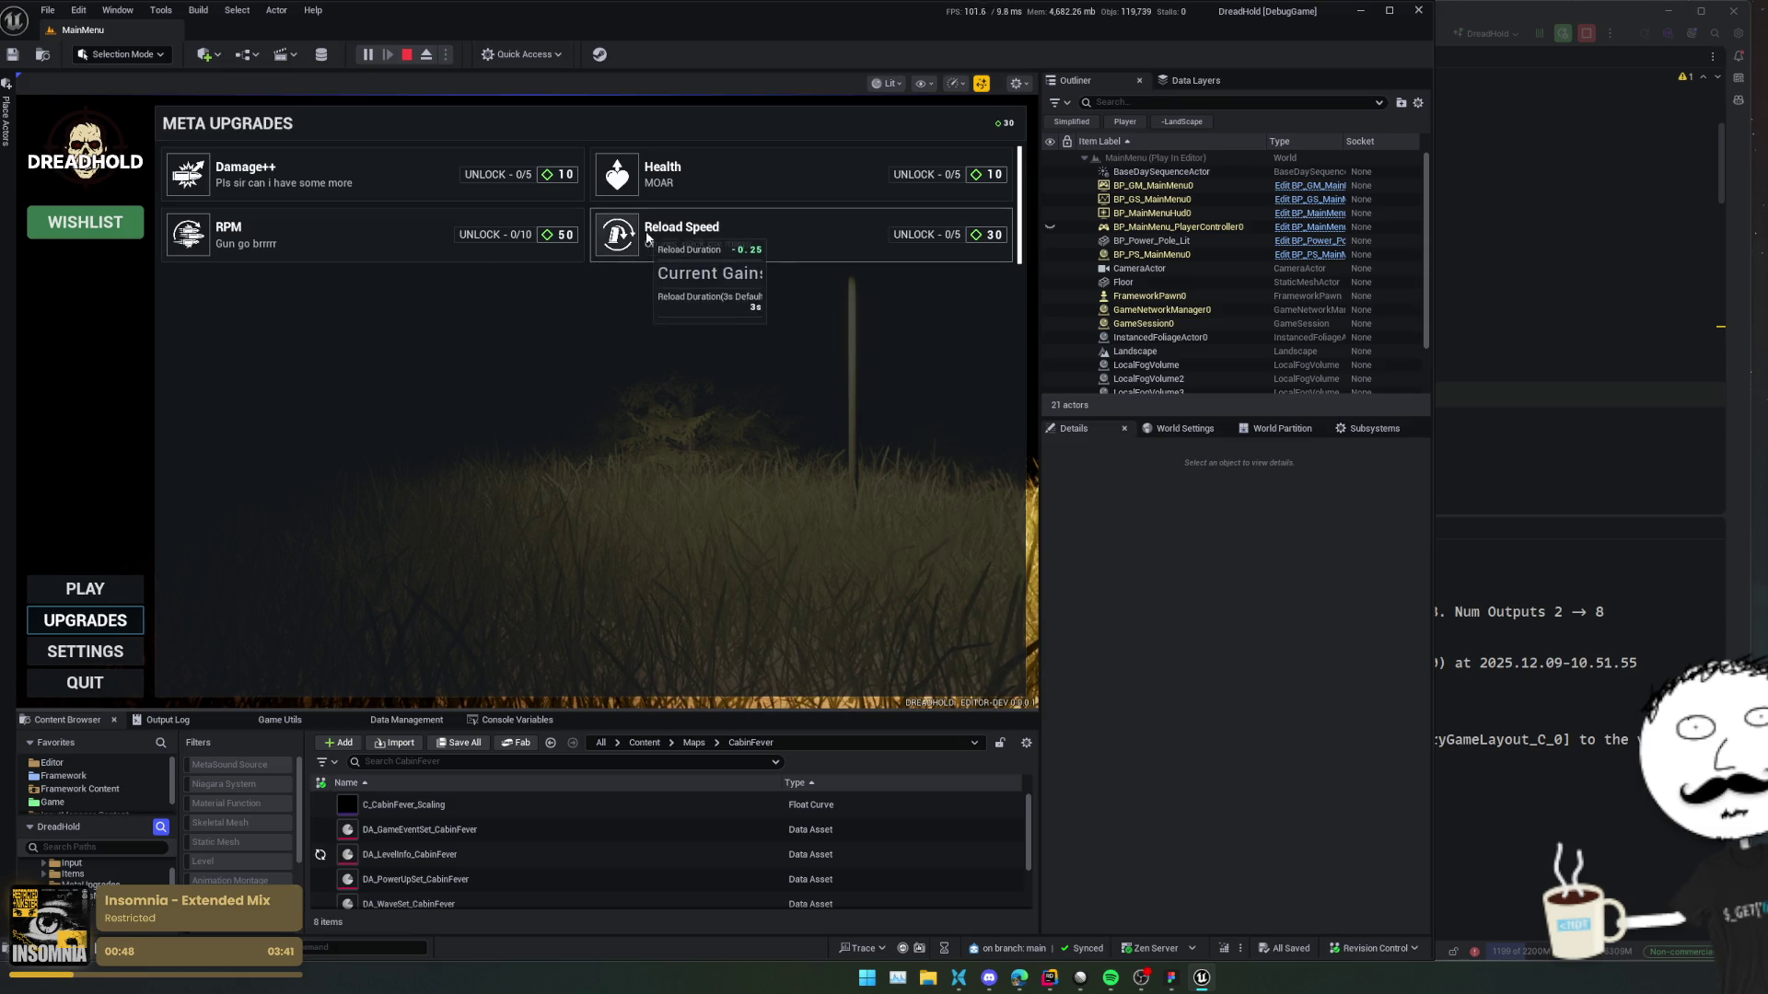
left_click(121, 591)
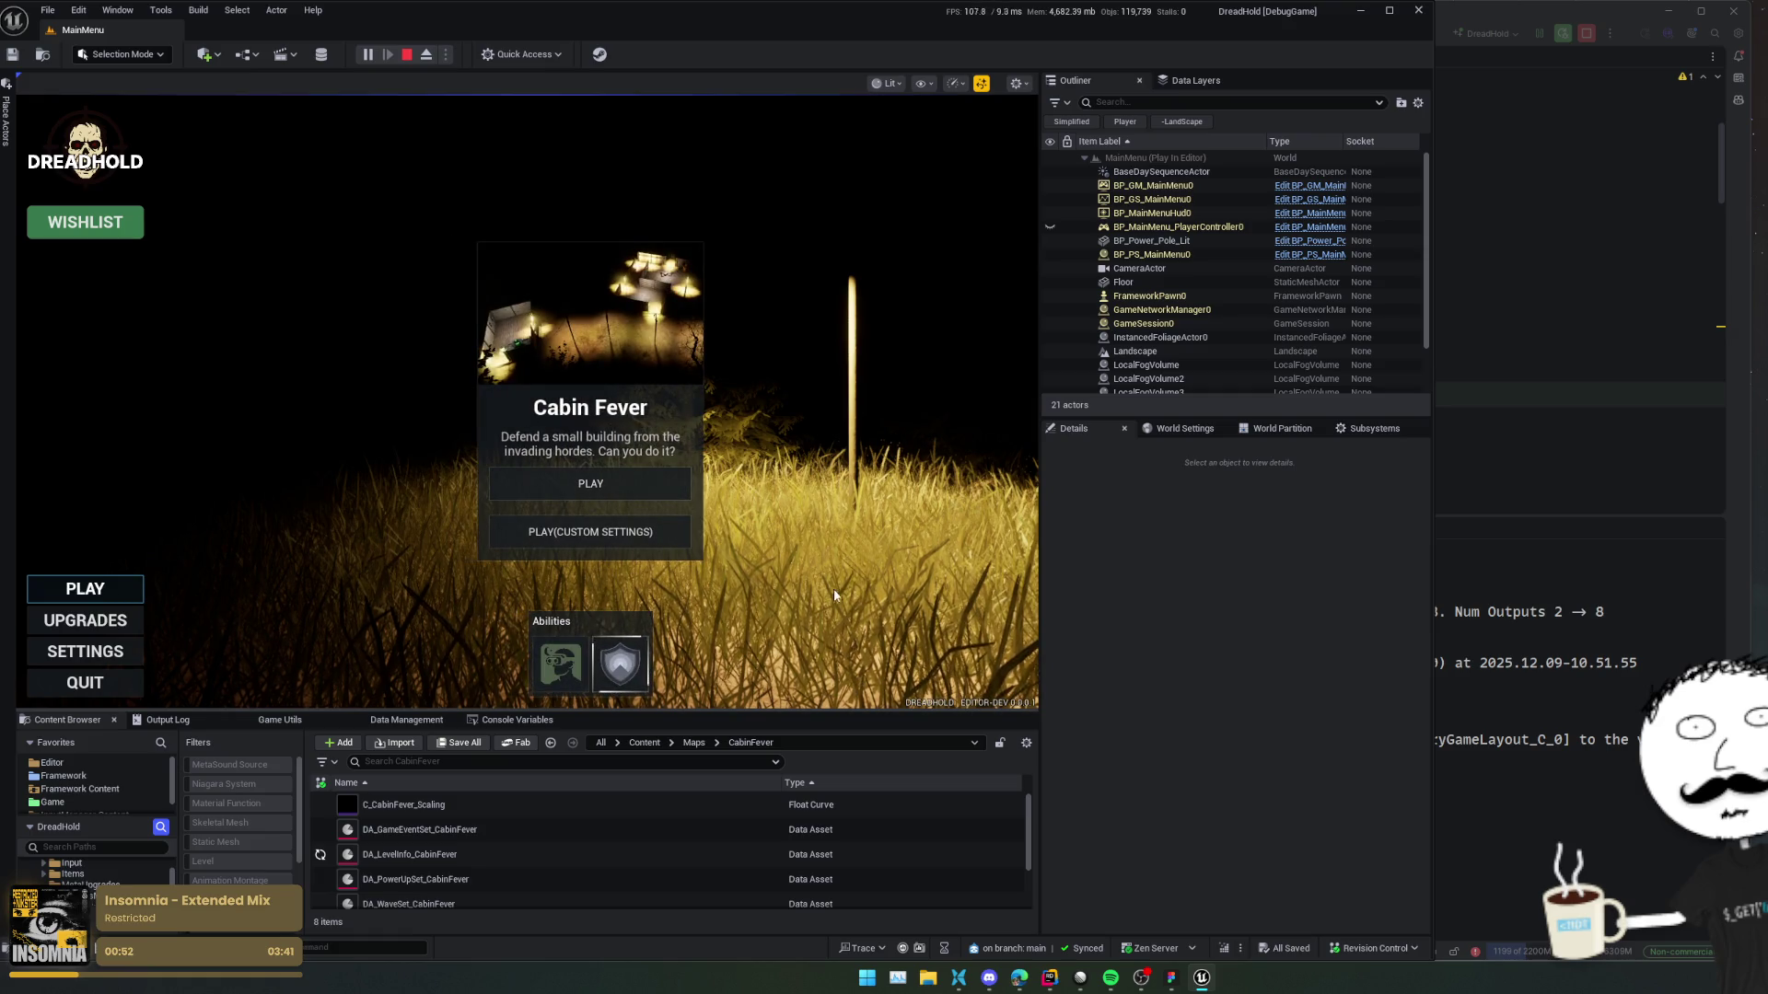
key("alt+Tab")
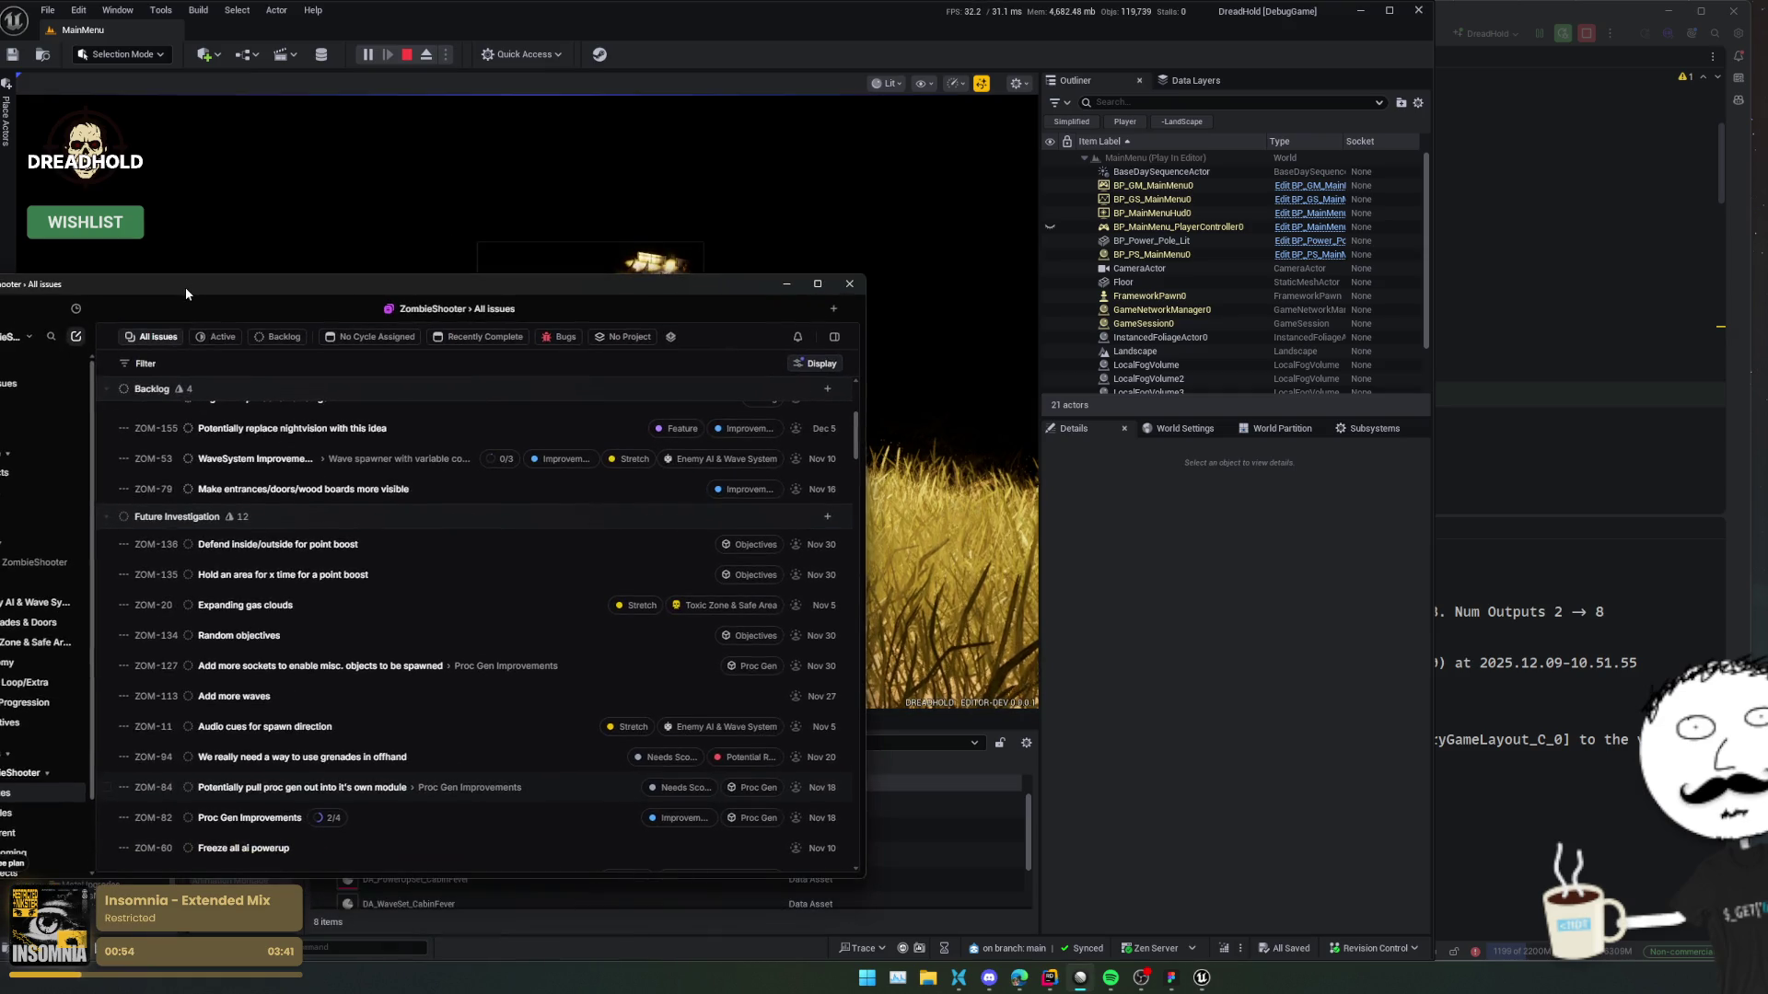
Open issue ZOM-160 (AI Attack Barricade Improvements) in Linear and stop Unreal's play session.
scroll(504, 426, "up", 3)
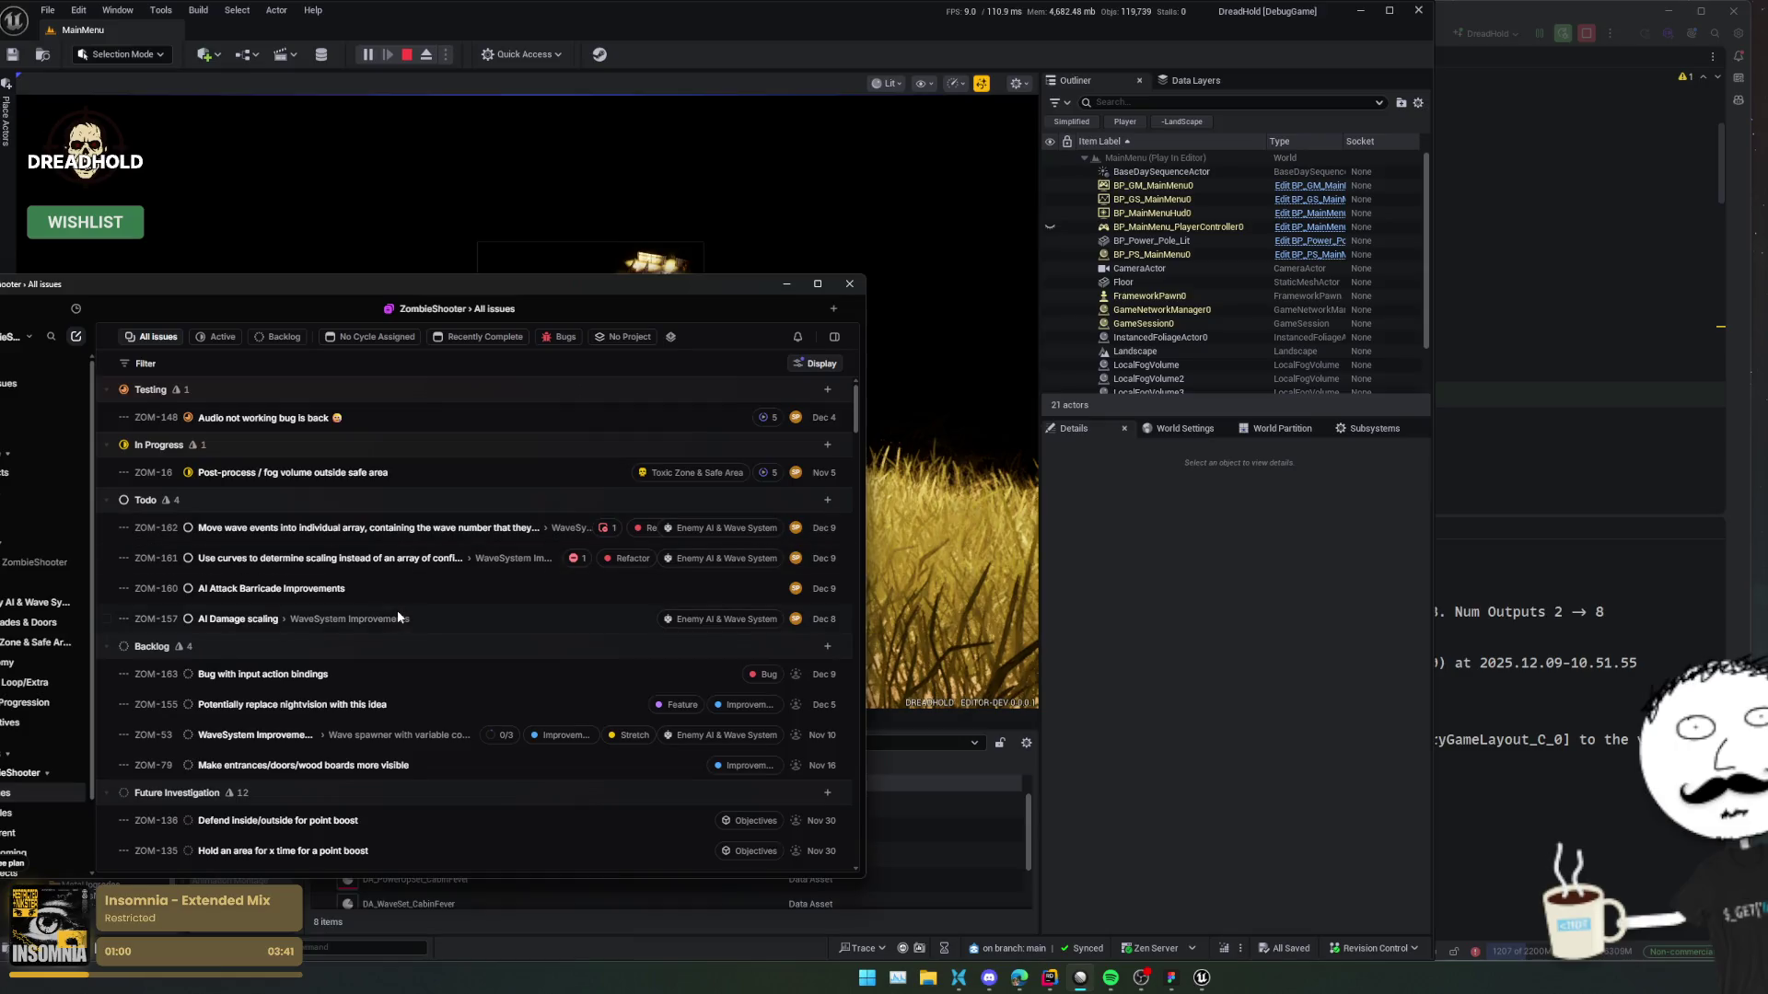
left_click(399, 596)
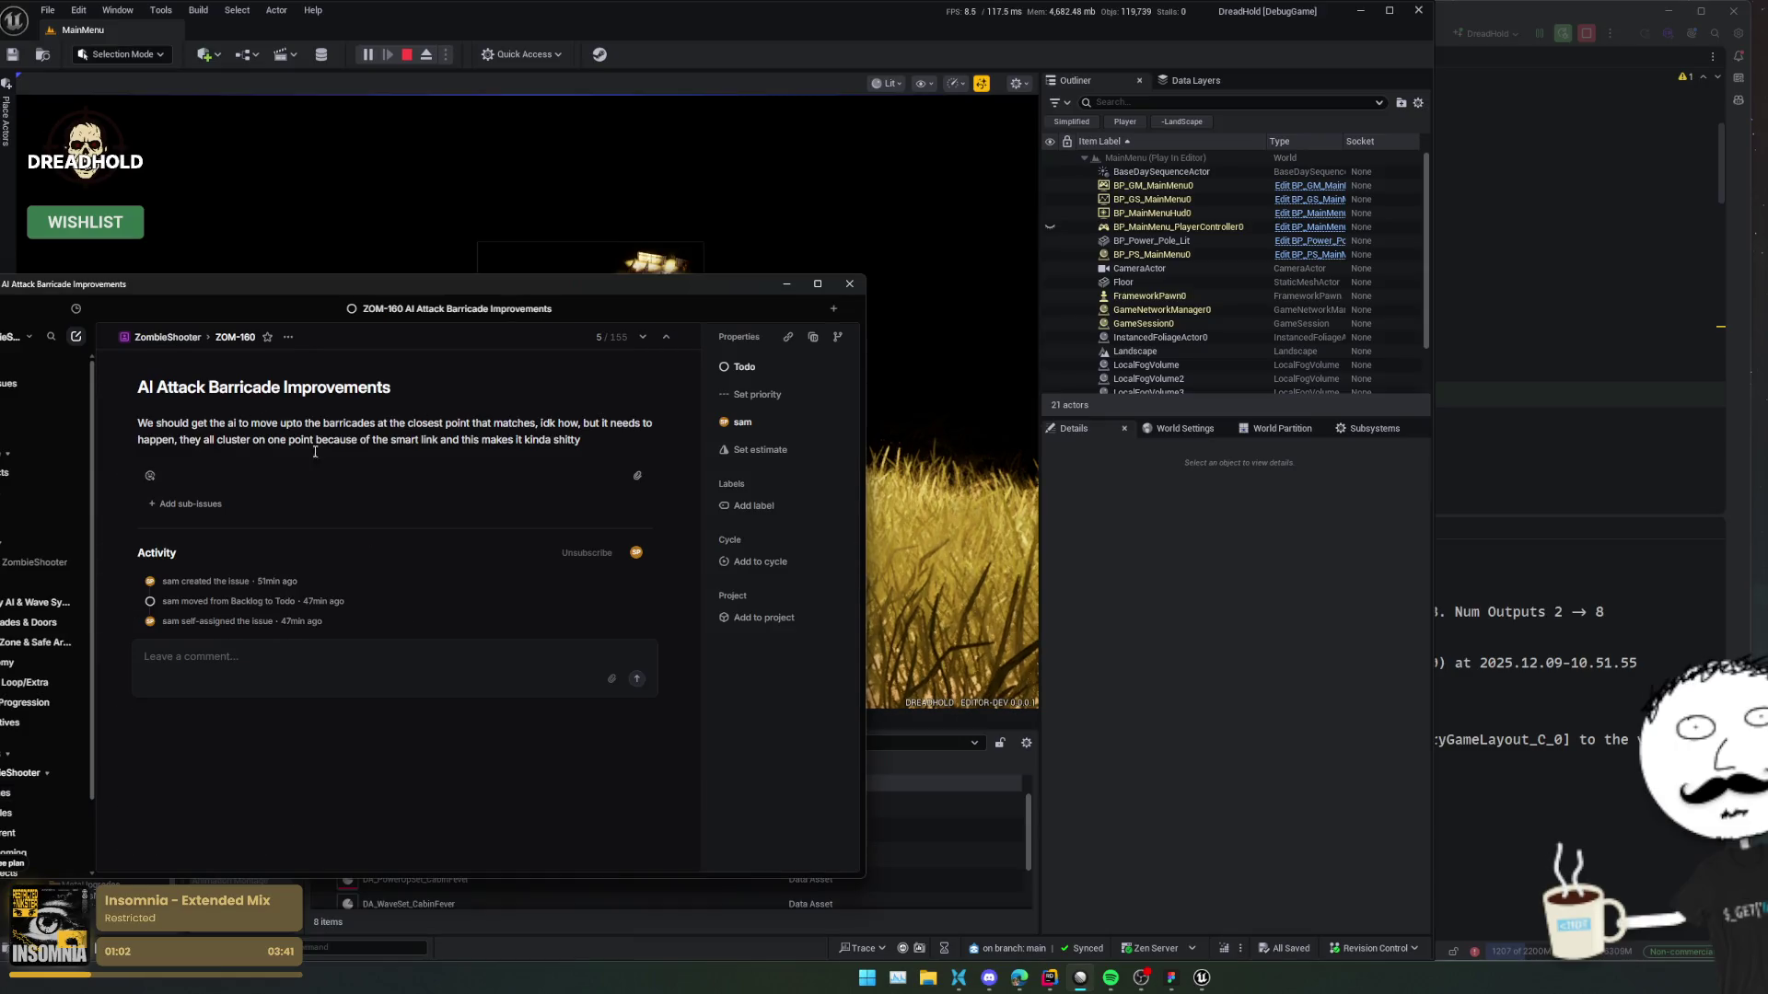
left_click(516, 31)
left_click(407, 55)
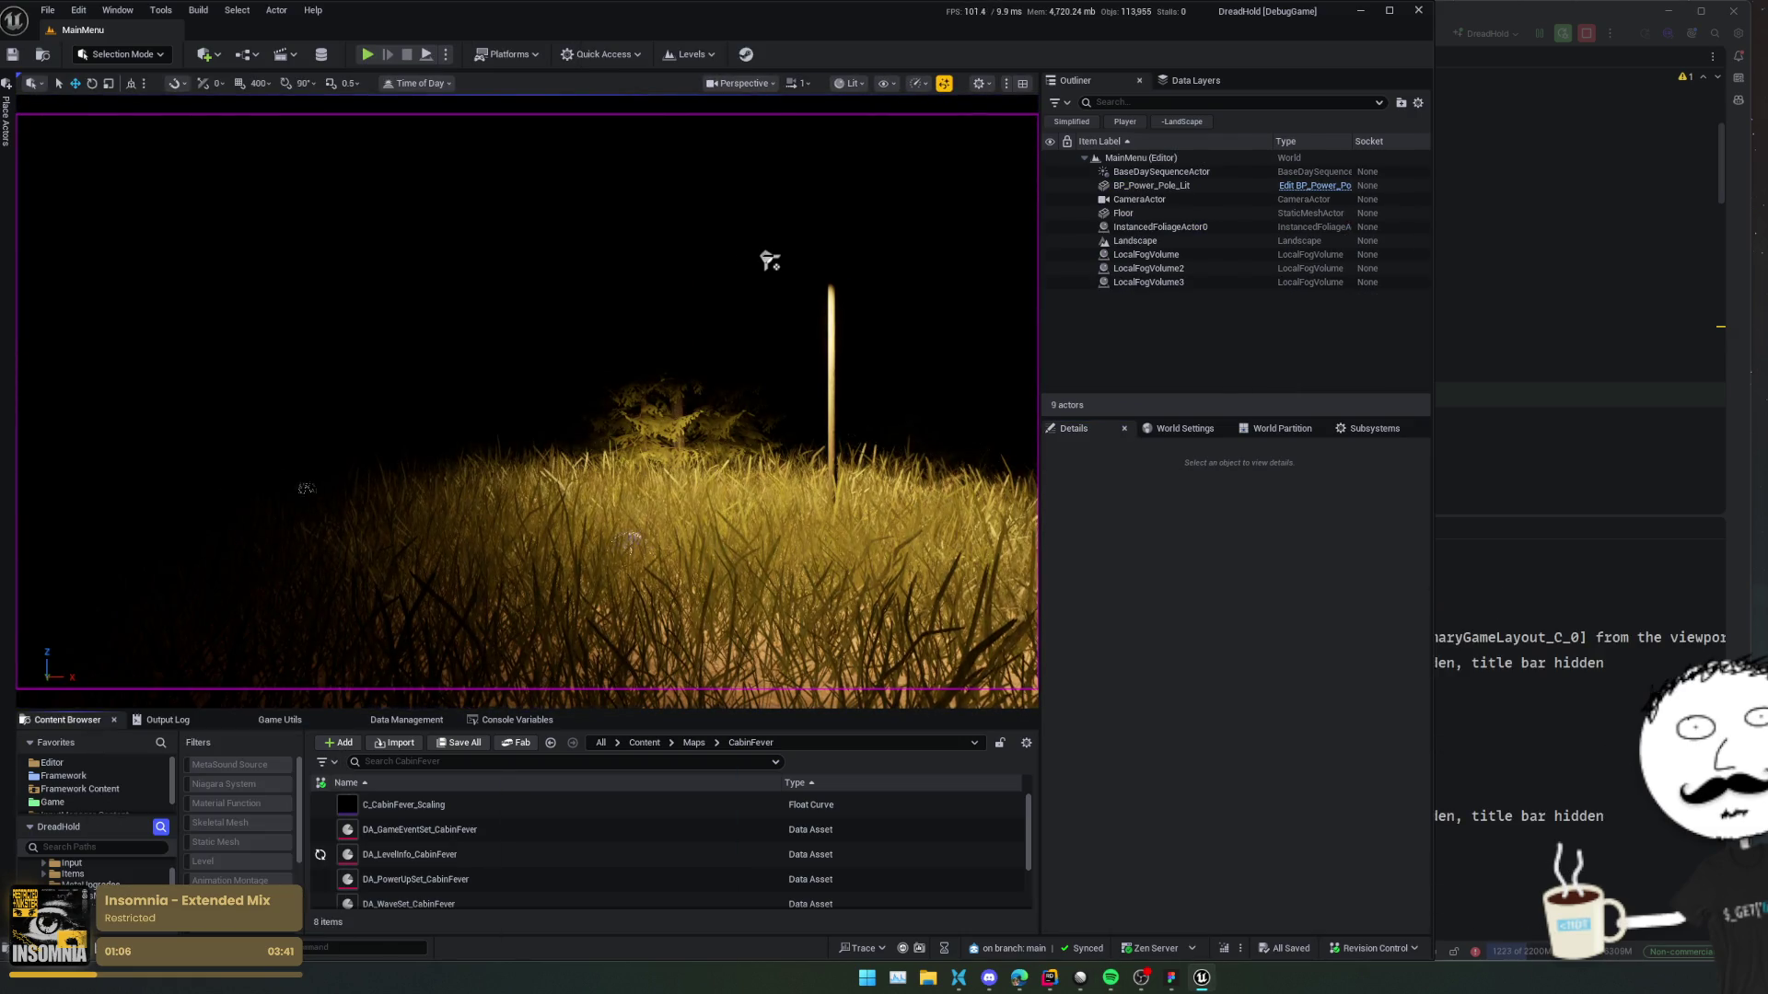
left_click(1080, 978)
Move the issue window aside and load the CabinFever level from the Levels list.
left_click_drag(275, 285, 360, 300)
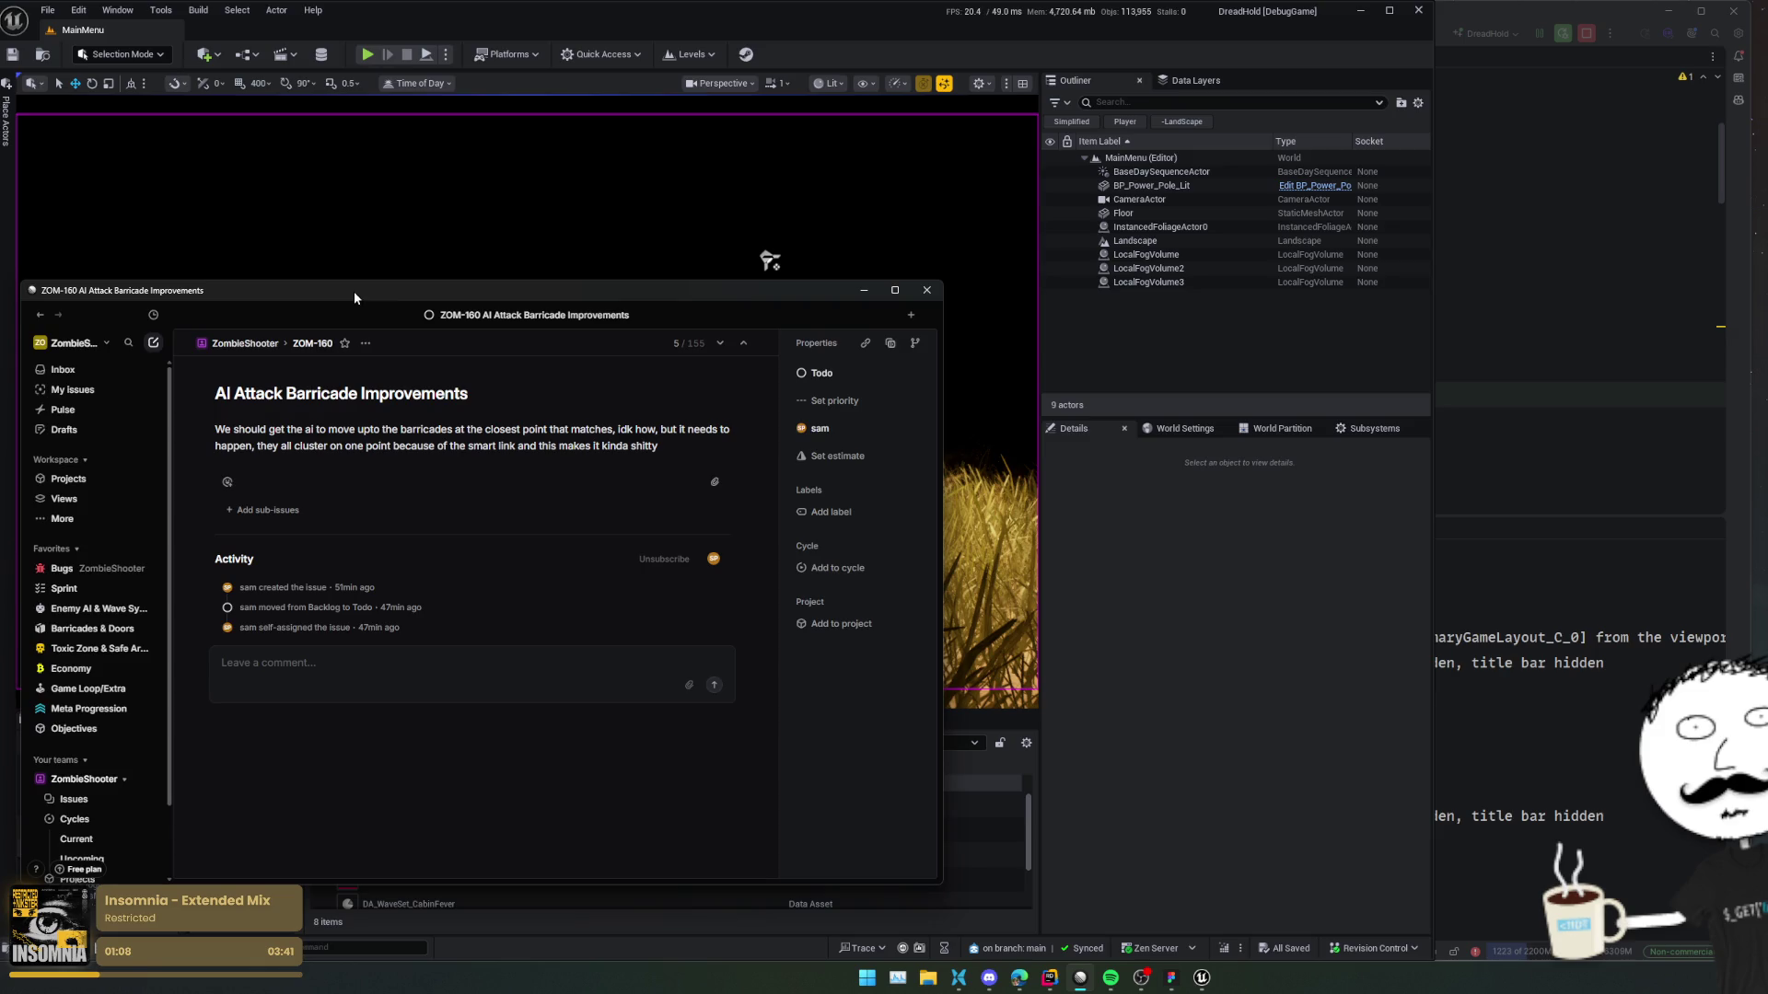
left_click_drag(612, 302, 42, 264)
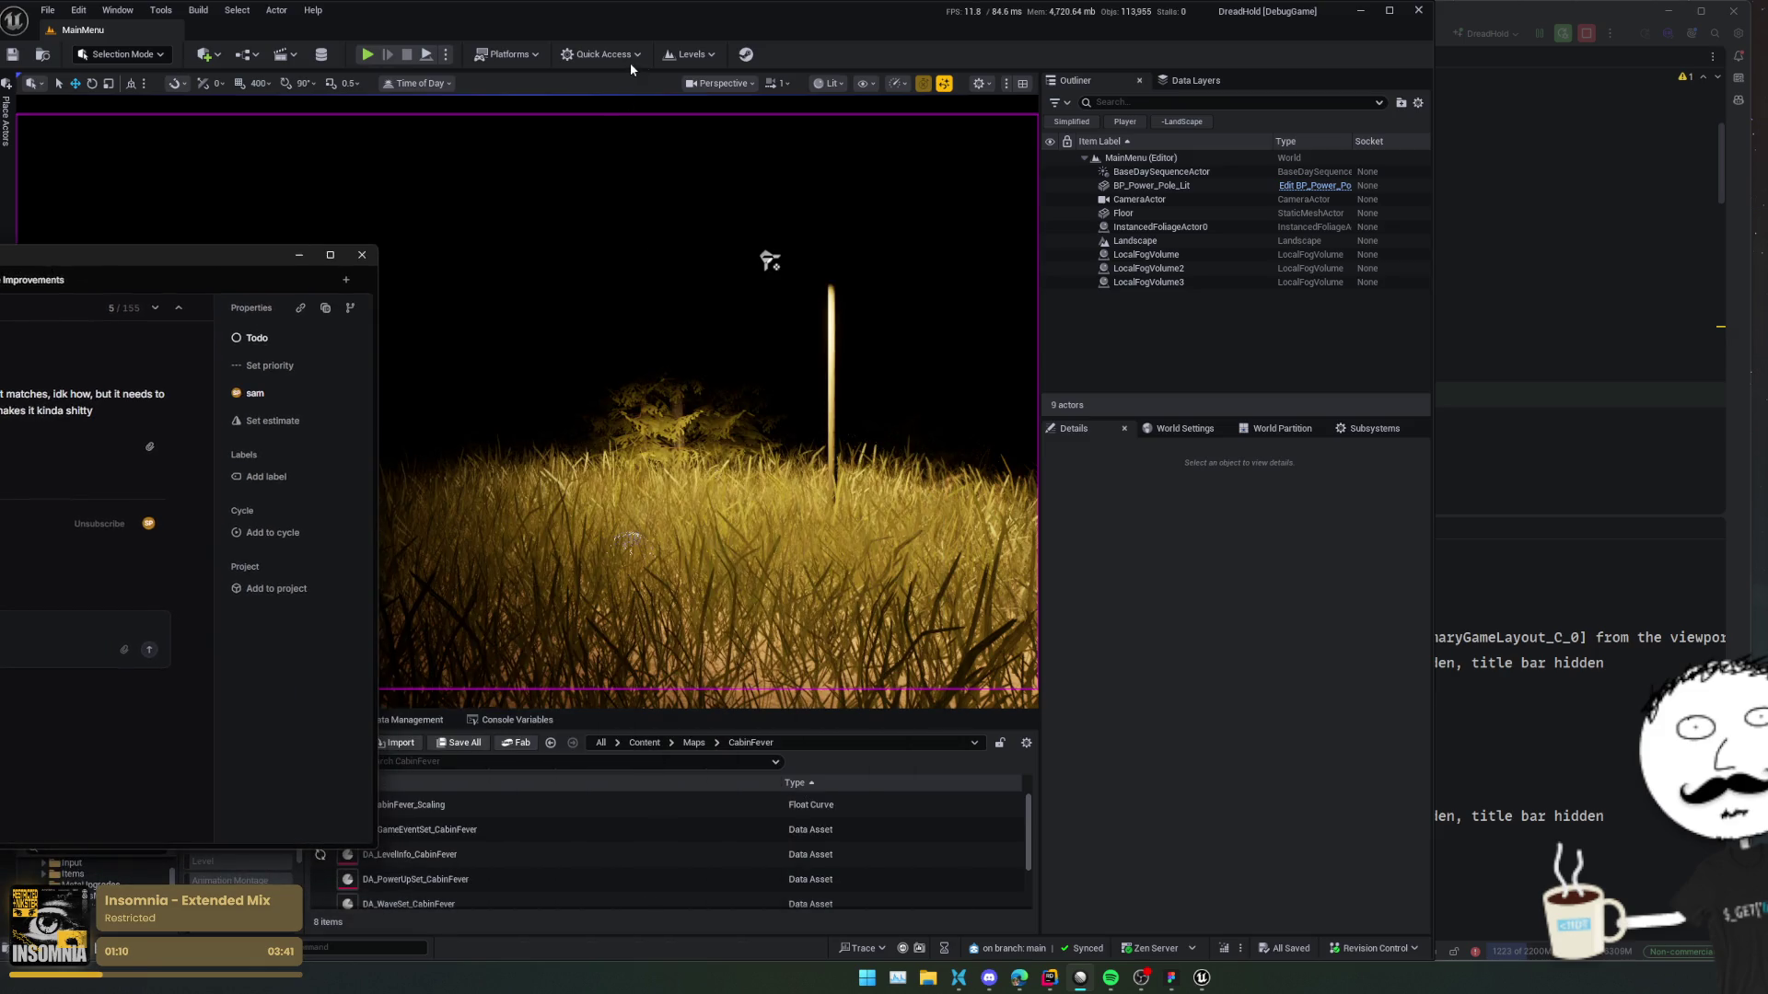
left_click(659, 58)
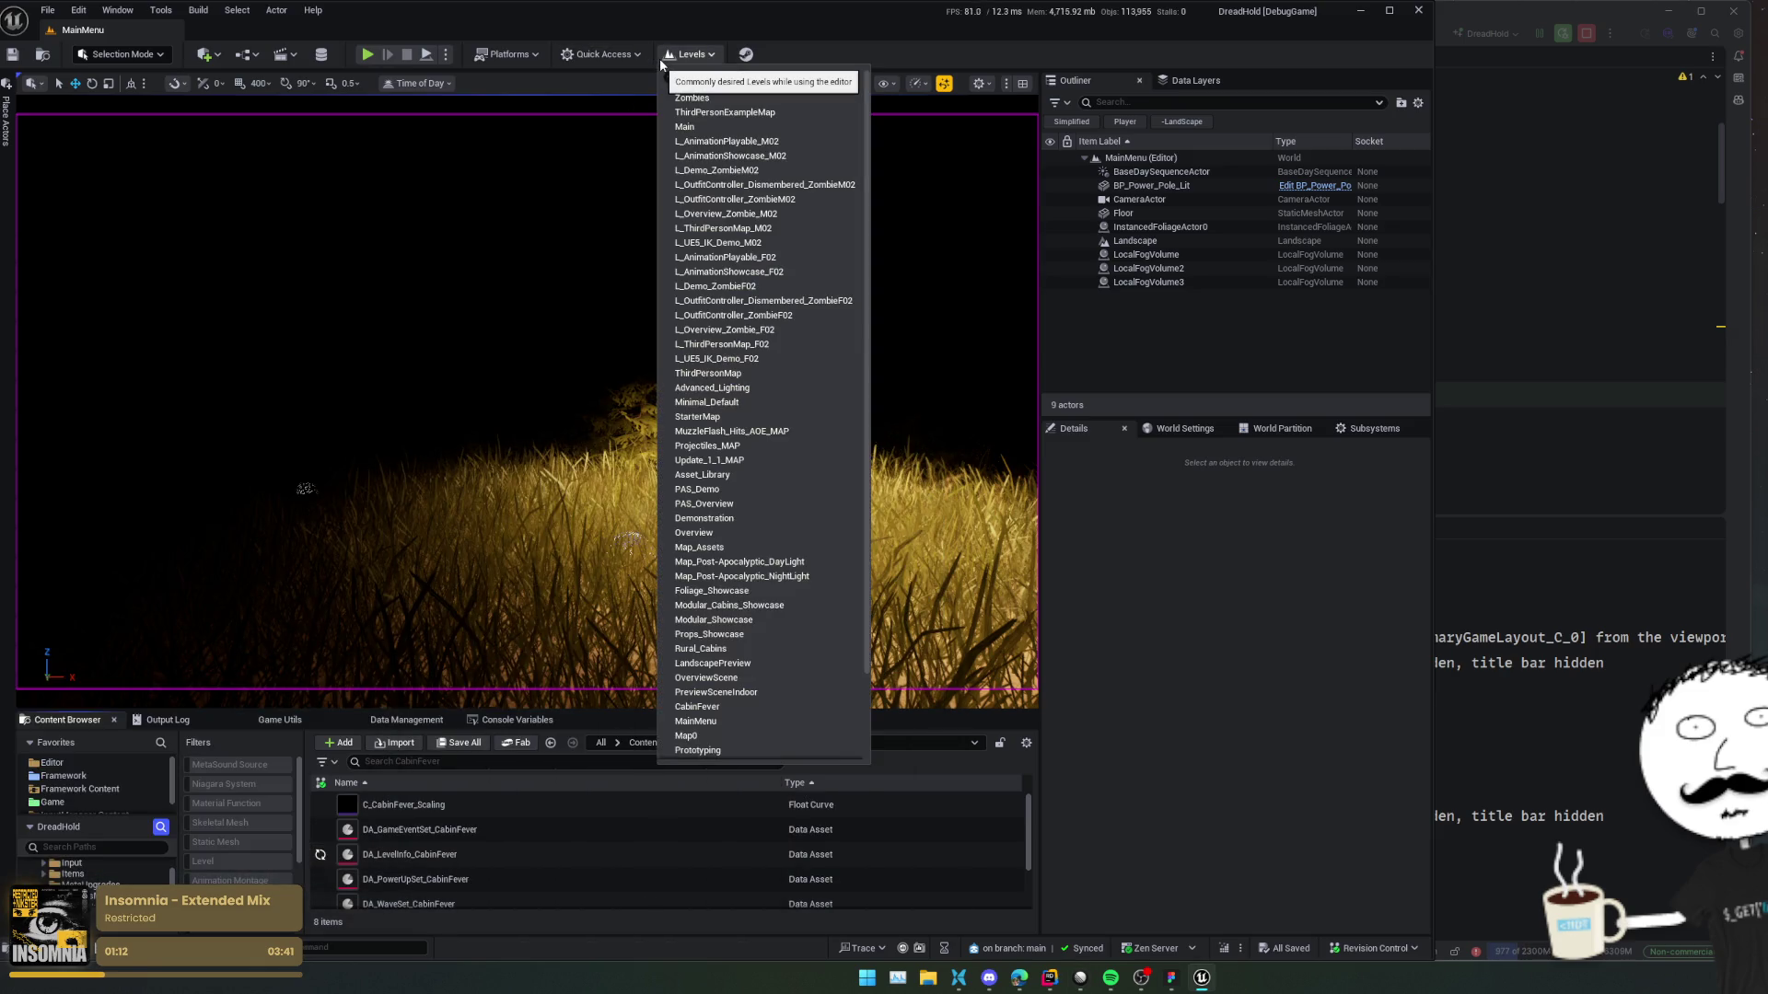
left_click(659, 58)
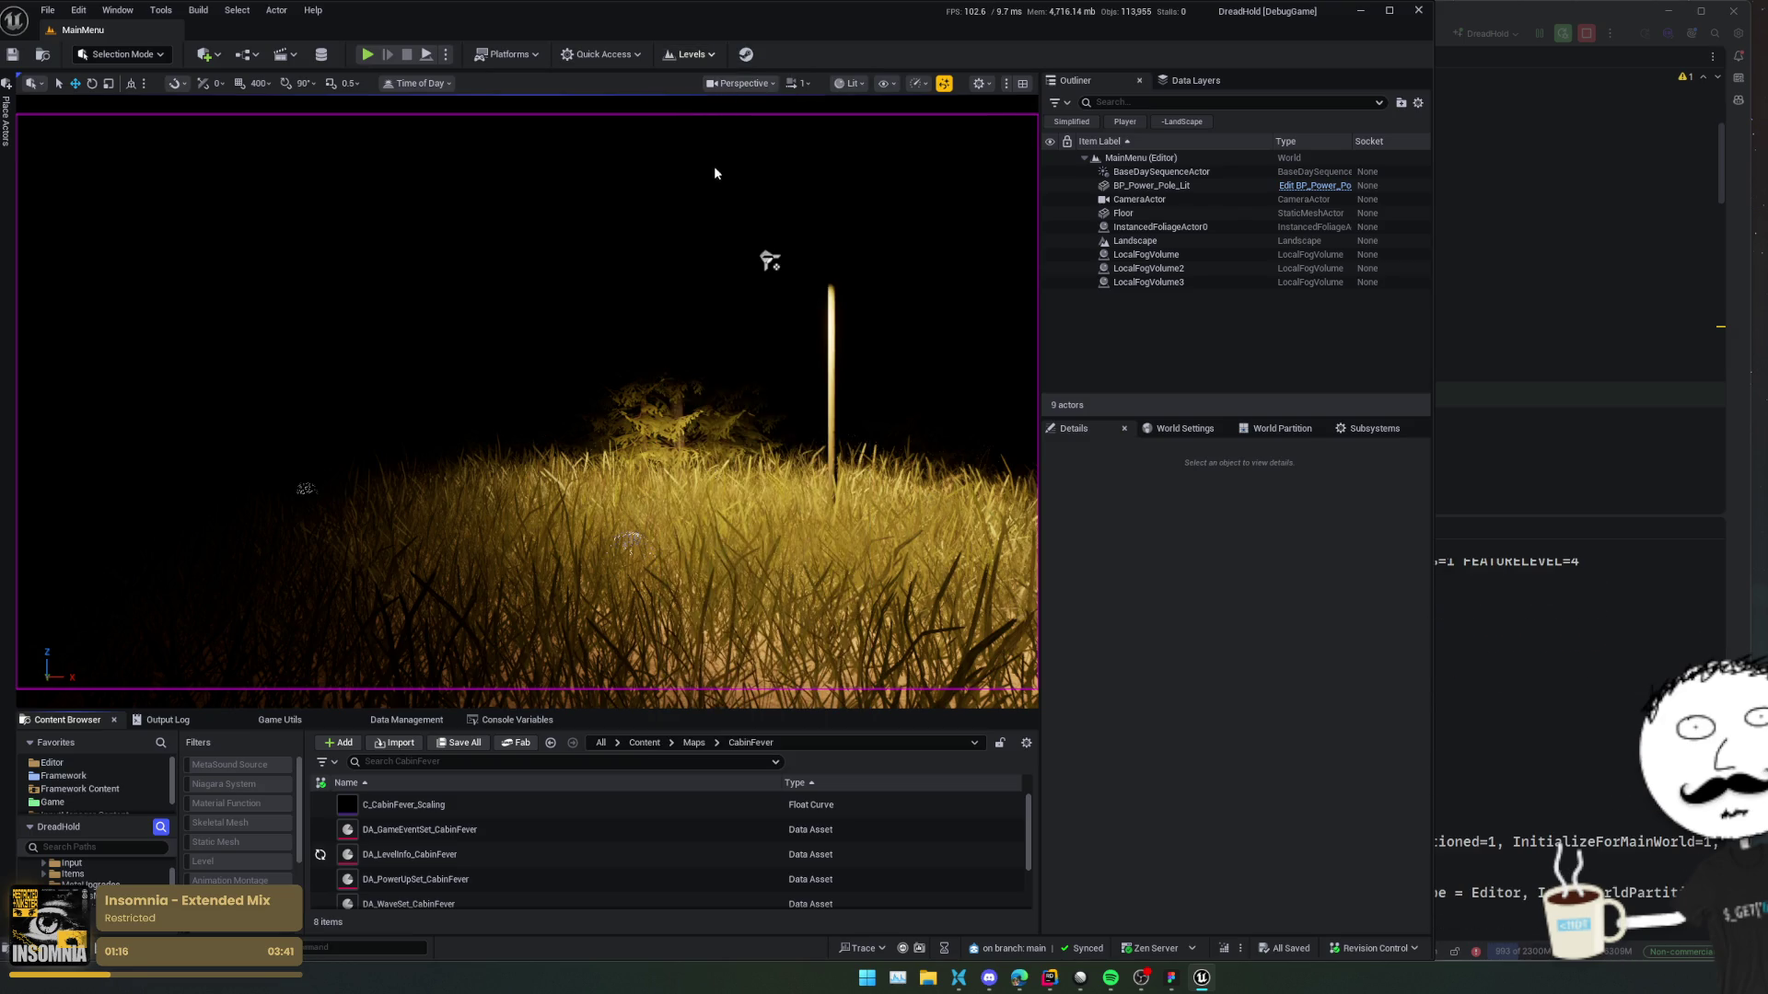
Check the IDE's editor log confirming the map check finished with 0 errors.
left_click(1562, 802)
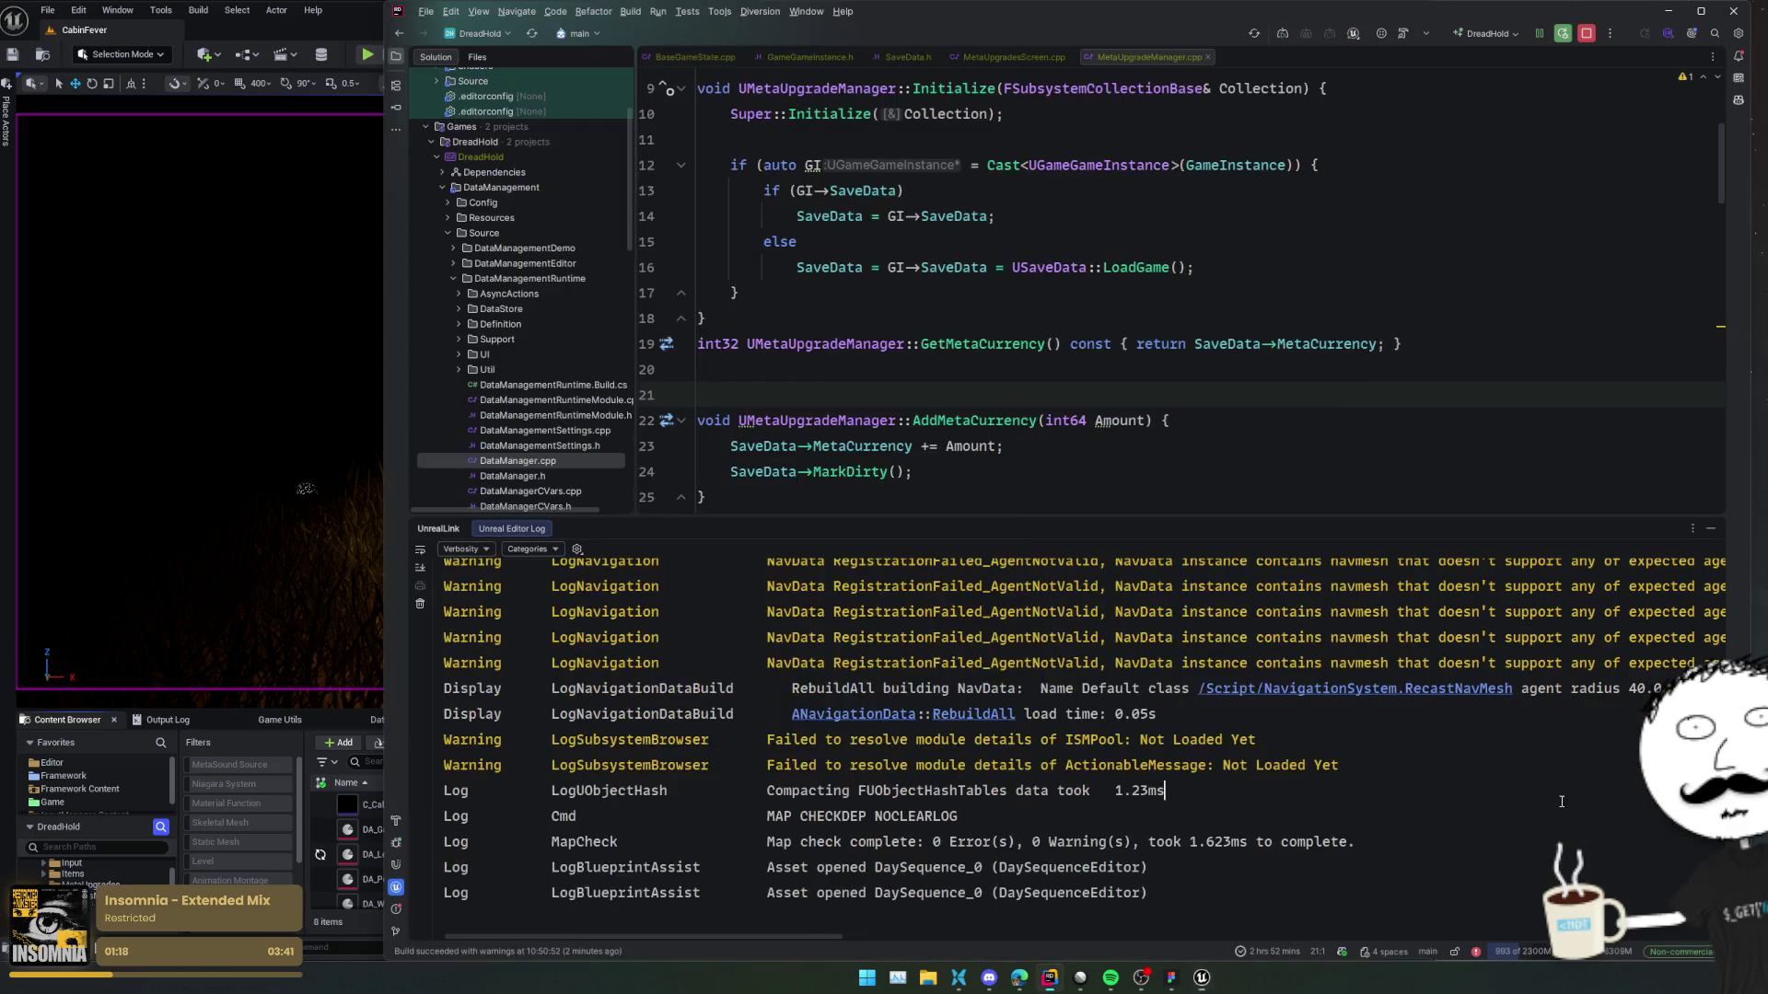
scroll(1562, 802, "up", 2)
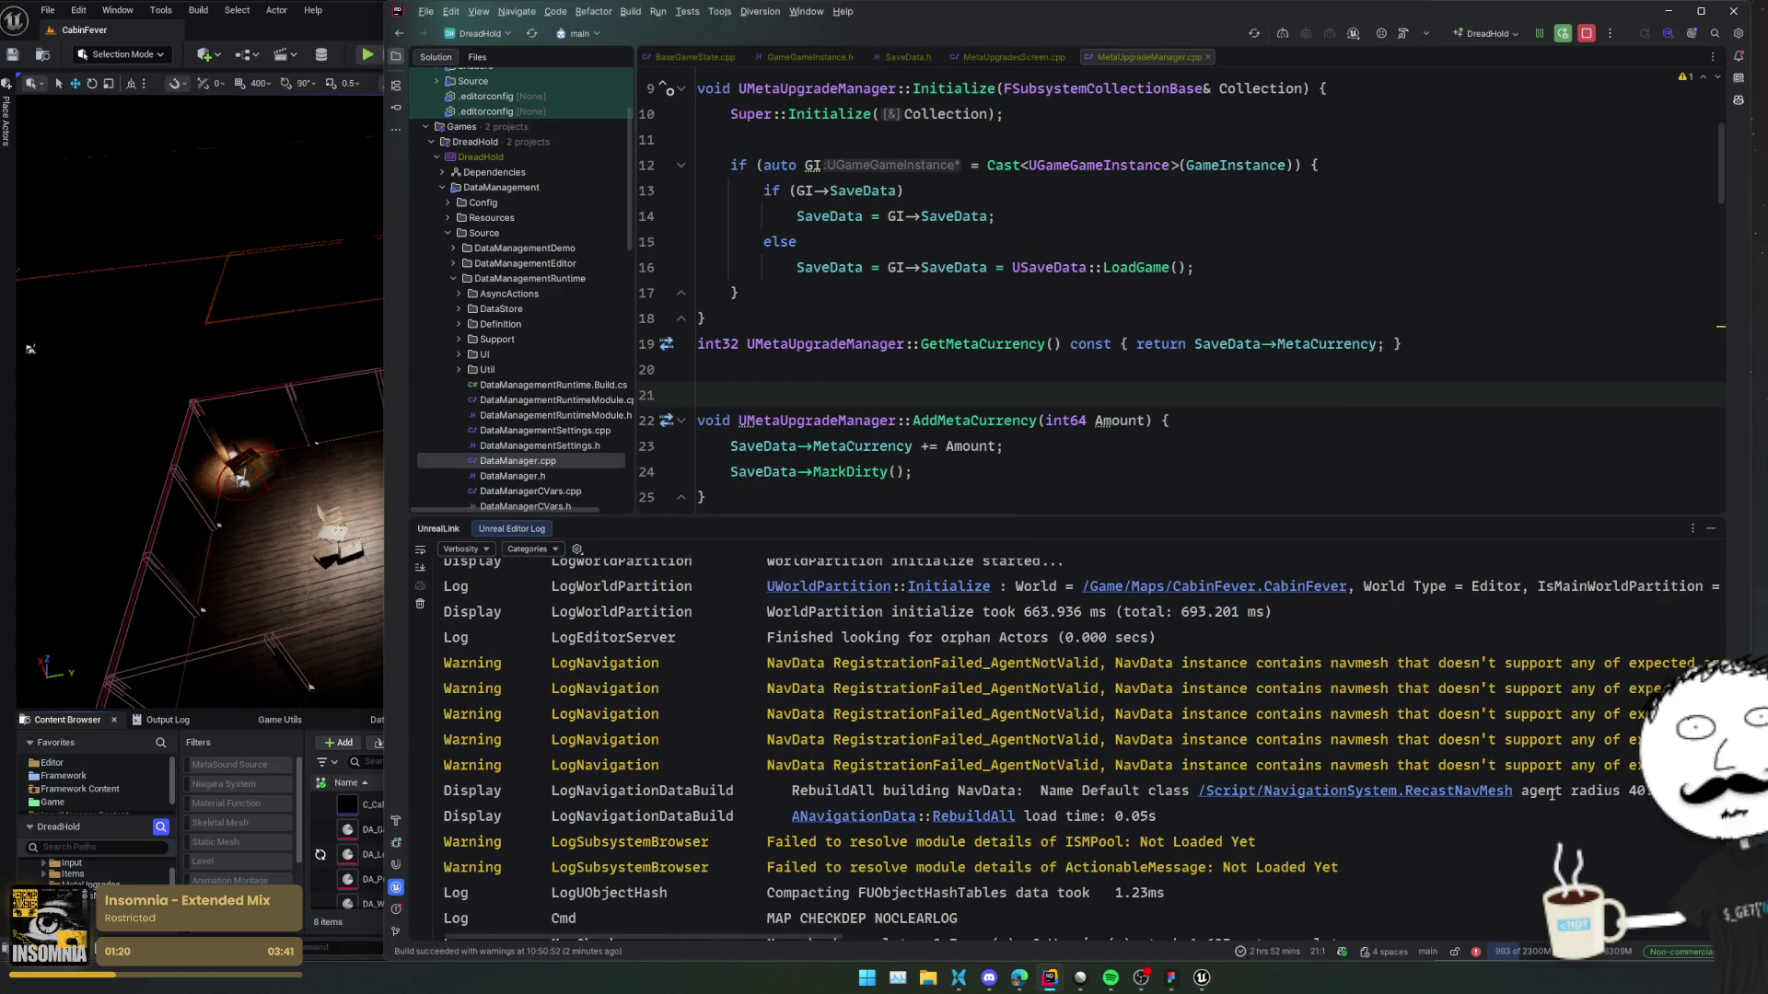
scroll(1176, 766, "down", 2)
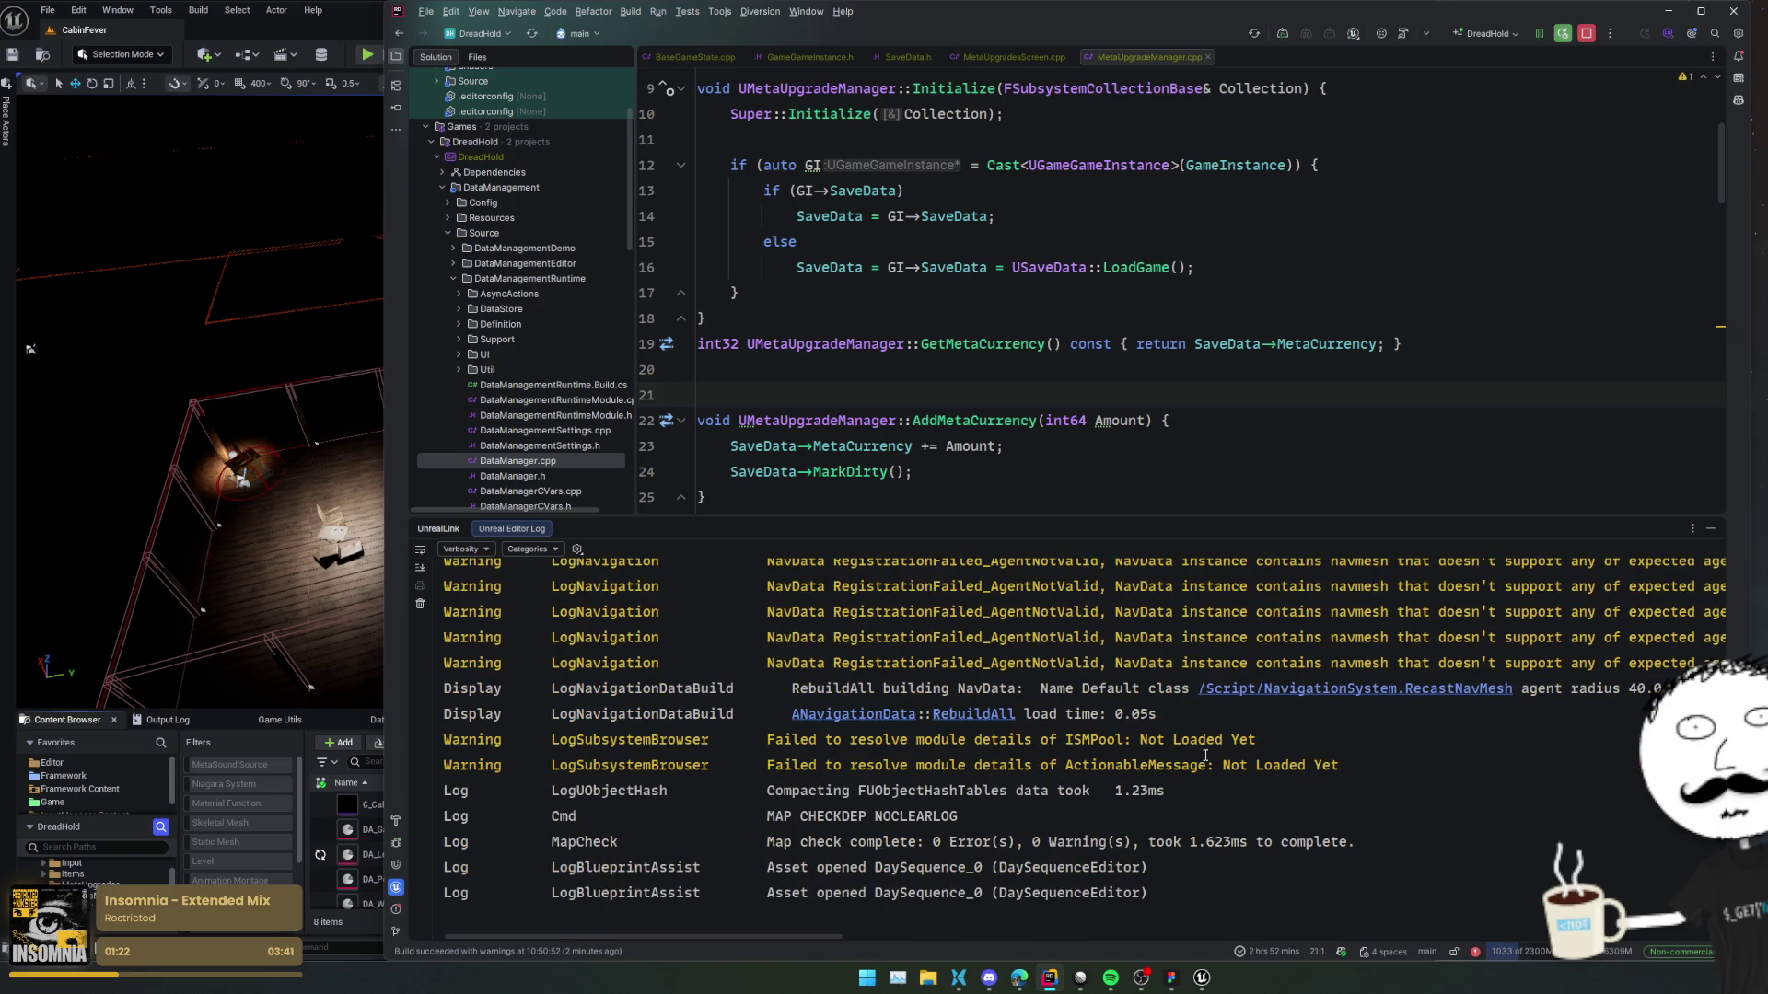
key("alt+Tab")
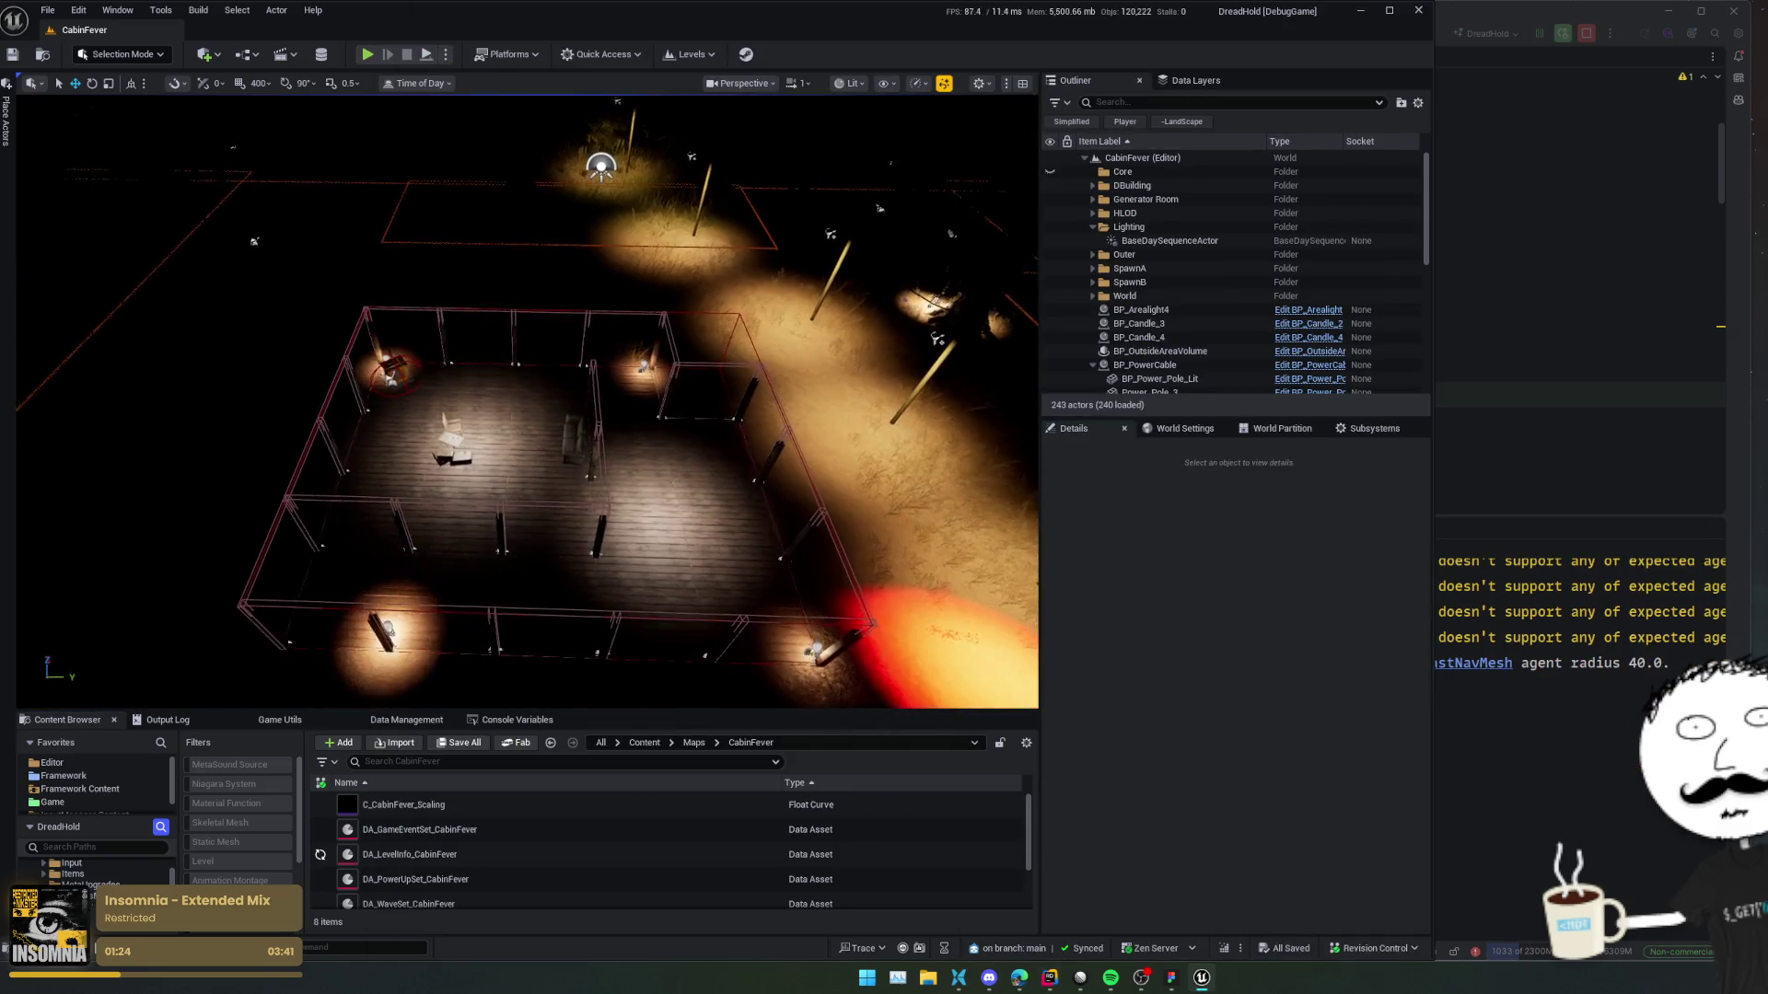
Switch the scene's time of day from night to daylight and fly toward the cabin porch.
left_click(424, 84)
left_click_drag(495, 123, 442, 123)
key("w")
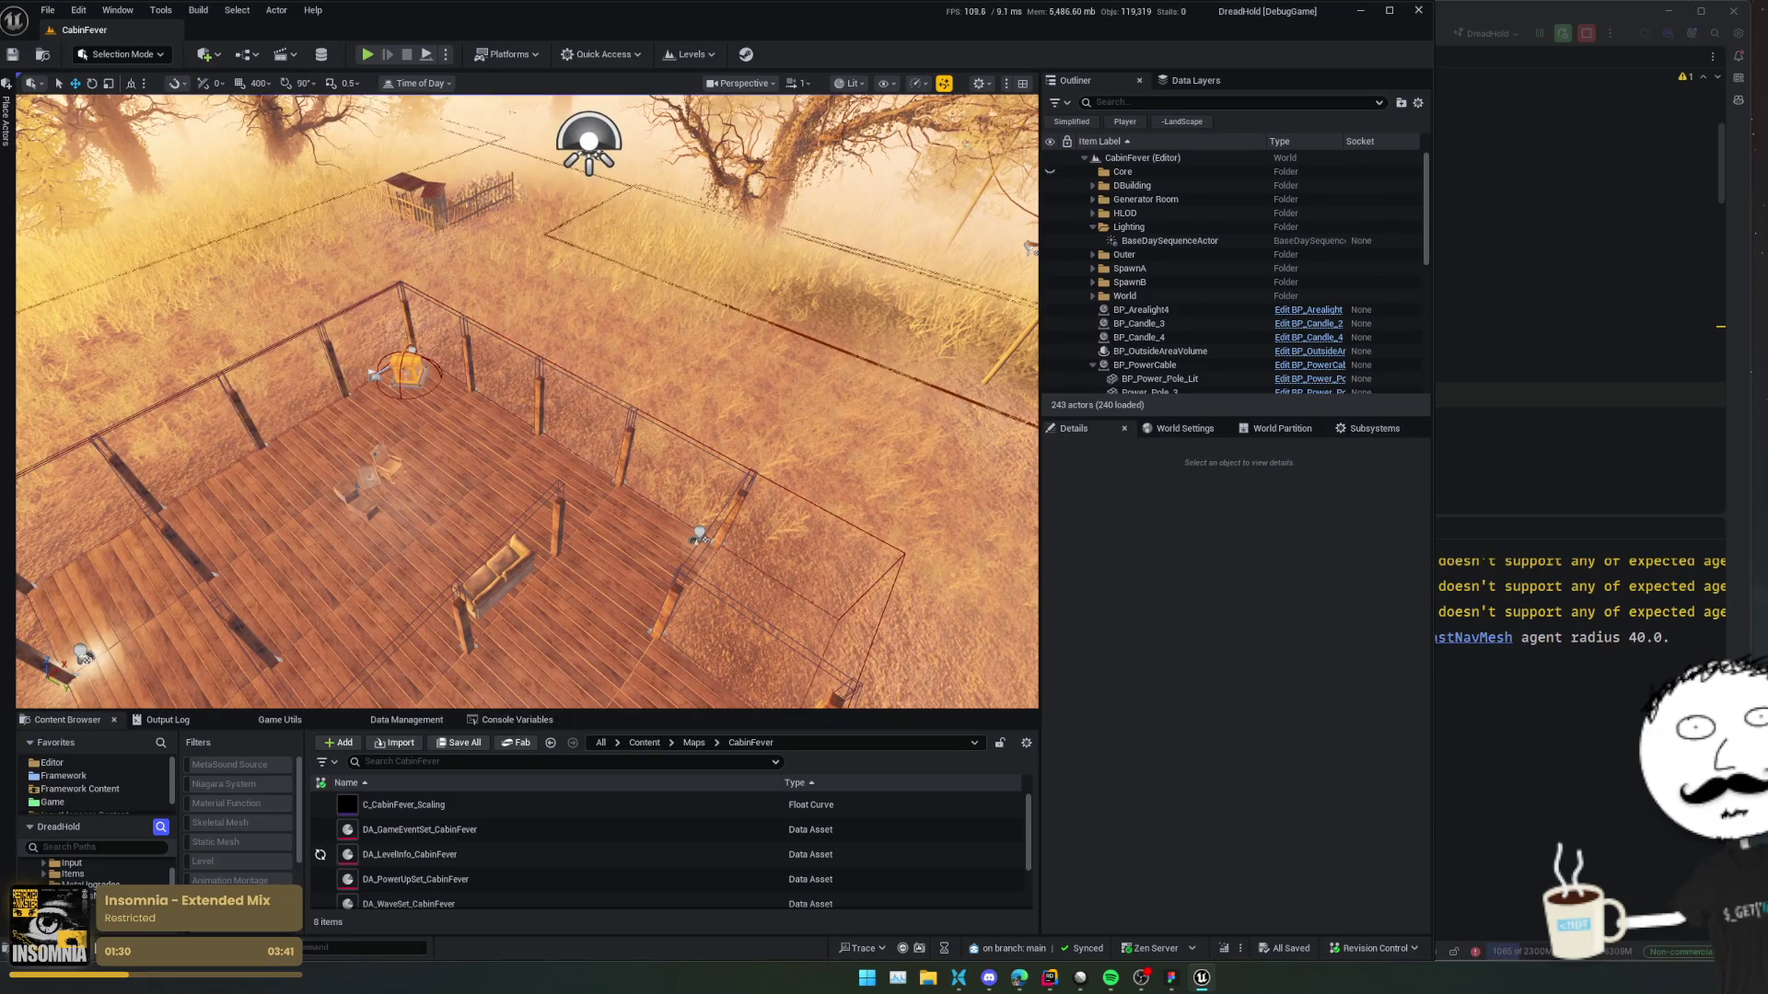
left_click(474, 690)
Load the CVarsAsset preset in Console Variables and delete r.Photography.Available from the list.
left_click(518, 720)
left_click(998, 740)
left_click(1052, 495)
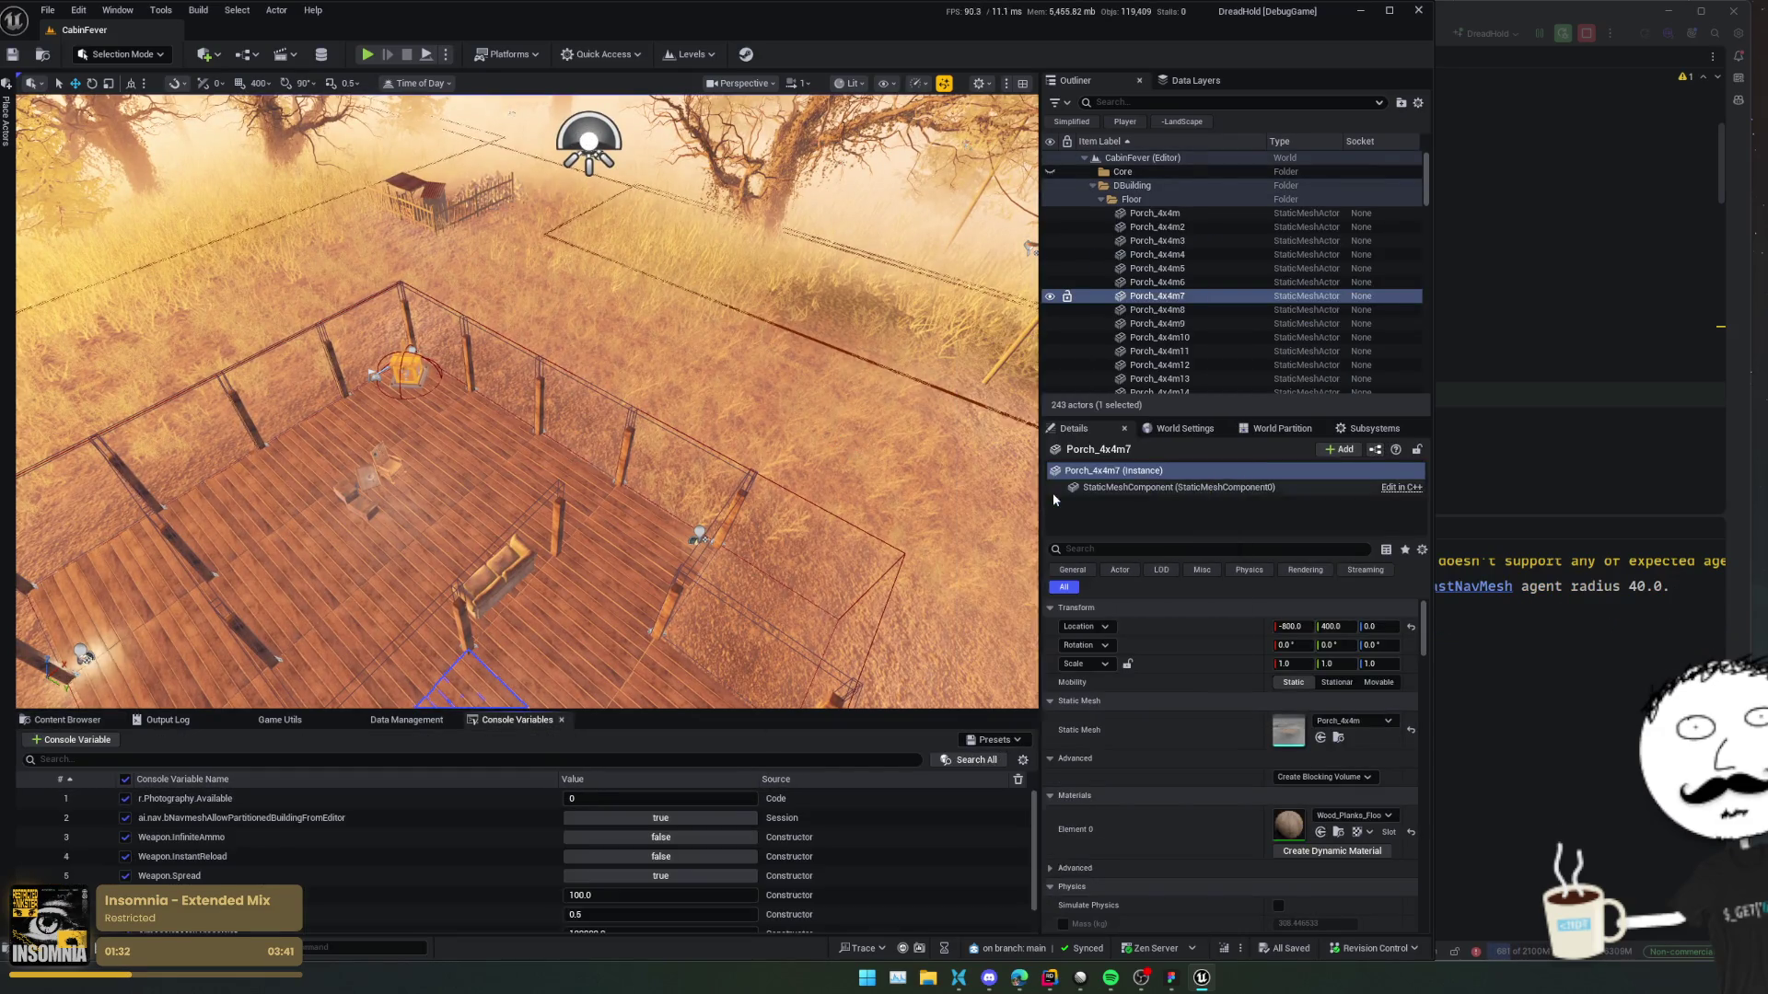
scroll(852, 843, "down", 1)
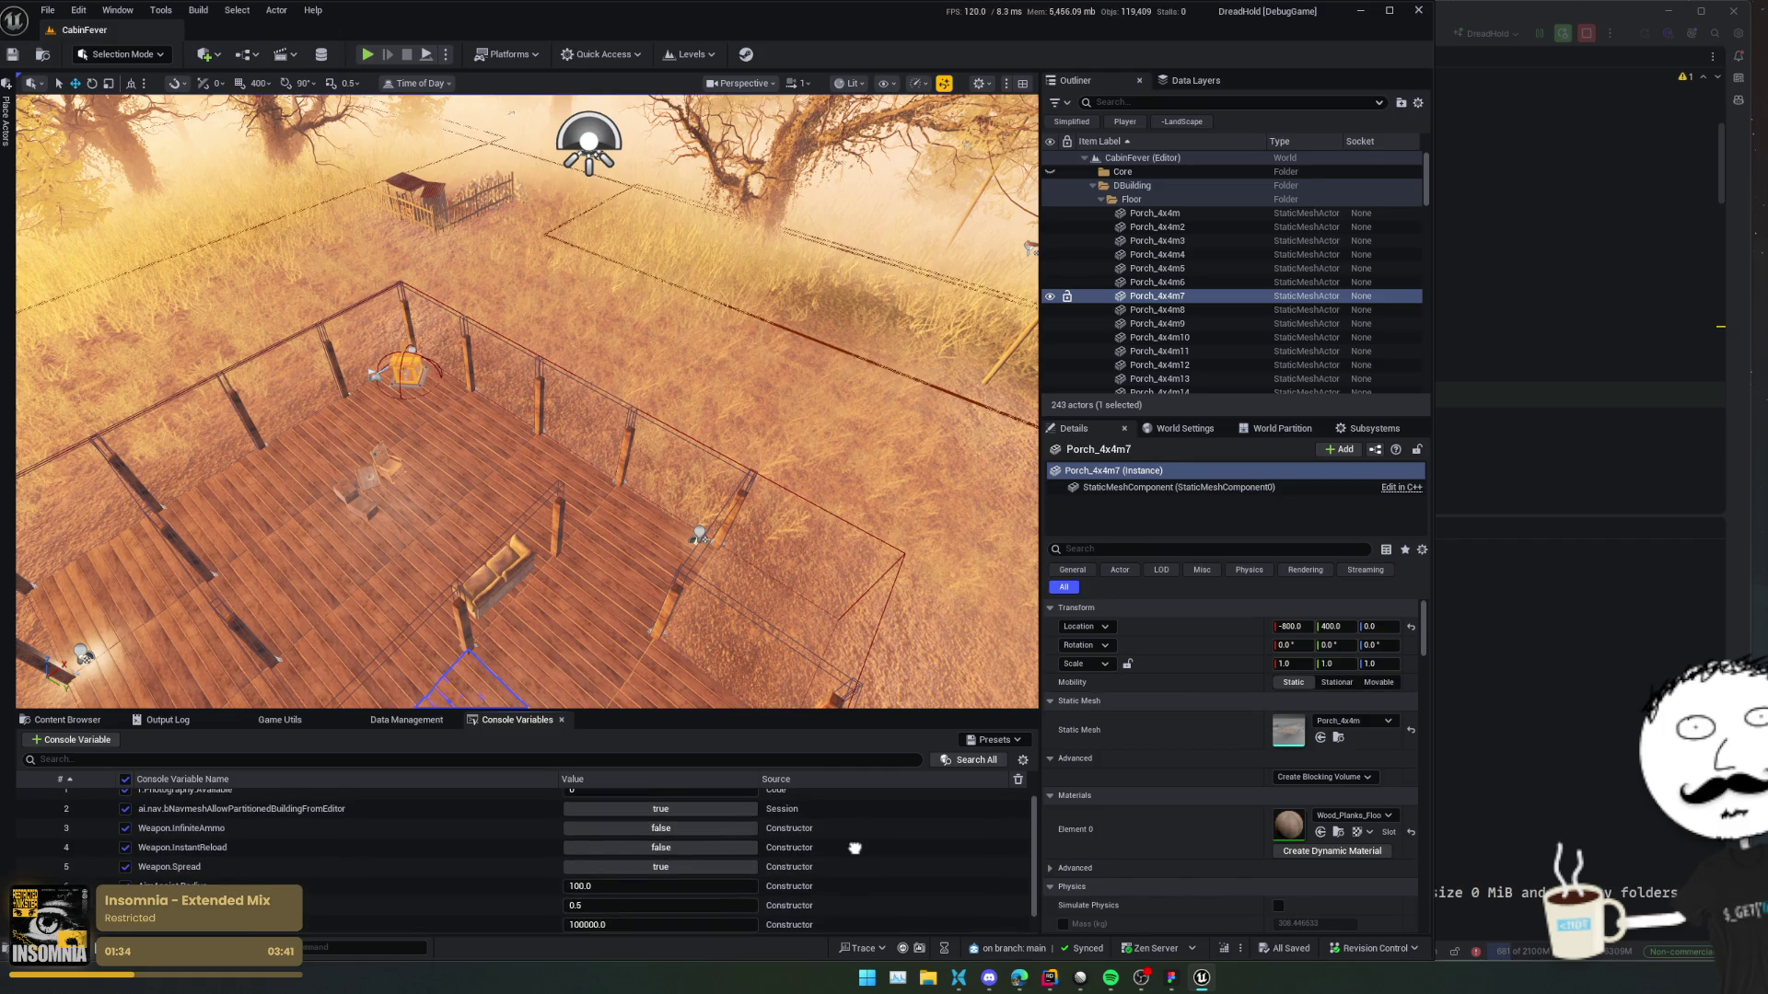
scroll(992, 807, "up", 1)
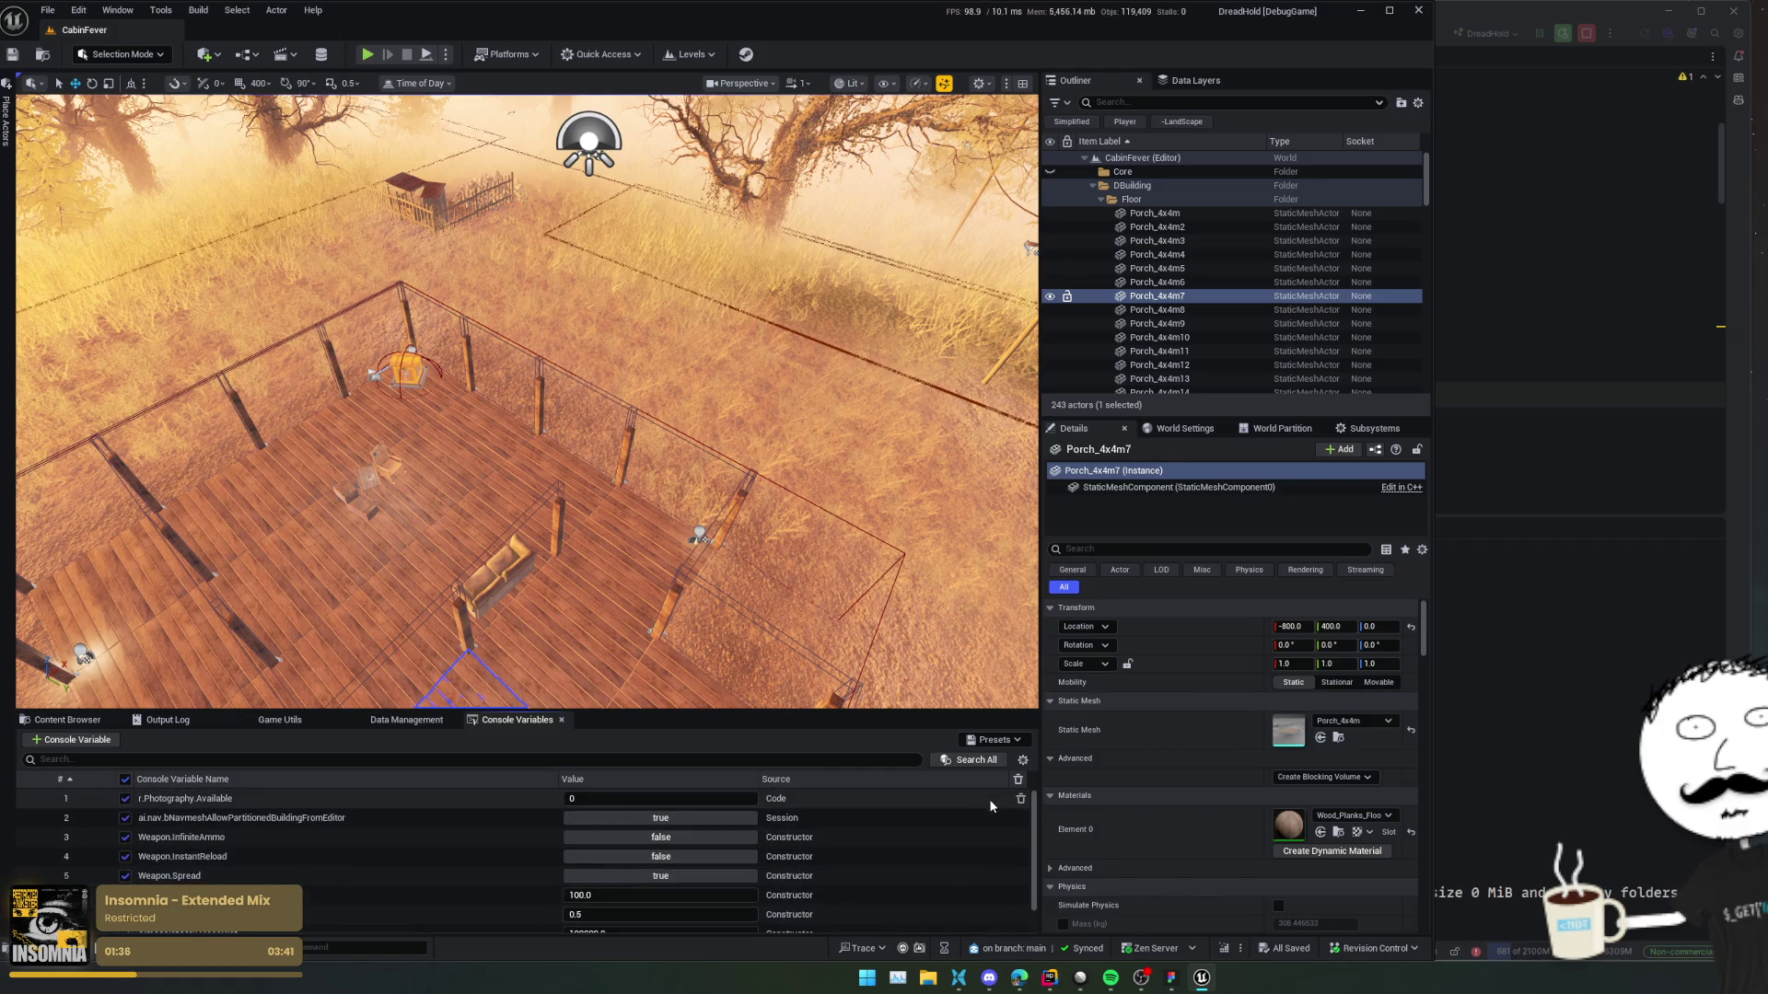
left_click(1021, 799)
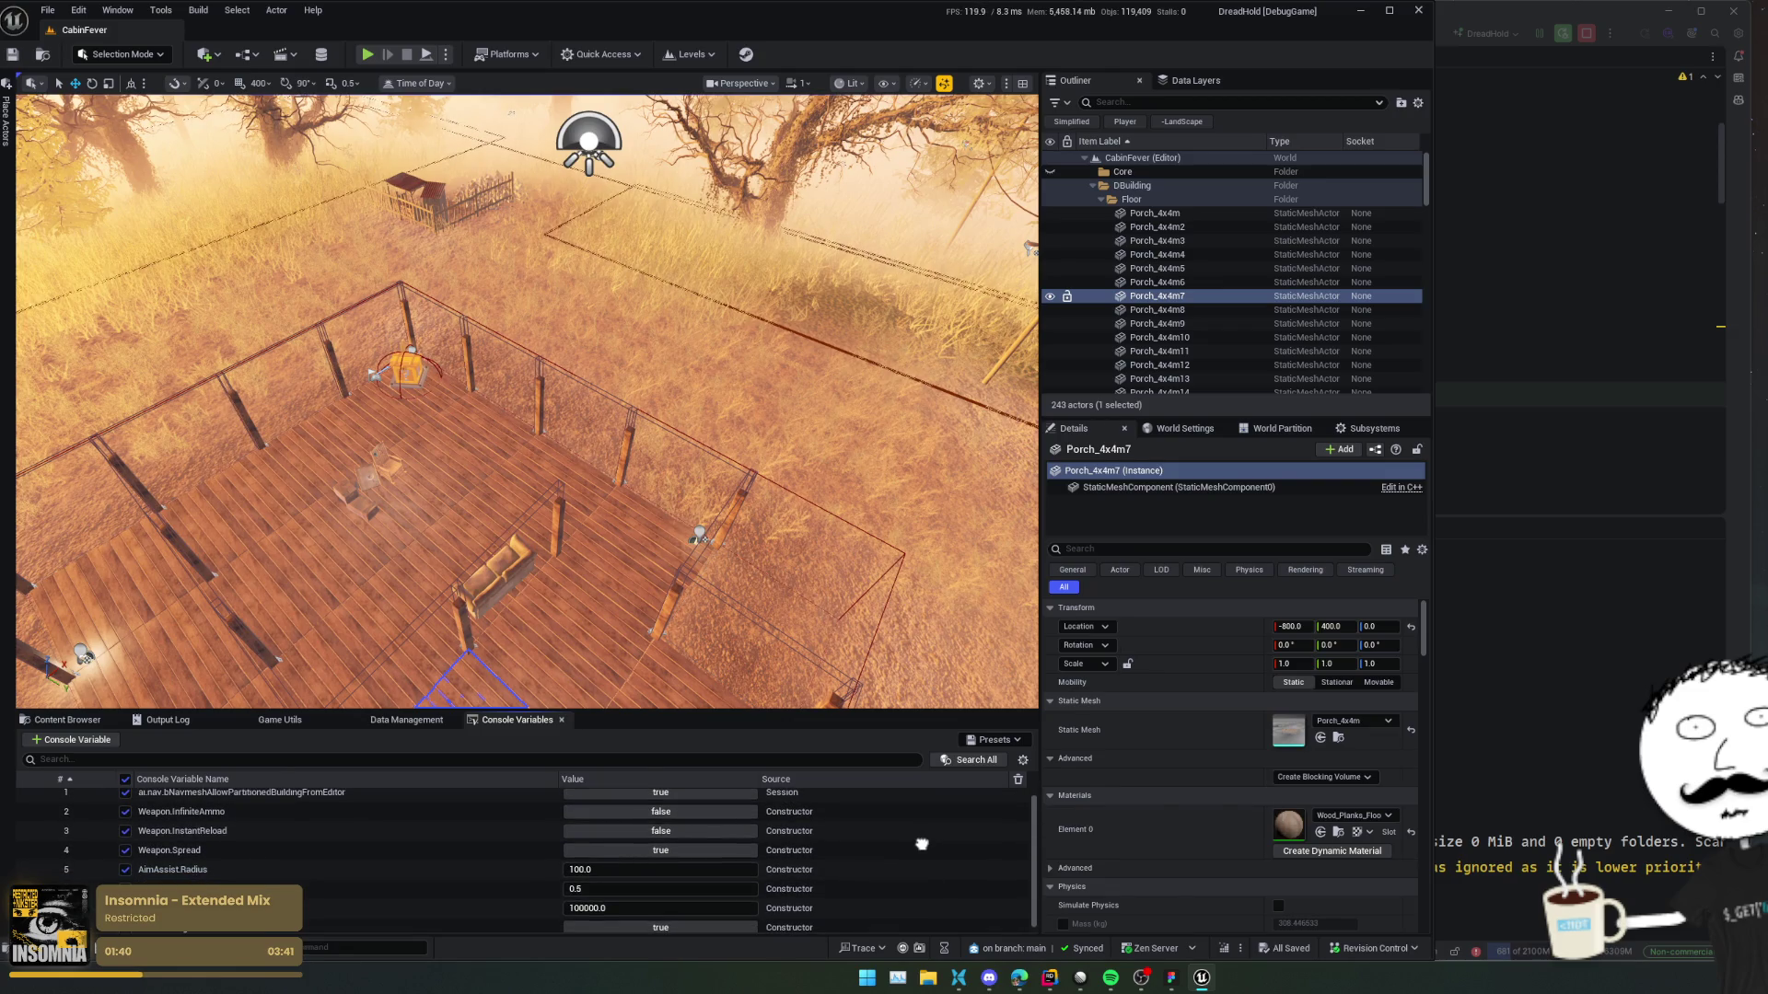
scroll(922, 844, "down", 1)
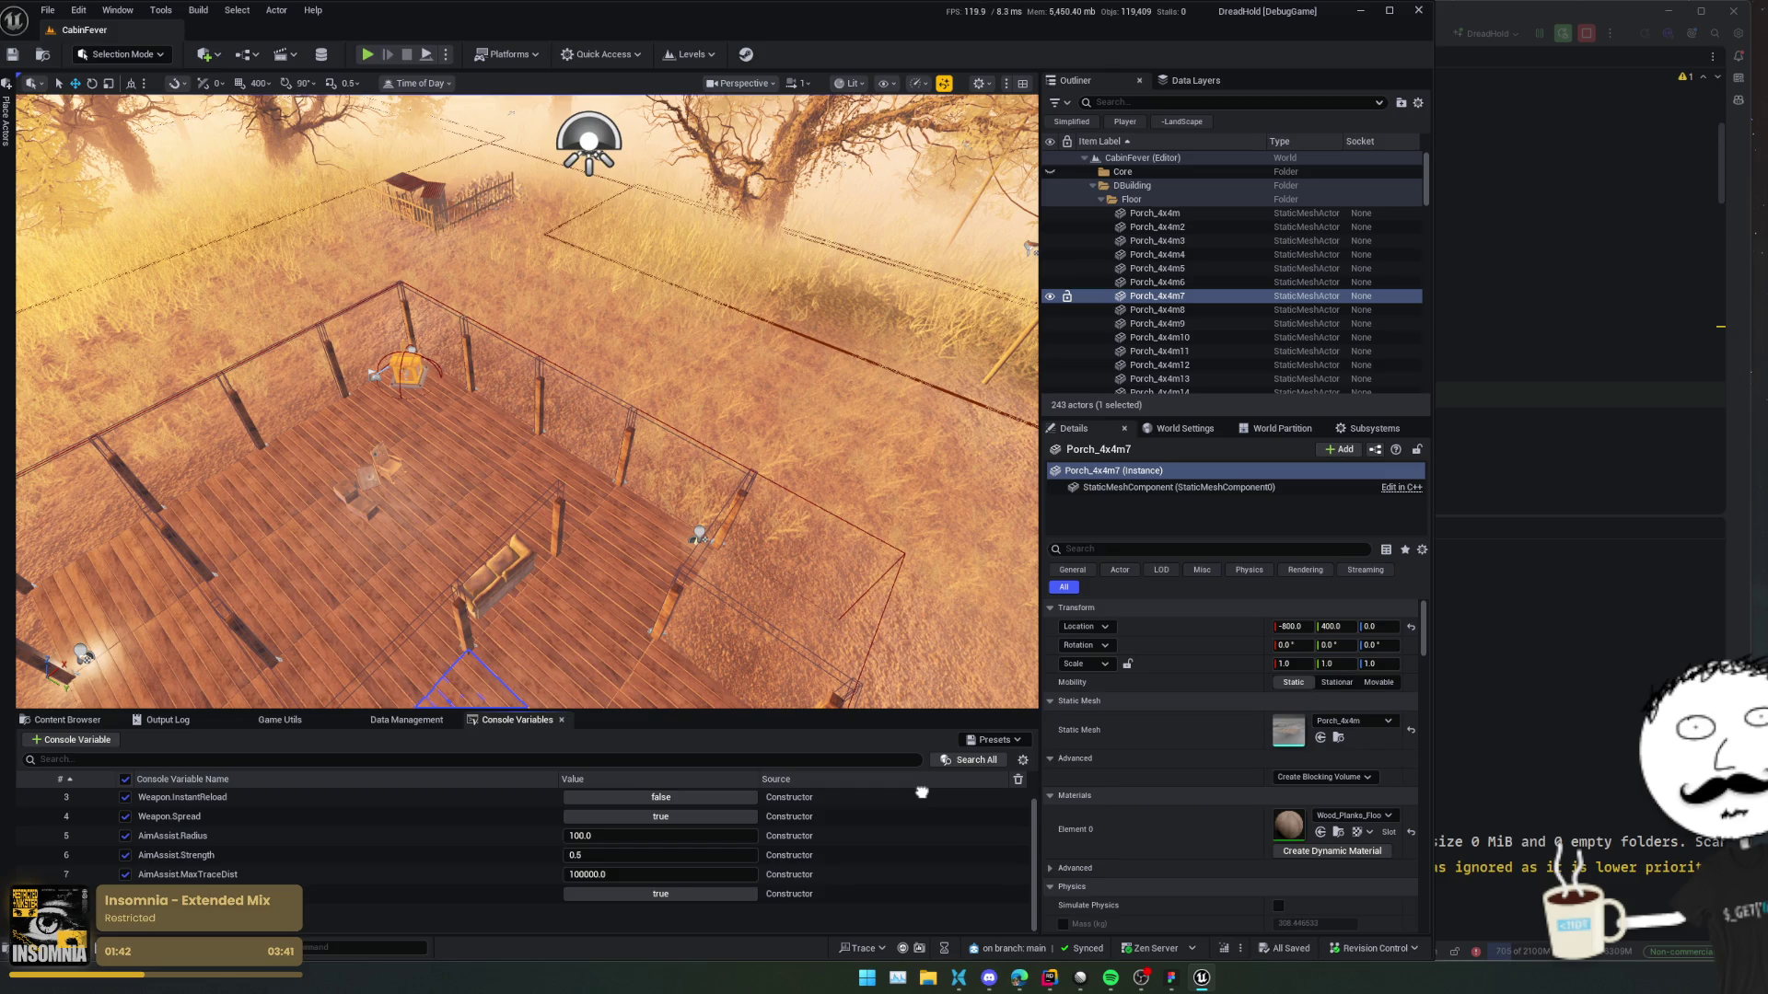
scroll(948, 876, "up", 1)
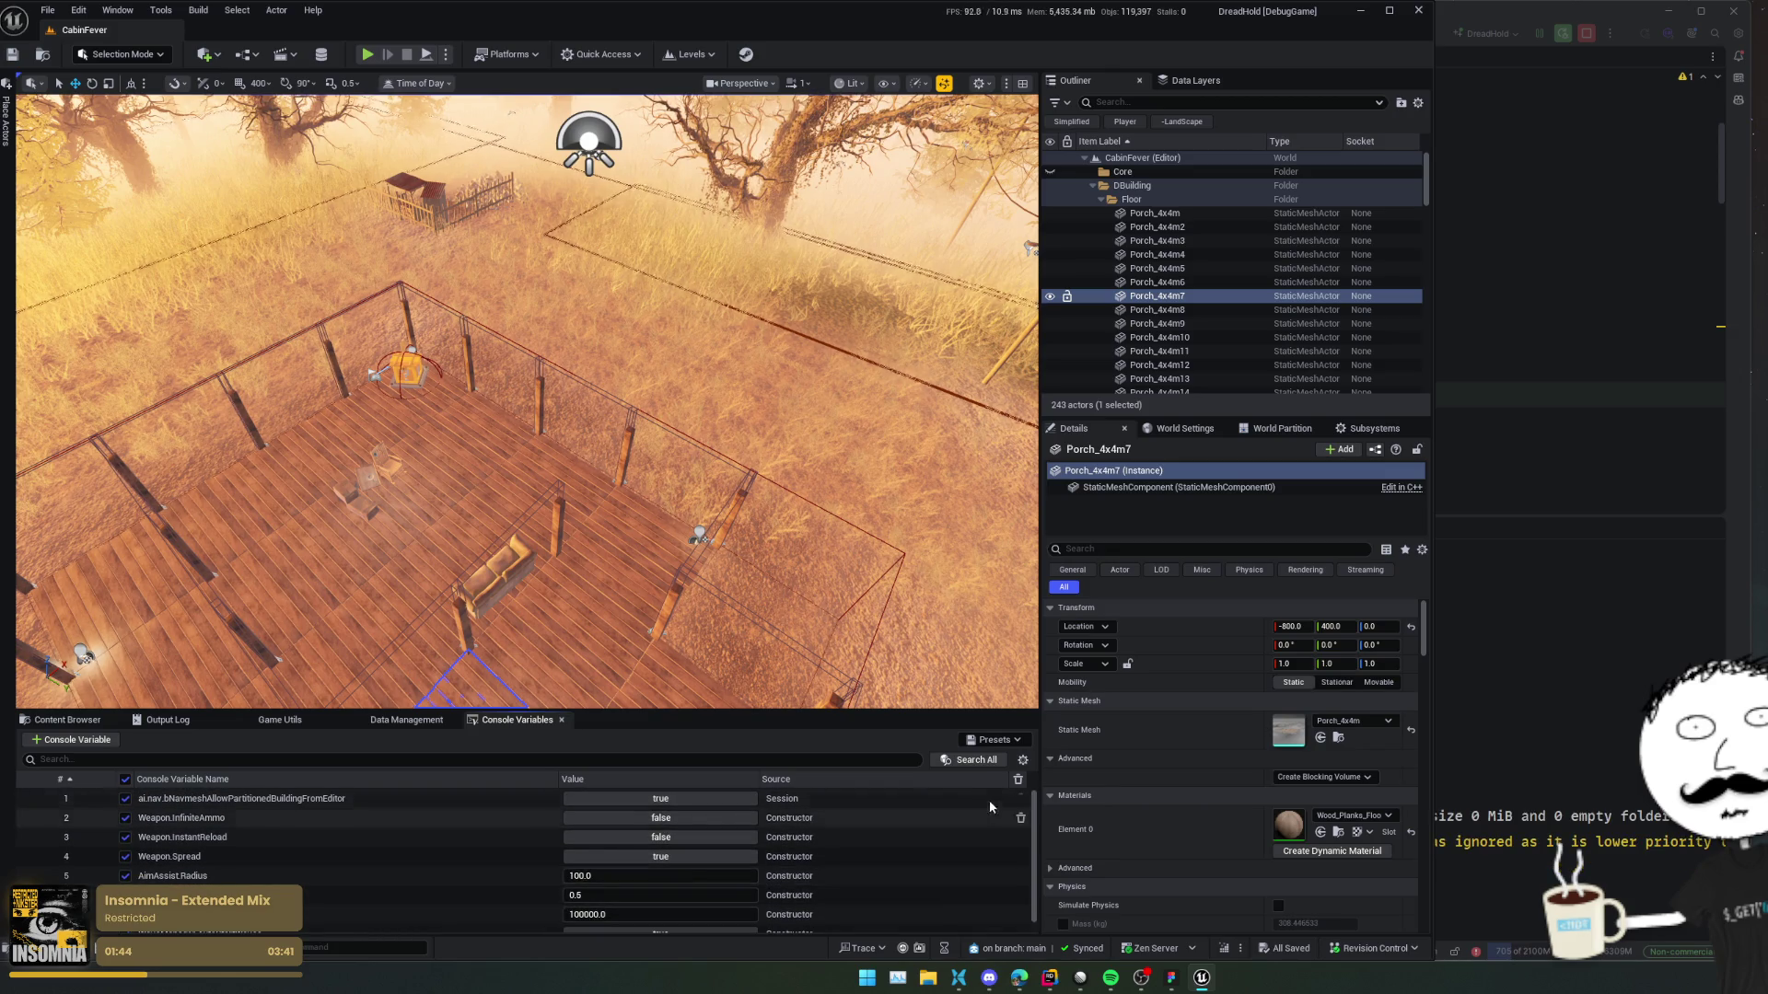
left_click(992, 739)
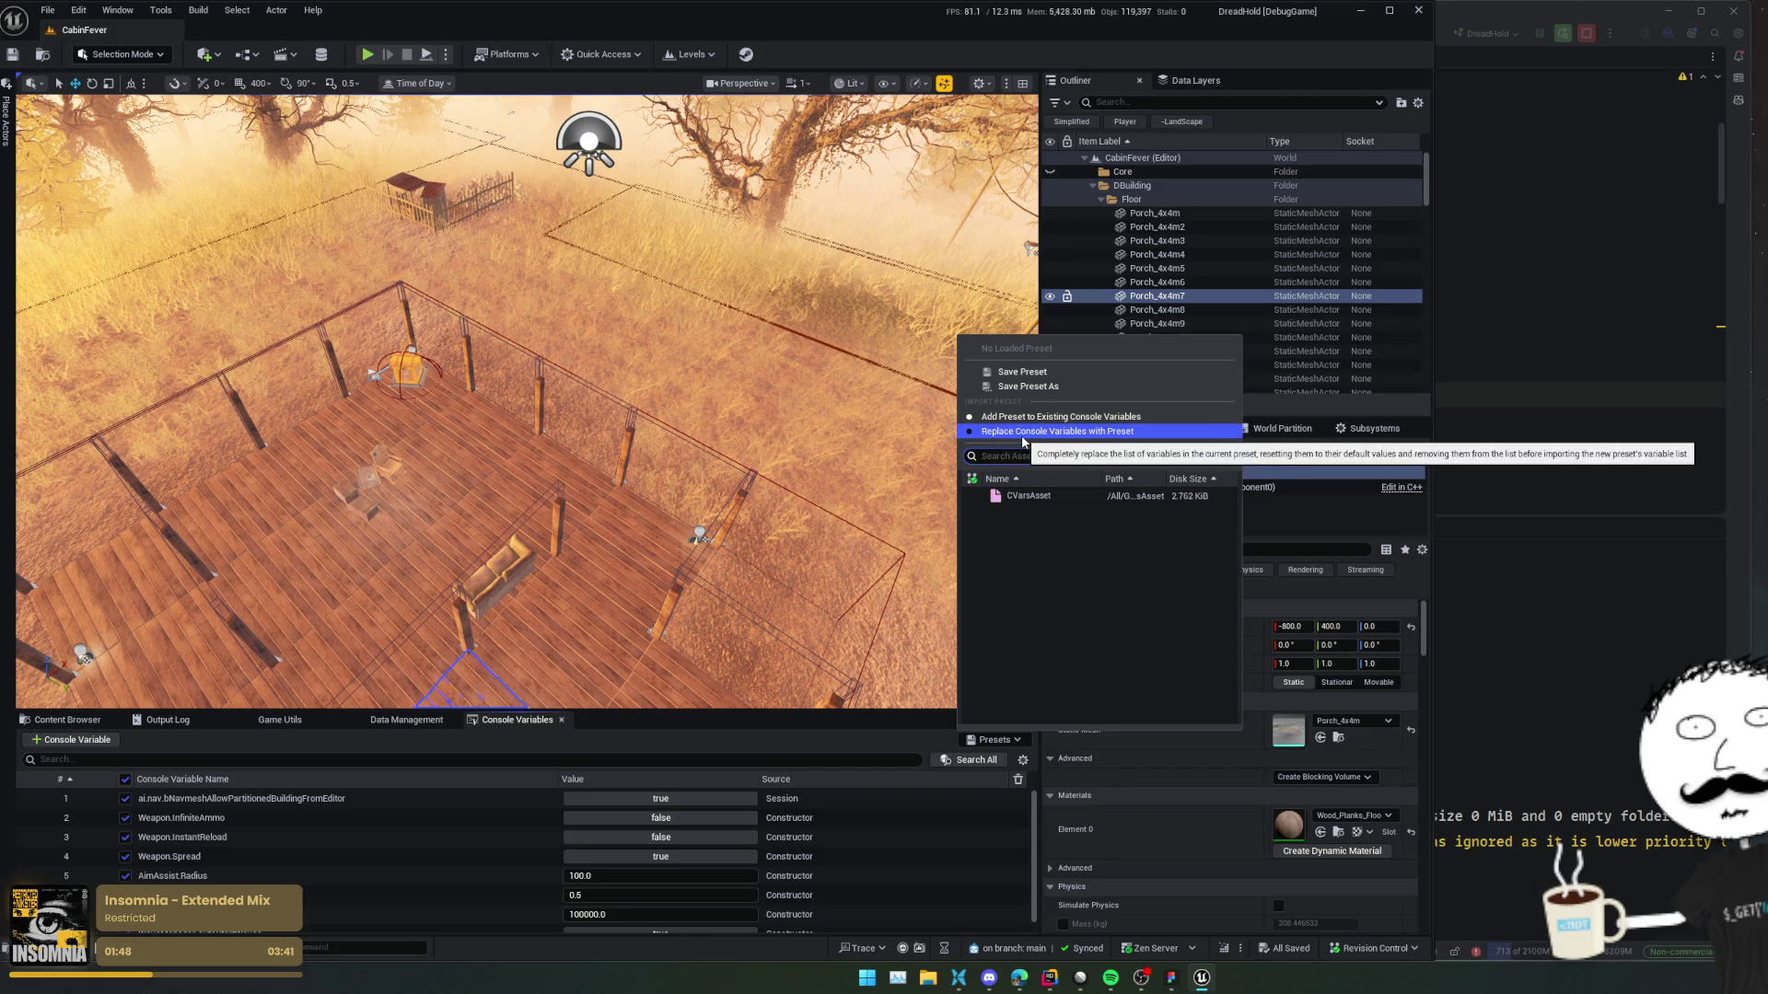
Save the console variable list as a preset, overwriting the existing CVarsAsset.
left_click(1025, 386)
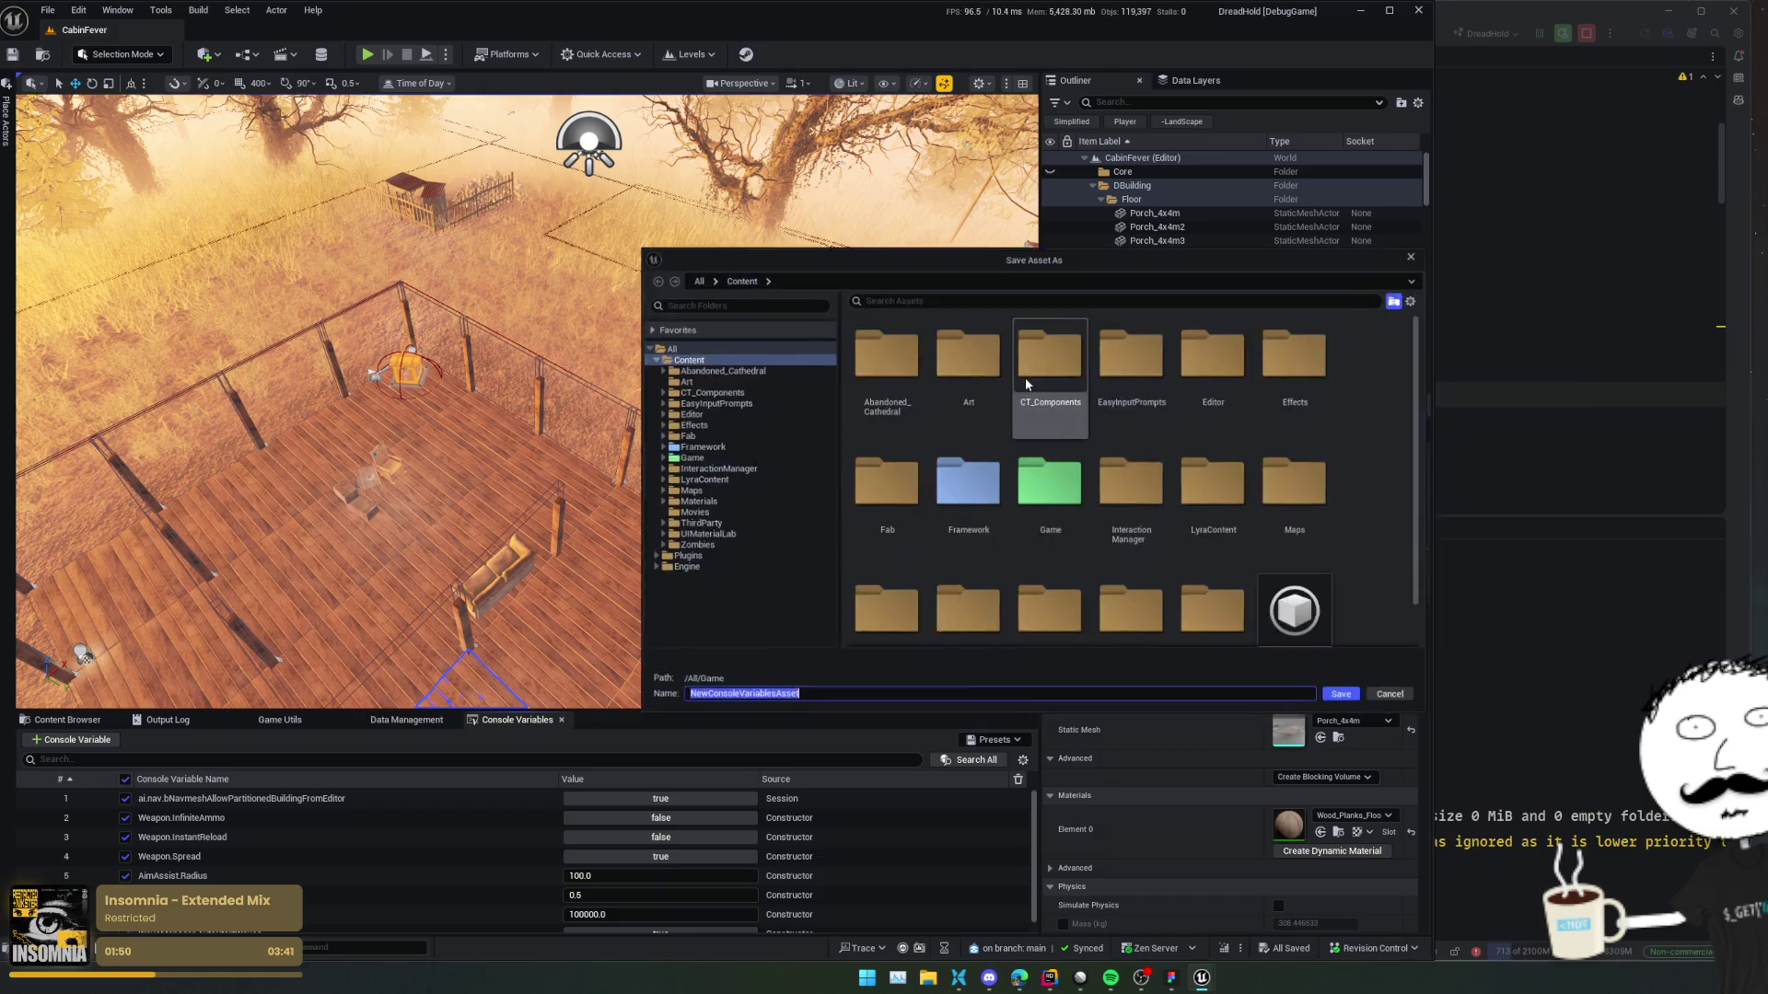
scroll(1051, 612, "down", 1)
double_click(1298, 604)
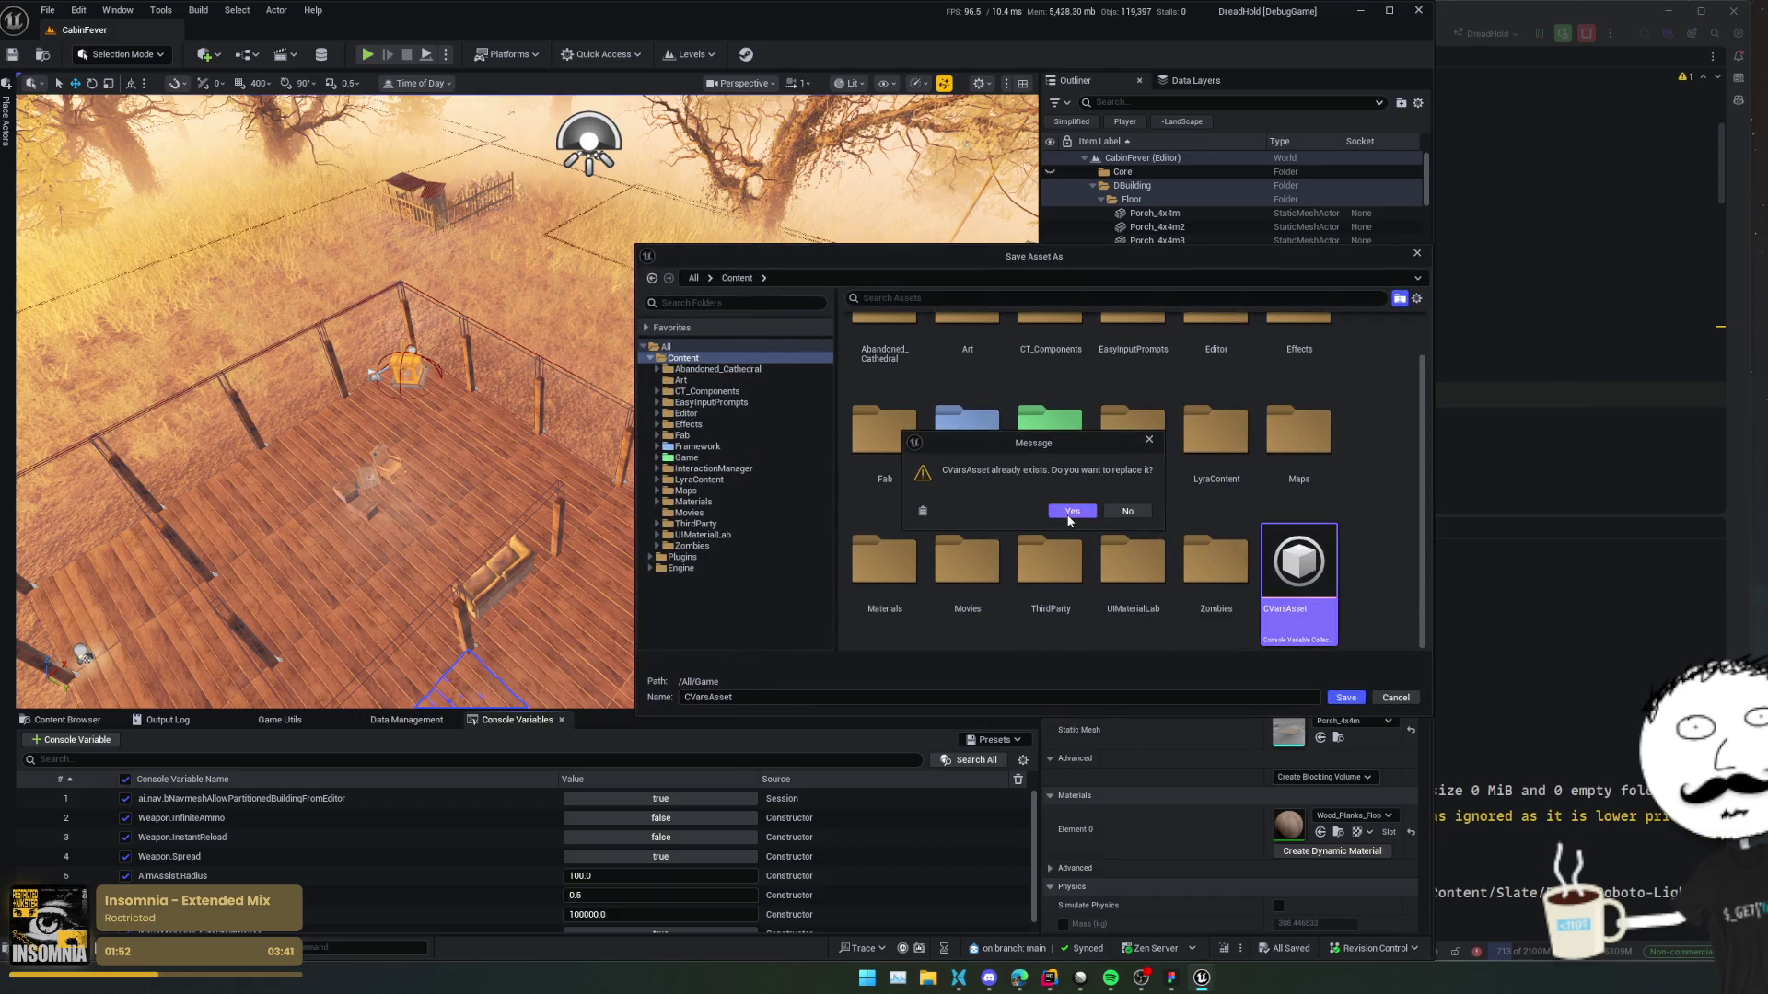
left_click(1070, 516)
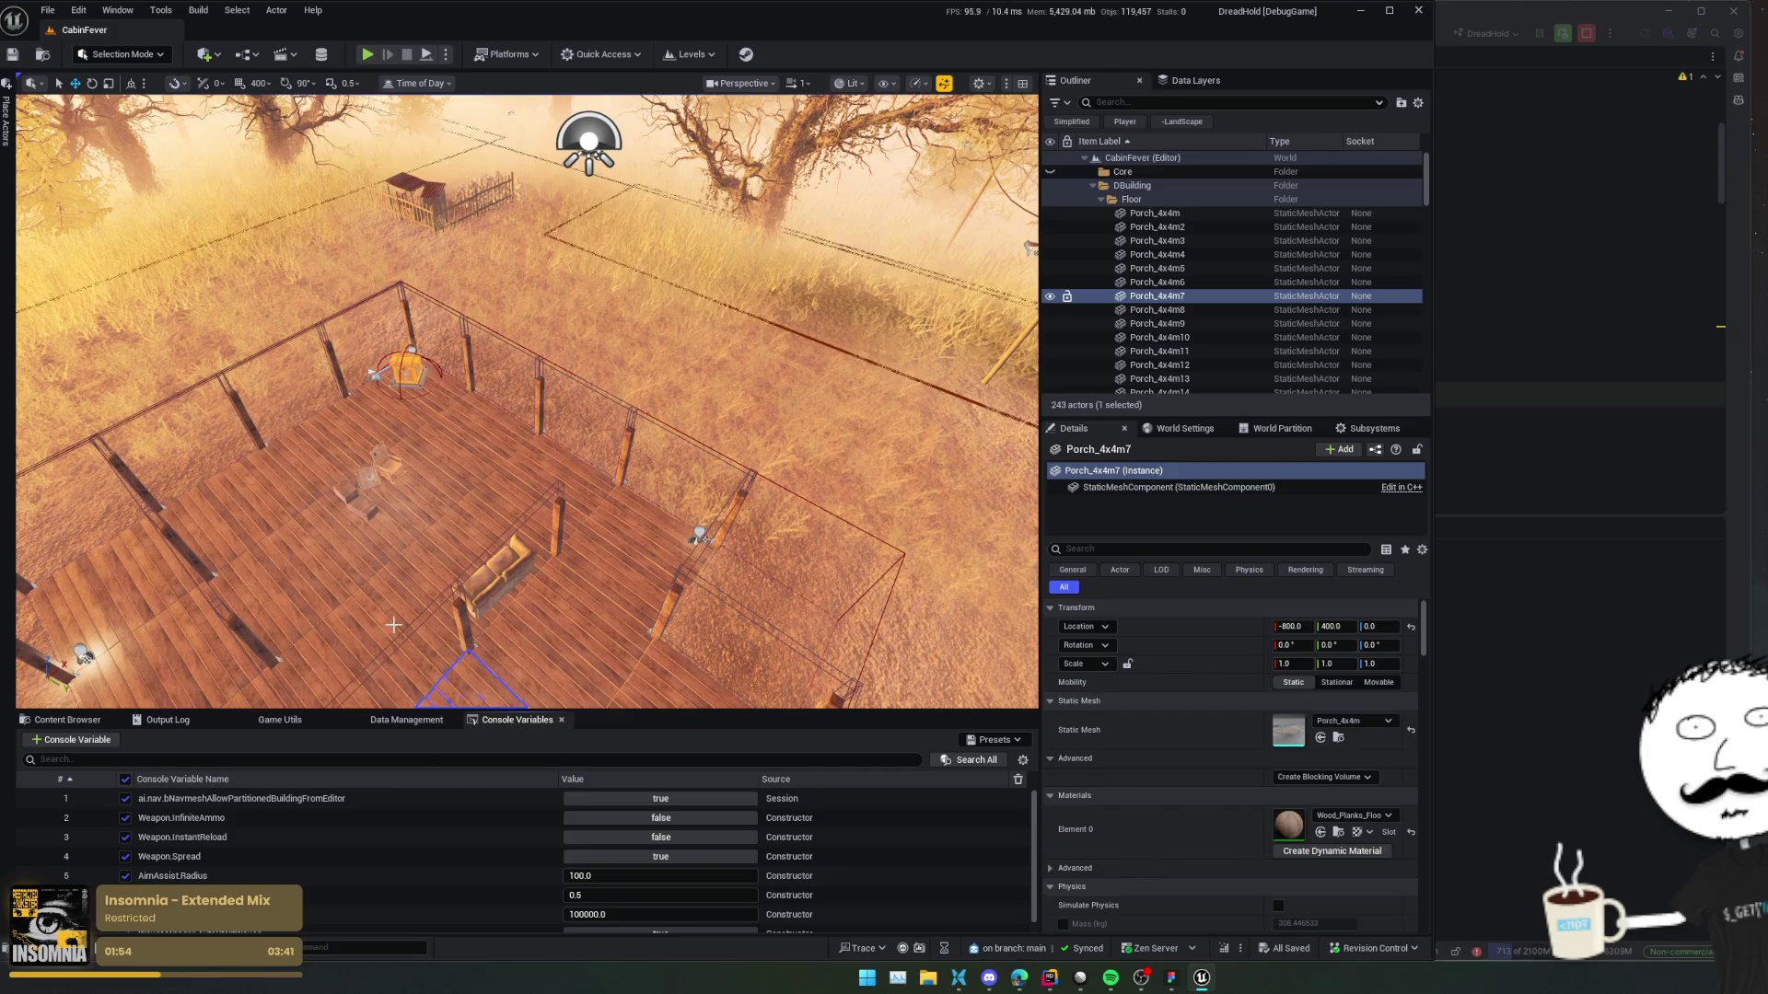
left_click_drag(394, 625, 393, 625)
Recall the ShowDebug AI command from console history and run it.
key("grave")
key("Up")
key("Up")
key("Up")
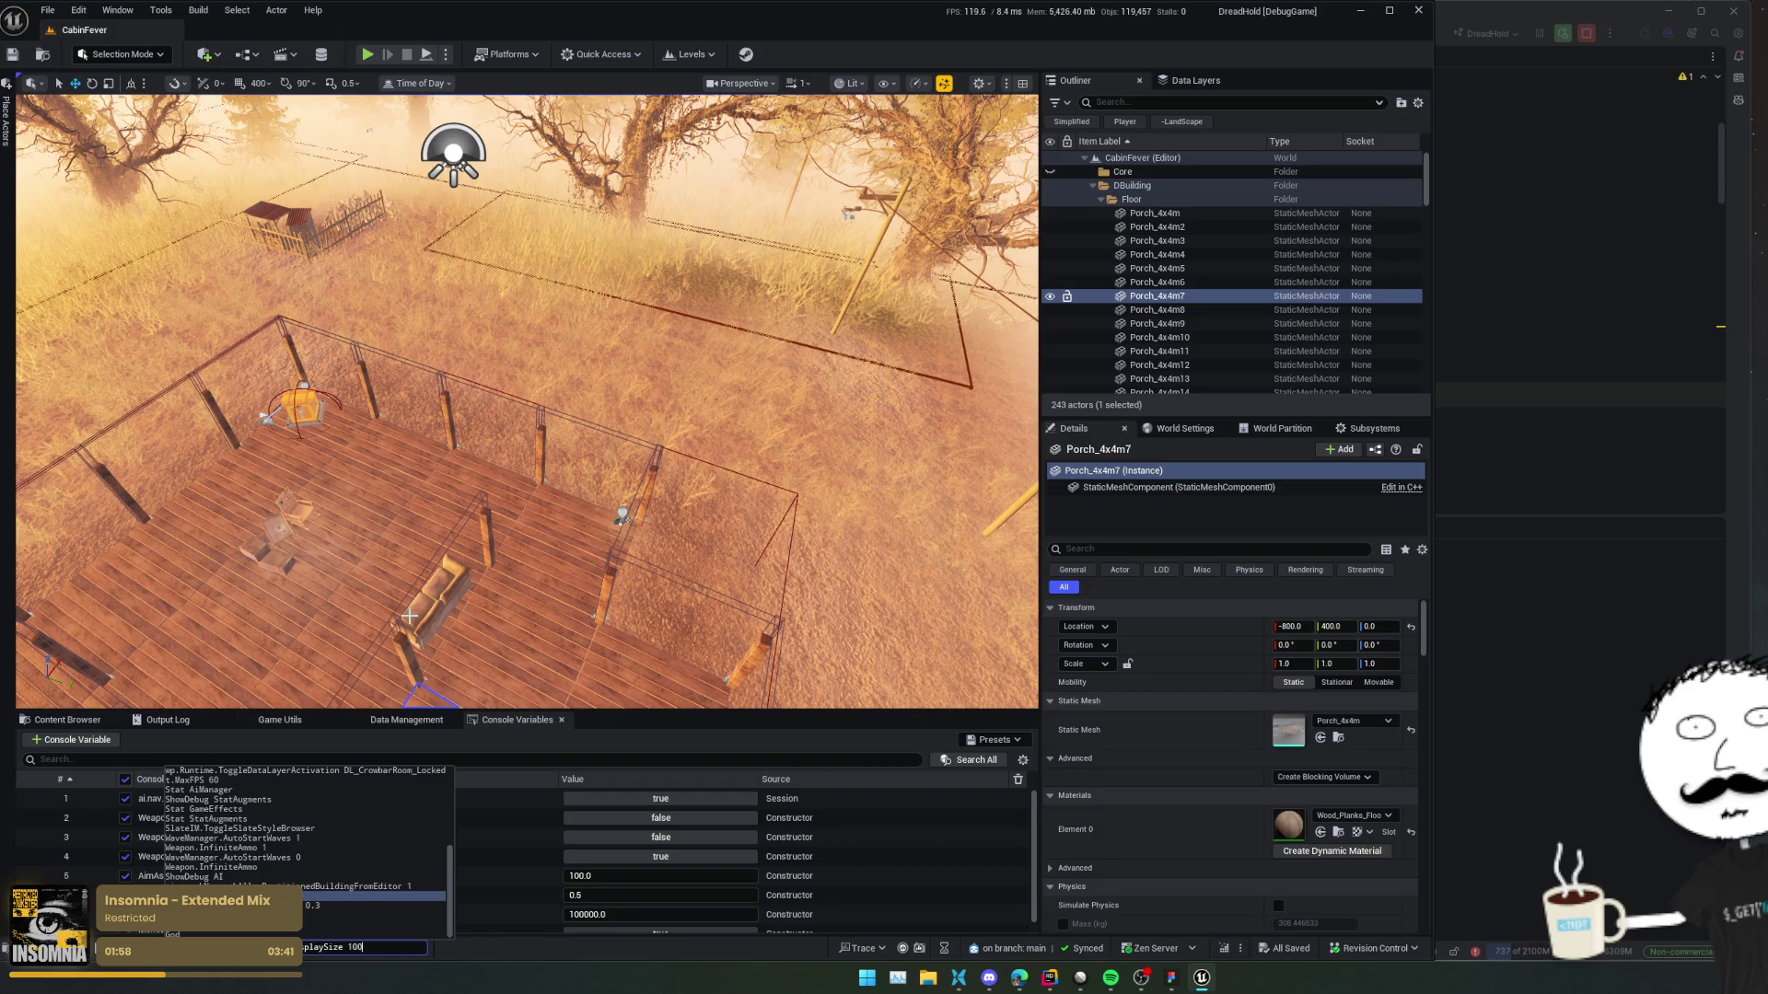
key("Up")
key("Up")
key("Down")
key("Down")
key("Return")
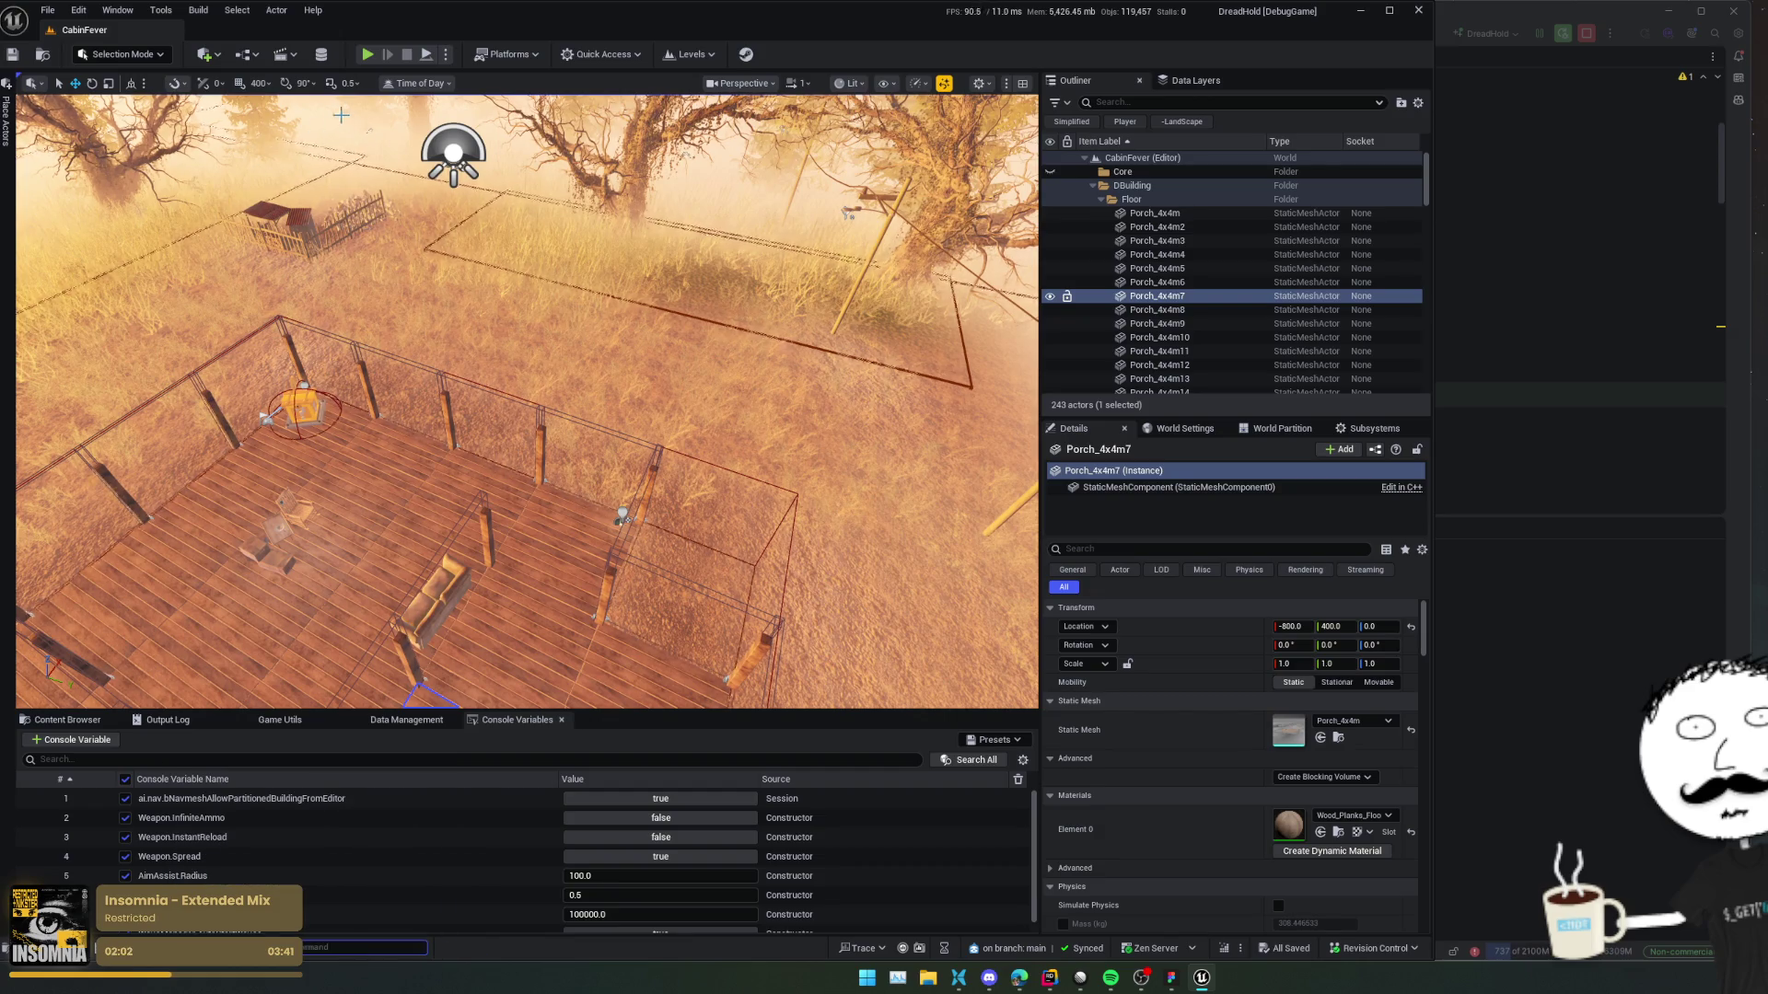
scroll(528, 869, "down", 1)
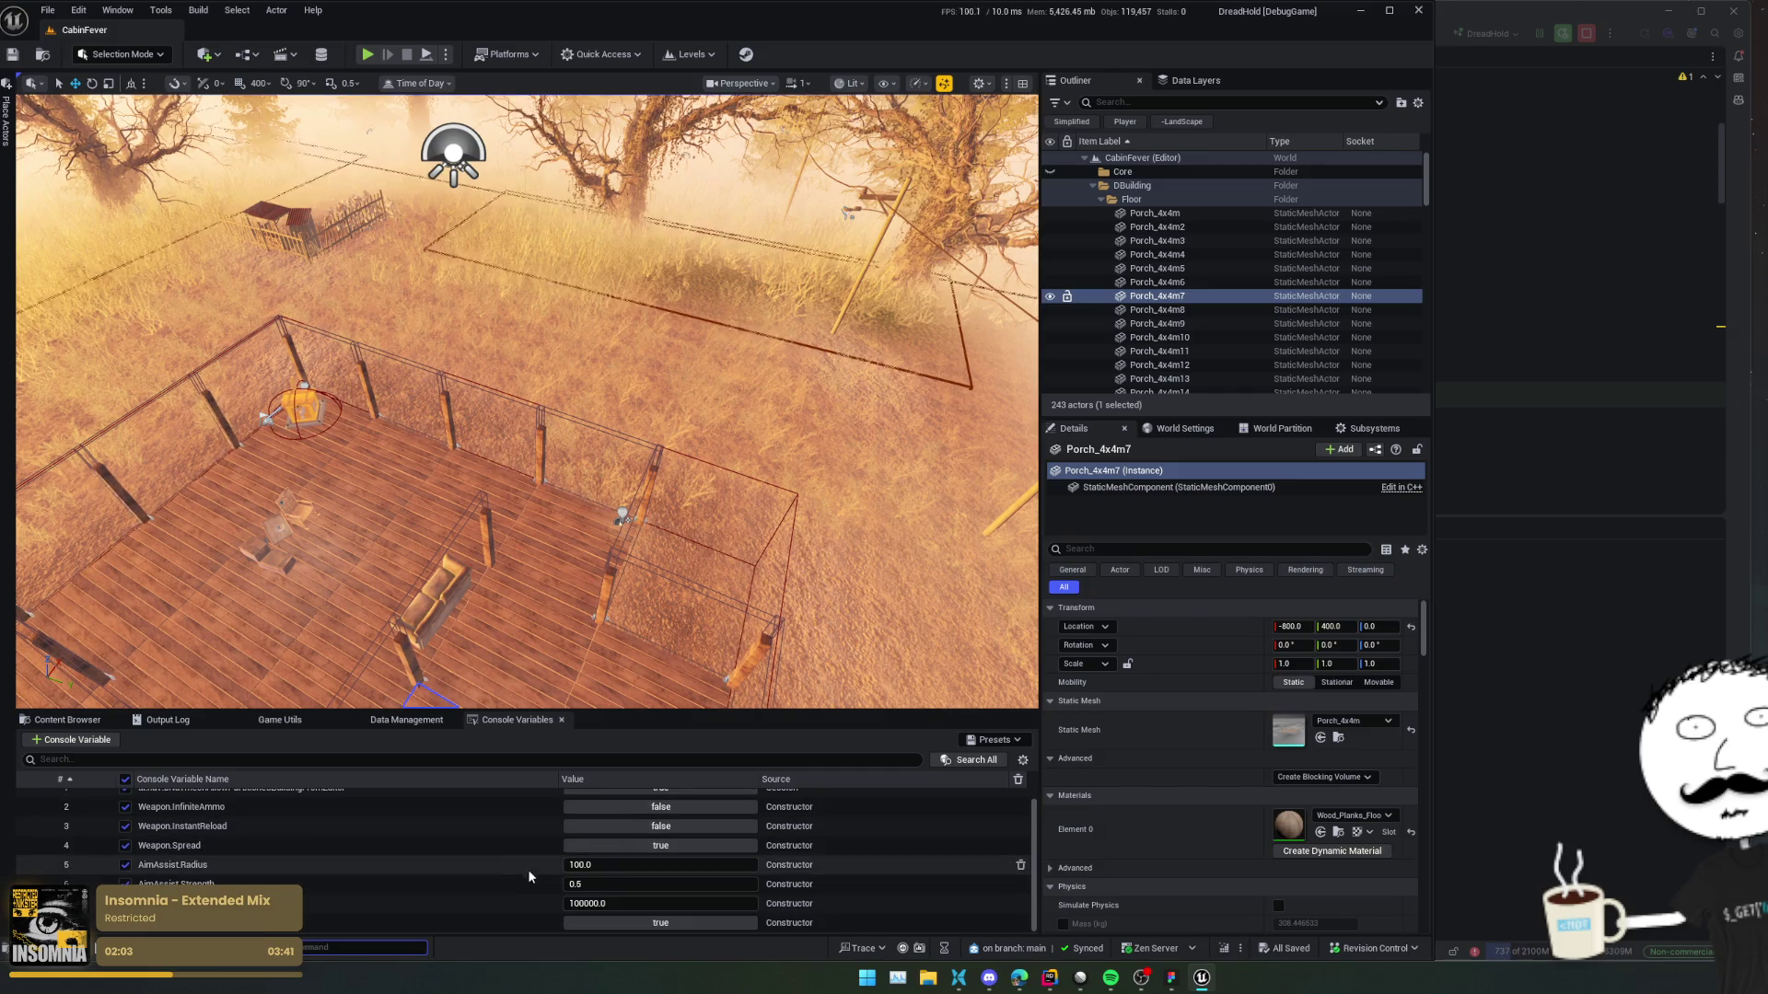
Run a brief play-test of the level with the console open, then stop it.
left_click(367, 53)
key("grave")
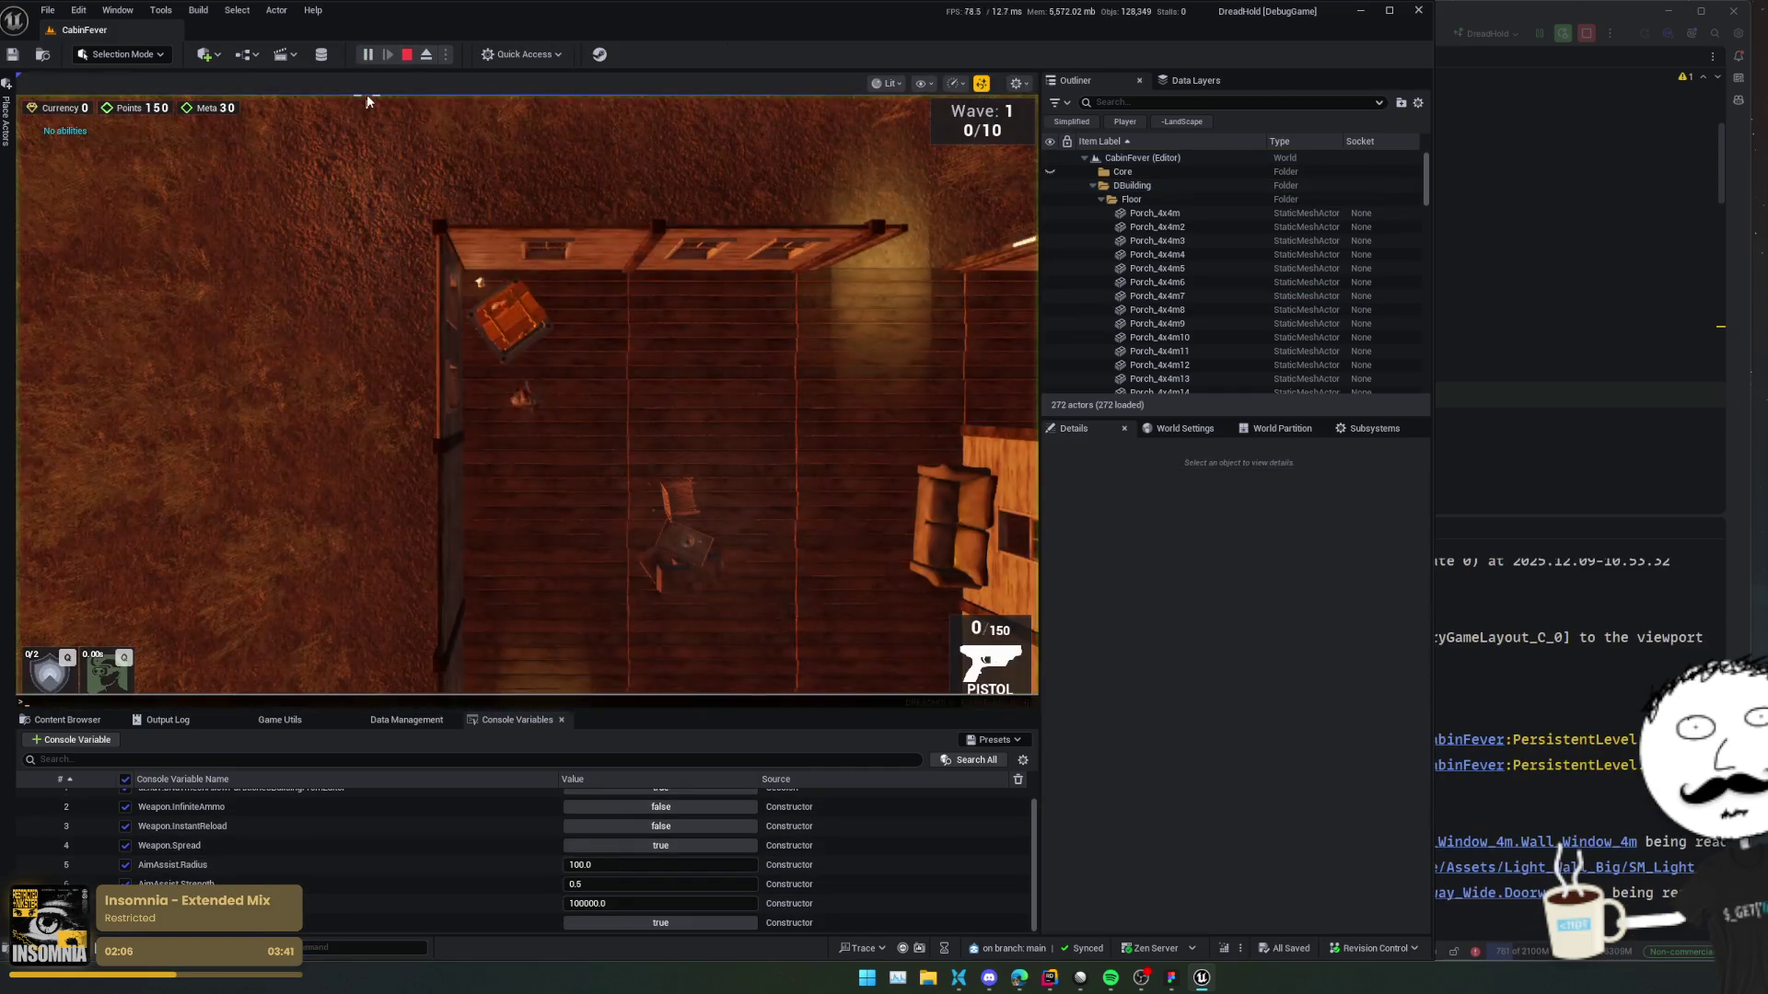
key("Up")
key("Up")
key("Up")
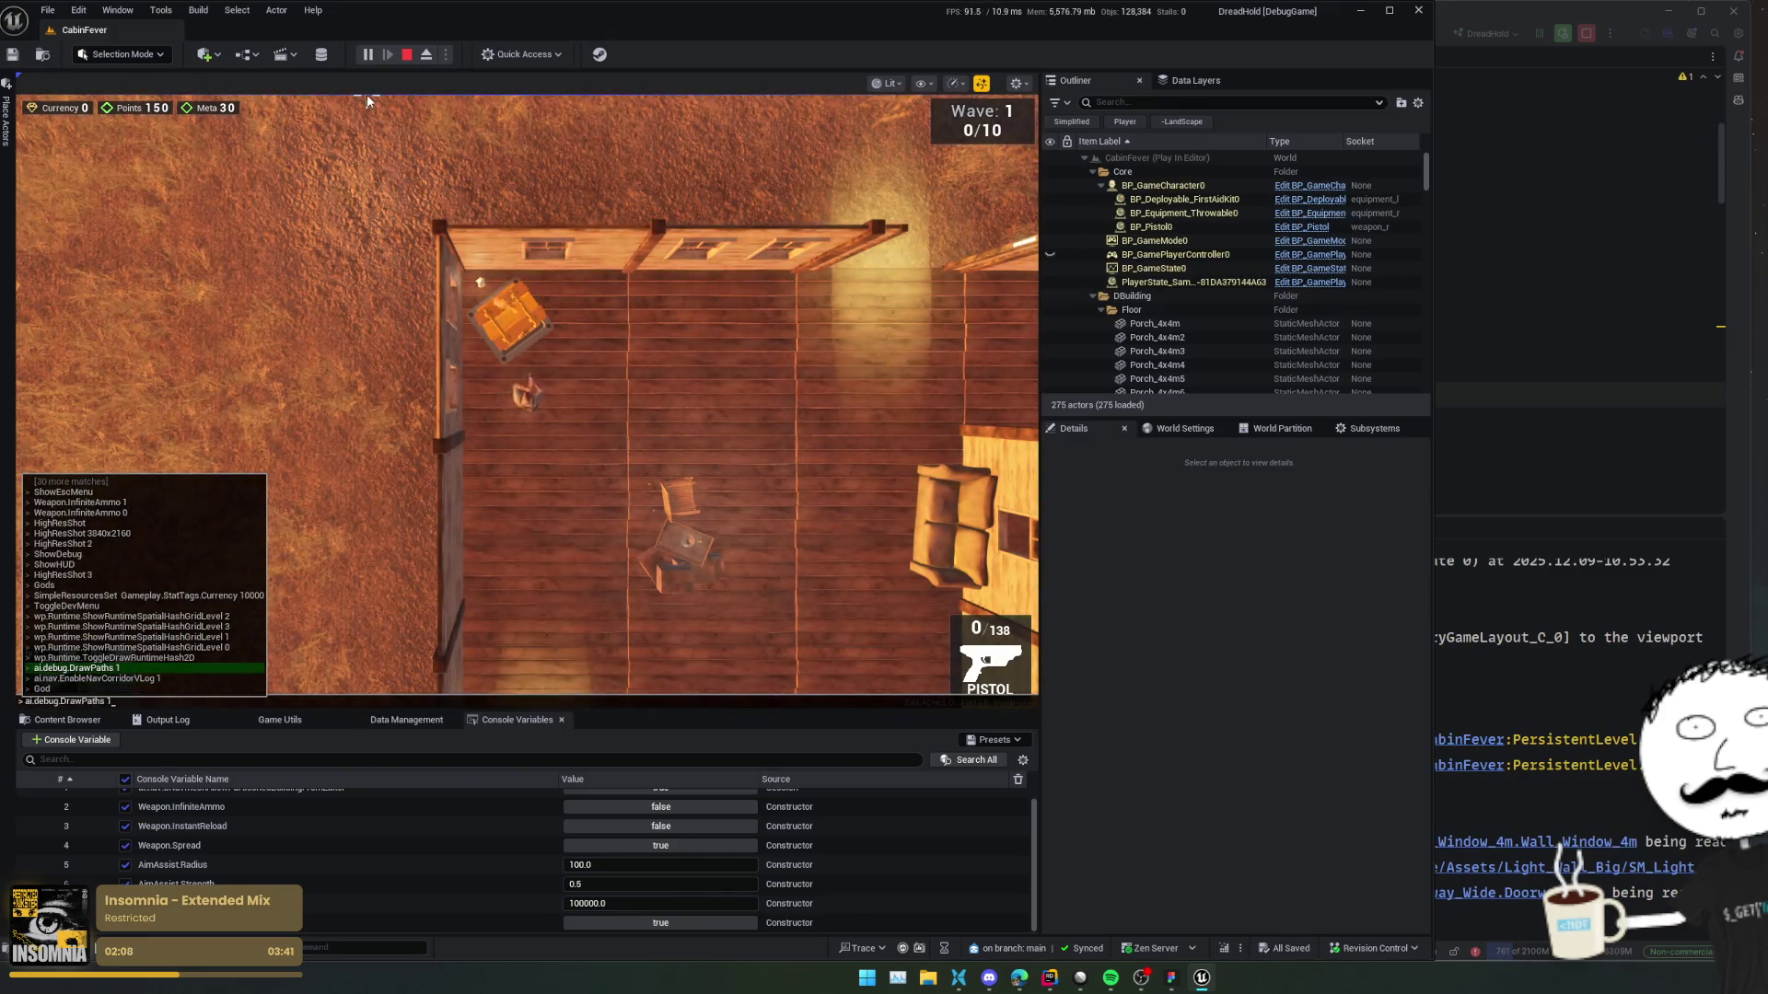
left_click(406, 55)
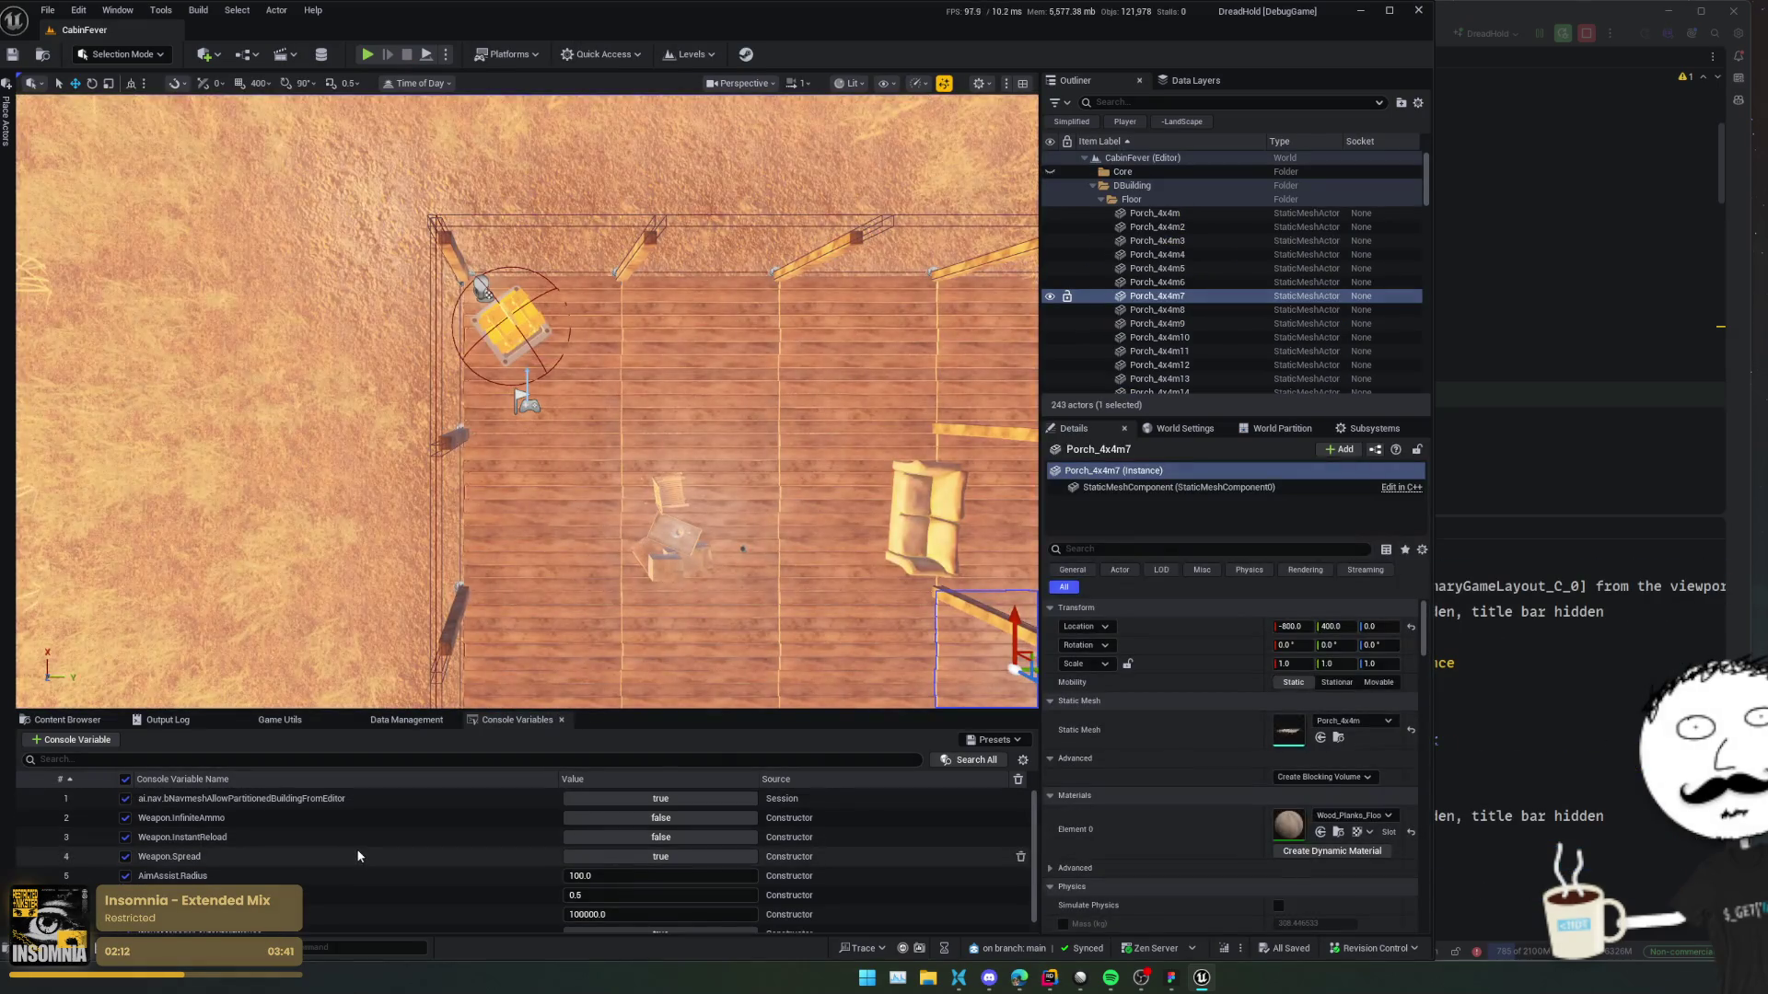
Start adding console variable 'ai.debug.d', then cancel the new entry.
left_click(92, 740)
type("a")
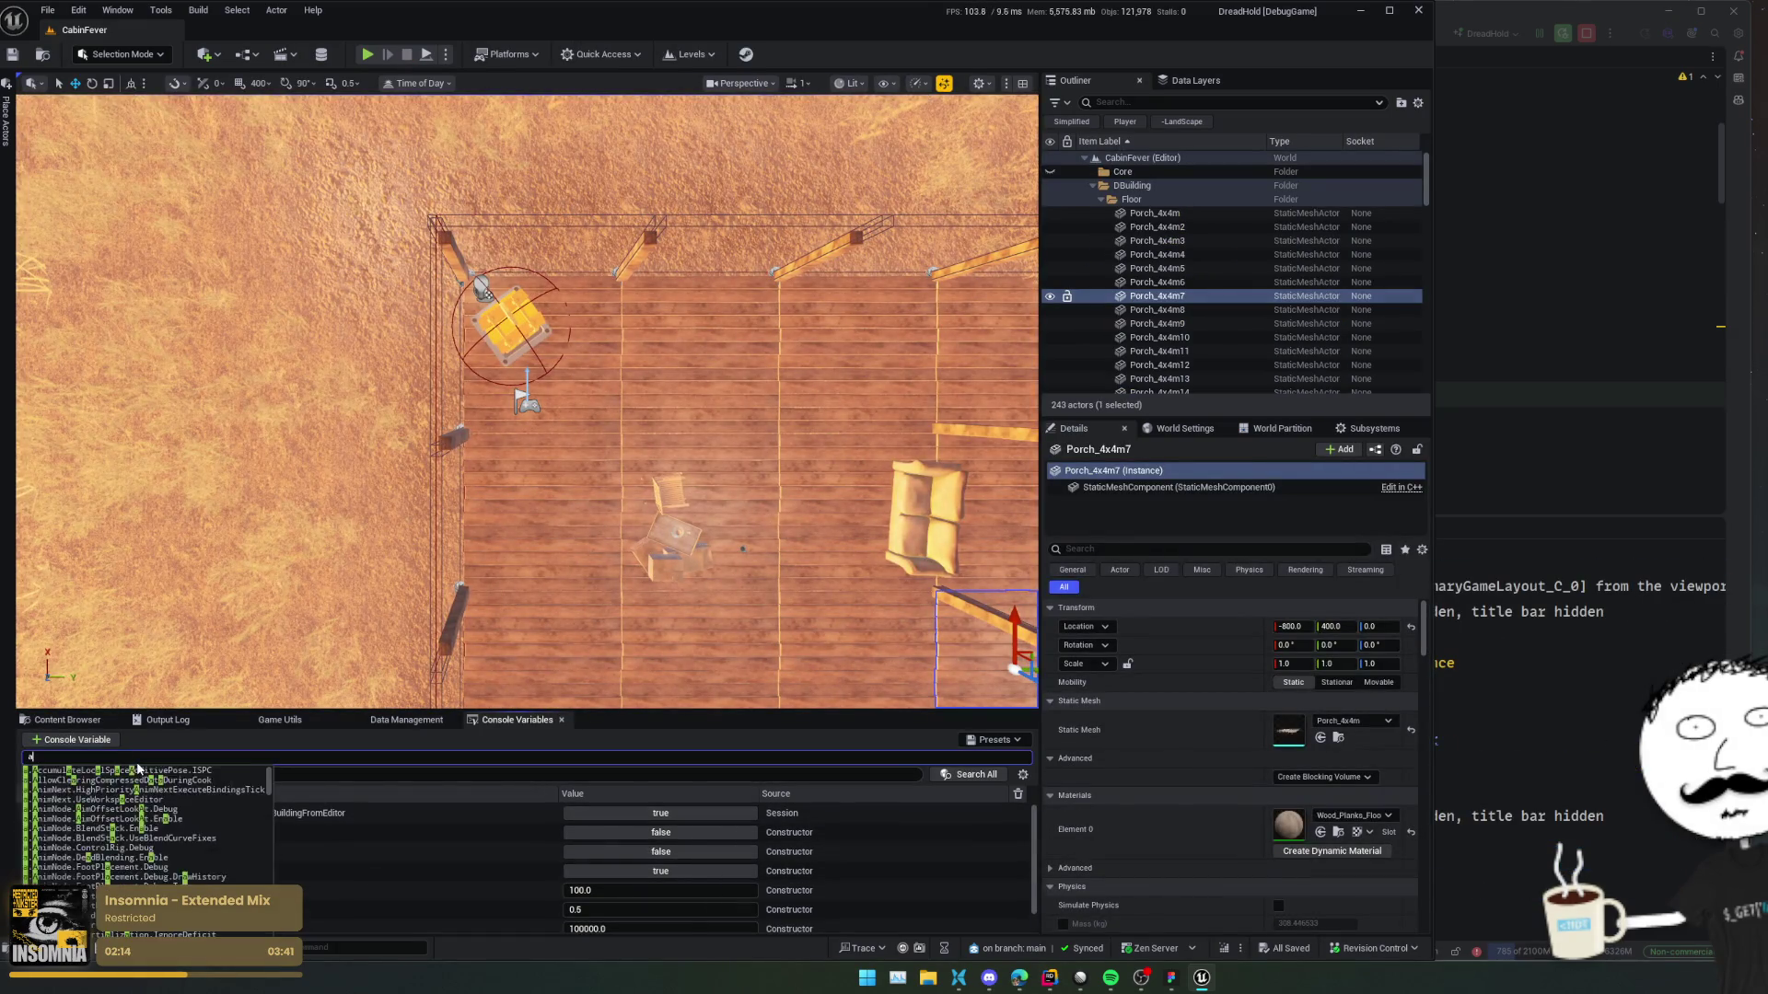
type("i.debug.d")
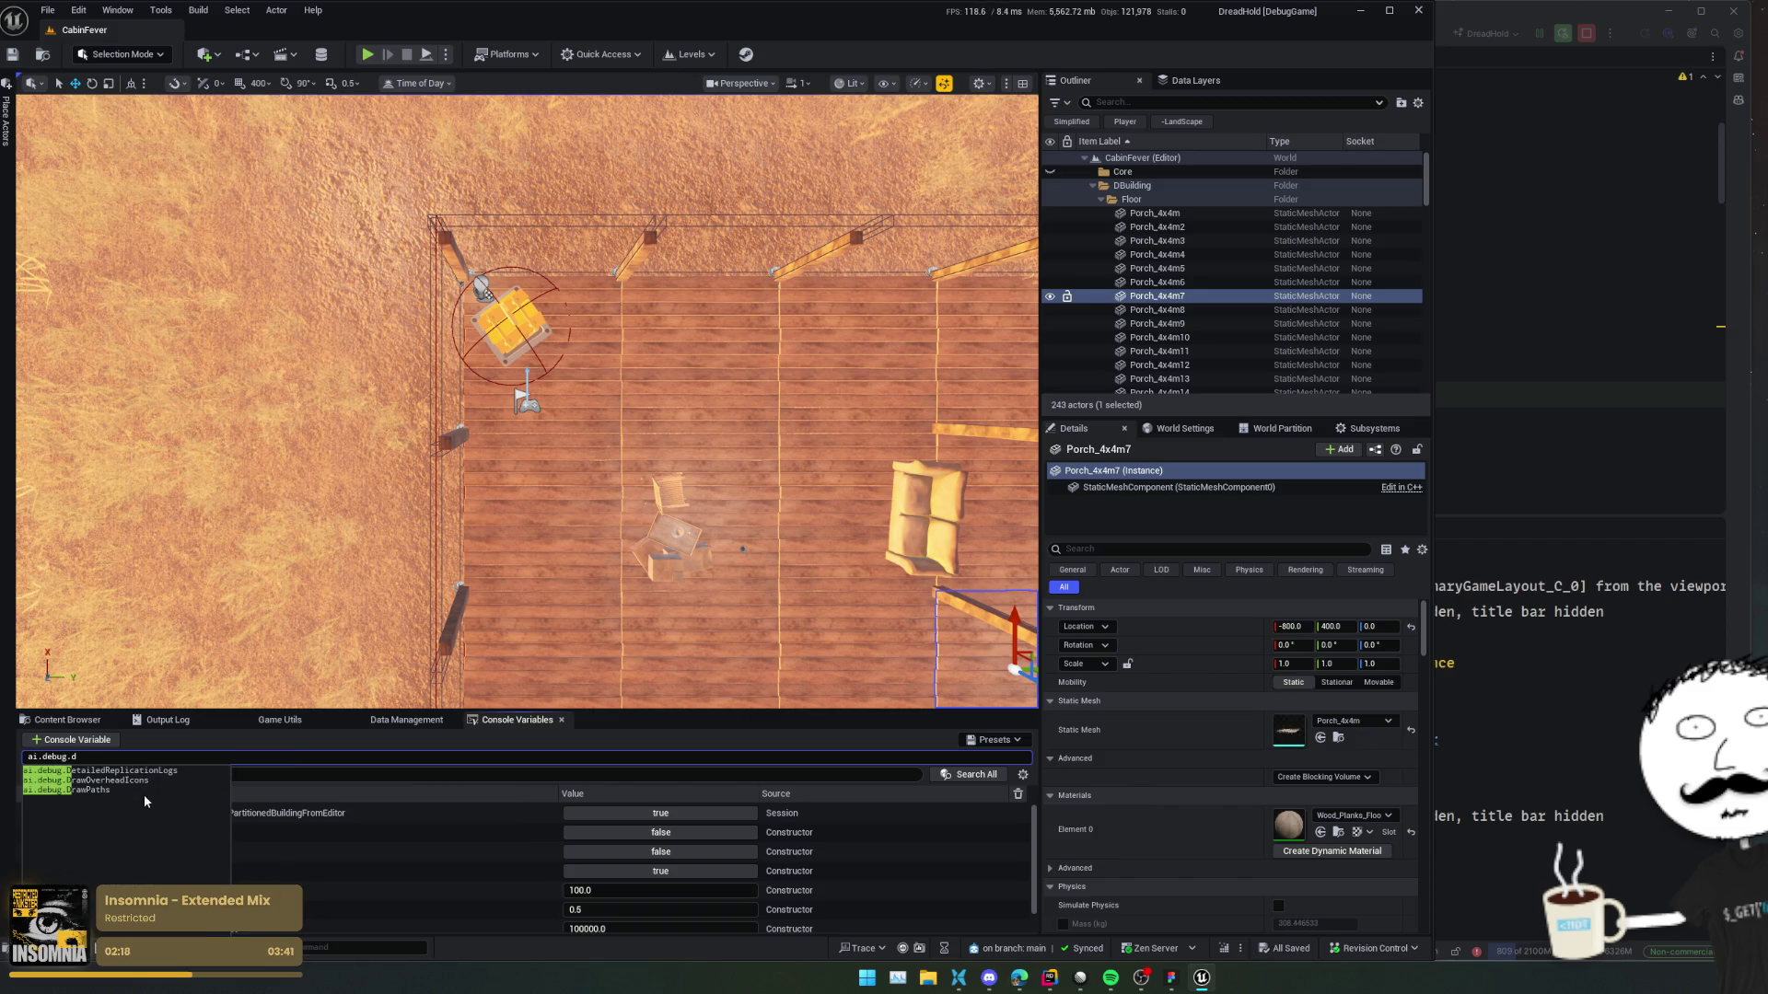
left_click(143, 792)
key("Return")
Select the navmesh session variable row, re-save the CVarsAsset preset, and show the Output Log.
scroll(276, 847, "down", 1)
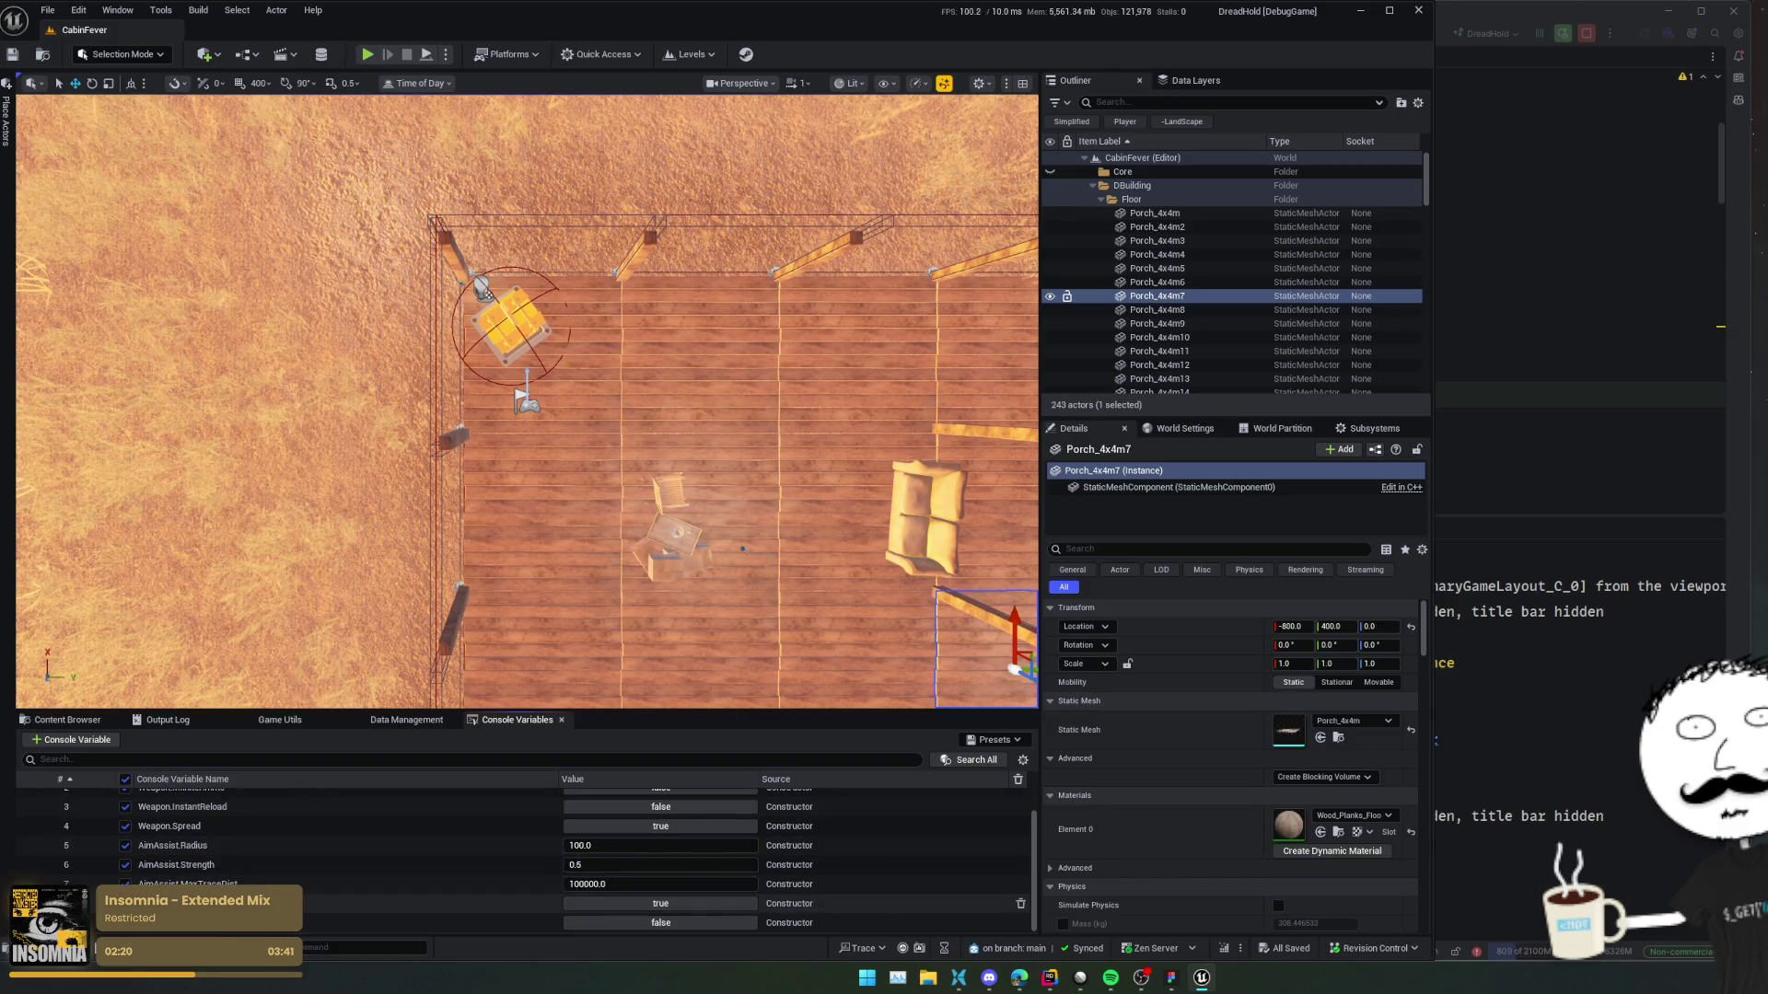
scroll(303, 869, "up", 2)
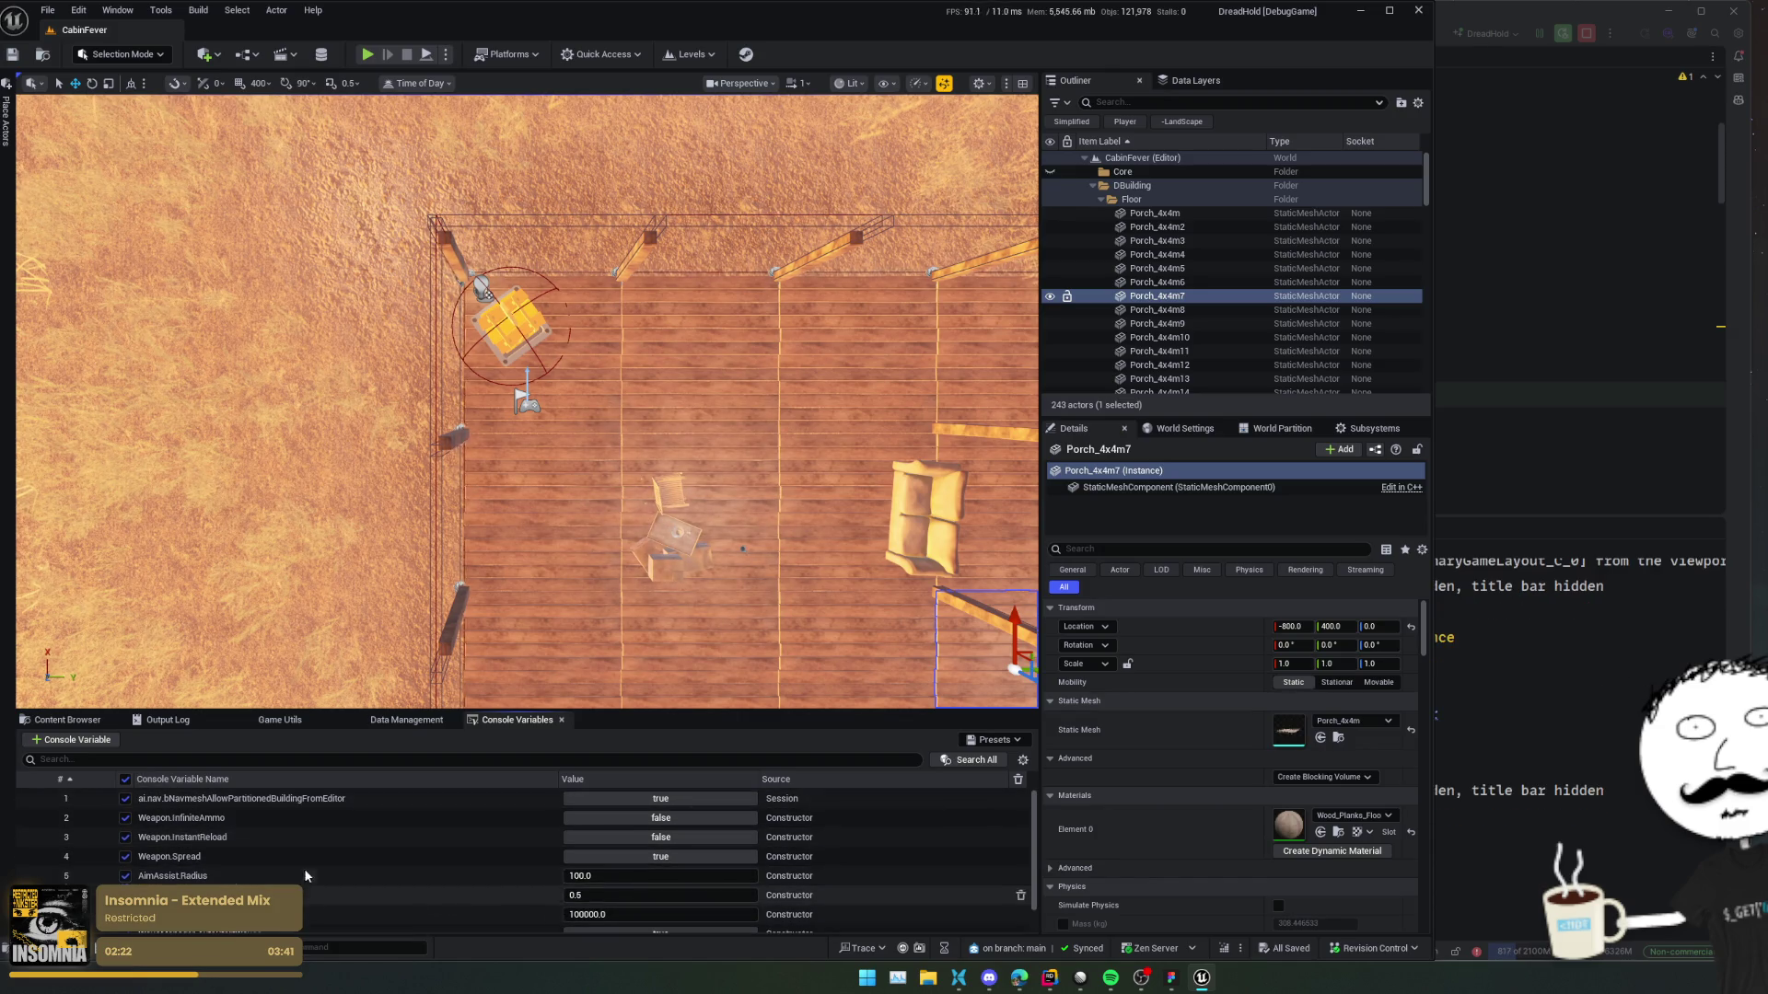
scroll(40, 842, "down", 1)
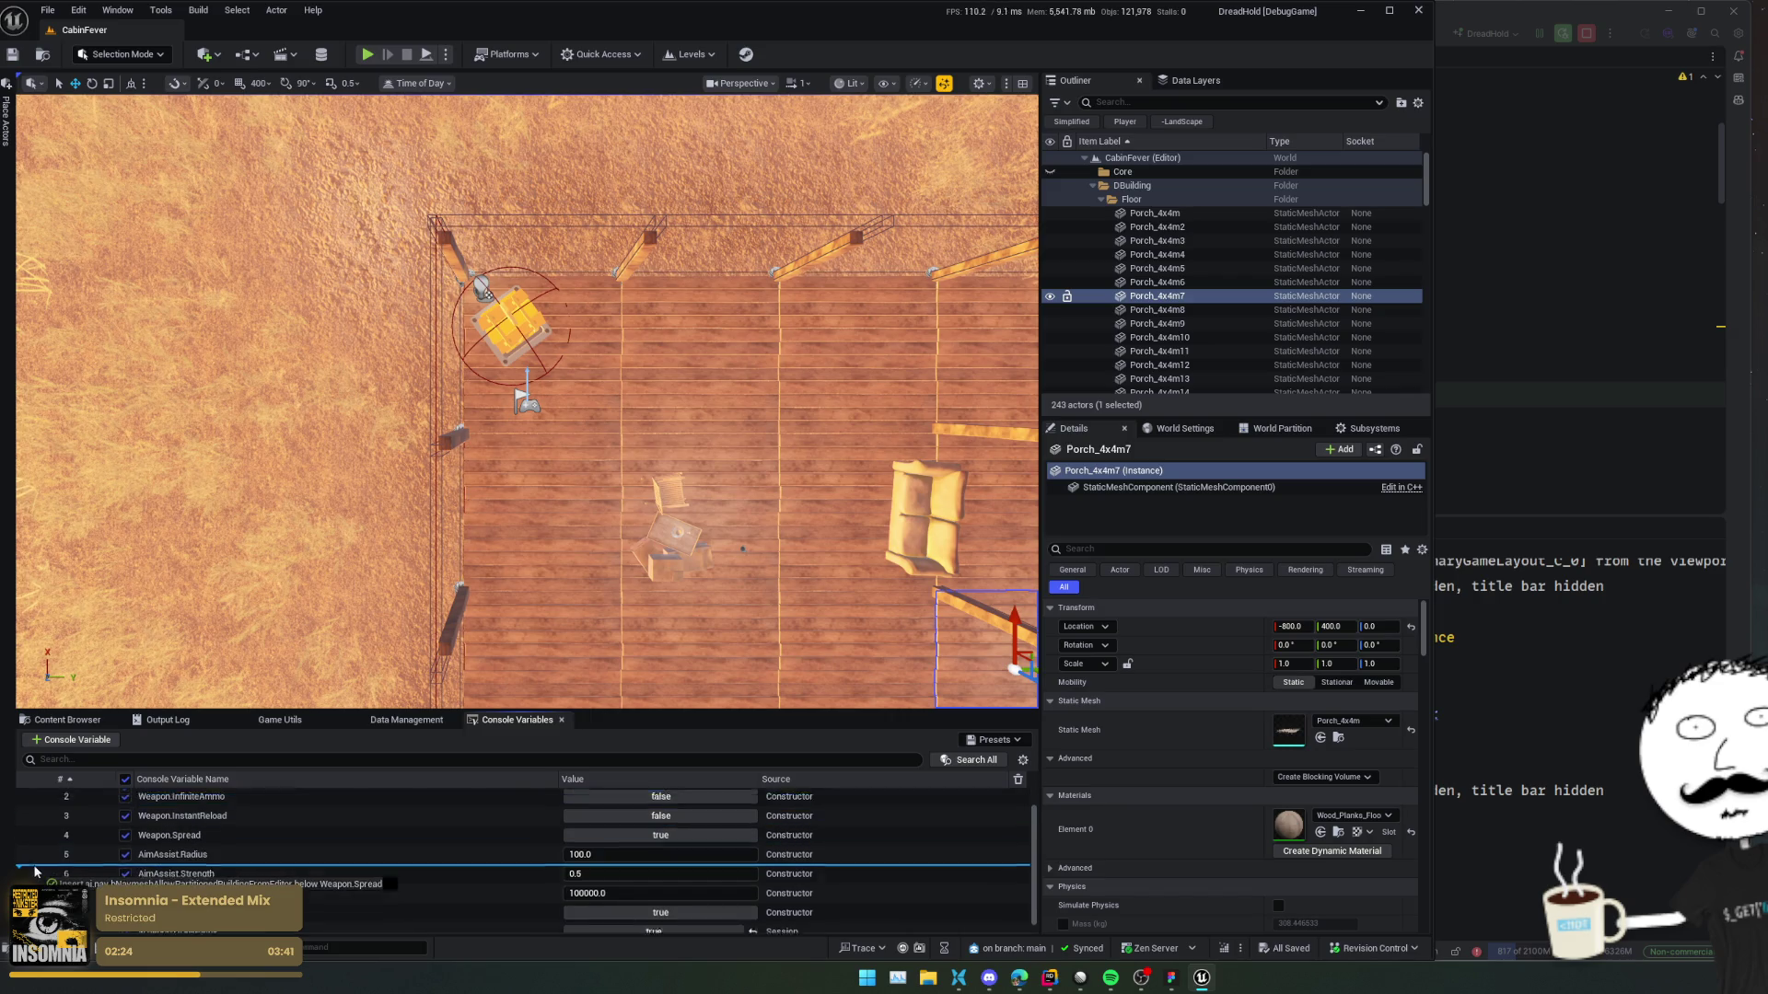
scroll(414, 884, "down", 1)
left_click(414, 903)
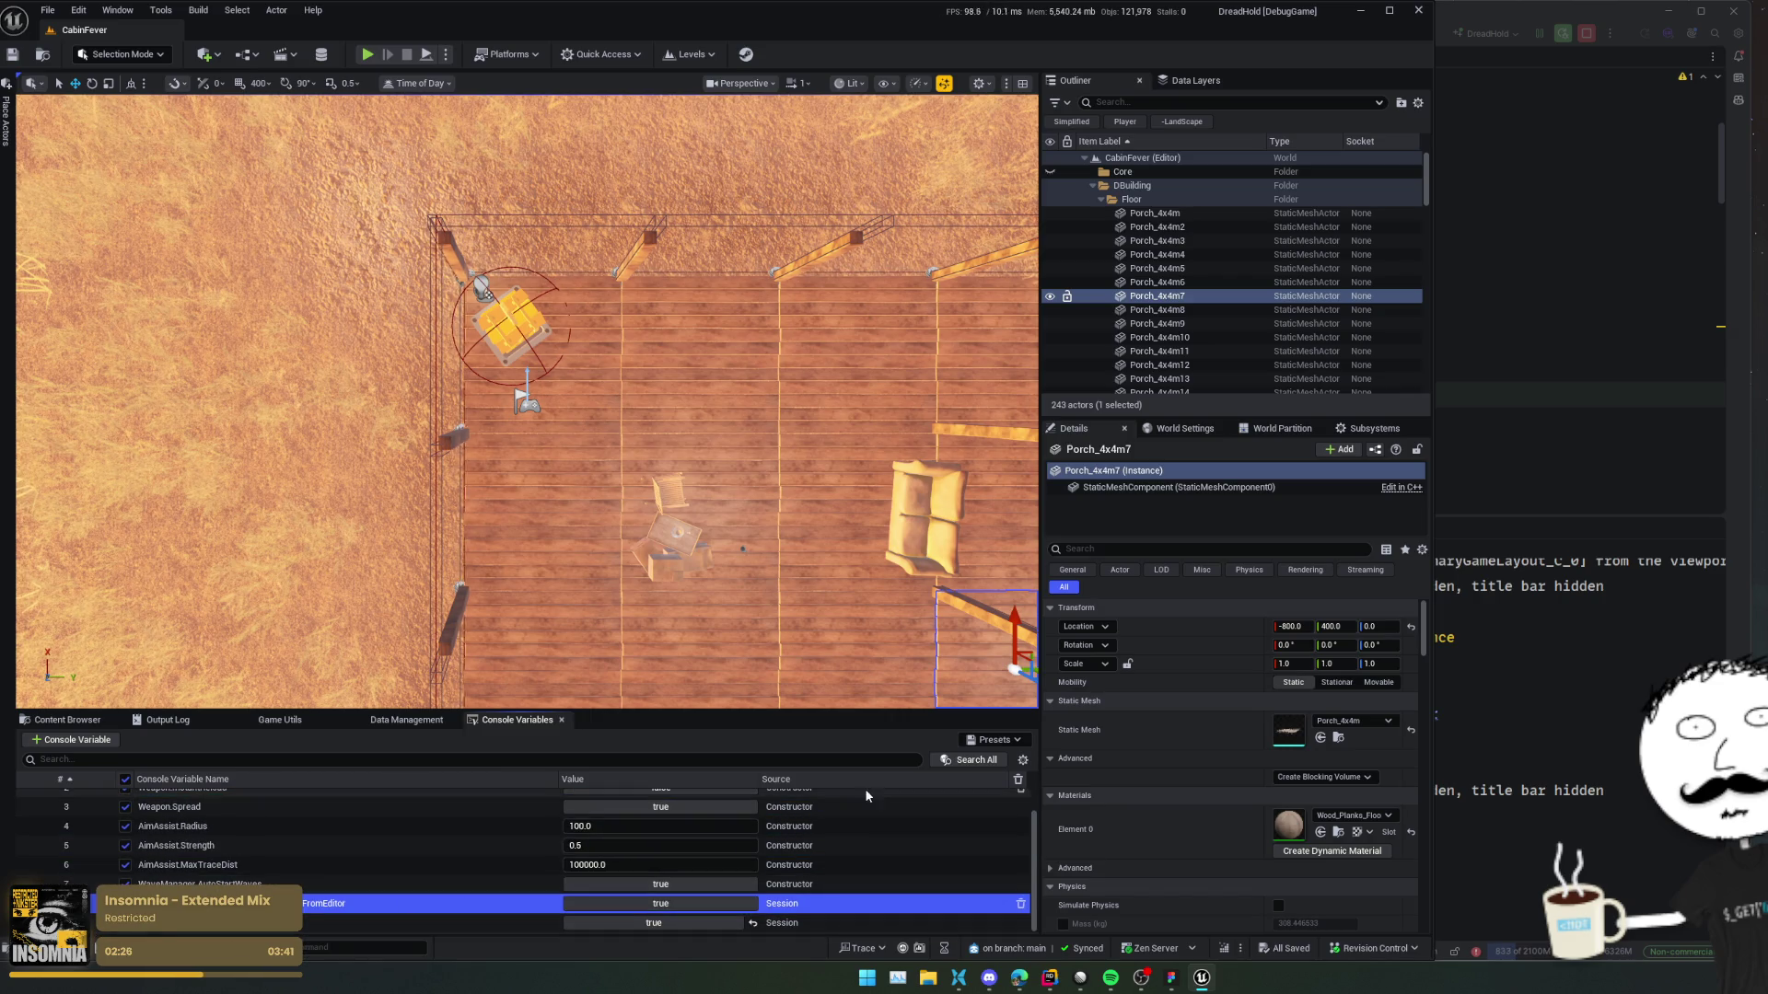
left_click(999, 748)
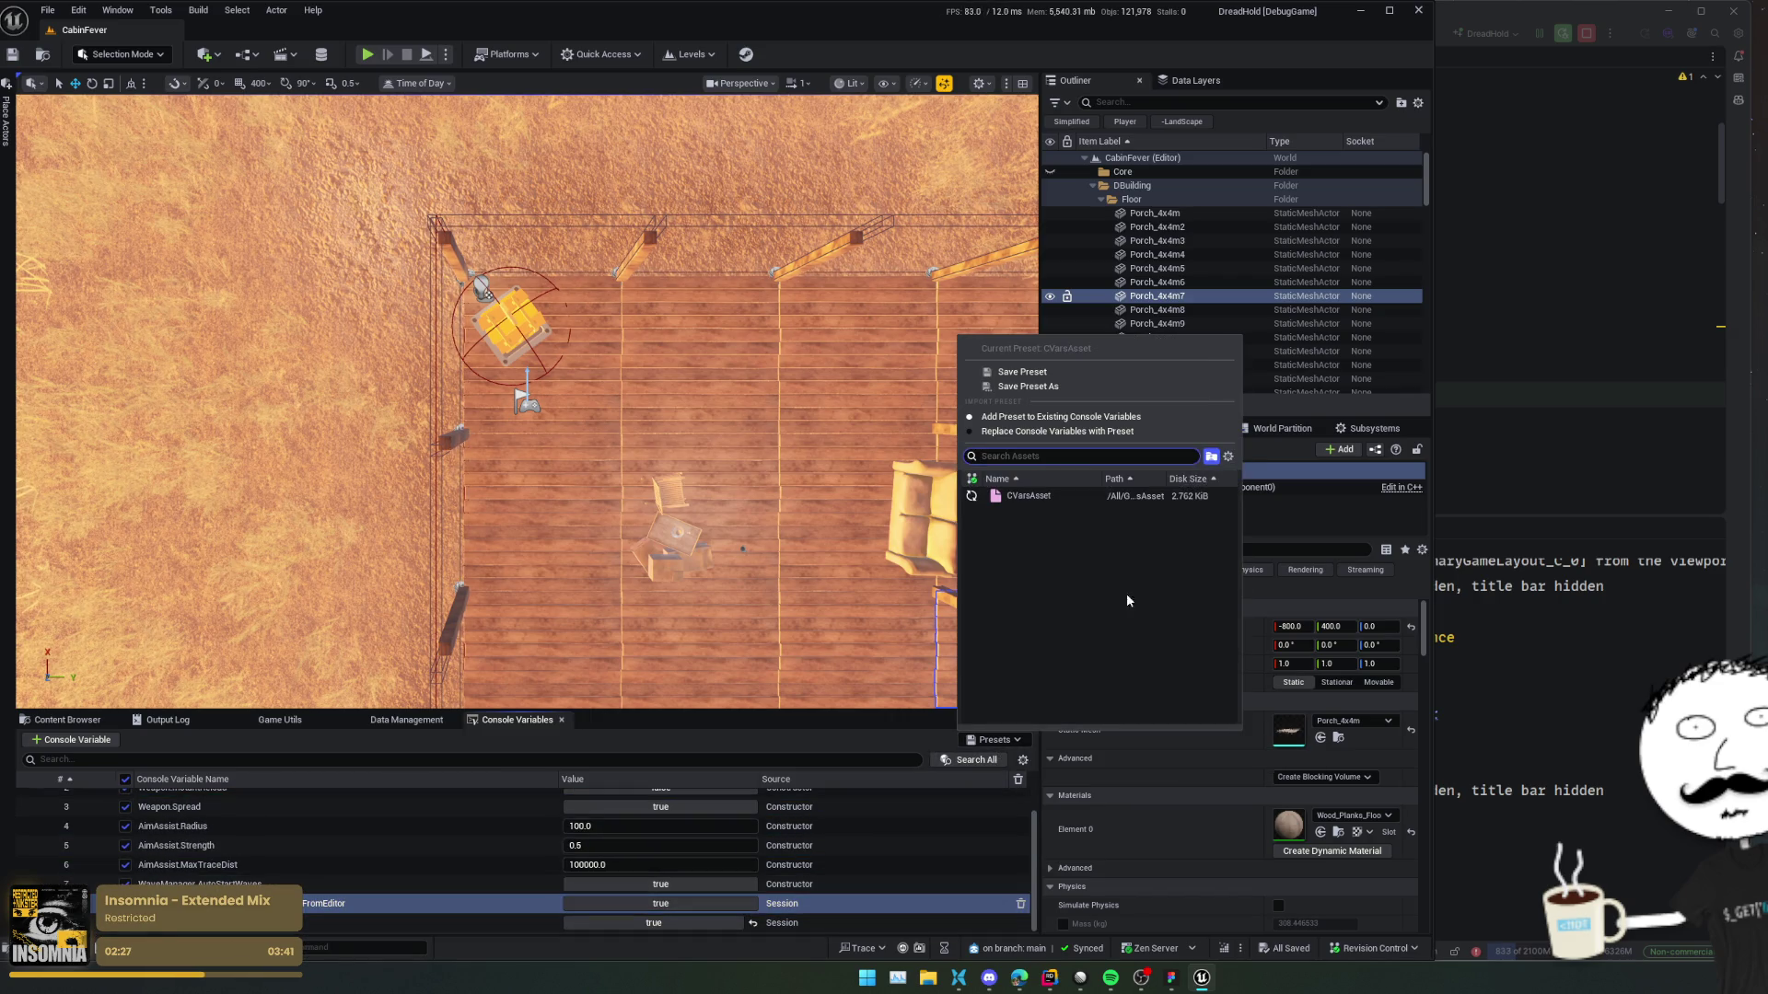
left_click(1057, 368)
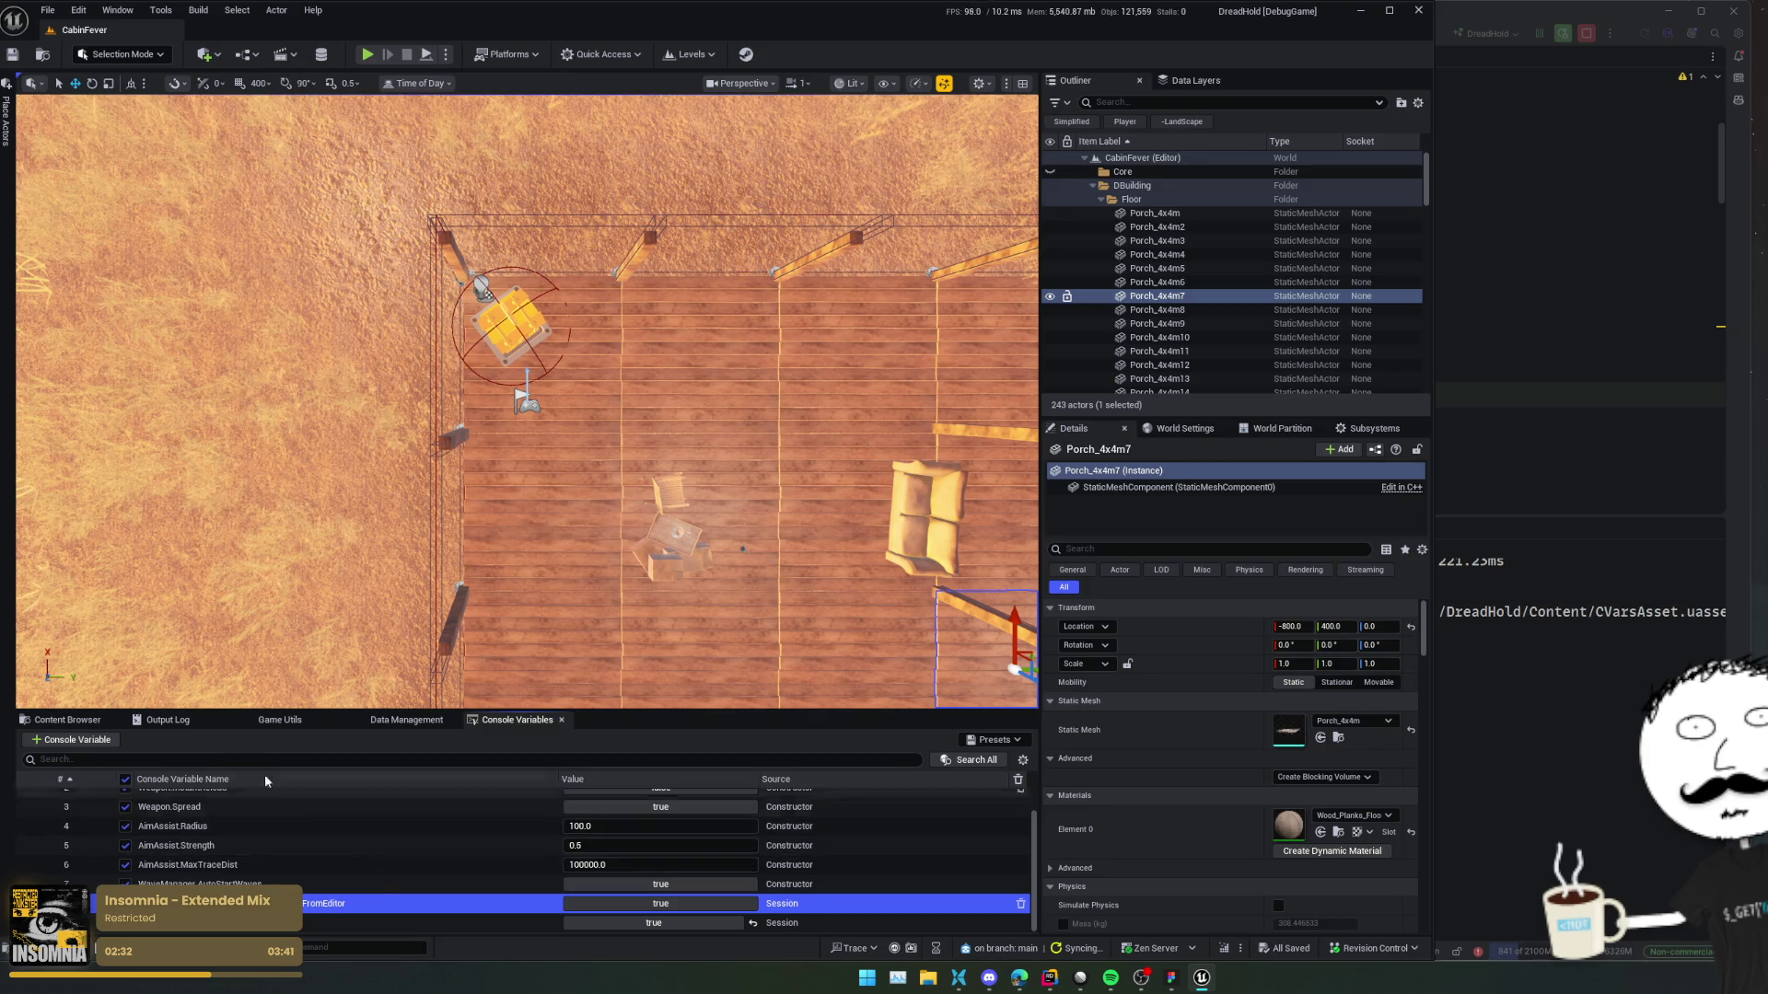
left_click(181, 723)
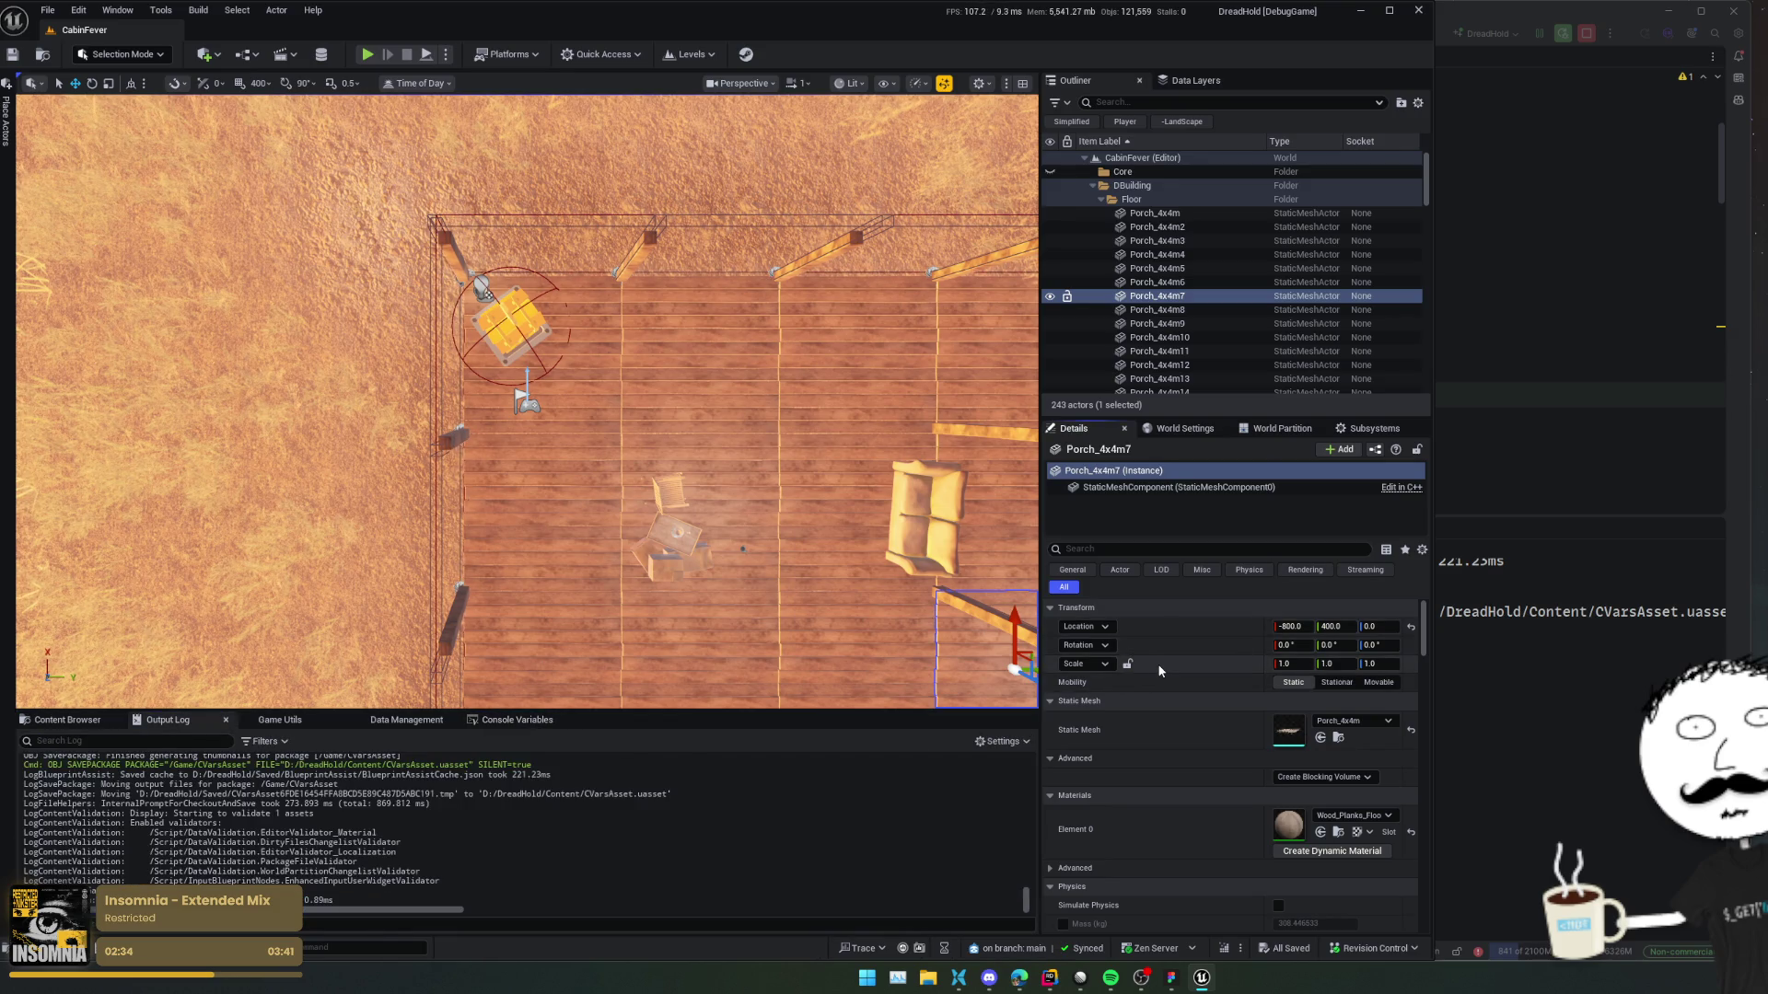
key("ctrl+p")
Open the ST_AI StateTree and widen its debugger timeline.
type("ST_AI")
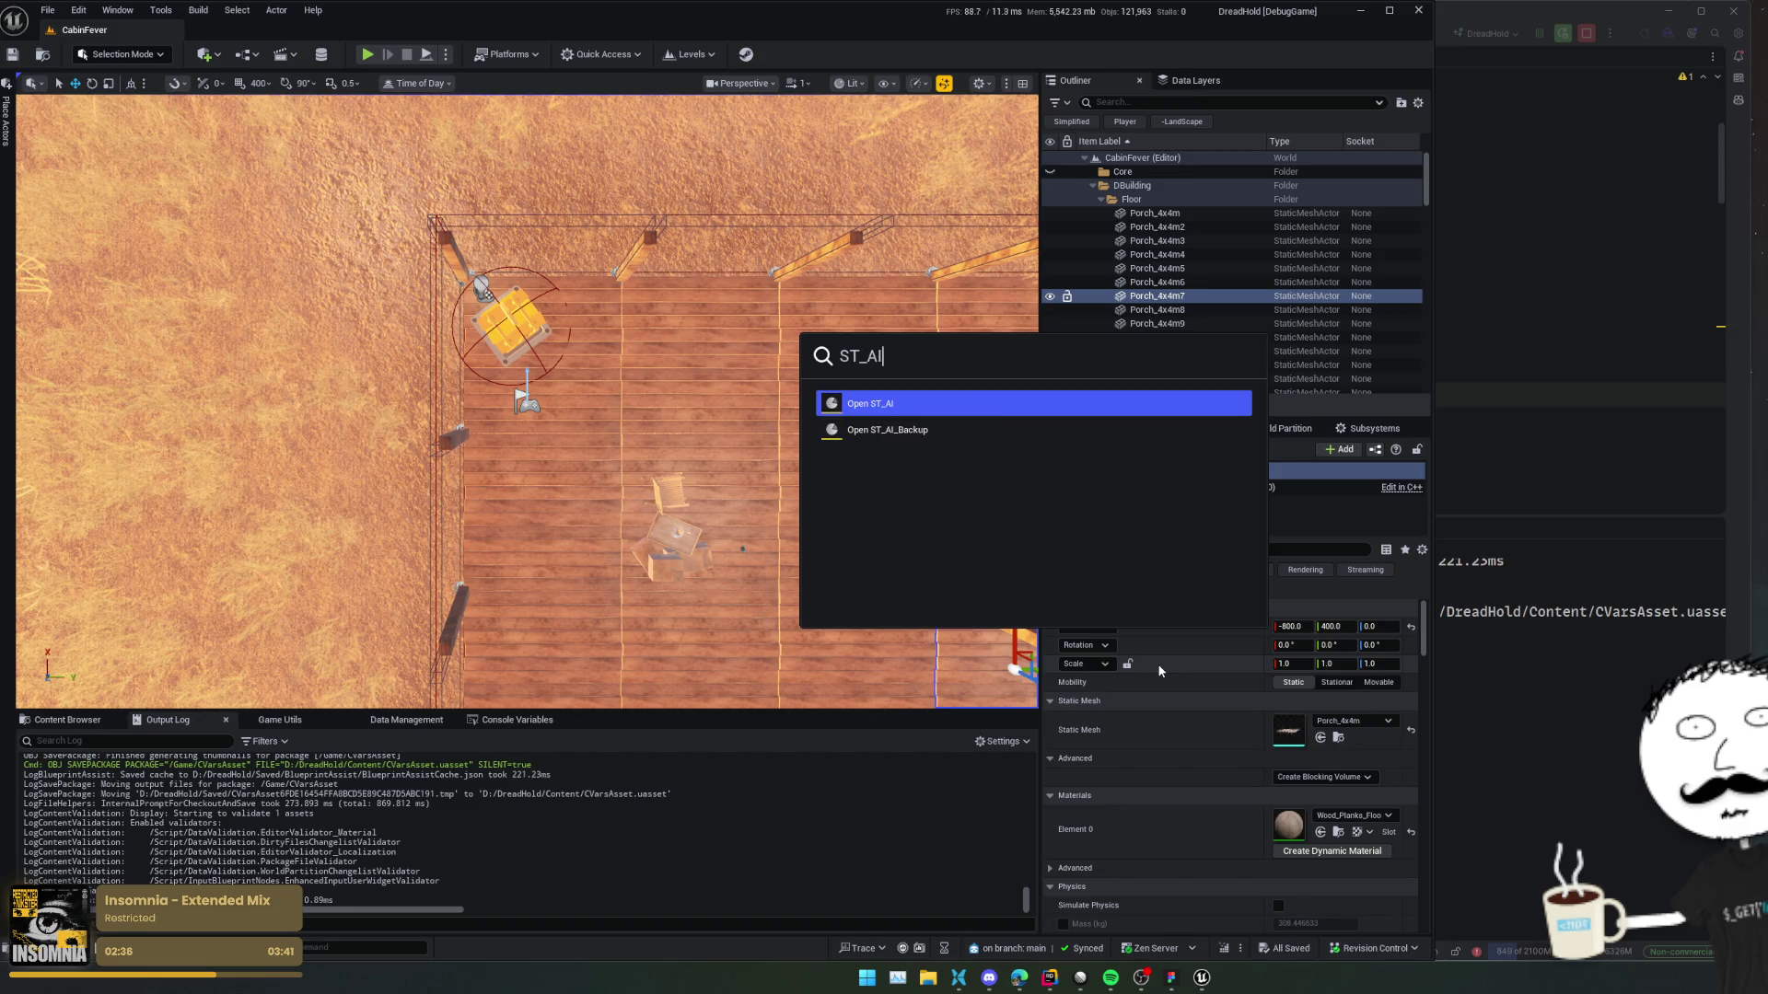
key("Return")
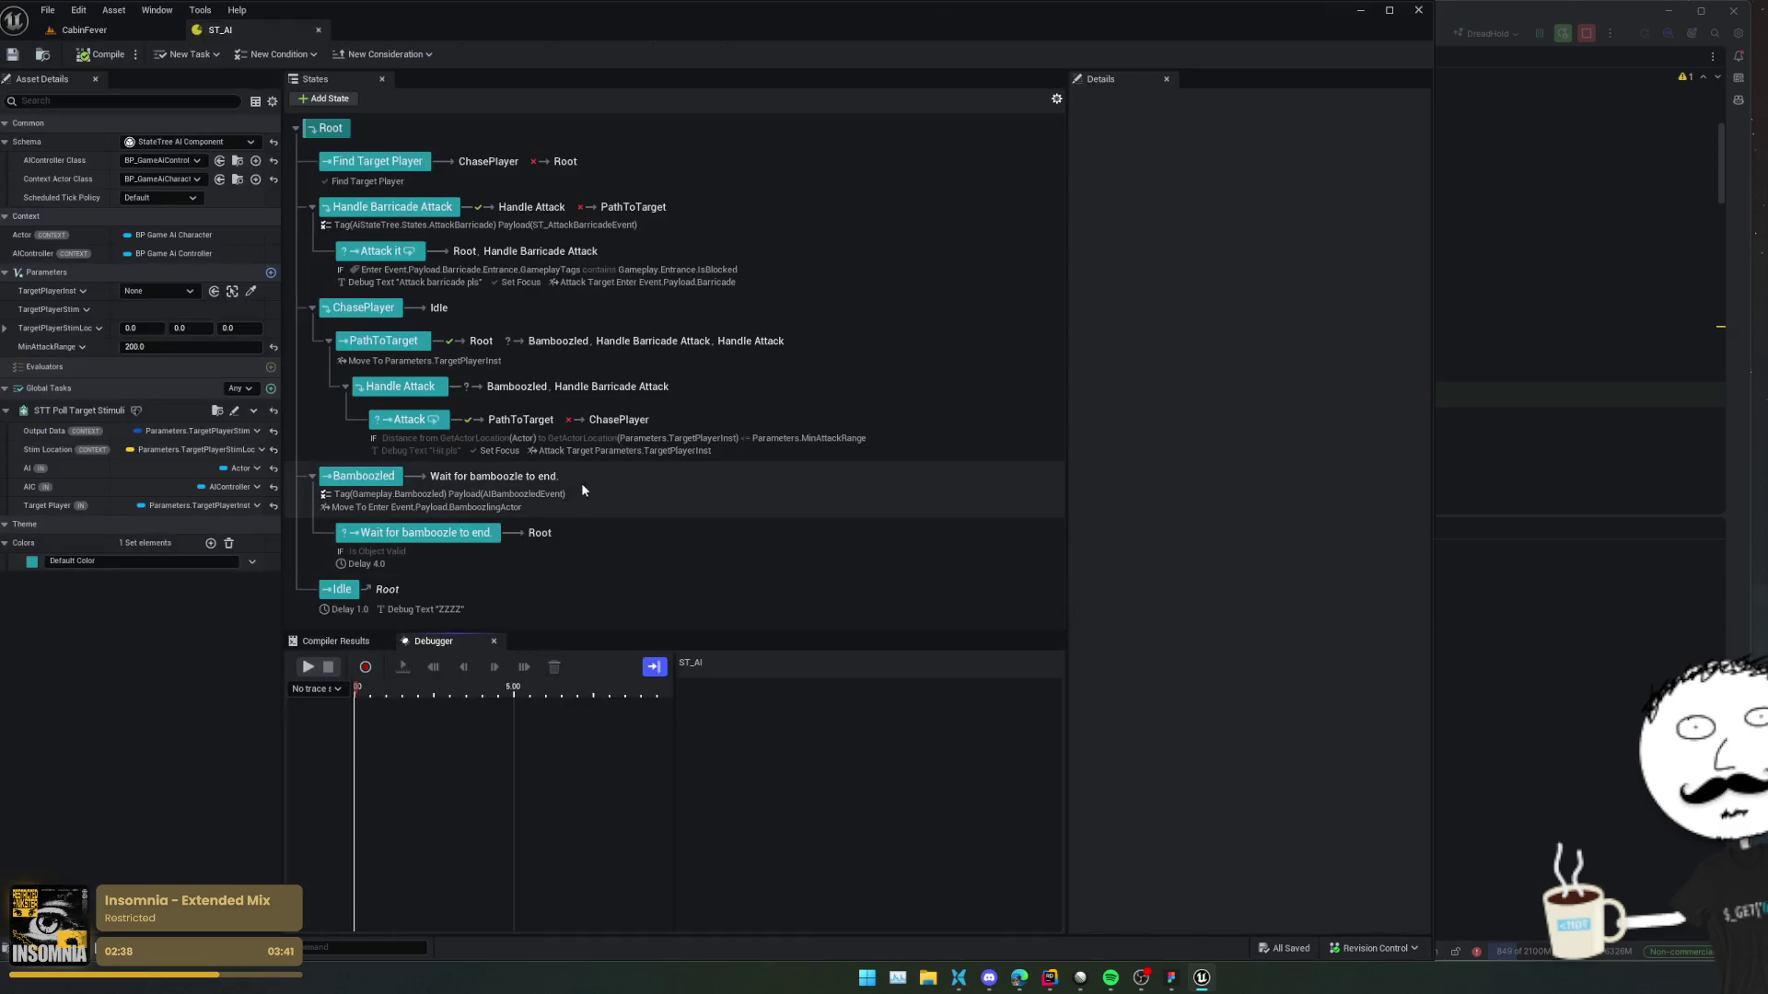
left_click_drag(675, 730, 849, 731)
left_click_drag(710, 632, 710, 694)
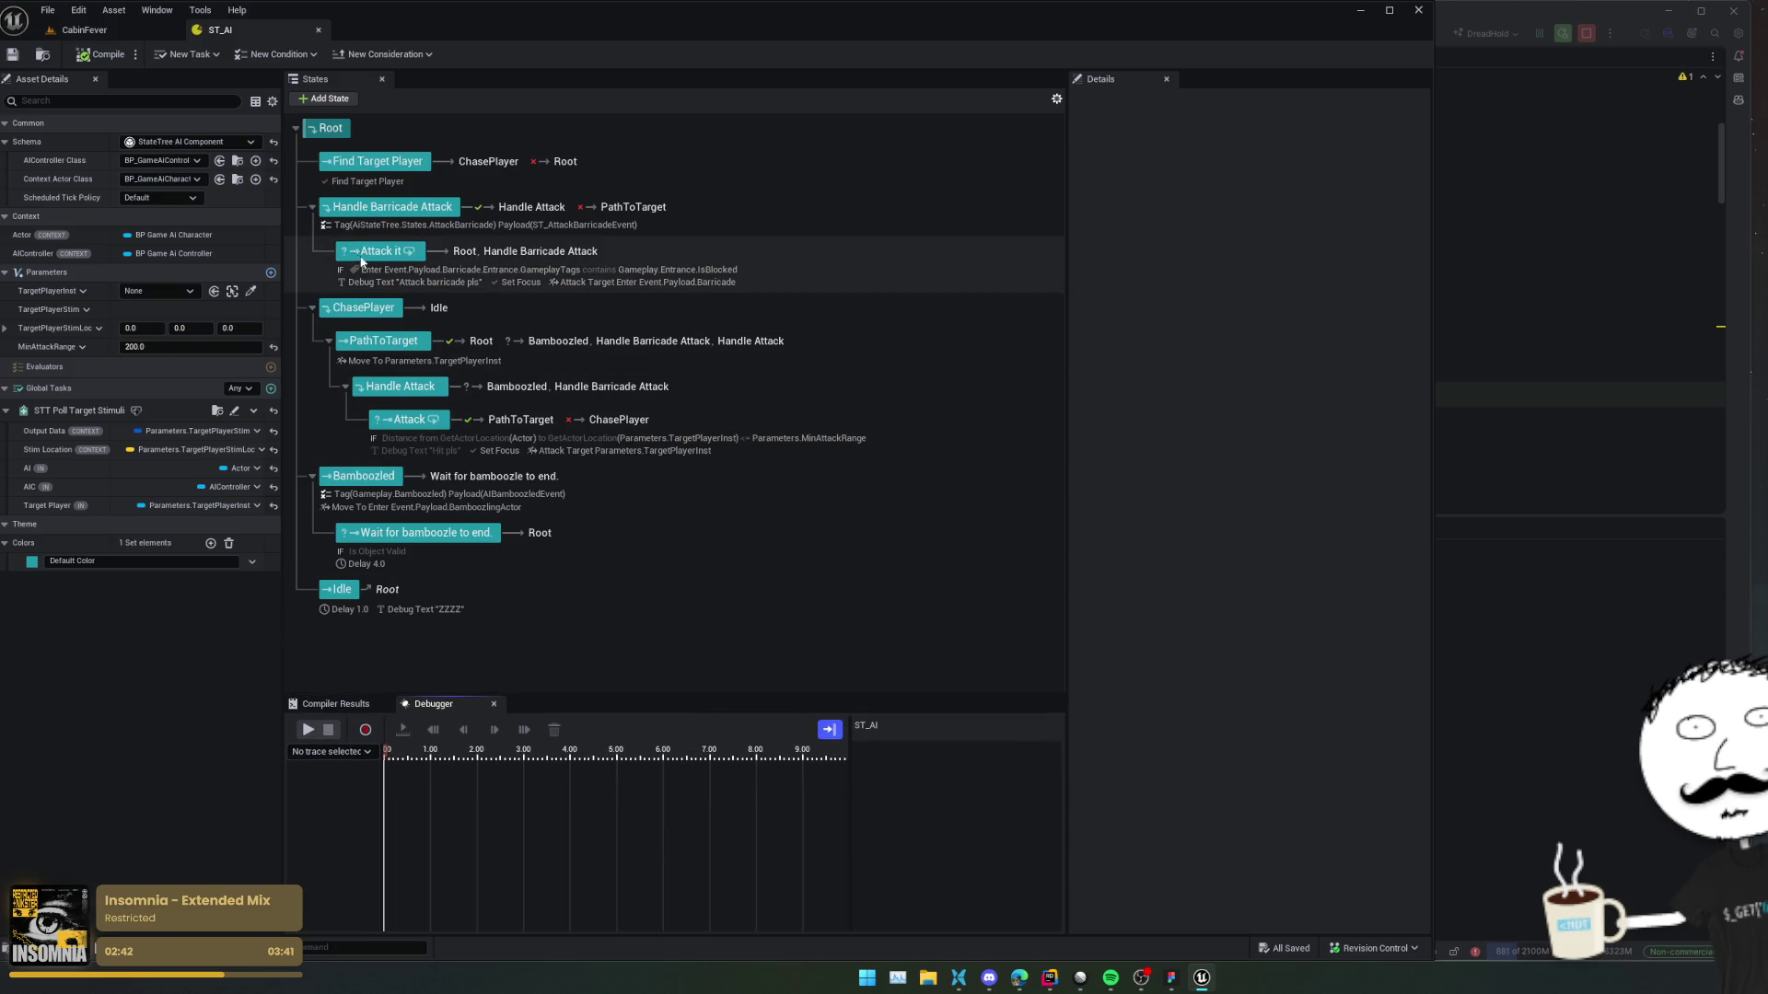
Inspect the Handle Barricade Attack and Attack it states, then start a CabinFever play-test.
left_click(394, 208)
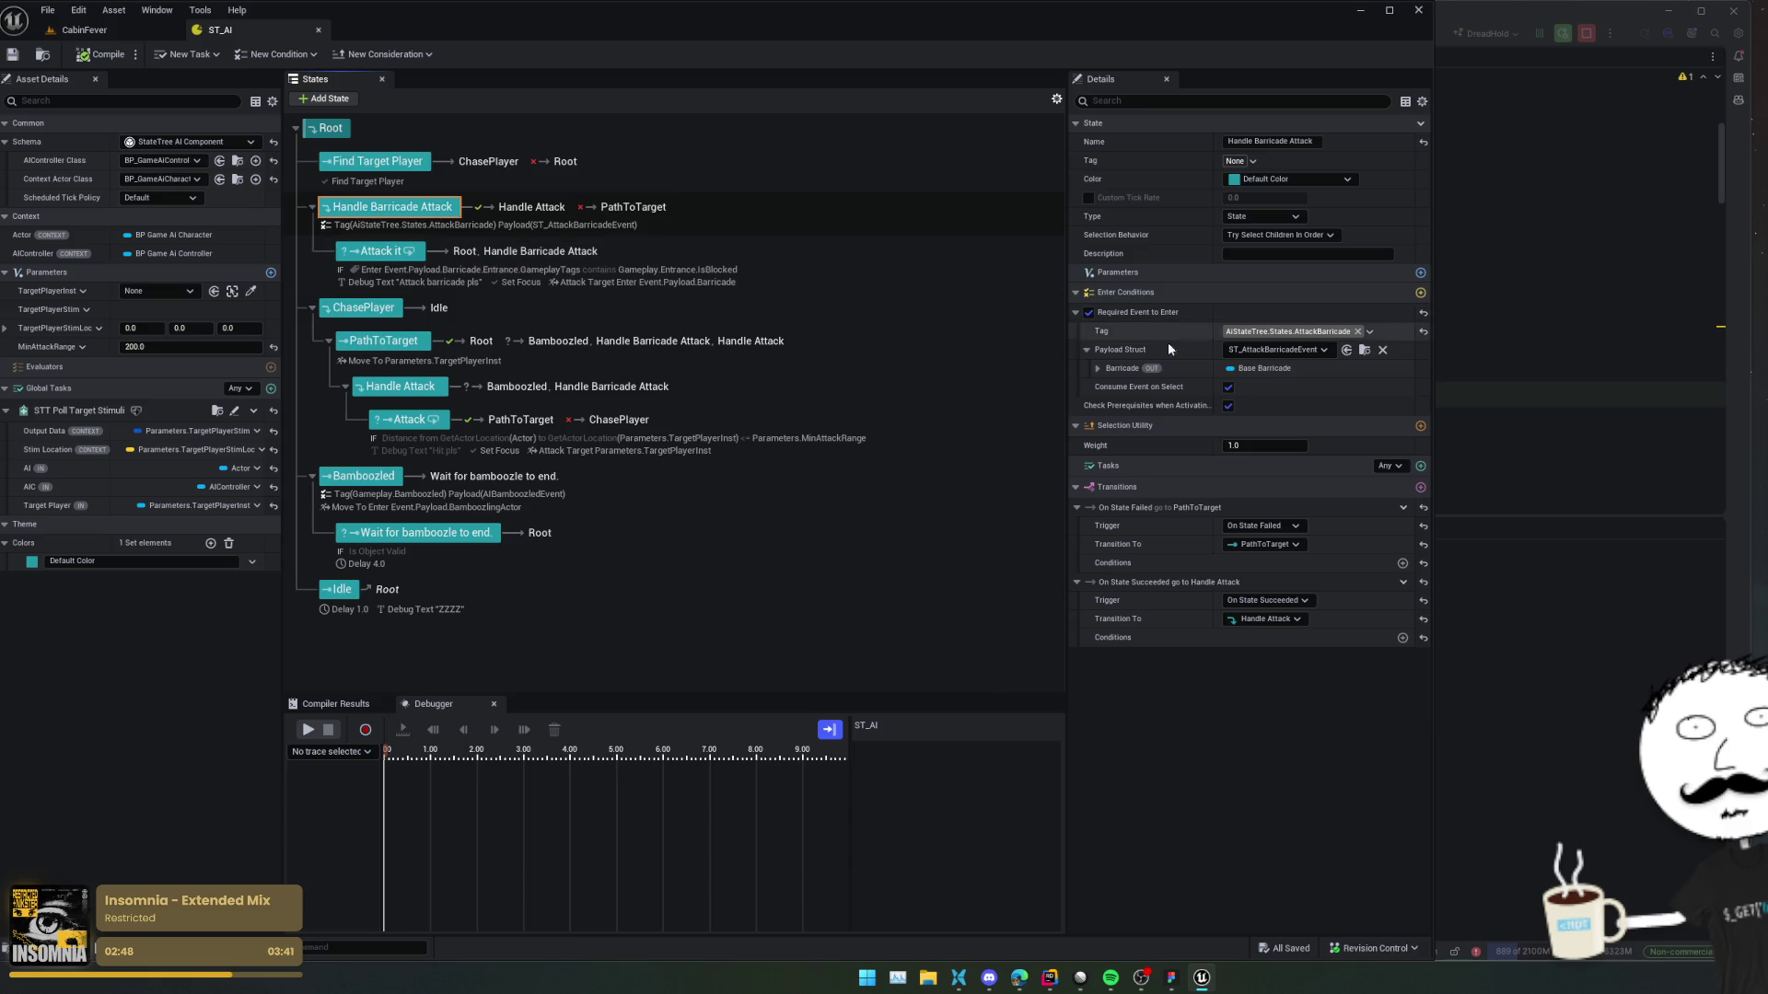
scroll(1147, 644, "up", 1)
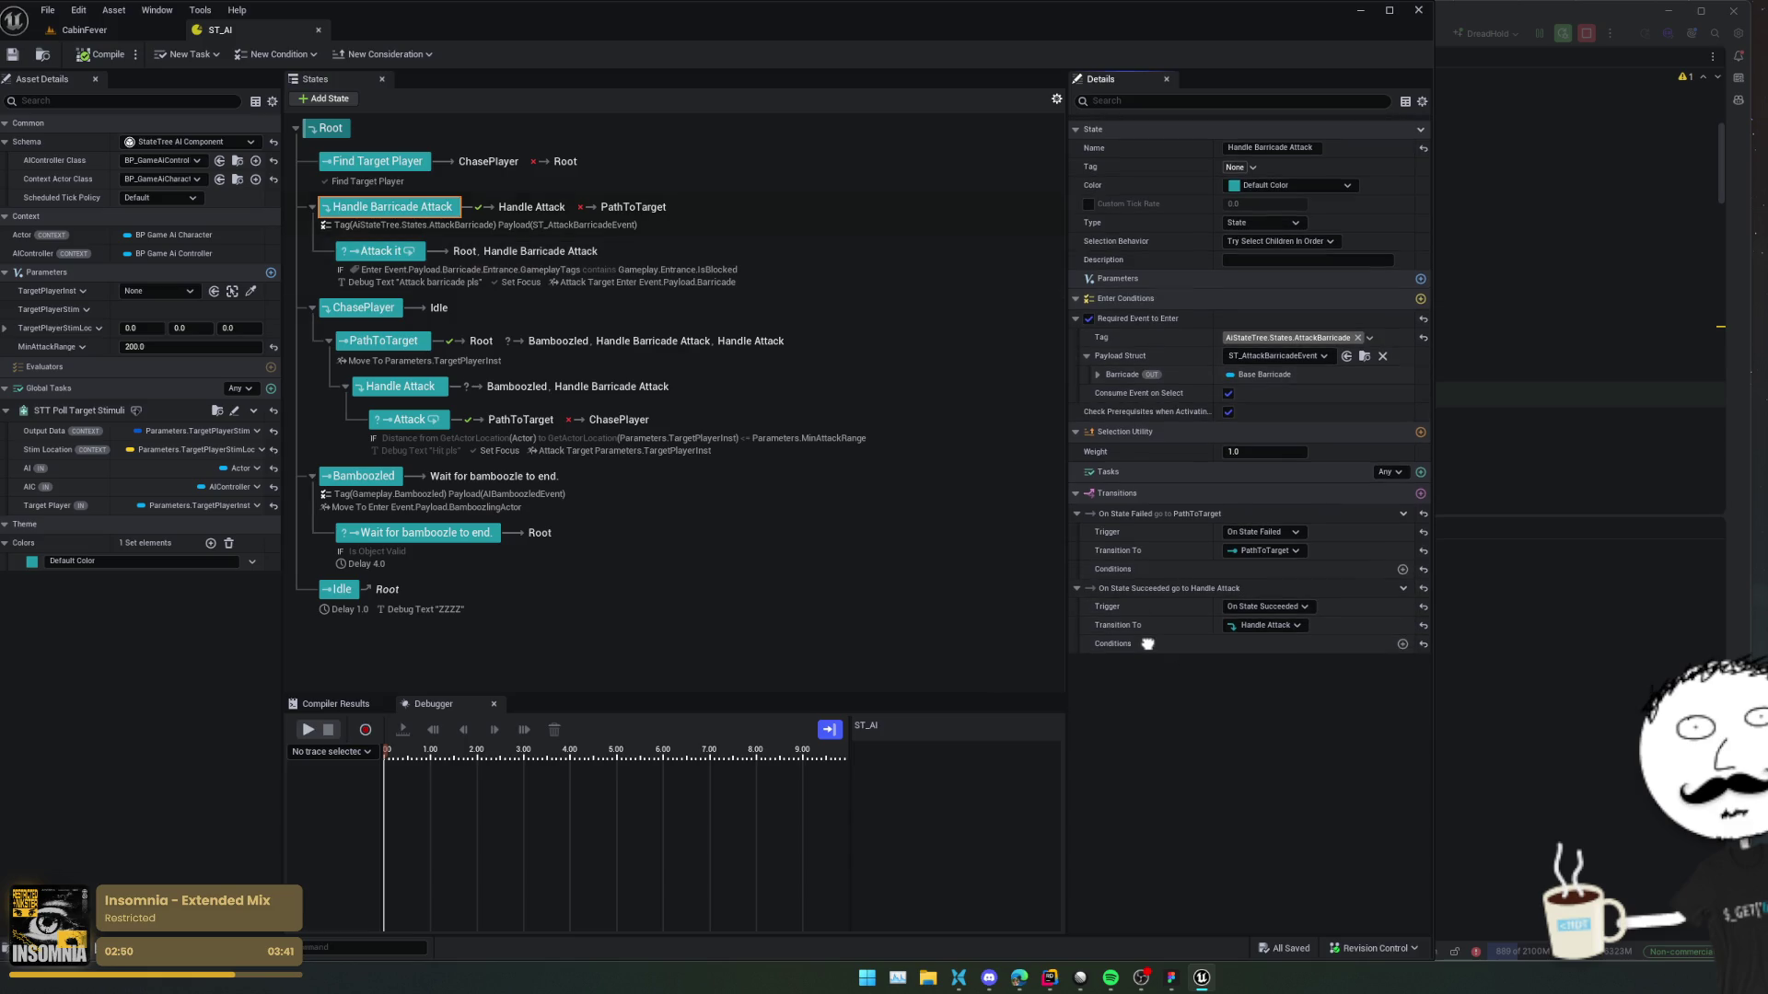
scroll(1160, 635, "down", 1)
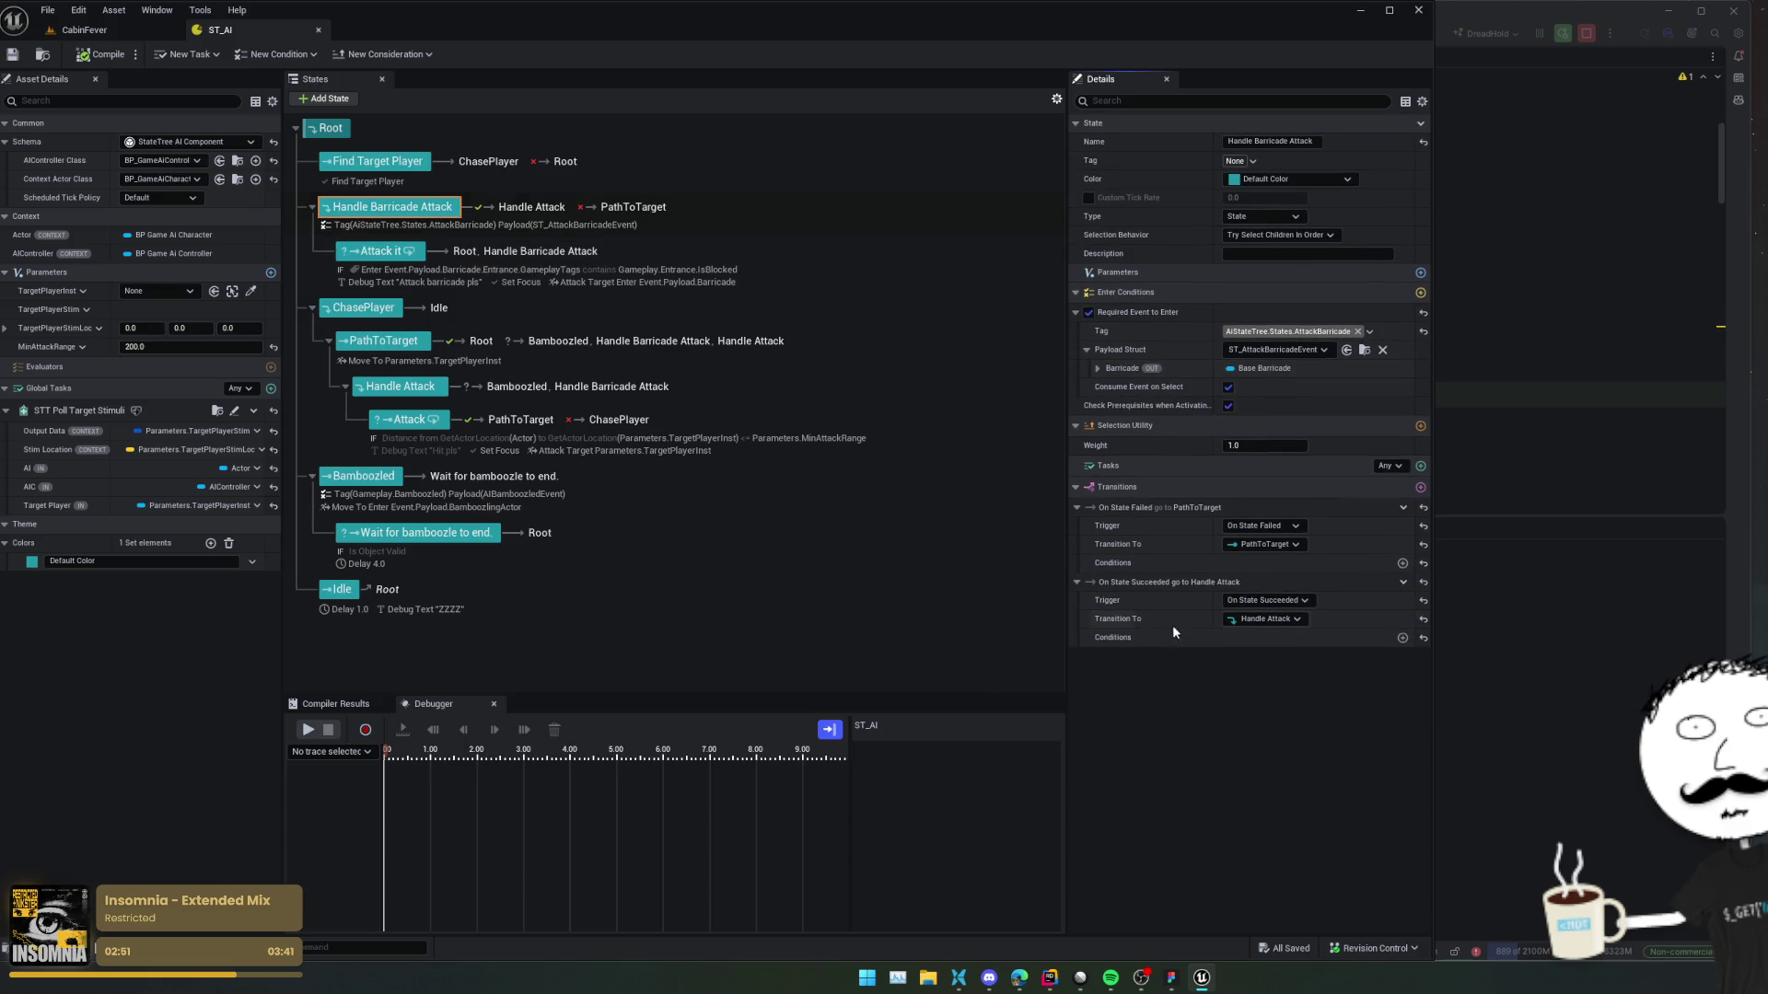
left_click(1101, 368)
left_click(1101, 368)
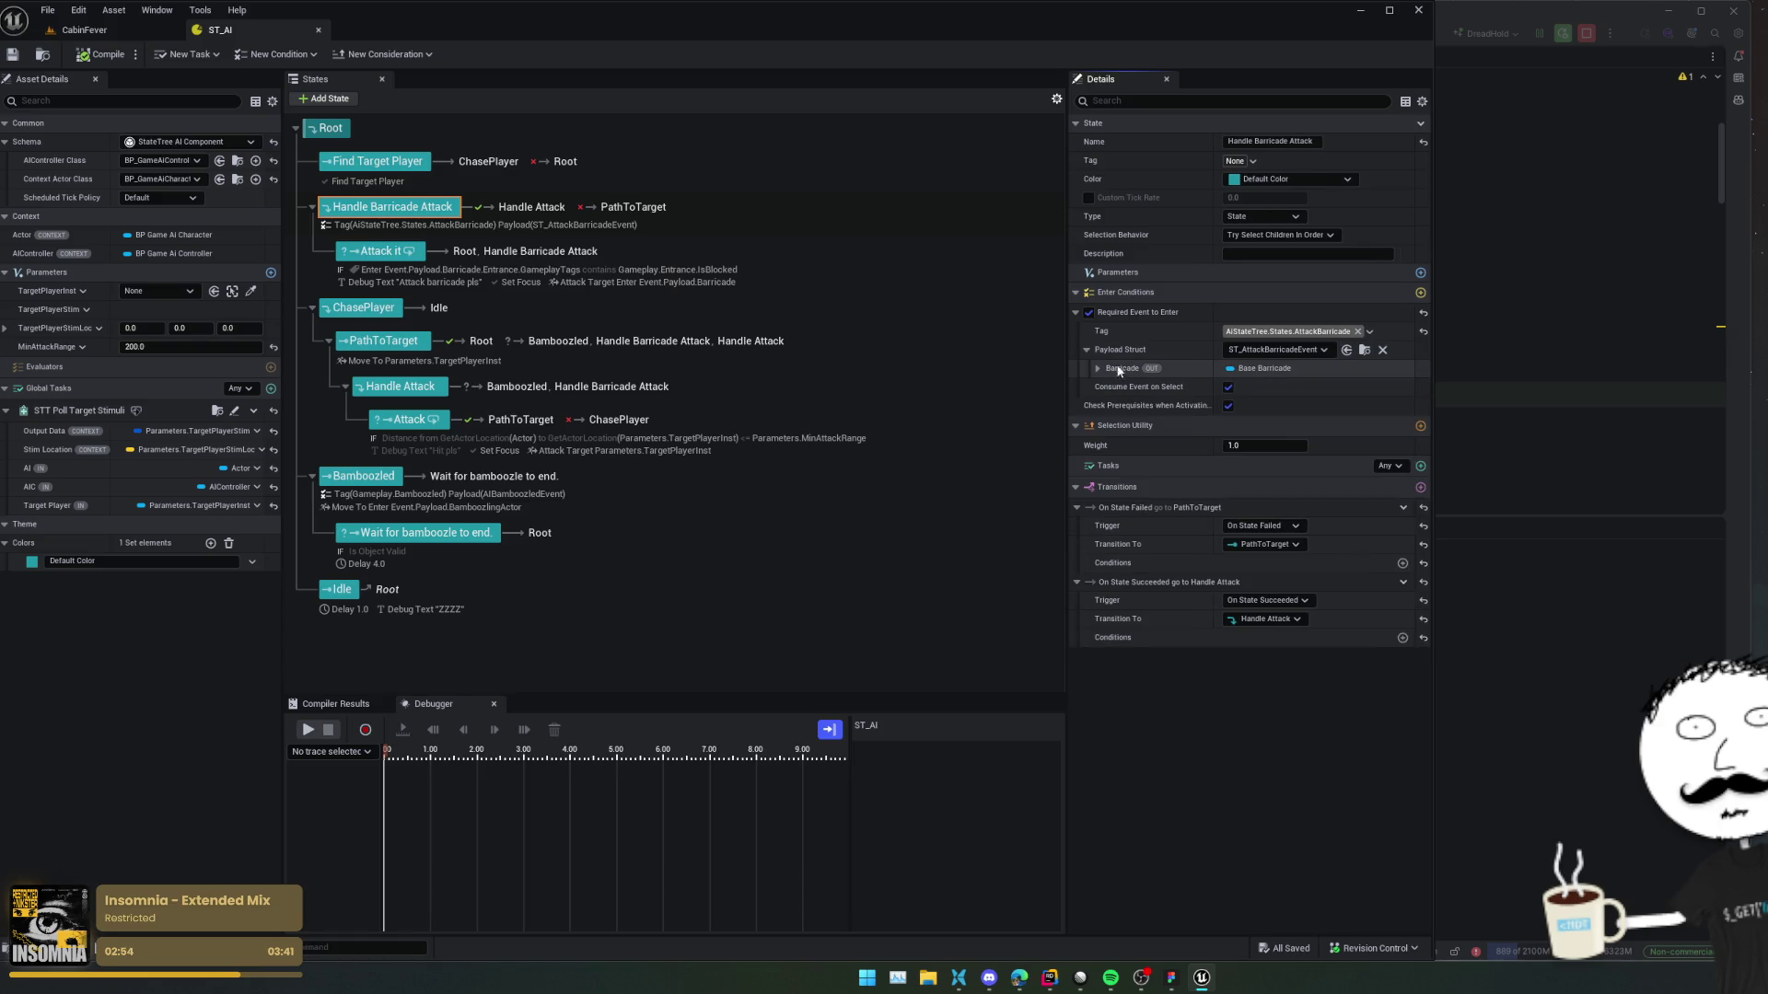
left_click(366, 254)
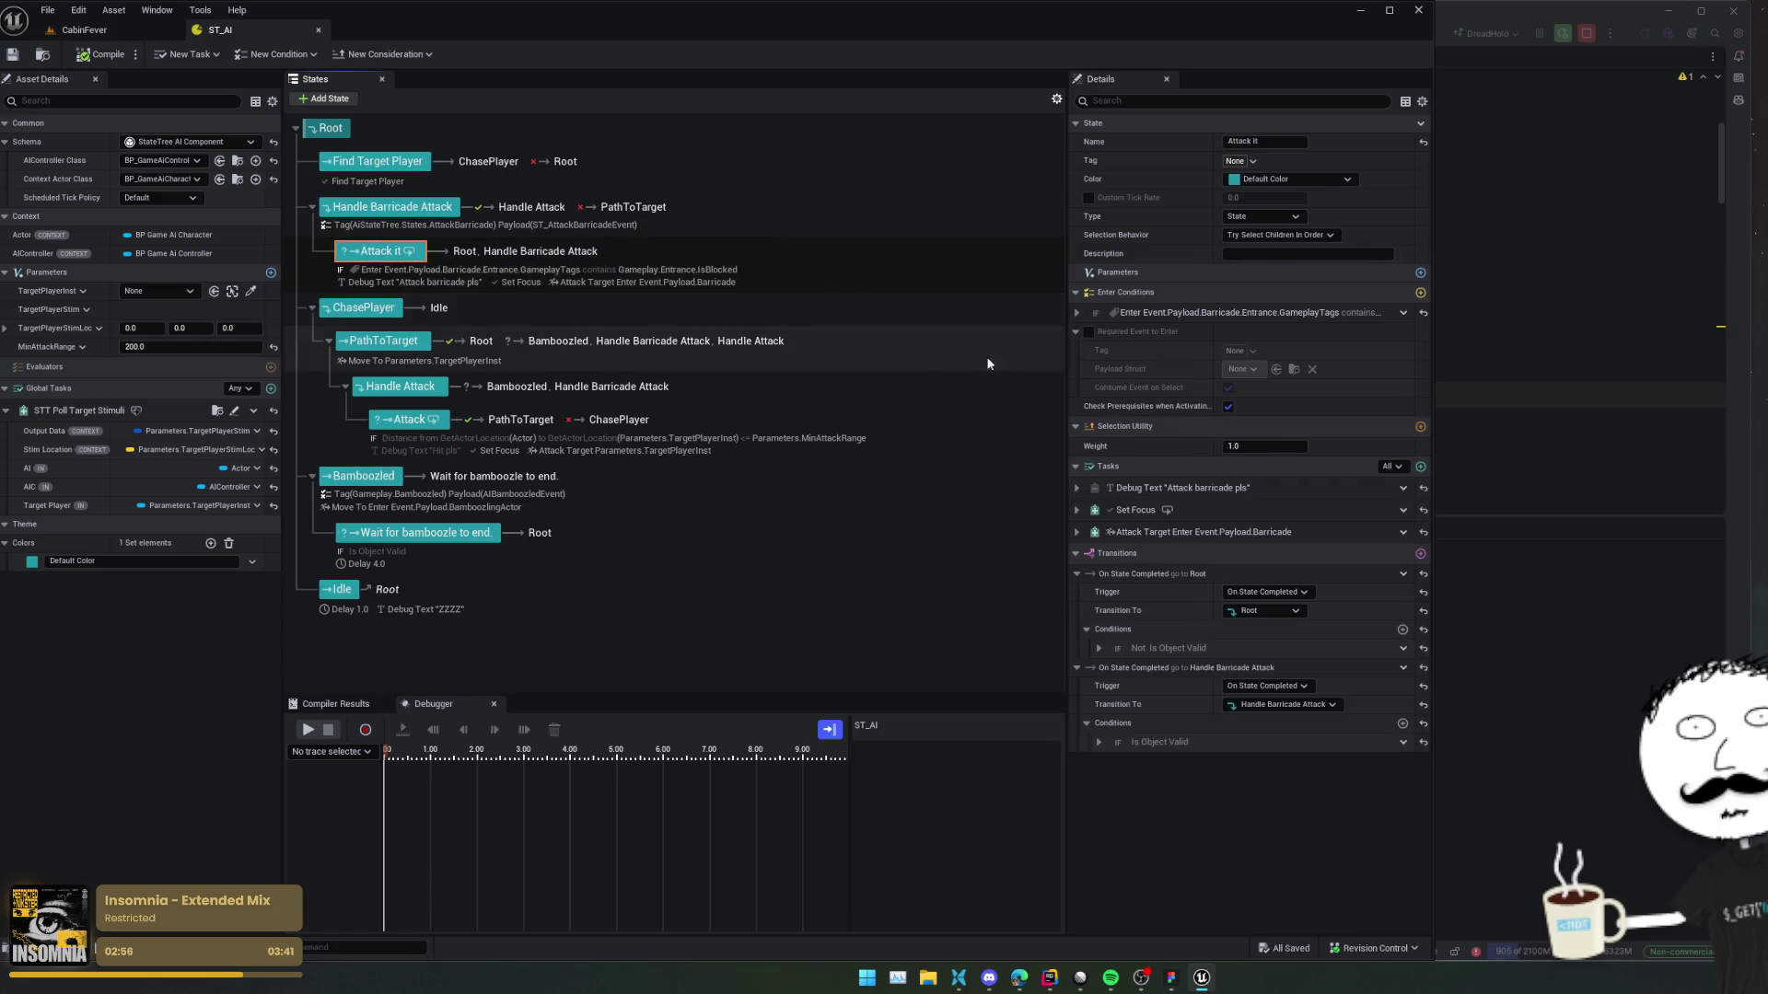
left_click(360, 210)
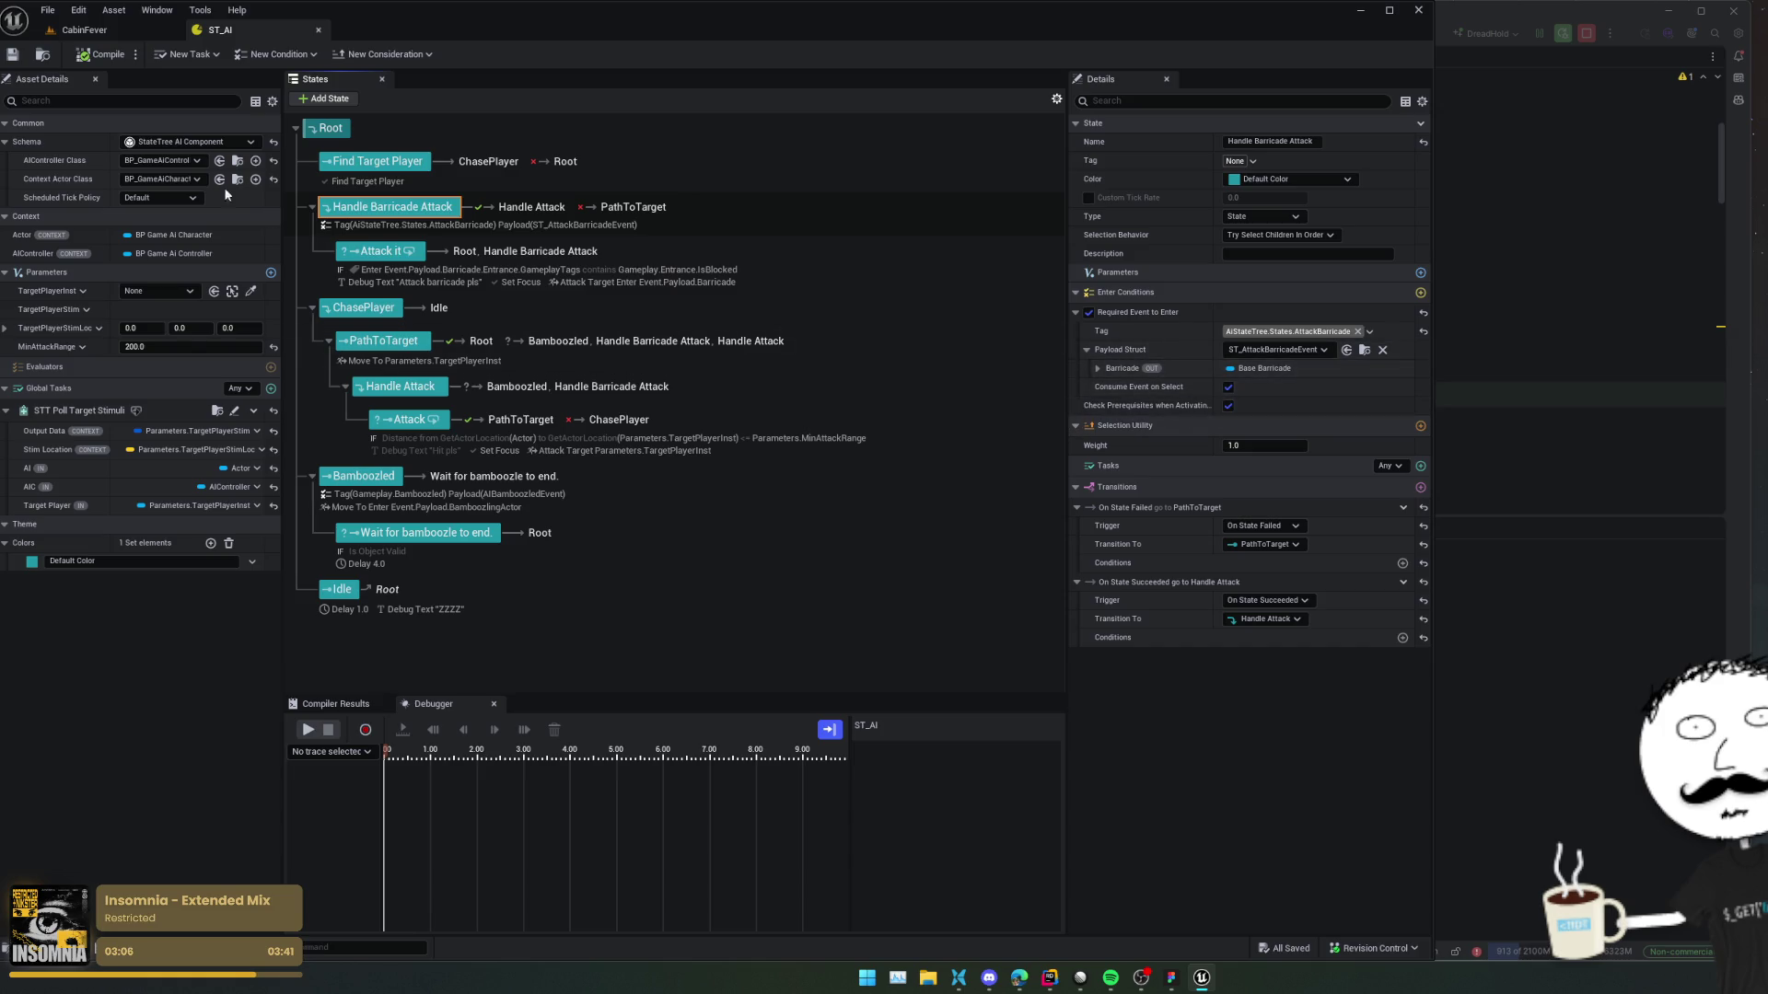
left_click(77, 33)
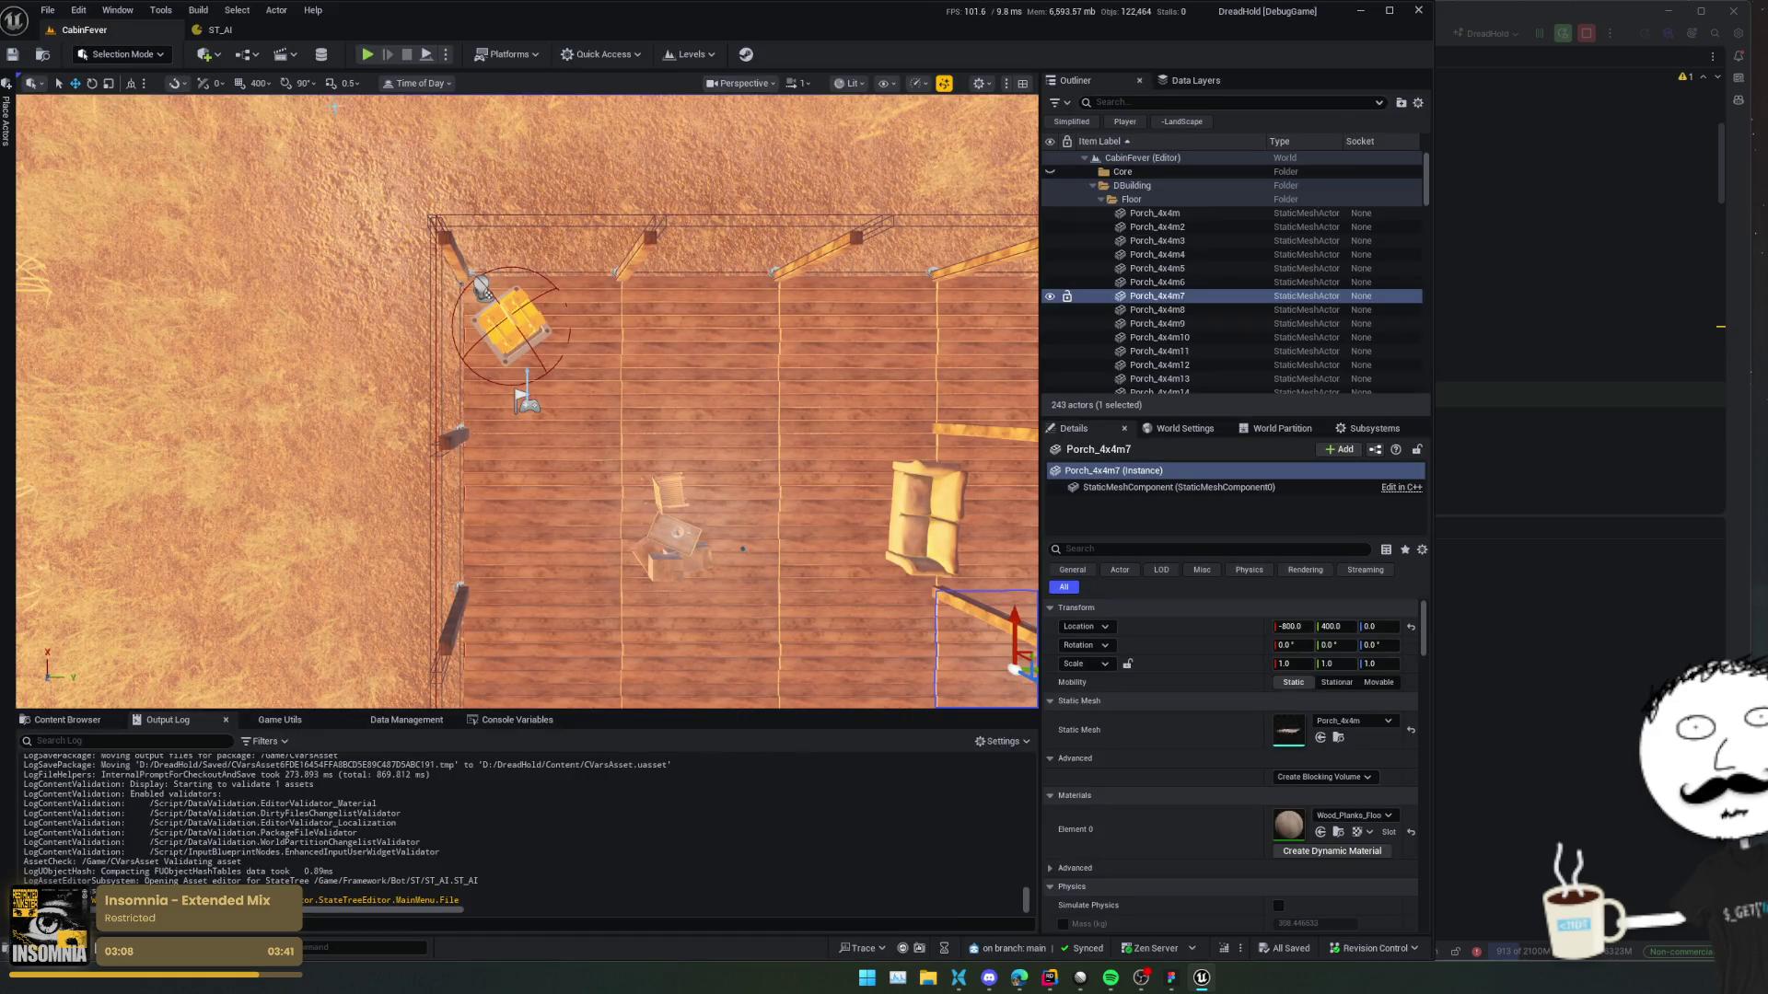
left_click(368, 54)
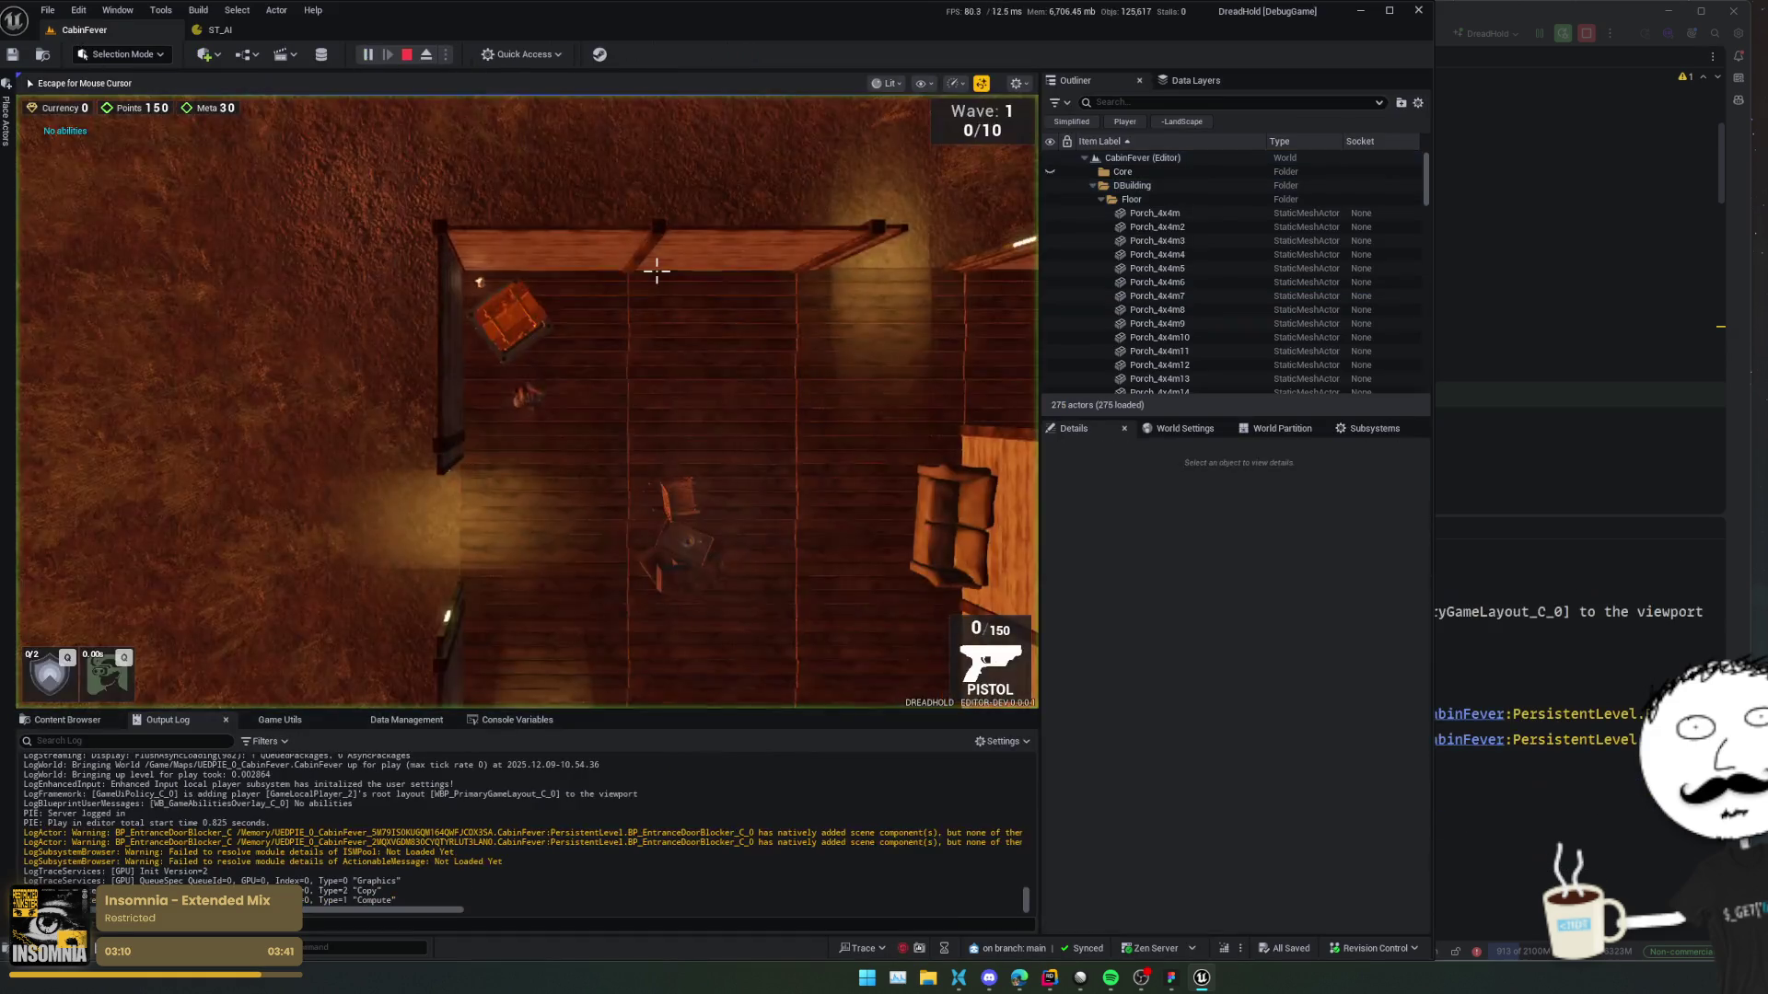
Open the dev menu from the console and set all barricades to T2 under Cheats.
key("grave")
type("God")
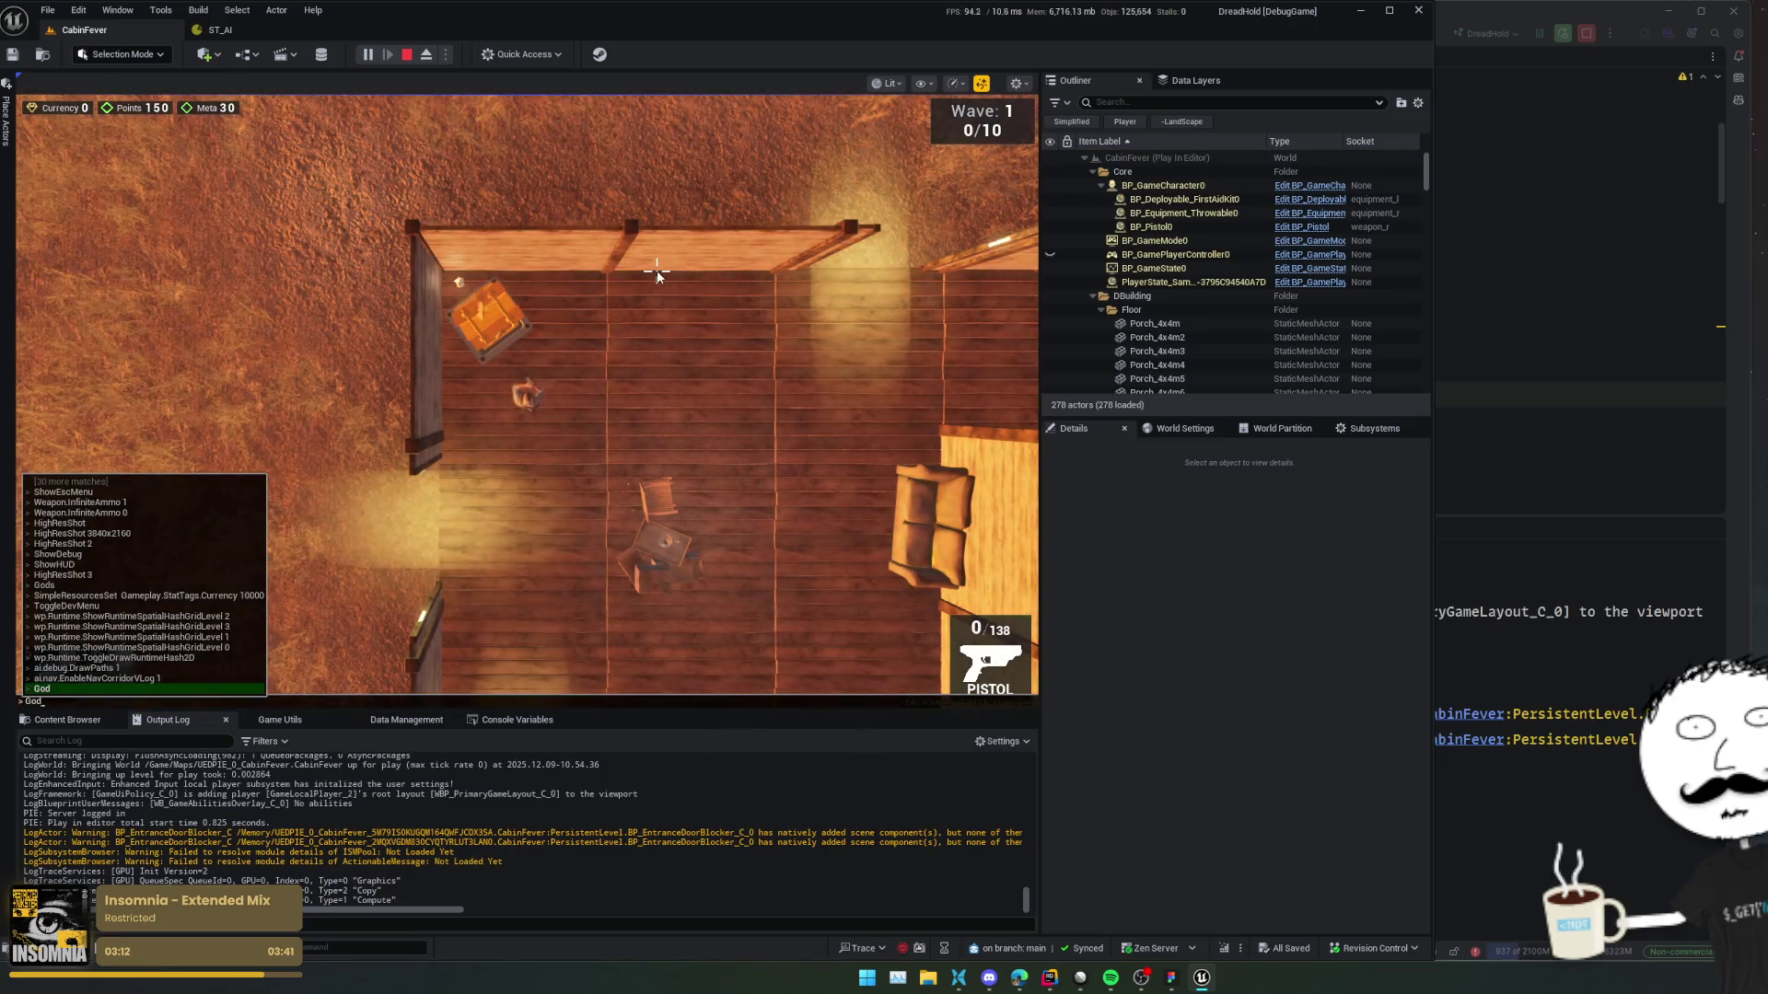
key("Up")
key("Up")
key("Up")
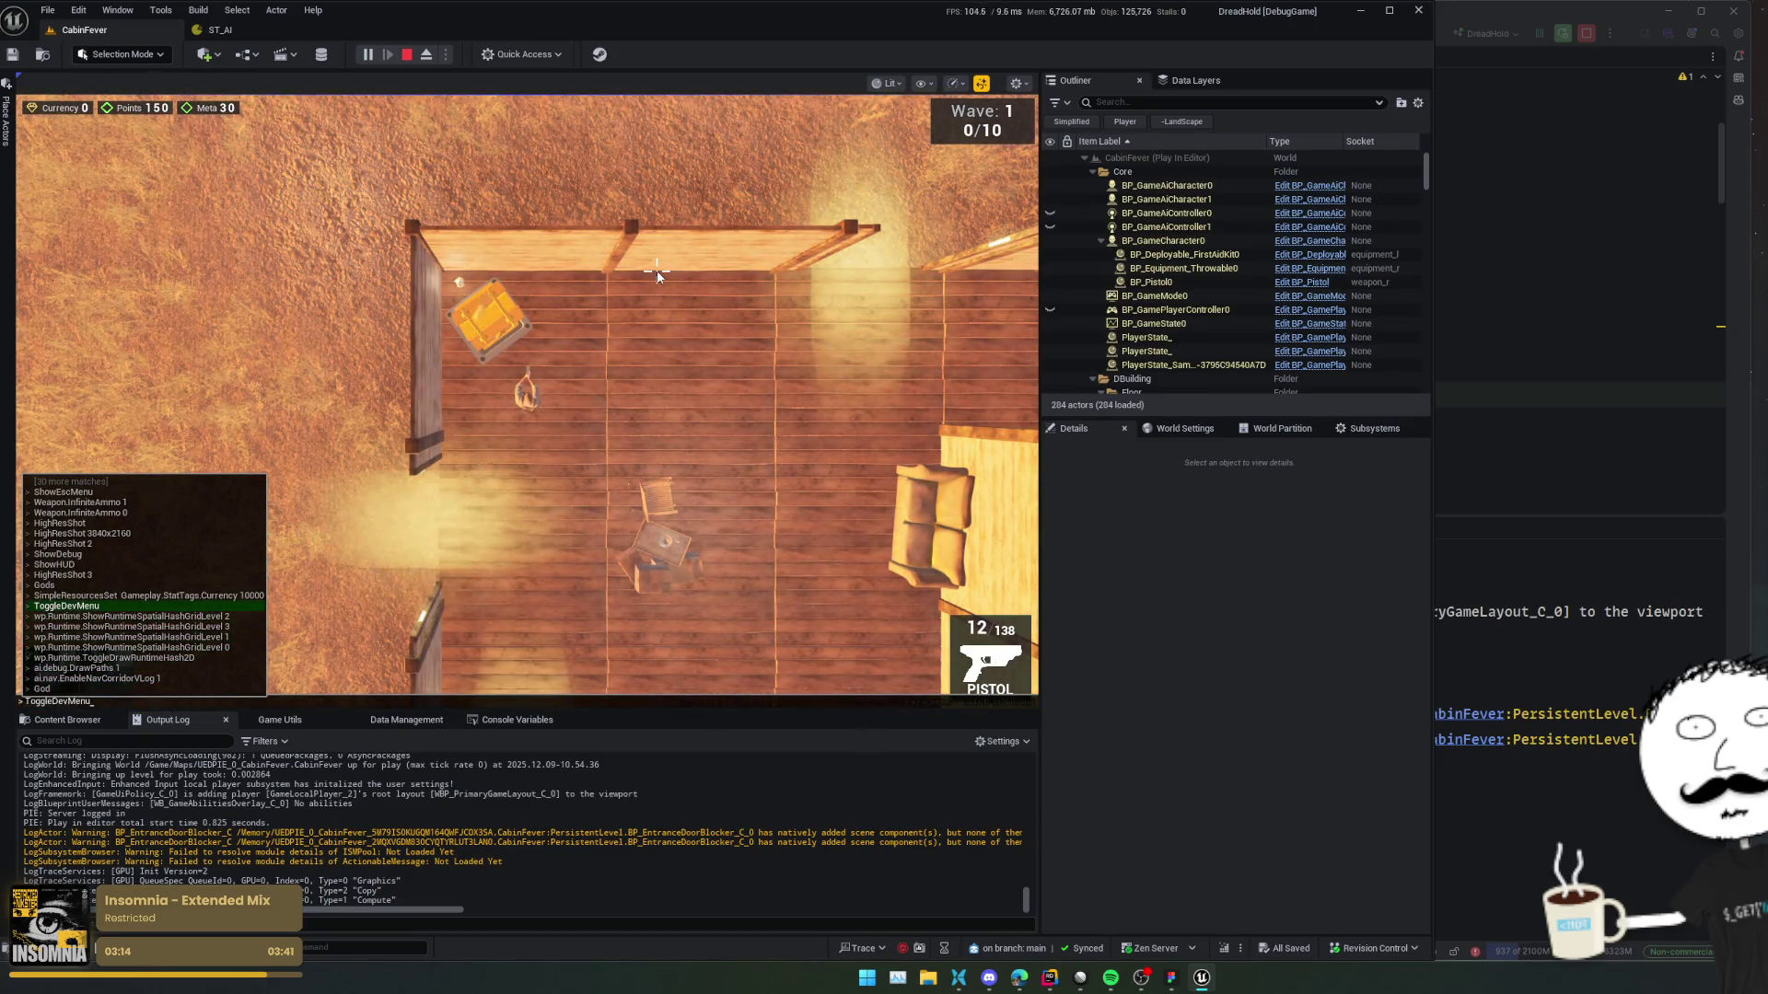
key("Return")
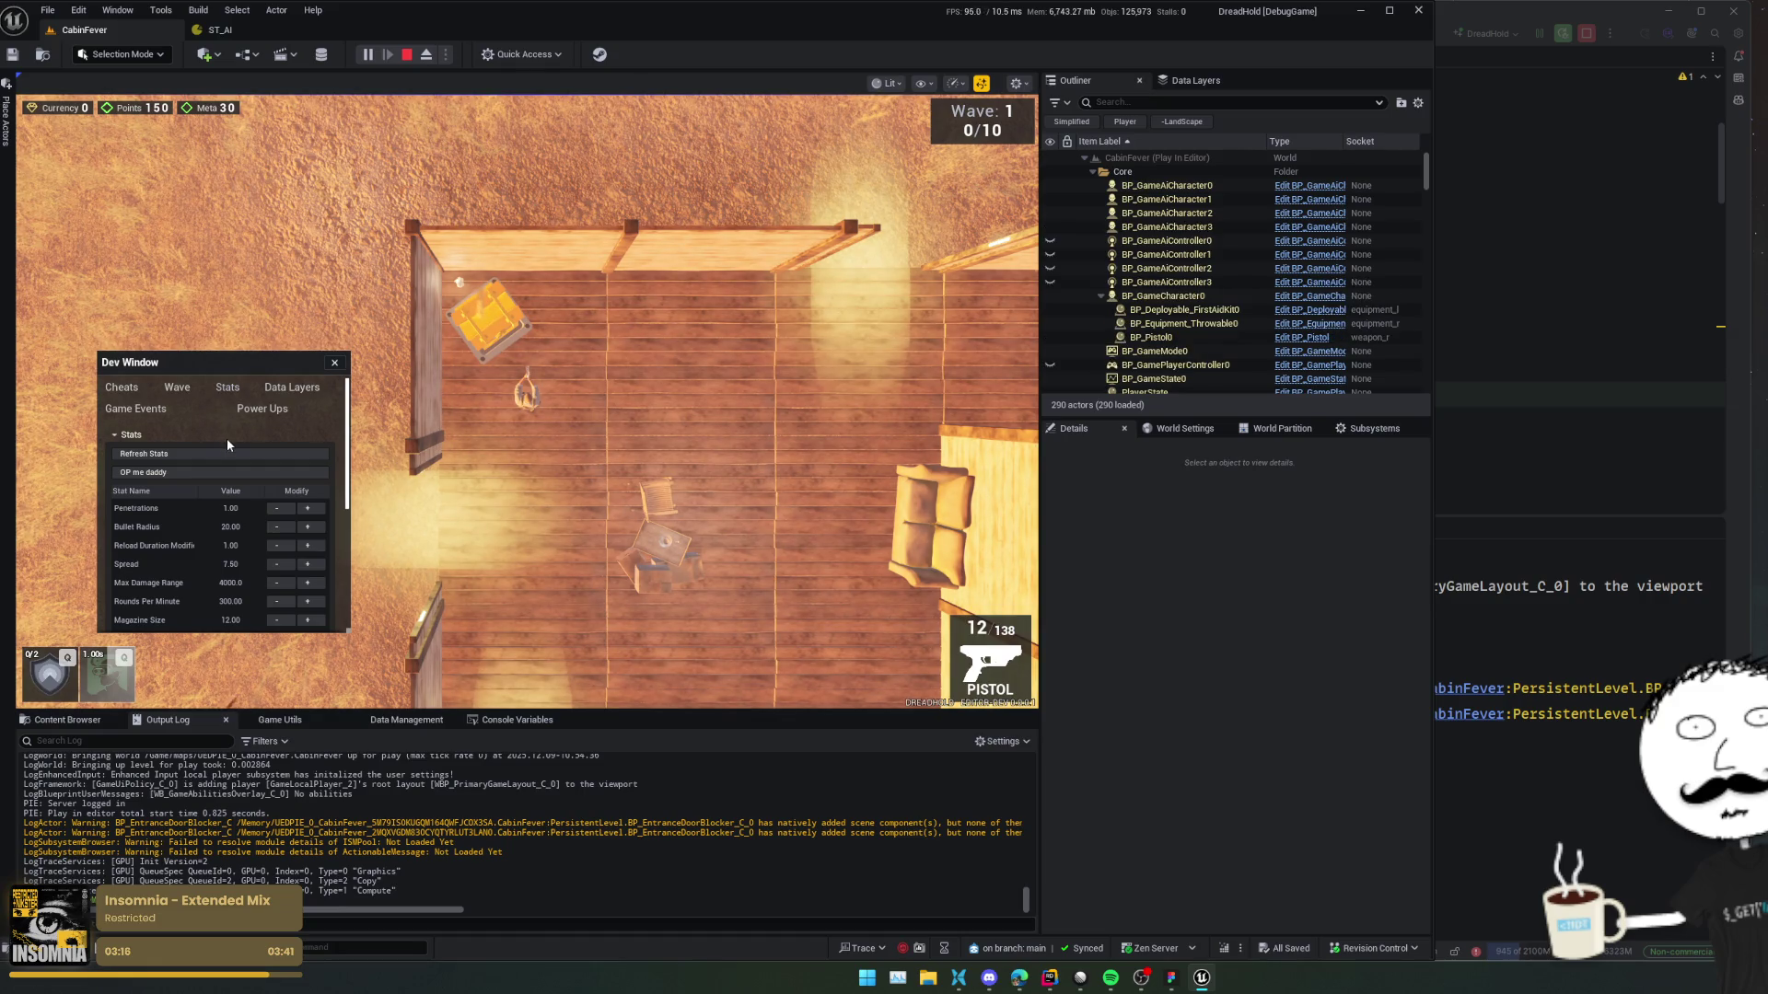
left_click(121, 388)
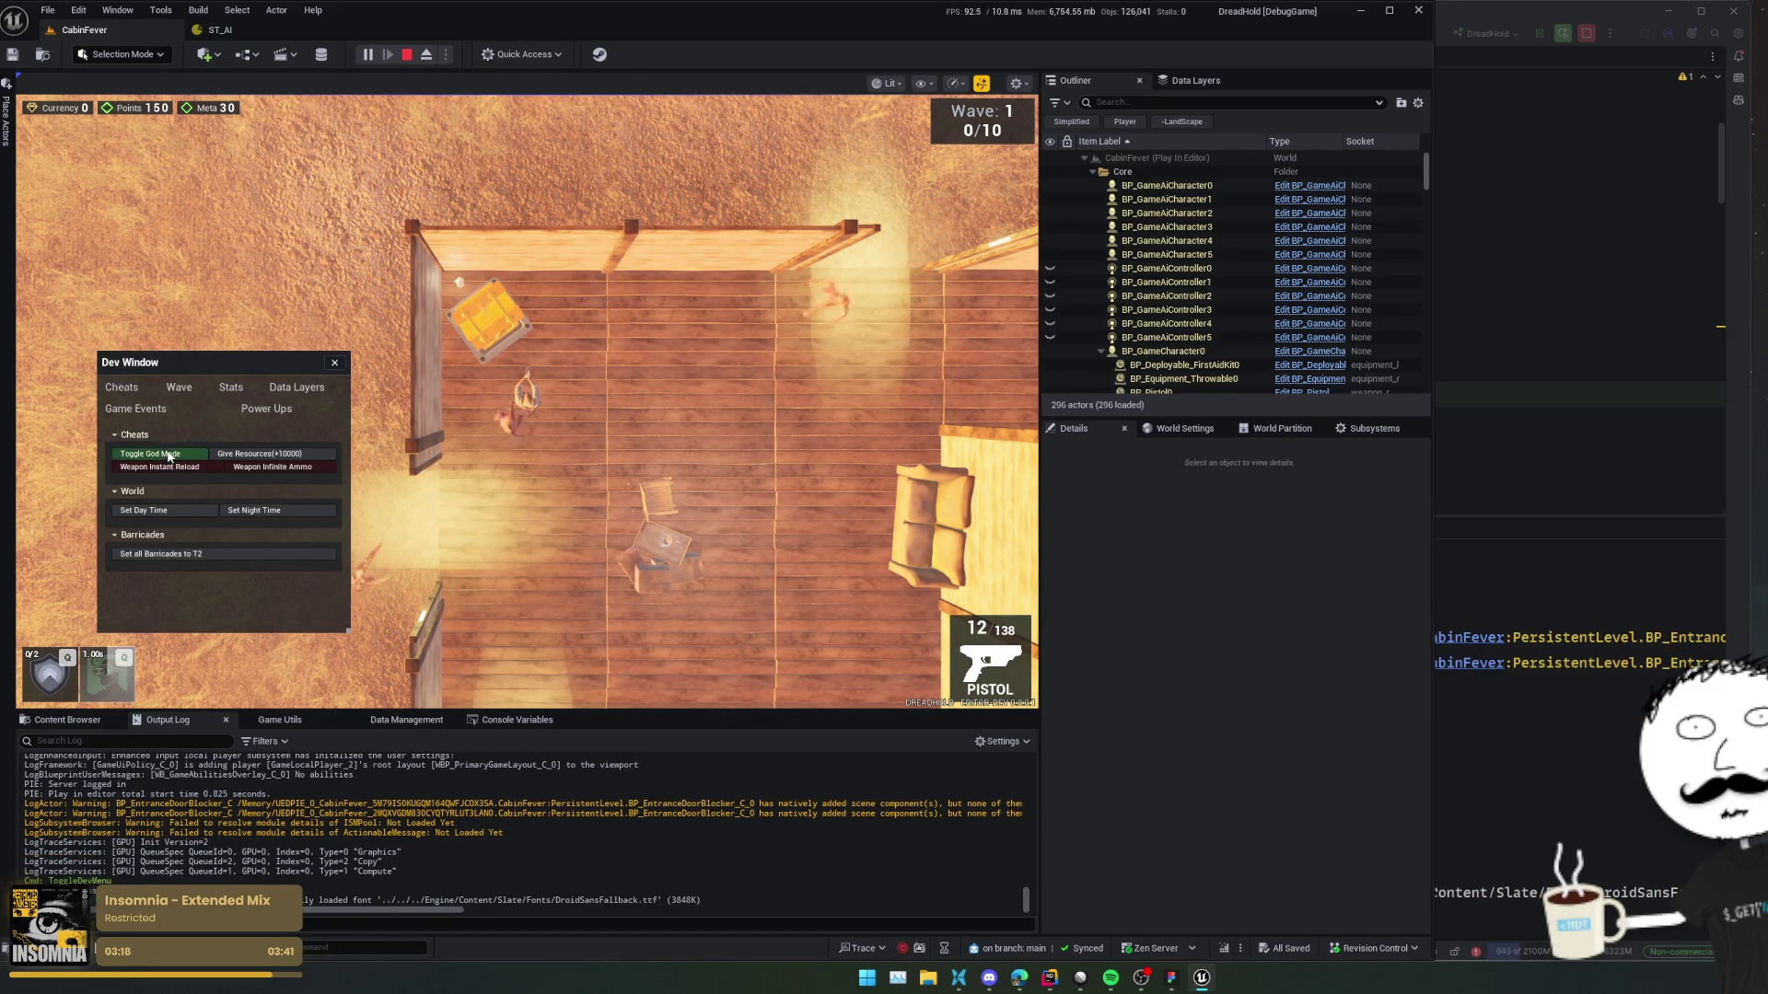
left_click(244, 551)
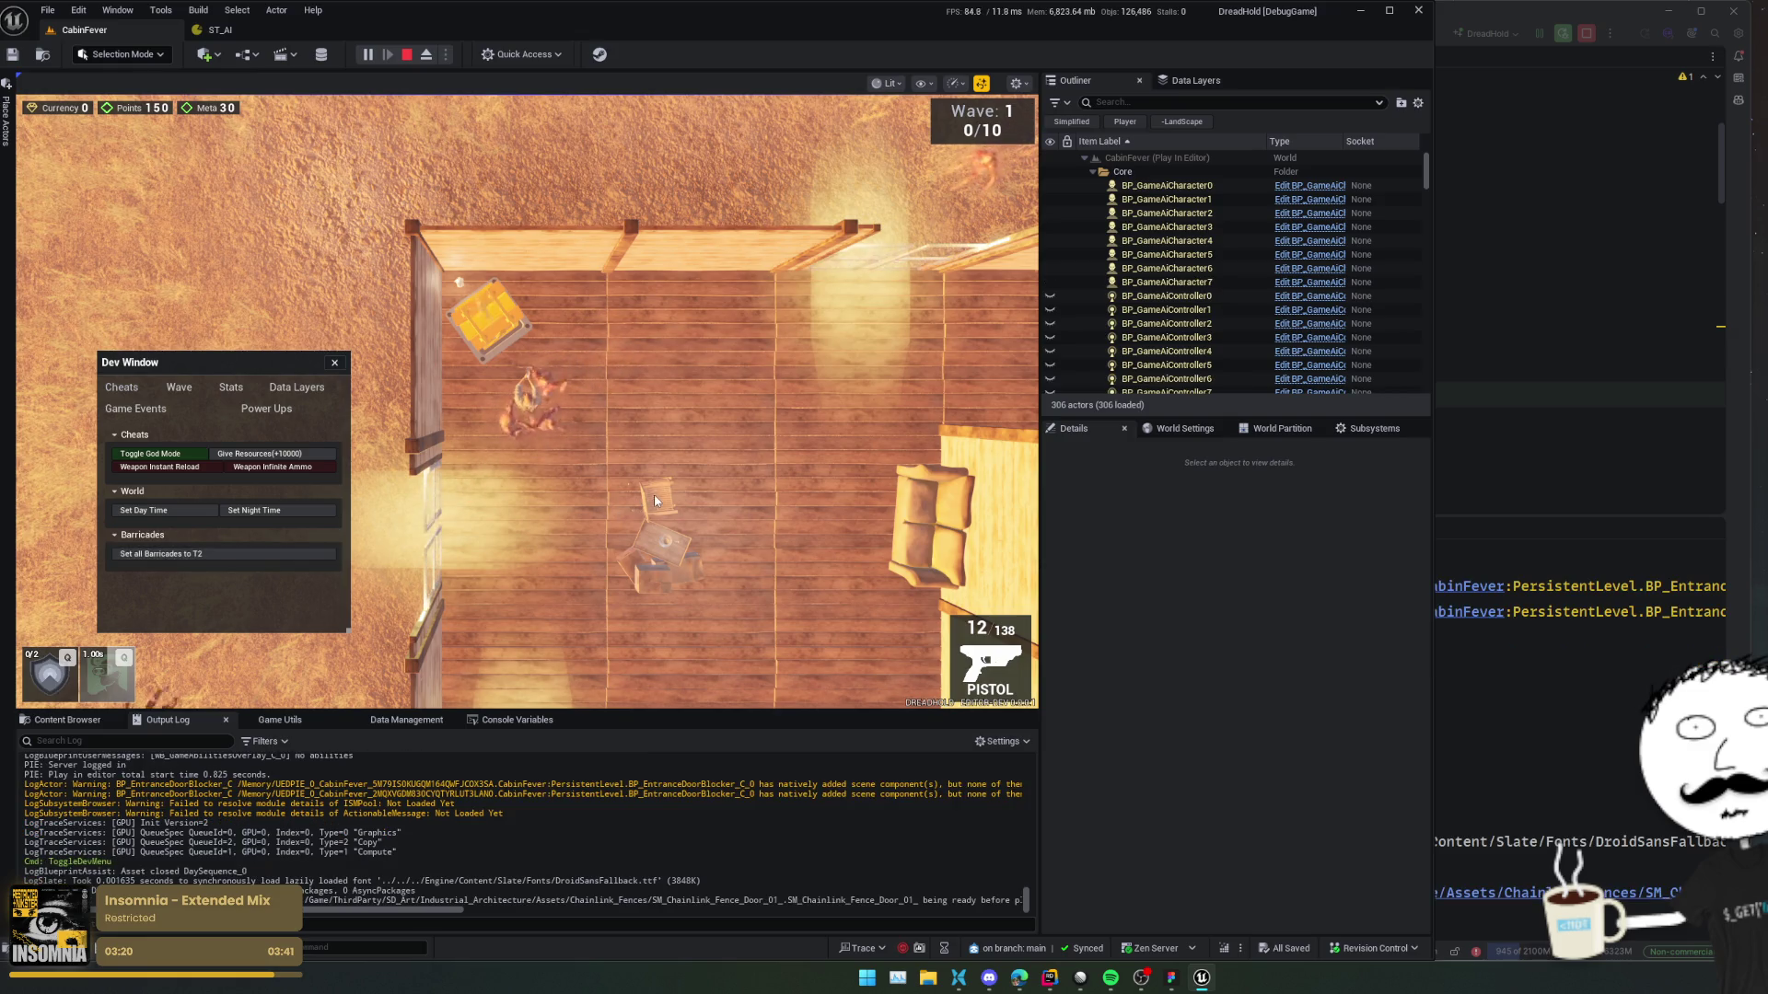
left_click(334, 362)
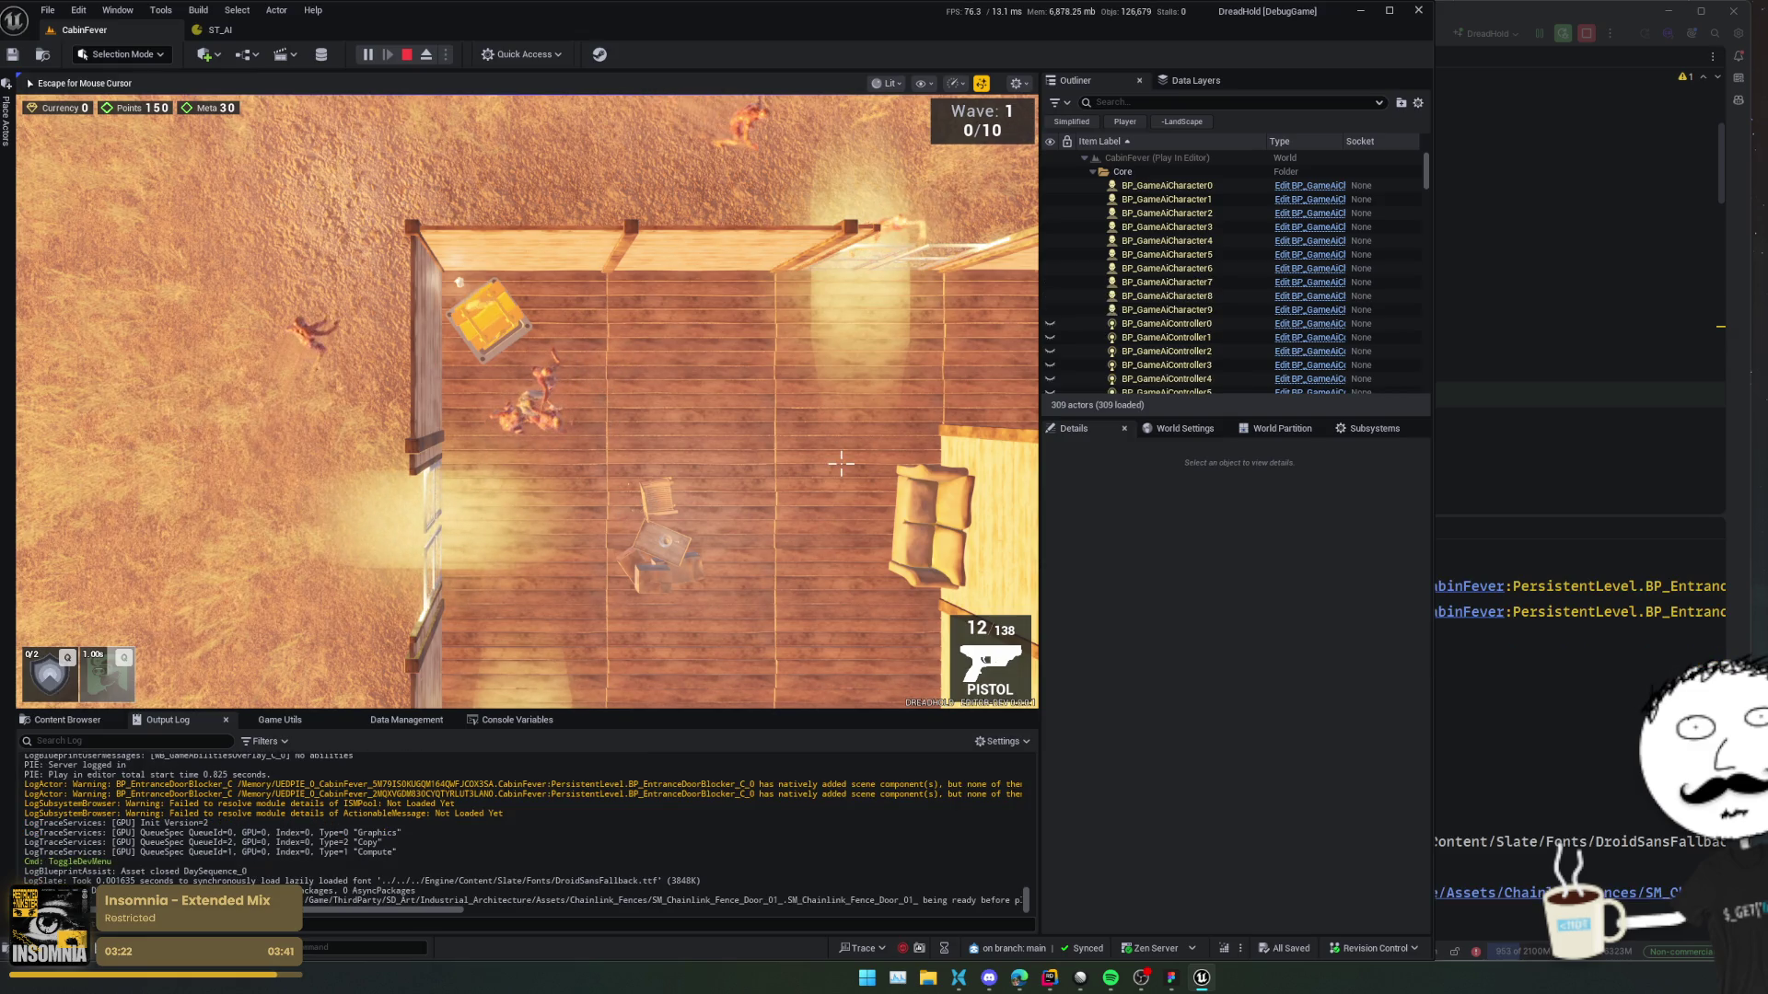
Shoot the approaching zombies, then pause the play-test and eject to a free camera.
left_click(734, 396)
left_click(734, 396)
key("w")
key("d")
left_click(734, 396)
left_click(825, 363)
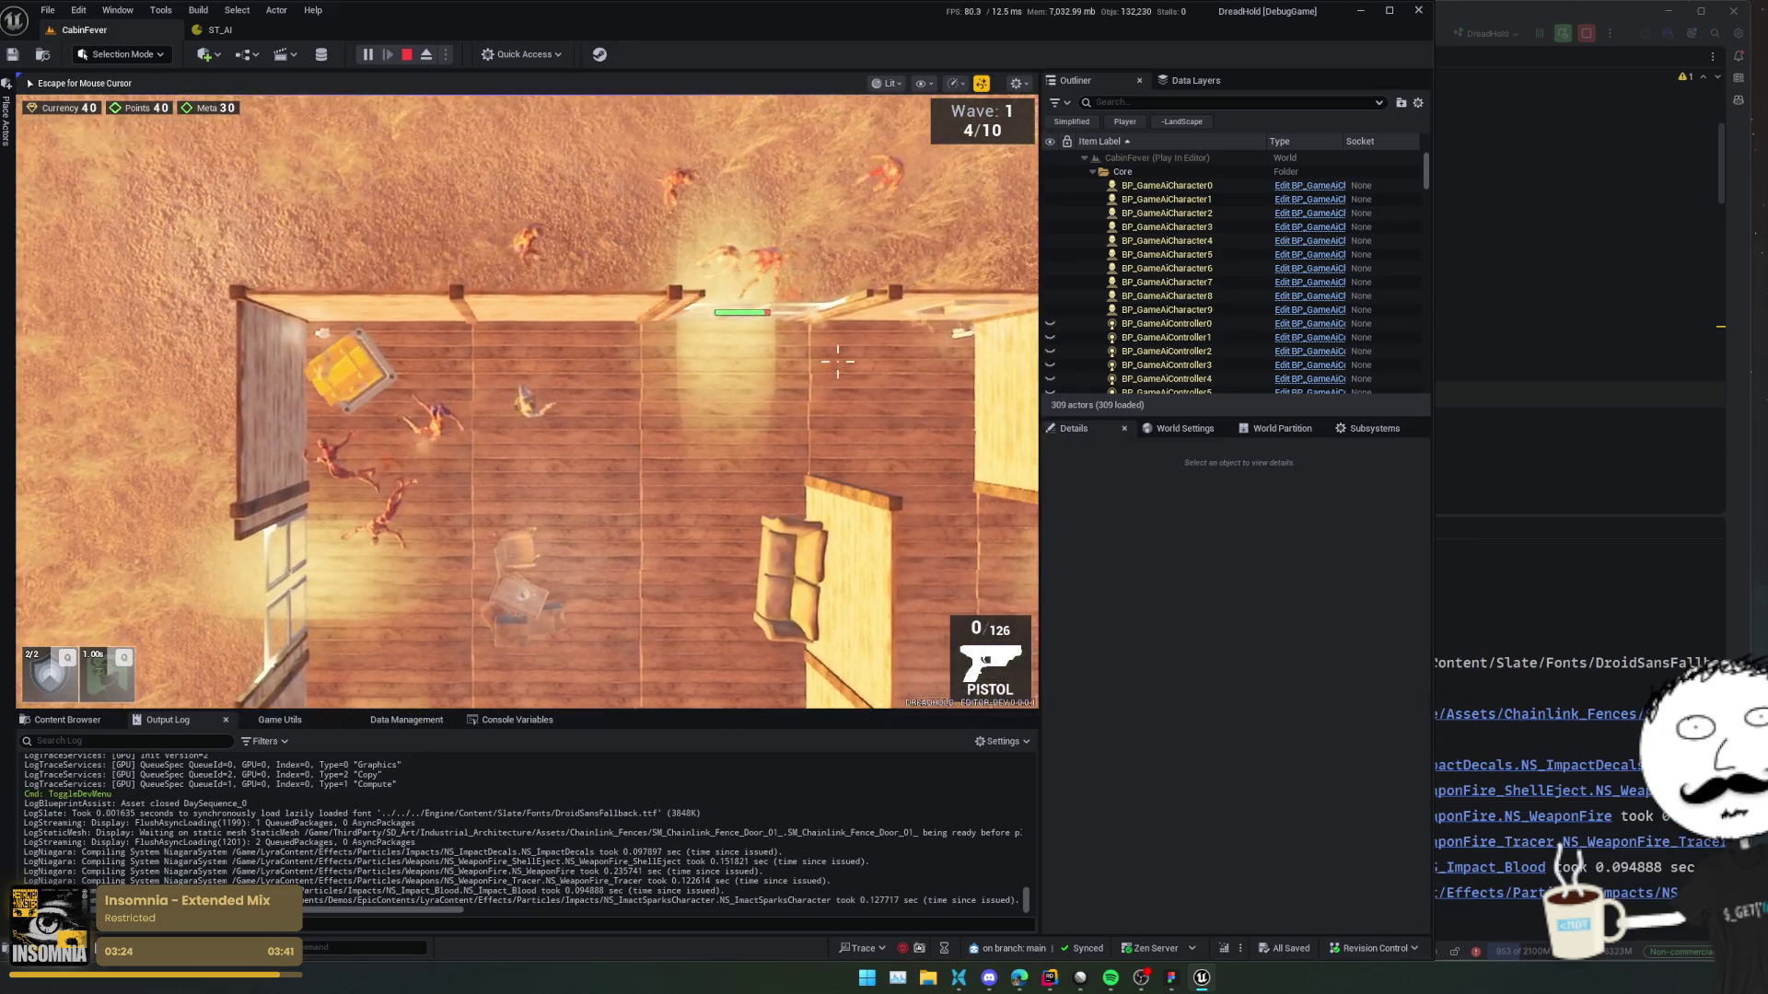
left_click(703, 260)
left_click(608, 386)
key("w")
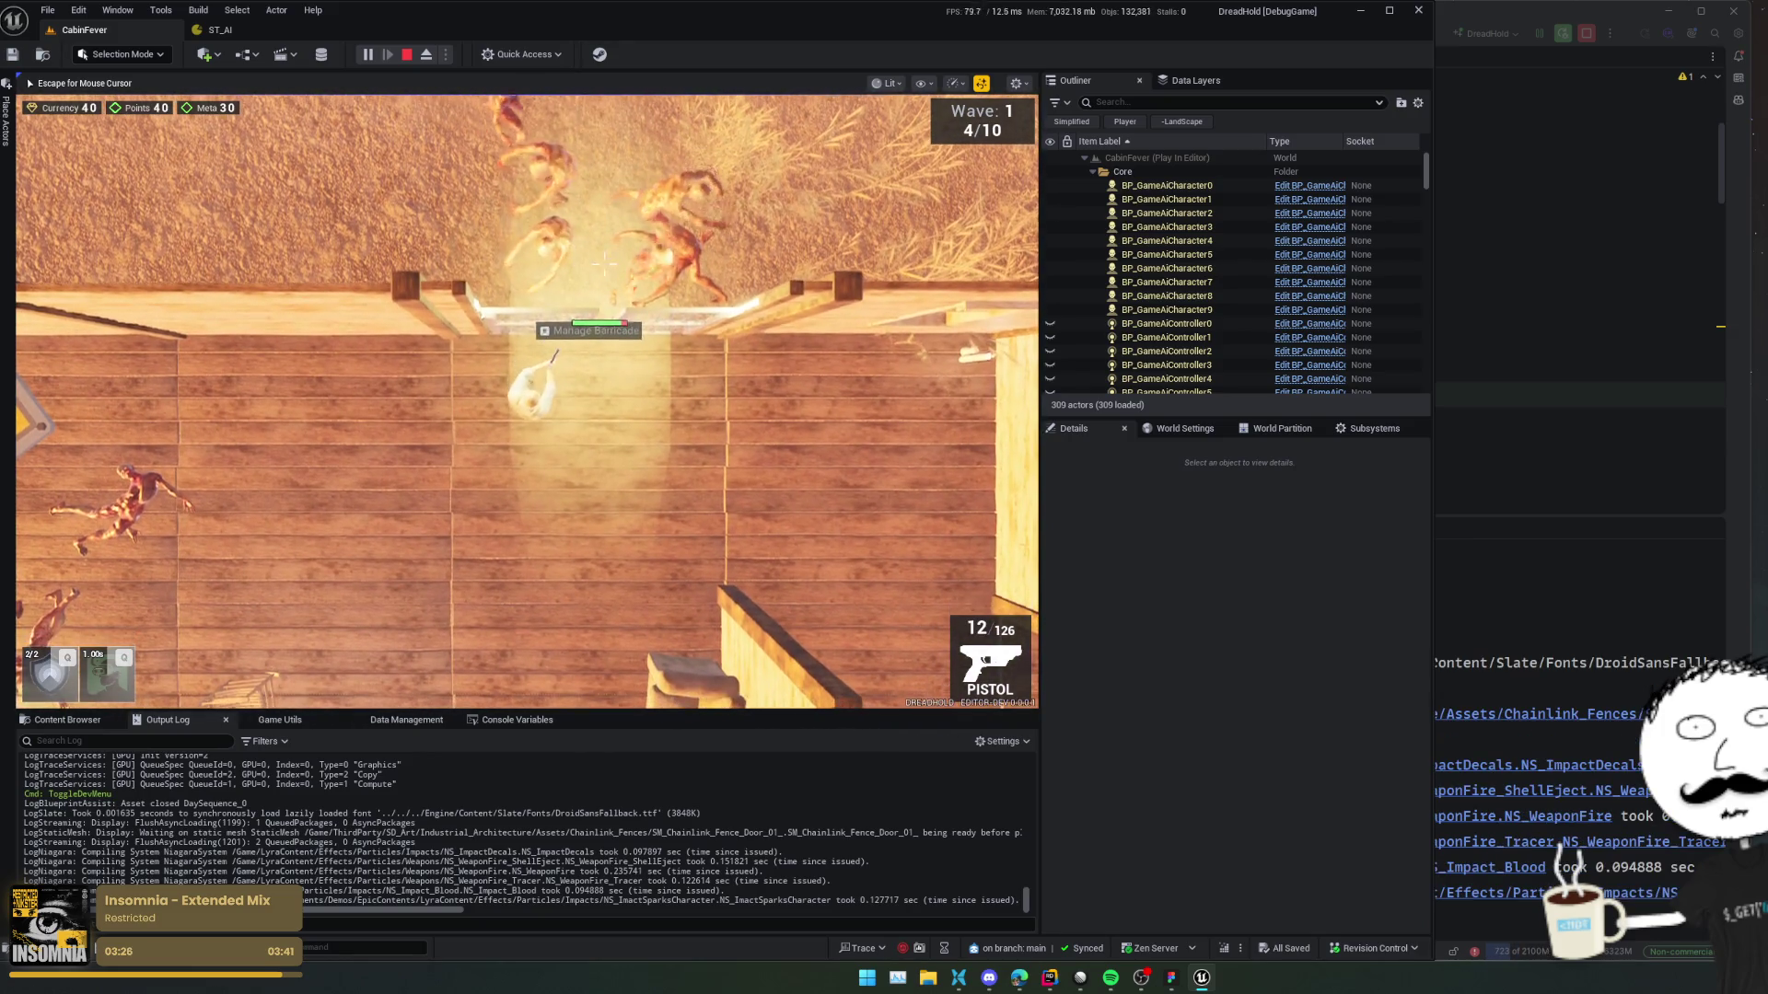
key("Escape")
left_click(371, 56)
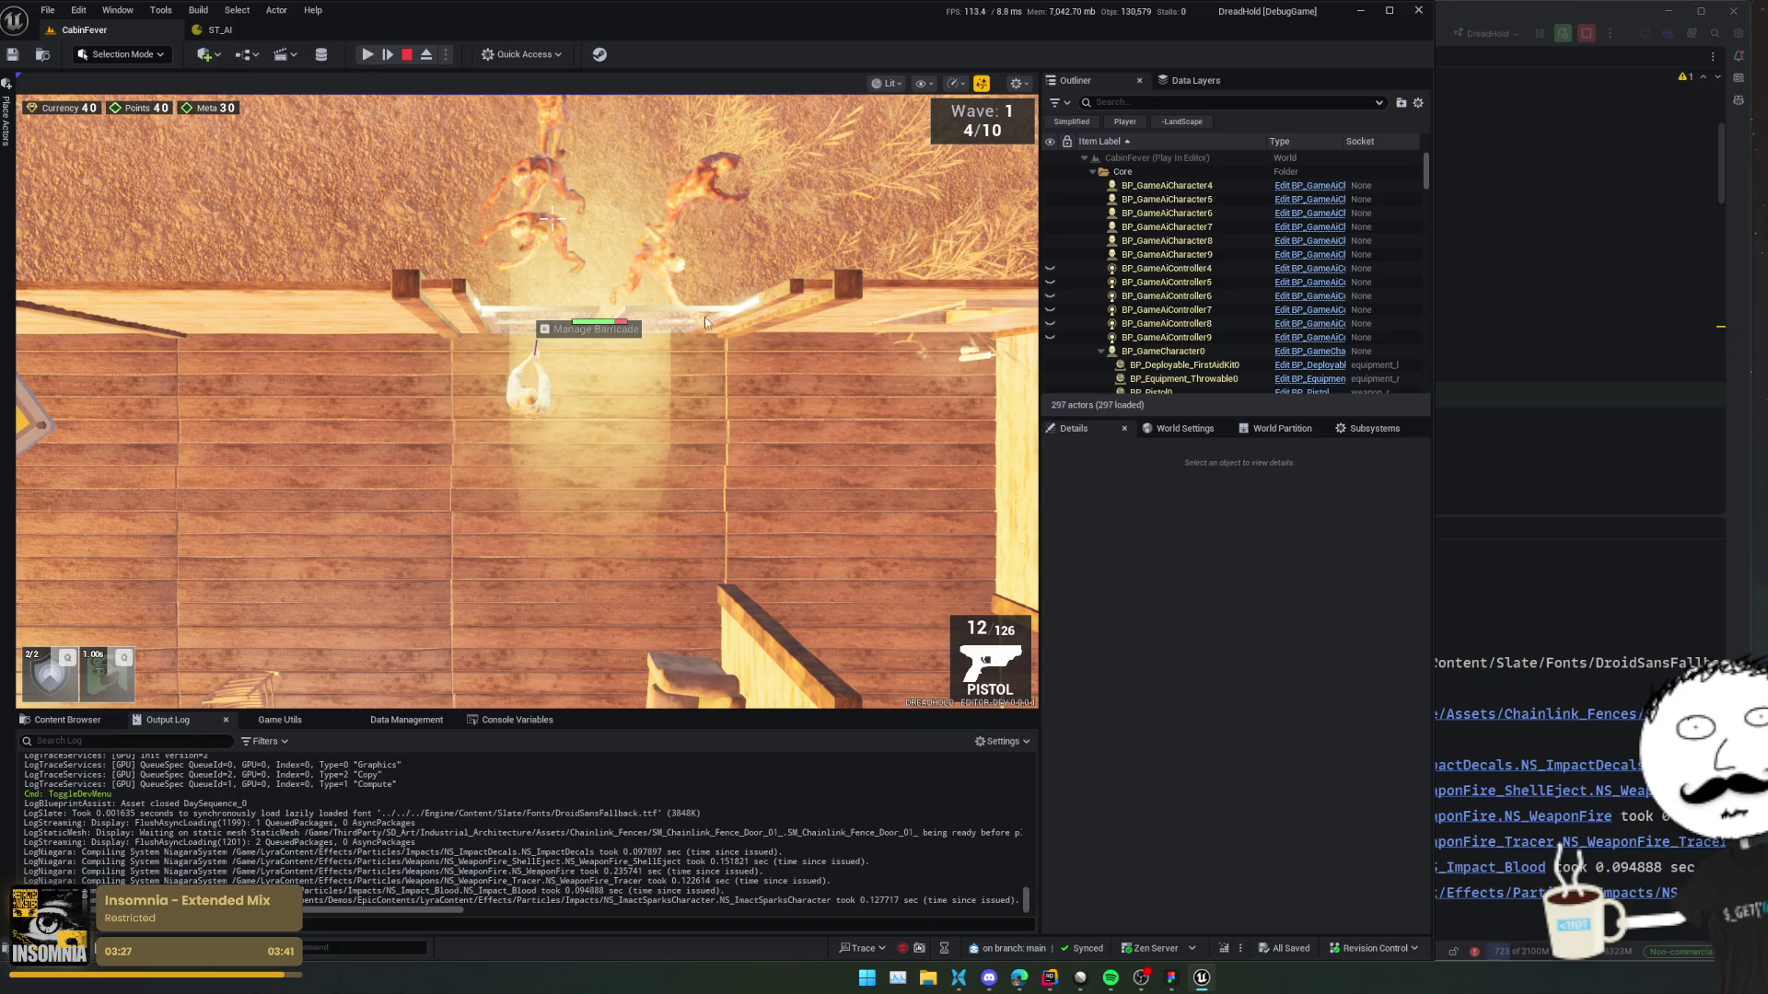
left_click(427, 54)
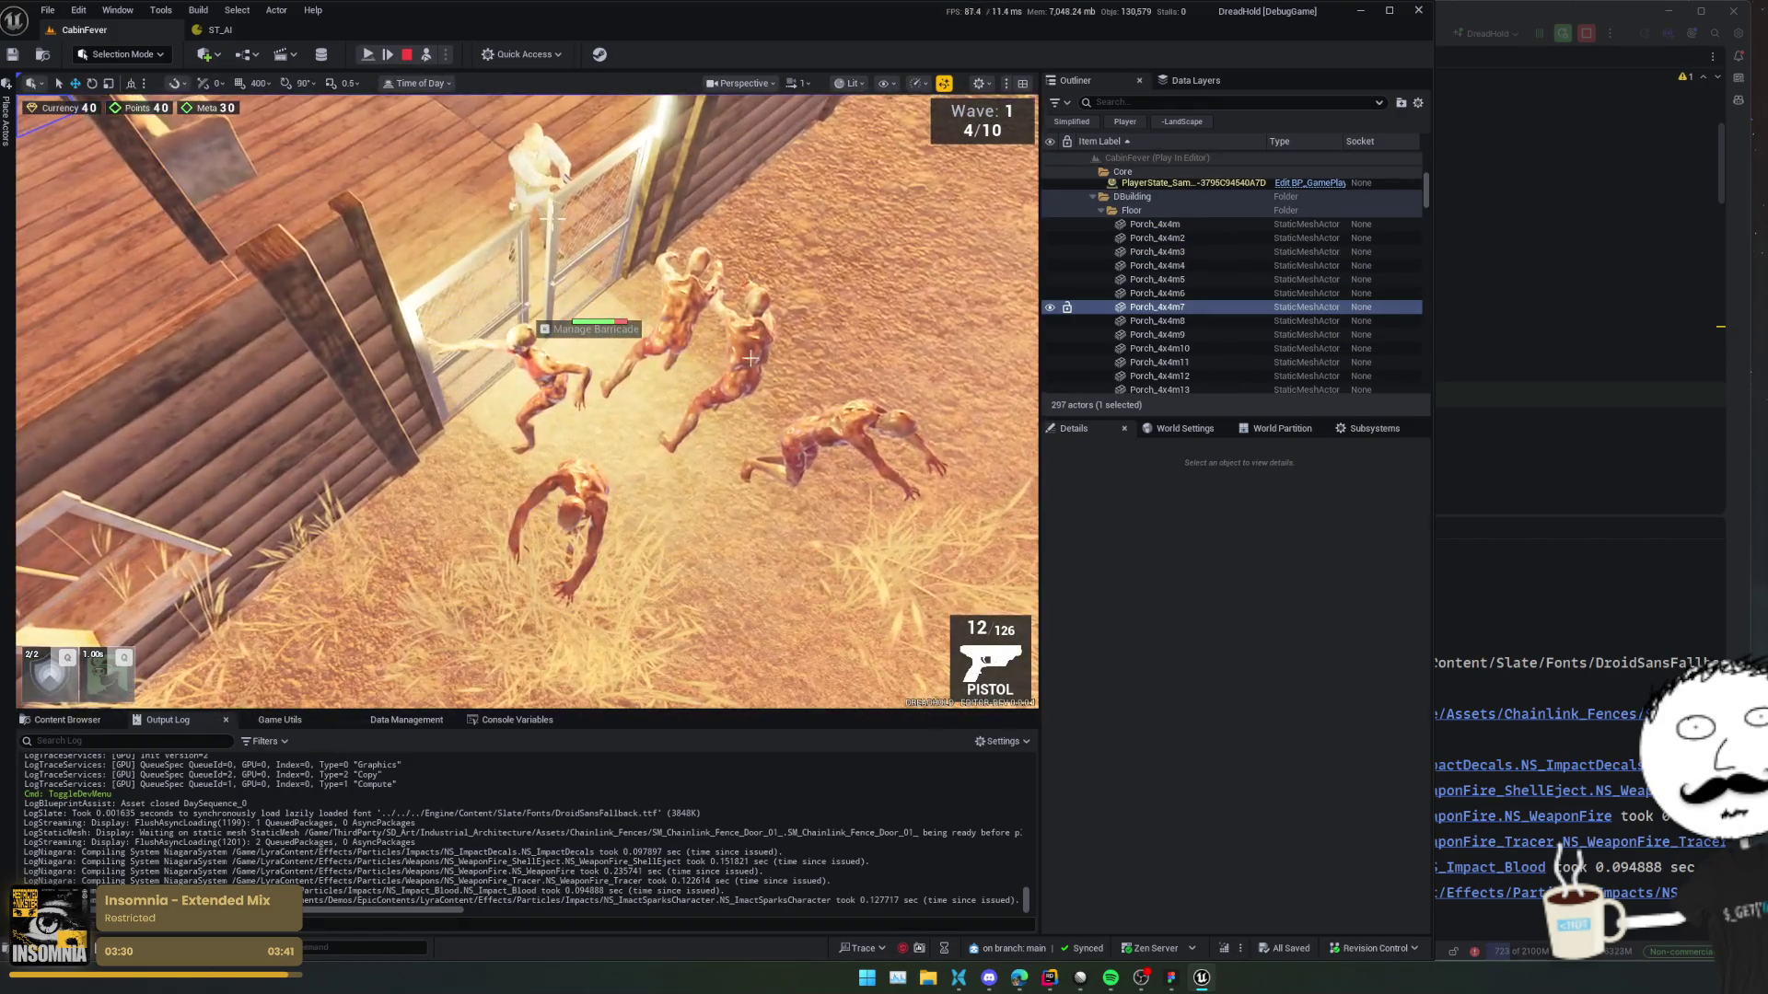
Look down on the porch where the zombies gather, then select barricade door BP_Barricade_Door_20.
left_click_drag(520, 276, 520, 412)
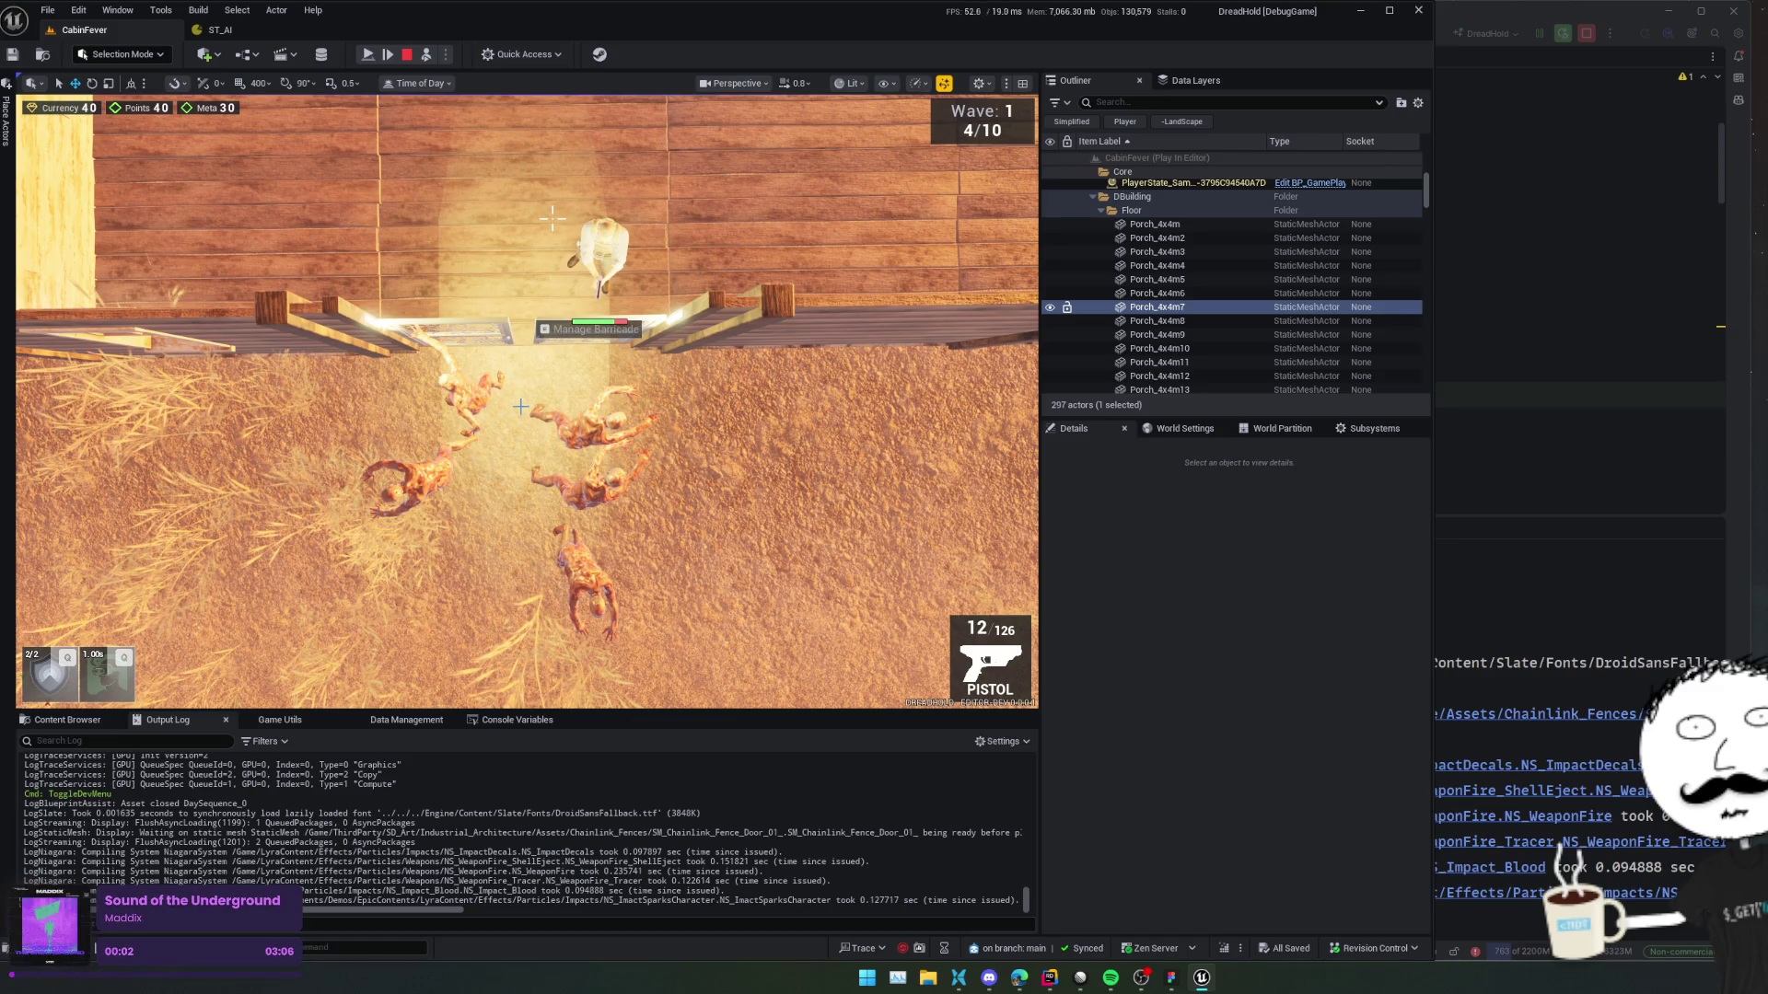
key("e")
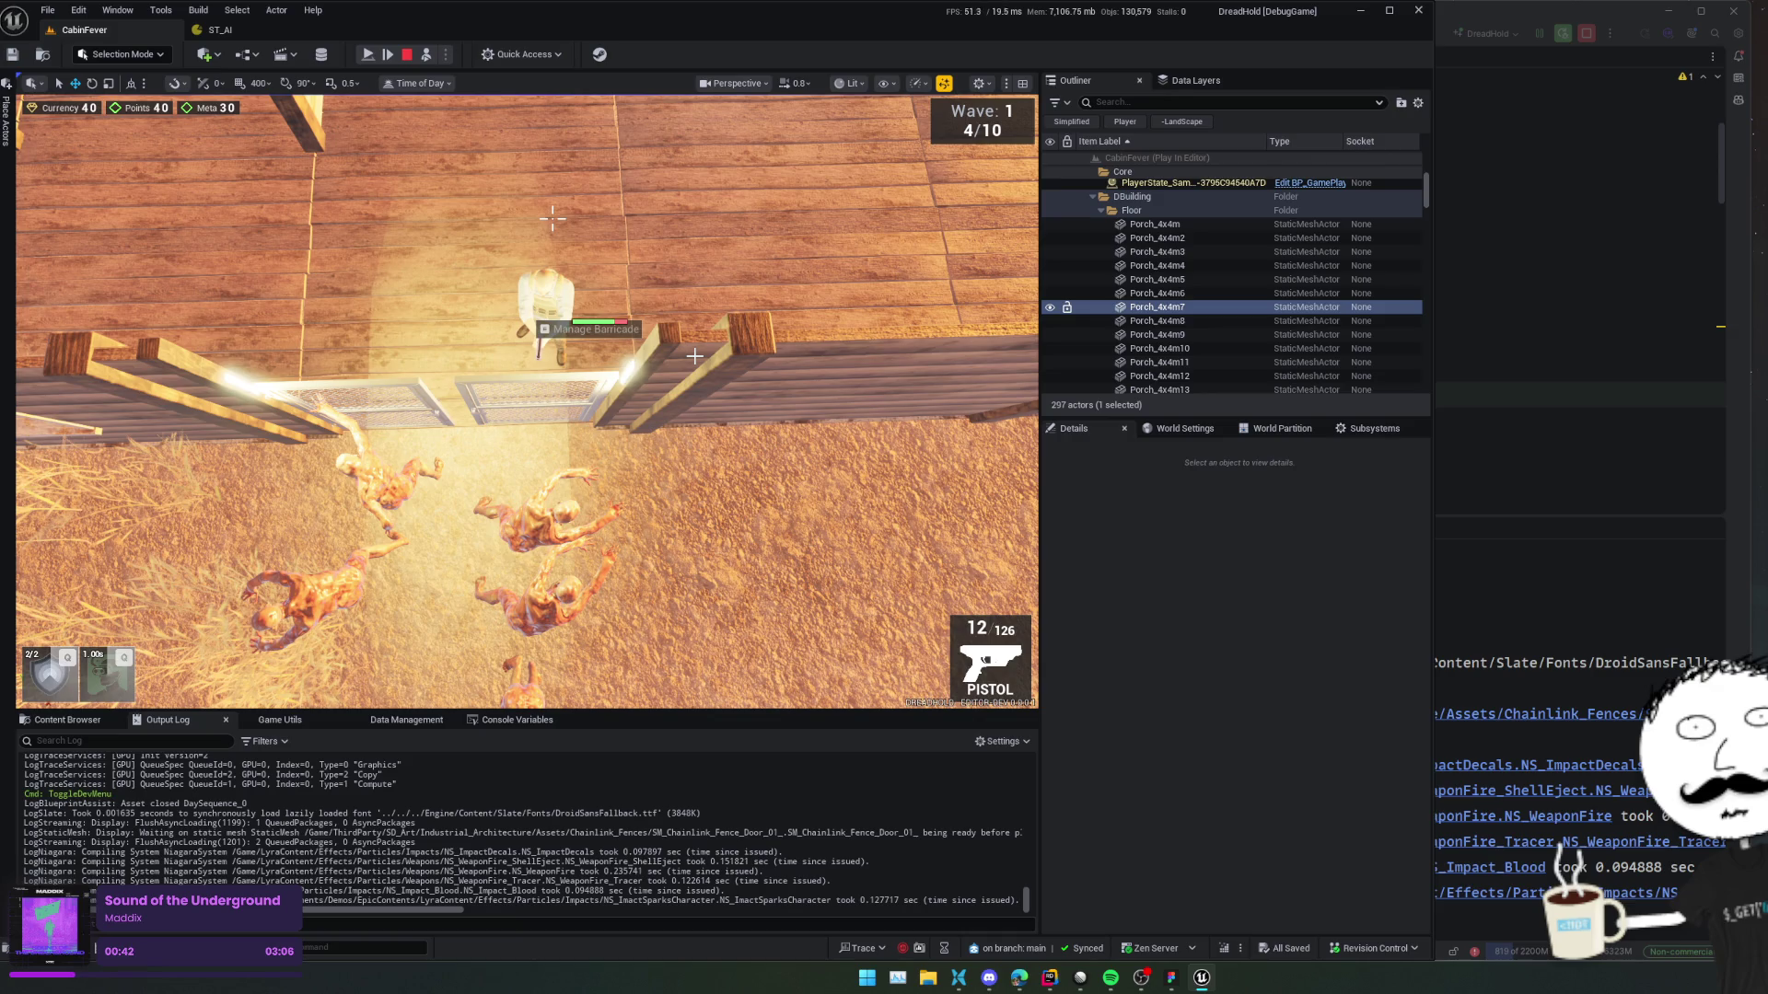
left_click(359, 401)
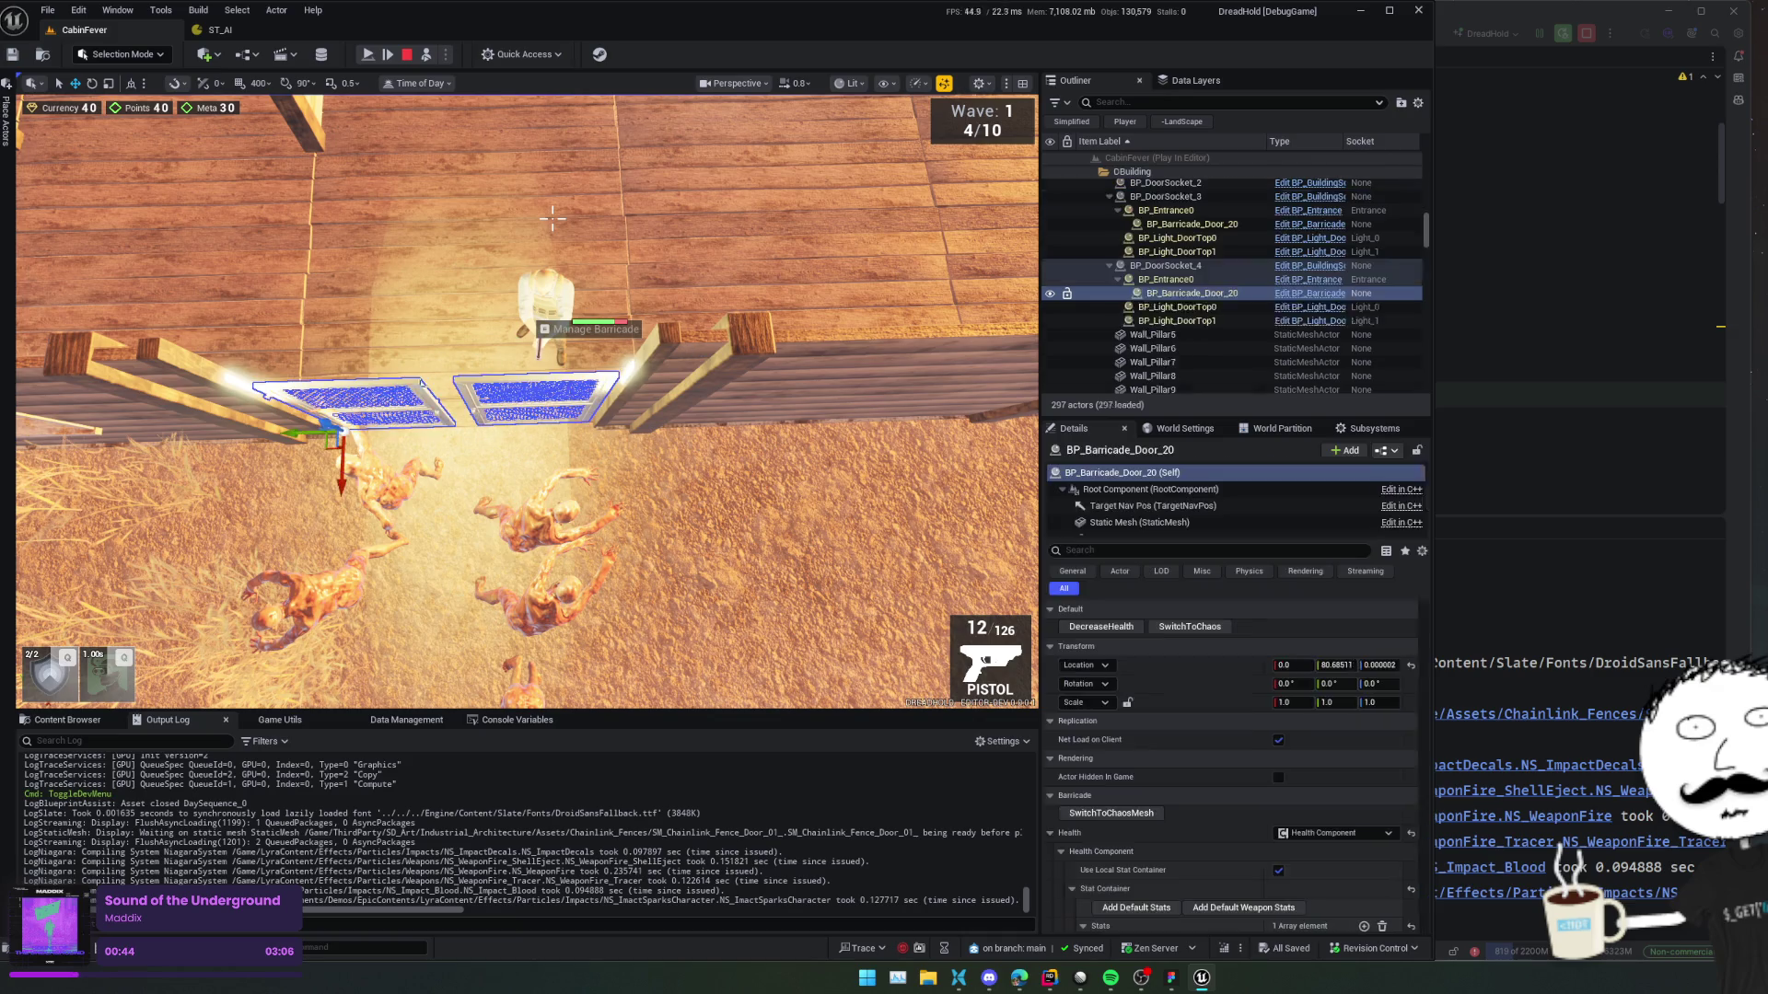
Select BP_Entrance0 and inspect its event graph's attack-barricade Send State Tree Event nodes.
left_click(1276, 297)
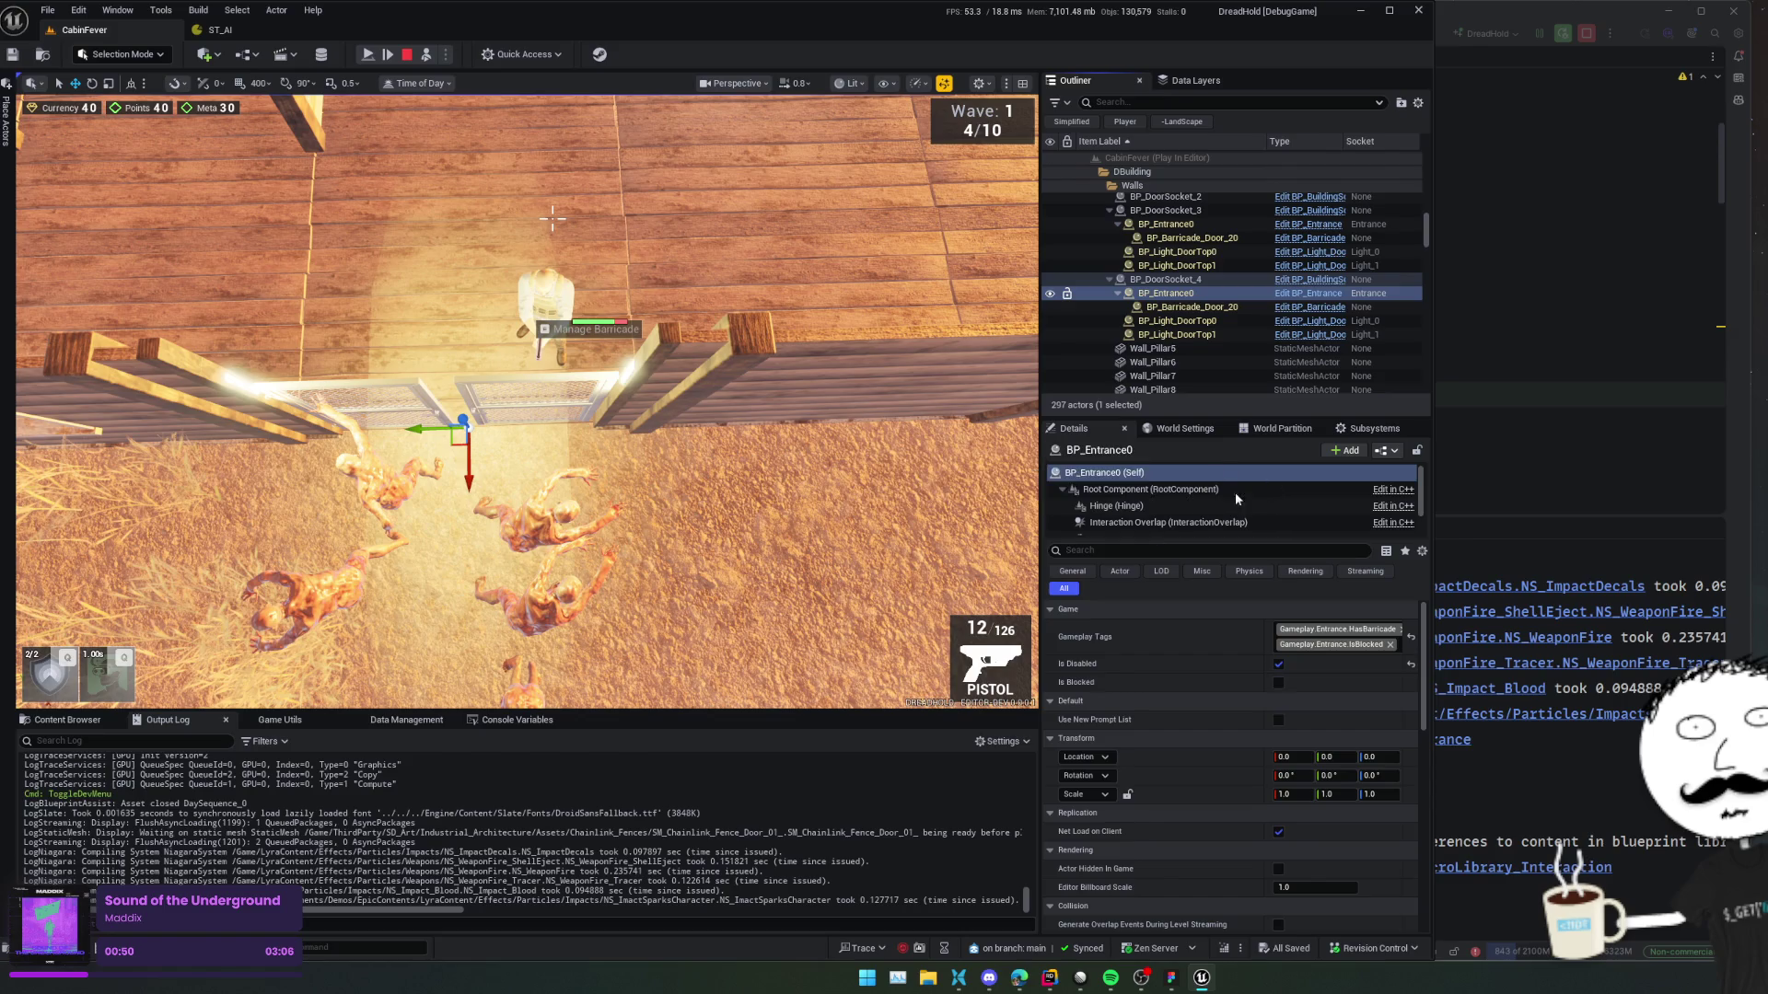
double_click(1235, 489)
scroll(529, 538, "up", 4)
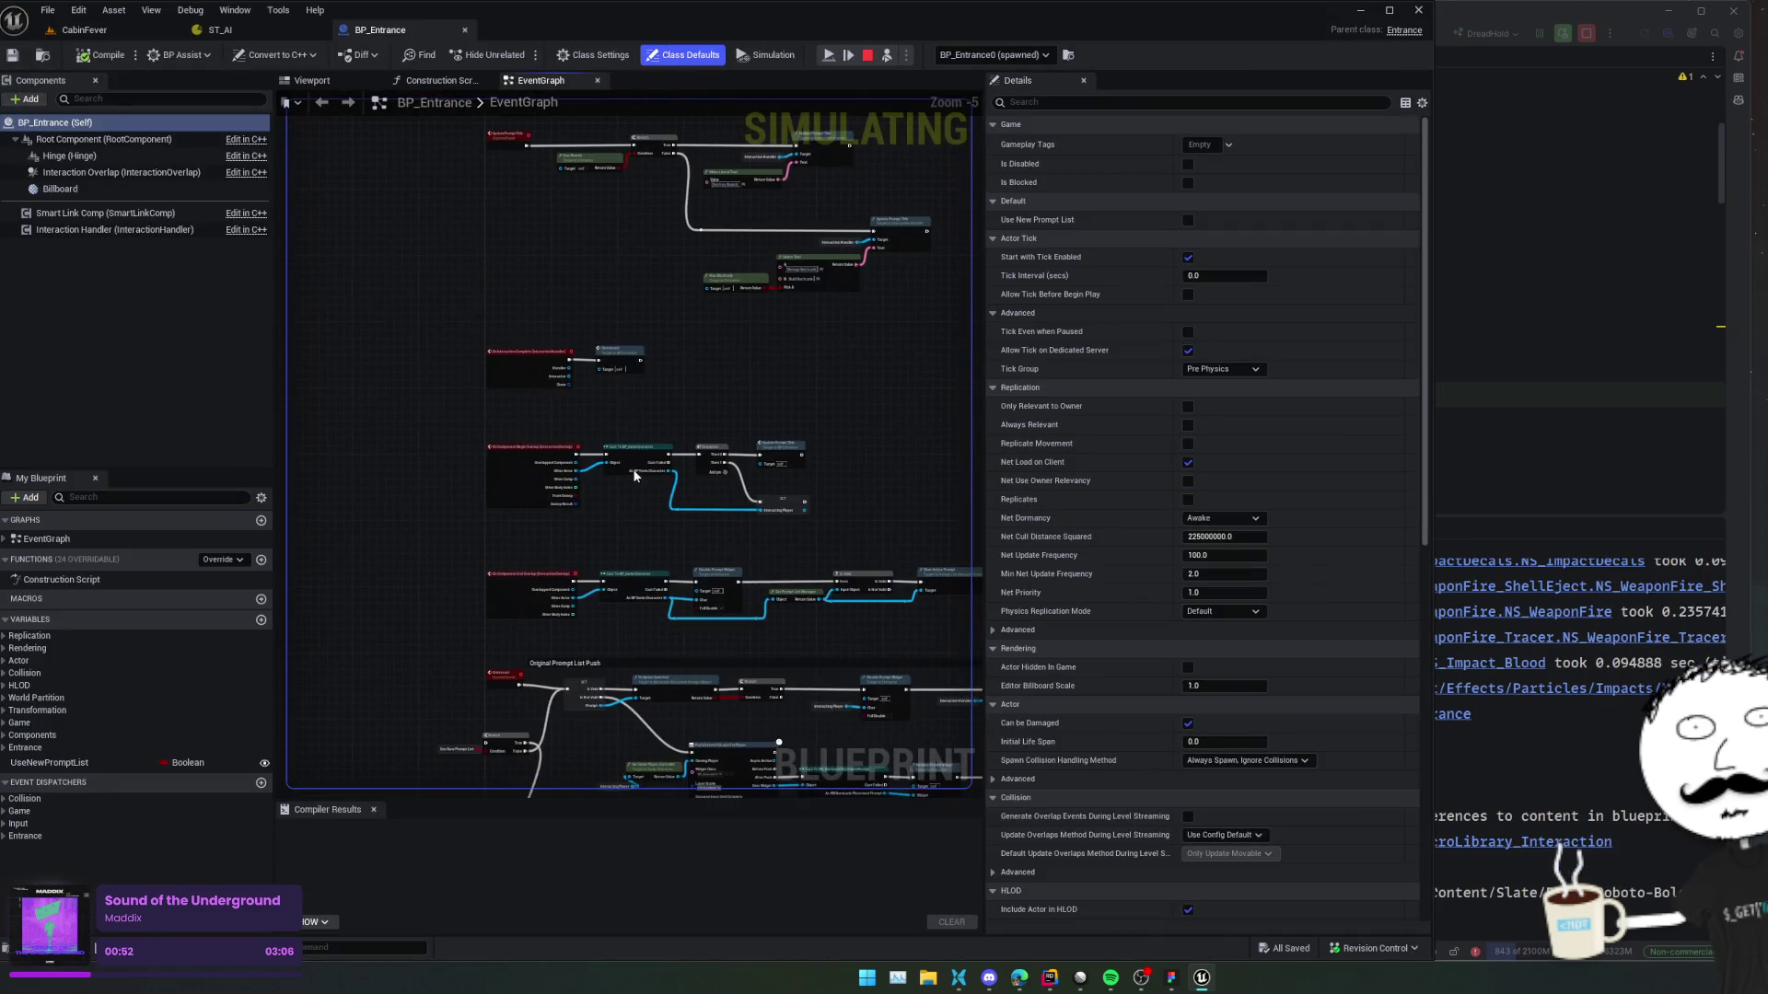
scroll(525, 485, "up", 2)
mouse_move(754, 489)
left_mouse_down()
mouse_move(635, 598)
mouse_move(770, 549)
mouse_move(724, 544)
left_mouse_up()
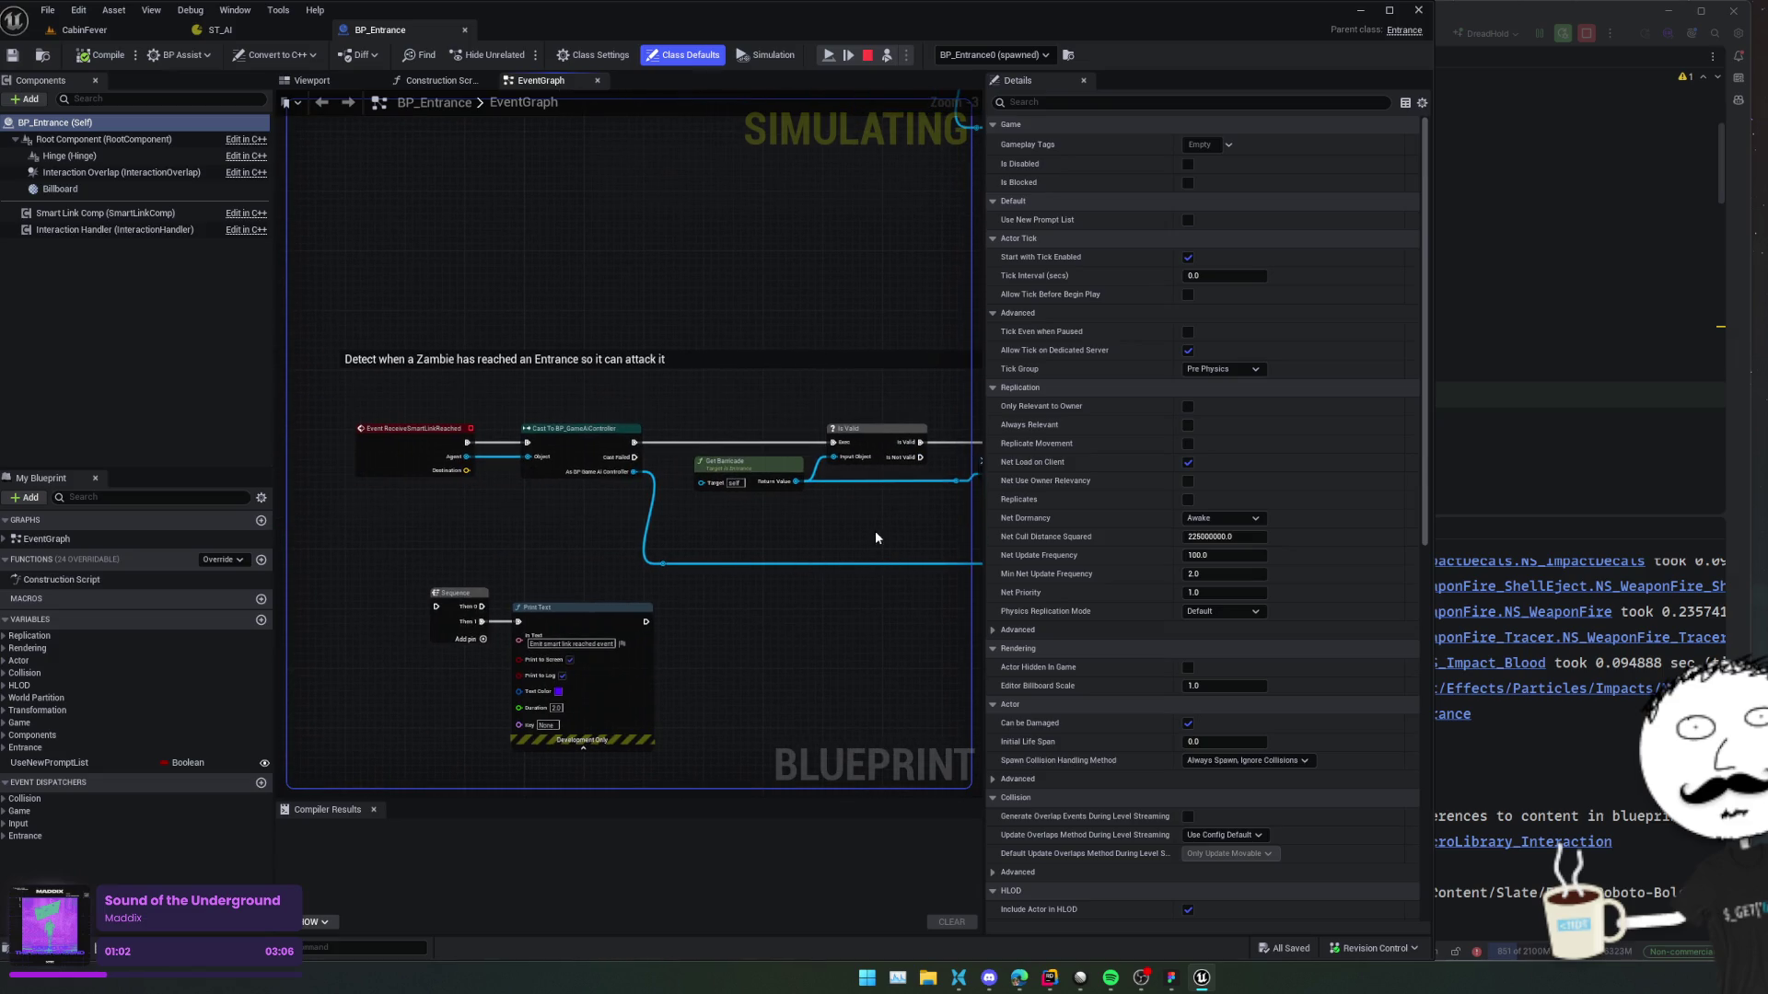
mouse_move(832, 533)
left_mouse_down()
mouse_move(560, 517)
mouse_move(618, 527)
mouse_move(590, 590)
mouse_move(670, 591)
mouse_move(727, 556)
mouse_move(770, 559)
left_mouse_up()
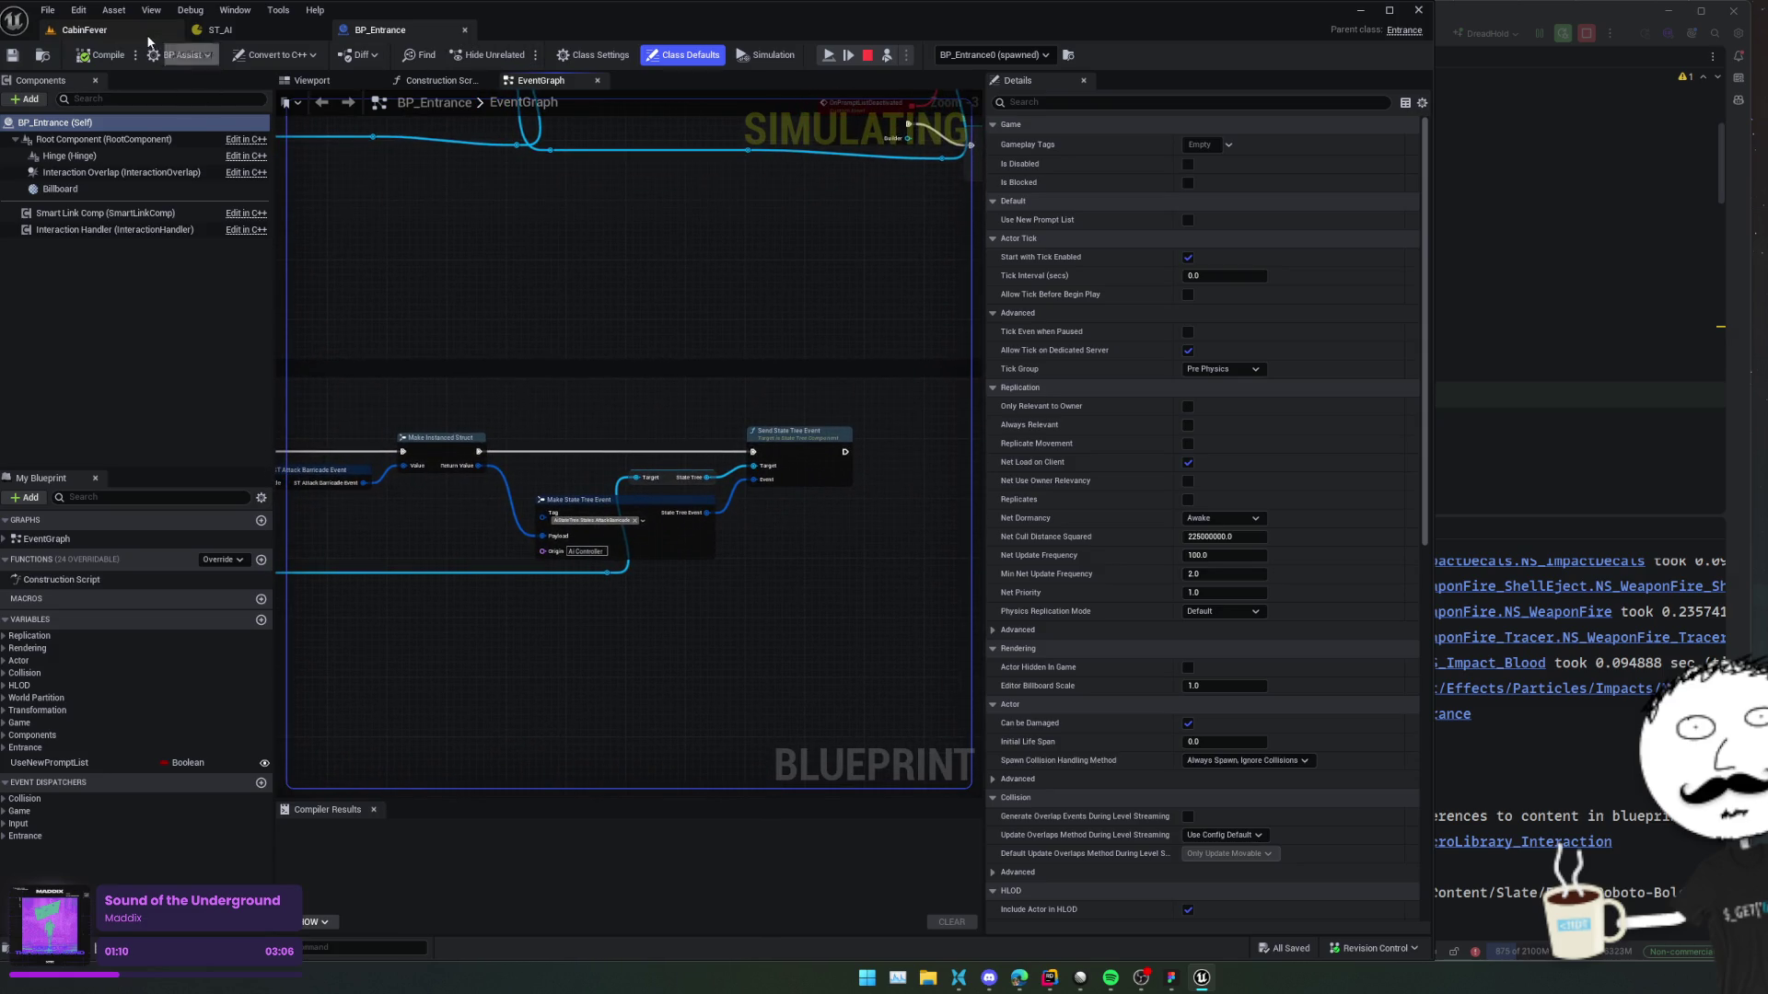
Return to the CabinFever level with the Content Browser showing.
left_click(147, 35)
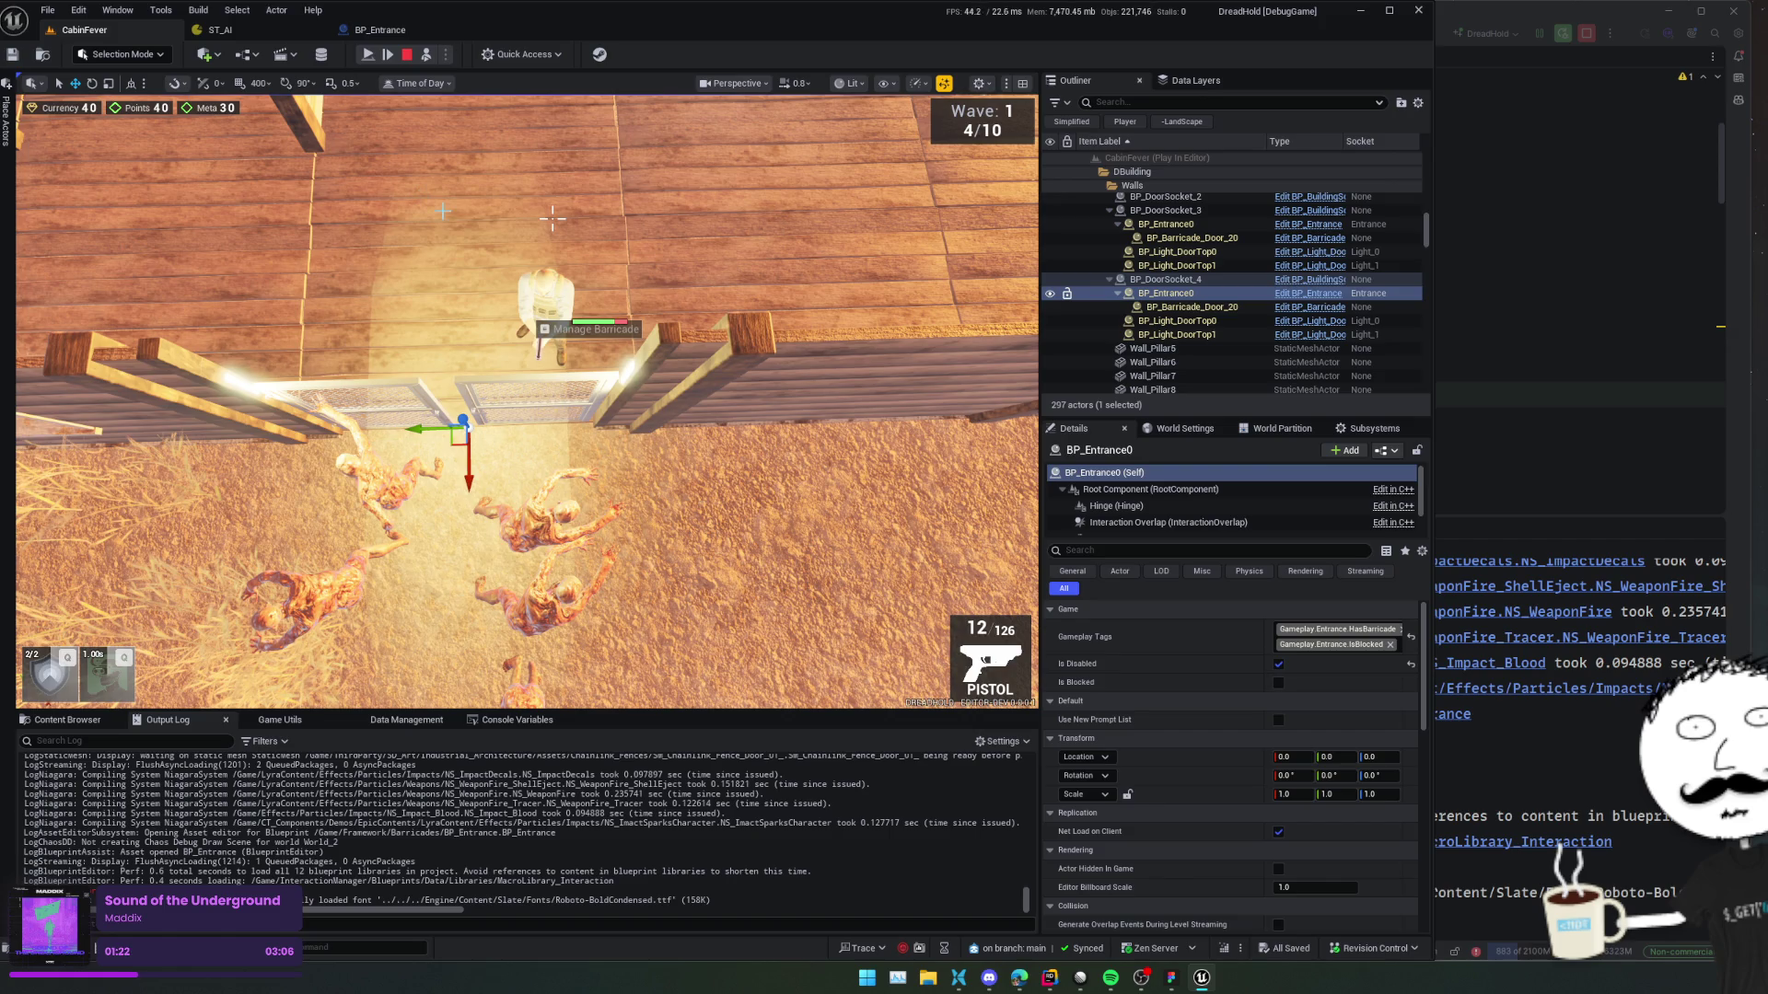
left_click(378, 29)
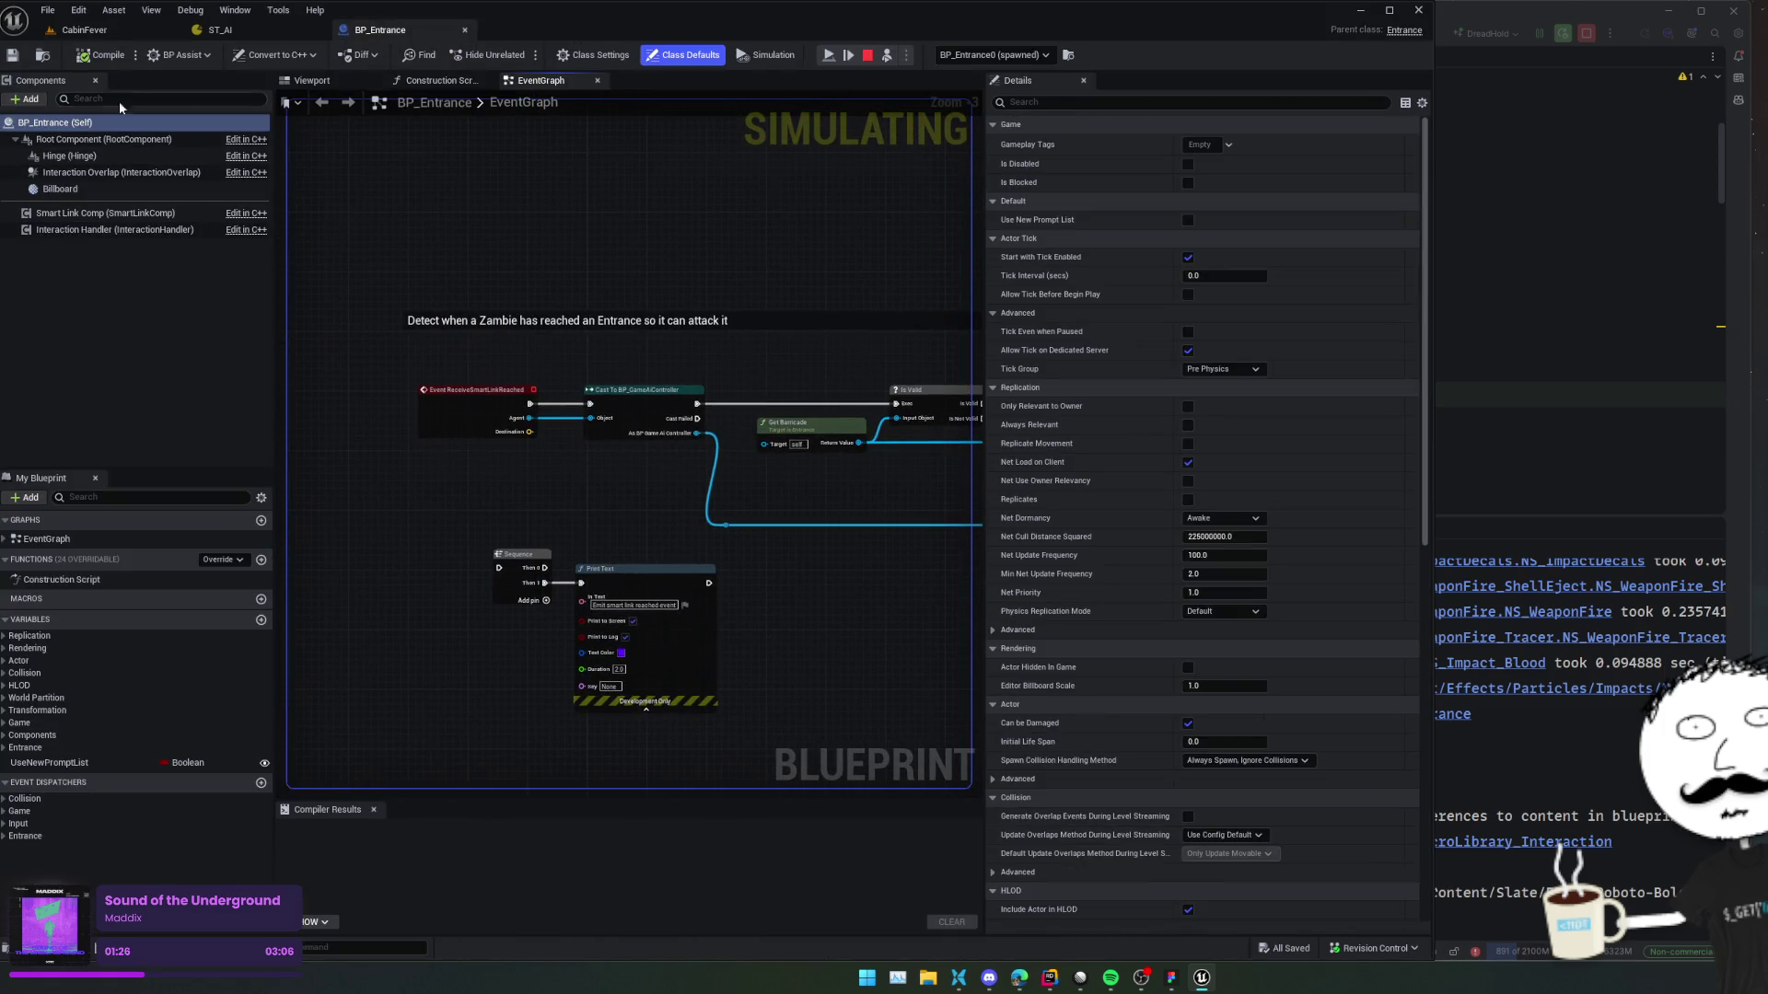
left_click(84, 29)
left_click(67, 720)
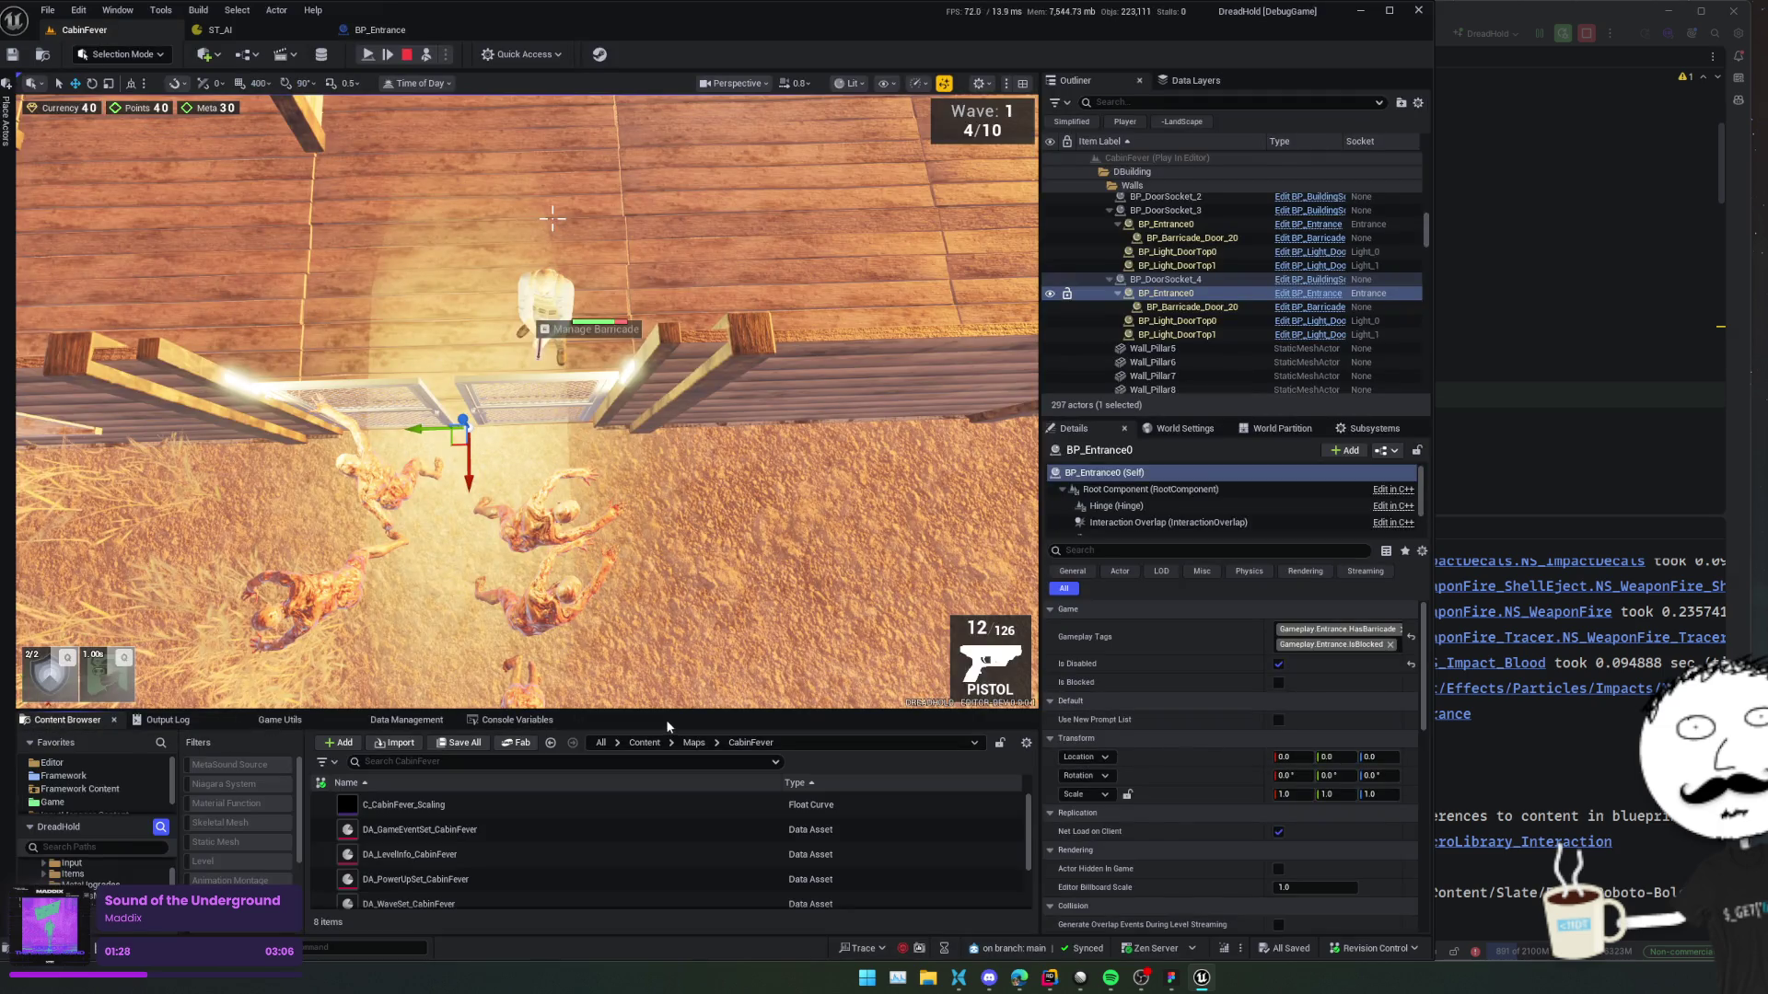
Enlarge the Content Browser and navigate into the Framework/Bot/EQS folder.
left_click_drag(663, 711, 663, 600)
scroll(101, 807, "up", 2)
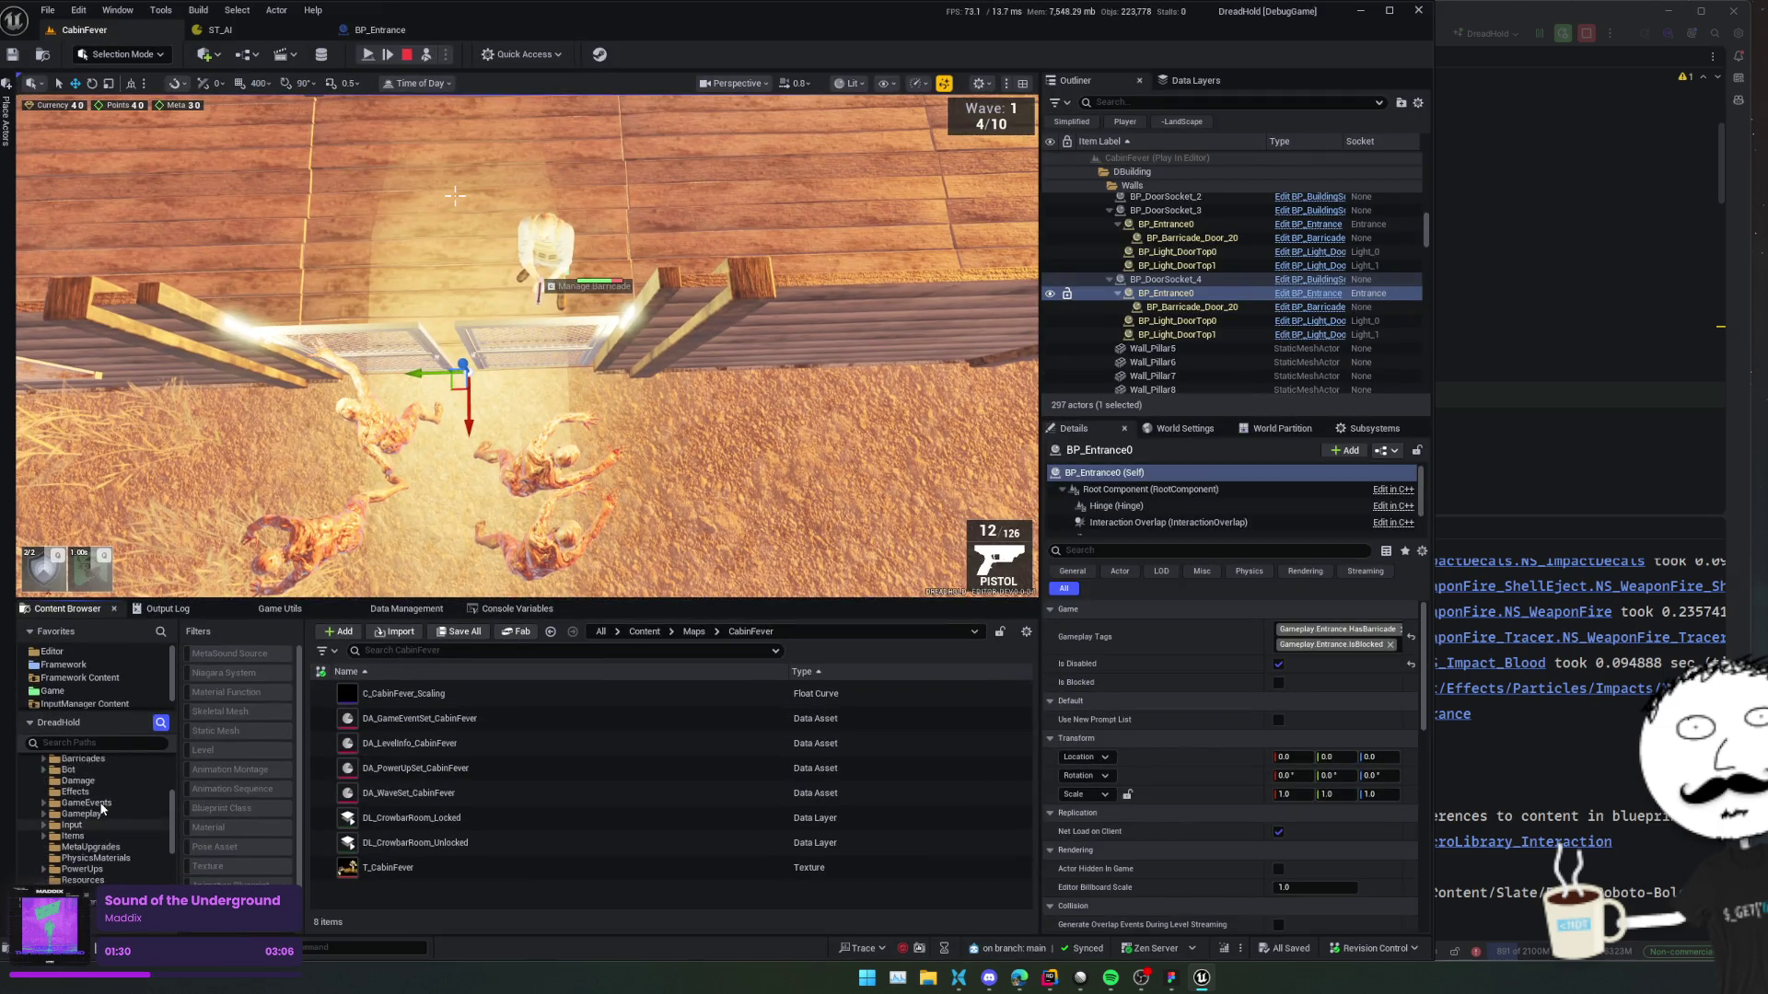
scroll(101, 808, "up", 3)
scroll(102, 811, "down", 2)
left_click(70, 771)
double_click(516, 744)
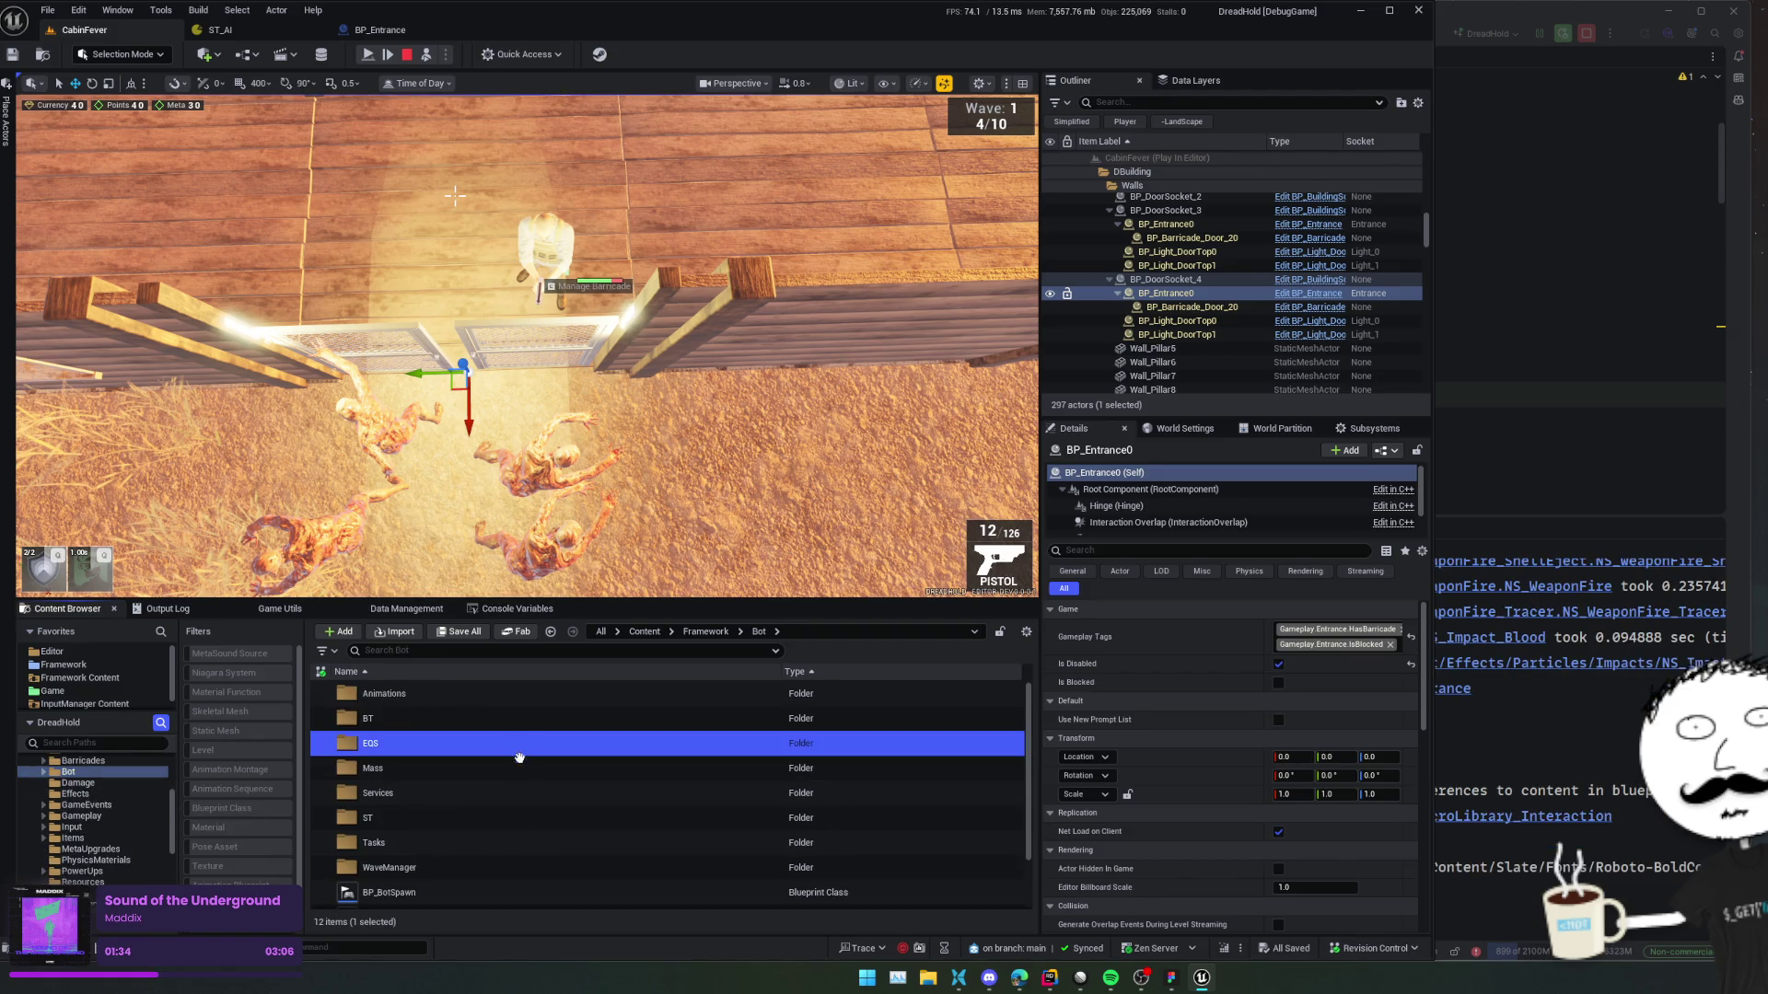
Create an Environment Query named SQS_FindAttackBarricadePosition and save it.
right_click(542, 862)
type("eqs")
key("Escape")
key("BackSpace")
key("BackSpace")
key("BackSpace")
type("envi")
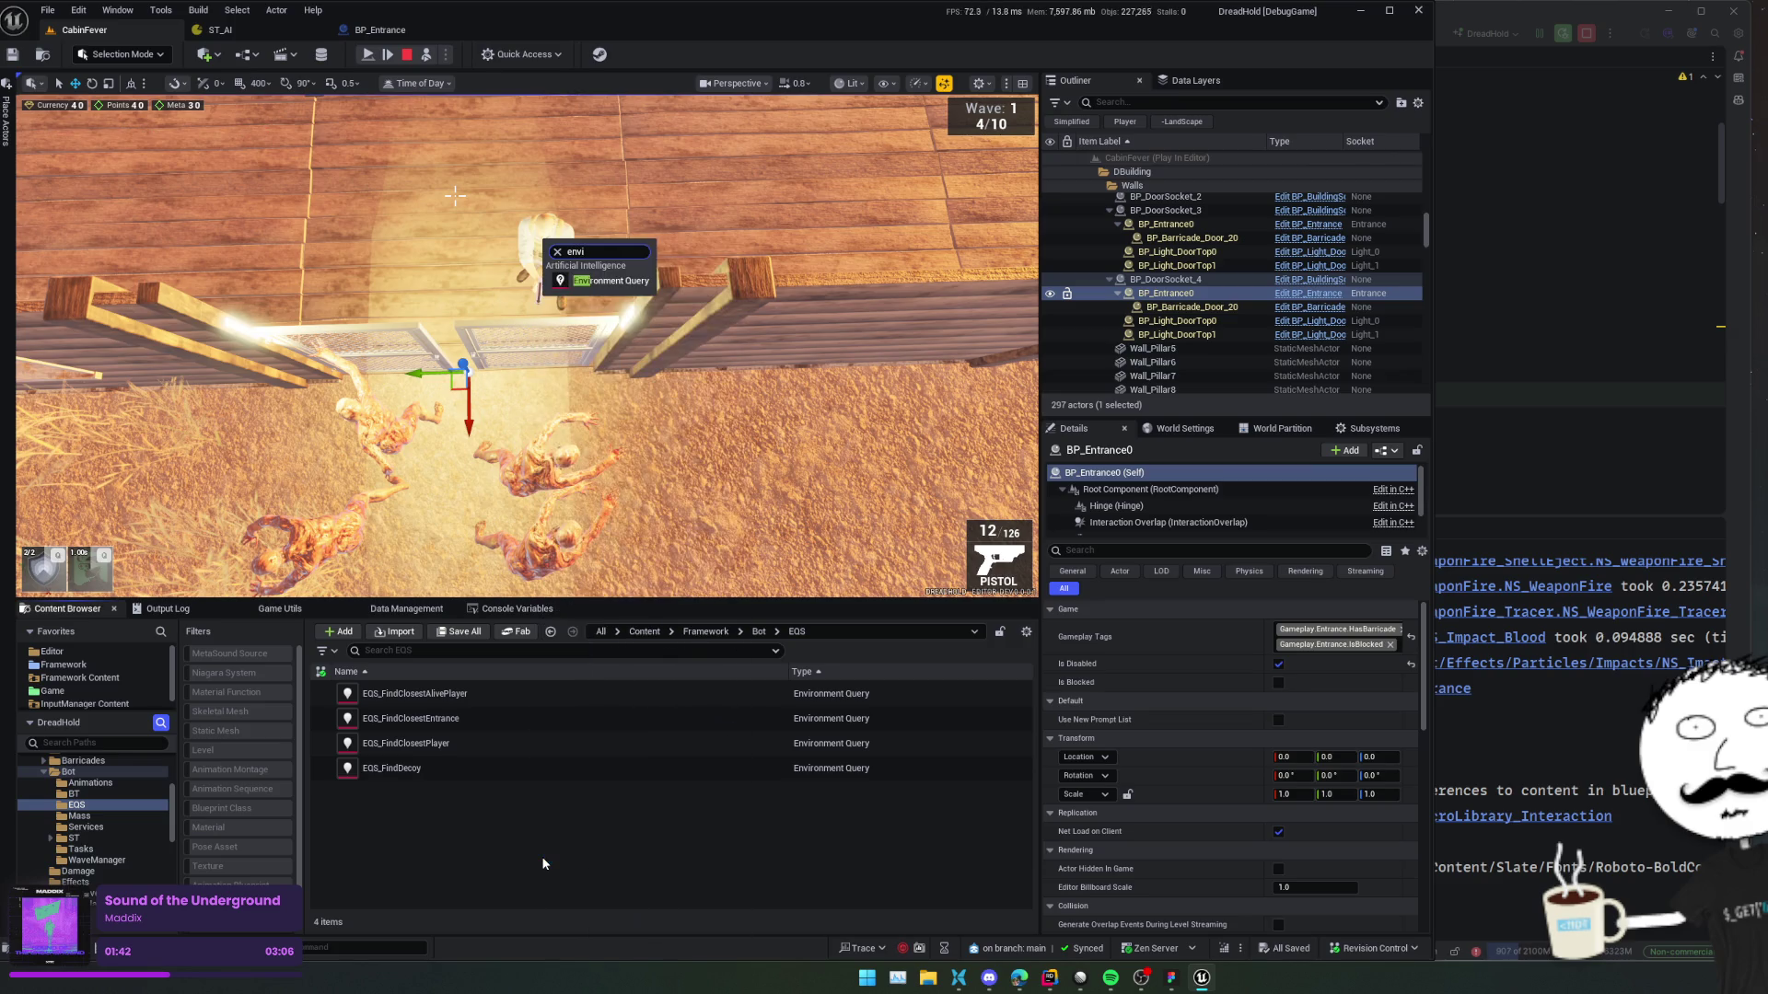
key("Return")
type("EQS_F")
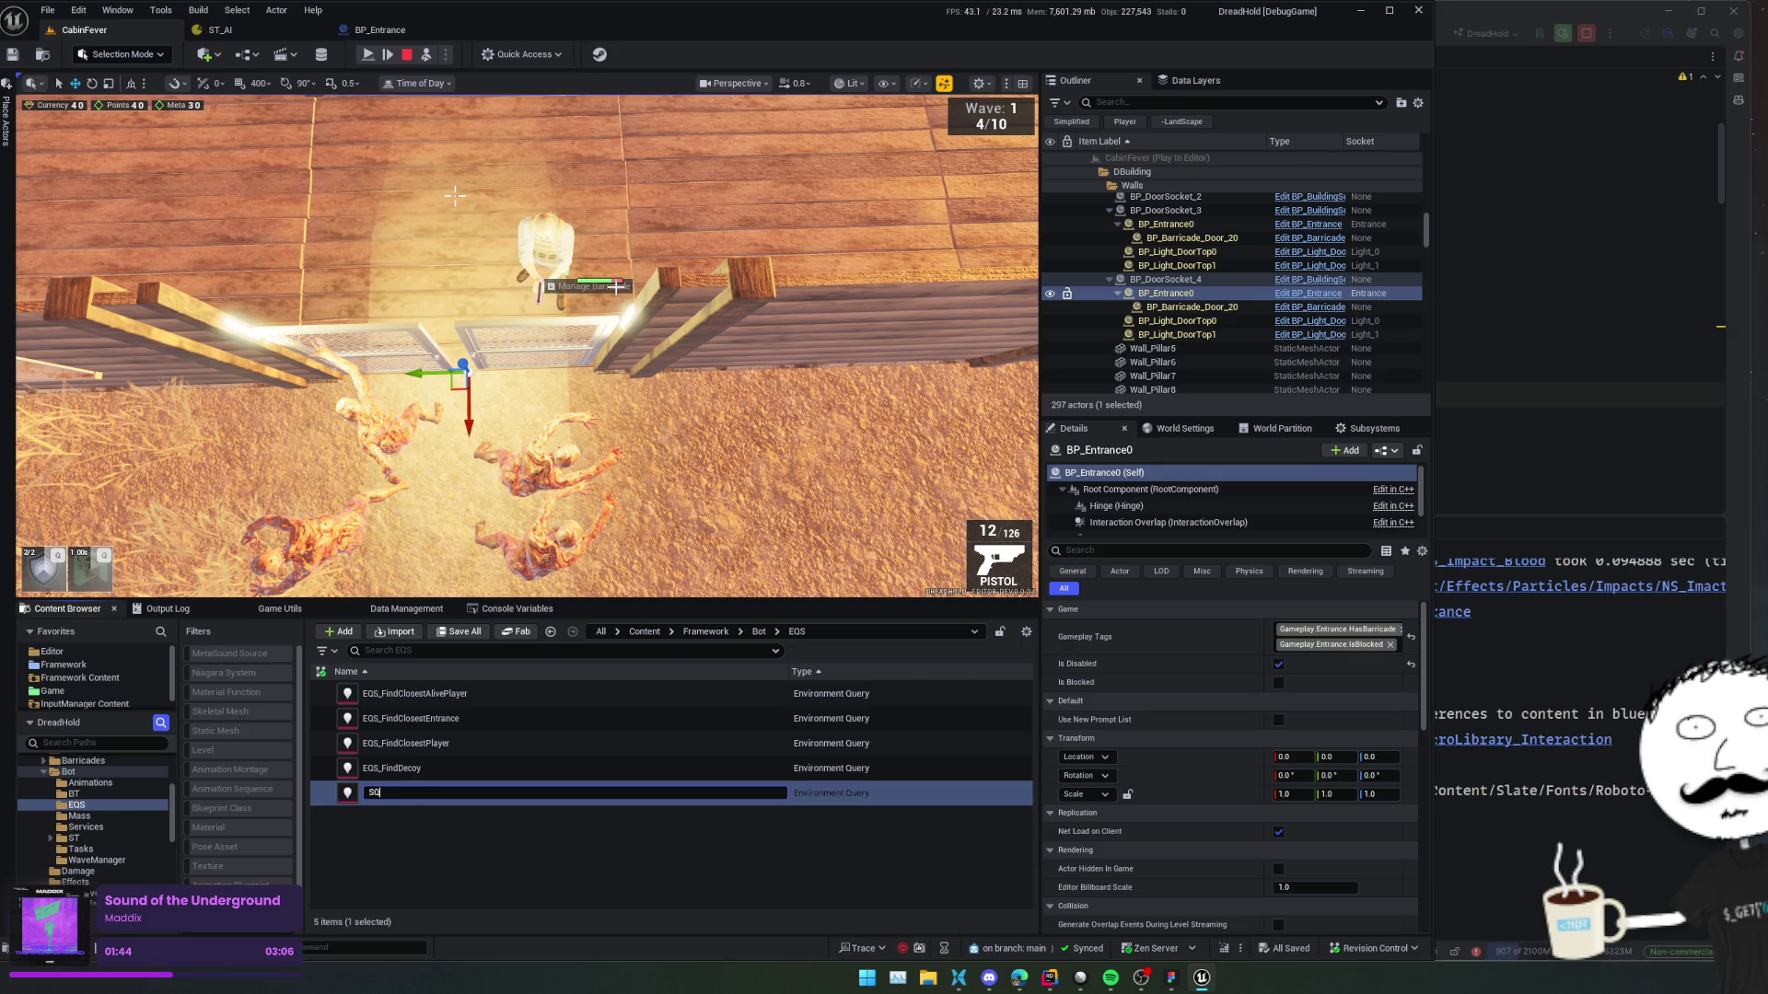
type("indAttackBarricadePosition")
key("Return")
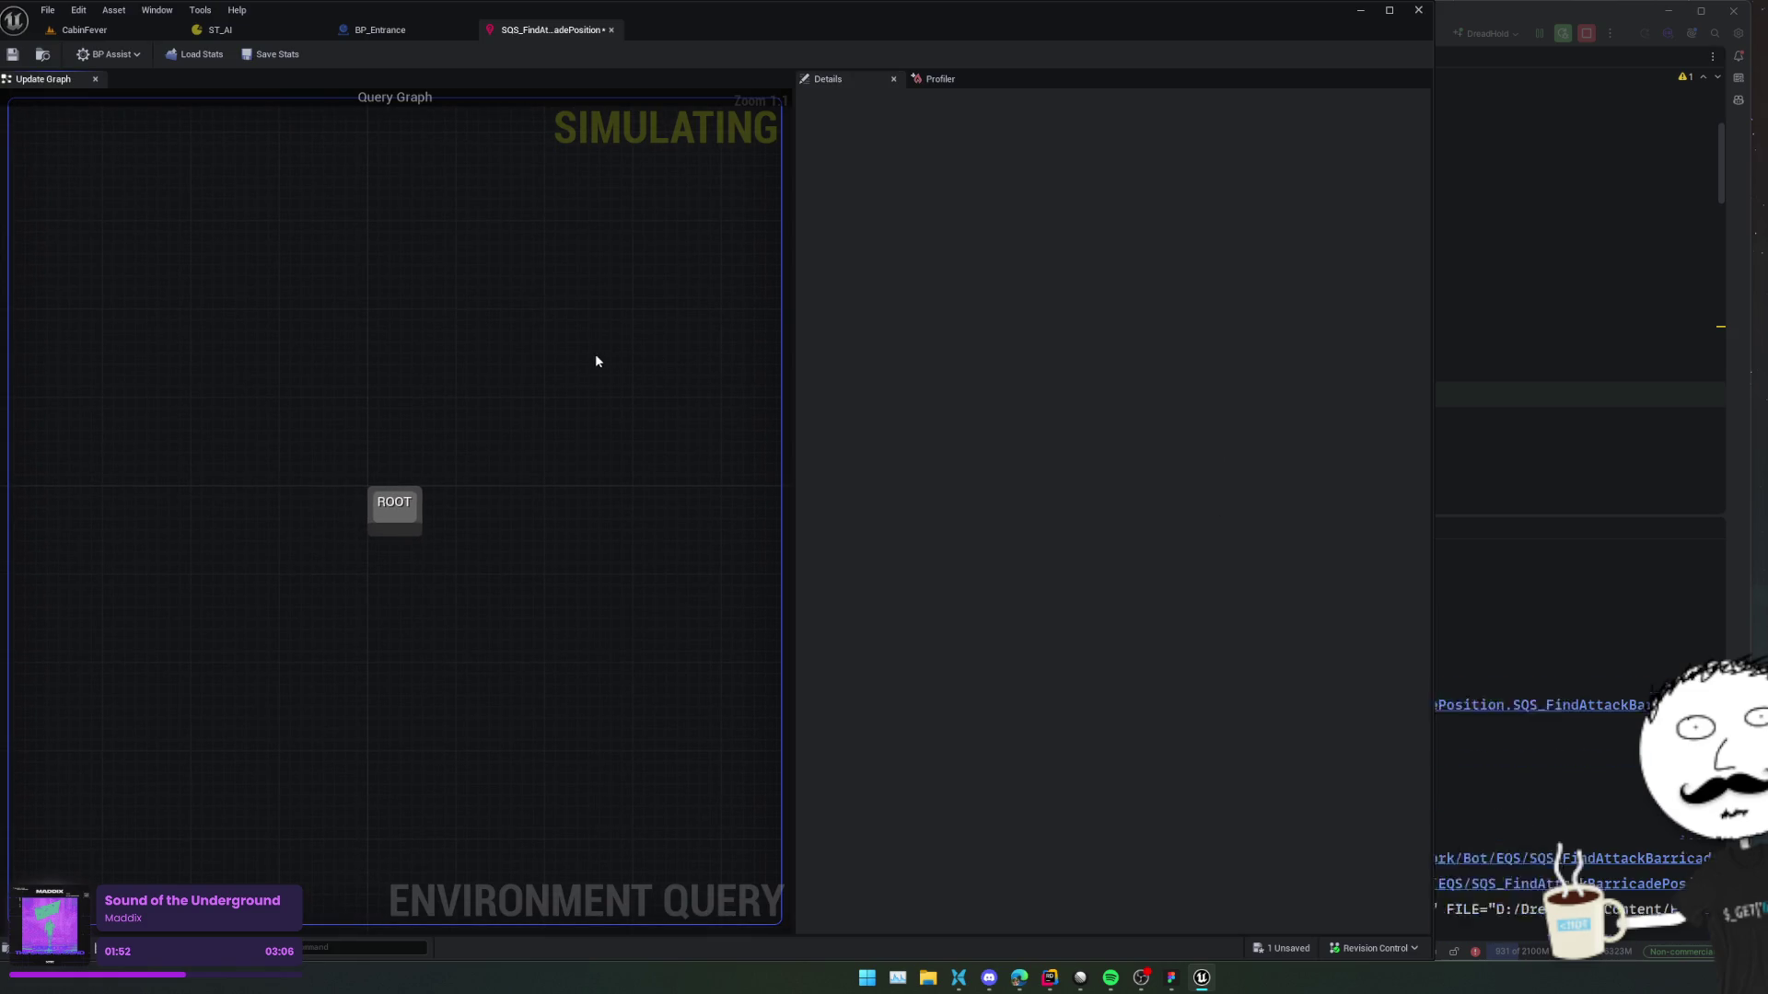
key("ctrl+s")
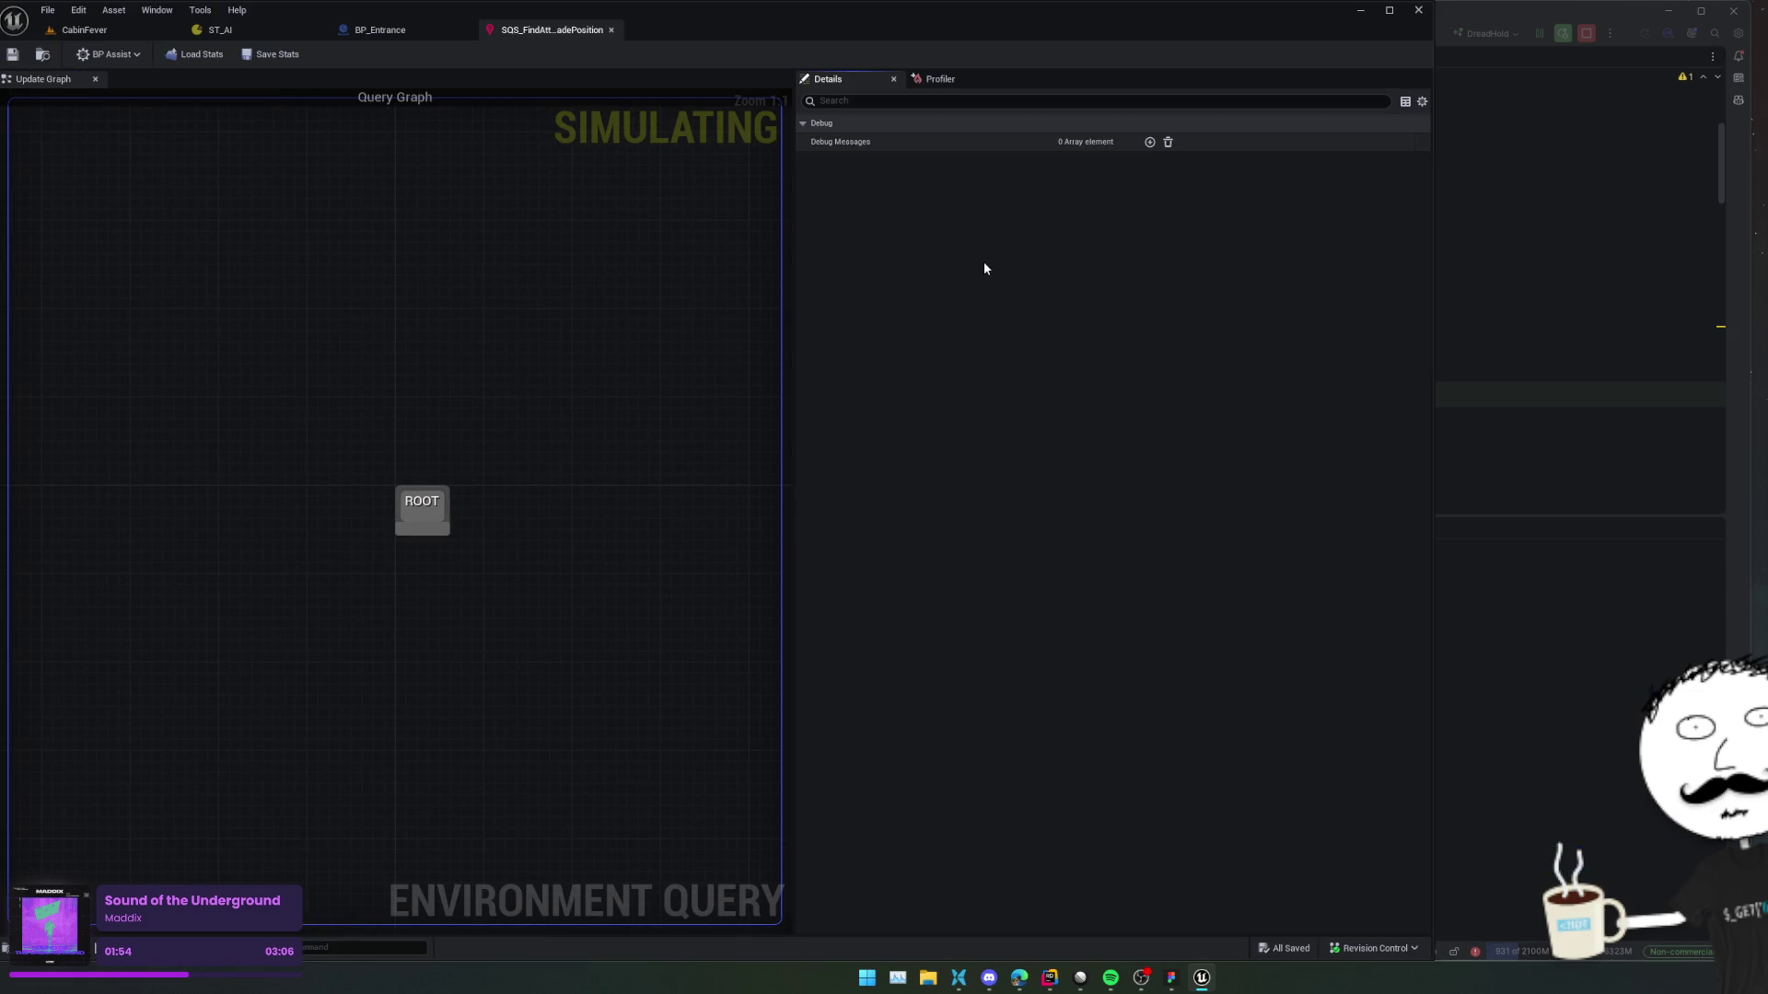
left_click_drag(612, 357, 621, 364)
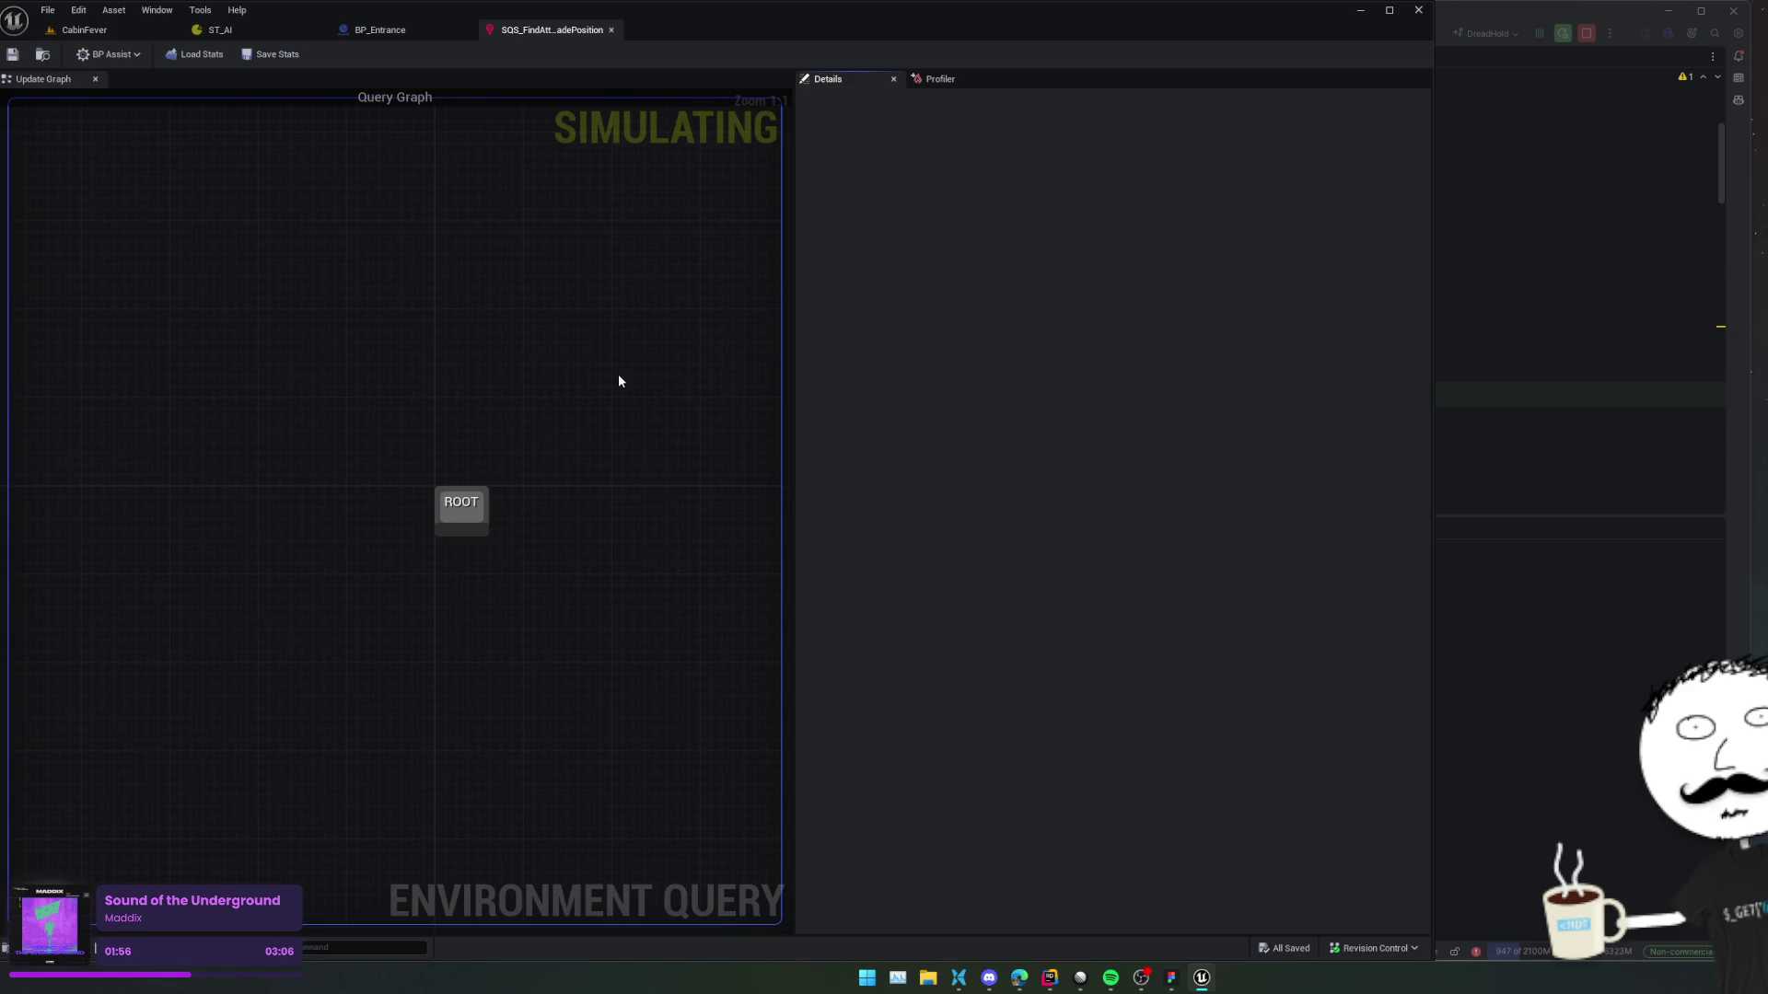
Attach a Points: Grid (SimpleGrid) generator to ROOT and place it beneath the root node.
left_click_drag(454, 527, 469, 613)
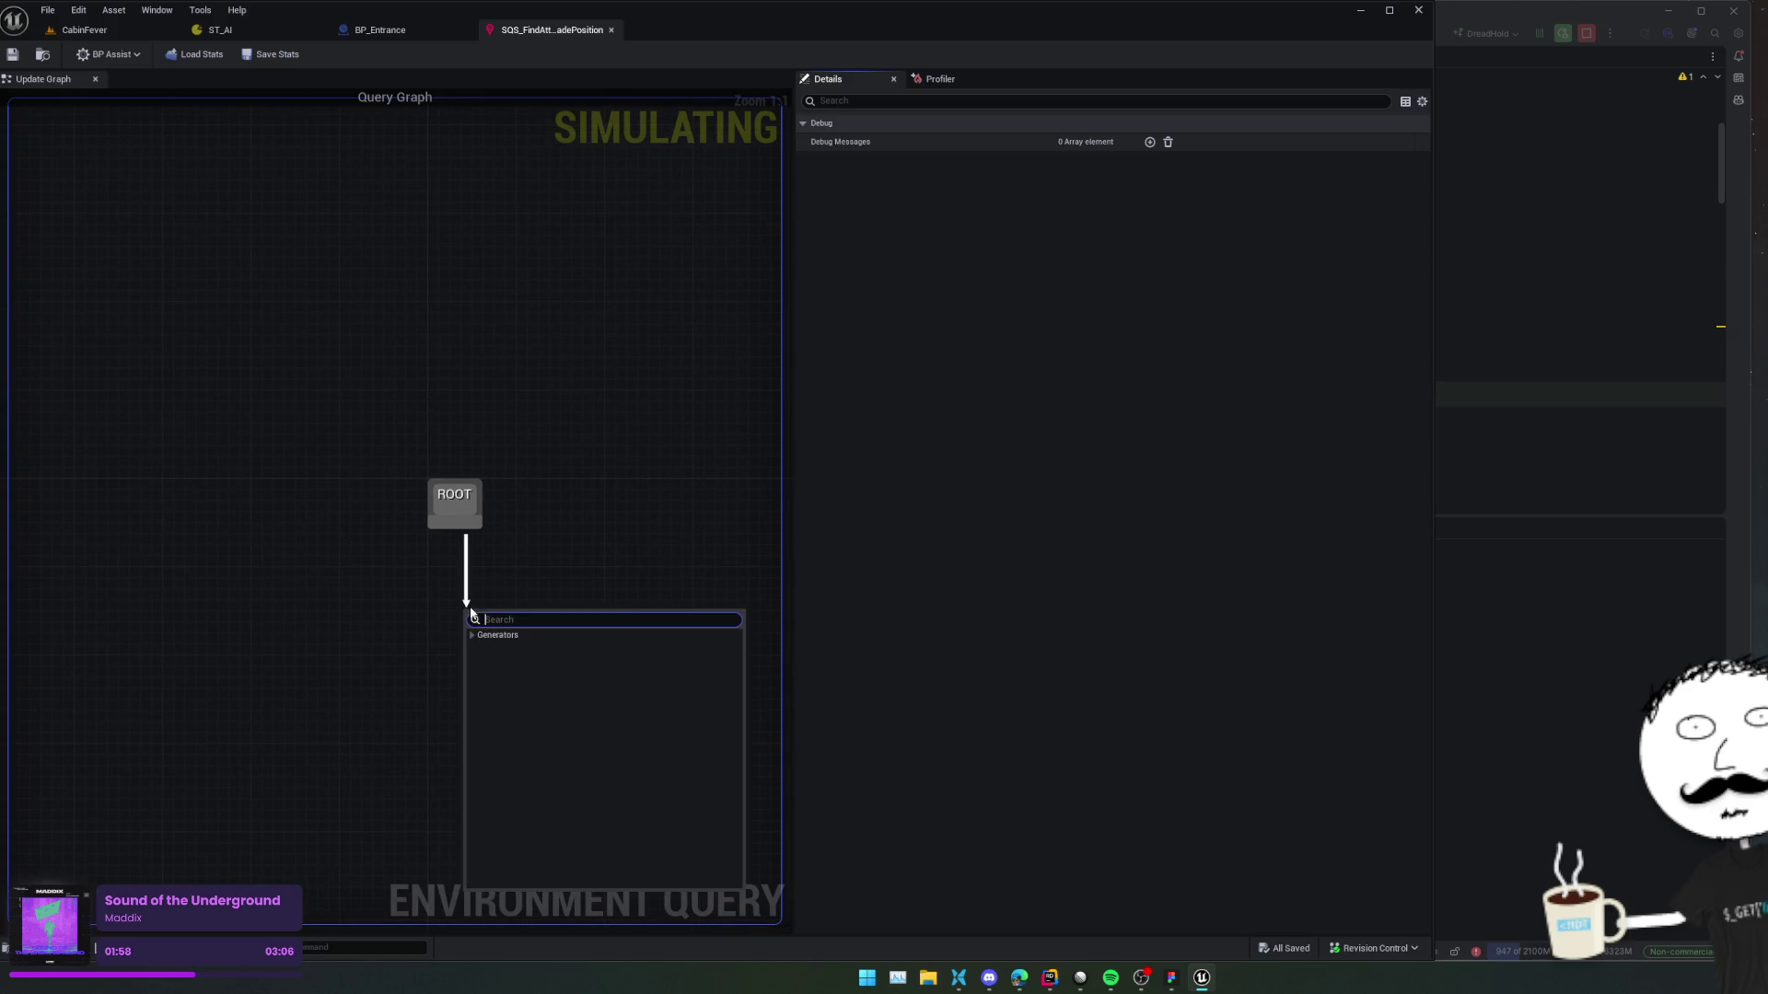
left_click(471, 636)
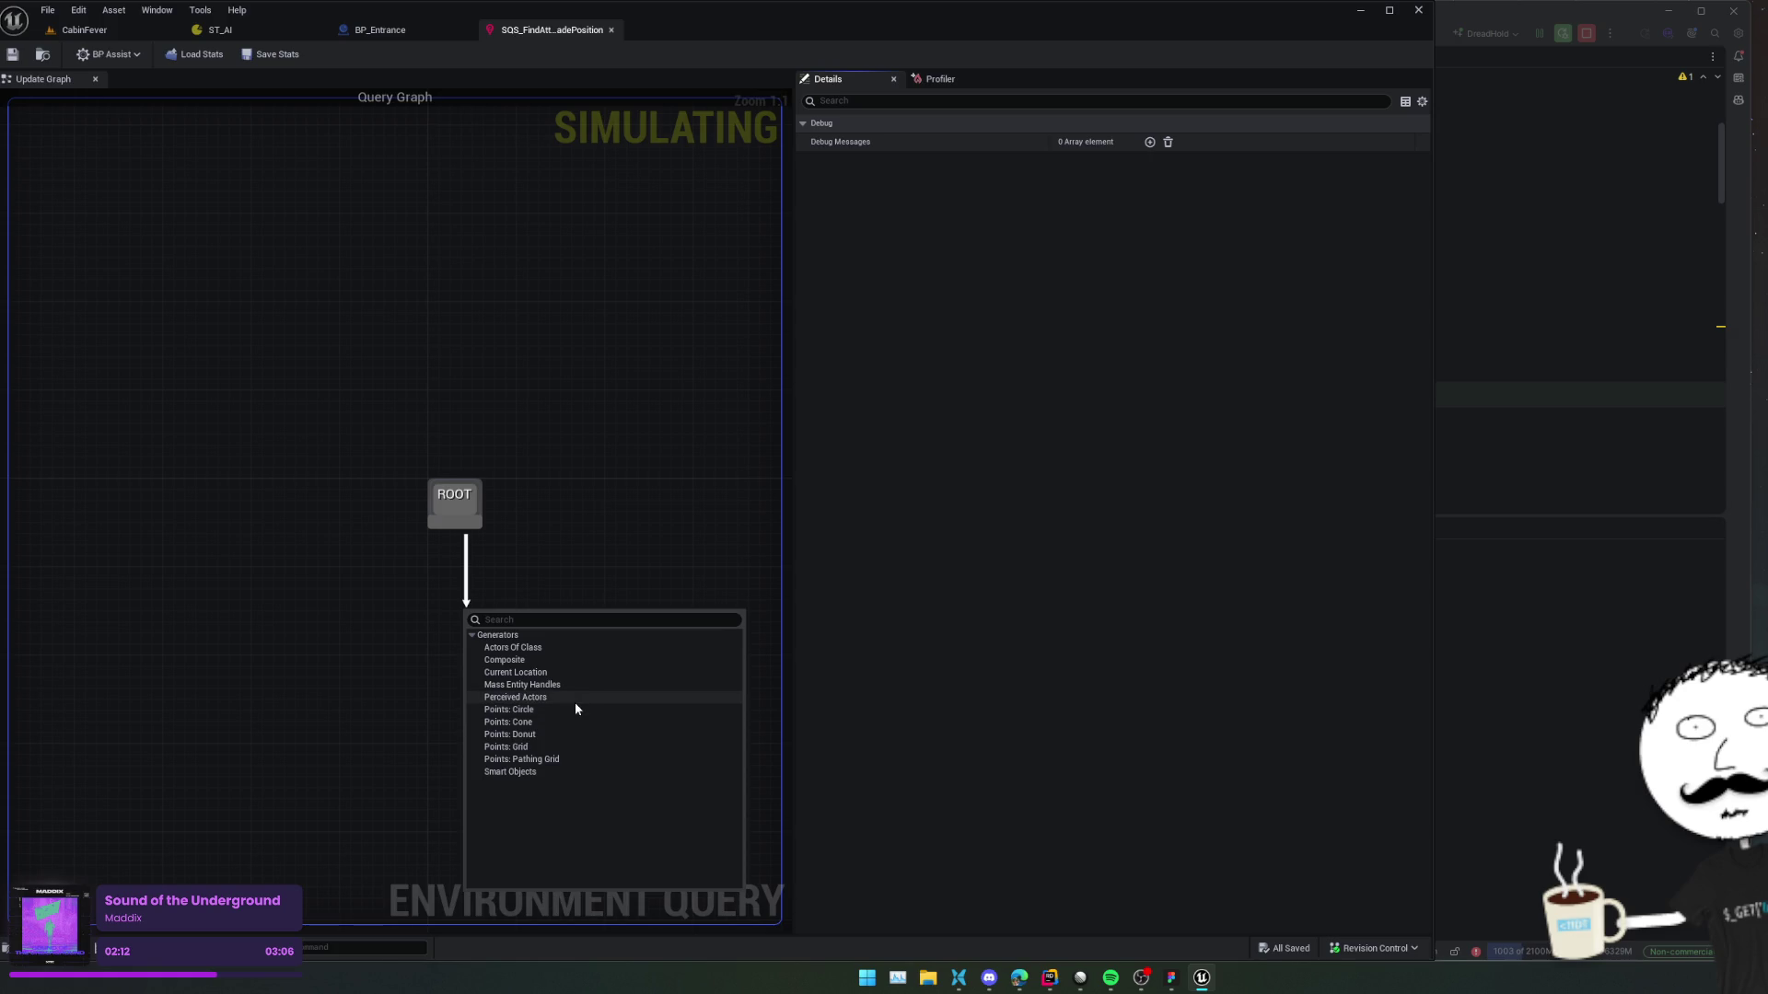
left_click(549, 746)
left_click_drag(565, 633, 426, 634)
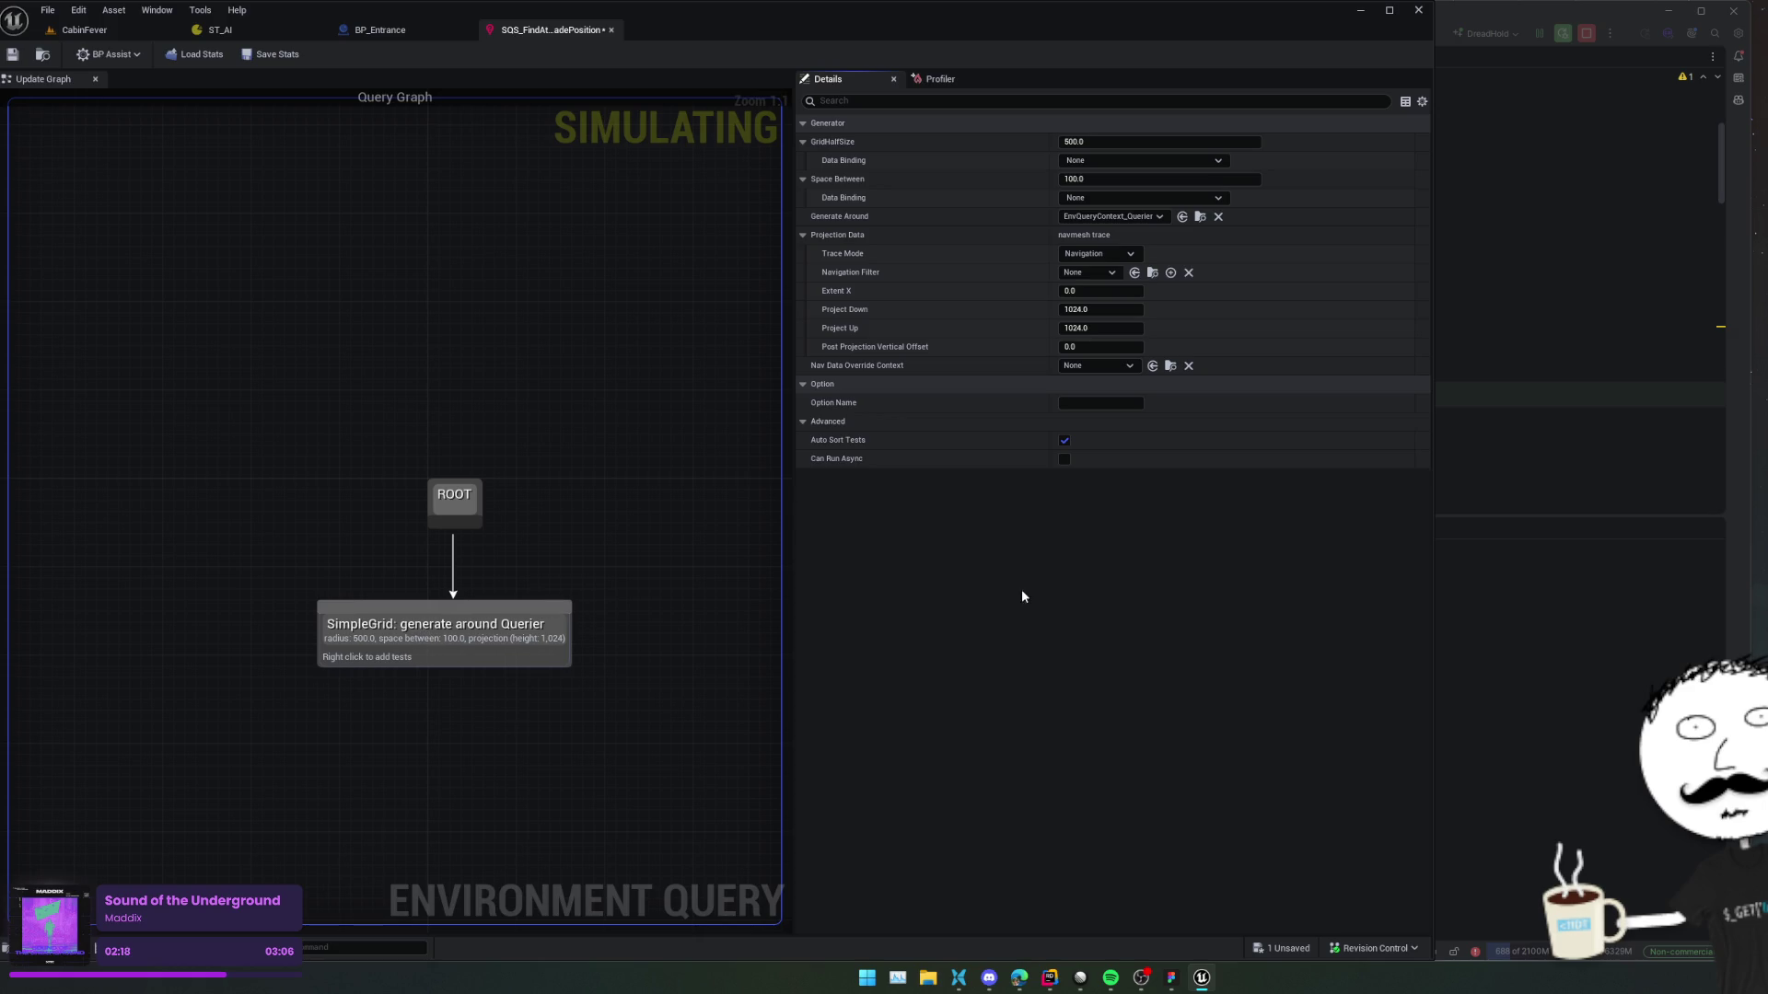
Review the grid's options, keeping Trace Mode Navigation, navigation filter None and override context None.
scroll(907, 156, "down", 1)
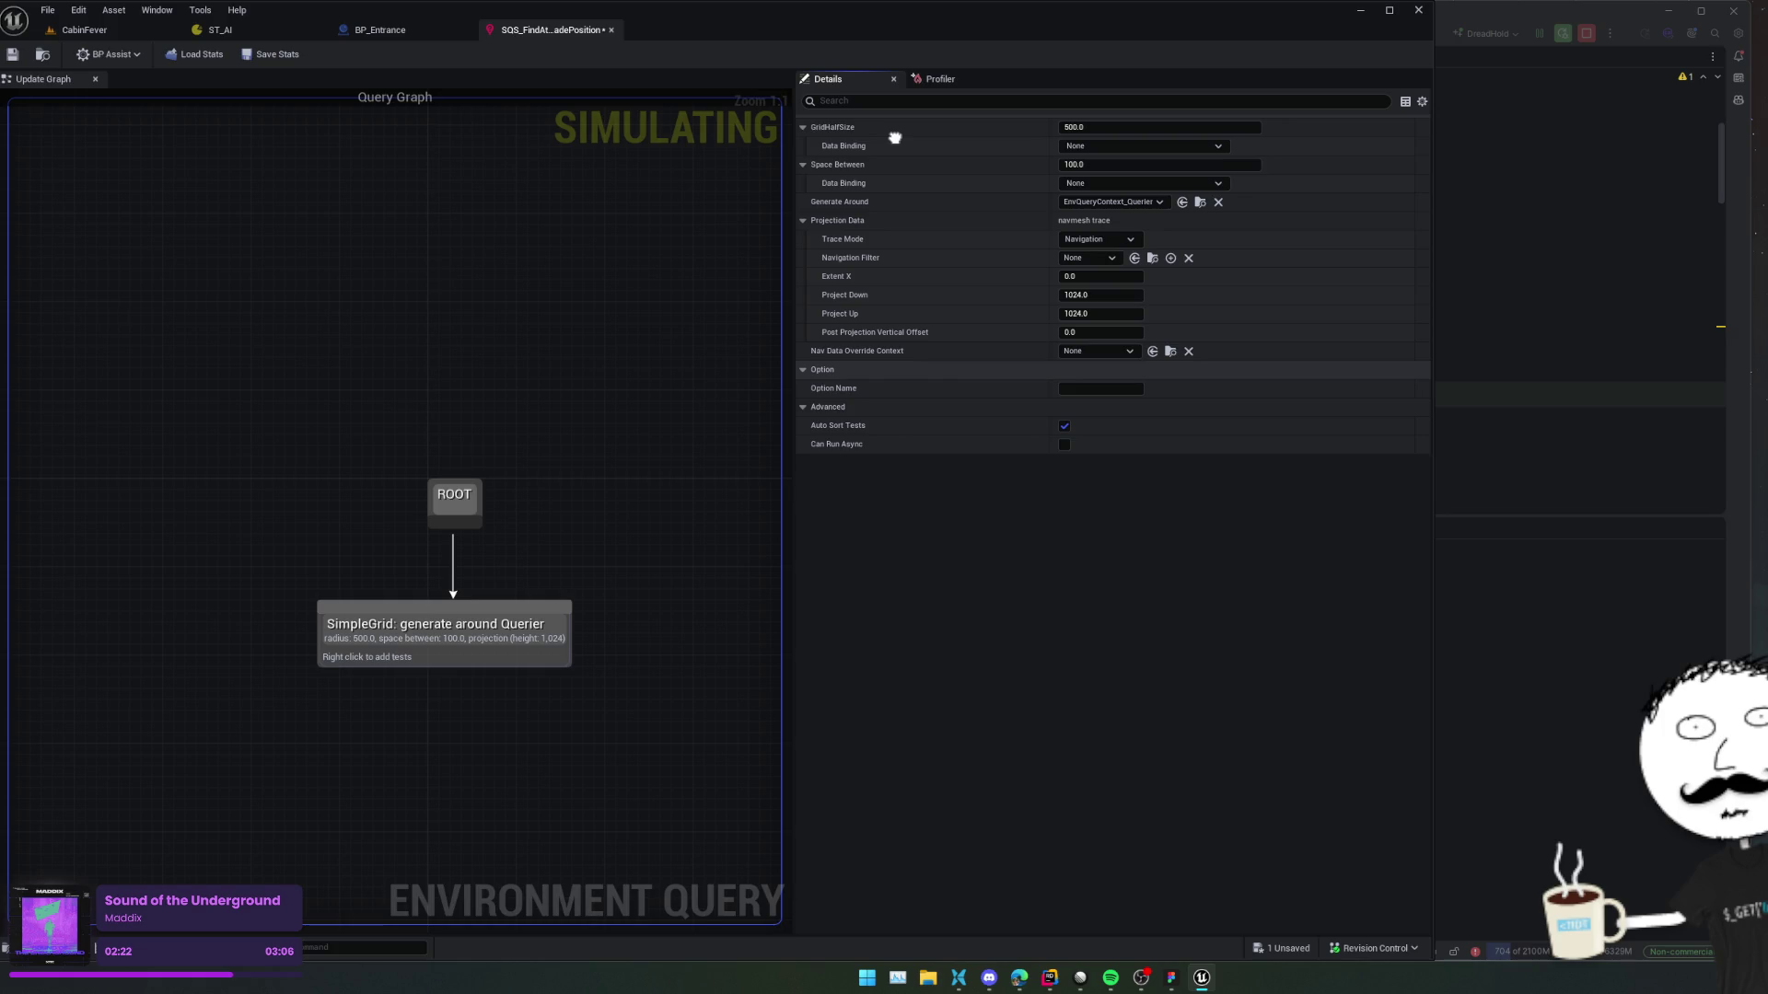
scroll(897, 147, "up", 1)
left_click(1112, 251)
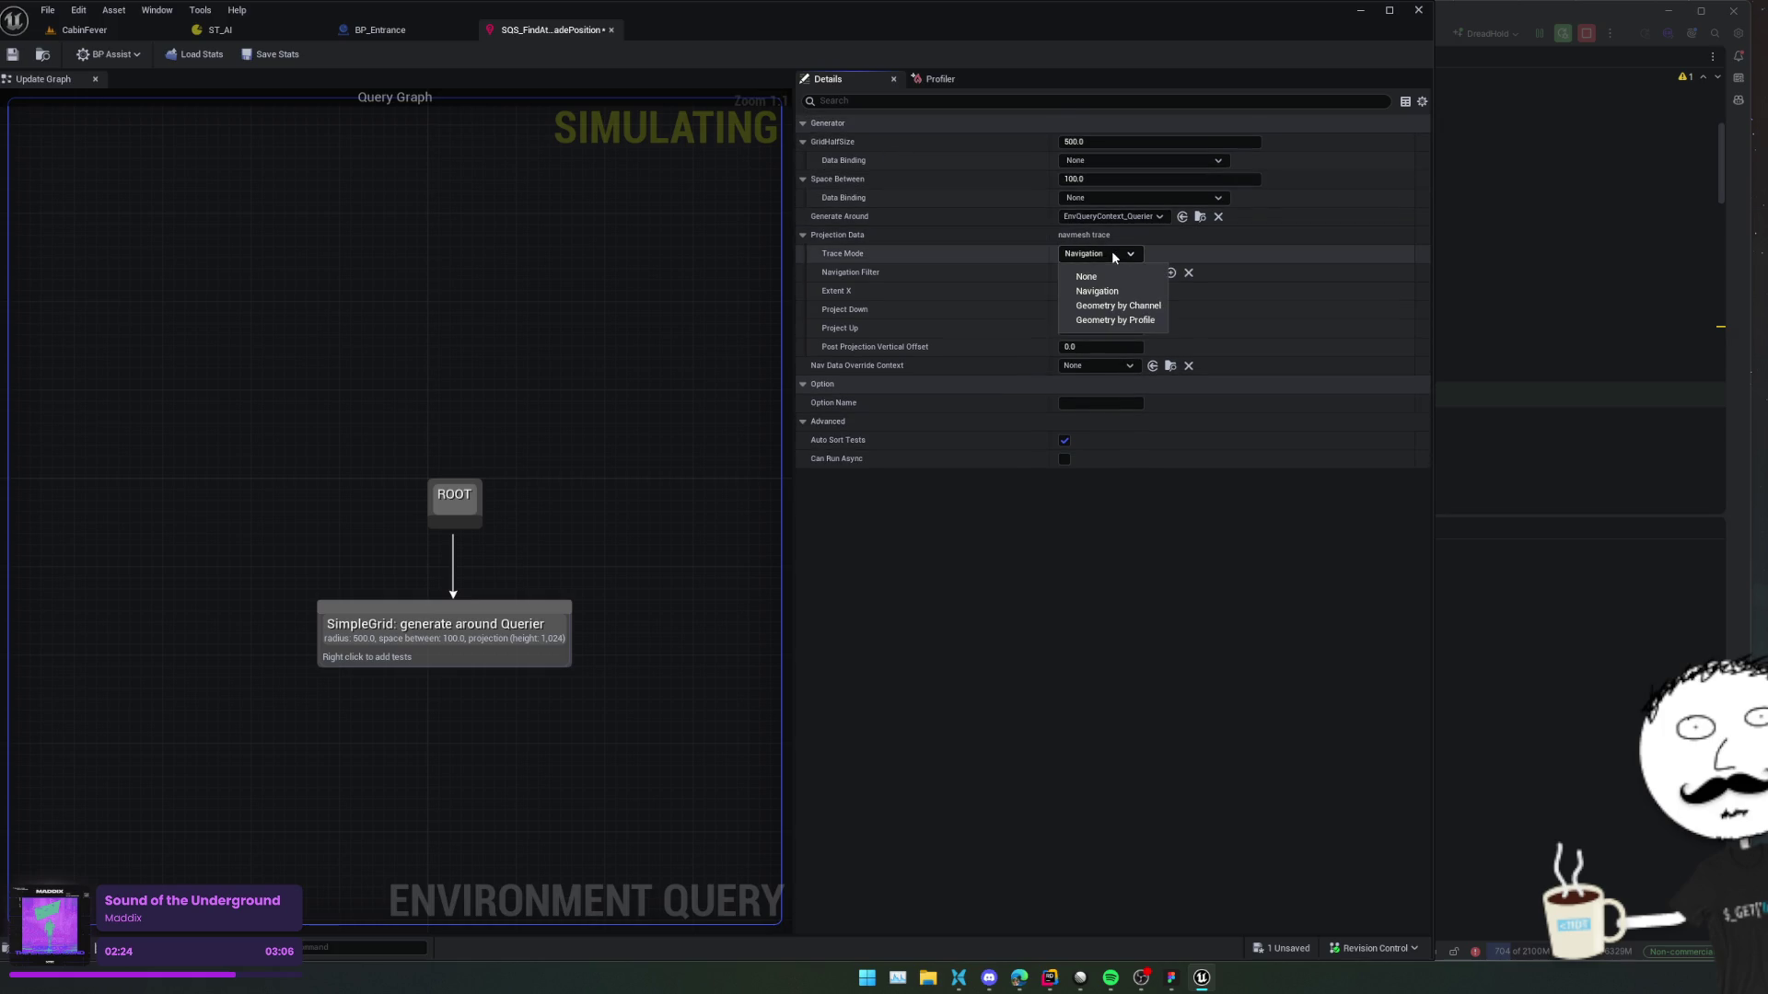
left_click(1111, 273)
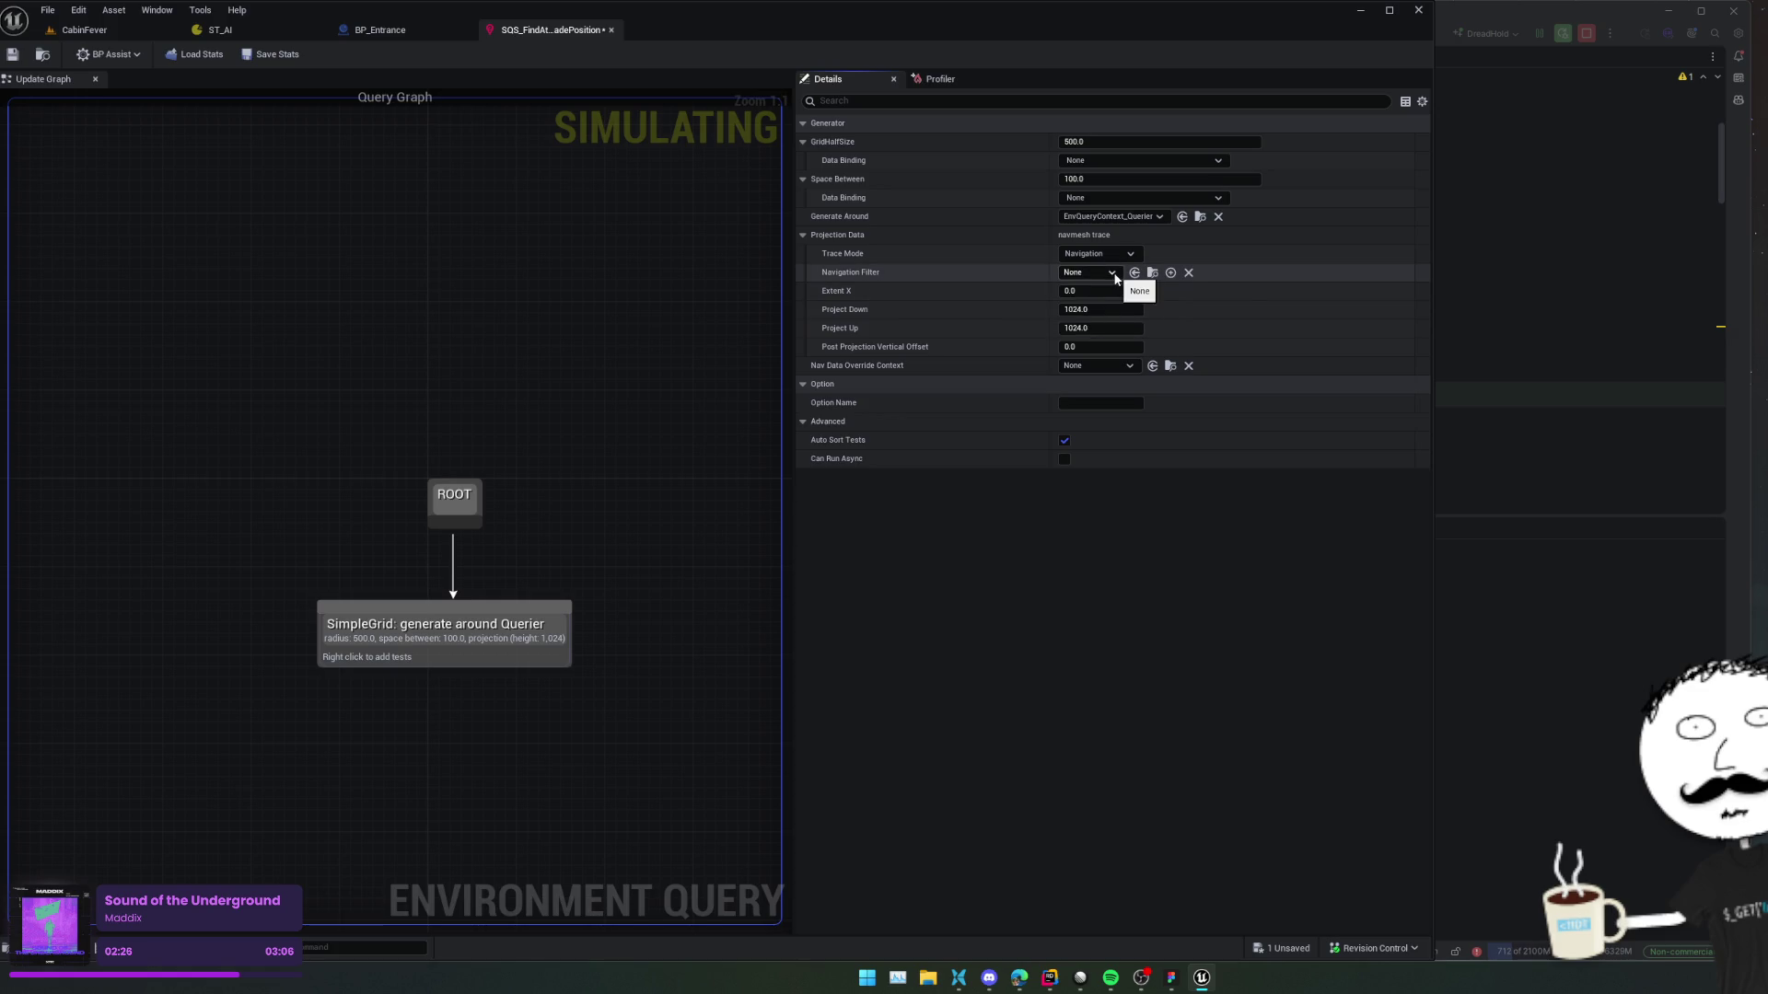
left_click(1112, 274)
left_click(980, 290)
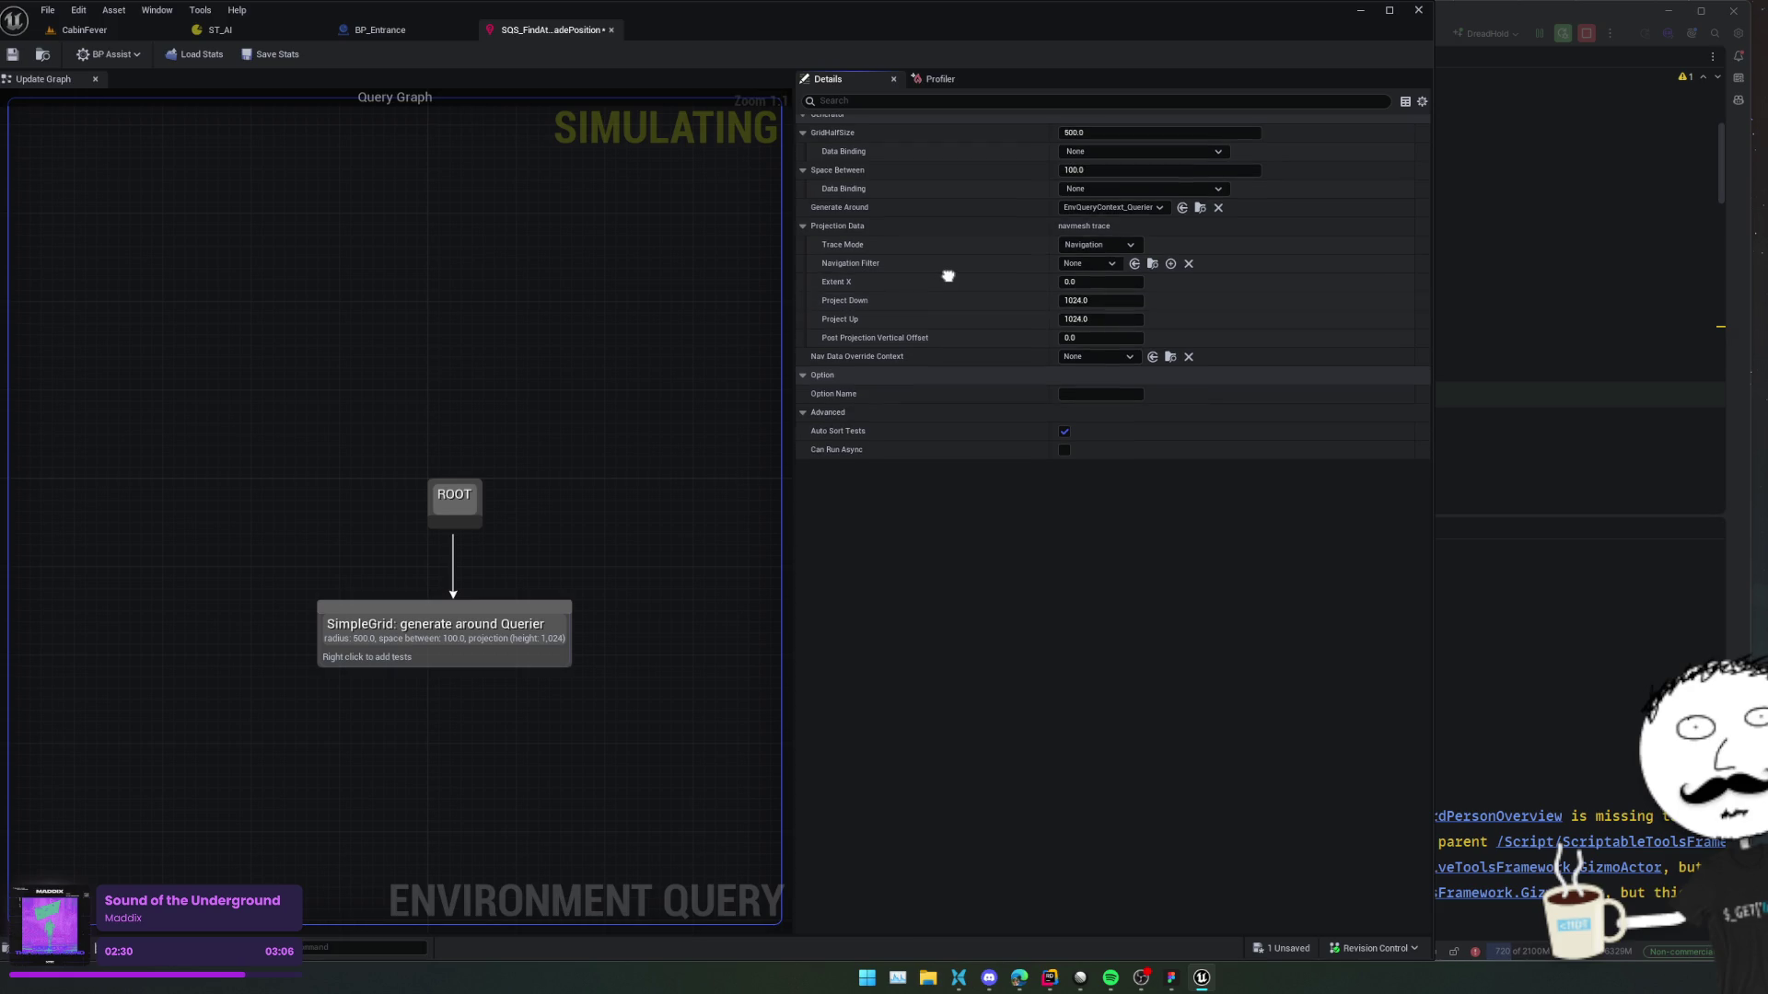
left_click(1096, 366)
left_click(961, 343)
left_click(1096, 366)
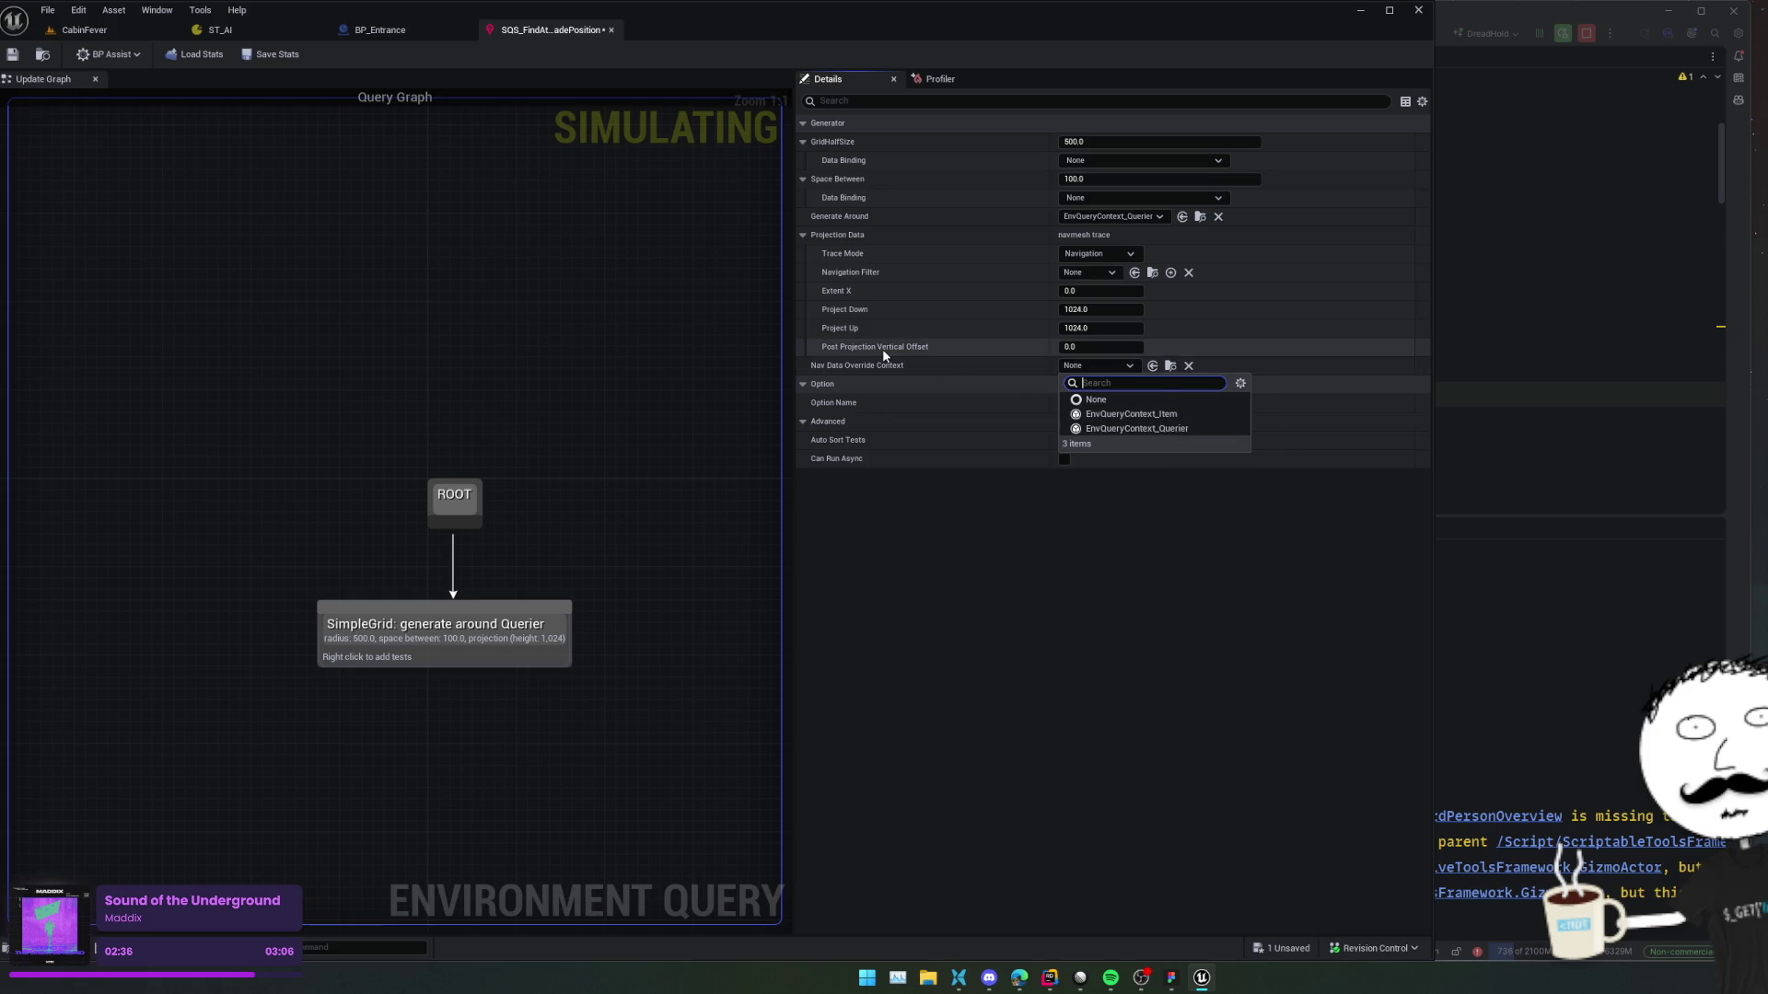
left_click(870, 378)
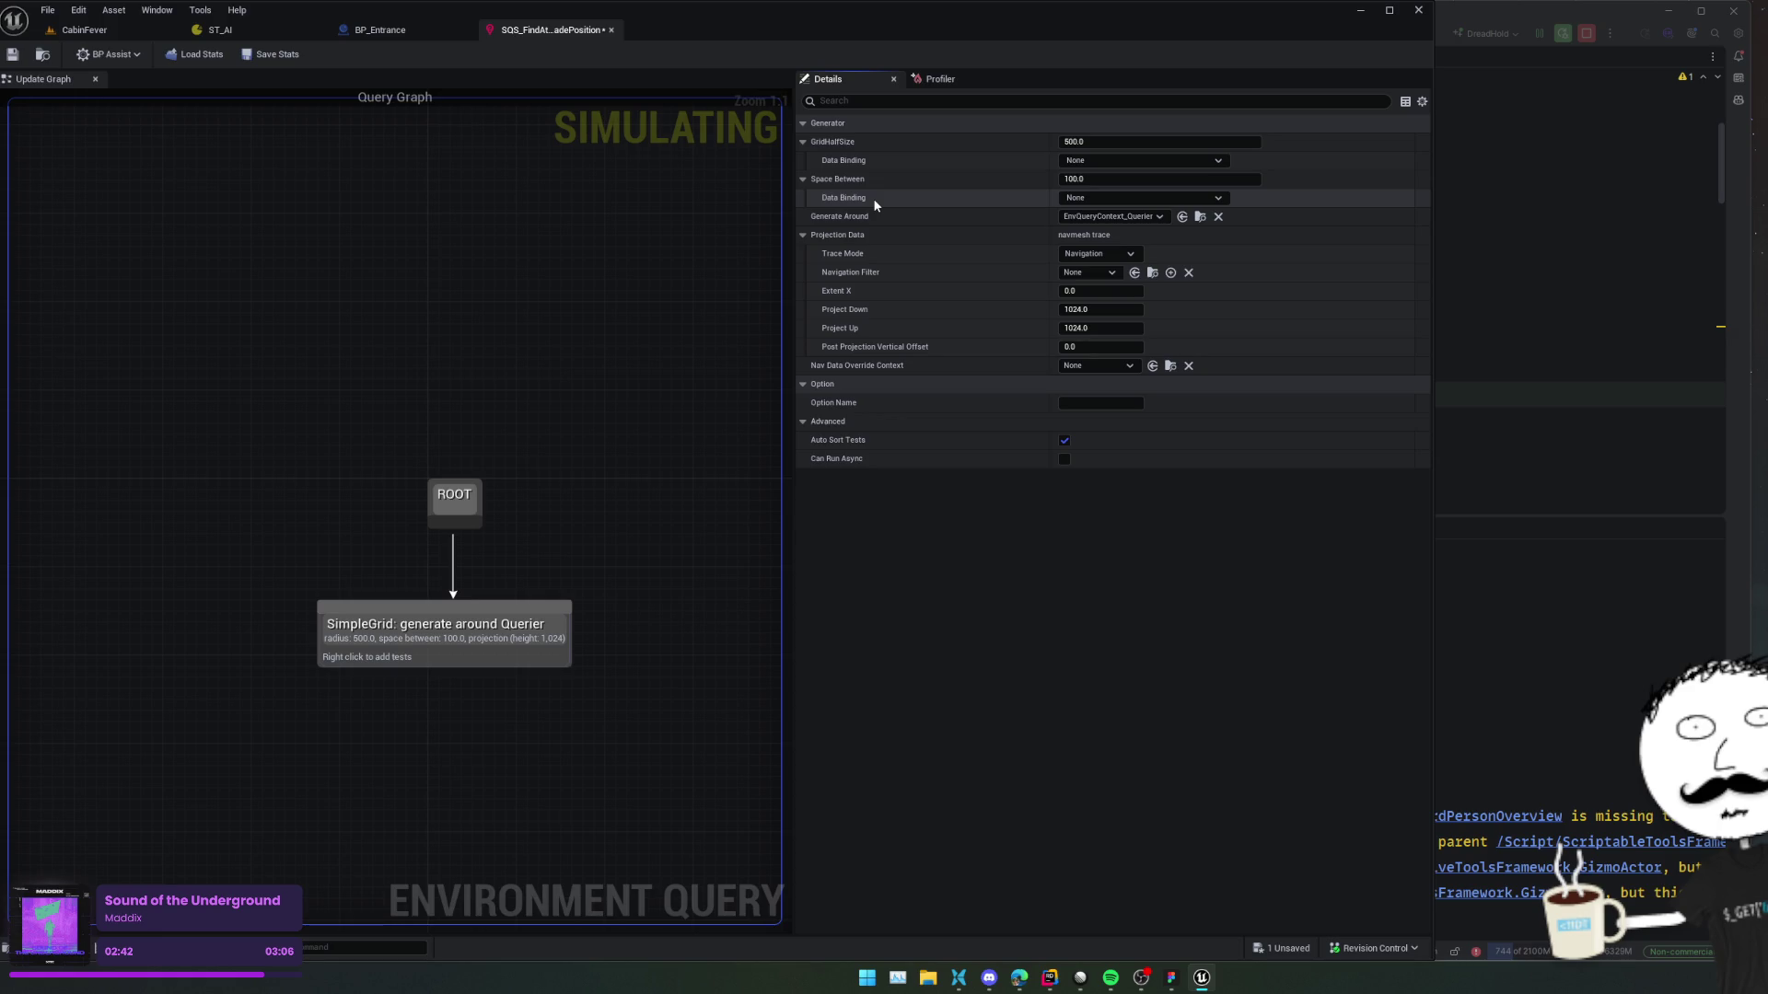
Set Space Between to 40, keeping GridHalfSize 500 and generating around the Querier.
left_click(1105, 142)
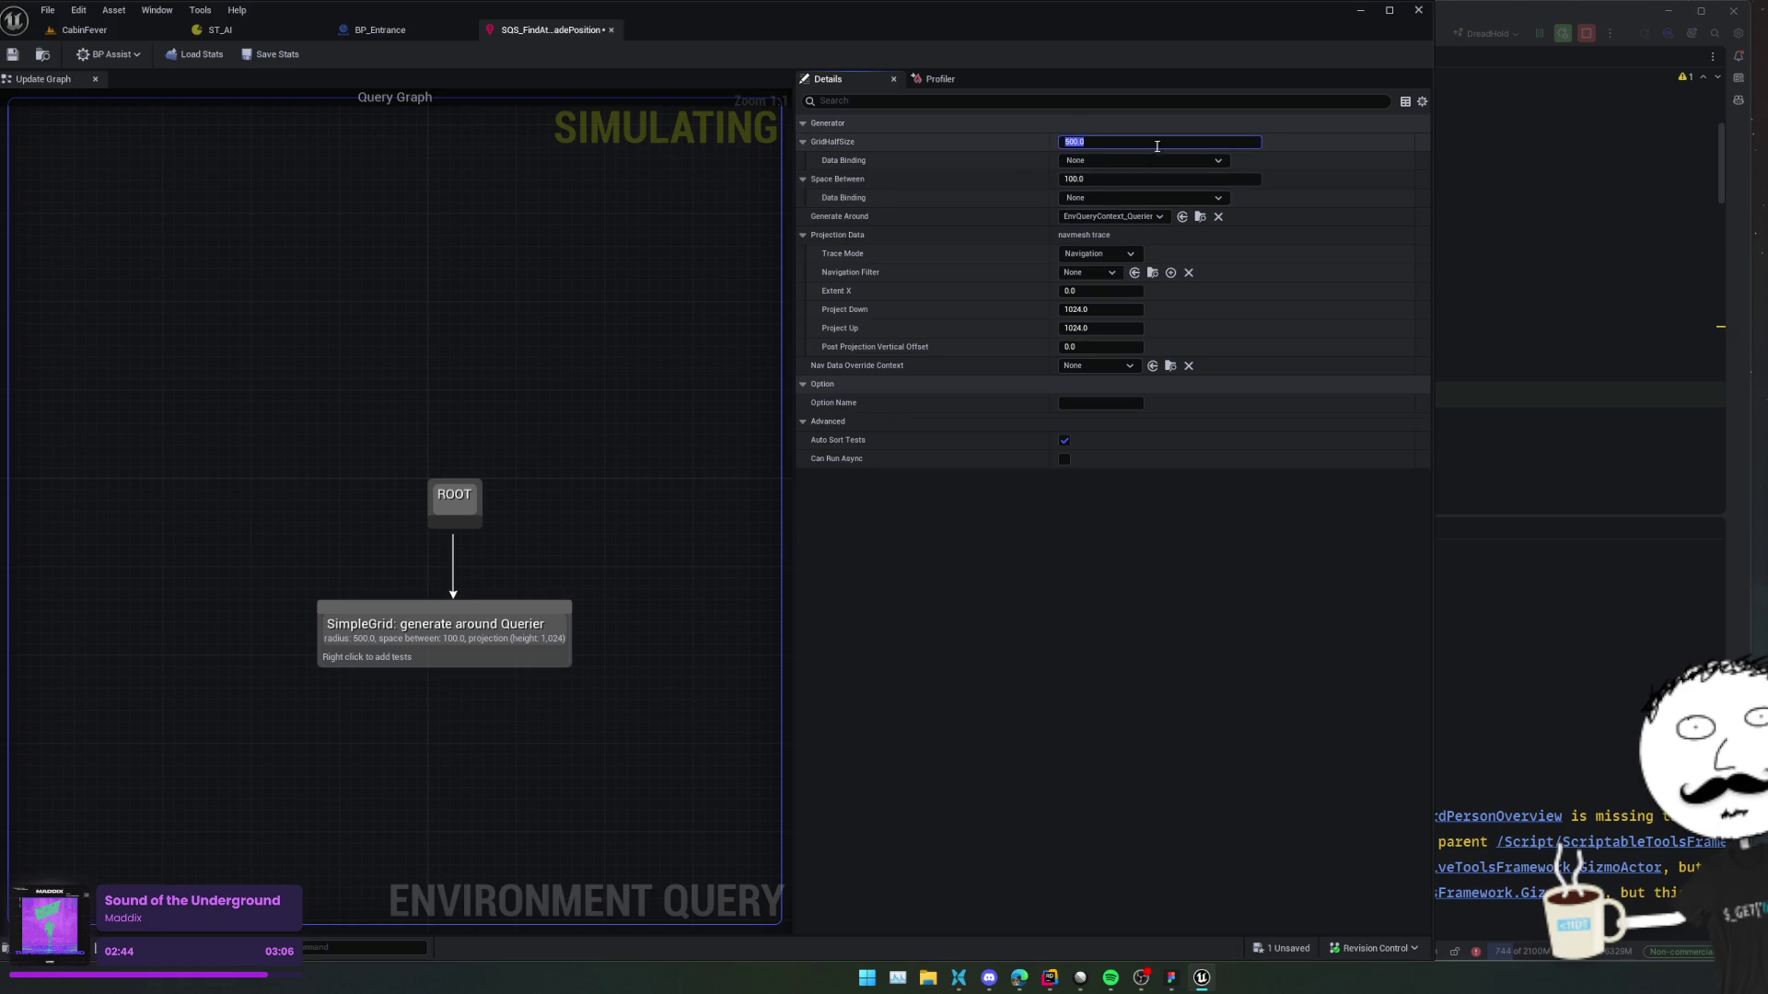
mouse_move(836, 144)
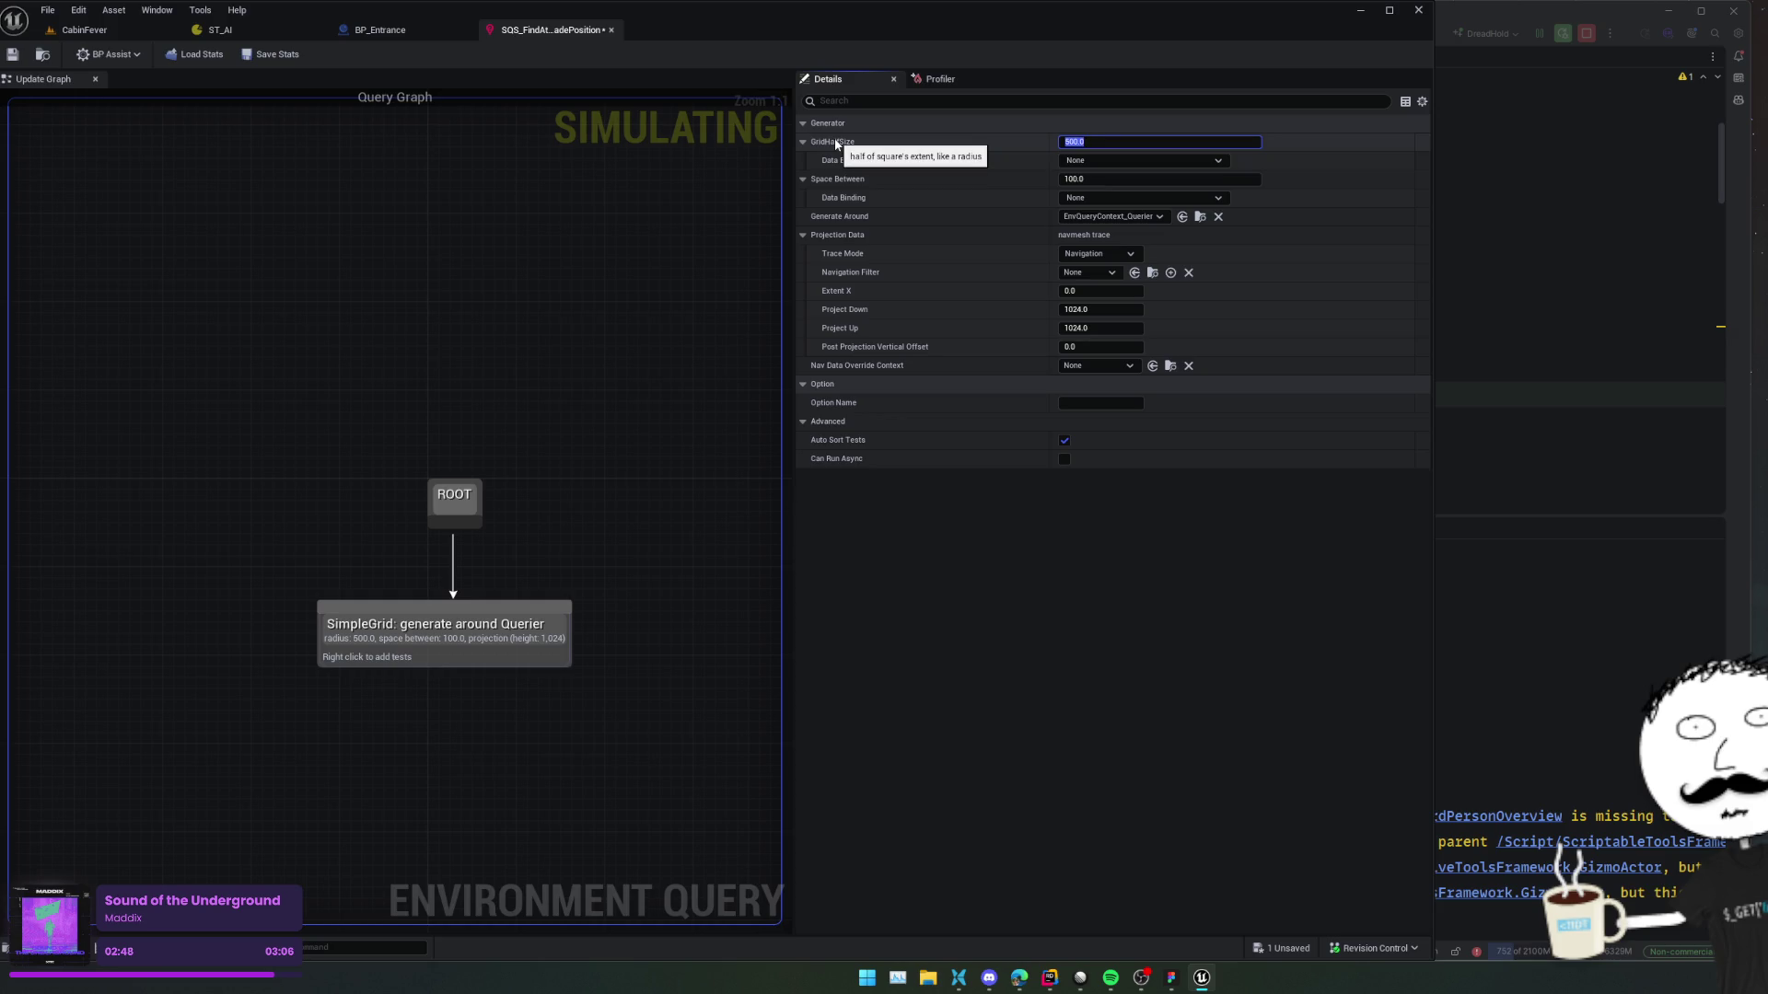
left_click(1114, 180)
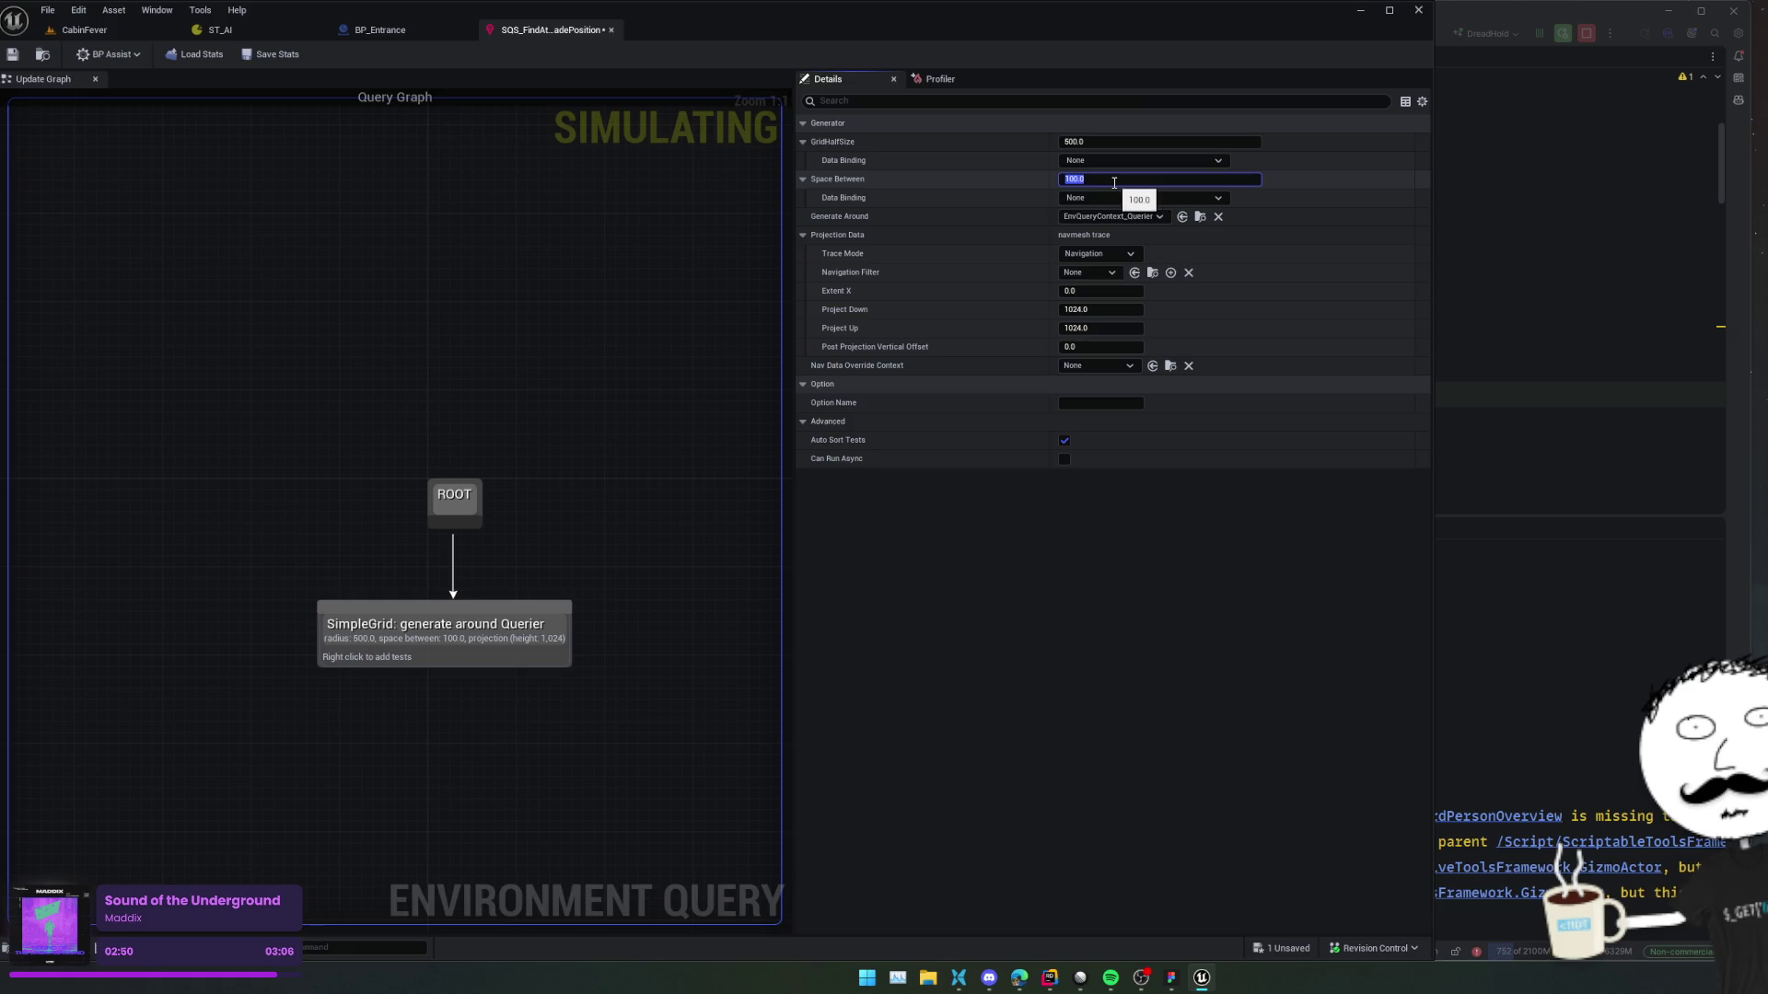
type("40")
key("Return")
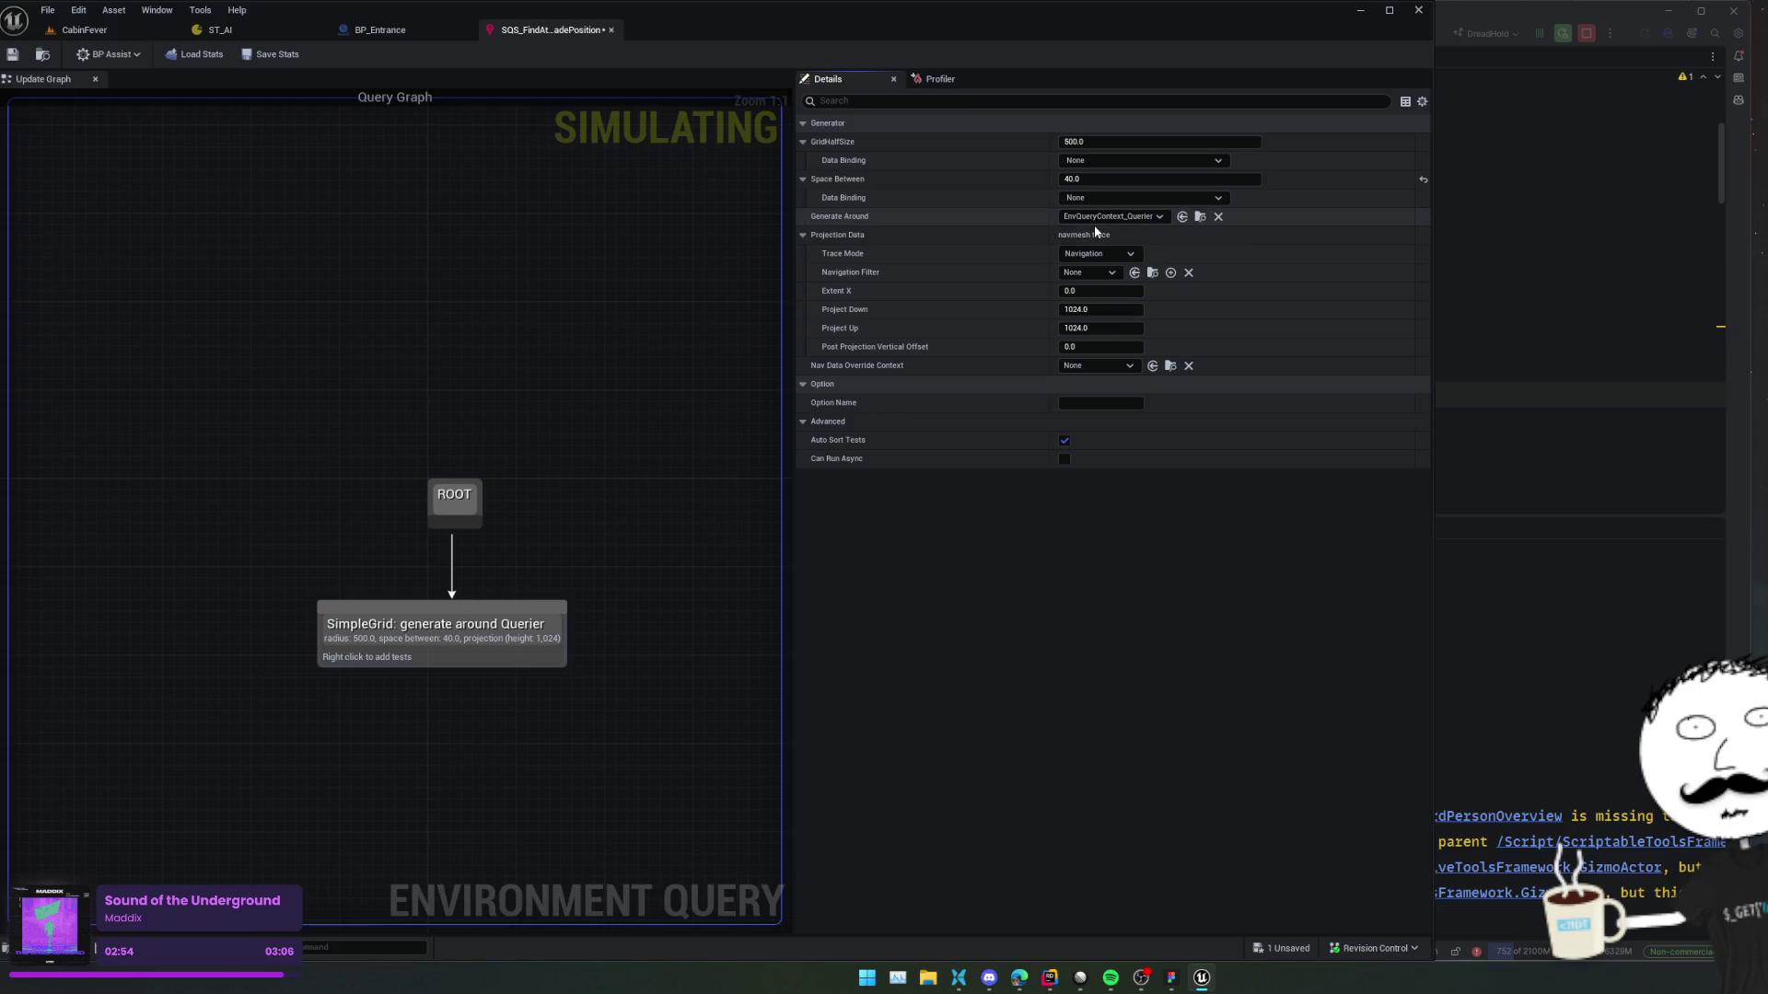
left_click(1104, 220)
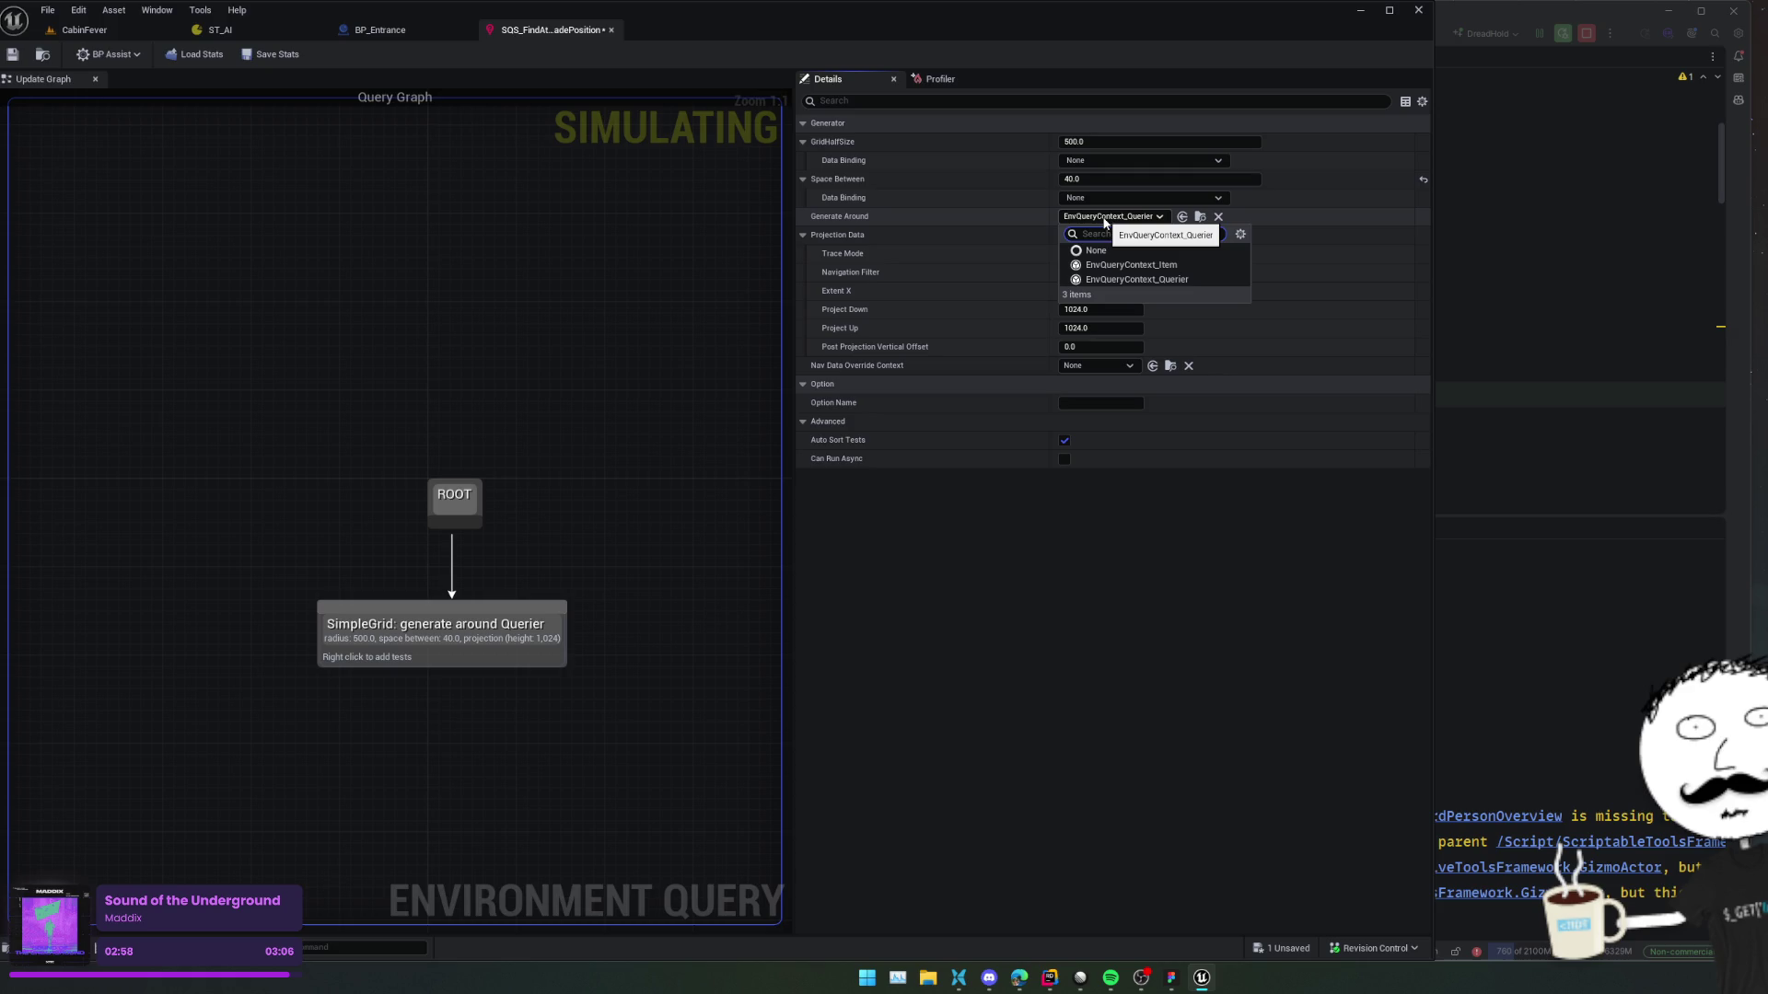
left_click(920, 212)
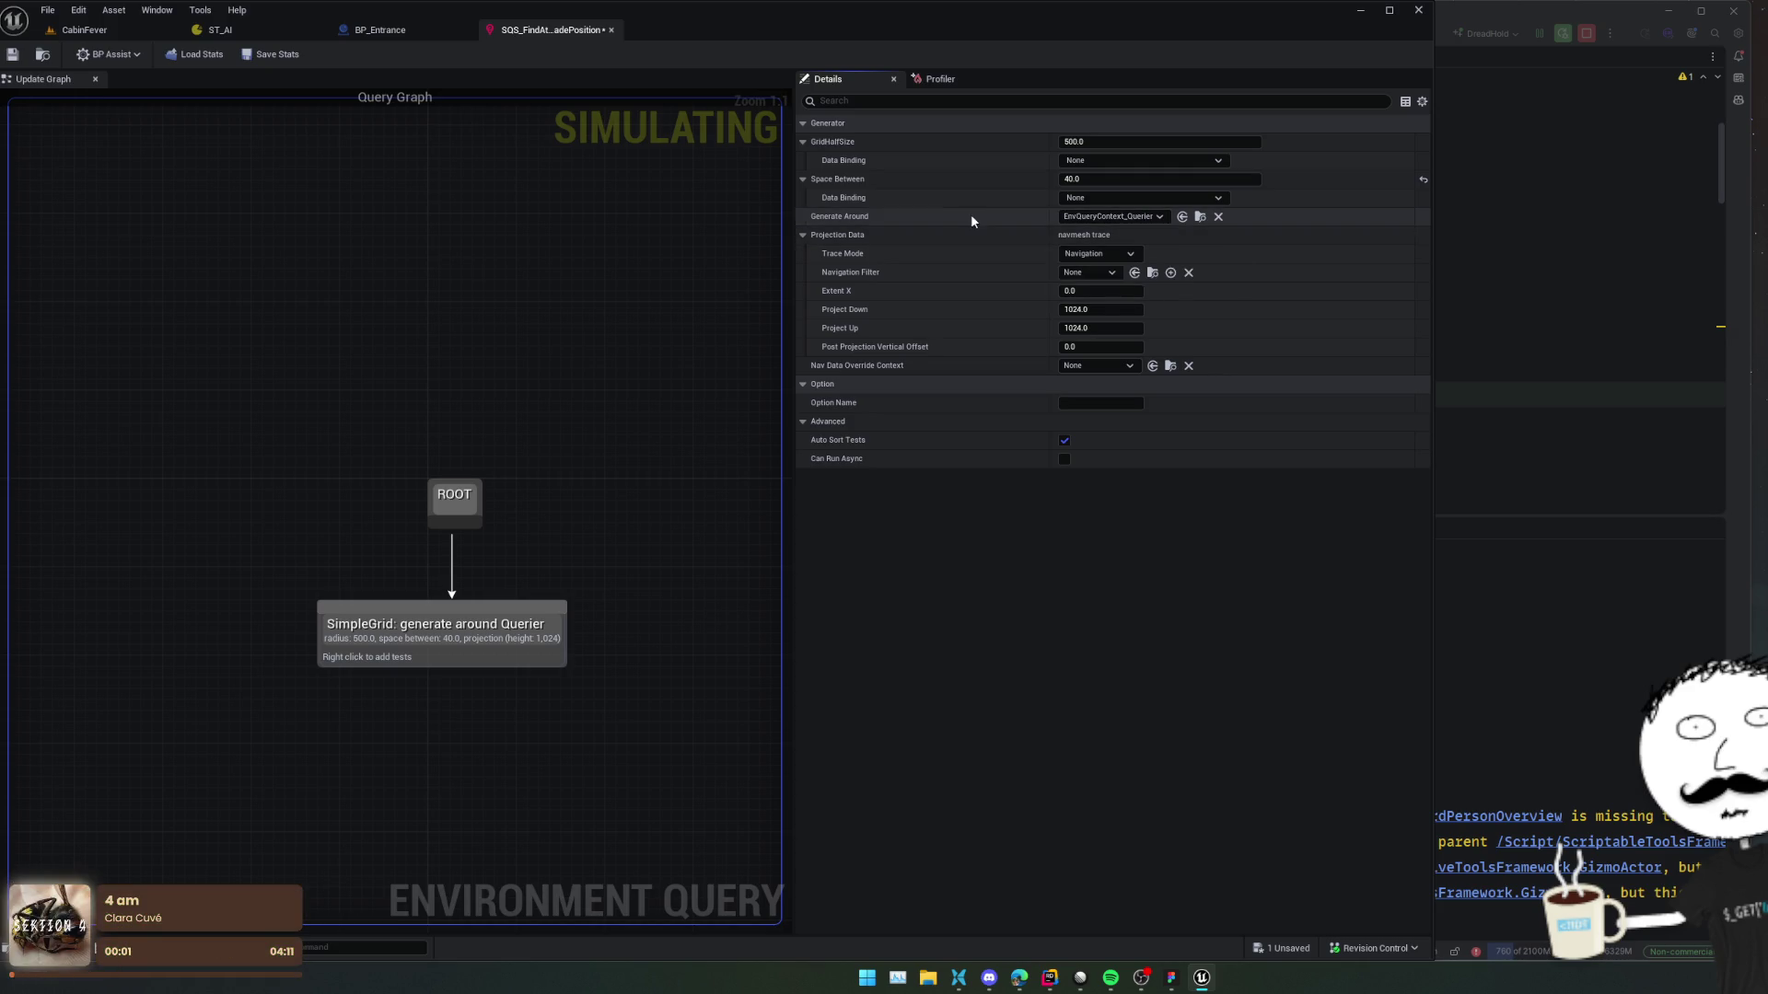
Add a Distance test to SimpleGrid and set its Test Mode to Distance 2D.
right_click(459, 635)
mouse_move(559, 774)
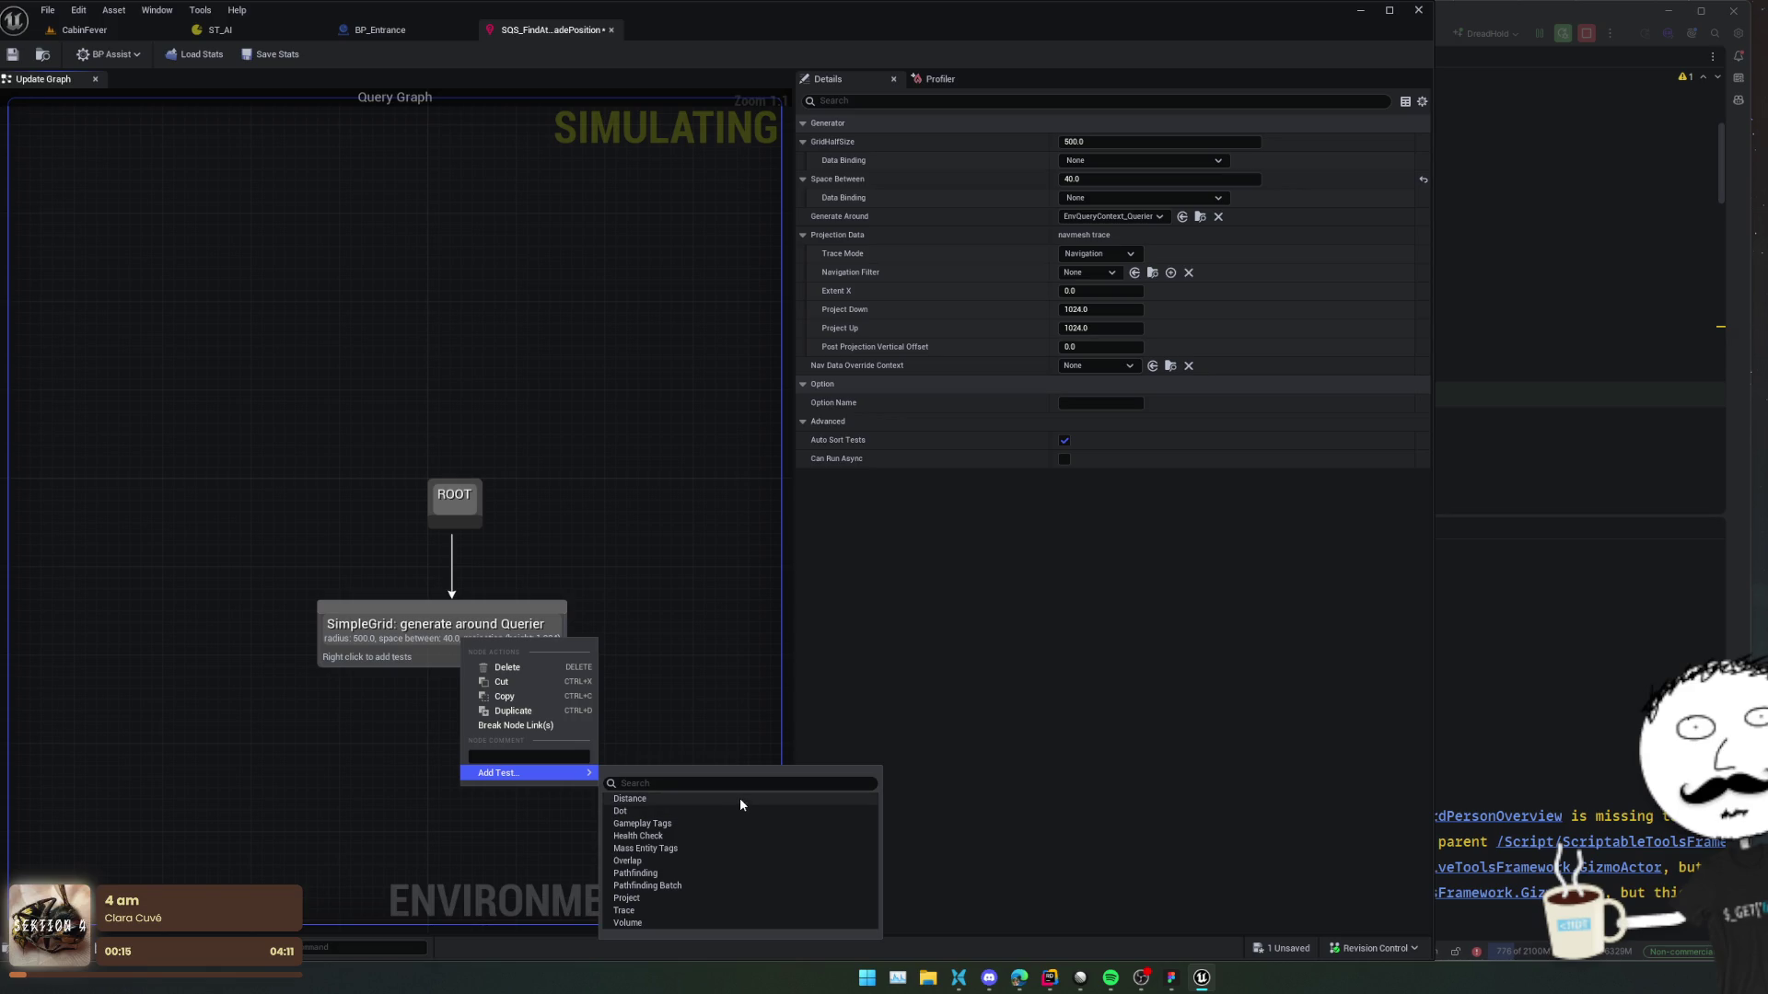
left_click(739, 797)
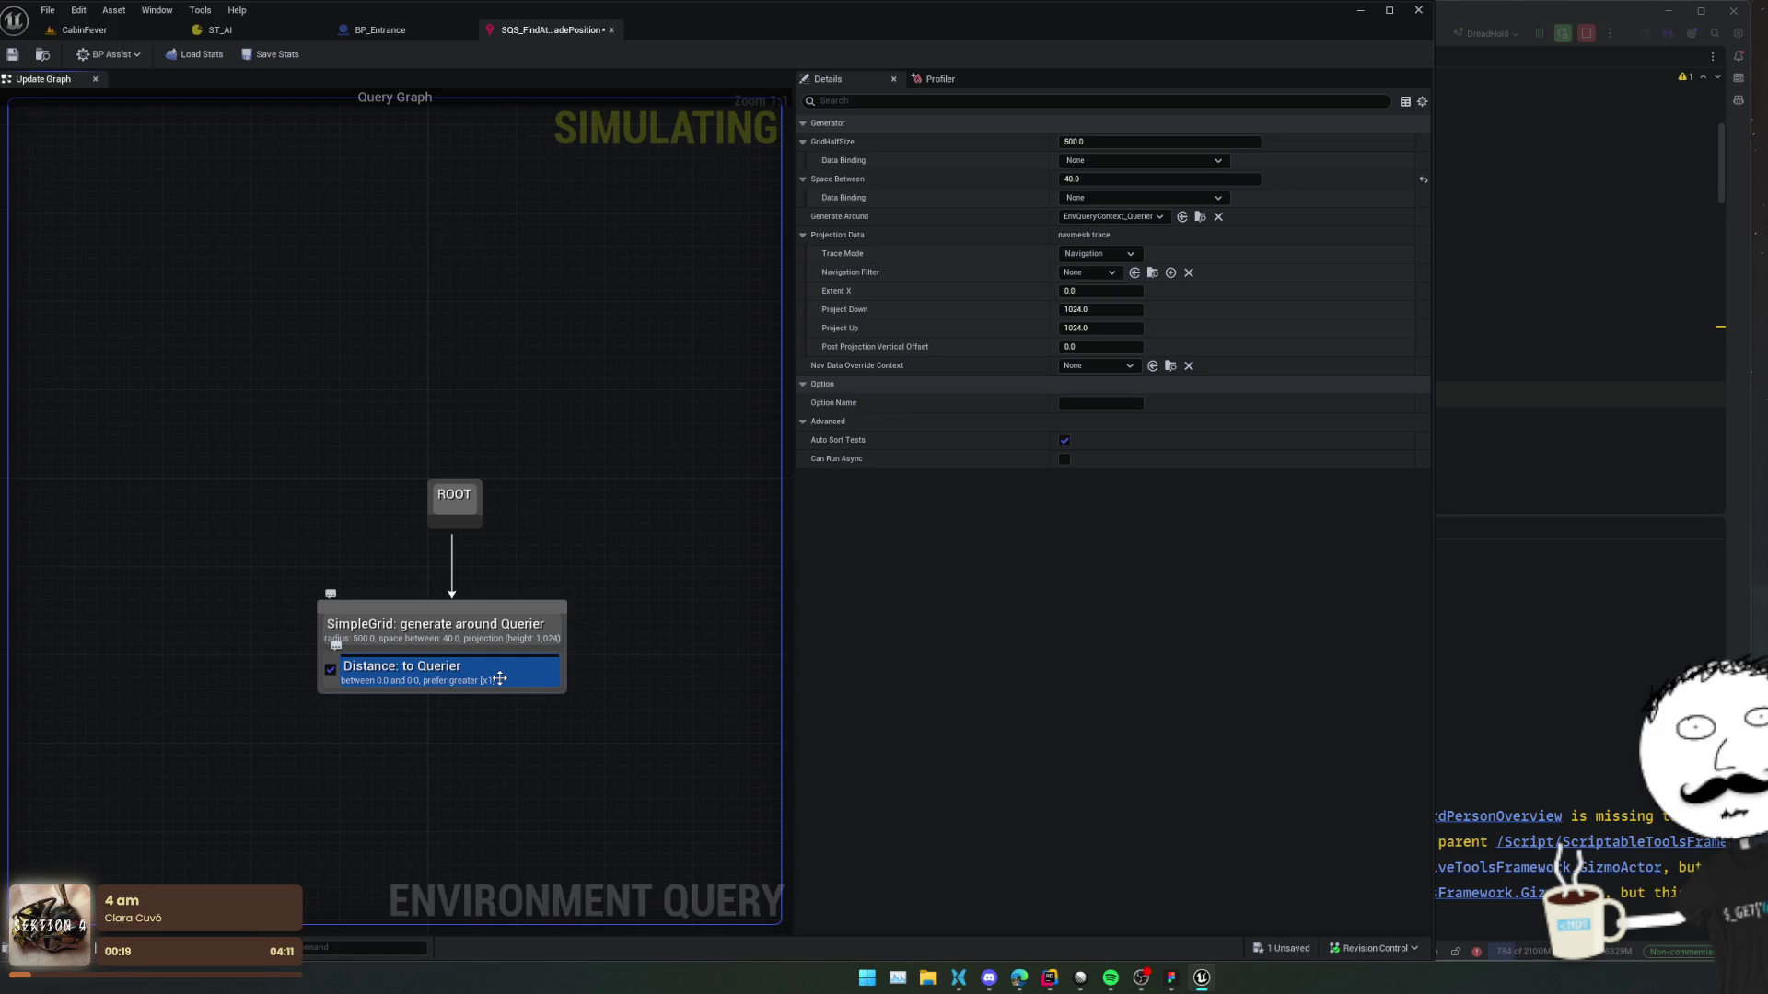
left_click(499, 679)
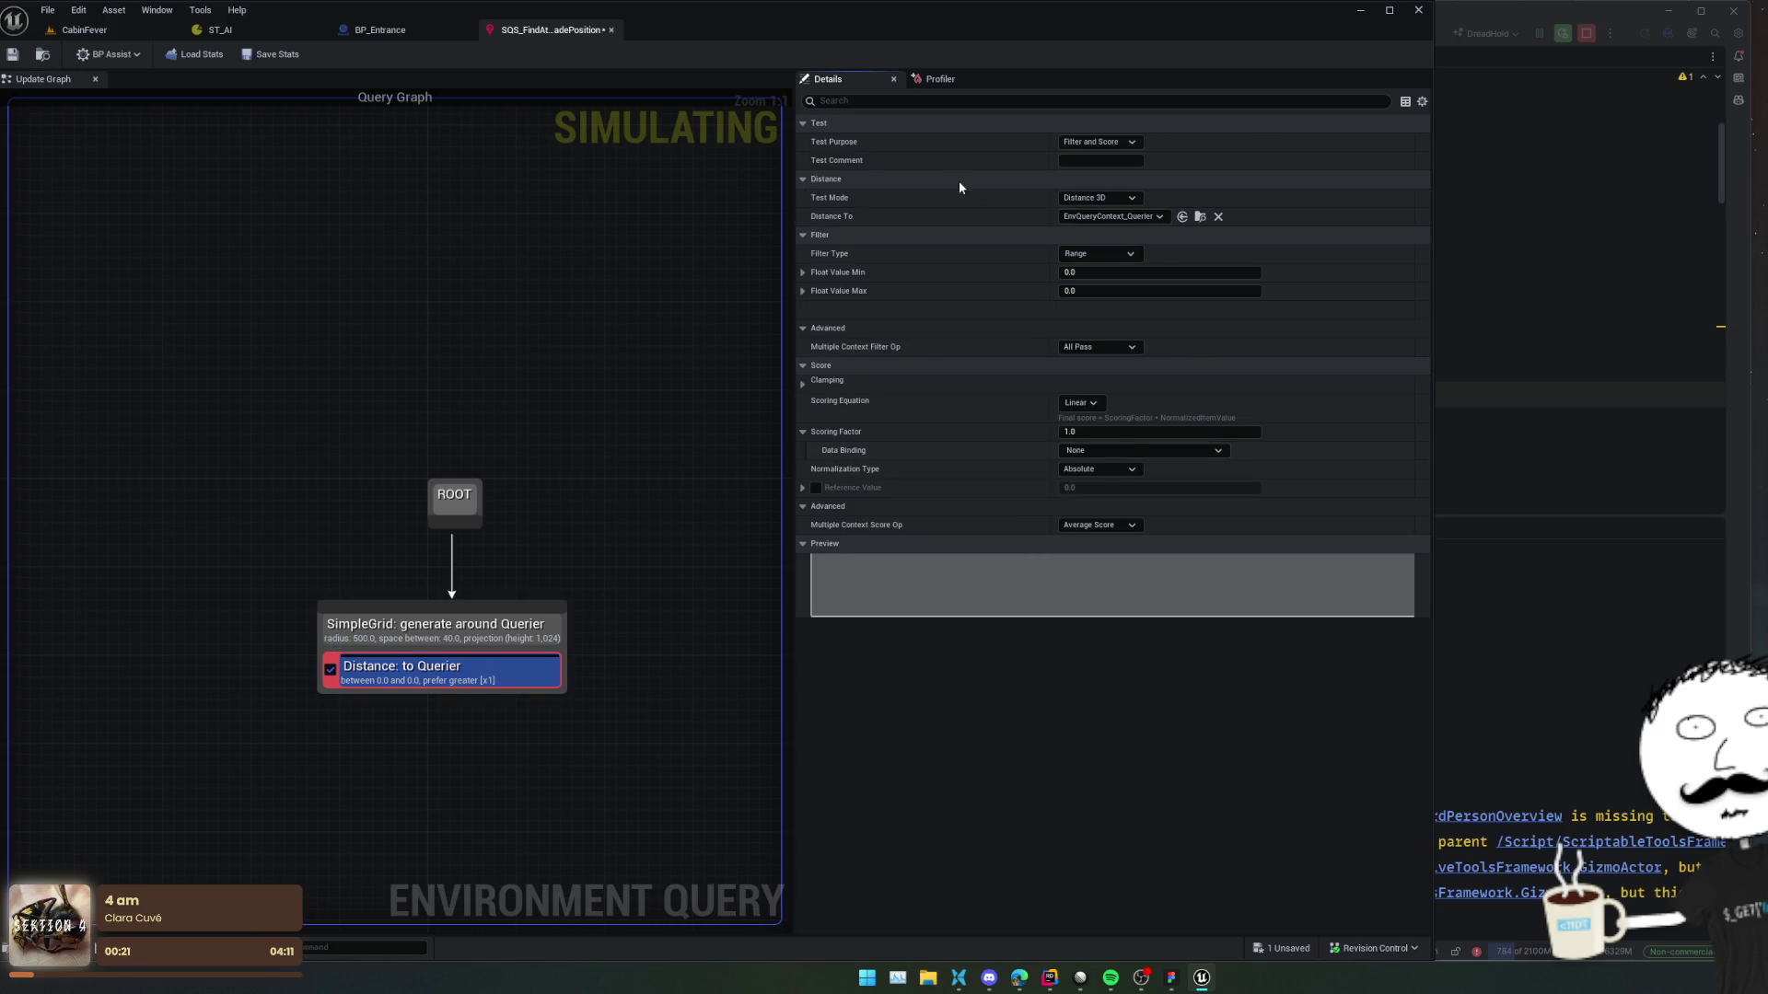
left_click(1134, 198)
left_click(1131, 224)
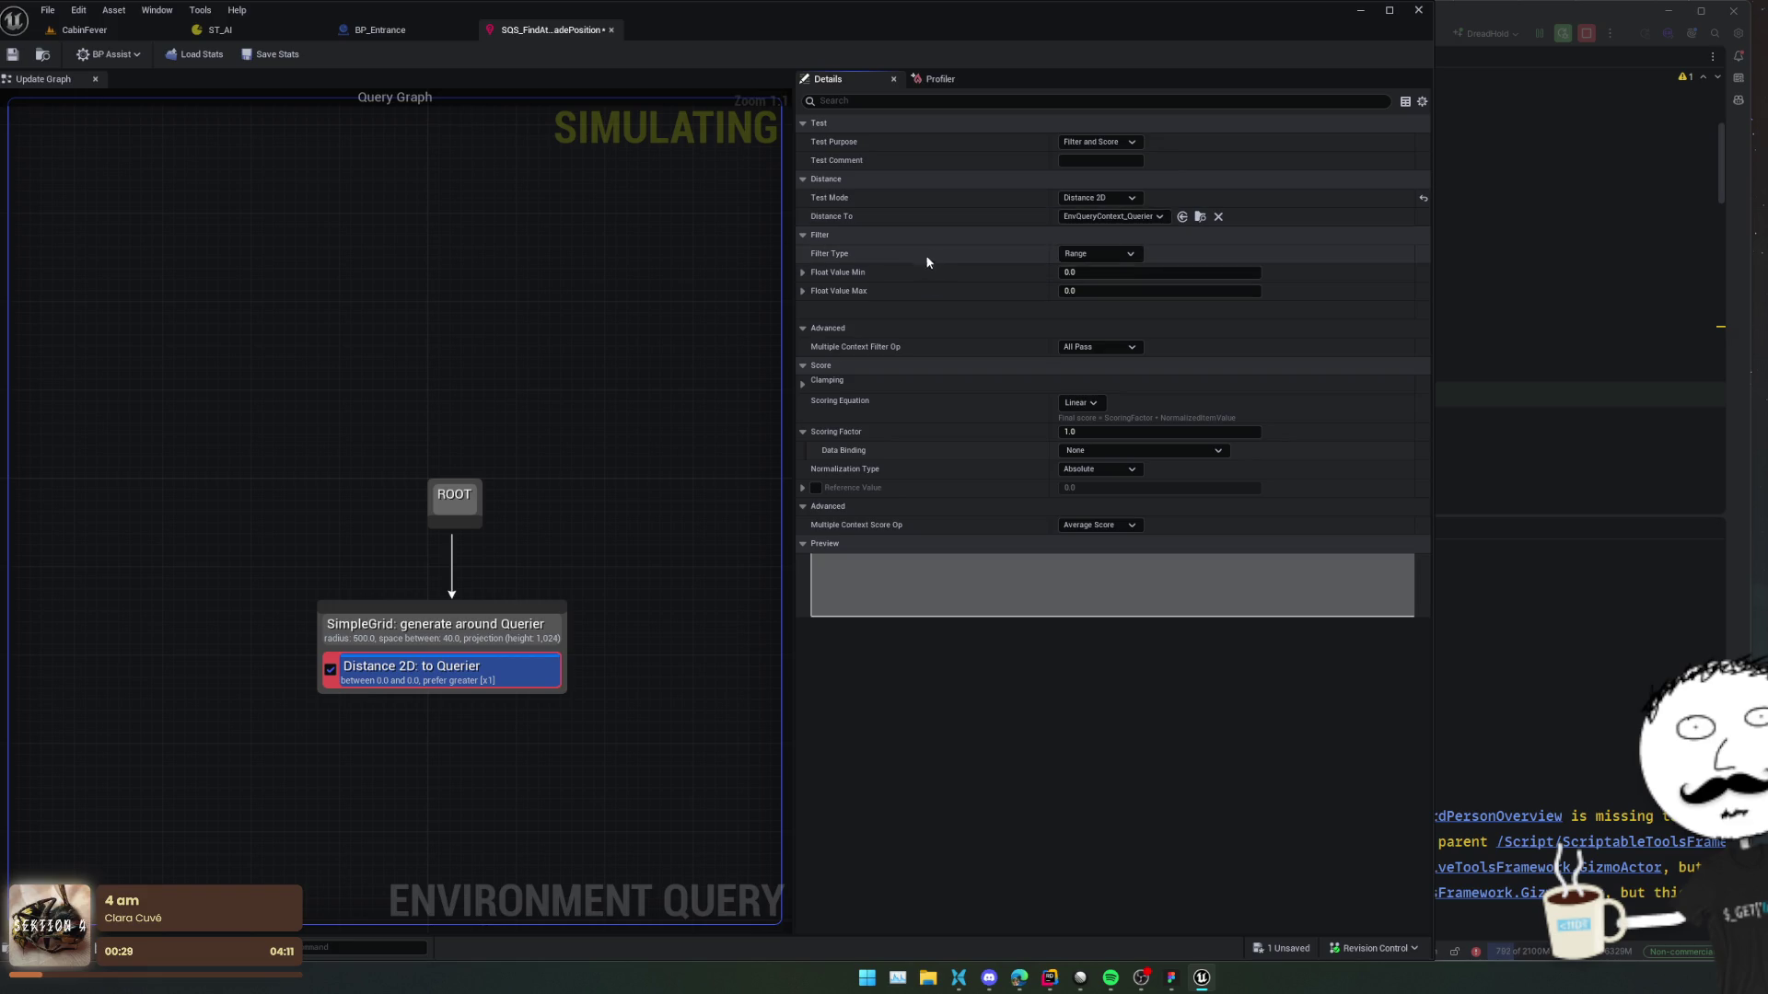
Keep the Range filter with 40 minimum and 170 maximum, then save the query.
scroll(976, 350, "down", 1)
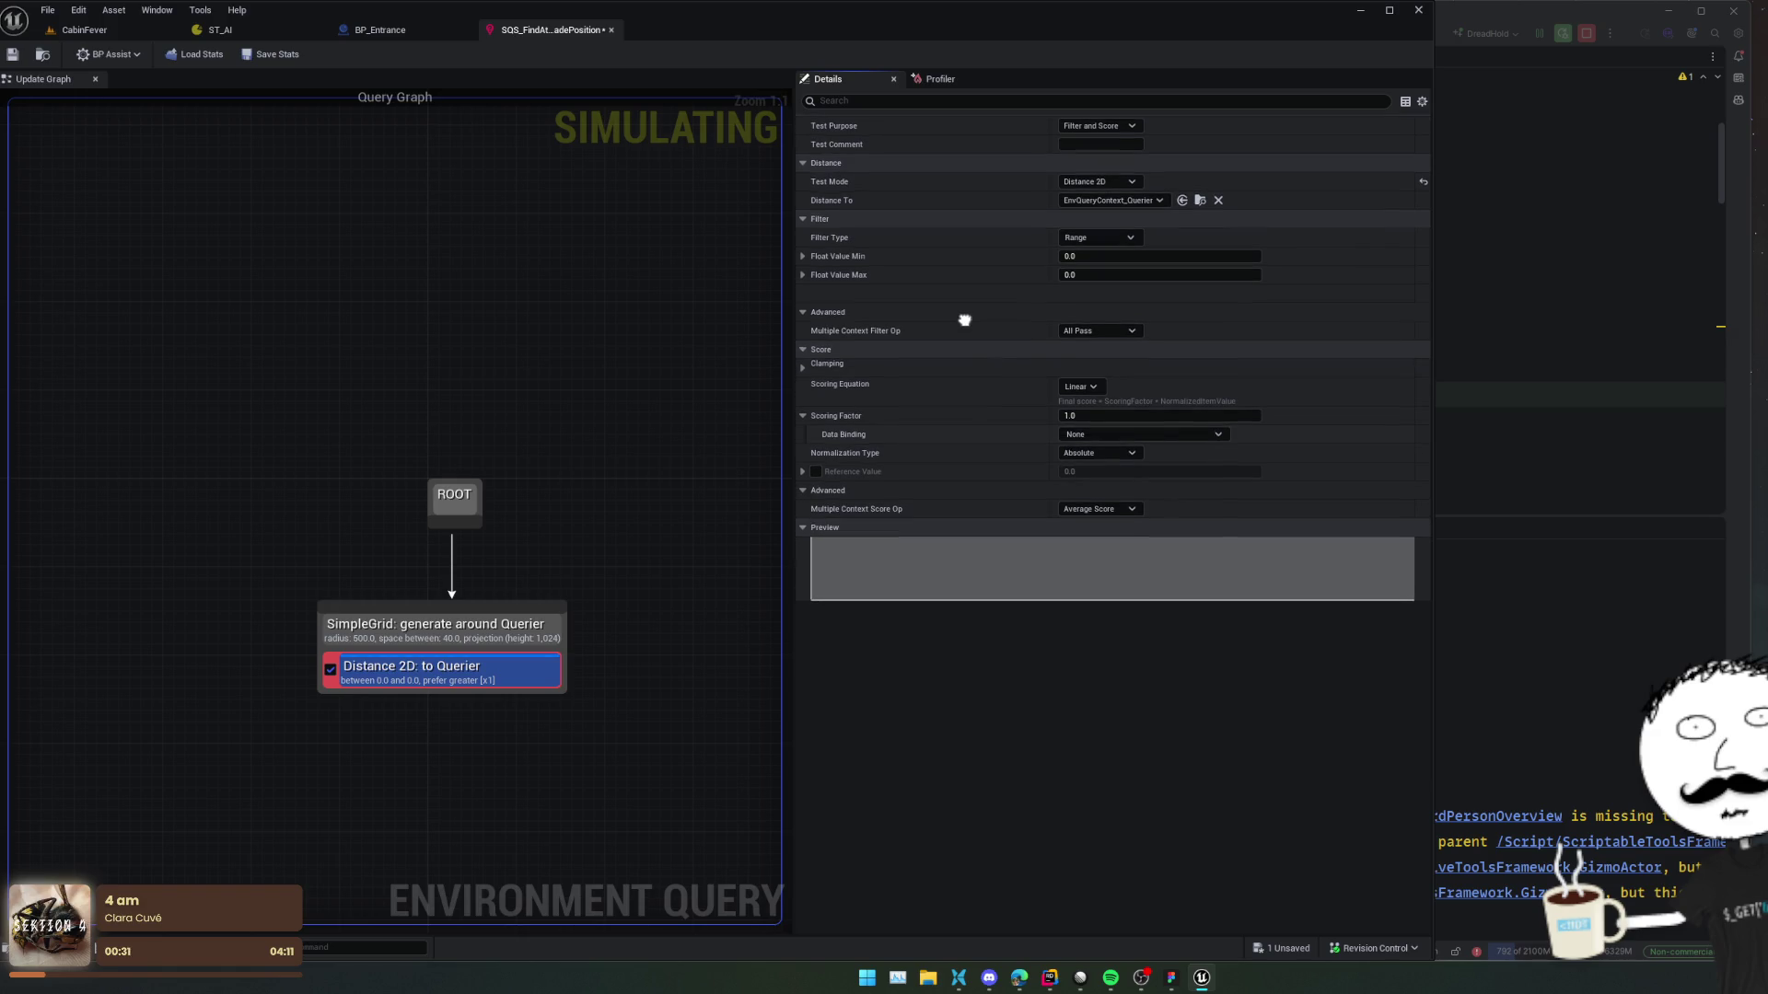
scroll(964, 320, "up", 1)
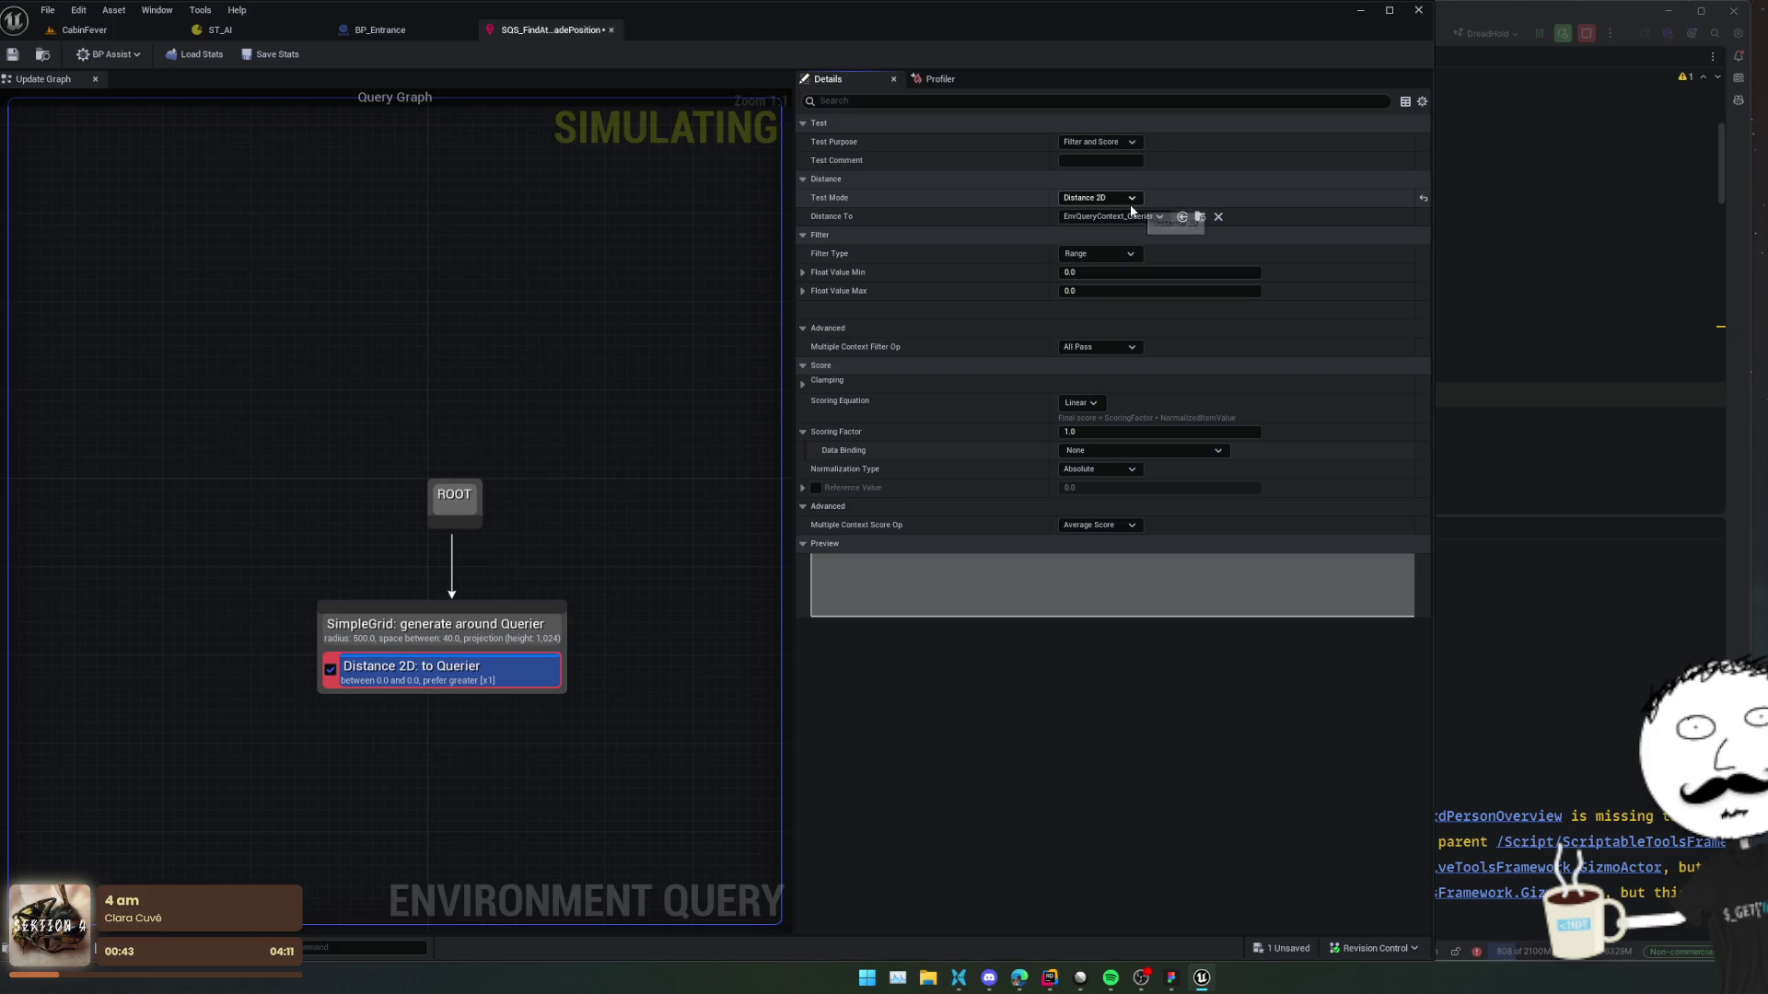
left_click(1115, 258)
left_click(1096, 311)
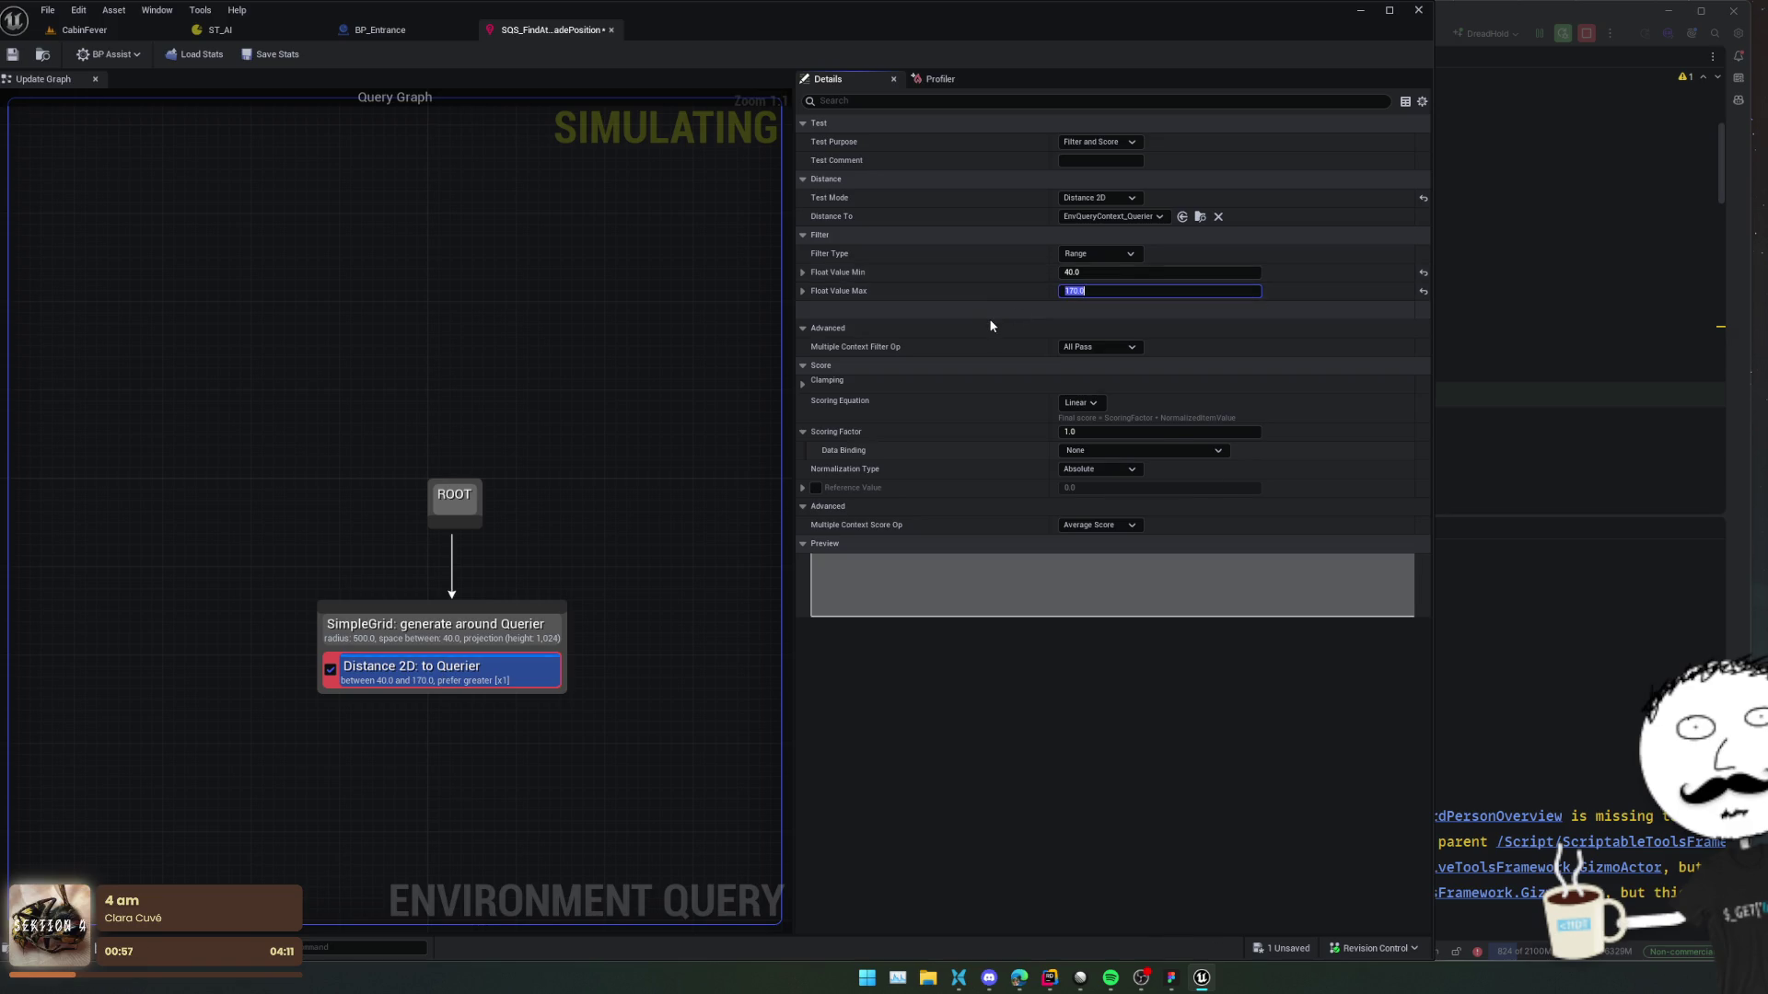
key("ctrl+s")
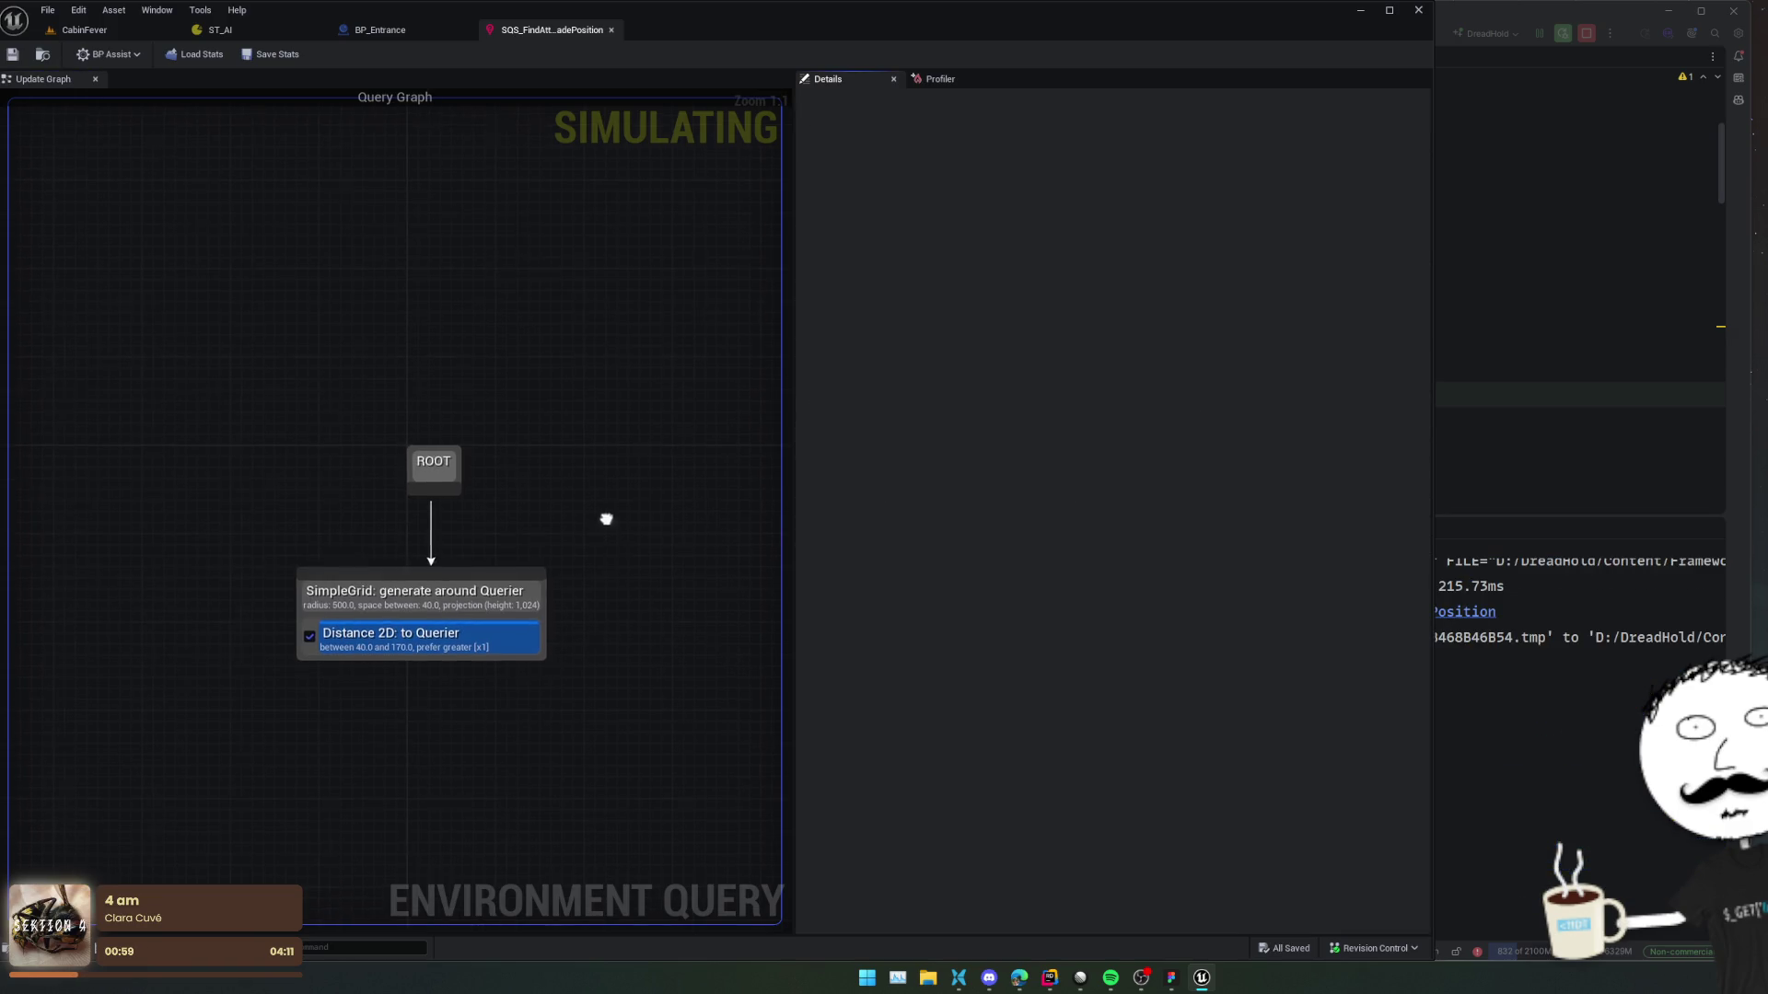
left_click(465, 594)
key("ctrl+s")
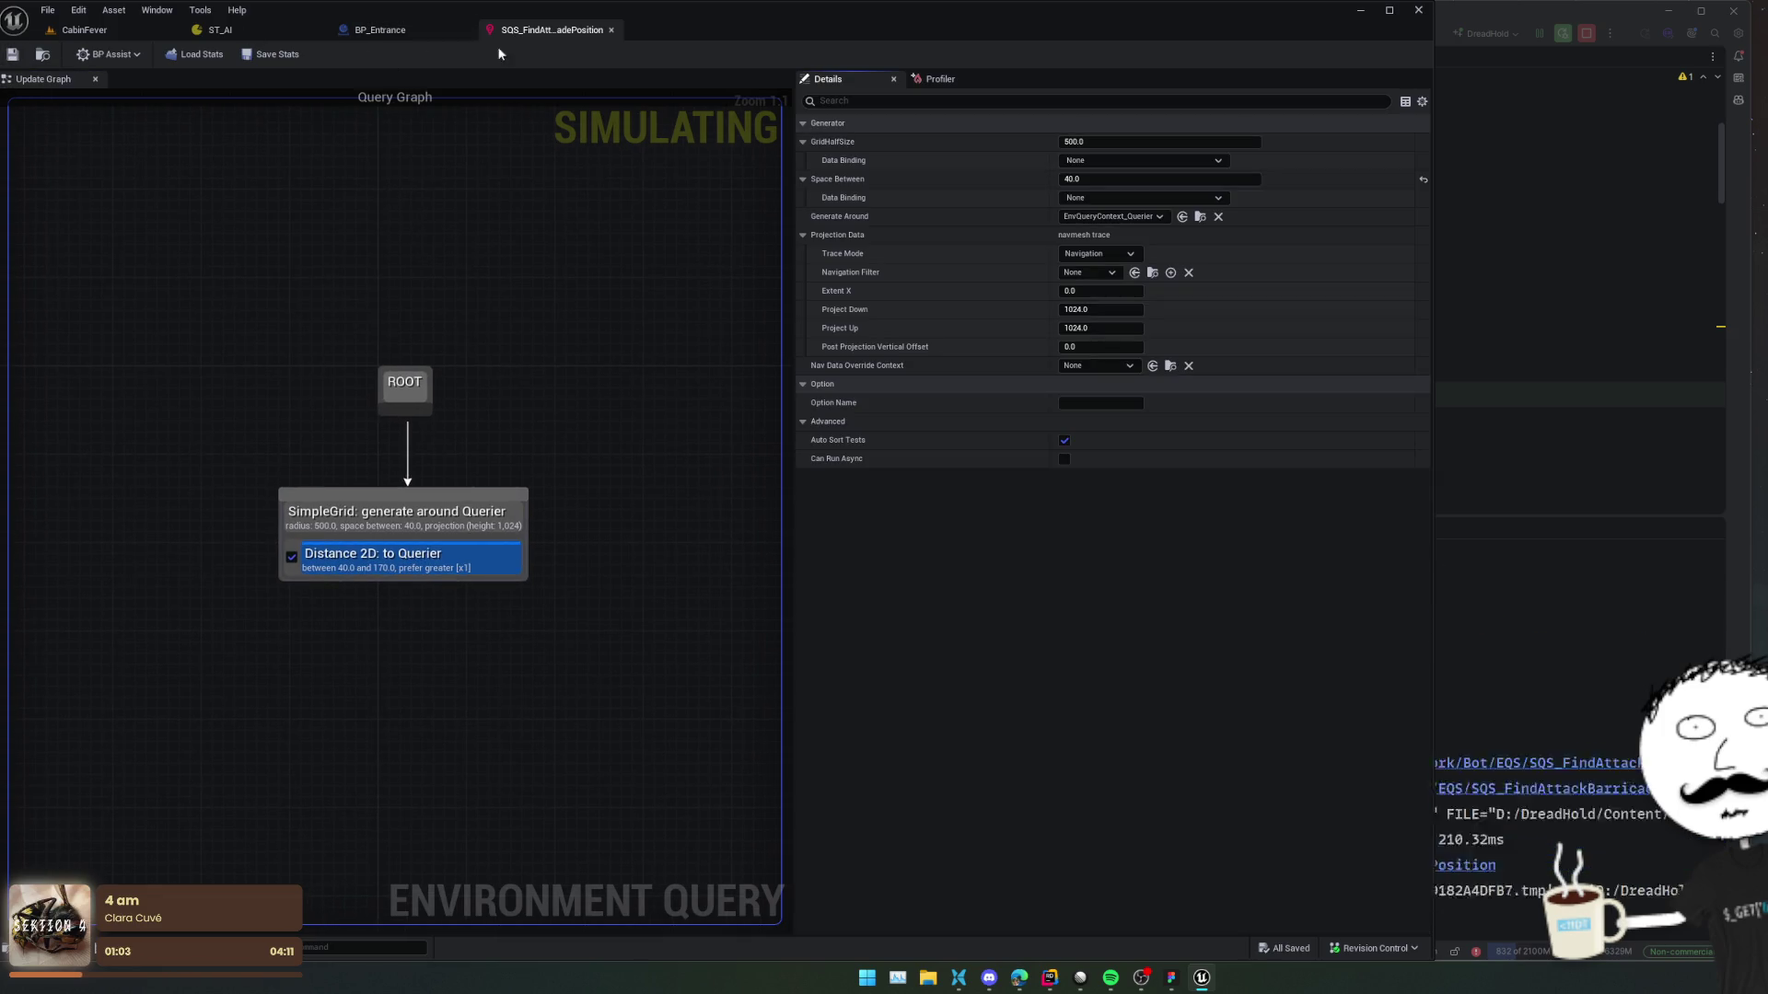
left_click(412, 28)
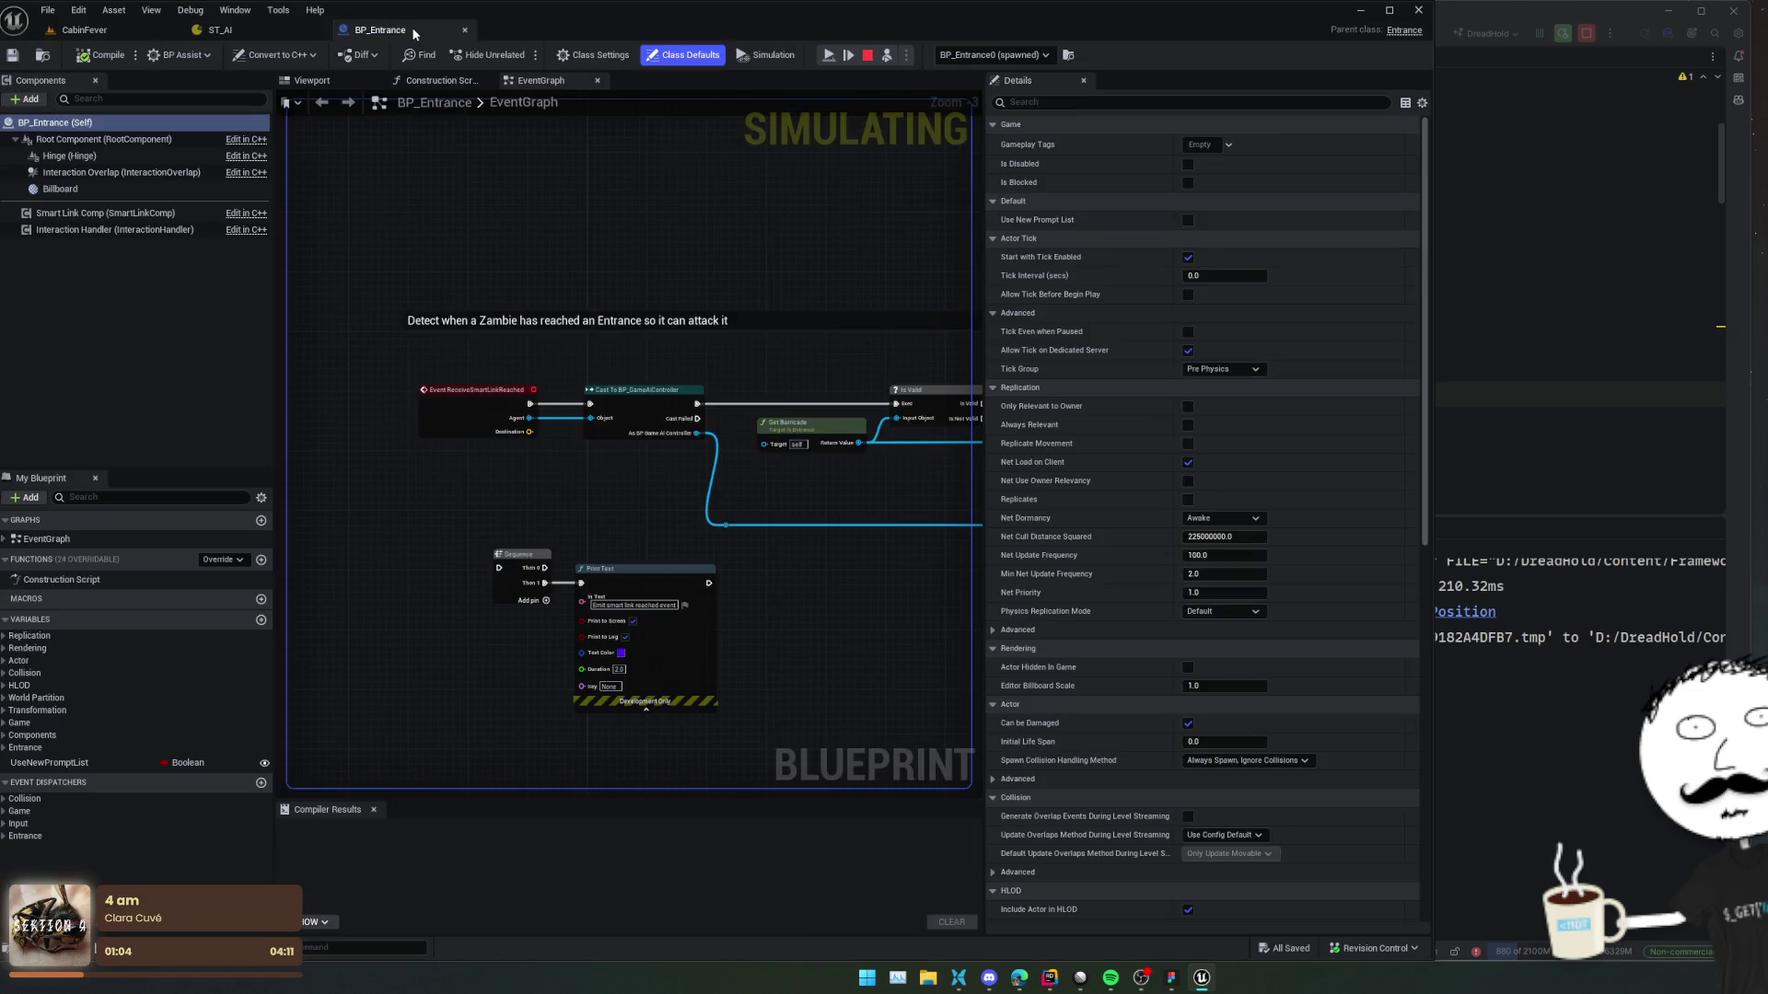
Add a Run EQSQuery node with Query Template set to the attack-barricade-position query.
right_click(483, 361)
type("environme")
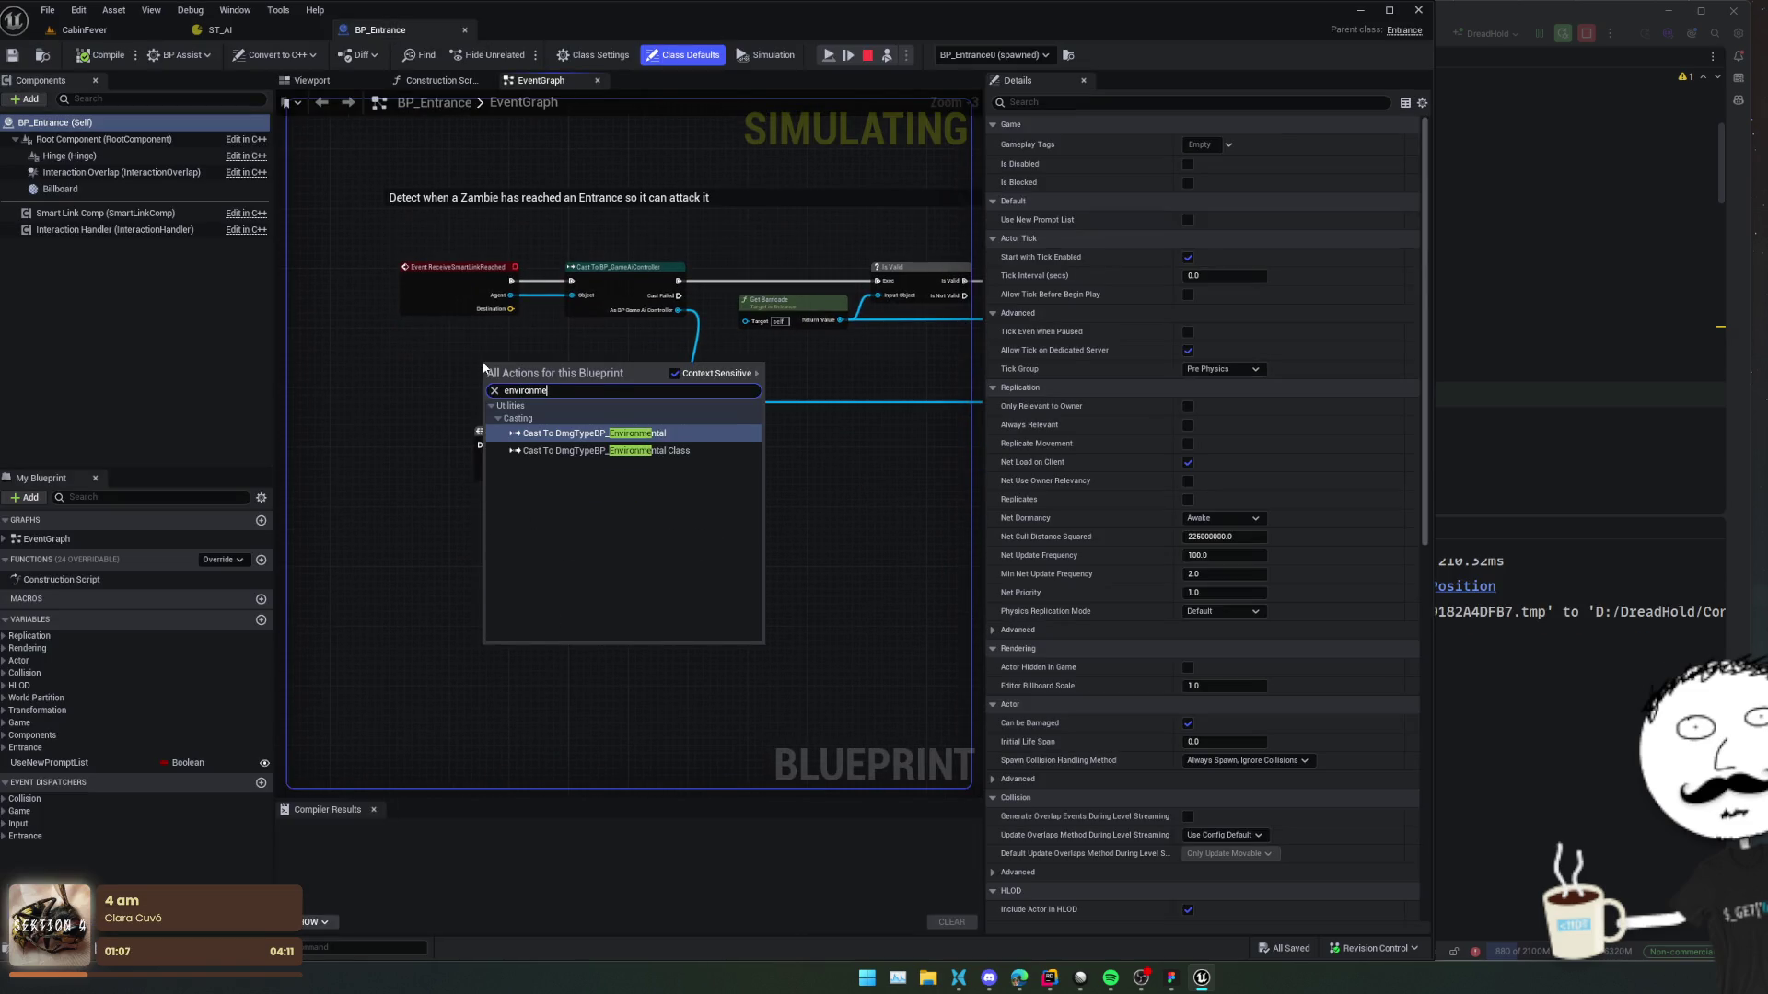
key("BackSpace")
key("BackSpace")
key("BackSpace")
type("eqs")
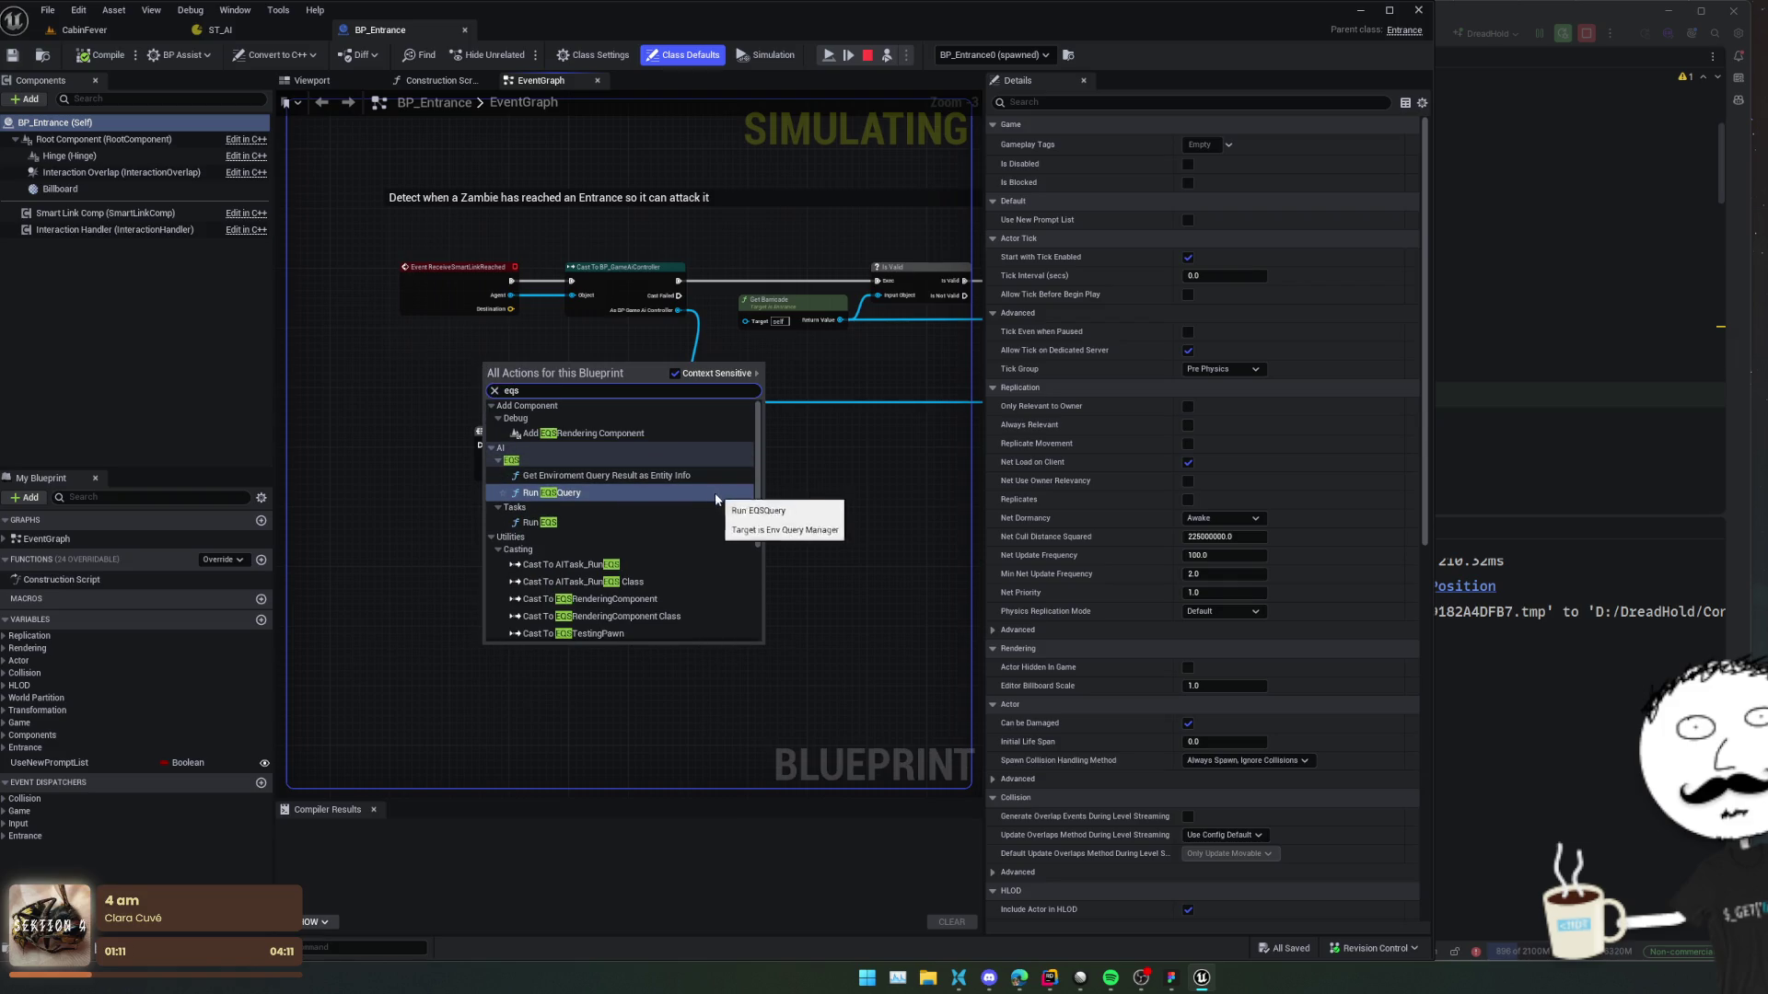
left_click(714, 500)
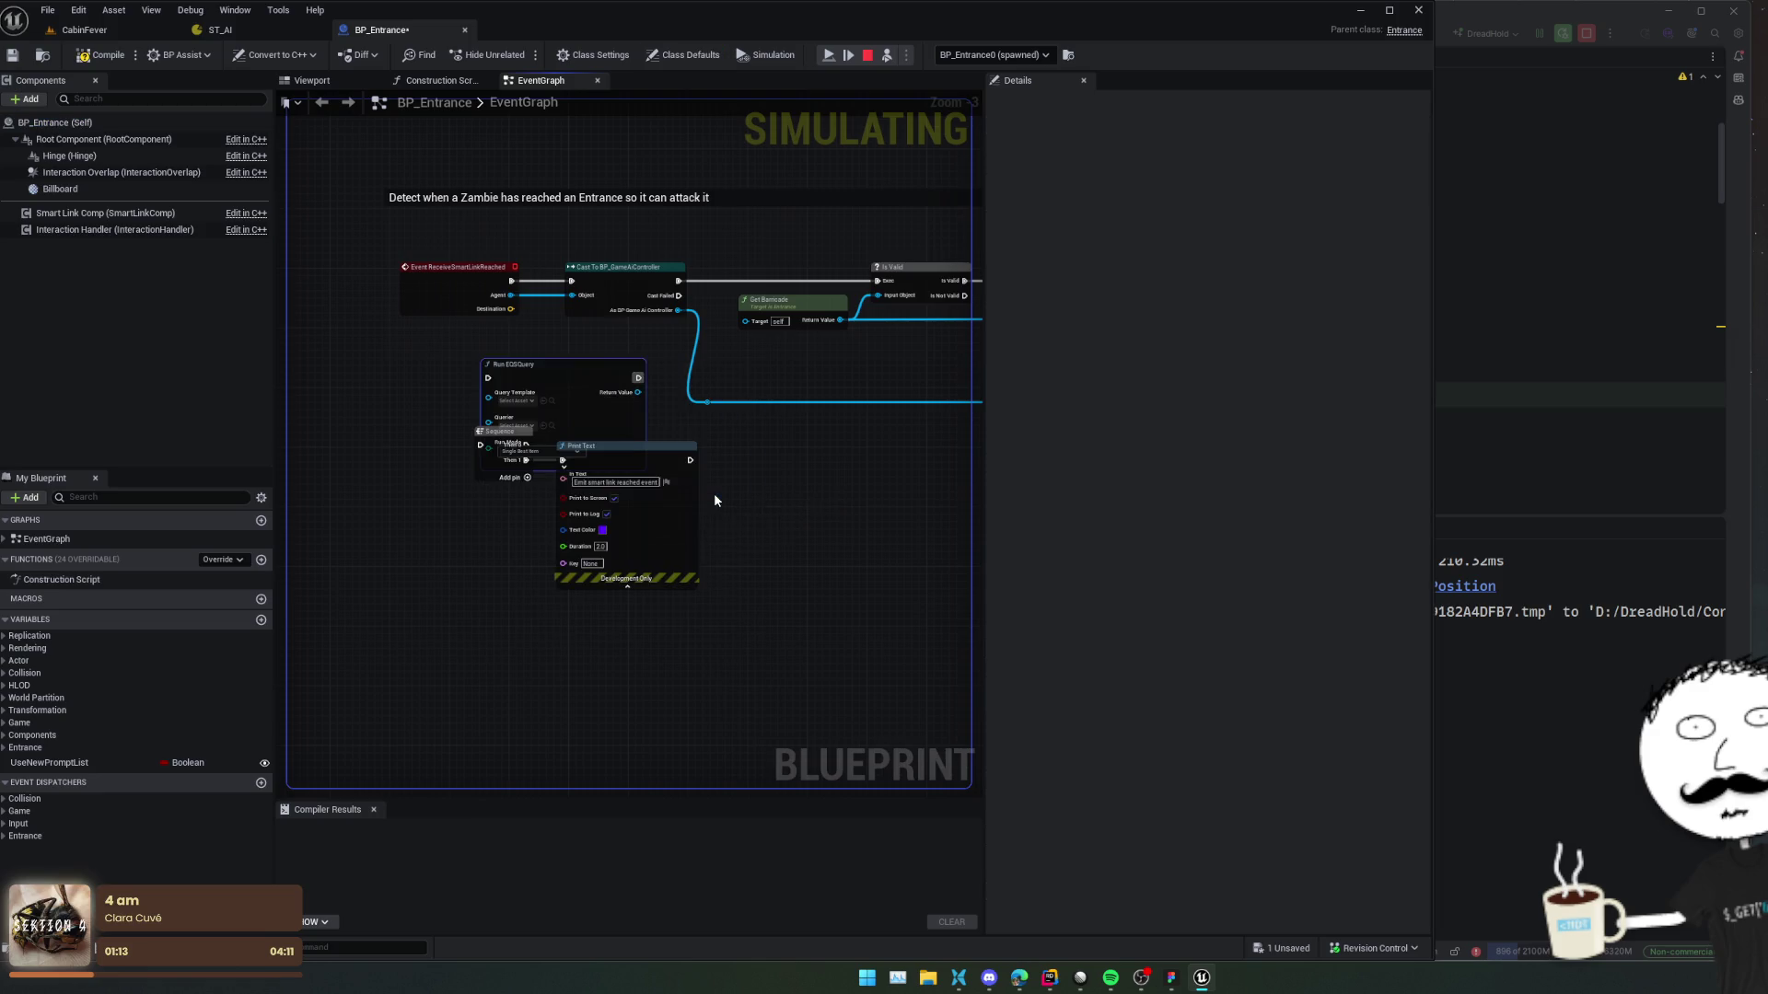
mouse_move(565, 372)
left_mouse_down()
mouse_move(489, 373)
mouse_move(467, 592)
left_mouse_up()
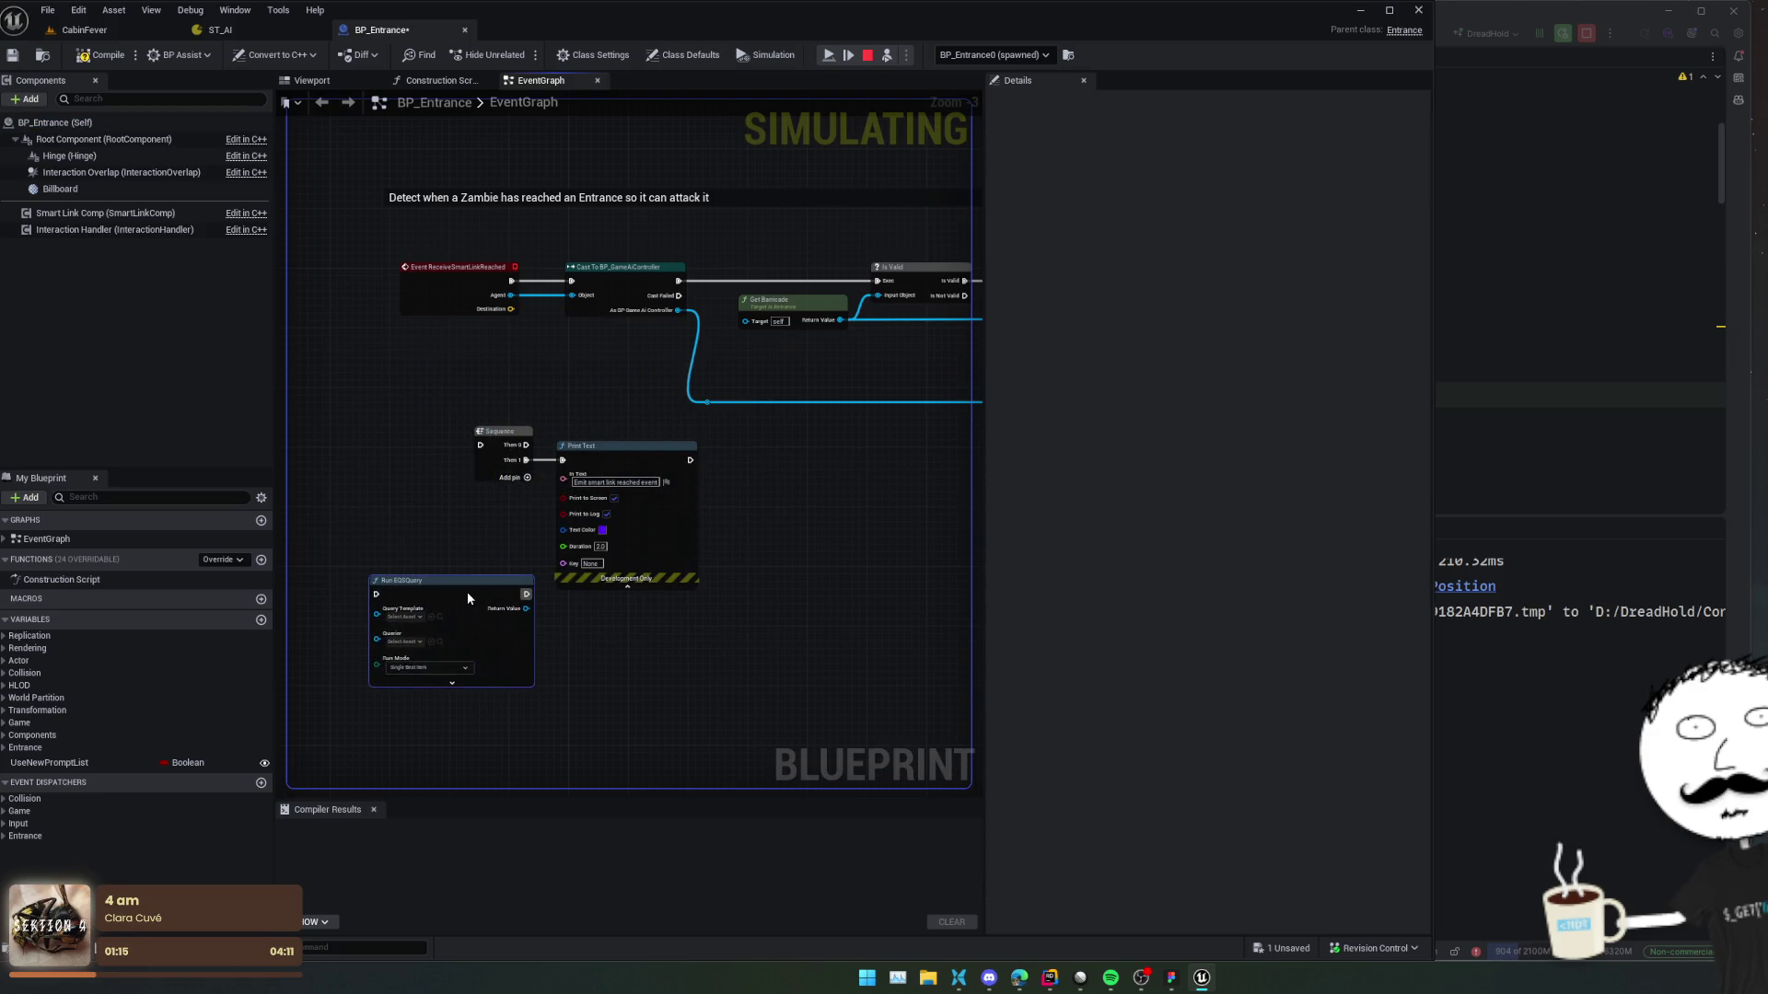
scroll(506, 440, "up", 3)
left_click(462, 470)
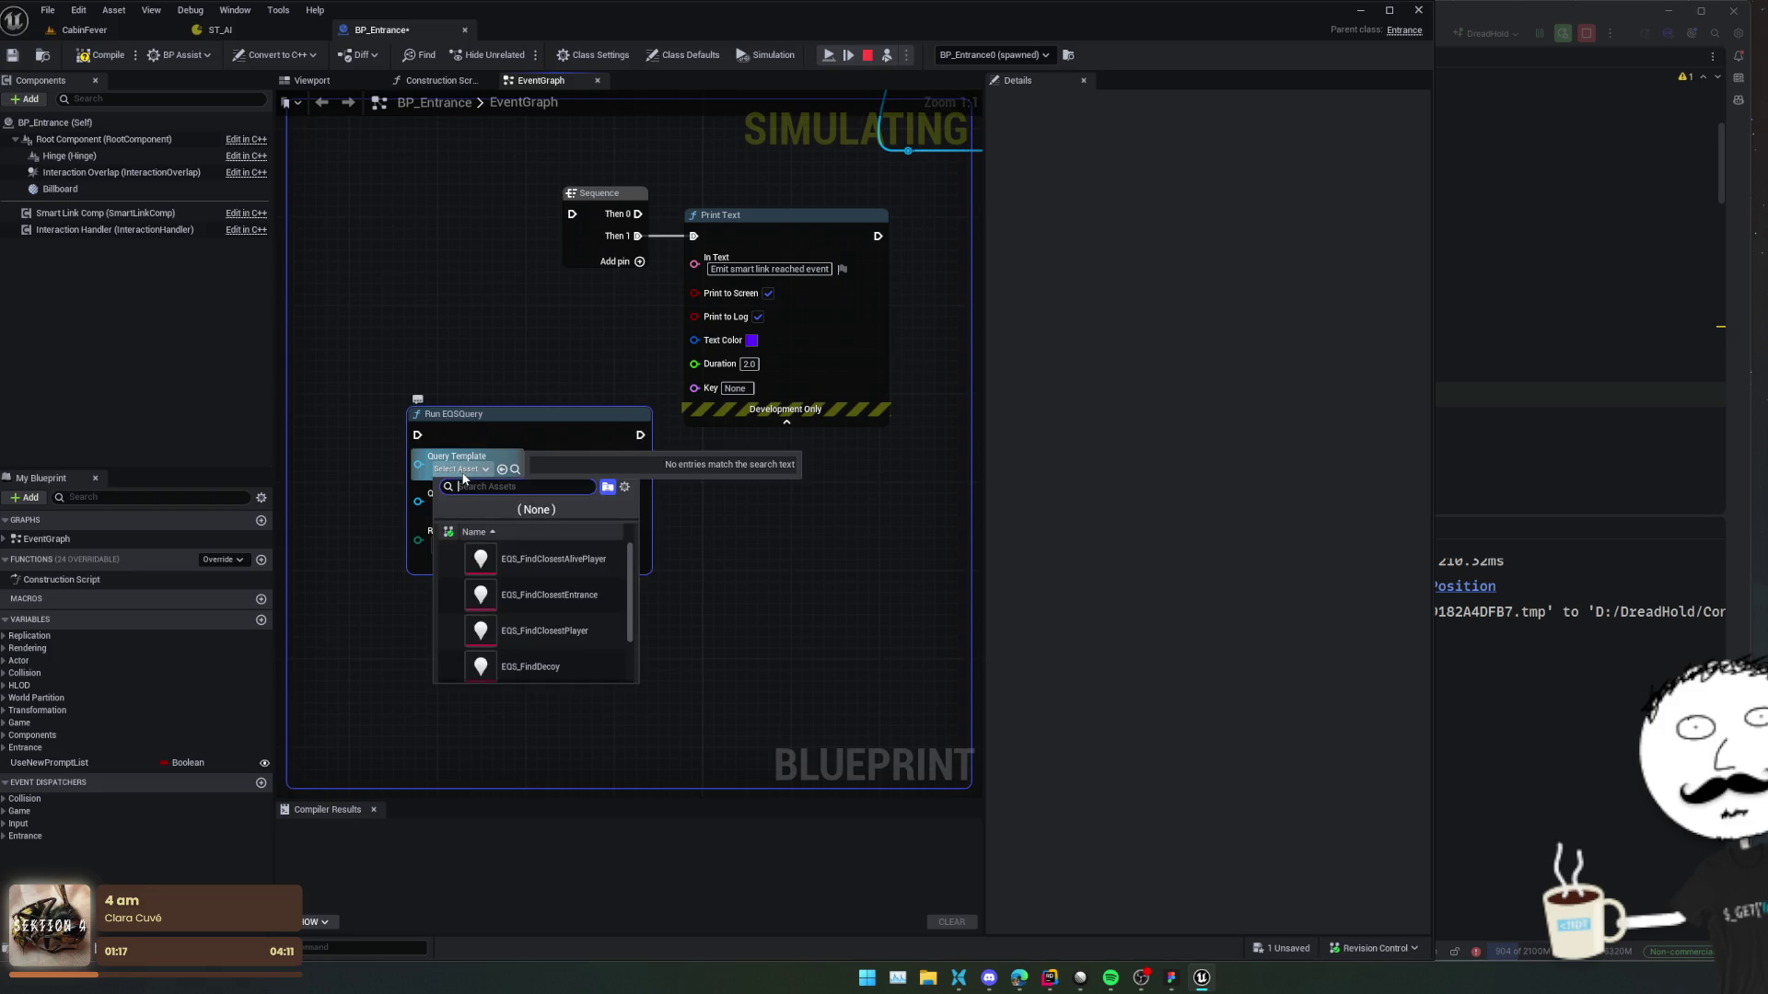
scroll(602, 587, "up", 2)
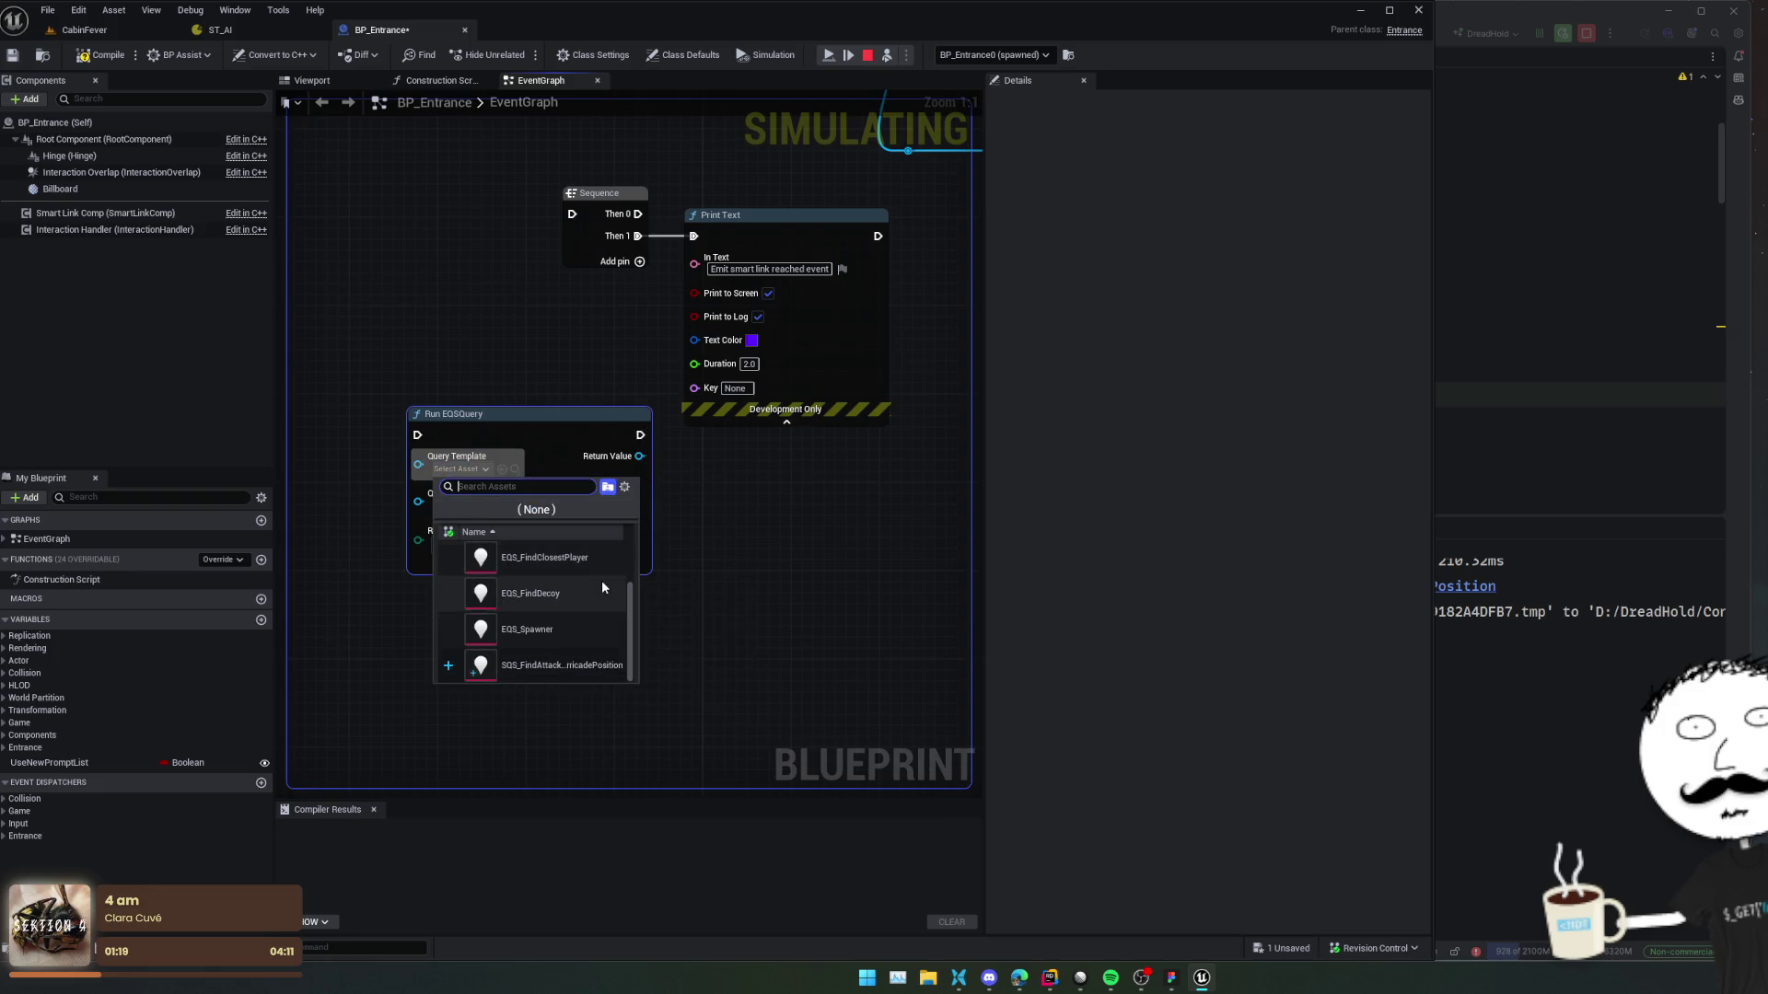
left_click(600, 582)
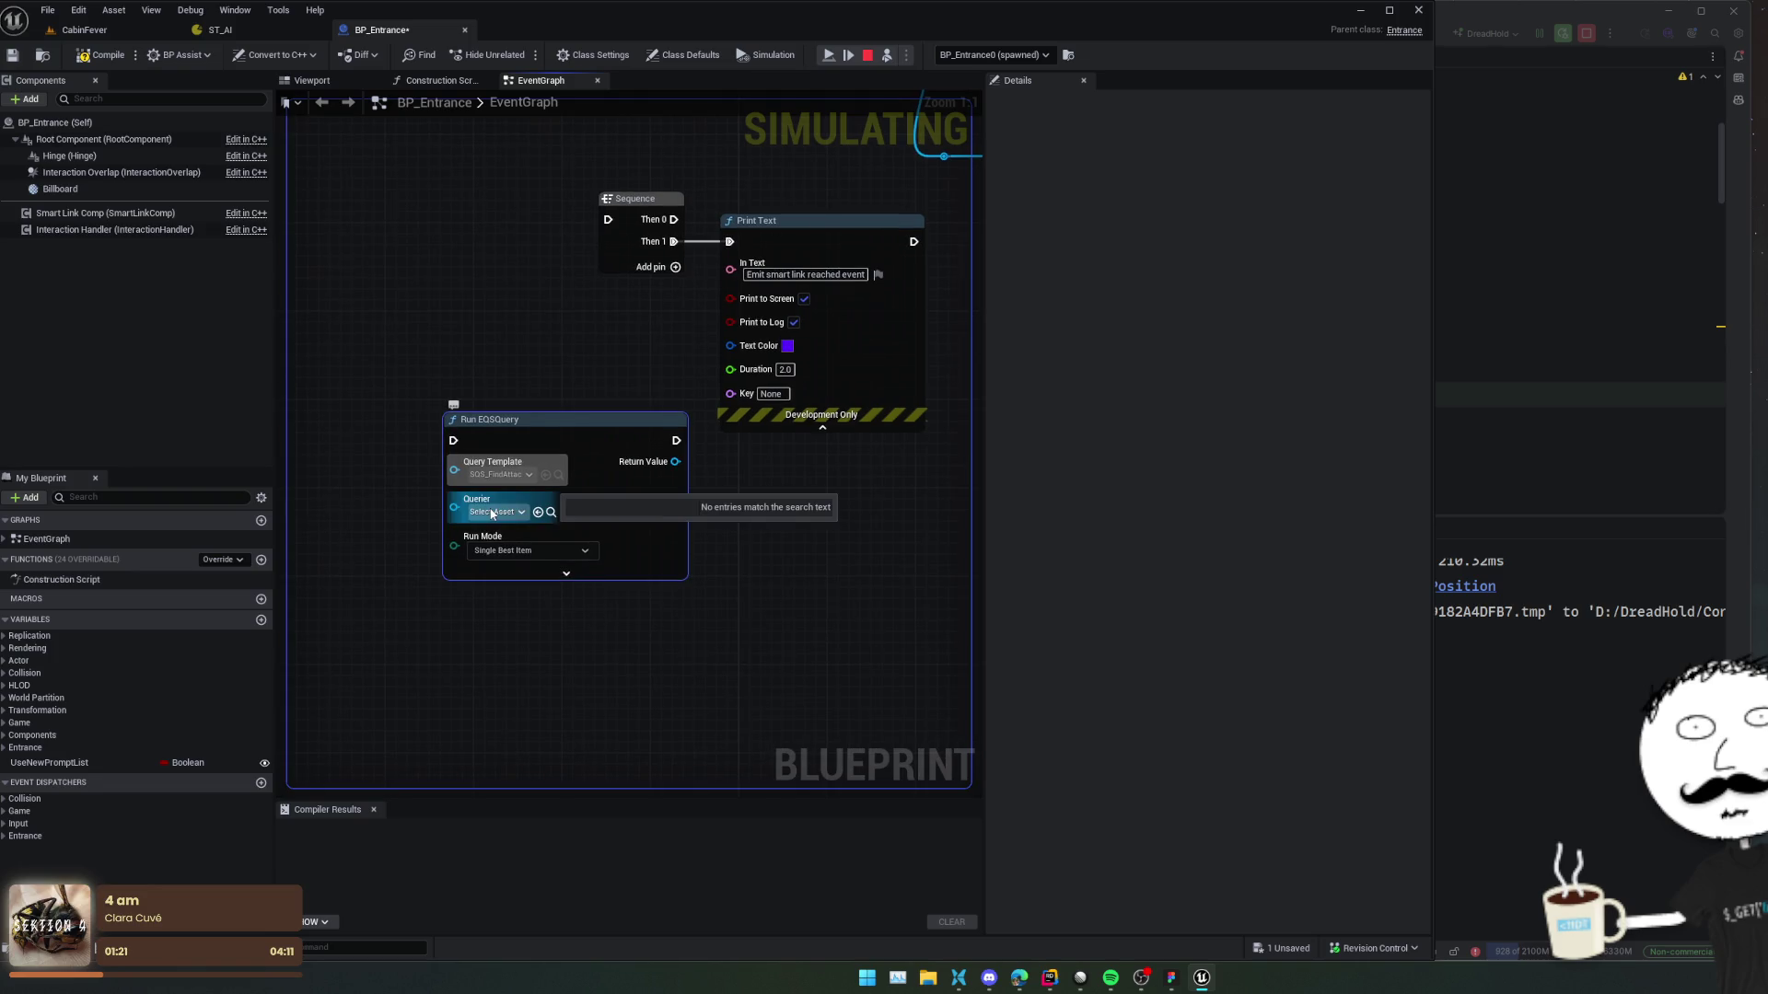
Rearrange the Run EQSQuery, Sequence and Print Text nodes, and stop the simulation.
left_click_drag(528, 422, 672, 490)
scroll(470, 519, "down", 2)
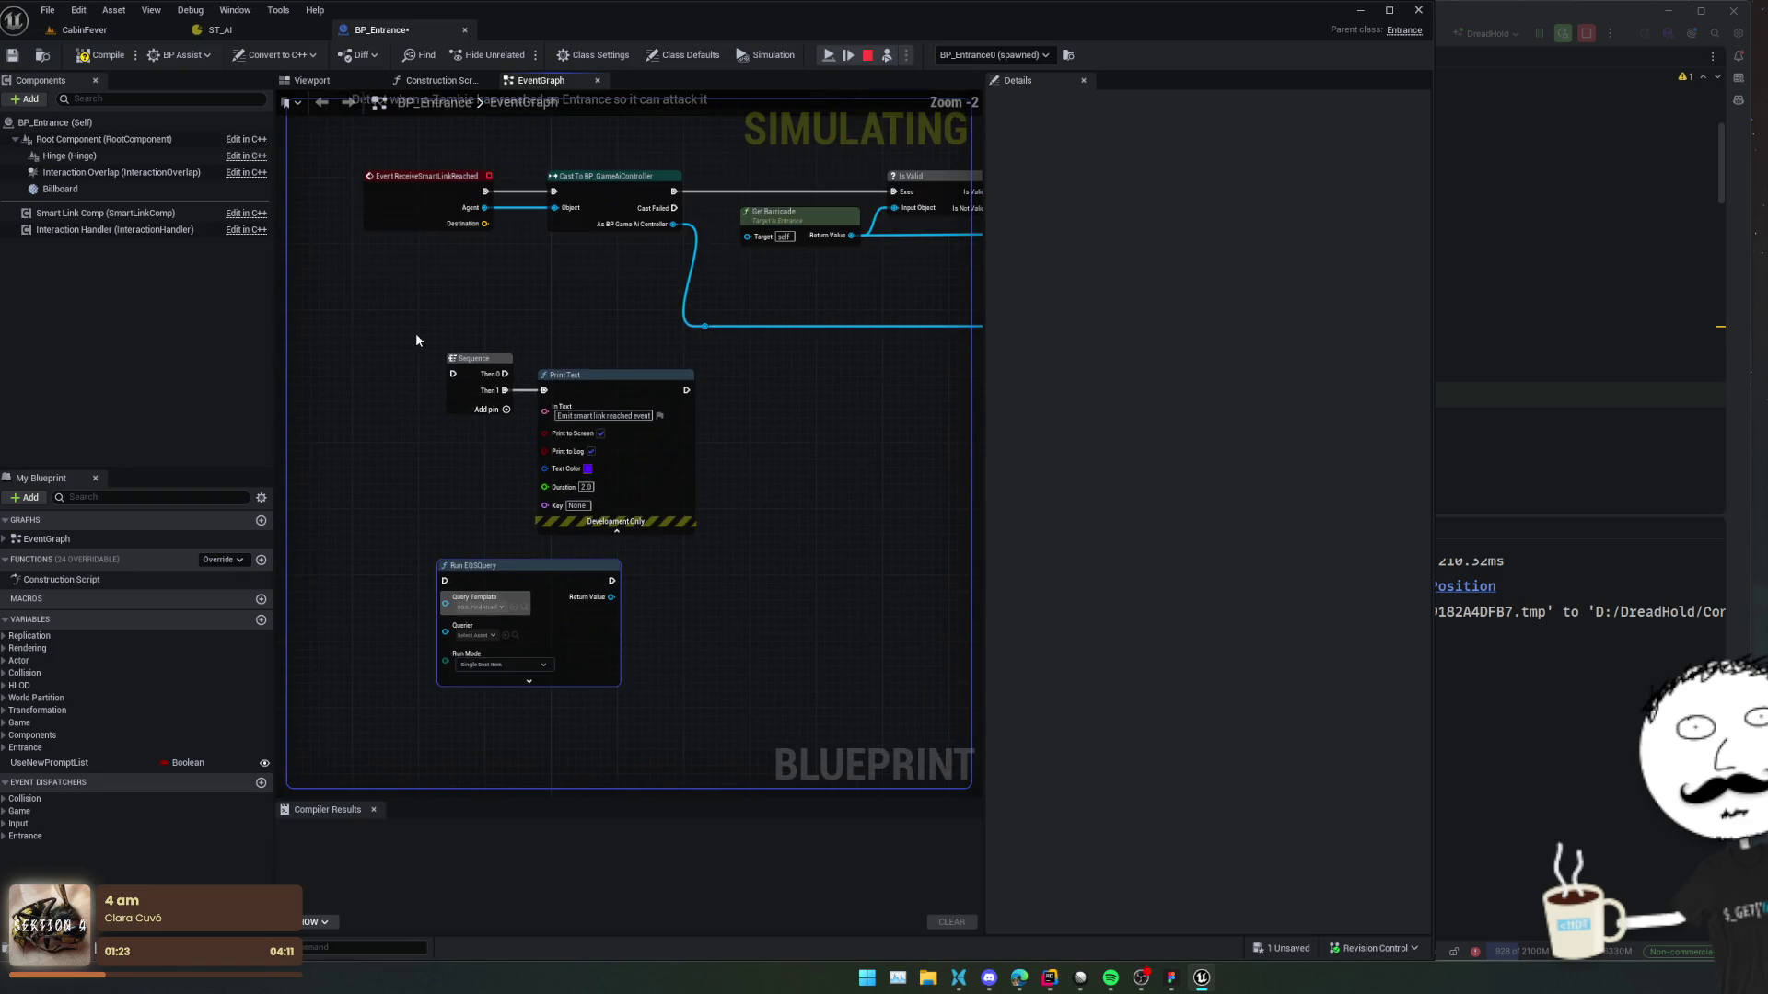
mouse_move(424, 339)
left_mouse_down()
mouse_move(796, 341)
mouse_move(581, 313)
left_mouse_up()
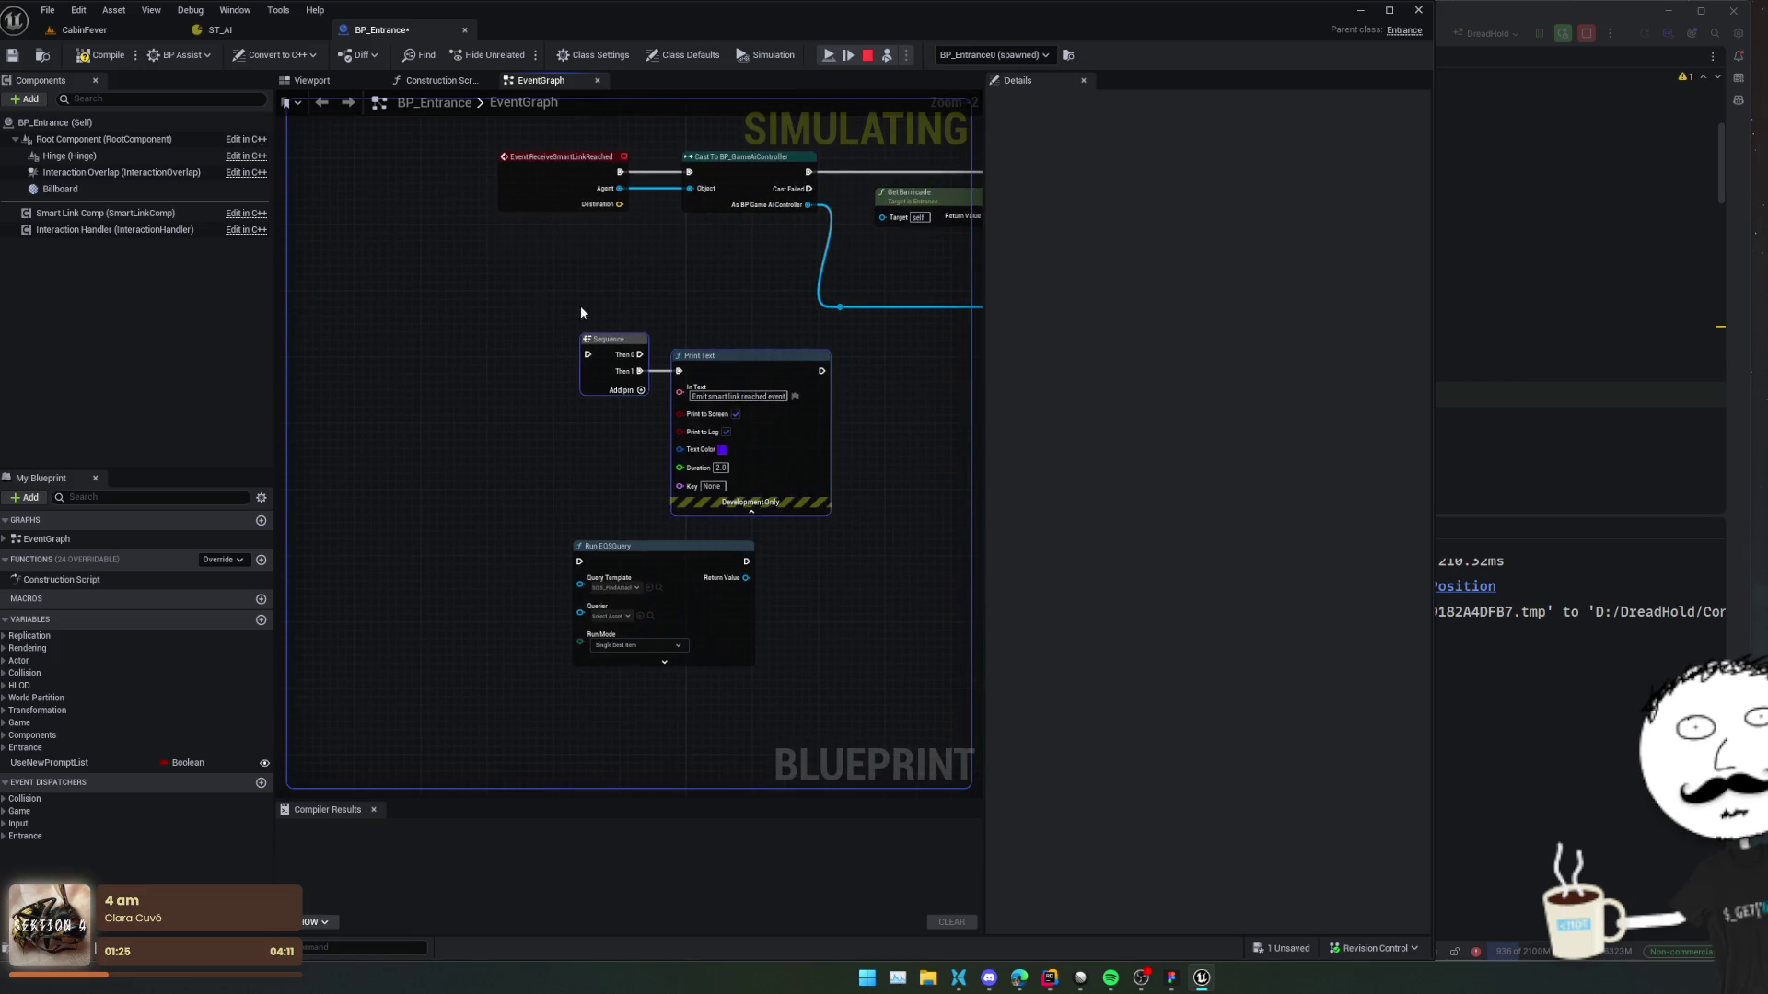
mouse_move(788, 369)
left_mouse_down()
mouse_move(386, 304)
mouse_move(440, 319)
left_mouse_up()
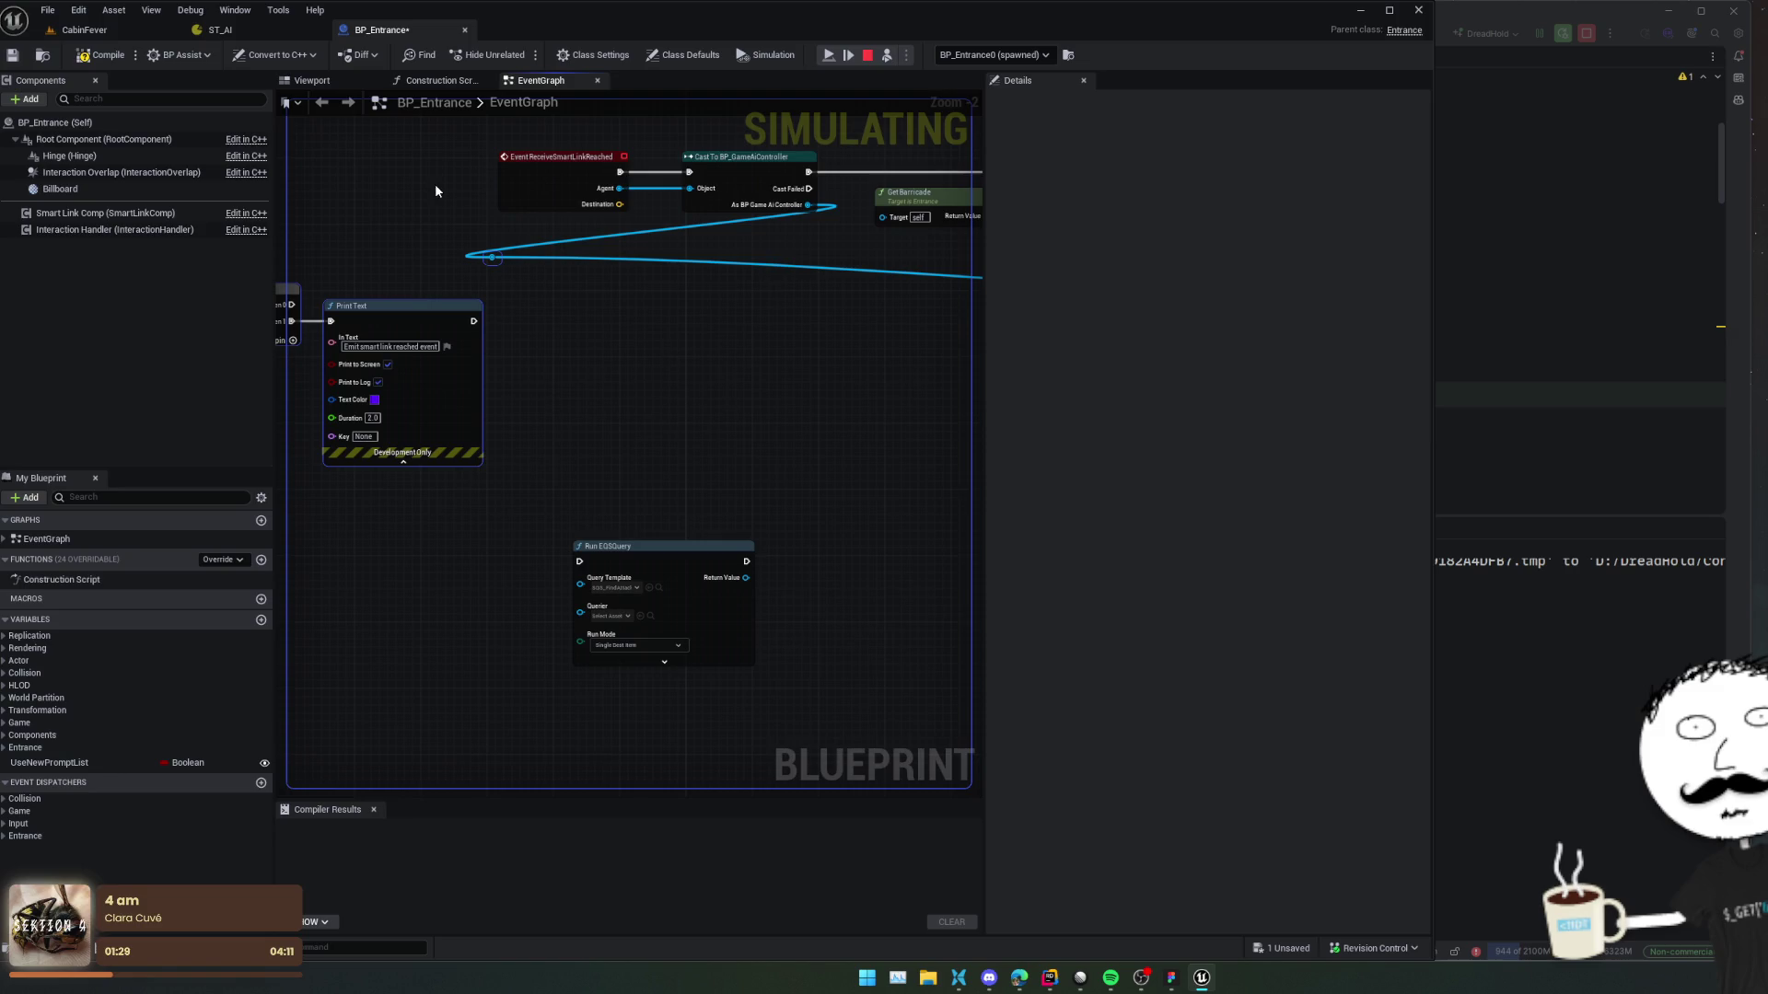
key("ctrl+z")
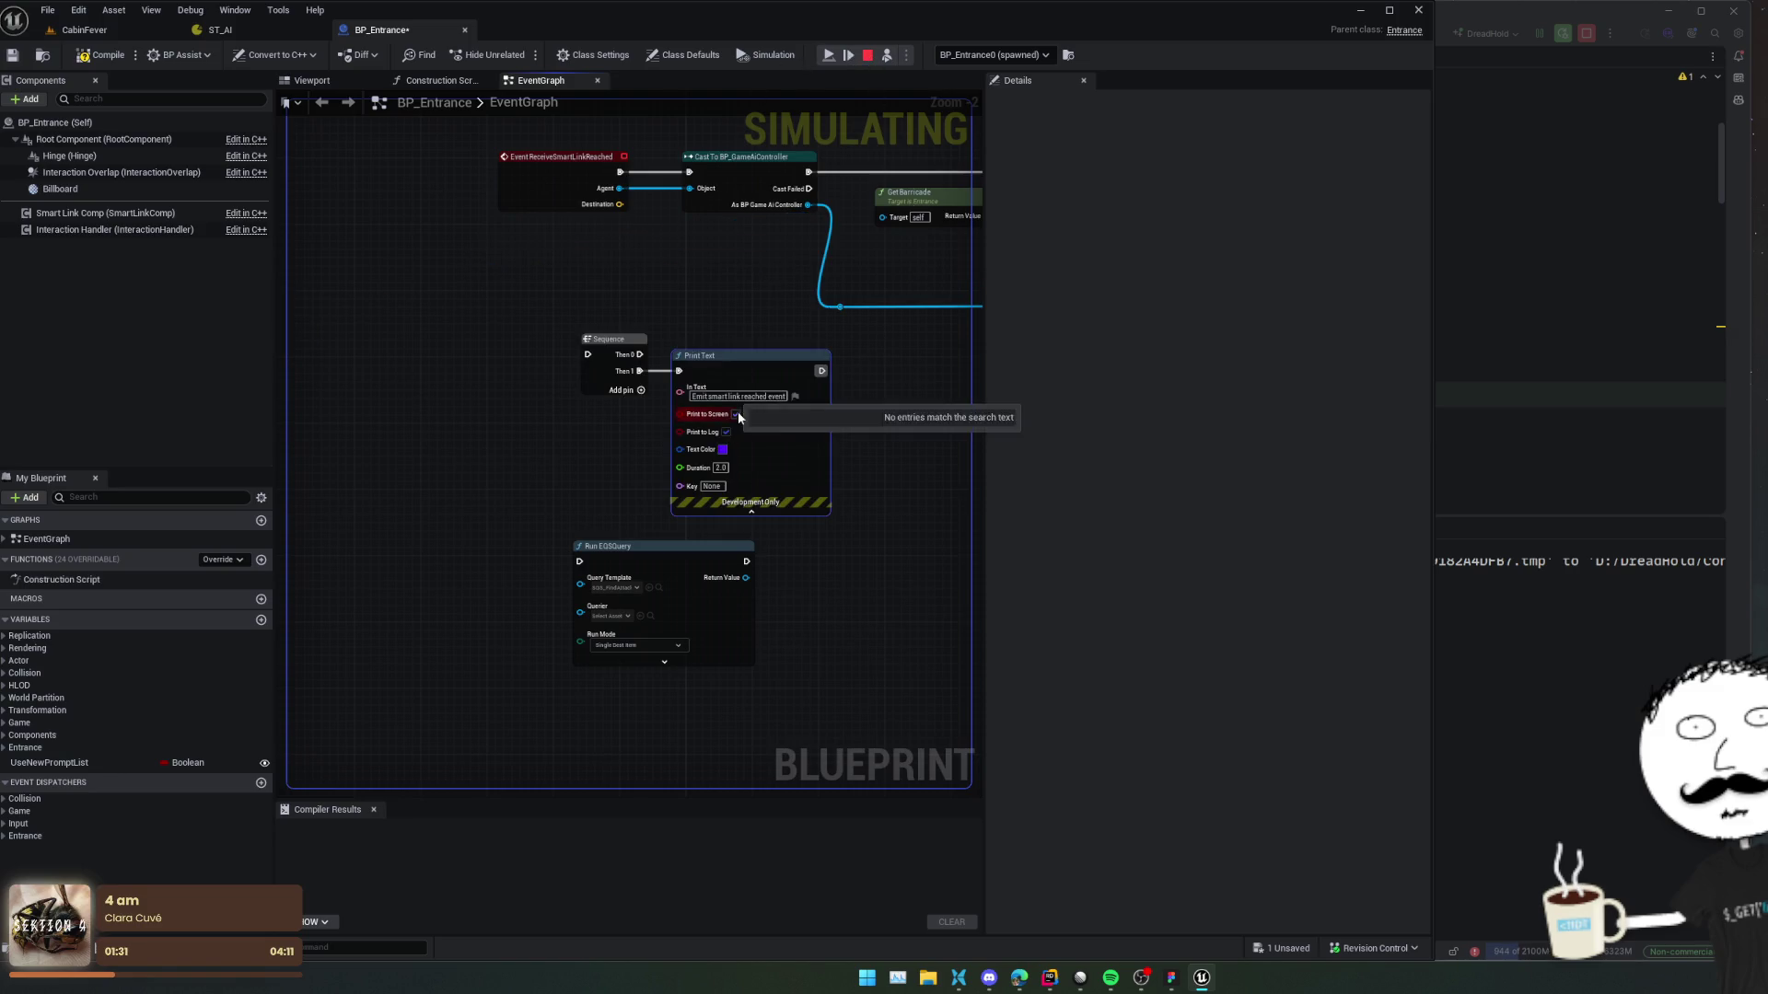
left_click(868, 58)
left_click_drag(763, 368, 368, 343)
left_click_drag(624, 559, 625, 375)
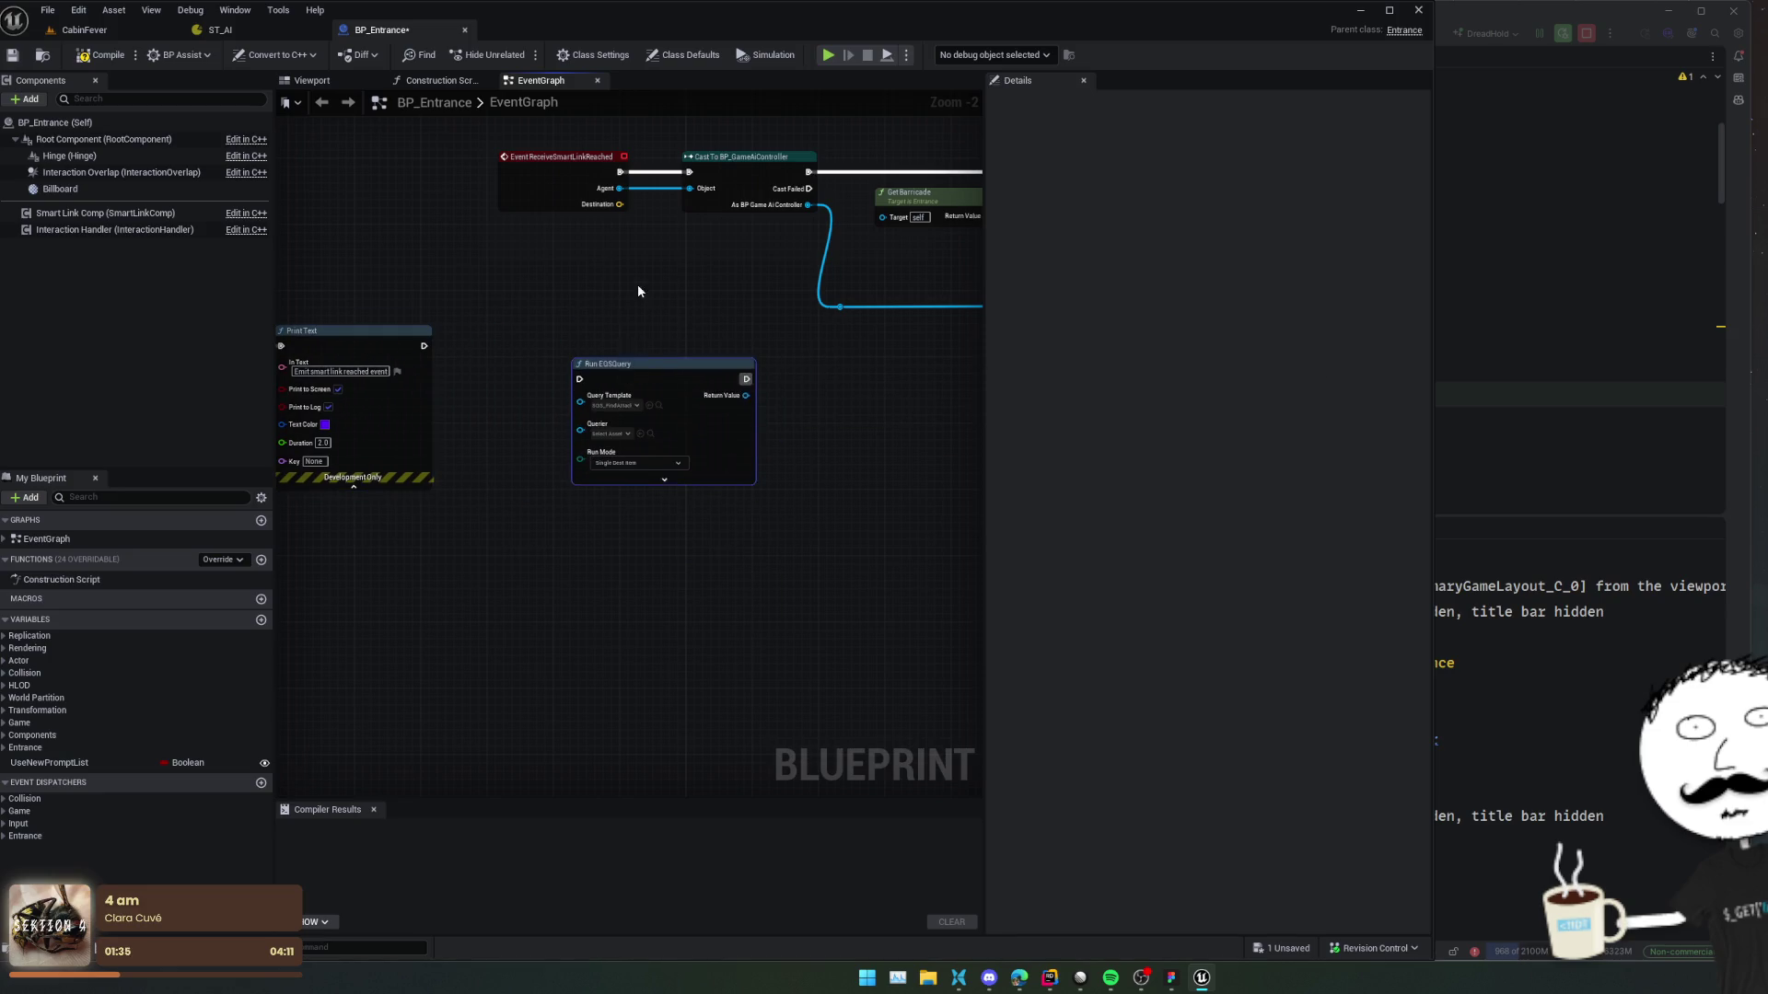
Wire Get Barricade's Return Value into Run EQSQuery's Querier, keeping Single Best Item.
scroll(637, 283, "up", 2)
mouse_move(723, 324)
left_mouse_down()
mouse_move(669, 323)
mouse_move(572, 367)
mouse_move(561, 343)
left_mouse_up()
mouse_move(793, 462)
left_mouse_down()
mouse_move(588, 457)
mouse_move(908, 433)
left_mouse_up()
scroll(588, 458, "down", 1)
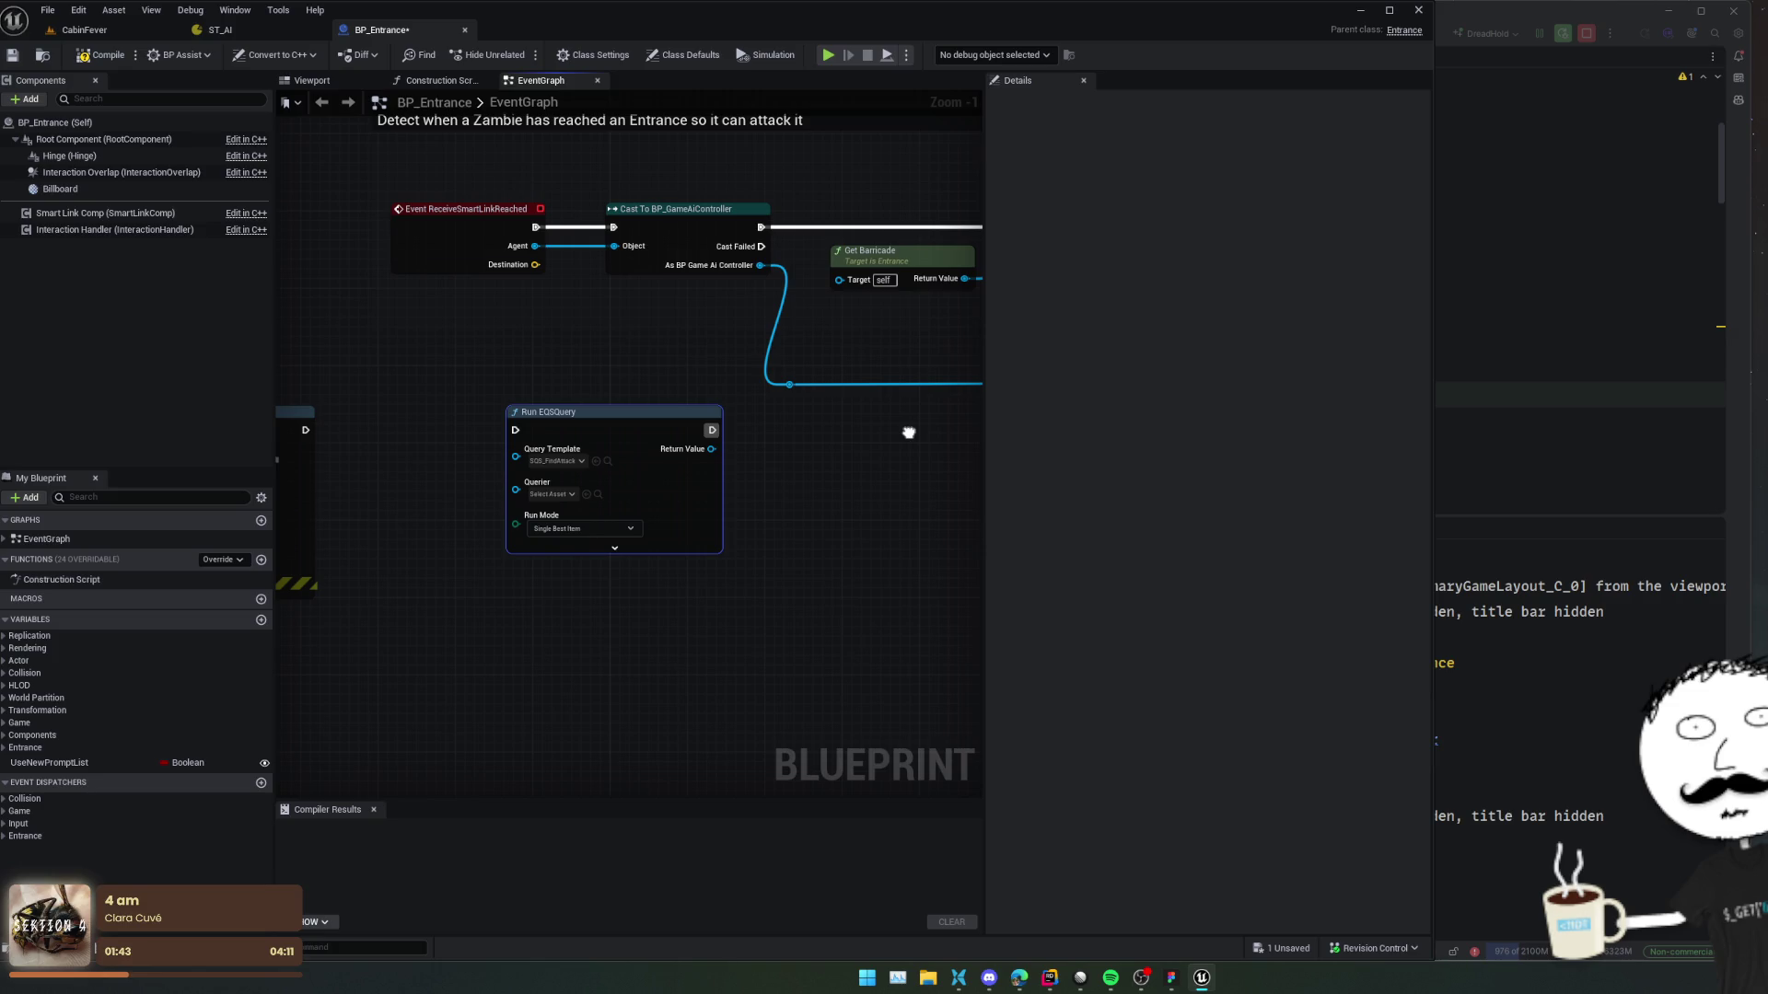
mouse_move(635, 416)
left_mouse_down()
mouse_move(1118, 420)
mouse_move(442, 460)
mouse_move(704, 449)
left_mouse_up()
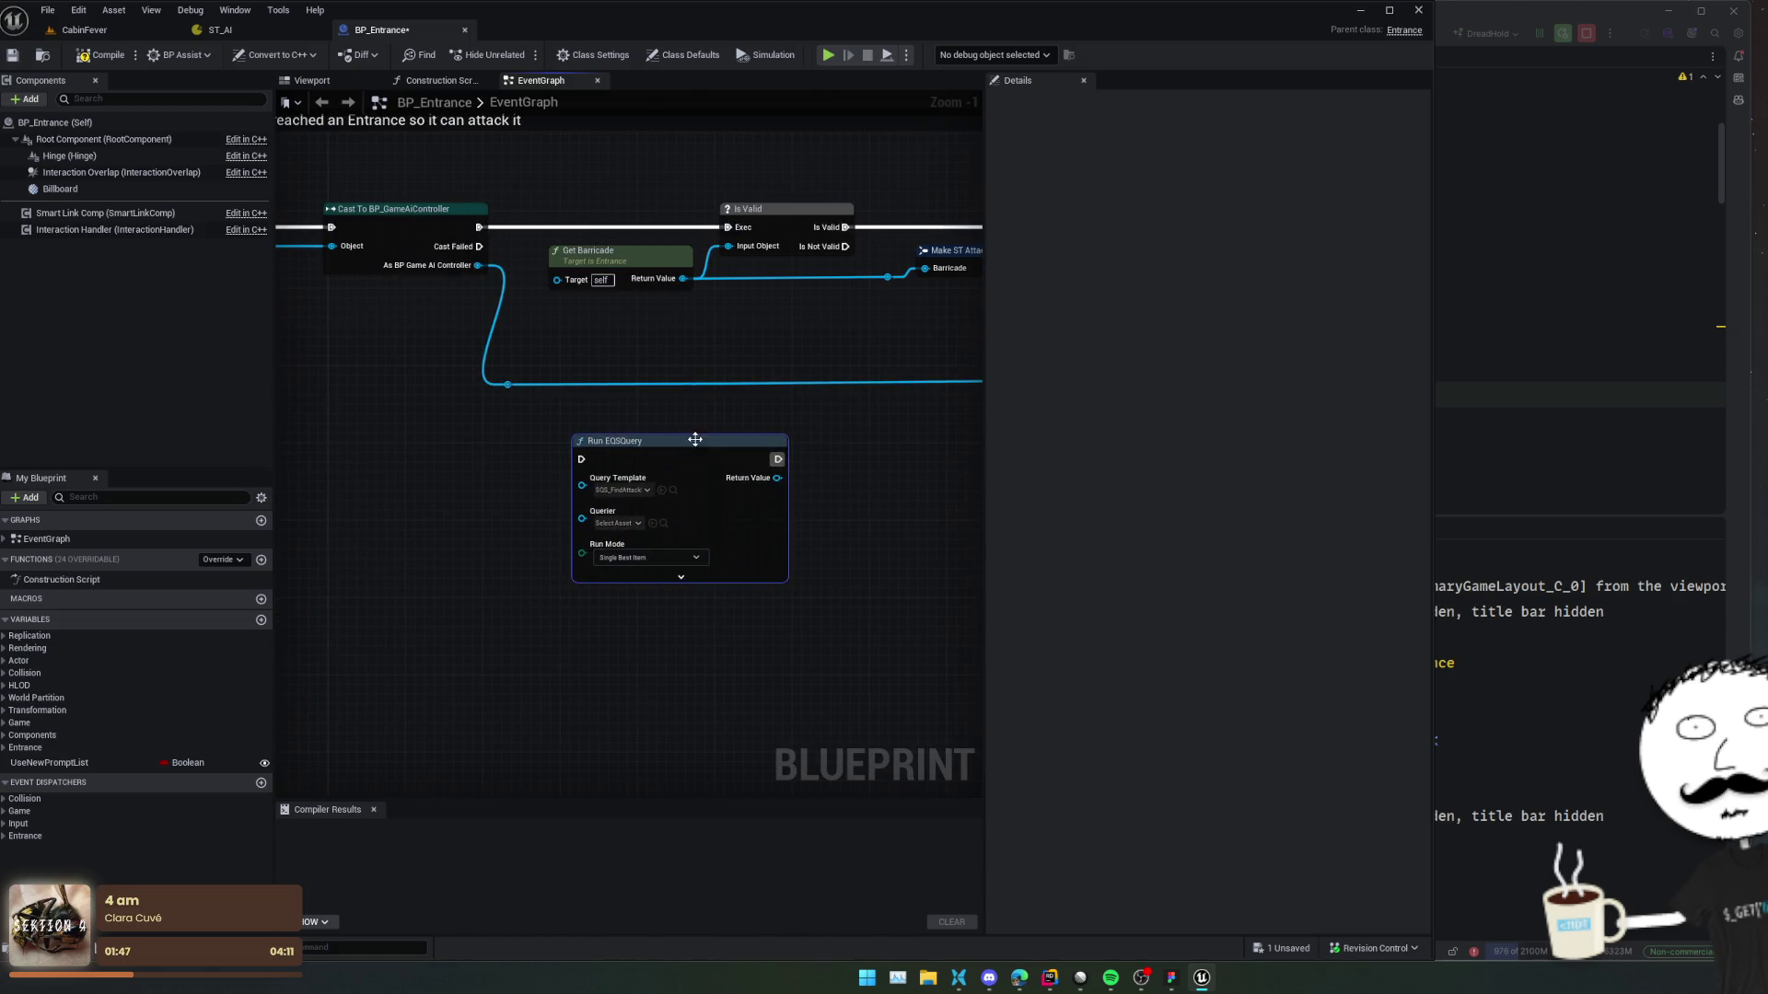
mouse_move(633, 288)
left_mouse_down()
mouse_move(505, 544)
mouse_move(535, 523)
left_mouse_up()
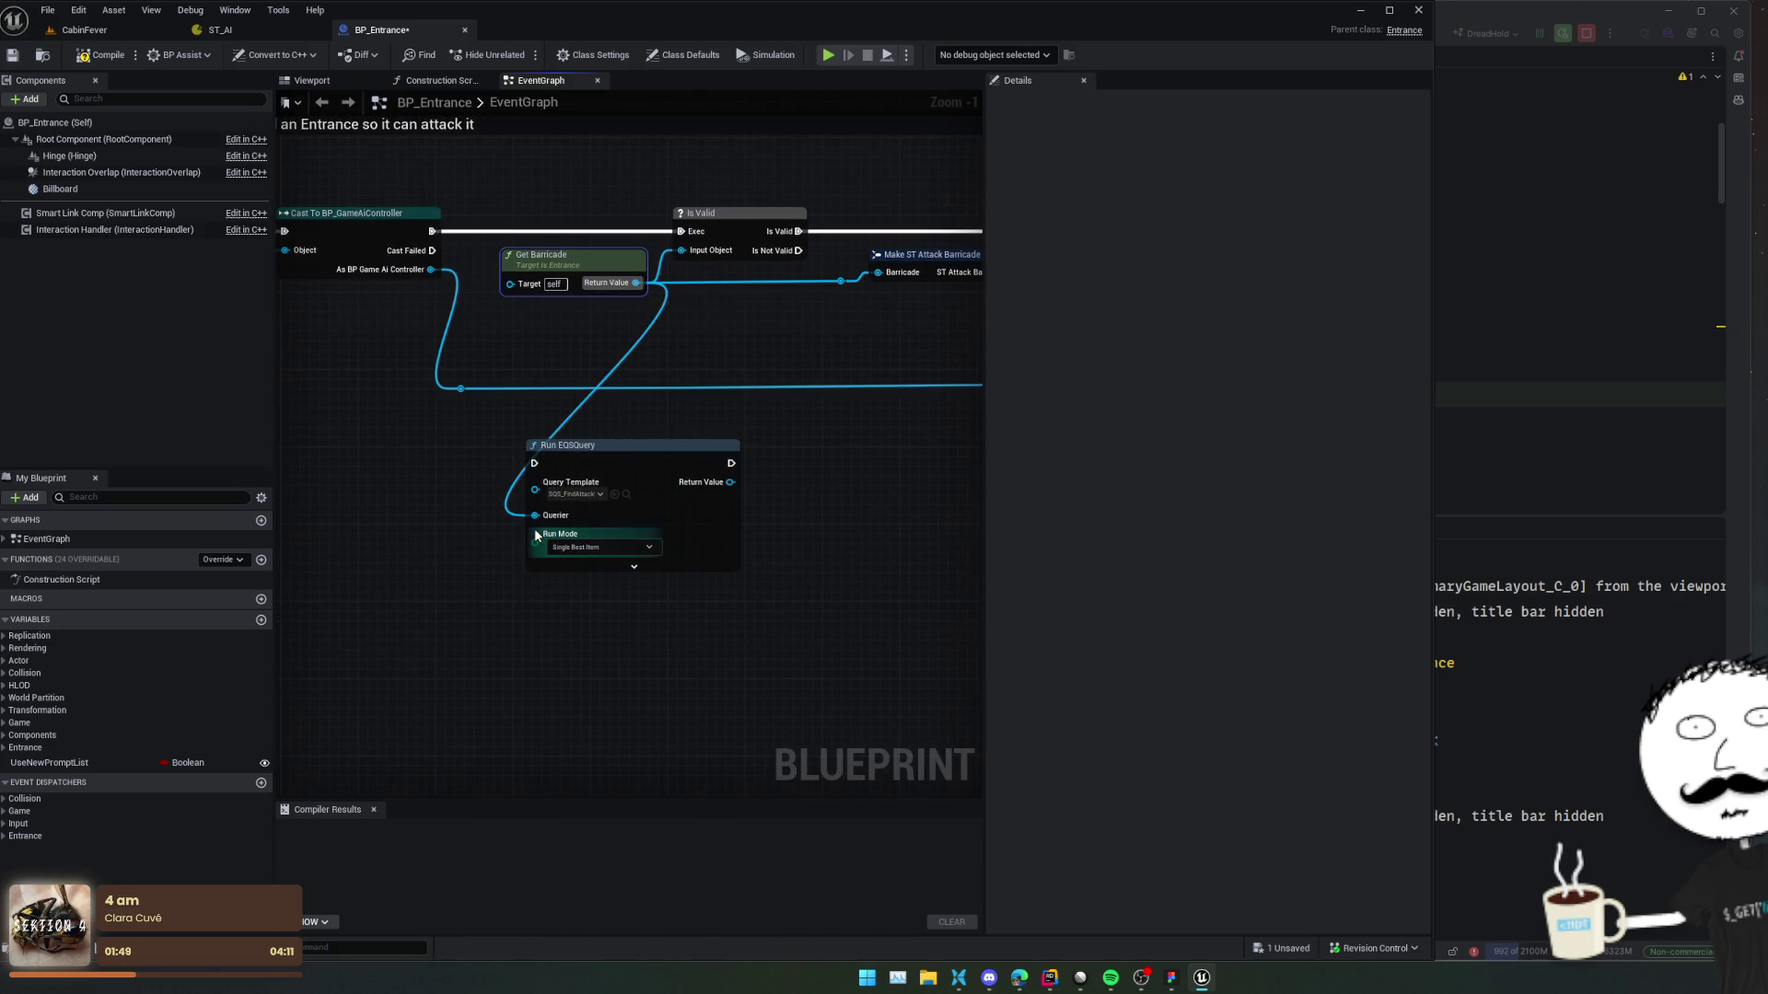
left_click(568, 519)
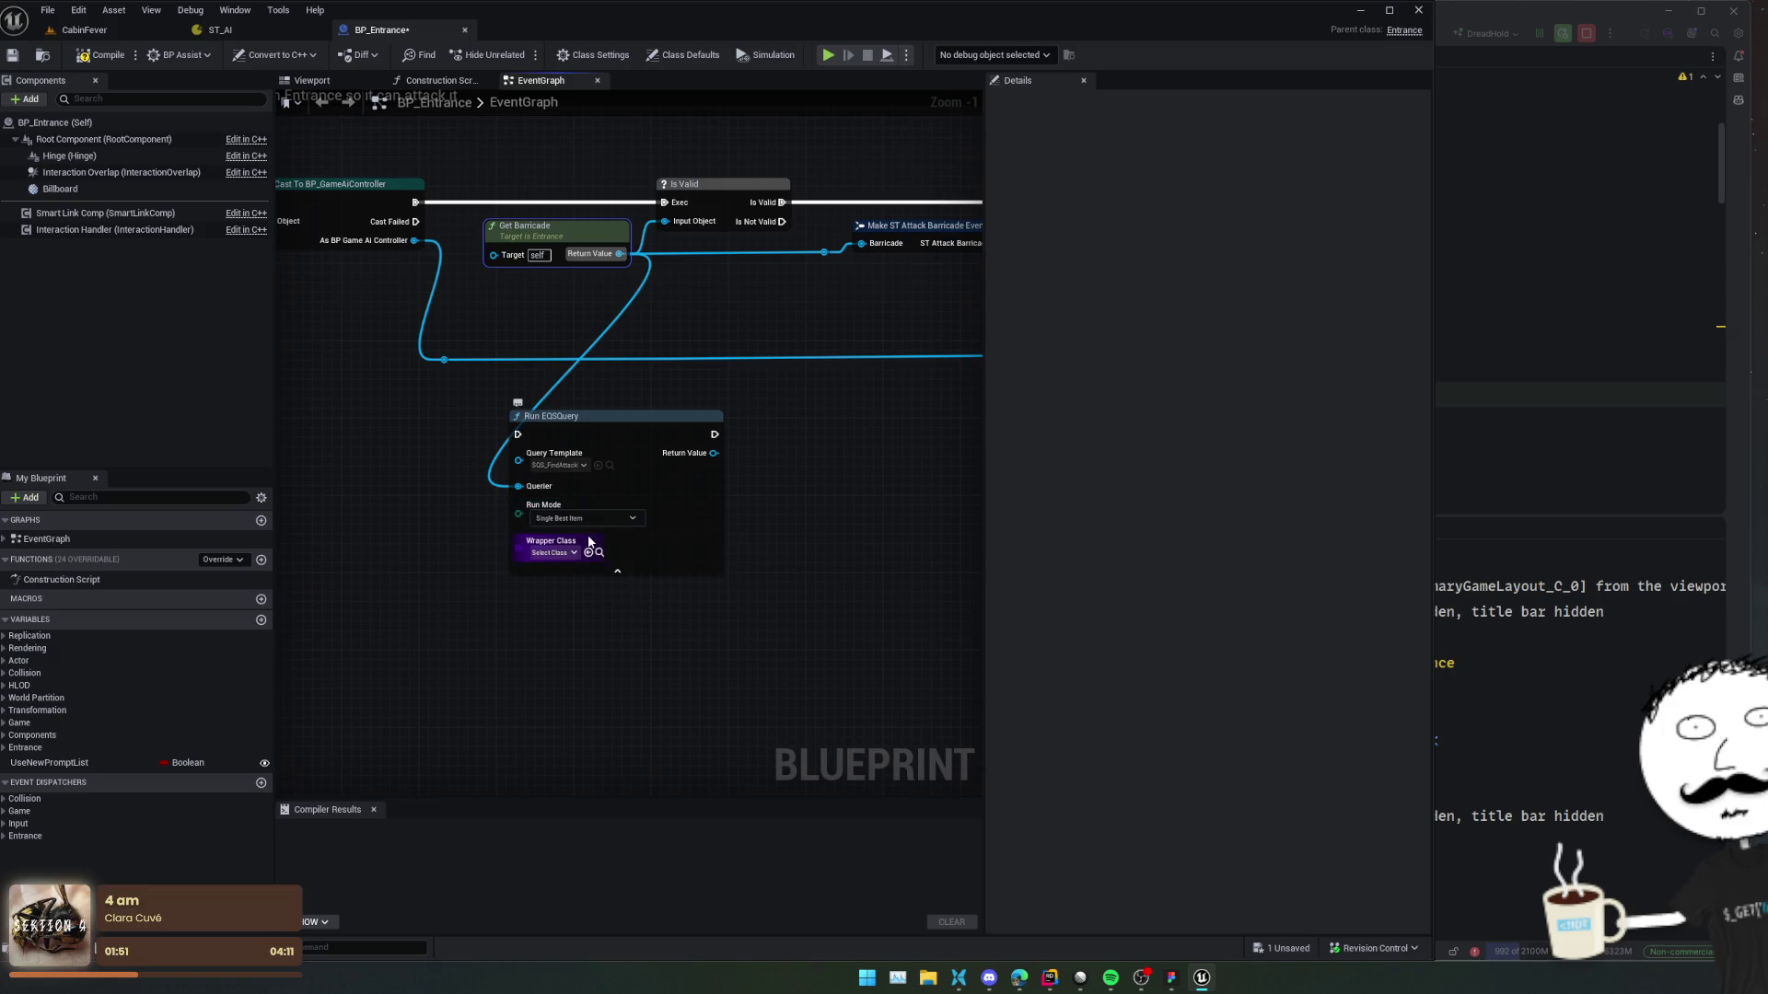
left_click(603, 542)
Reposition Run EQSQuery and add a Sequence node after Is Valid's execution output.
mouse_move(433, 455)
left_mouse_down()
mouse_move(473, 481)
mouse_move(714, 532)
mouse_move(360, 534)
left_mouse_up()
left_click_drag(544, 515, 765, 516)
mouse_move(843, 405)
left_mouse_down()
mouse_move(552, 425)
mouse_move(574, 426)
left_mouse_up()
scroll(574, 426, "down", 1)
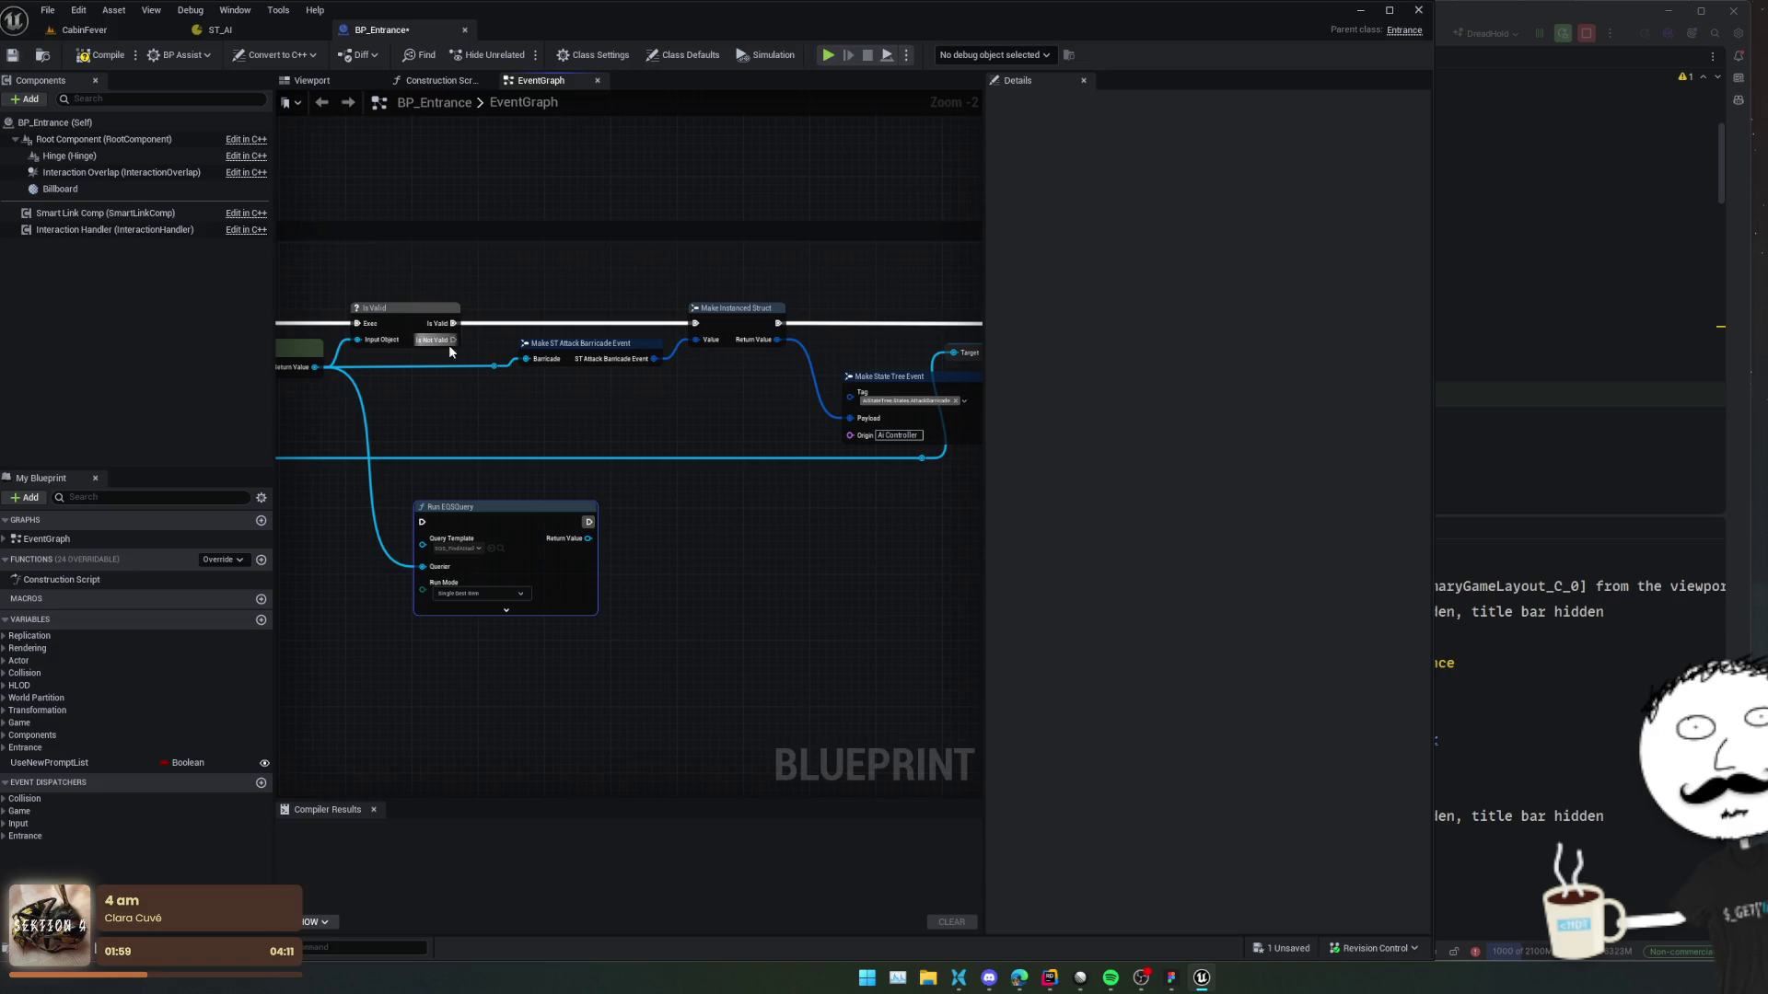
left_click_drag(454, 324, 776, 332)
mouse_move(654, 435)
left_mouse_down()
mouse_move(481, 430)
mouse_move(548, 427)
left_mouse_up()
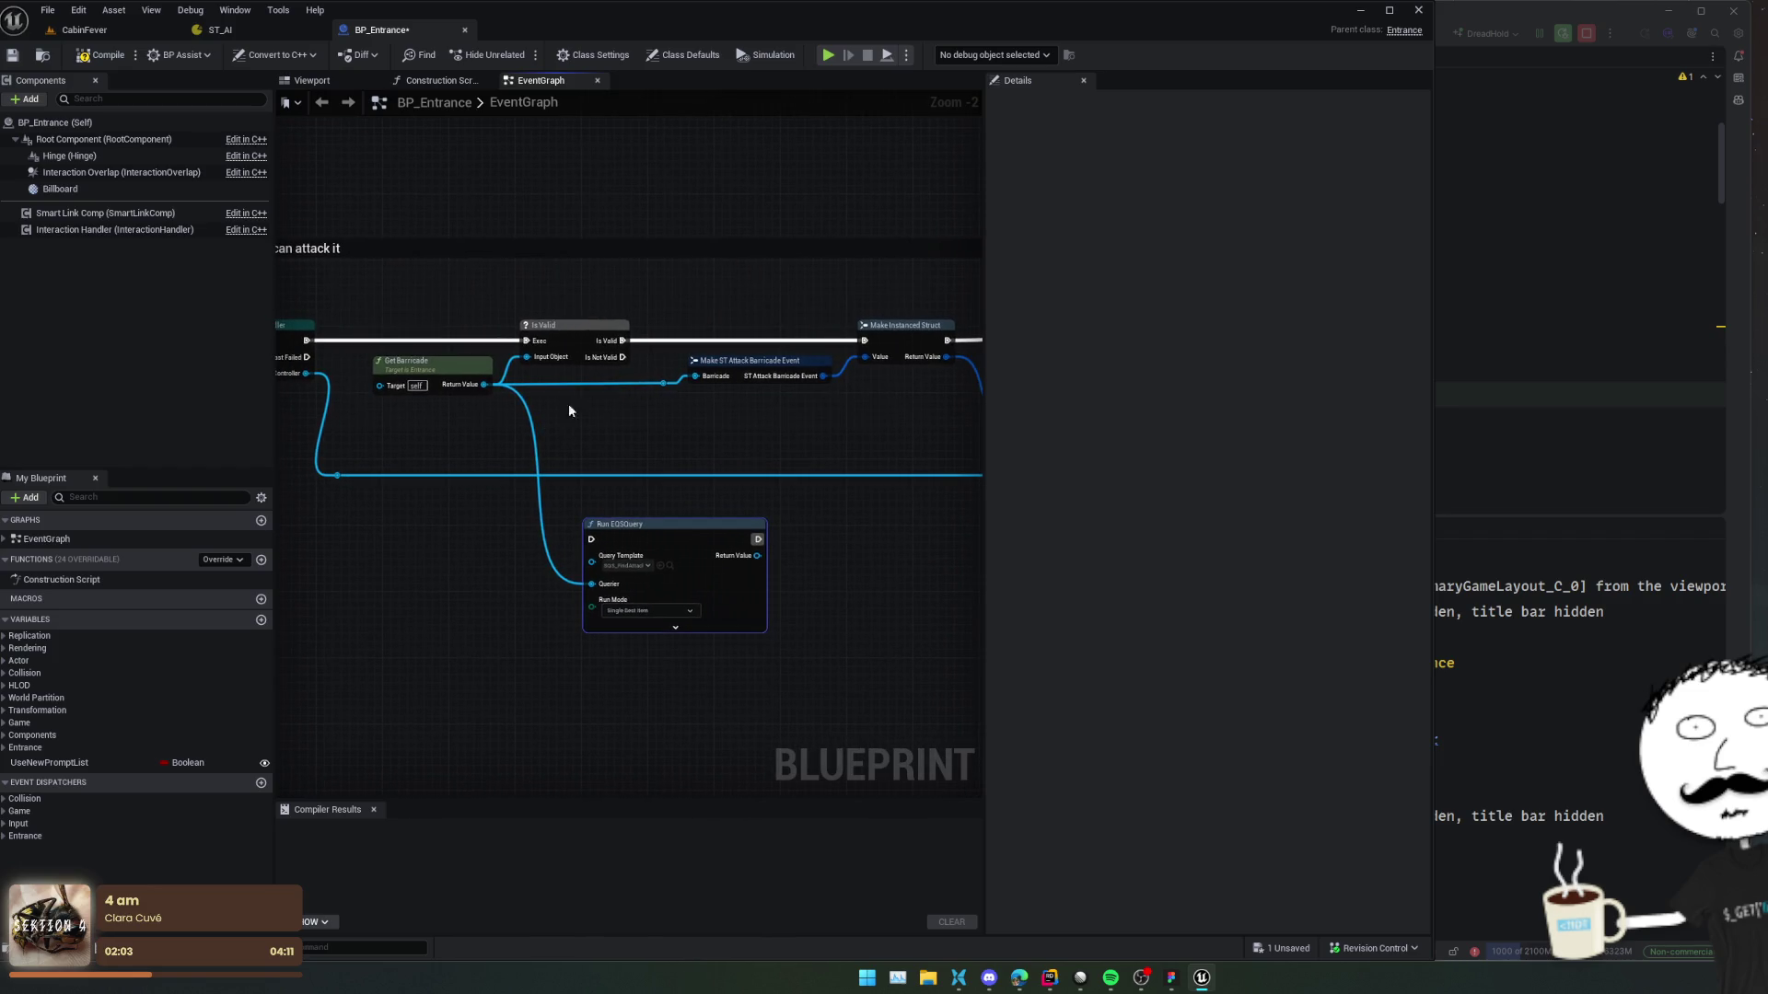
mouse_move(620, 341)
left_mouse_down()
mouse_move(722, 304)
mouse_move(700, 283)
mouse_move(591, 538)
mouse_move(701, 511)
left_mouse_up()
type("sequence")
left_click(769, 376)
Expand Run EQSQuery's advanced inputs, check Wrapper Class choices, and save BP_Entrance.
scroll(616, 586, "up", 2)
left_click_drag(616, 586, 278, 557)
left_click(480, 615)
left_click_drag(588, 632, 587, 608)
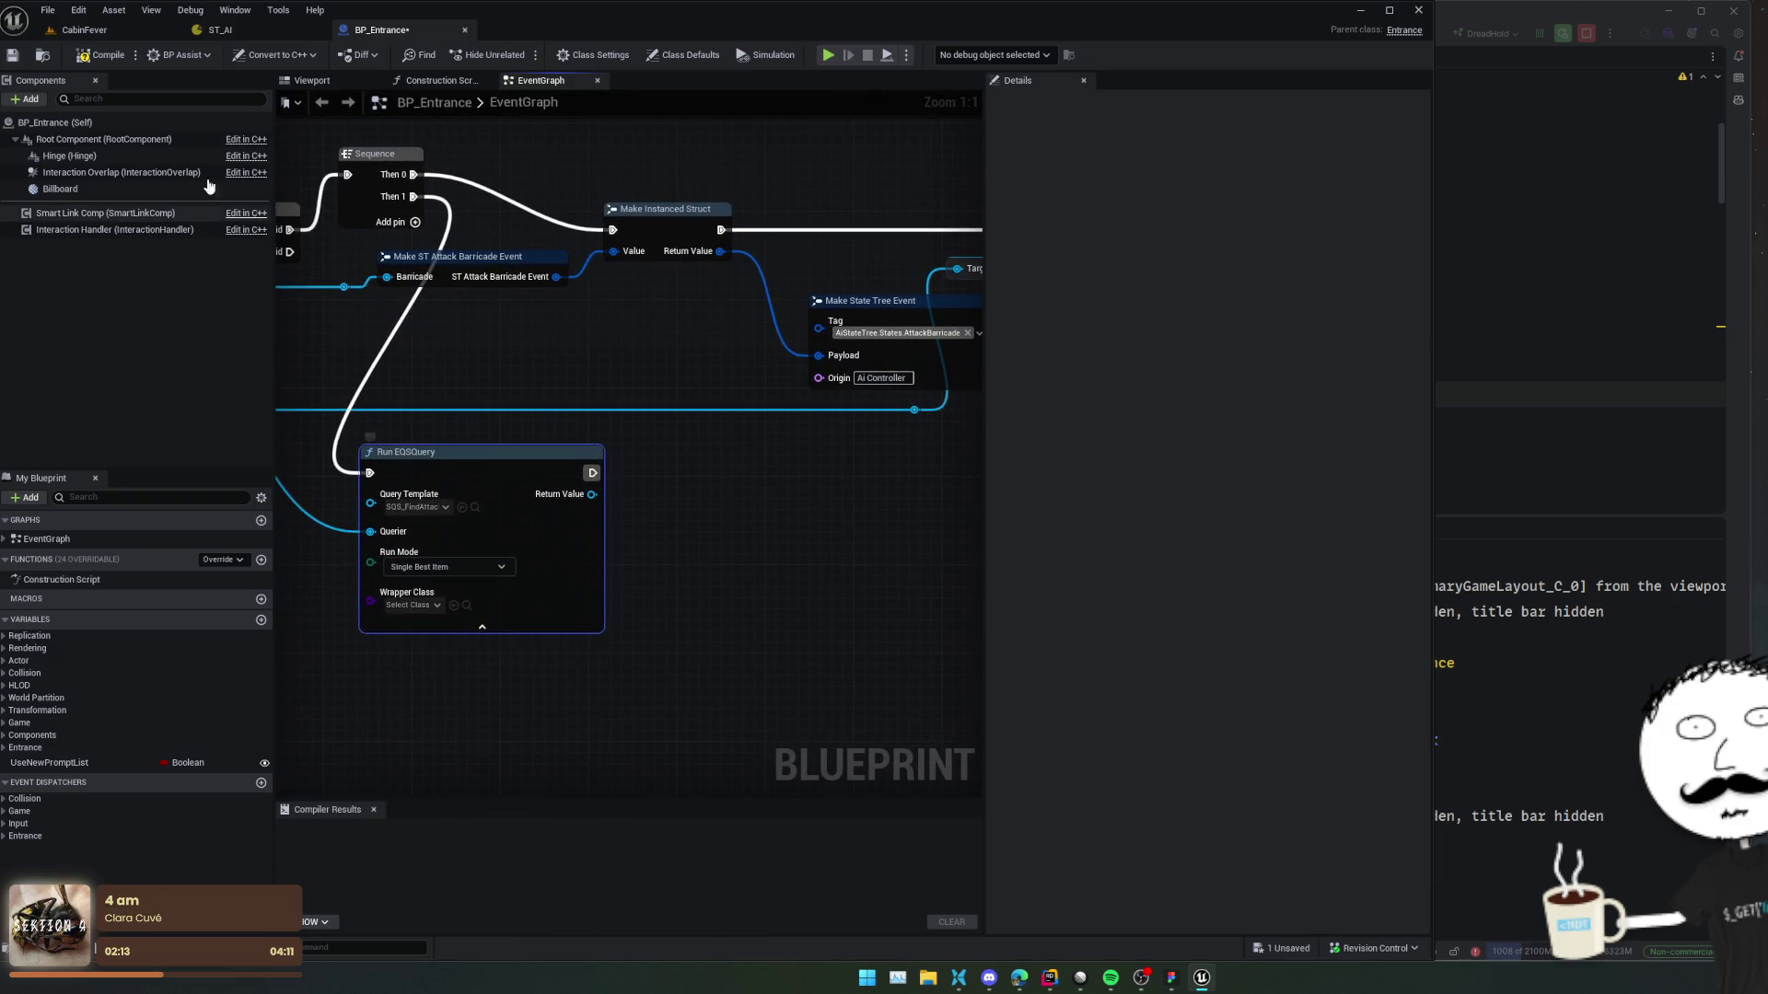
key("ctrl+s")
left_click(410, 606)
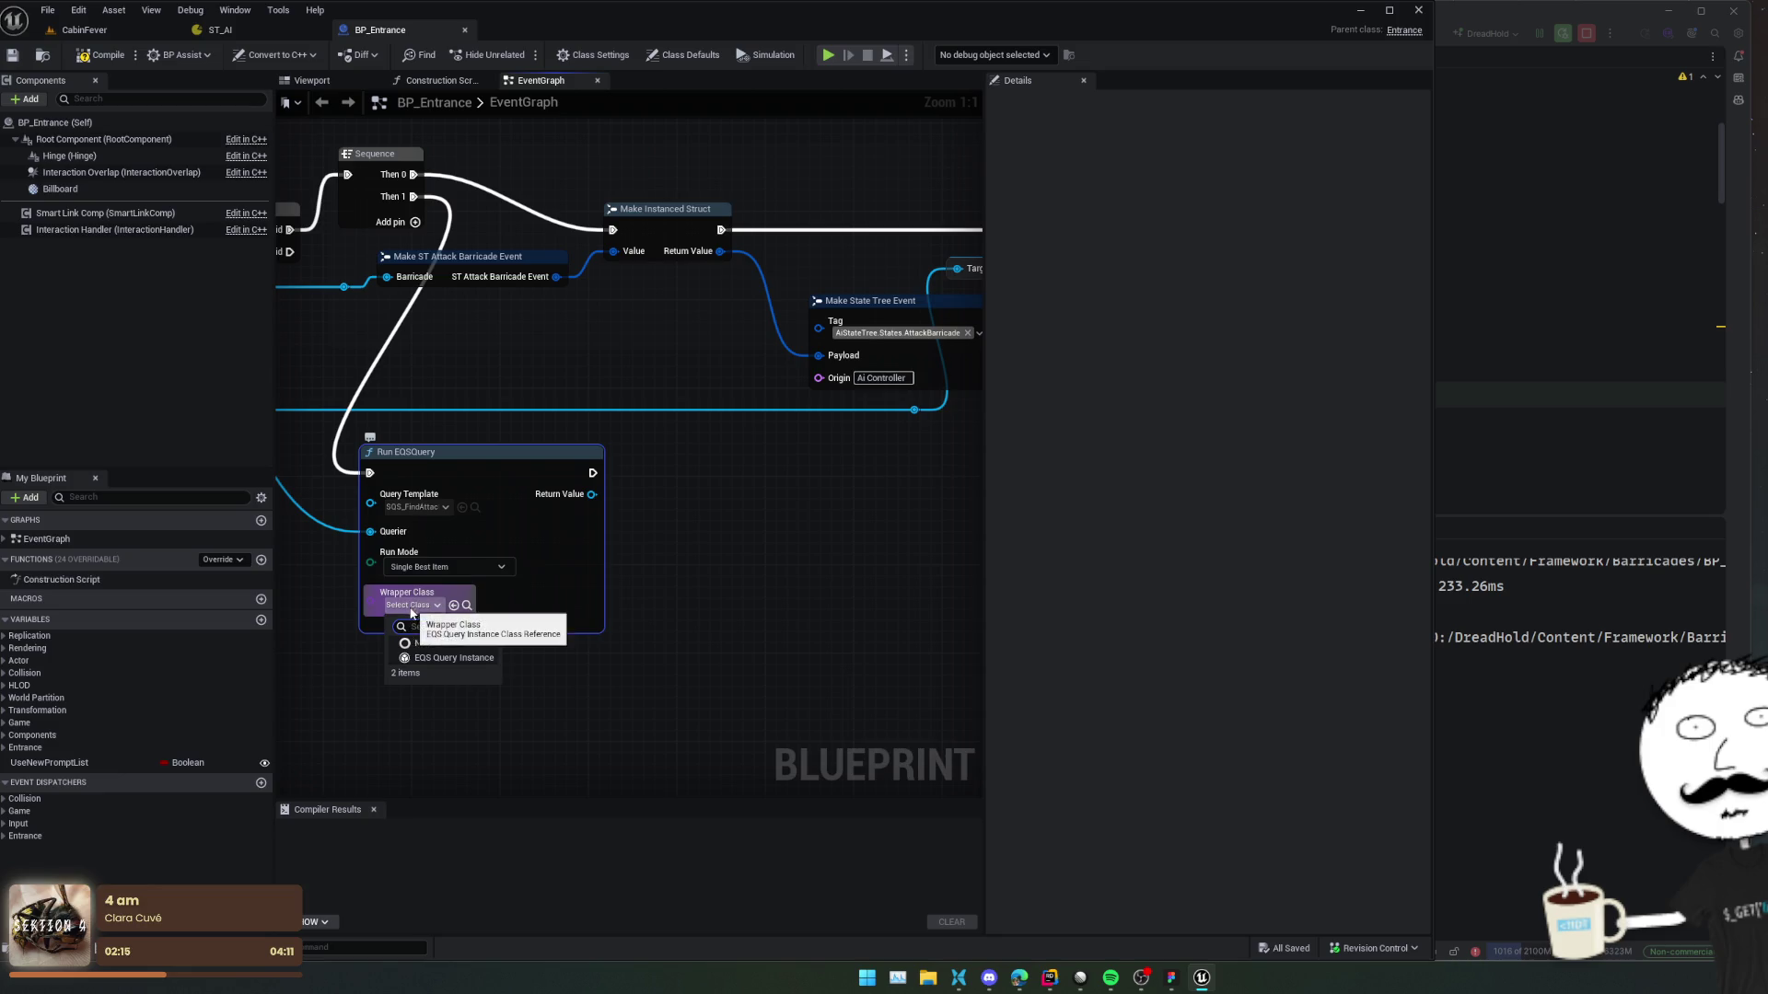
left_click(358, 671)
left_click_drag(357, 670, 633, 723)
scroll(403, 693, "down", 1)
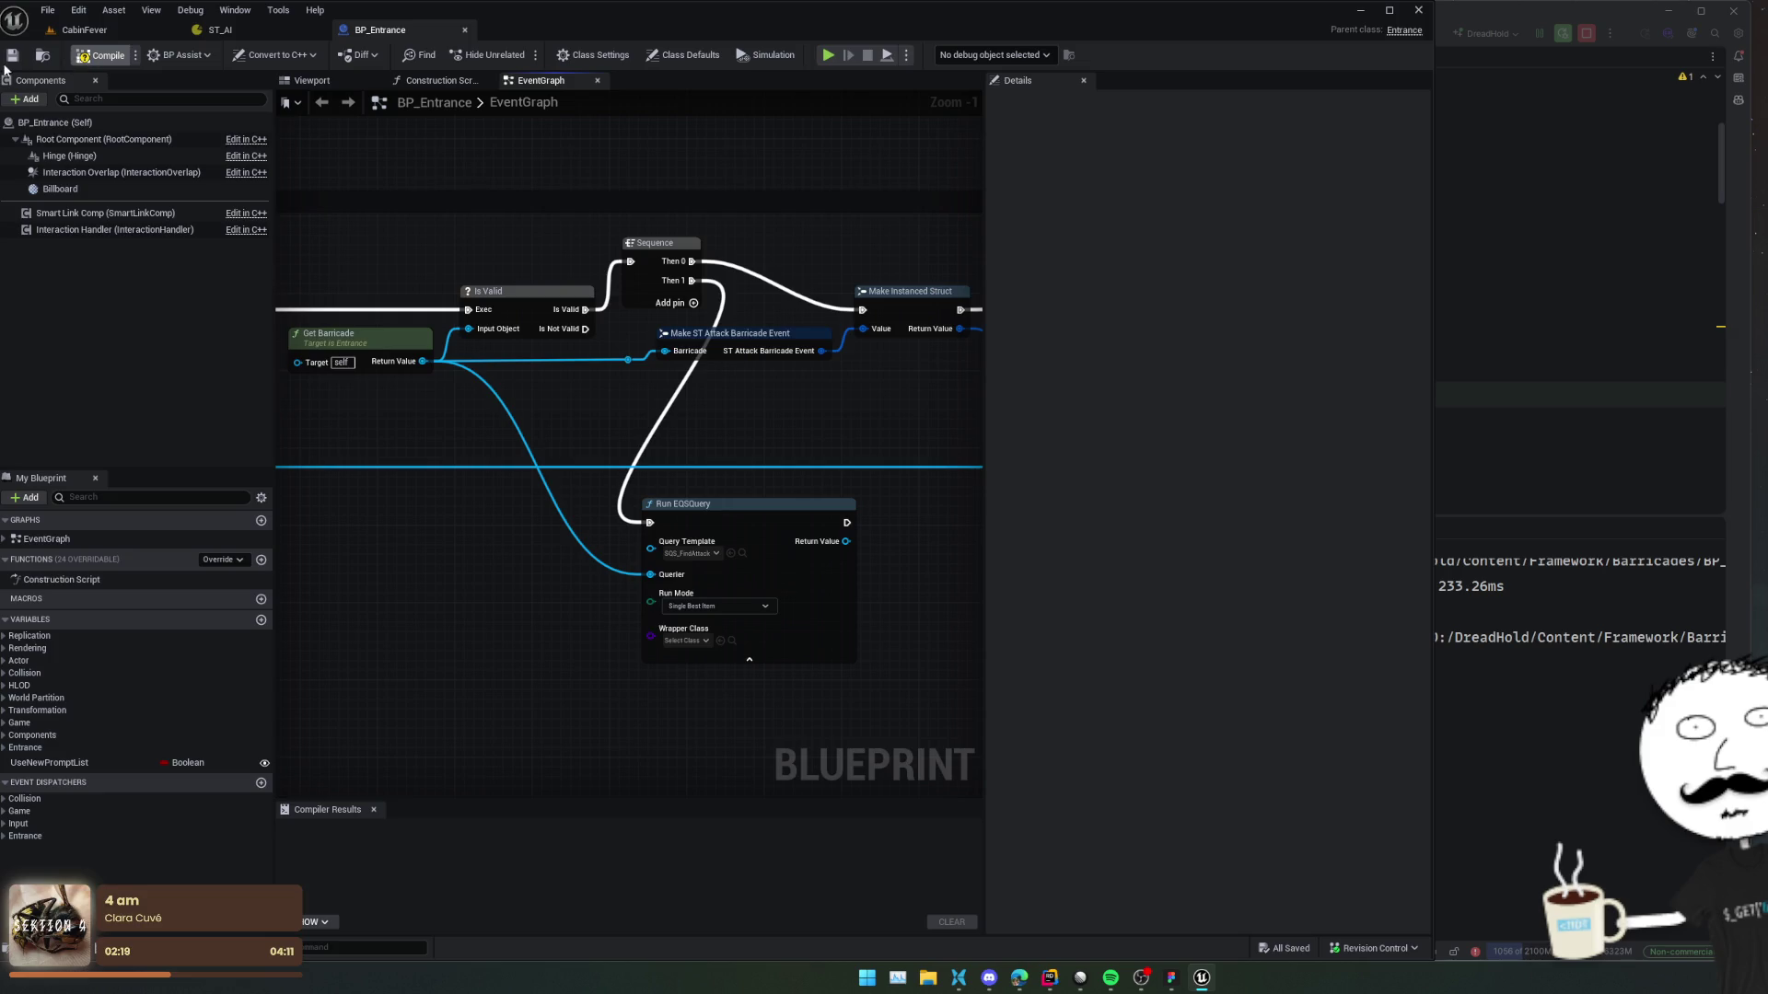
left_click(73, 33)
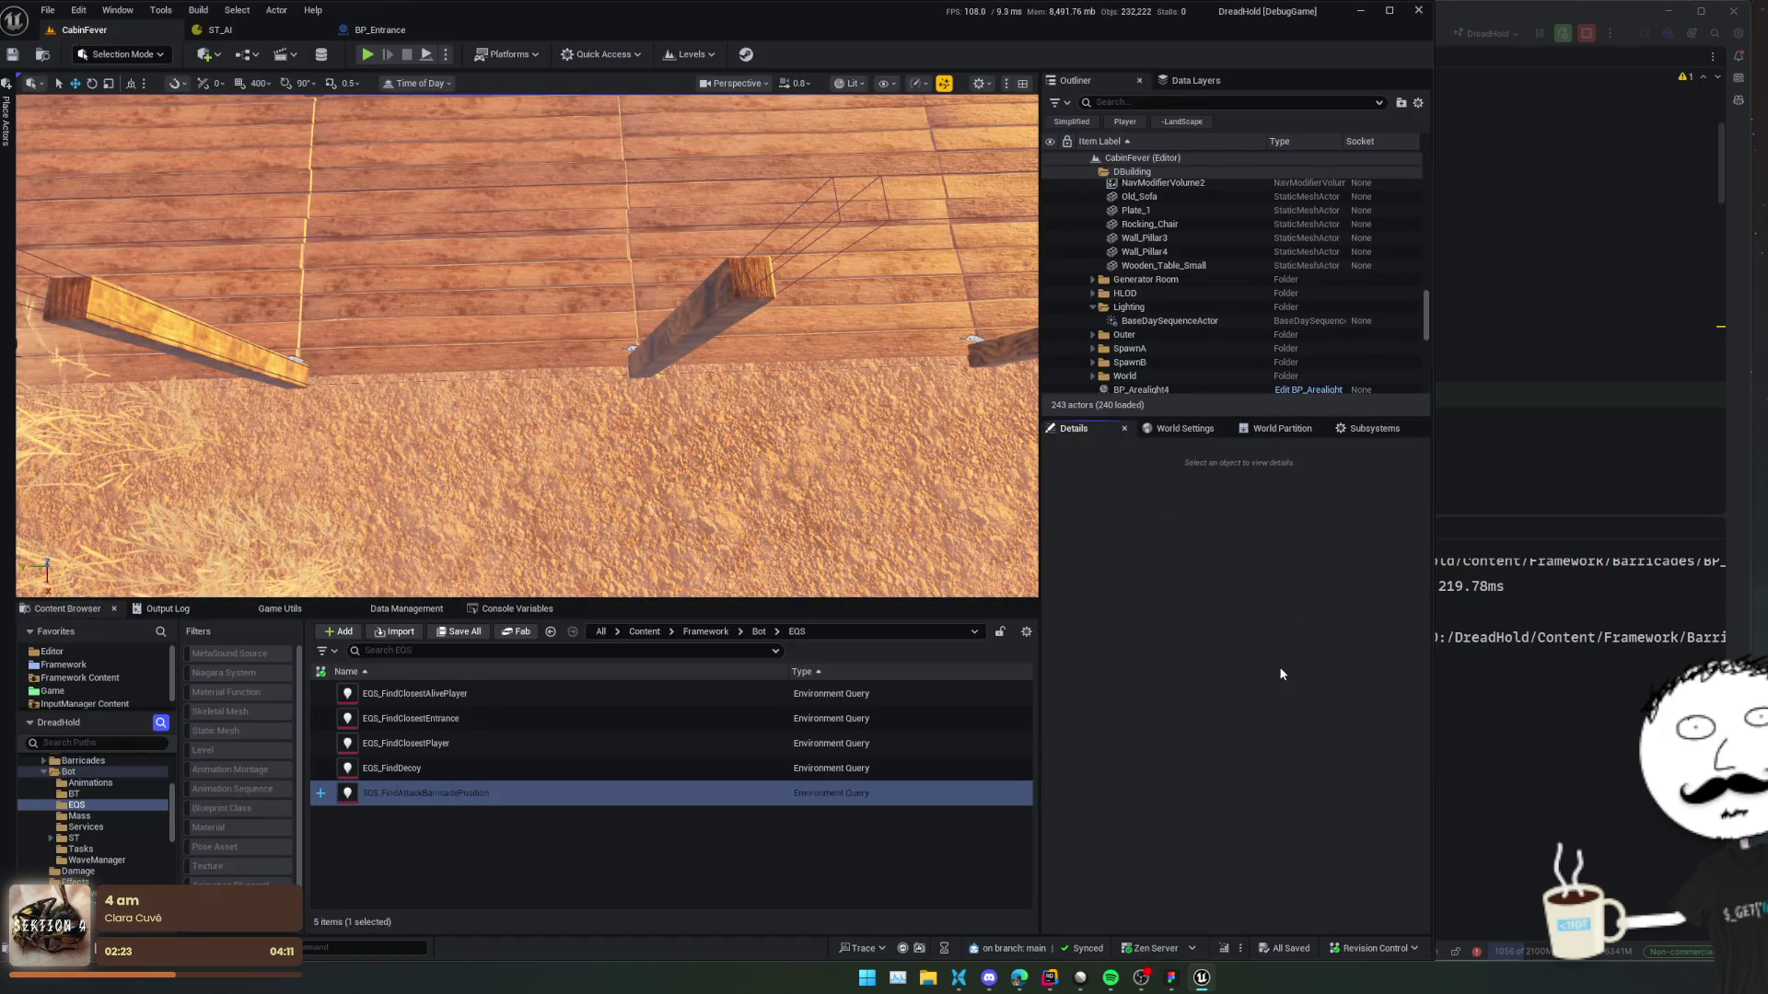
Open the Visual Logger with the VisualLog command, start recording, and widen its window.
type("VisualLog")
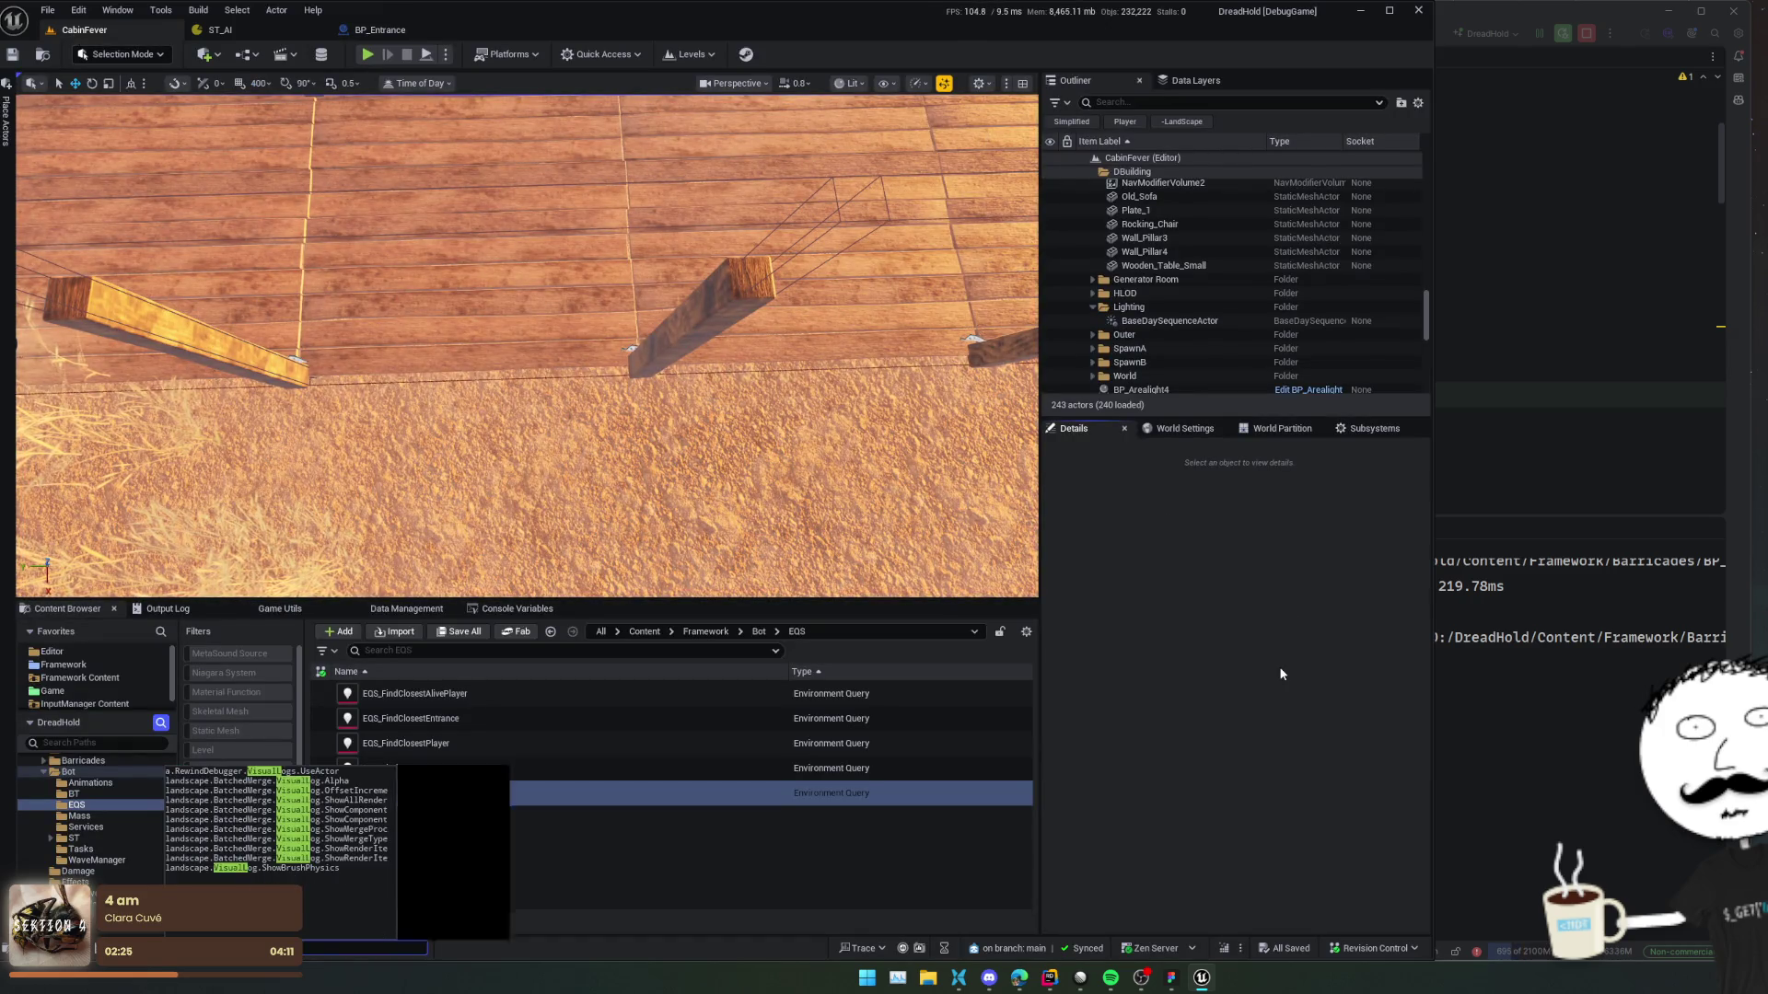
key("Return")
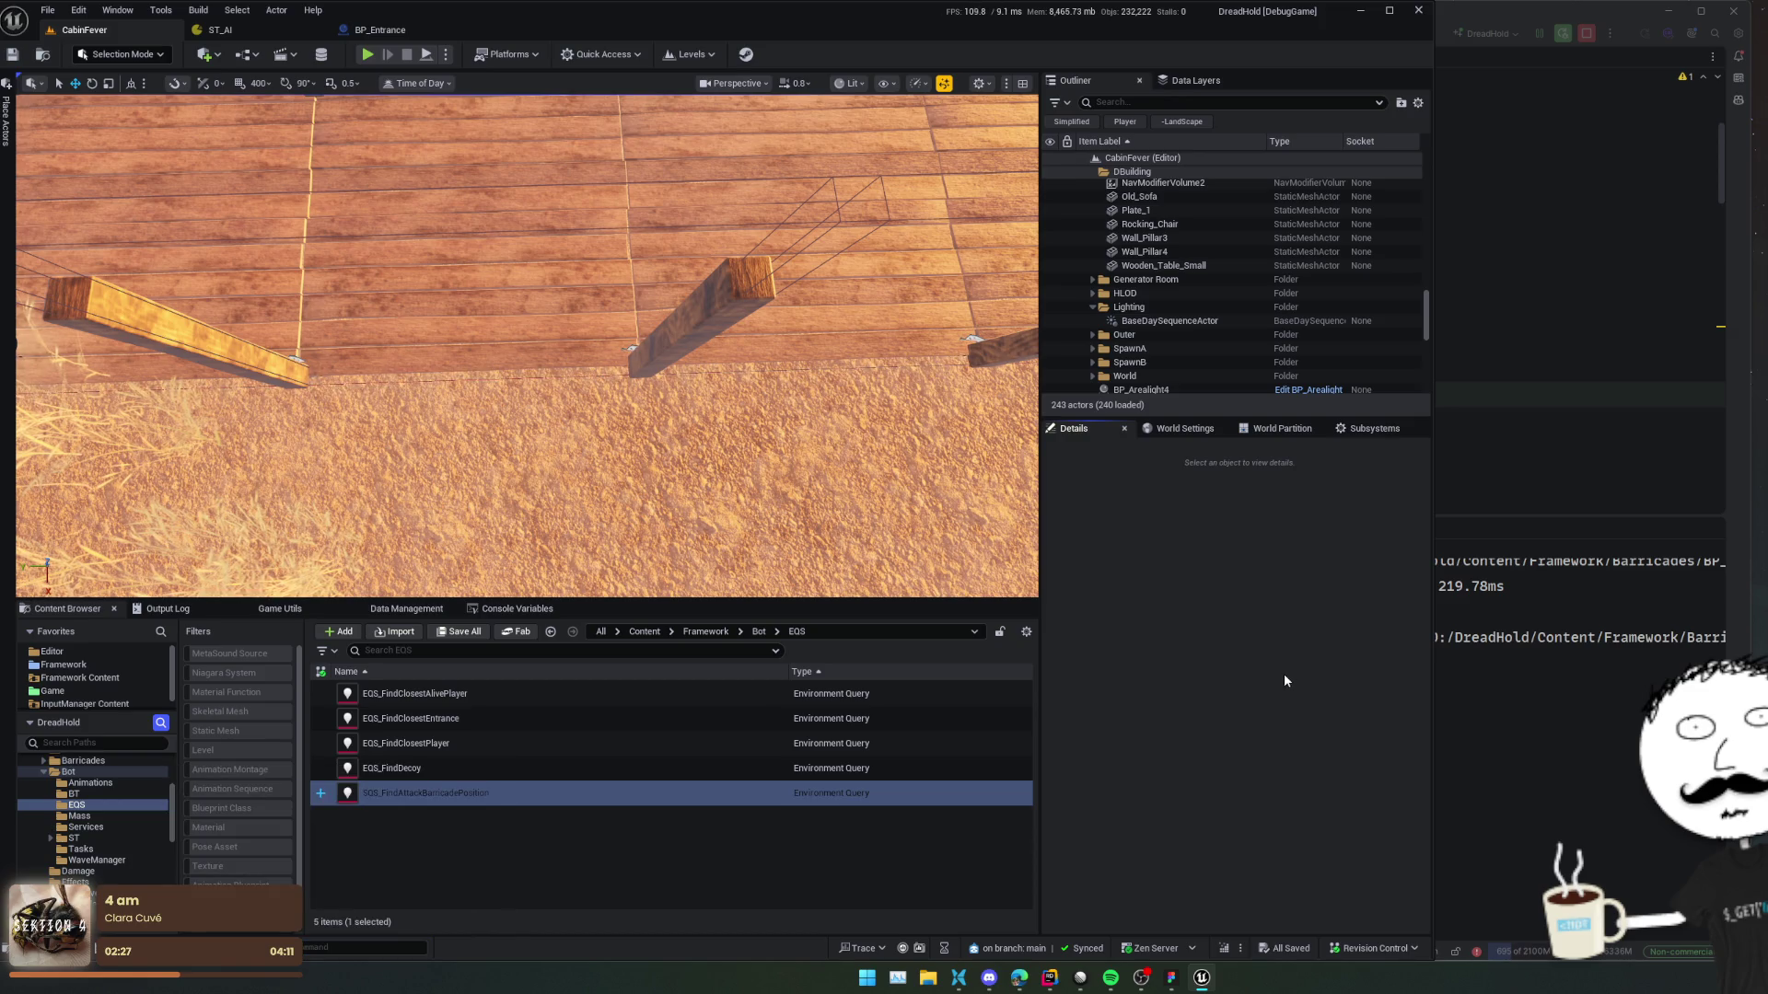
key("alt+space")
type("Visual L")
key("Escape")
left_click(1515, 336)
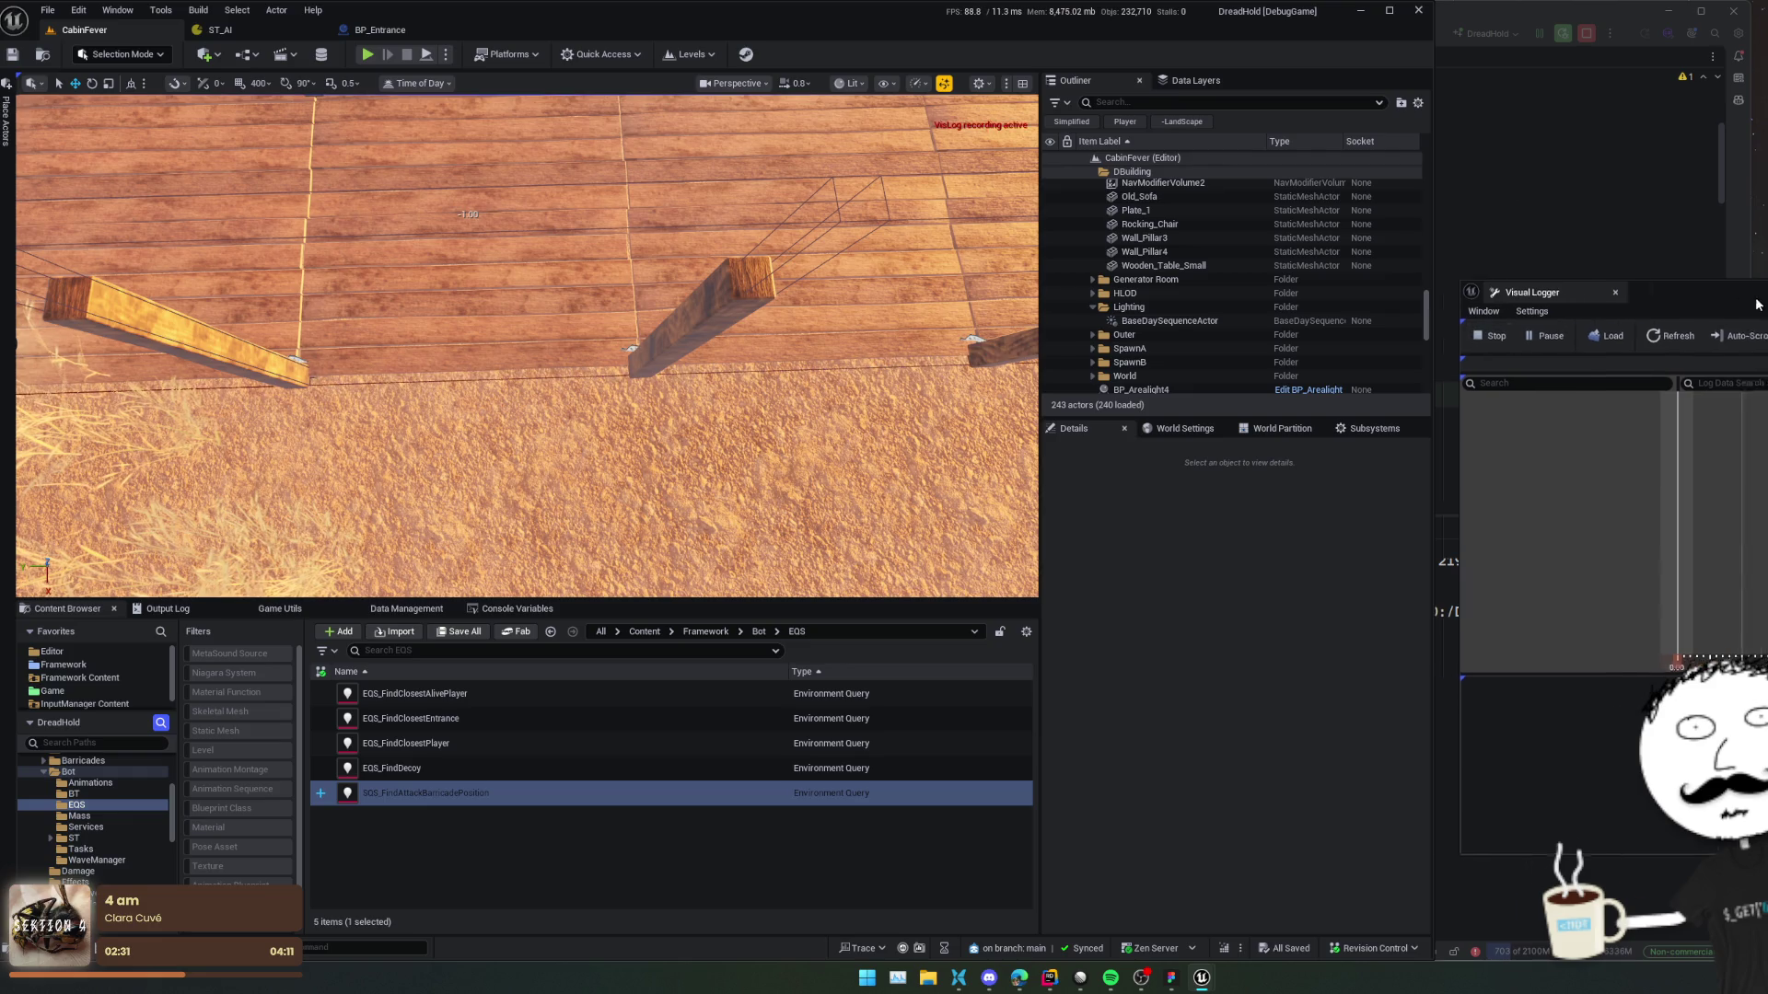
left_click_drag(1524, 292, 1363, 305)
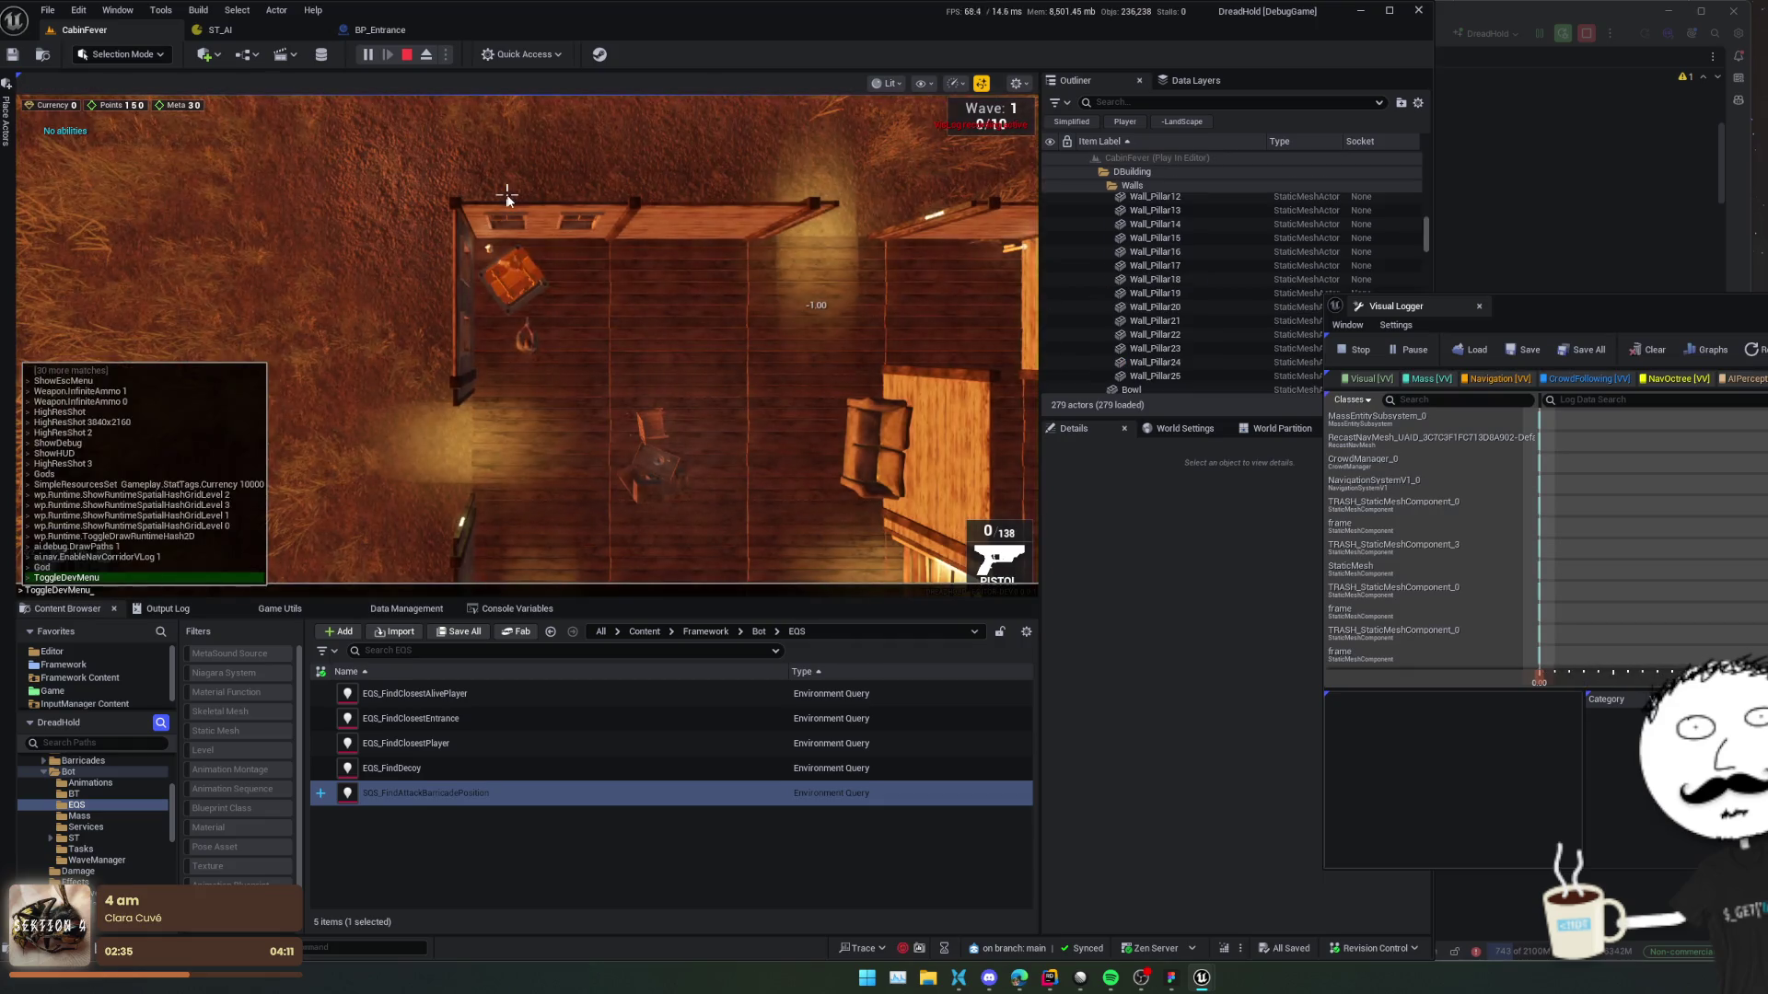
Use the Dev Window's Cheats section to set all barricades to T2.
key("Return")
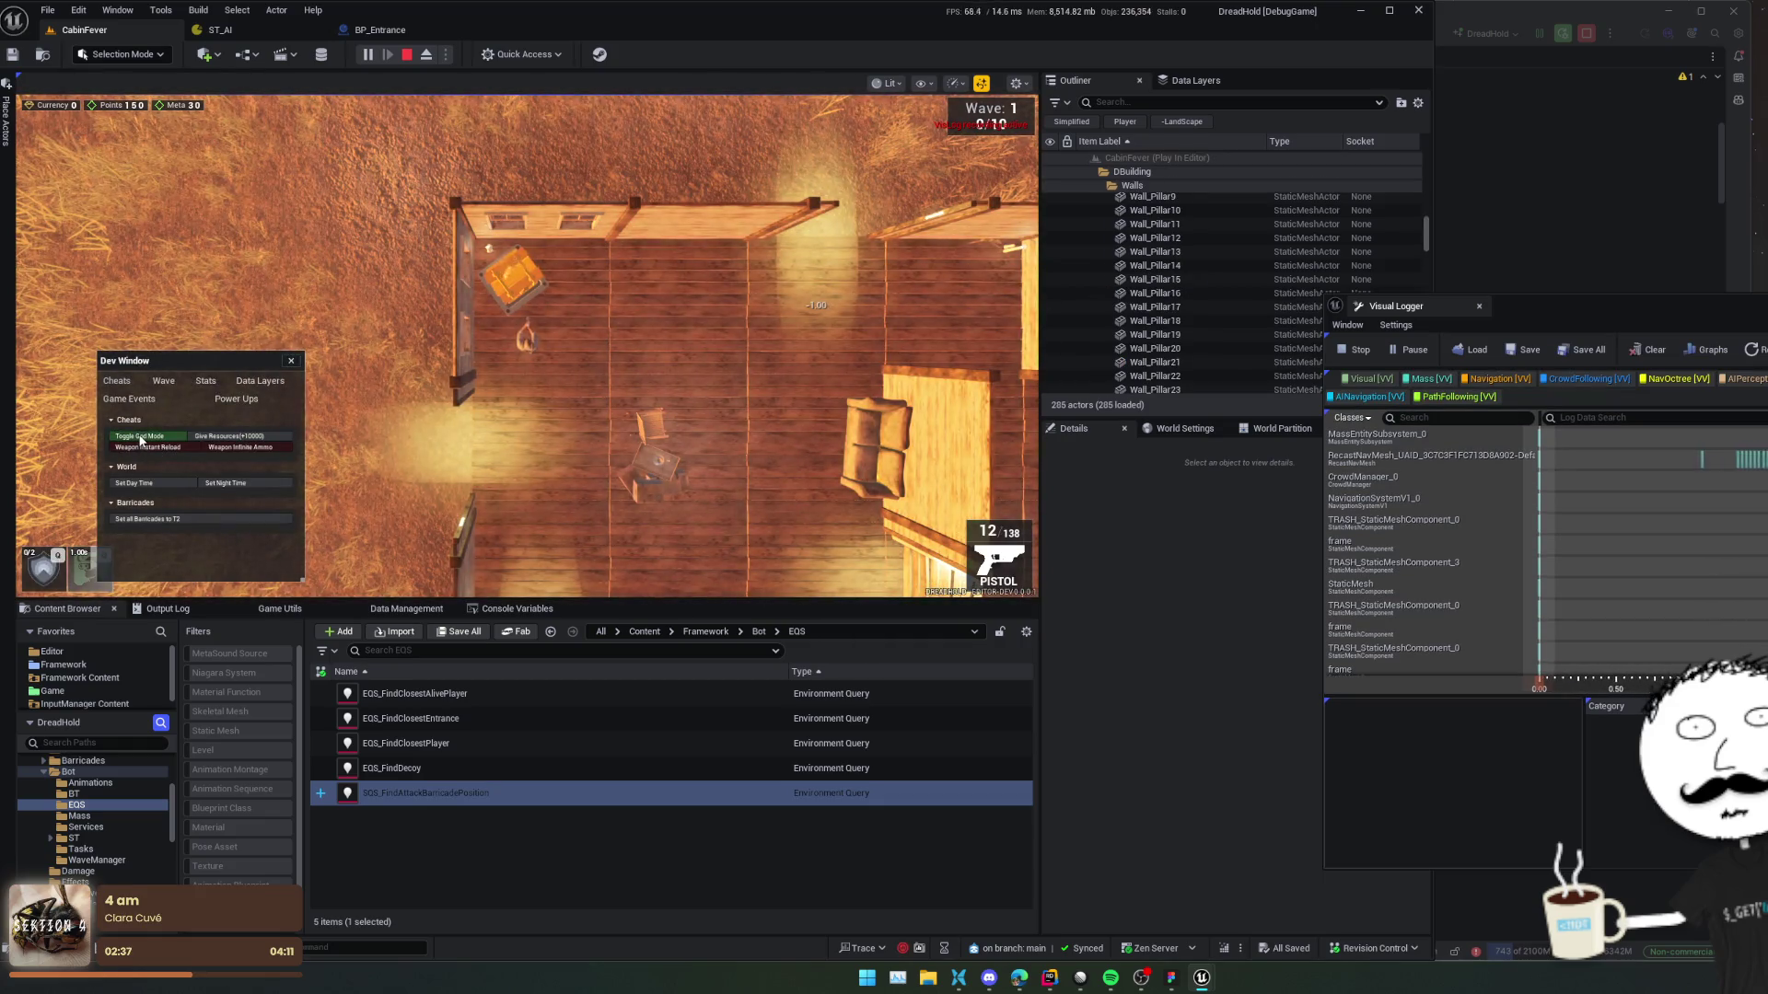
left_click_drag(232, 351, 213, 303)
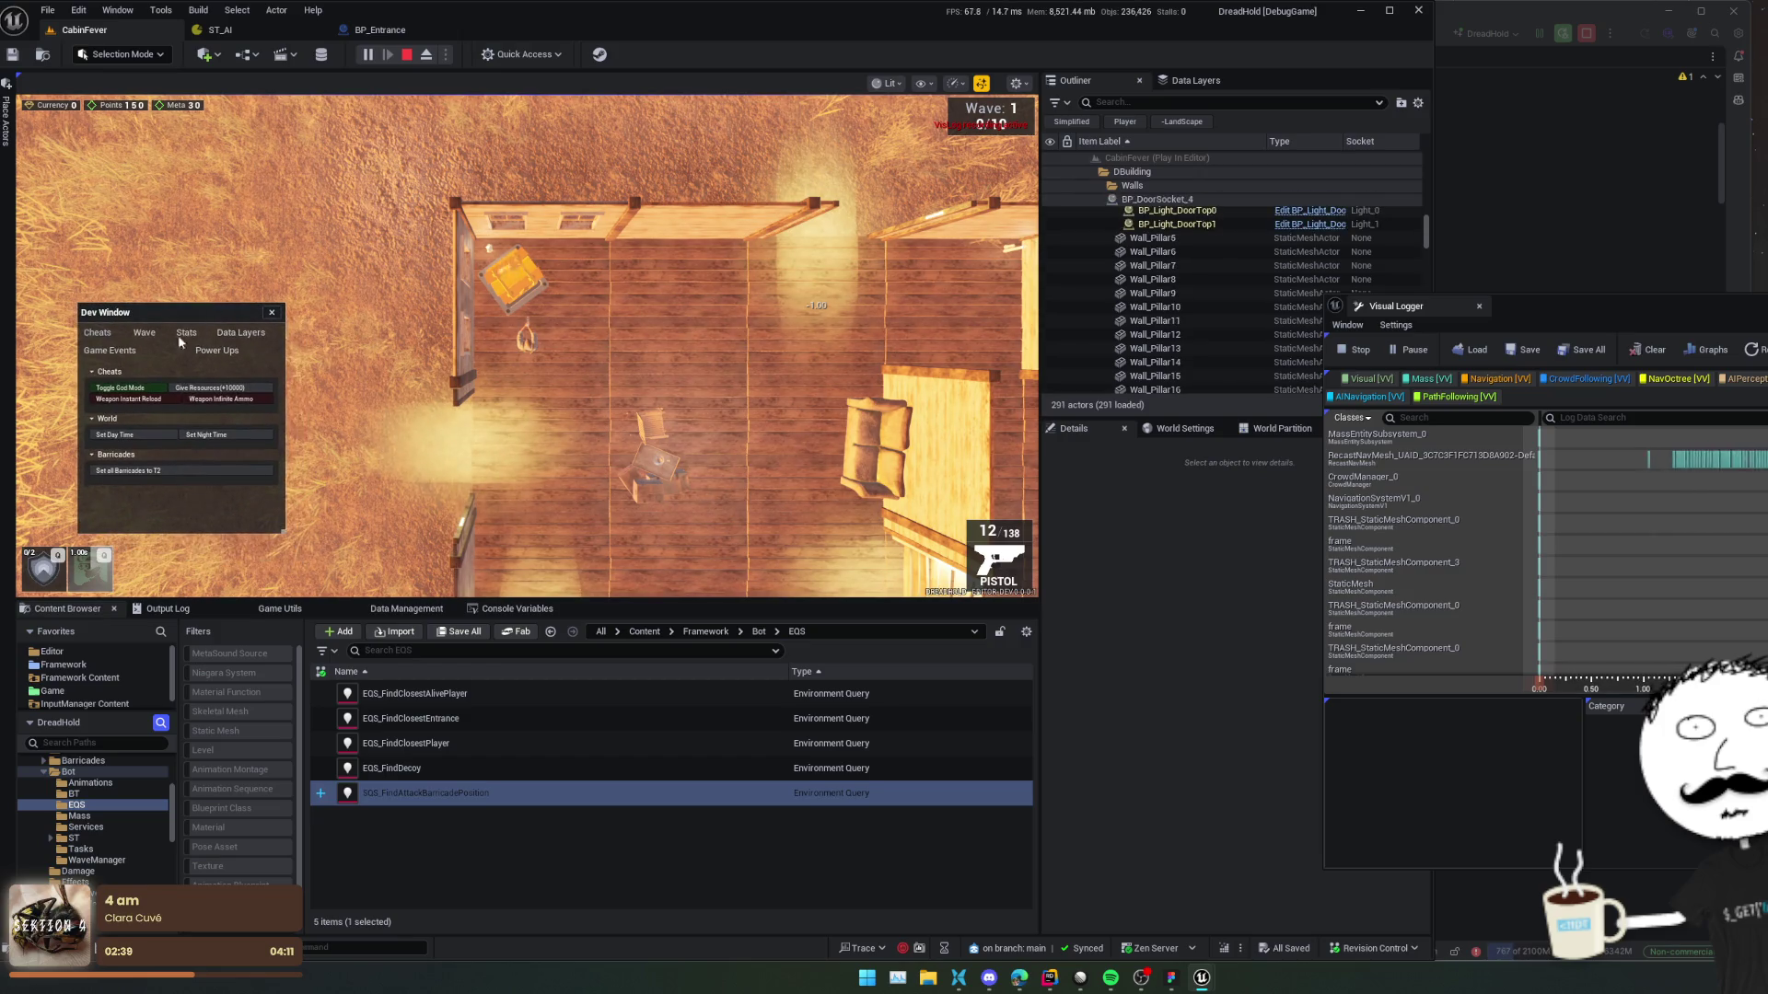
left_click(143, 332)
left_click(97, 332)
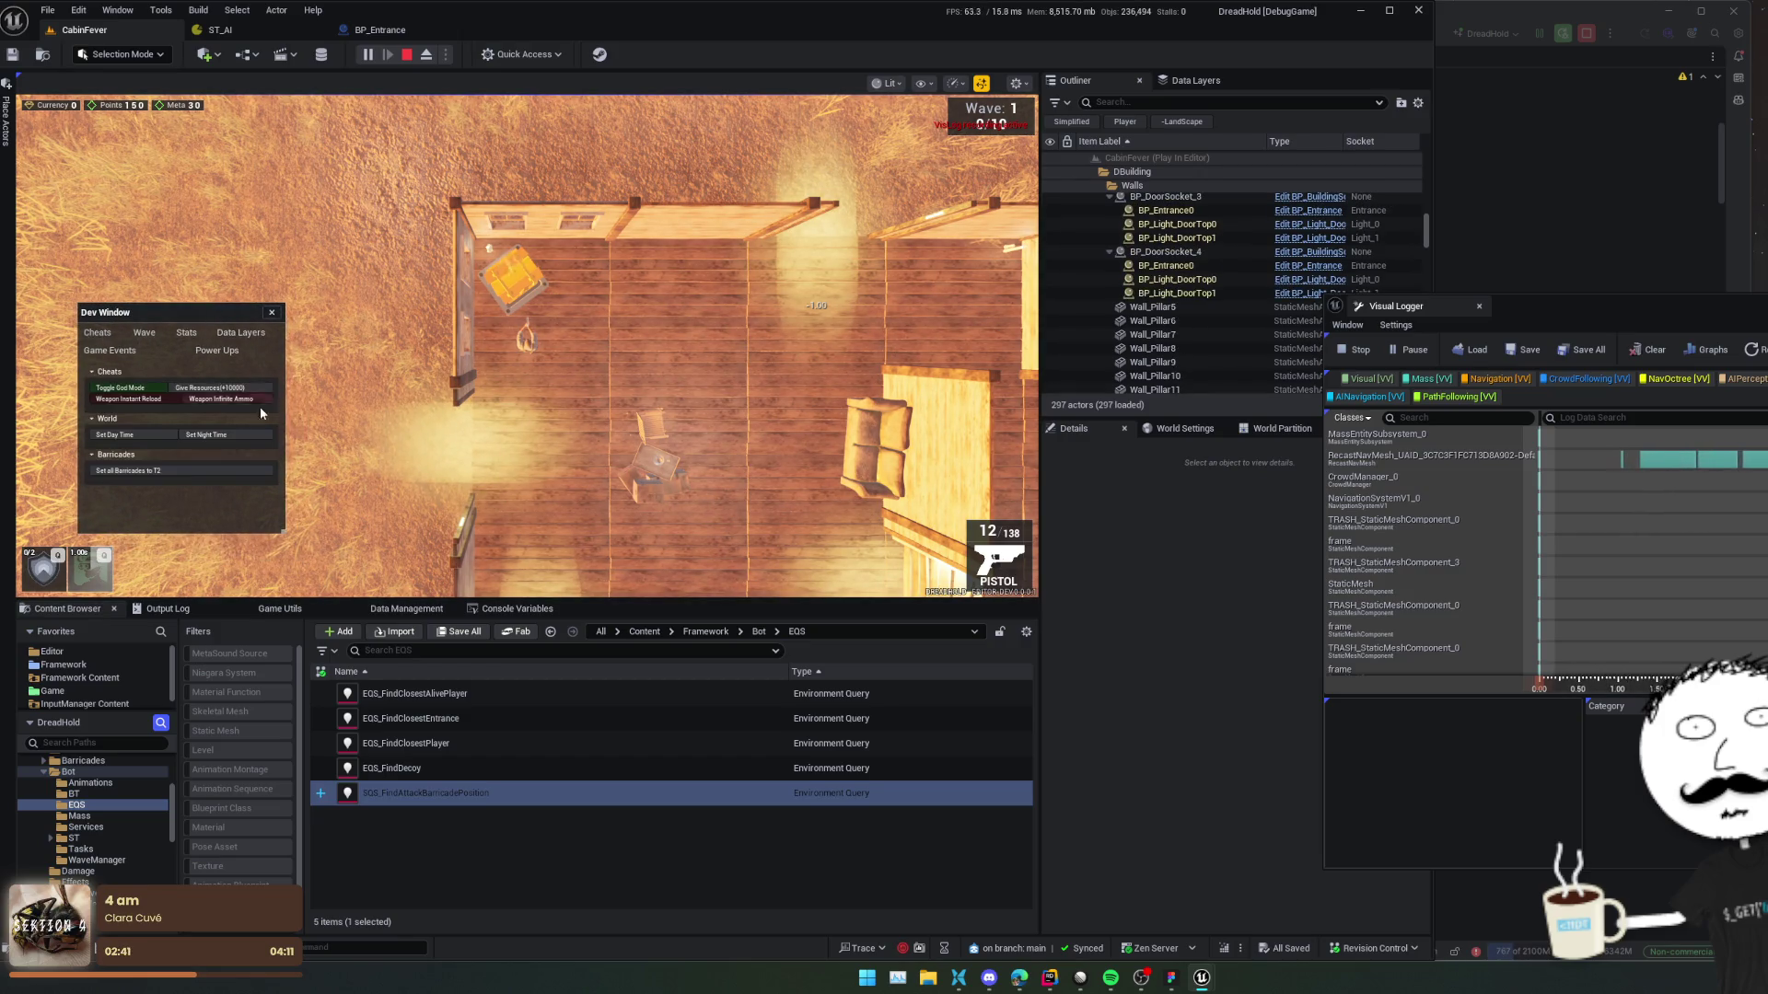
left_click(231, 470)
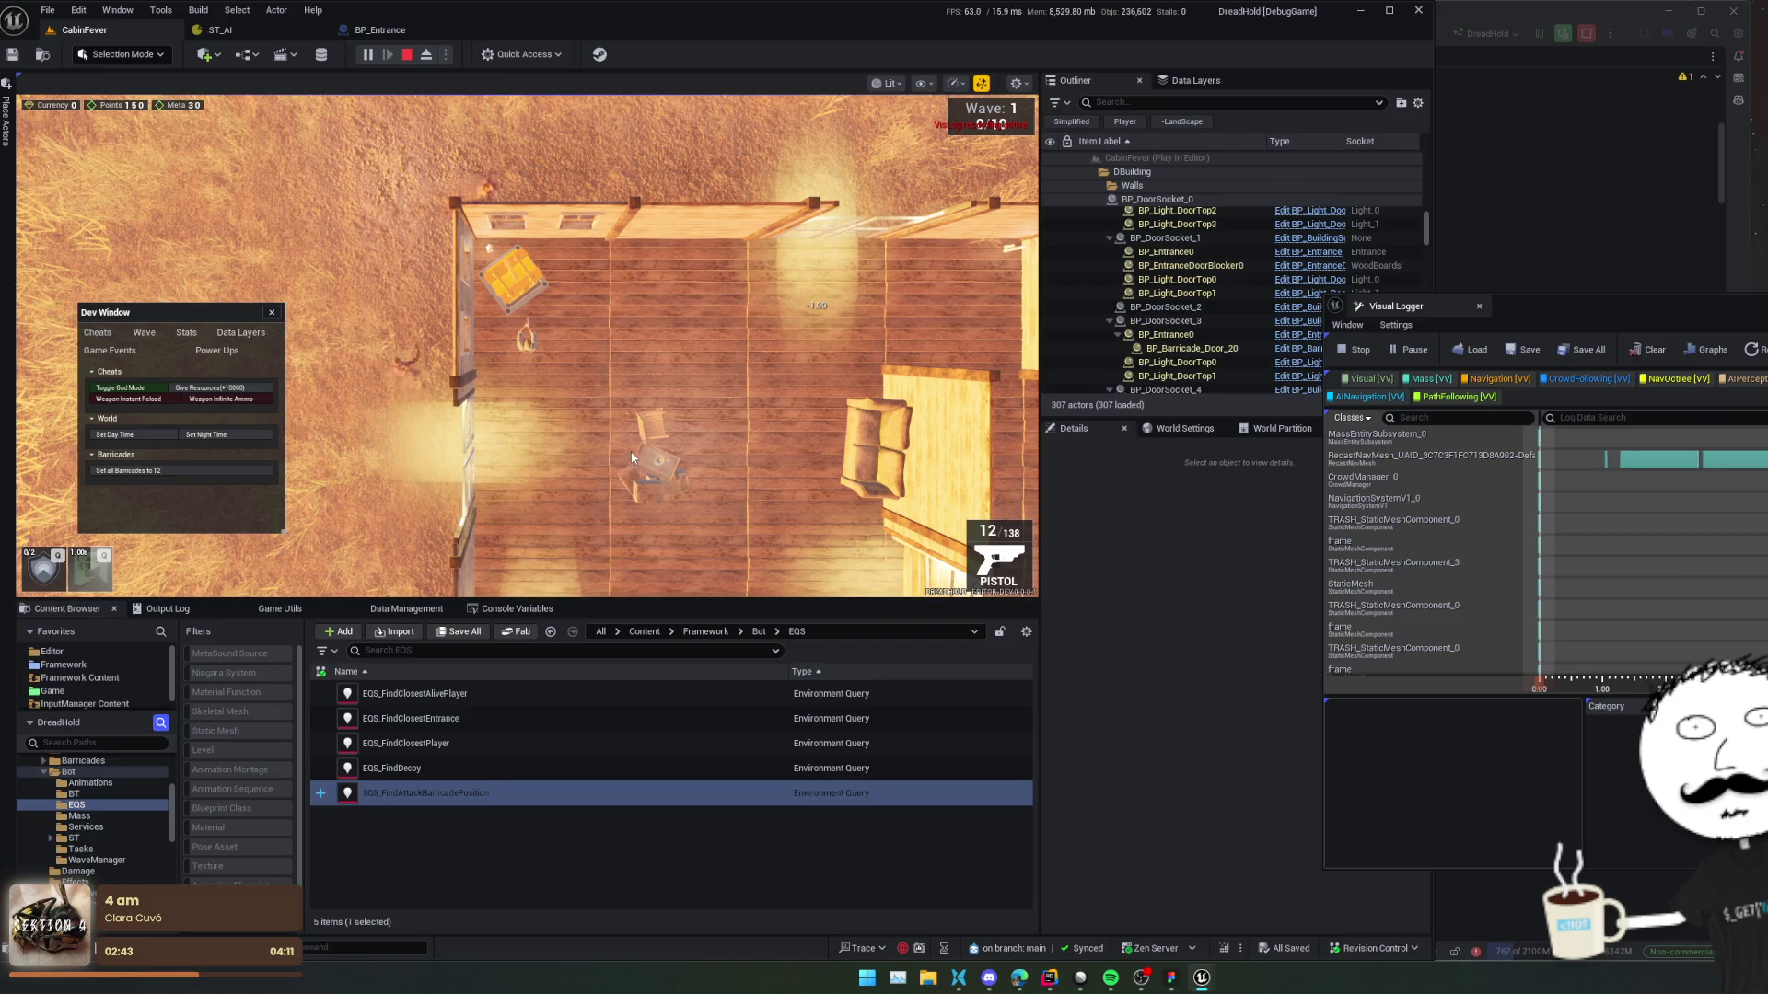
left_click(699, 347)
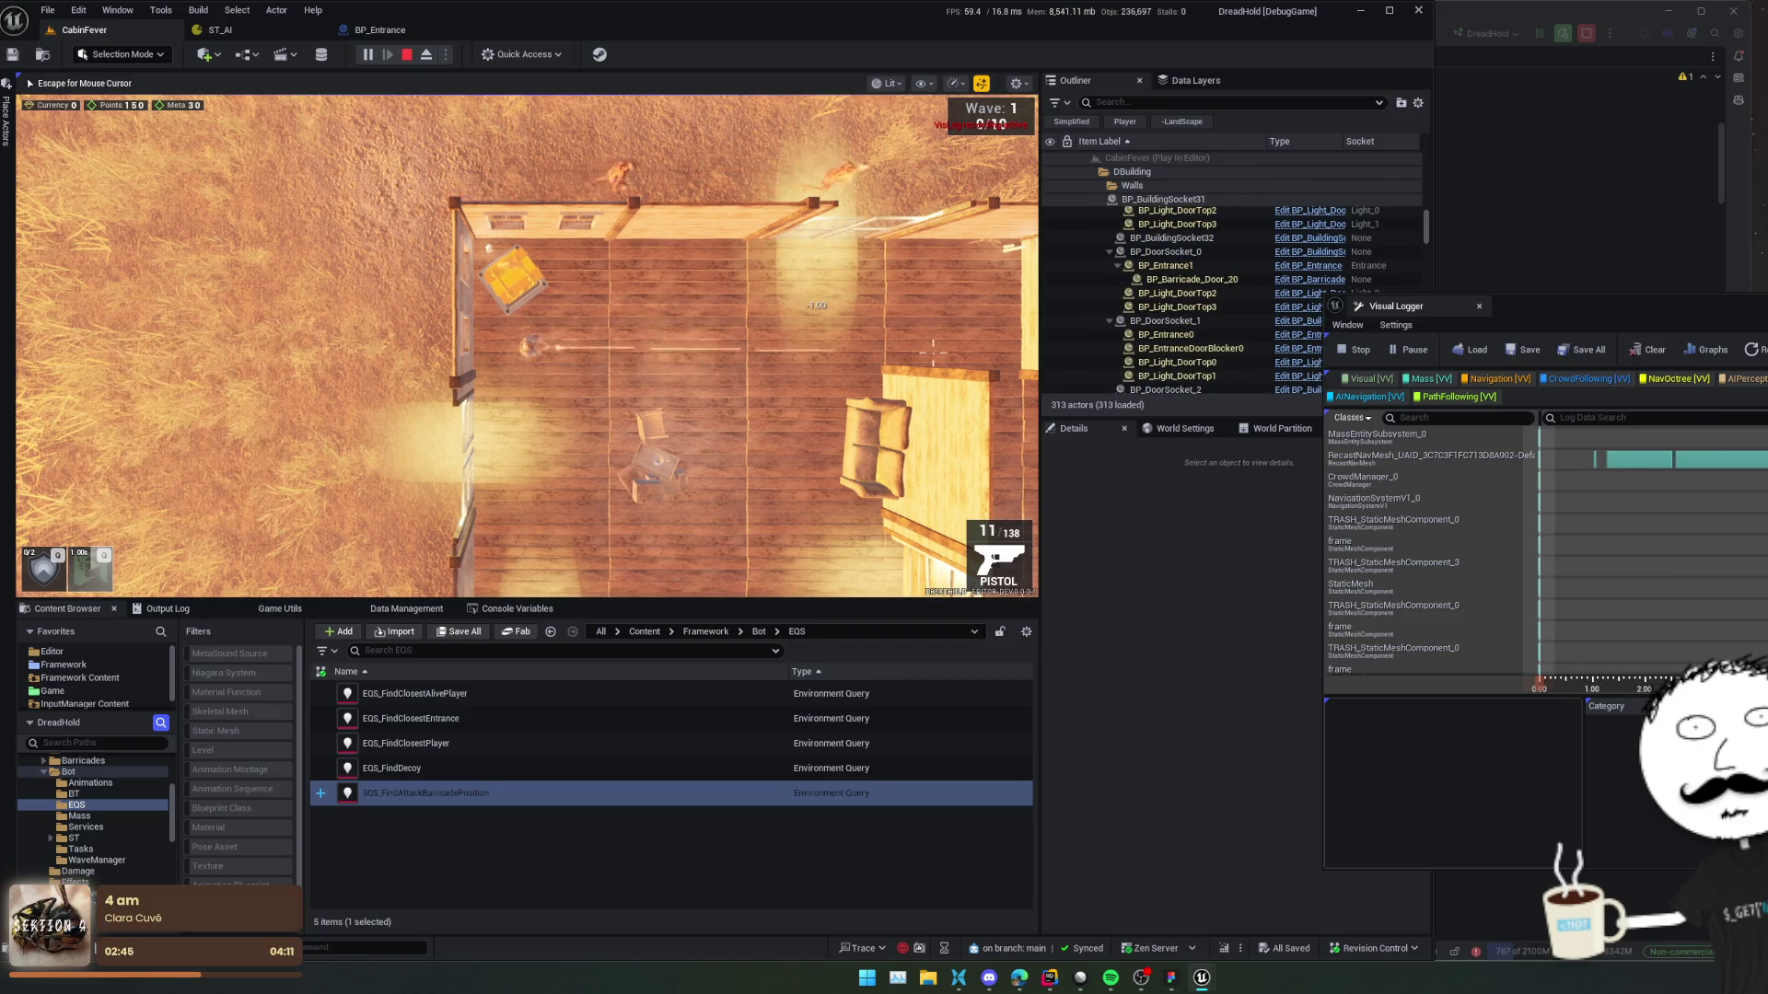
Release the mouse from the game and pause the play session.
key("shift+F1")
left_click(367, 56)
left_click_drag(1565, 307, 1176, 319)
scroll(1026, 554, "down", 3)
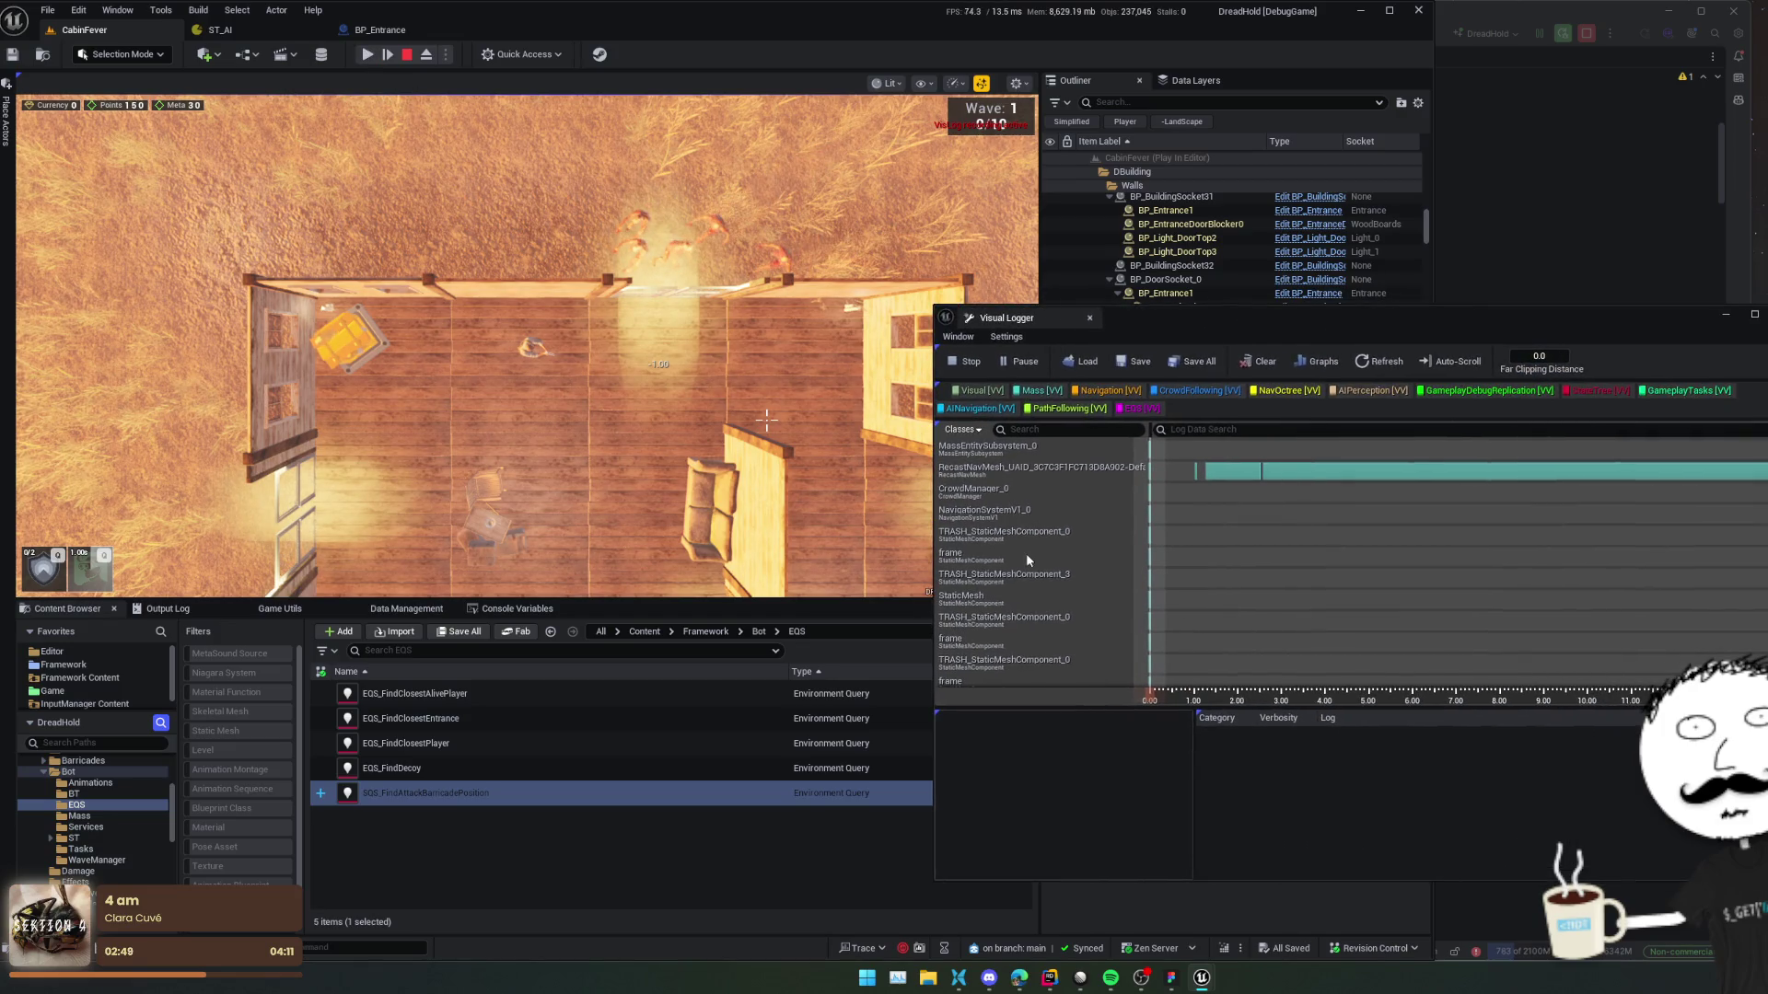
scroll(1083, 560, "up", 3)
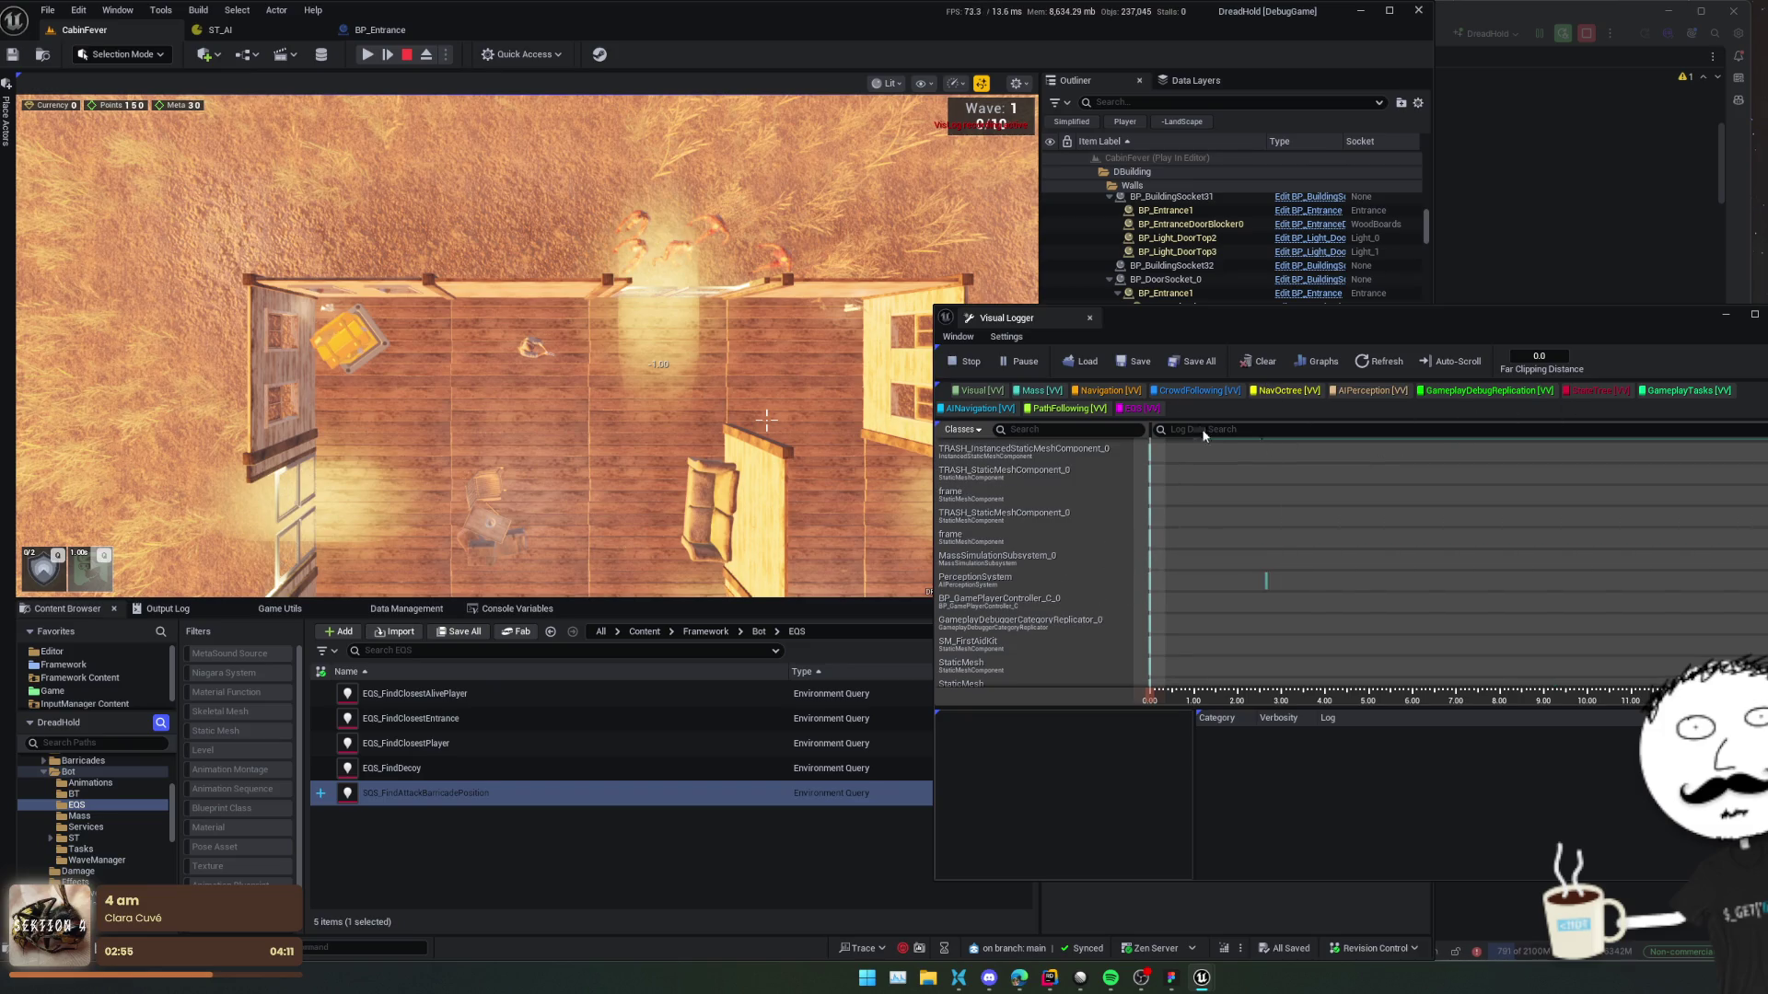
left_click(1287, 390)
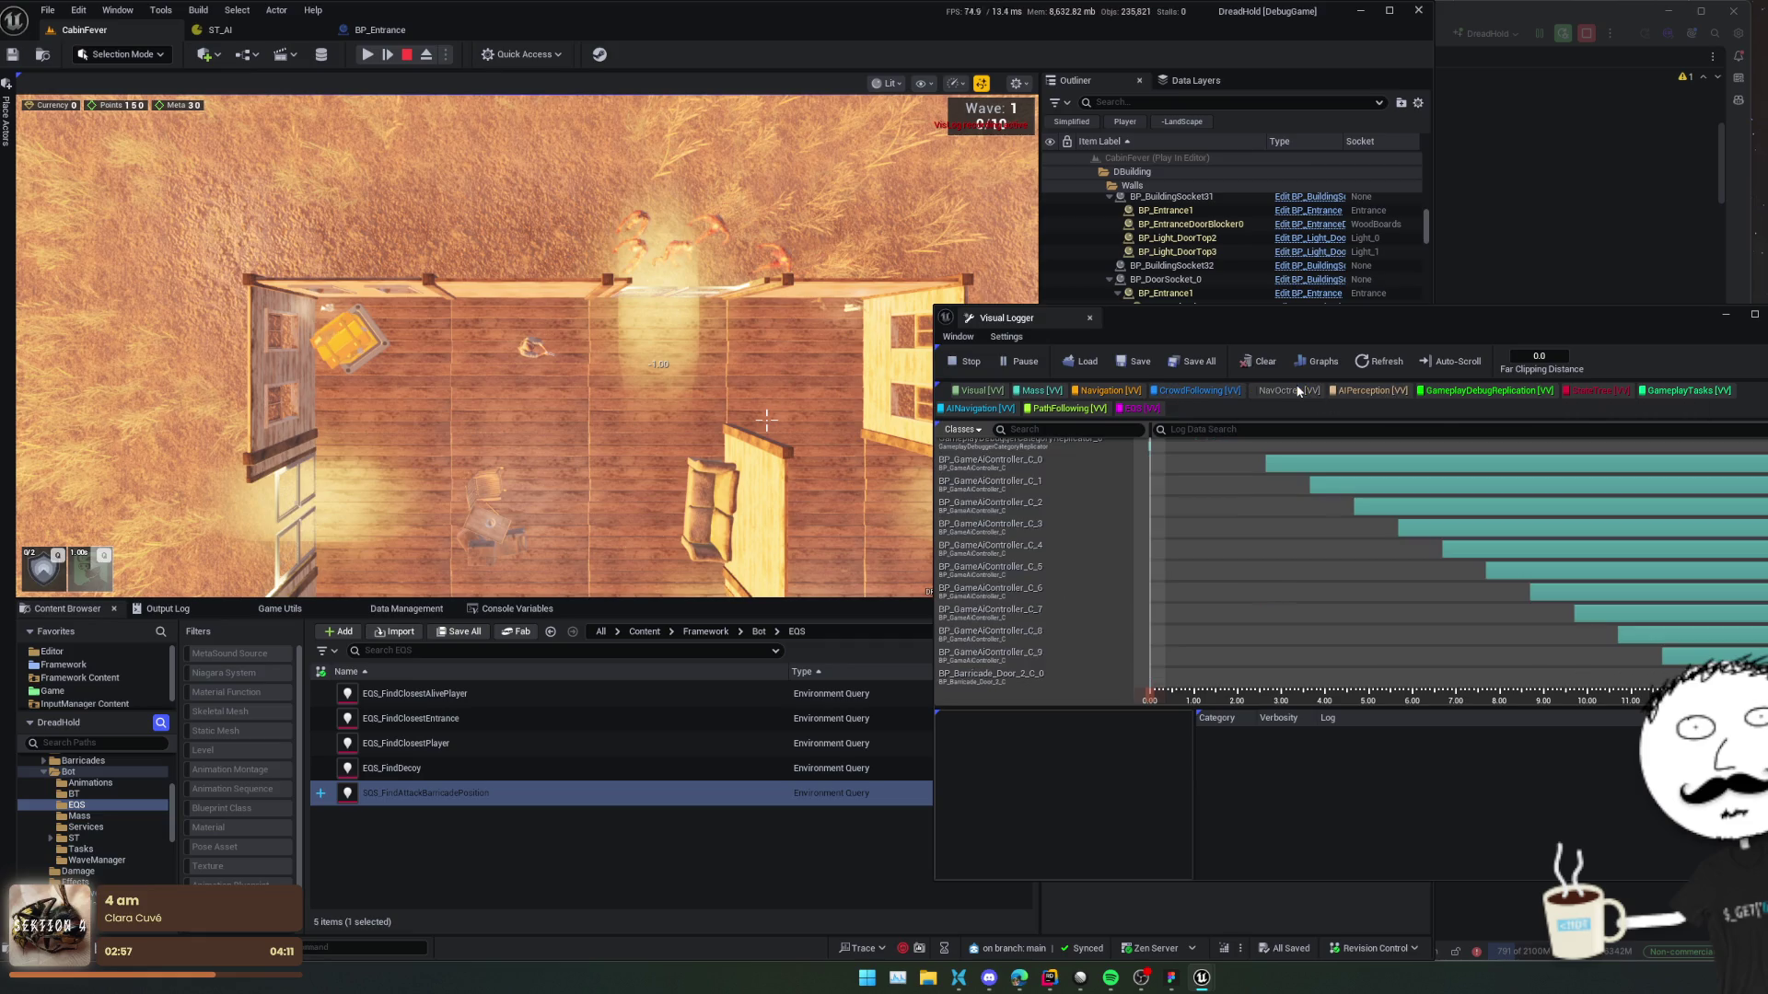
scroll(1068, 562, "up", 5)
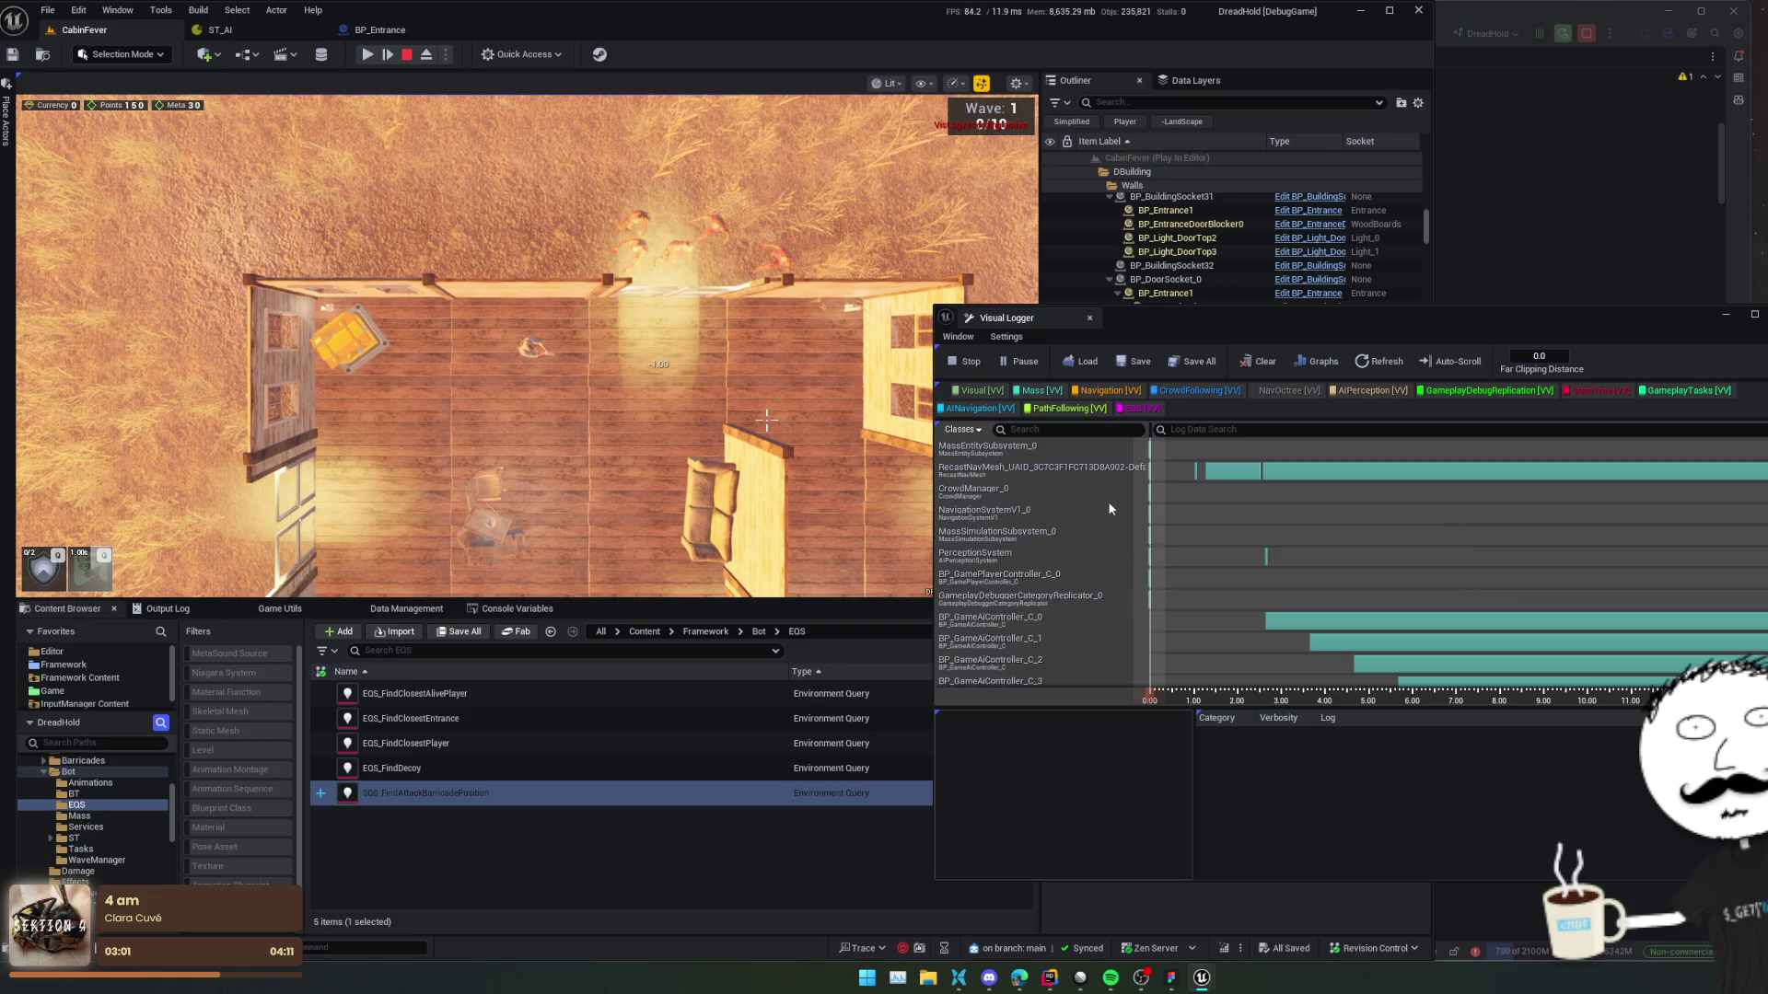
type("eq")
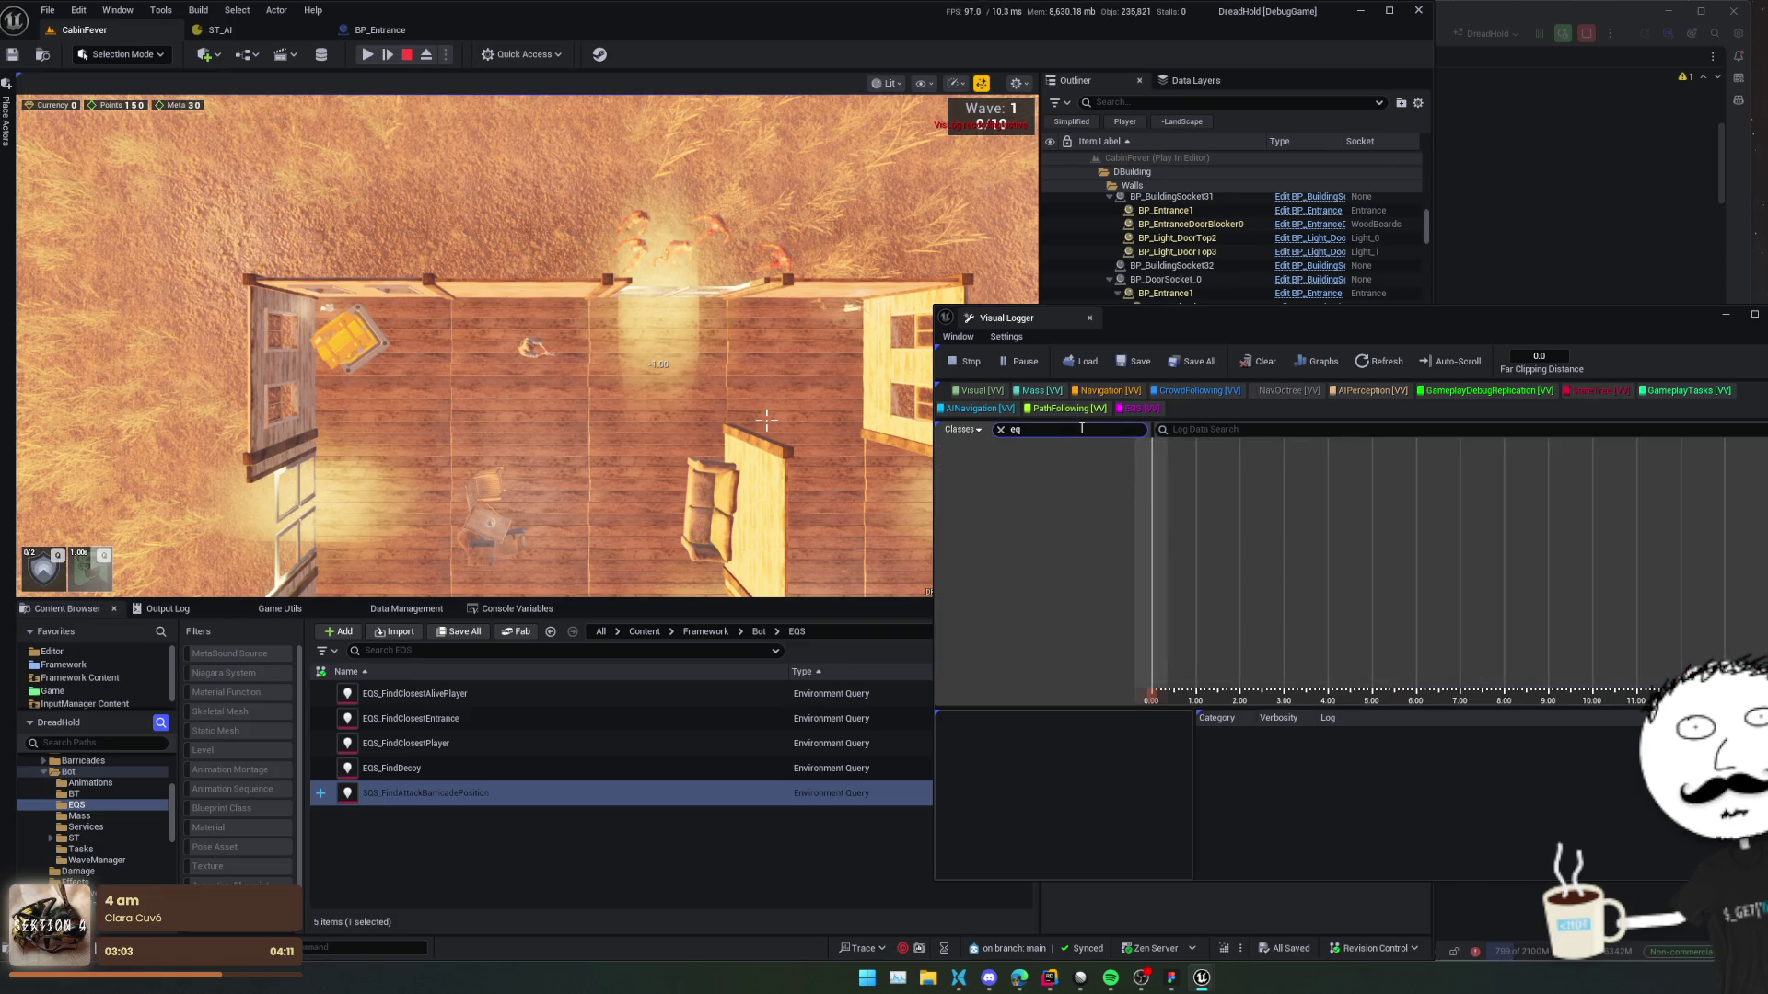
left_click(1289, 391)
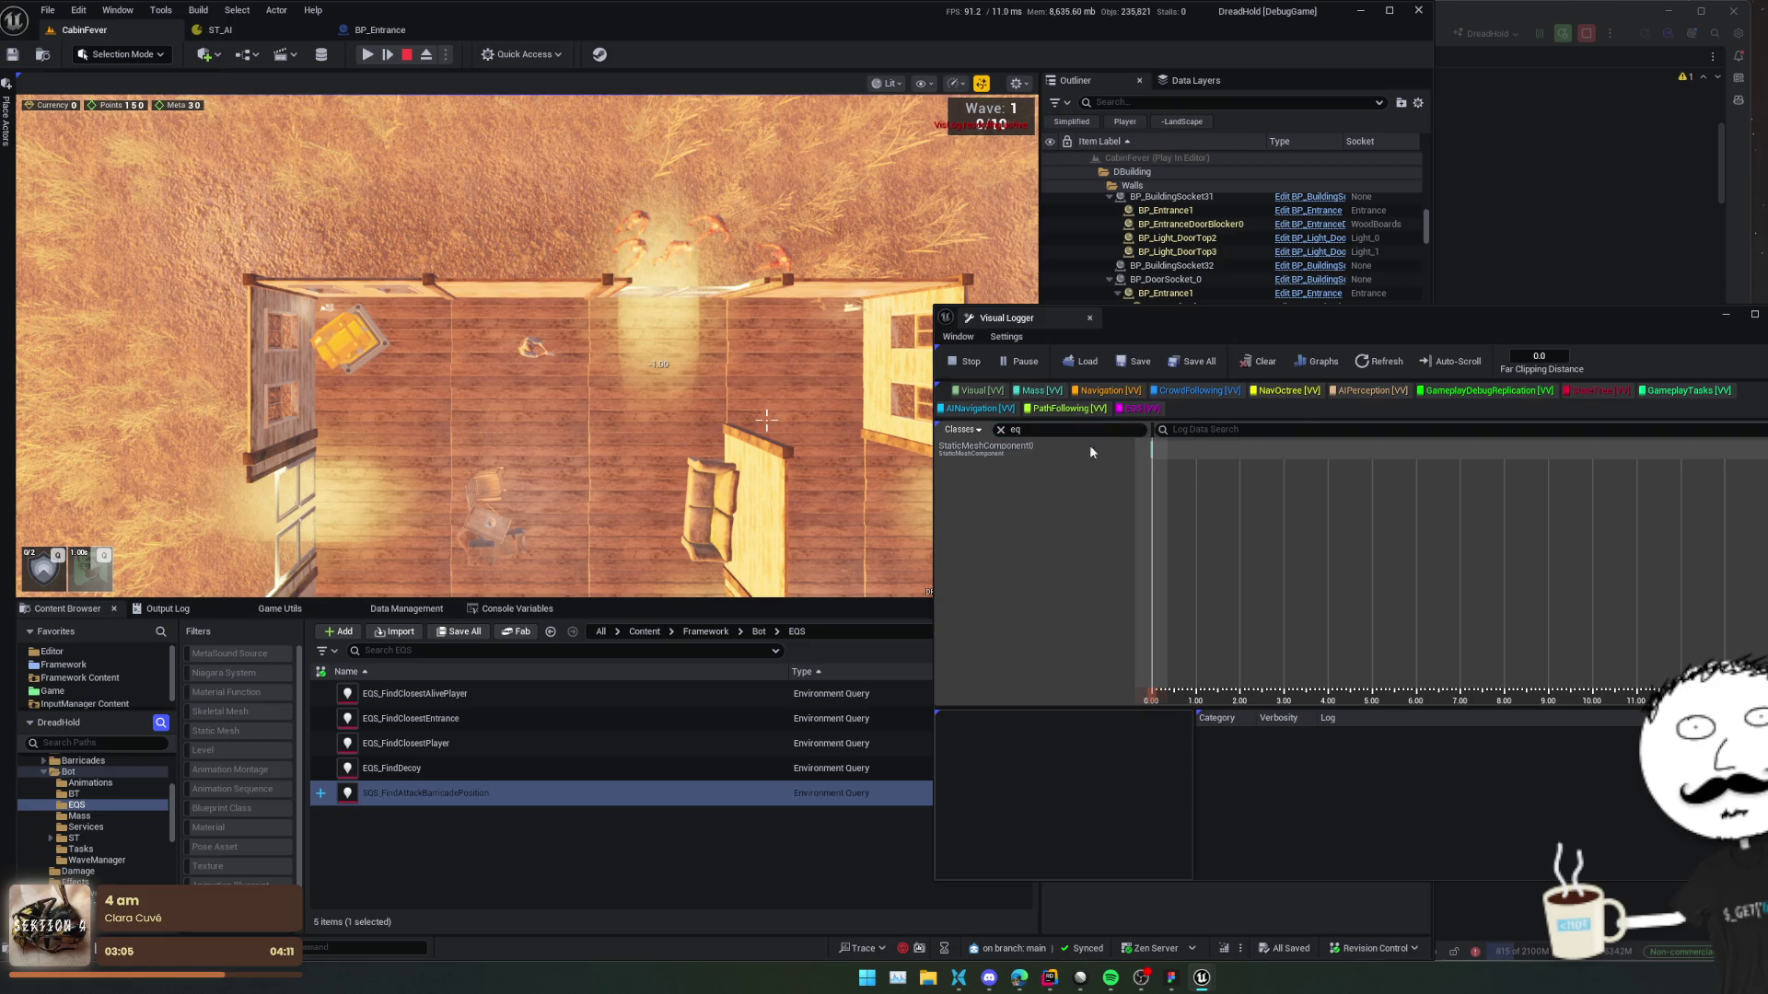
left_click(1002, 430)
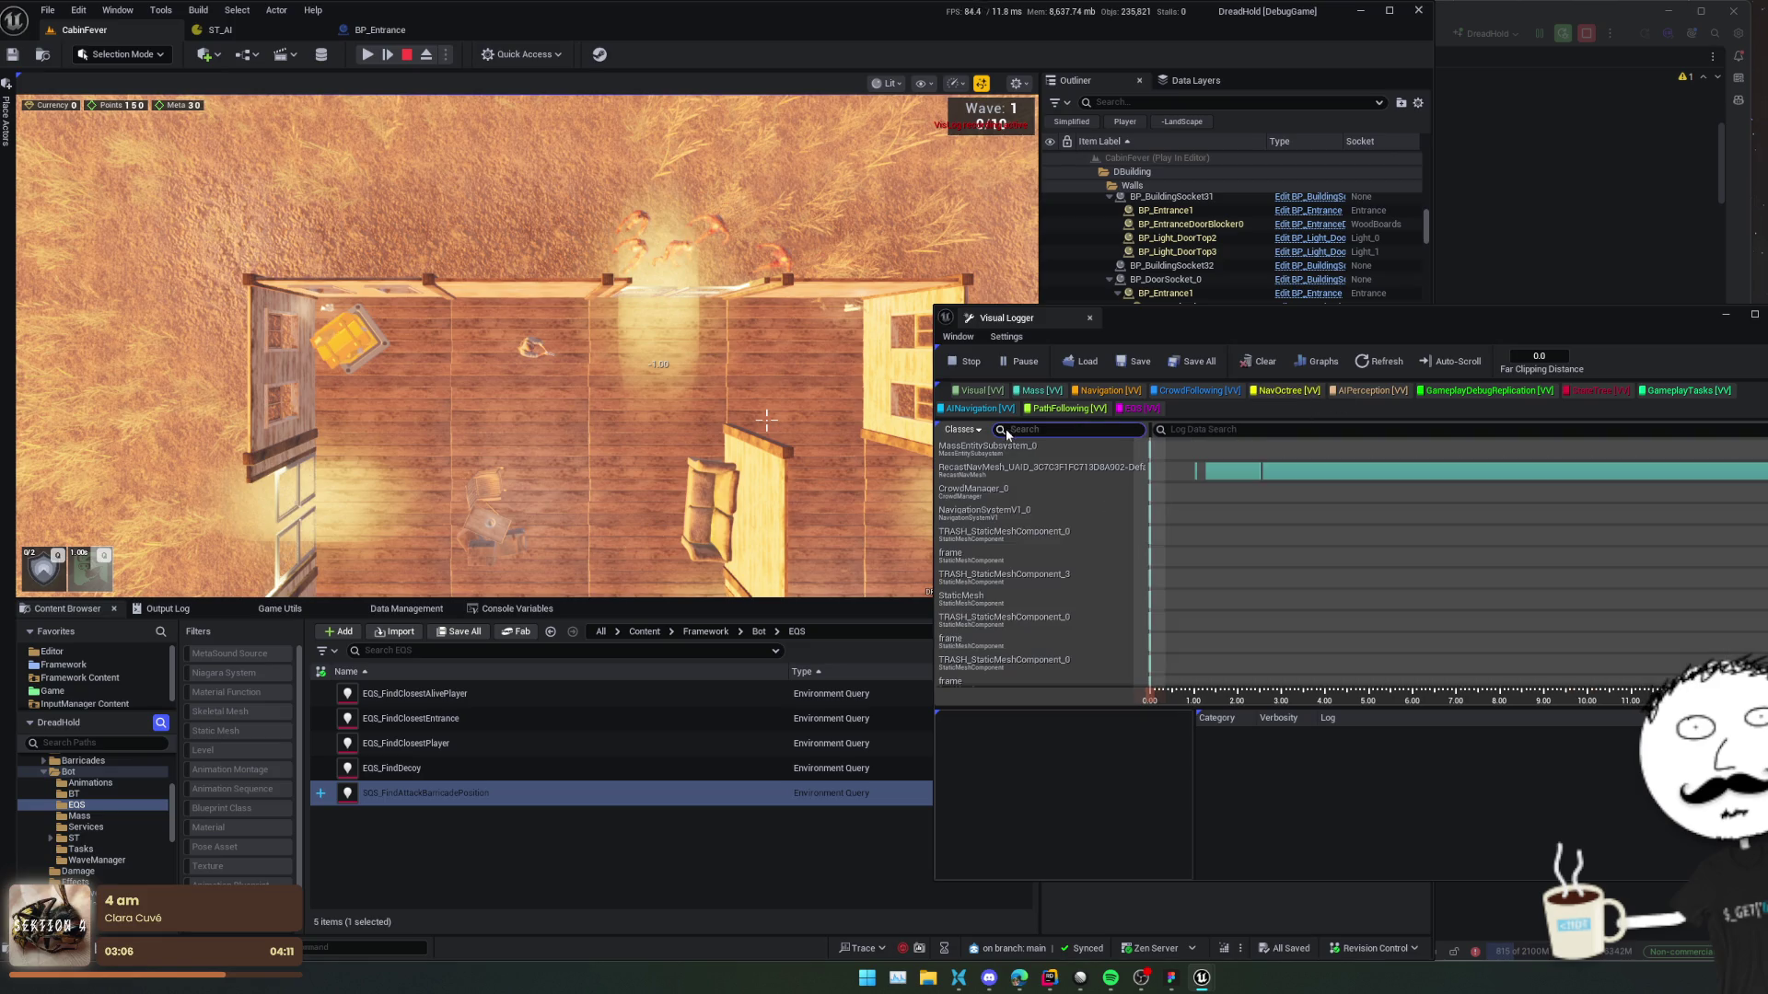
left_click(1094, 479)
scroll(1094, 511, "down", 1)
scroll(1094, 516, "down", 5)
scroll(1094, 517, "up", 1)
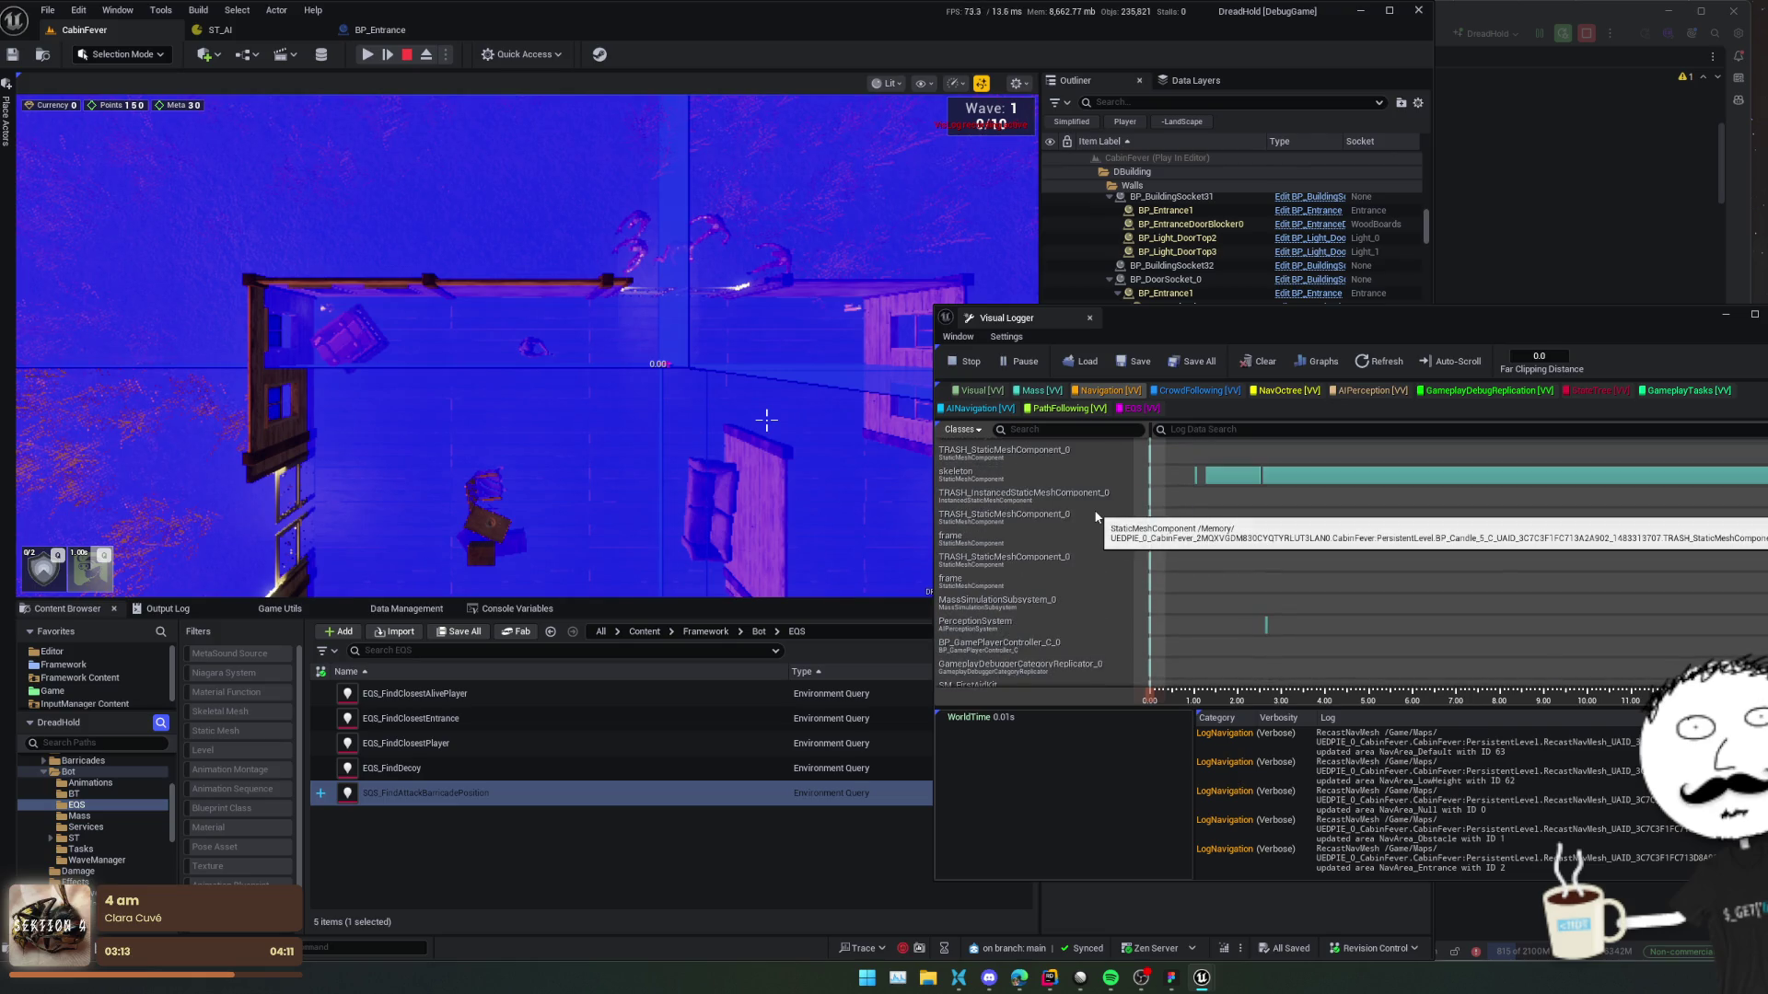
left_click(962, 430)
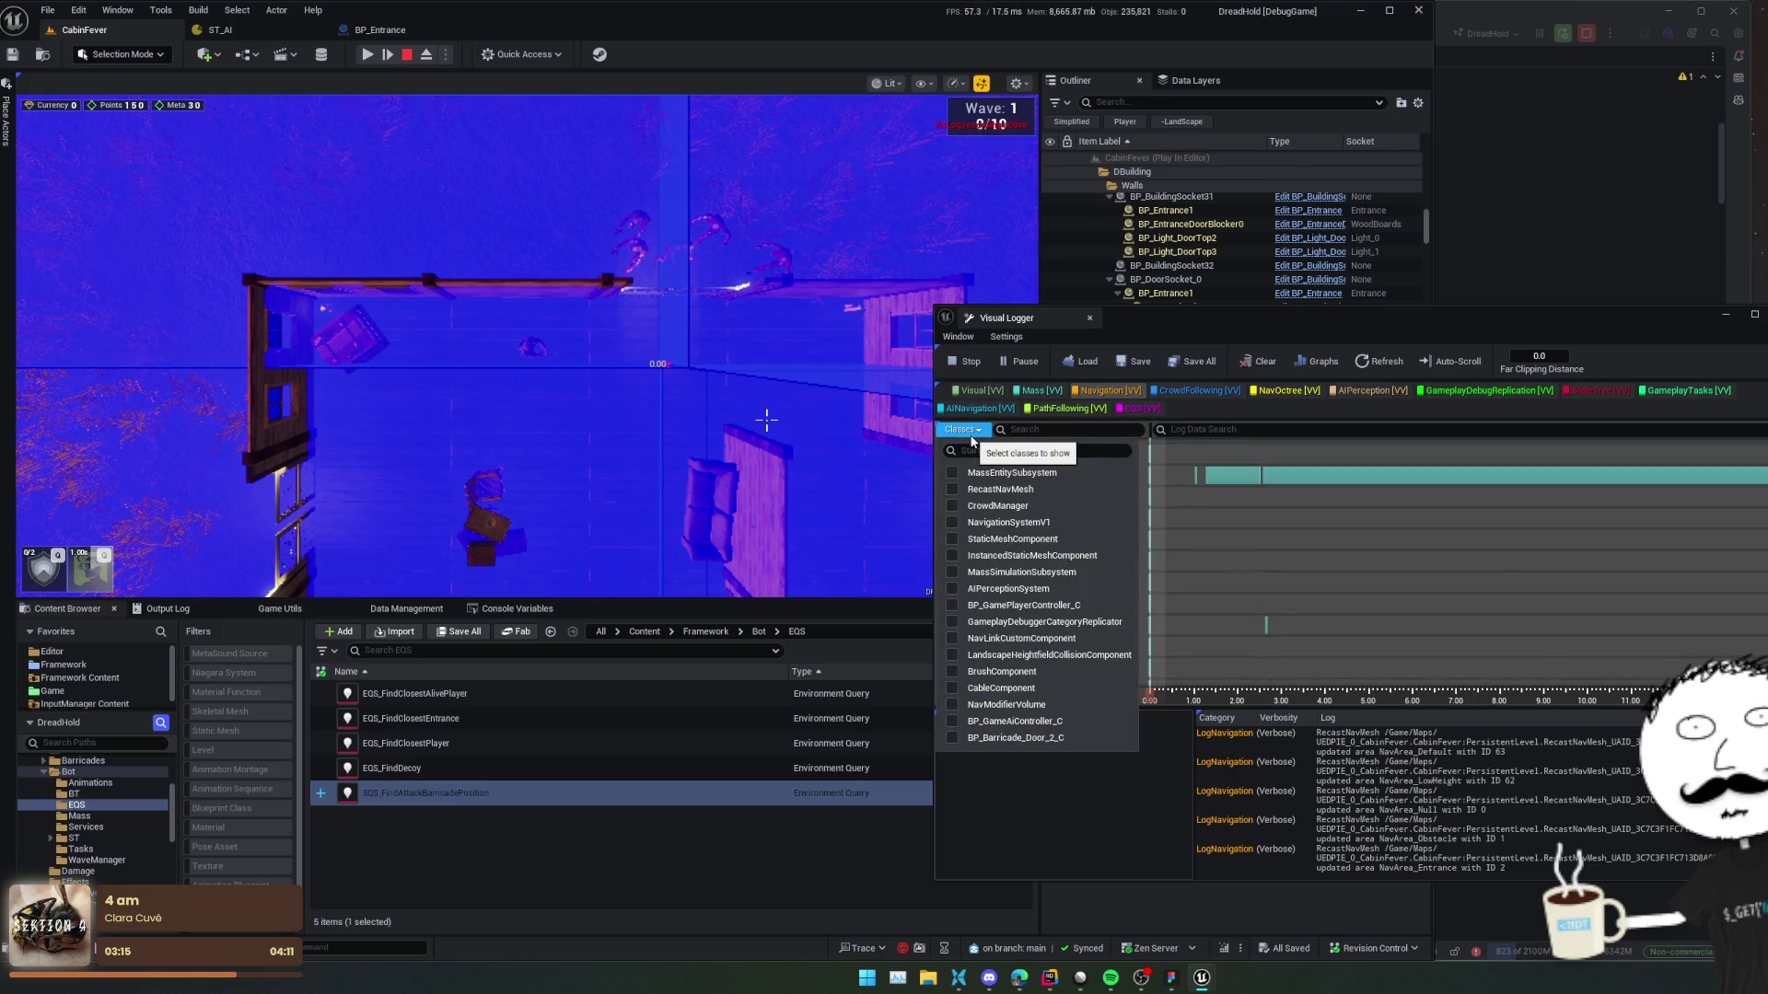
left_click(1120, 566)
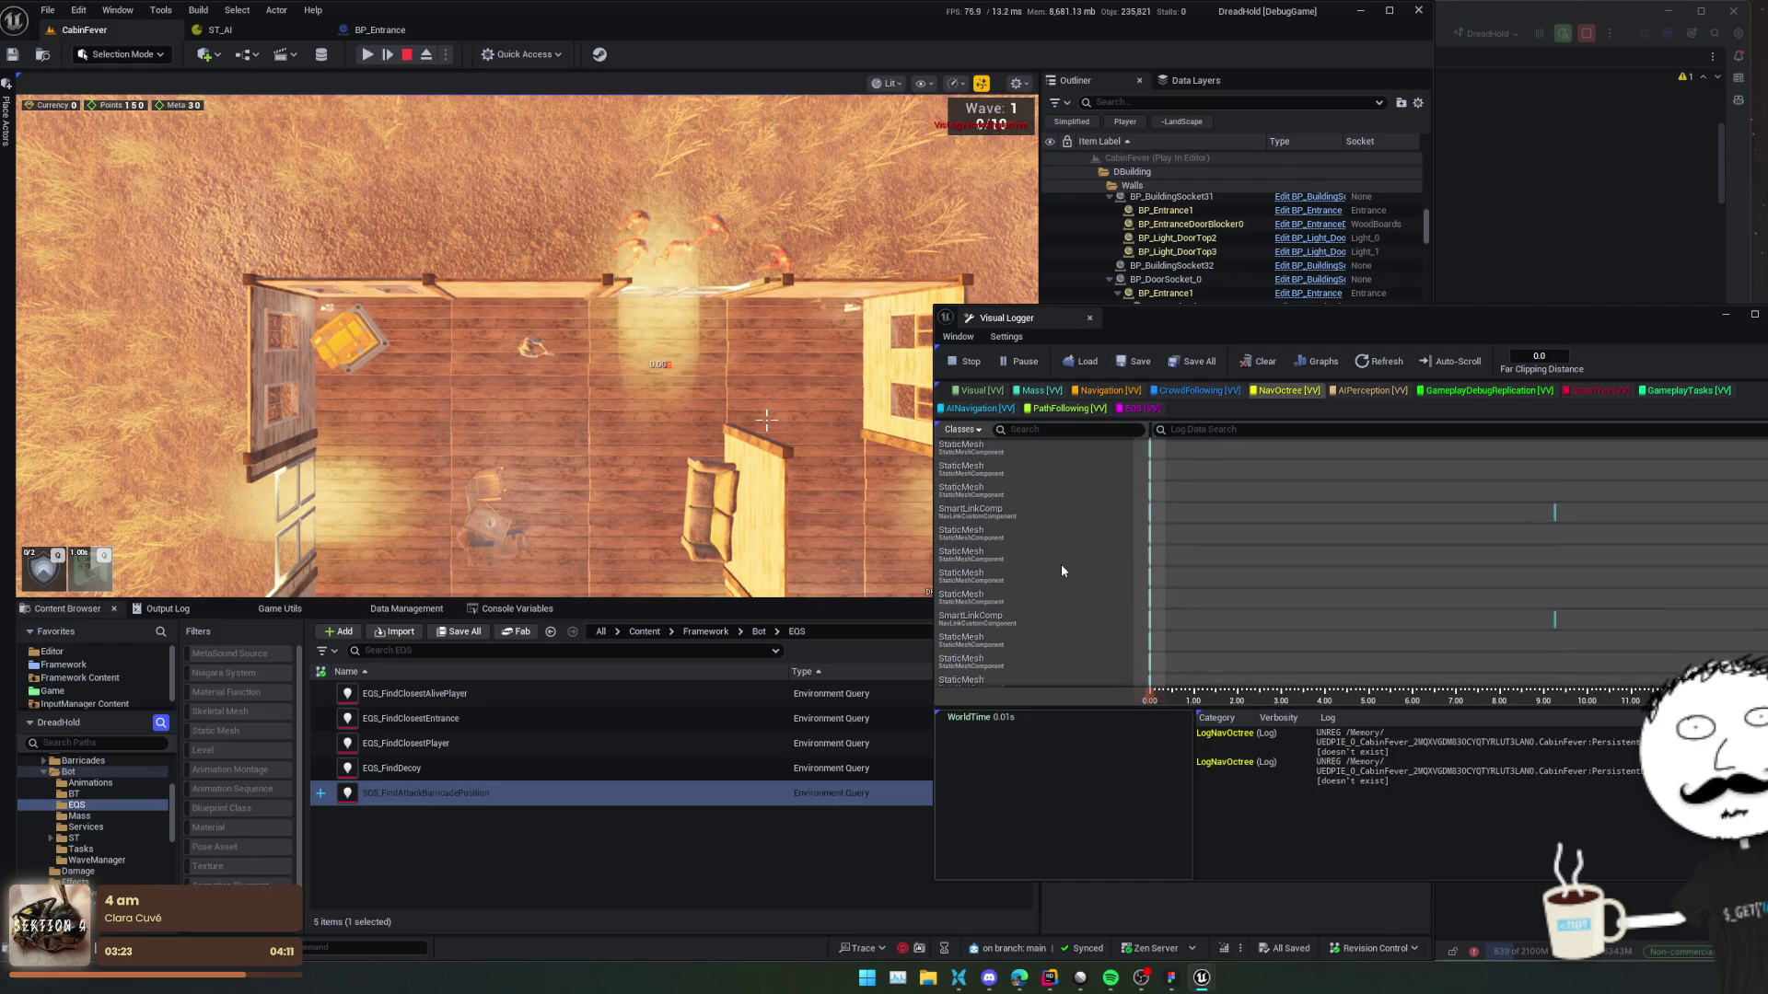
left_click(1288, 392)
scroll(1057, 590, "up", 3)
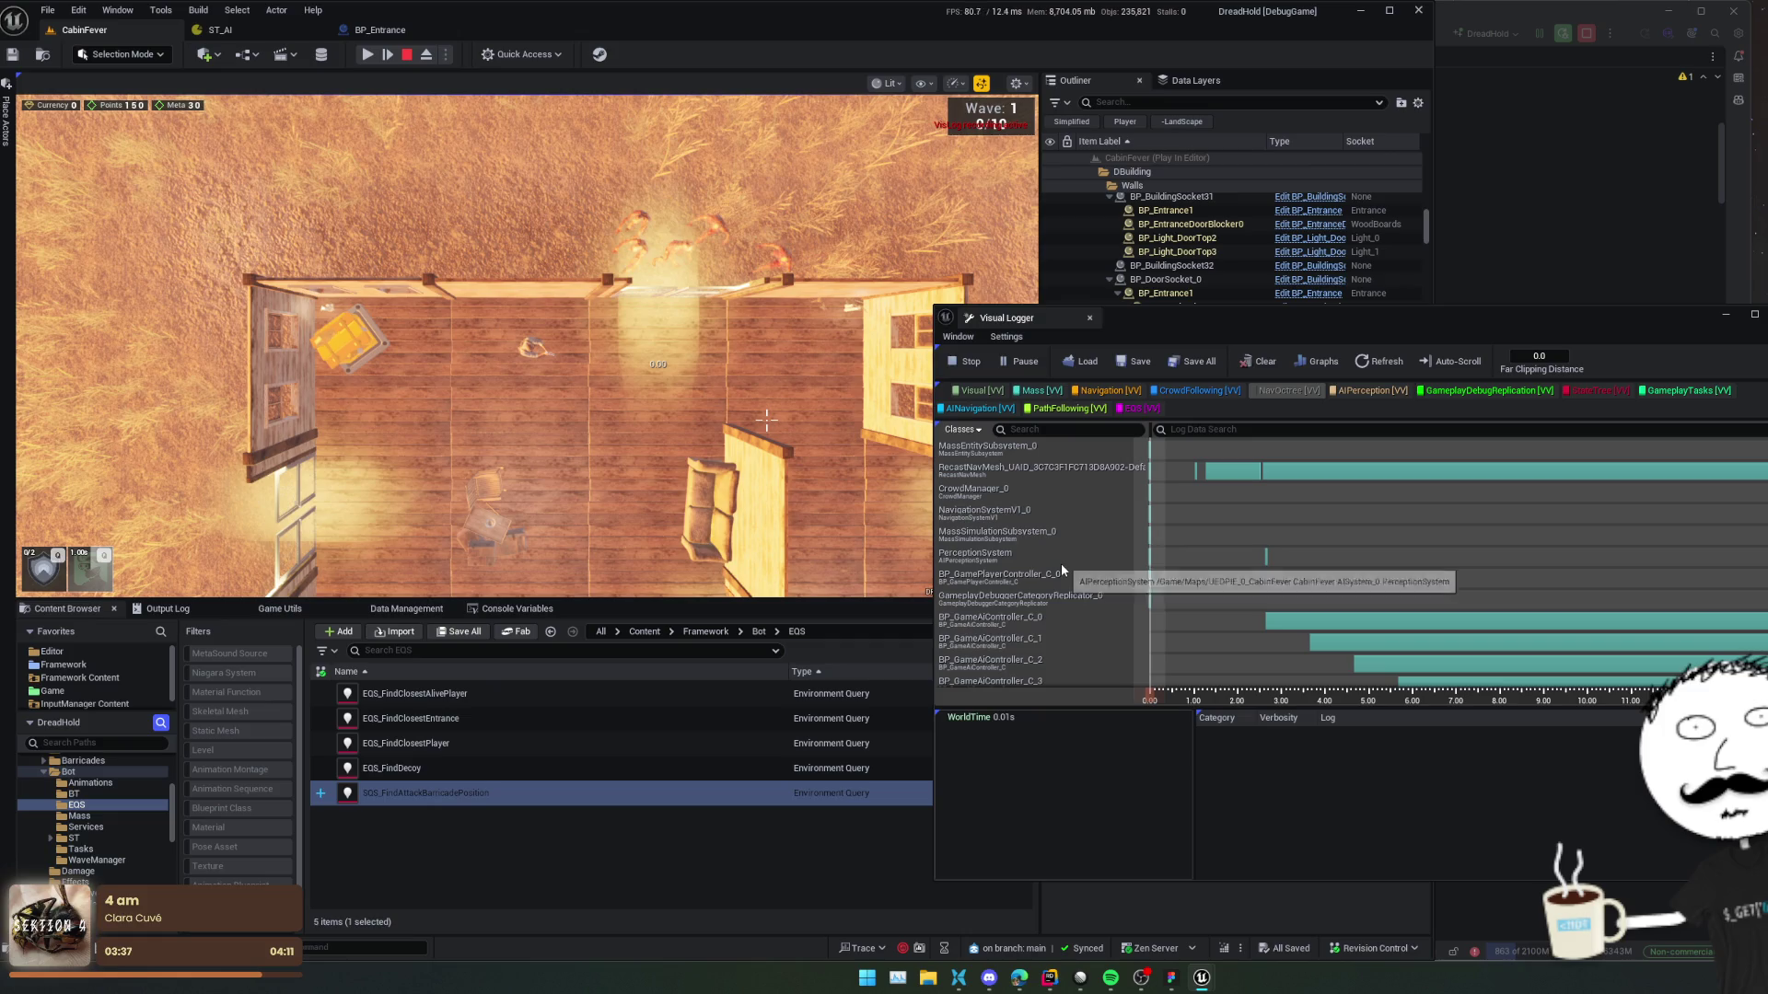
left_click_drag(1333, 315, 1268, 300)
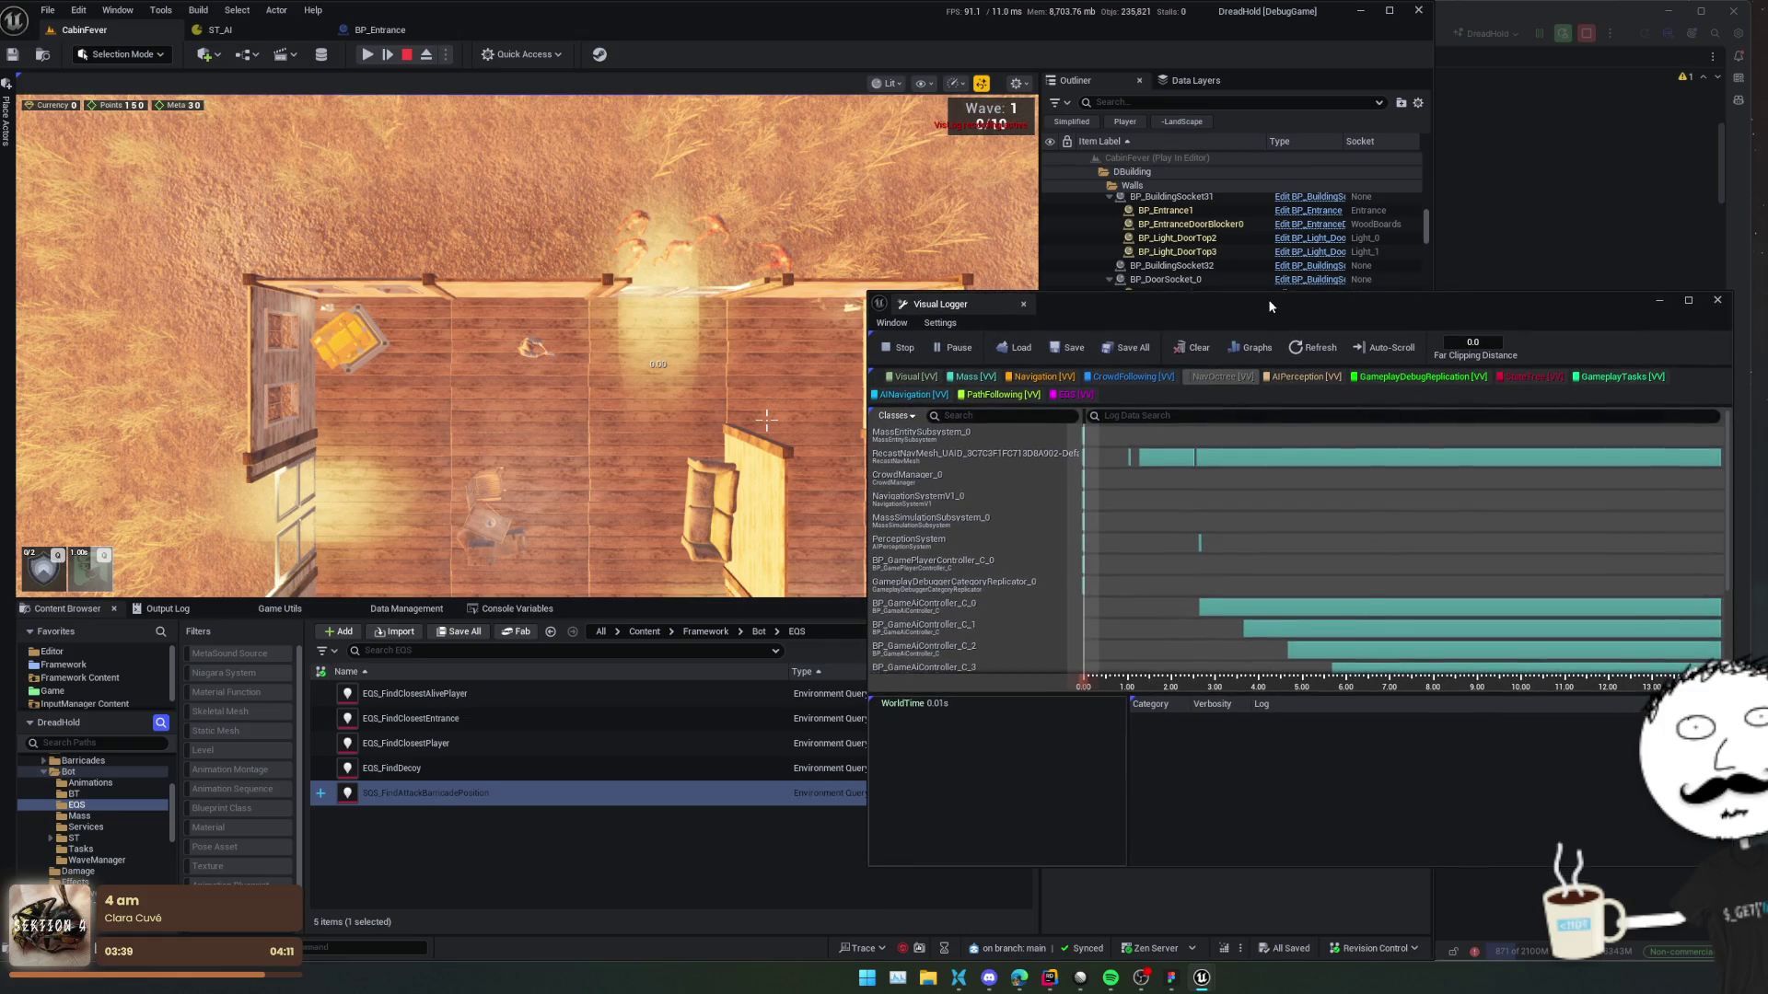
Inspect Visual Logger entries for EQS, PerceptionSystem and MassSimulationSubsystem_0.
right_click(1072, 394)
left_click(1268, 395)
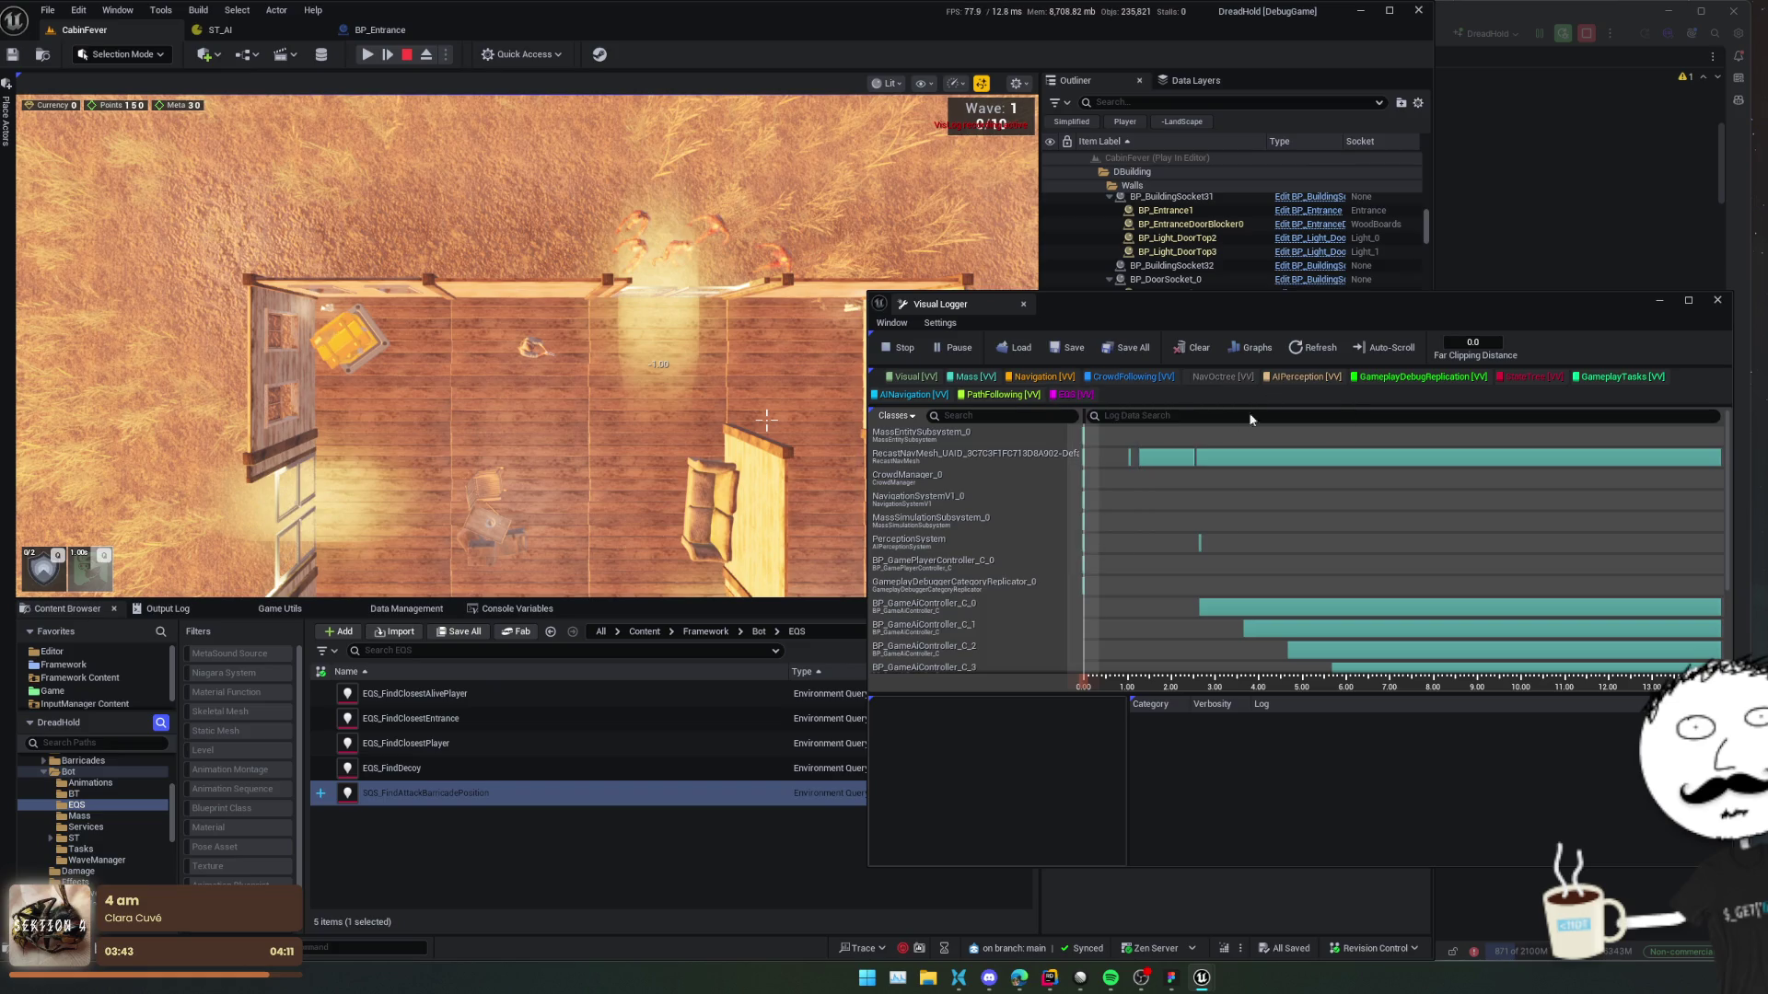
scroll(974, 589, "down", 3)
scroll(986, 588, "up", 3)
left_click(1125, 542)
left_click(1127, 525)
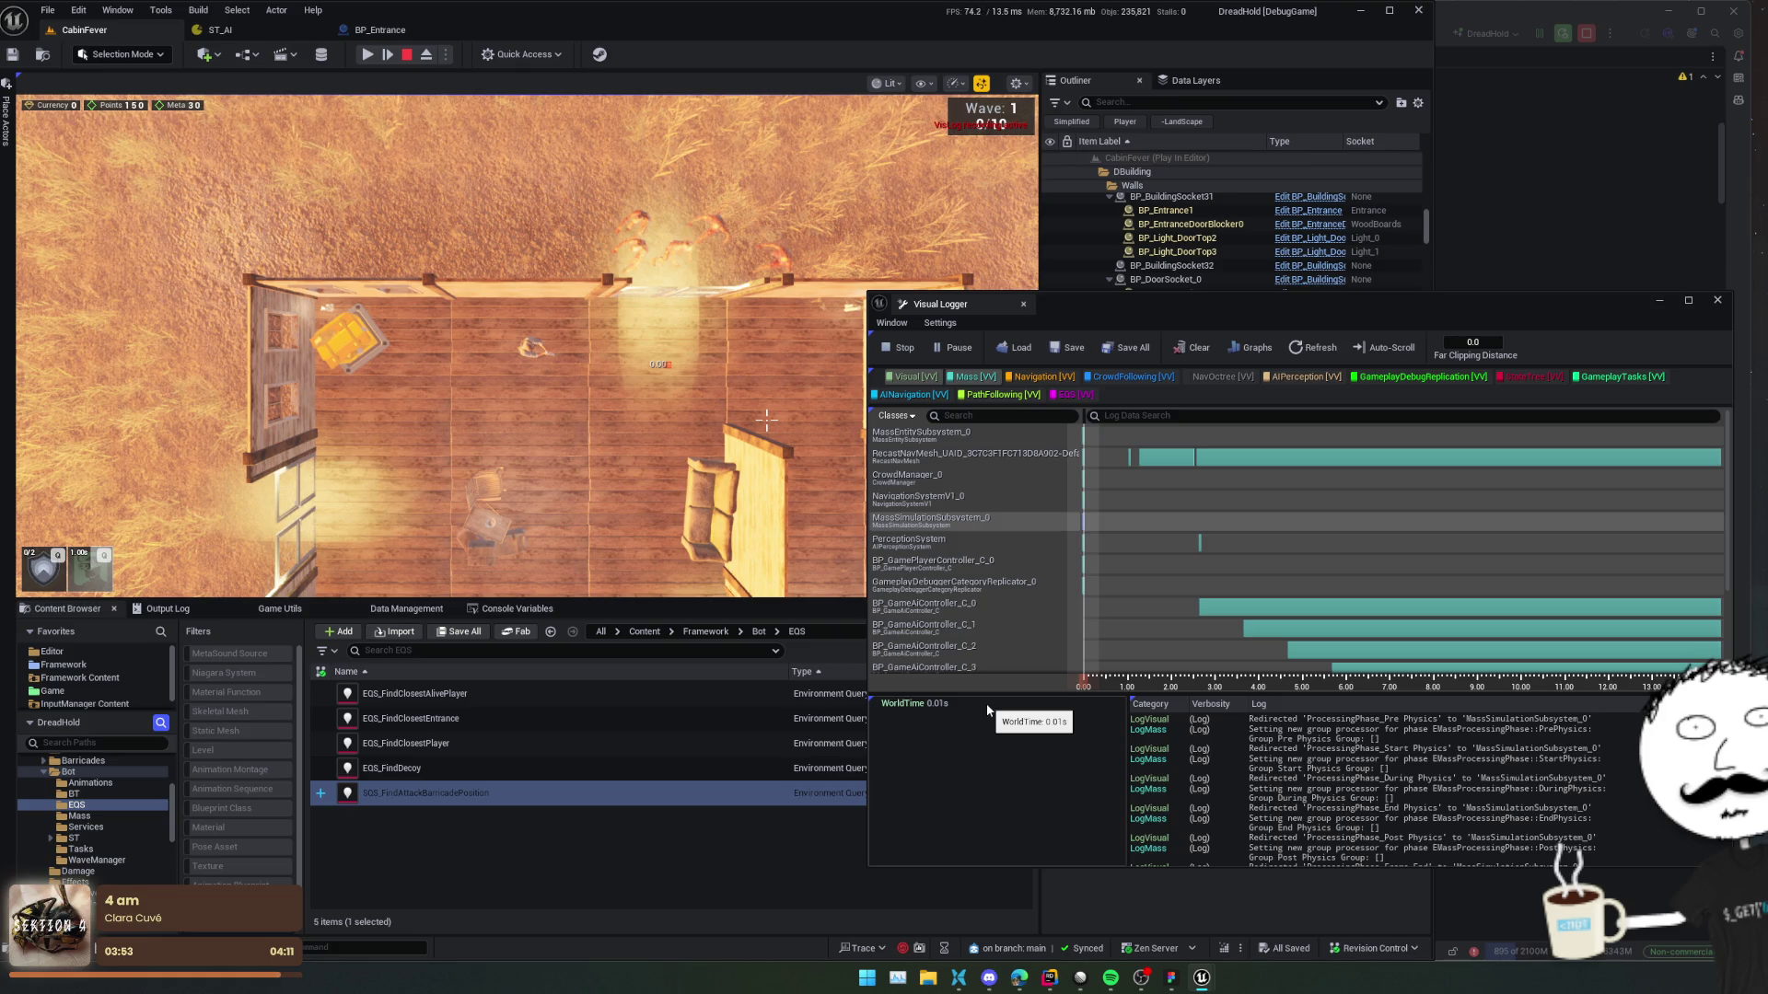
Resume the play-test, check BP_Entrance's Return Value actions, then end it and open Bot.
left_click(367, 55)
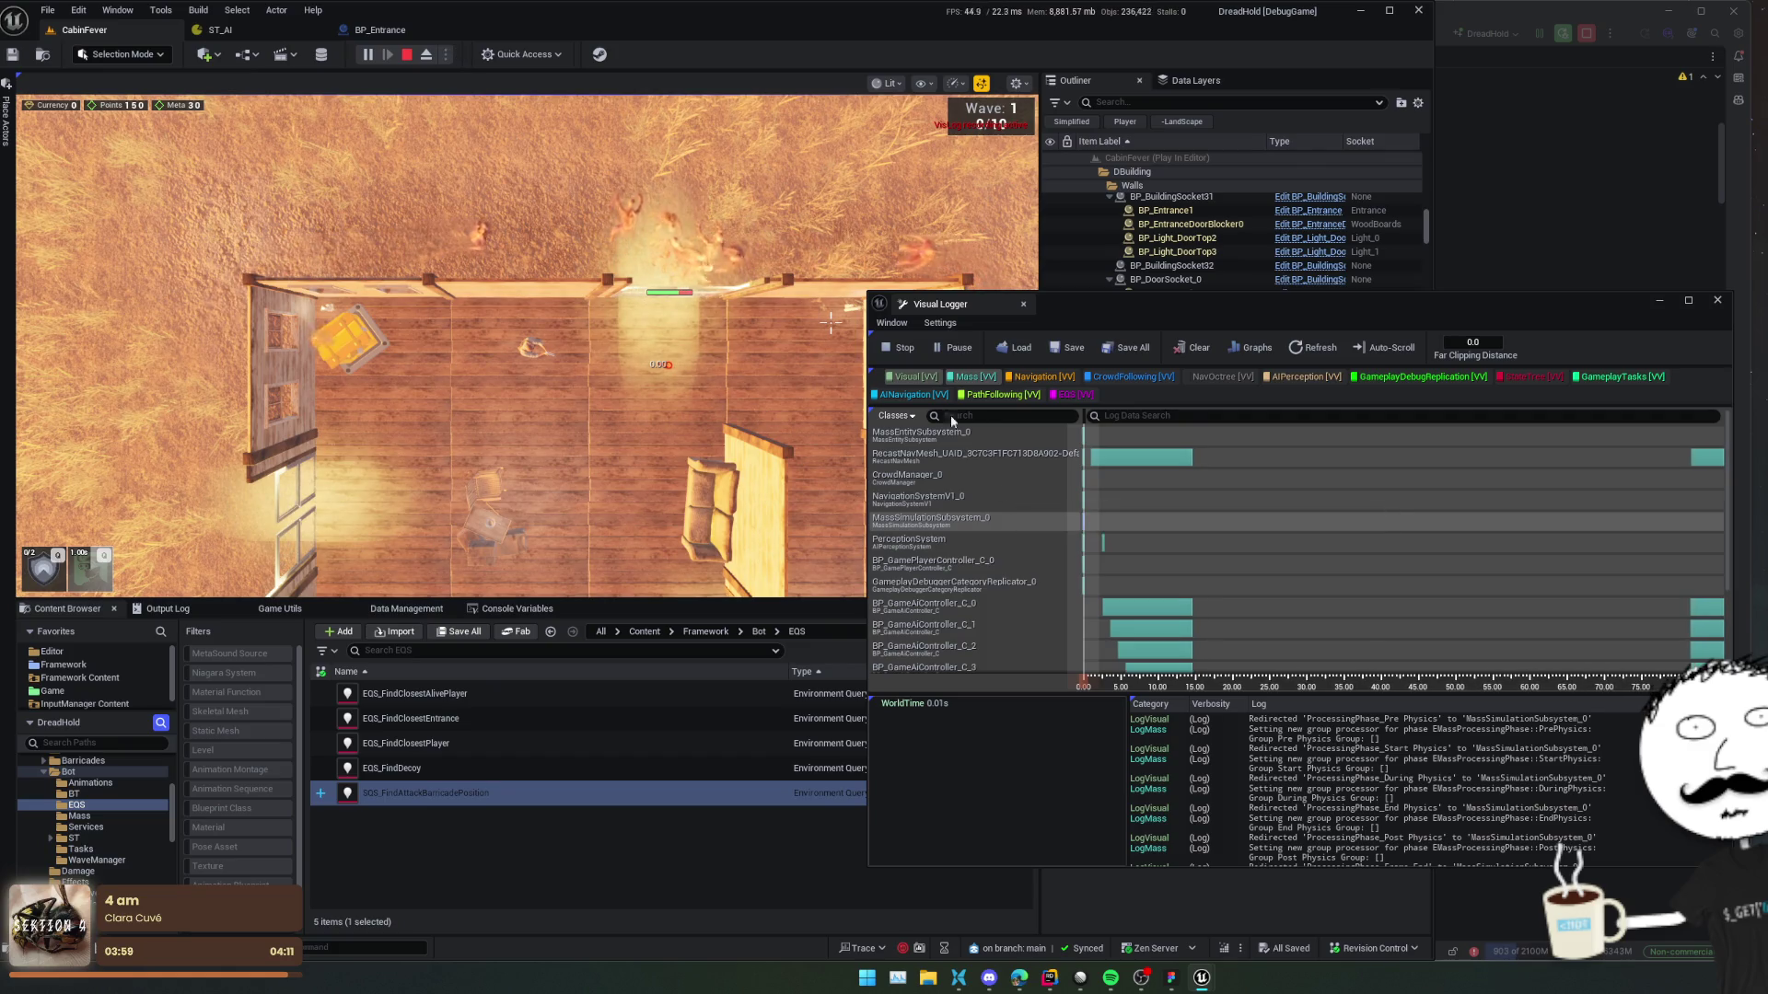
left_click(382, 34)
mouse_move(846, 541)
left_mouse_down()
mouse_move(531, 499)
mouse_move(617, 494)
left_mouse_up()
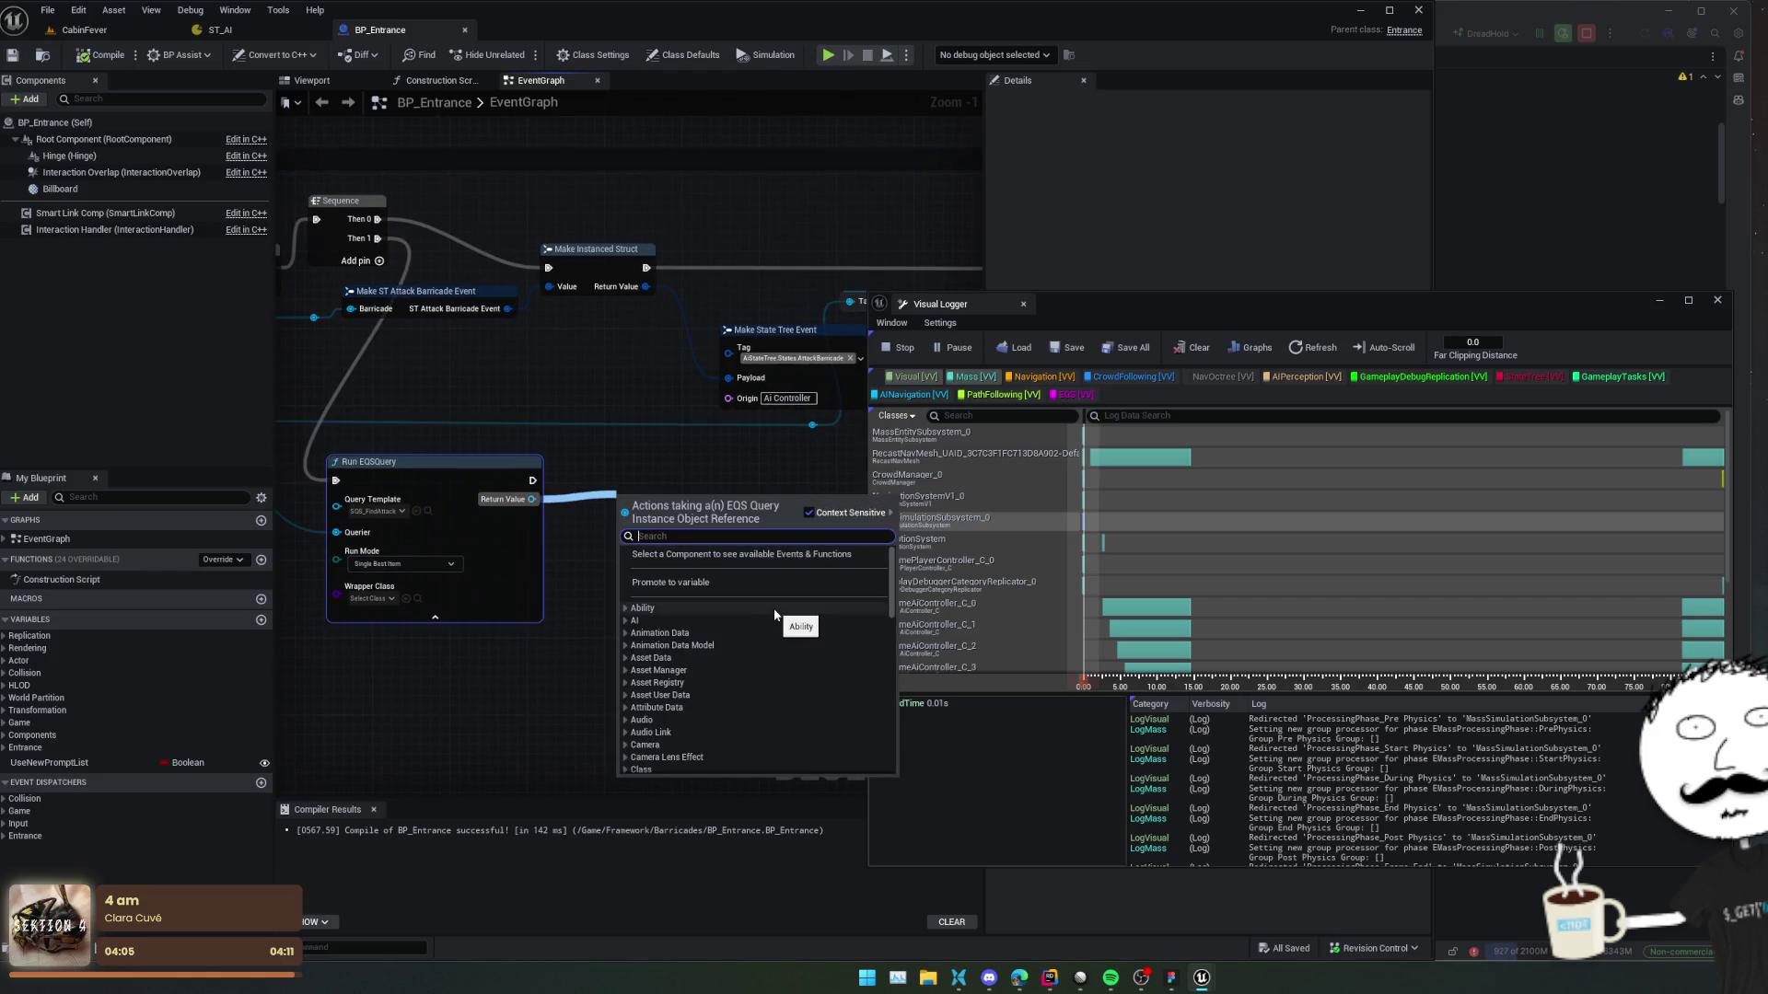
key("ctrl+b")
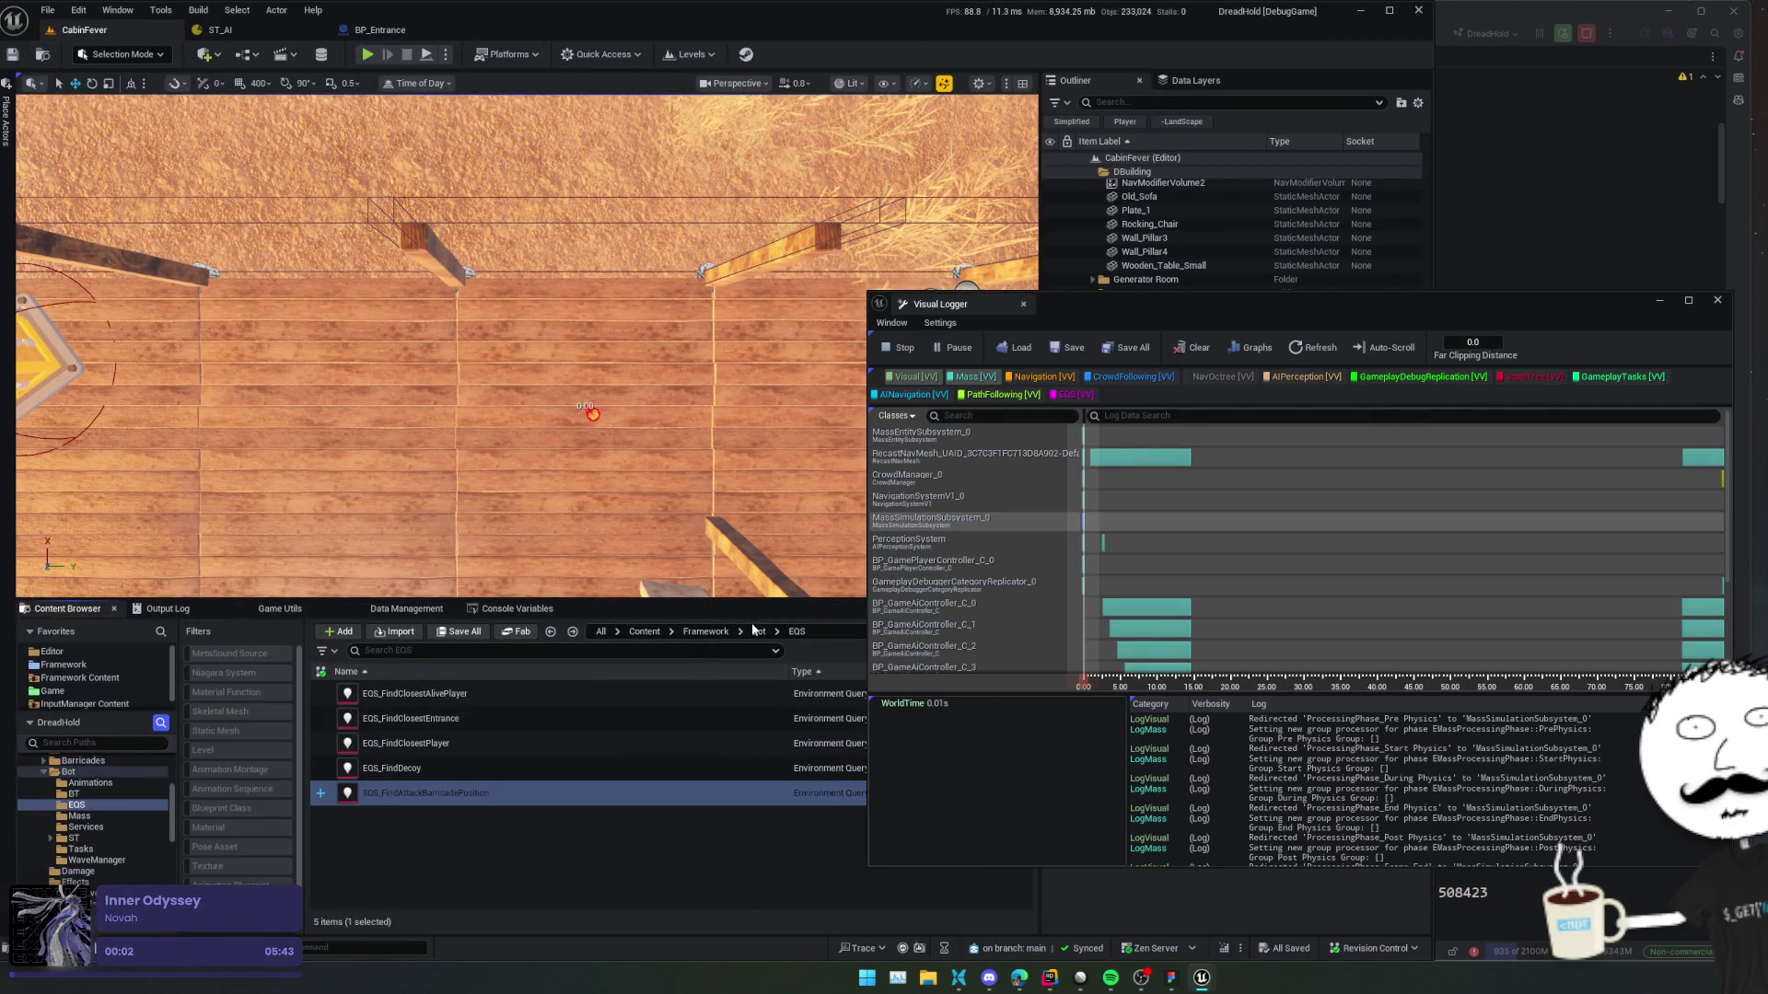
left_click(757, 630)
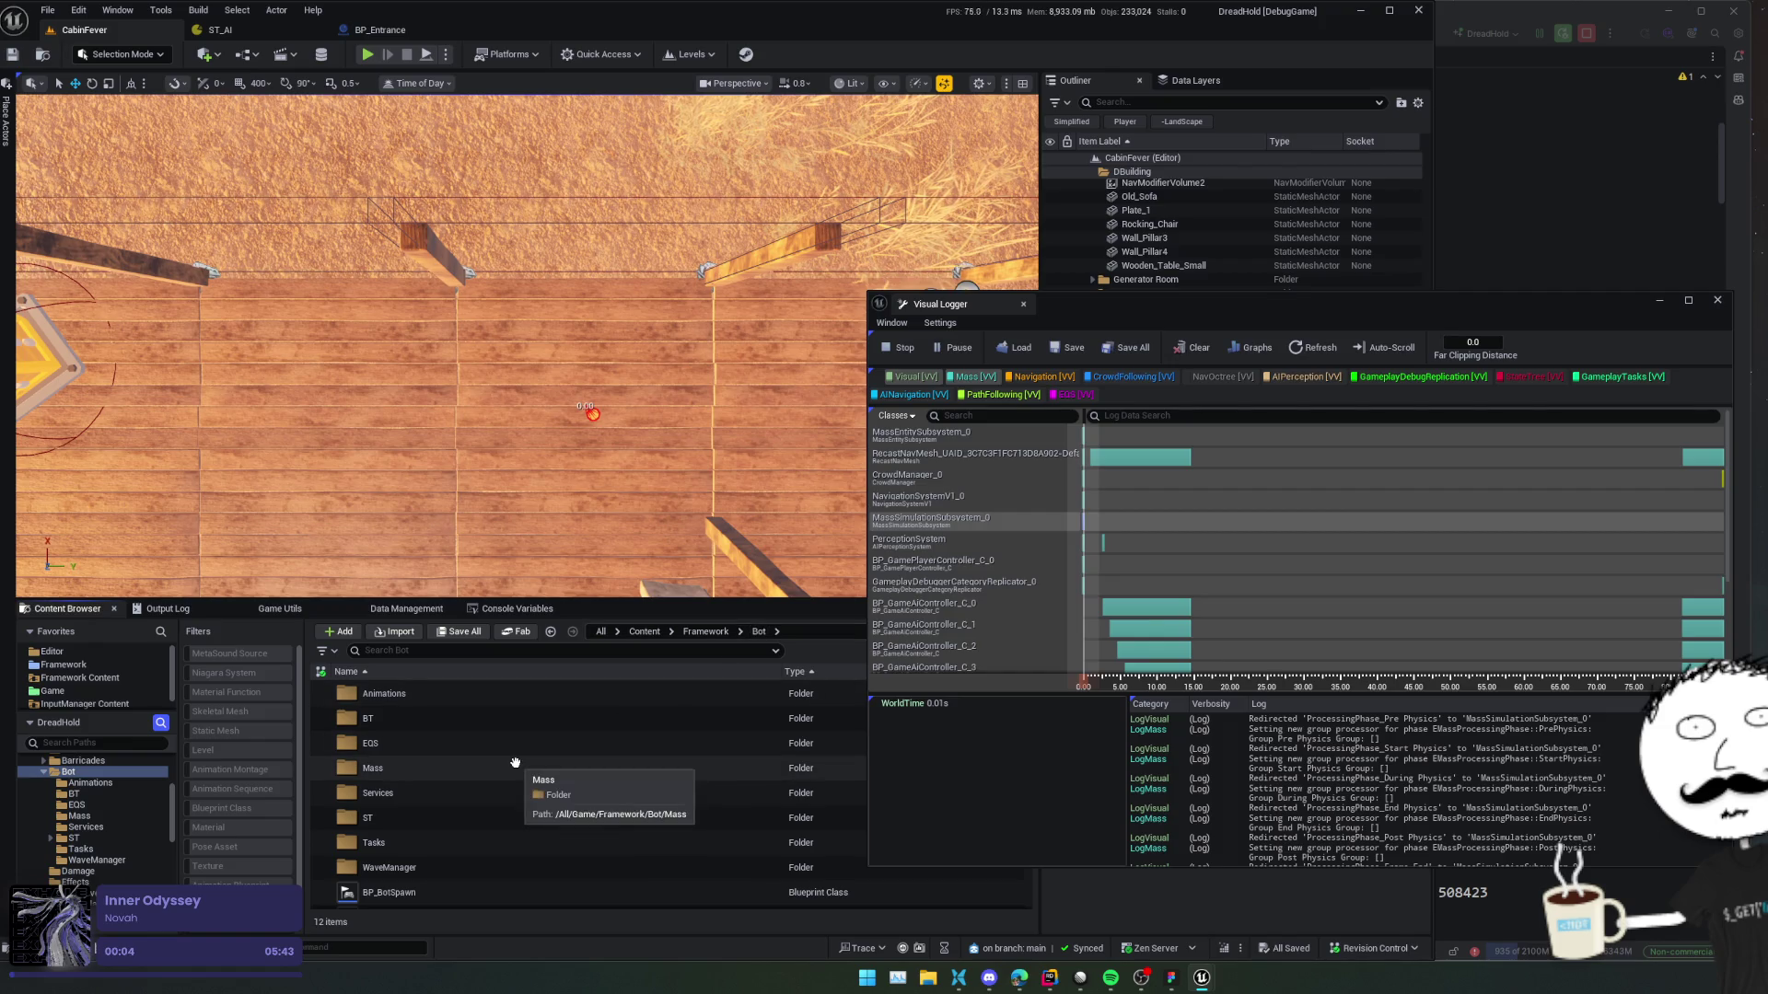
Open the BTS_DetectPlayer service blueprint from the Bot > Services folder.
left_click(457, 724)
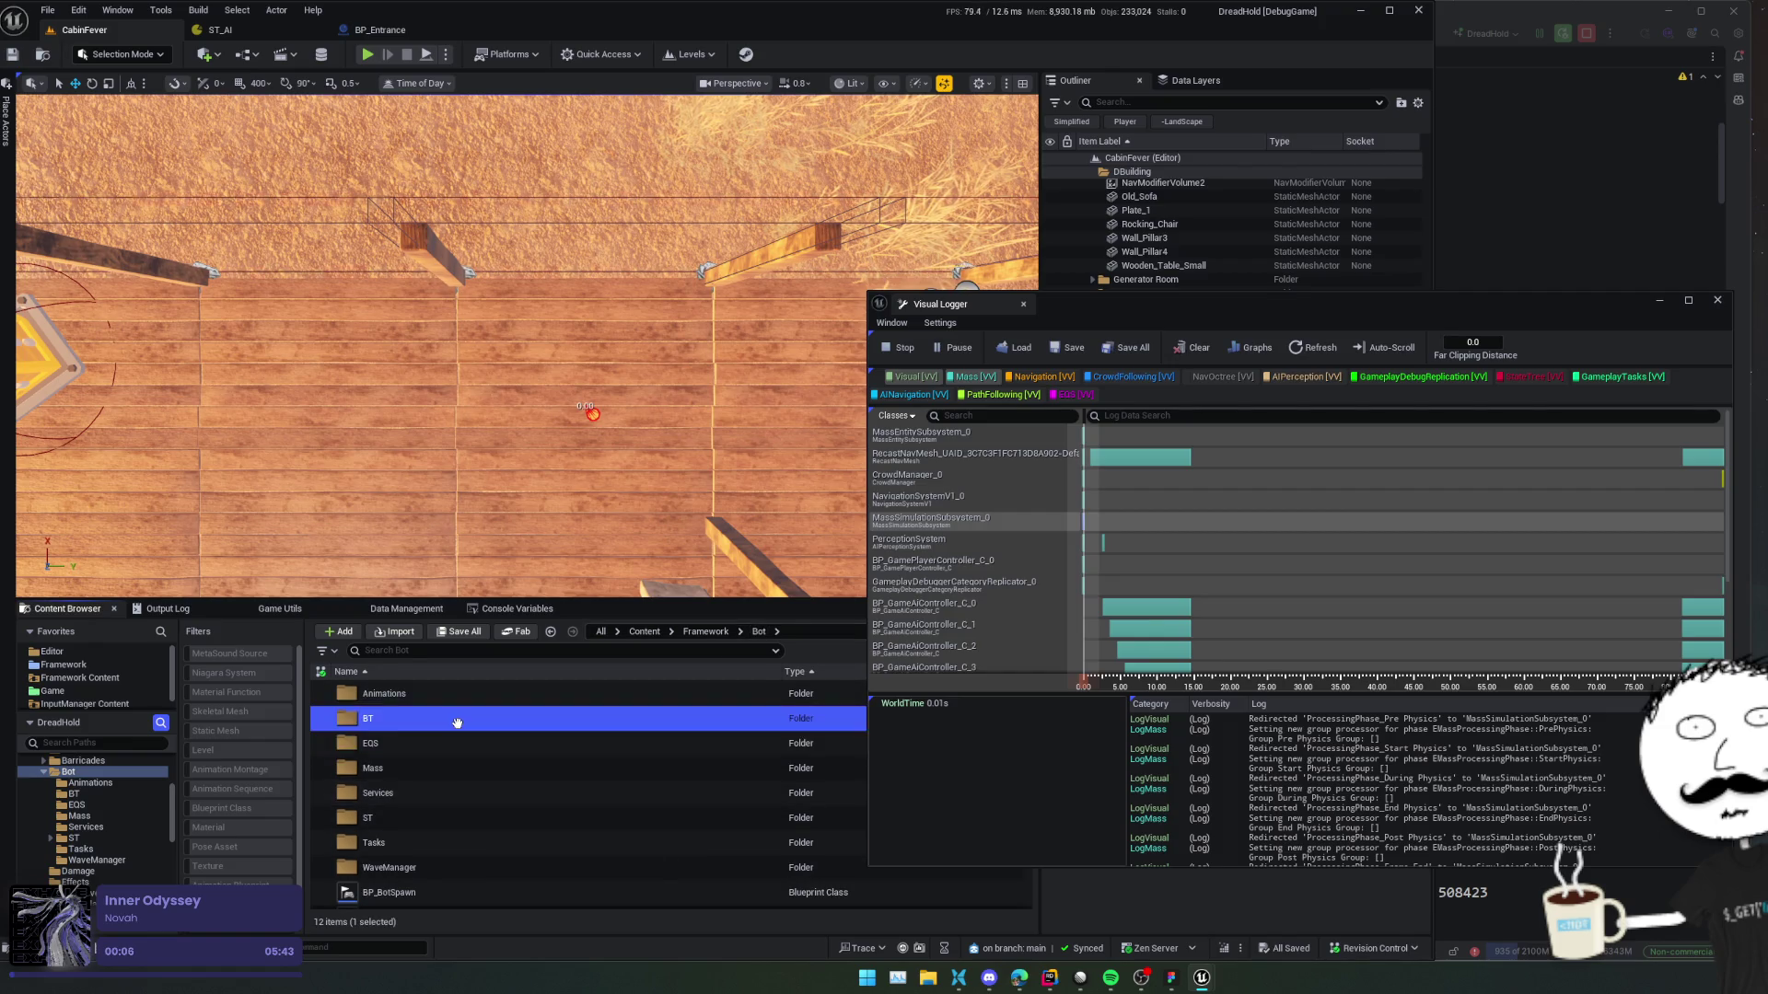
double_click(457, 724)
key("alt+Left")
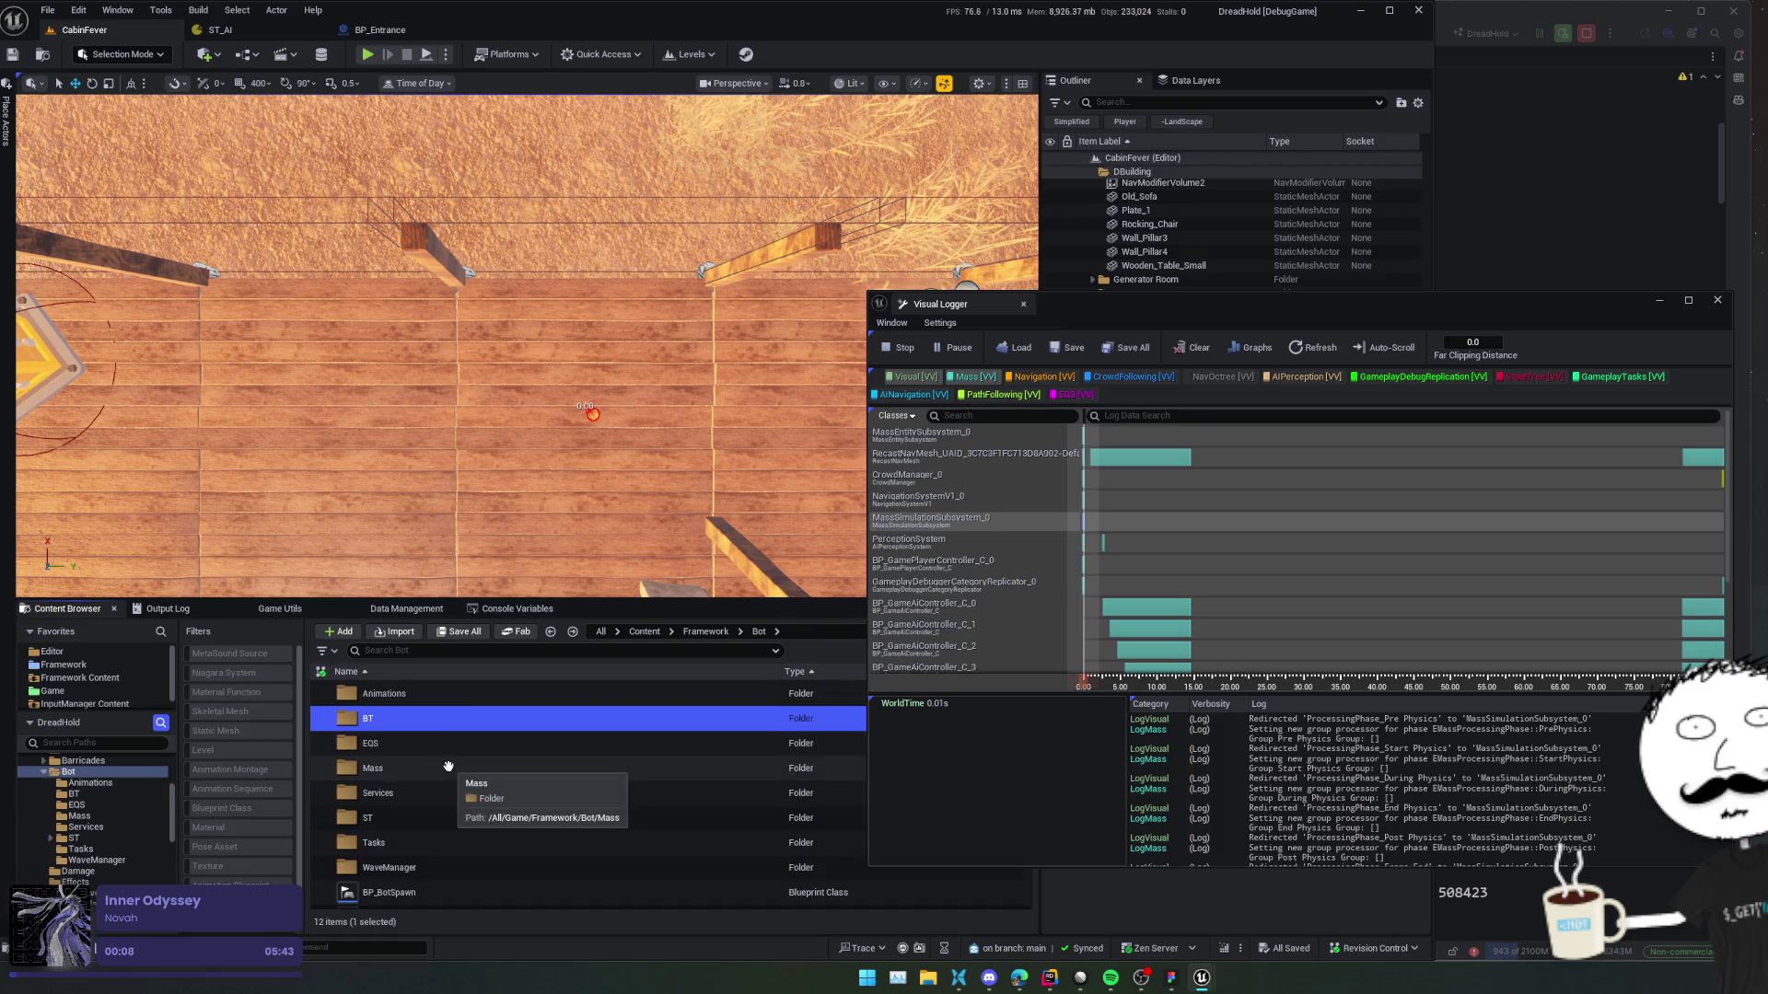
double_click(446, 792)
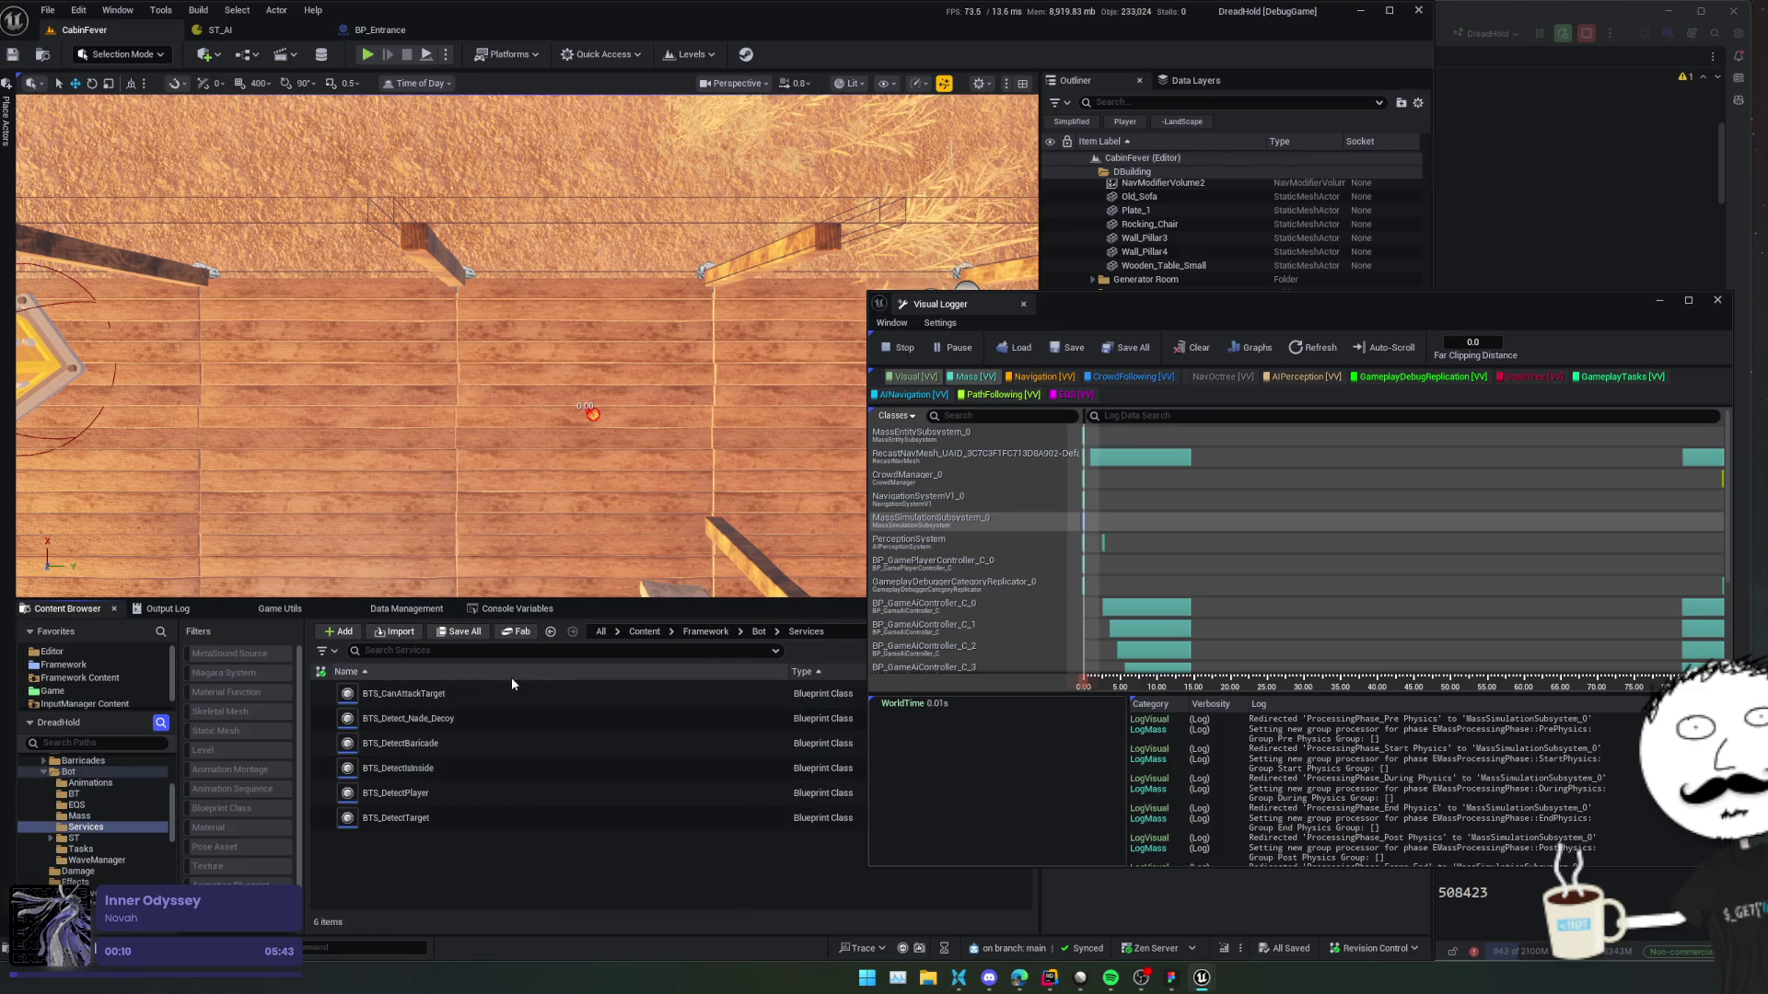
mouse_move(522, 752)
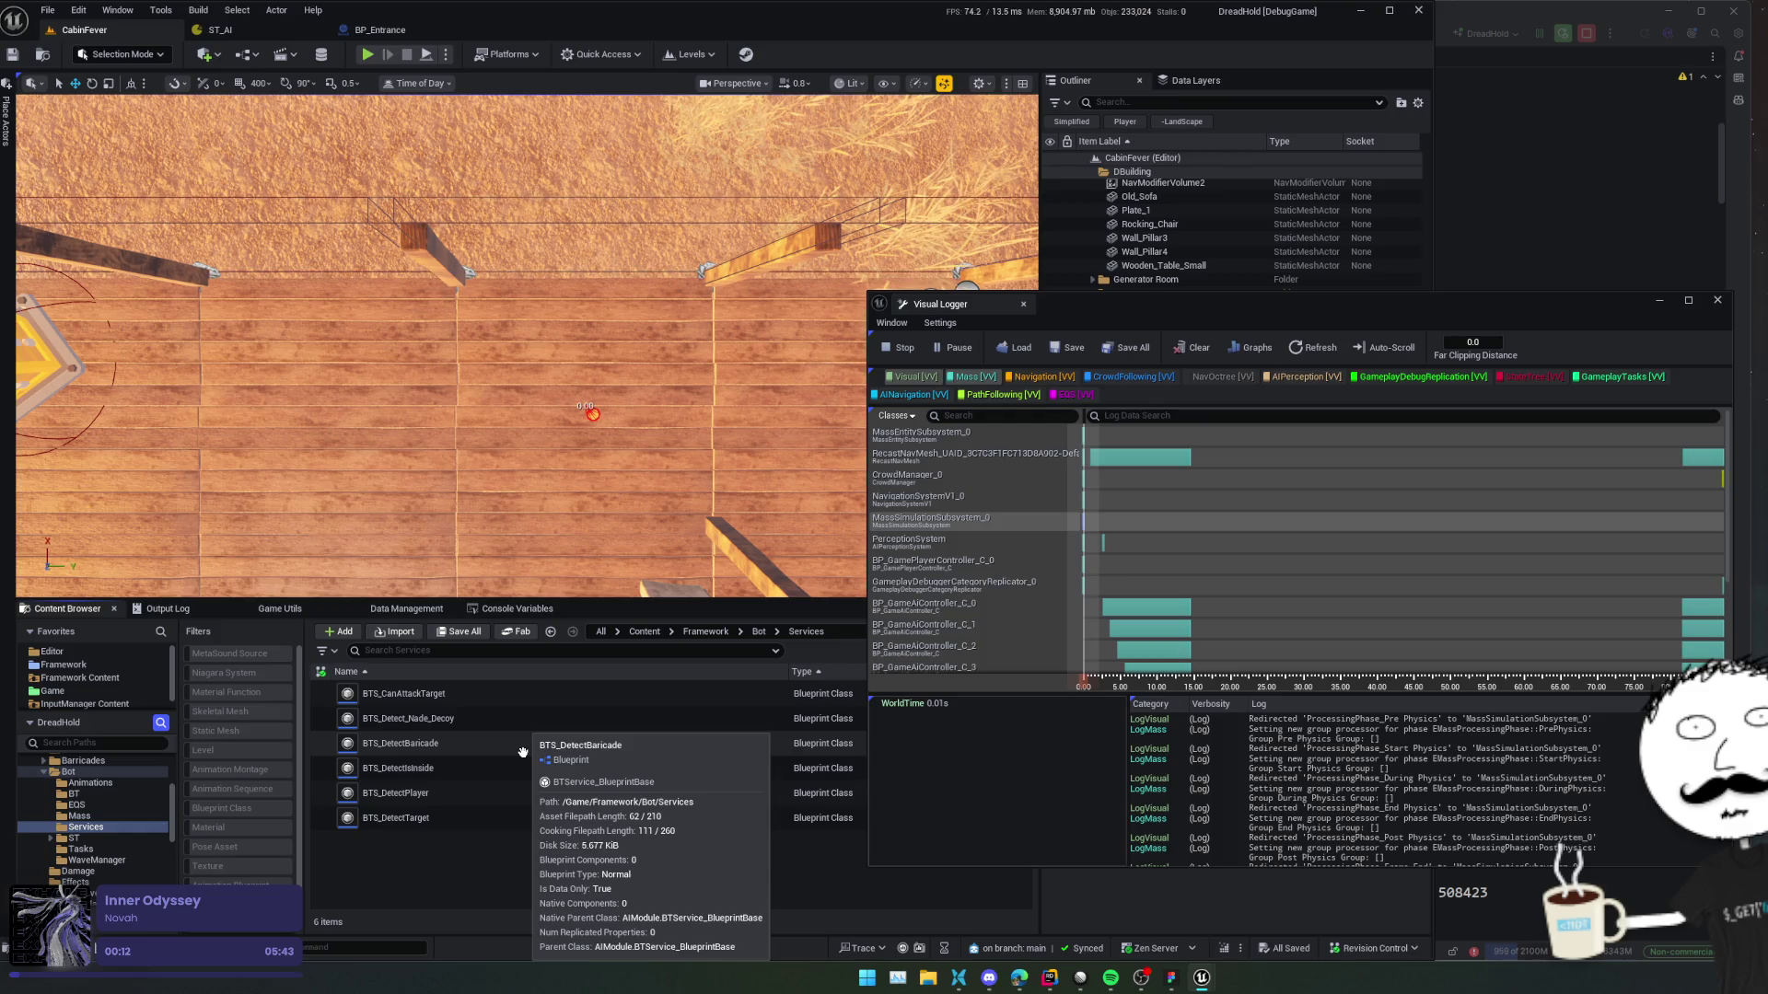
double_click(514, 791)
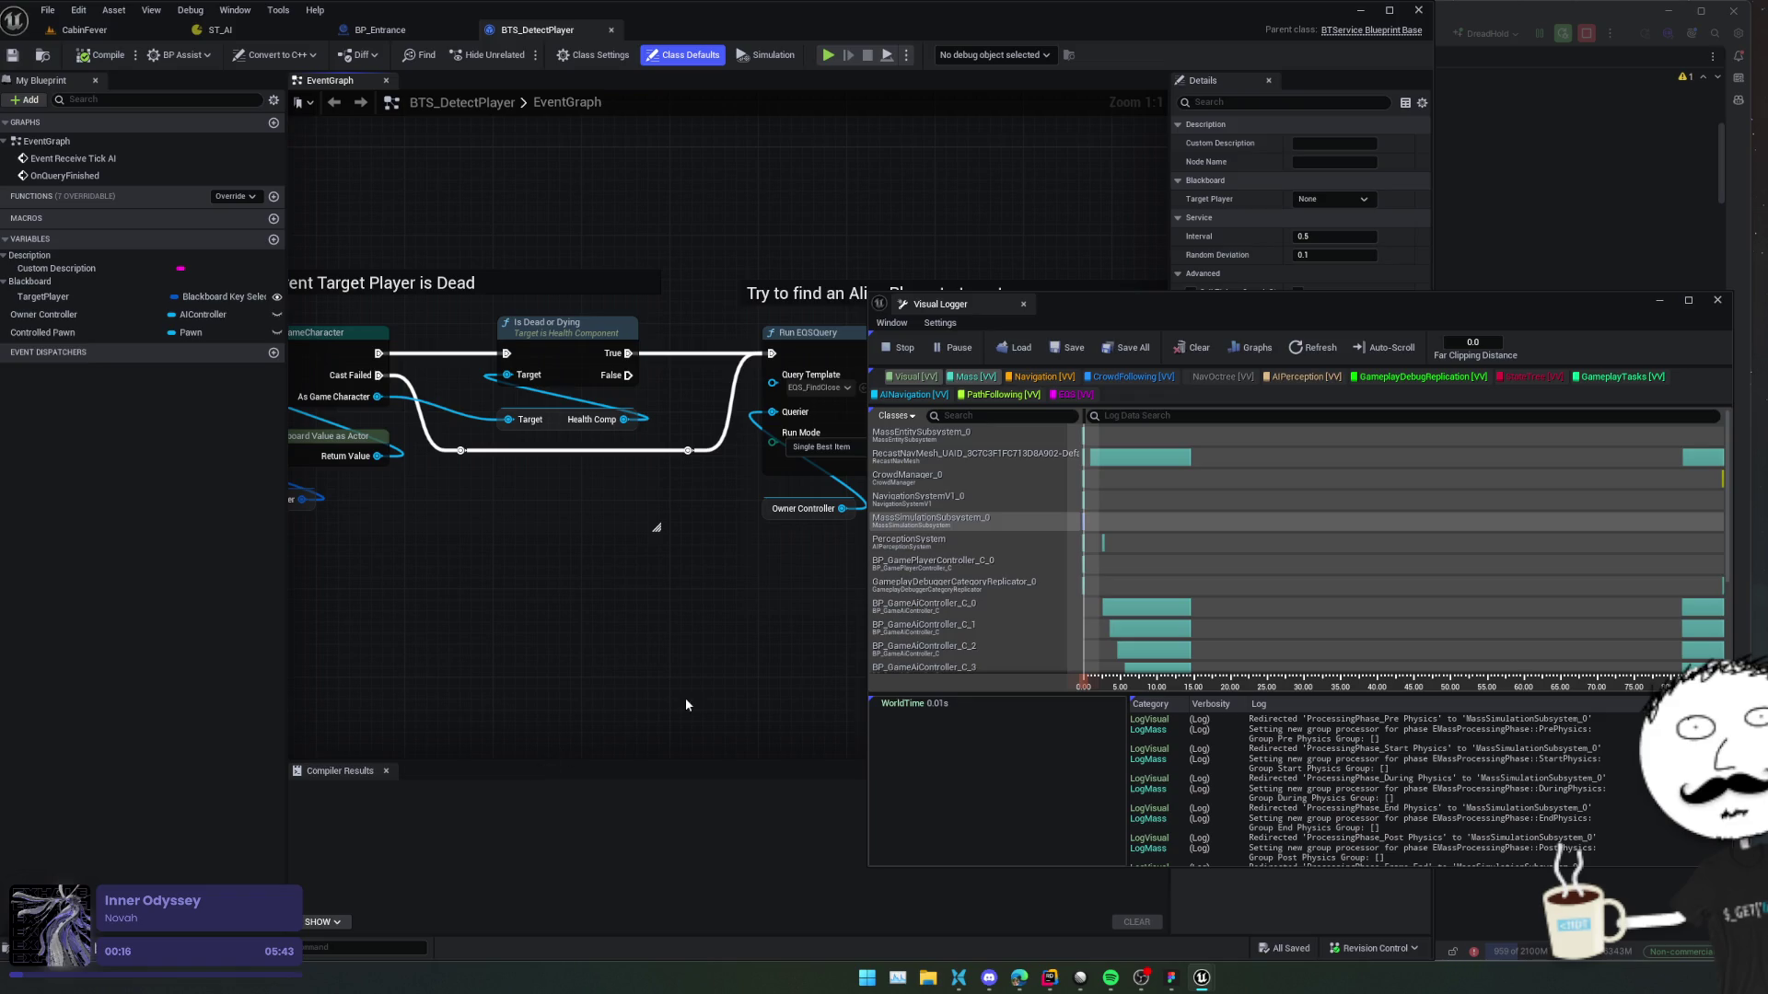
Review its OnQueryFinished binding nodes, then go back to the BP_Entrance graph.
scroll(635, 582, "down", 2)
mouse_move(580, 544)
left_mouse_down()
mouse_move(631, 525)
mouse_move(328, 537)
left_mouse_up()
mouse_move(738, 592)
left_mouse_down()
mouse_move(478, 580)
mouse_move(657, 572)
left_mouse_up()
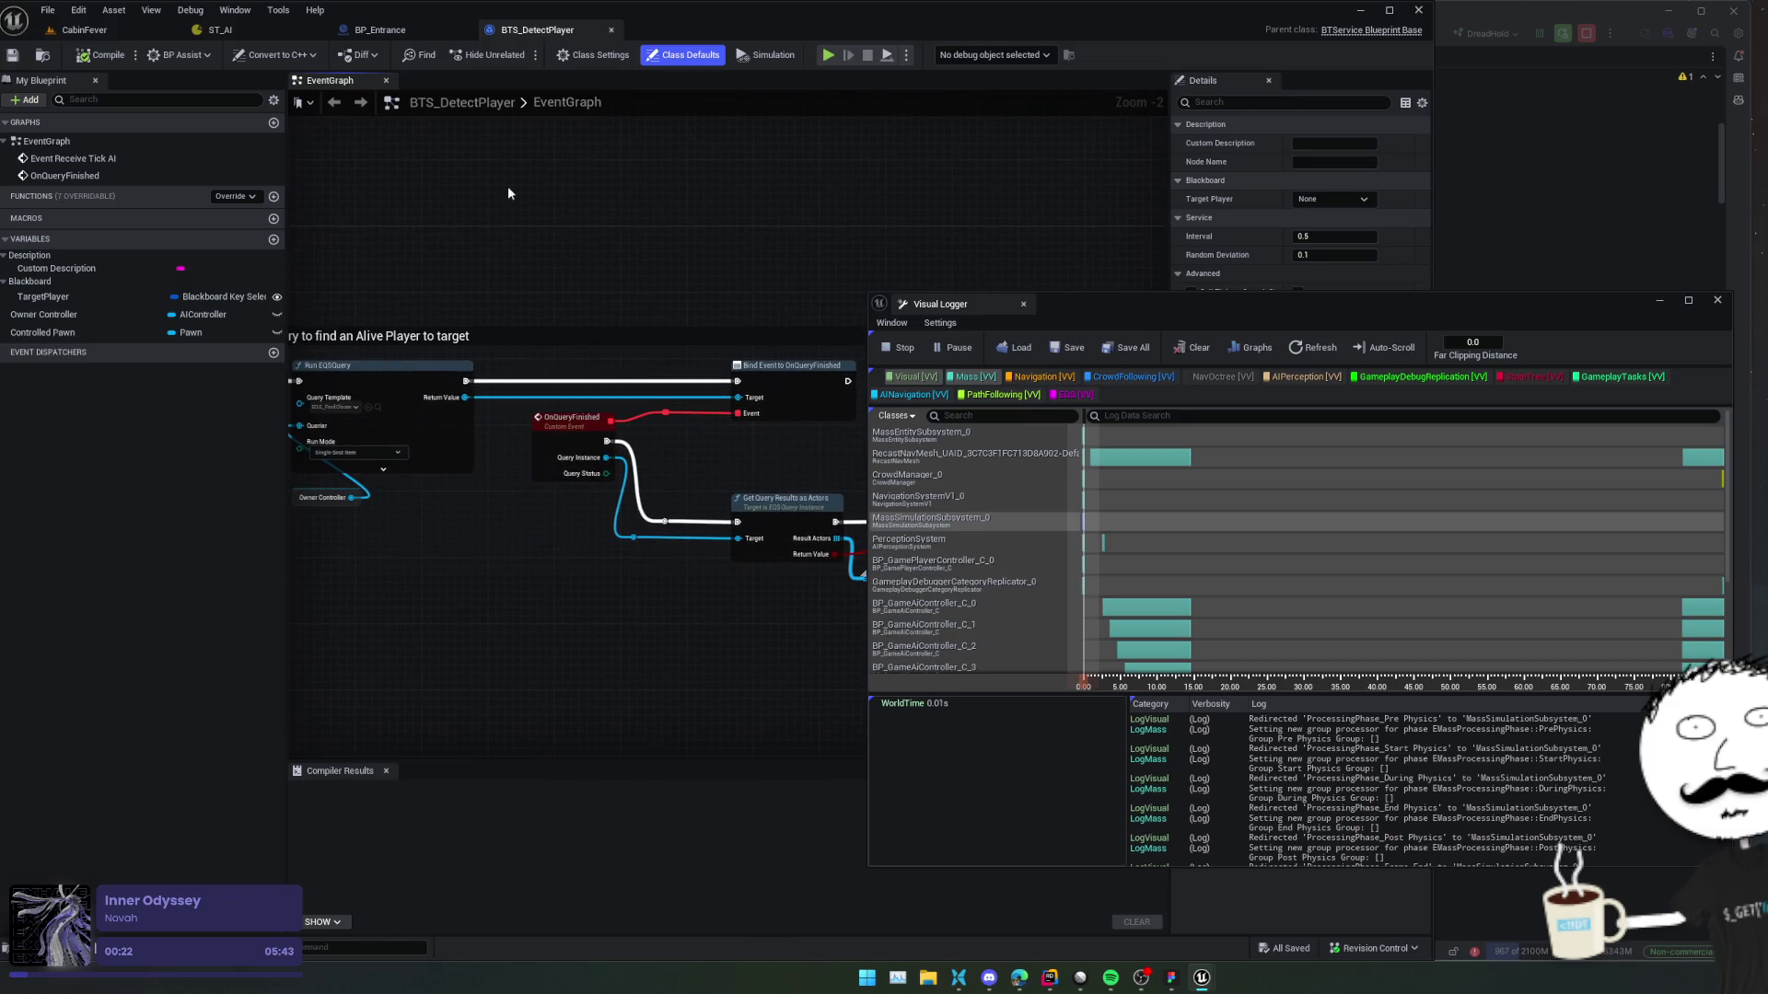
left_click(379, 30)
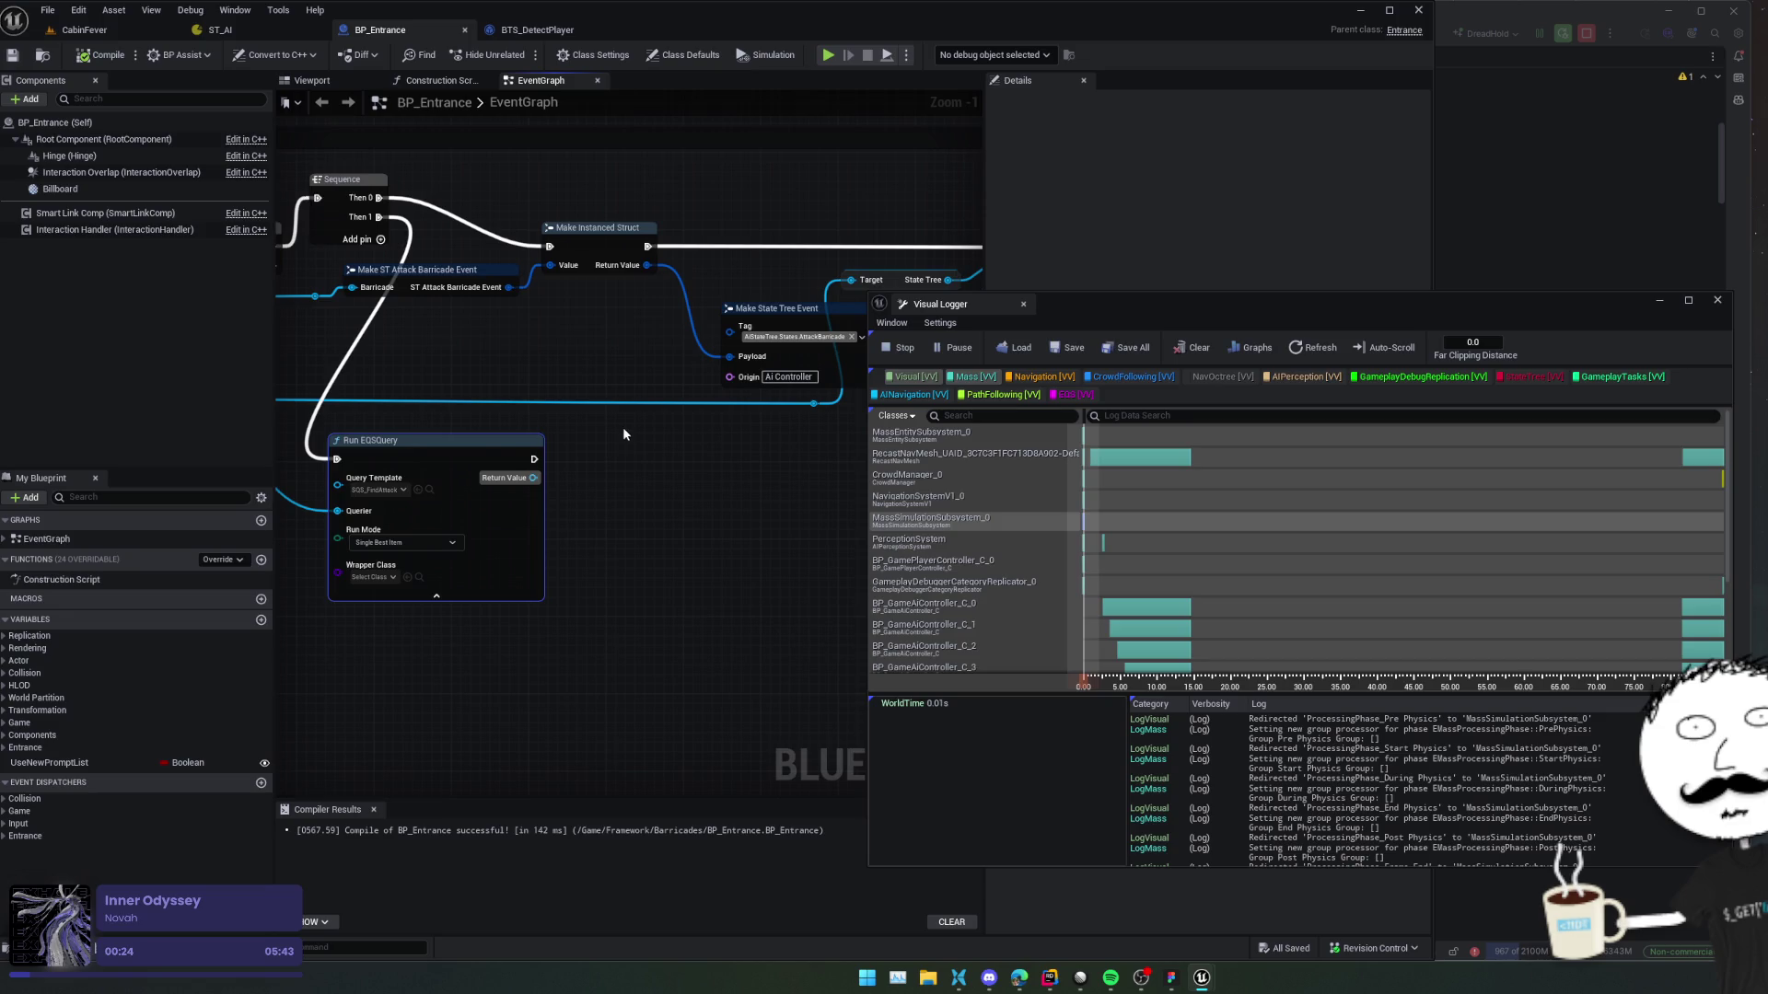
Add a Bind Event to OnQueryFinished node from Run EQSQuery's return value, executed right after it.
mouse_move(637, 455)
left_mouse_down()
mouse_move(663, 454)
mouse_move(633, 445)
left_mouse_up()
left_click_drag(517, 477, 566, 479)
type("bind")
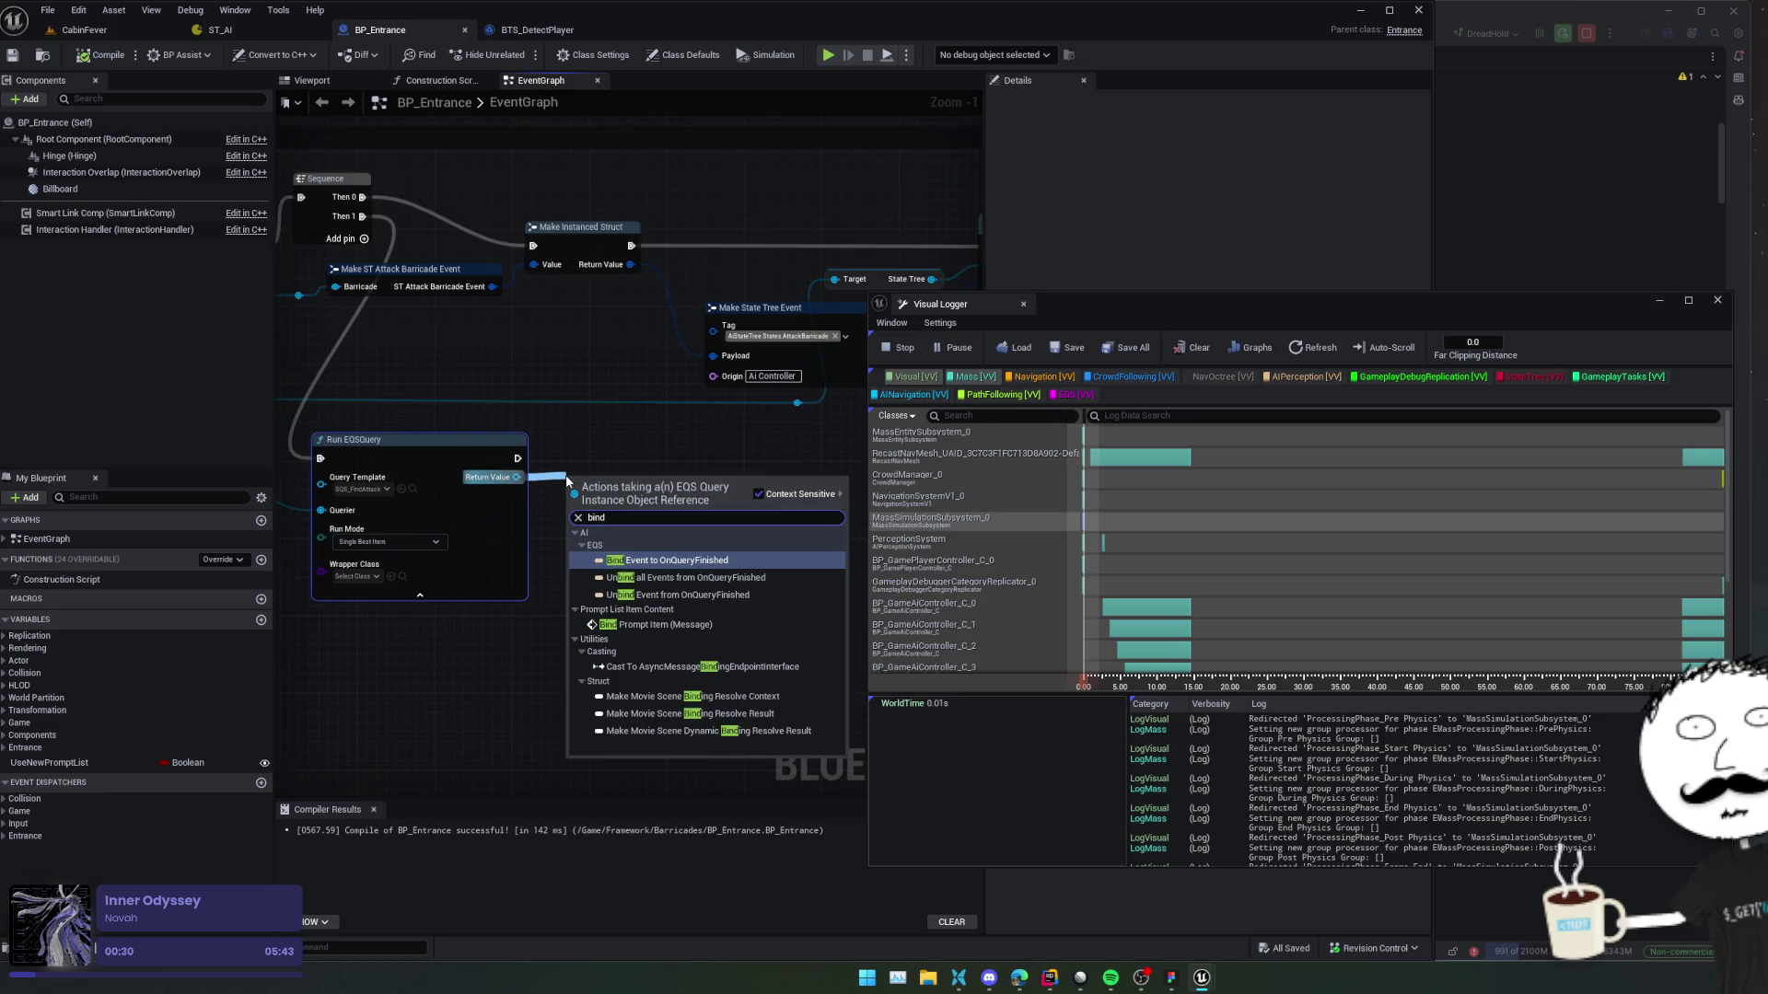
key("Return")
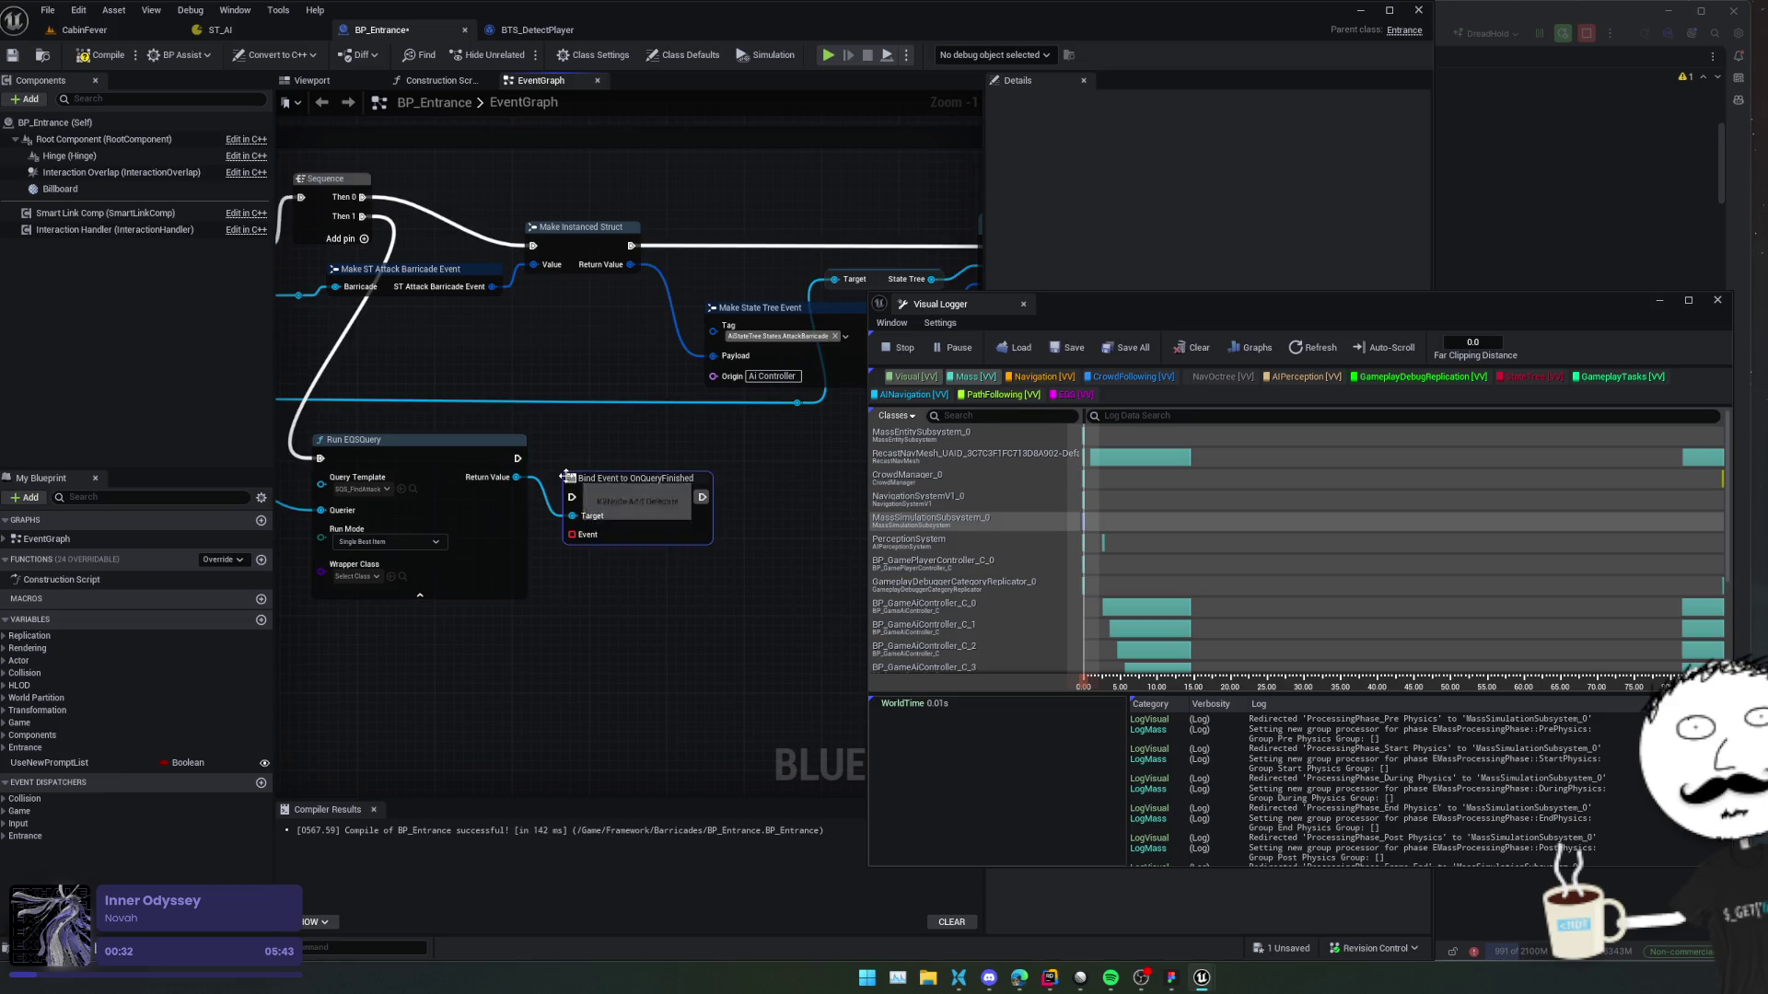
left_click_drag(580, 501, 522, 460)
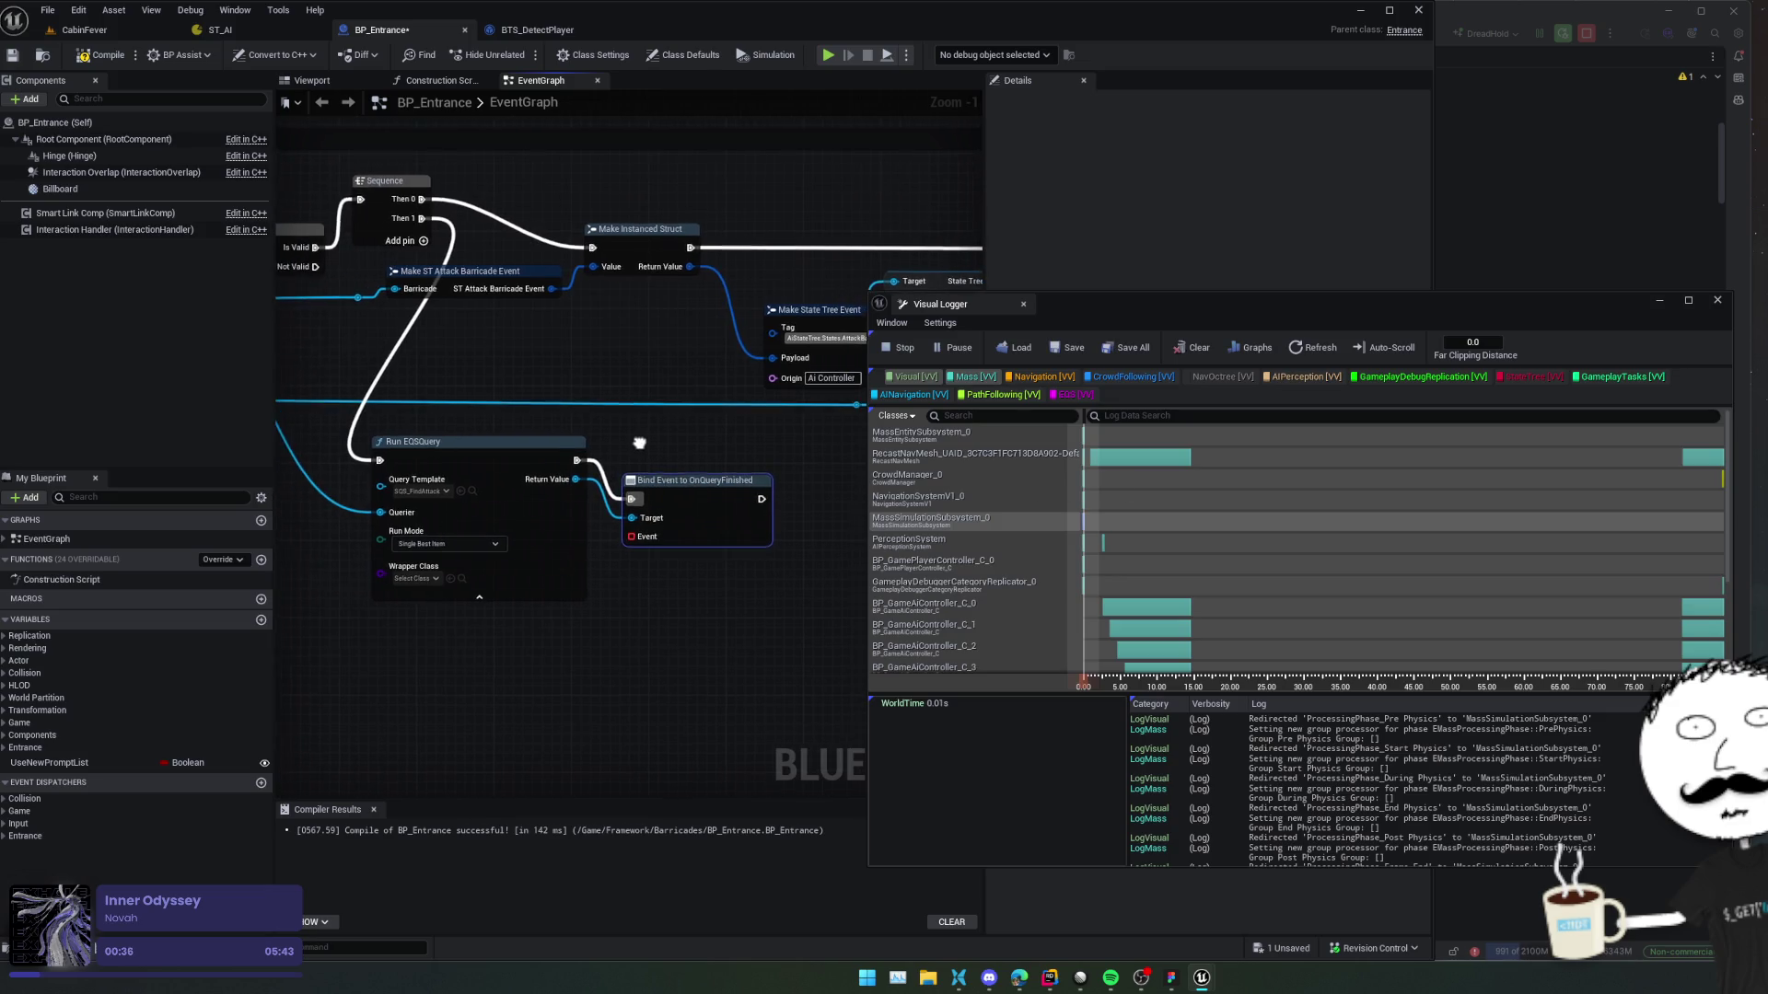
left_click_drag(678, 479, 707, 455)
Create a custom event named OnResults for the bind's Event delegate.
left_click_drag(658, 509, 652, 560)
type("custom")
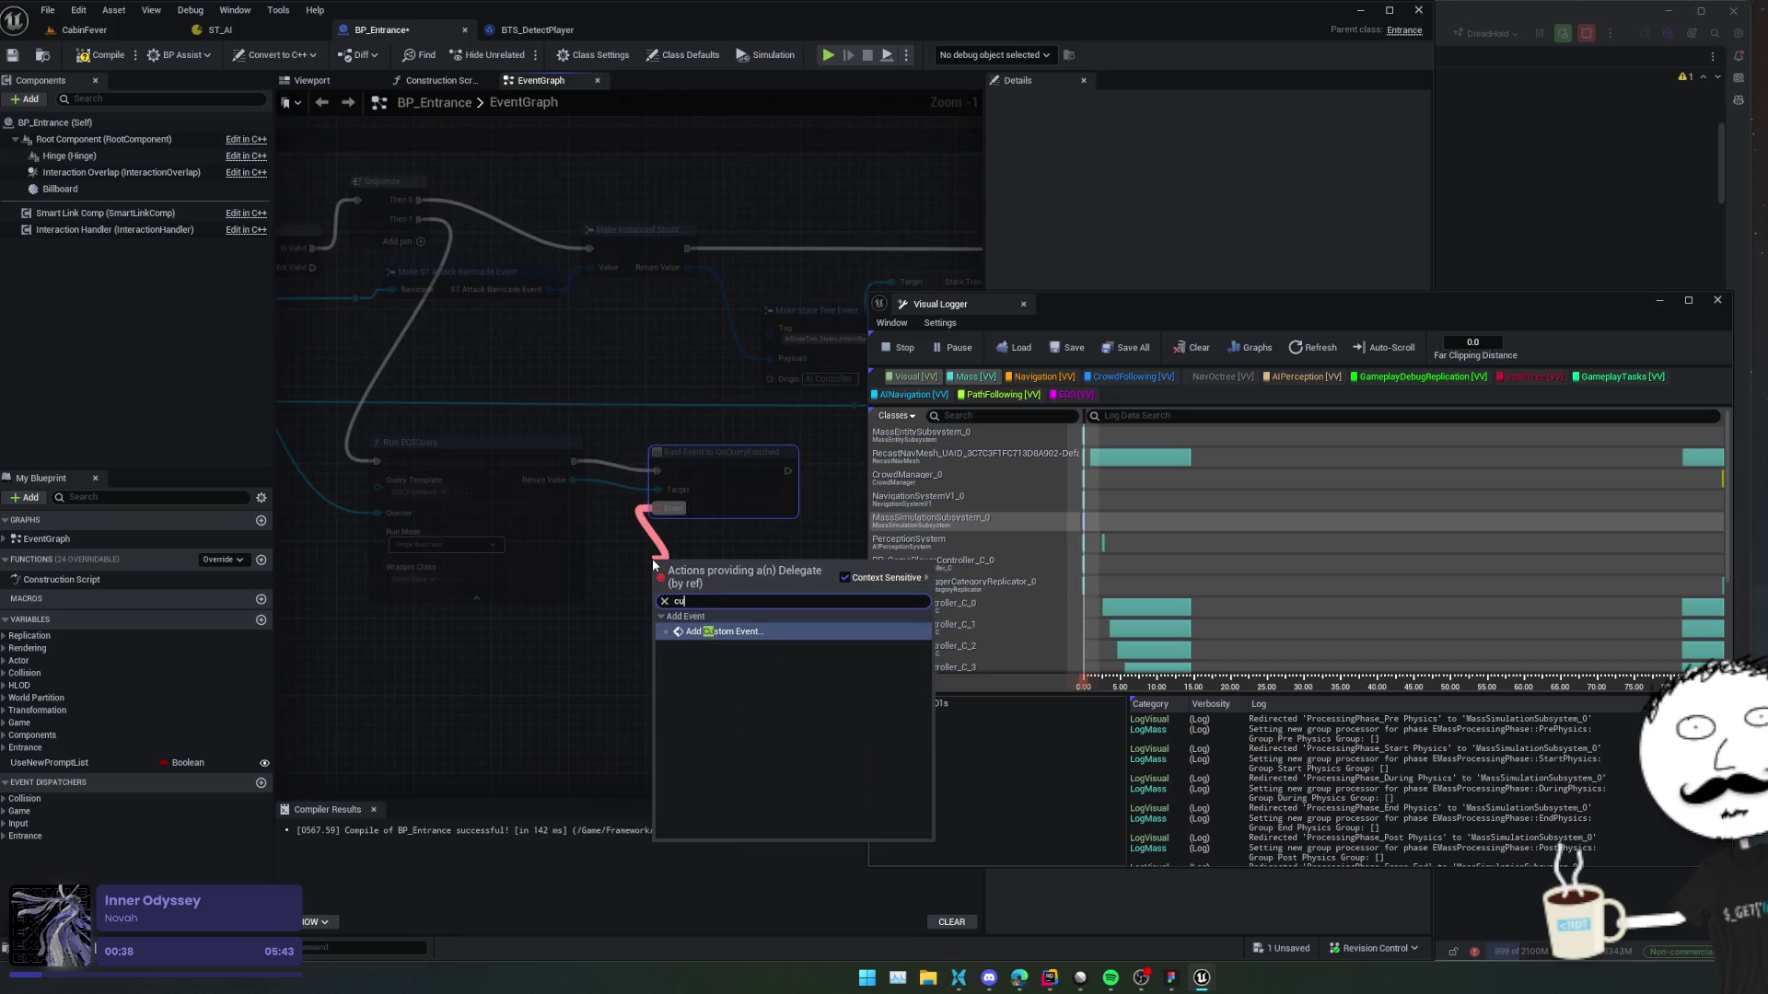
key("Return")
type("OnR")
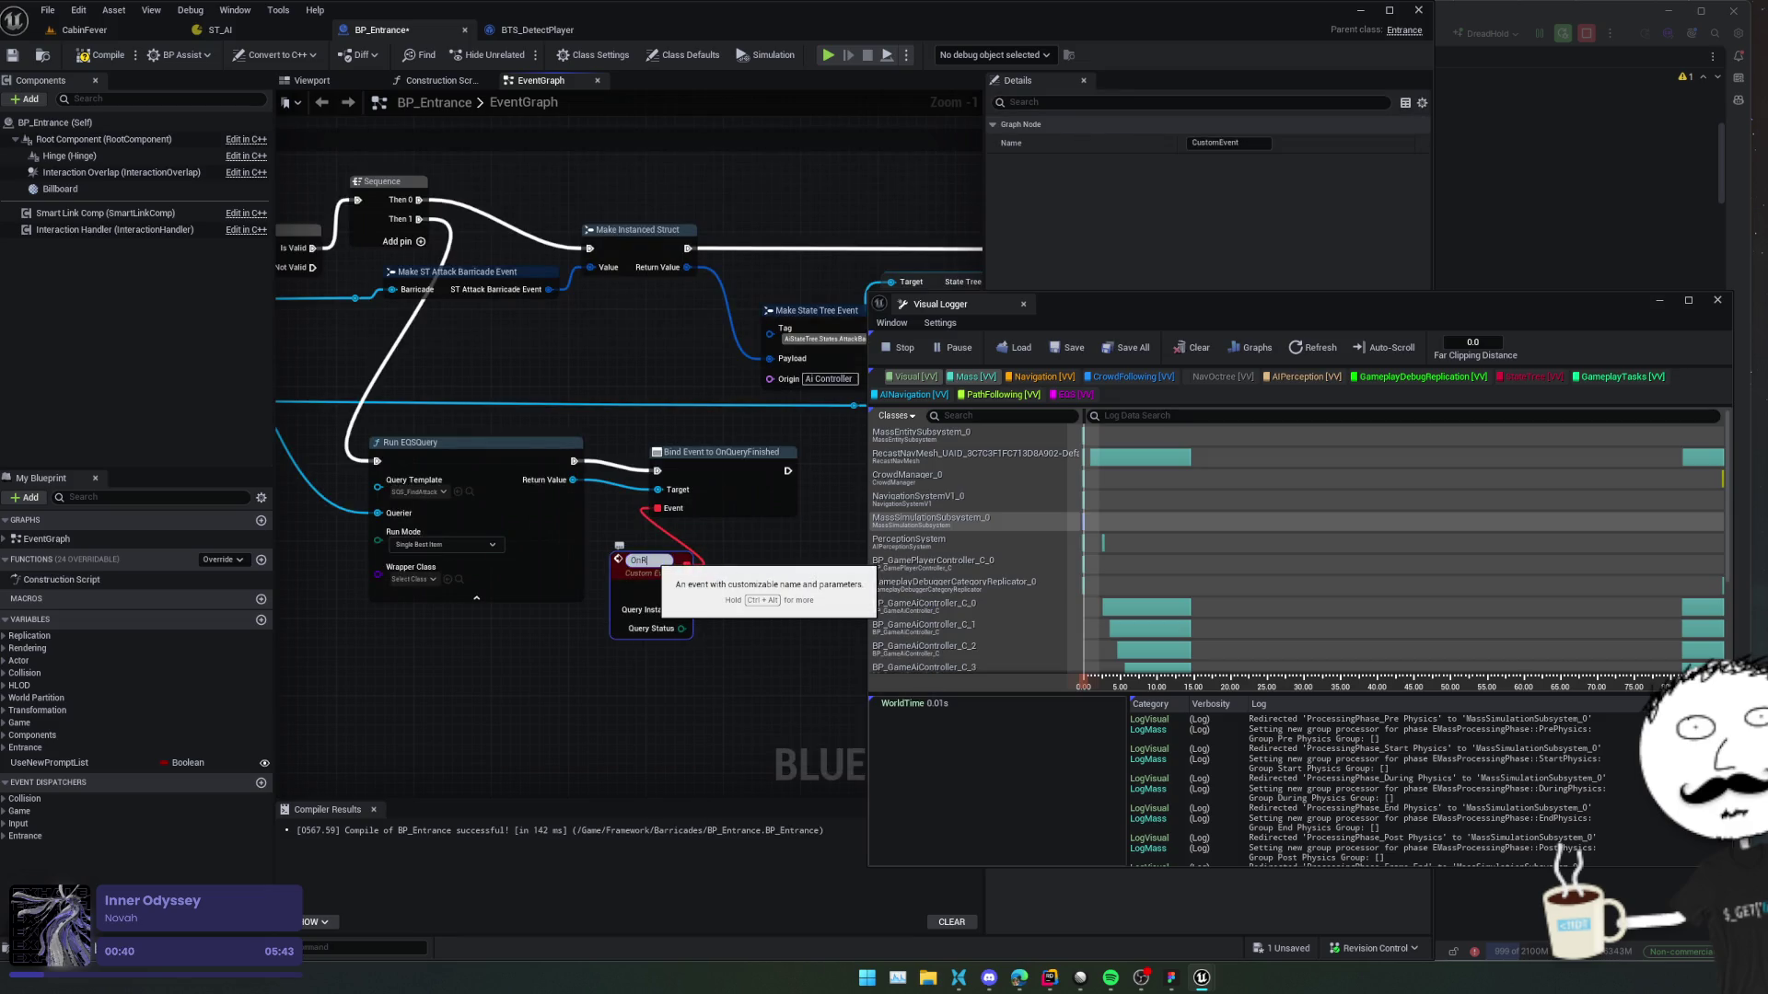
type("esult")
key("Return")
mouse_move(763, 576)
left_mouse_down()
mouse_move(611, 576)
mouse_move(601, 600)
left_mouse_up()
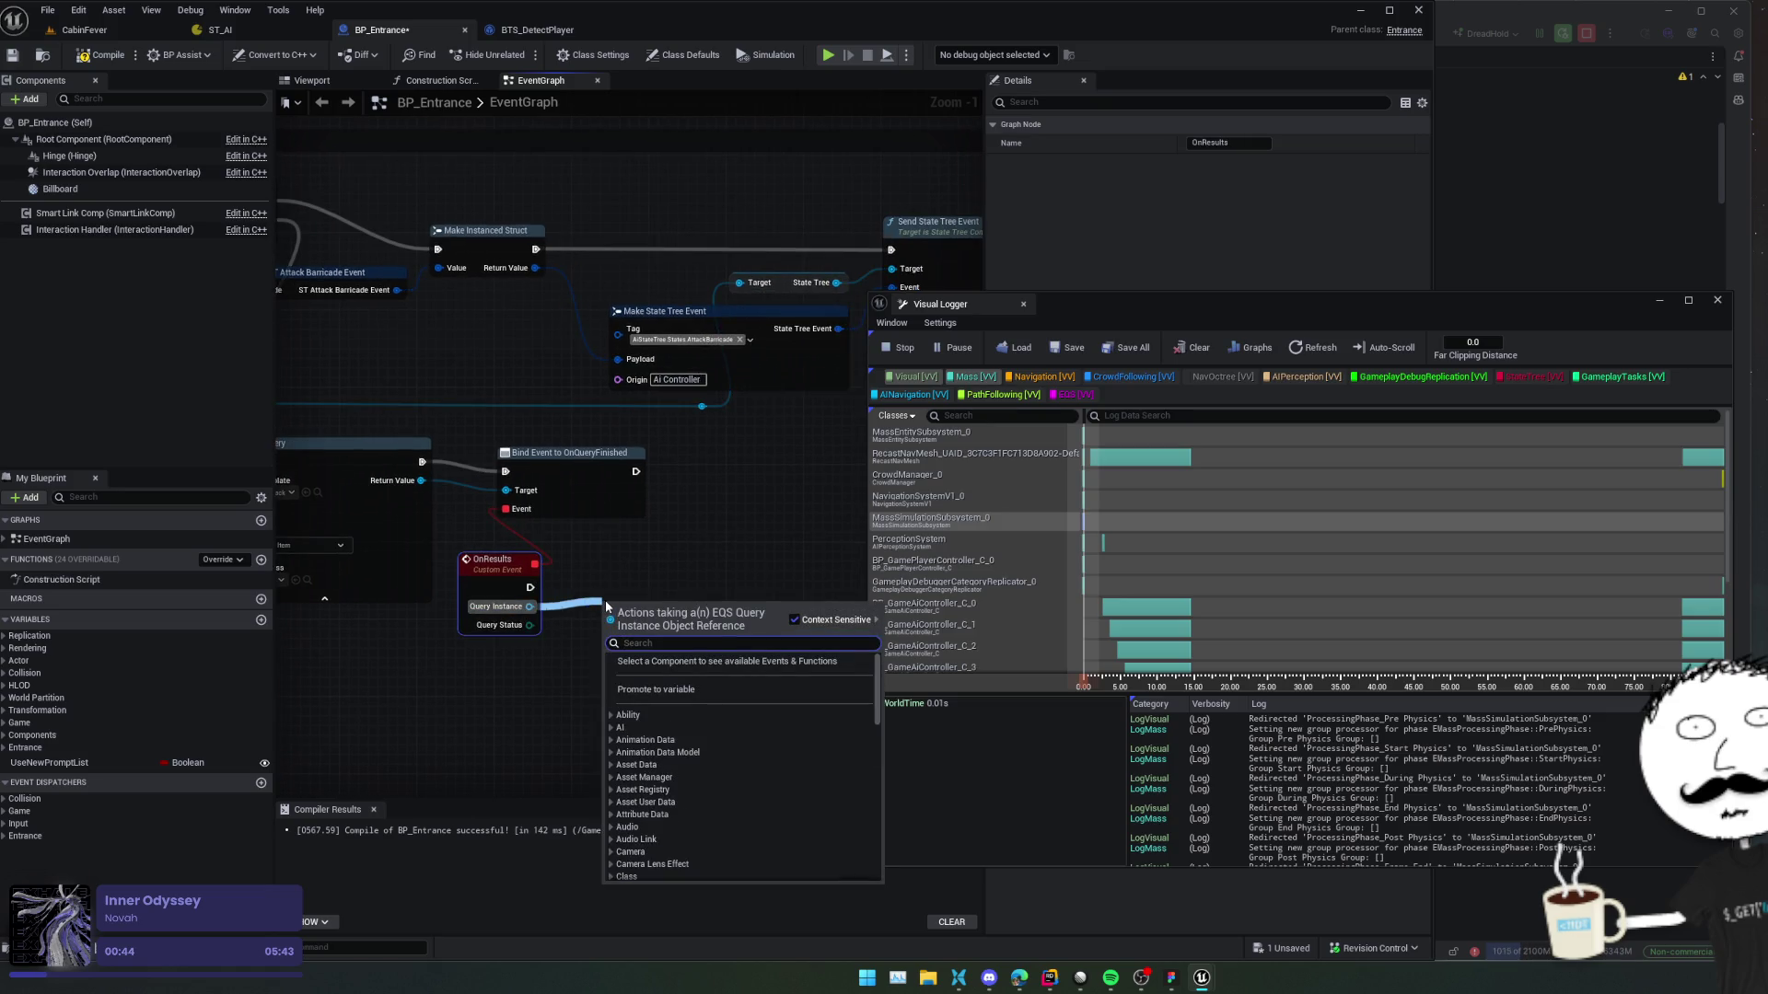
scroll(690, 683, "down", 10)
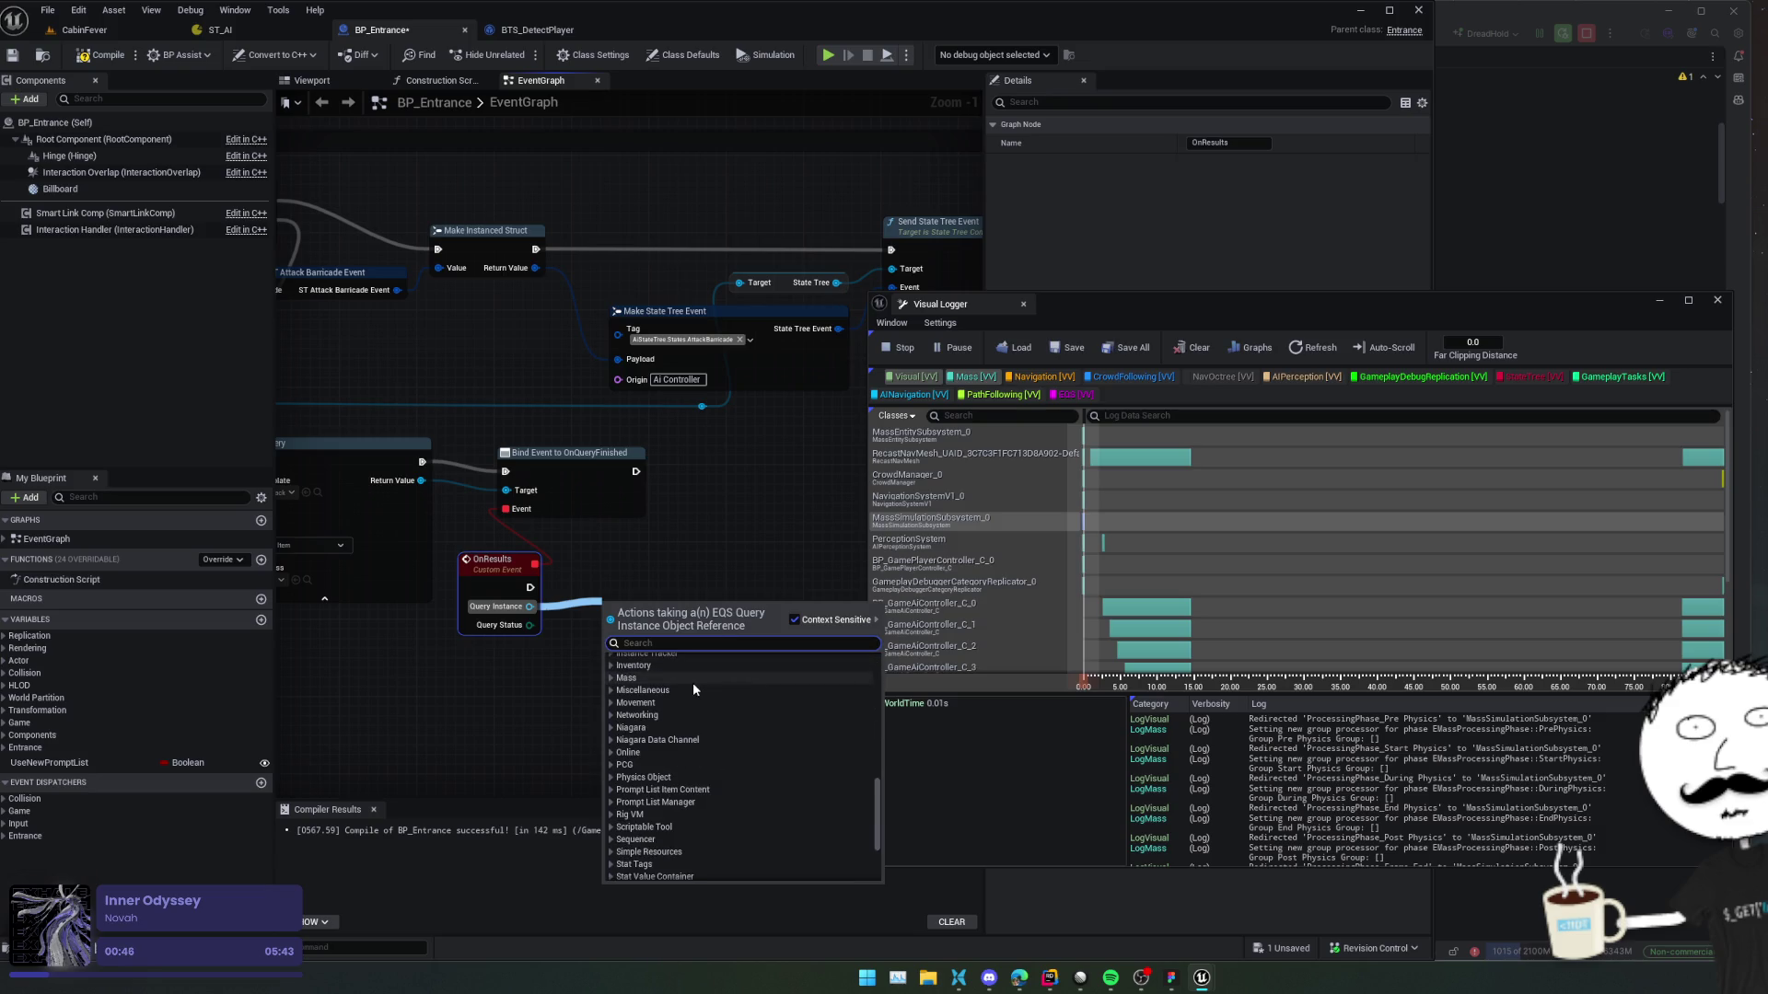
scroll(694, 681, "up", 5)
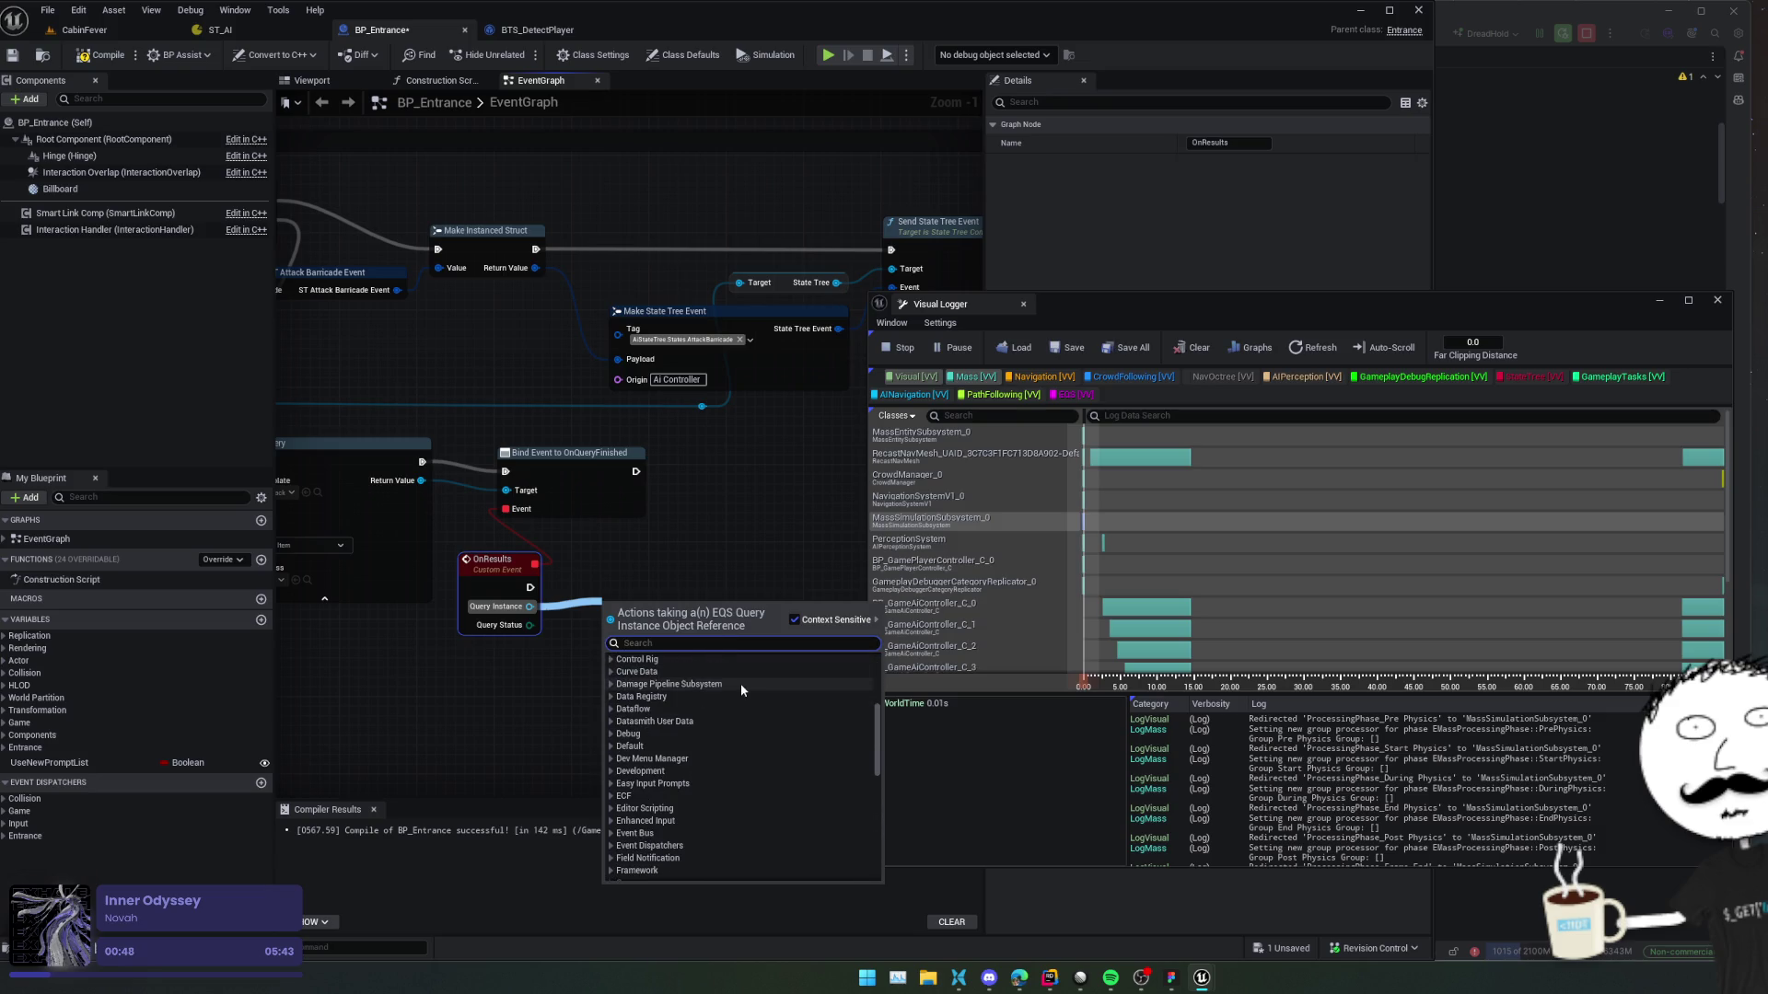
scroll(714, 727, "down", 1)
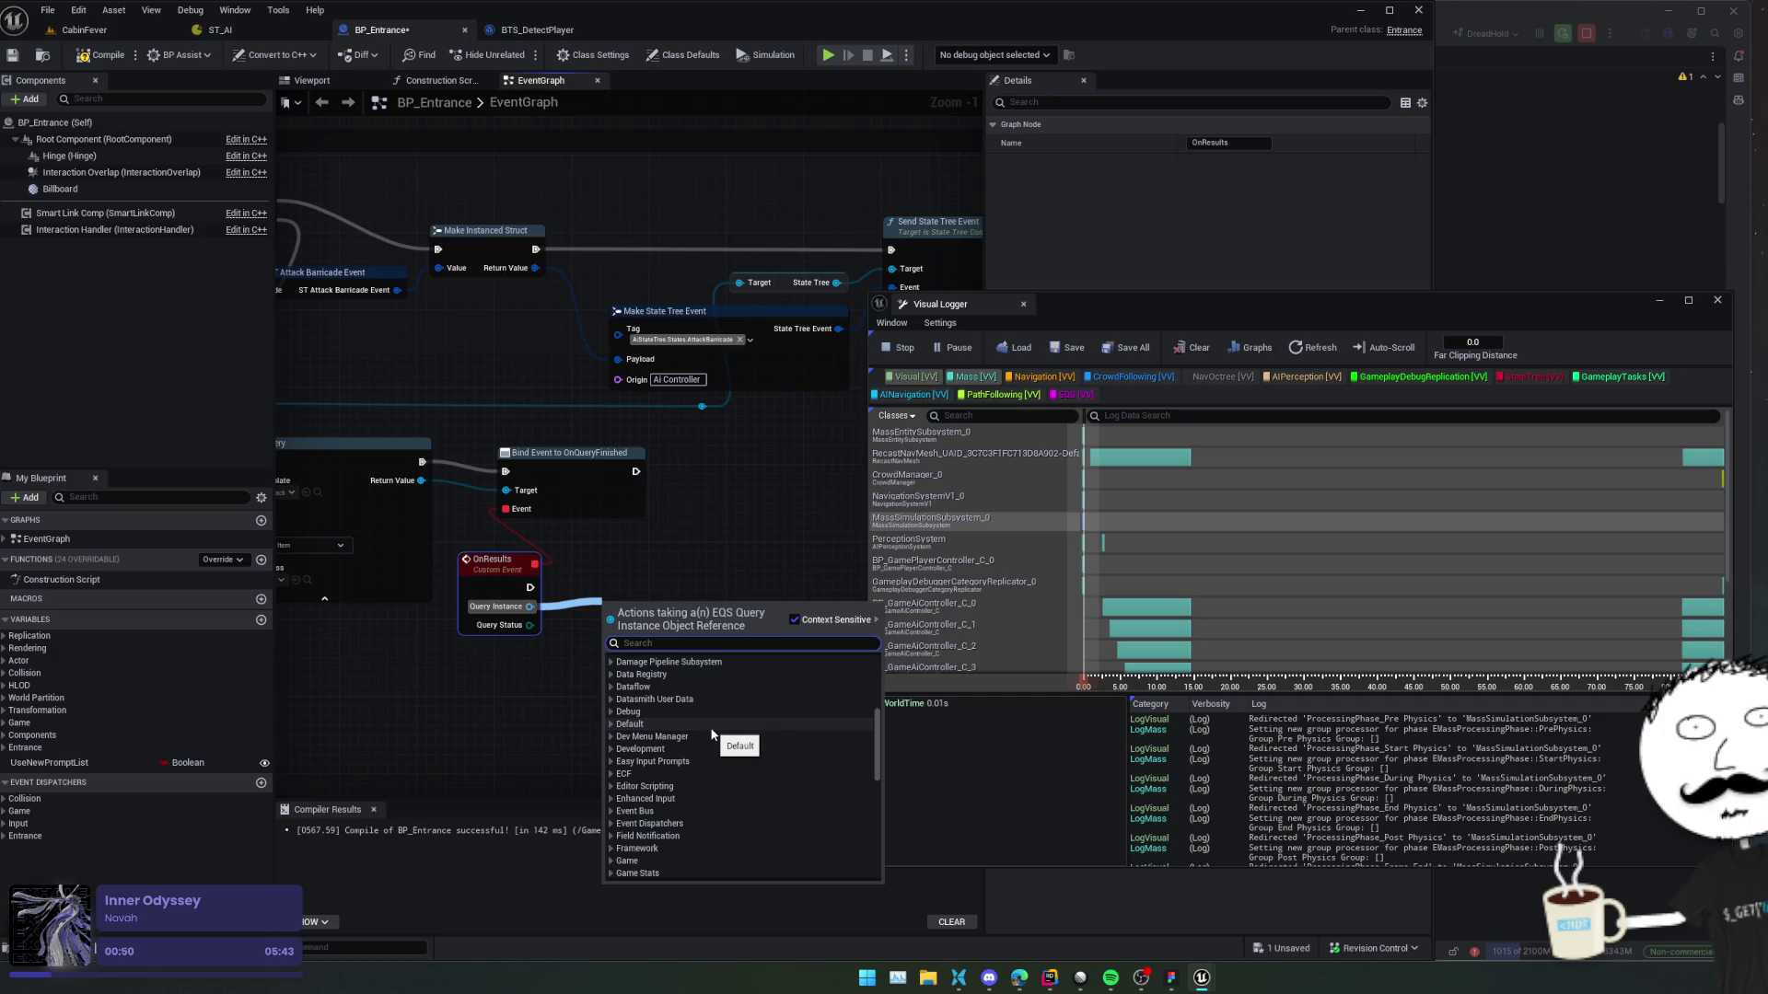
type("s")
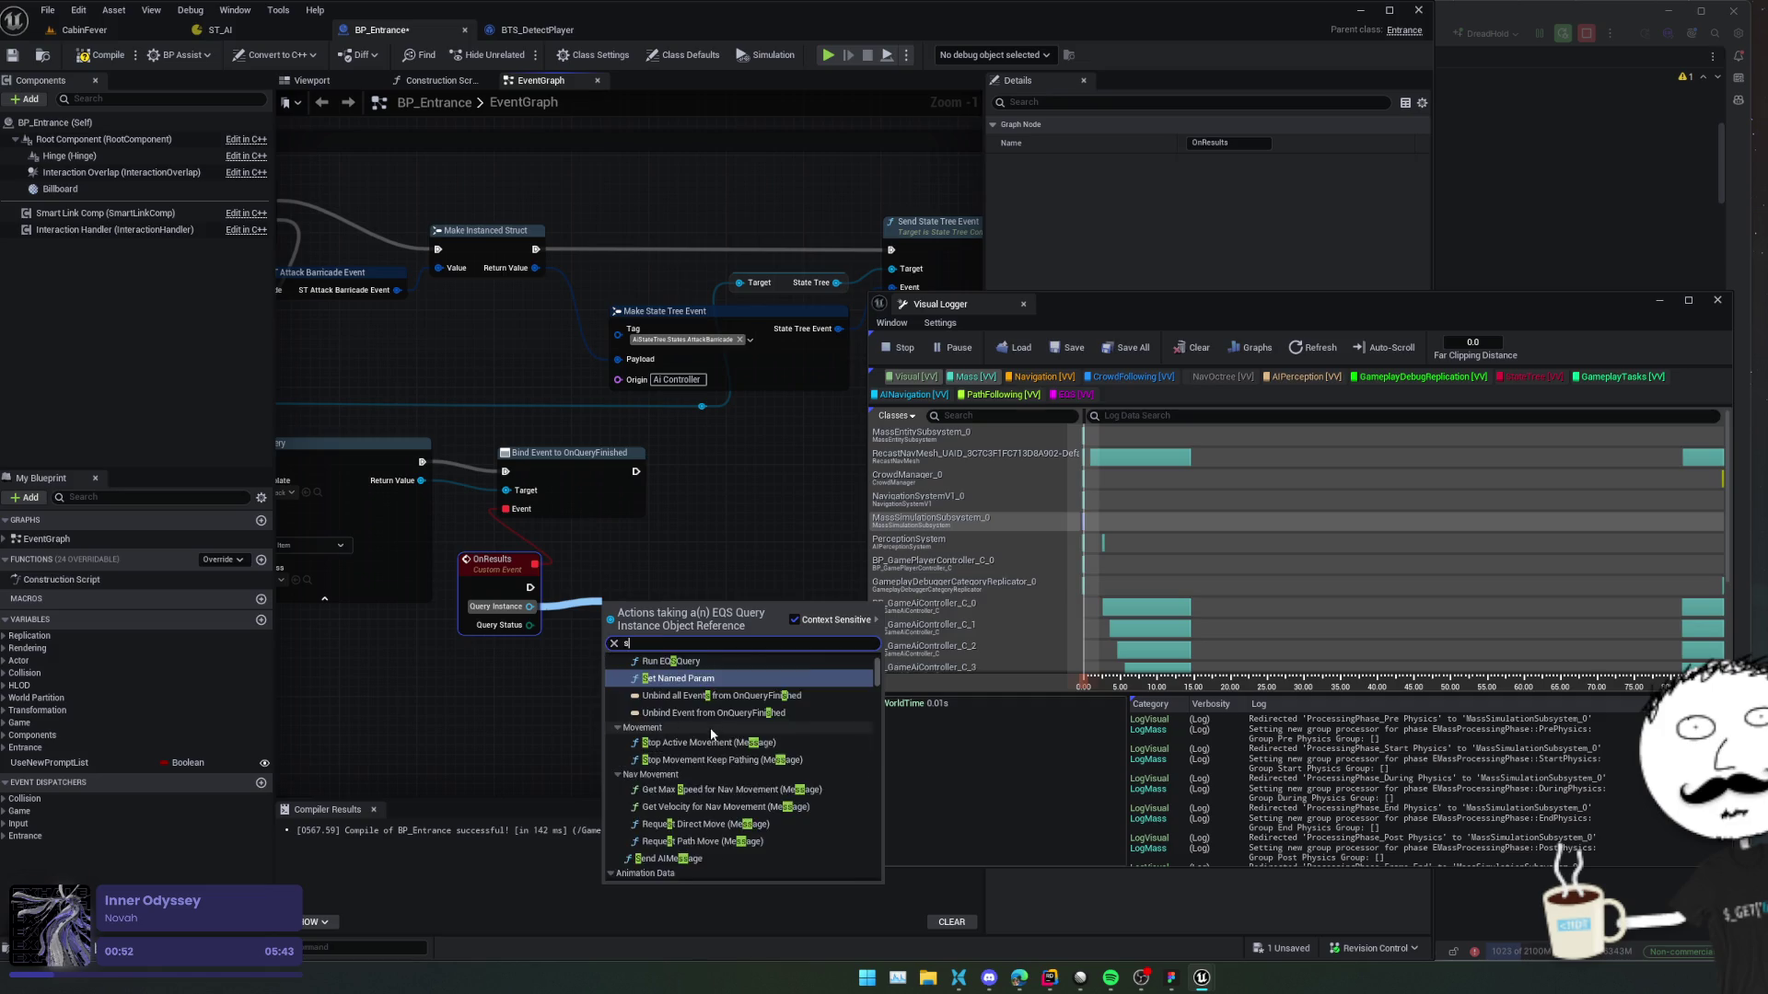
type("ecs")
Check BTS_DetectPlayer's Get Query Results as Actors node for reference.
key("BackSpace")
type("s")
key("BackSpace")
key("BackSpace")
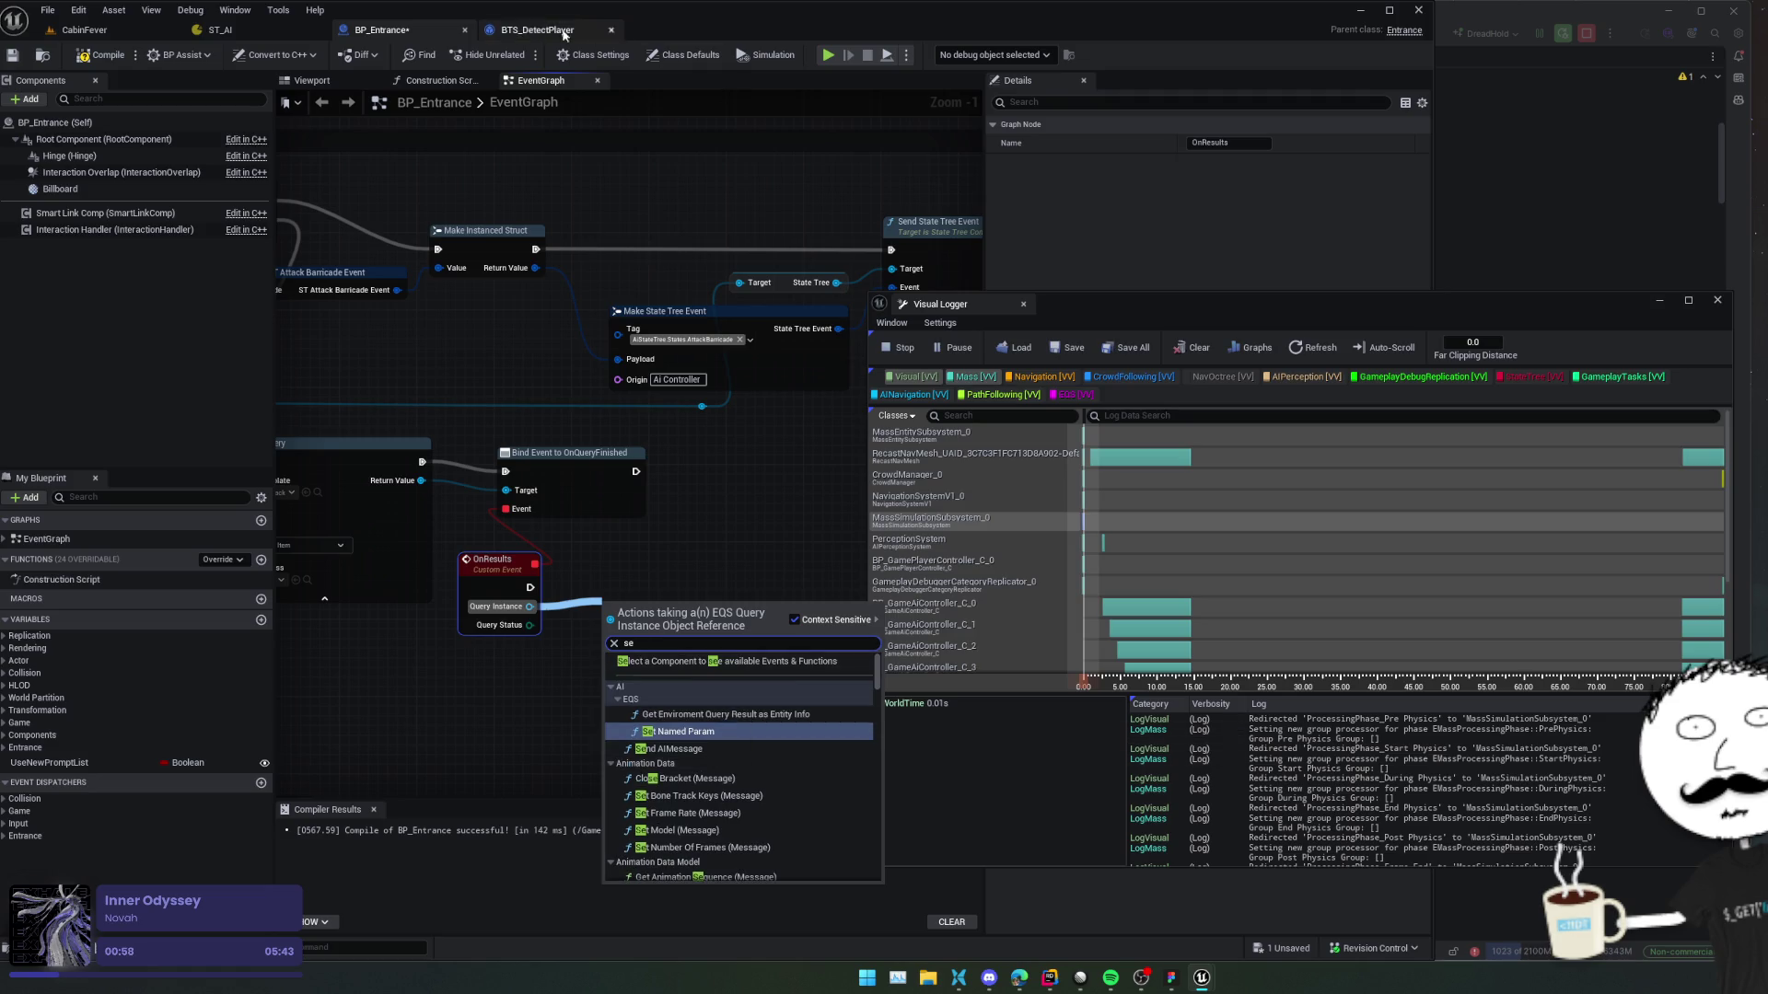
left_click(538, 30)
left_click(502, 475)
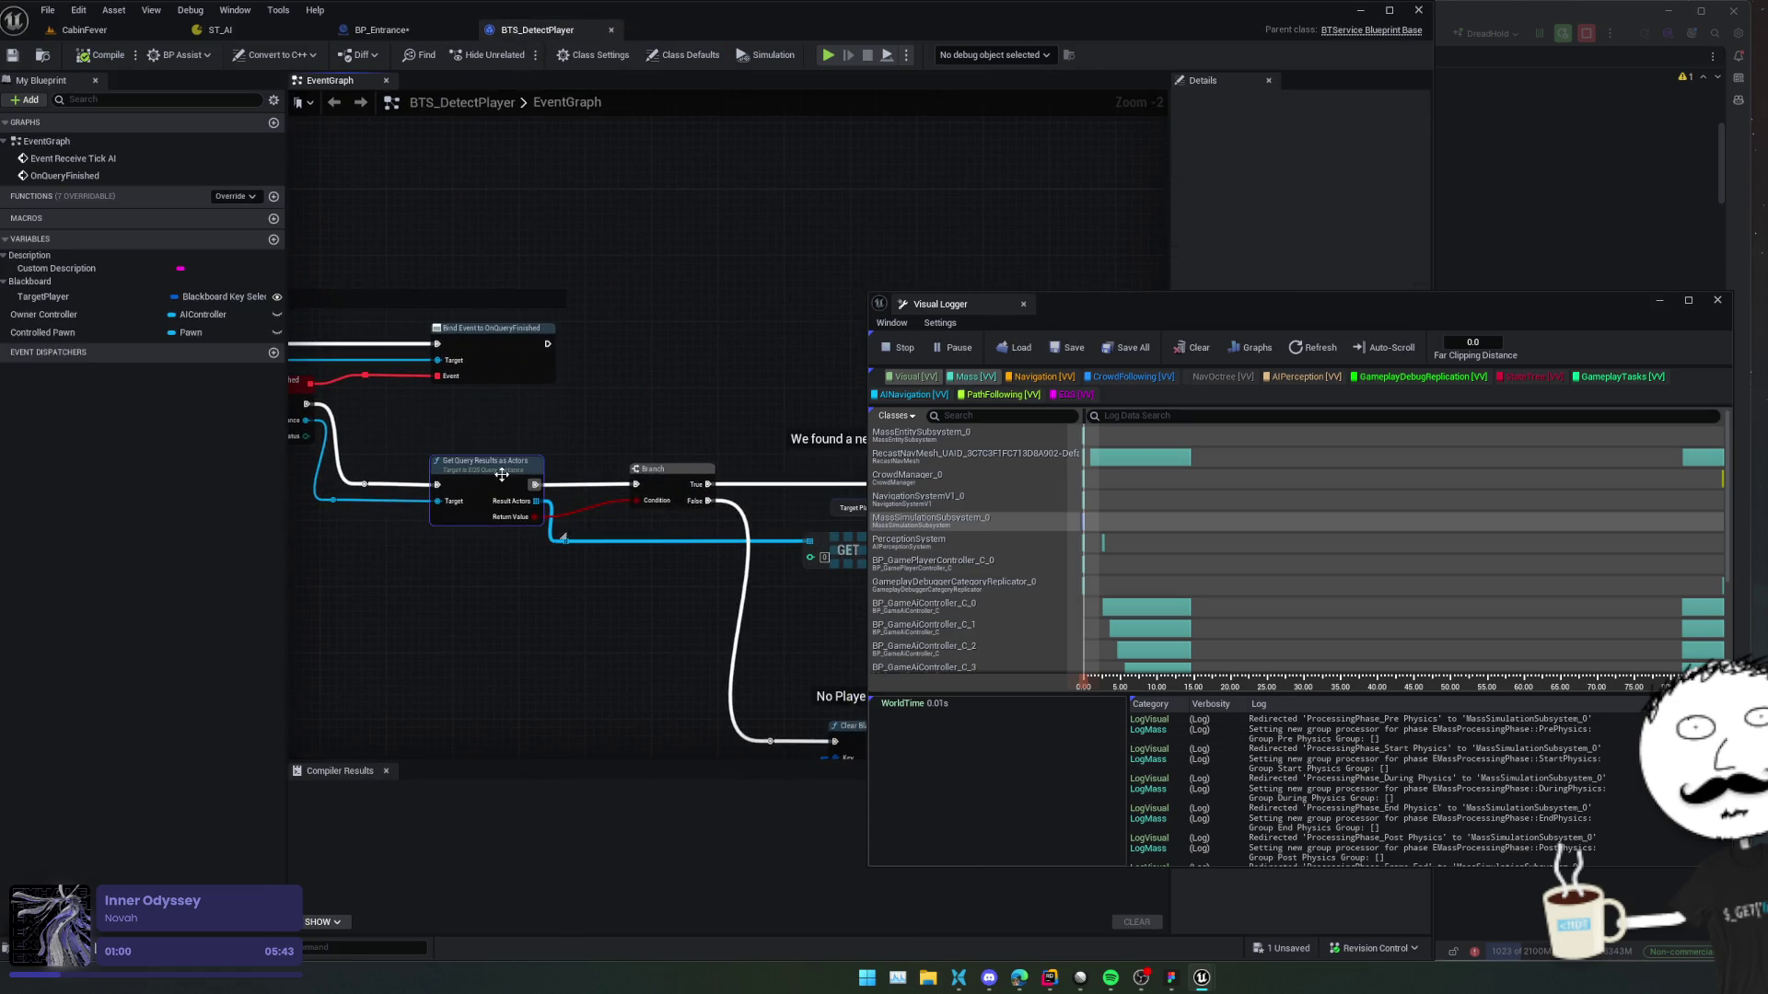
left_click(393, 31)
Add a Get Query Results as Locations node fed by OnResults' Query Instance.
left_click_drag(531, 607, 558, 607)
type("get query")
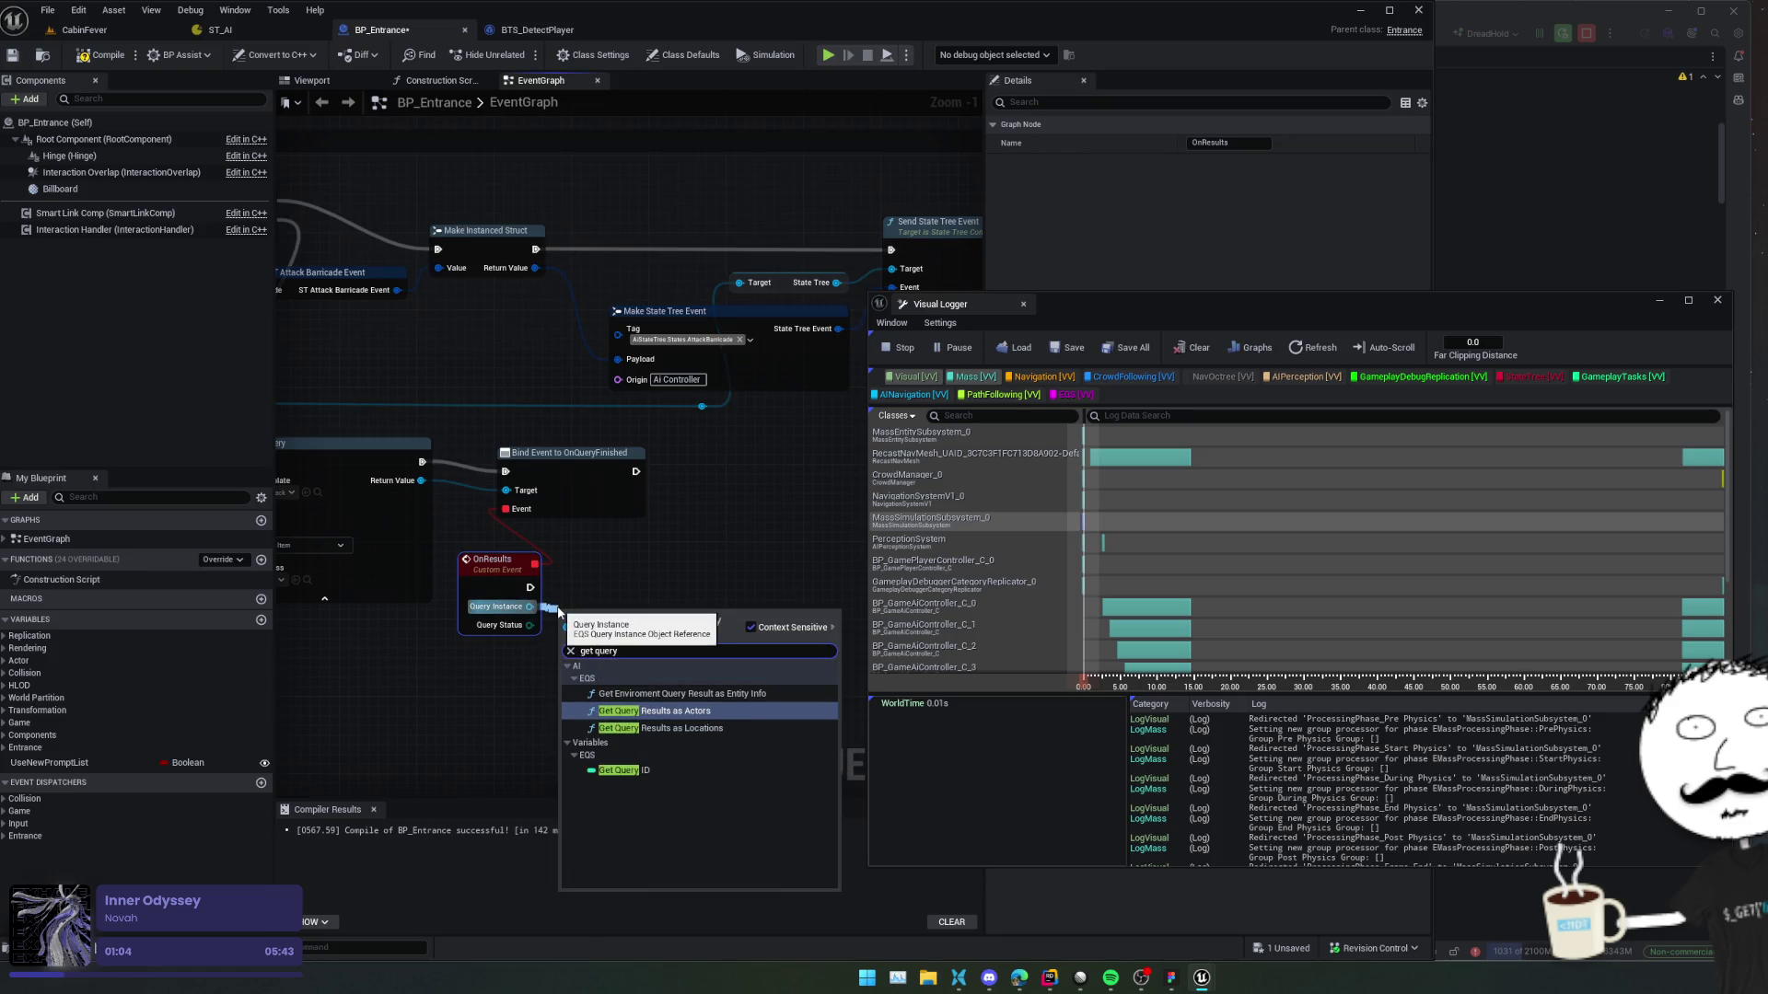
left_click(693, 728)
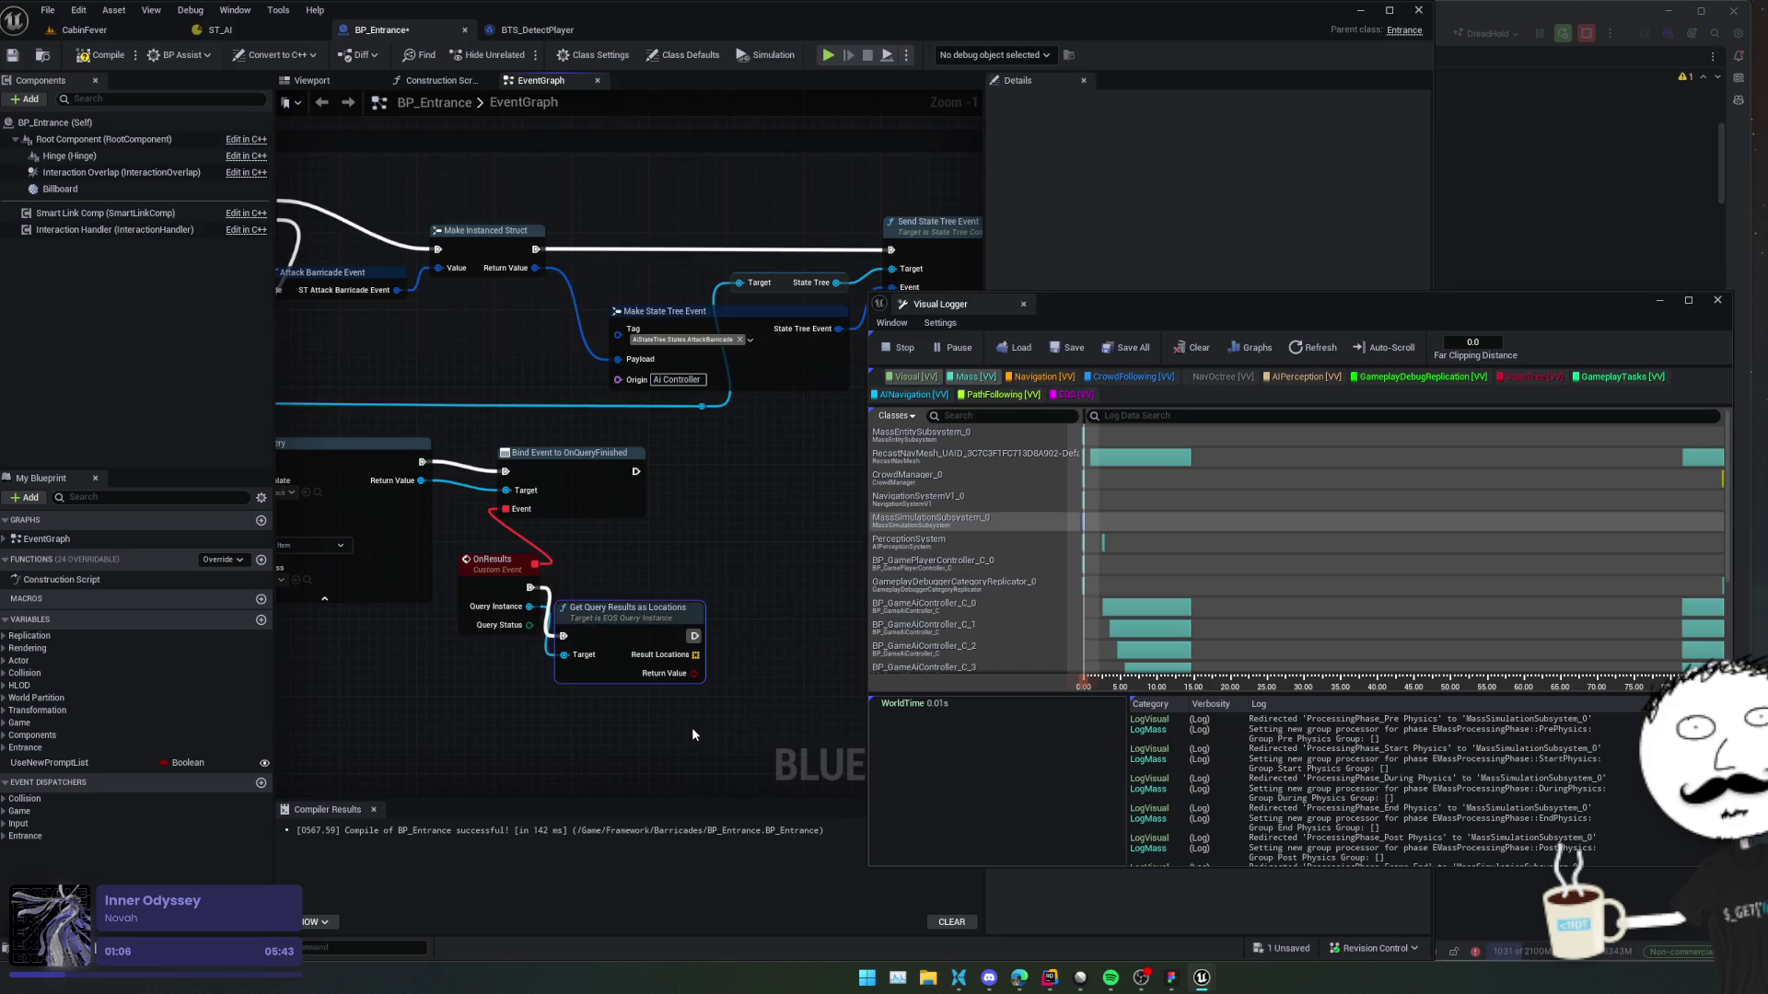
left_click_drag(635, 693, 534, 652)
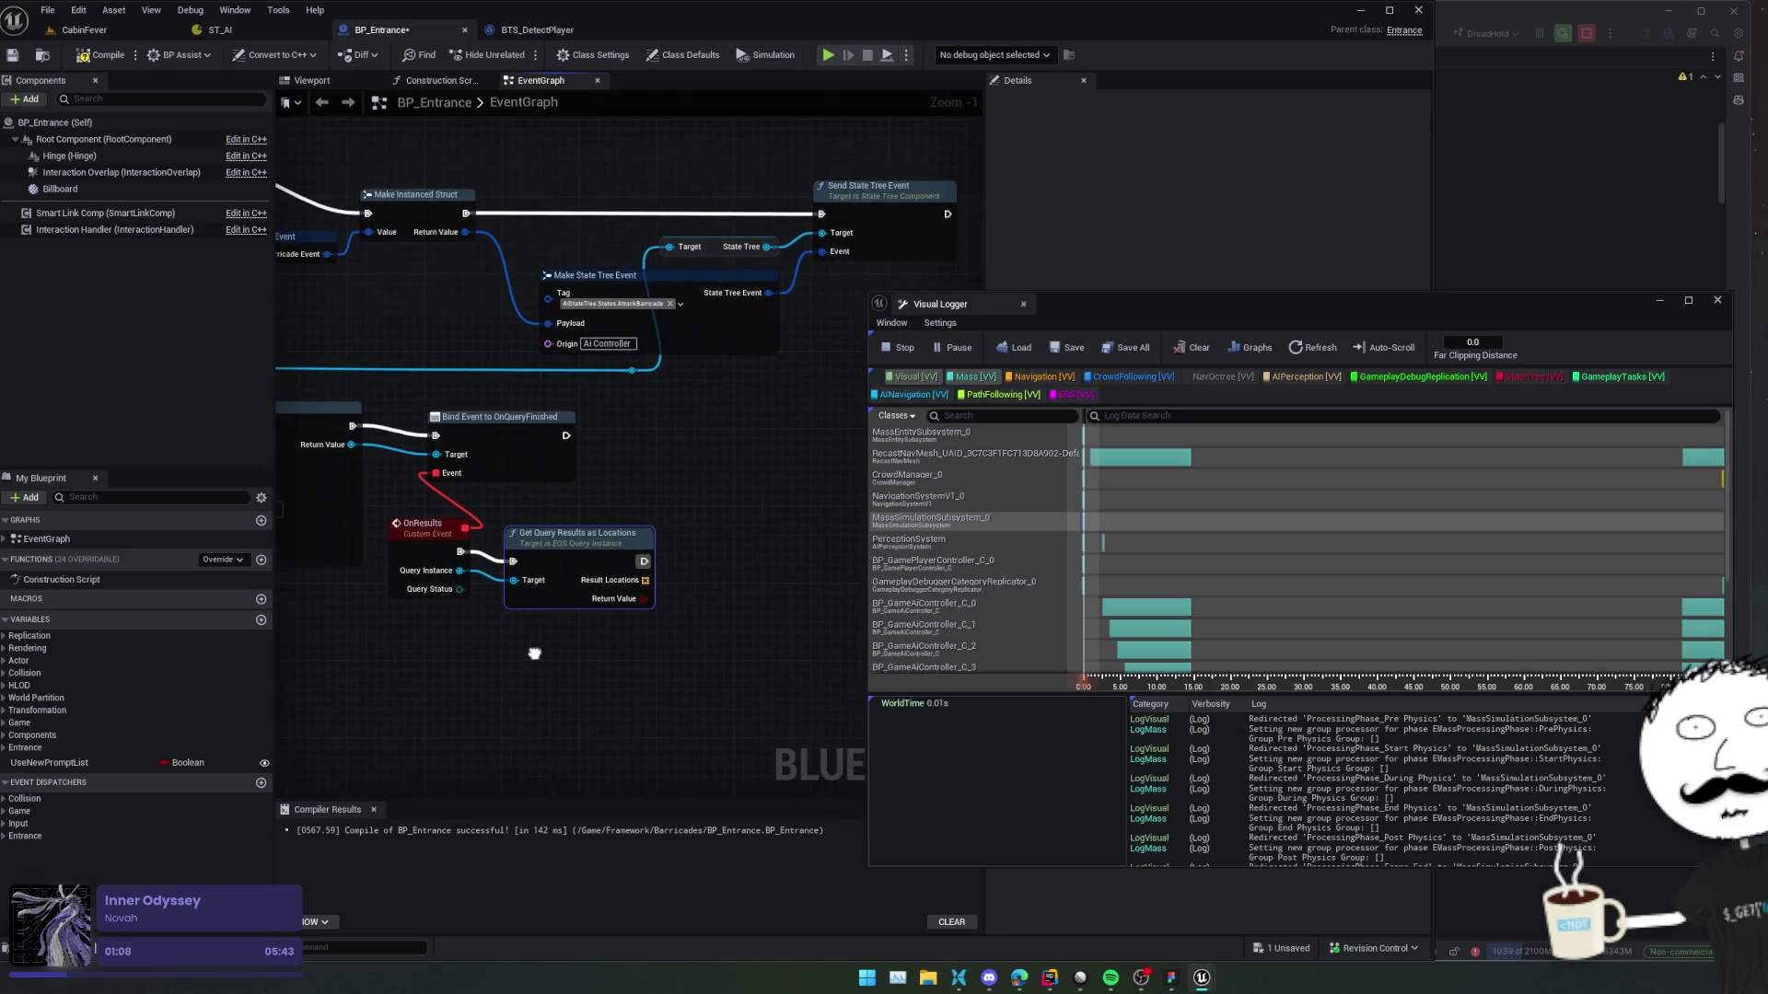
left_click_drag(640, 648, 595, 651)
left_click_drag(605, 588, 649, 587)
Loop over Result Locations with For Each Loop and draw a debug sphere at each Array Element.
type("for each")
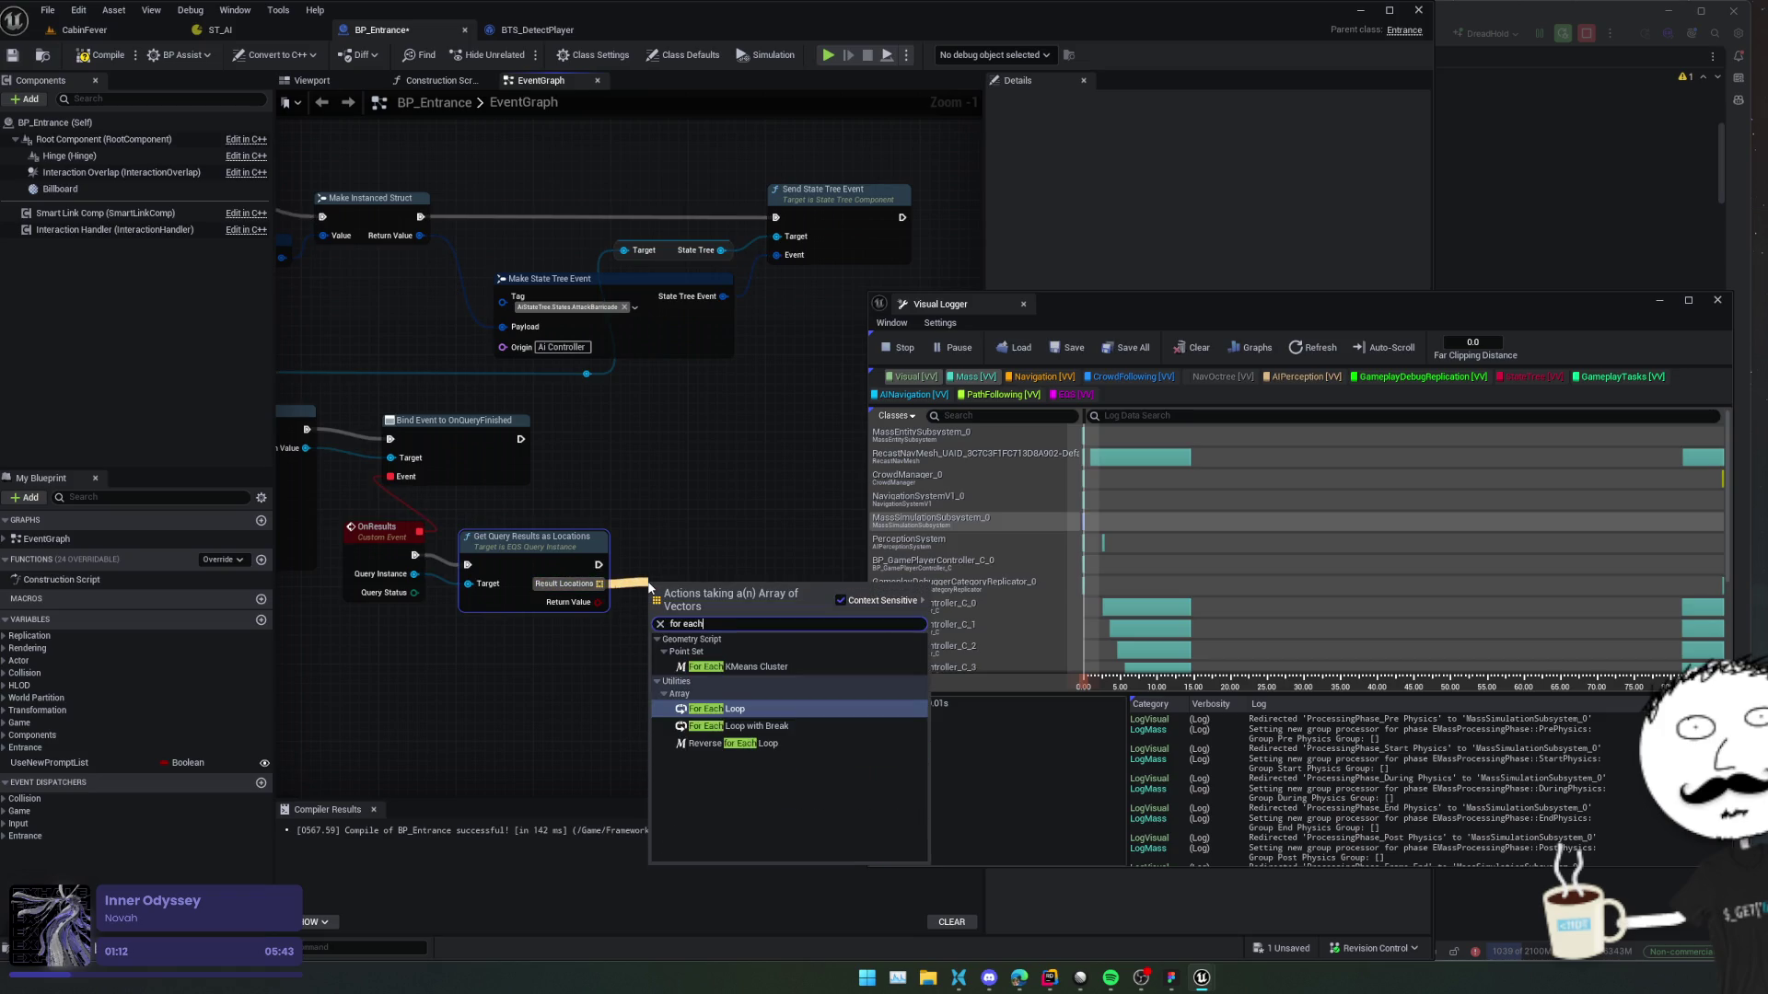
key("Return")
mouse_move(761, 630)
left_mouse_down()
mouse_move(696, 630)
mouse_move(737, 622)
left_mouse_up()
type("draw debug")
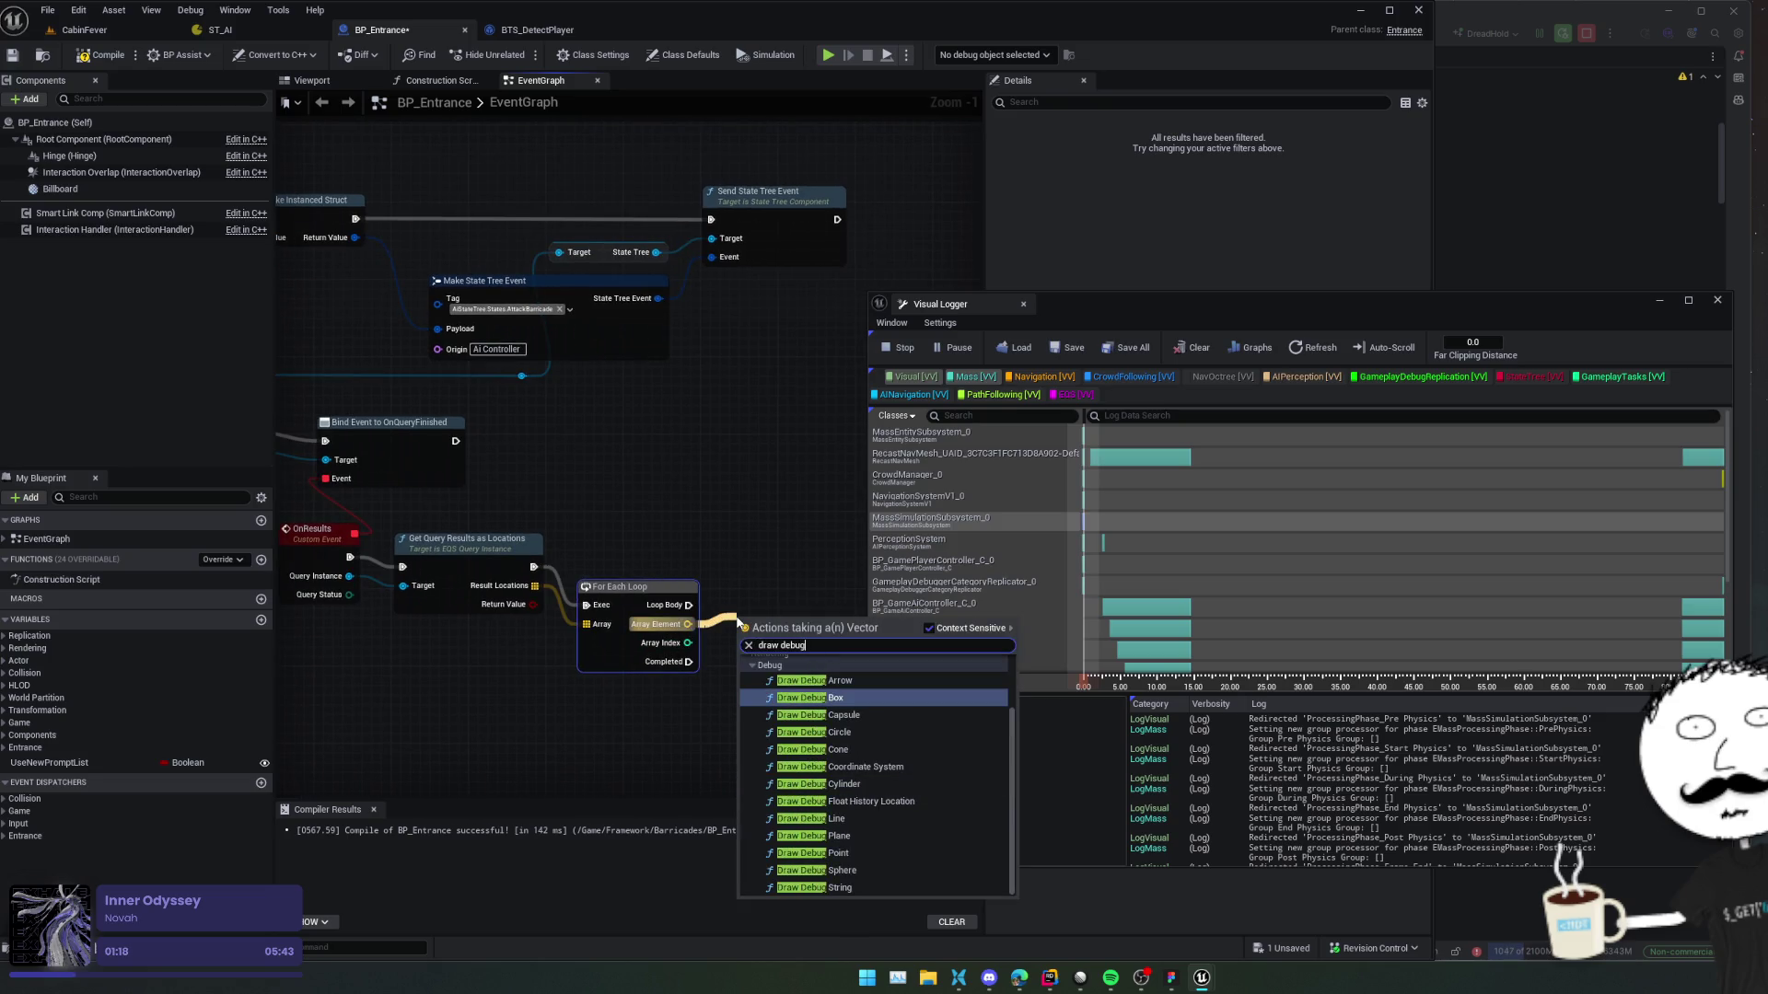
key("Down")
key("Down")
key("Down")
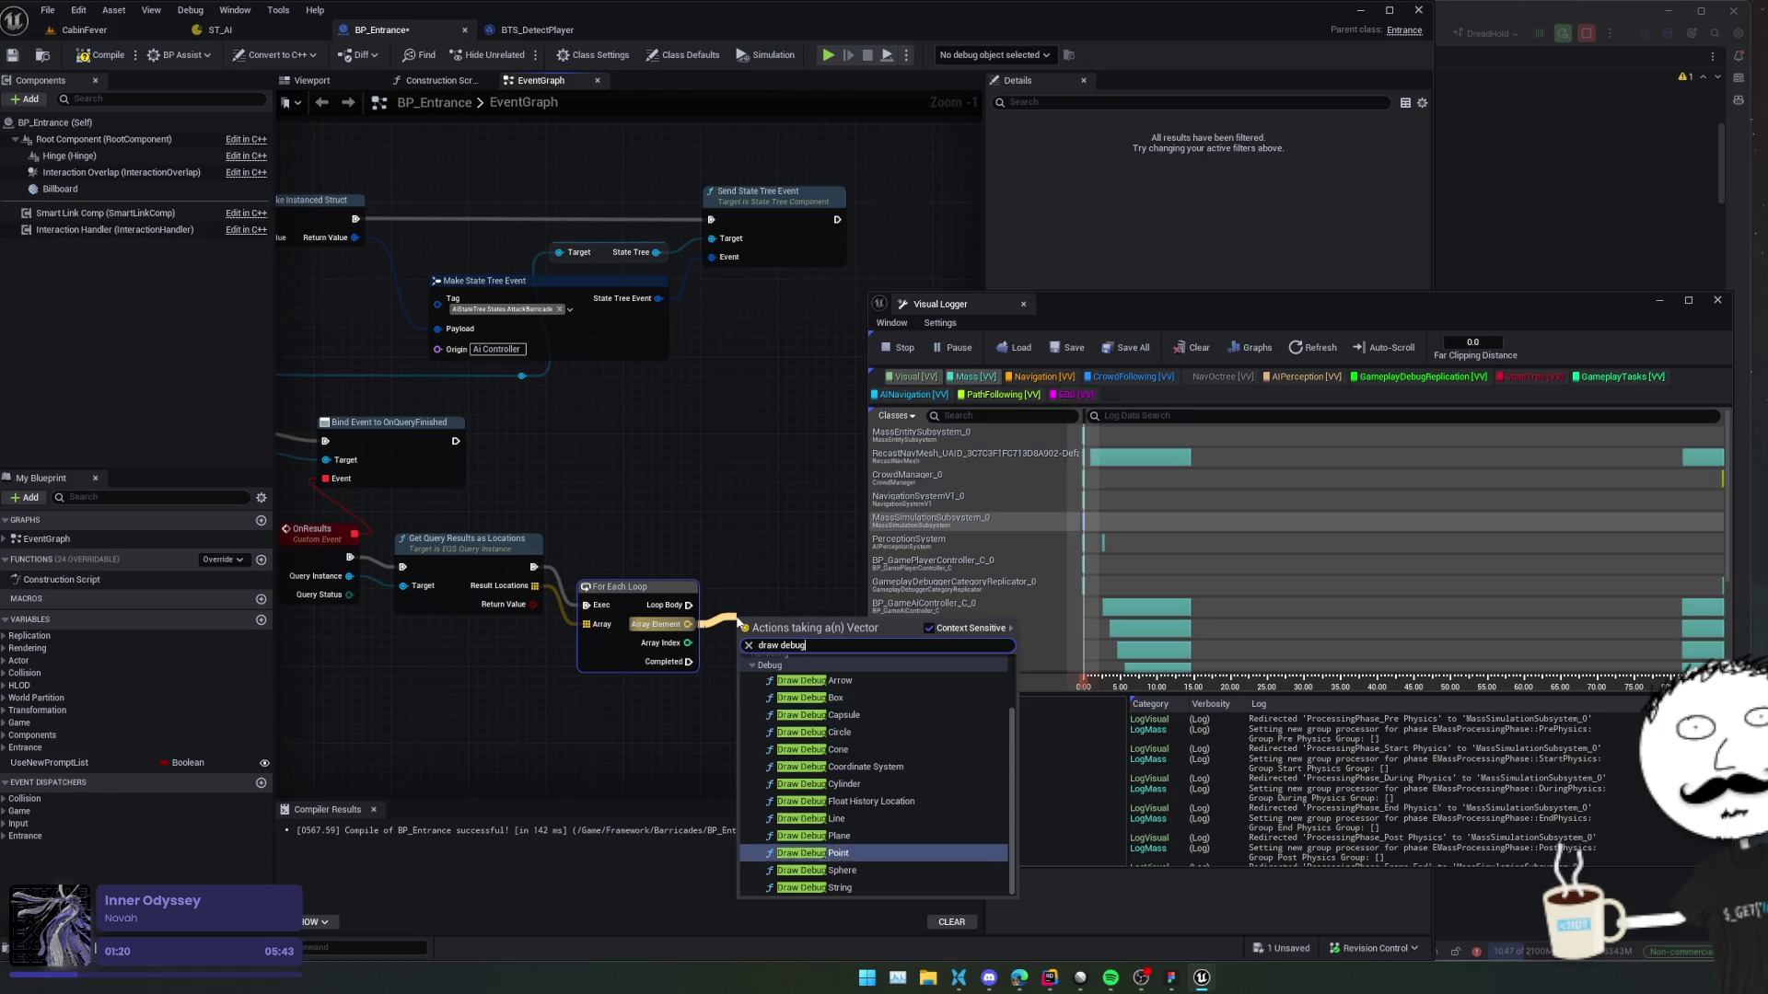
key("Return")
left_click_drag(737, 616, 737, 587)
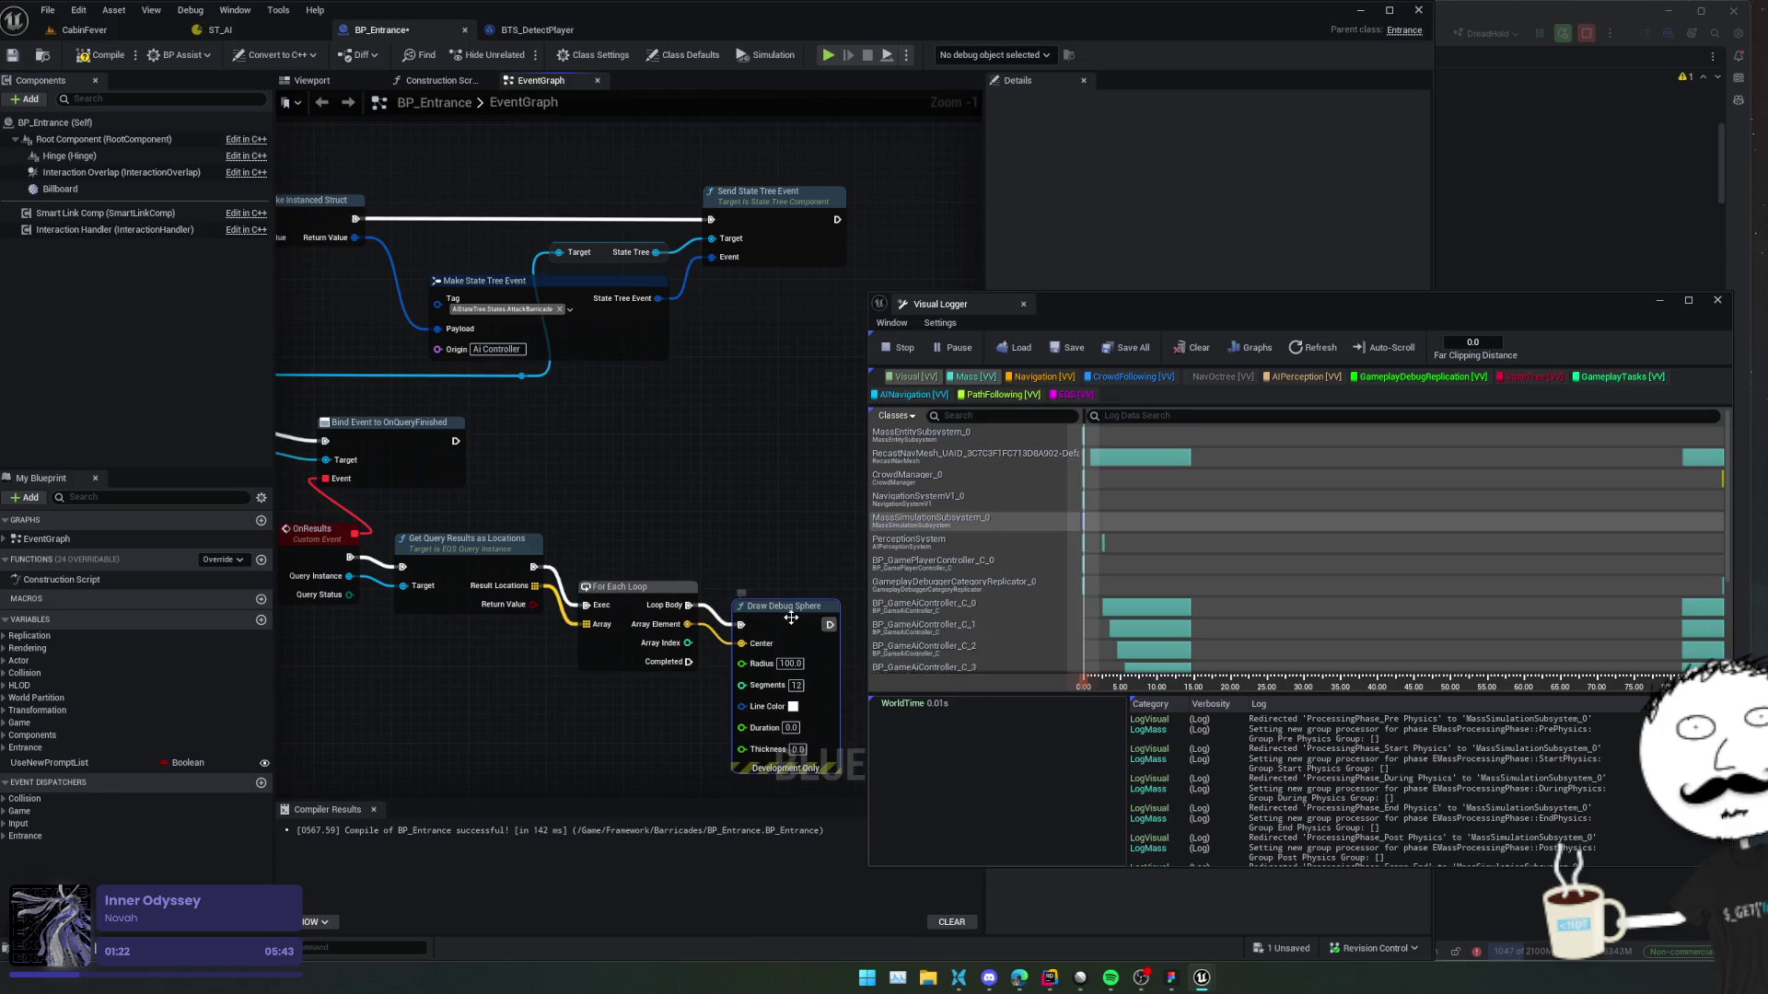
left_click_drag(668, 724, 541, 672)
scroll(541, 672, "up", 1)
Give the Draw Debug Sphere radius 40, an orange-red line colour and a 2.0 duration.
left_click(661, 588)
type("40")
key("Return")
left_click(667, 635)
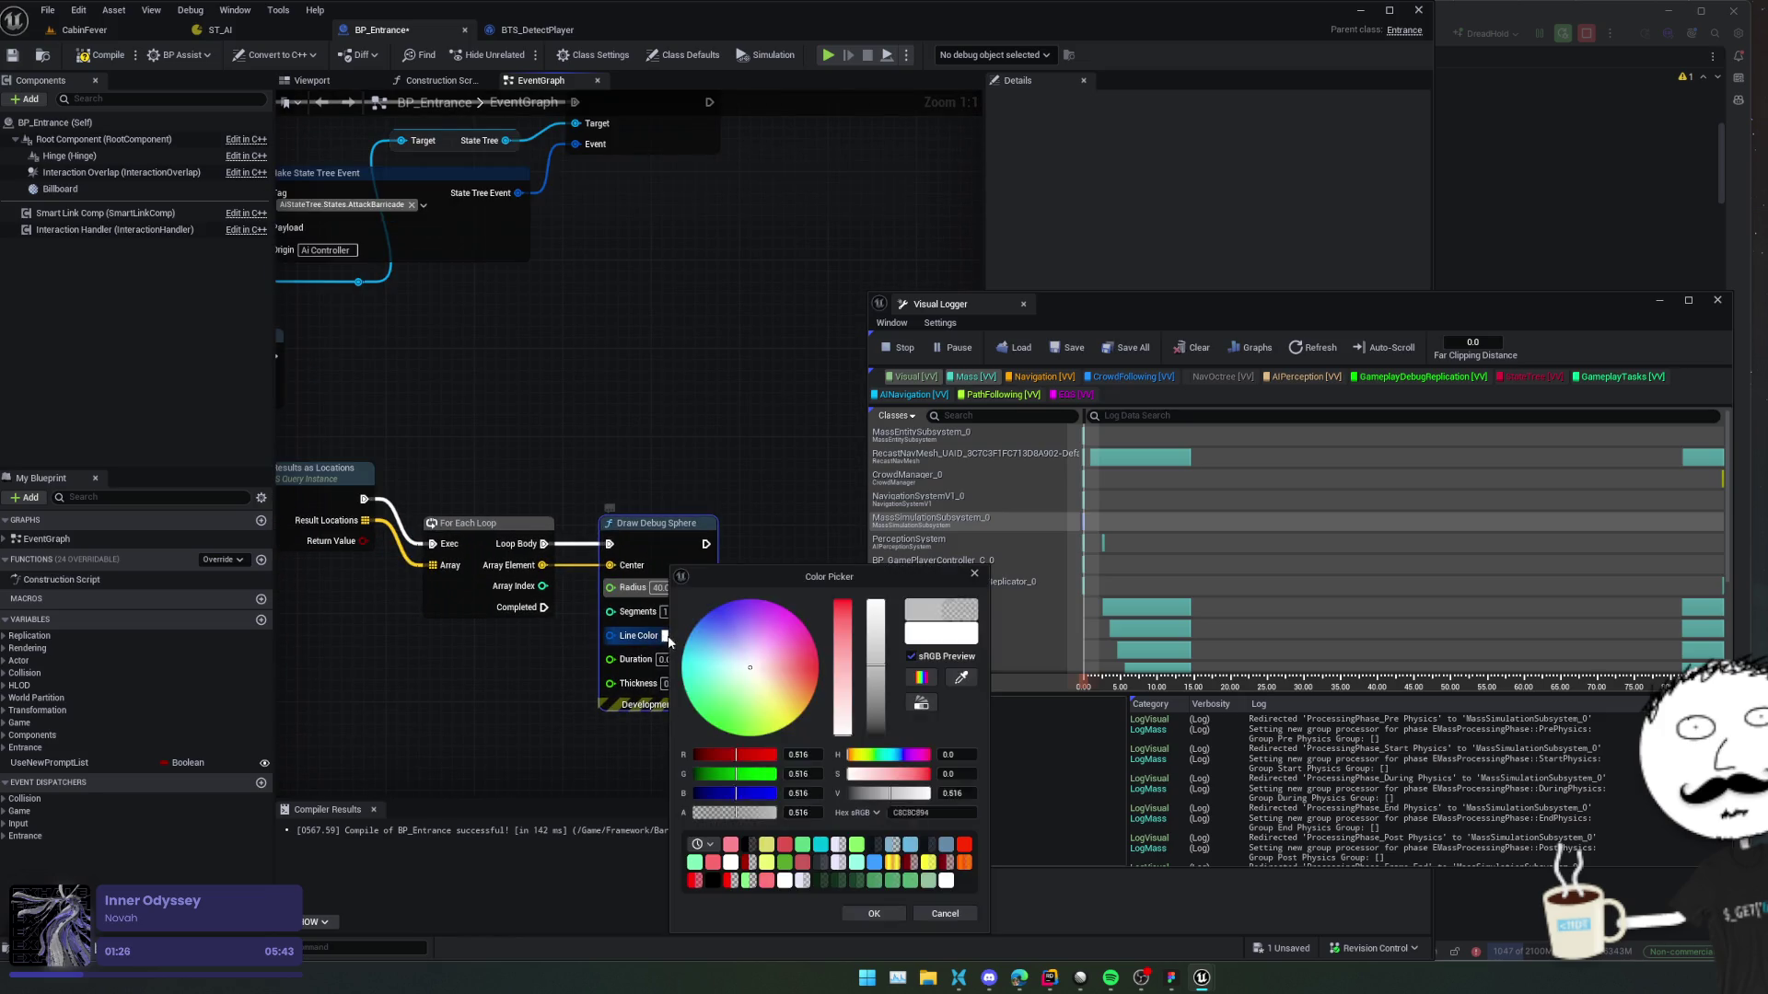
left_click_drag(764, 685, 818, 673)
left_click(874, 914)
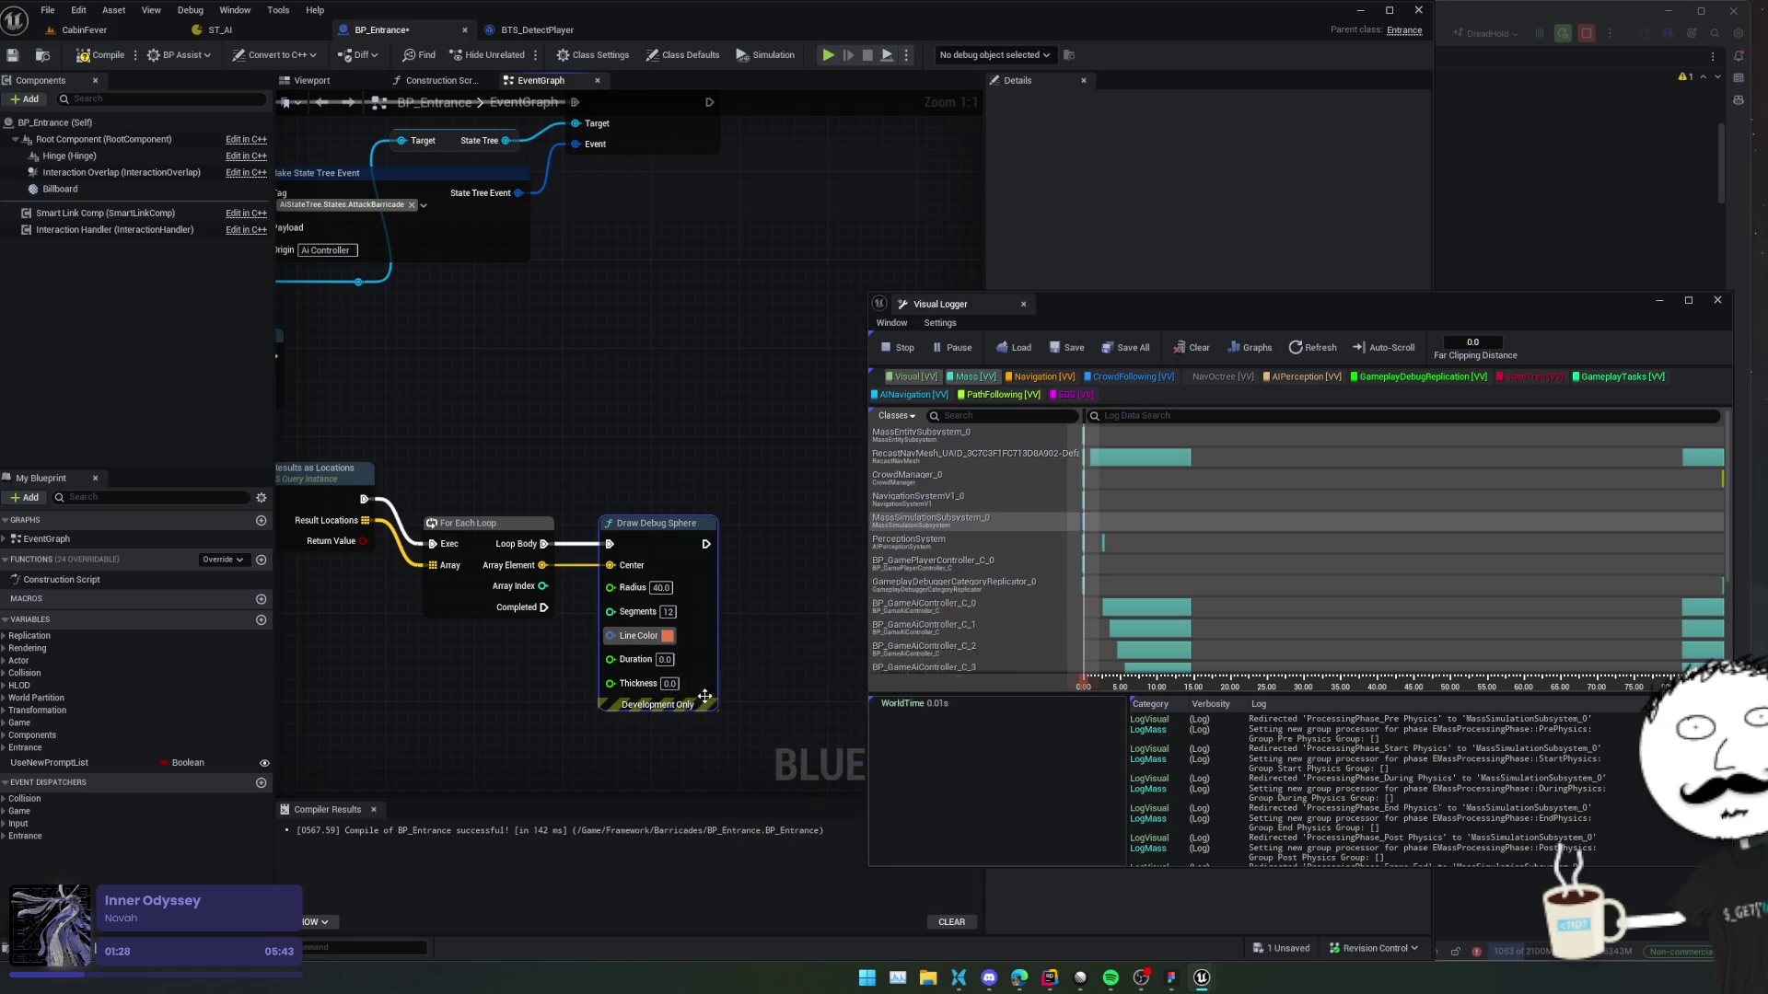
left_click(665, 659)
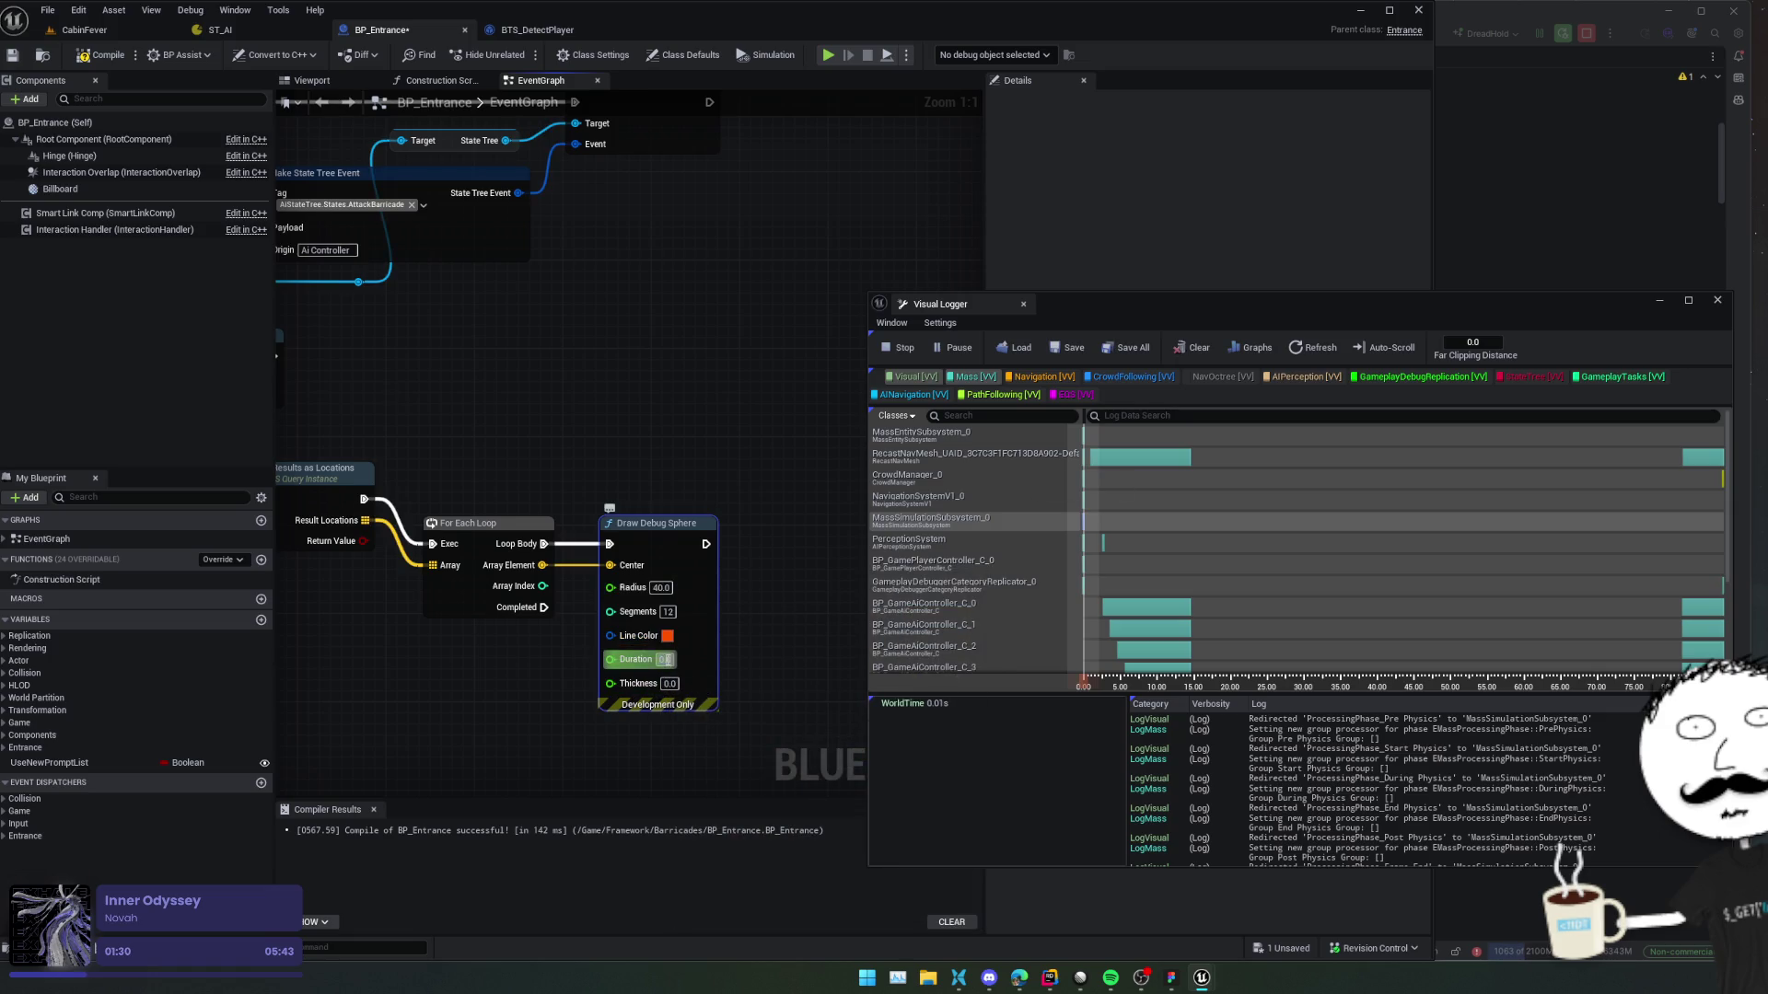
key("Return")
left_click_drag(511, 703, 603, 676)
left_click(761, 656)
left_click(513, 651)
scroll(594, 655, "down", 1)
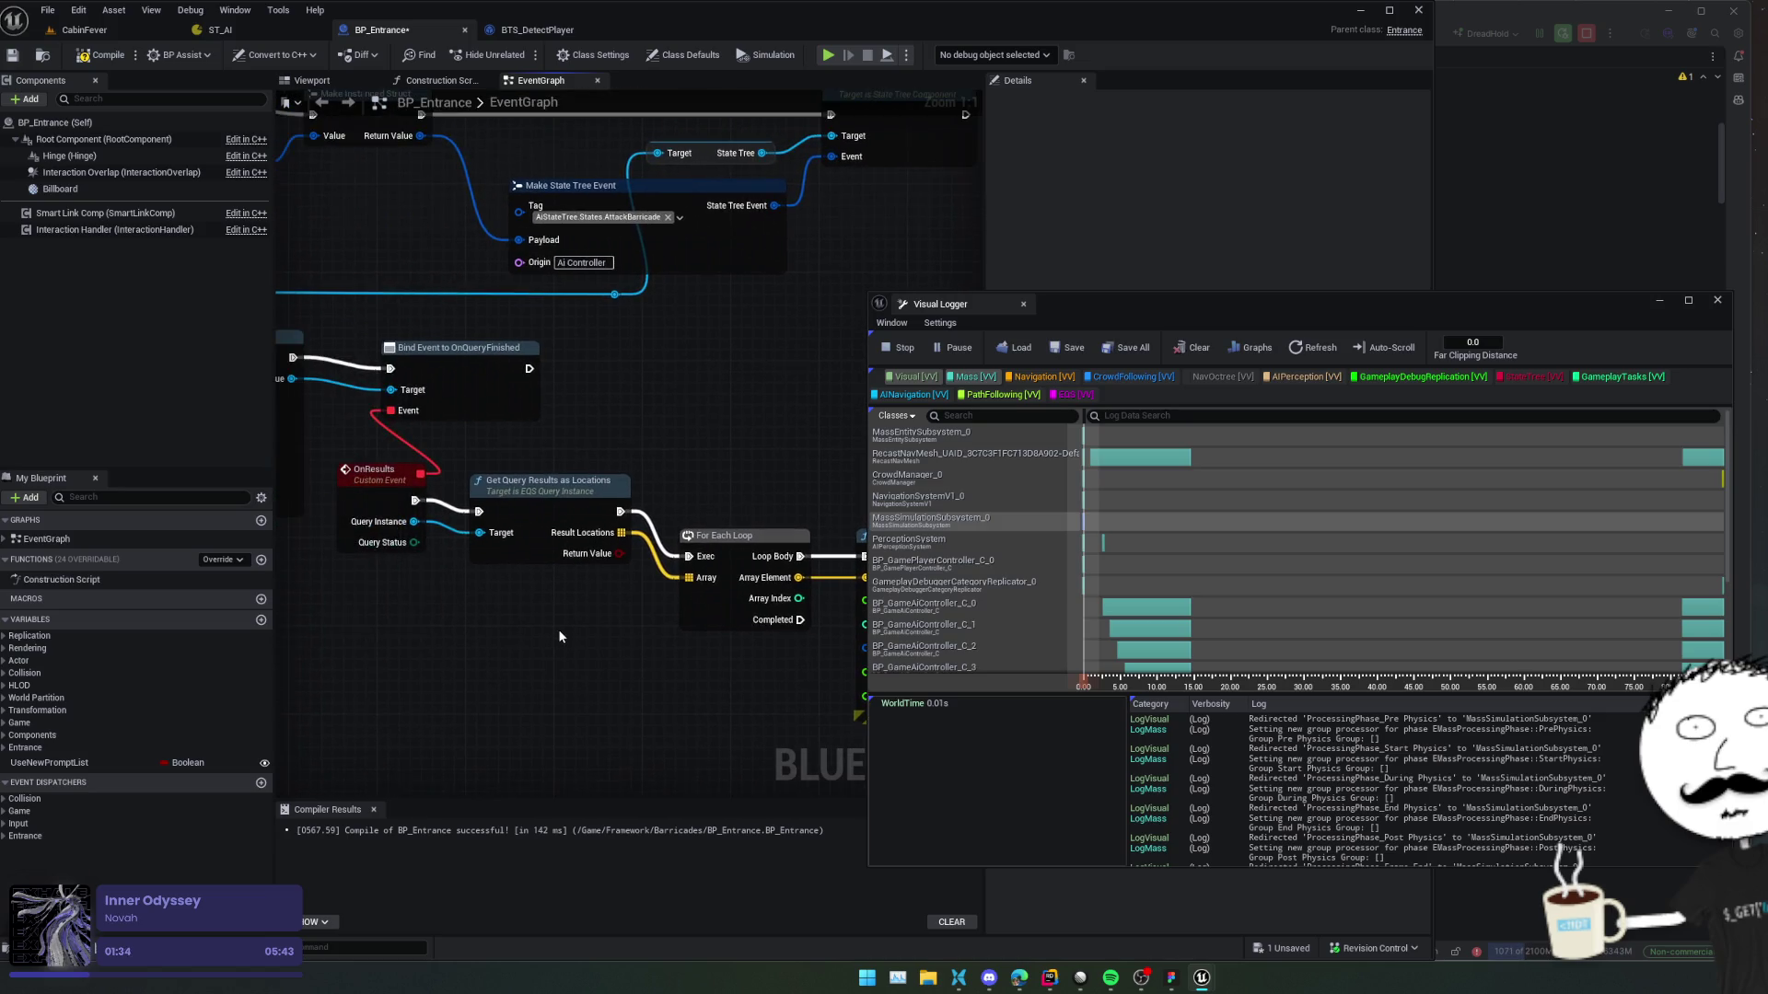
left_click_drag(566, 638, 588, 638)
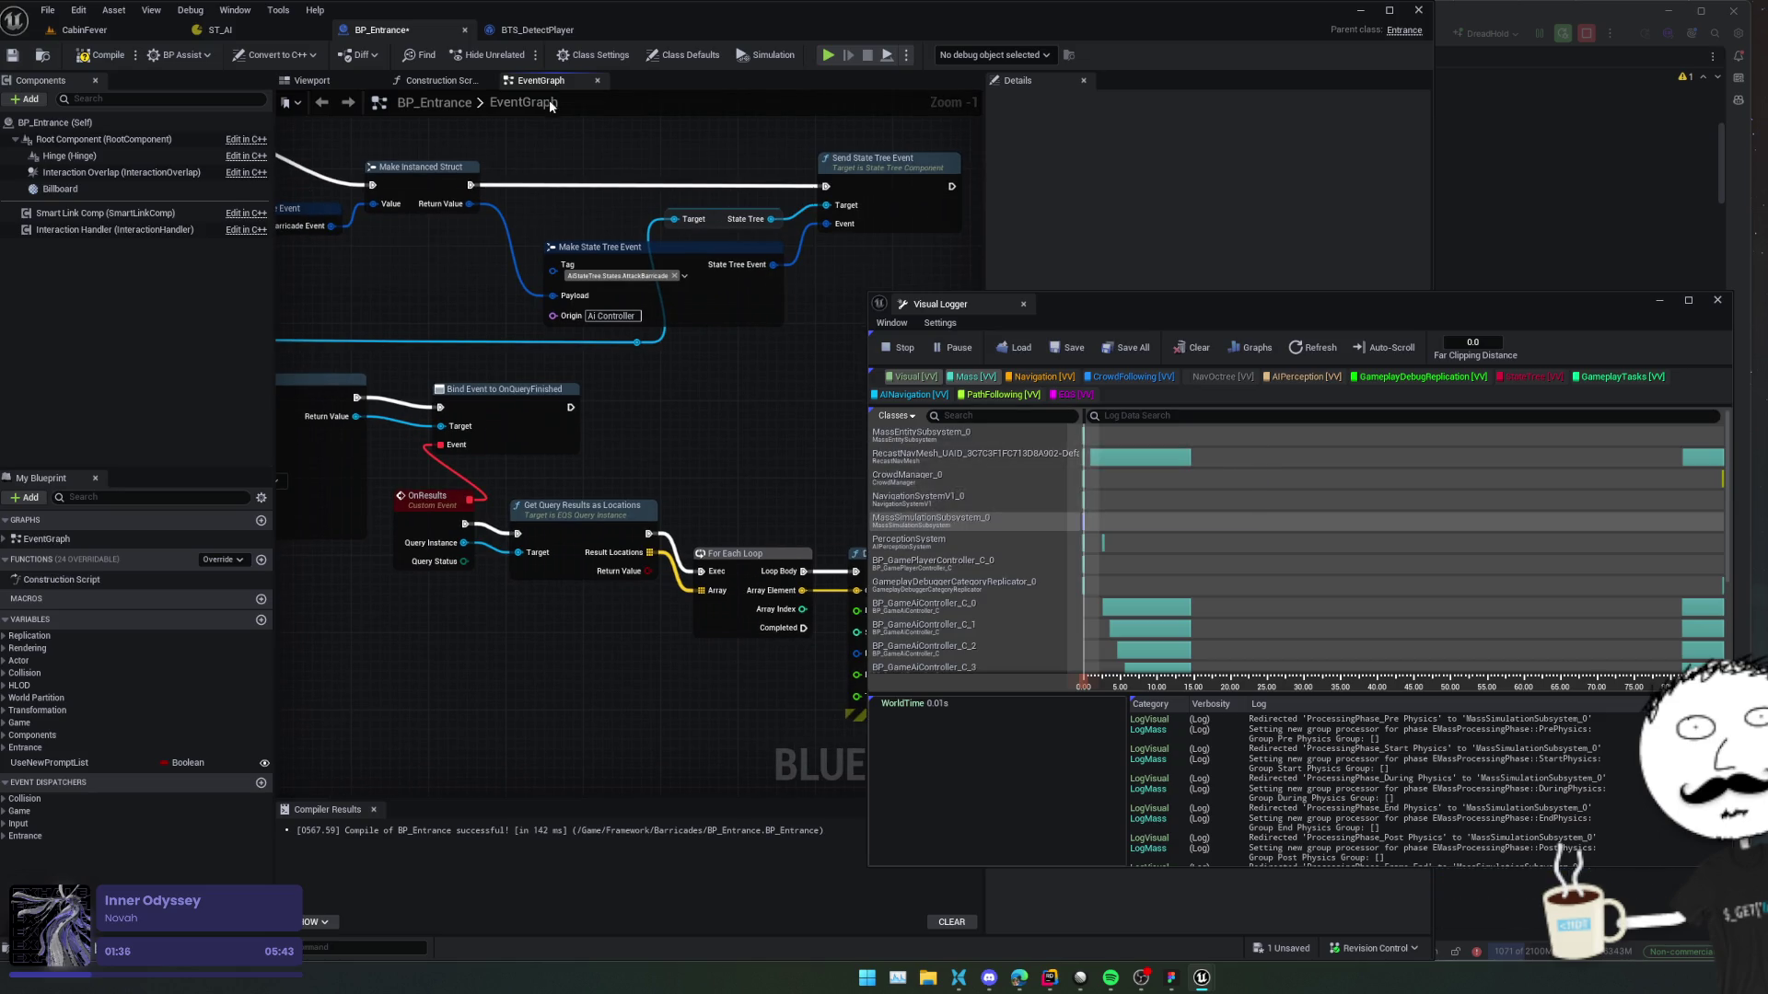
left_click(98, 31)
Close the Visual Logger, start a play-test and spawn the barricades from the dev menu.
left_click(906, 350)
left_click(1023, 304)
left_click(365, 56)
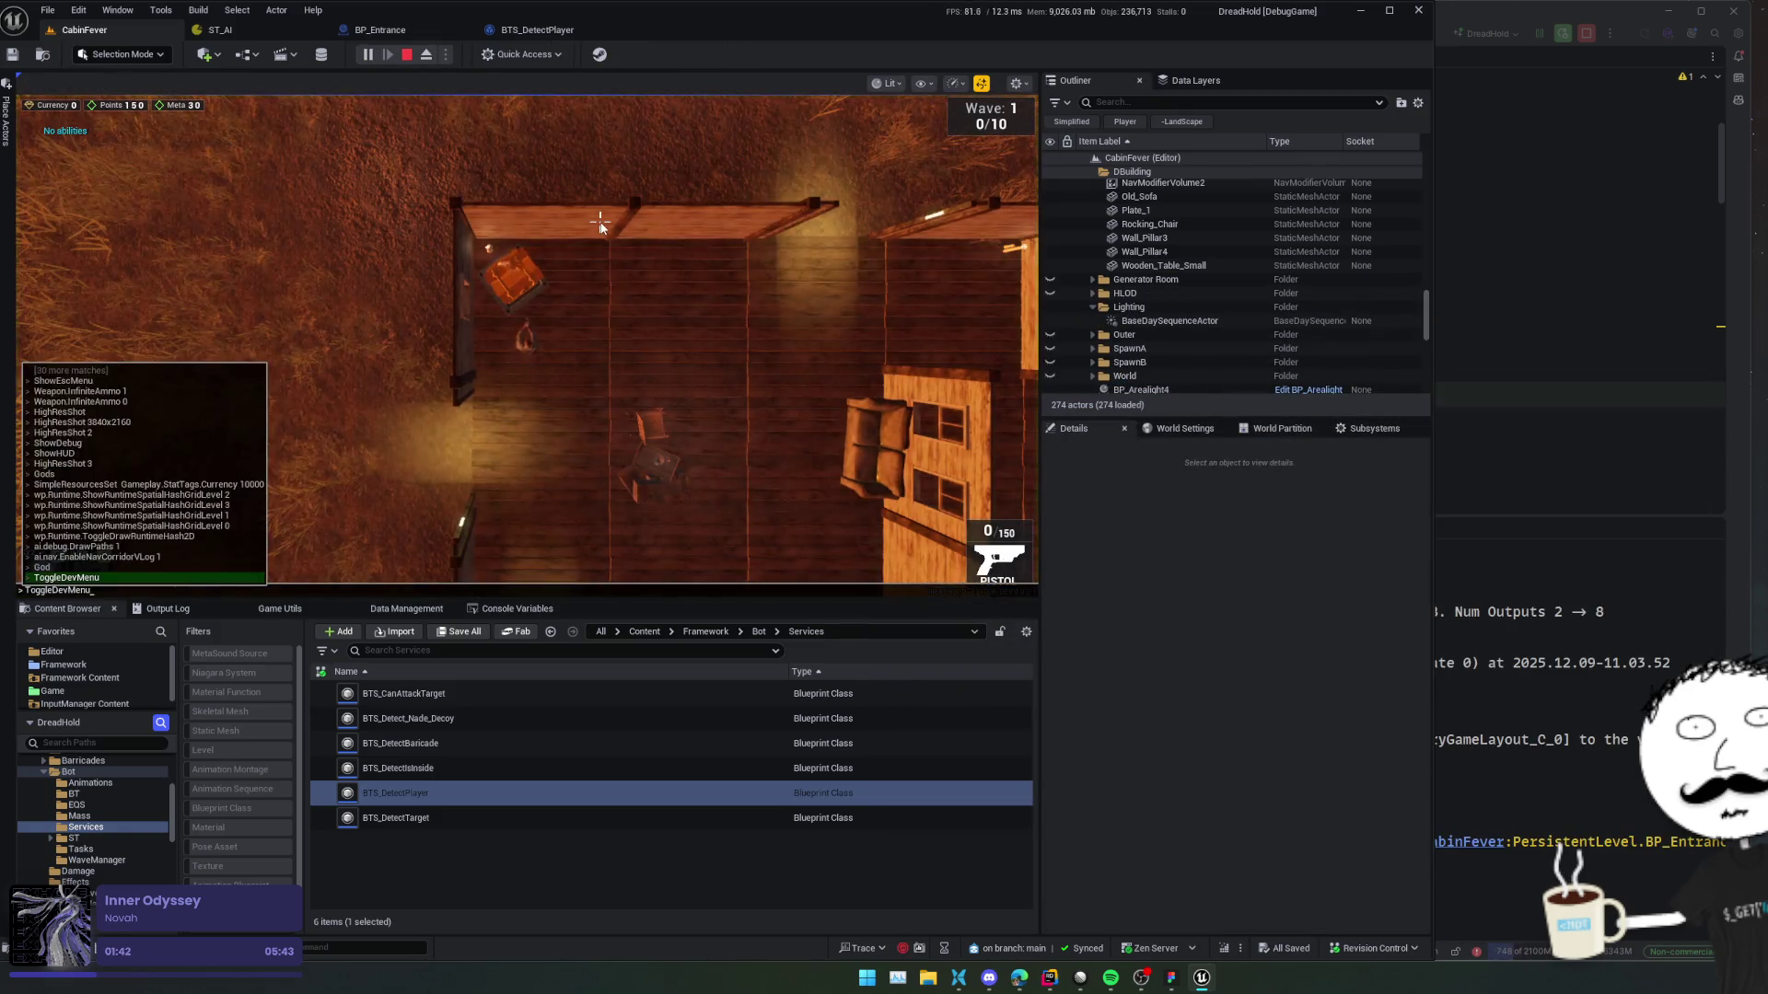
key("Return")
left_click(170, 472)
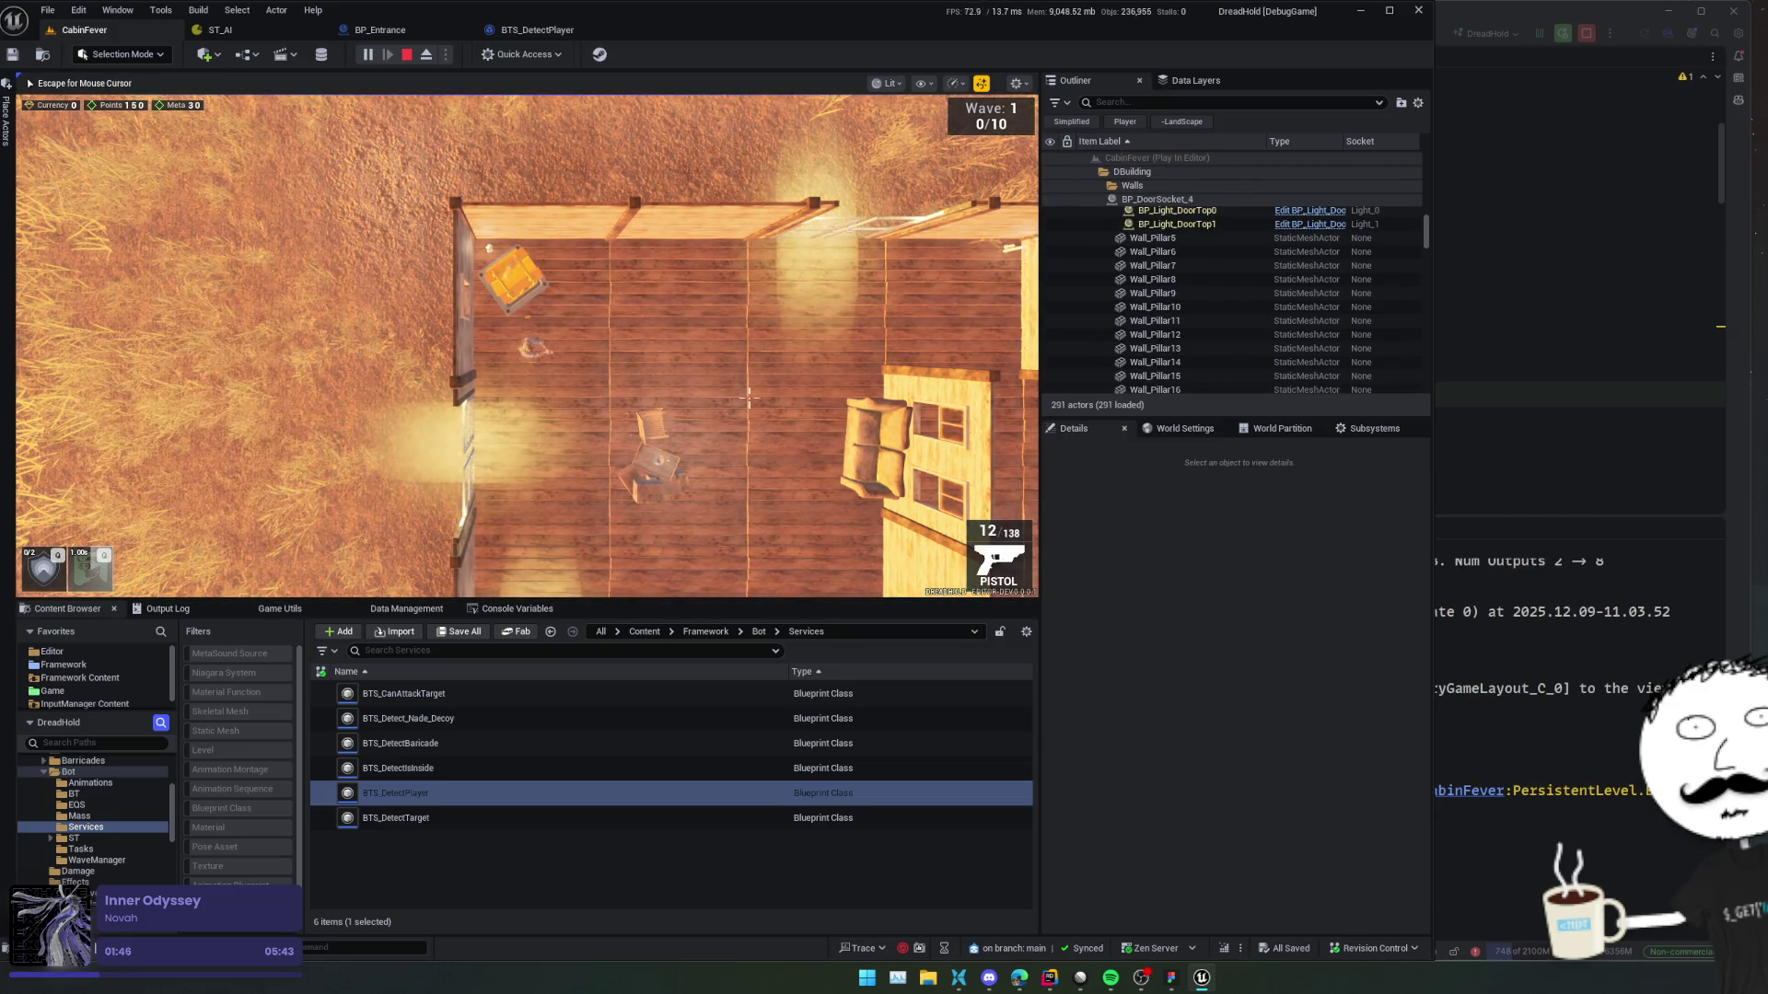
Walk to the entrance to see the debug sphere, then stop and return to BP_Entrance.
key("w+d")
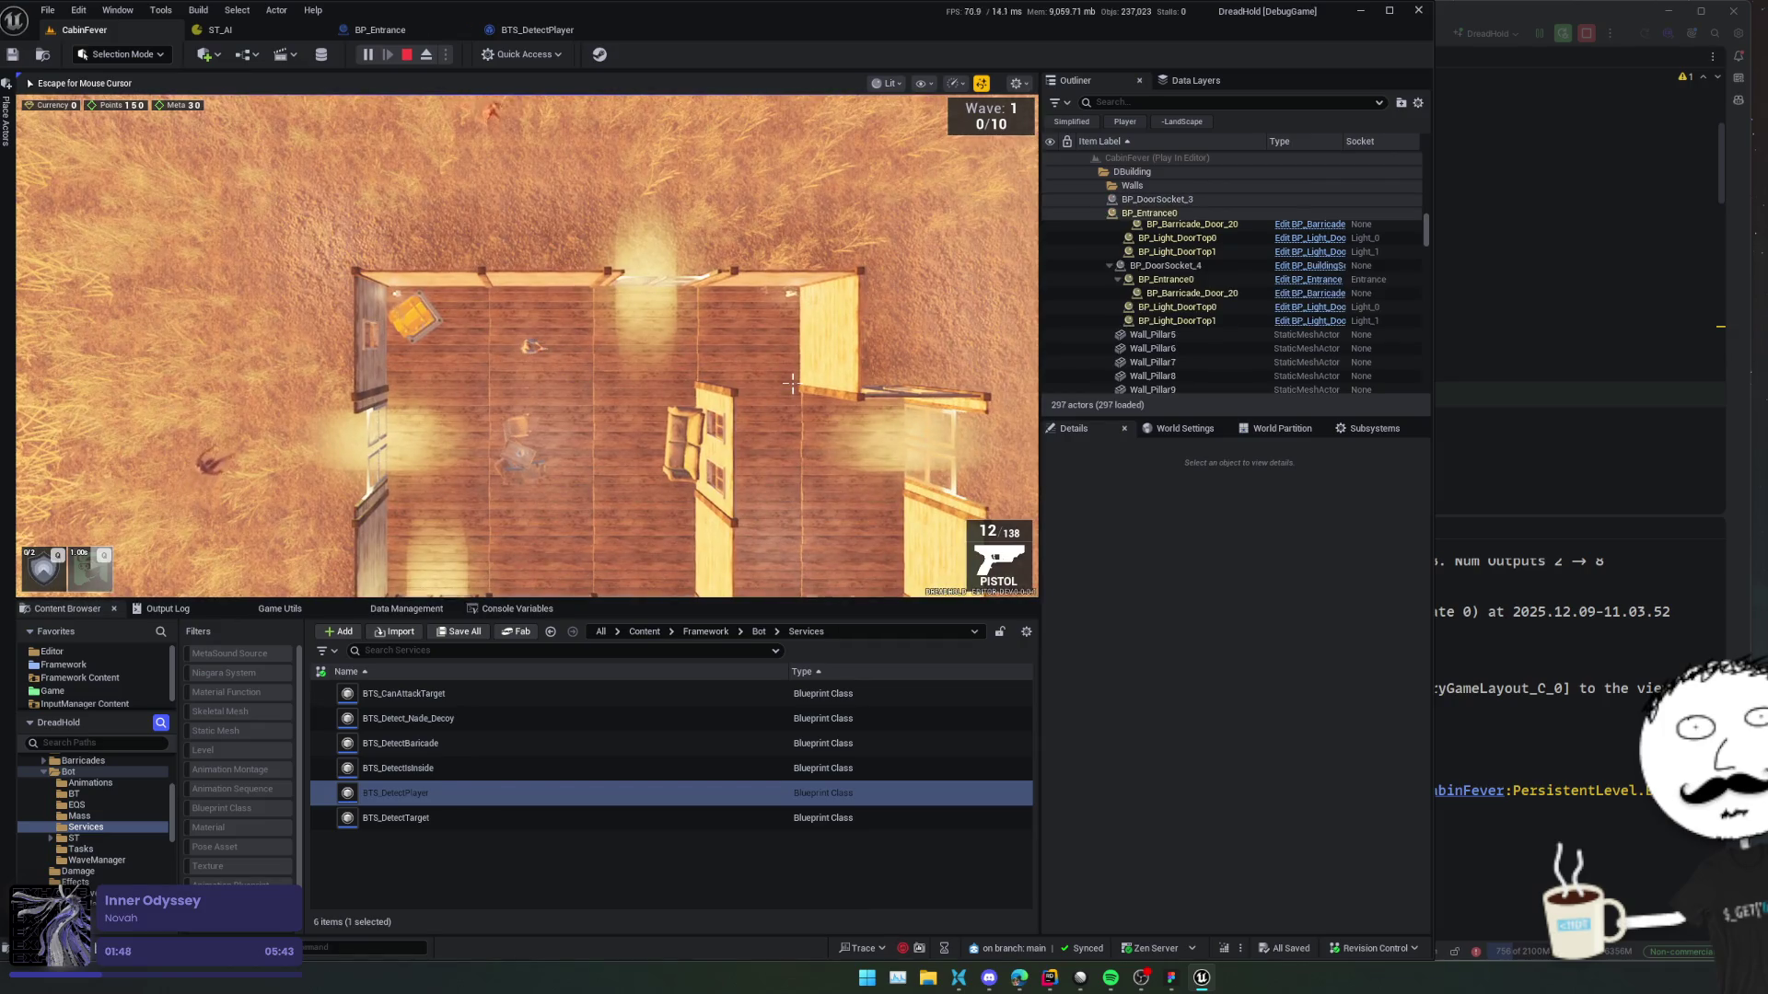
key("d")
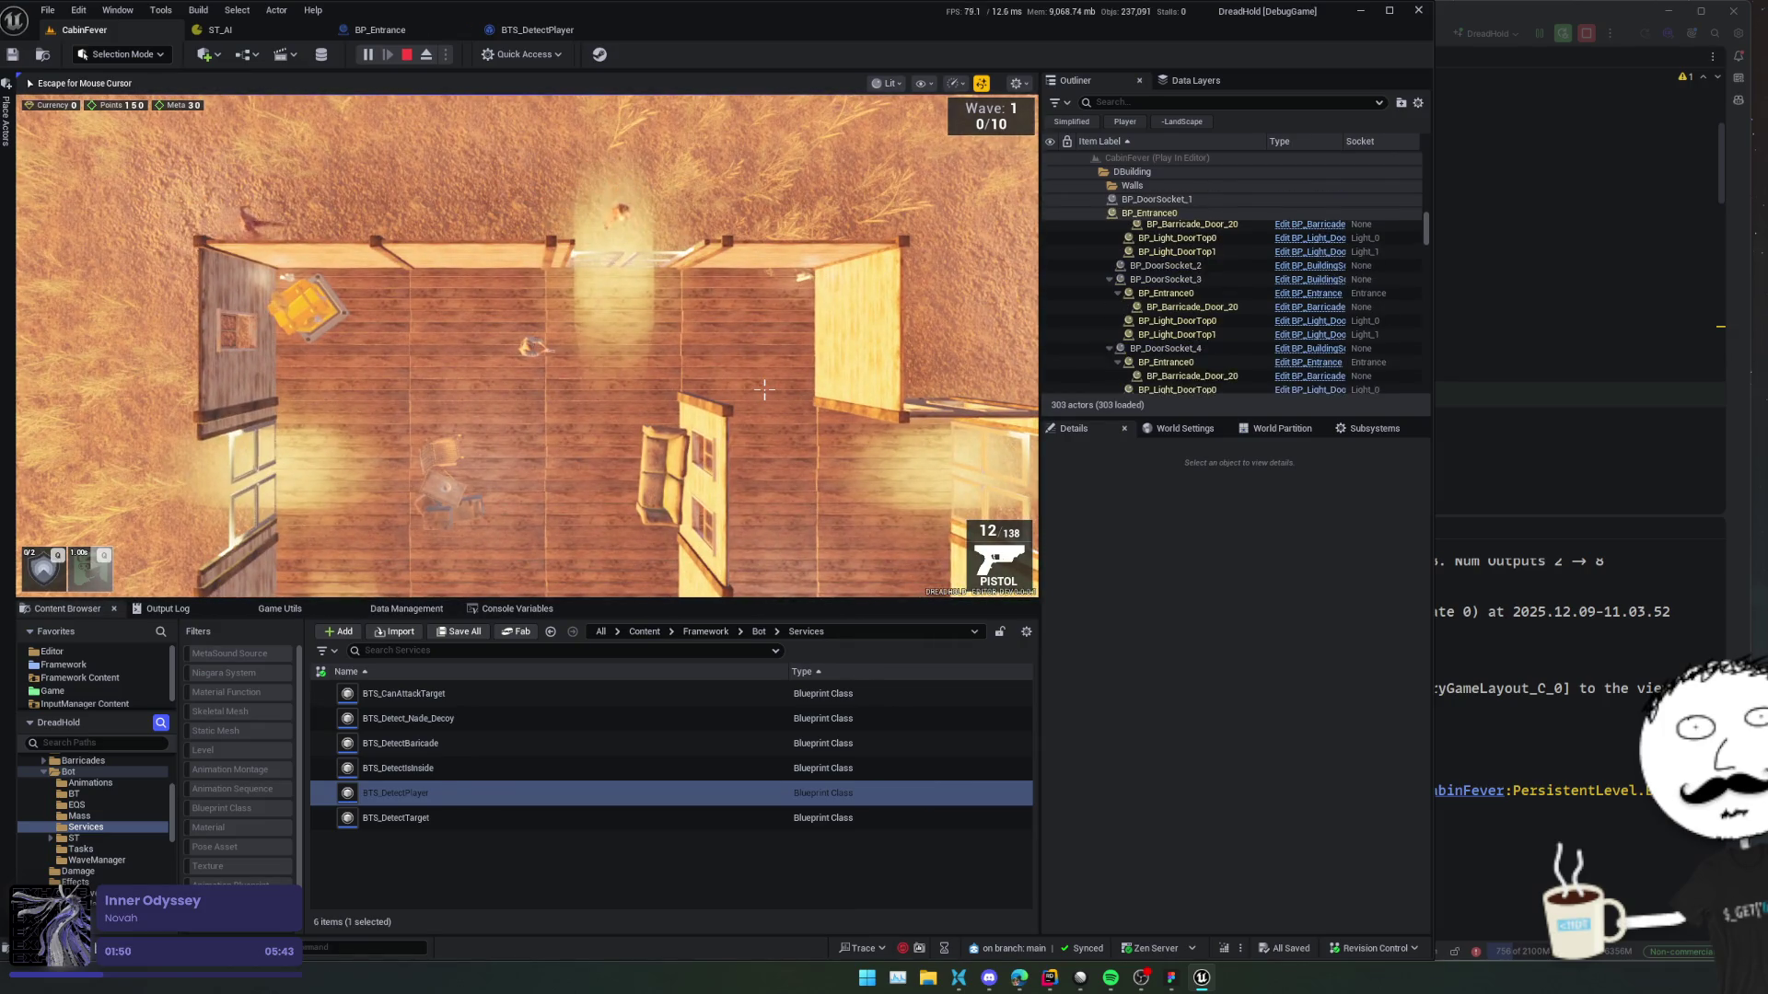
scroll(628, 328, "up", 3)
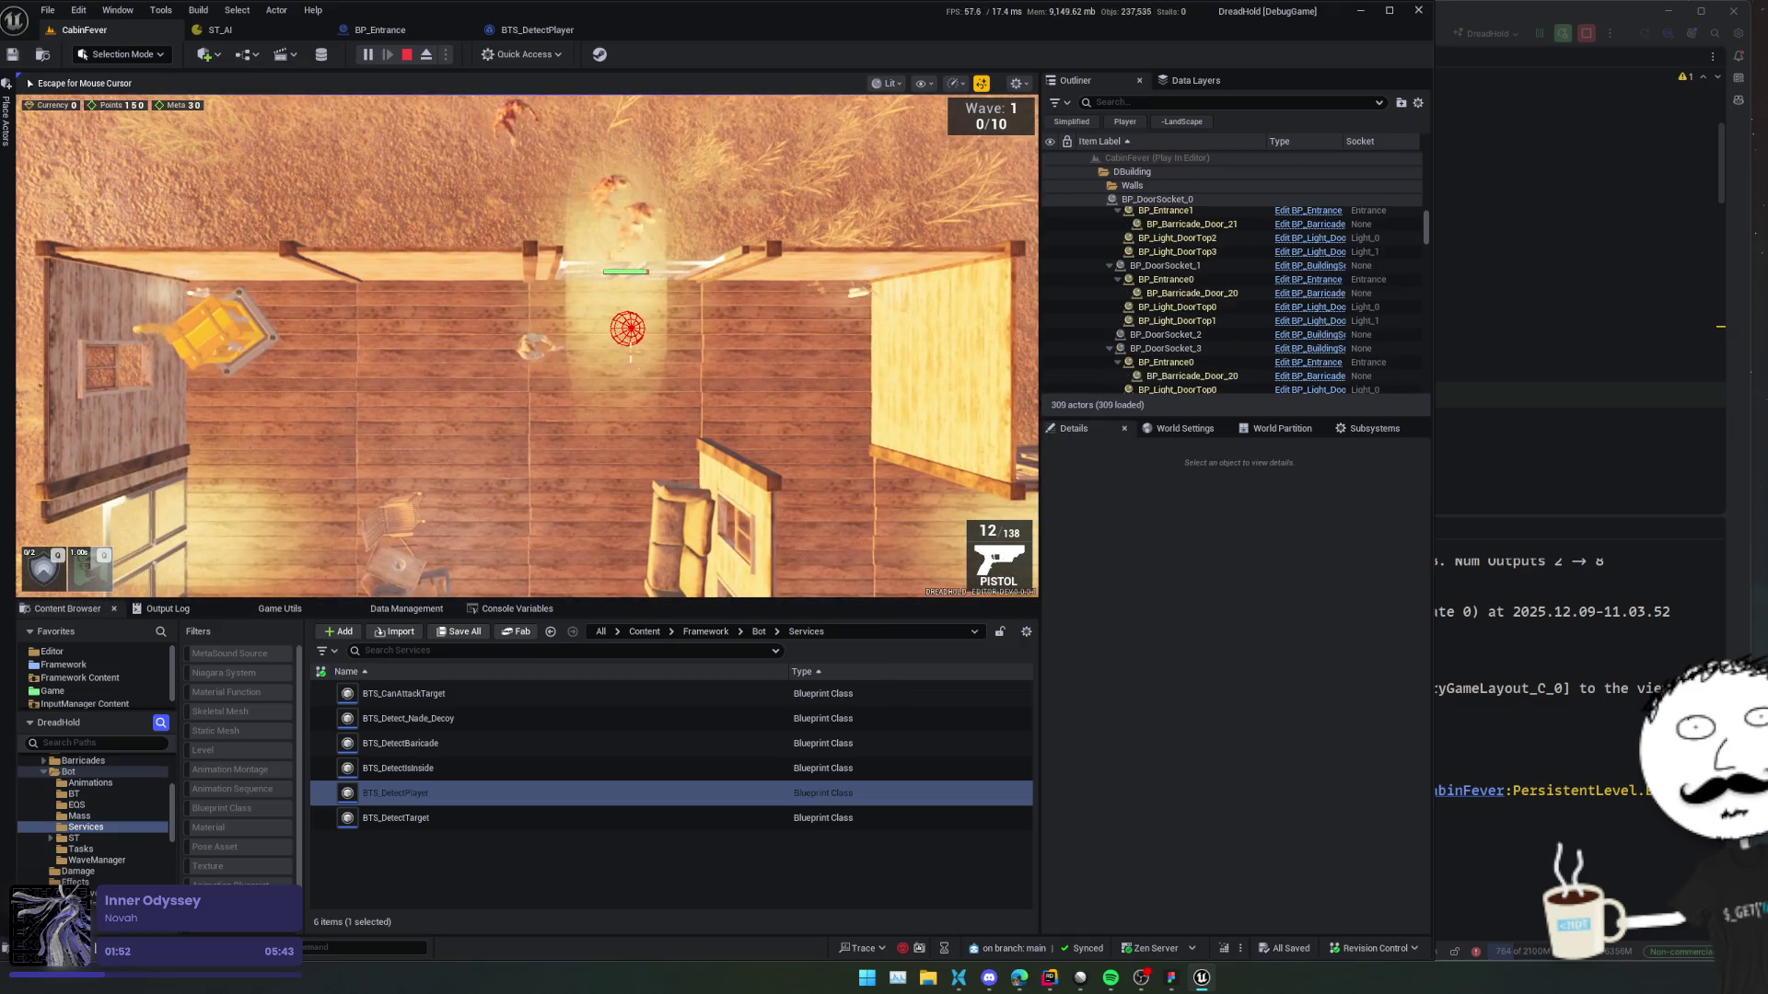
scroll(628, 328, "down", 3)
key("Escape")
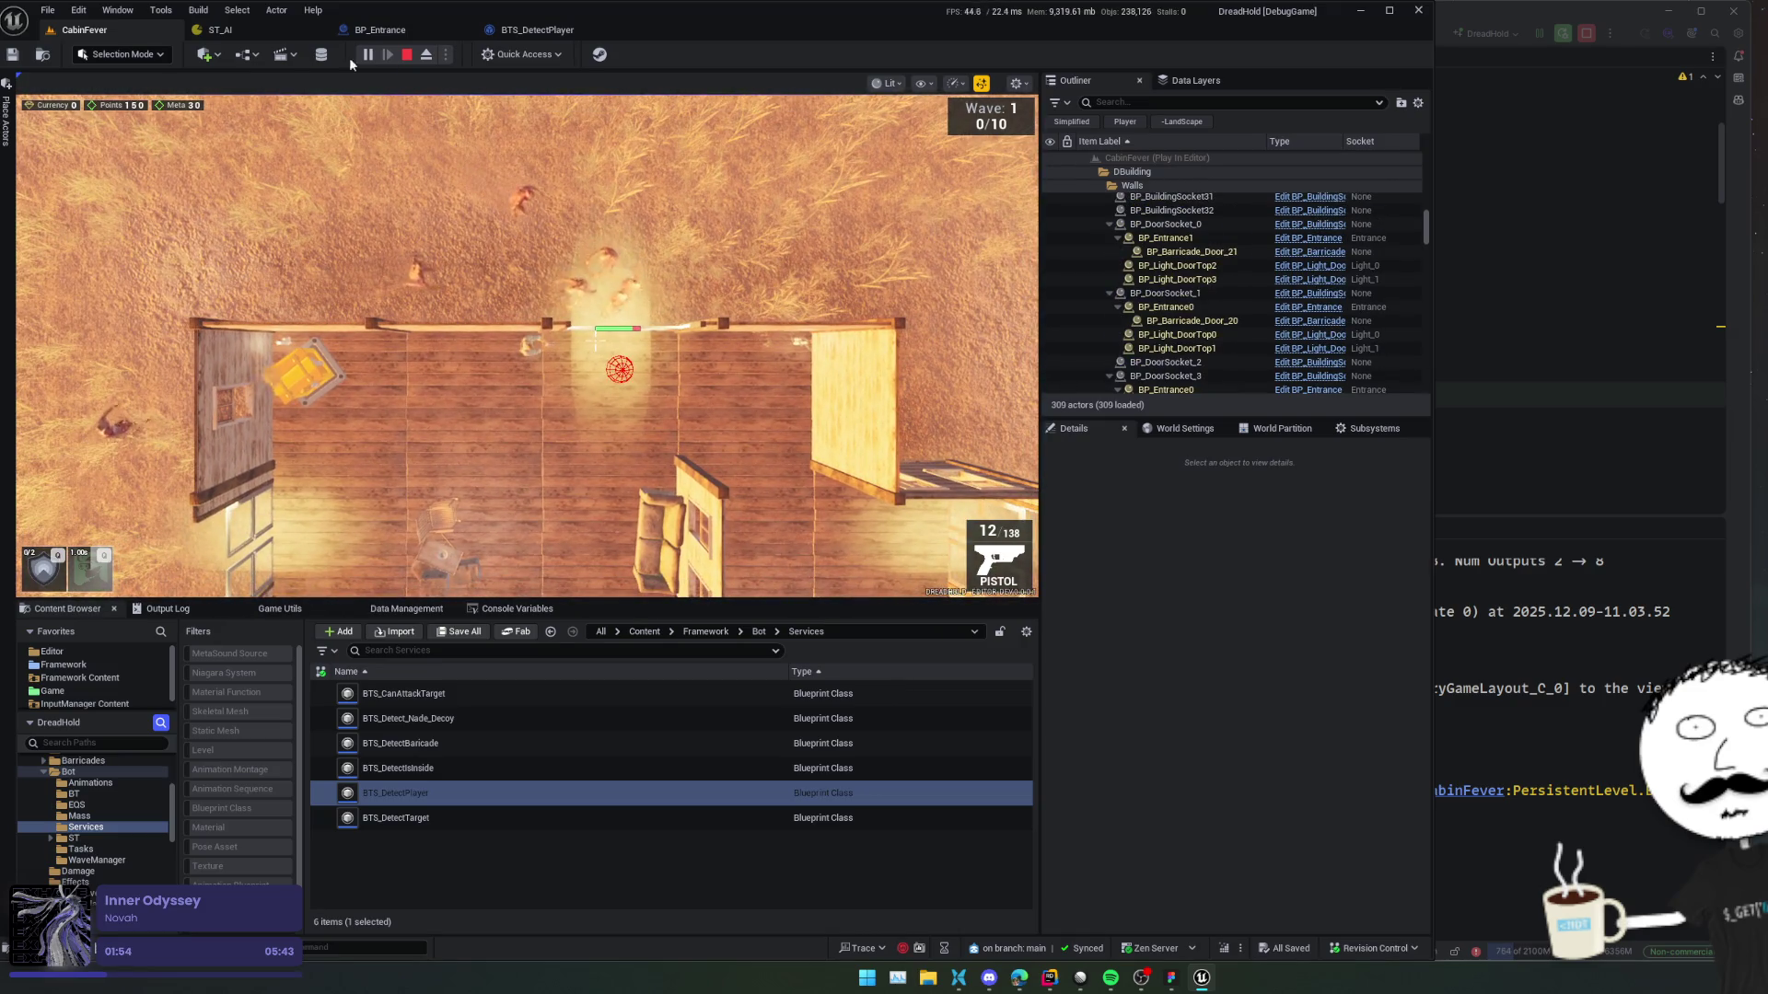
left_click(407, 54)
left_click(379, 29)
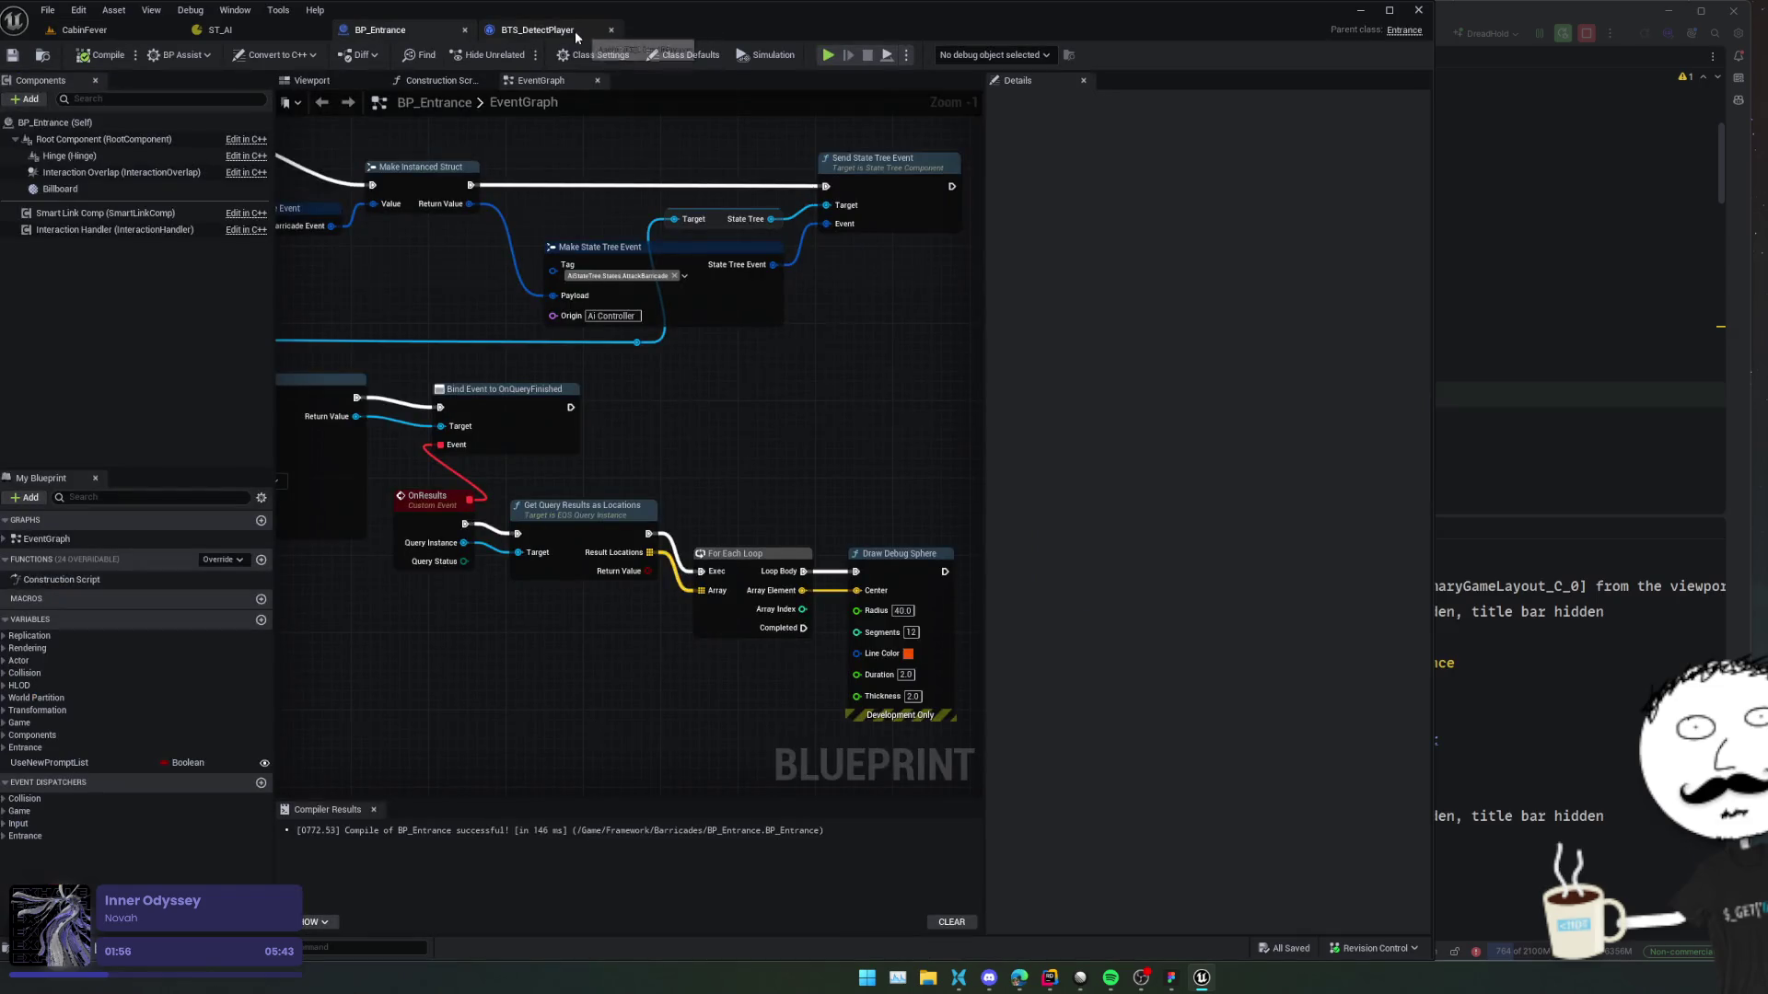
Look over BTS_DetectPlayer once more and close it.
left_click(574, 31)
scroll(605, 420, "up", 2)
scroll(605, 420, "up", 2)
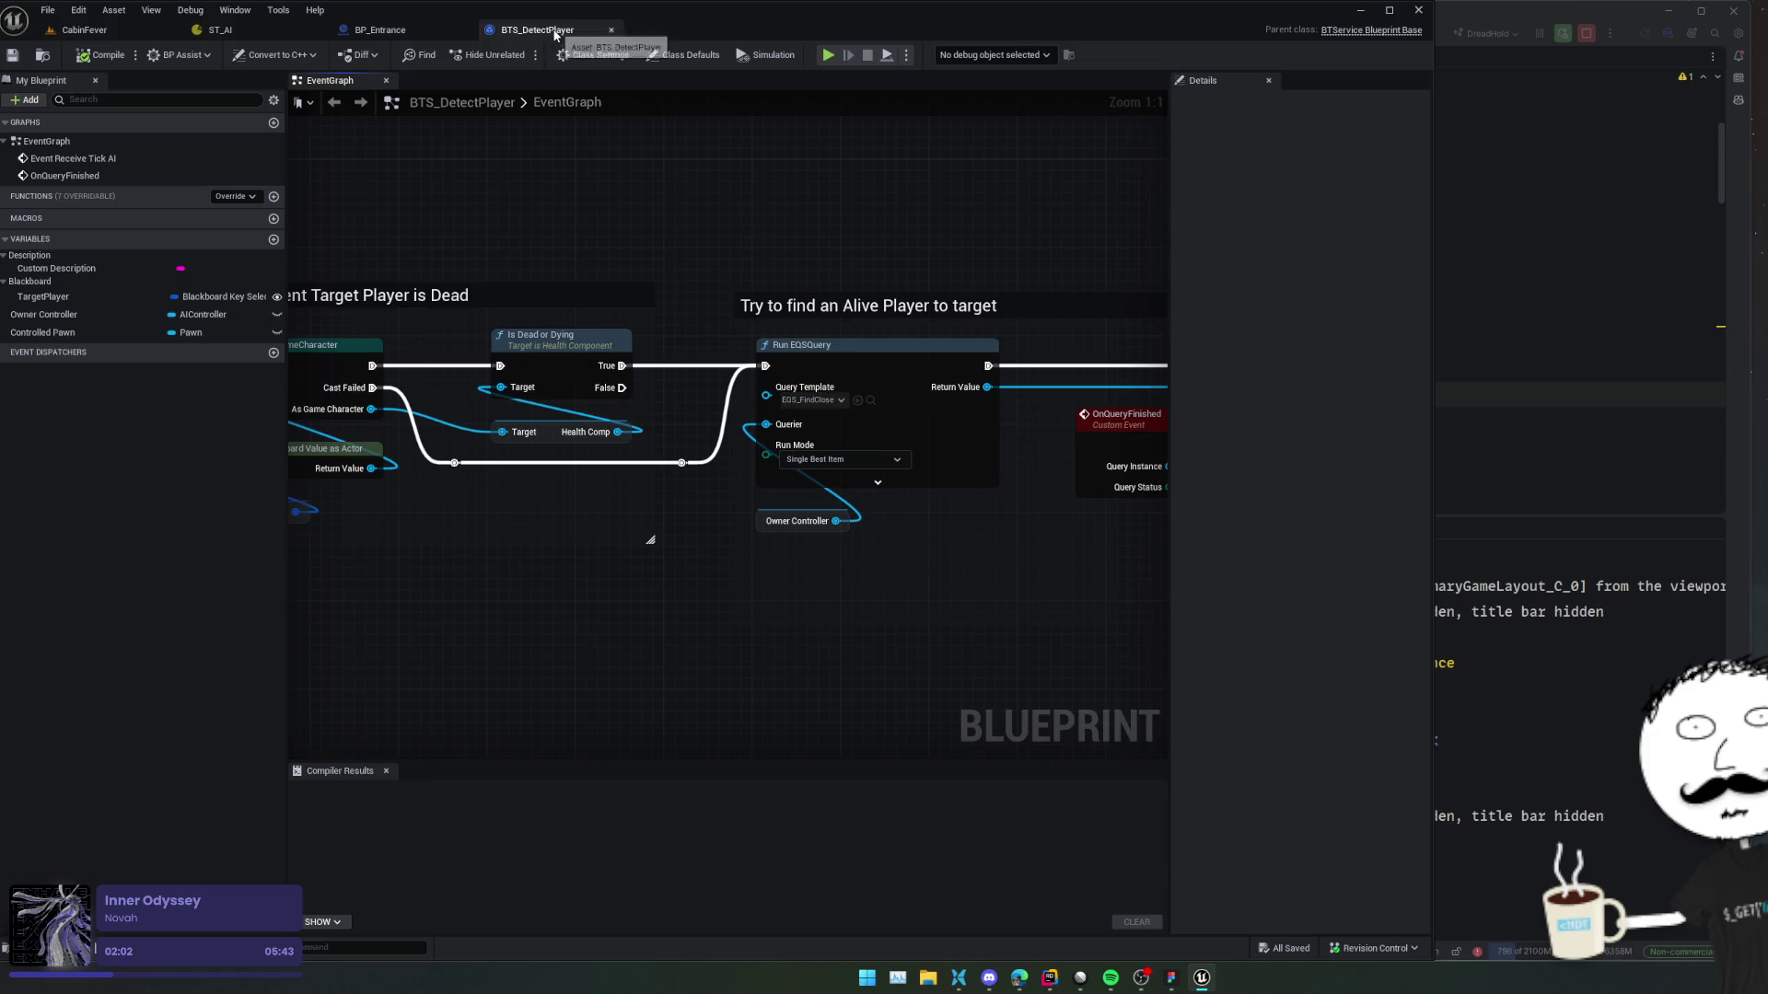
left_click(611, 30)
mouse_move(733, 448)
left_mouse_down()
mouse_move(643, 596)
mouse_move(580, 470)
left_mouse_up()
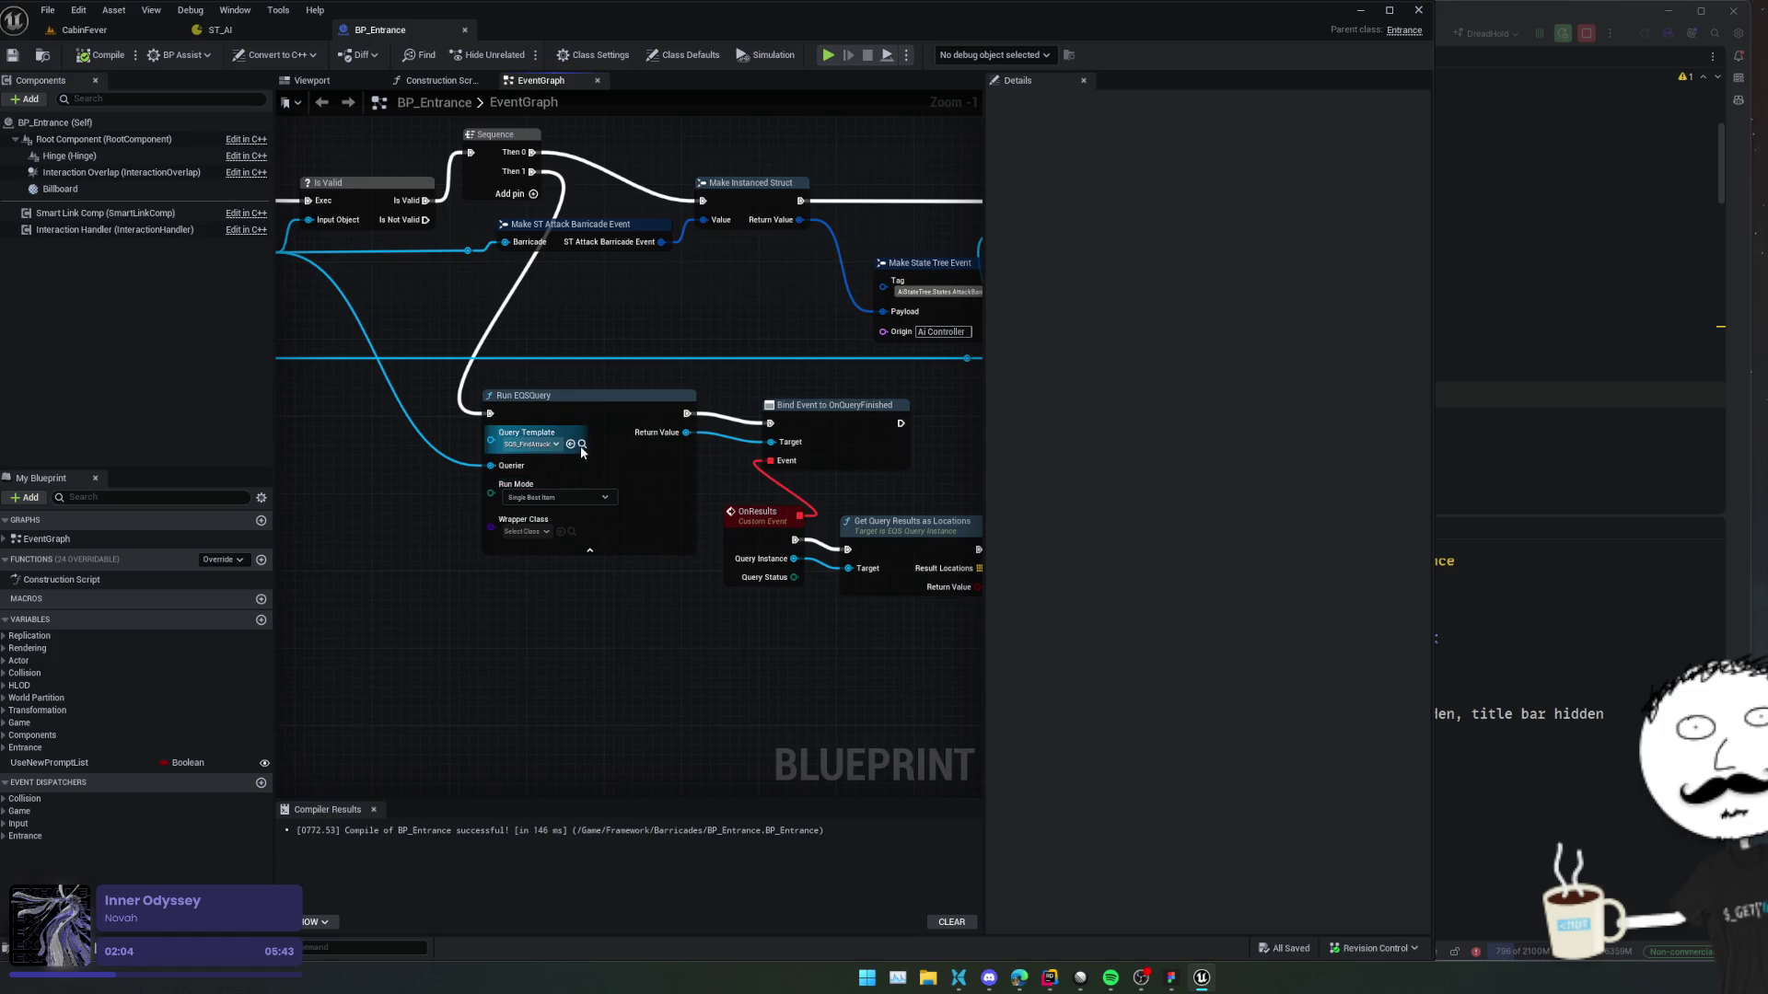
Open the SQS_FindAttackBarricadePosition query and select its Distance 2D test.
left_click(603, 460)
double_click(486, 793)
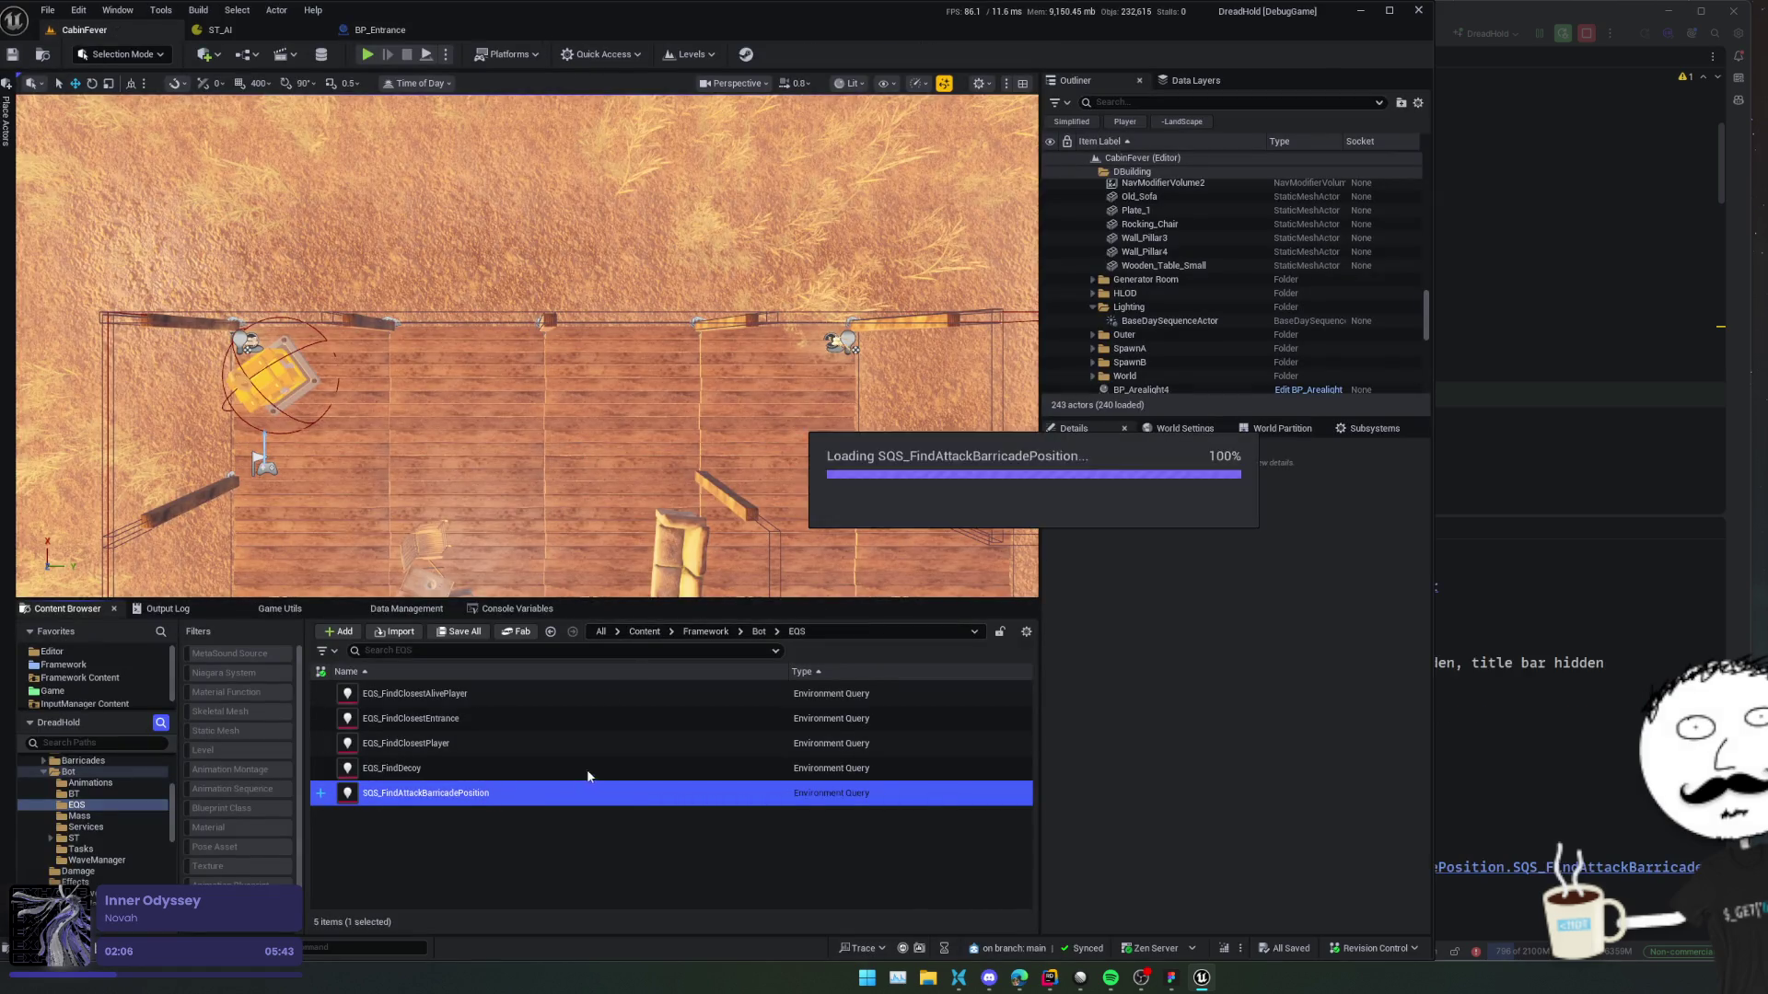
left_click(488, 563)
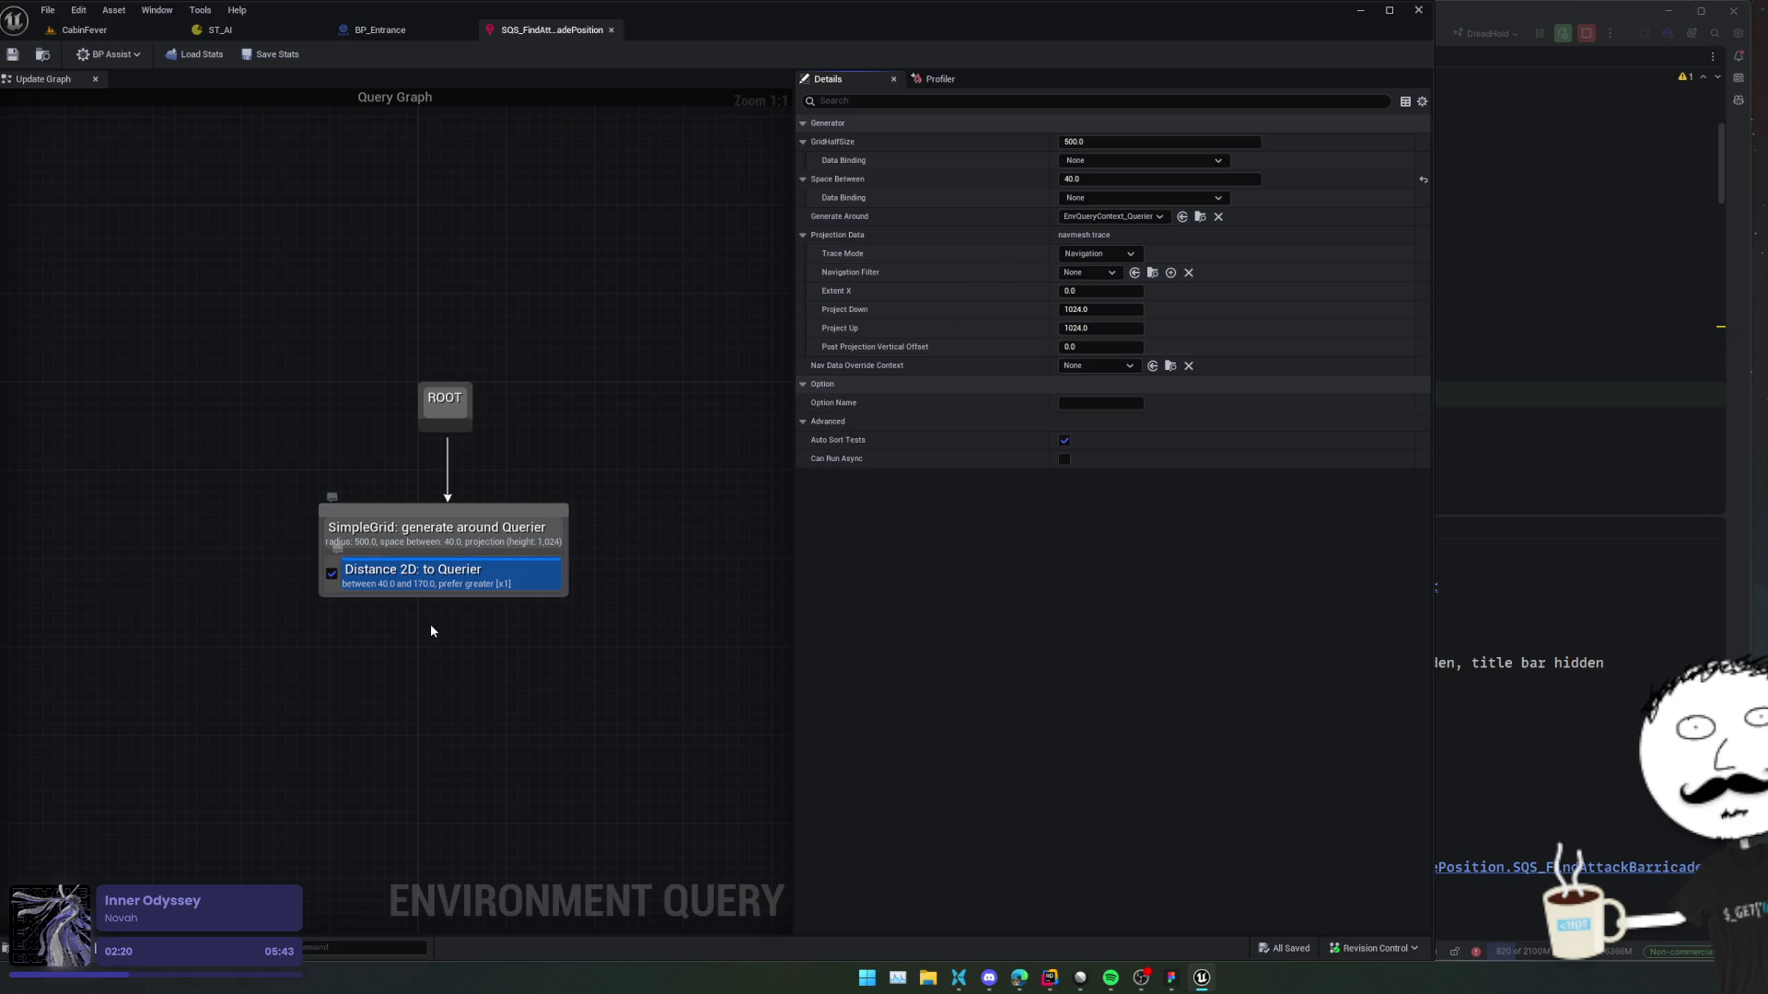
left_click_drag(431, 627, 432, 606)
left_click(449, 554)
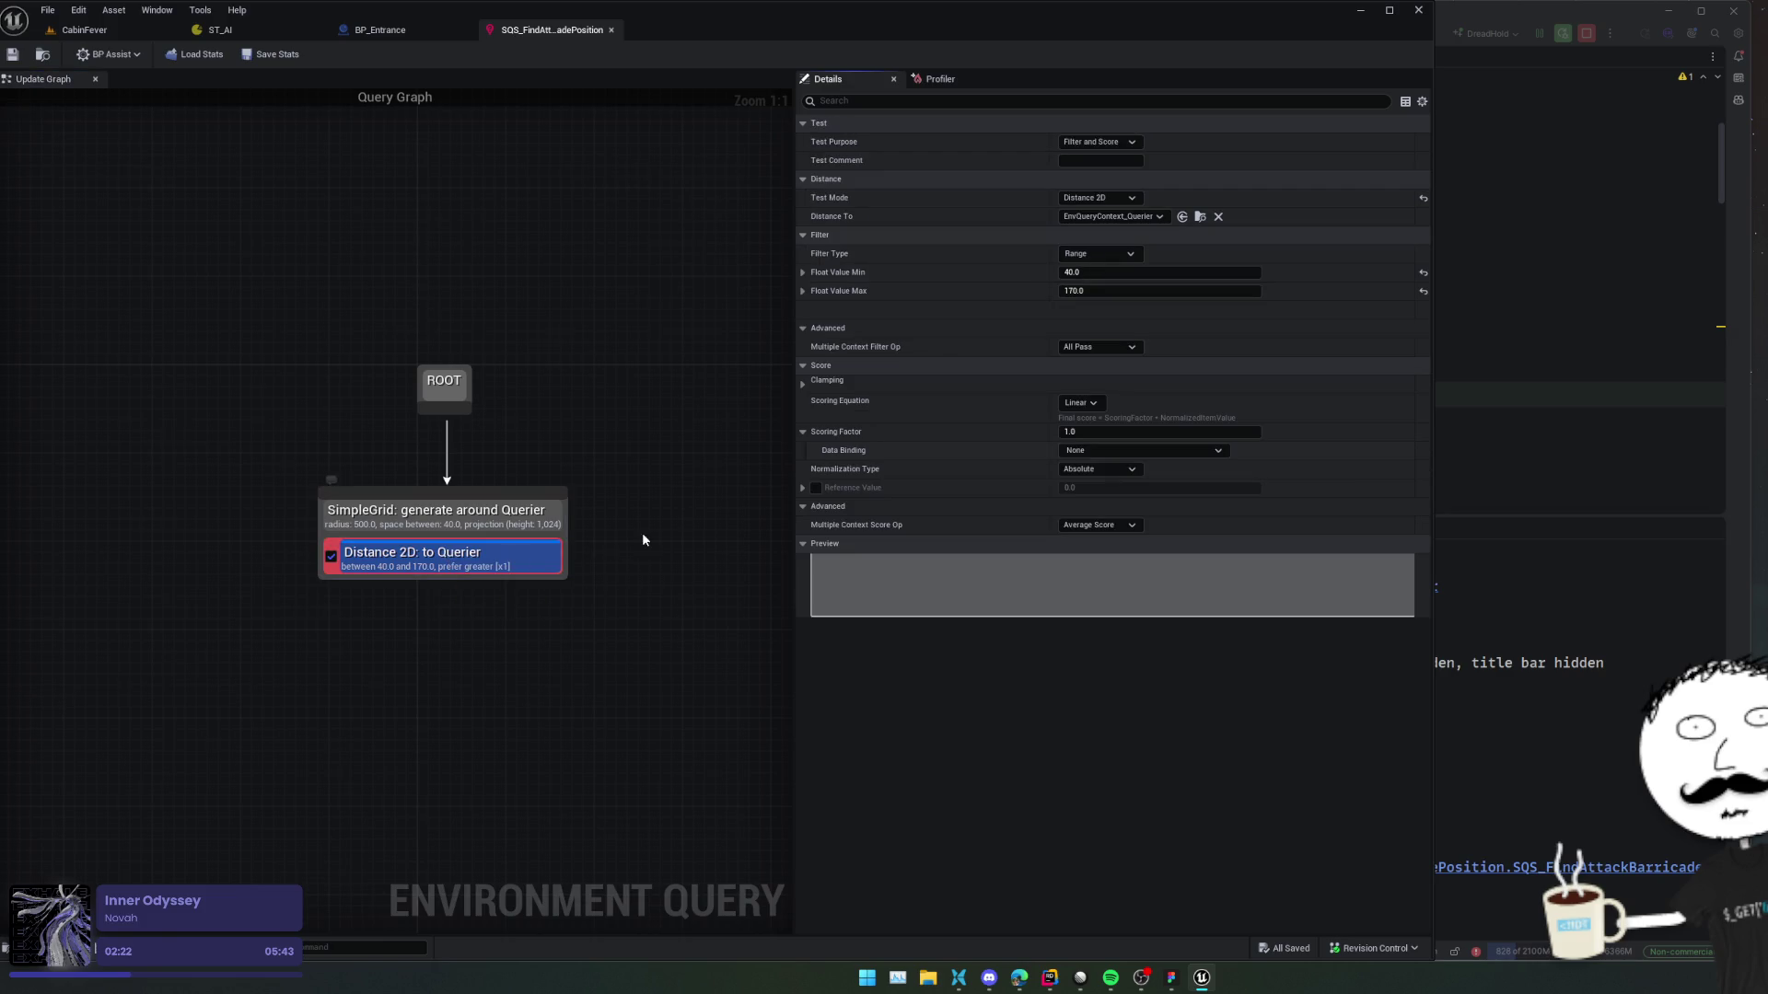
mouse_move(654, 511)
left_mouse_down()
mouse_move(627, 527)
mouse_move(643, 529)
left_mouse_up()
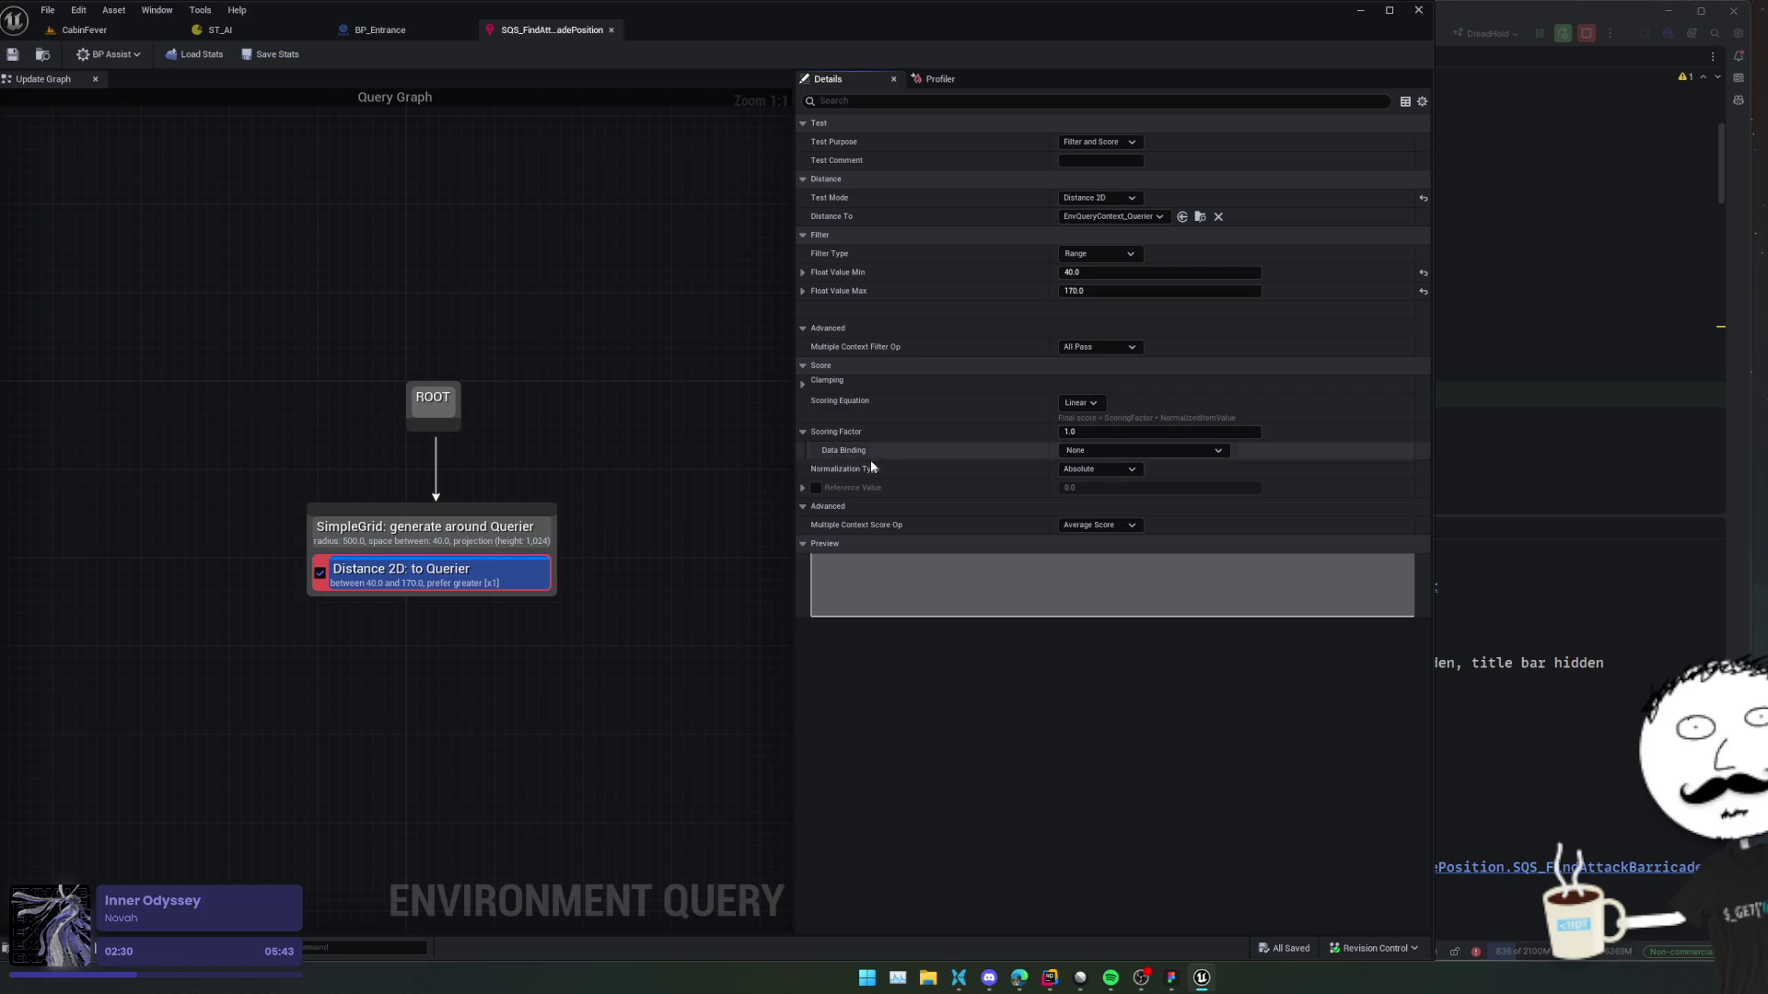
Keep the Range filter, set the Distance 2D float range to 20–200, and save the query.
left_click(803, 488)
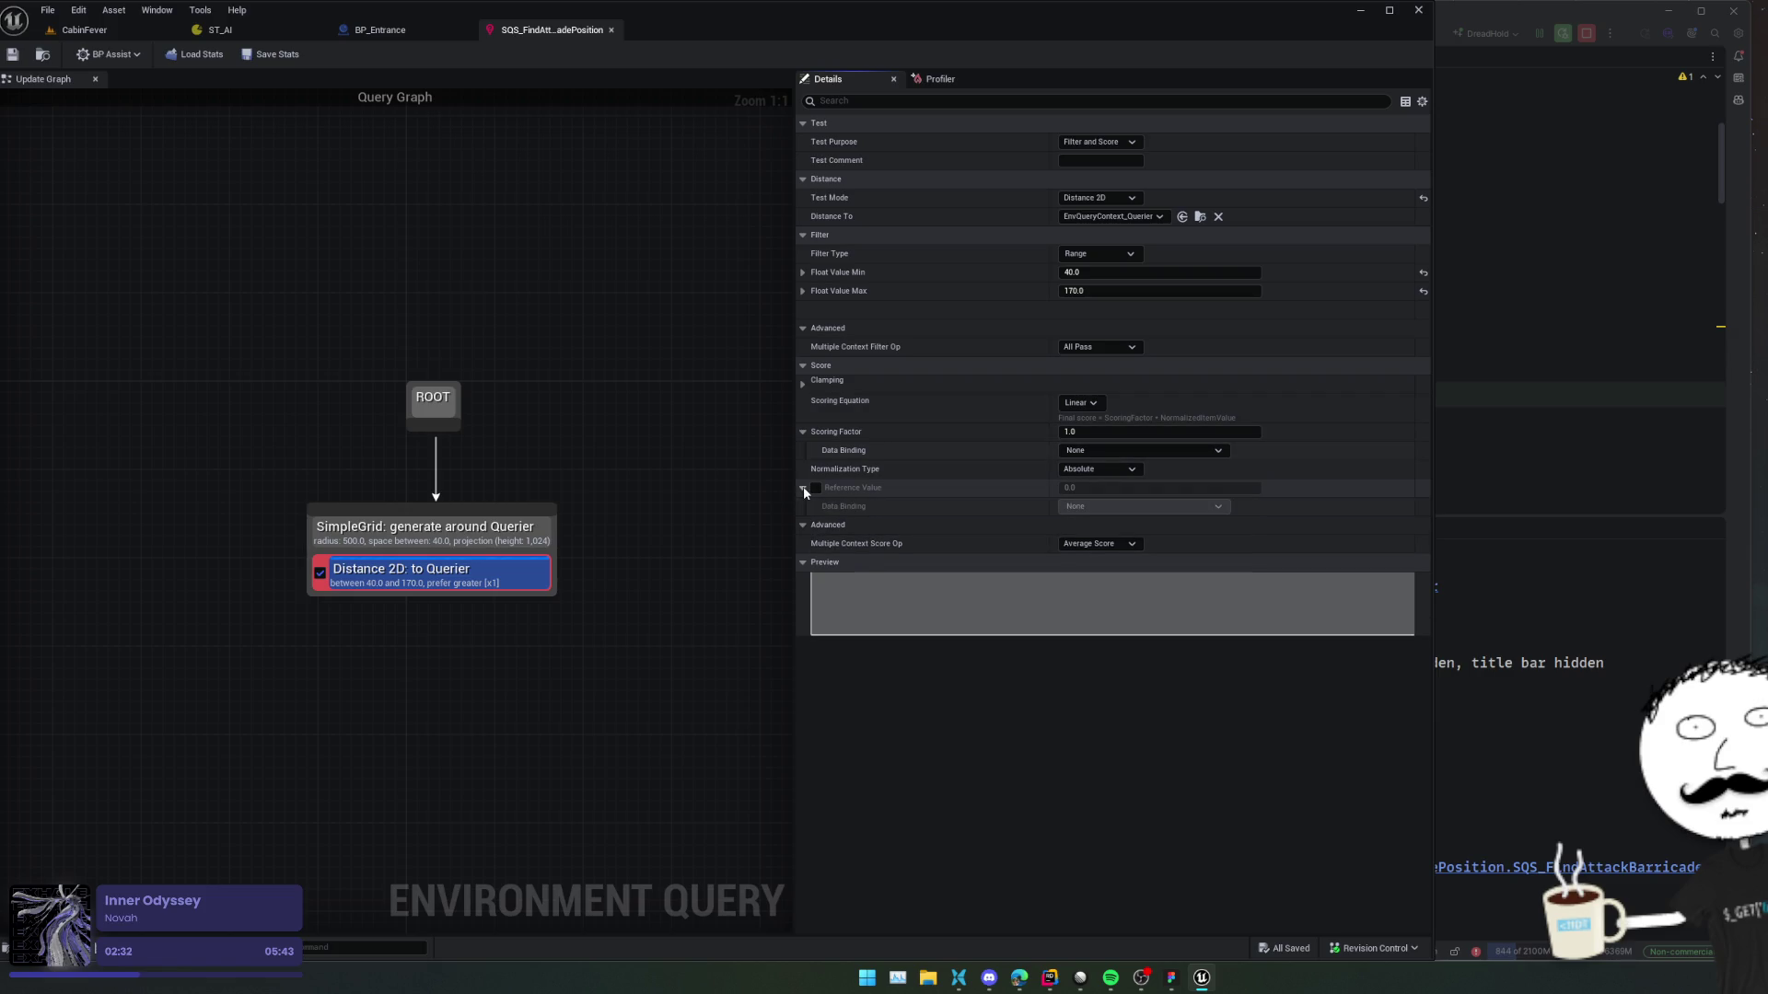
scroll(886, 345, "down", 1)
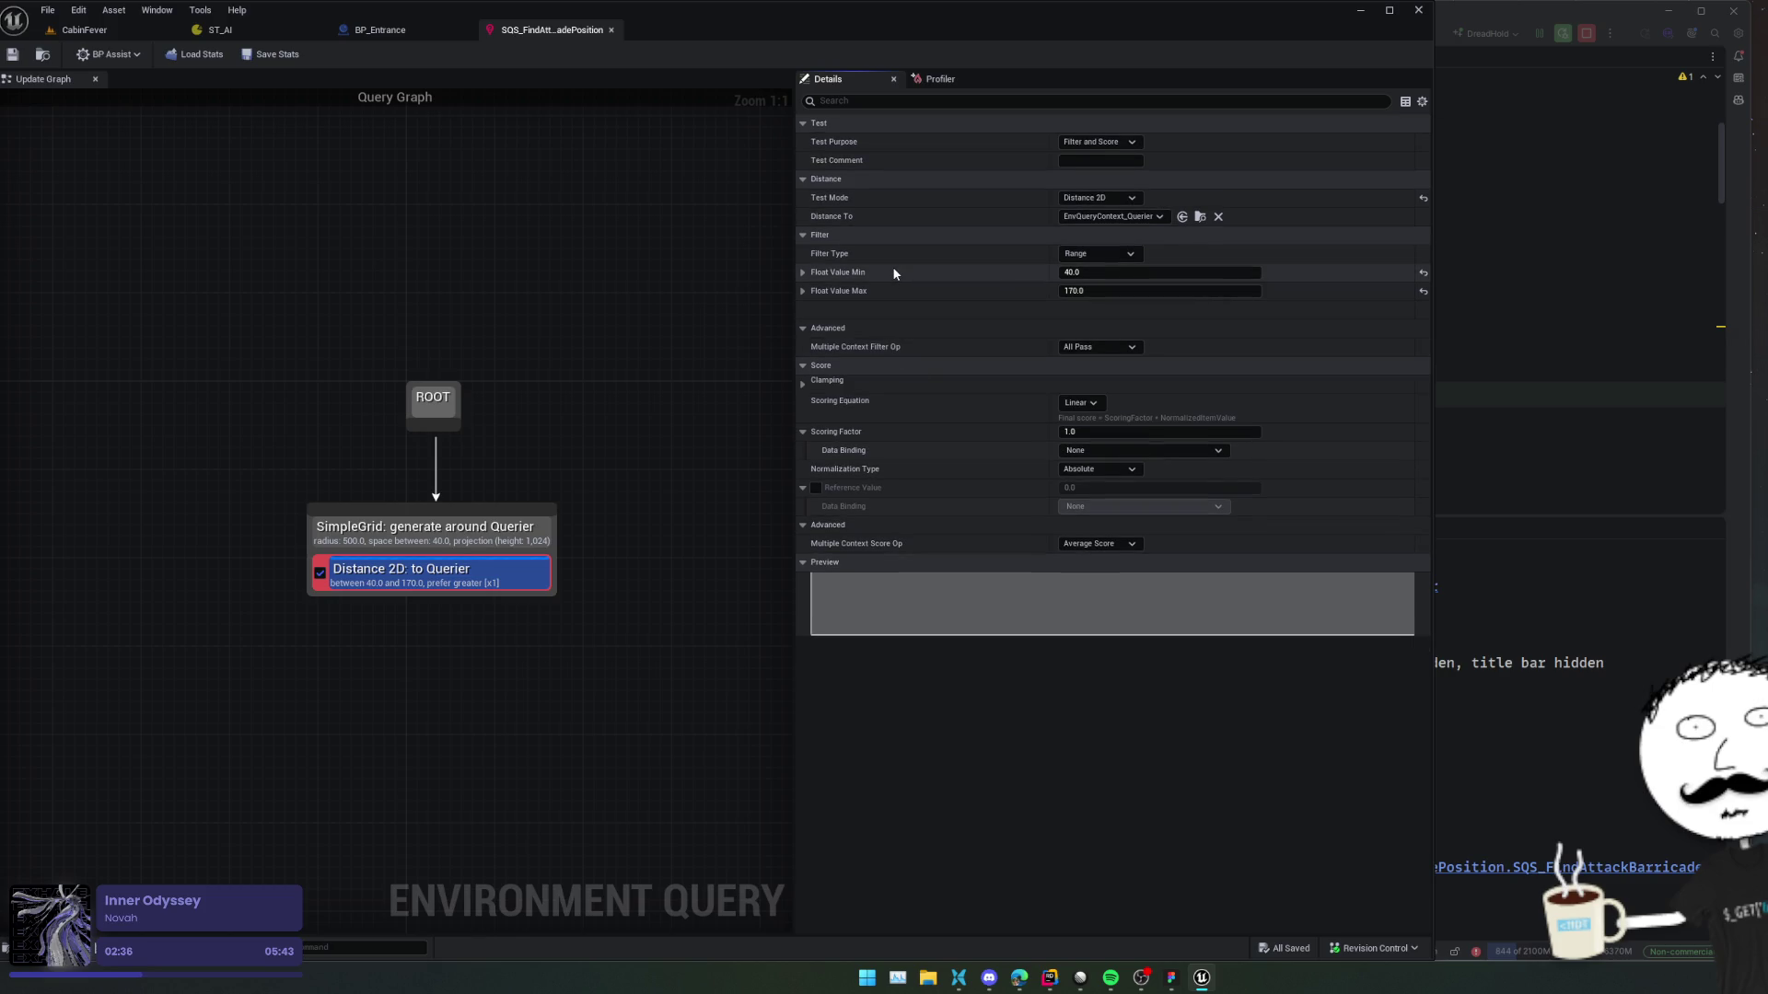
left_click(1105, 143)
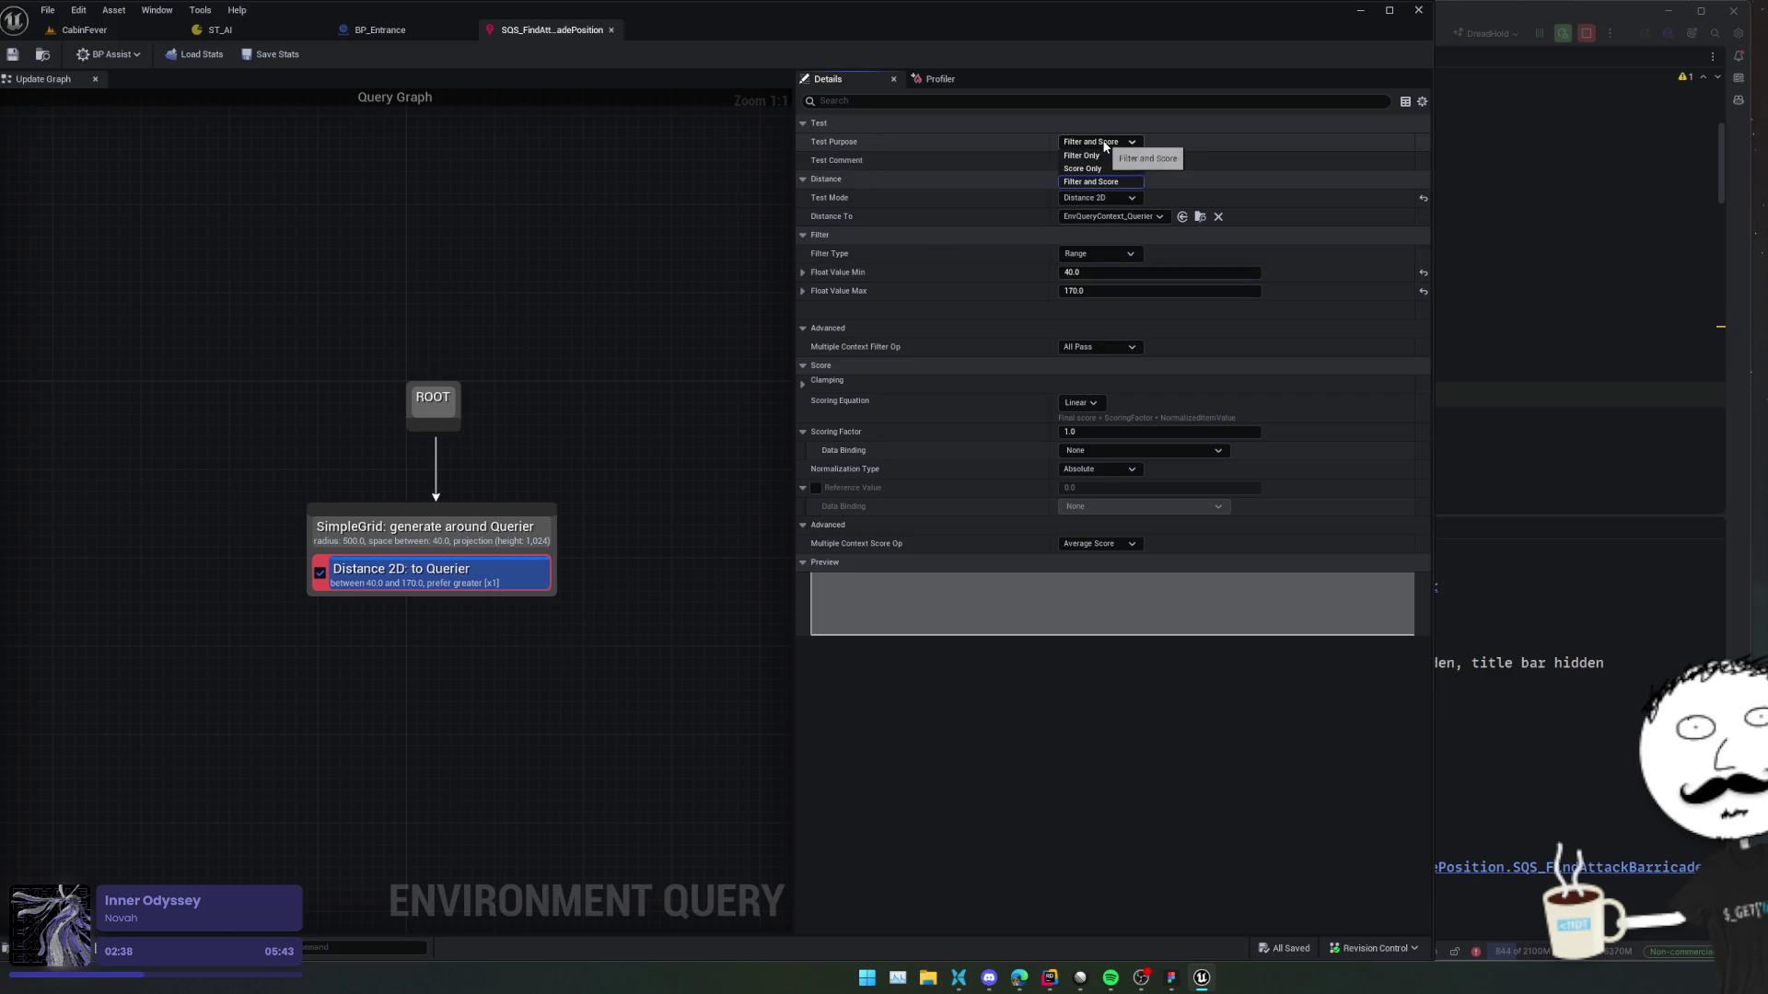
left_click(1105, 144)
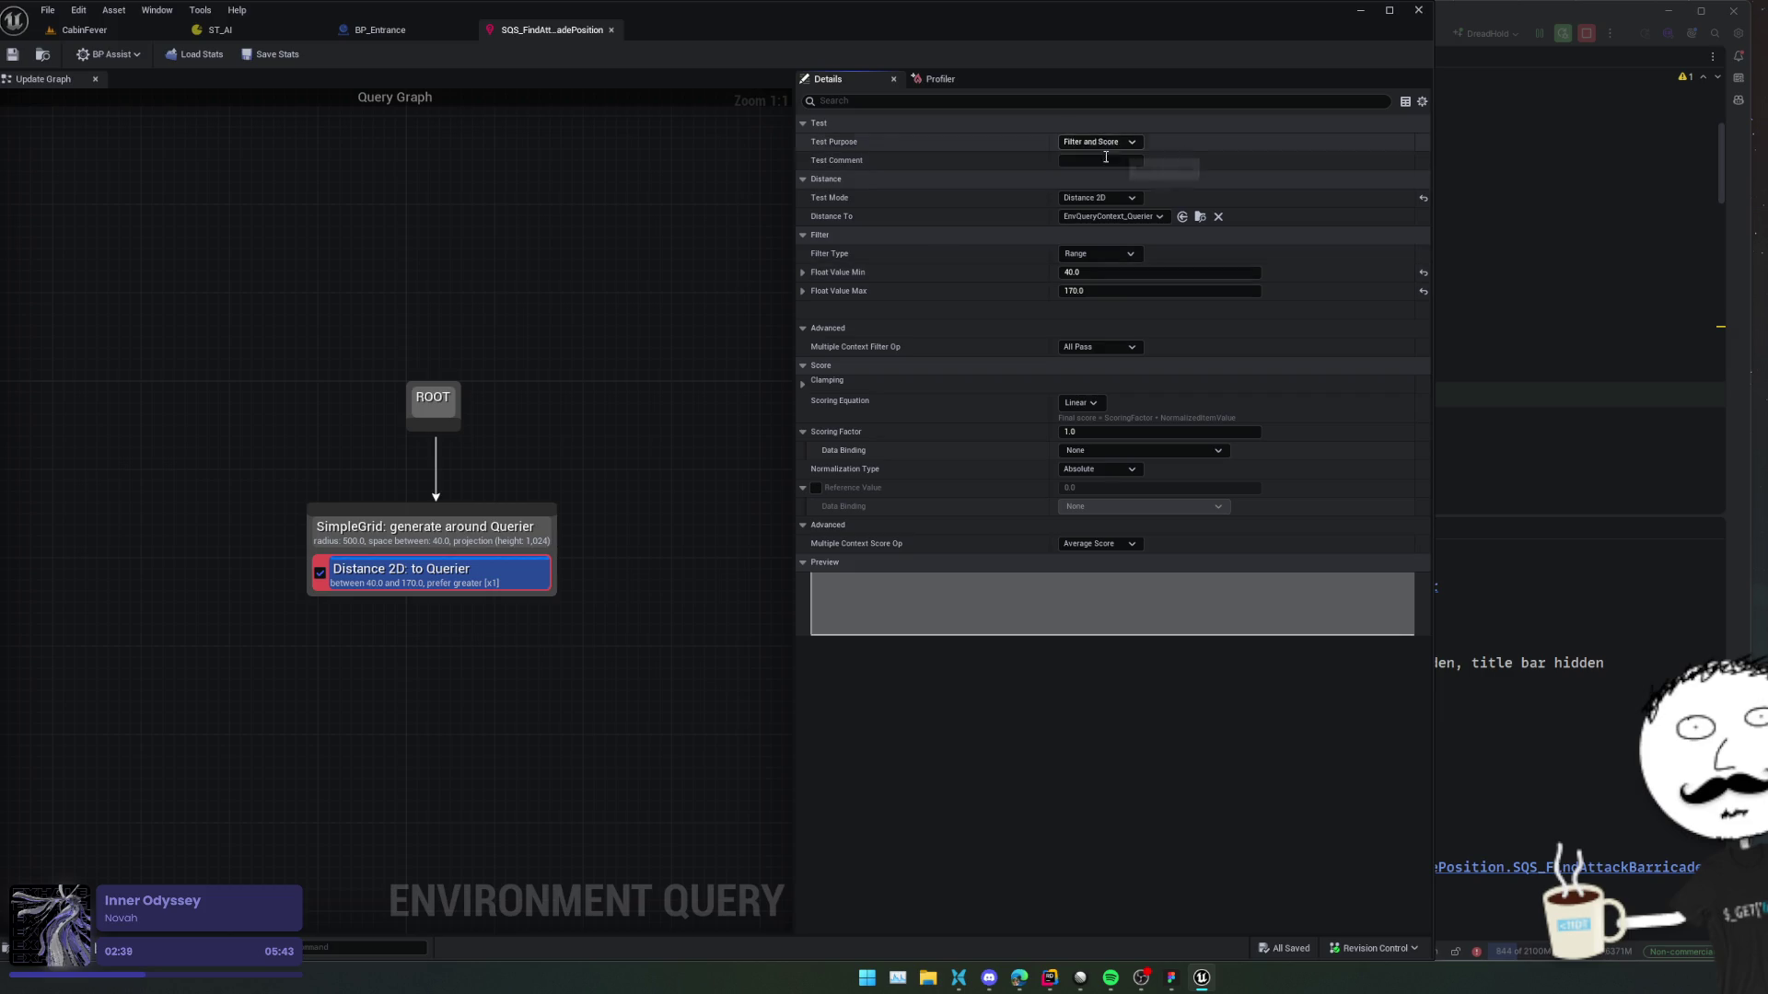
left_click(1114, 255)
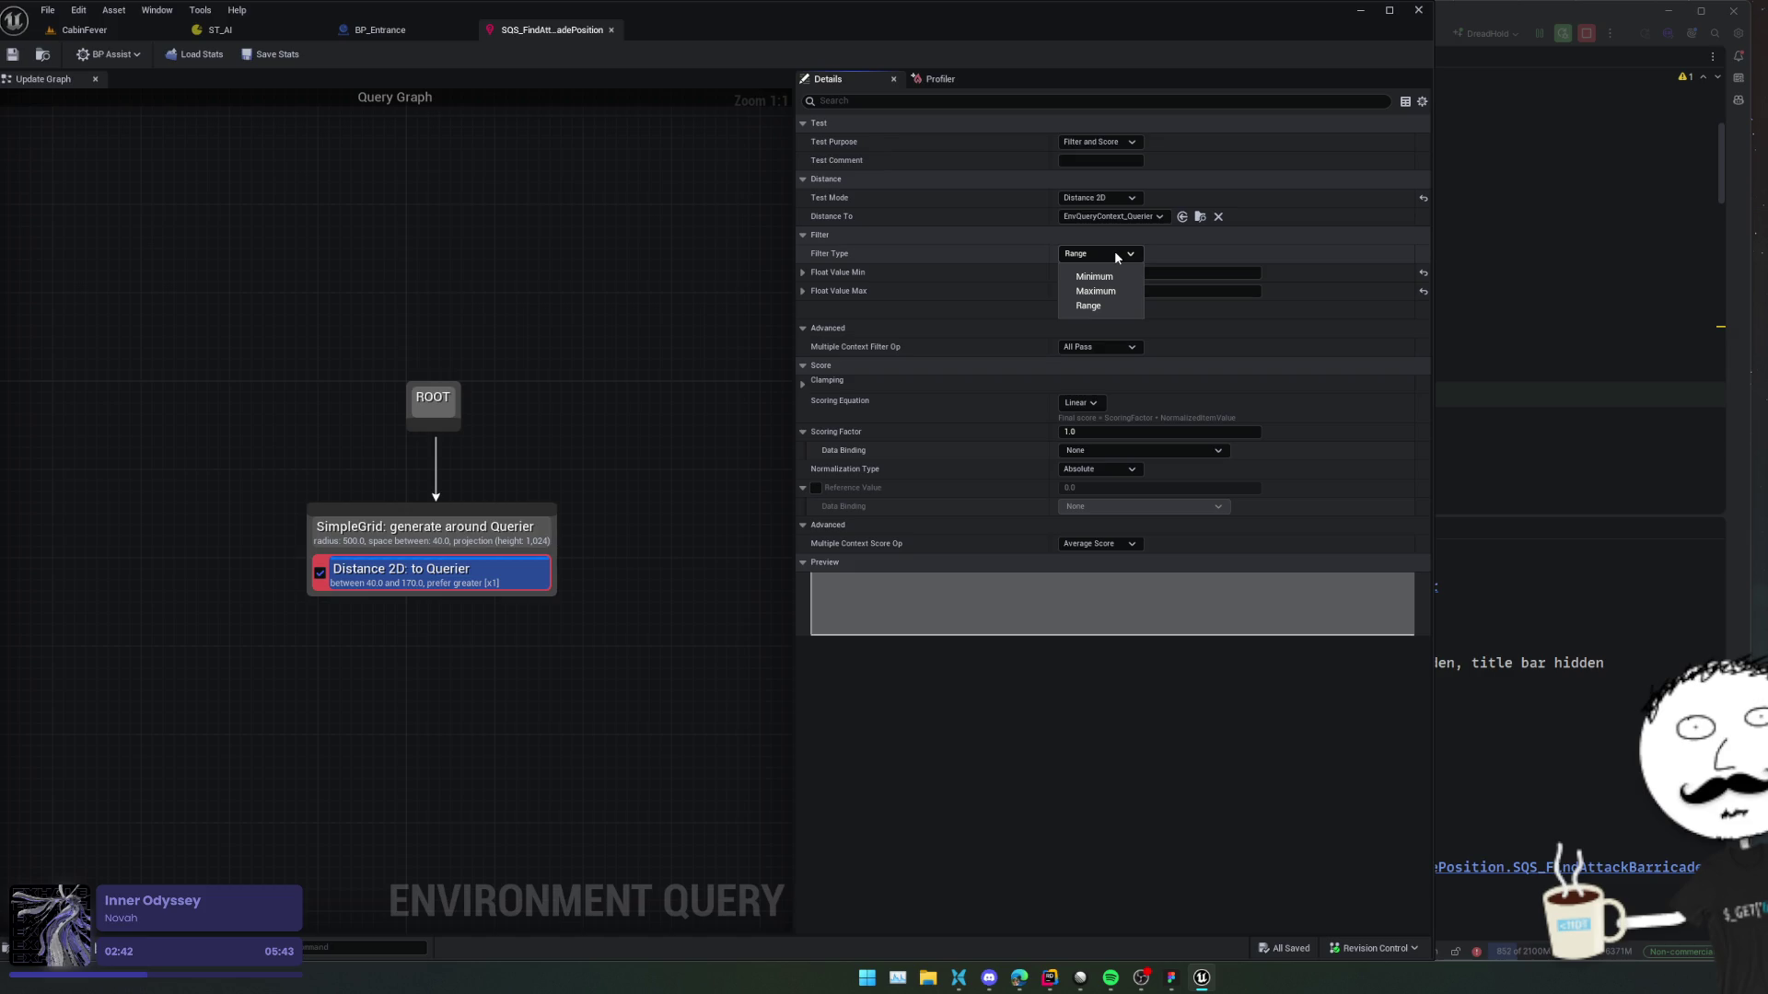
left_click(1105, 305)
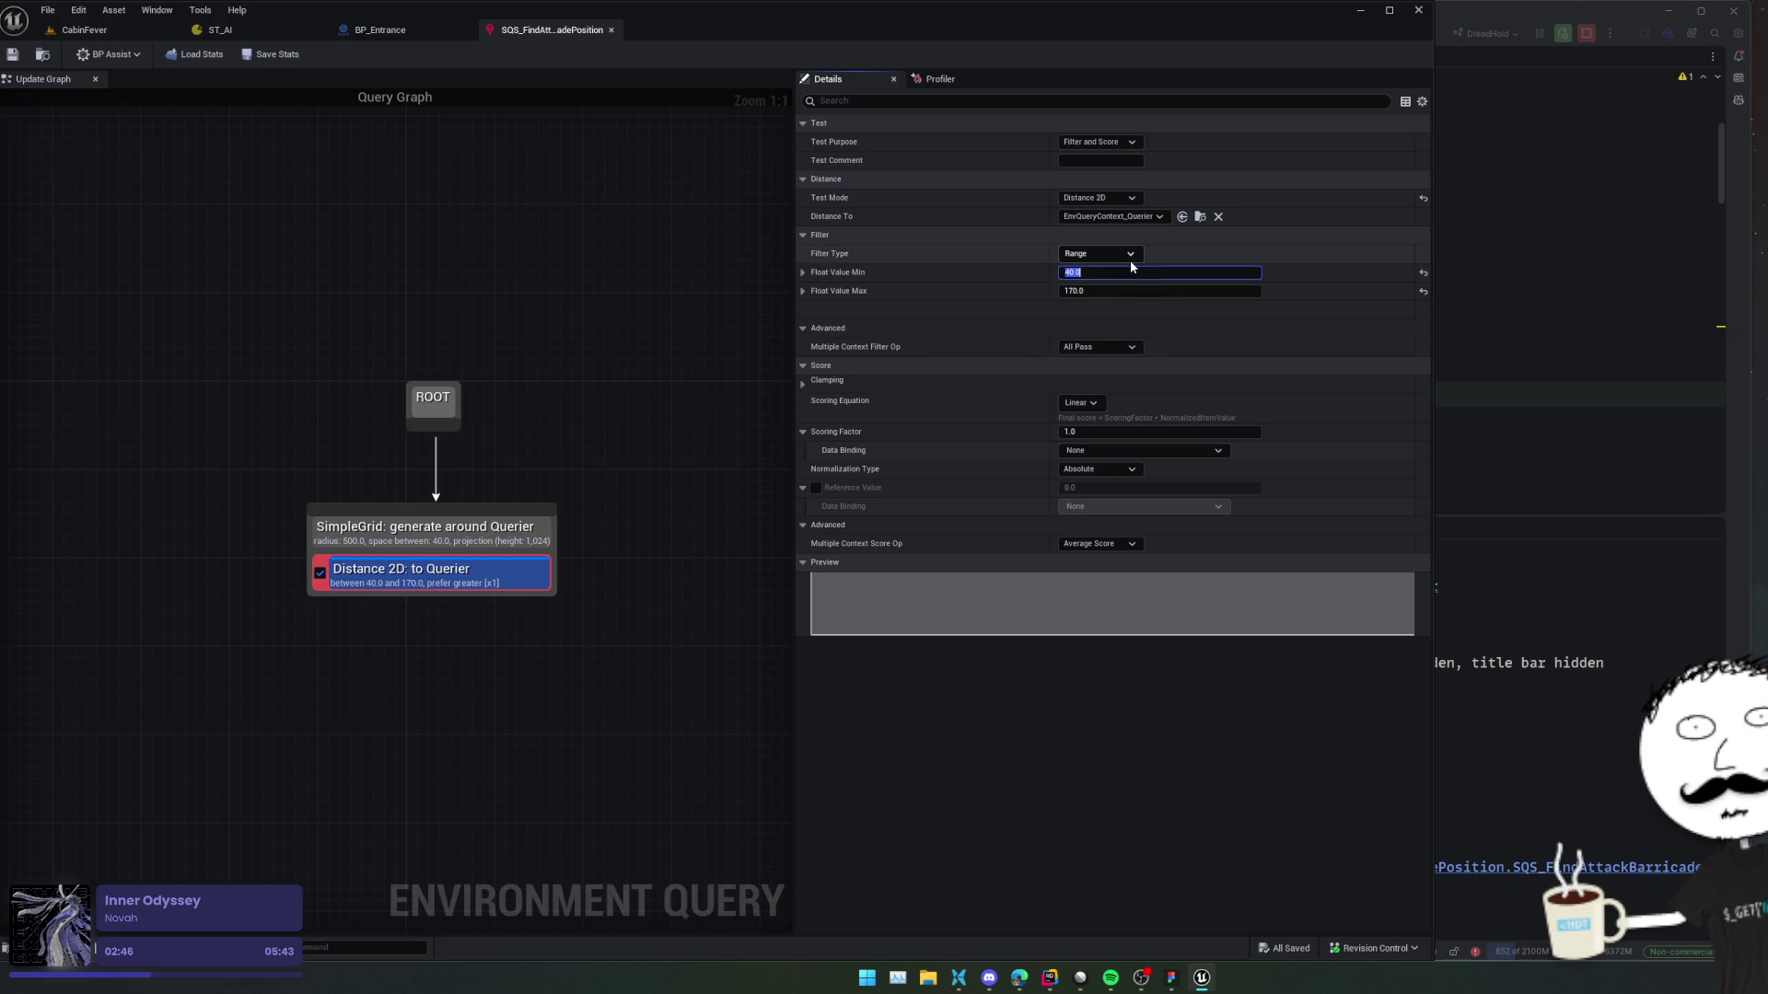
key("Tab")
type("20")
key("ctrl+s")
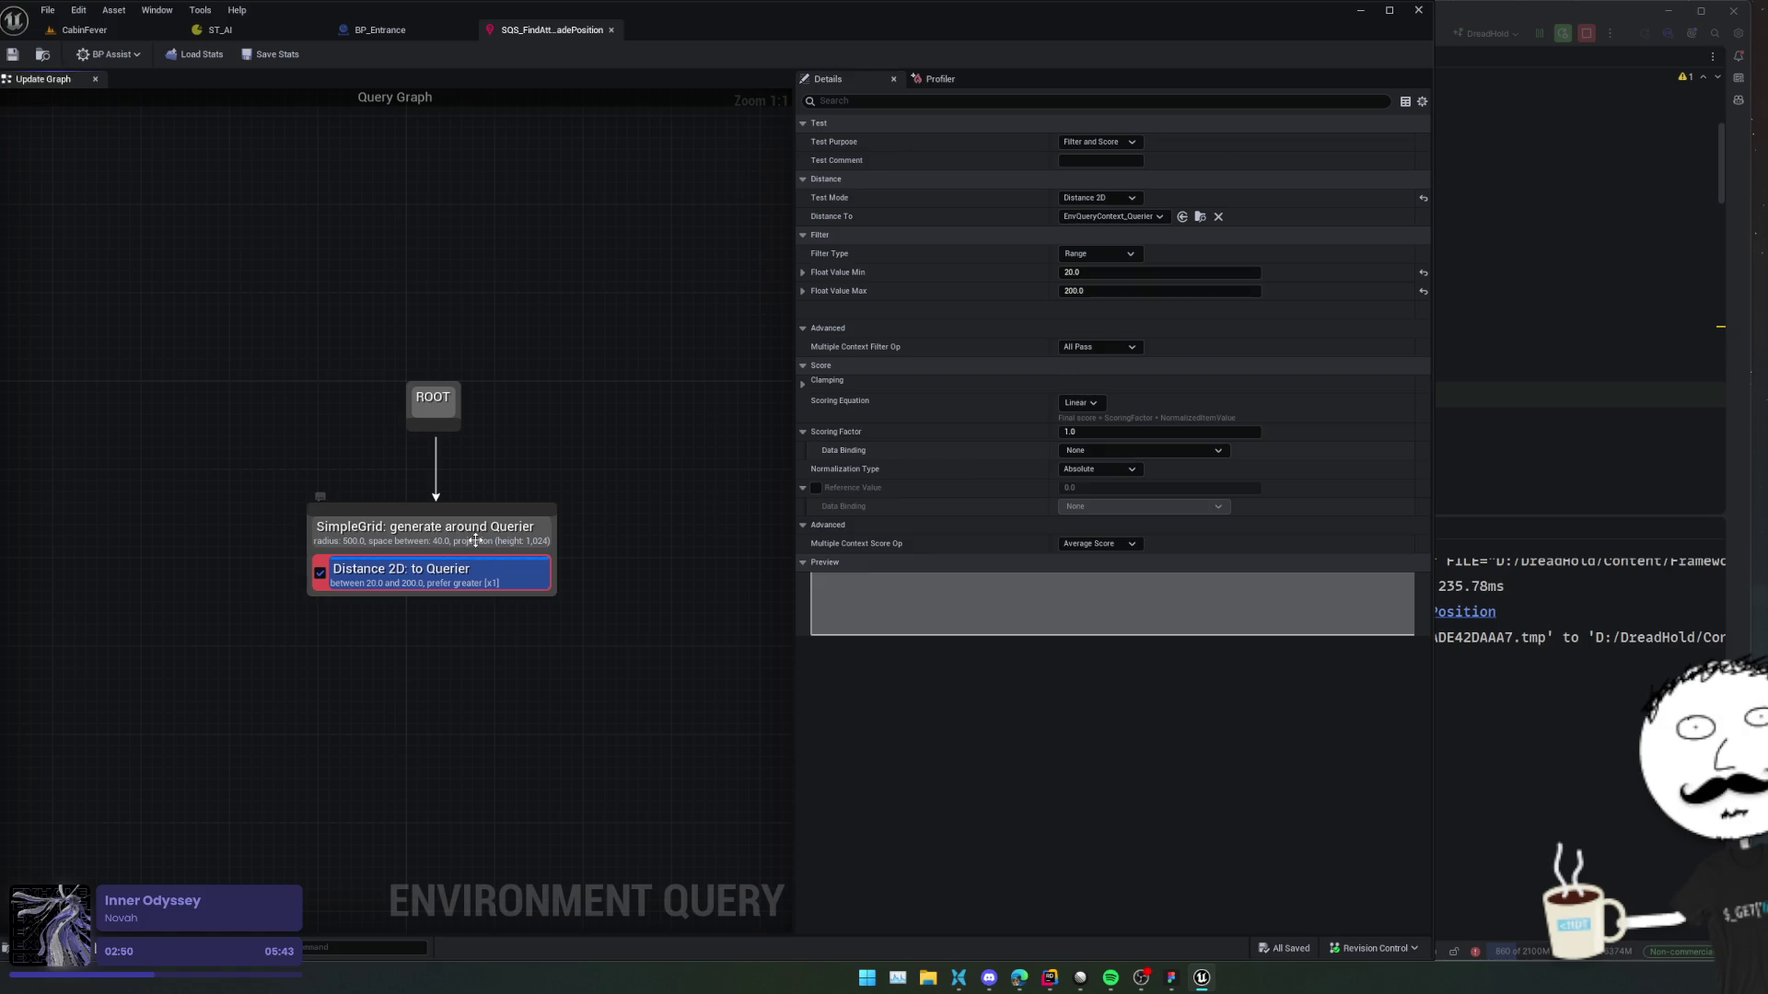
Review the SimpleGrid generator and the Distance 2D test's actions in the query graph.
left_click(475, 540)
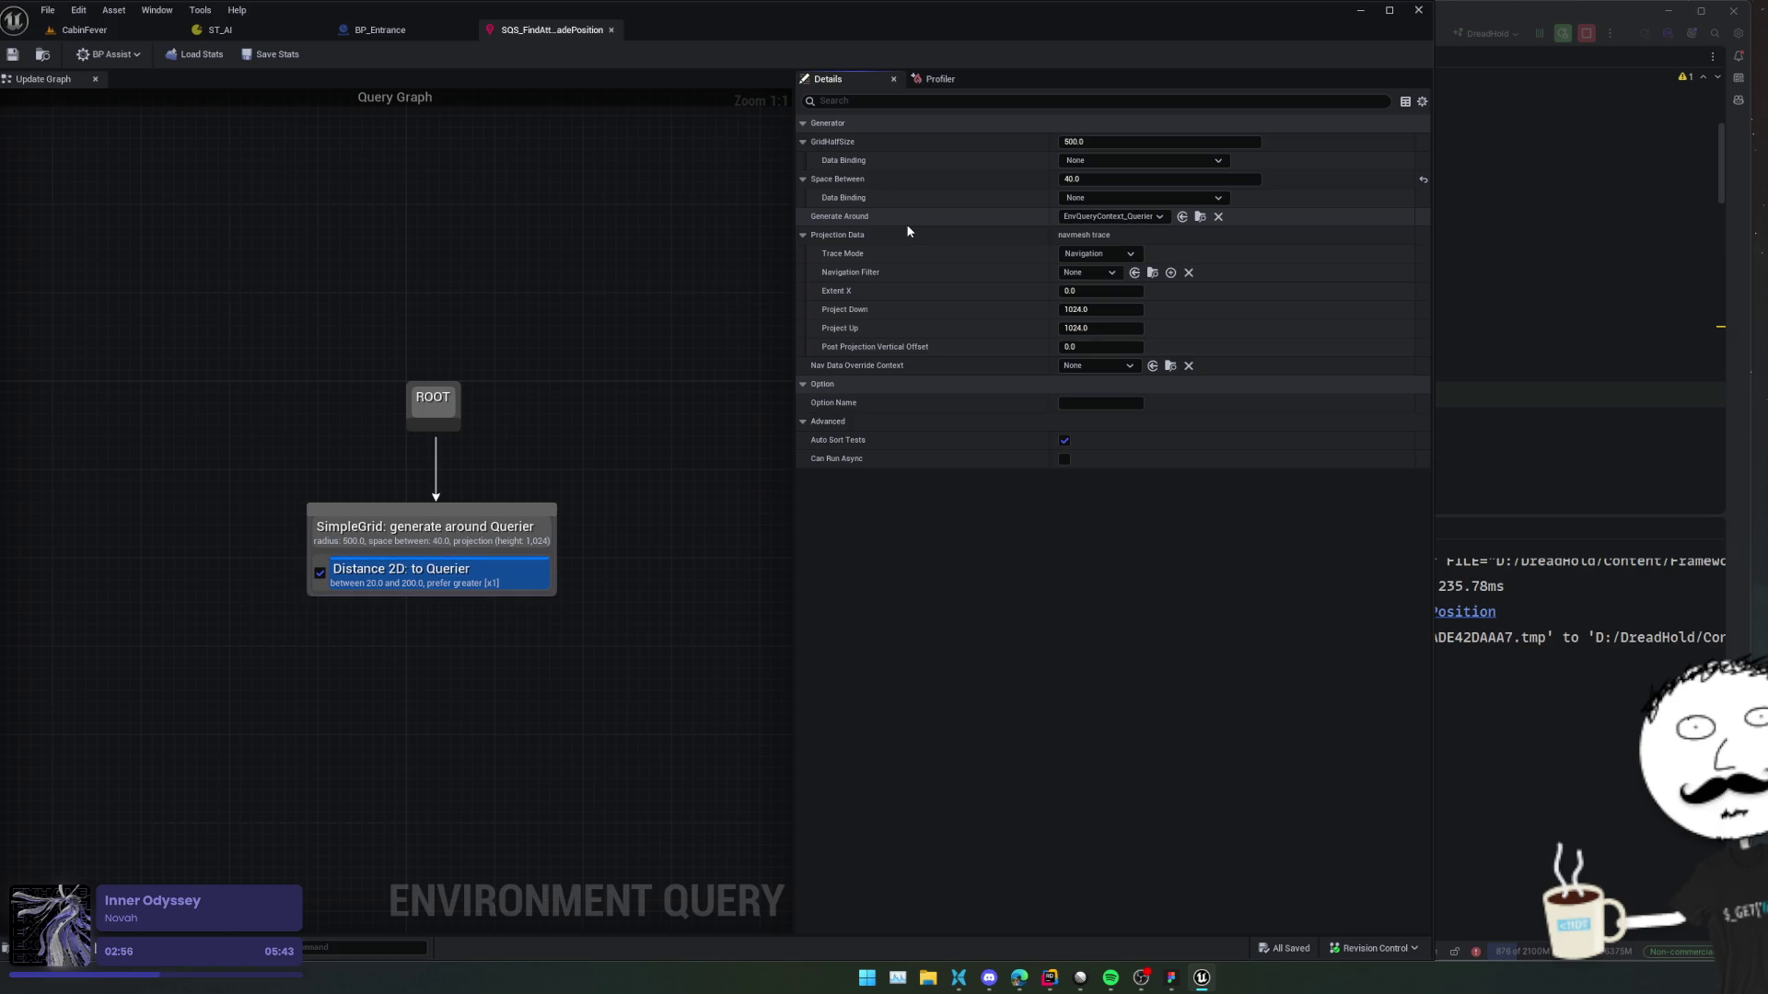
right_click(472, 572)
mouse_move(513, 719)
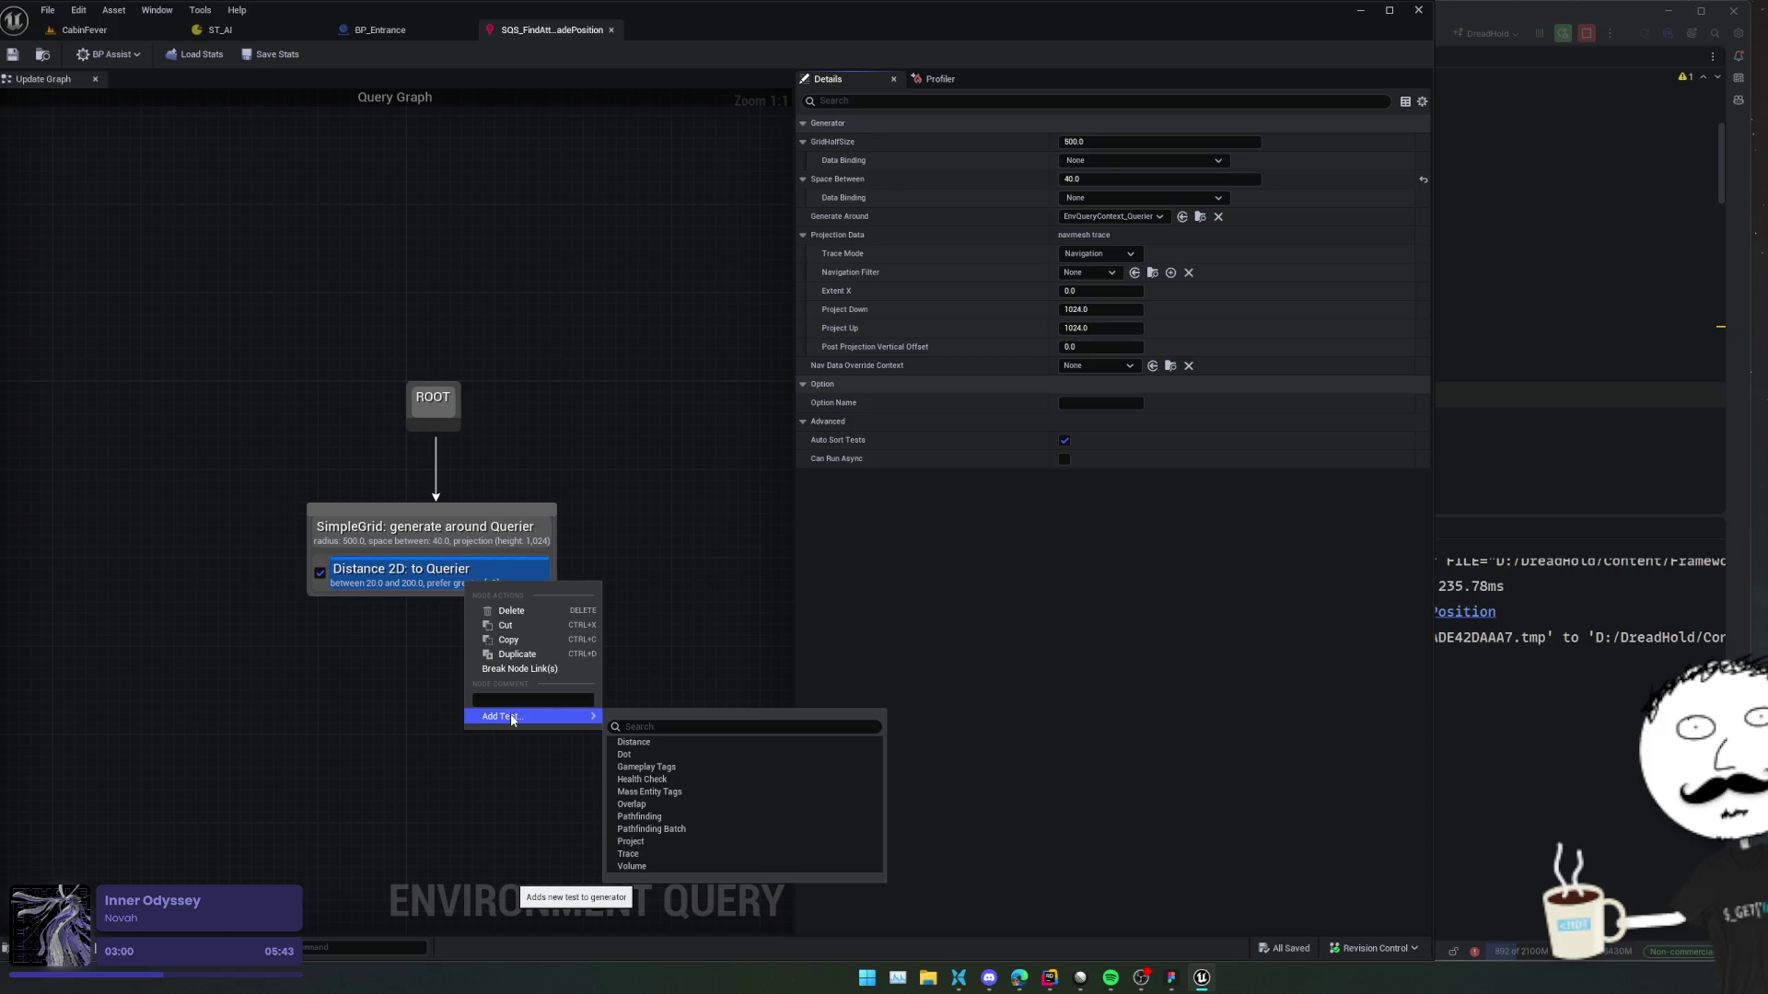
left_click(37, 78)
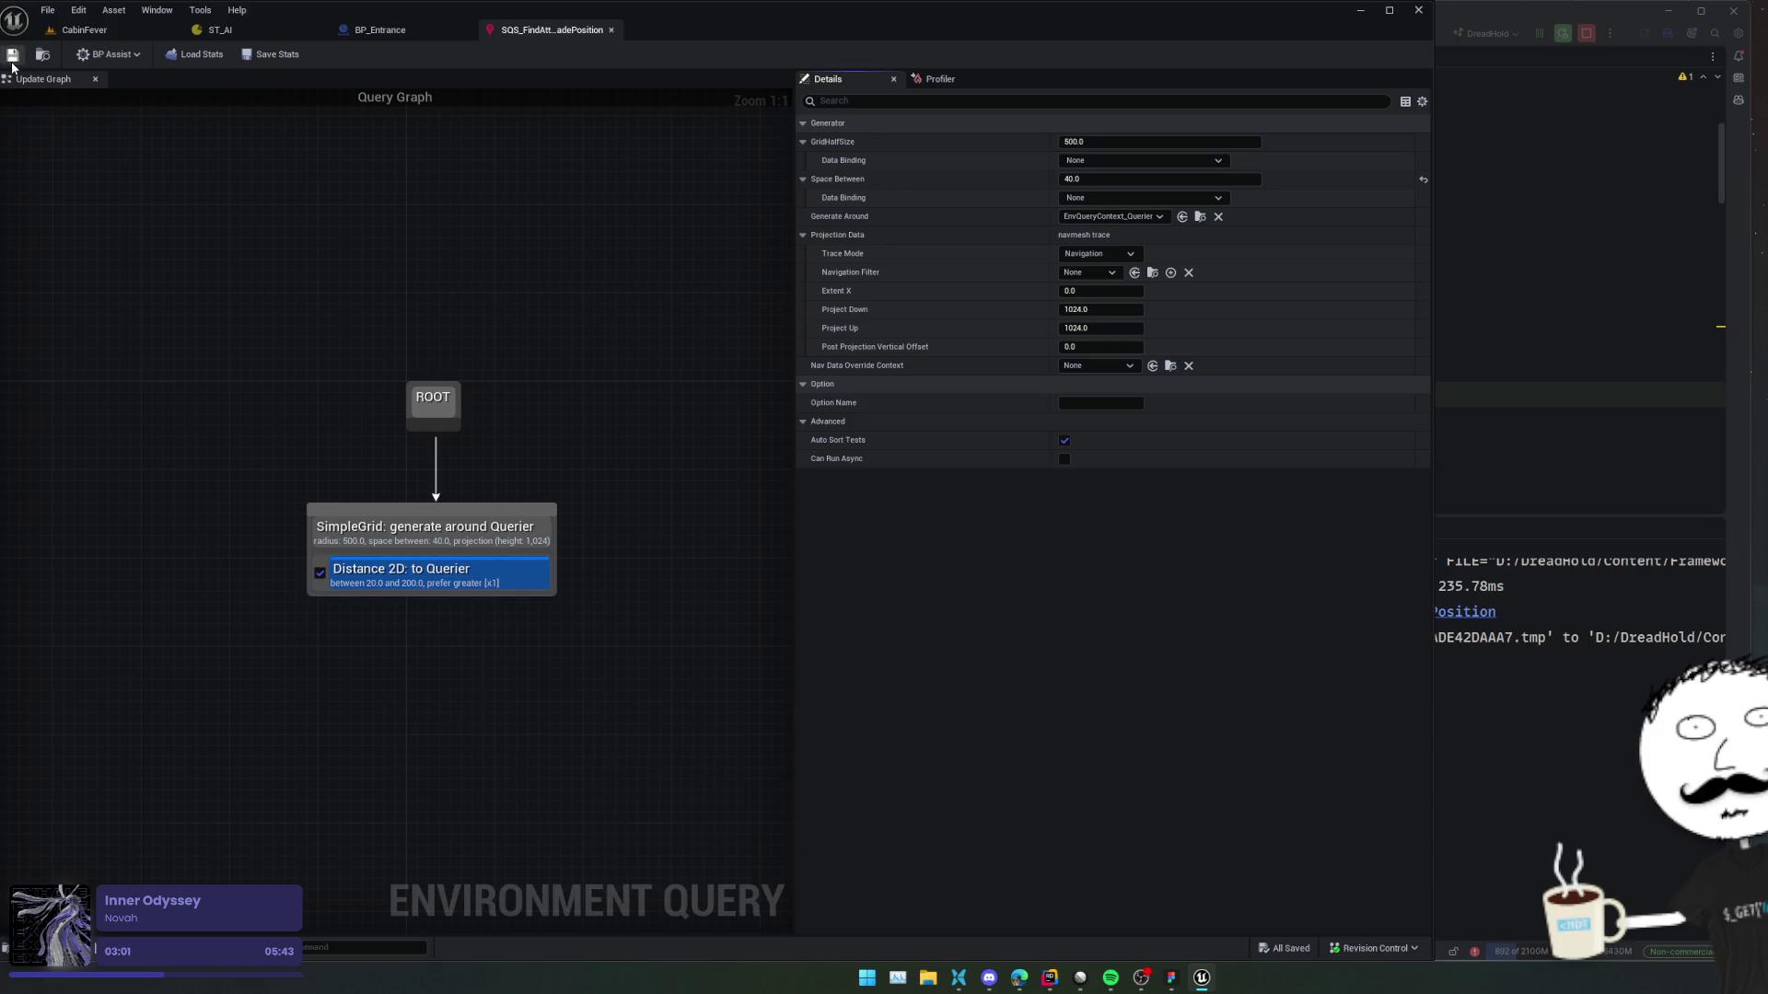
left_click(129, 38)
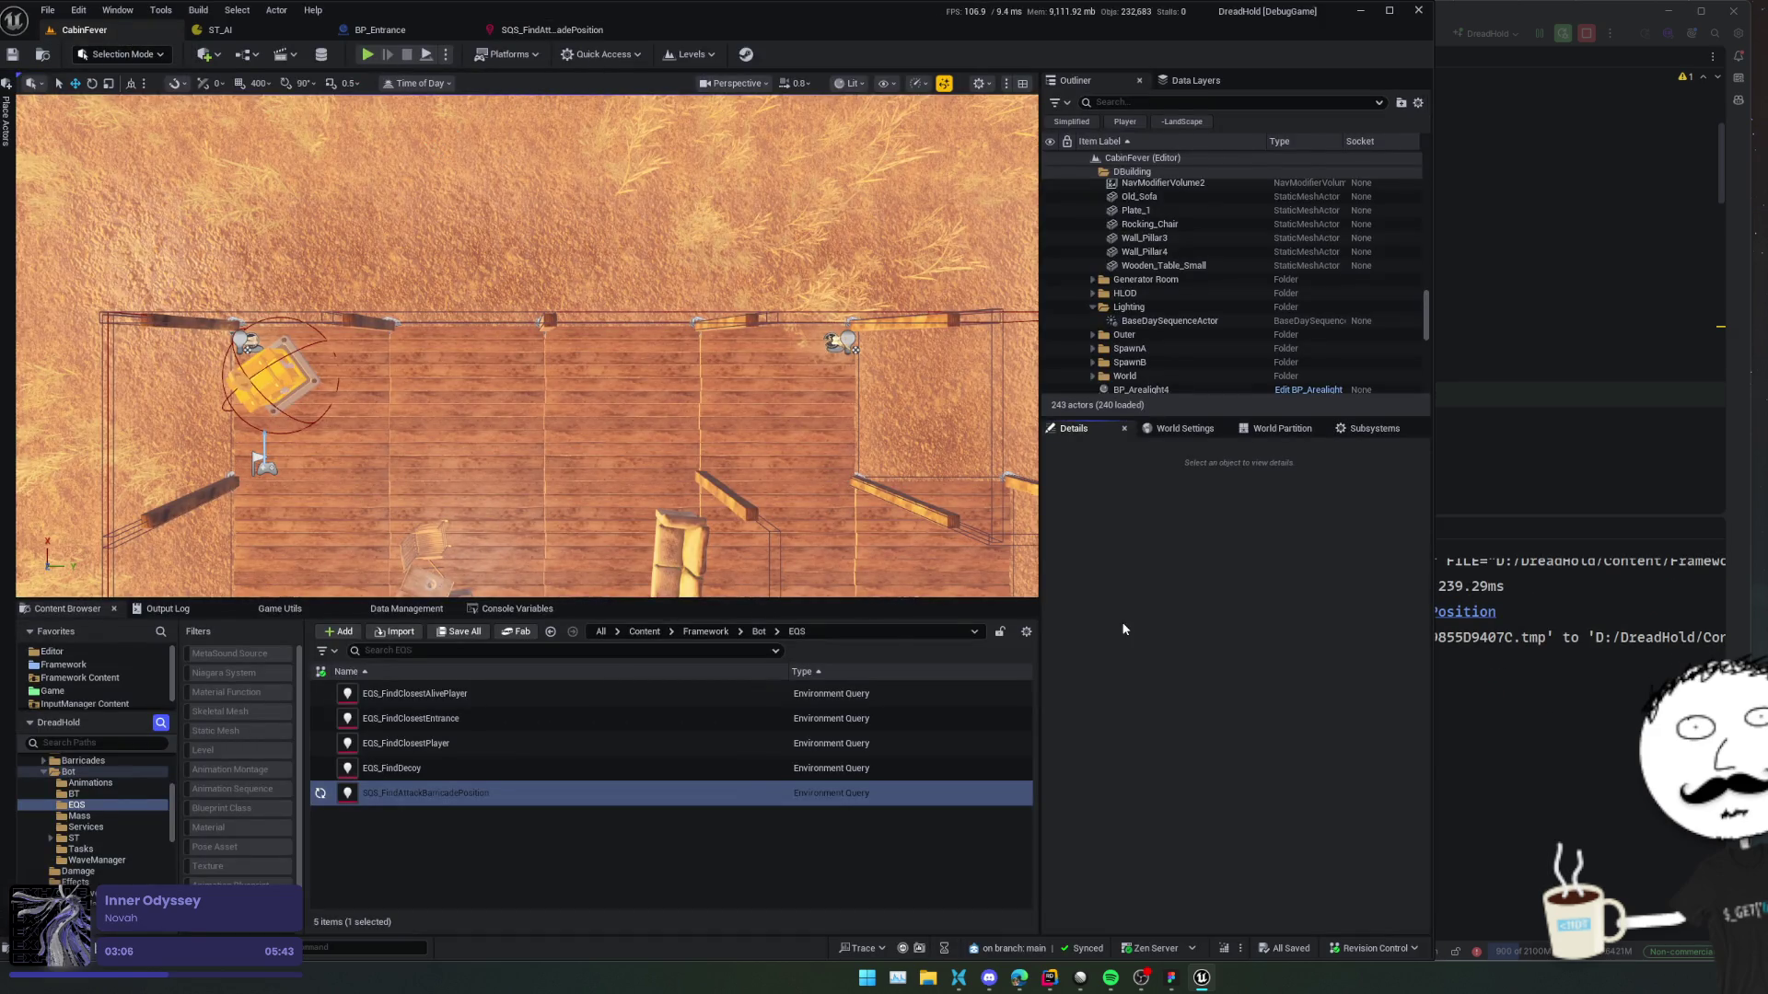
Open the Visual Logger from the command search and start a play-test.
key("ctrl+p")
key("Return")
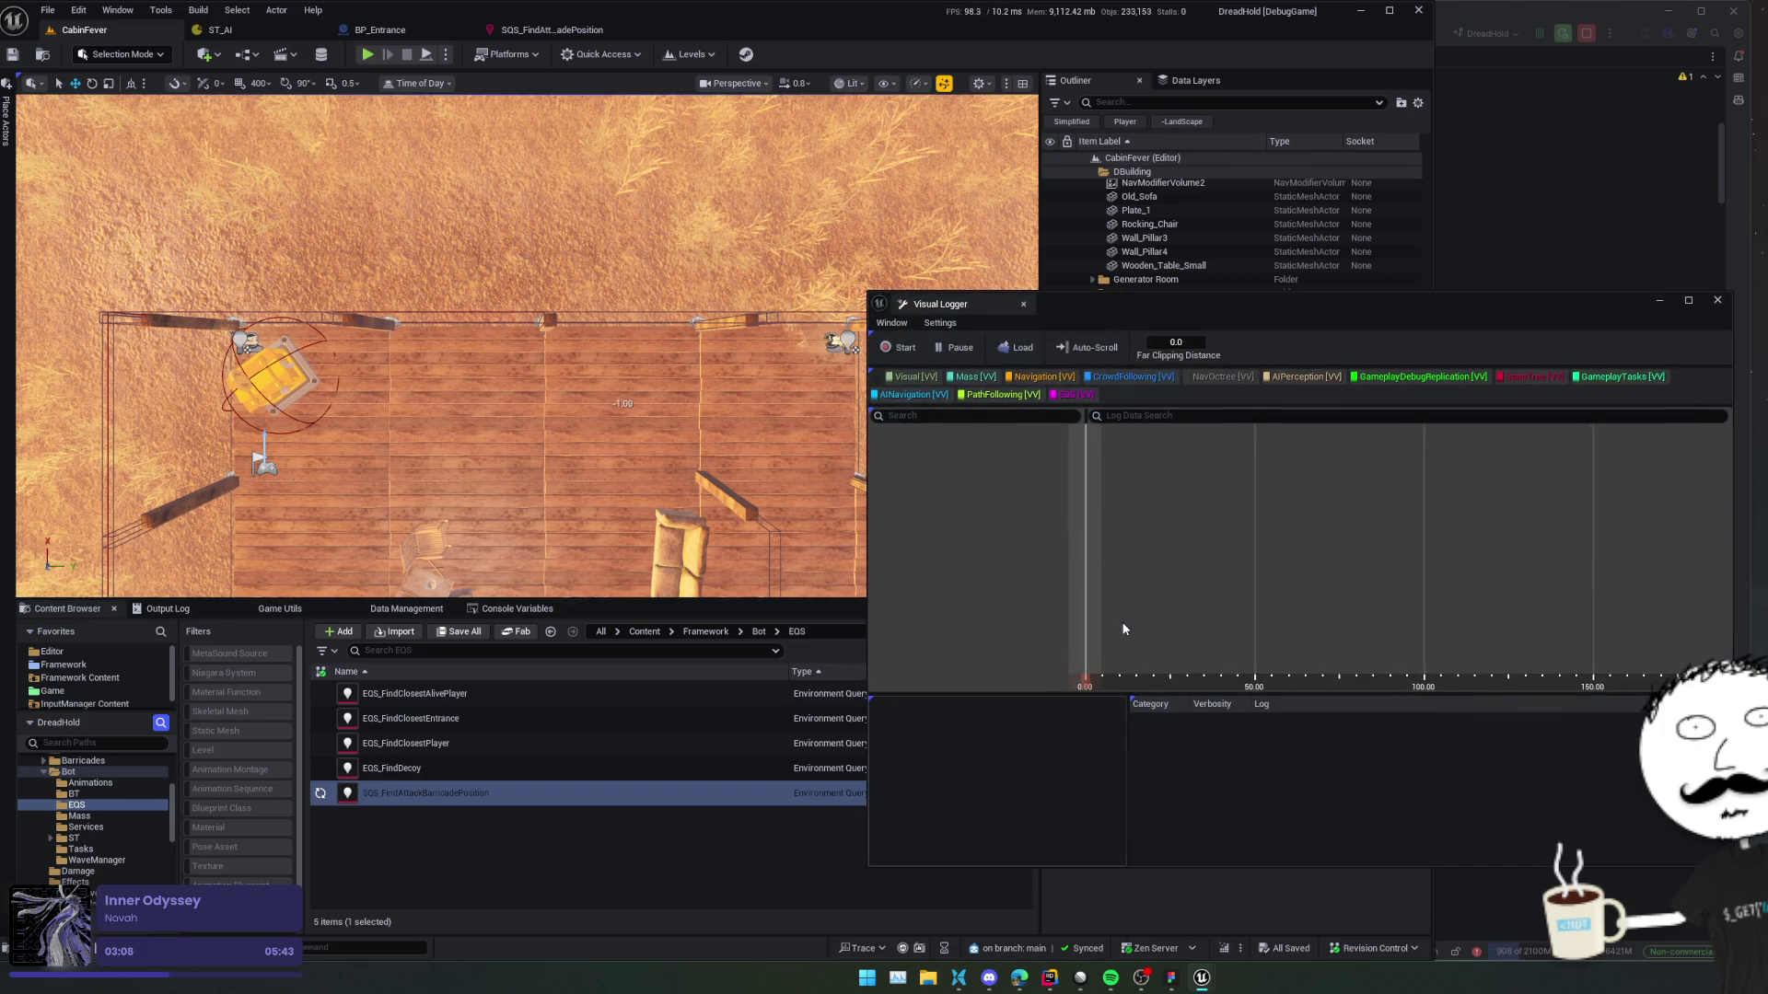
left_click_drag(1145, 302, 1341, 295)
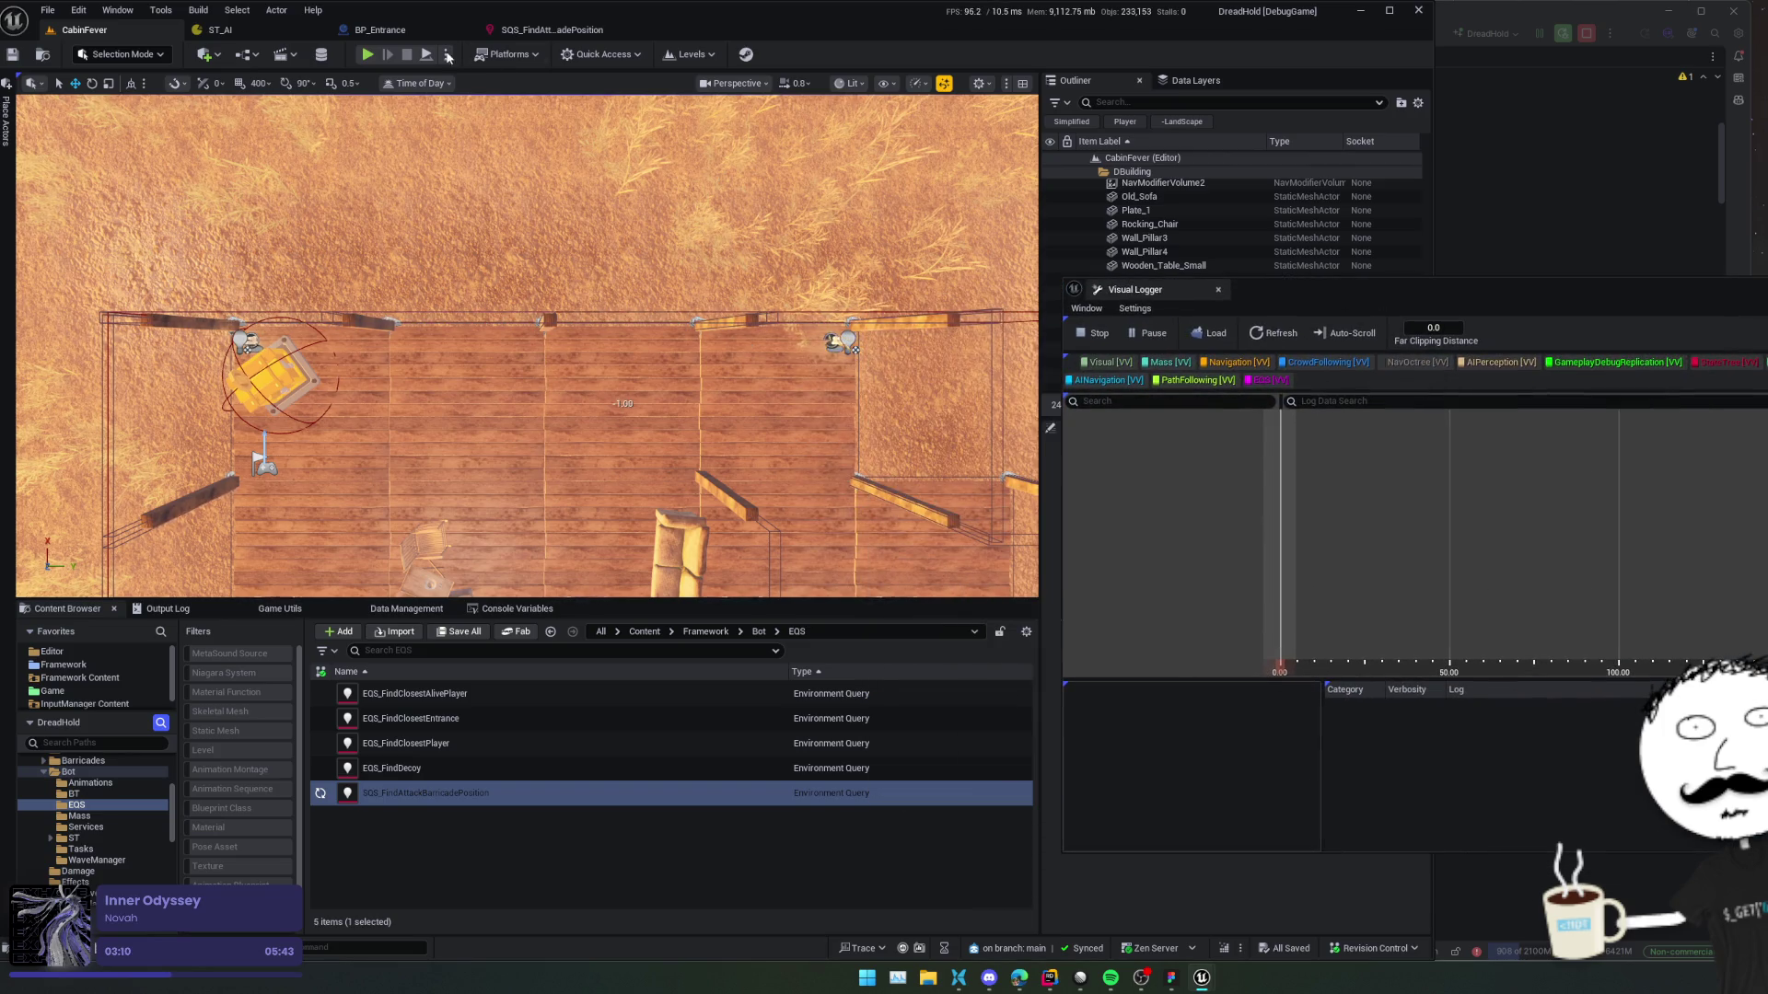
key("alt+p")
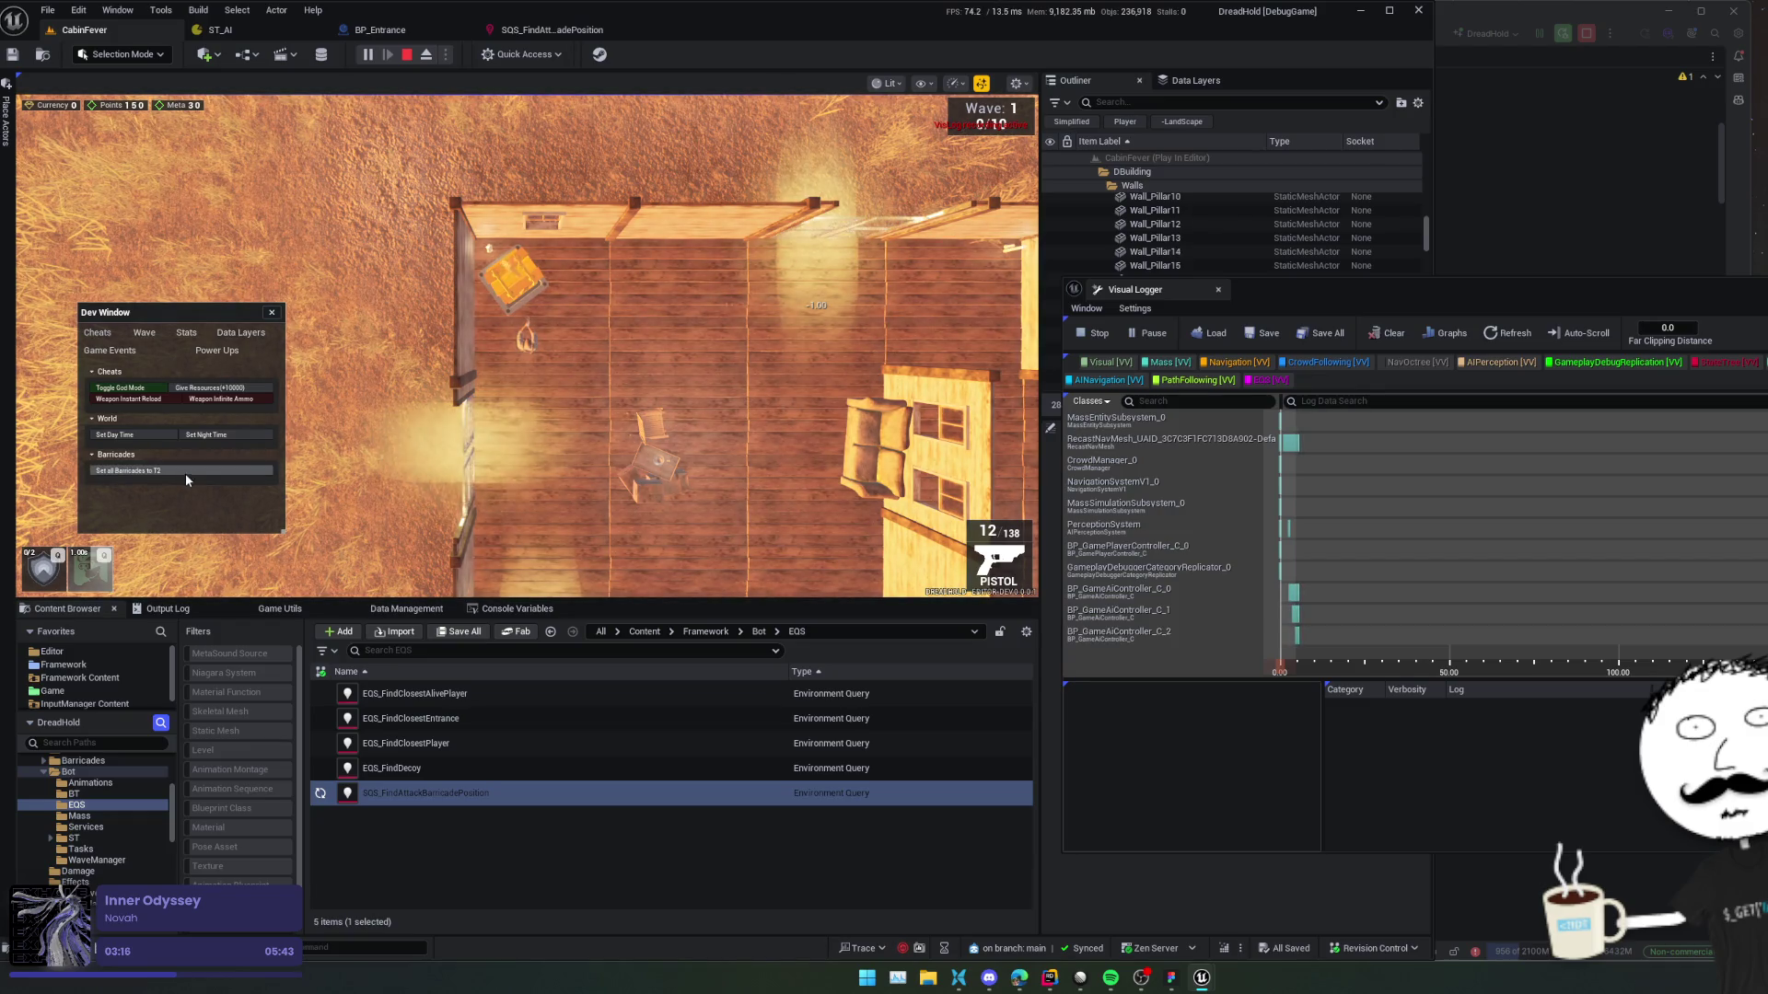
left_click(185, 471)
Walk into the house, pause the game, and check the Visual Logger's logged classes.
key("d")
key("w")
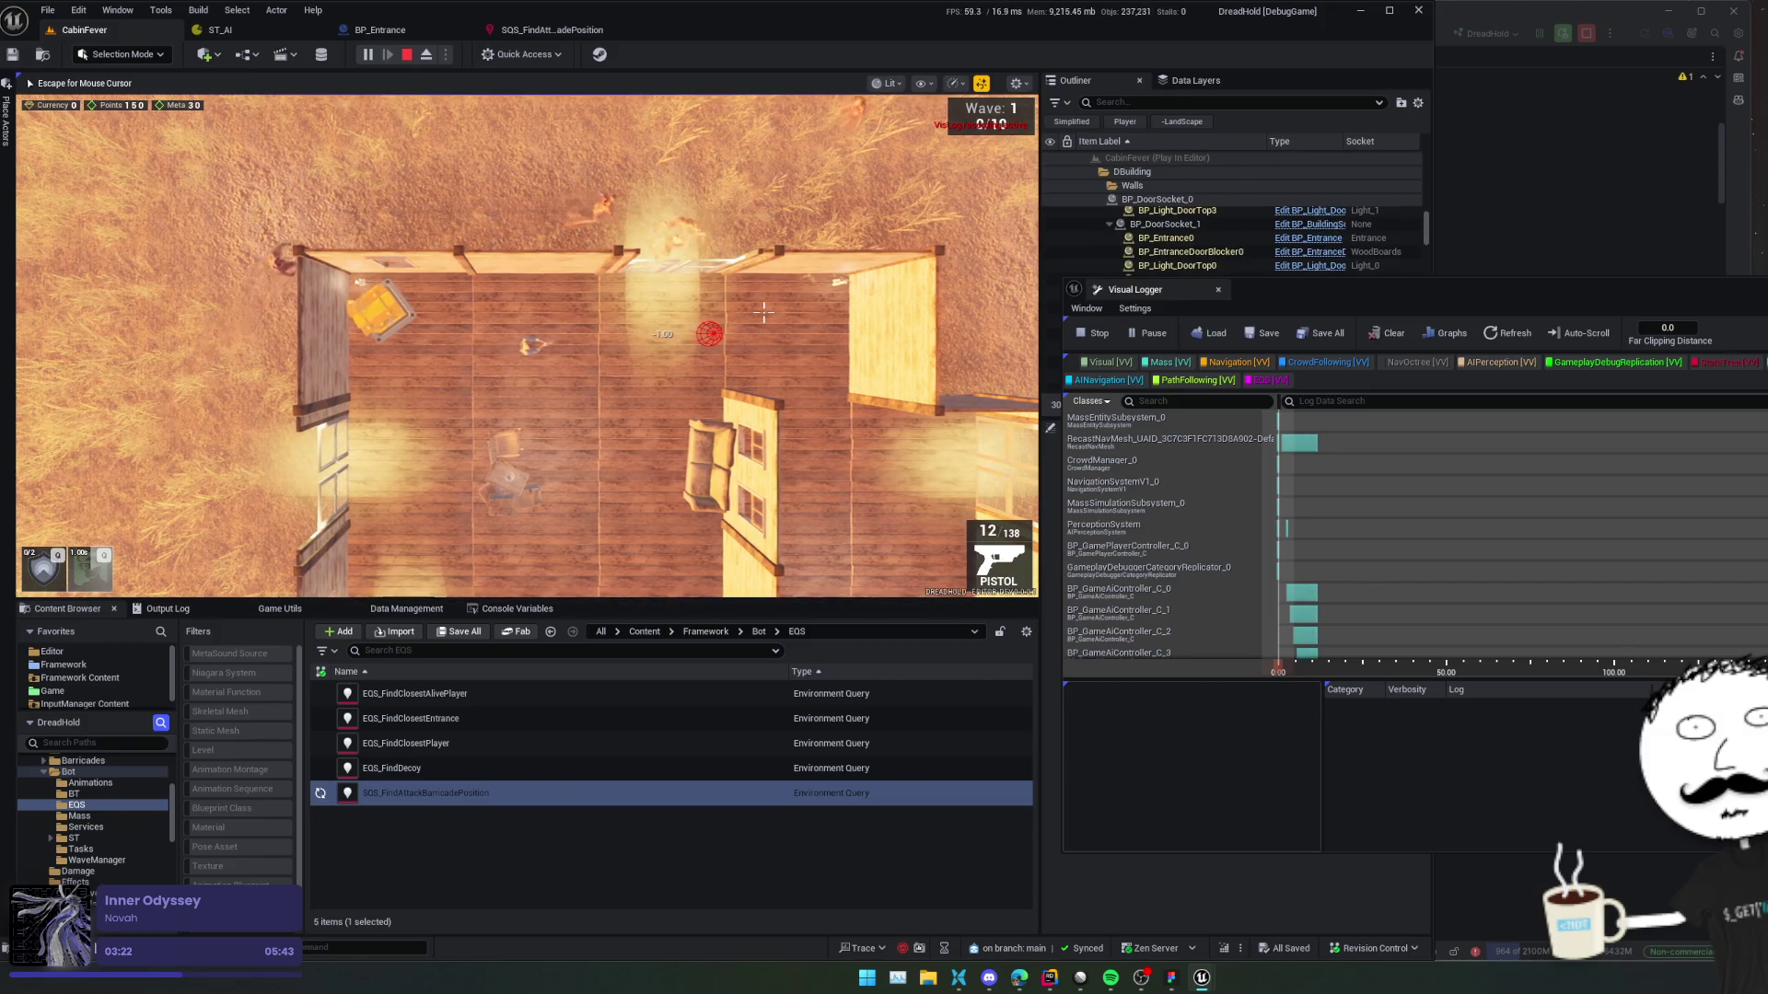
scroll(763, 313, "up", 3)
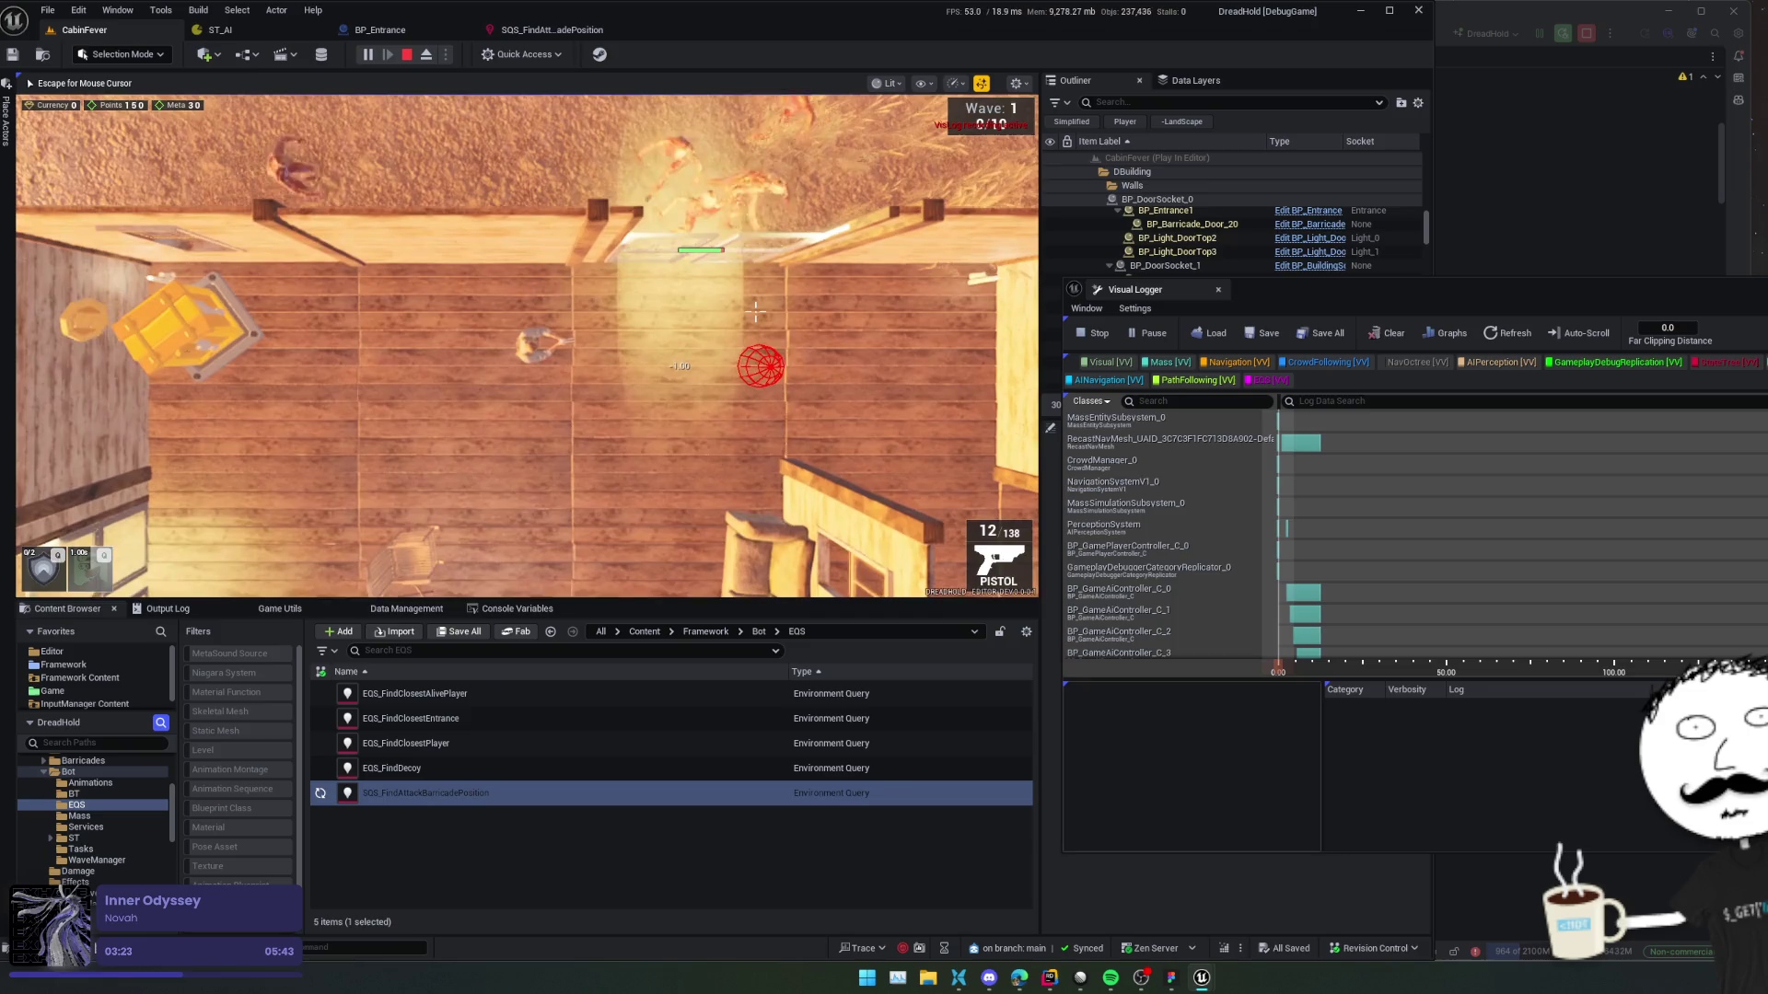
scroll(755, 313, "down", 3)
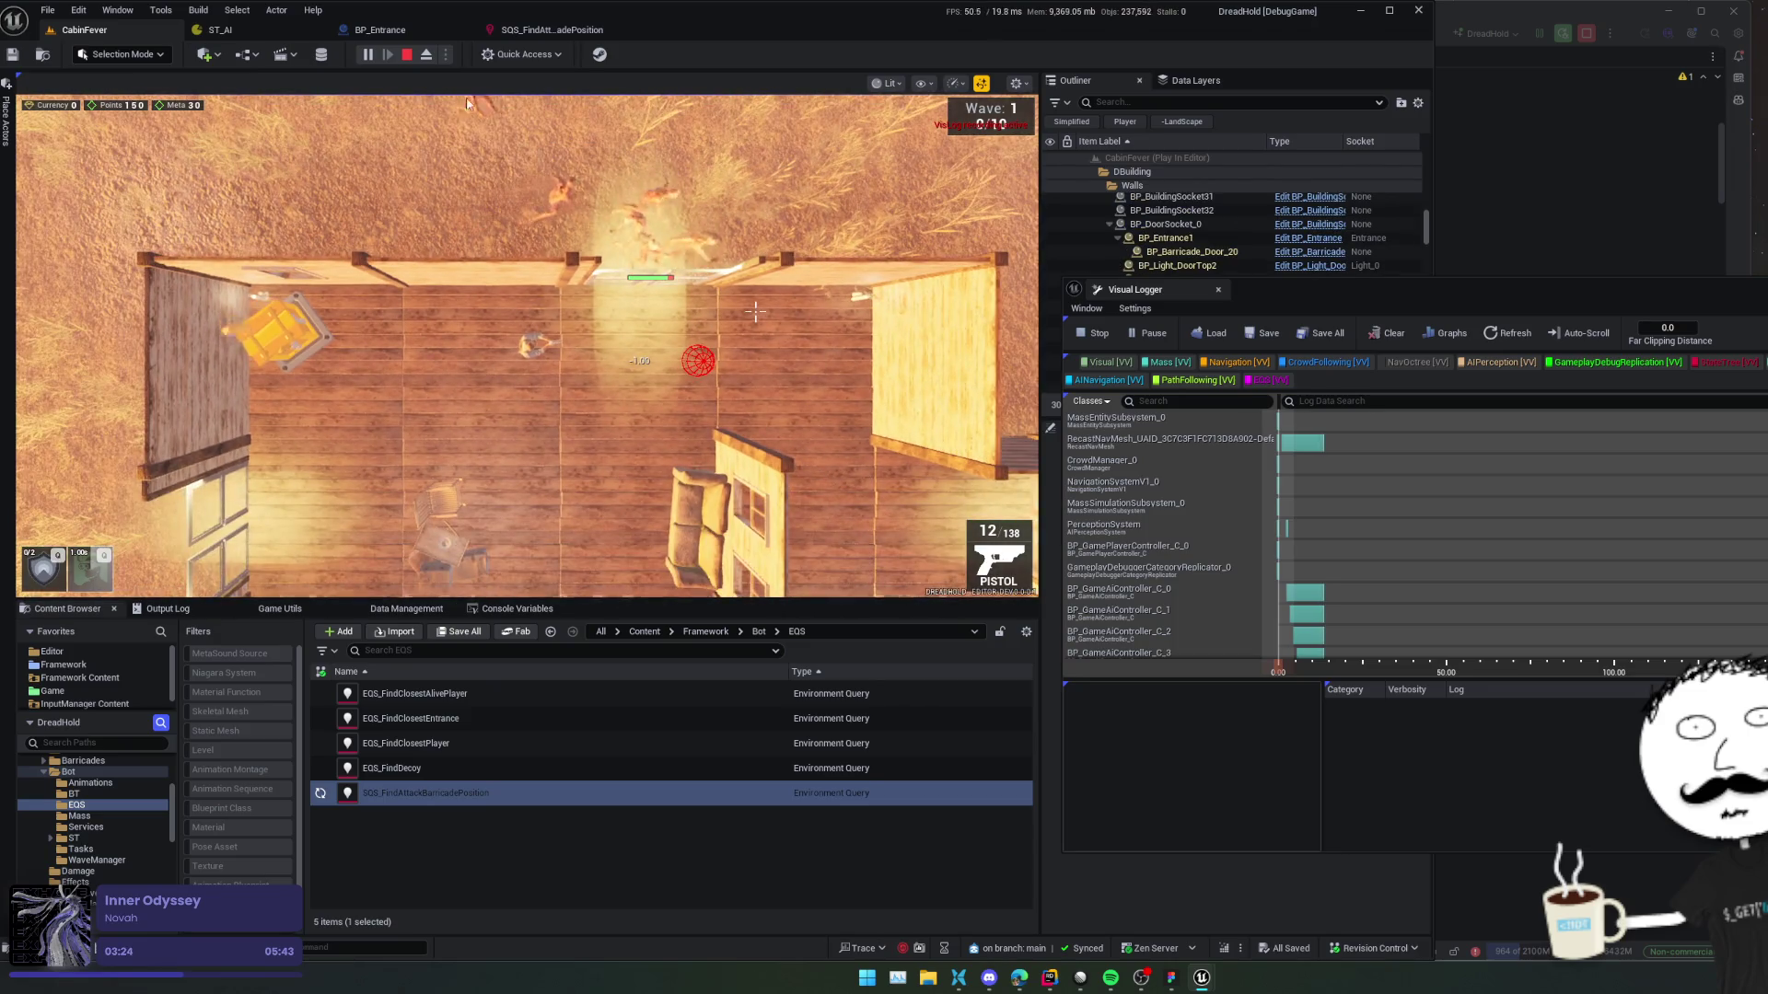
key("Pause")
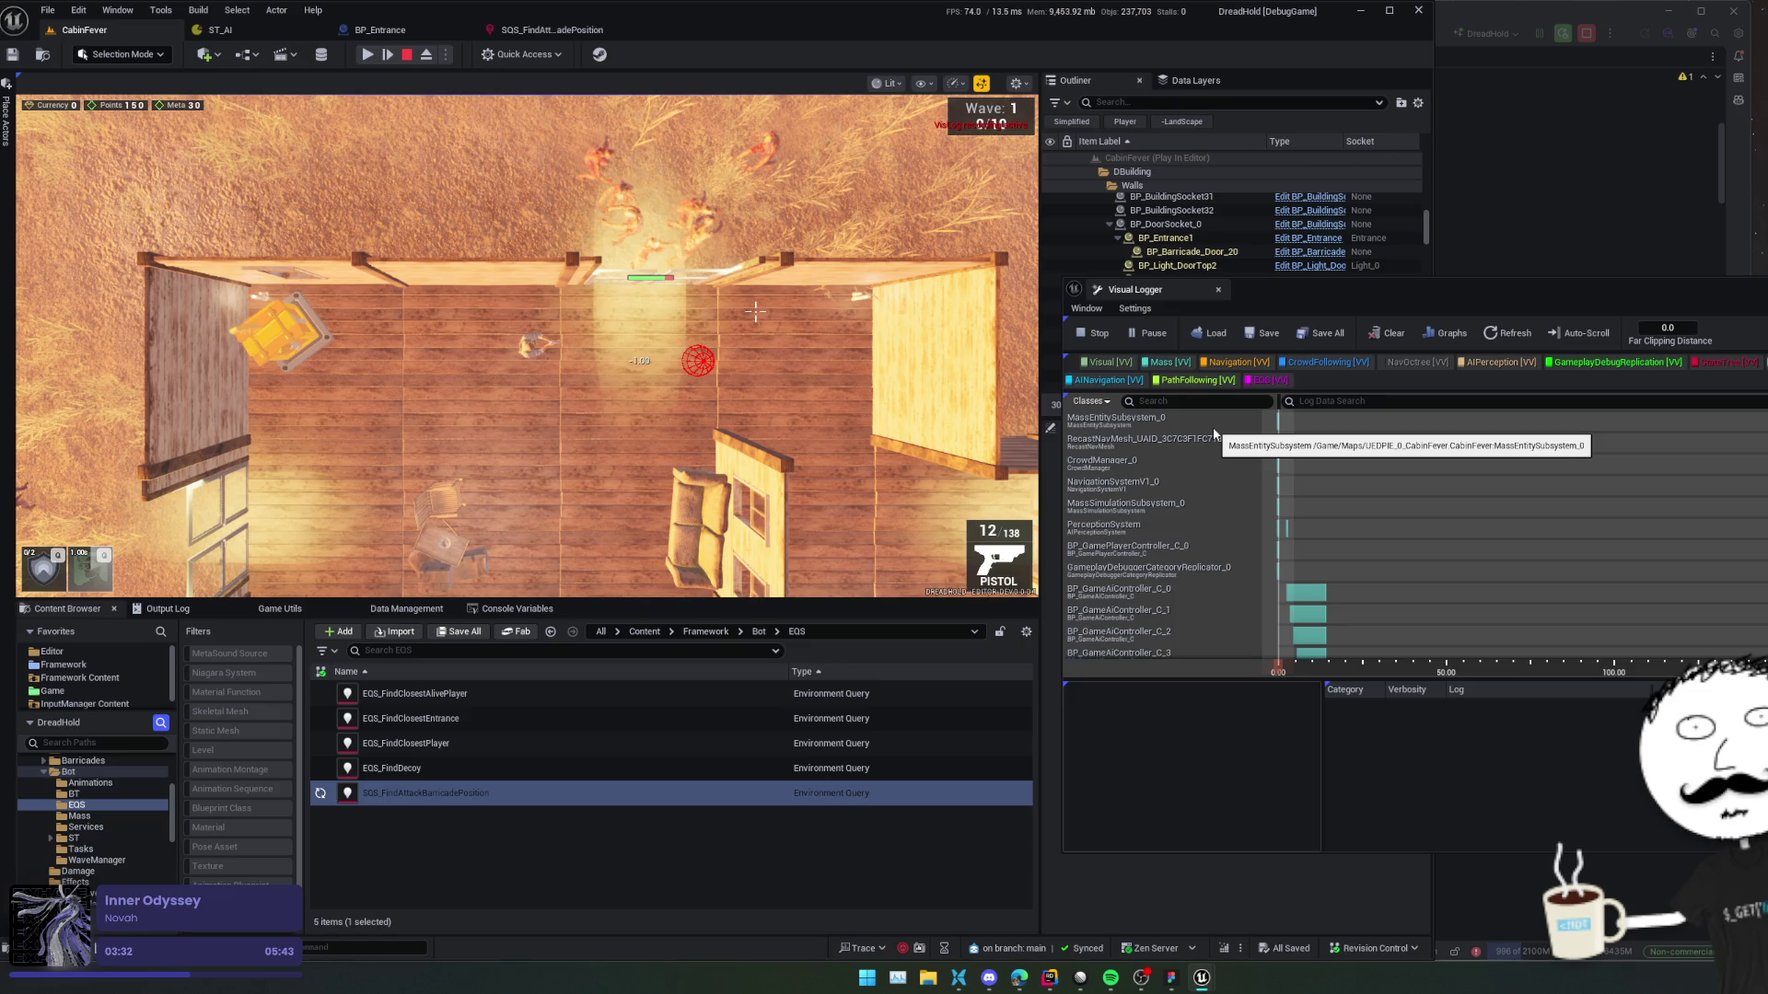
scroll(1125, 454, "down", 2)
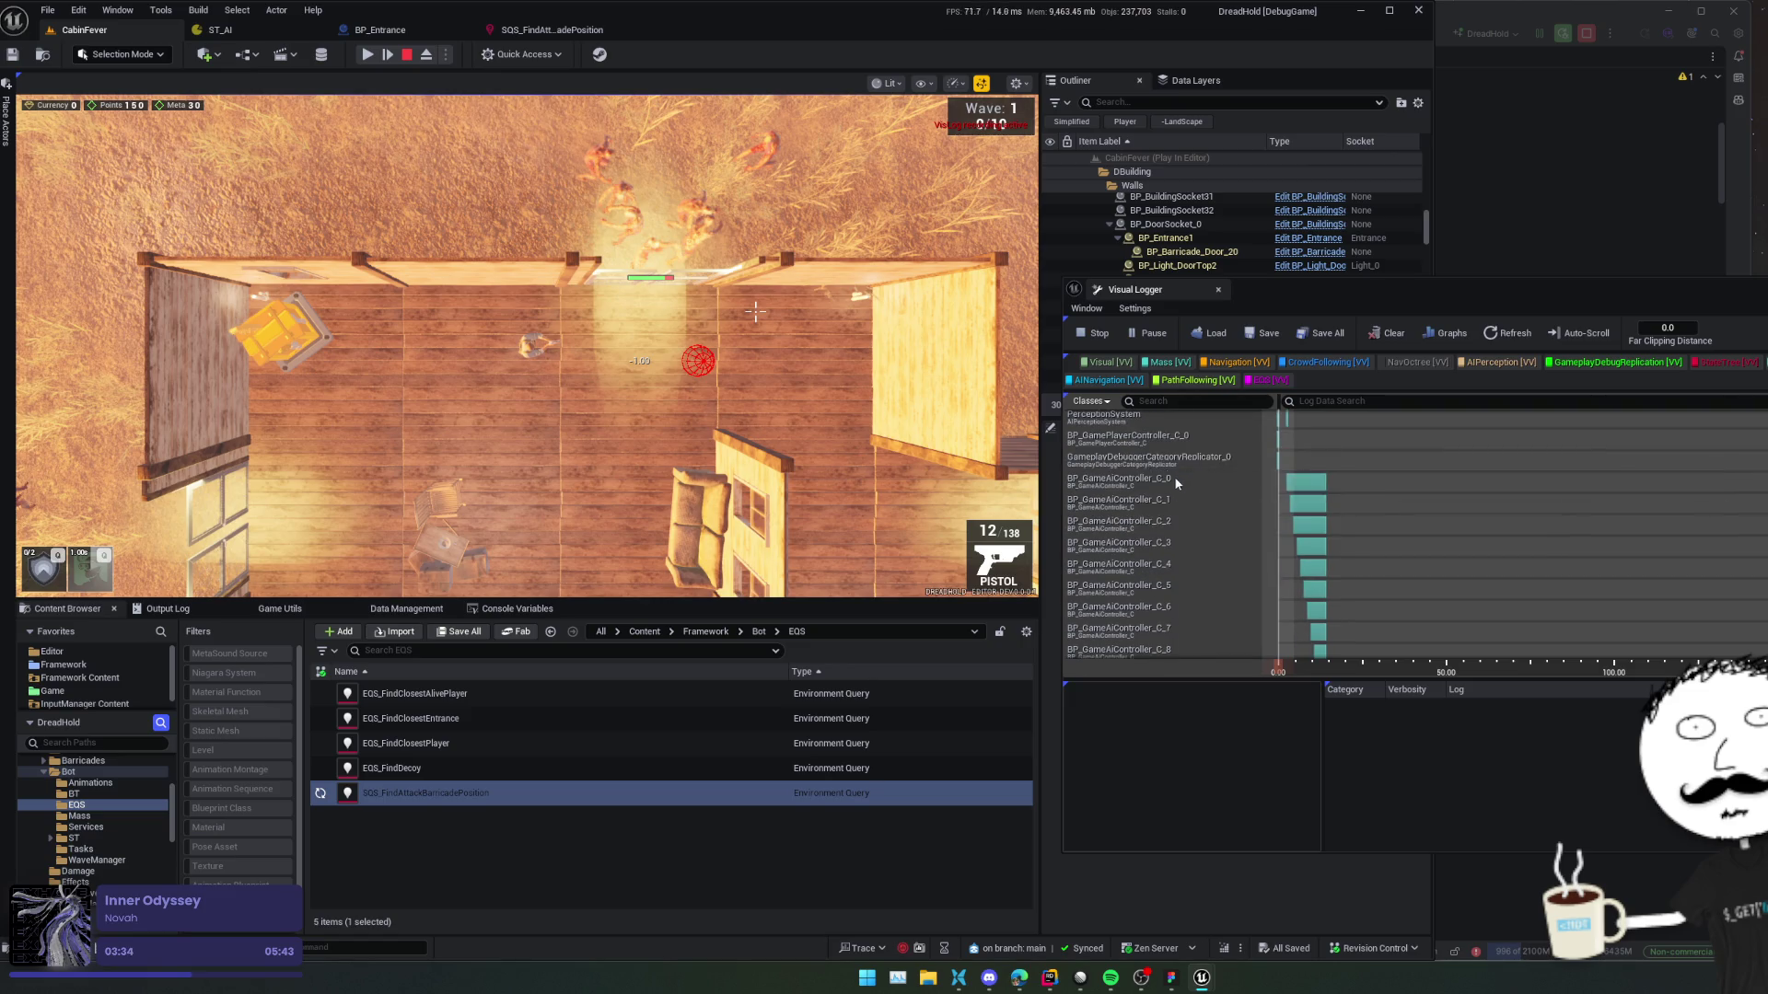
scroll(1182, 496, "up", 2)
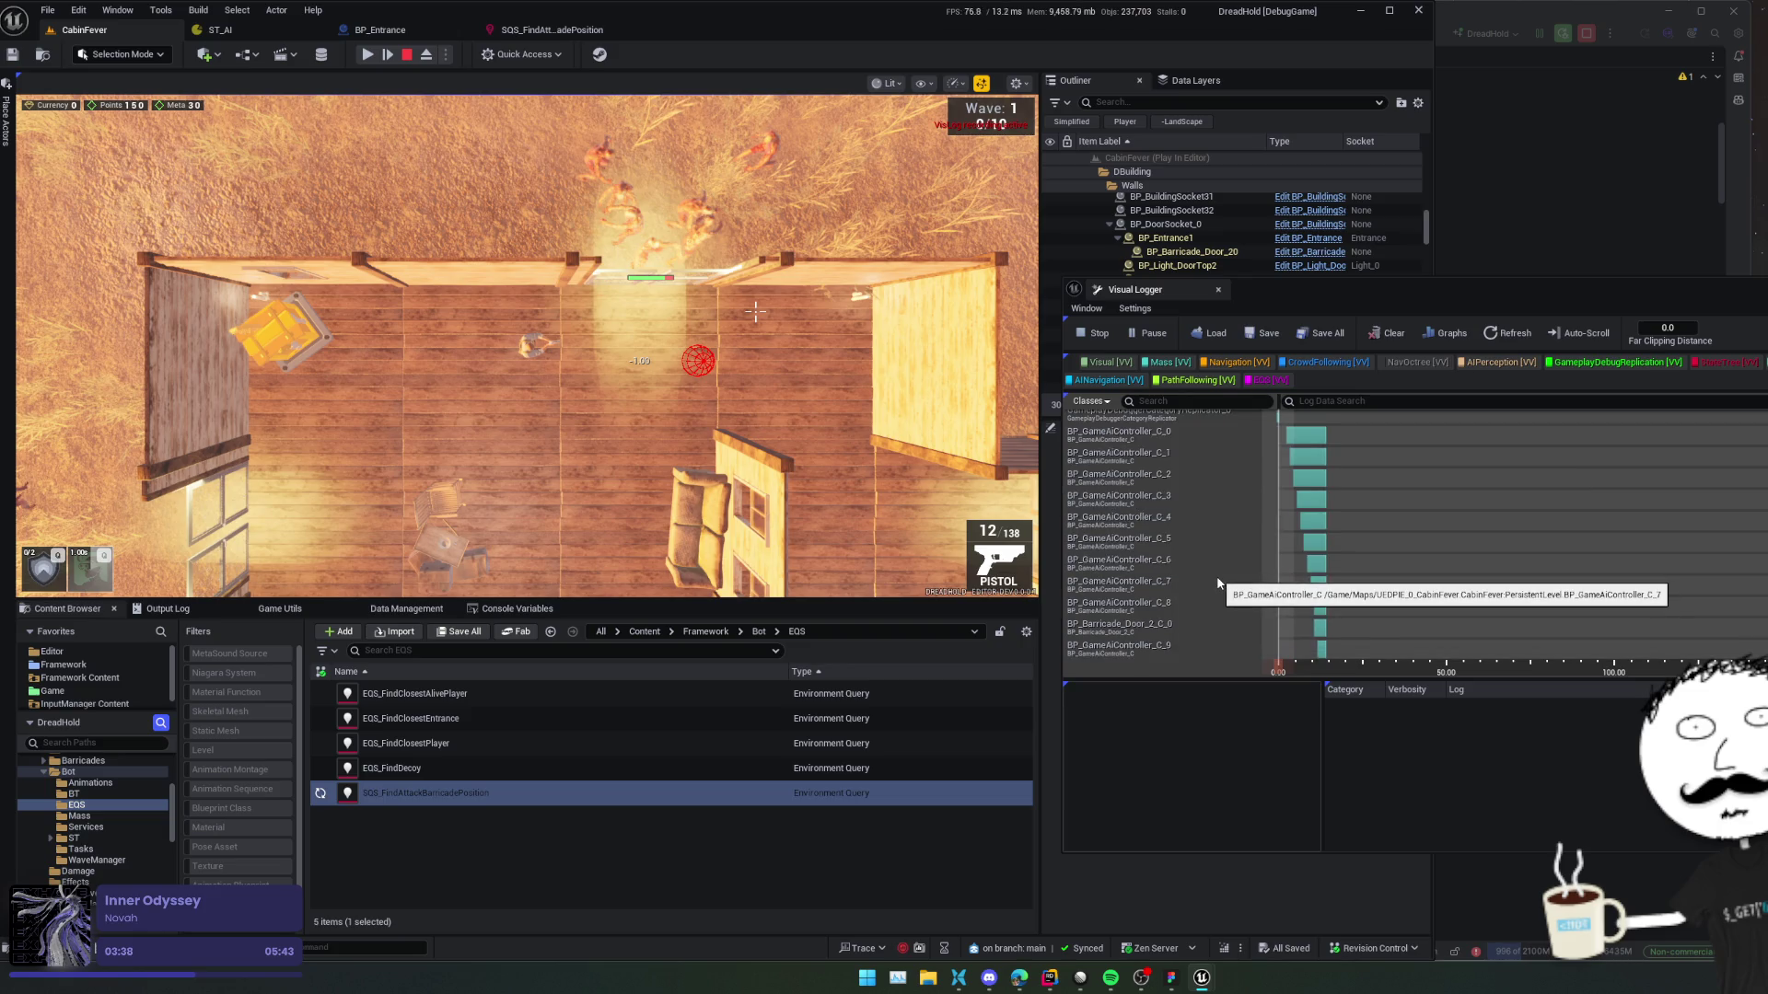
left_click(1090, 401)
left_click(1090, 400)
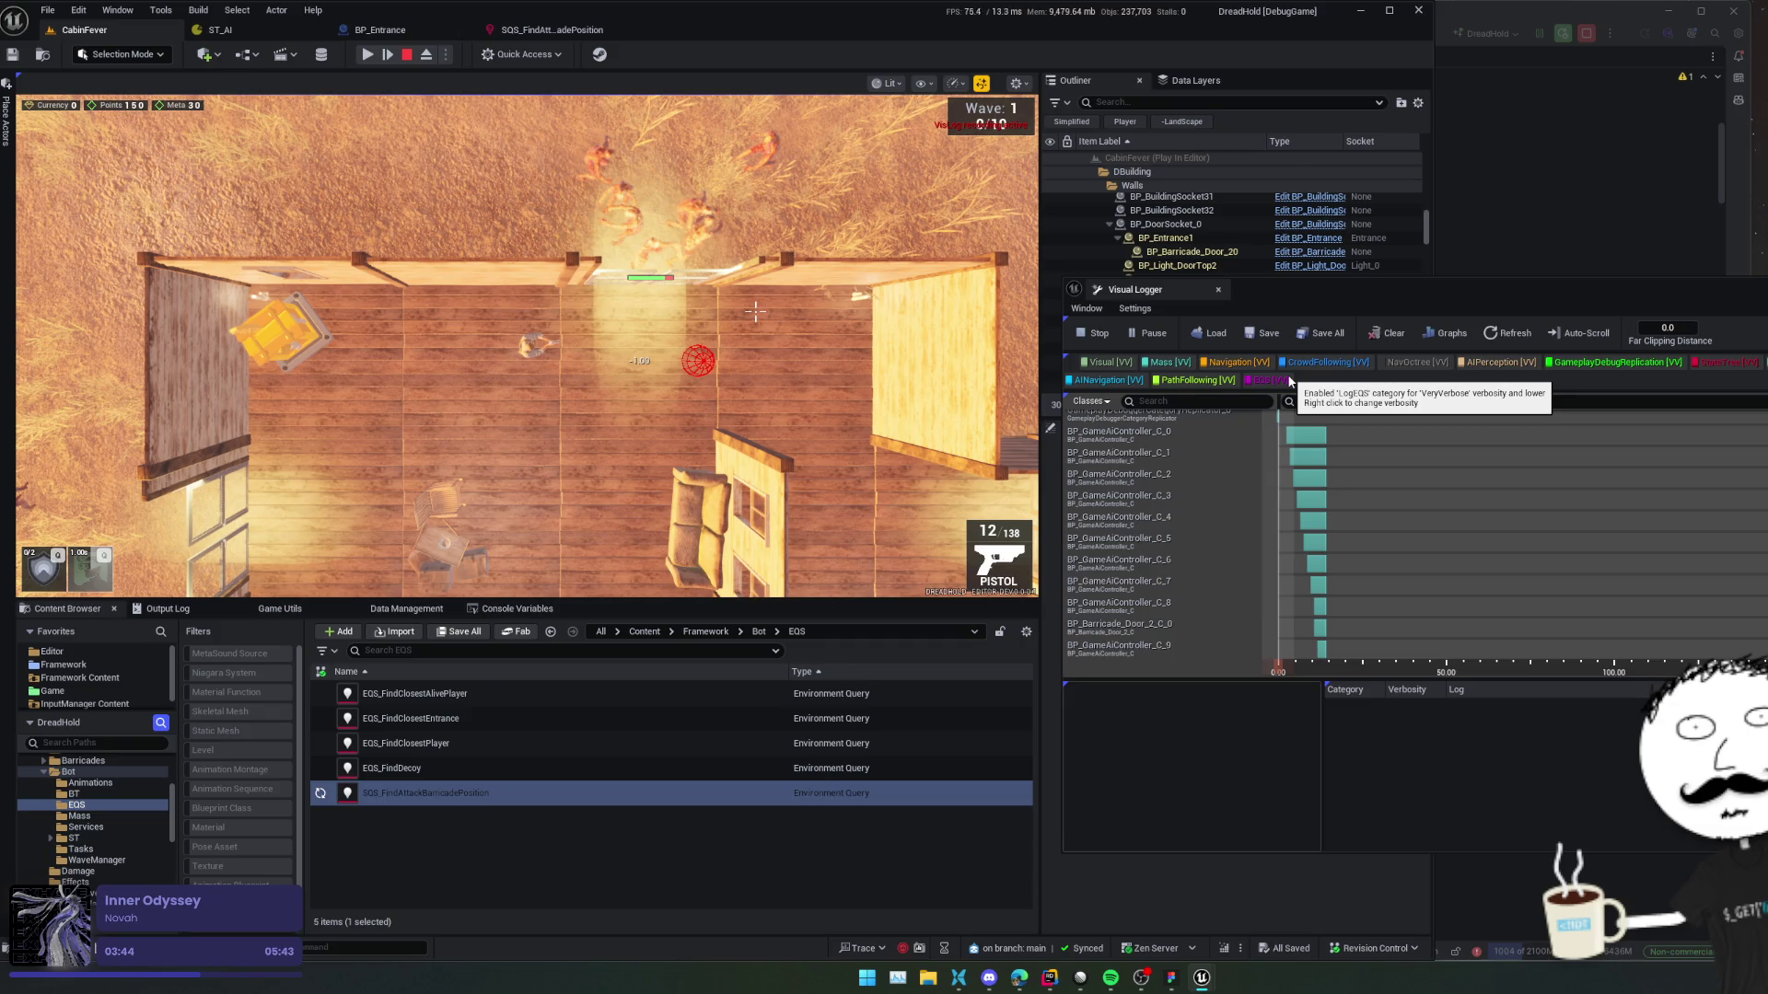
Resume the game and look up the eqs commands in the game console.
left_click(522, 858)
left_click(516, 515)
key("grave")
type("e")
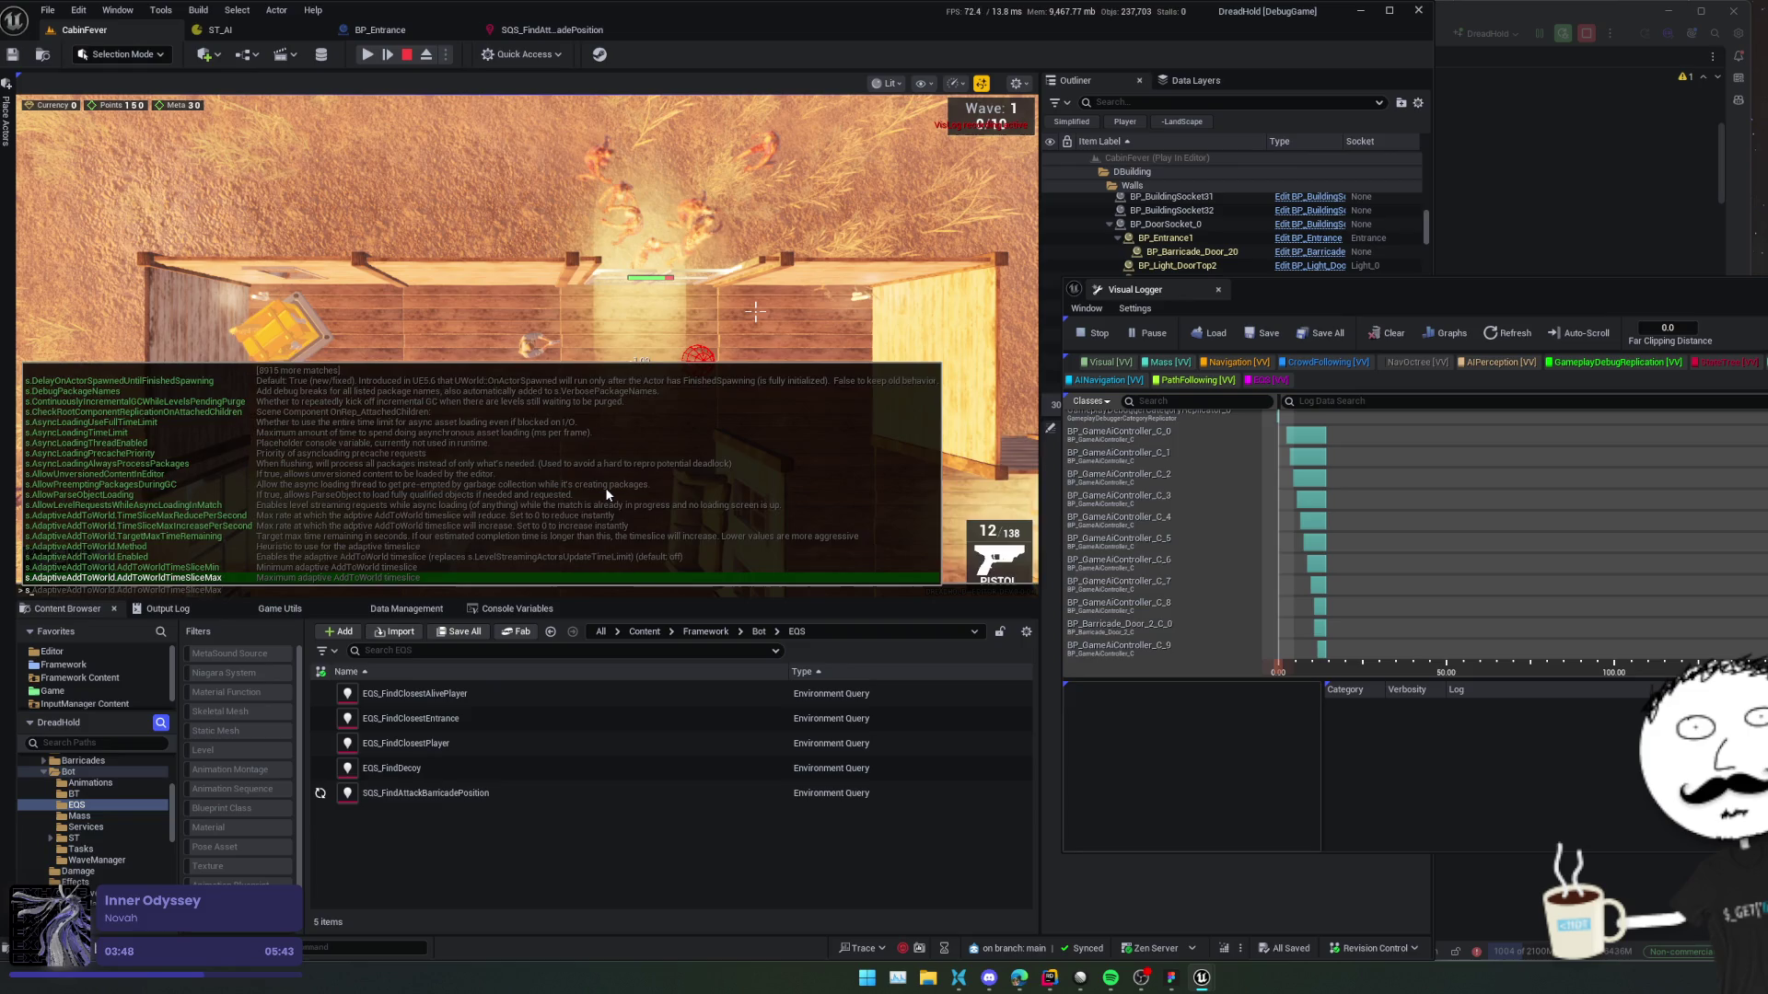
type("qs")
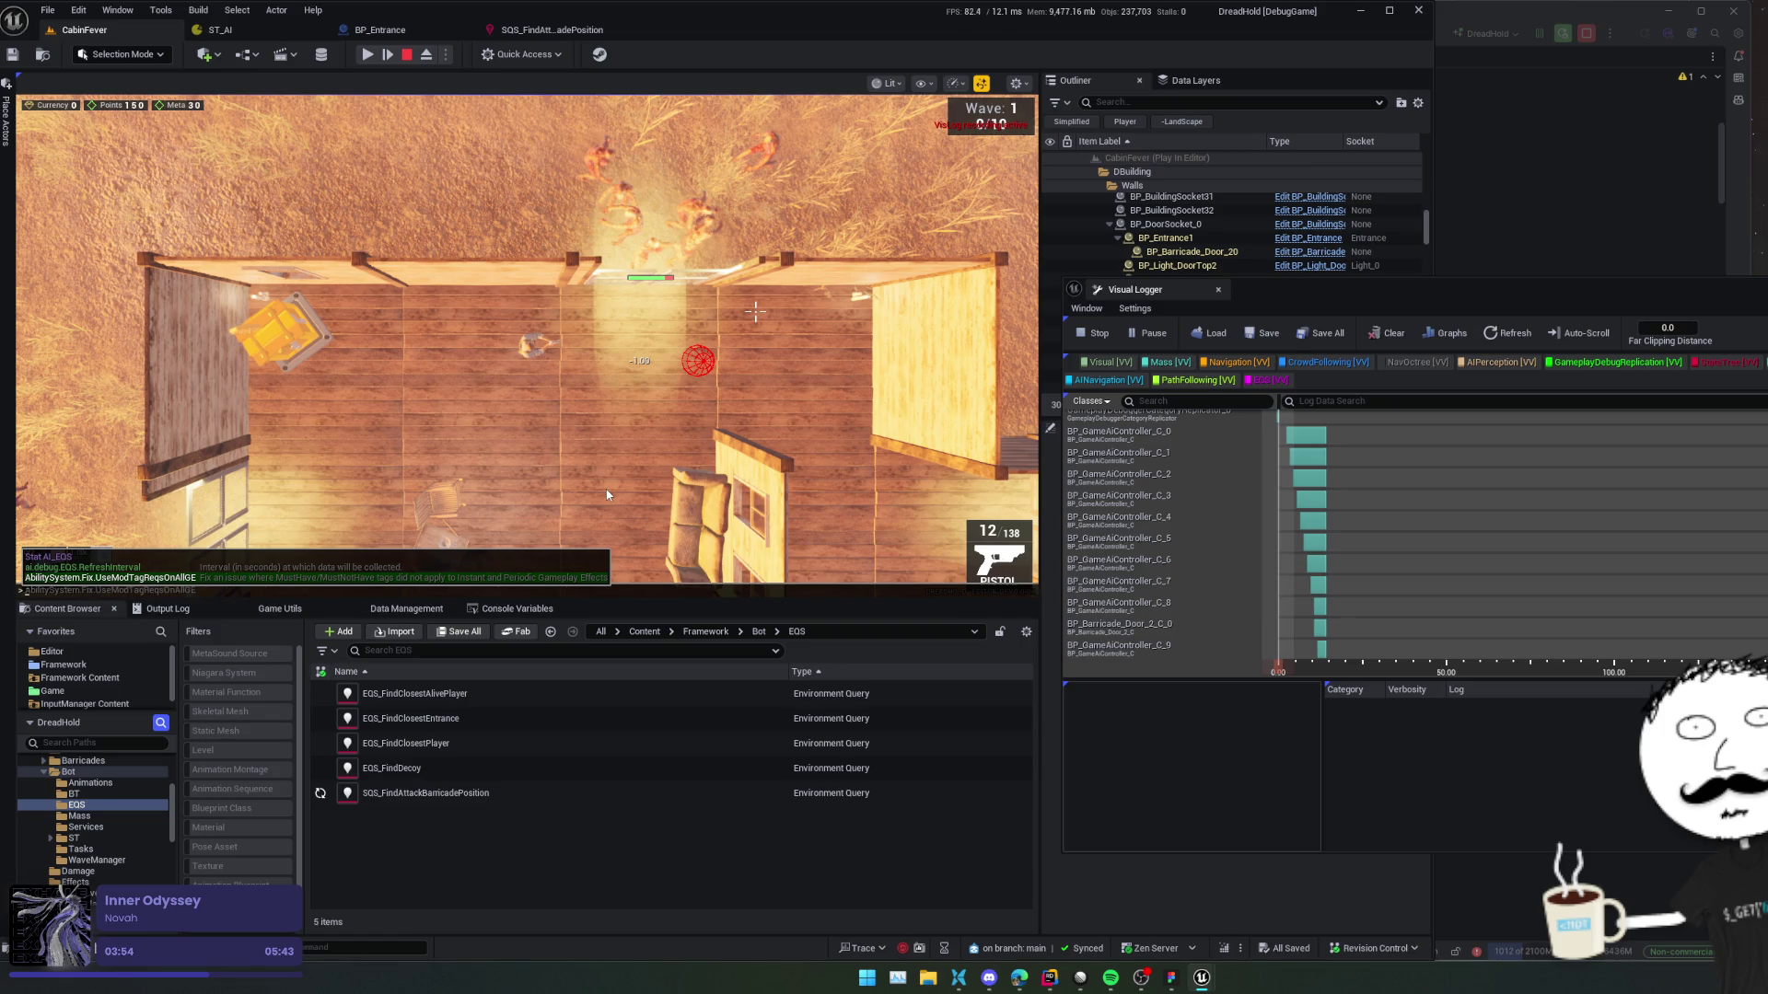
key("Escape")
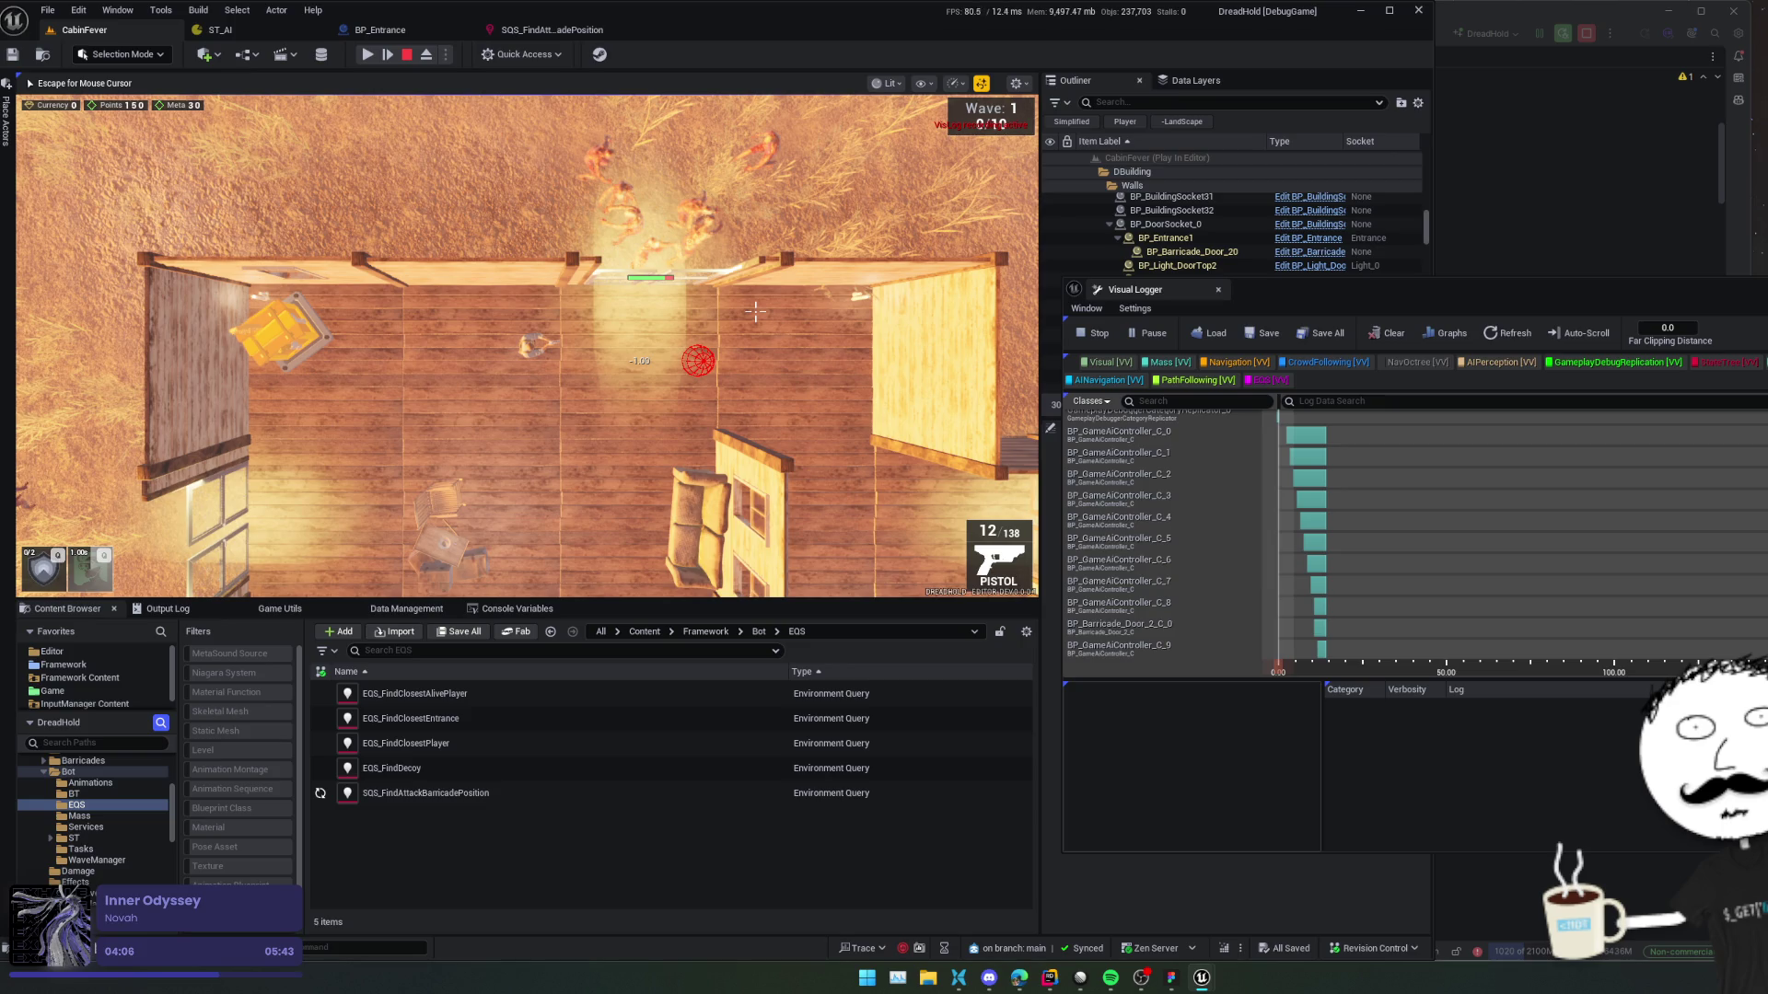
Eject from the player, select BP_Entrance0 and focus the view looking down on the door.
left_click(426, 54)
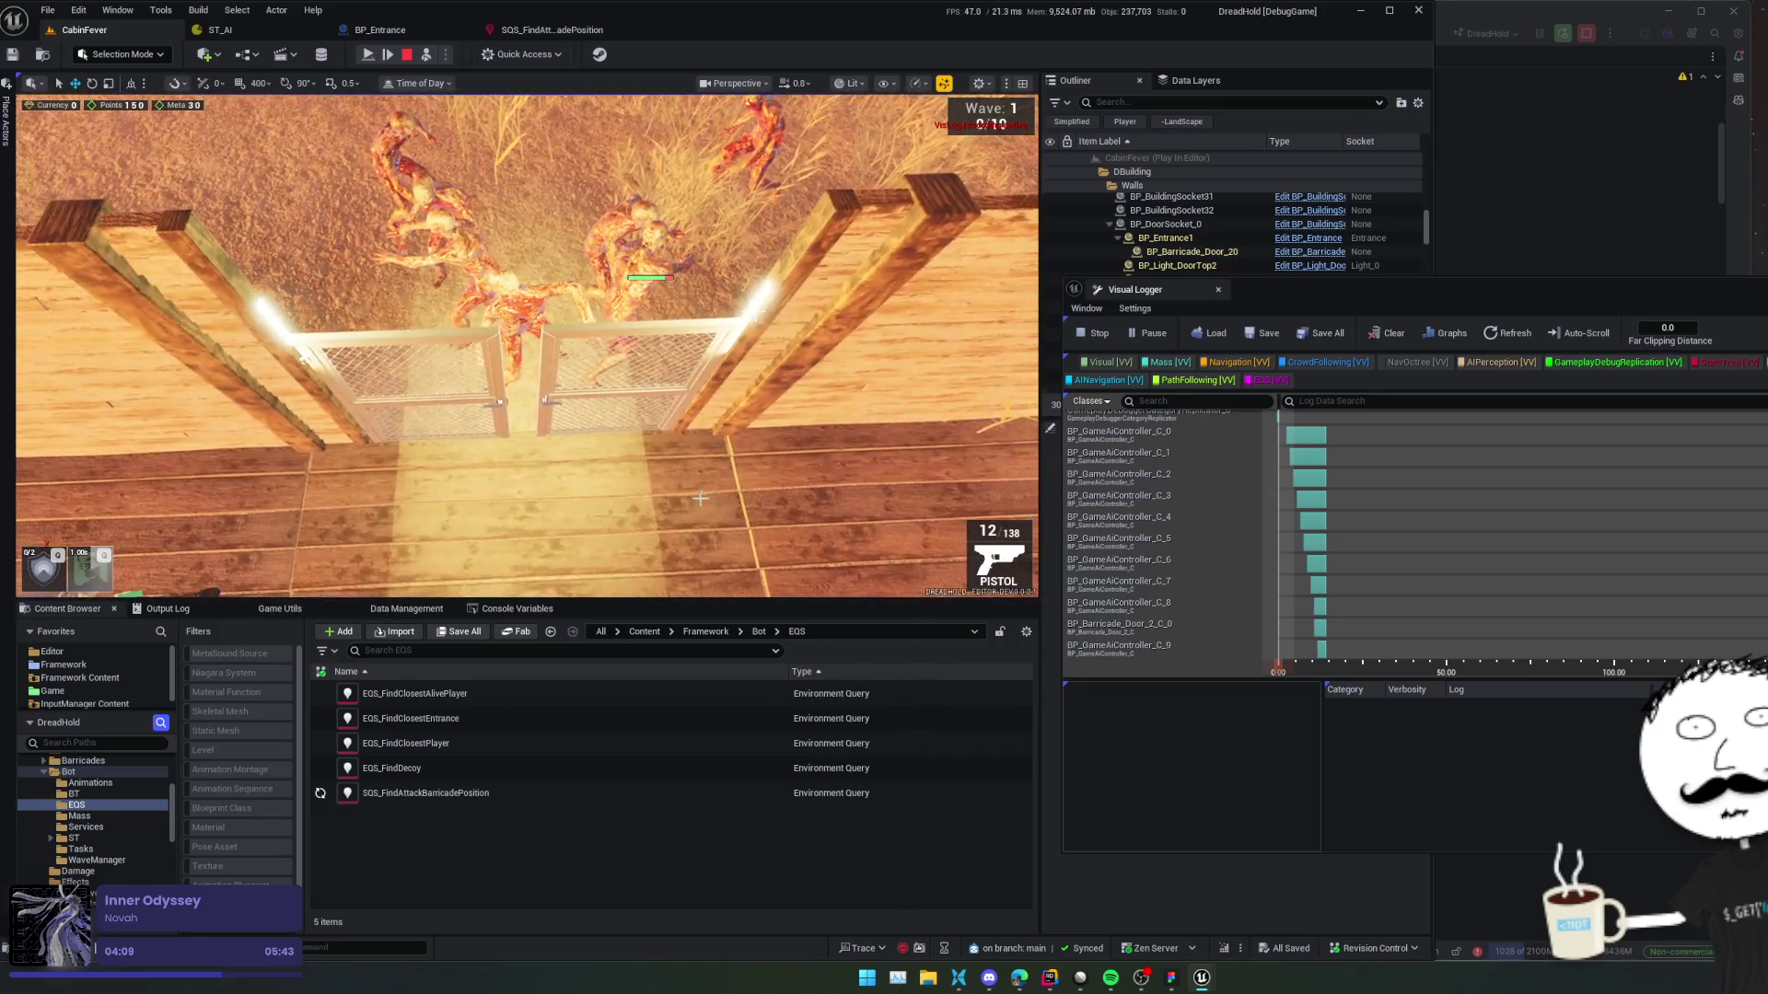
left_click(548, 402)
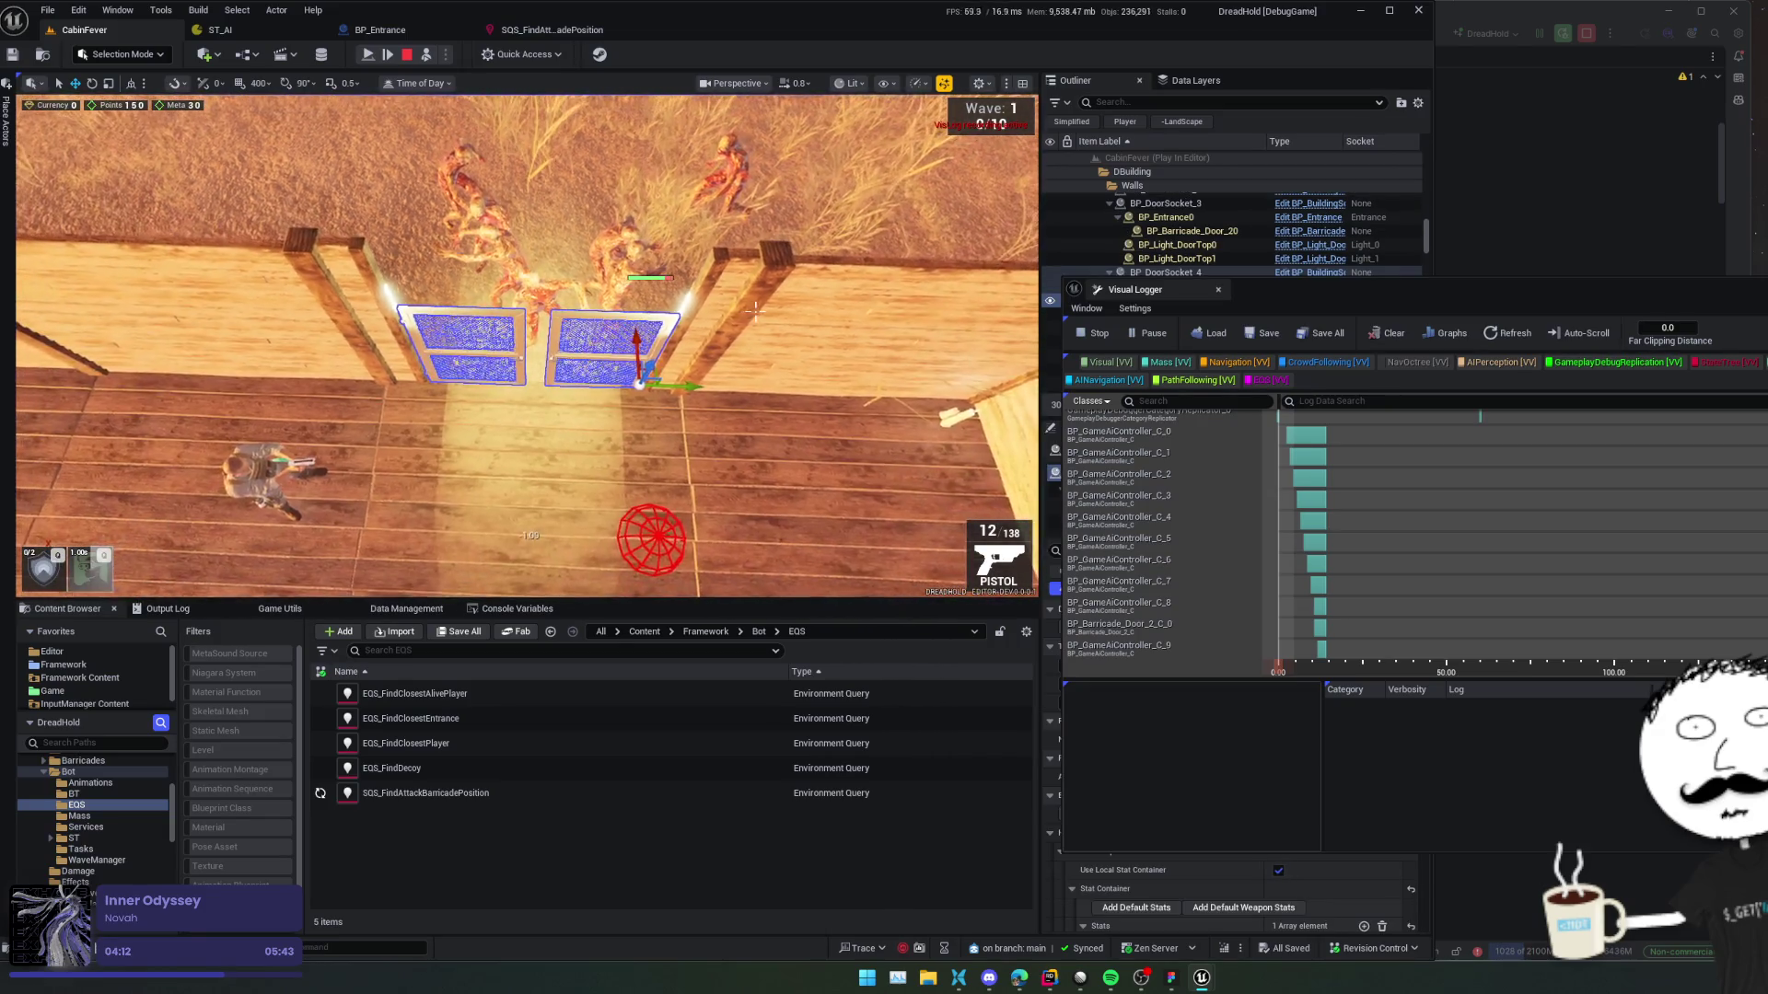
left_click_drag(1298, 299, 1361, 369)
left_click(1166, 287)
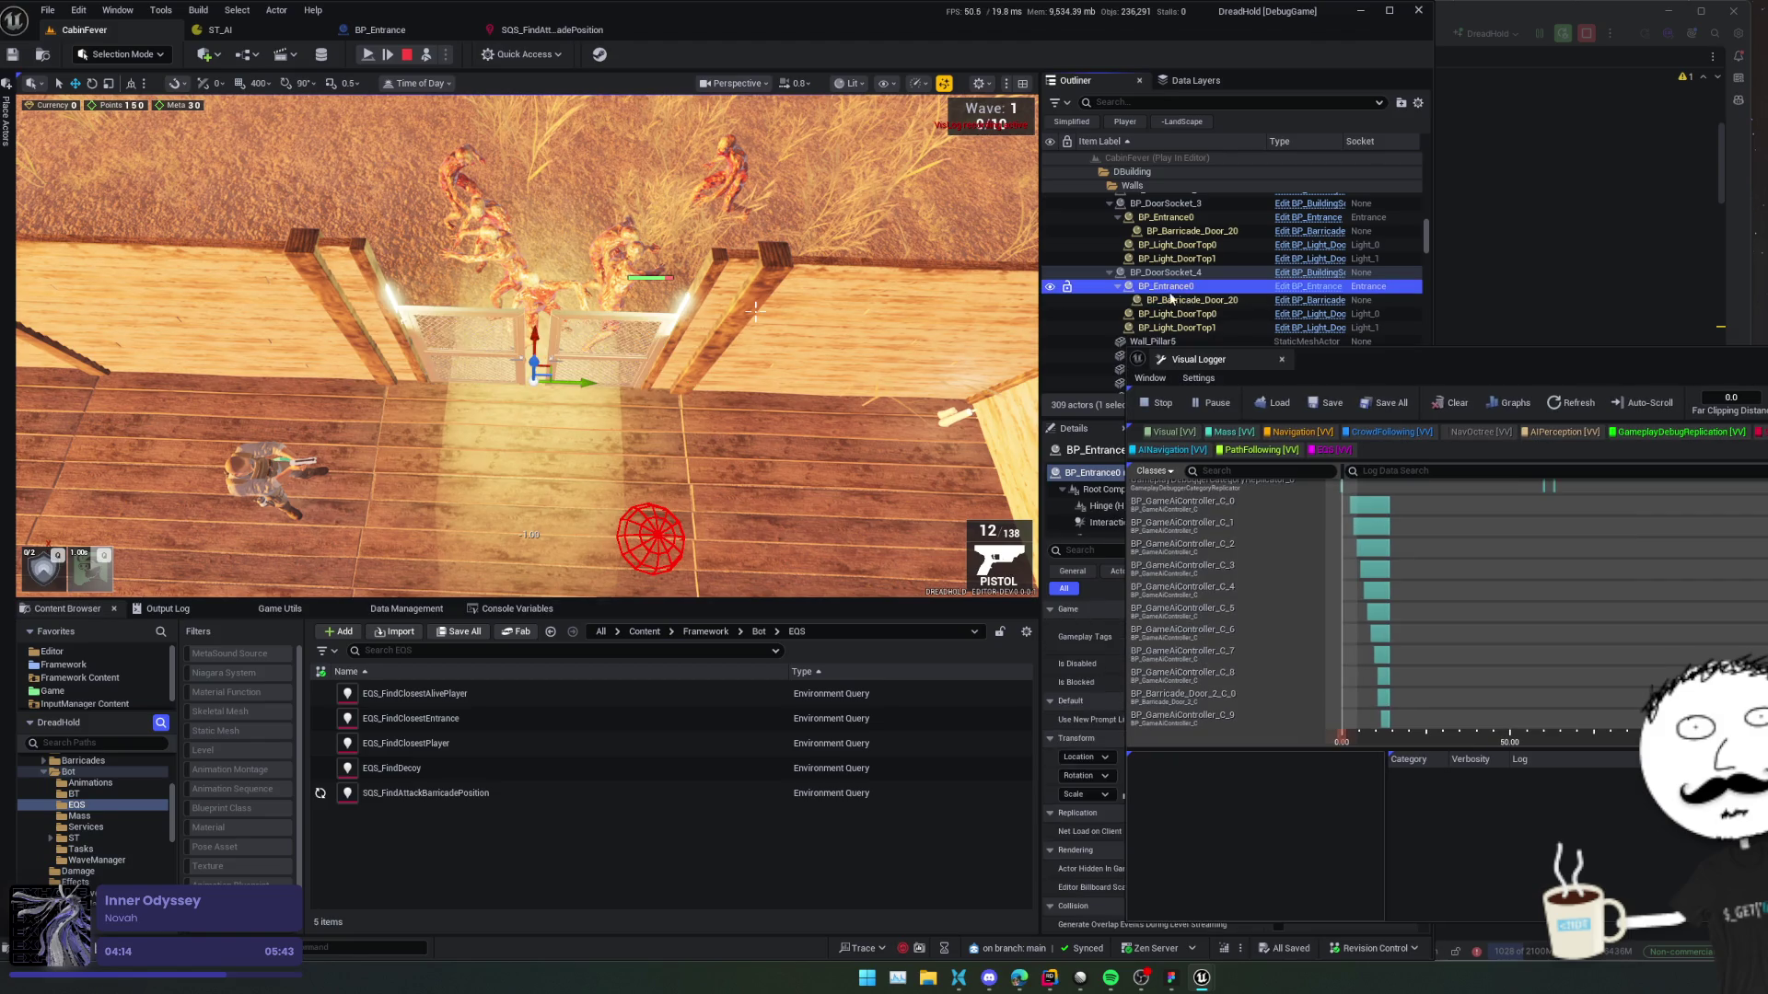
key("f")
left_click_drag(755, 313, 676, 443)
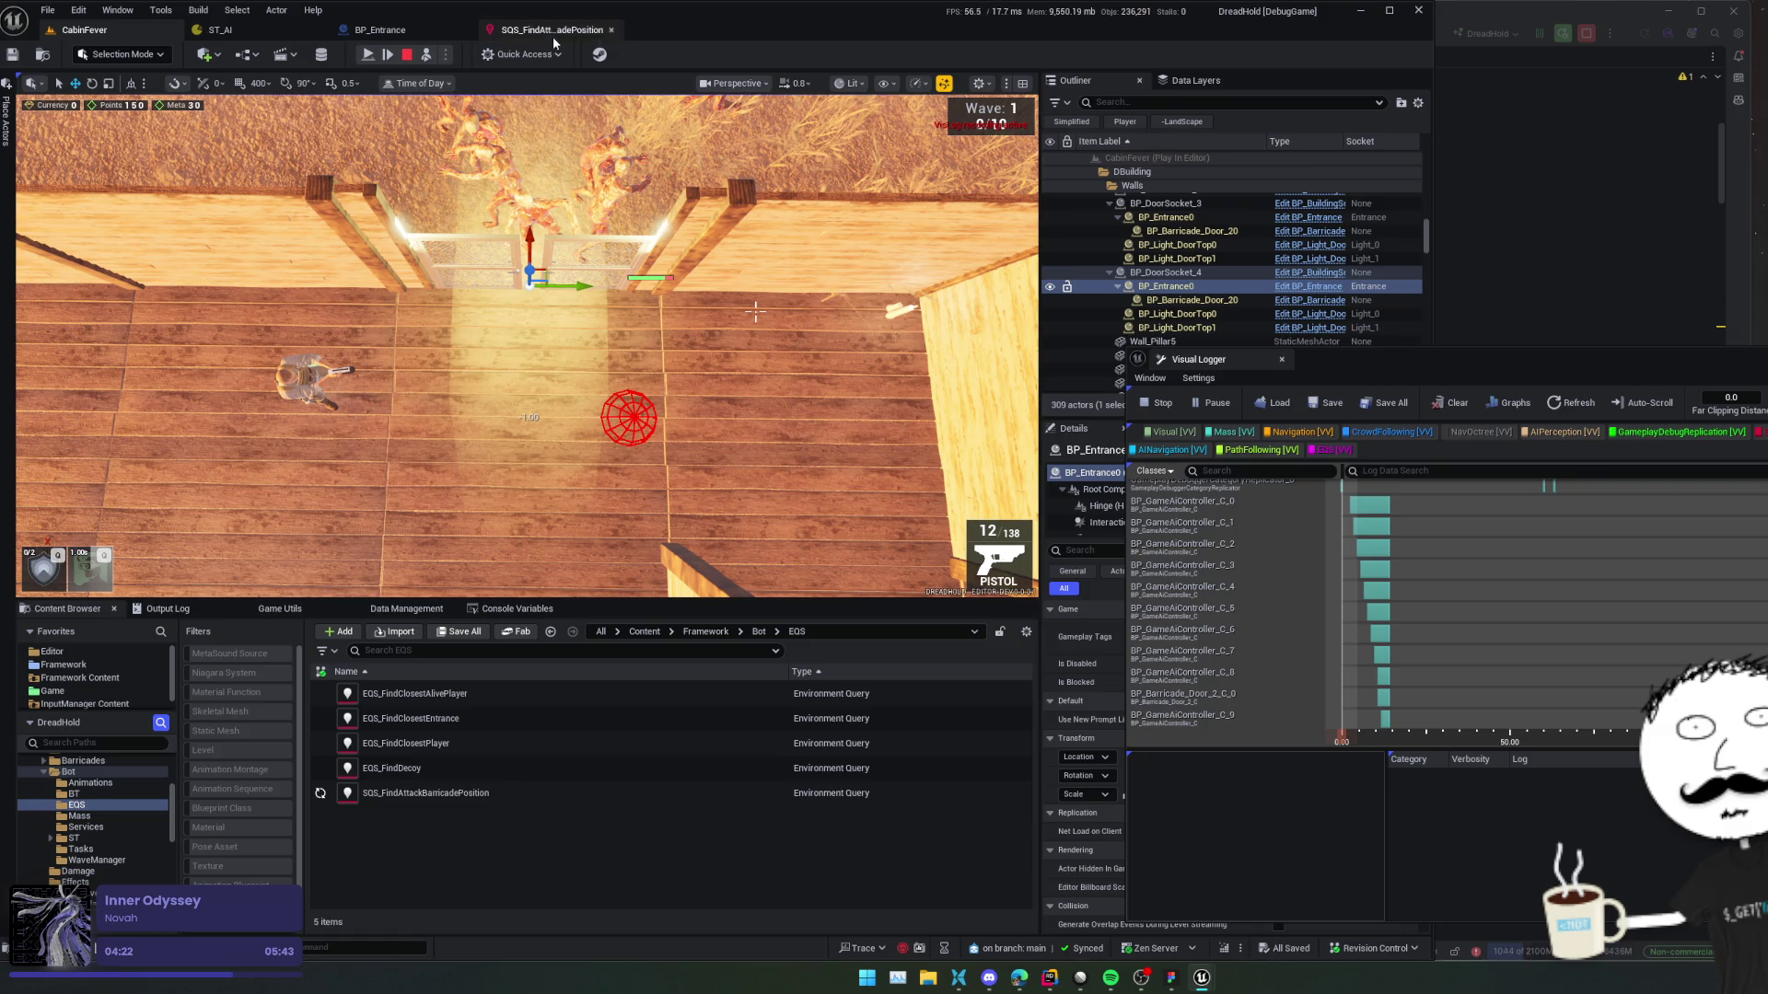
left_click(380, 29)
Set Run EQSQuery's Run Mode to All Matching, stop the simulation and save BP_Entrance.
left_click_drag(540, 556, 520, 573)
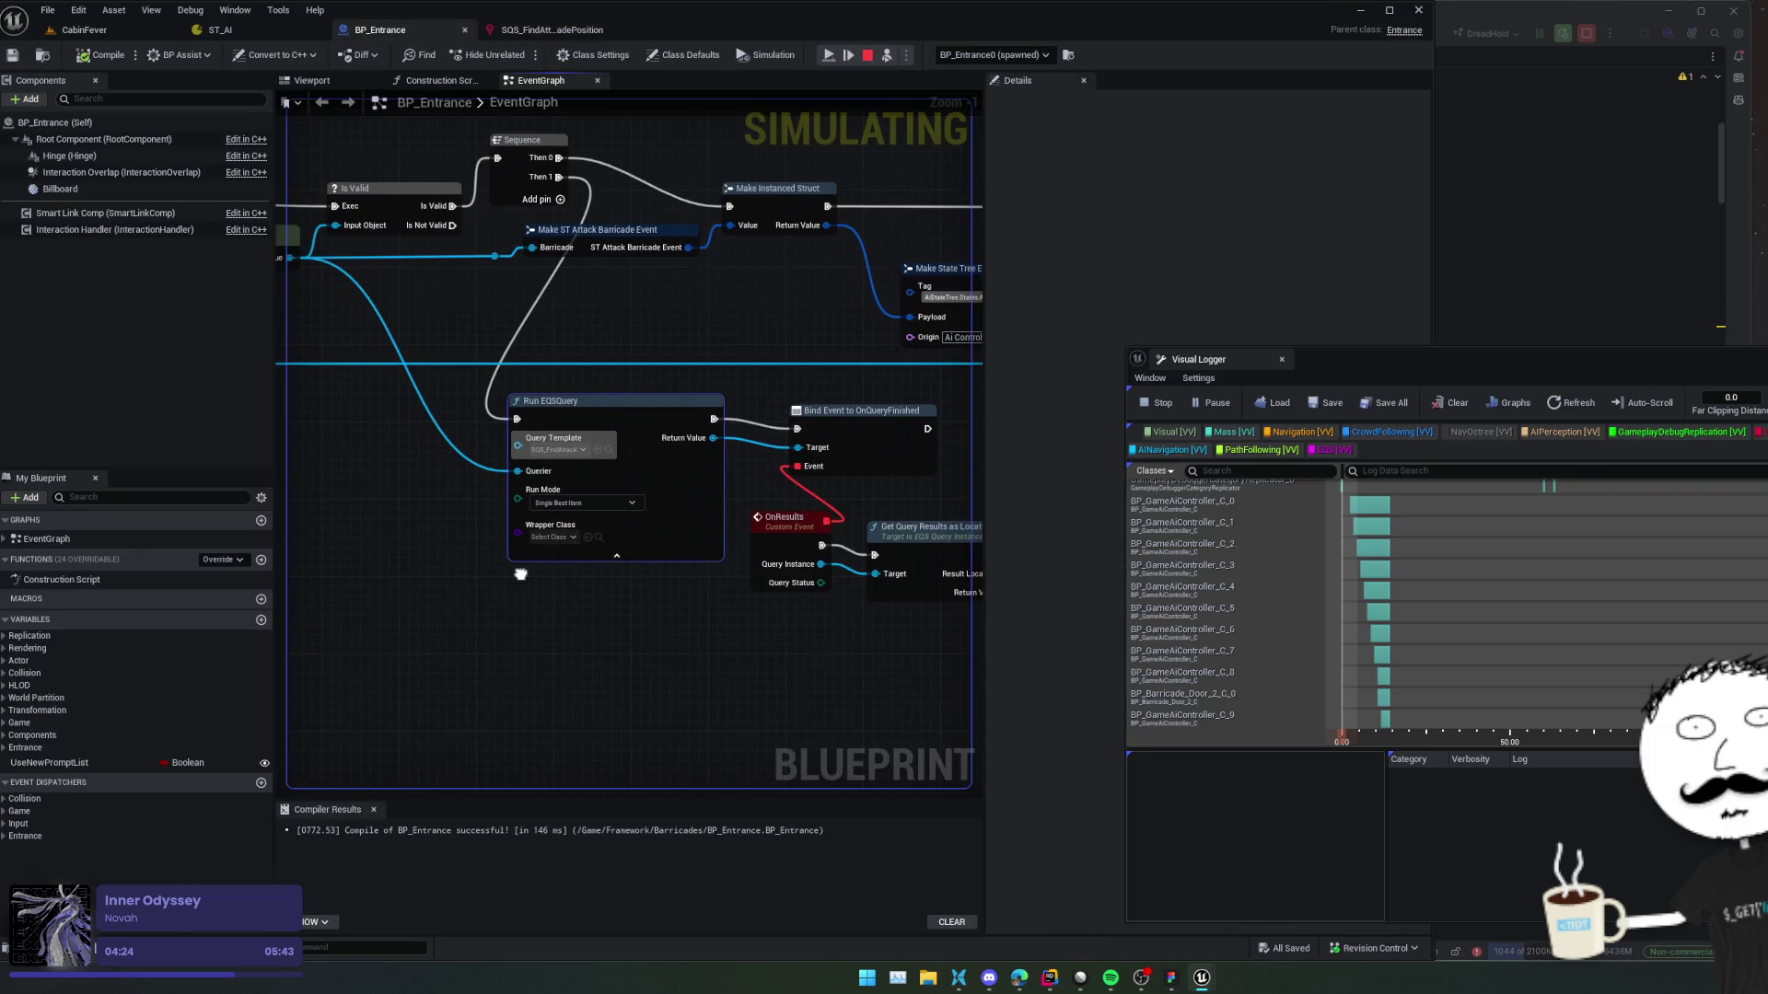
left_click(584, 503)
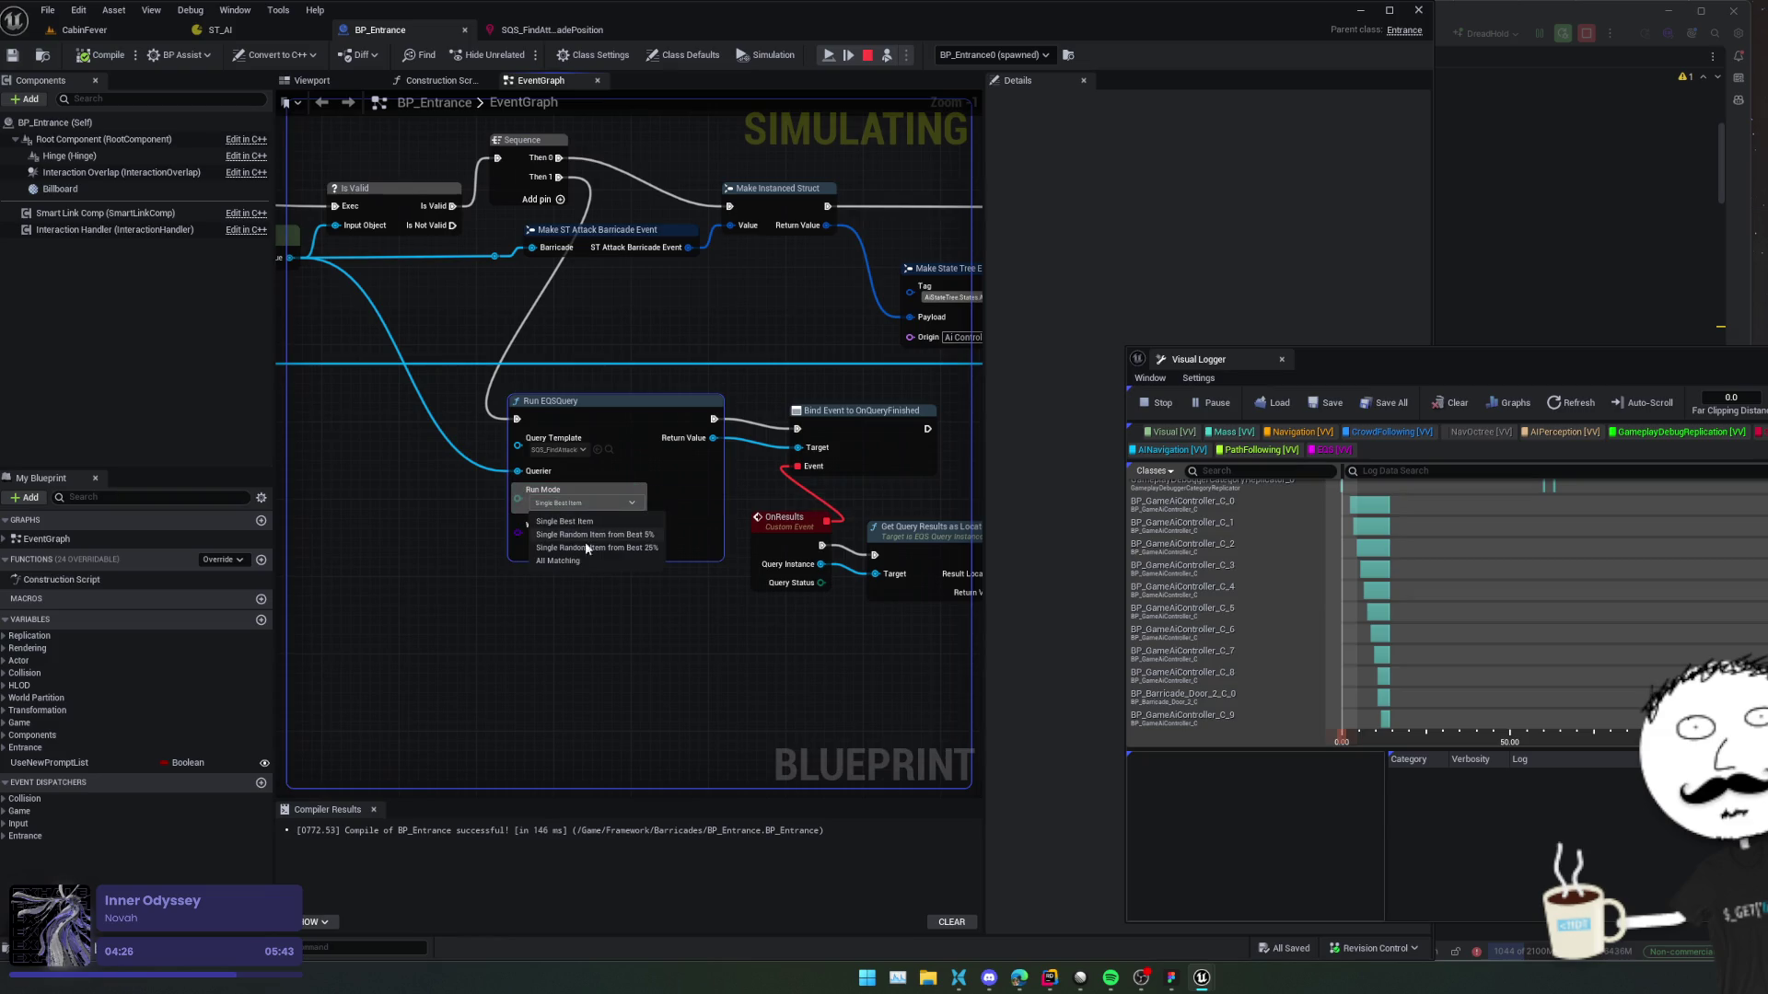
left_click(644, 561)
left_click_drag(381, 380, 414, 386)
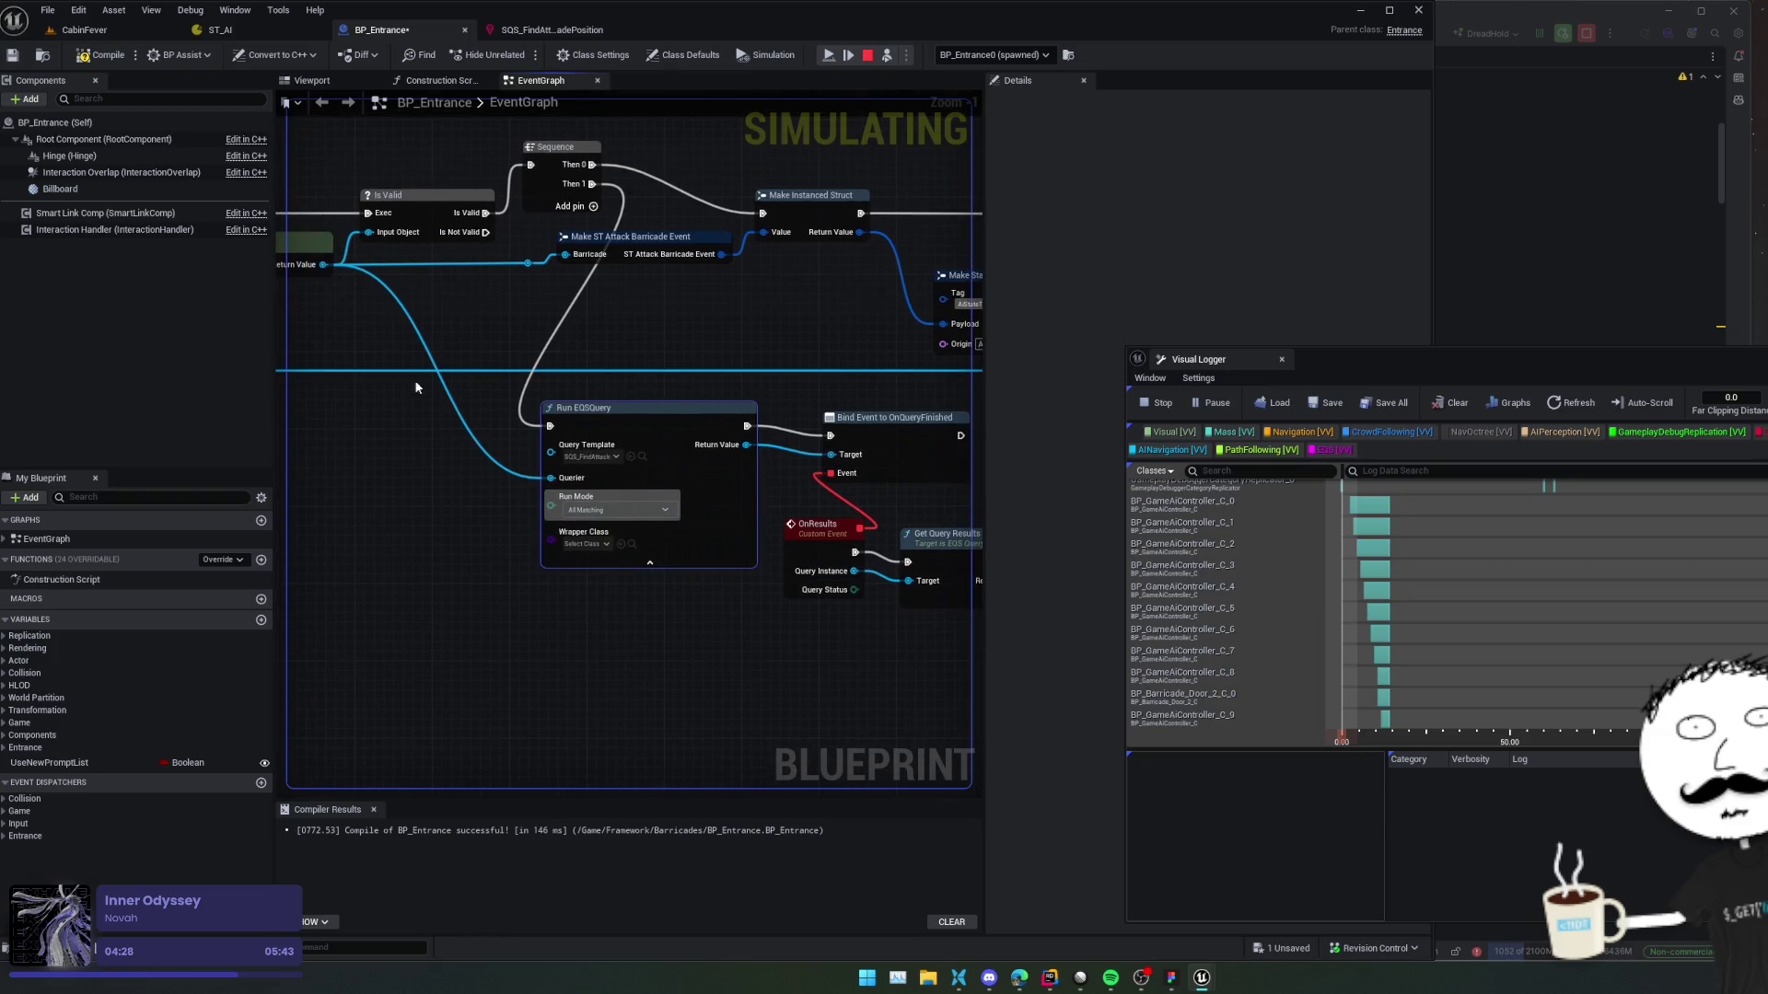
left_click(865, 56)
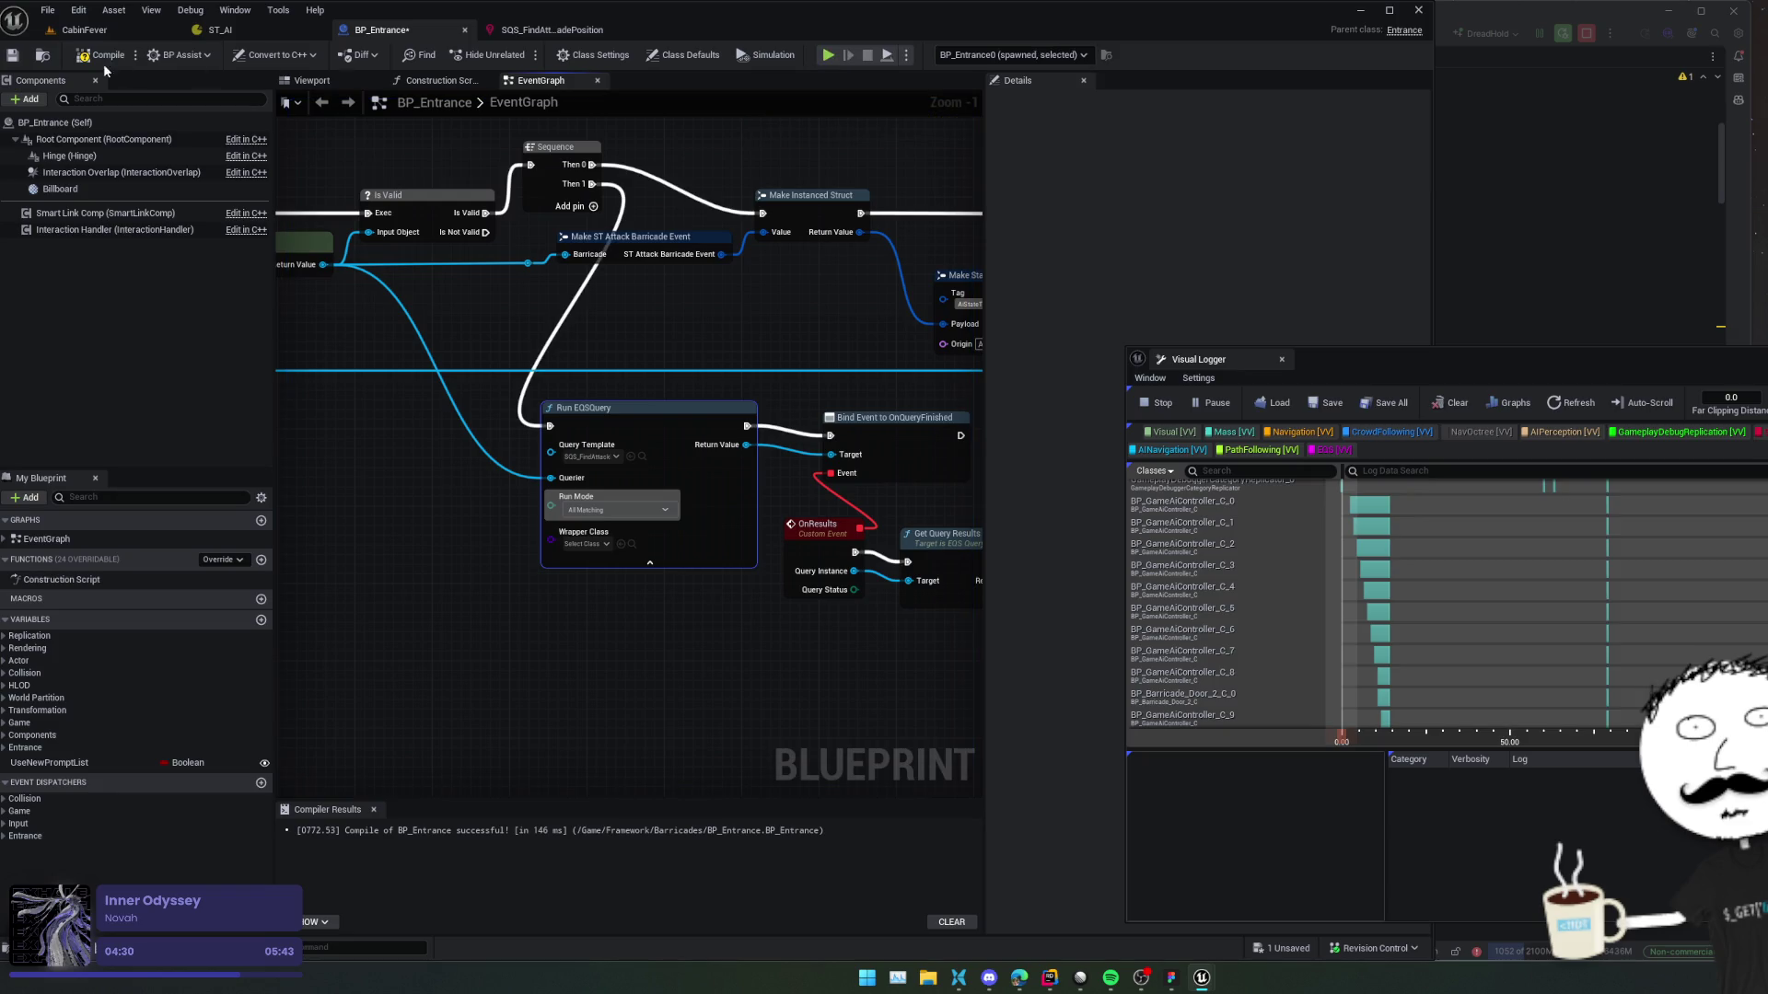
key("ctrl+s")
left_click(84, 30)
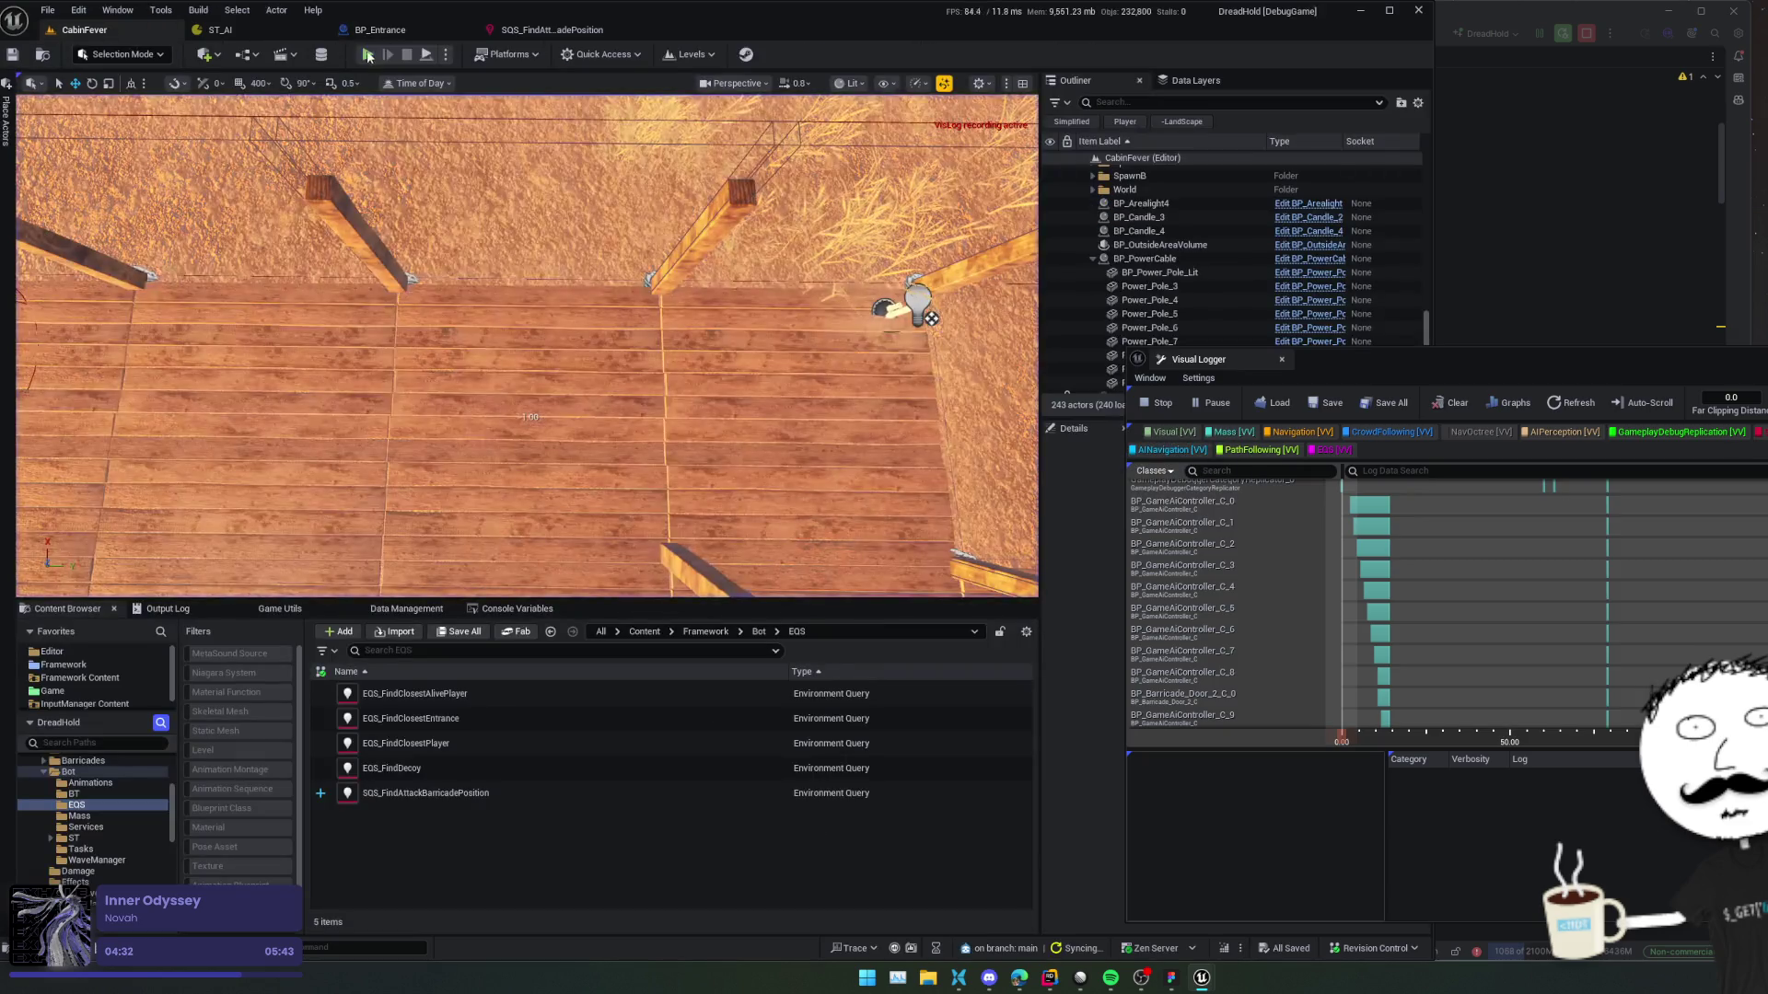
Start a play-test and upgrade all barricades to T2 from the developer cheat window.
key("alt+p")
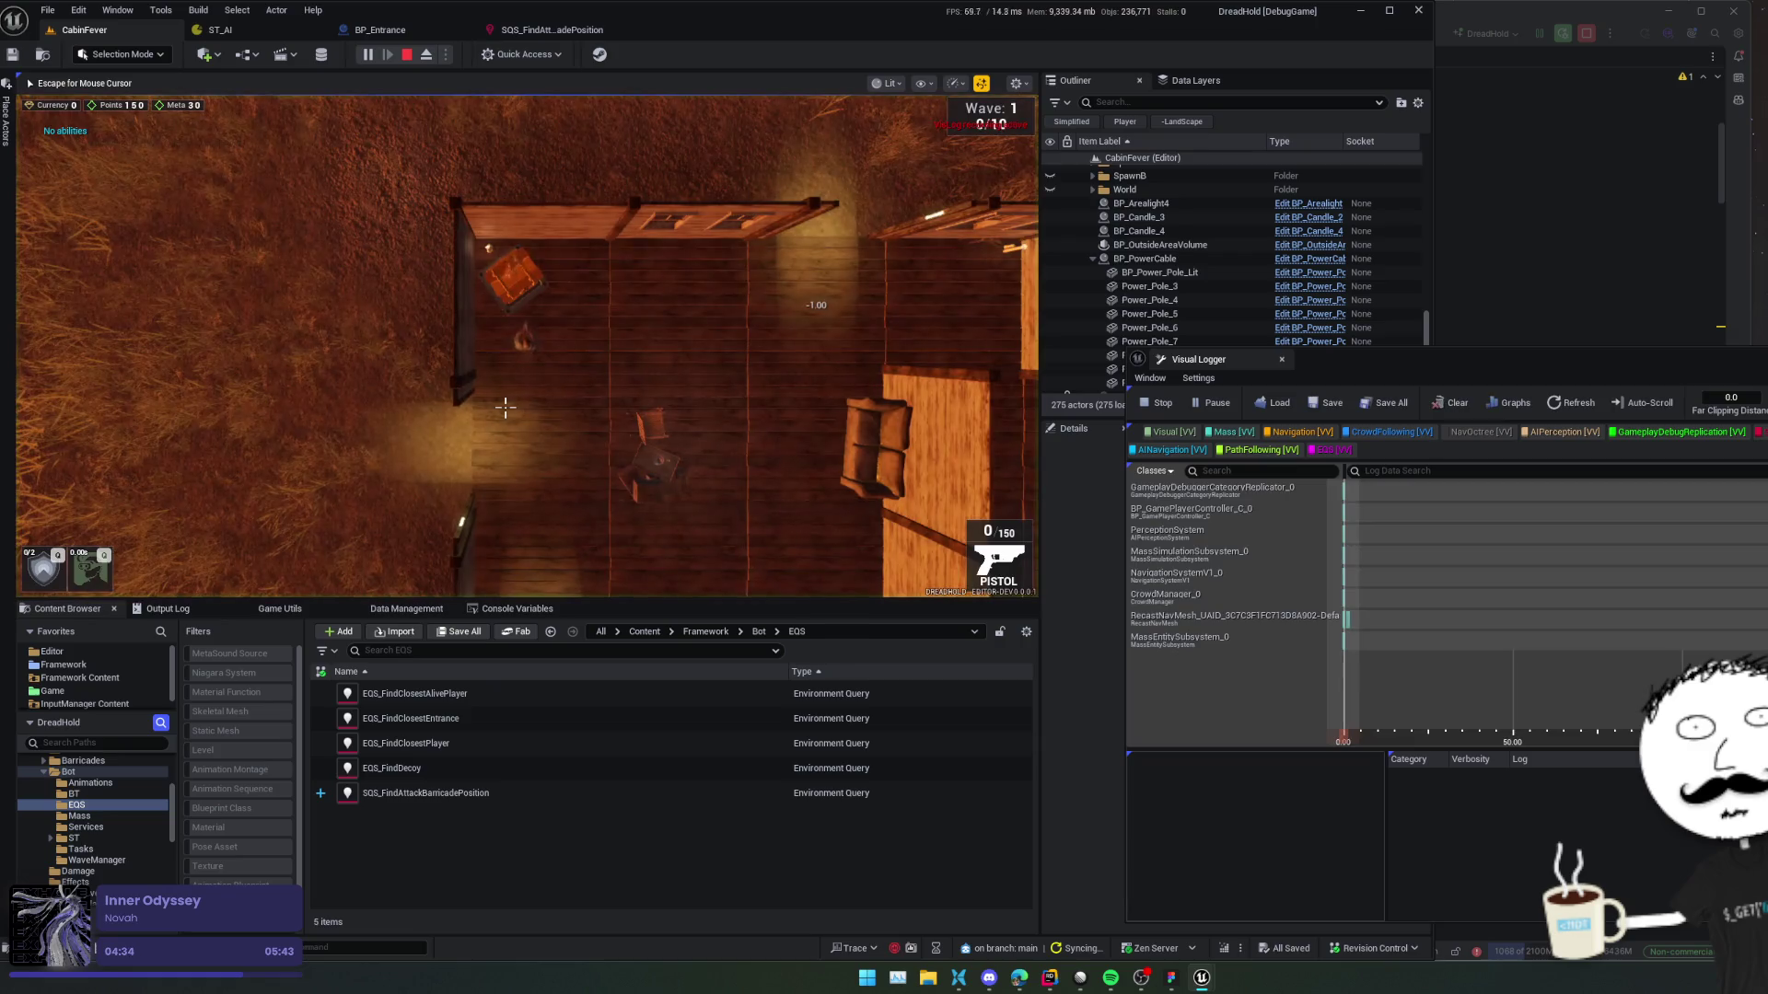
key("Up")
key("Return")
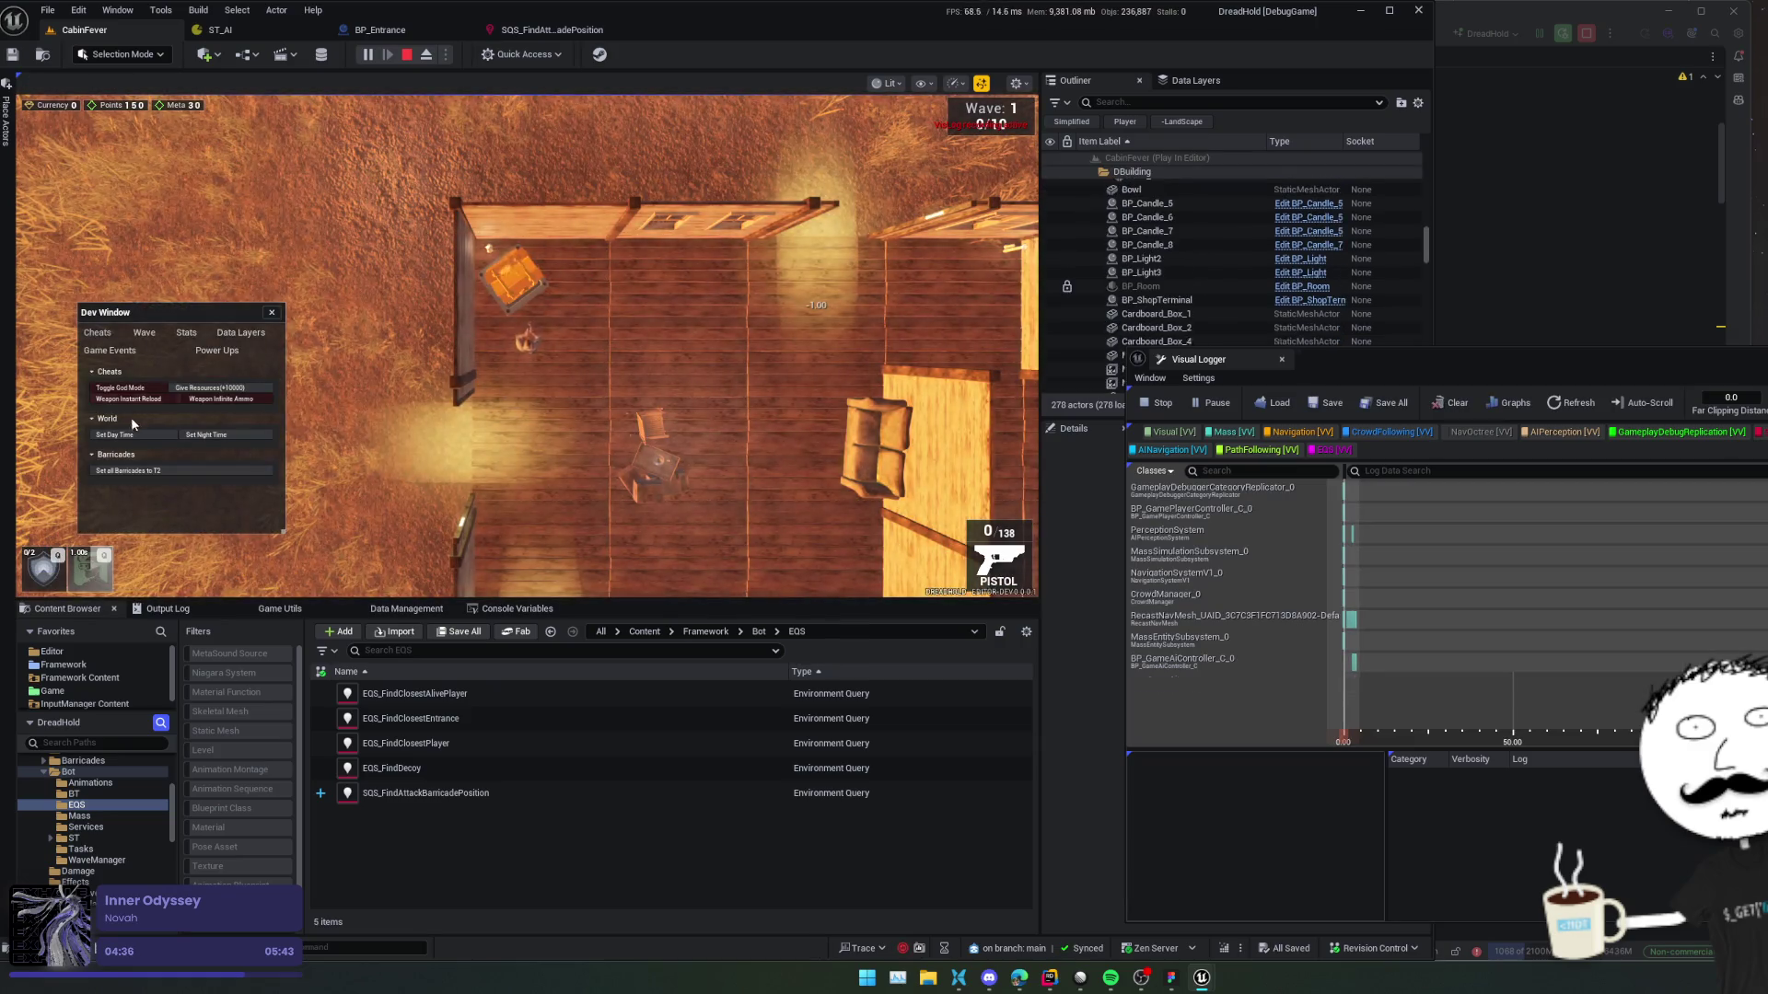
left_click(128, 475)
left_click(272, 312)
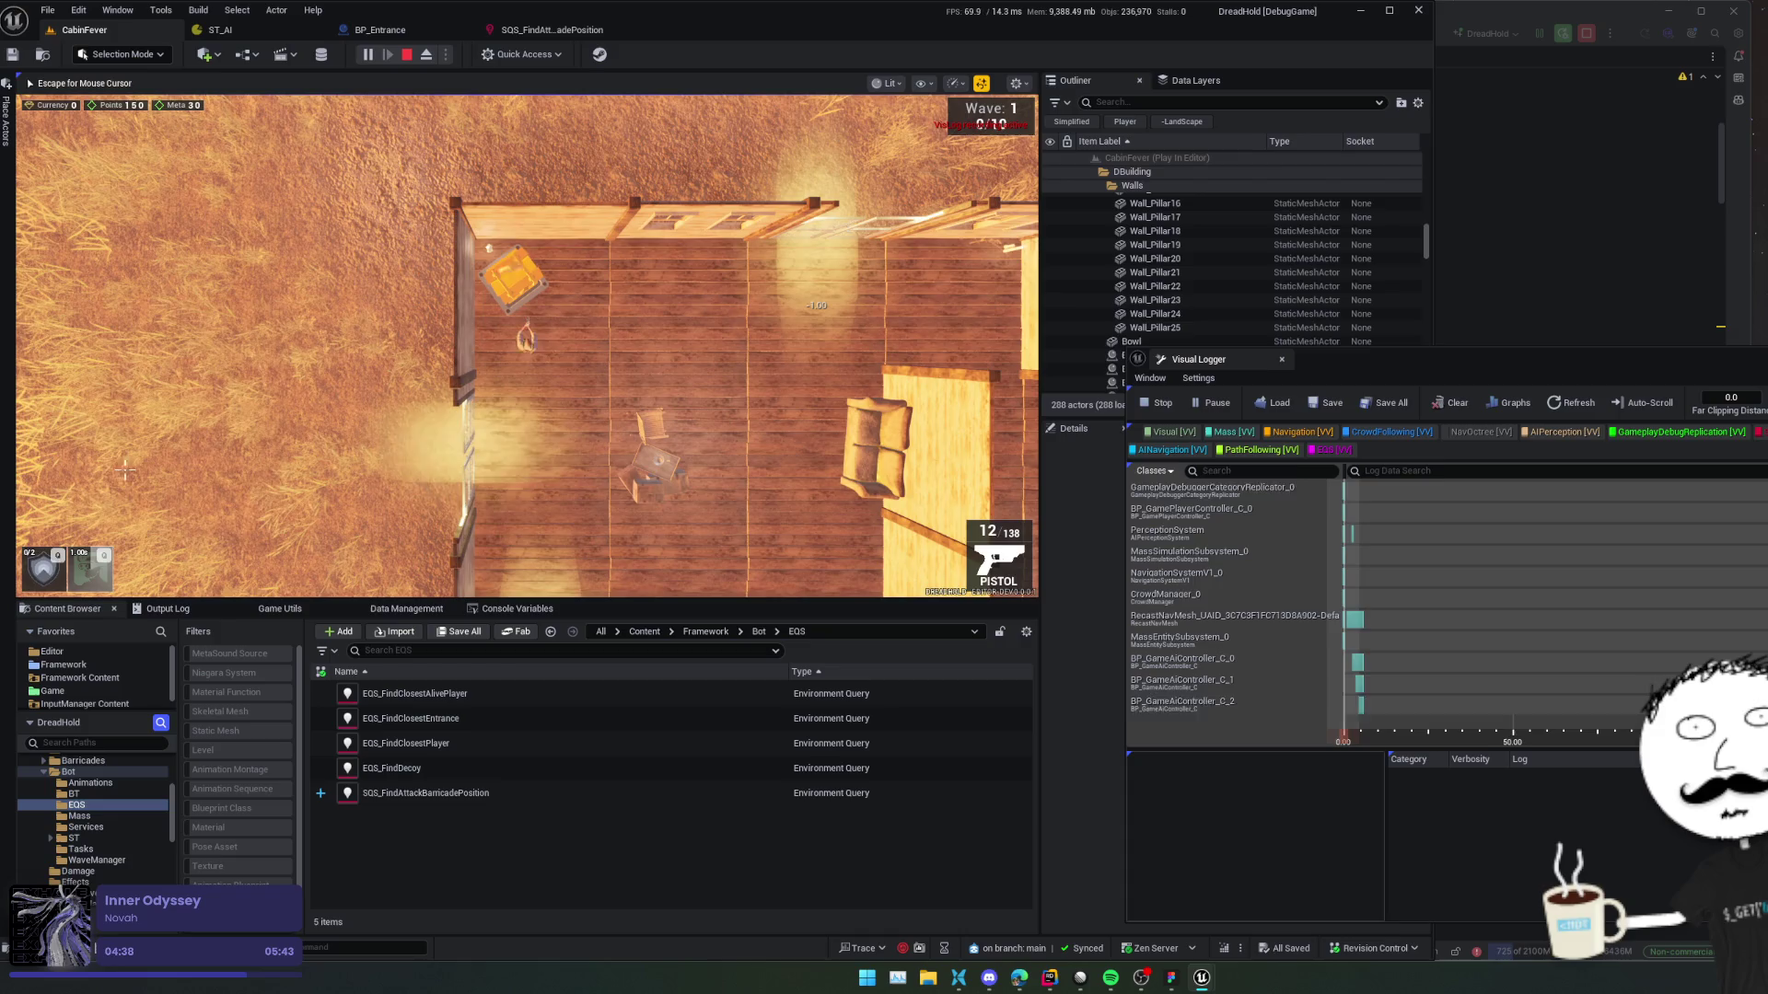
Walk the character to the cabin door and release the mouse from the game.
key("d")
key("w")
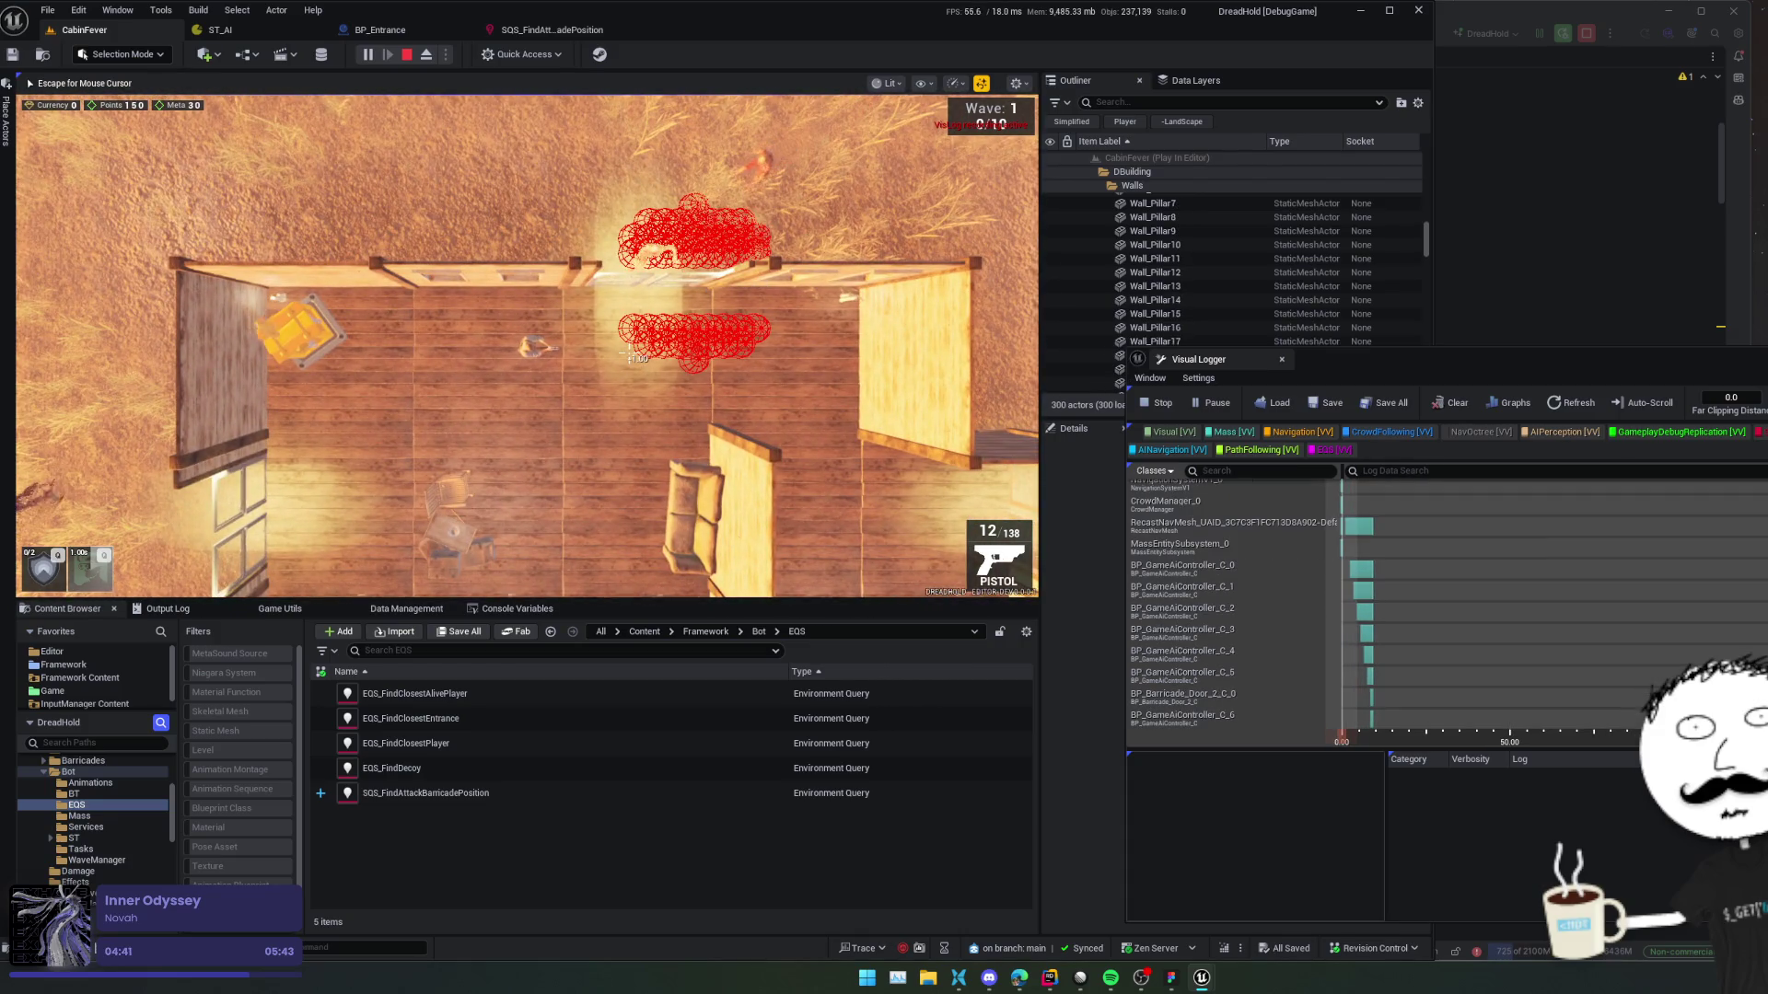
key("d")
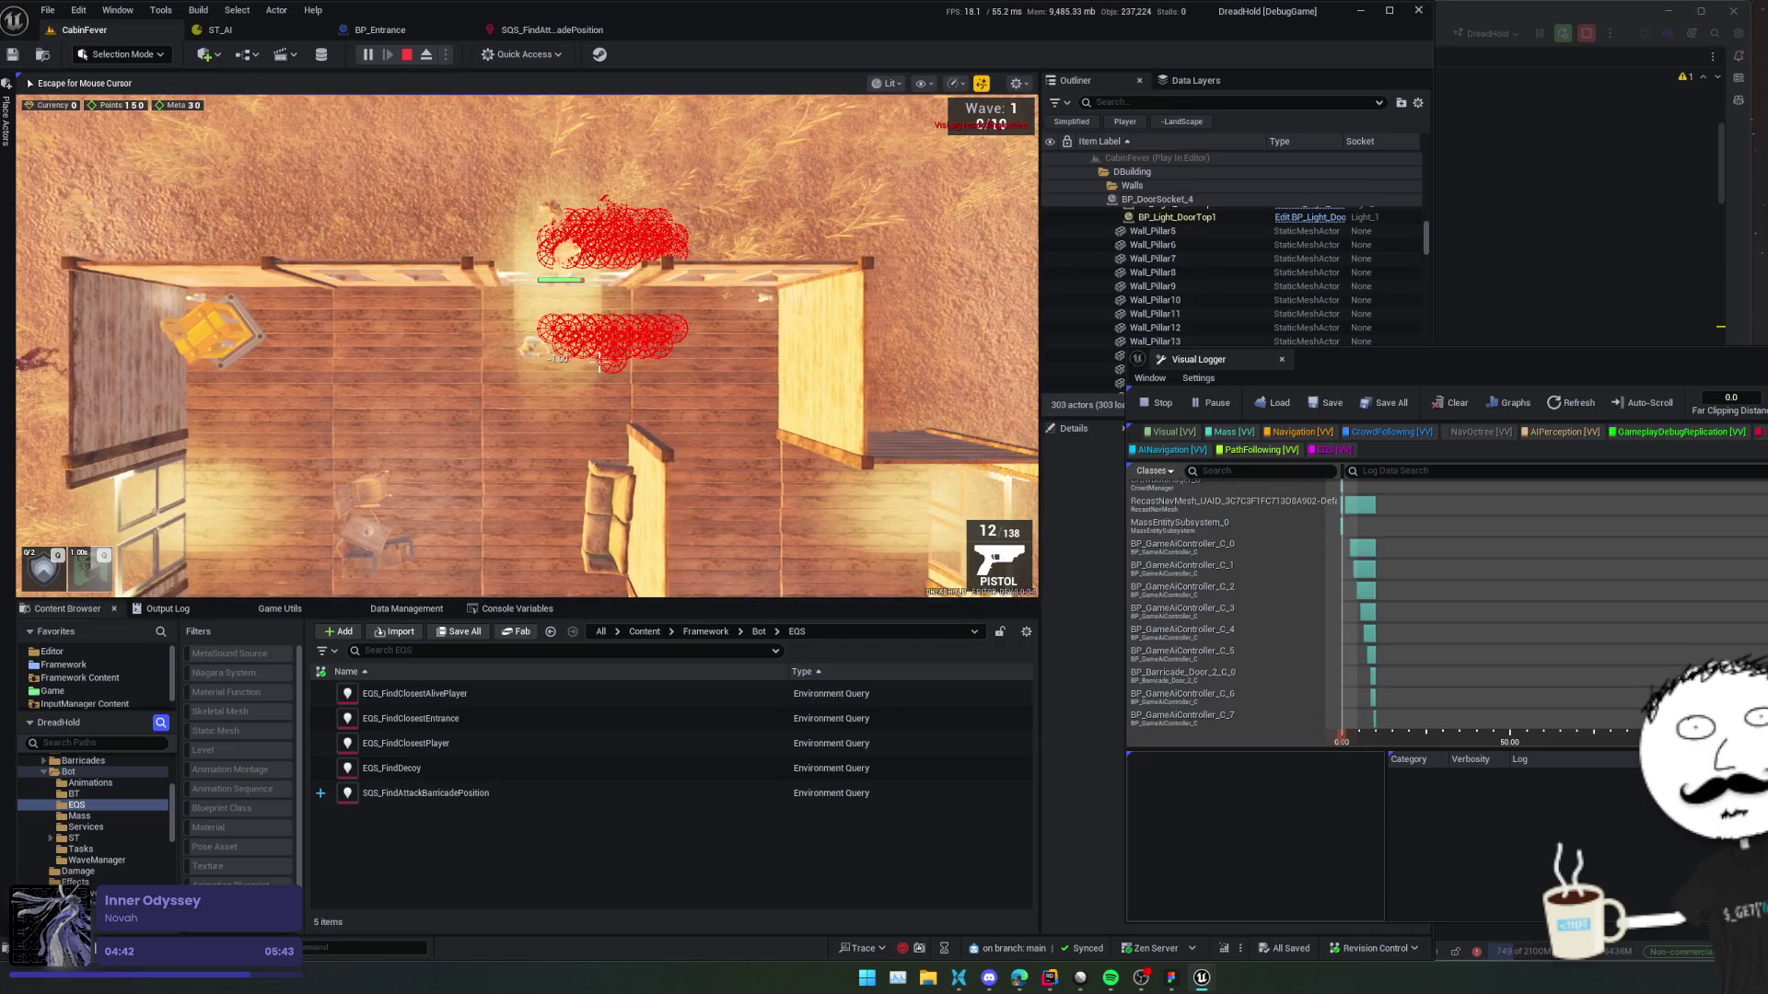
key("s")
key("shift+F1")
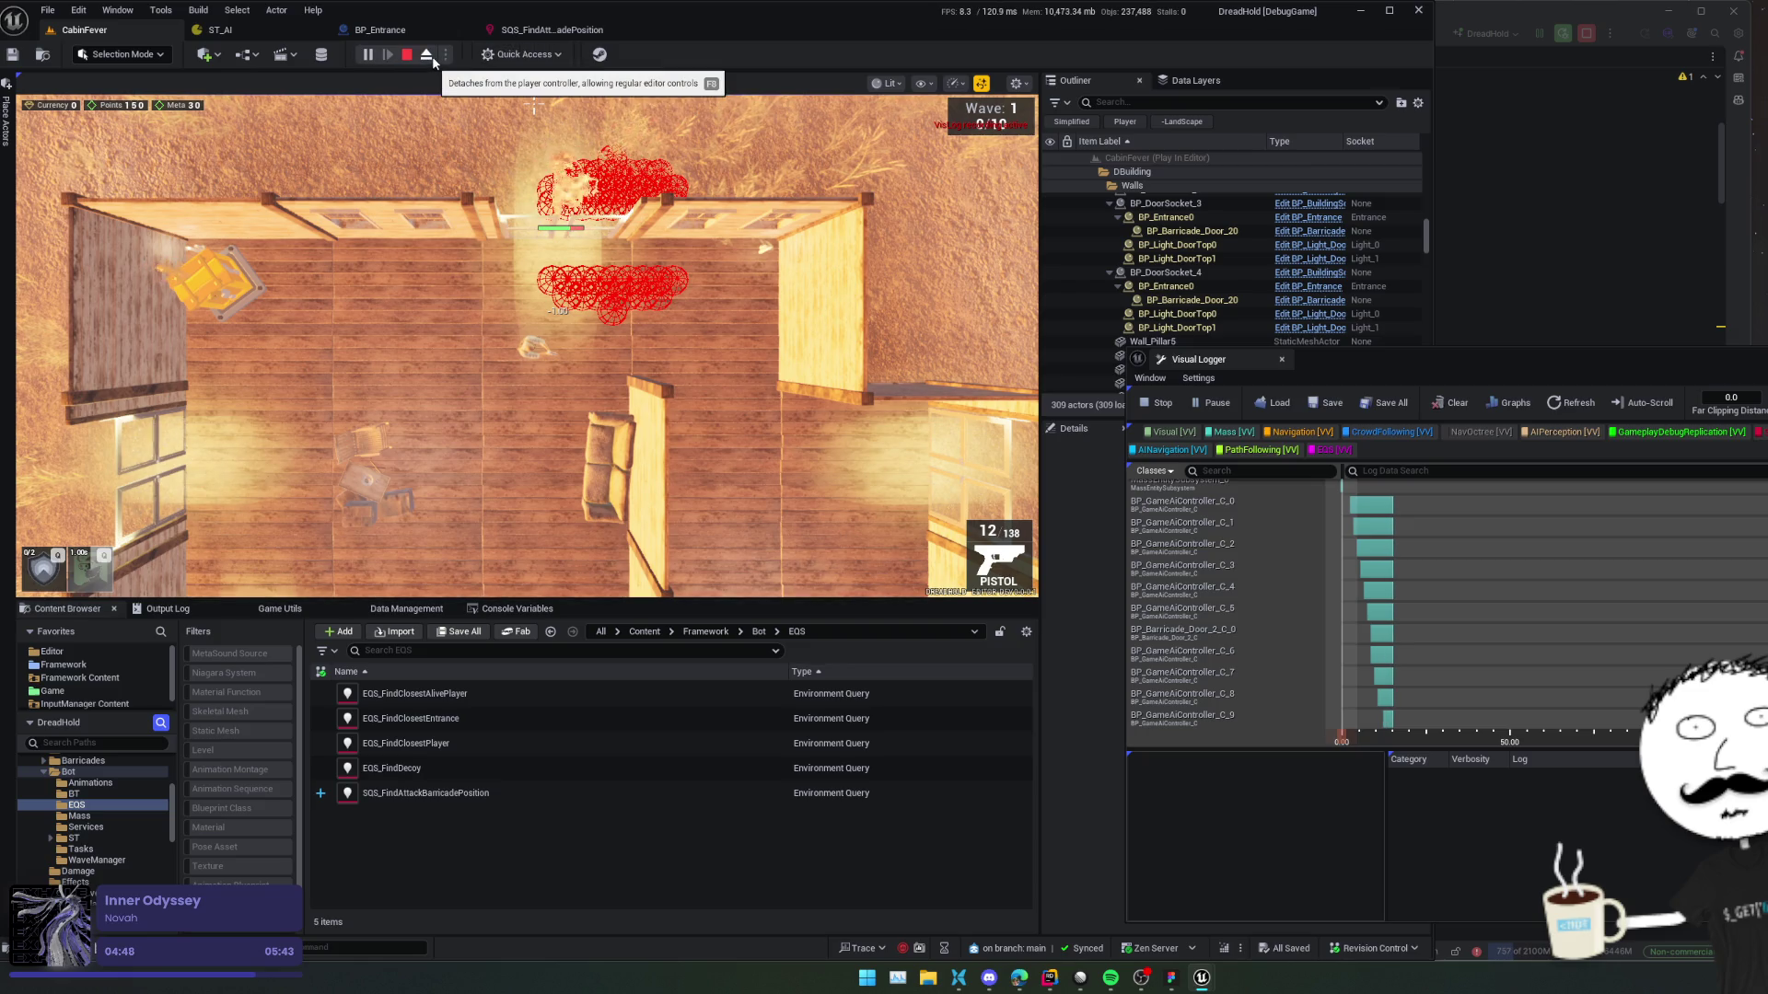
Pause, eject and tilt the camera onto the doorway's red debug spheres, then stop the session.
left_click(367, 54)
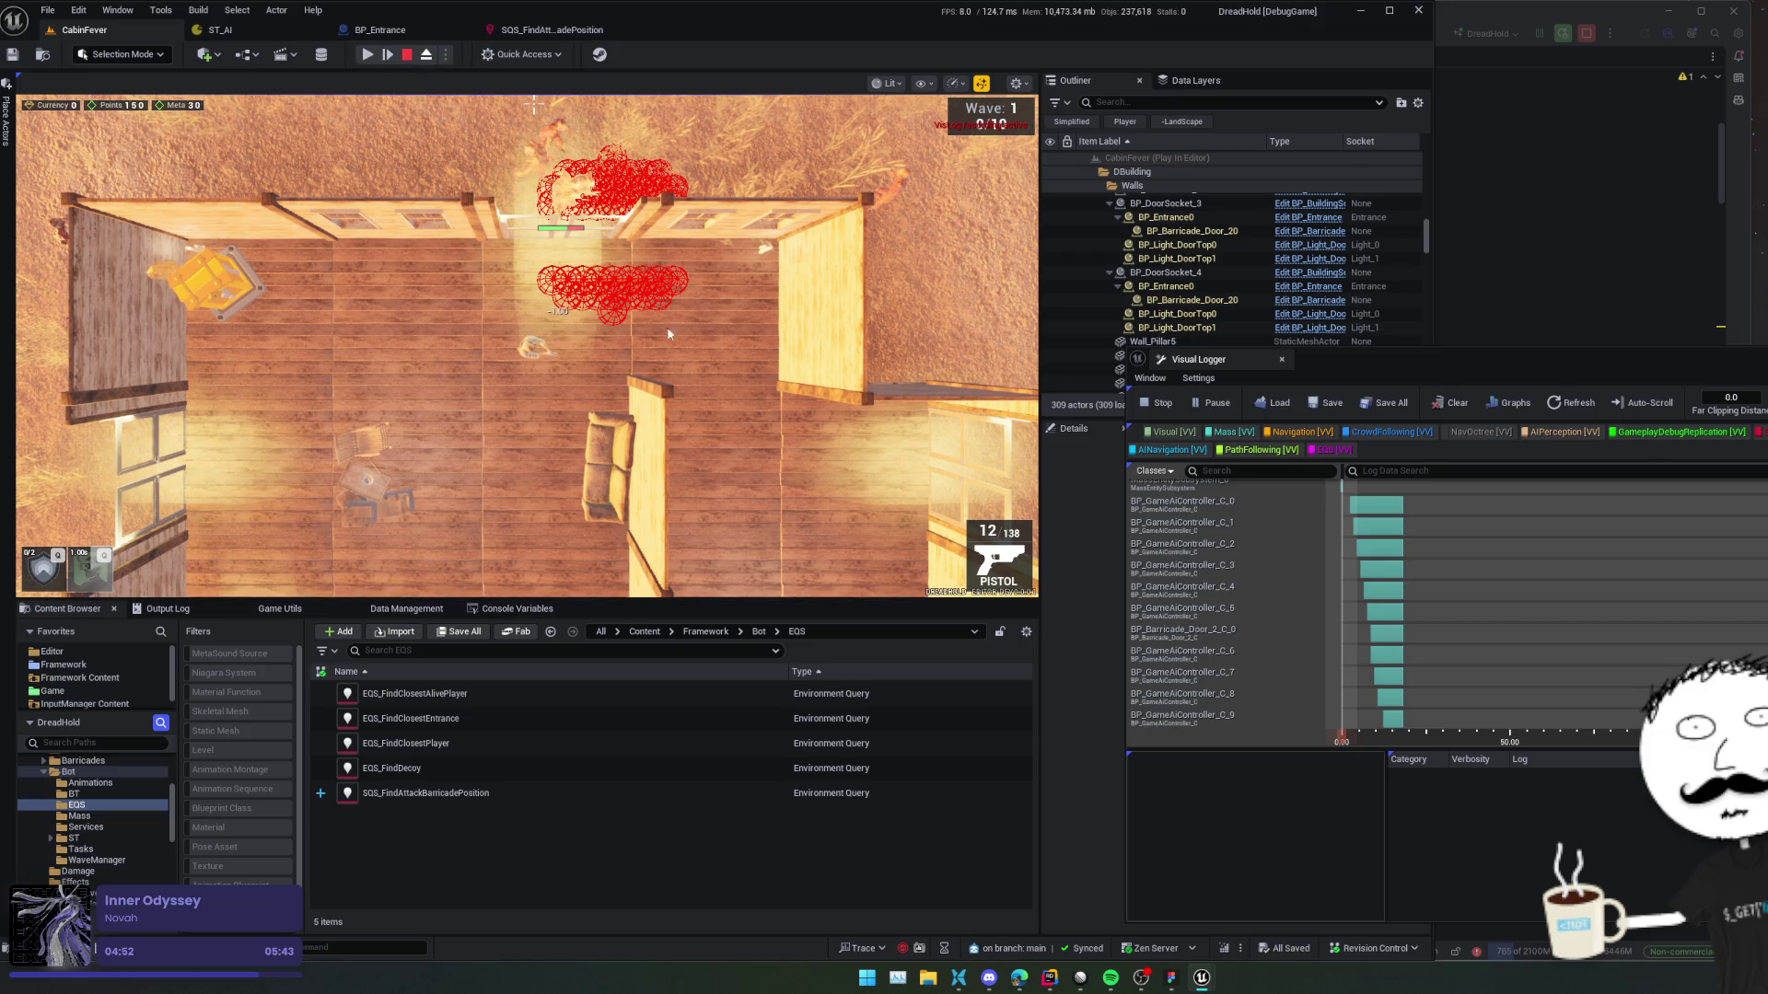
key("F8")
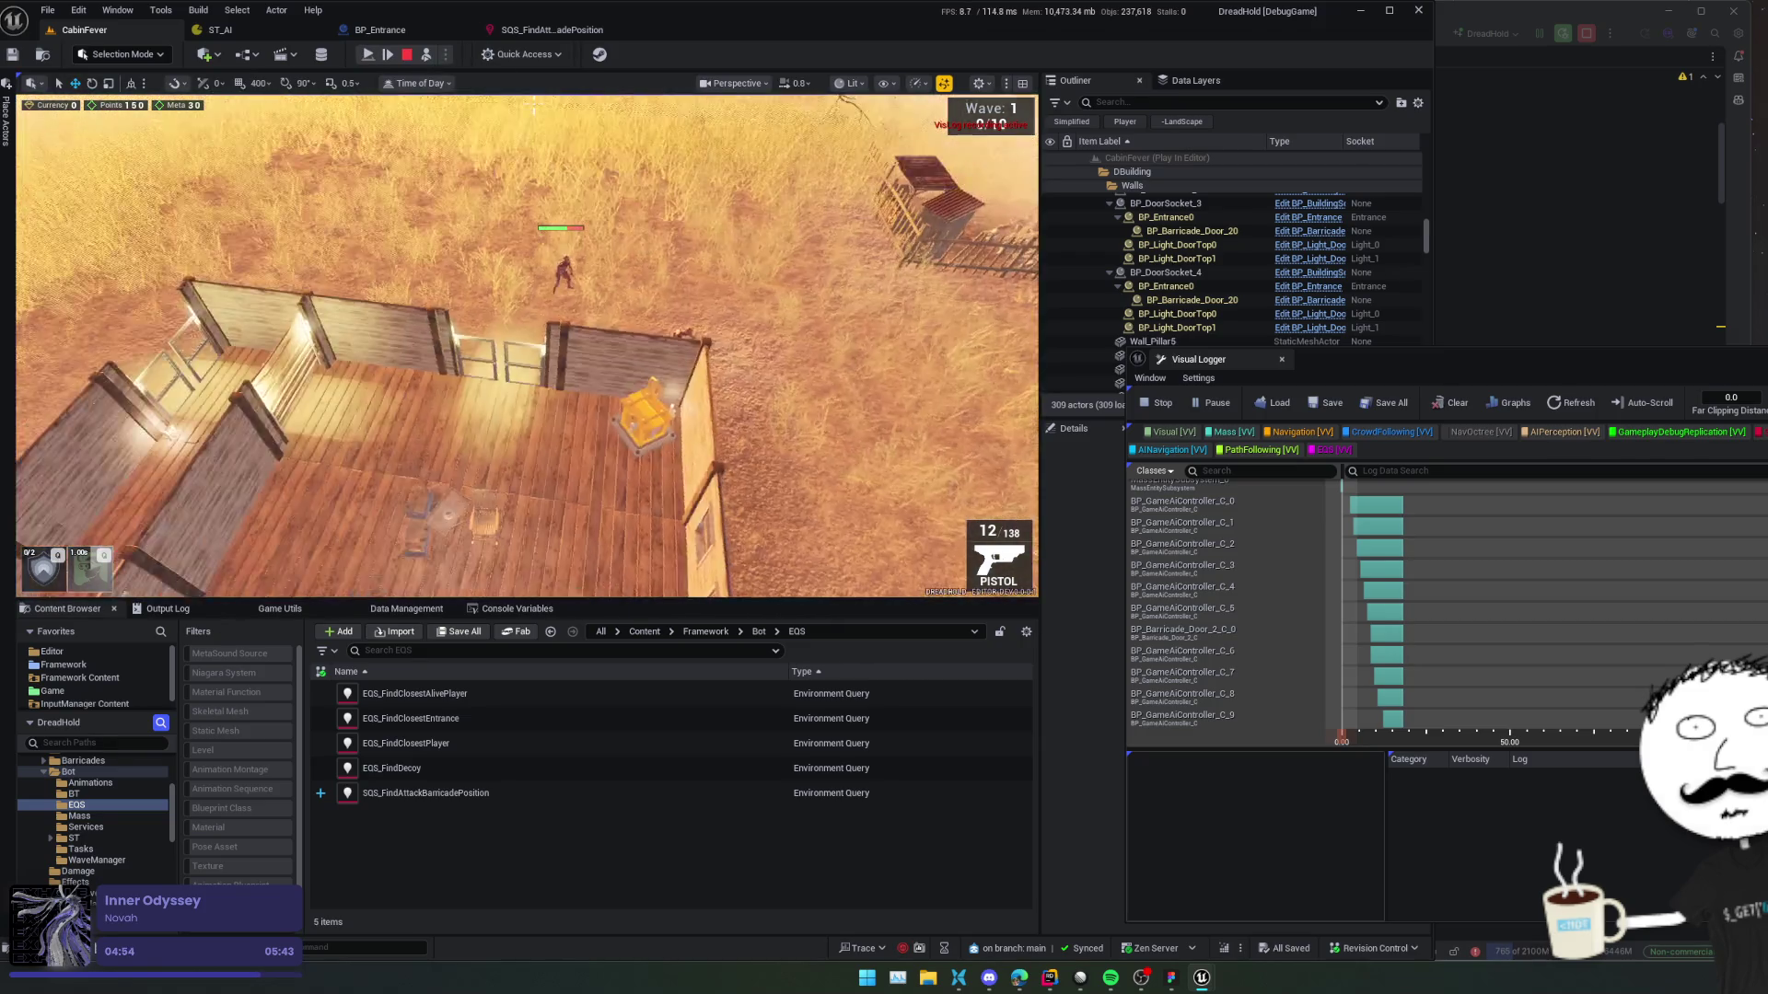
left_click_drag(515, 276, 534, 104)
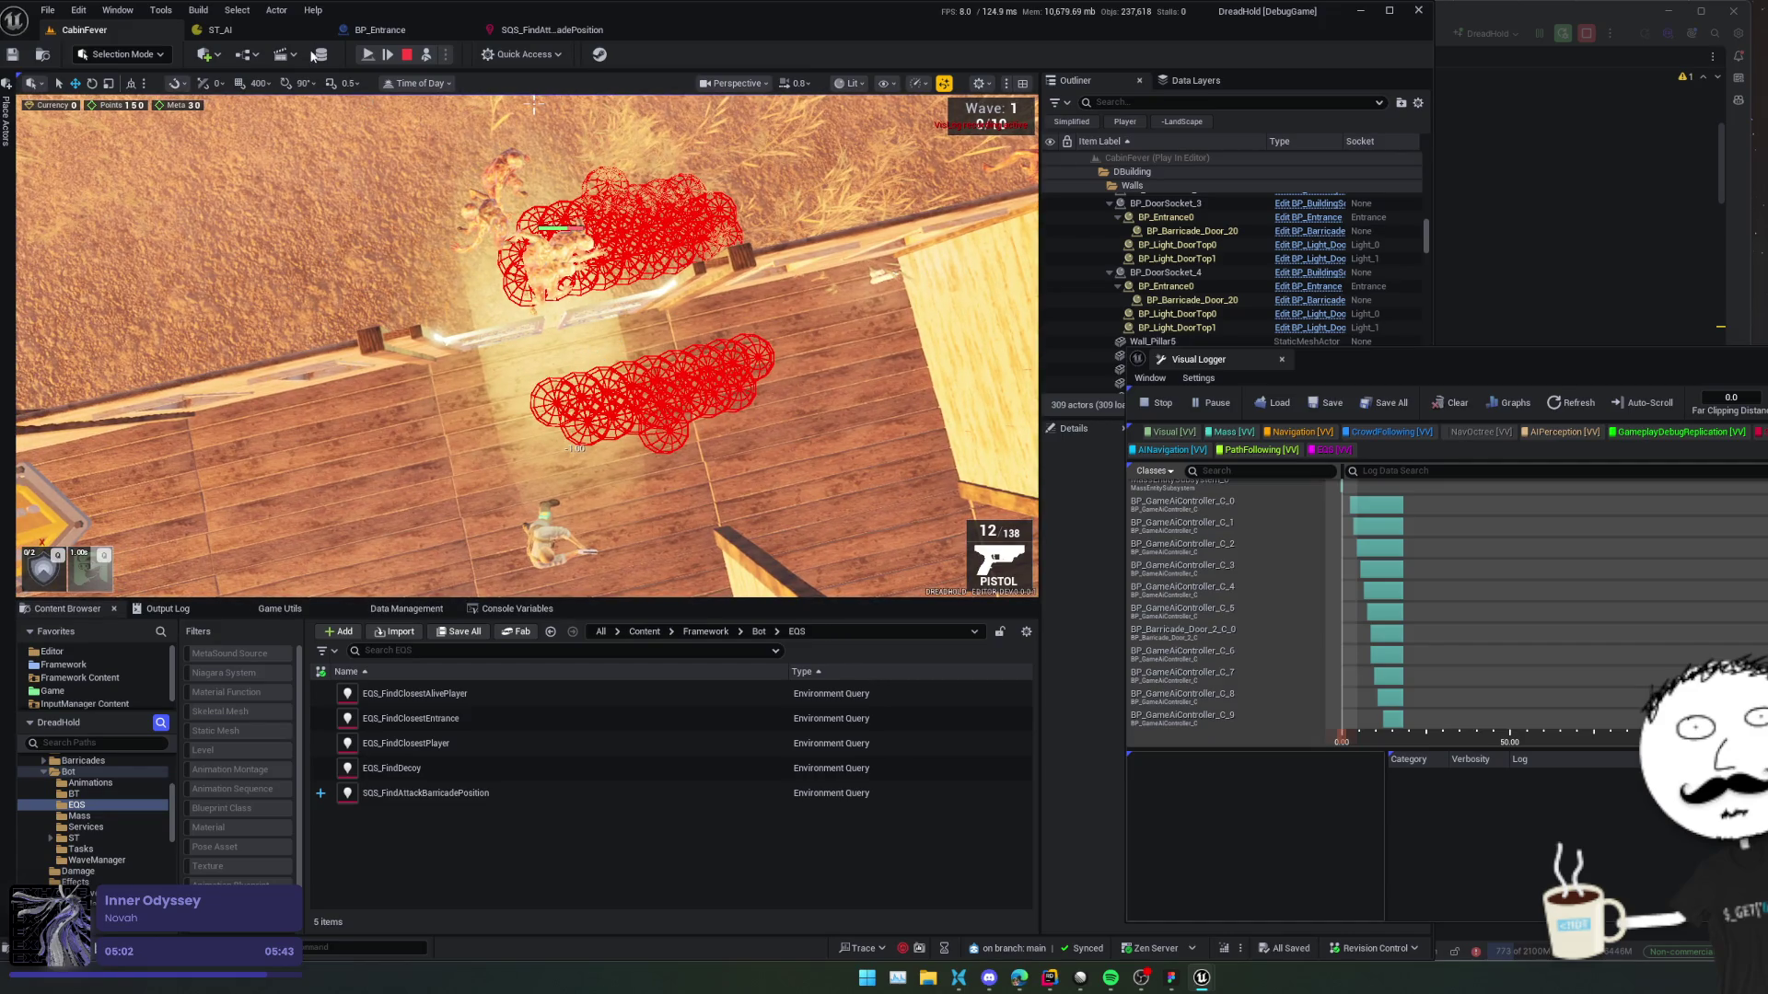
left_click(407, 56)
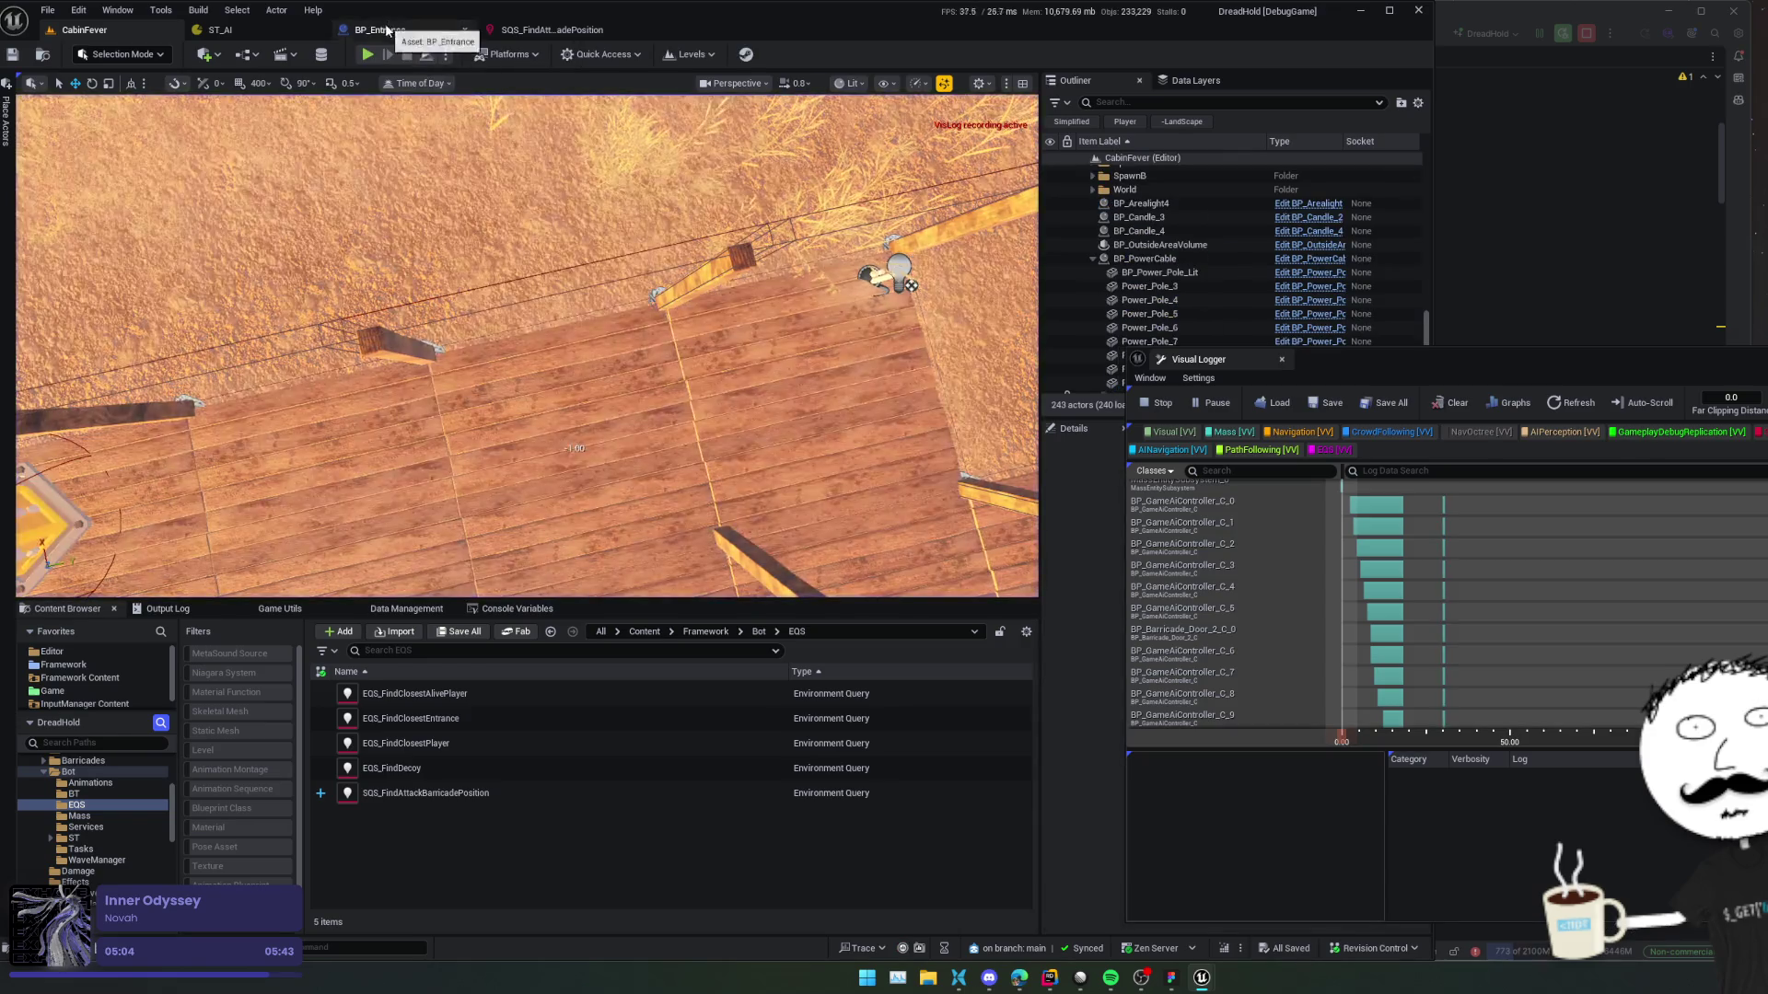
Clear the visual logger and bring BP_Entrance's Run EQSQuery node into view.
left_click(1451, 402)
left_click_drag(1216, 359, 1202, 355)
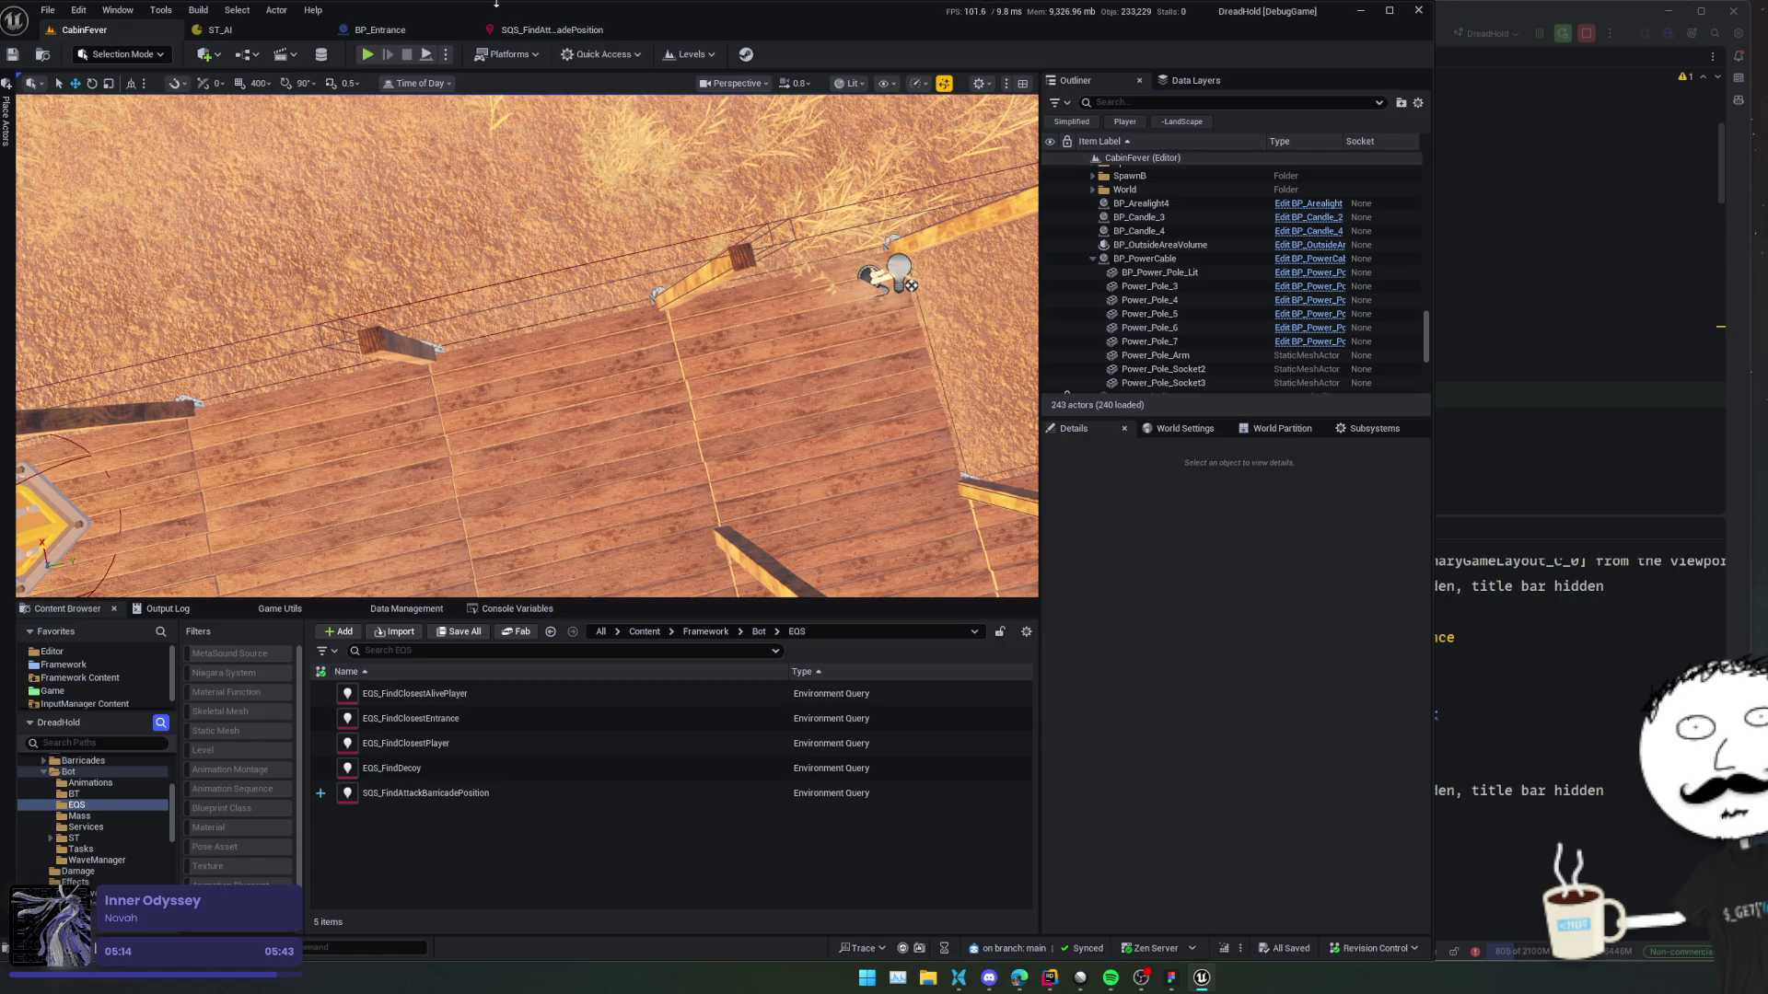
left_click(416, 33)
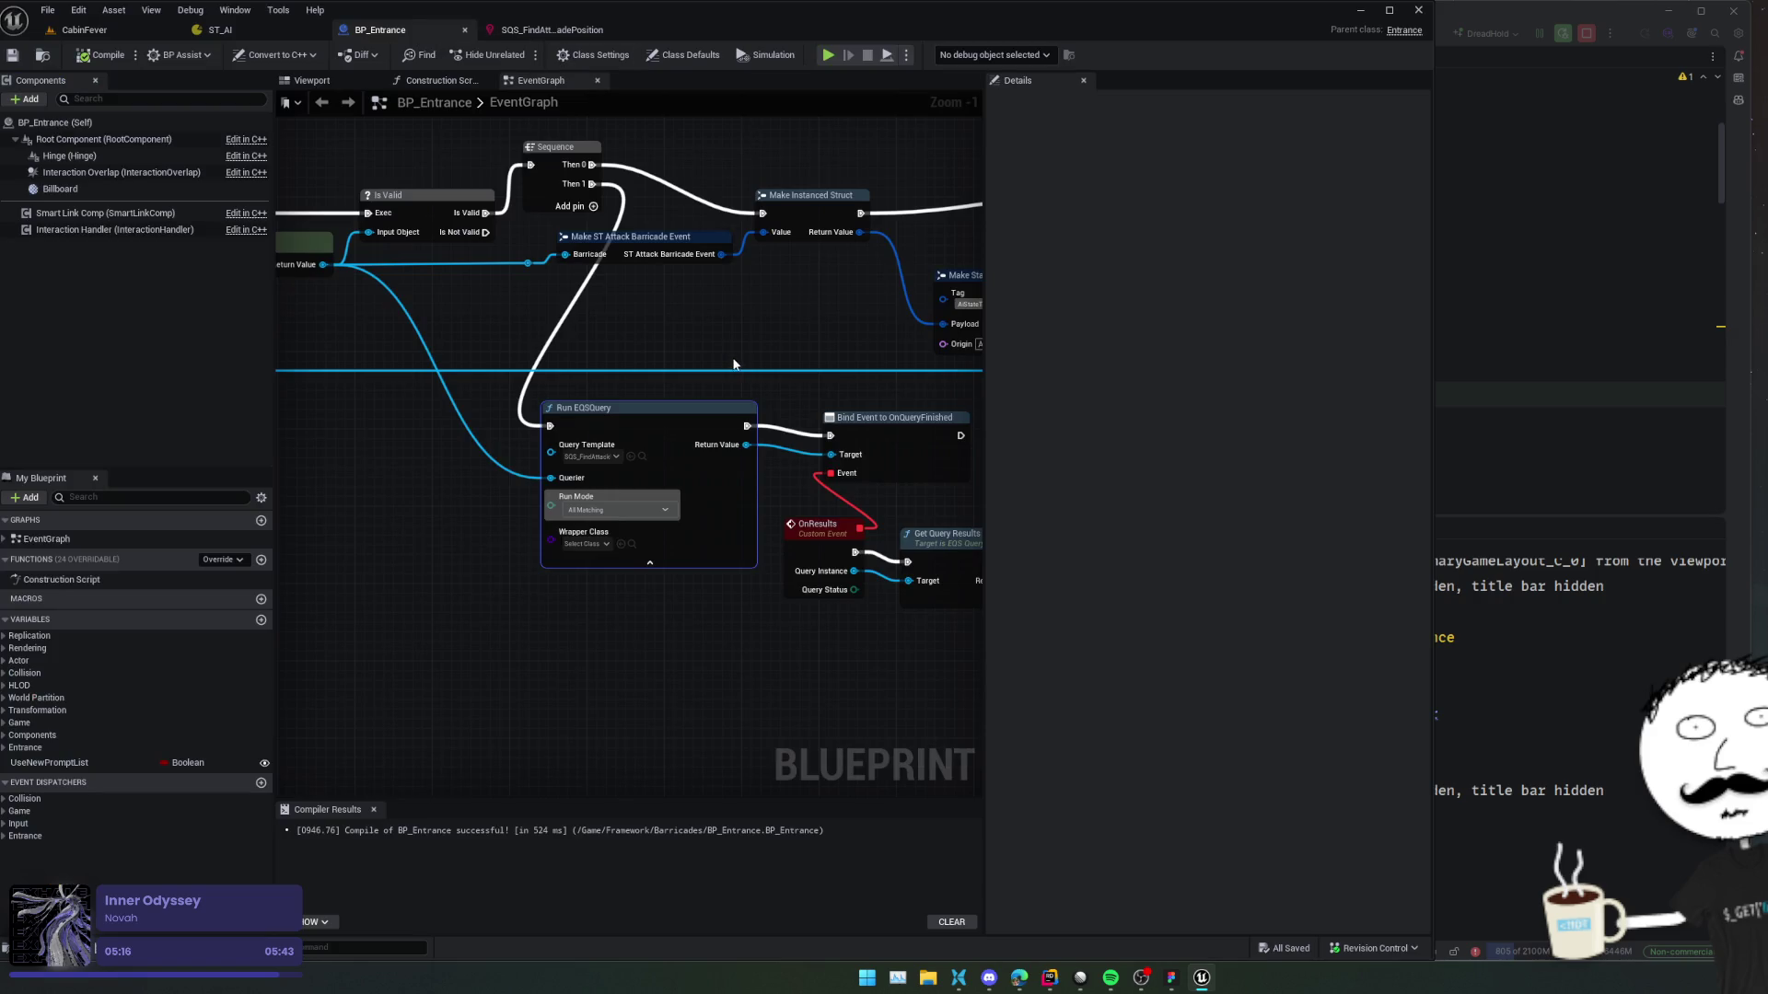
left_click_drag(734, 357, 673, 355)
left_click_drag(606, 633, 540, 617)
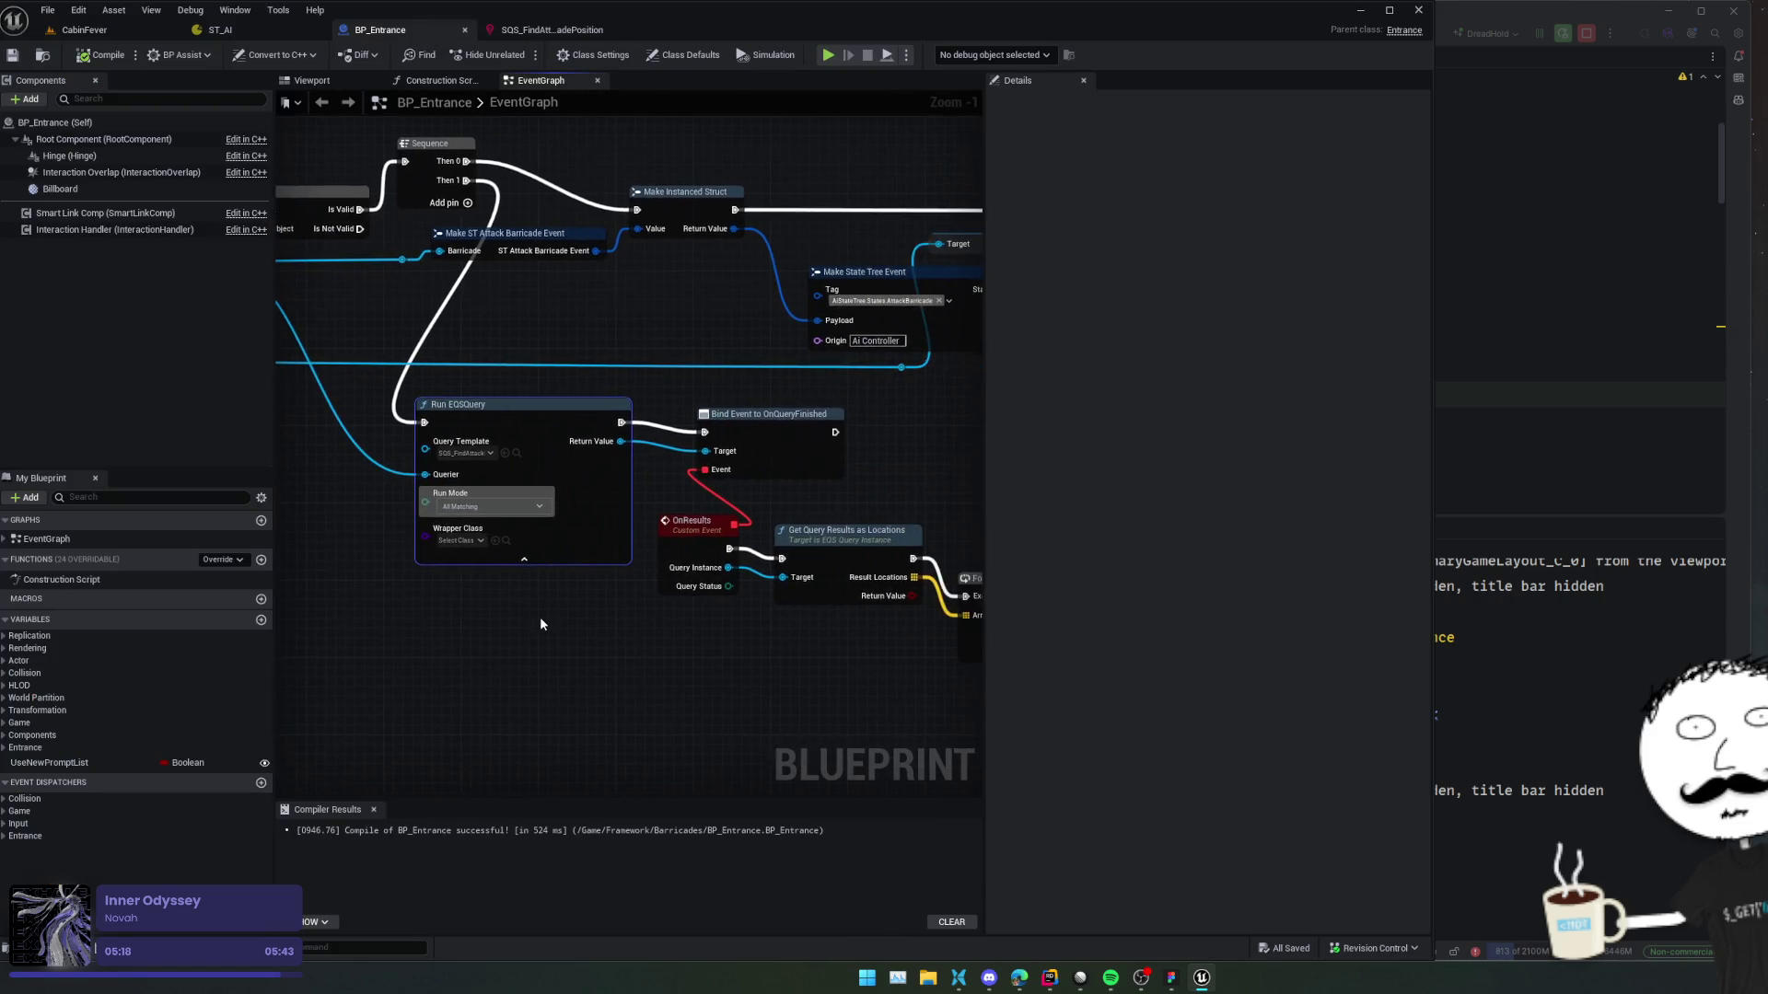
scroll(539, 617, "down", 1)
mouse_move(875, 504)
left_mouse_down()
mouse_move(584, 489)
mouse_move(919, 493)
left_mouse_up()
left_click_drag(584, 584, 676, 622)
scroll(529, 589, "up", 1)
mouse_move(528, 588)
left_mouse_down()
mouse_move(703, 418)
mouse_move(456, 452)
left_mouse_up()
mouse_move(853, 527)
left_mouse_down()
mouse_move(727, 501)
mouse_move(617, 435)
mouse_move(687, 459)
mouse_move(542, 547)
mouse_move(805, 548)
mouse_move(523, 545)
mouse_move(348, 484)
left_mouse_up()
Connect a Self node to Run EQSQuery's Querier input and save the blueprint.
left_click_drag(623, 540, 489, 552)
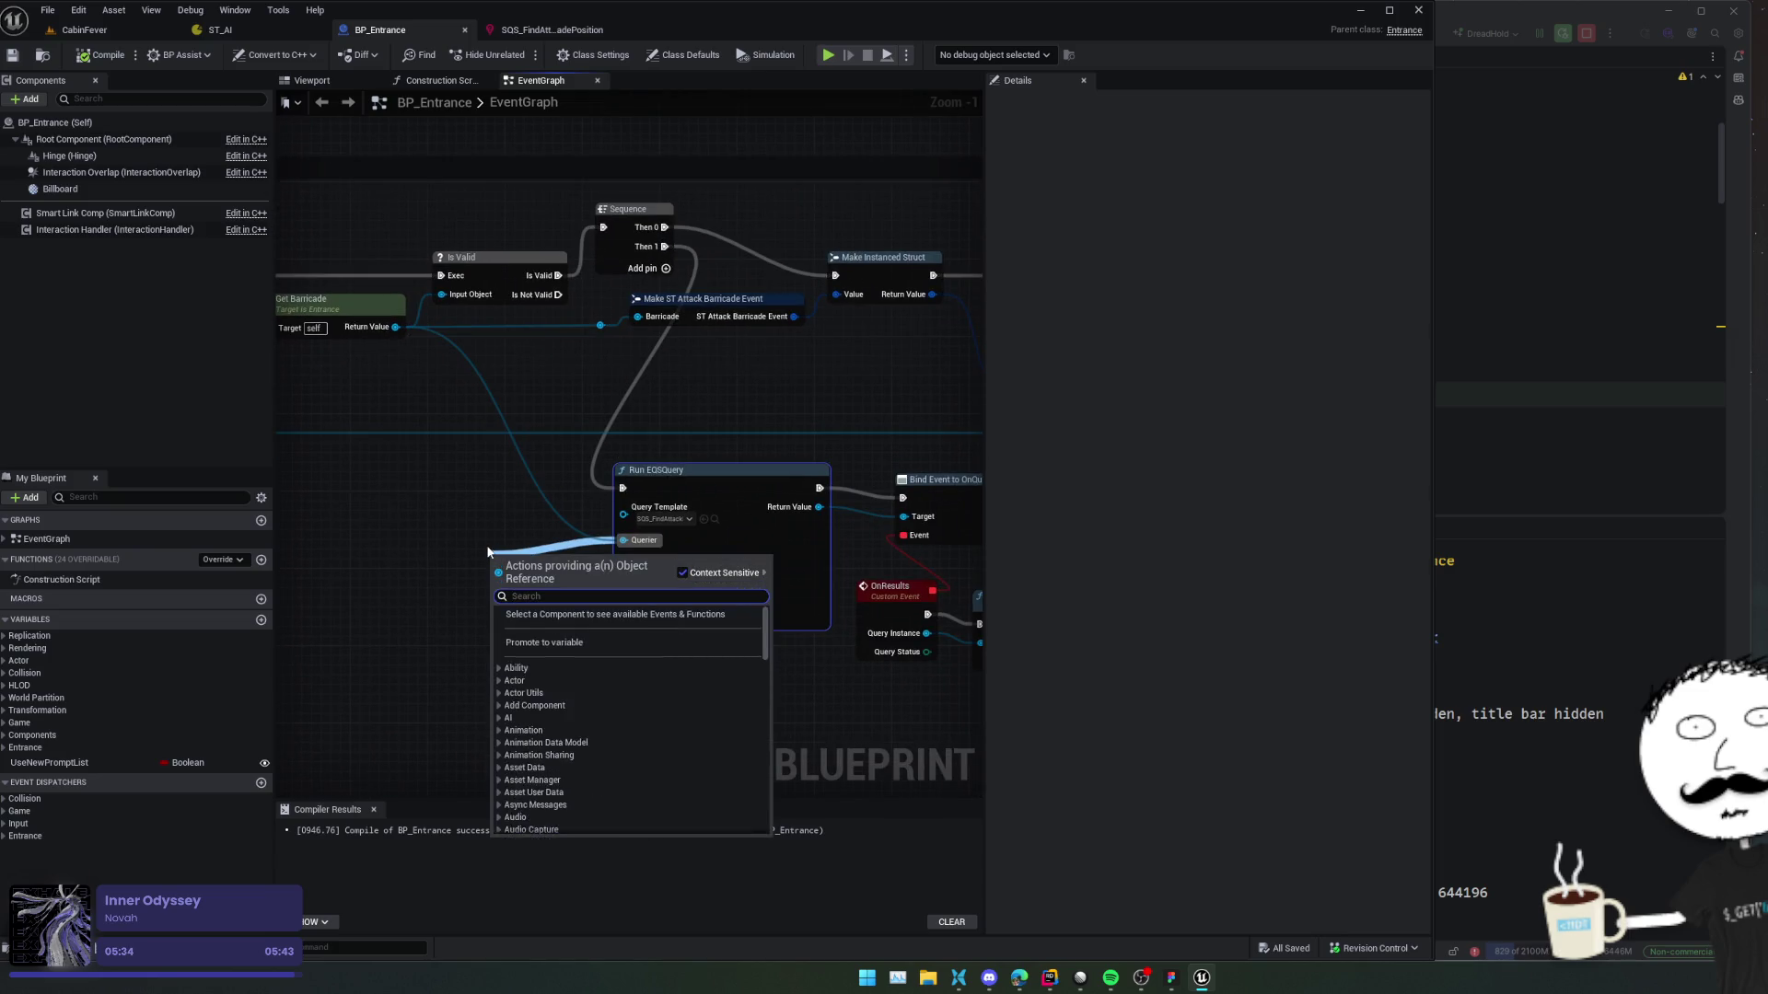
type("self")
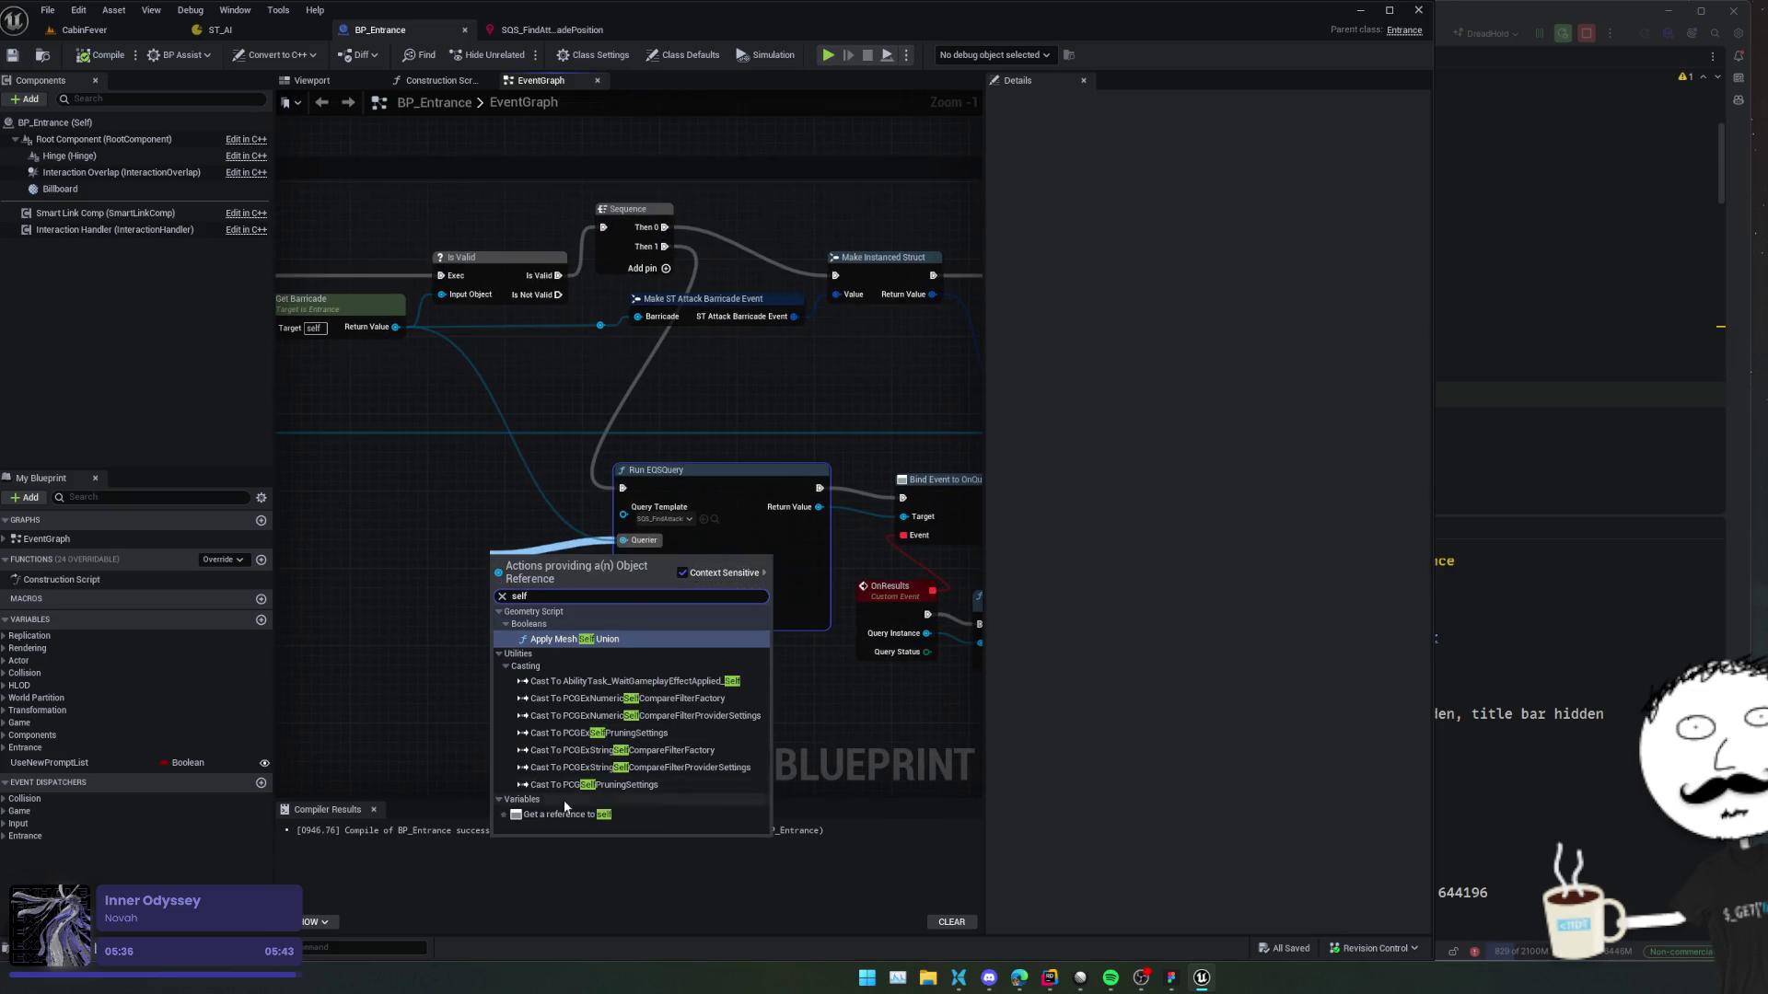
left_click(560, 811)
scroll(562, 689, "up", 1)
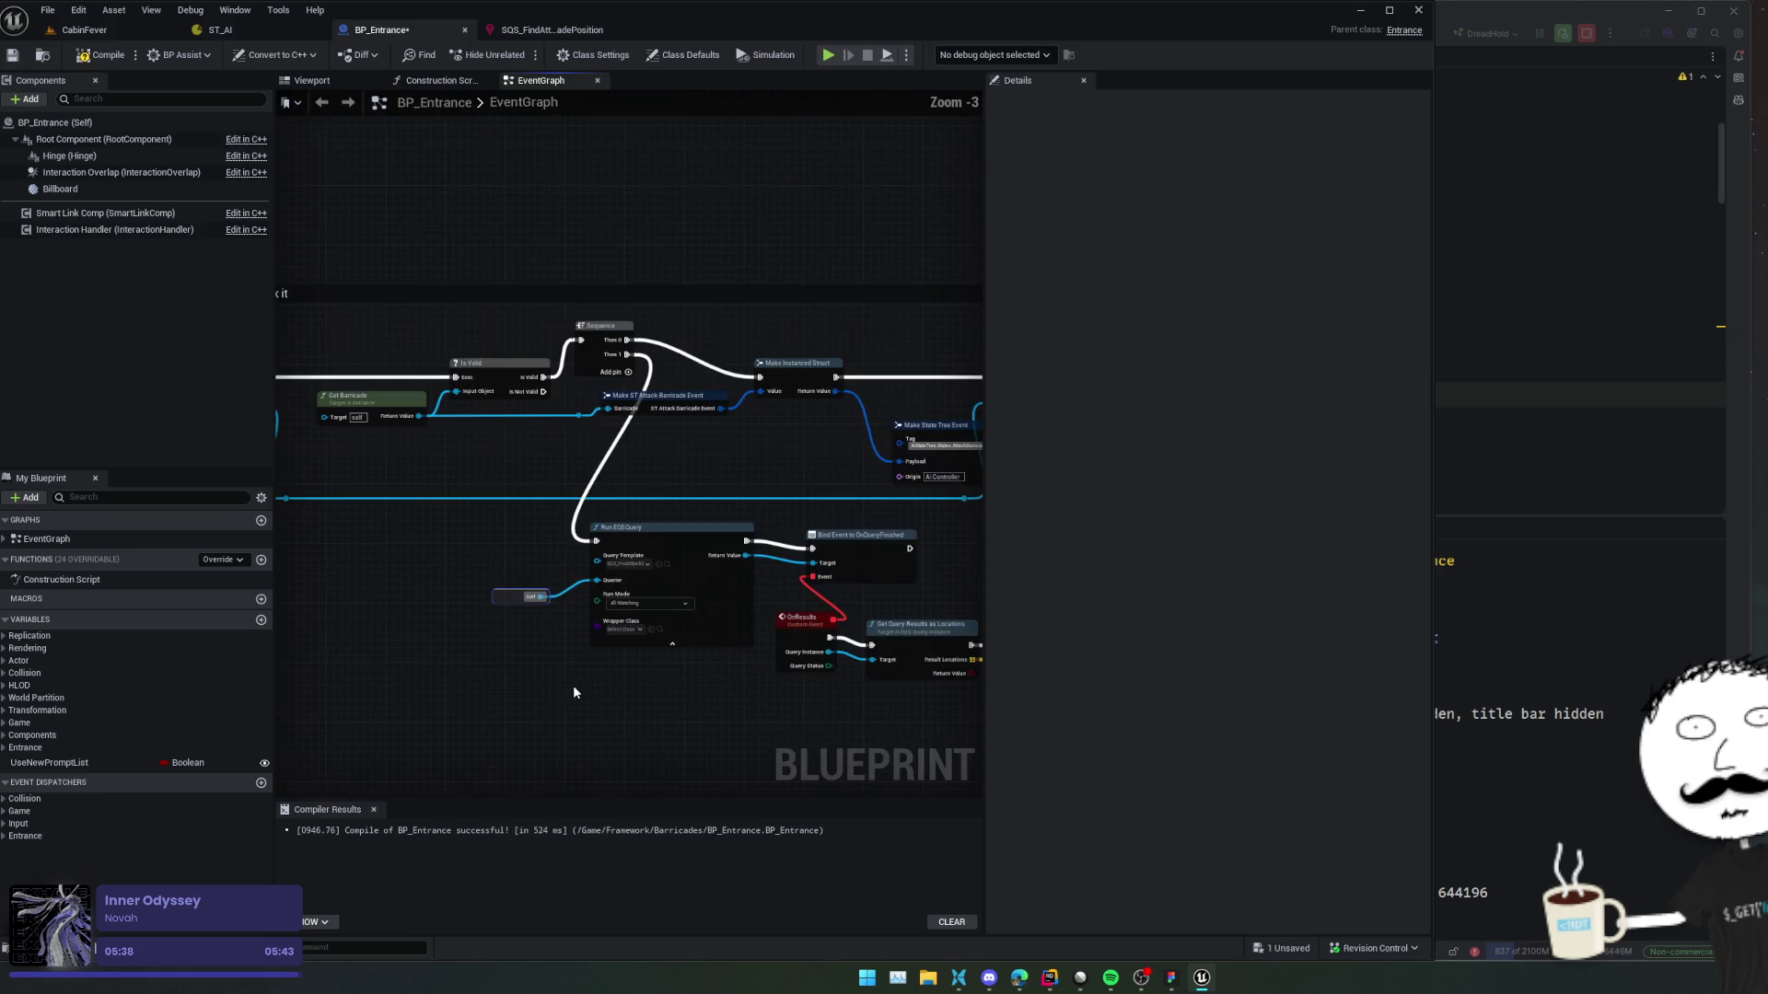
key("ctrl+s")
Set the Draw Debug Sphere Duration to 0.1, compile, and start a new play-test.
scroll(681, 690, "down", 1)
mouse_move(718, 703)
left_mouse_down()
mouse_move(357, 667)
mouse_move(669, 666)
mouse_move(675, 565)
mouse_move(644, 569)
mouse_move(699, 546)
mouse_move(706, 524)
left_mouse_up()
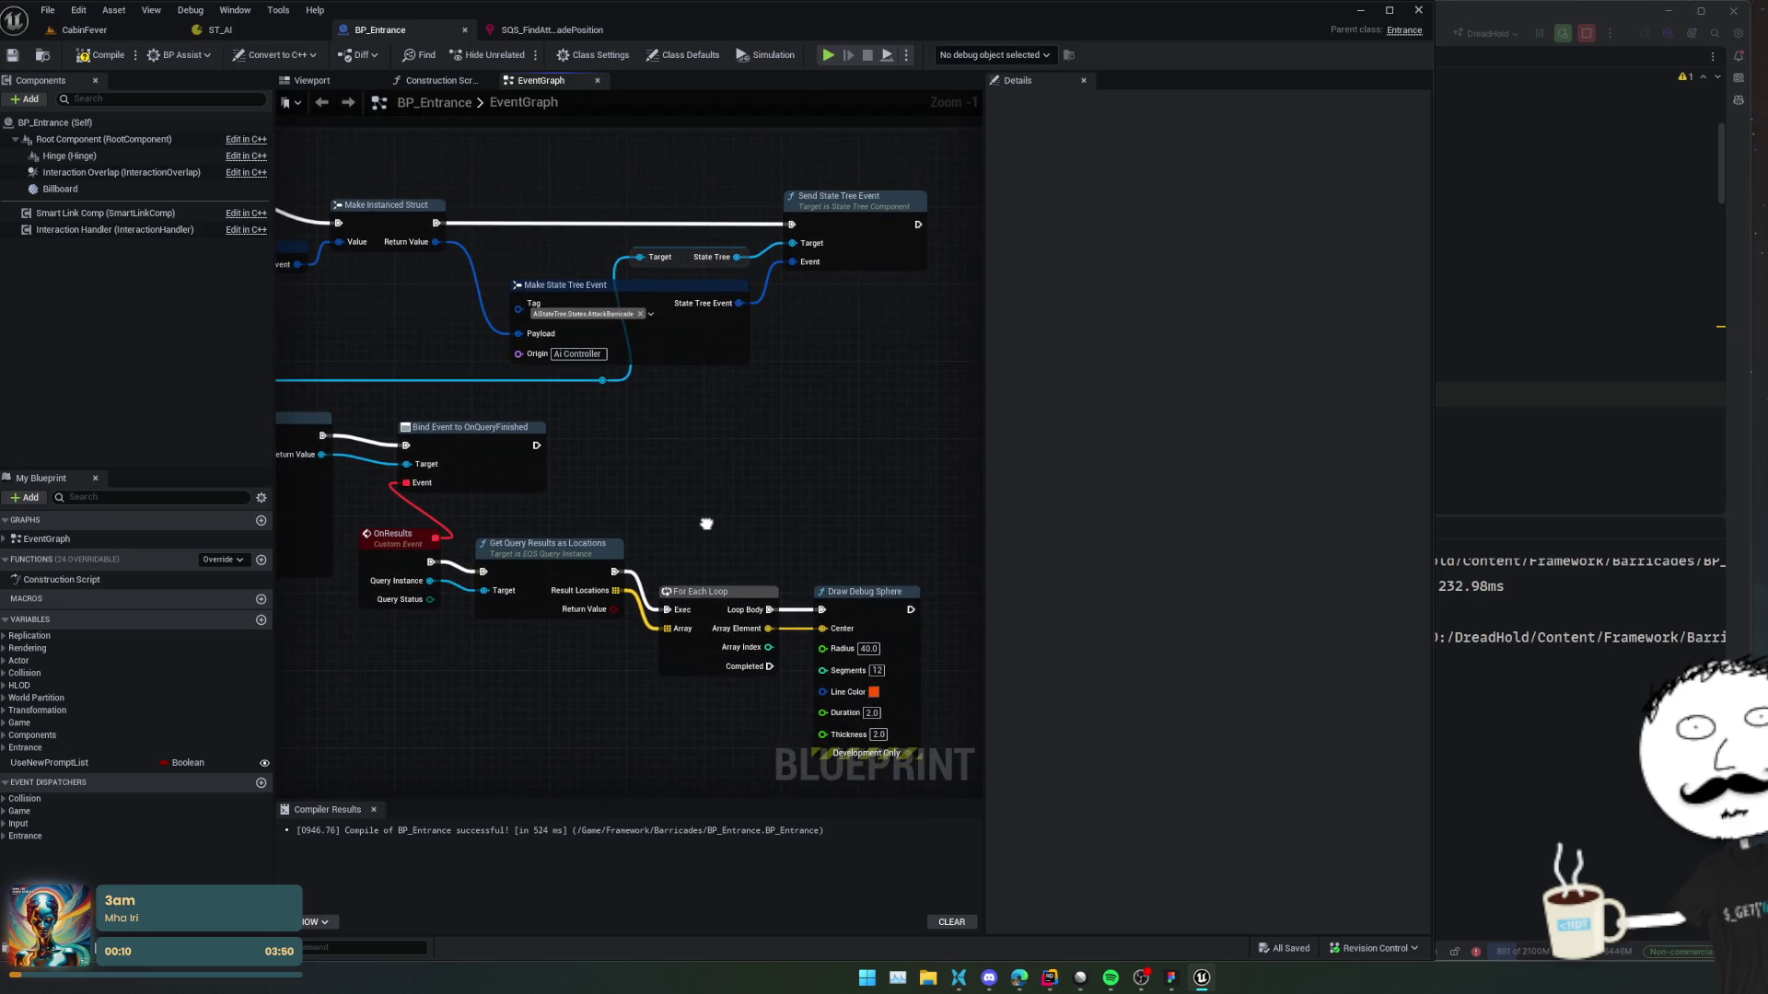
left_click(871, 713)
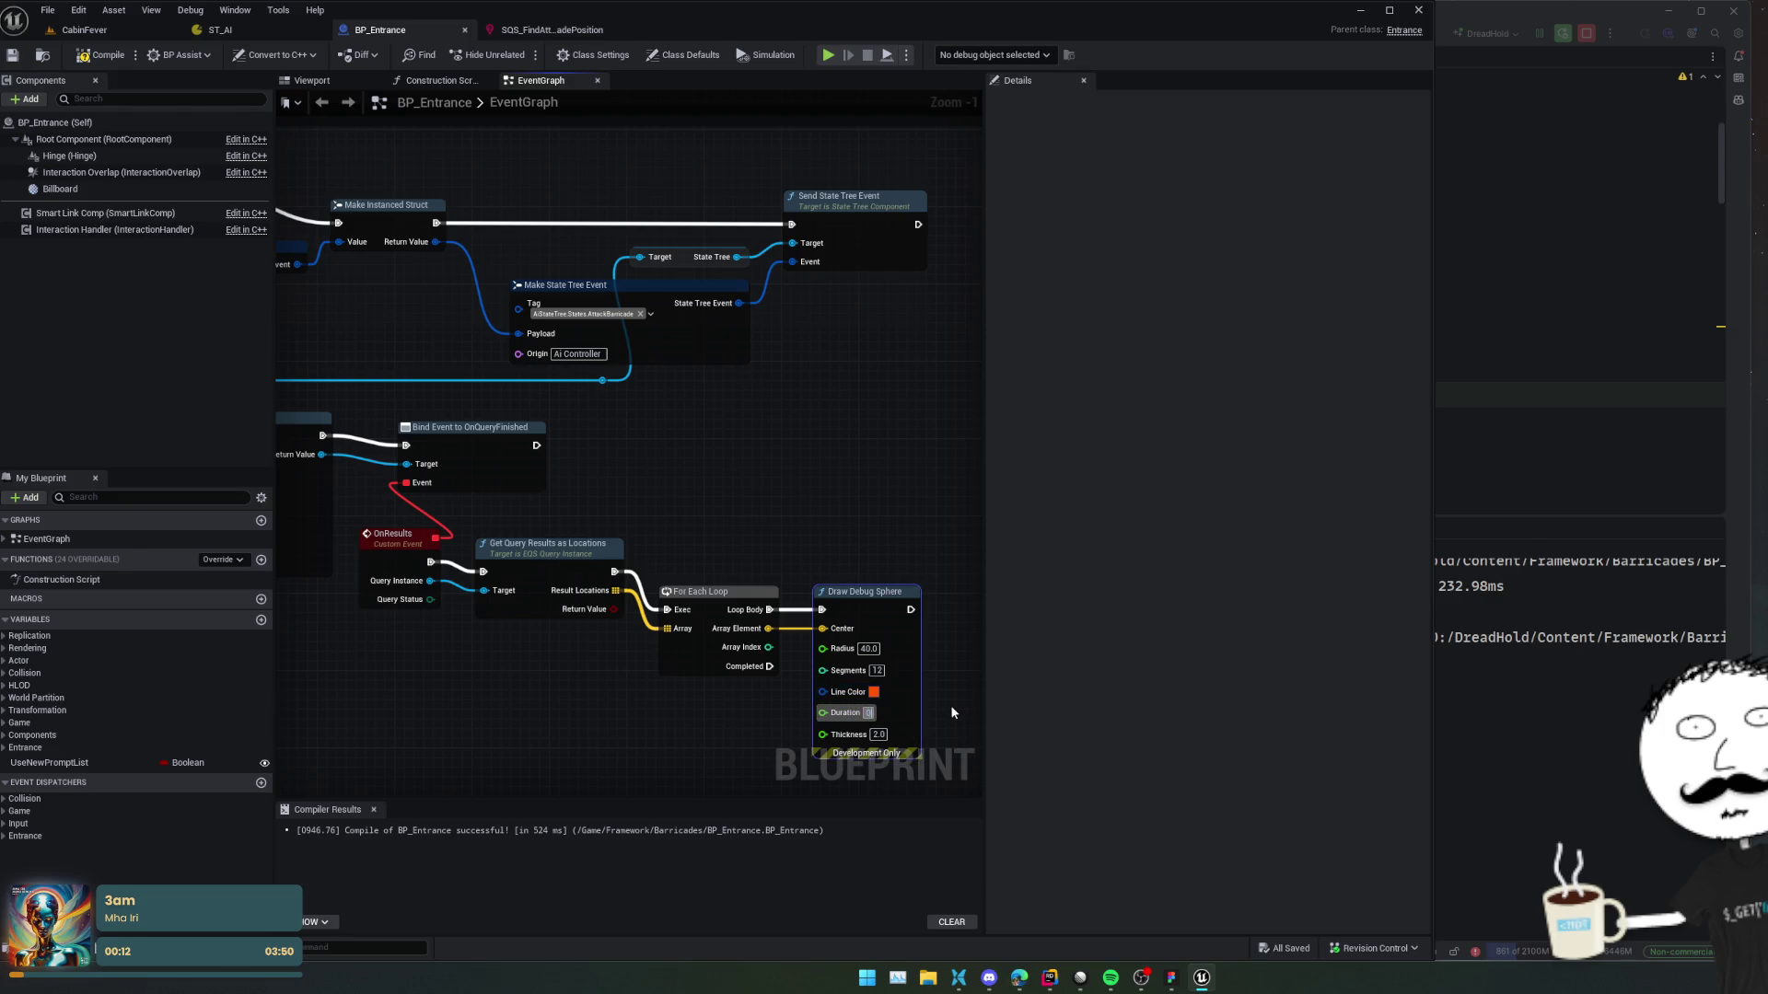
type("0.1")
key("ctrl+s")
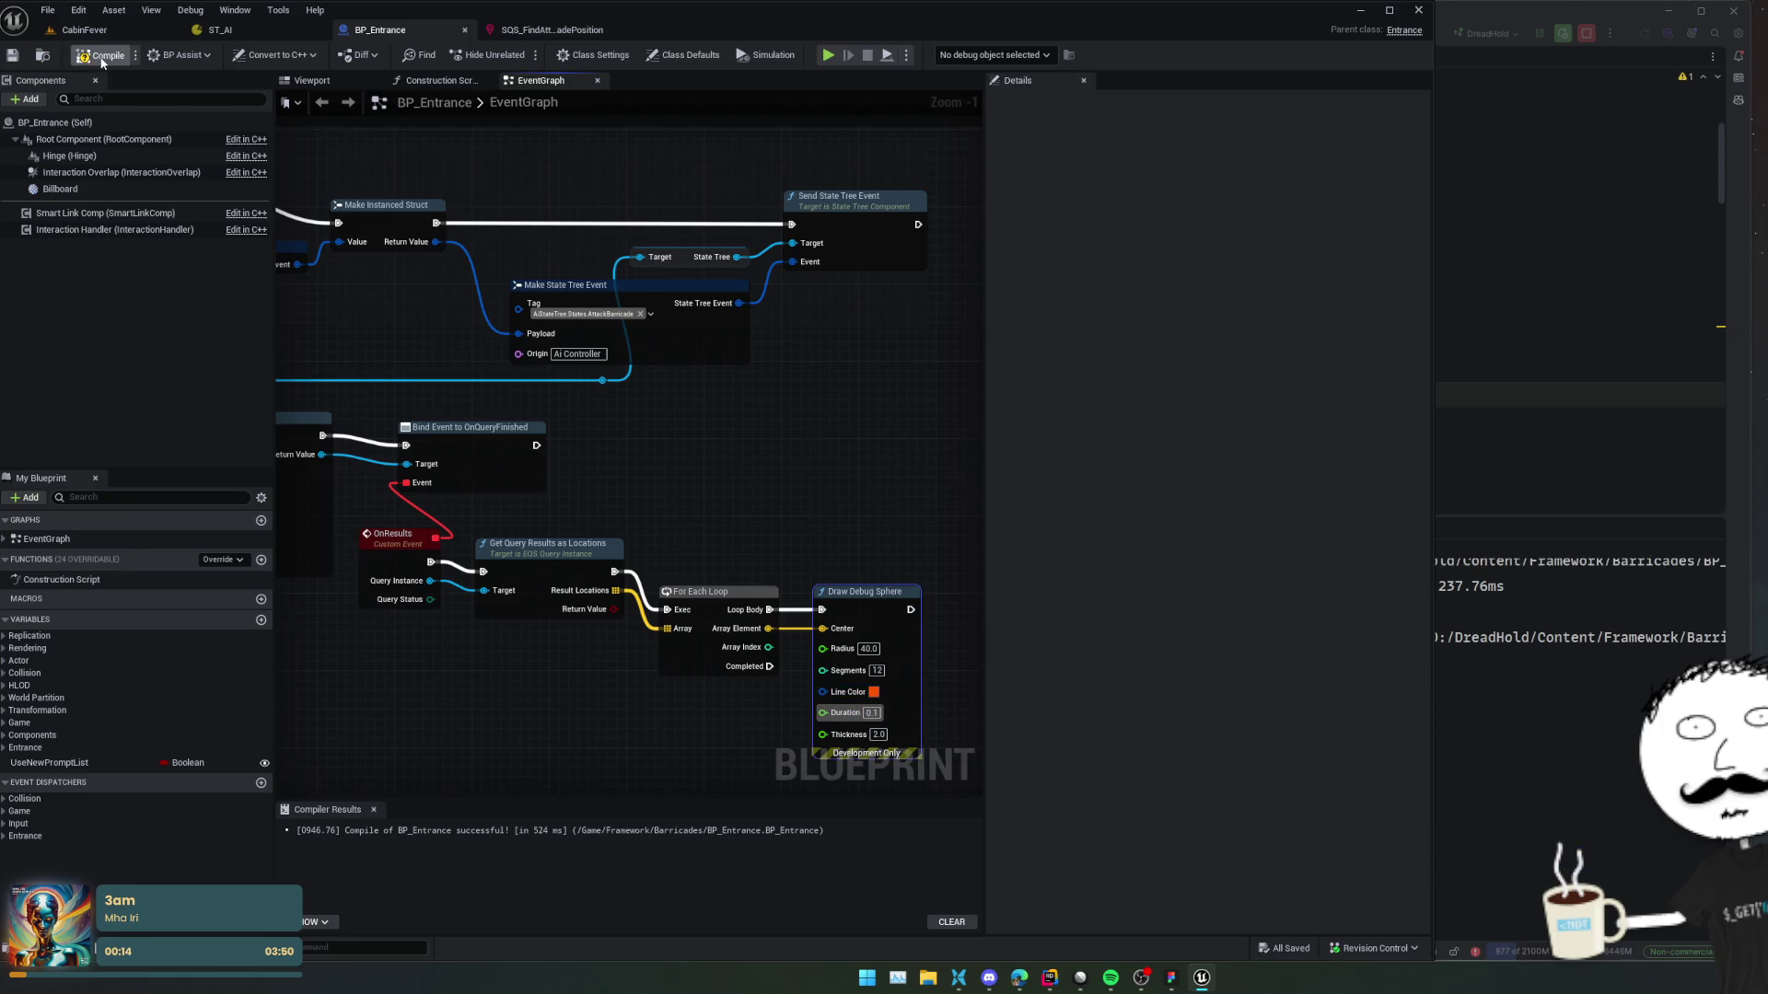
left_click(84, 30)
left_click(370, 58)
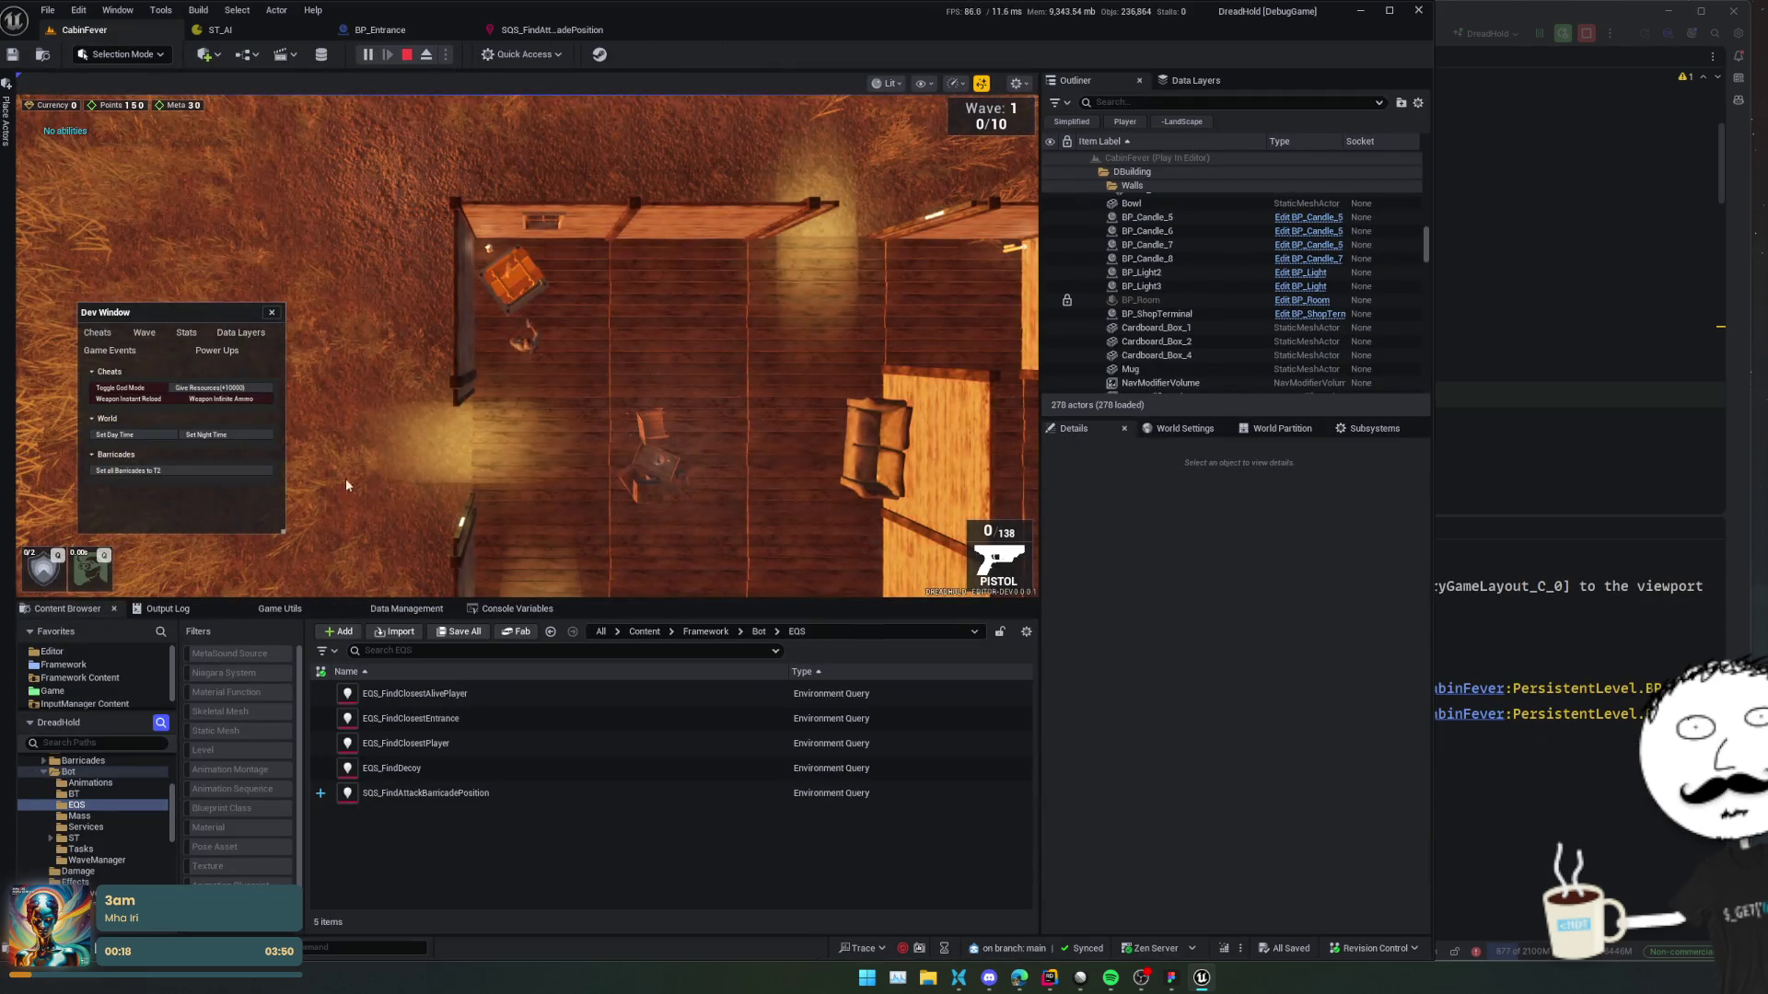
Set all barricades to T2 and head the character toward the entrance.
left_click(218, 470)
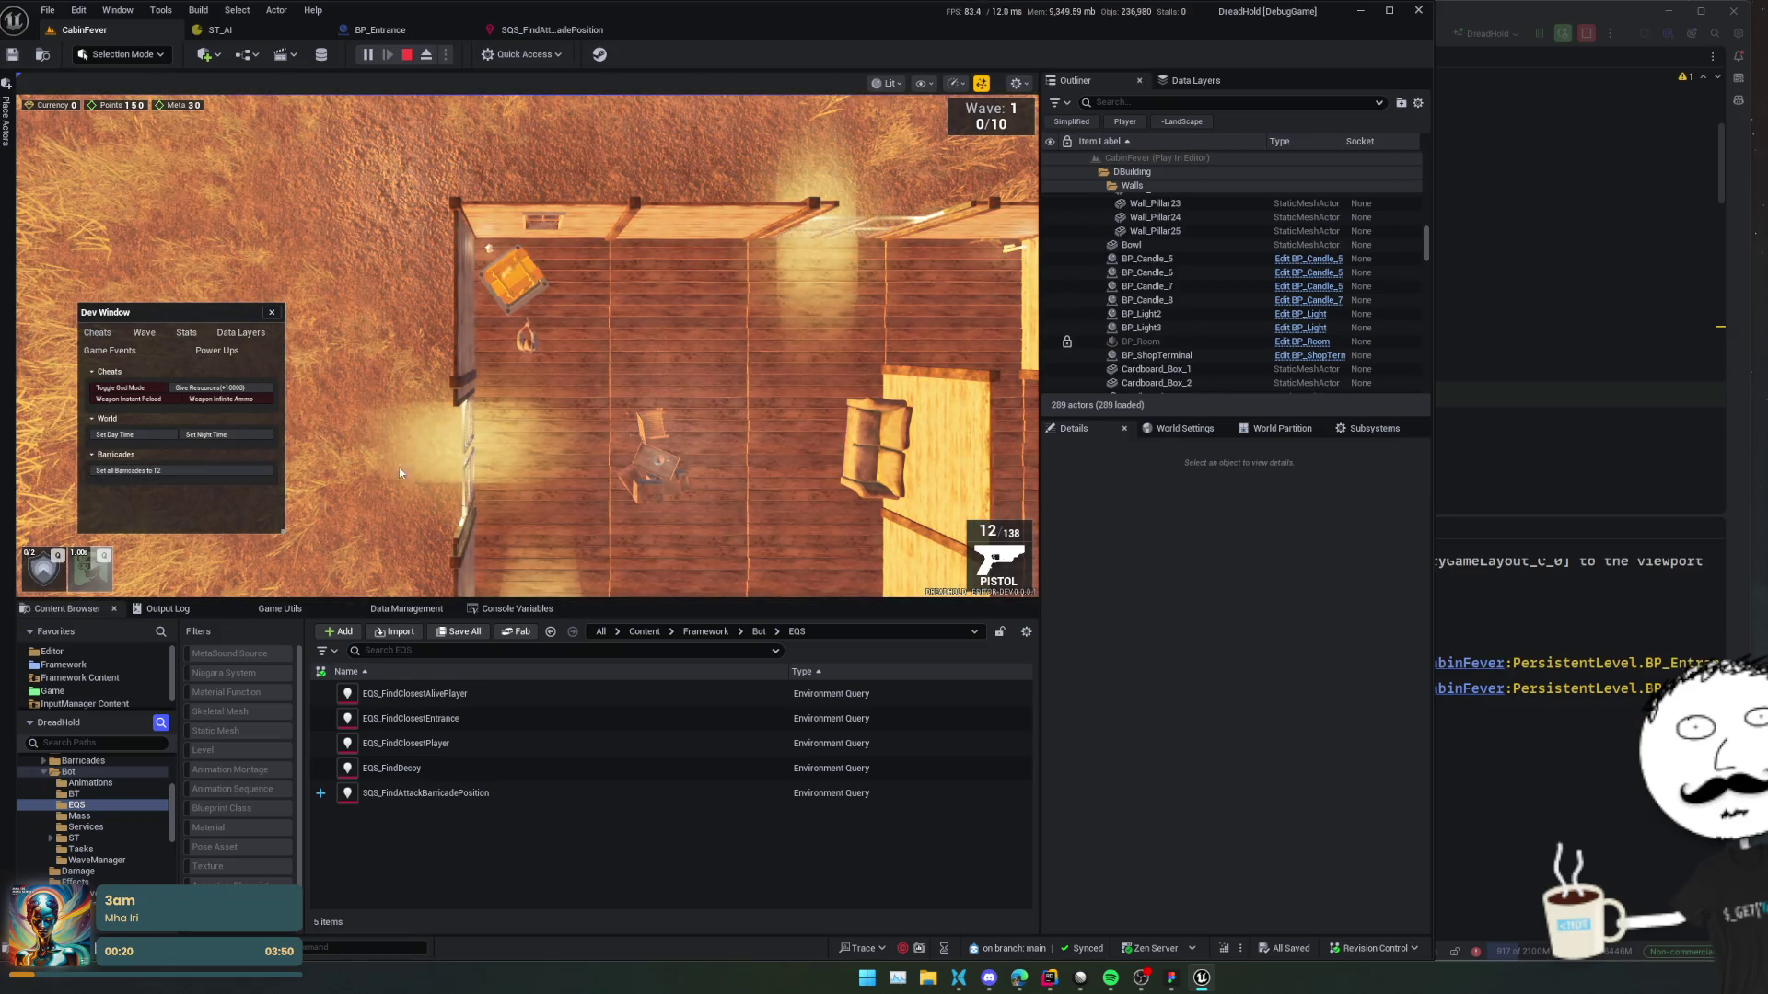
left_click(271, 312)
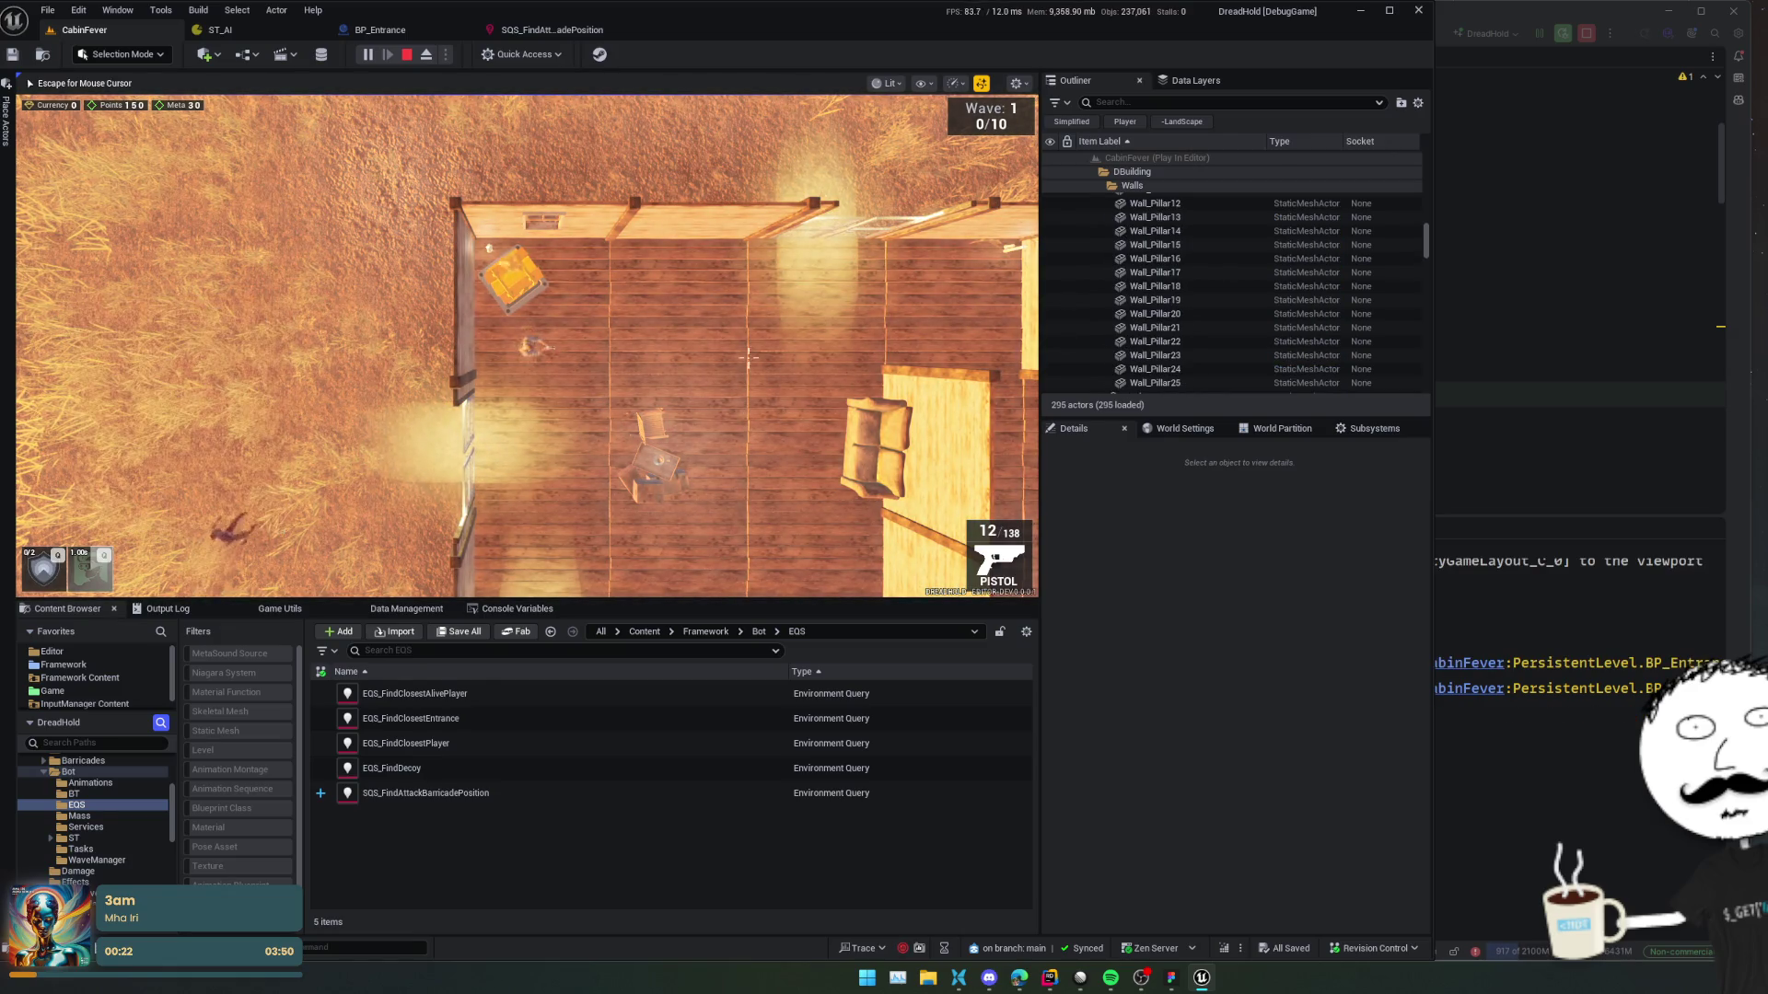
key("d")
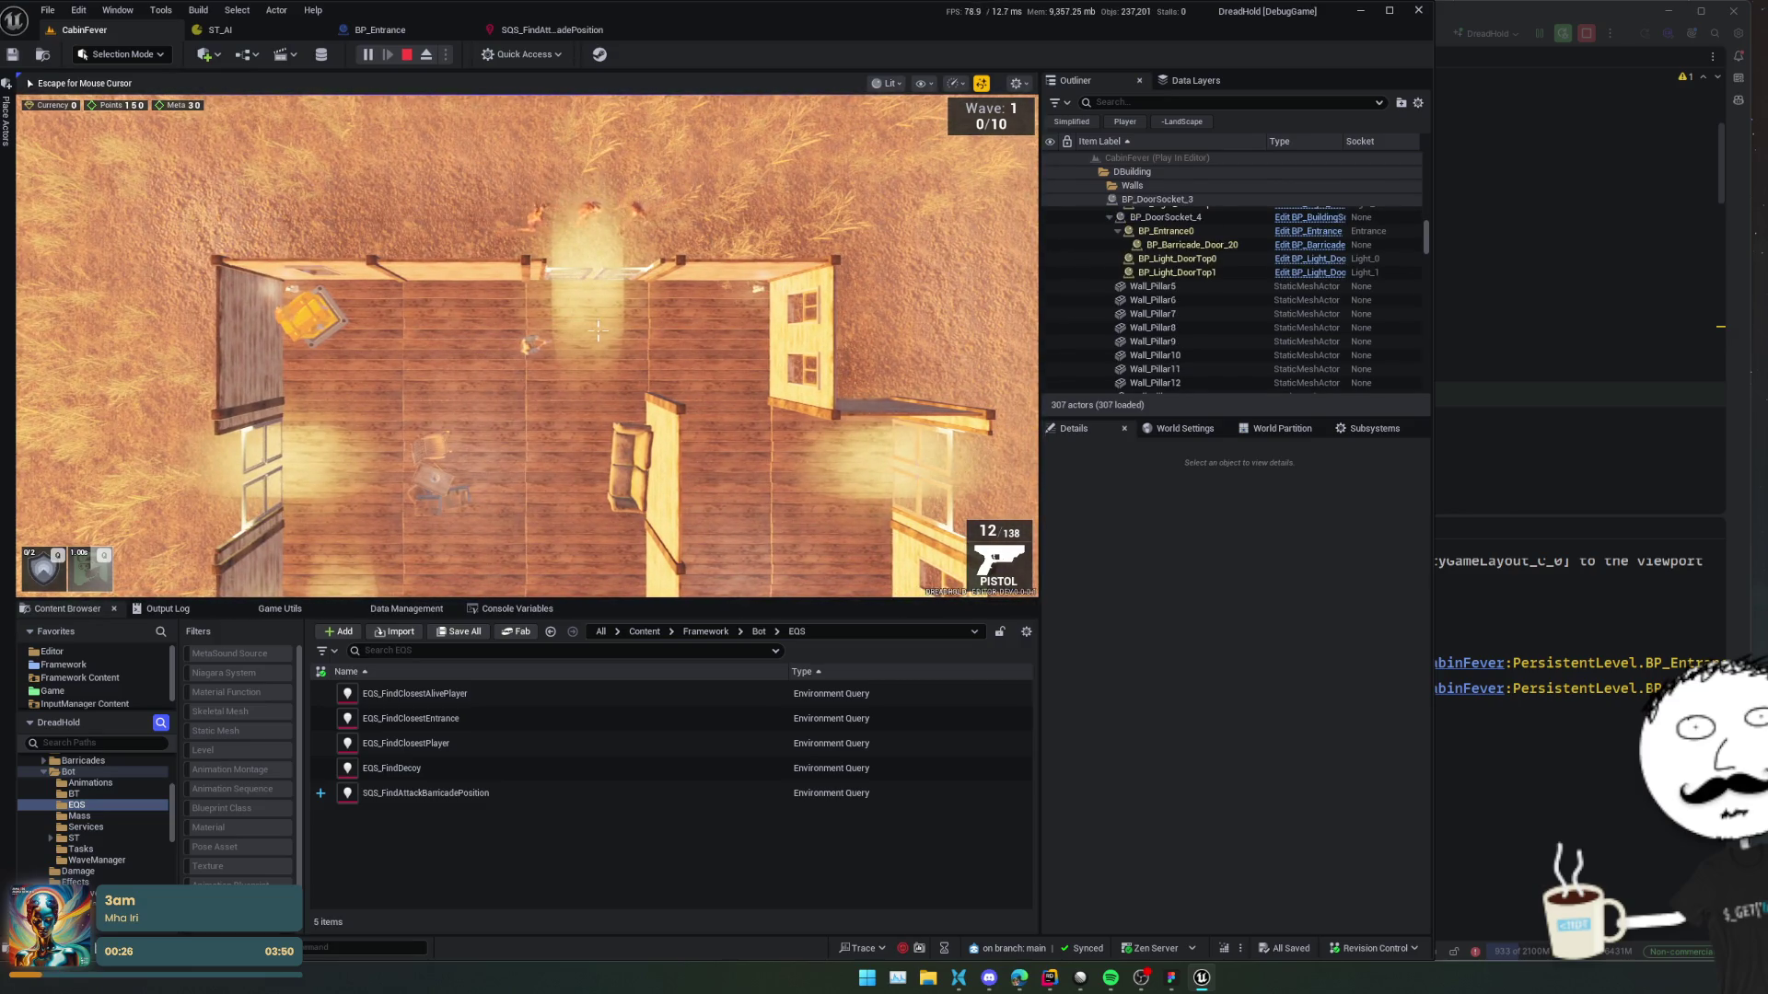
Move up to the cabin door, then pause and eject to view the debug spheres.
scroll(597, 328, "up", 2)
key("w")
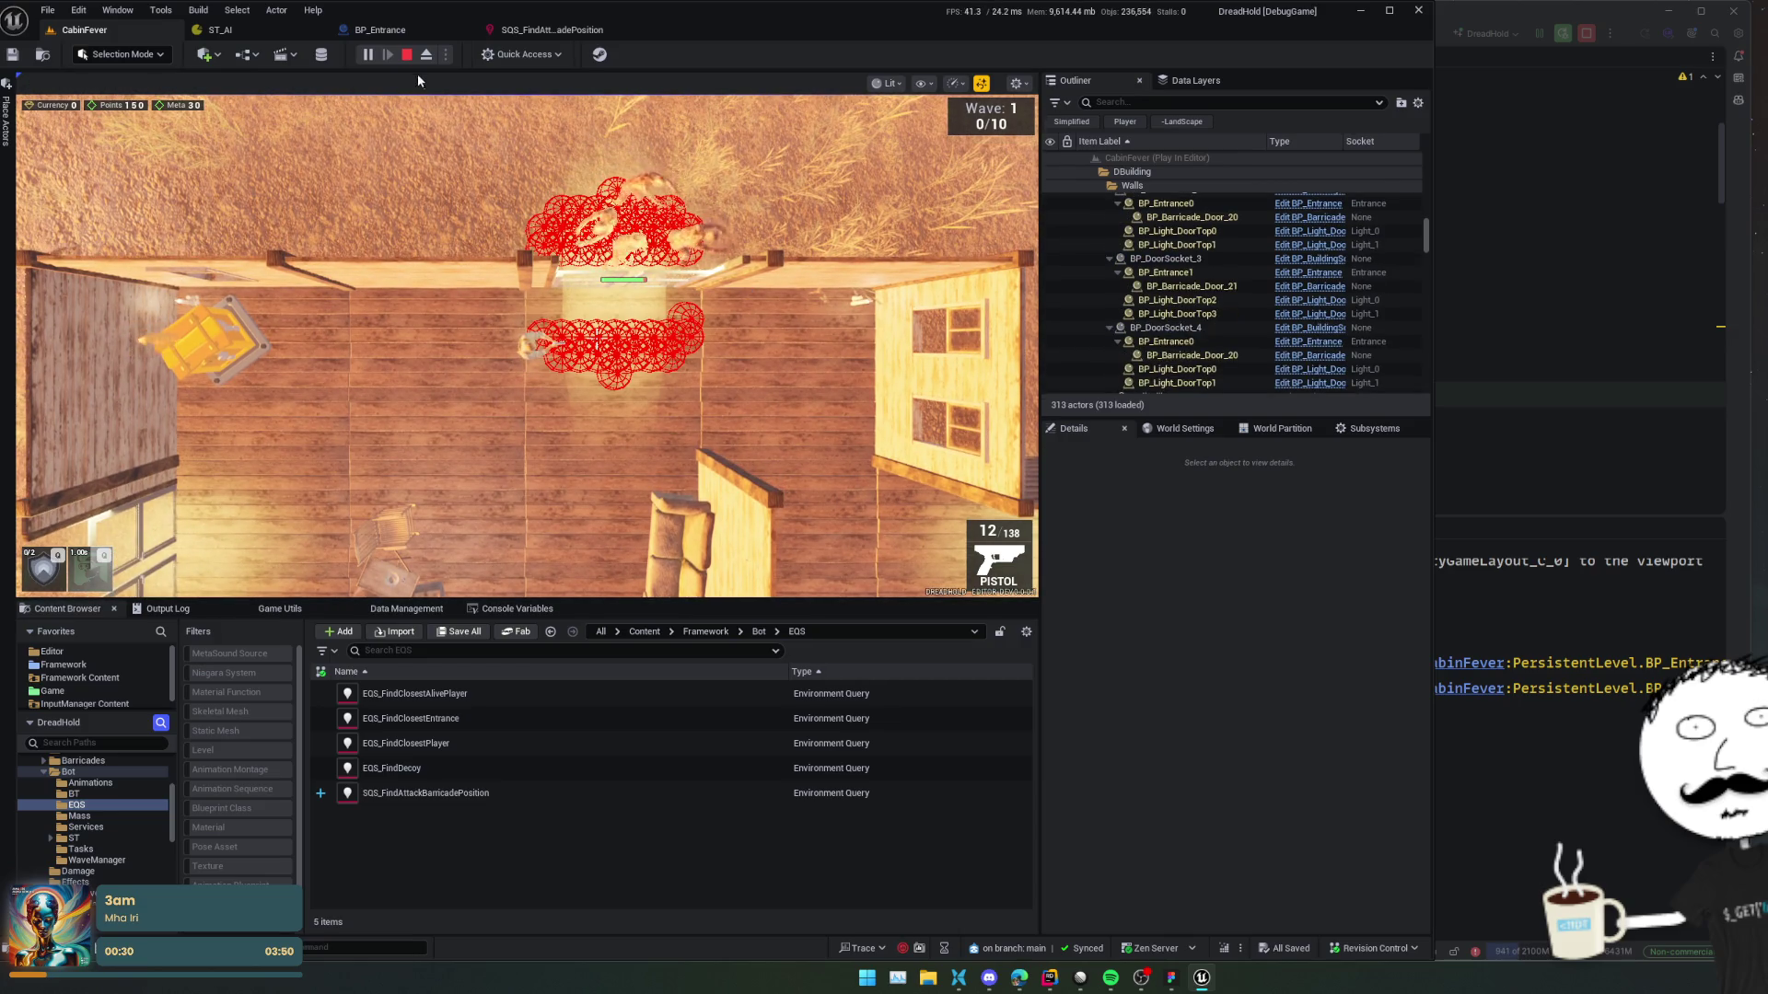
left_click(371, 57)
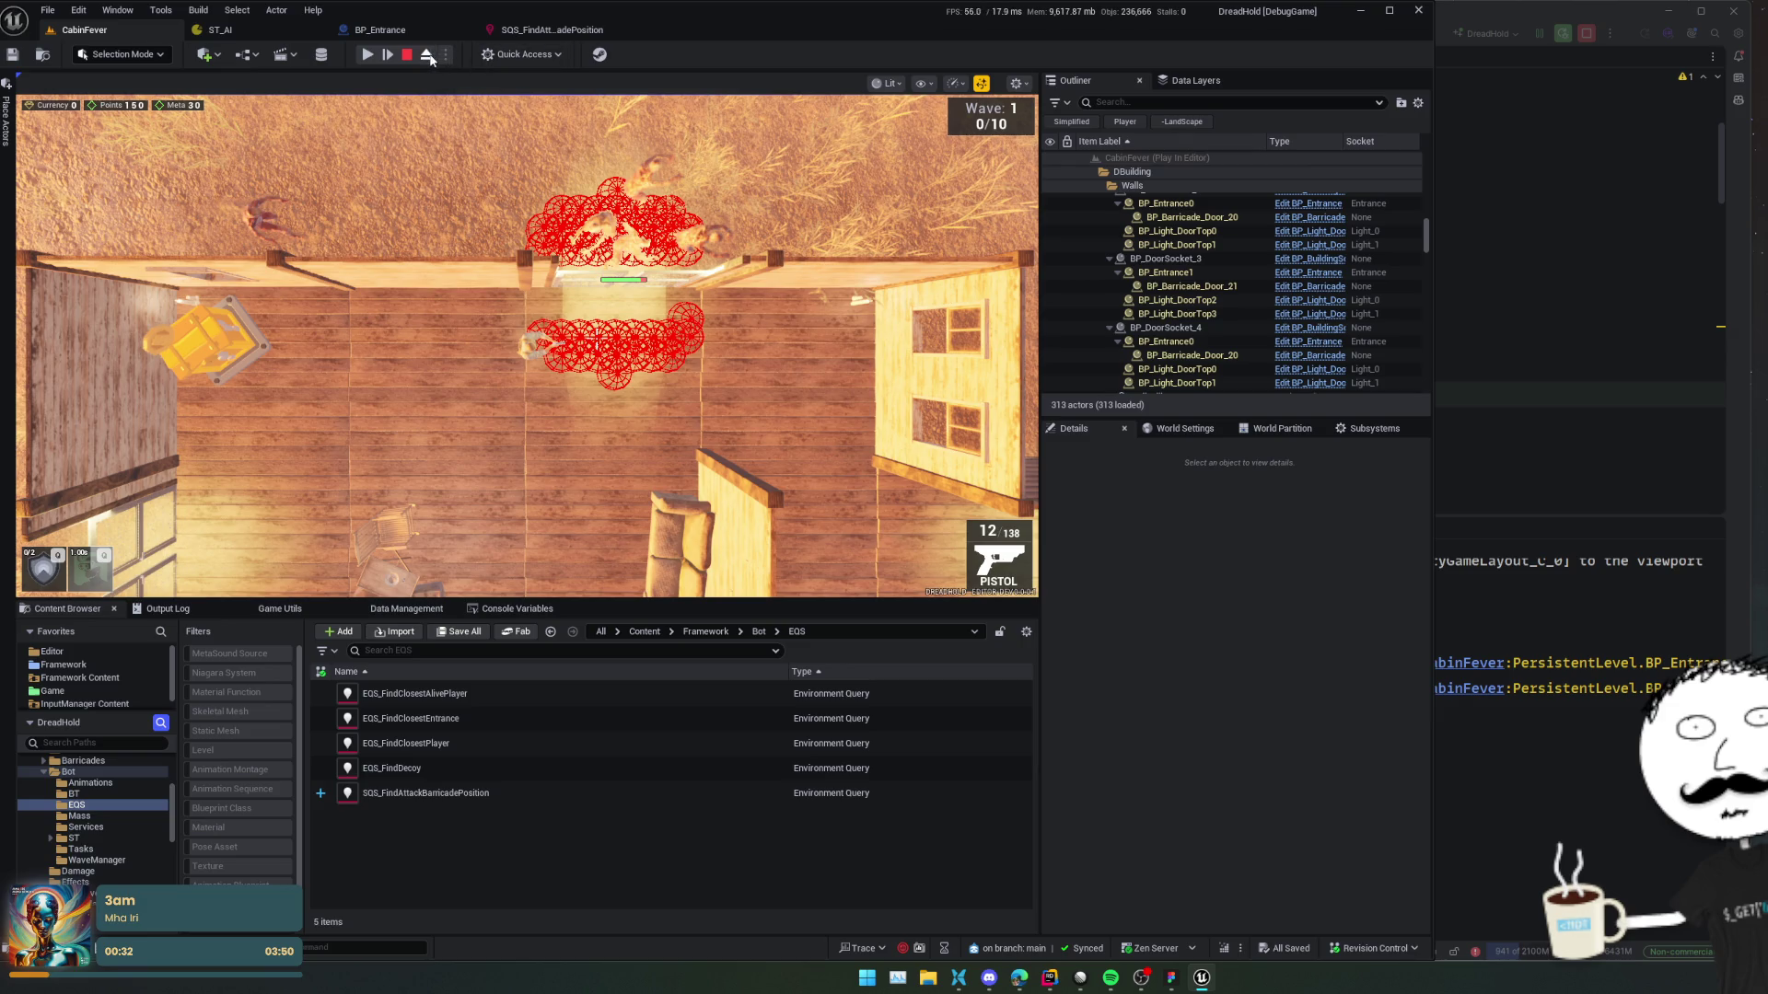
left_click(428, 55)
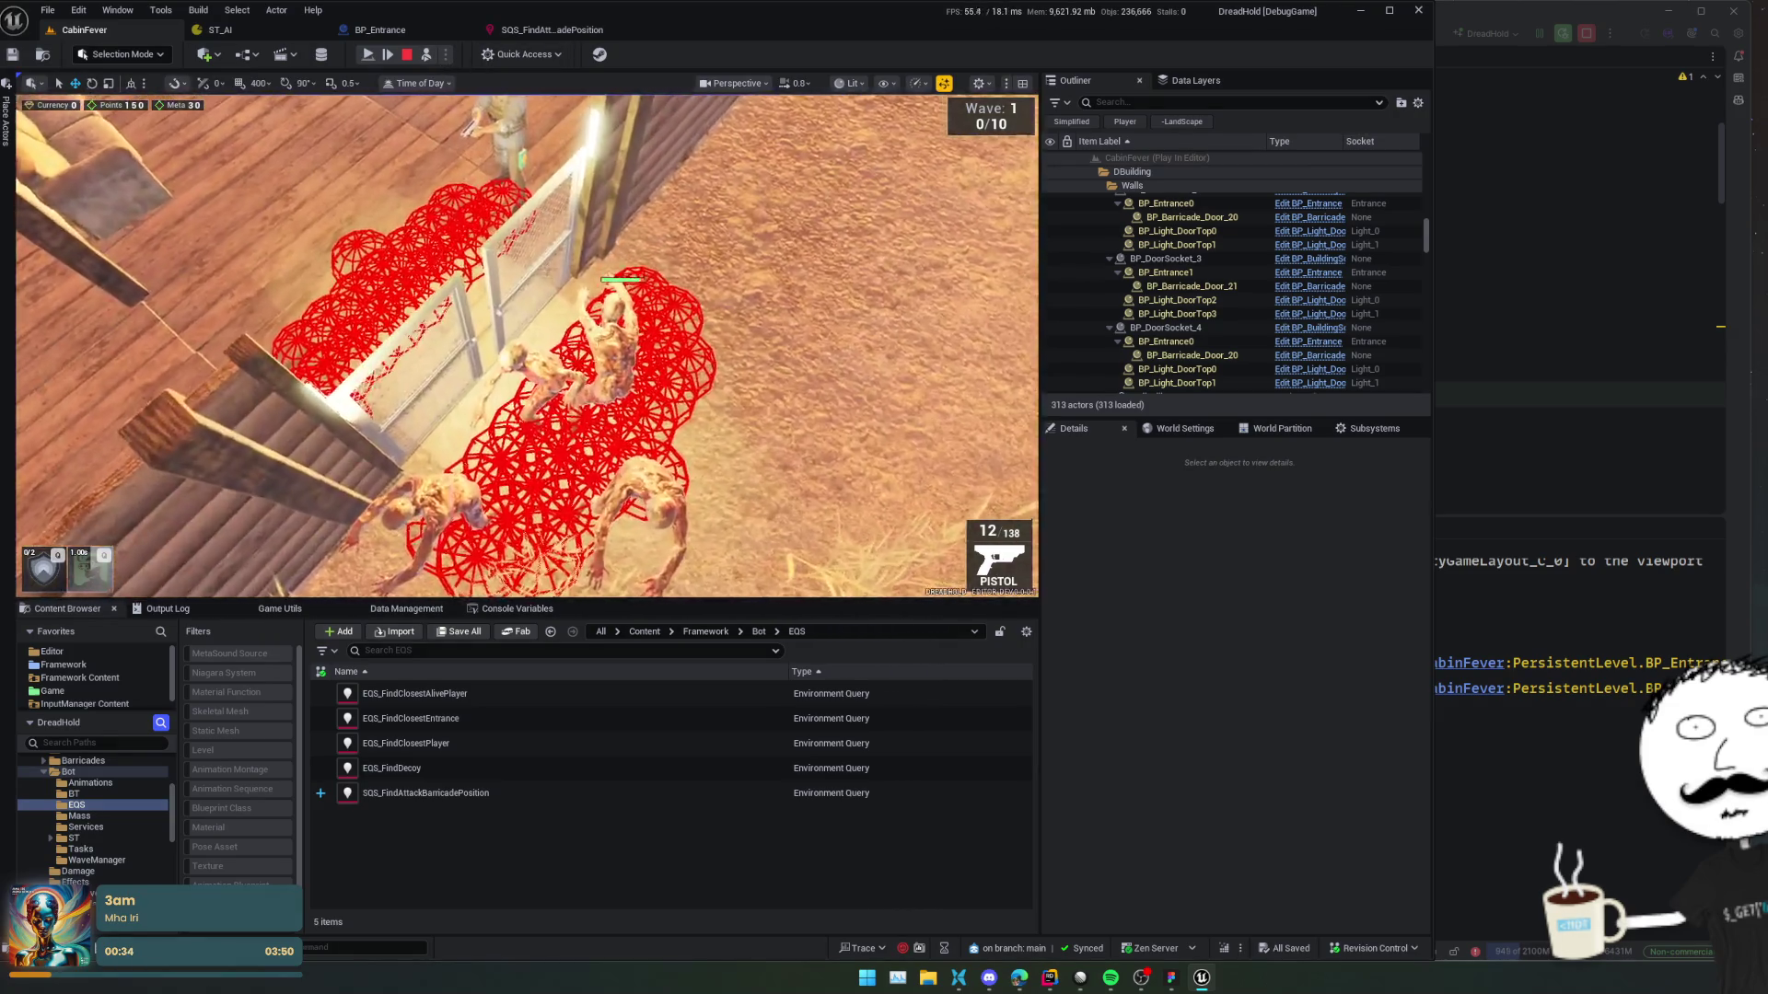
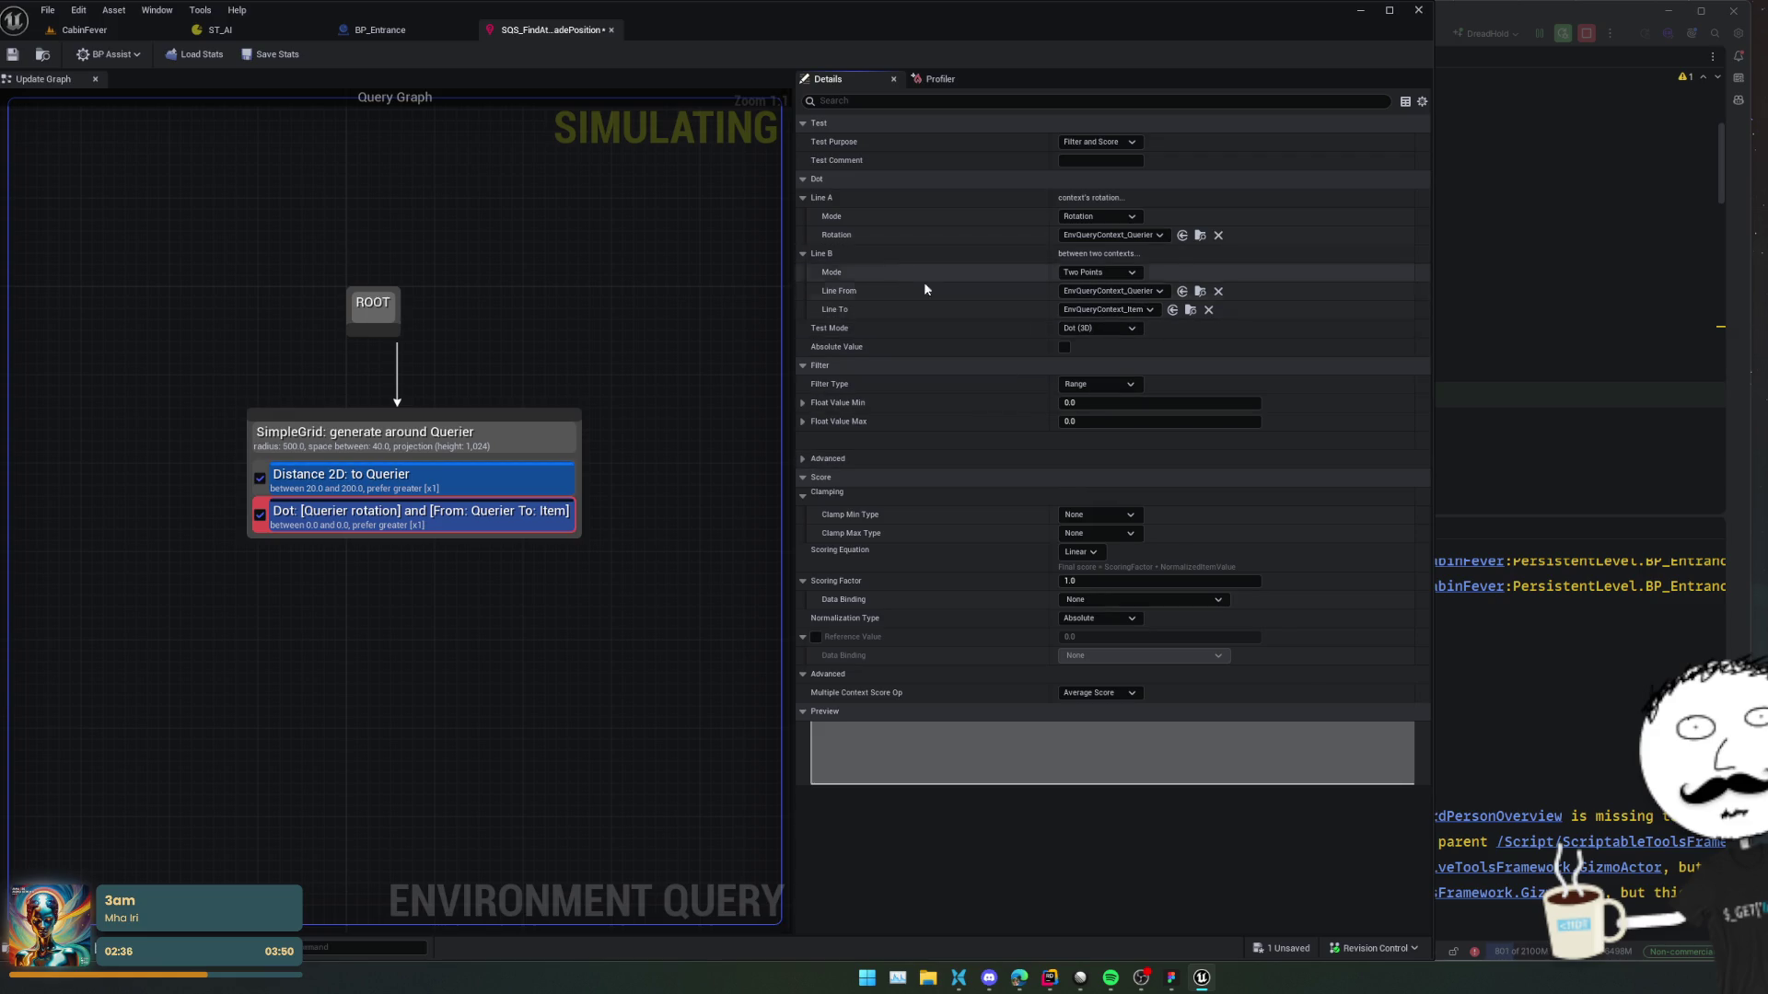
Delete the Dot test from SimpleGrid, undoing the accidental generator deletion, and save the query.
right_click(391, 521)
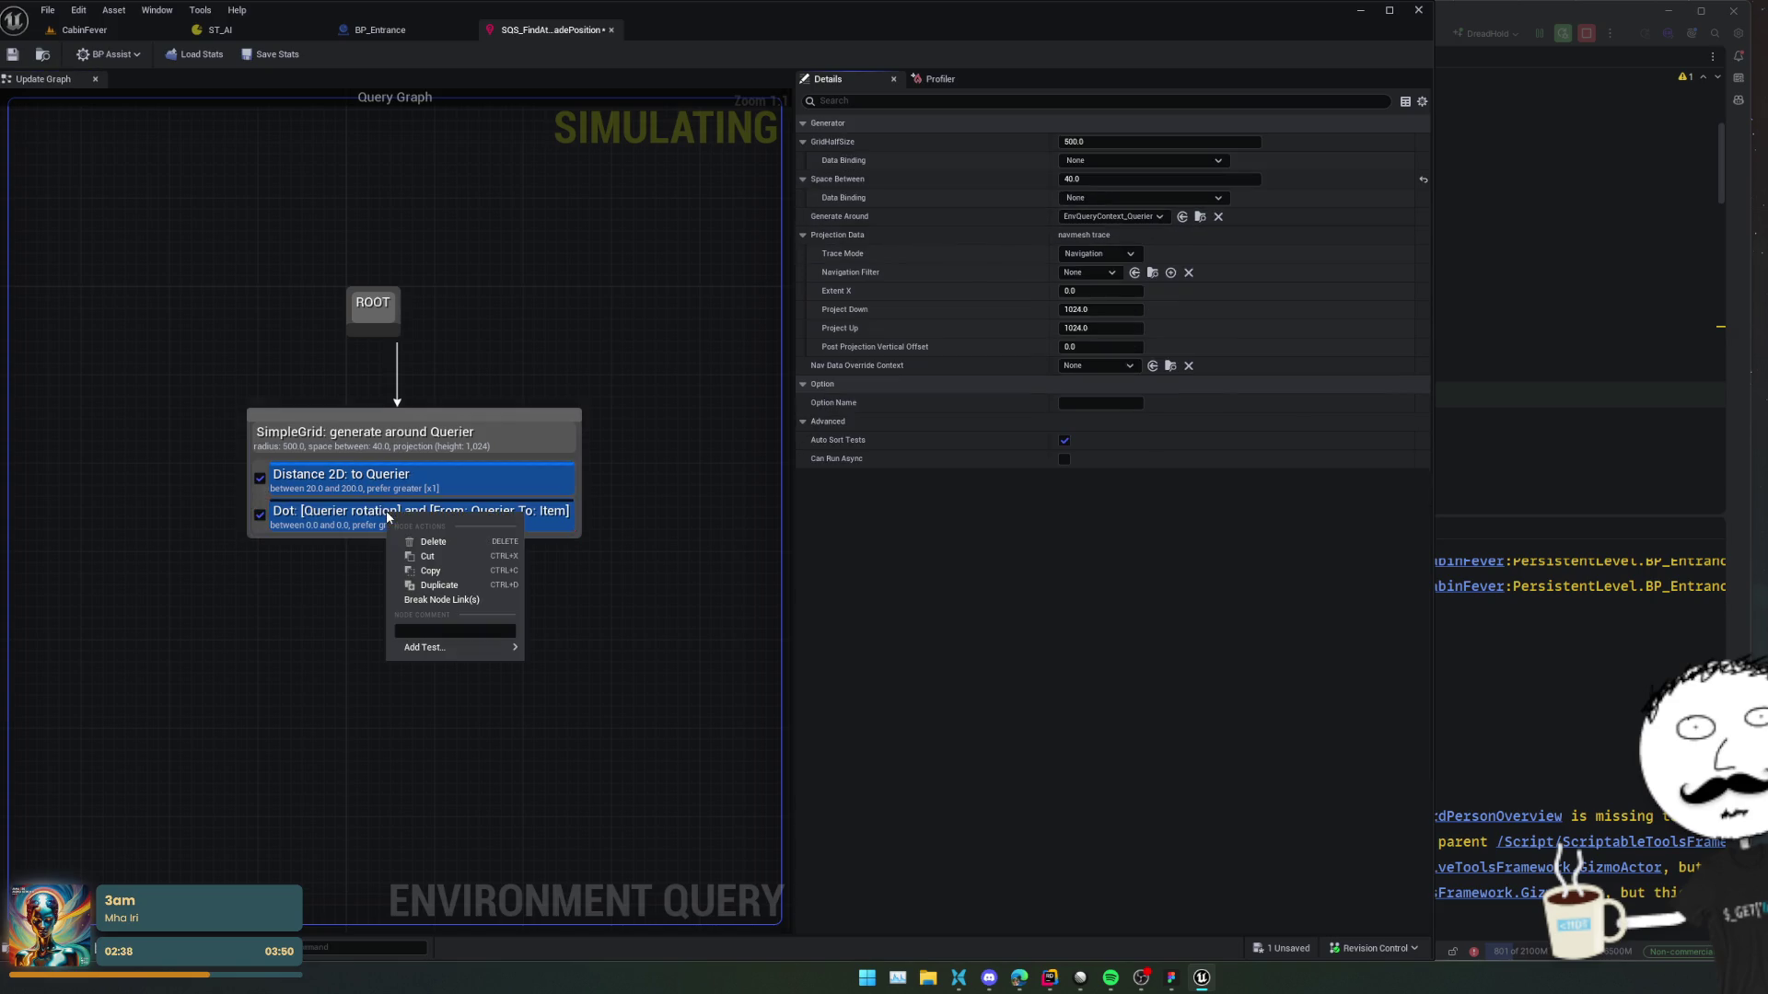
left_click(452, 542)
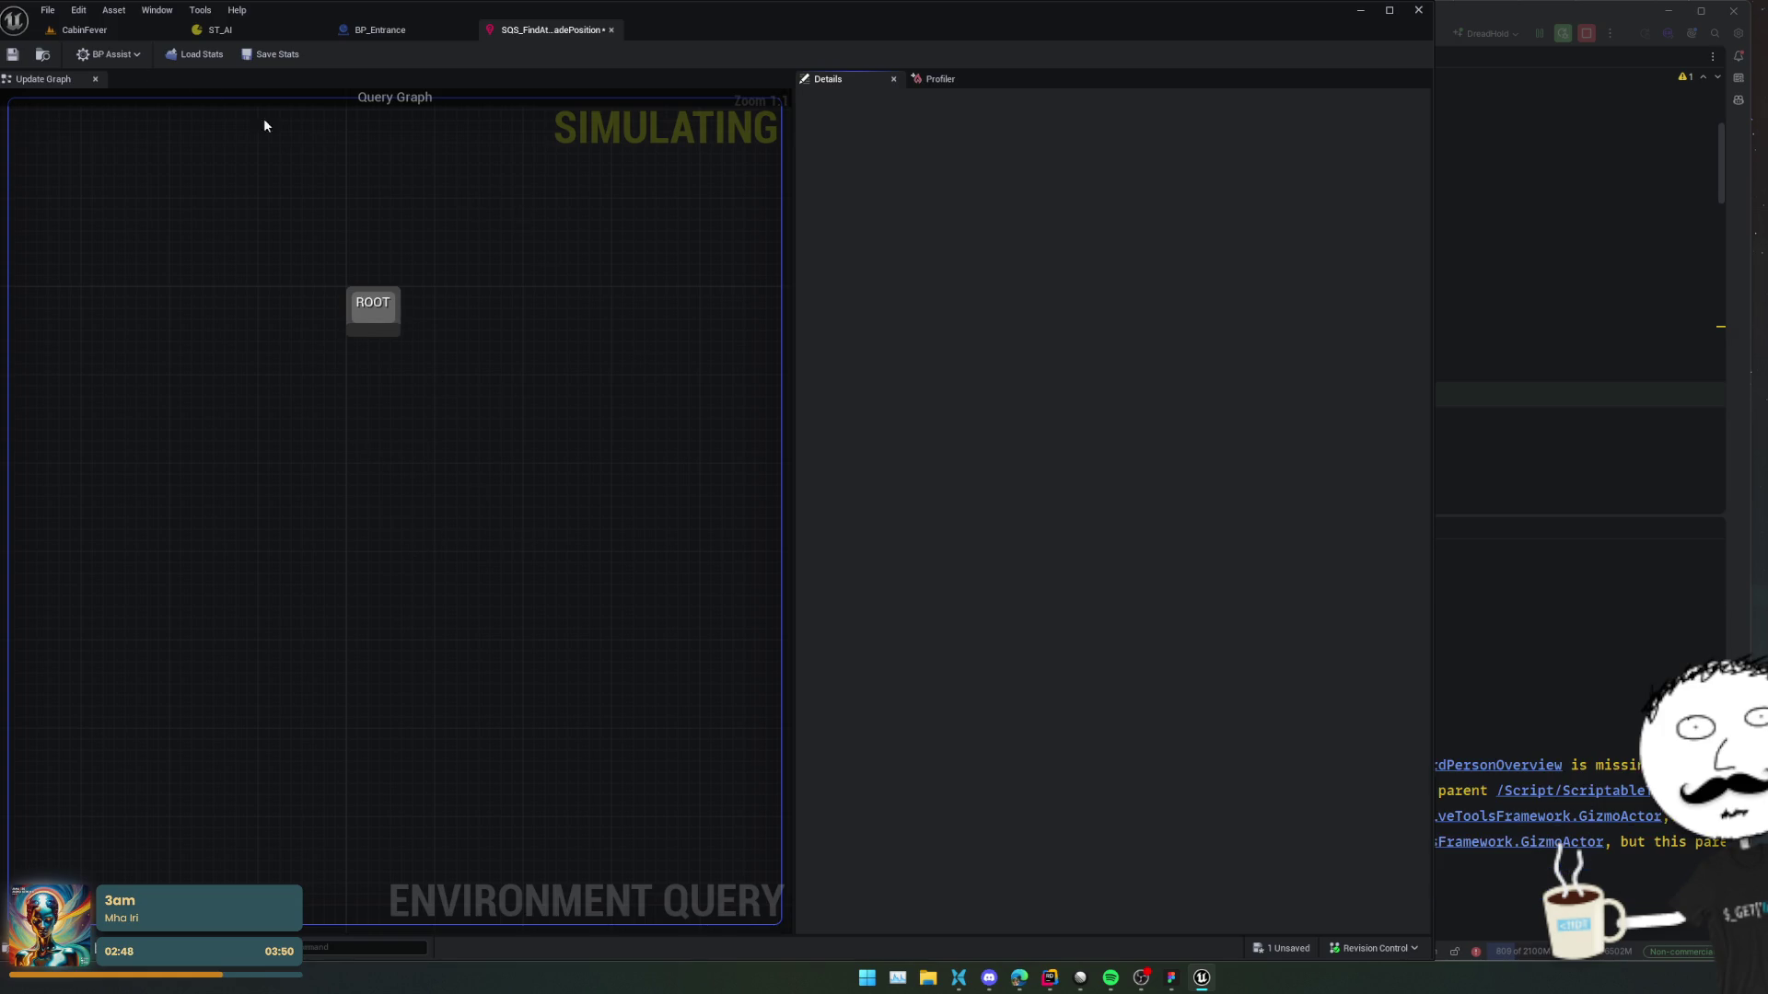
key("ctrl+z")
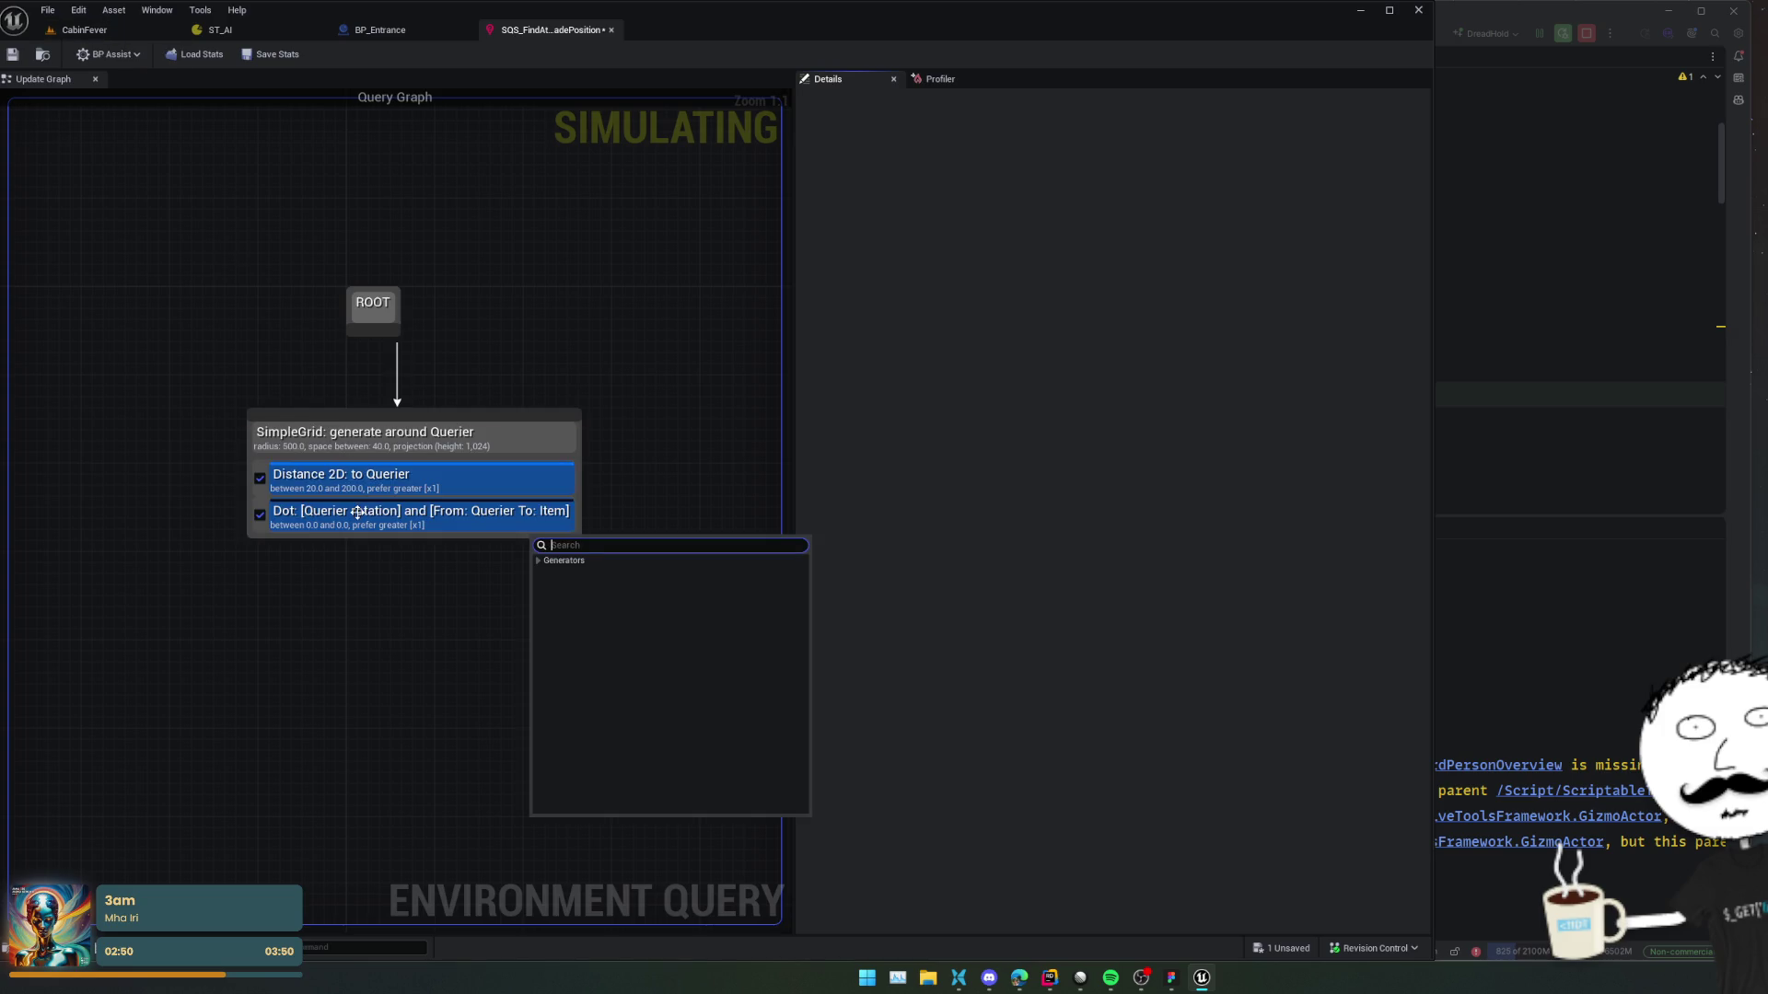
left_click(358, 515)
right_click(358, 516)
left_click(346, 522)
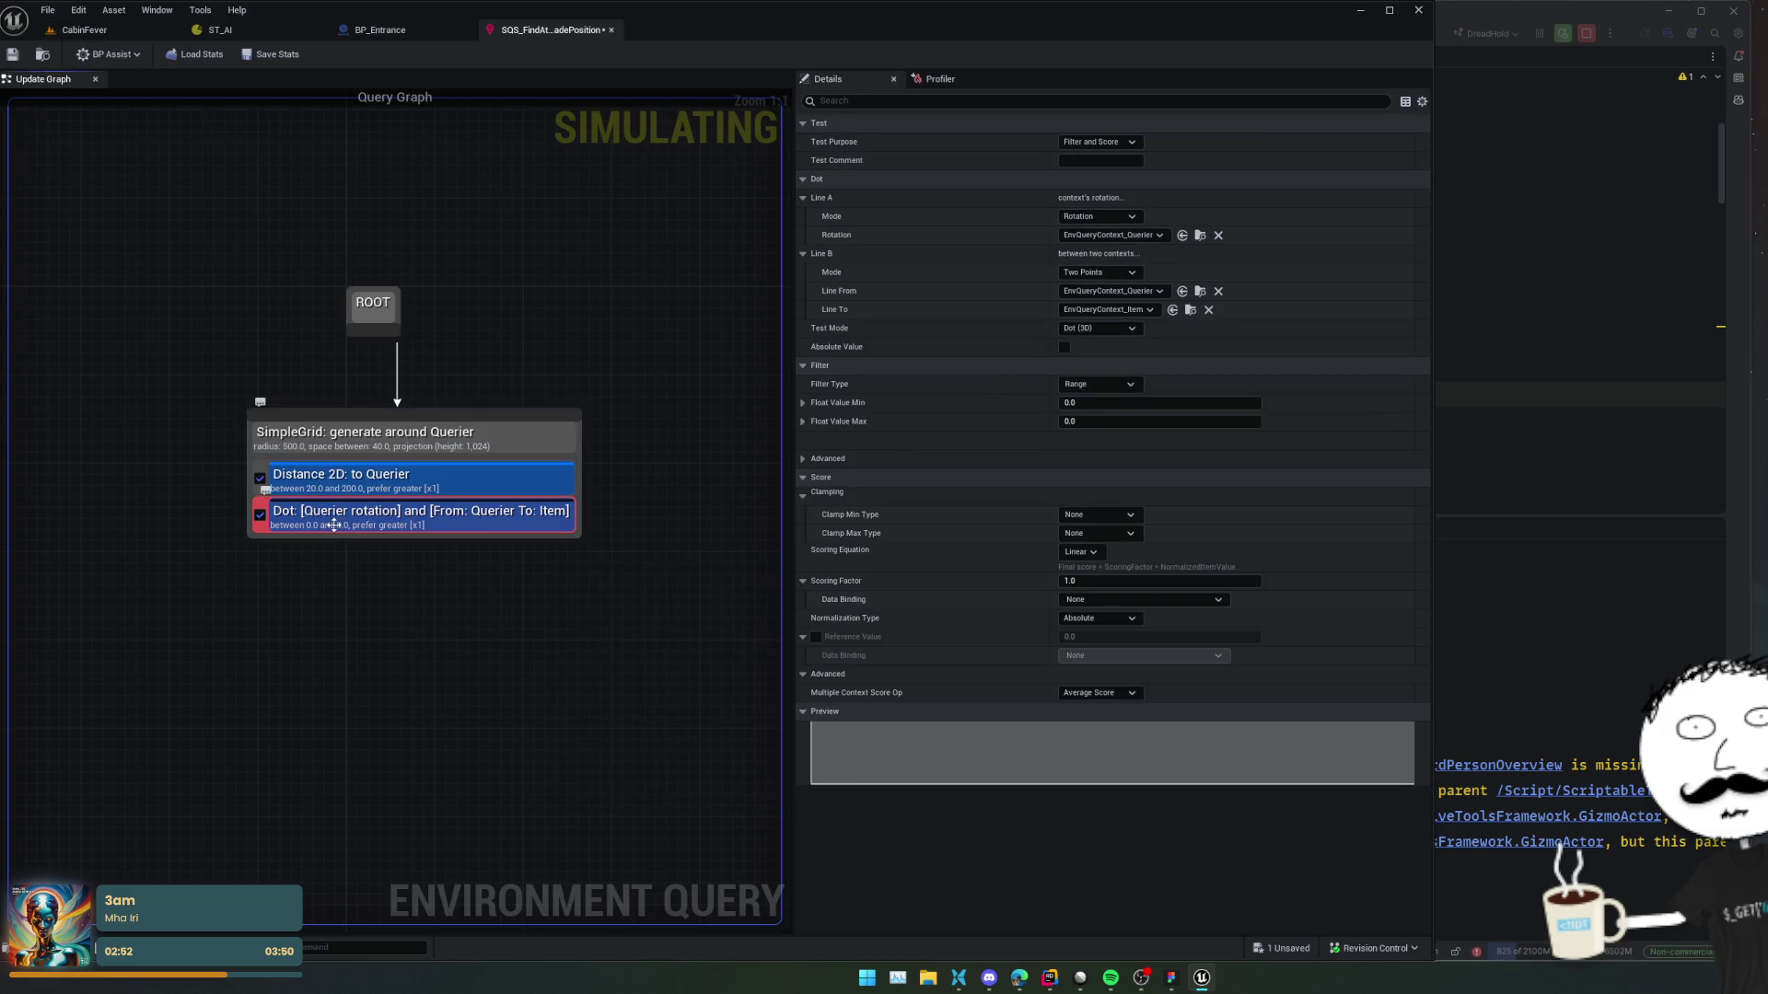
key("Delete")
left_click(12, 55)
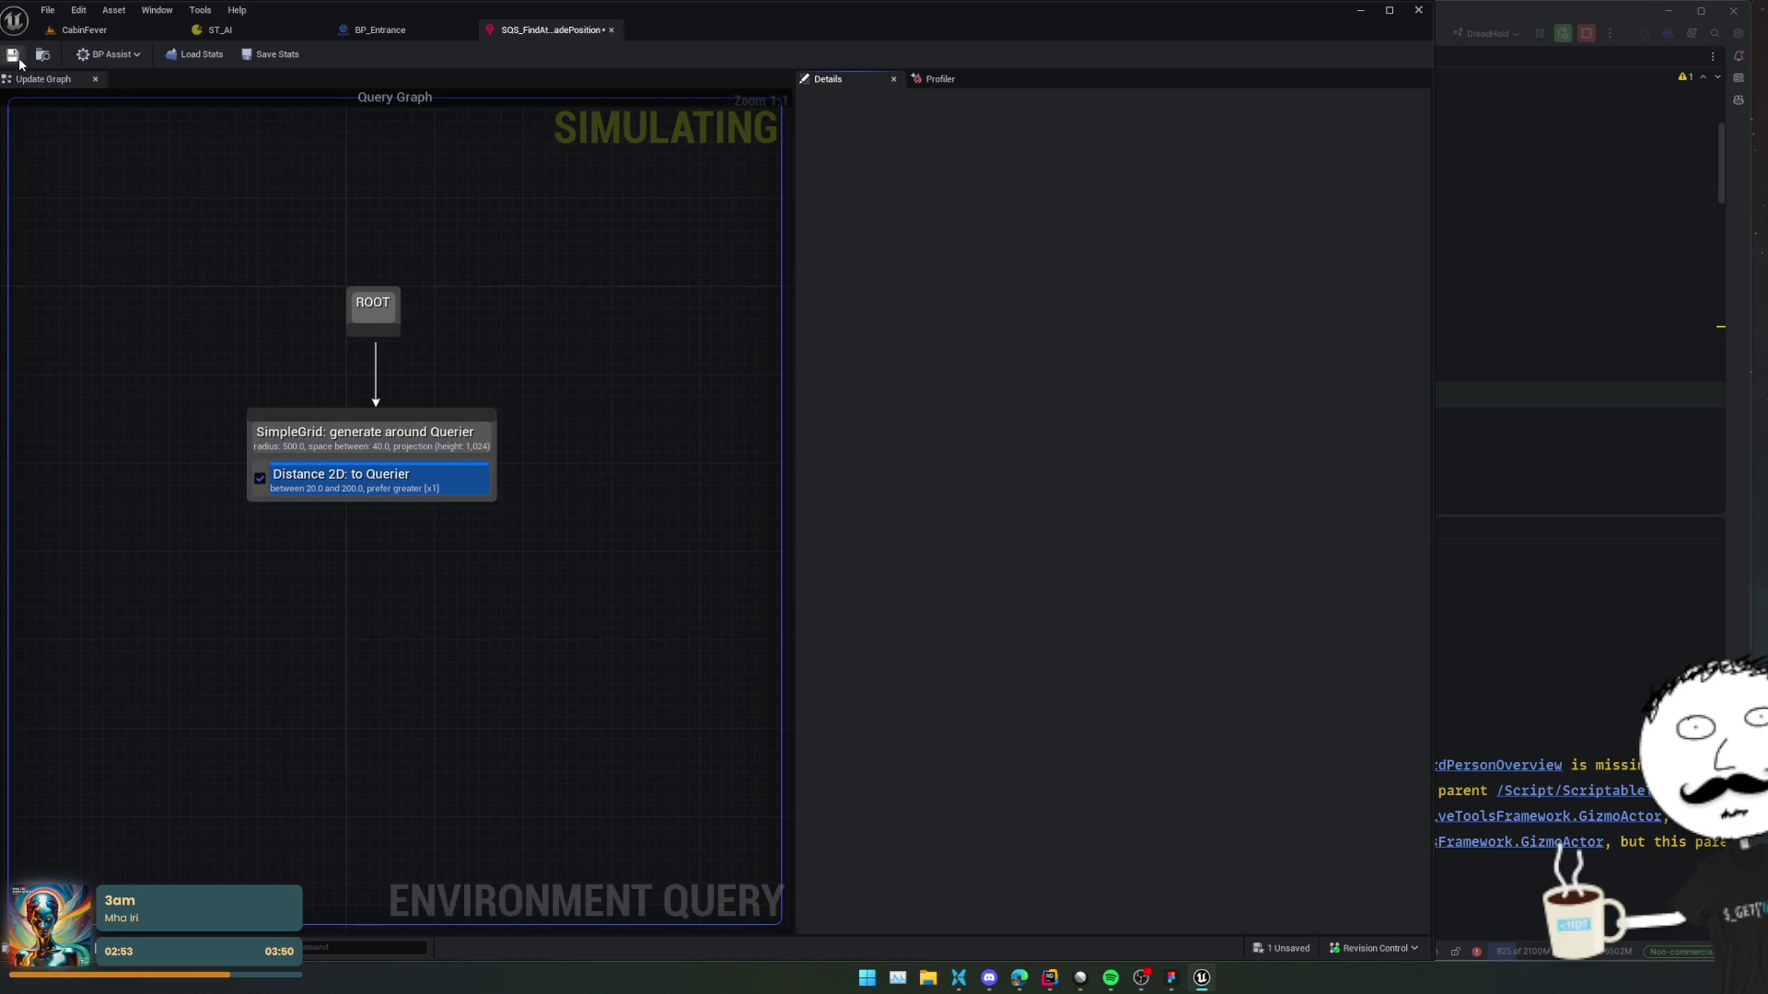
Stop the play session and move the CabinFever viewport camera over the deck and ground.
left_click(82, 29)
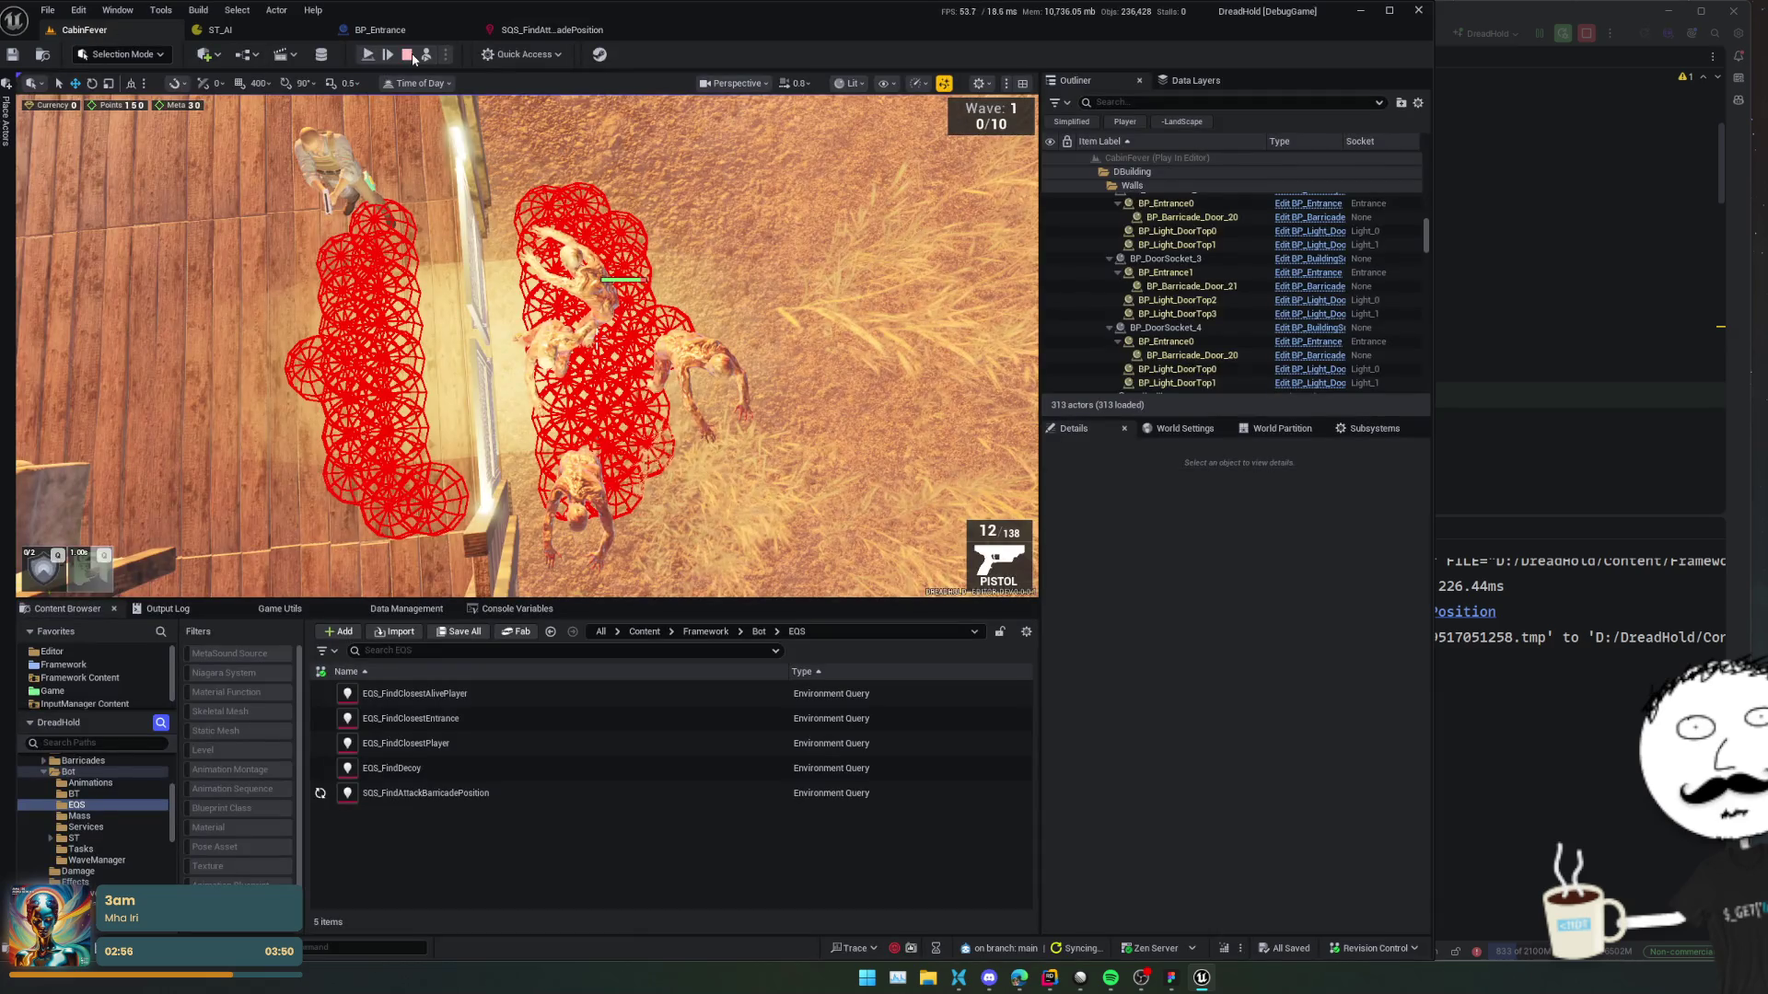
left_click(543, 32)
left_click(571, 481)
left_click(247, 581)
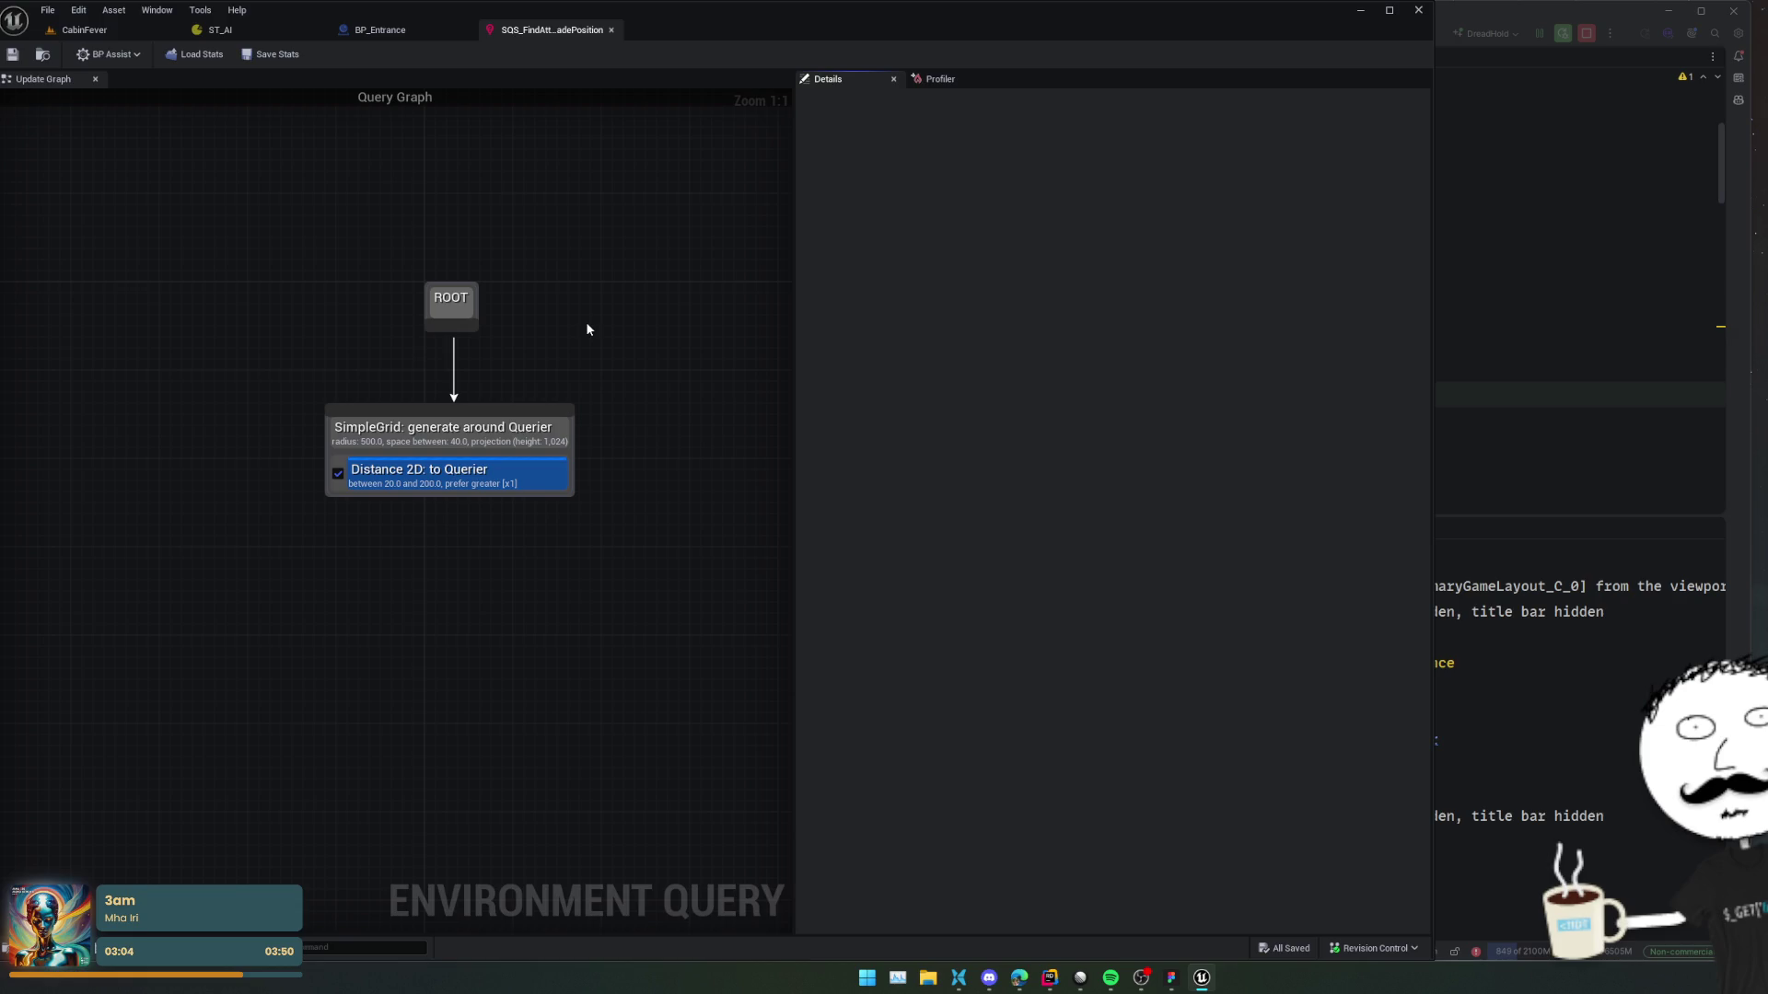
left_click(83, 29)
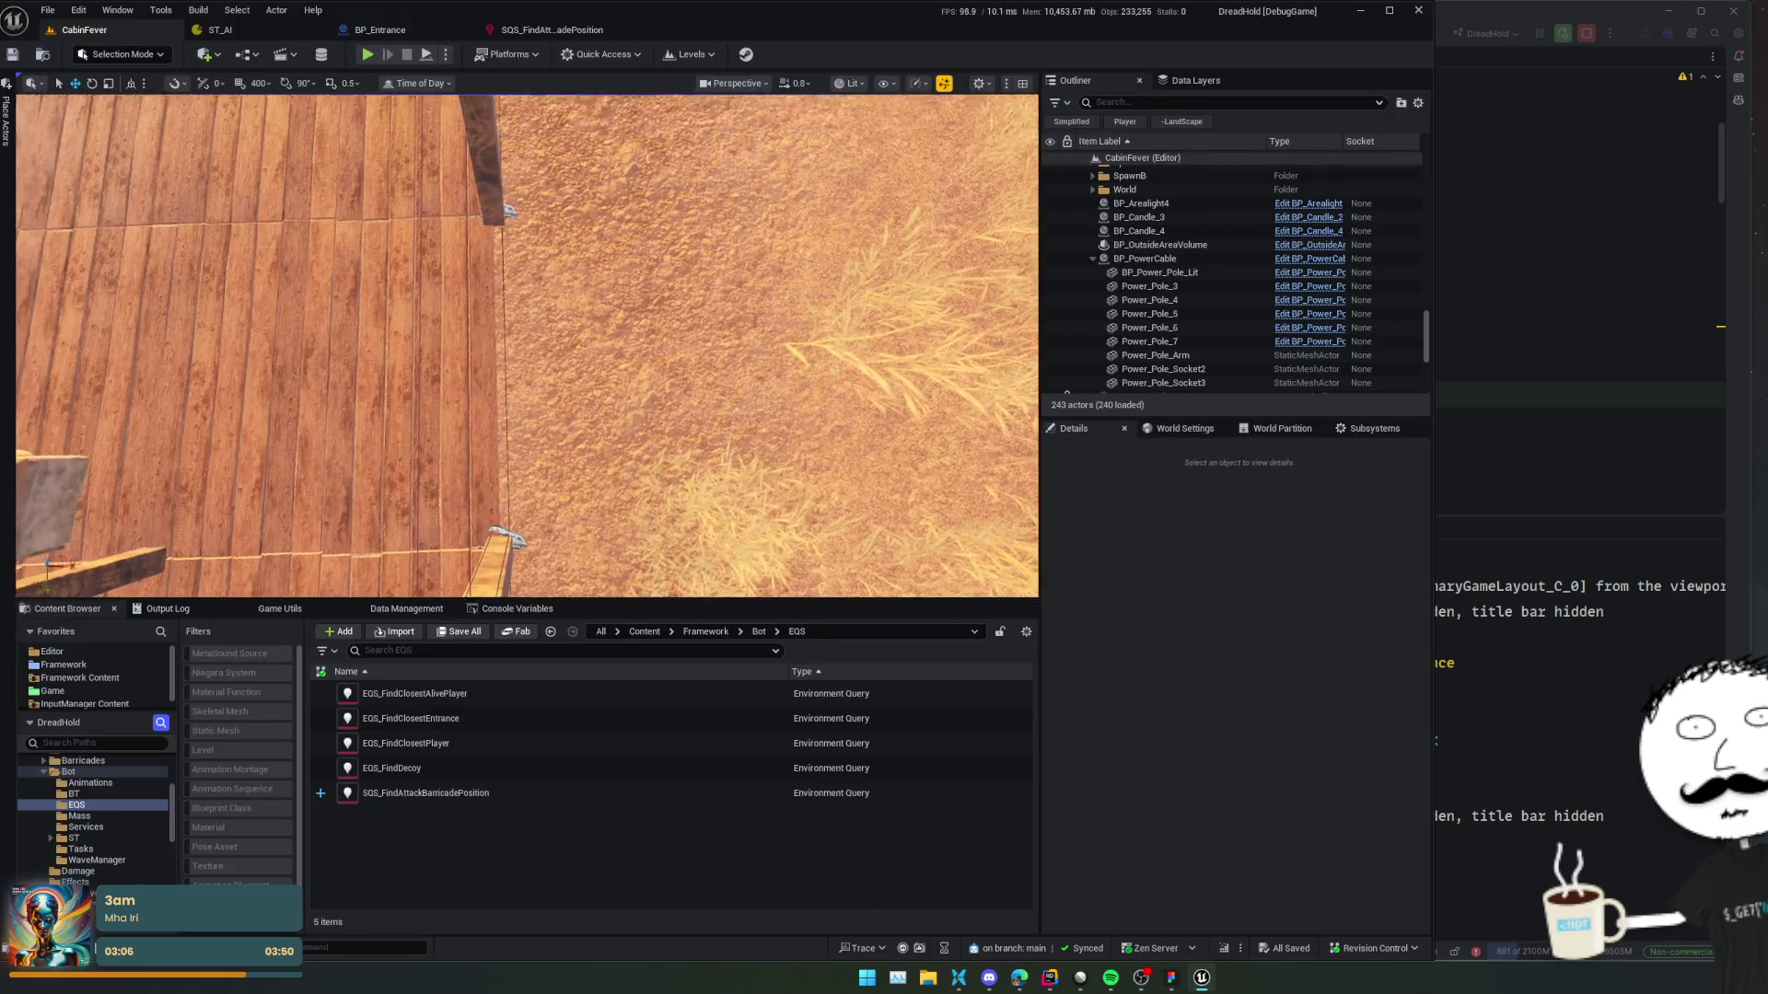
left_click_drag(525, 345, 529, 314)
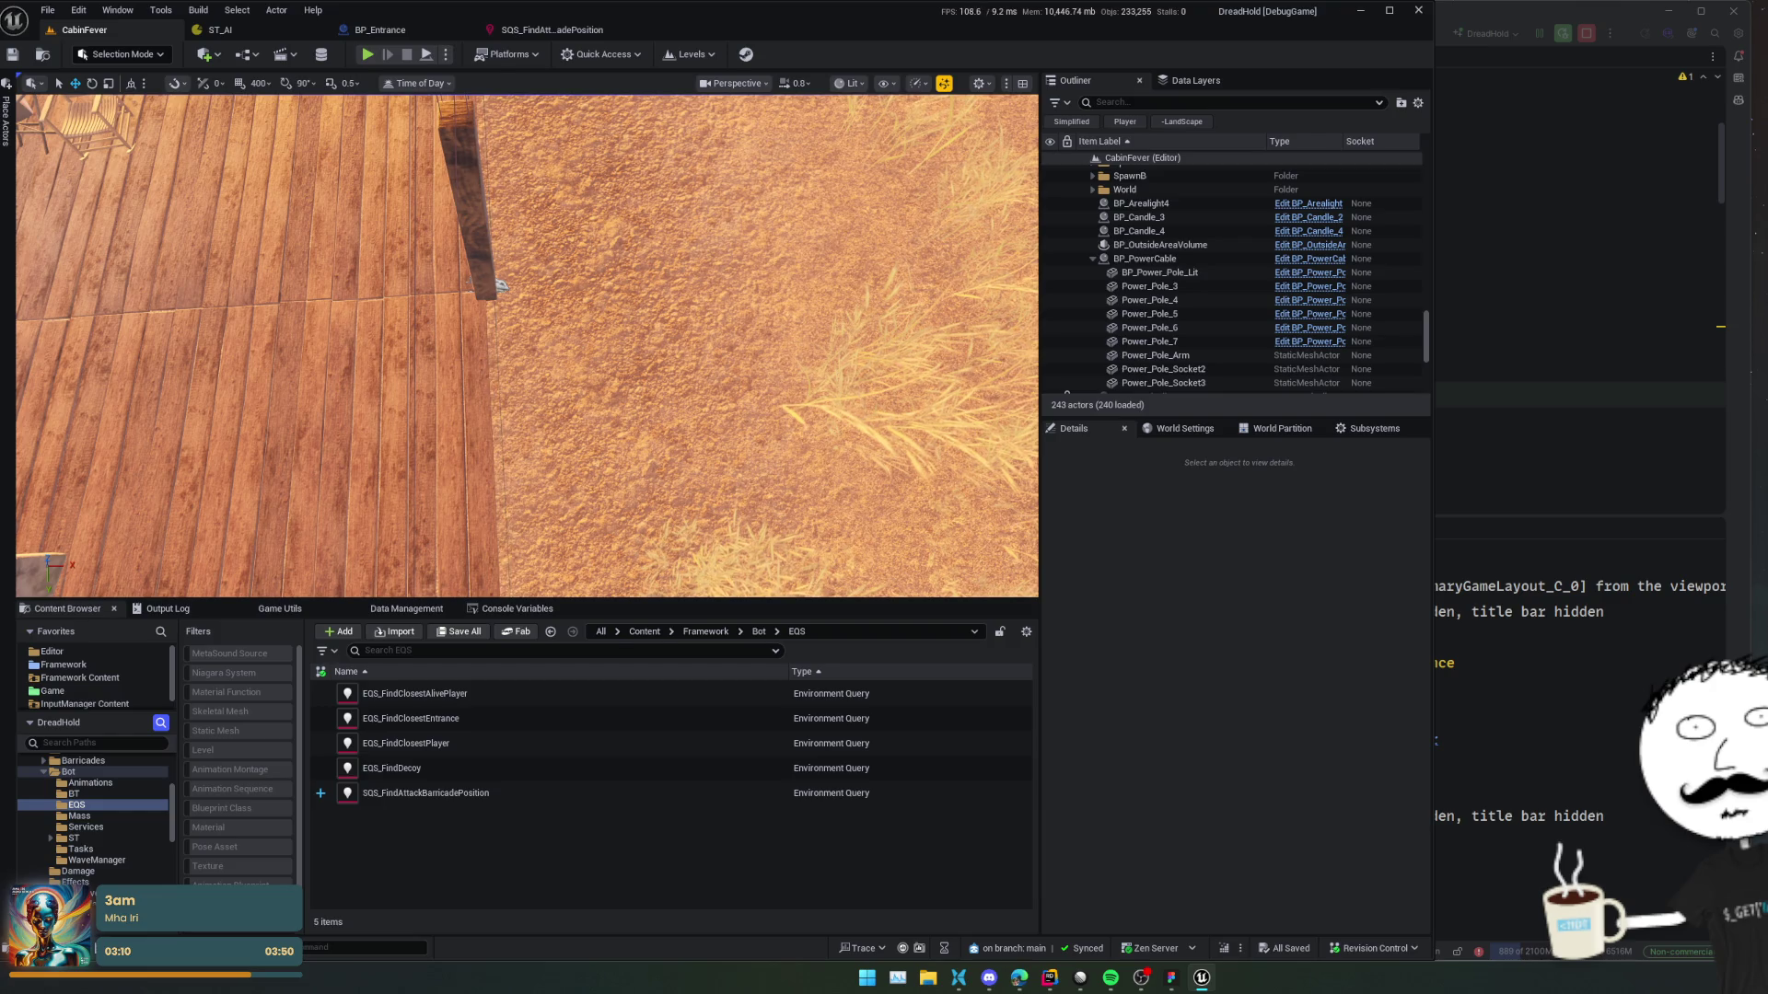
left_click_drag(566, 433, 566, 409)
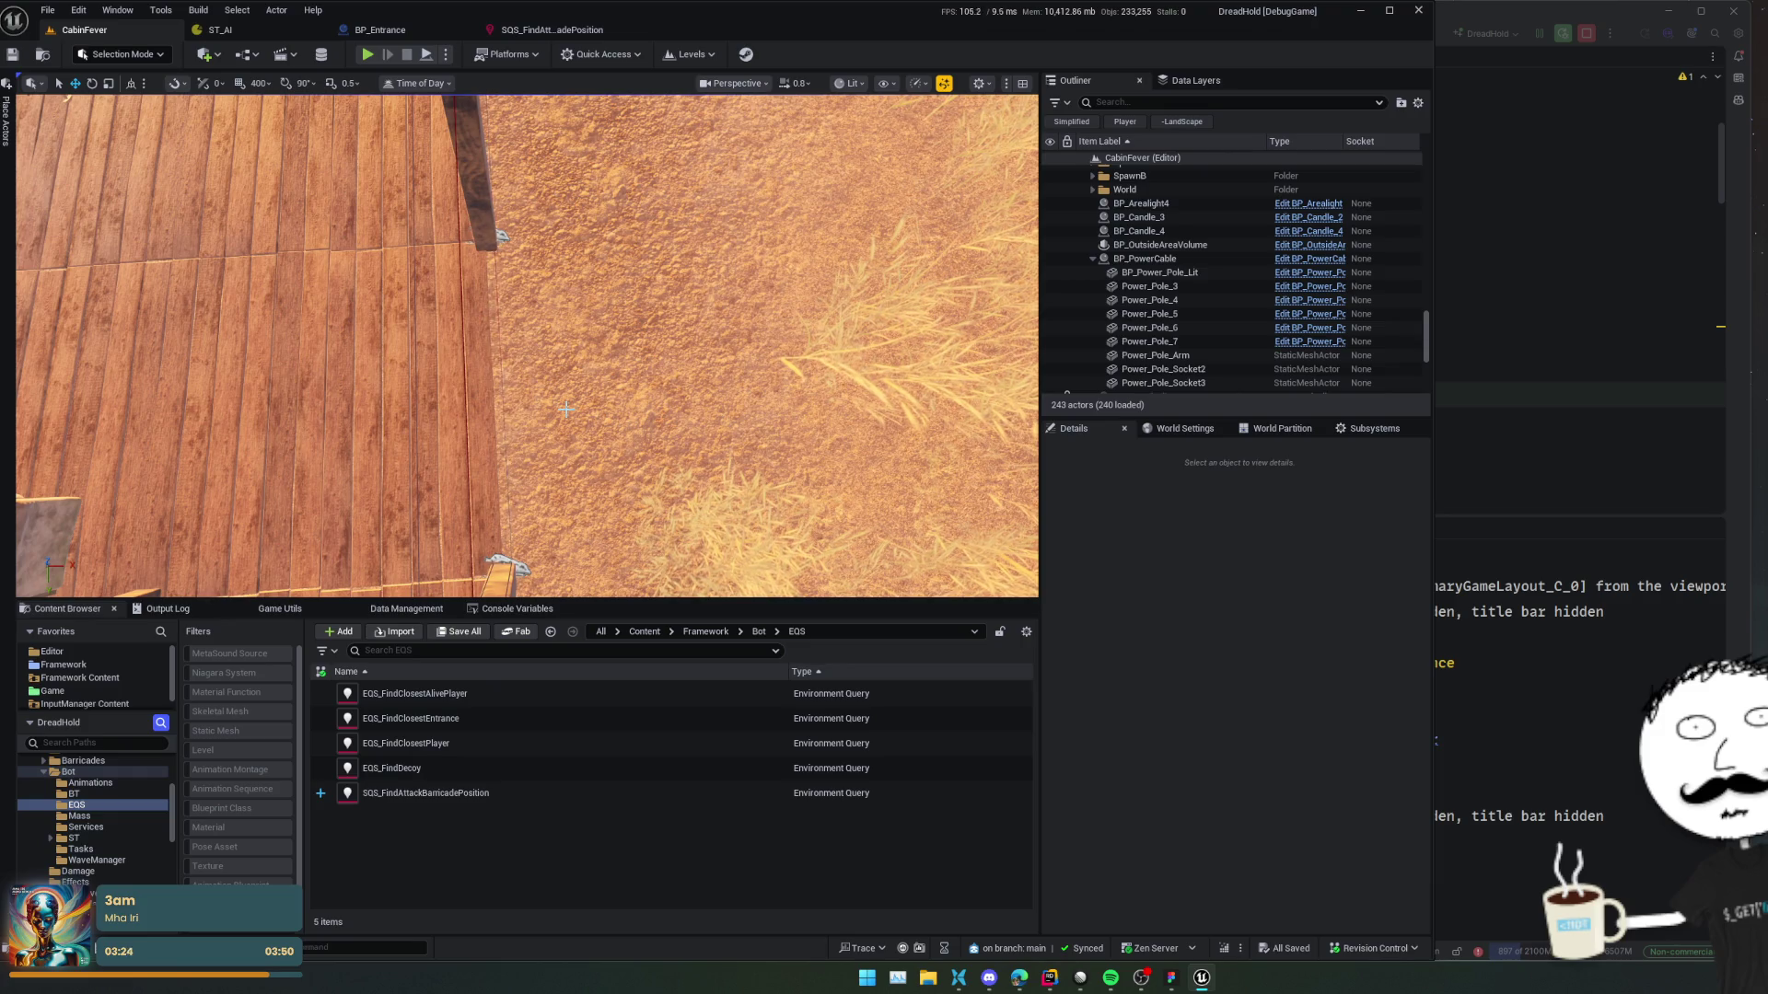
Pan and zoom through BP_Entrance's EventGraph to review the EQS query, debug sphere and state tree event nodes.
left_click(379, 30)
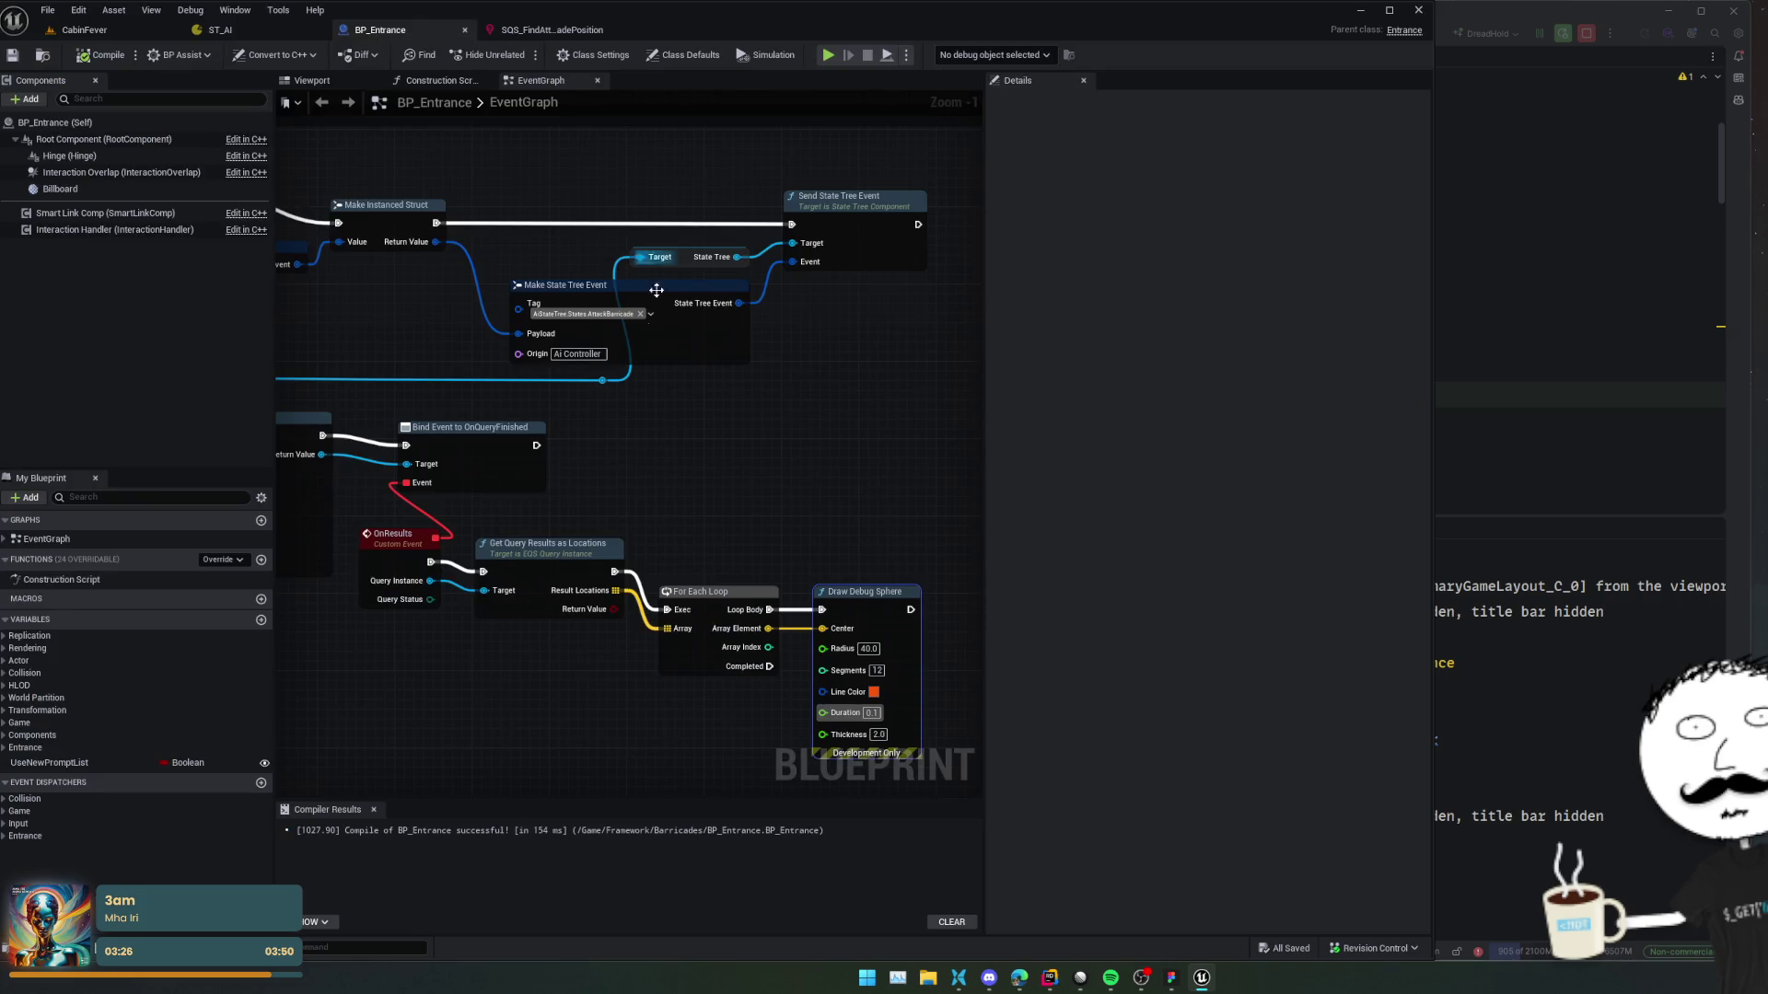
mouse_move(705, 356)
left_mouse_down()
mouse_move(411, 379)
mouse_move(678, 430)
mouse_move(700, 470)
mouse_move(454, 394)
left_mouse_up()
scroll(411, 378, "down", 1)
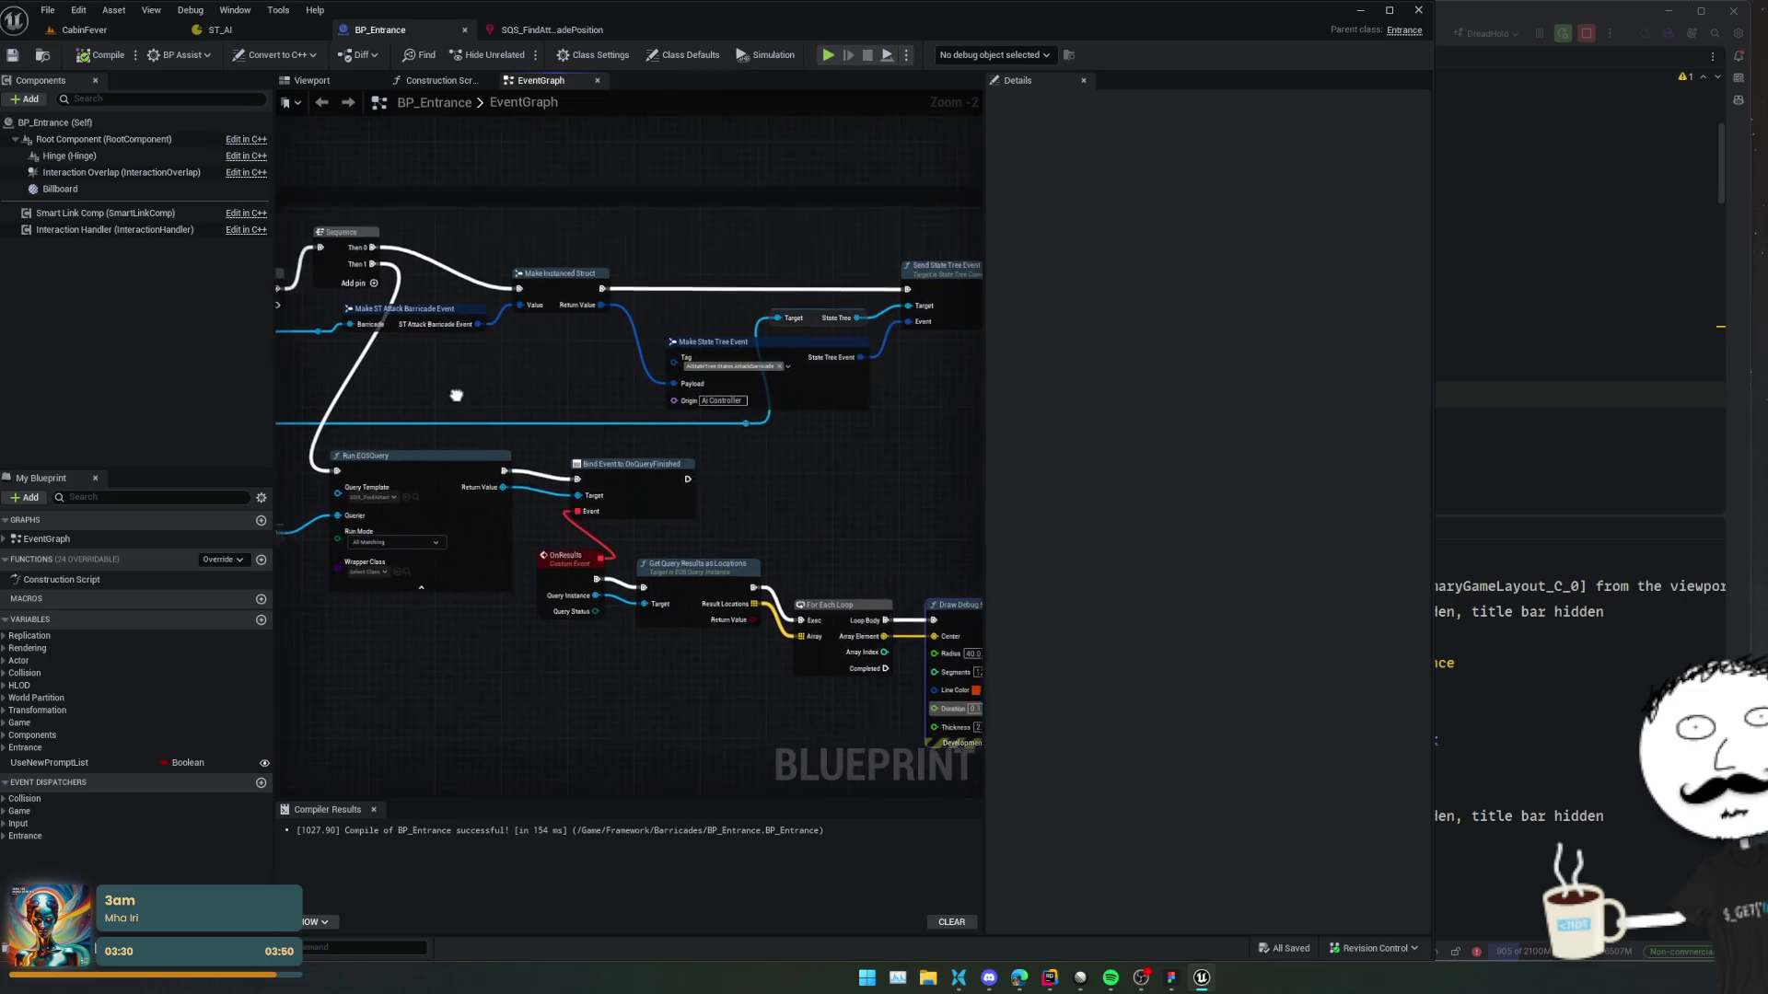
mouse_move(801, 501)
left_mouse_down()
mouse_move(628, 415)
mouse_move(863, 416)
left_mouse_up()
left_click_drag(373, 565, 292, 564)
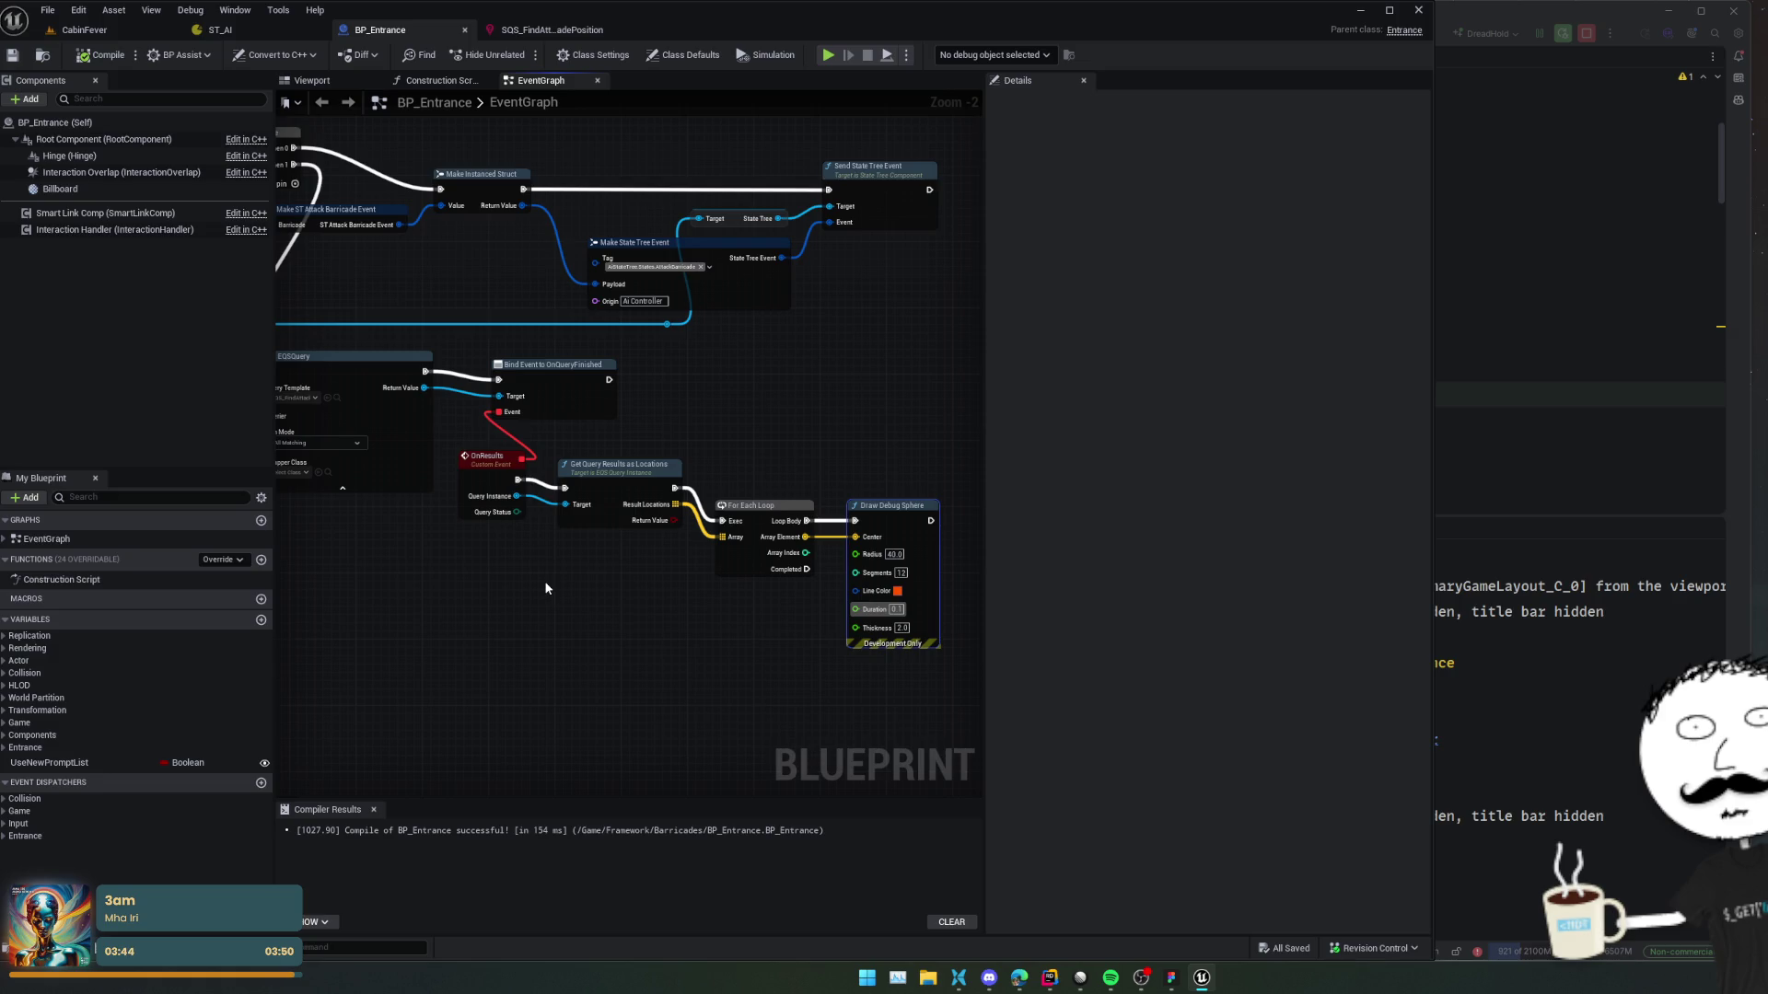
mouse_move(547, 586)
left_mouse_down()
mouse_move(379, 564)
mouse_move(378, 488)
mouse_move(478, 433)
mouse_move(907, 495)
mouse_move(435, 473)
mouse_move(773, 481)
mouse_move(461, 477)
mouse_move(694, 440)
left_mouse_up()
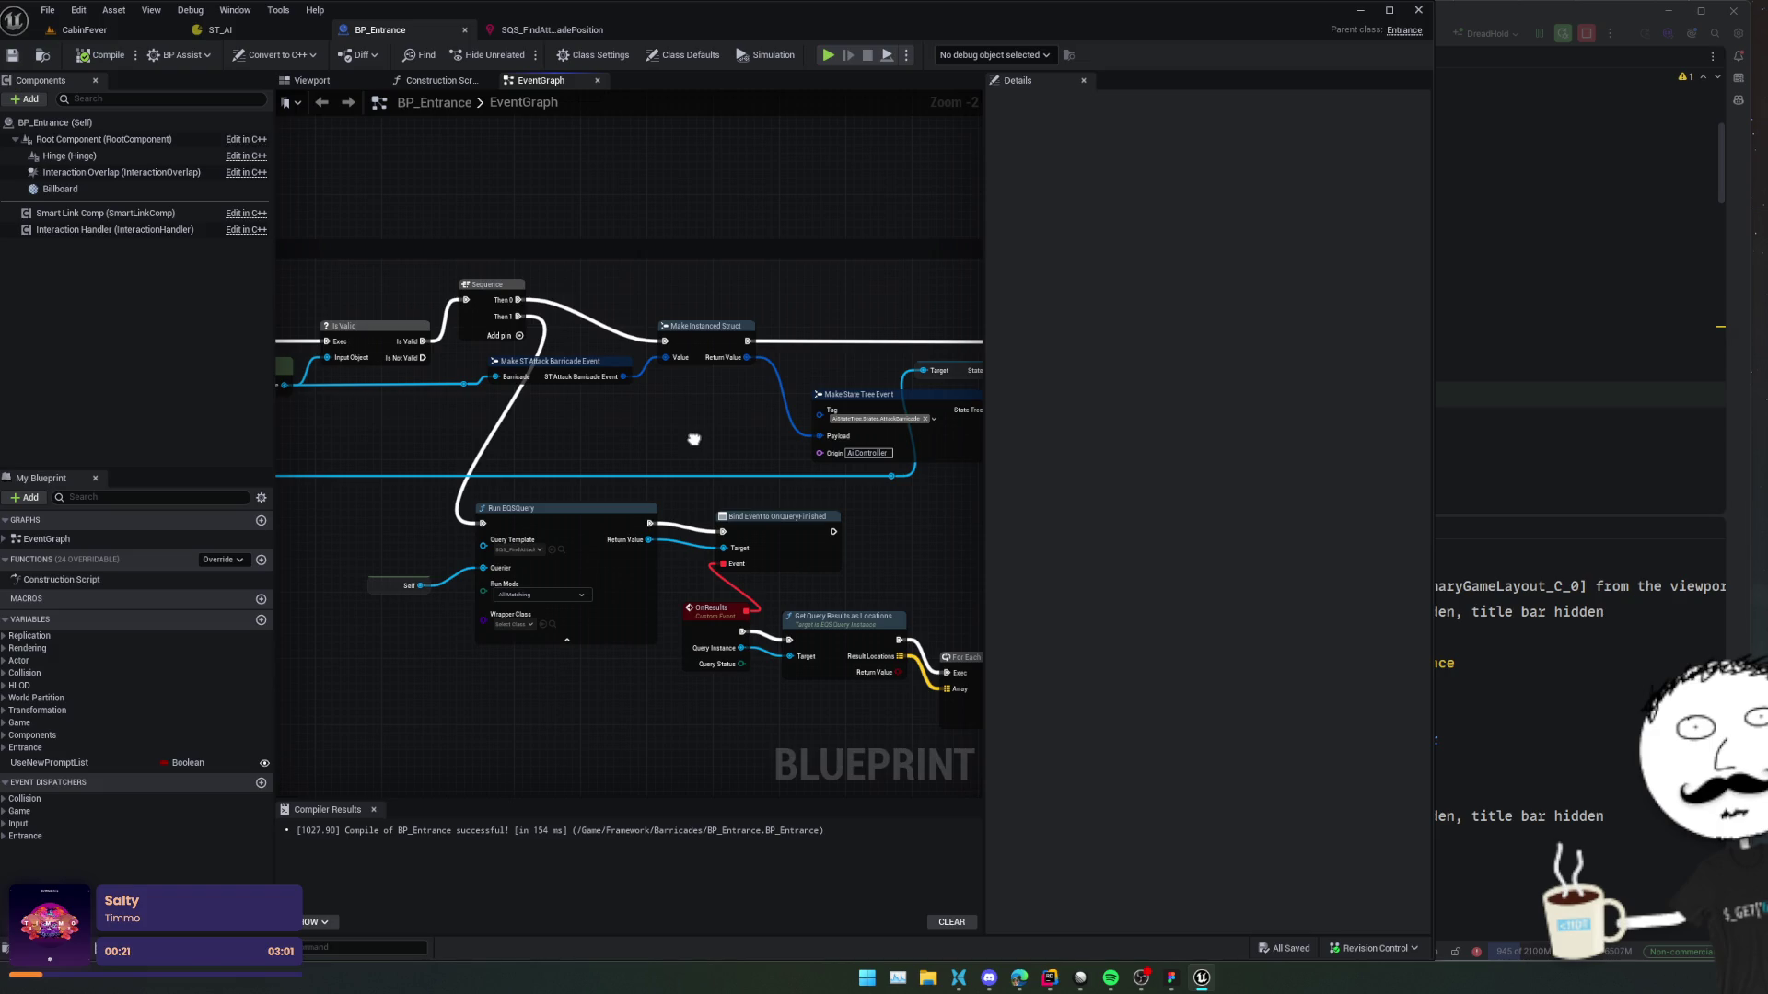
mouse_move(695, 439)
left_mouse_down()
mouse_move(592, 386)
mouse_move(648, 391)
left_mouse_up()
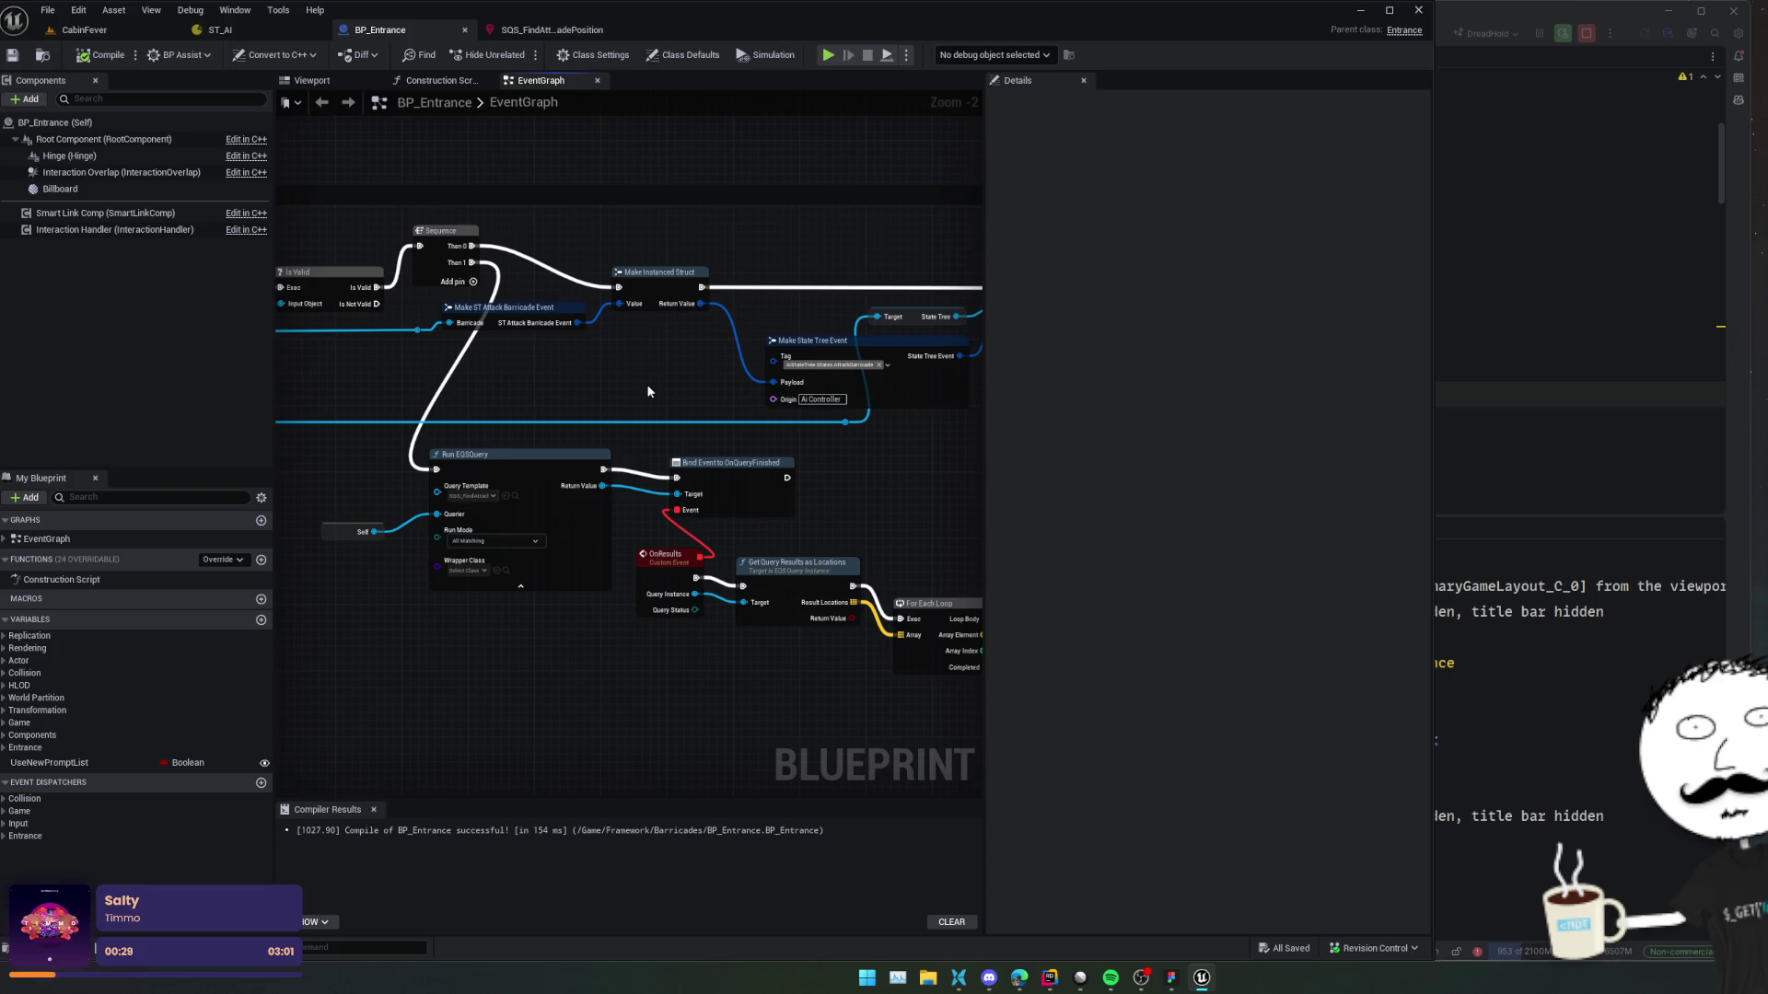
left_click_drag(647, 391, 477, 359)
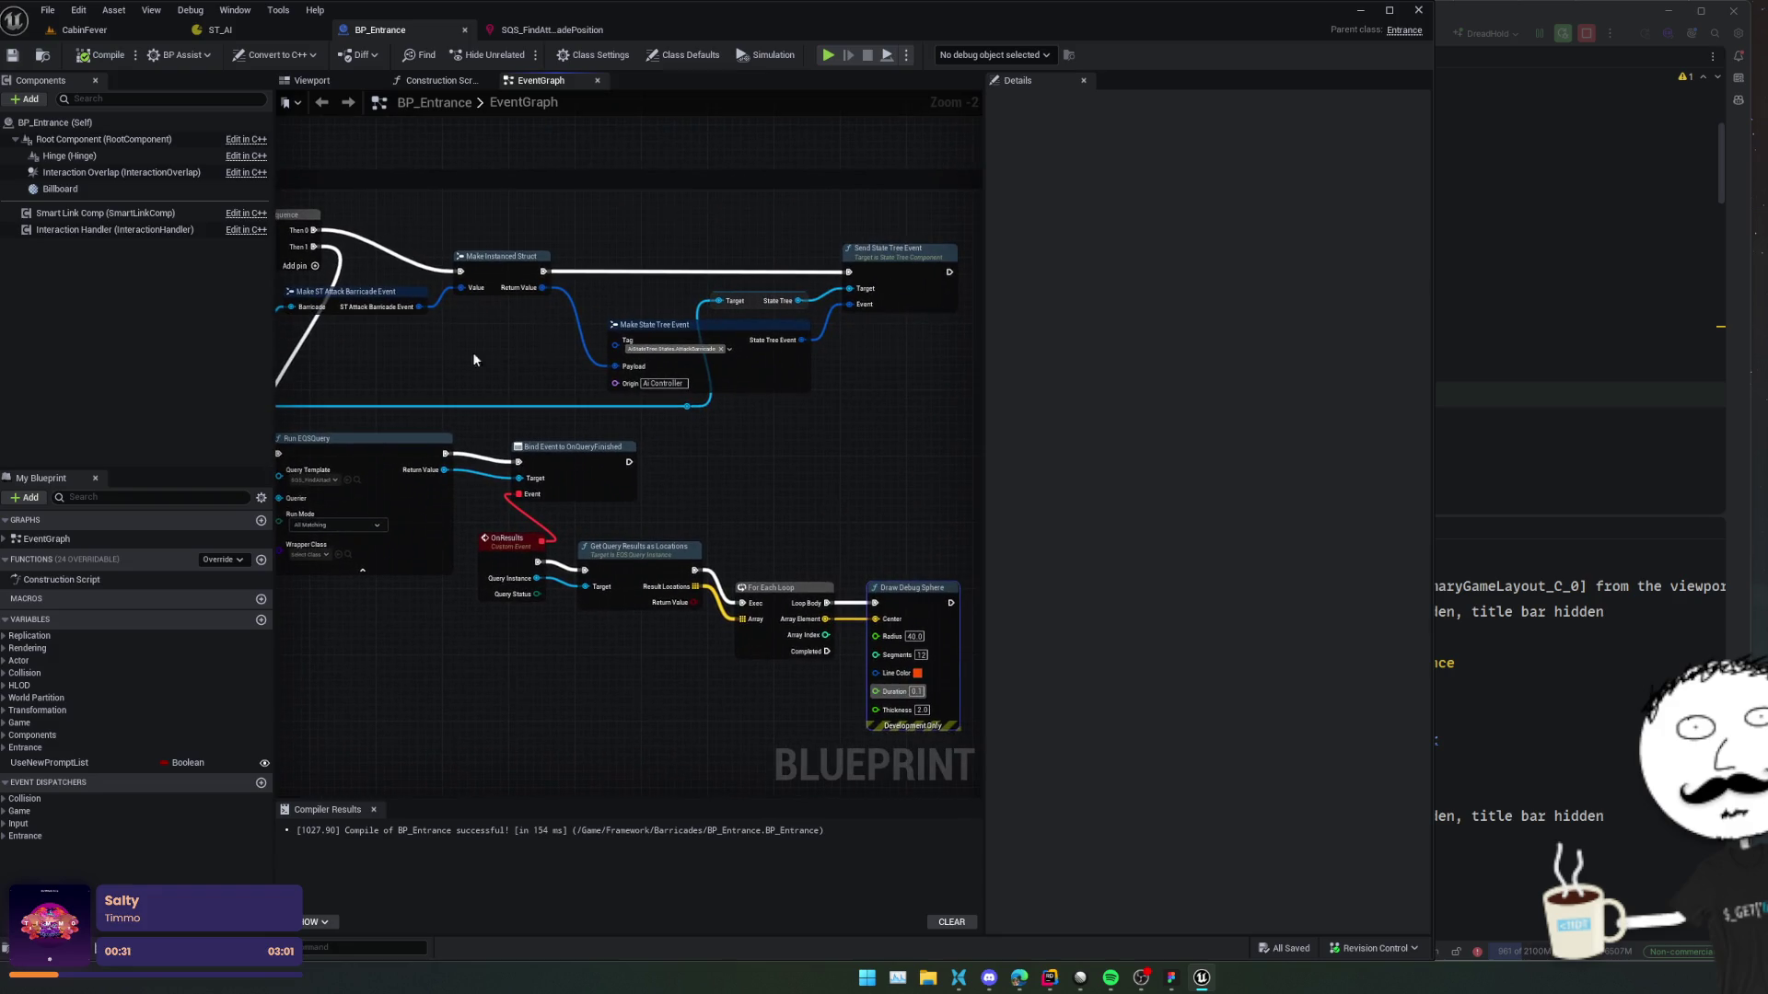
left_click(220, 29)
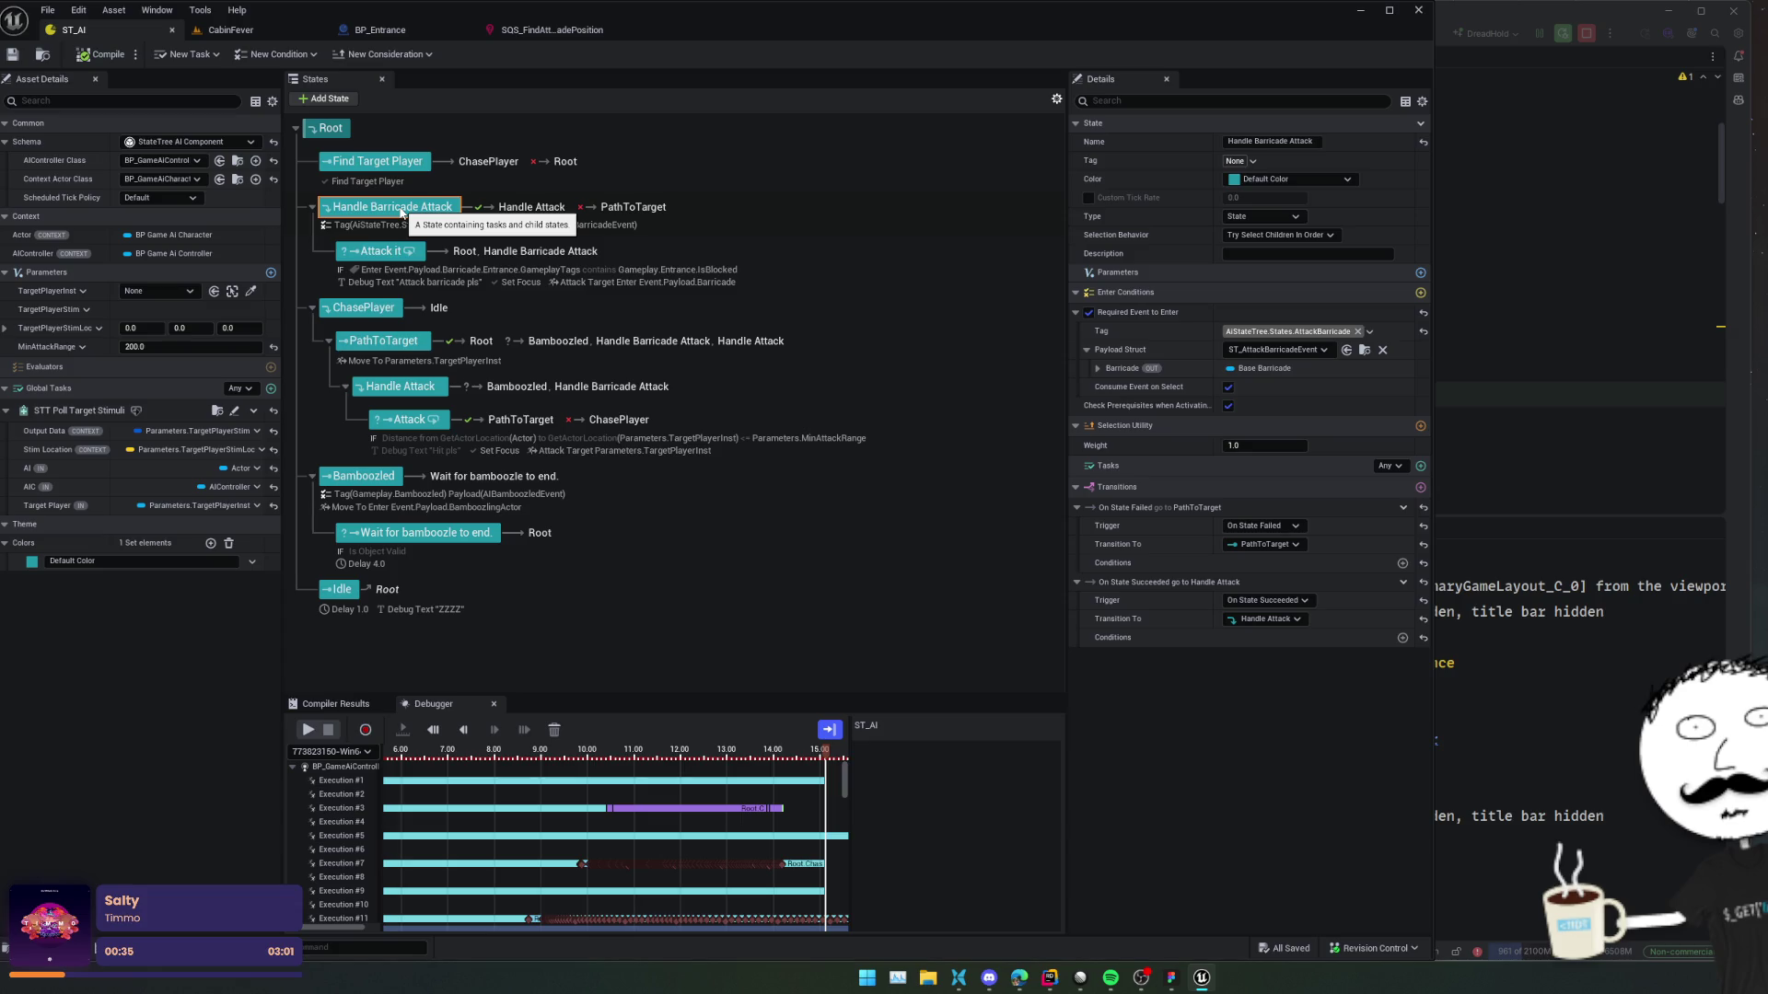
Add a Move To task to Handle Barricade Attack, with its target actor bound to the event's barricade entrance.
left_click(1419, 467)
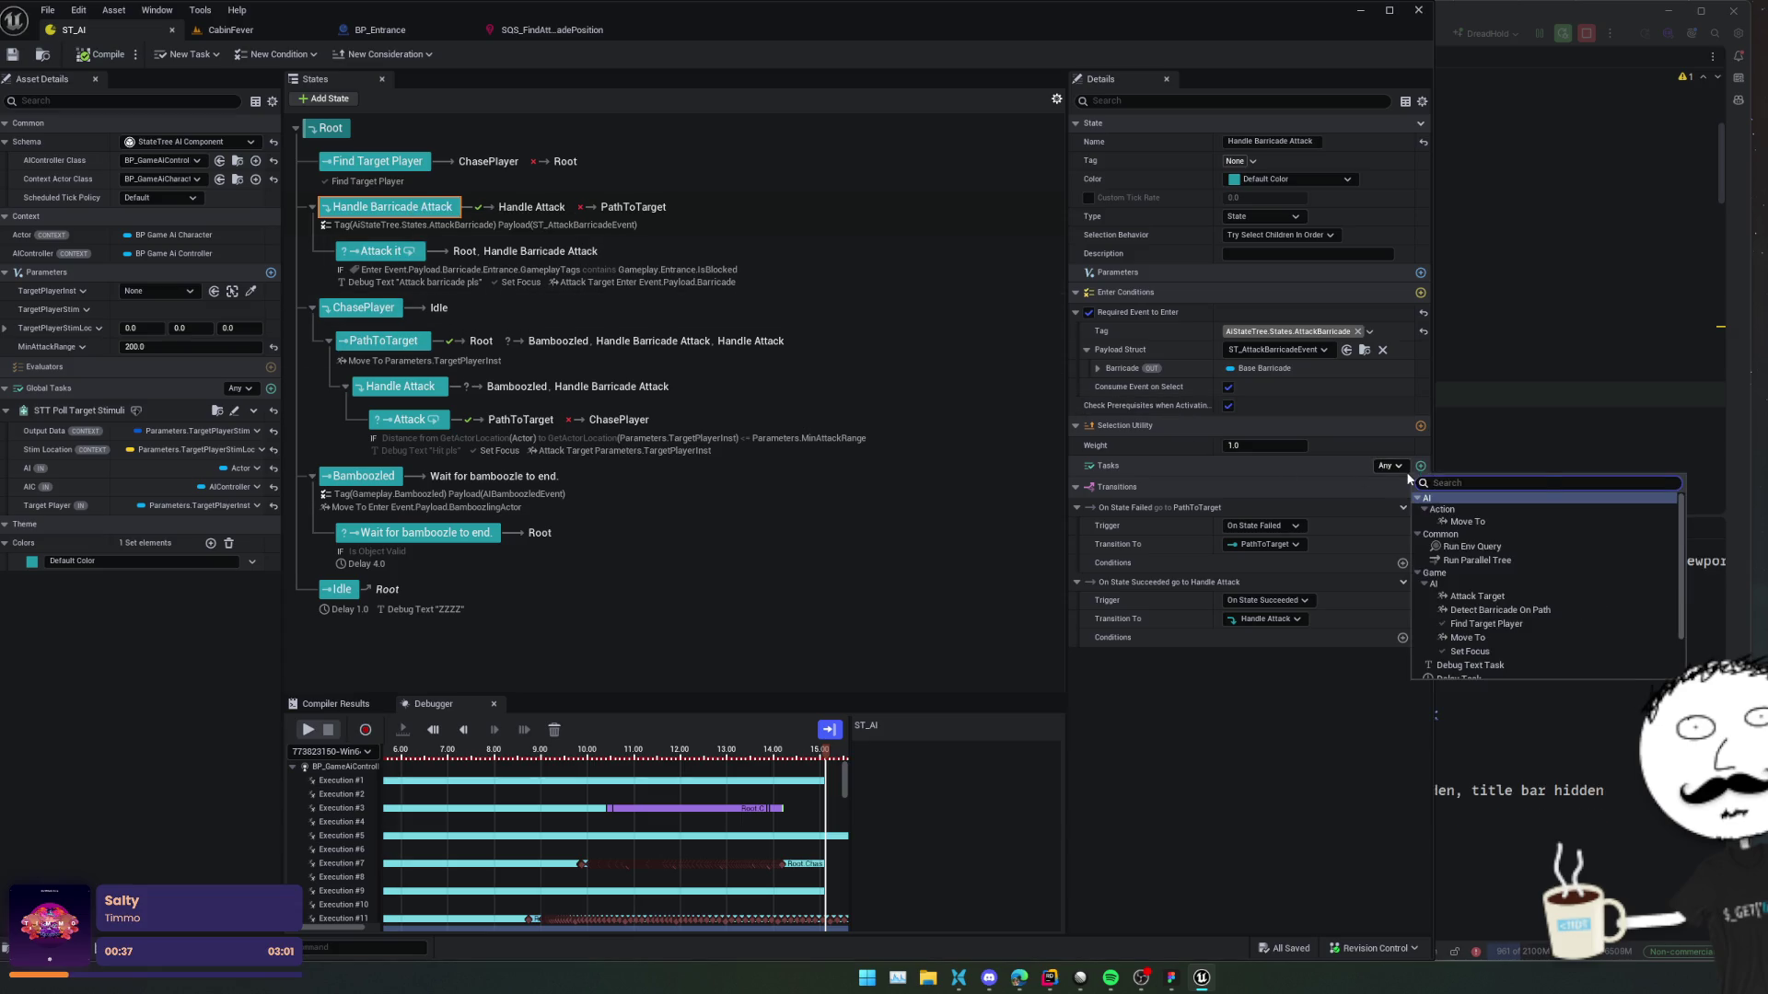
scroll(1533, 549, "down", 1)
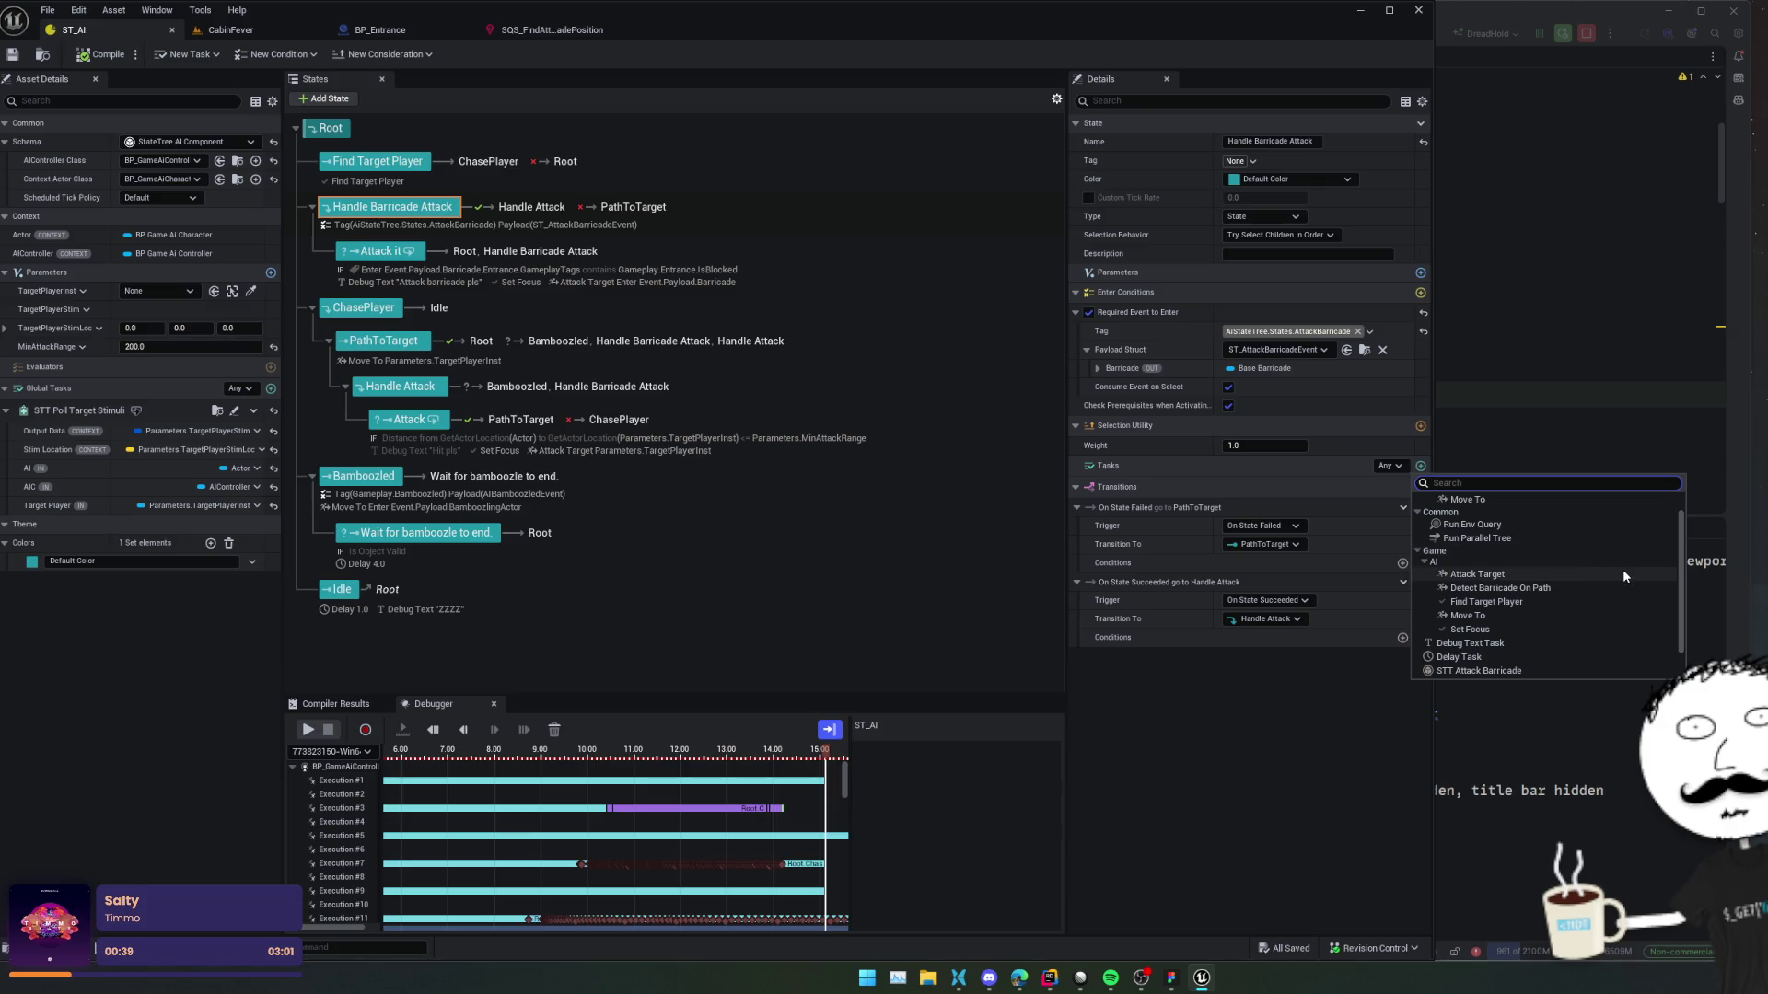
scroll(1623, 575, "down", 2)
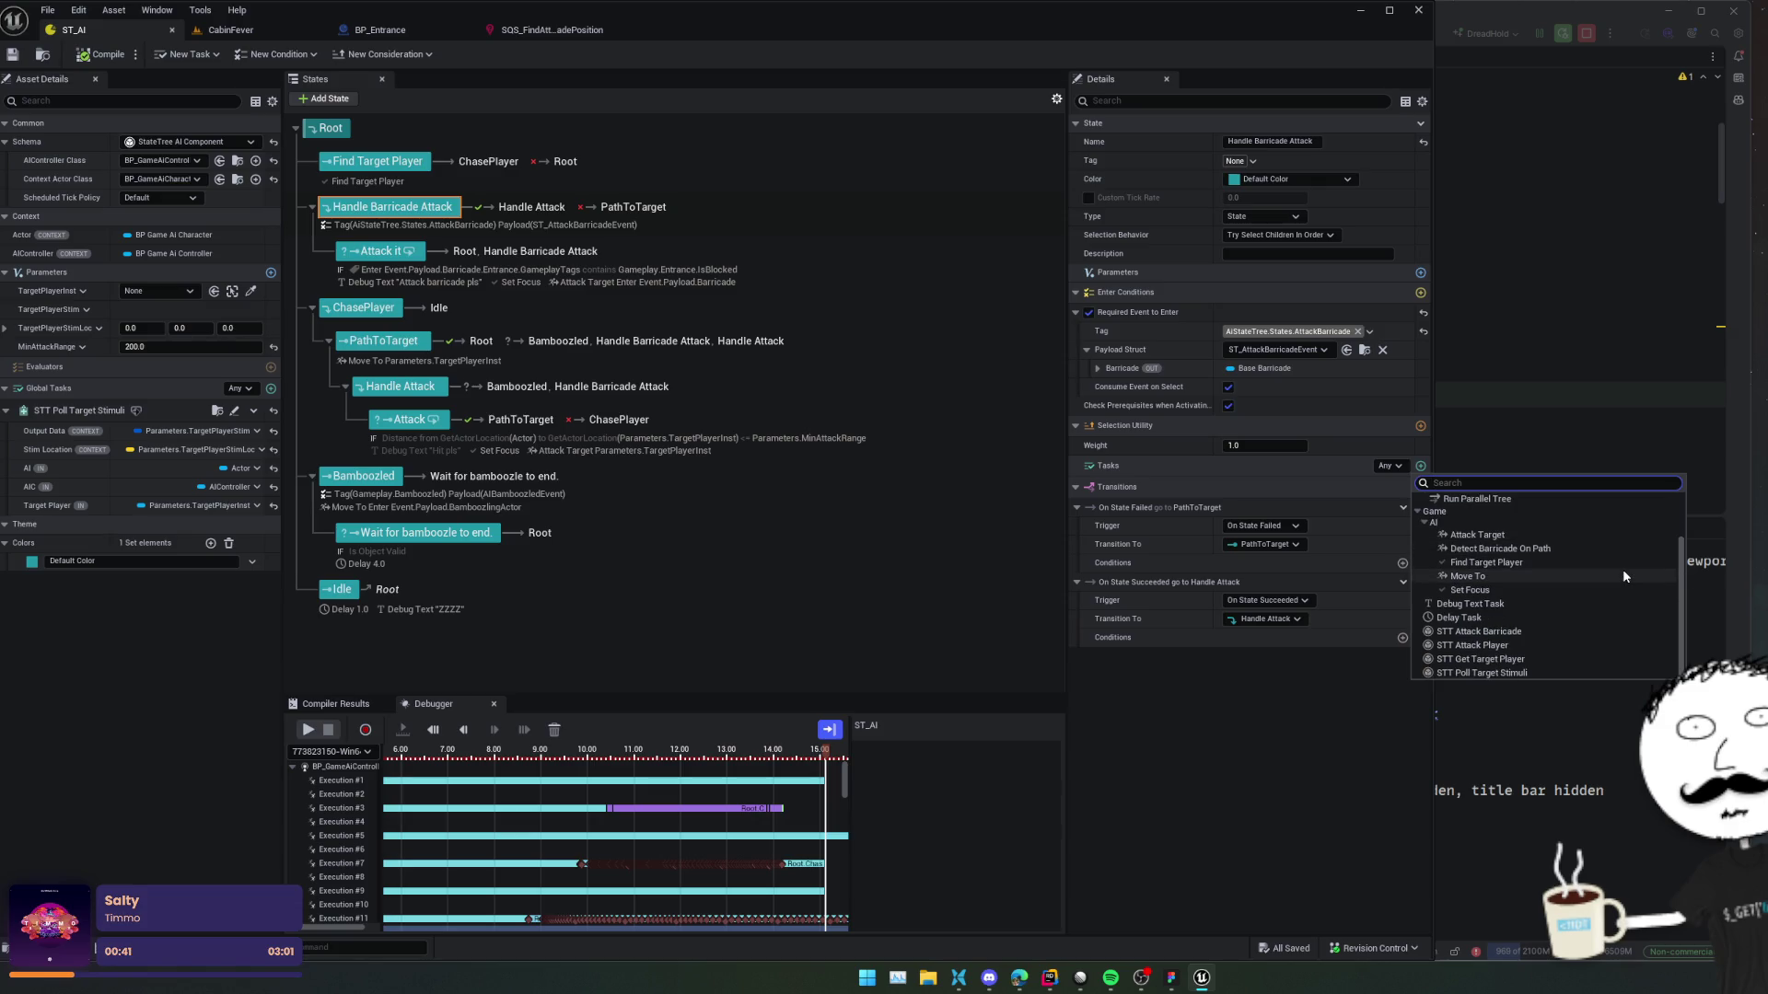
left_click(1624, 576)
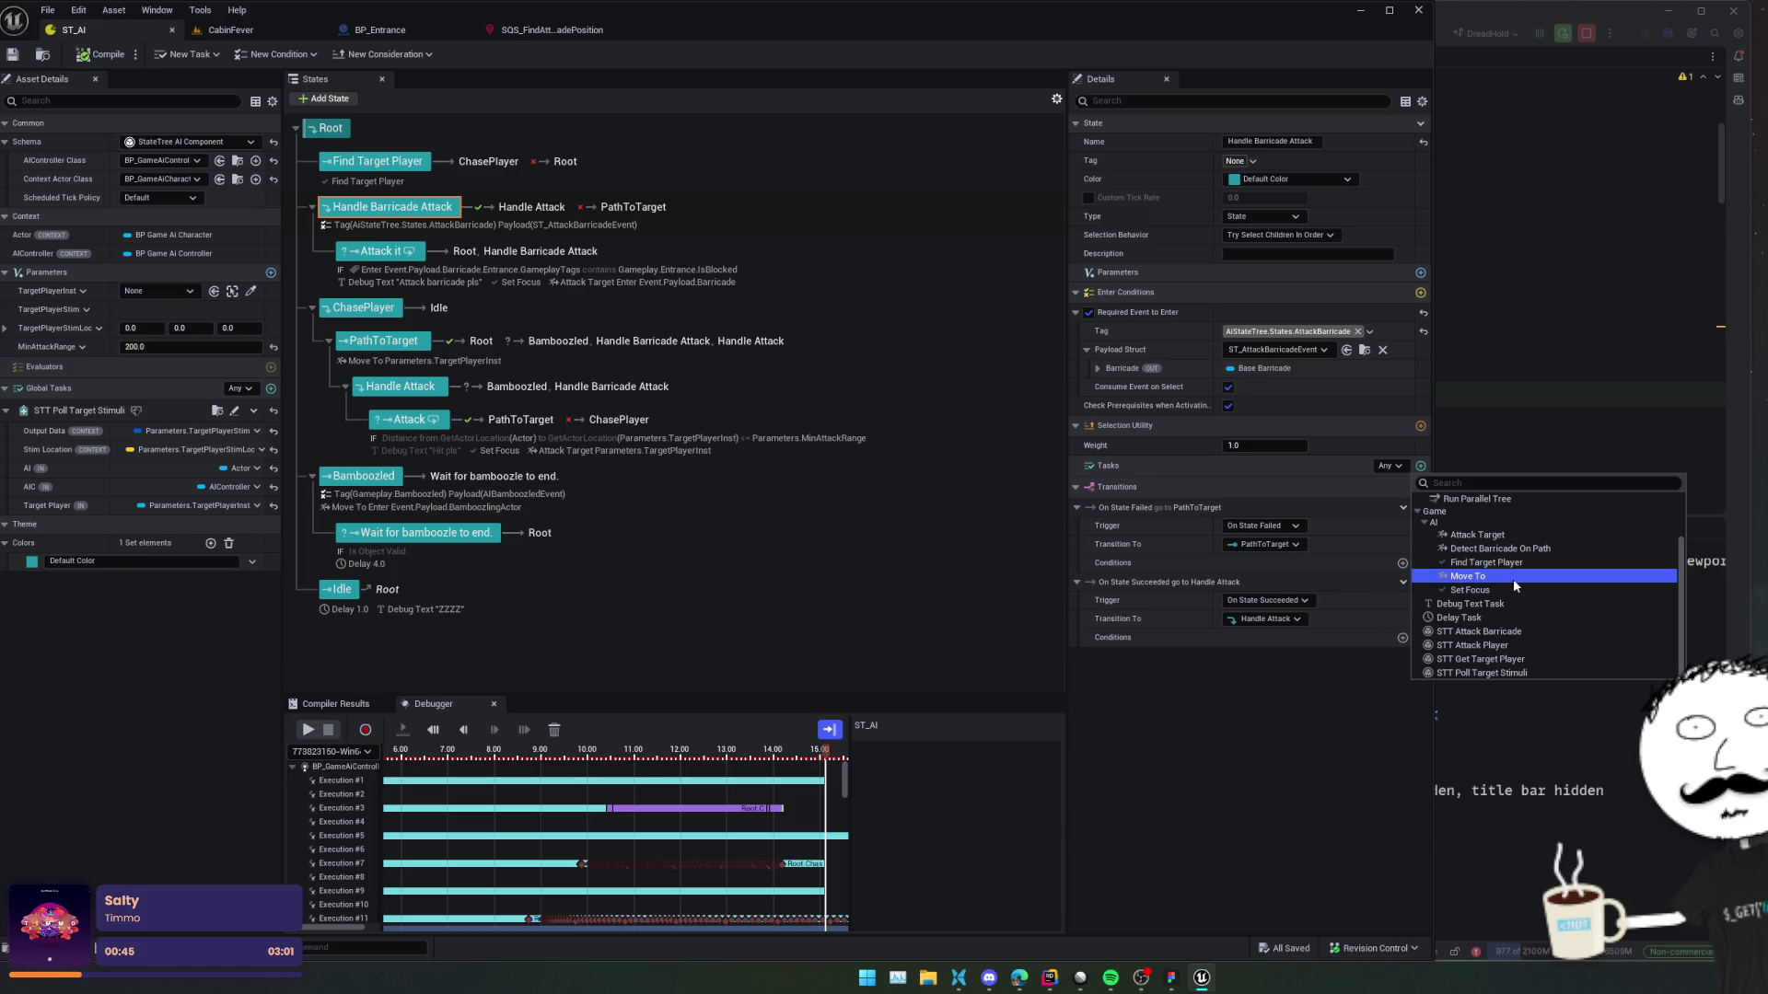
left_click(1514, 577)
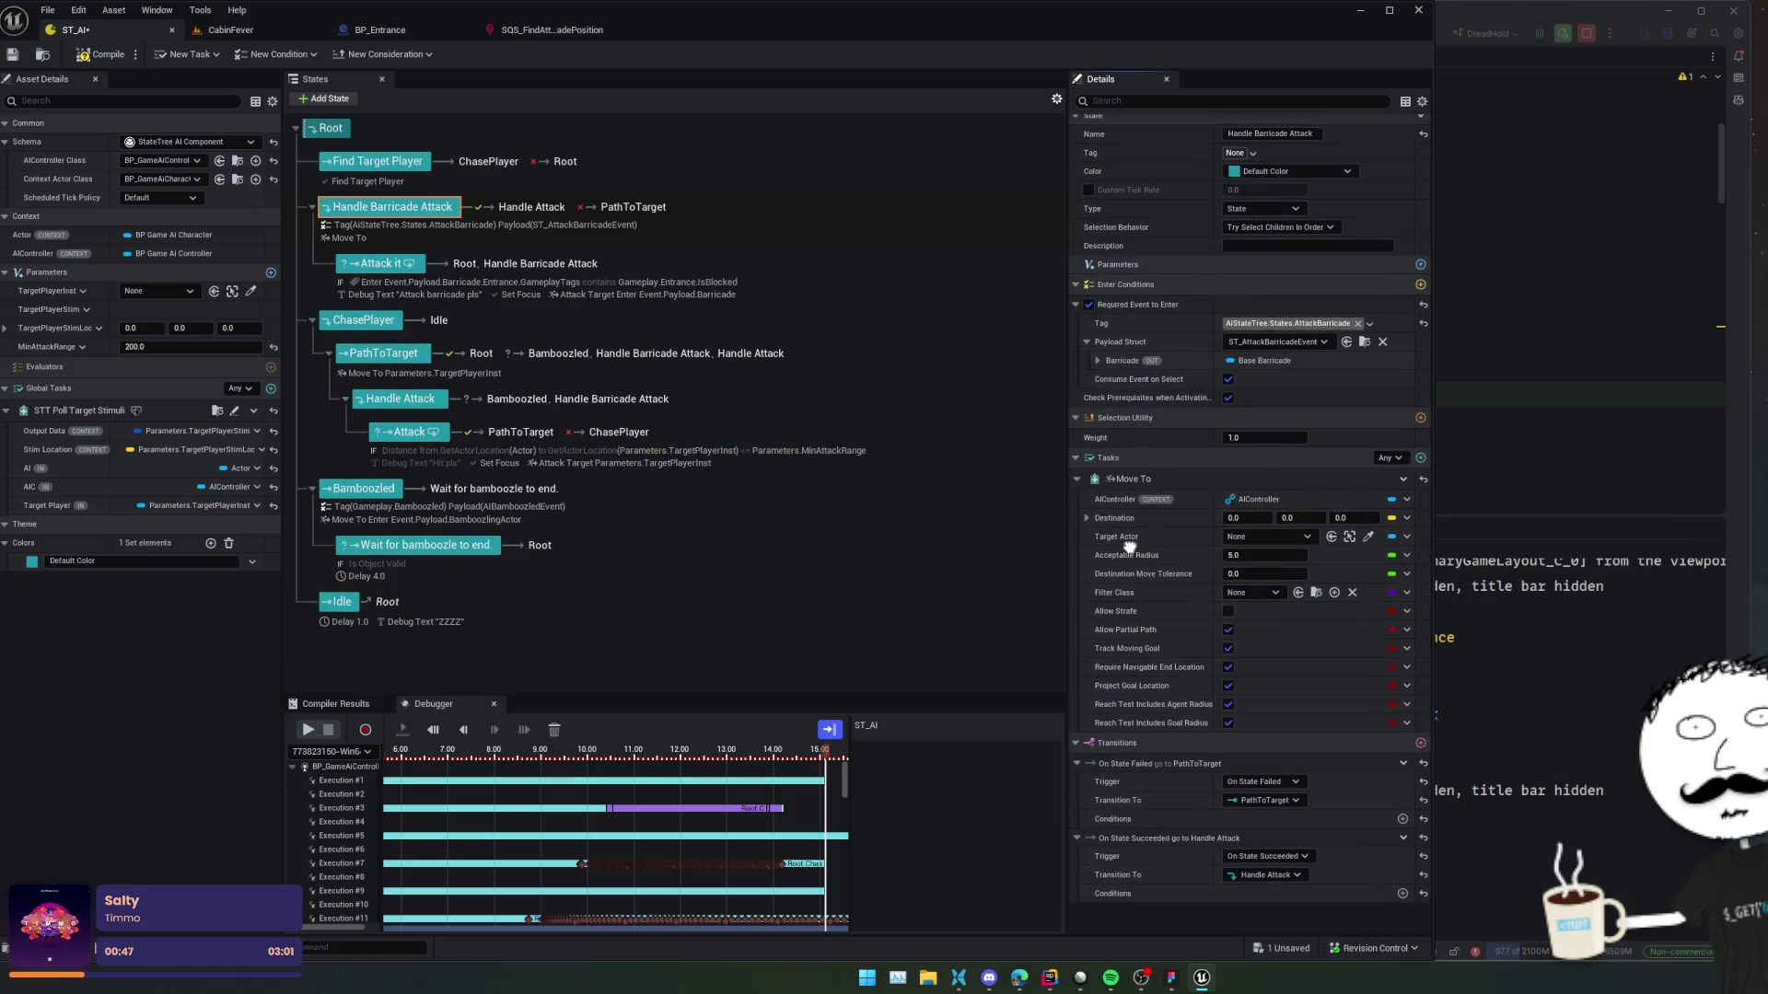
scroll(1116, 535, "up", 1)
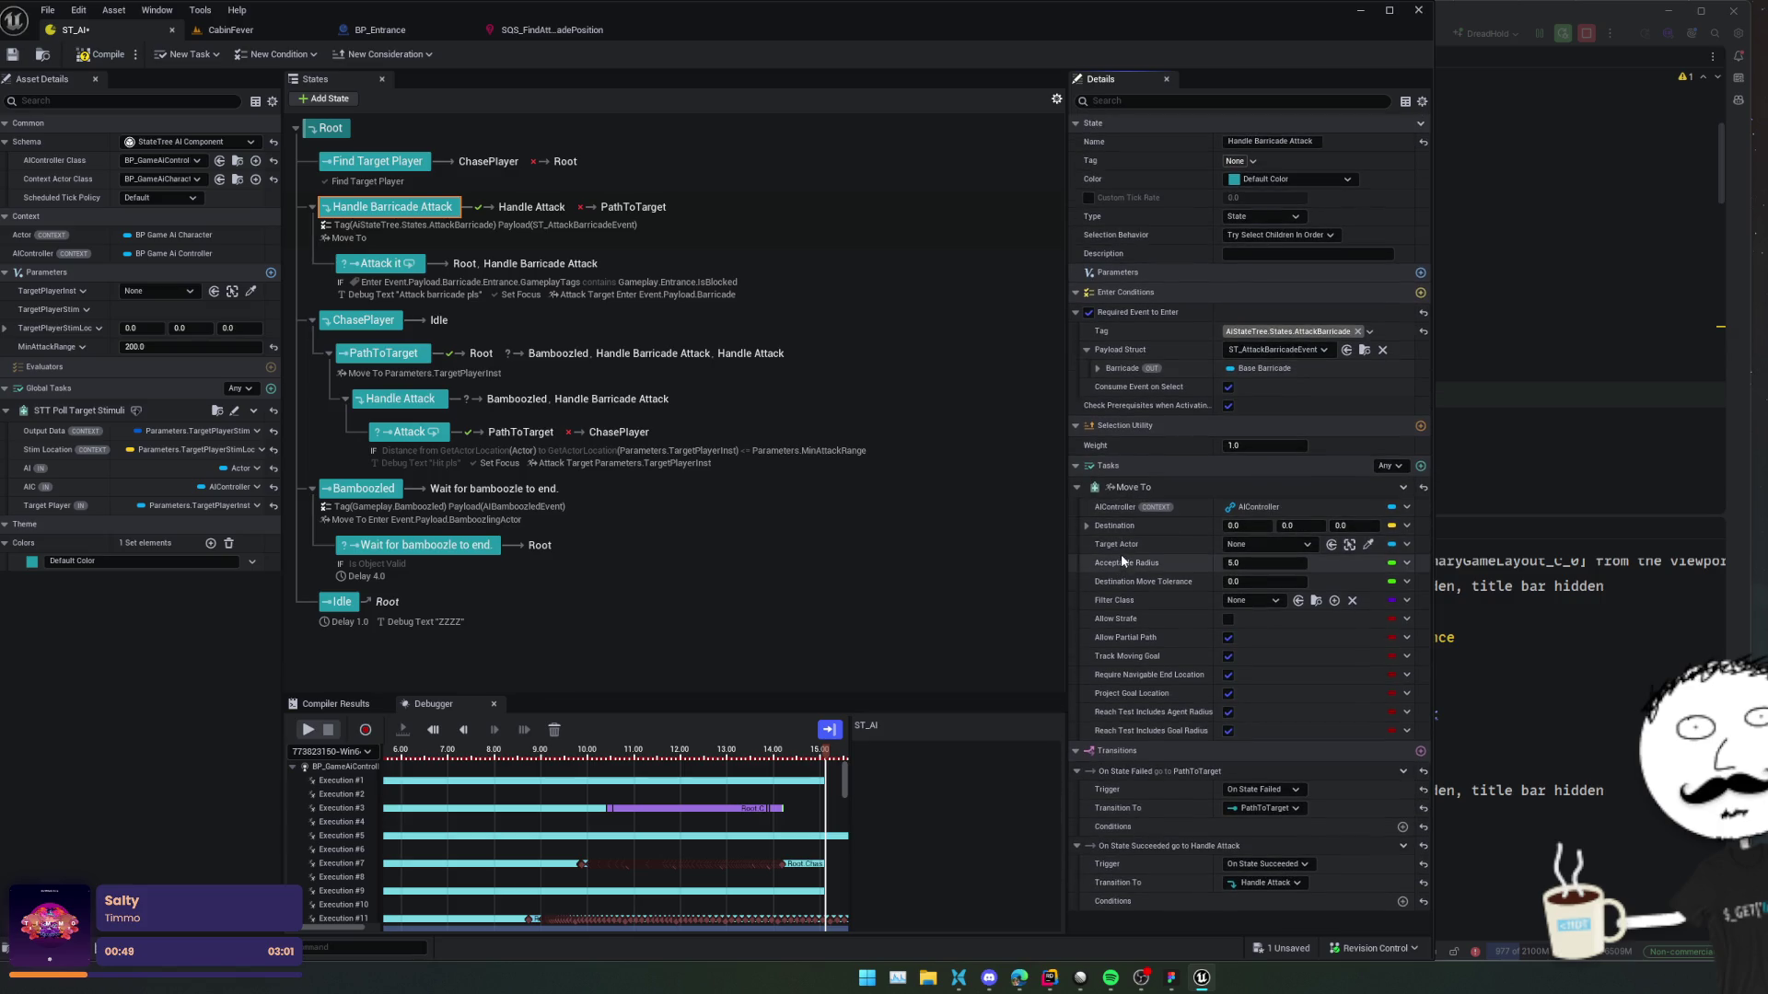
left_click(1268, 544)
left_click(1174, 546)
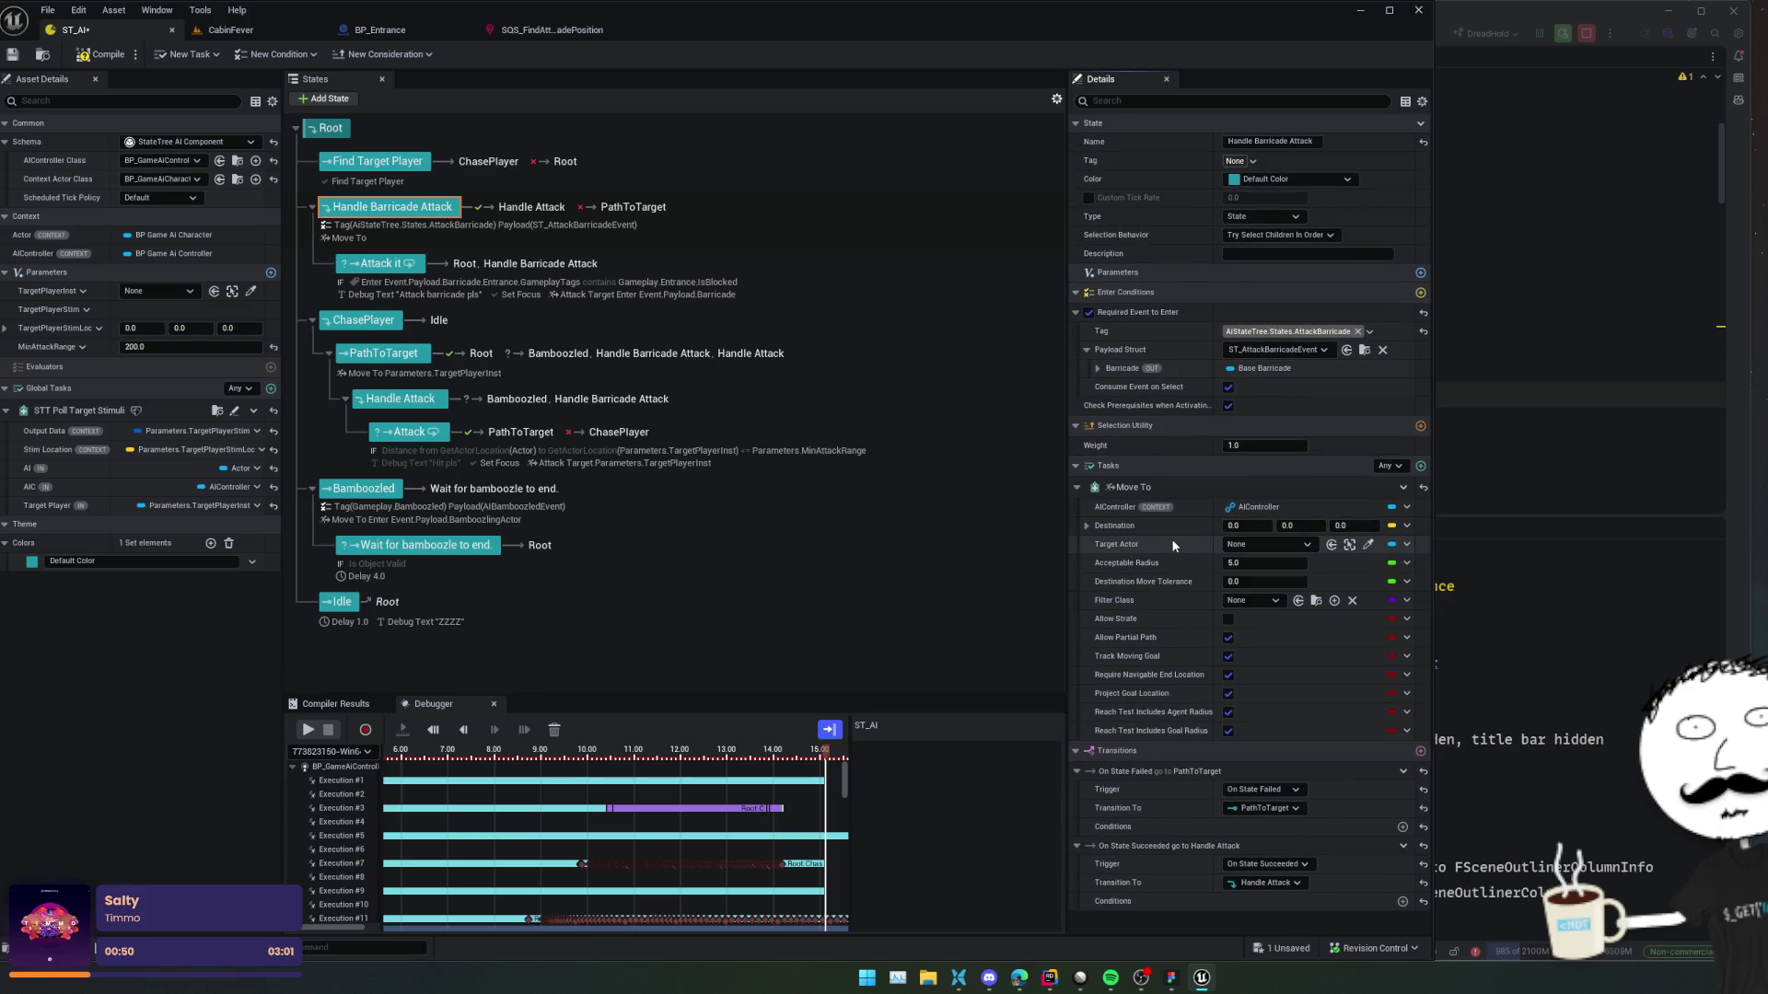
left_click(1298, 544)
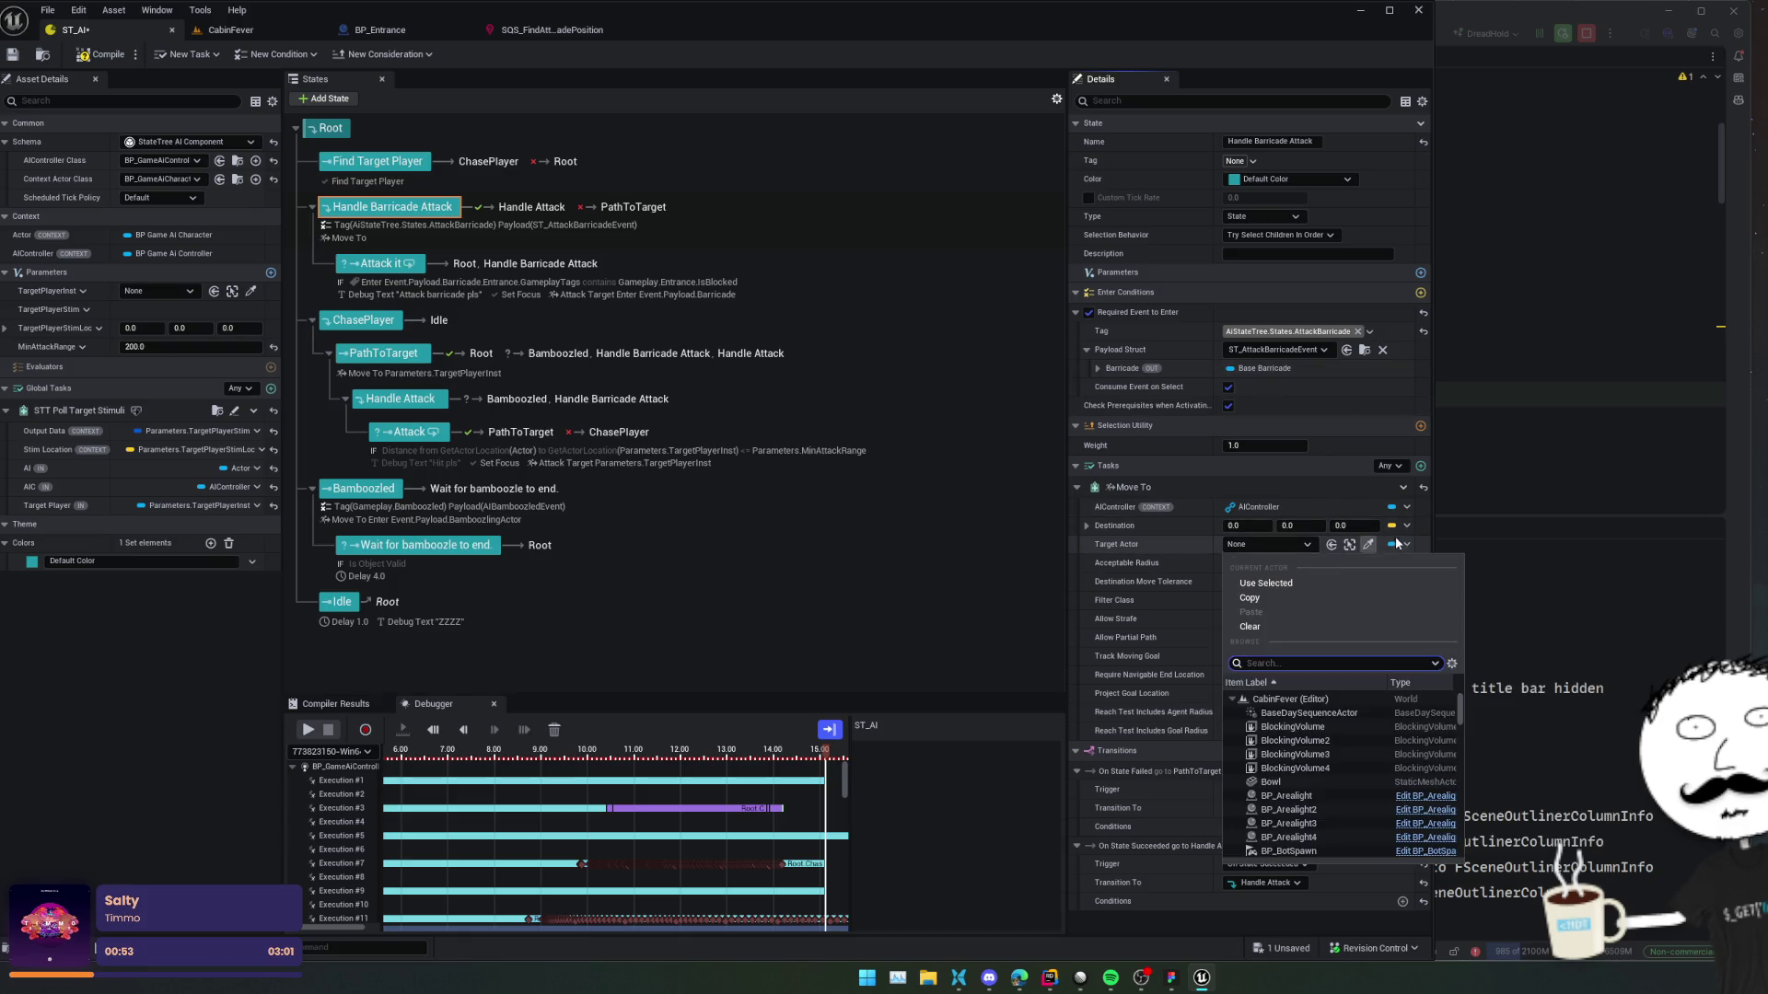
left_click(1399, 544)
mouse_move(1565, 691)
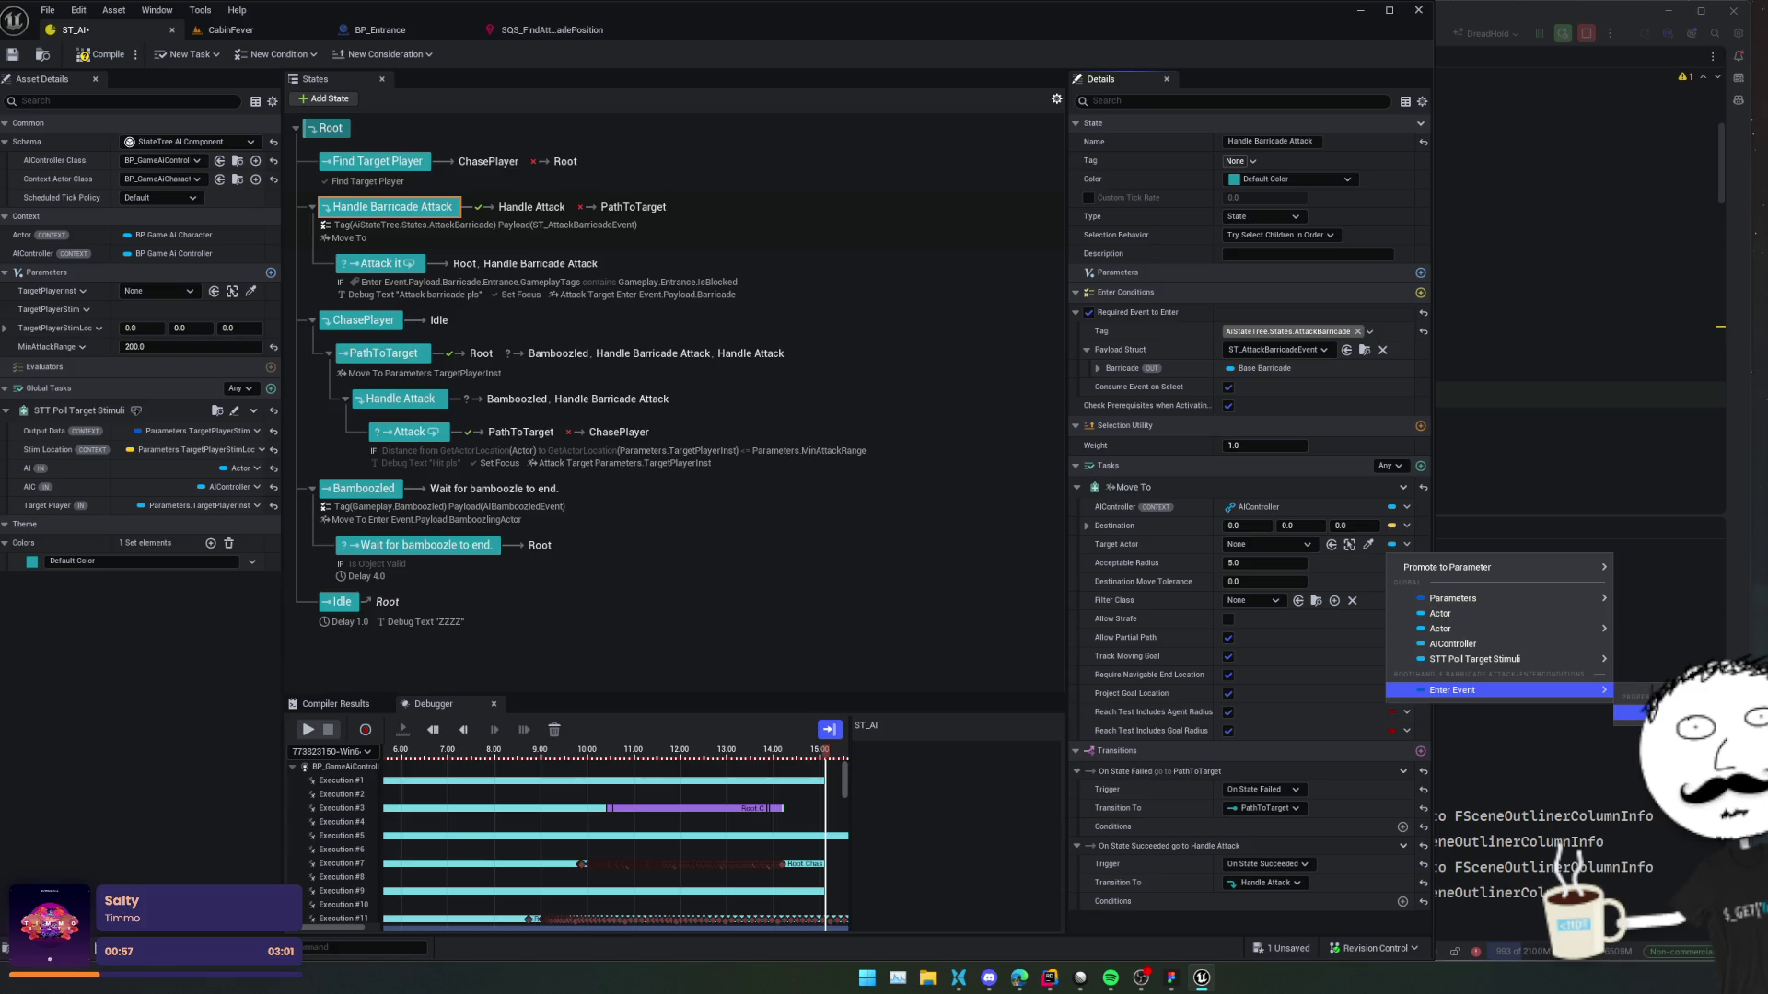
left_click(1492, 633)
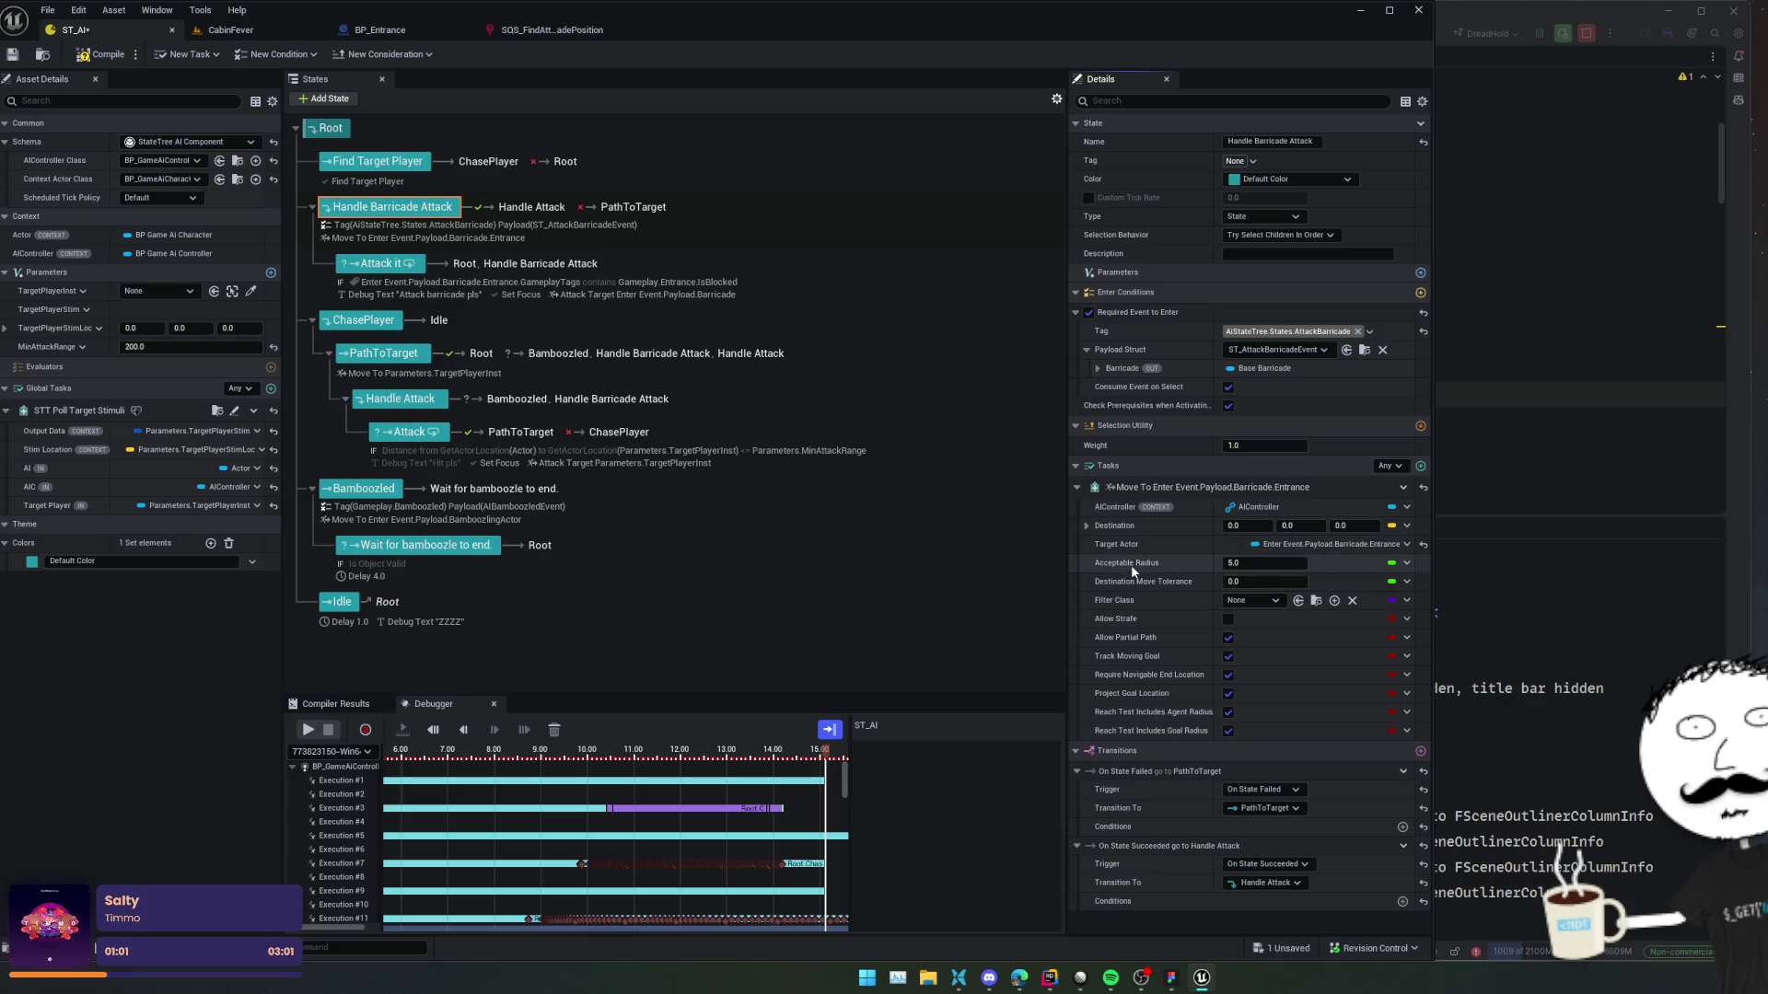
Set acceptable radius to 120.0, disable Track Moving Goal and Require Navigable End Location, then save.
left_click(1251, 565)
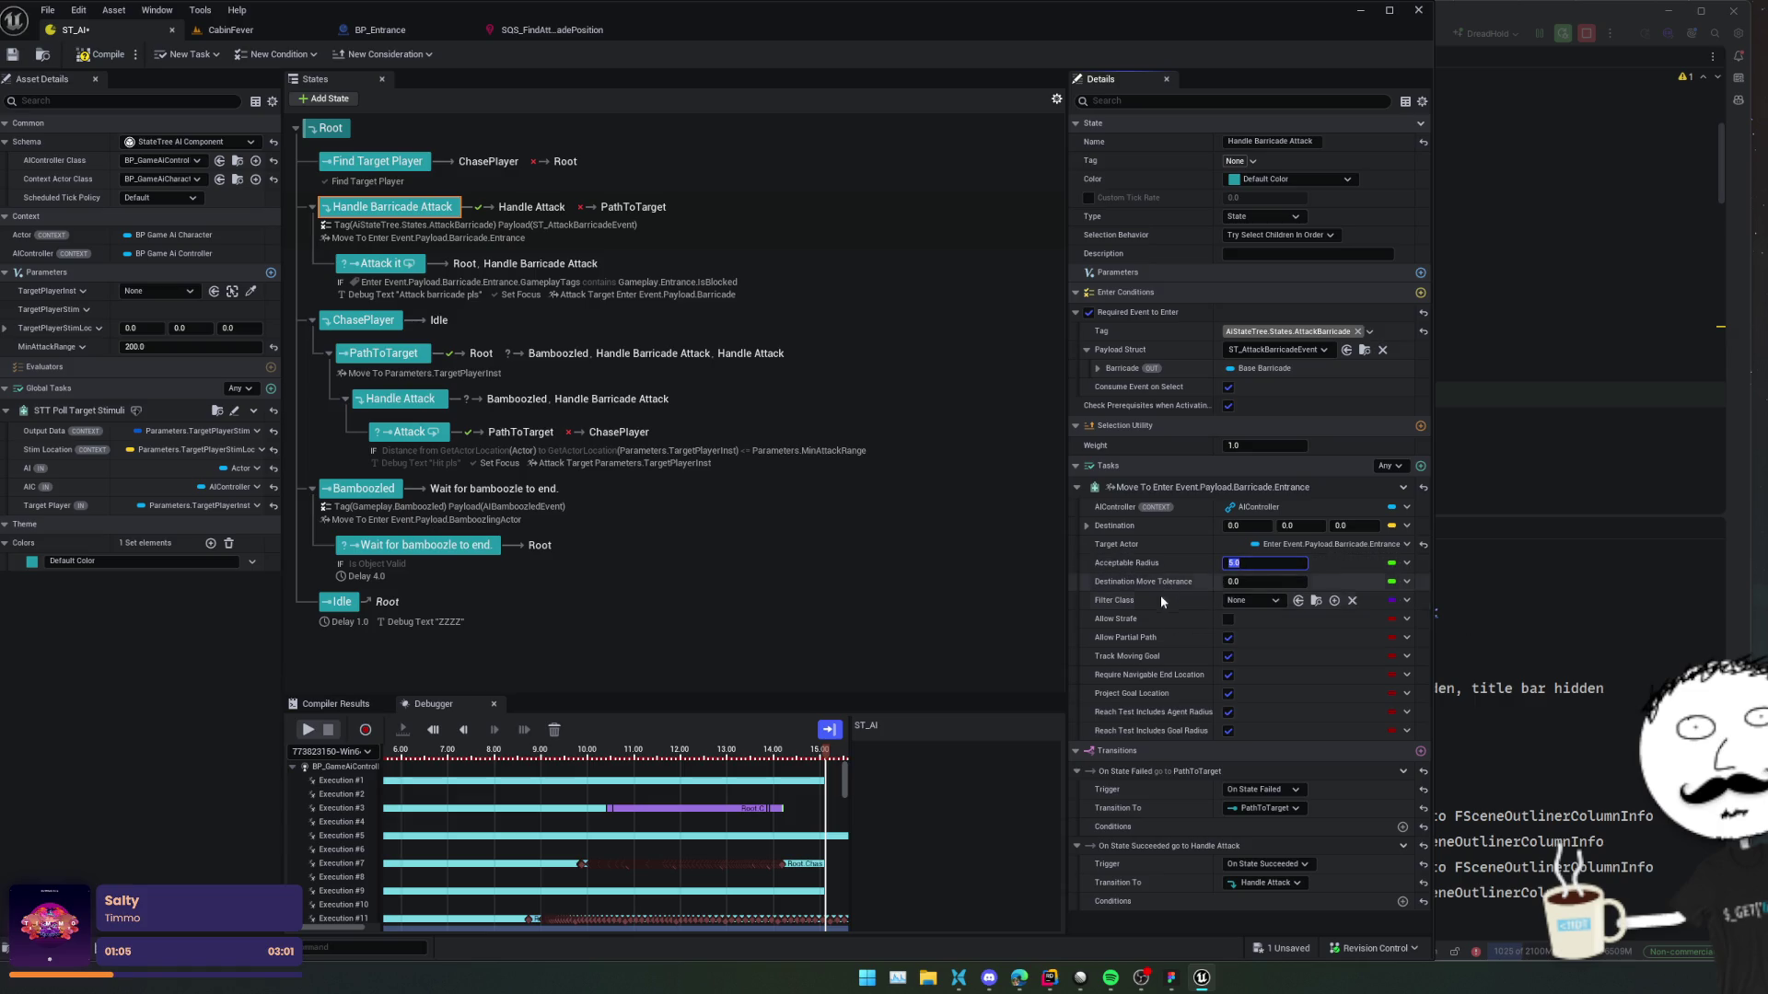
type("120.0")
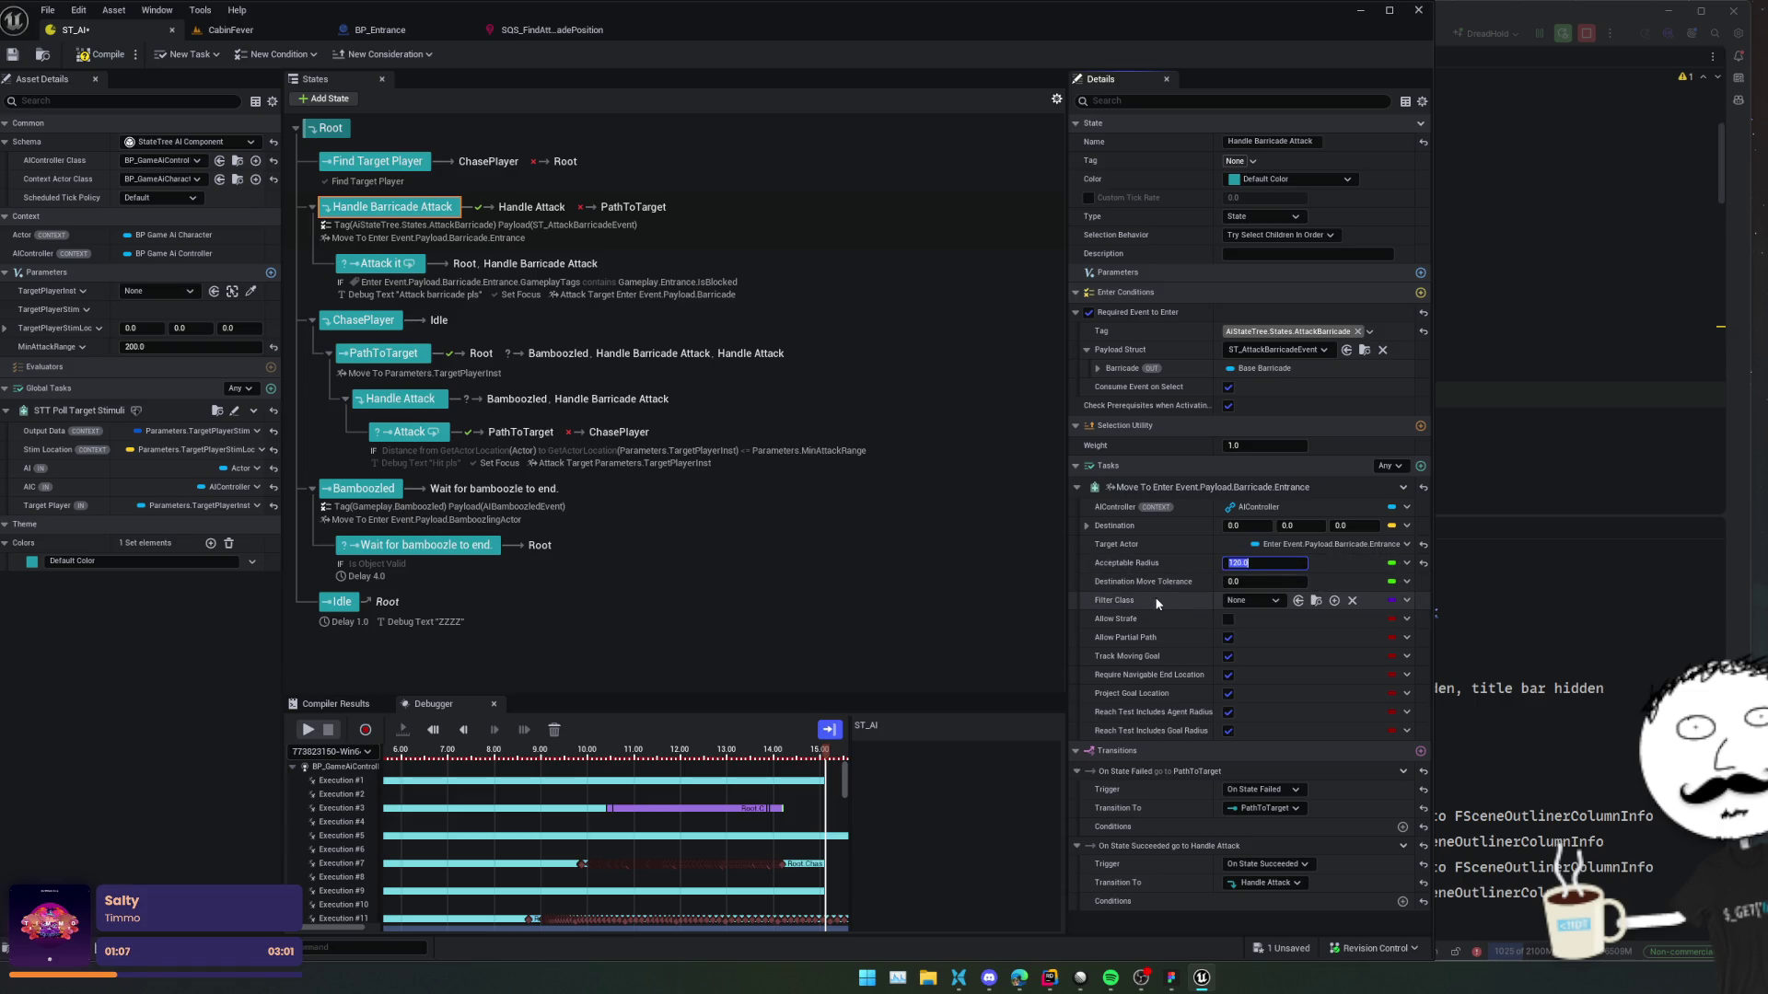
key("Return")
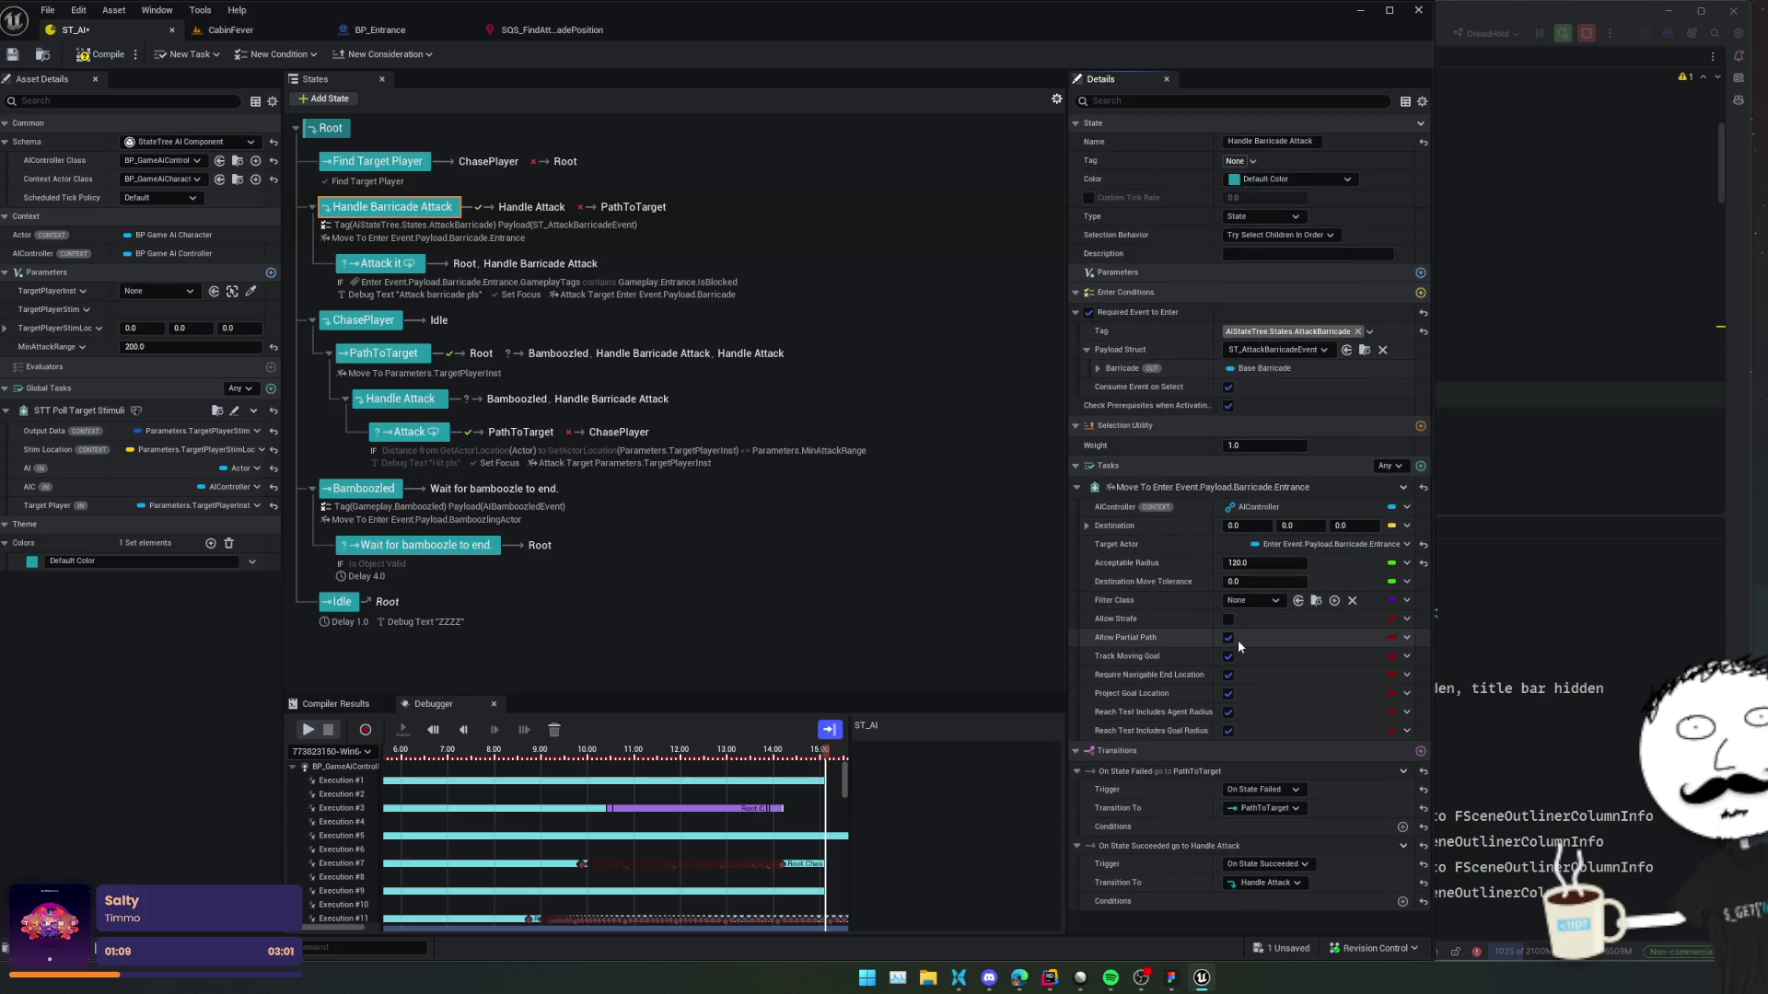
left_click(1228, 657)
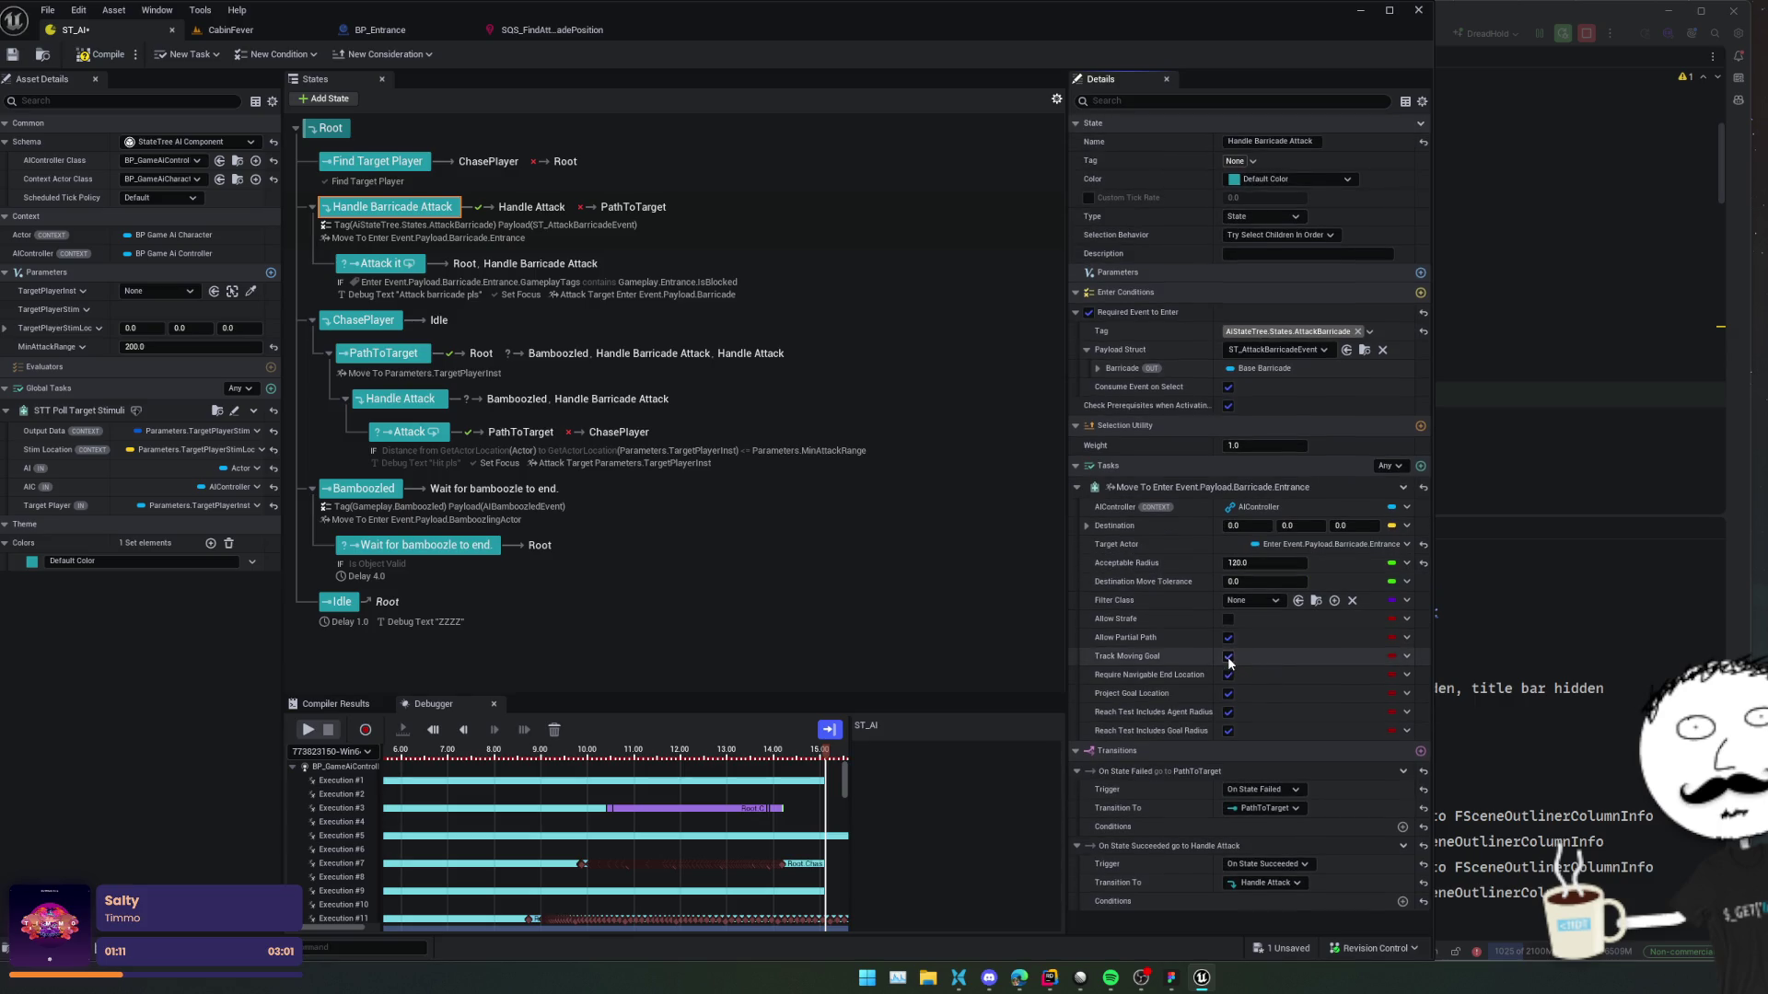
left_click(1229, 676)
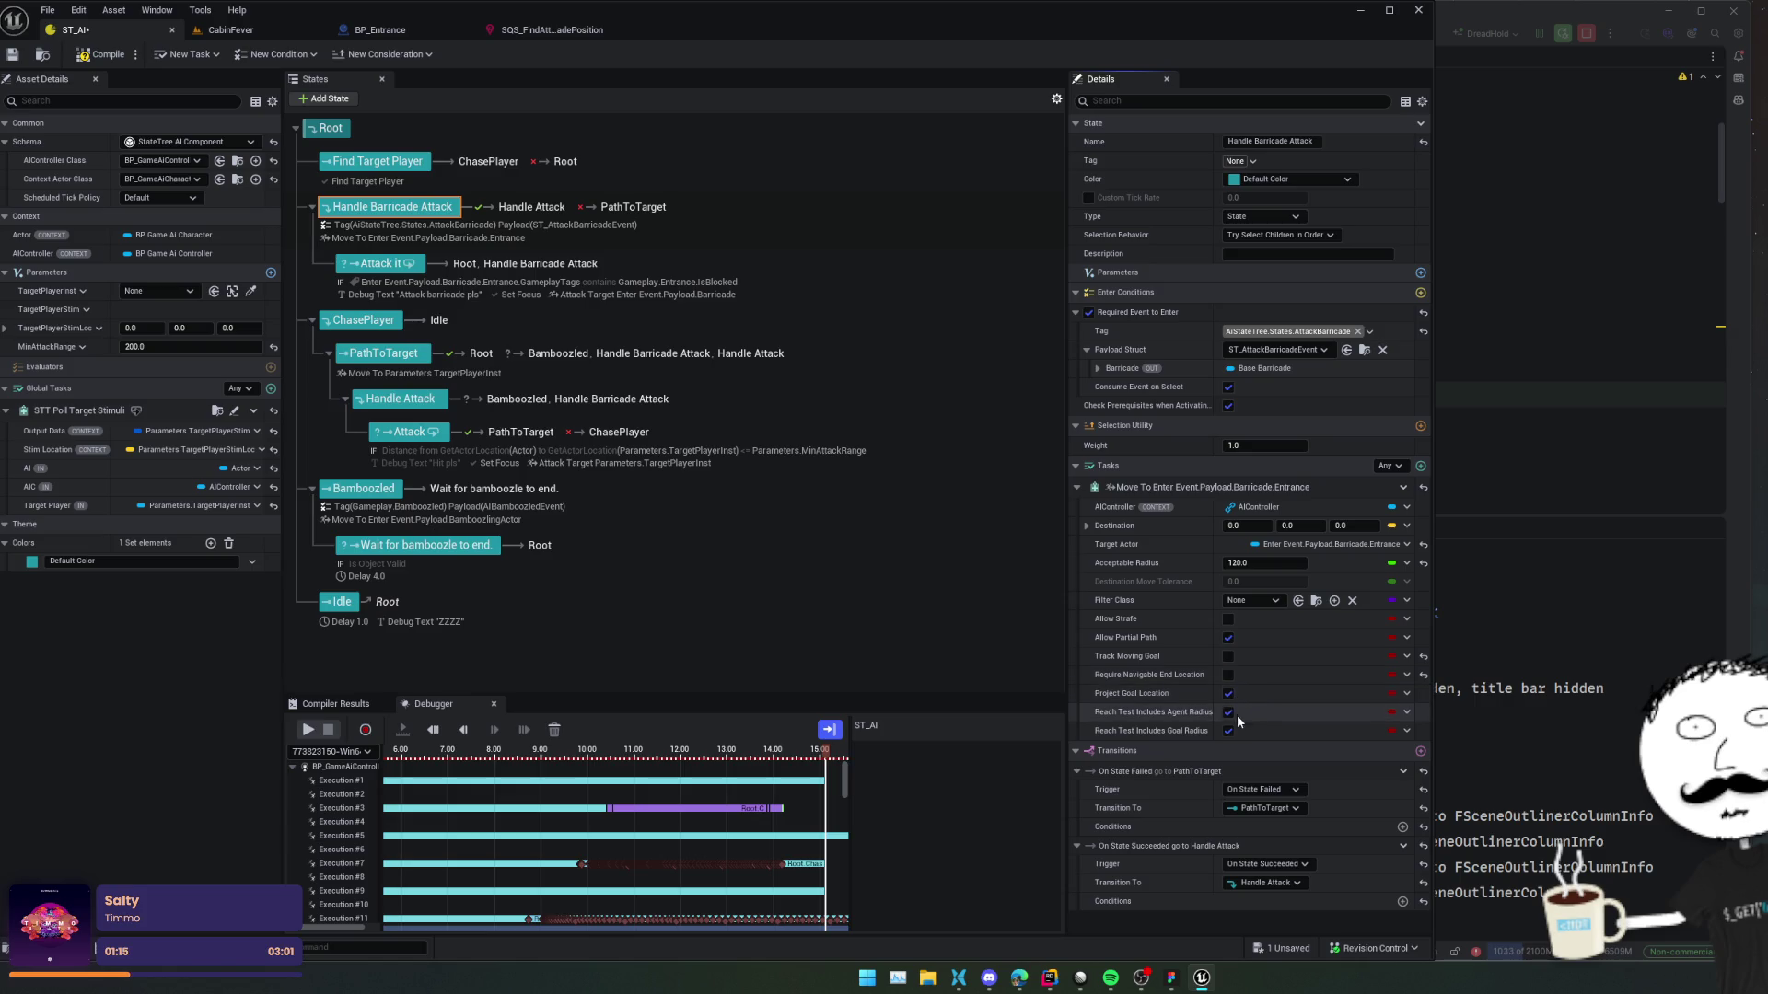
scroll(1240, 657, "down", 1)
scroll(1240, 656, "up", 1)
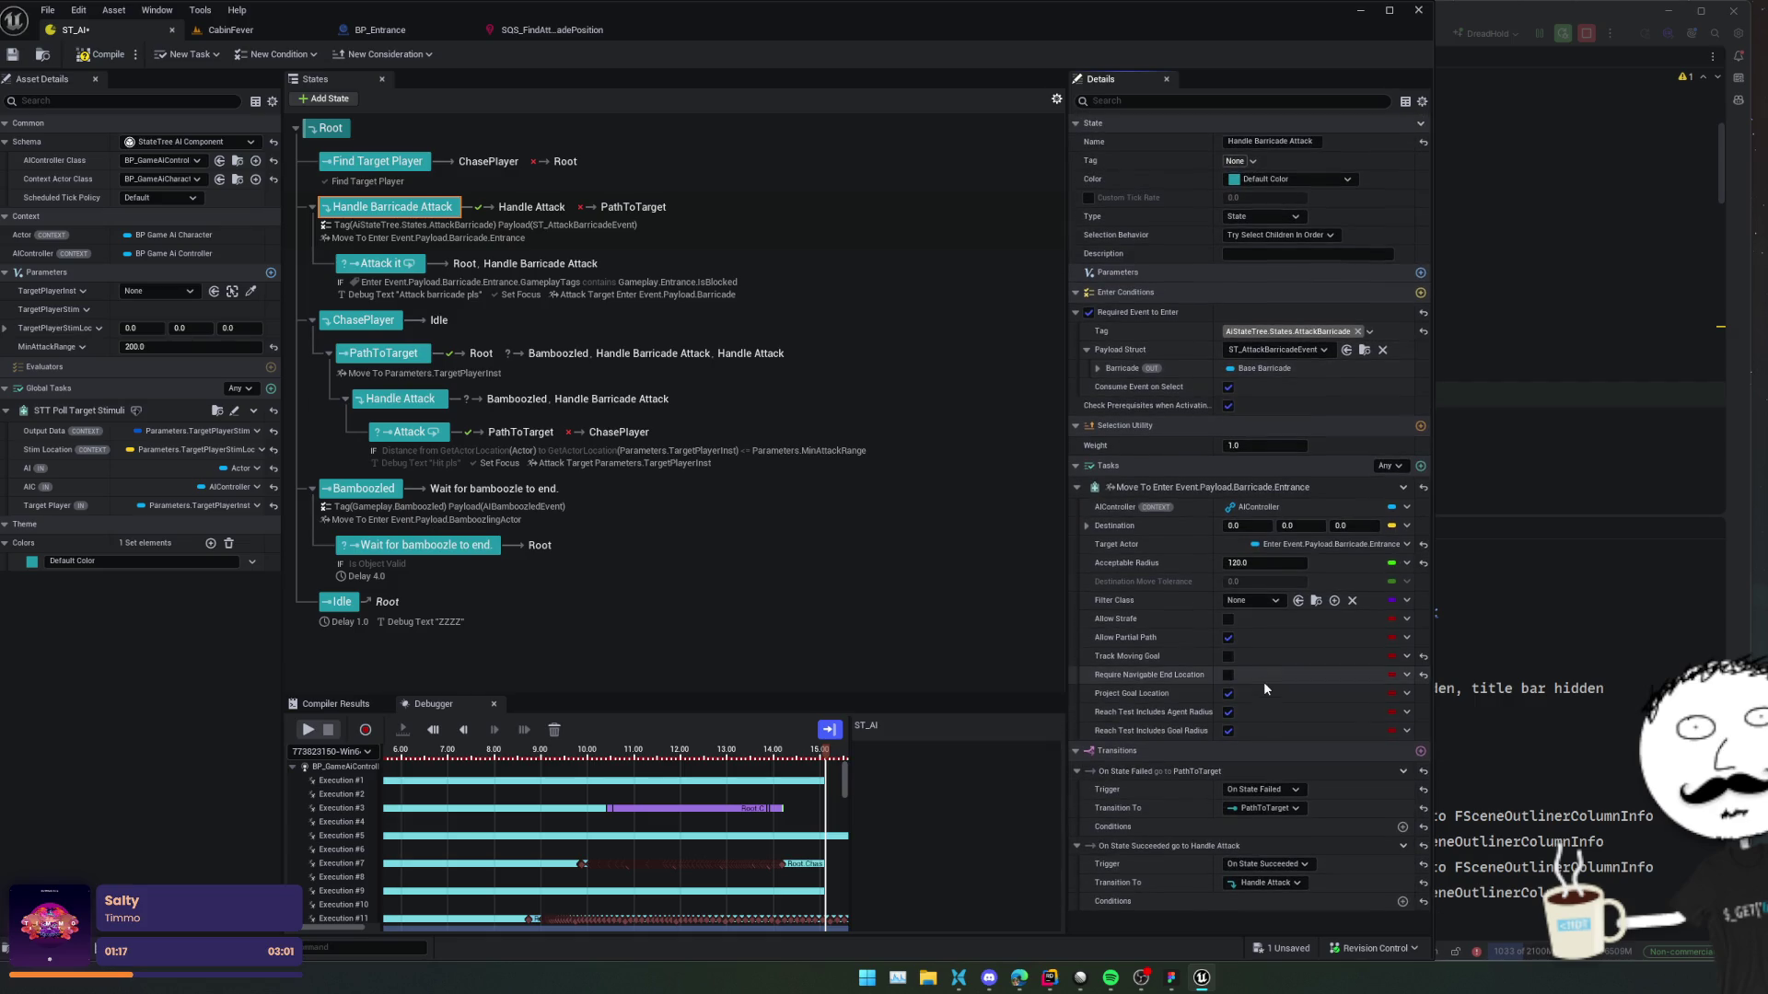
key("ctrl+s")
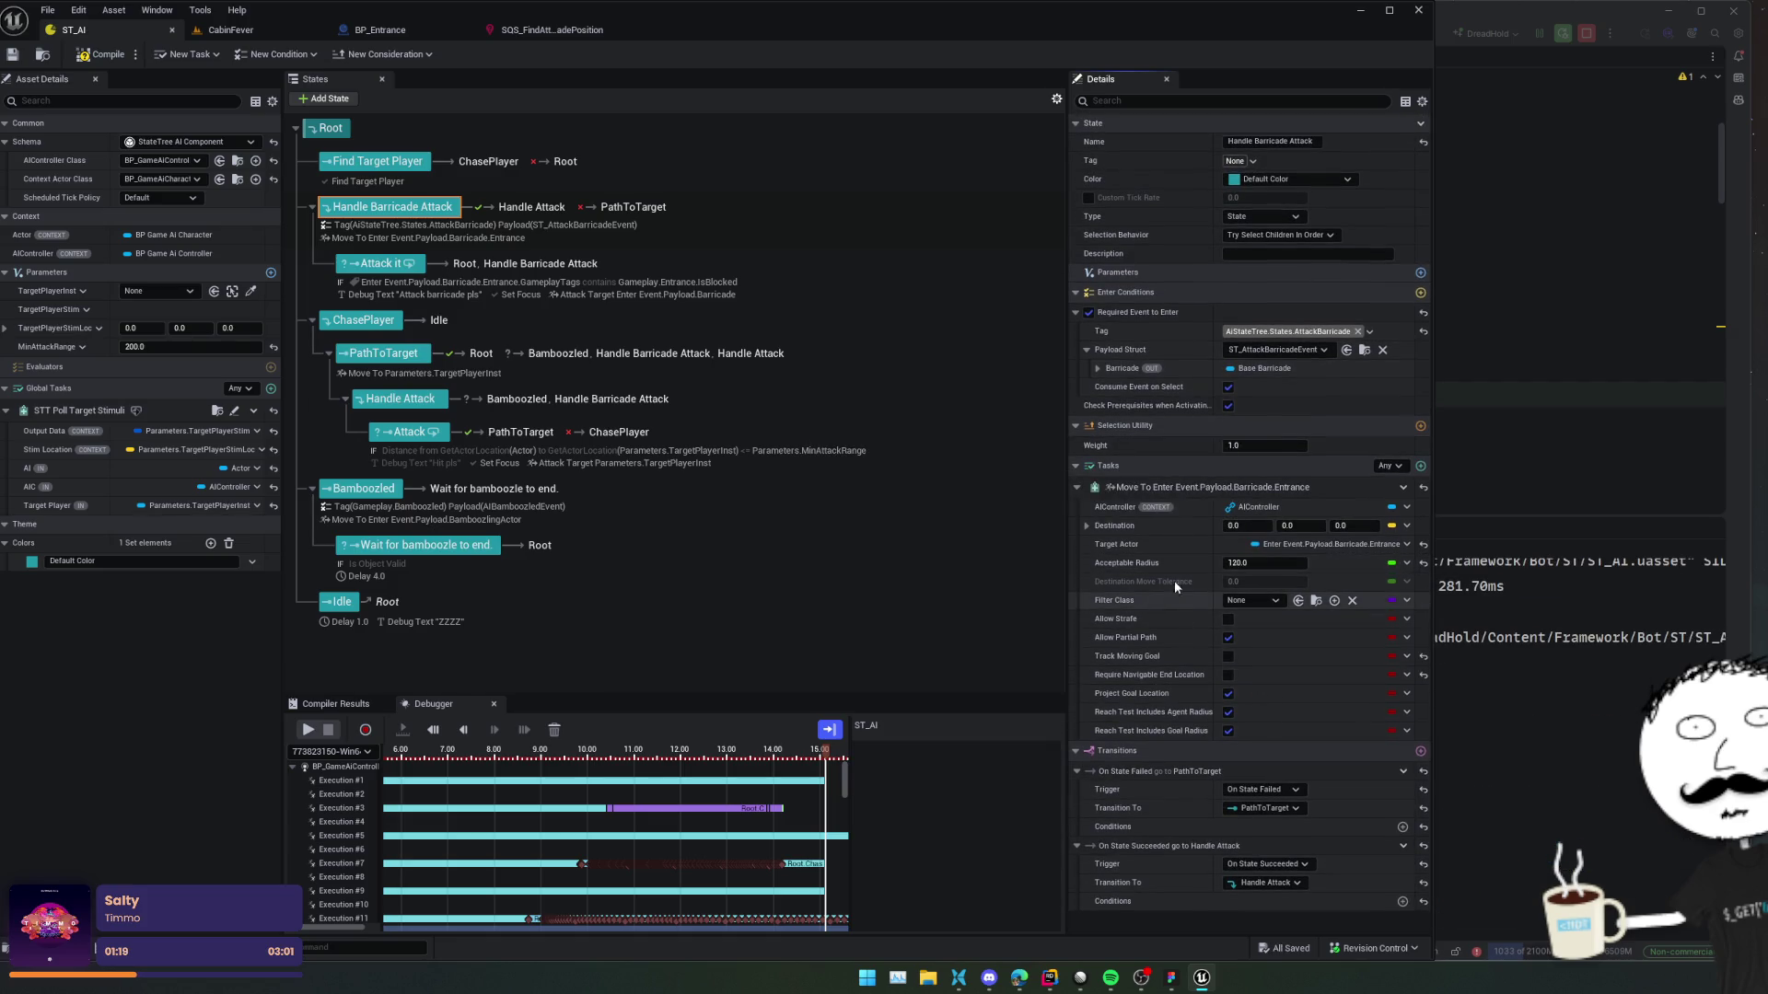
left_click(1077, 487)
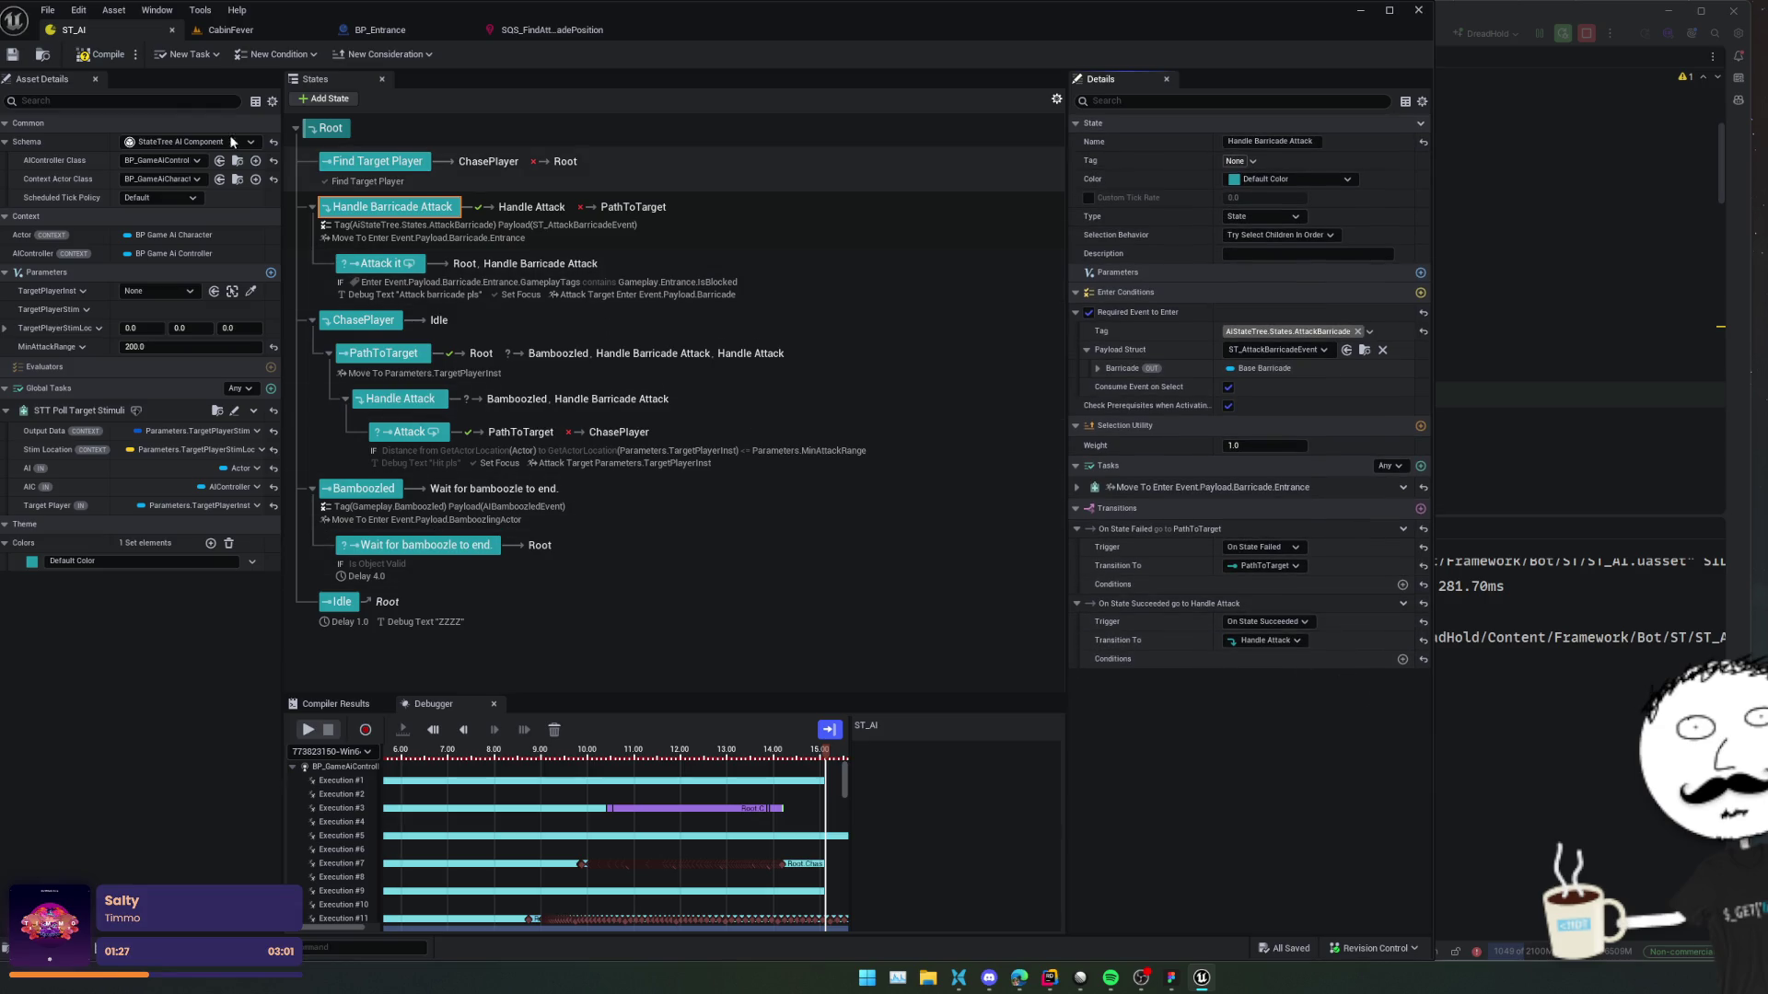
left_click(83, 55)
Disconnect the sequence's Then 1 wire from Run EQSQuery in BP_Entrance and compile it.
left_click(13, 55)
left_click(400, 32)
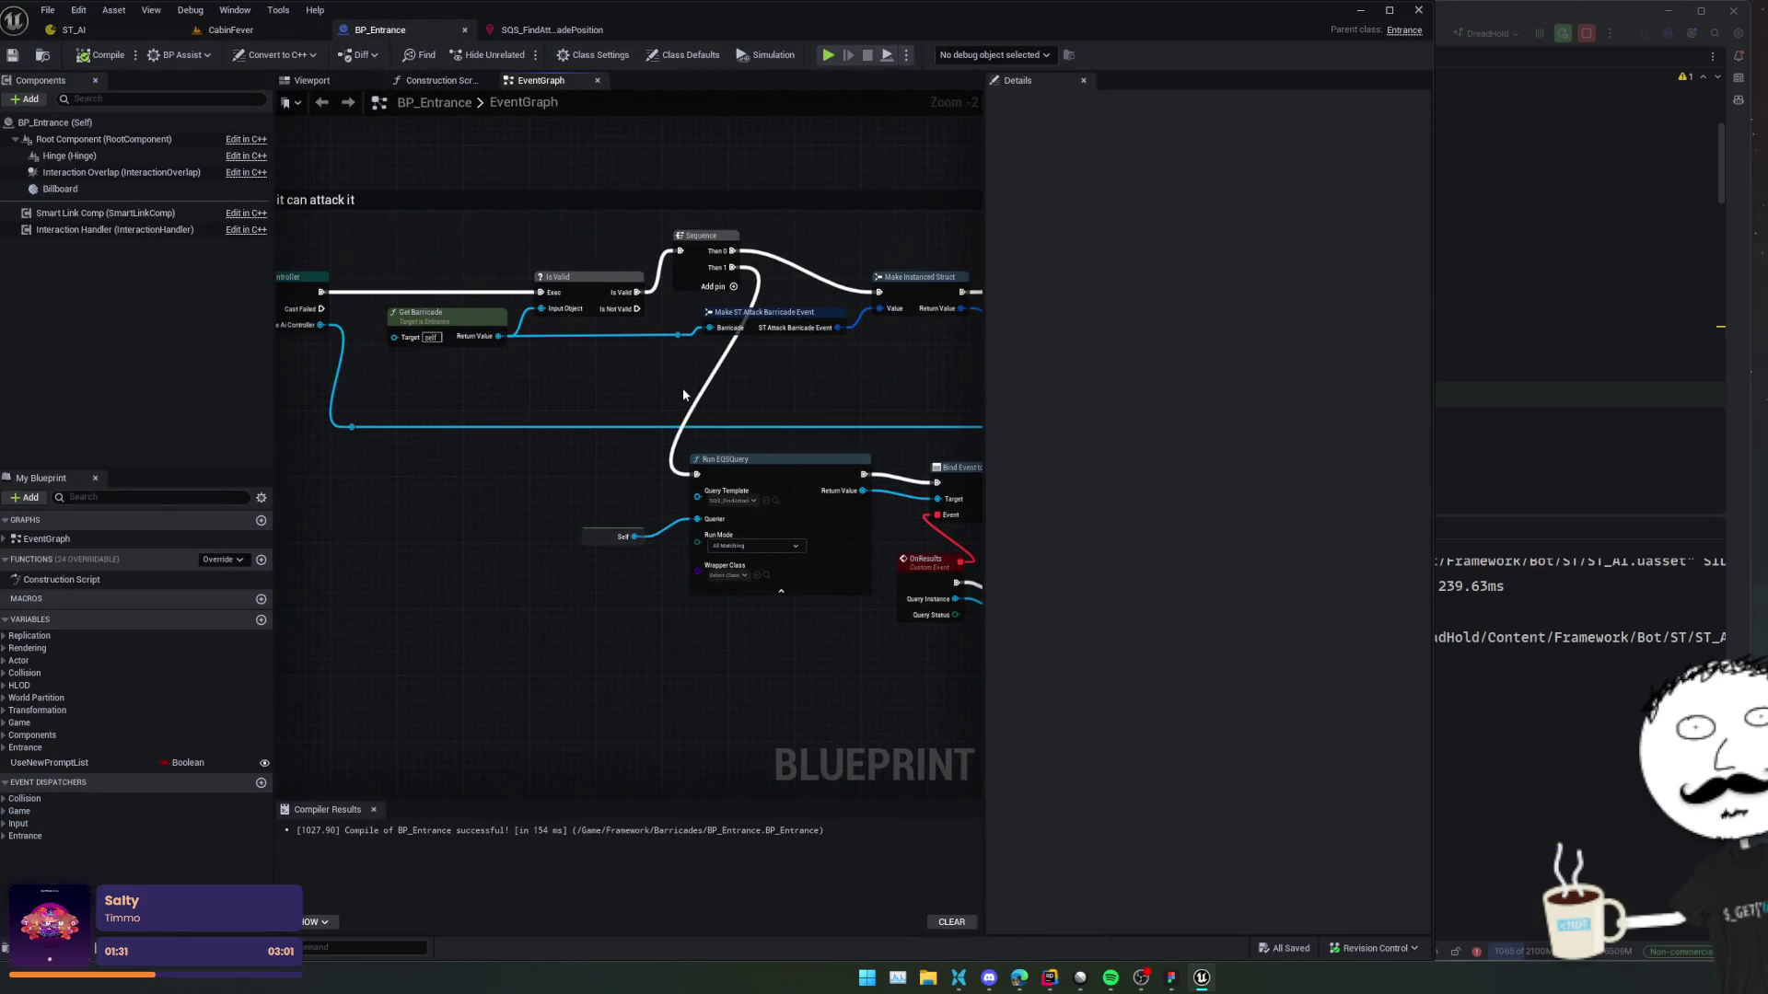
left_click(662, 422, "alt")
left_click(83, 56)
left_click(107, 31)
left_click_drag(96, 40, 294, 31)
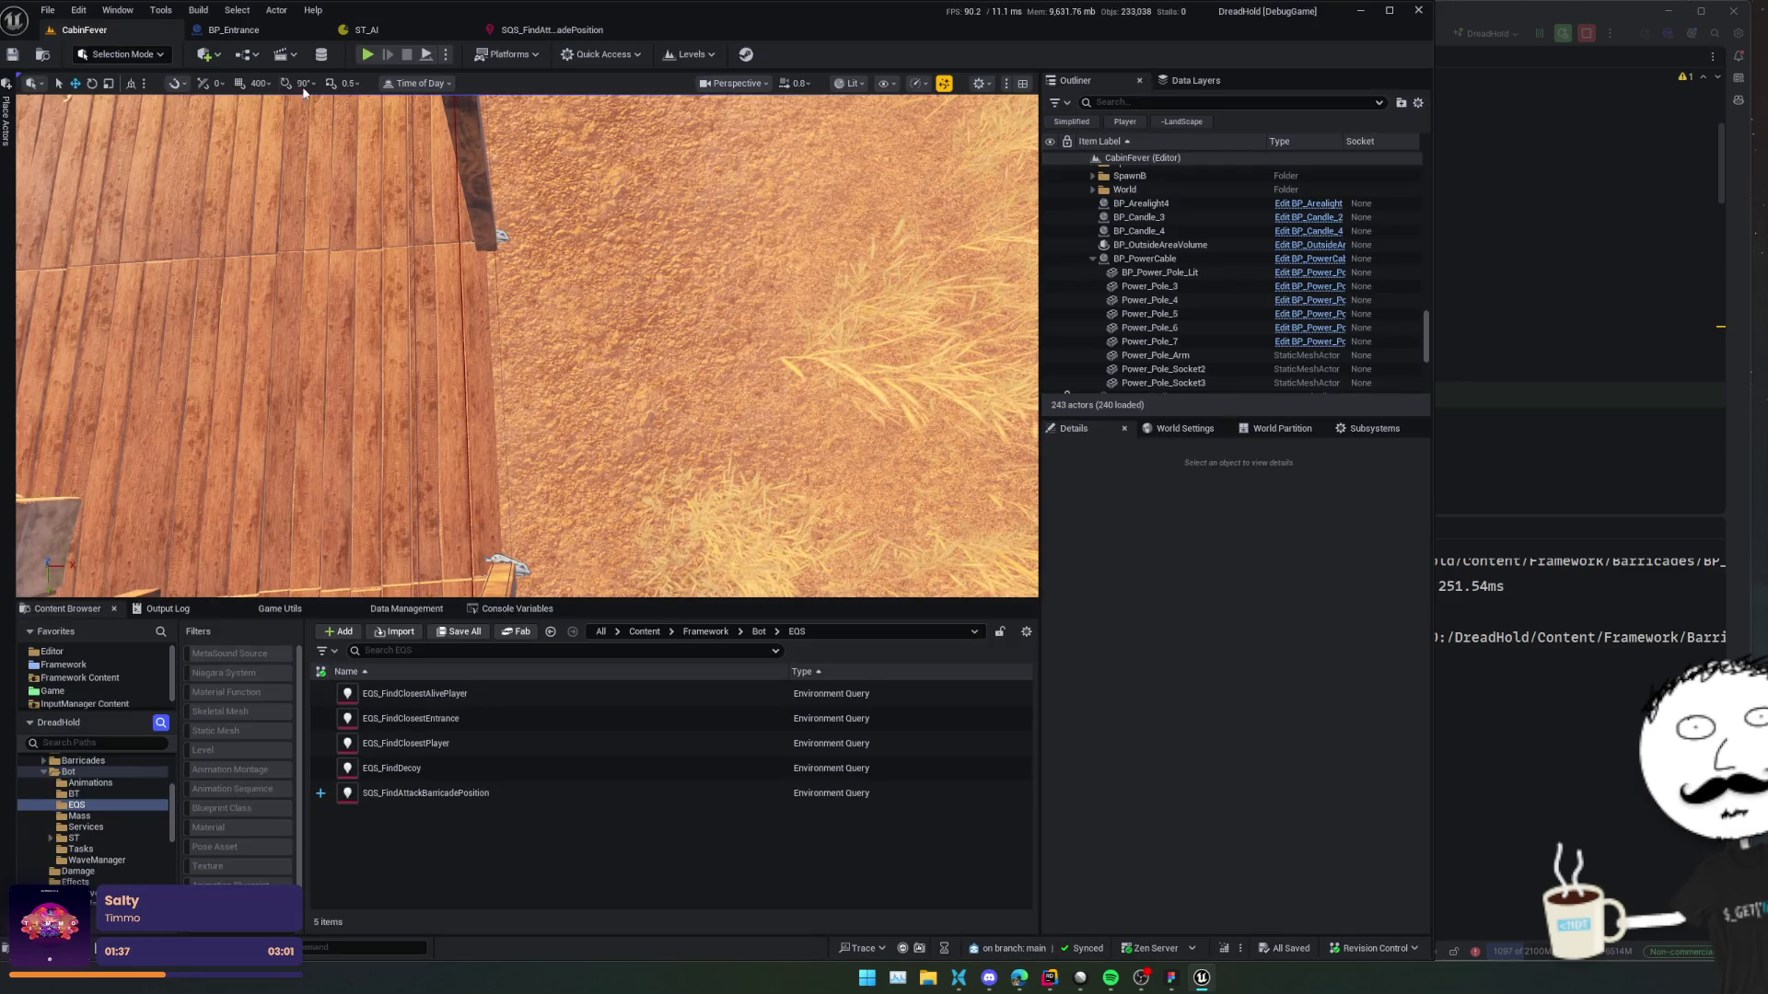
Play the level and walk the player along the house to the door barricade.
left_click(368, 56)
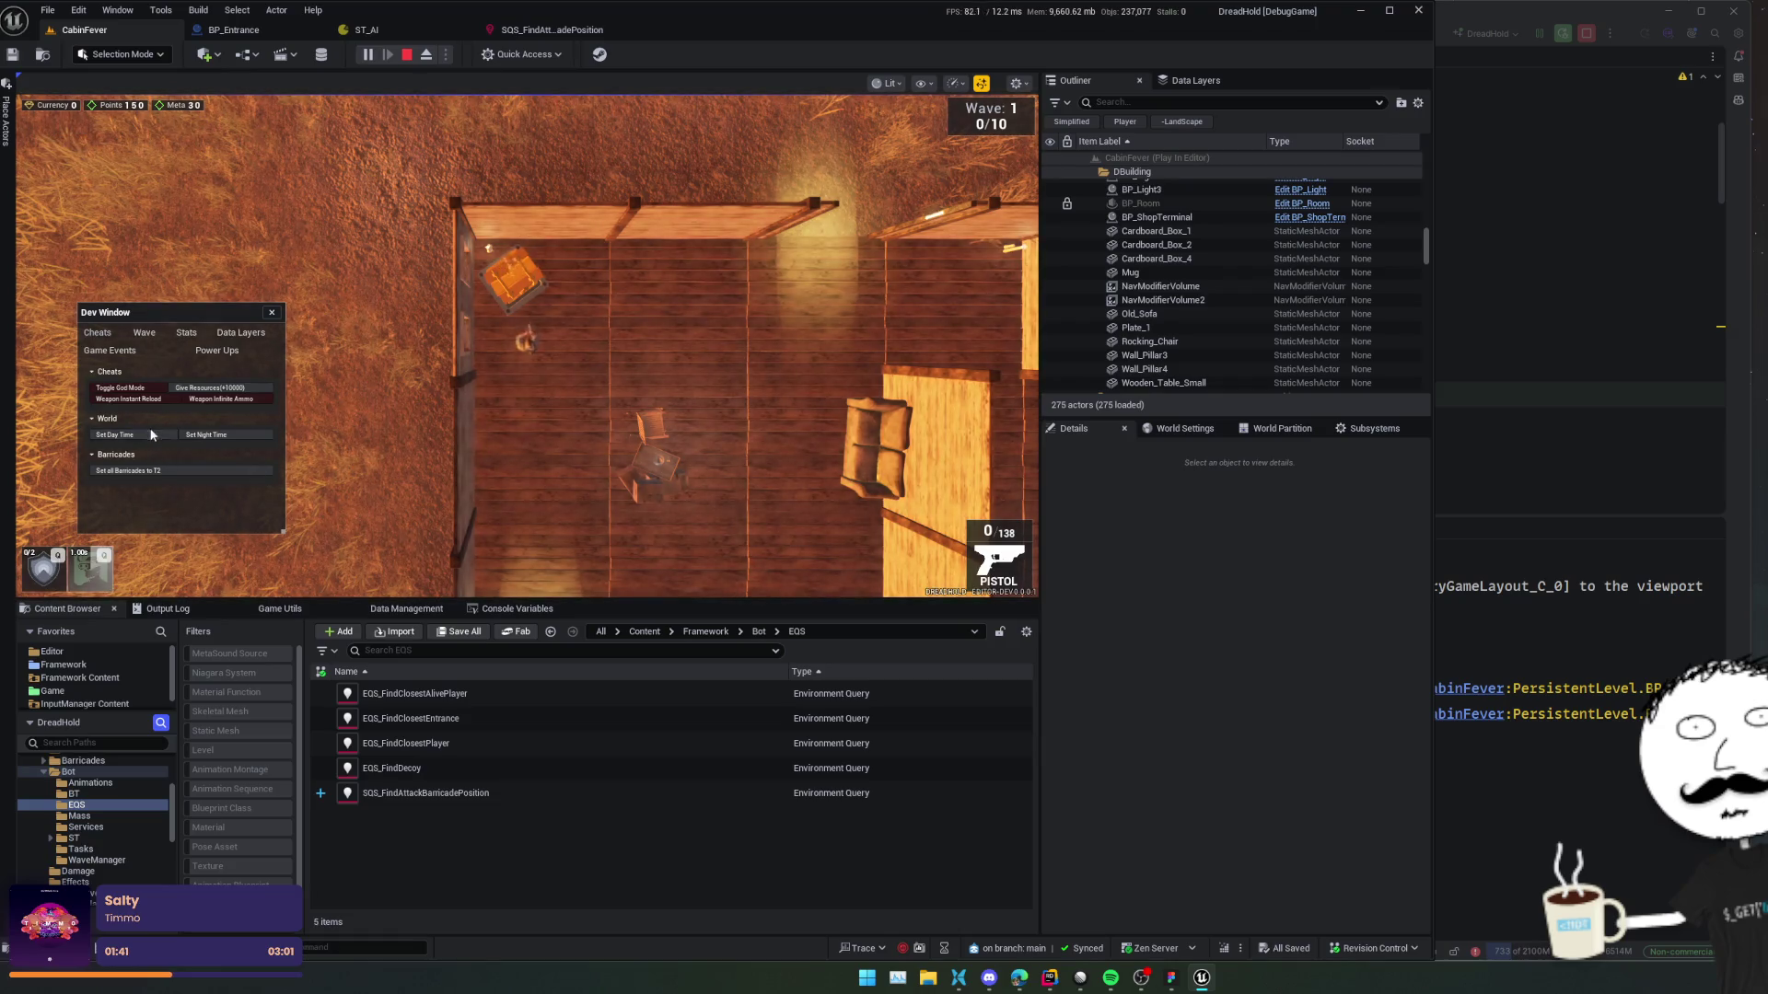
left_click(405, 557)
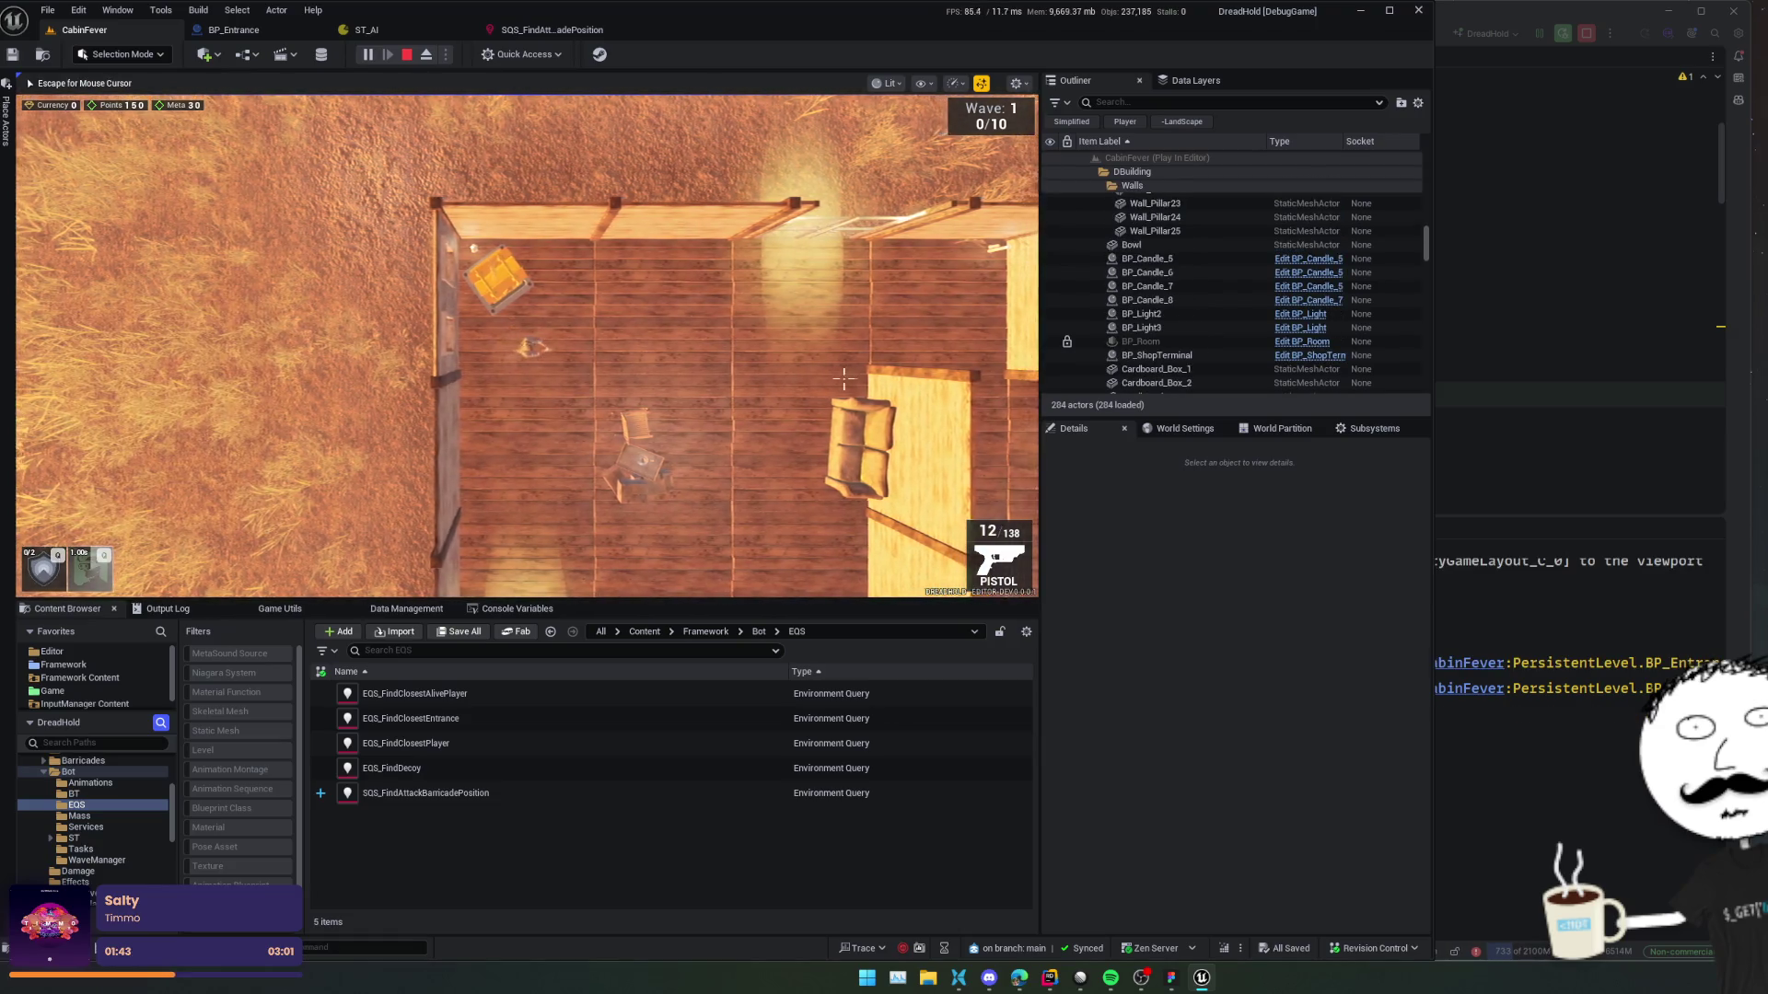
key("w+d")
key("a")
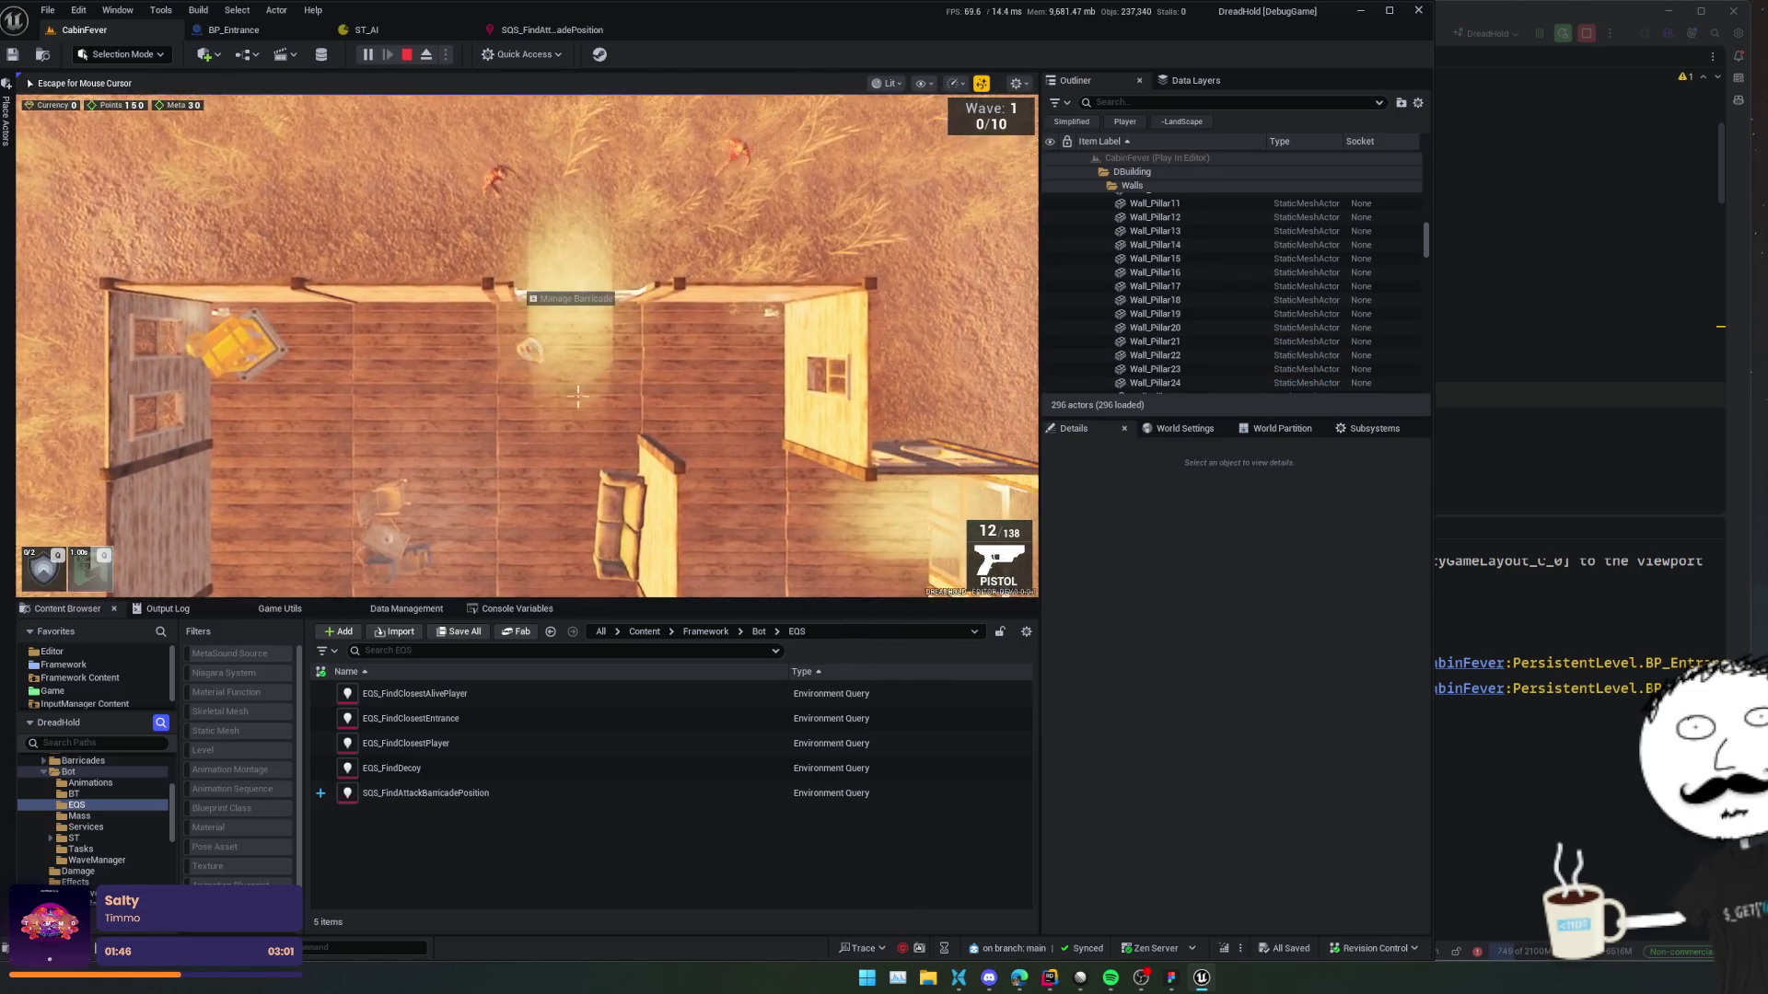
scroll(579, 396, "up", 2)
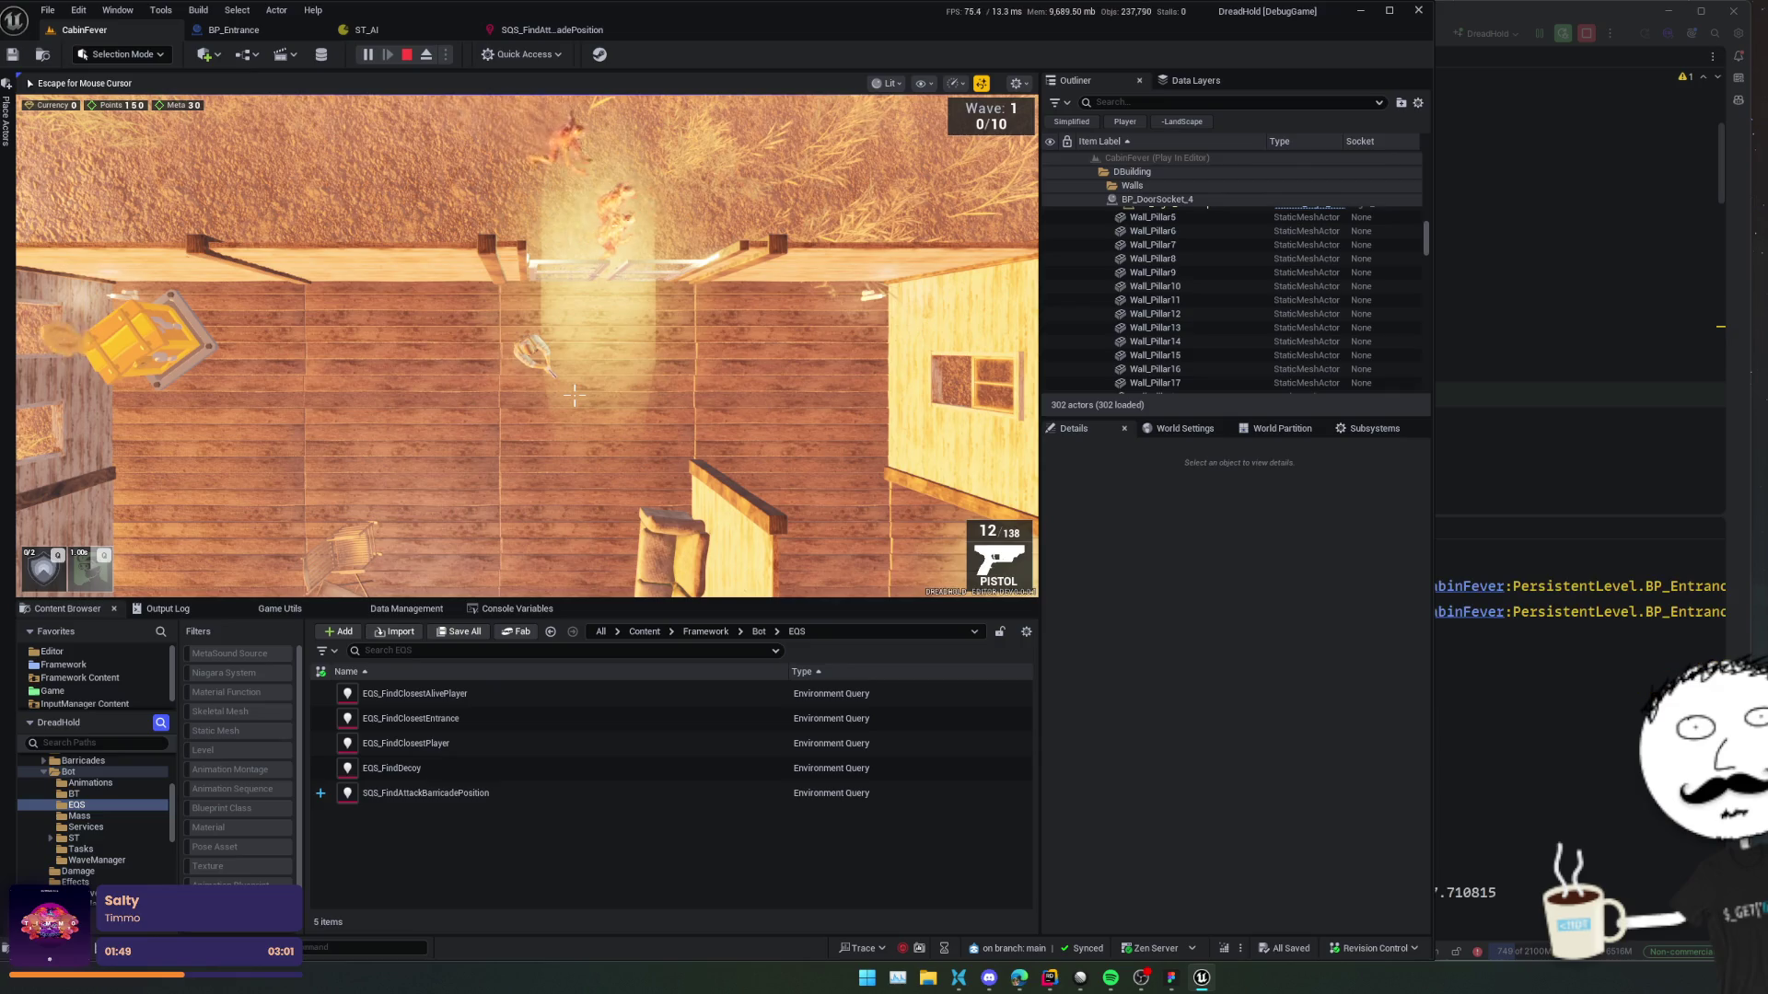
key("d")
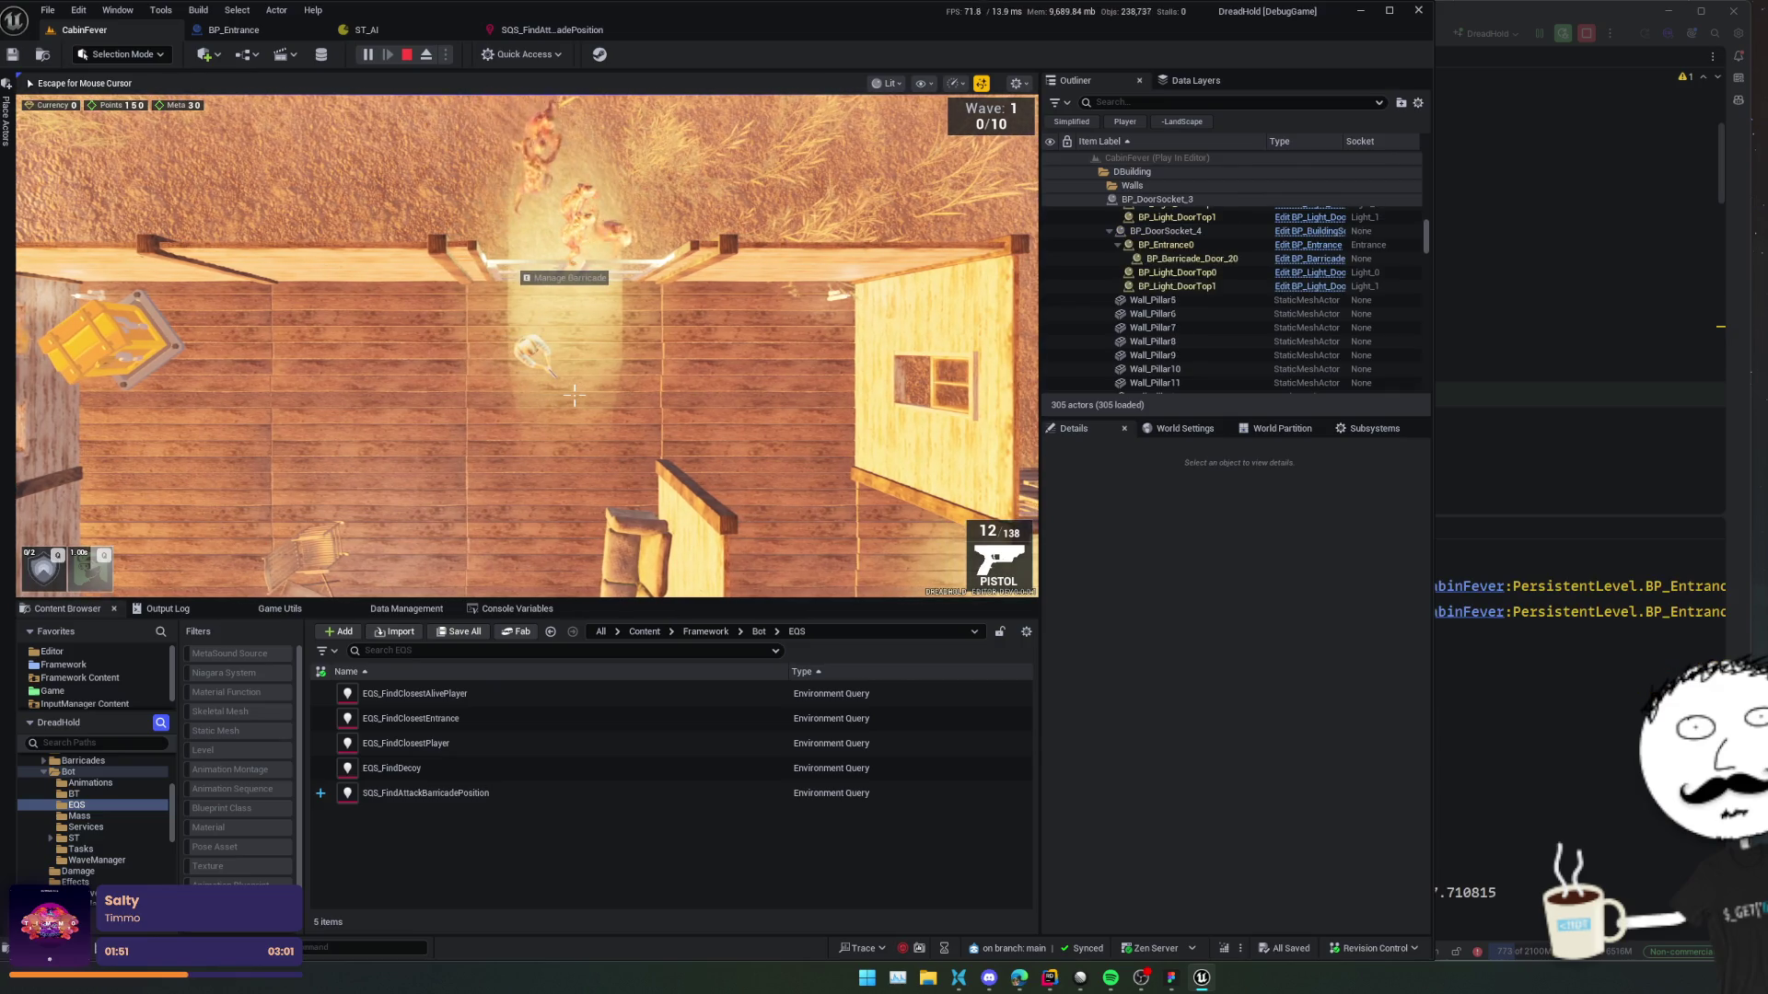
key("d")
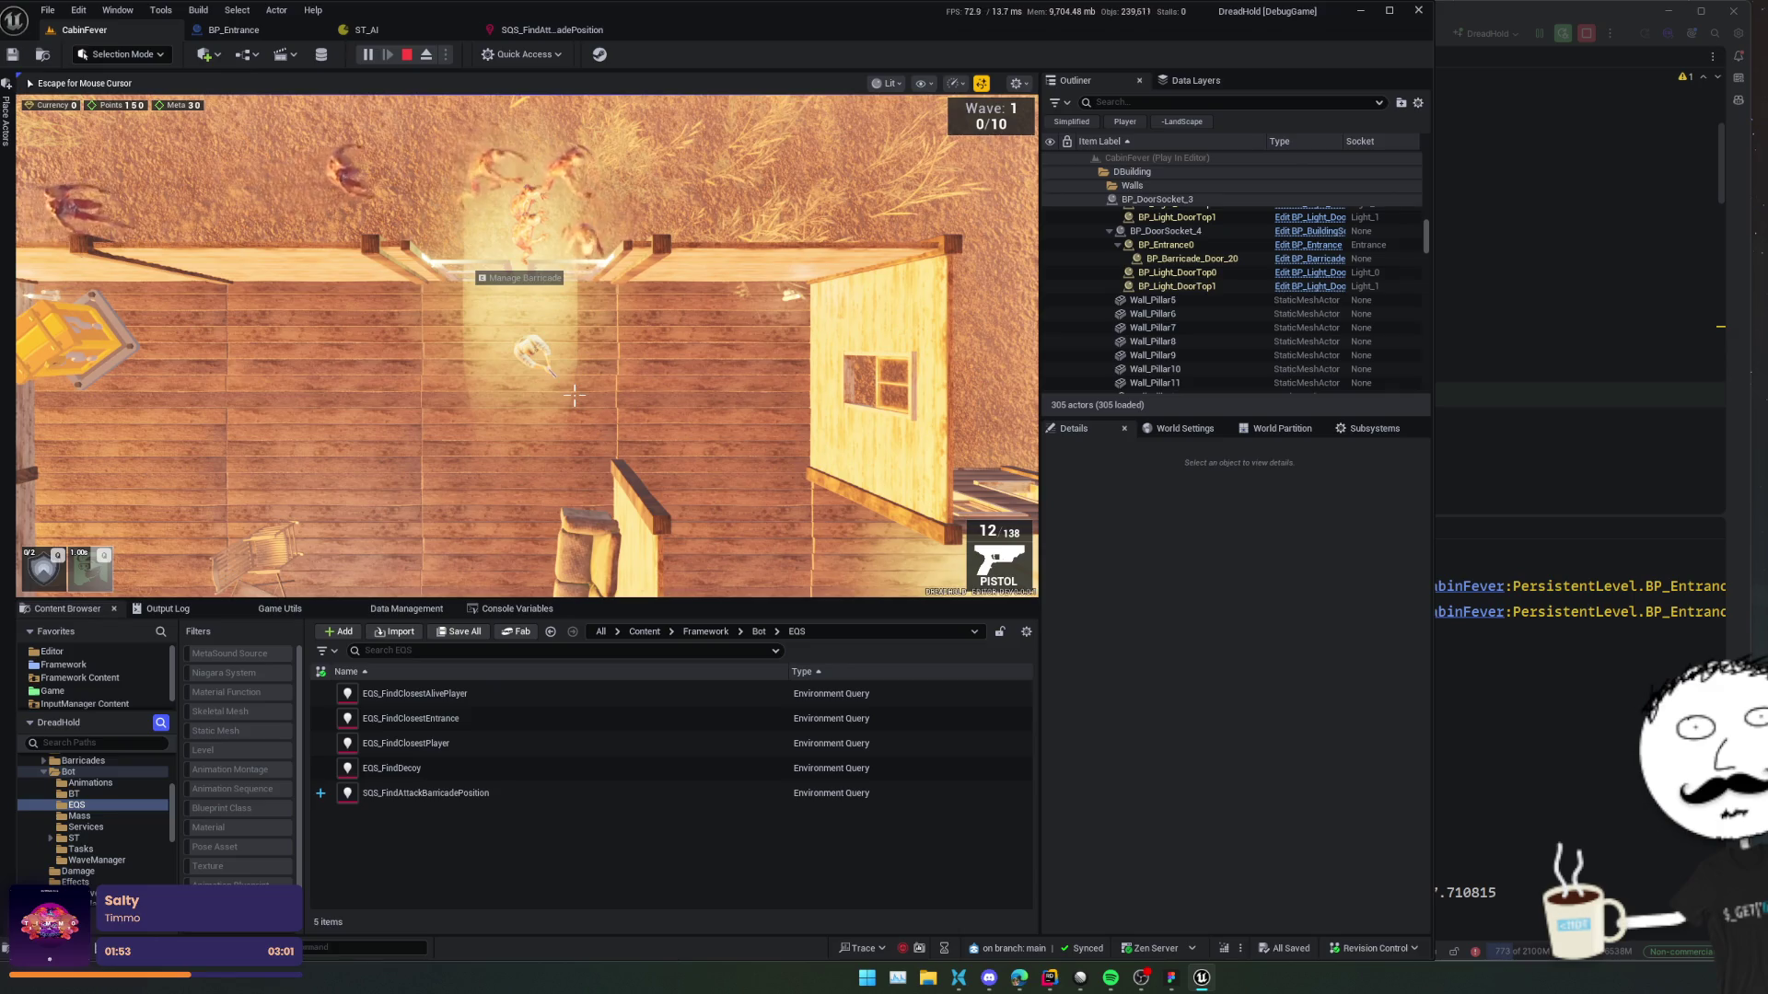
left_click(418, 32)
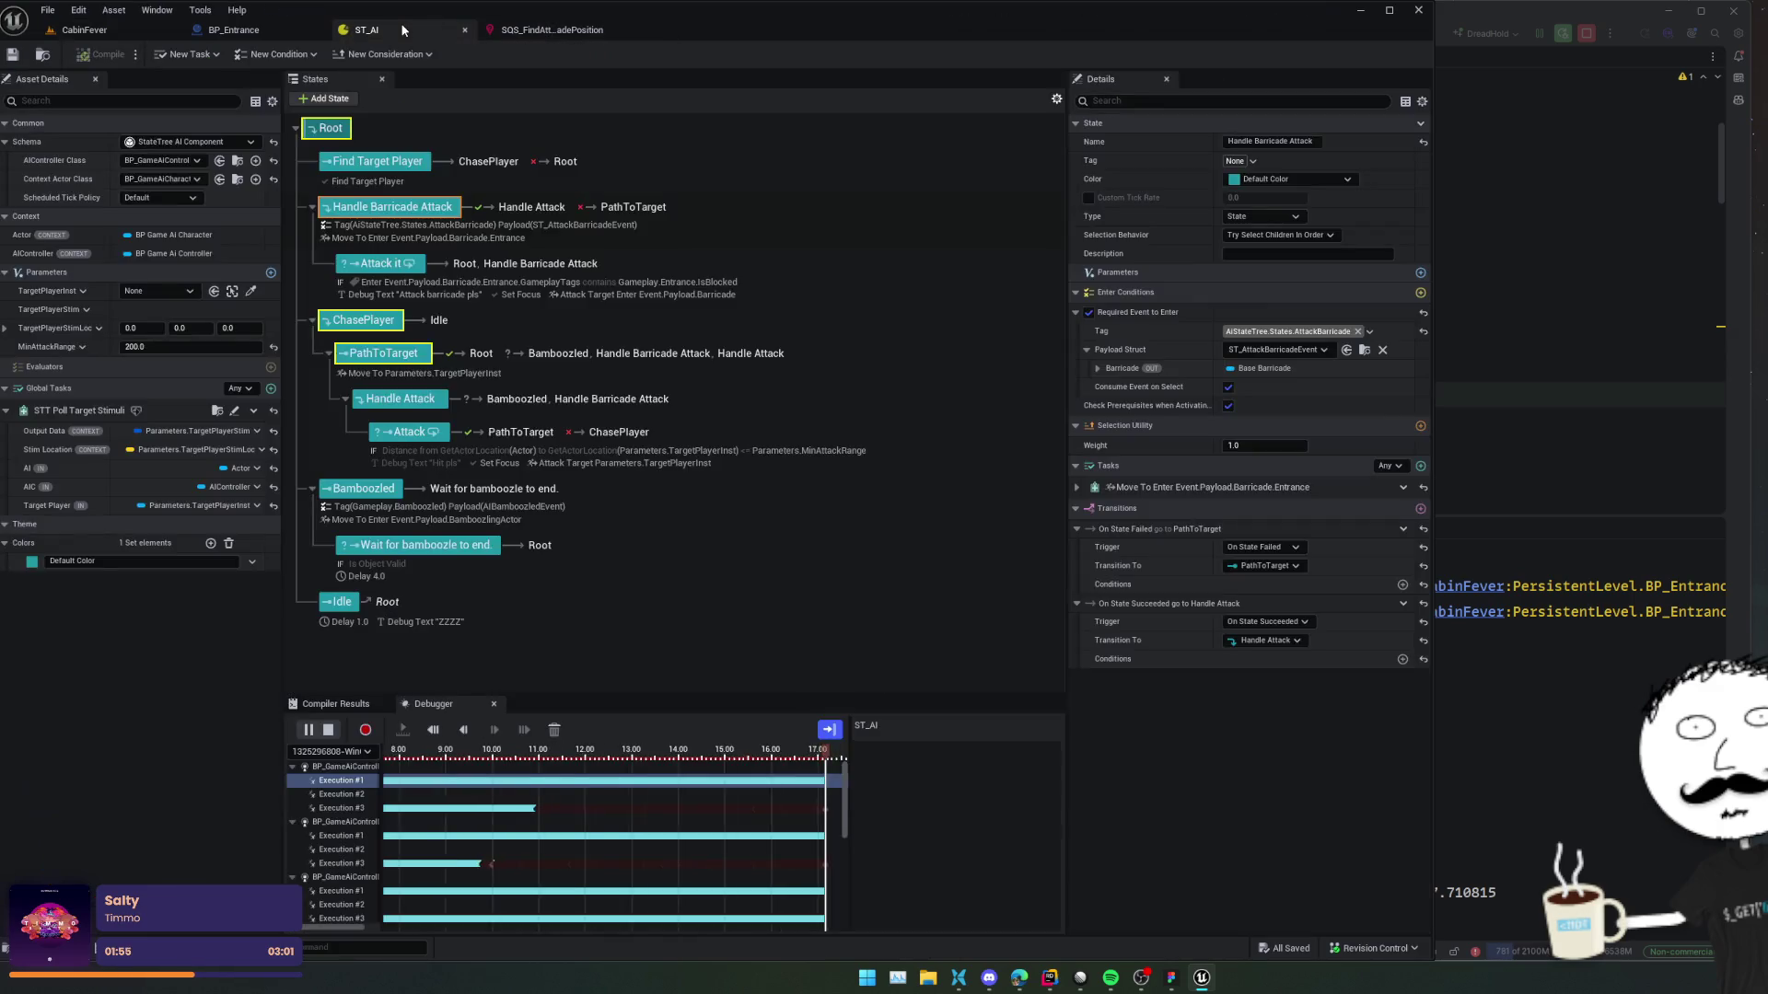
Pause the StateTree debugger and select the Execution #3 trace.
left_click(316, 733)
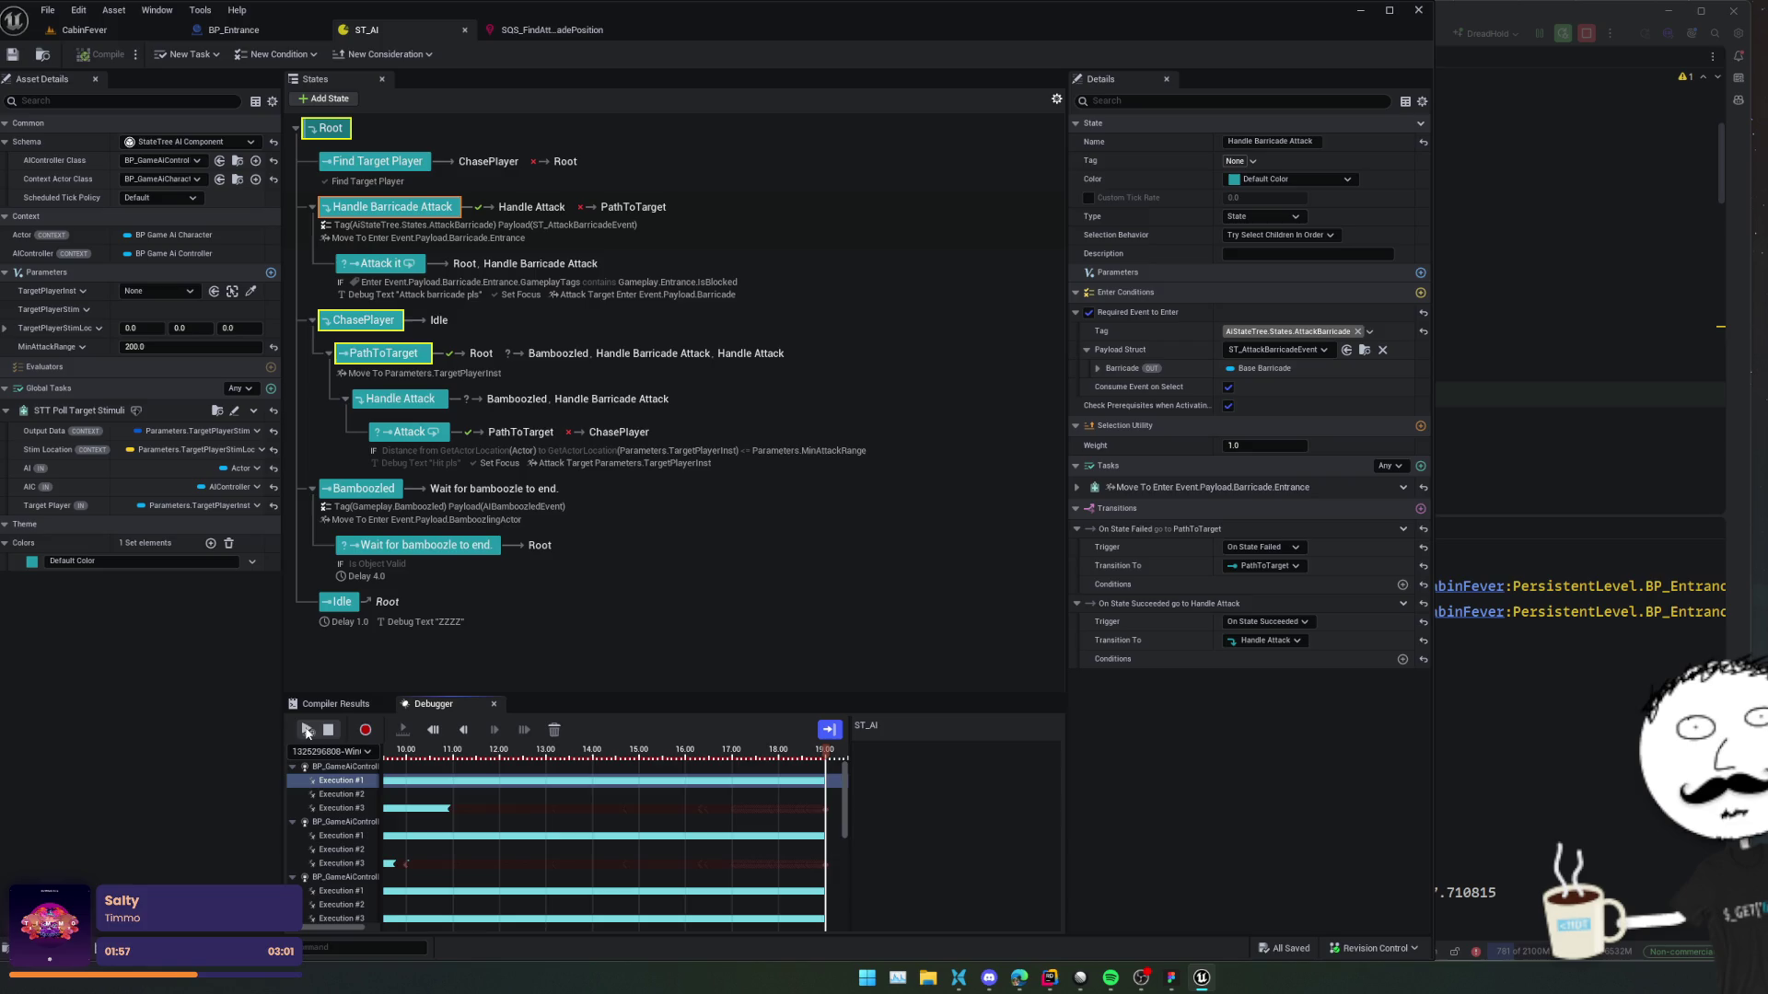
left_click(350, 810)
left_click(350, 835)
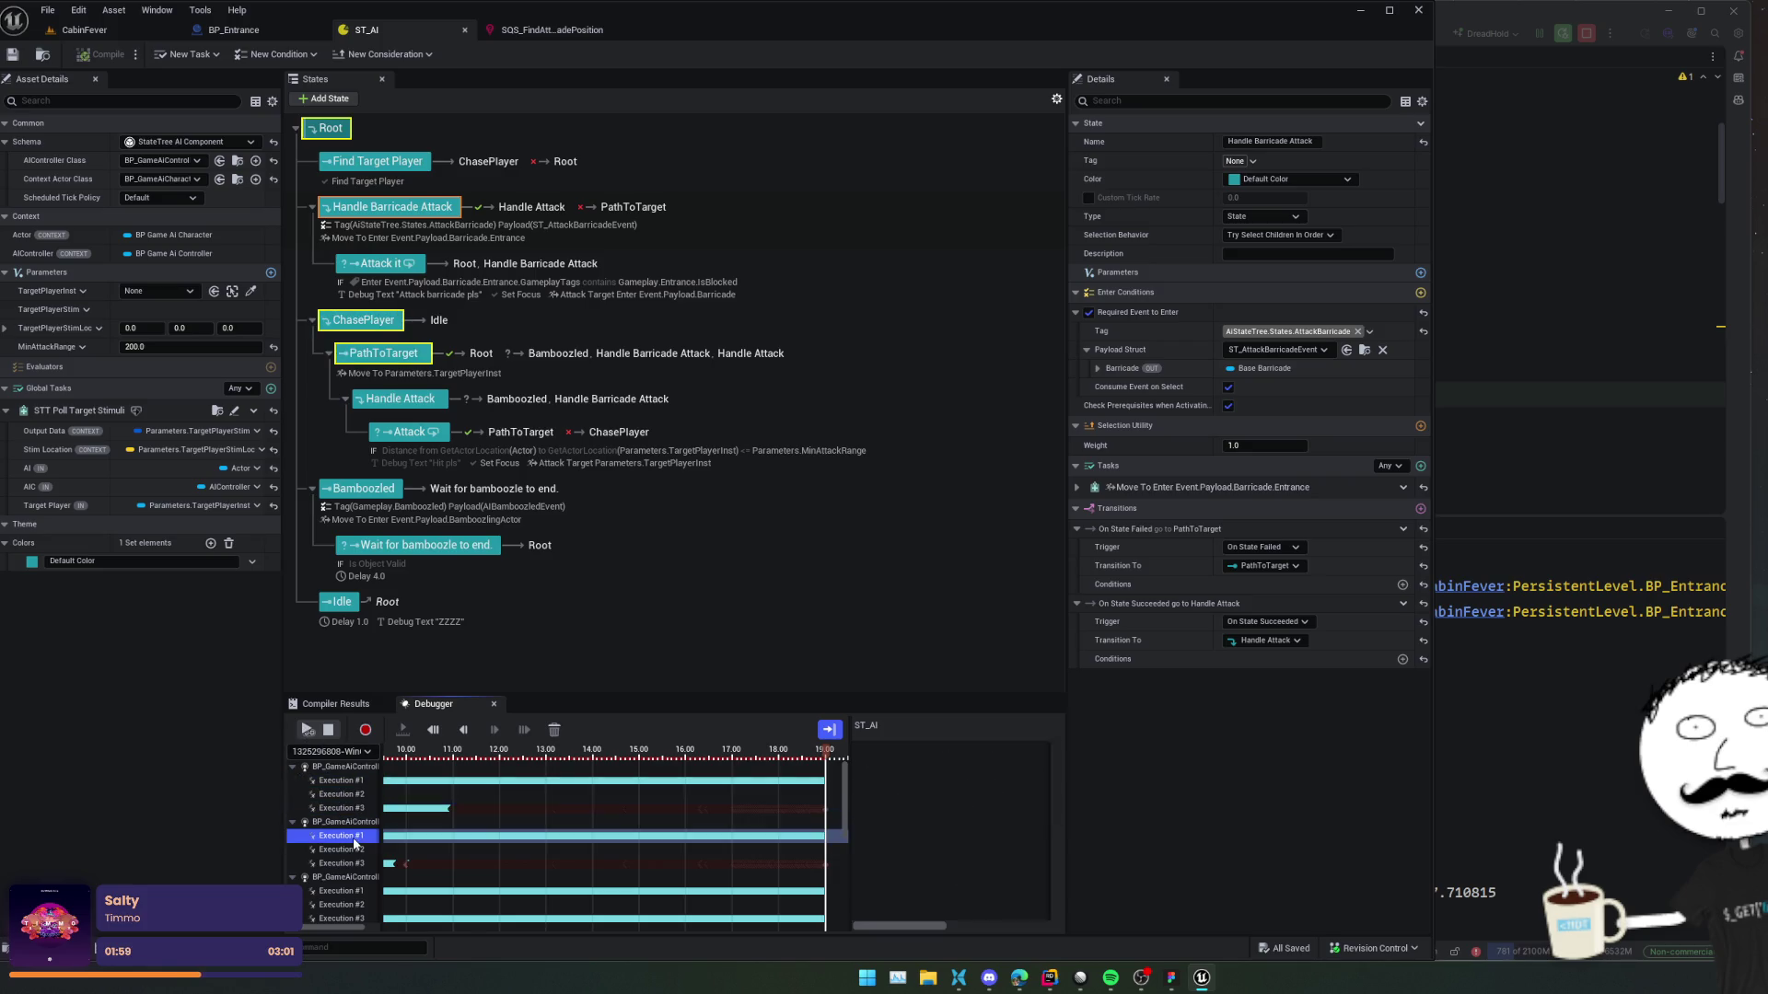
left_click(345, 849)
left_click(343, 864)
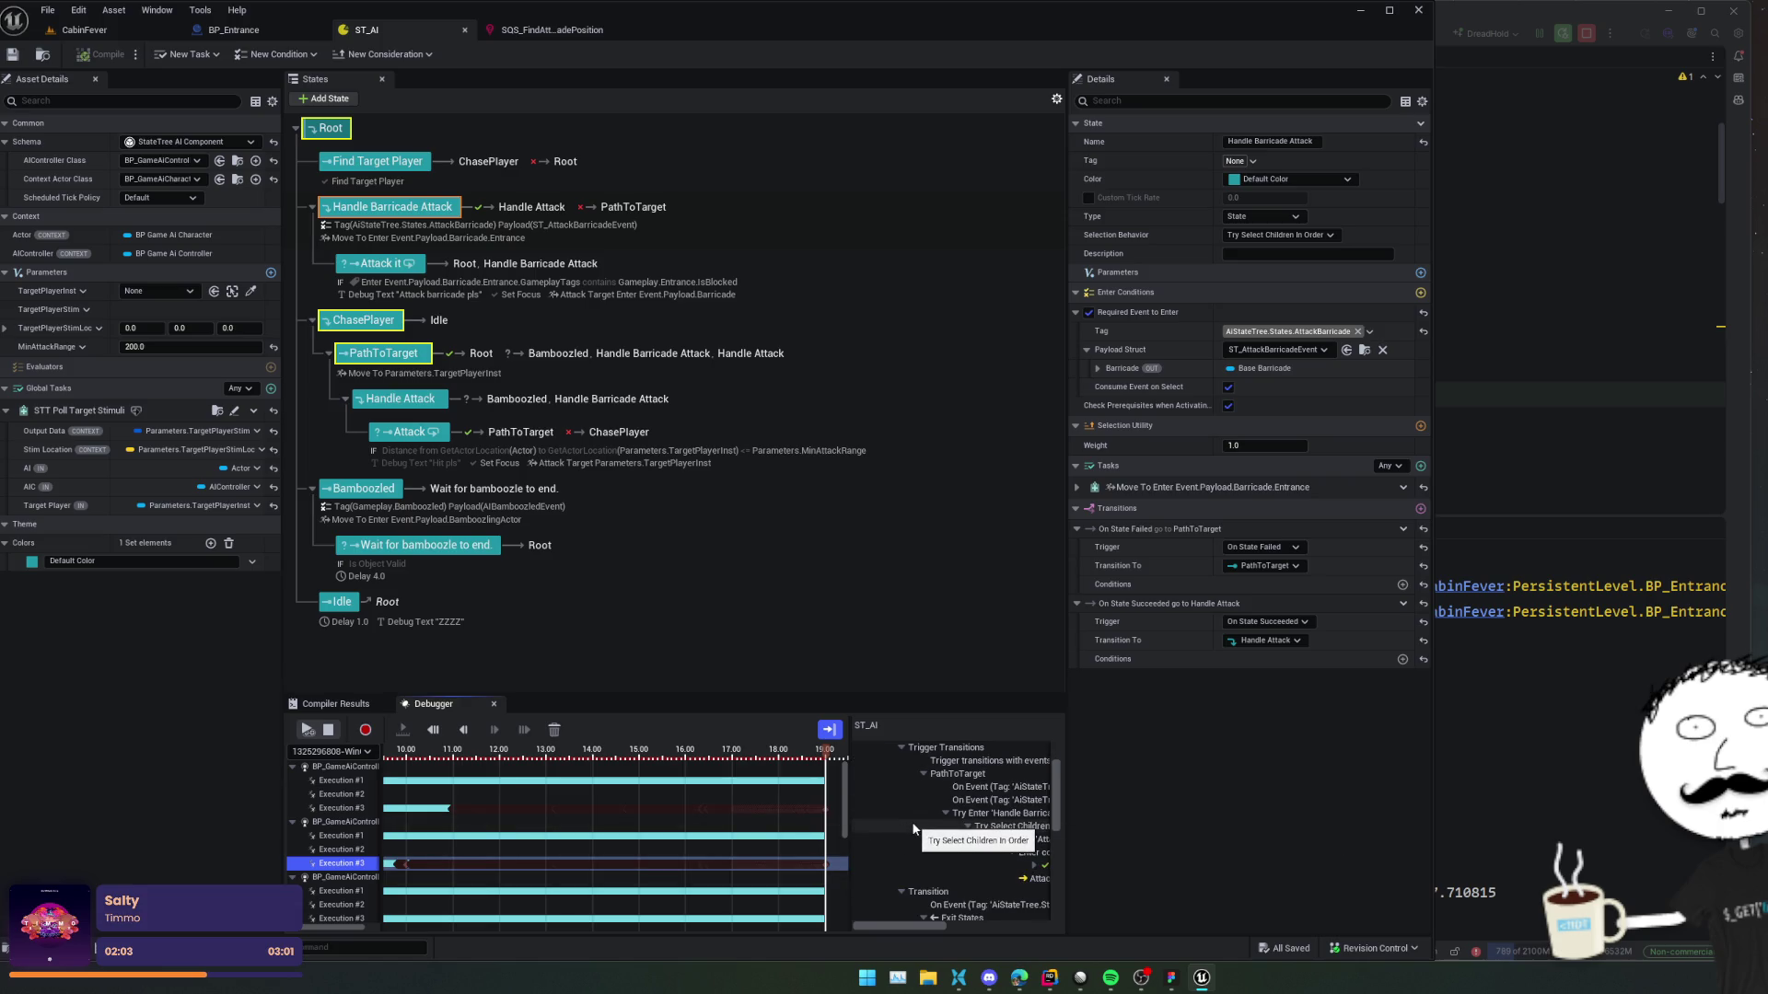
Scrub the timeline back to about 18.7 s and expand the Move To task's recorded parameters.
left_click_drag(827, 753, 773, 758)
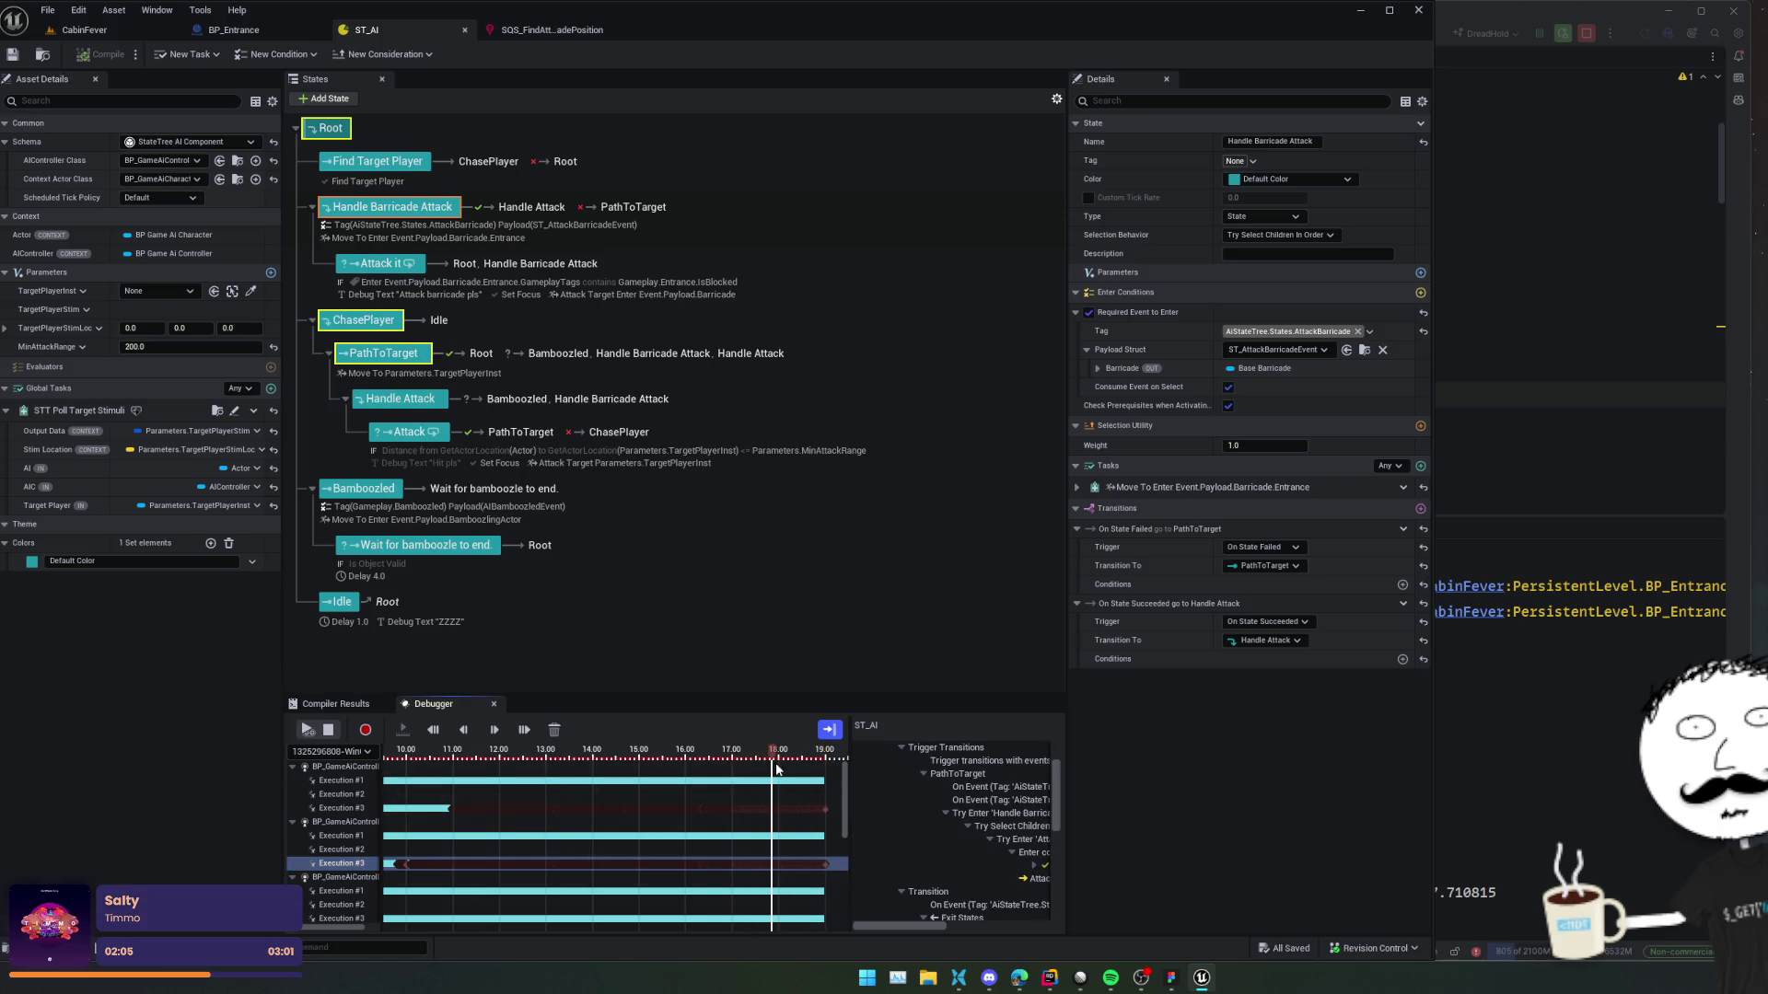
left_click_drag(897, 926, 924, 925)
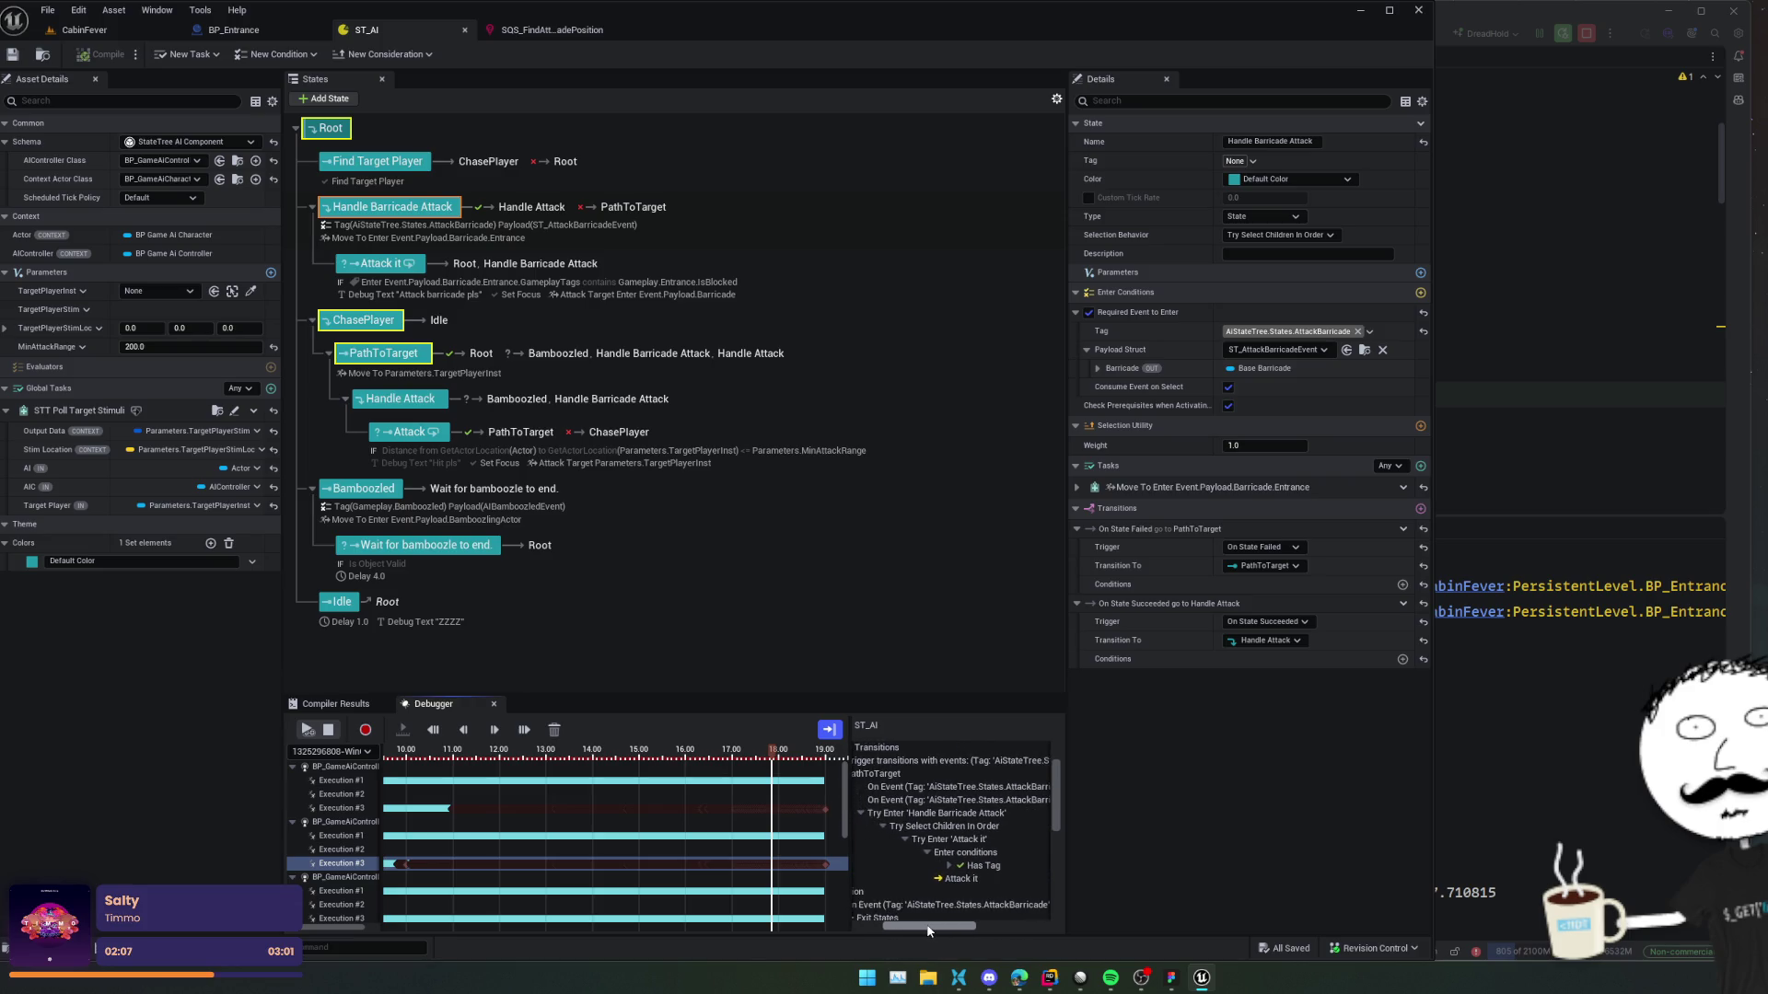
left_click_drag(847, 876, 727, 877)
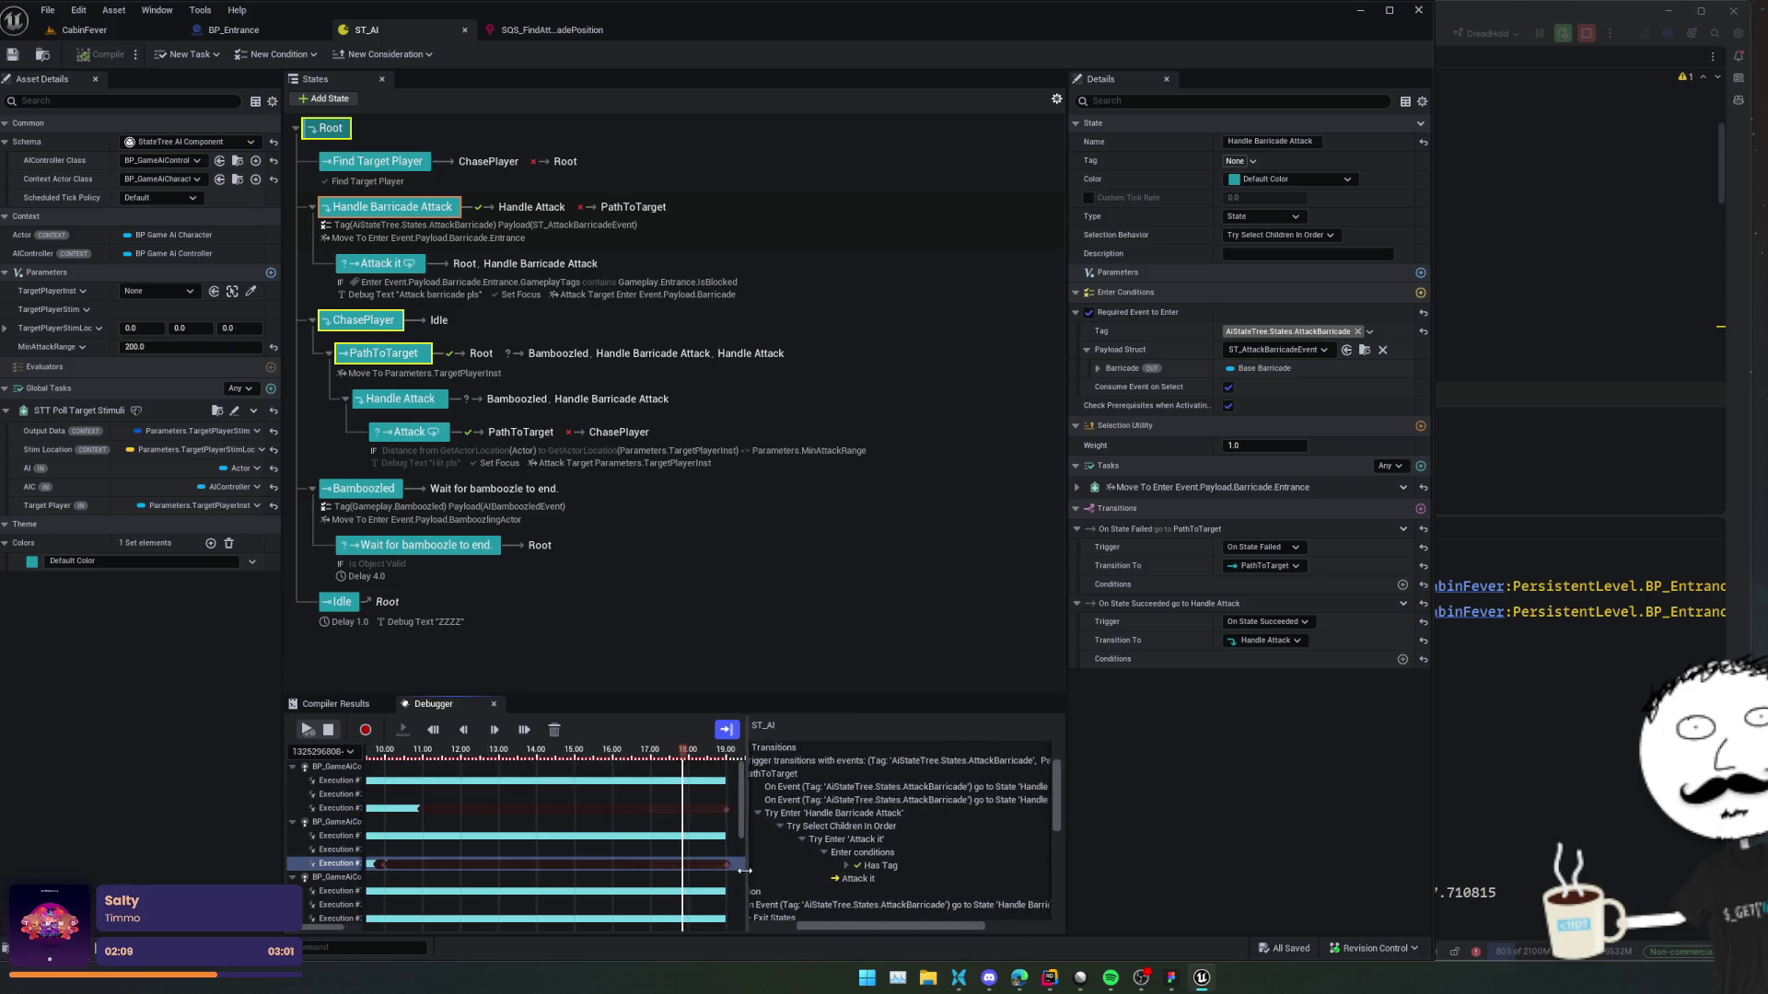
scroll(838, 861, "down", 5)
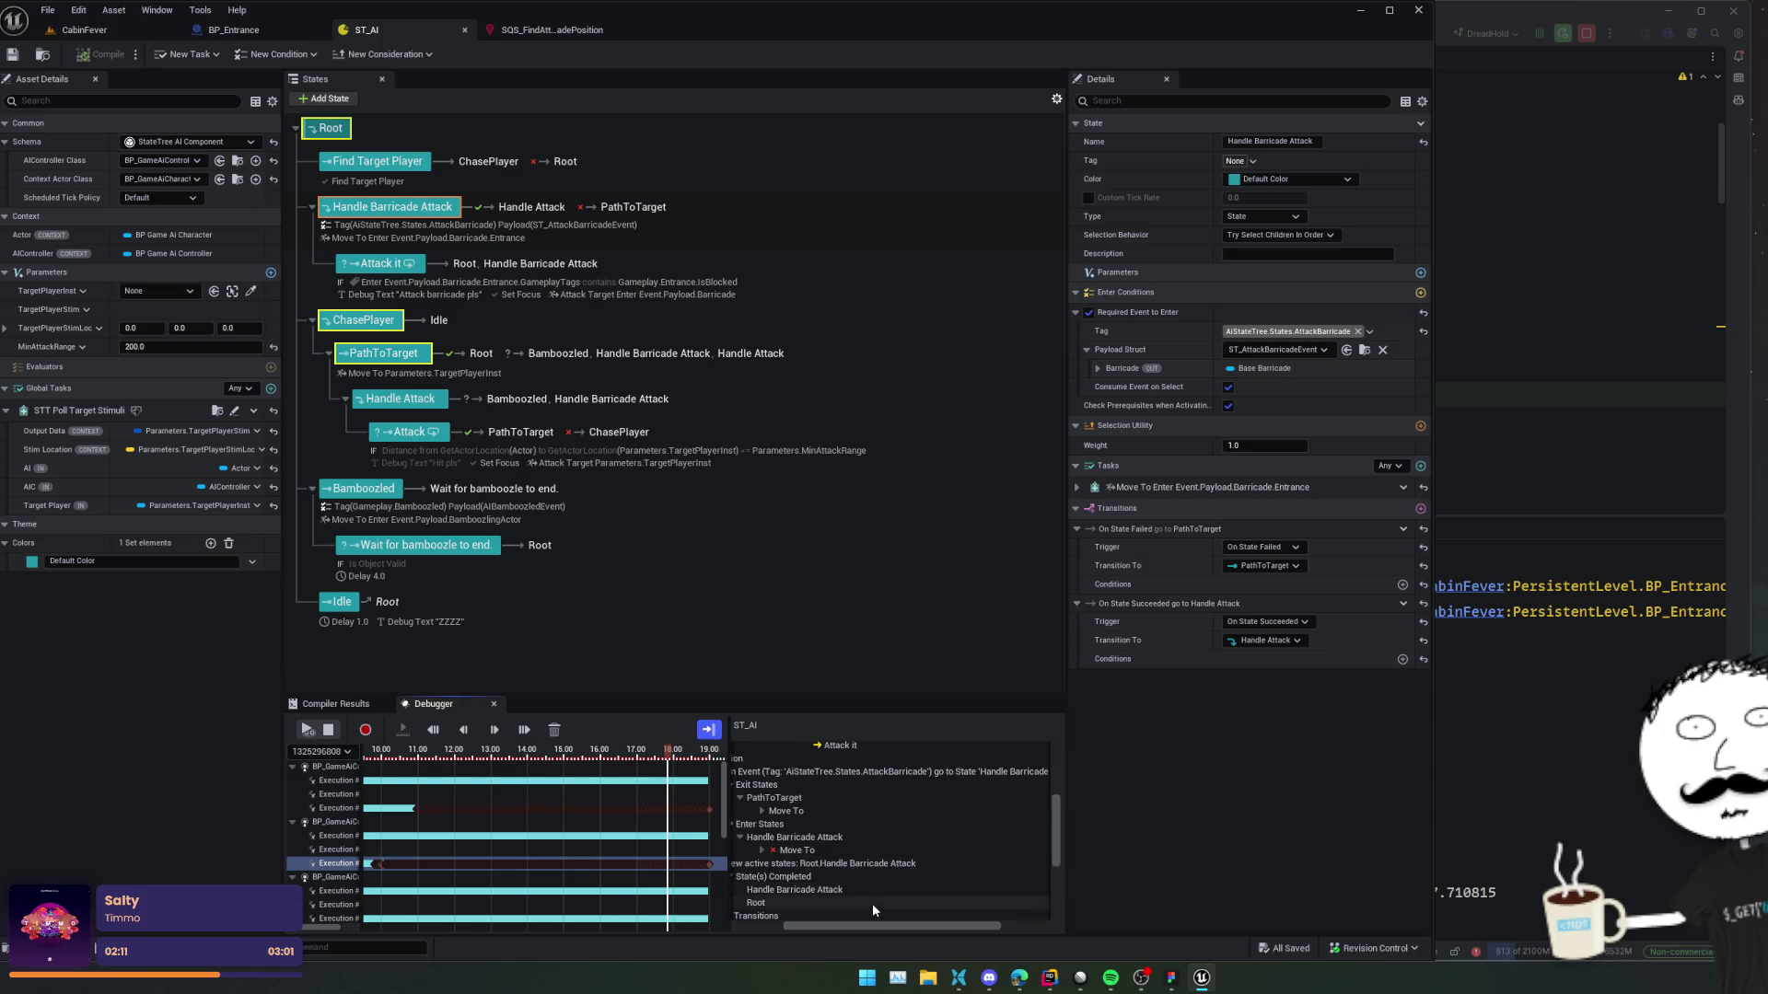
left_click_drag(854, 925, 836, 925)
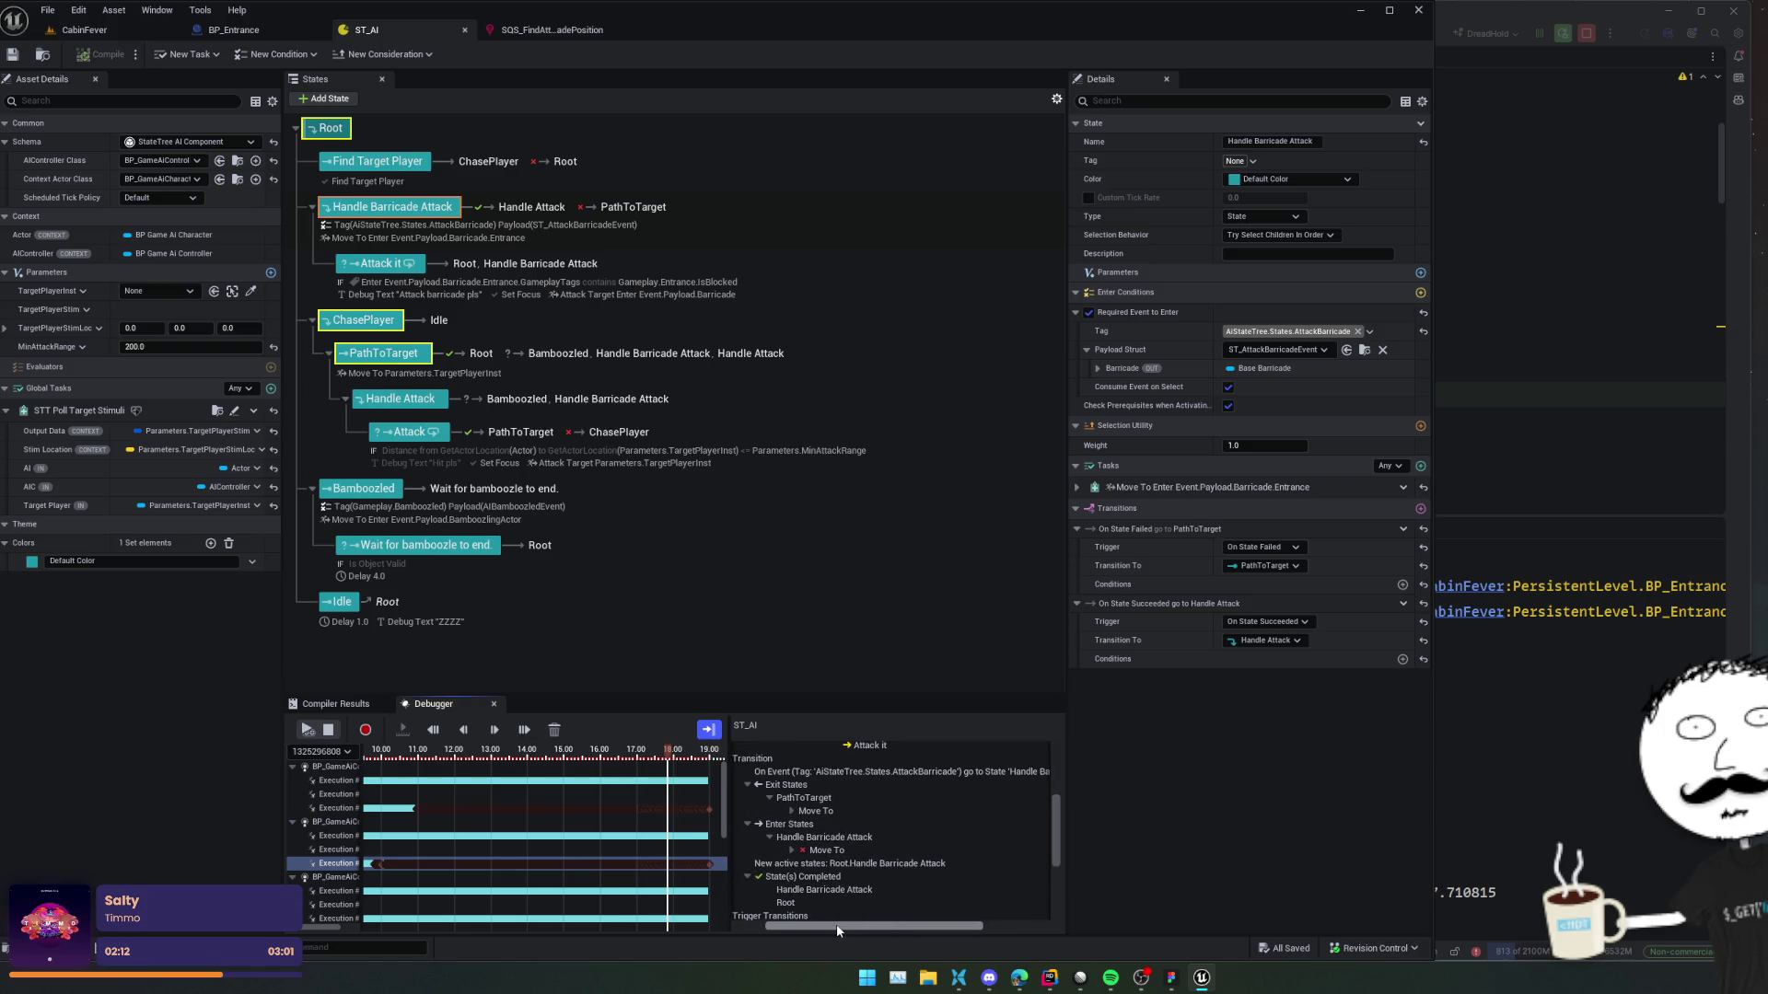
left_click(792, 849)
scroll(958, 853, "down", 10)
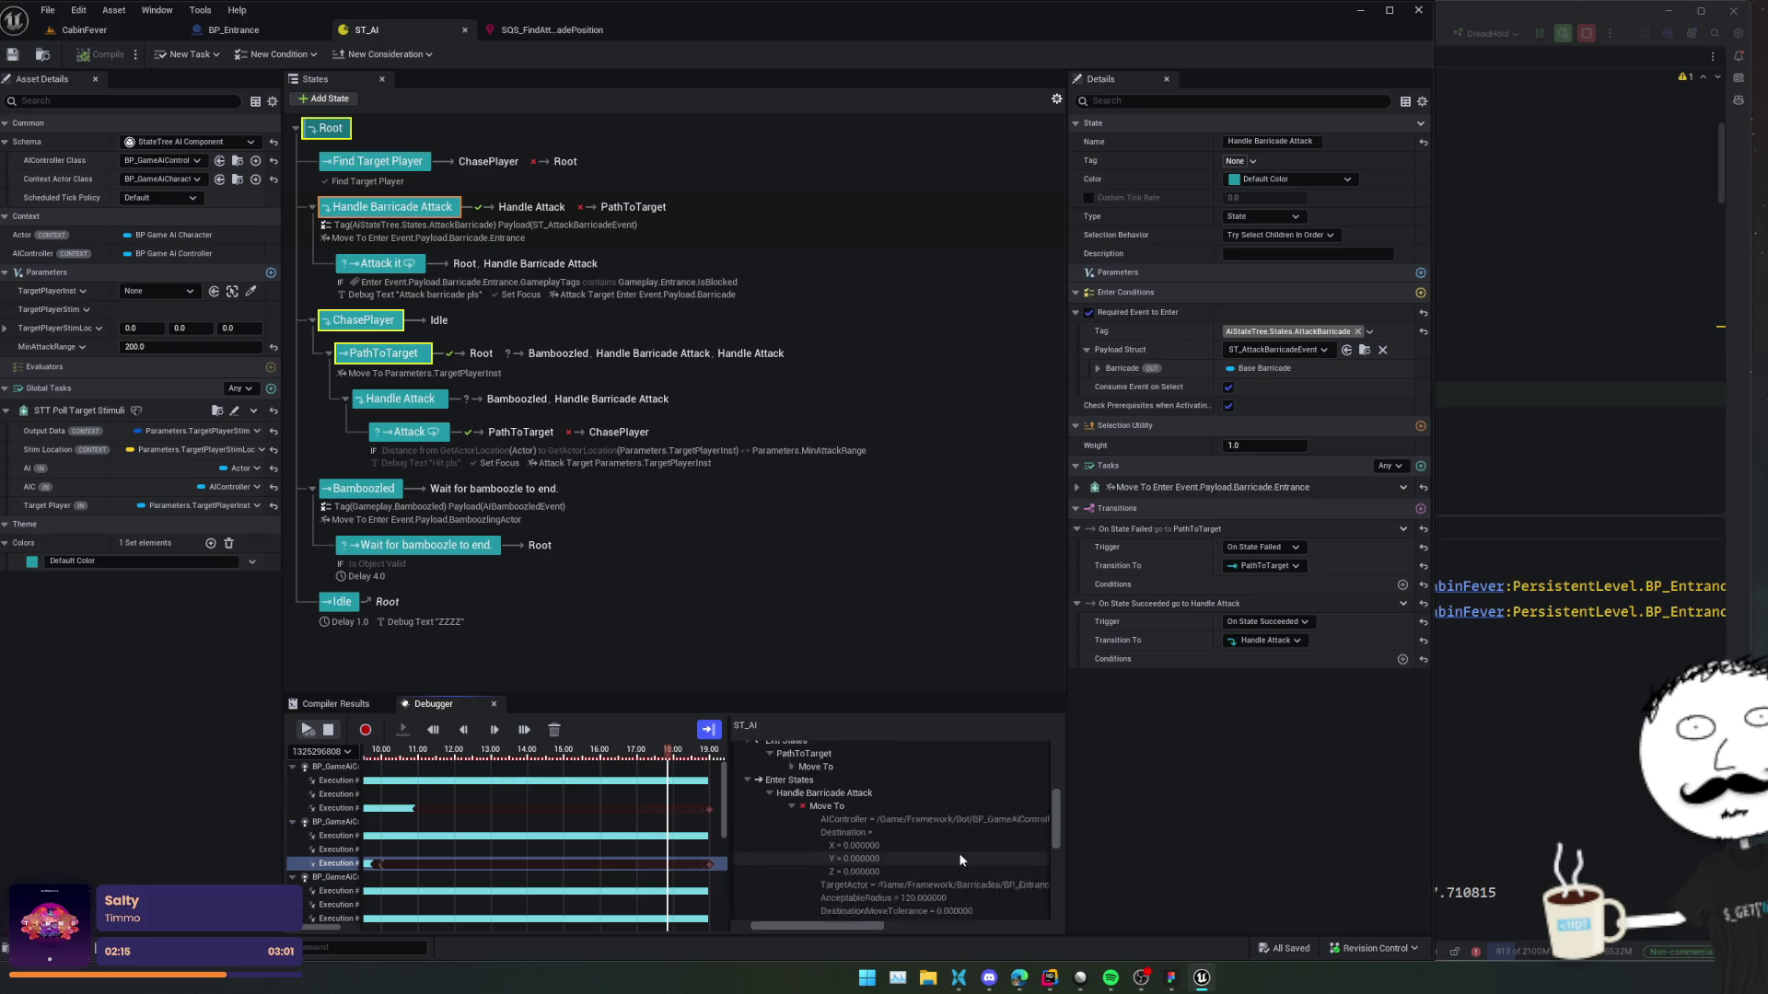
scroll(1008, 853, "down", 6)
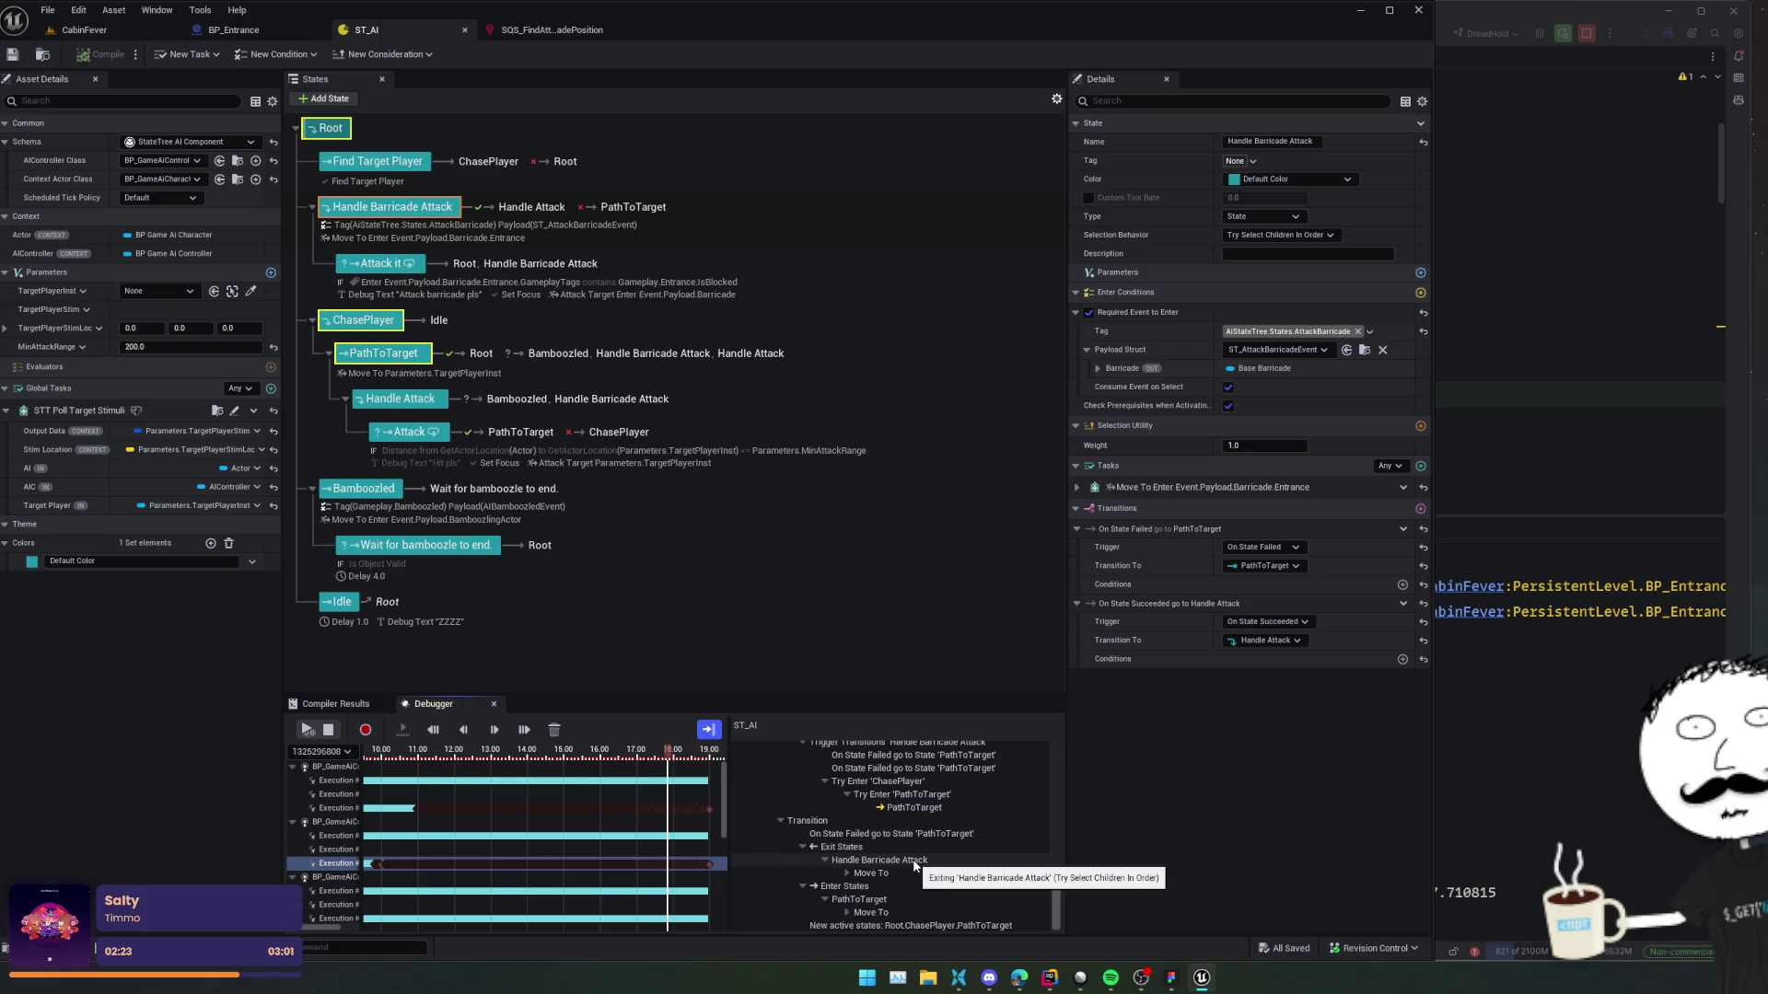
left_click(71, 39)
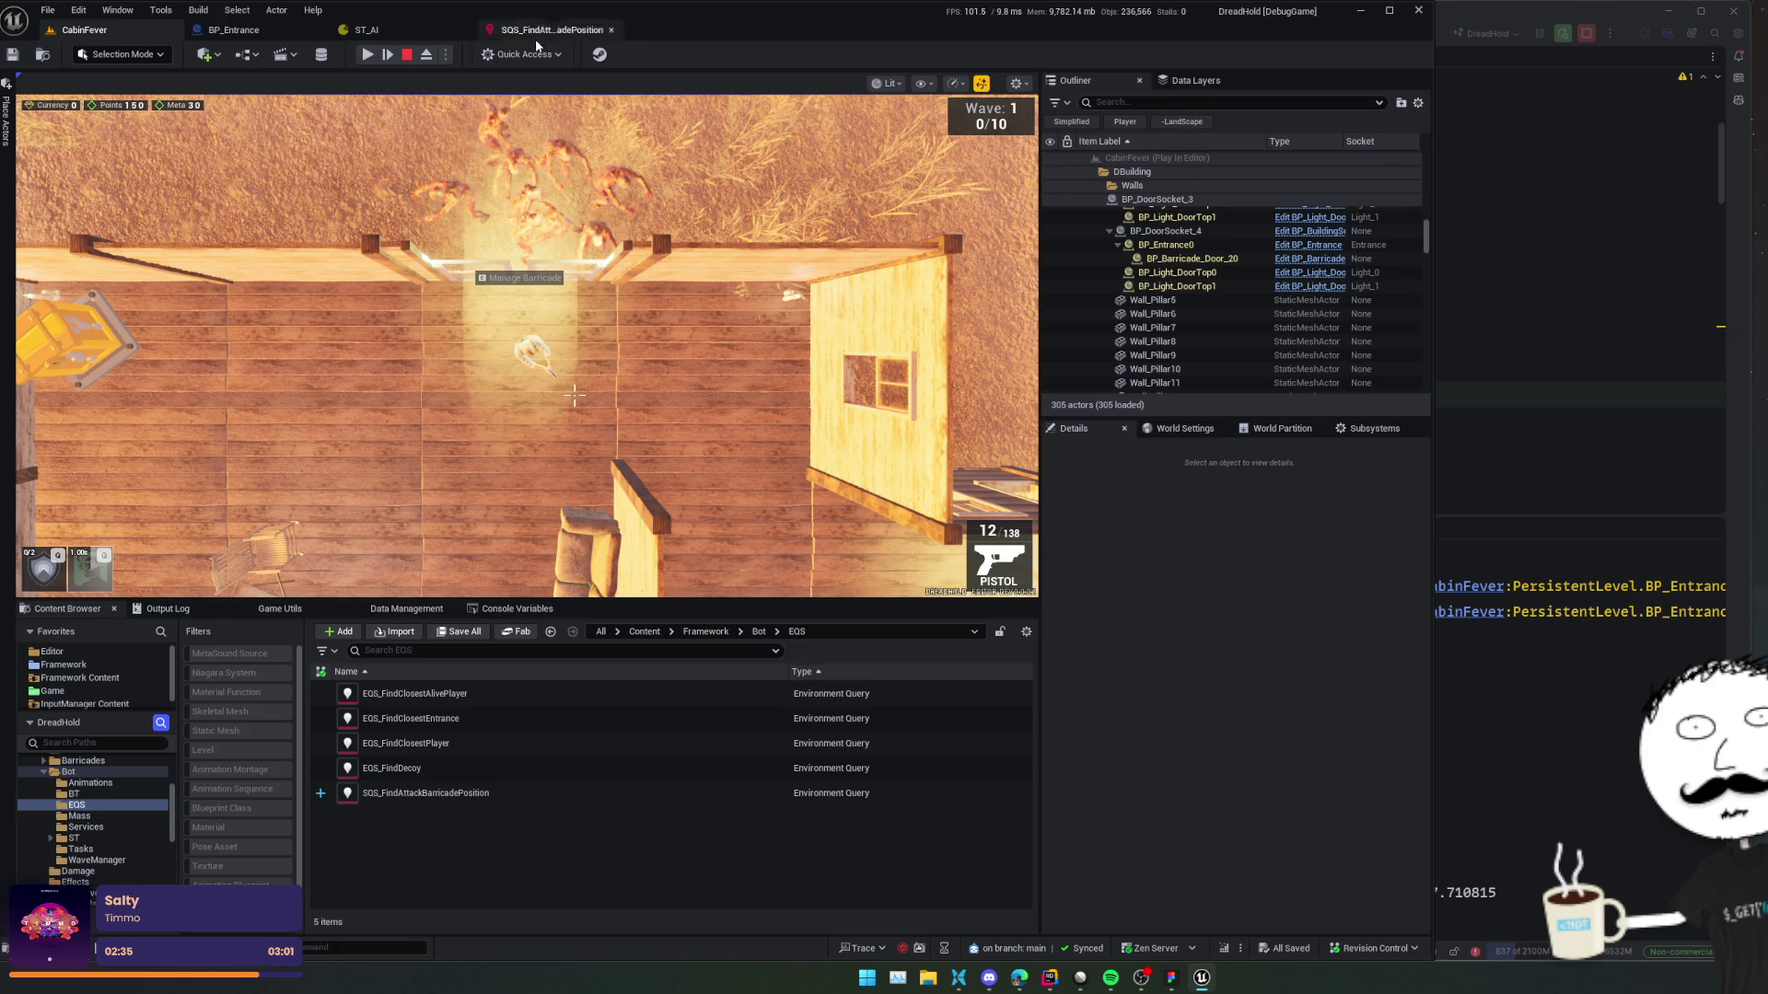
left_click(387, 31)
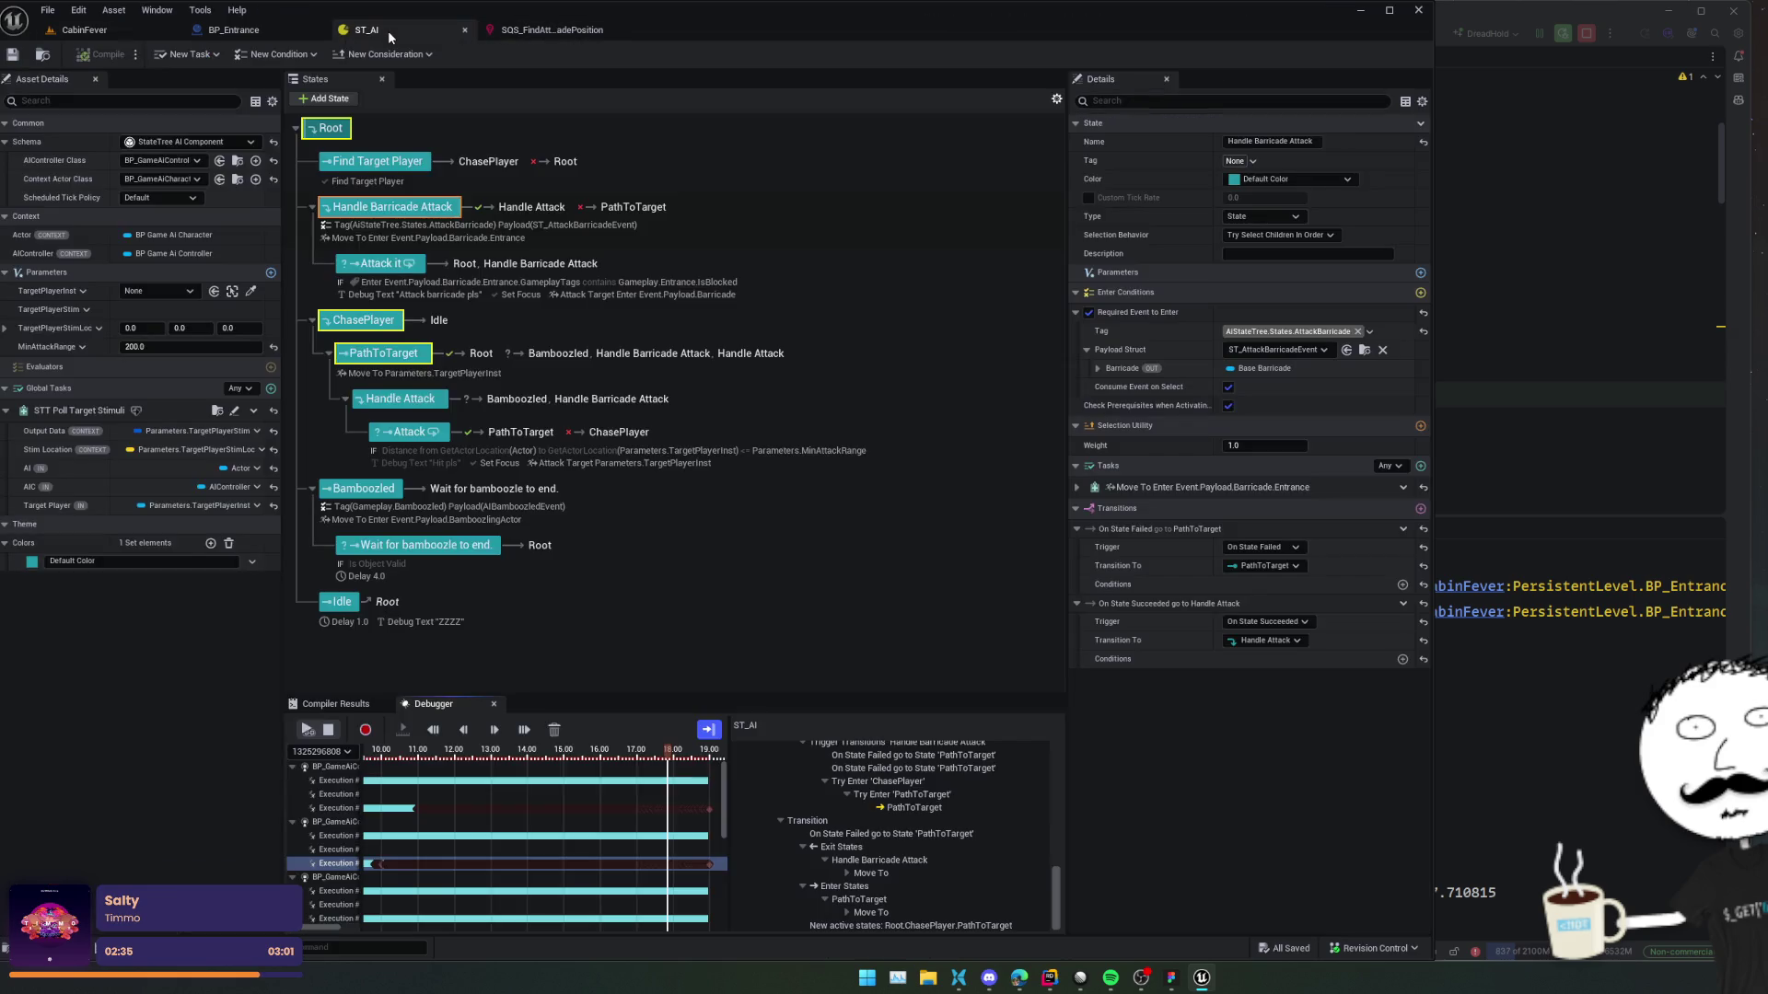
Disable the Move To task on Handle Barricade Attack.
left_click(1076, 487)
right_click(1168, 490)
mouse_move(1224, 532)
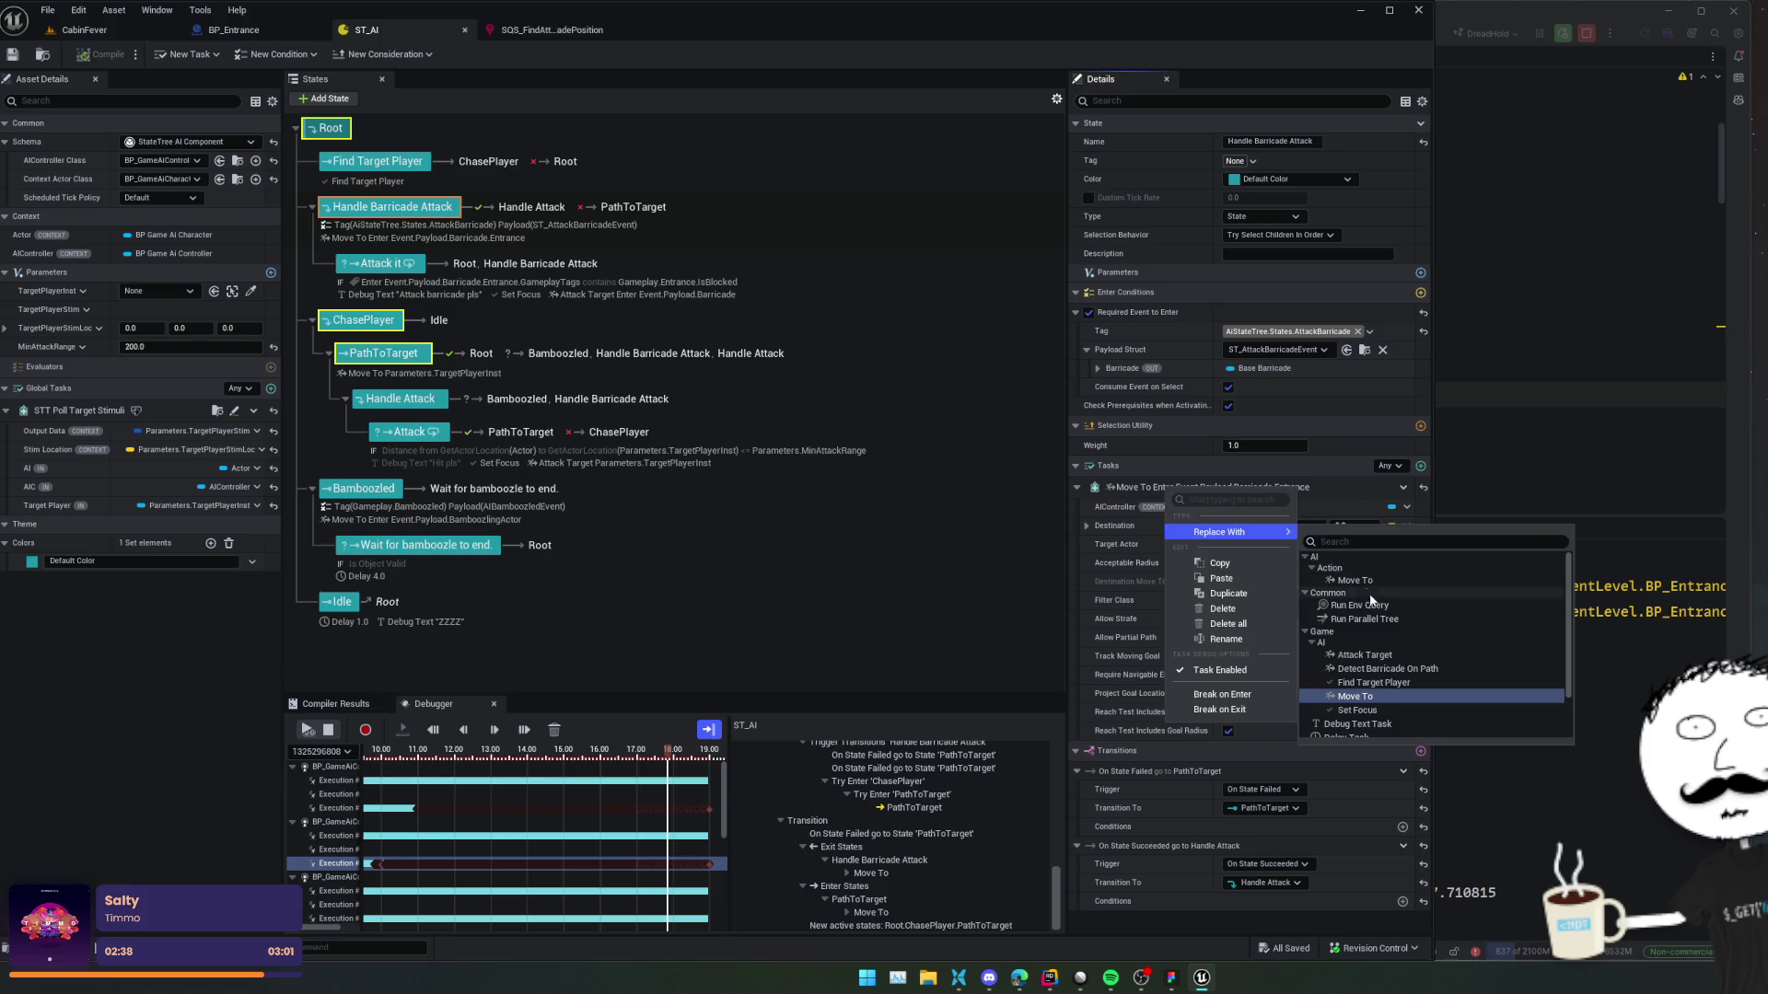
left_click(1220, 670)
left_click(1077, 487)
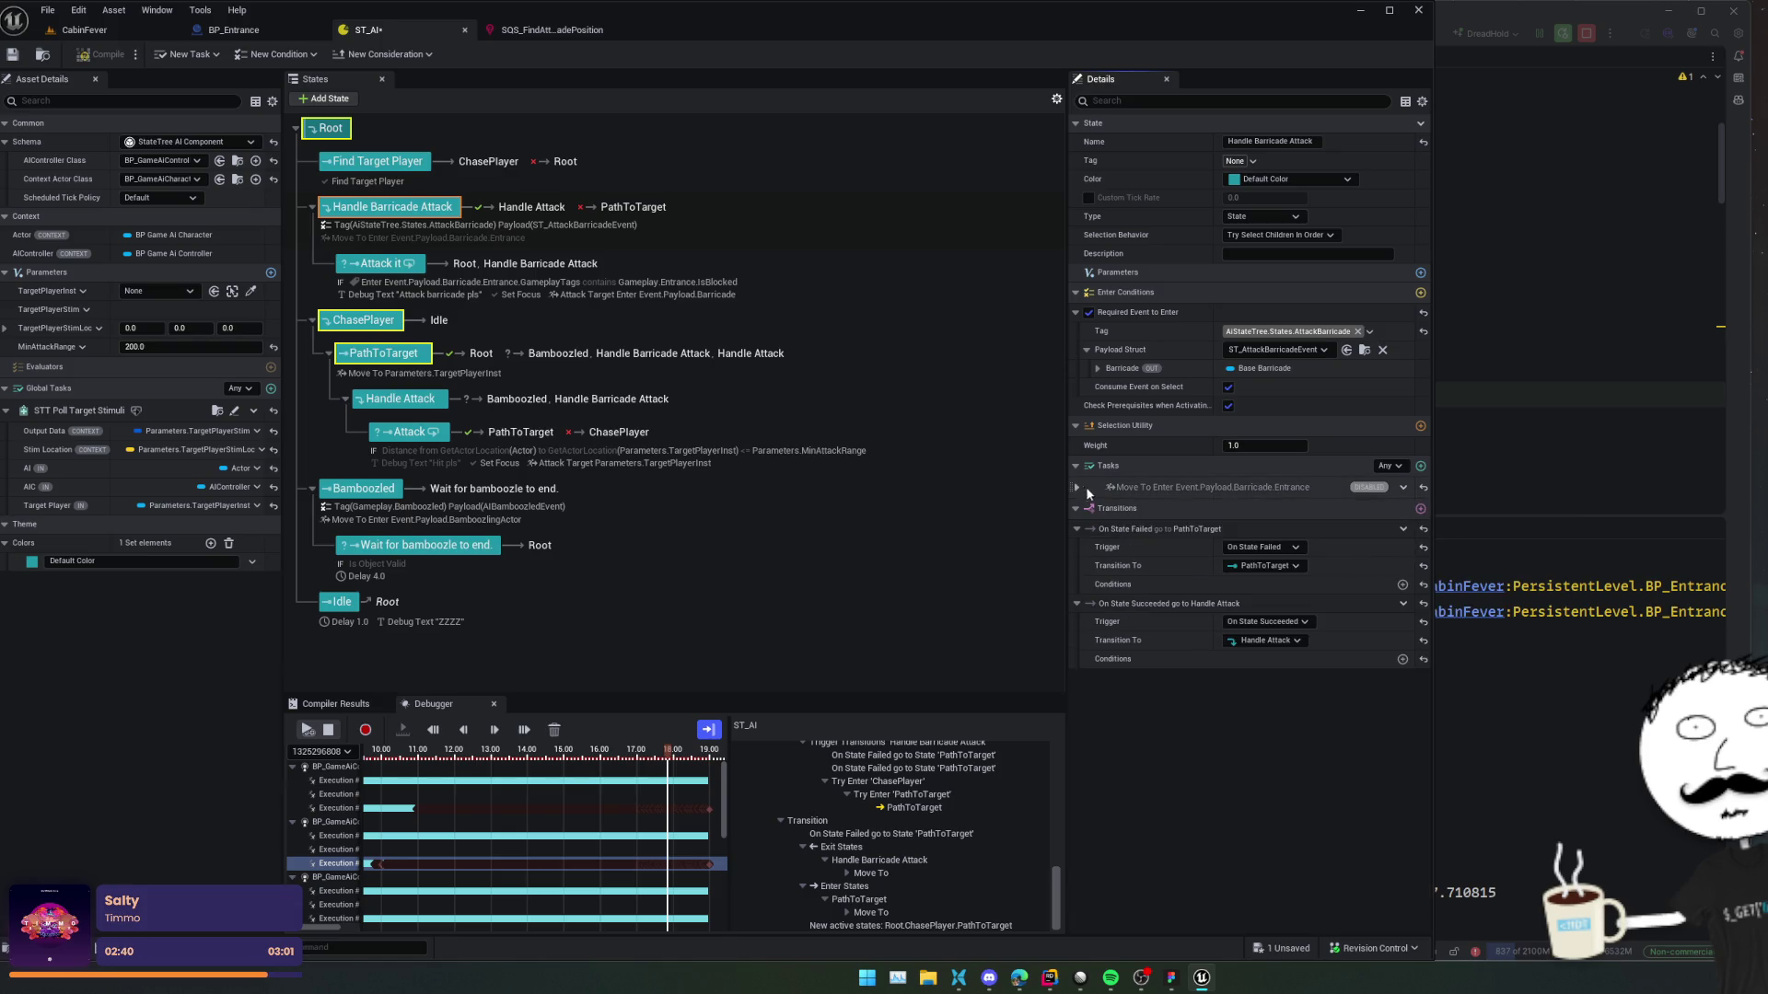
Add a Run EQS Query task using SQS_FindAttackBarricadePosition as its query template, stopping the play session.
left_click(1421, 466)
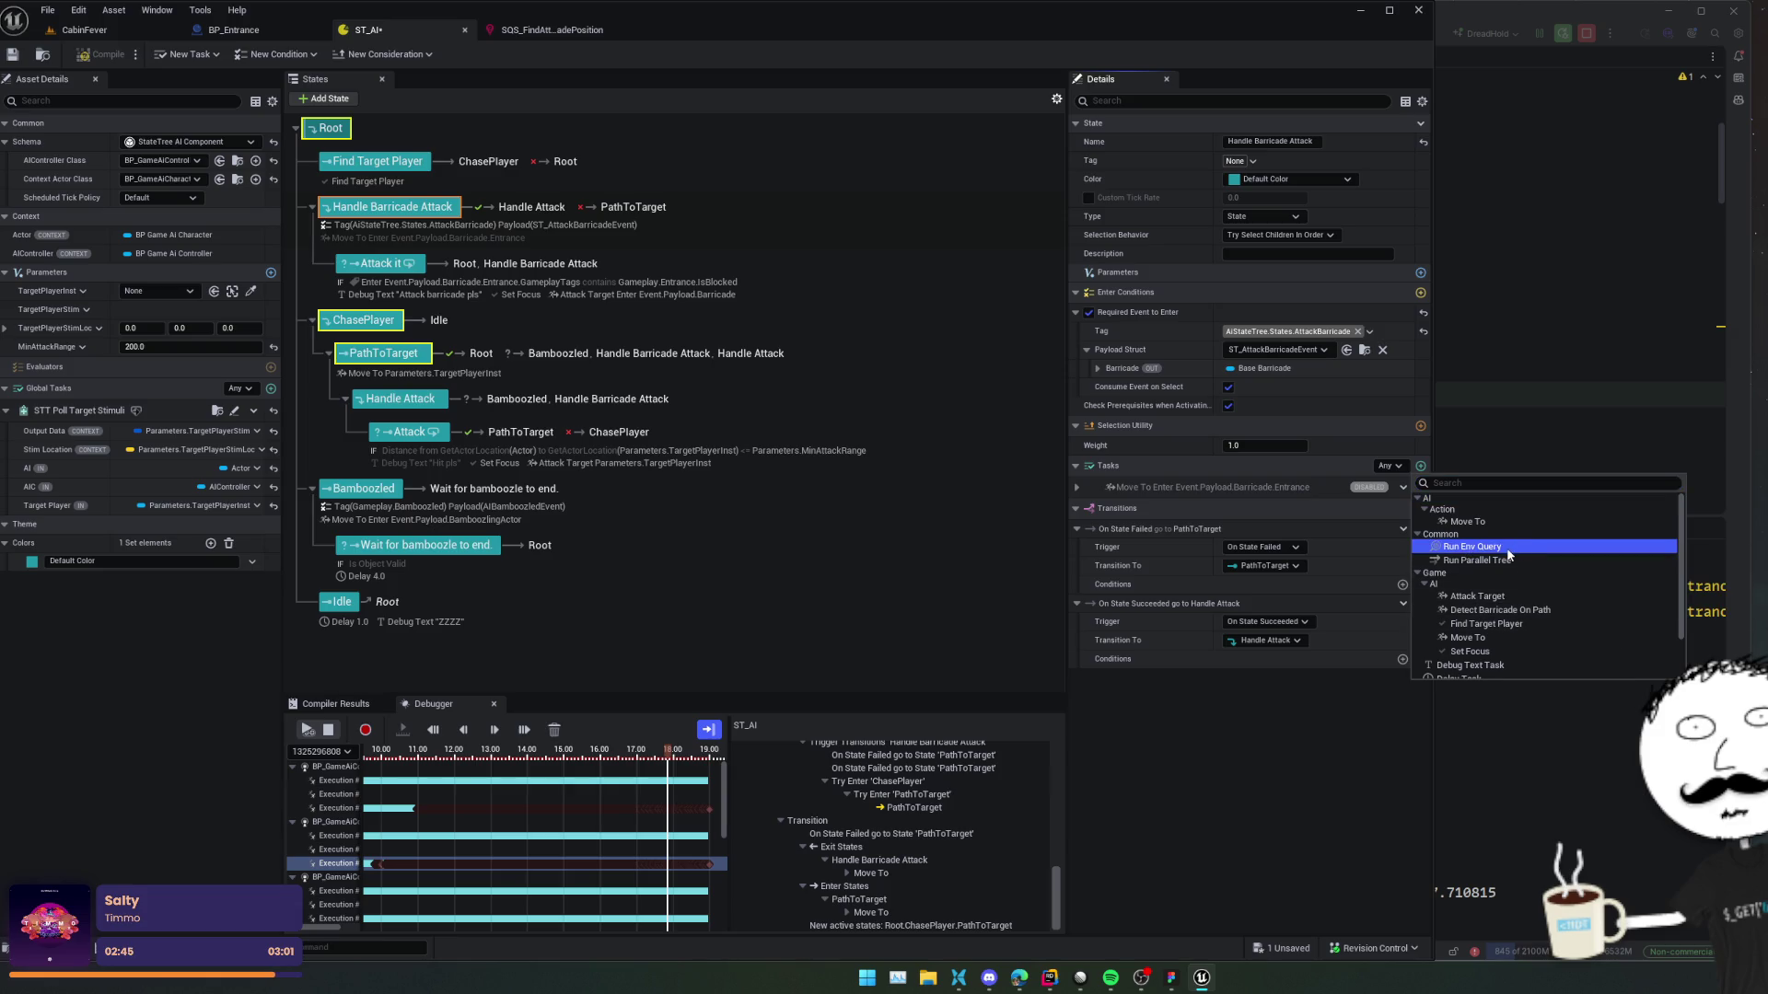
key("Return")
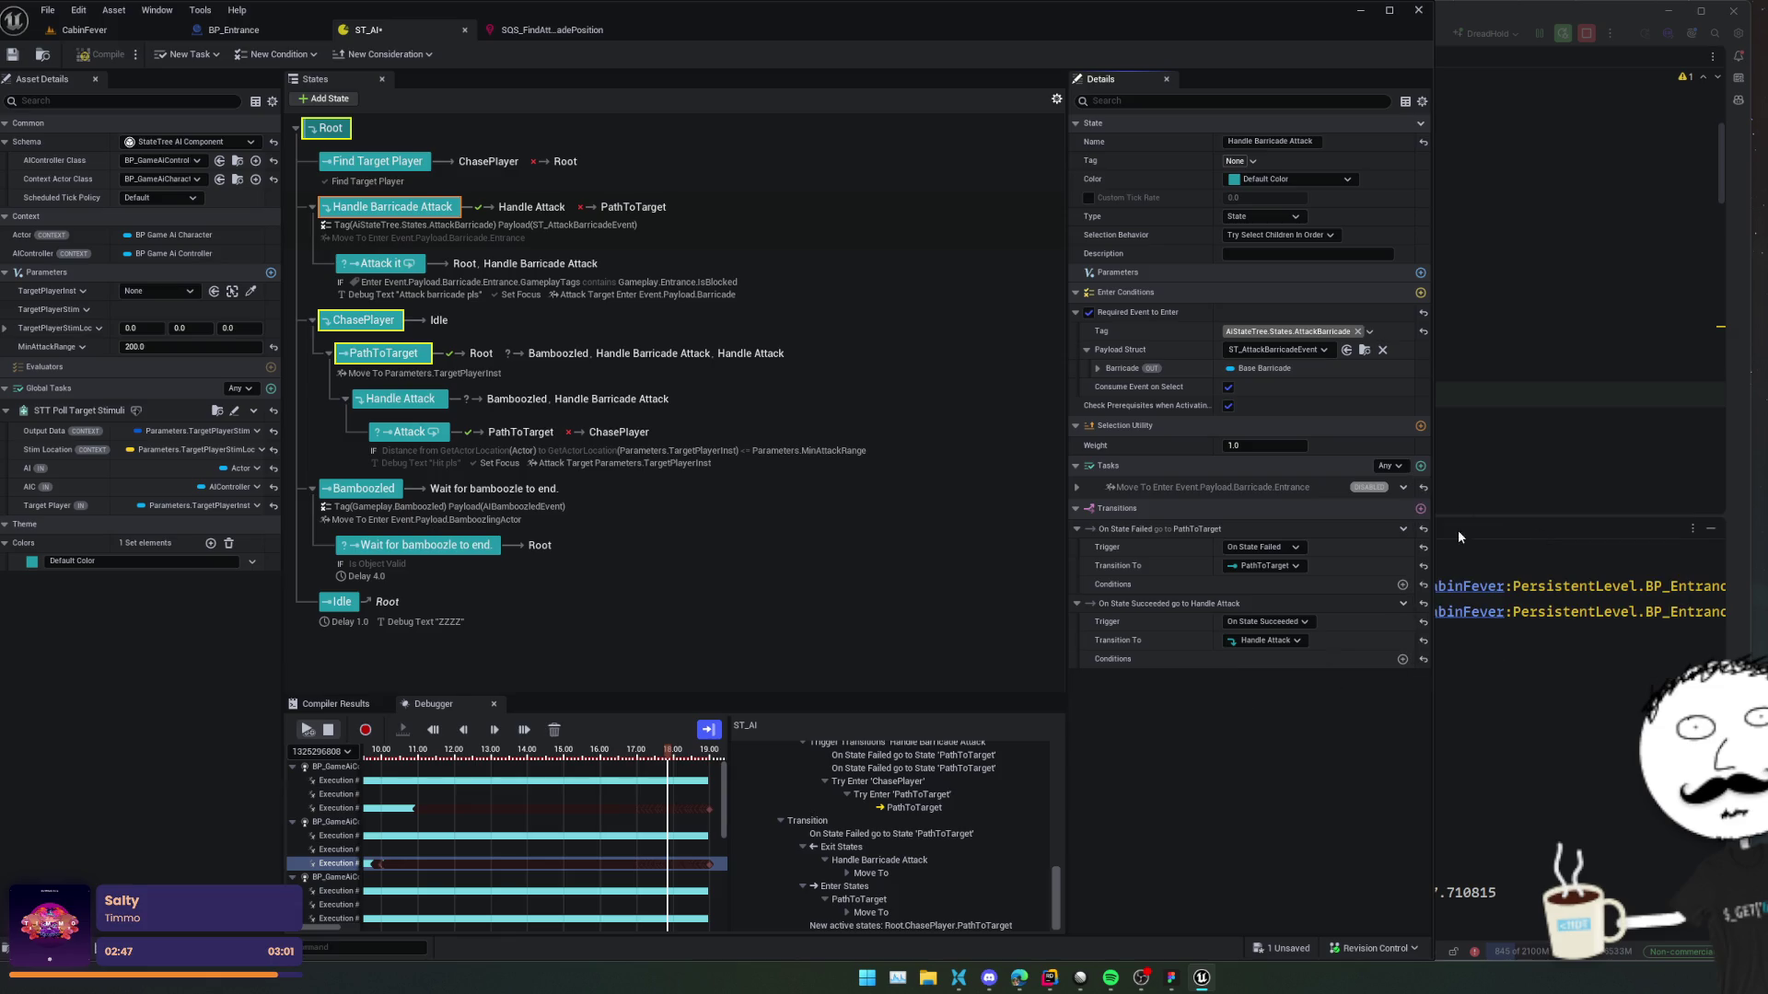
left_click(328, 729)
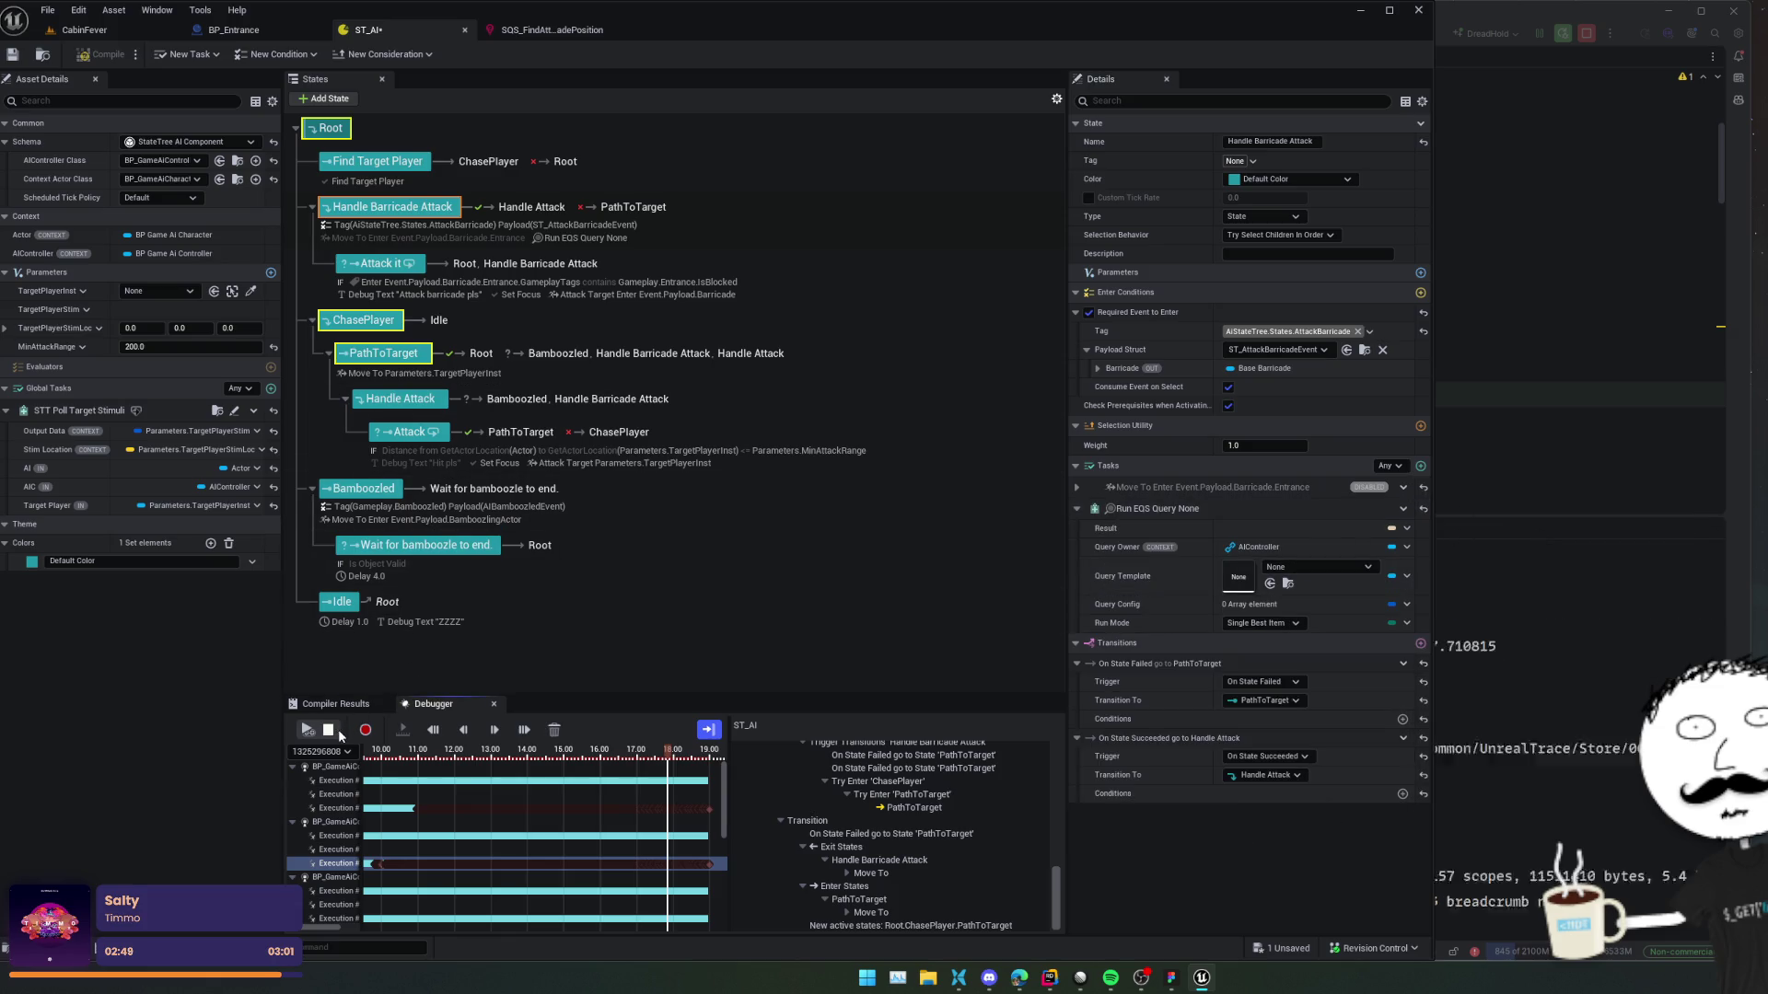
left_click(554, 729)
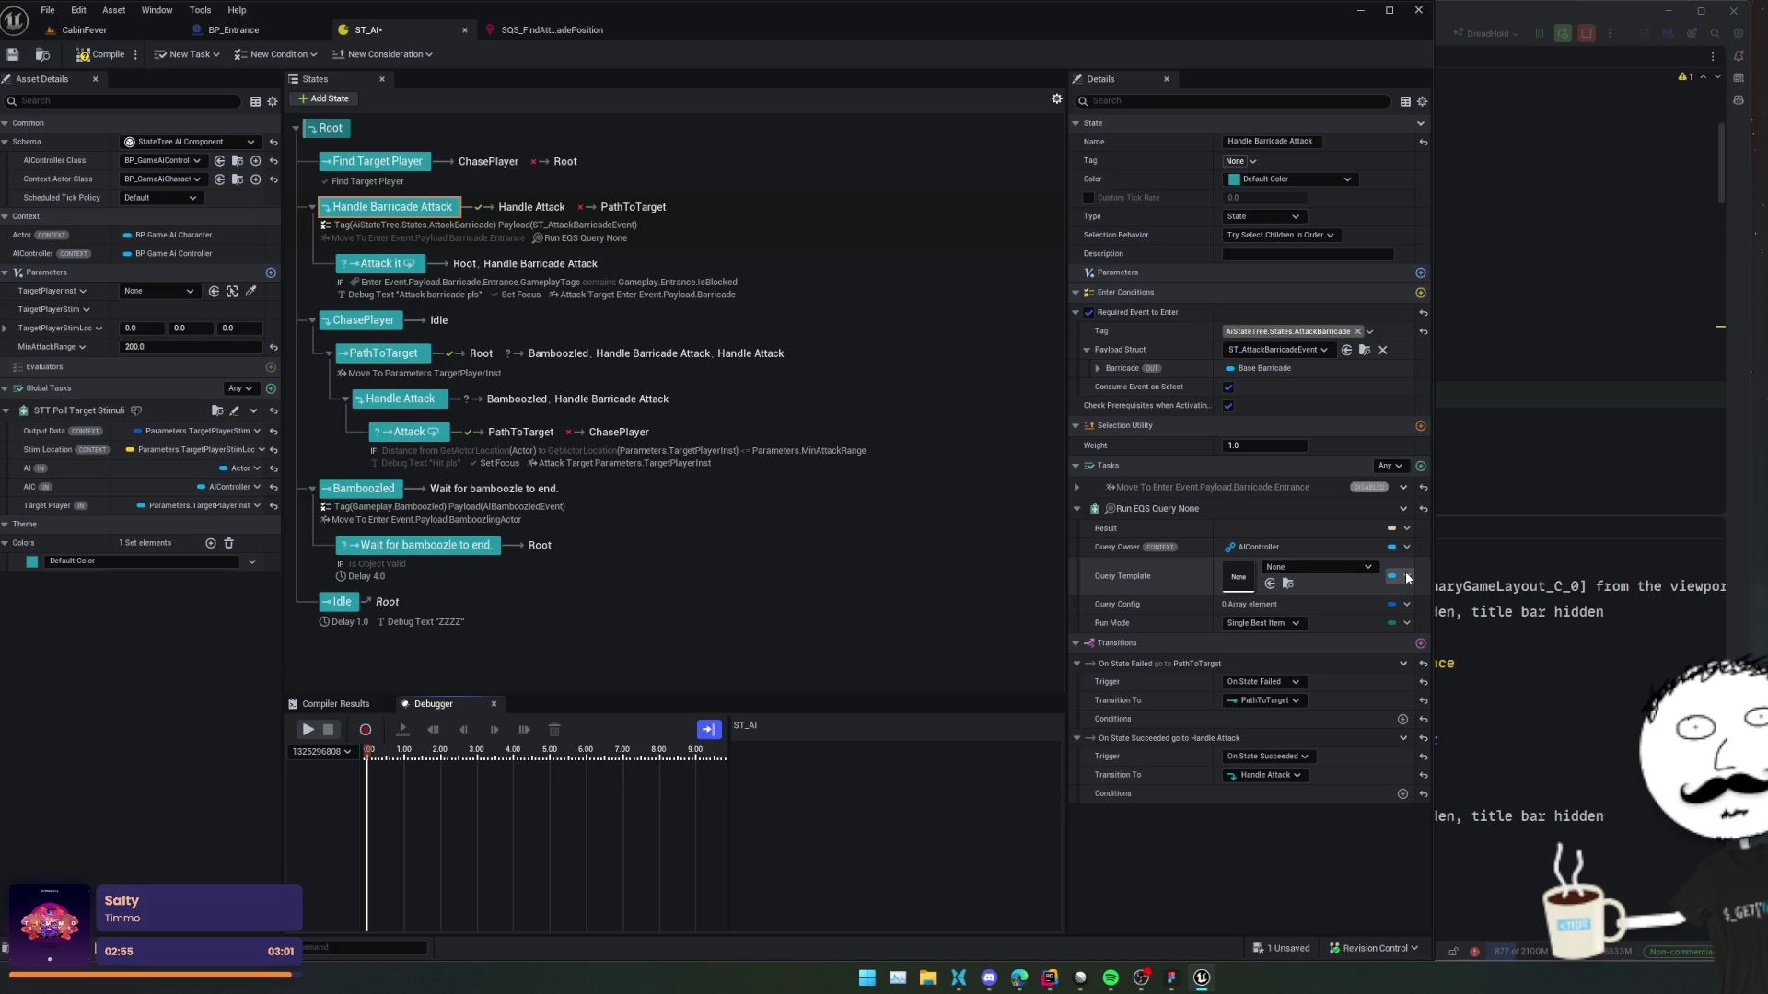
left_click(1334, 567)
scroll(1416, 798, "down", 3)
left_click(1409, 828)
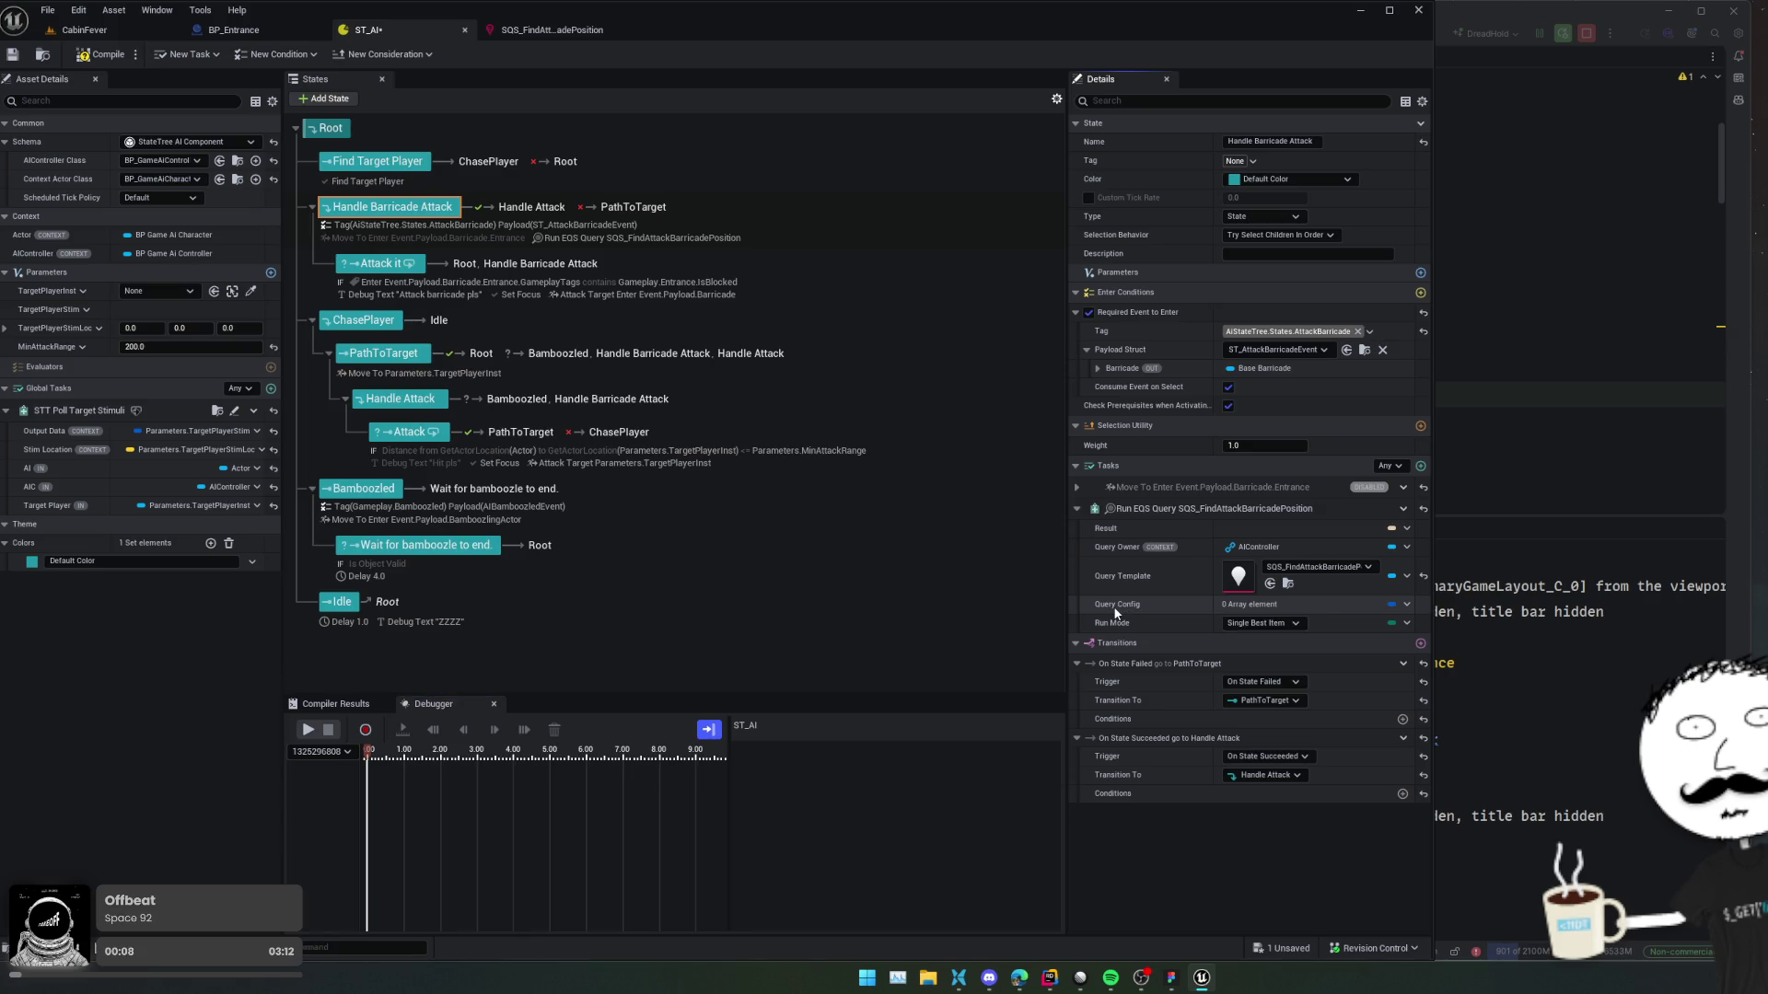
left_click(1278, 623)
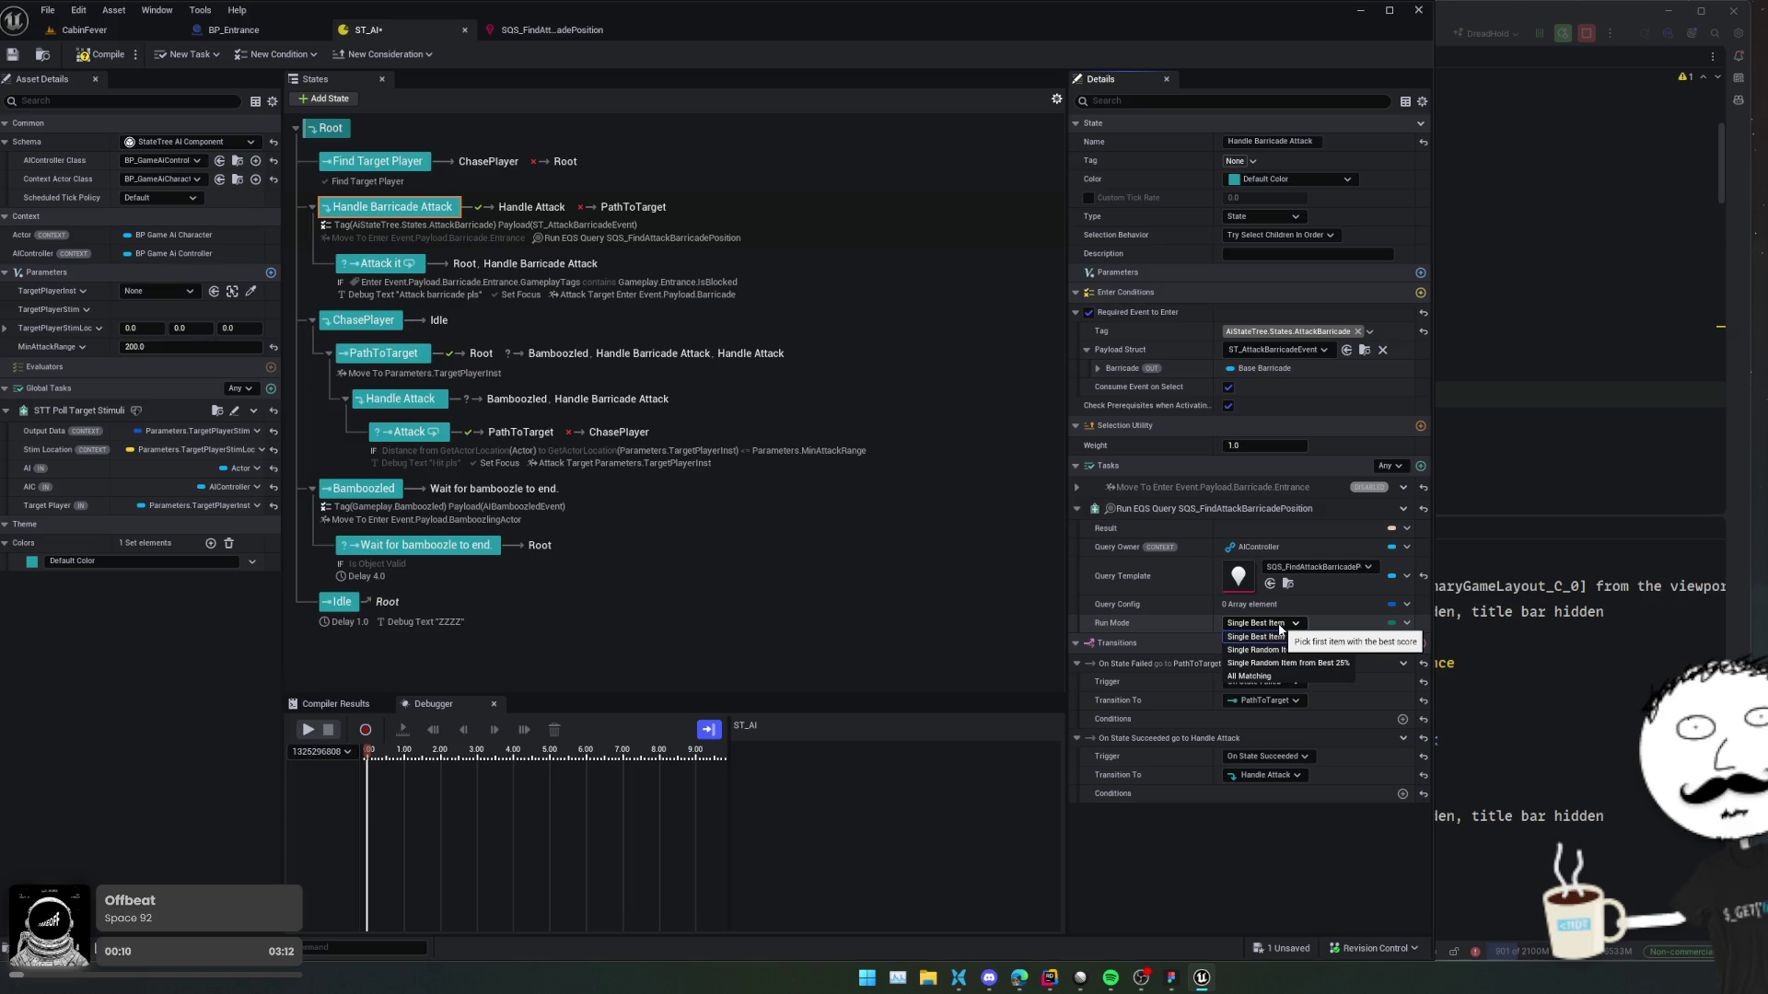
Set the Run EQS Query Run Mode to All Matching, leaving the Result binding unchanged.
left_click(1257, 676)
scroll(1122, 567, "down", 1)
scroll(1123, 566, "up", 1)
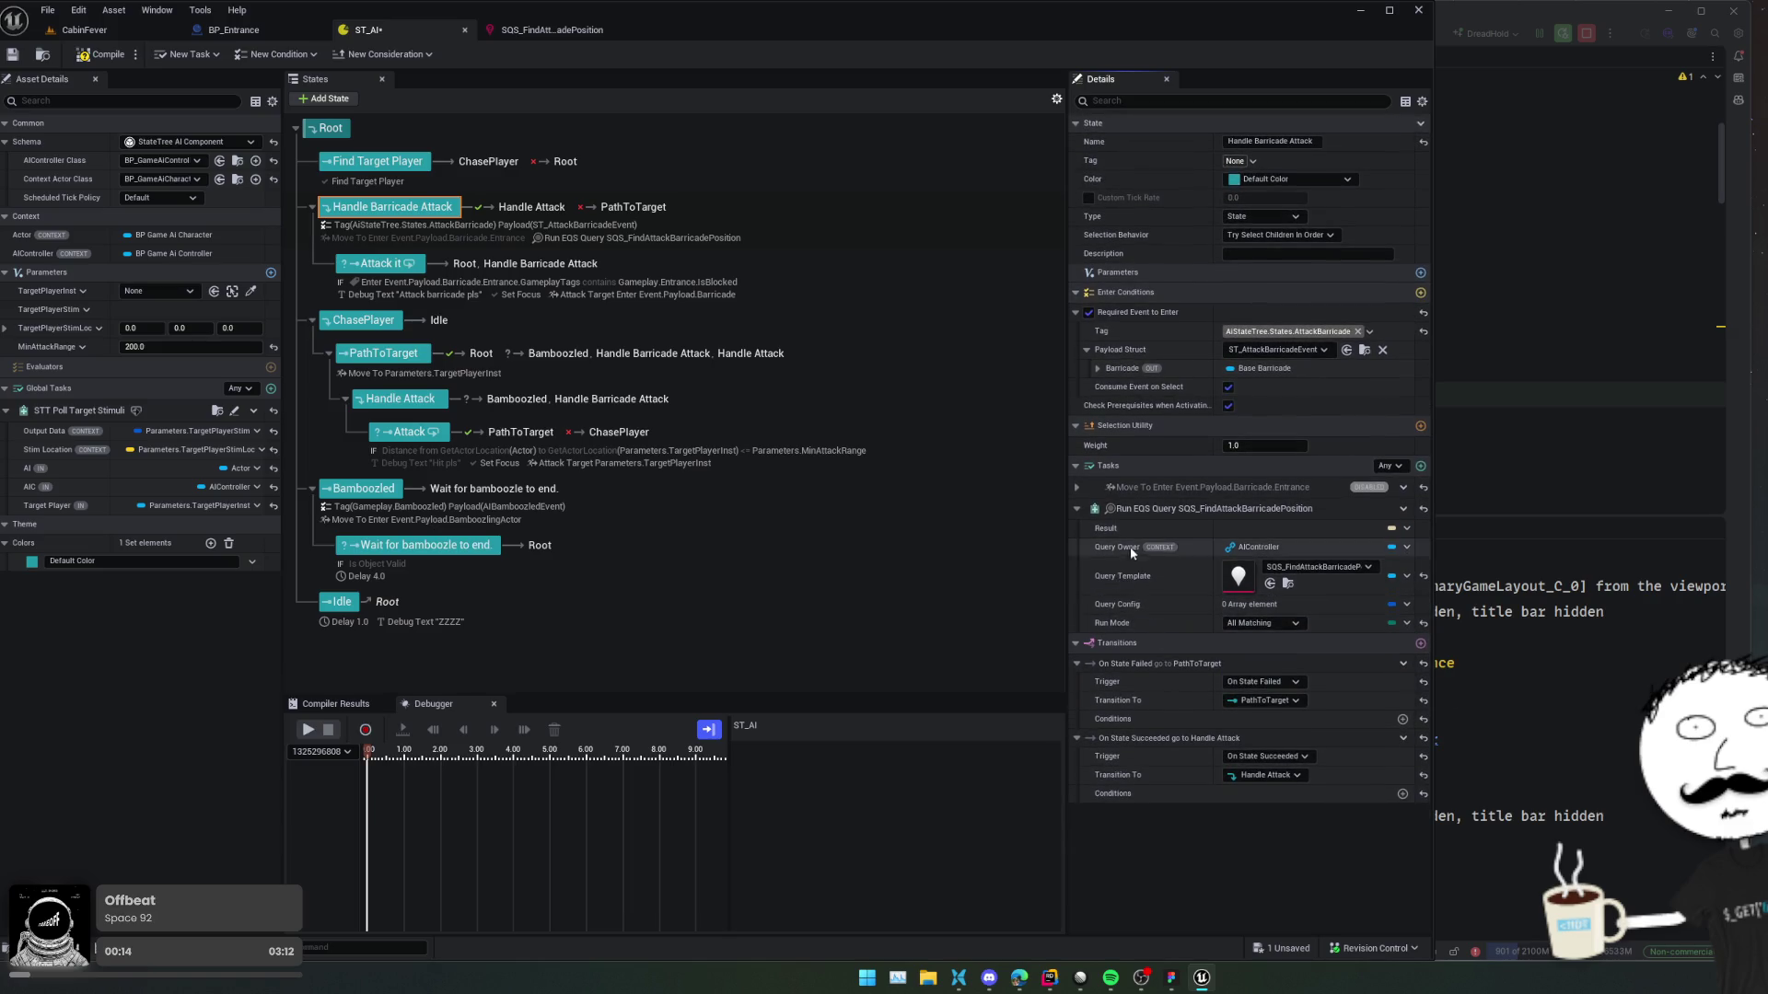
left_click(1395, 529)
mouse_move(1563, 607)
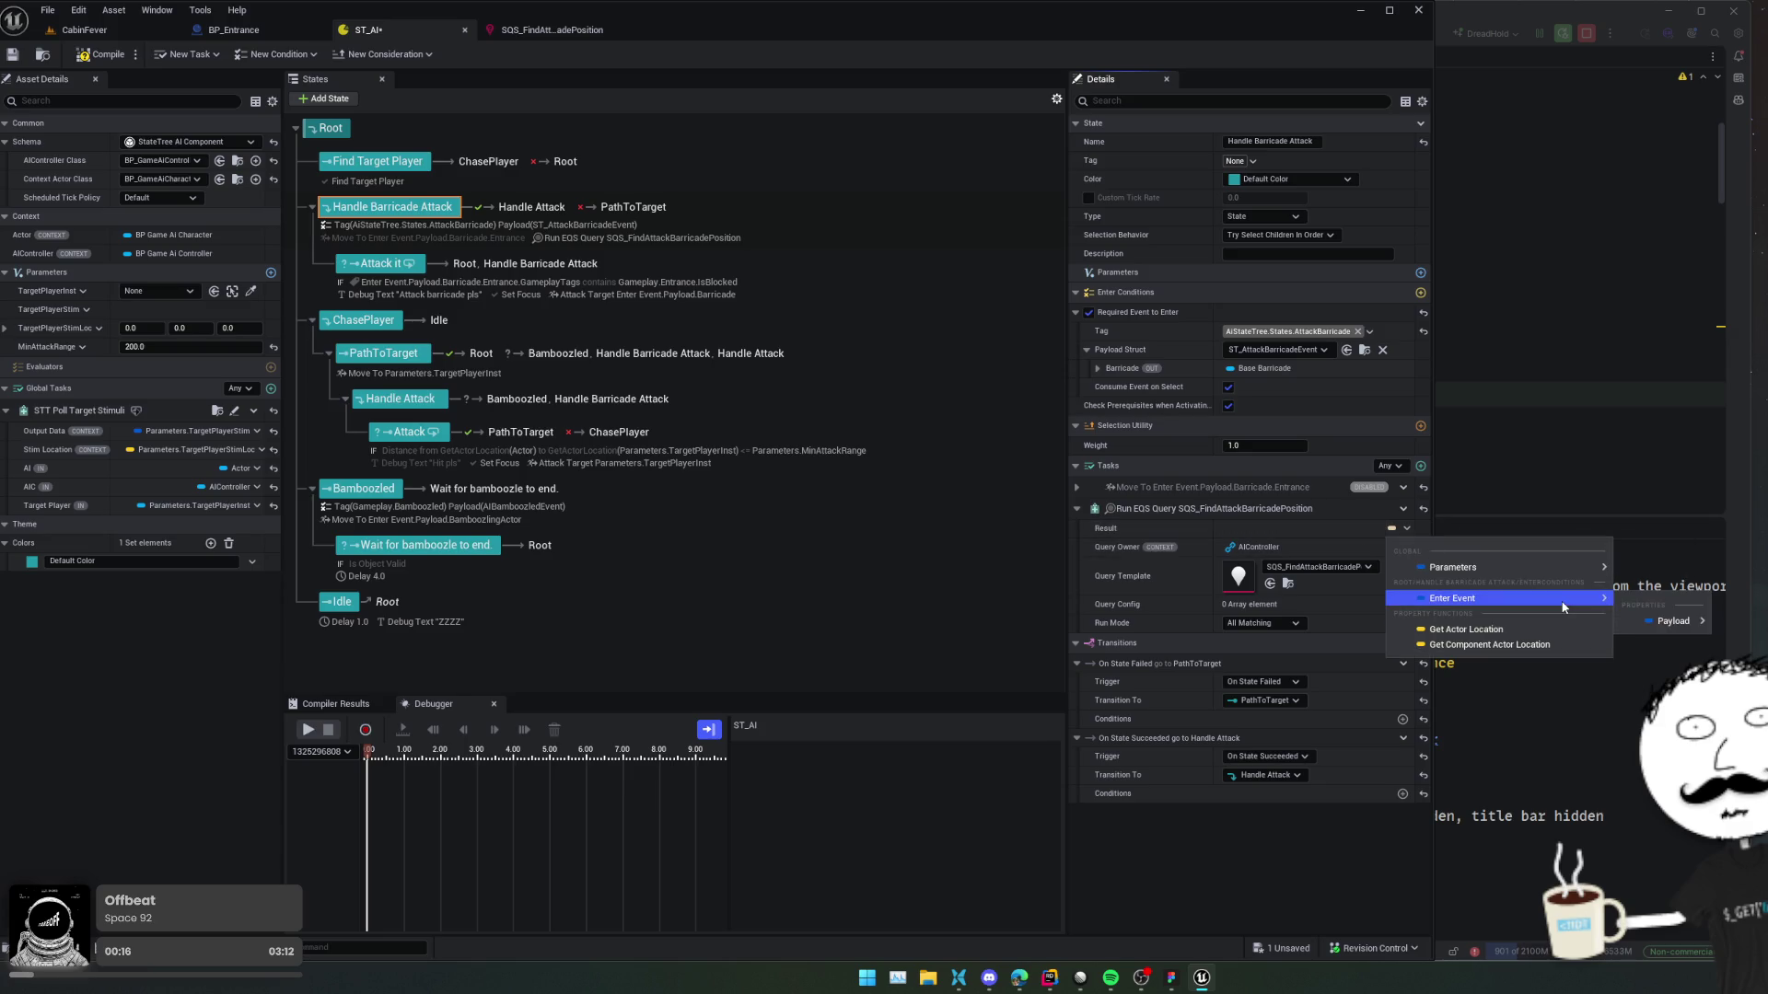
mouse_move(1563, 572)
mouse_move(1658, 620)
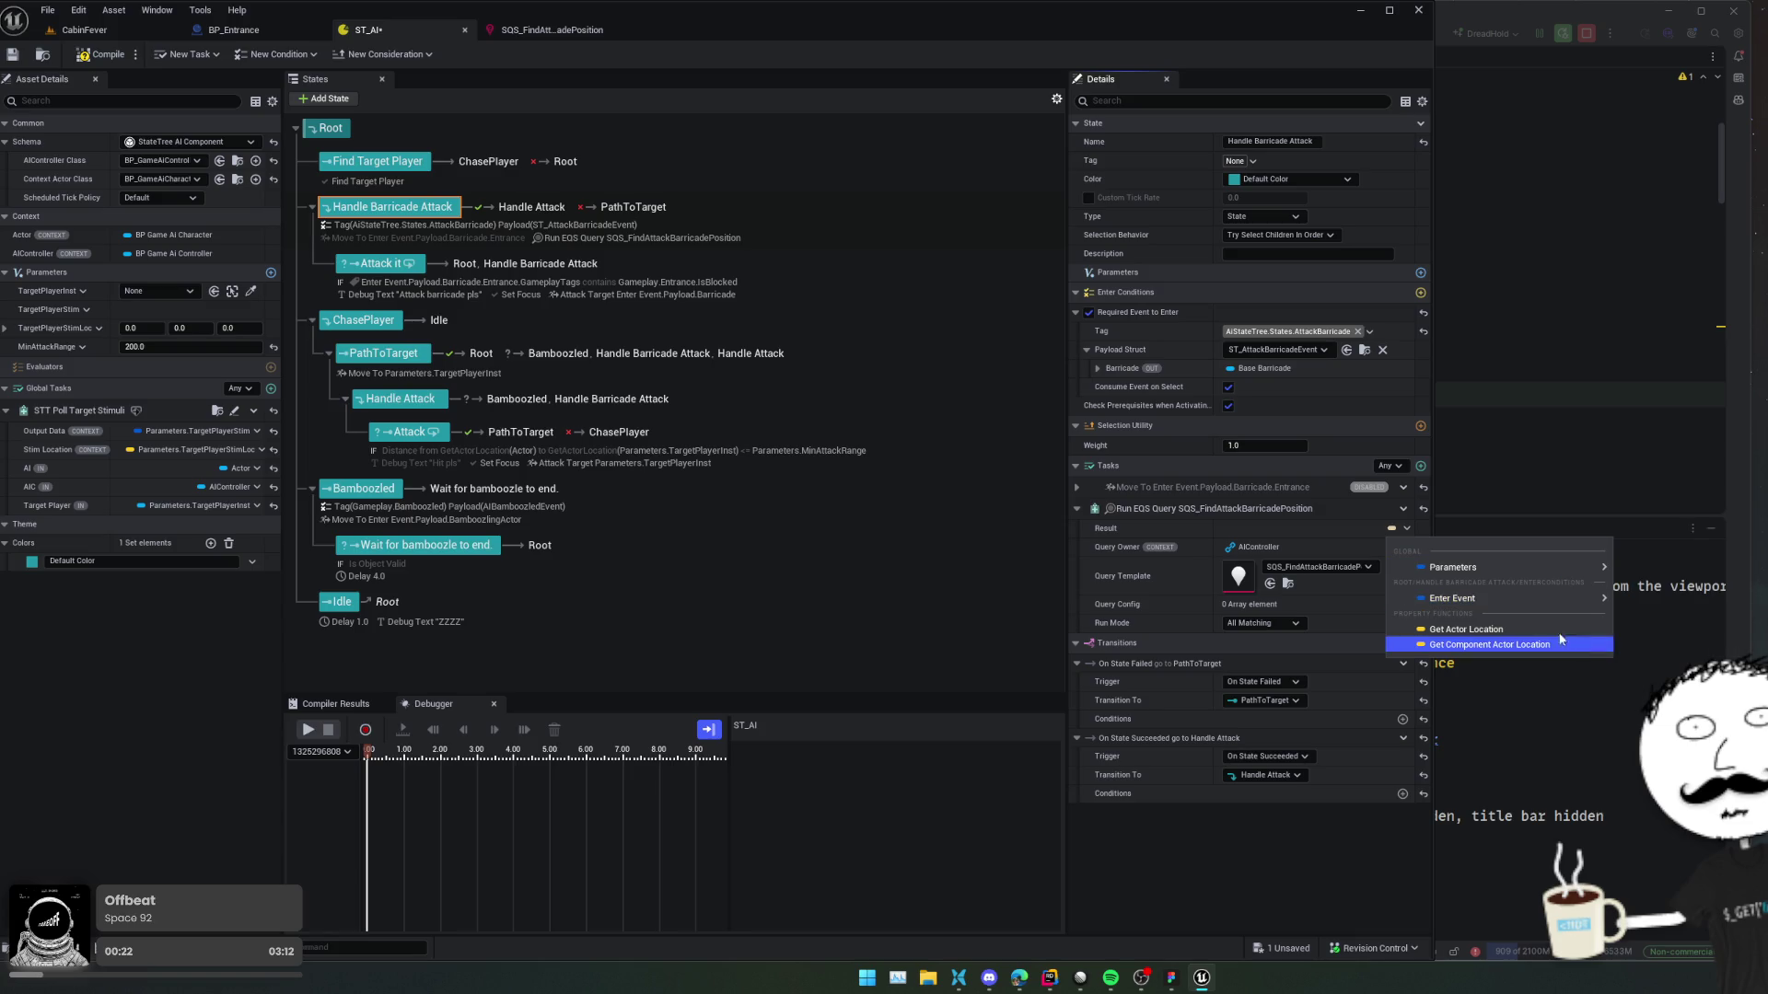
left_click(1180, 549)
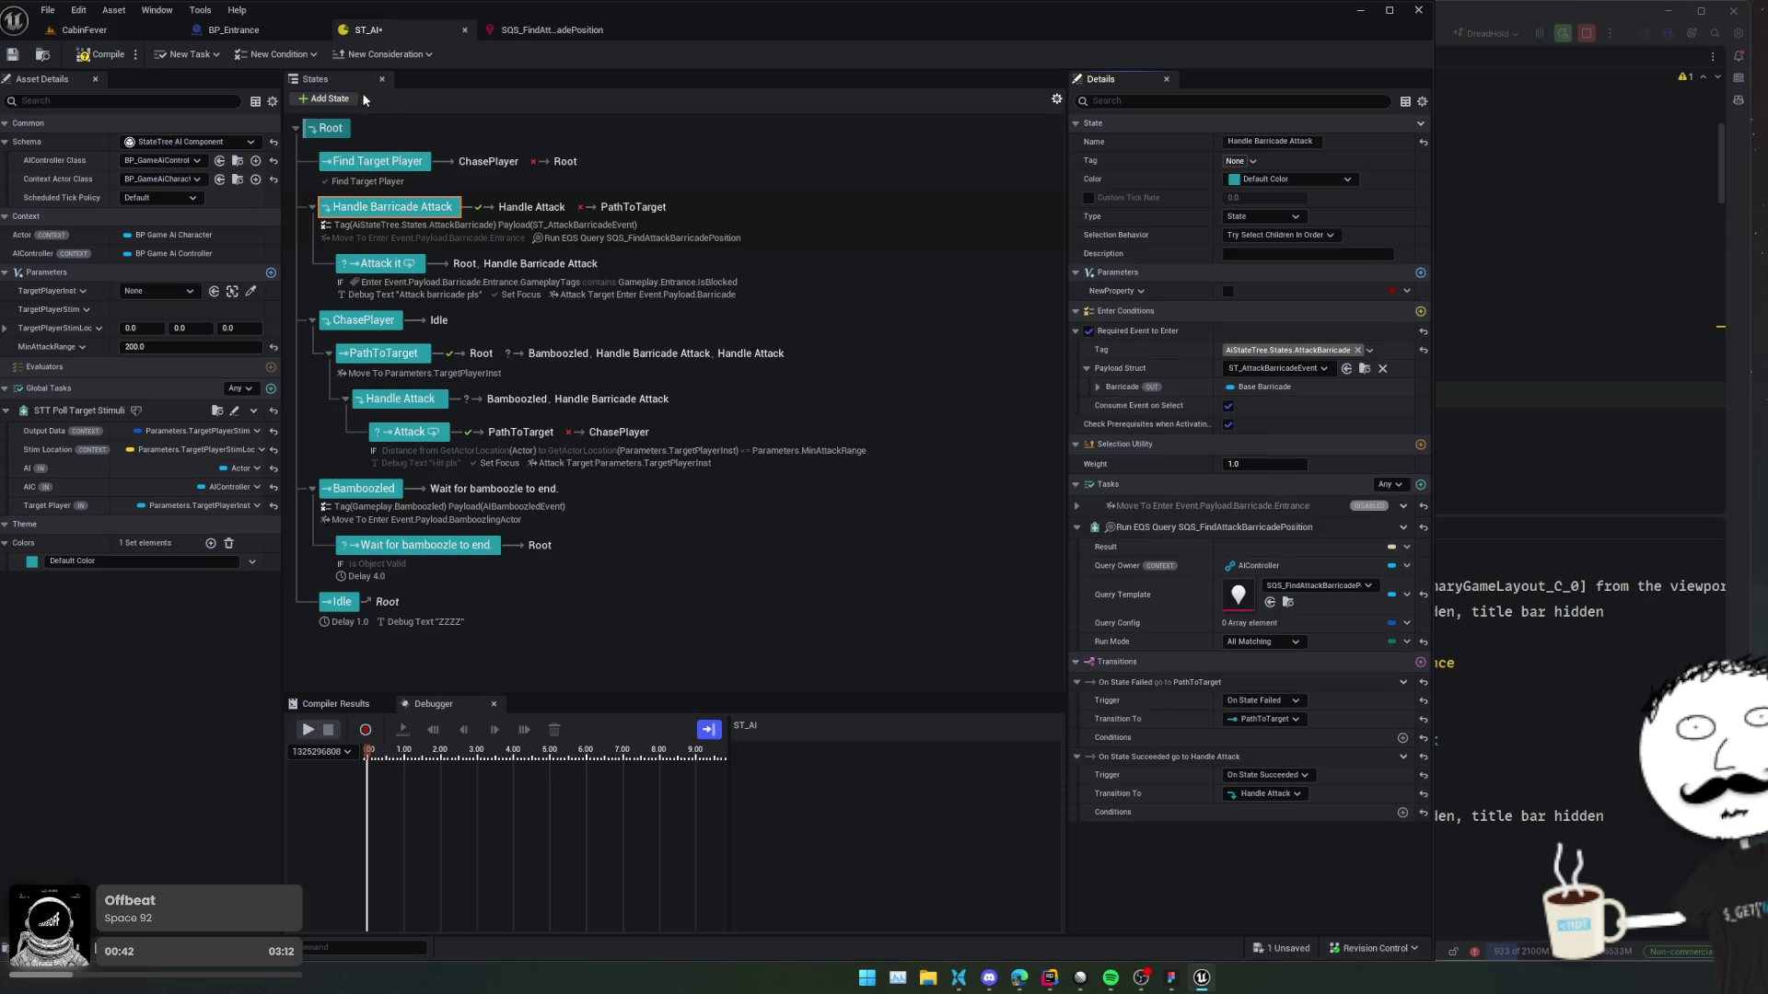
Add a Vector parameter named AttackLocations to Handle Barricade Attack and make it an Array.
left_click(1421, 273)
left_click(1136, 292)
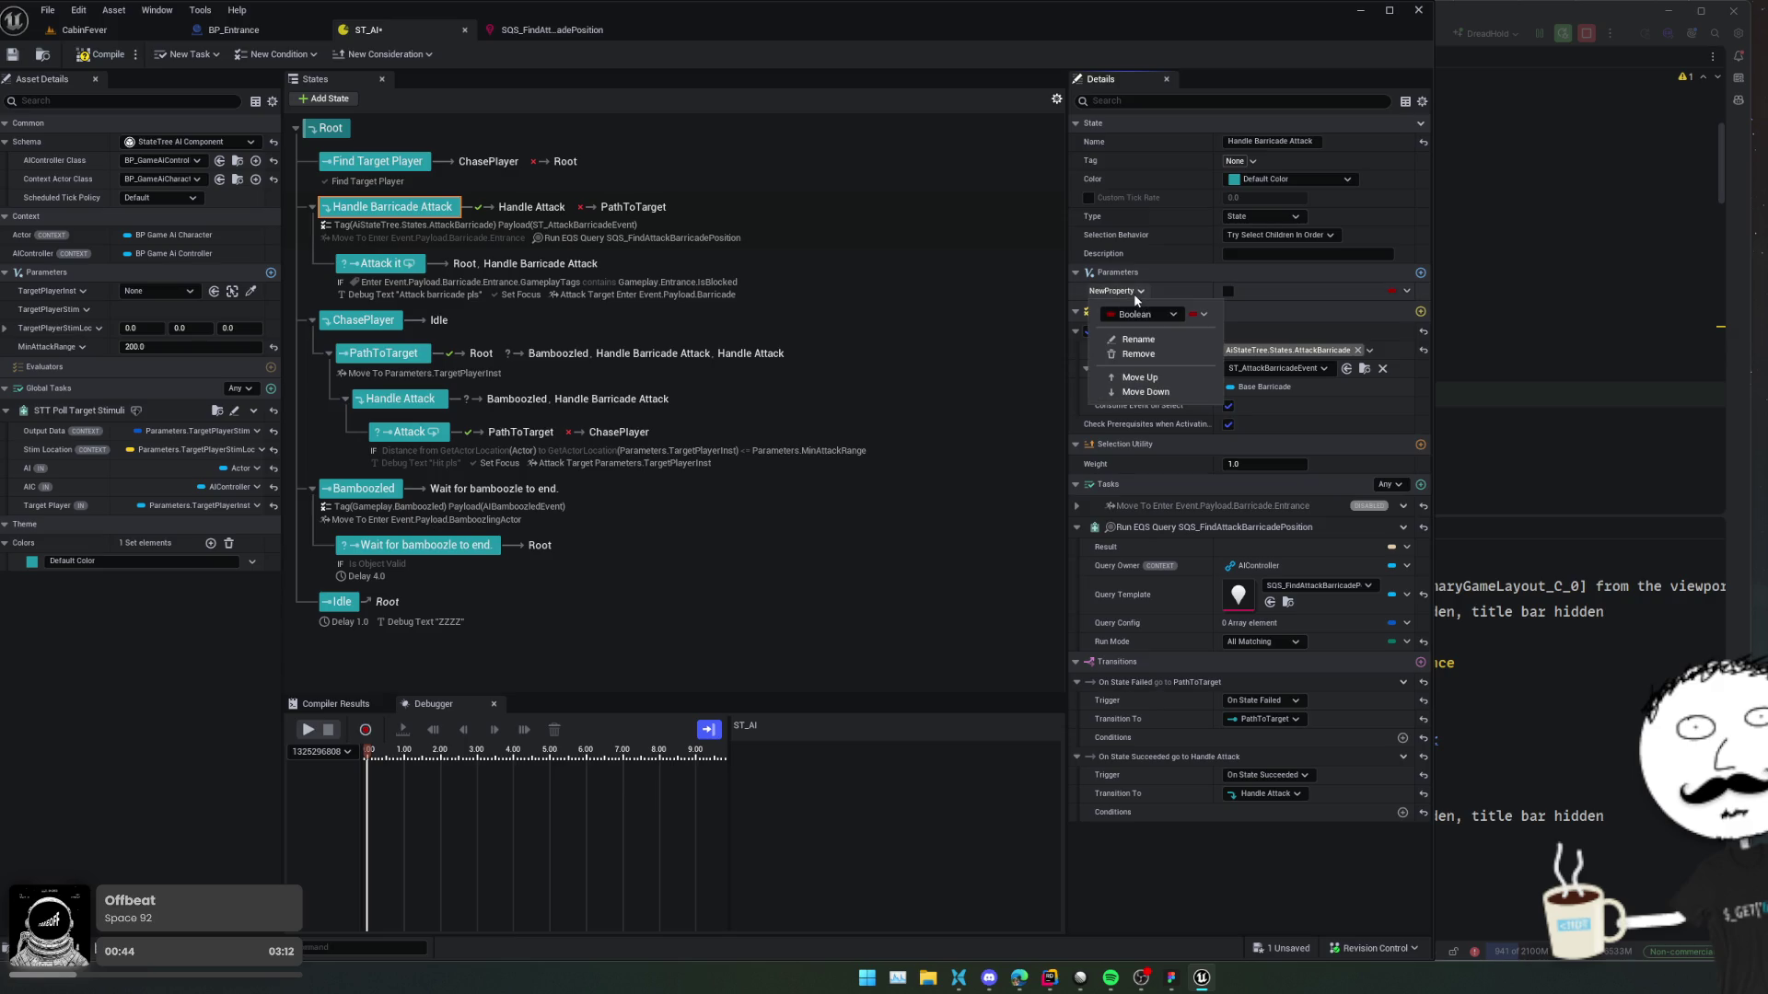
left_click(1145, 314)
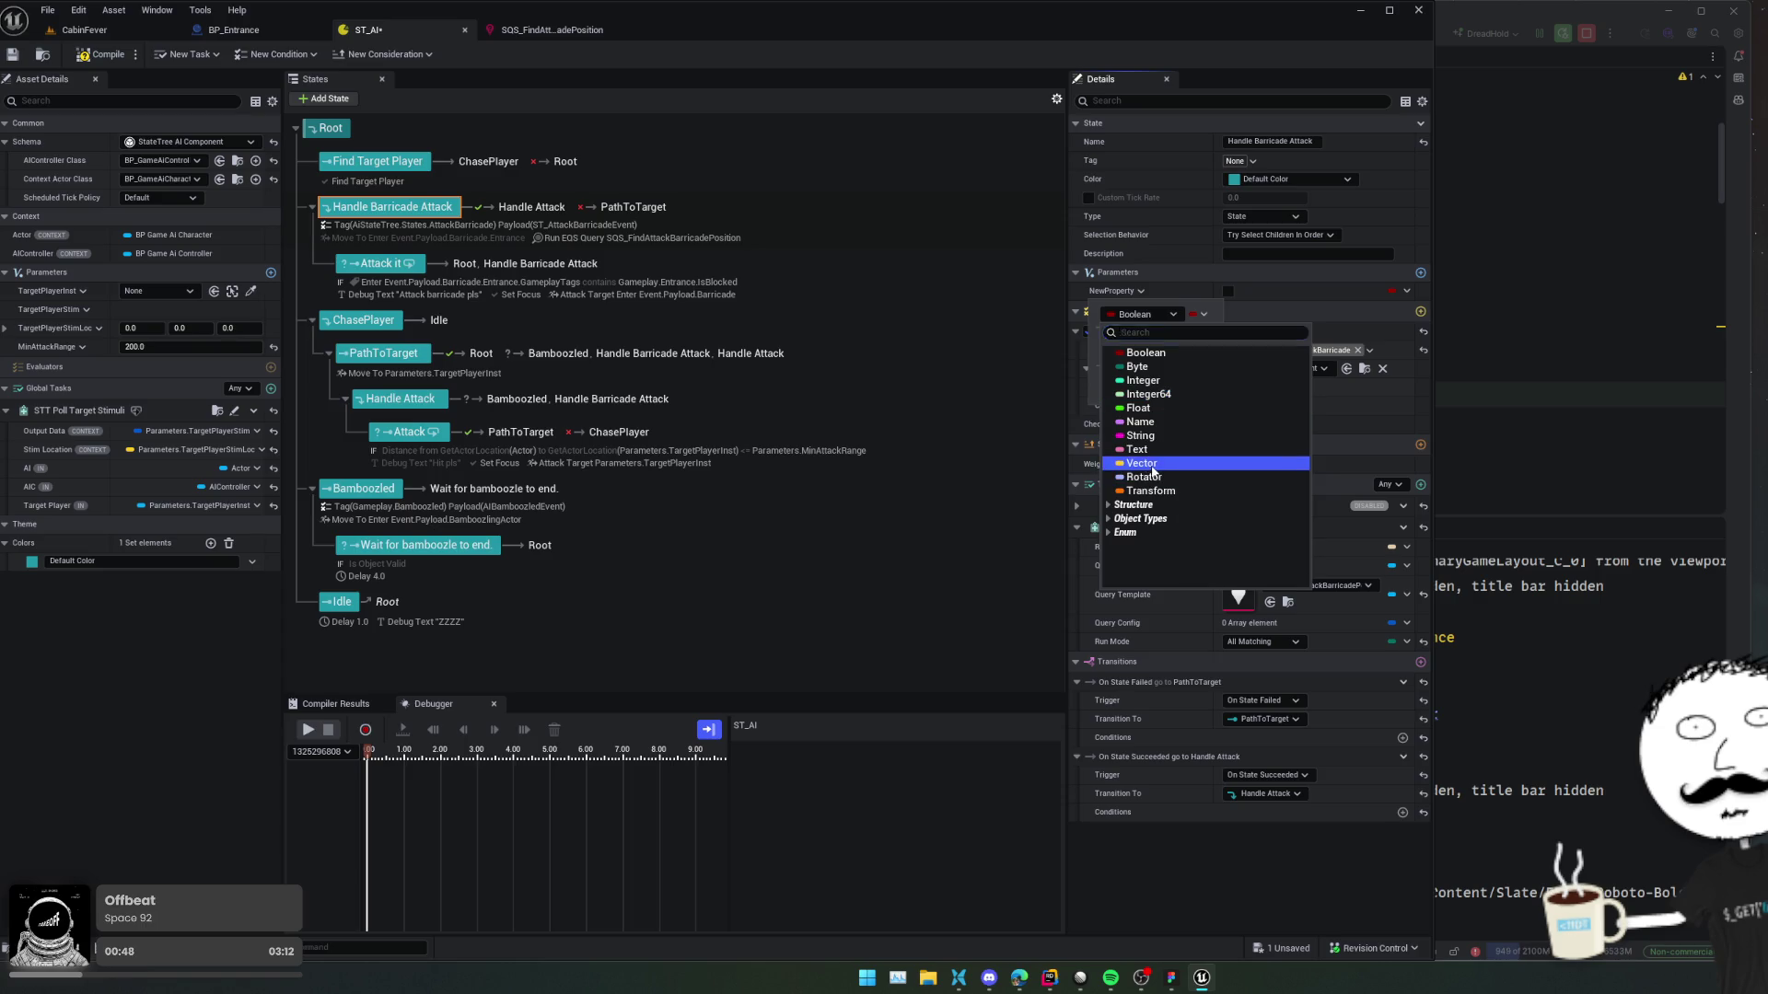
left_click(1195, 316)
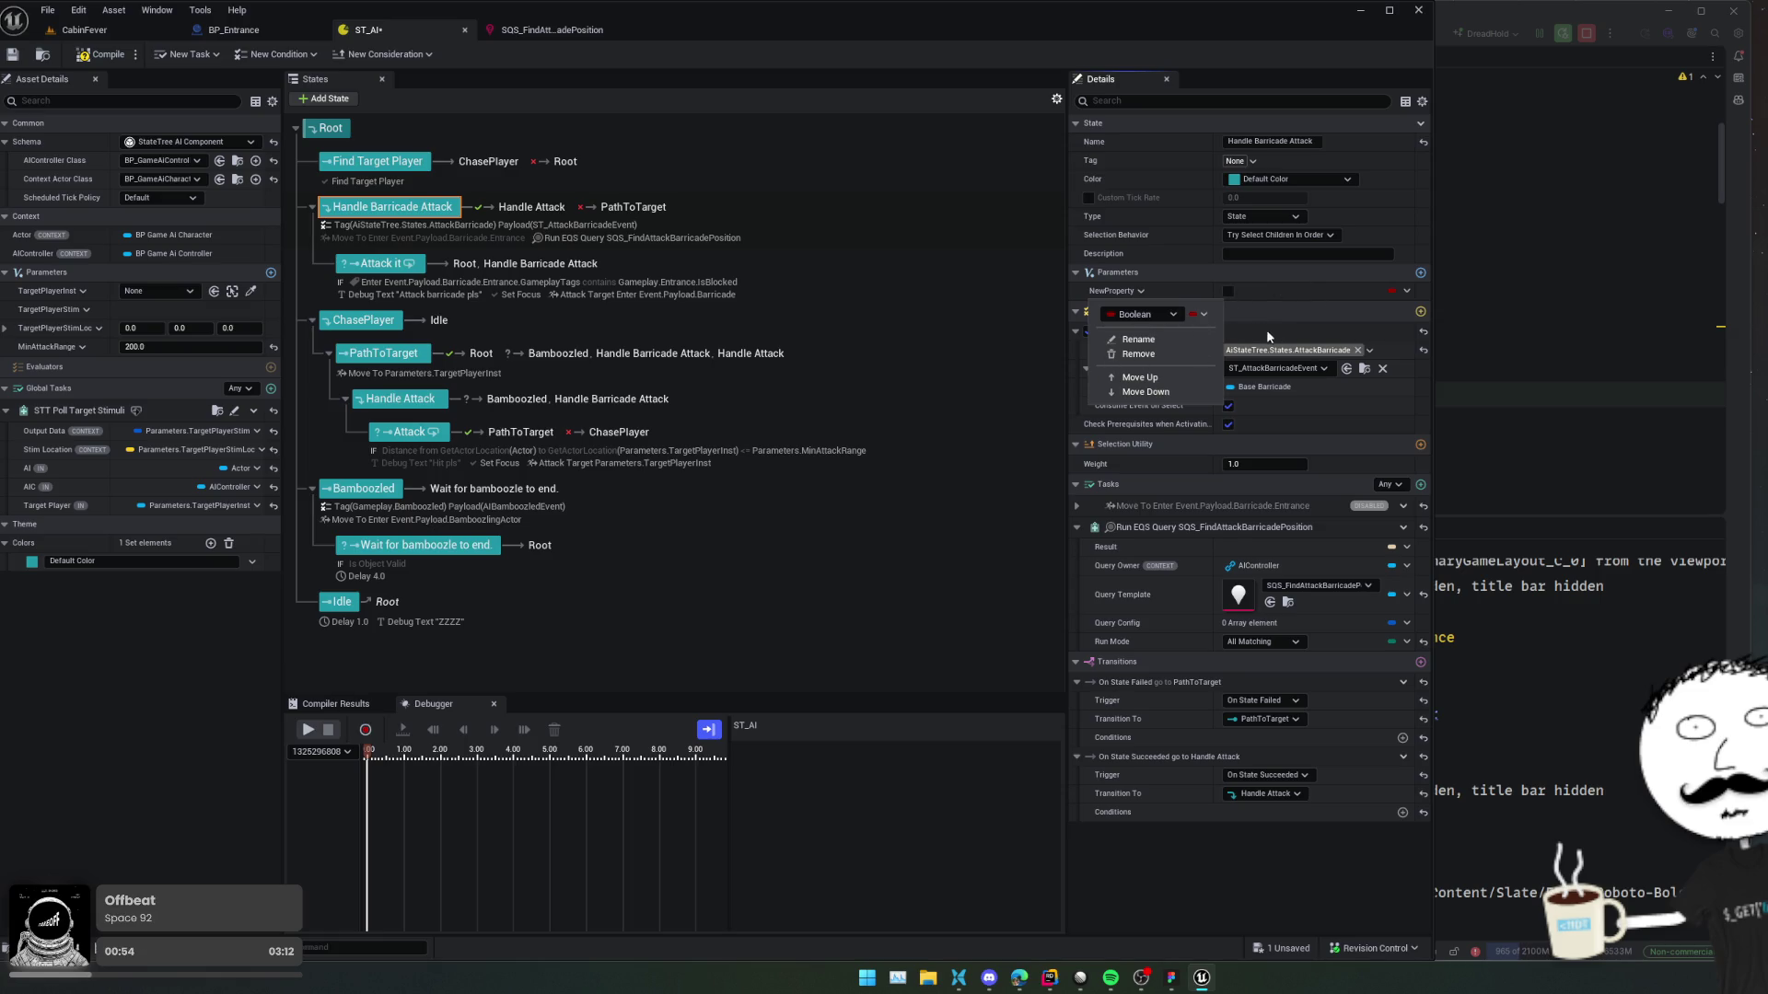
key("Escape")
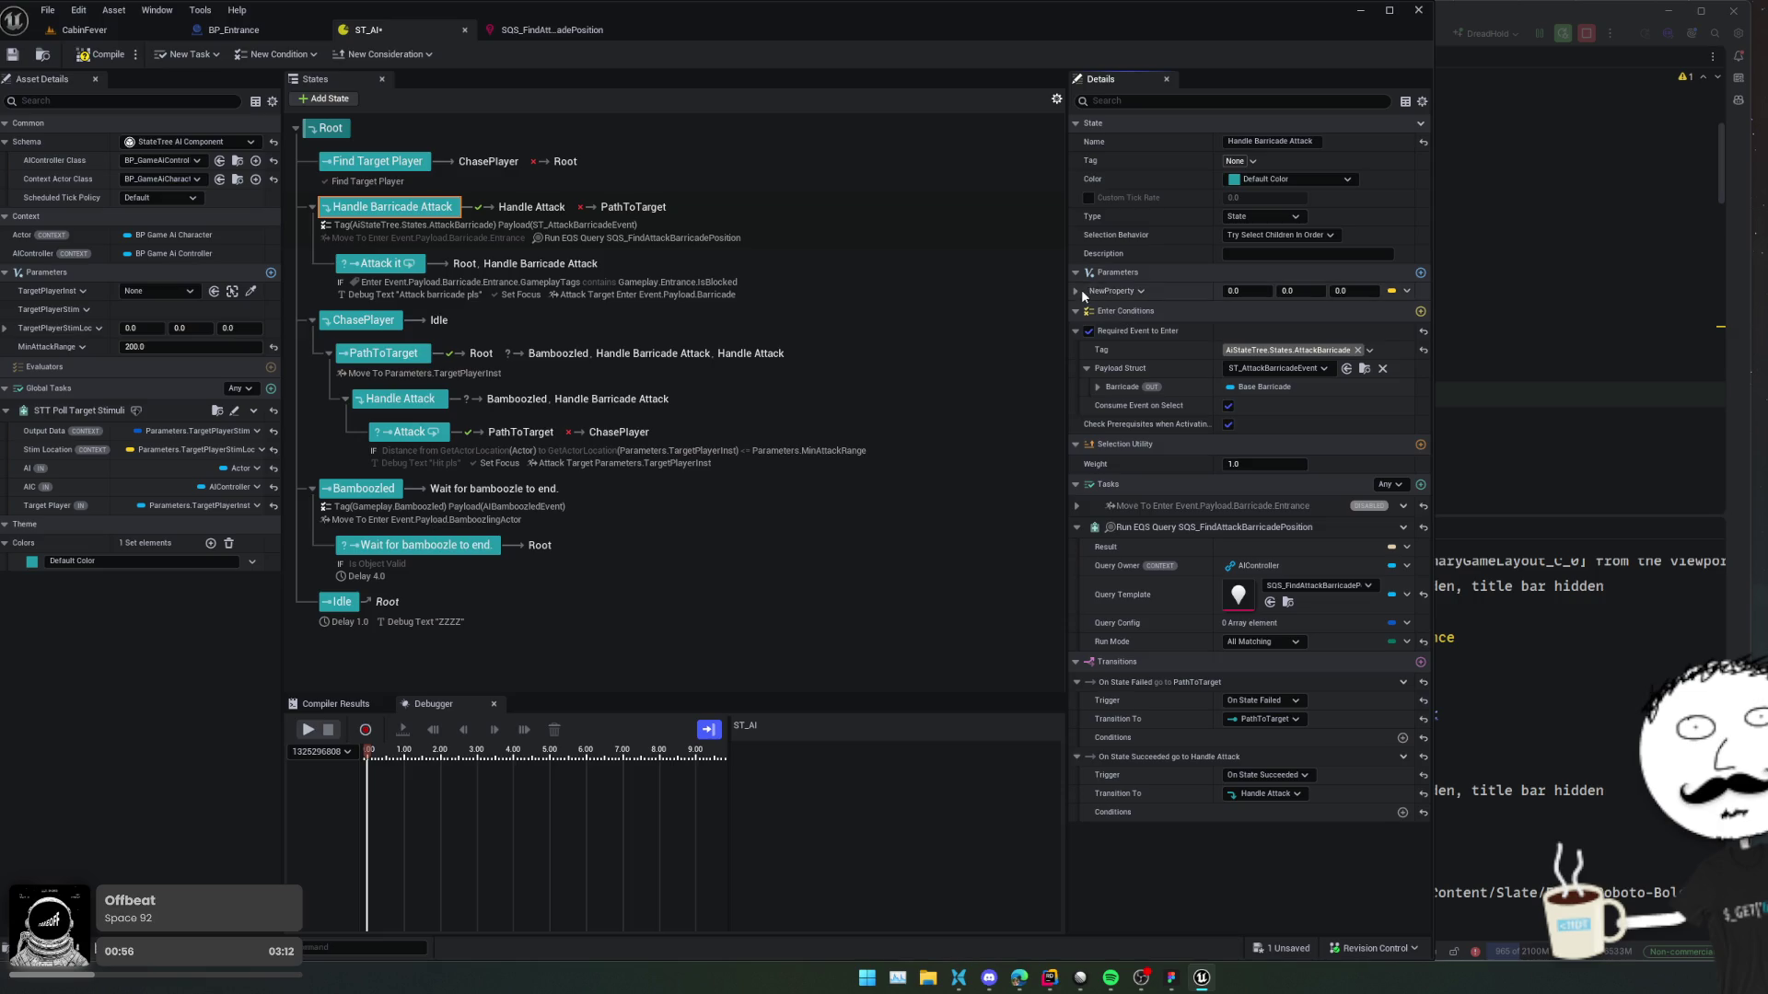
left_click(1075, 291)
left_click(1119, 293)
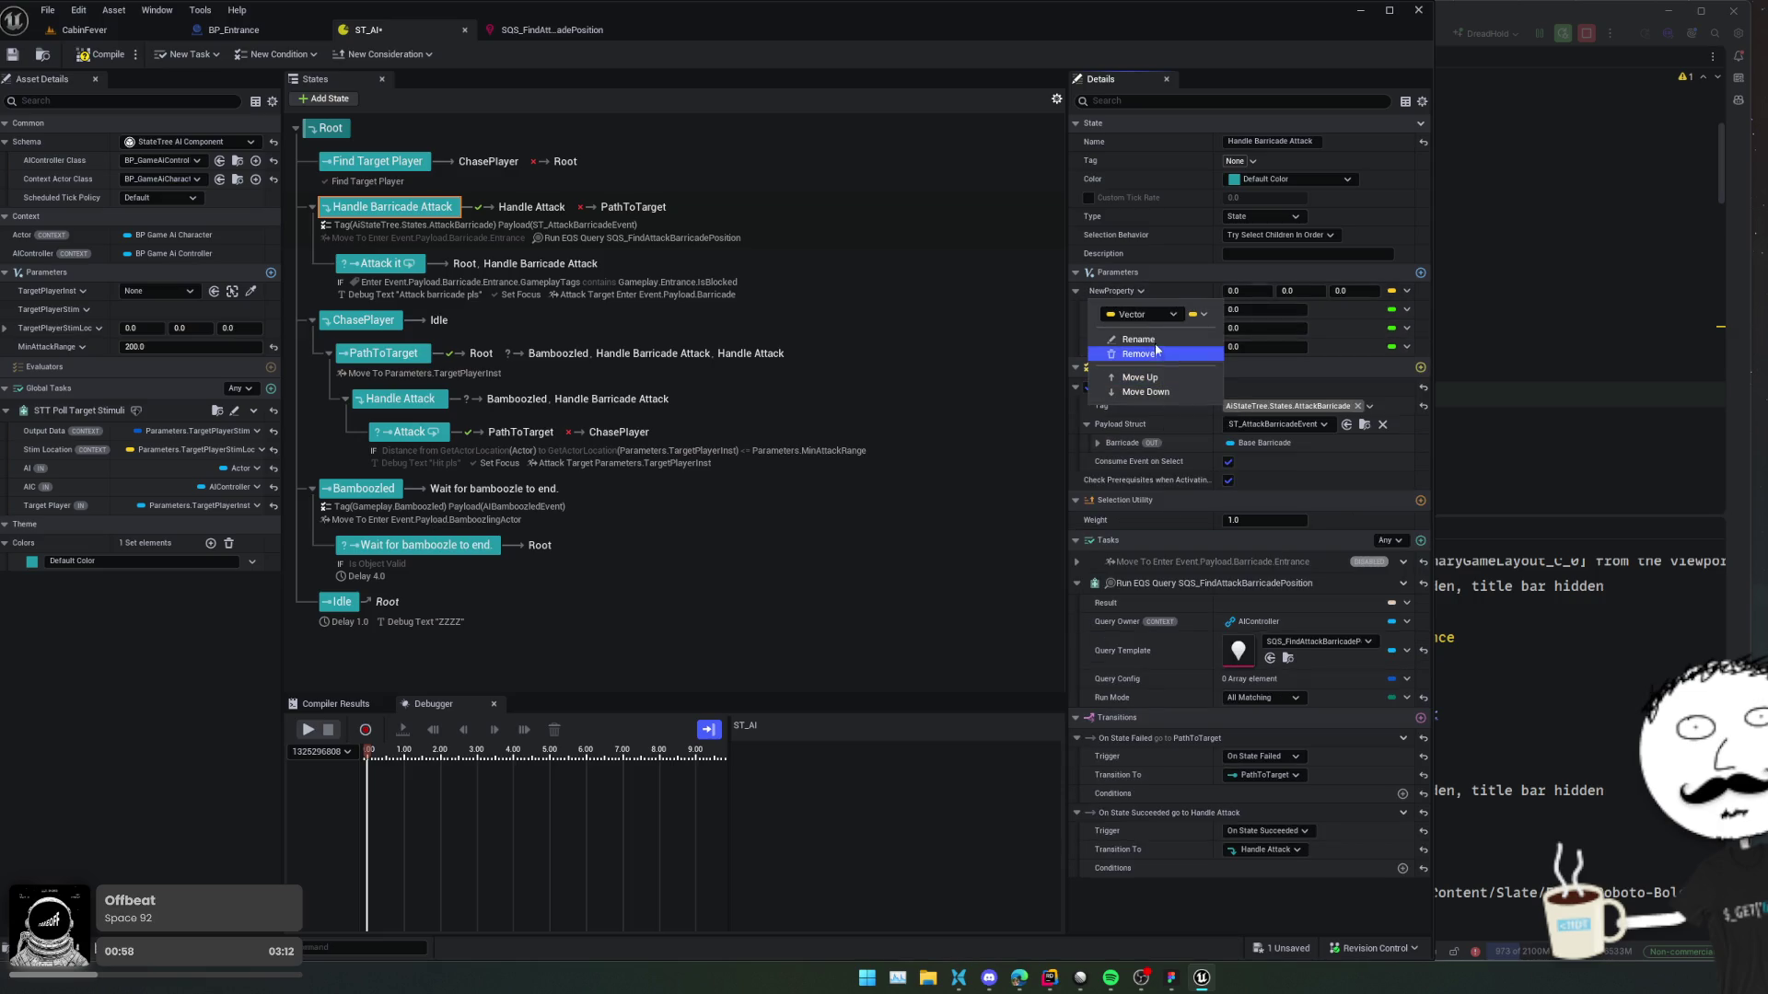
left_click(1154, 343)
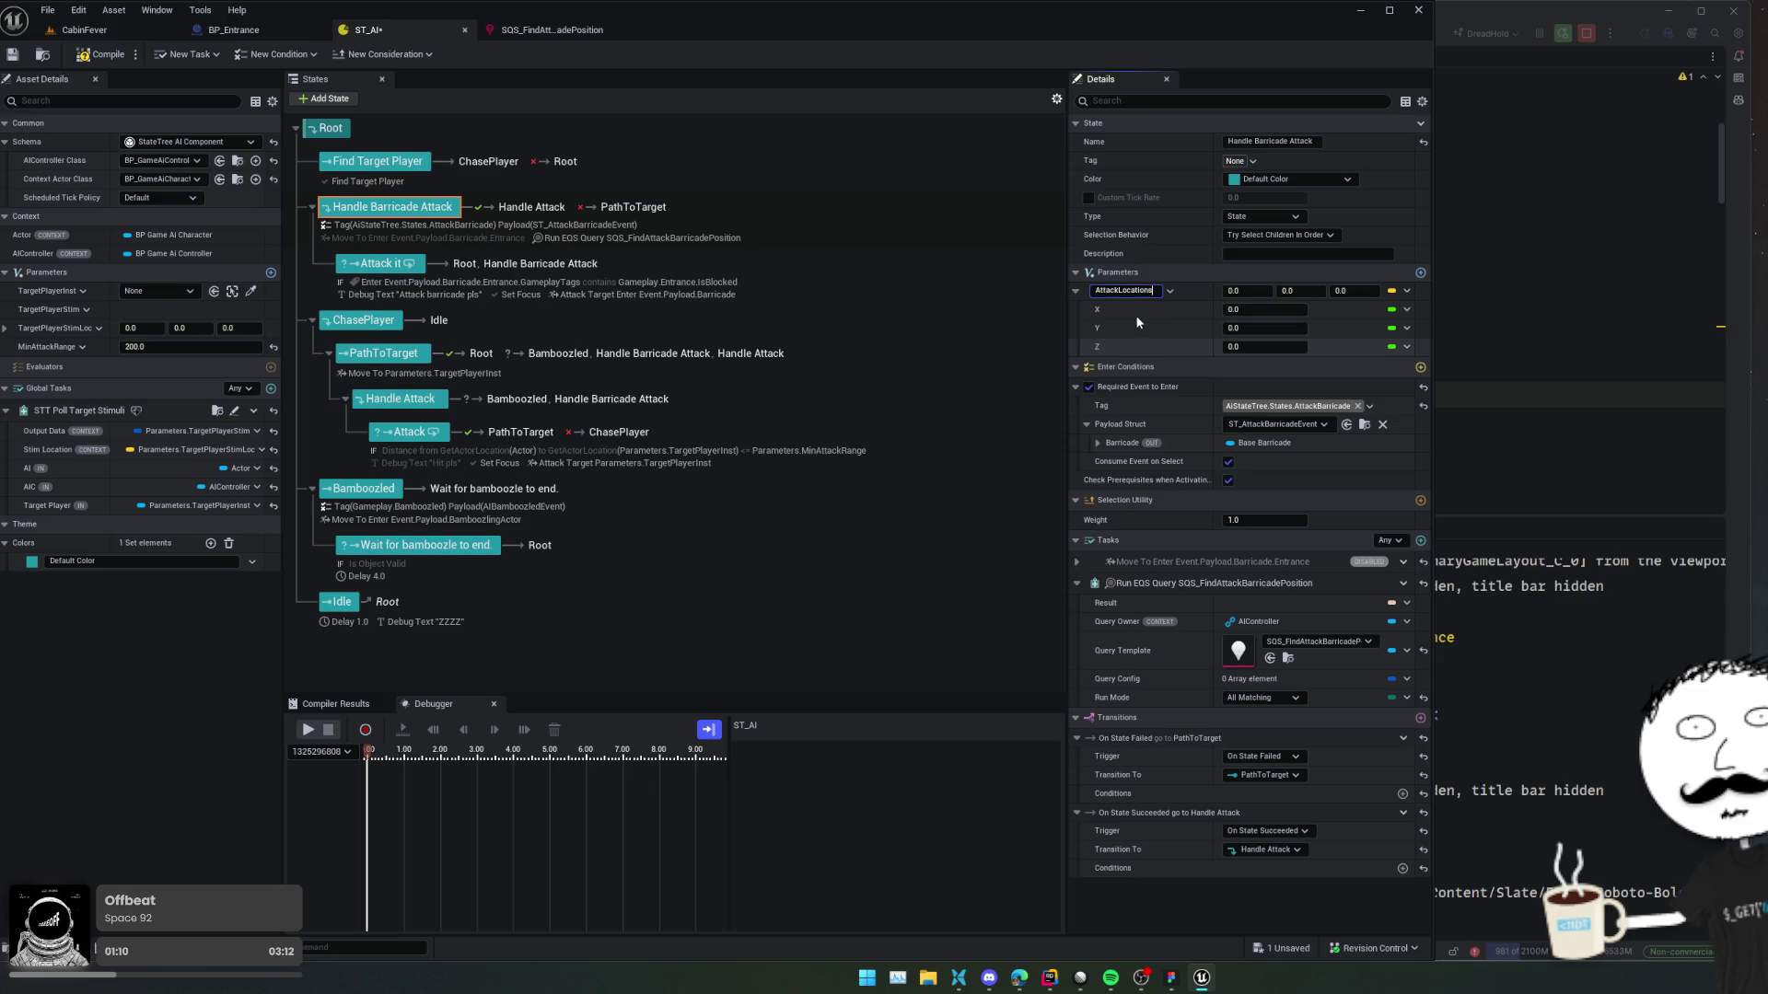
left_click(1170, 288)
type("AttackLocation")
key("Return")
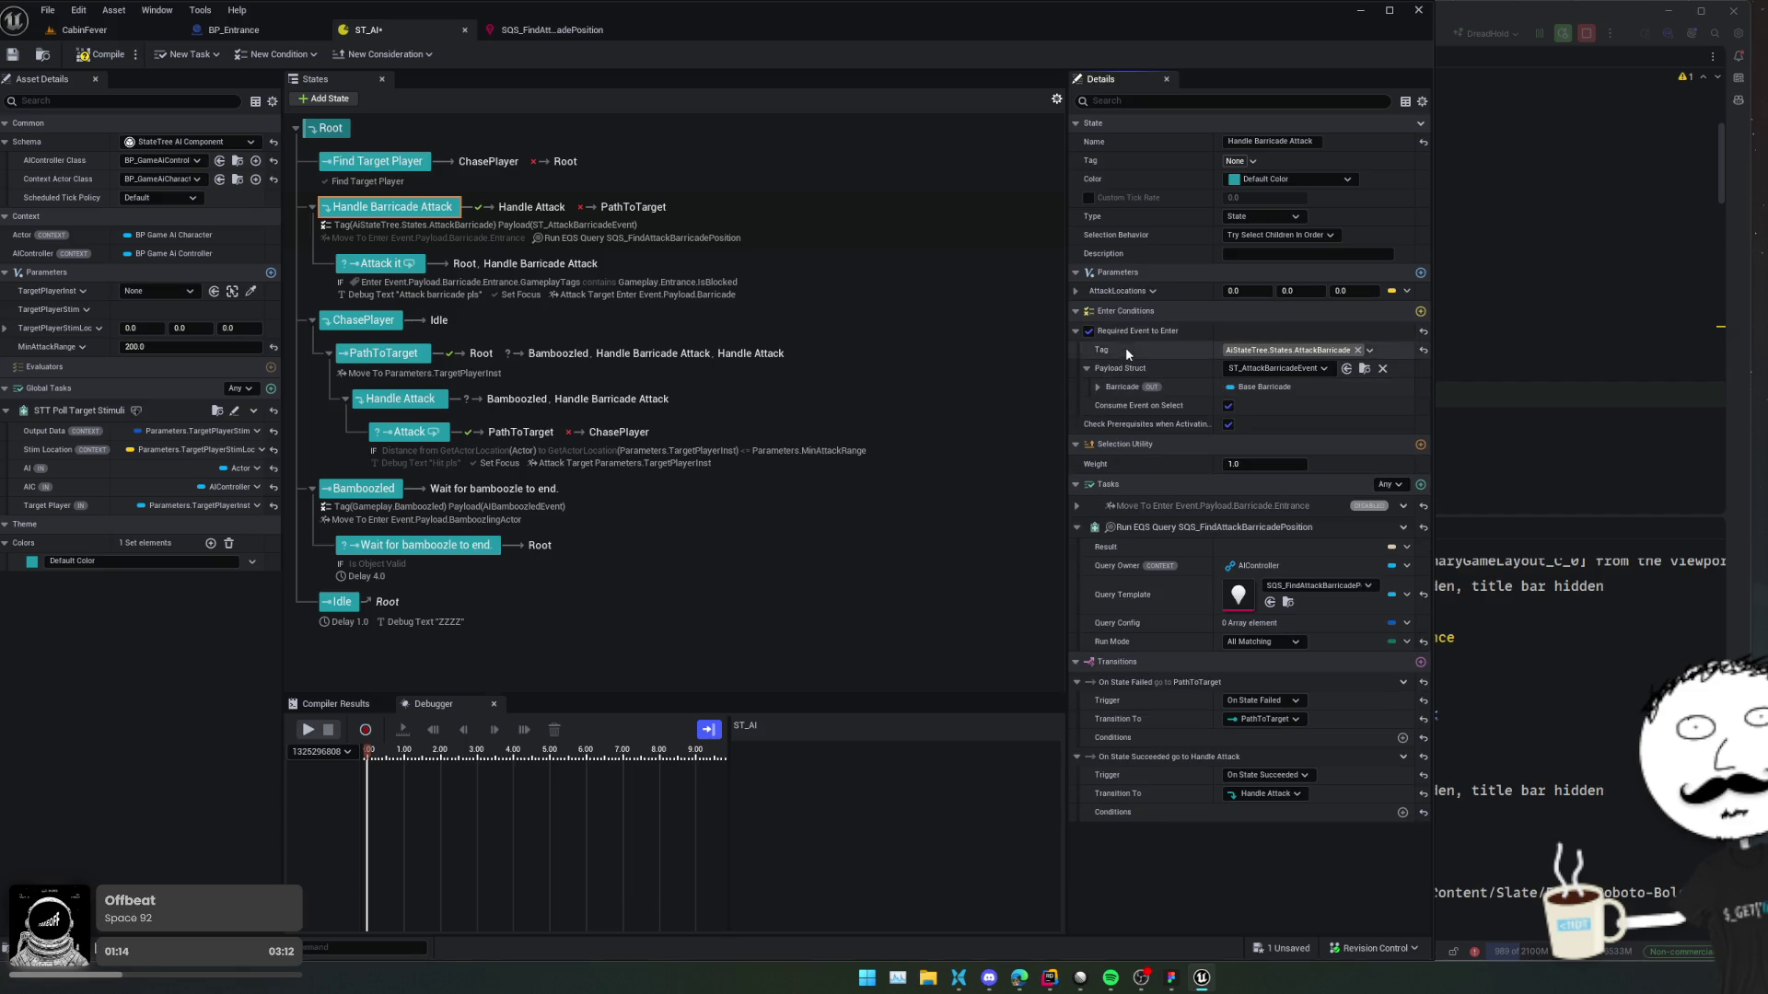
left_click(1151, 293)
left_click(1203, 315)
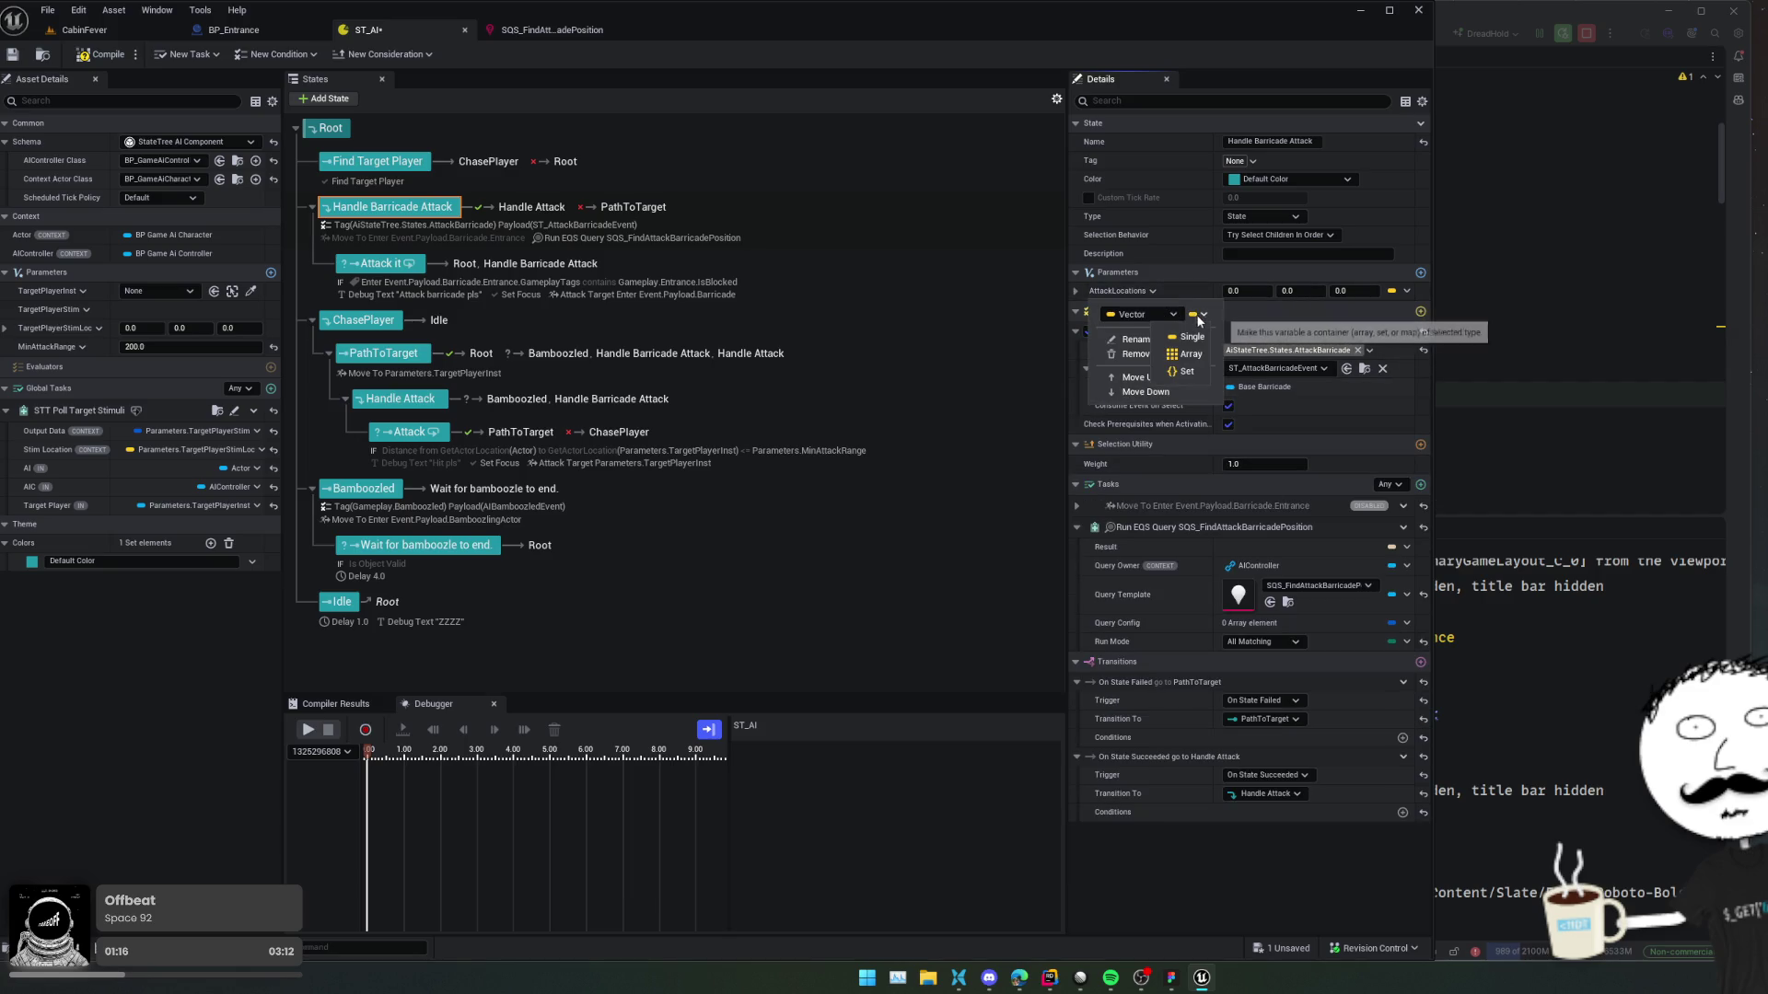
left_click(1220, 315)
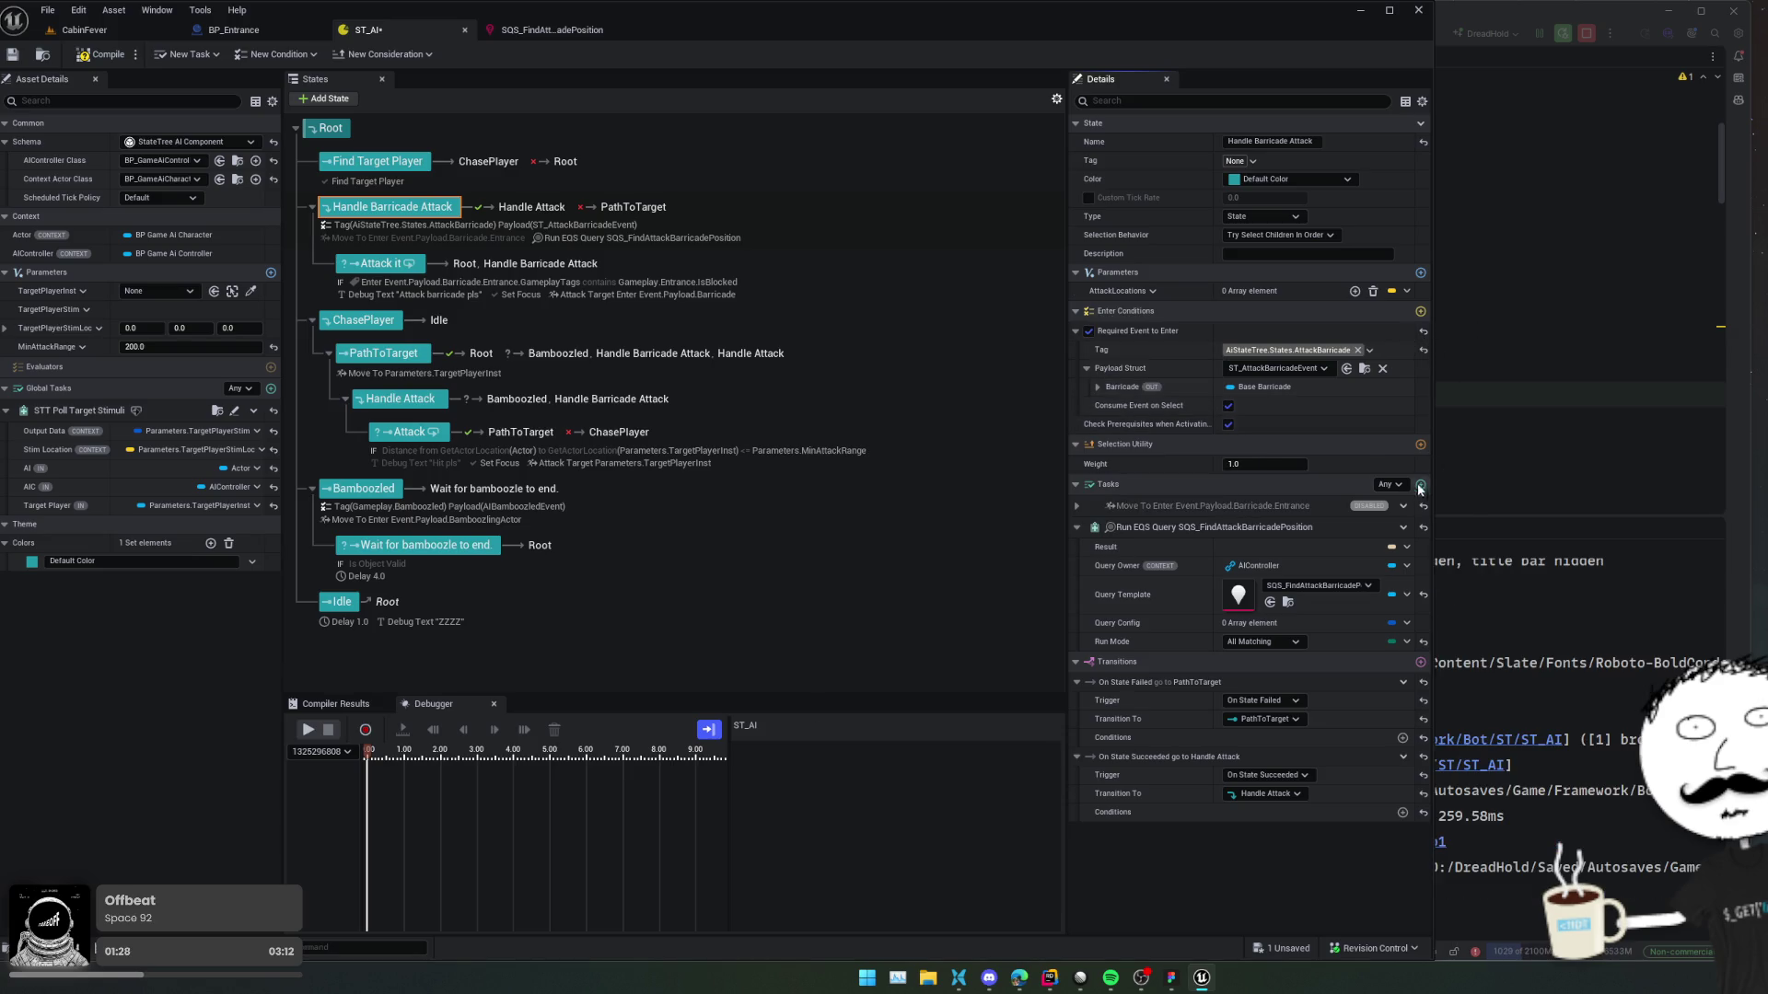
Bind the Run EQS Query Result to the AttackLocations parameter.
left_click(1401, 547)
mouse_move(1556, 617)
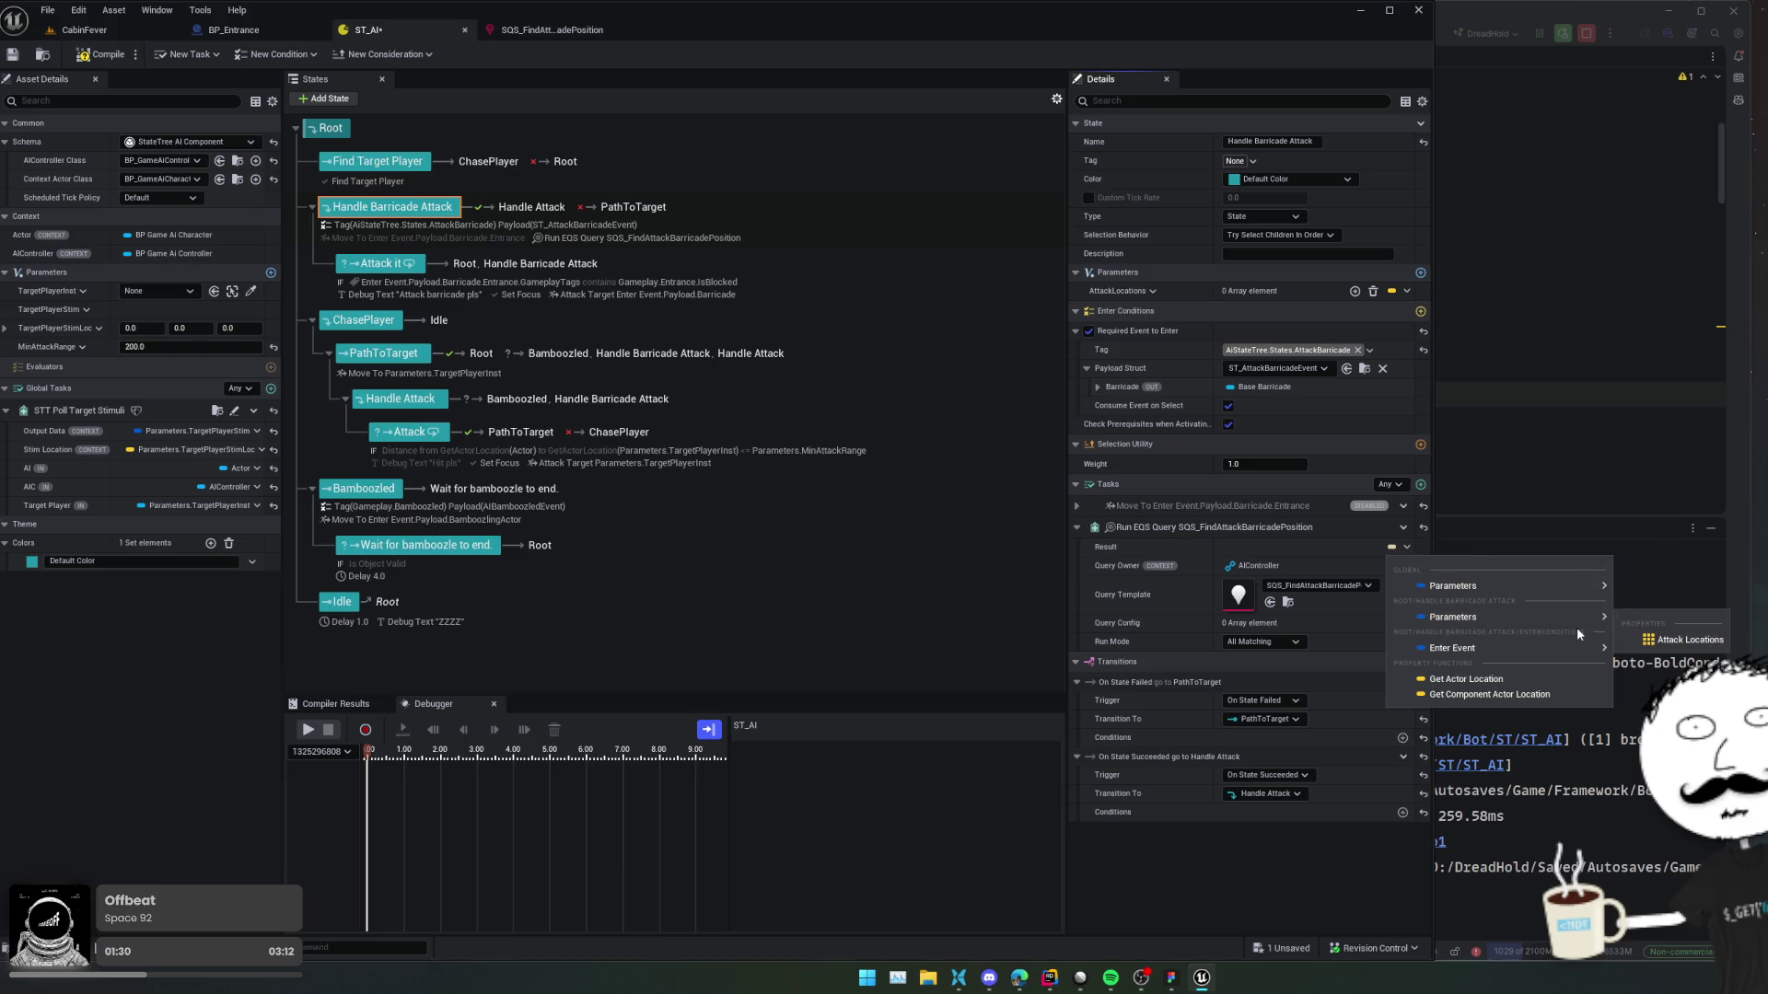
left_click(1679, 638)
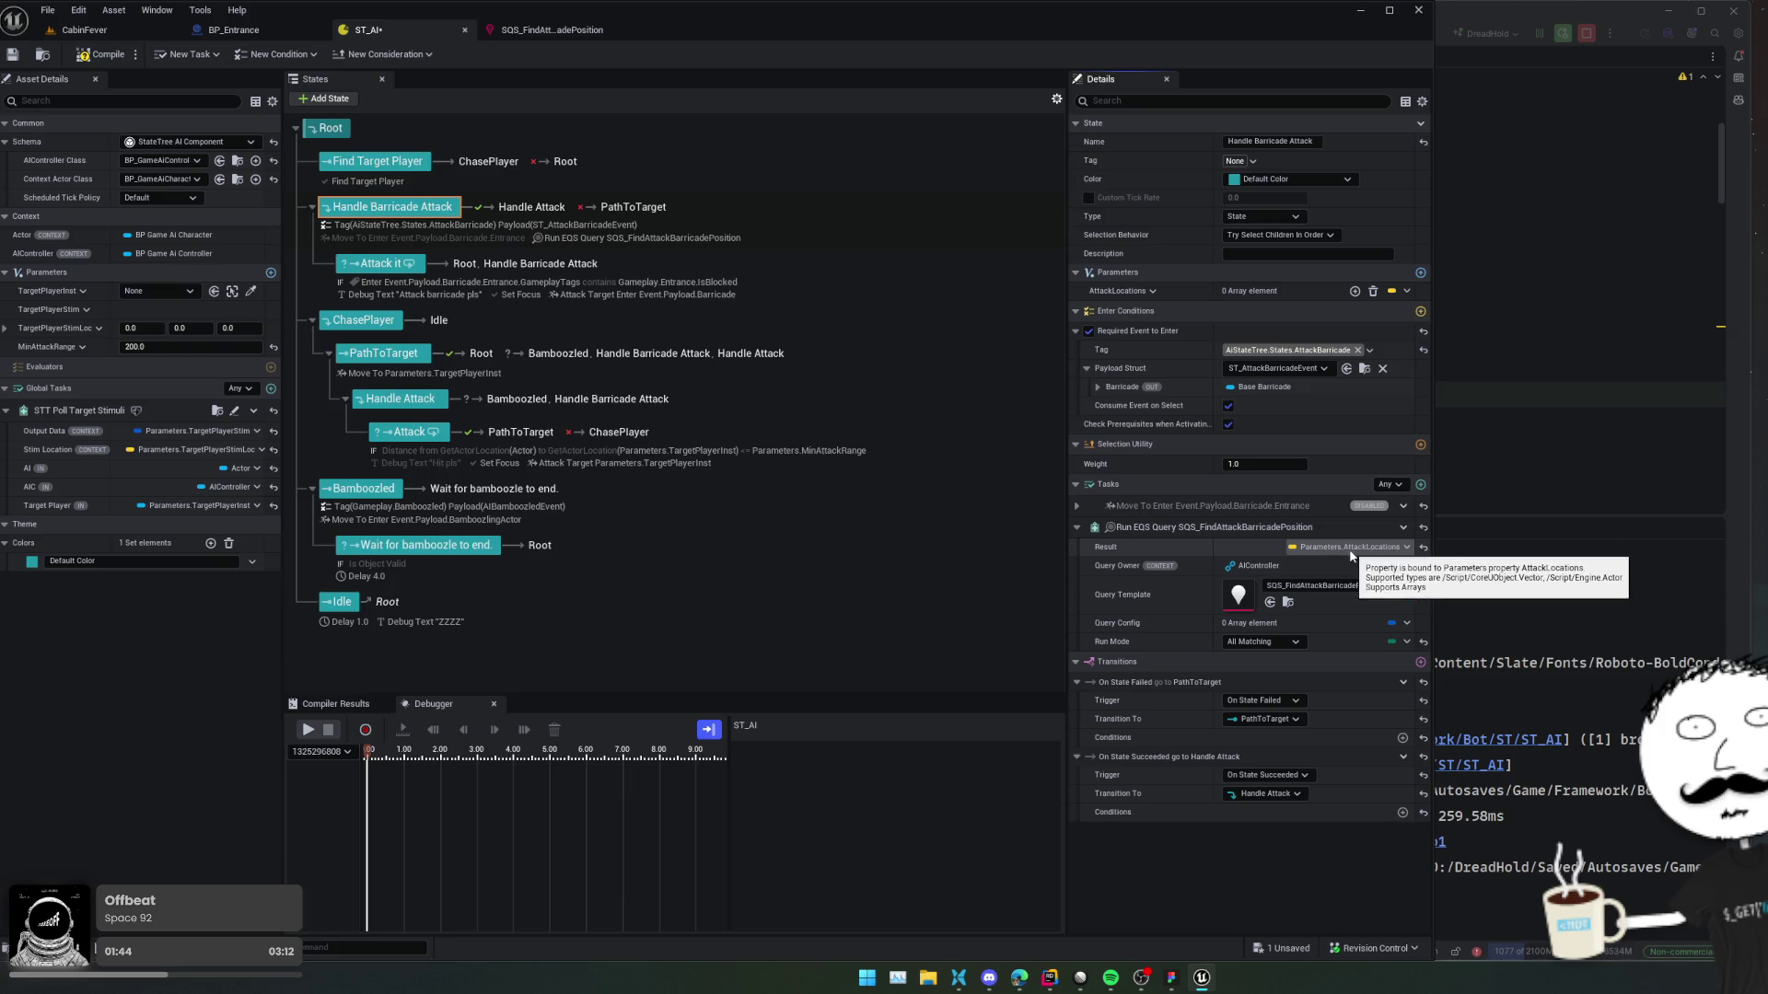
Check the Attack it state's settings, then open the SQS_FindAttackBarricadePosition environment query.
left_click(392, 266)
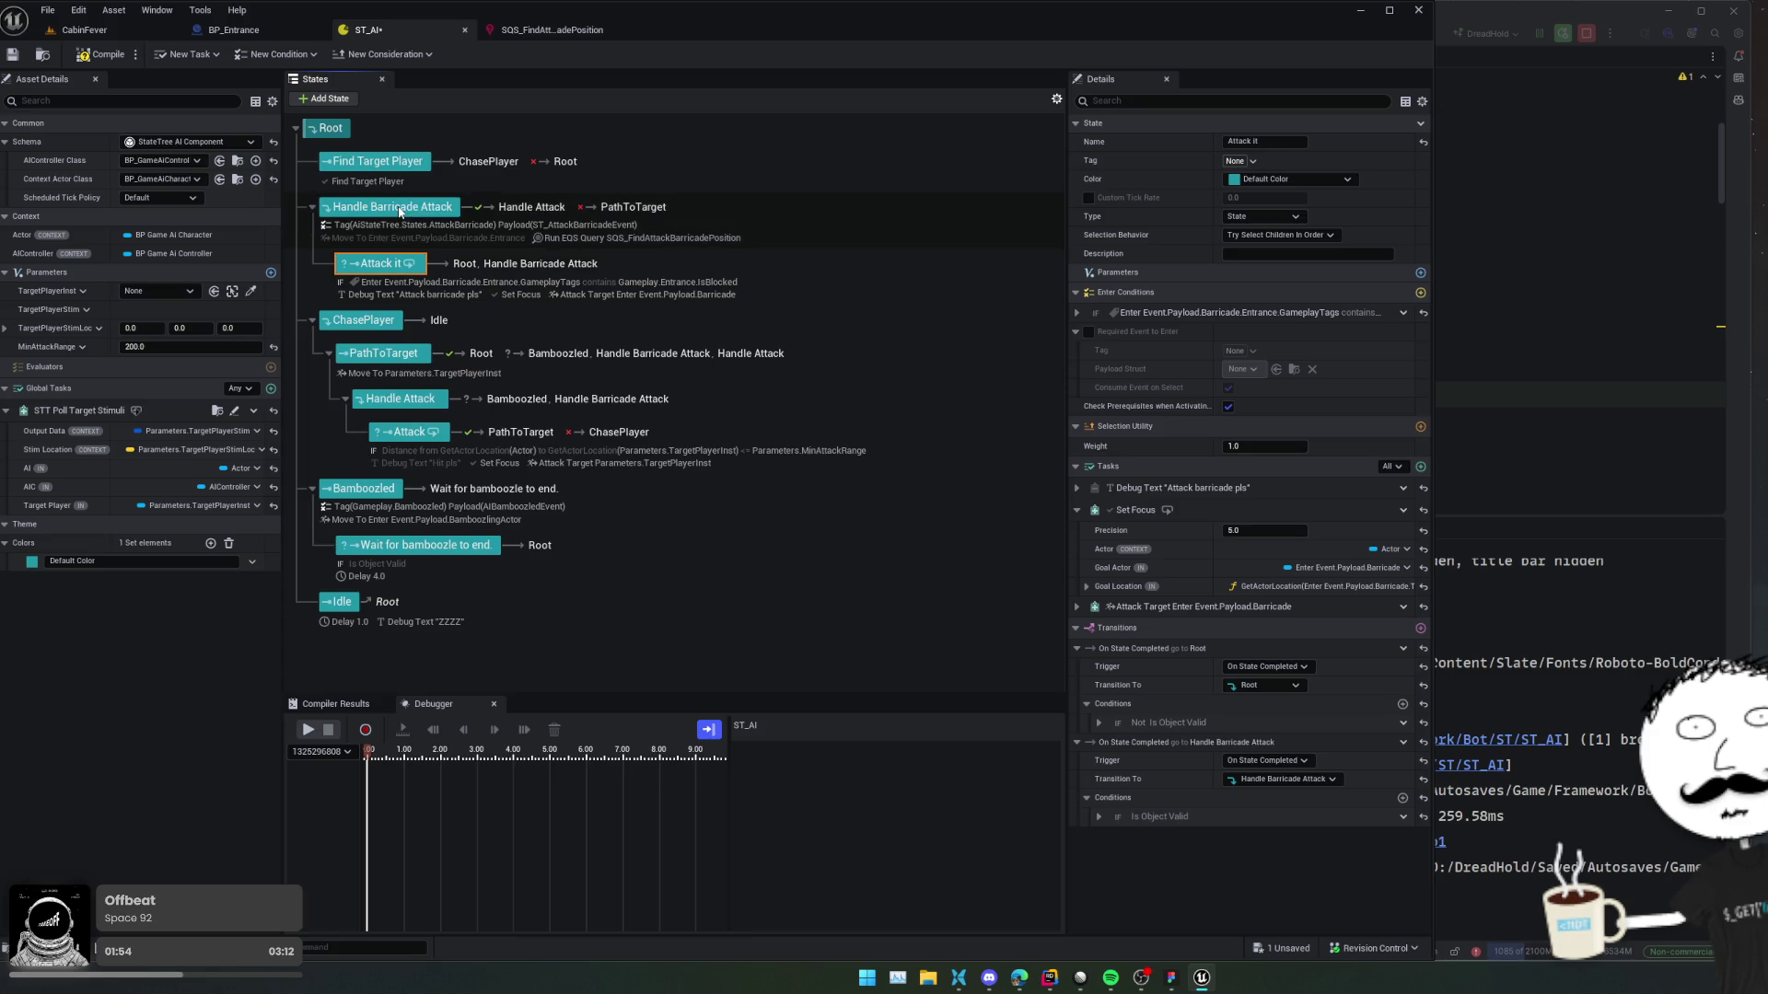
left_click(398, 209)
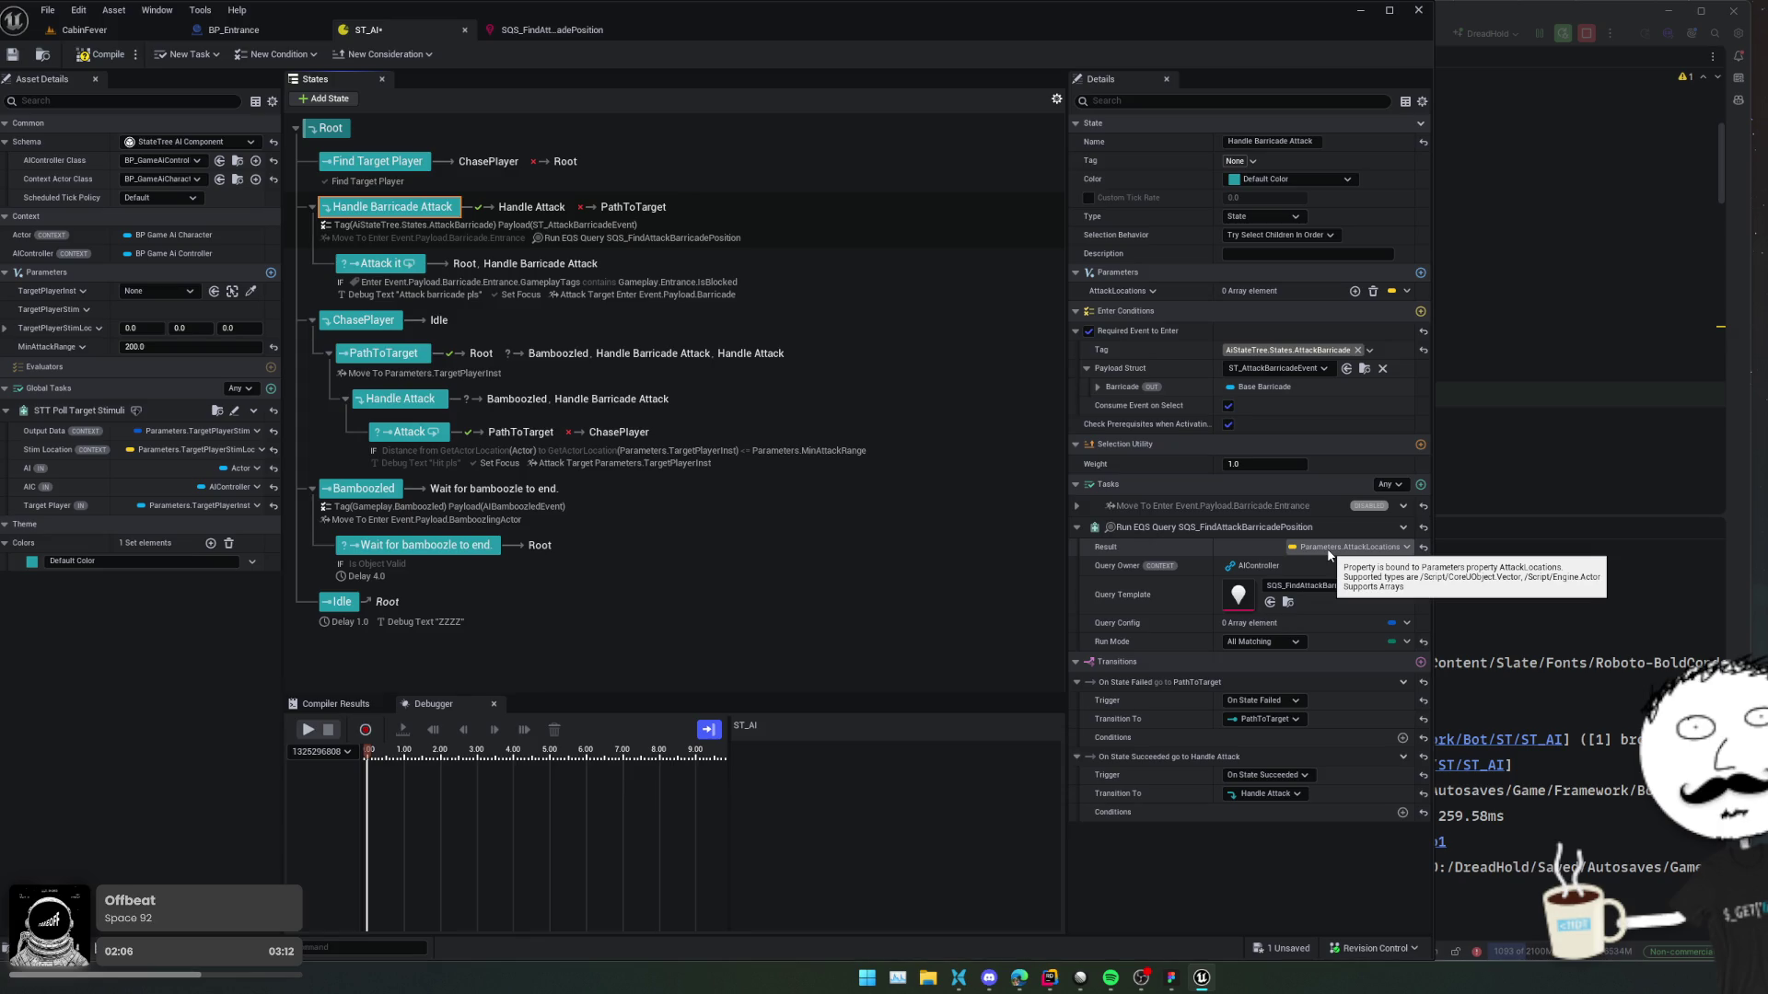
double_click(1226, 602)
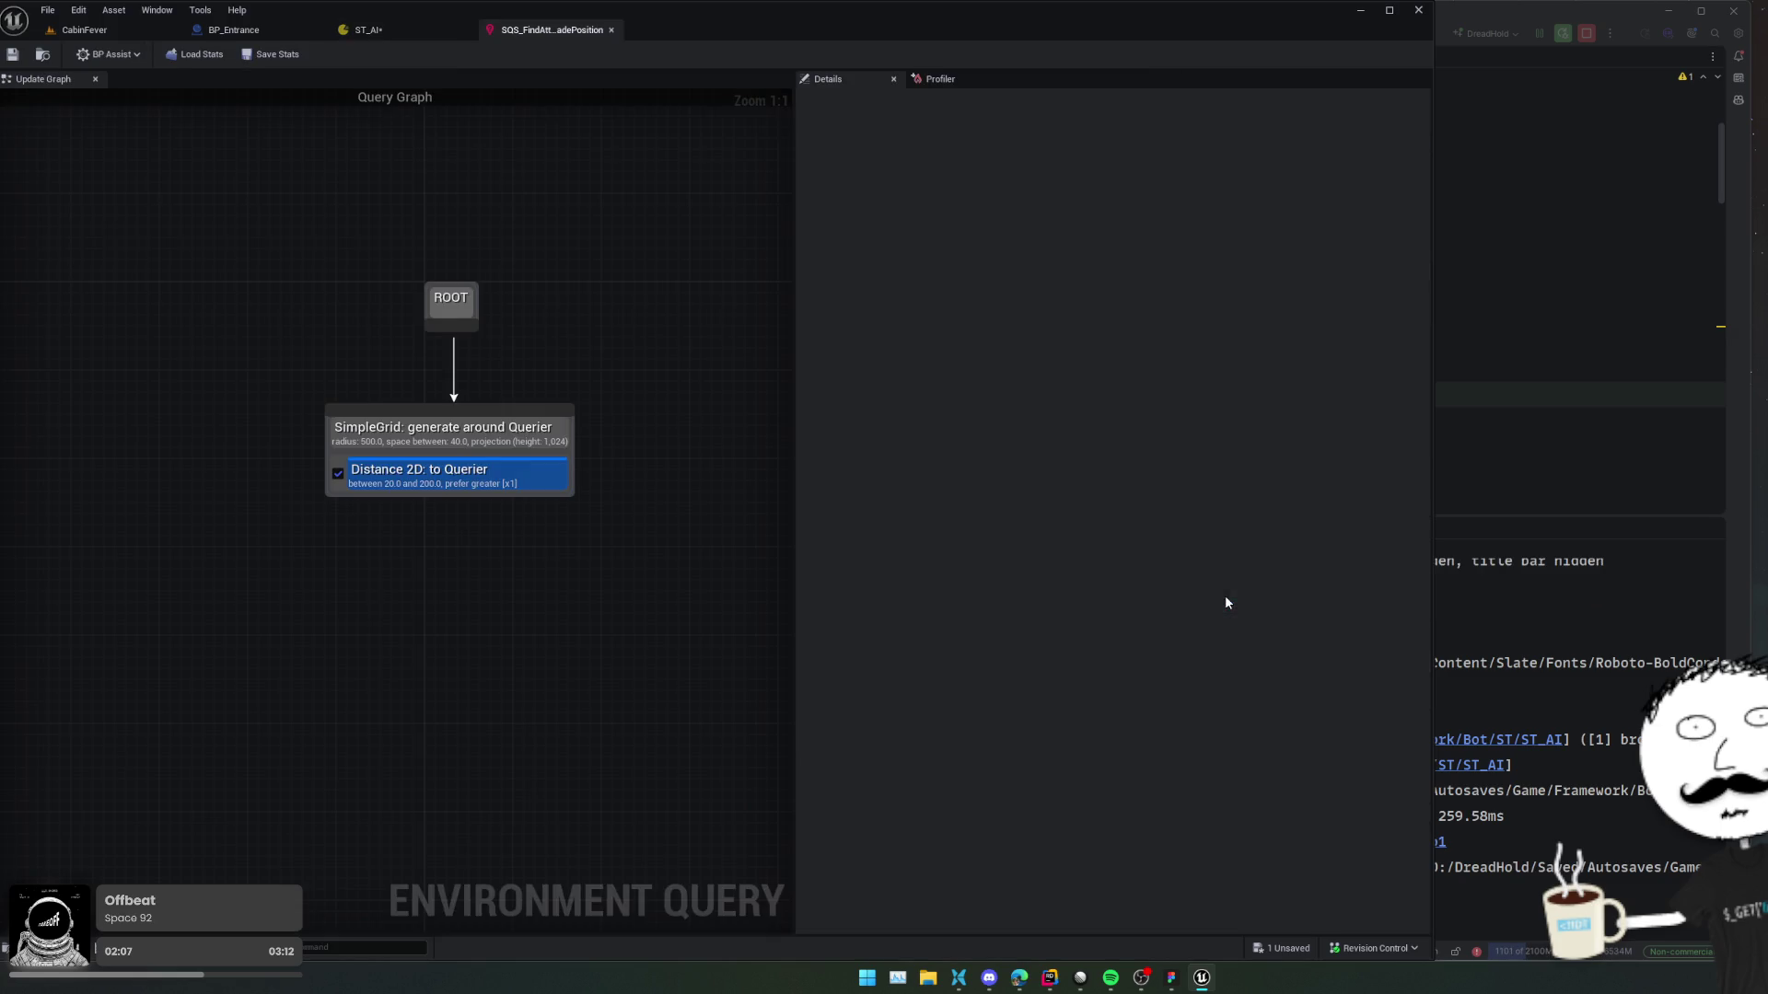
left_click(396, 484)
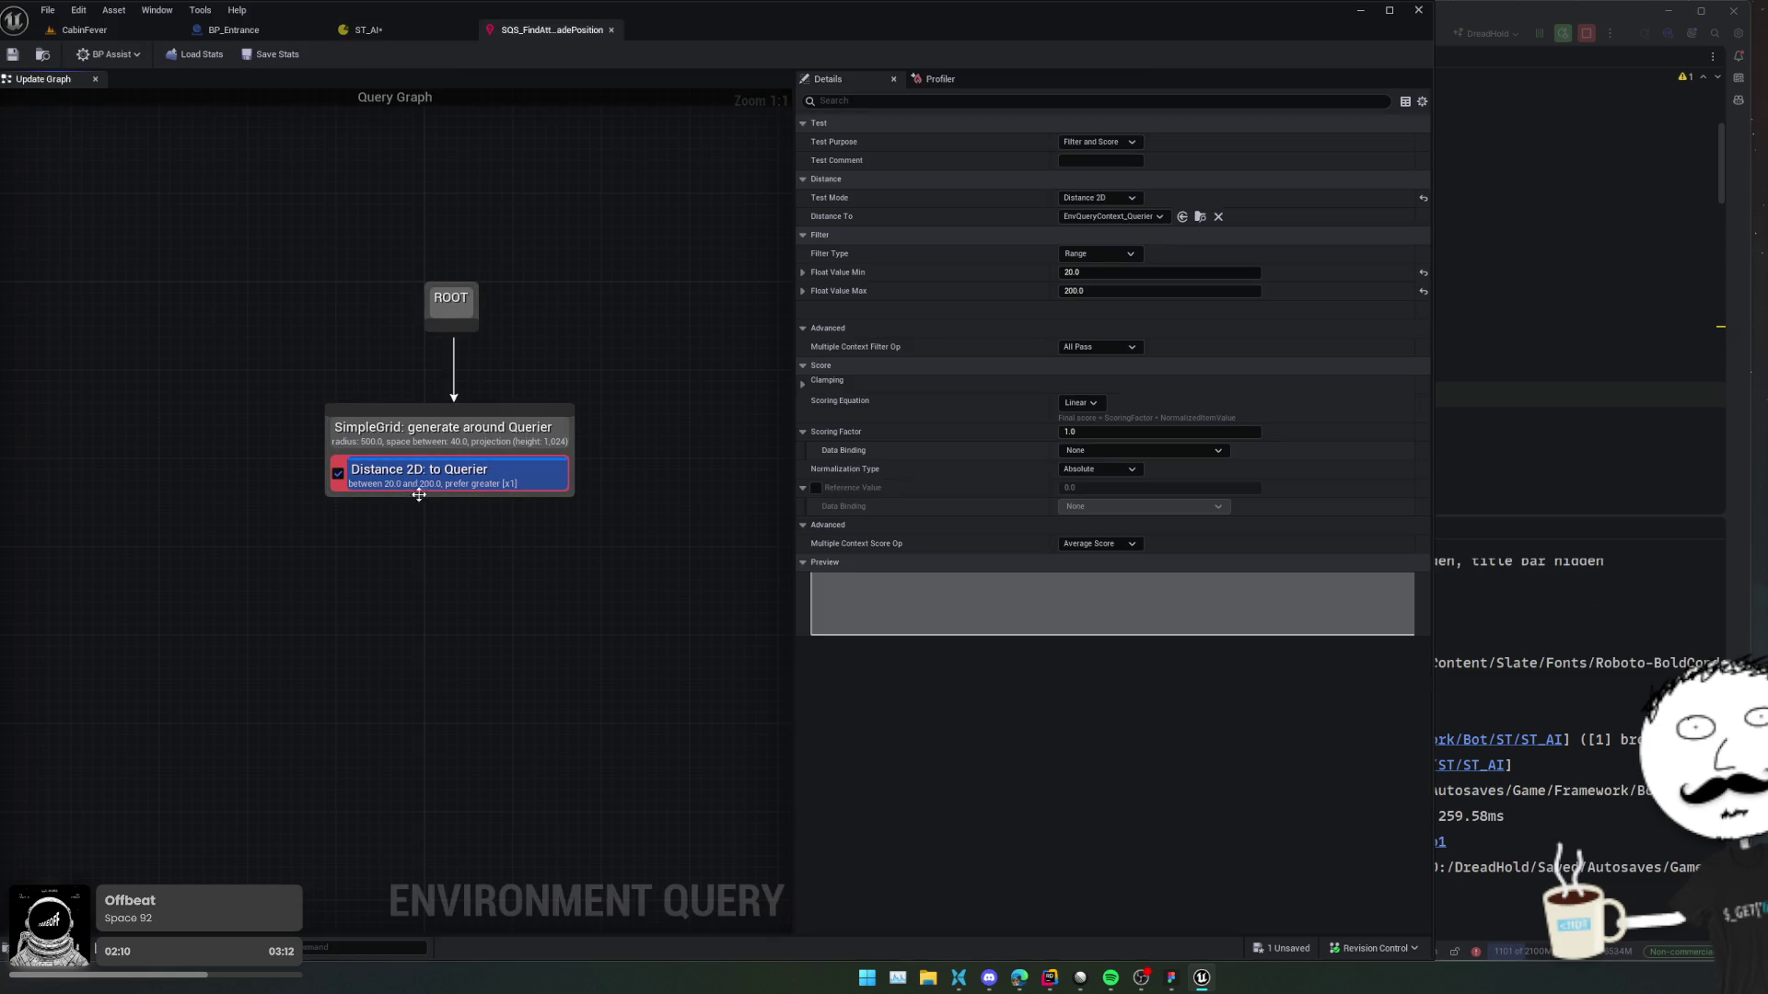
scroll(962, 281, "up", 1)
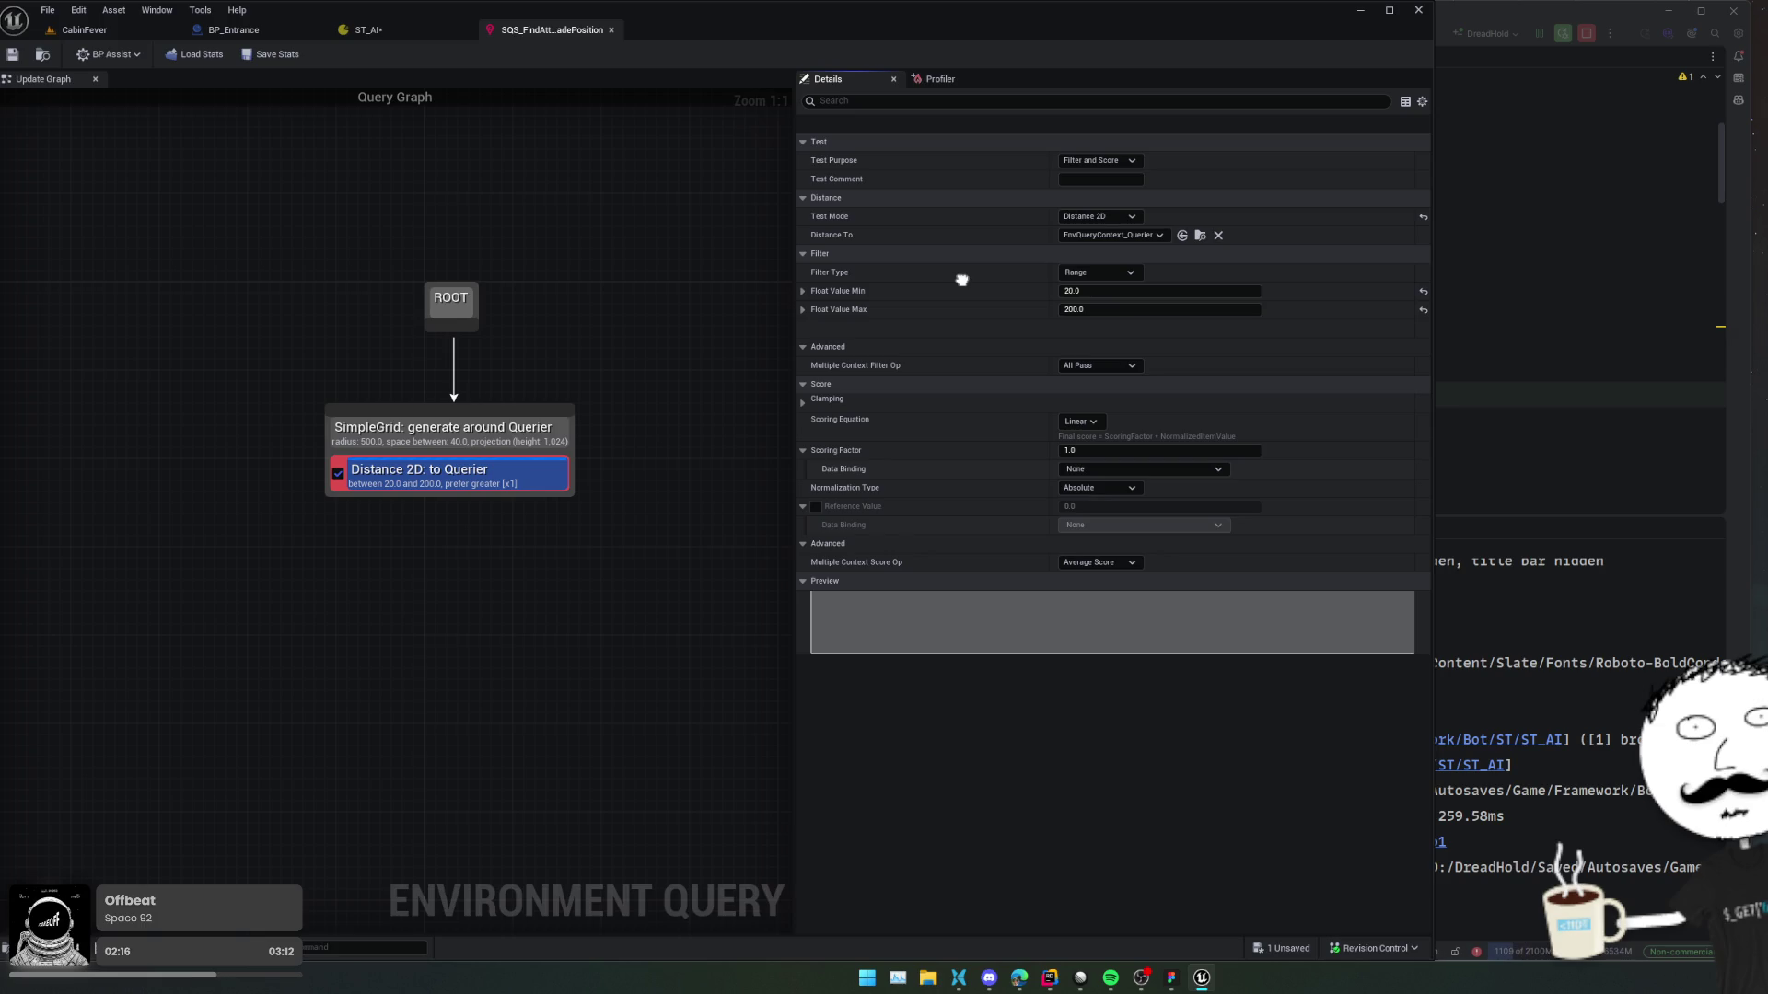
scroll(989, 311, "down", 1)
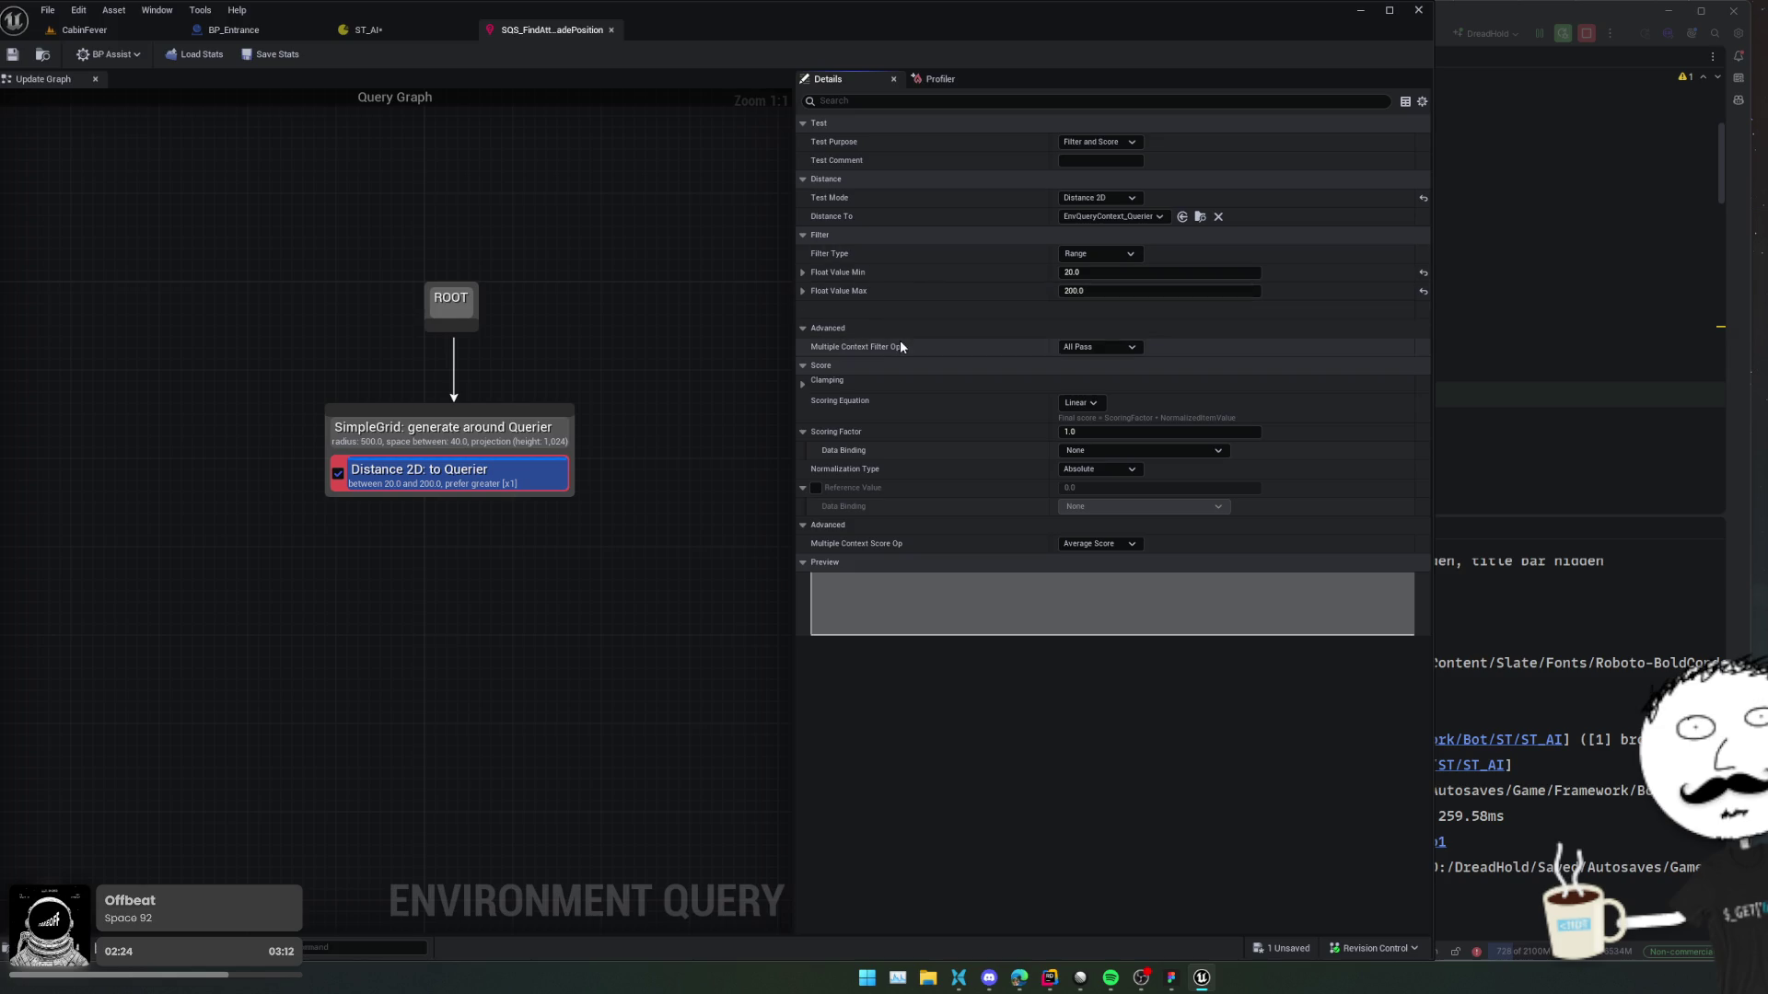
left_click(450, 308)
left_click(452, 431)
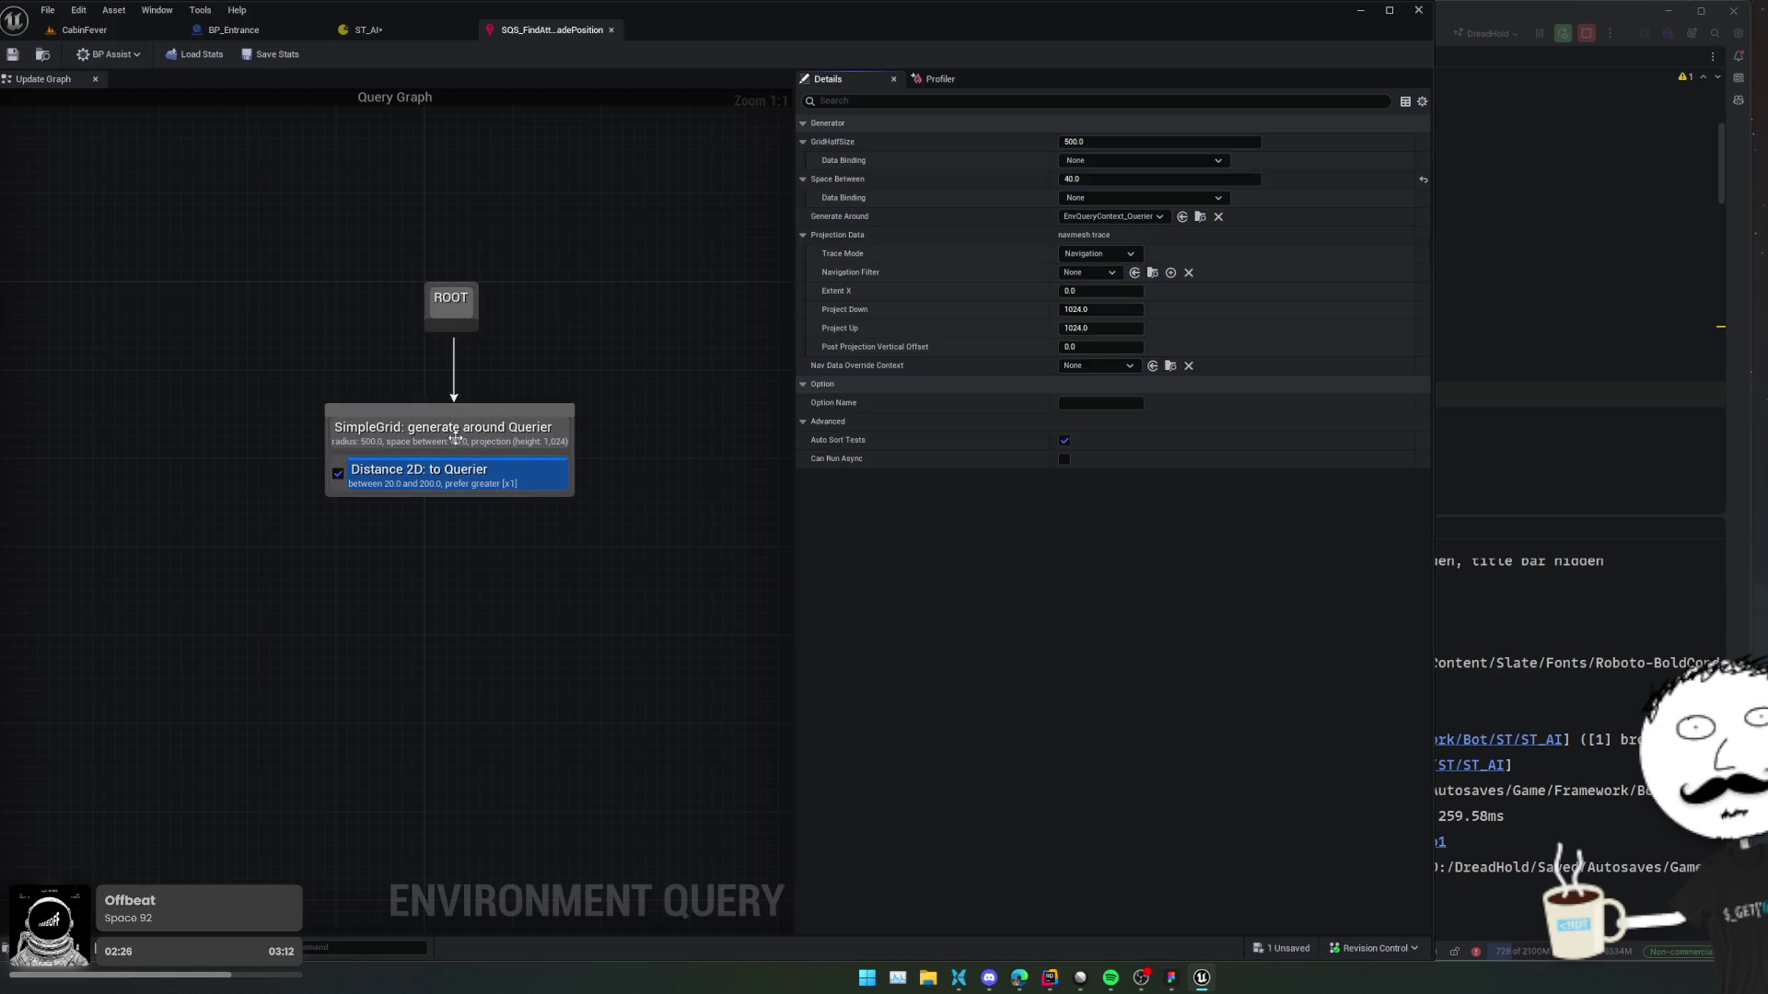
left_click(1133, 217)
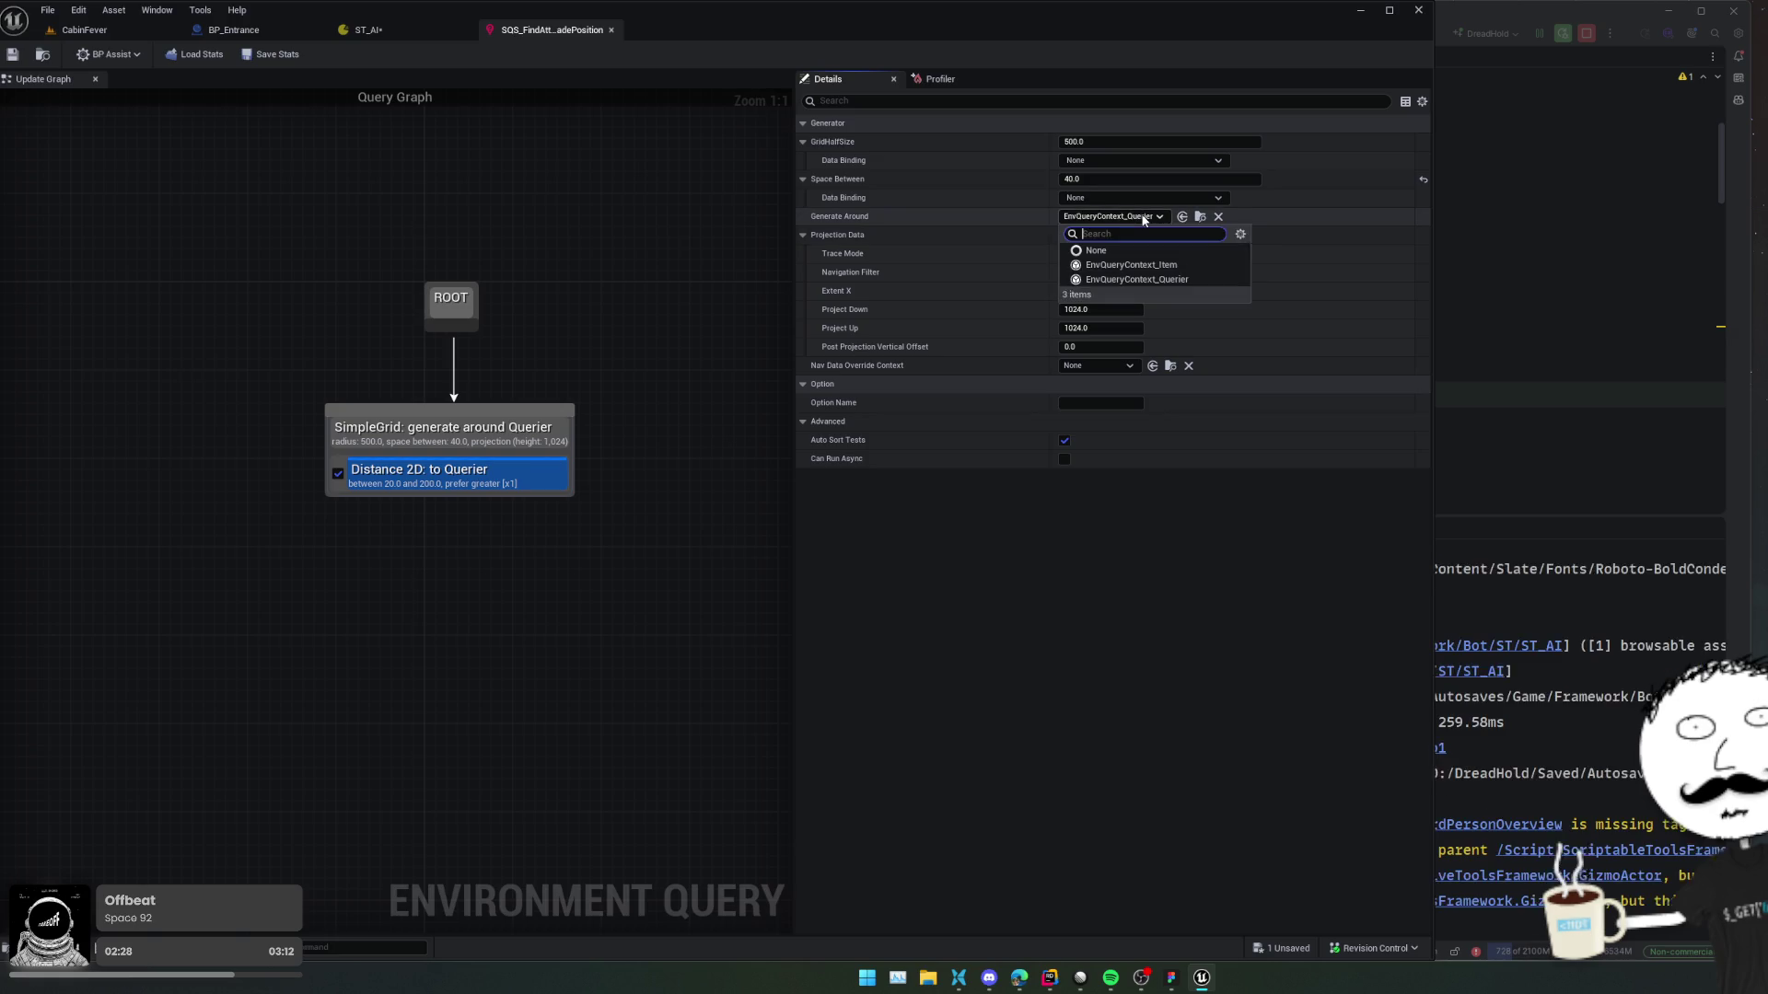
left_click(1145, 219)
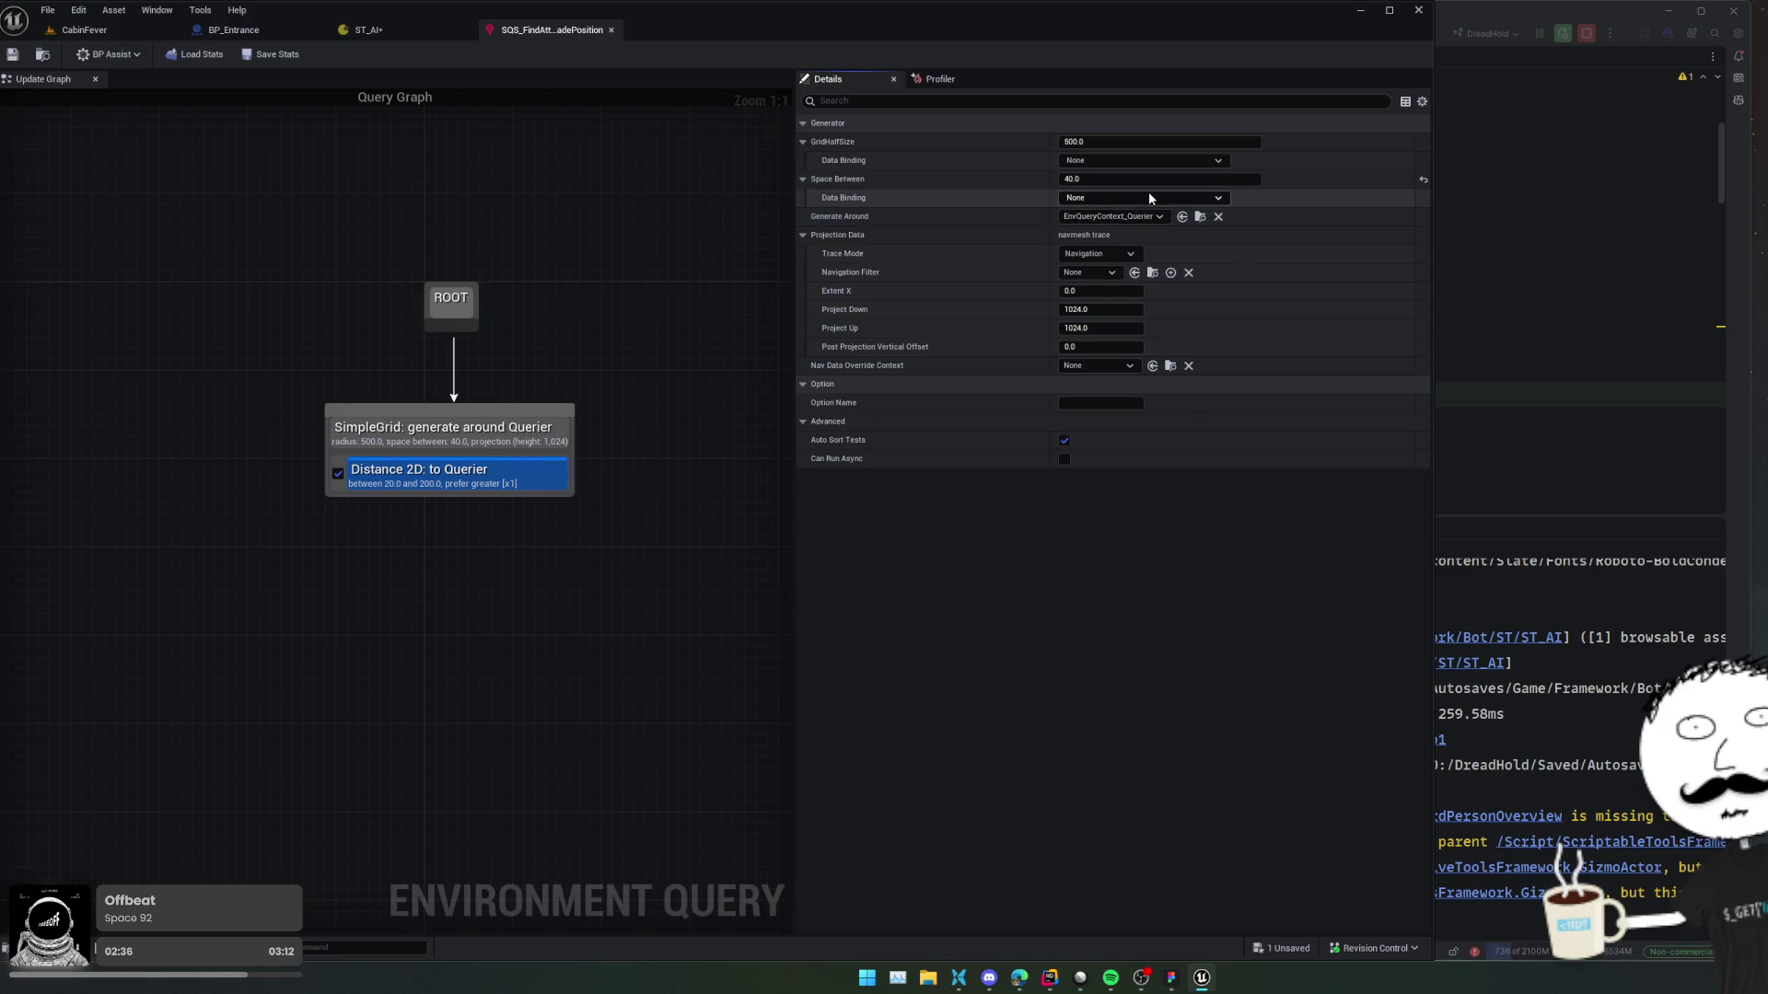
left_click(1147, 194)
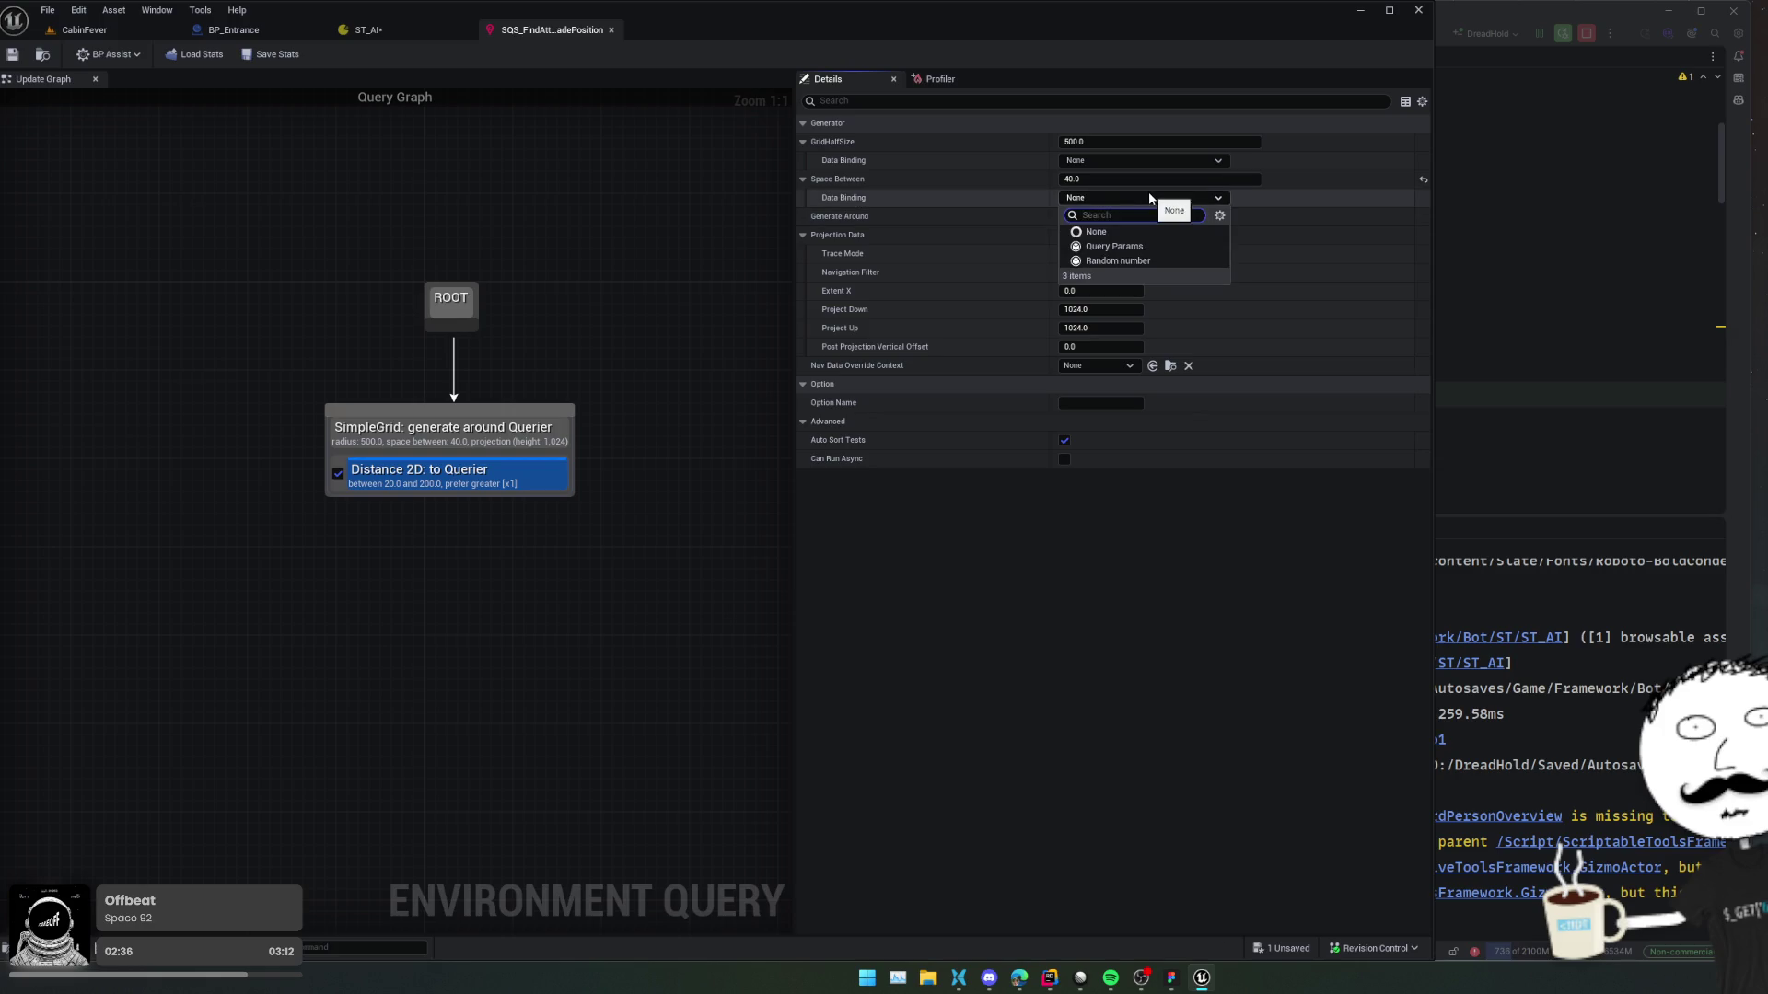
left_click(1011, 210)
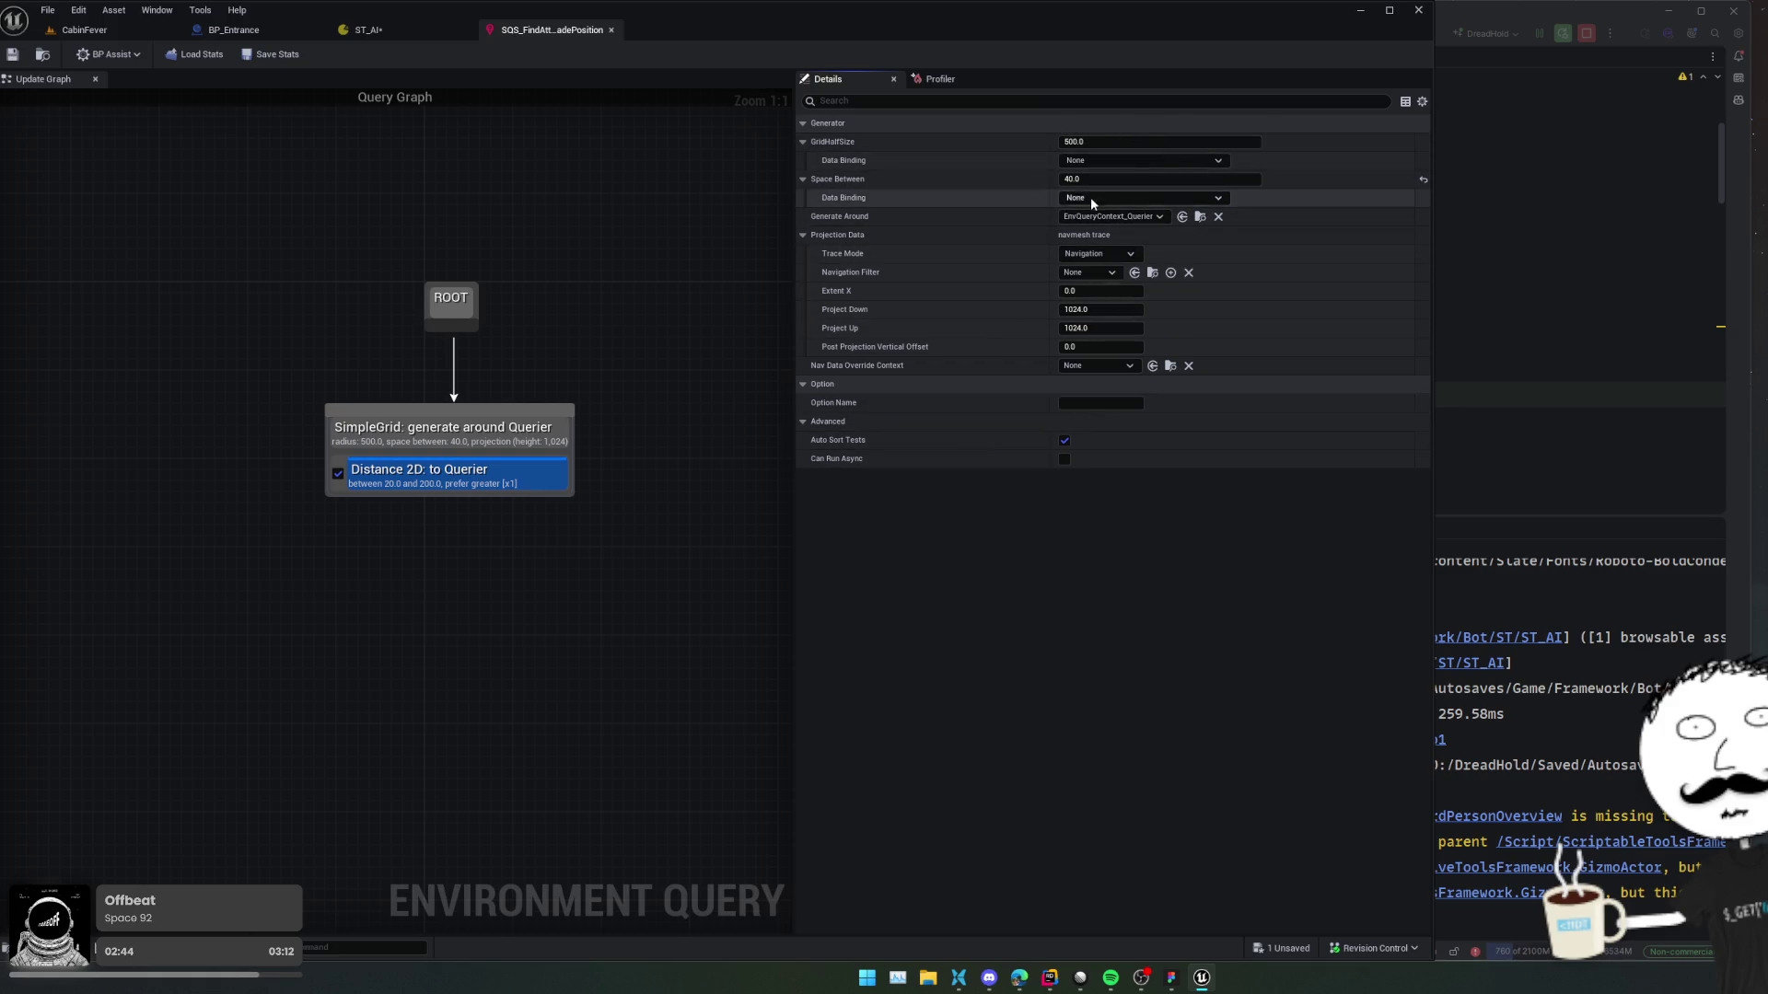
left_click(486, 478)
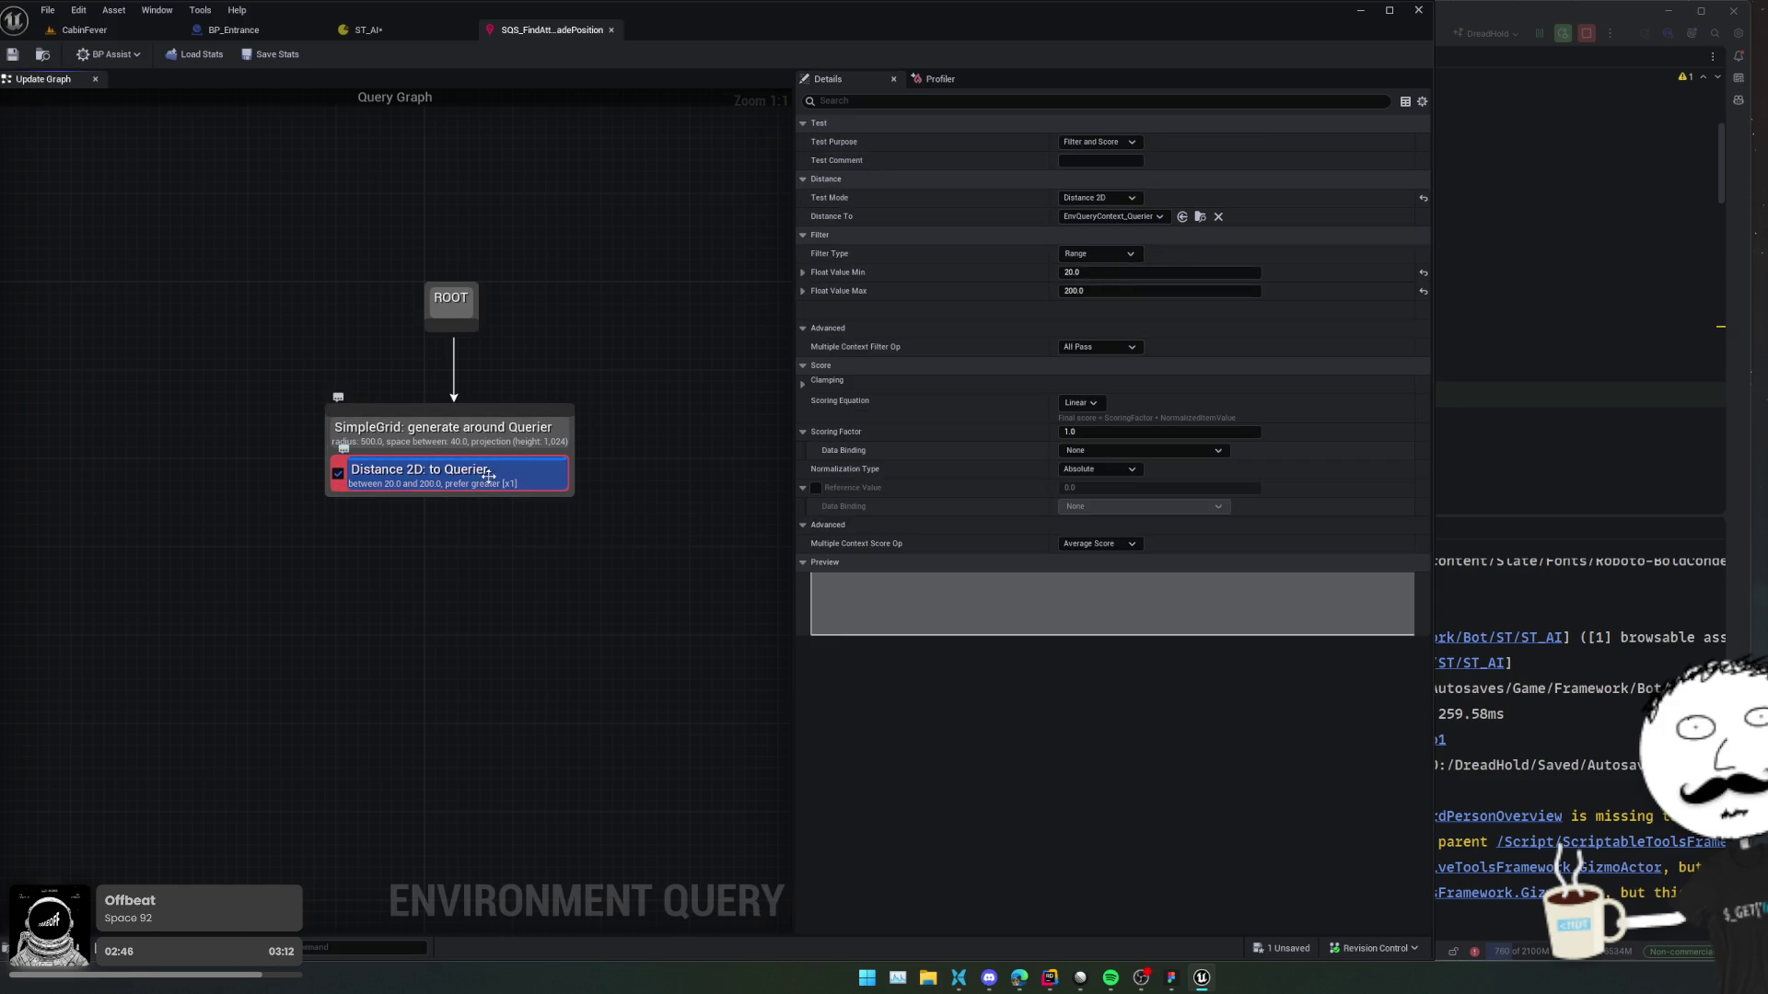
right_click(511, 478)
Add a Dot test to the SimpleGrid generator with Line A set to Rotation of the Querier.
mouse_move(635, 612)
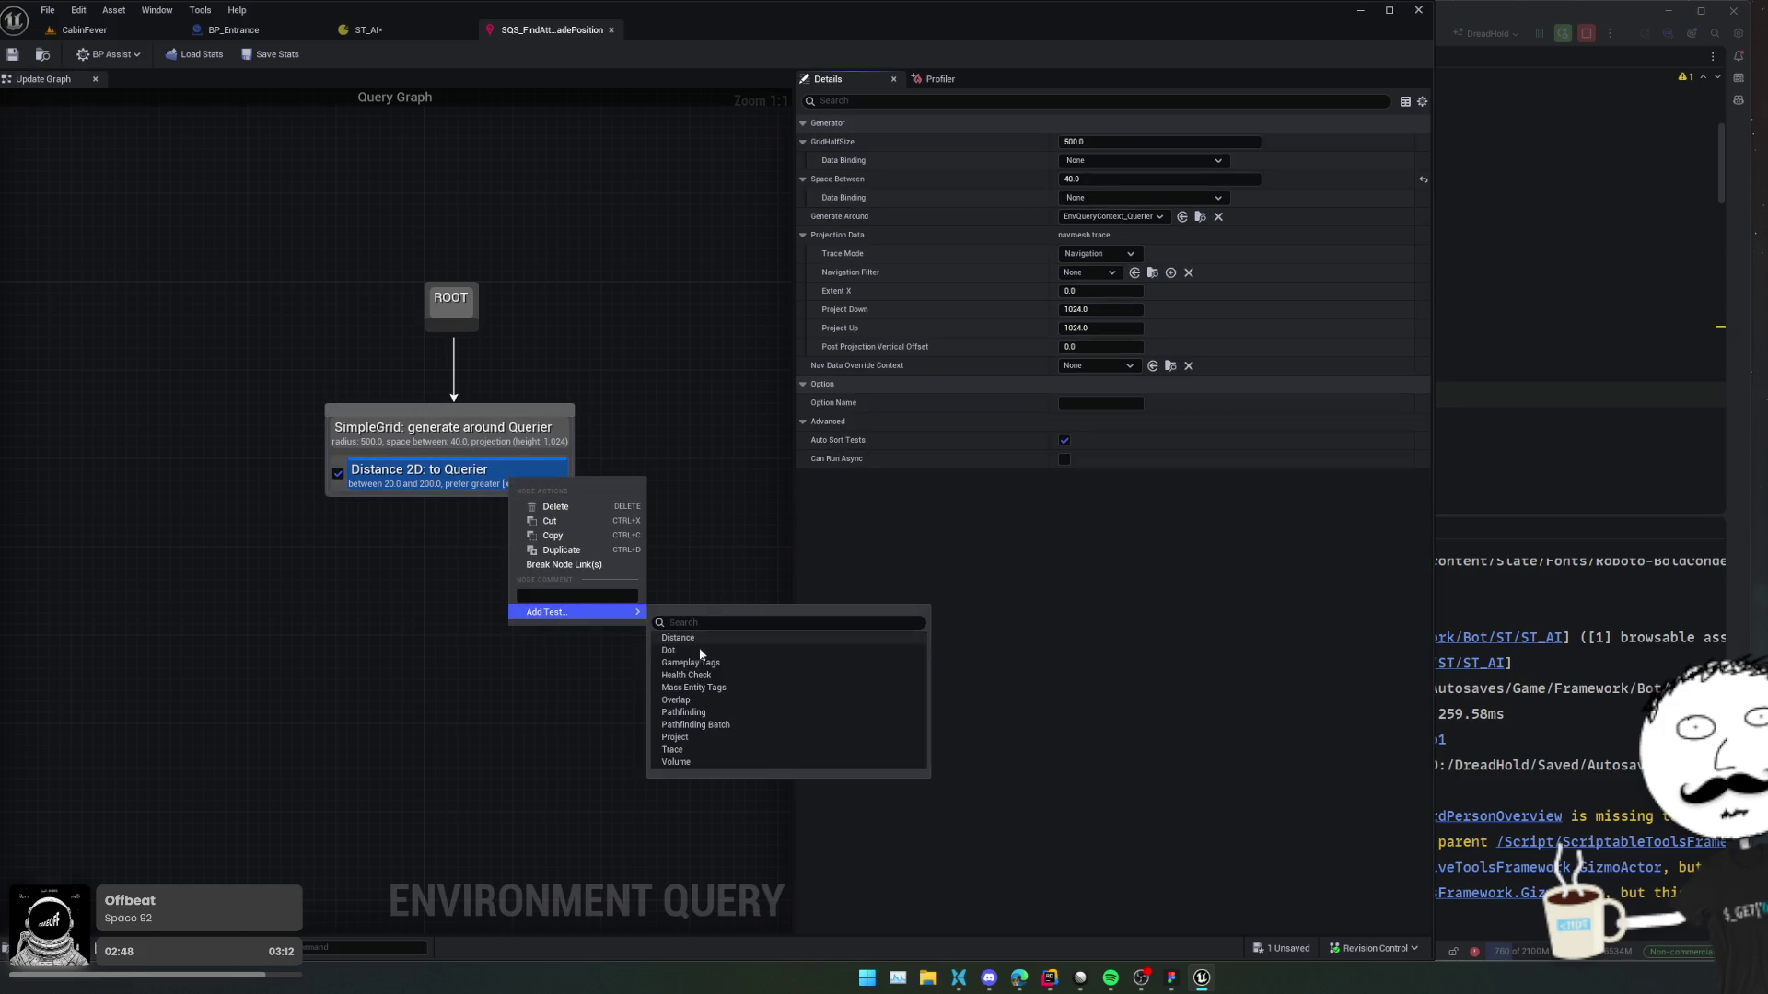
left_click(701, 650)
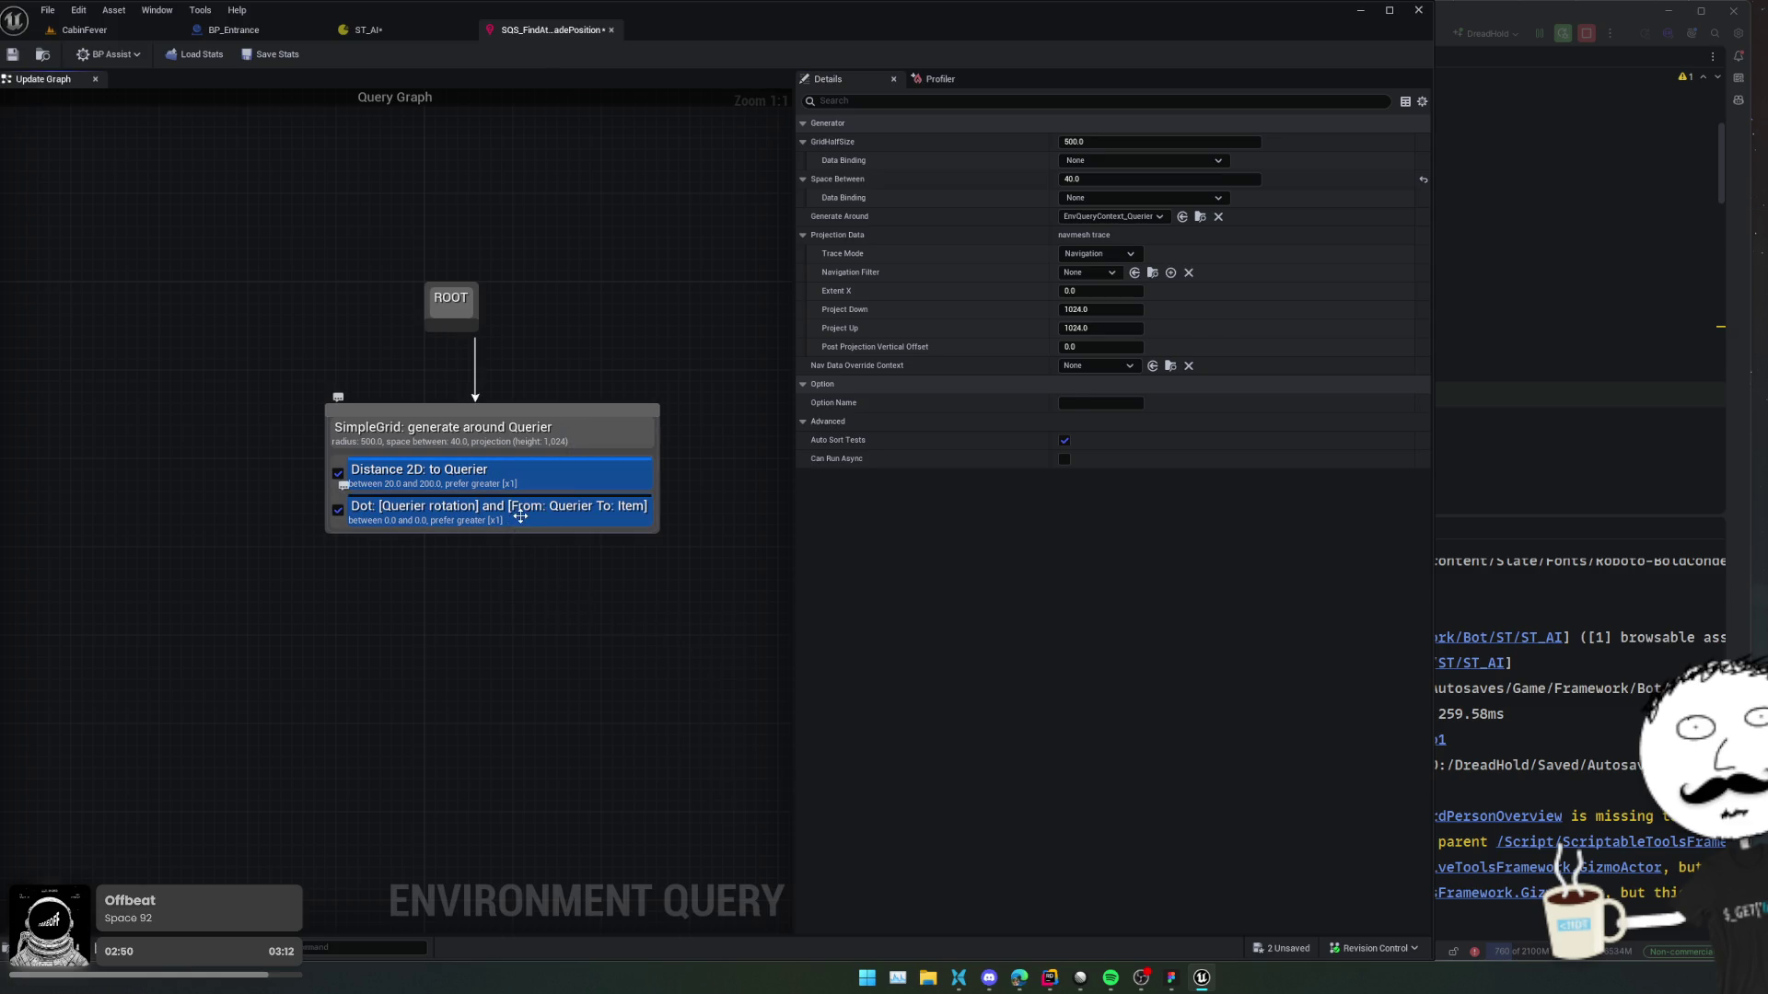
left_click(518, 517)
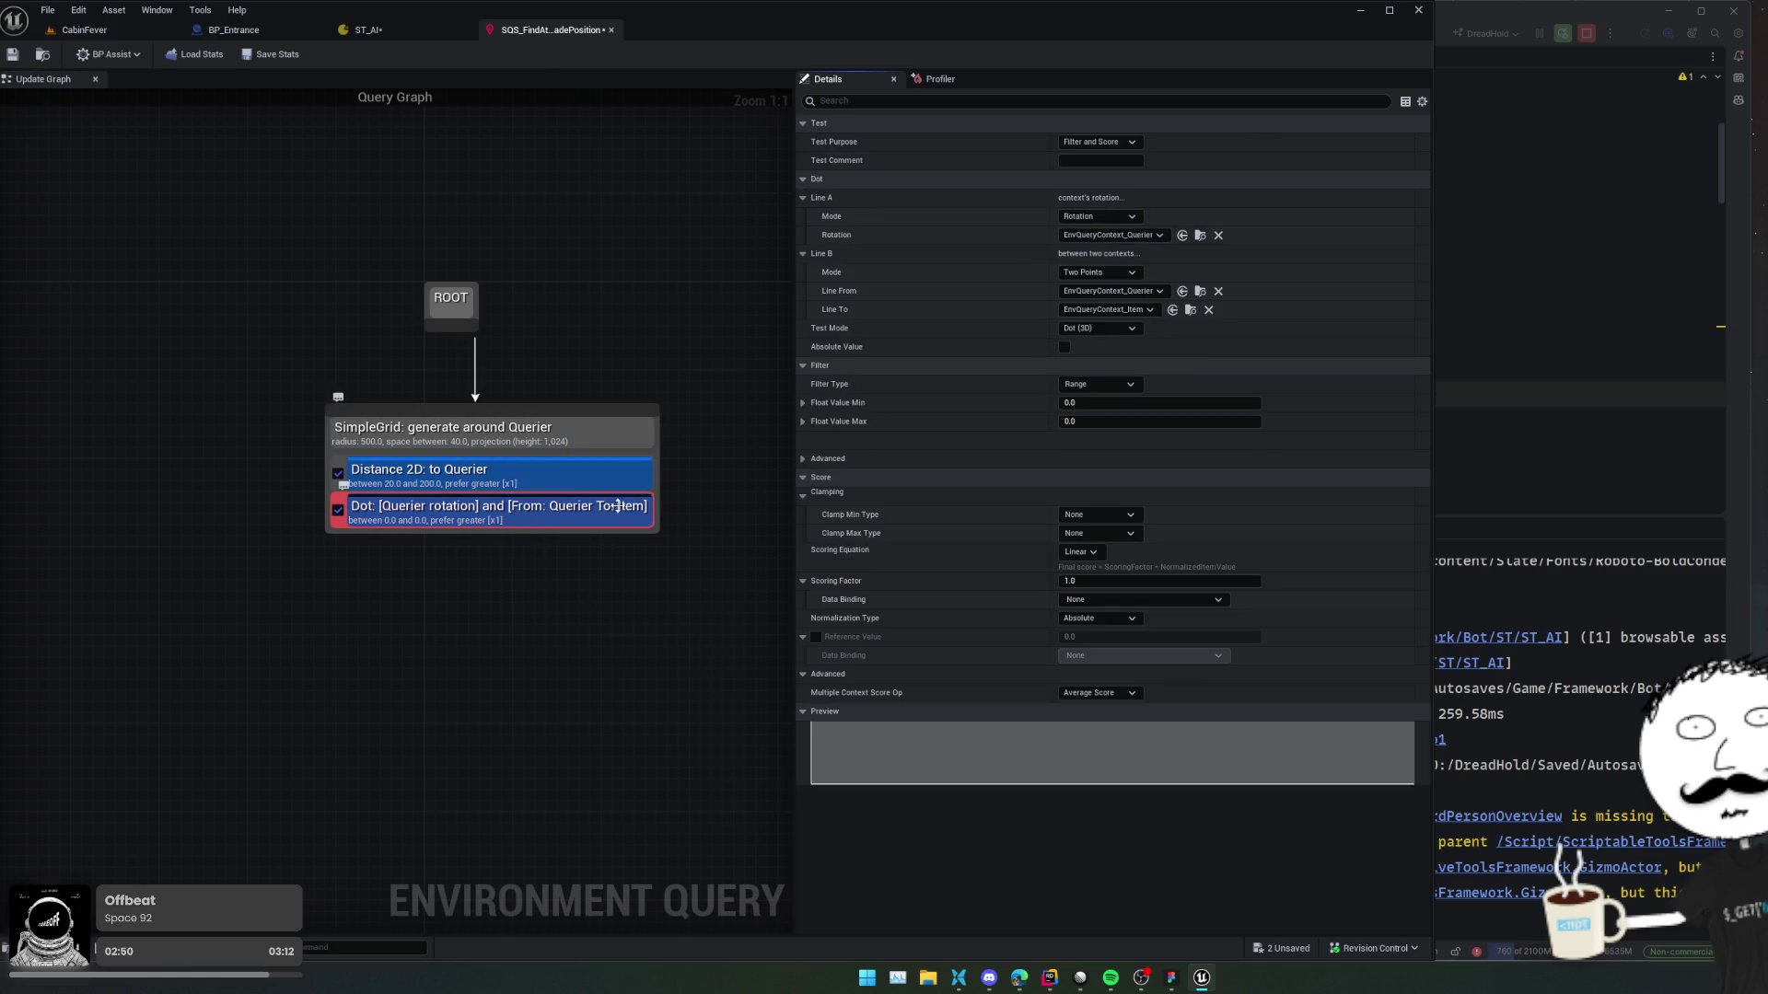
left_click(1158, 235)
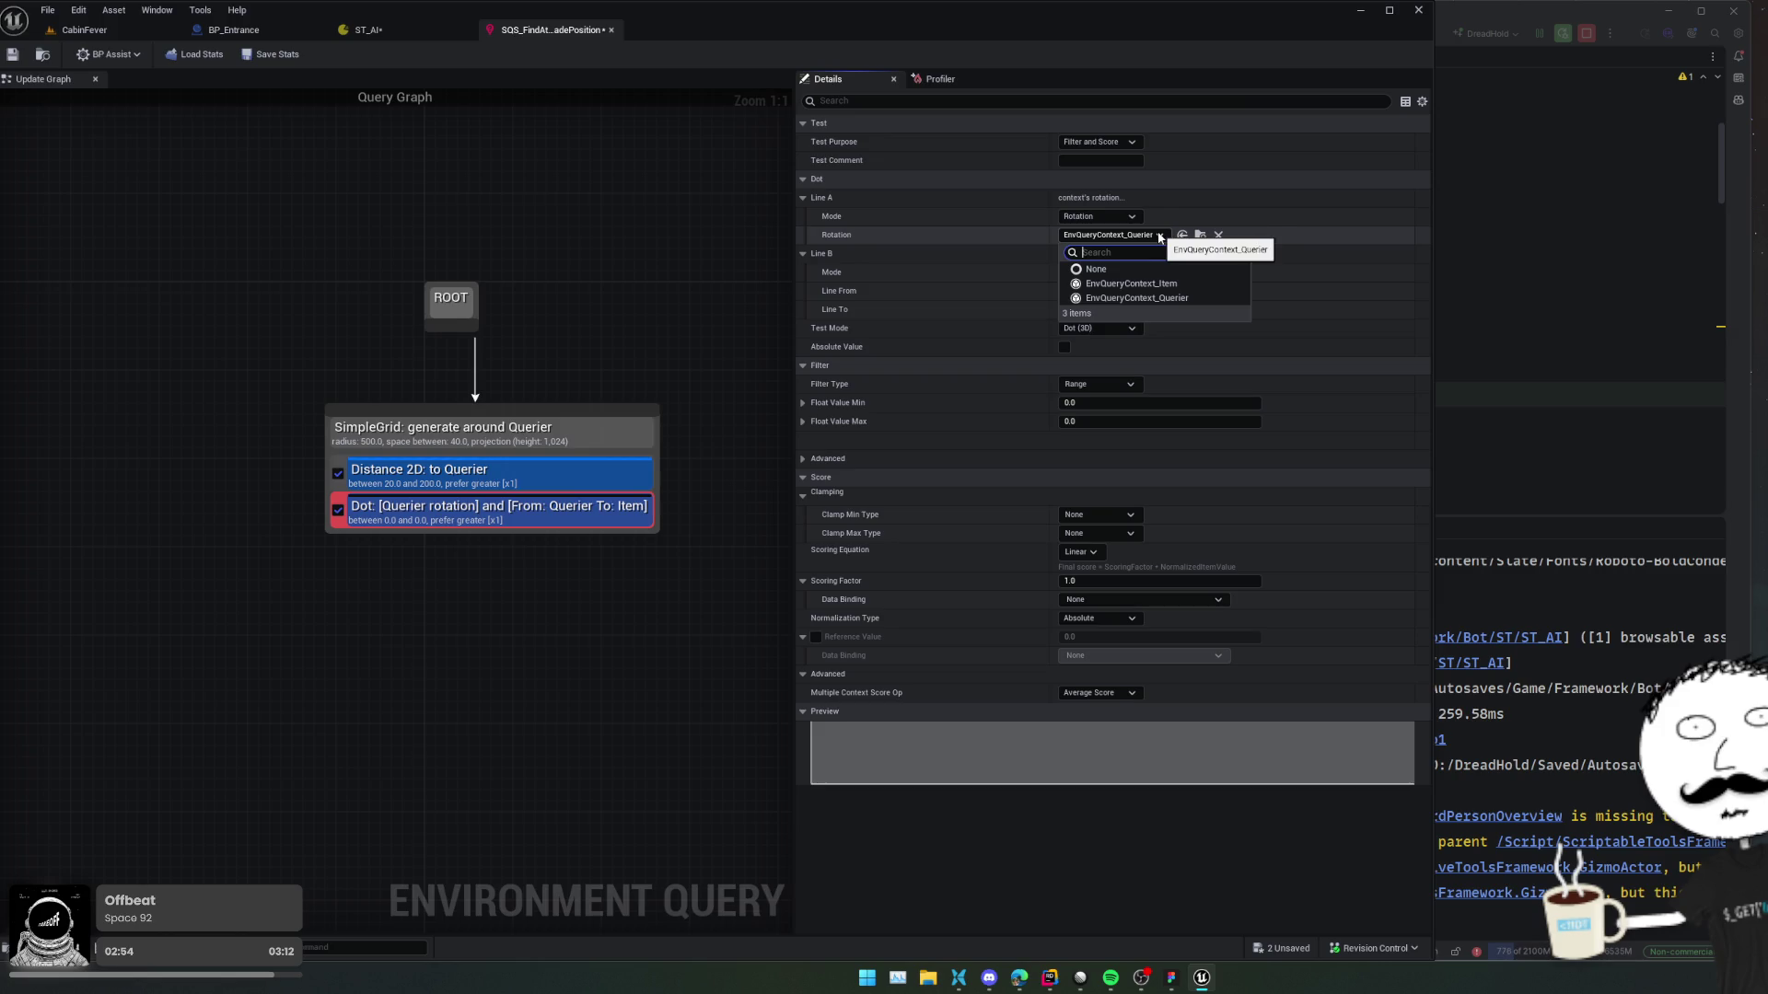
left_click(1159, 235)
left_click(1079, 217)
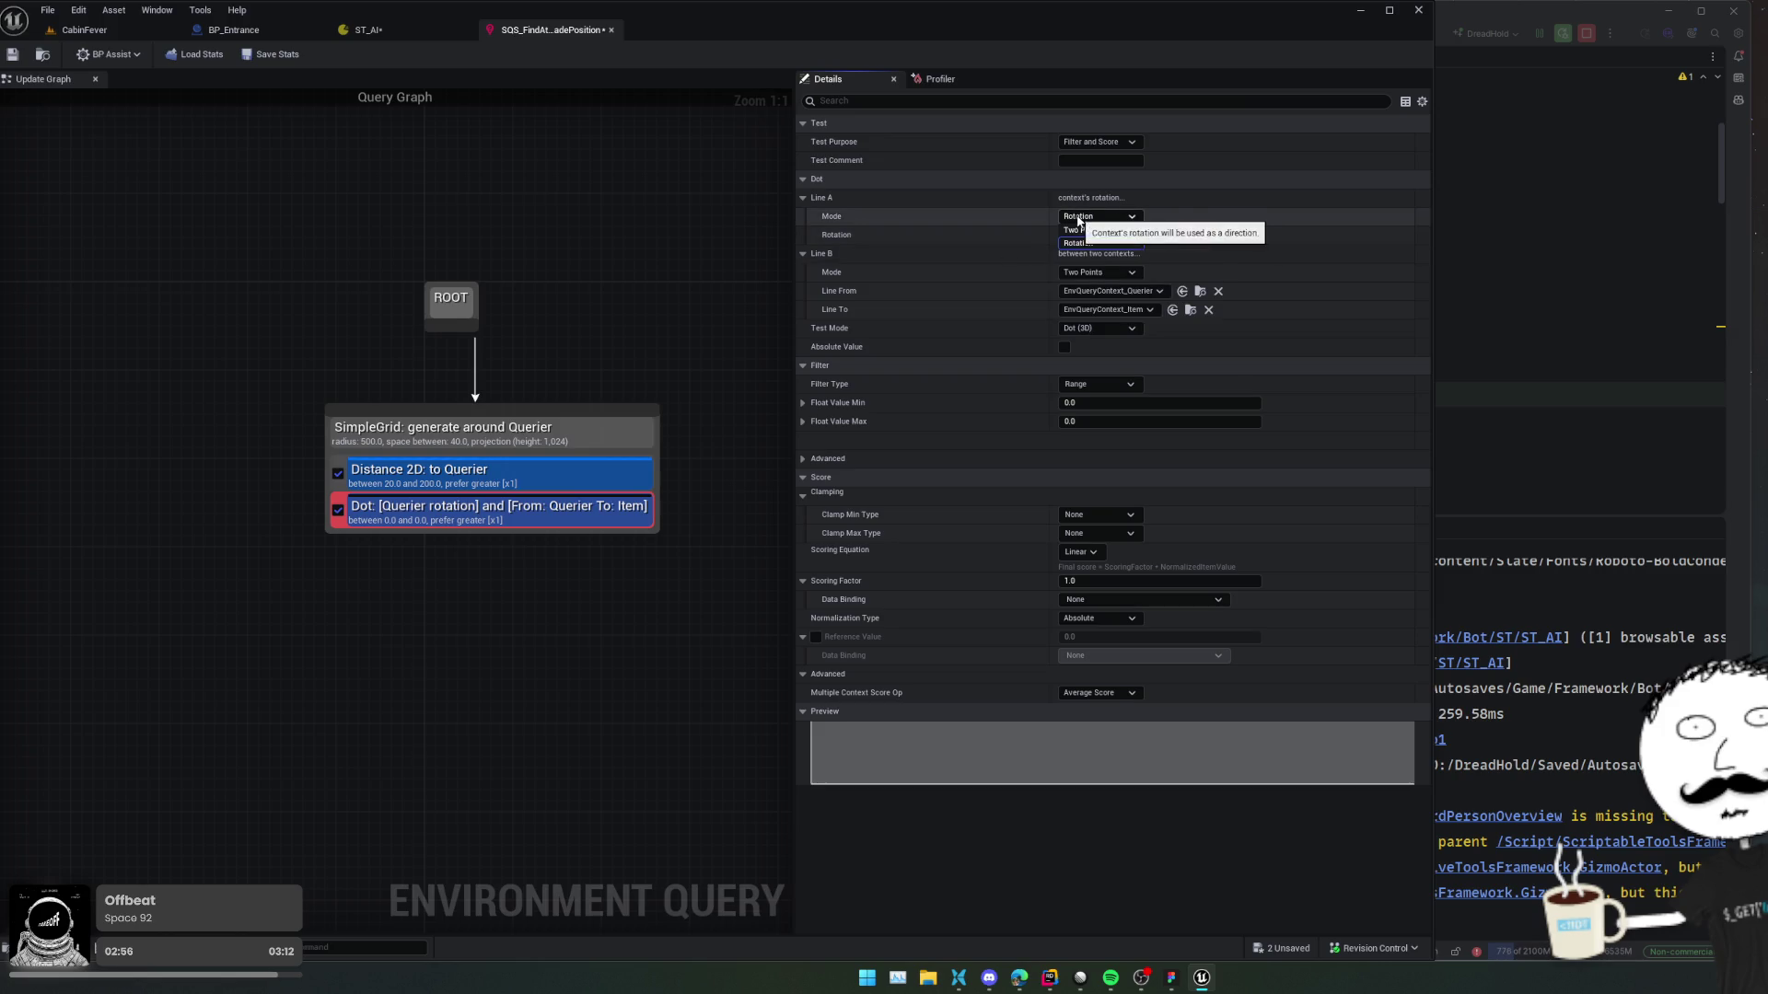
left_click(1074, 243)
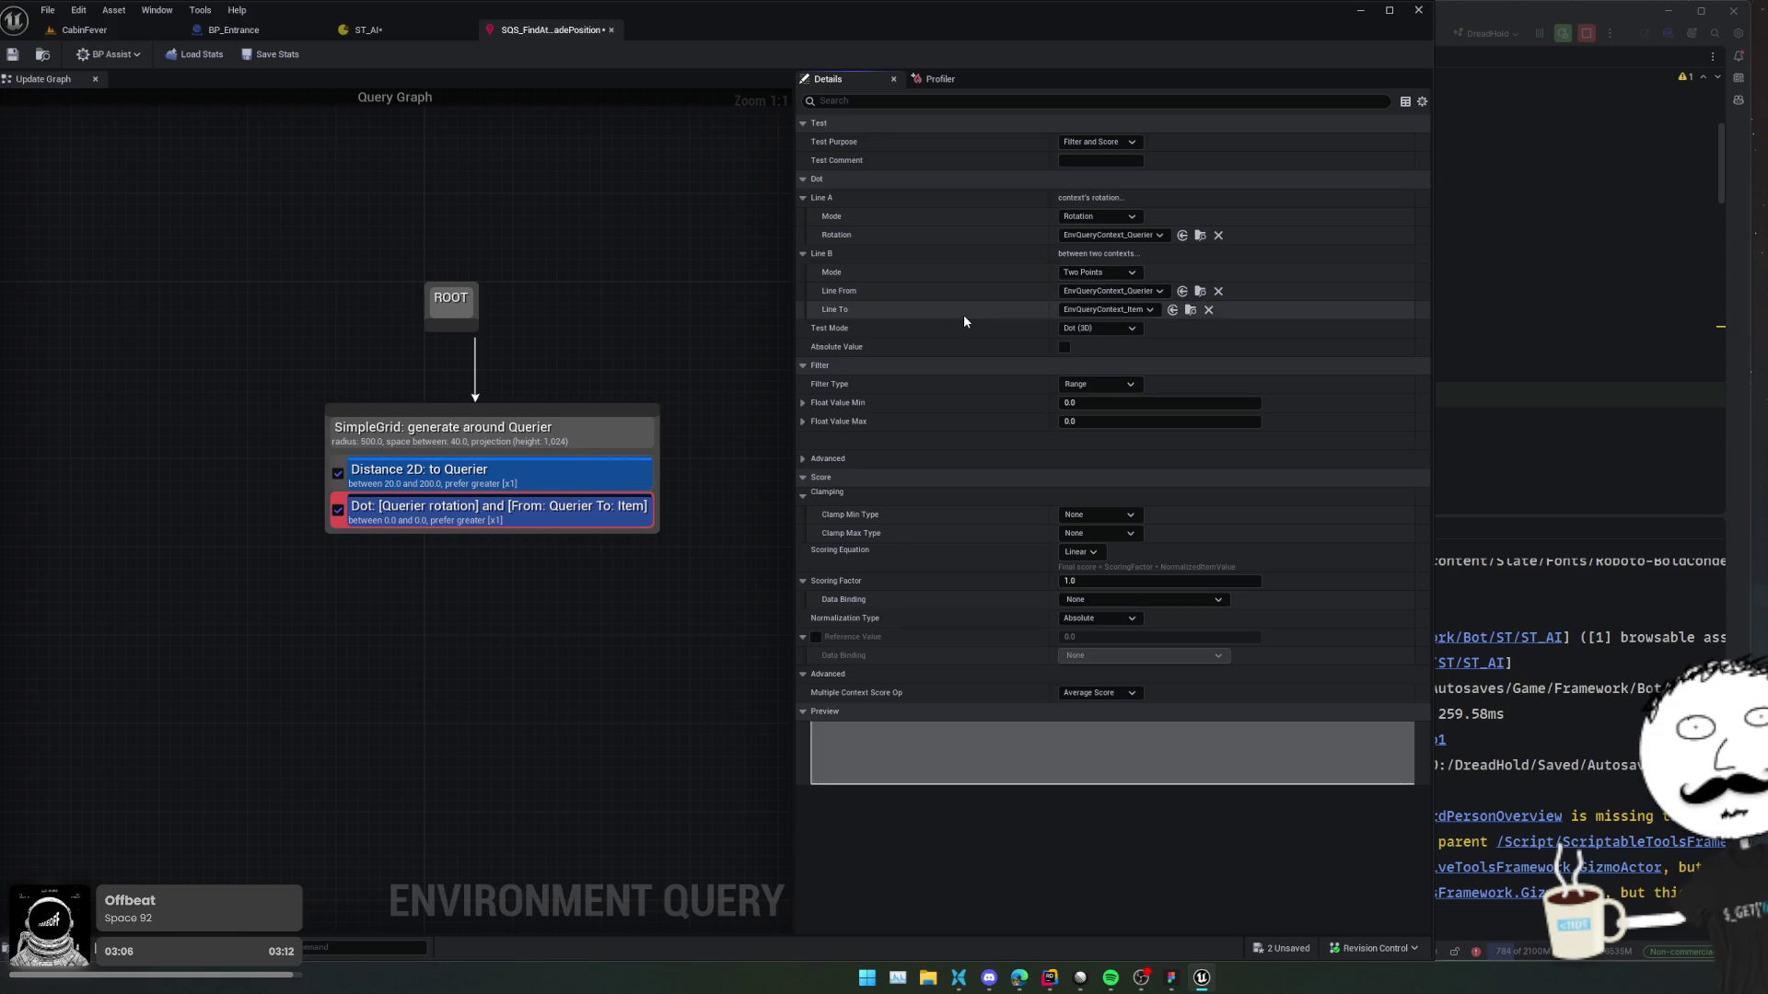
Set the Dot test's Line B to Two Points, Querier to Item, with Absolute Value off.
left_click(1094, 273)
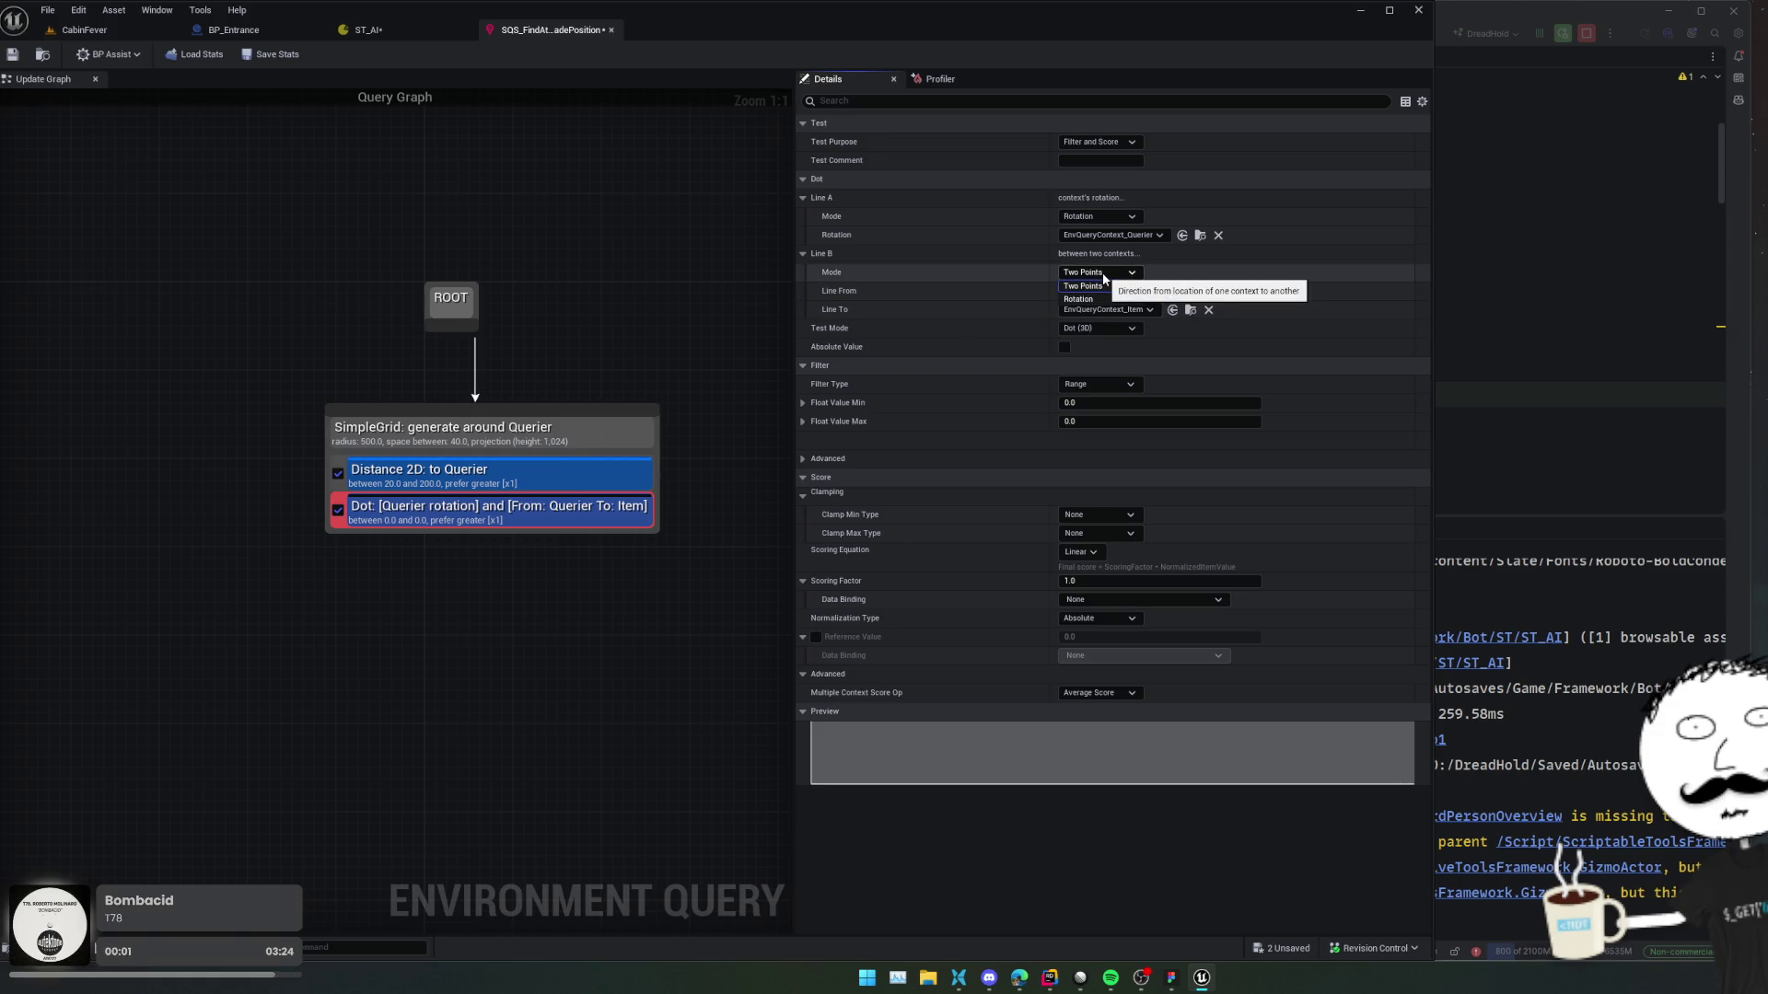
left_click(1091, 299)
left_click(1110, 293)
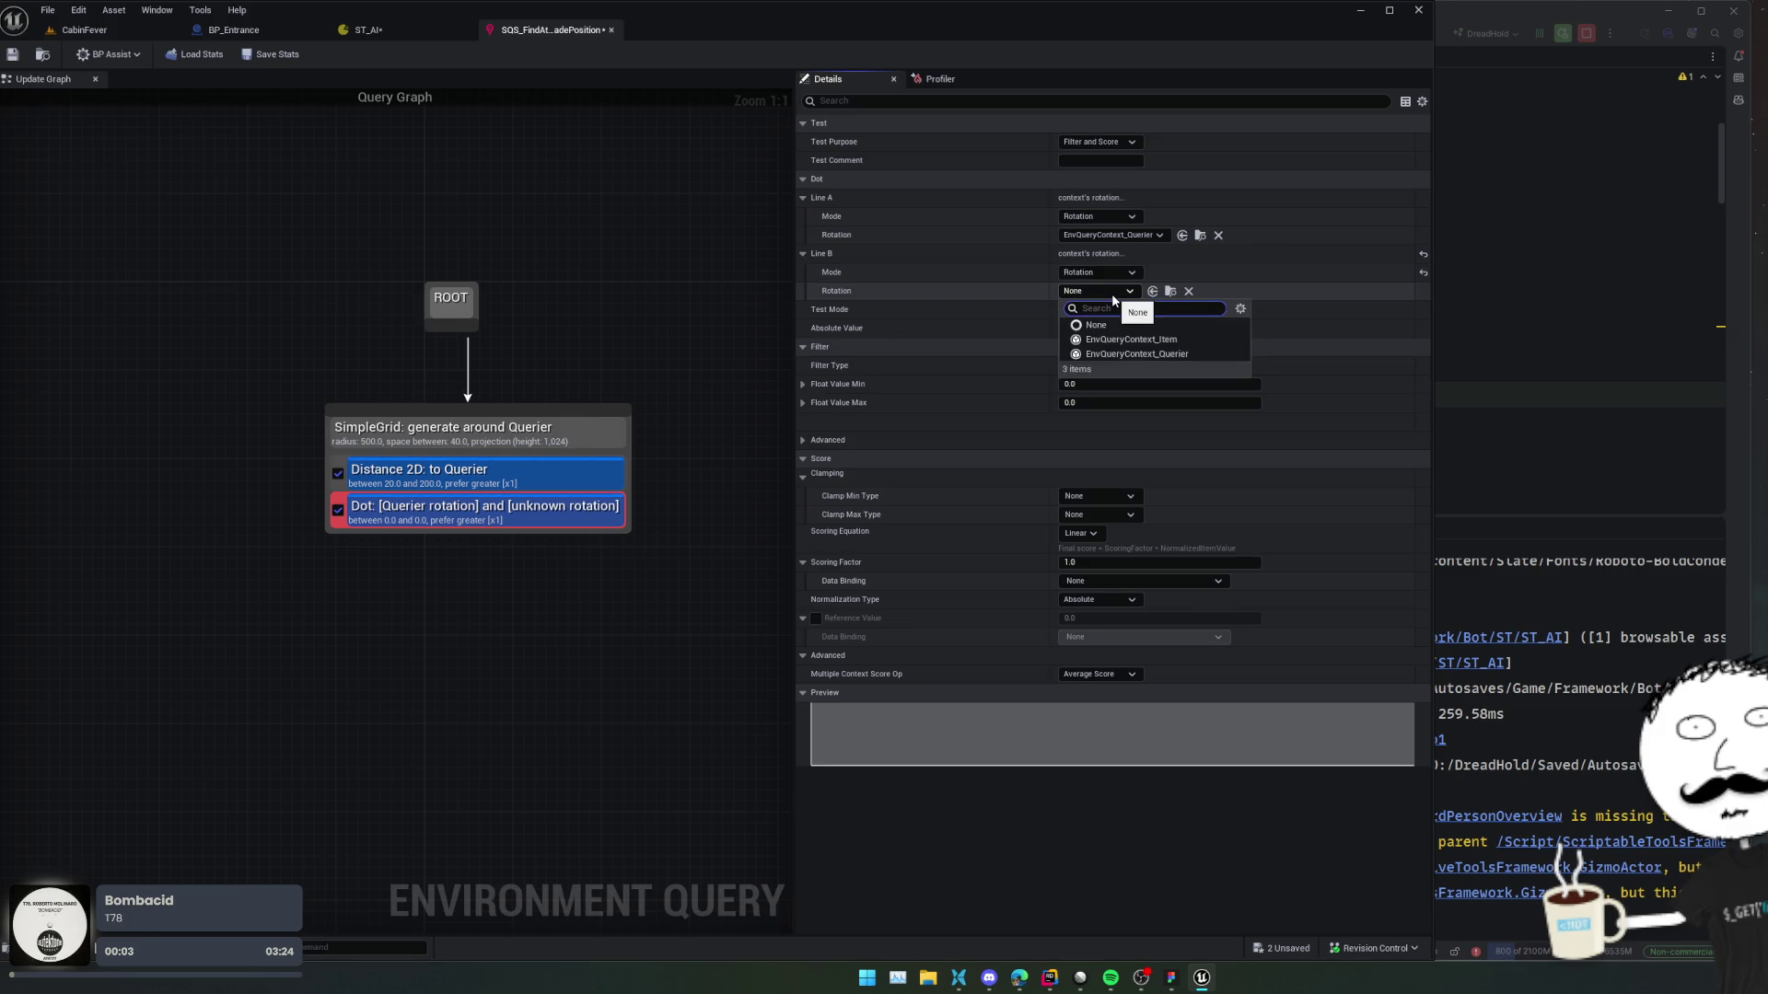
left_click(1098, 272)
left_click(1091, 284)
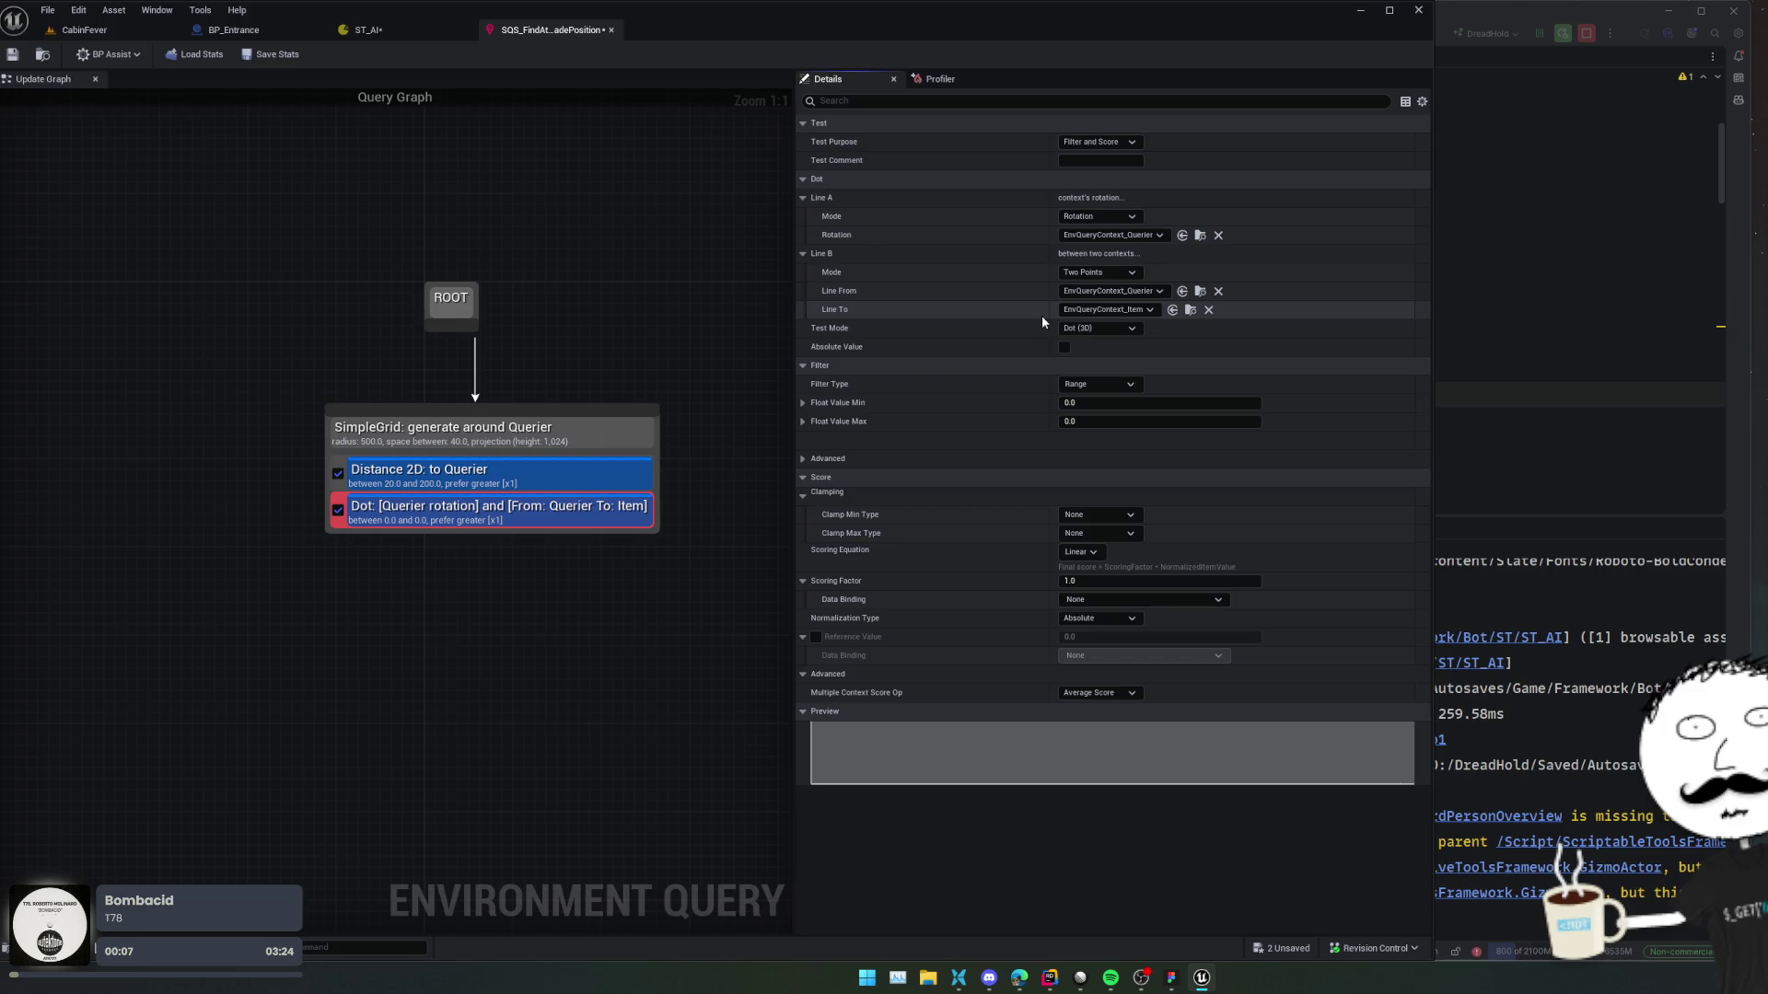
left_click(1064, 347)
left_click(1065, 347)
left_click(1064, 347)
left_click(1065, 347)
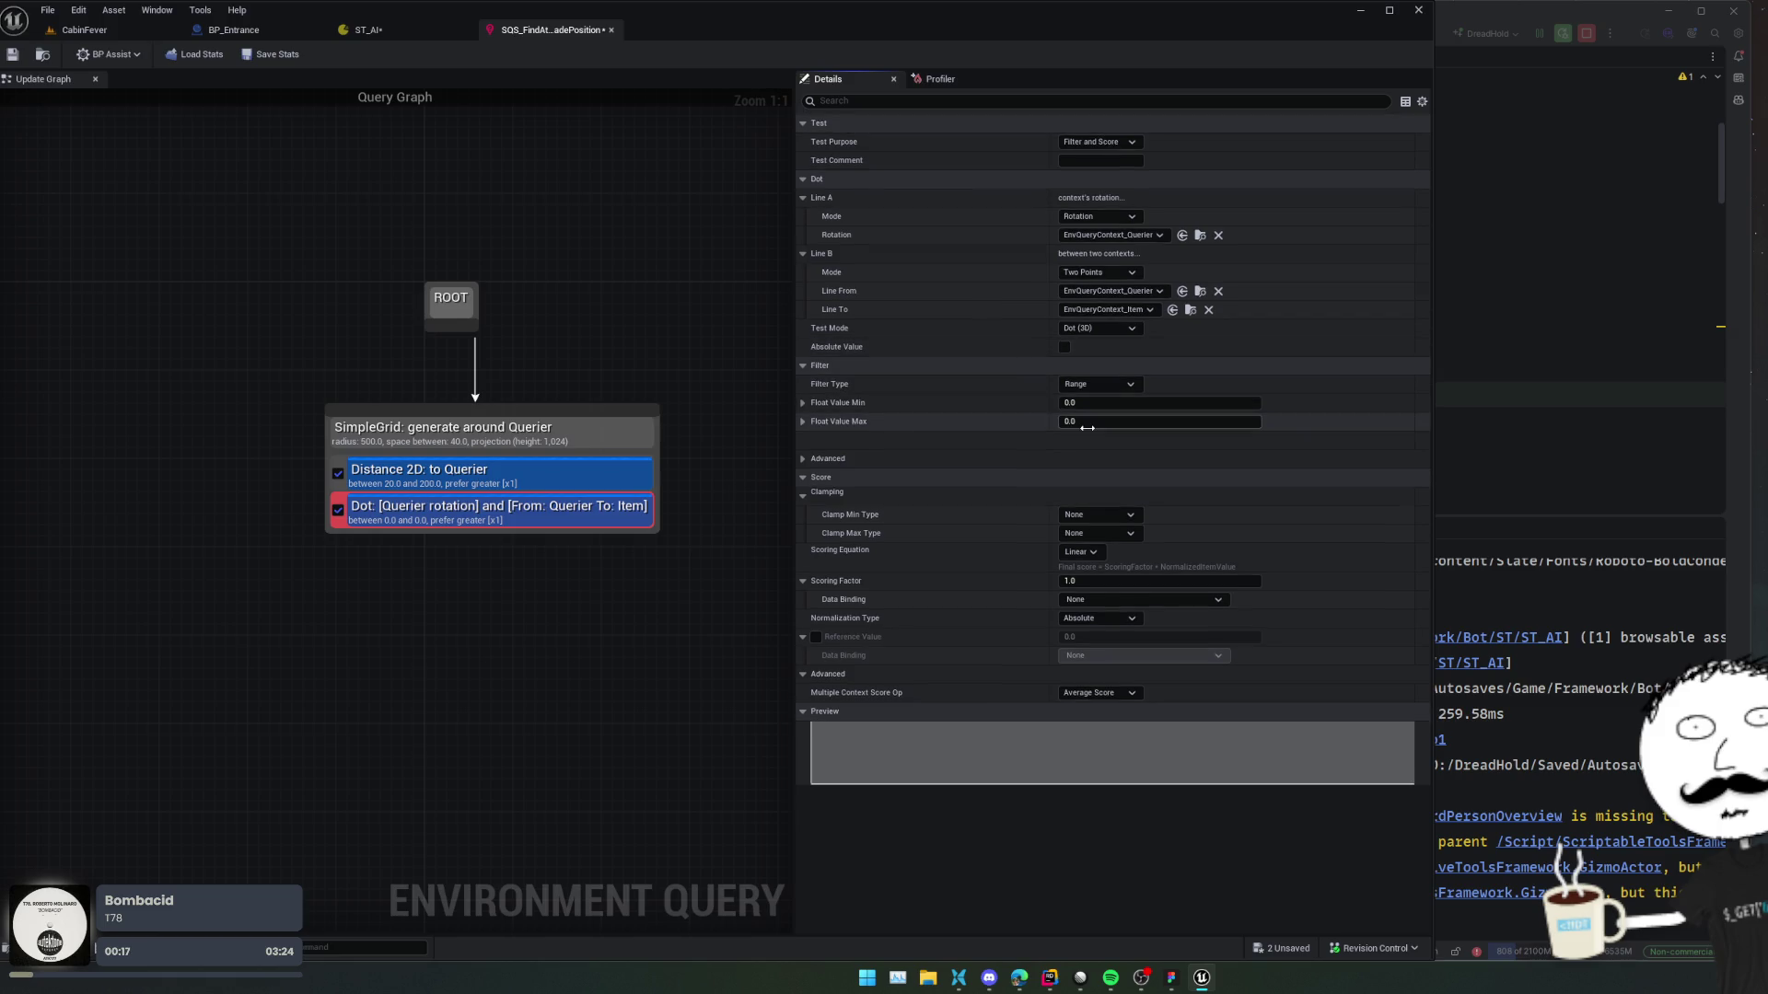
Review the Dot test's Float Value Min/Max settings and keep the filter type as Range.
left_click(803, 422)
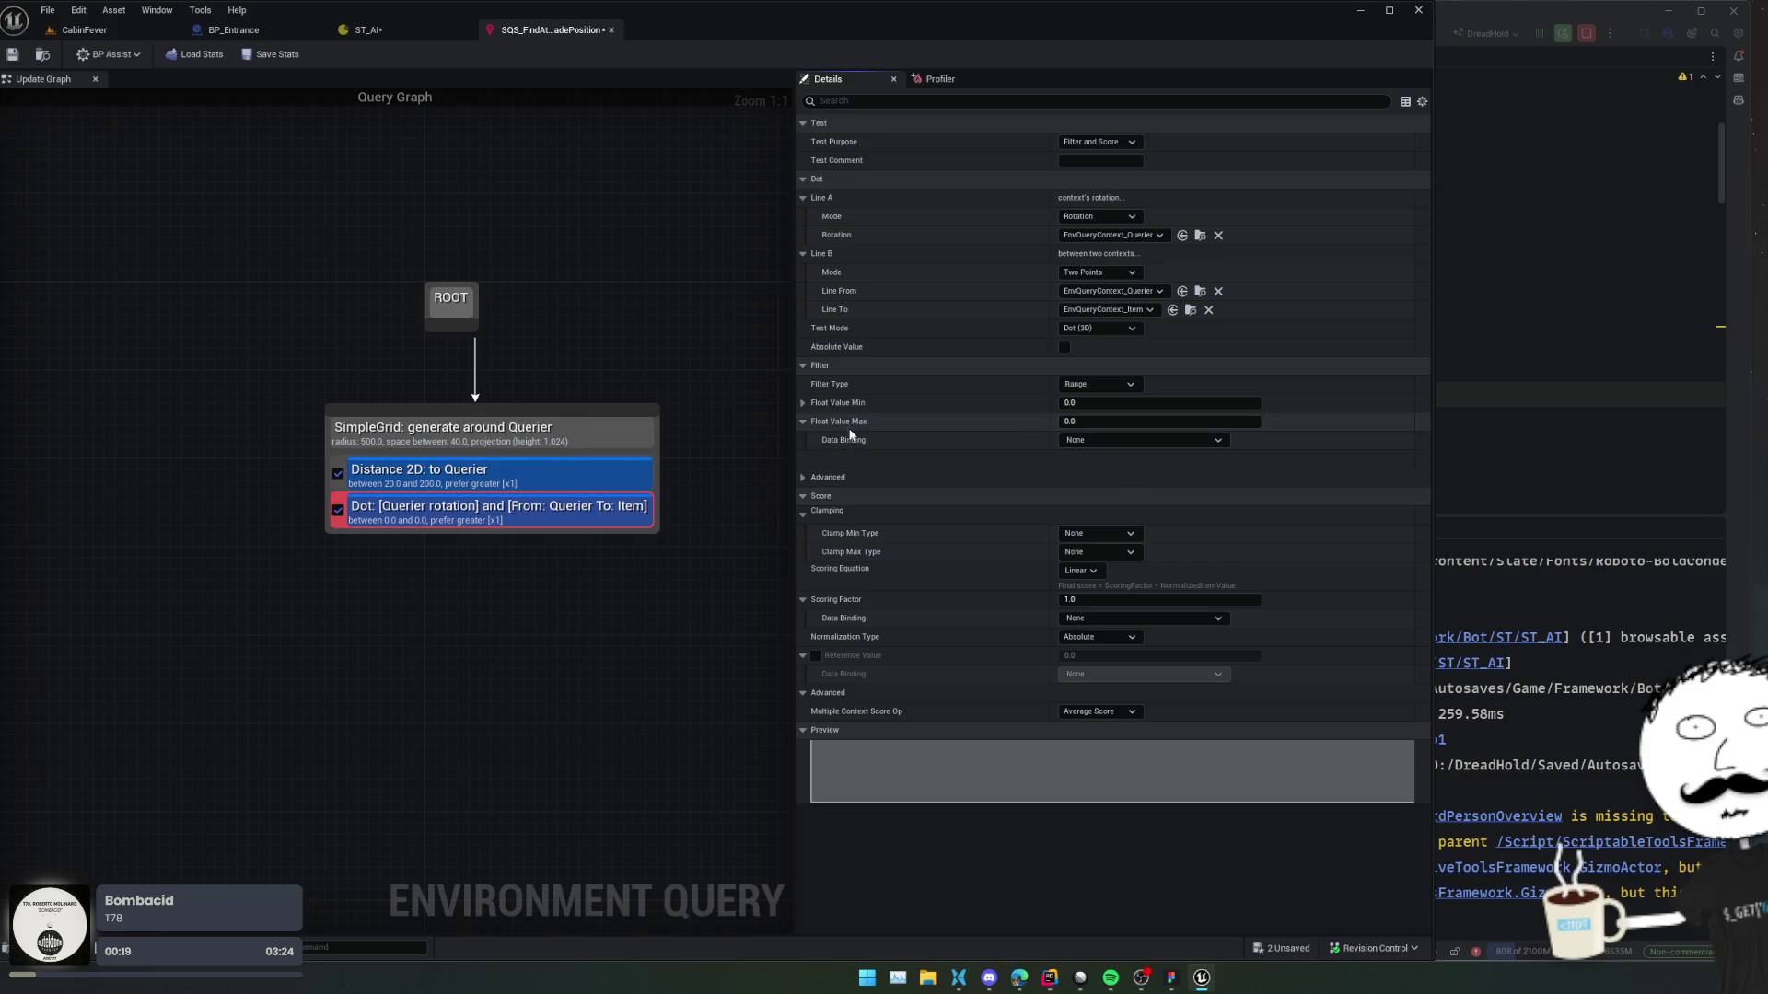
left_click(803, 405)
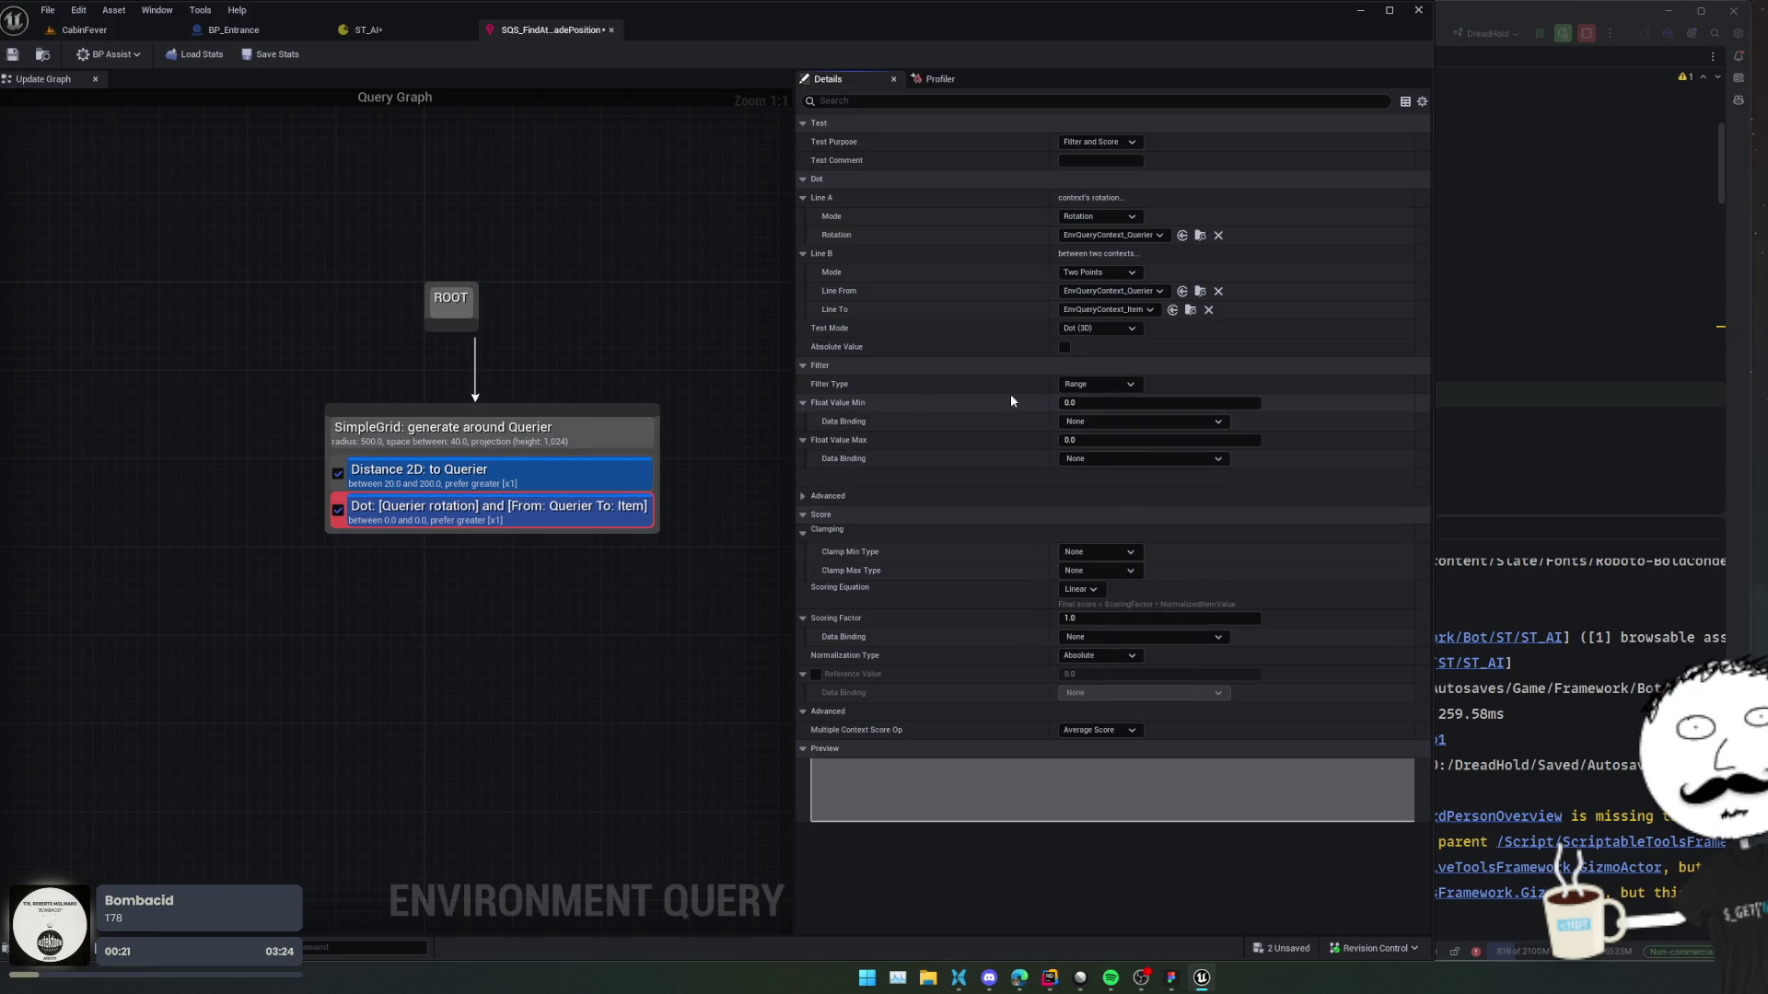
left_click(1108, 385)
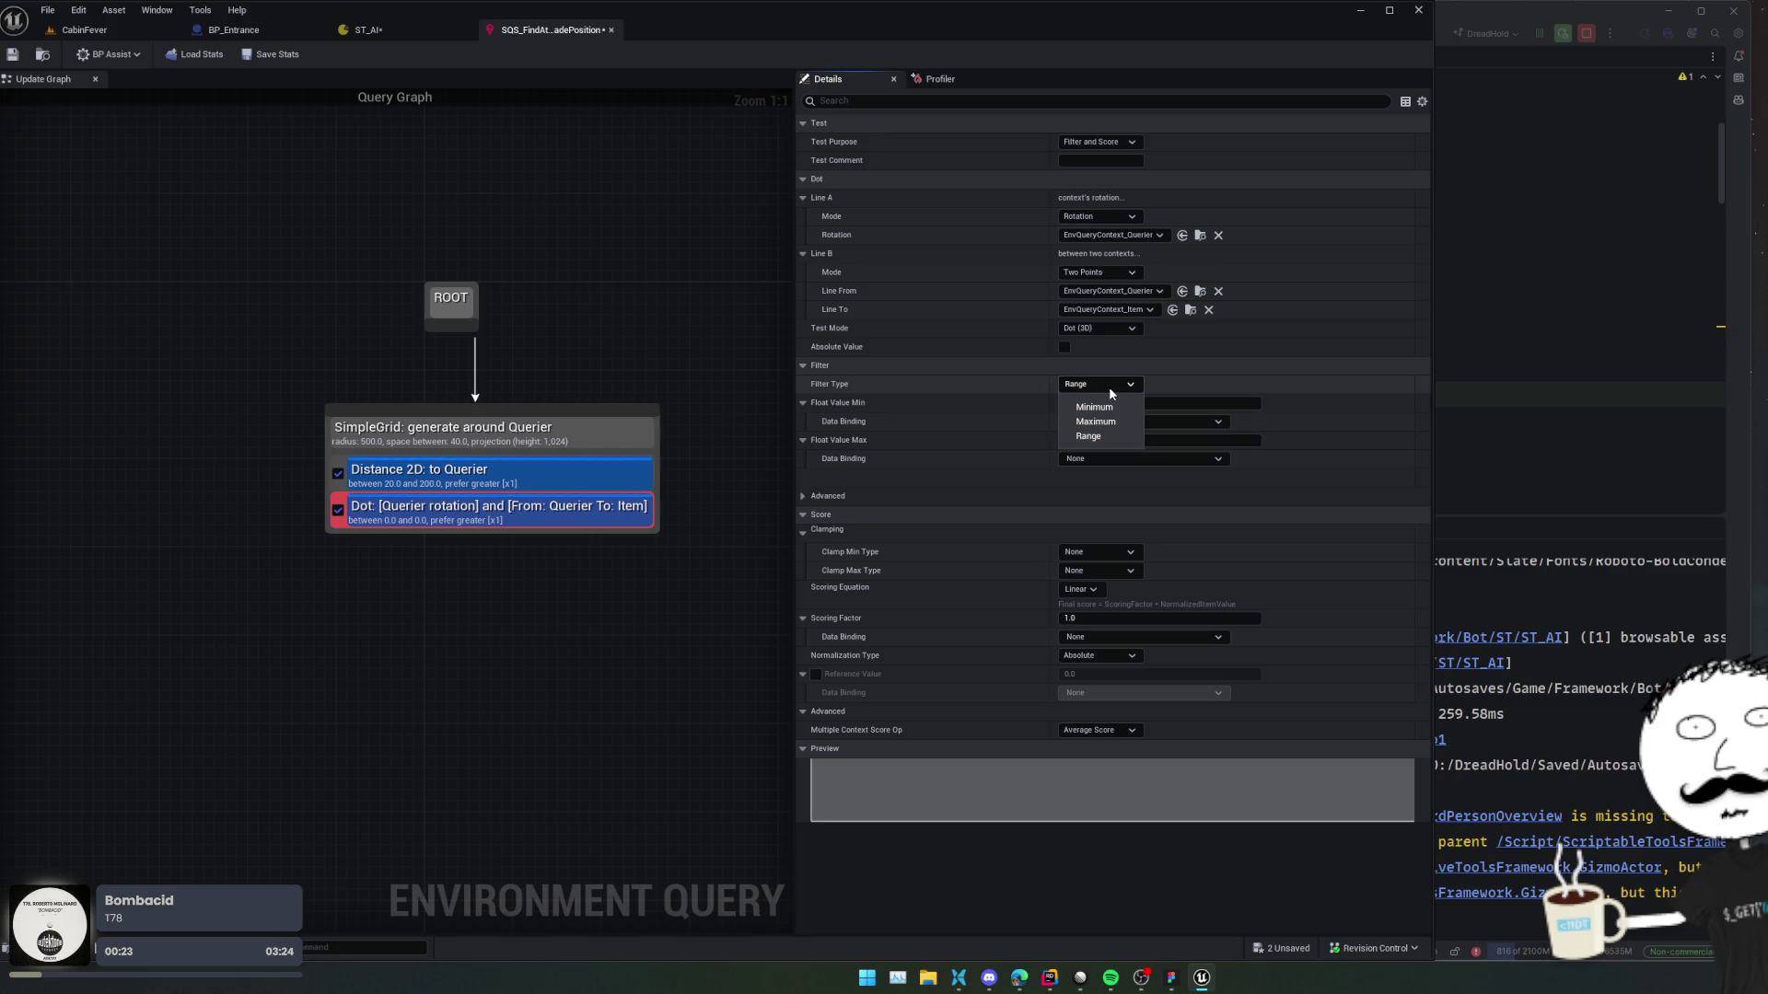
left_click(953, 422)
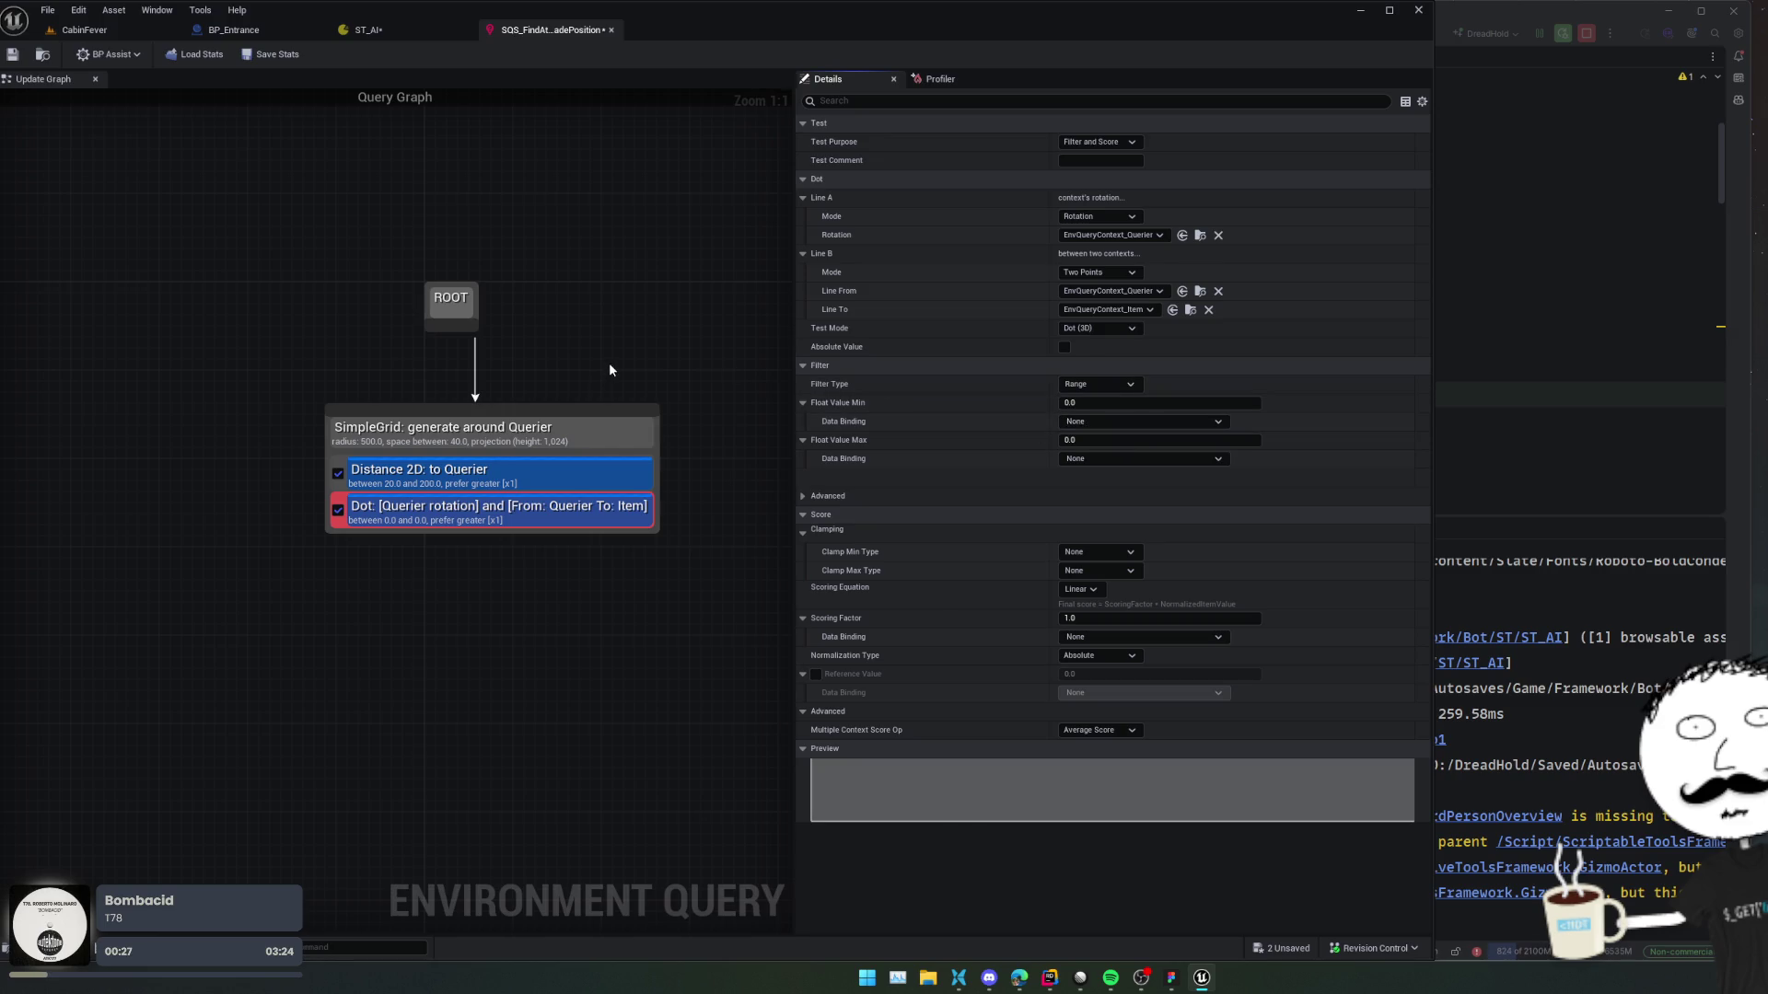
key("alt+Tab")
Open DoorComponent.cpp in Rider and read the Toggle function's DotProduct front/back side check.
left_click(899, 490)
key("shift")
key("shift")
type("Door")
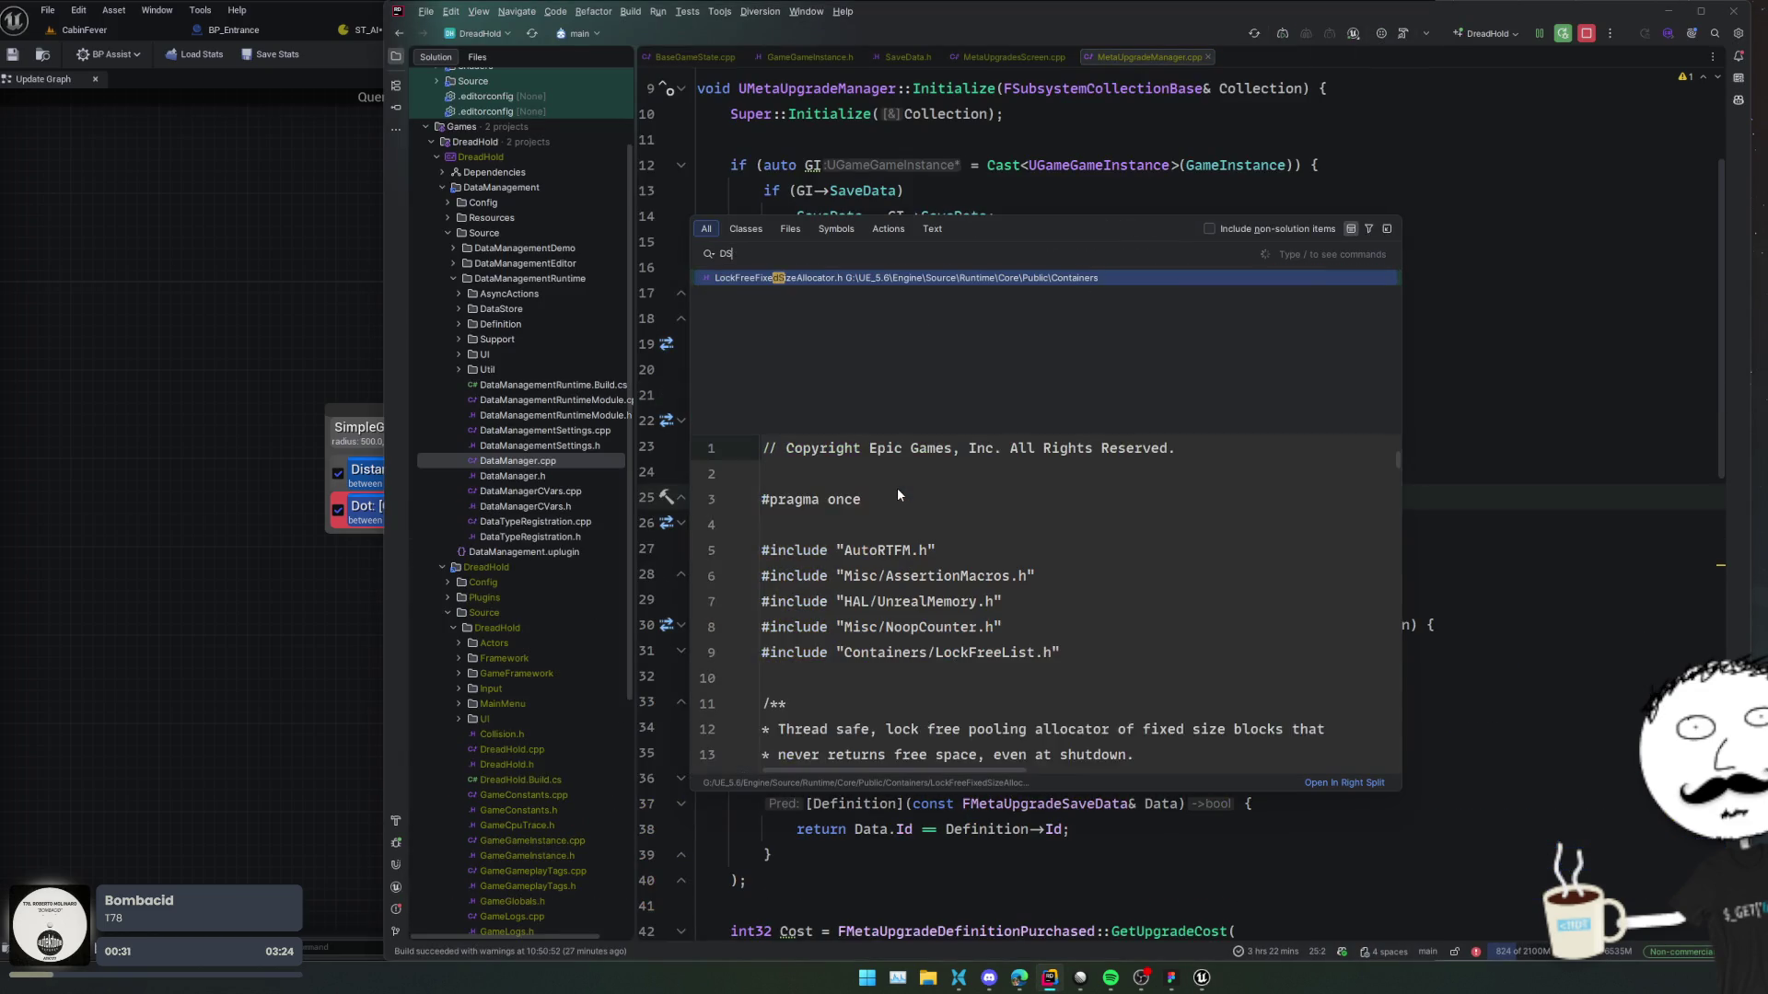
type("Component")
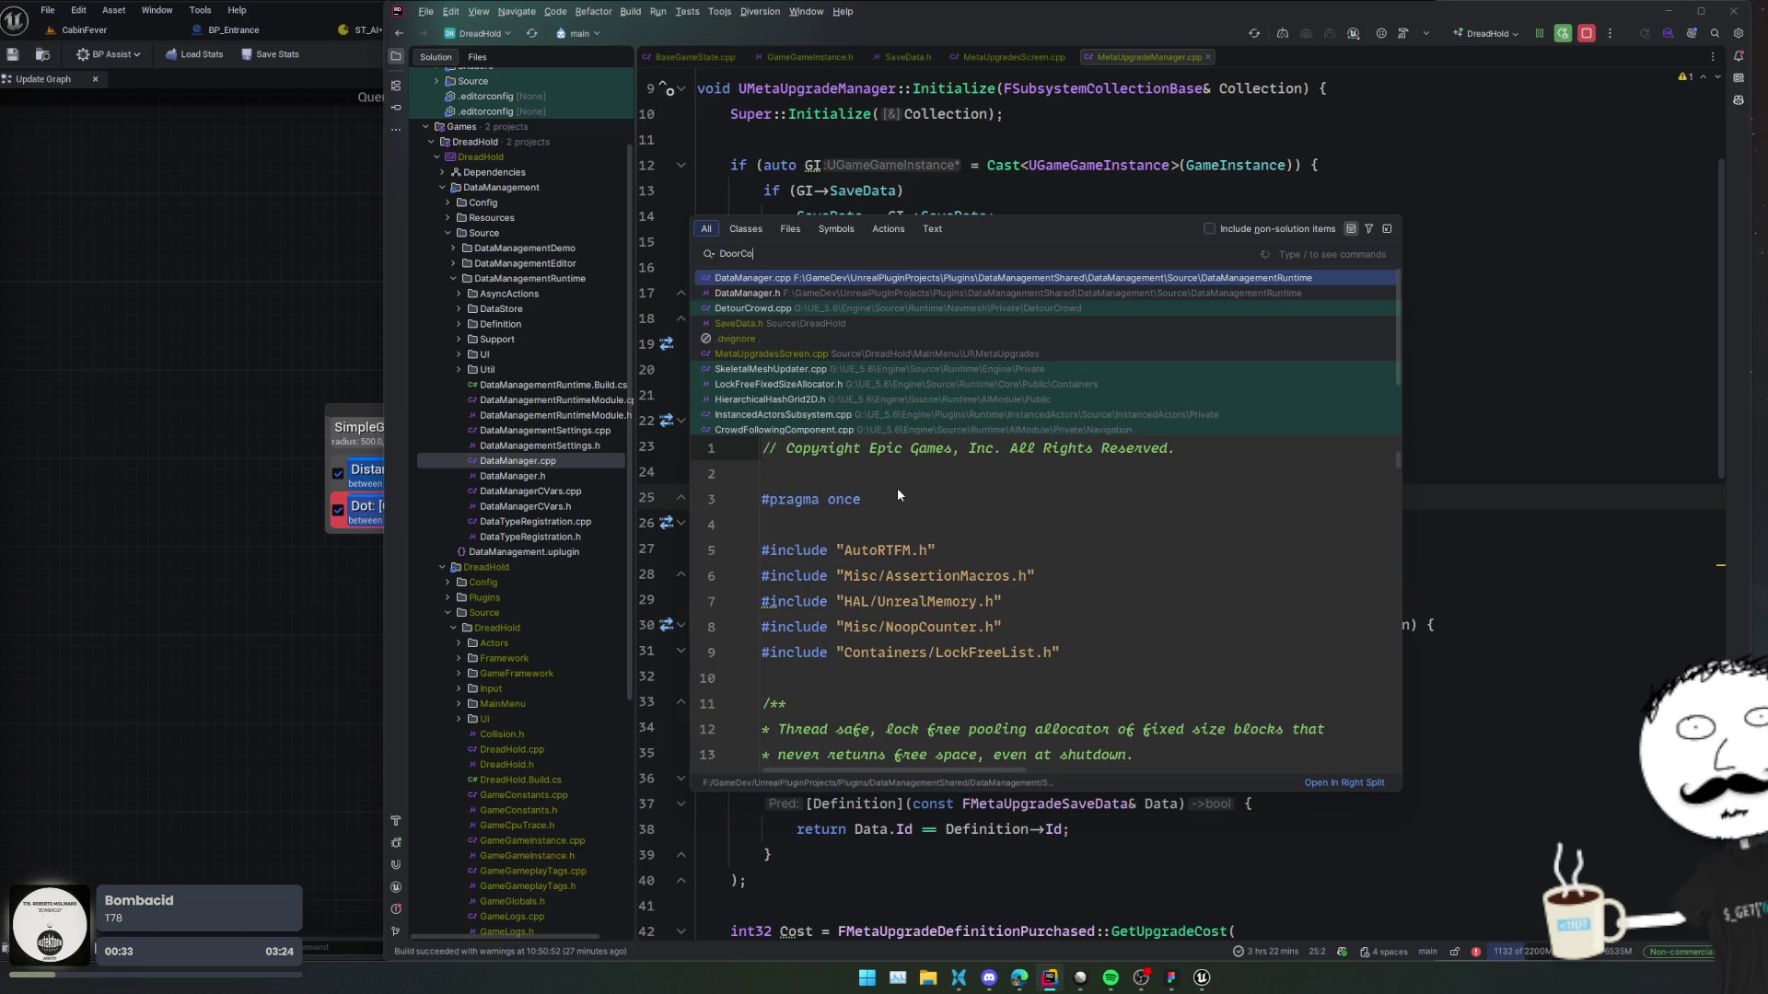
key("Return")
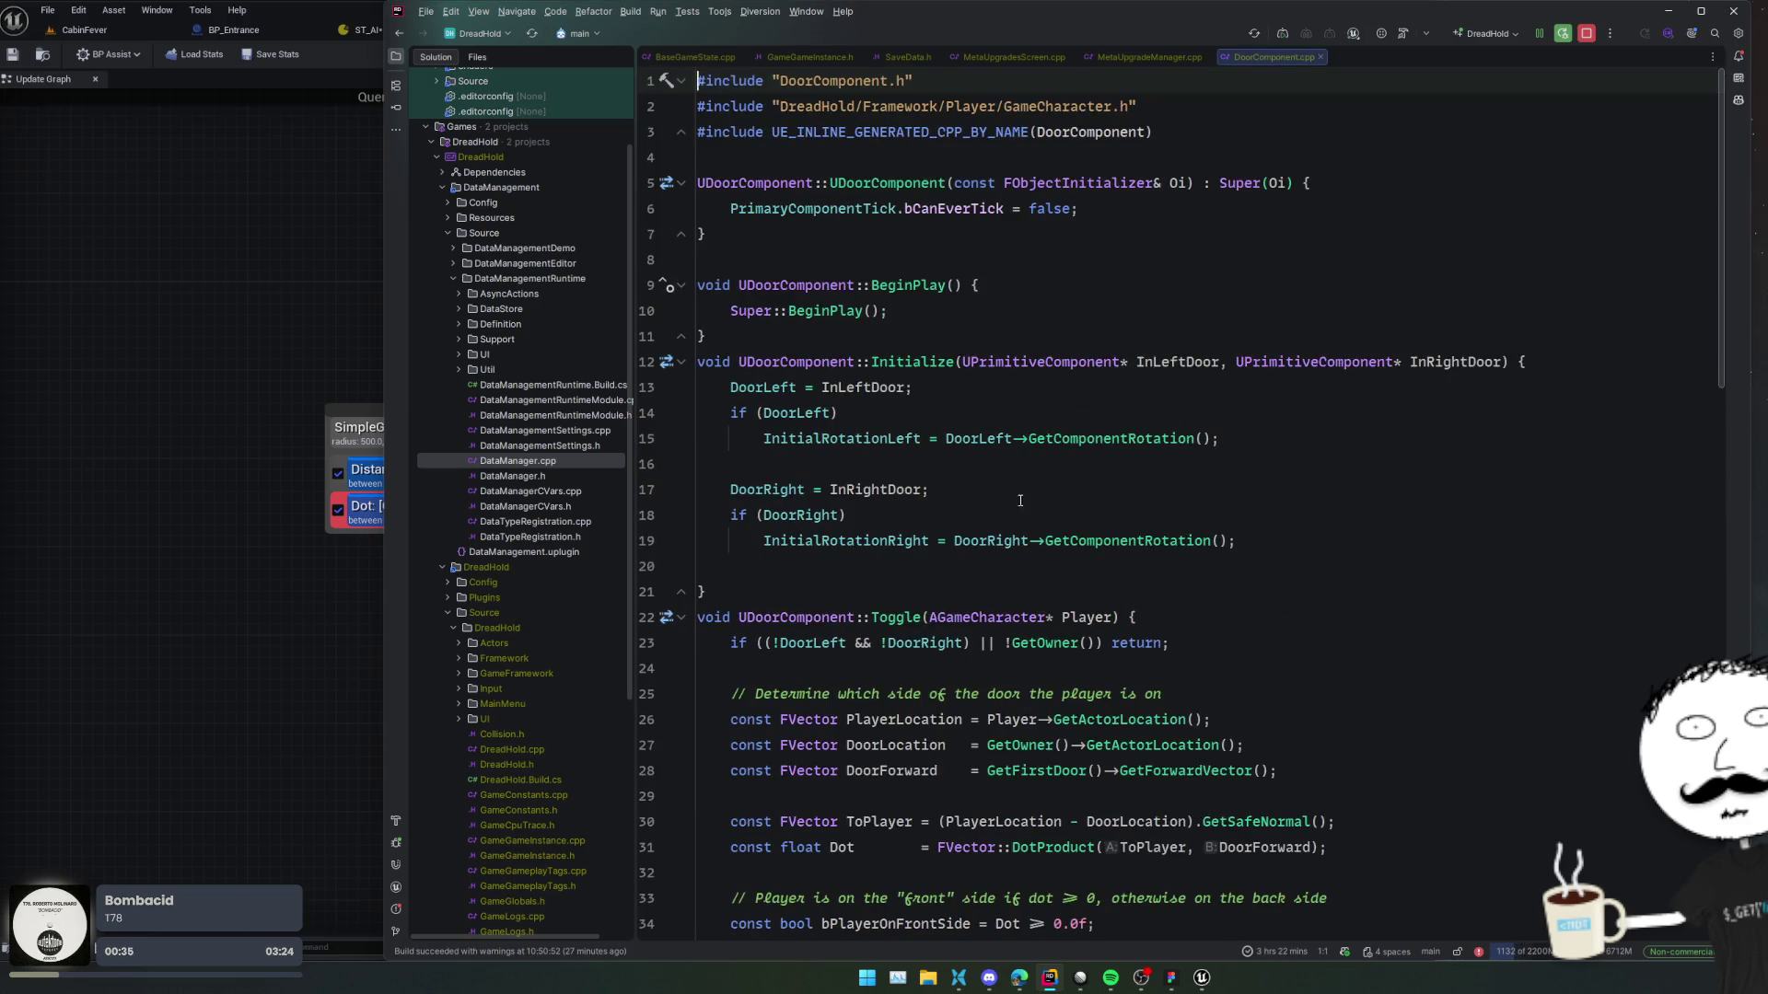
left_click(1467, 467)
left_click(1470, 440)
scroll(1470, 446, "up", 2)
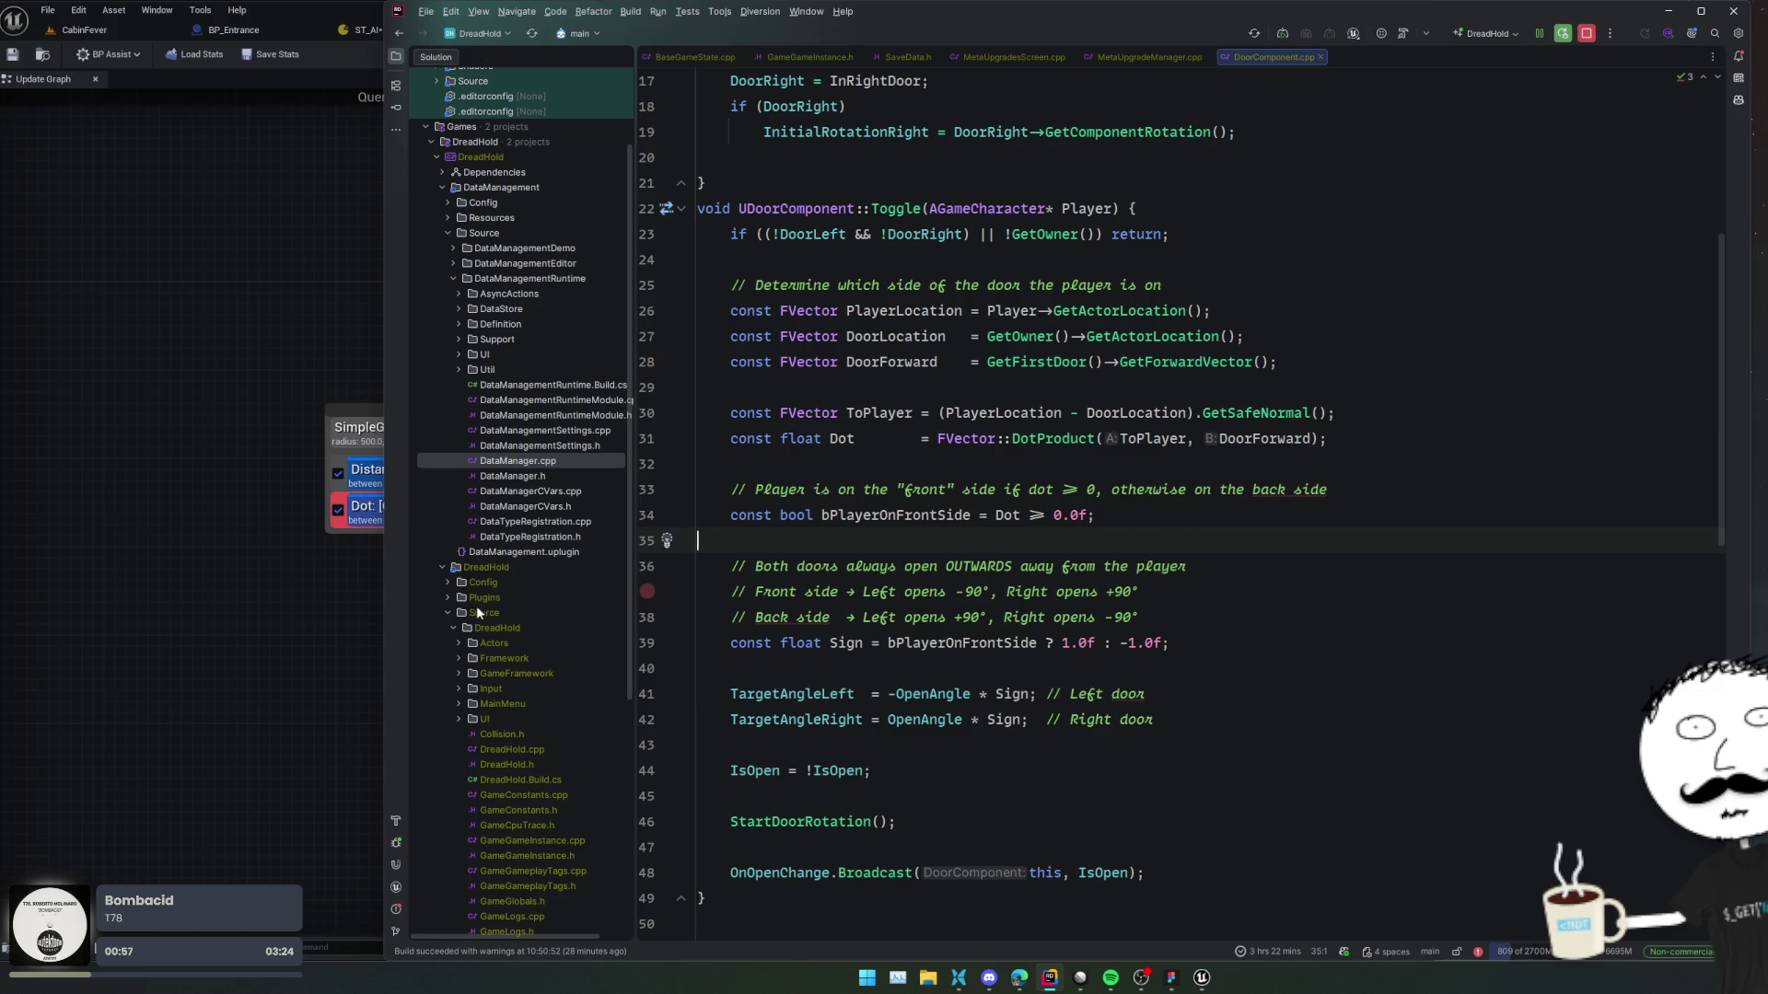
left_click(359, 506)
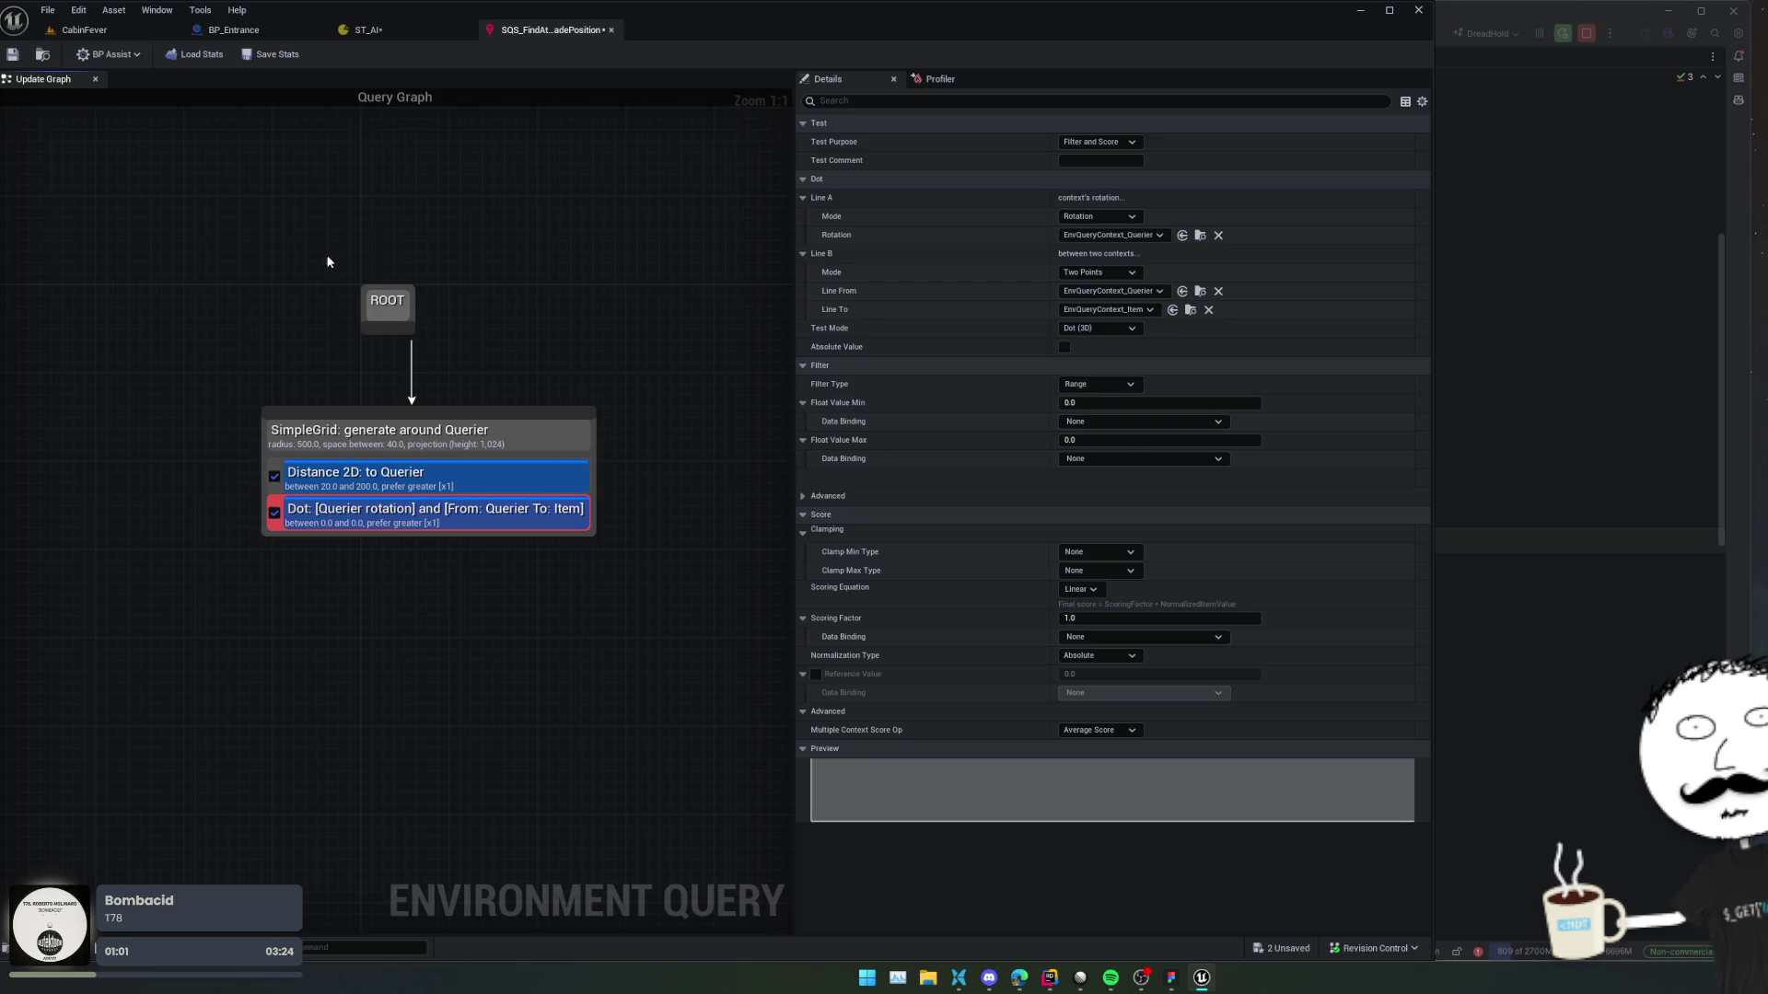
Save the ST_AI state tree and the barricade attack query asset.
left_click(400, 31)
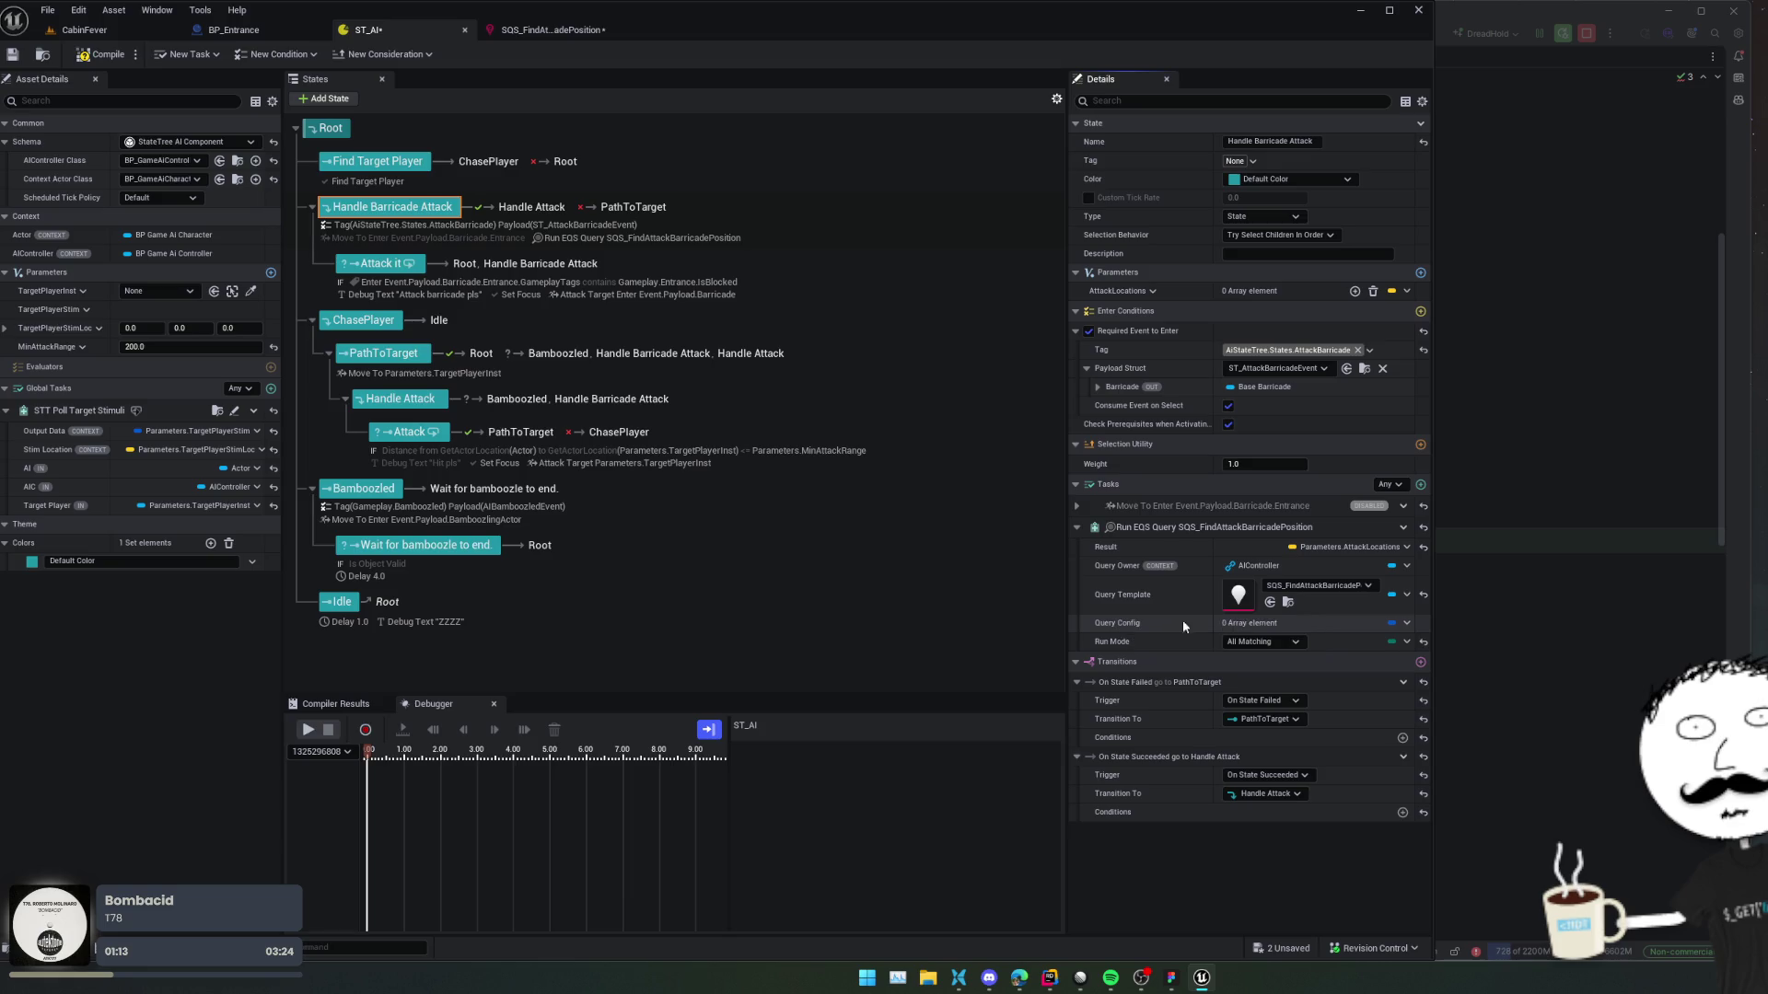
key("ctrl+s")
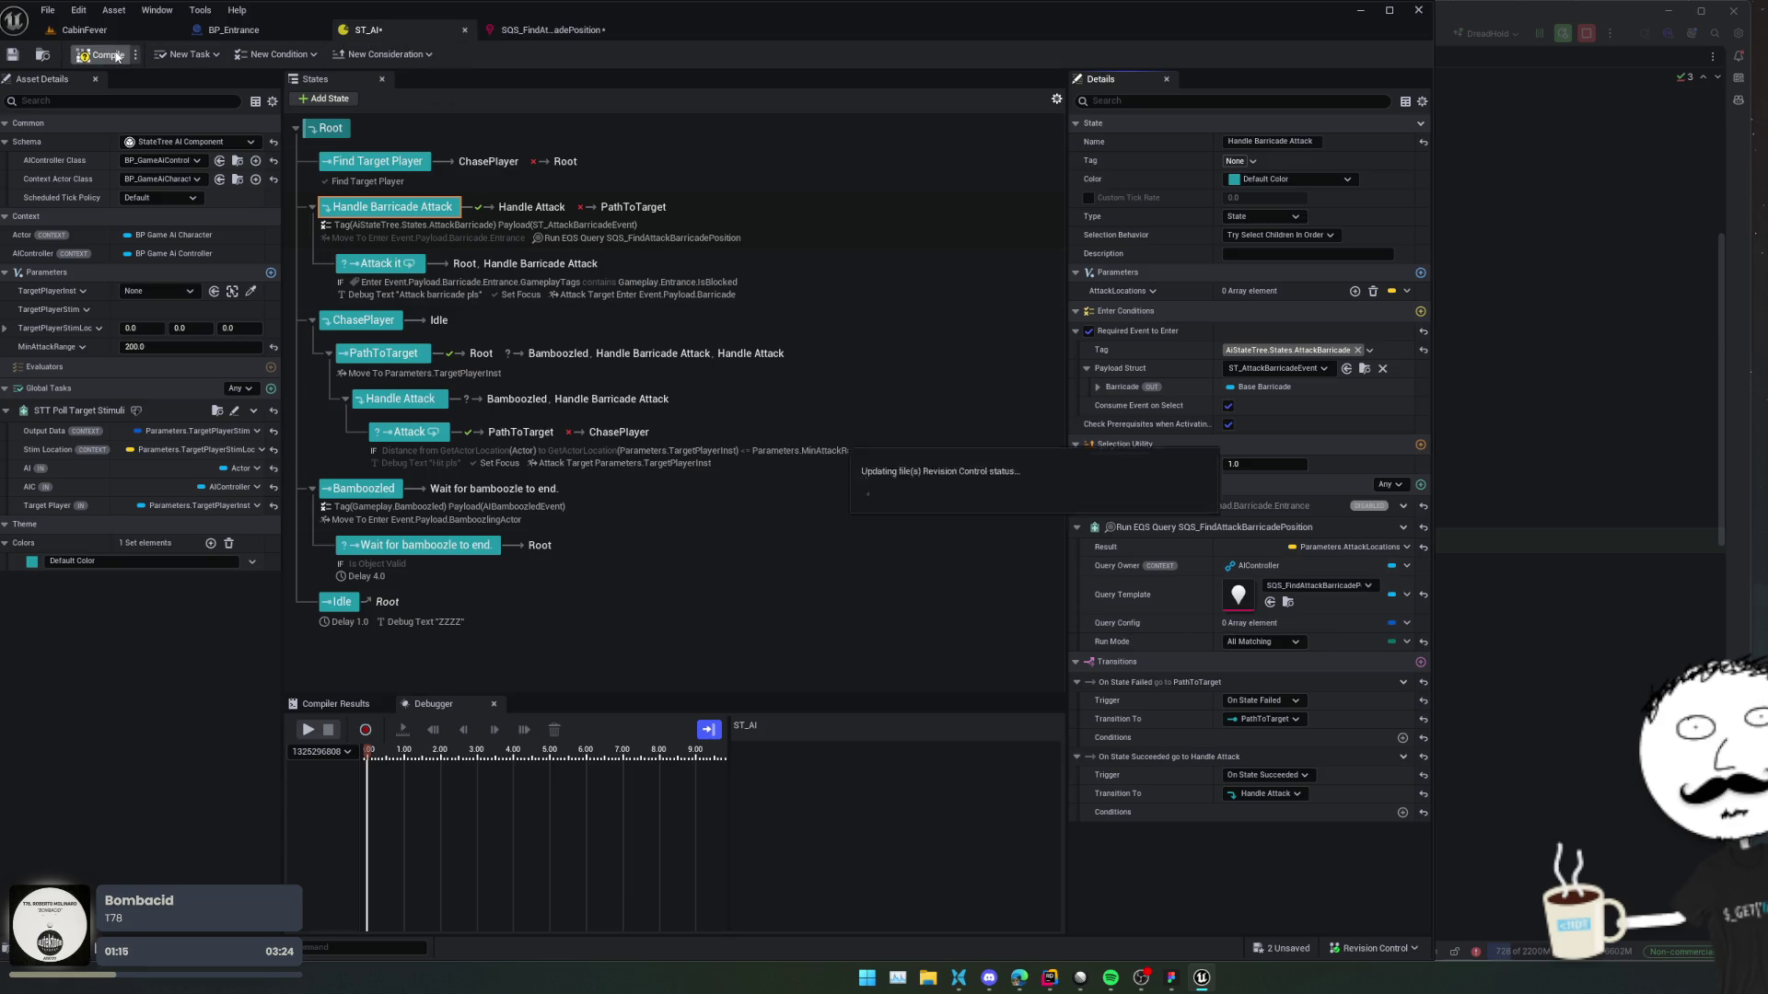
left_click(539, 30)
left_click(13, 54)
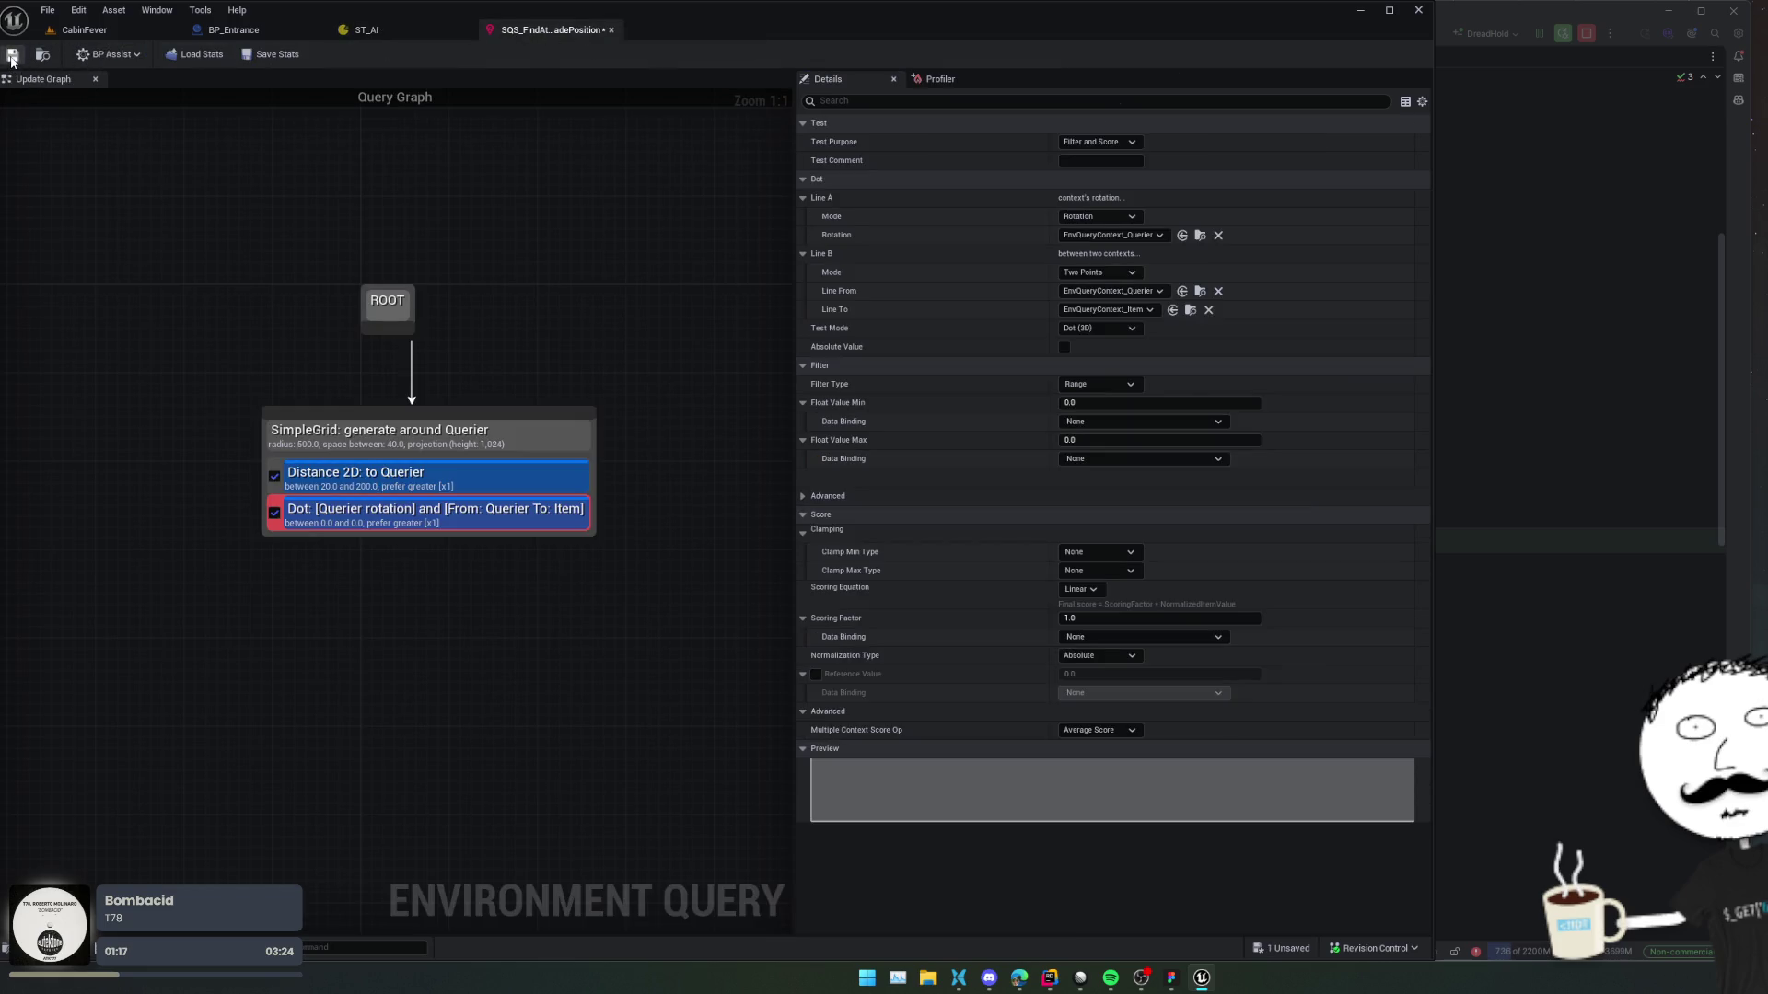
Make the Dot test a Minimum filter with its minimum bound to query param Dot.FloatValueMin, then save.
left_click(1132, 422)
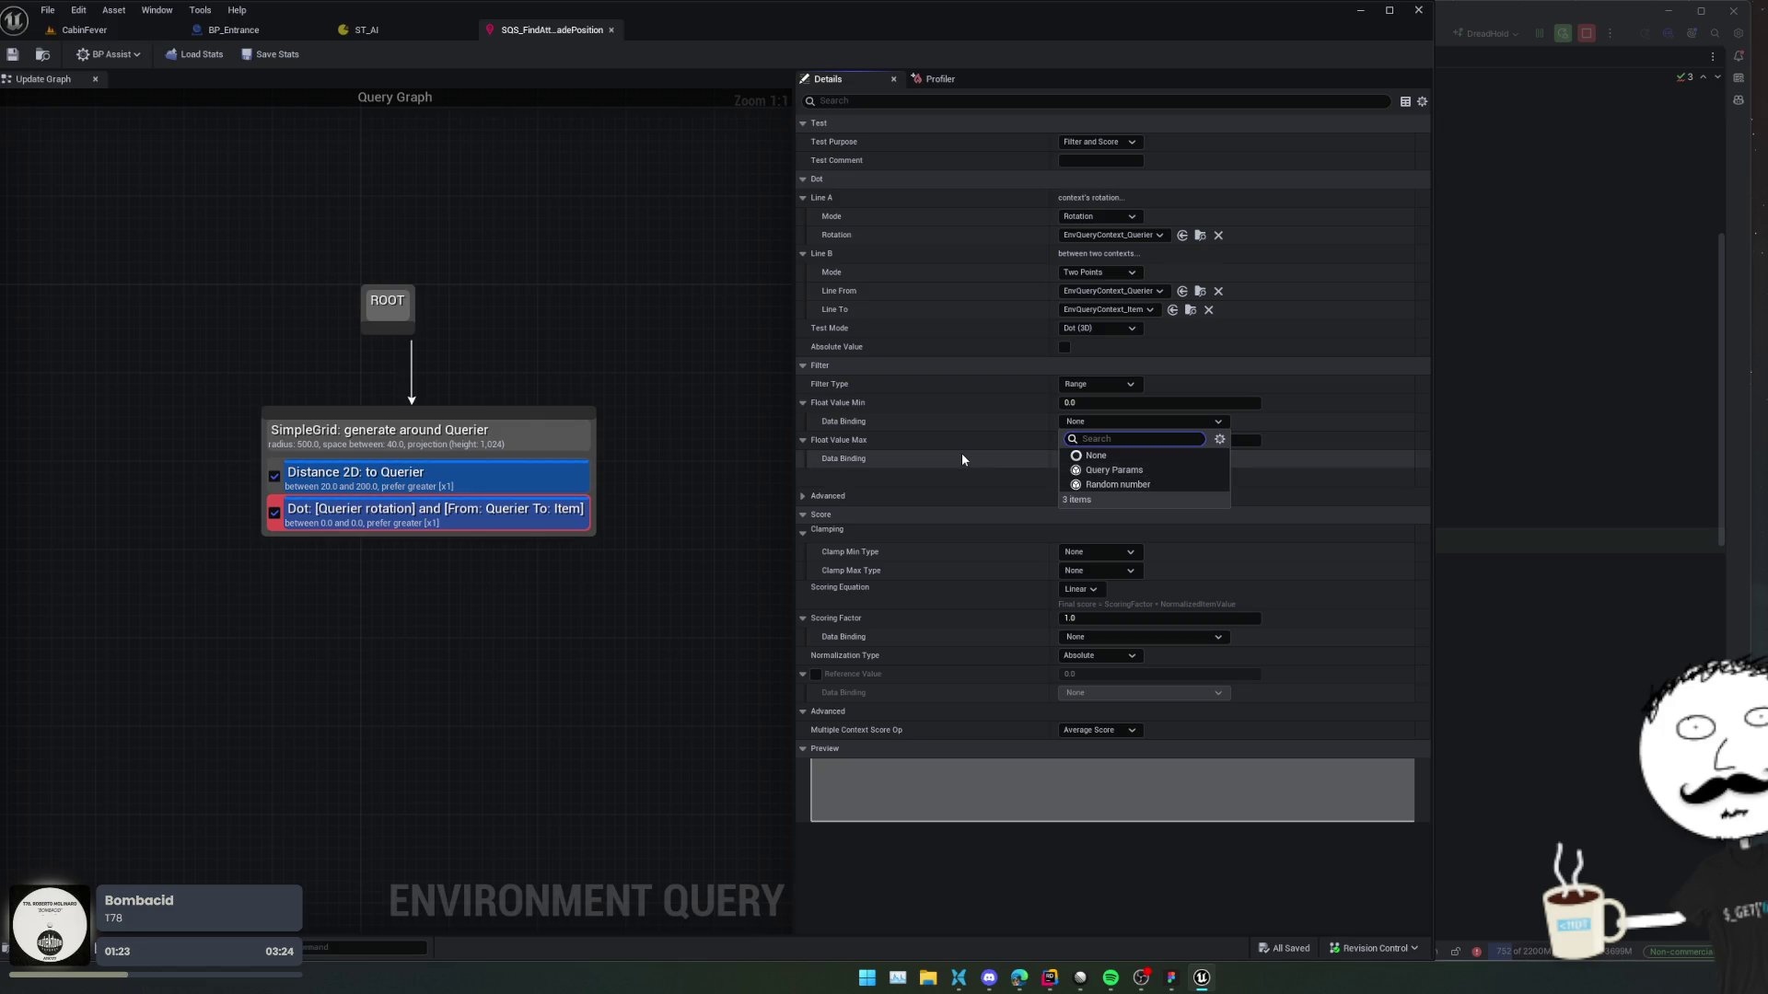
left_click(1100, 384)
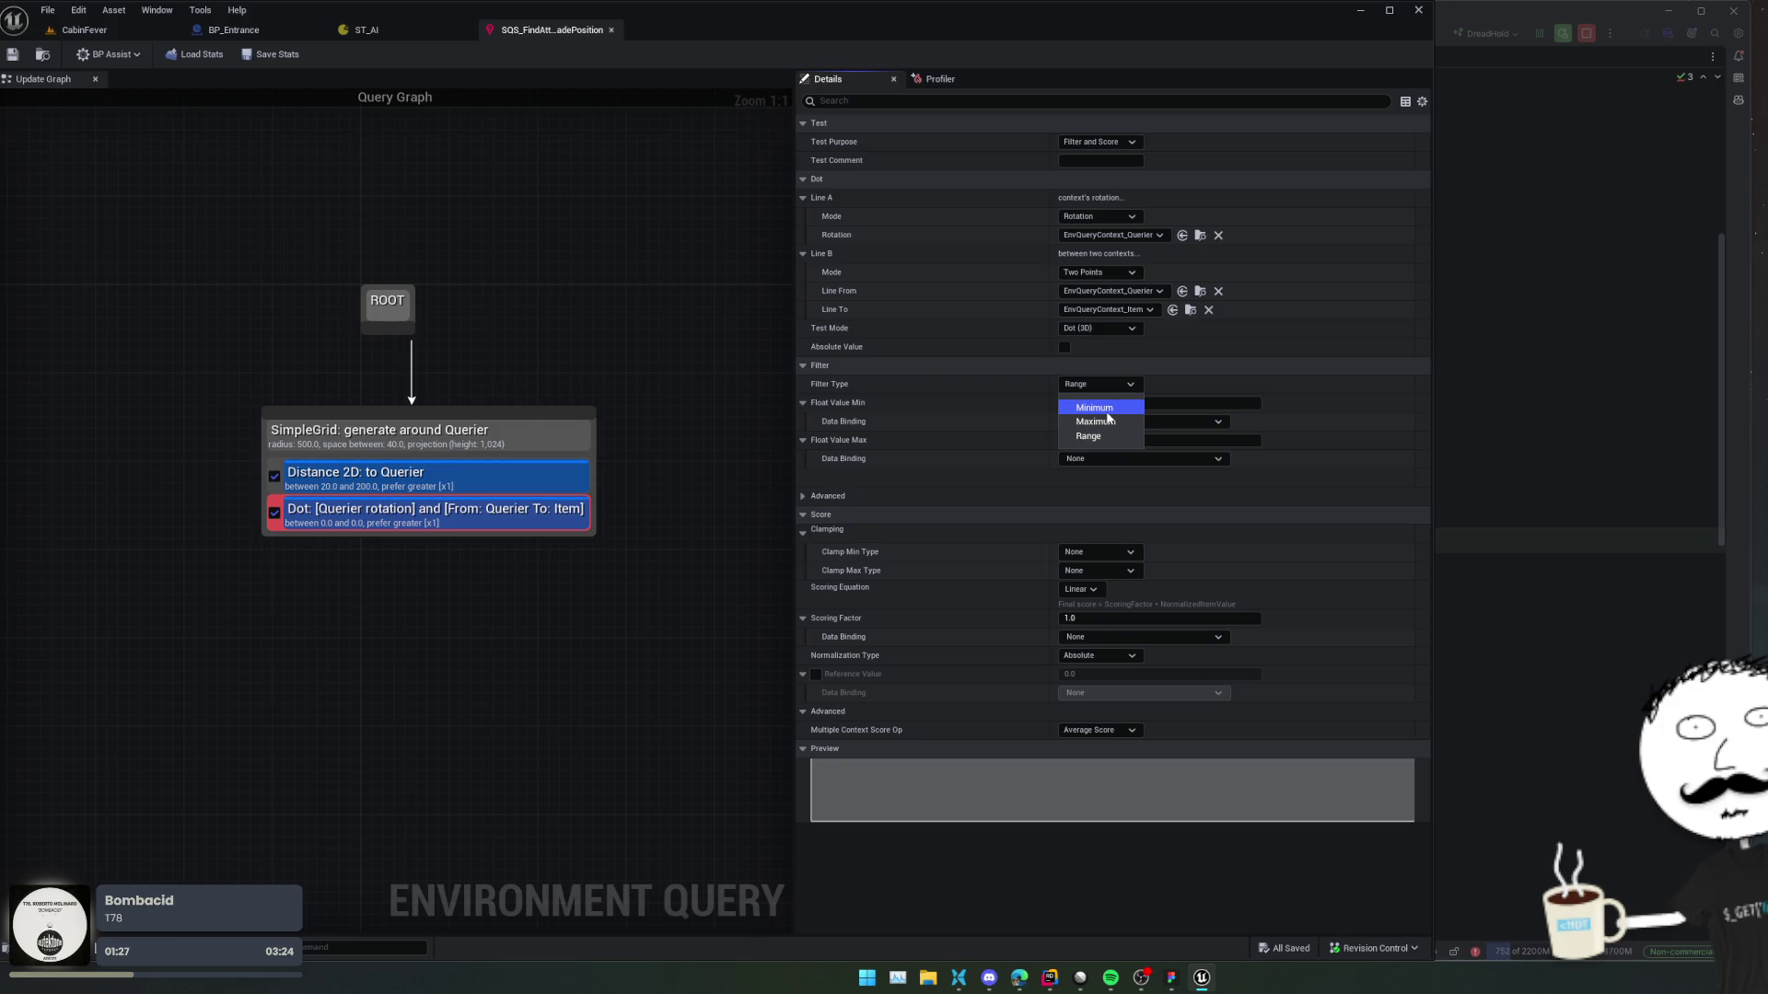
left_click(1096, 407)
left_click(1121, 424)
left_click(1124, 472)
left_click(813, 421)
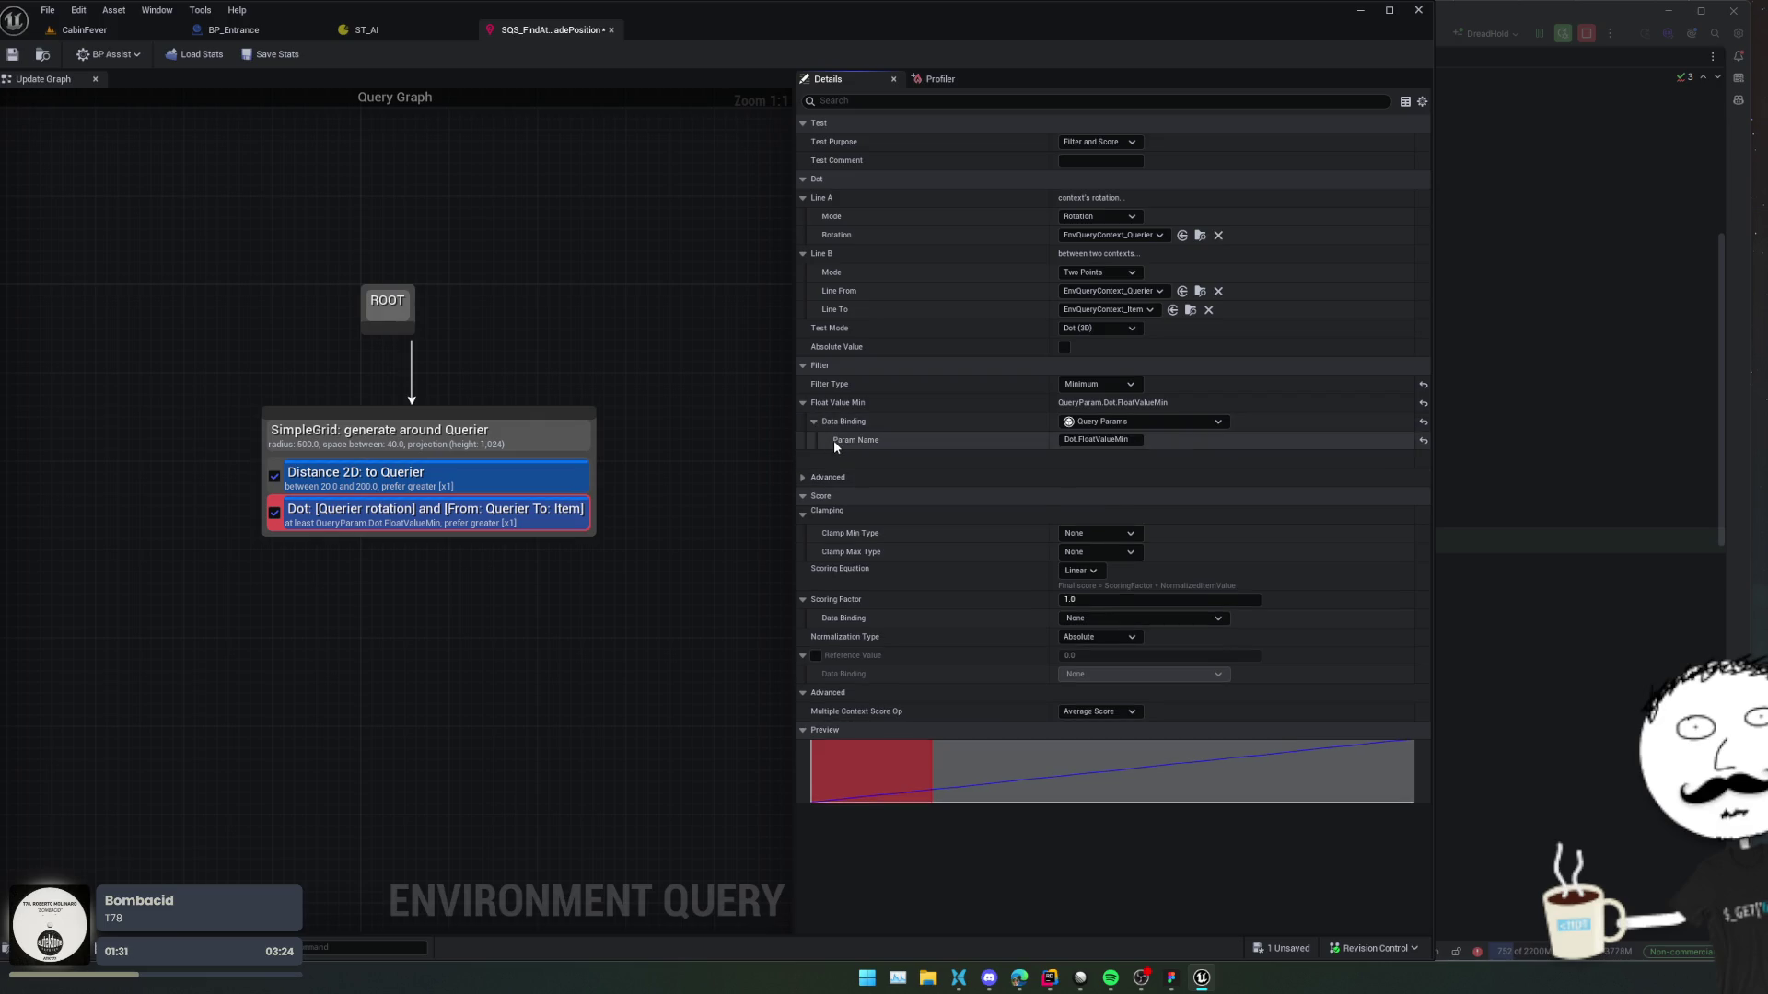
left_click(12, 55)
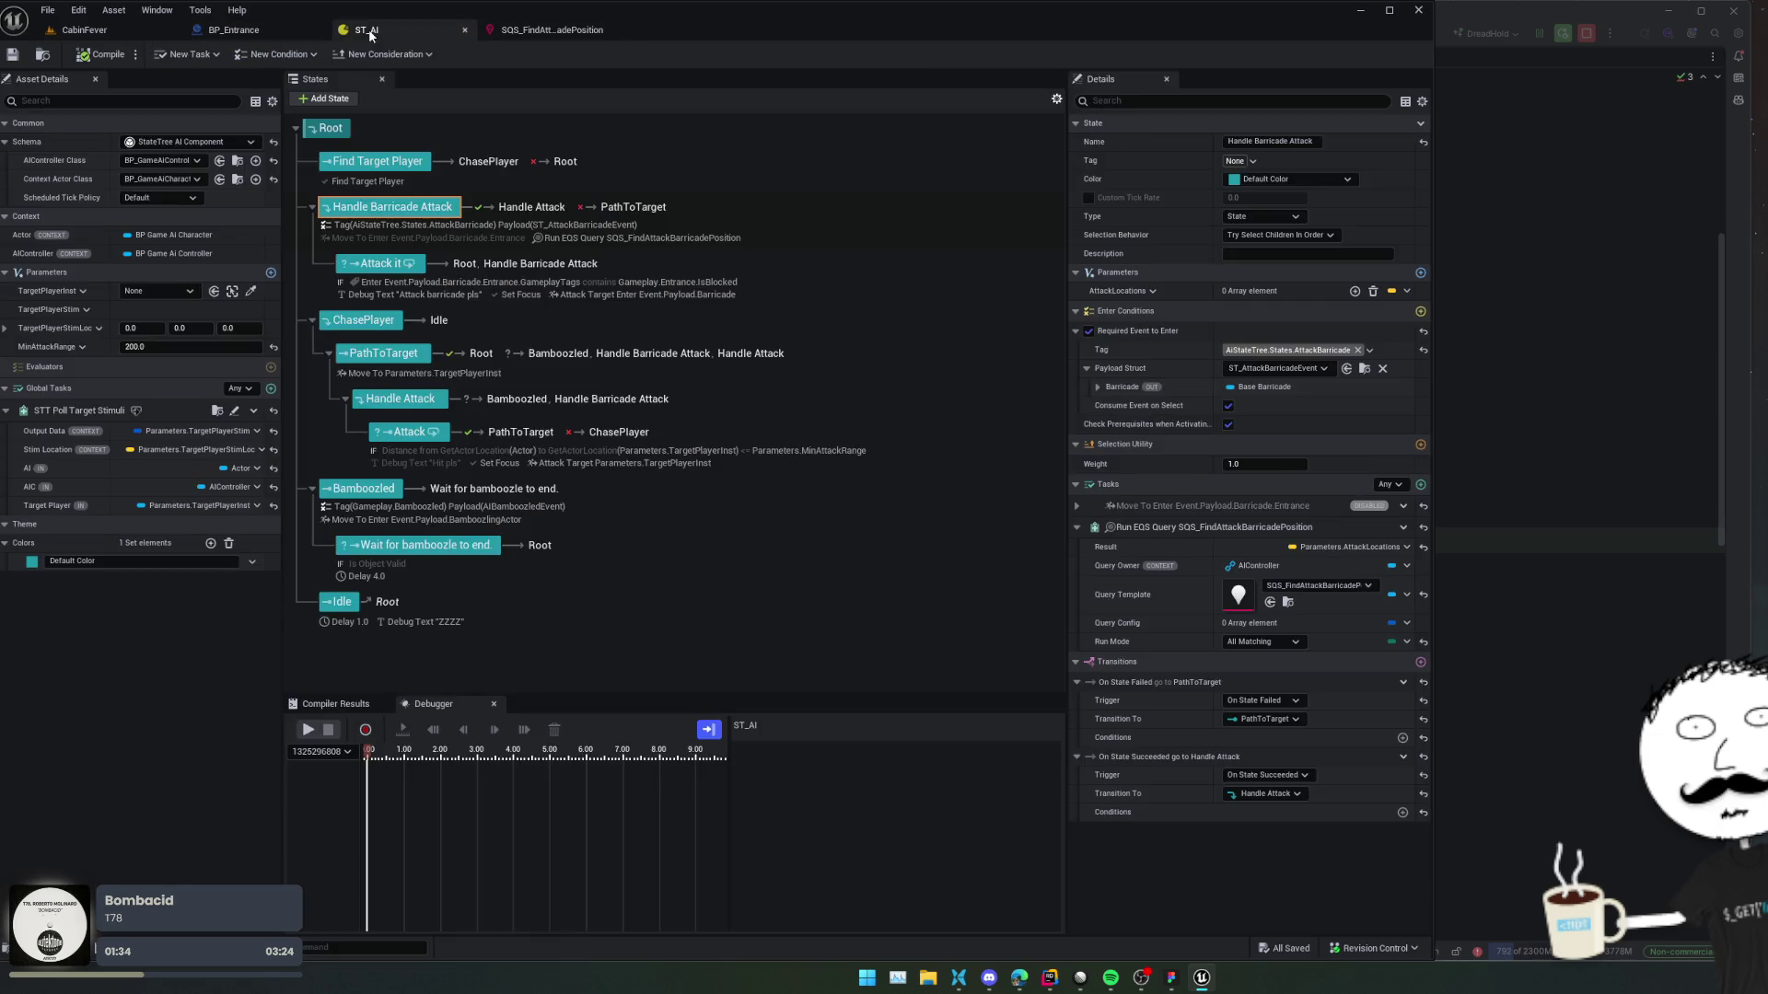
left_click(363, 33)
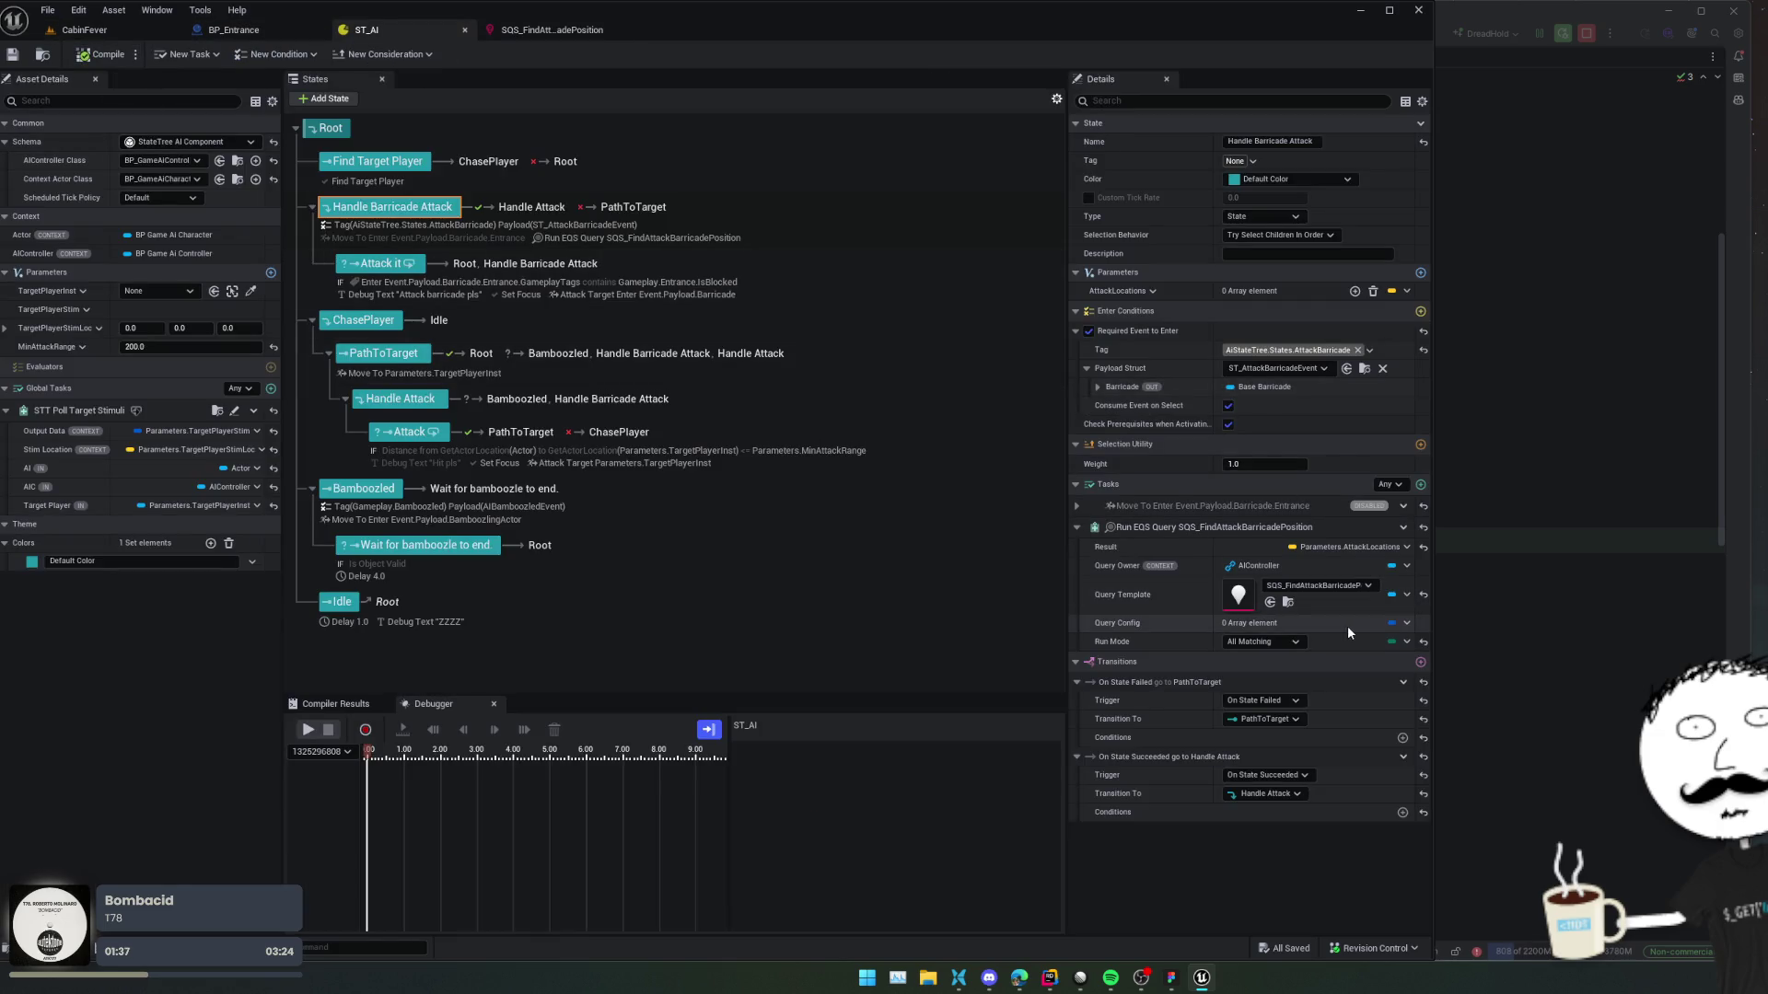
left_click(1406, 623)
mouse_move(1451, 648)
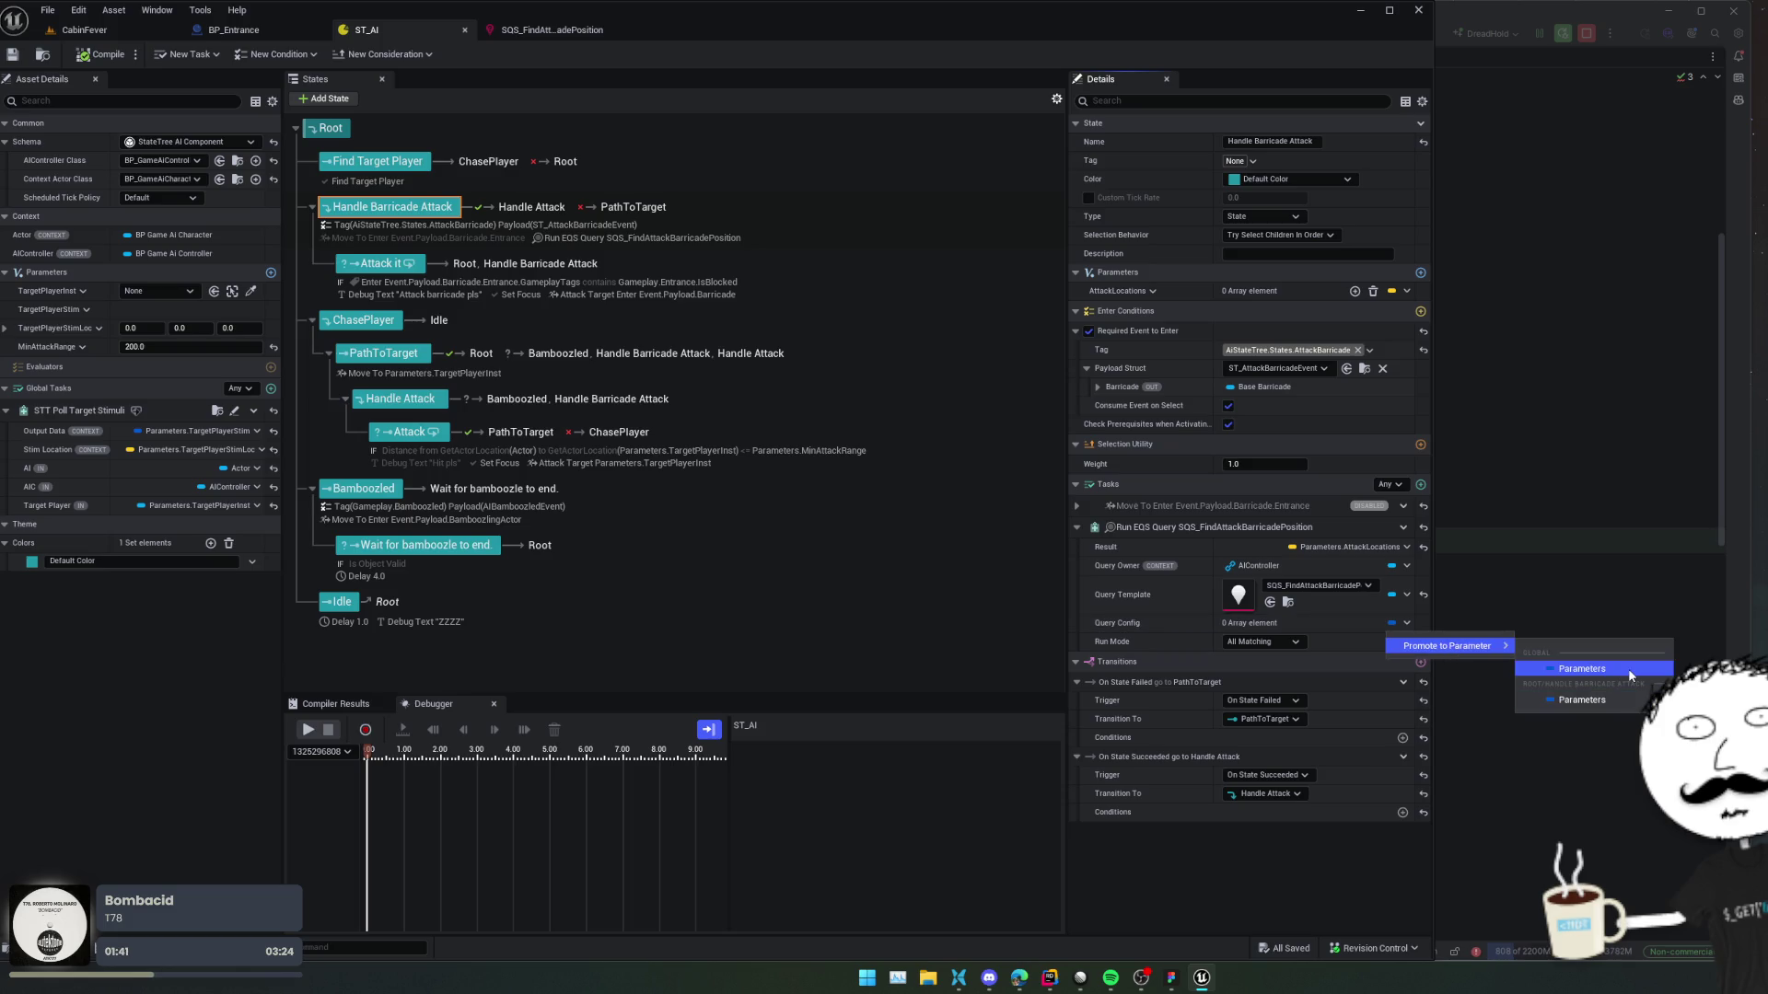
right_click(1226, 626)
left_click(83, 29)
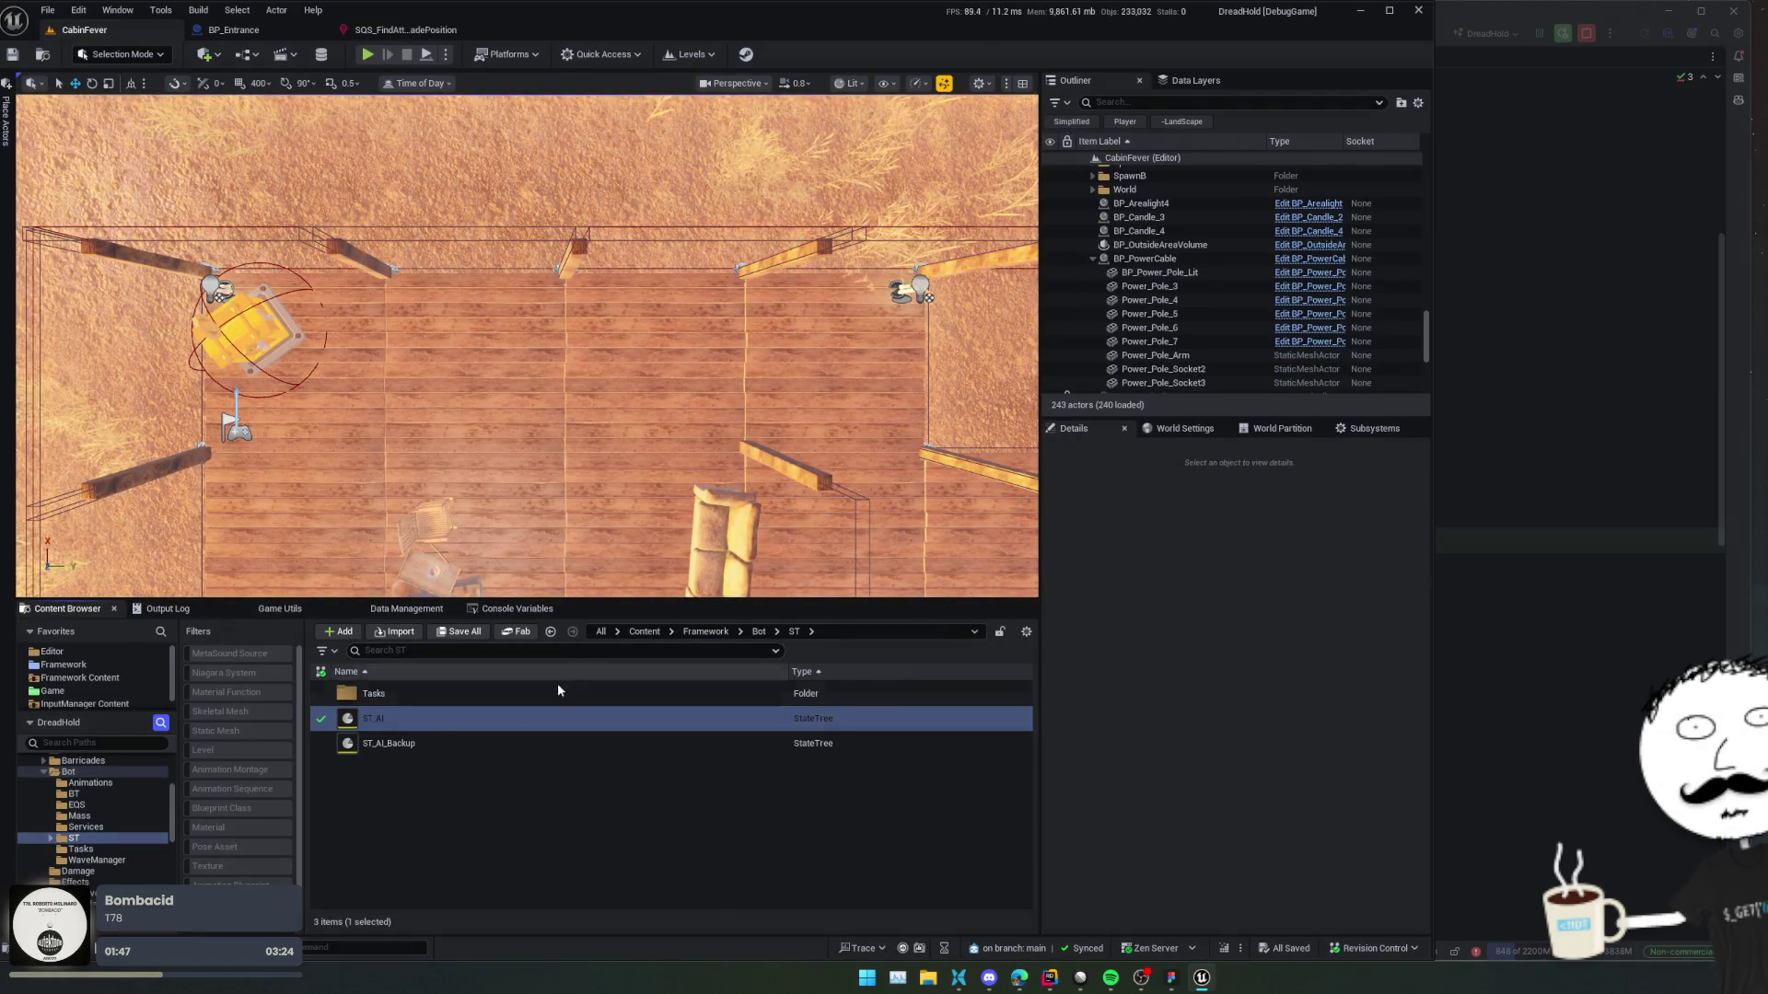
left_click(556, 718)
key("Return")
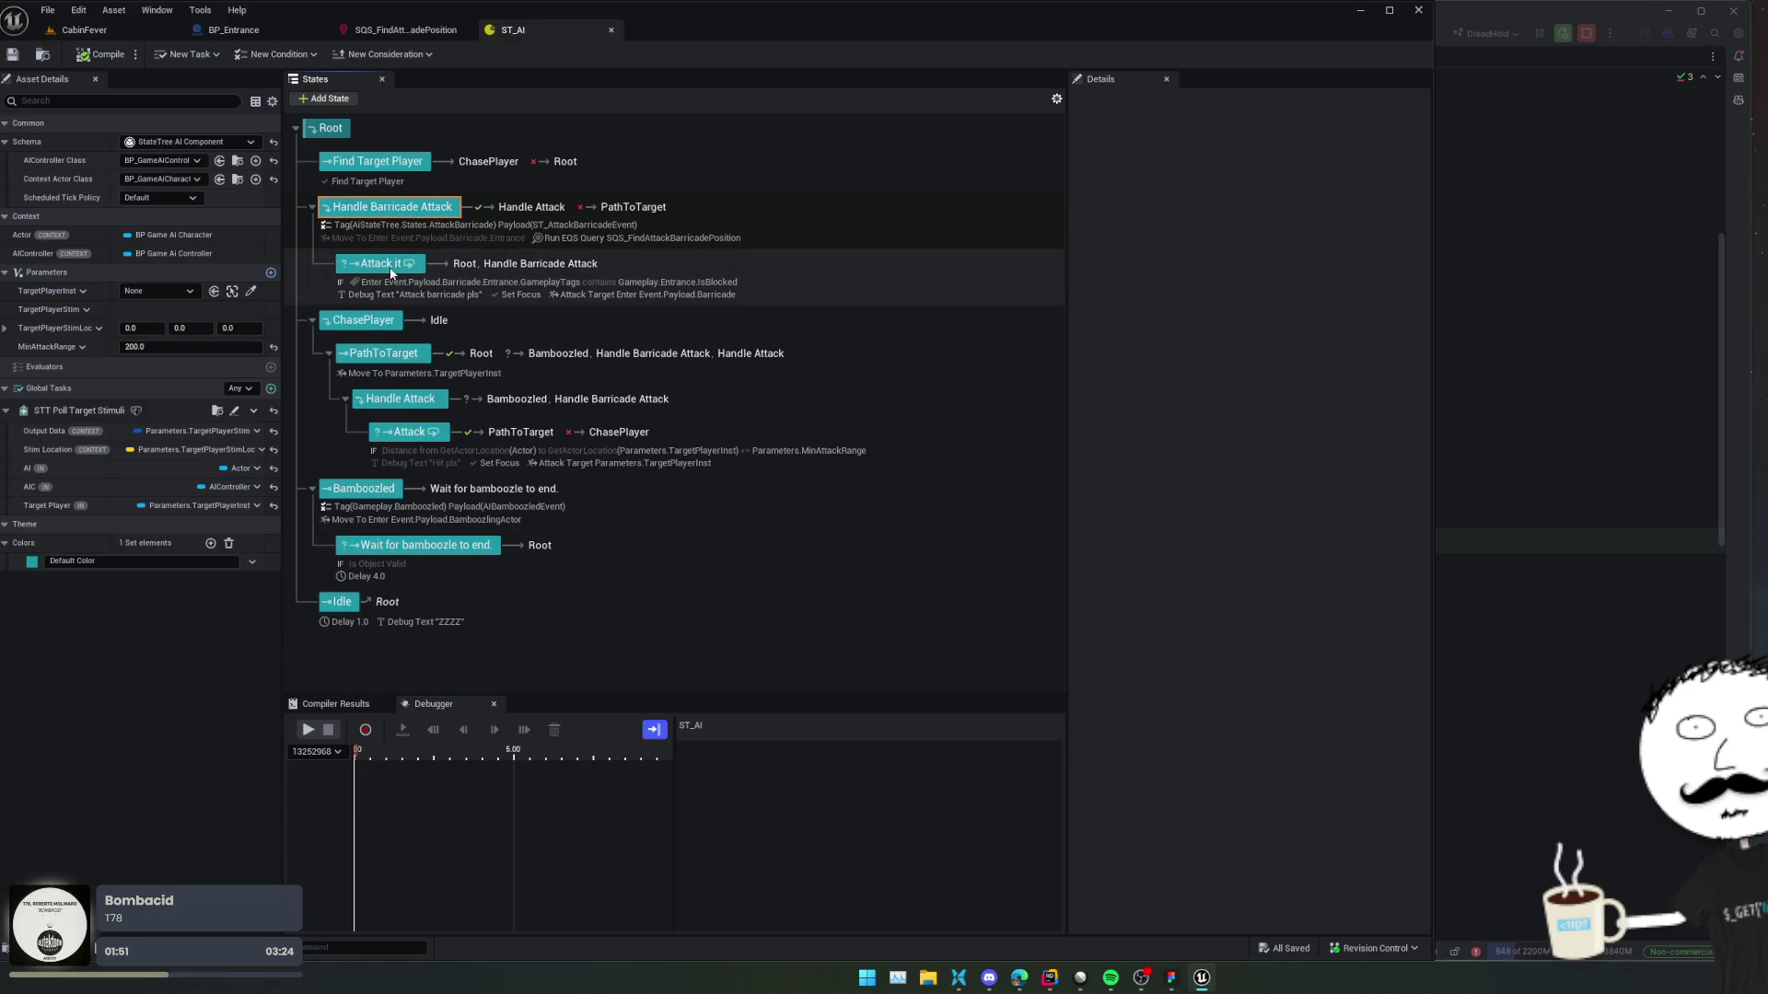
left_click(467, 287)
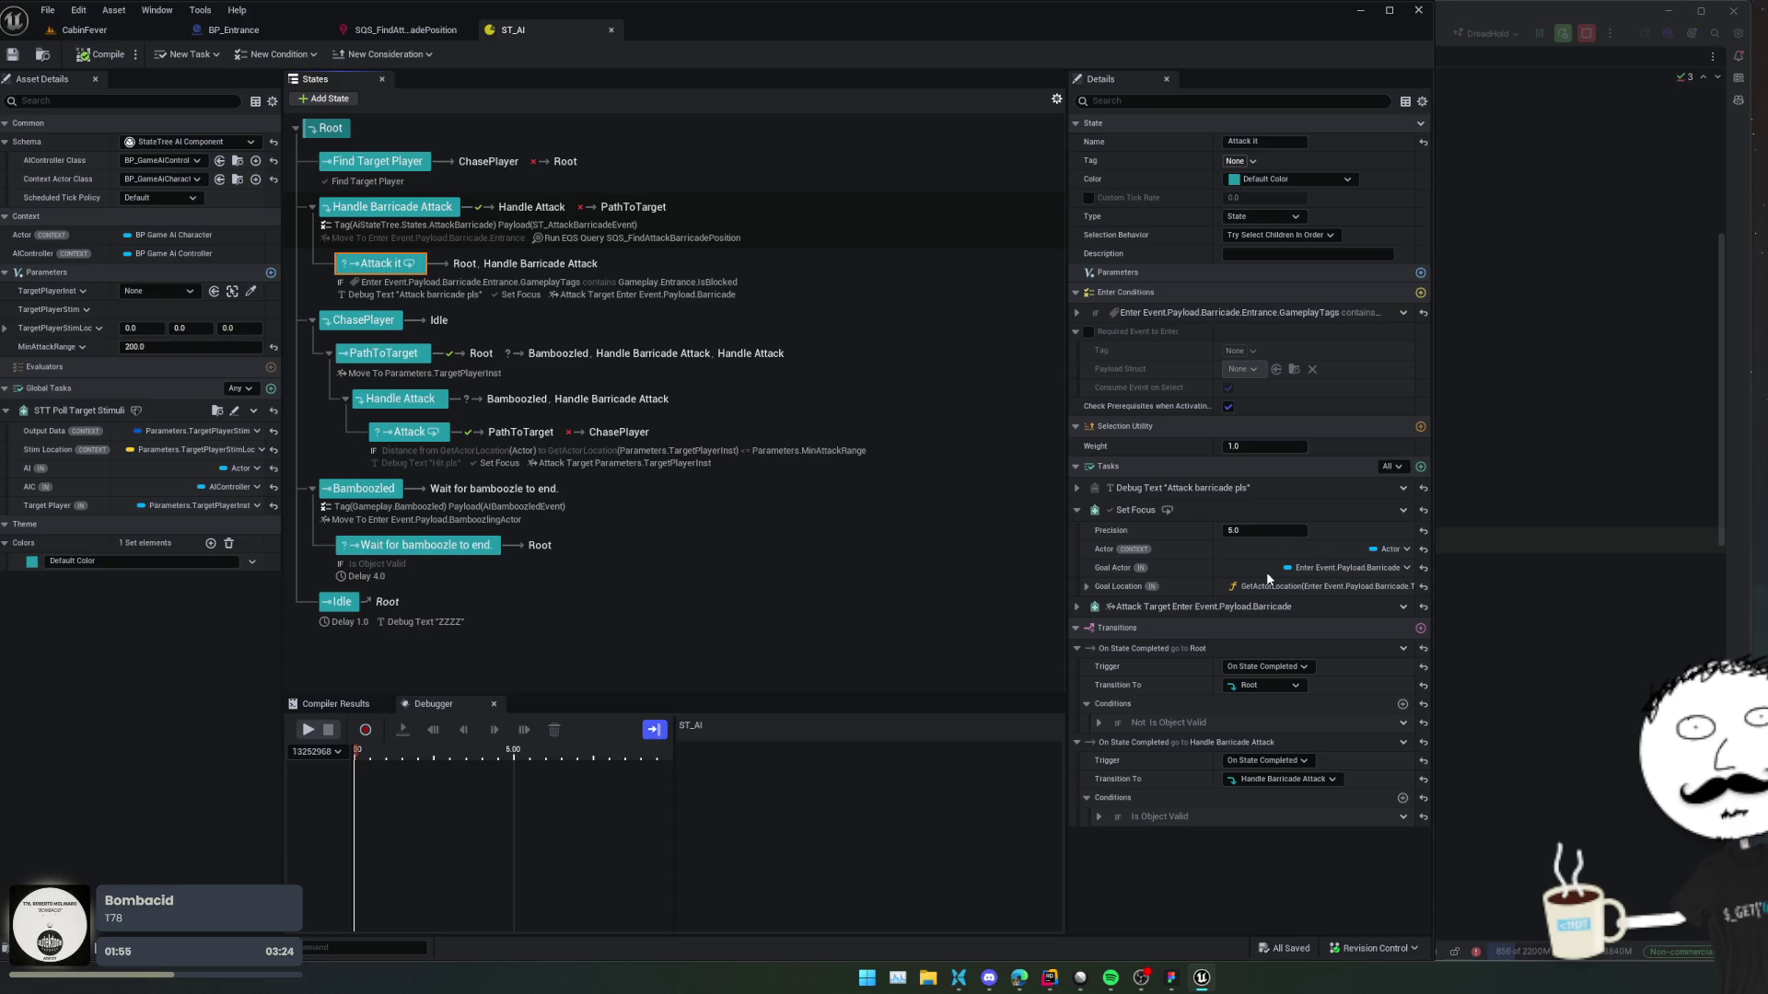
key("Up")
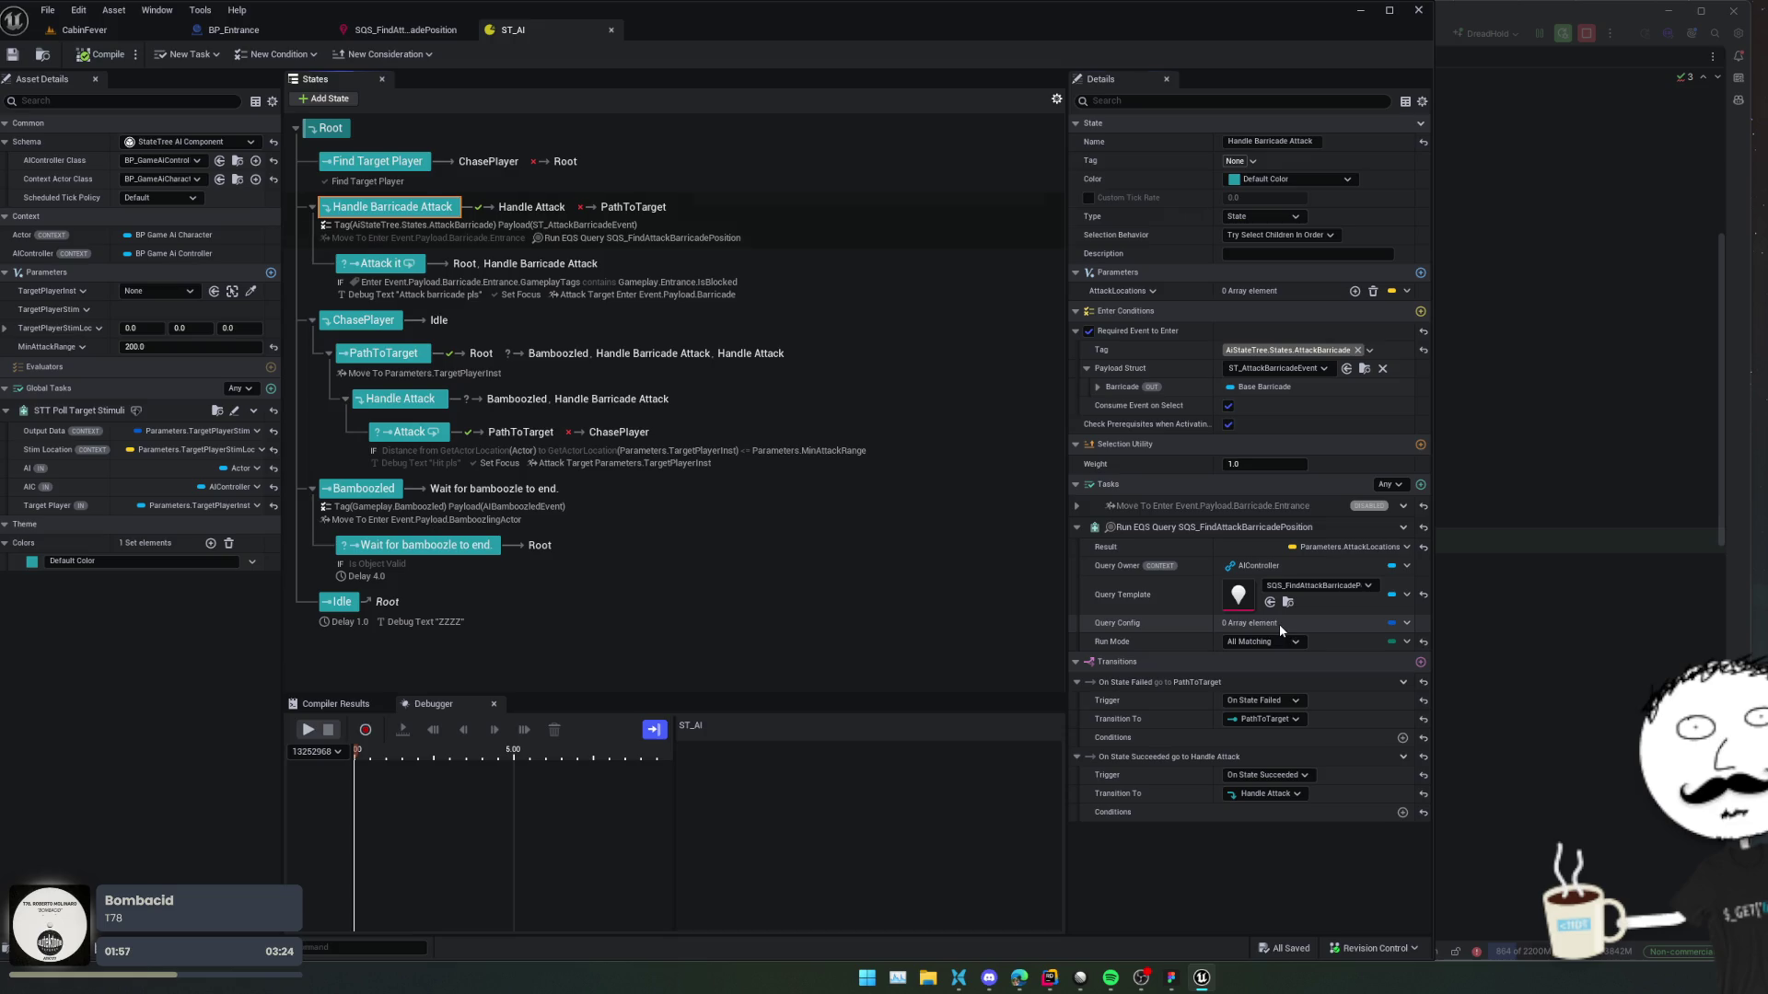
right_click(1279, 624)
left_click(1258, 622)
left_click(1262, 642)
left_click(1391, 638)
left_click(1398, 623)
mouse_move(1462, 652)
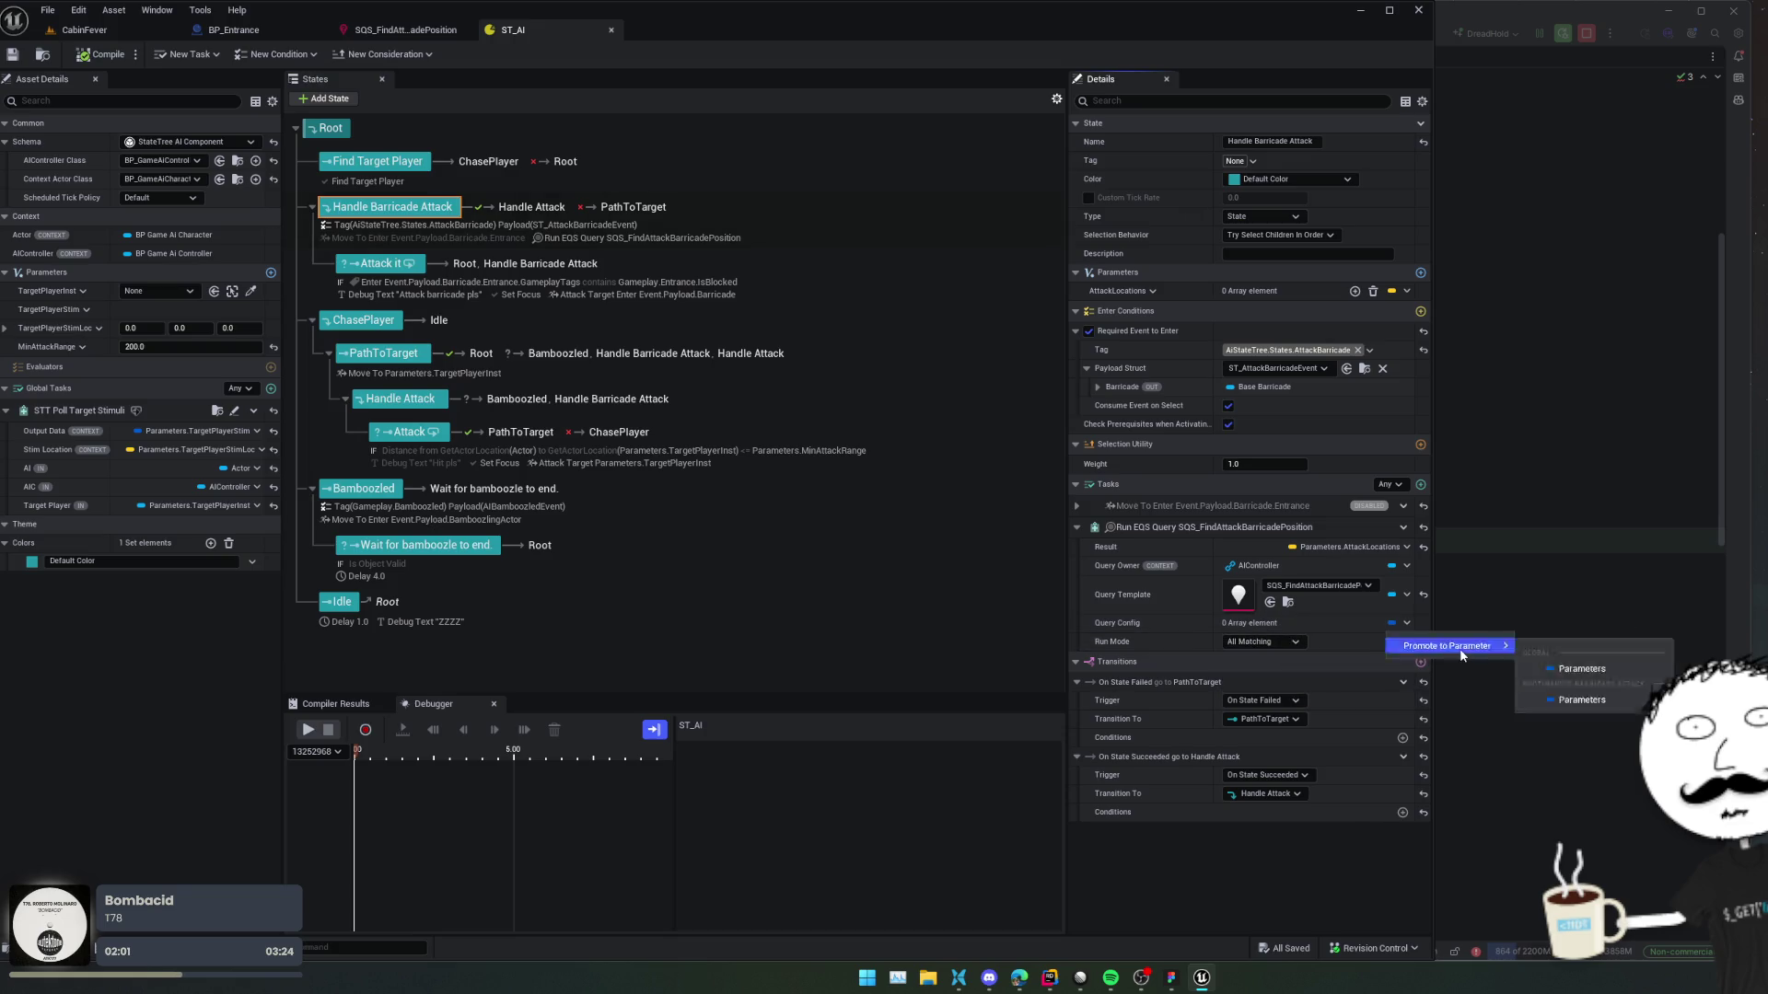
left_click(1257, 605)
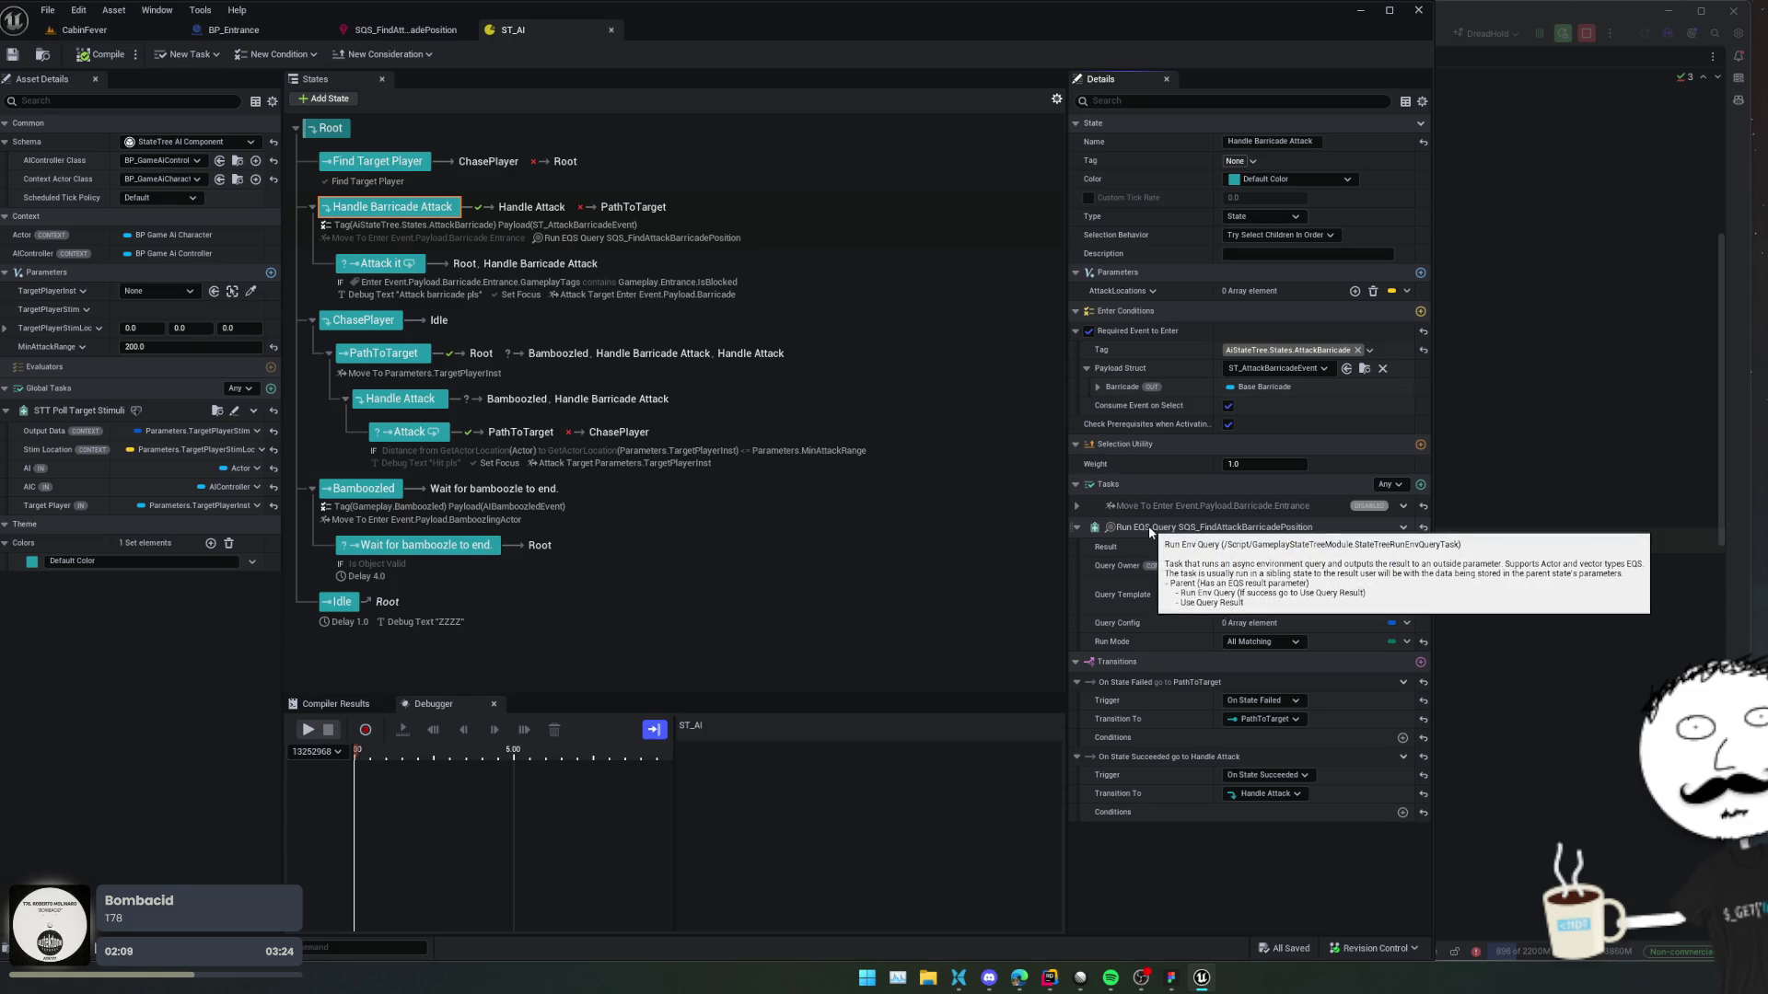
left_click(1508, 471)
key("shift")
key("shift")
Open StateTreeRunEnvQueryTask.h in Rider and look at the QueryTemplate property declaration.
type("StateTreeRun")
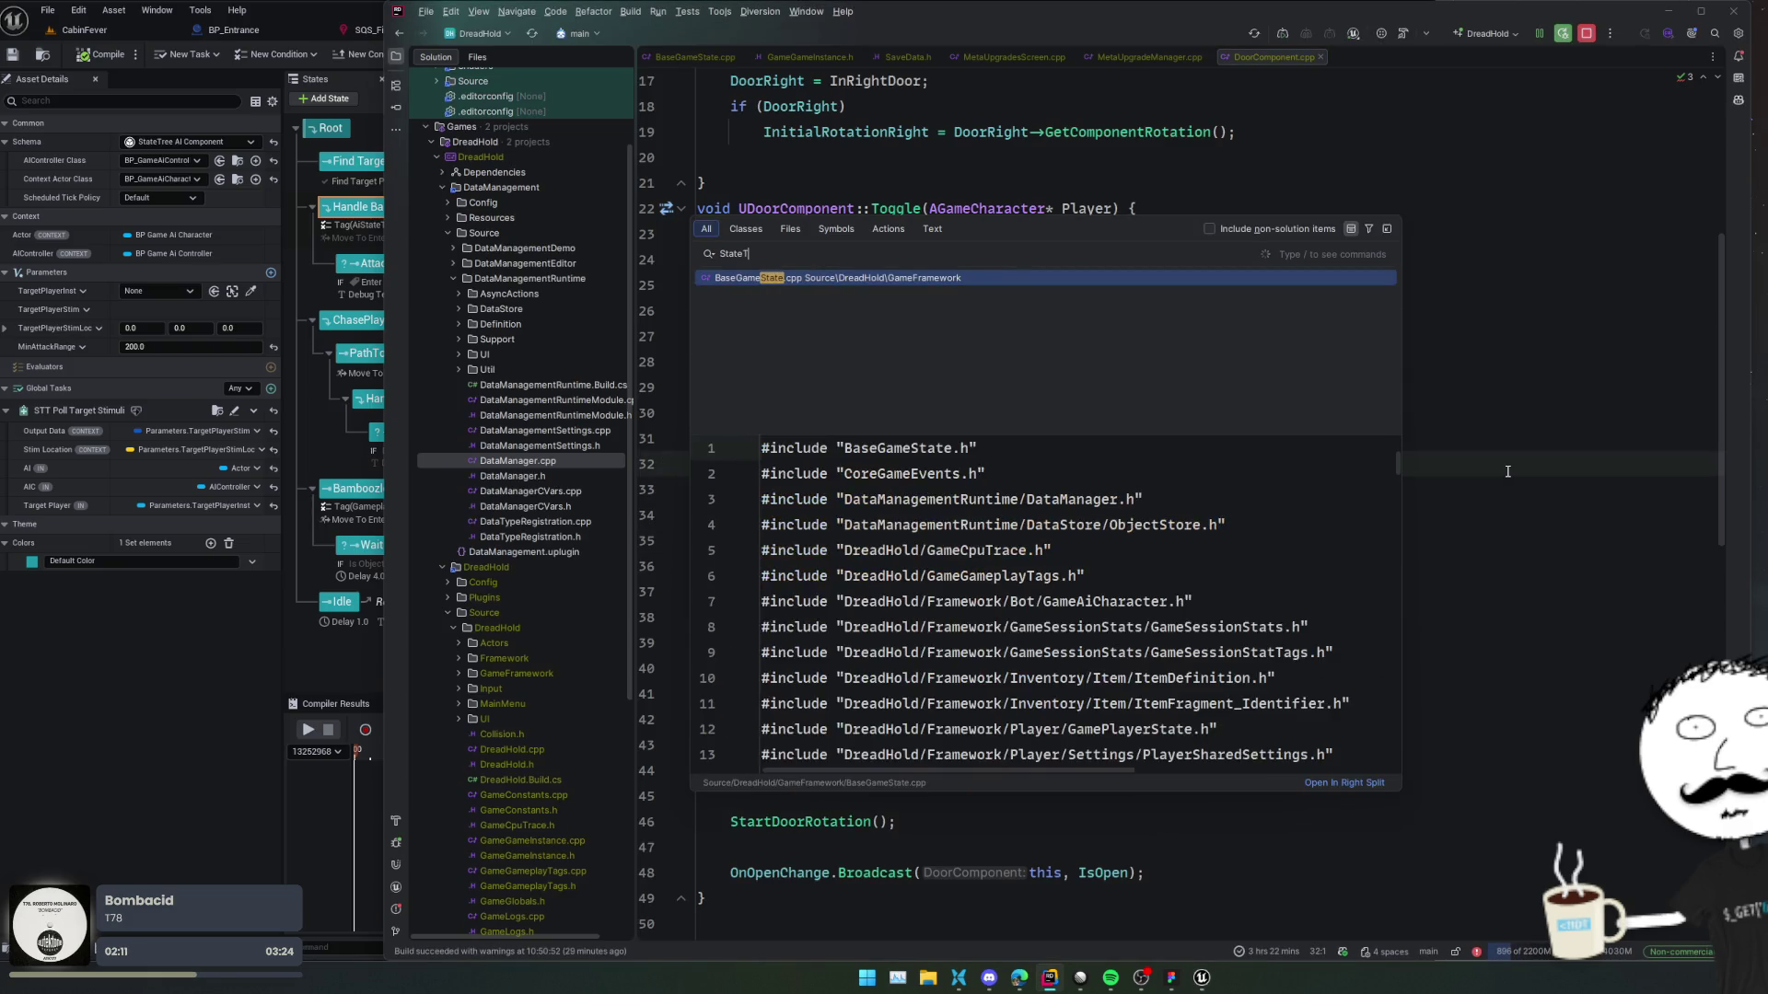
type("Q")
key("Down")
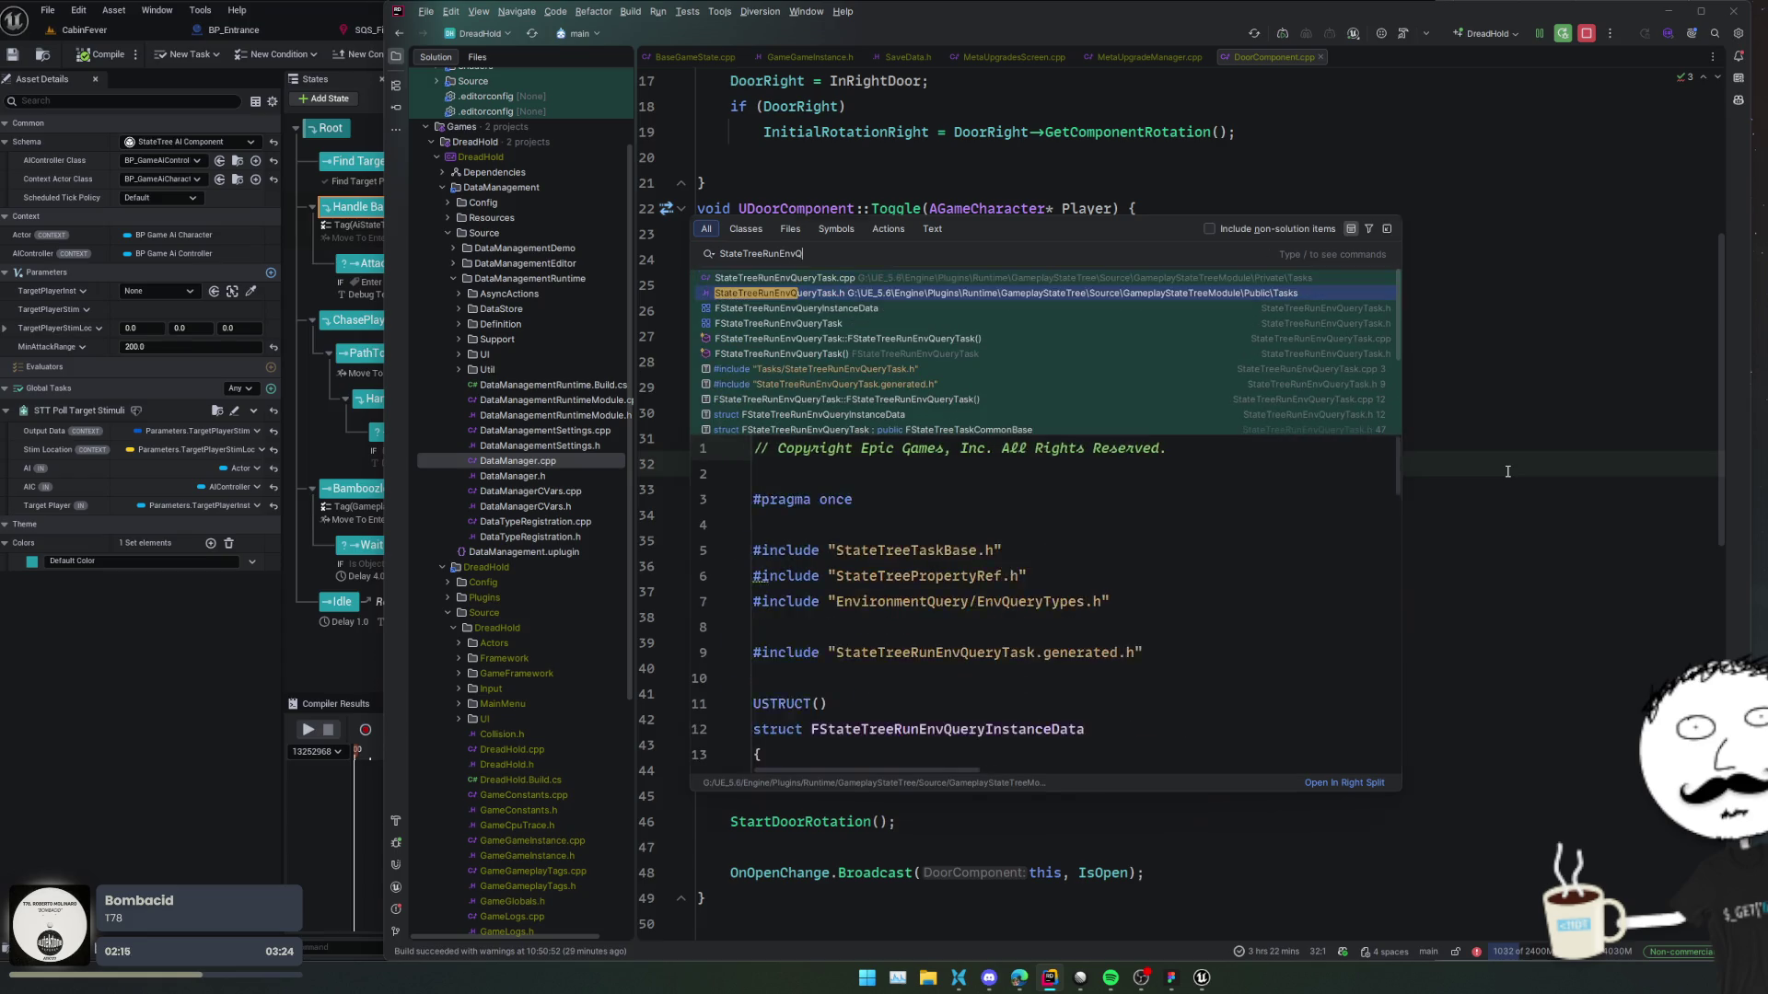
key("Return")
scroll(1158, 463, "down", 4)
left_click(994, 412)
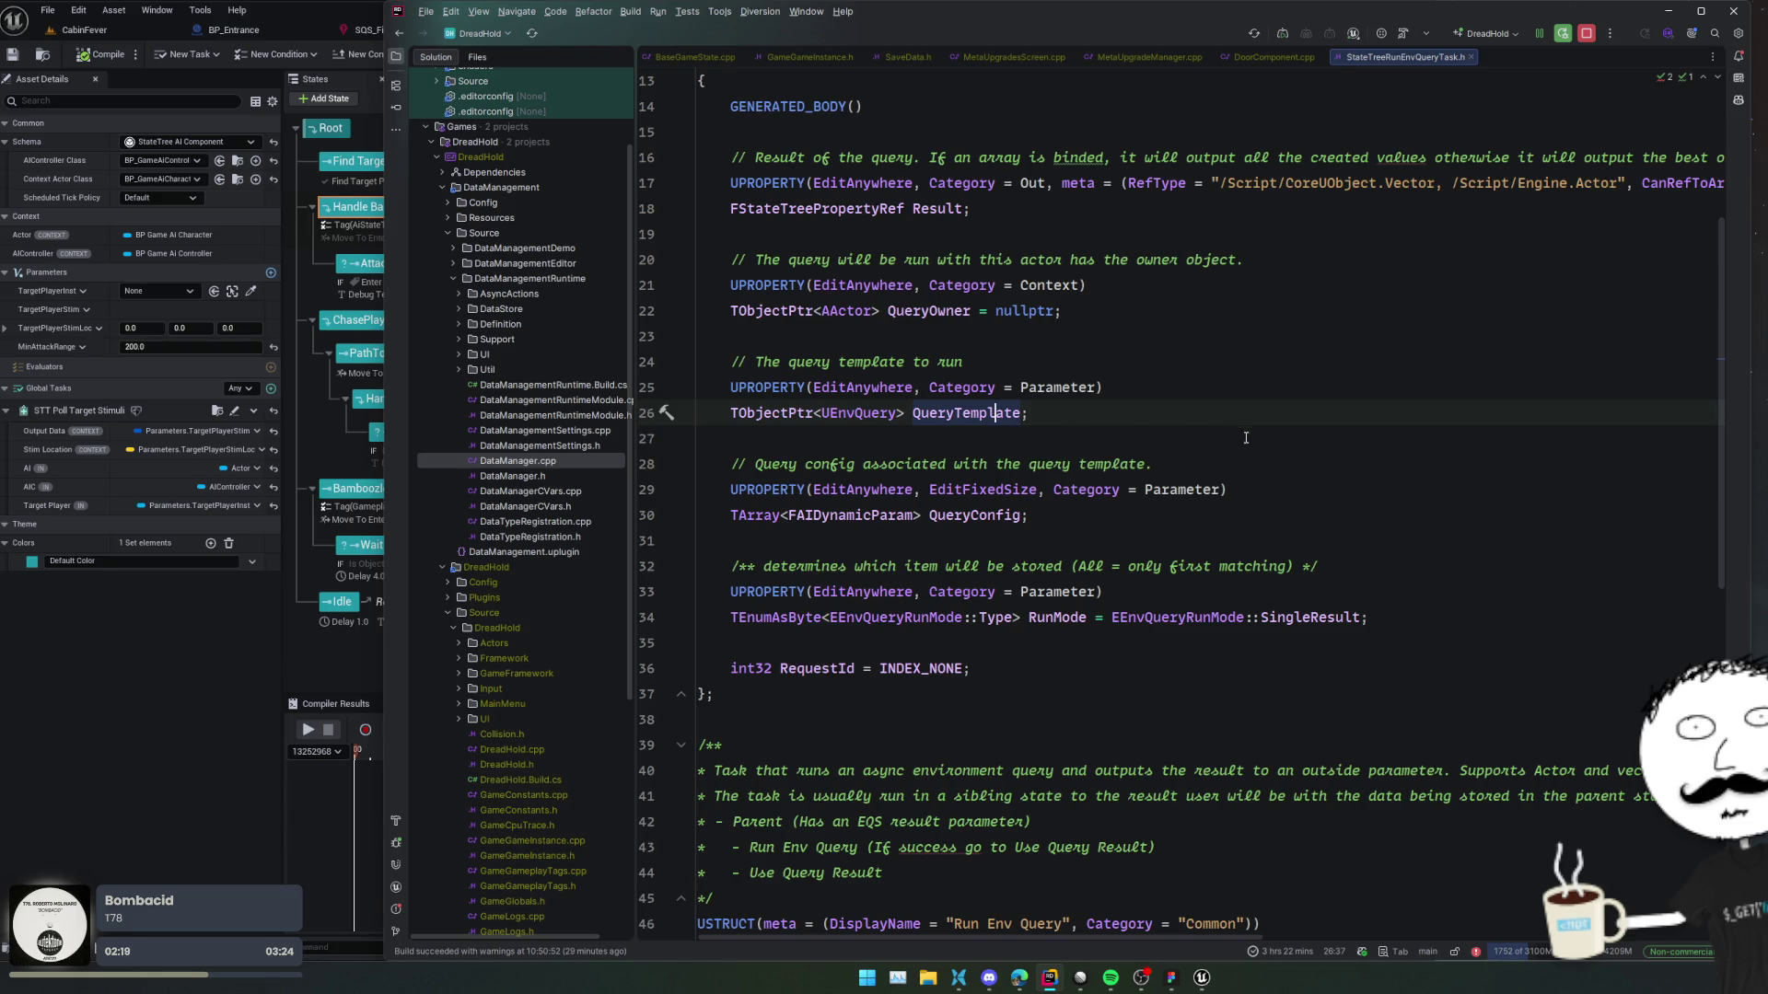
Jump to the FAIDynamicParam struct in EnvQueryTypes.h and inspect its definition and occurrences.
left_click(910, 519, "ctrl")
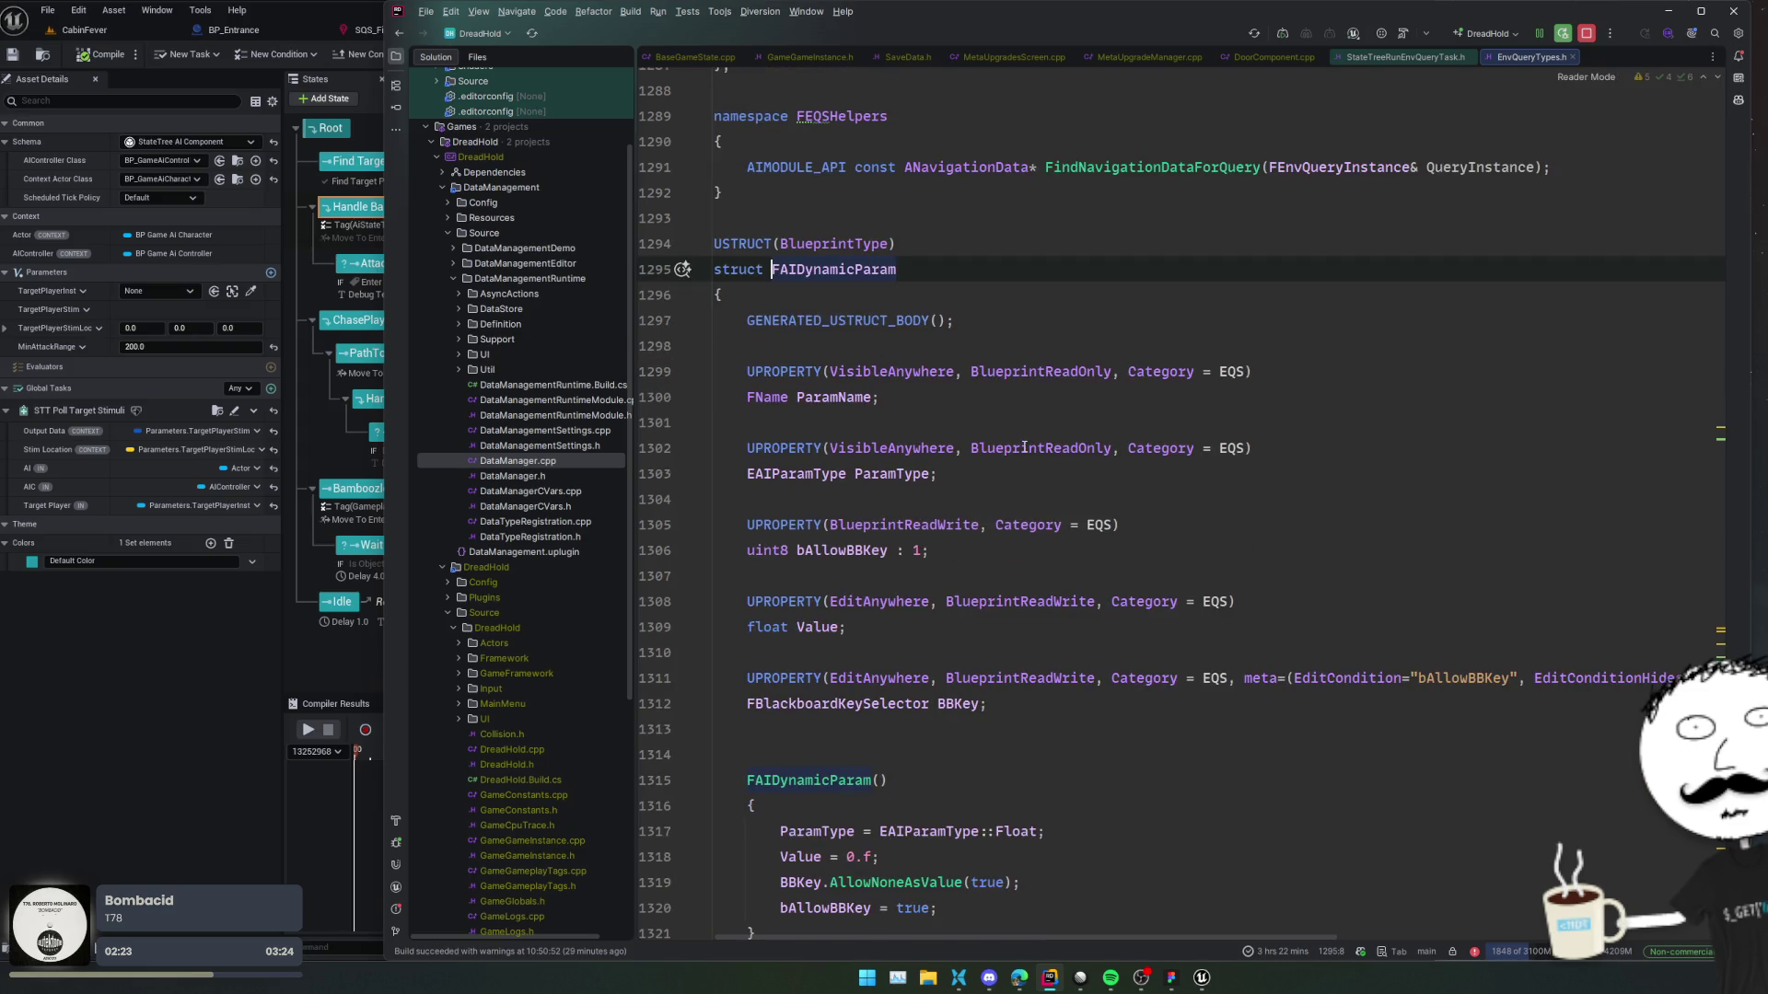
scroll(1188, 469, "down", 2)
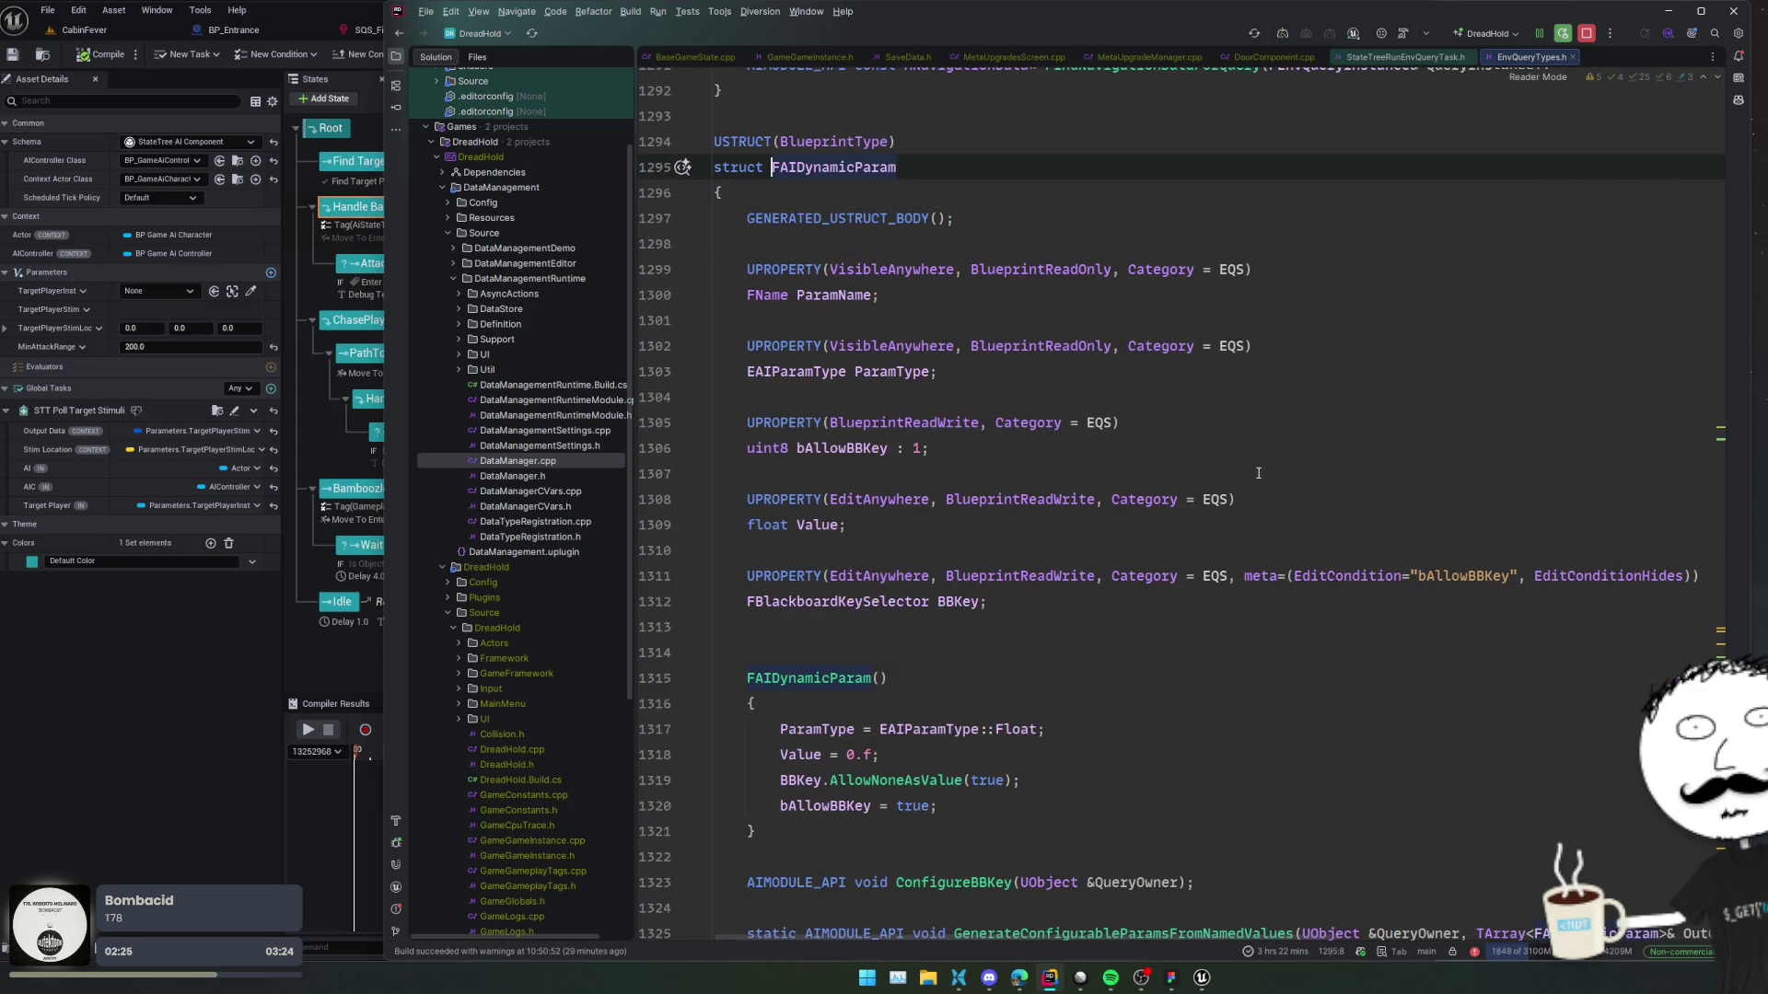
scroll(1258, 472, "down", 4)
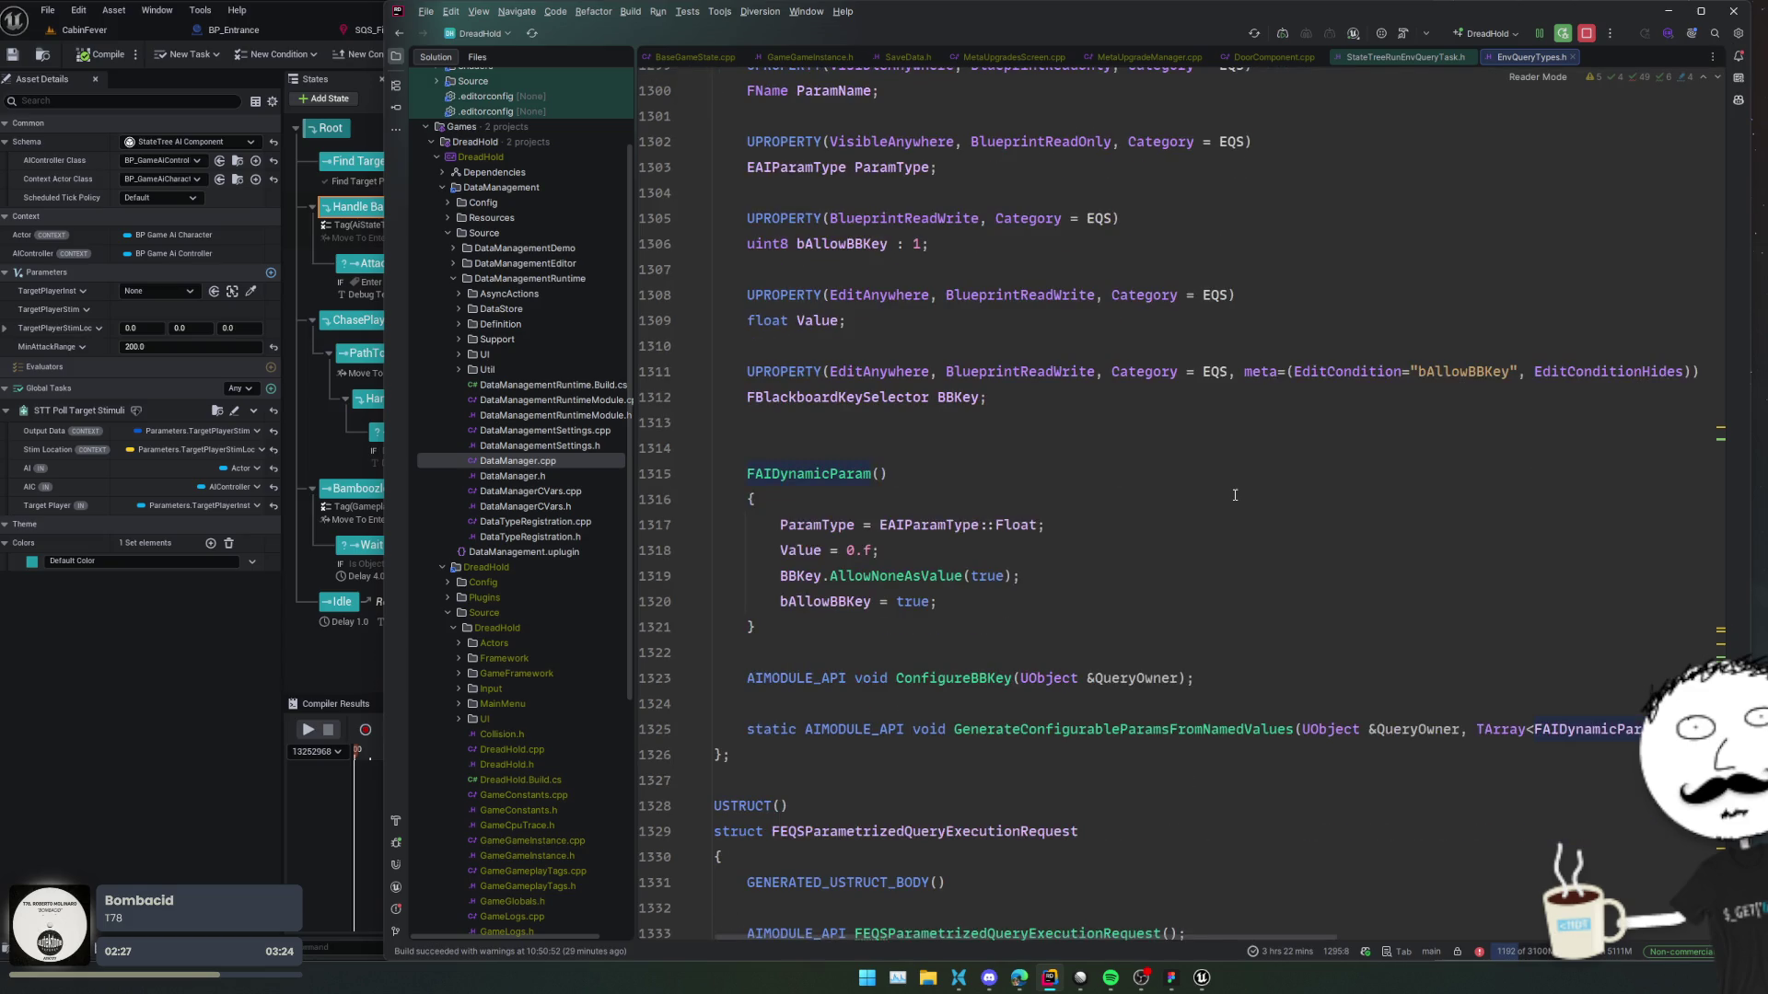
scroll(1235, 496, "up", 6)
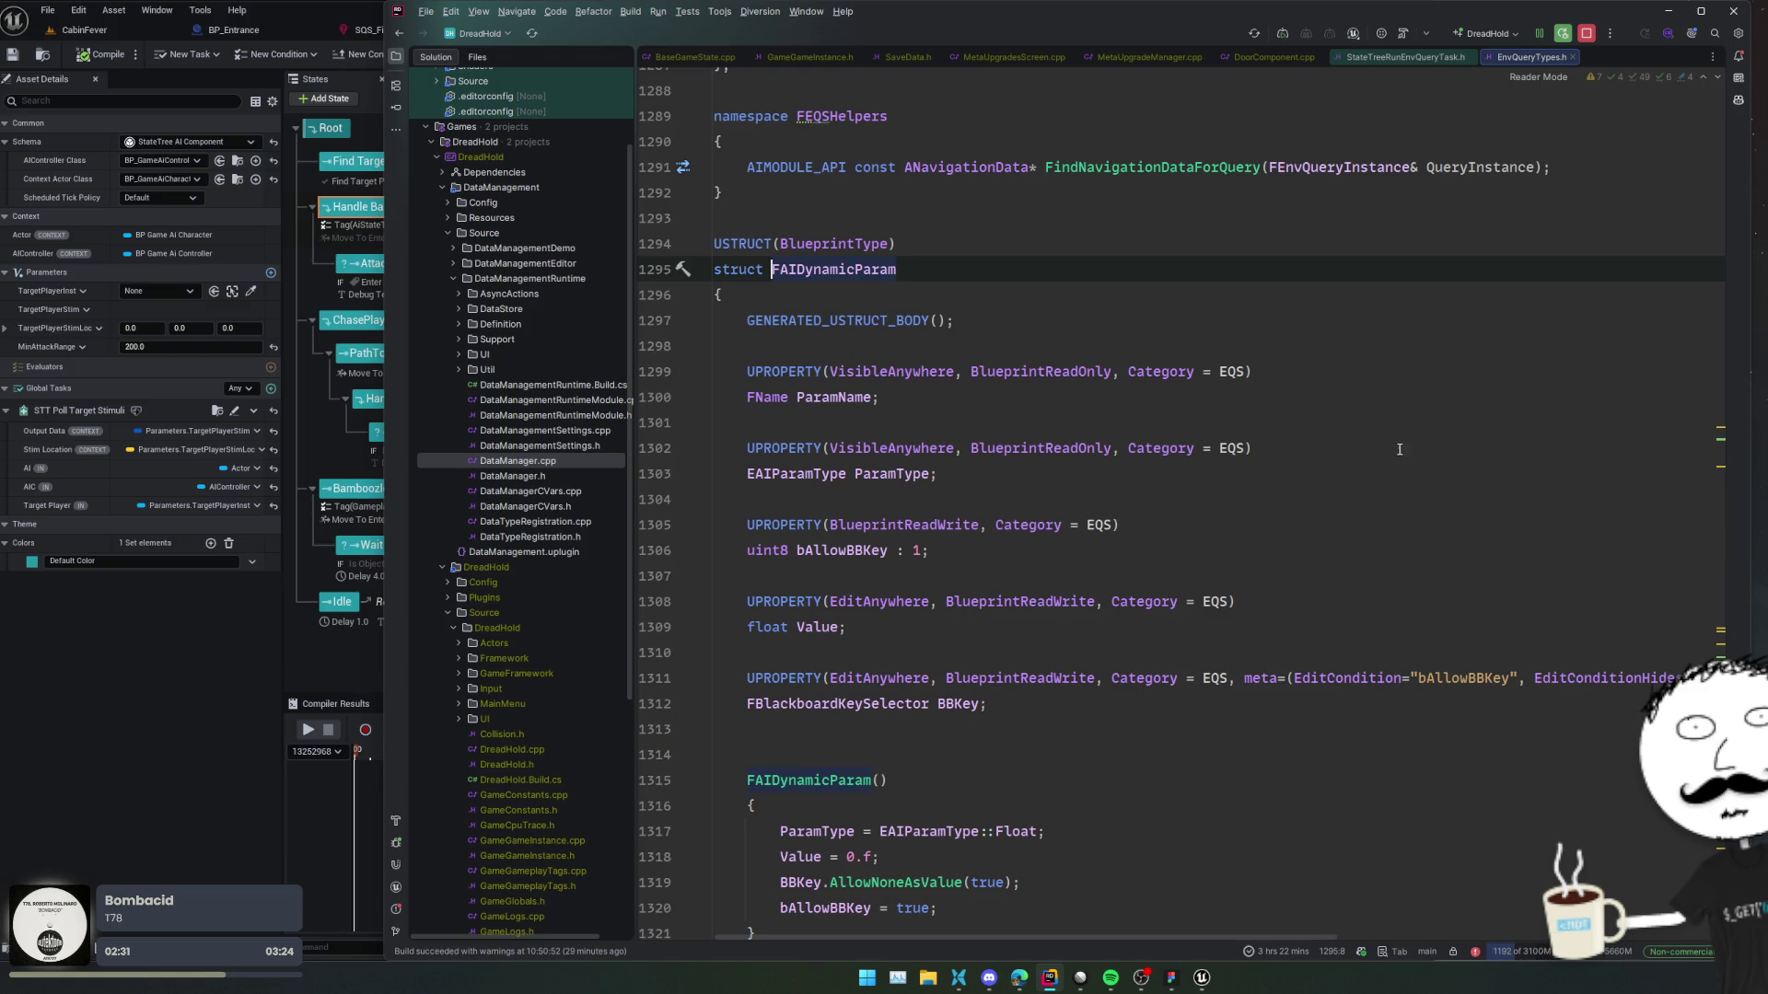
left_click(871, 269)
double_click(782, 269)
left_click(664, 447)
key("F3")
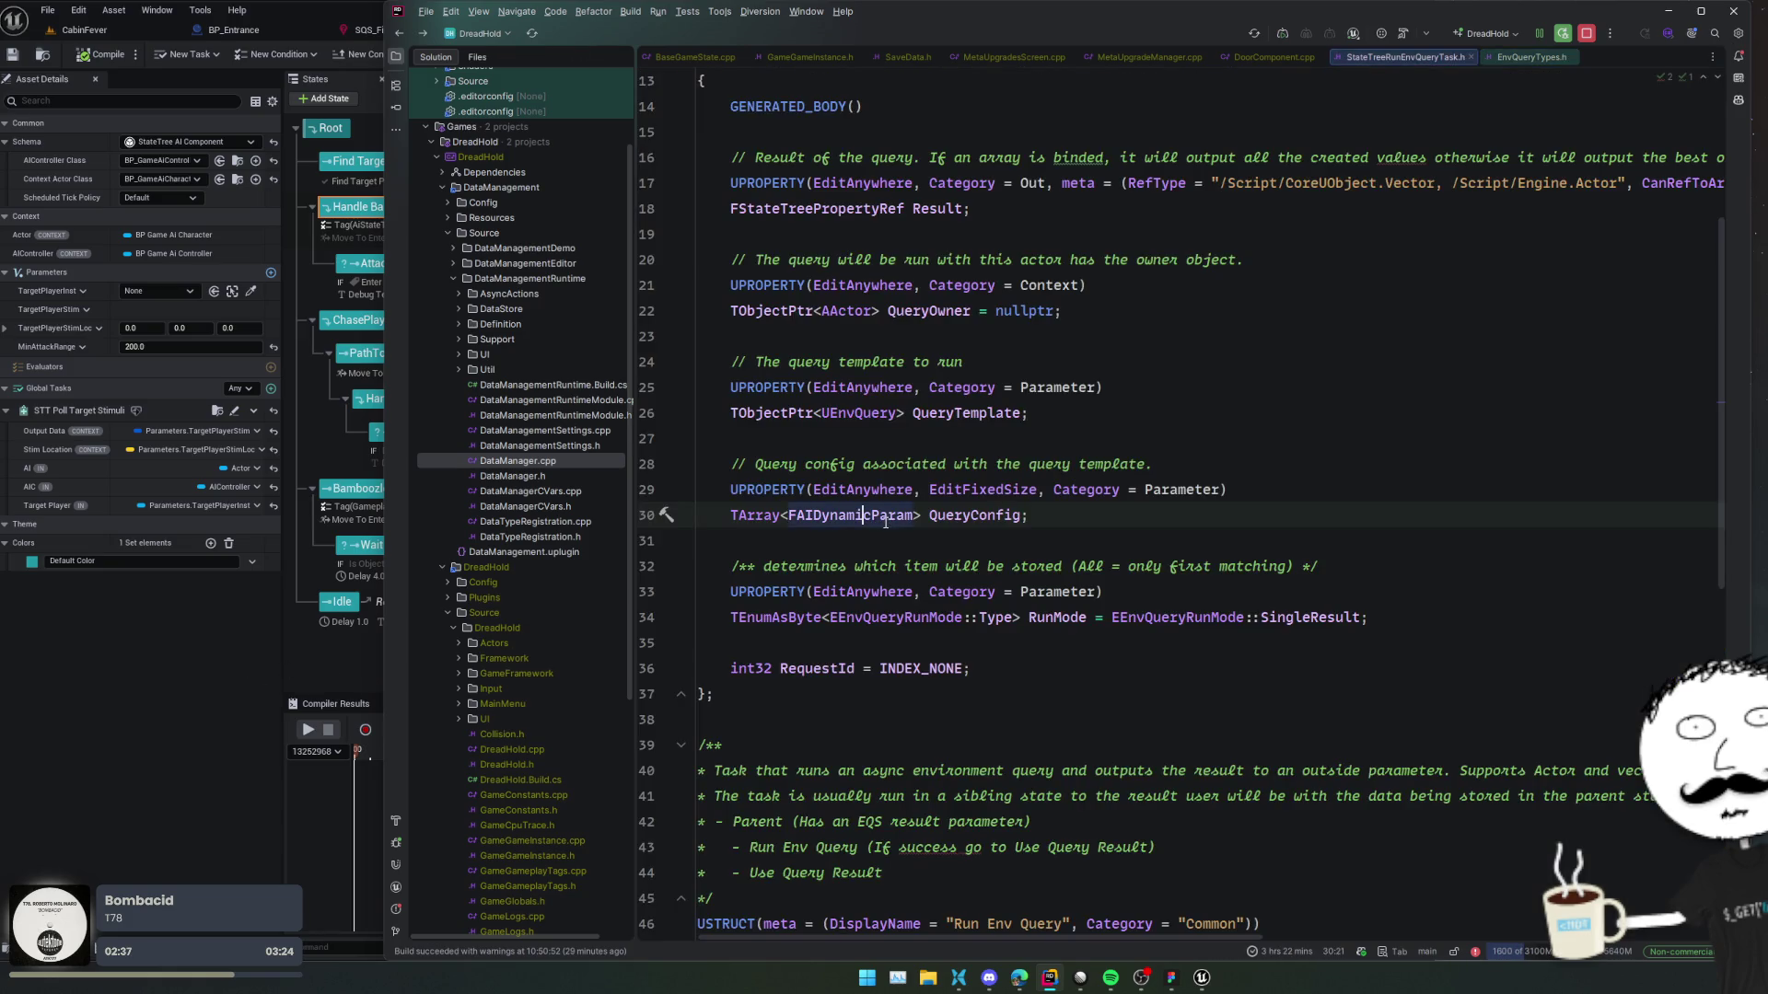
key("alt+Tab")
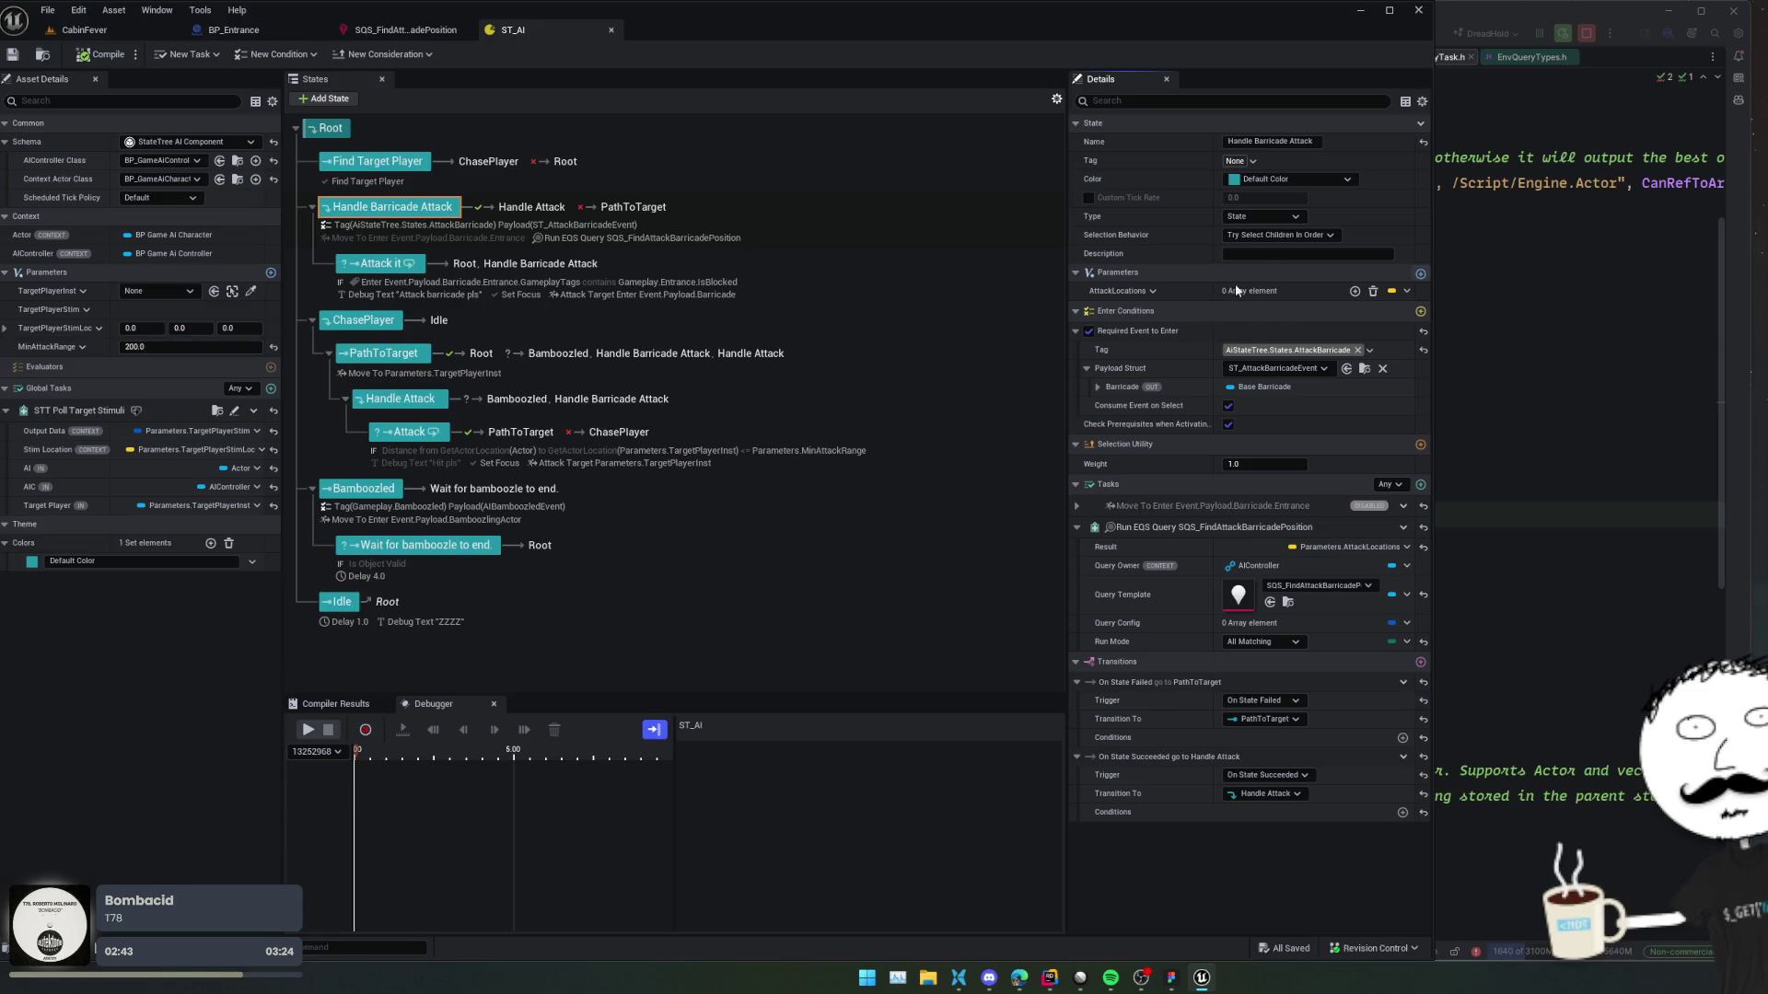
Add a new state parameter of type AIDynamicParam.
left_click(1420, 273)
left_click(1141, 309)
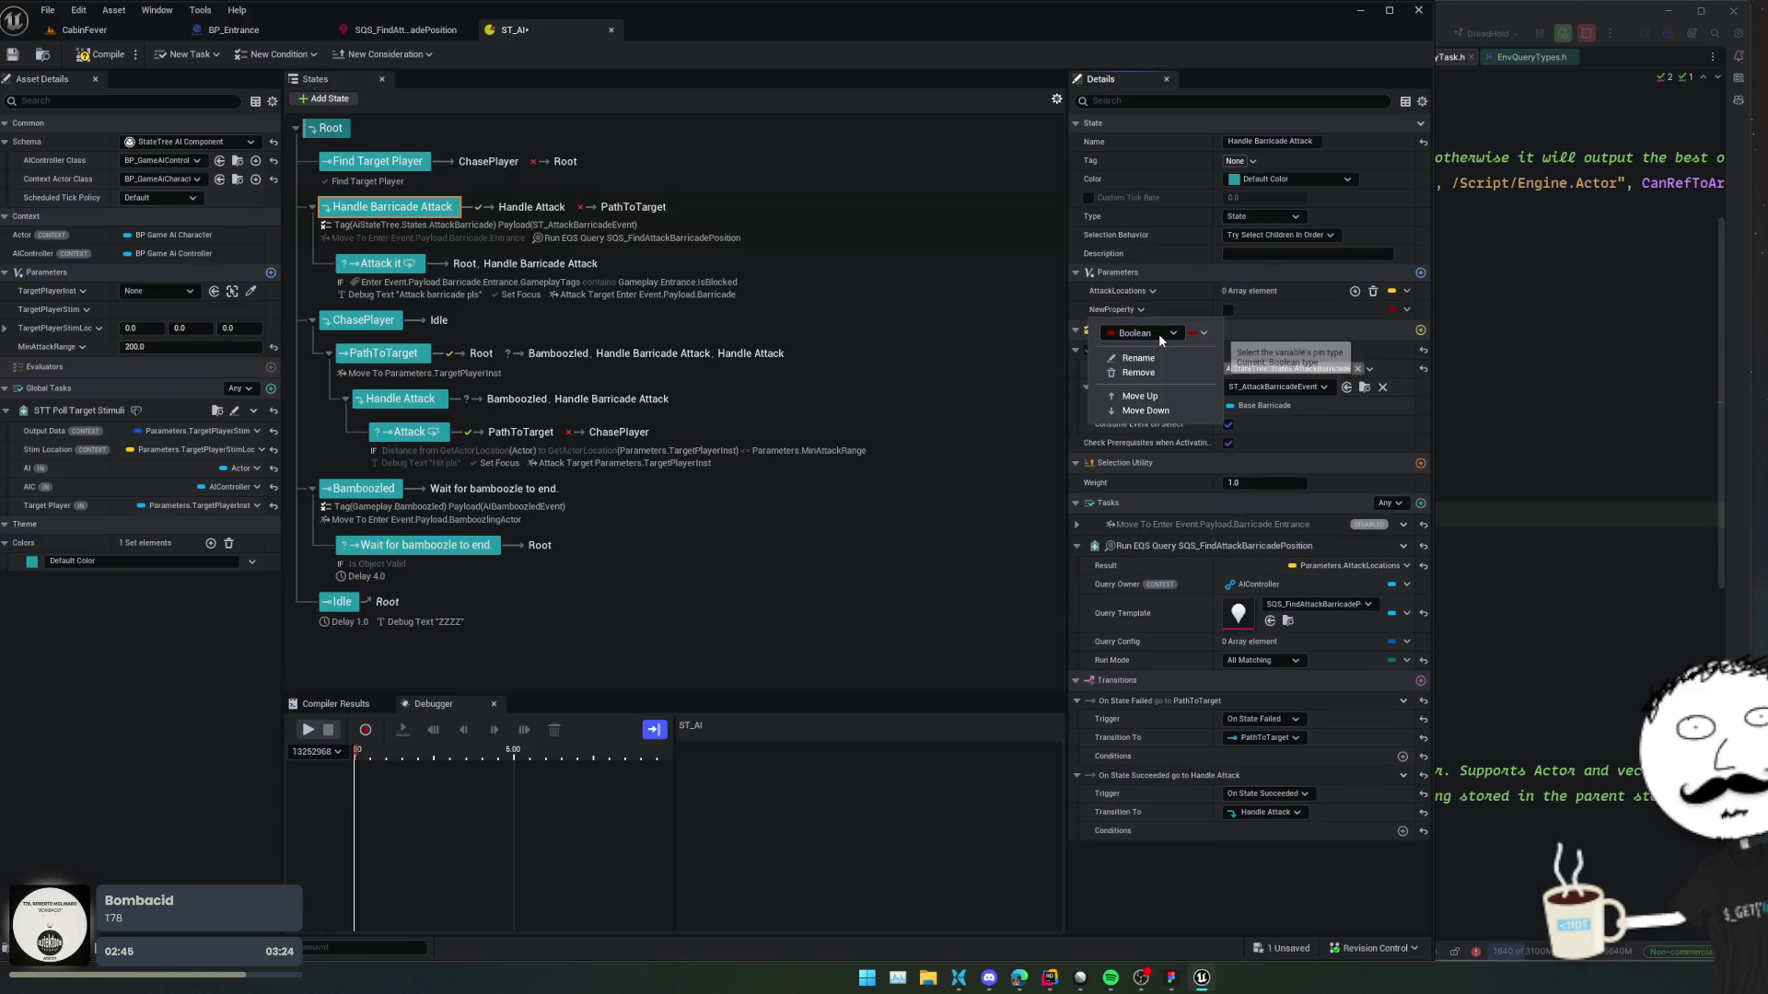
left_click(1159, 333)
left_click(1202, 361)
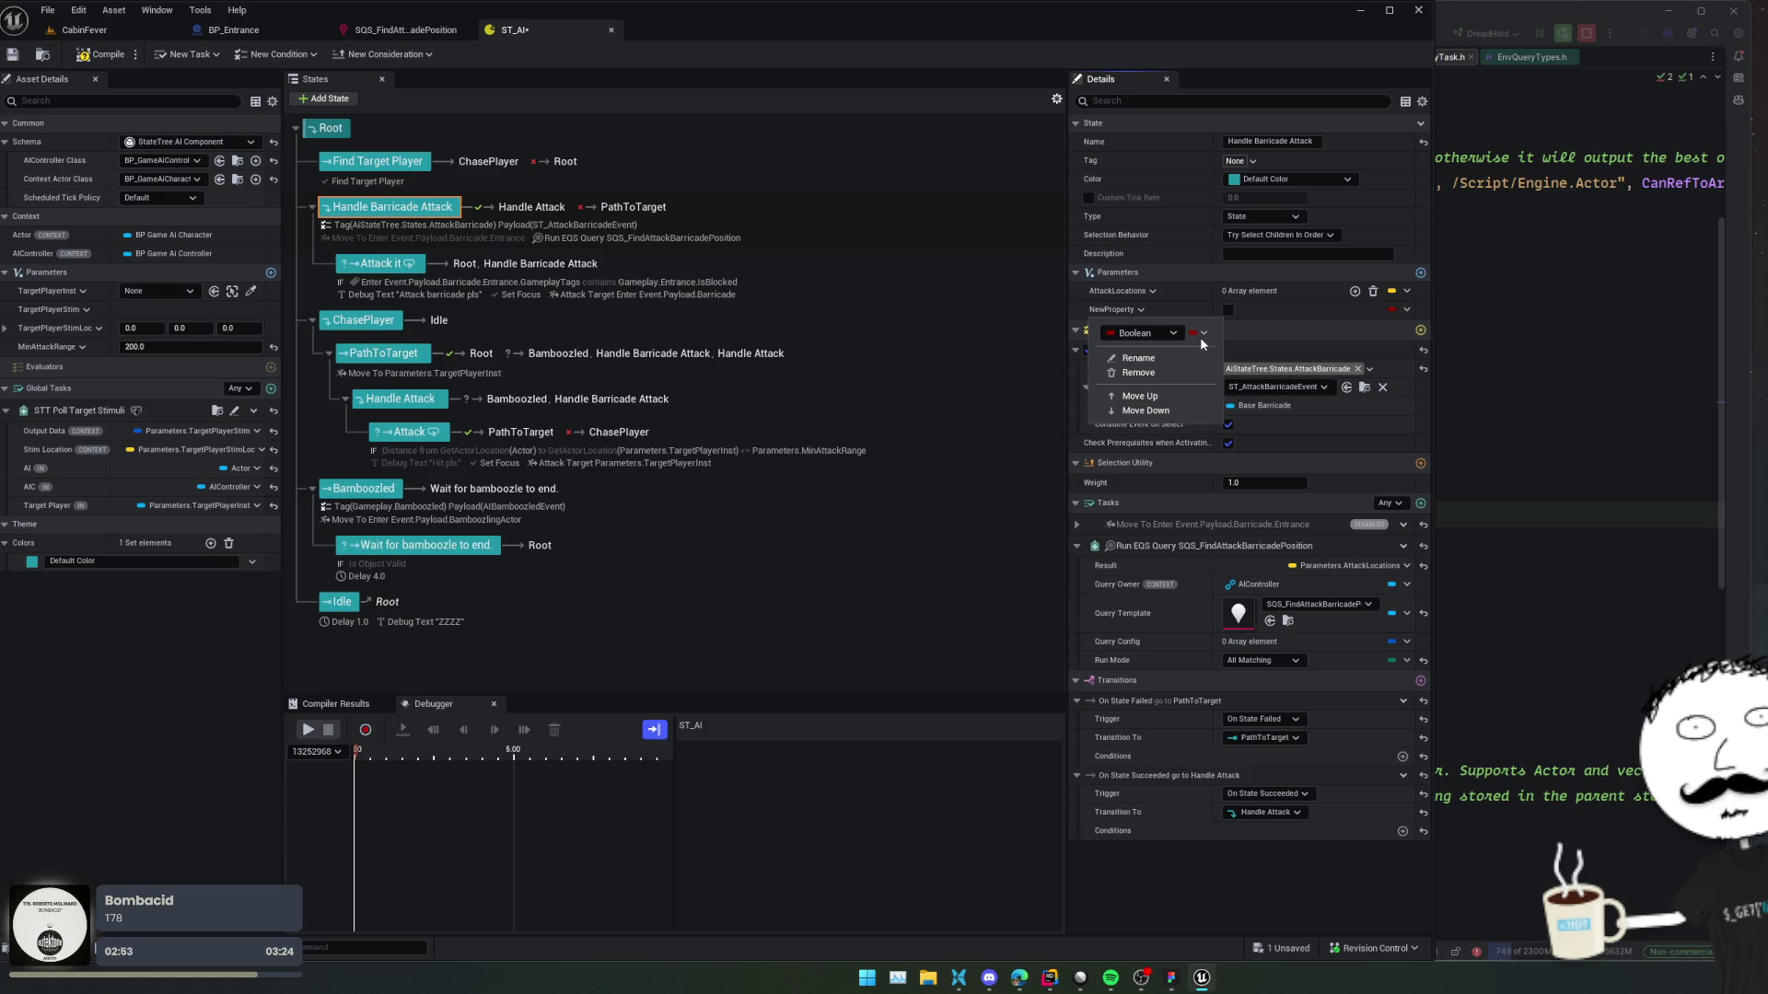
left_click(1201, 337)
left_click(1149, 361)
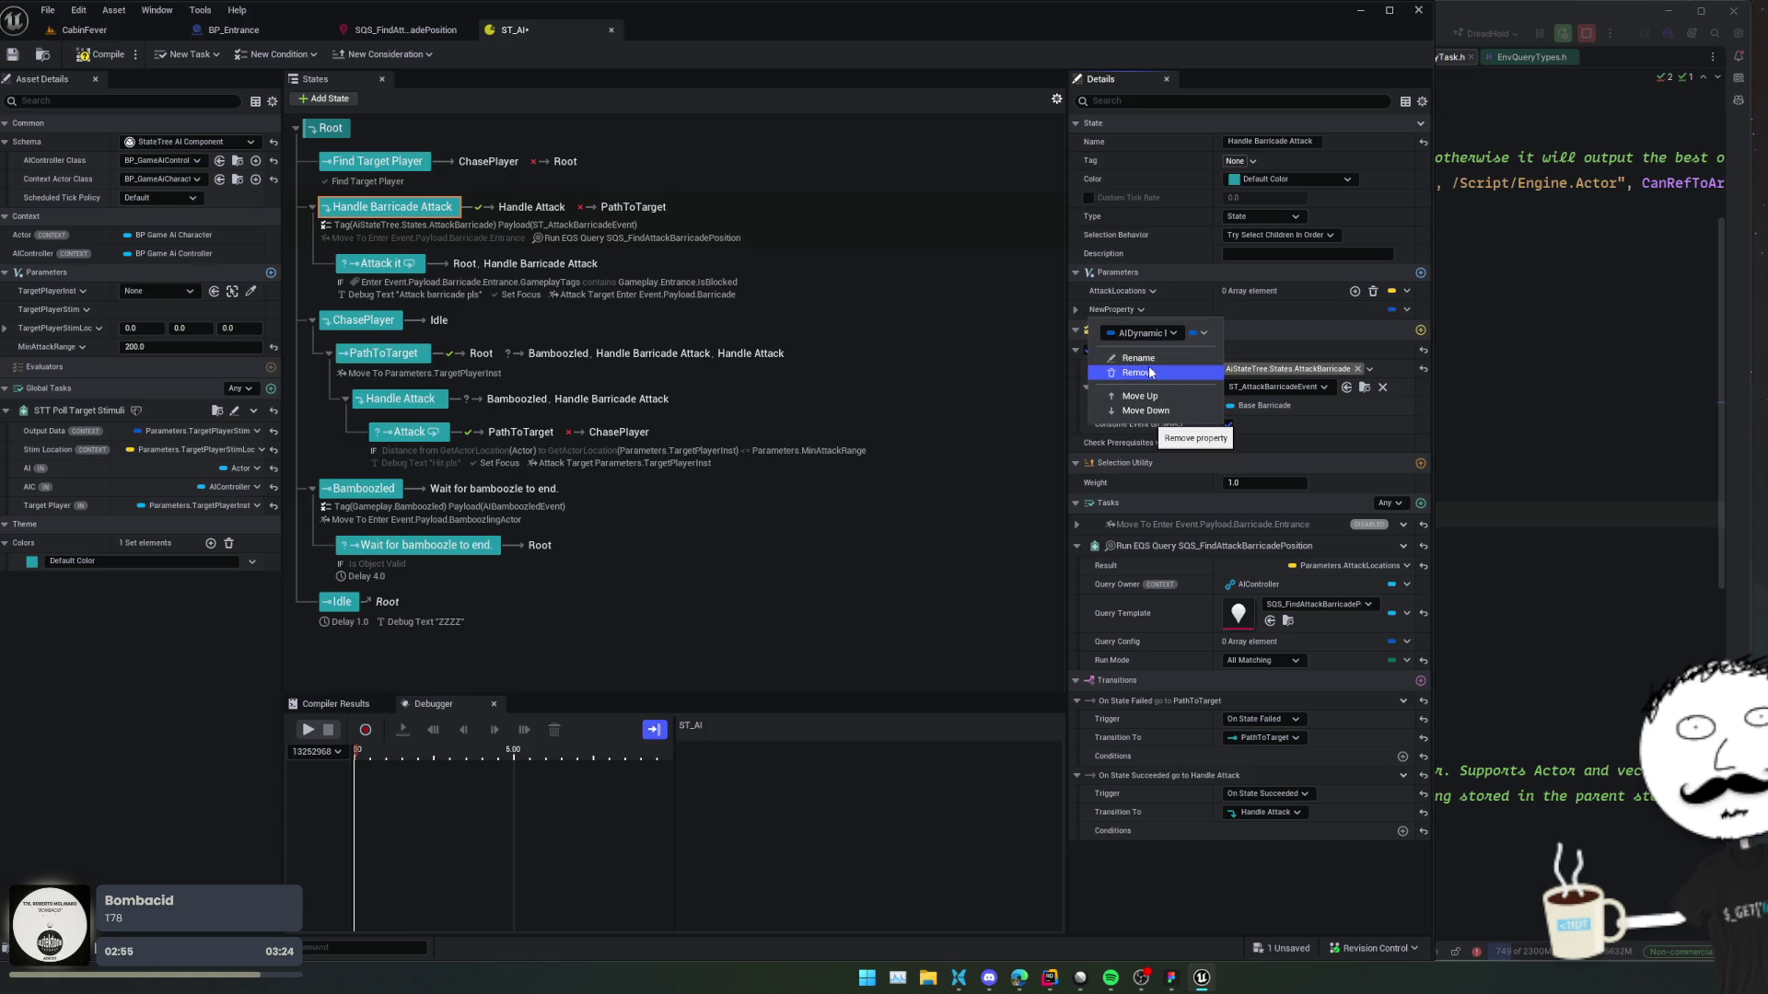
Rename the parameter EnvQueryParams and make it an array with one element.
left_click(1153, 359)
type("EnvQueryParams")
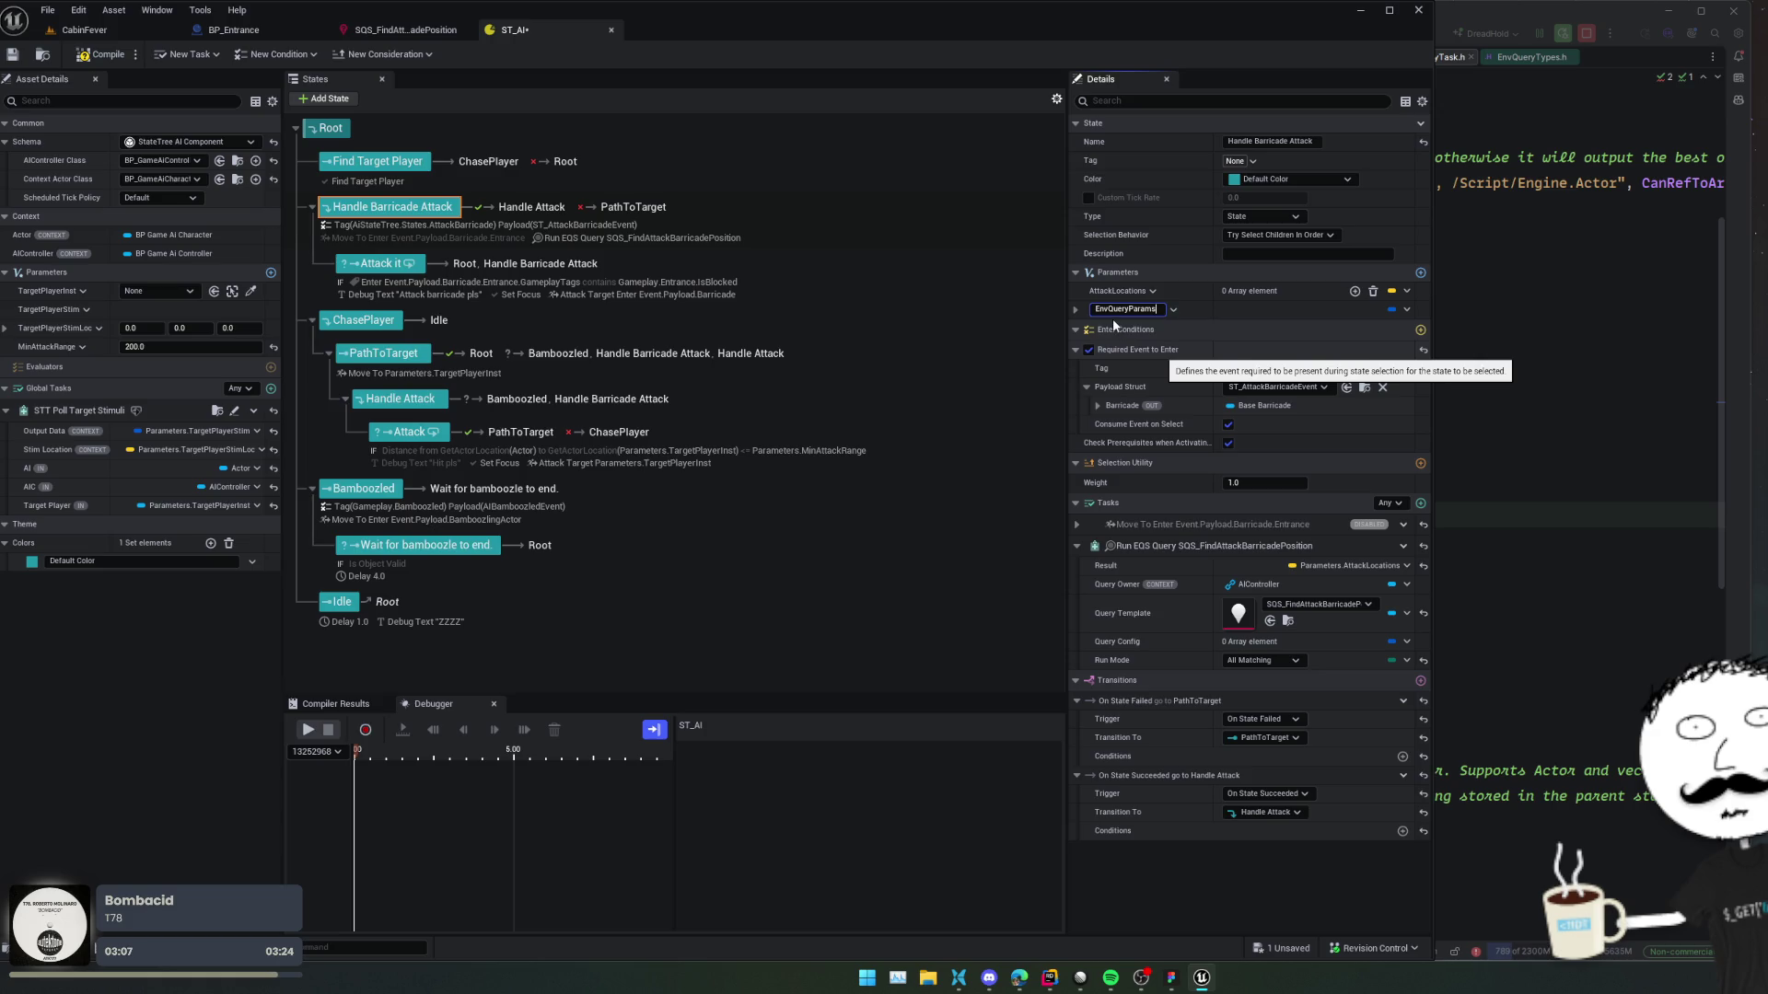
key("Return")
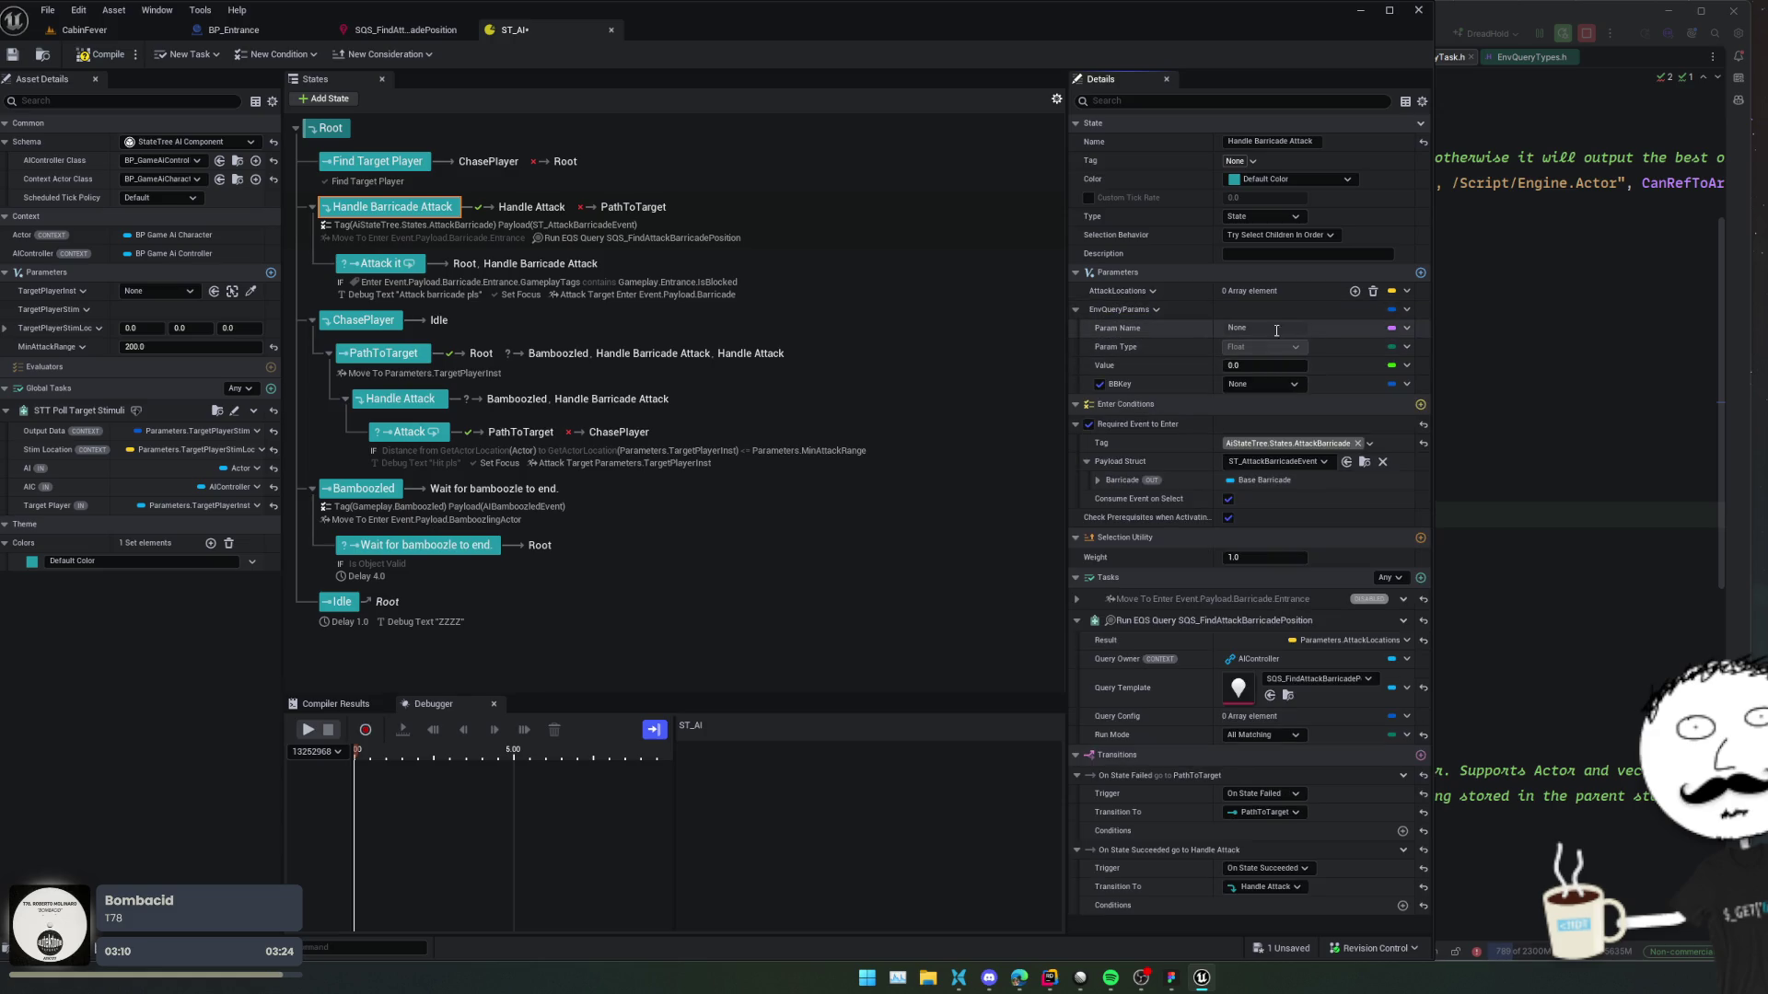
right_click(1157, 312)
left_click(1198, 333)
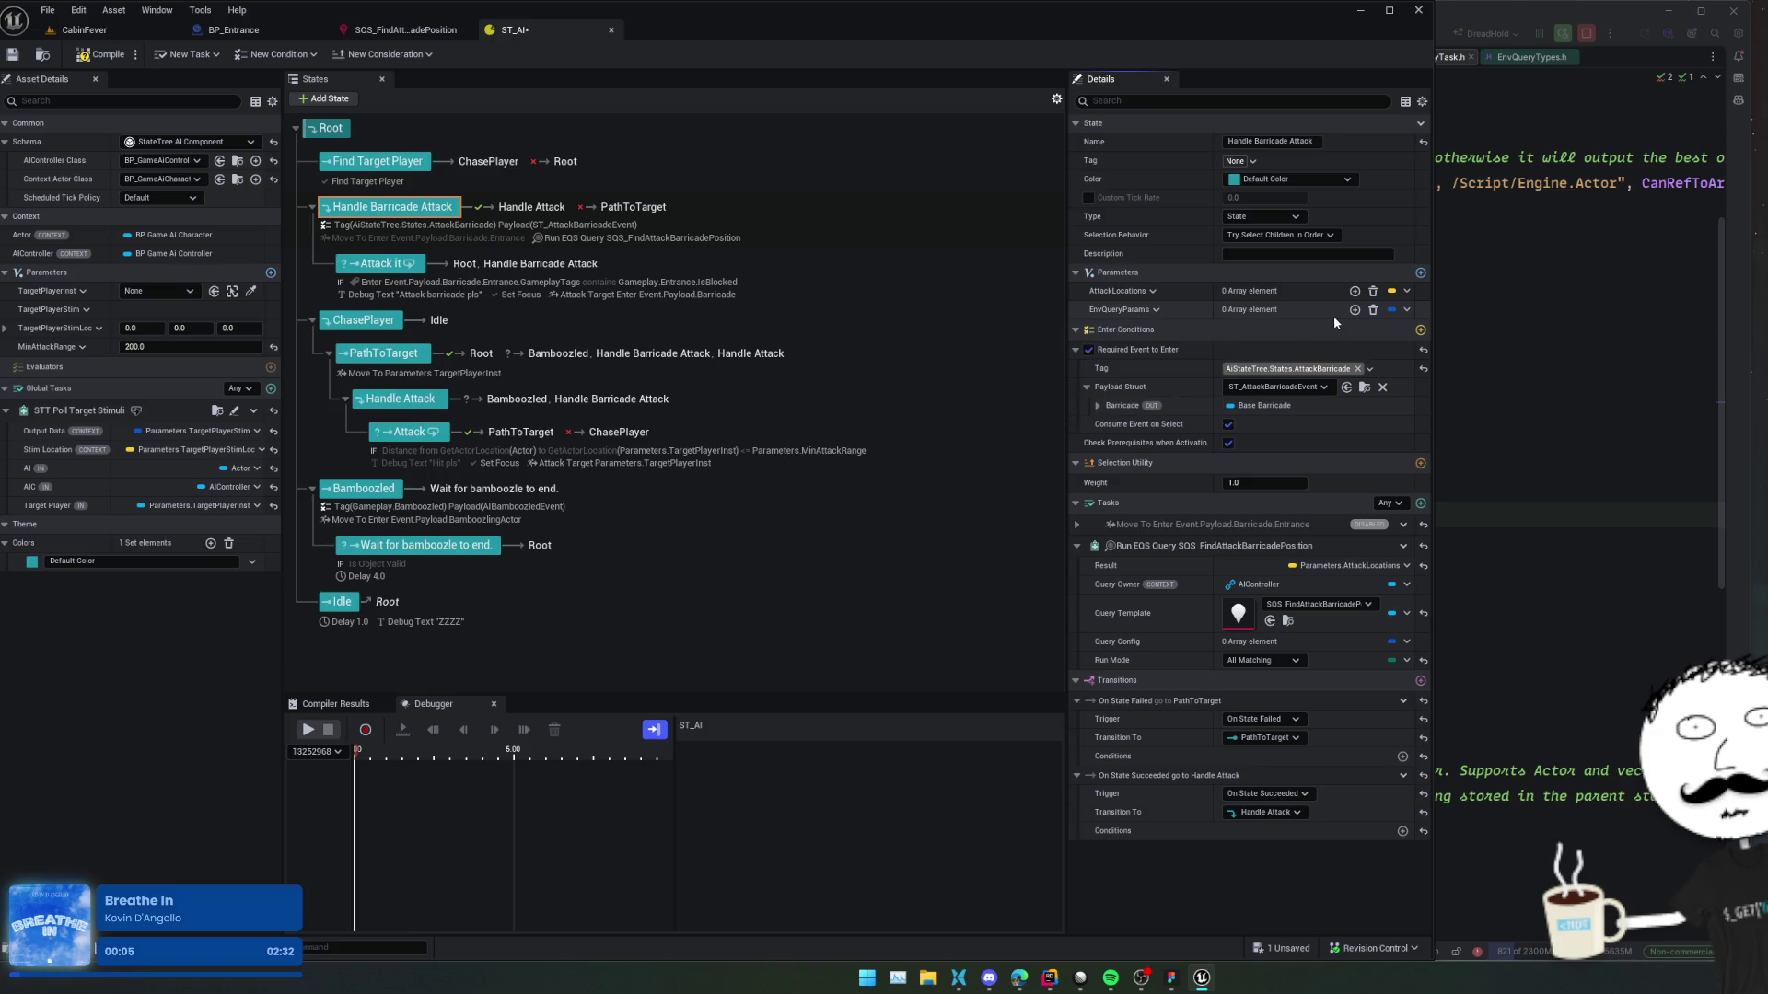
left_click(1355, 309)
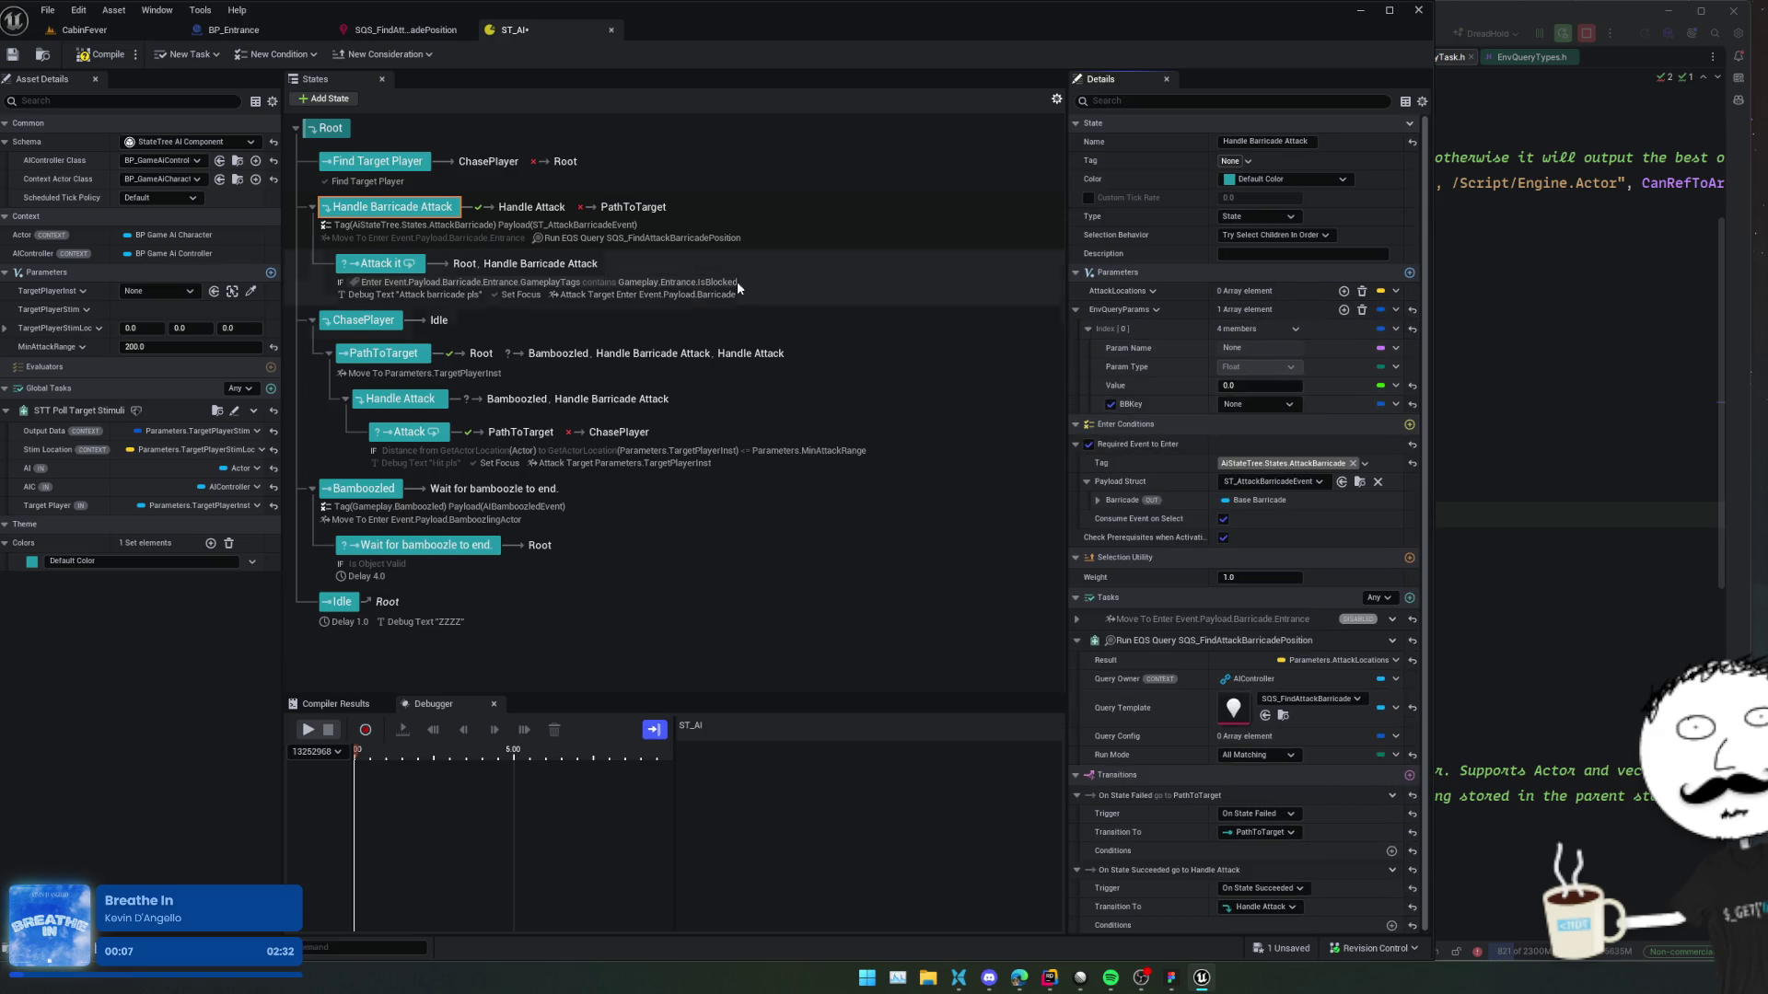
Check the Dot.FloatValueMin name and turn off BBKey on EnvQueryParams element [0].
left_click(405, 29)
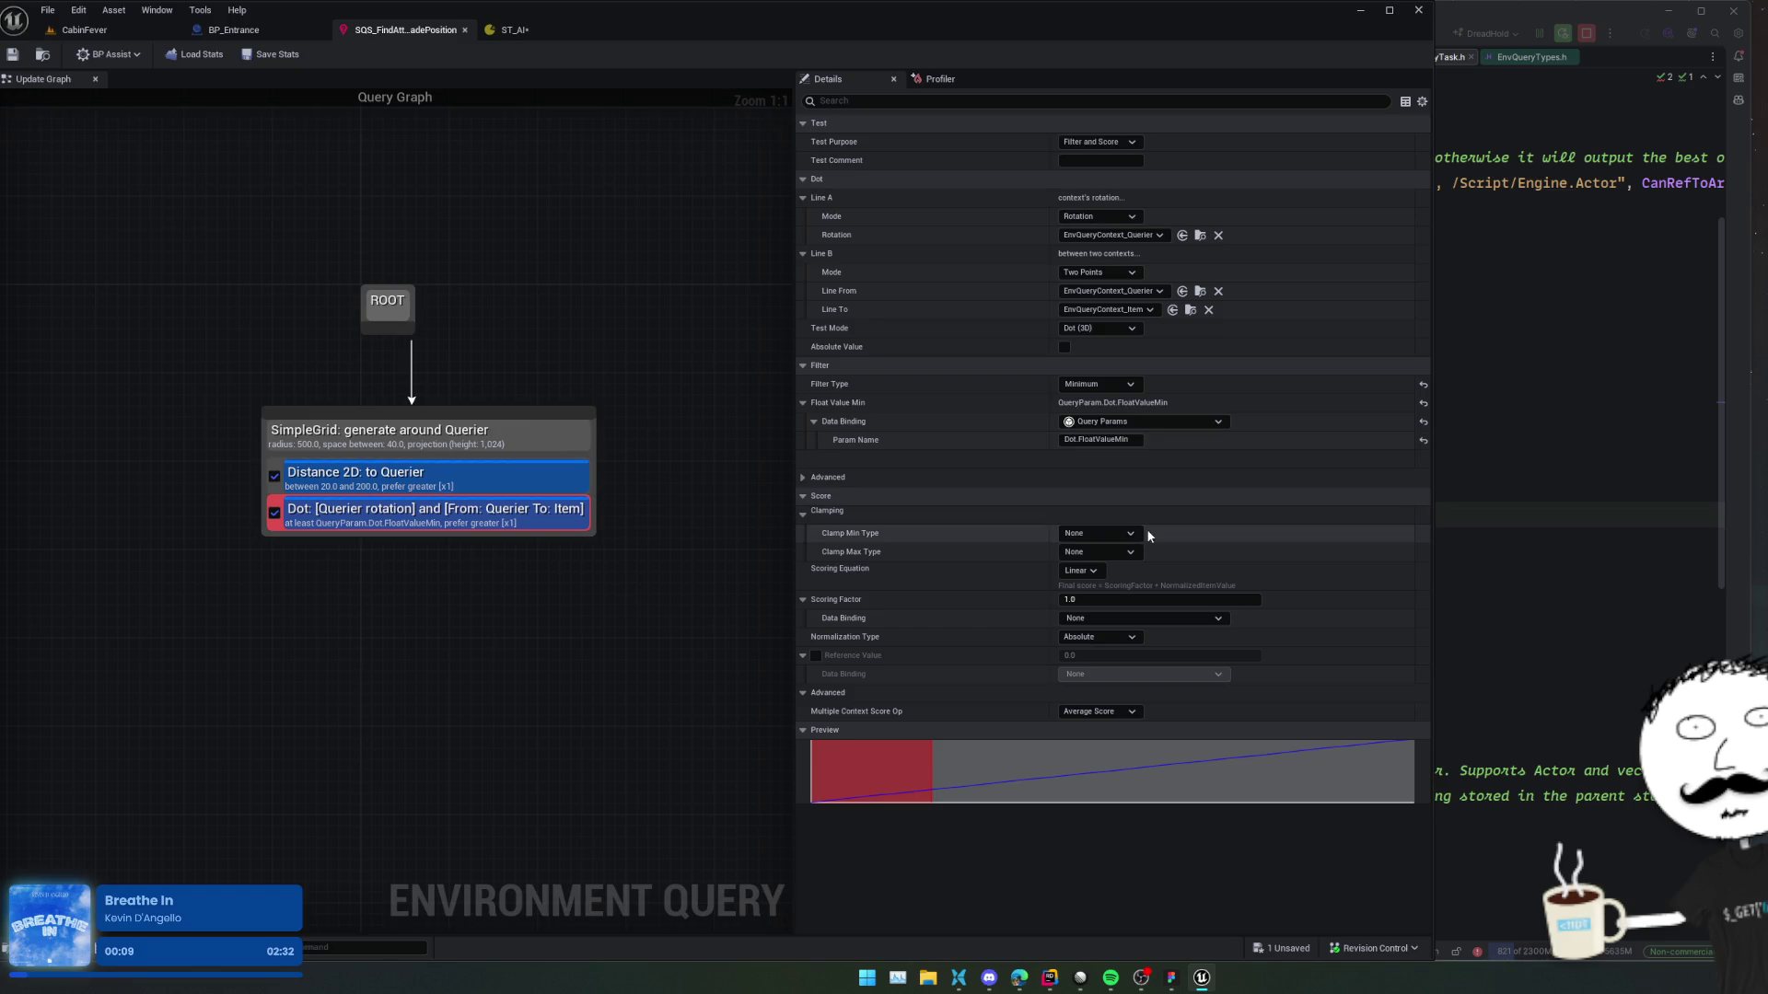
left_click(1138, 439)
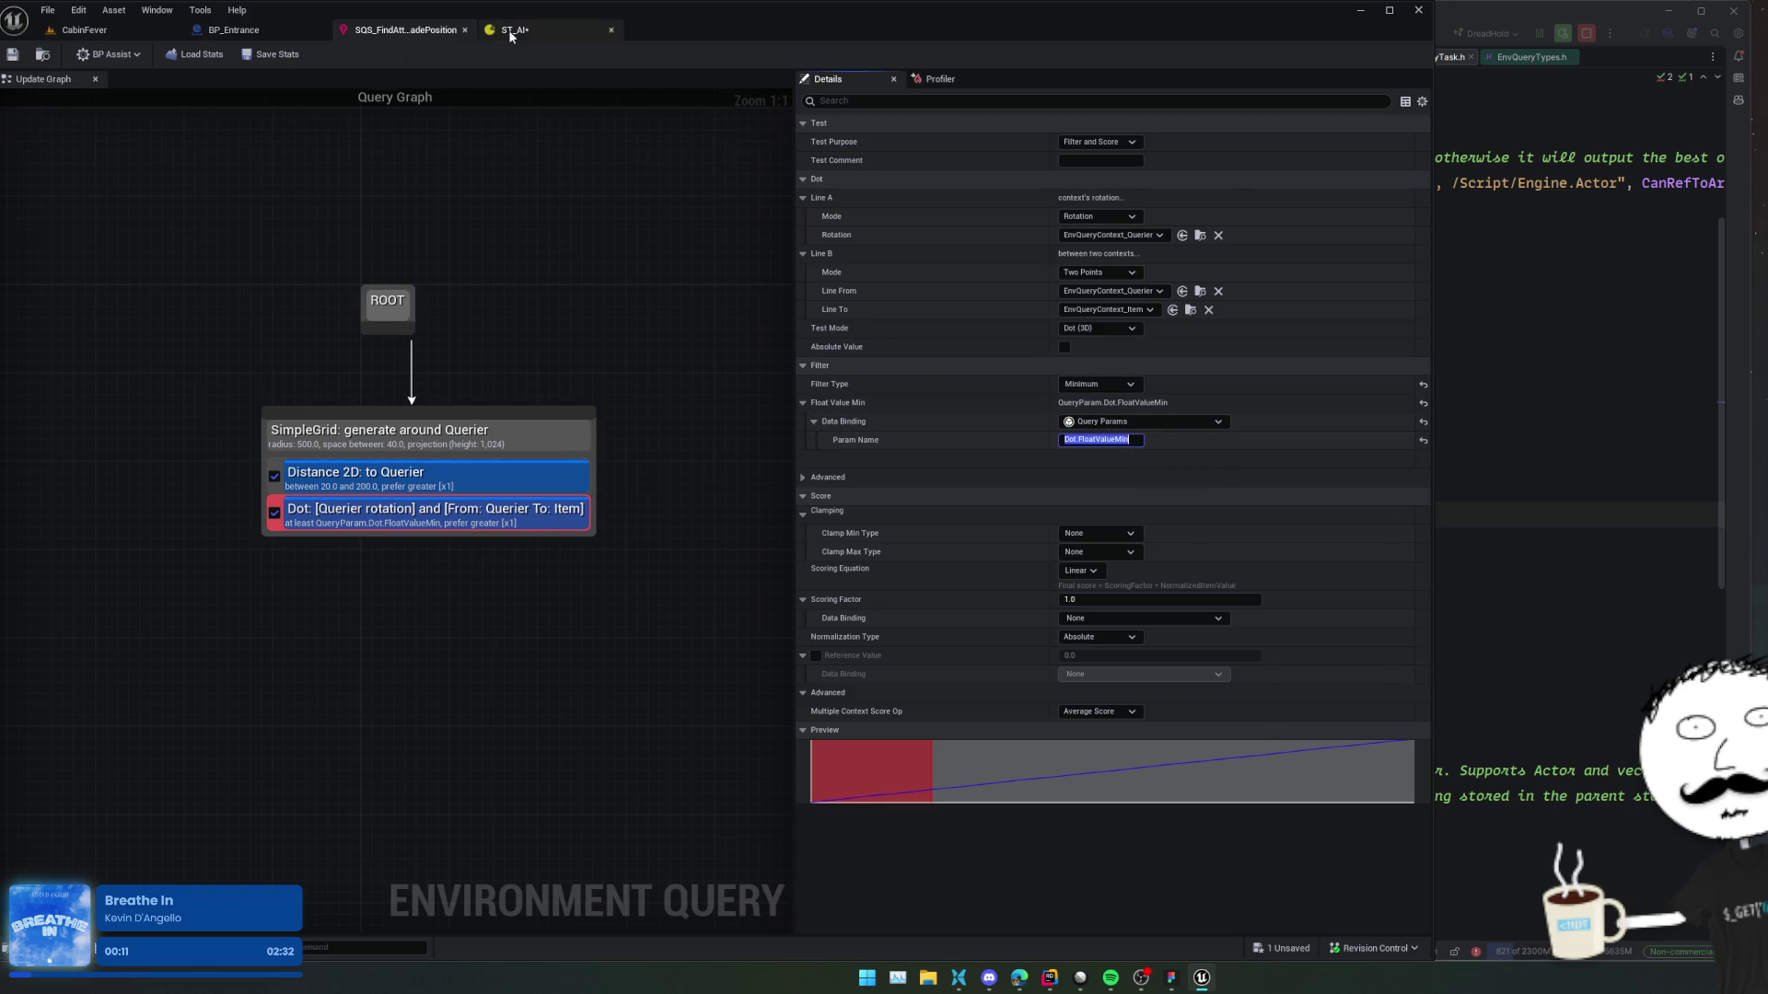
left_click(509, 30)
left_click(1282, 350)
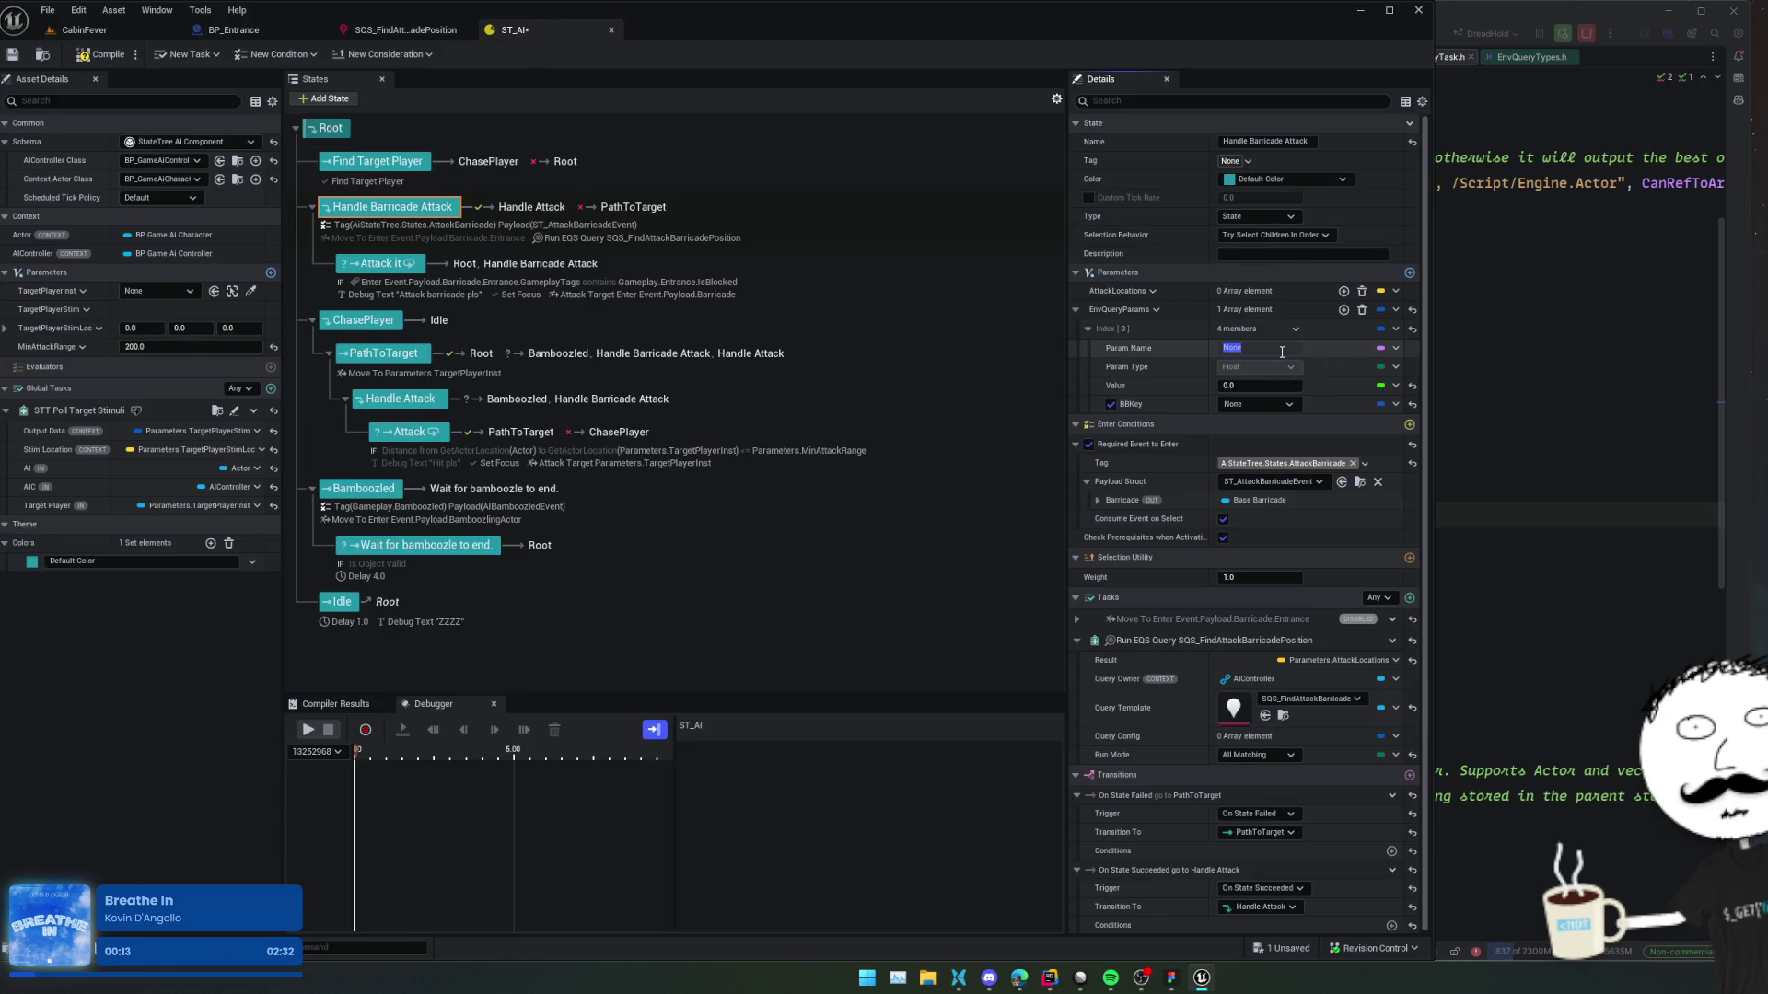
left_click(1396, 348)
left_click(1362, 356)
left_click(1111, 404)
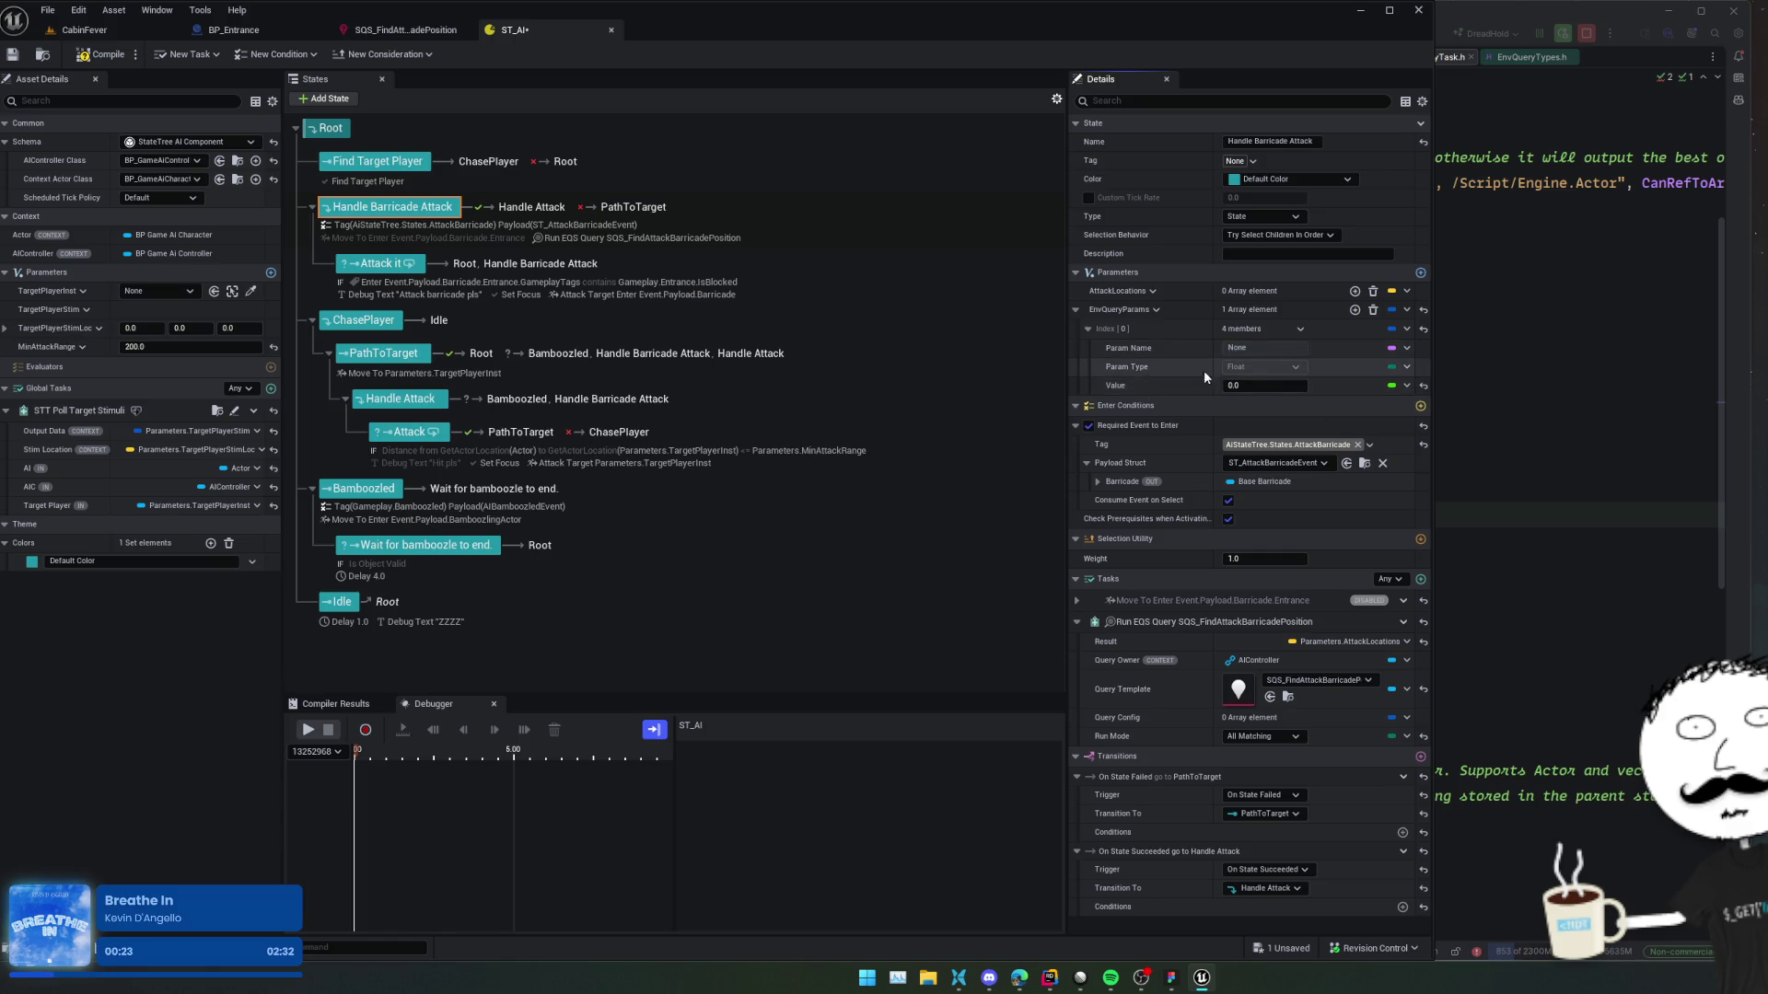
Bind the Run EQS Query task's Query Config to Parameters > EnvQueryParams and save.
left_click(1406, 718)
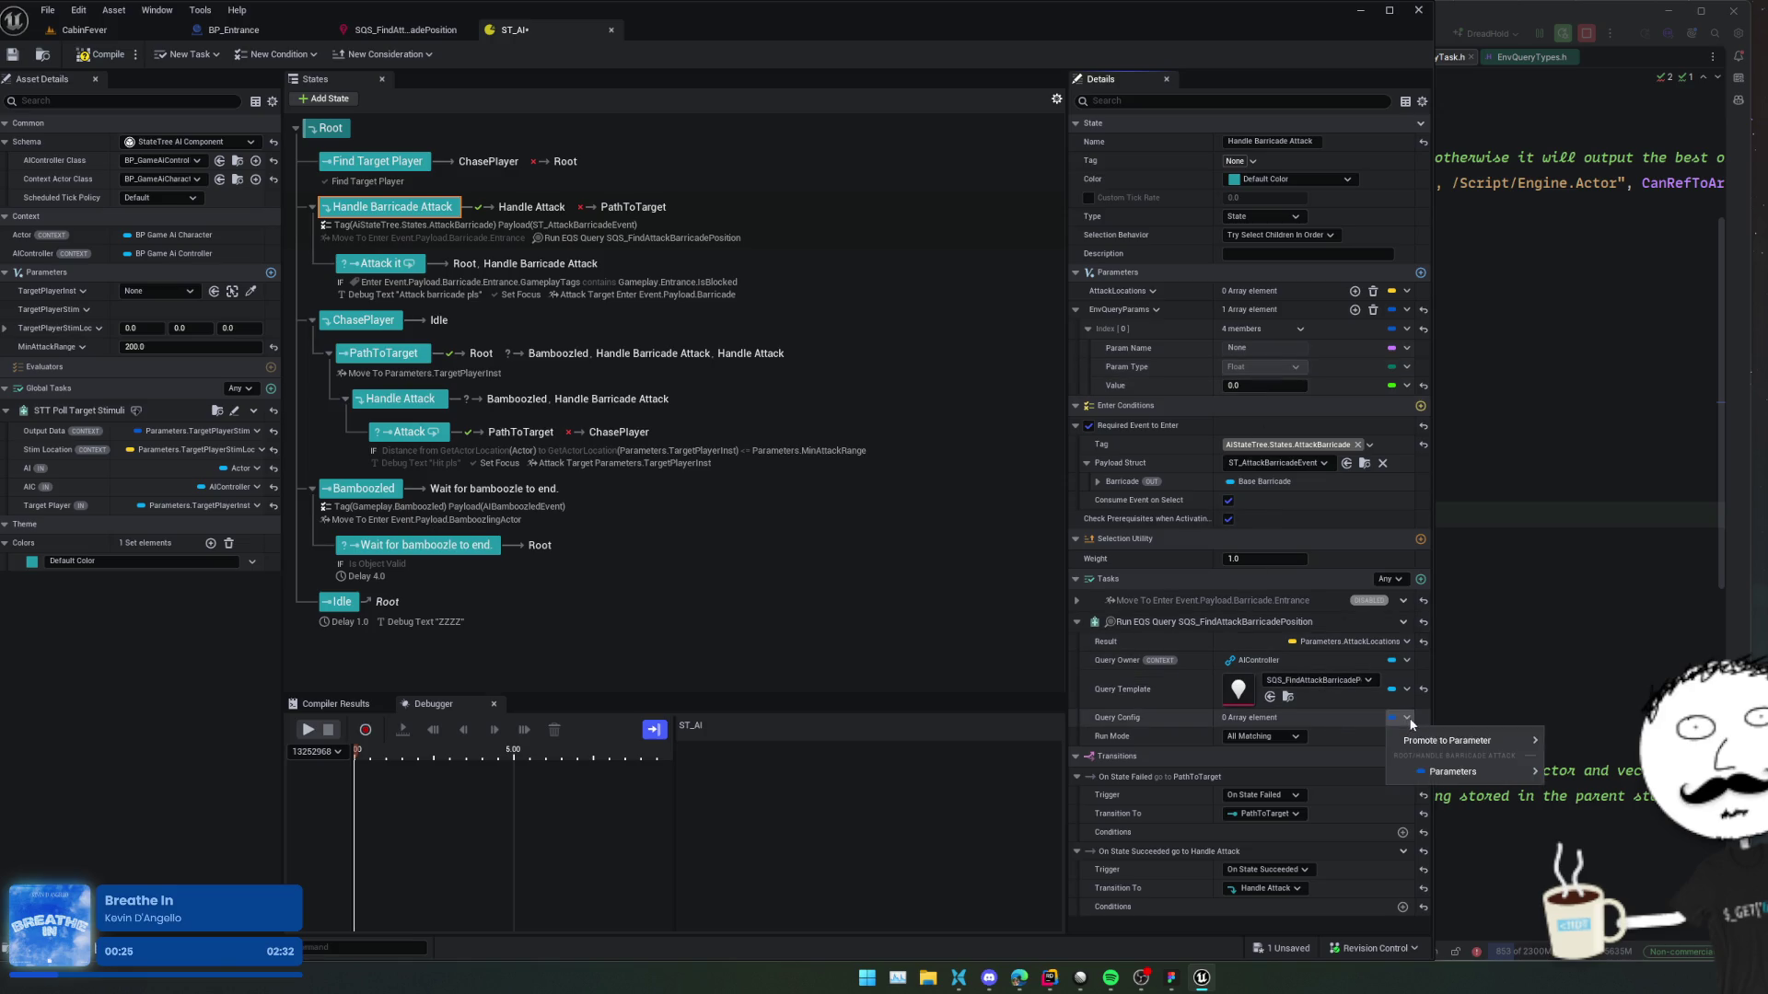
mouse_move(1514, 759)
left_click(1558, 796)
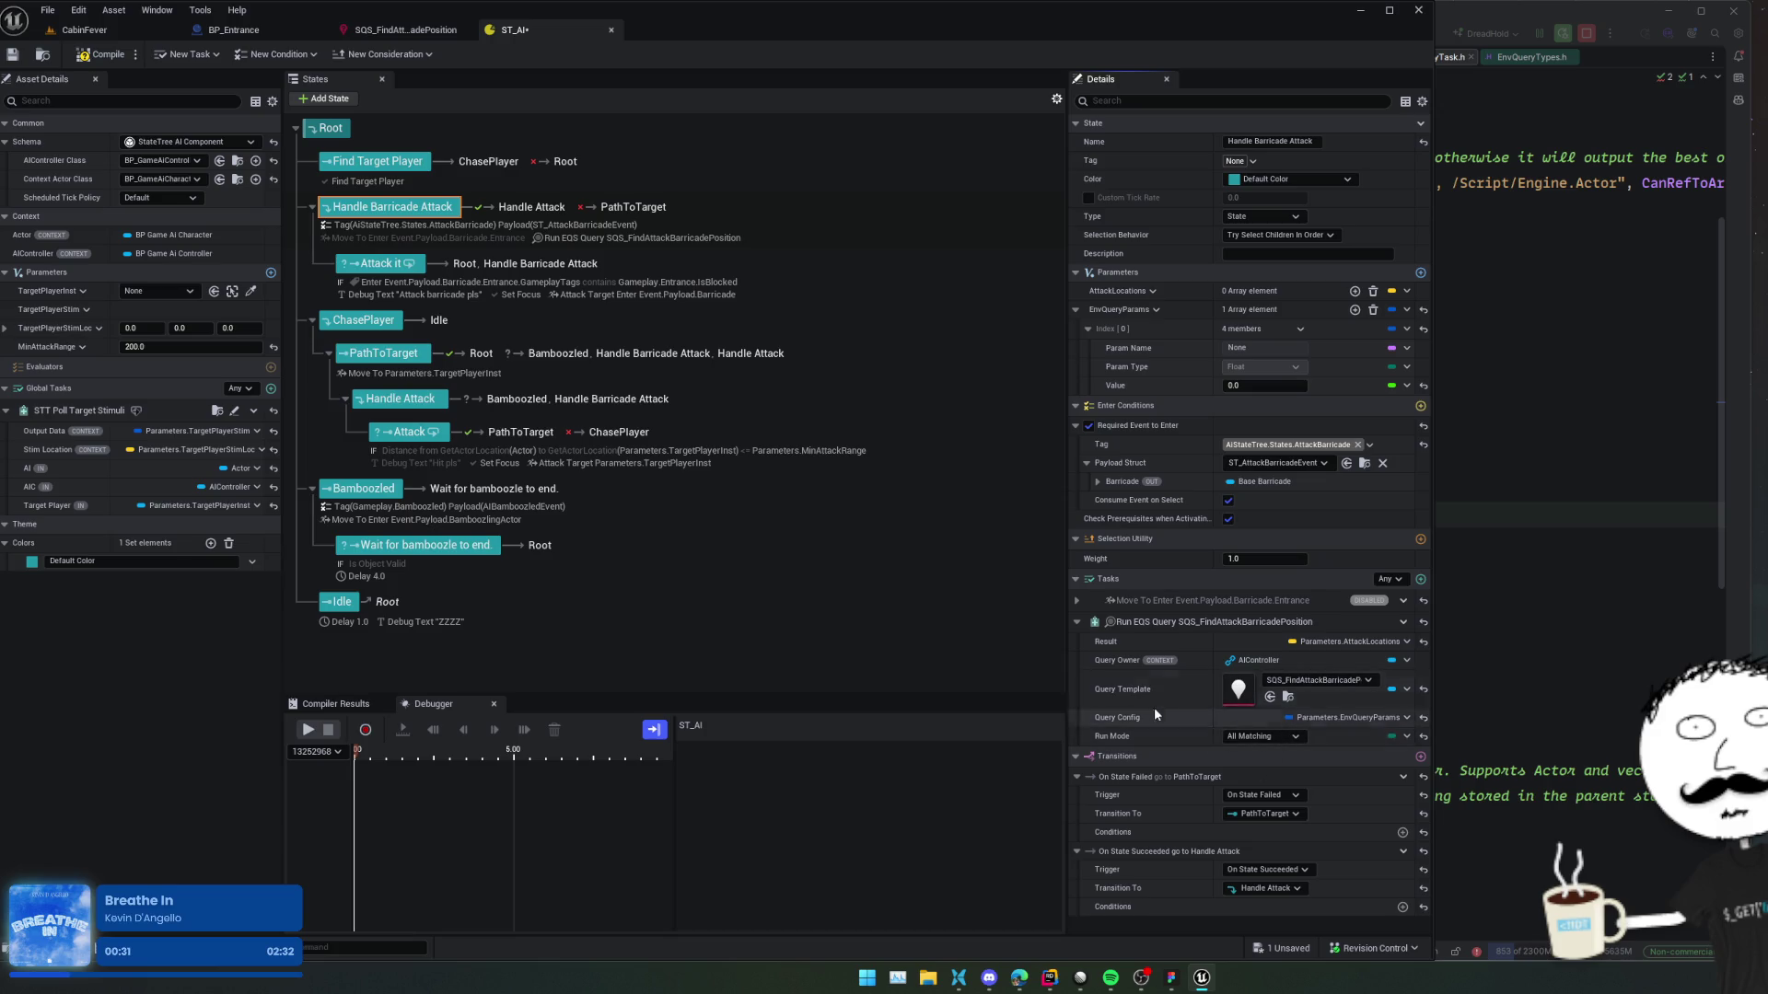
key("ctrl+s")
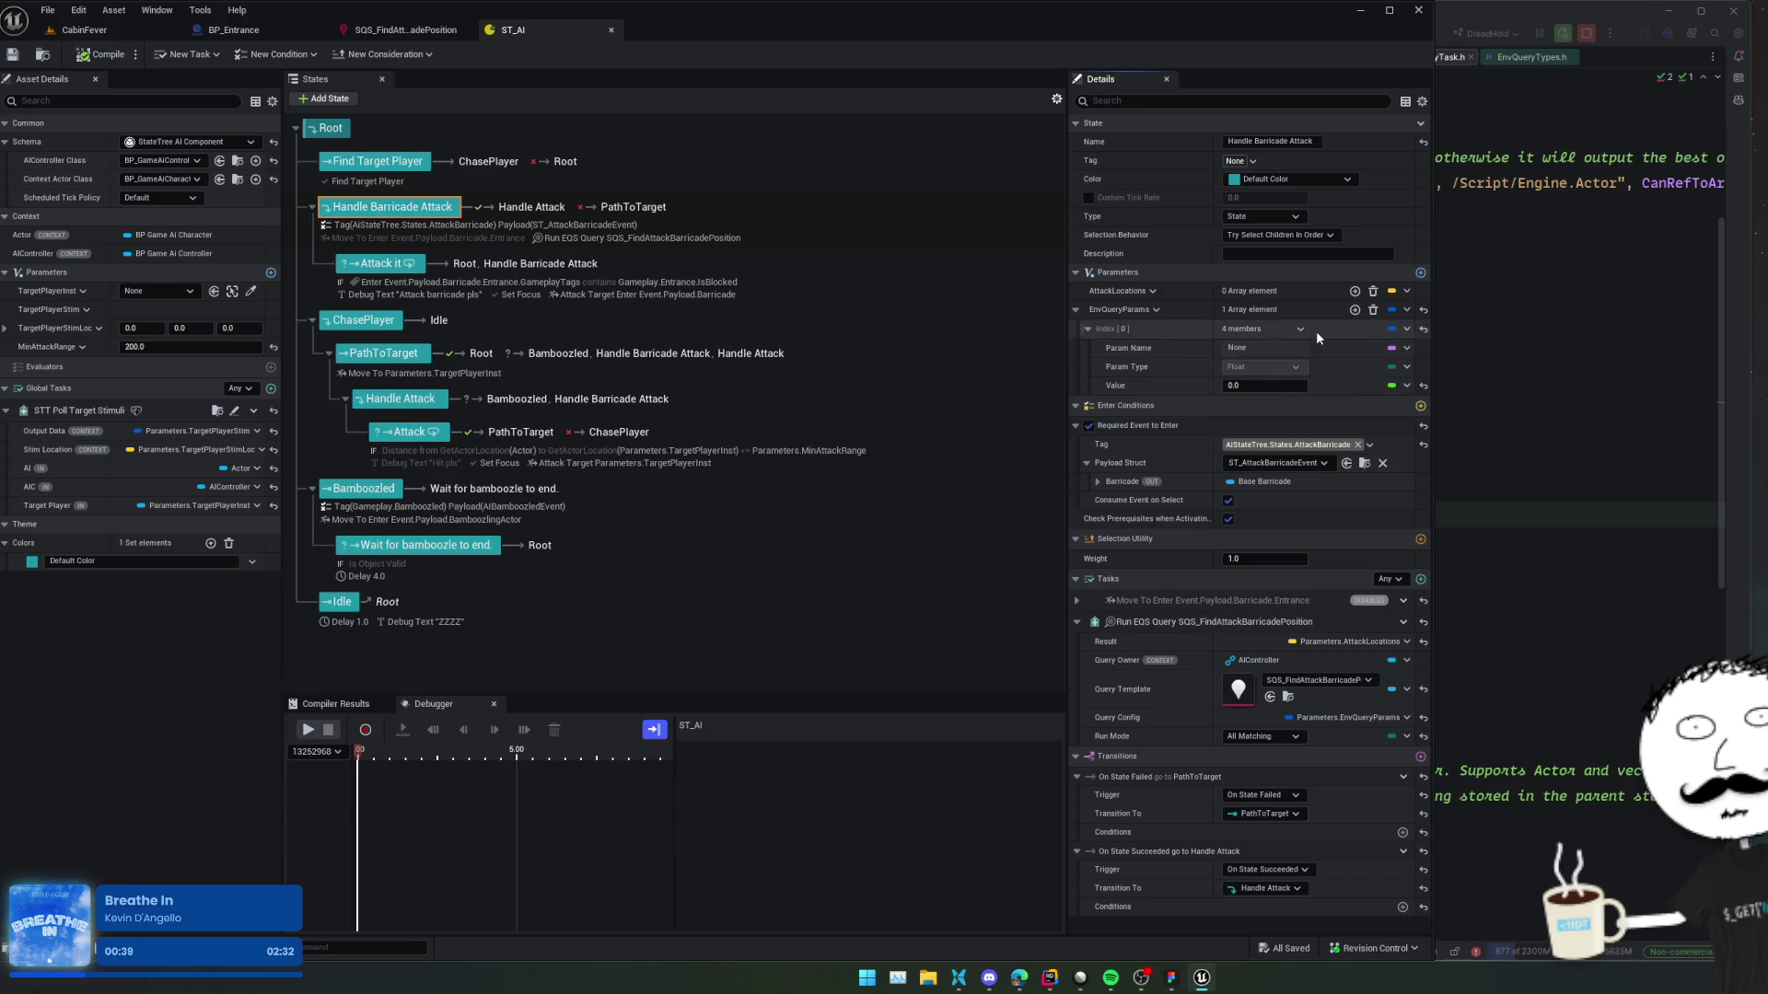
Add a second EnvQueryParams element, expand it, and review its blackboard key choices.
left_click(1354, 310)
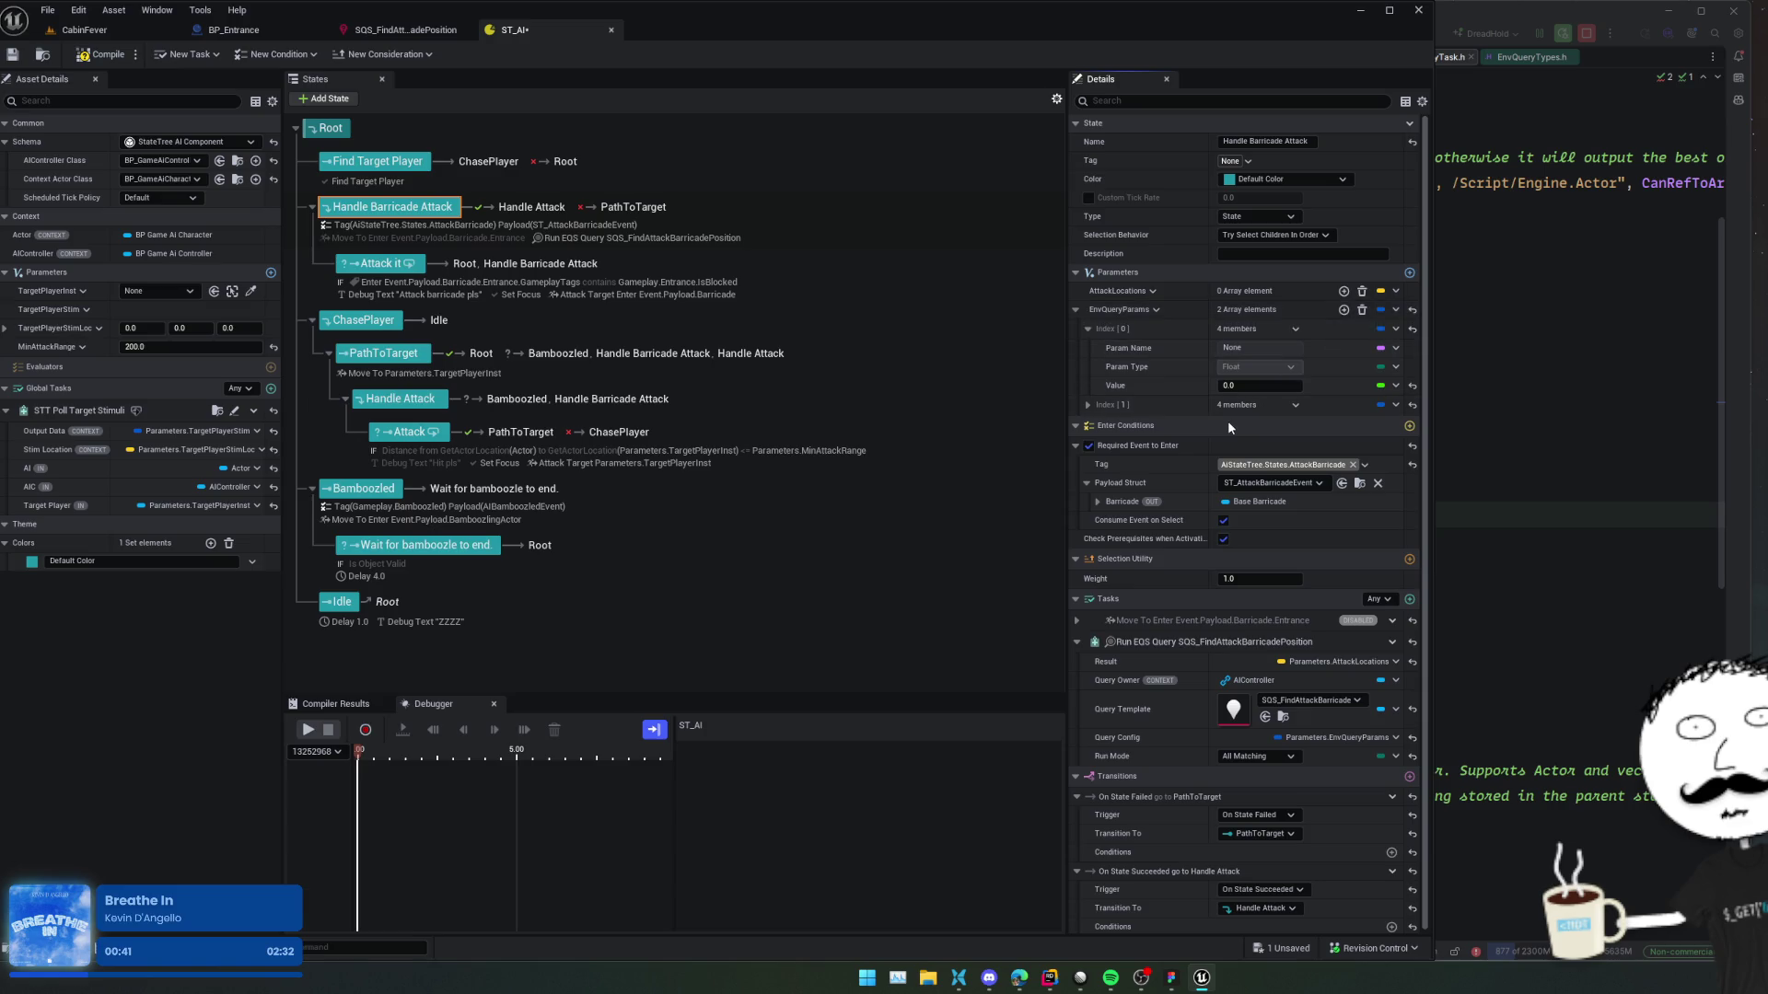
left_click(1124, 405)
left_click(1251, 482)
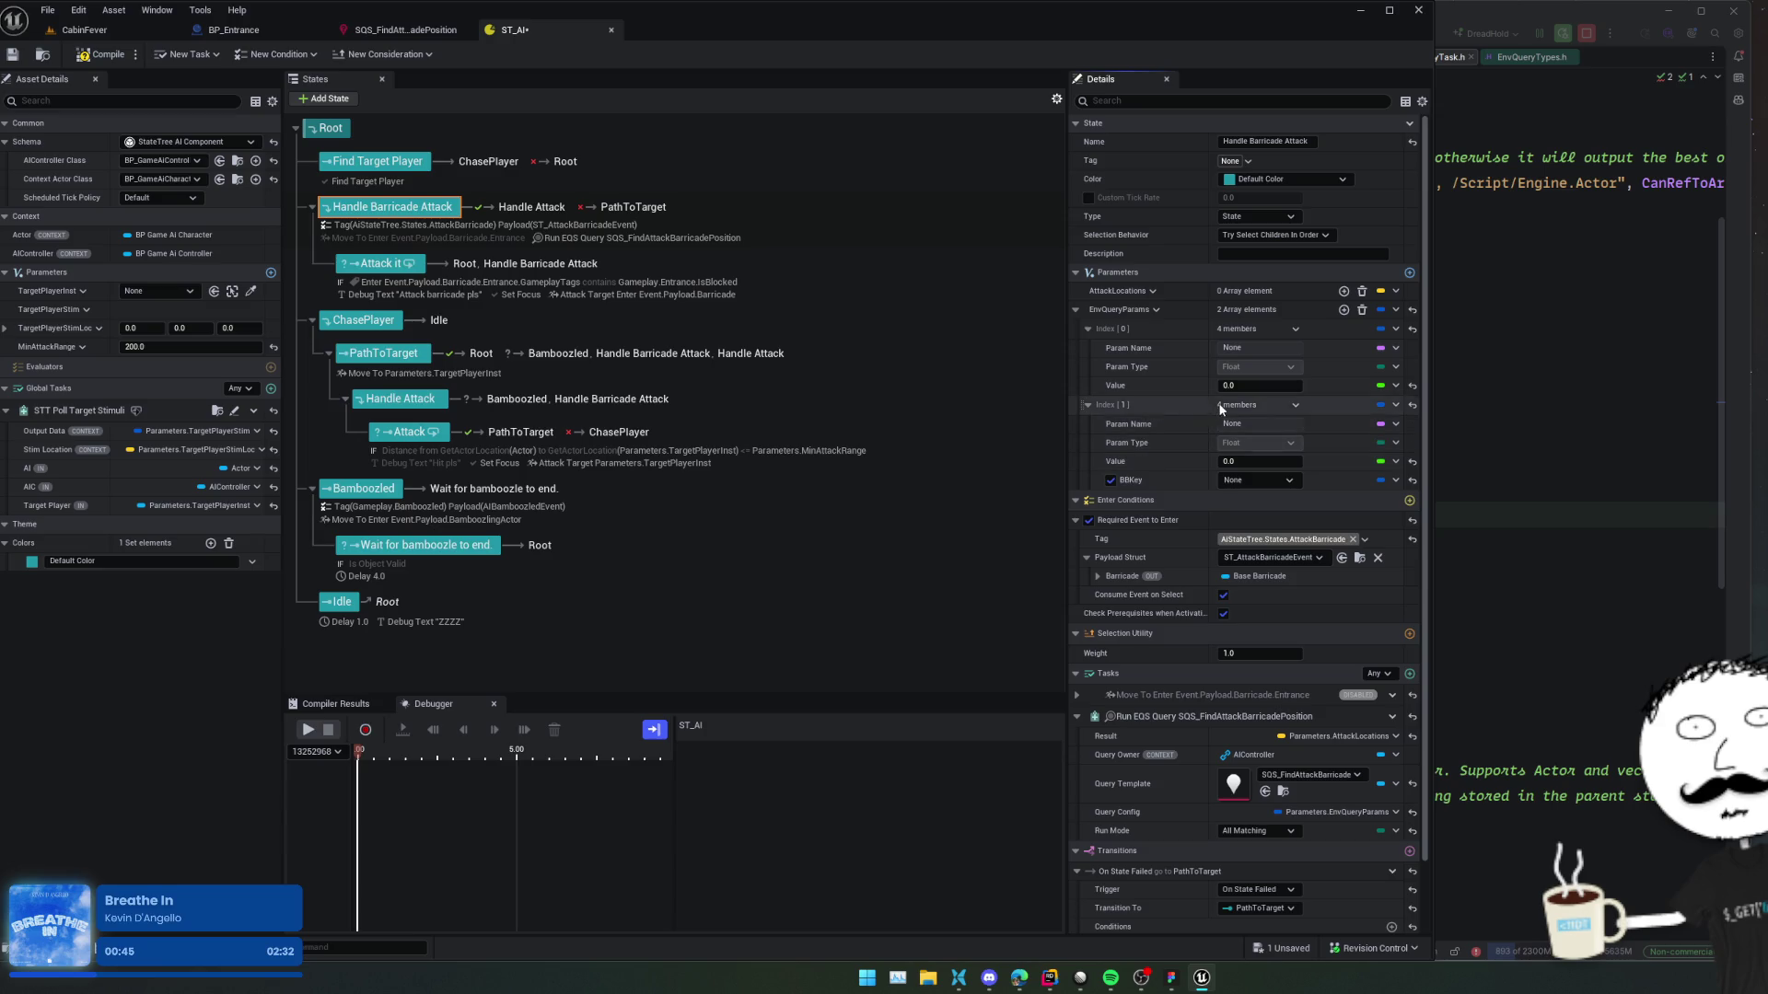
scroll(1141, 512, "down", 2)
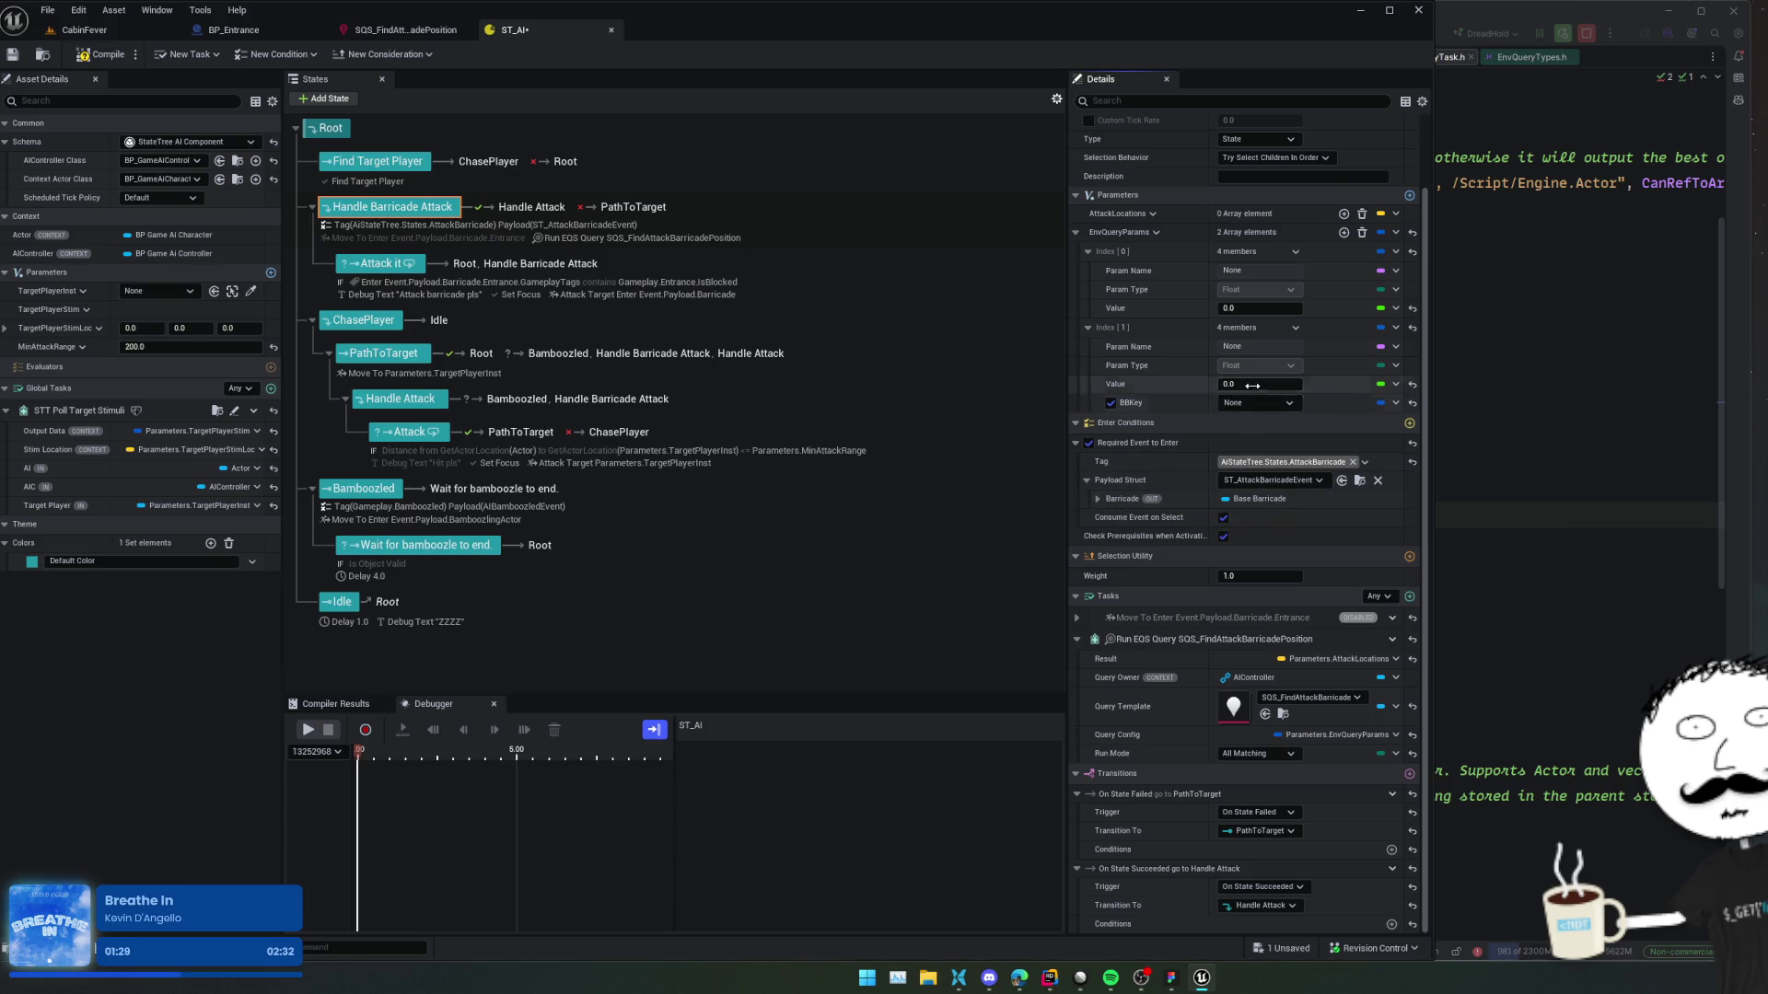
Inspect the elements' param name binding options, closing them without binding anything.
left_click(1250, 348)
left_click(1229, 348)
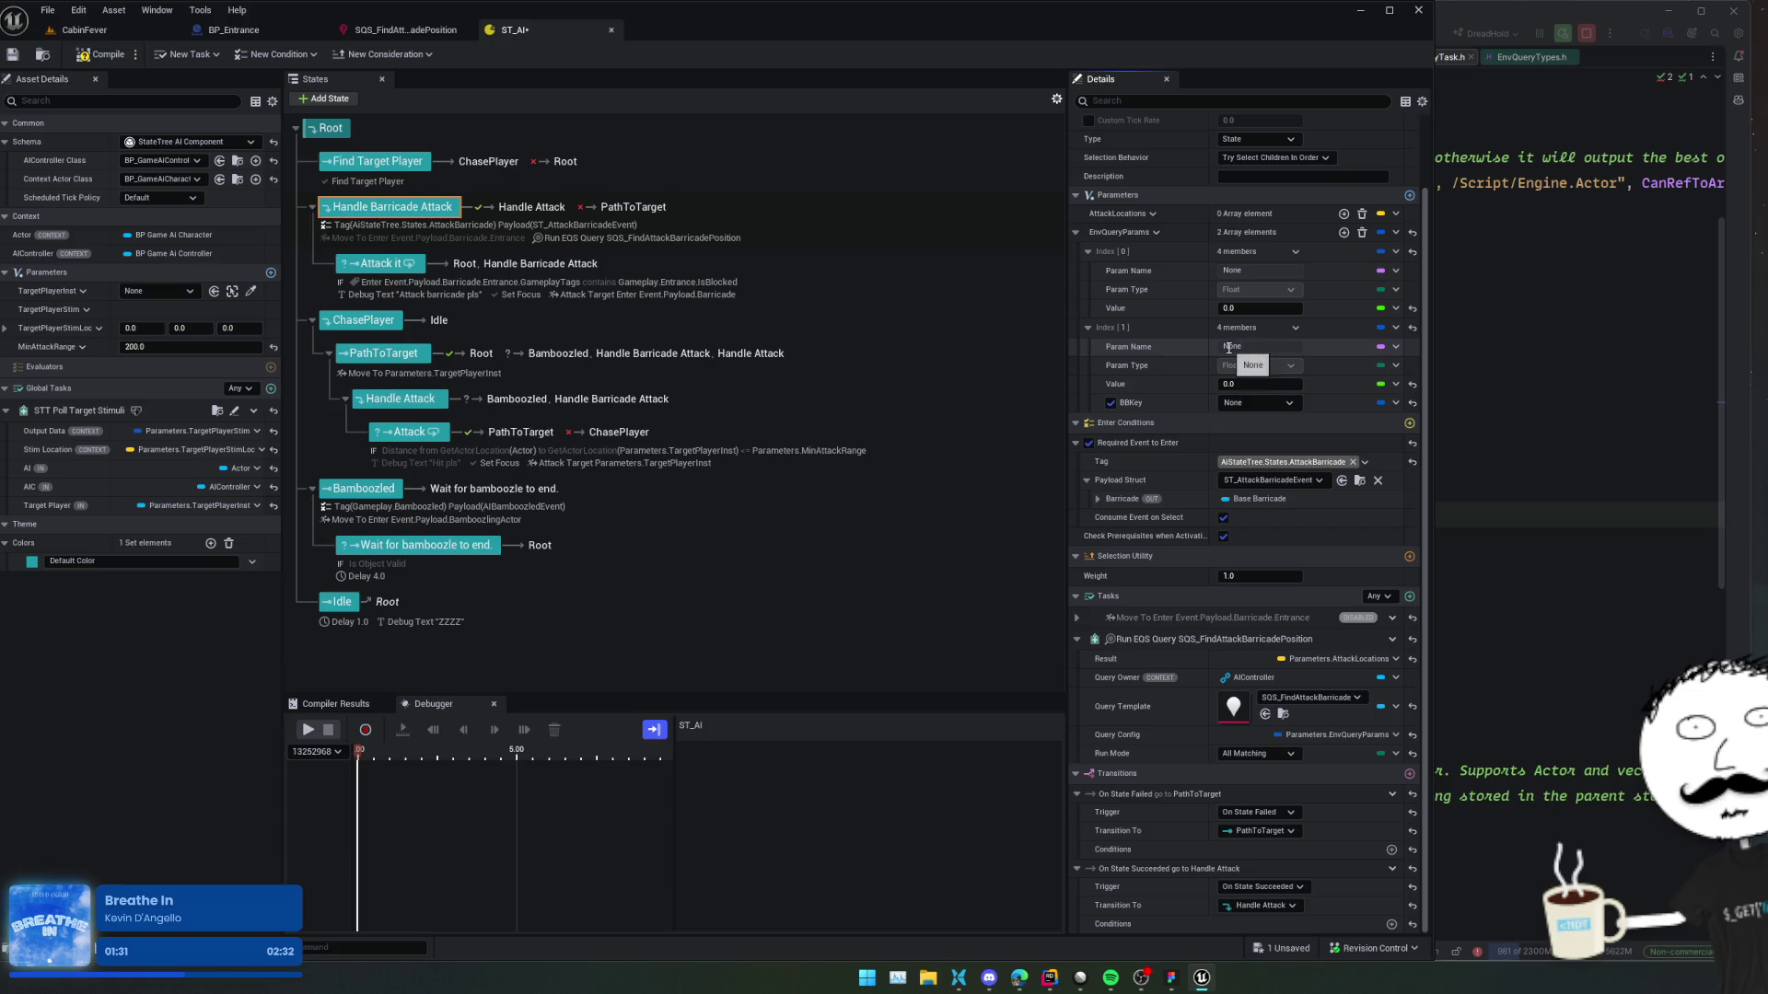
left_click(1396, 270)
mouse_move(1466, 295)
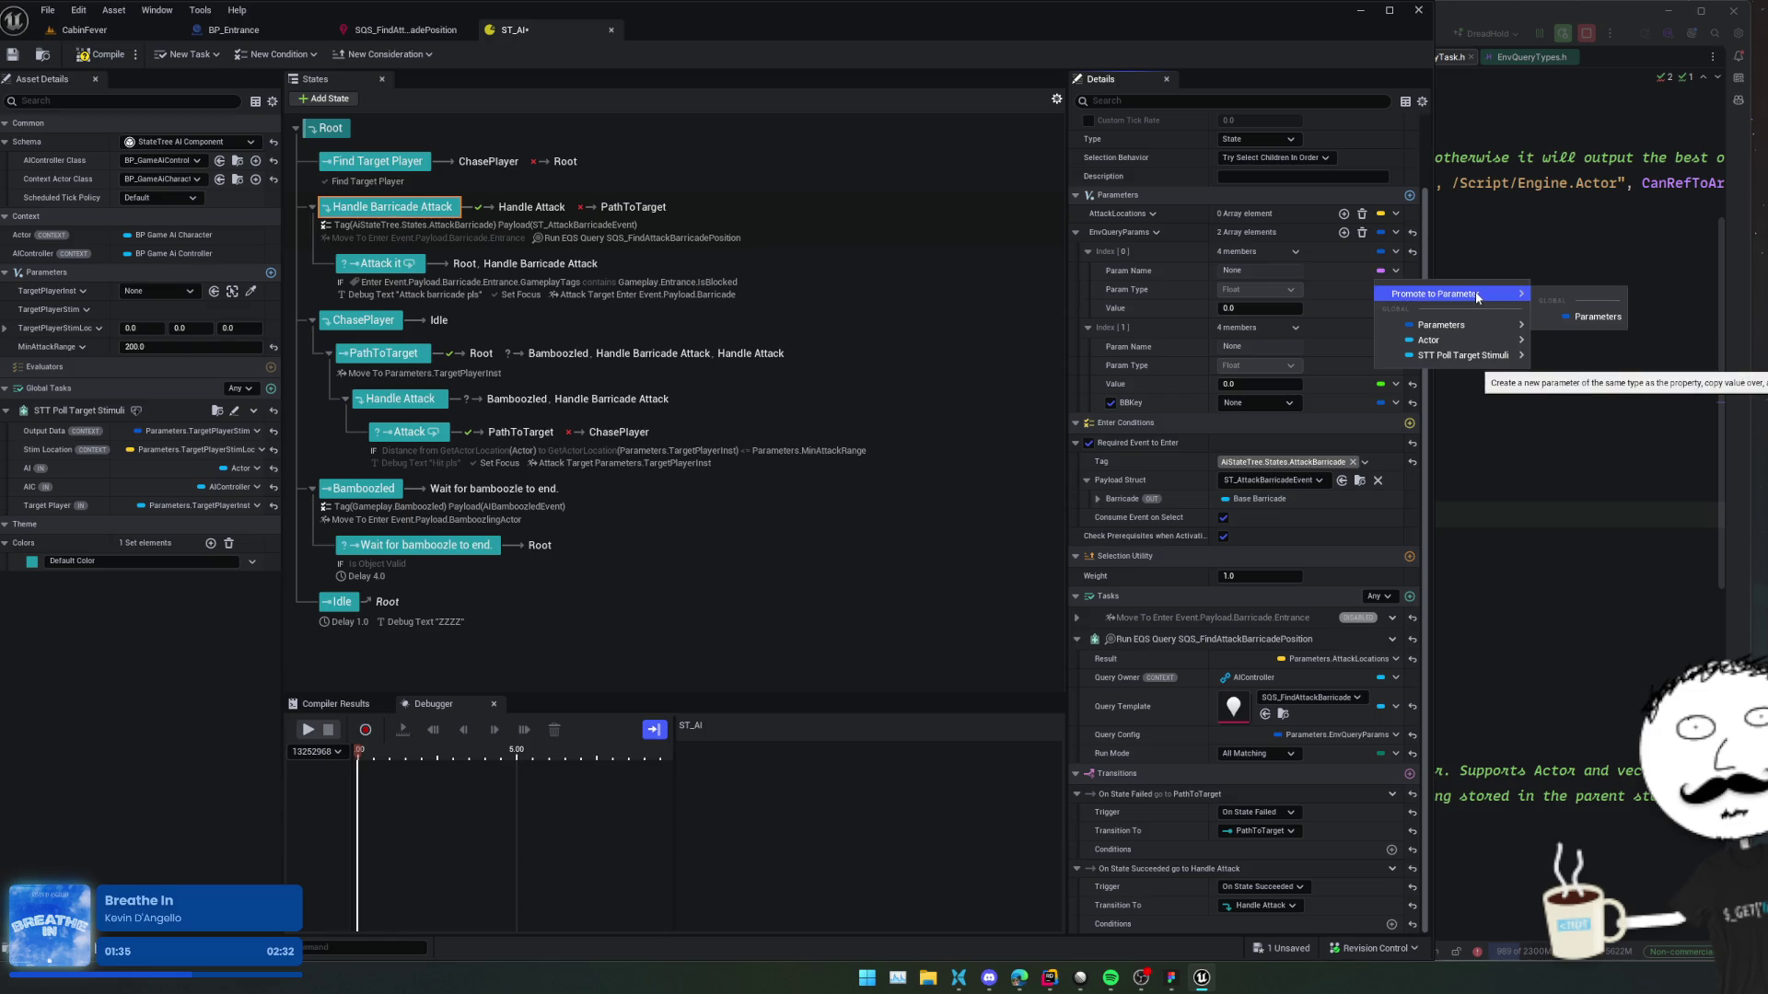
mouse_move(1478, 329)
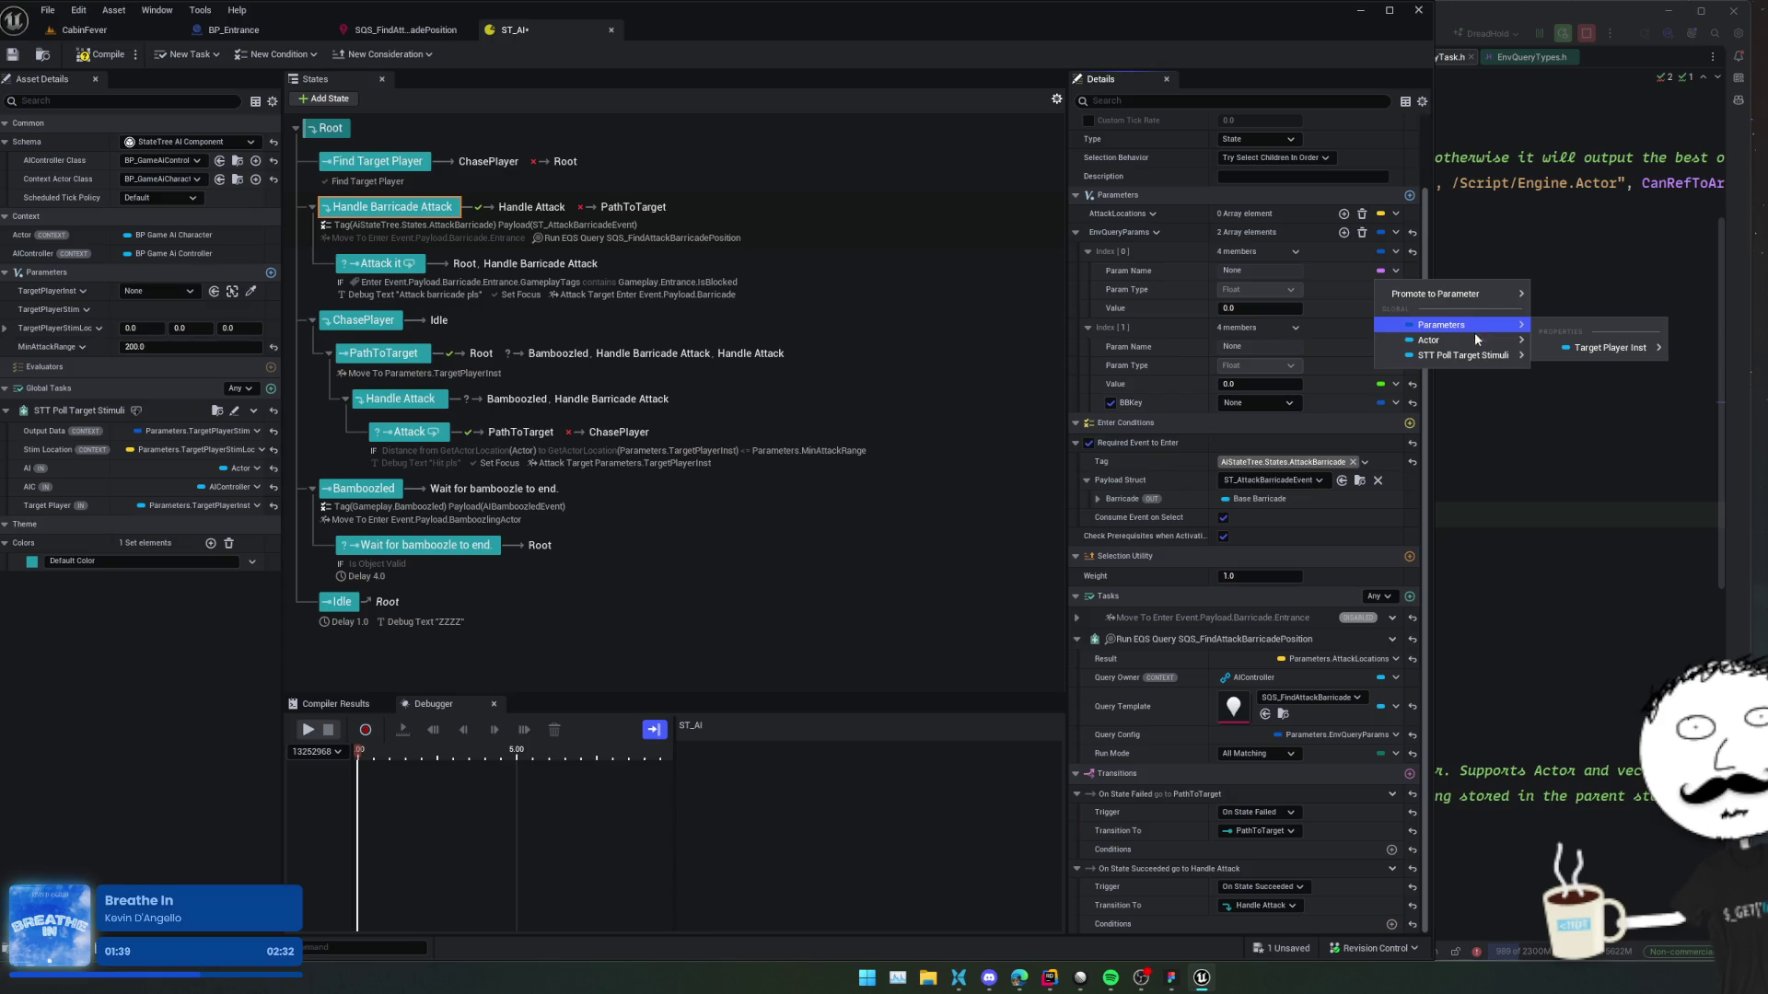
left_click(1339, 368)
scroll(1337, 357, "up", 1)
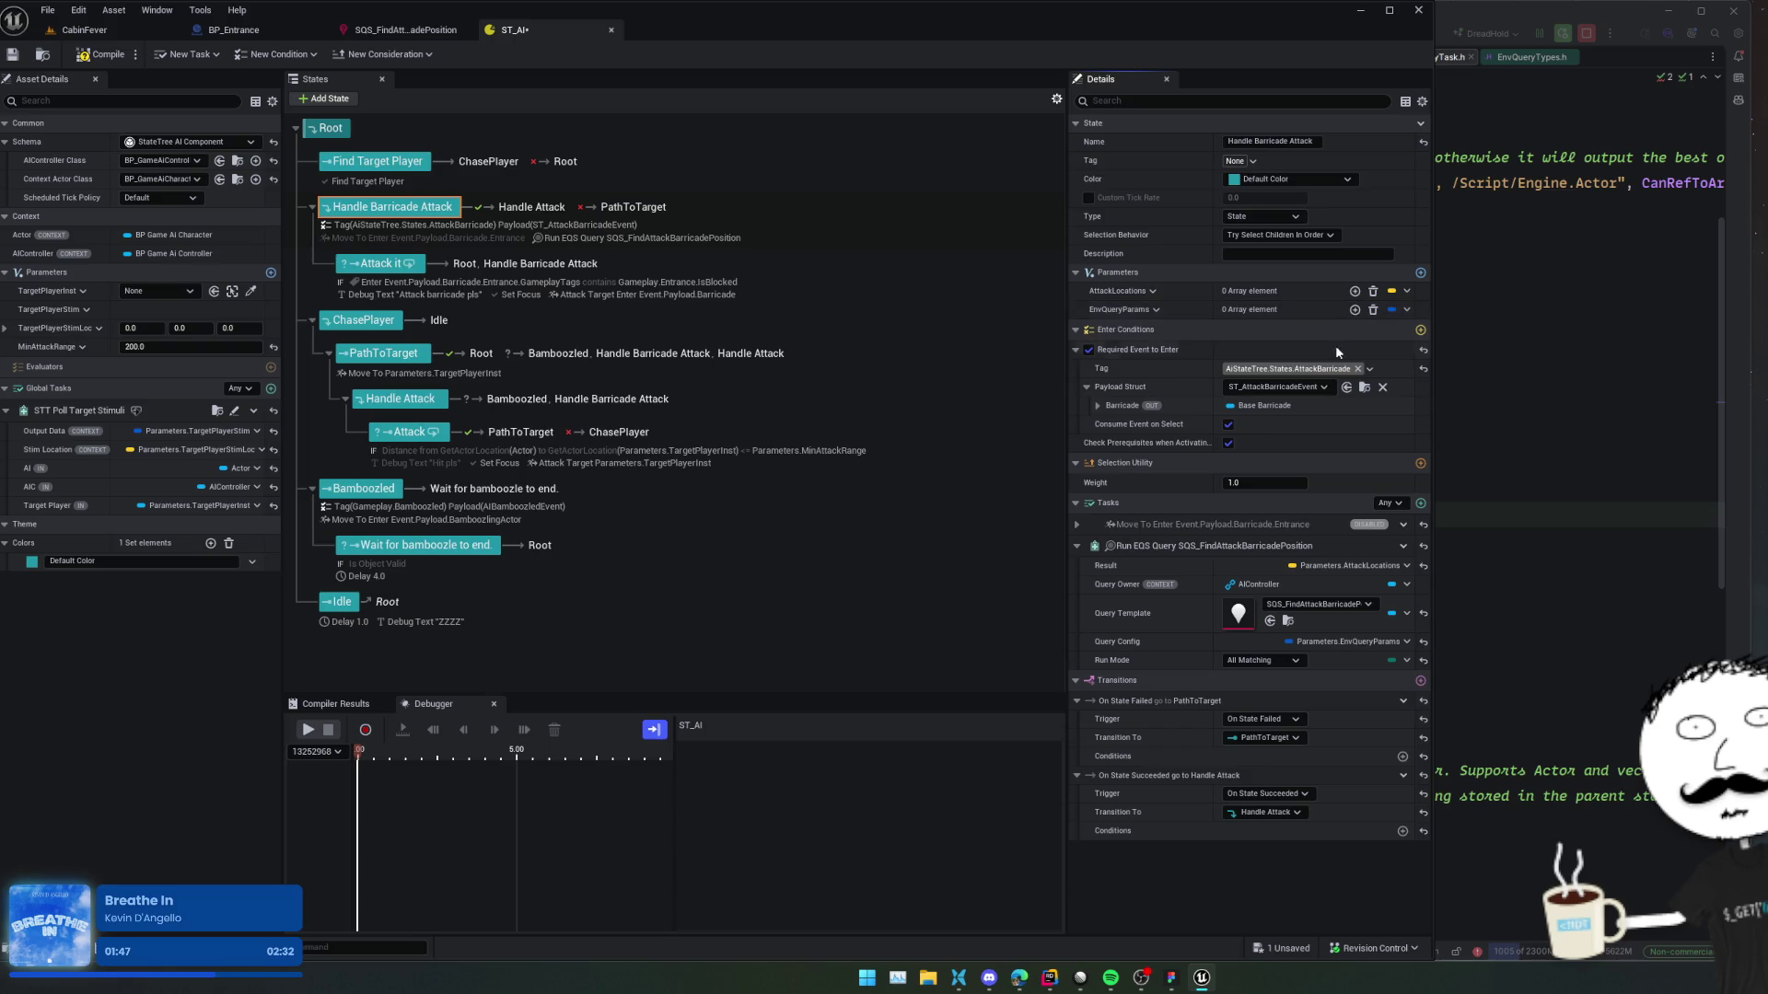
Promote the Query Config to a new QueryConfig state parameter.
left_click(1349, 642)
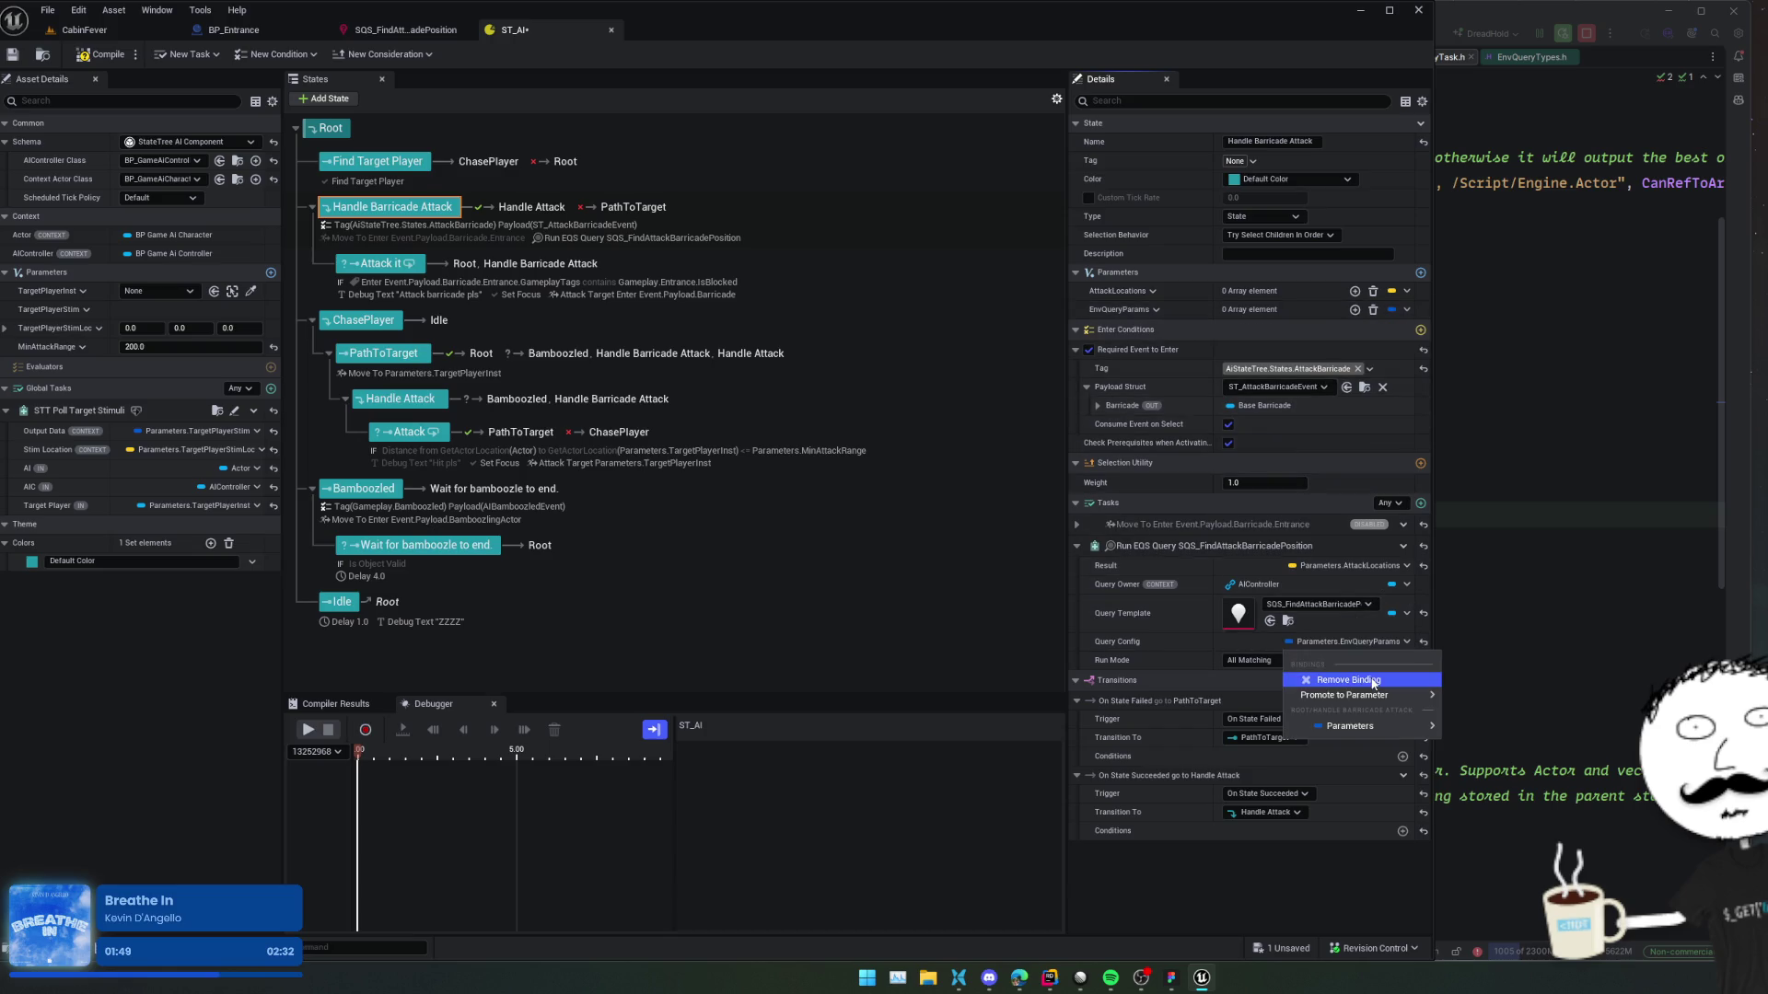
mouse_move(1368, 697)
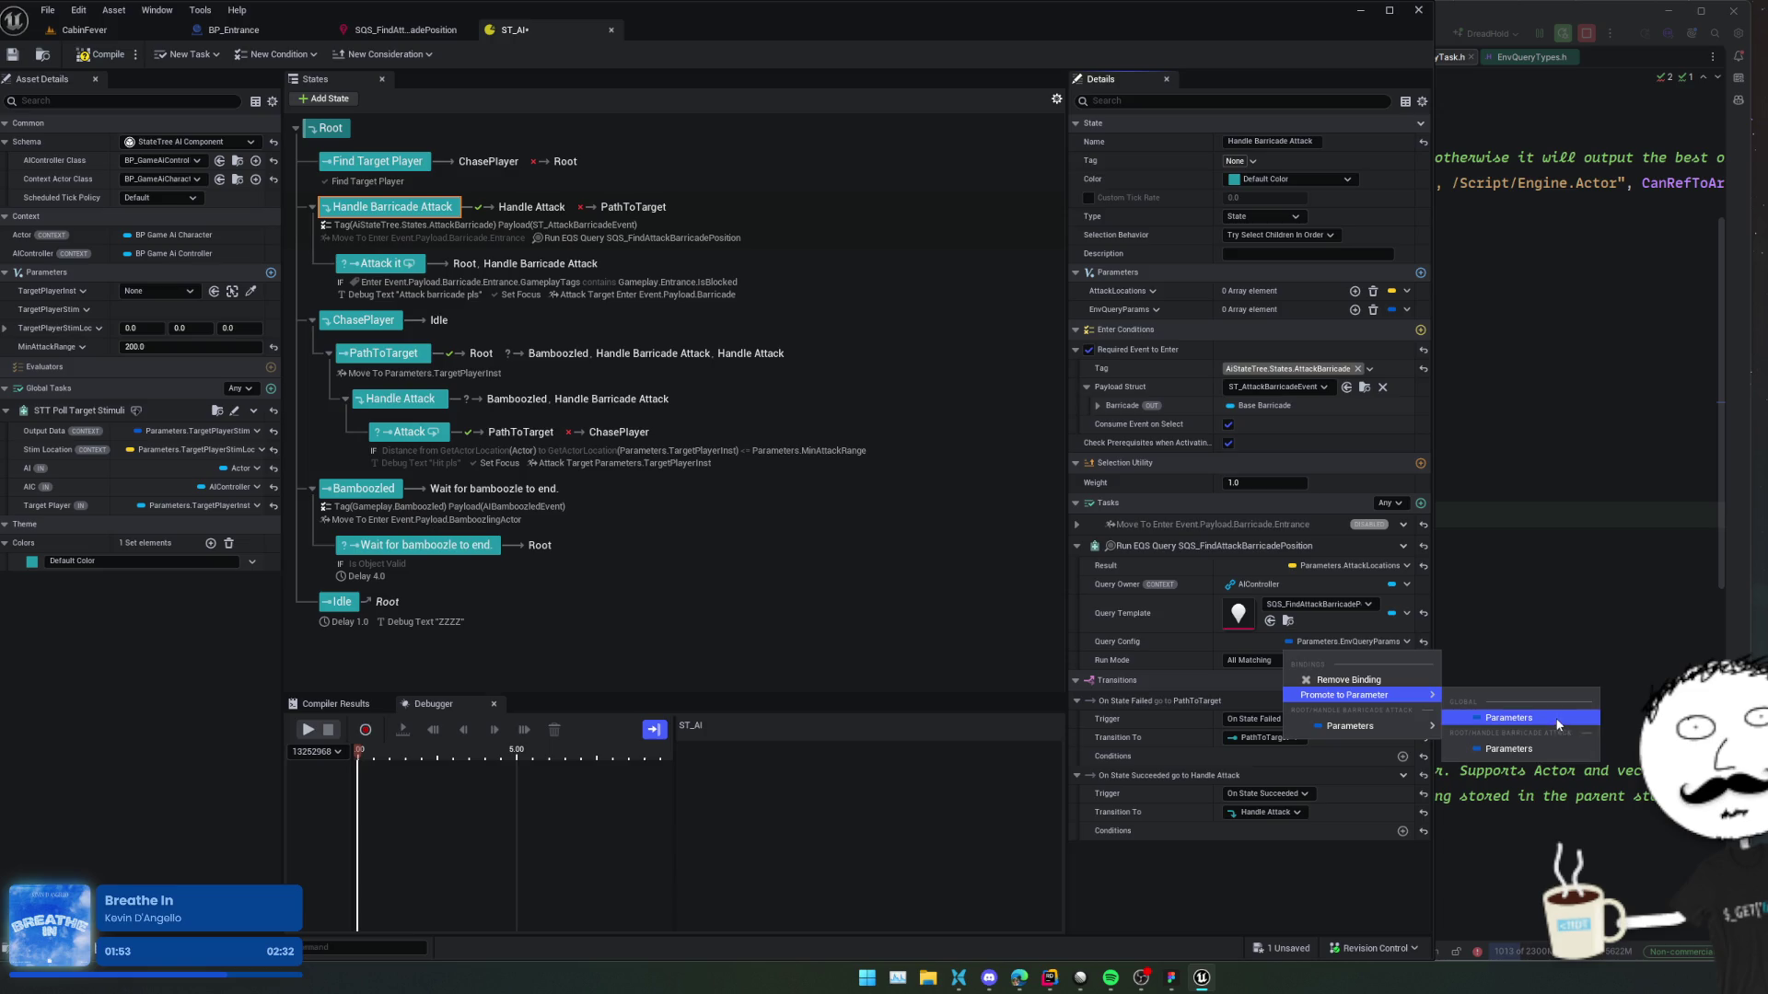
left_click(1546, 750)
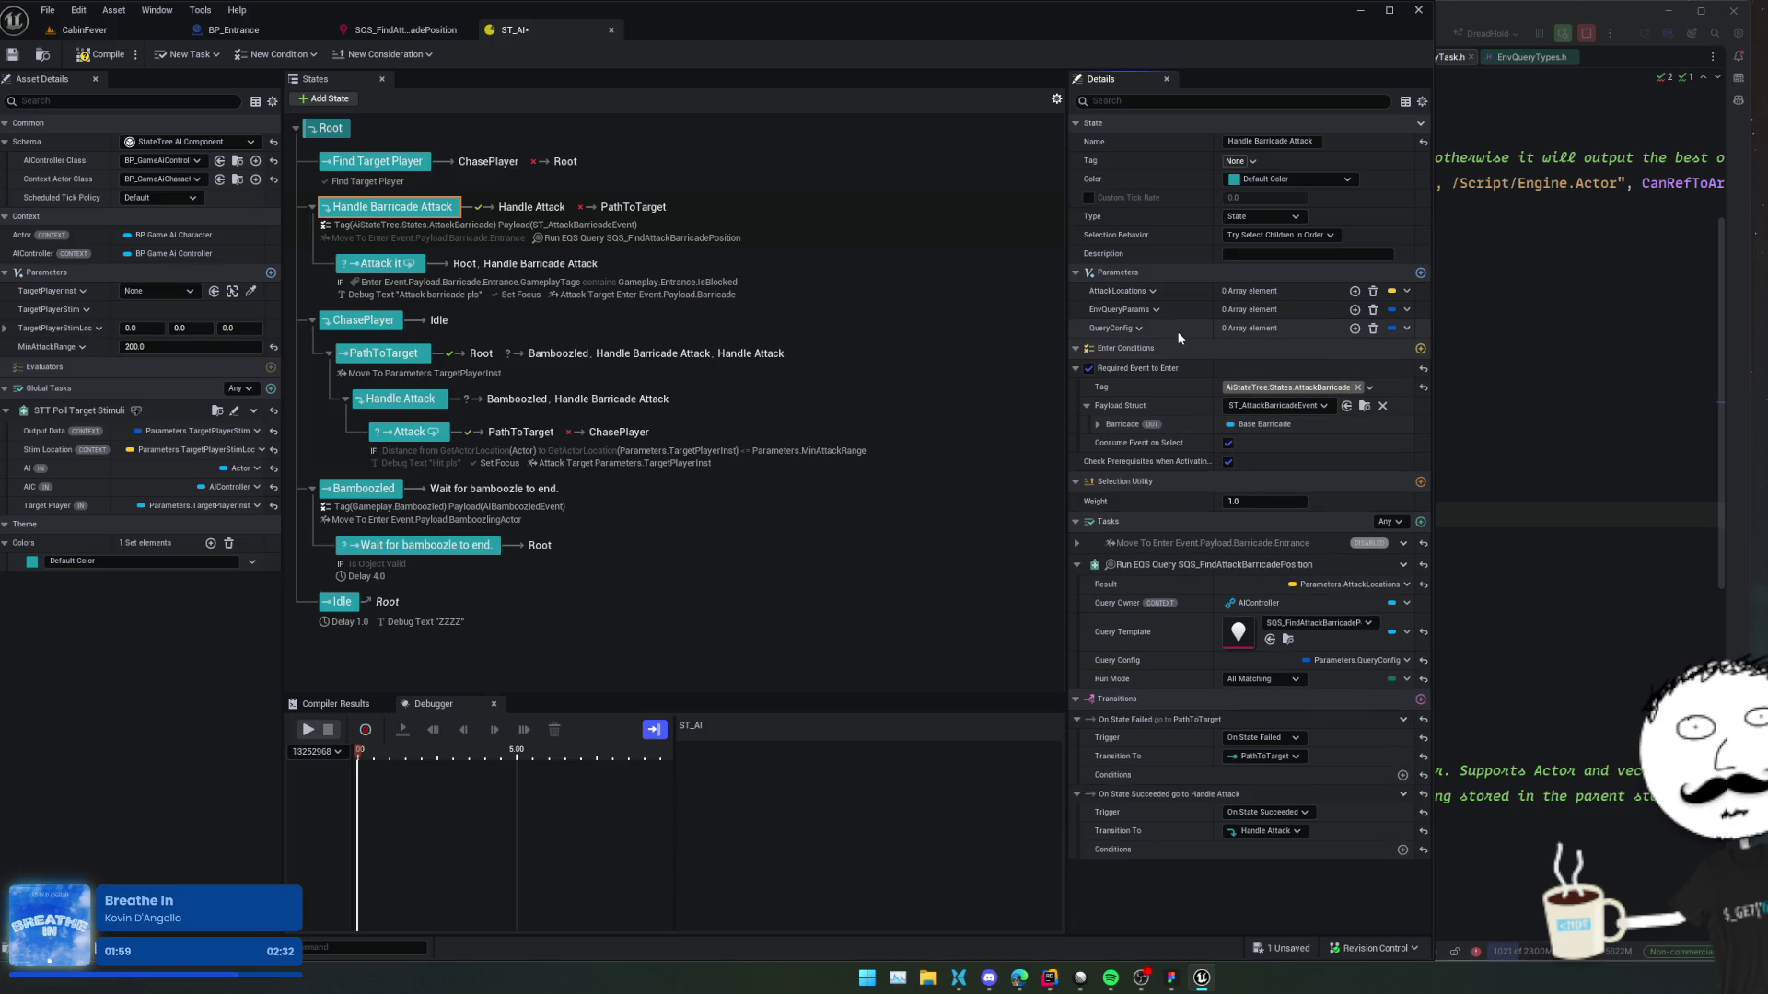
Add and remove a QueryConfig array element, leaving it empty, and open the parameter's options.
left_click(1354, 328)
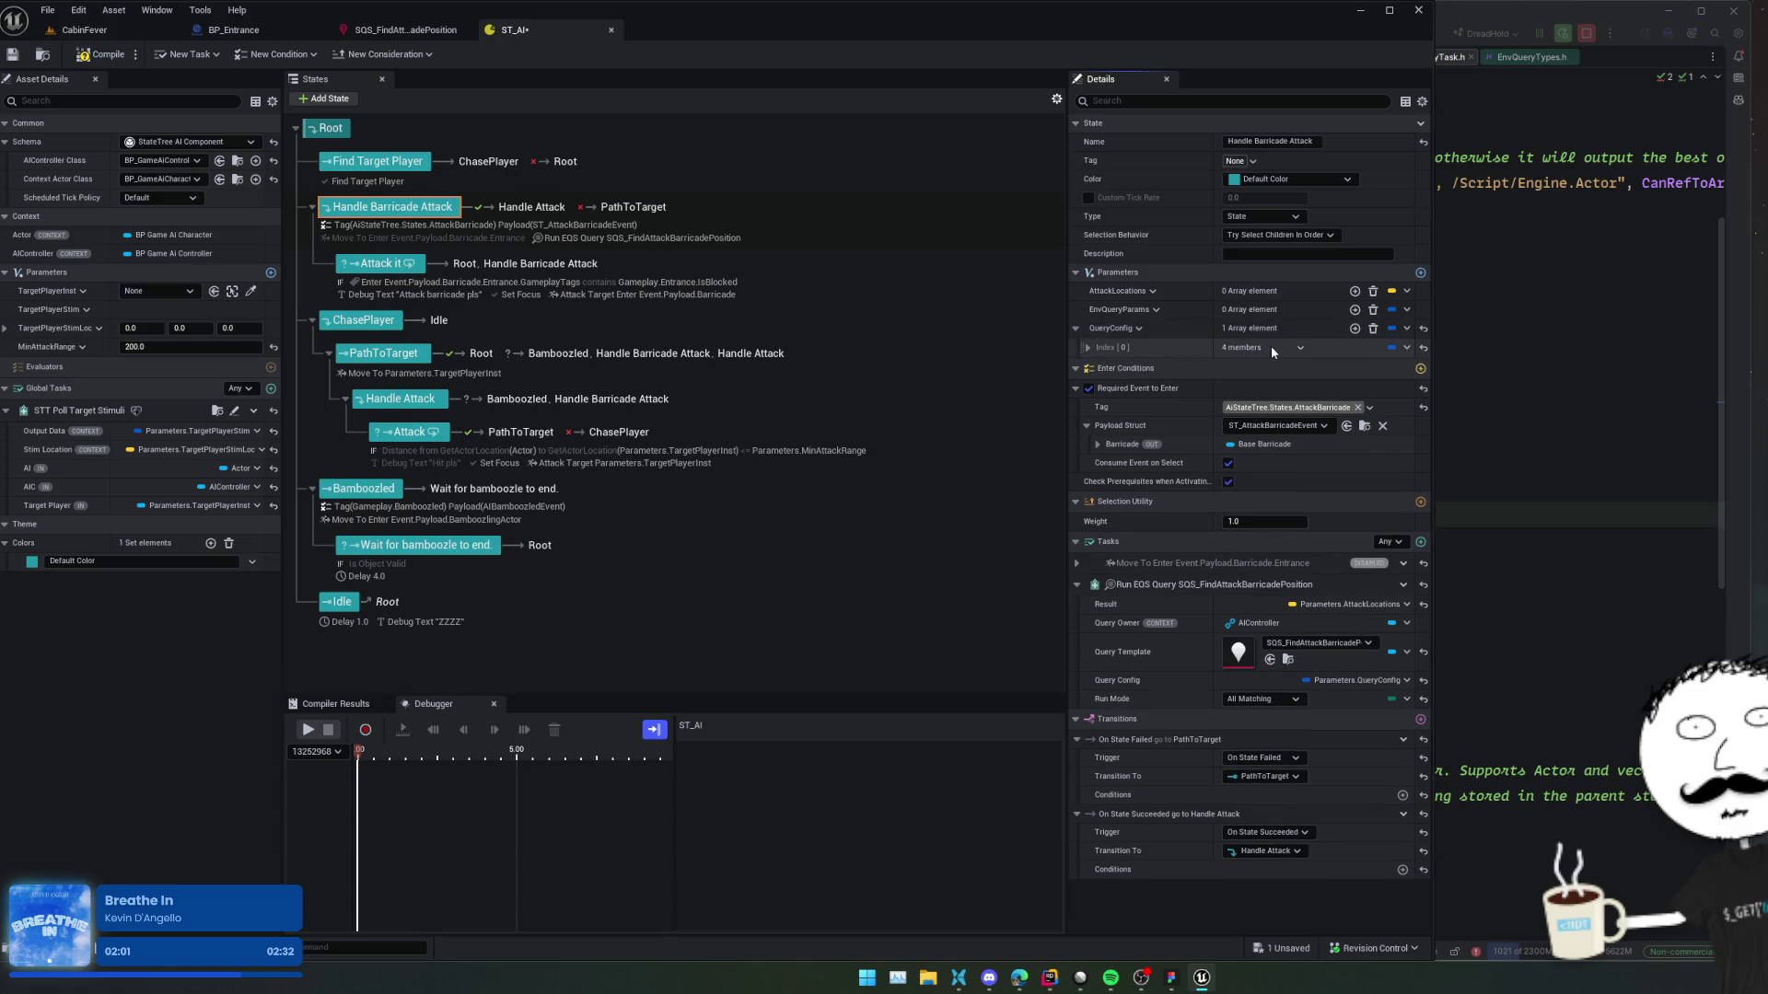
left_click(1151, 352)
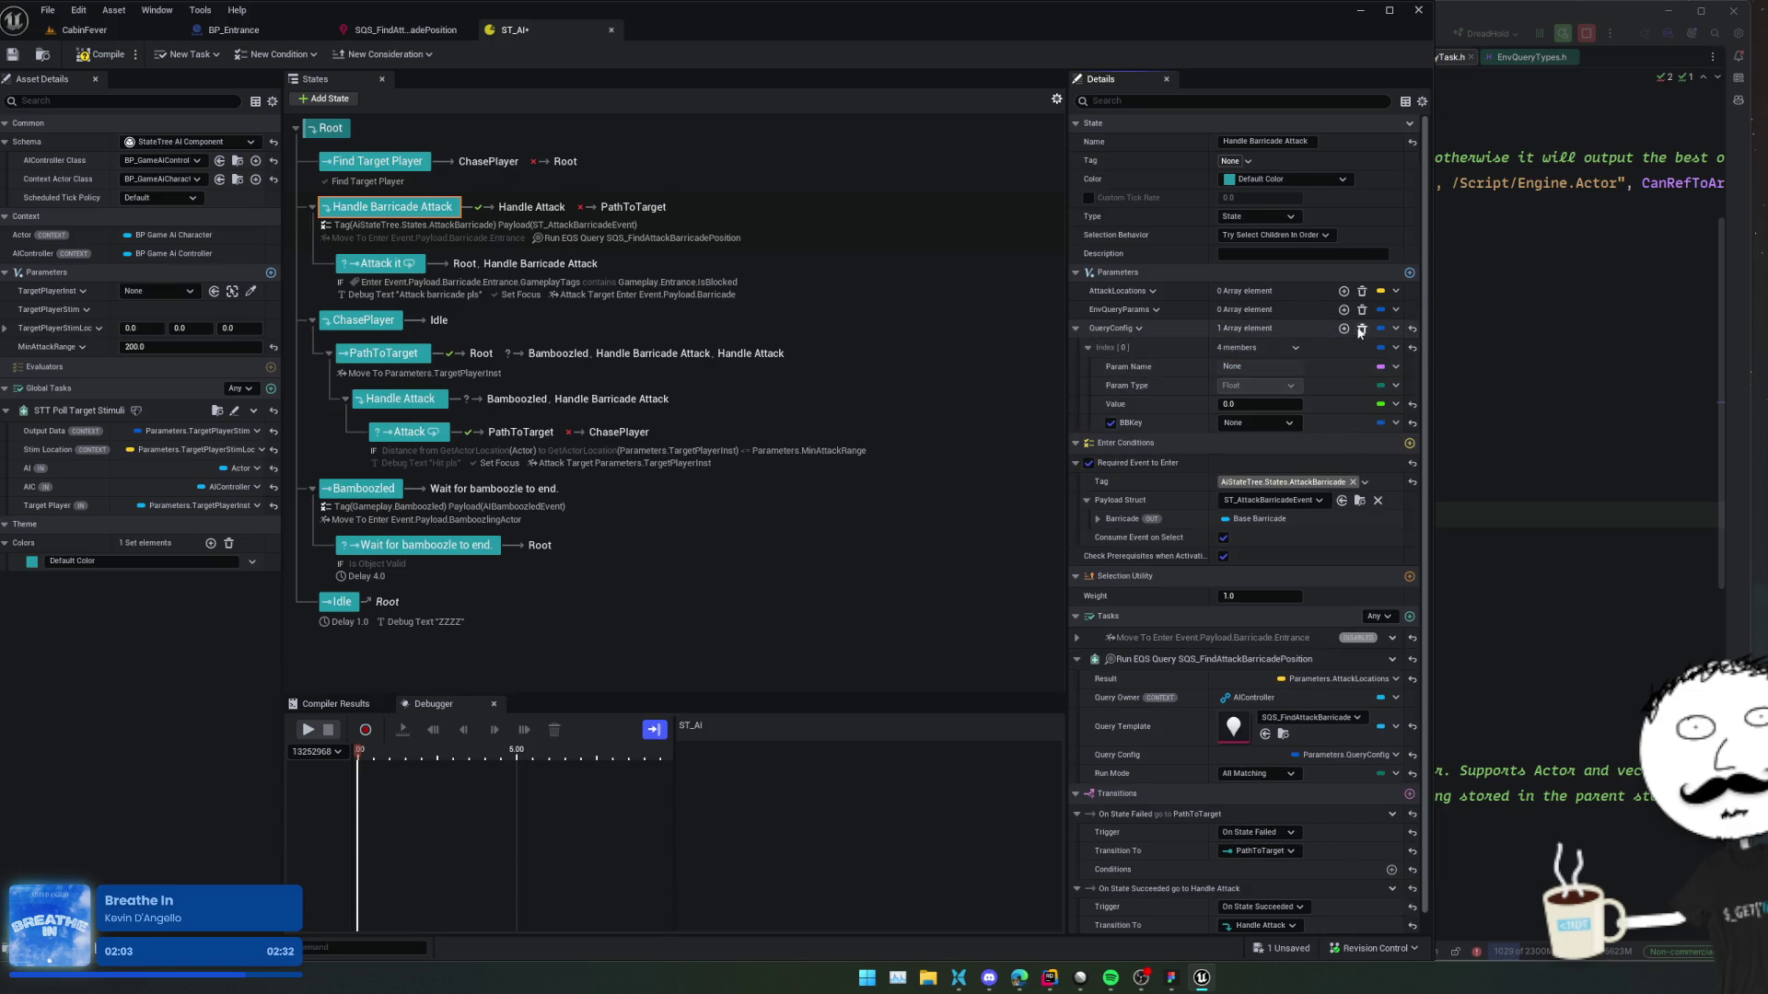
left_click(1361, 330)
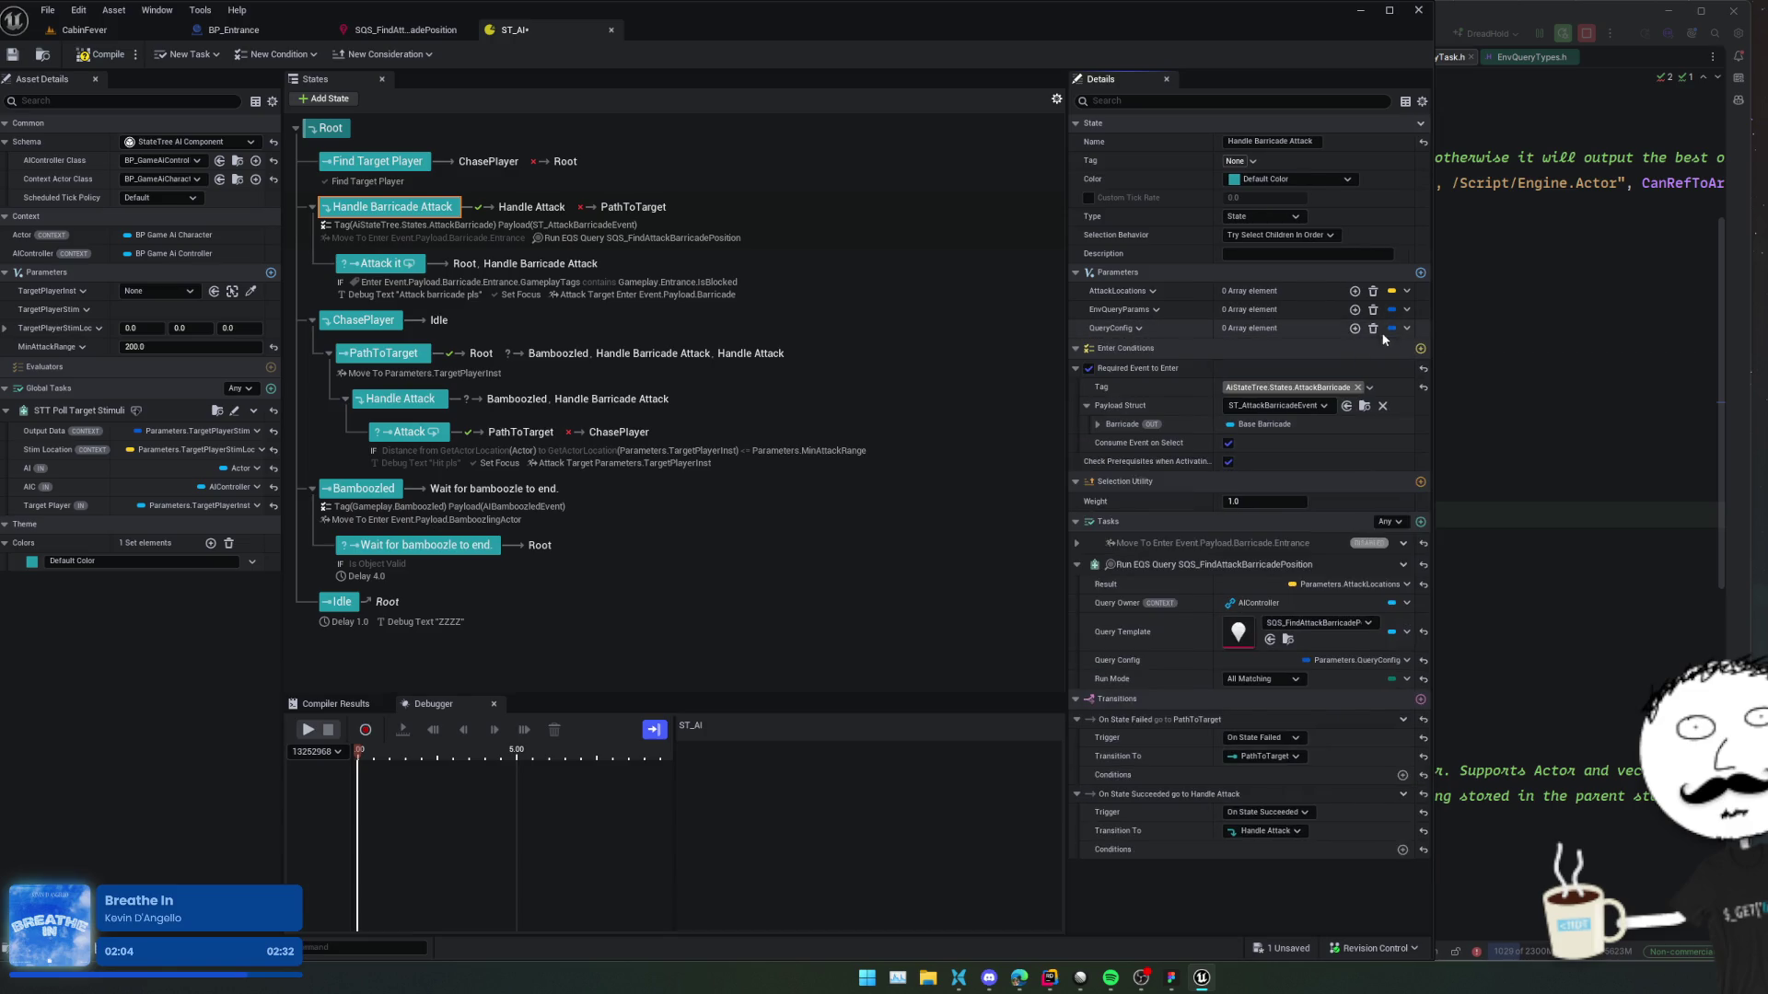
left_click(1140, 329)
left_click(1155, 314)
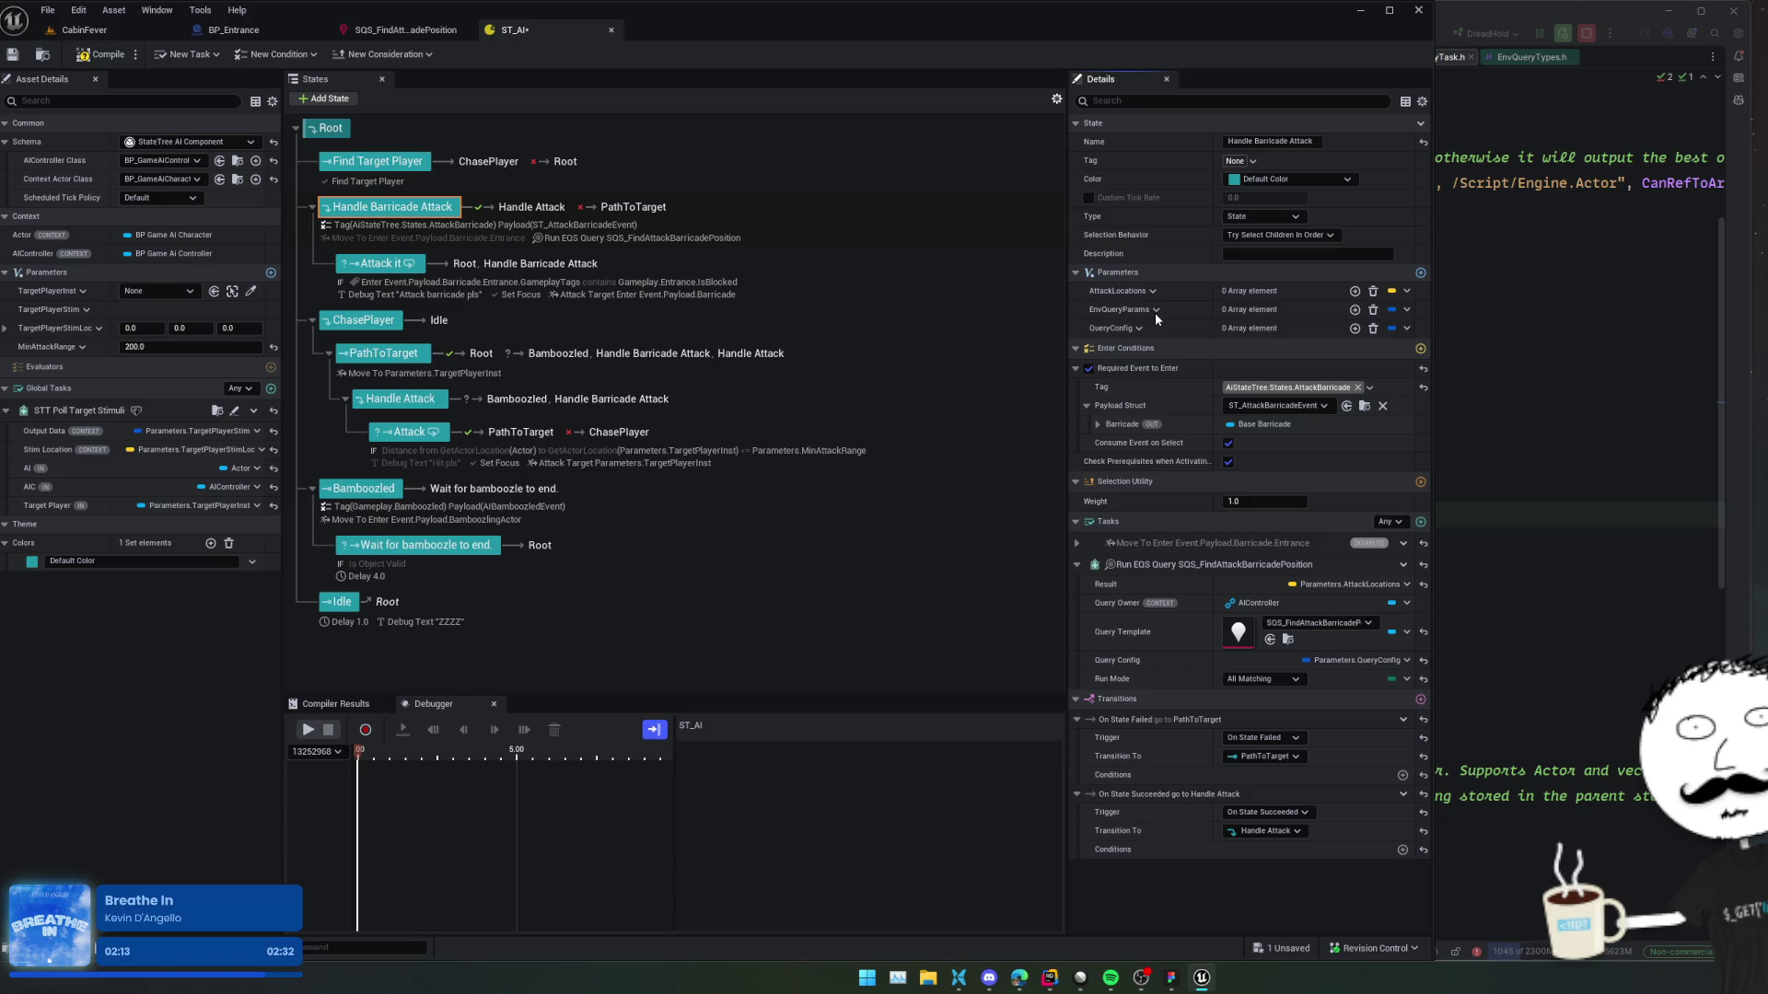
left_click(1155, 312)
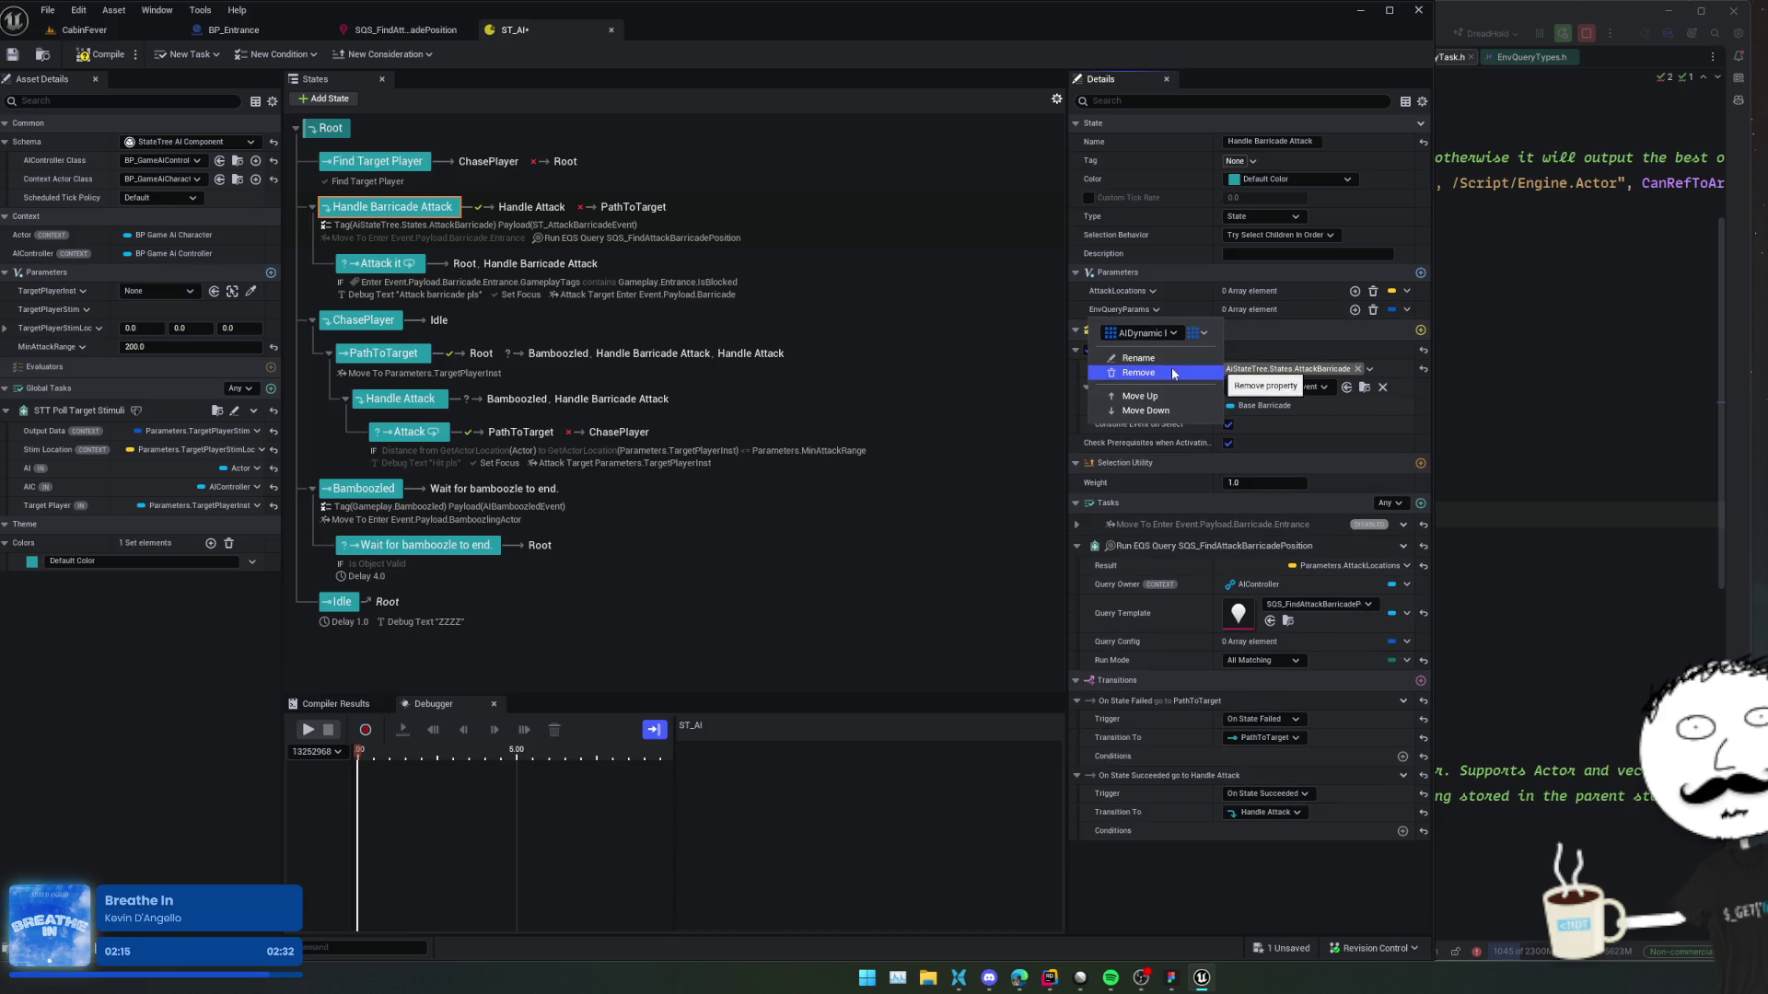
key("Escape")
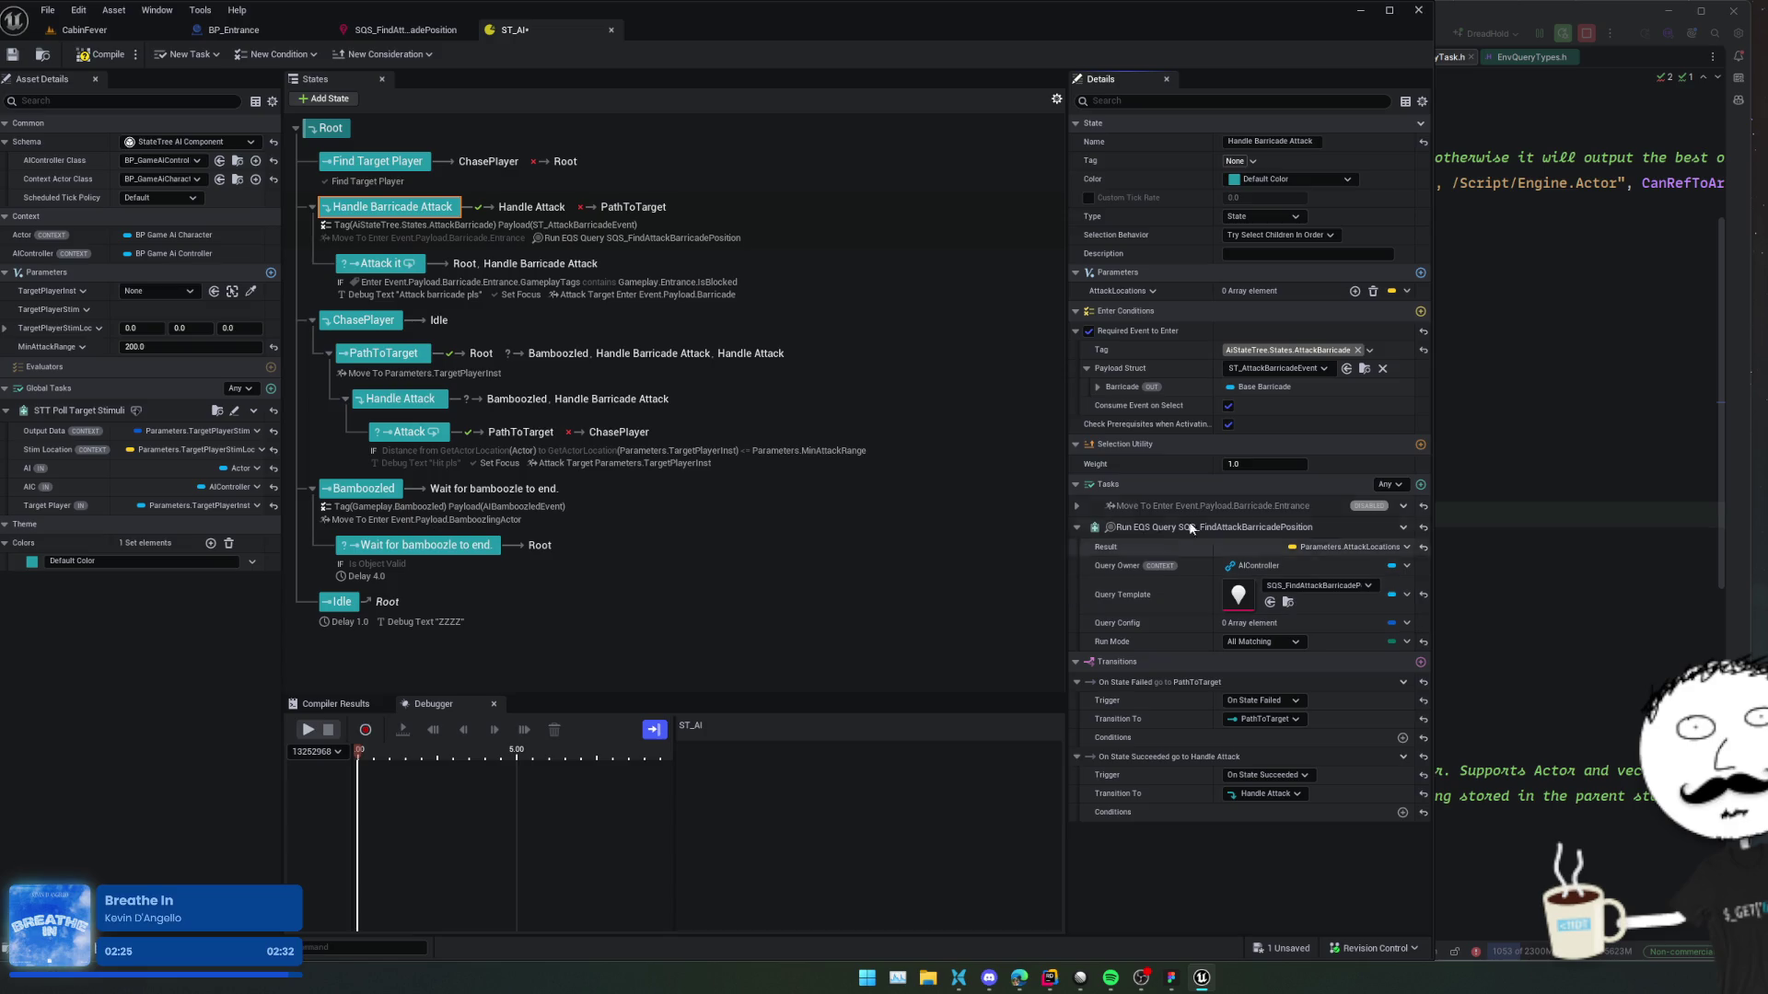
Locate STT_PollTargetStimuli in the ST/Tasks folder of the content browser.
left_click(191, 54)
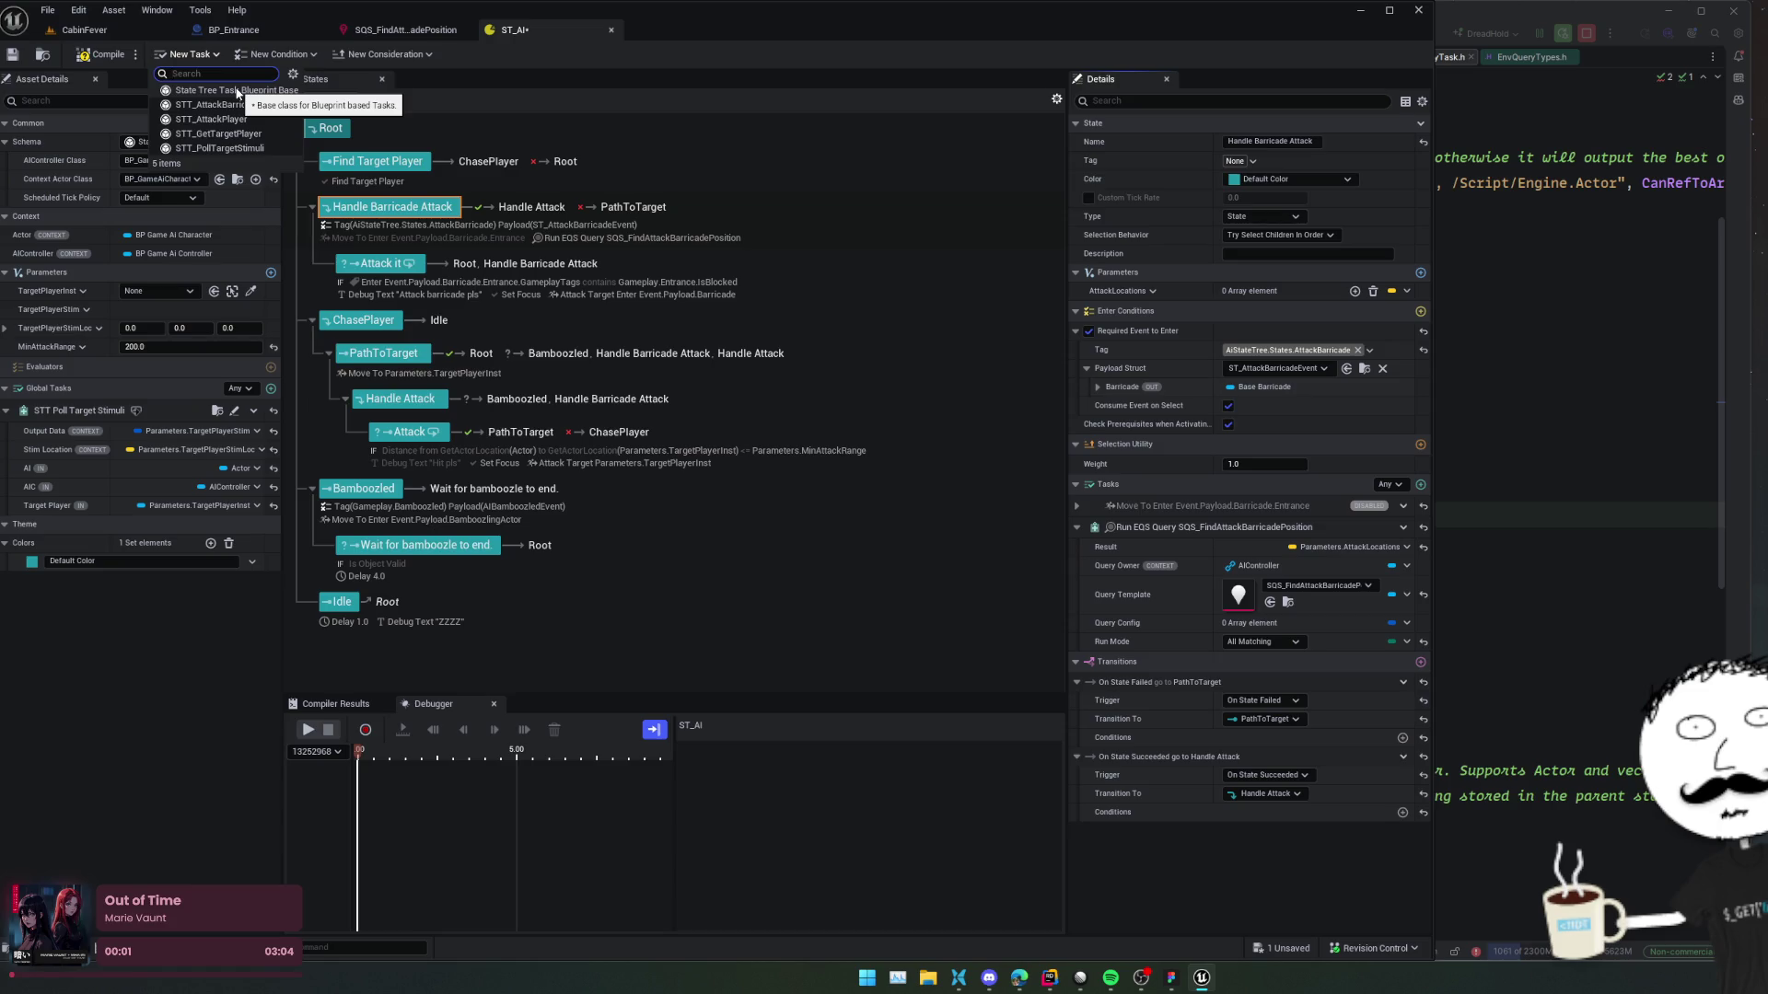
left_click(236, 92)
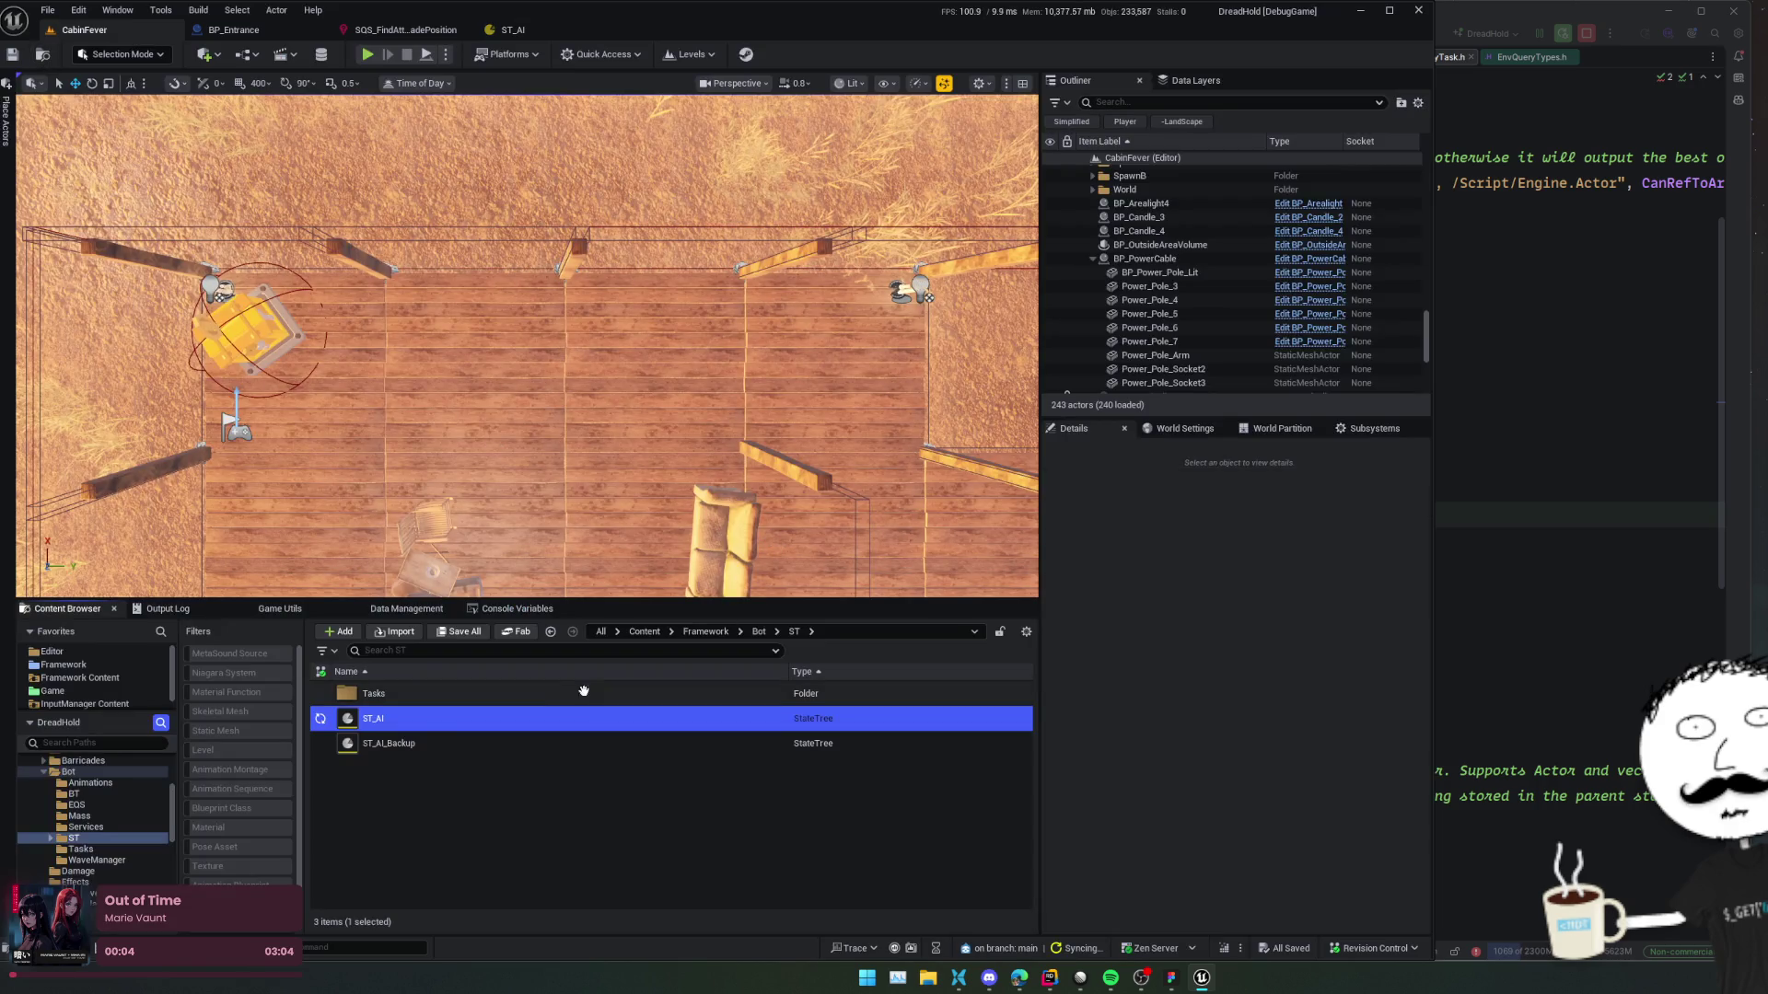
double_click(583, 693)
left_click(524, 768)
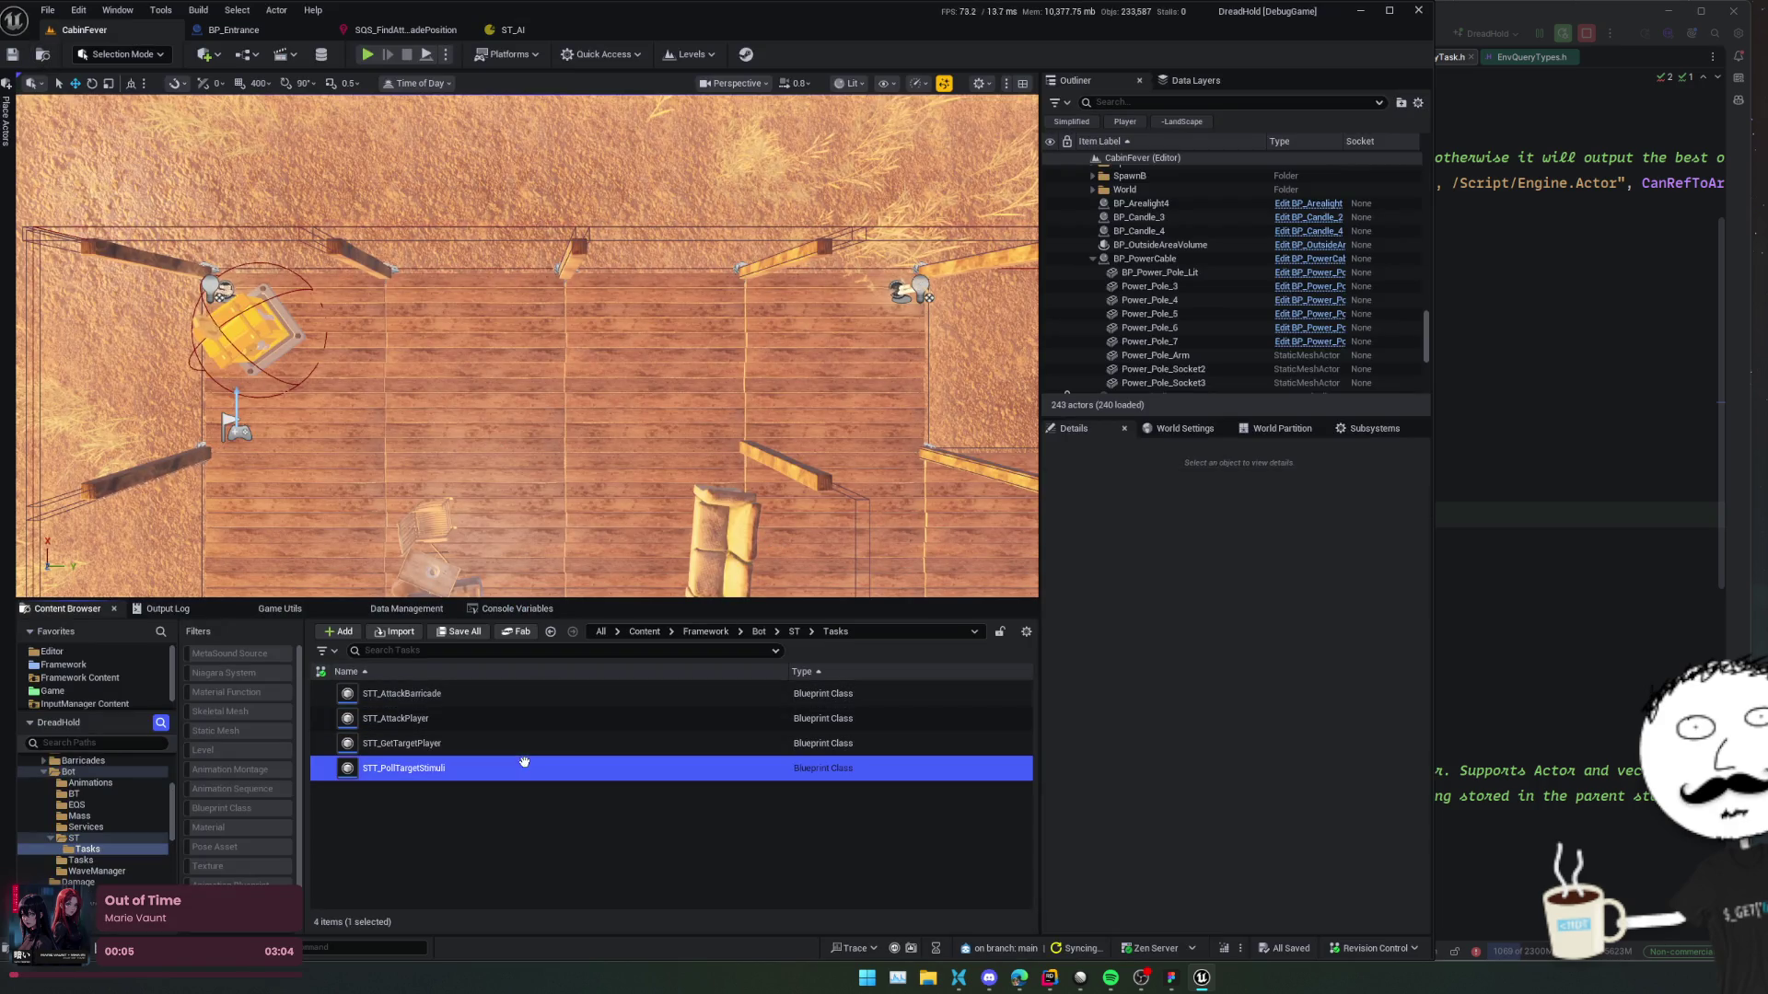
Duplicate STT_PollTargetStimuli as STT_GetBarricadeAttackLocation and open the new blueprint.
left_click(405, 743)
key("ctrl+d")
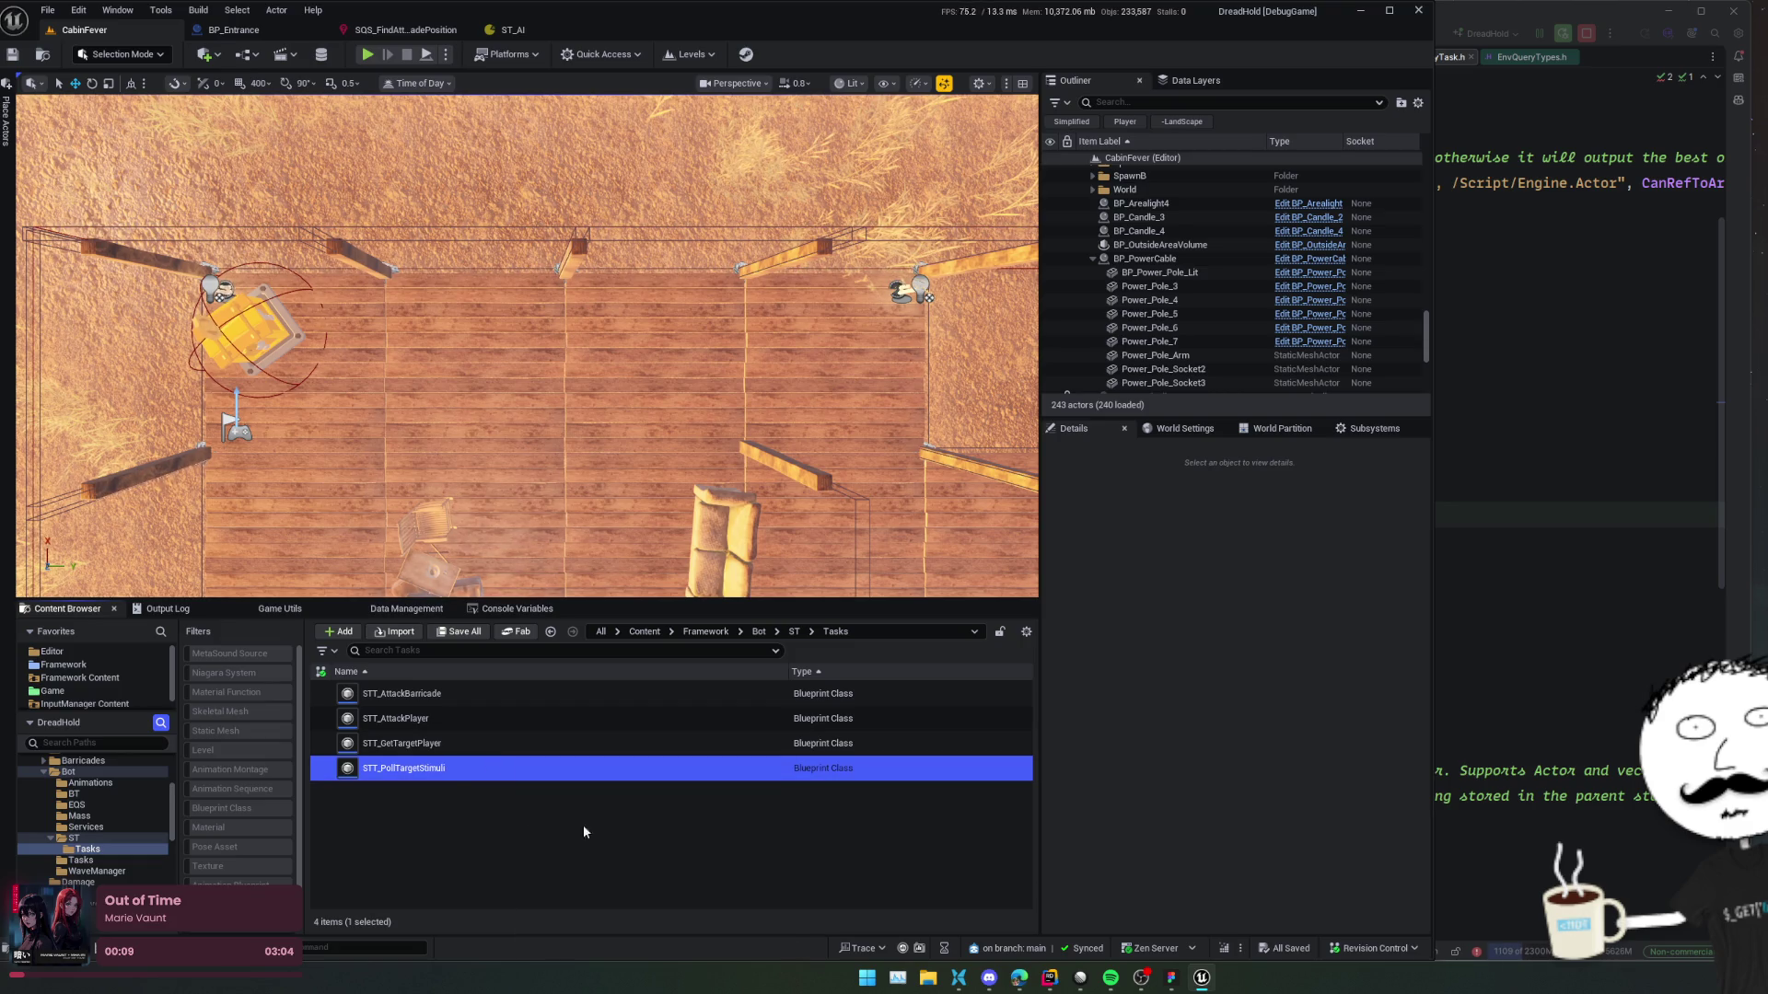
type("STT_PollTa")
key("BackSpace")
key("BackSpace")
key("BackSpace")
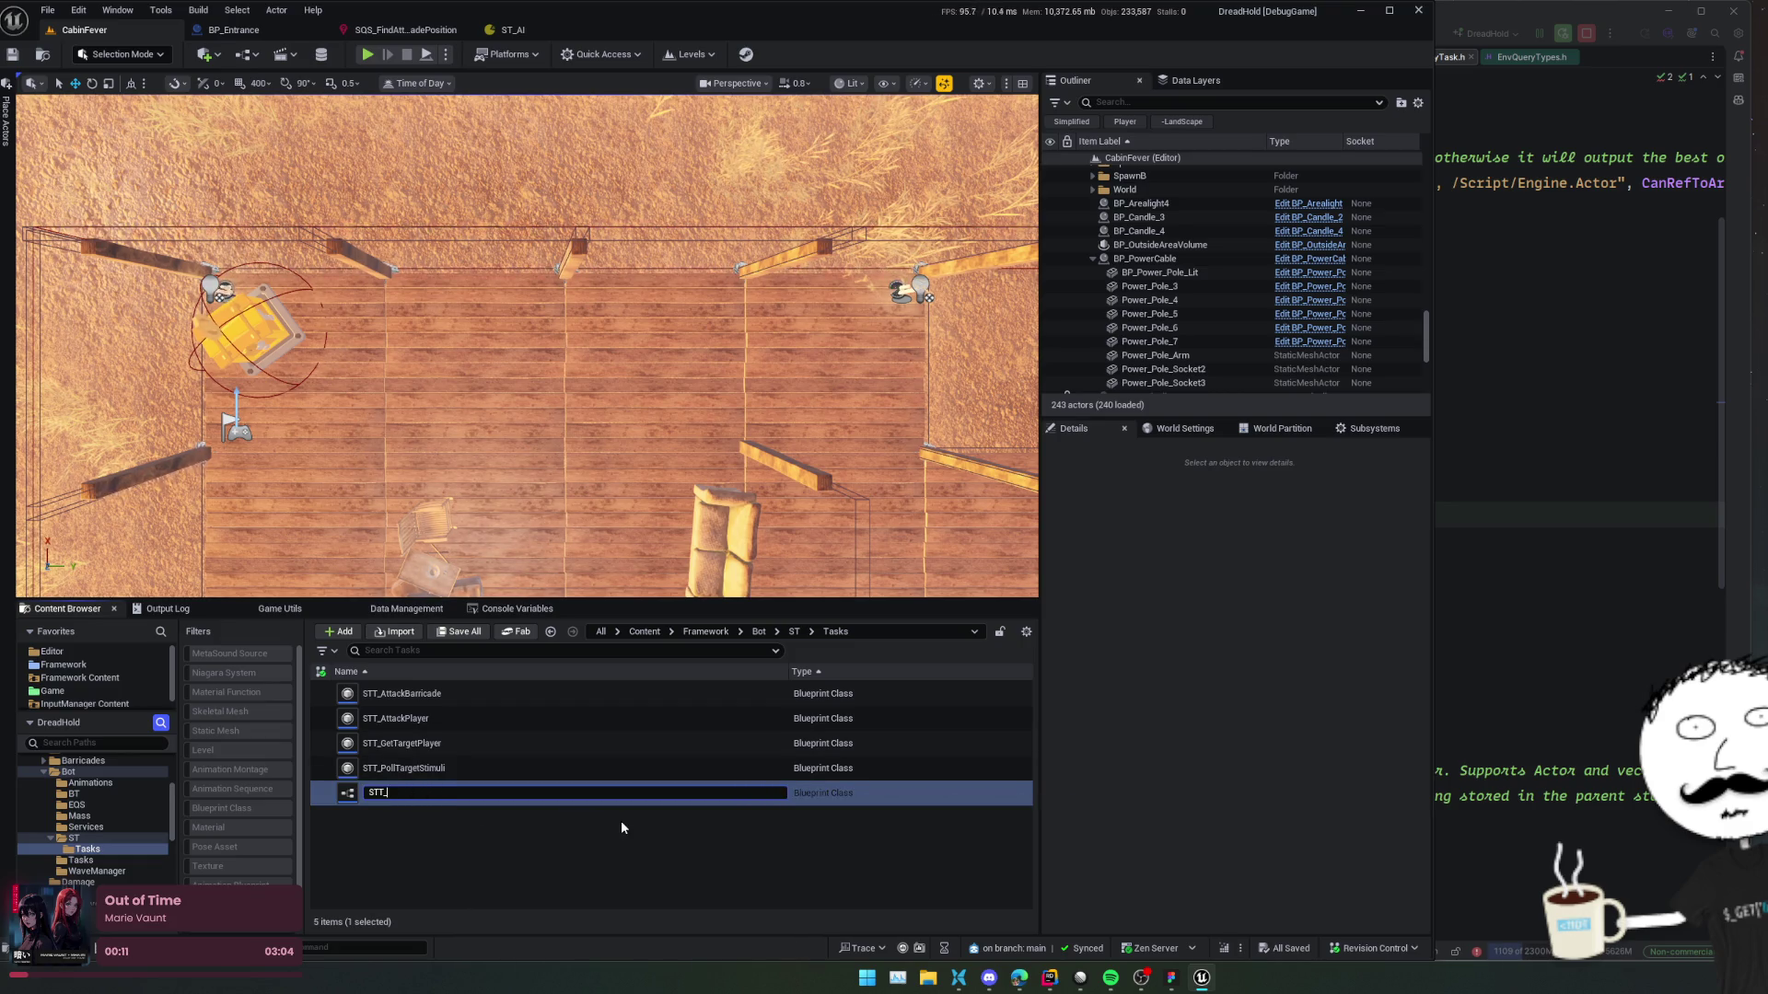
type("Barricad")
type("eAttackLocatio")
type("n")
key("Return")
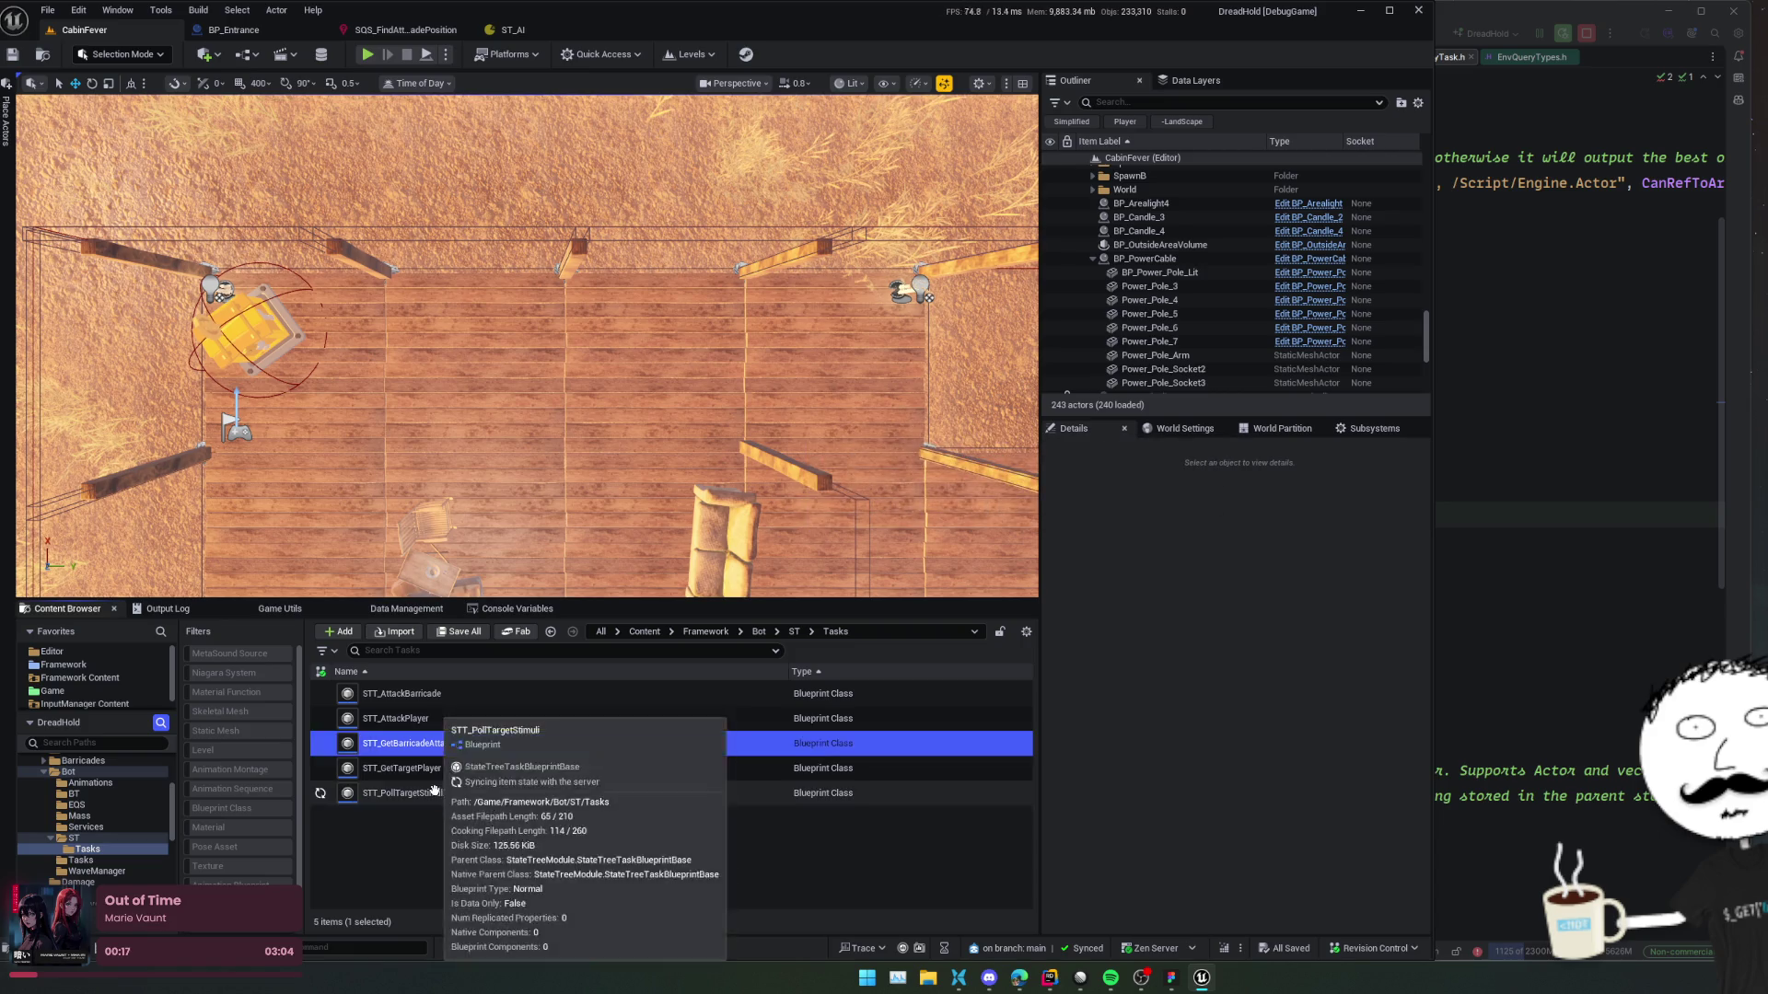
double_click(439, 746)
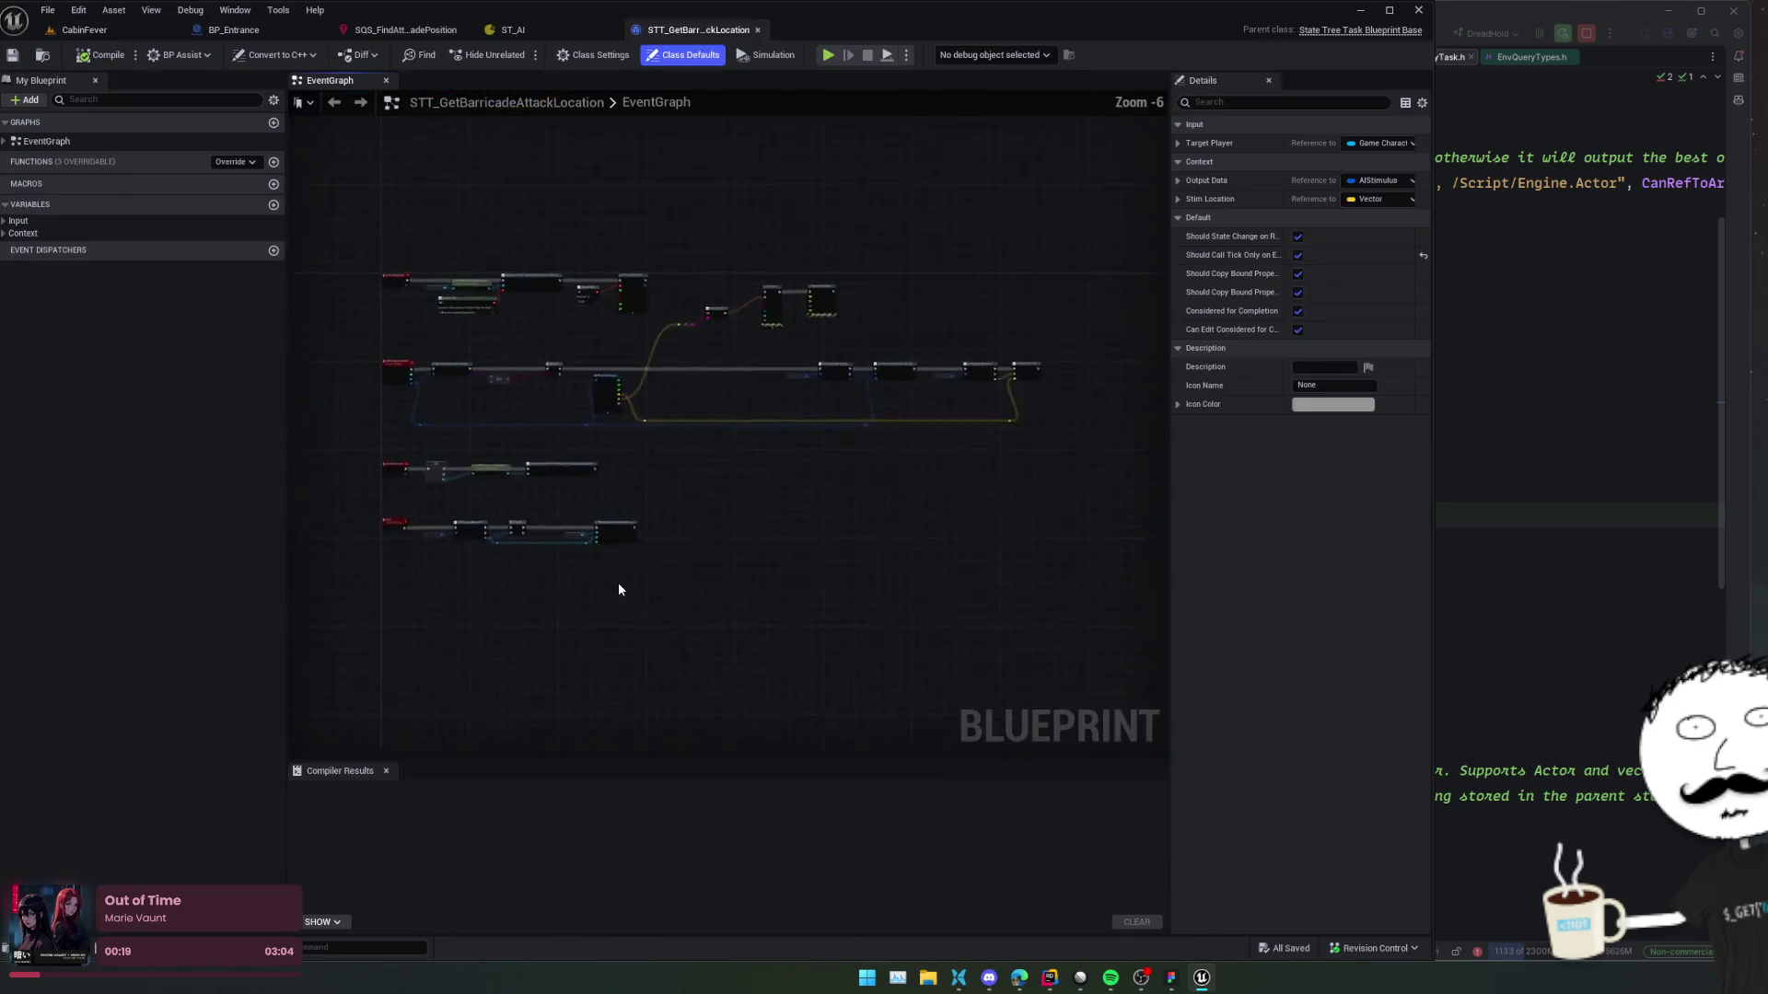
Delete the ExitState, Tick, OnPerceptionUpdate and EnterState follow-on node chains, keeping Event EnterState.
scroll(815, 632, "up", 3)
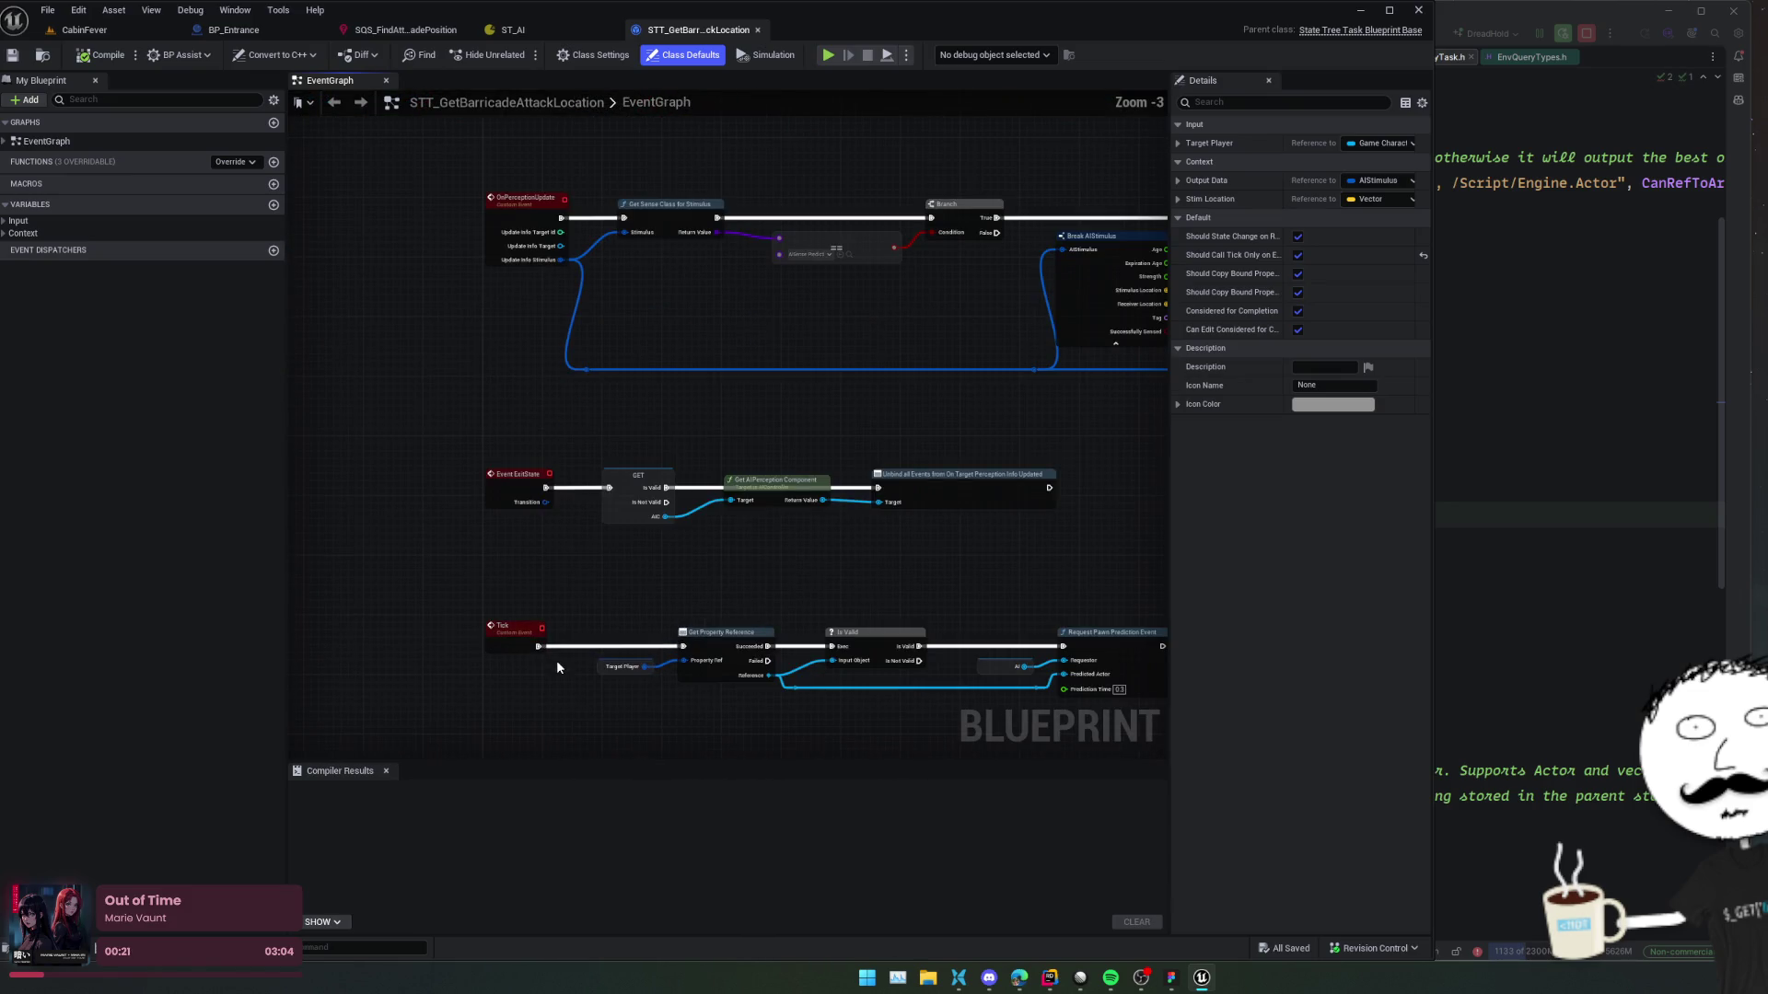
mouse_move(437, 477)
left_mouse_down()
mouse_move(1235, 751)
mouse_move(989, 634)
left_mouse_up()
key("Delete")
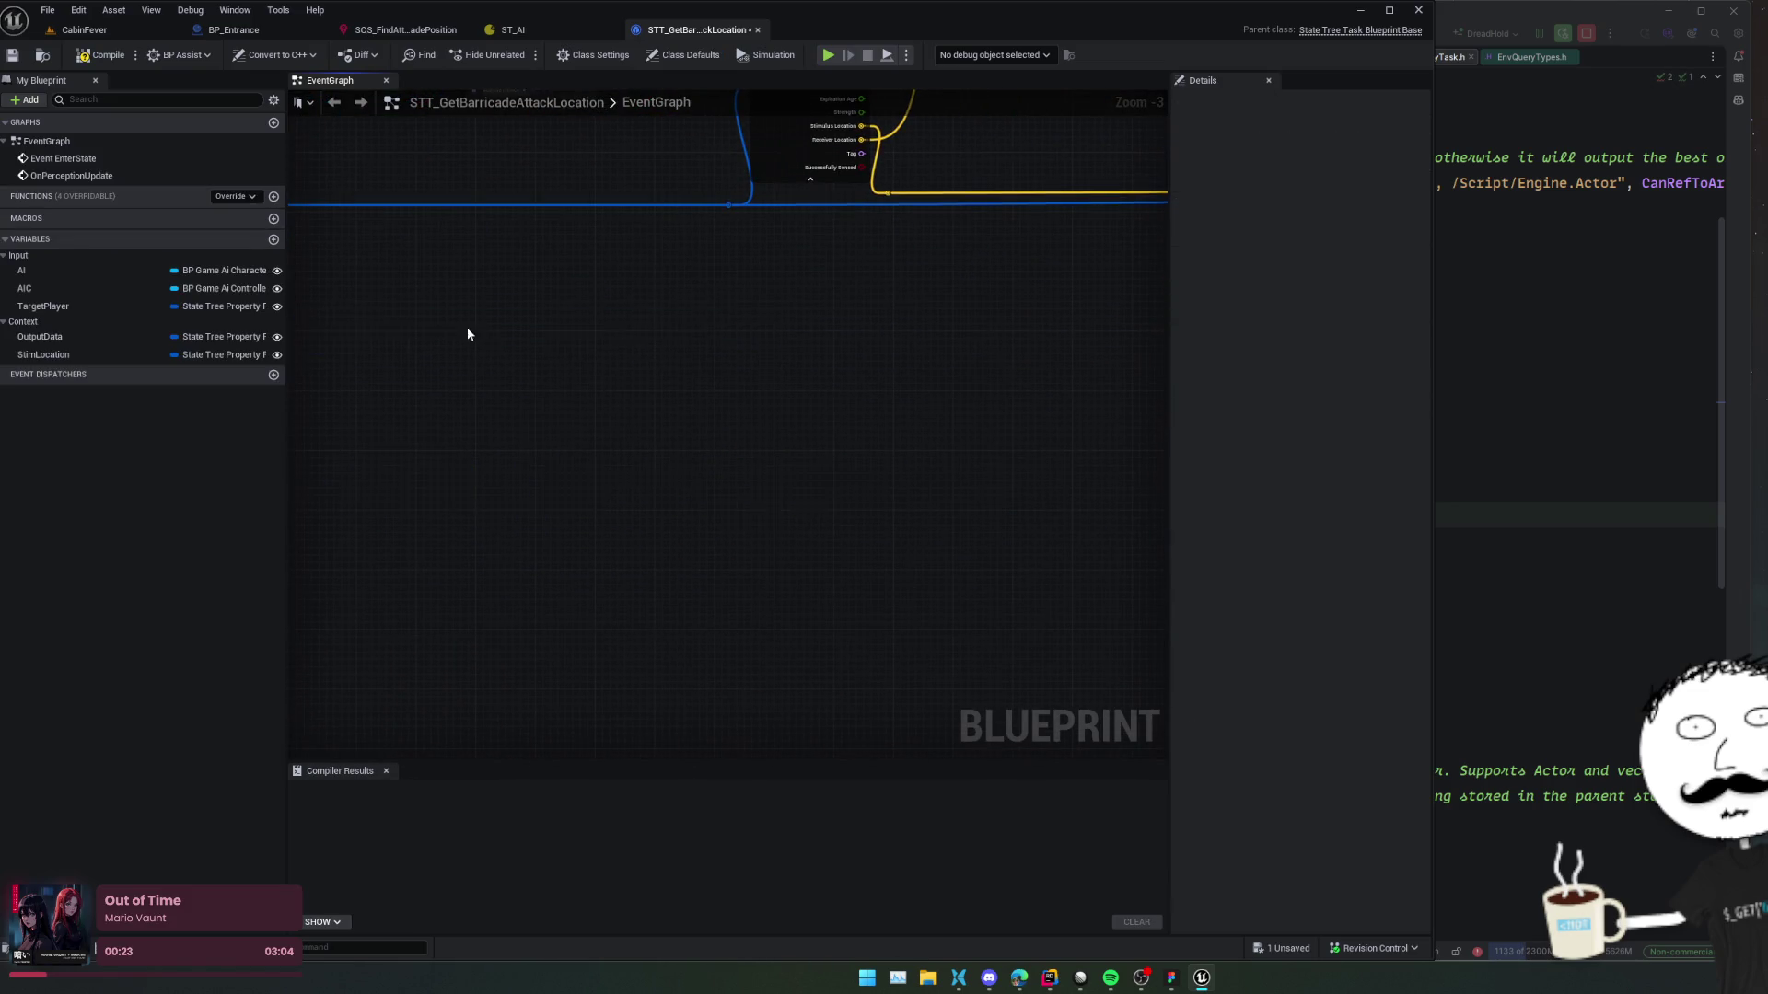
mouse_move(610, 392)
left_mouse_down()
mouse_move(1262, 605)
mouse_move(1036, 643)
left_mouse_up()
key("Delete")
key("Home")
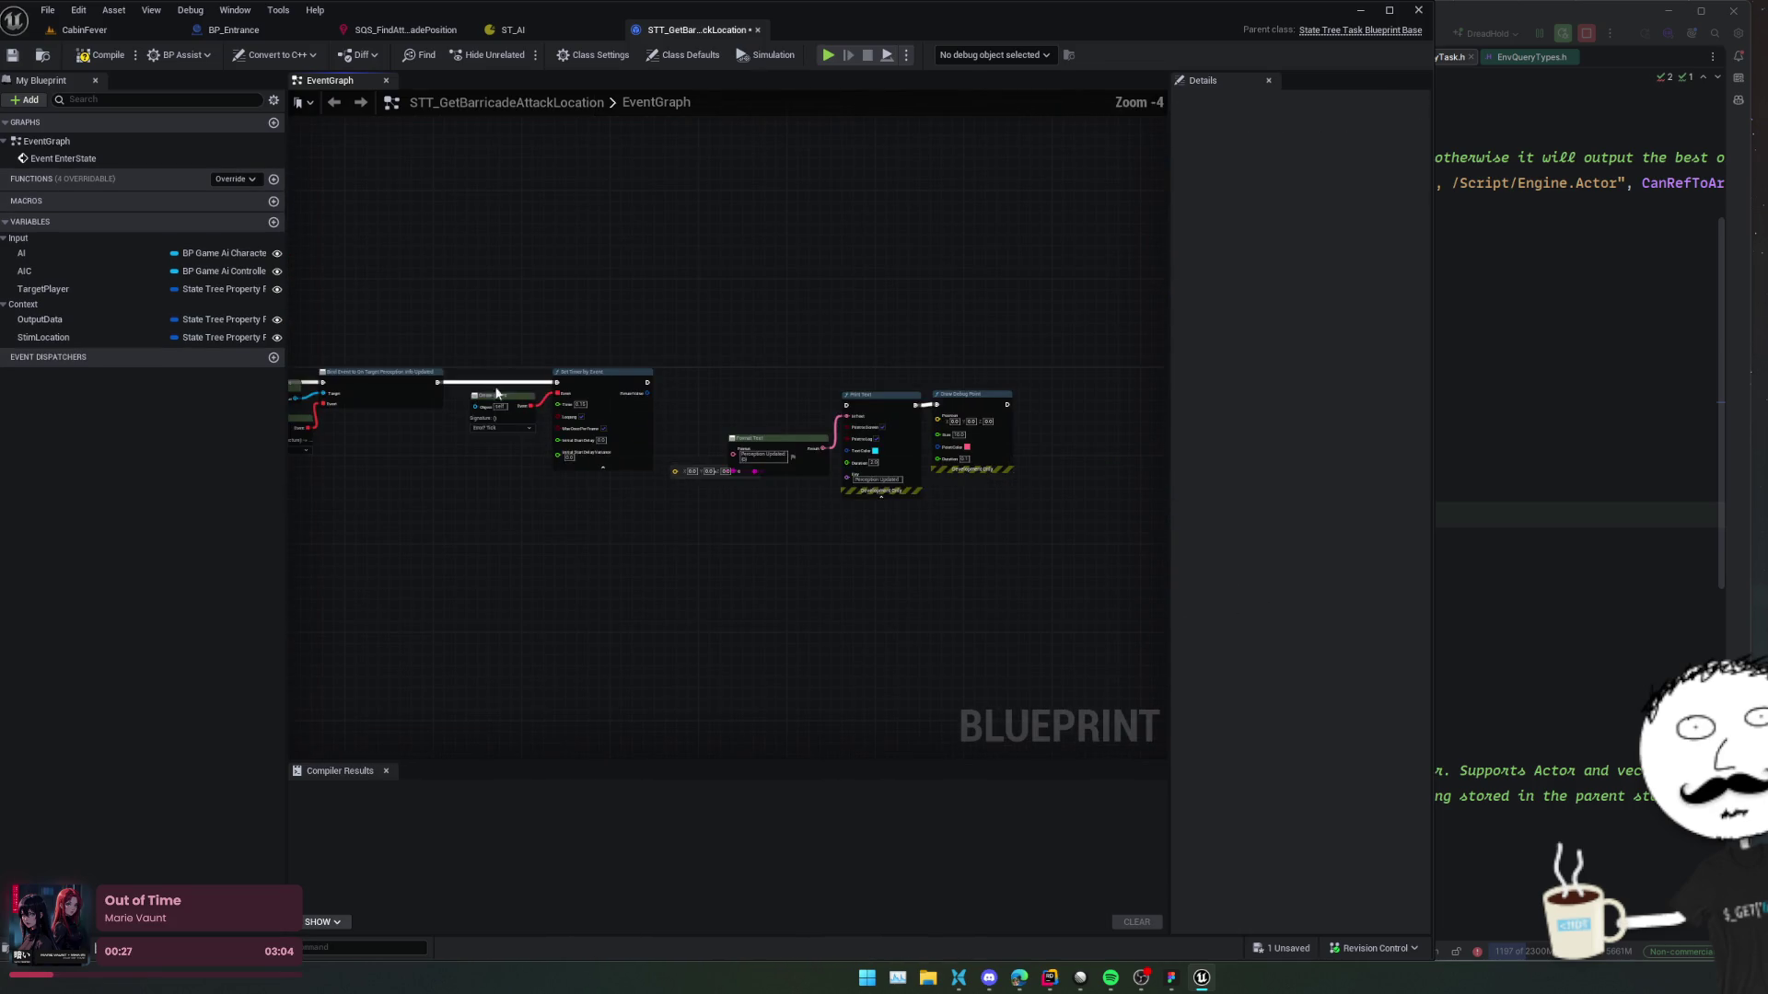
mouse_move(399, 383)
left_mouse_down()
mouse_move(1158, 517)
mouse_move(1058, 588)
mouse_move(1105, 602)
left_mouse_up()
key("Delete")
scroll(522, 389, "up", 1)
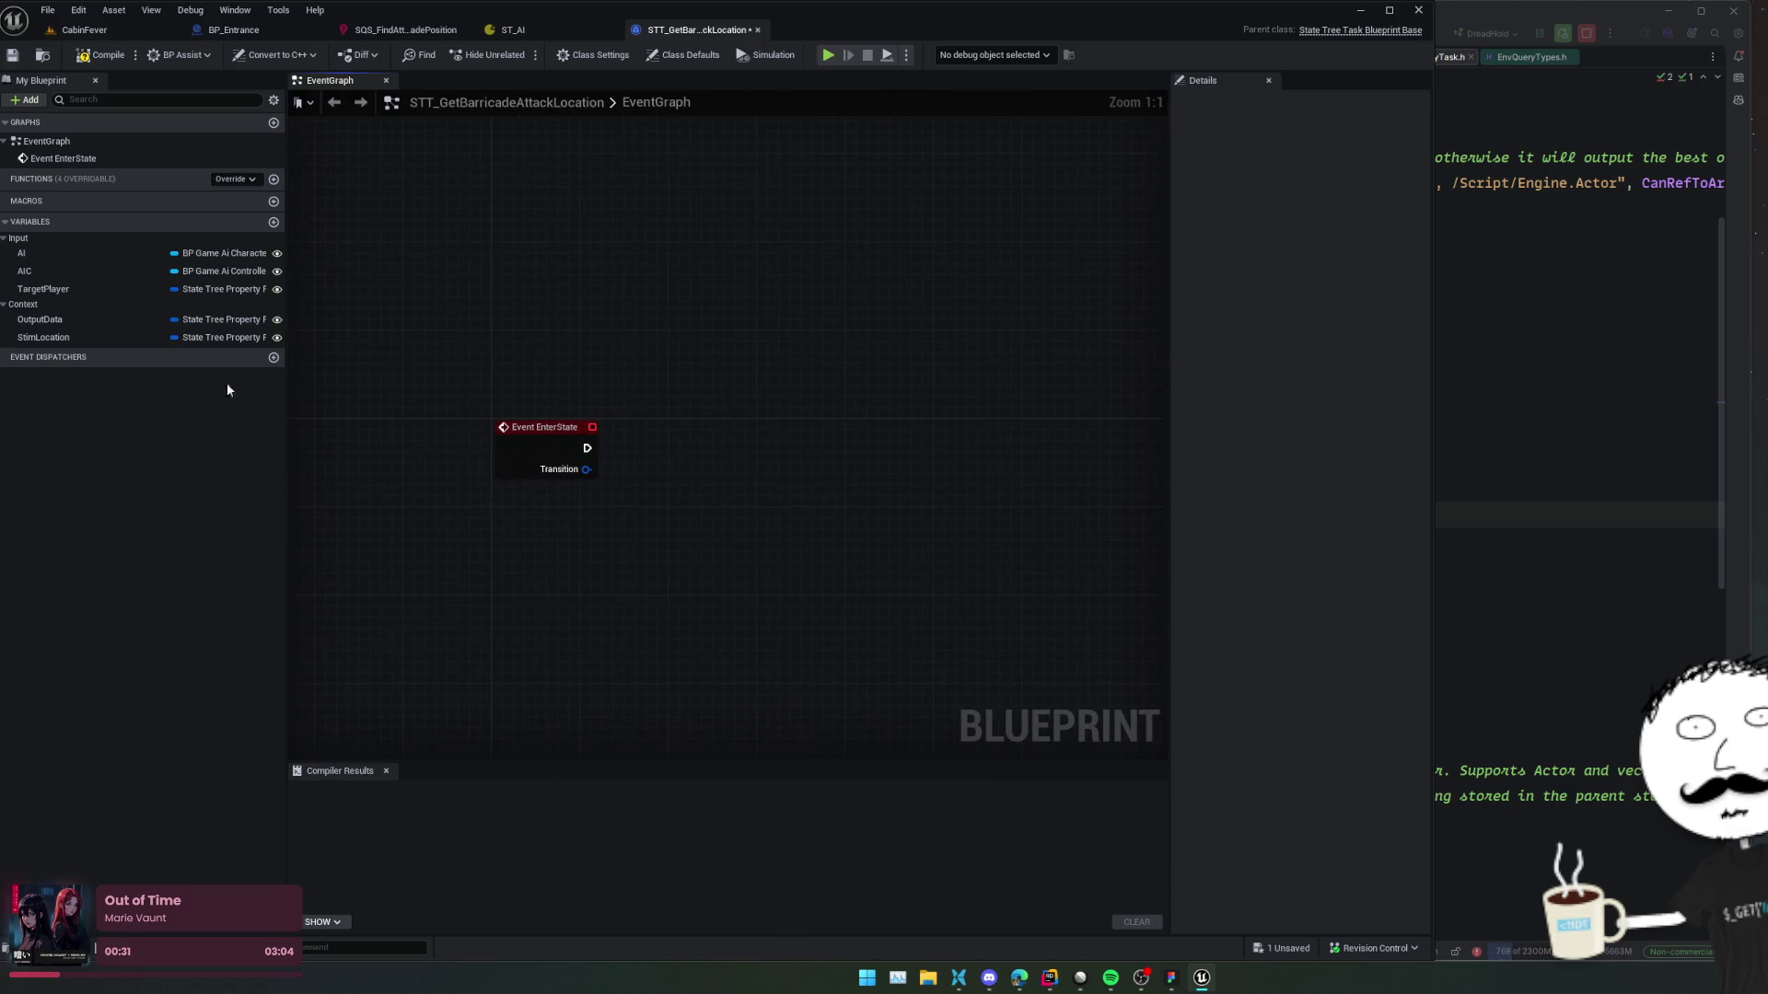
Change TargetPlayer to a Base Barricade object reference and rename it Barricade.
left_click(64, 291)
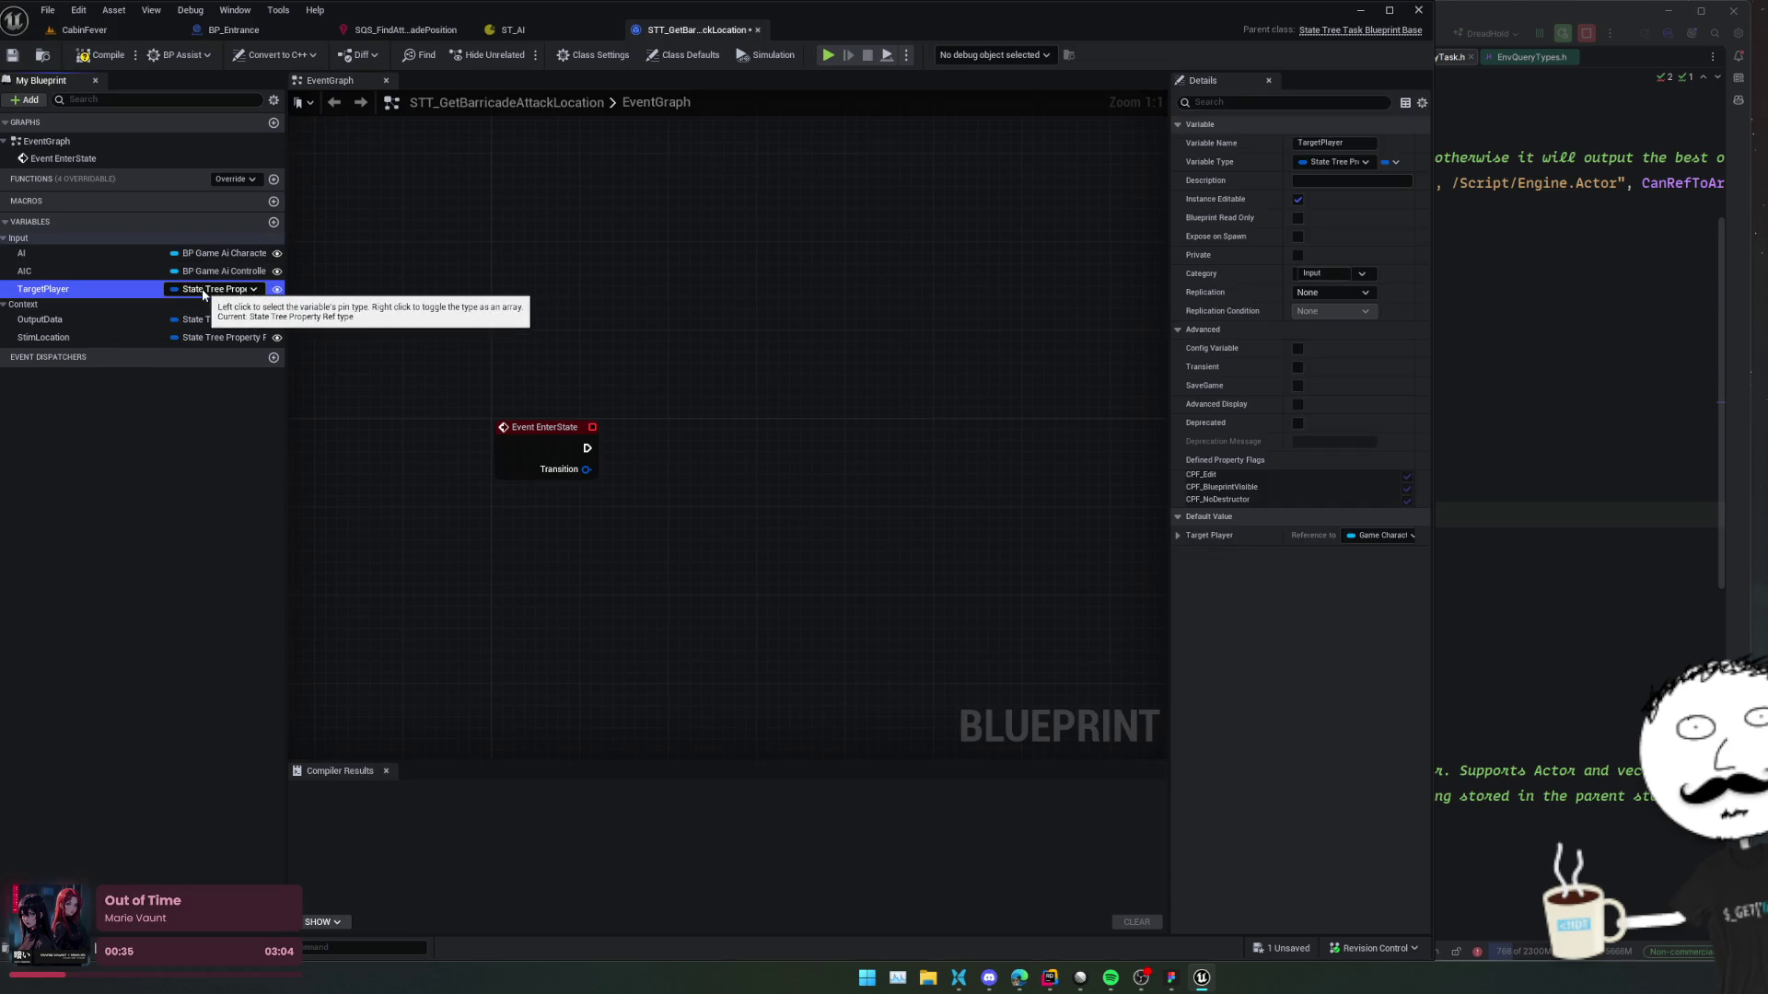
left_click(1384, 537)
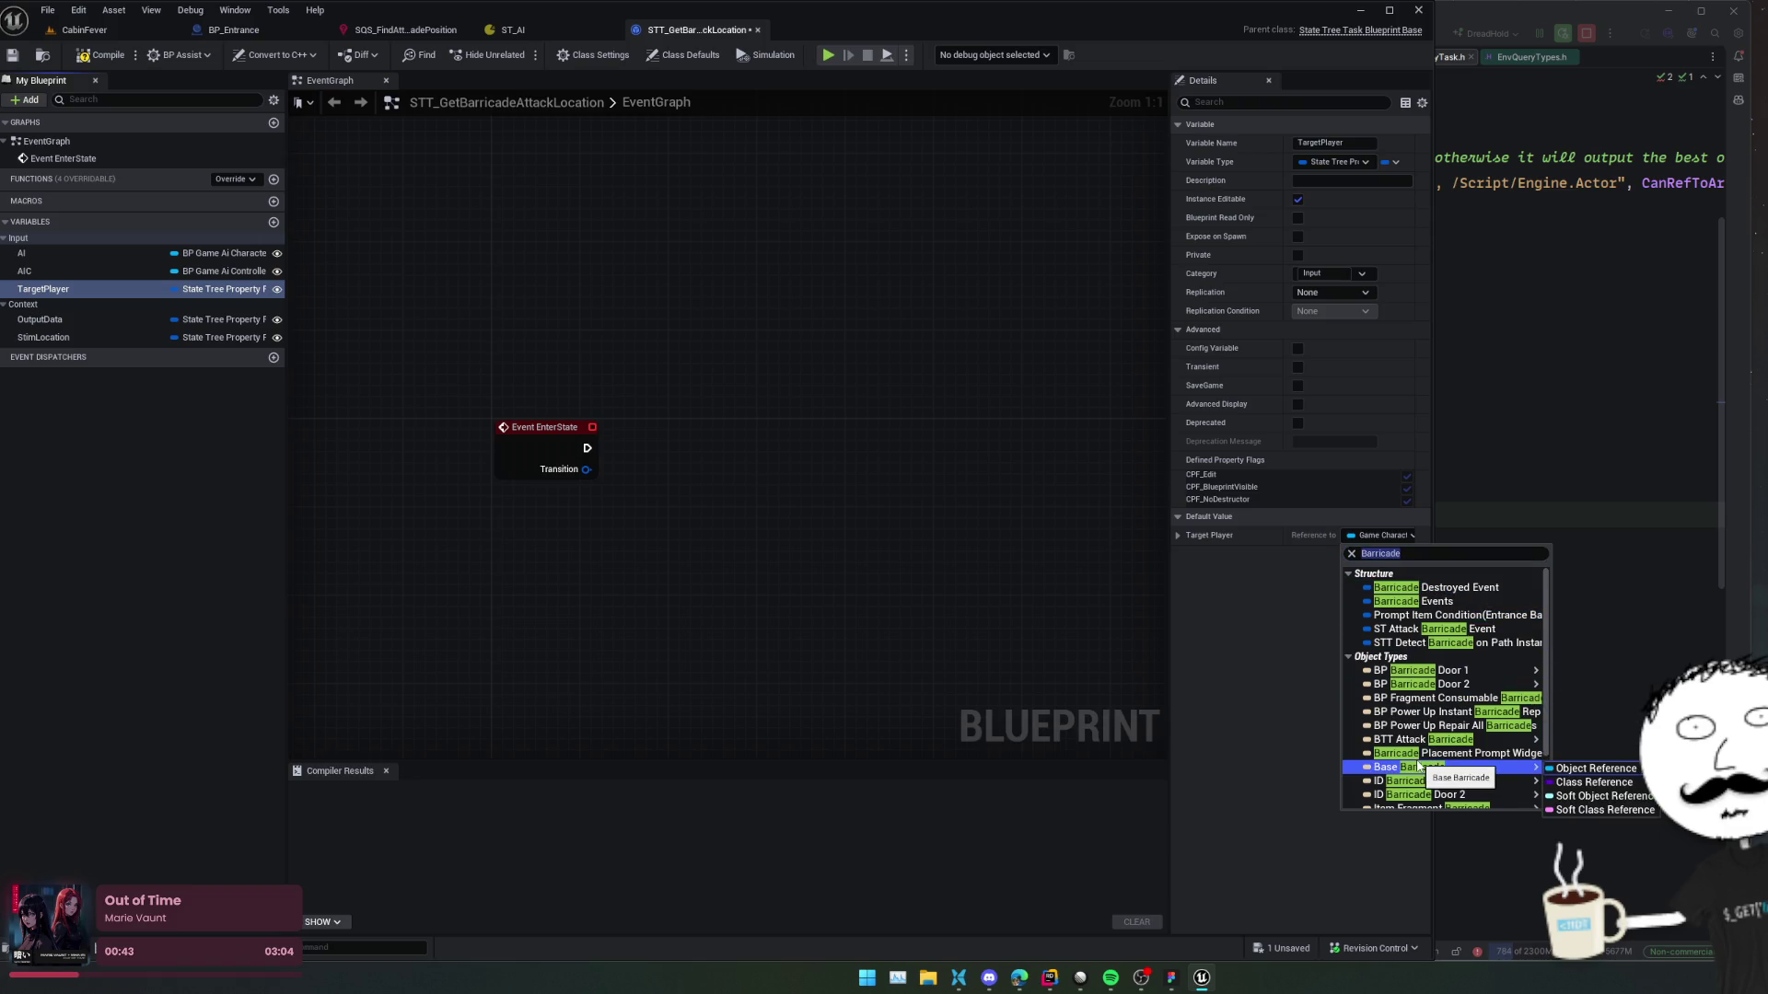
left_click(1558, 769)
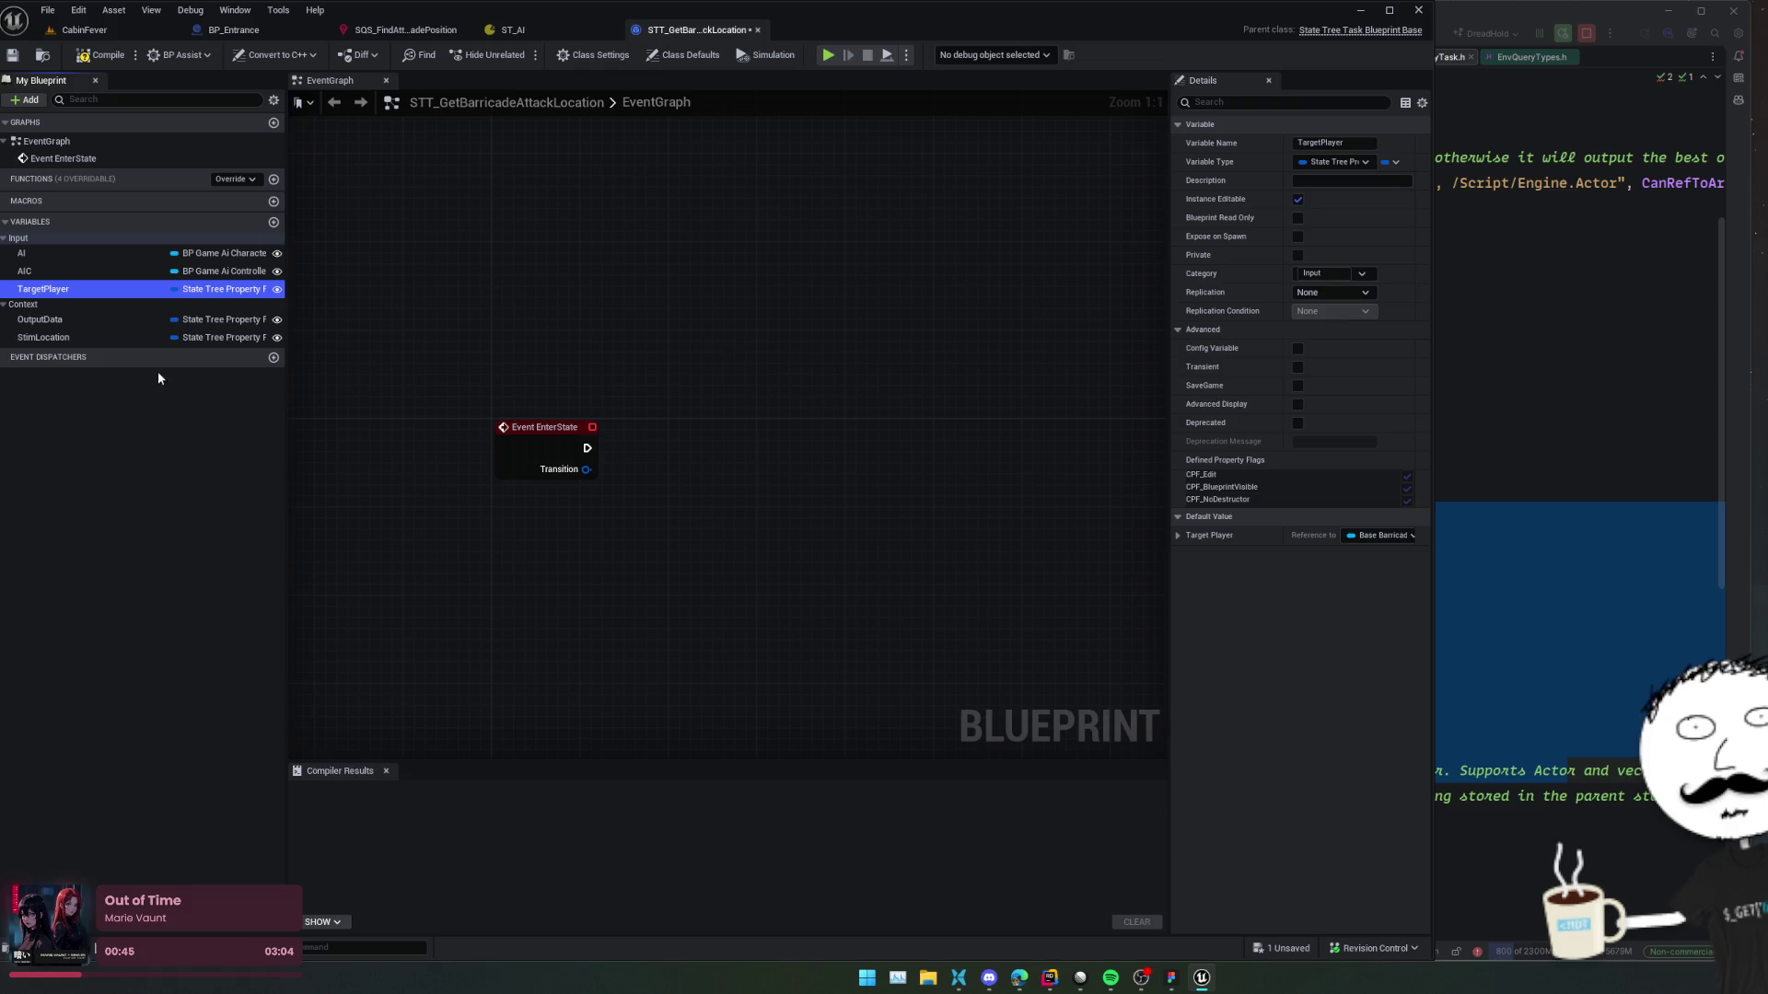
left_click(46, 289)
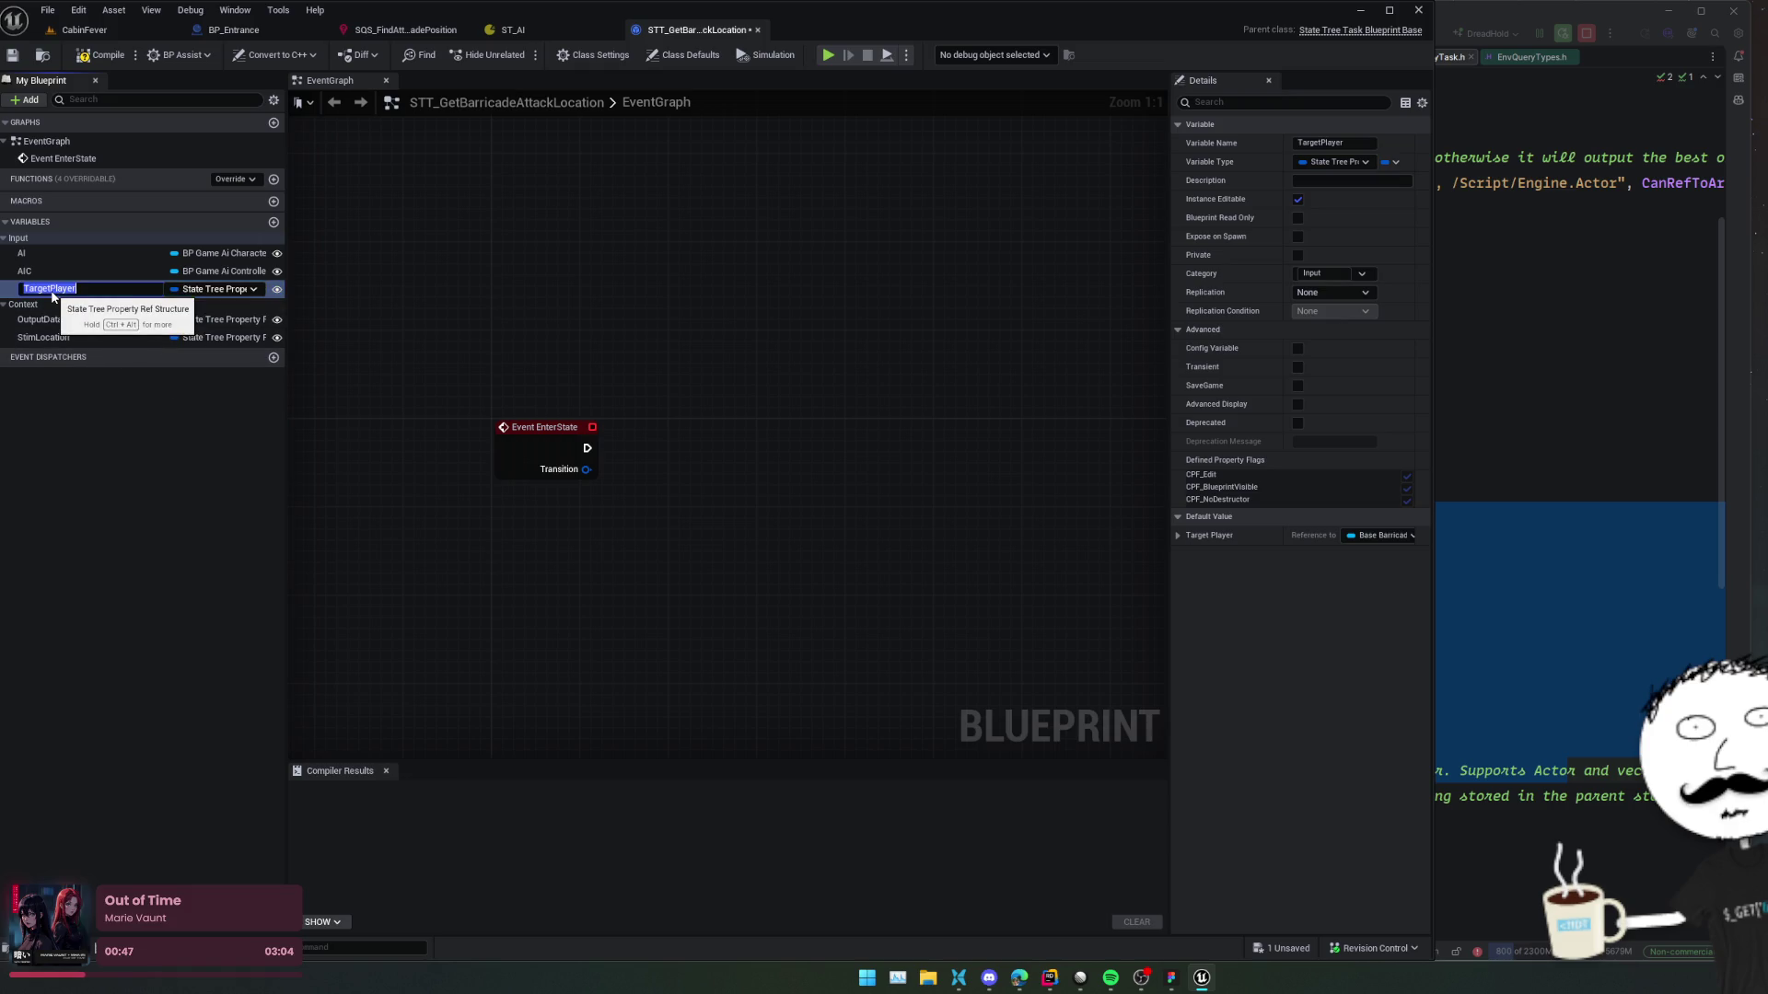
type("Barricade")
key("Return")
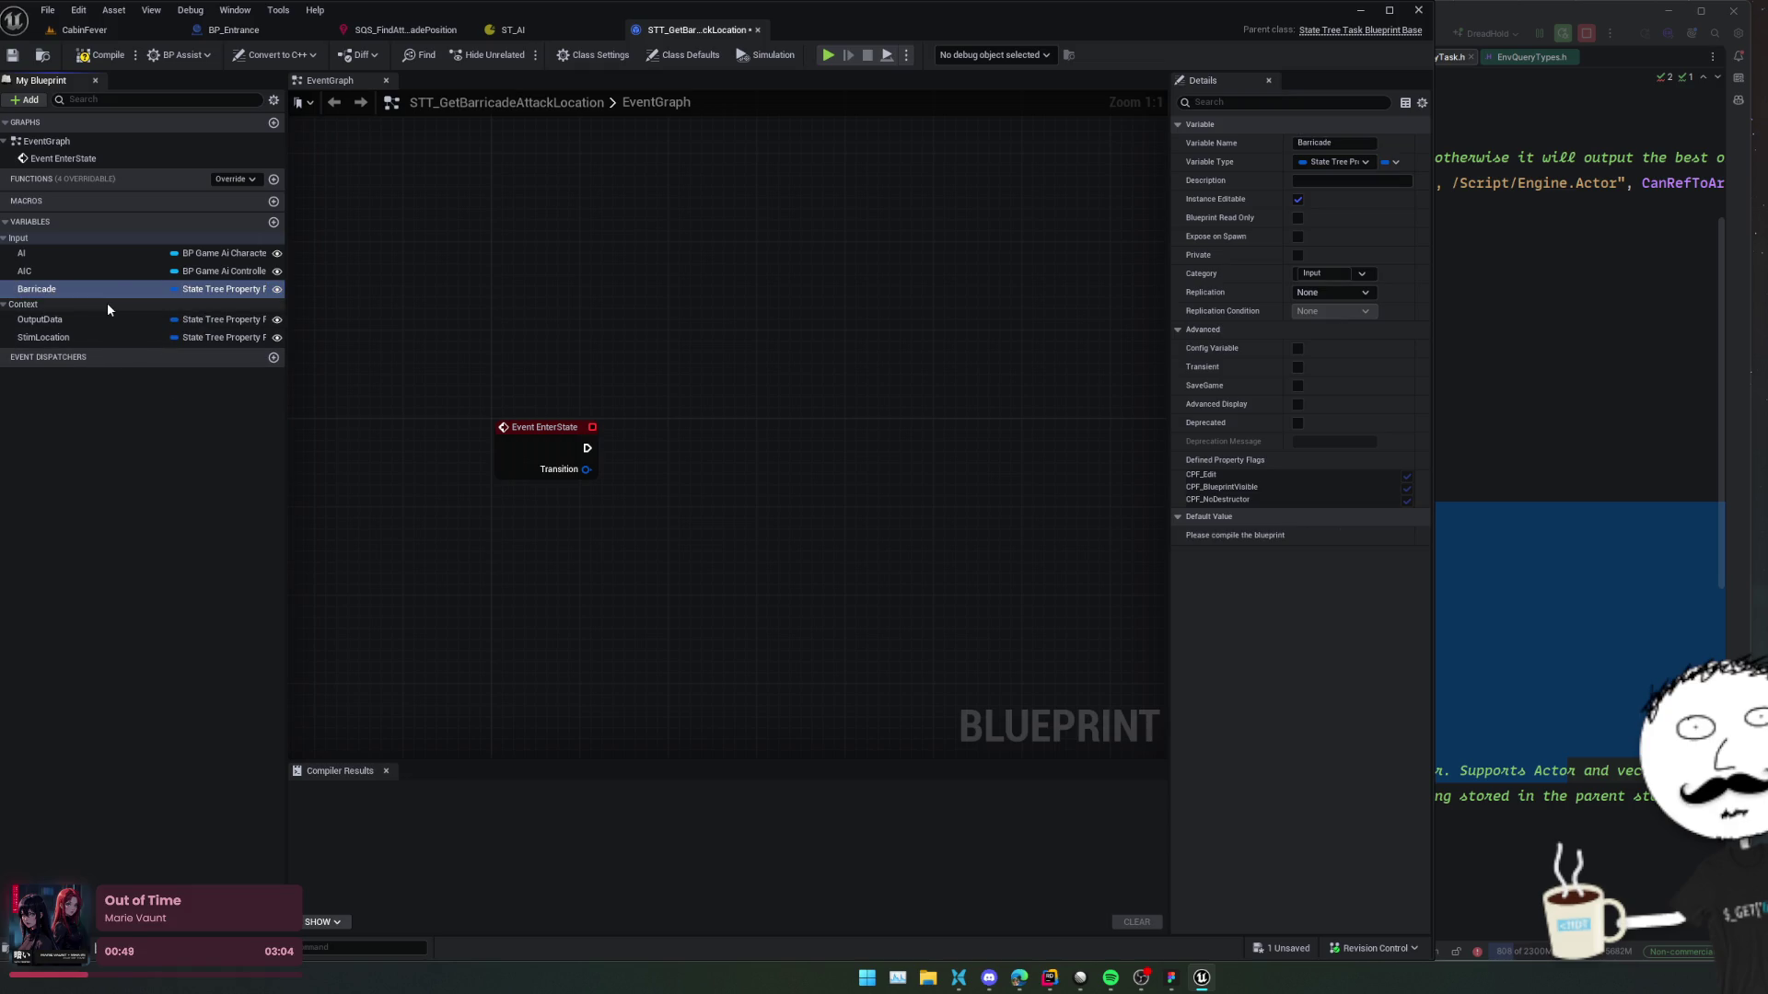
Delete OutputData, rename StimLocation to AttackLoc, and compile and save the task.
left_click(83, 318)
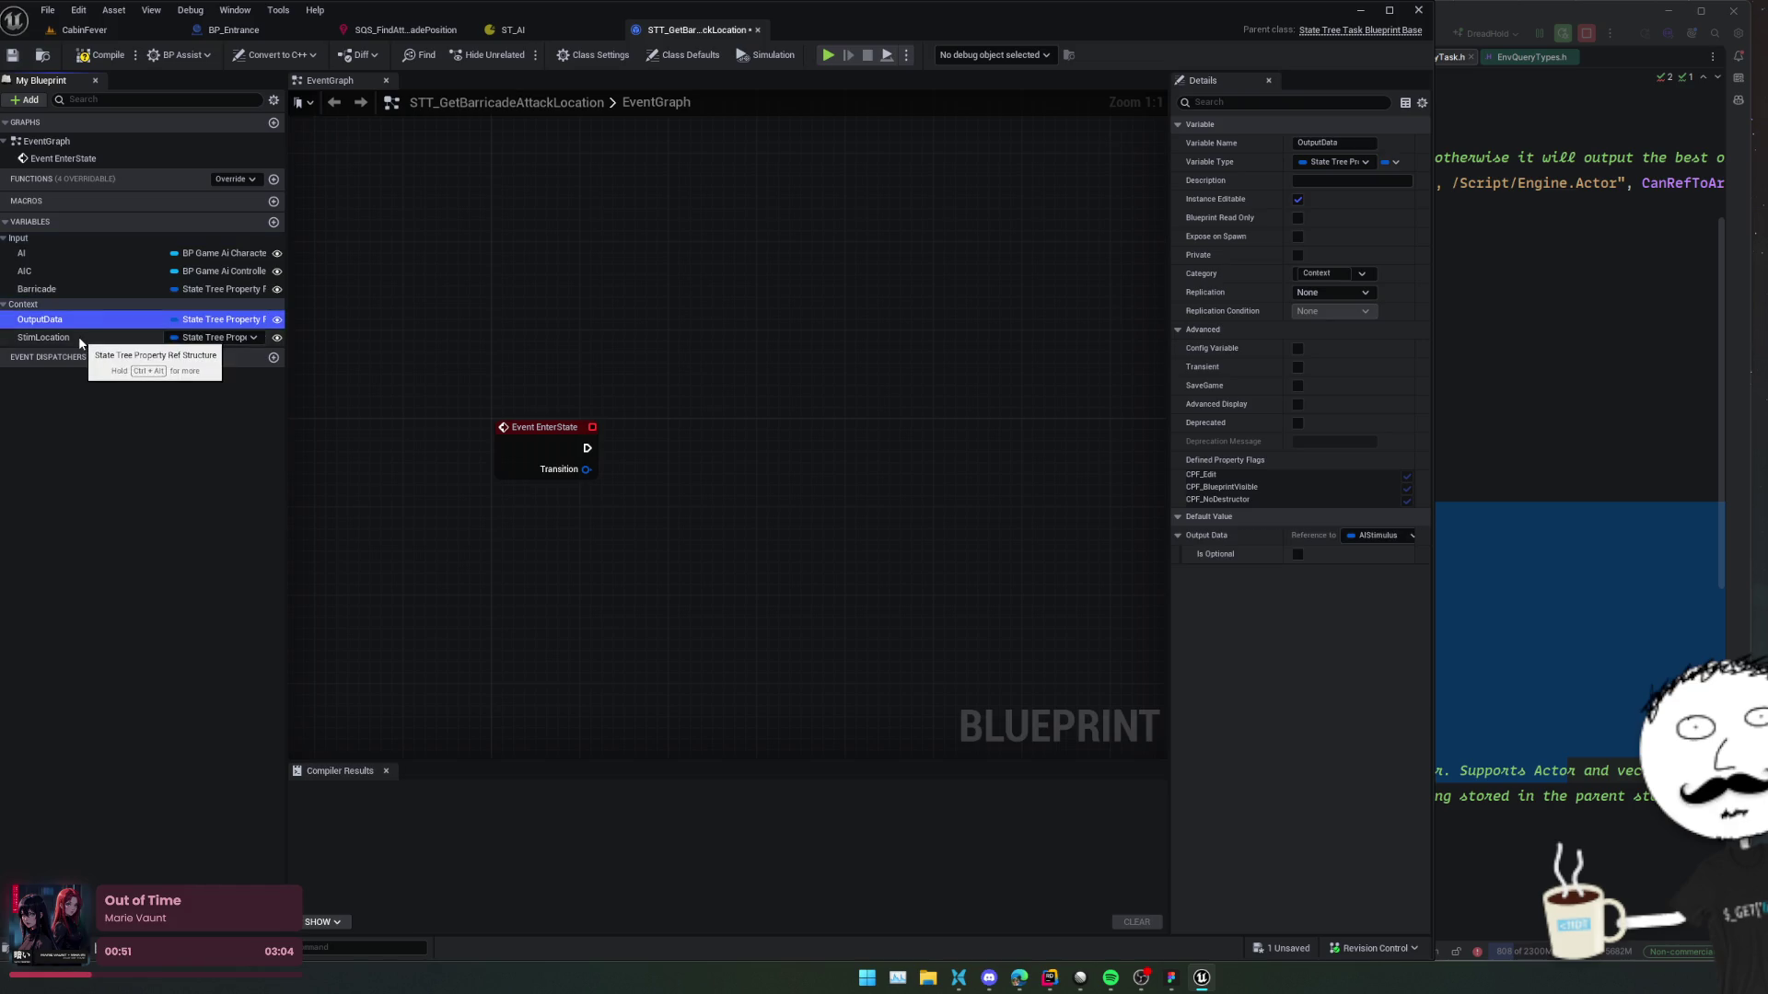
key("Delete")
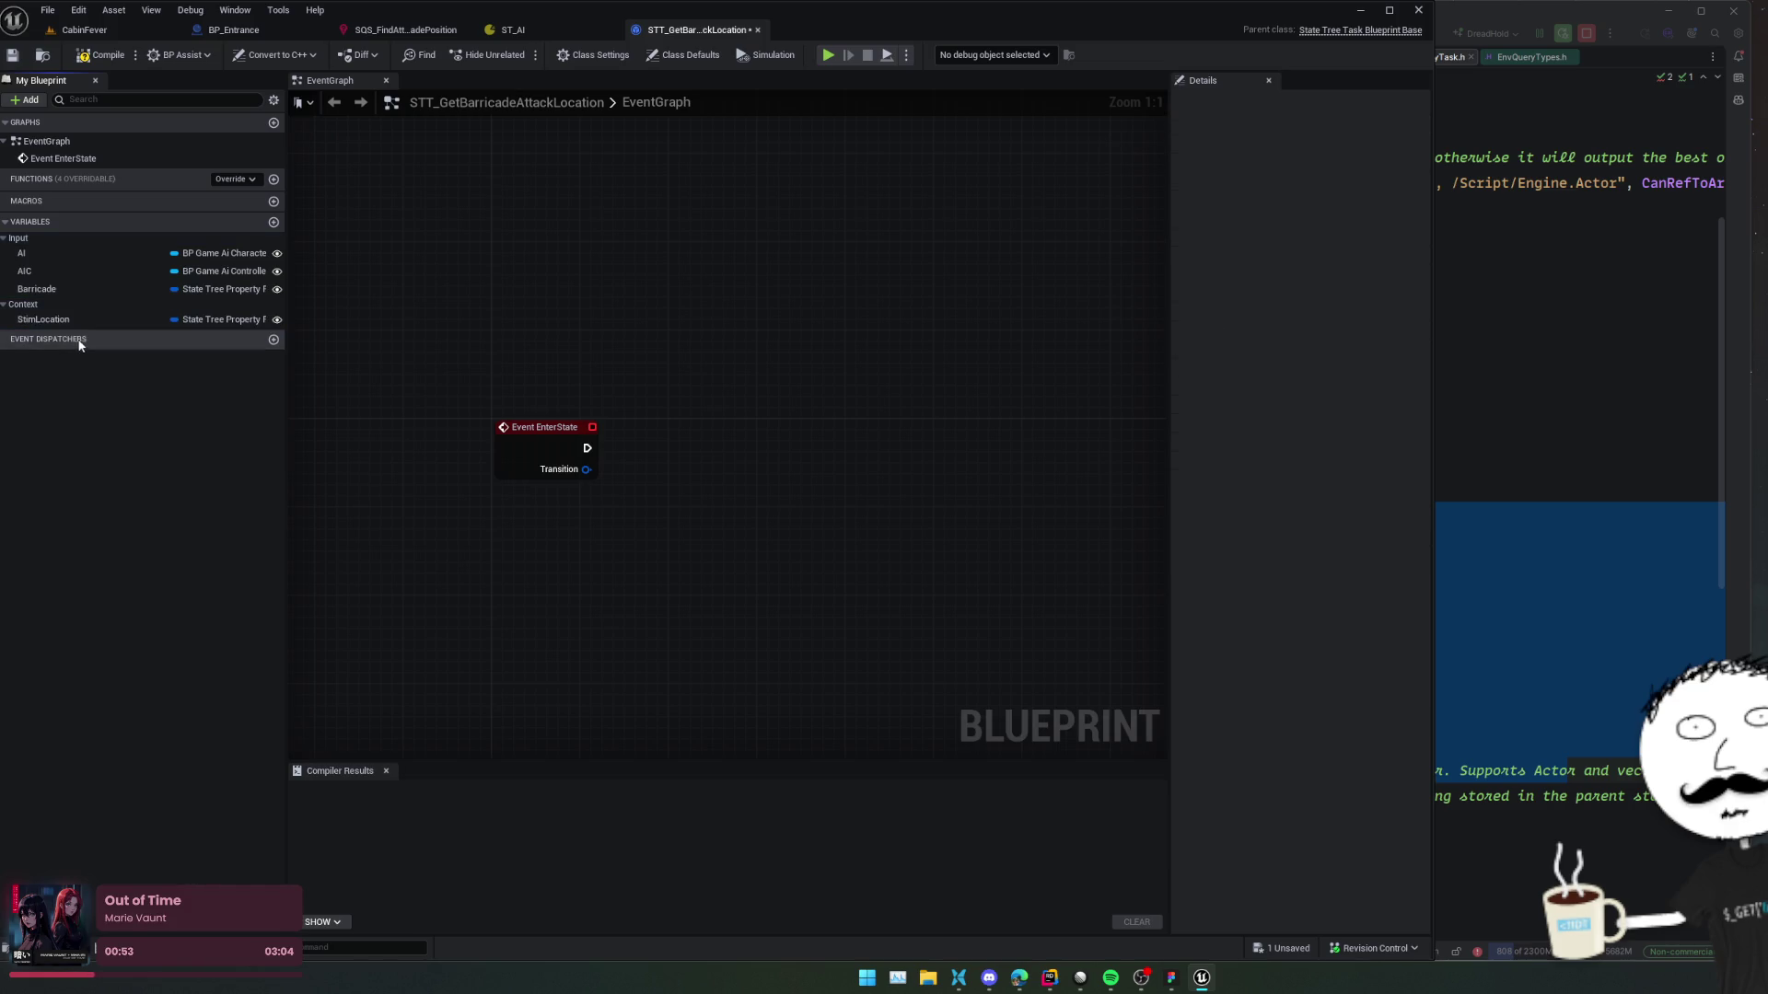
left_click(69, 320)
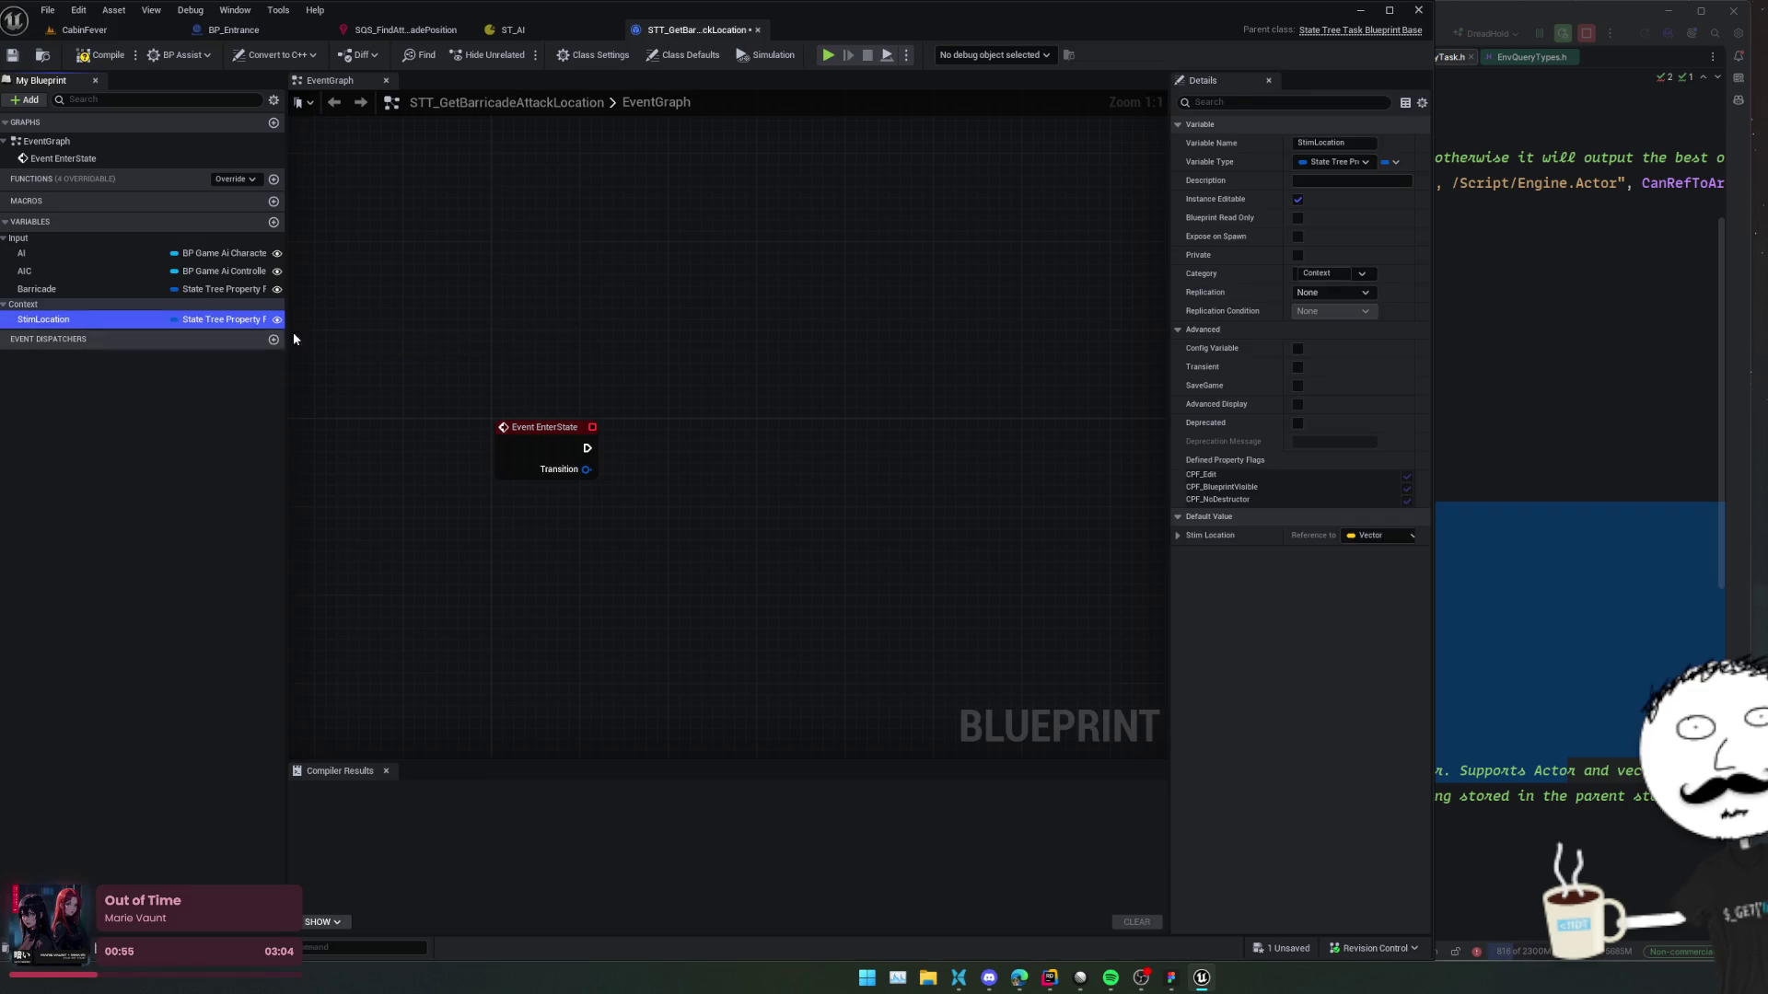
key("F2")
type("AttackLoc")
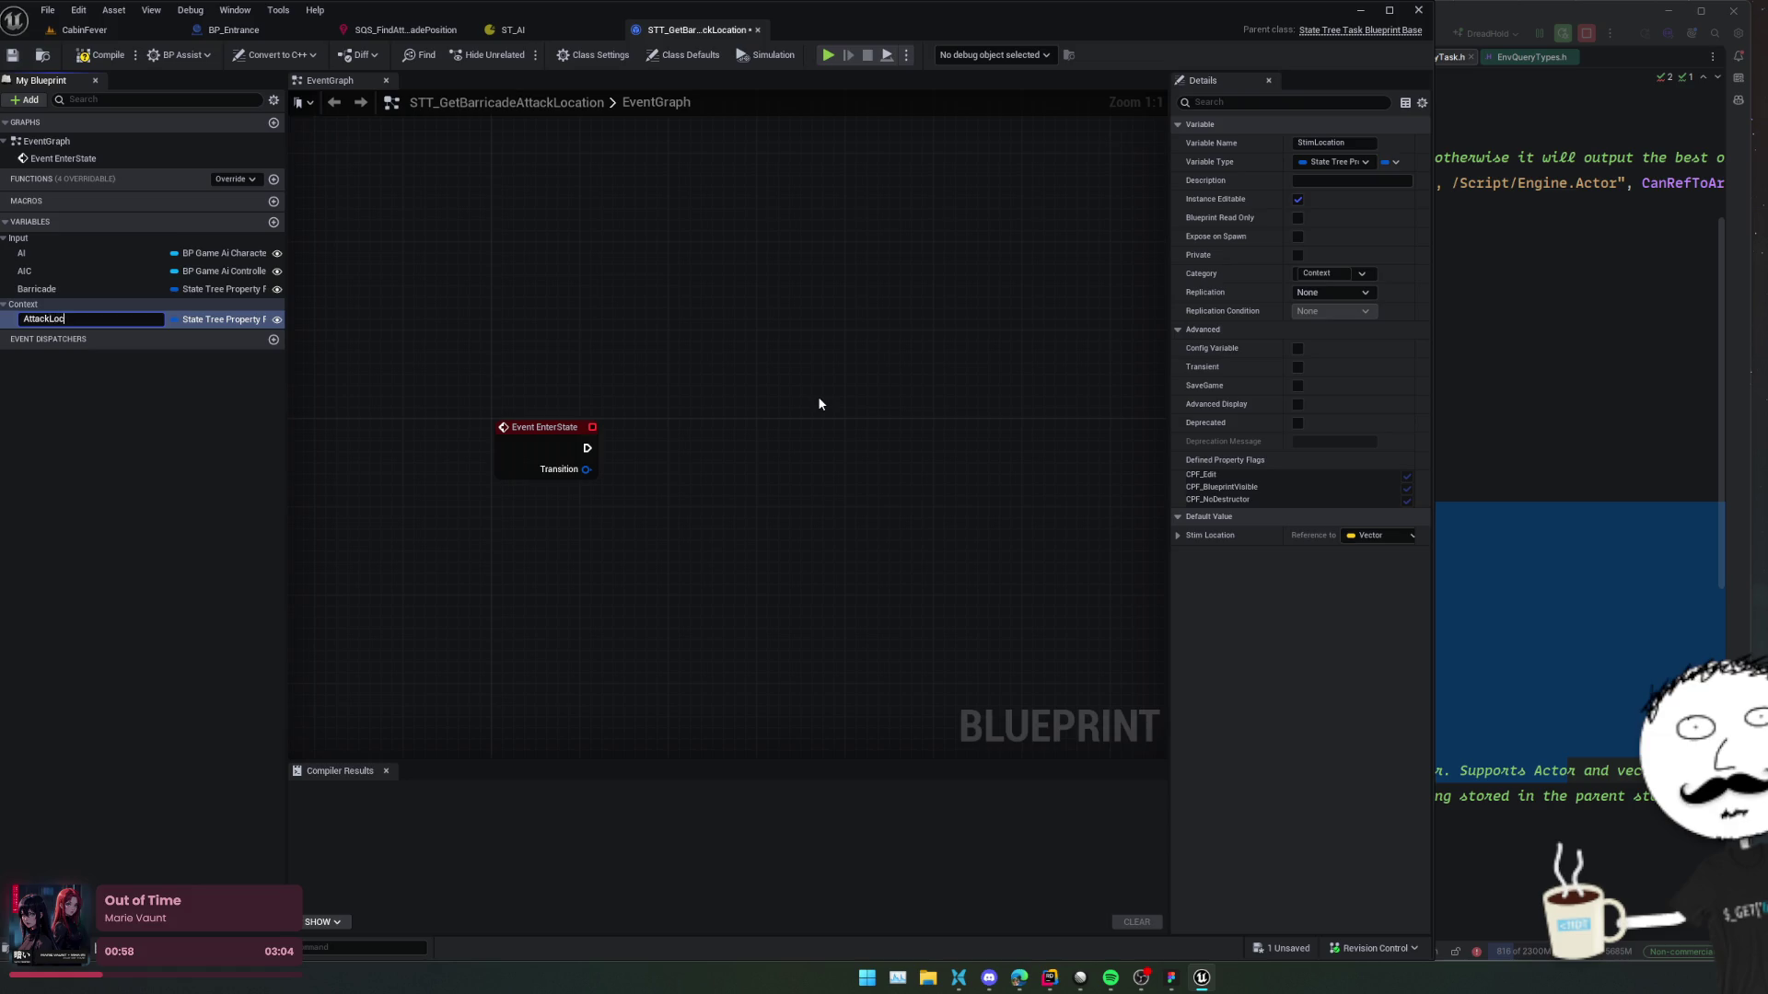
key("Return")
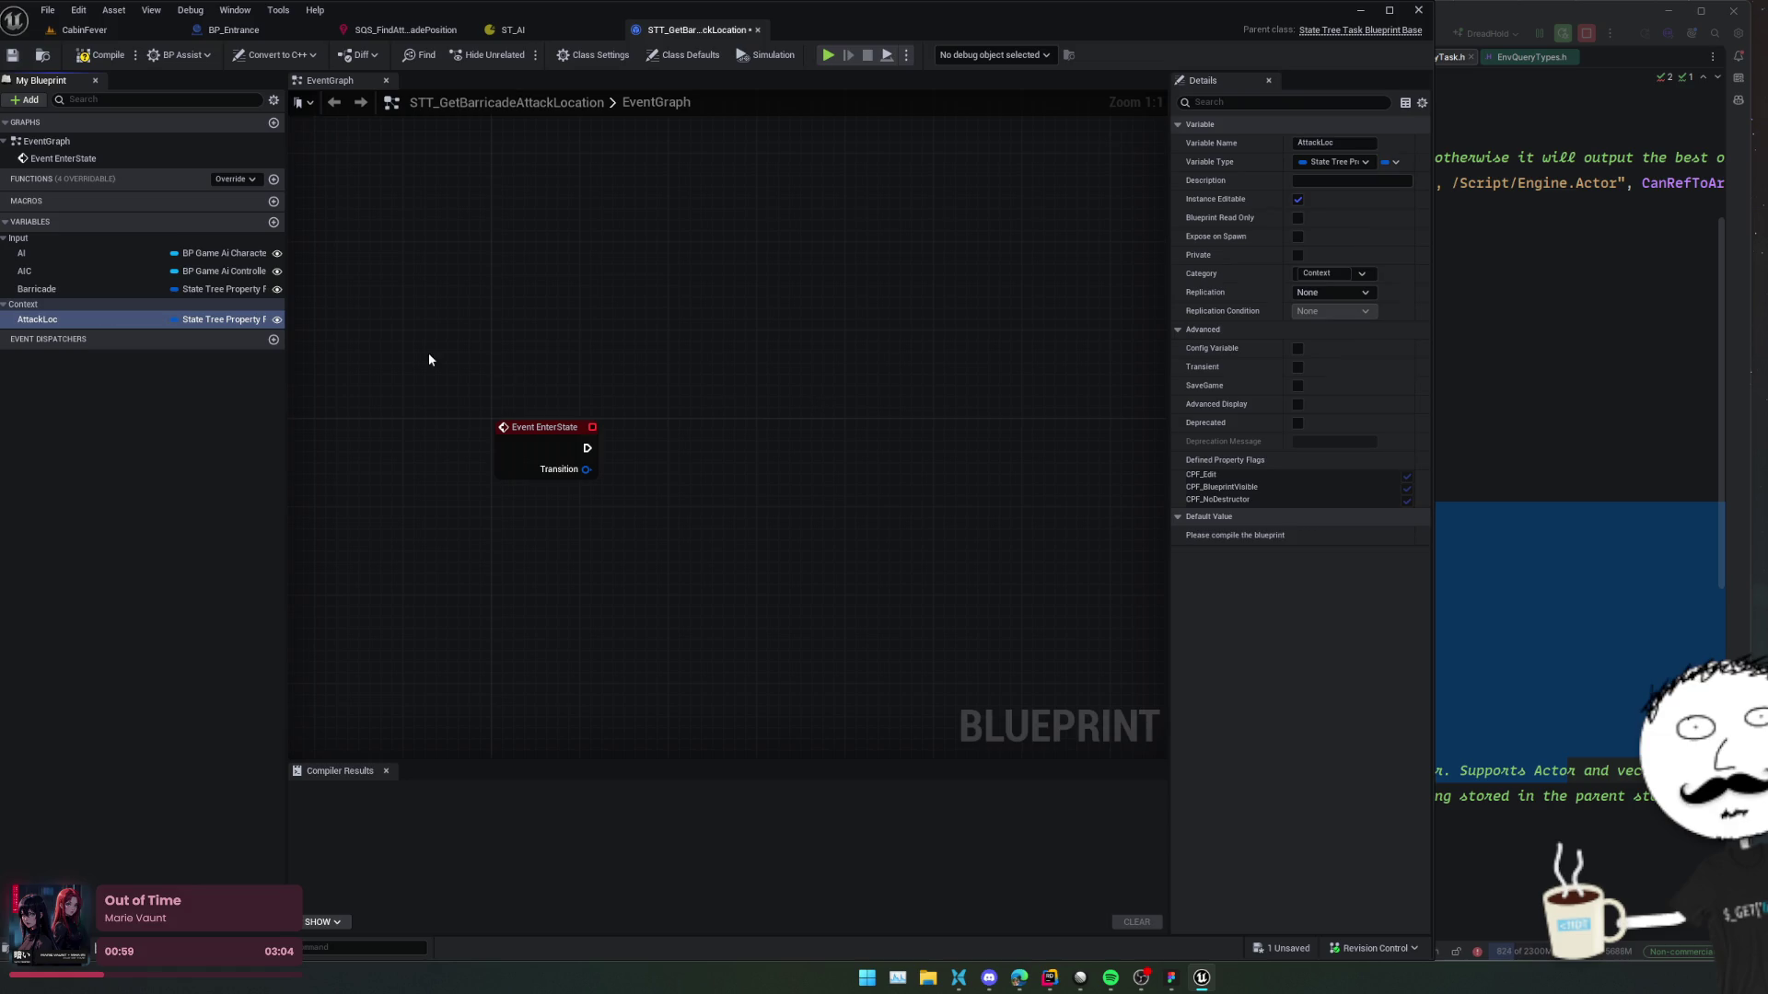
key("ctrl+s")
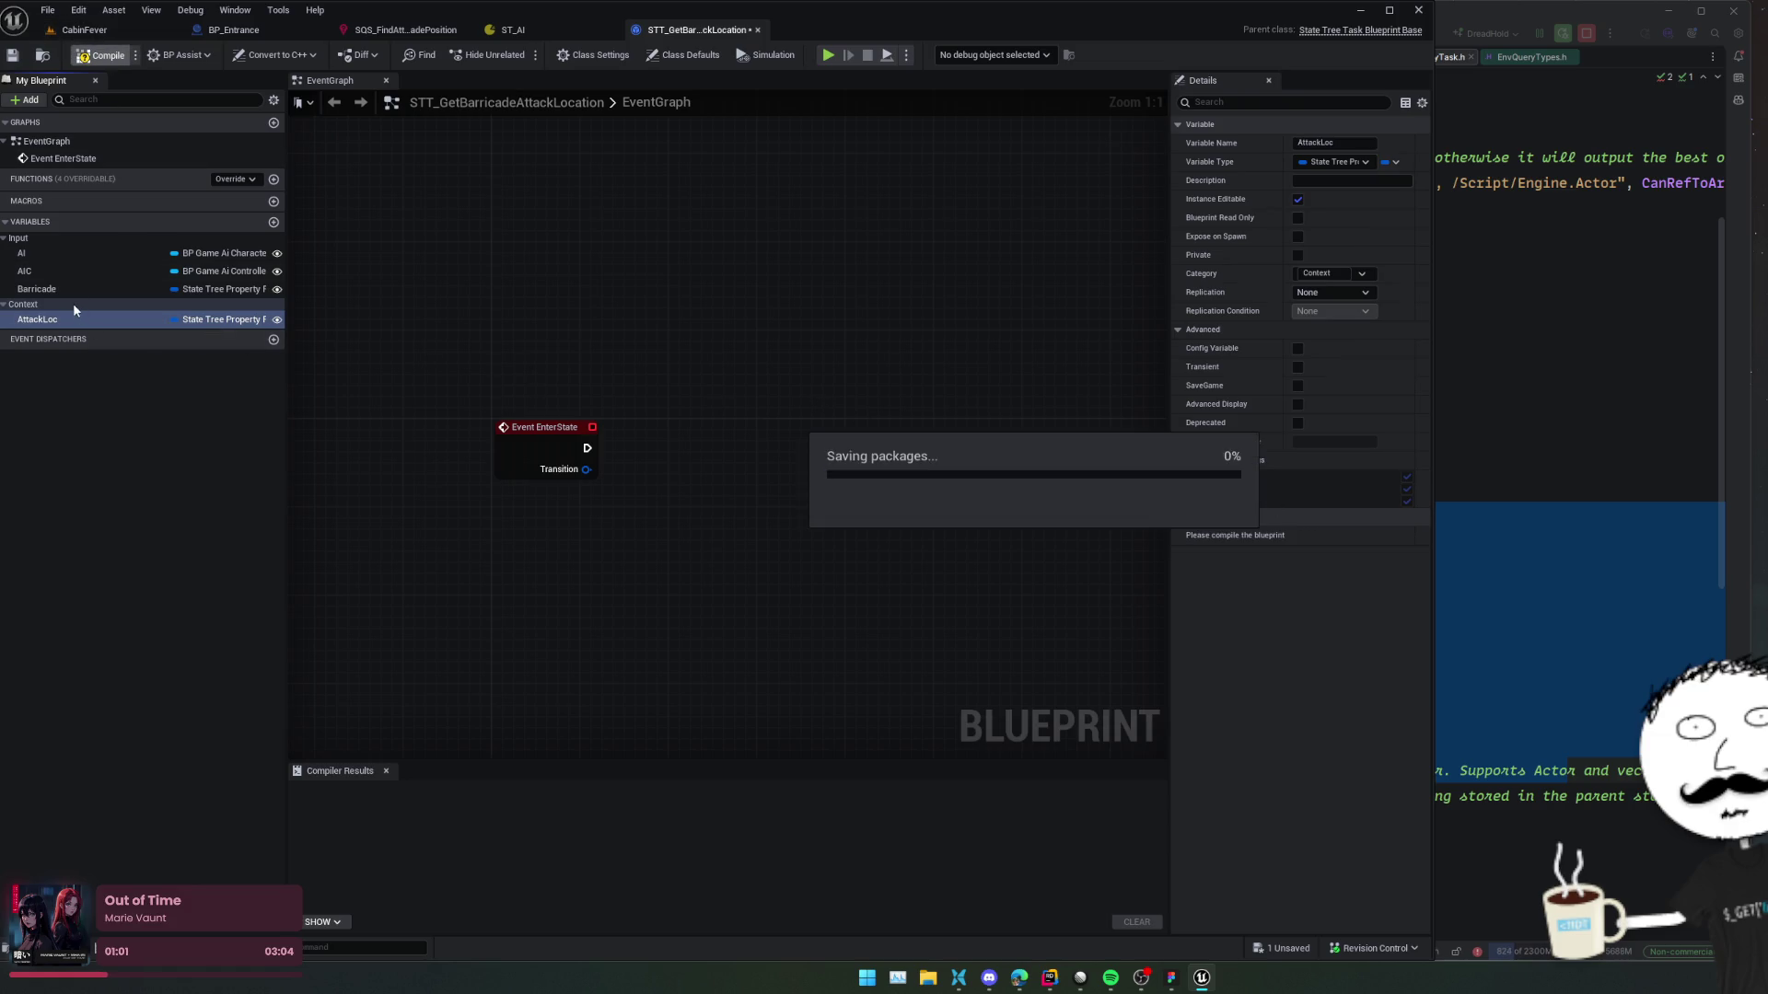
left_click_drag(886, 424, 920, 433)
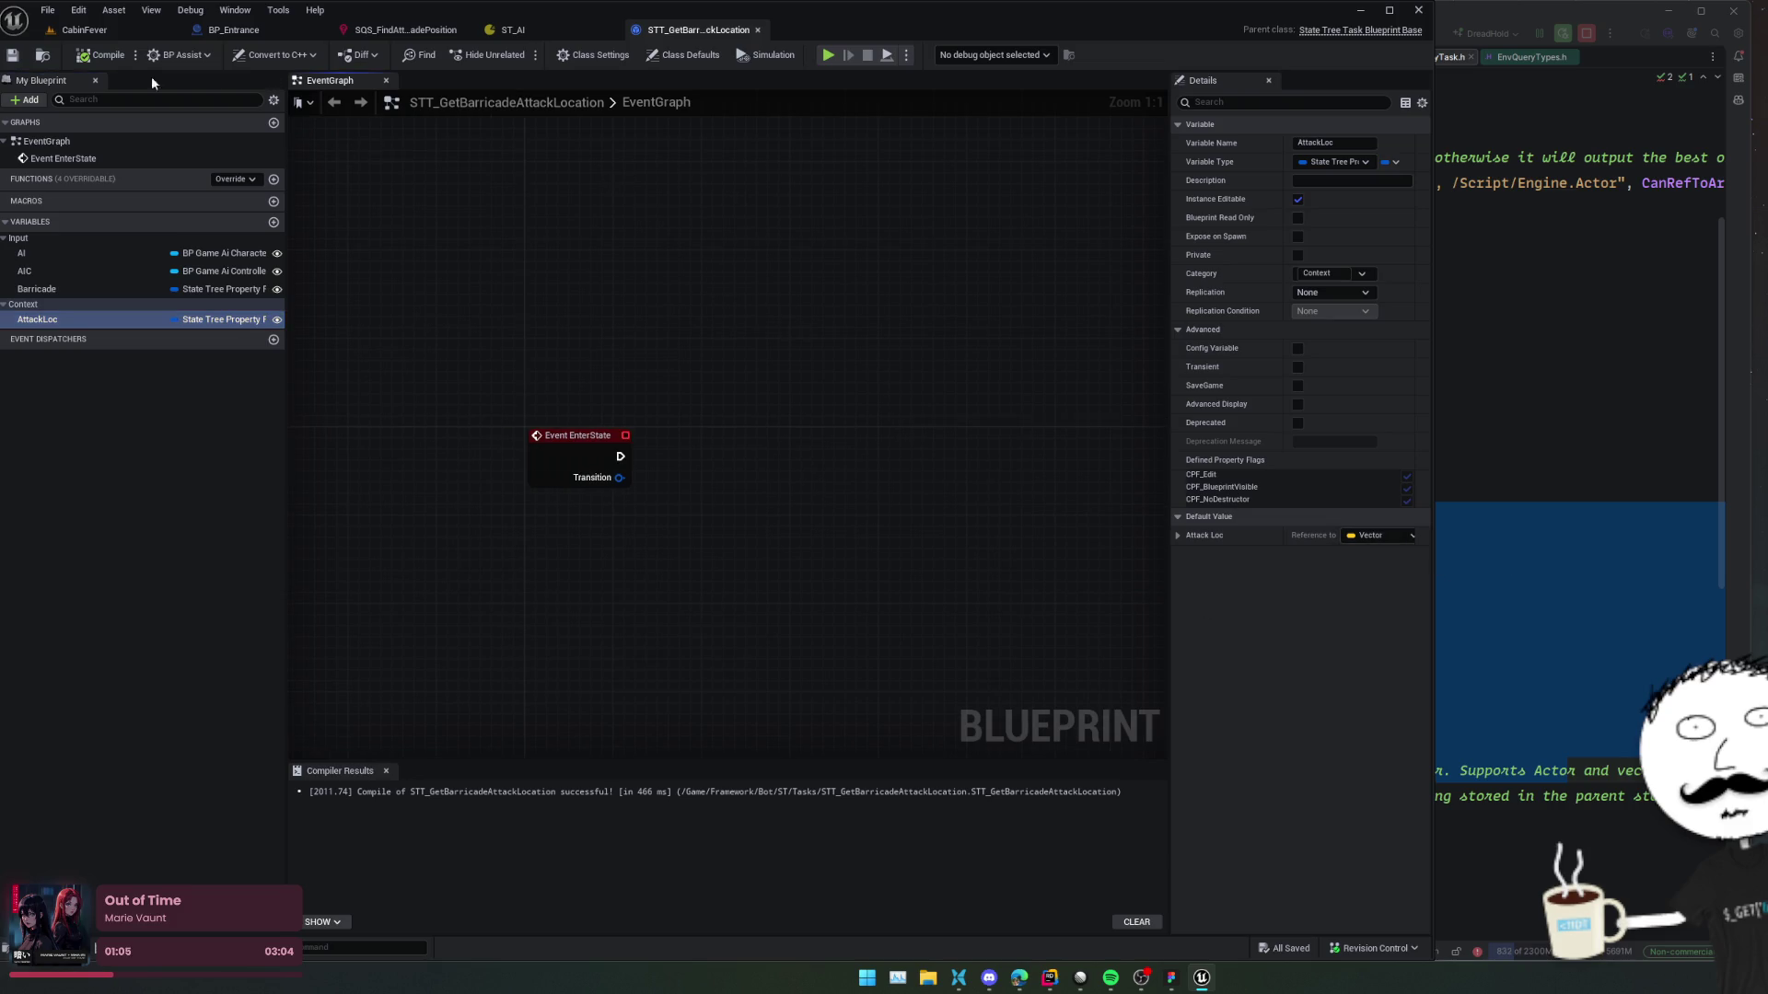
Cut the EQS query node group out of the BP_Entrance graph.
left_click(405, 31)
left_click(318, 37)
left_click(349, 30)
left_click(263, 28)
scroll(550, 470, "down", 3)
left_click_drag(385, 368, 875, 513)
left_click_drag(411, 371, 895, 541)
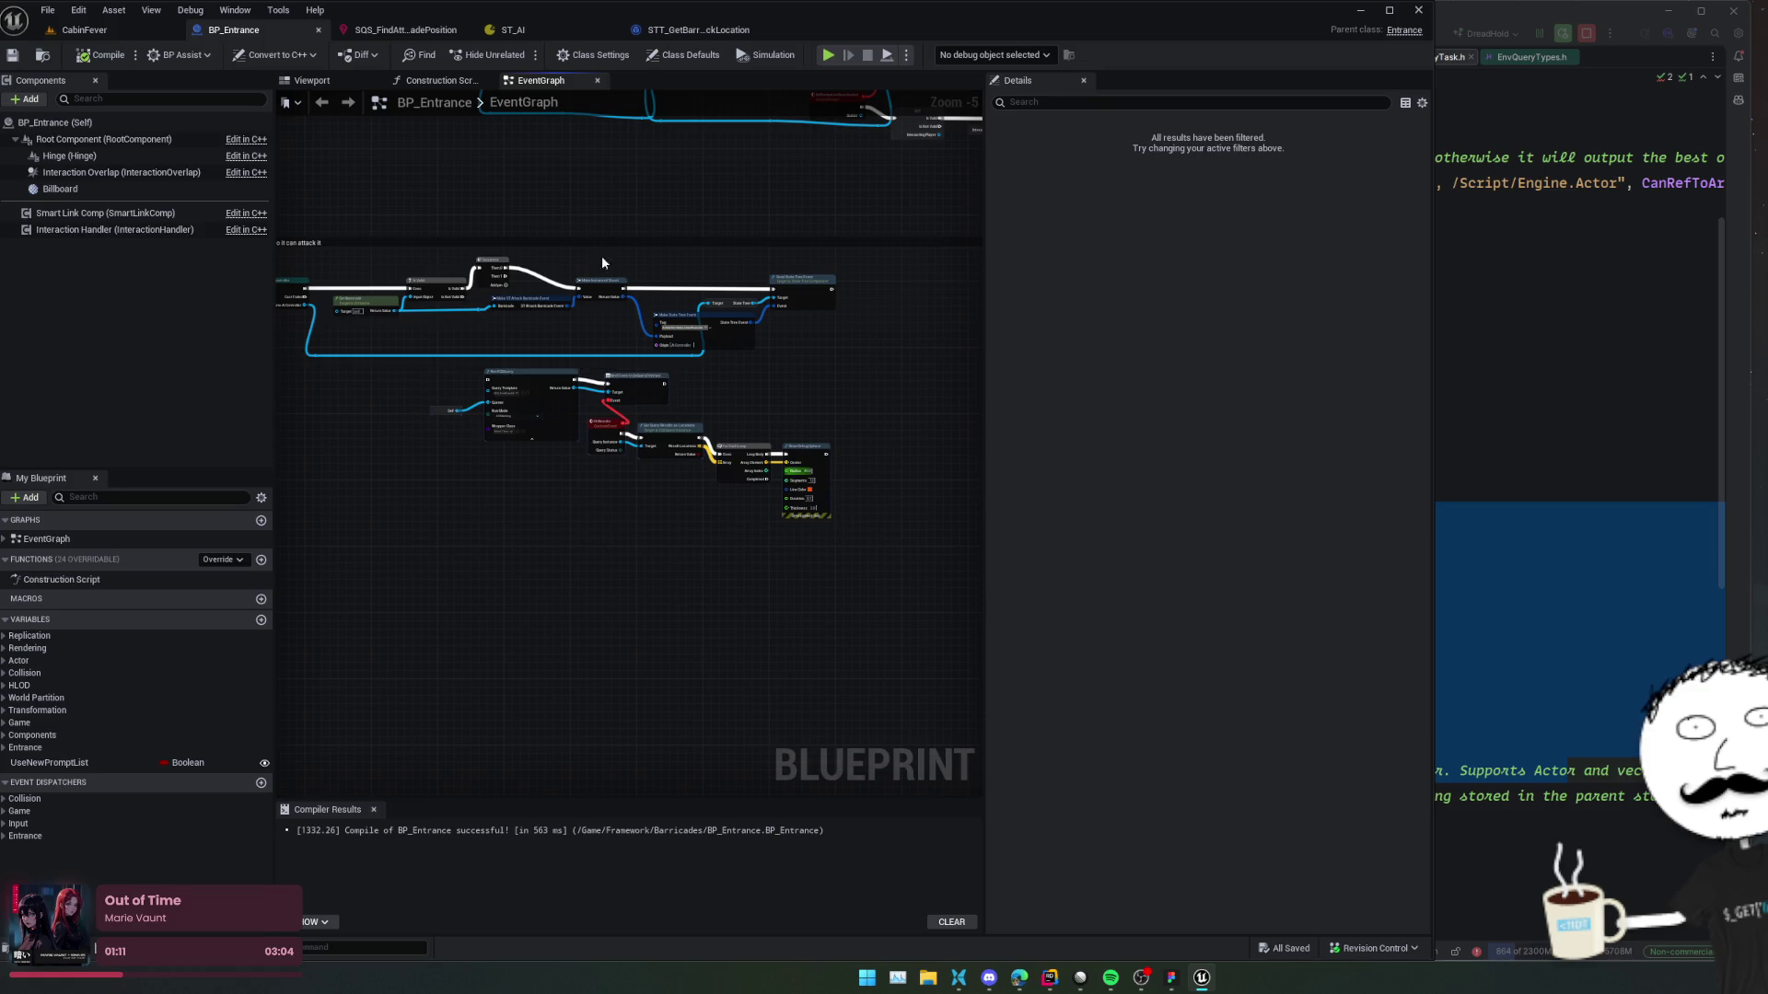
key("ctrl+x")
Paste the EQS nodes into the task graph and wire Event EnterState into Run EQSQuery.
left_click(688, 31)
key("ctrl+v")
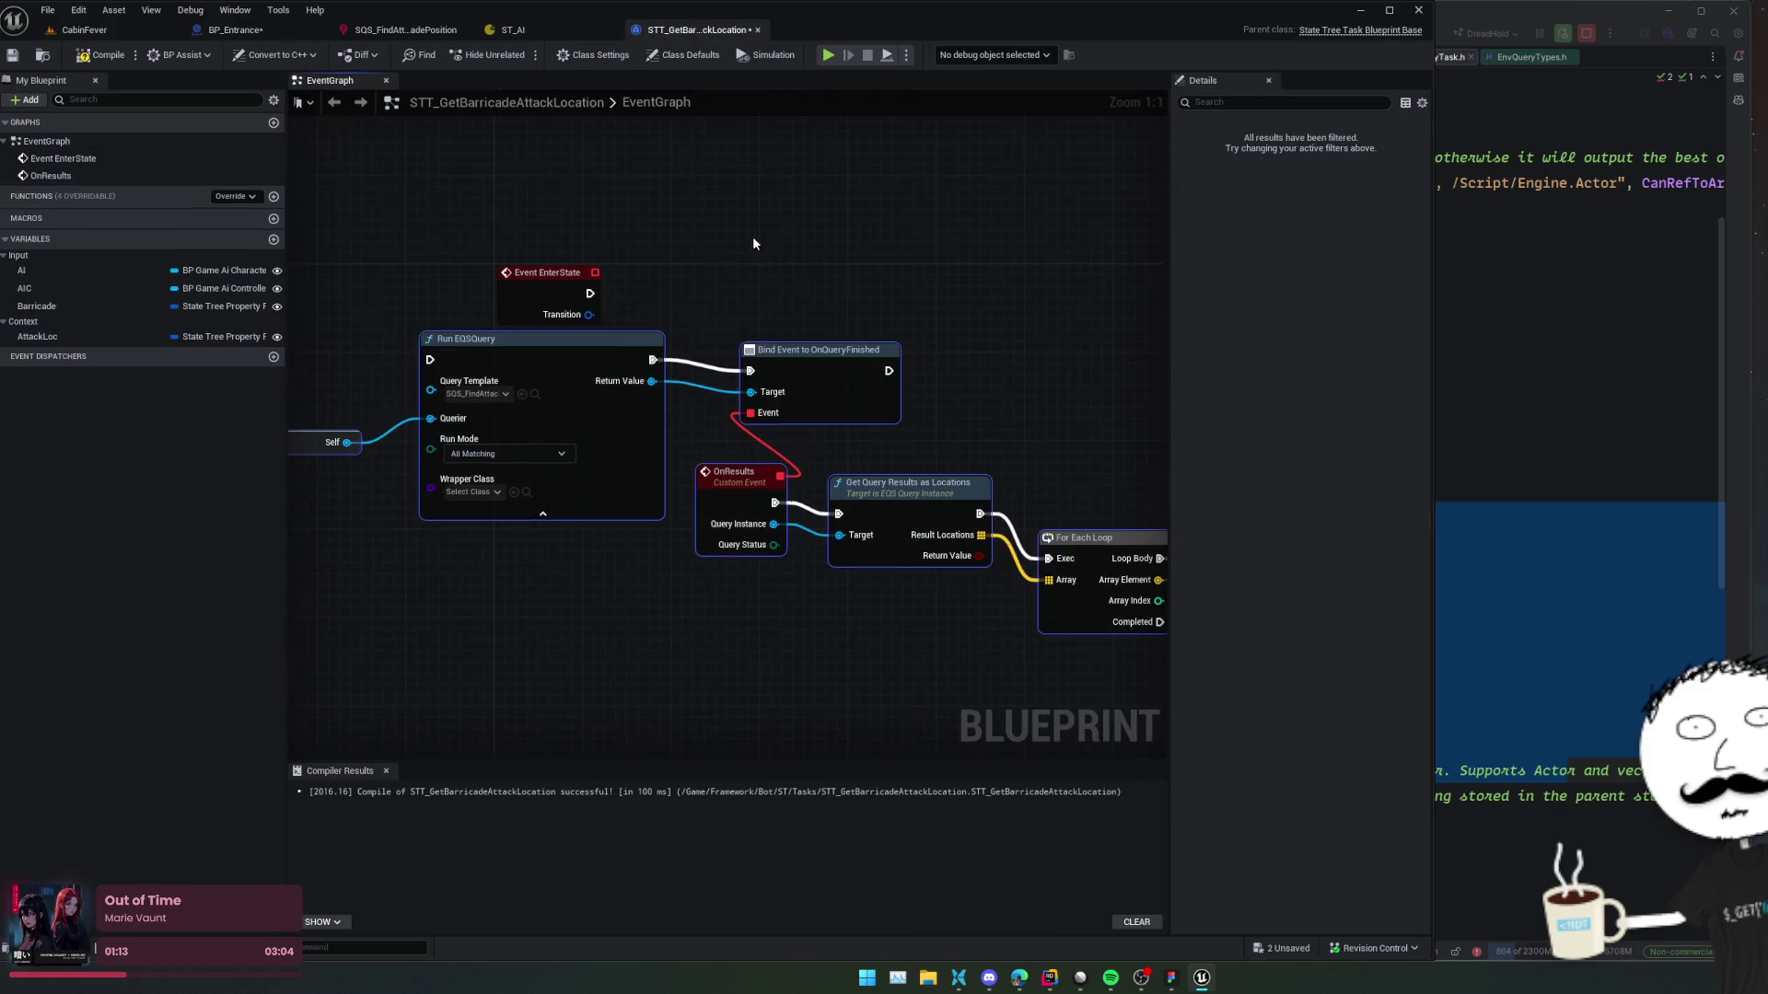
right_click(641, 438)
key("Escape")
mouse_move(664, 364)
left_mouse_down()
mouse_move(433, 359)
mouse_move(561, 436)
left_mouse_up()
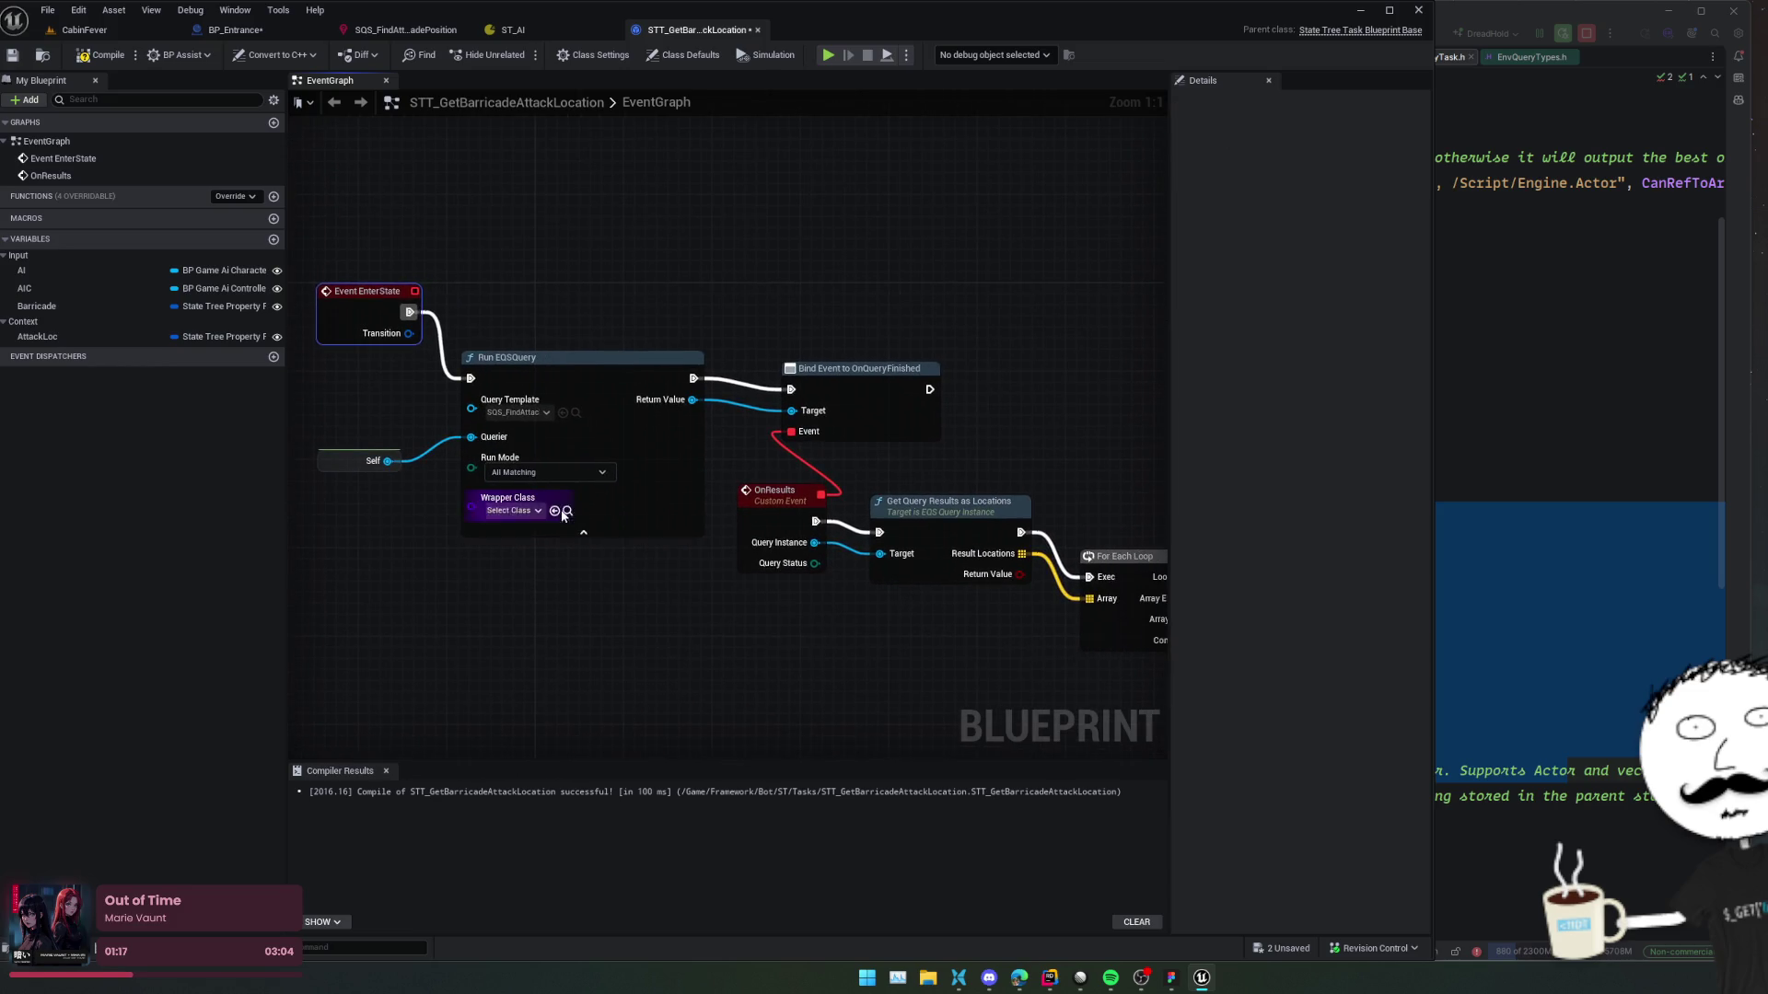
right_click(539, 545)
left_click_drag(558, 546, 593, 550)
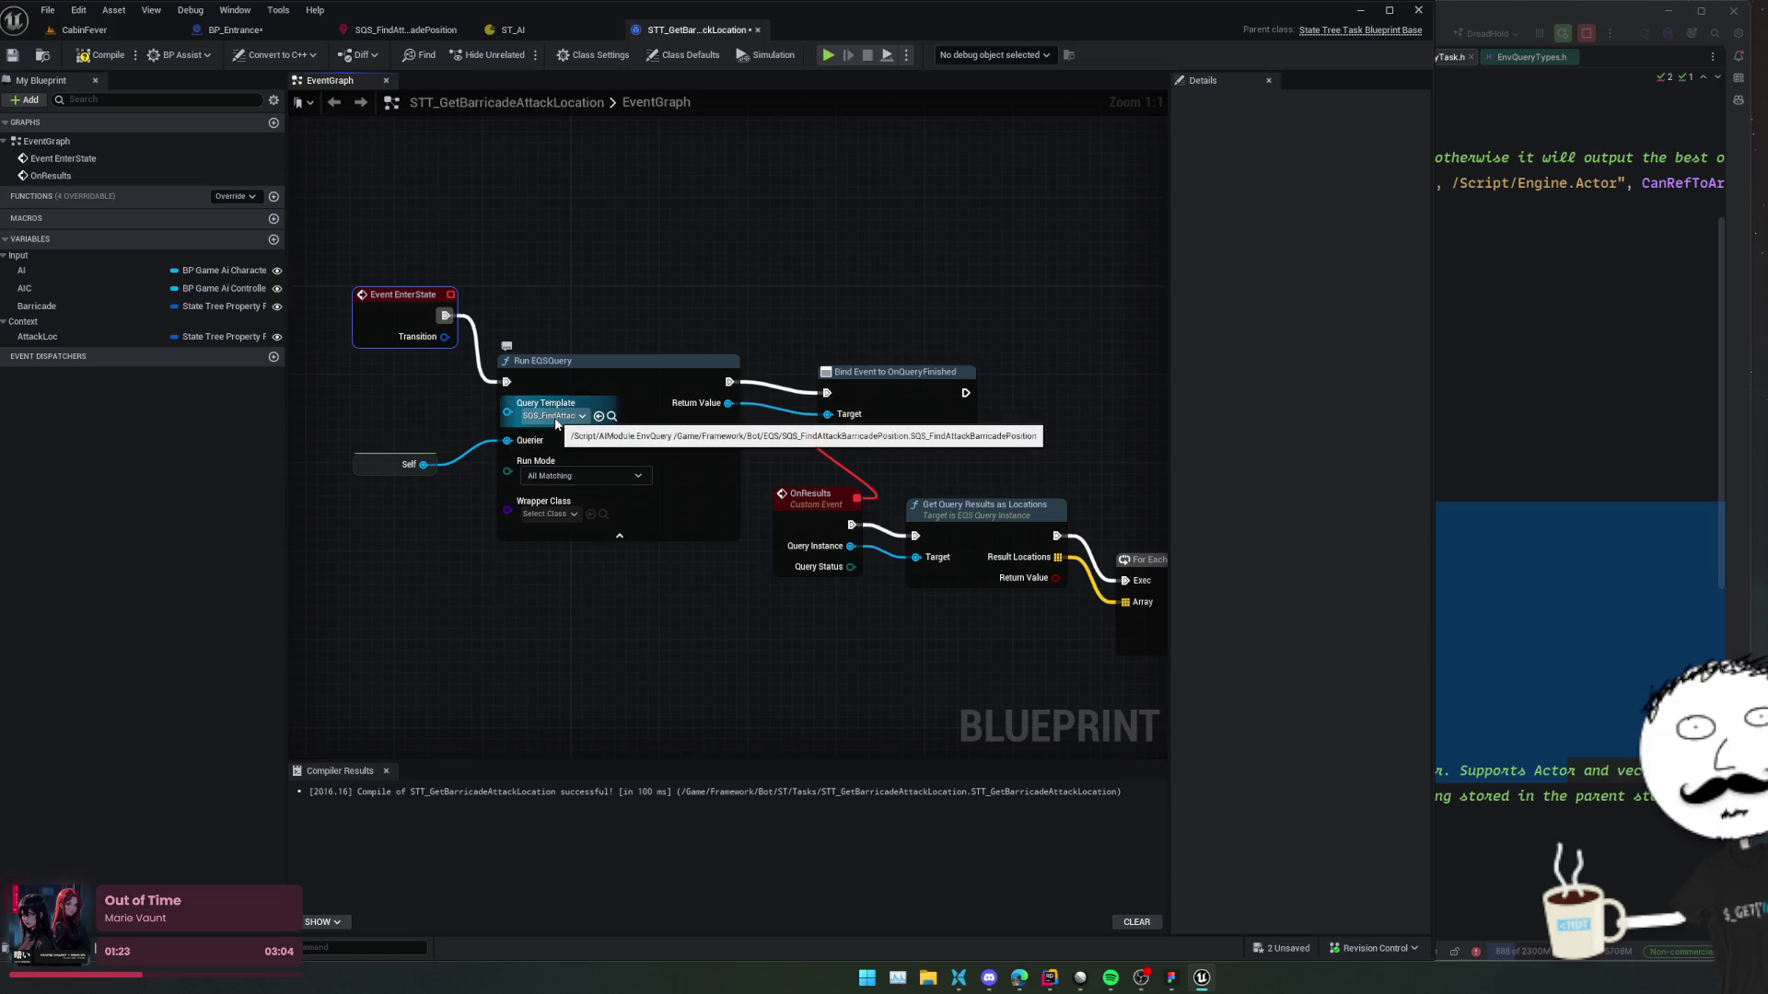
left_click_drag(768, 300, 740, 293)
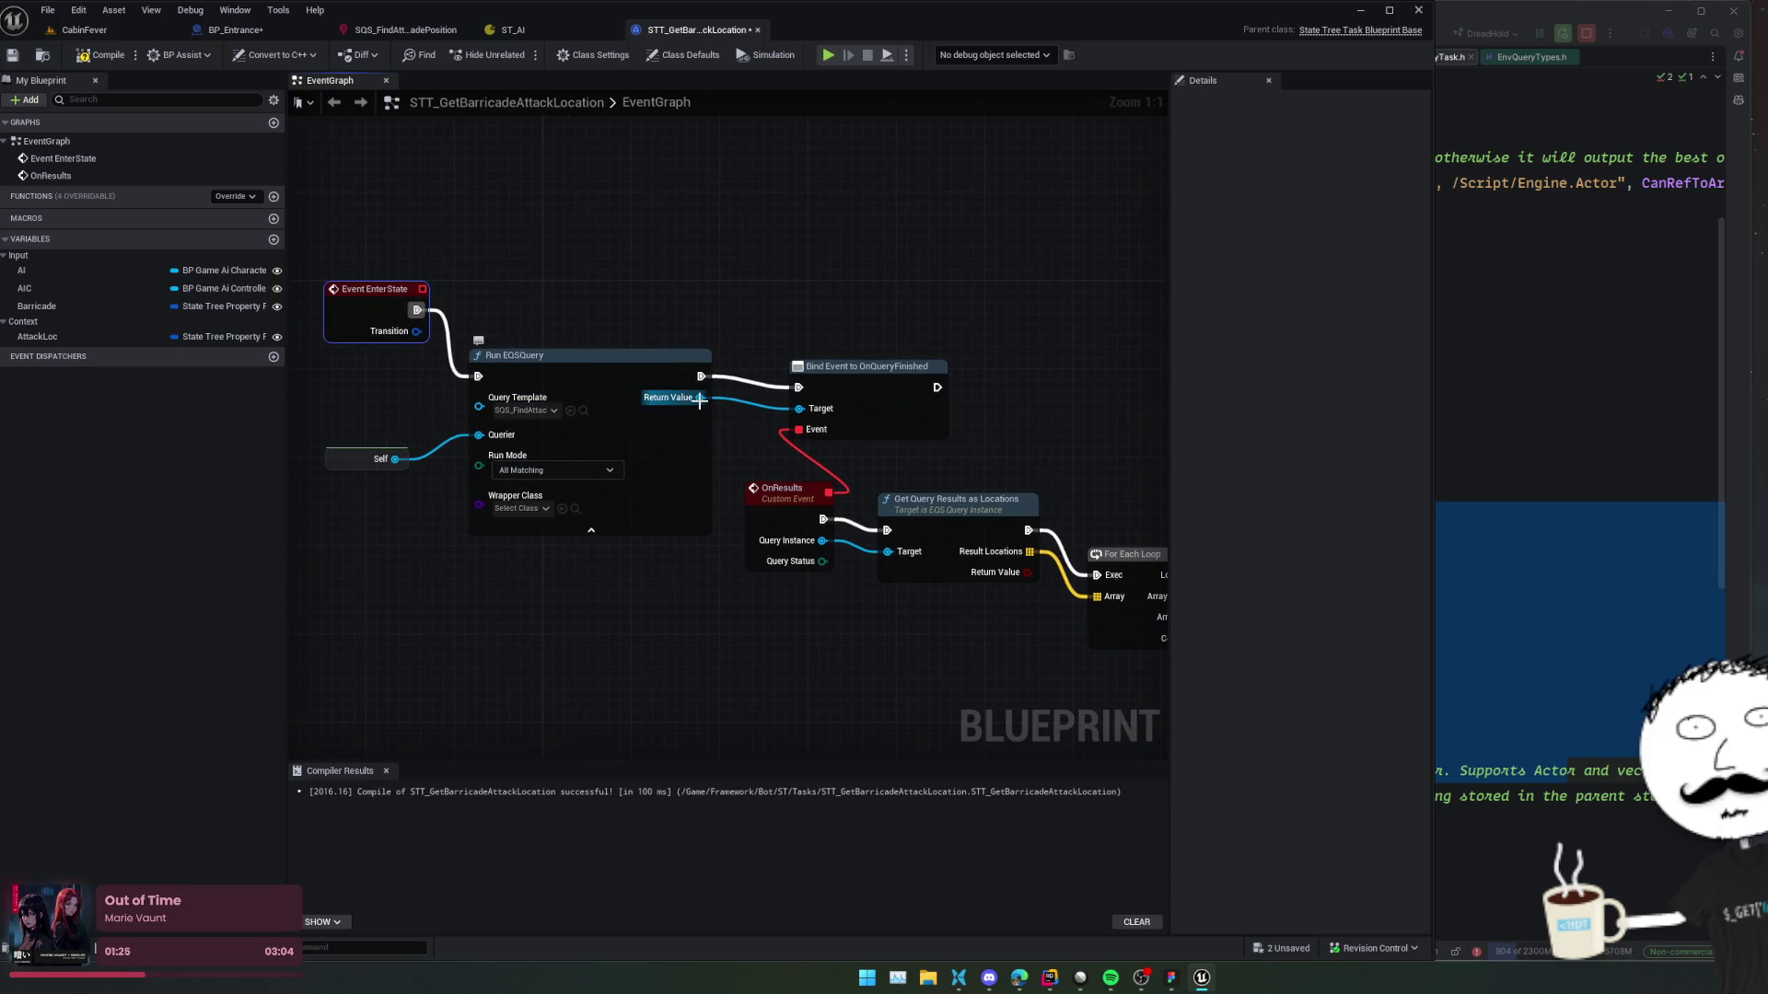
Add a Set Named Param node from the query's Return Value.
left_click_drag(700, 399, 779, 293)
type("set")
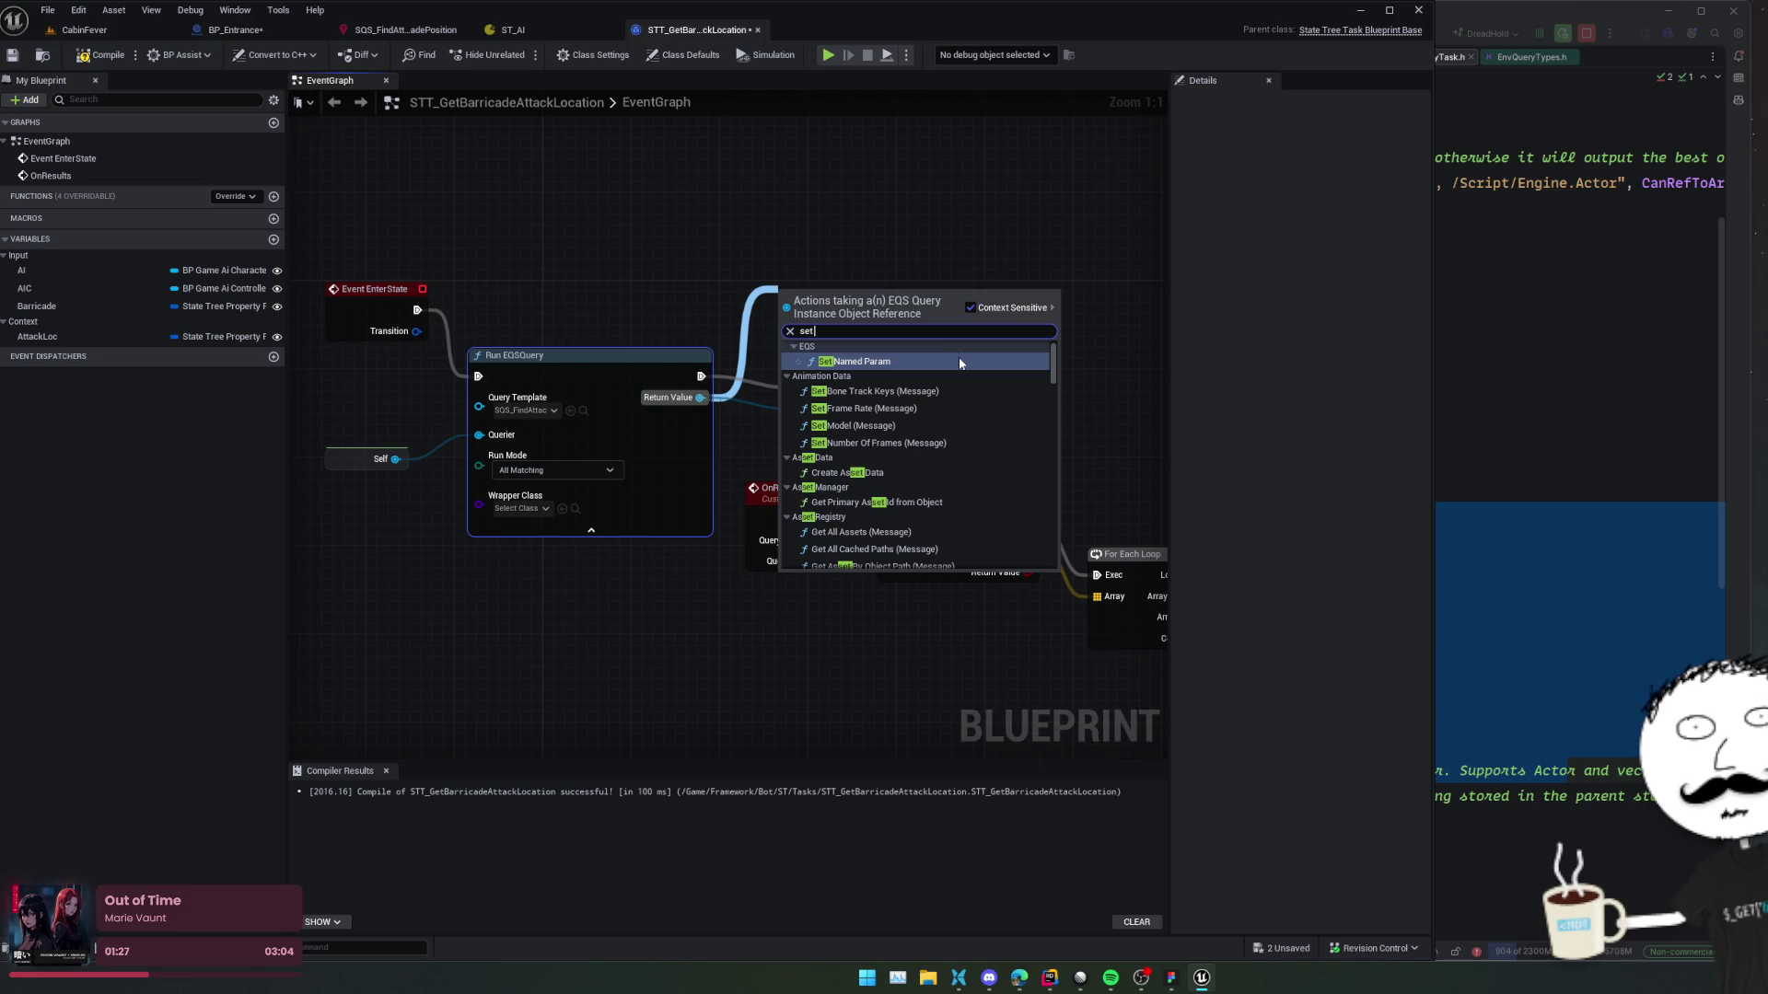
left_click(959, 362)
left_click_drag(790, 365, 791, 277)
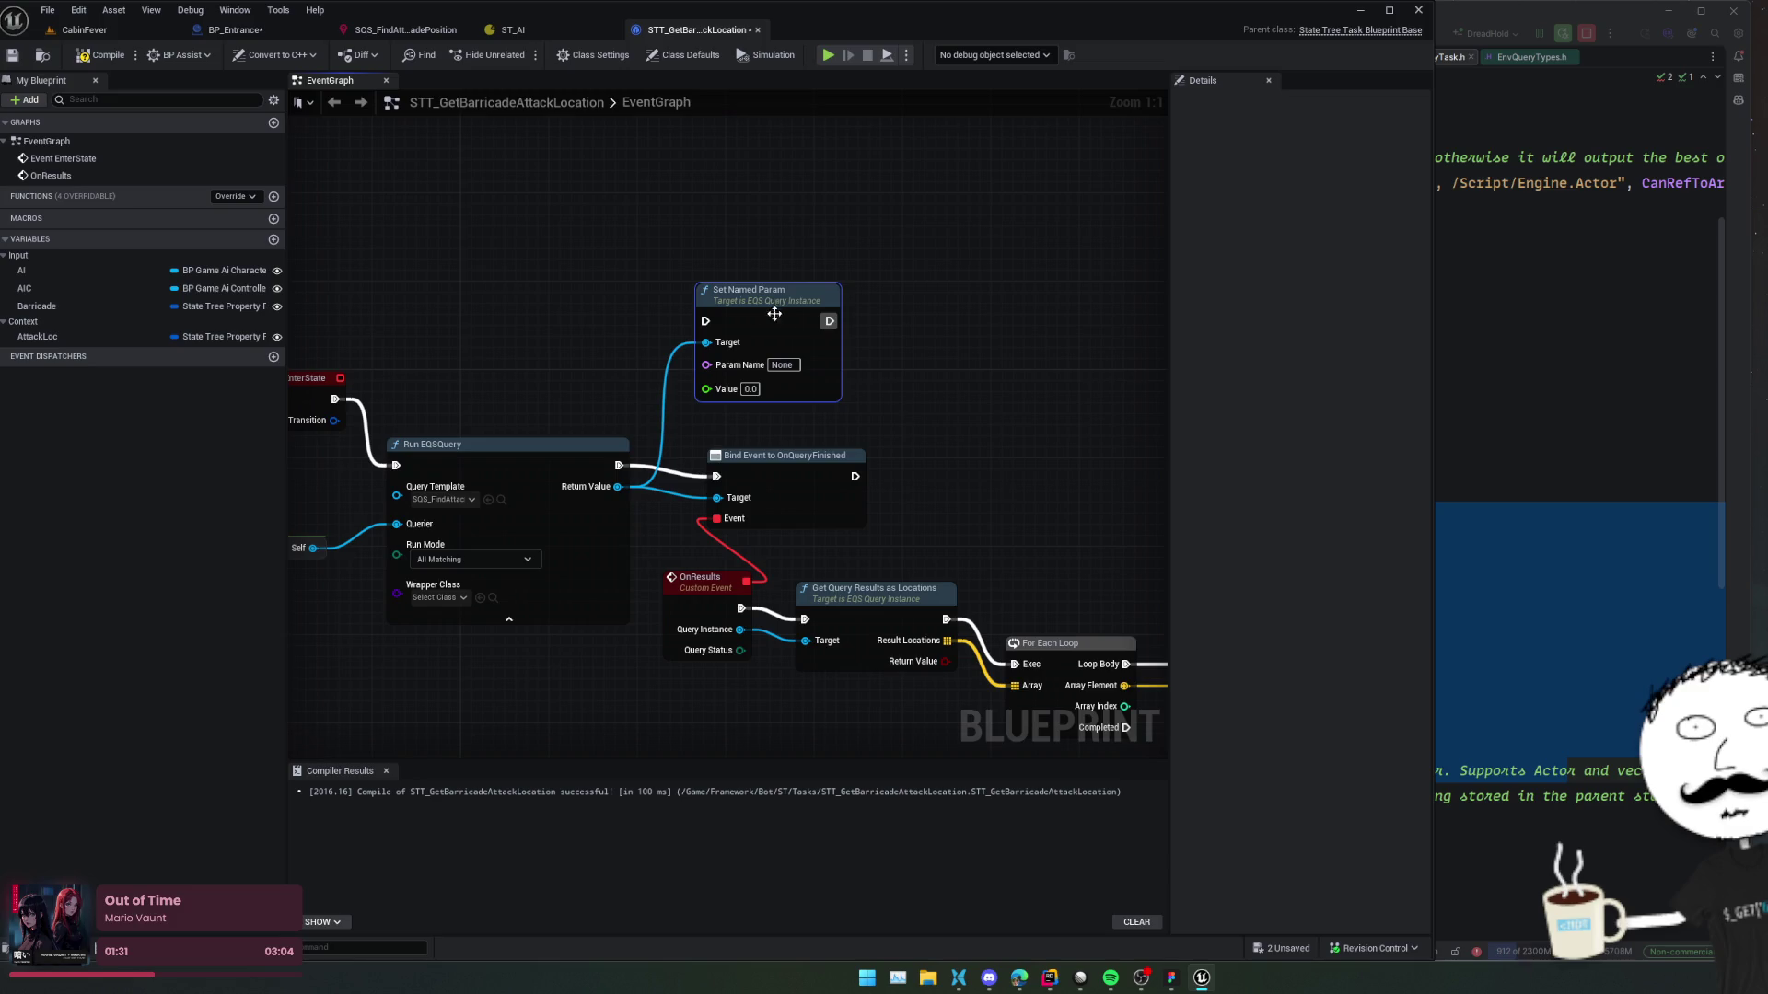
mouse_move(617, 464)
left_mouse_down()
mouse_move(567, 463)
mouse_move(689, 439)
left_mouse_up()
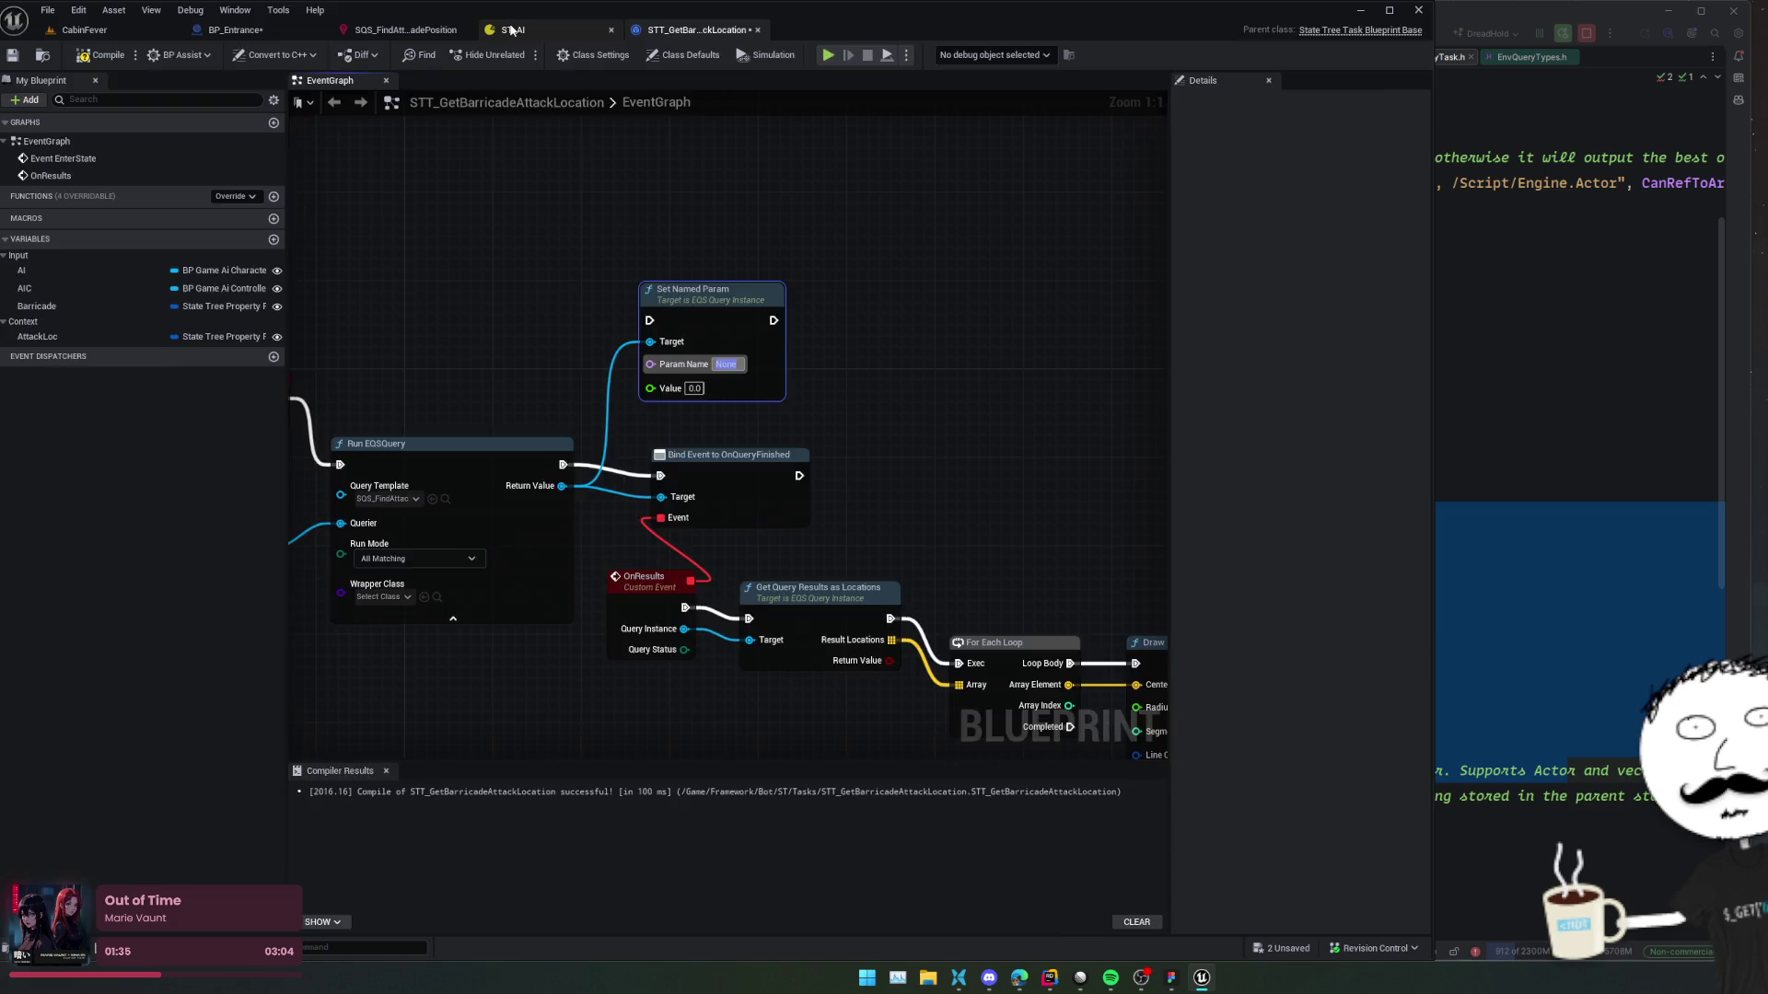
Copy Dot.FloatValueMin from SQS_FindAttackBarricadePosition and set it as the param name.
left_click(534, 30)
left_click(402, 31)
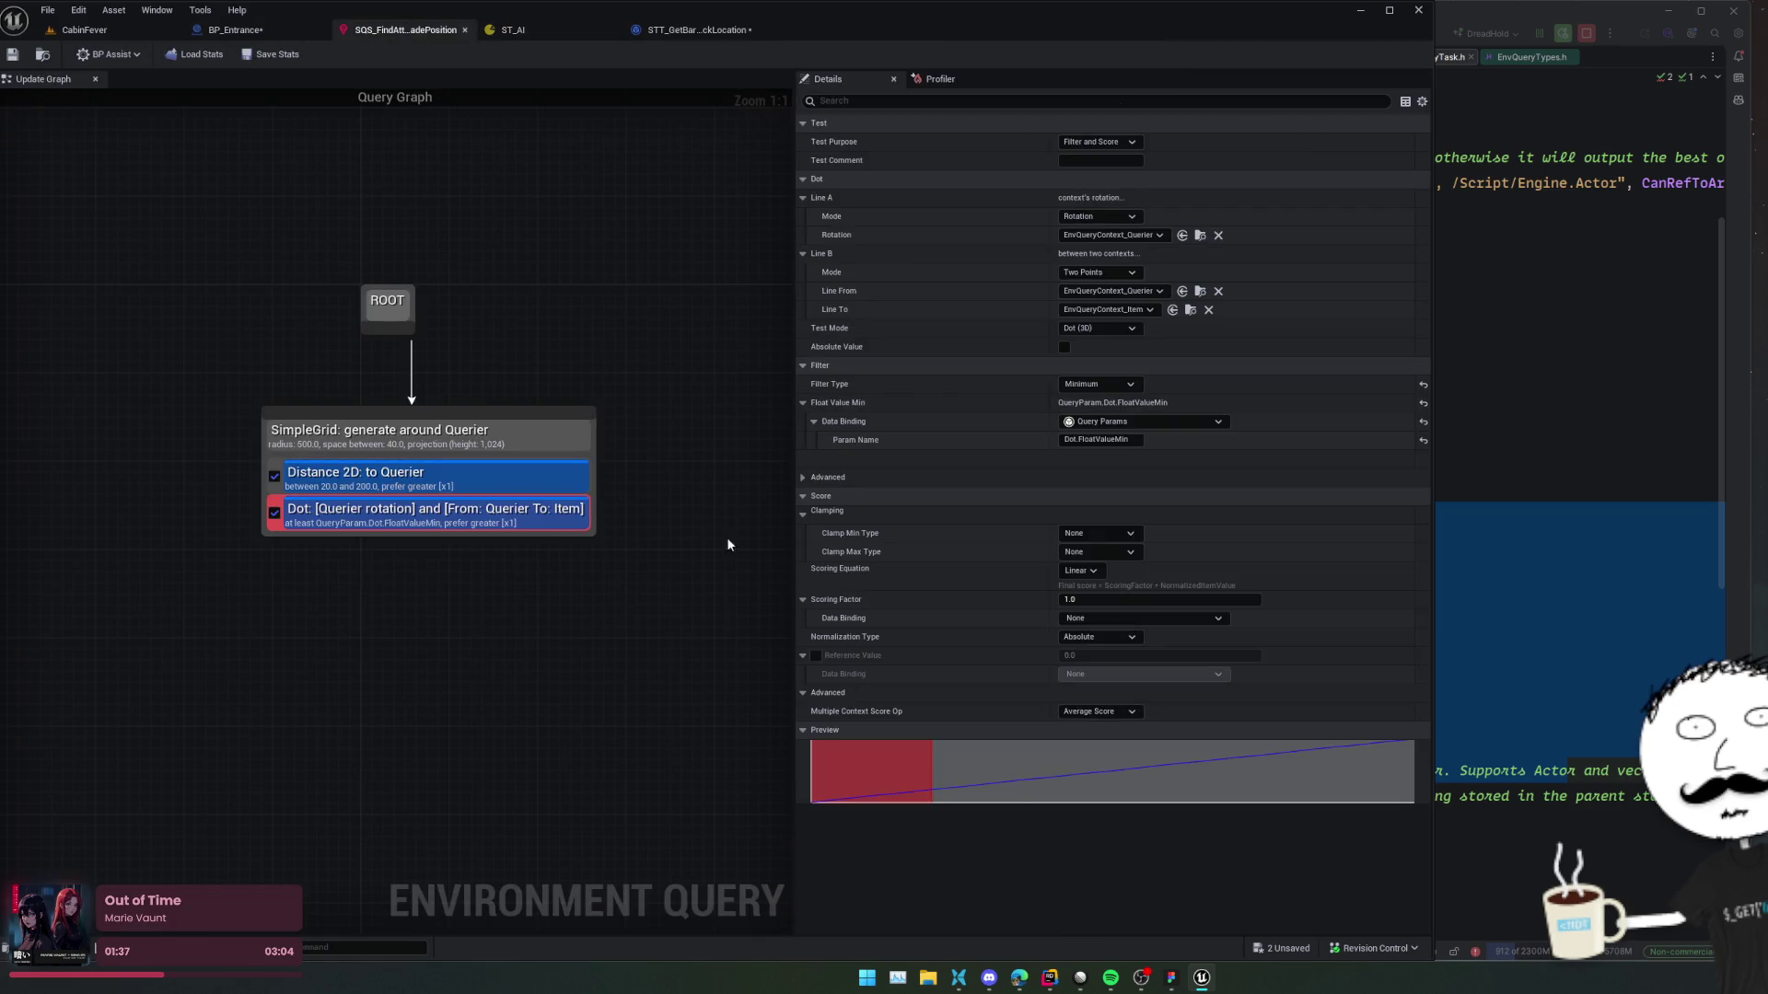
double_click(1118, 439)
left_click(697, 30)
right_click(729, 367)
right_click(757, 368)
left_click(783, 414)
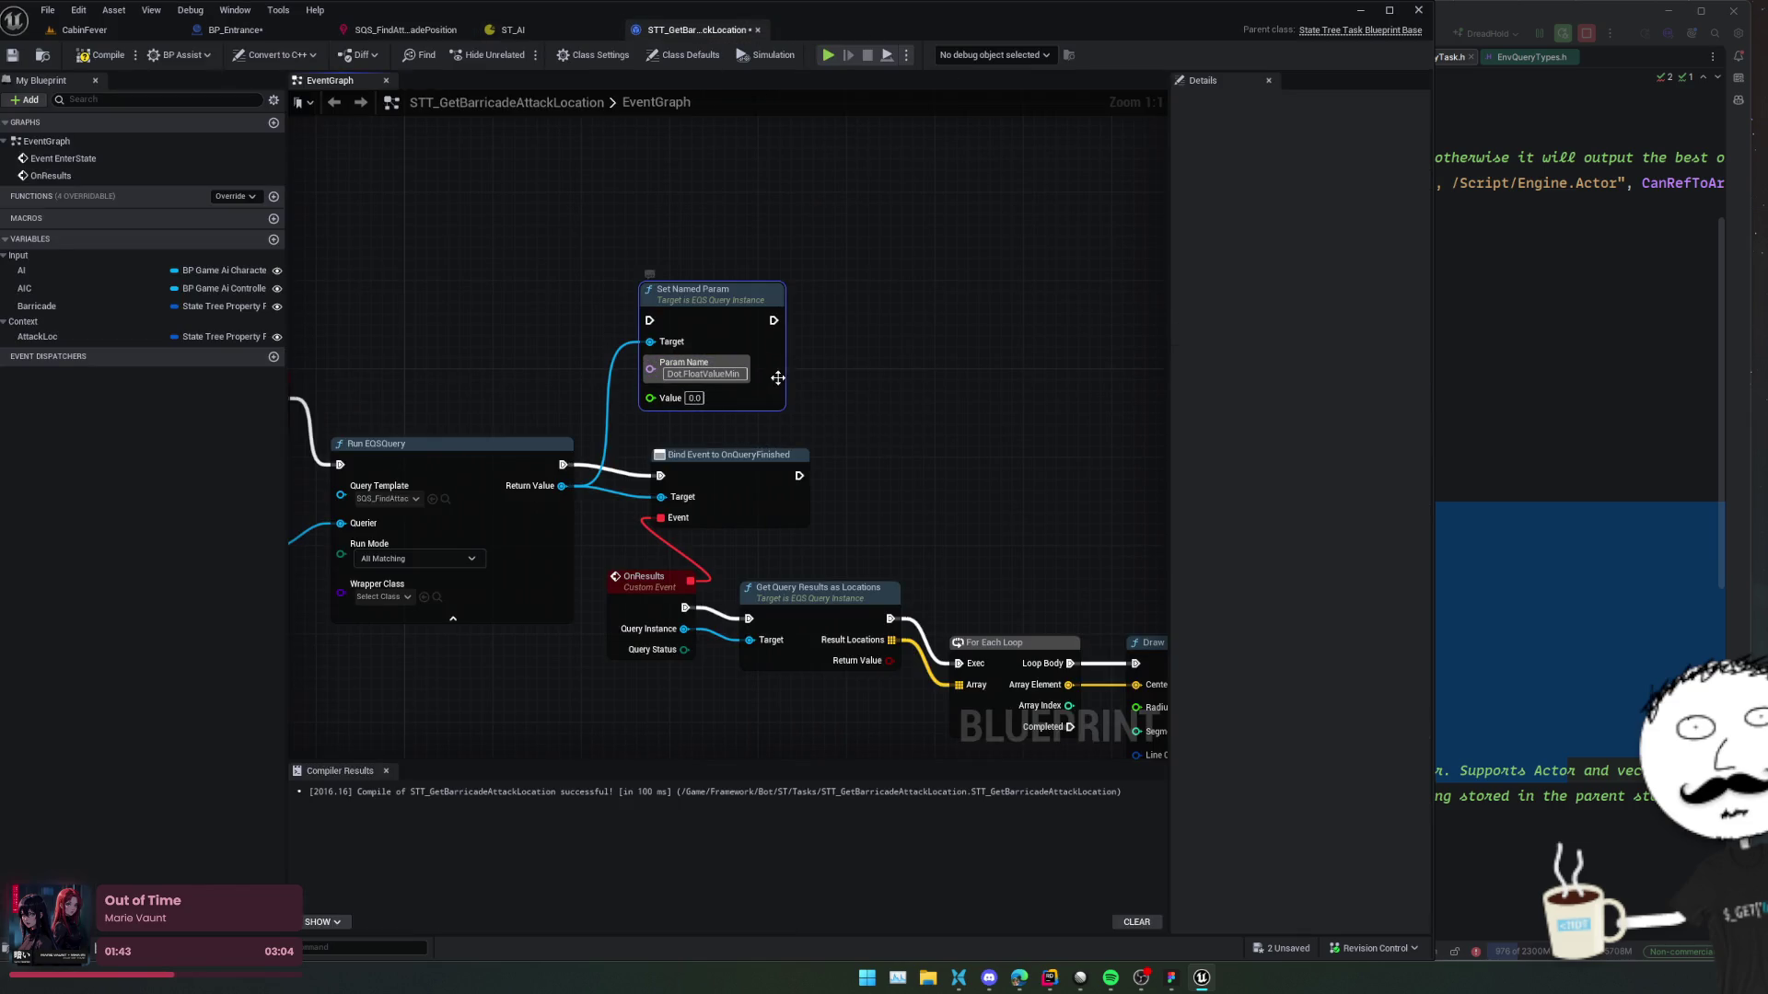
mouse_move(841, 395)
left_mouse_down()
mouse_move(848, 377)
mouse_move(821, 370)
left_mouse_up()
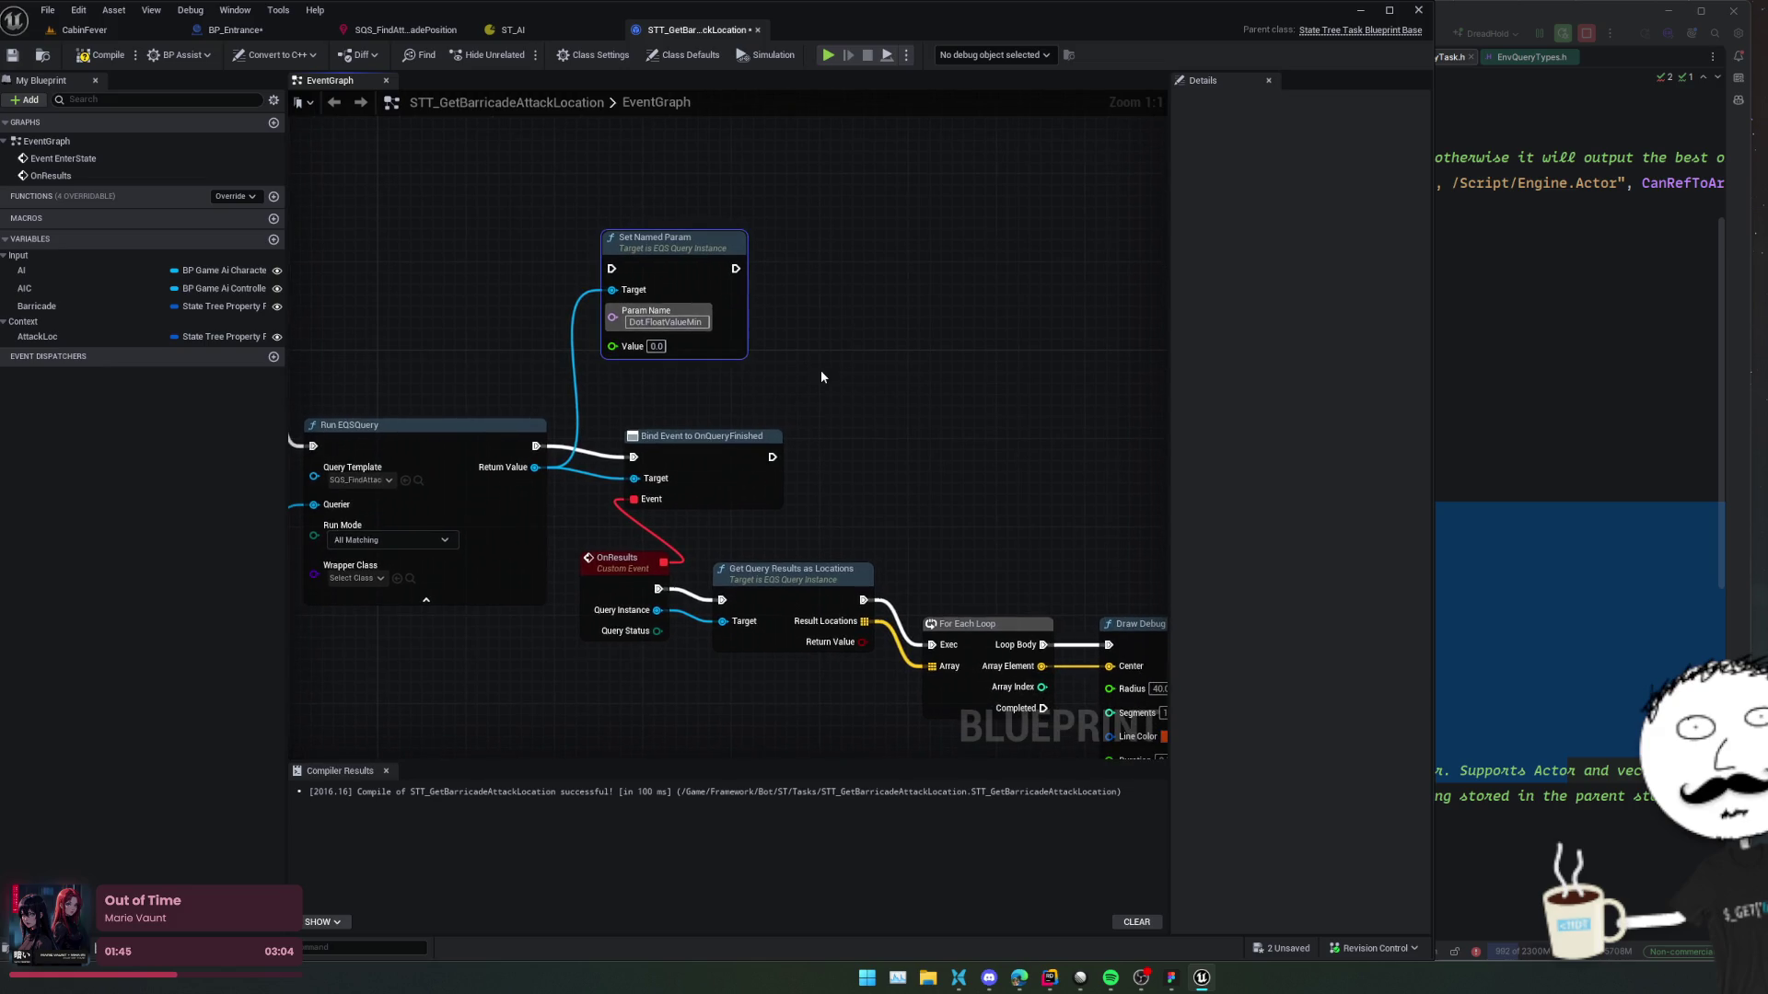
left_click(556, 29)
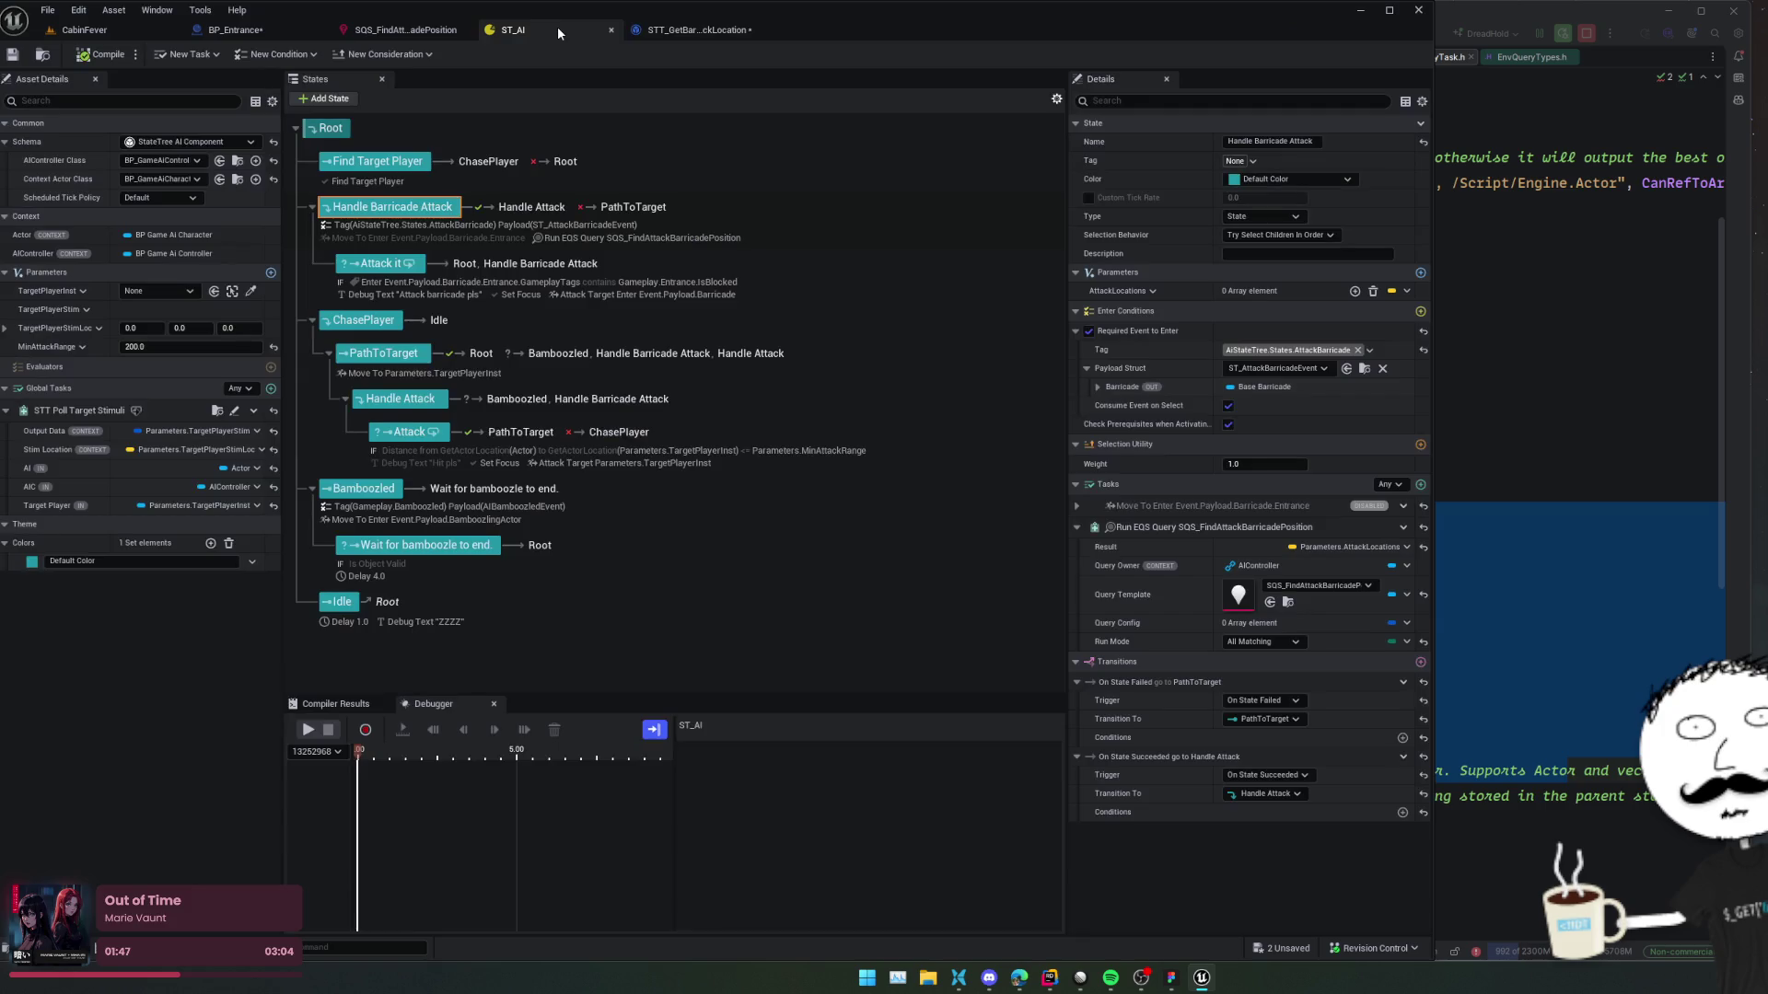
Check the SQS query, then add an AI getter wired to Get Dot Product To.
left_click(402, 30)
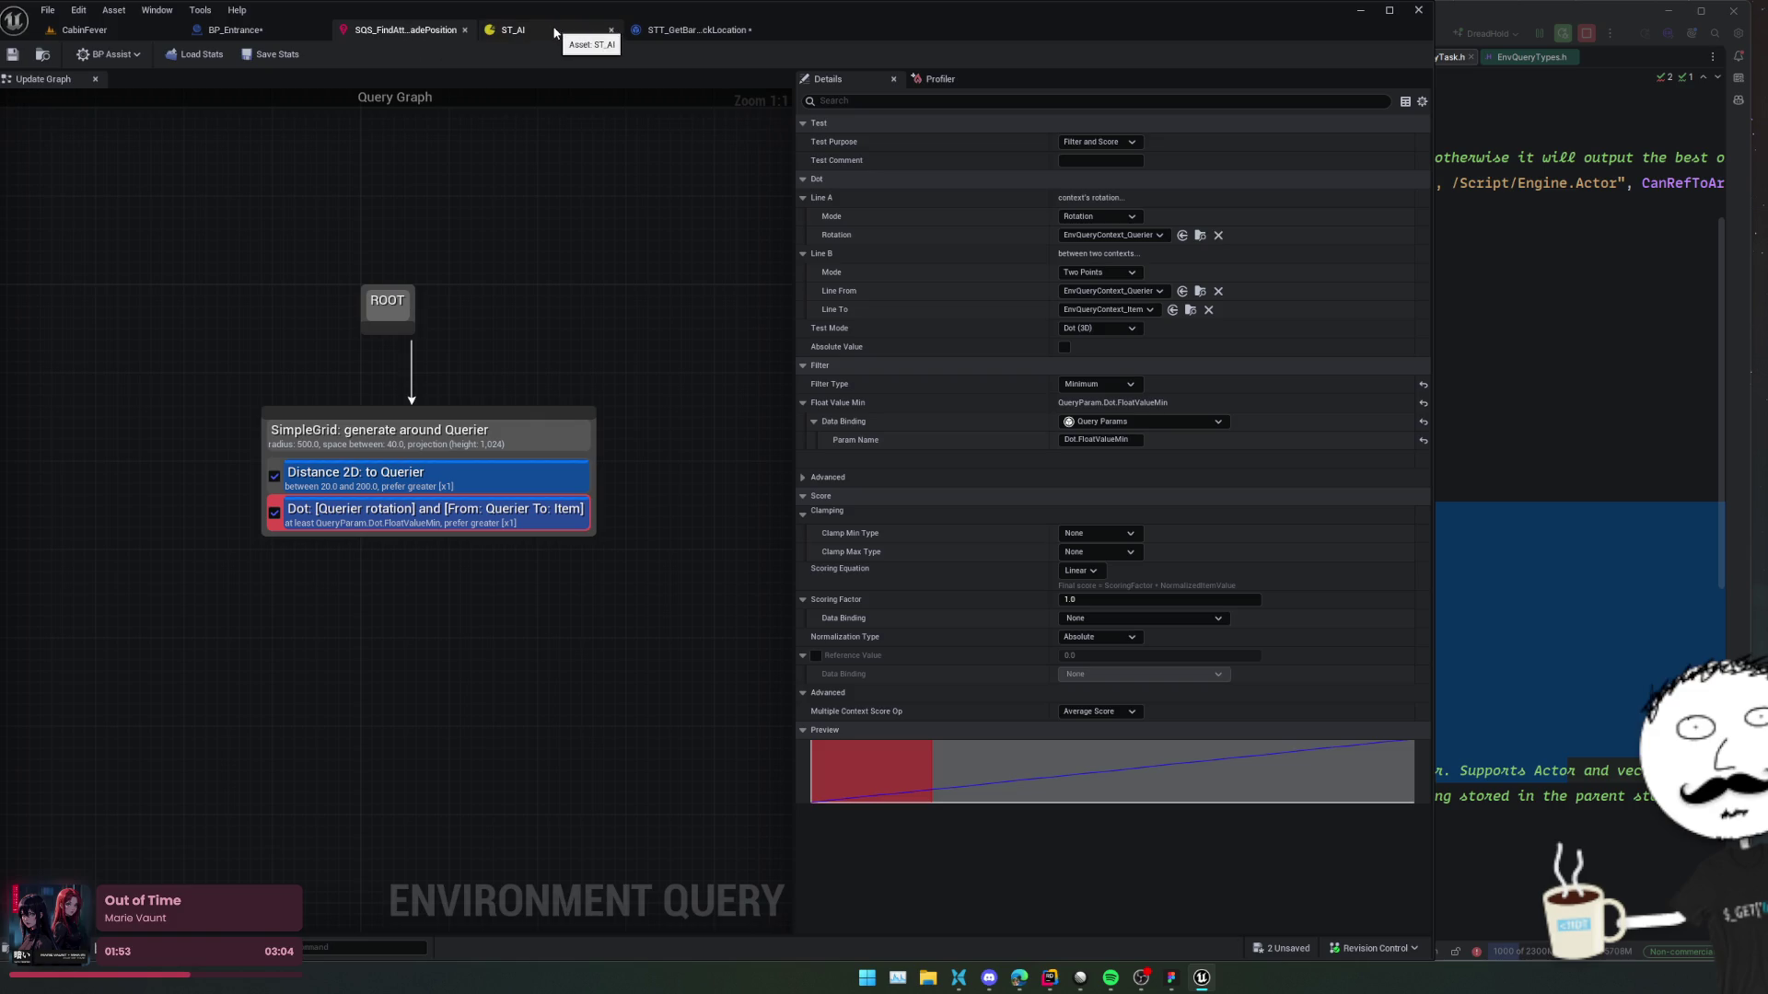
left_click(693, 31)
mouse_move(850, 257)
left_mouse_down()
mouse_move(1145, 284)
mouse_move(939, 268)
left_mouse_up()
mouse_move(37, 270)
left_mouse_down()
mouse_move(143, 304)
mouse_move(571, 244)
mouse_move(702, 198)
left_mouse_up()
left_click(589, 256)
type("dot")
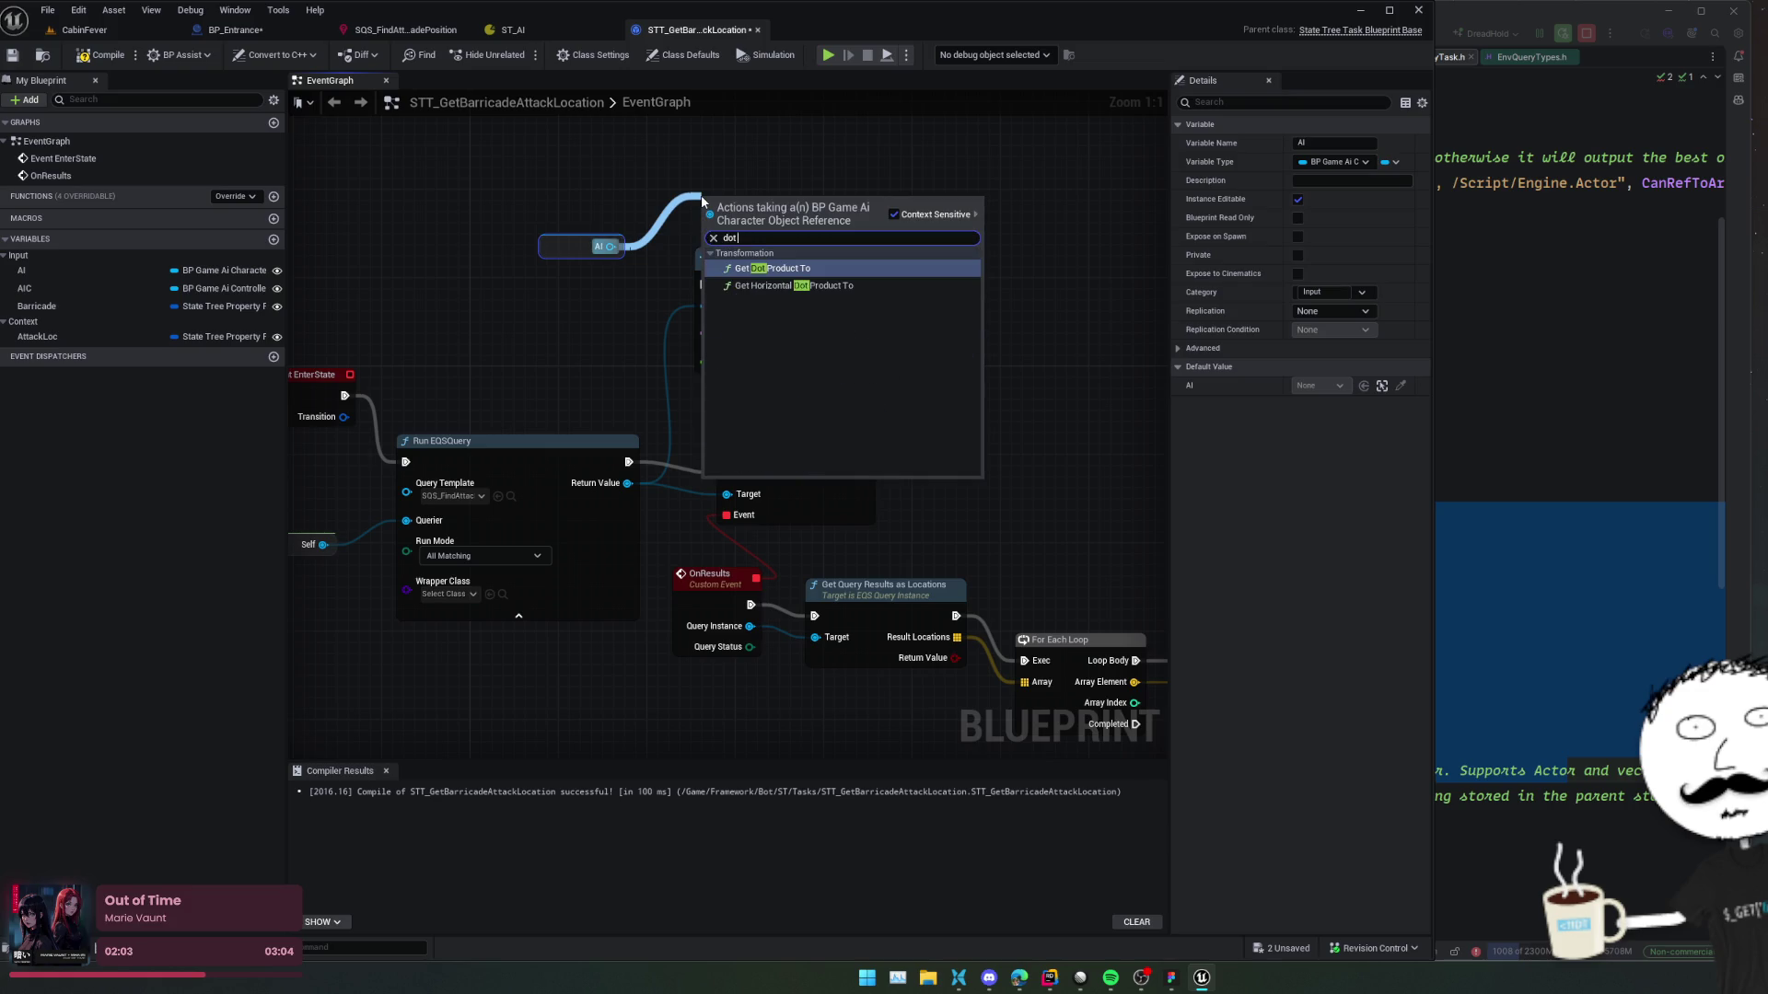
key("Return")
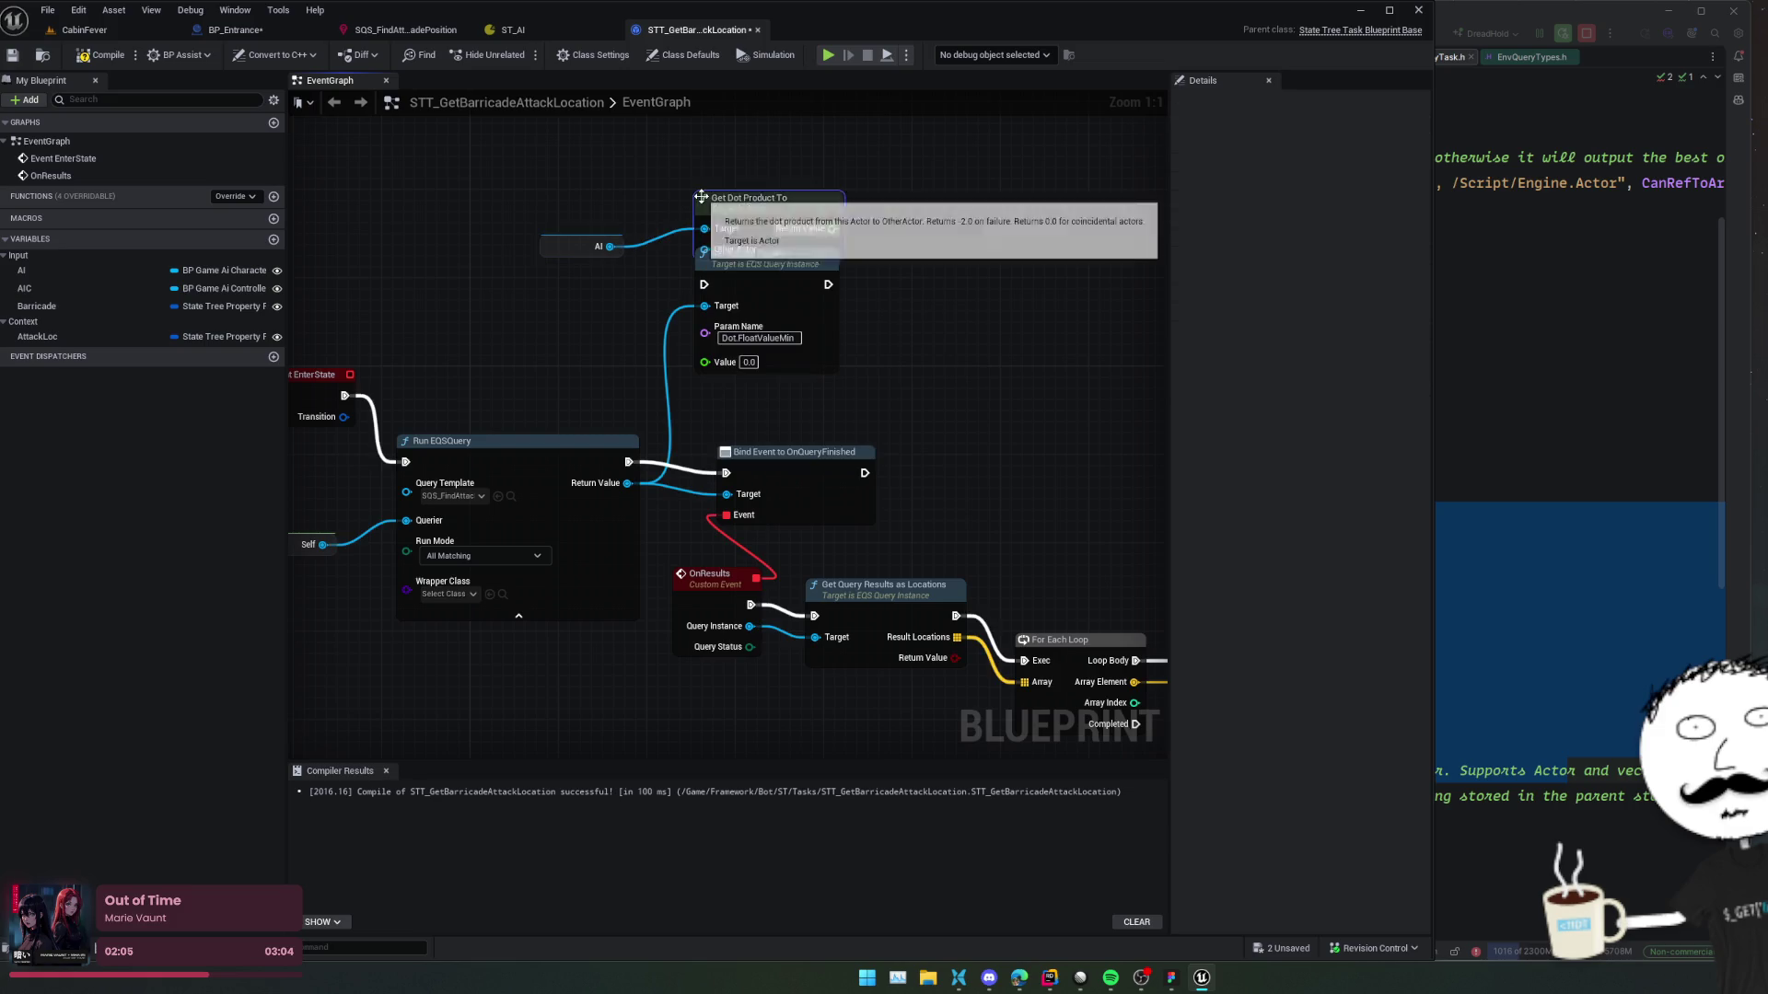
Delete the AI getter and Get Dot Product To, adding a vector Dot Product instead.
left_click_drag(552, 247, 571, 193)
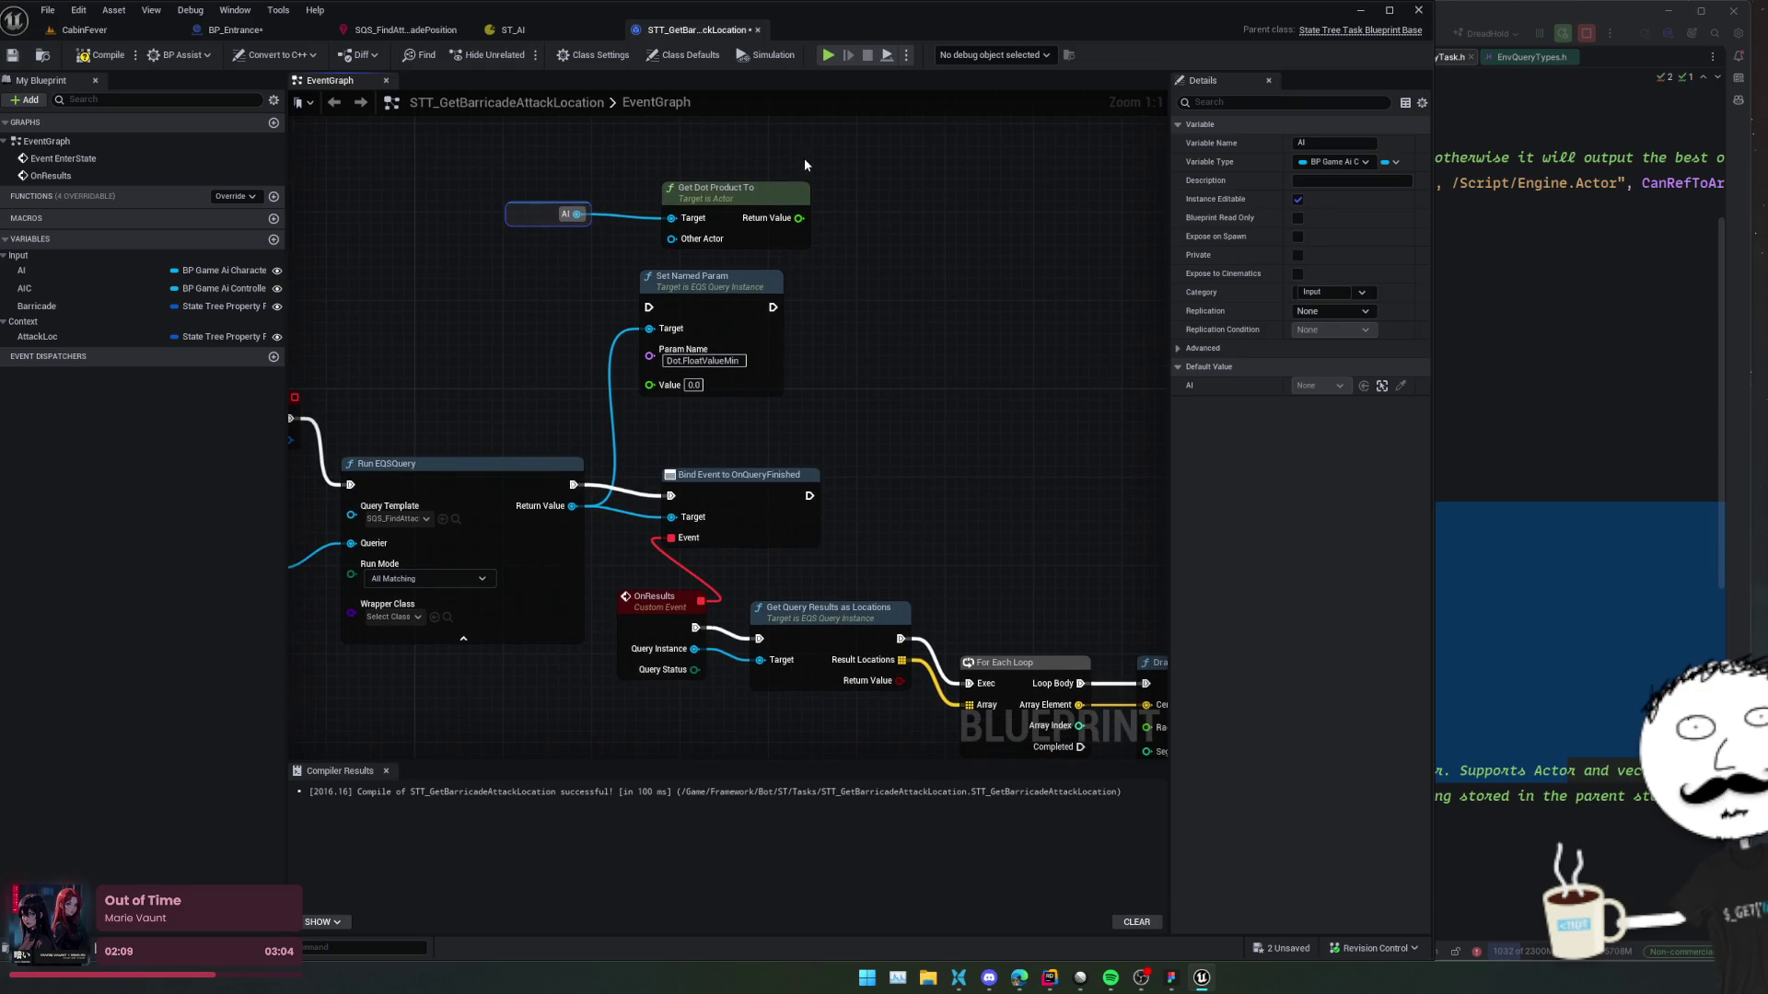
left_click_drag(805, 165, 516, 251)
key("Delete")
right_click(622, 185)
type("dot product")
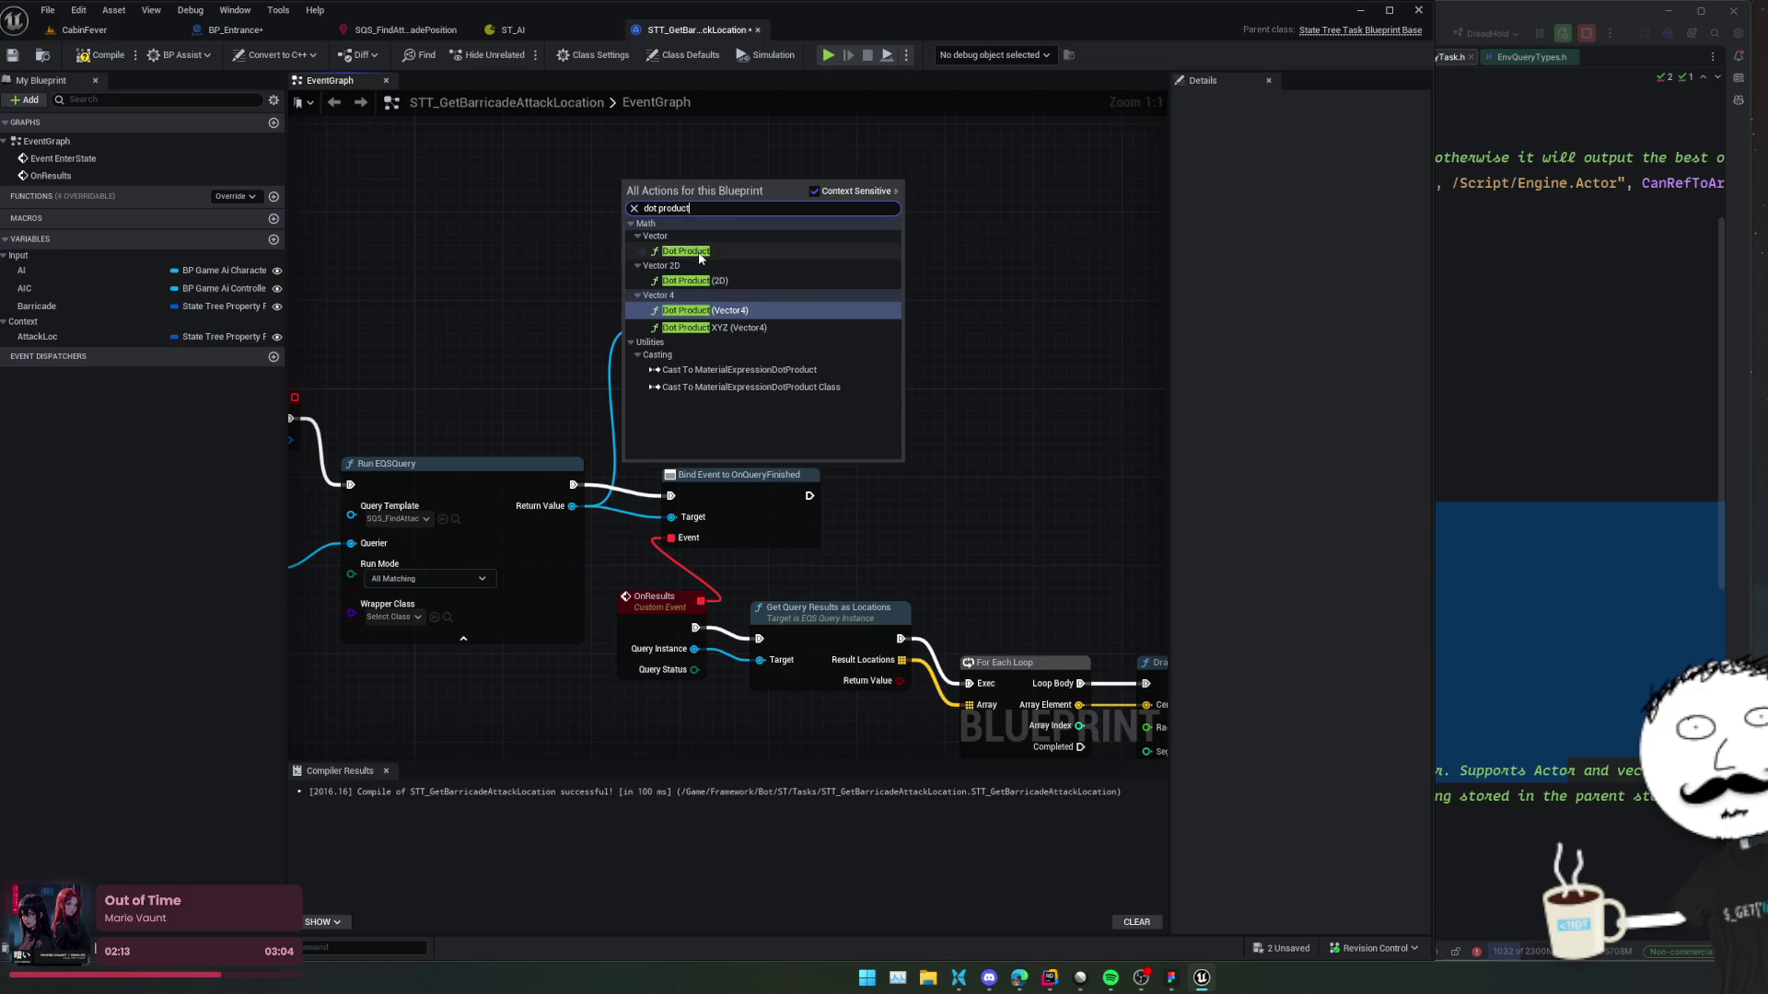
left_click(686, 251)
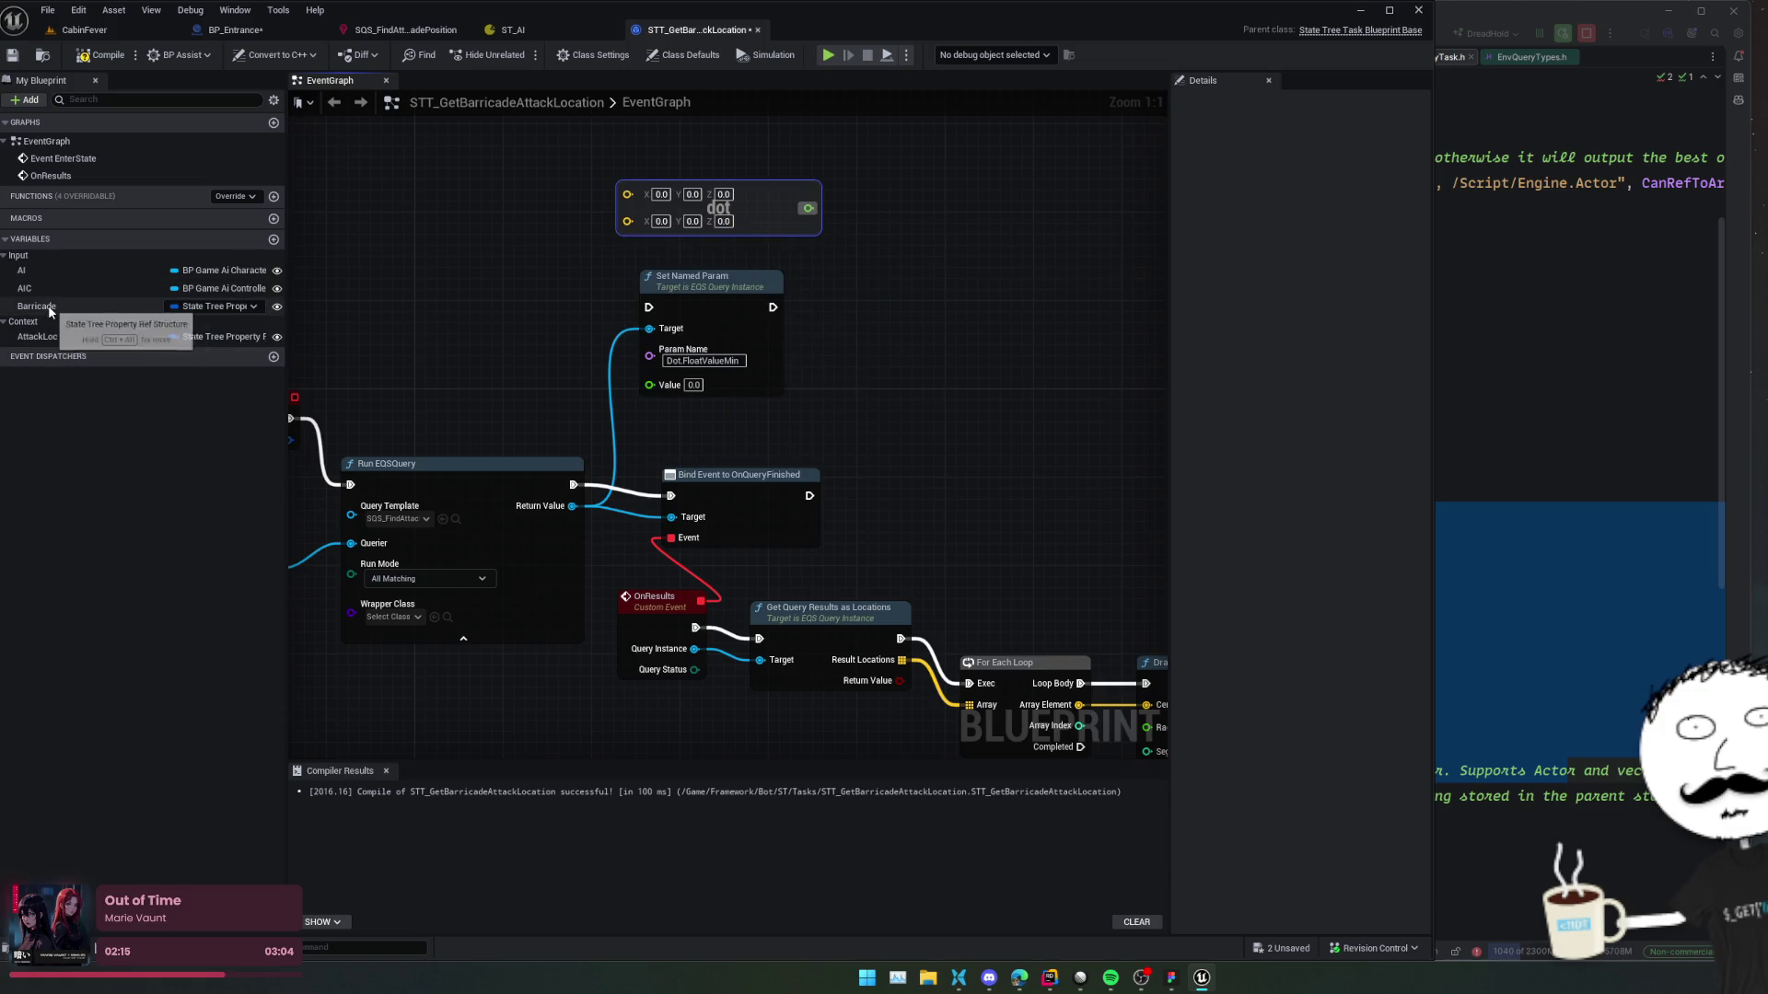
Feed the AI's Get Actor Location into Dot Product's A input.
left_click_drag(39, 276, 543, 184)
type("get actor loc")
left_click(611, 294)
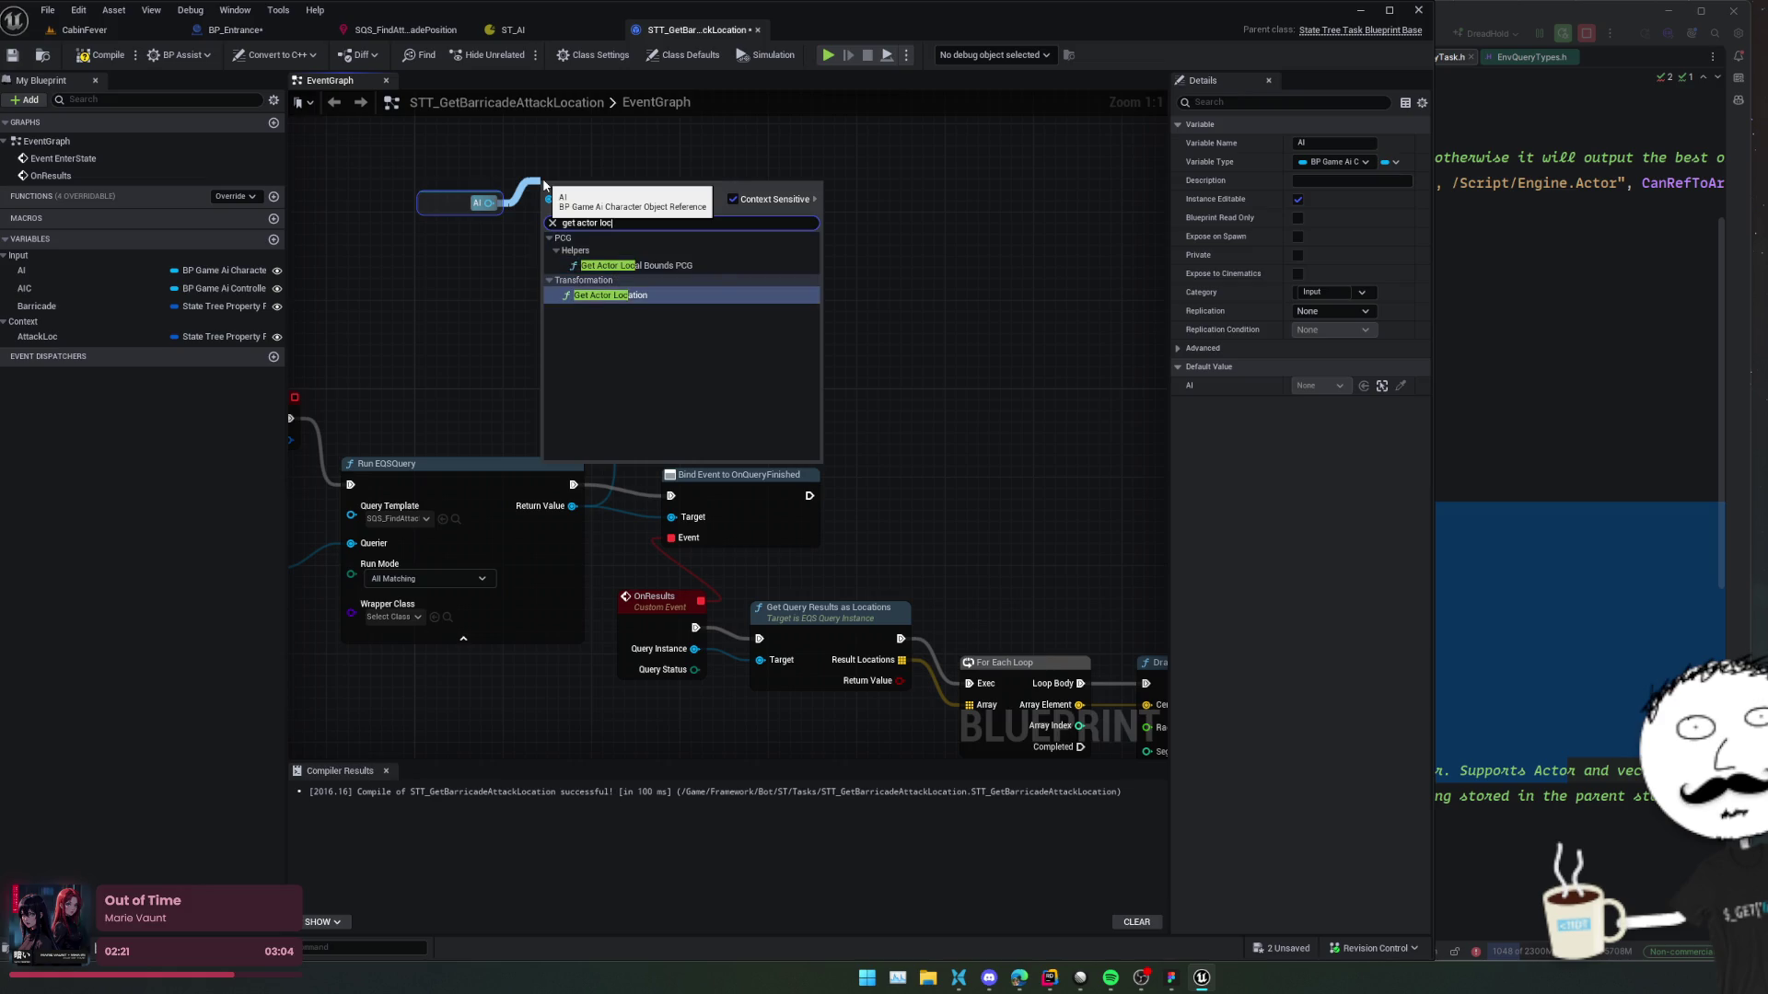
mouse_move(570, 186)
left_mouse_down()
mouse_move(484, 185)
mouse_move(627, 191)
left_mouse_up()
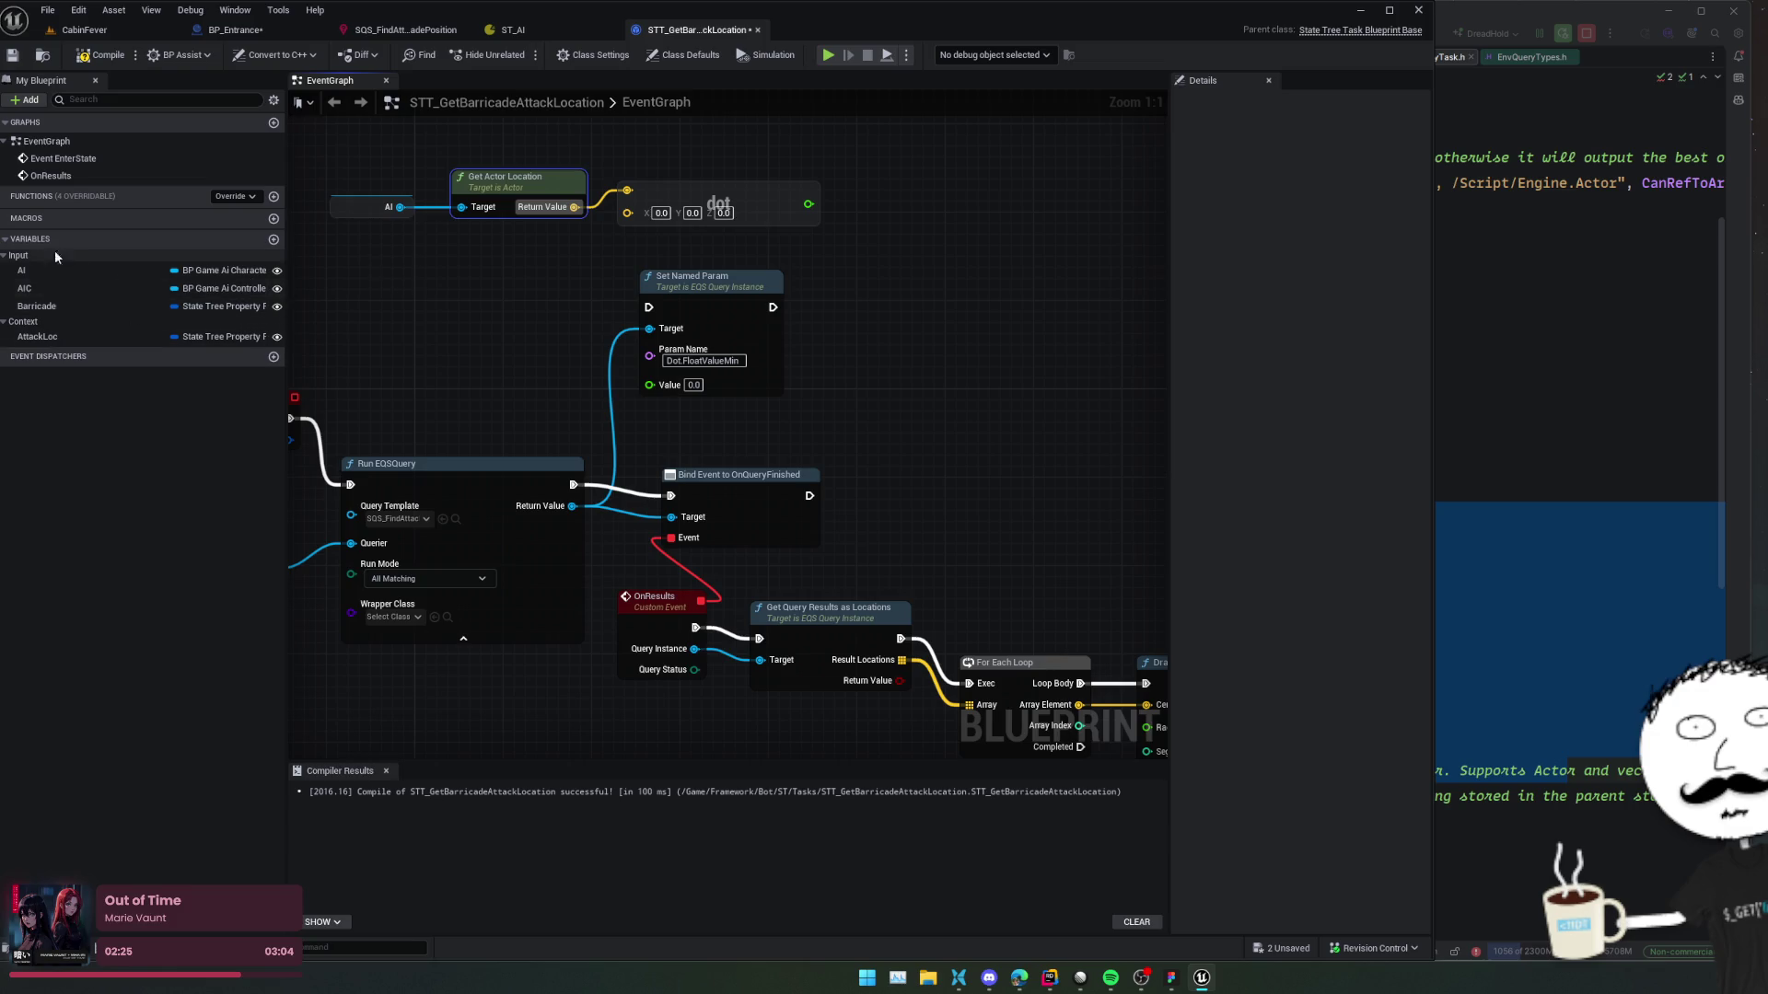
Add a Barricade getter connected to a Get Property Reference node.
left_click_drag(47, 306, 520, 273)
left_click(469, 314)
type("get en")
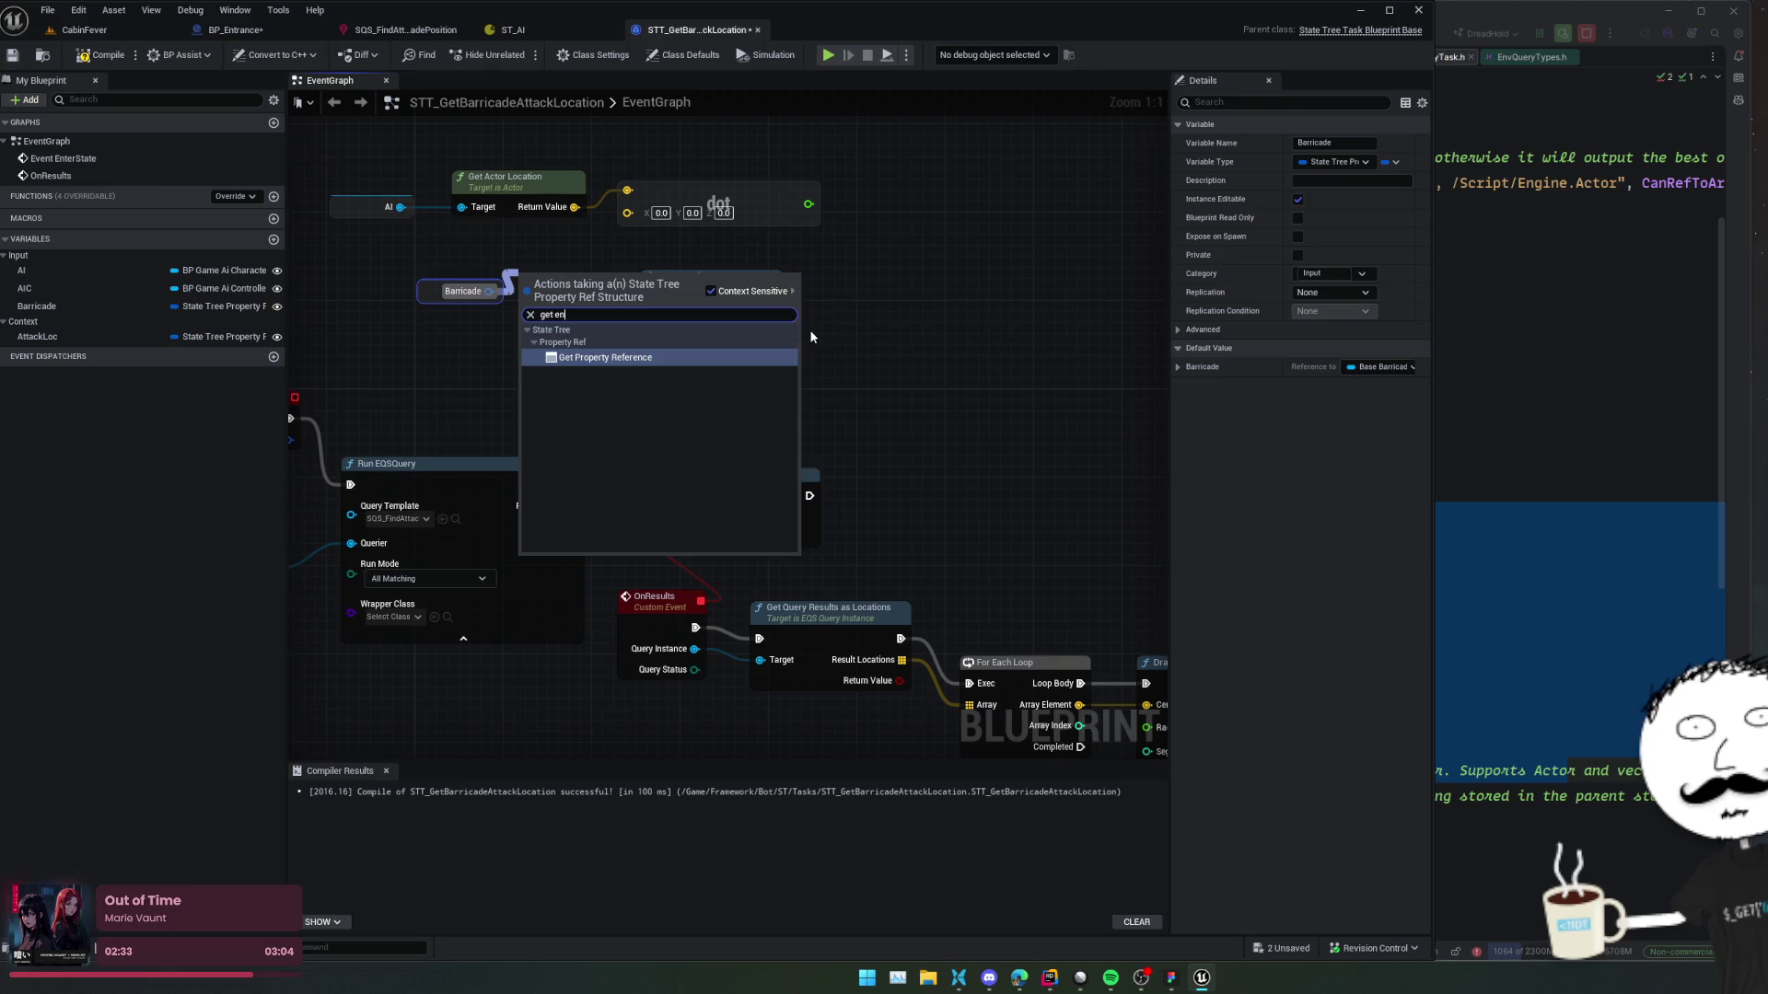
key("Escape")
mouse_move(405, 295)
left_mouse_down()
mouse_move(318, 306)
mouse_move(621, 296)
mouse_move(571, 295)
mouse_move(481, 336)
left_mouse_up()
type("get pr")
key("Return")
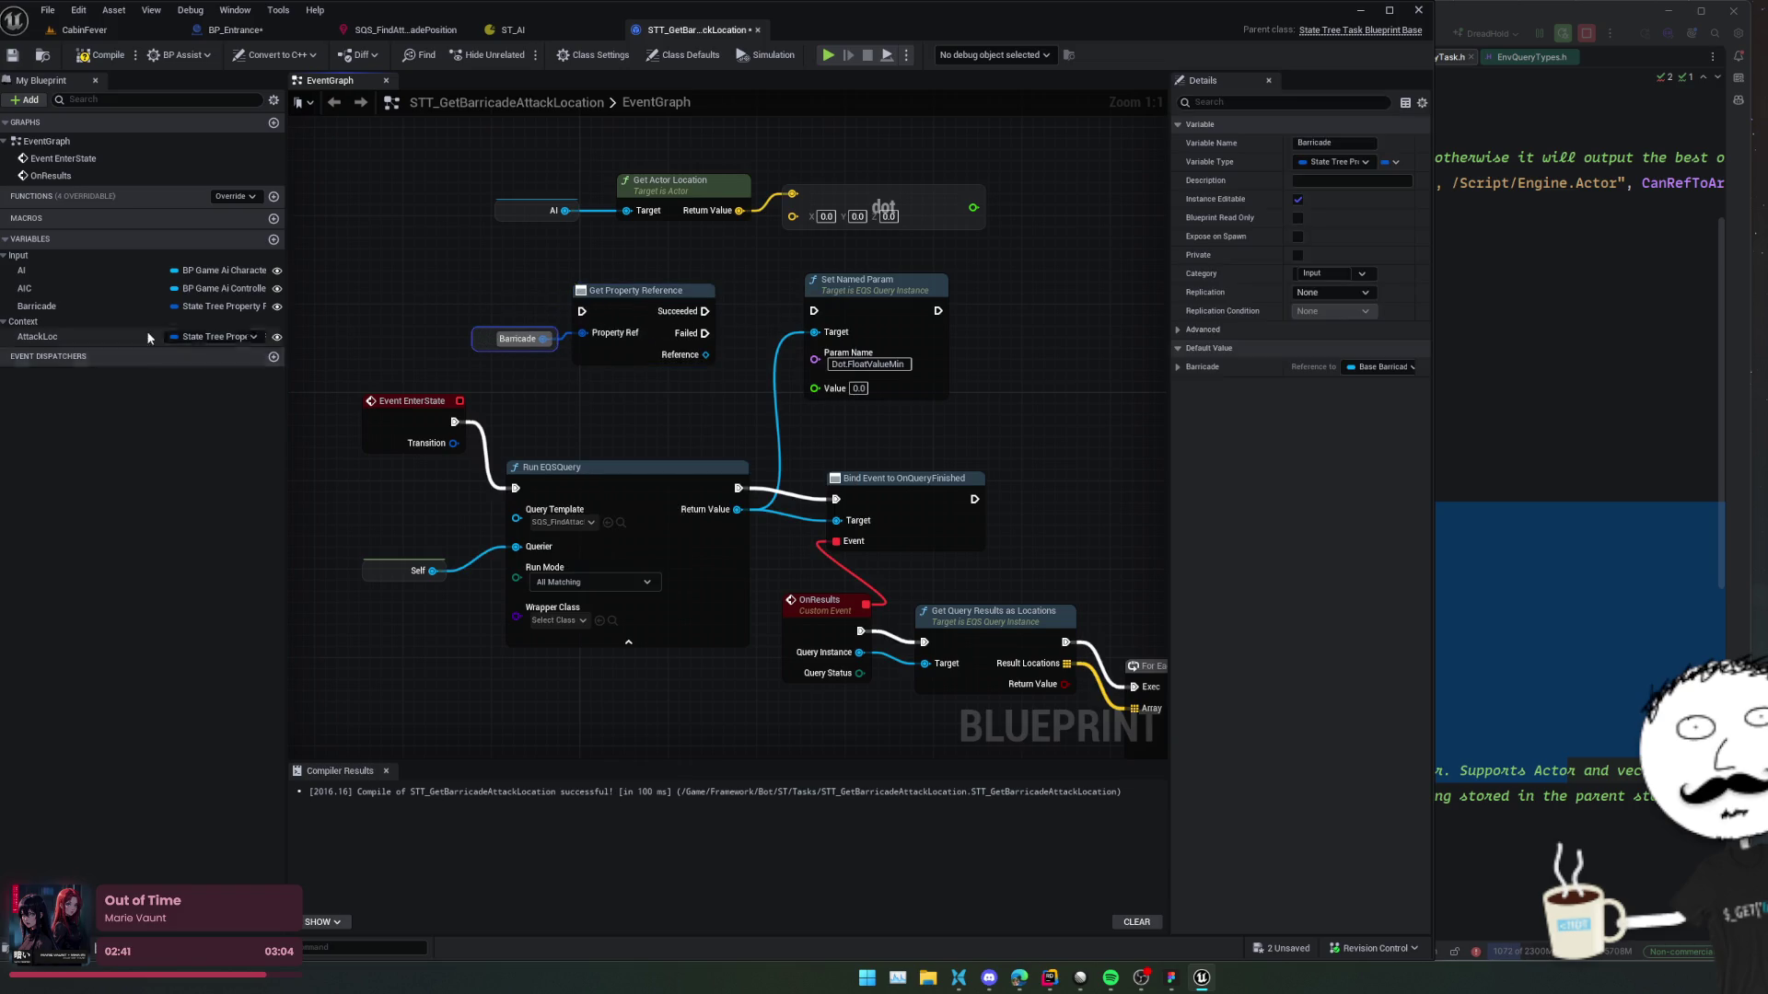
left_click(204, 306)
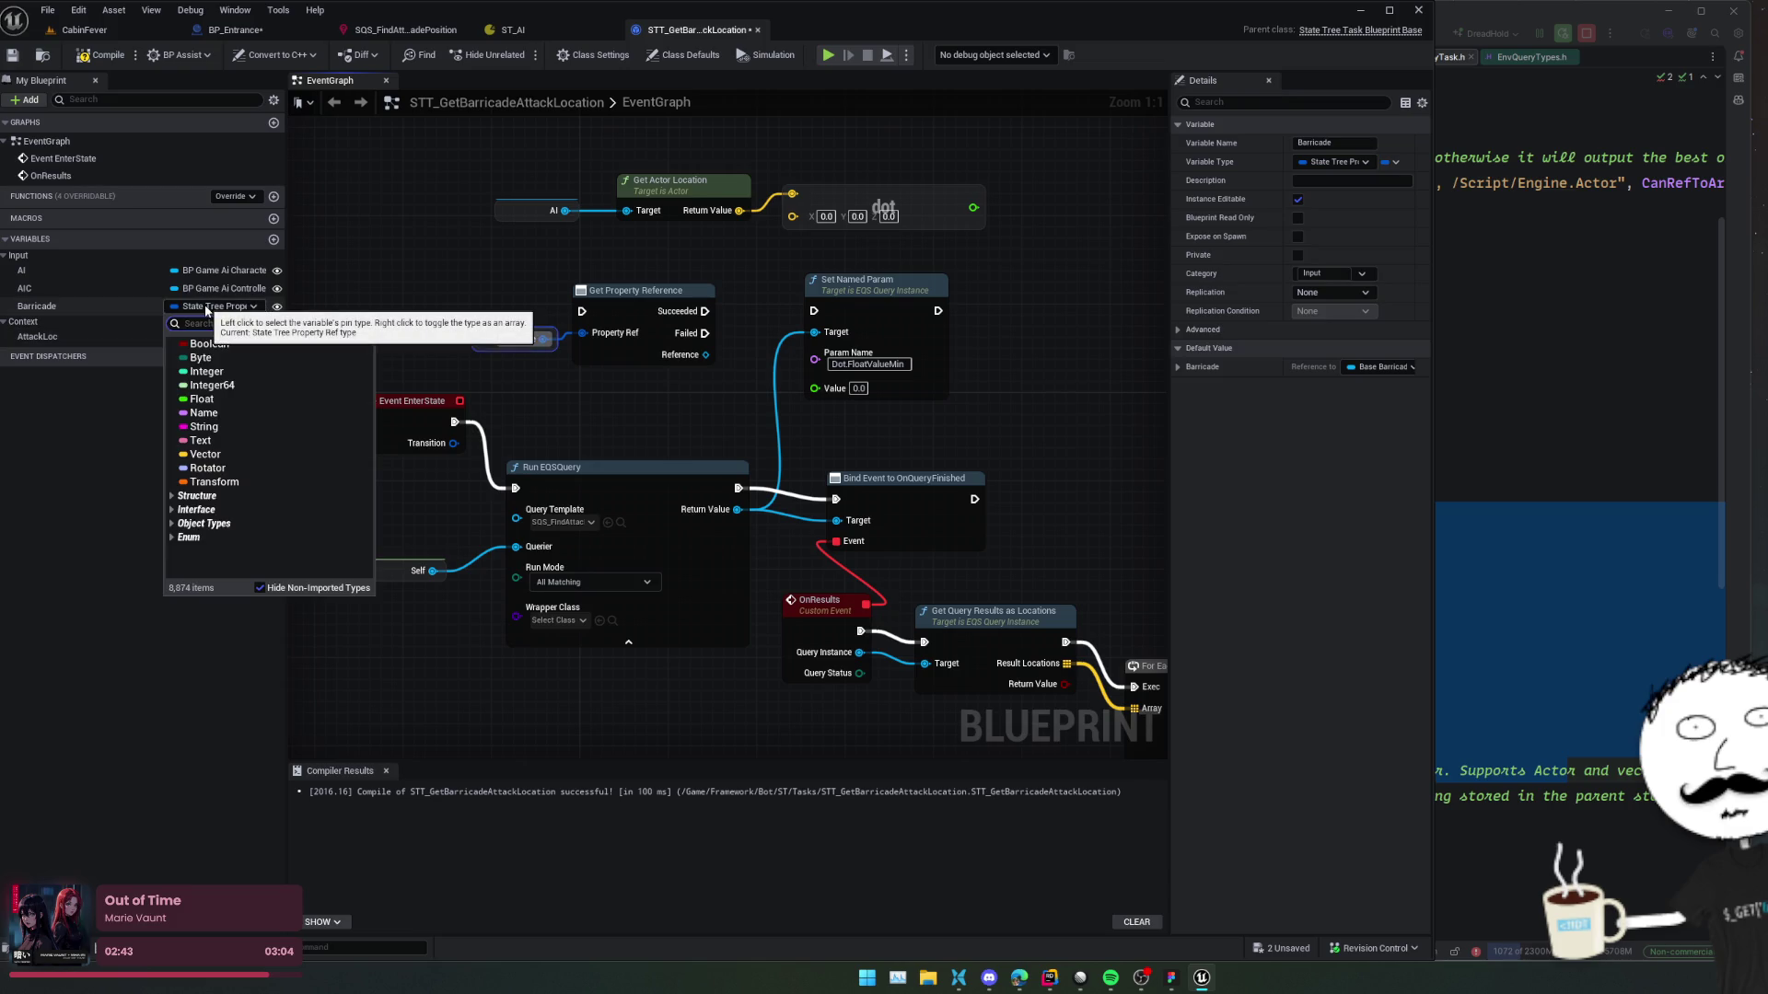
Change Barricade's type to Entrance and delete the Barricade and Get Property Reference nodes.
key("BackSpace")
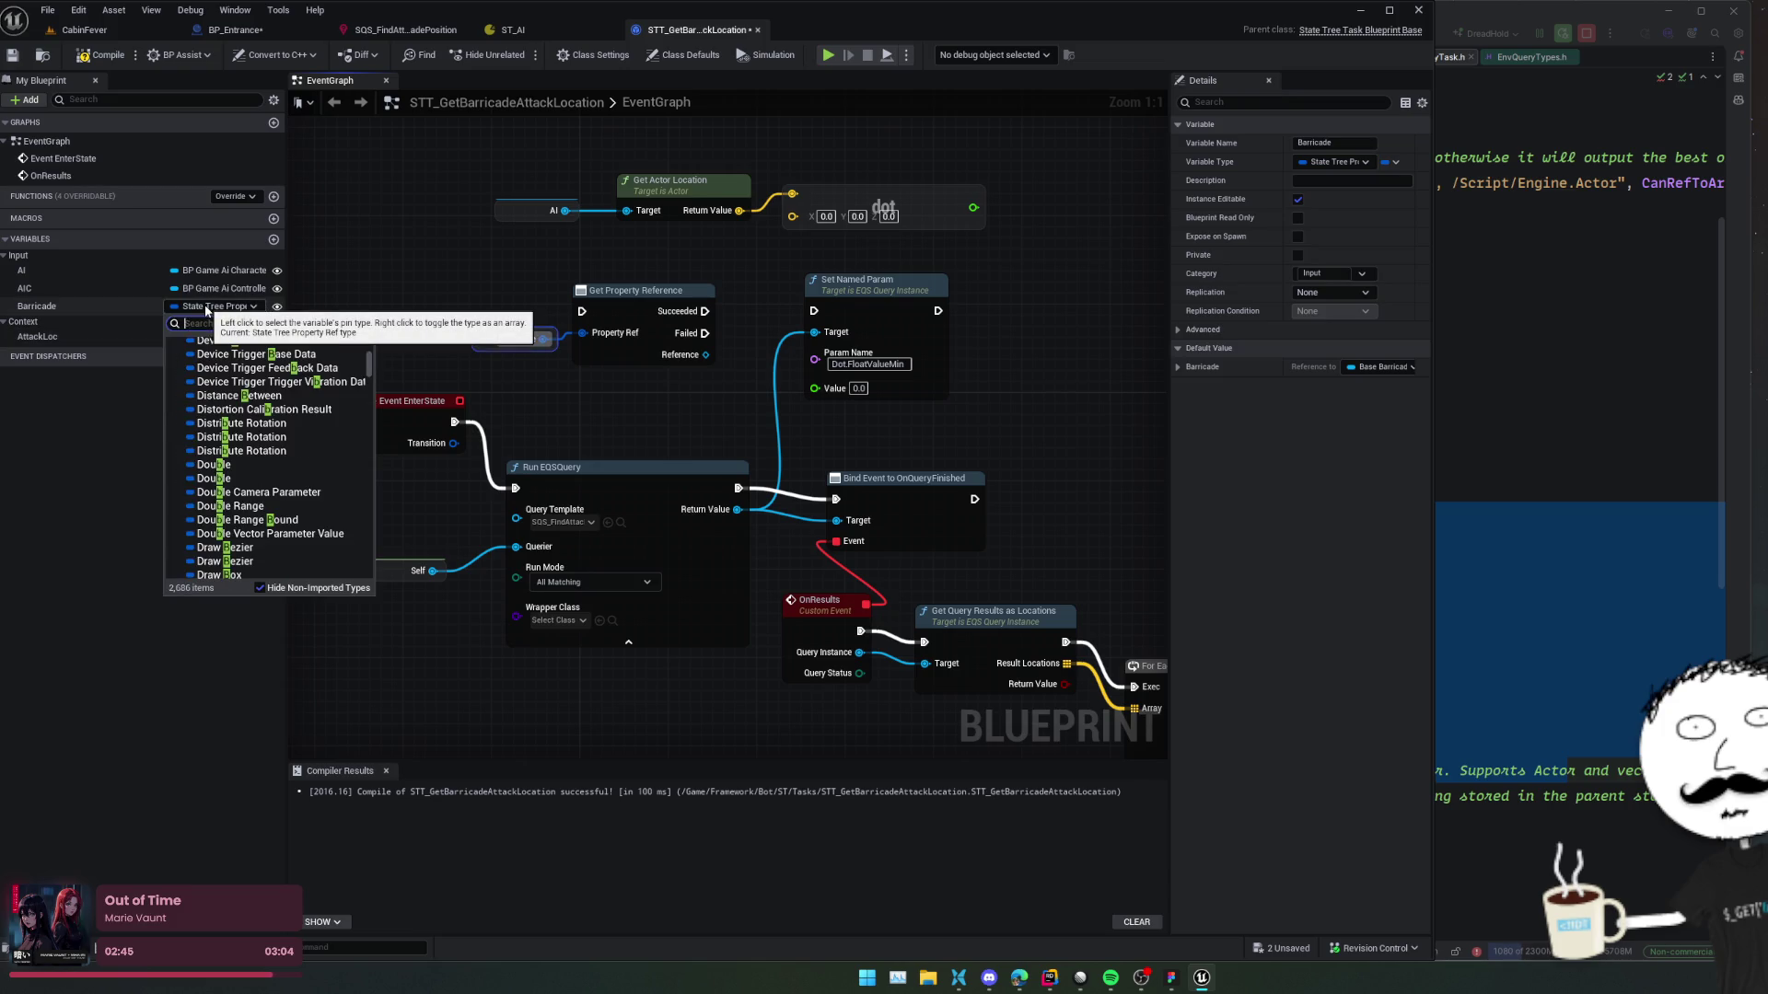
type("entrance")
key("Return")
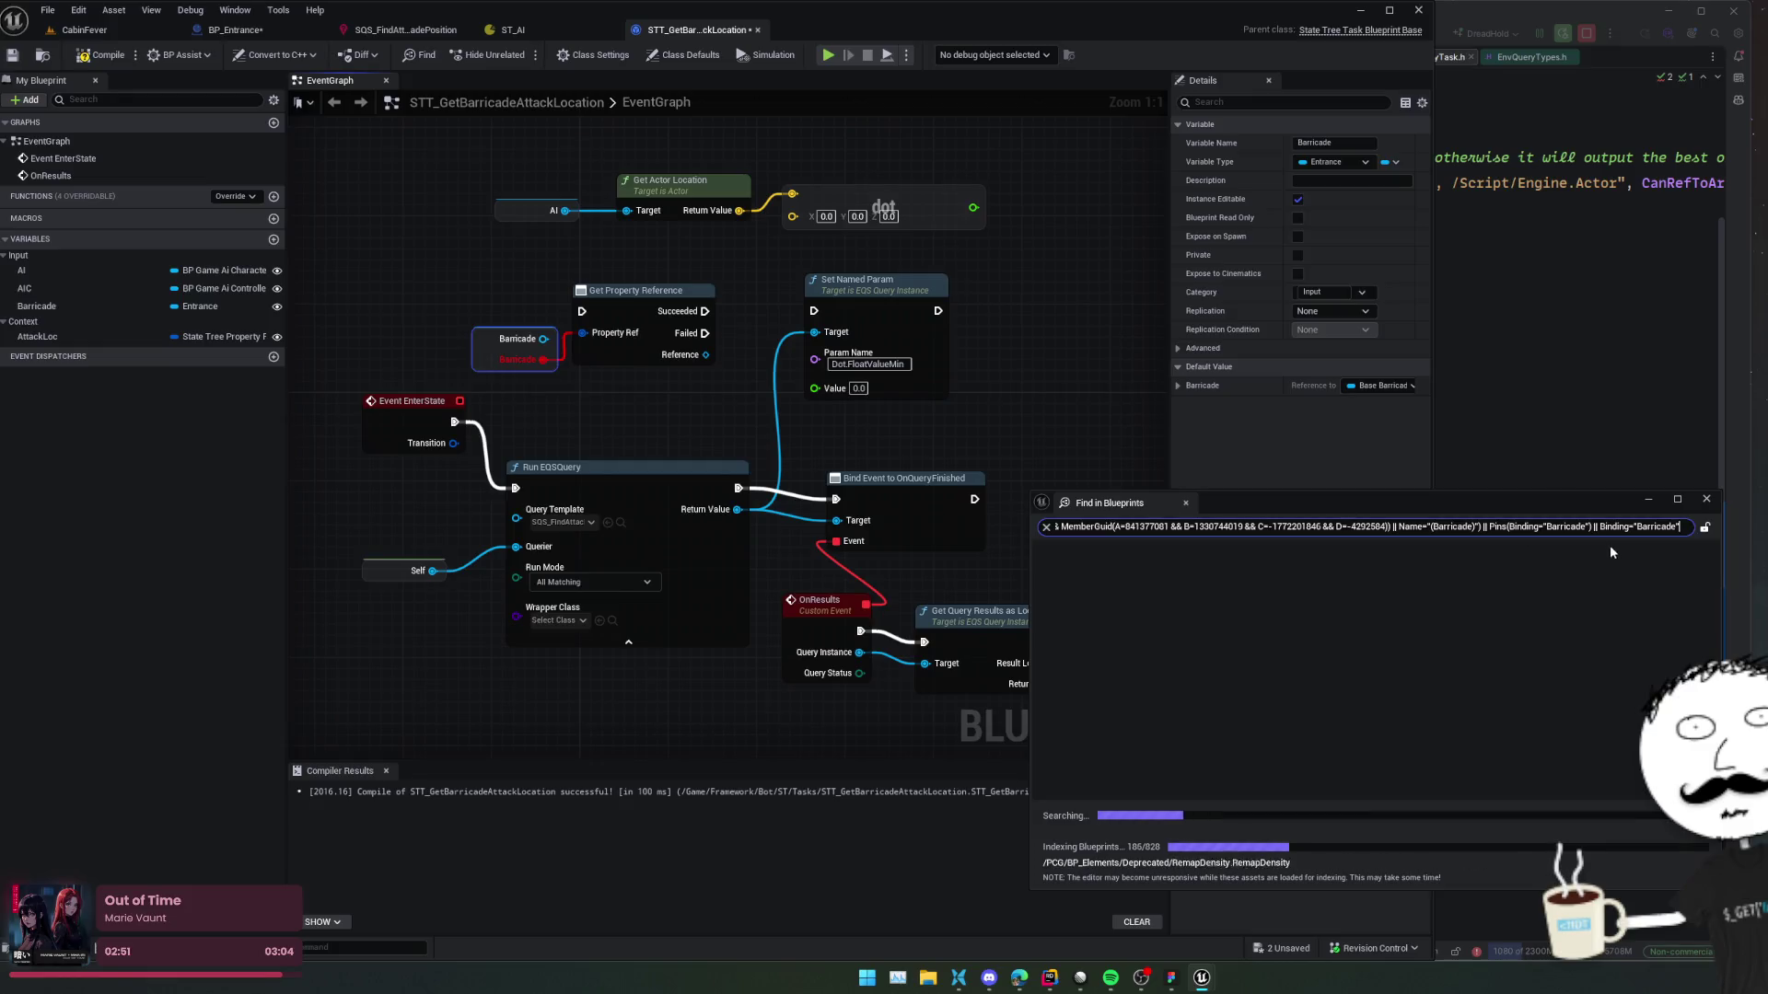
left_click(1703, 504)
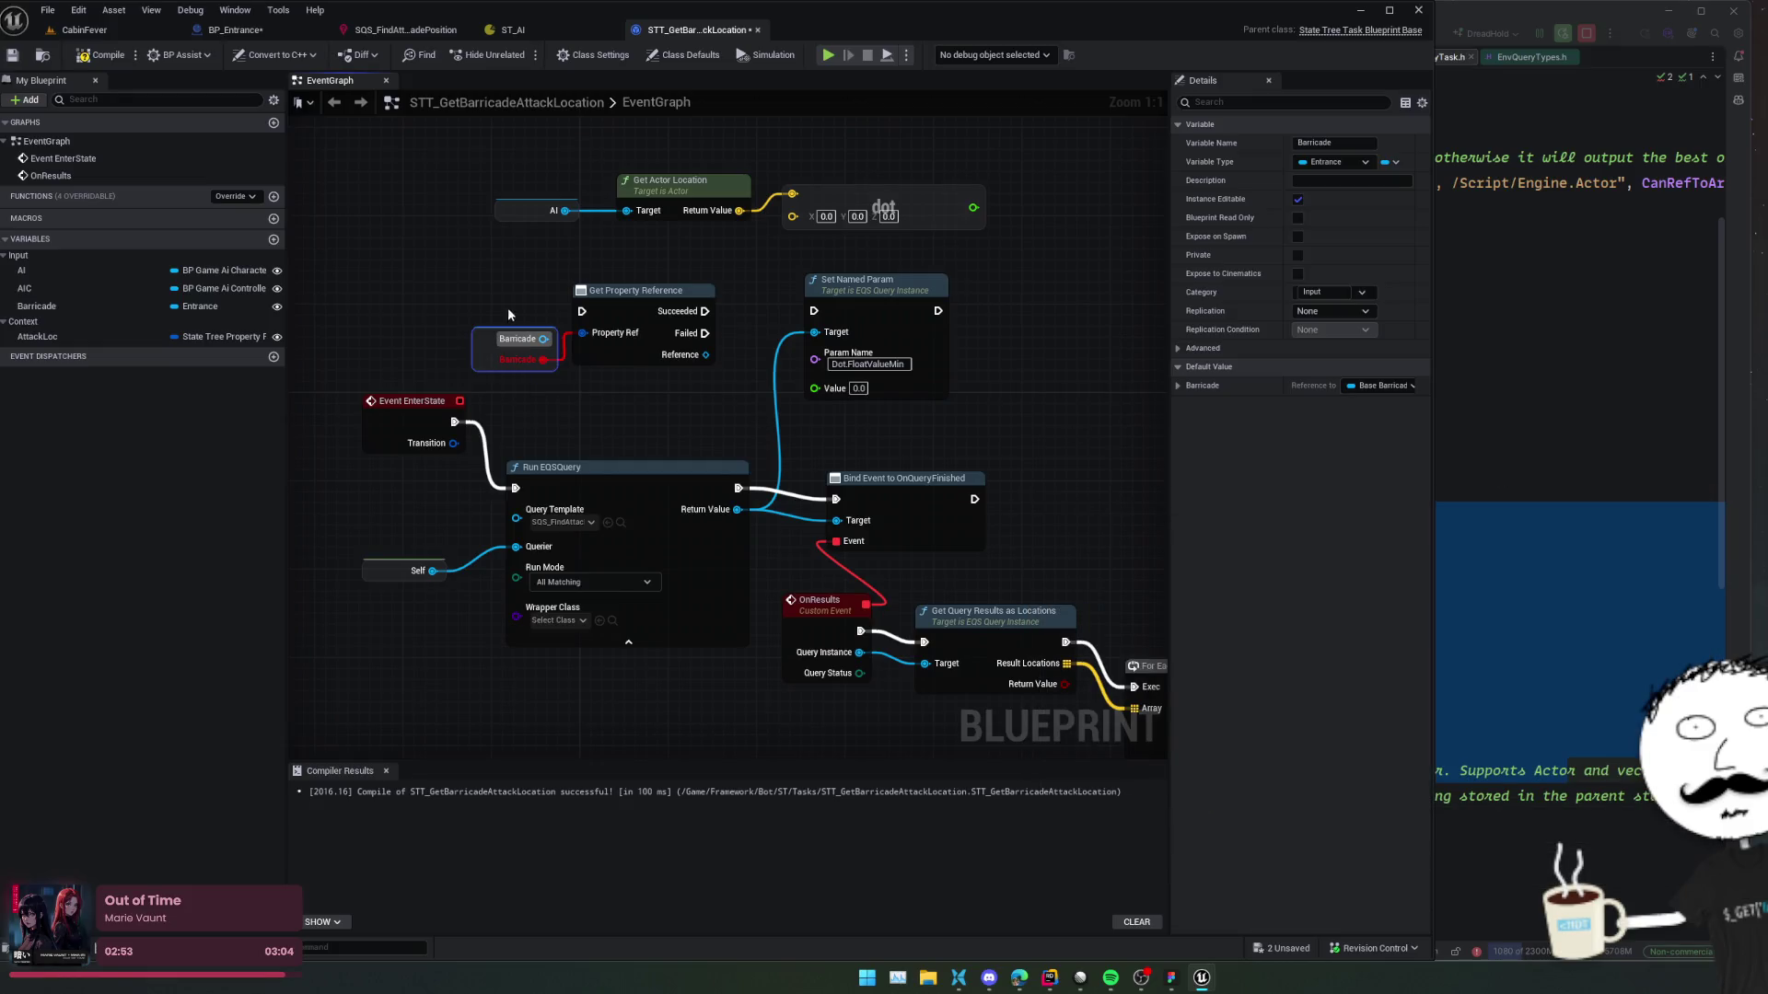
left_click(638, 285, "ctrl")
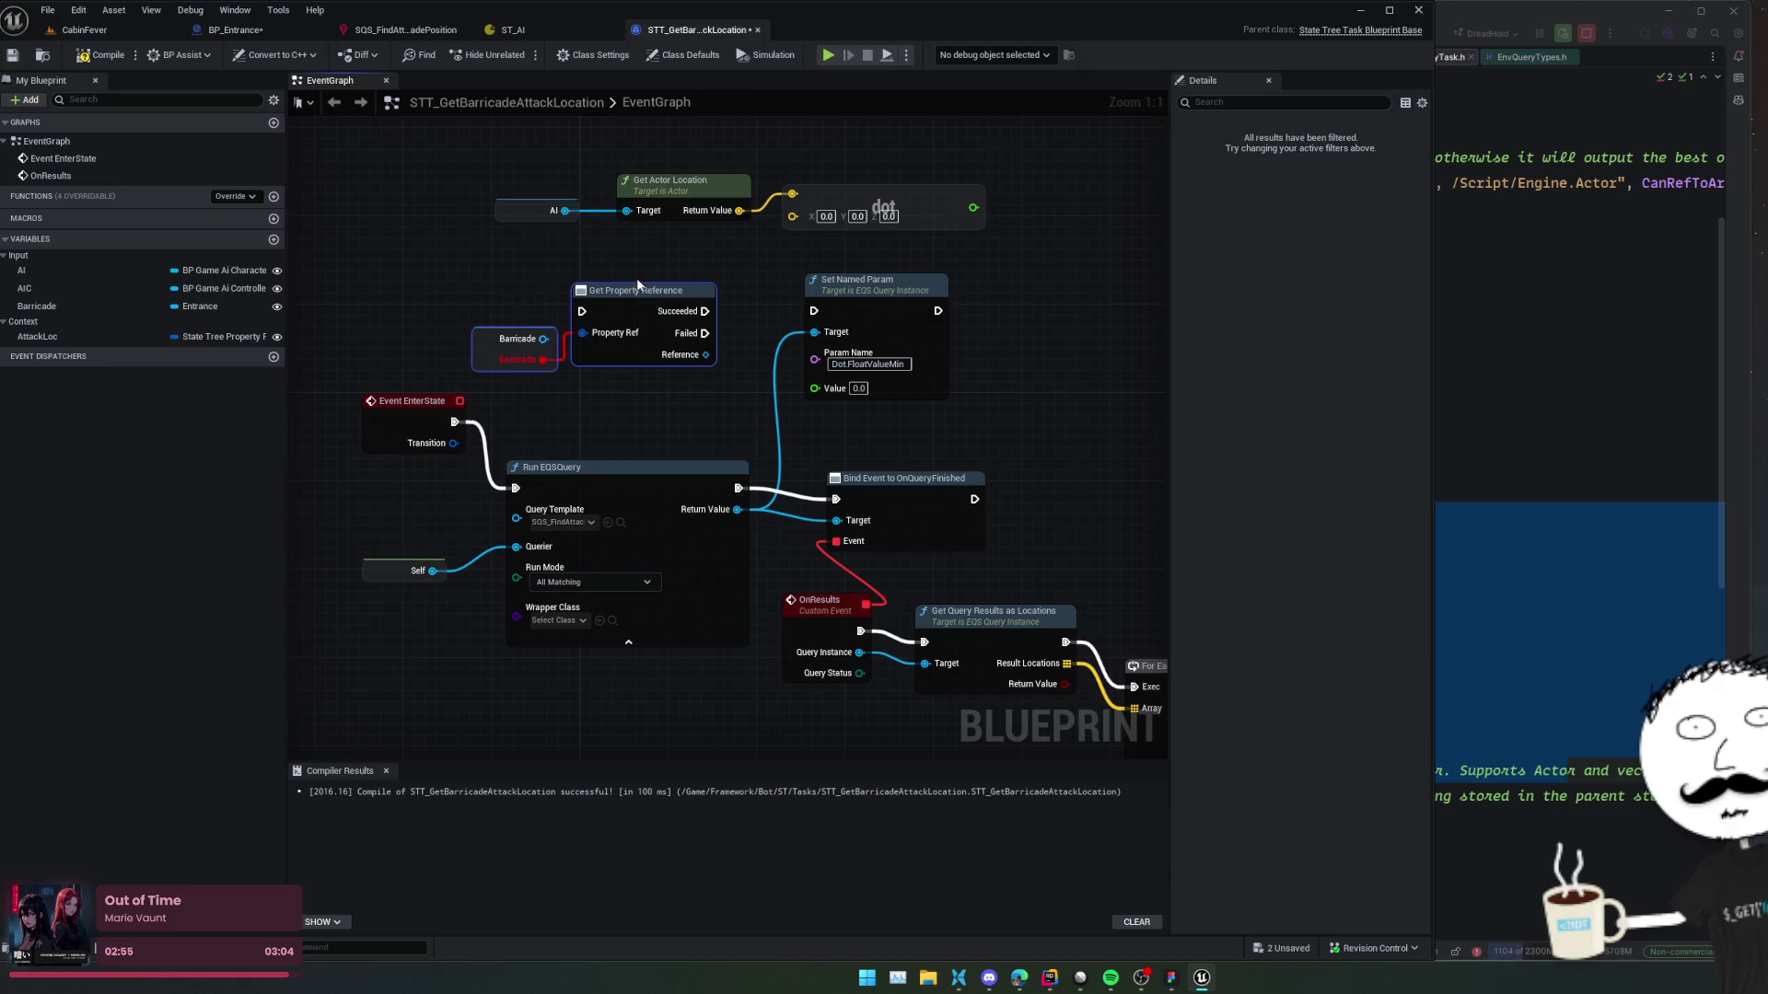
key("Delete")
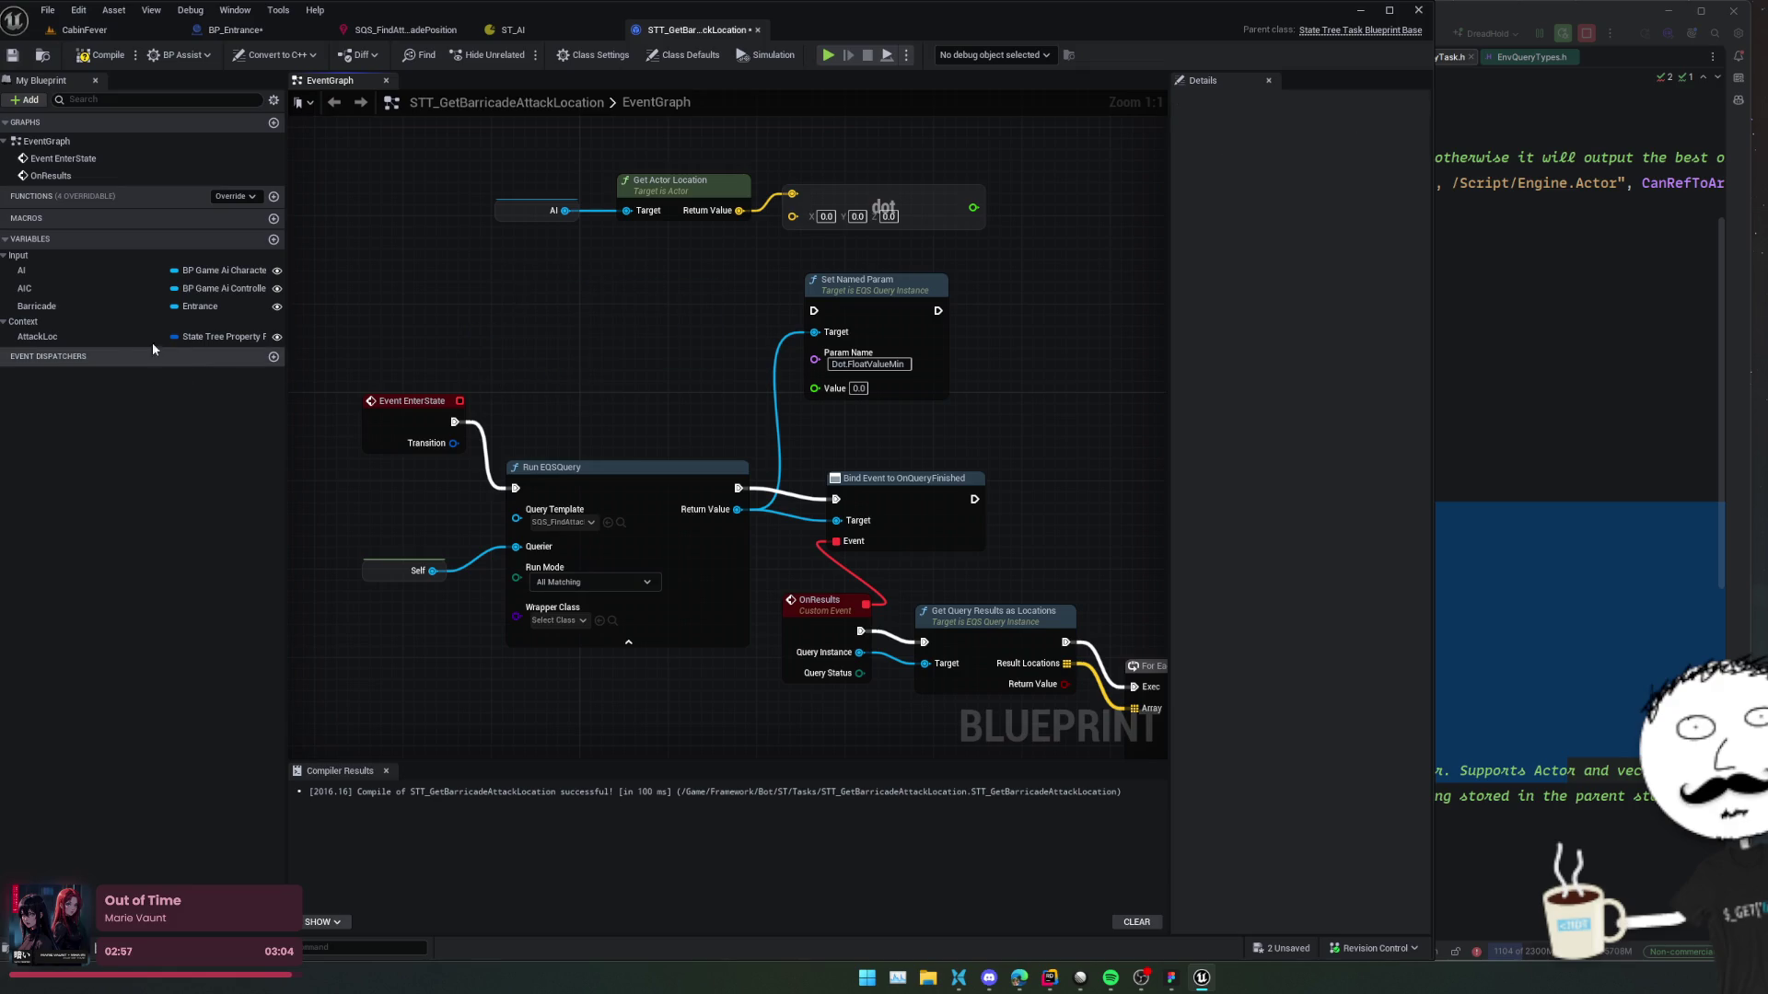
Add Barricade's Get Actor Forward Vector and wire it into Dot Product's second input.
mouse_move(46, 305)
left_mouse_down()
mouse_move(567, 302)
mouse_move(546, 315)
left_mouse_up()
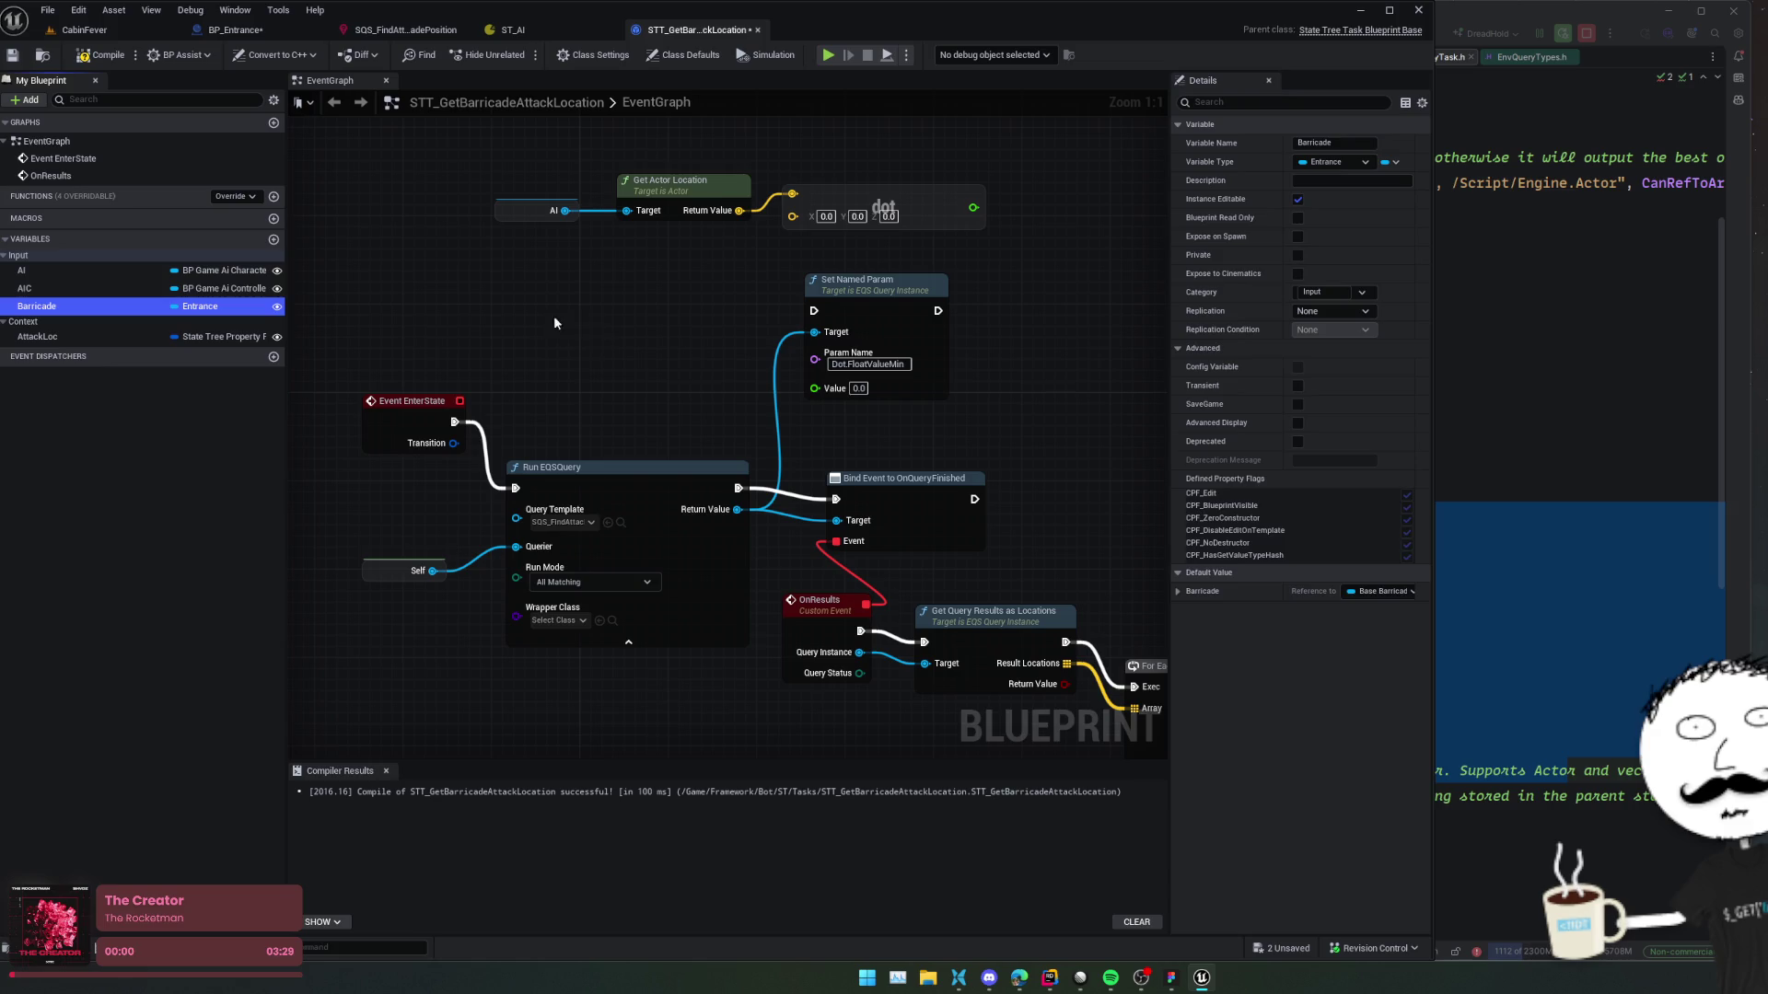
left_click(607, 348)
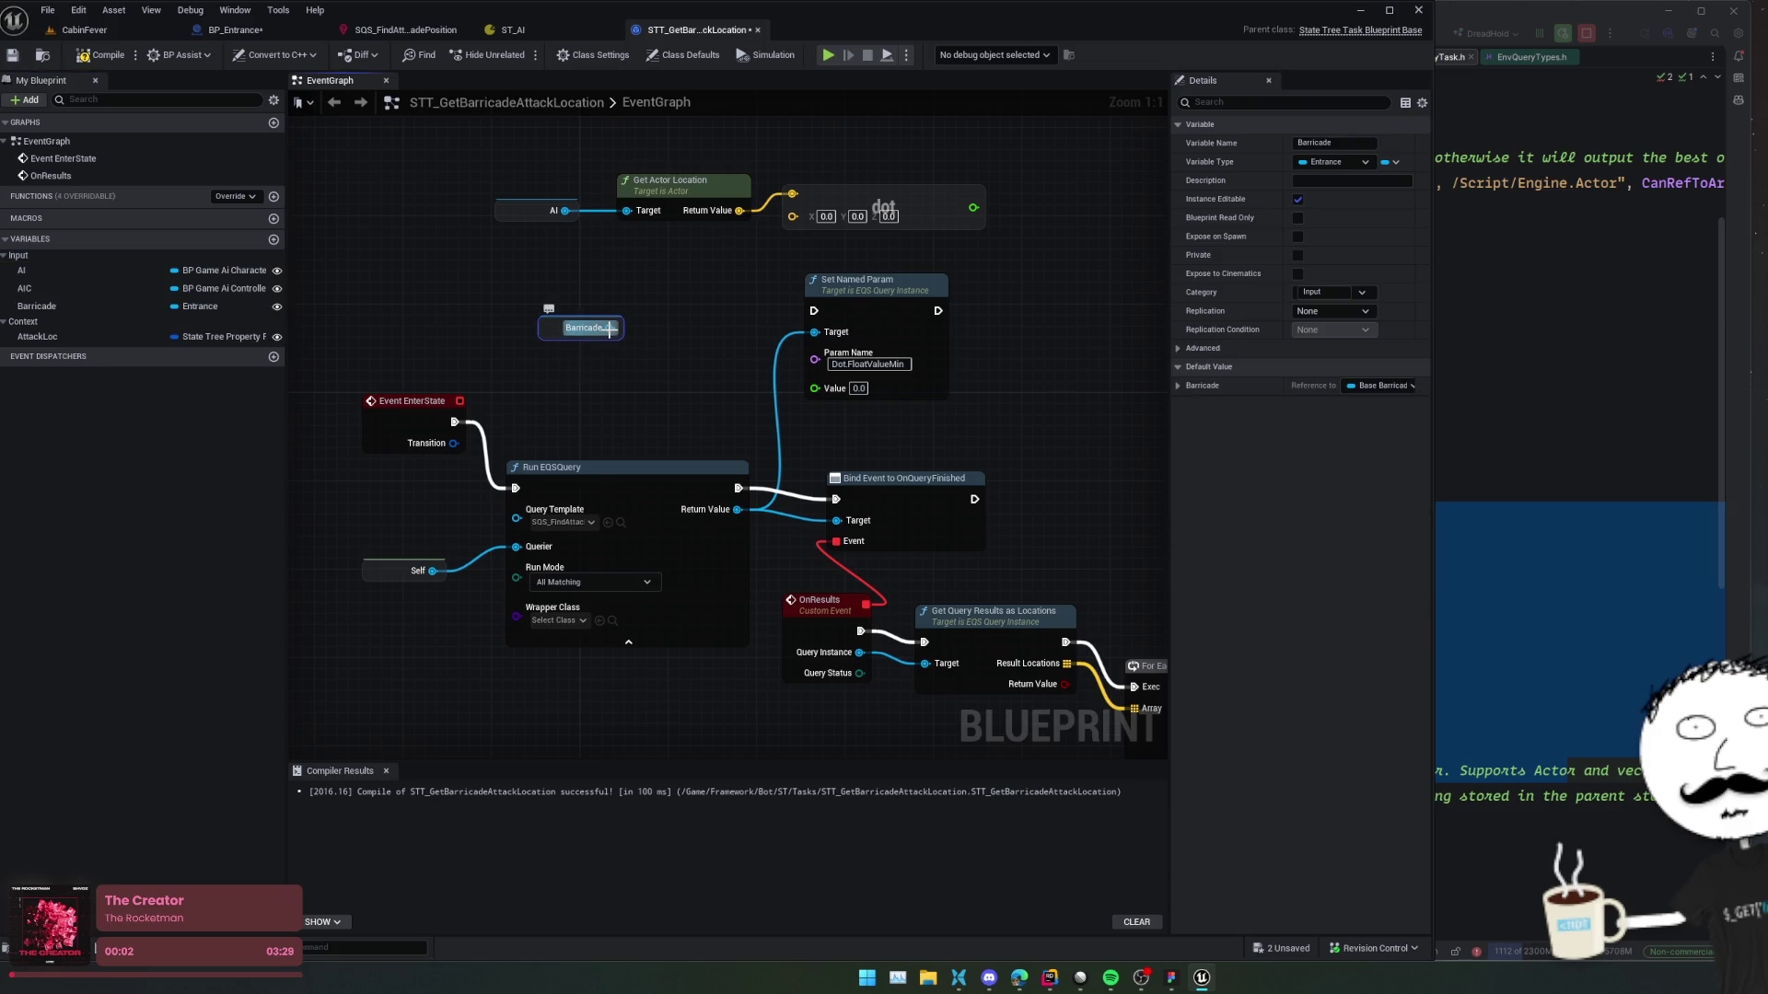
left_click_drag(609, 328, 658, 304)
type("get actor for")
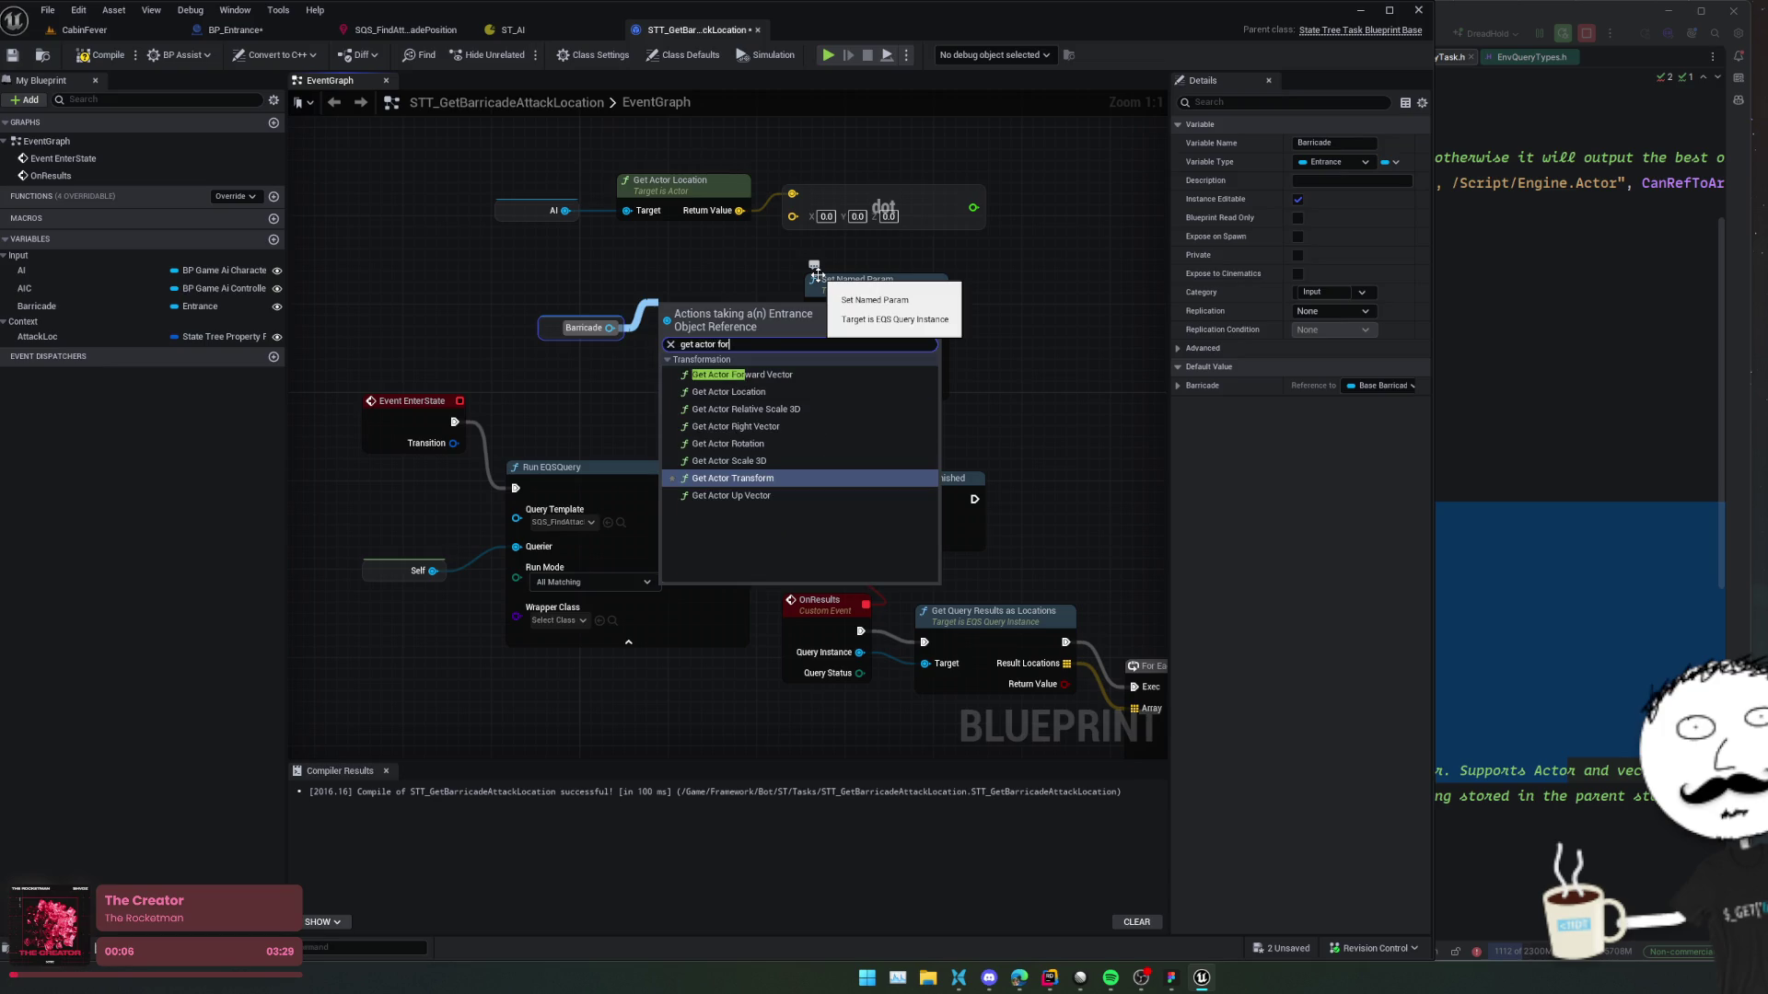
left_click(776, 375)
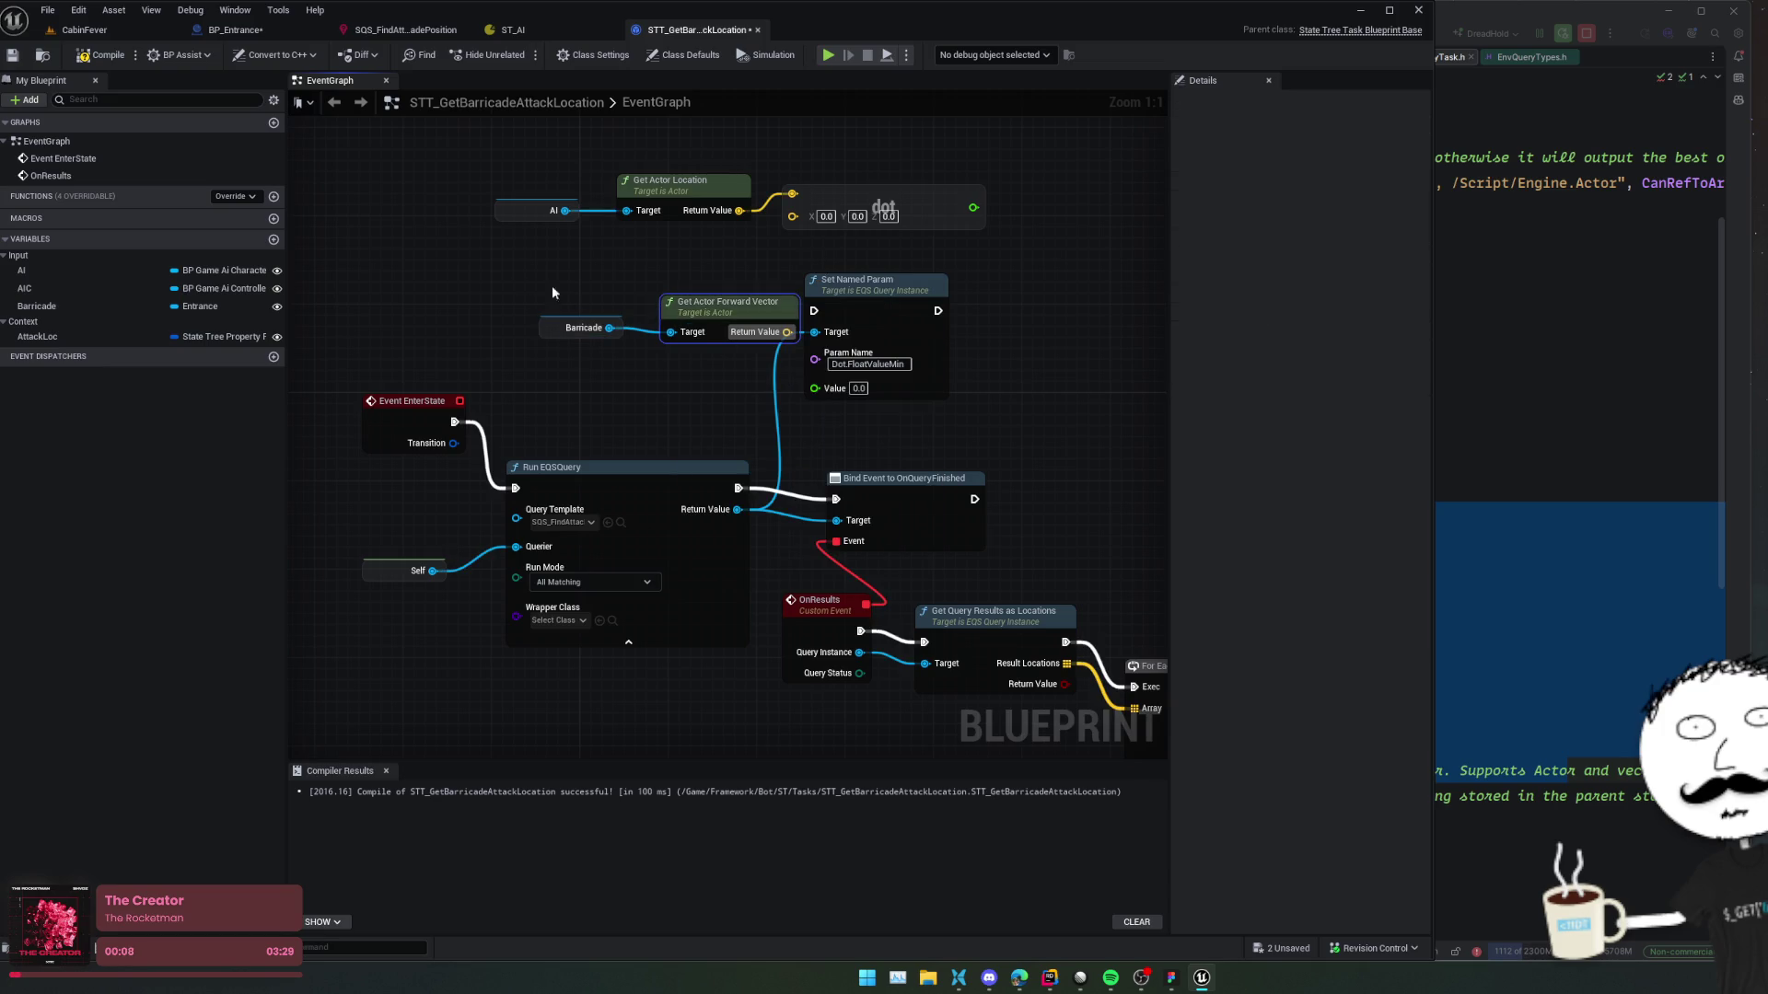
left_click_drag(721, 309, 664, 274)
left_click_drag(699, 359, 758, 273)
Rearrange the dot chain and connect Dot Product's result to Set Named Param's Value.
mouse_move(511, 391)
left_mouse_down()
mouse_move(619, 356)
mouse_move(642, 311)
left_mouse_up()
mouse_move(311, 247)
left_mouse_down()
mouse_move(715, 304)
mouse_move(763, 330)
mouse_move(478, 291)
left_mouse_up()
left_click_drag(609, 266, 873, 297)
mouse_move(730, 323)
left_mouse_down()
mouse_move(741, 358)
mouse_move(542, 353)
mouse_move(523, 312)
left_mouse_up()
mouse_move(727, 454)
left_mouse_down()
mouse_move(572, 302)
mouse_move(873, 290)
mouse_move(695, 331)
mouse_move(786, 352)
left_mouse_up()
scroll(572, 303, "down", 1)
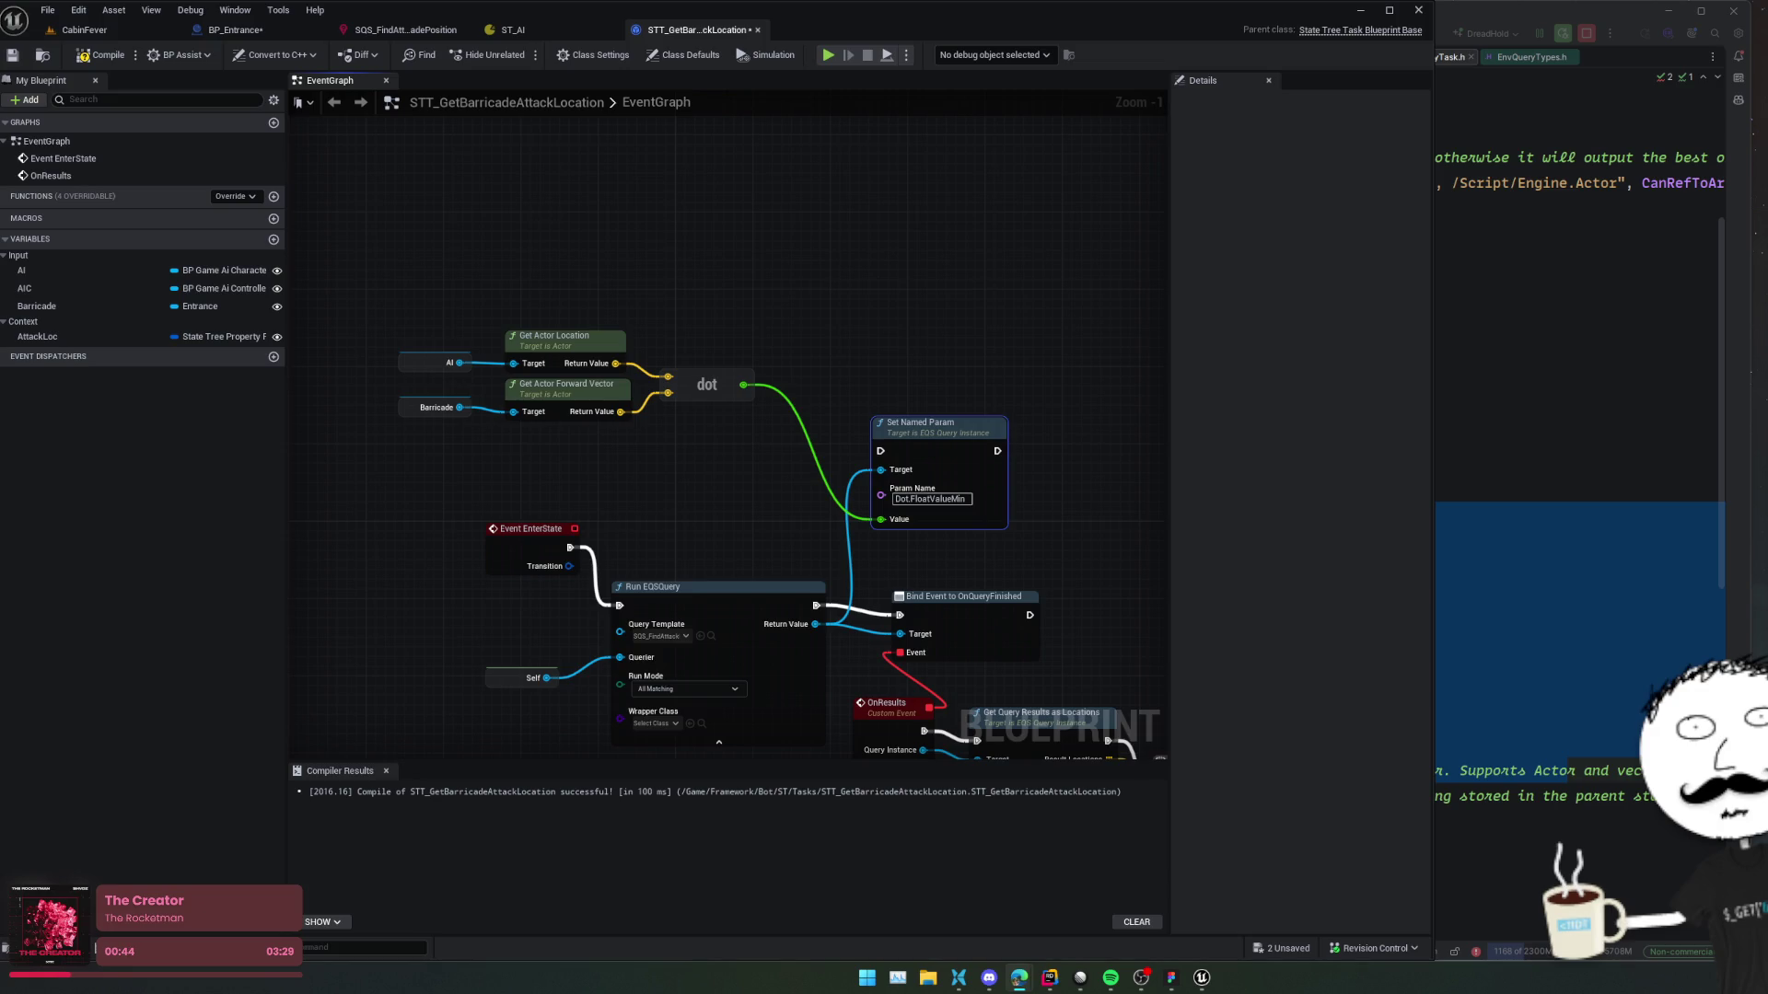
Expand the full AI overview on dot product and switch to image results.
scroll(268, 461, "down", 1)
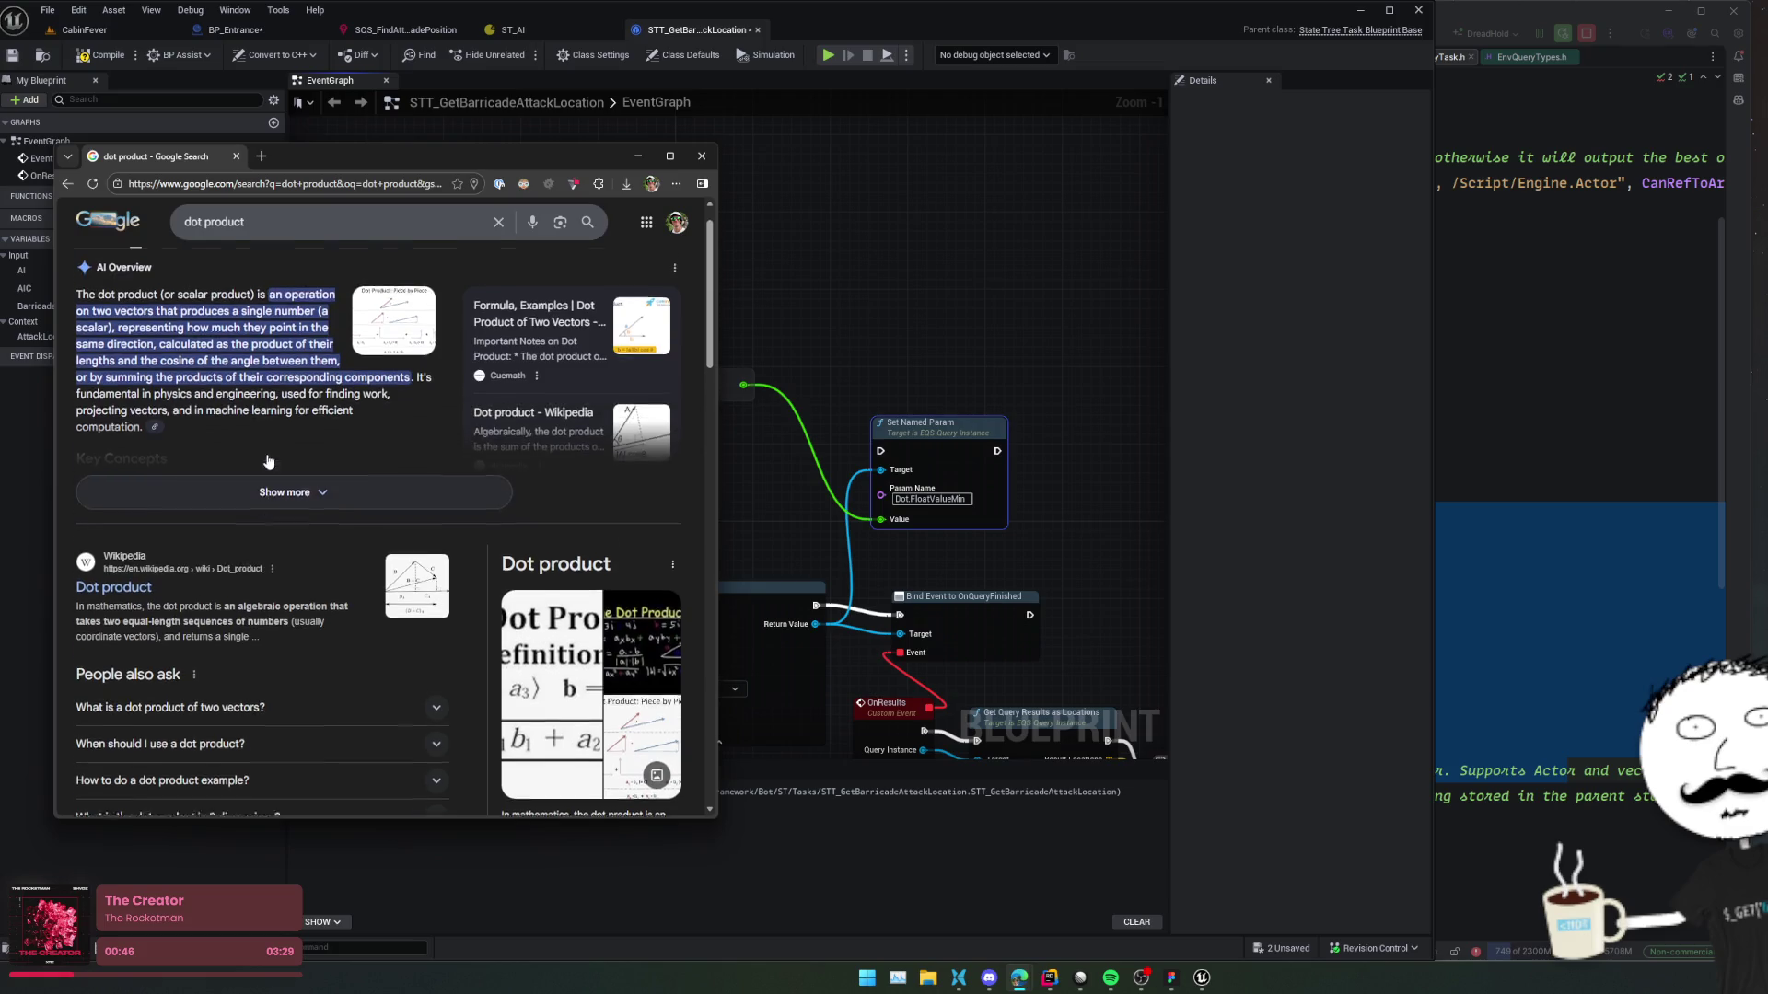
scroll(268, 460, "up", 1)
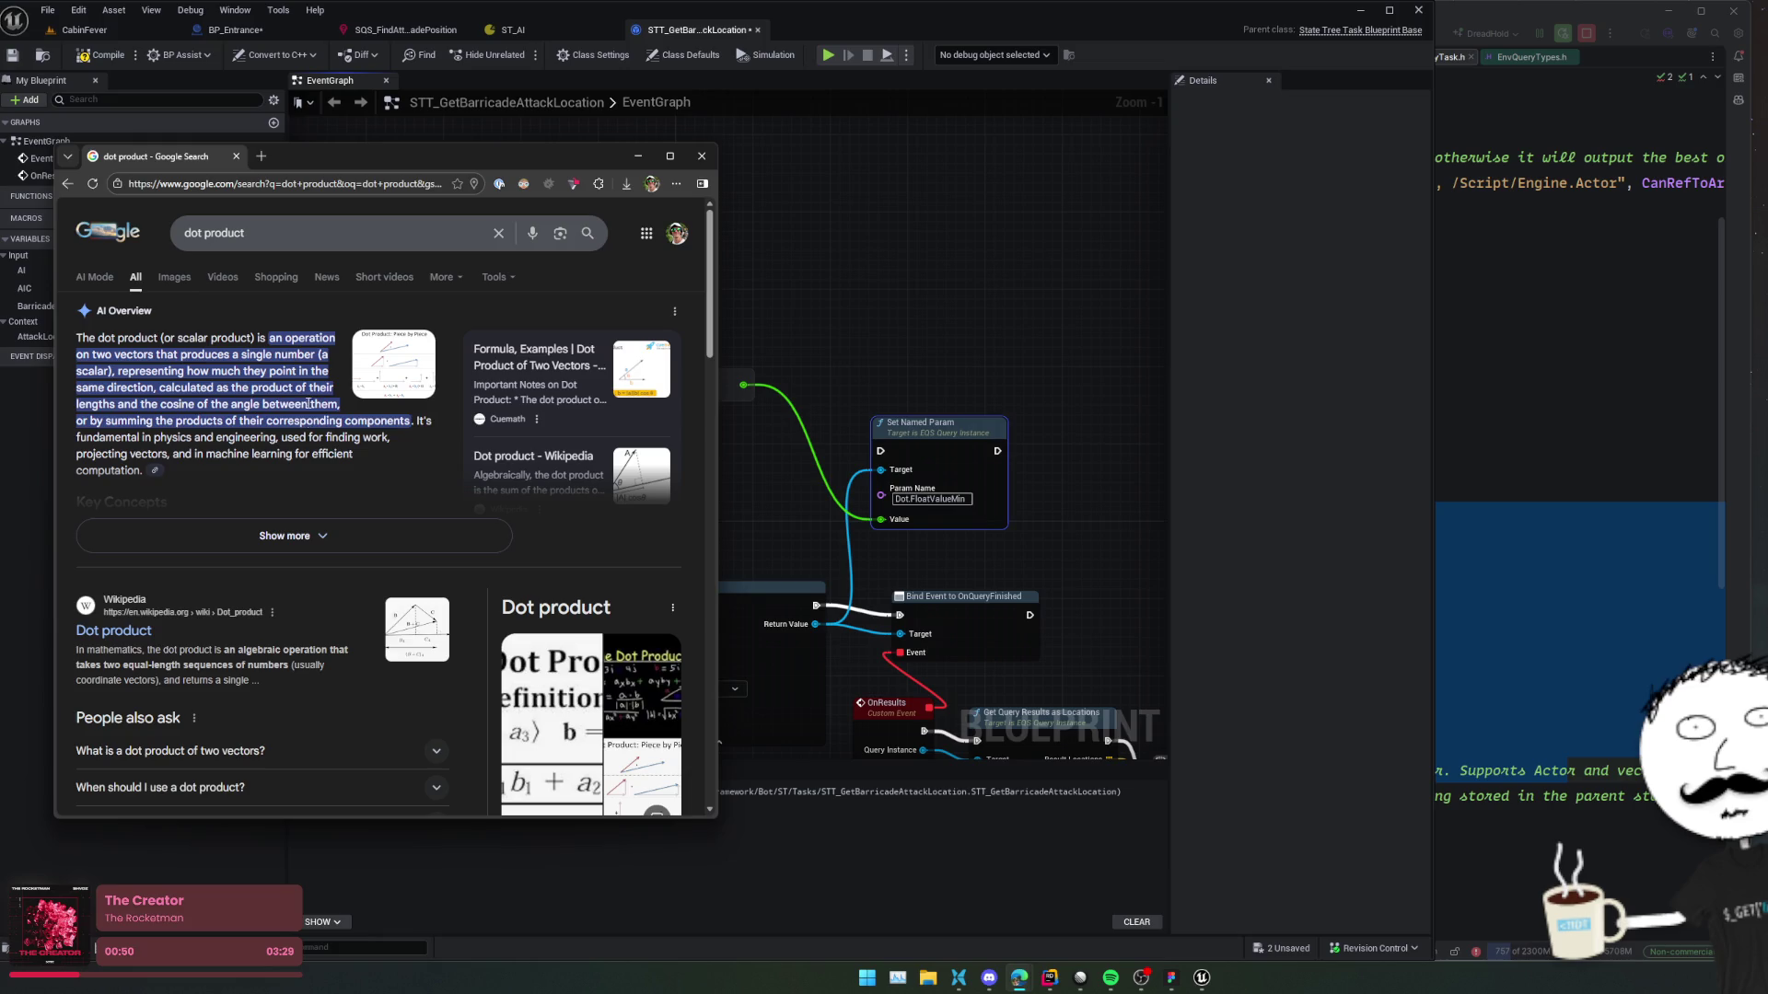
left_click(285, 539)
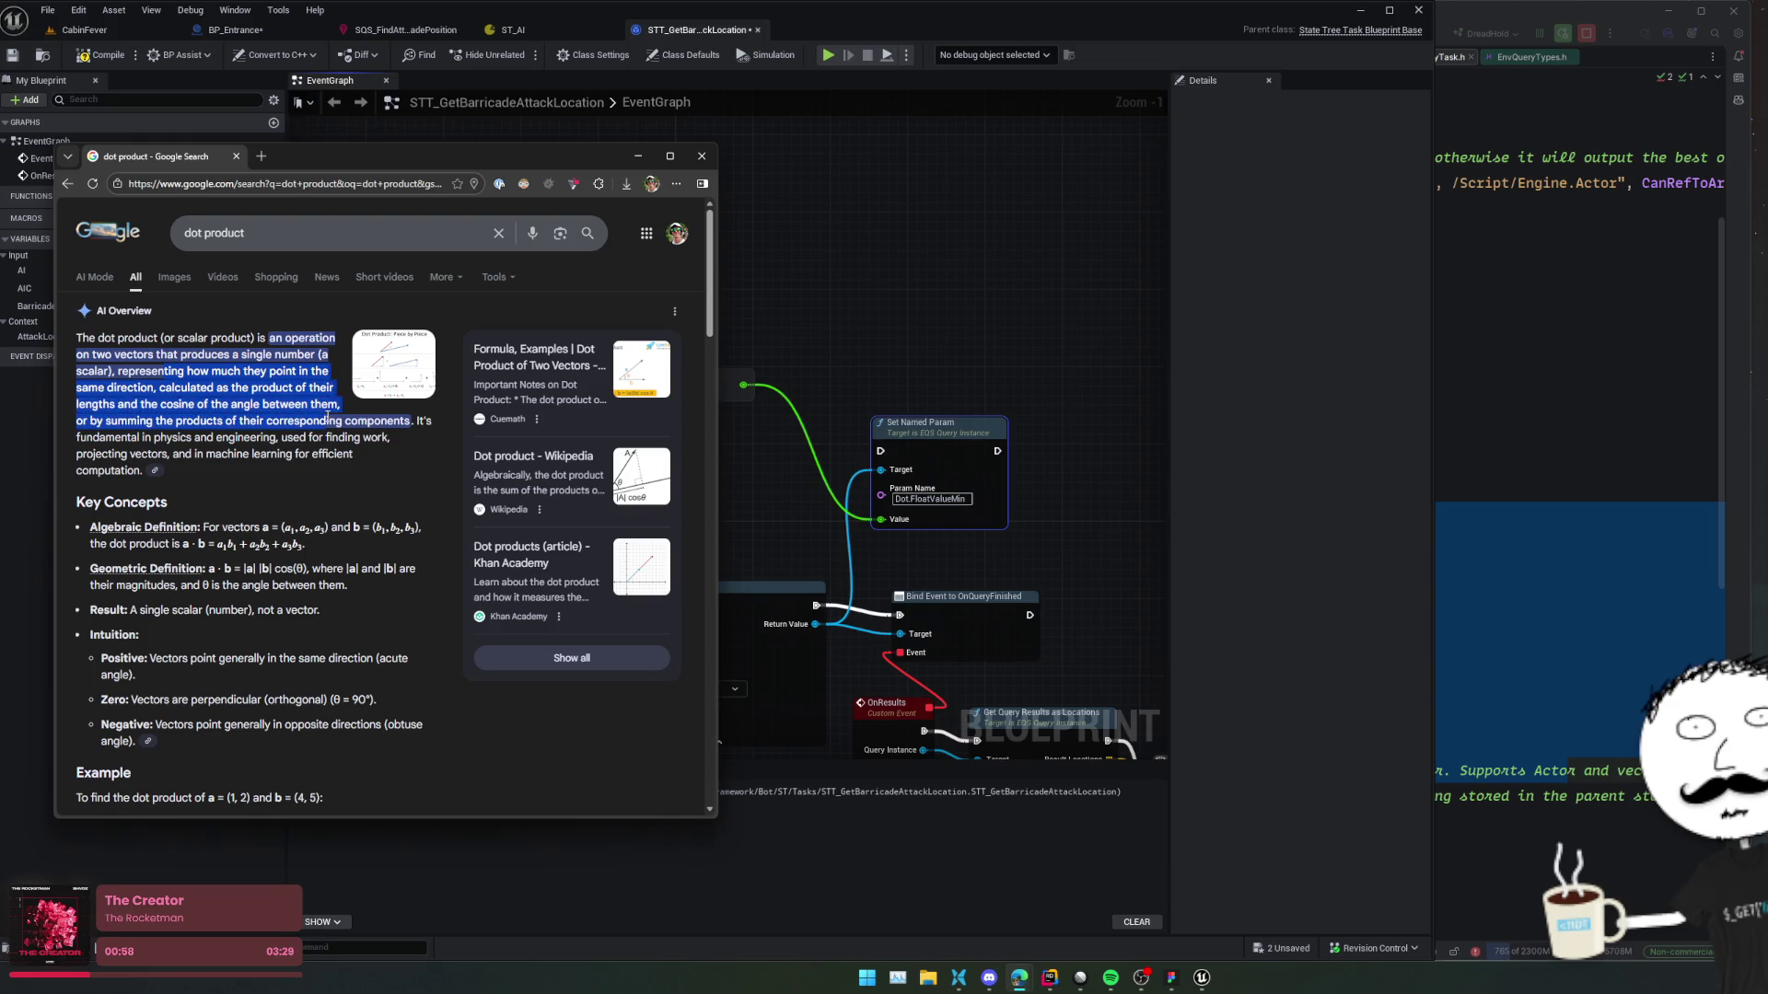
left_click(174, 277)
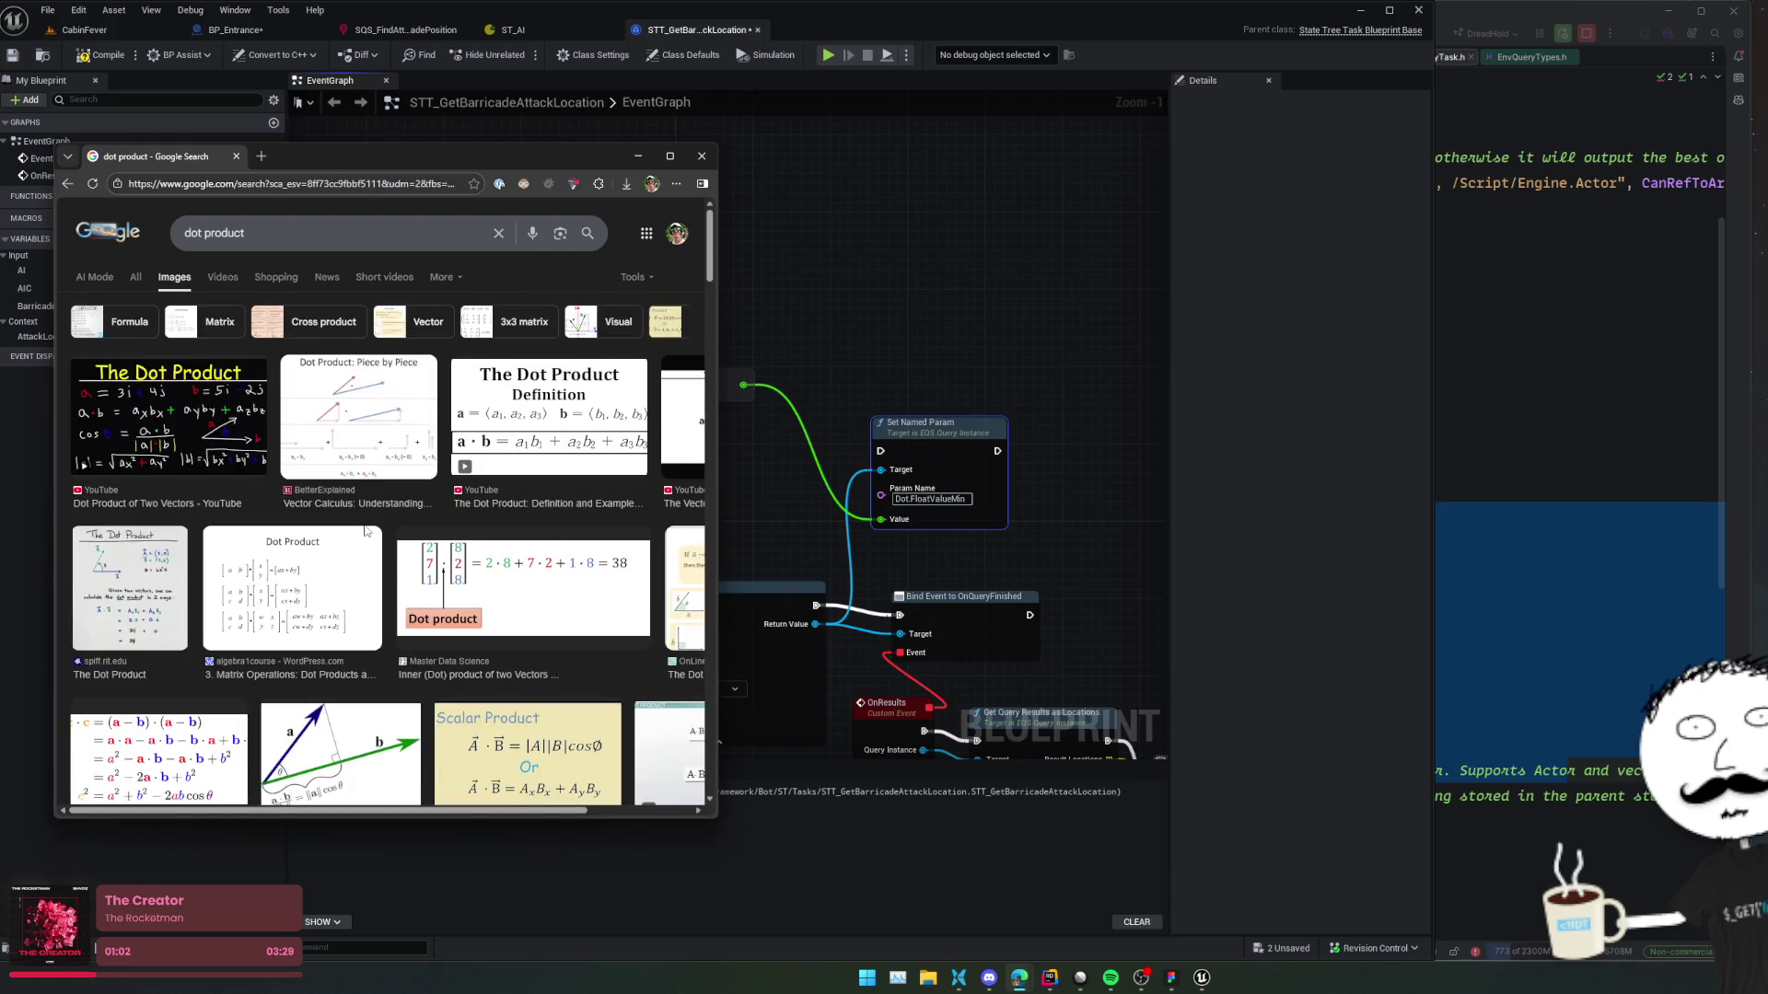
Preview dot product diagrams: Piece by Piece, spiff.rit.edu and The Vector Dot Product.
left_click(367, 438)
left_click_drag(721, 558, 1150, 576)
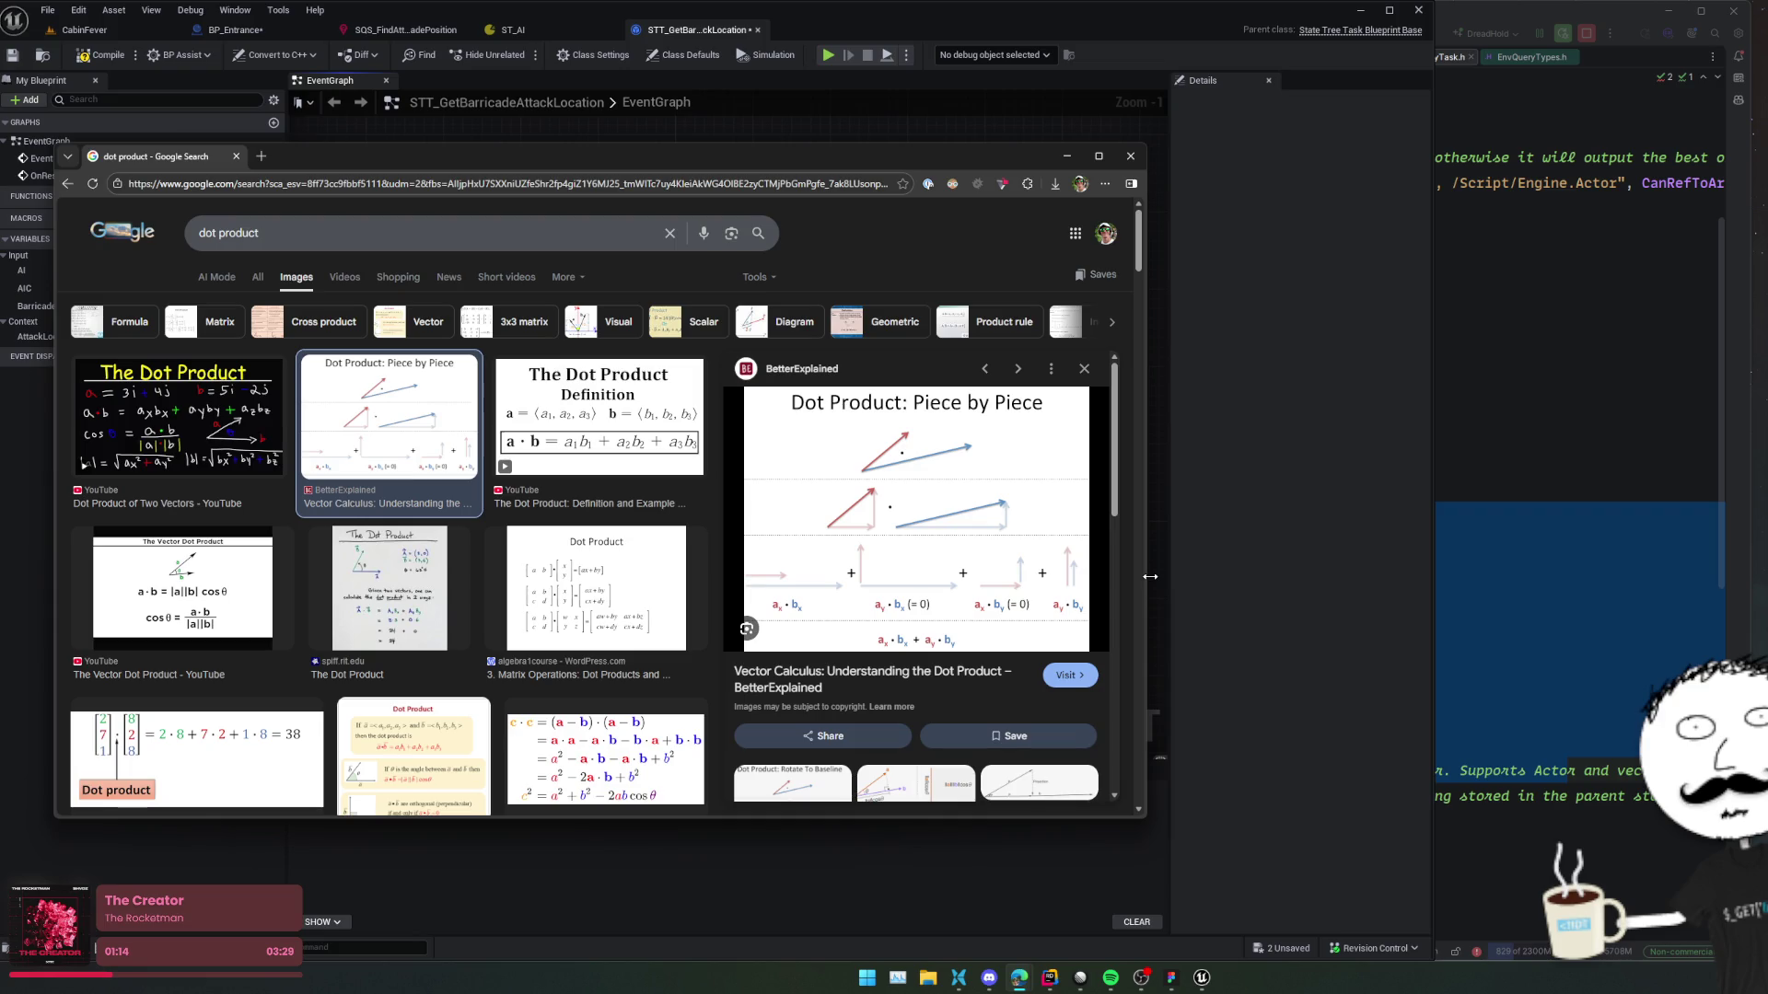
left_click(405, 592)
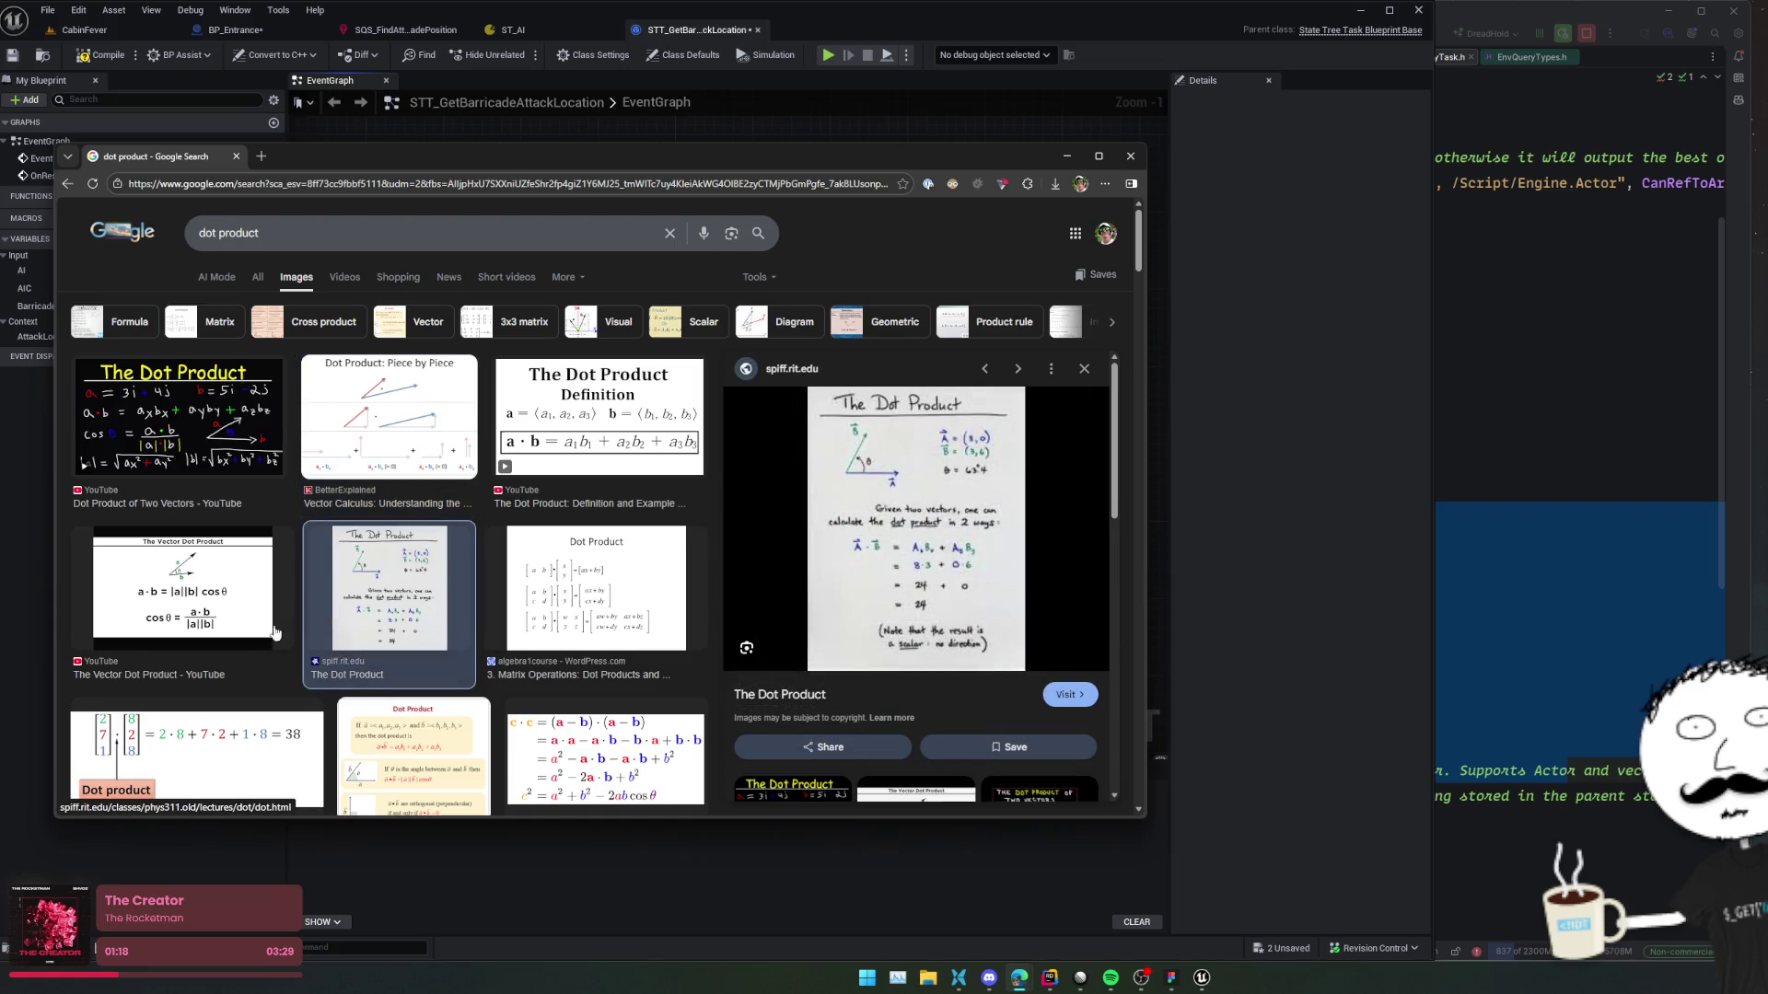
left_click(183, 610)
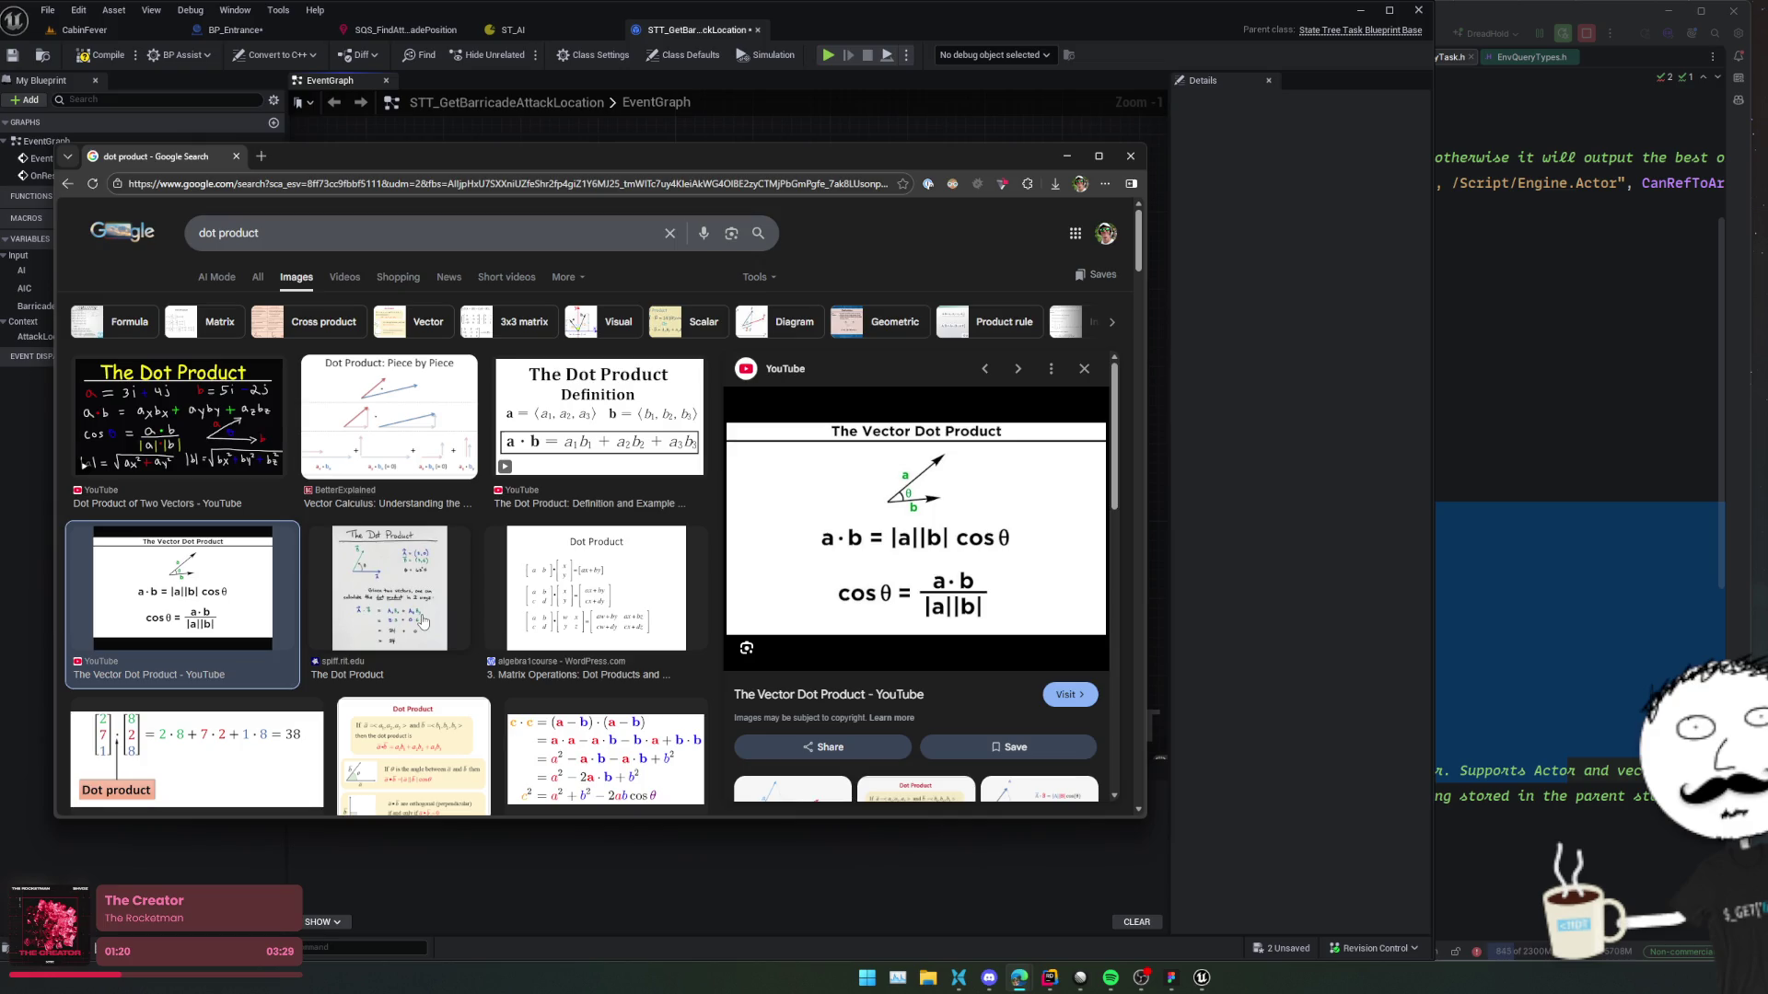
scroll(424, 623, "down", 3)
key("Escape")
left_click(437, 568)
key("Escape")
left_click(388, 331)
scroll(571, 556, "down", 2)
Return to the main dot product results and minimize the browser.
key("alt+Left")
key("alt+Left")
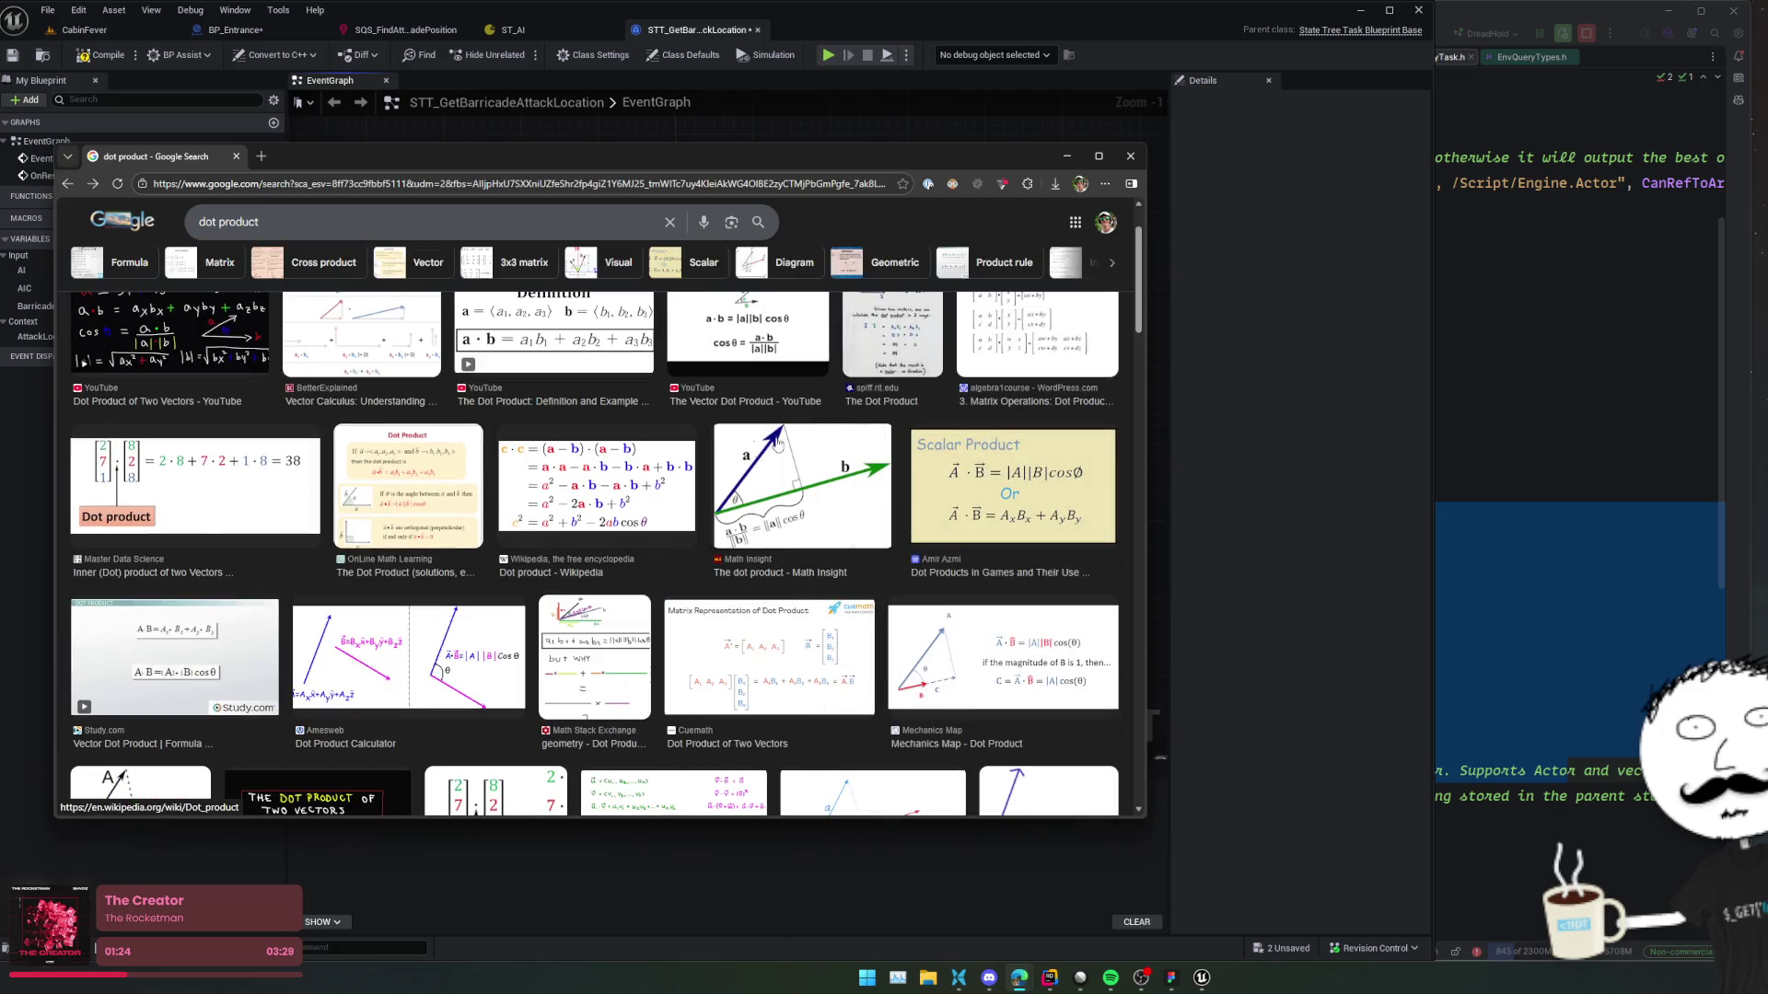
left_click(1066, 156)
left_click(1012, 464)
In DoorComponent.cpp, highlight the uses of ToPlayer, DoorLocation and PlayerLocation.
left_click(994, 414)
key("alt+Left")
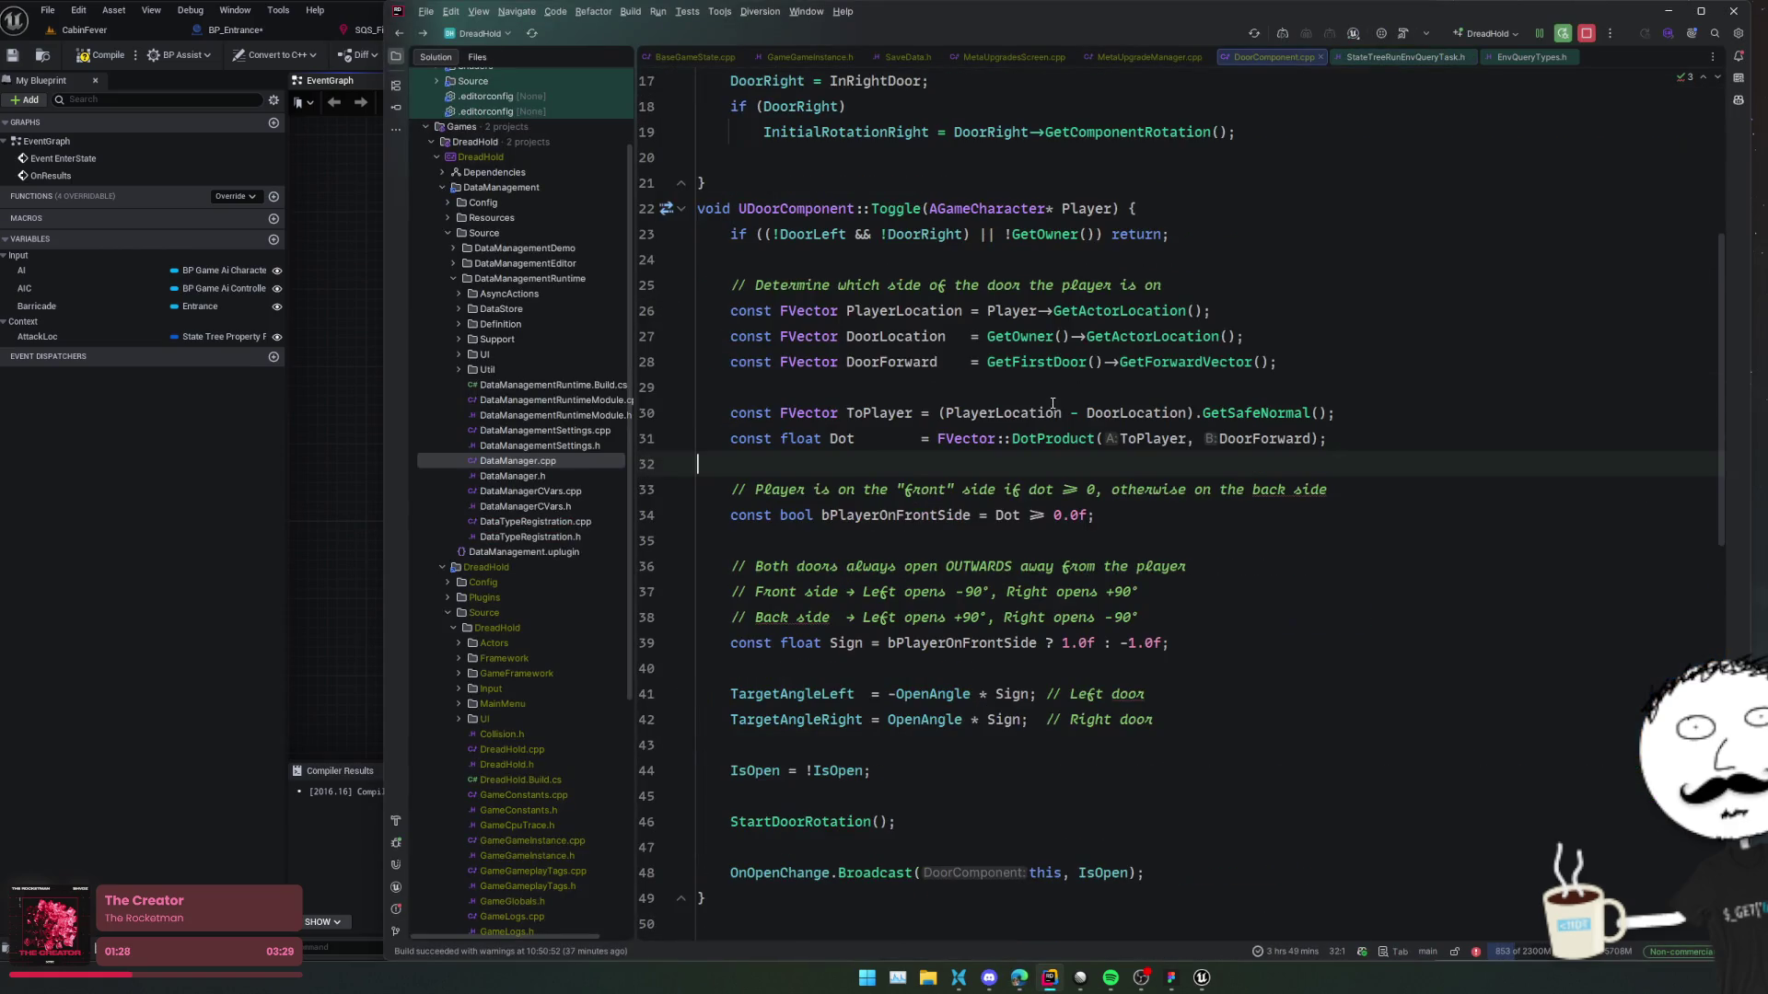
left_click(1135, 438)
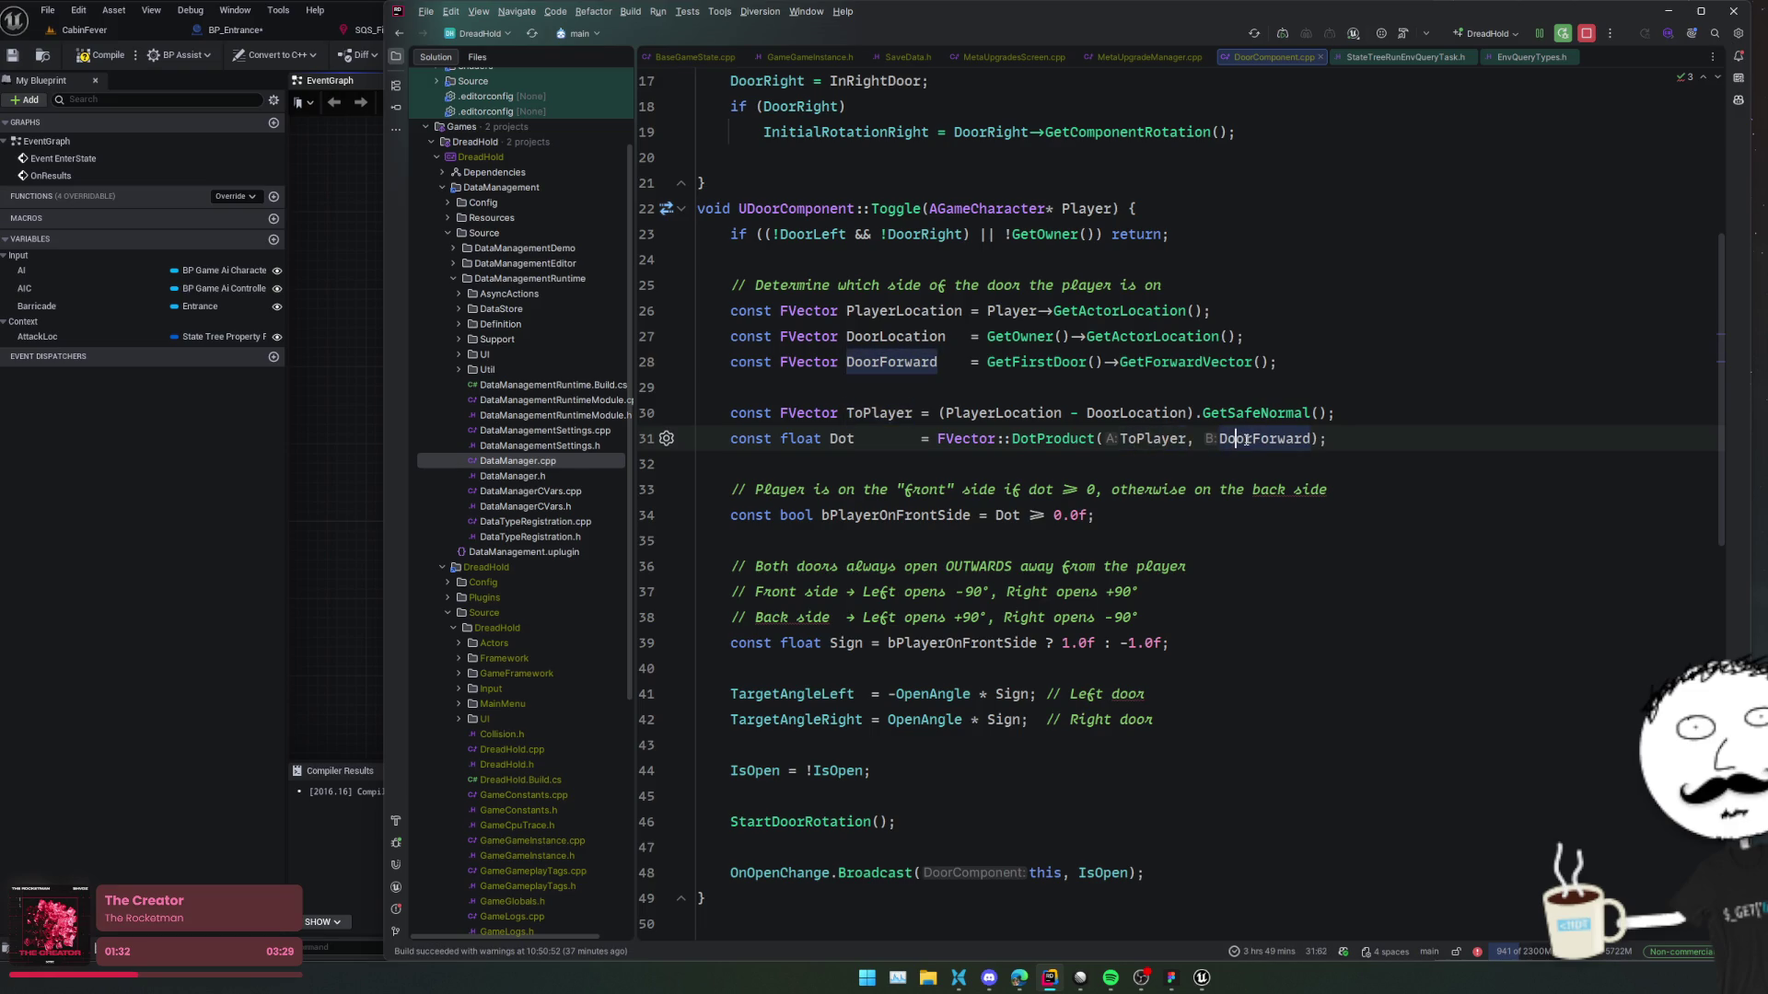
left_click(1103, 413)
left_click(980, 412)
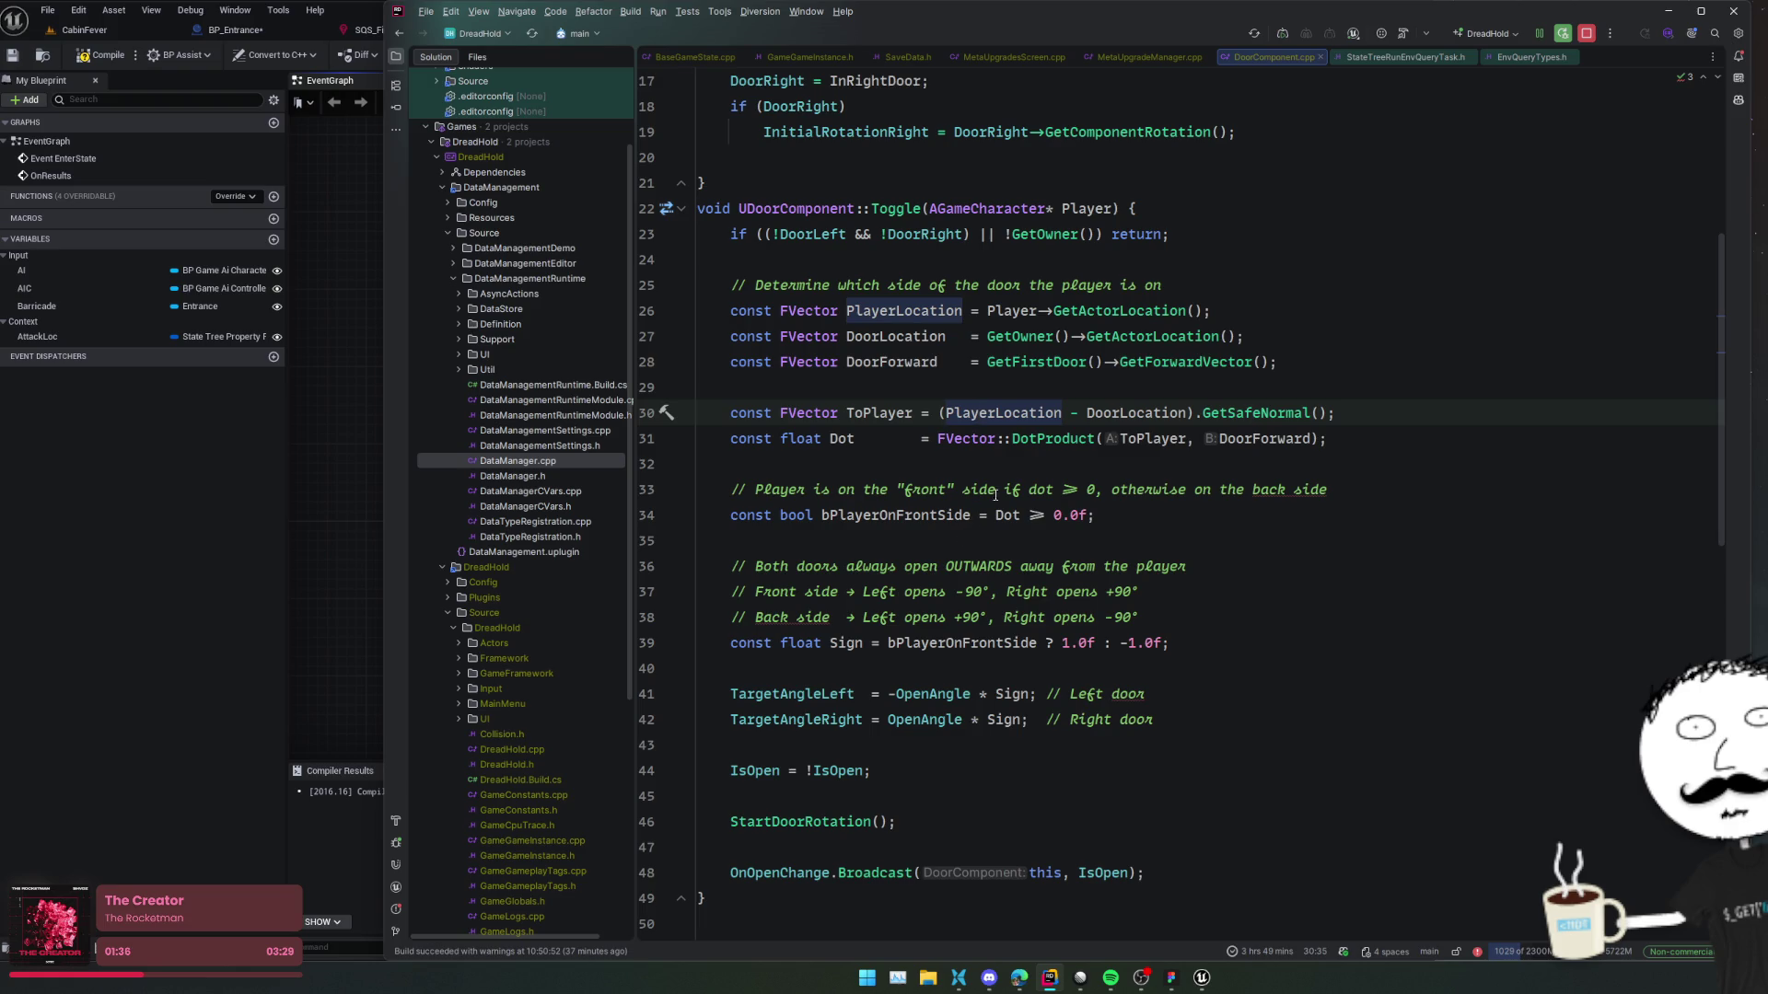
left_click(1151, 412)
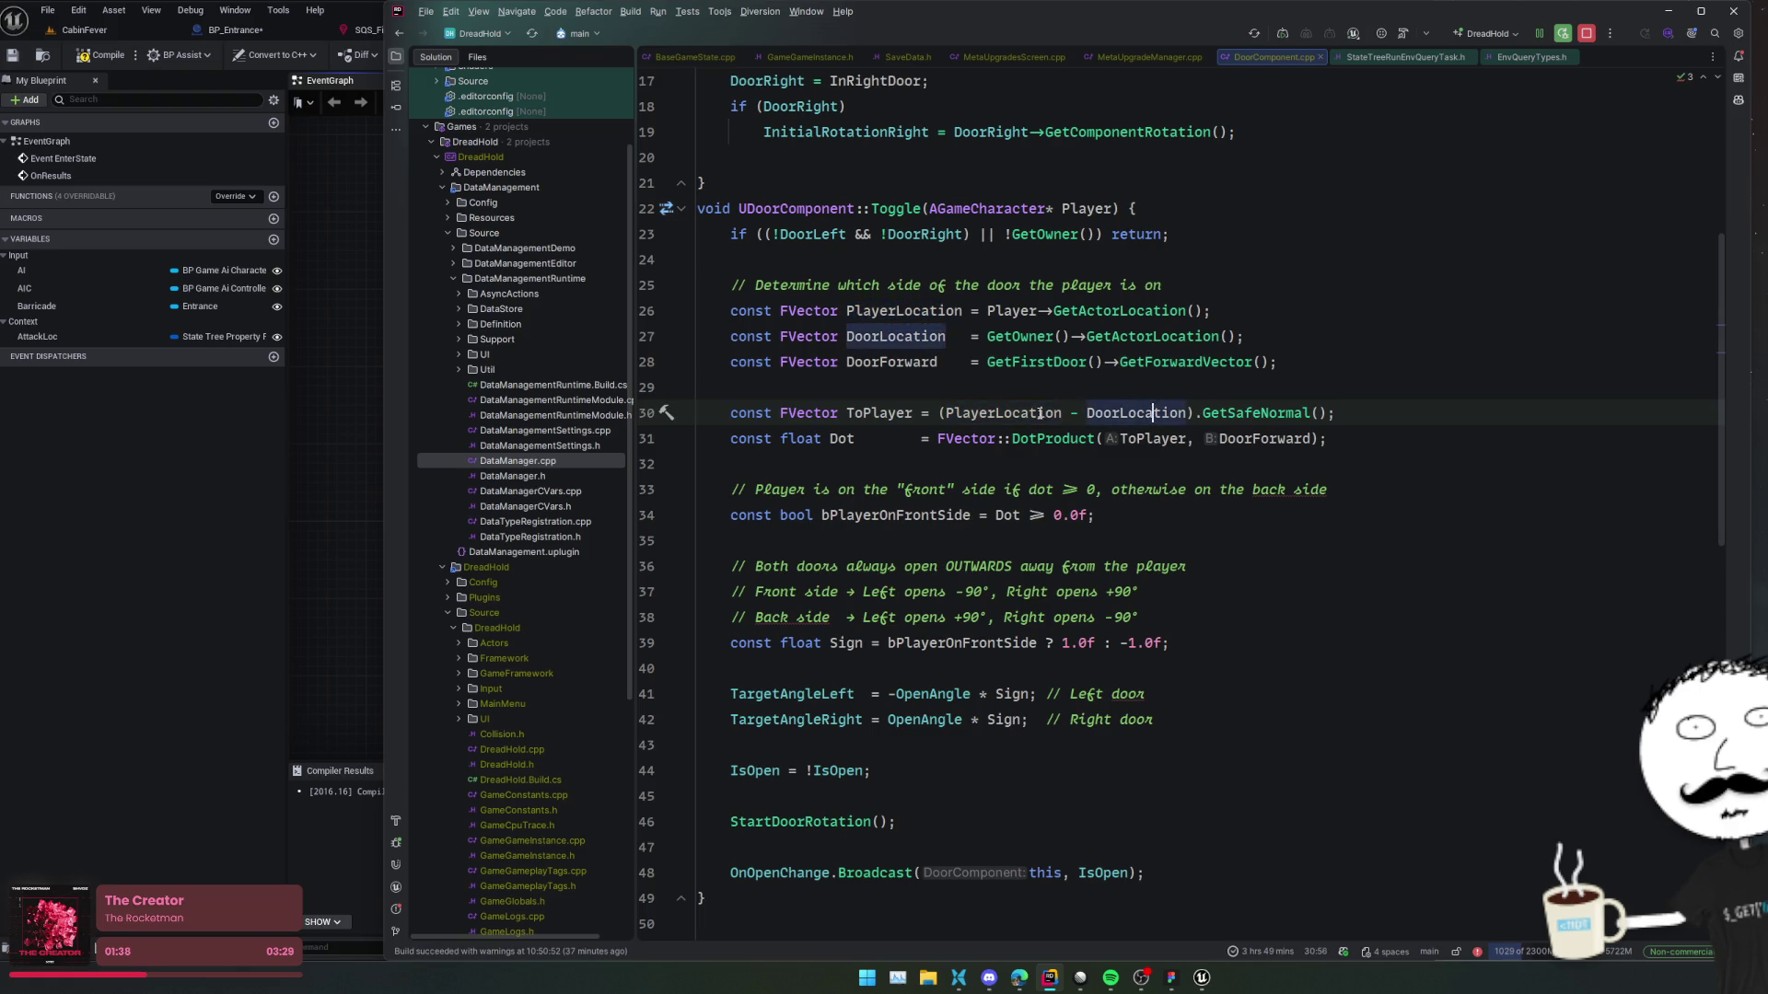
left_click(1048, 412)
left_click(1171, 412)
Back in the blueprint graph, reposition the AI location nodes up and left.
left_click(368, 461)
left_click_drag(367, 461, 564, 520)
mouse_move(553, 407)
left_mouse_down()
mouse_move(750, 451)
mouse_move(771, 435)
mouse_move(524, 402)
mouse_move(656, 368)
left_mouse_up()
Subtract the Barricade's Get Actor Location from the AI's actor location.
type("make array")
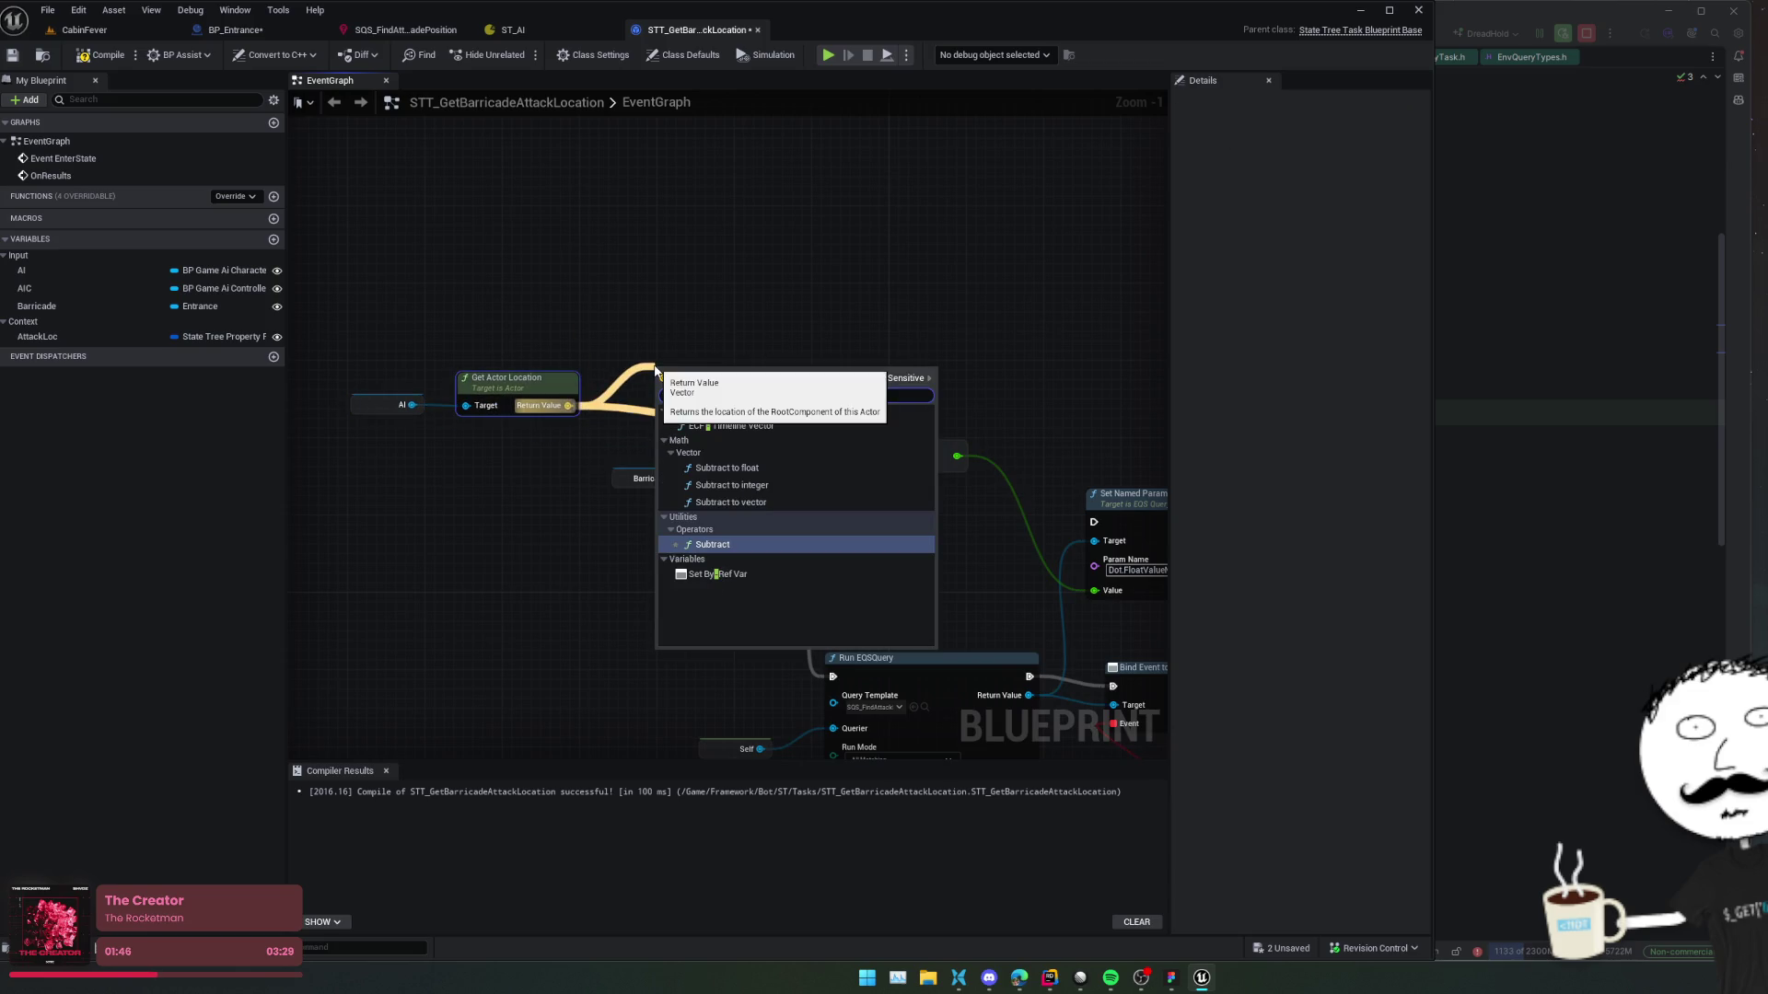
left_click(727, 560)
left_click(1543, 468)
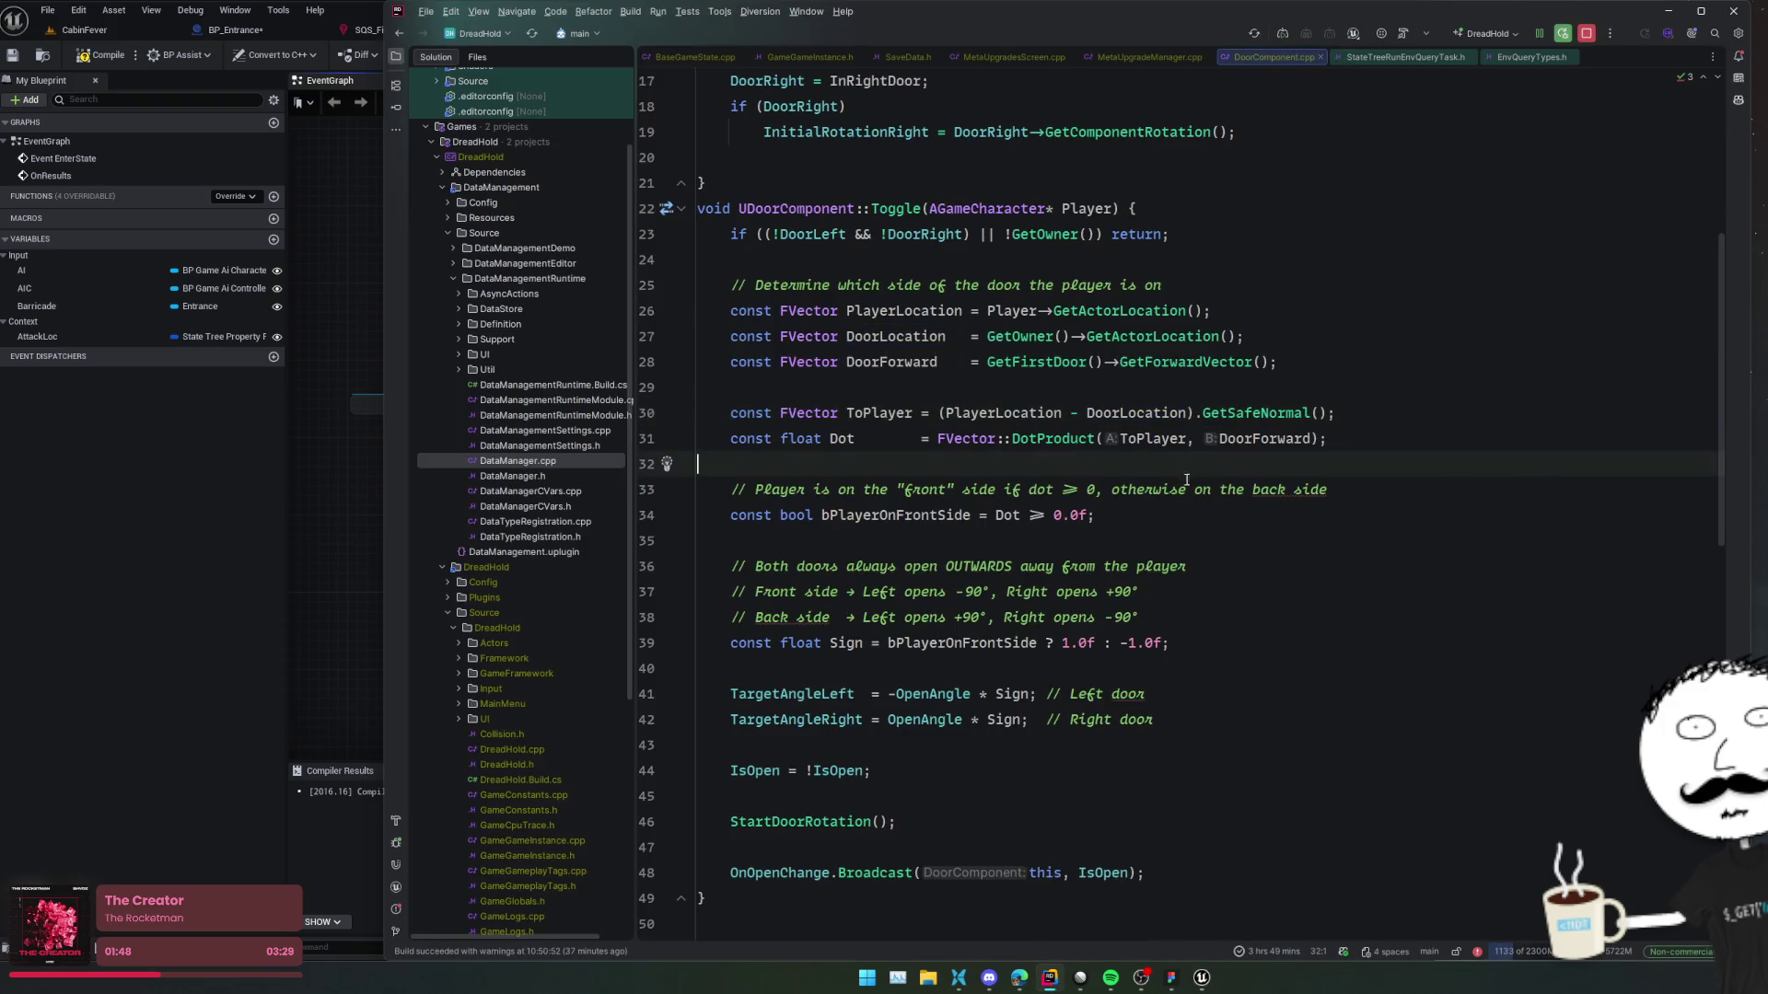
key("alt+Tab")
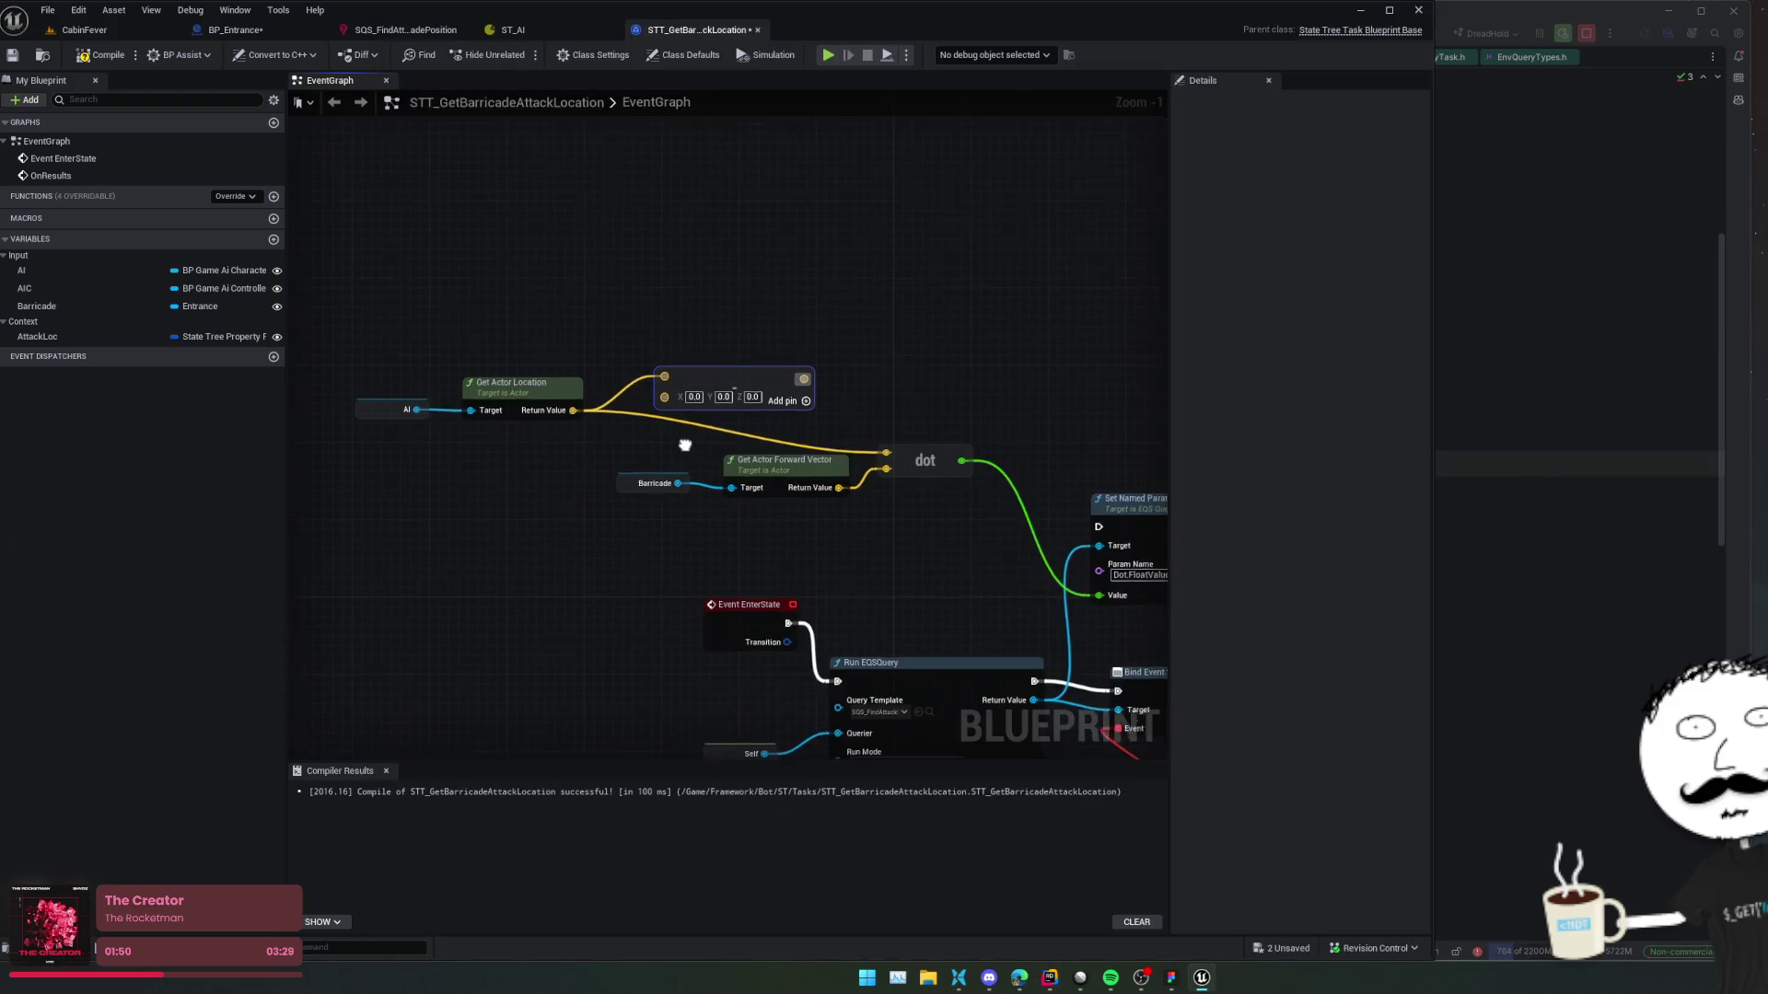
left_click_drag(716, 502, 632, 475)
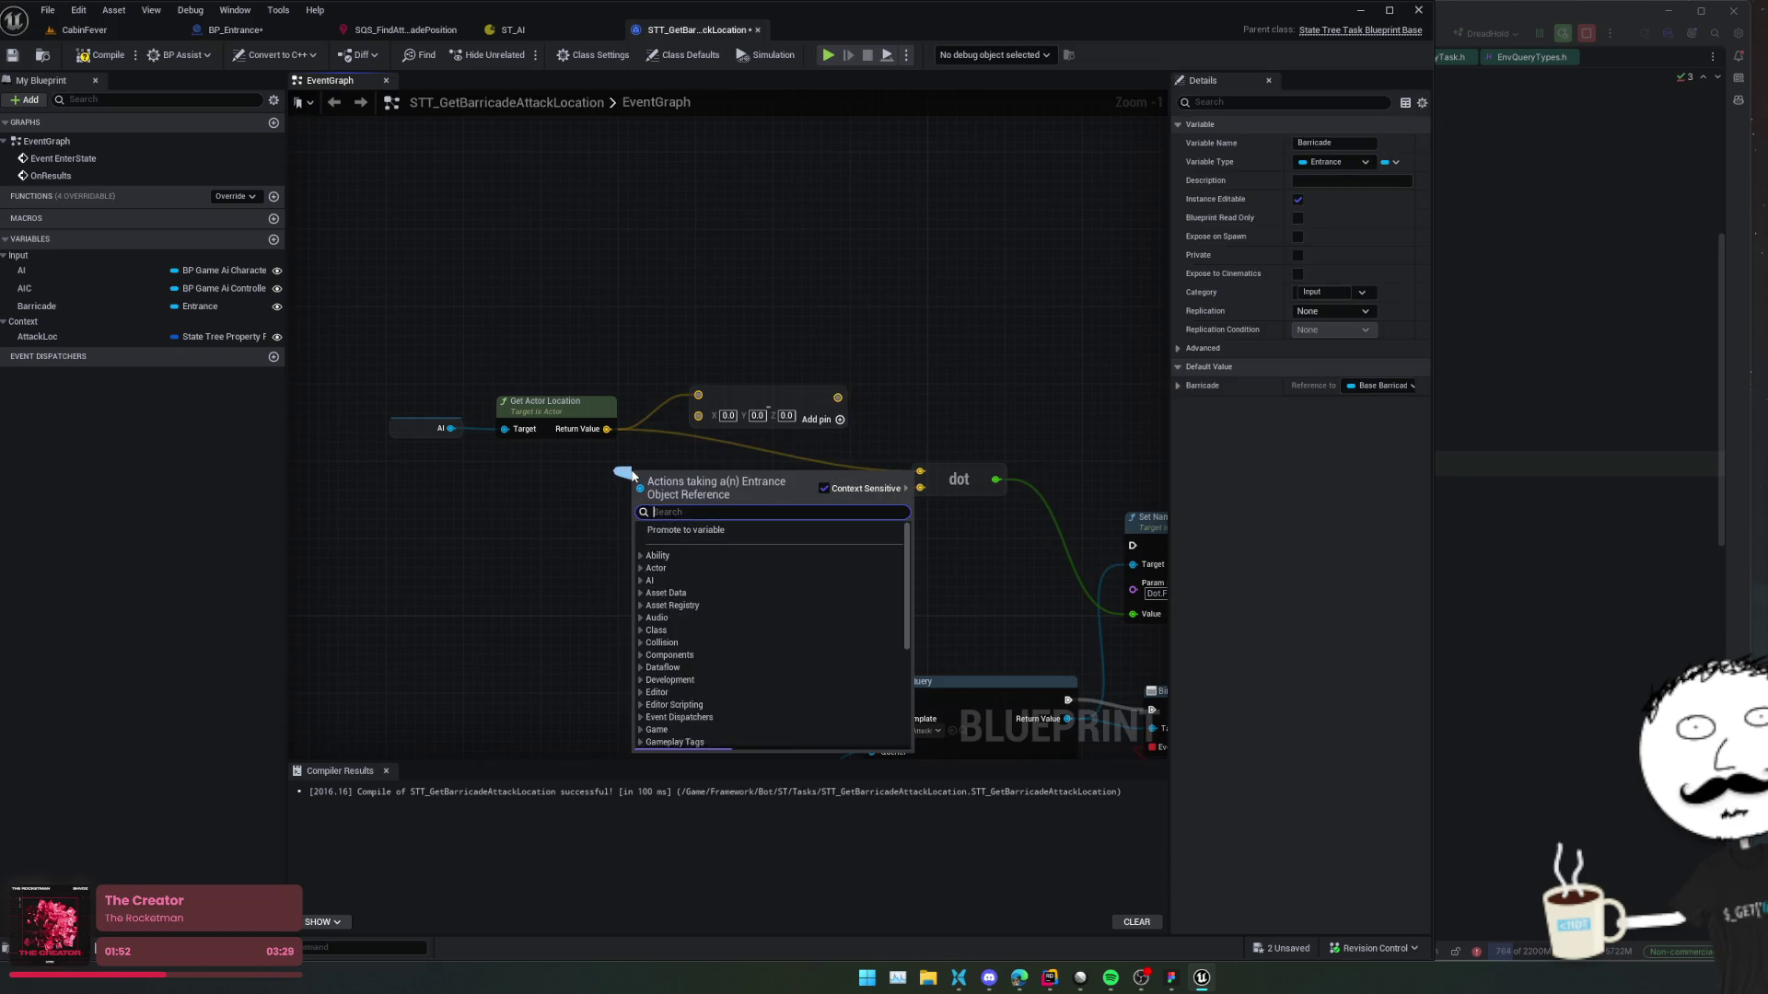
type("get actor loc")
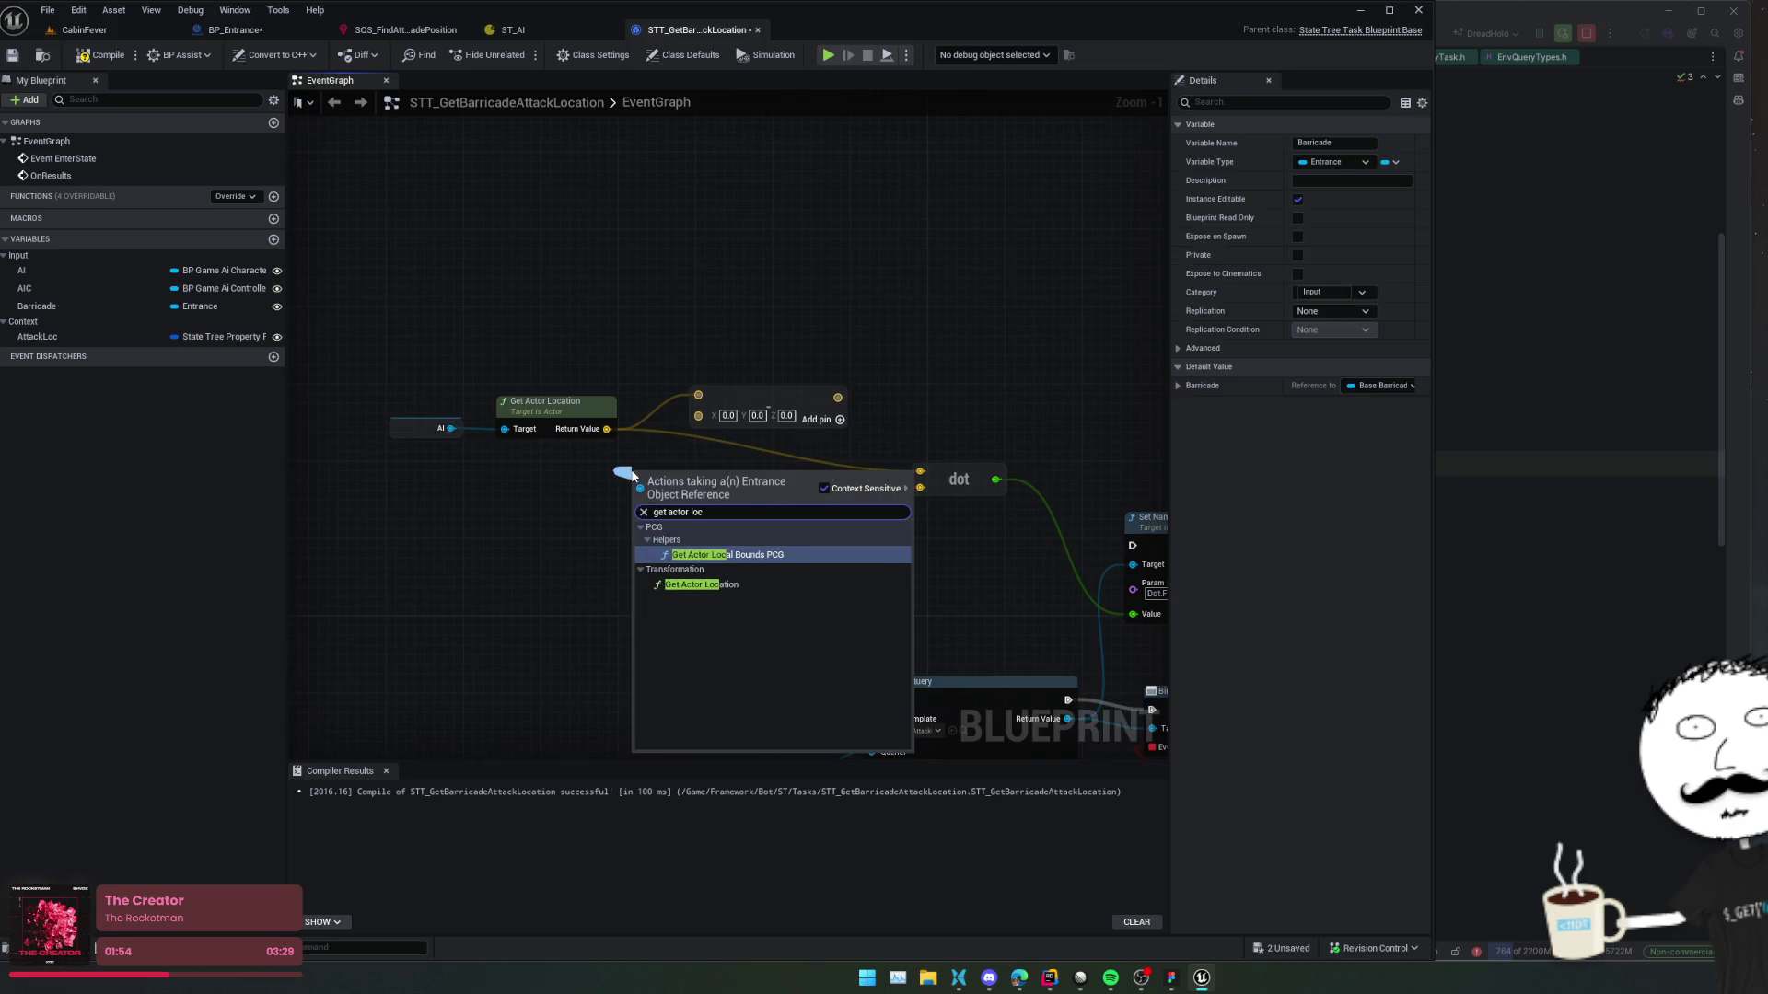
key("Return")
mouse_move(646, 479)
left_mouse_down()
mouse_move(512, 459)
mouse_move(698, 412)
left_mouse_up()
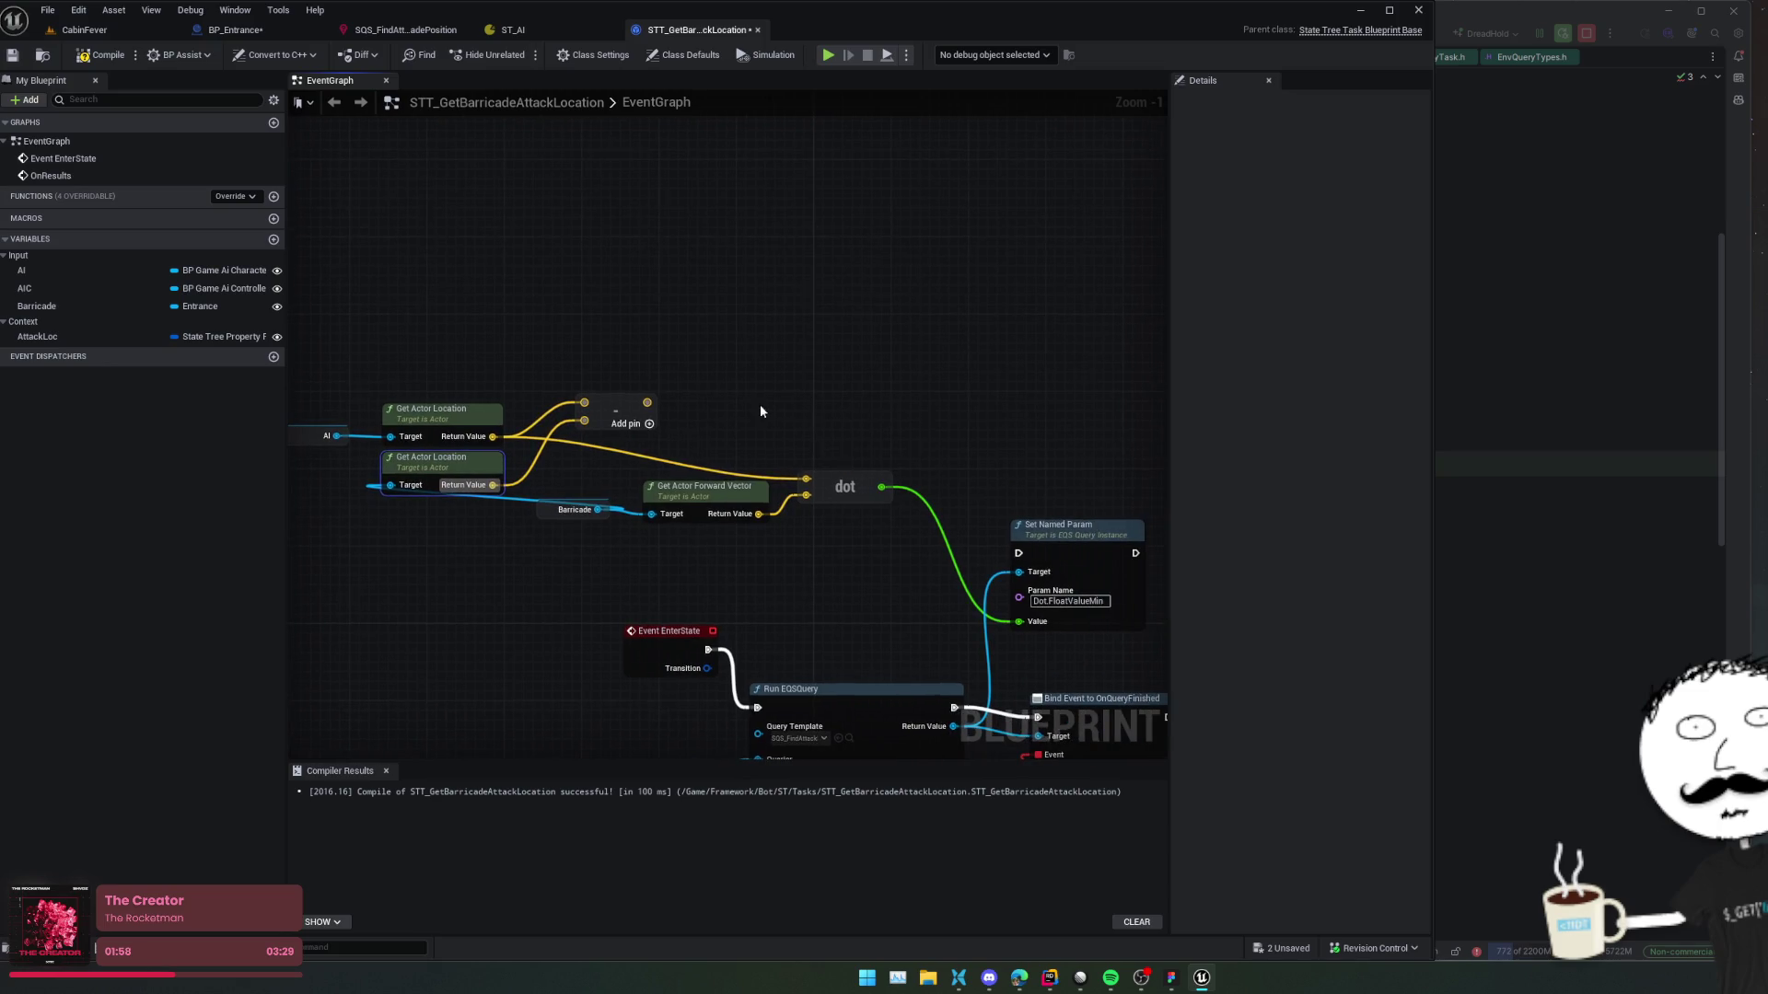
Review DoorForward and the Dot ≥ 0.0f comparison in the door code.
left_click(1509, 507)
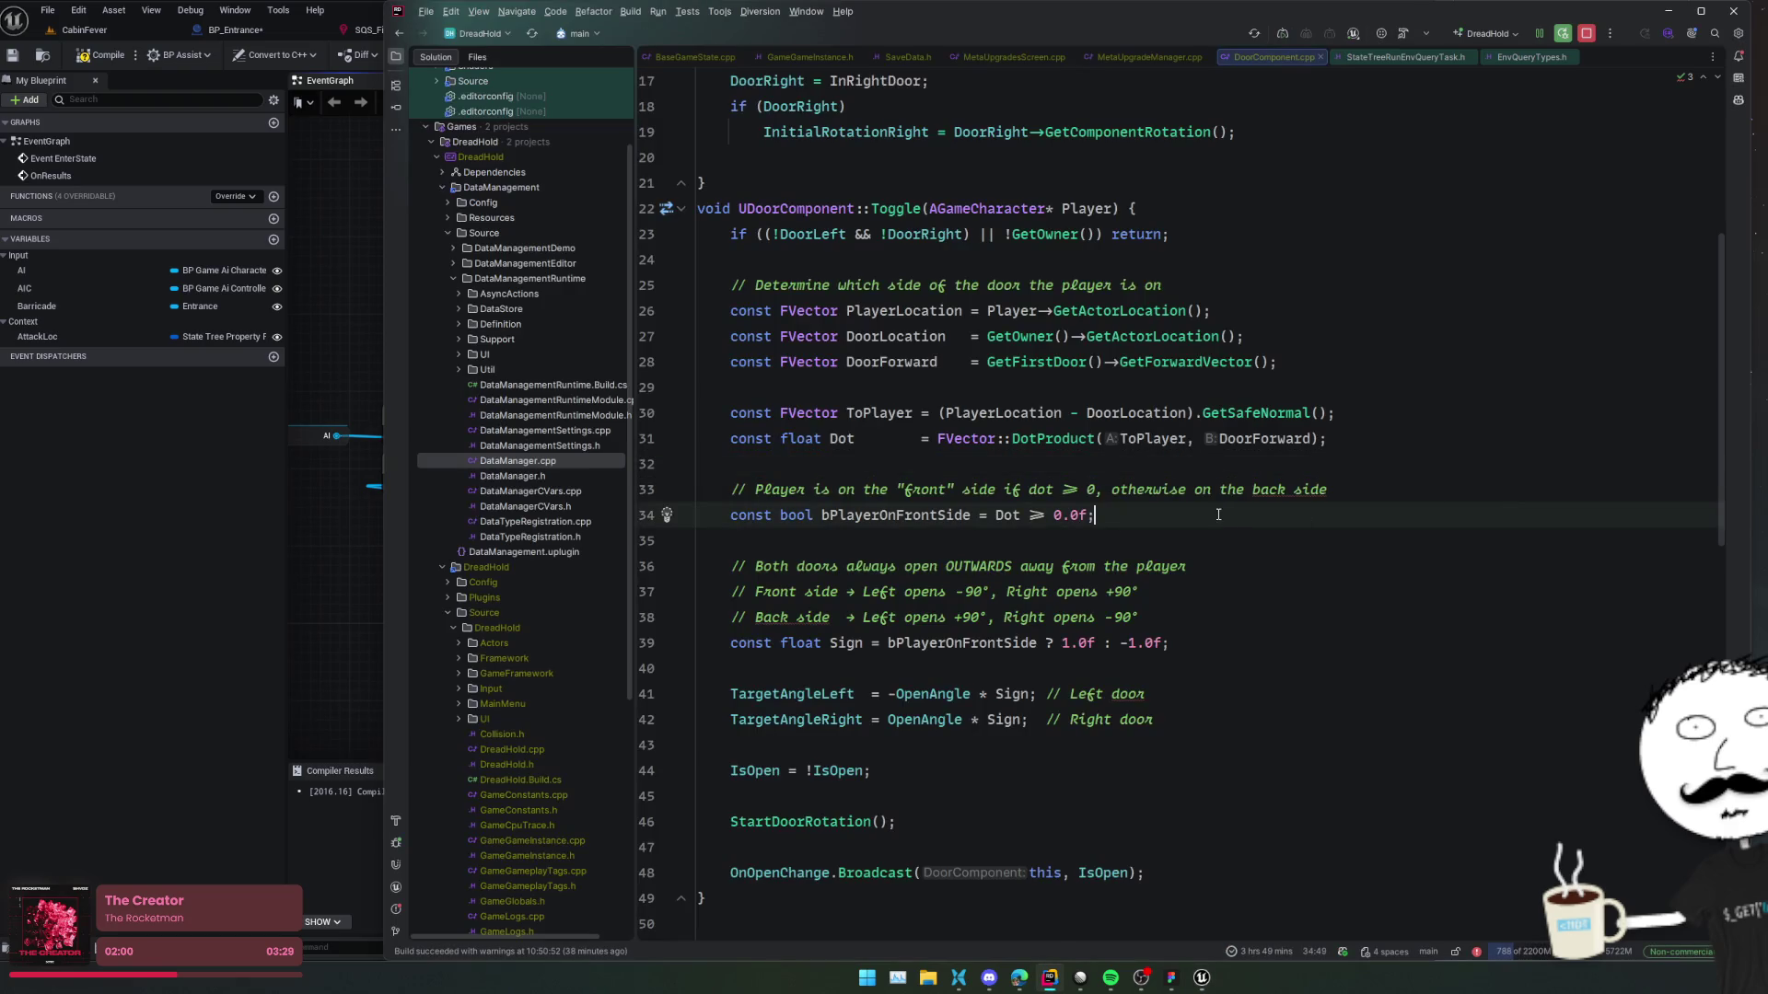
left_click(1239, 440)
left_click(1100, 515)
left_click_drag(997, 515, 1087, 519)
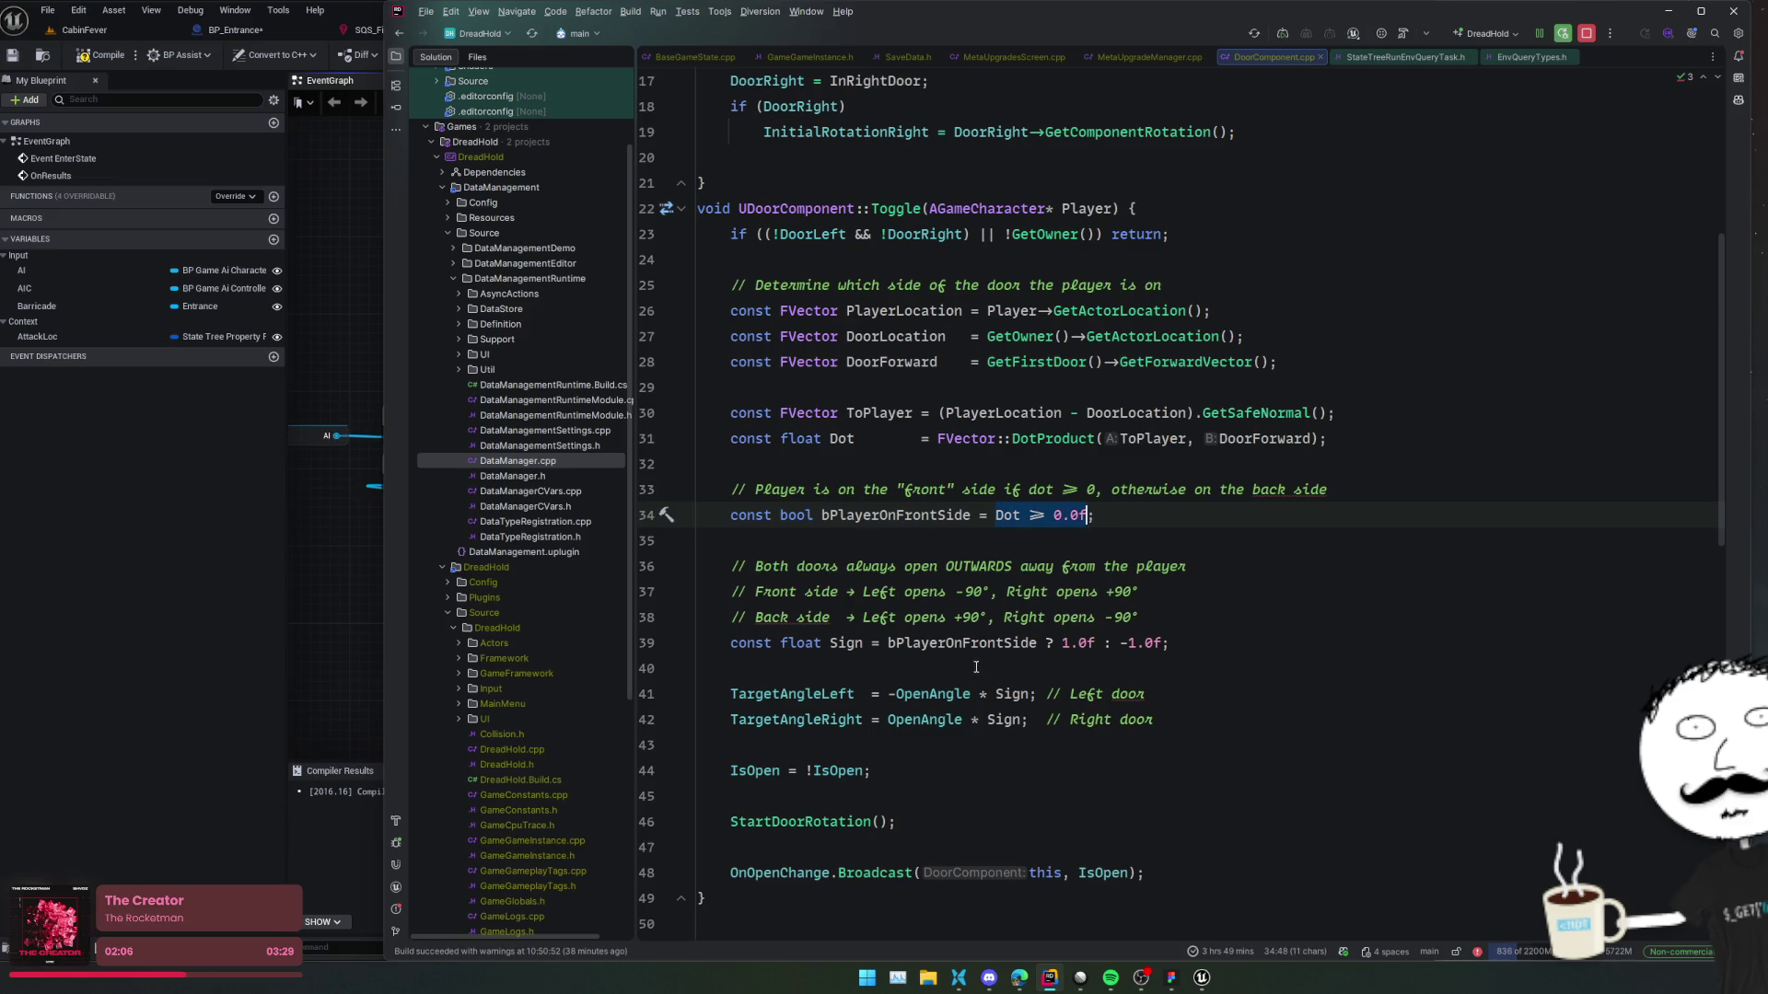
key("alt+Tab")
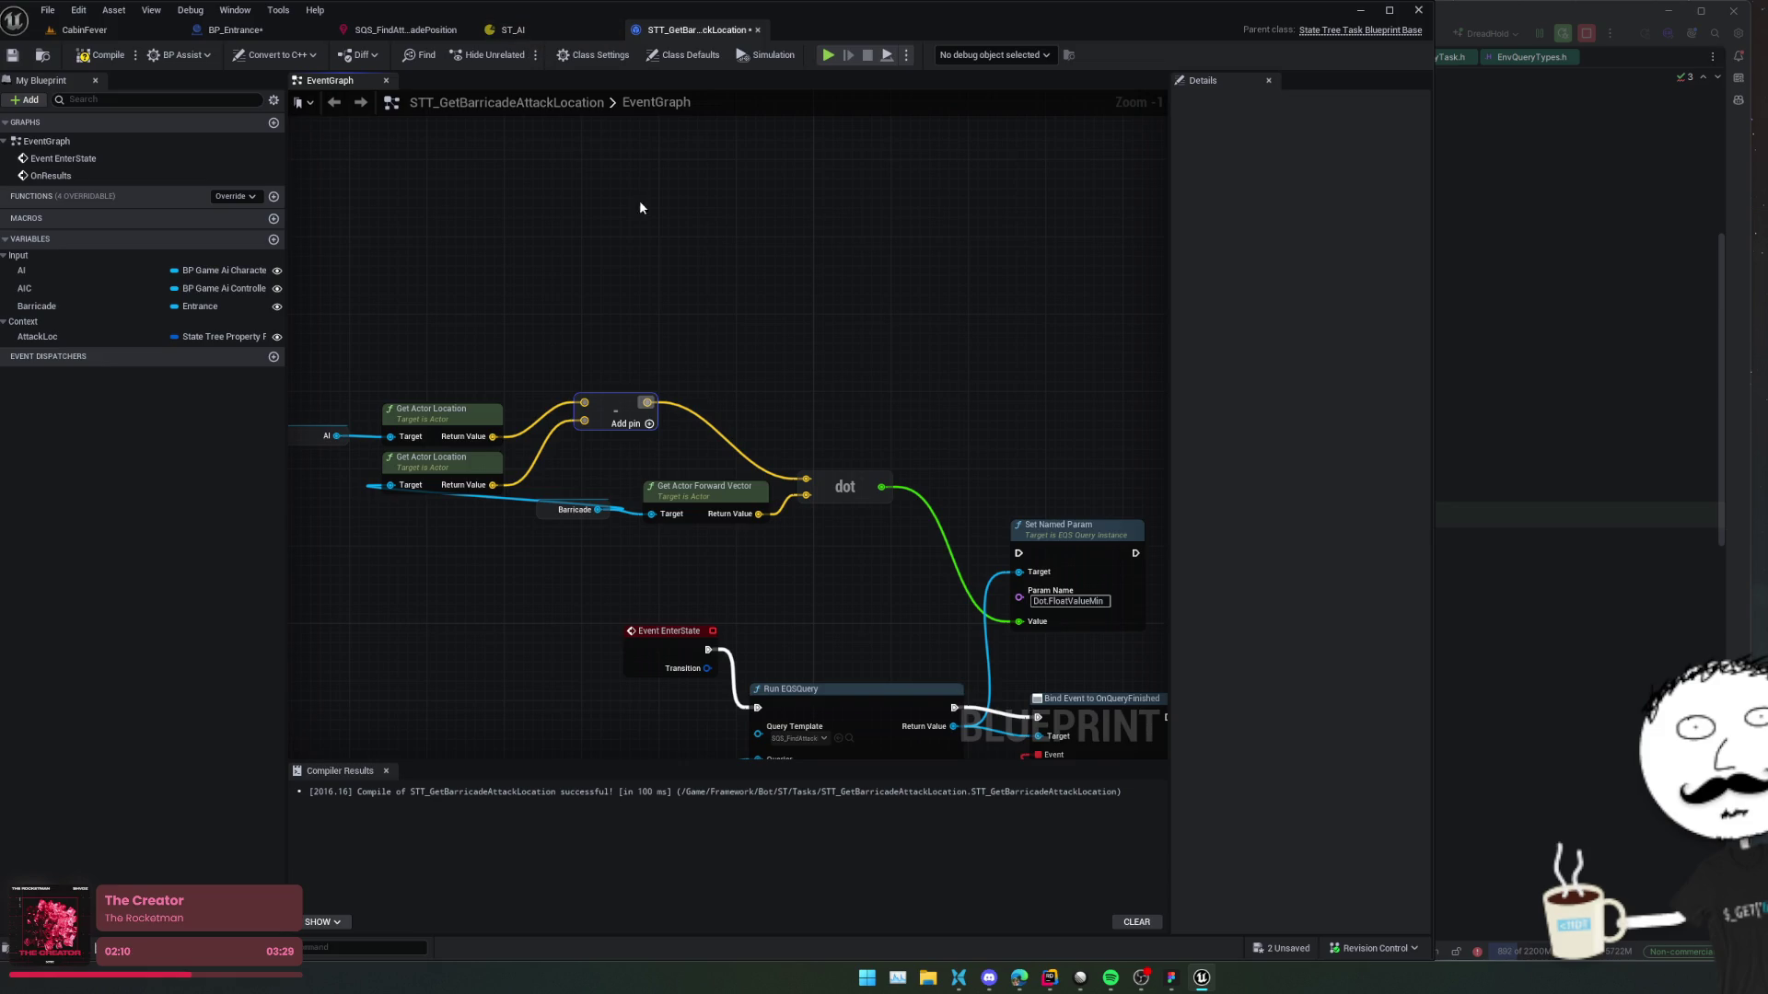
Rearrange the graph to show the whole dot chain, then open the SQS query.
mouse_move(387, 493)
left_mouse_down()
mouse_move(703, 553)
mouse_move(644, 543)
left_mouse_up()
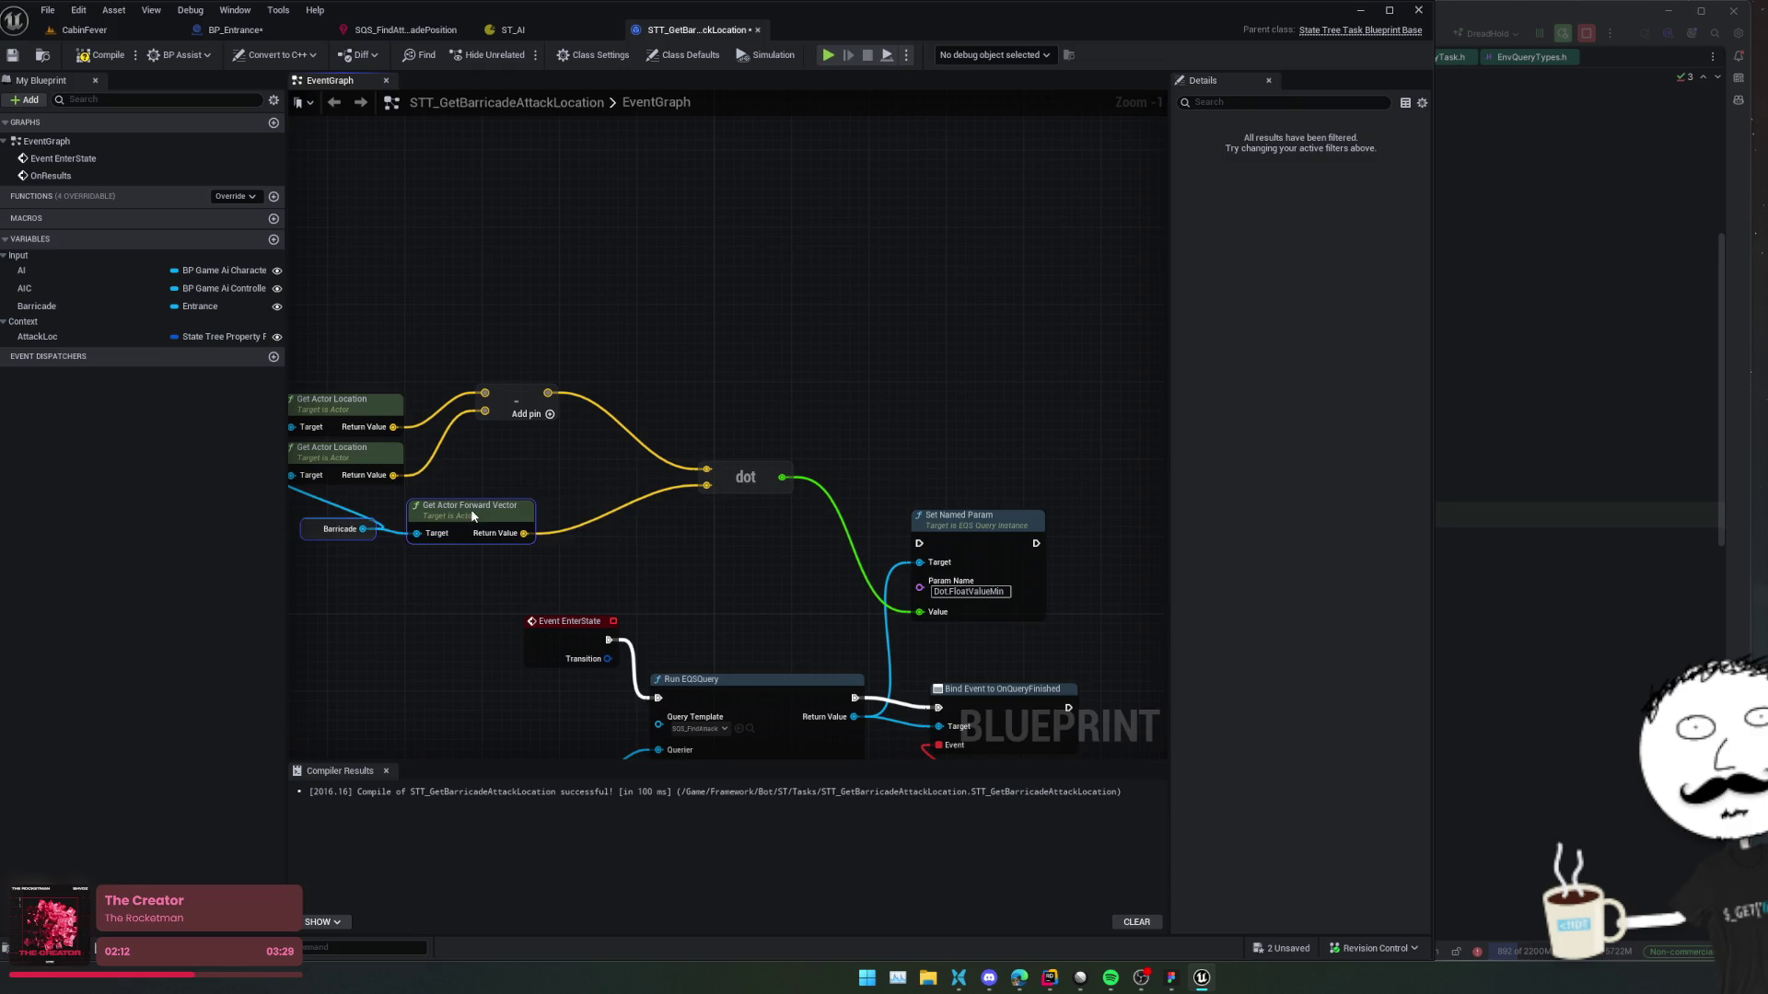
mouse_move(551, 500)
left_mouse_down()
mouse_move(441, 434)
mouse_move(475, 453)
left_mouse_up()
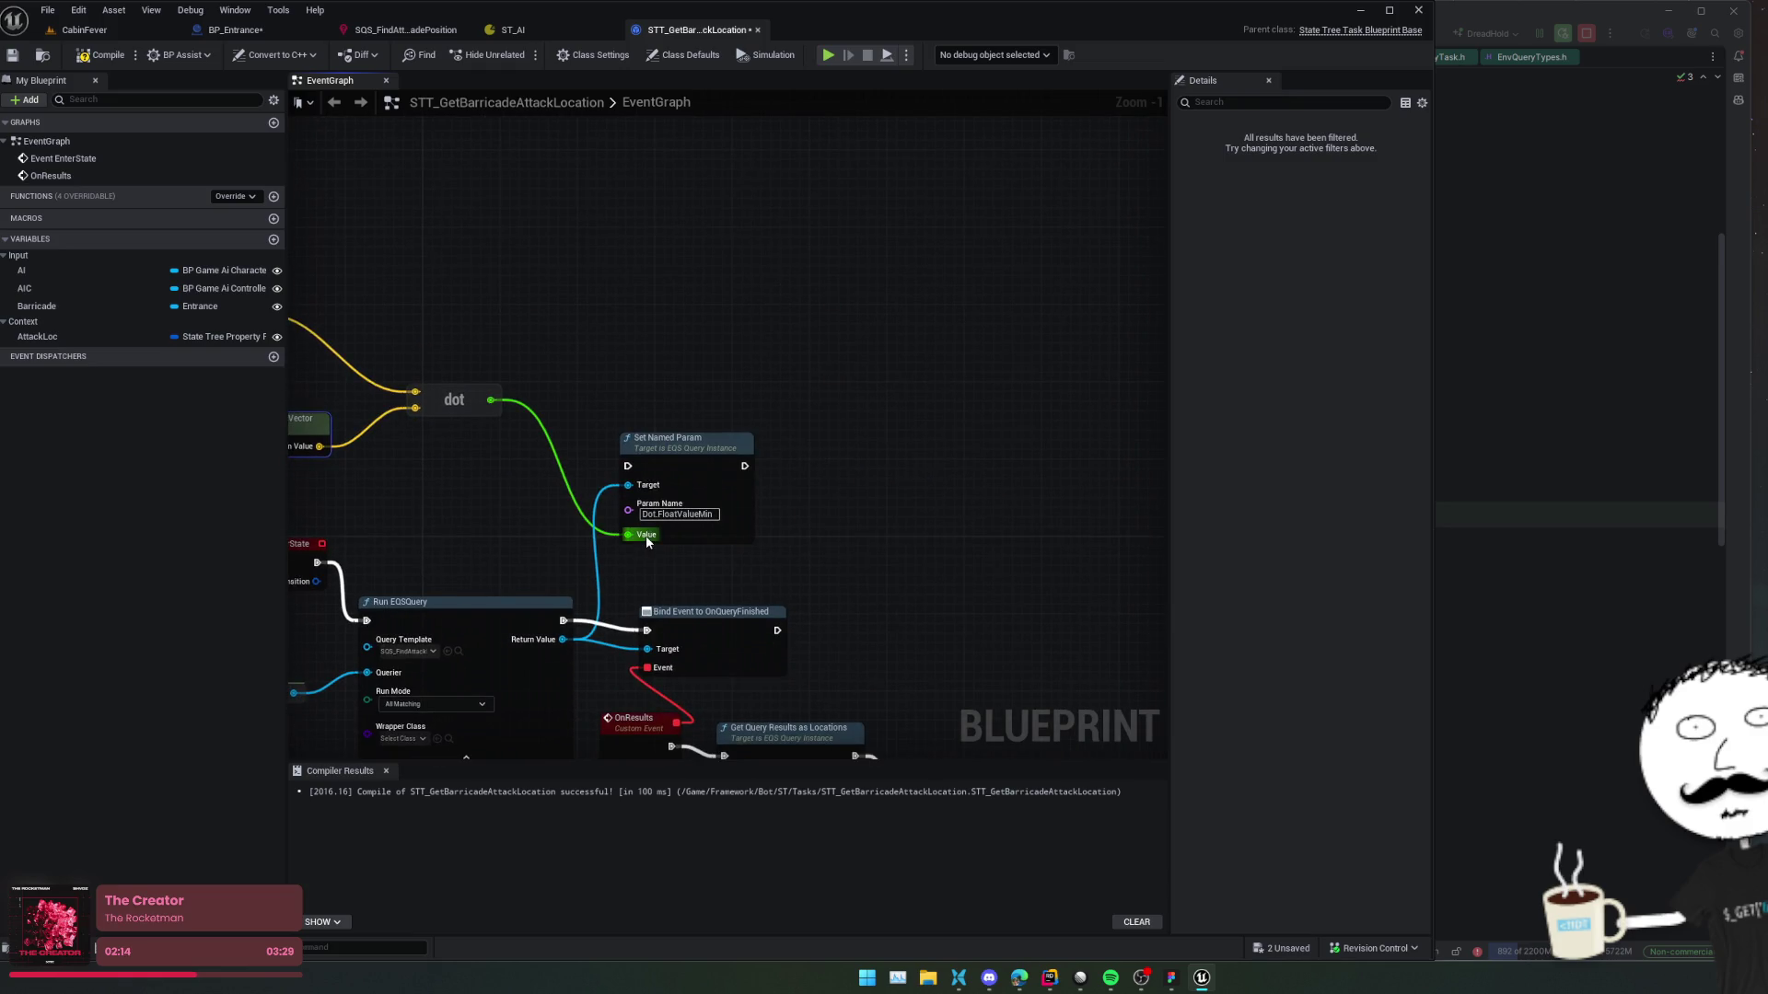
left_click_drag(809, 514, 1158, 498)
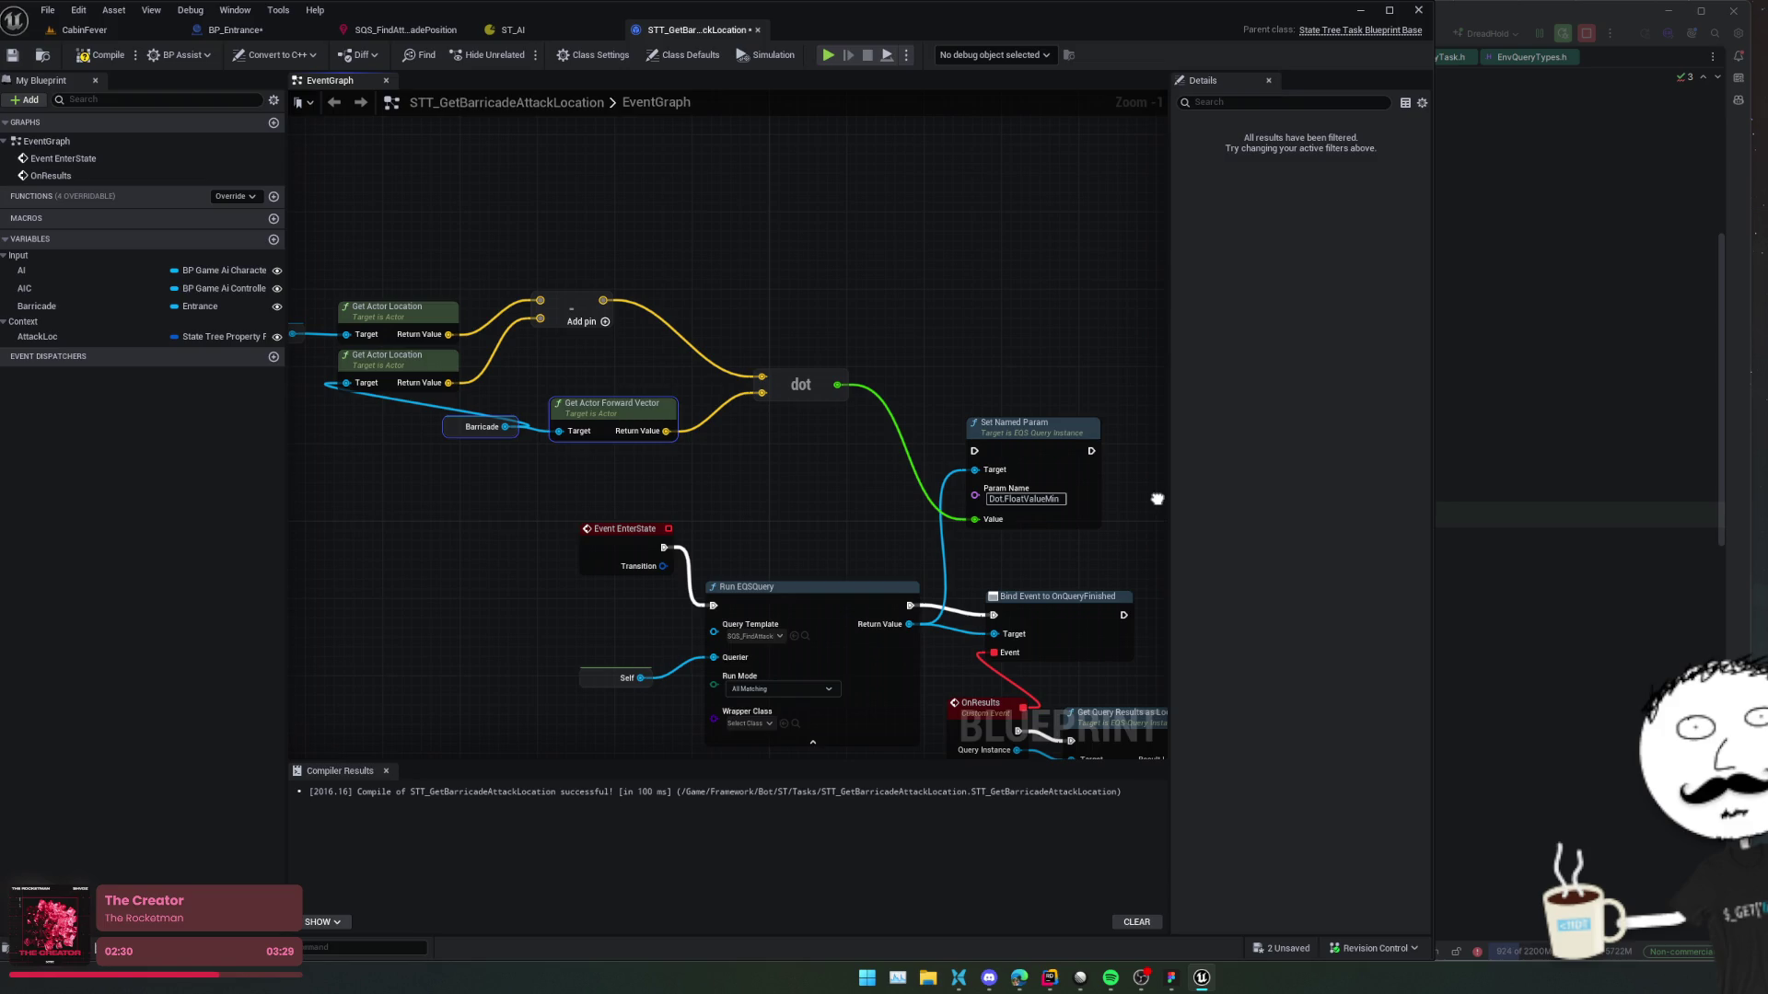
left_click(377, 33)
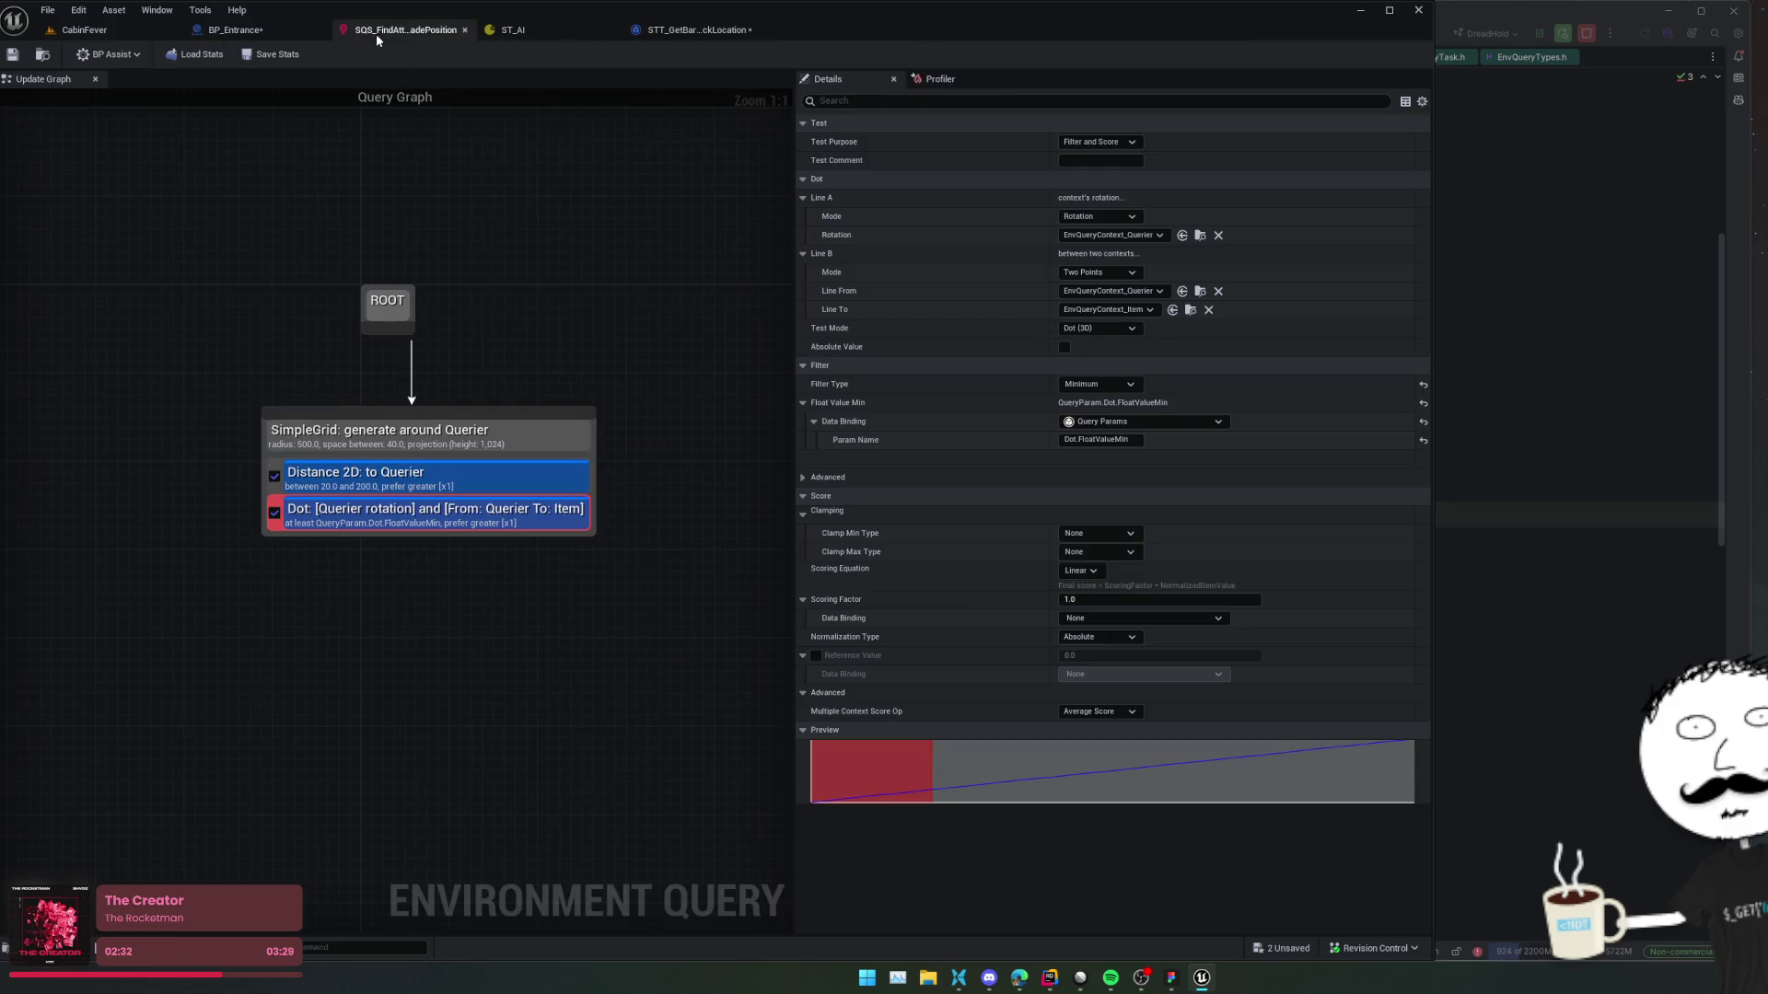
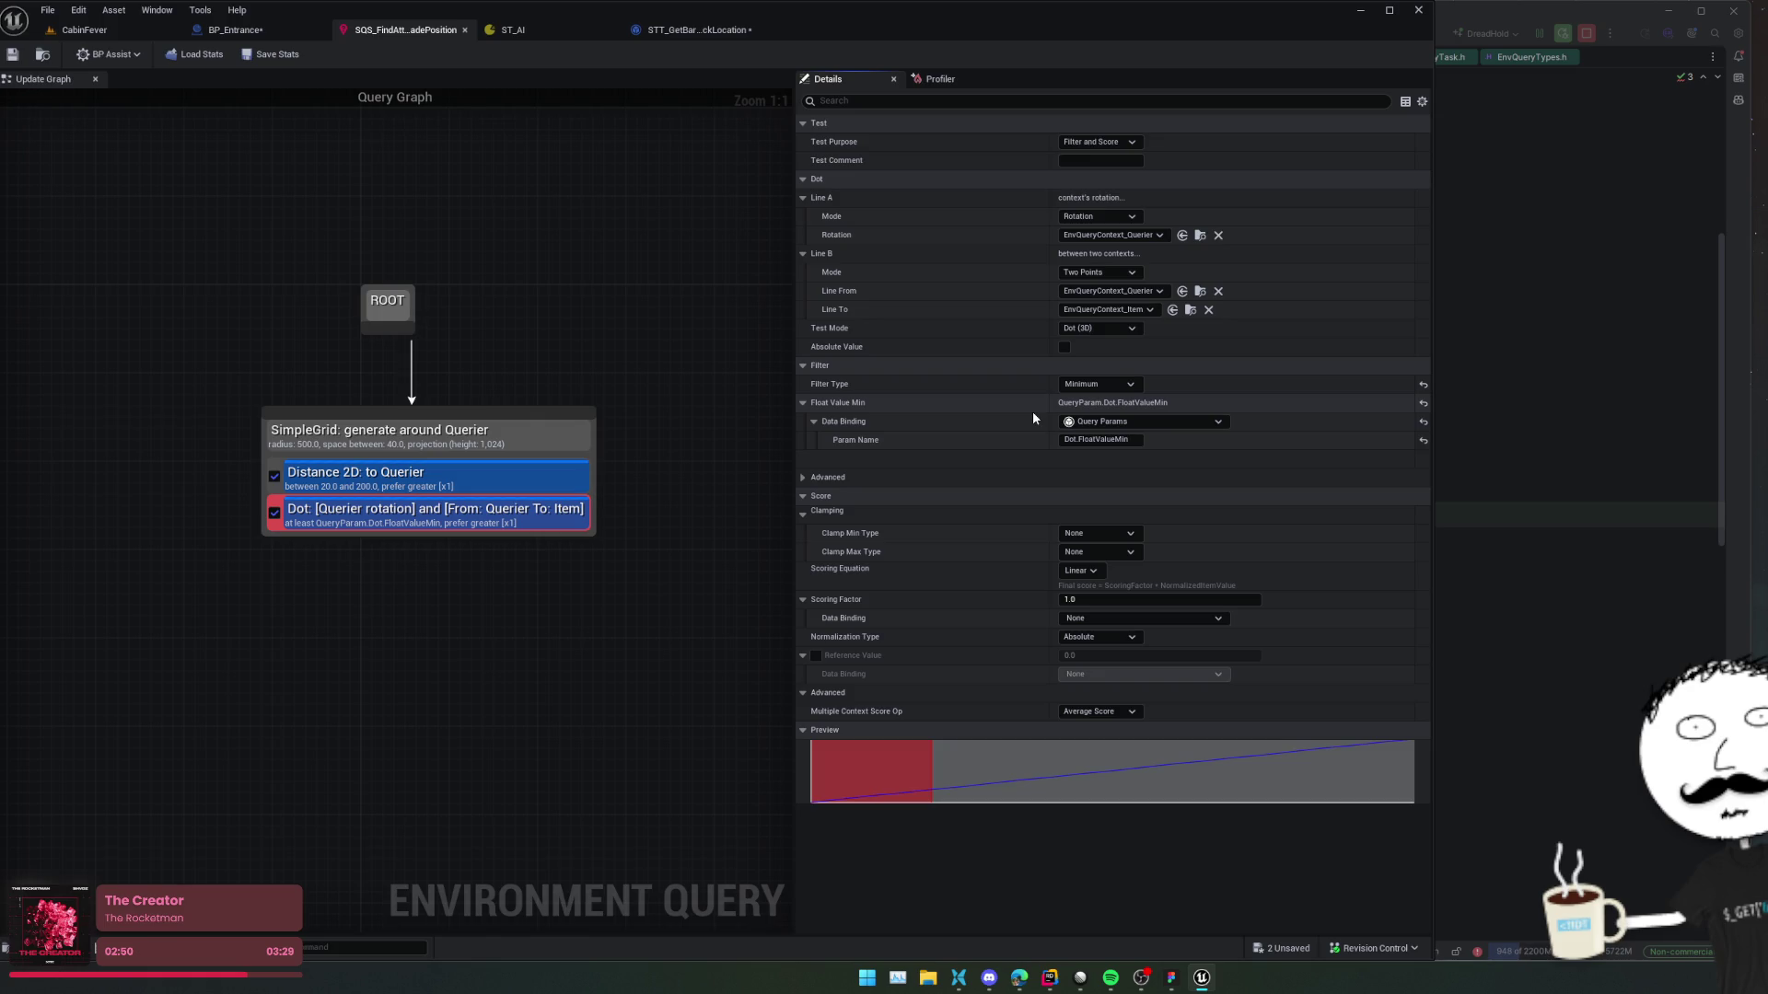
In STT_GetBarricadeAttackLocation, add a Select Float node fed from the dot output.
left_click(688, 35)
mouse_move(734, 398)
left_mouse_down()
mouse_move(705, 360)
mouse_move(784, 334)
left_mouse_up()
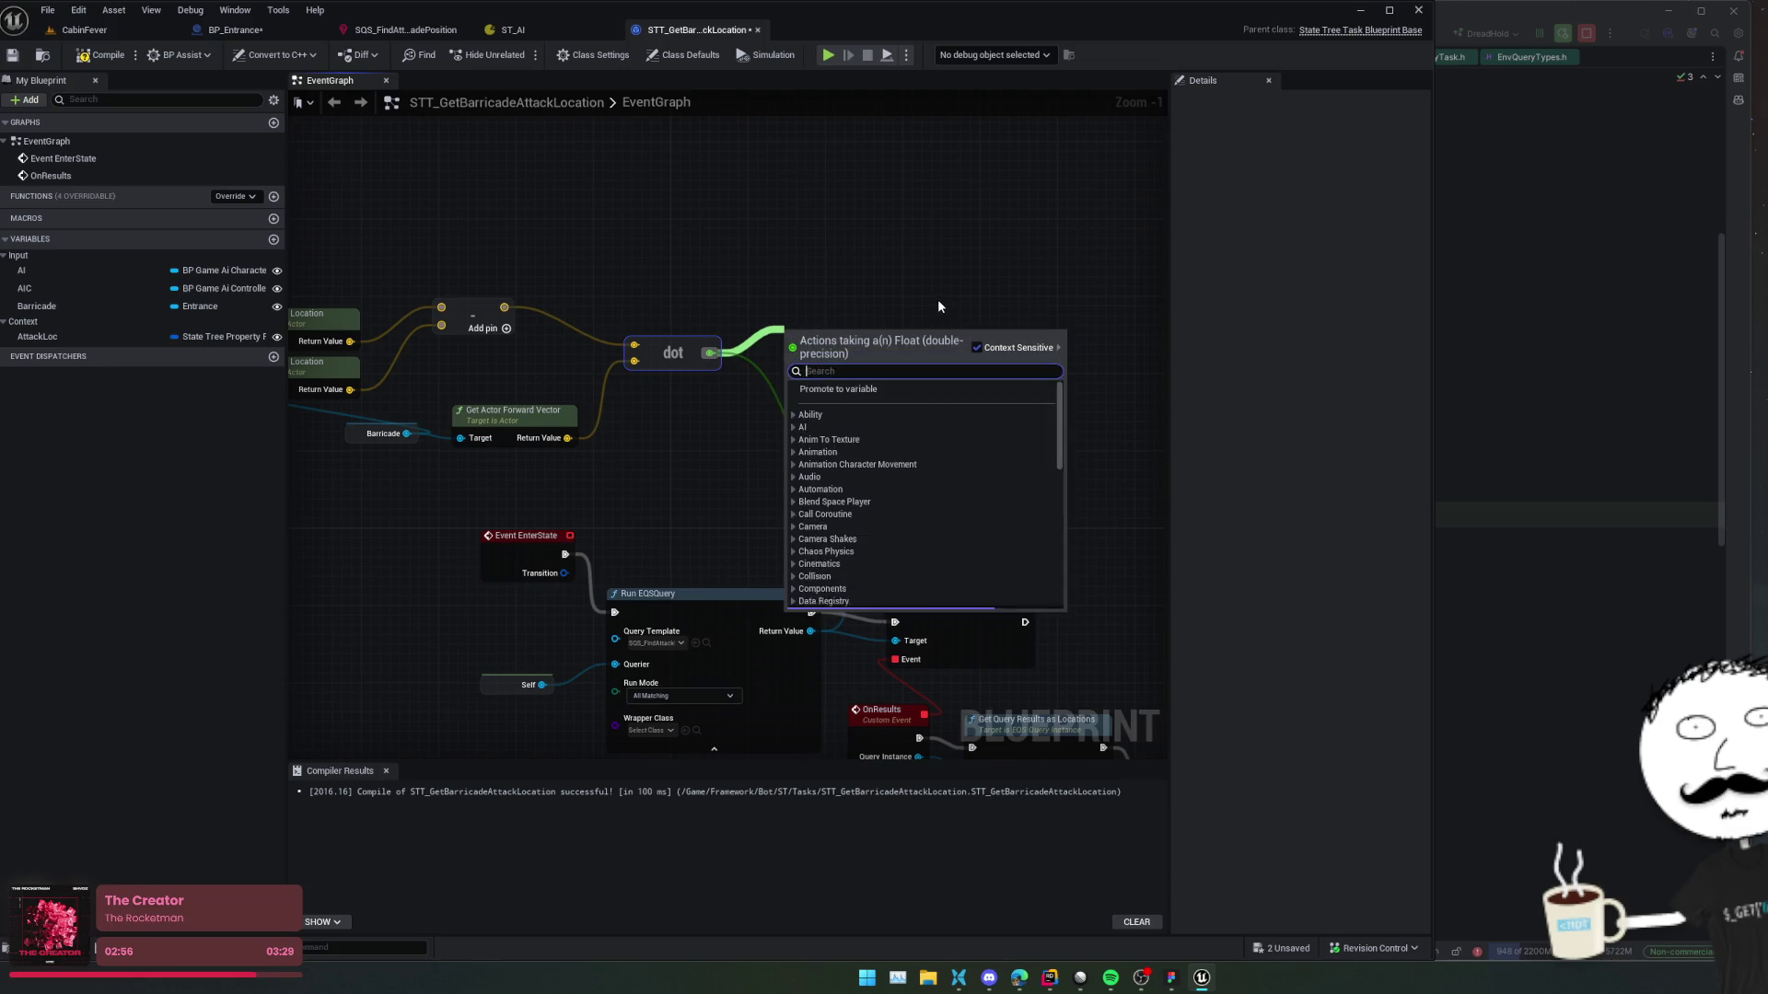
type("sele")
key("Return")
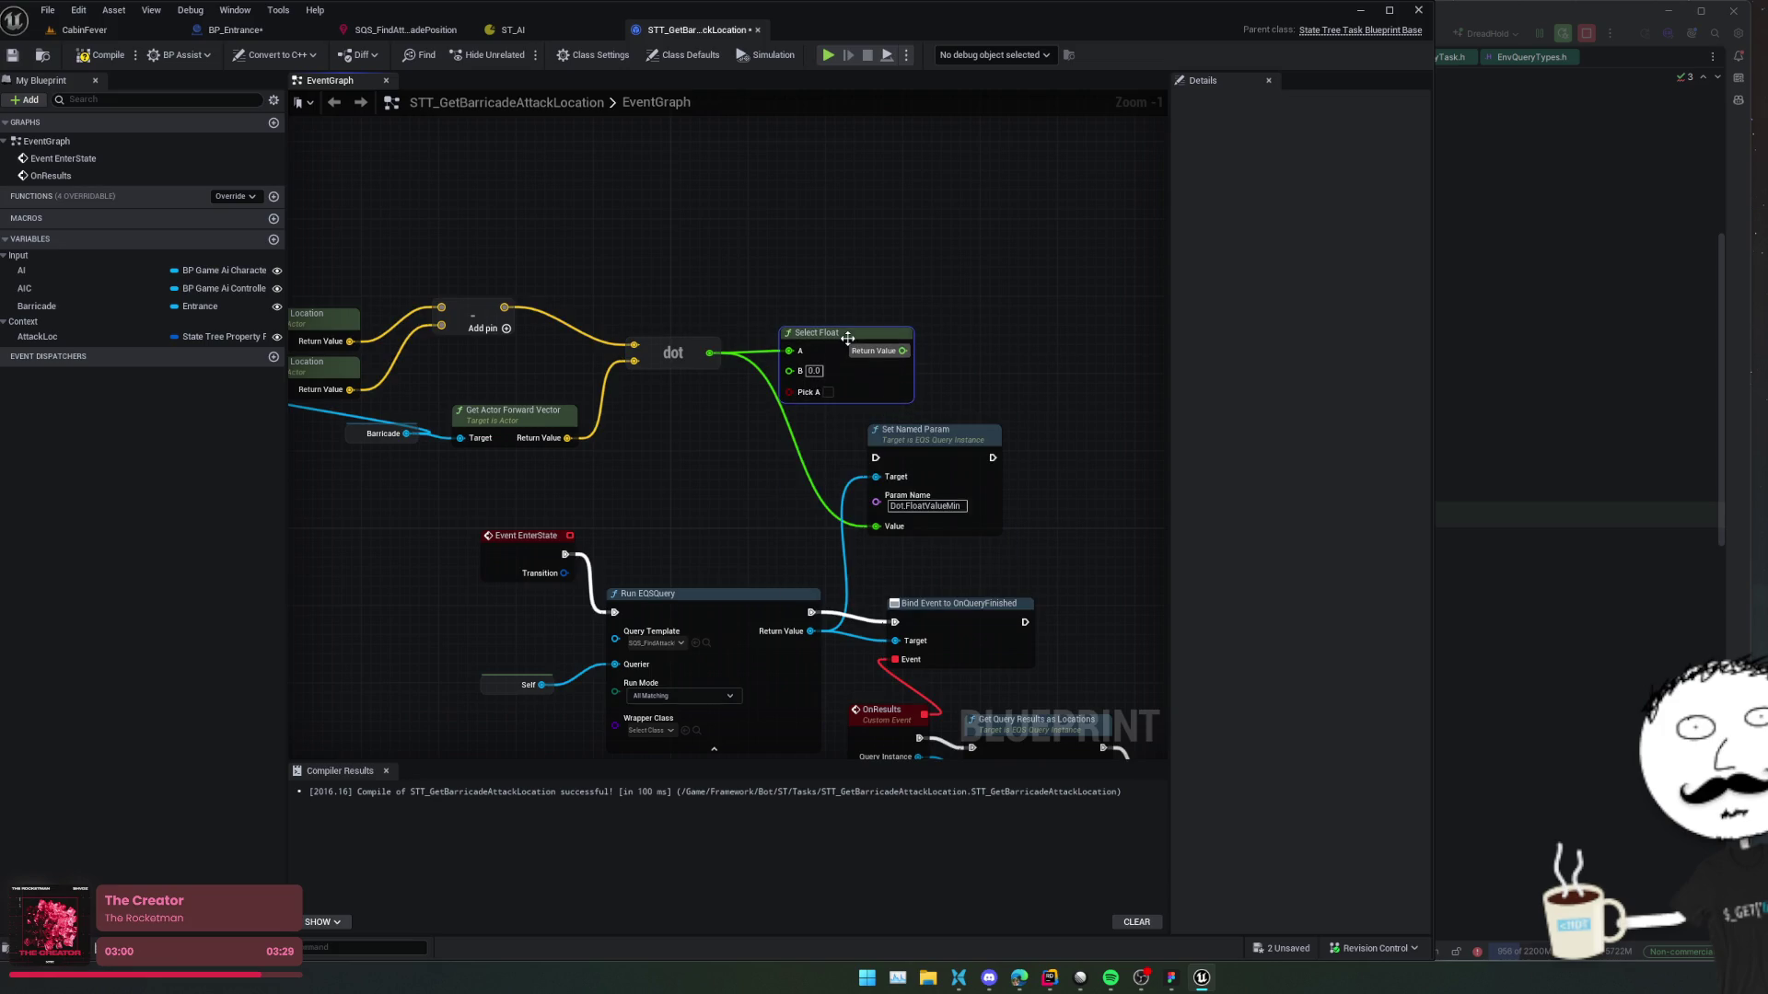
Drive Select Float's Pick A with a dot >= 0.0 comparison, then compare against the door dot-product code.
mouse_move(709, 353)
left_mouse_down()
mouse_move(768, 294)
mouse_move(813, 281)
mouse_move(747, 402)
left_mouse_up()
type(">=")
key("Return")
left_click(747, 359, "alt")
left_click_drag(794, 346, 774, 337)
key("alt+Tab")
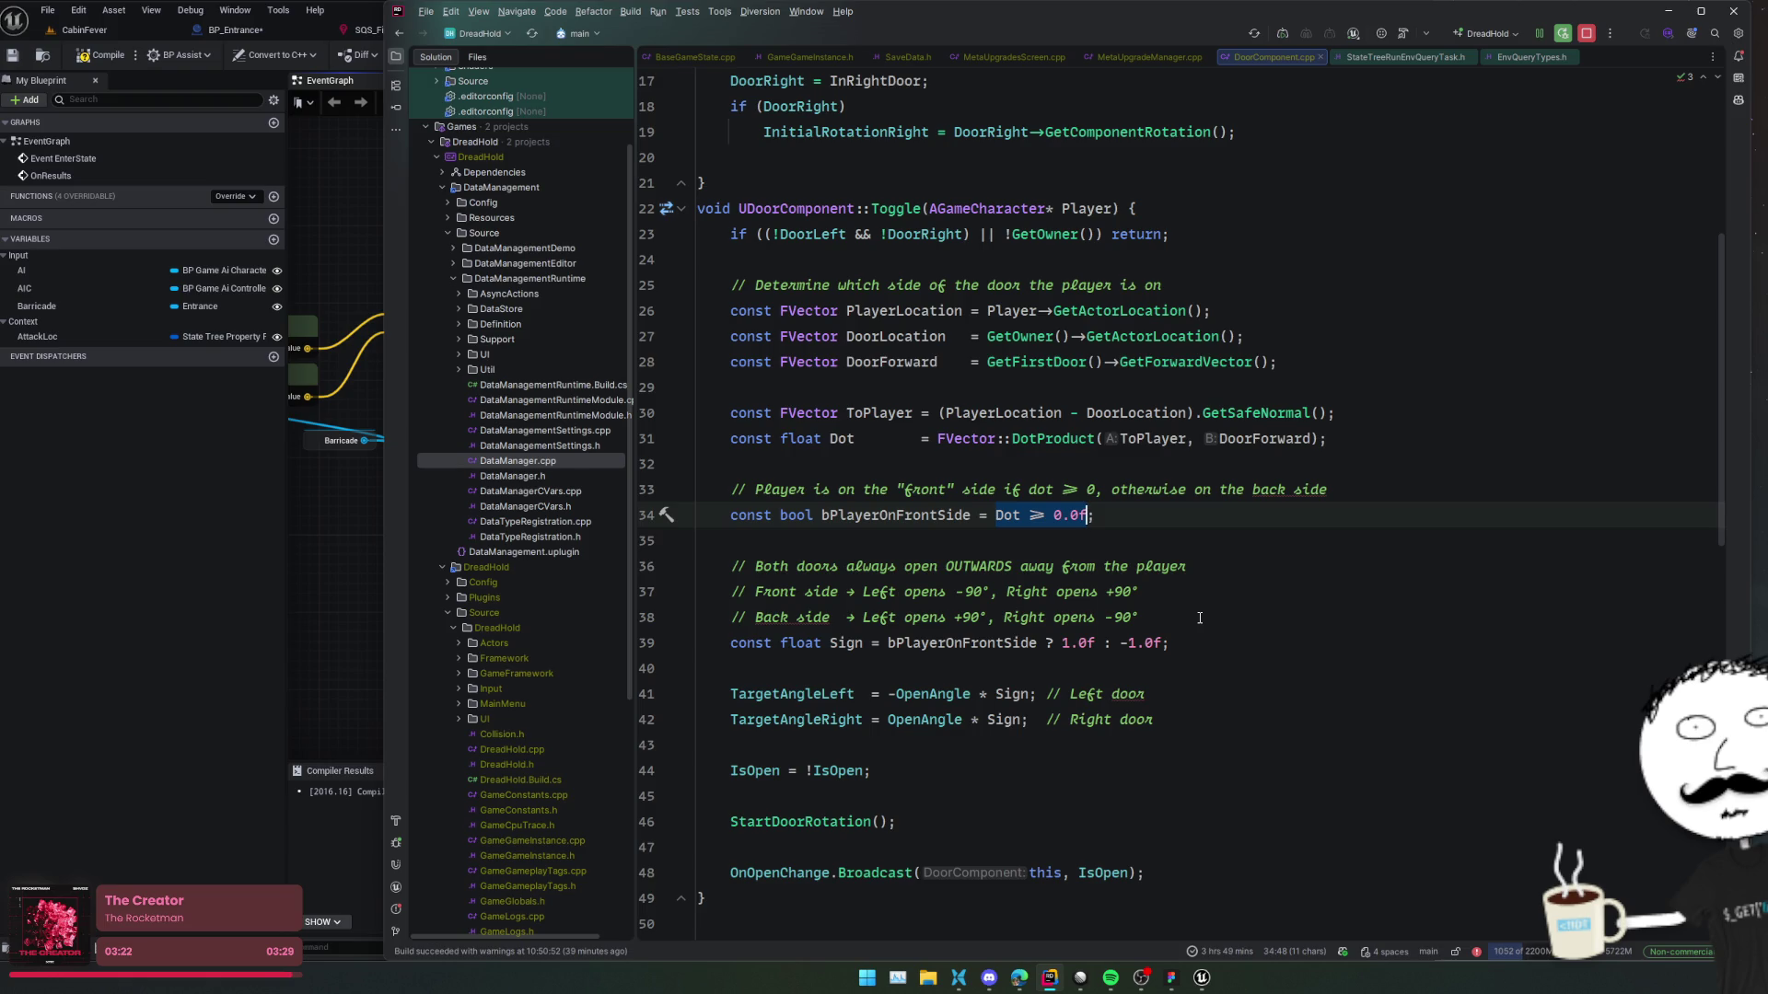
Set Select Float's A to -1.0 and B to 1.0.
key("alt+Tab")
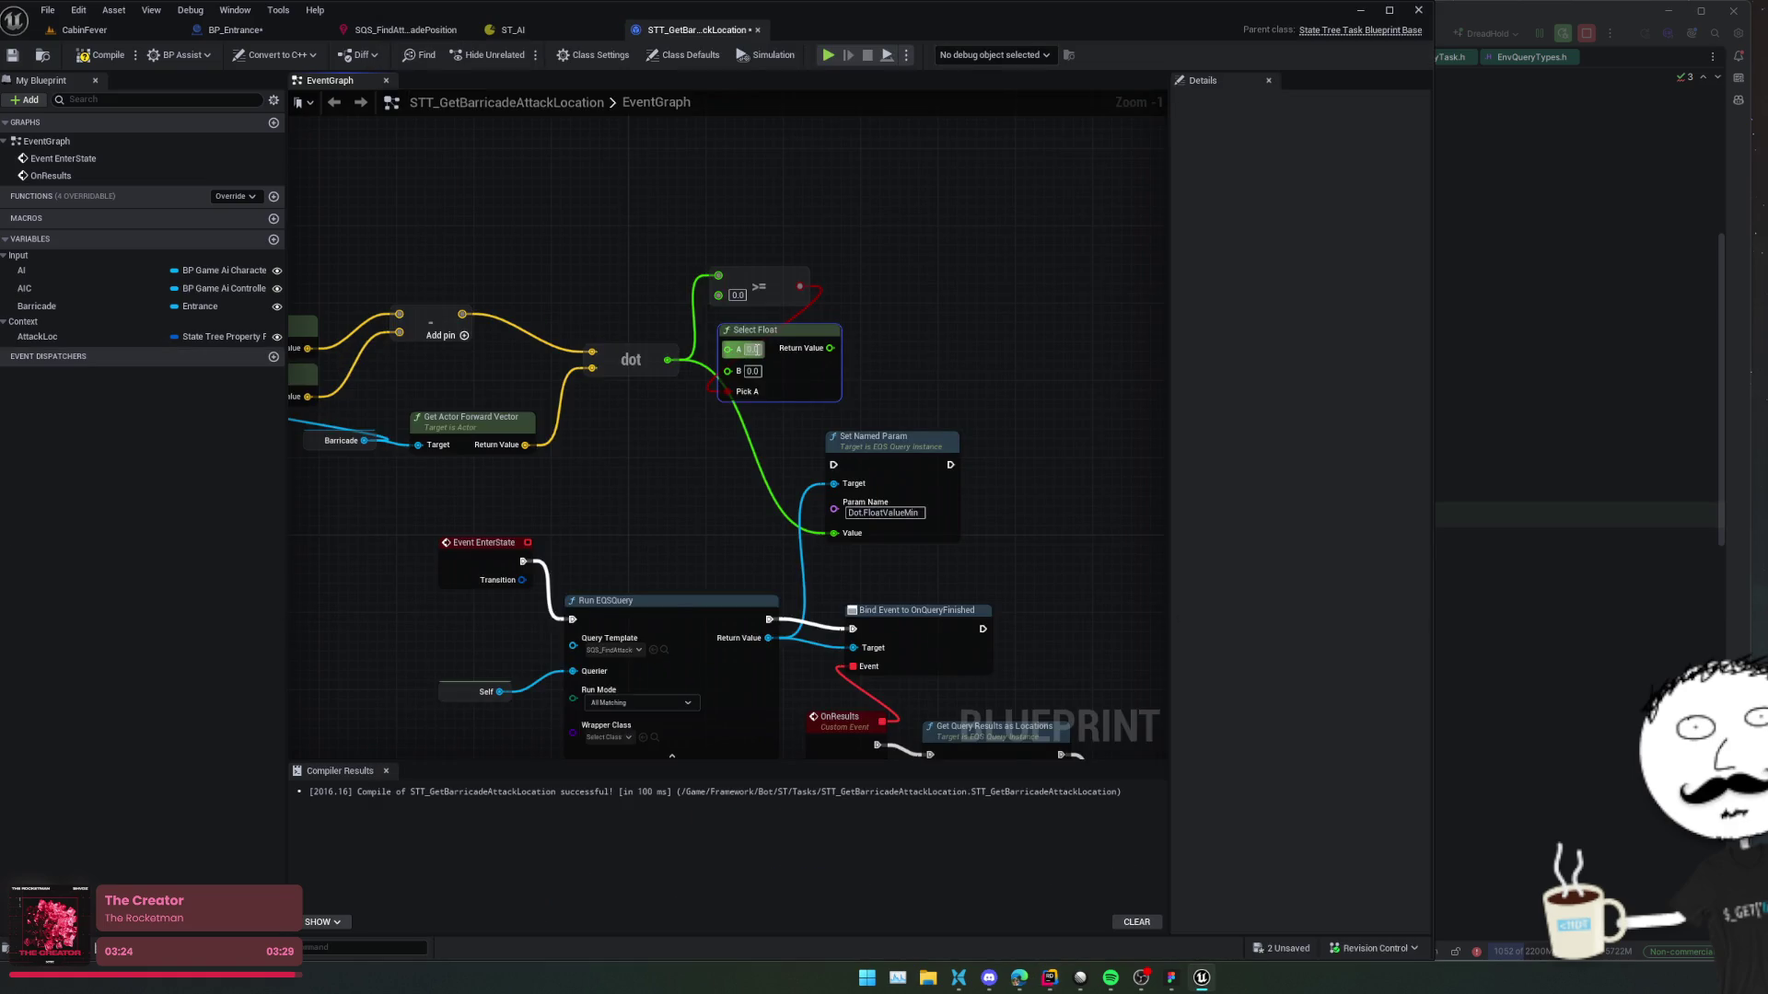
key("alt+Tab")
key("alt+Tab")
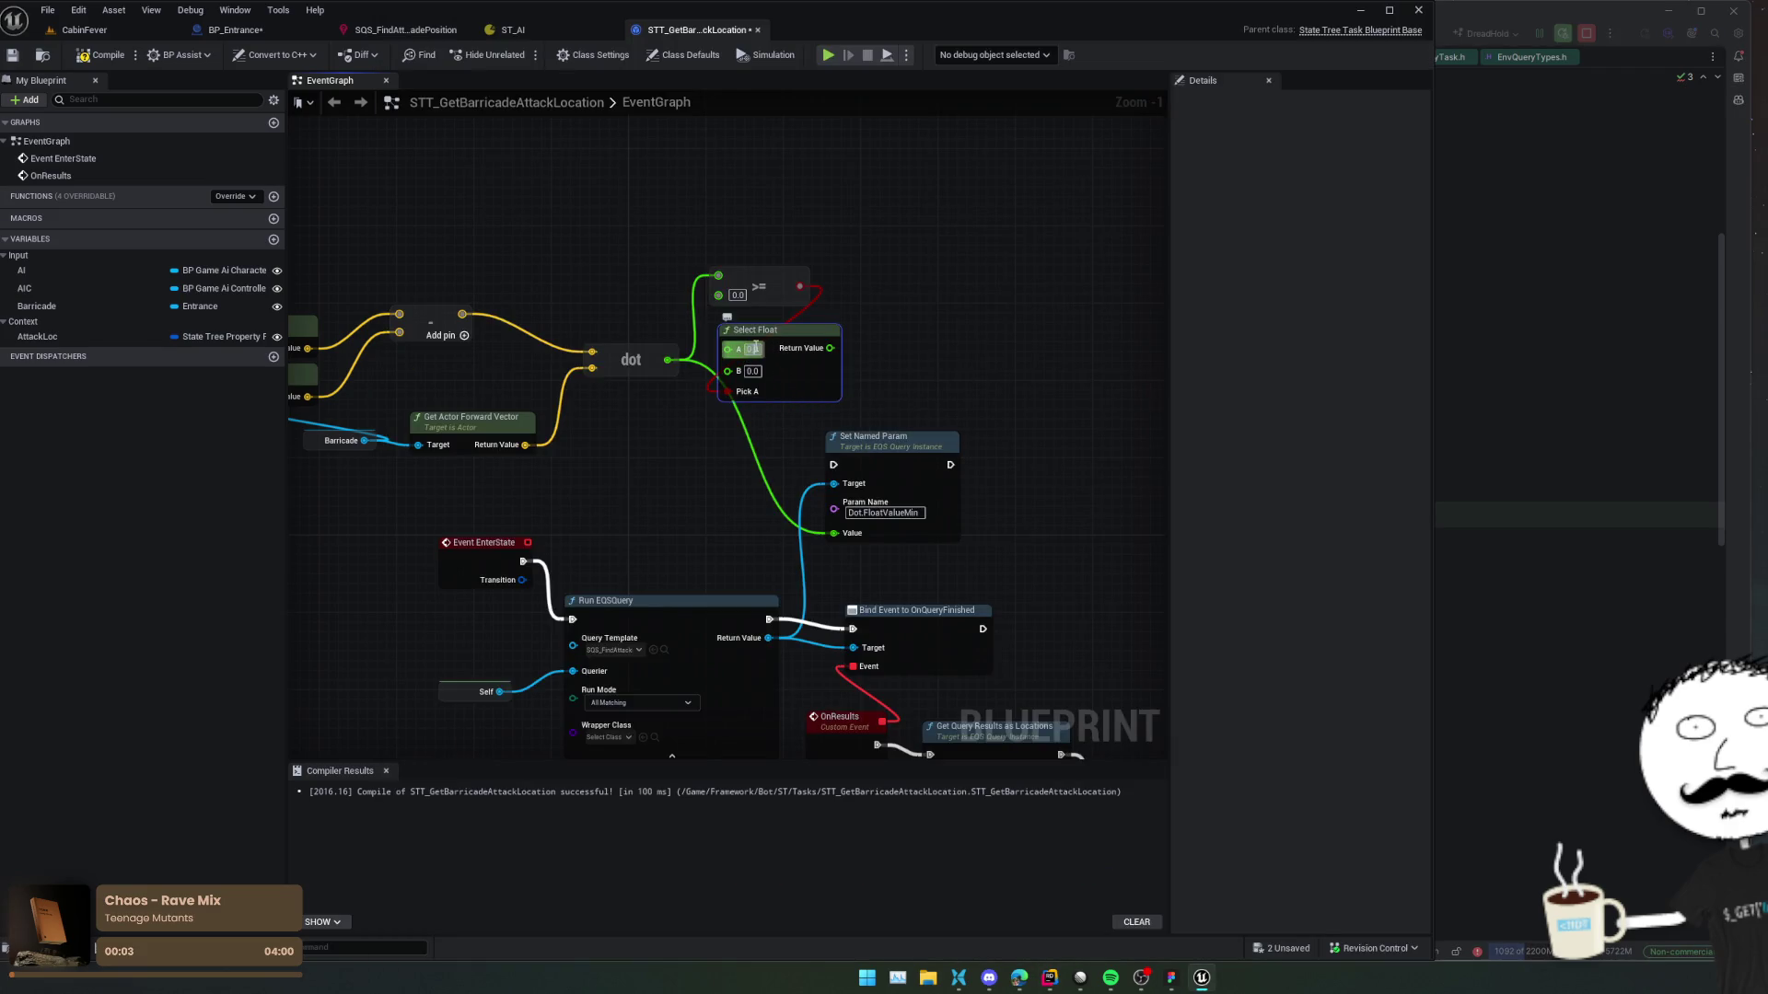
key("Tab")
type("1")
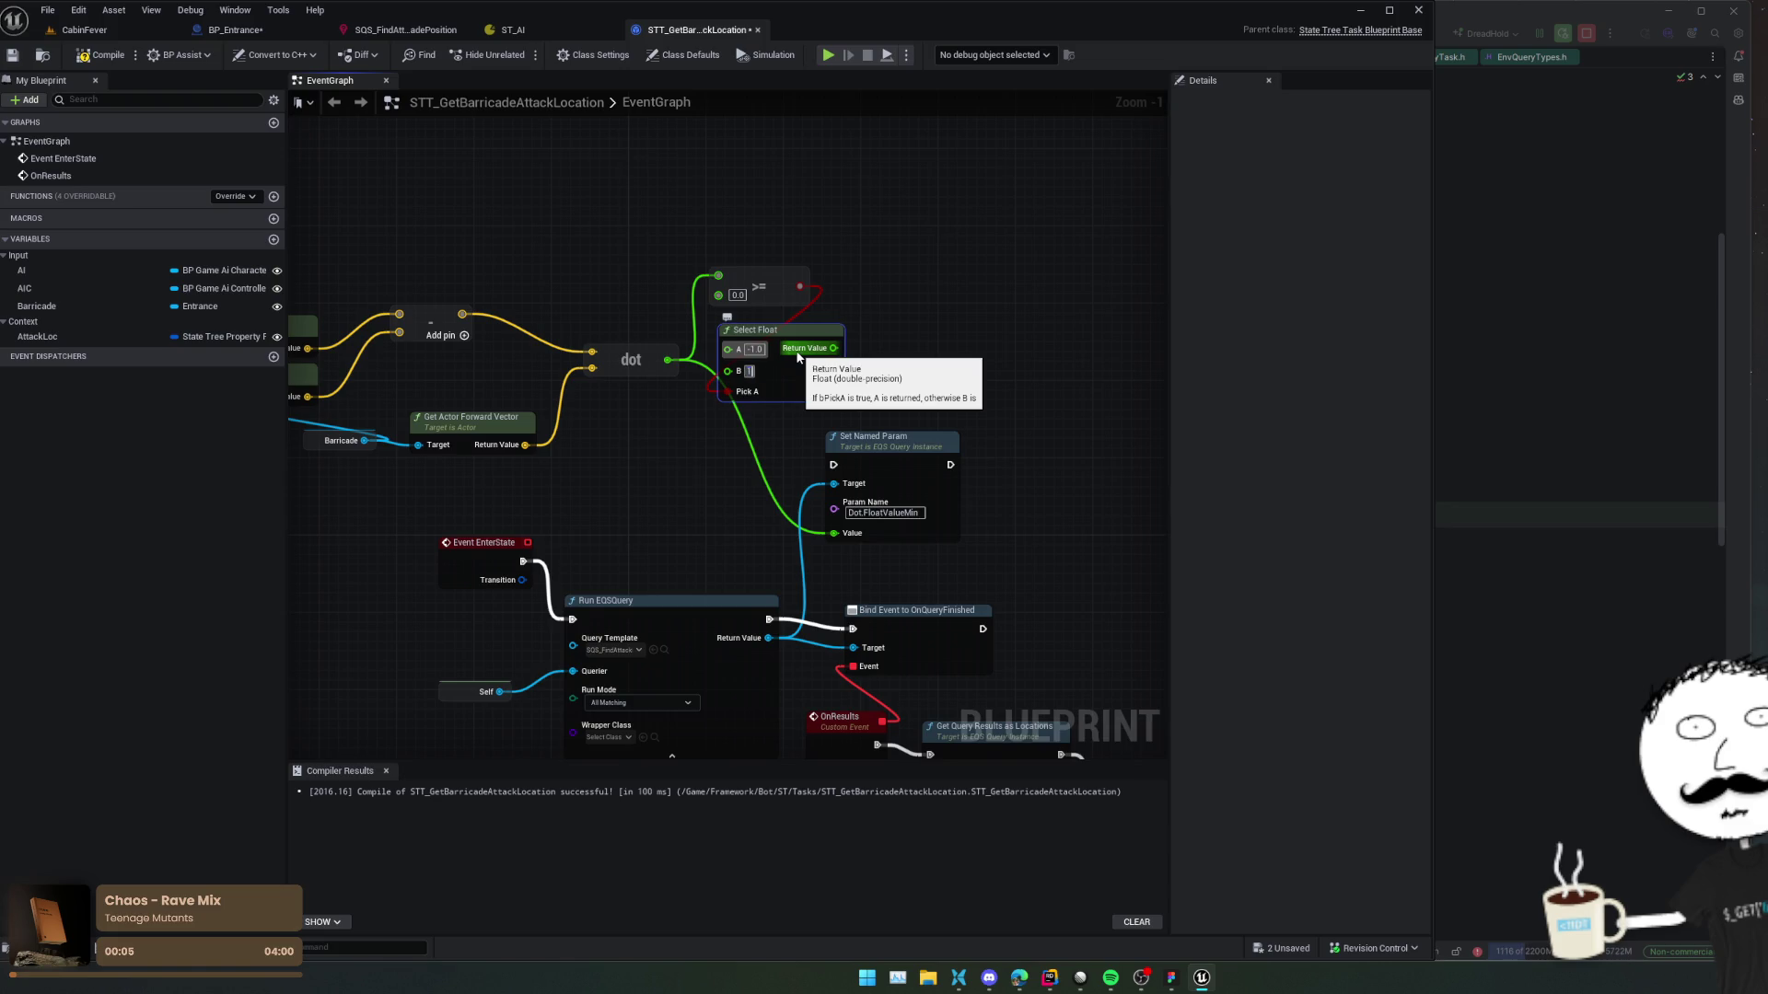
Feed Select Float into Set Named Param's Value, chain it between Run EQSQuery and Bind Event, and save.
mouse_move(834, 348)
left_mouse_down()
mouse_move(860, 389)
mouse_move(834, 533)
left_mouse_up()
left_click_drag(703, 559, 768, 403)
mouse_move(885, 403)
left_mouse_down()
mouse_move(772, 548)
mouse_move(787, 569)
mouse_move(619, 469)
mouse_move(616, 385)
mouse_move(578, 543)
mouse_move(615, 533)
left_mouse_up()
scroll(616, 533, "down", 1)
scroll(677, 446, "up", 2)
key("ctrl+shift+s")
Pan through the graph to review the Select Float, Set Named Param and OnResults wiring.
mouse_move(721, 493)
left_mouse_down()
mouse_move(841, 592)
mouse_move(853, 571)
mouse_move(510, 528)
mouse_move(611, 564)
left_mouse_up()
scroll(1002, 481, "down", 1)
mouse_move(1002, 482)
left_mouse_down()
mouse_move(796, 482)
mouse_move(706, 458)
mouse_move(1459, 468)
mouse_move(674, 446)
left_mouse_up()
scroll(706, 458, "down", 1)
mouse_move(802, 446)
left_mouse_down()
mouse_move(1305, 431)
mouse_move(612, 441)
mouse_move(627, 379)
mouse_move(678, 353)
mouse_move(895, 425)
left_mouse_up()
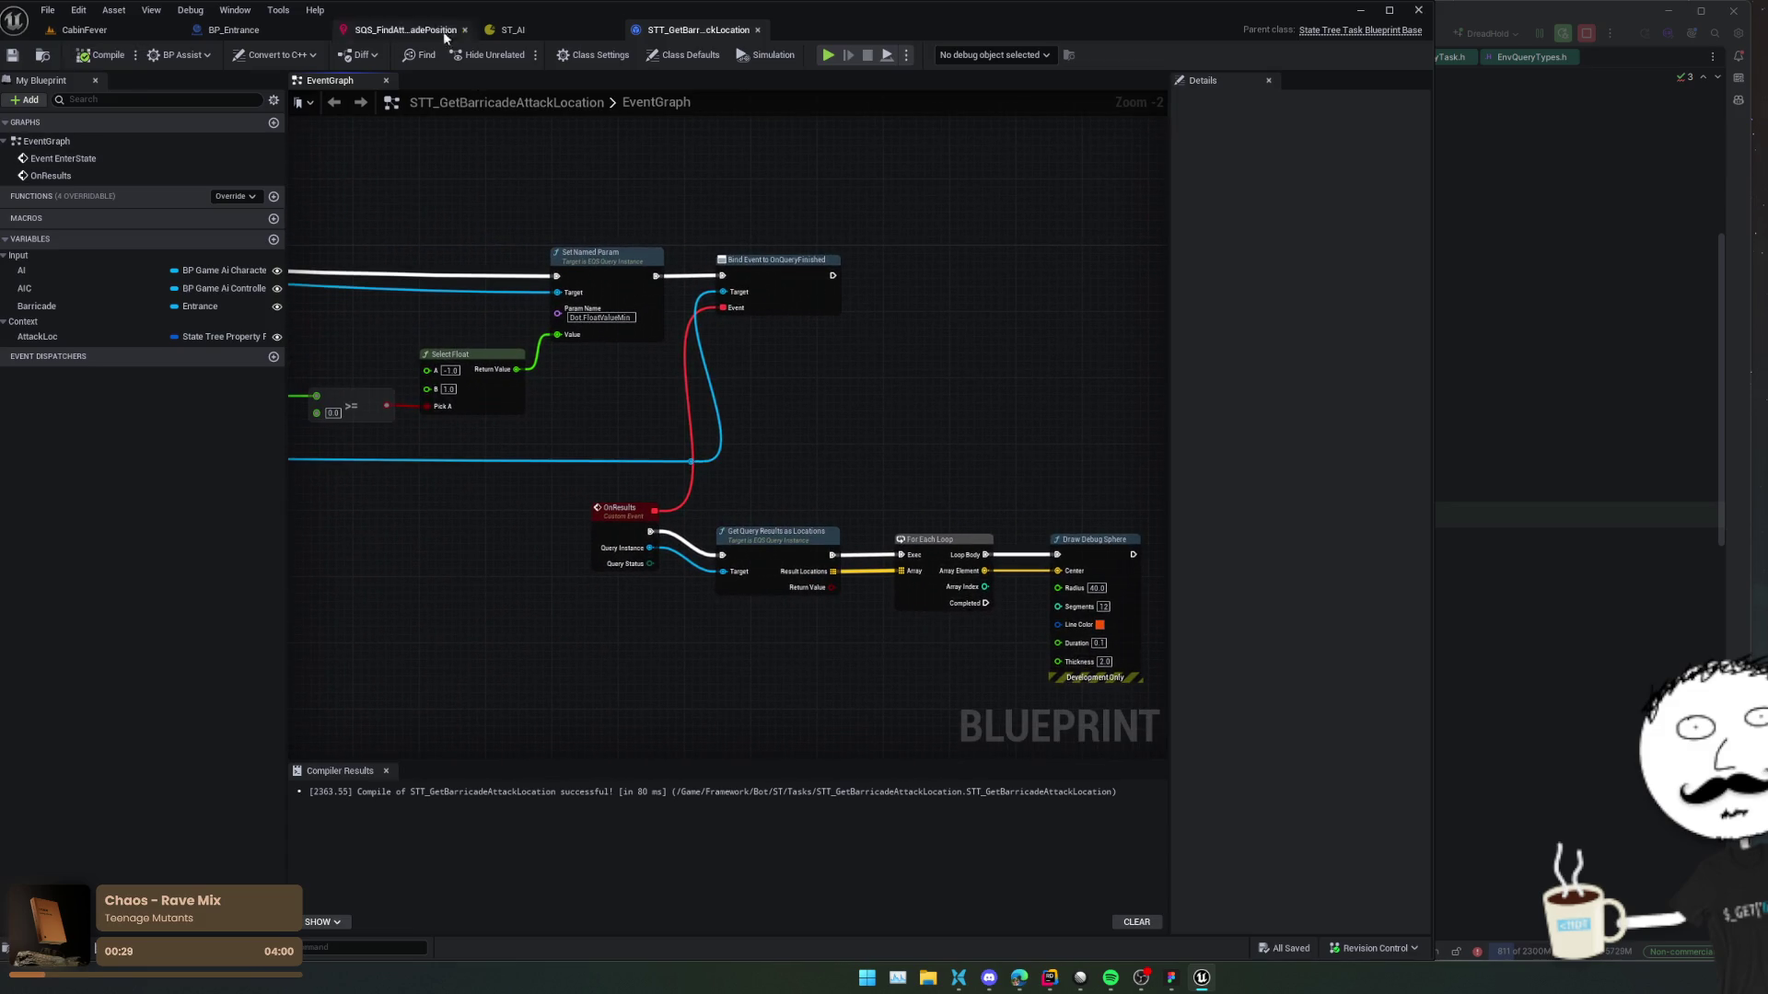
left_click(513, 29)
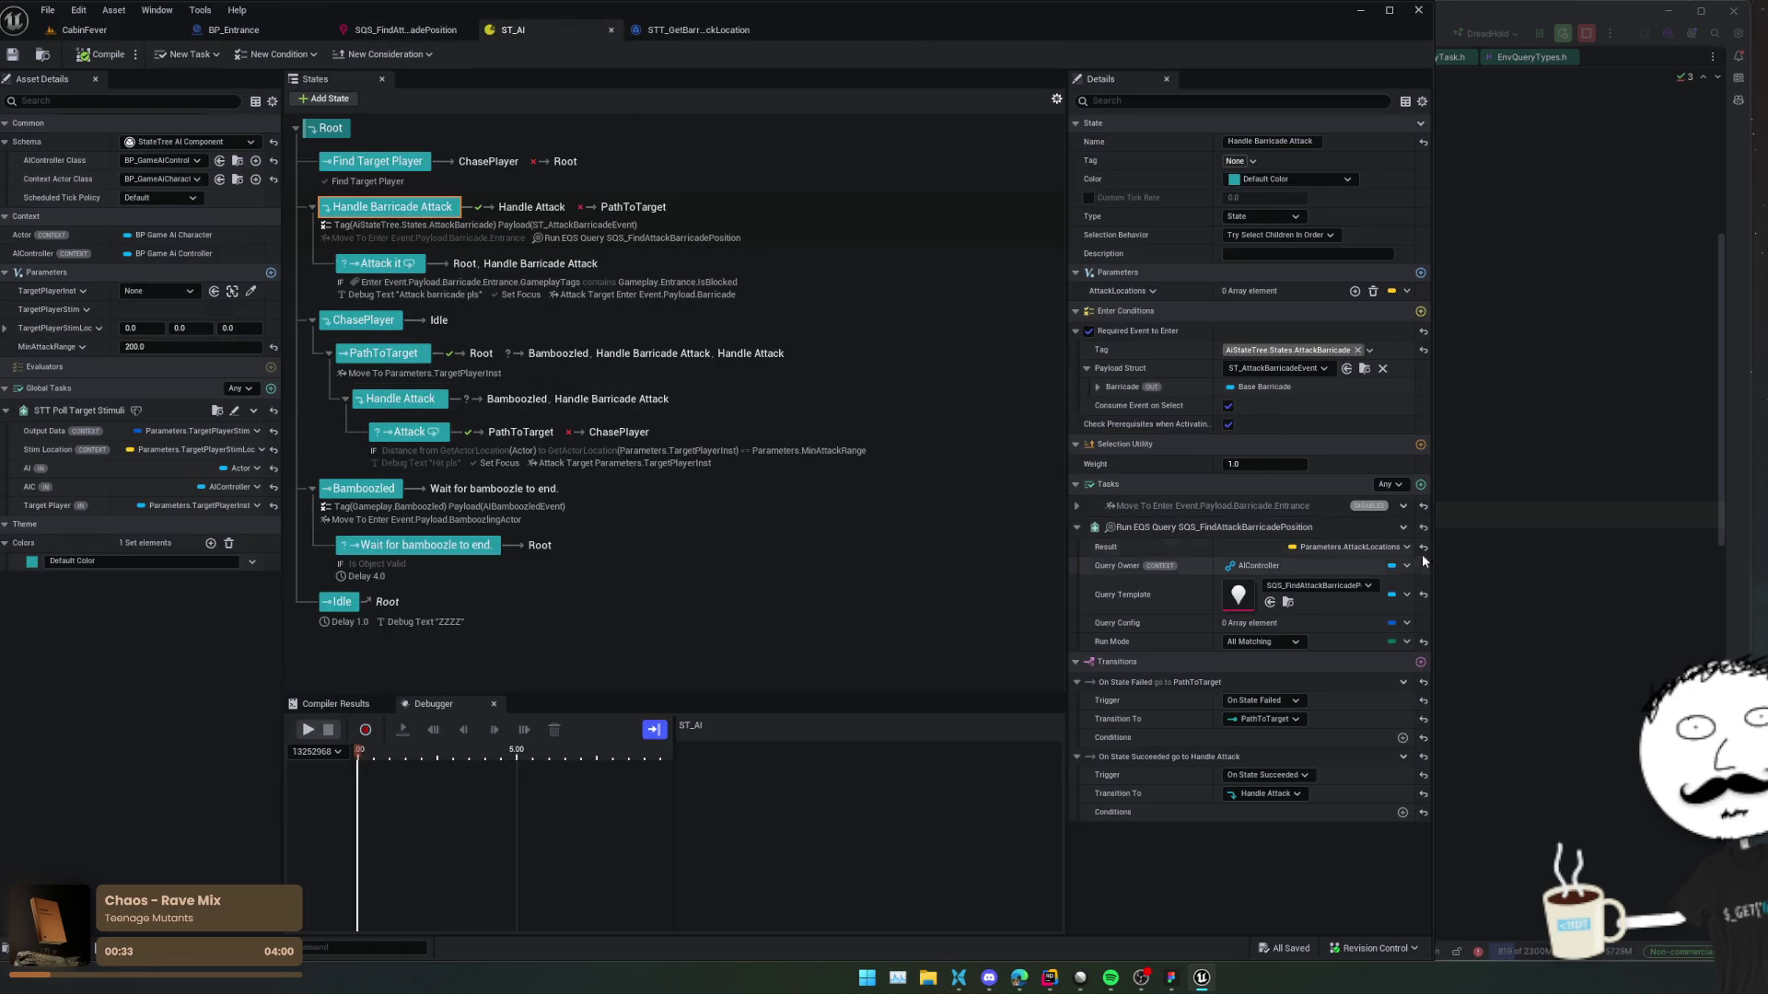
Swap Handle Barricade Attack's Run EQS Query task for STT Get Barricade Attack Location.
left_click(1403, 528)
mouse_move(1484, 582)
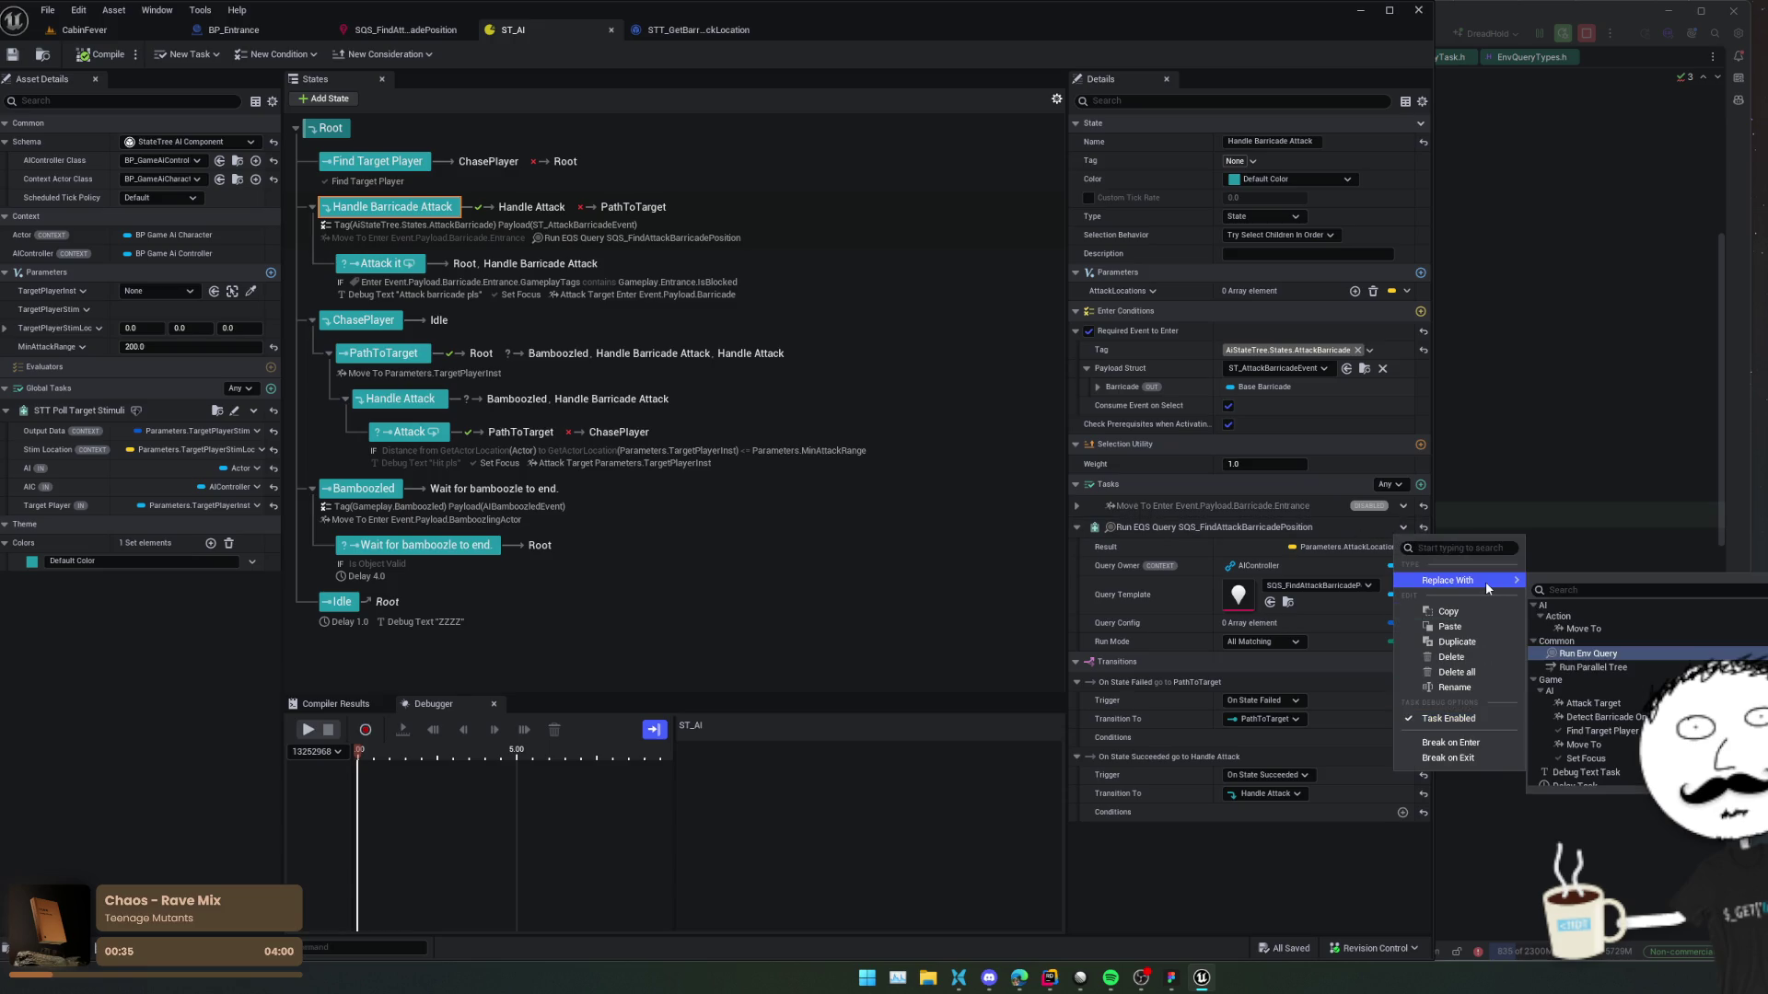
scroll(1588, 690, "down", 2)
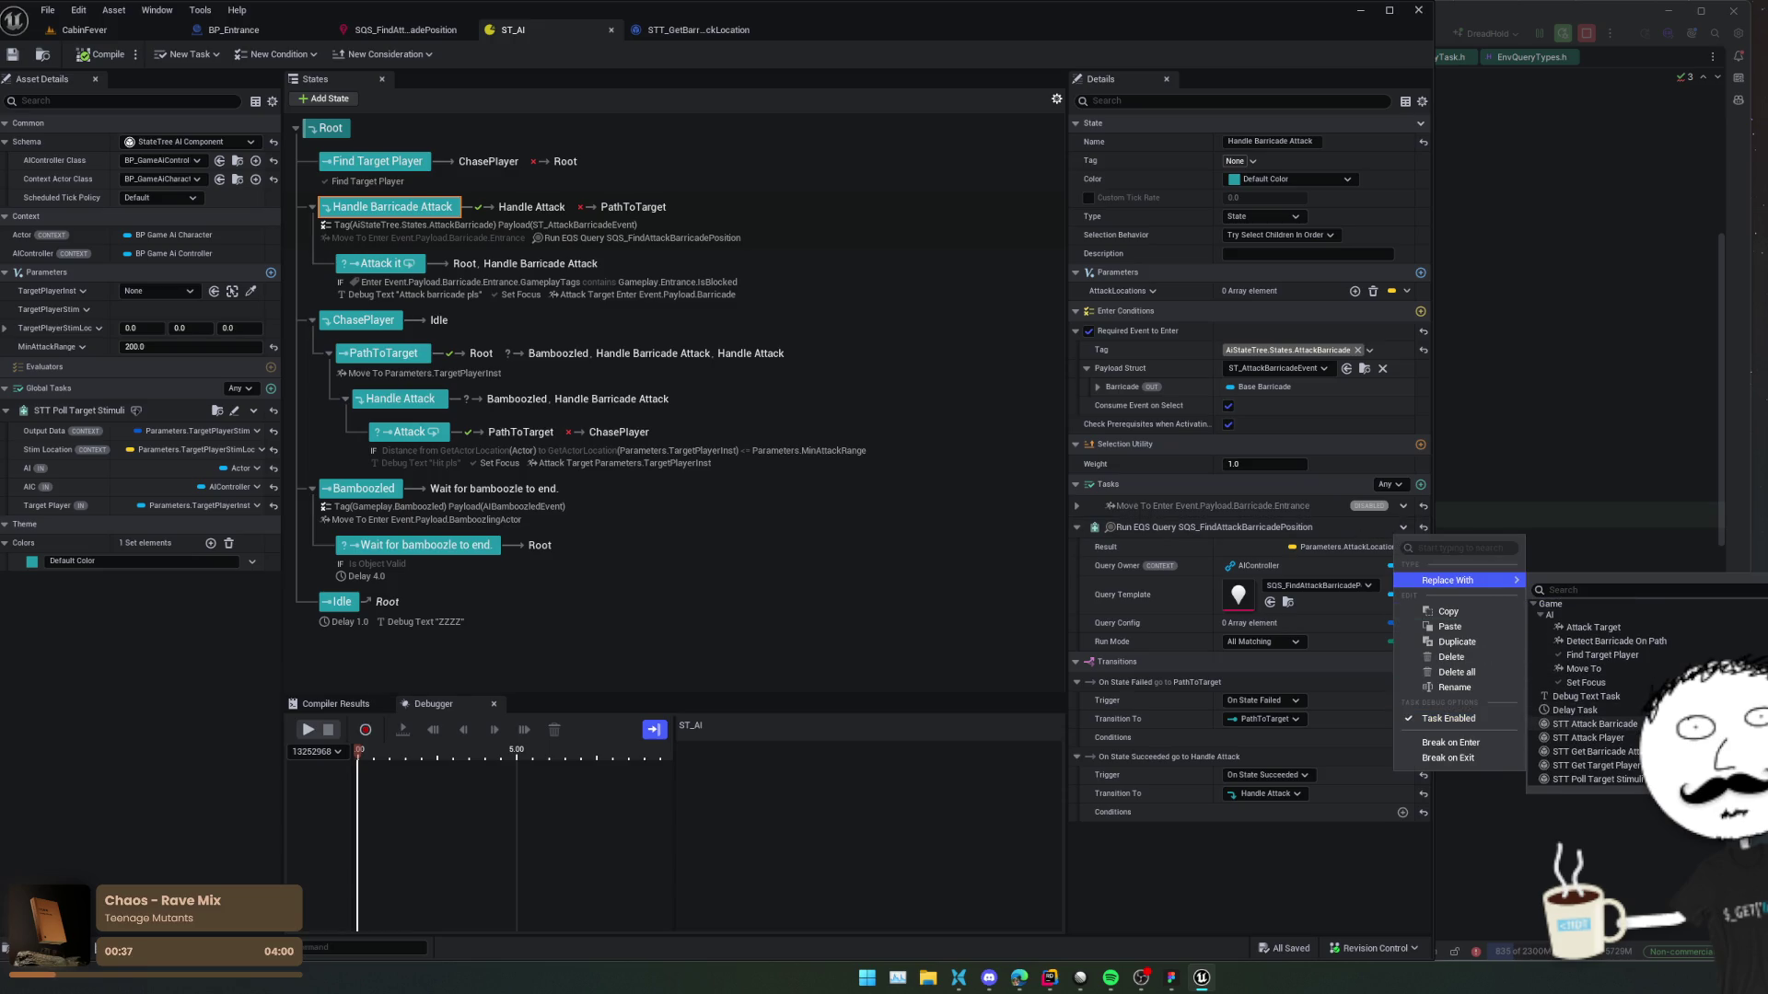
key("Escape")
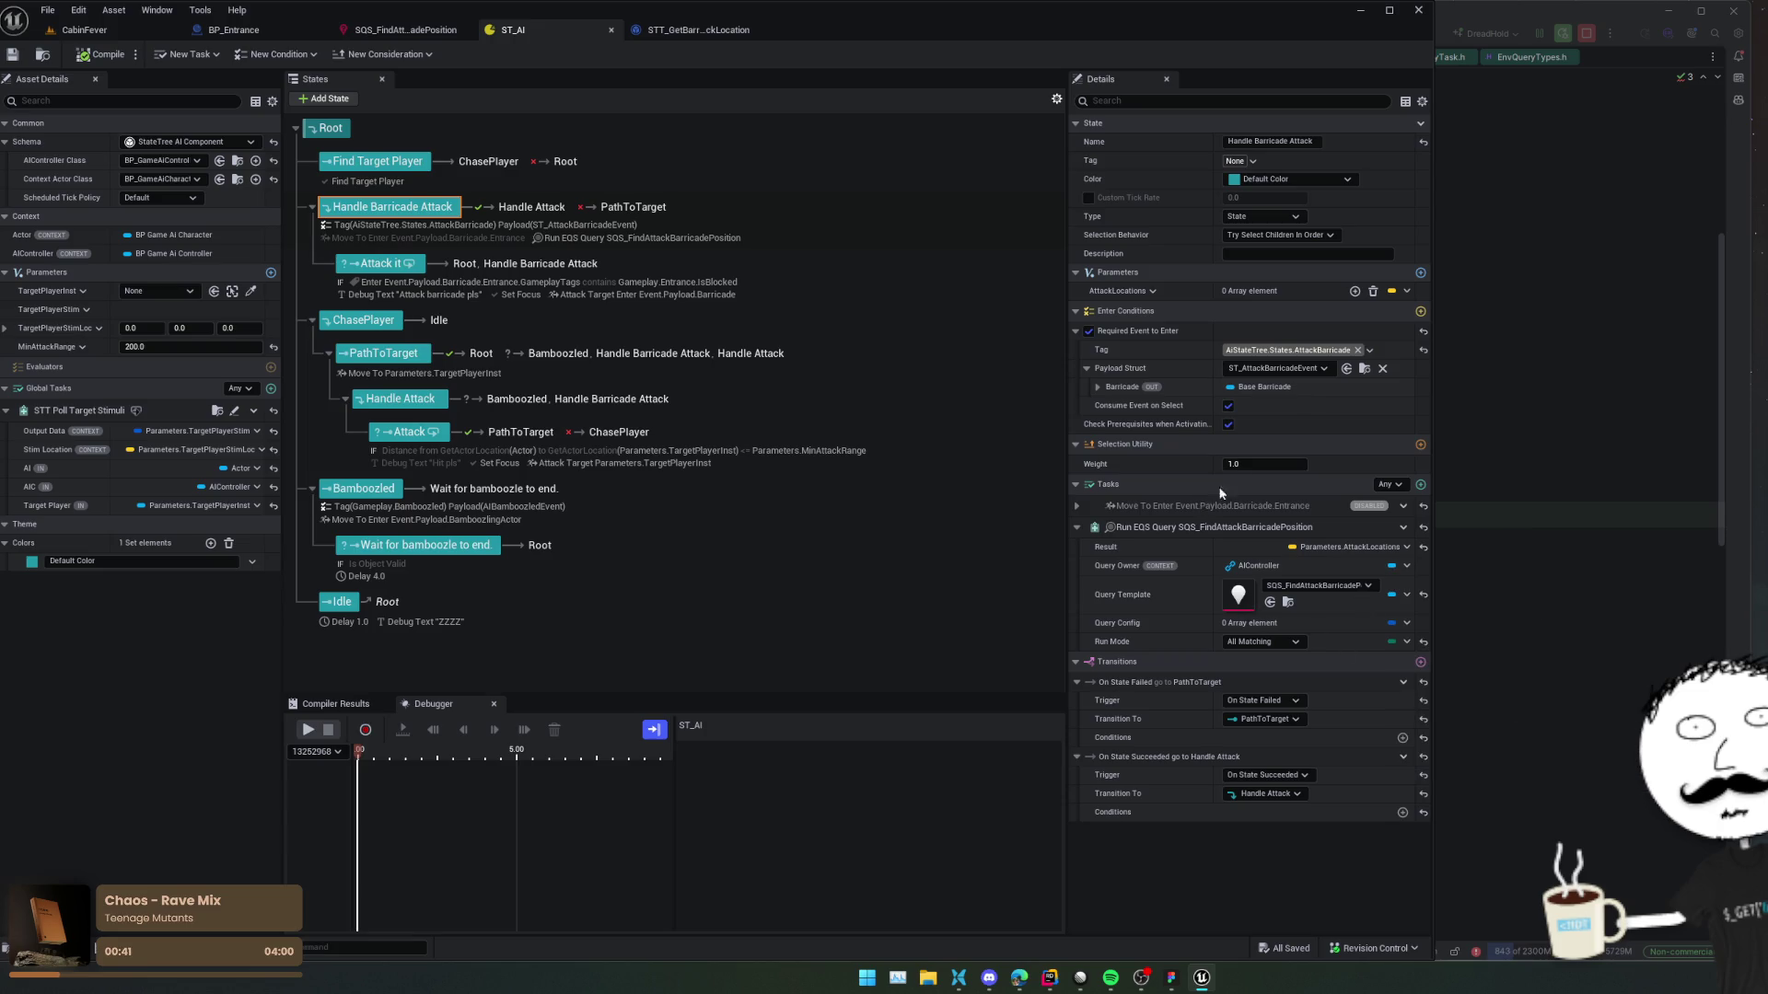
key("ctrl+z")
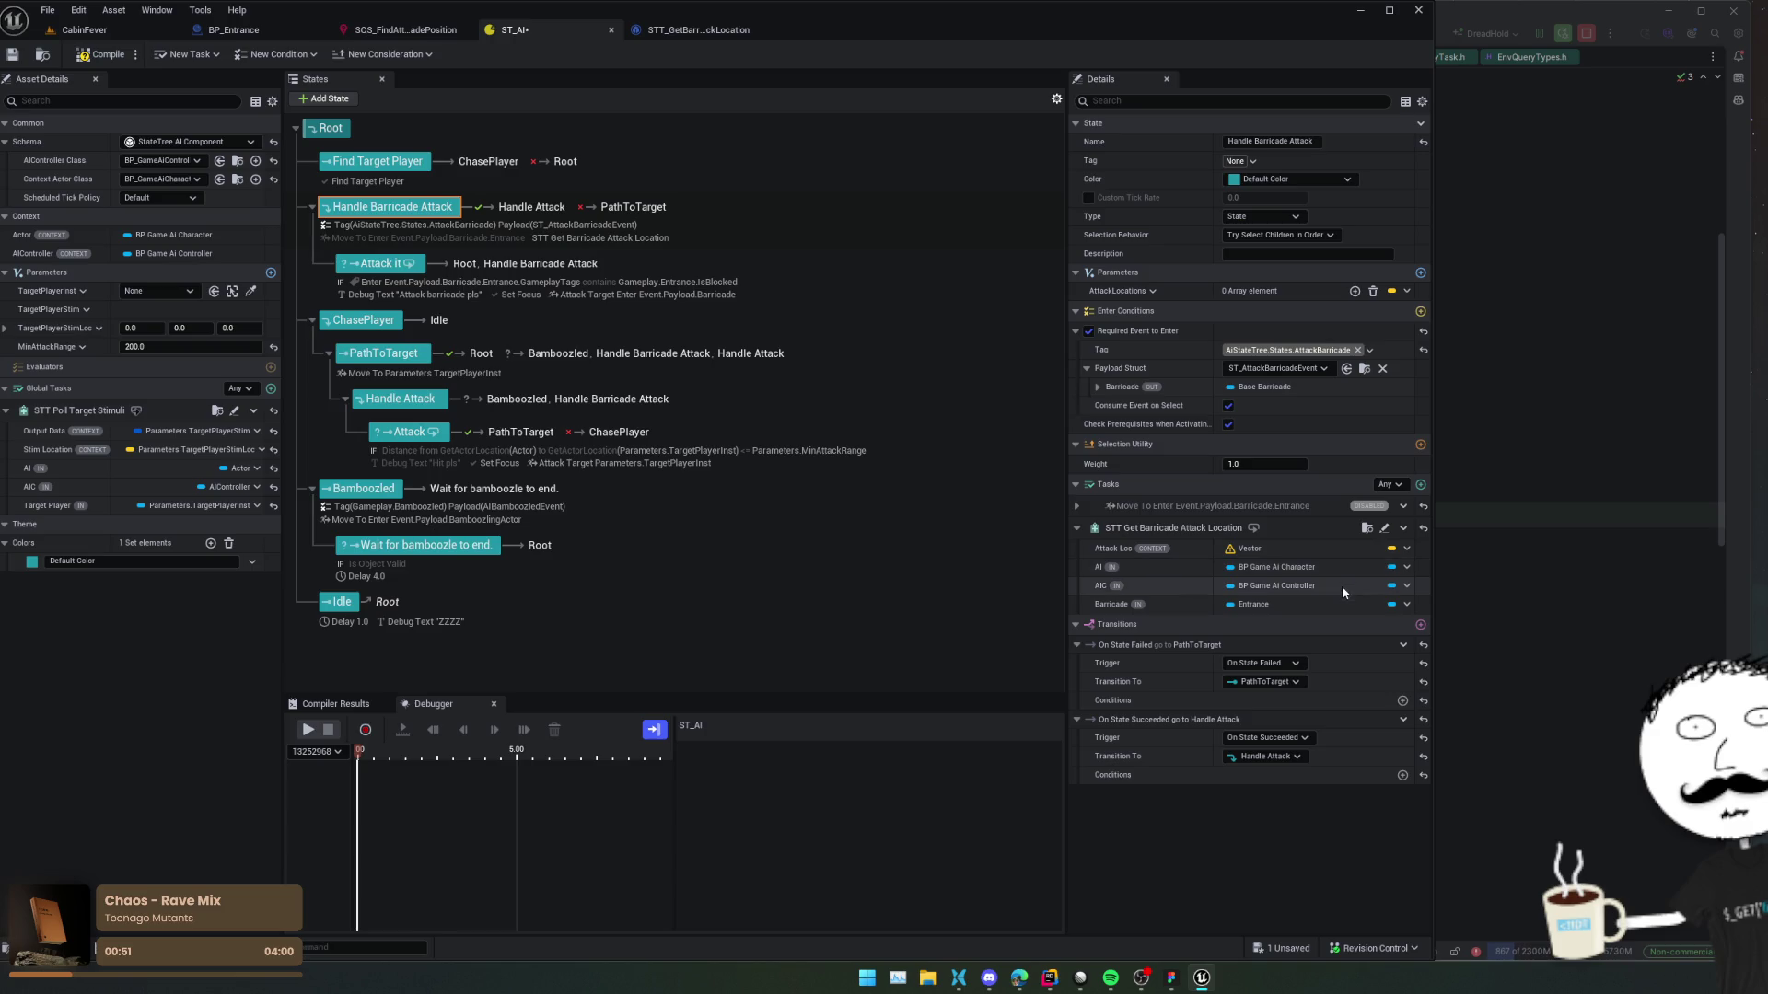
Bind Barricade to the event payload, AIC to the AIController and AI to the Actor.
left_click(1395, 604)
mouse_move(1440, 658)
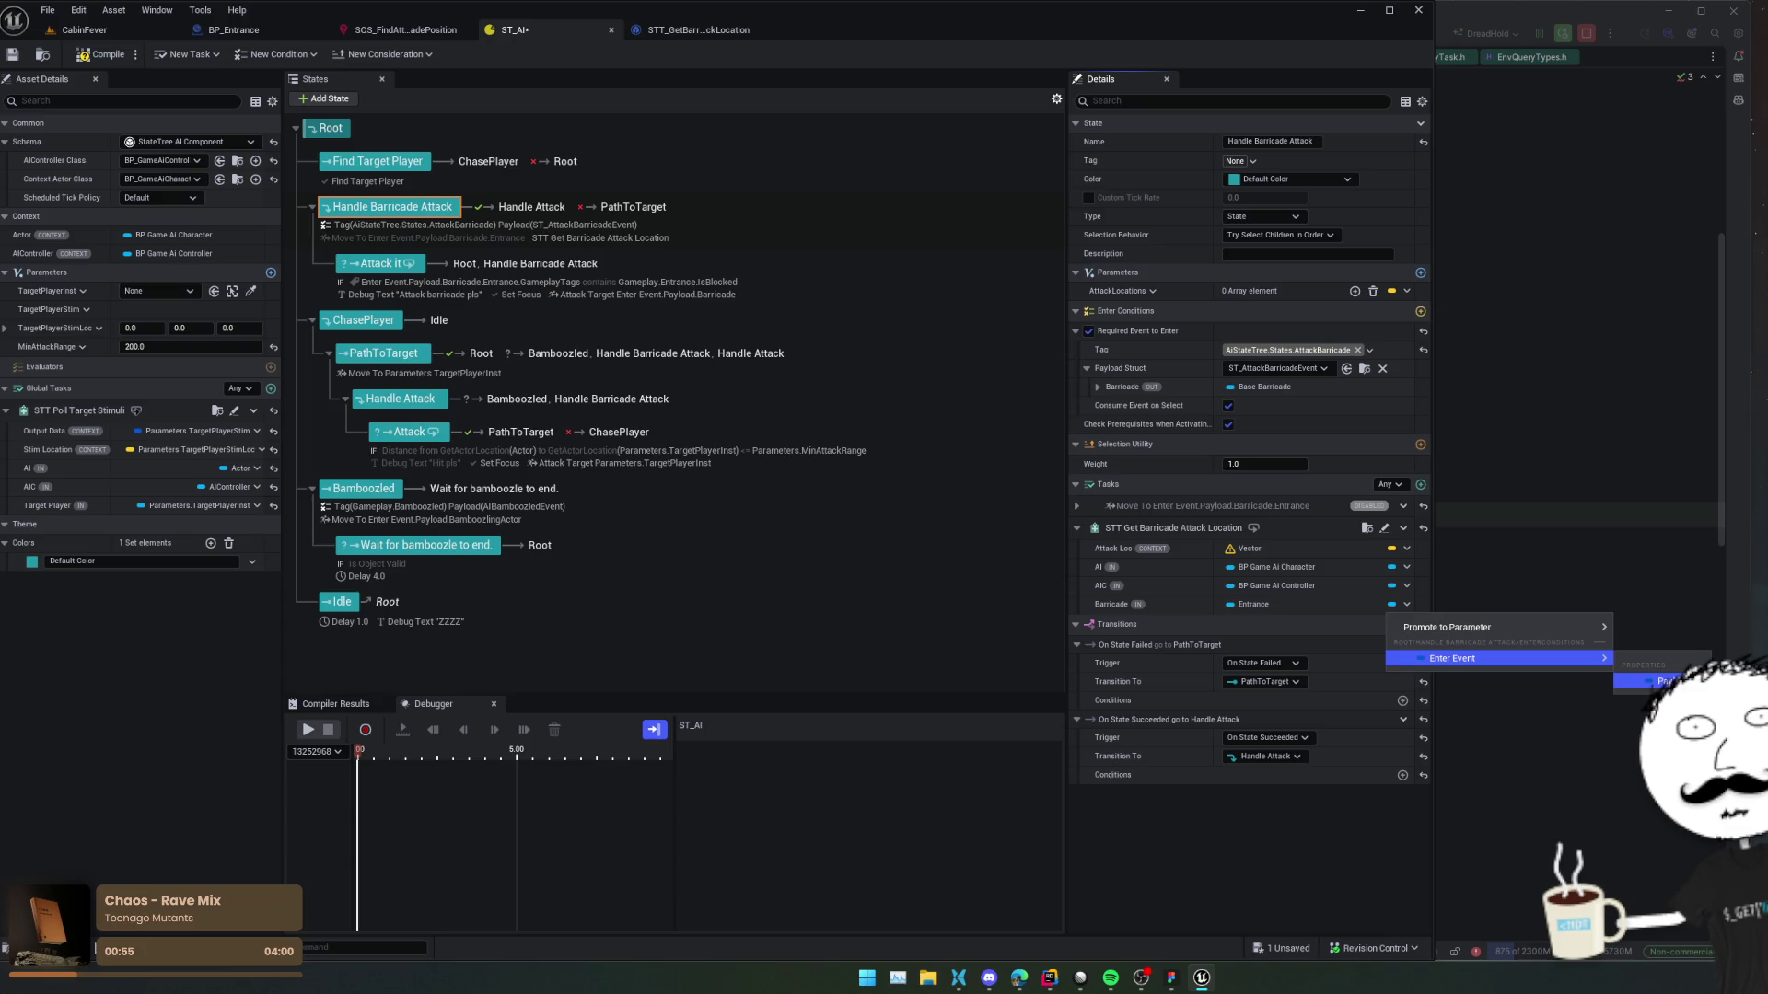
key("Escape")
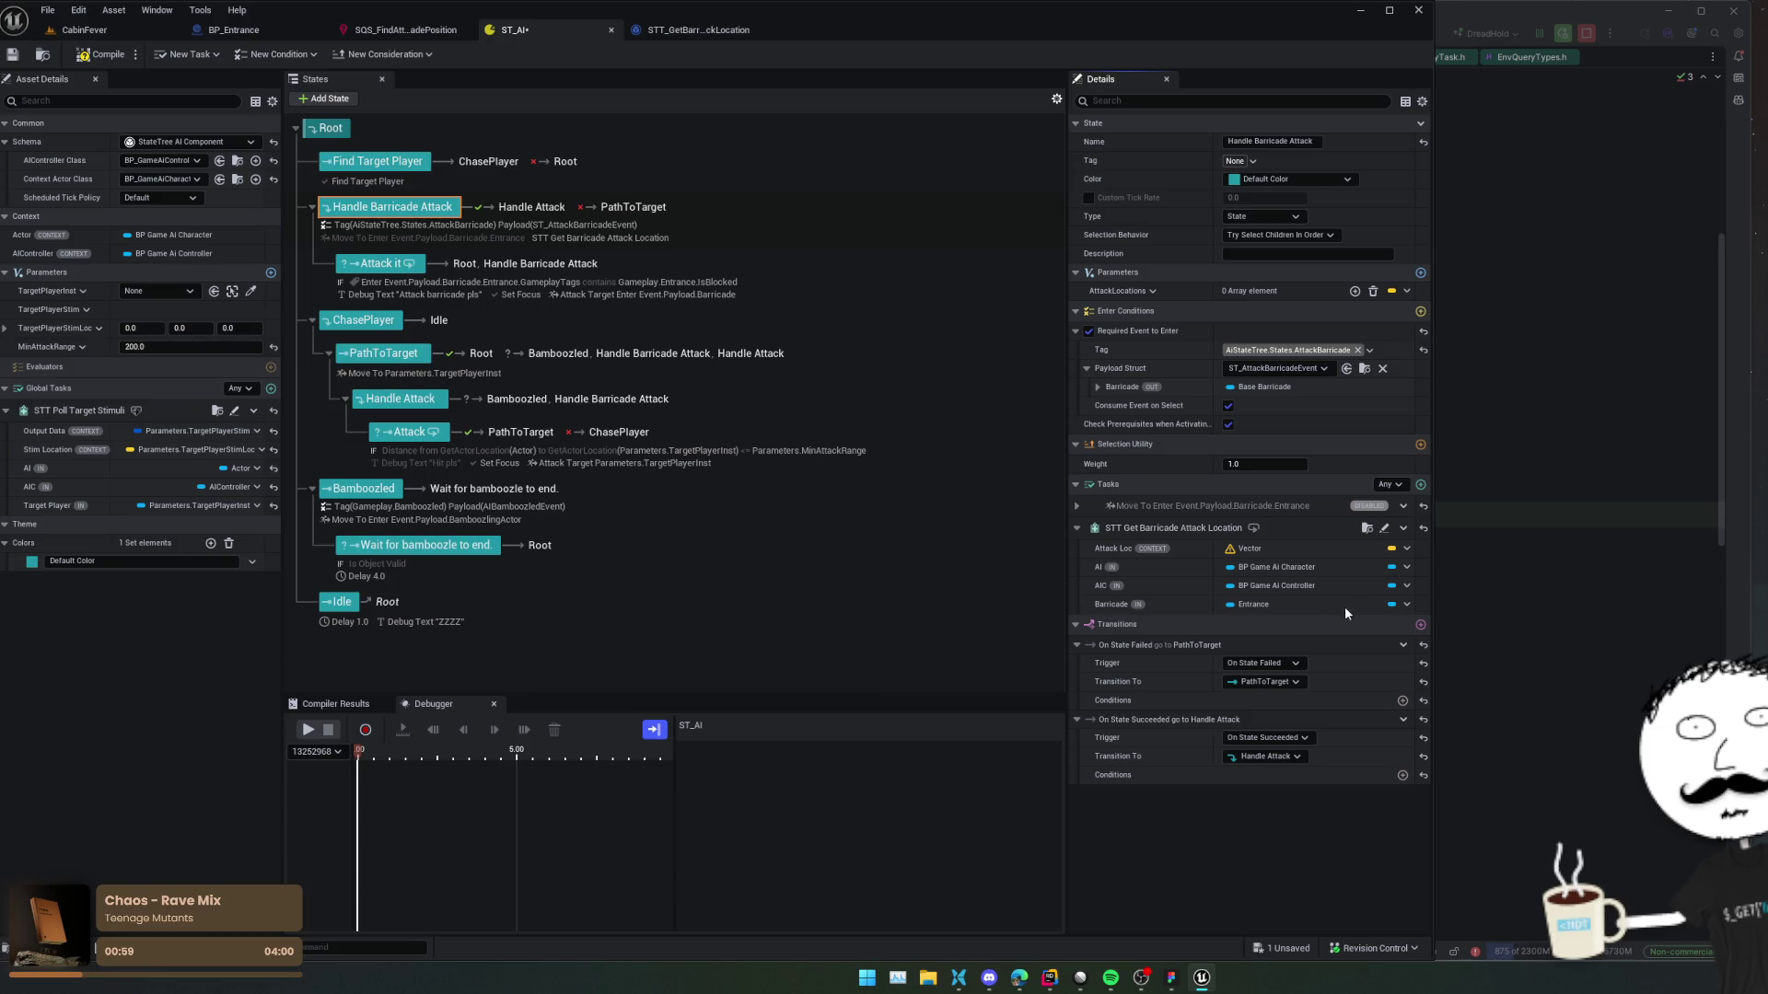
left_click(1392, 586)
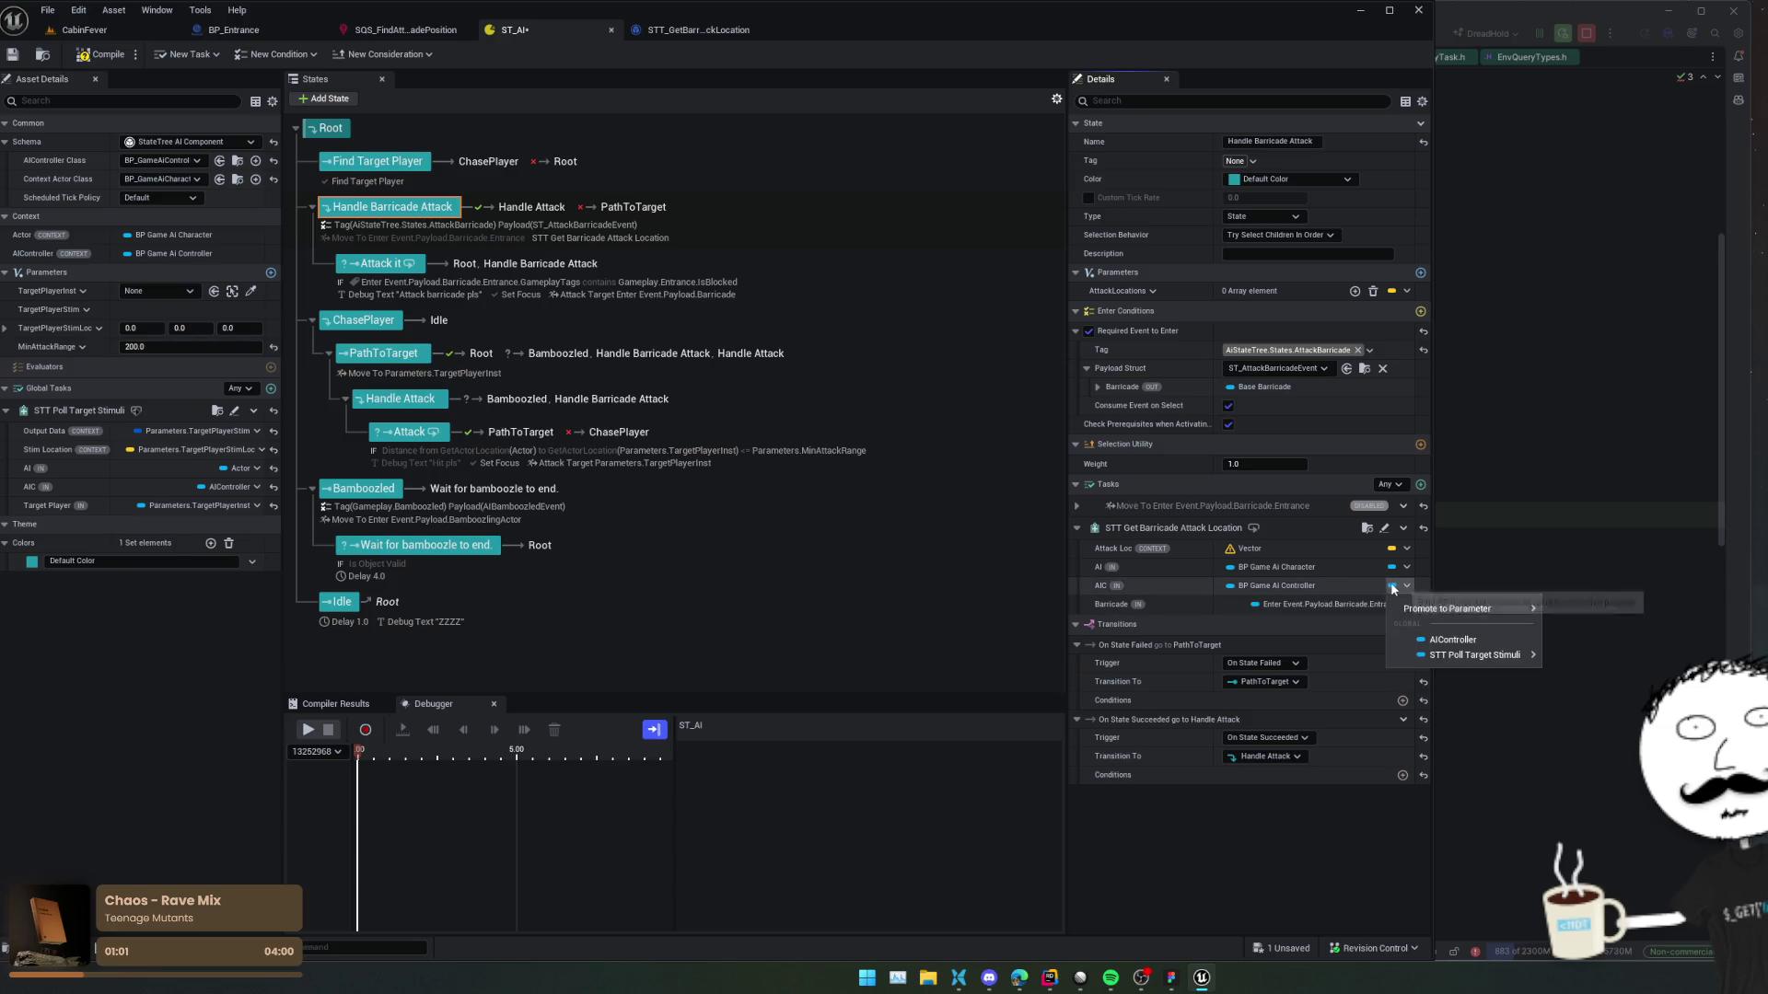
left_click(1507, 647)
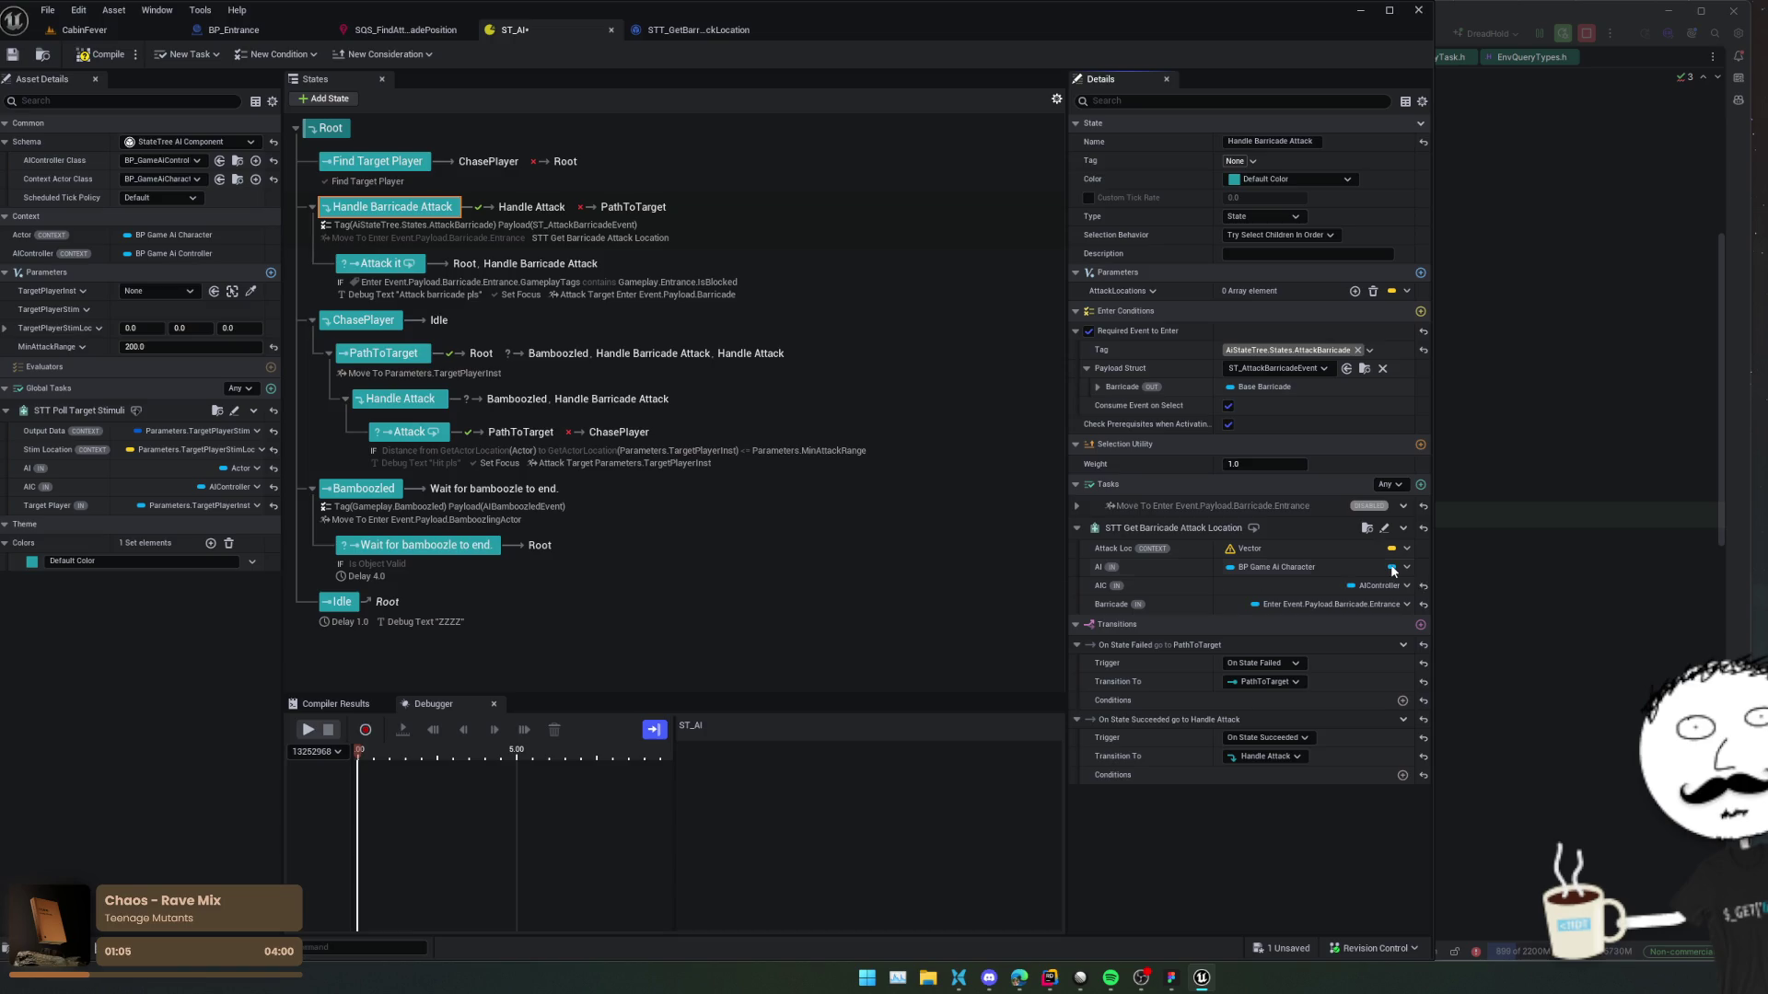
left_click(1392, 568)
left_click(1448, 624)
Change the AttackLocations parameter from an array to a single vector.
left_click(1394, 550)
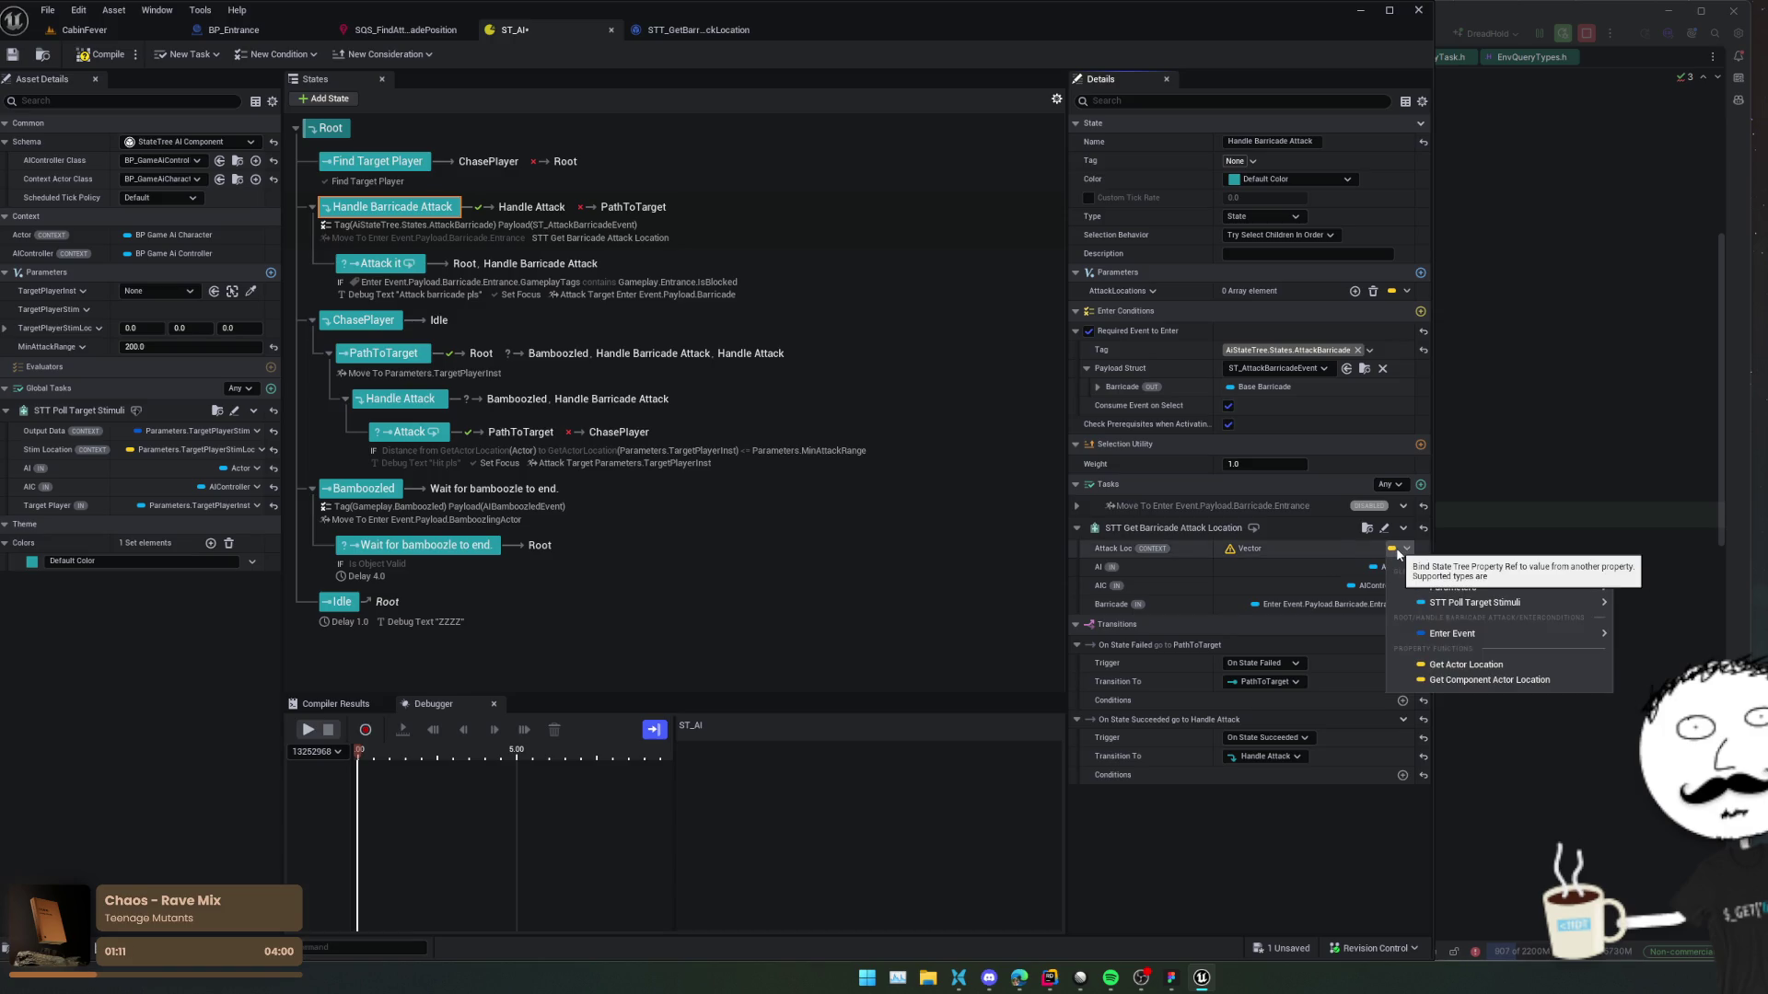
left_click(1302, 545)
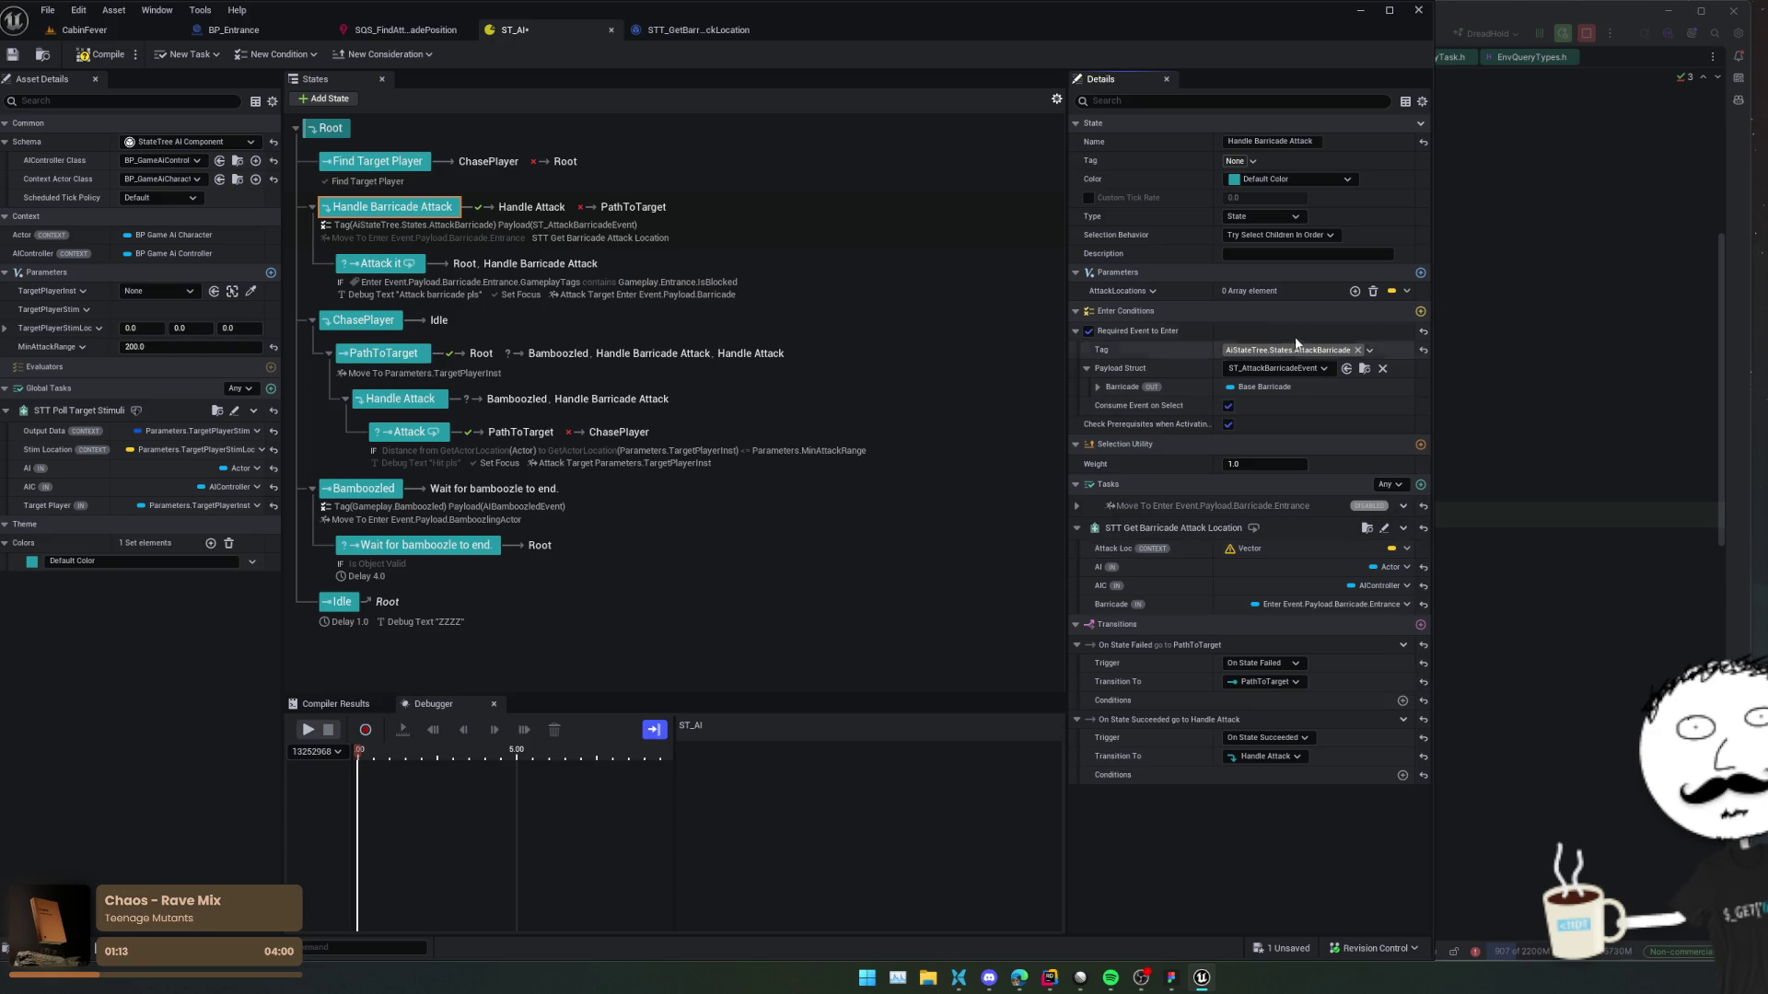
left_click(1406, 291)
left_click(1135, 294)
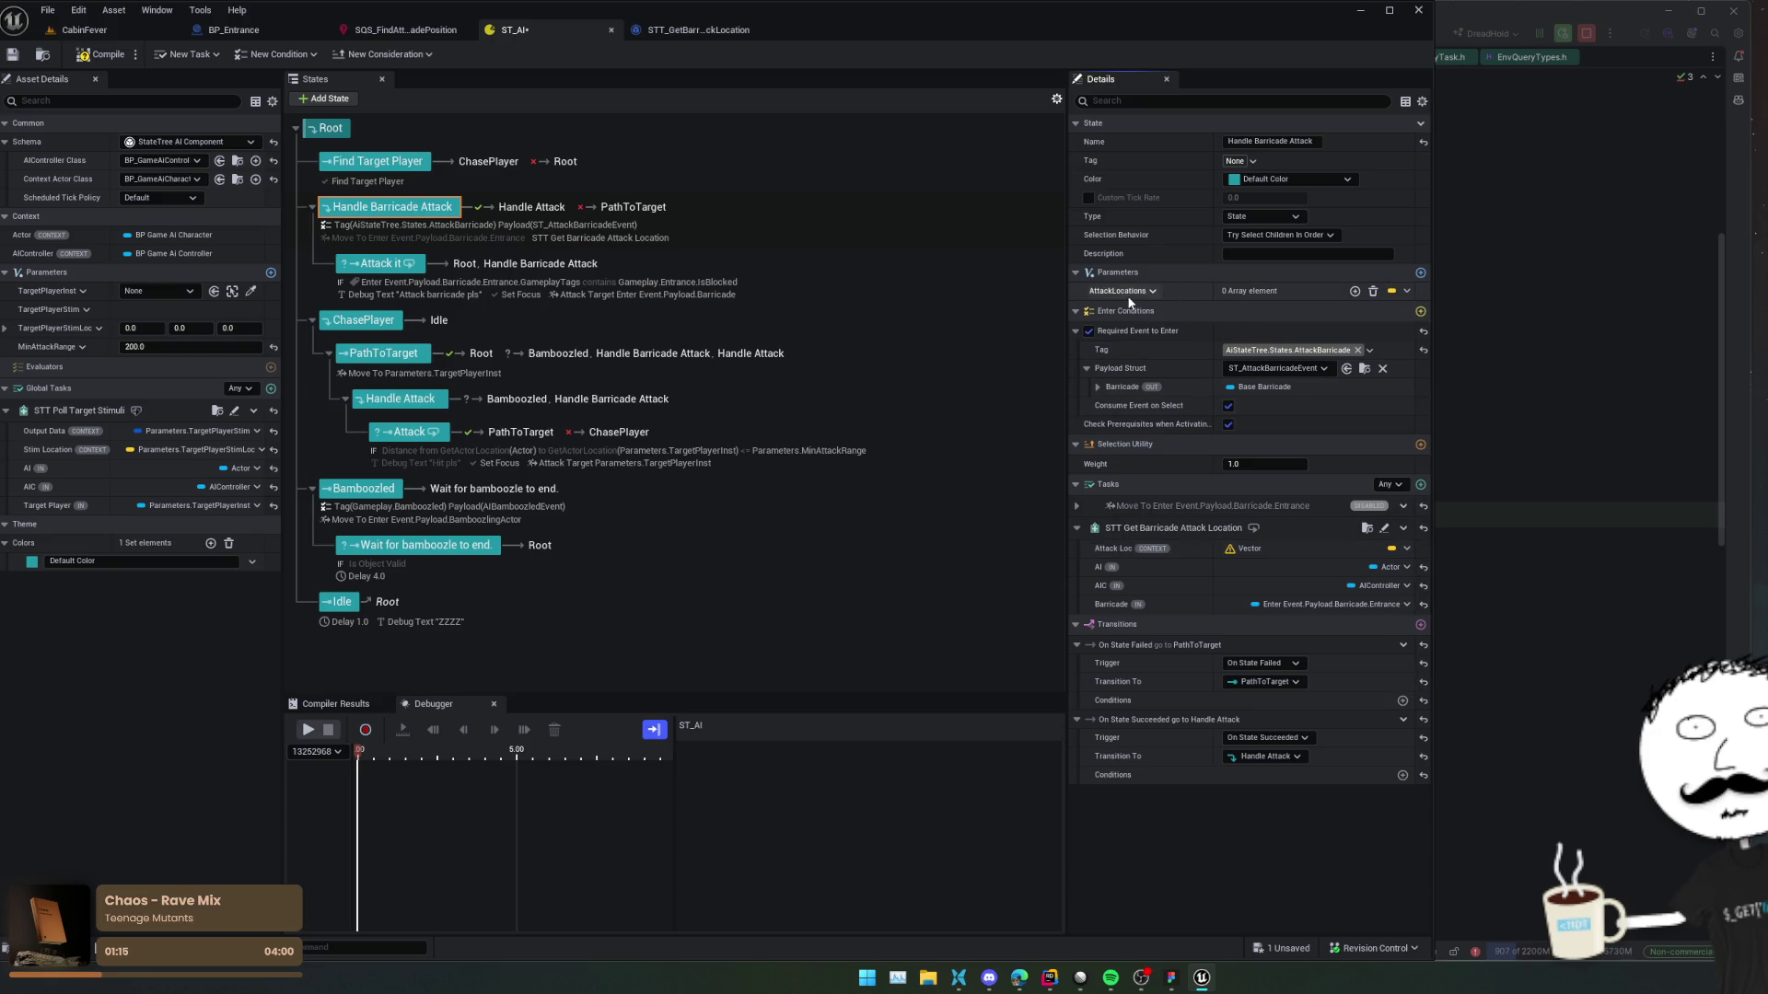
left_click(1135, 294)
left_click(1196, 314)
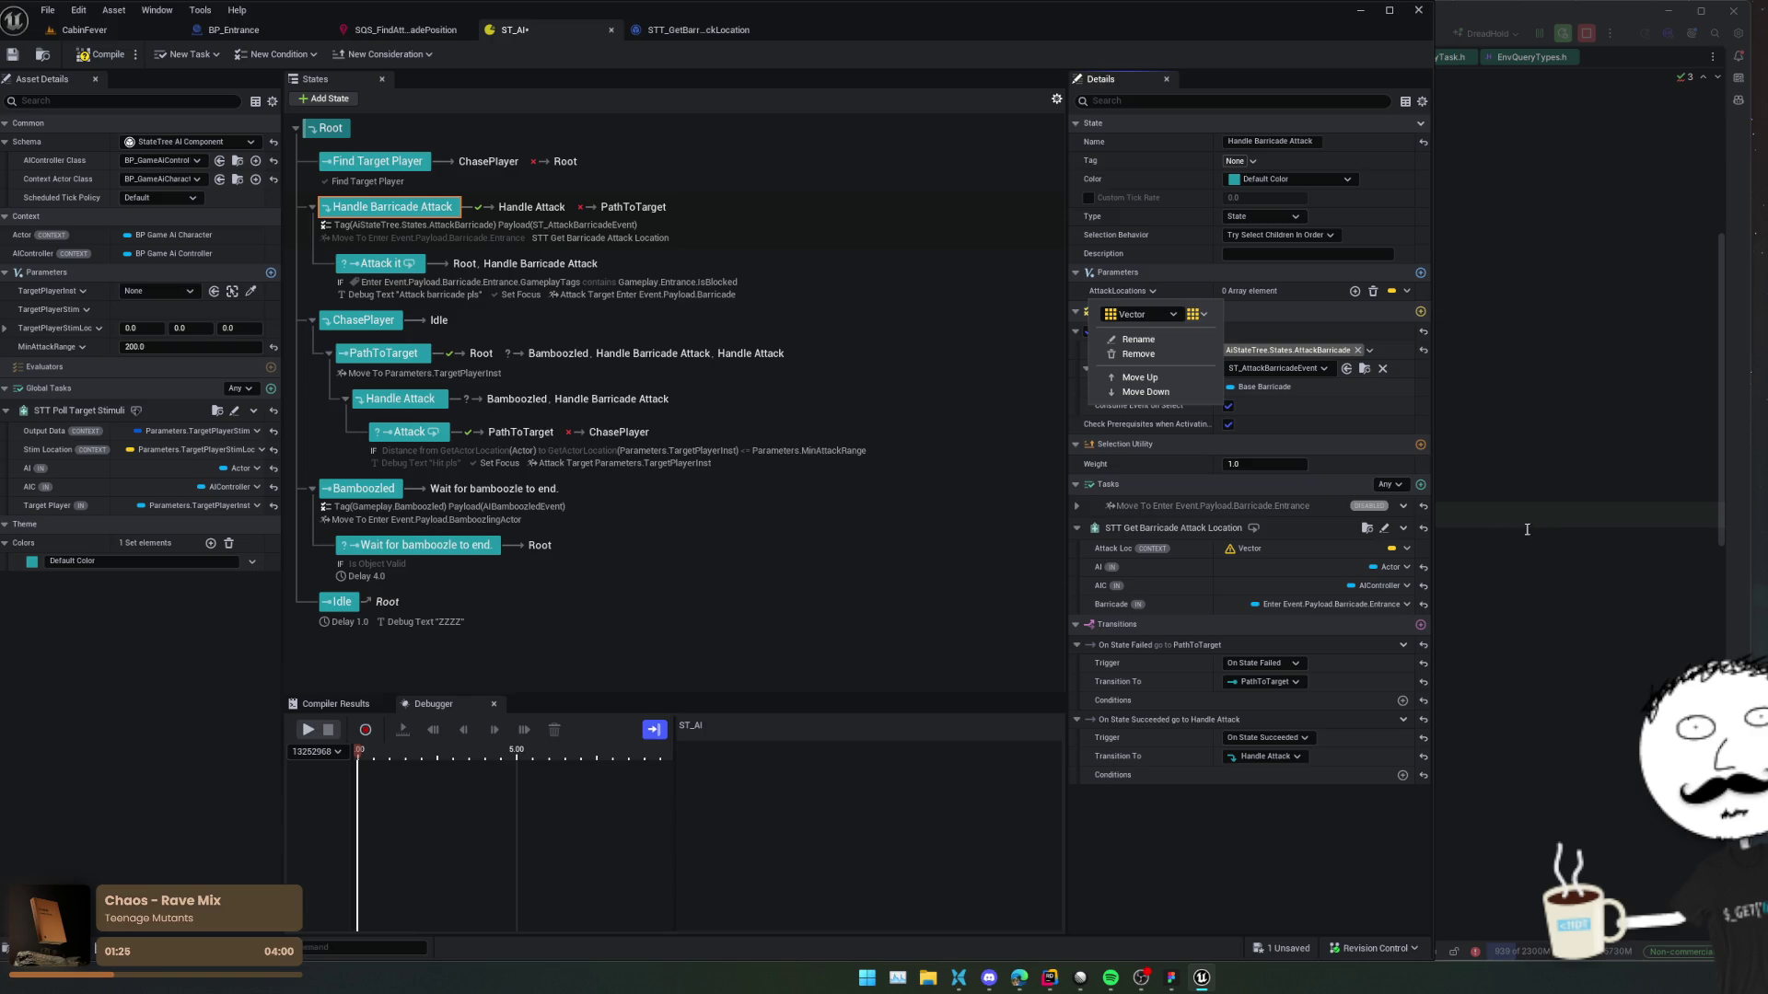
left_click(1430, 562)
Bind Attack Loc to Parameters.AttackLocations.
left_click(1406, 549)
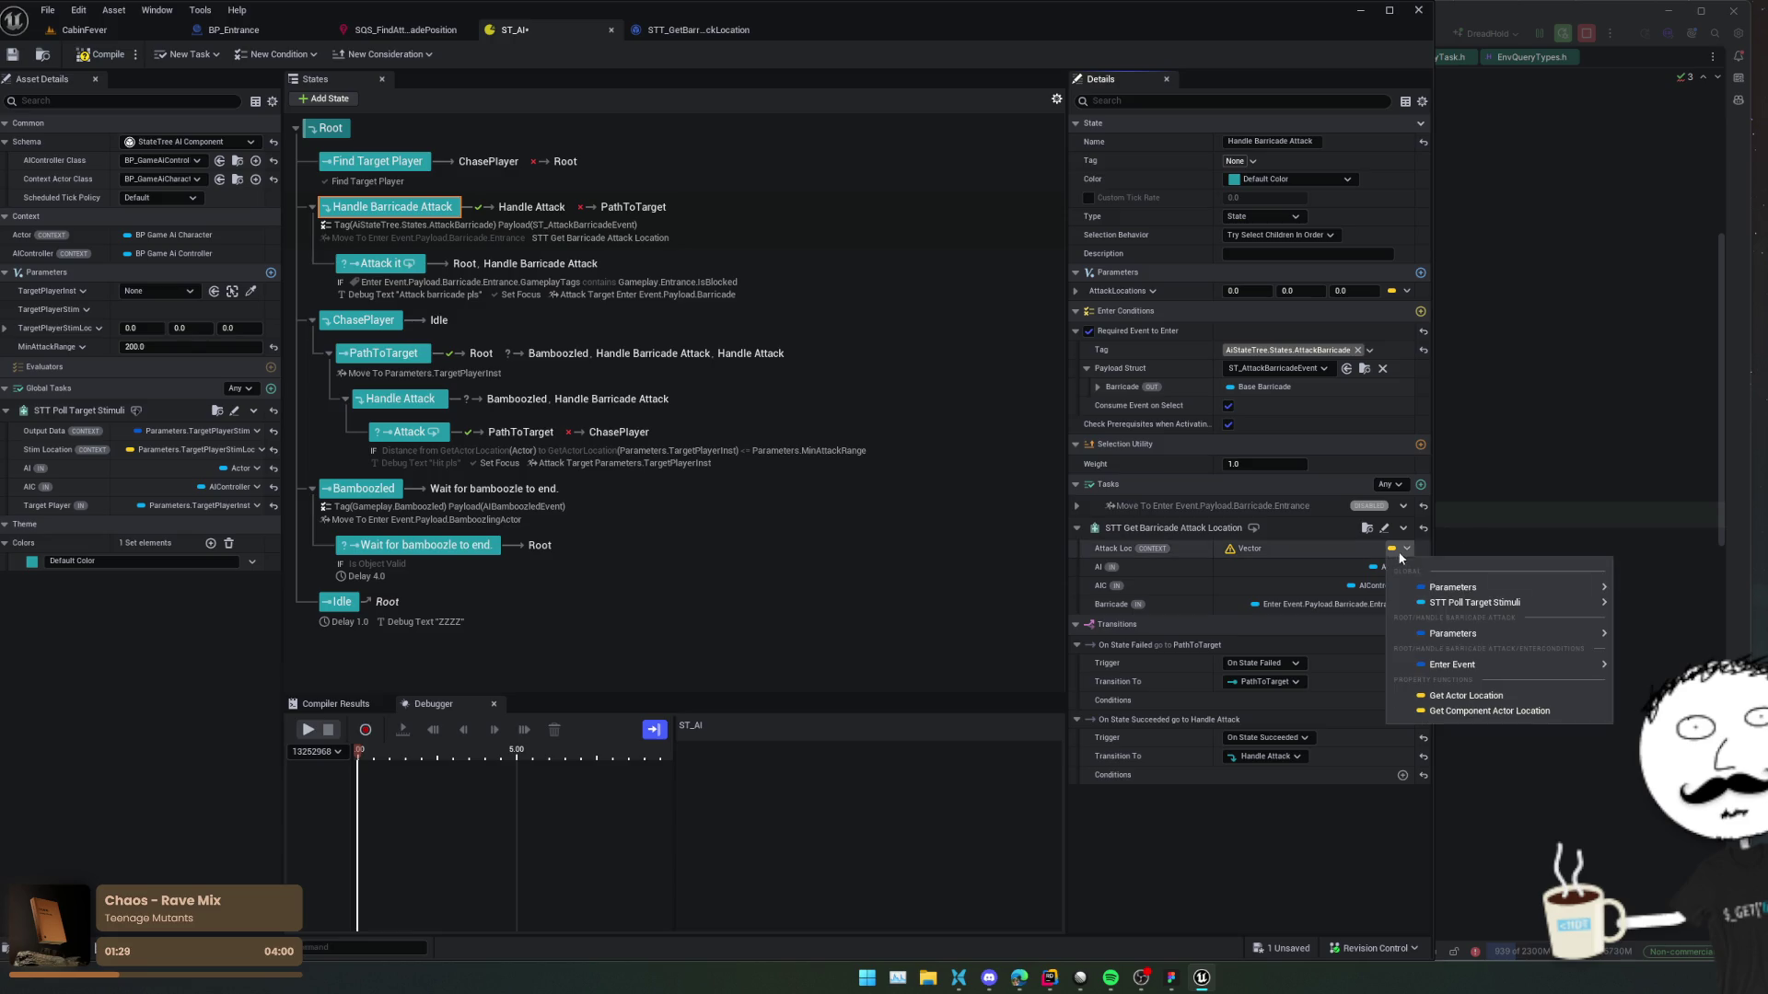
mouse_move(1537, 638)
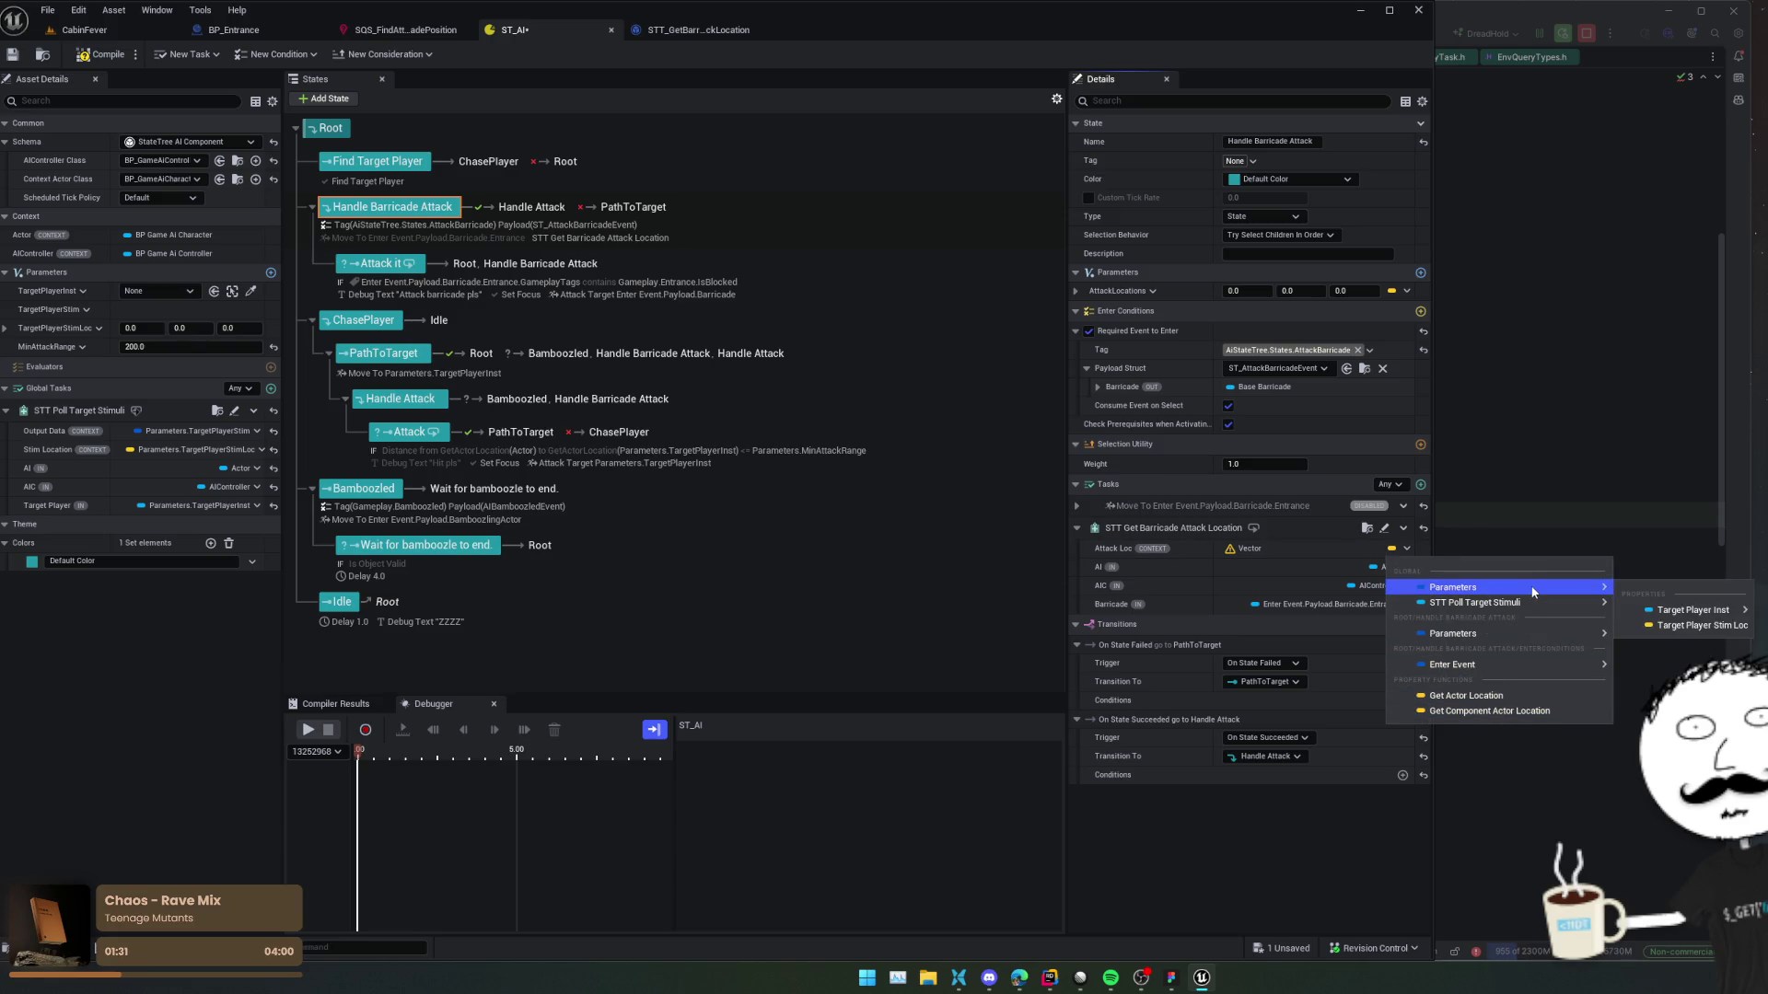
left_click(1670, 657)
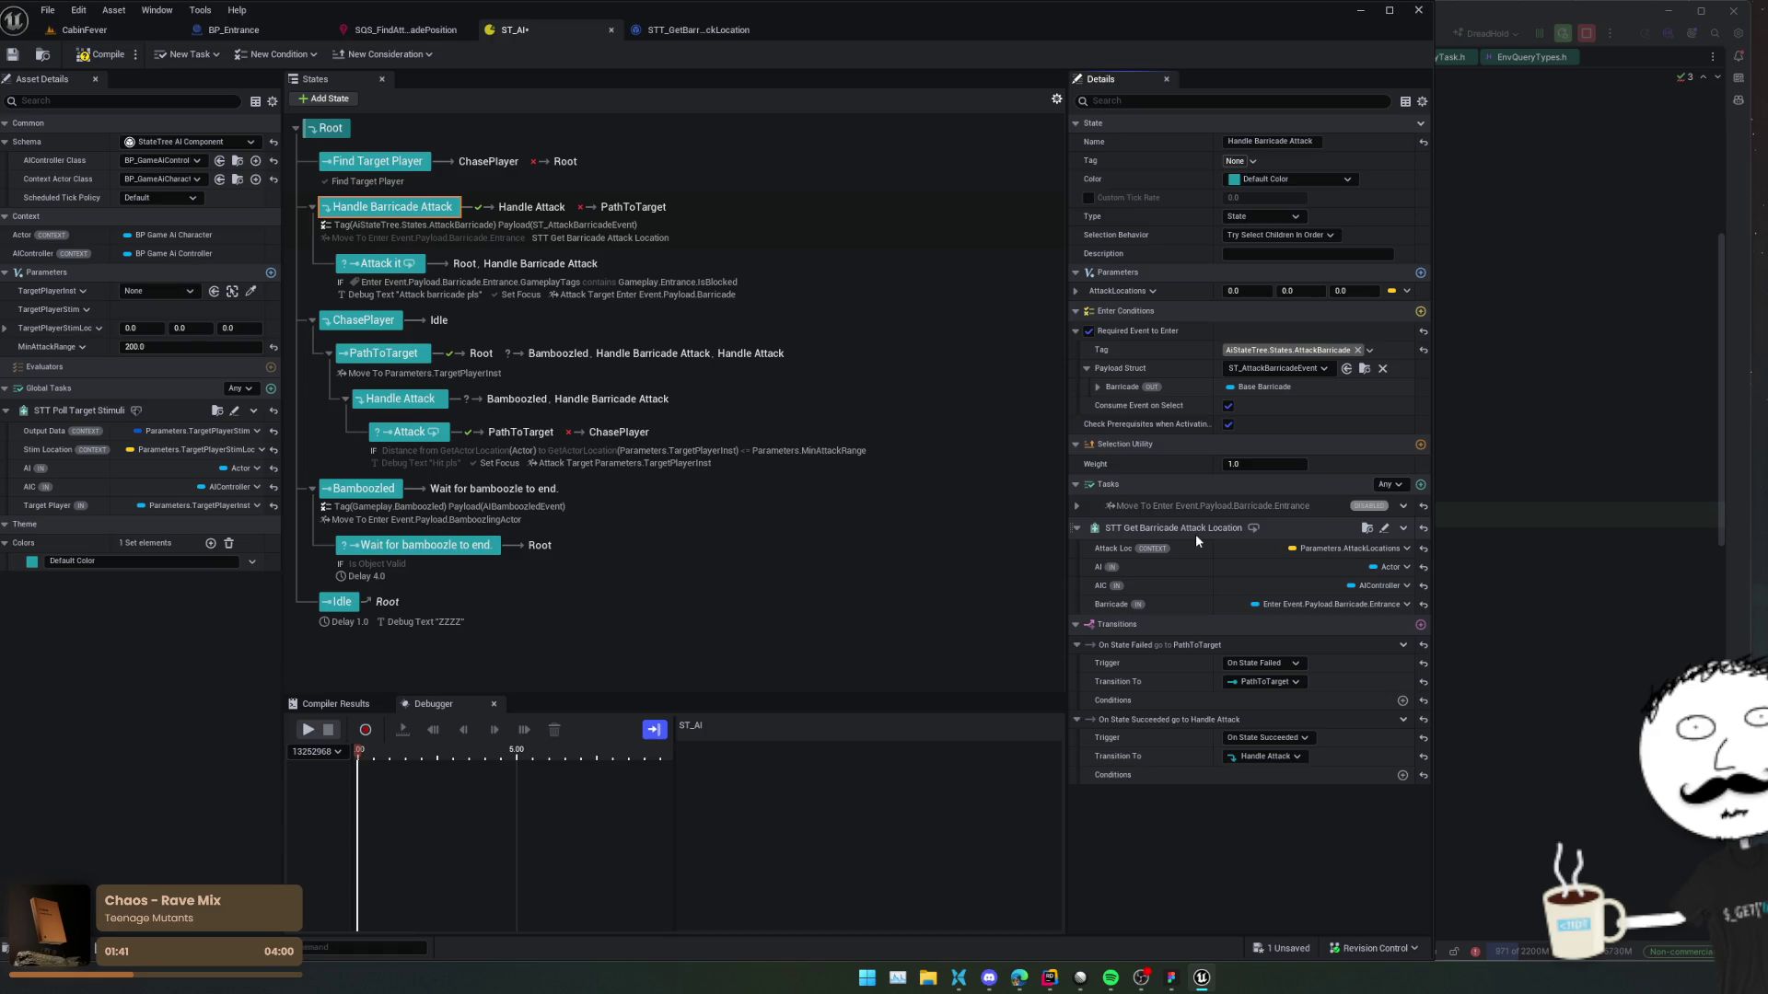
left_click(1421, 485)
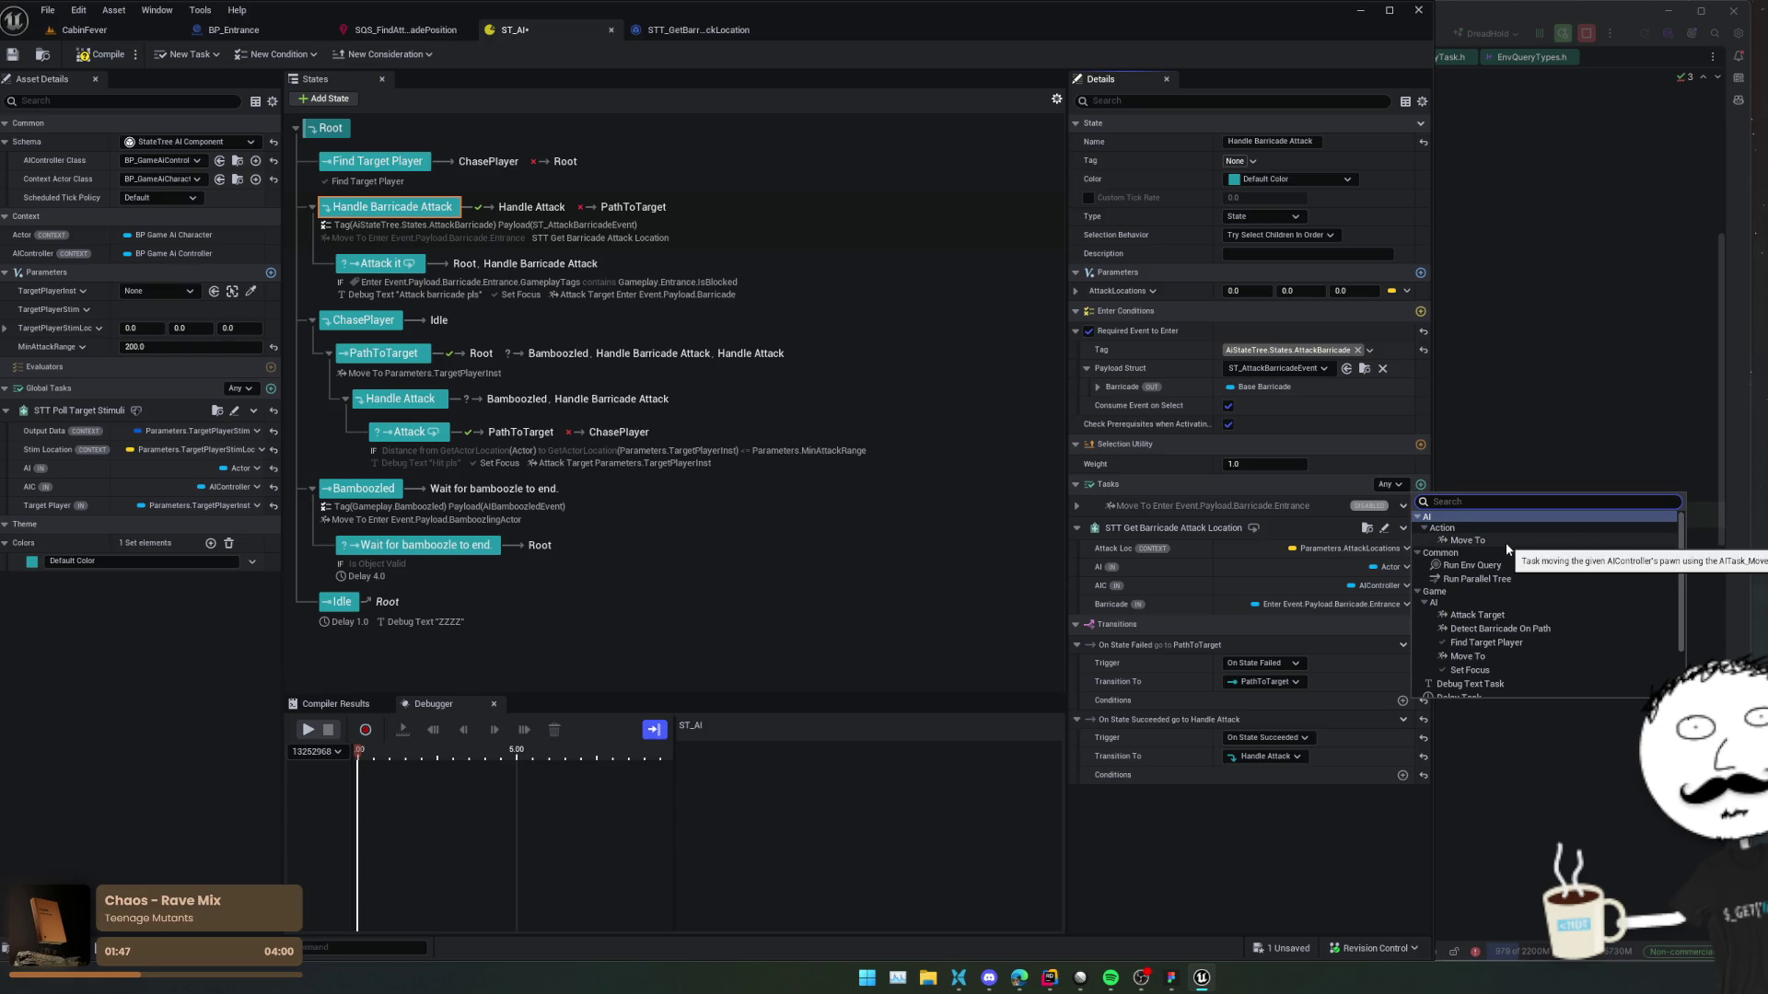
Add a Move To task to the state and bind its Destination to Parameters.AttackLocations.
left_click(1479, 659)
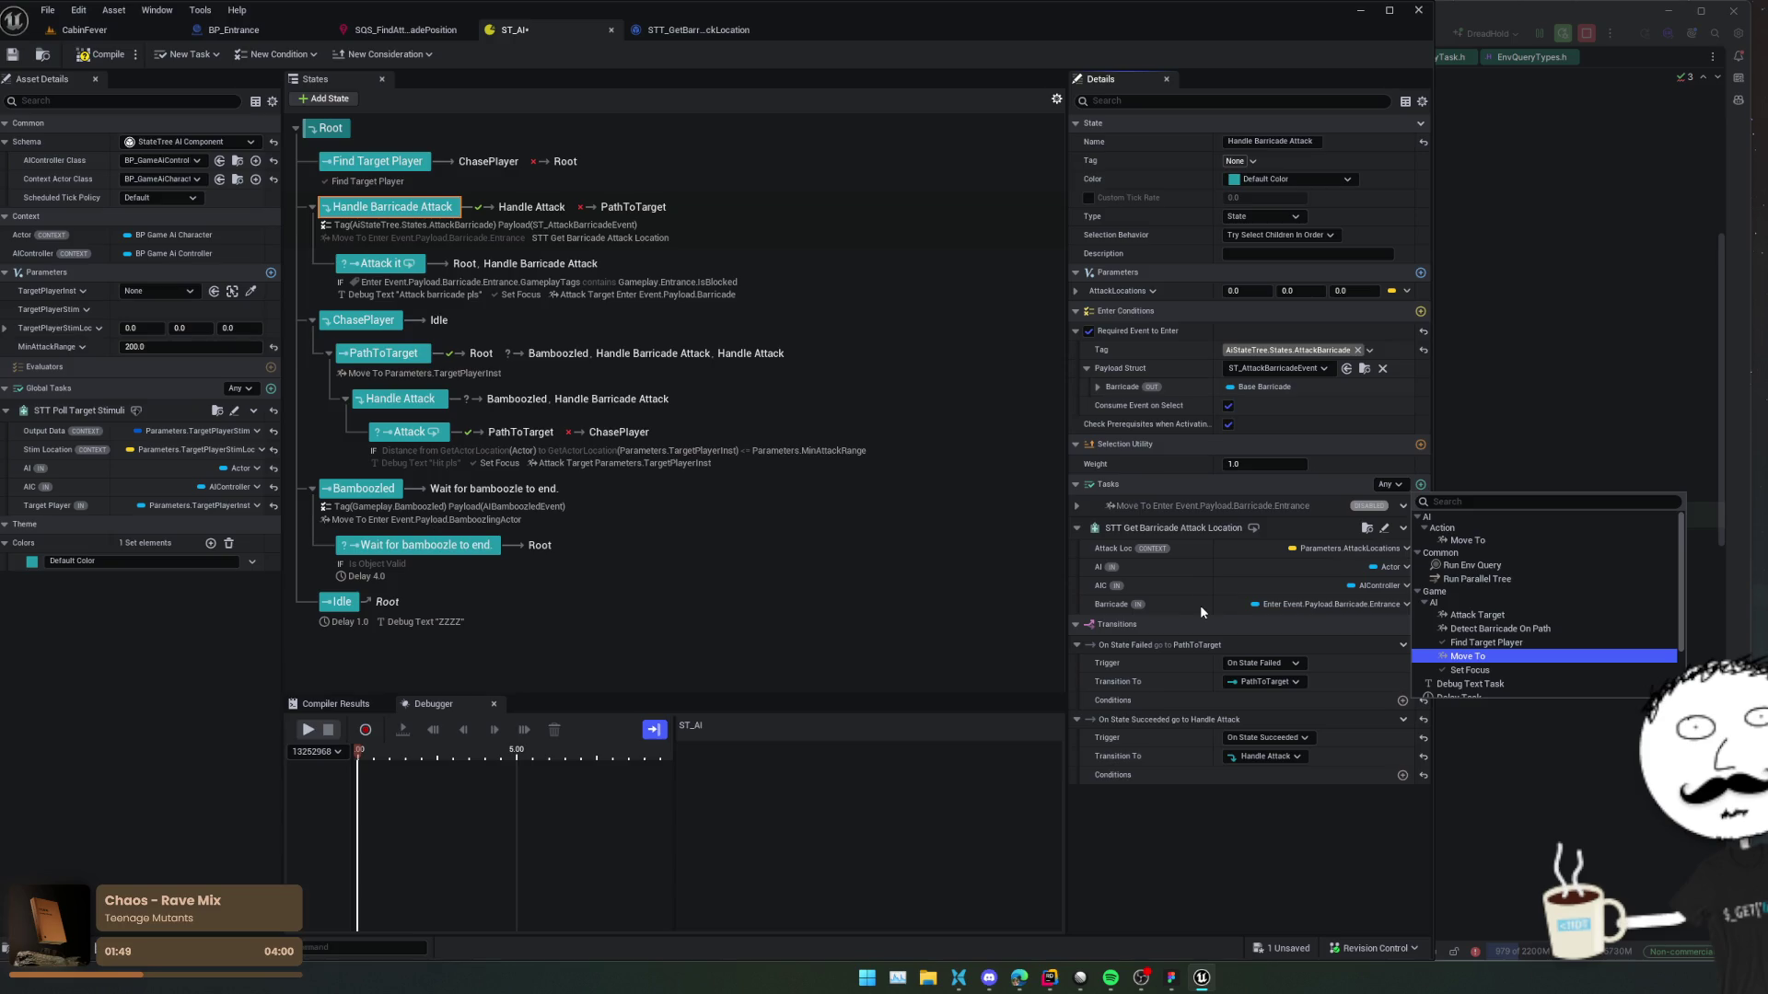
key("Return")
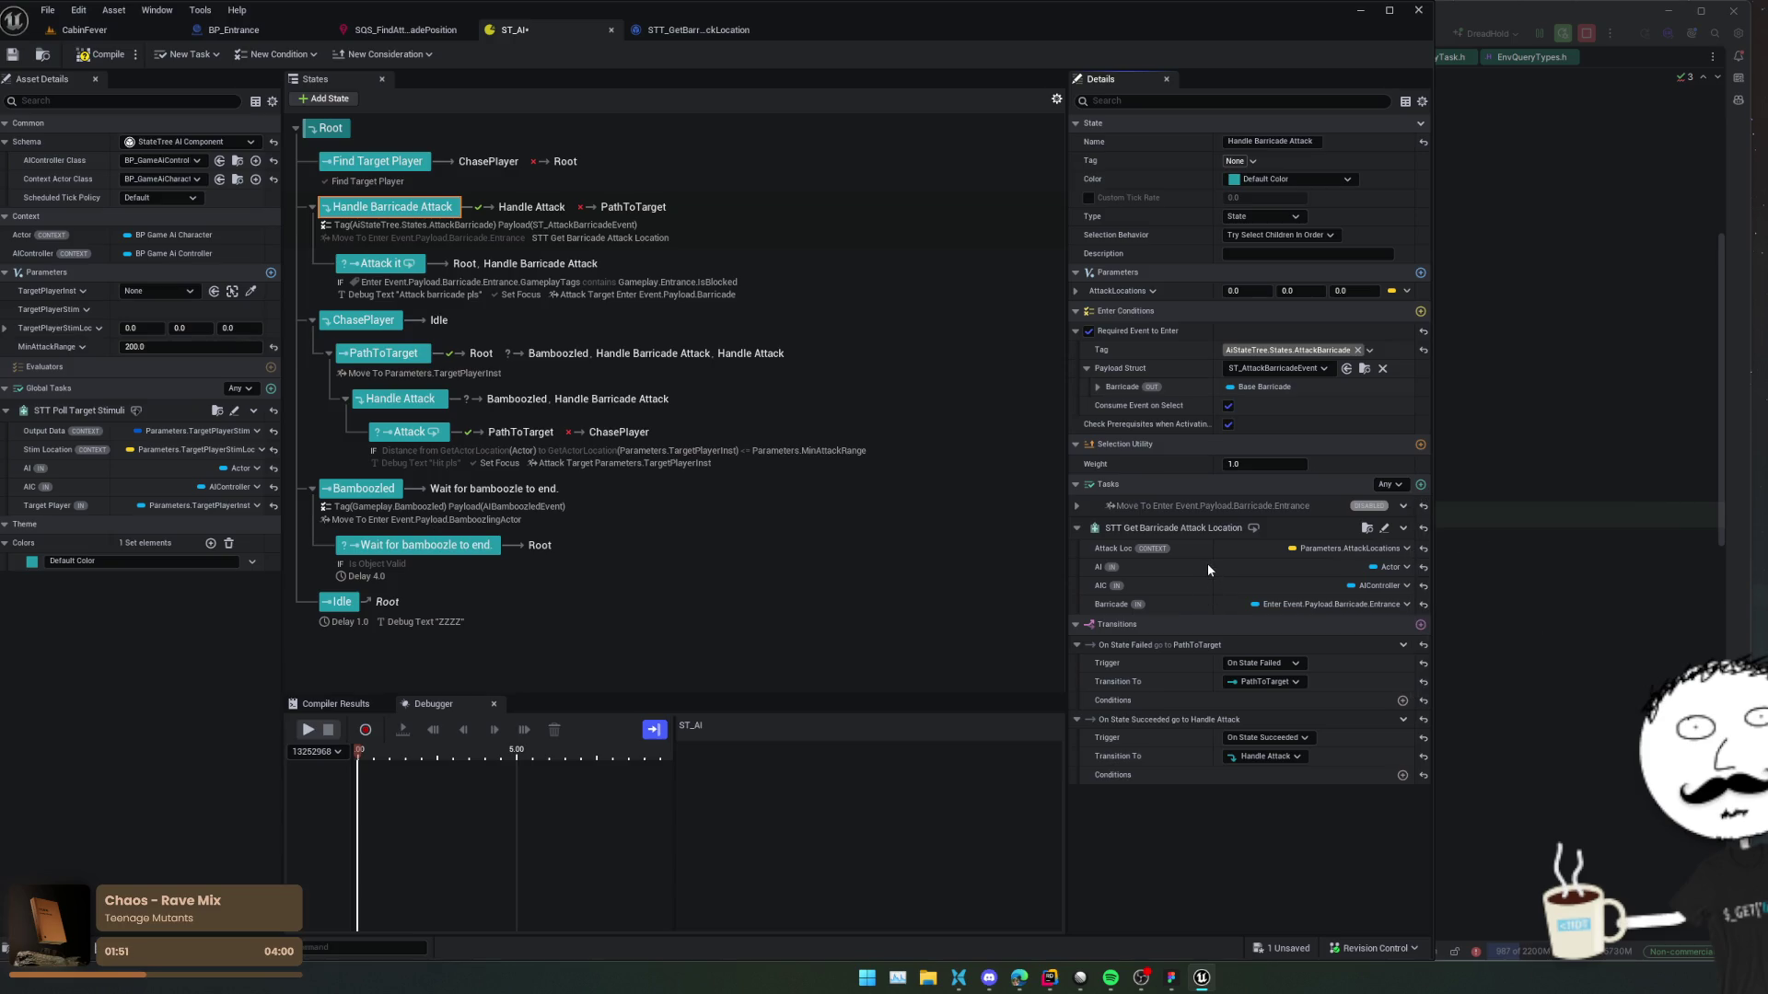
left_click(1187, 528)
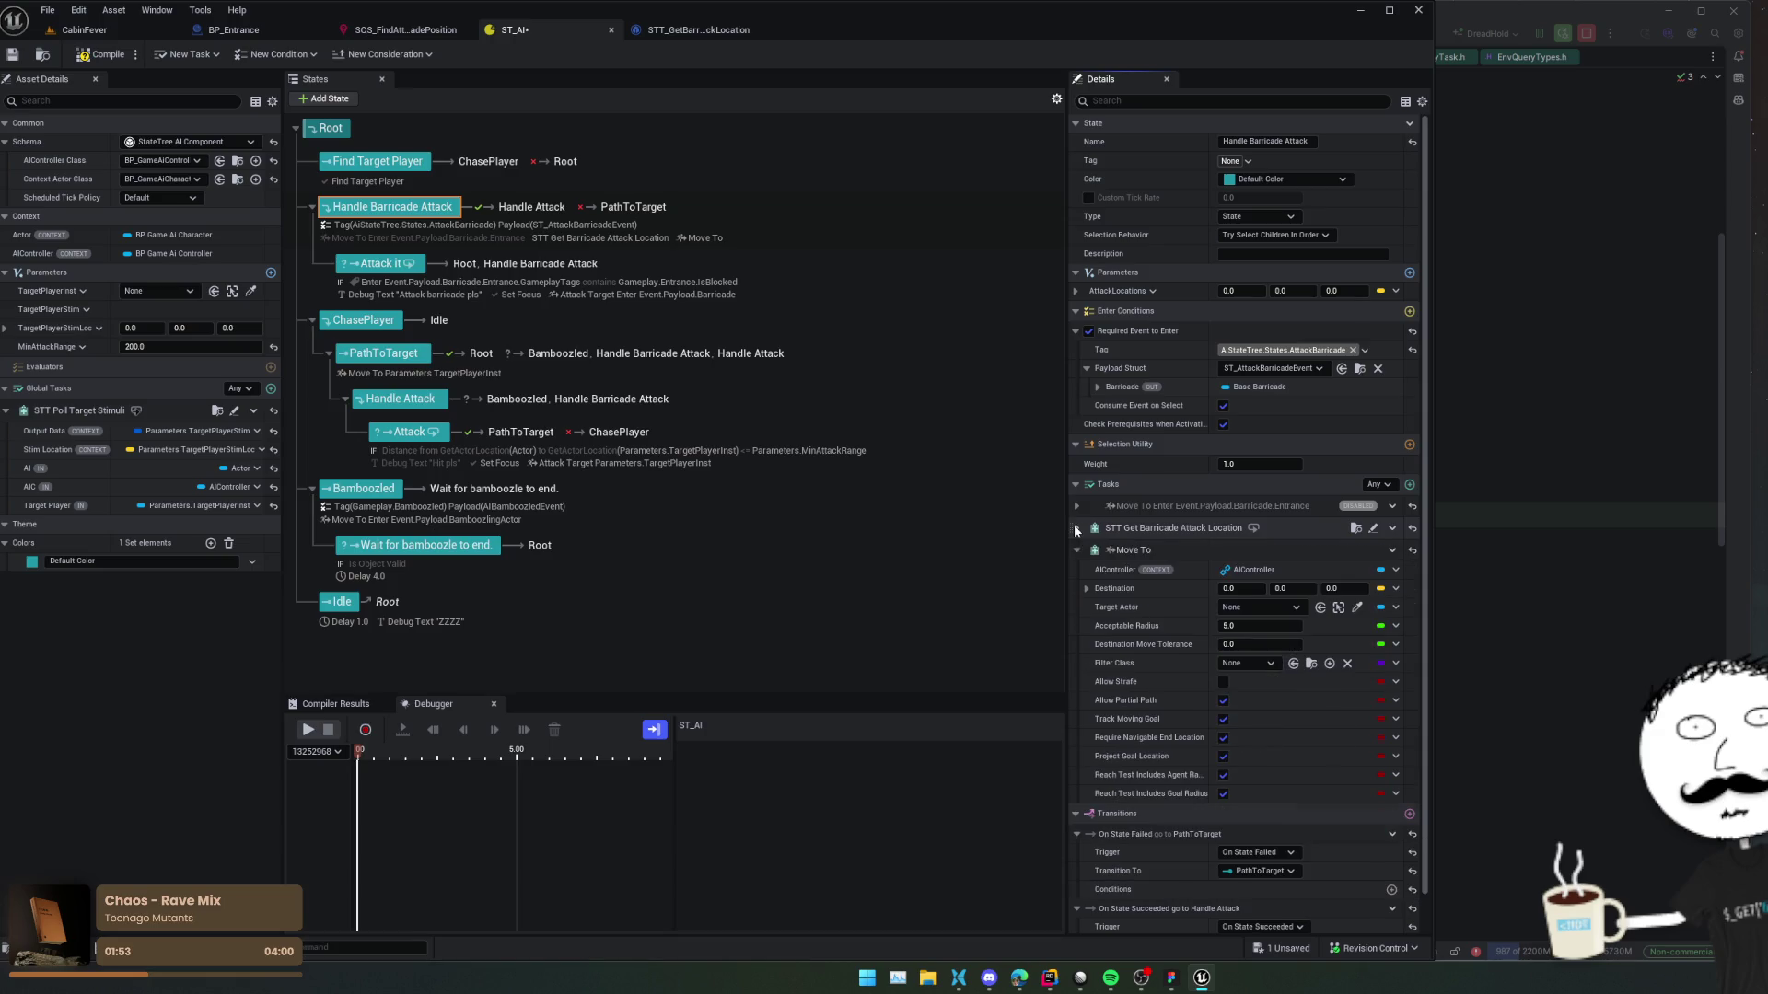
left_click(1396, 589)
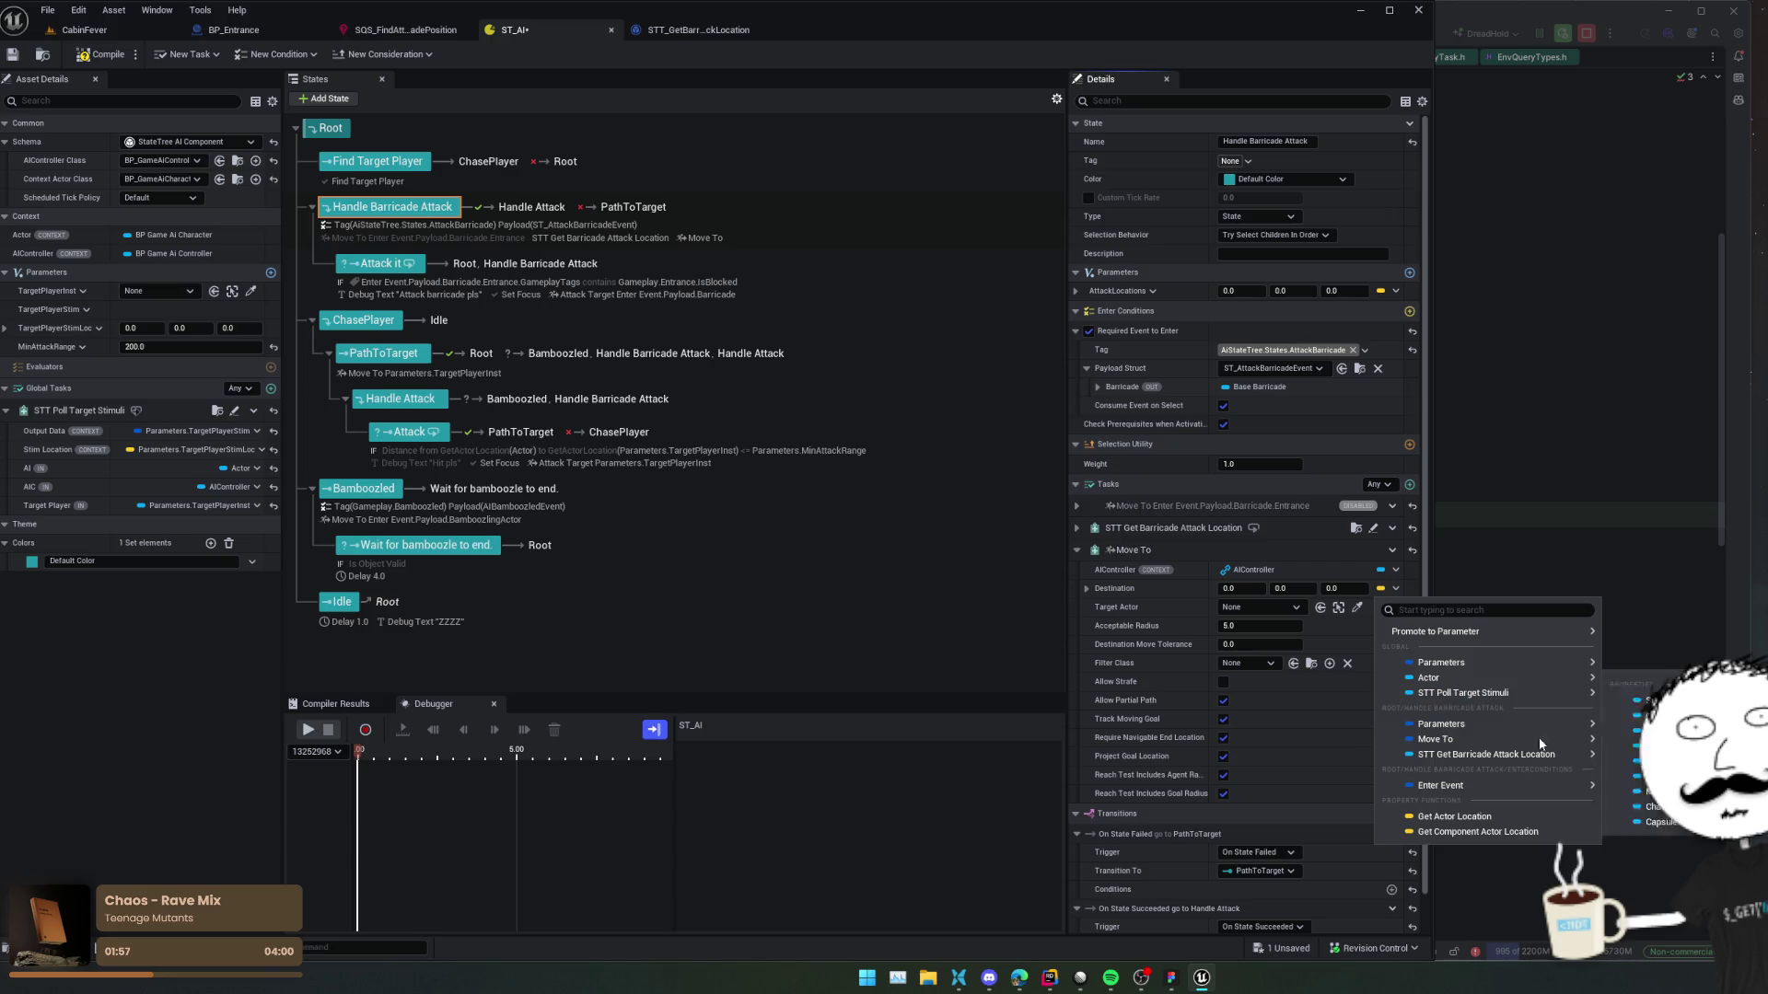
mouse_move(1517, 661)
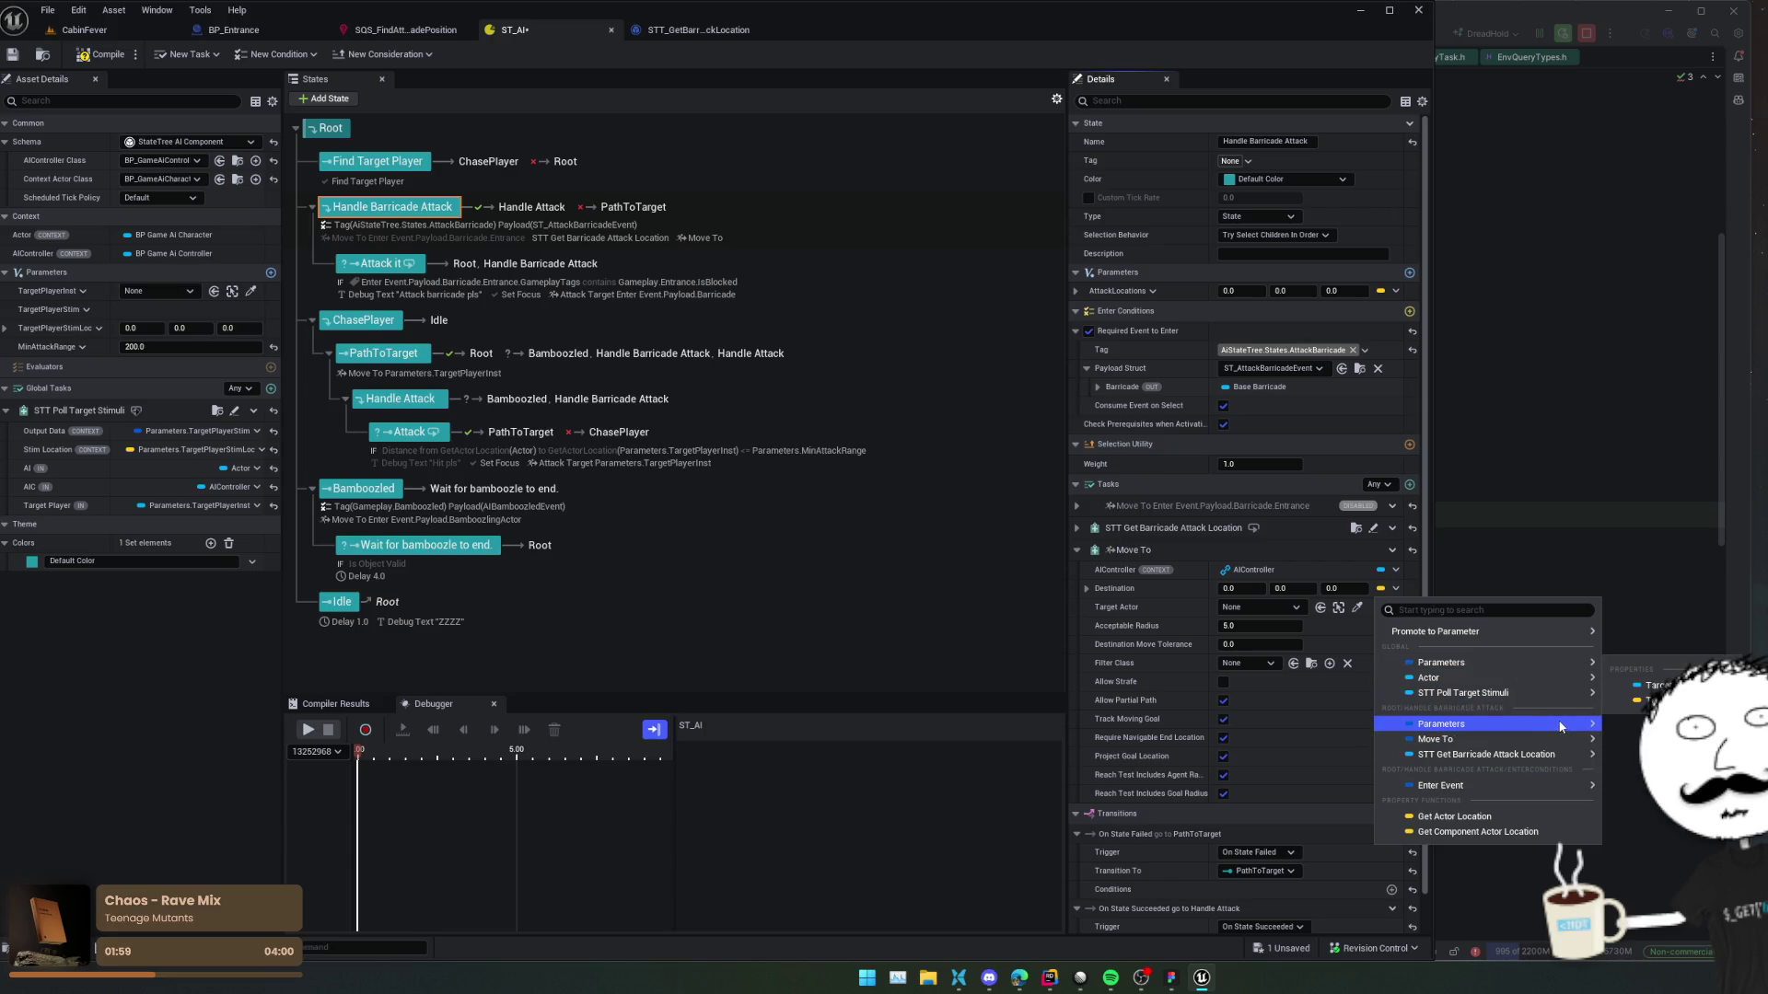
mouse_move(1560, 727)
key("Escape")
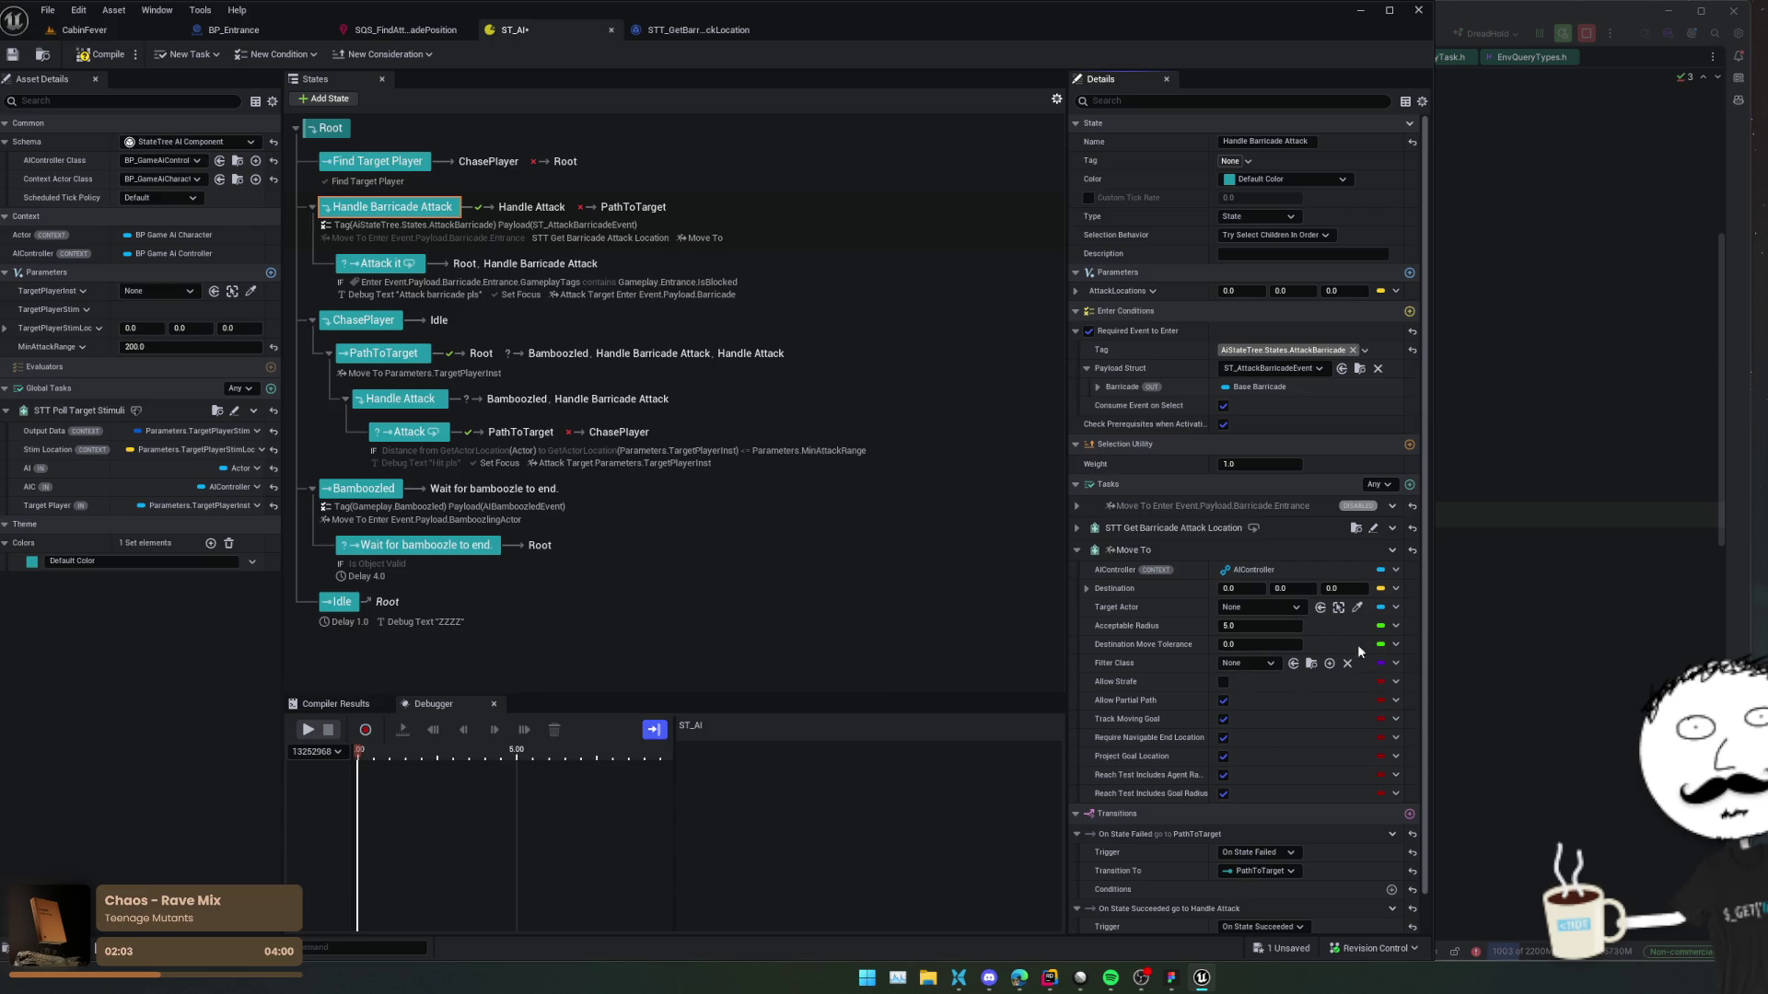
Set Acceptable Radius 5.0, disable Track Moving Goal and Require Navigable End Location, and save.
left_click(1284, 626)
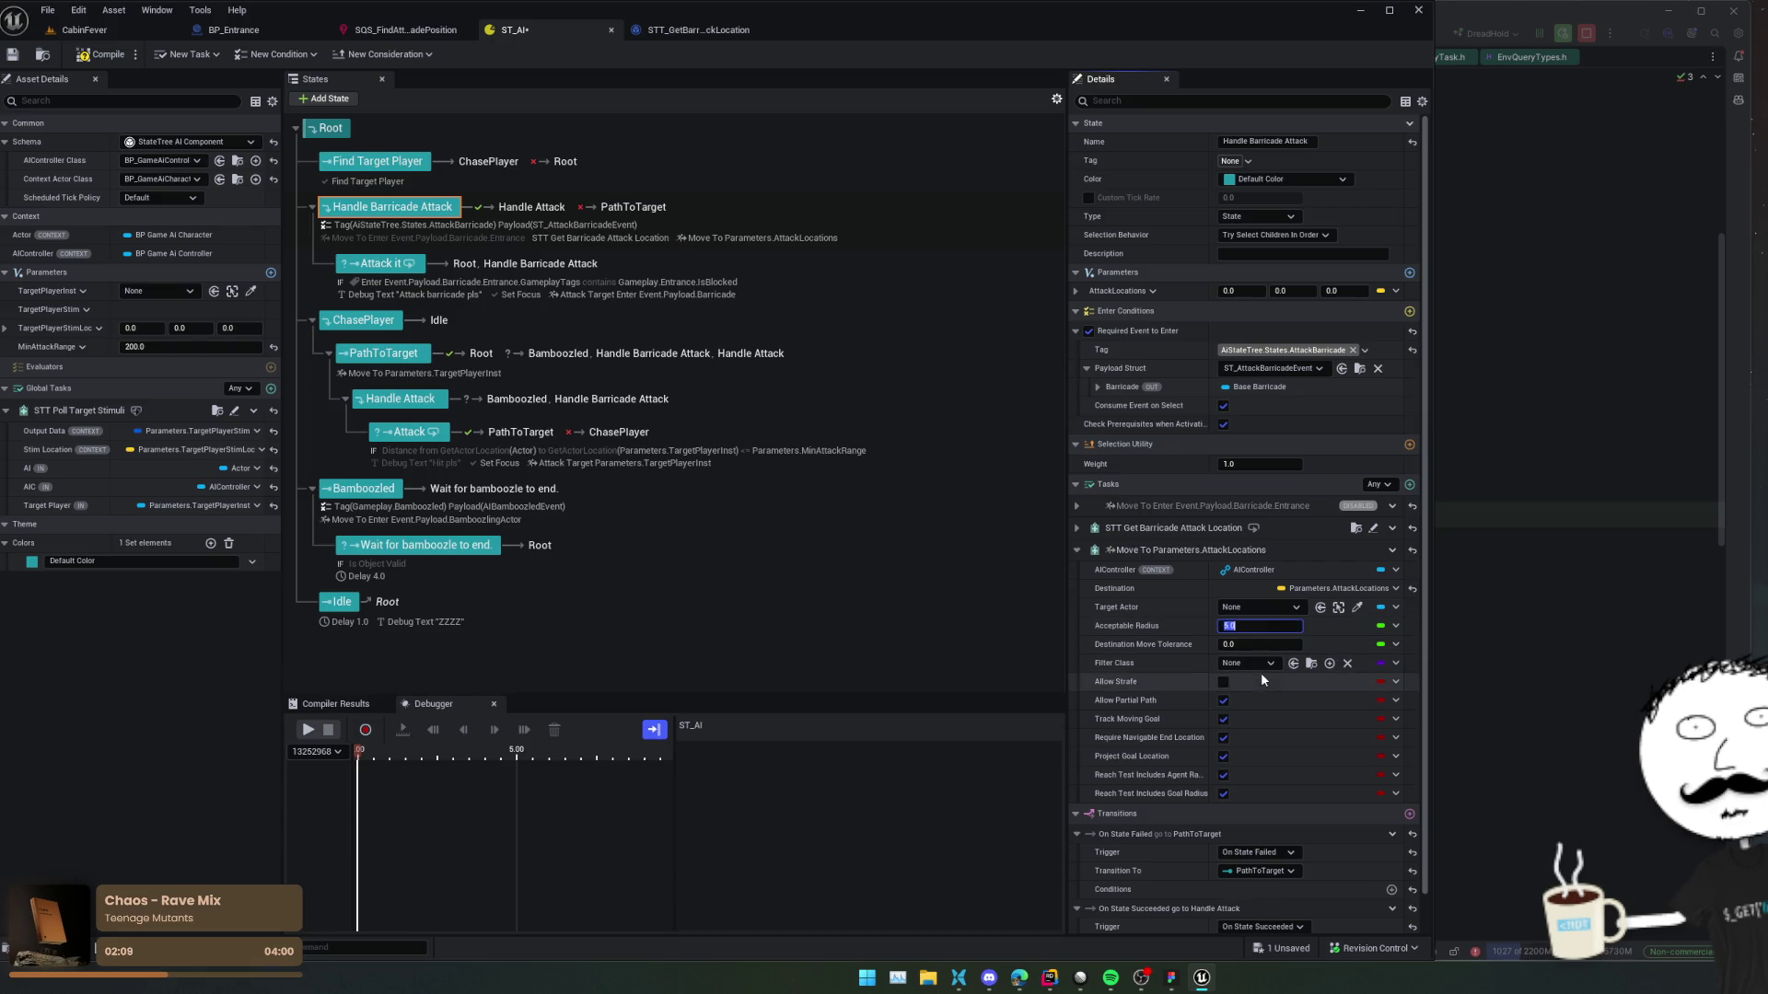
left_click(1224, 720)
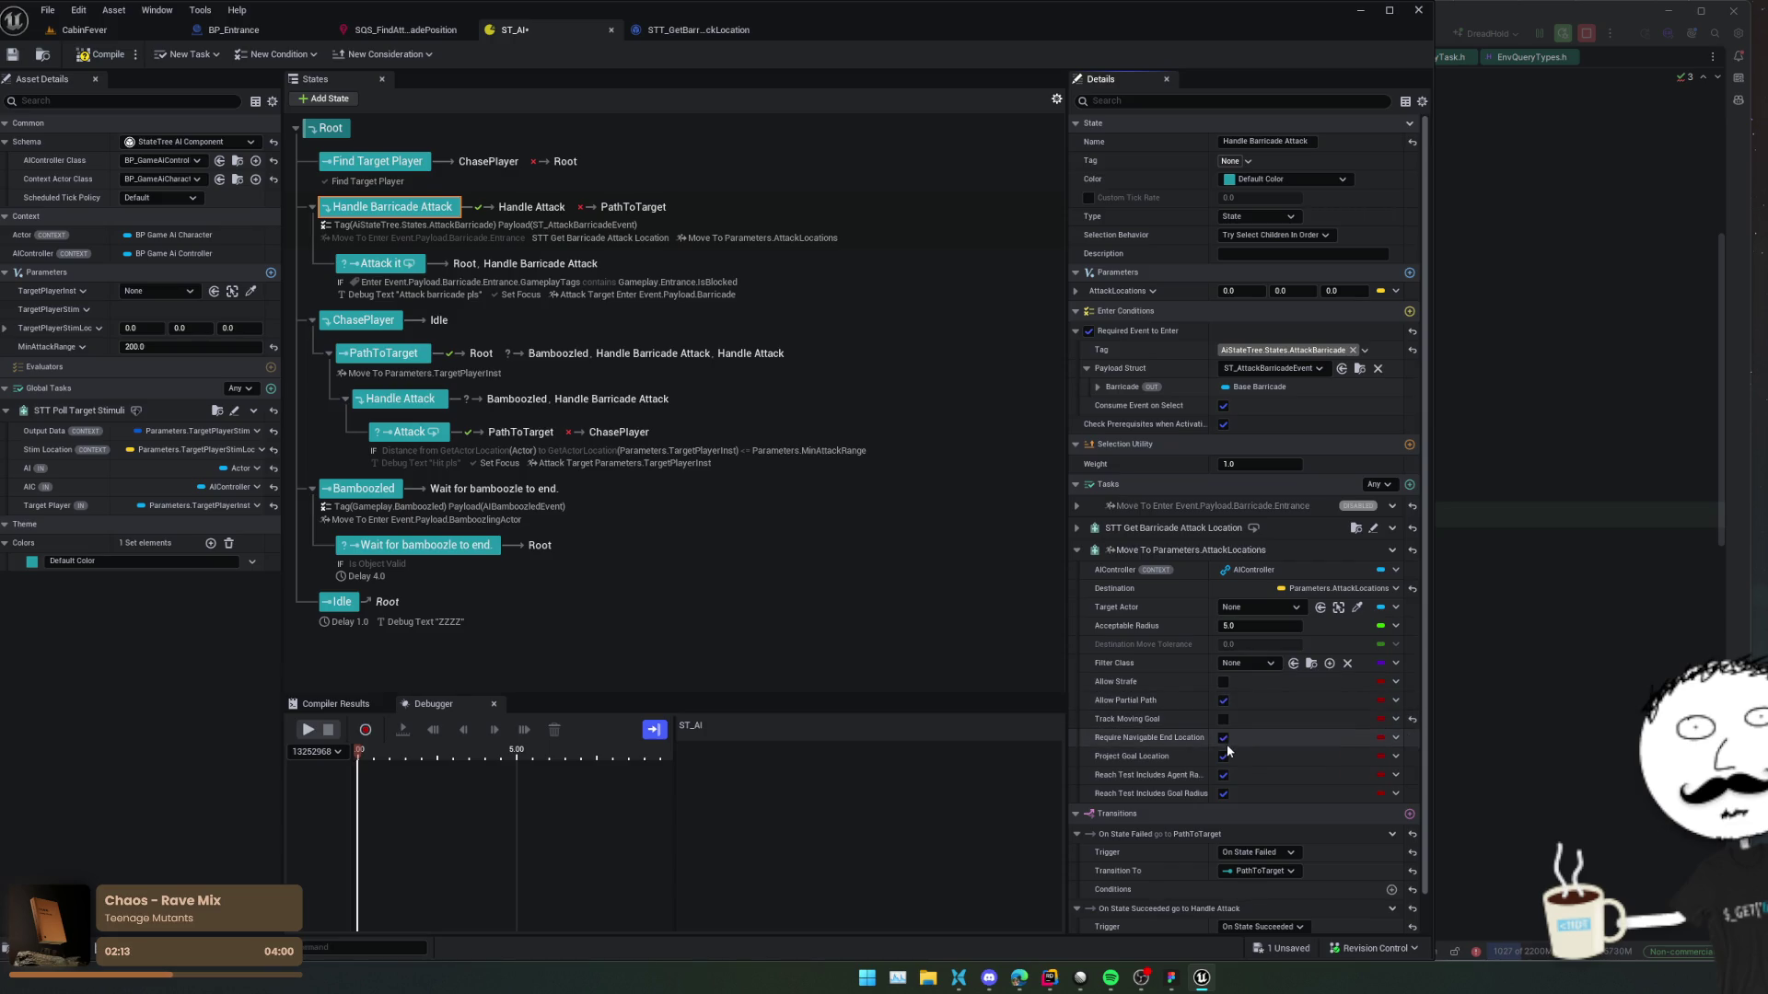
left_click(1224, 738)
scroll(1273, 777, "down", 2)
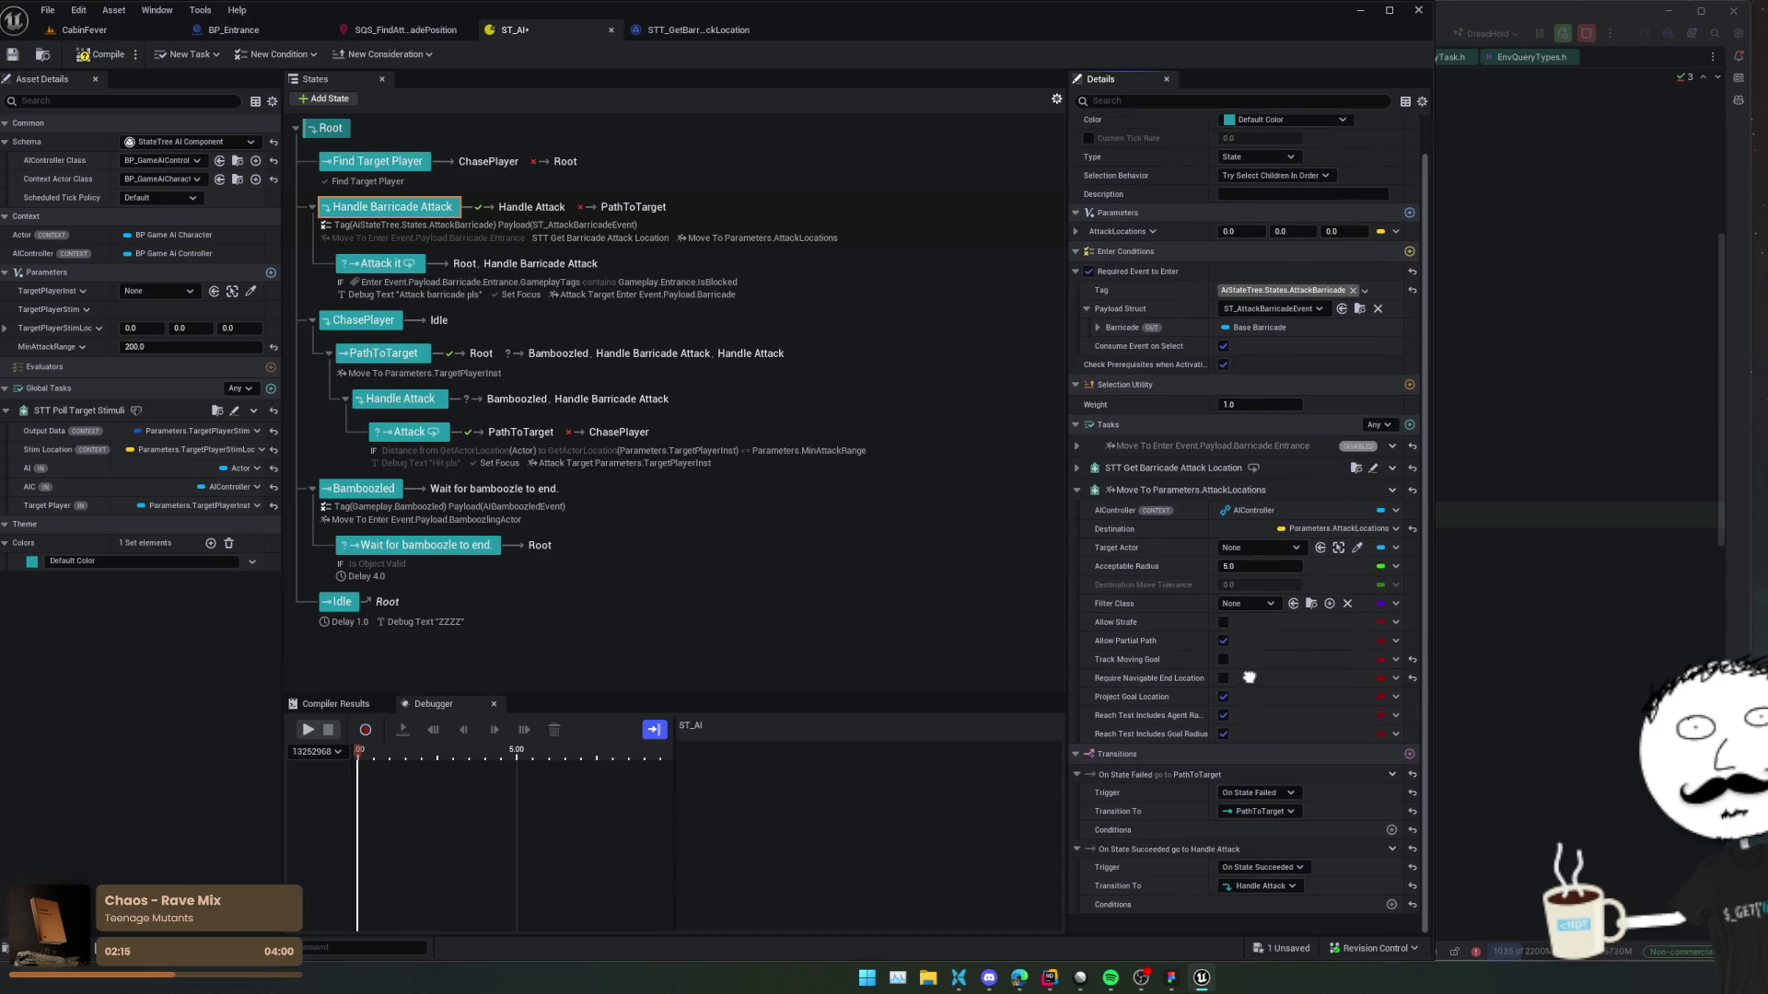
key("ctrl+s")
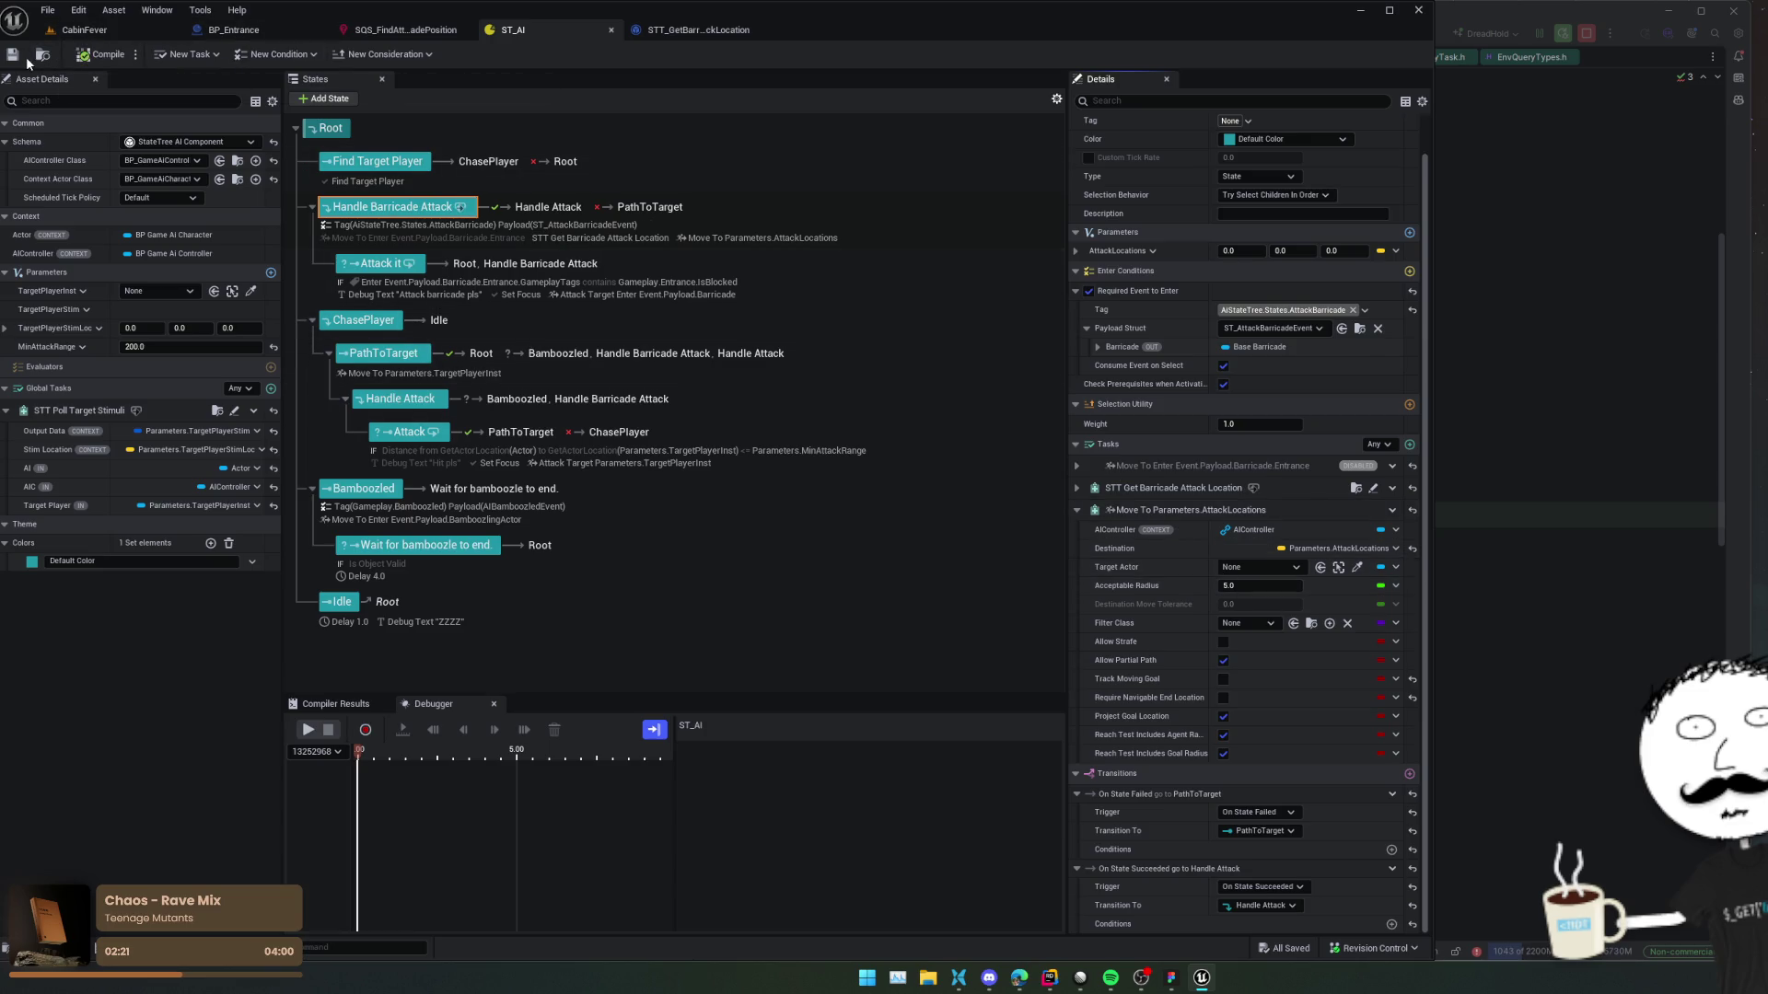
Play the CabinFever level with god mode on and walk the player into the doorway.
left_click(234, 29)
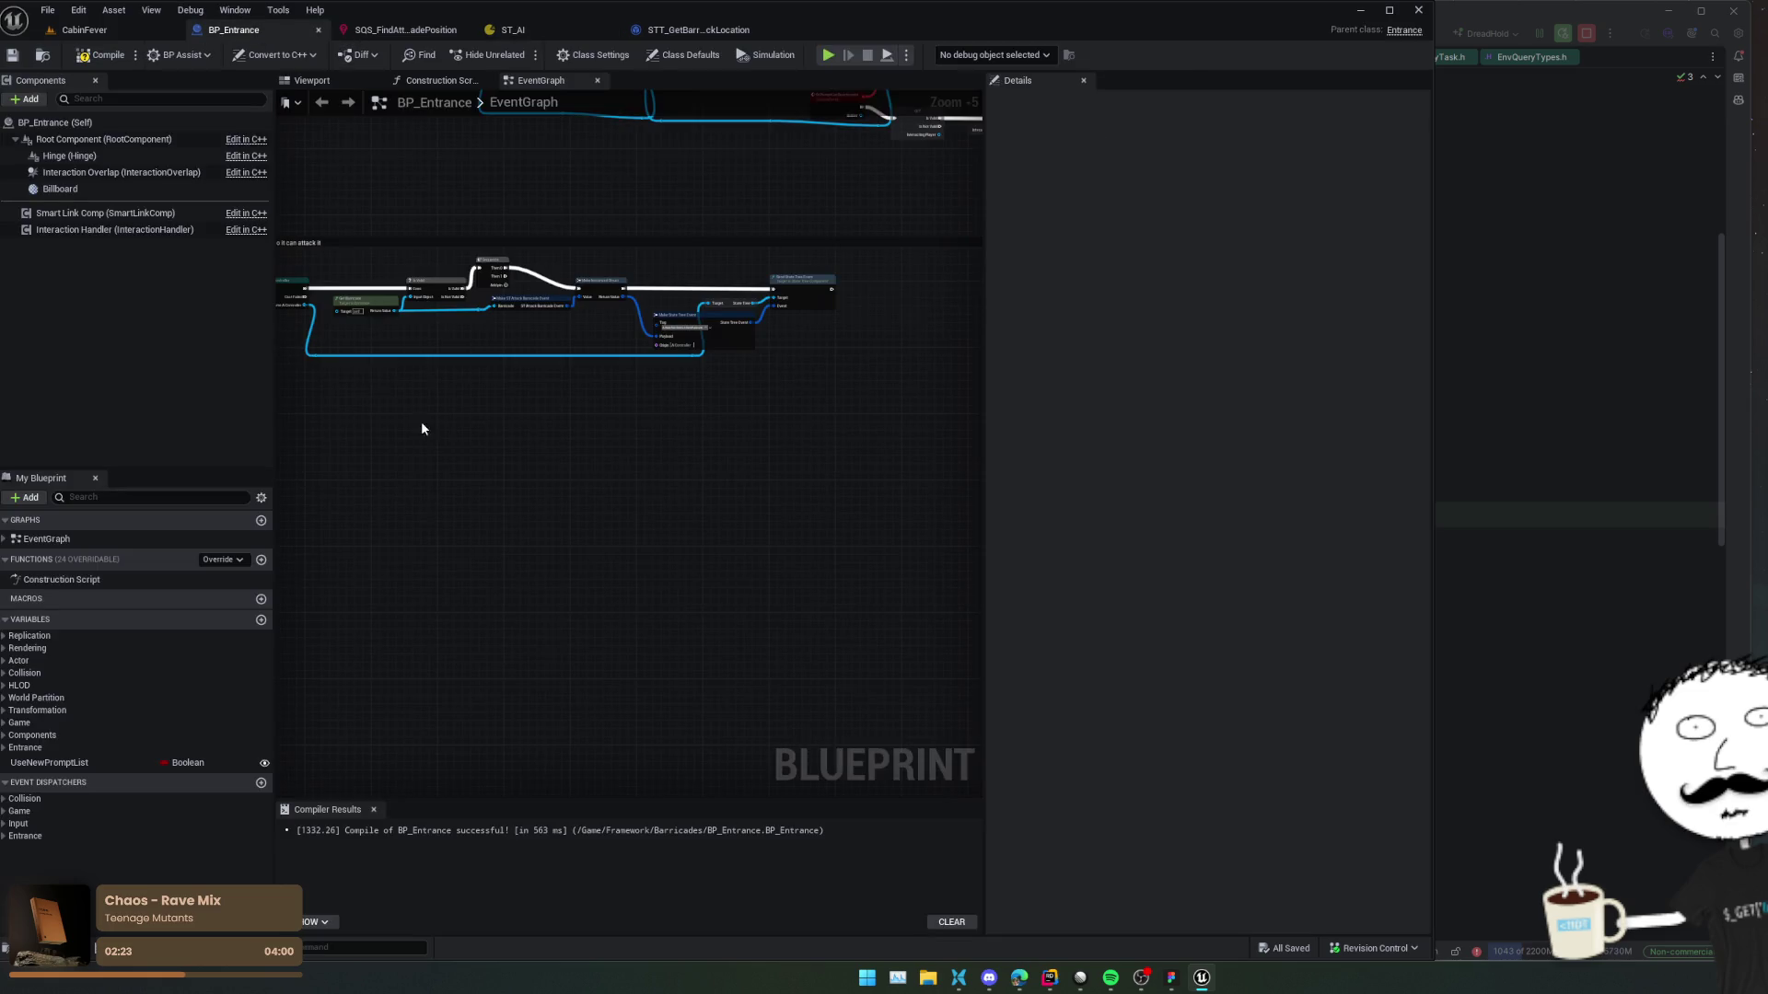
scroll(660, 463, "up", 2)
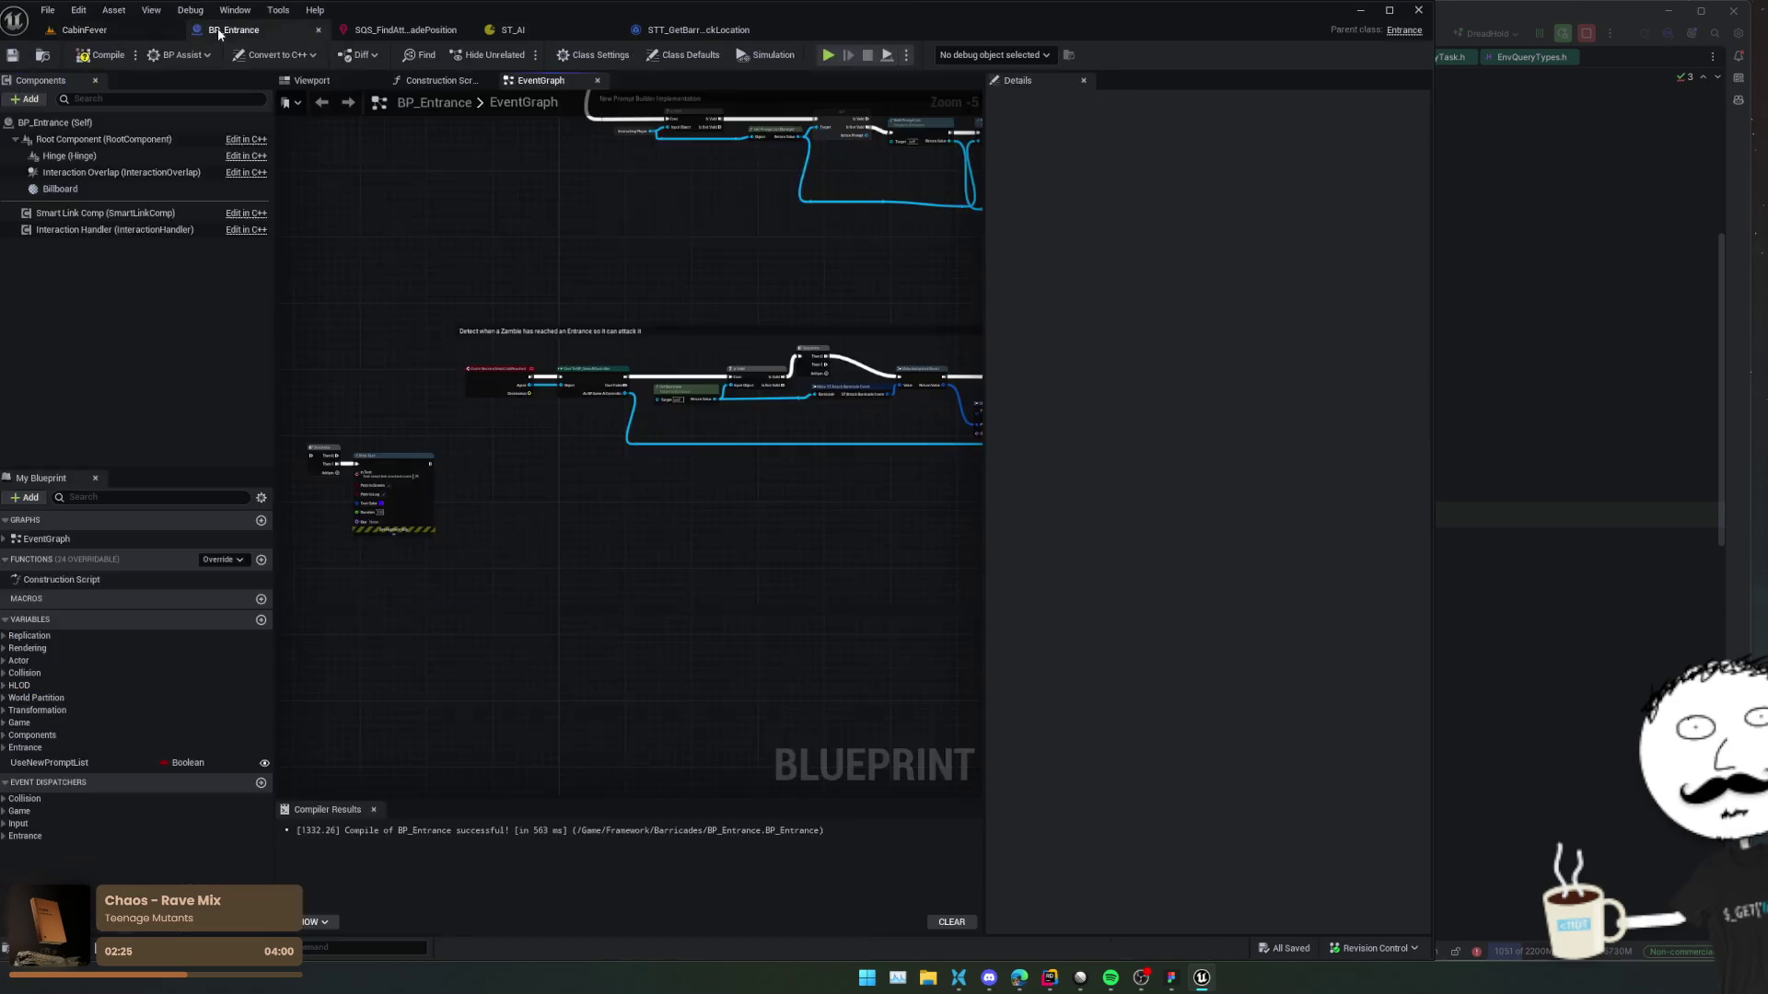
left_click(92, 31)
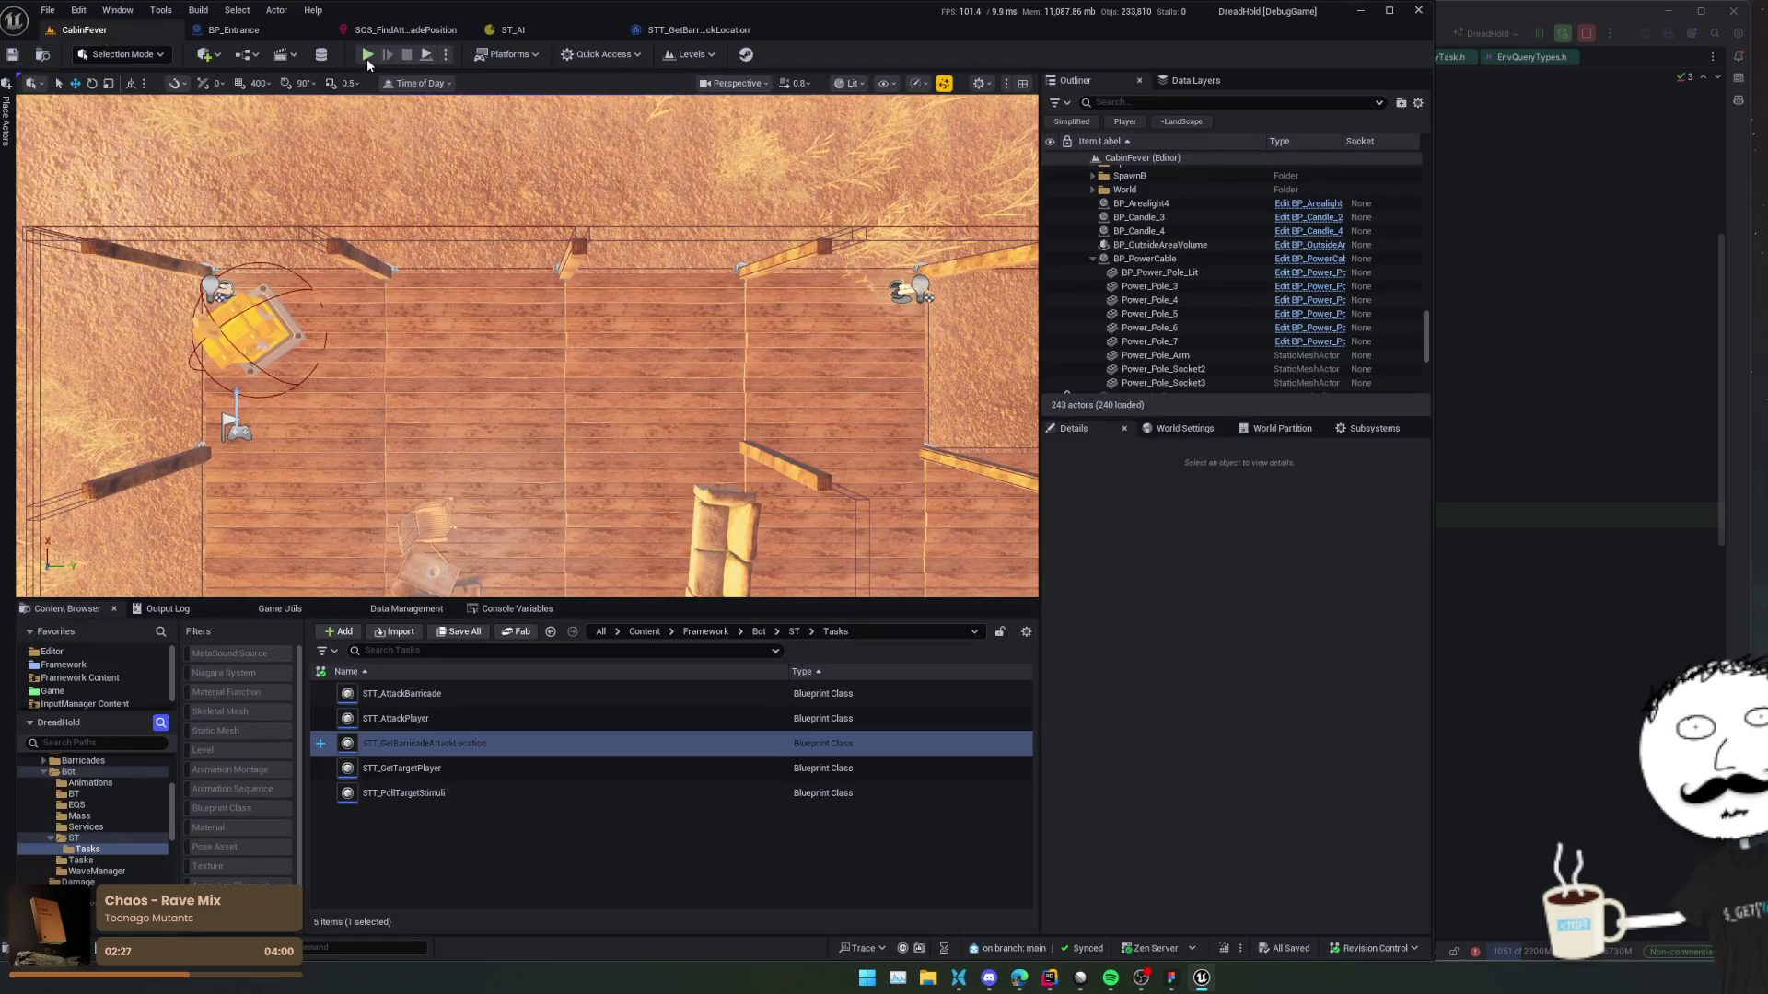
key("alt+p")
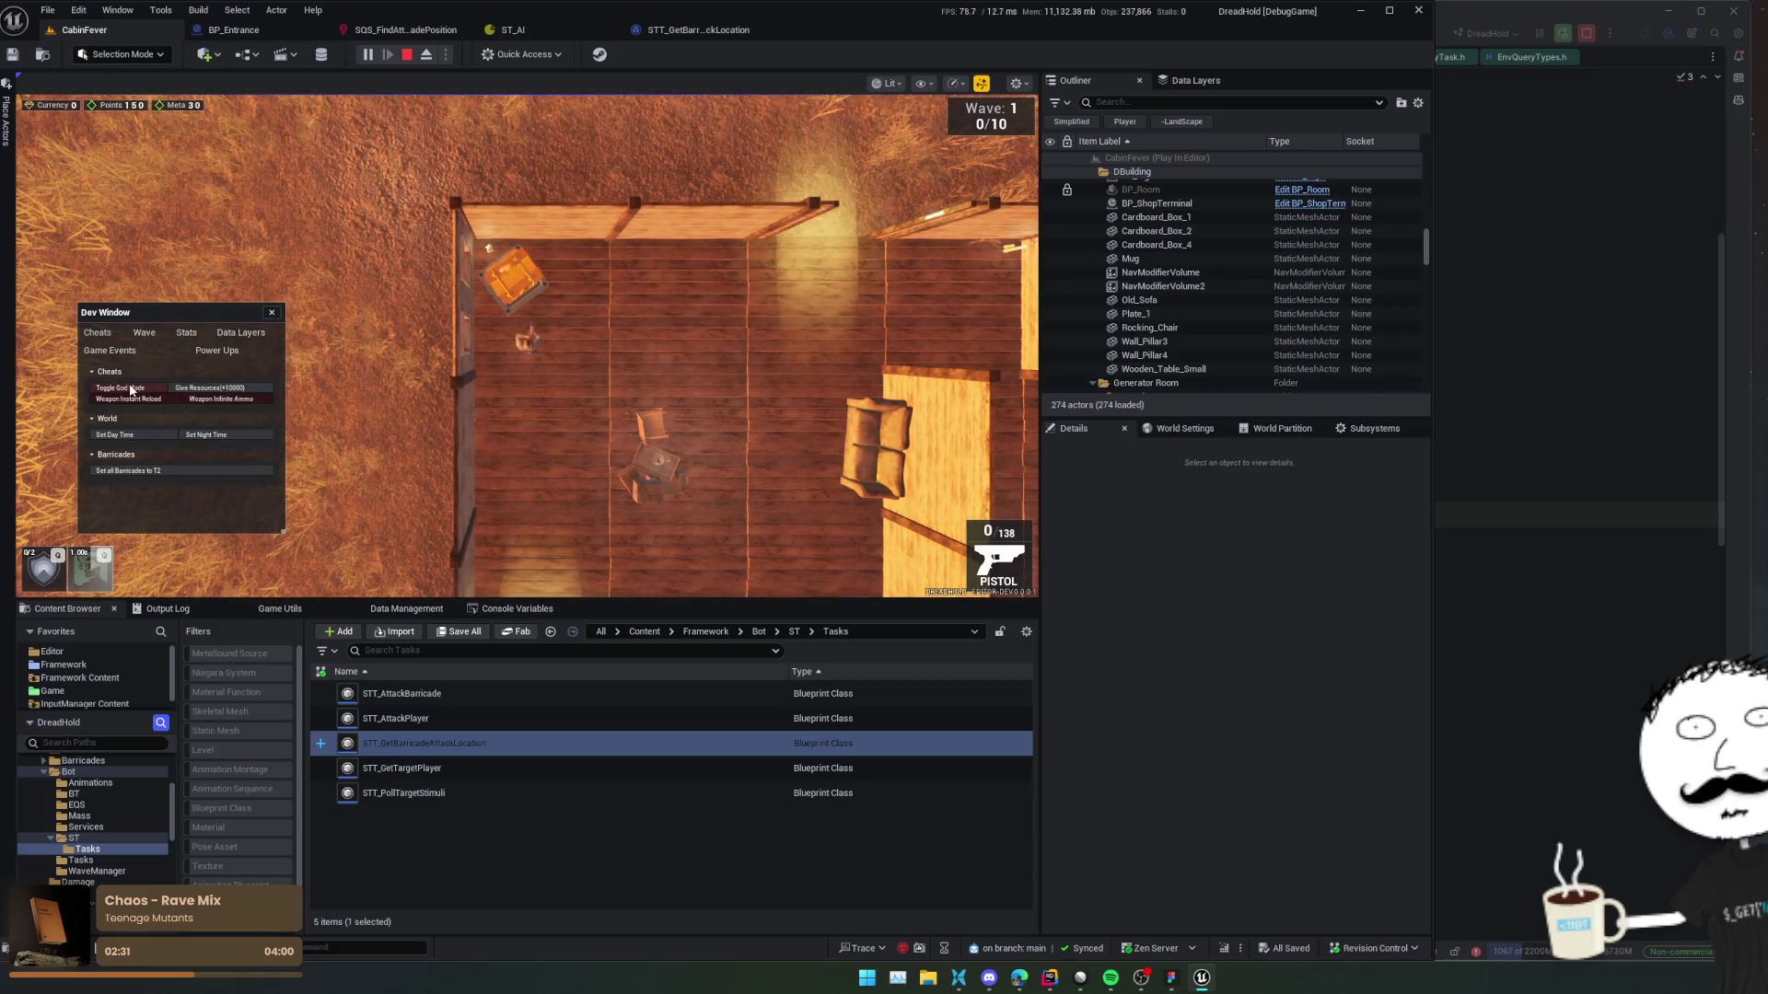
left_click(120, 388)
left_click(272, 312)
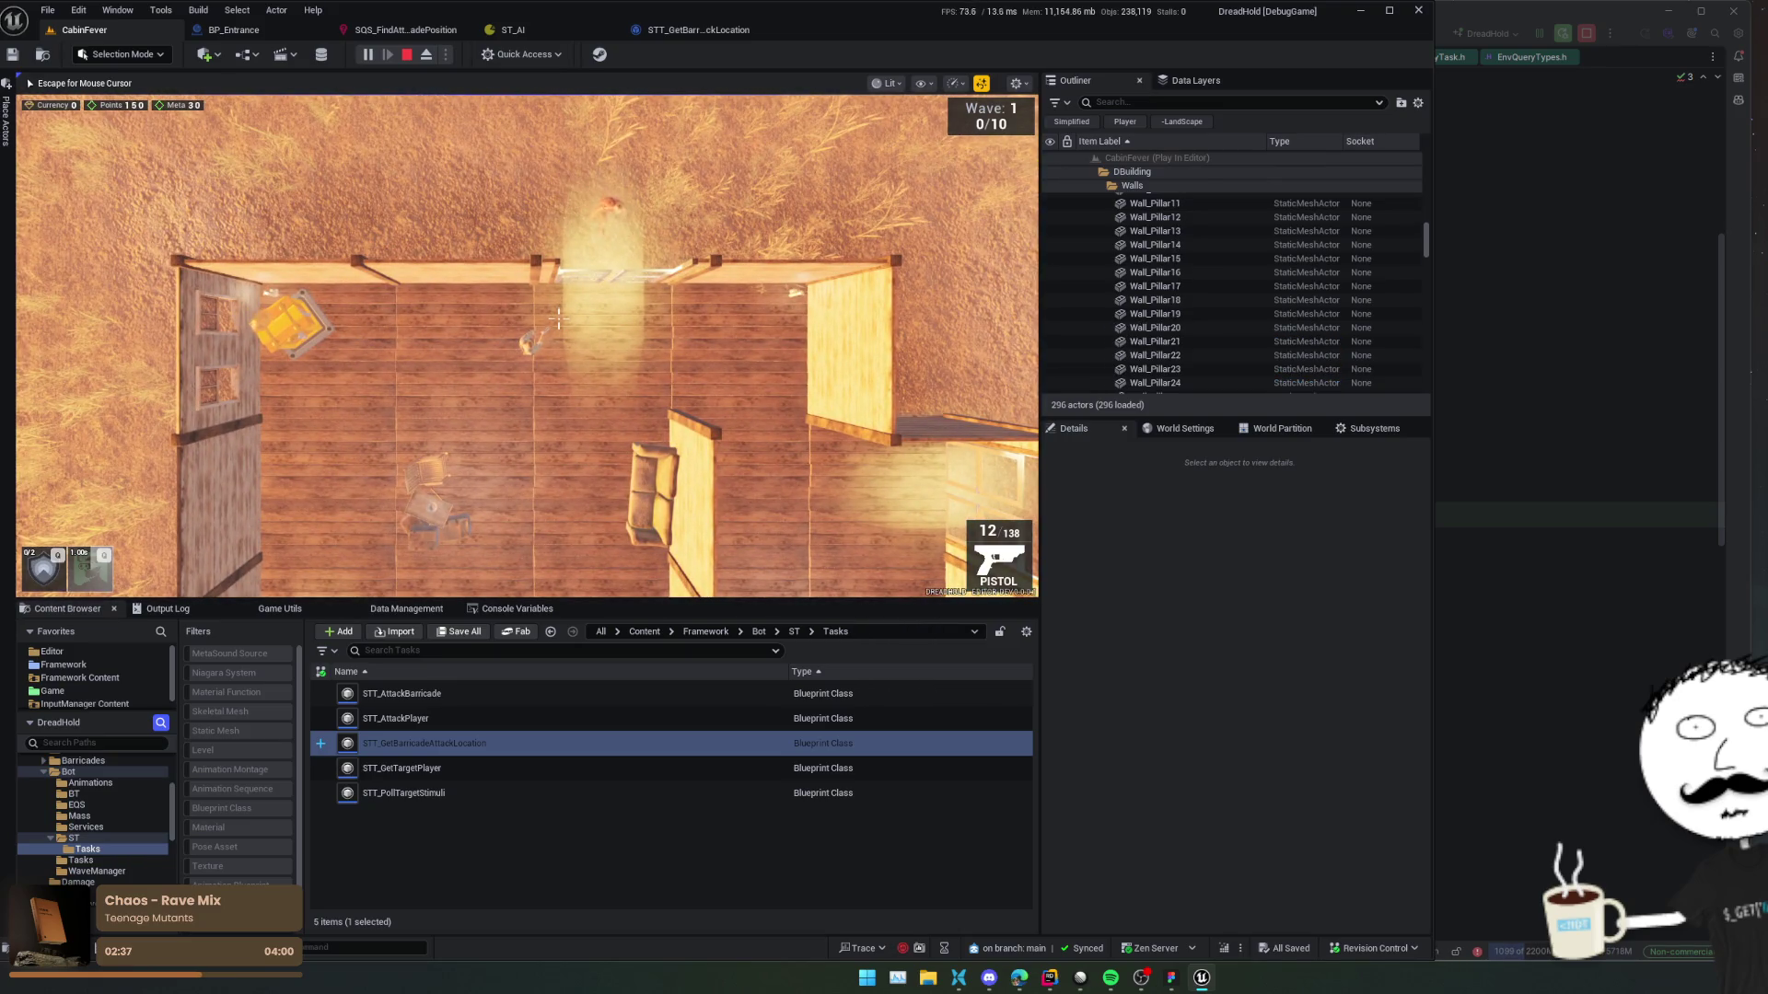
key("d")
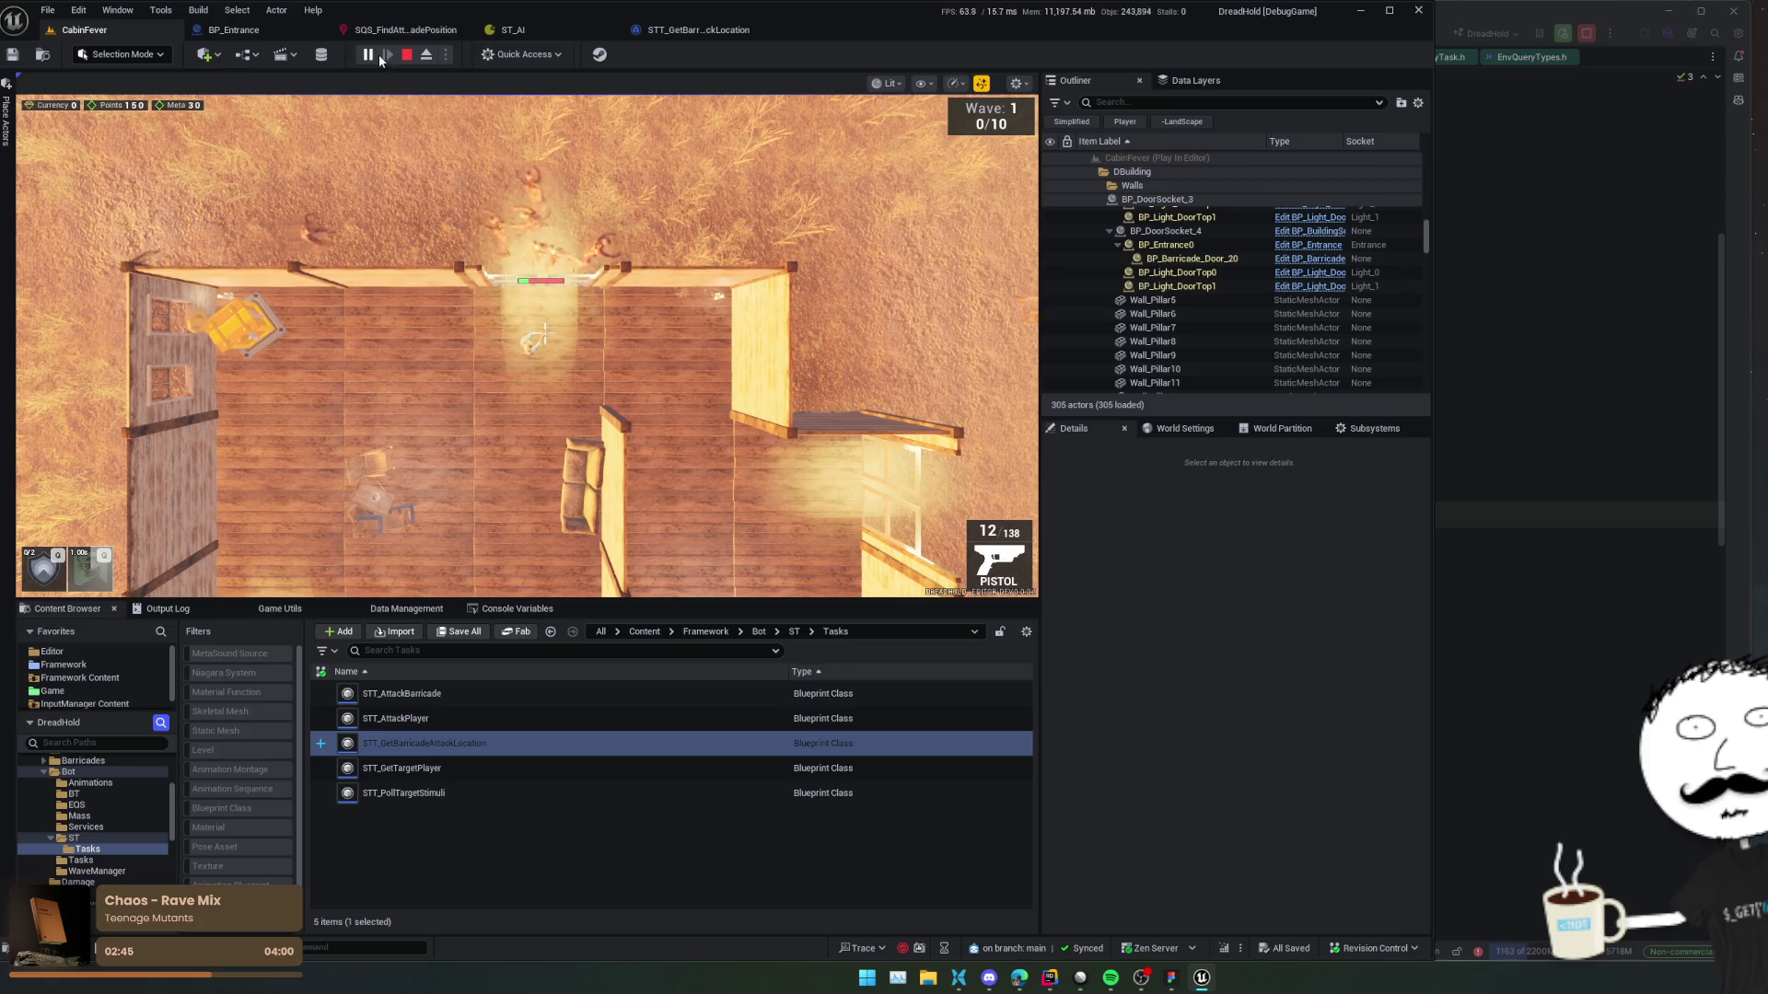
Bring up the STT_GetBarricadeAttackLocation query nodes while the game runs.
left_click(698, 29)
mouse_move(849, 198)
left_mouse_down()
mouse_move(649, 212)
mouse_move(829, 245)
mouse_move(590, 222)
mouse_move(748, 332)
mouse_move(1145, 375)
mouse_move(1022, 354)
left_mouse_up()
scroll(748, 333, "down", 1)
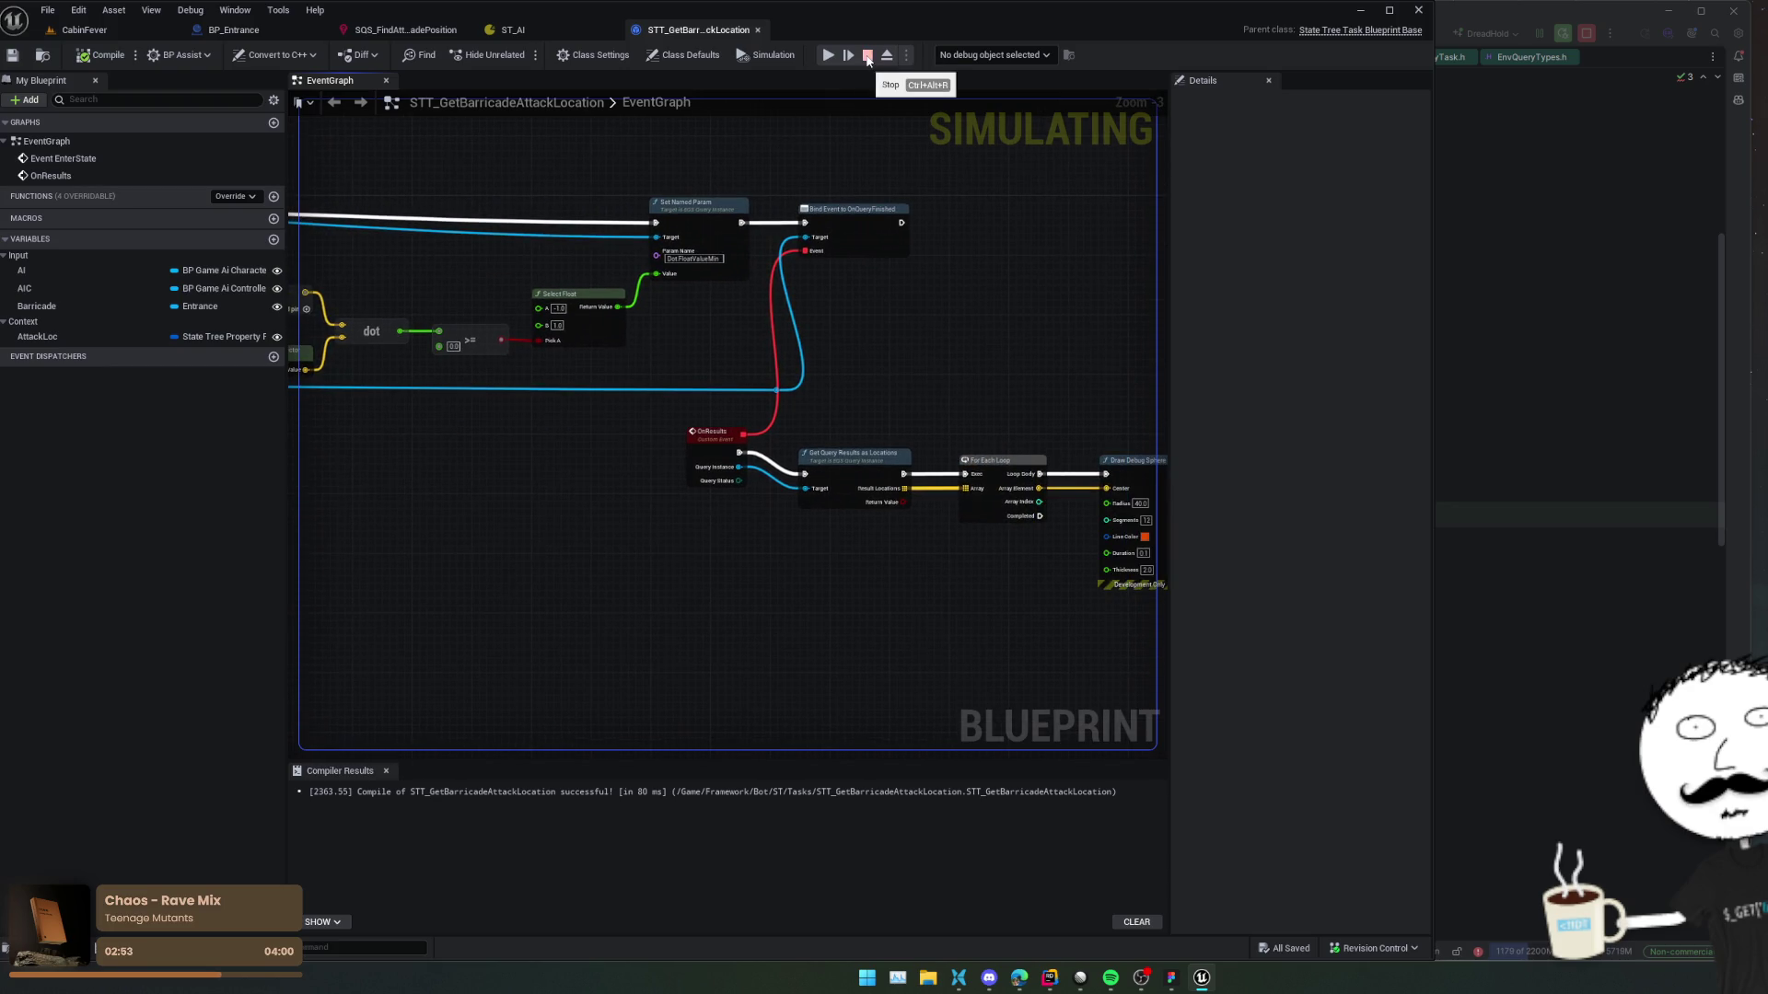
Stop the game, review the Dot test in SQS_FindAttackBarricadePosition, and return to the task graph.
left_click(867, 57)
mouse_move(1095, 368)
left_mouse_down()
mouse_move(887, 304)
mouse_move(670, 346)
mouse_move(809, 340)
mouse_move(986, 369)
left_mouse_up()
mouse_move(854, 441)
left_mouse_down()
mouse_move(774, 490)
mouse_move(1028, 547)
mouse_move(1219, 551)
mouse_move(844, 485)
mouse_move(682, 436)
mouse_move(652, 460)
left_mouse_up()
left_click(405, 29)
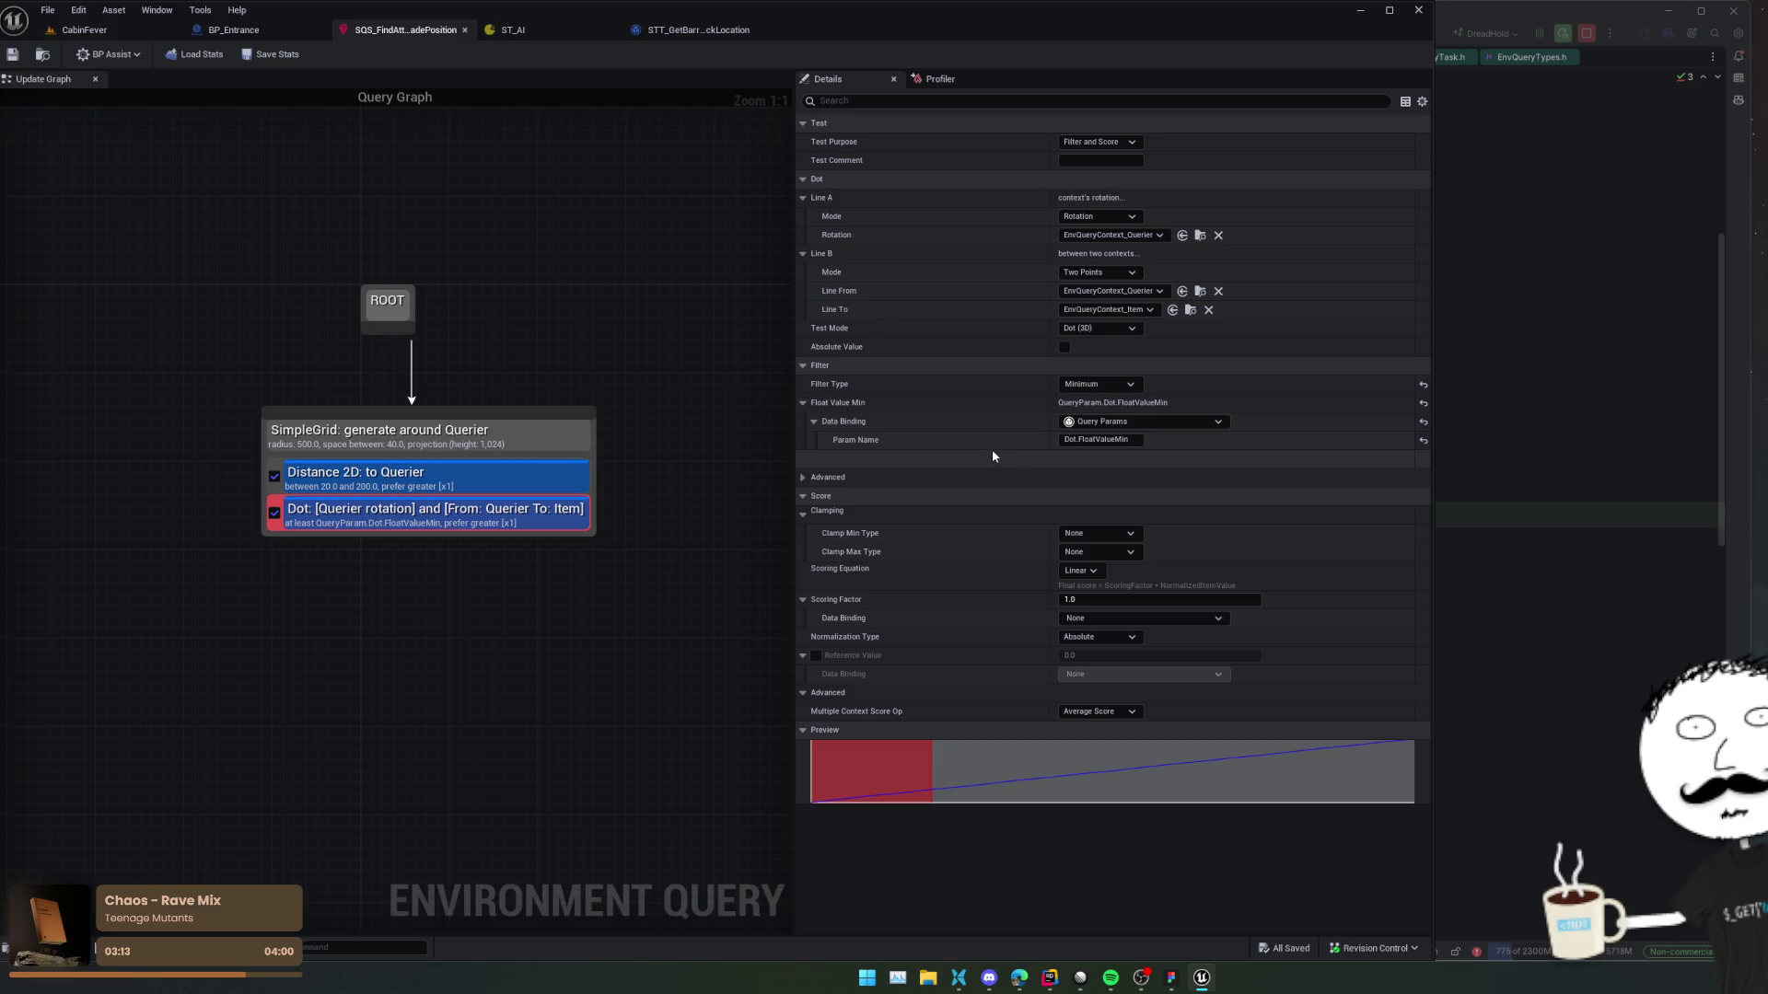
left_click(690, 30)
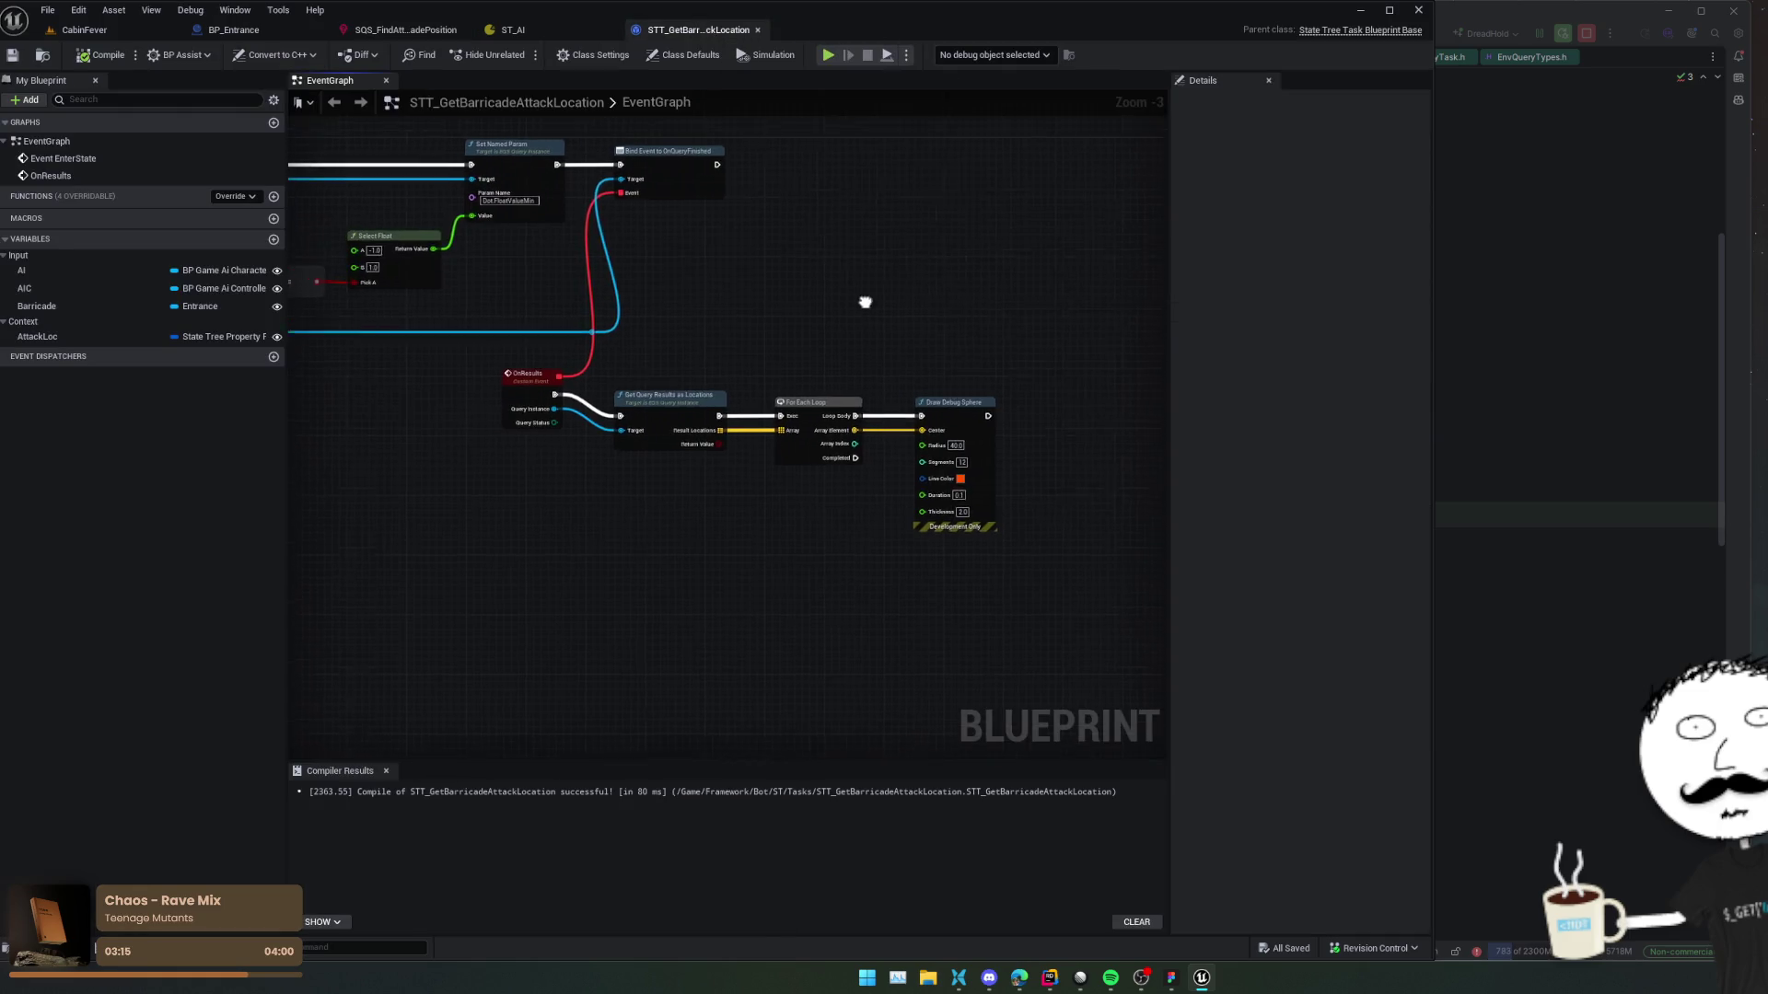
left_click_drag(818, 398, 726, 395)
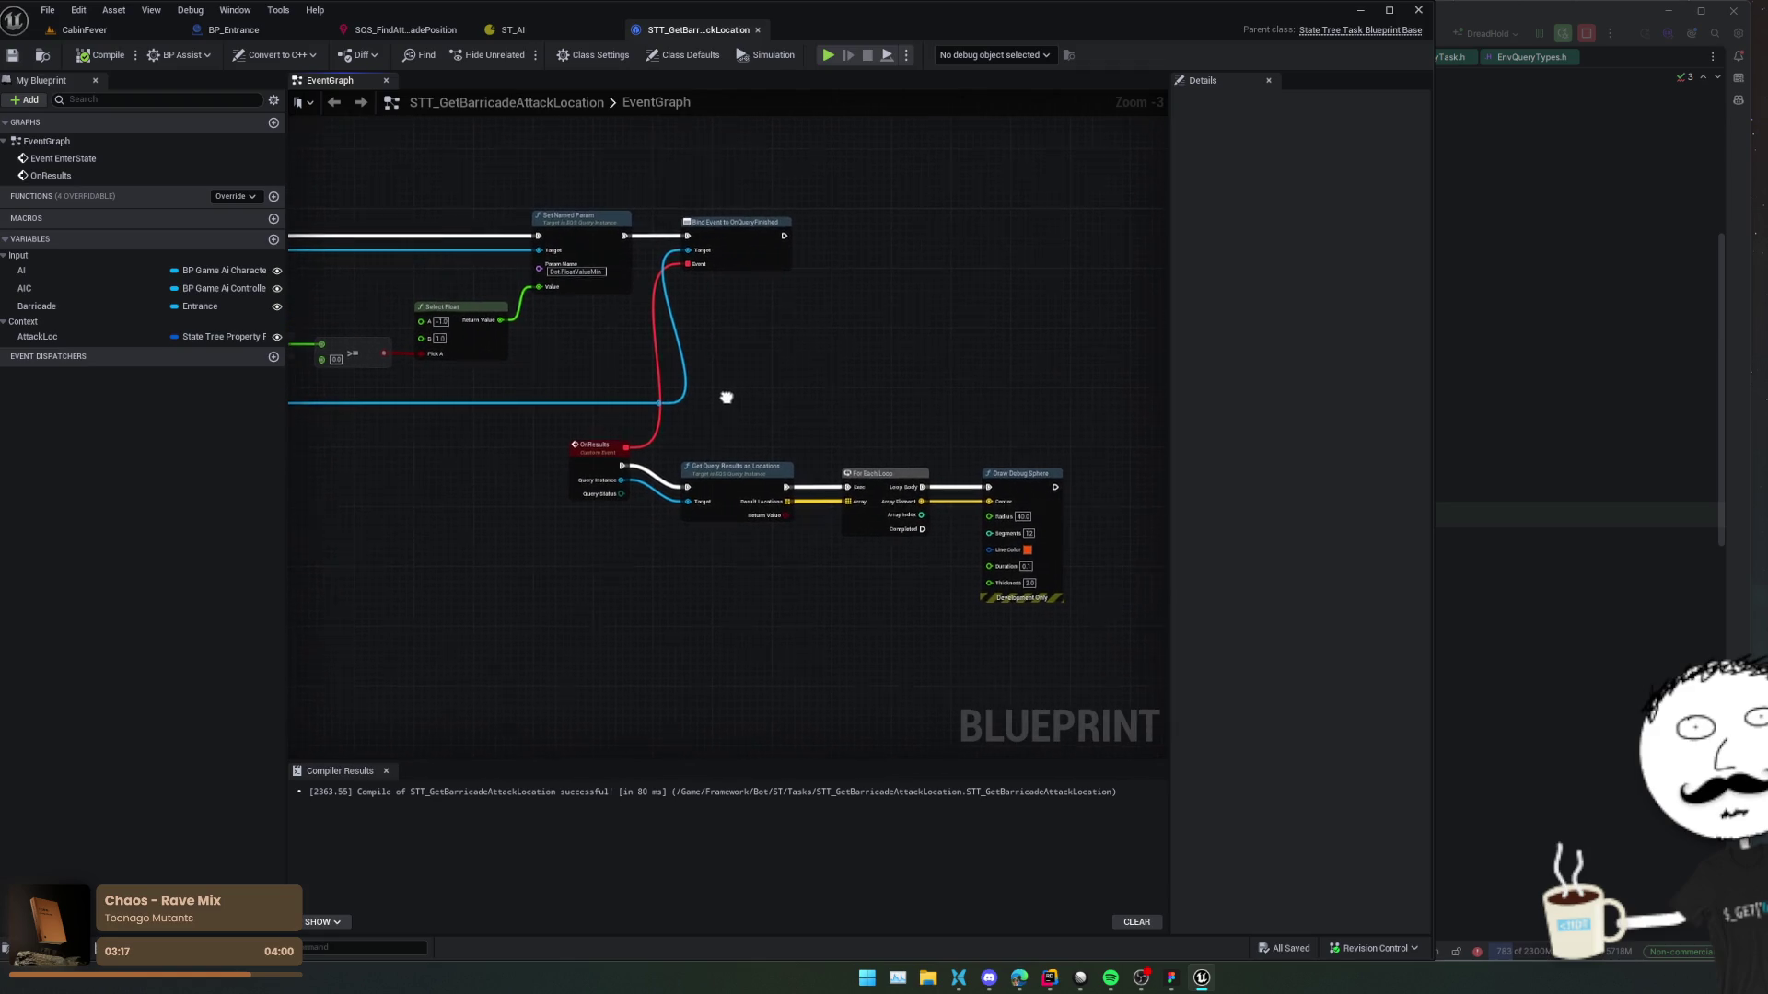
Add a breakpoint to the Get Query Results node.
mouse_move(556, 517)
left_mouse_down()
mouse_move(690, 403)
mouse_move(857, 423)
mouse_move(1093, 394)
mouse_move(1381, 402)
mouse_move(525, 402)
left_mouse_up()
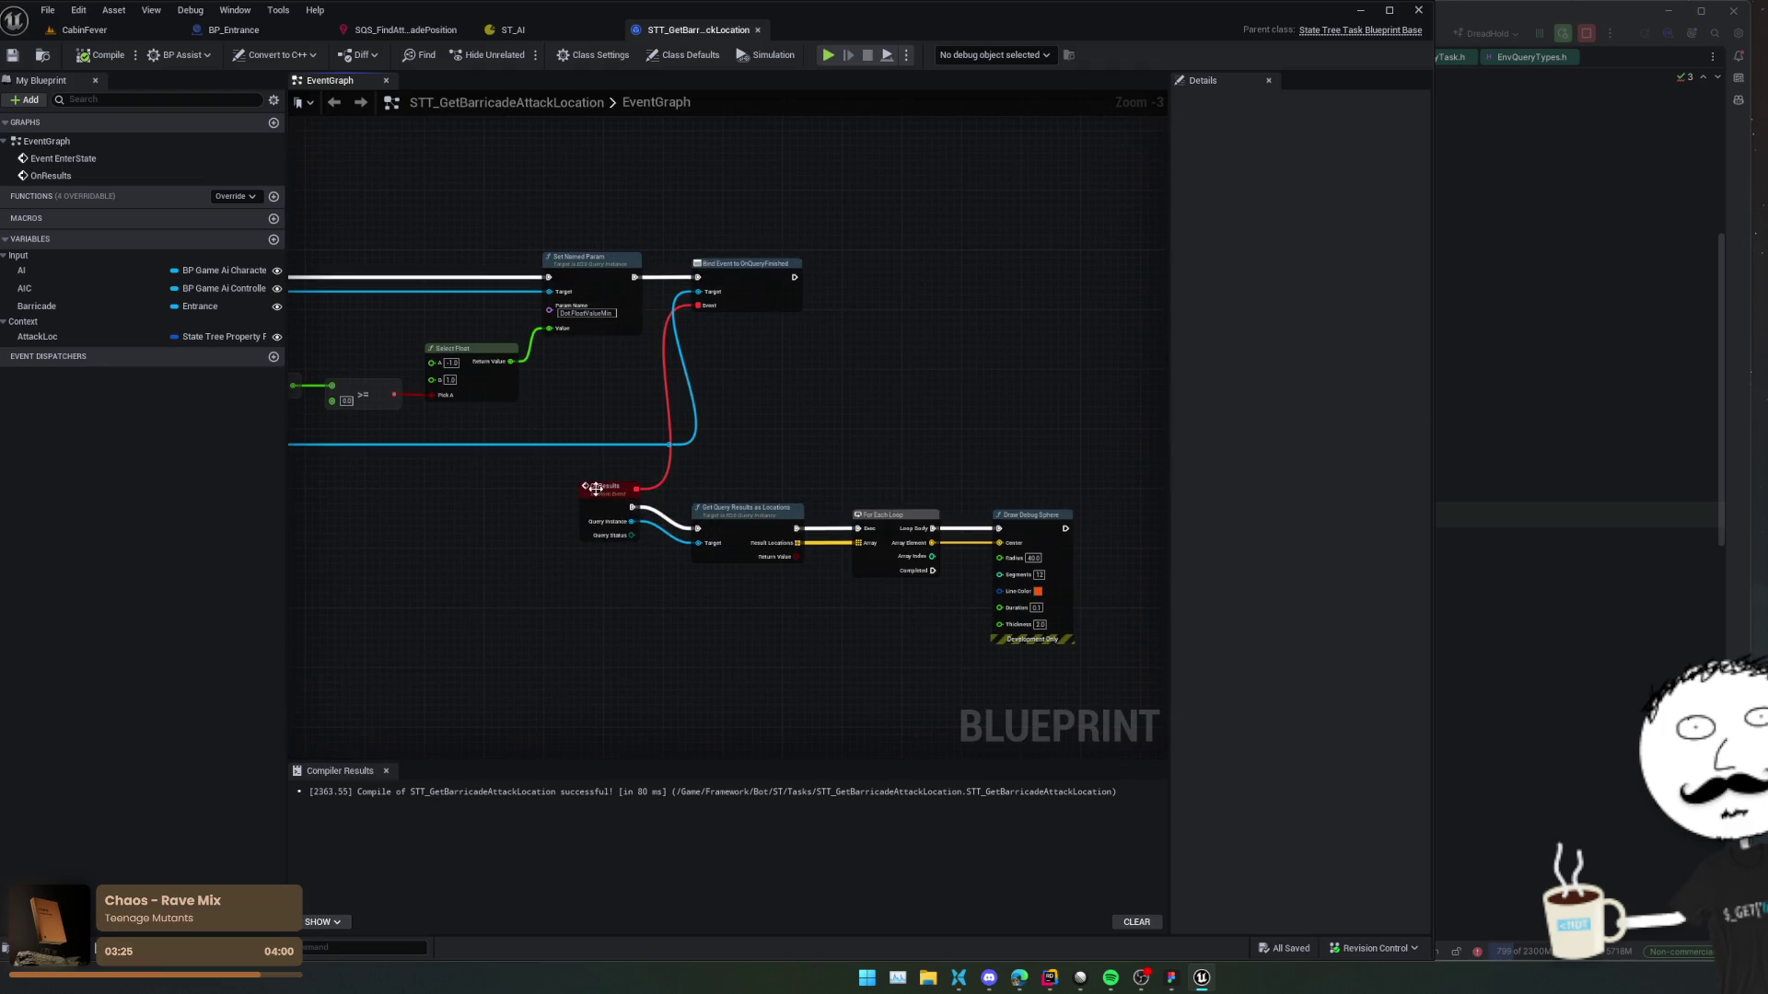
right_click(750, 512)
left_click(799, 805)
Start a play session, upgrade all barricades to T2, and debug the spawned task instance.
left_click(836, 57)
key("F1")
left_click(395, 526)
left_click(548, 316)
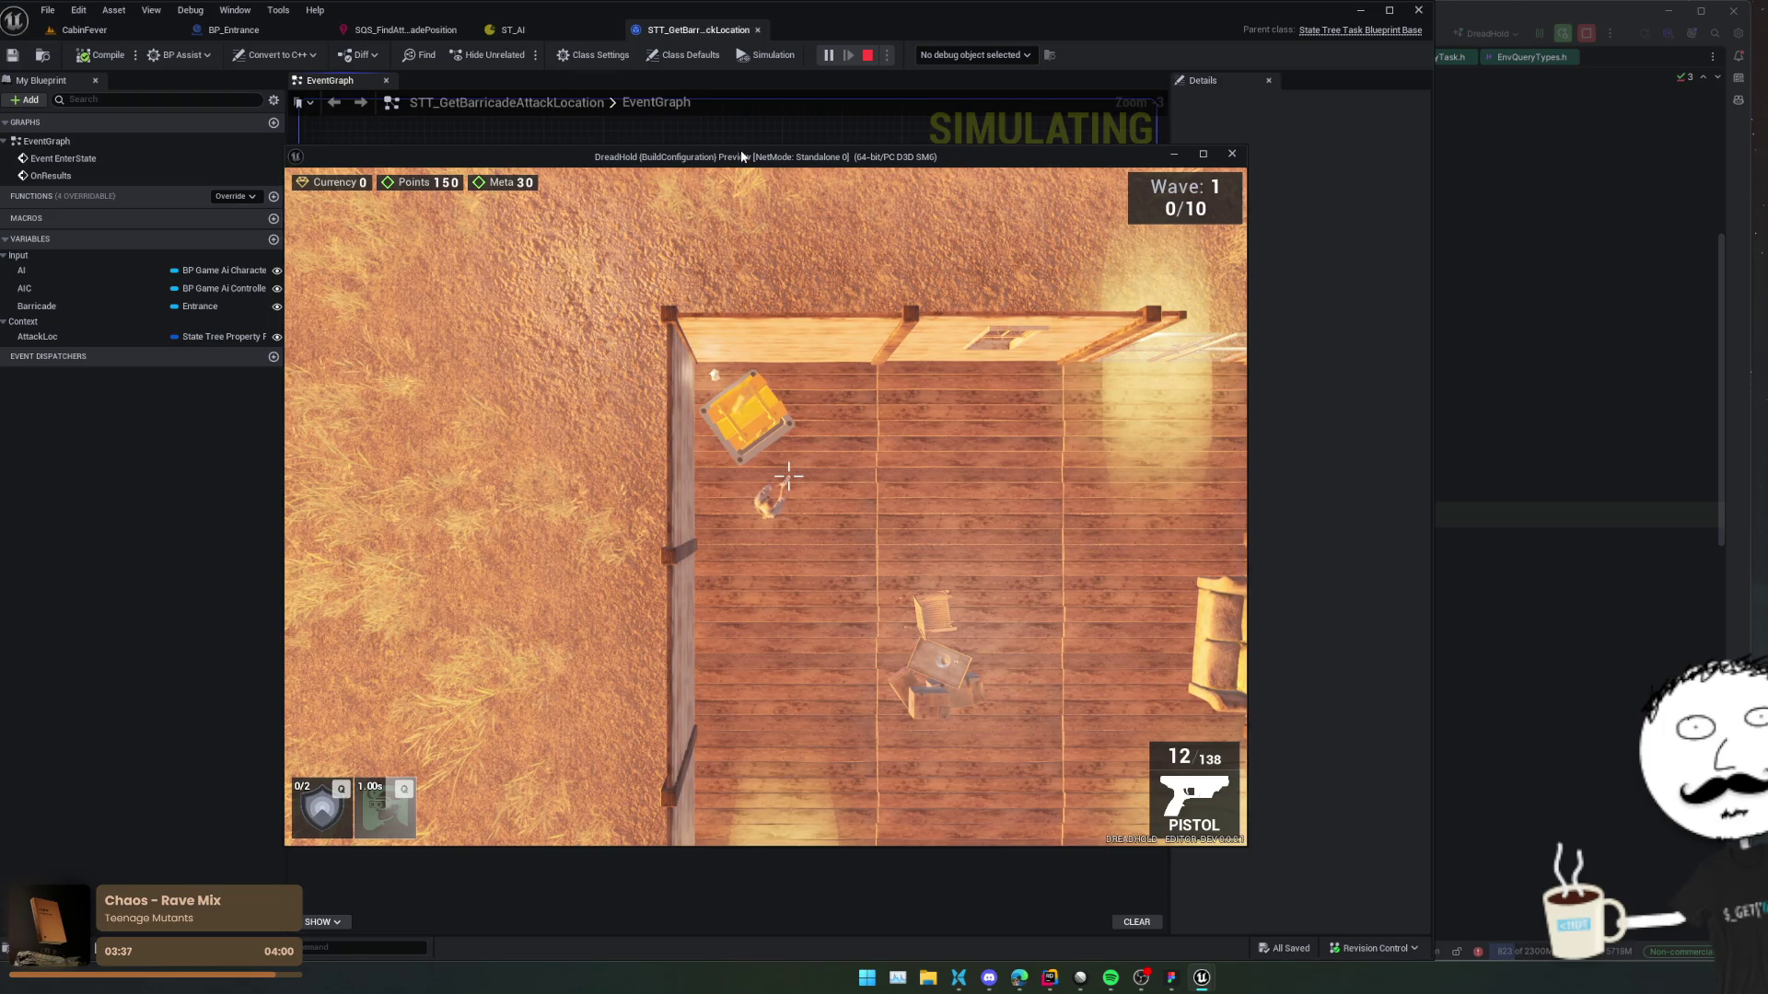
left_click_drag(742, 157, 308, 146)
left_click(973, 56)
left_click(1013, 87)
scroll(781, 362, "up", 3)
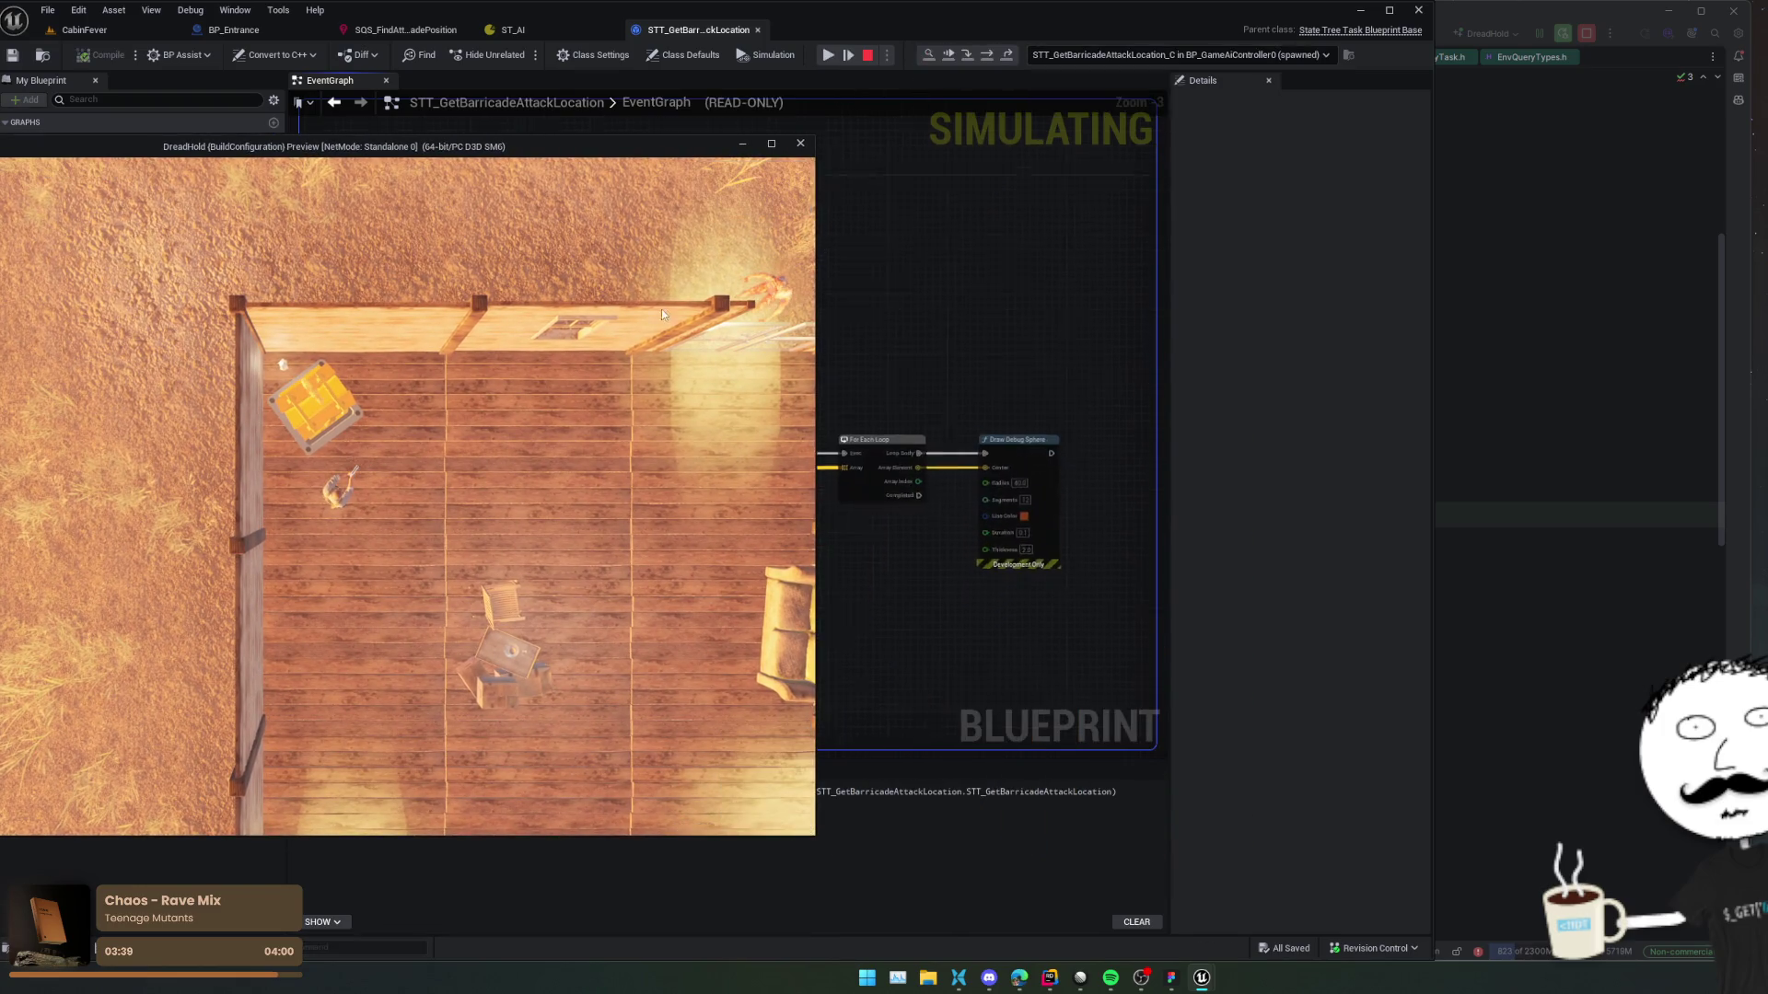
left_click_drag(666, 152, 273, 174)
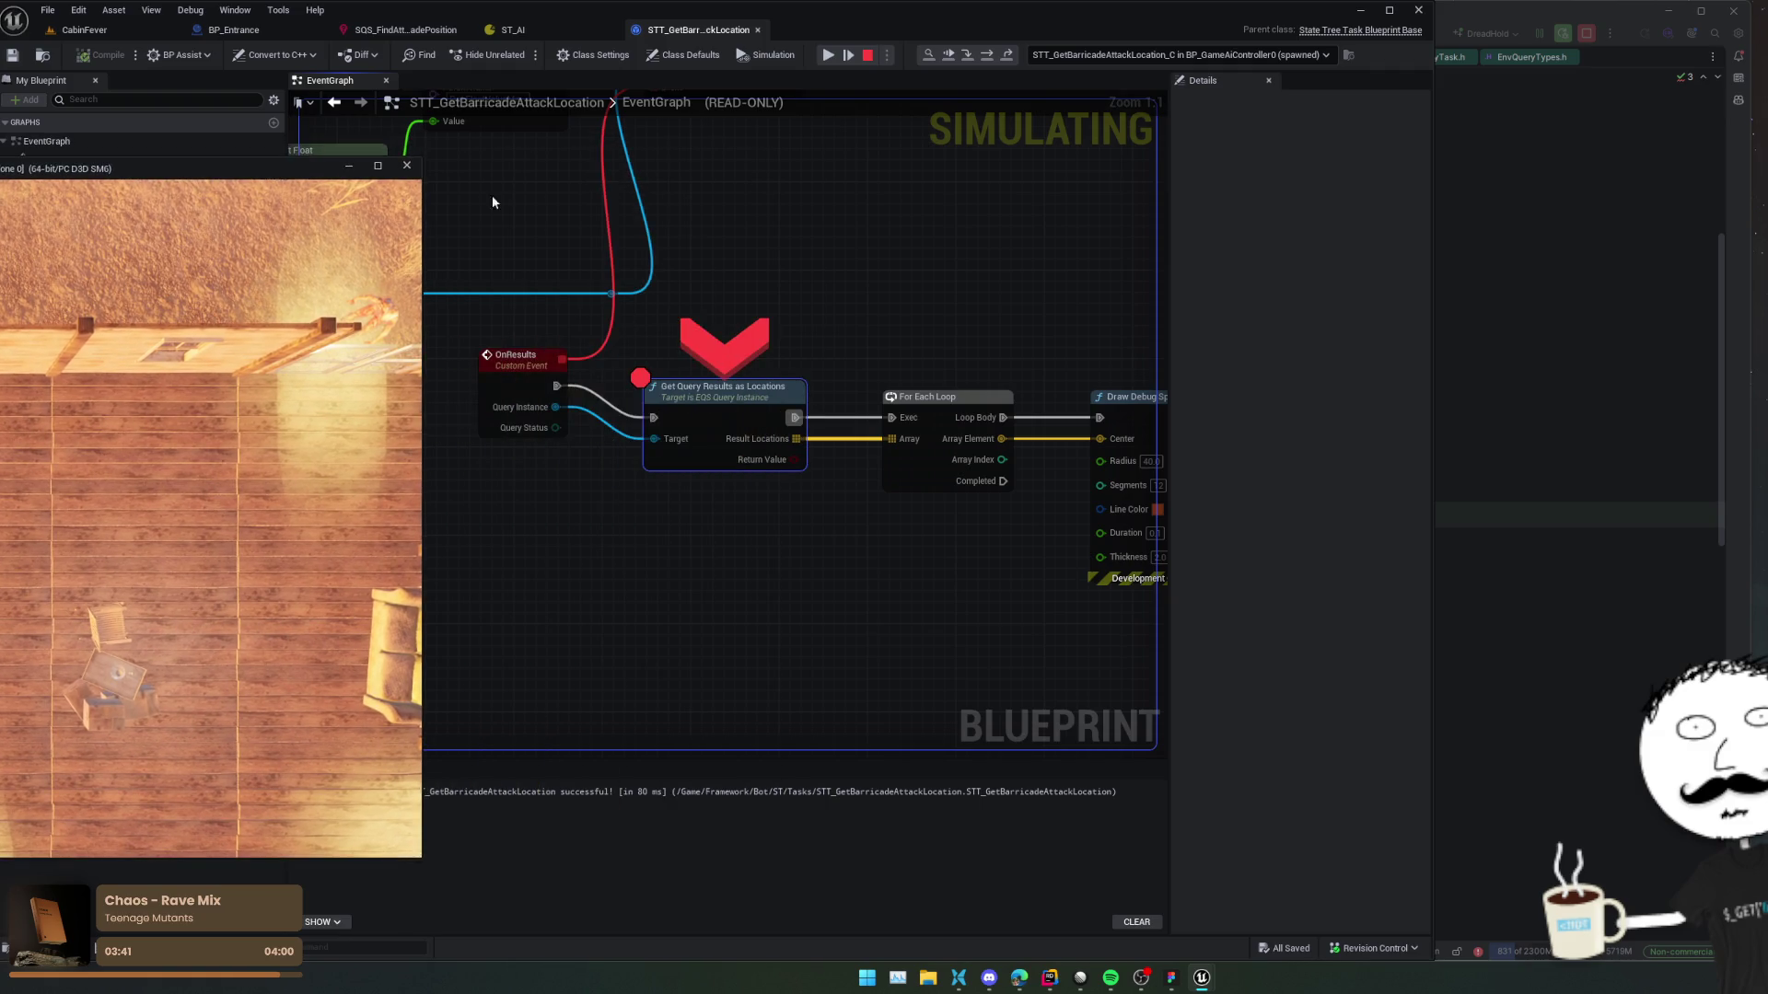
Inspect the pin values, showing the query Failed and Select Float gave -1.0, then stop.
mouse_move(591, 450)
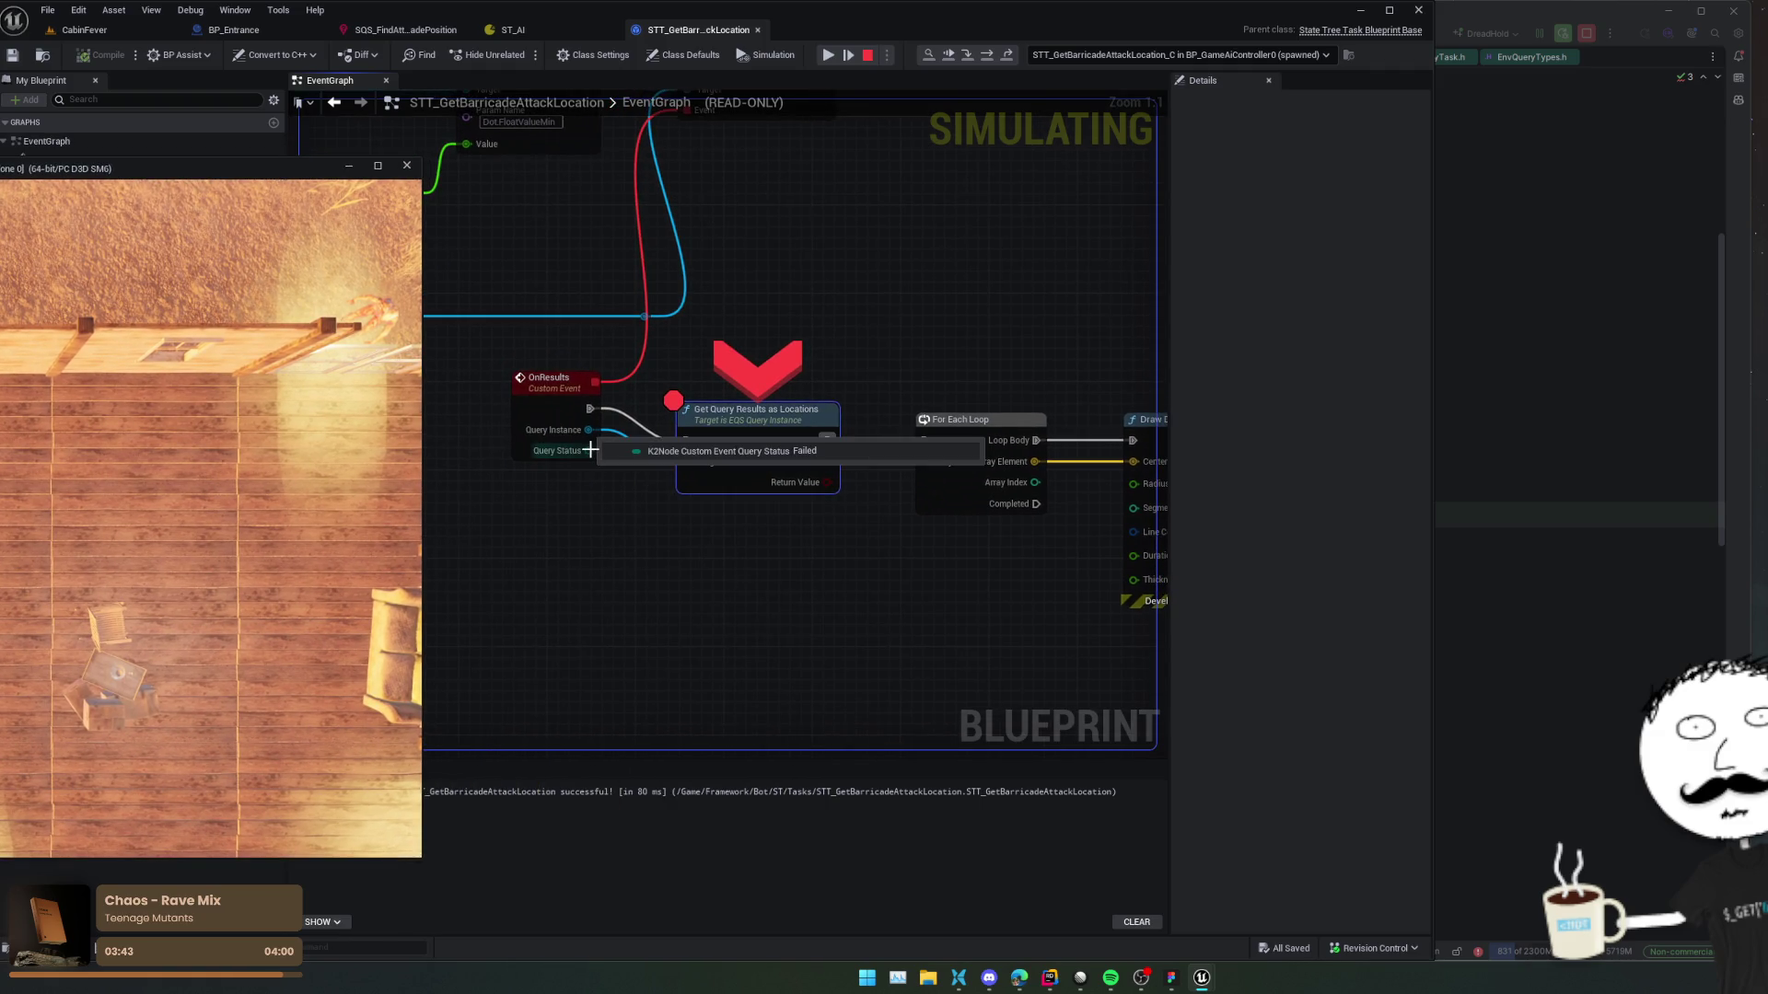
mouse_move(599, 439)
left_mouse_down()
mouse_move(846, 539)
mouse_move(895, 433)
mouse_move(860, 425)
left_mouse_up()
mouse_move(838, 411)
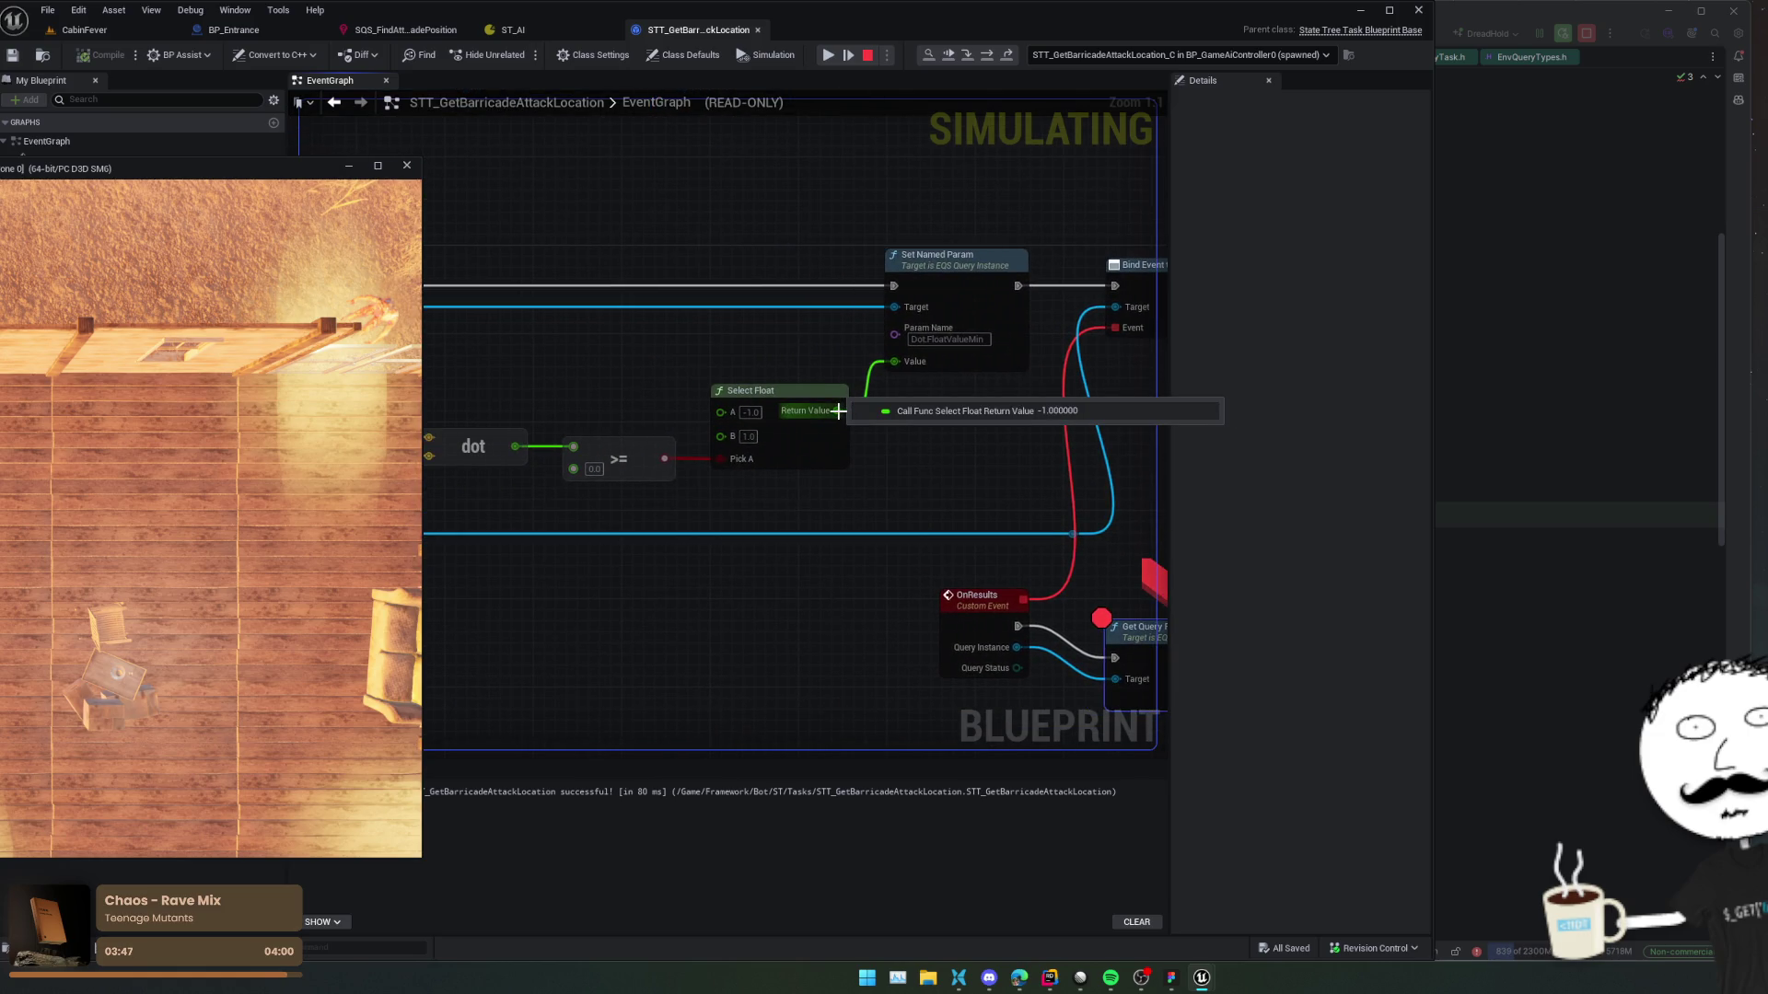
mouse_move(659, 461)
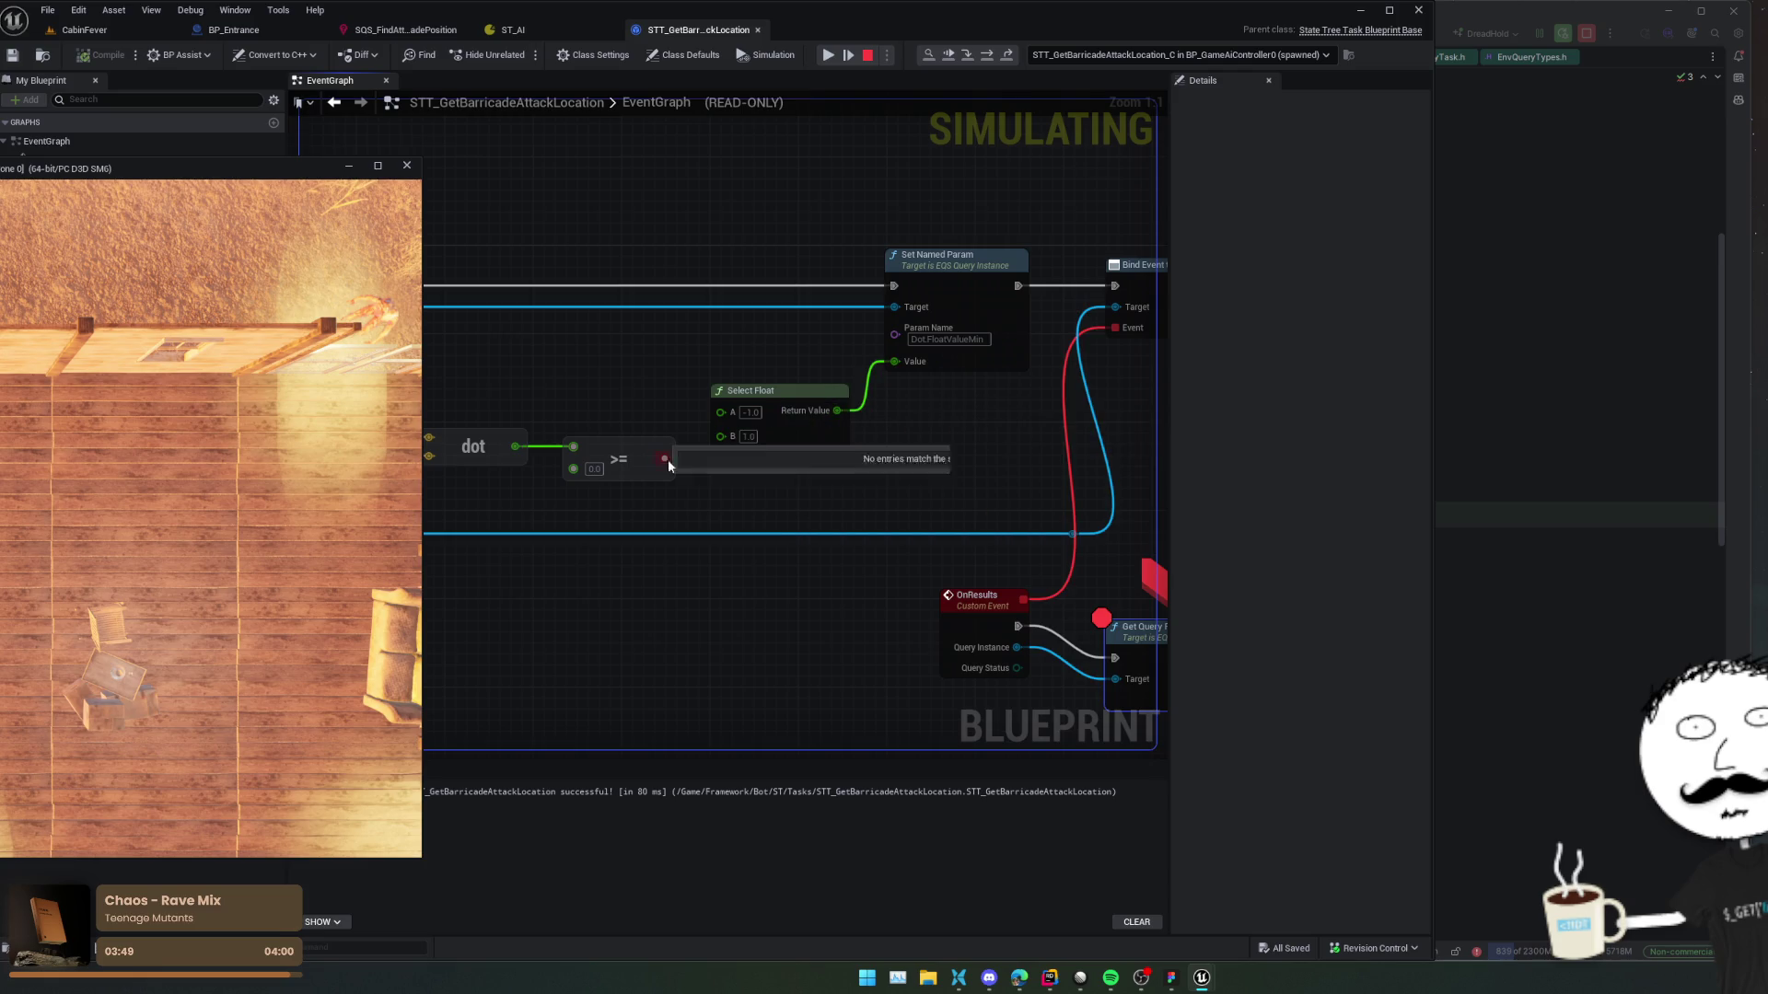
left_click_drag(519, 447, 804, 463)
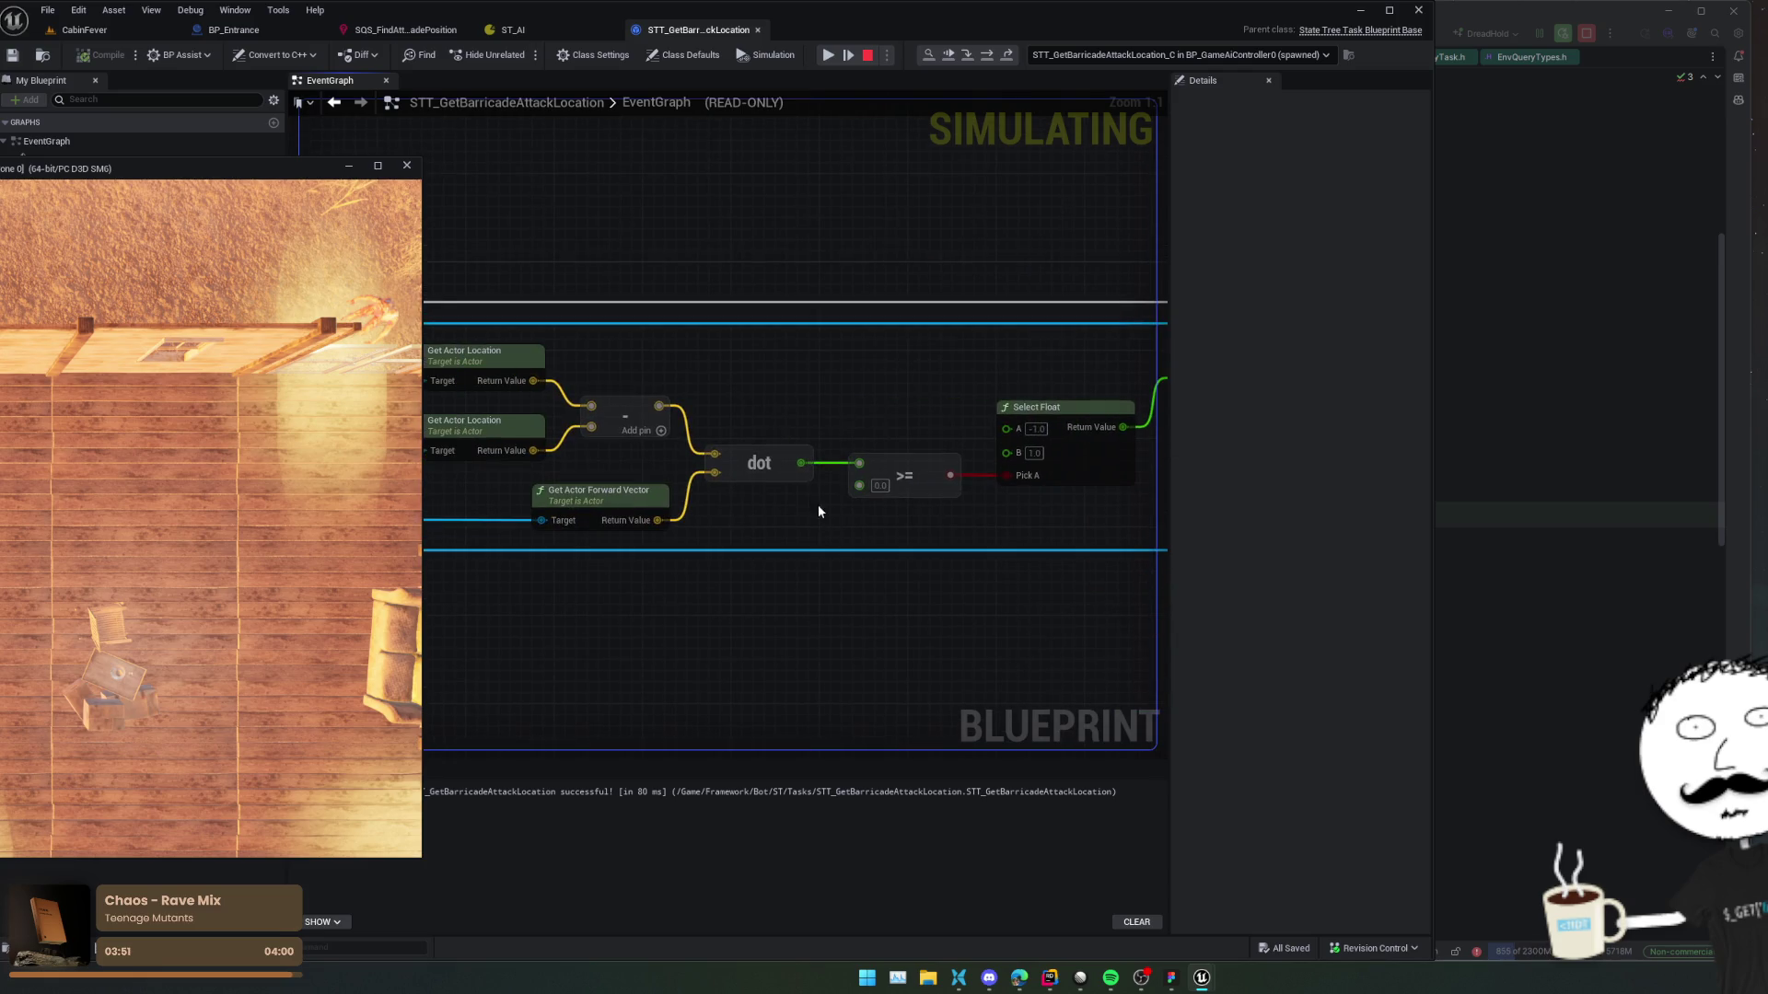
mouse_move(805, 463)
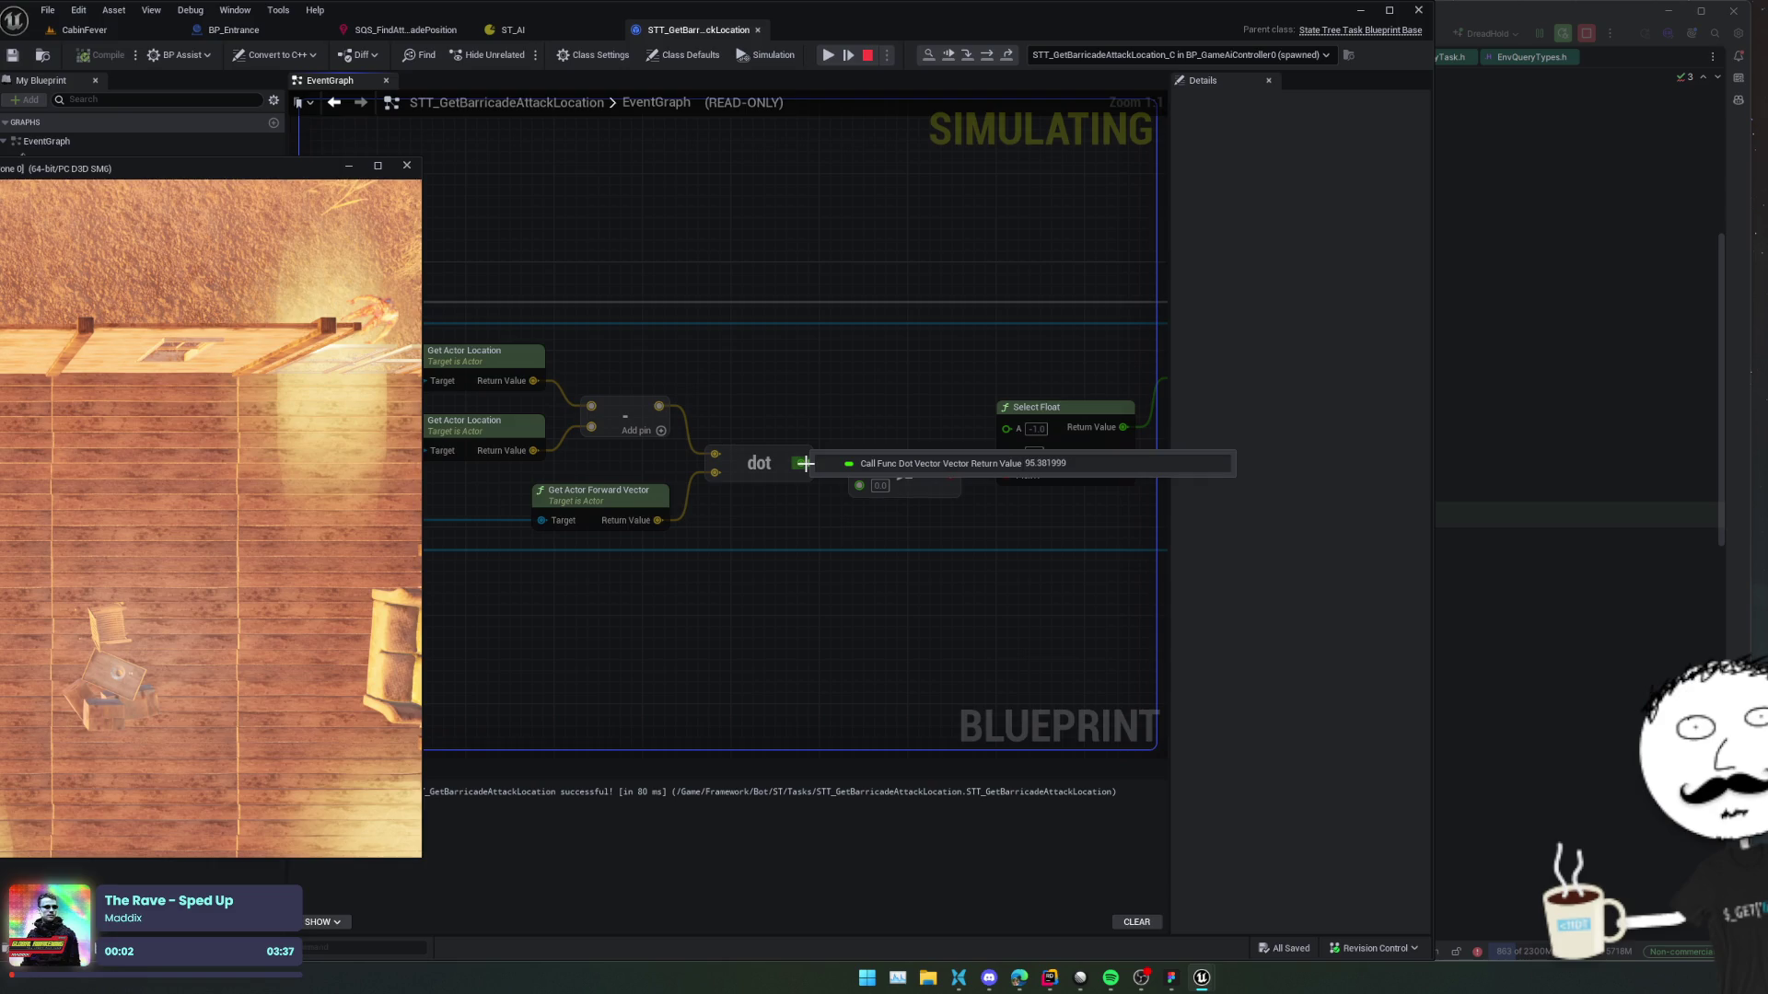
left_click_drag(870, 412, 645, 415)
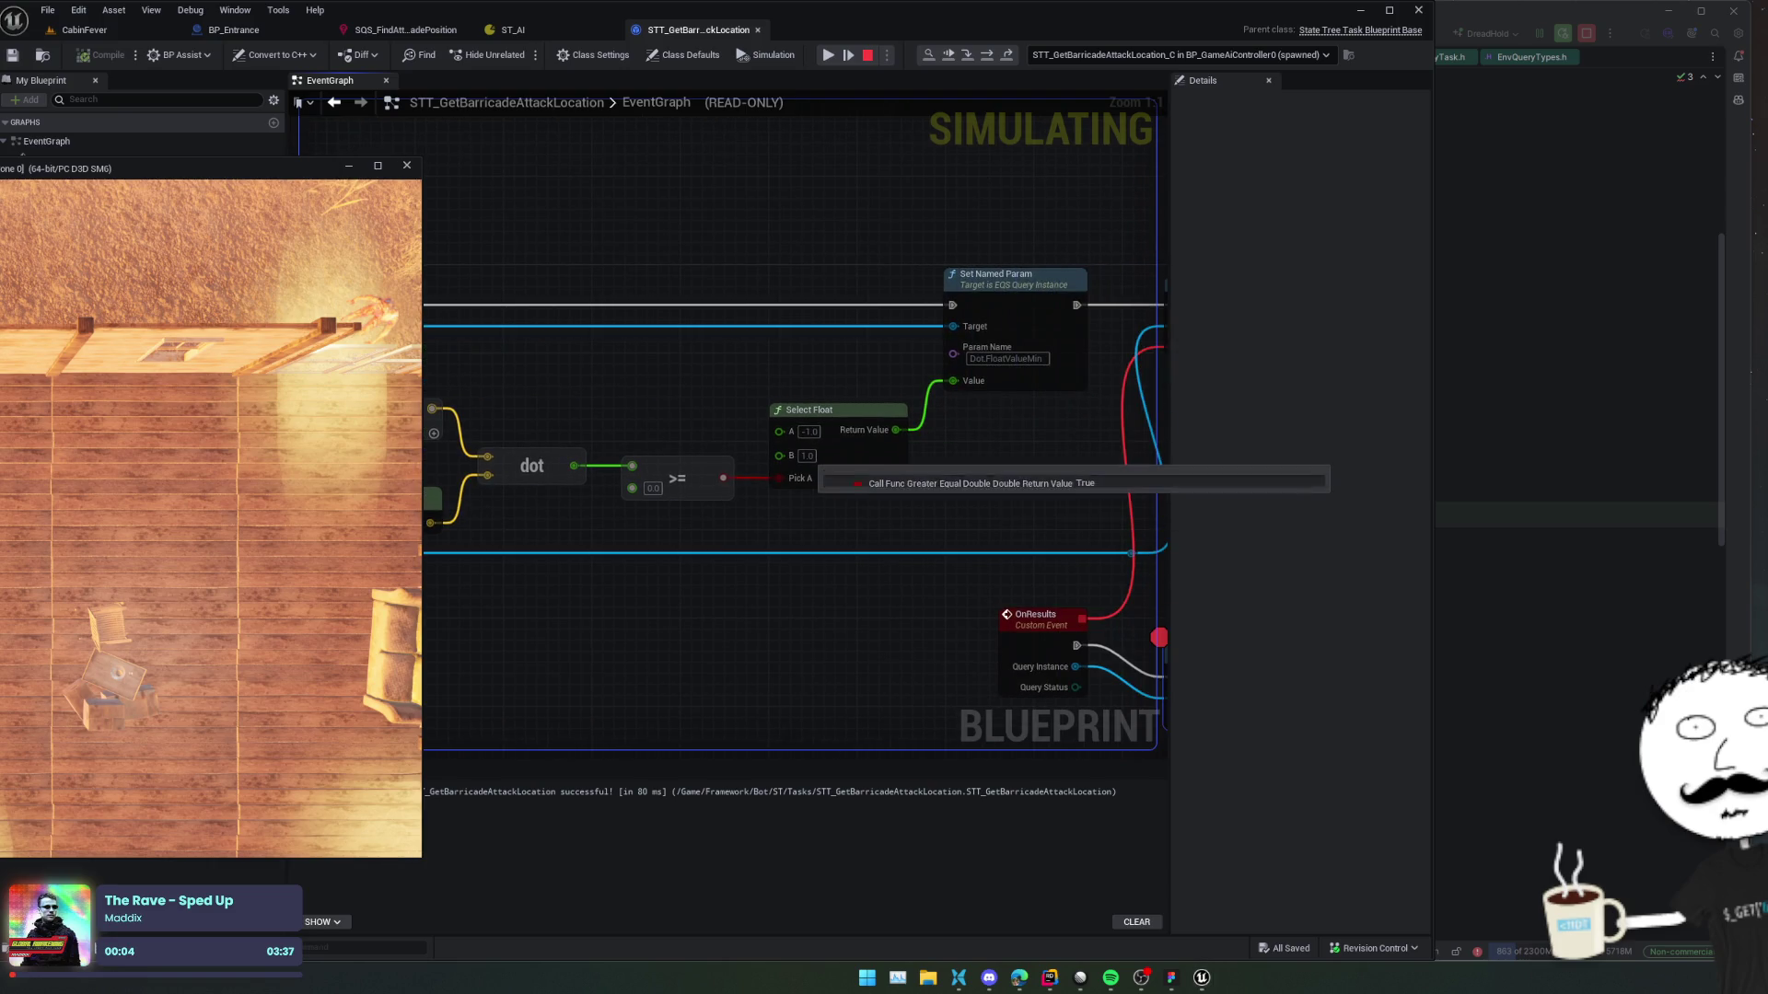
mouse_move(956, 517)
left_mouse_down()
mouse_move(967, 486)
mouse_move(983, 500)
left_mouse_up()
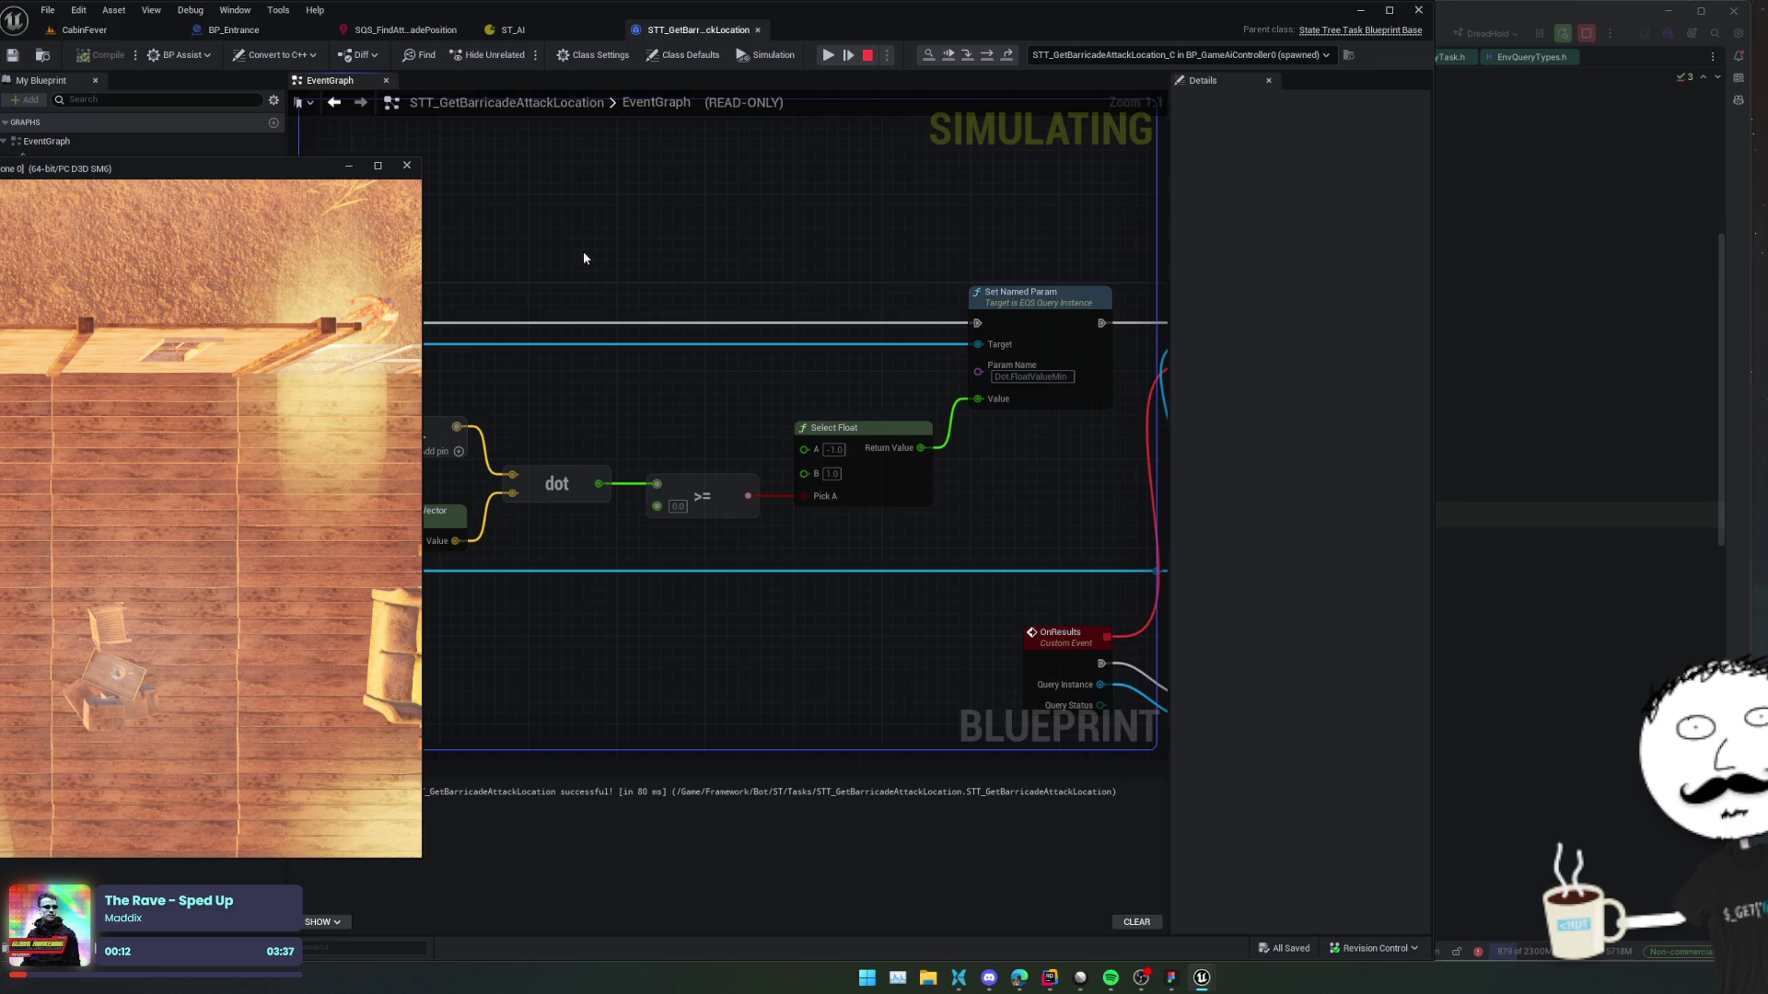
left_click(407, 165)
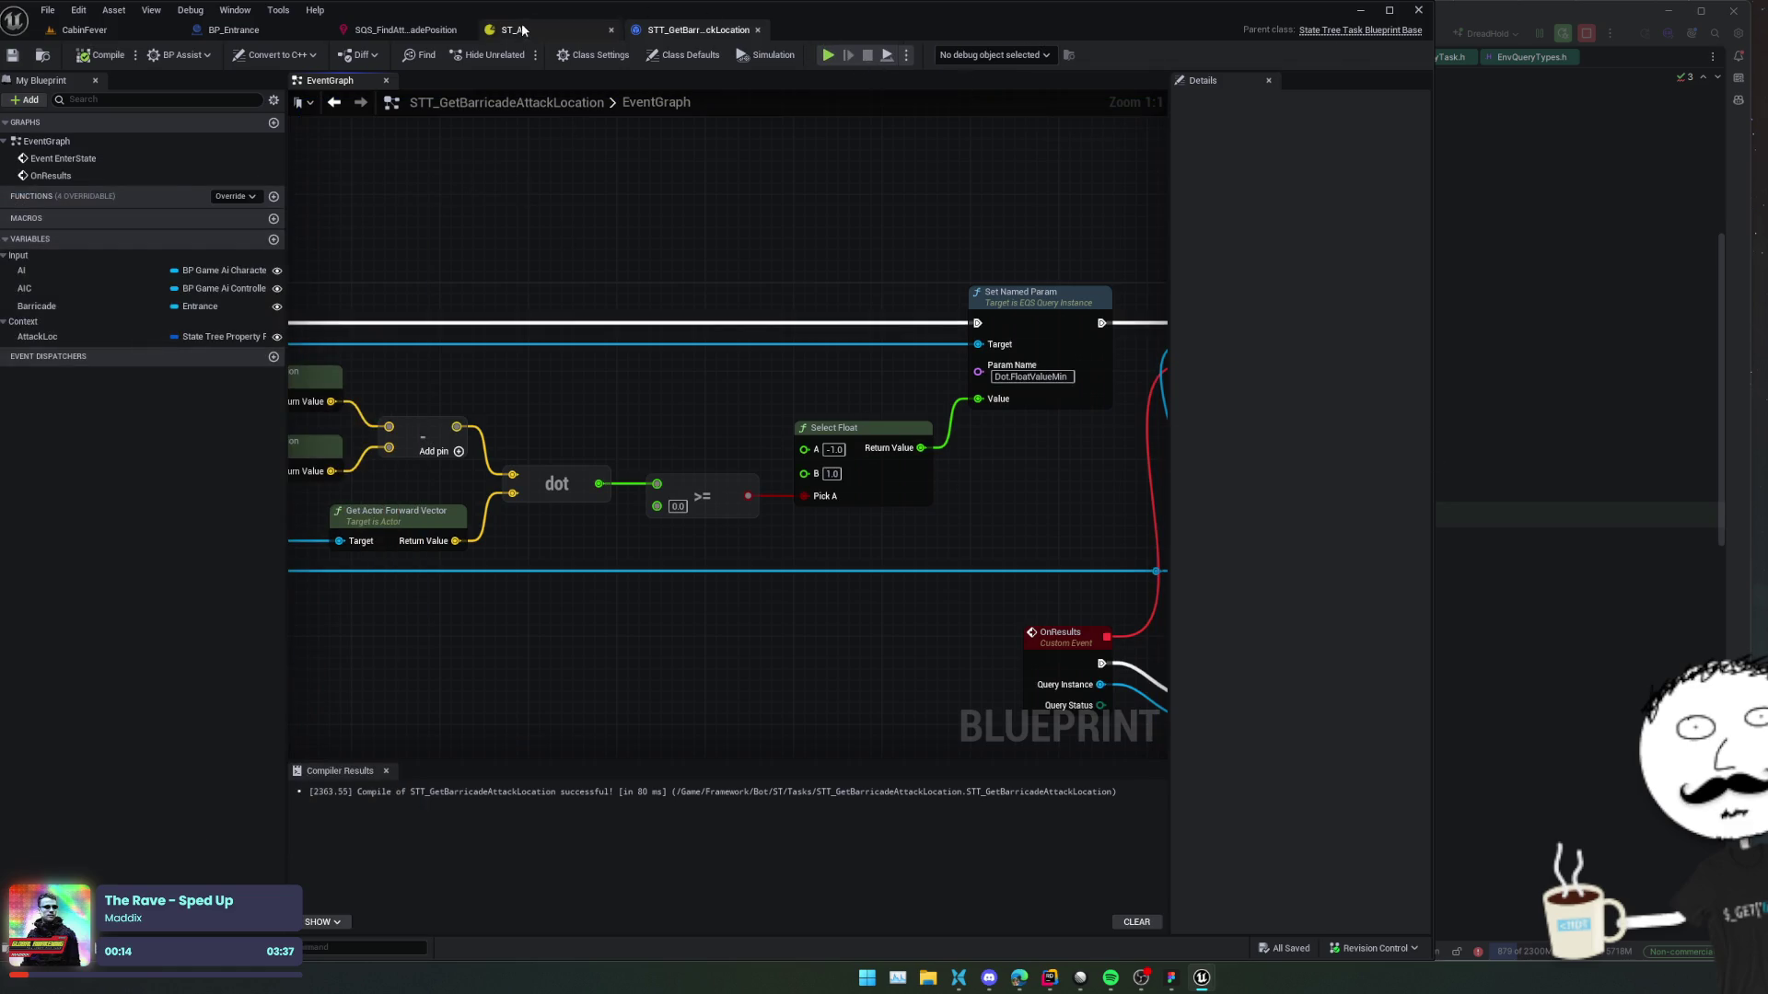
In the environment query, unbind the Dot test's Float Value Min, set it to -1.0, and save.
left_click(521, 30)
left_click(225, 31)
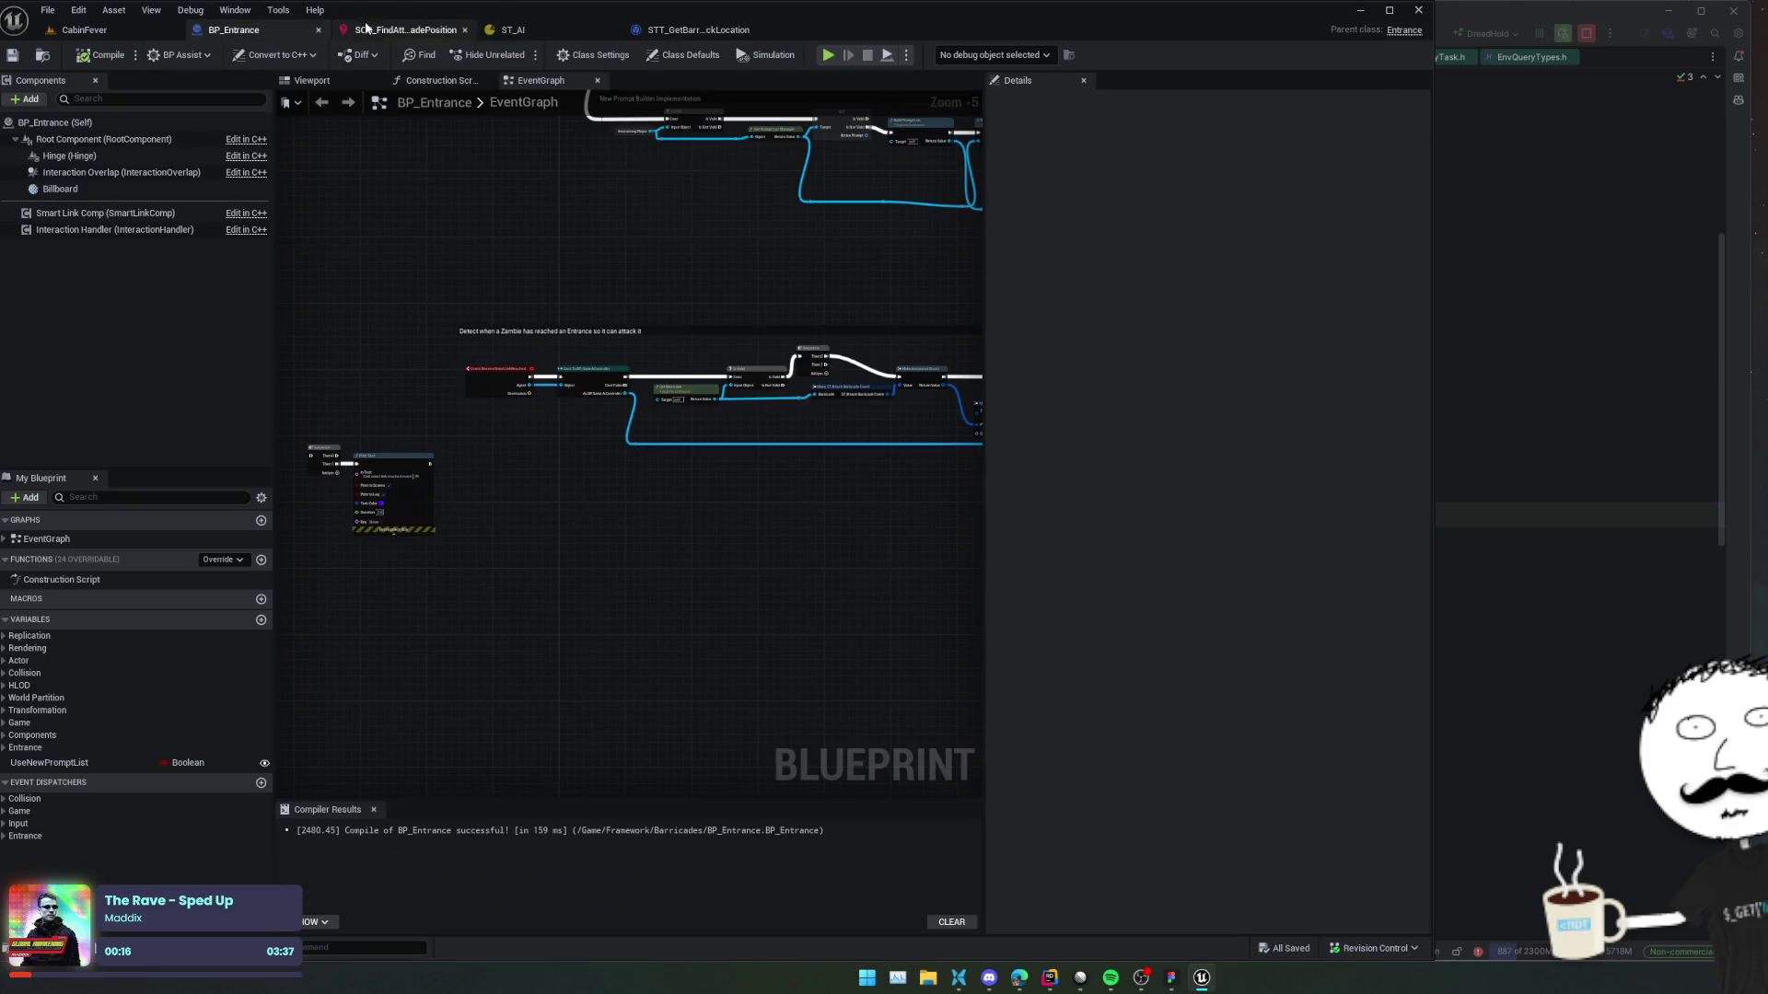
left_click(366, 29)
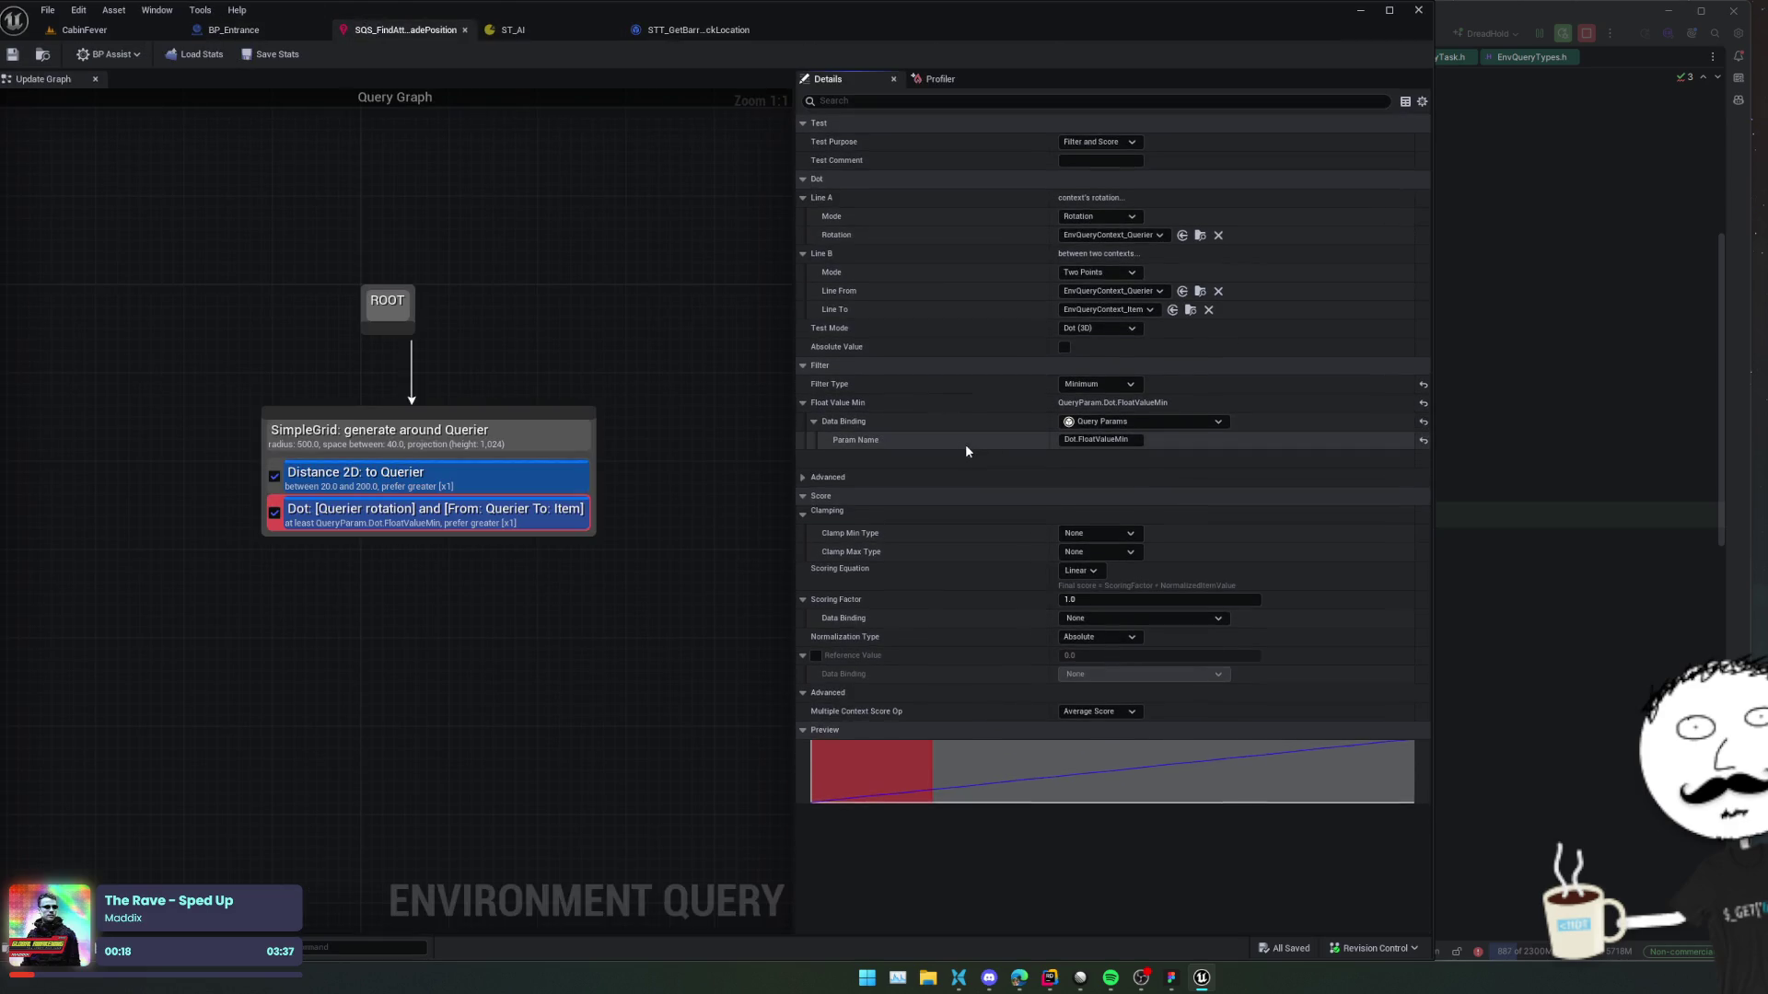
left_click(1156, 422)
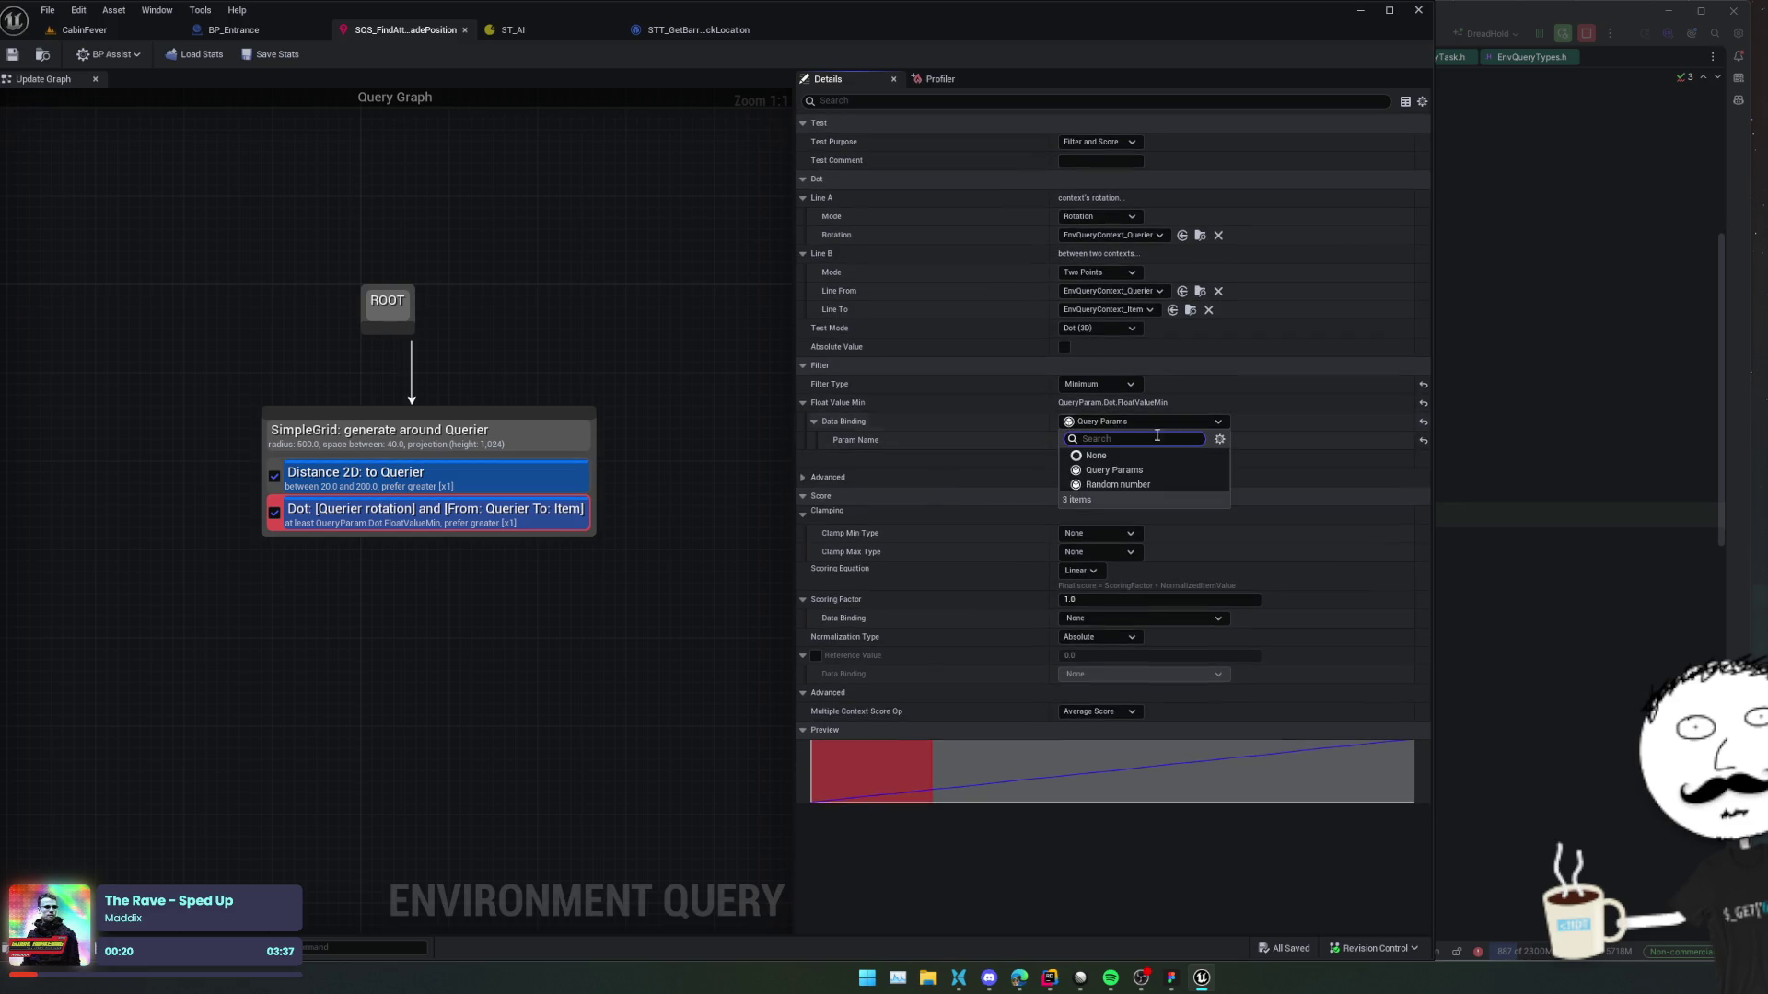
left_click(1163, 451)
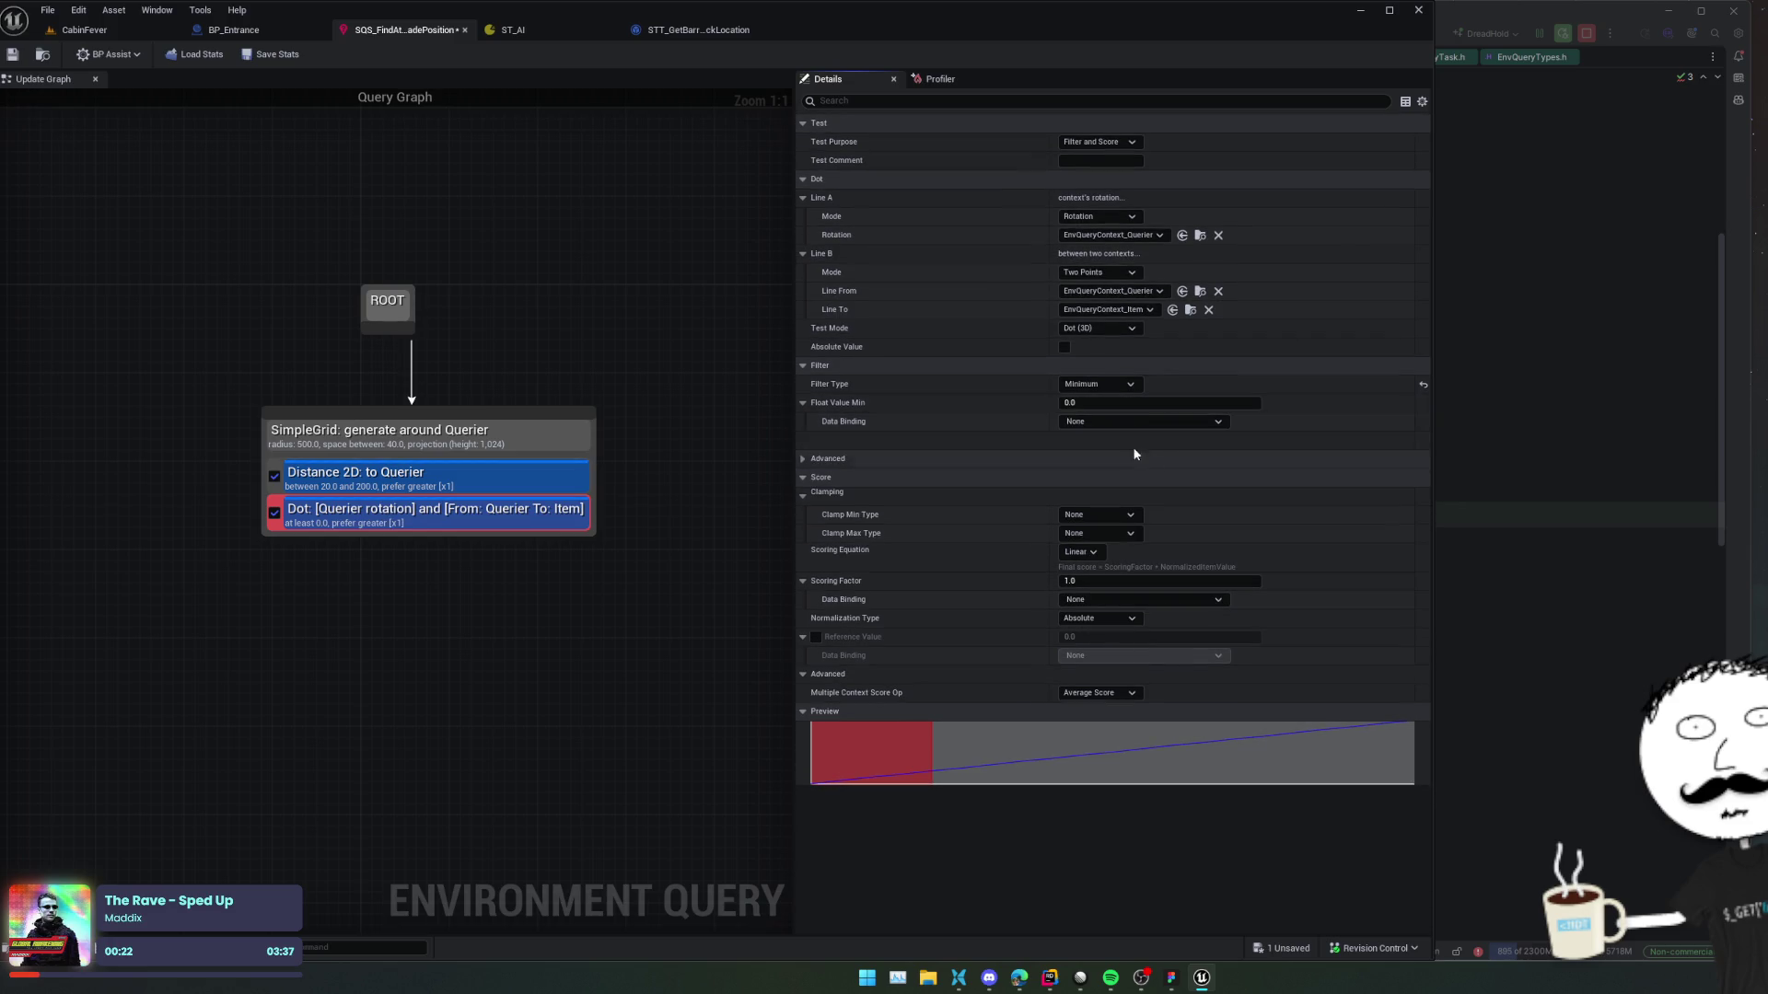
left_click(1116, 405)
type("-1")
key("Return")
key("ctrl+s")
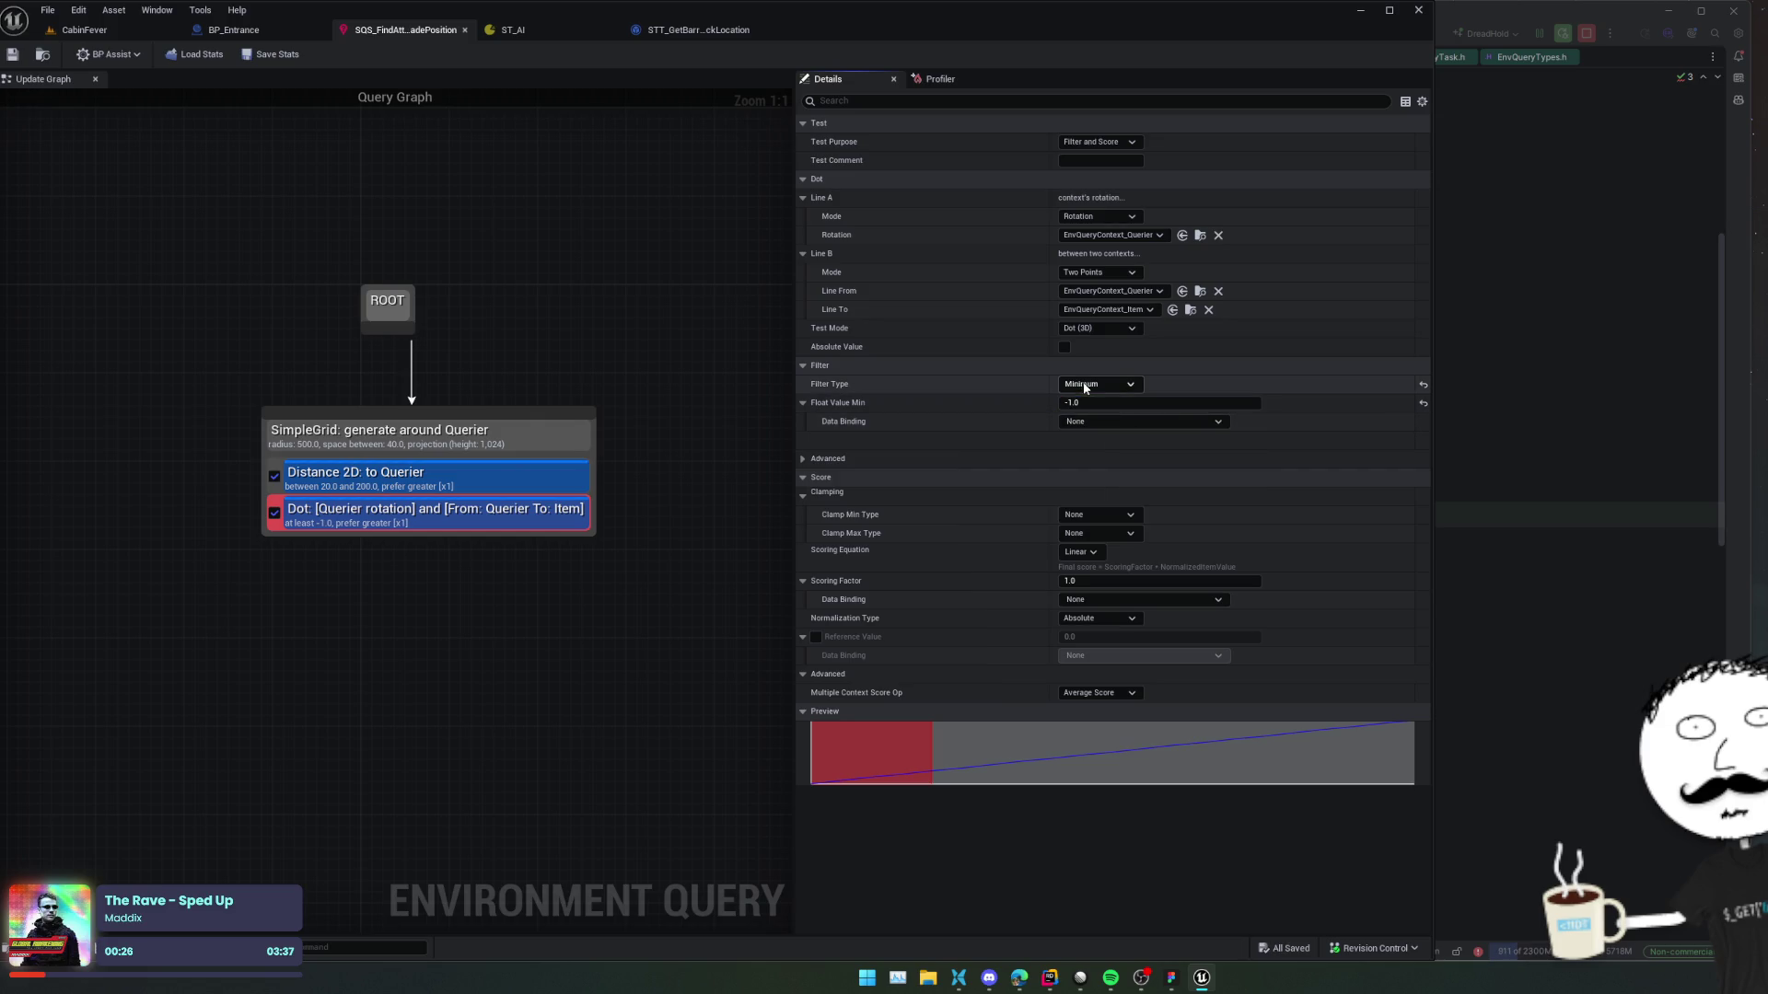
Set the Dot test's Filter Type to Range and enable Absolute Value.
left_click(1097, 385)
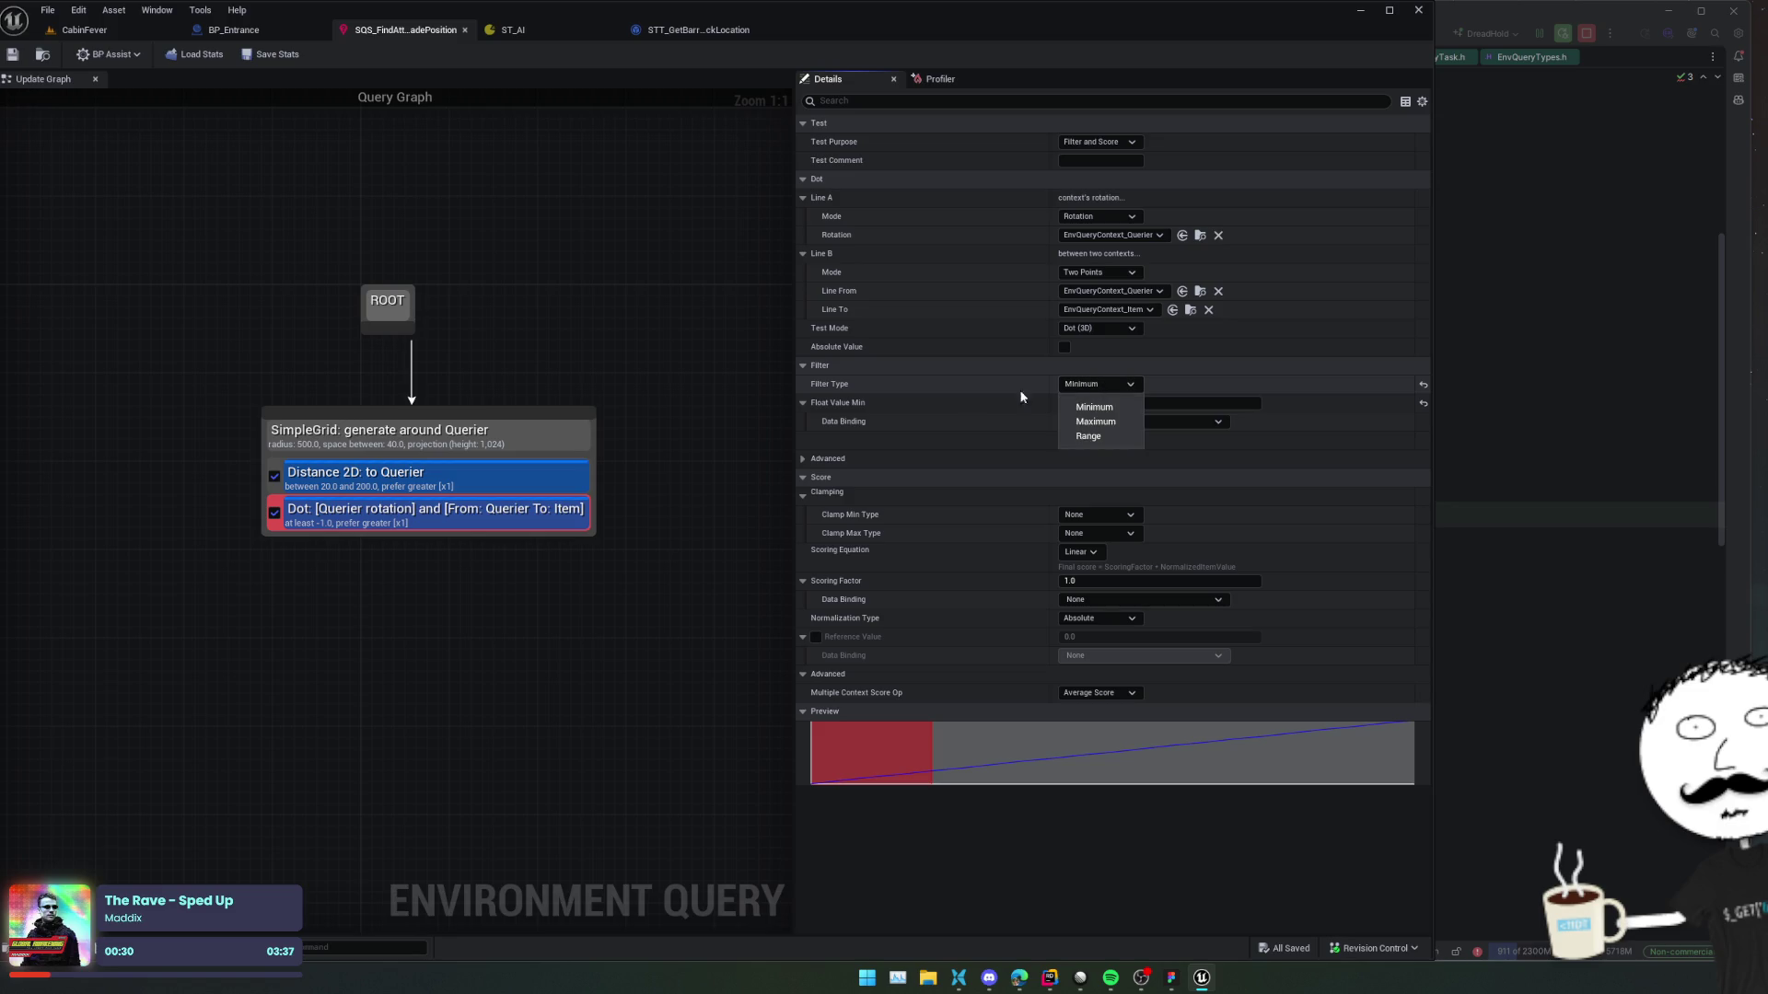
left_click(953, 393)
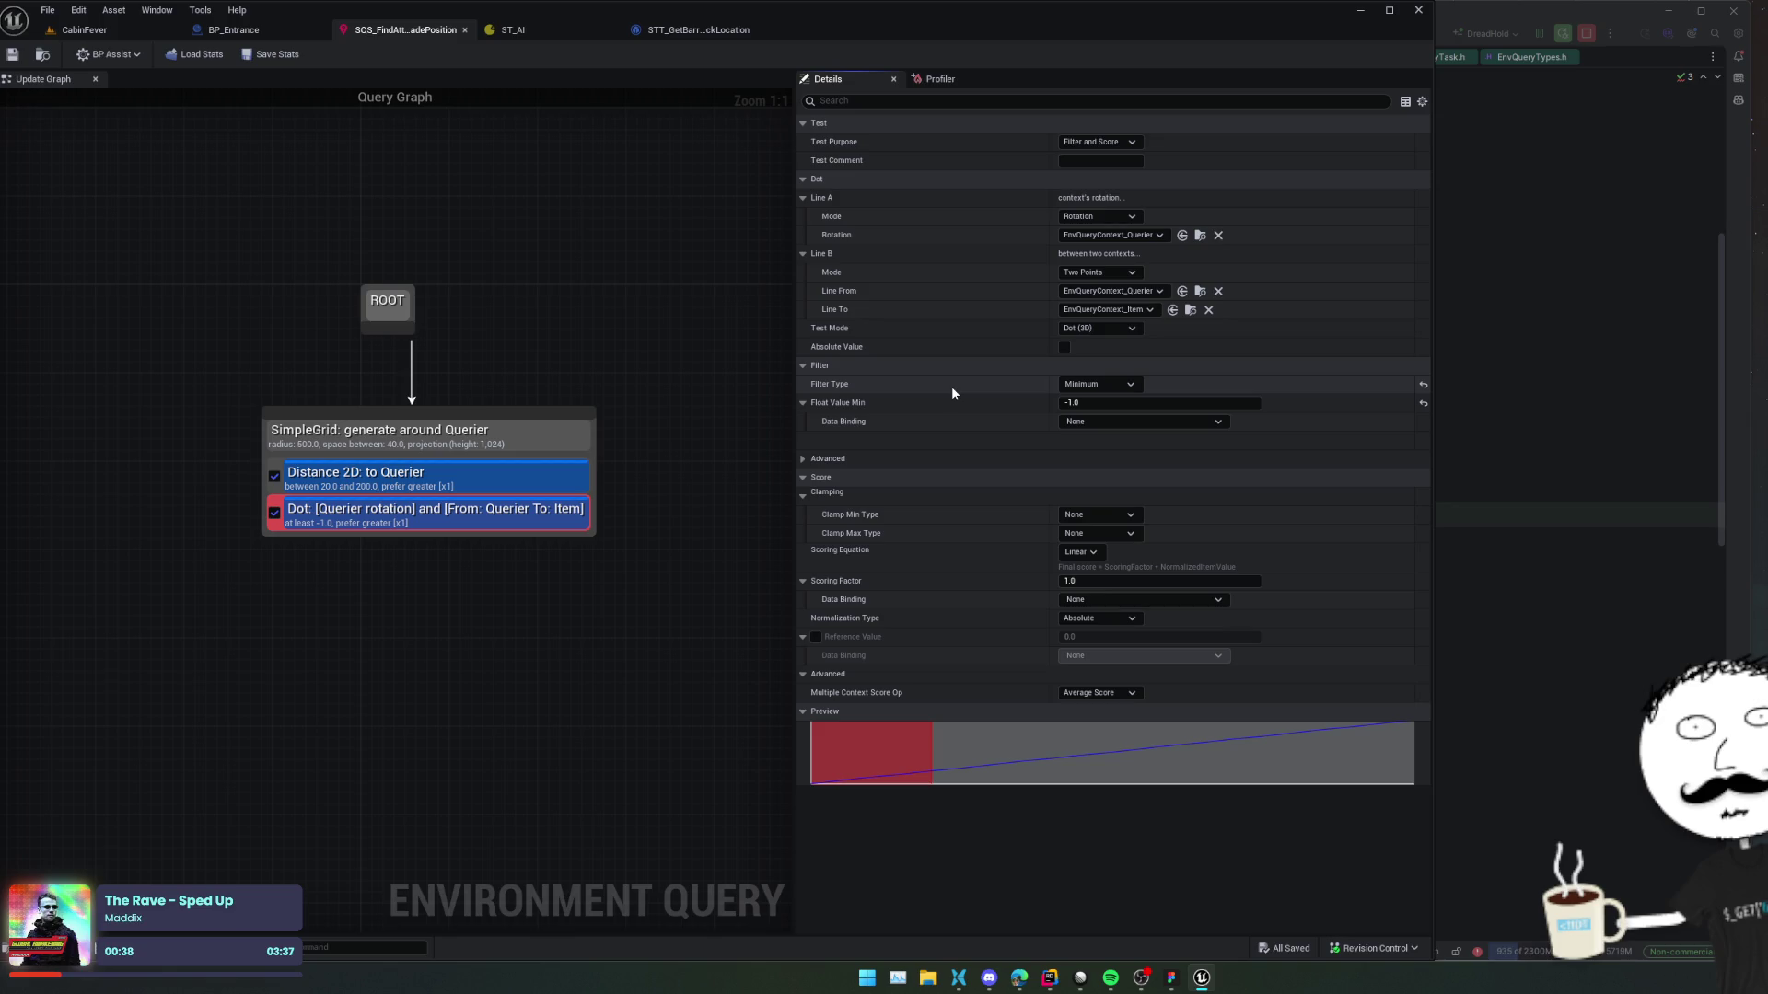
left_click(1111, 386)
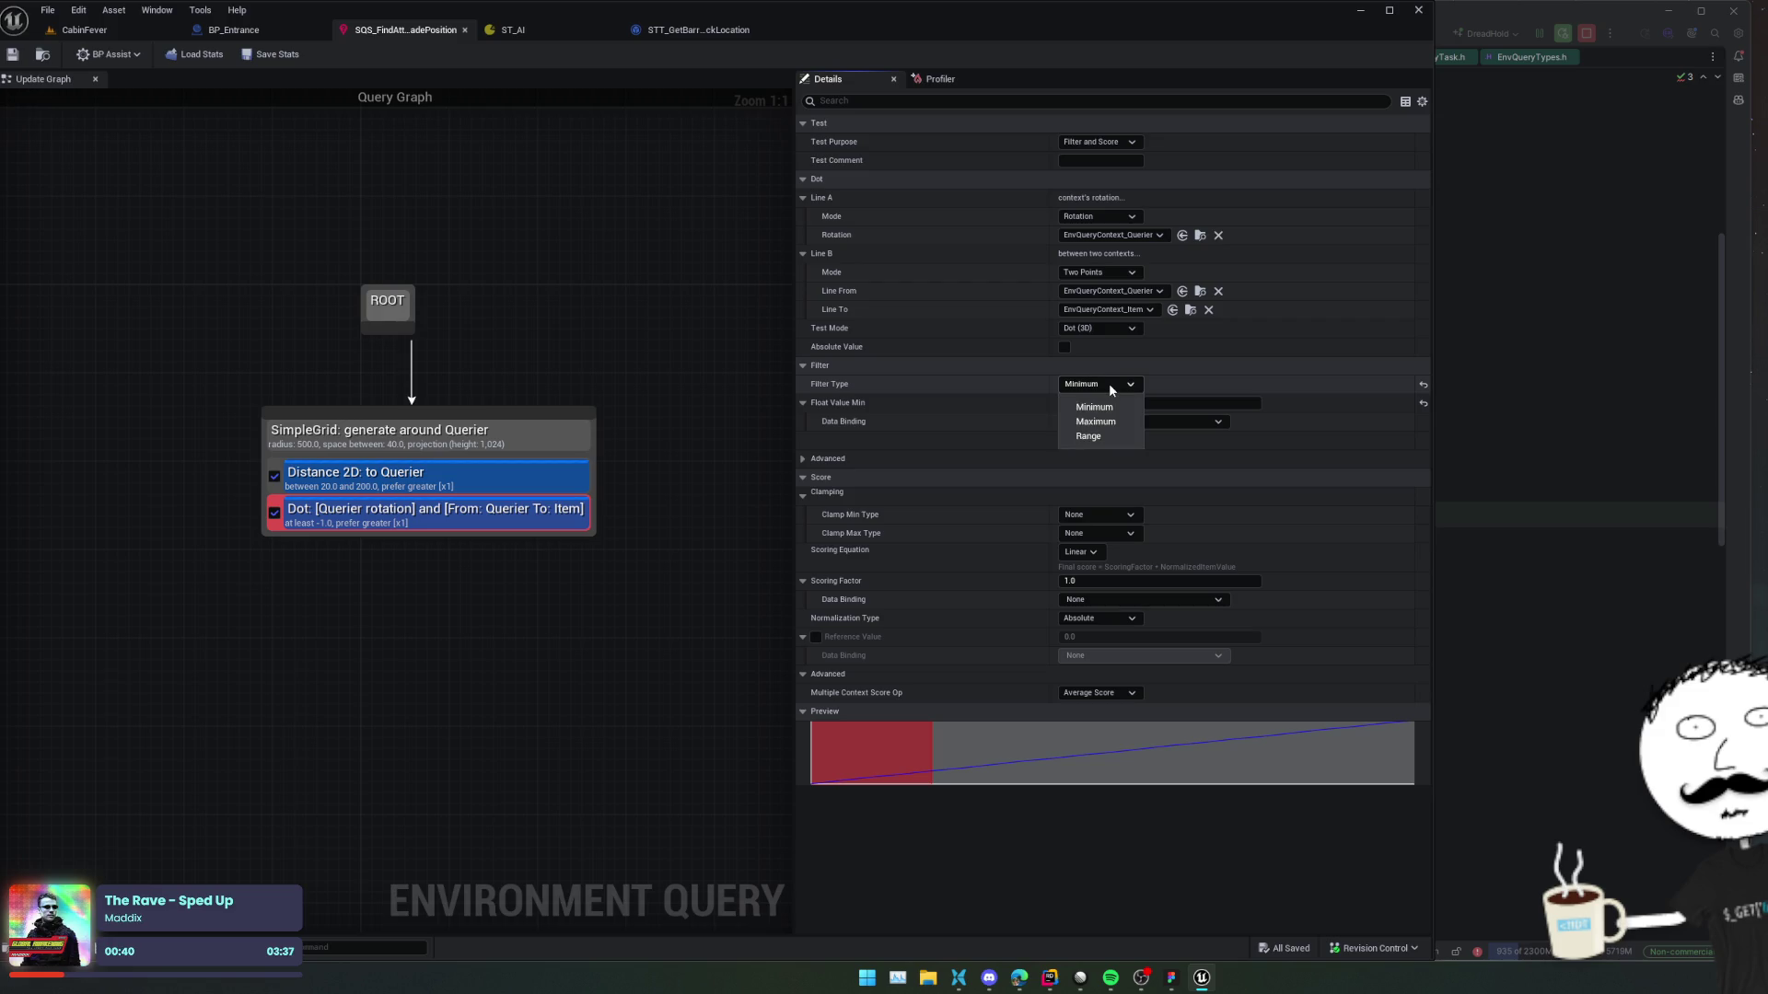
left_click(985, 389)
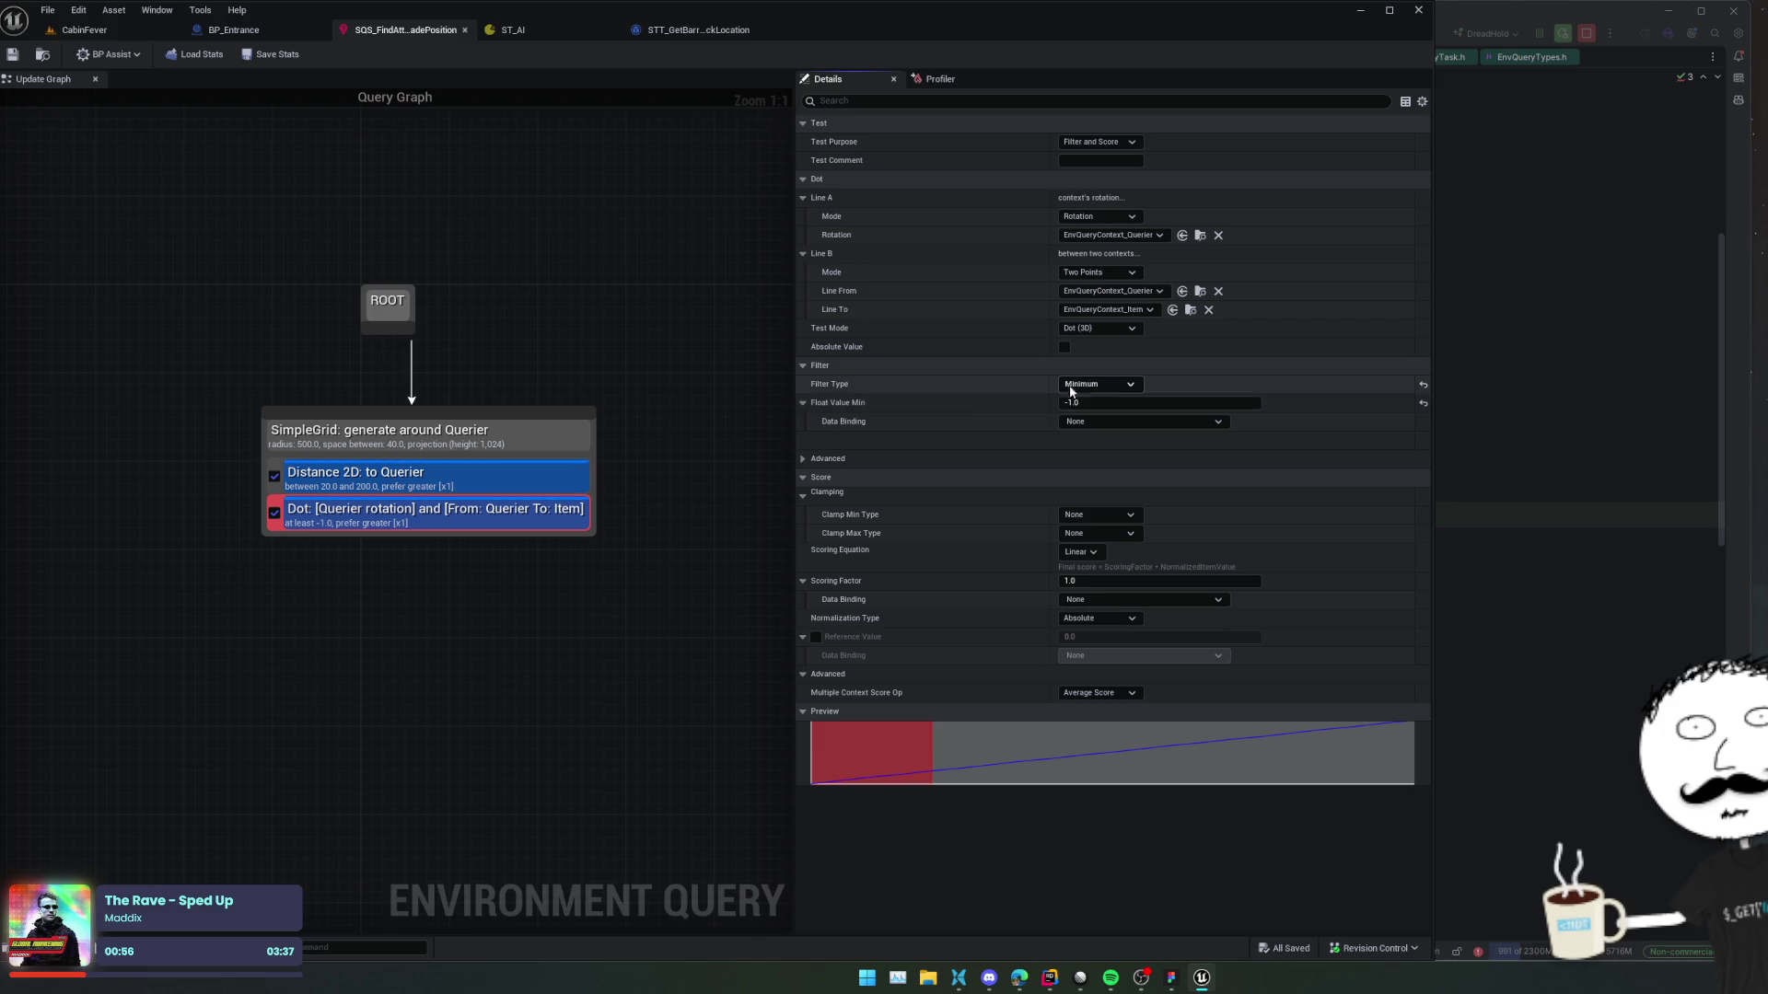
left_click(1098, 384)
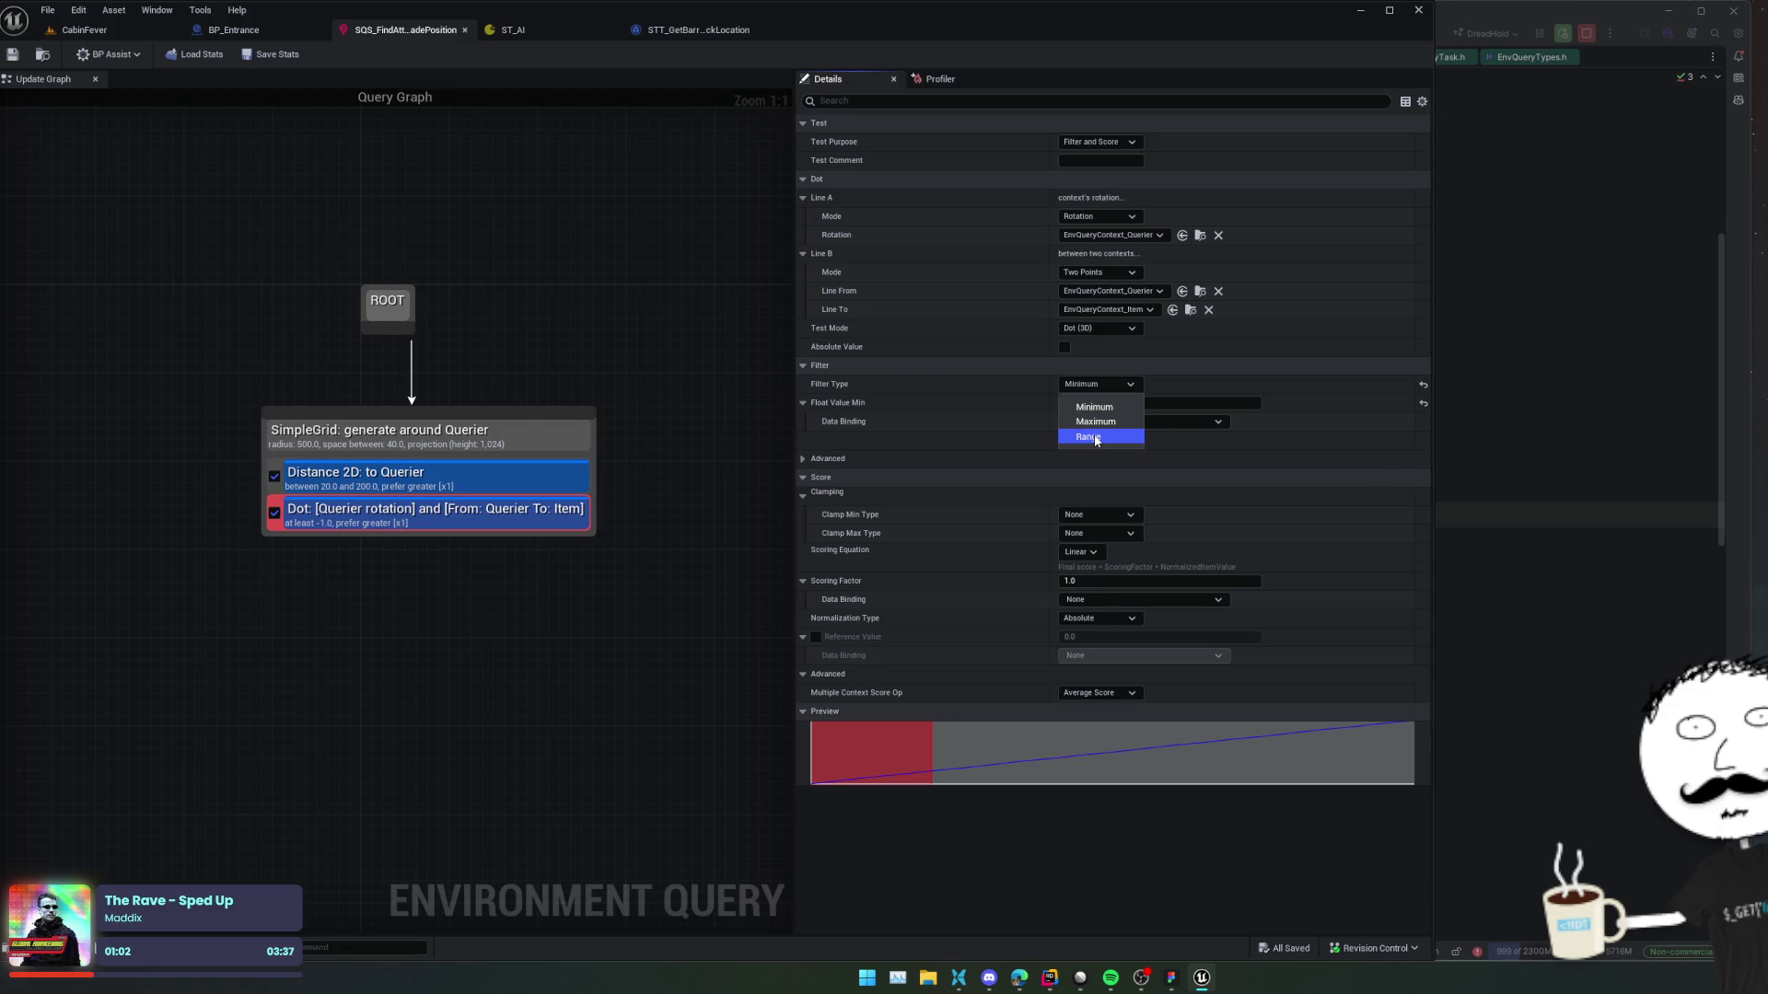
left_click(1096, 438)
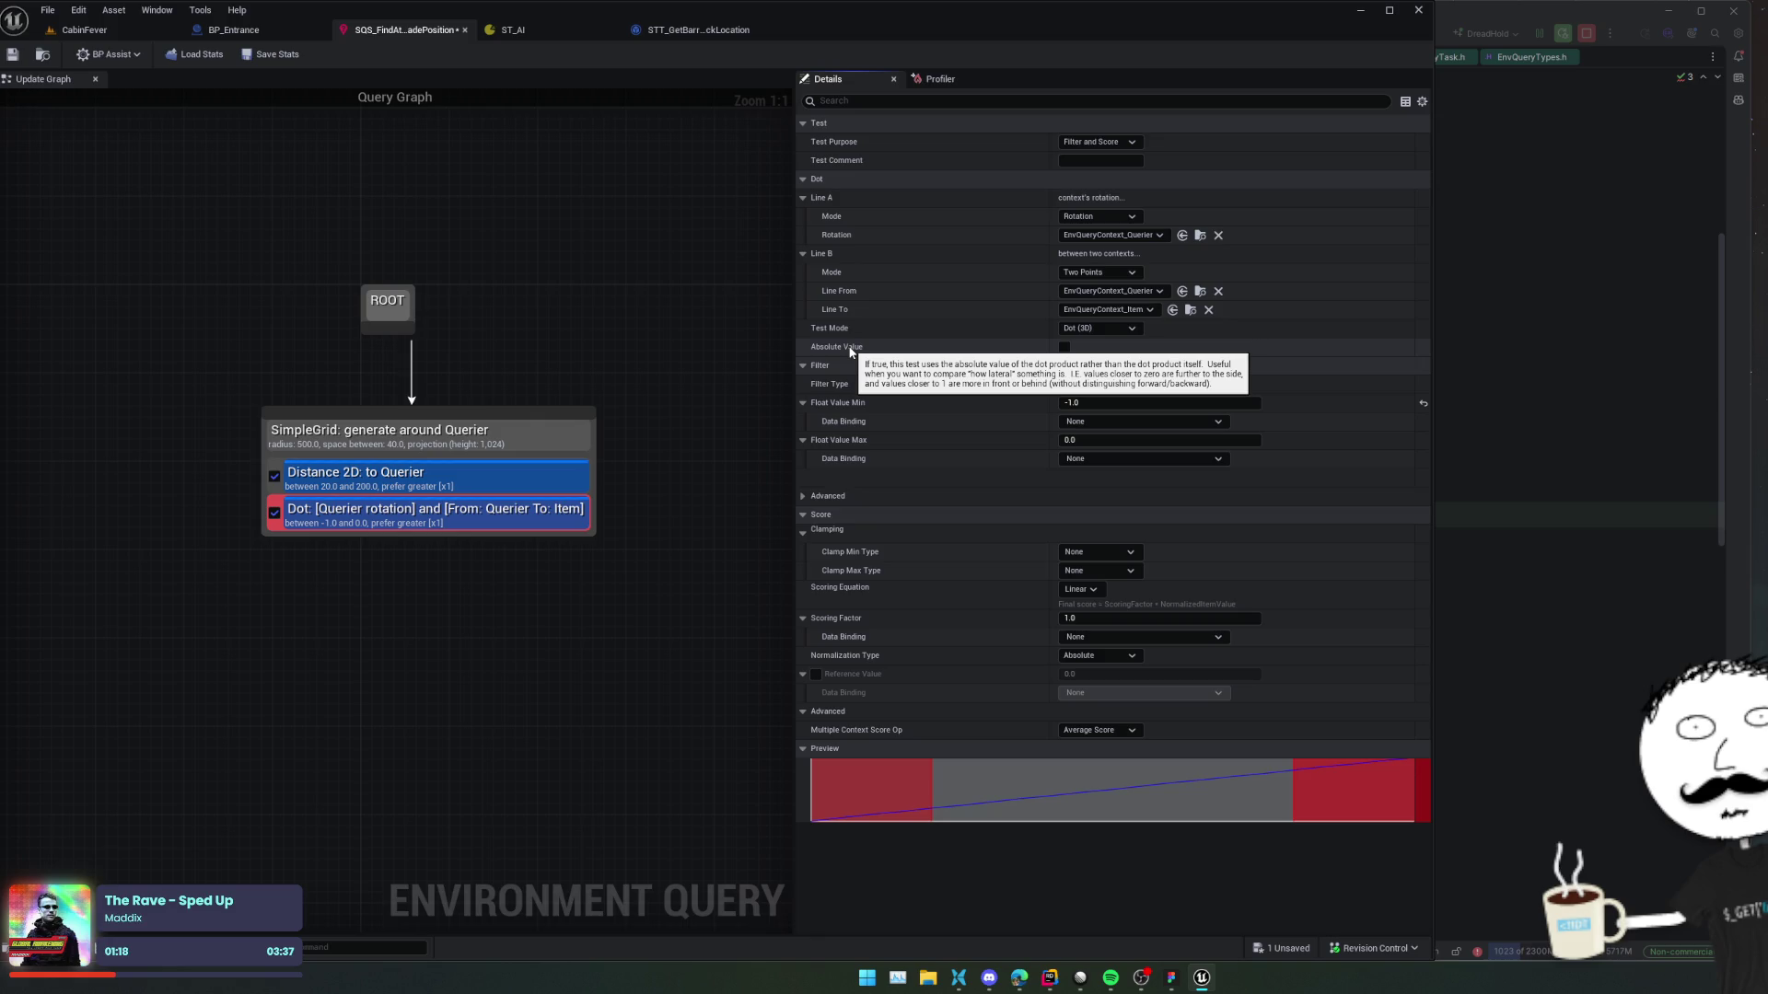
left_click(1065, 347)
Switch the Absolute Dot filter type back to Range.
left_click(1091, 383)
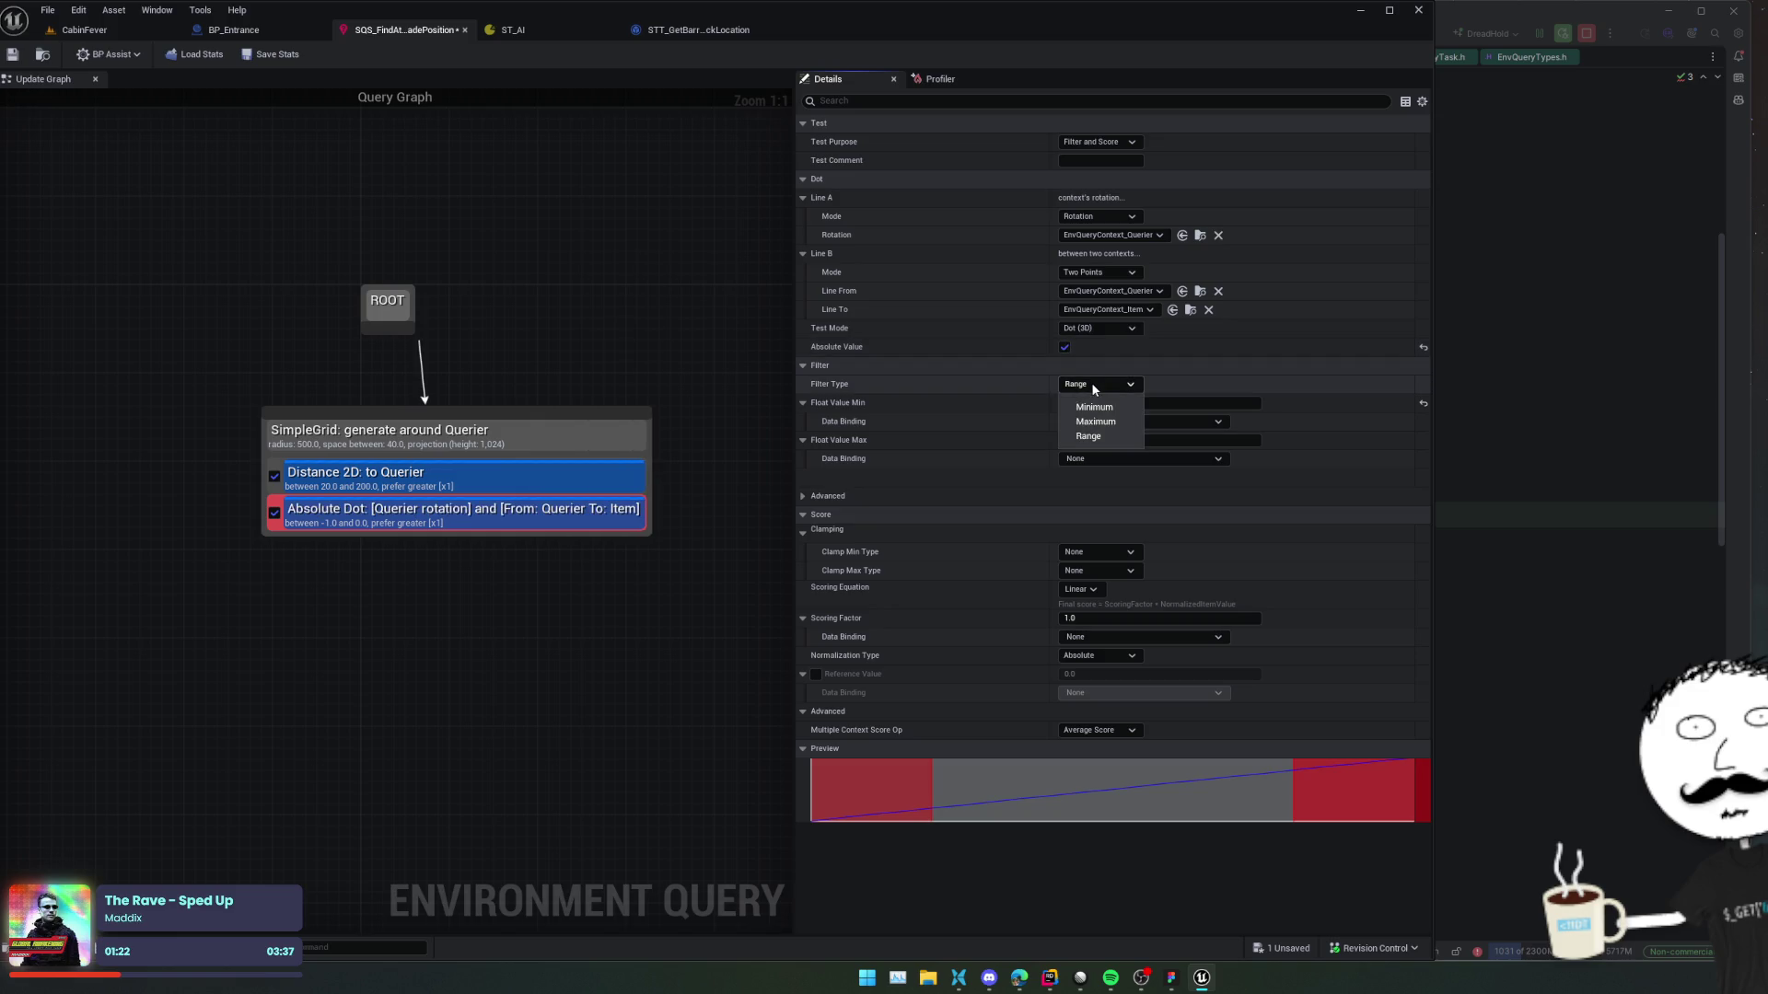
left_click(1079, 403)
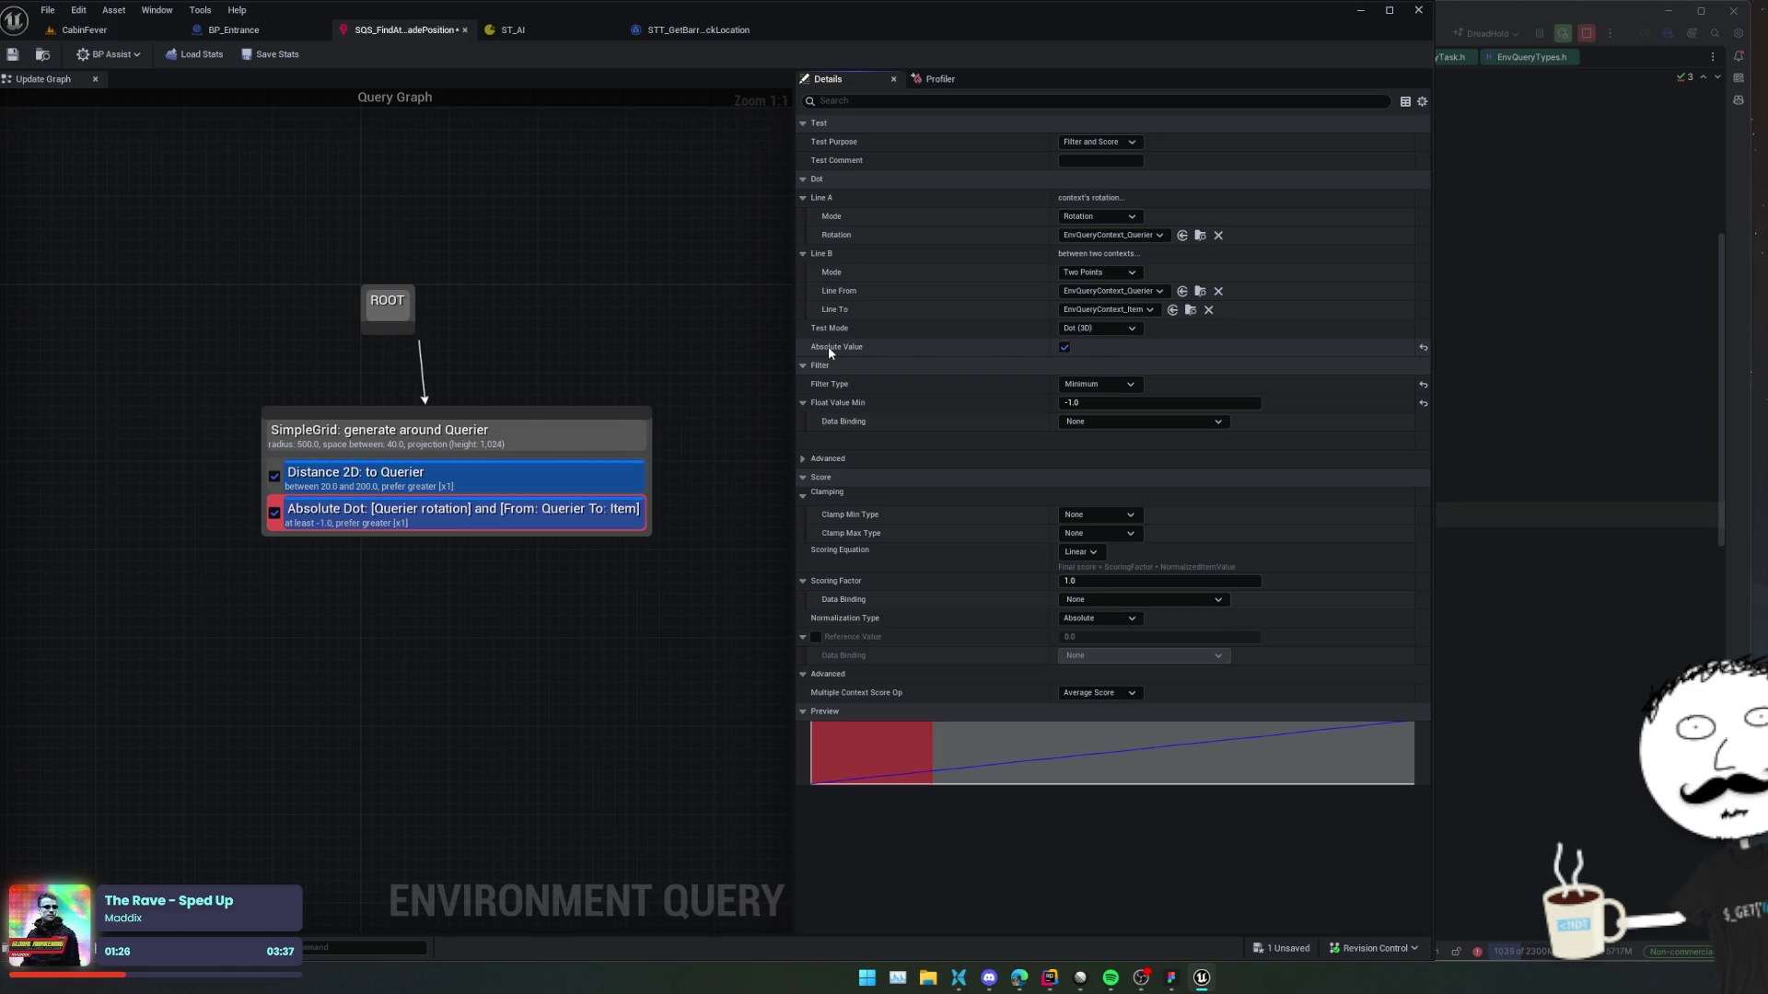
mouse_move(830, 353)
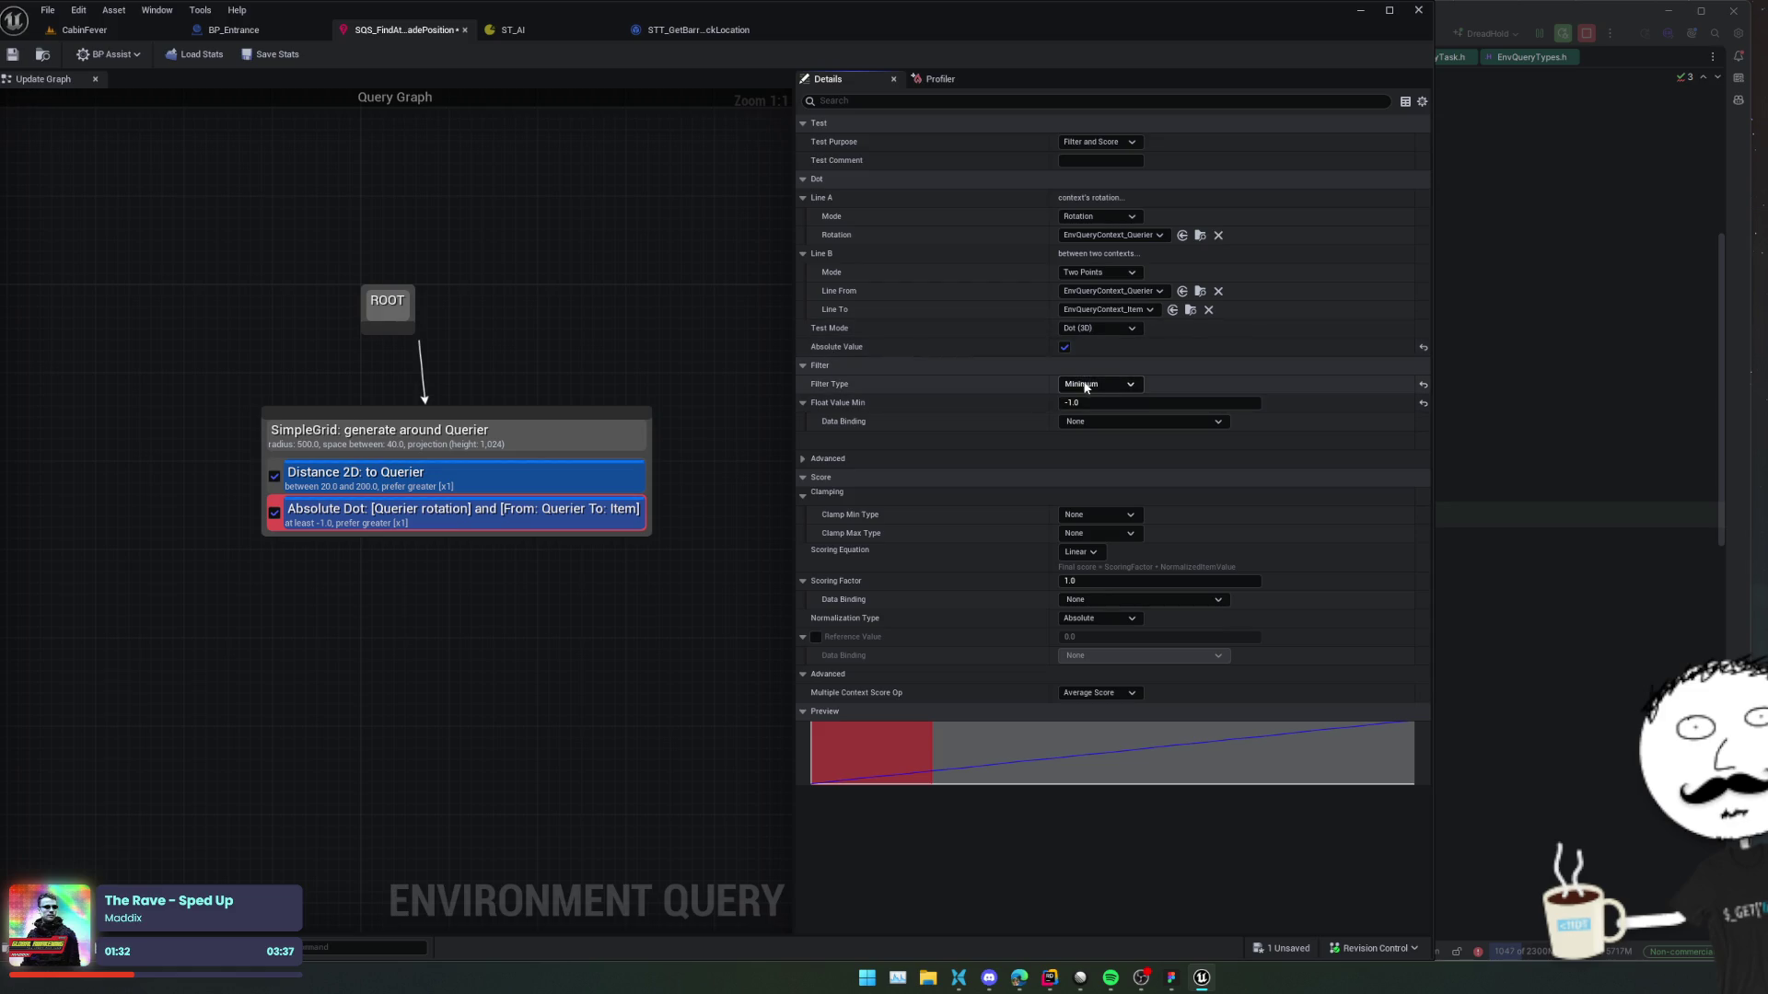
left_click(1092, 386)
left_click(1089, 436)
Set the range to 0.7 minimum and 1.0 maximum, save, and return to CabinFever.
left_click(1106, 403)
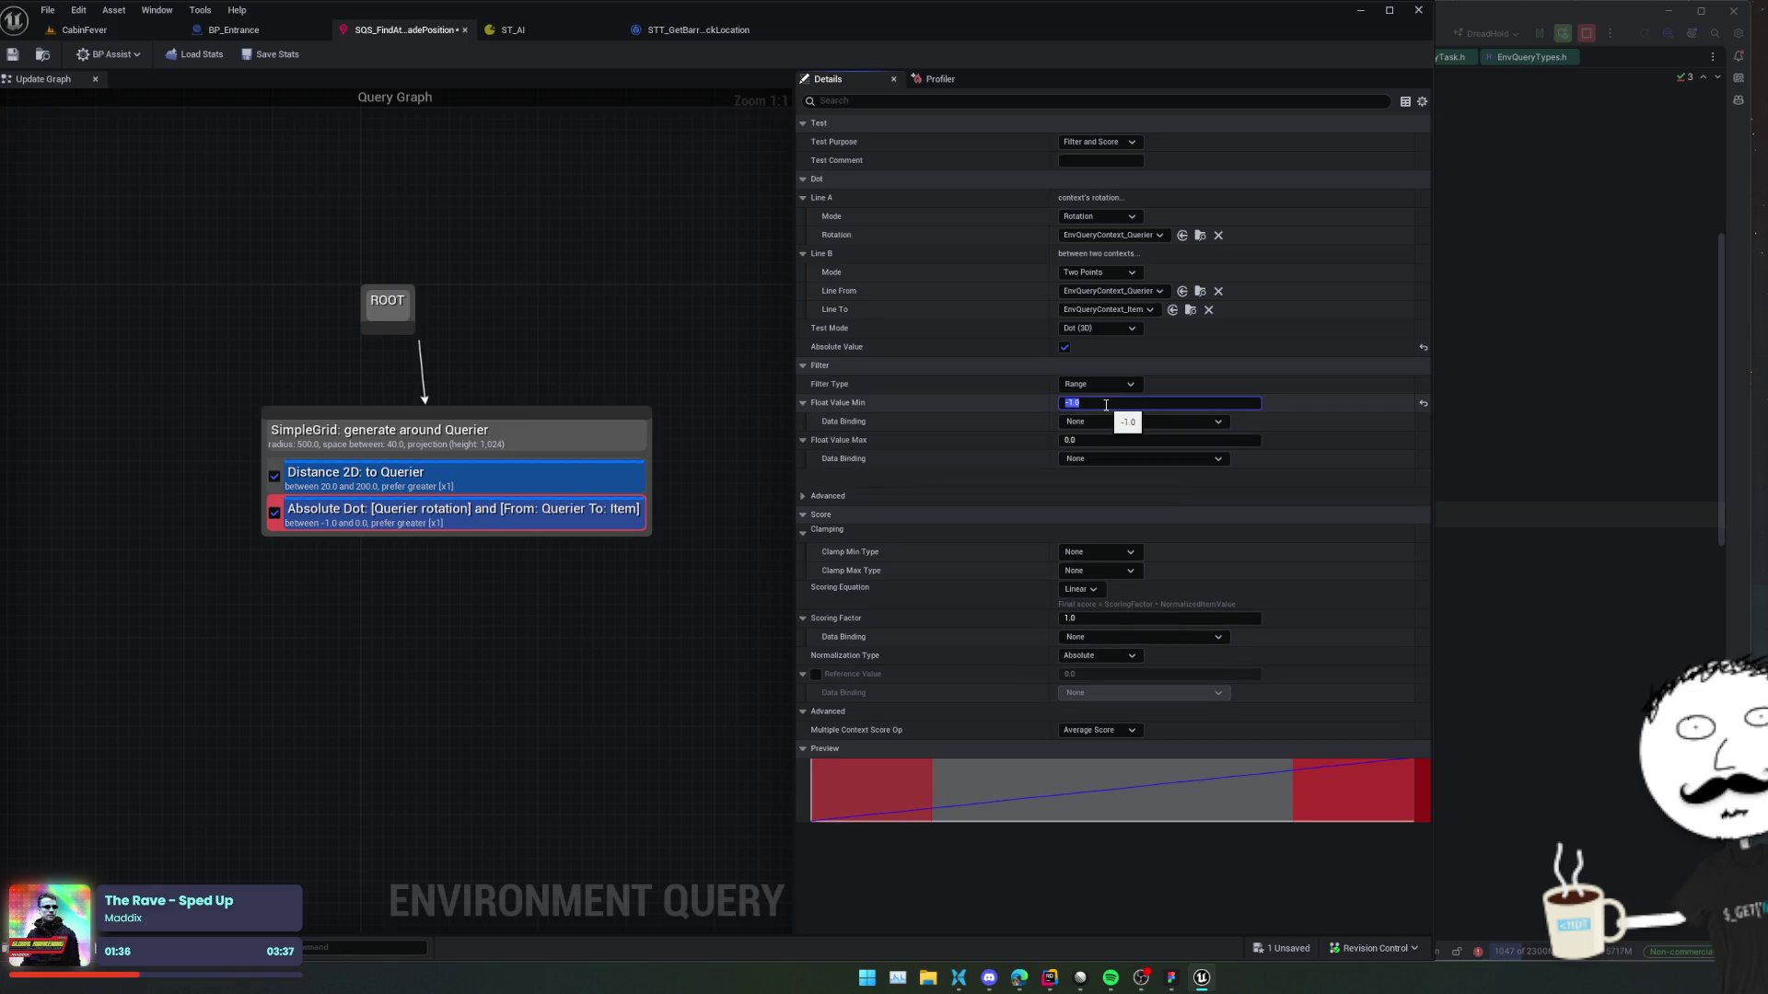
type("0.7")
key("Tab")
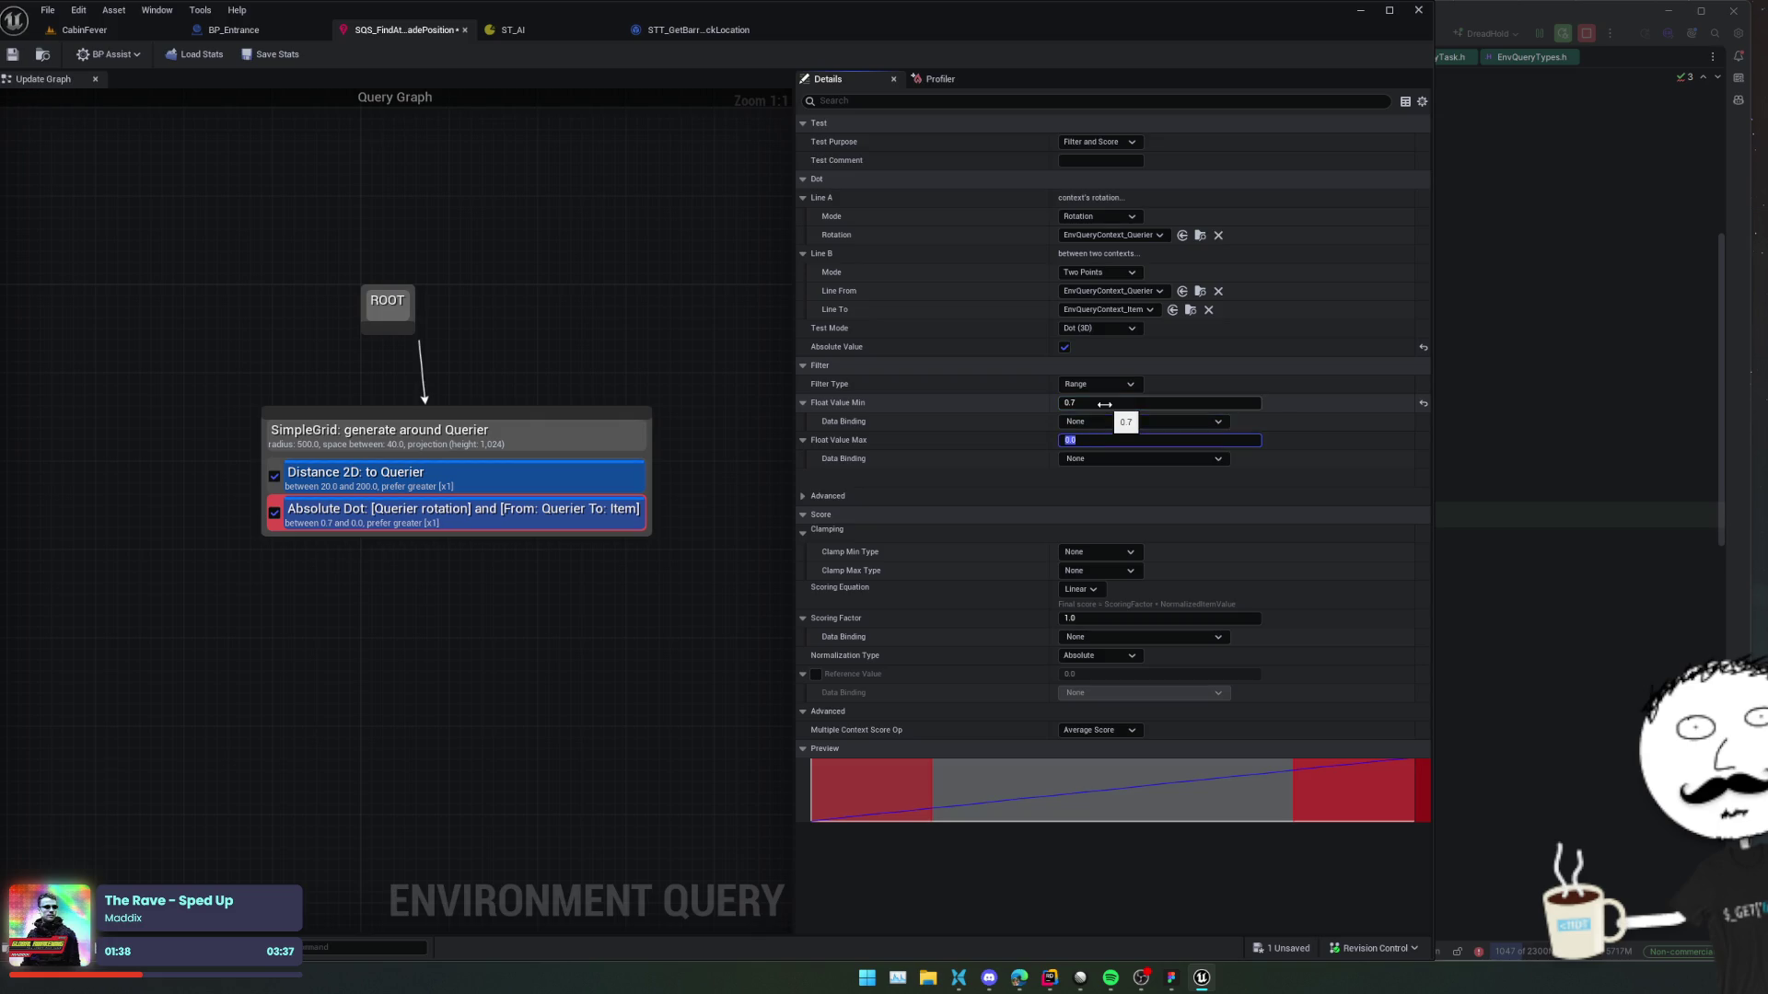
type("1")
key("ctrl+s")
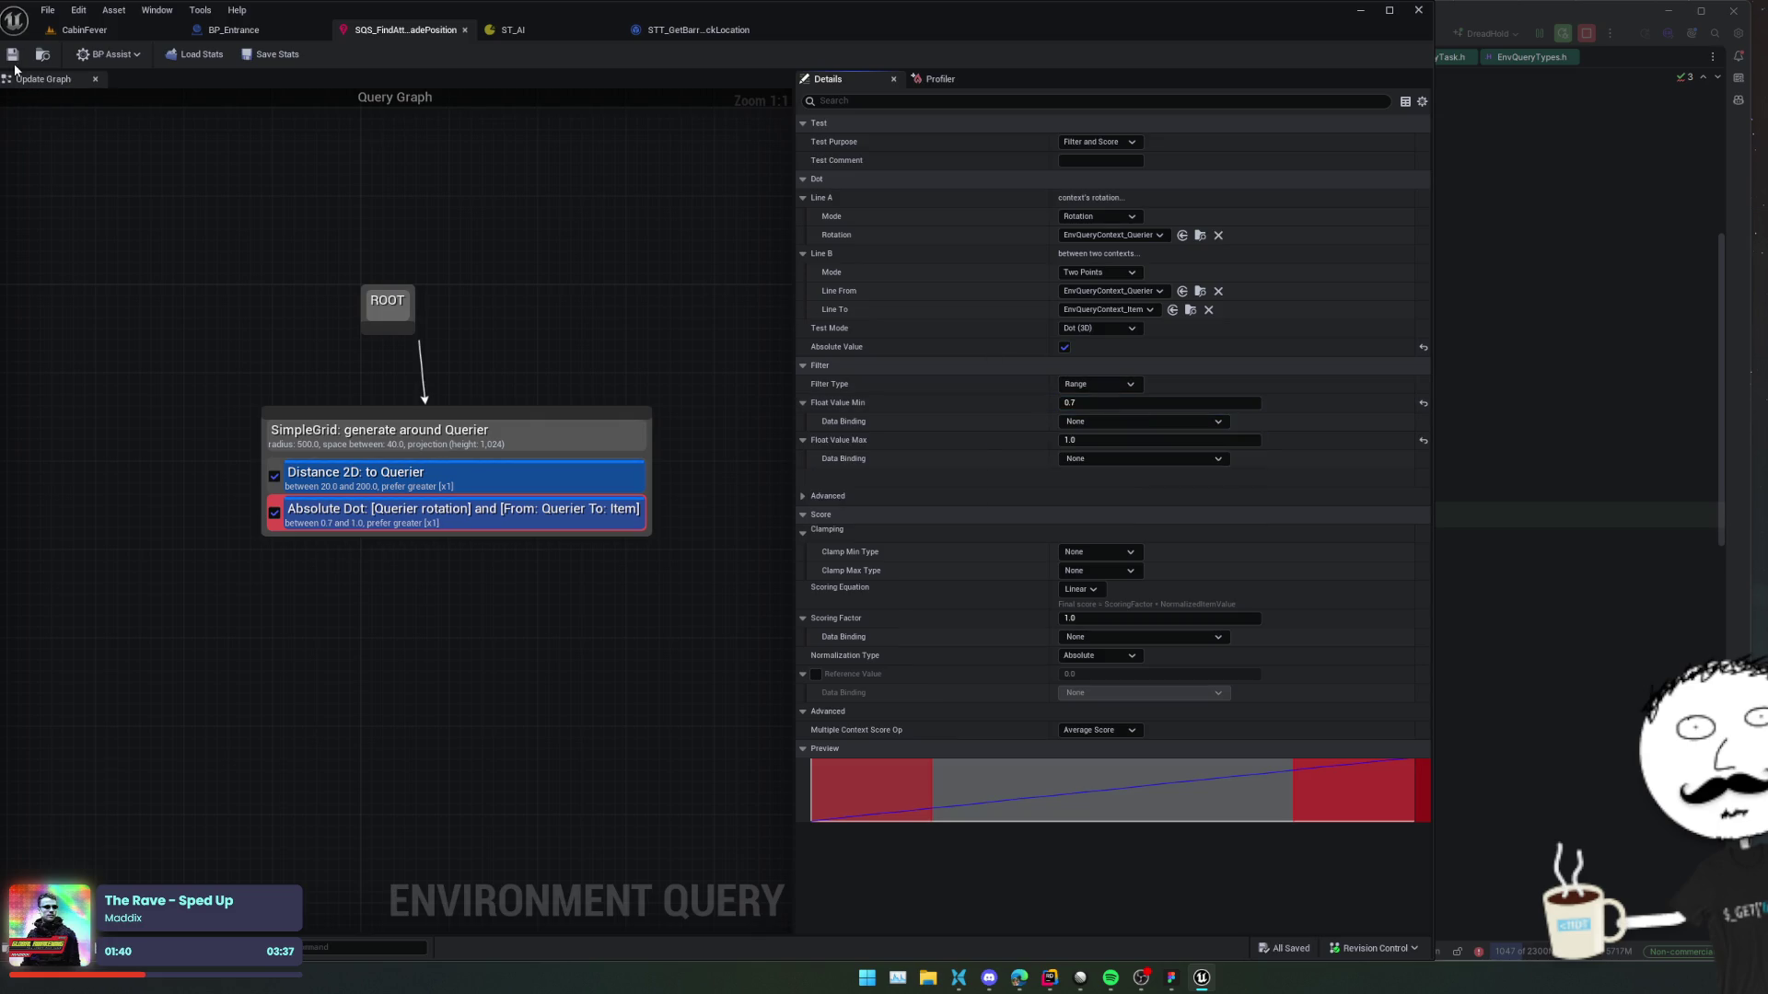
left_click(140, 31)
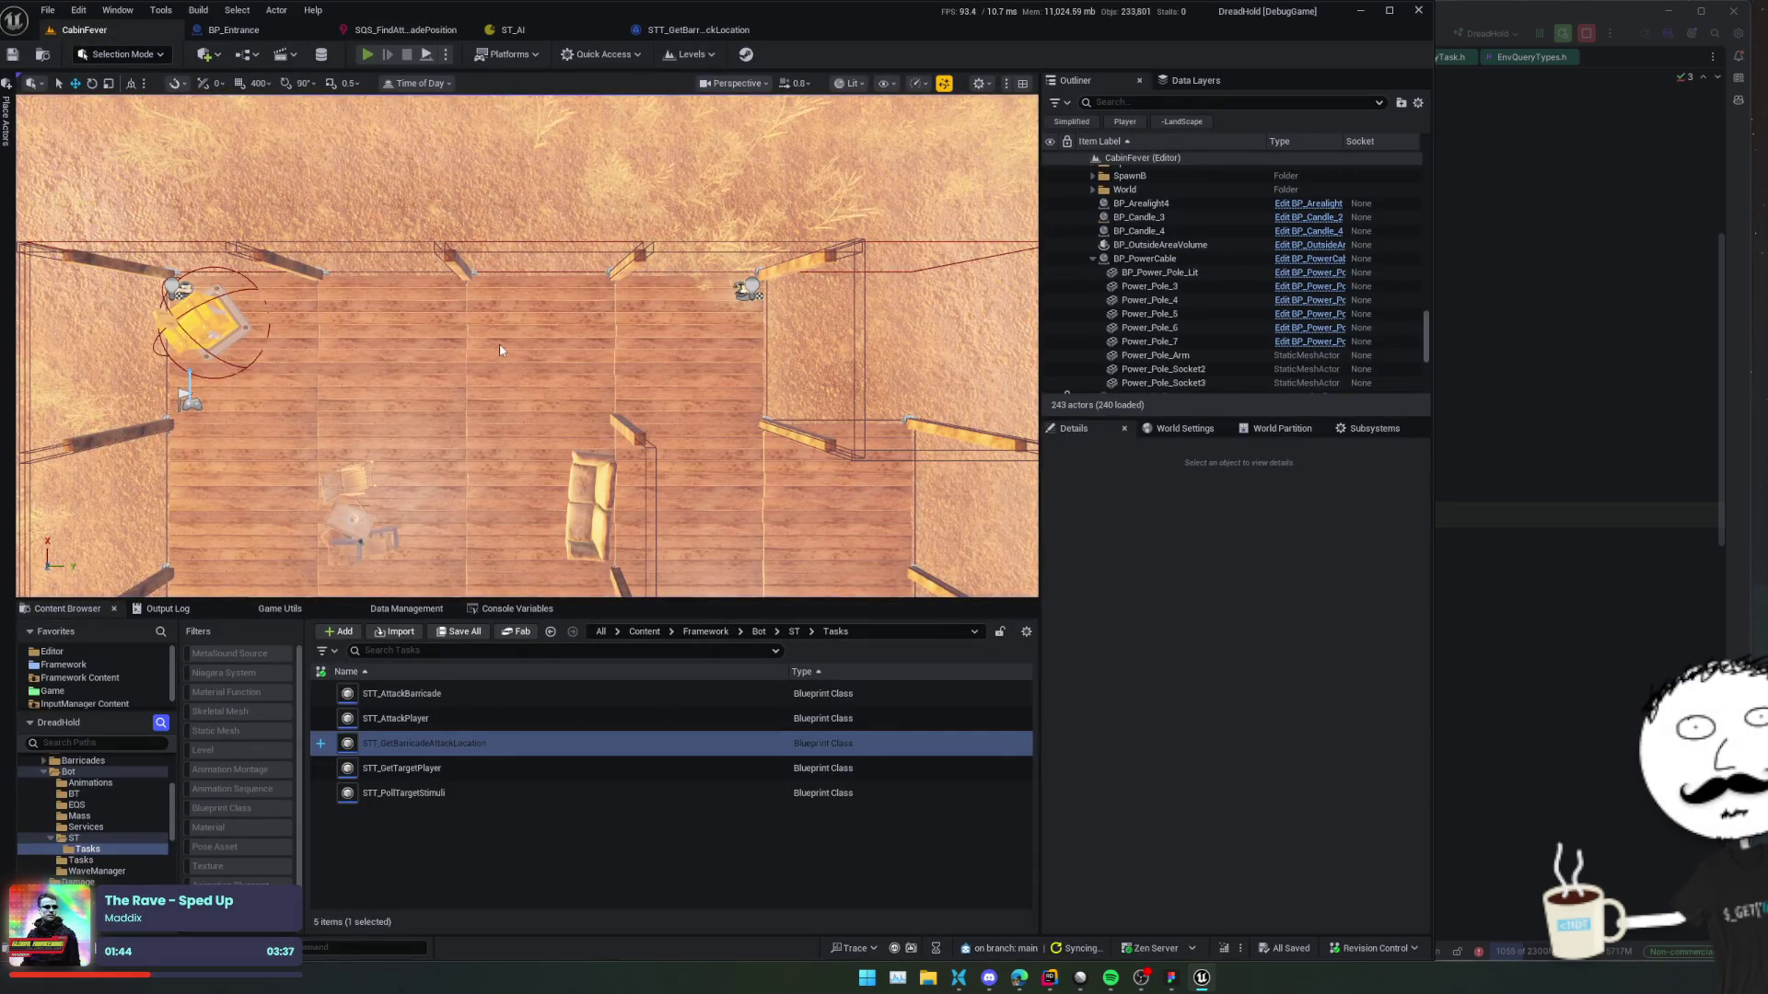
Start Play In Editor for CabinFever, close the dev window, then release control from the game.
key("alt+p")
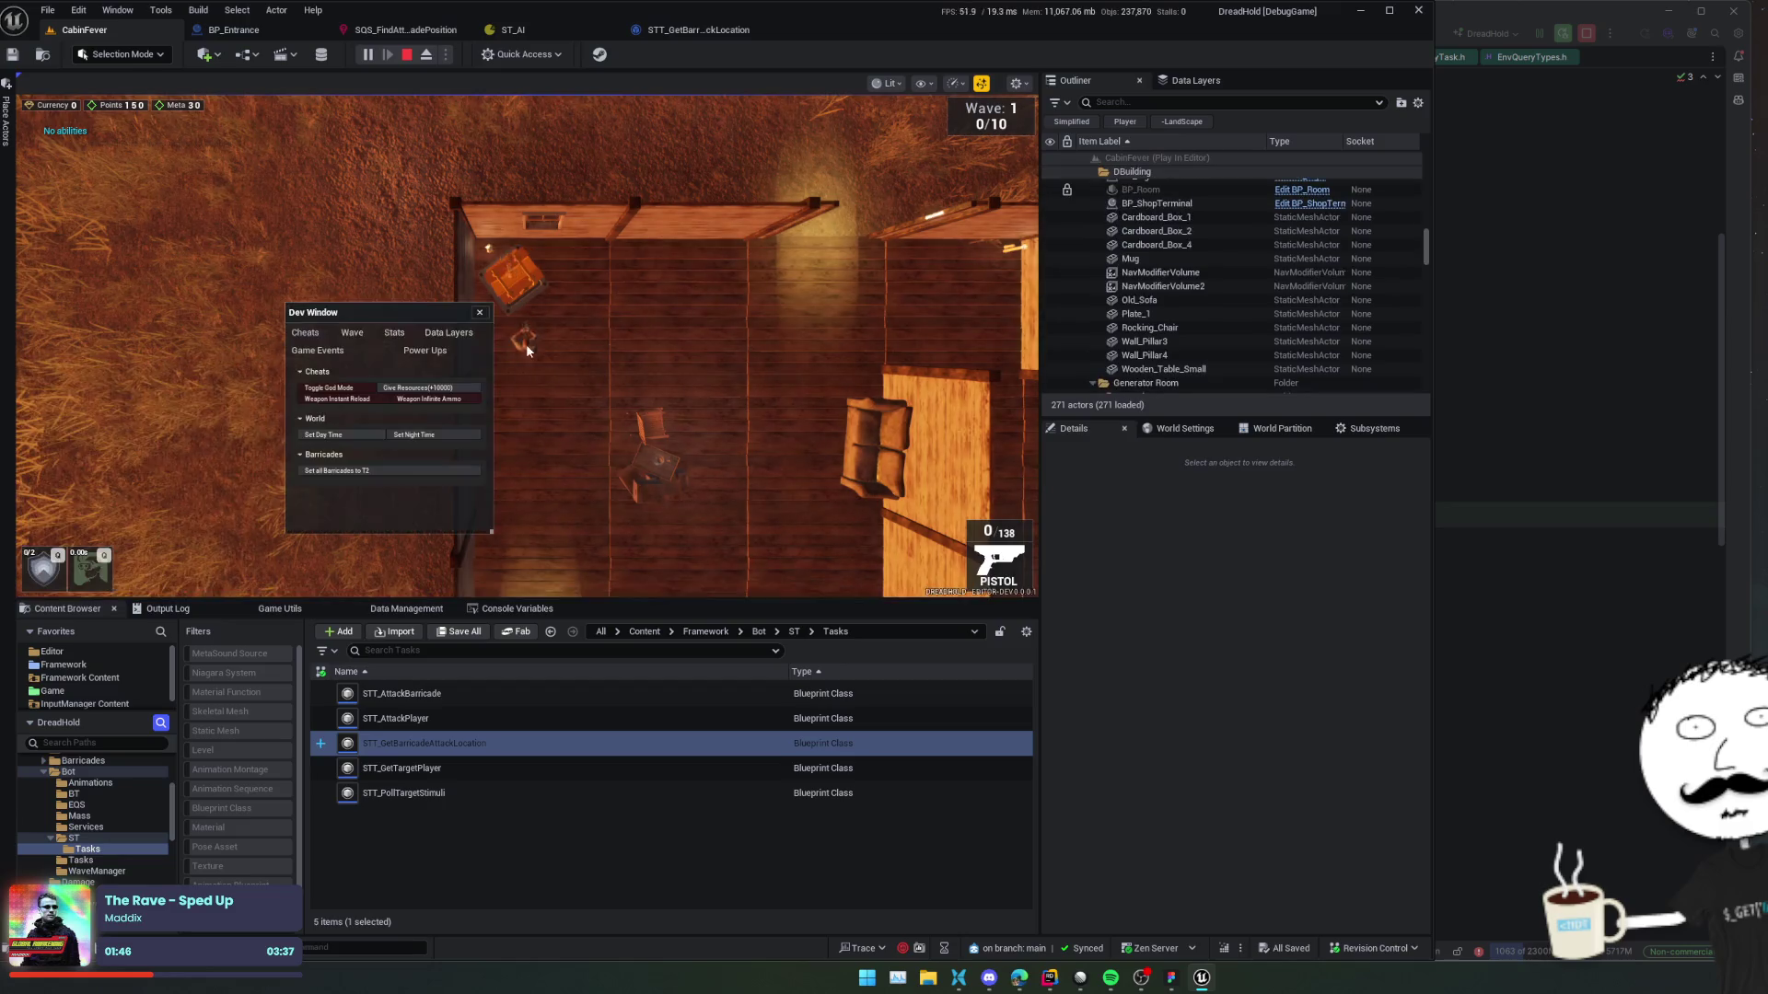
left_click(593, 114)
key("Escape")
Remove the breakpoint from the Get Query Results node in STT_GetBarricadeAttackLocation.
left_click(720, 35)
left_click_drag(726, 445, 562, 380)
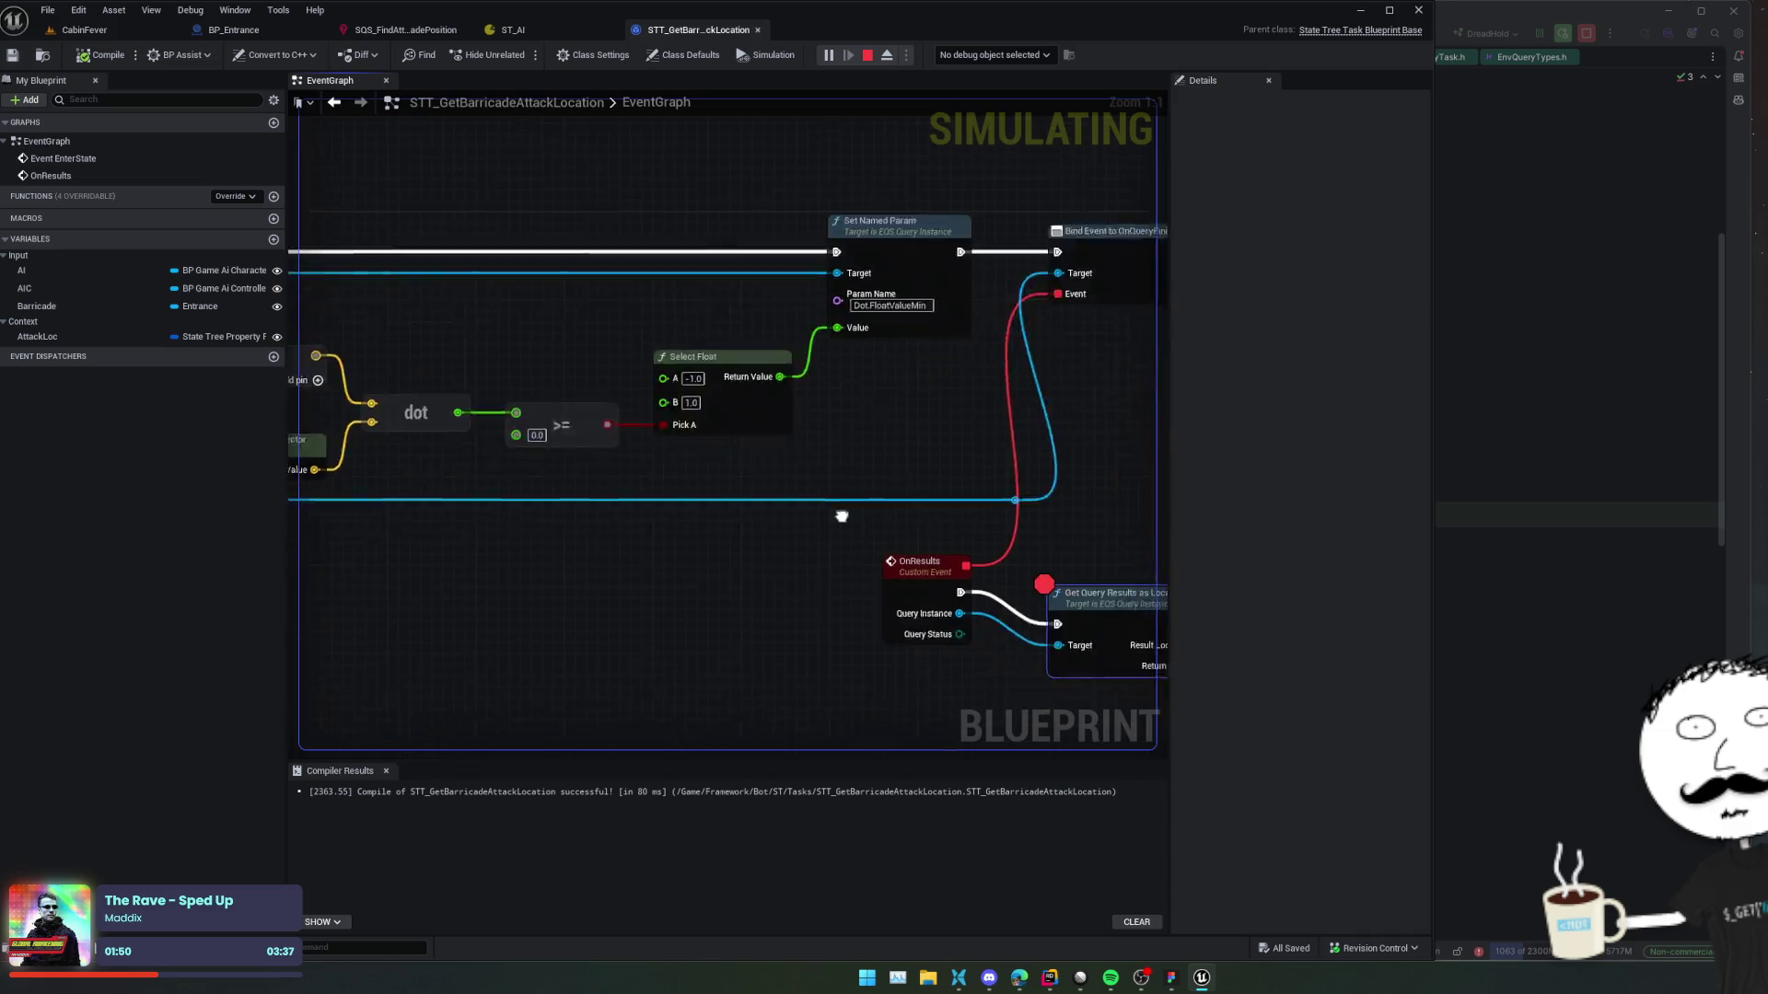
scroll(700, 516, "down", 2)
right_click(762, 563)
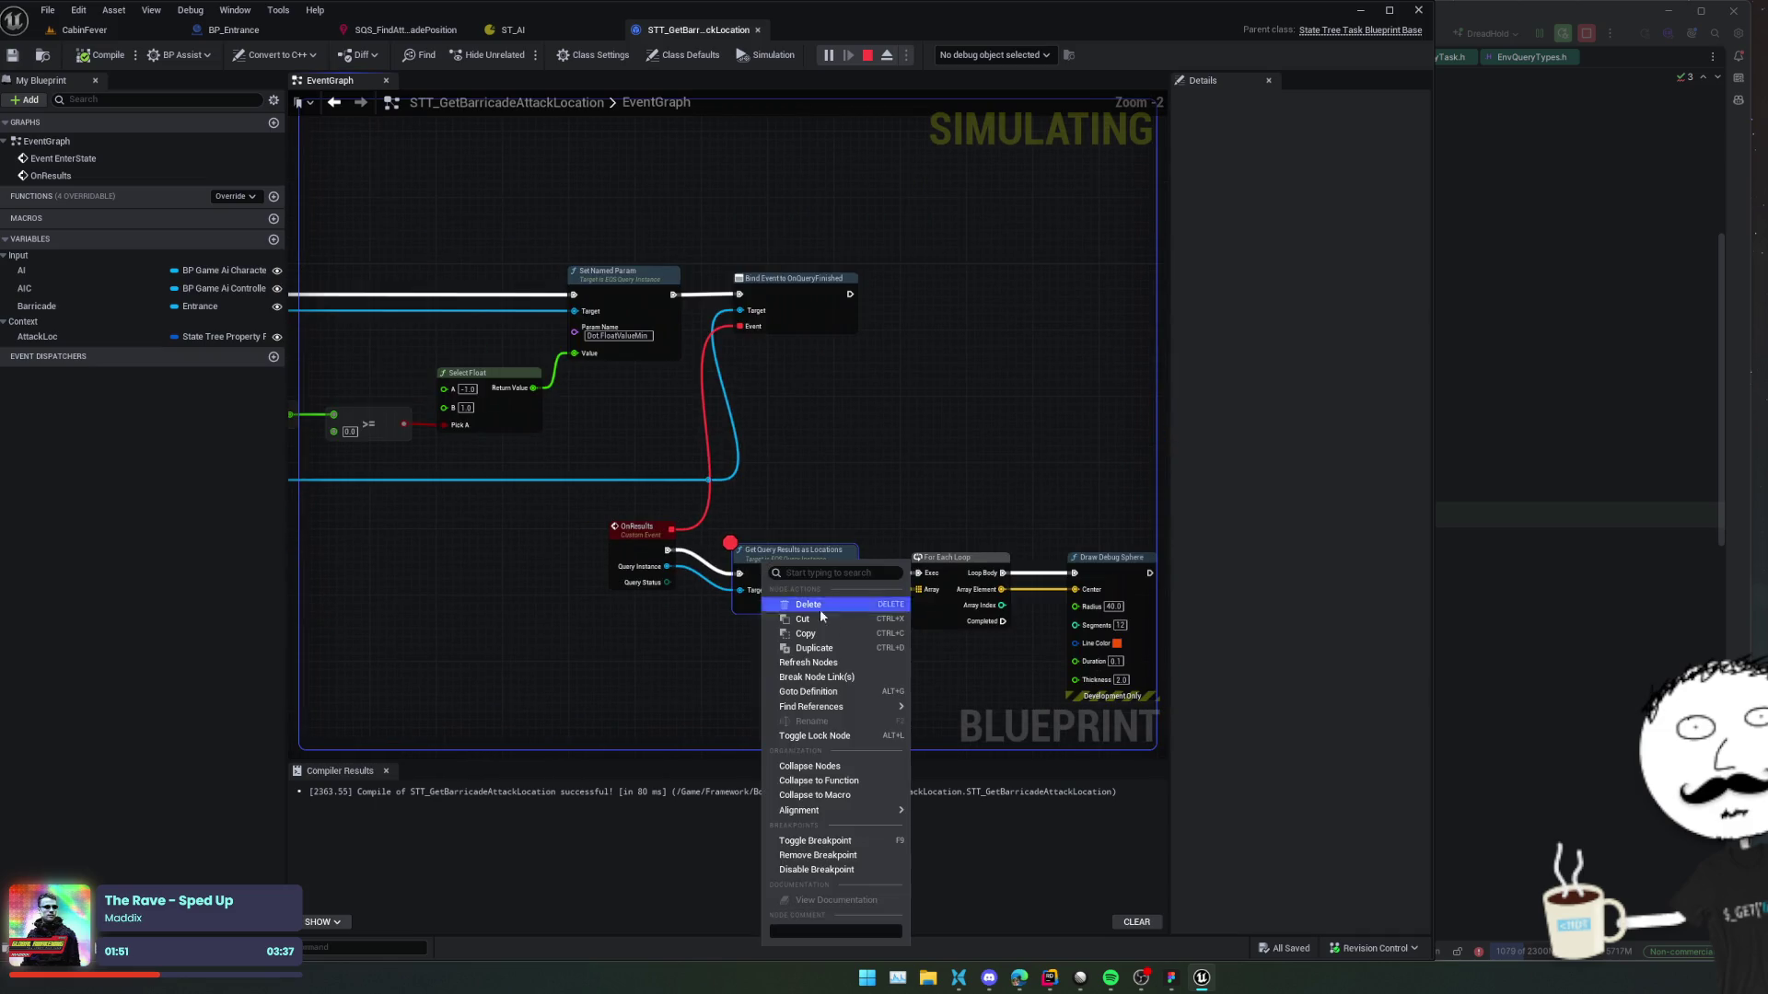
left_click(847, 865)
Resume the running game briefly, then review the dot comparison nodes in the task graph.
left_click(138, 29)
left_click(600, 396)
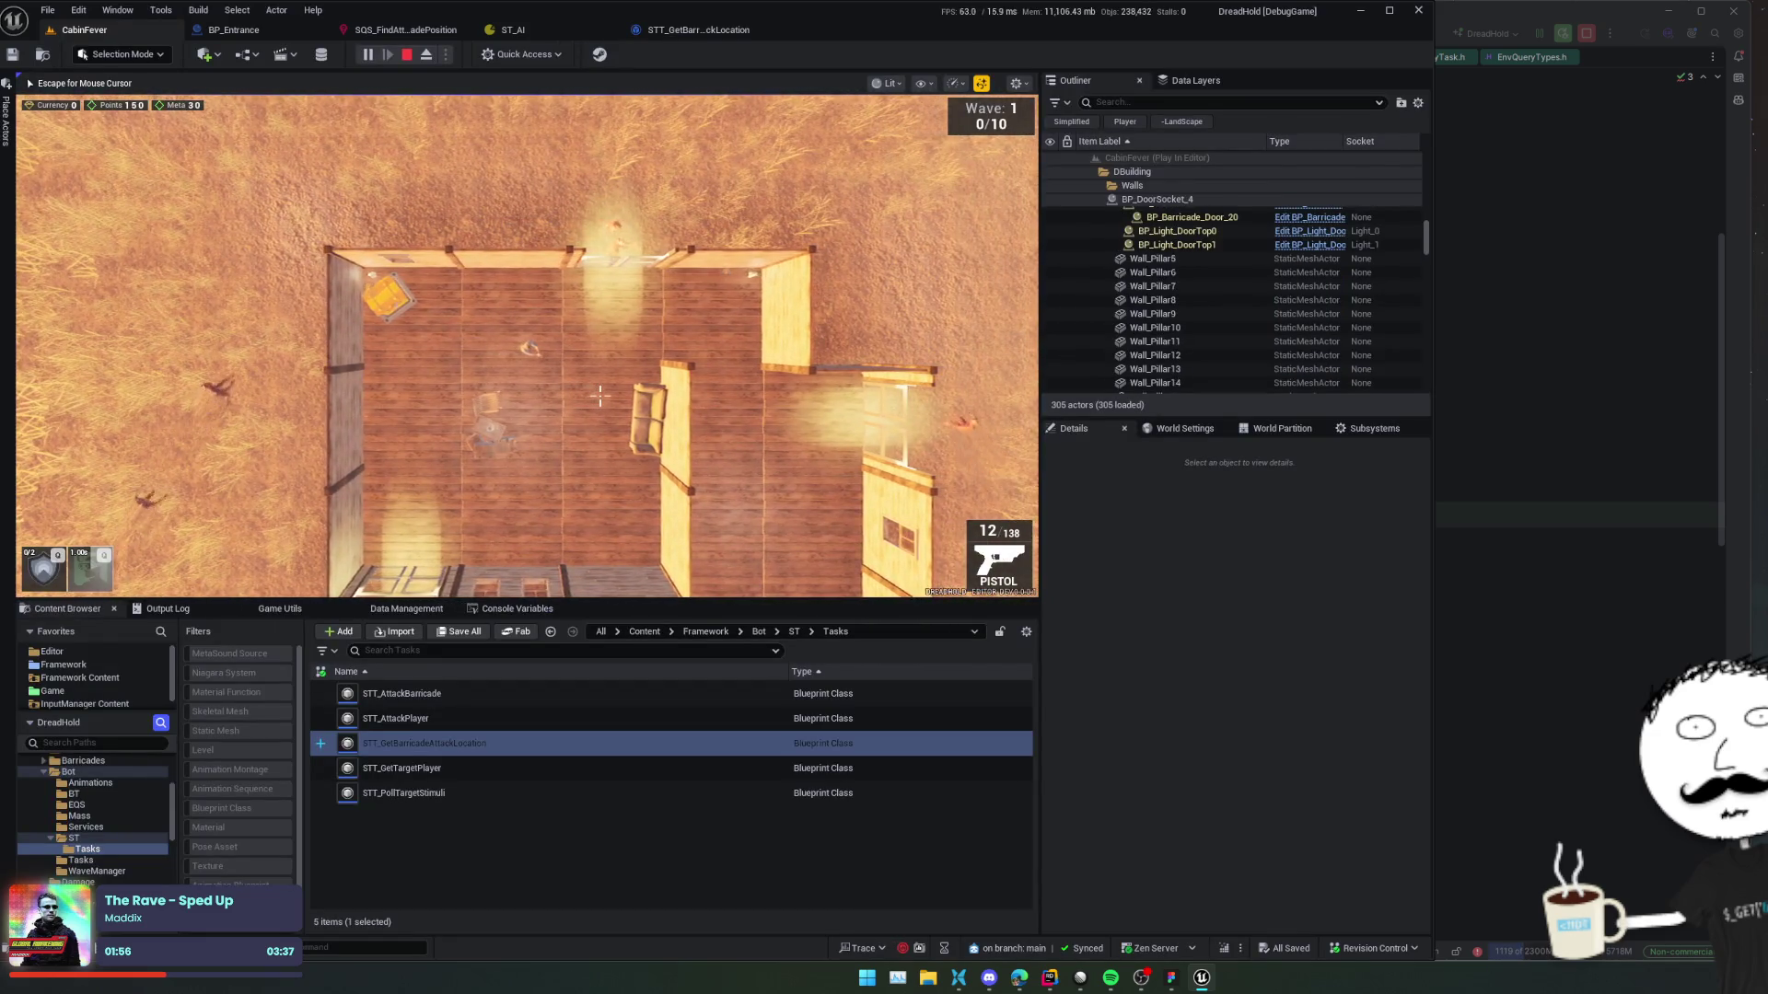
key("Escape")
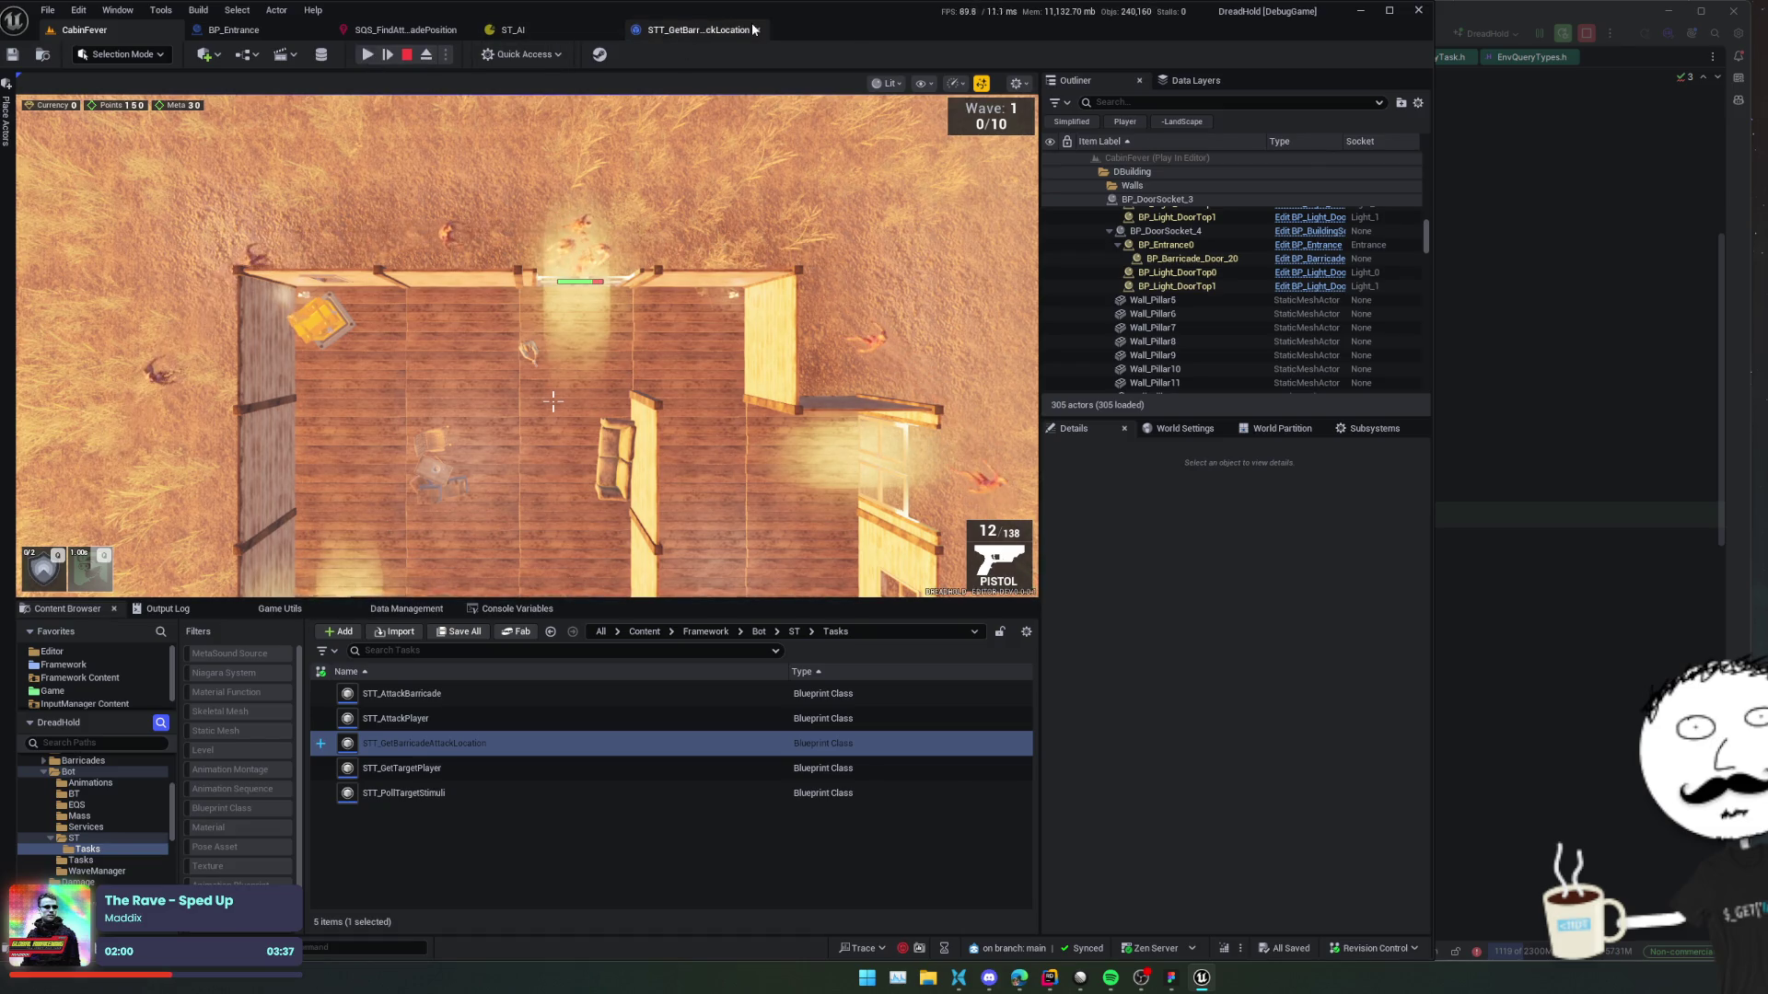
left_click(698, 29)
mouse_move(873, 479)
left_mouse_down()
mouse_move(762, 369)
mouse_move(672, 363)
mouse_move(659, 446)
left_mouse_up()
mouse_move(424, 446)
left_mouse_down()
mouse_move(641, 445)
mouse_move(779, 481)
left_mouse_up()
left_click_drag(596, 291, 637, 296)
left_click(512, 30)
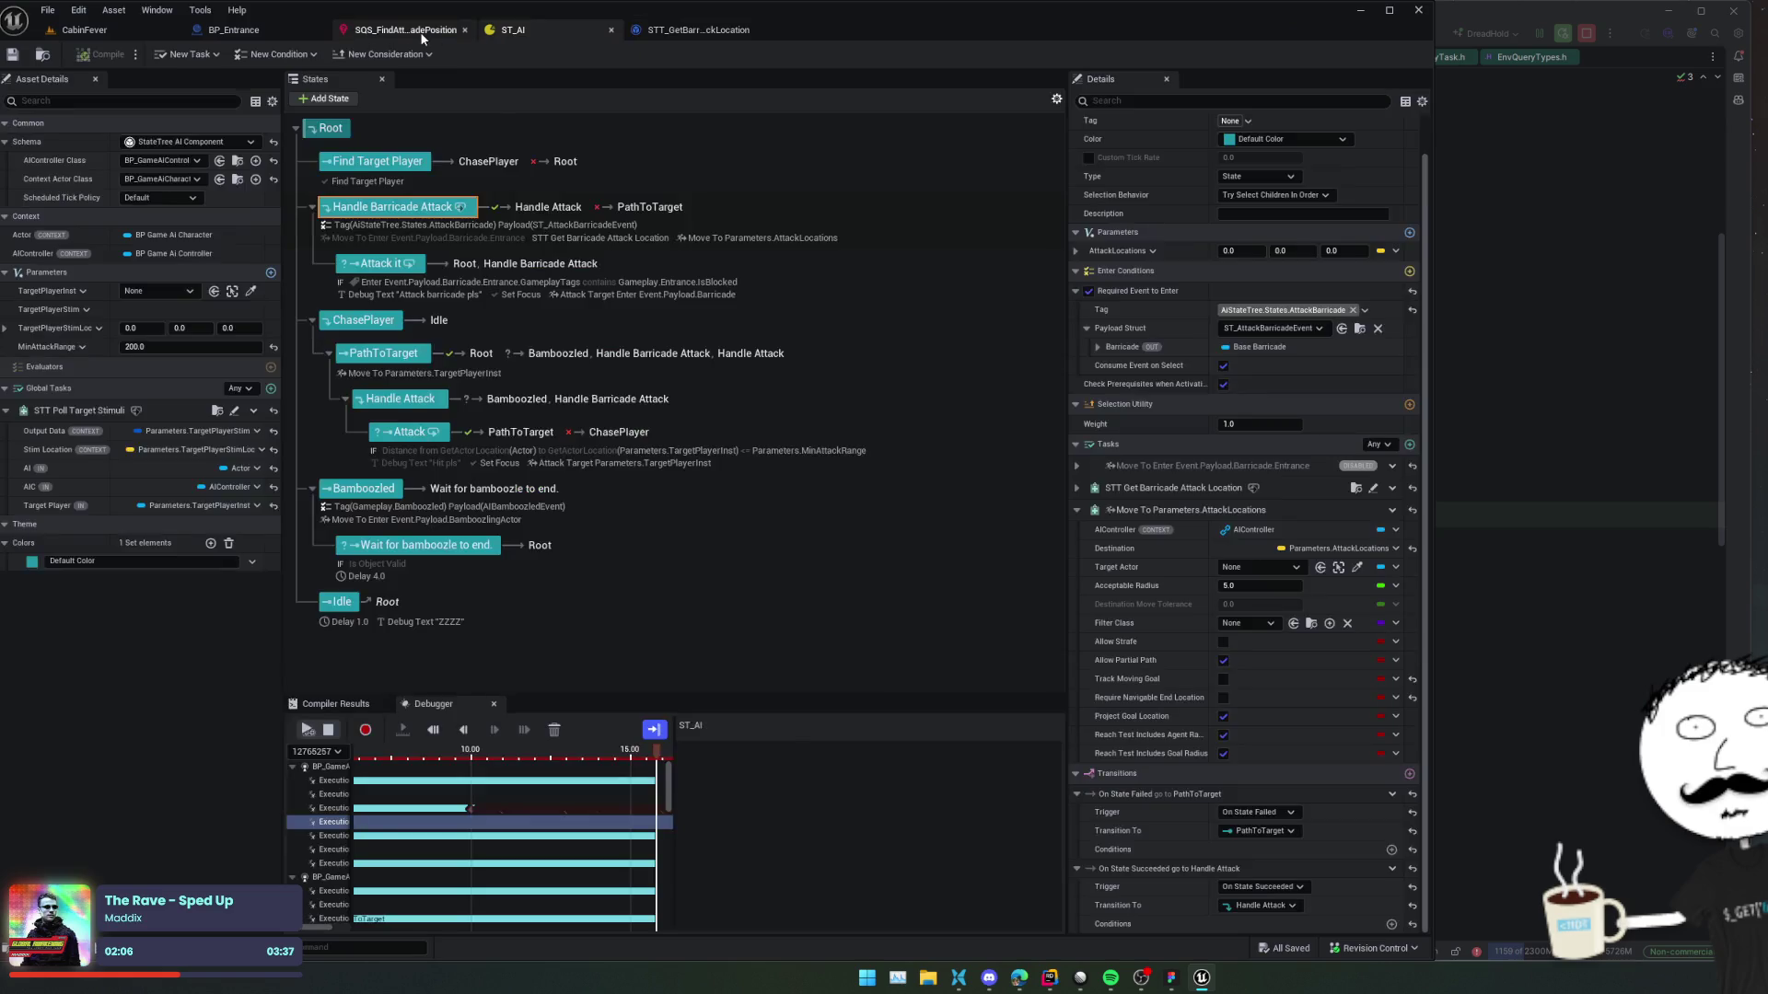
In the SQS query's dot test, collapse the clamping settings and keep Absolute normalization.
left_click(405, 29)
scroll(930, 409, "up", 1)
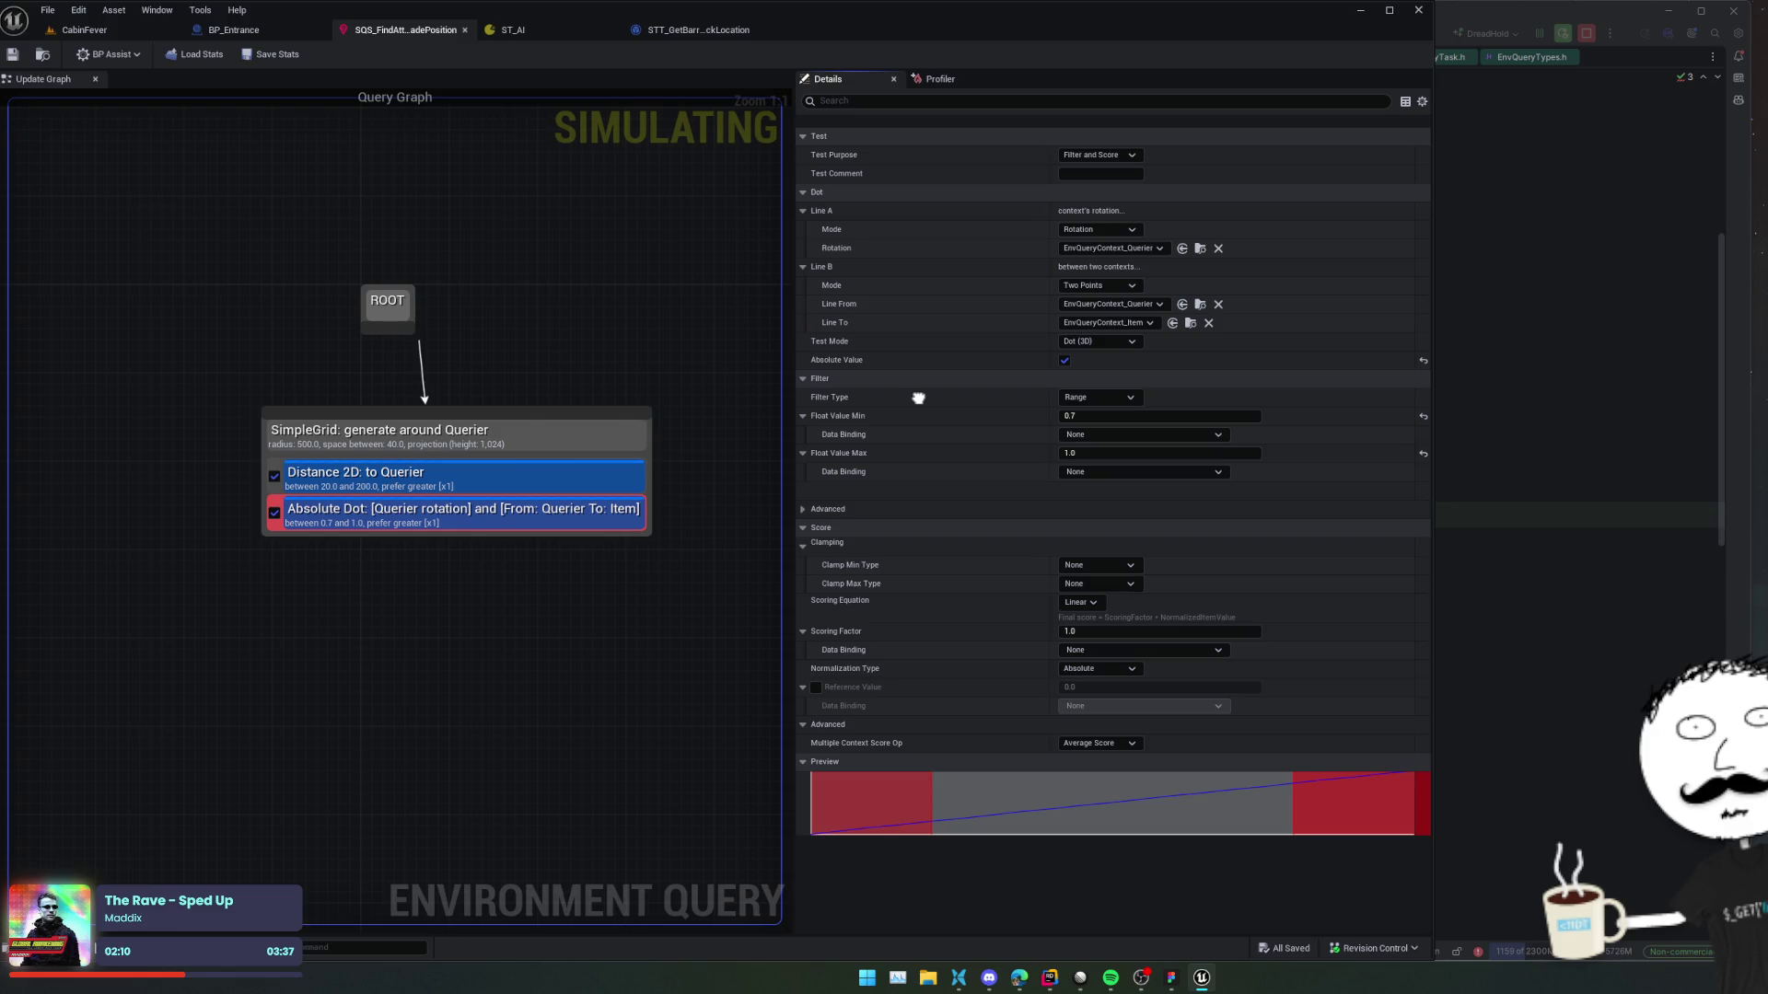
scroll(918, 398, "down", 1)
left_click(804, 531)
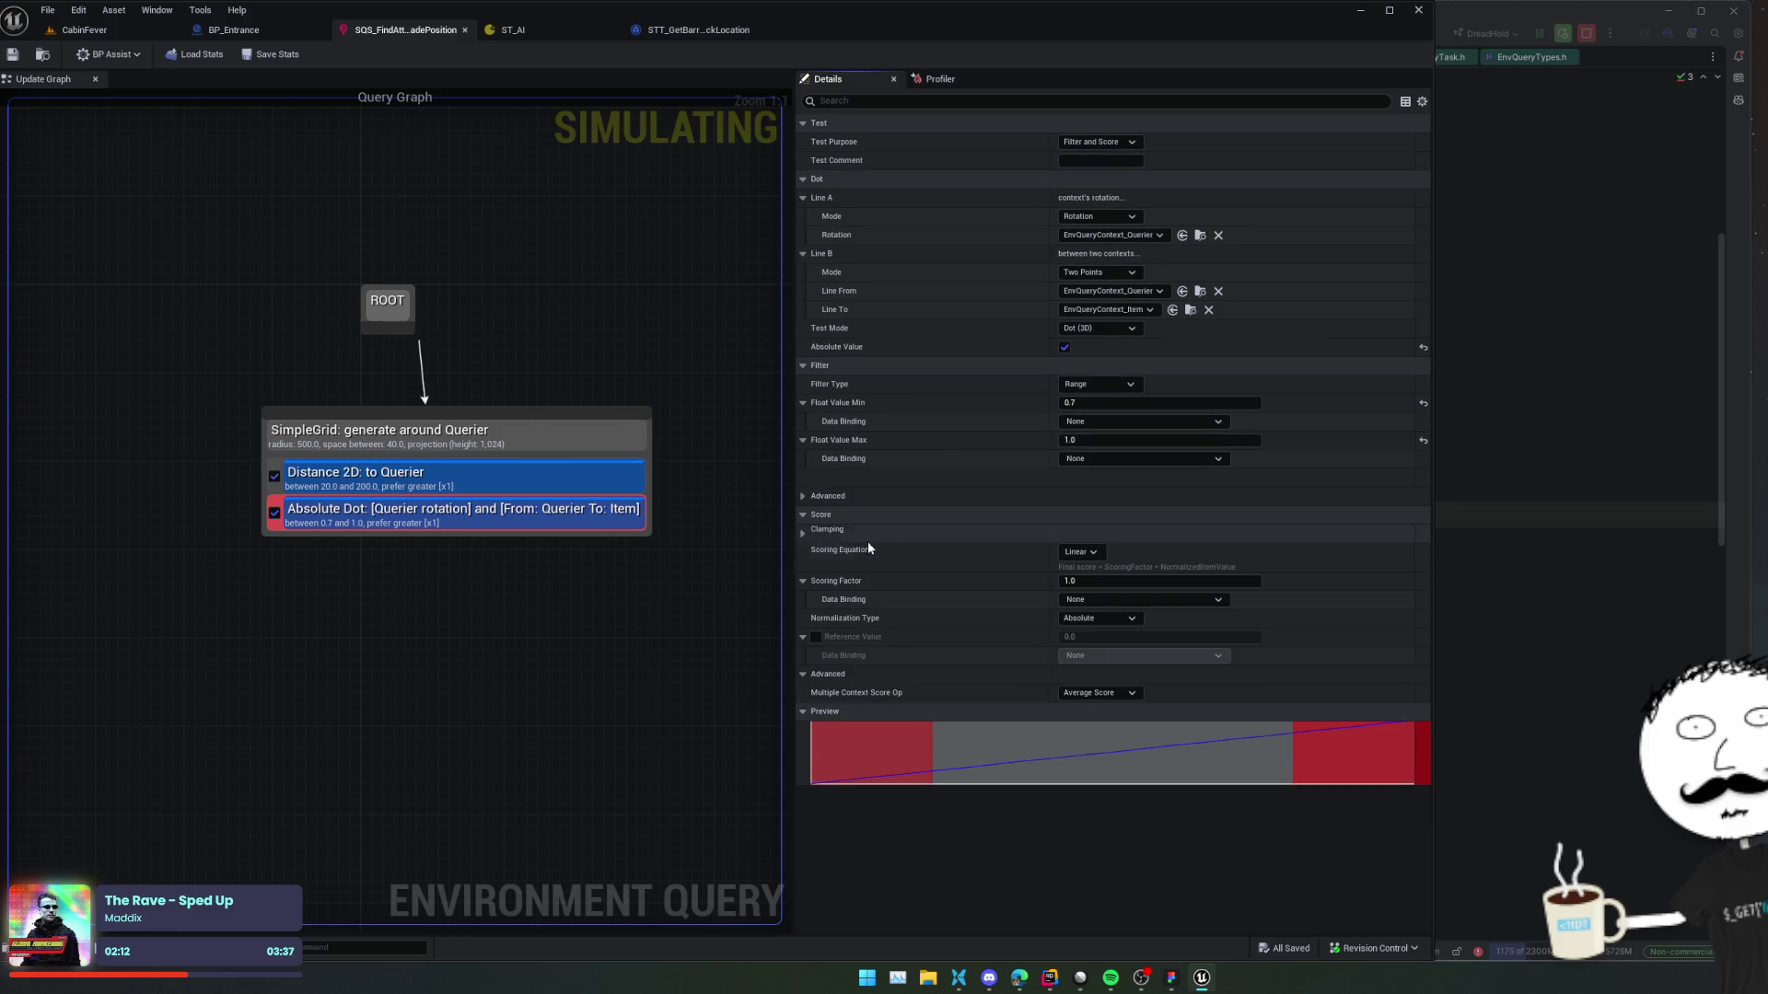
left_click(1101, 627)
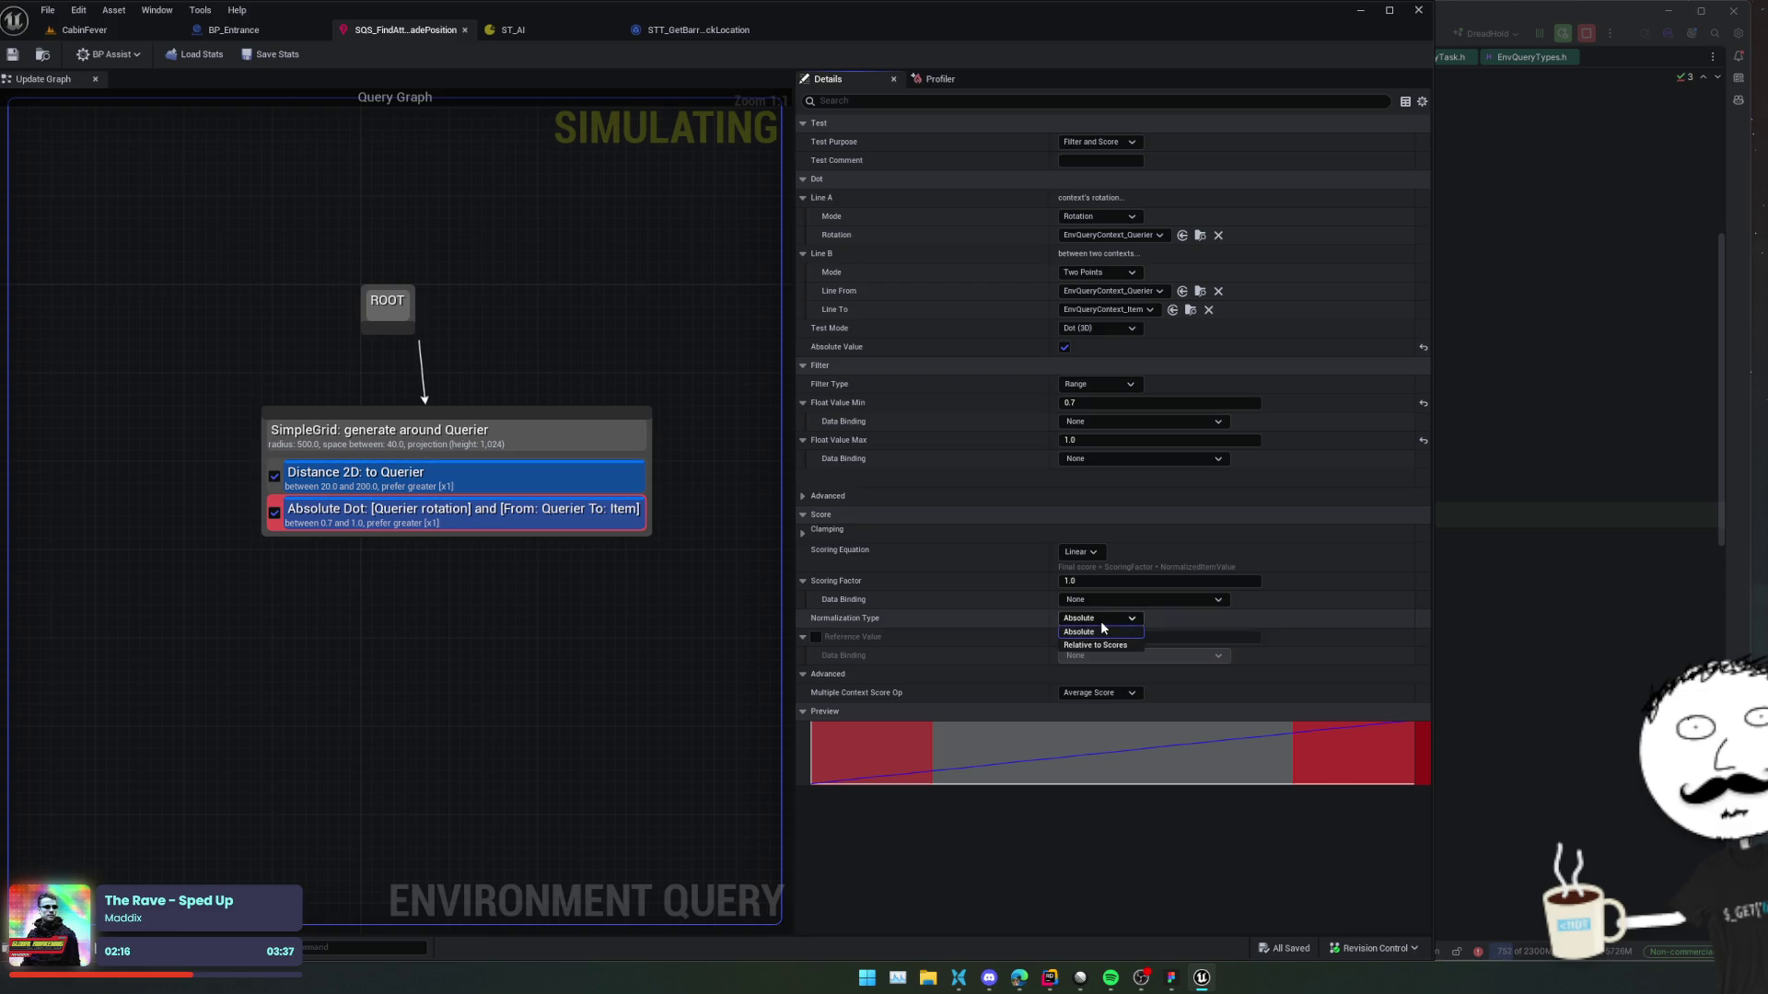
left_click(1124, 670)
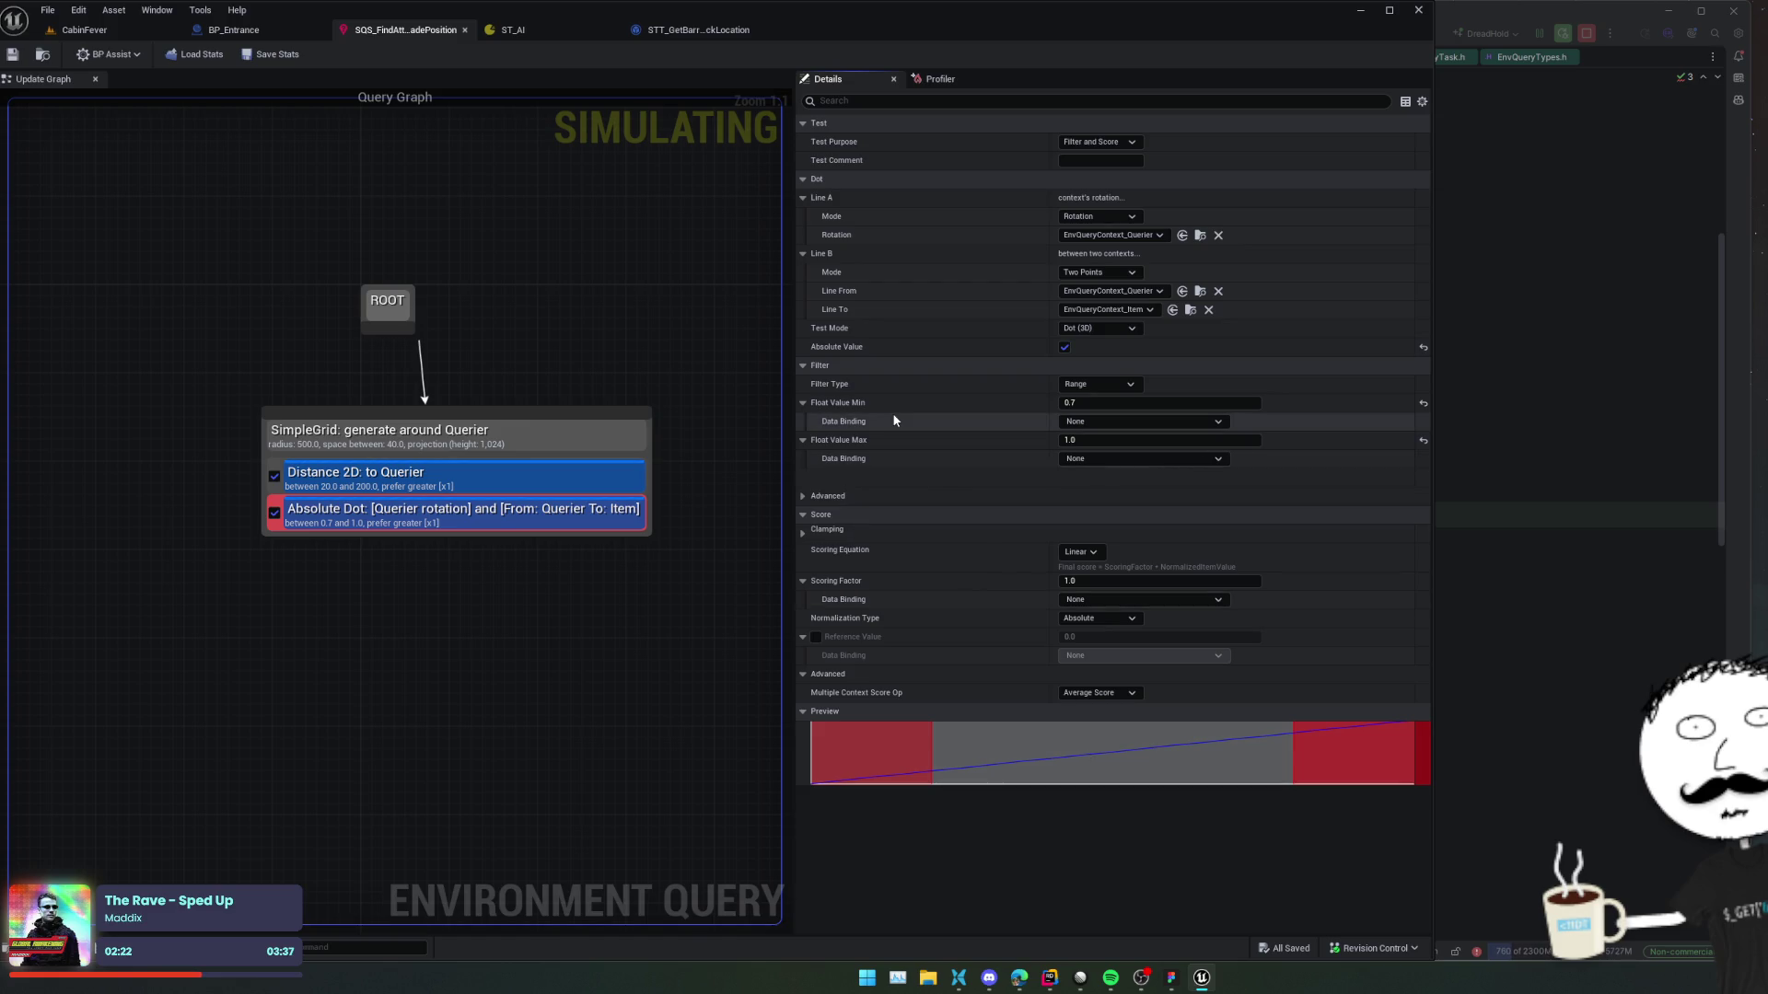
Check the query profiler statistics, then show the Absolute Dot test's properties.
left_click(921, 82)
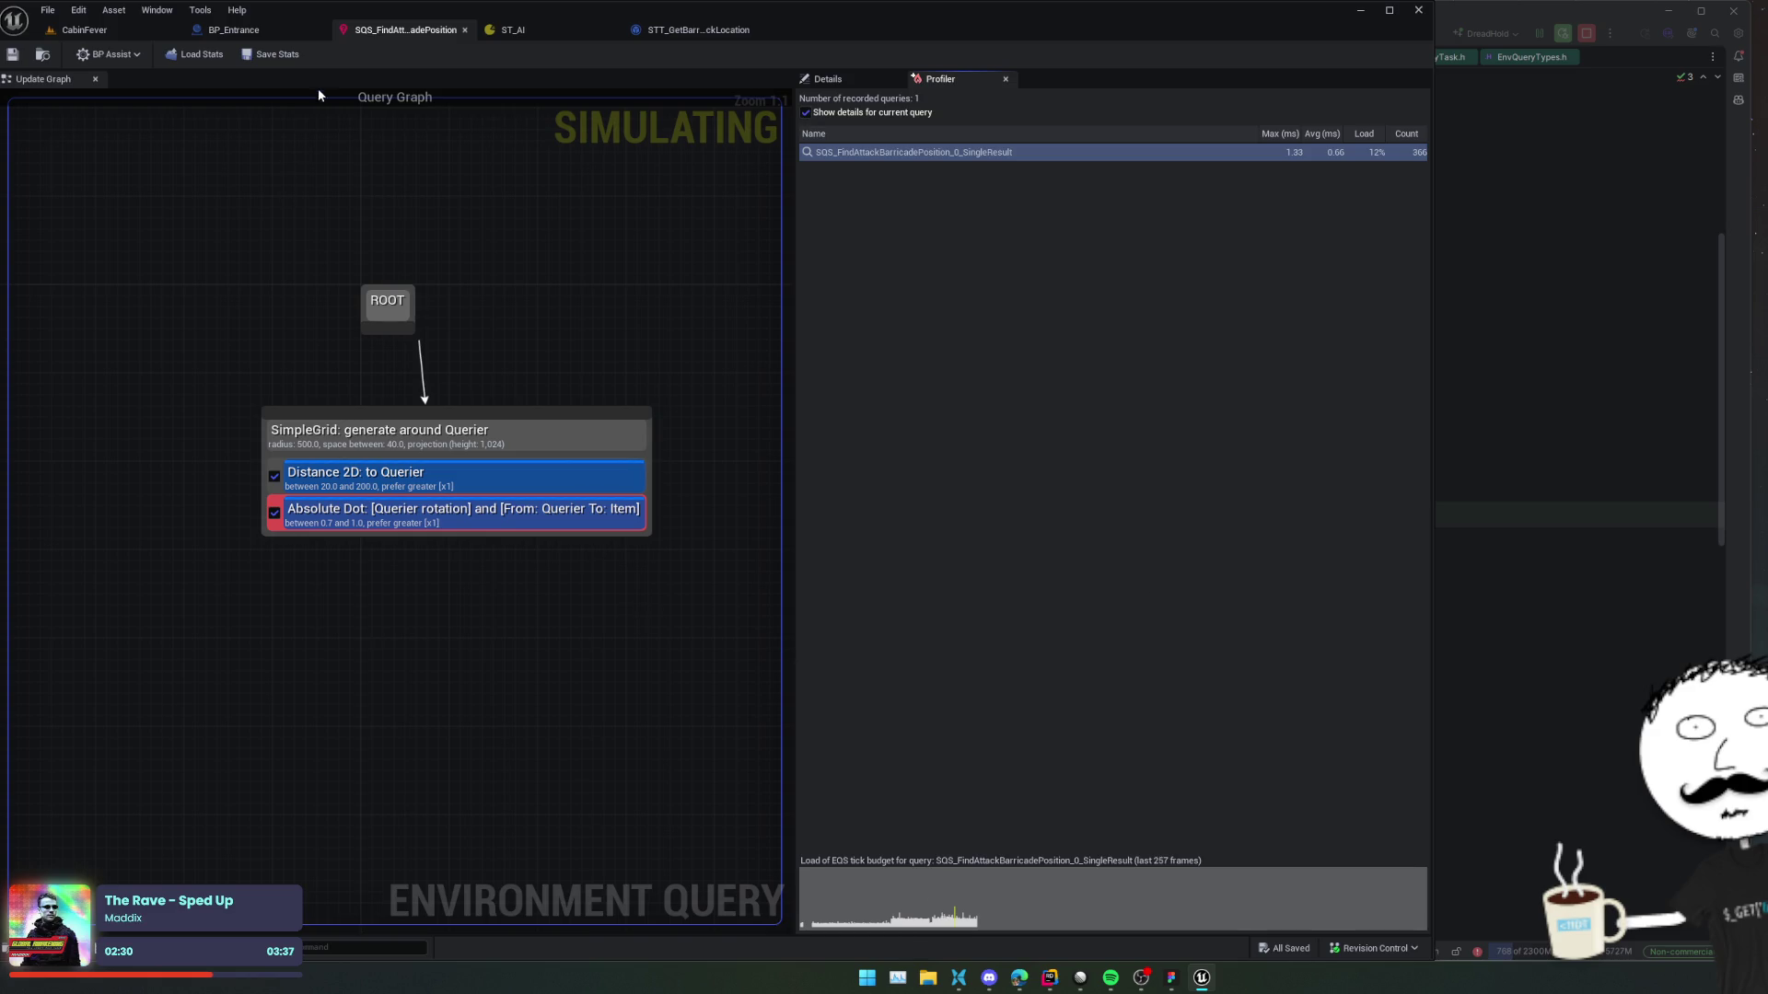
left_click(87, 30)
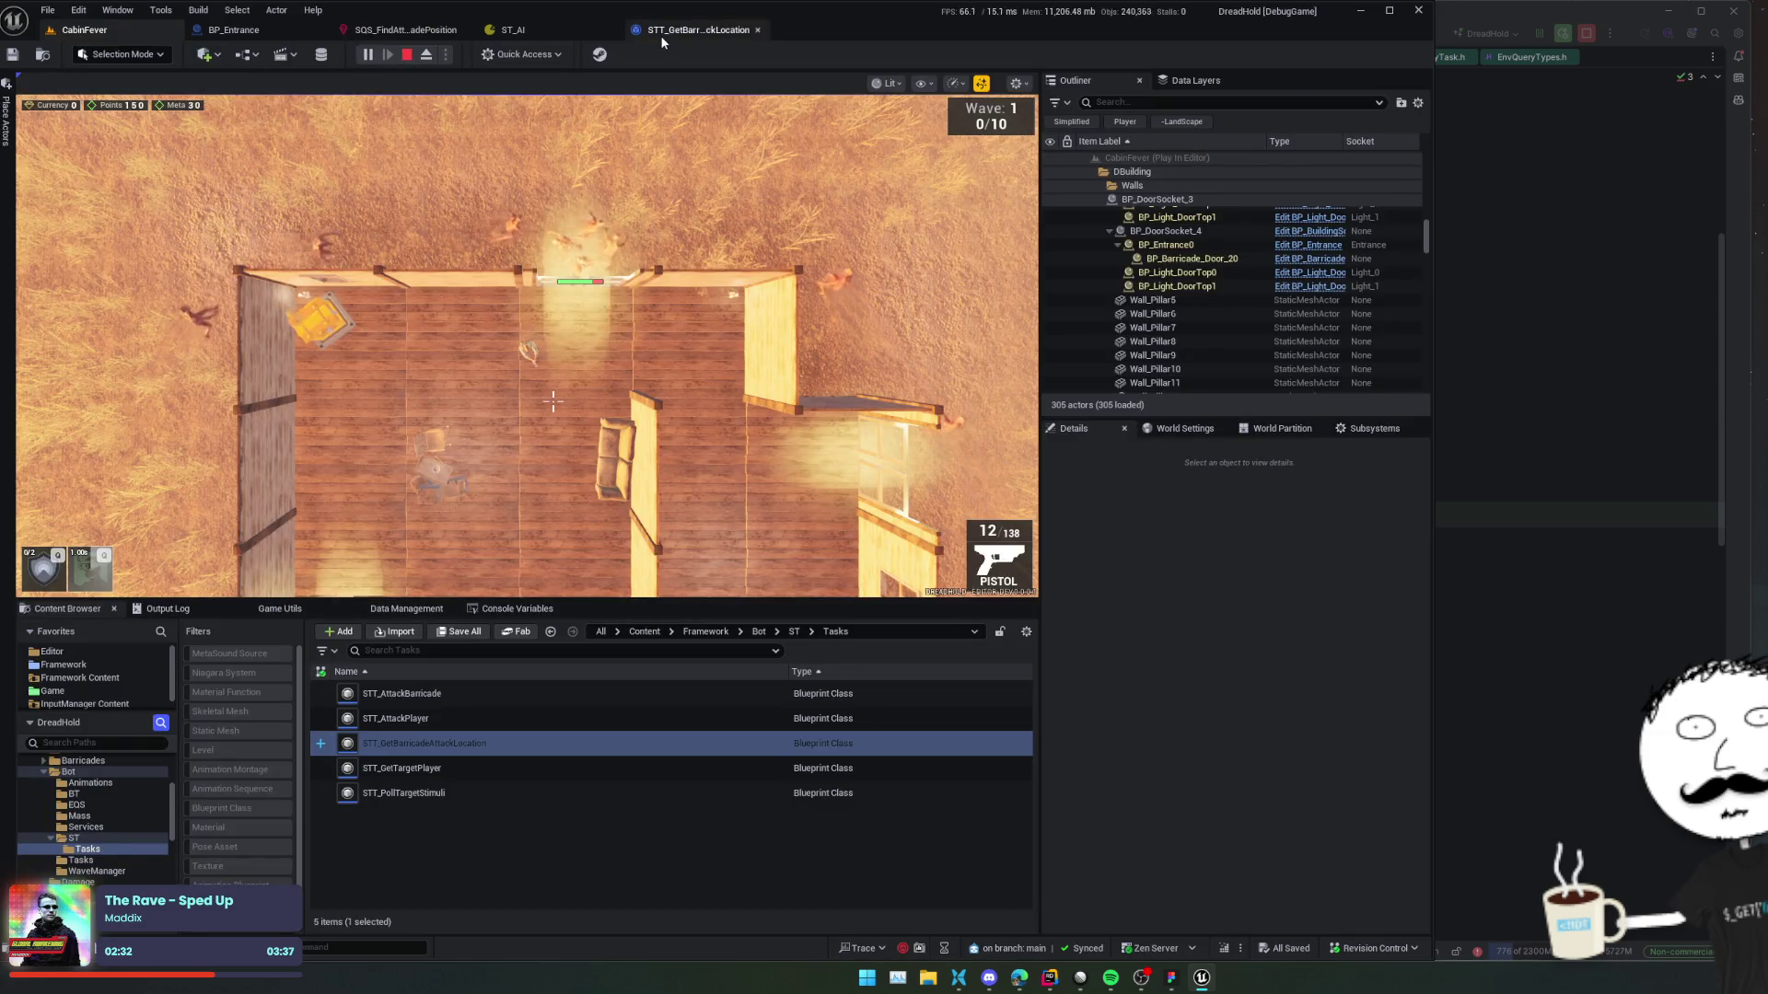
left_click(660, 32)
left_click(405, 29)
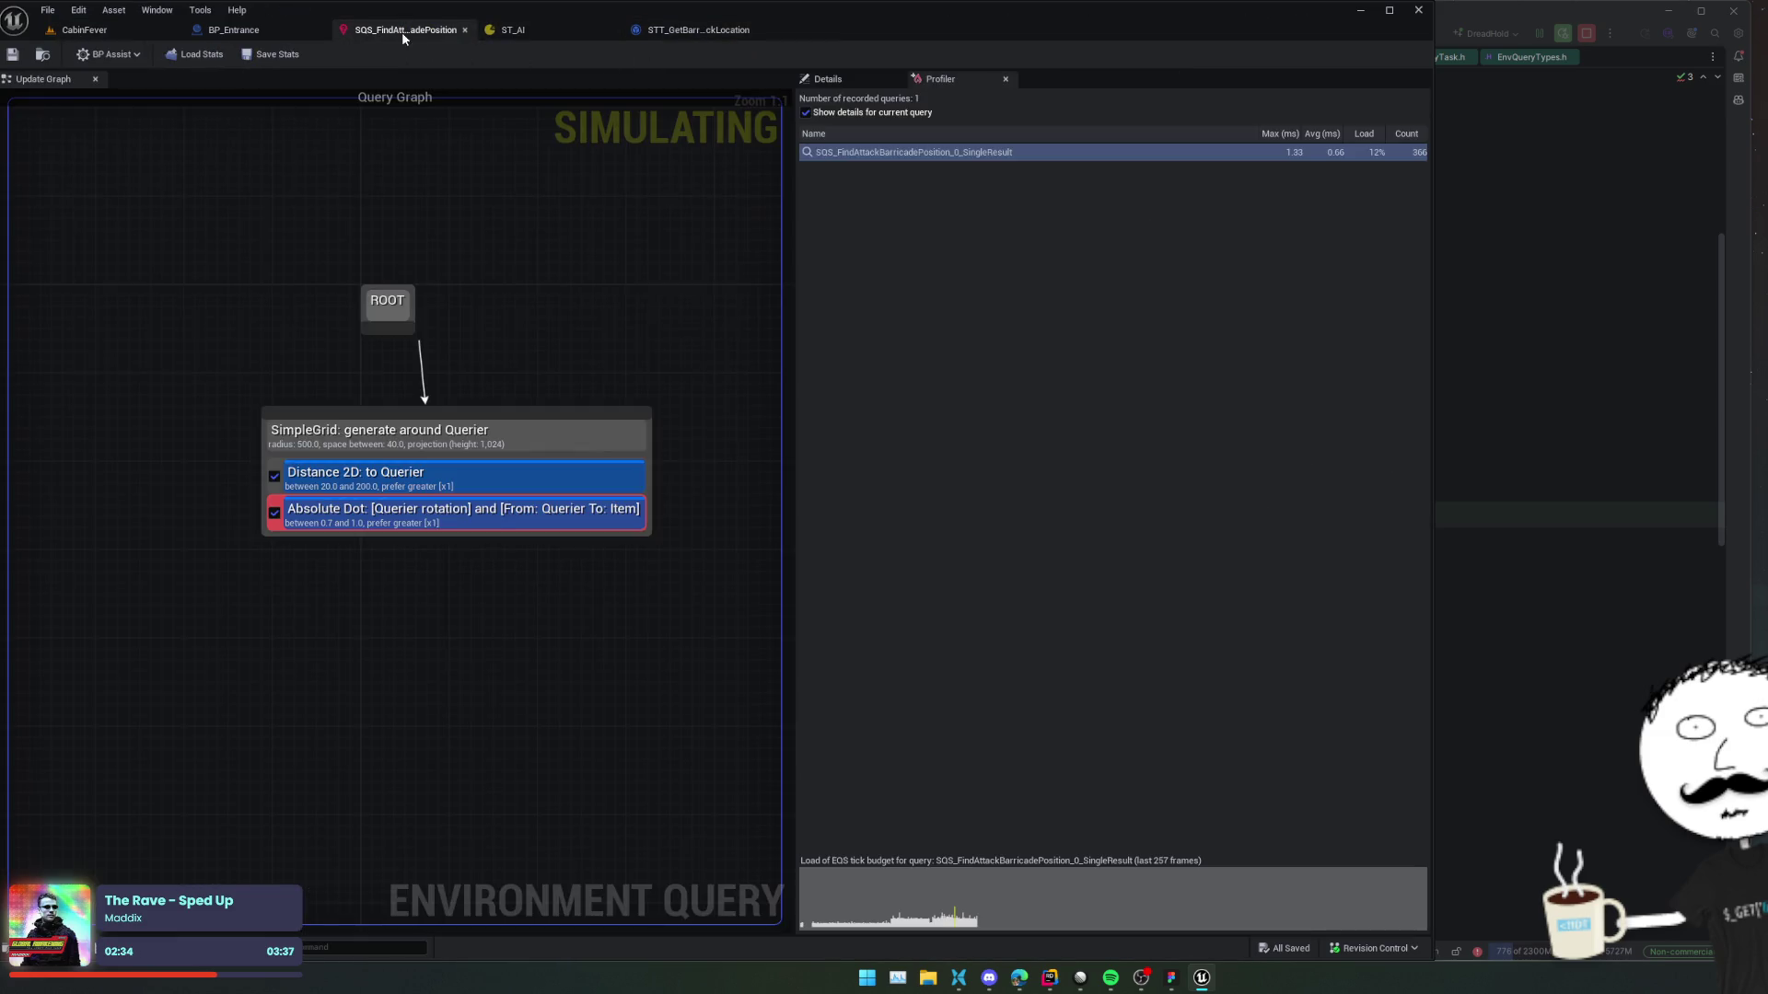
left_click(710, 30)
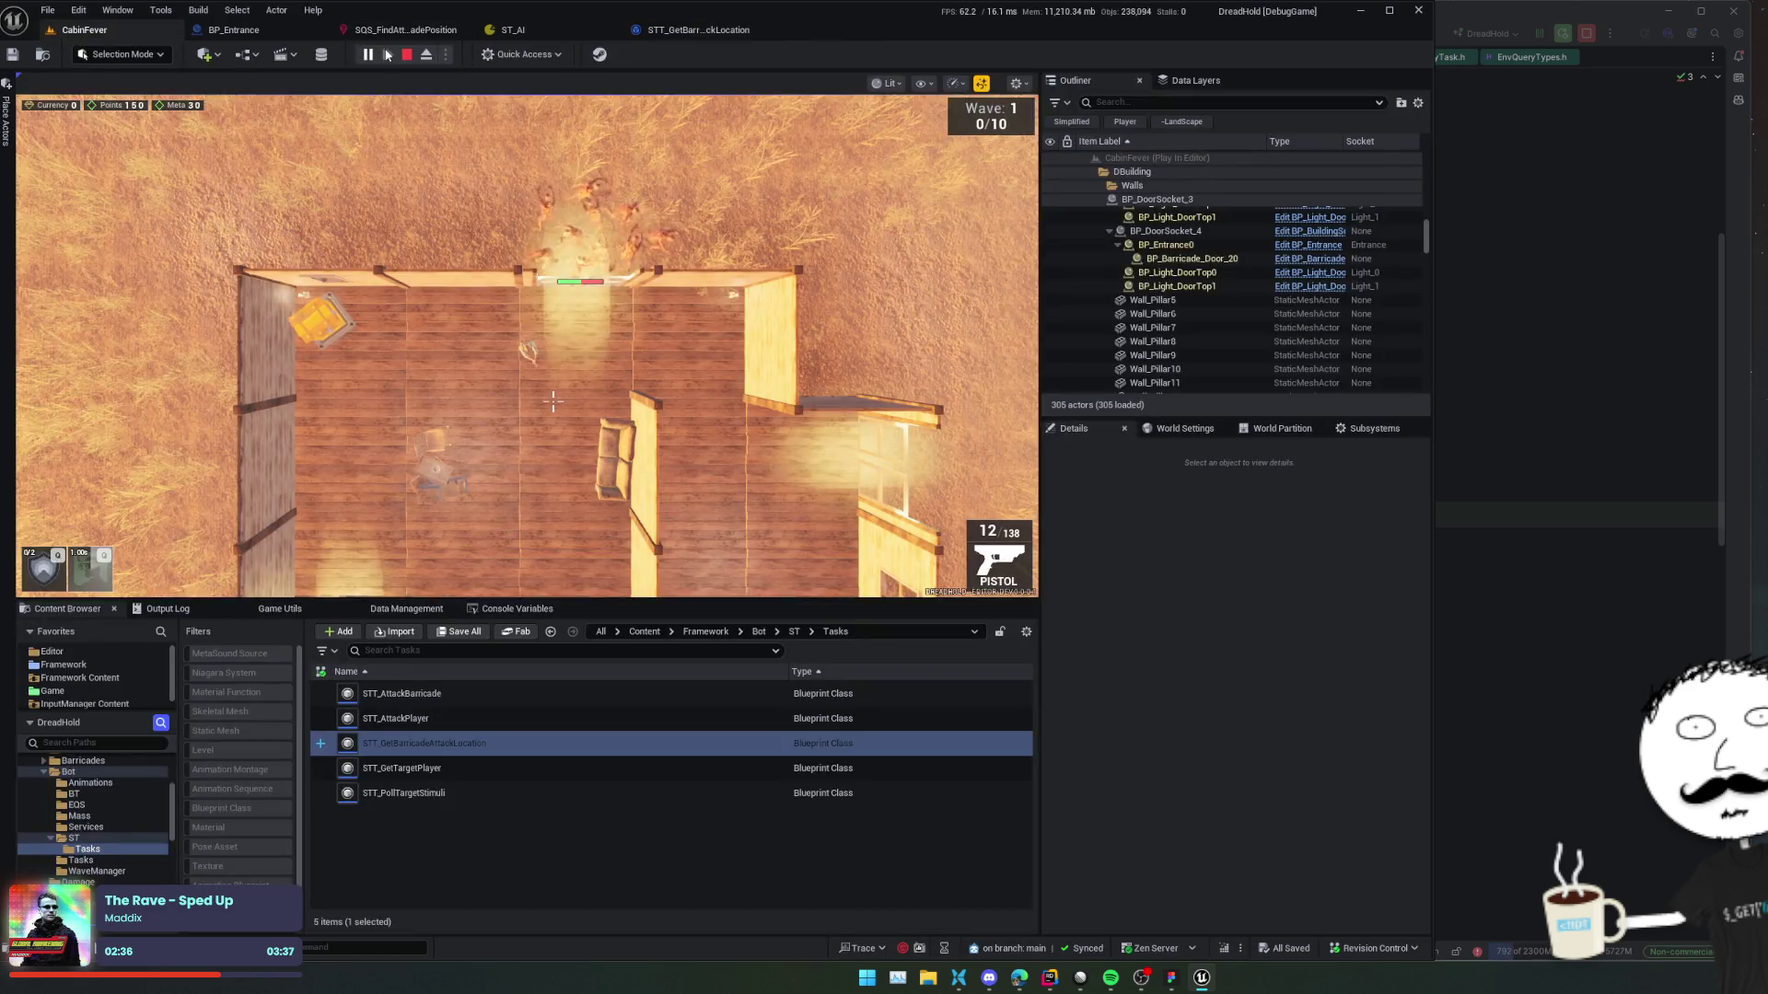
left_click(671, 31)
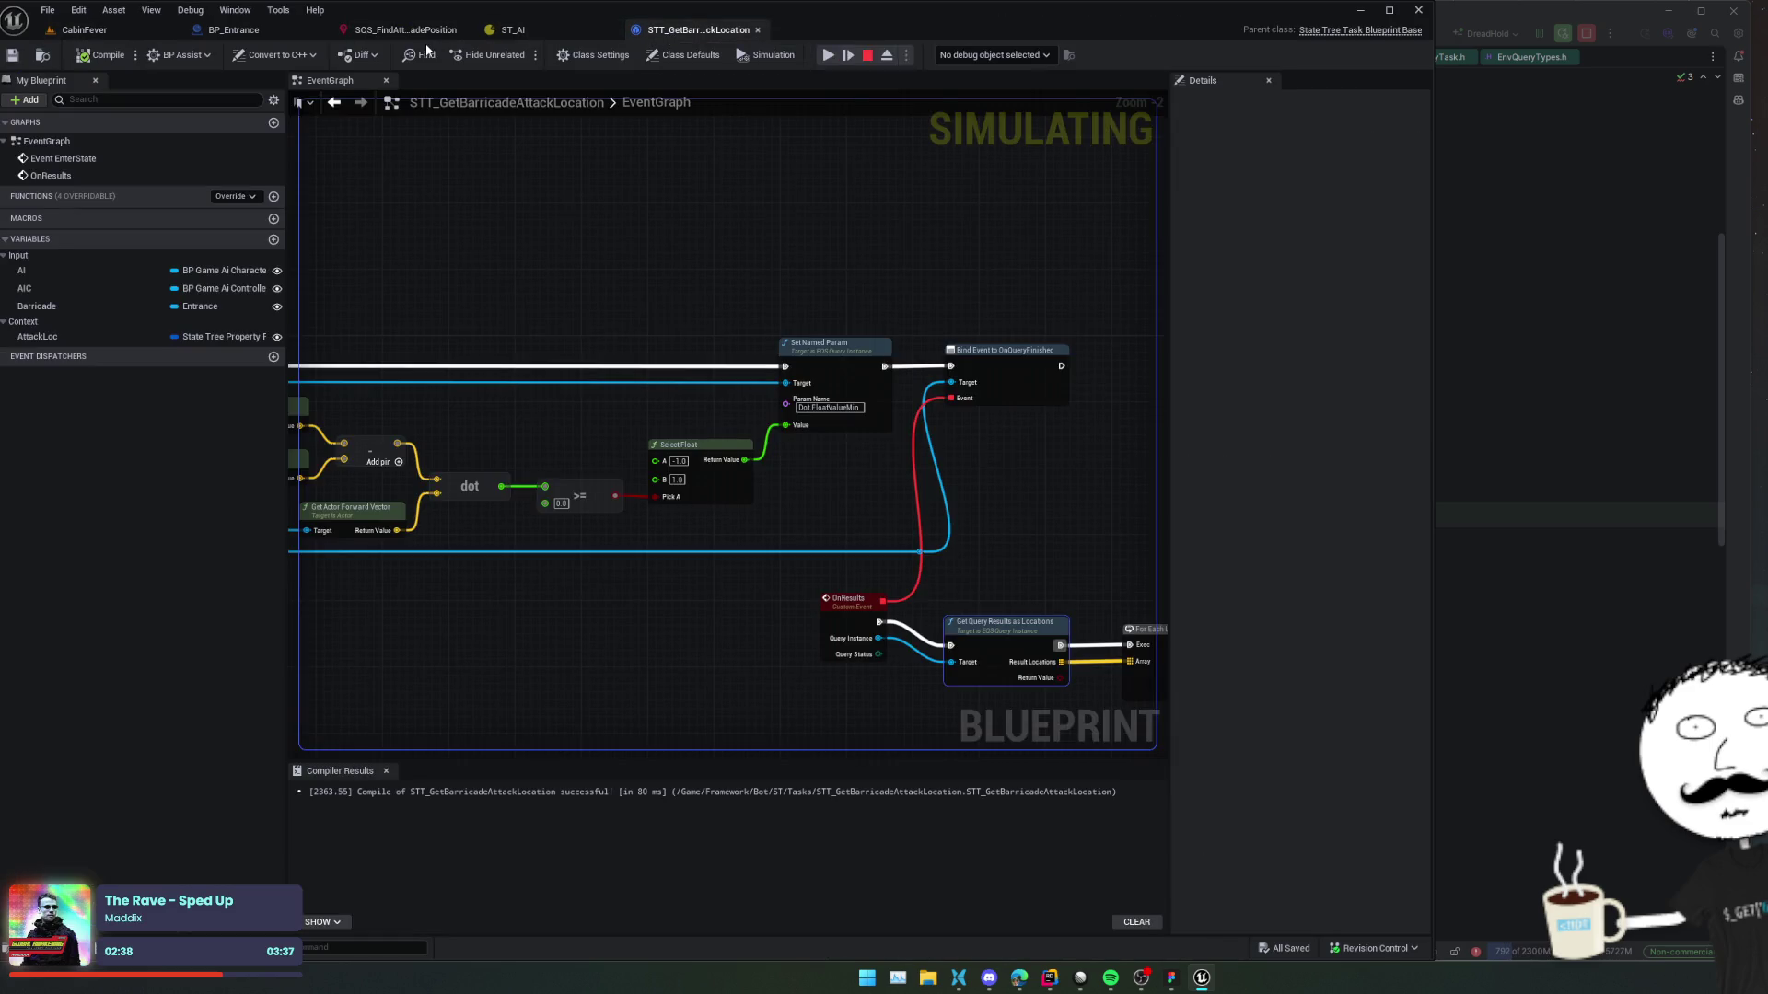
left_click(422, 32)
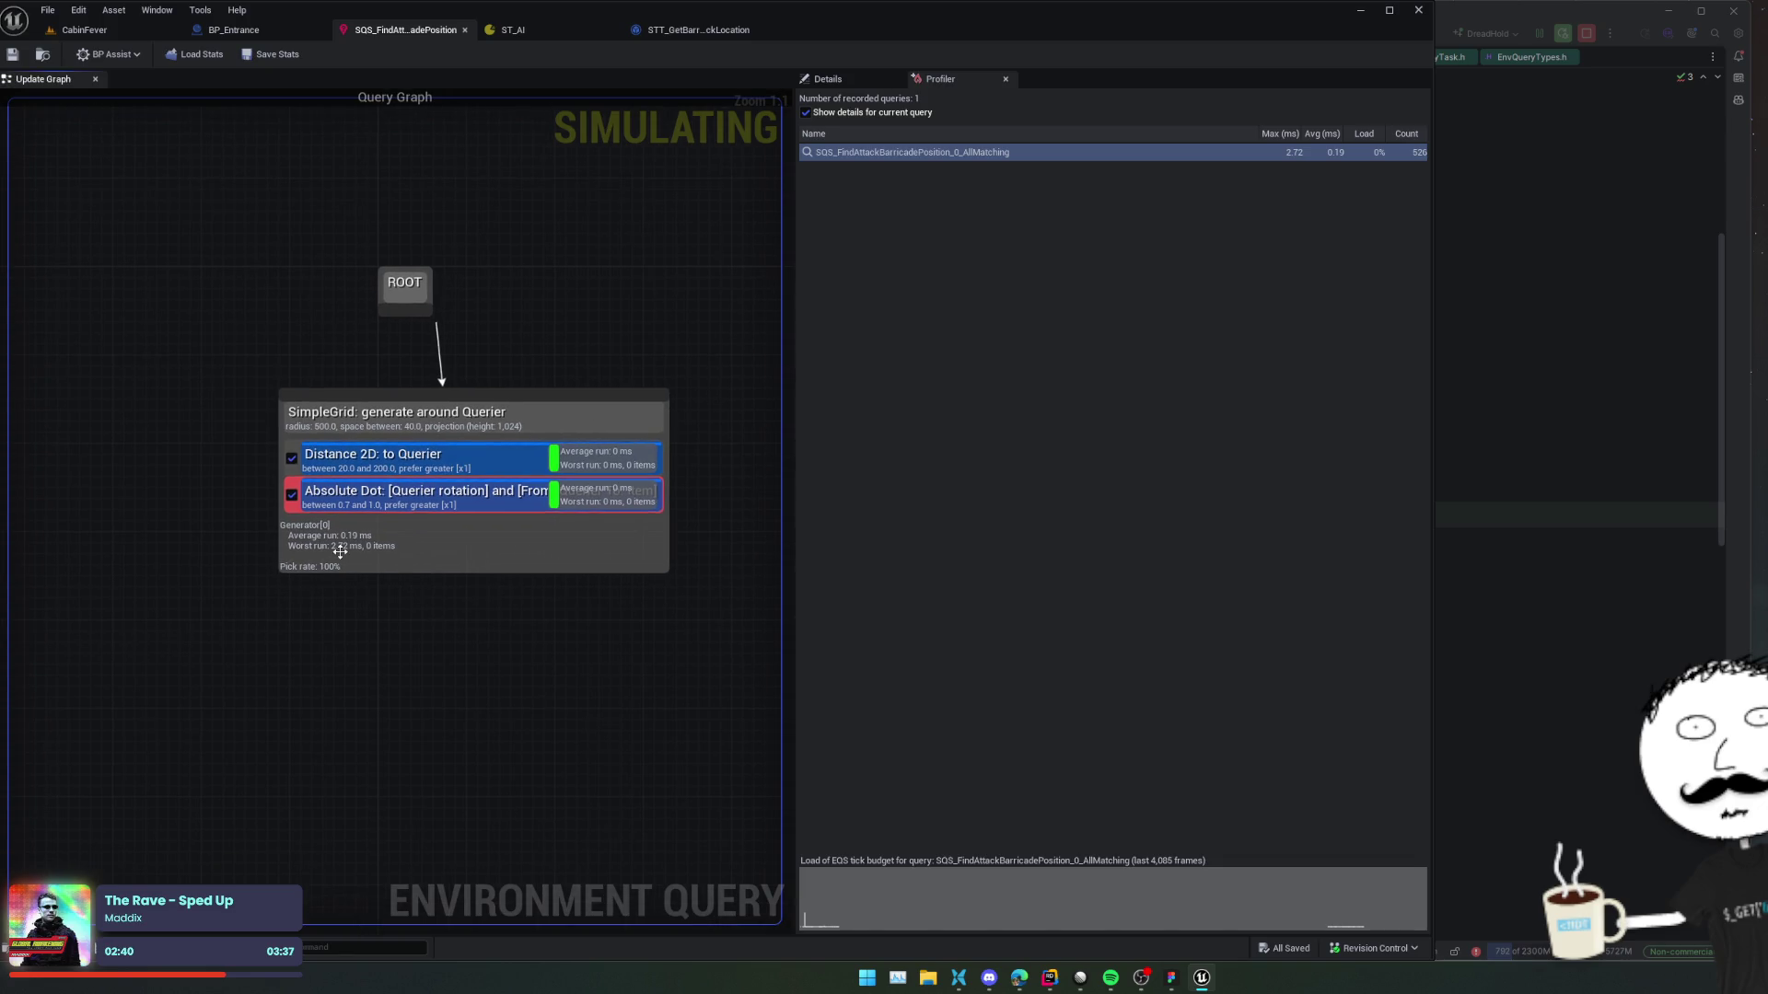
left_click(858, 157)
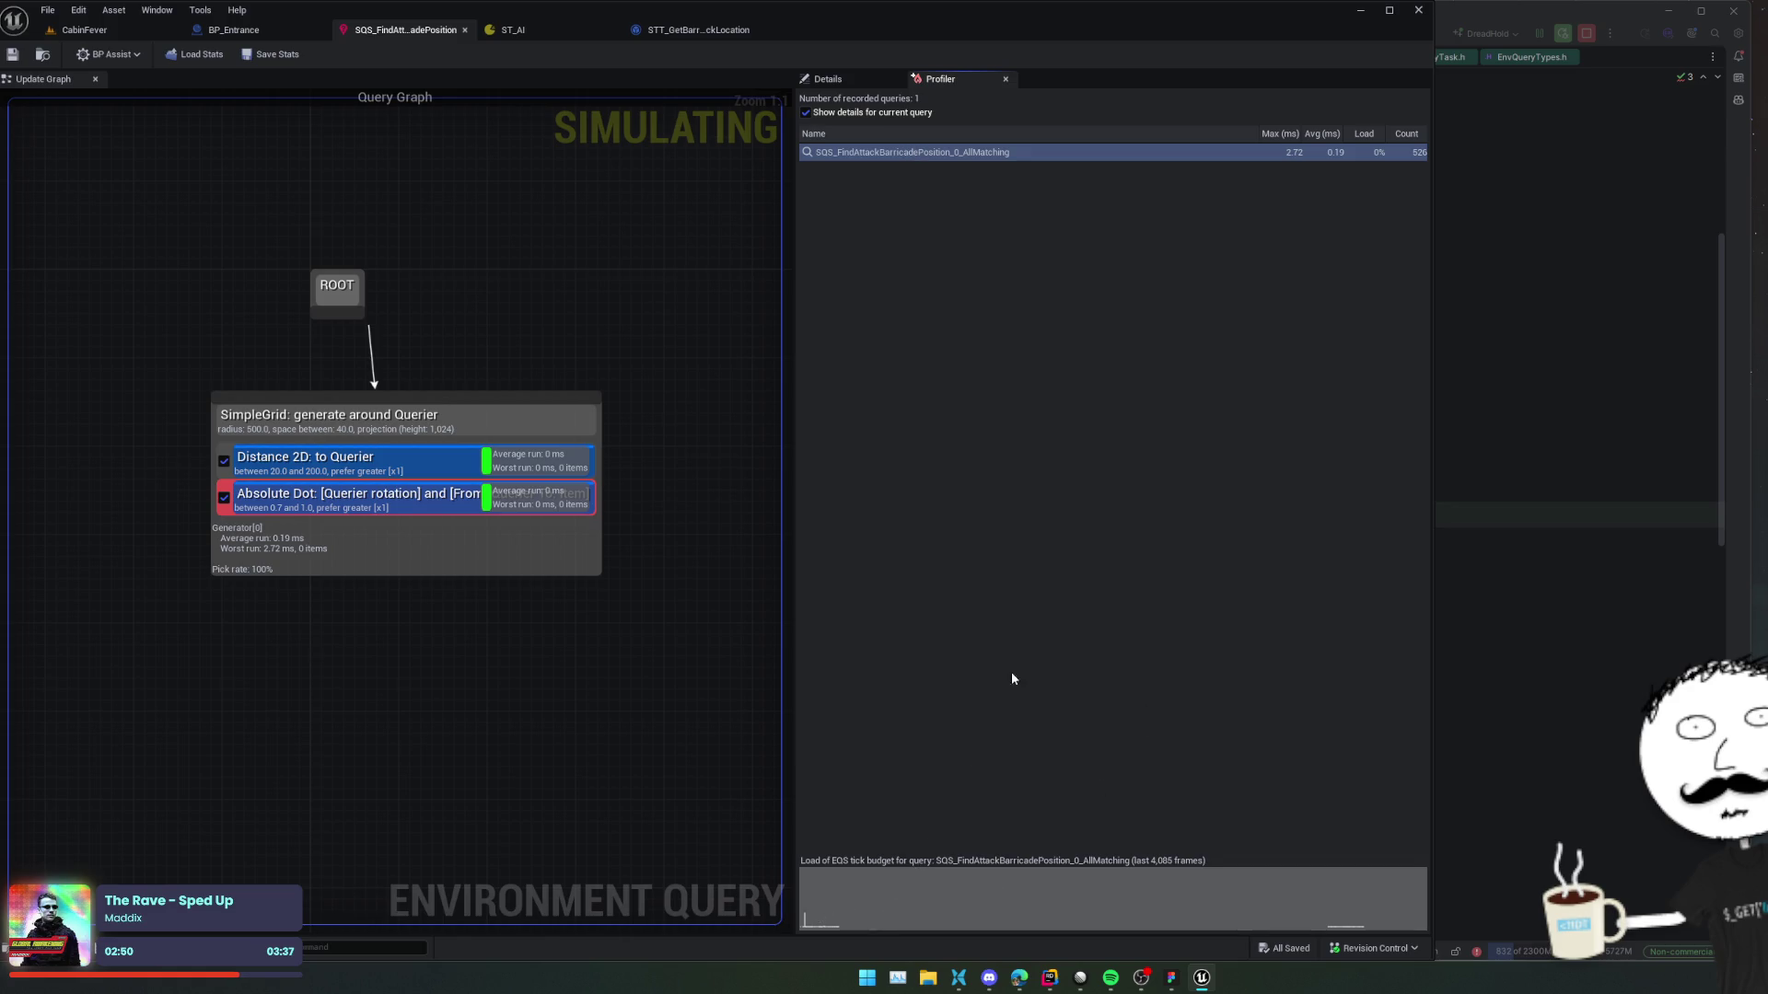
left_click(829, 79)
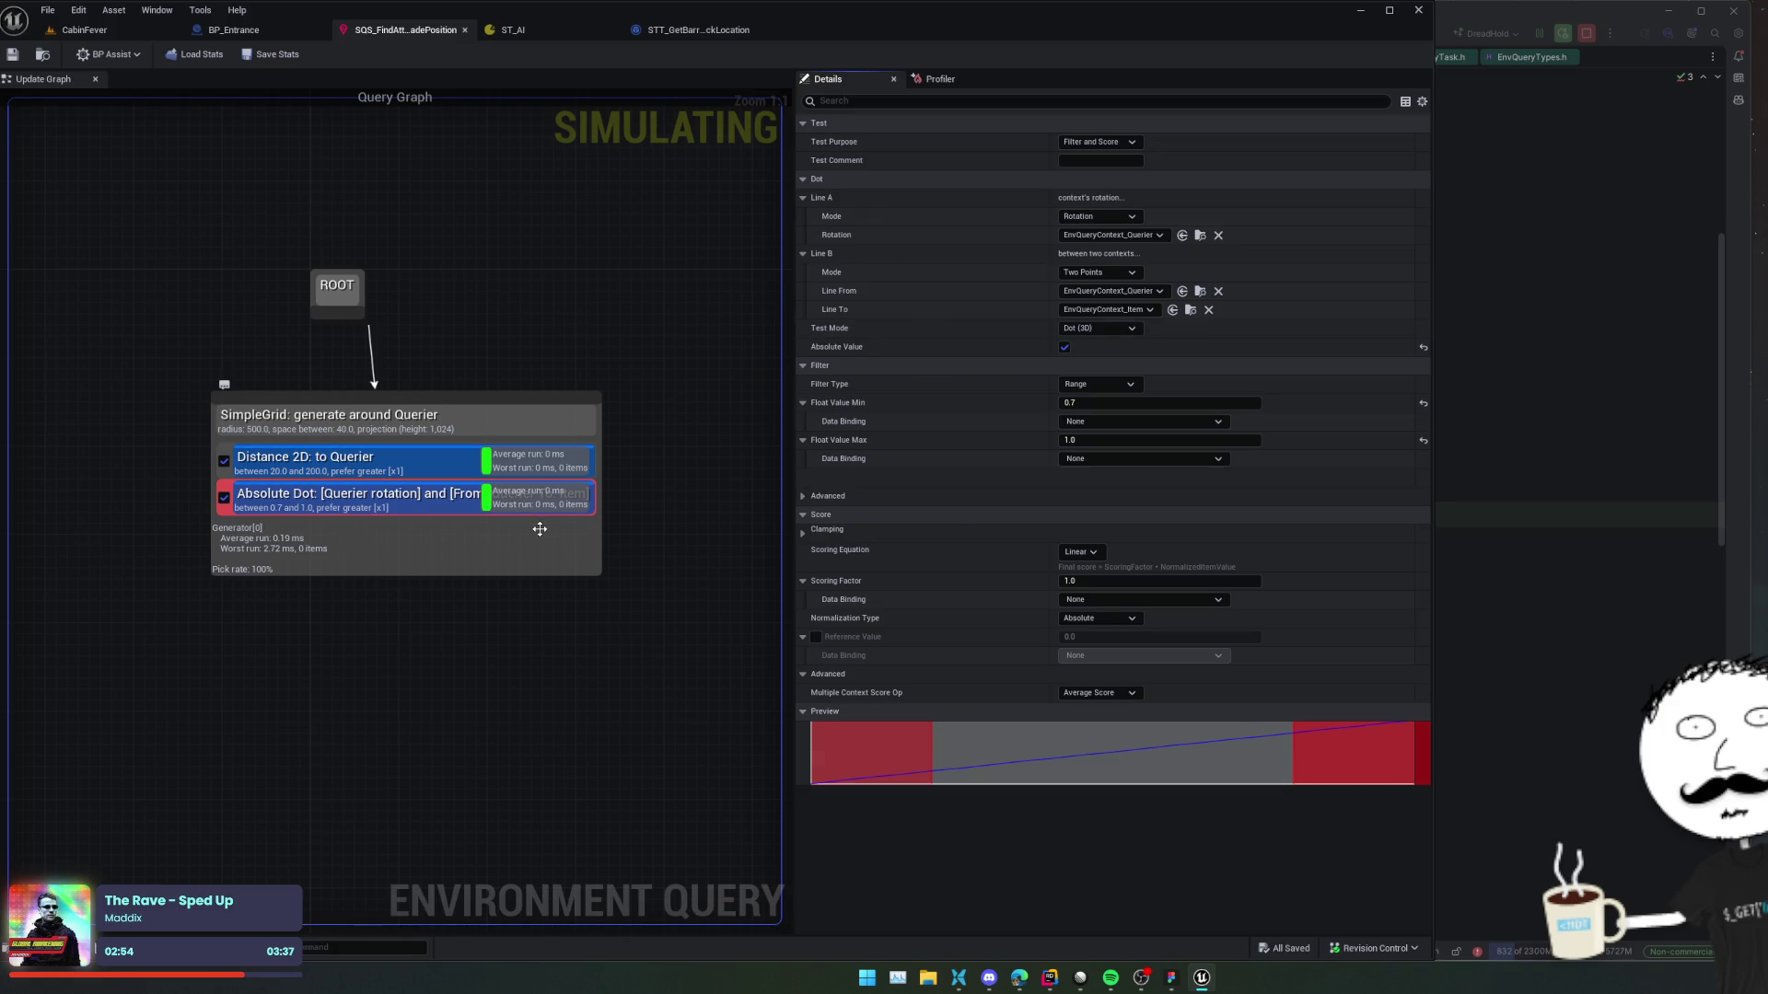
left_click(393, 502)
left_click(407, 461)
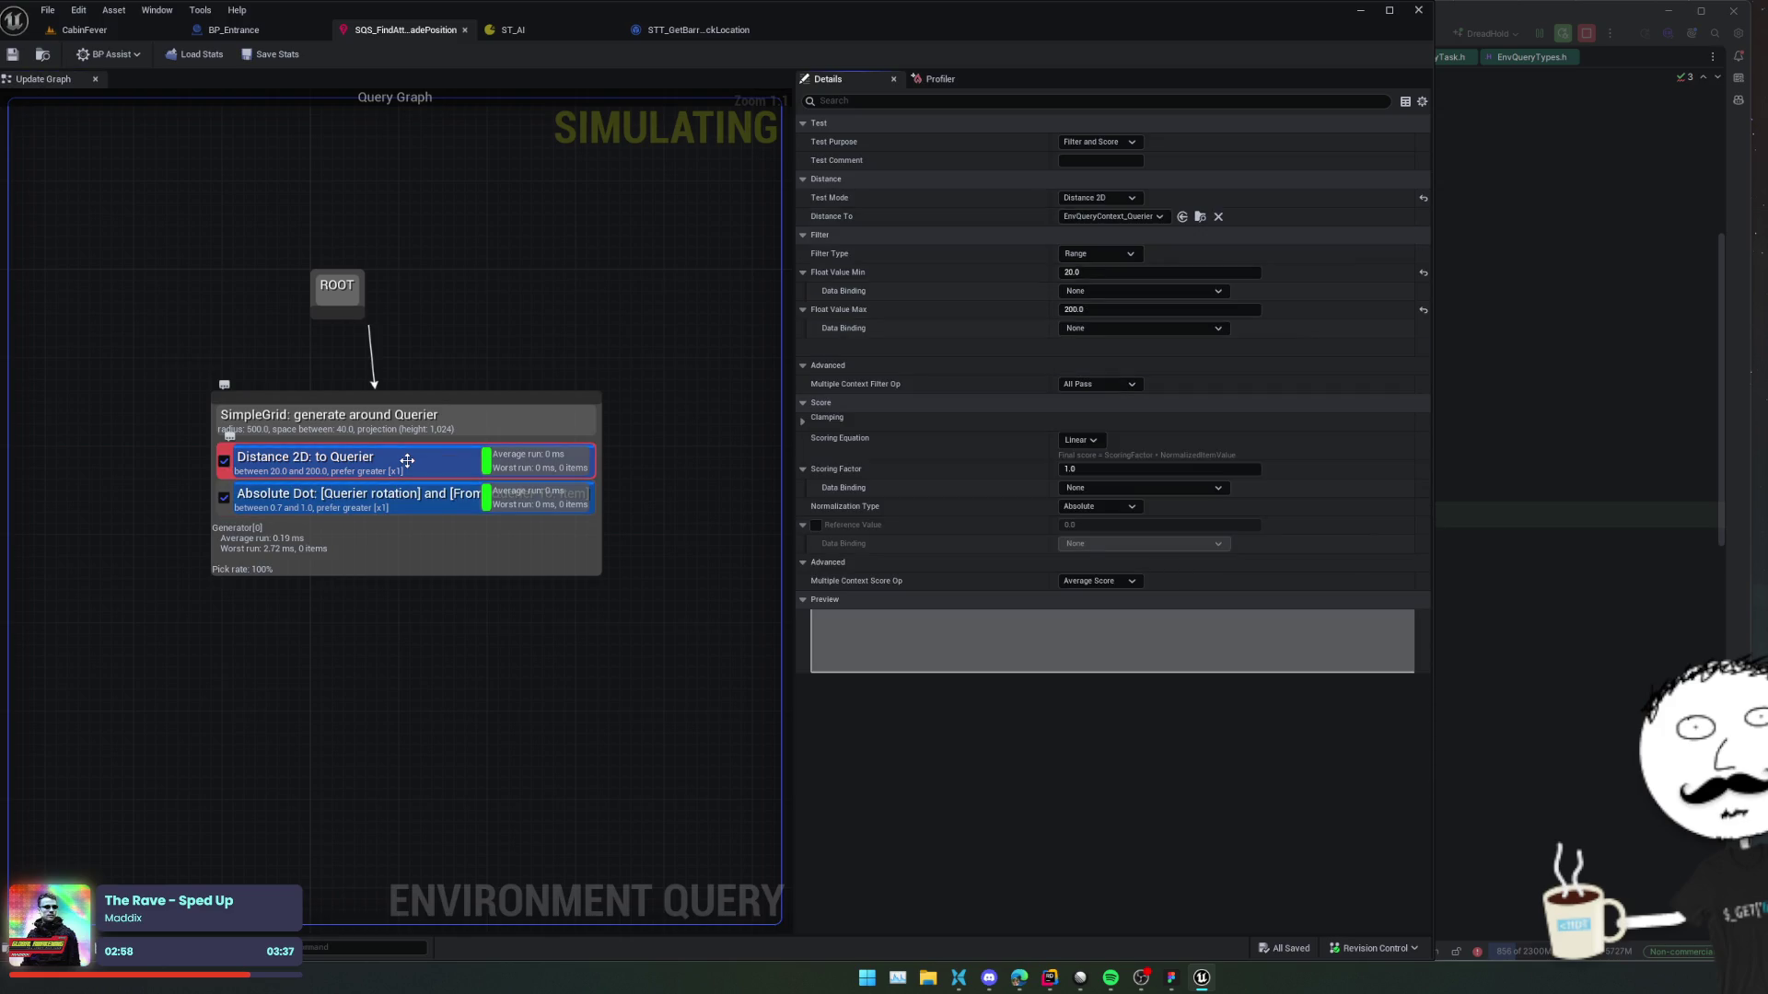
left_click(407, 495)
right_click(409, 499)
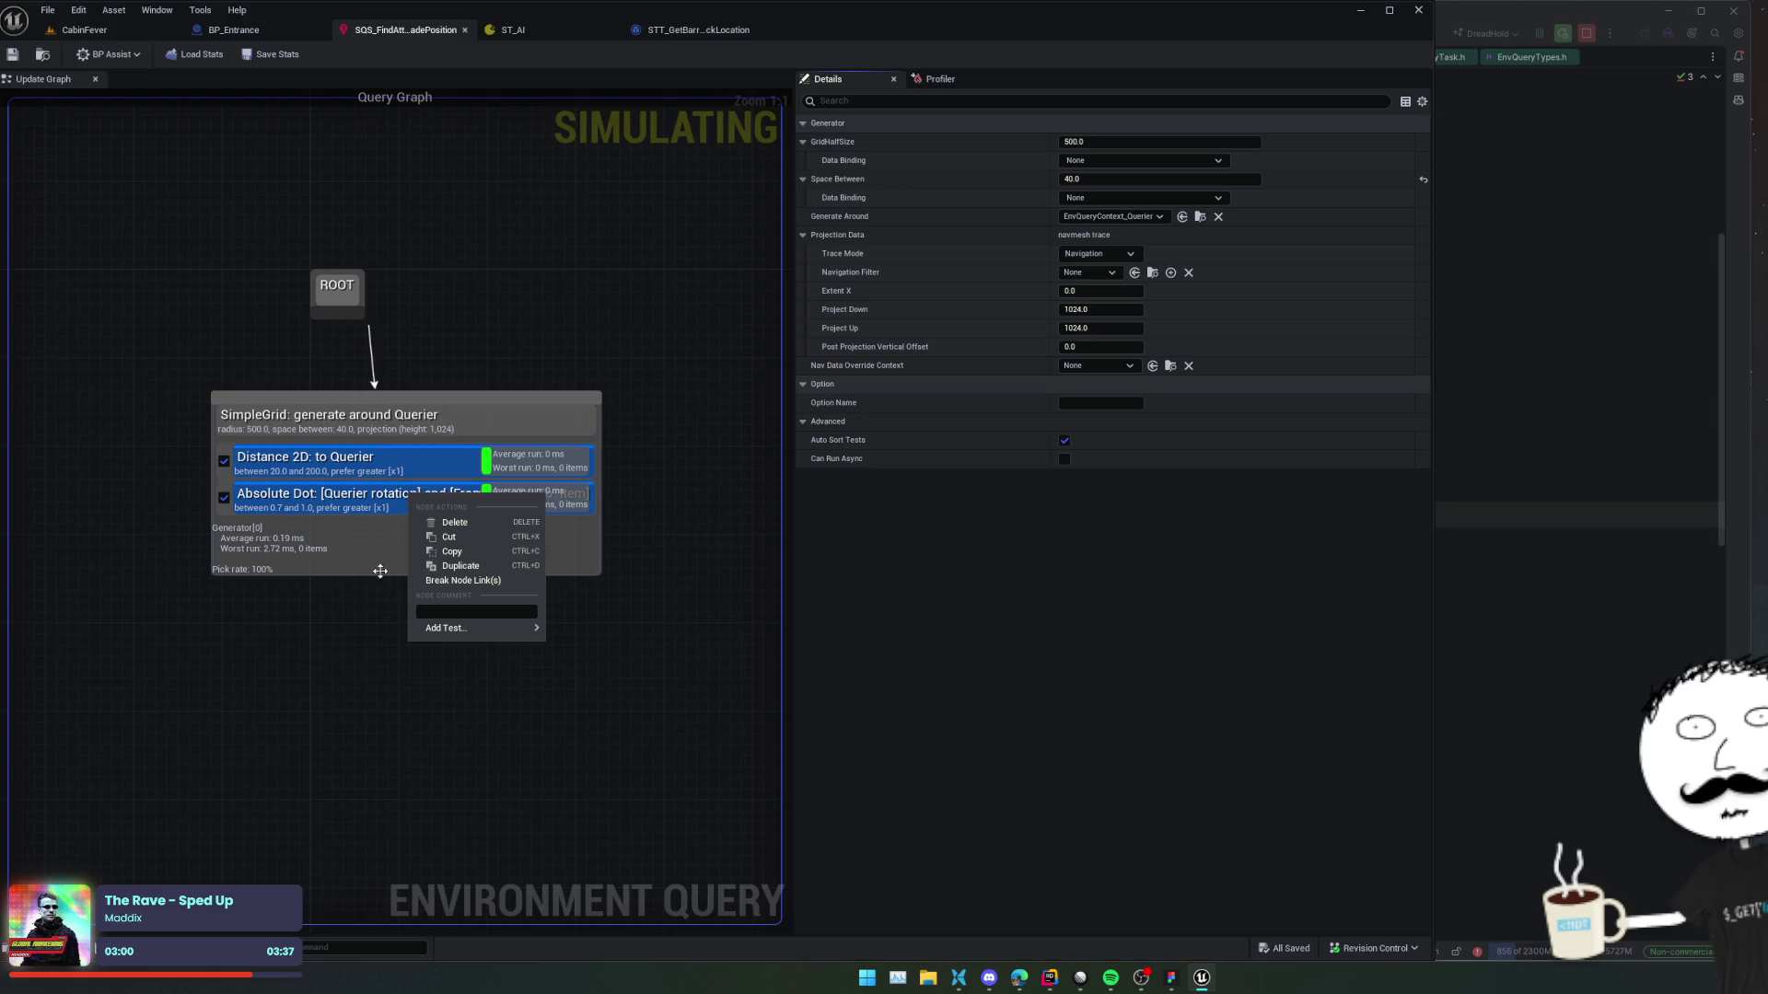
left_click(380, 571)
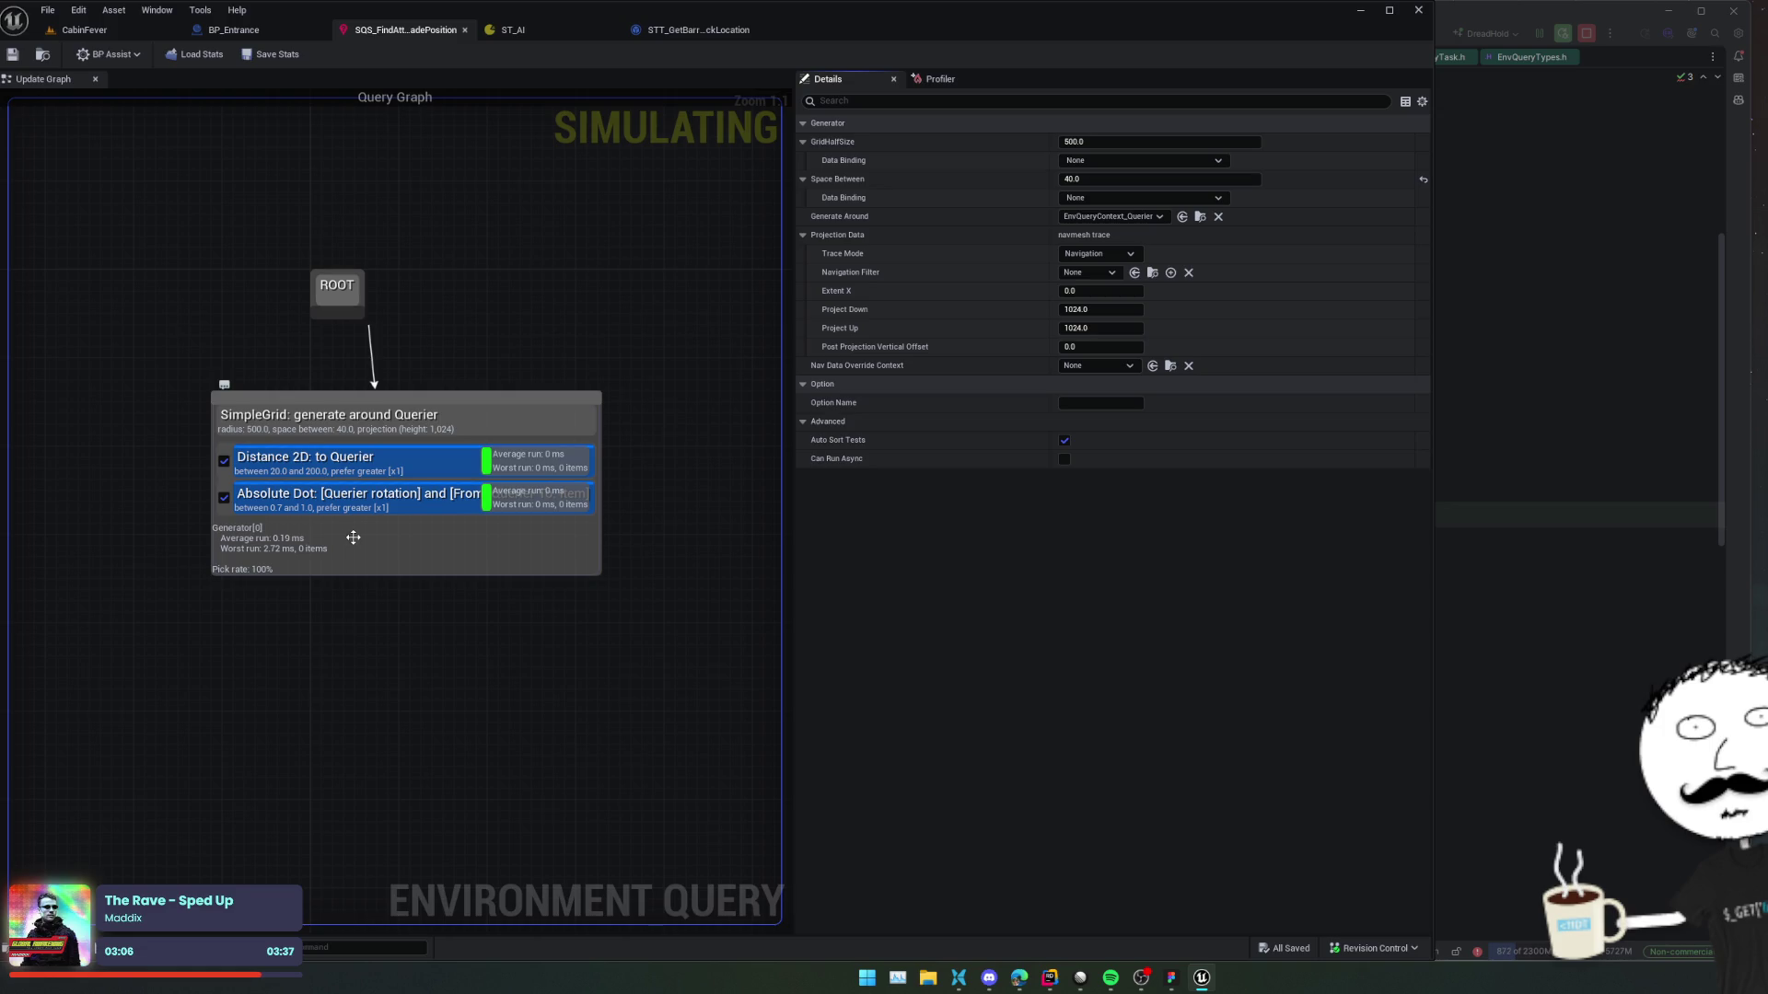
left_click(361, 508)
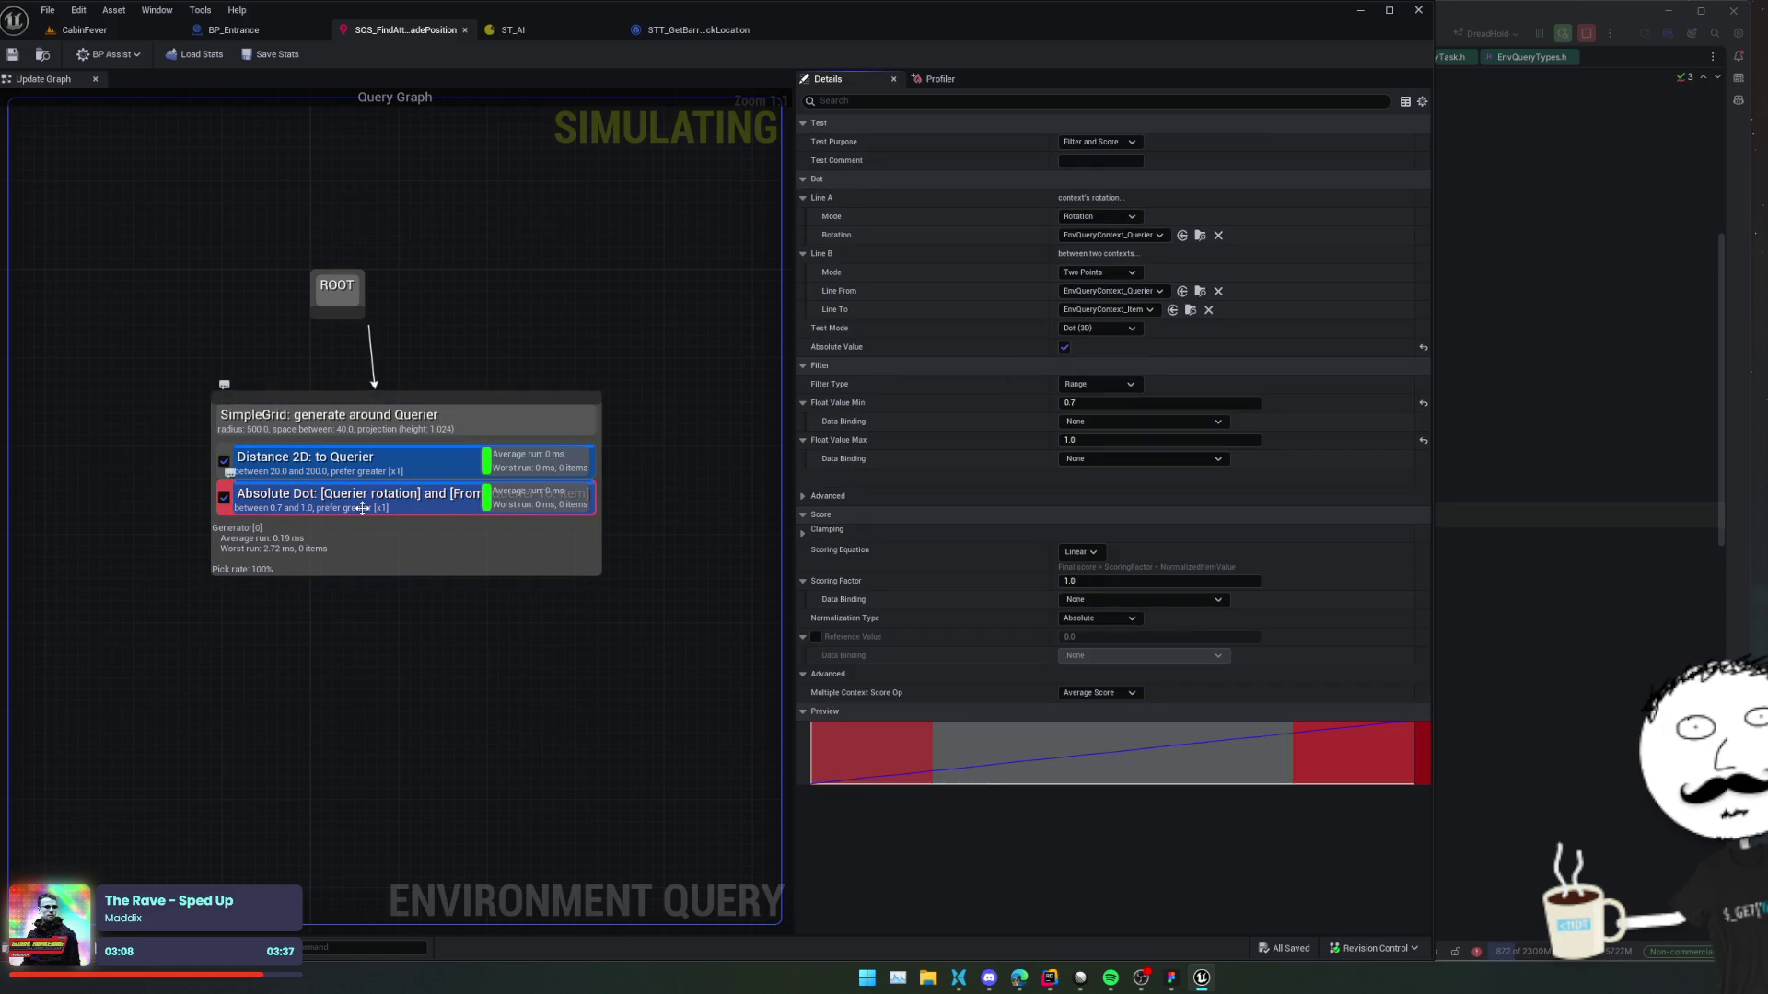
scroll(957, 613, "up", 1)
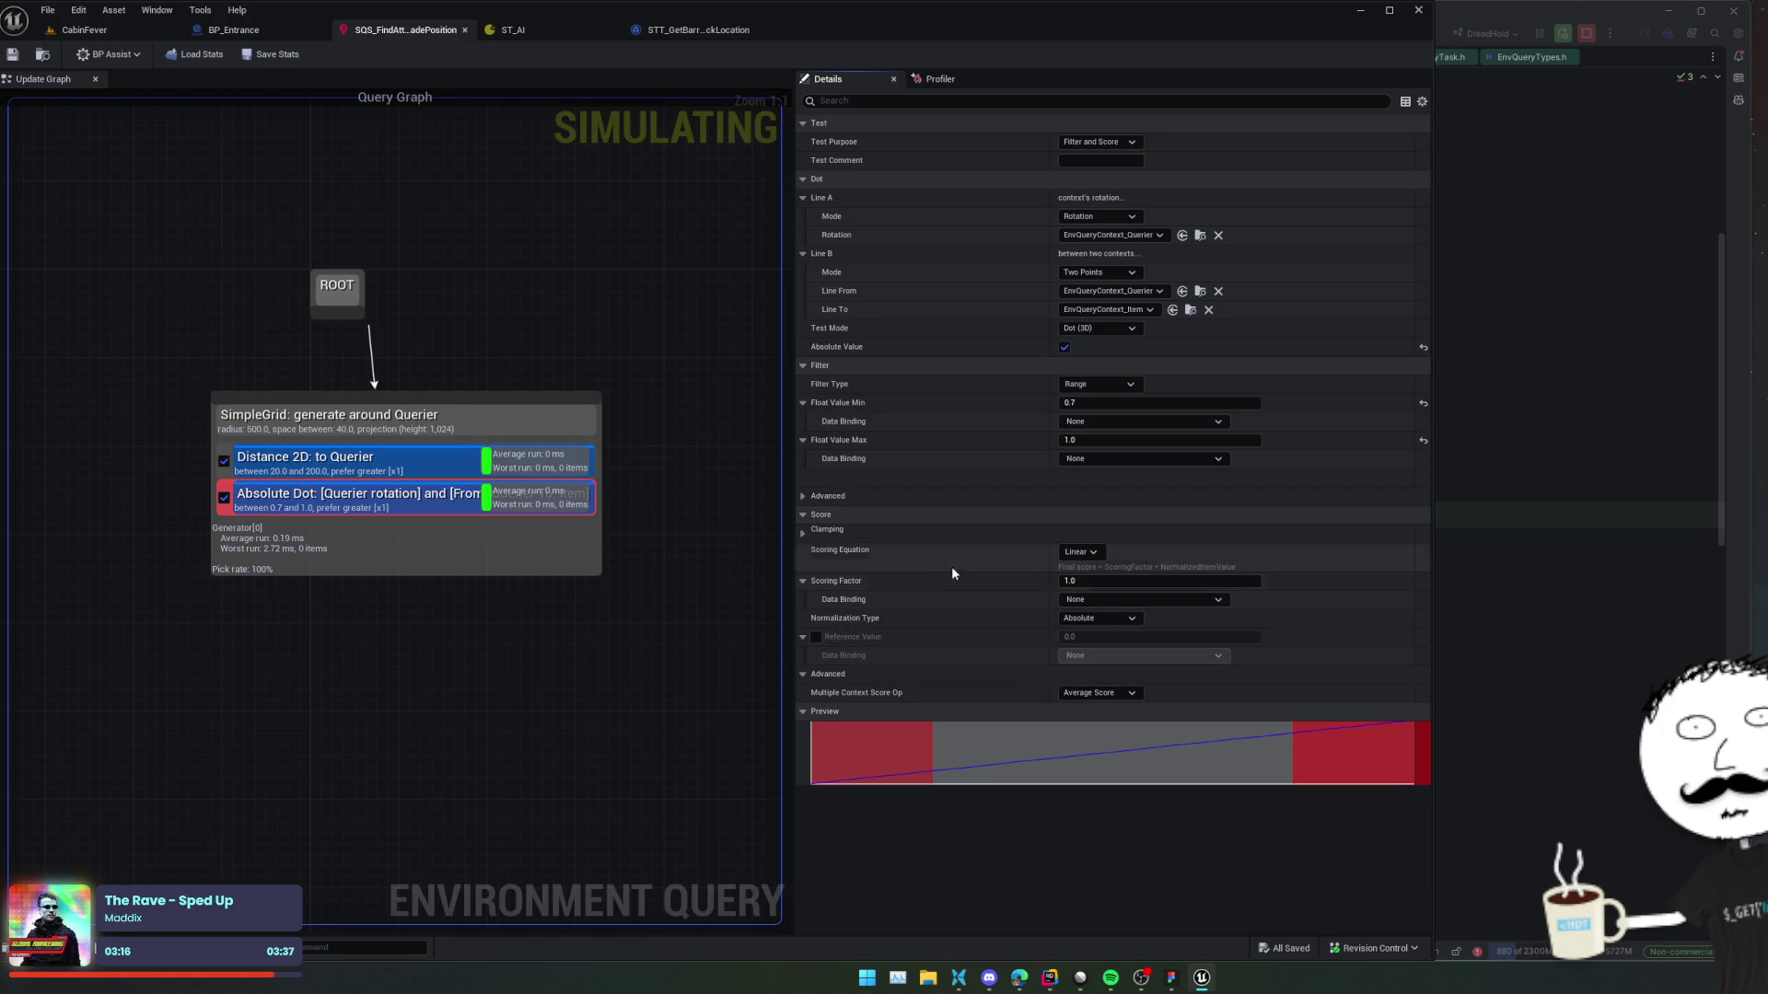
scroll(941, 450, "up", 2)
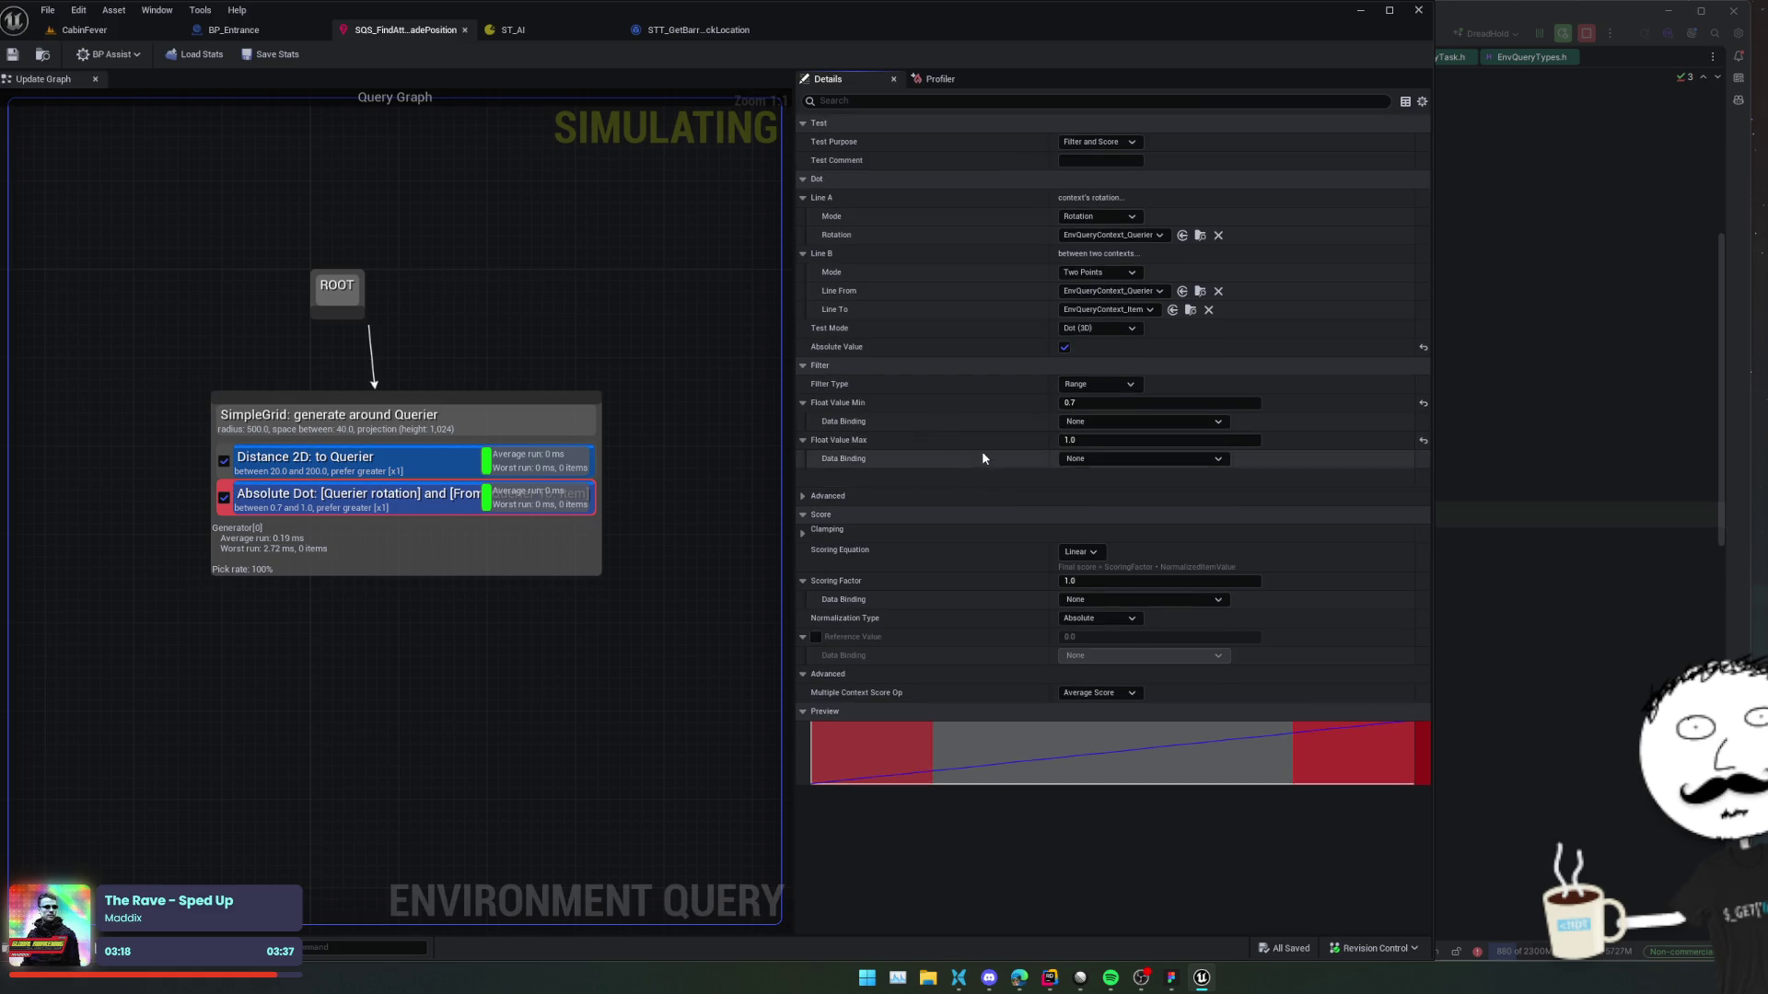
mouse_move(816, 350)
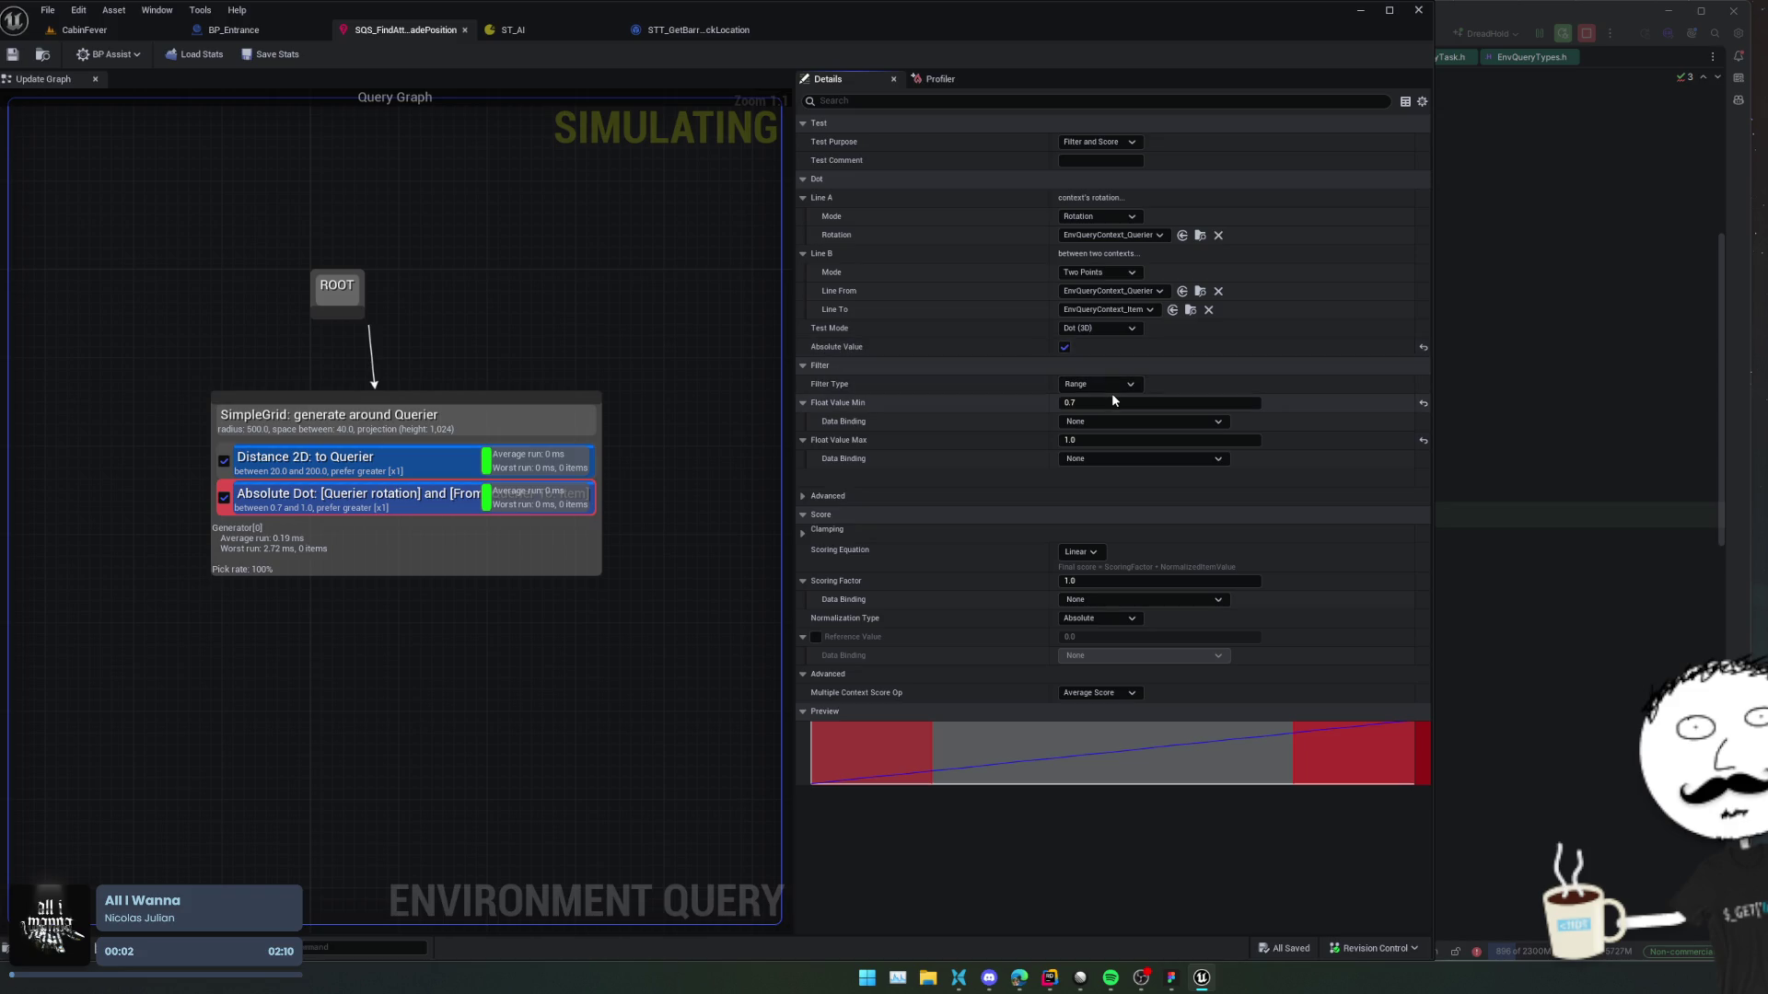
left_click(1114, 385)
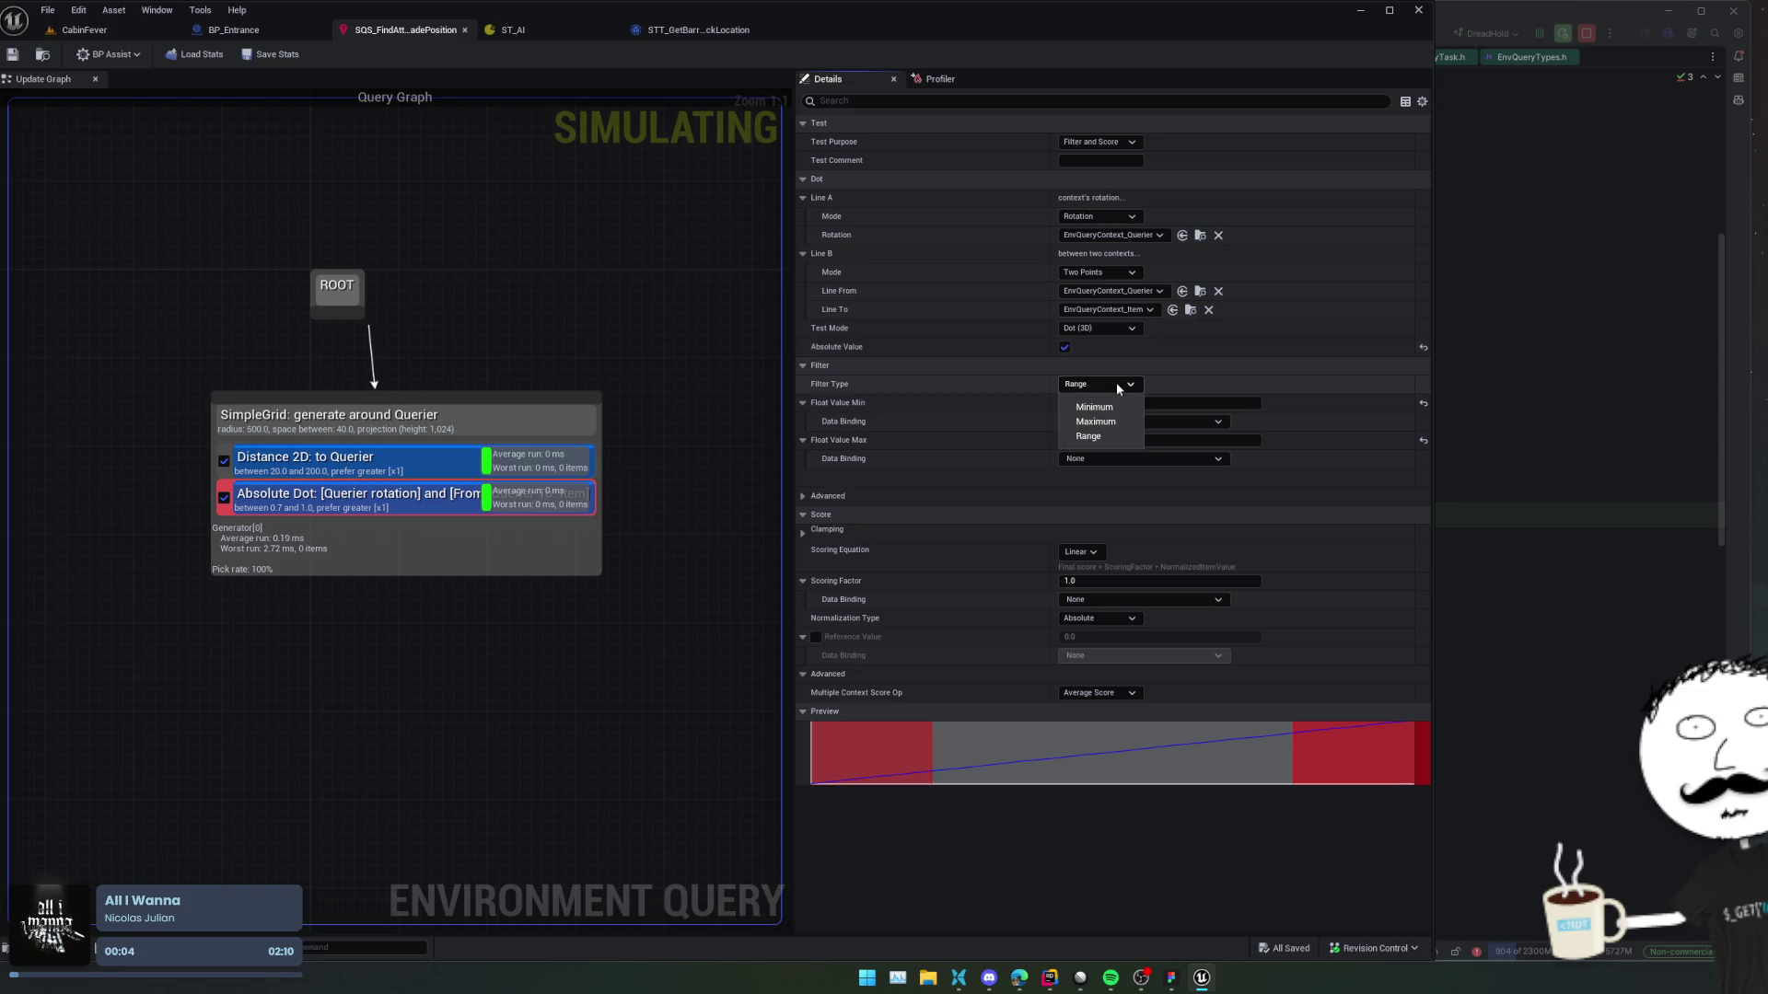
Try a Maximum filter at 1.0, then switch the Absolute Dot filter type to Minimum.
left_click(1119, 421)
left_click(1138, 403)
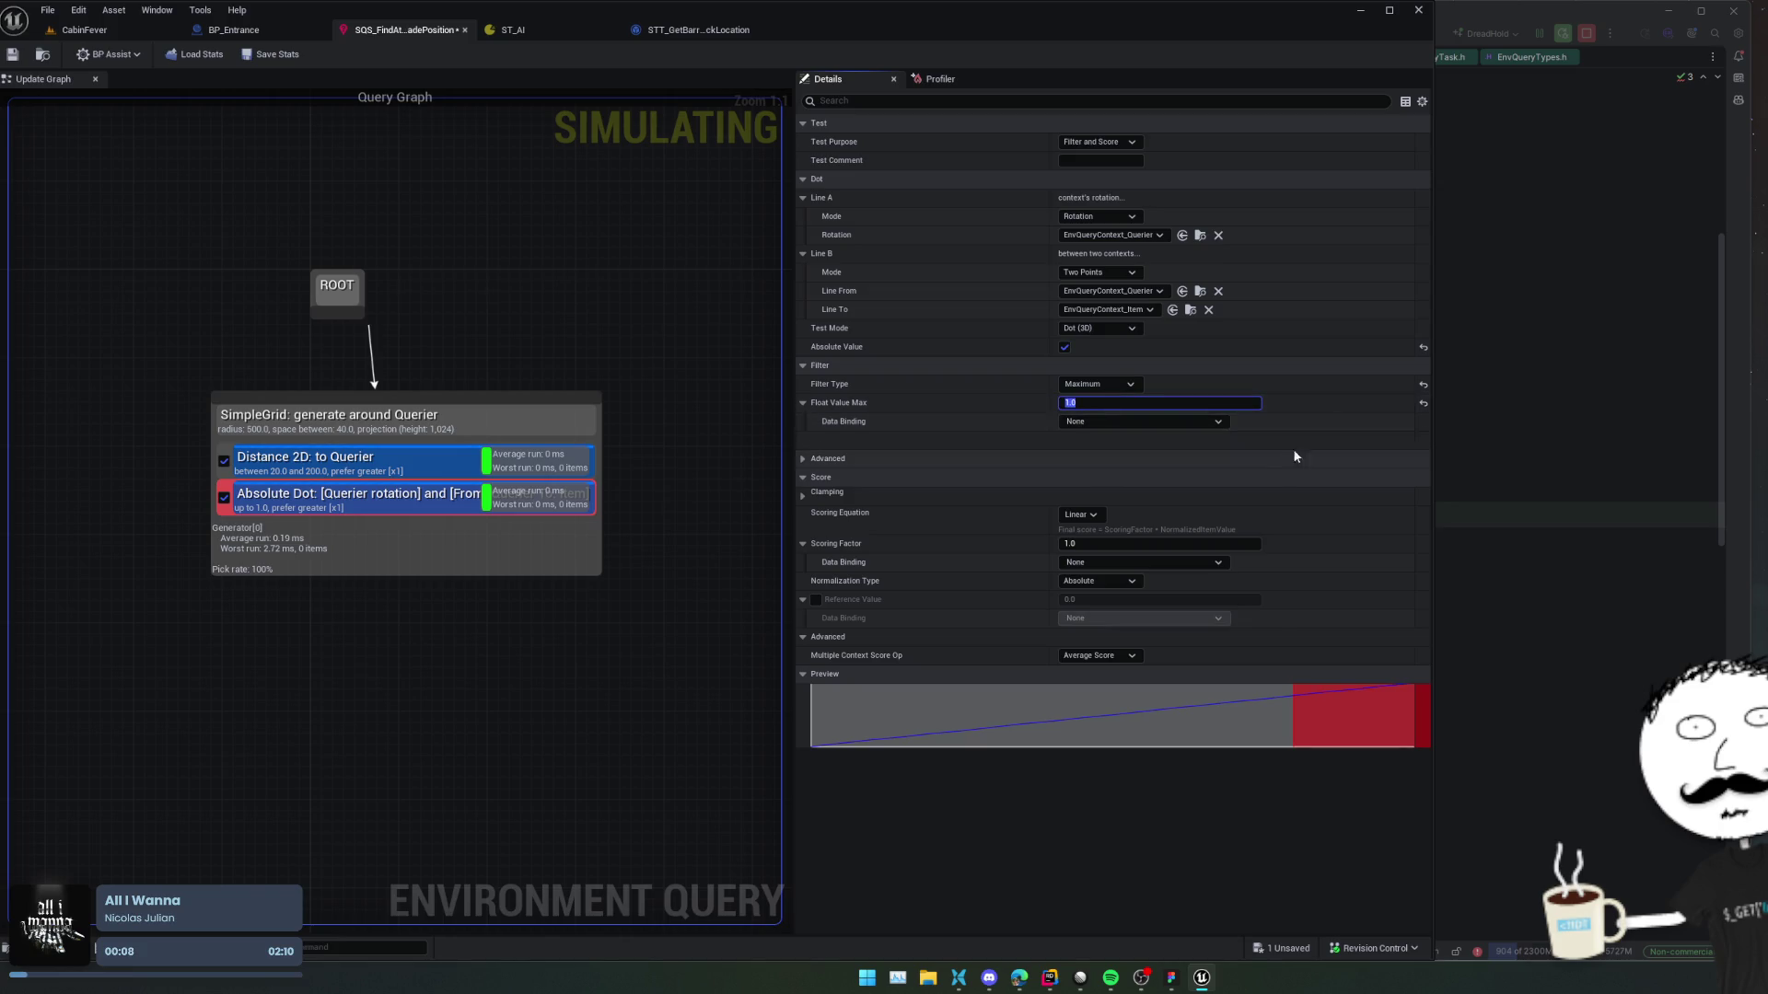
left_click(1296, 710)
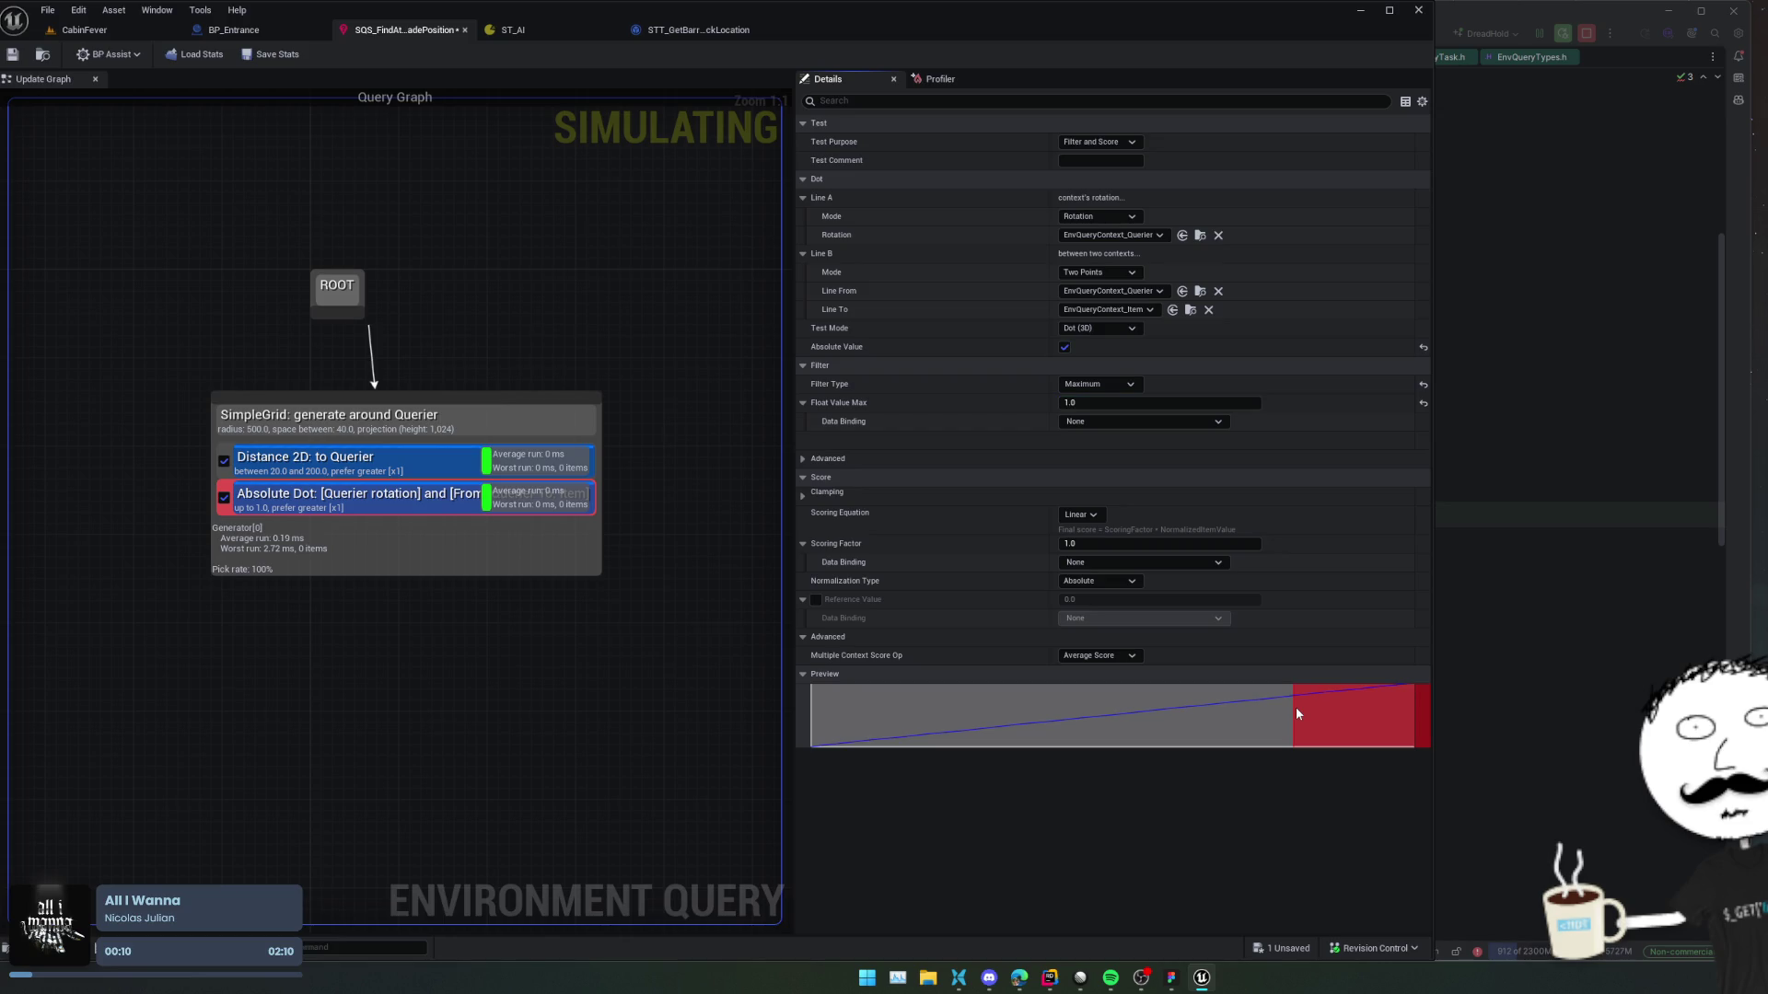
left_click(1112, 390)
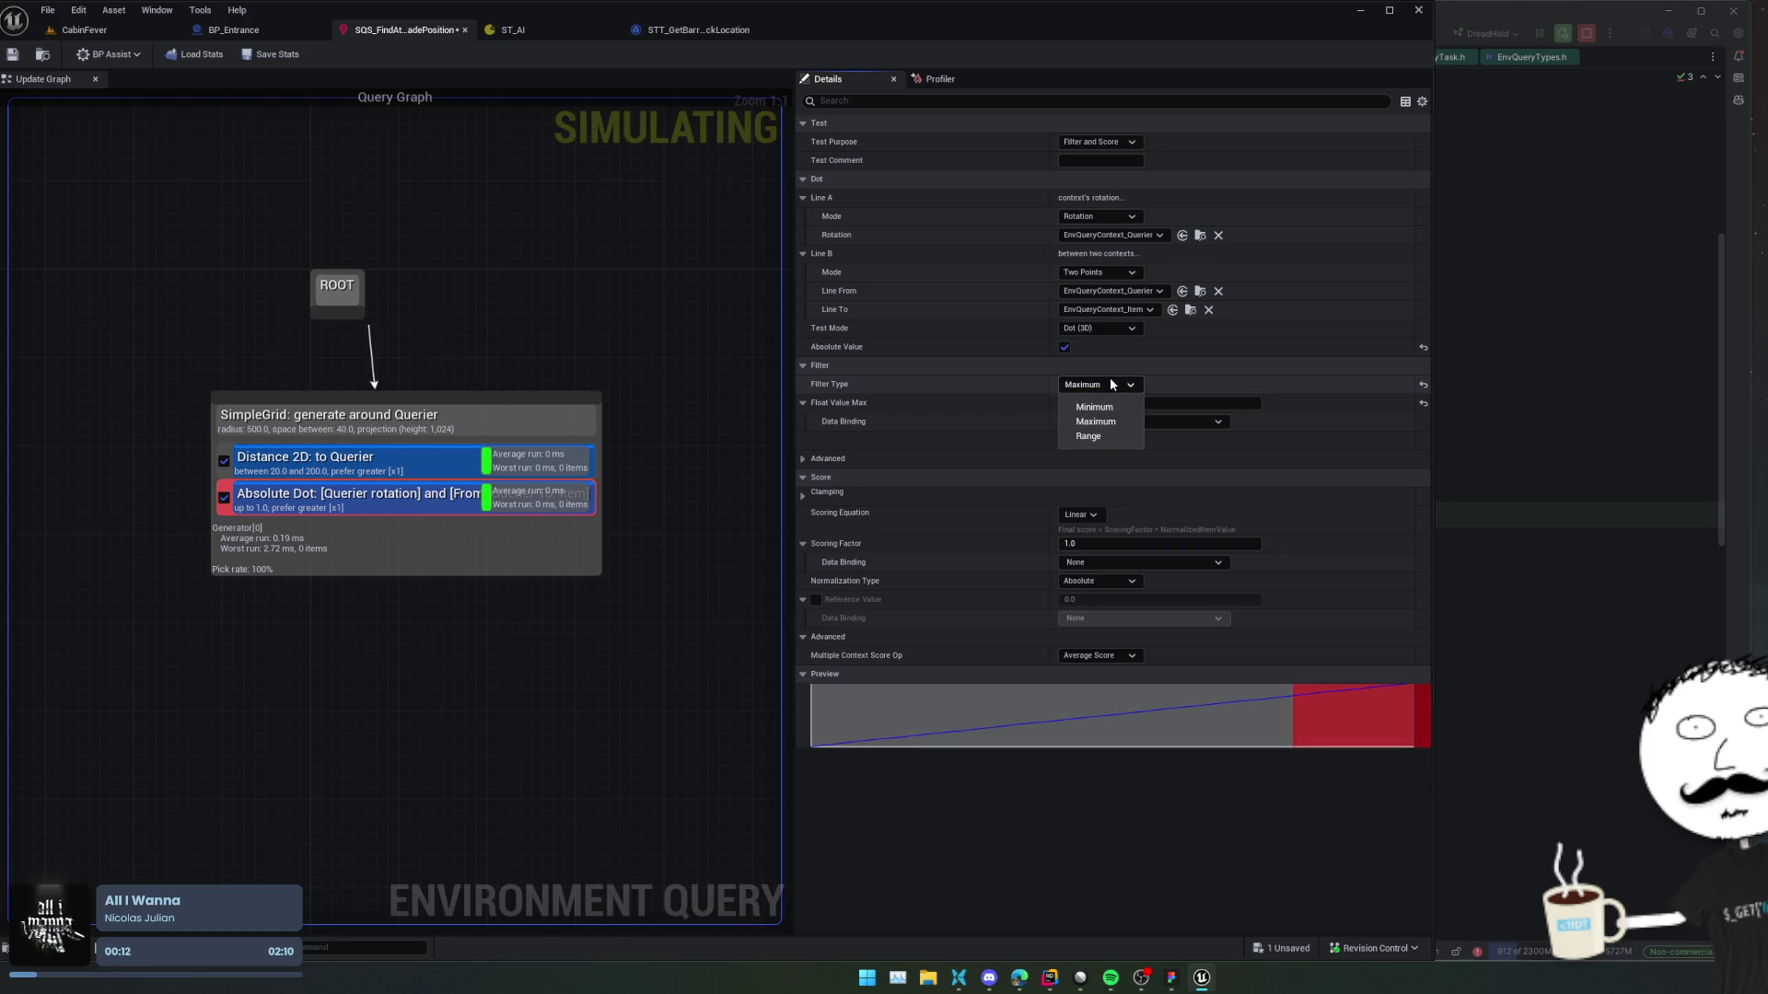
left_click(1006, 397)
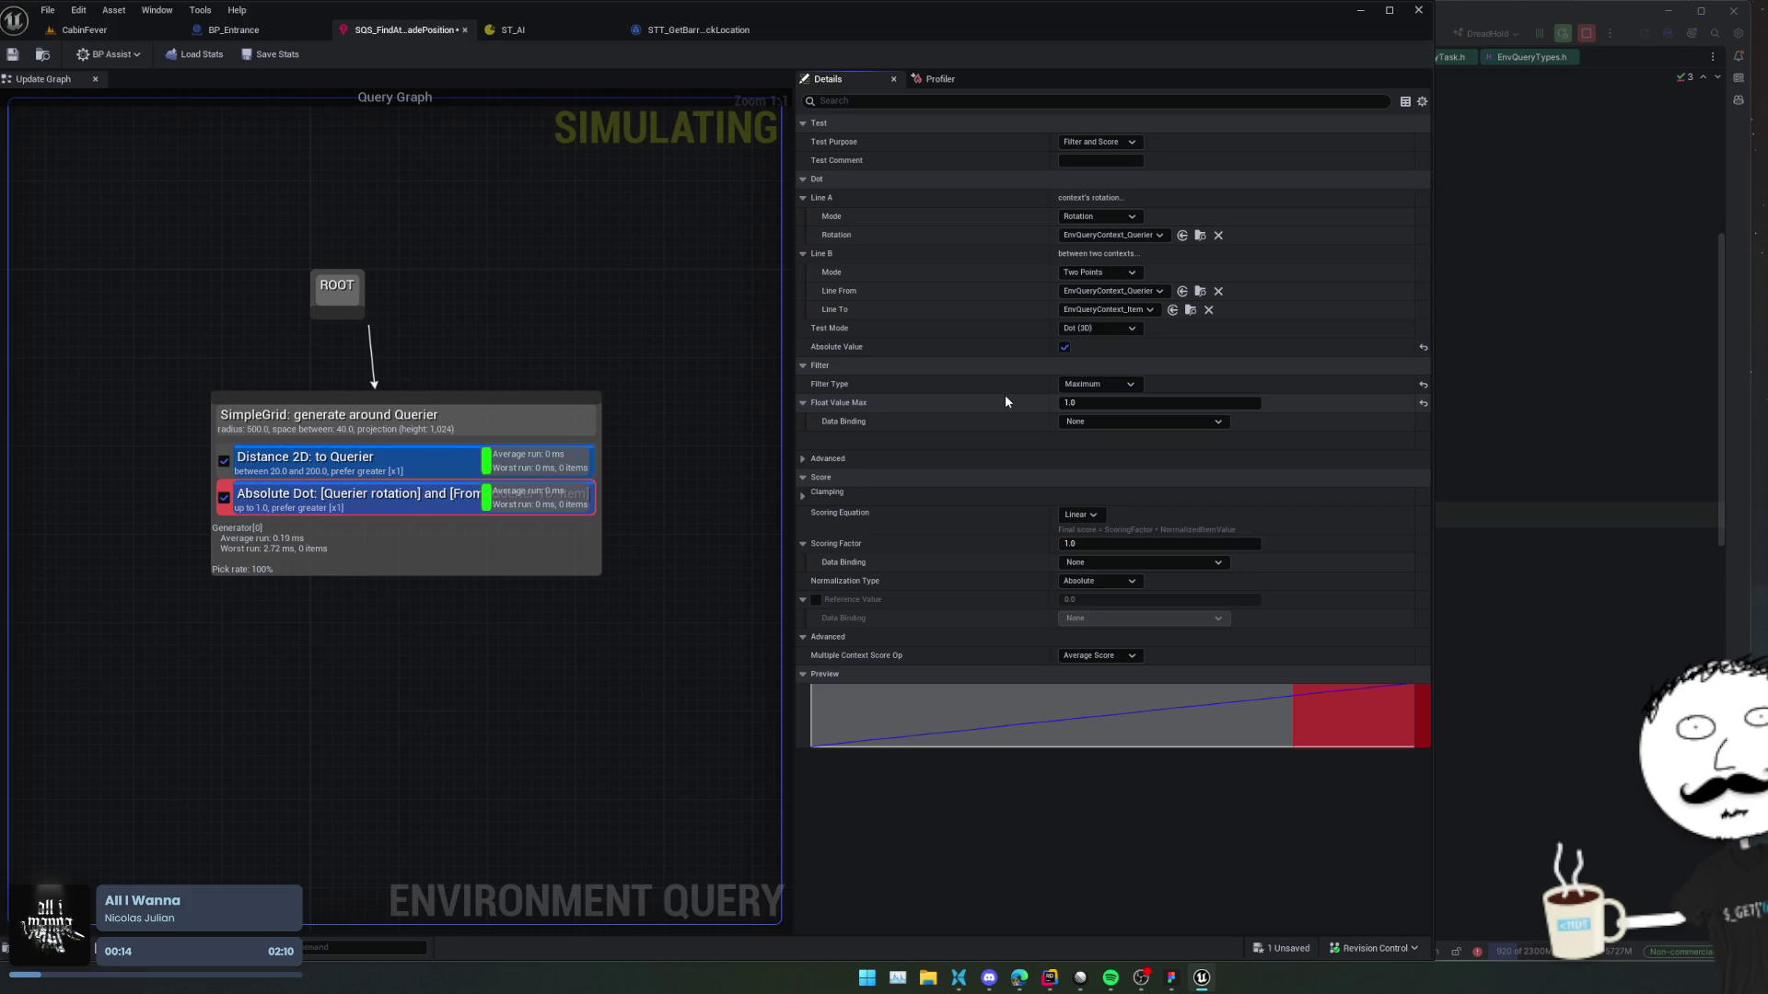
left_click(1113, 385)
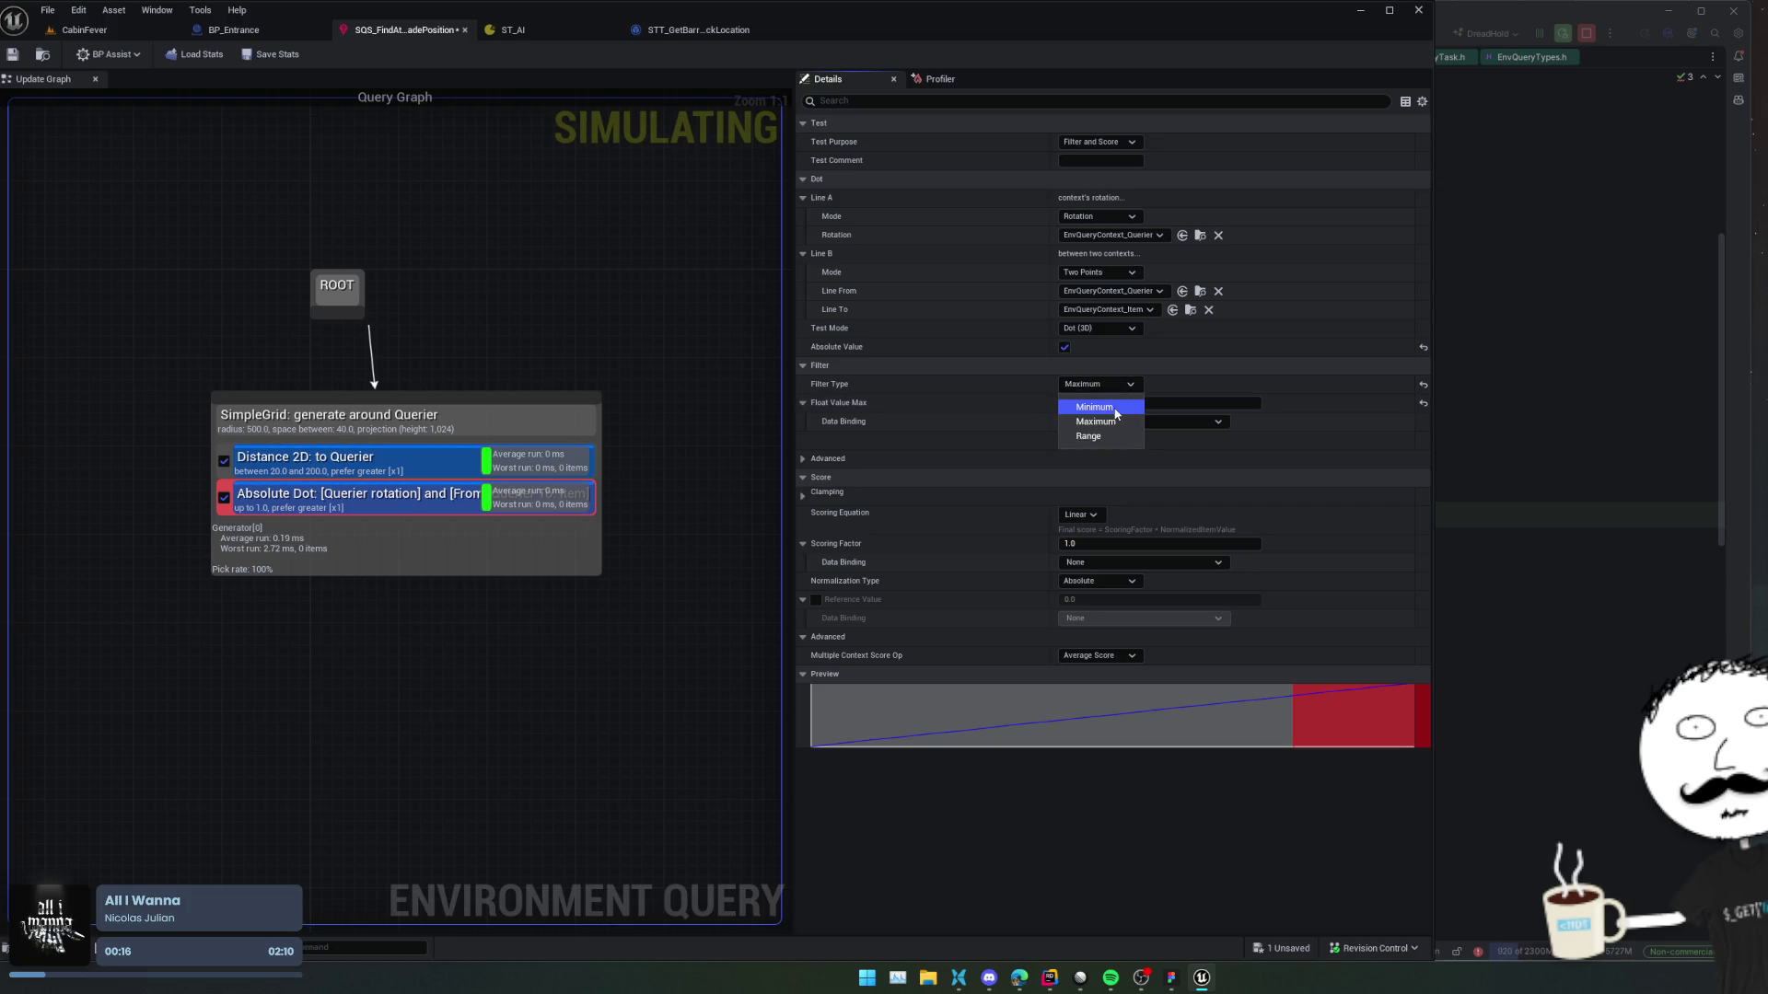
left_click(1095, 407)
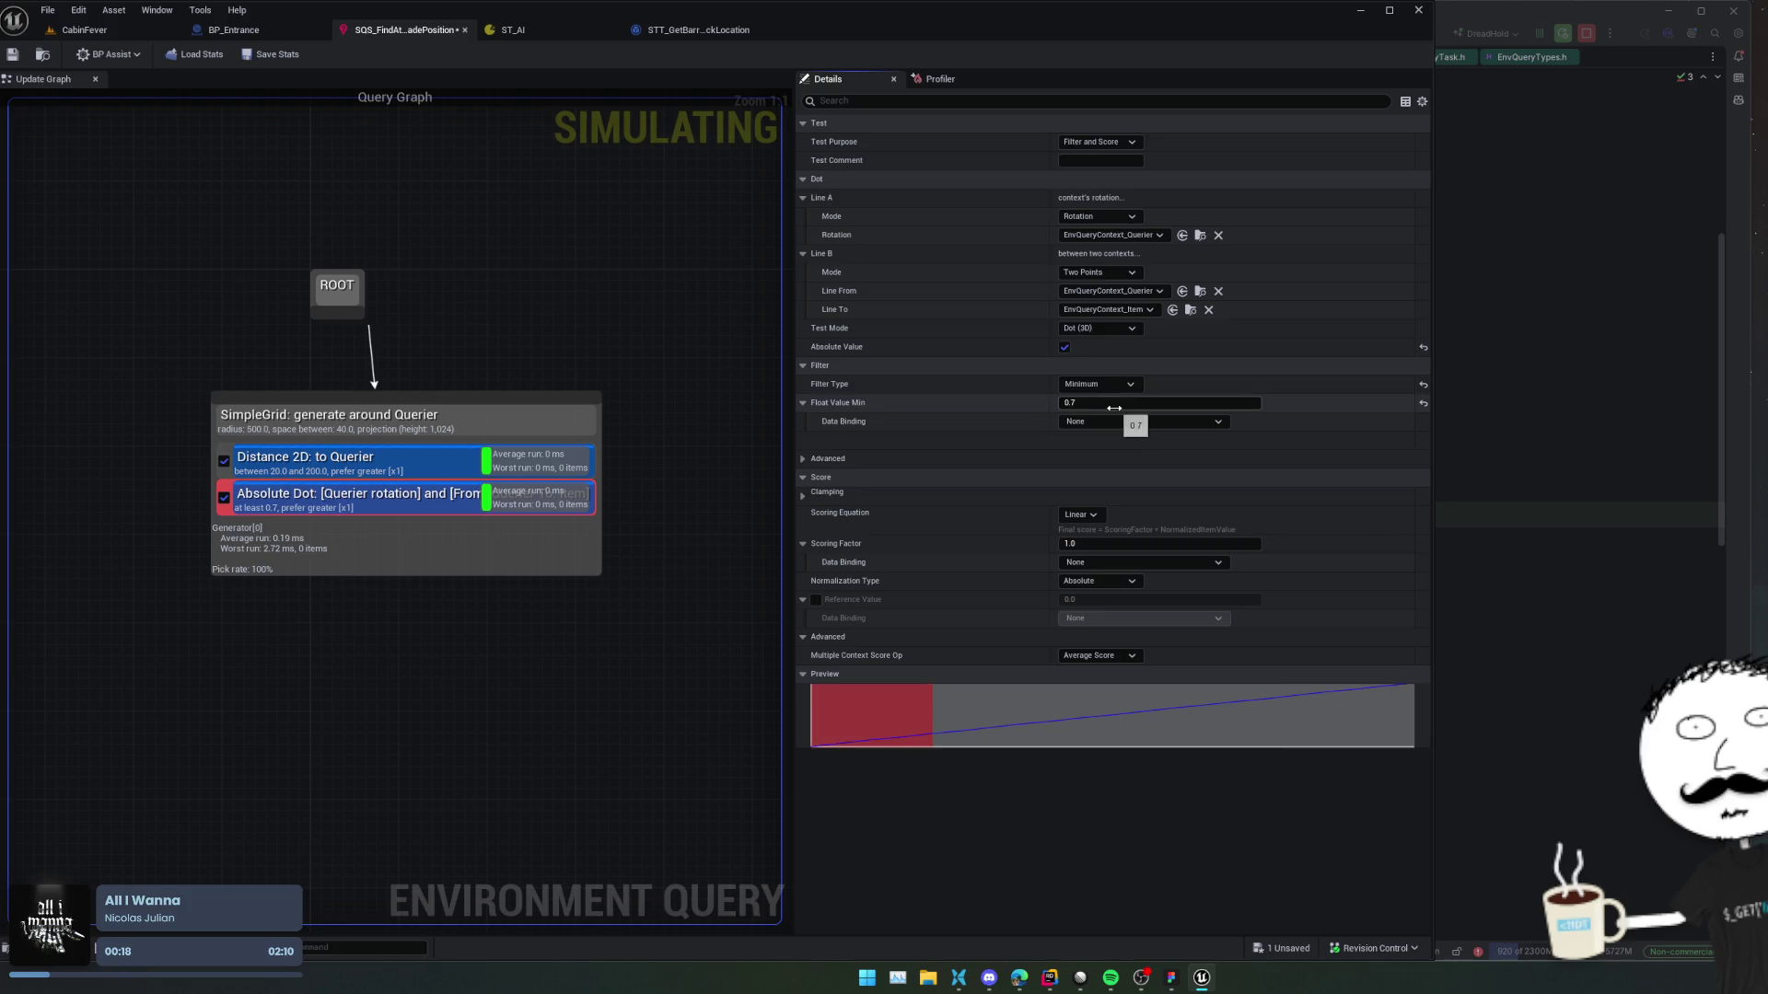
Set the dot test's minimum value to 0.6 and save the query.
mouse_move(1089, 403)
left_mouse_down()
mouse_move(1072, 403)
mouse_move(1124, 403)
left_mouse_up()
left_click(1124, 404)
type(".6")
key("Return")
key("ctrl+s")
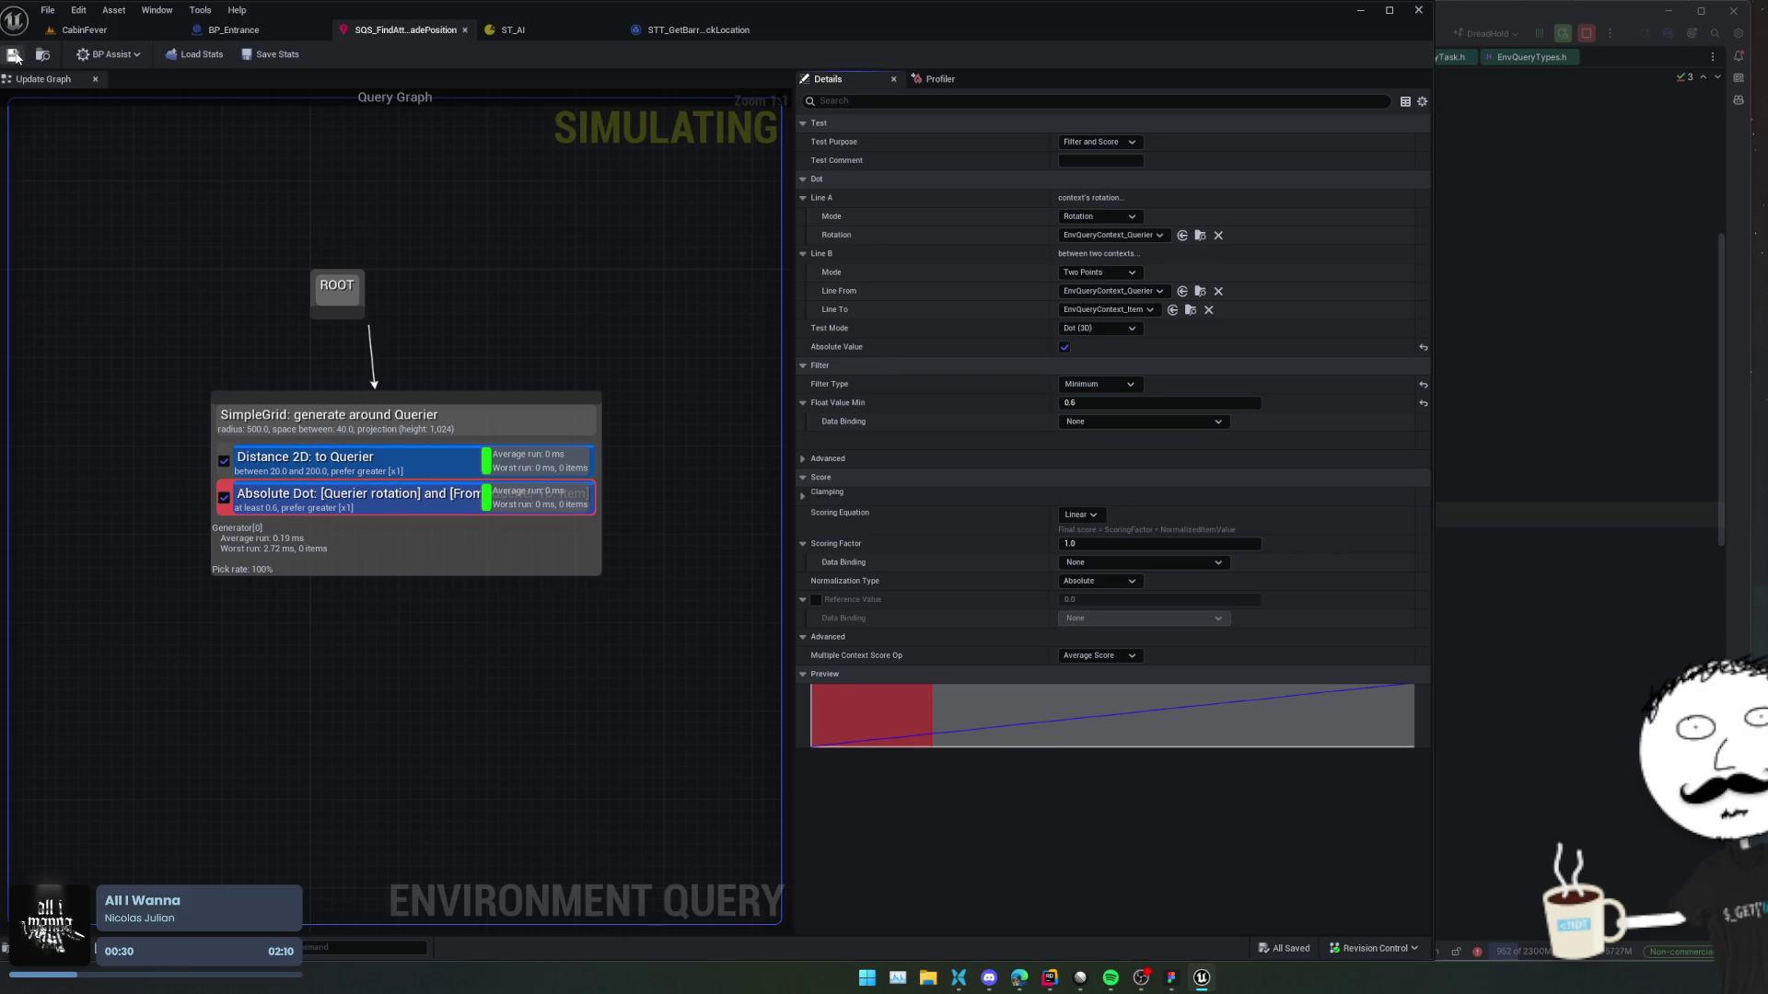
left_click(91, 33)
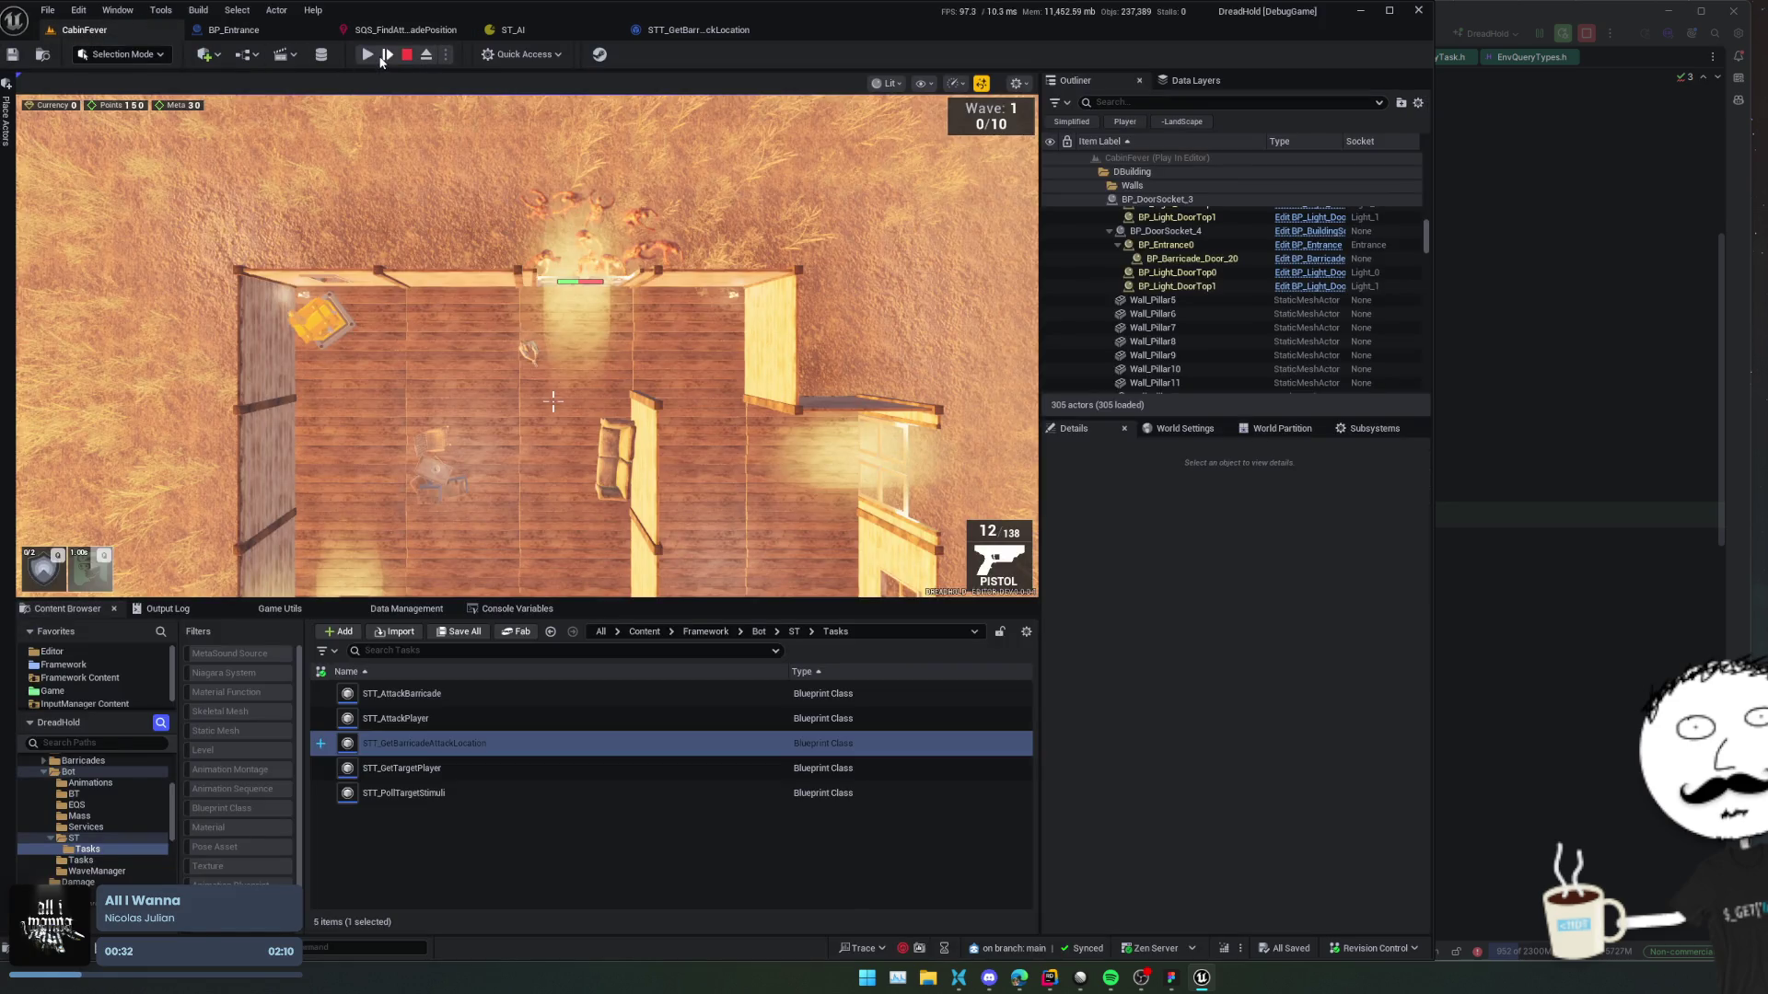
Restart the play session, close the developer window, and walk toward the north wall.
key("Escape")
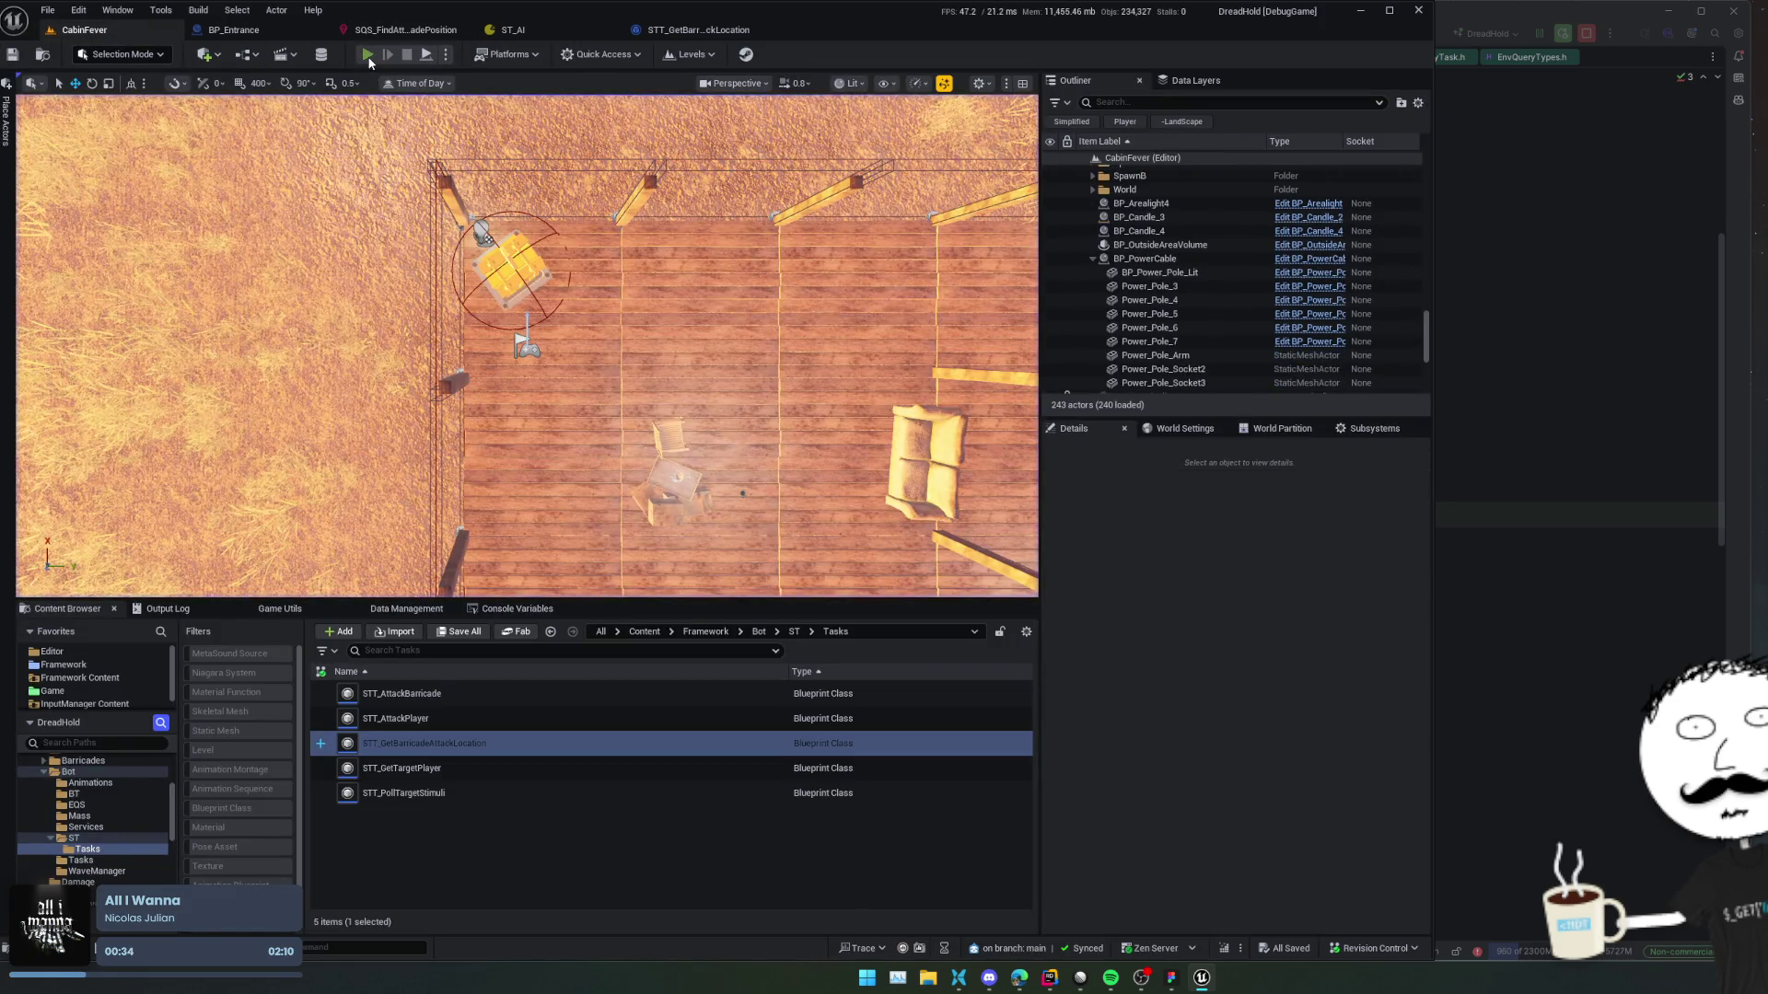
left_click(368, 55)
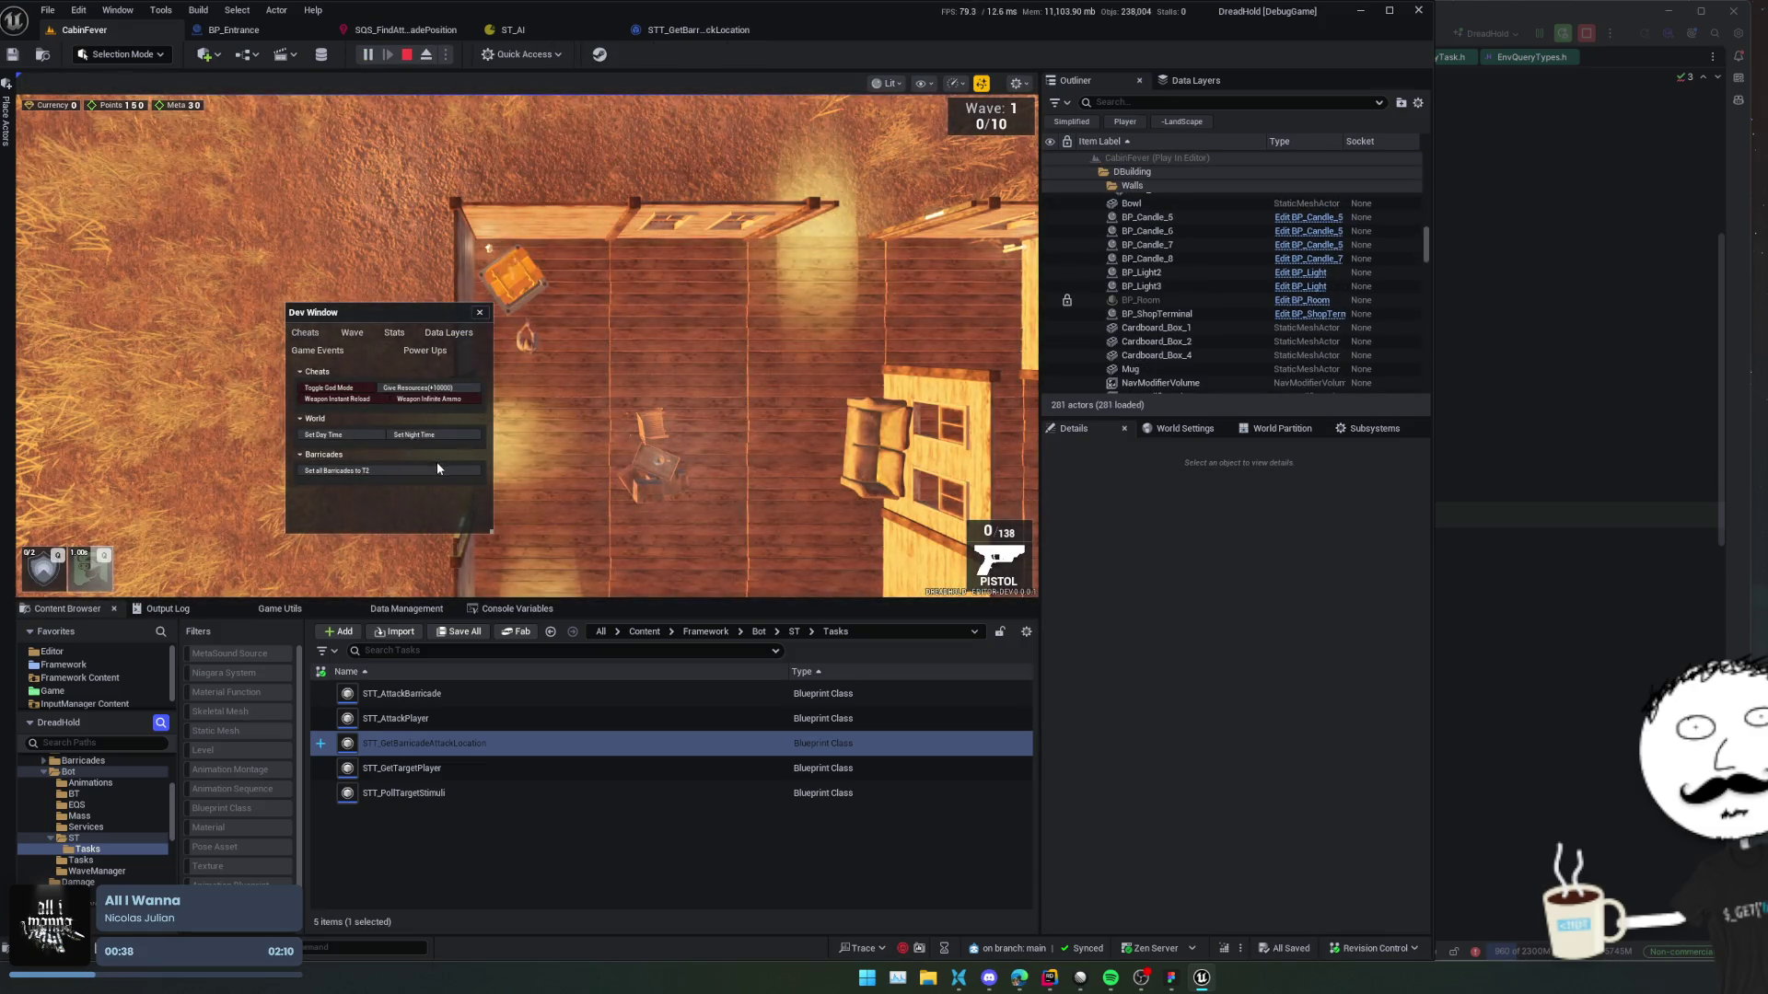
left_click(480, 313)
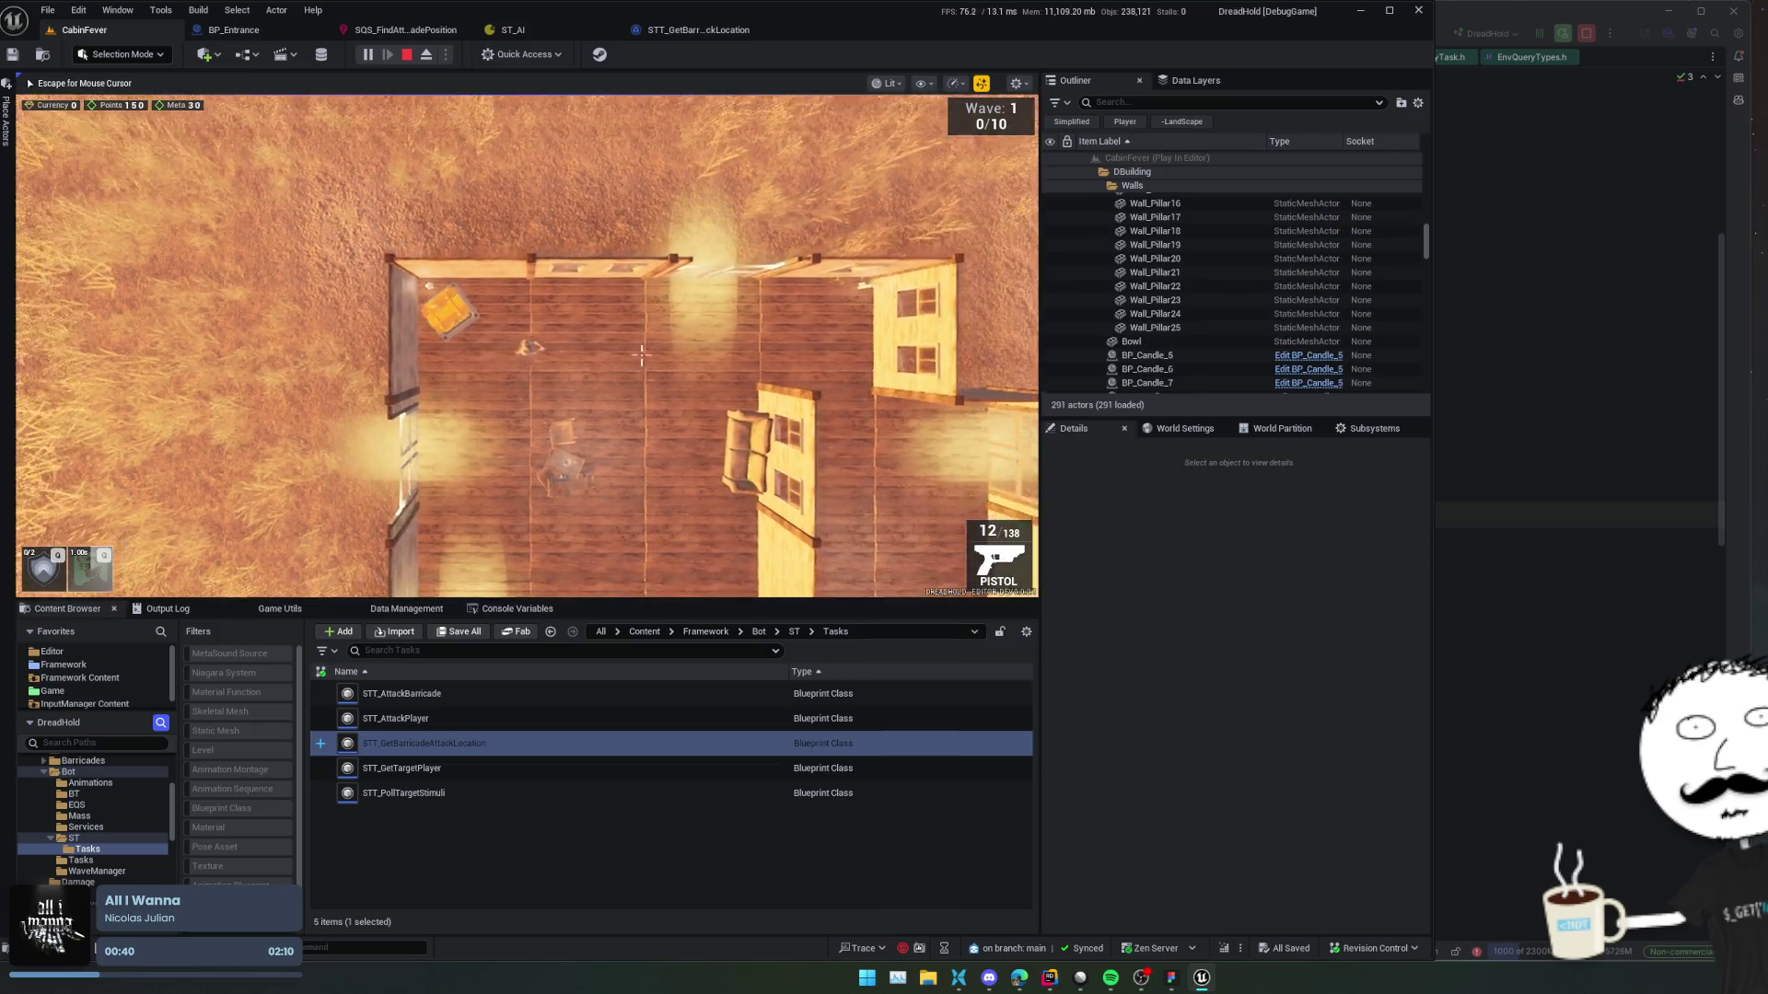
scroll(574, 382, "up", 2)
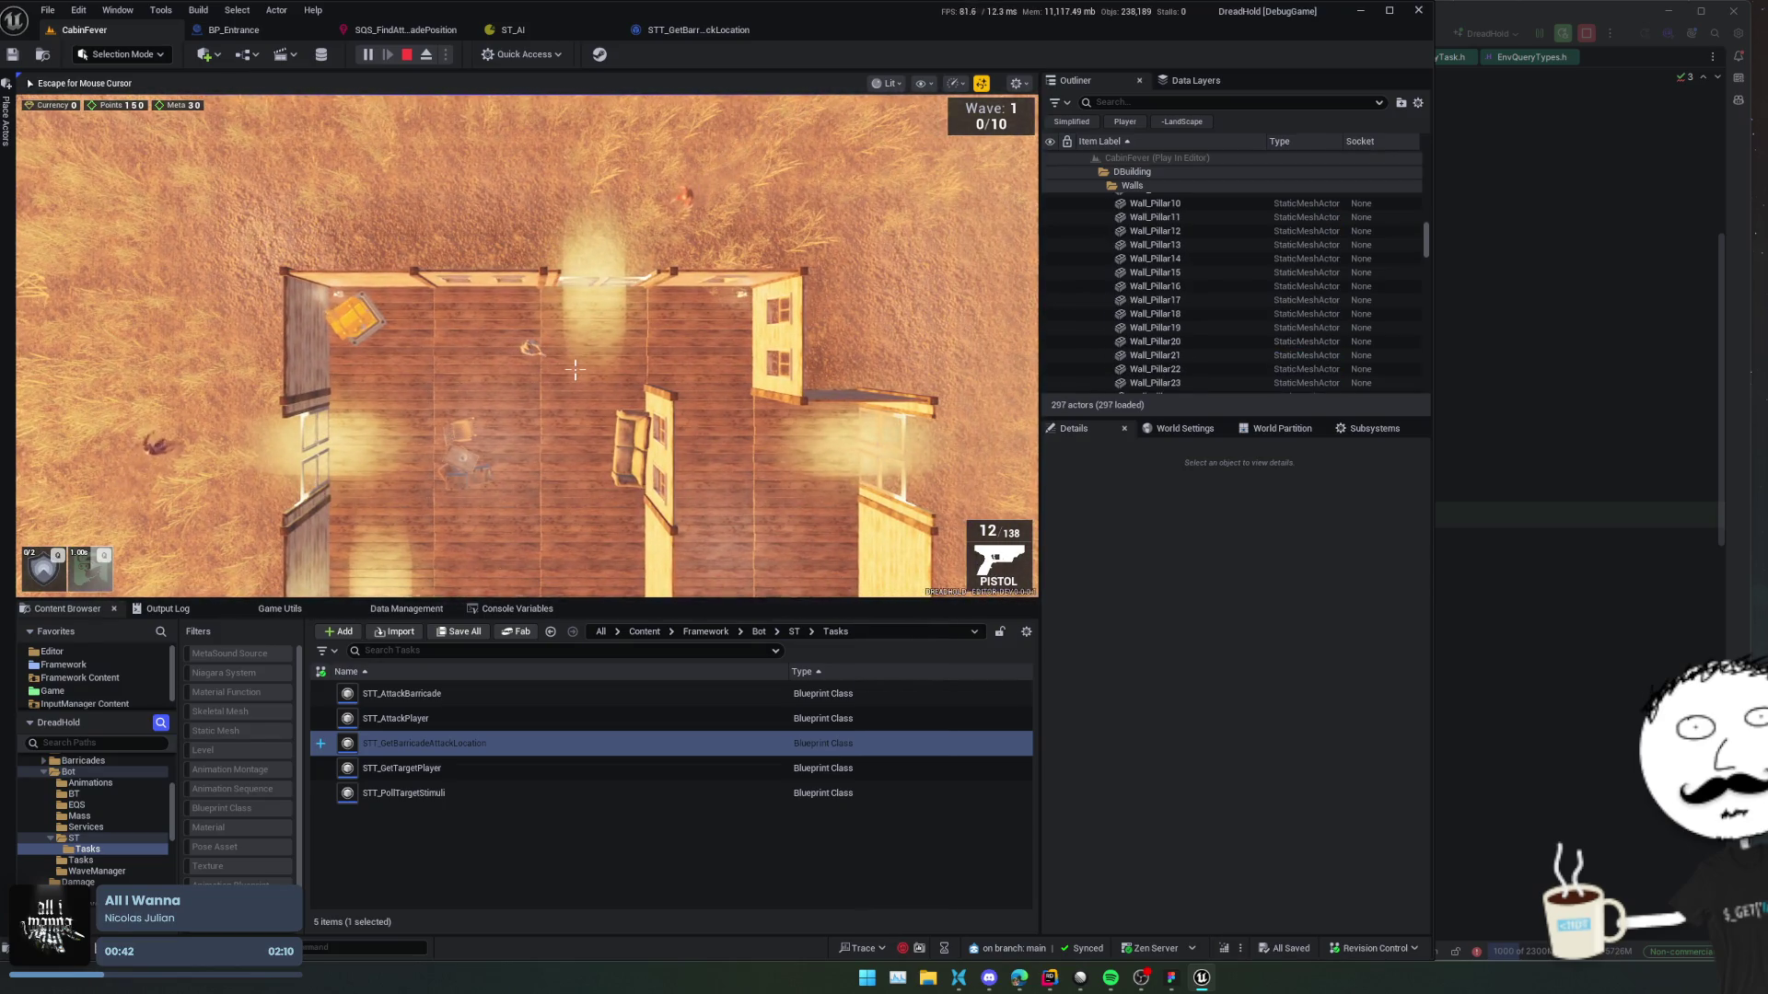
scroll(576, 367, "up", 2)
scroll(577, 366, "up", 2)
key("w")
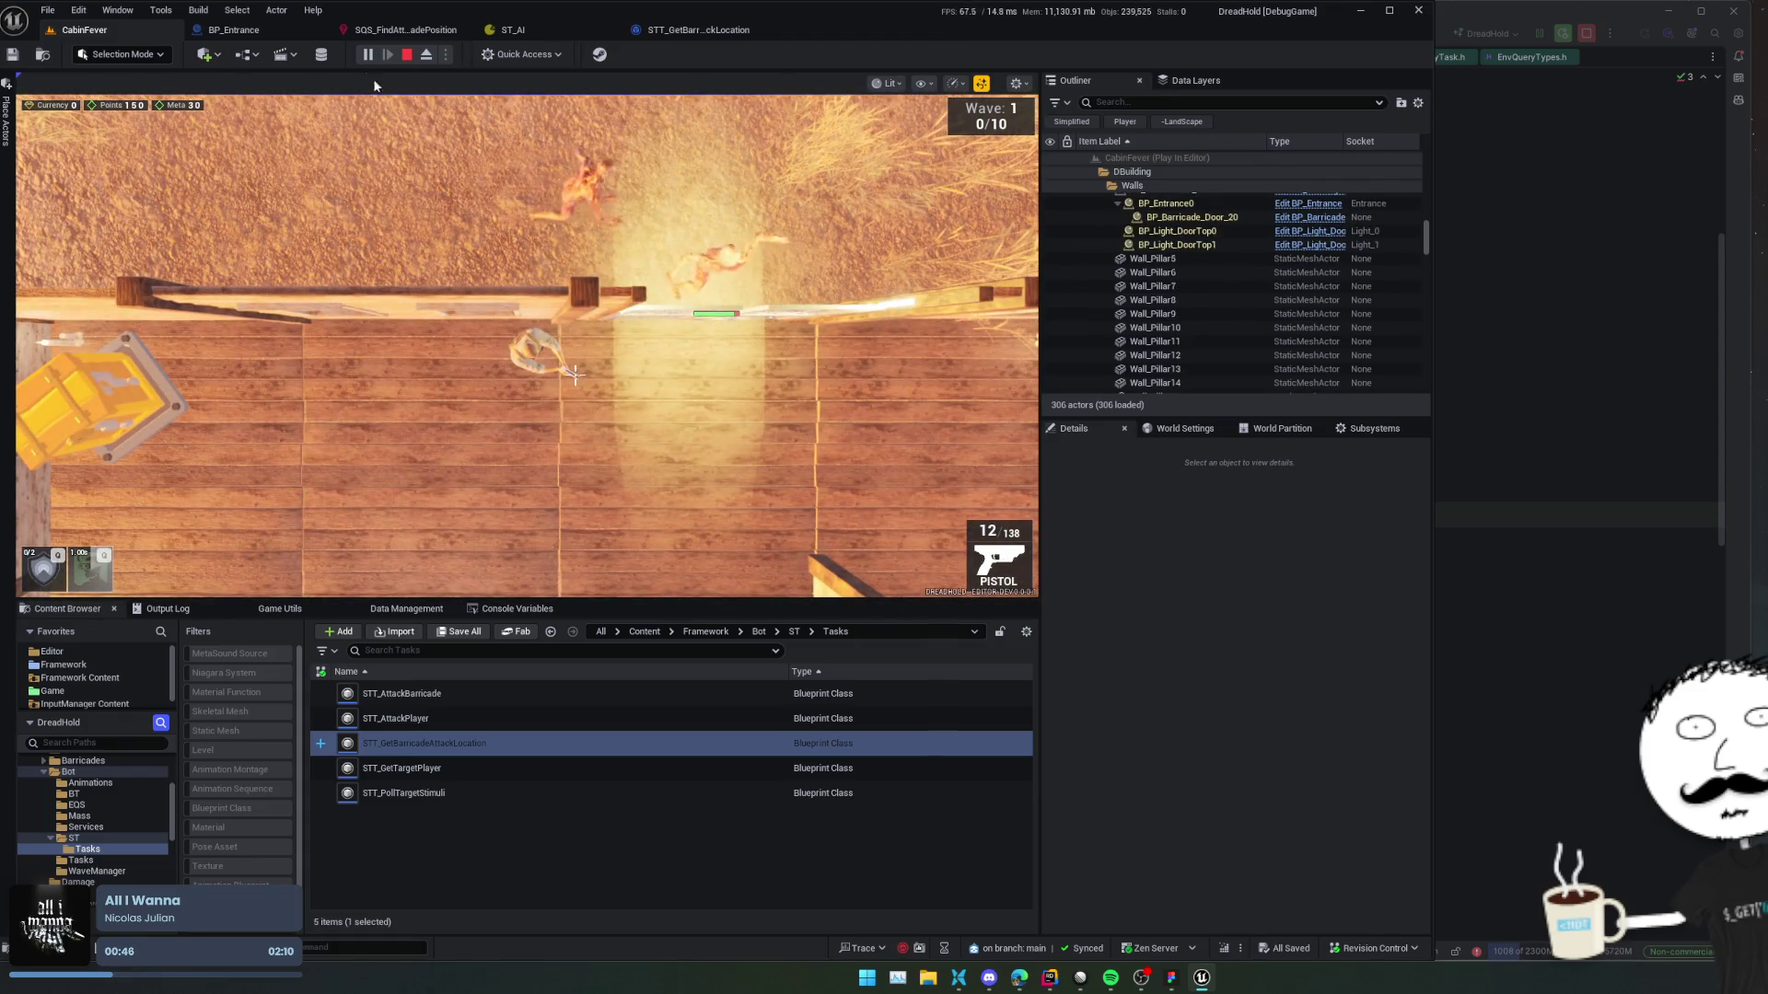
Pause the game and view the For Each Loop and debug sphere nodes in STT_GetBarricadeAttackLocation.
key("shift+F1")
left_click(368, 55)
left_click(696, 33)
mouse_move(911, 428)
left_mouse_down()
mouse_move(696, 224)
mouse_move(590, 191)
left_mouse_up()
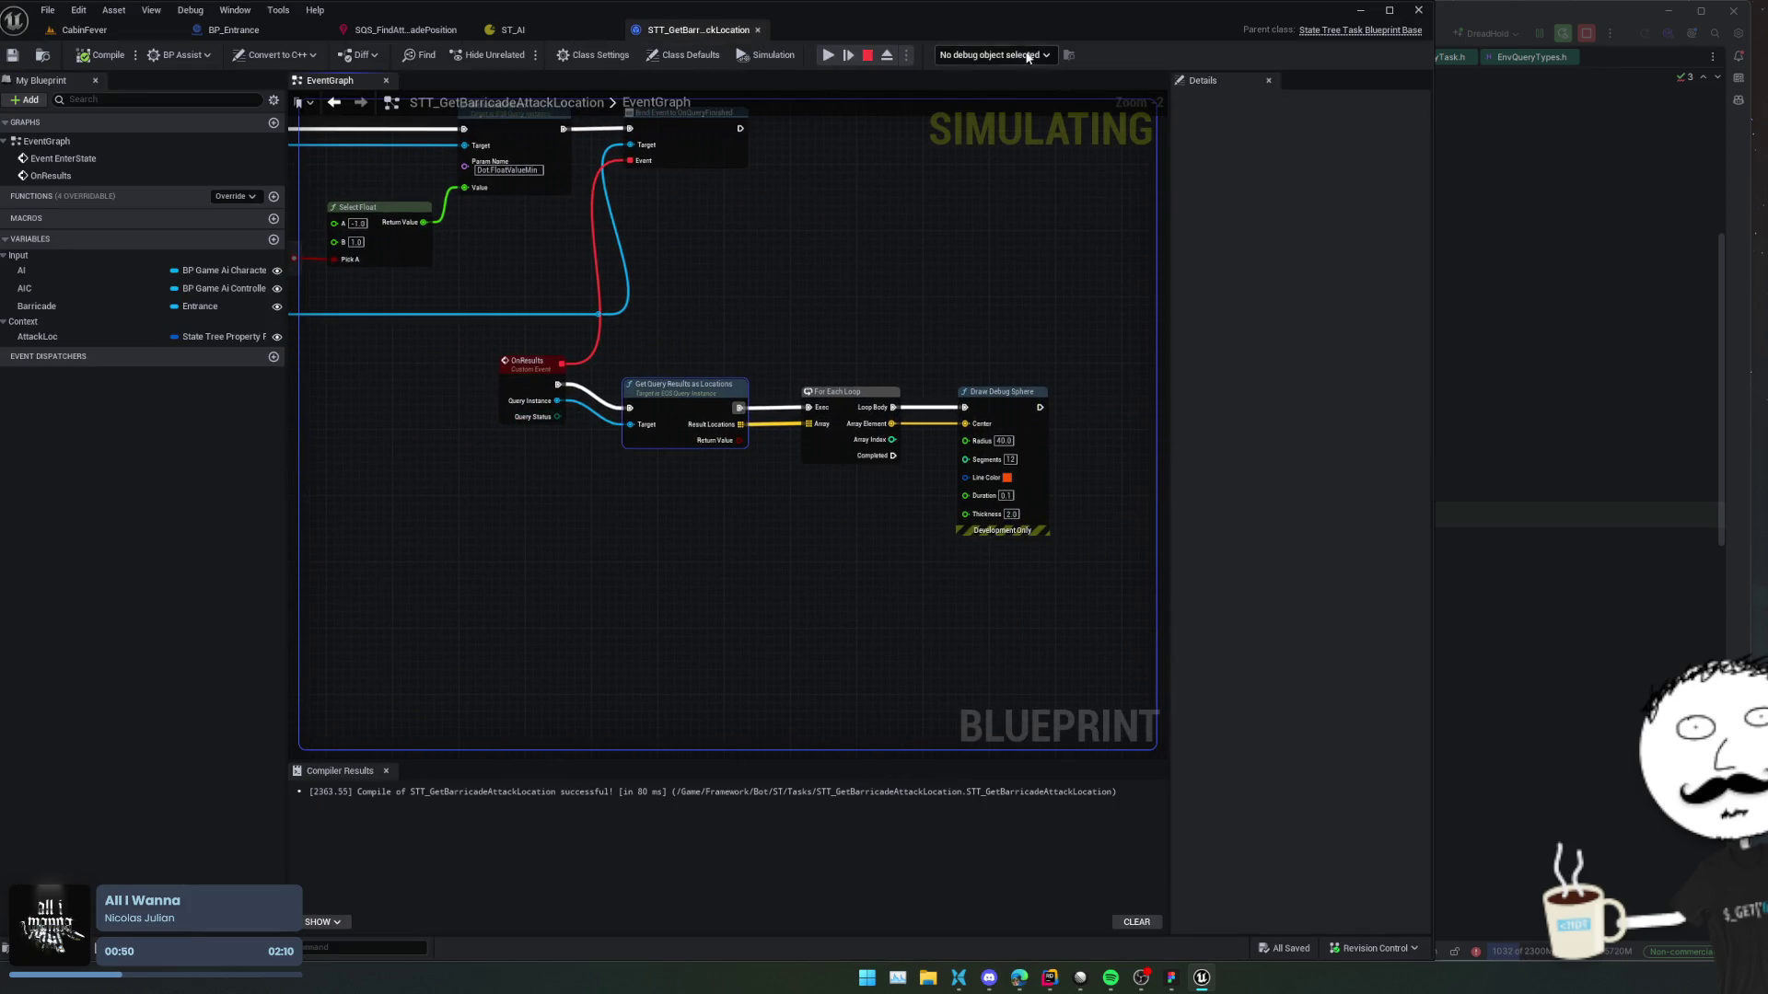
Set a breakpoint on the Get Query Results node.
left_click(993, 54)
left_click(723, 408)
right_click(723, 408)
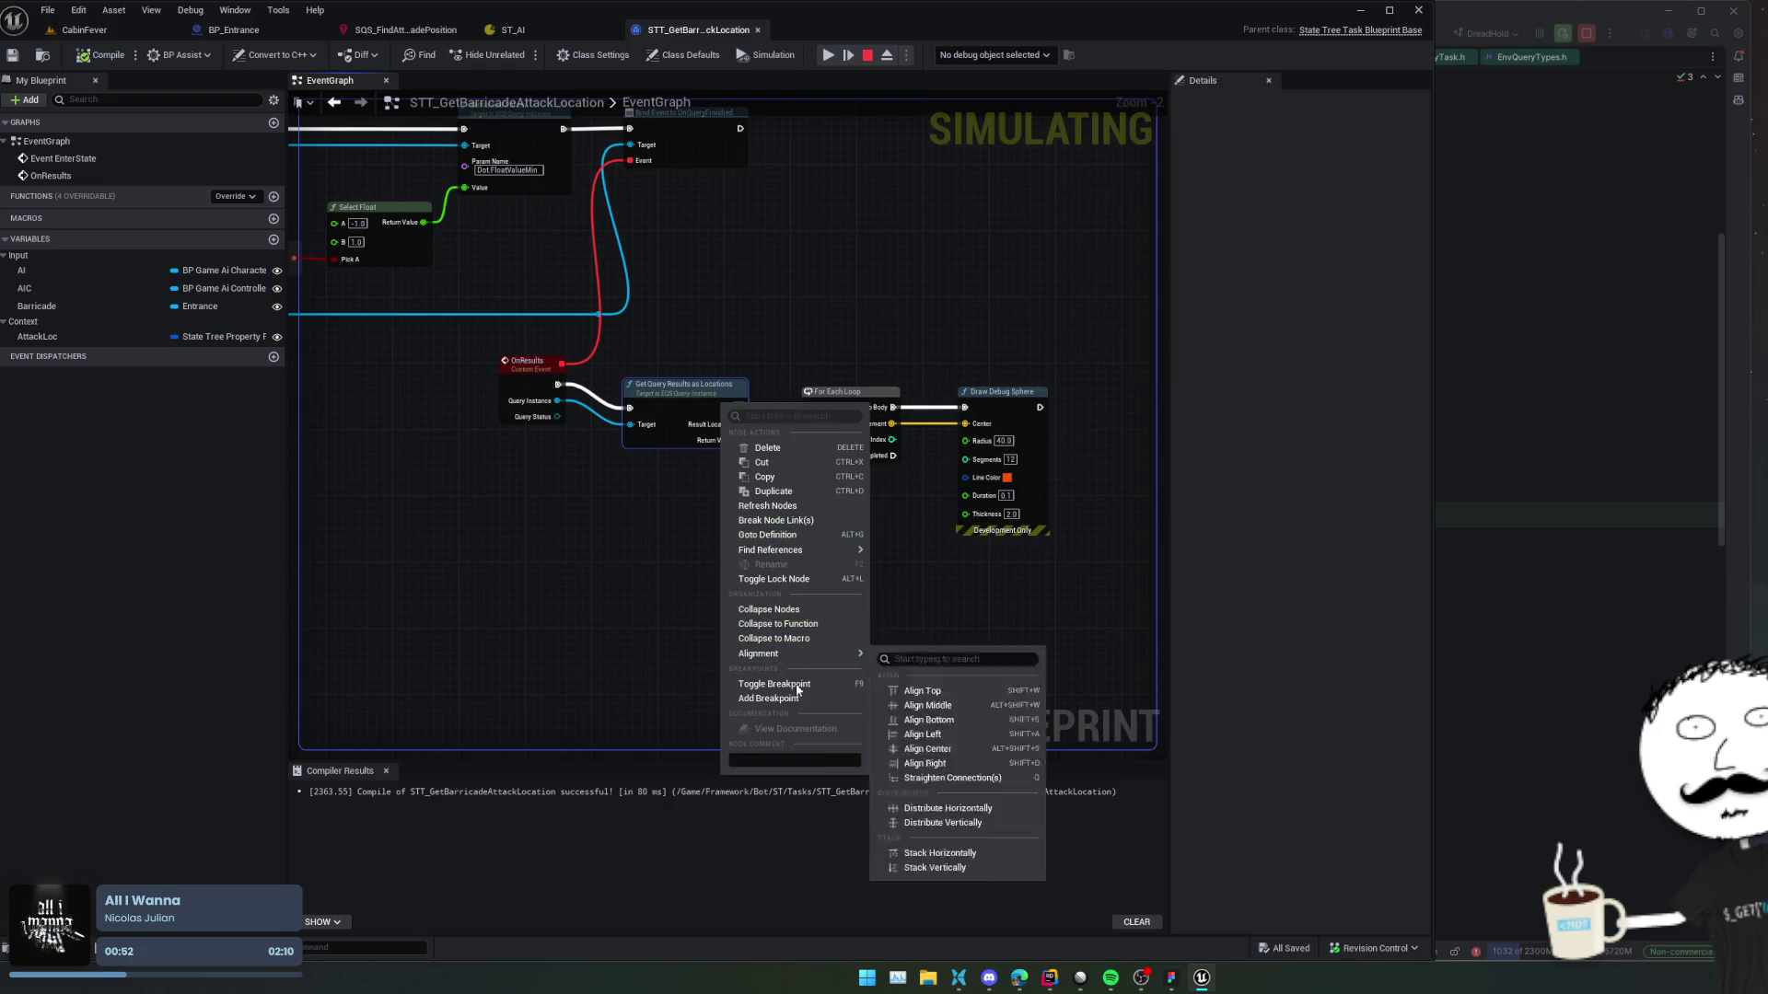
left_click(788, 700)
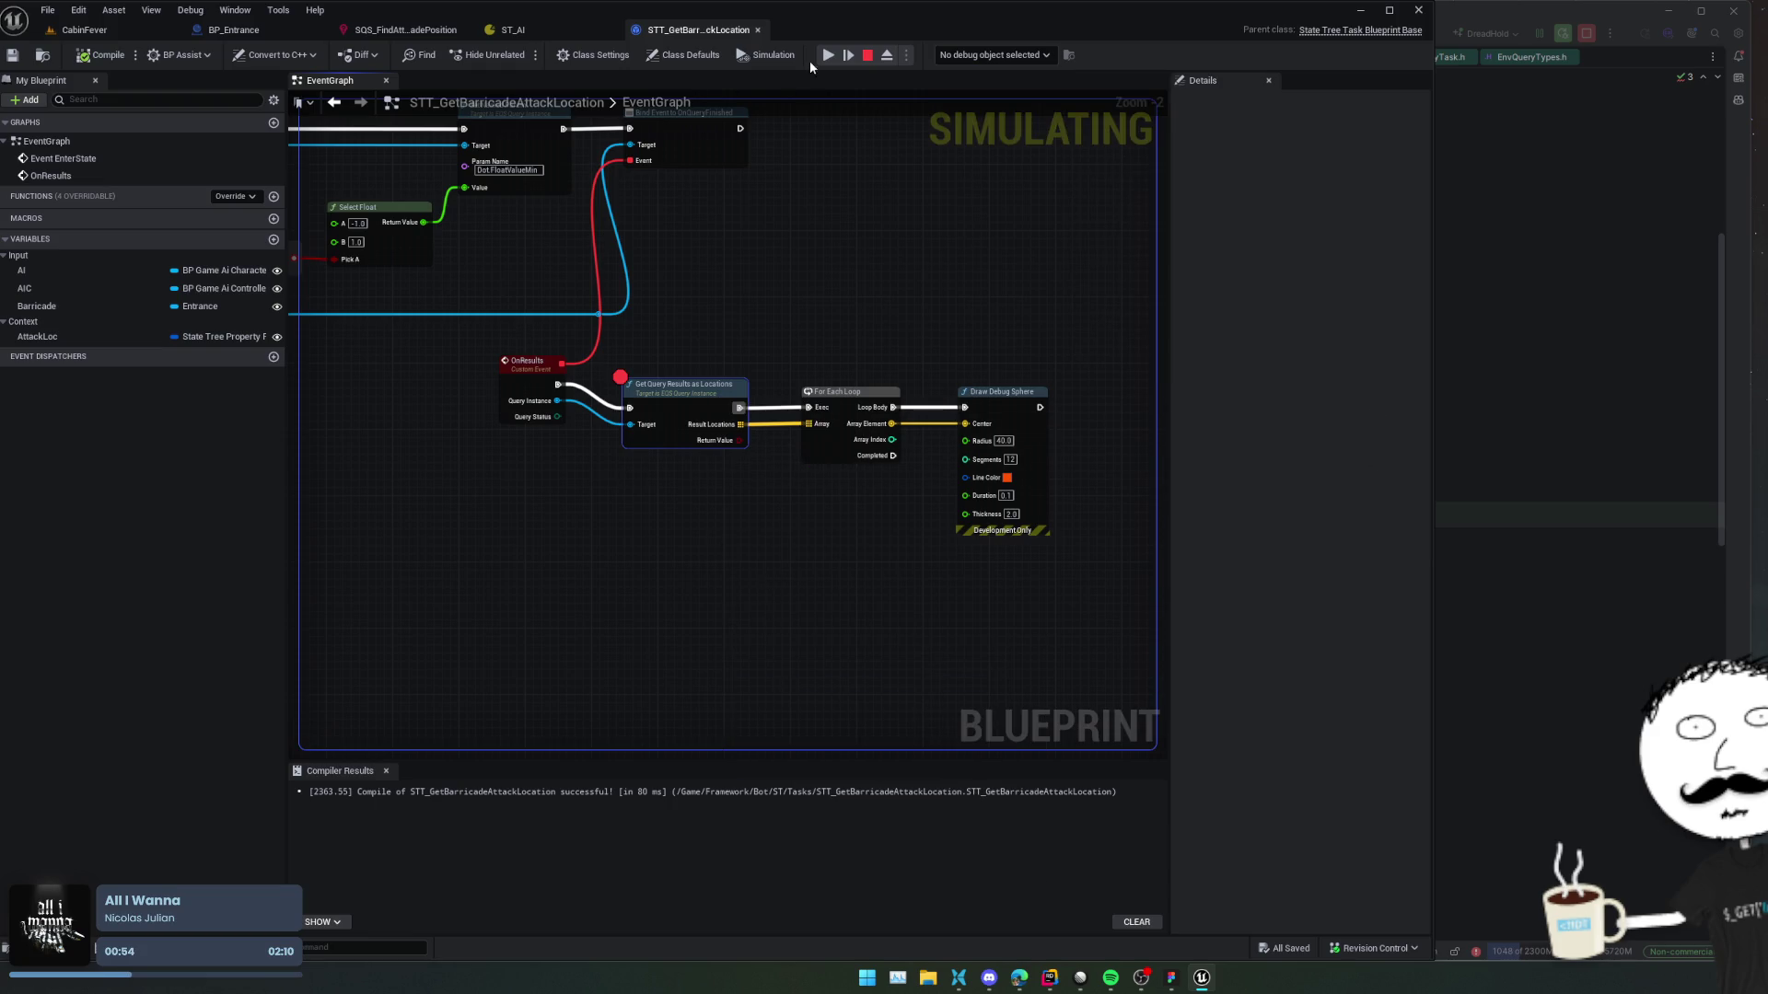
Simulate until the breakpoint hits and inspect the failed query status and instance details.
left_click(828, 54)
mouse_move(549, 425)
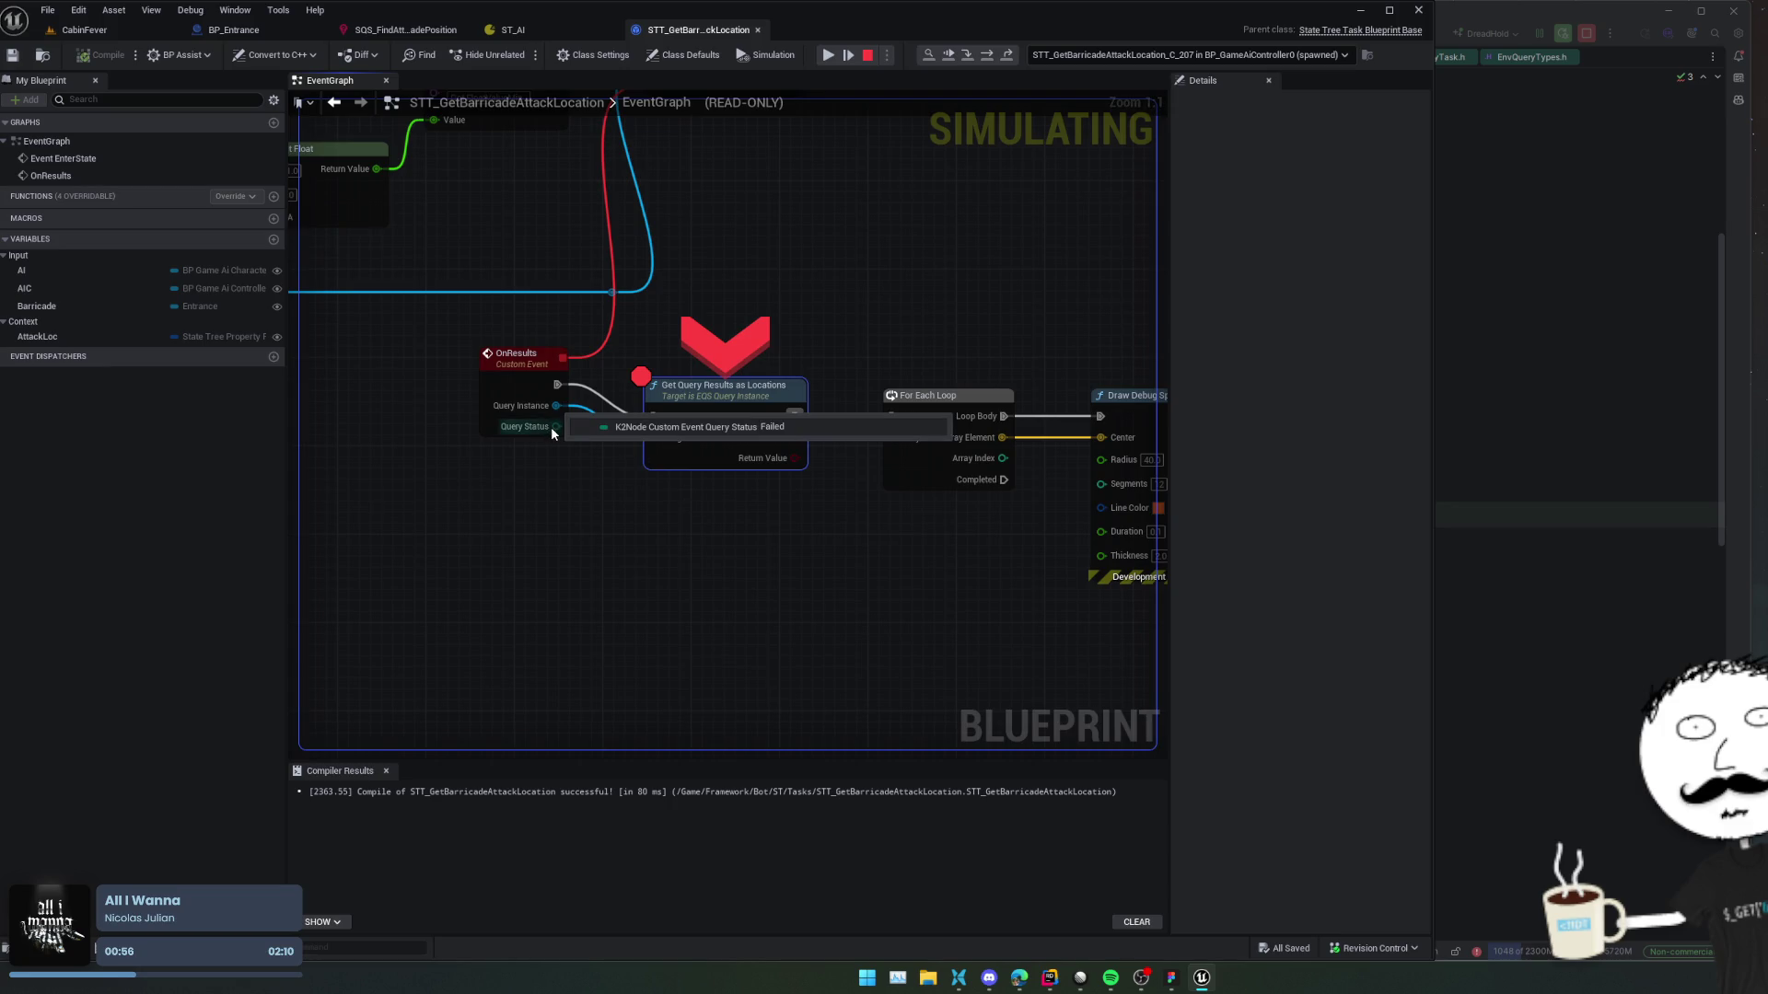
key("F10")
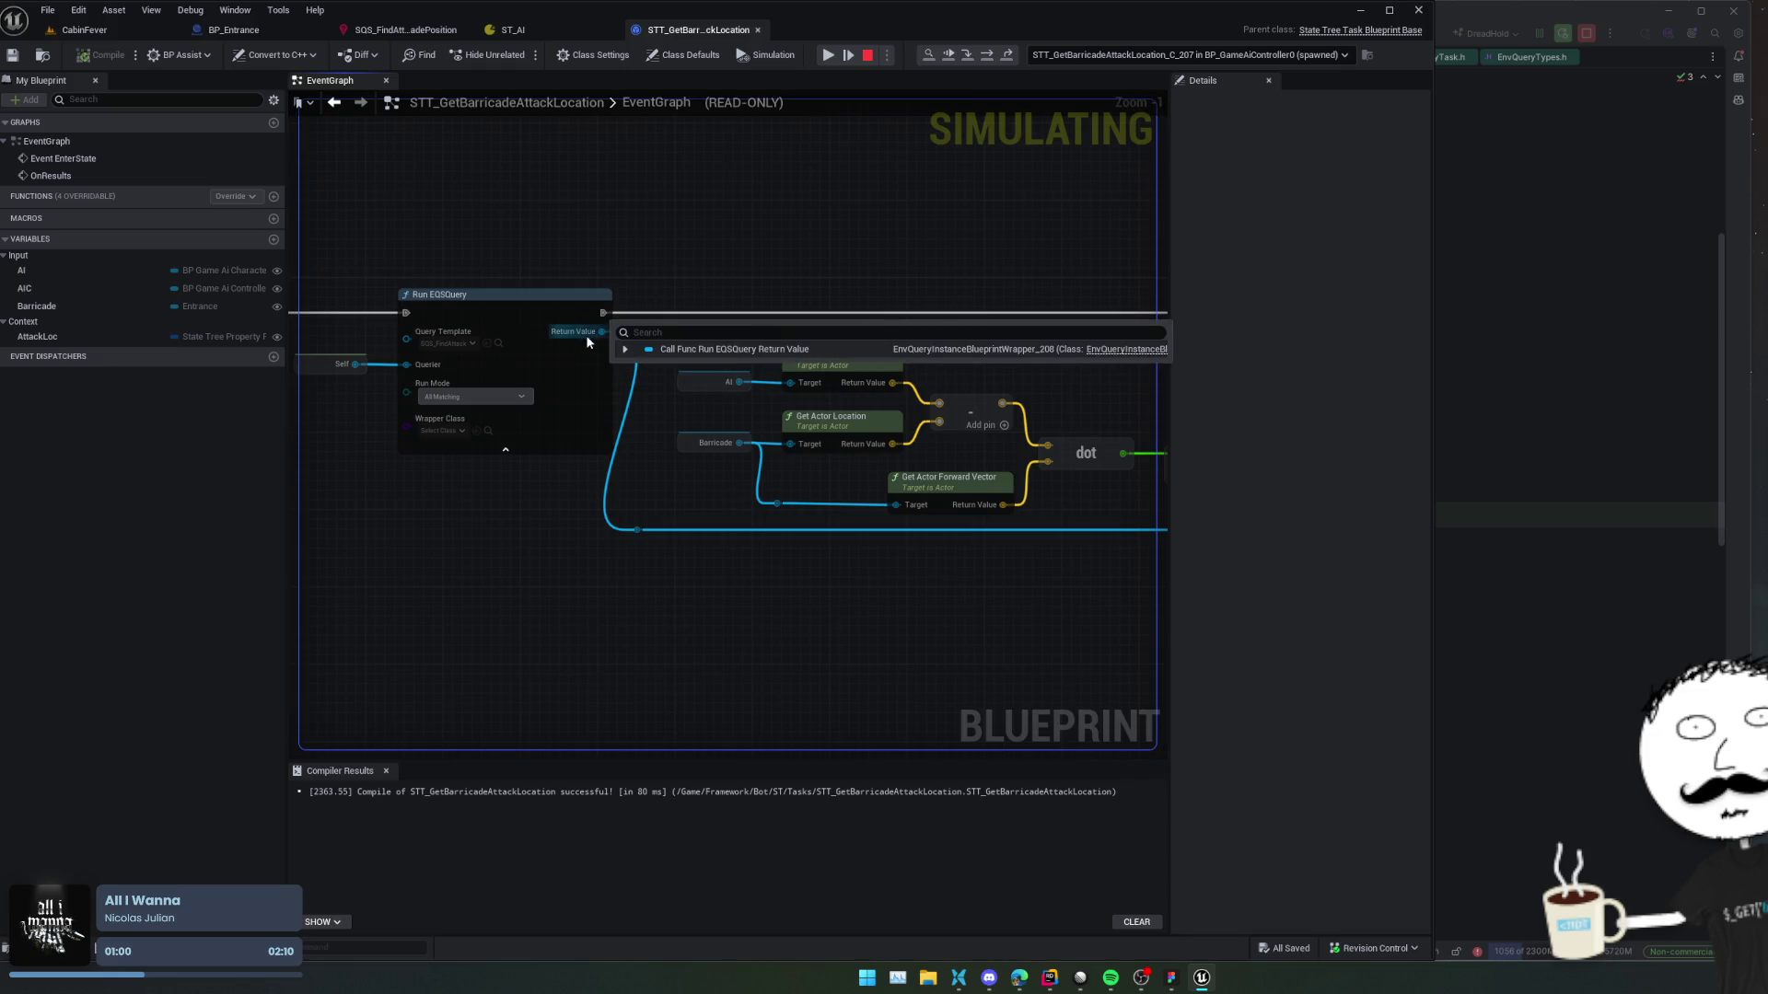
left_click(626, 349)
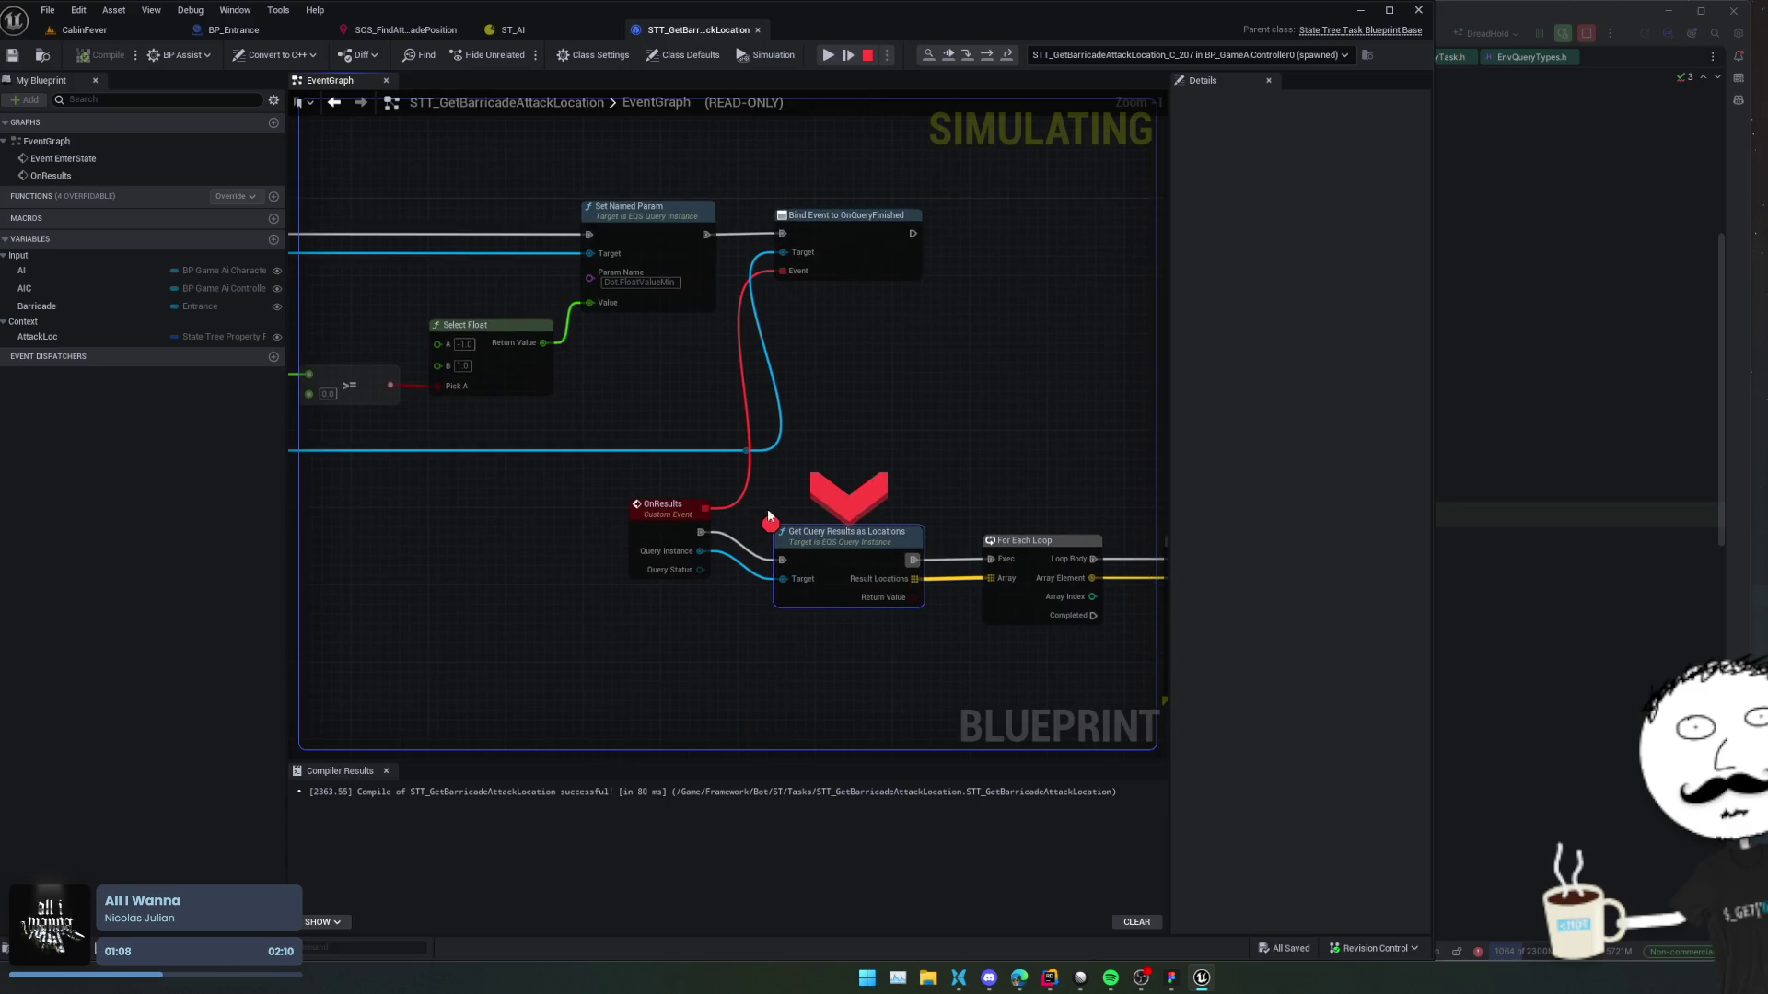
left_click_drag(802, 345, 823, 361)
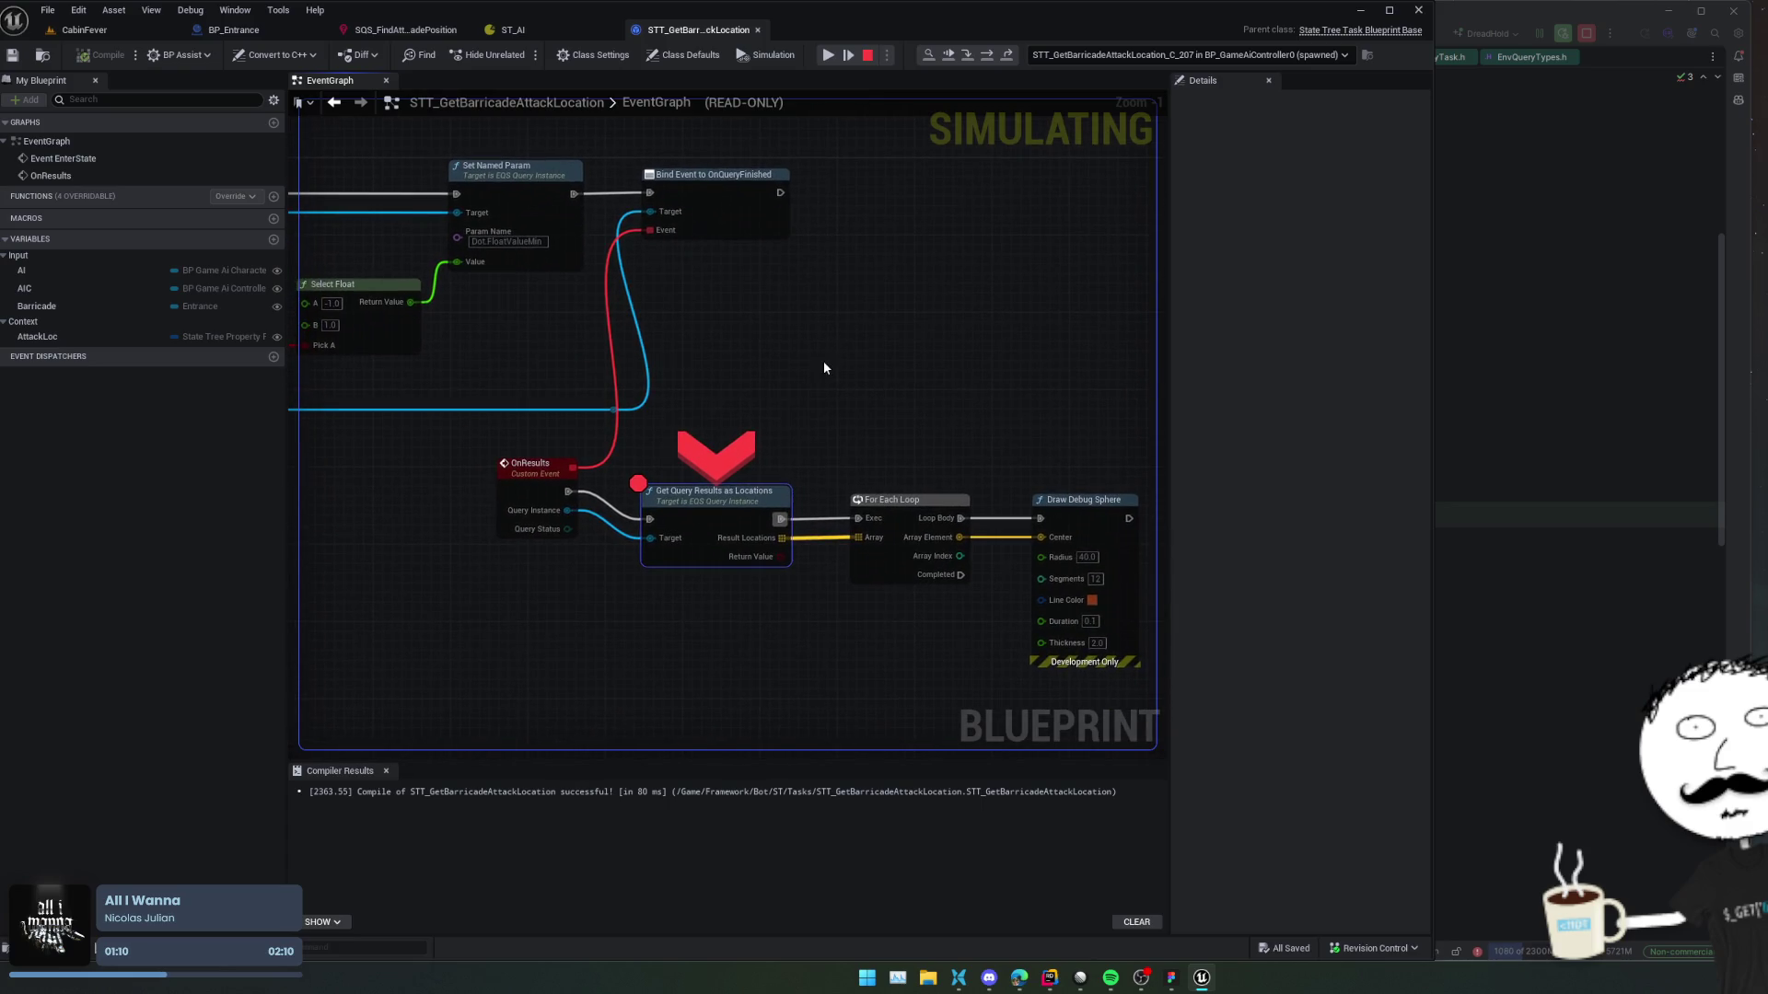
left_click(524, 28)
left_click(384, 31)
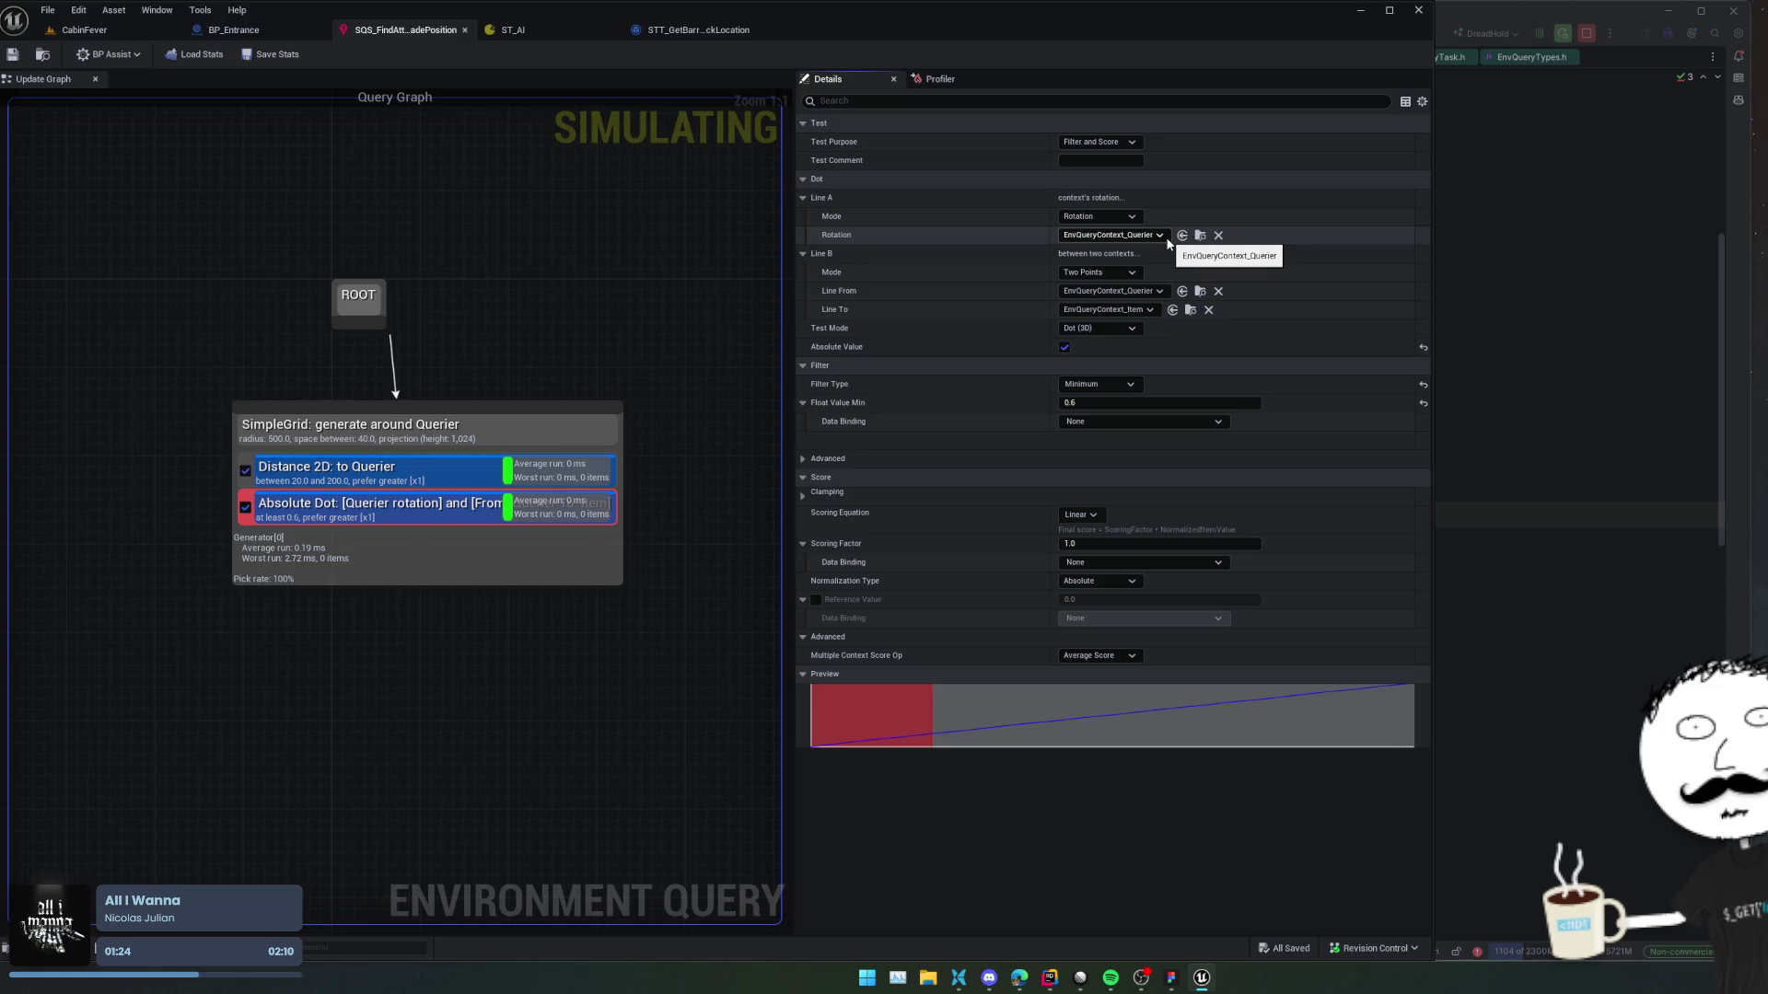
Set the dot test's Test Mode to Dot 2D (Heading).
left_click(1125, 330)
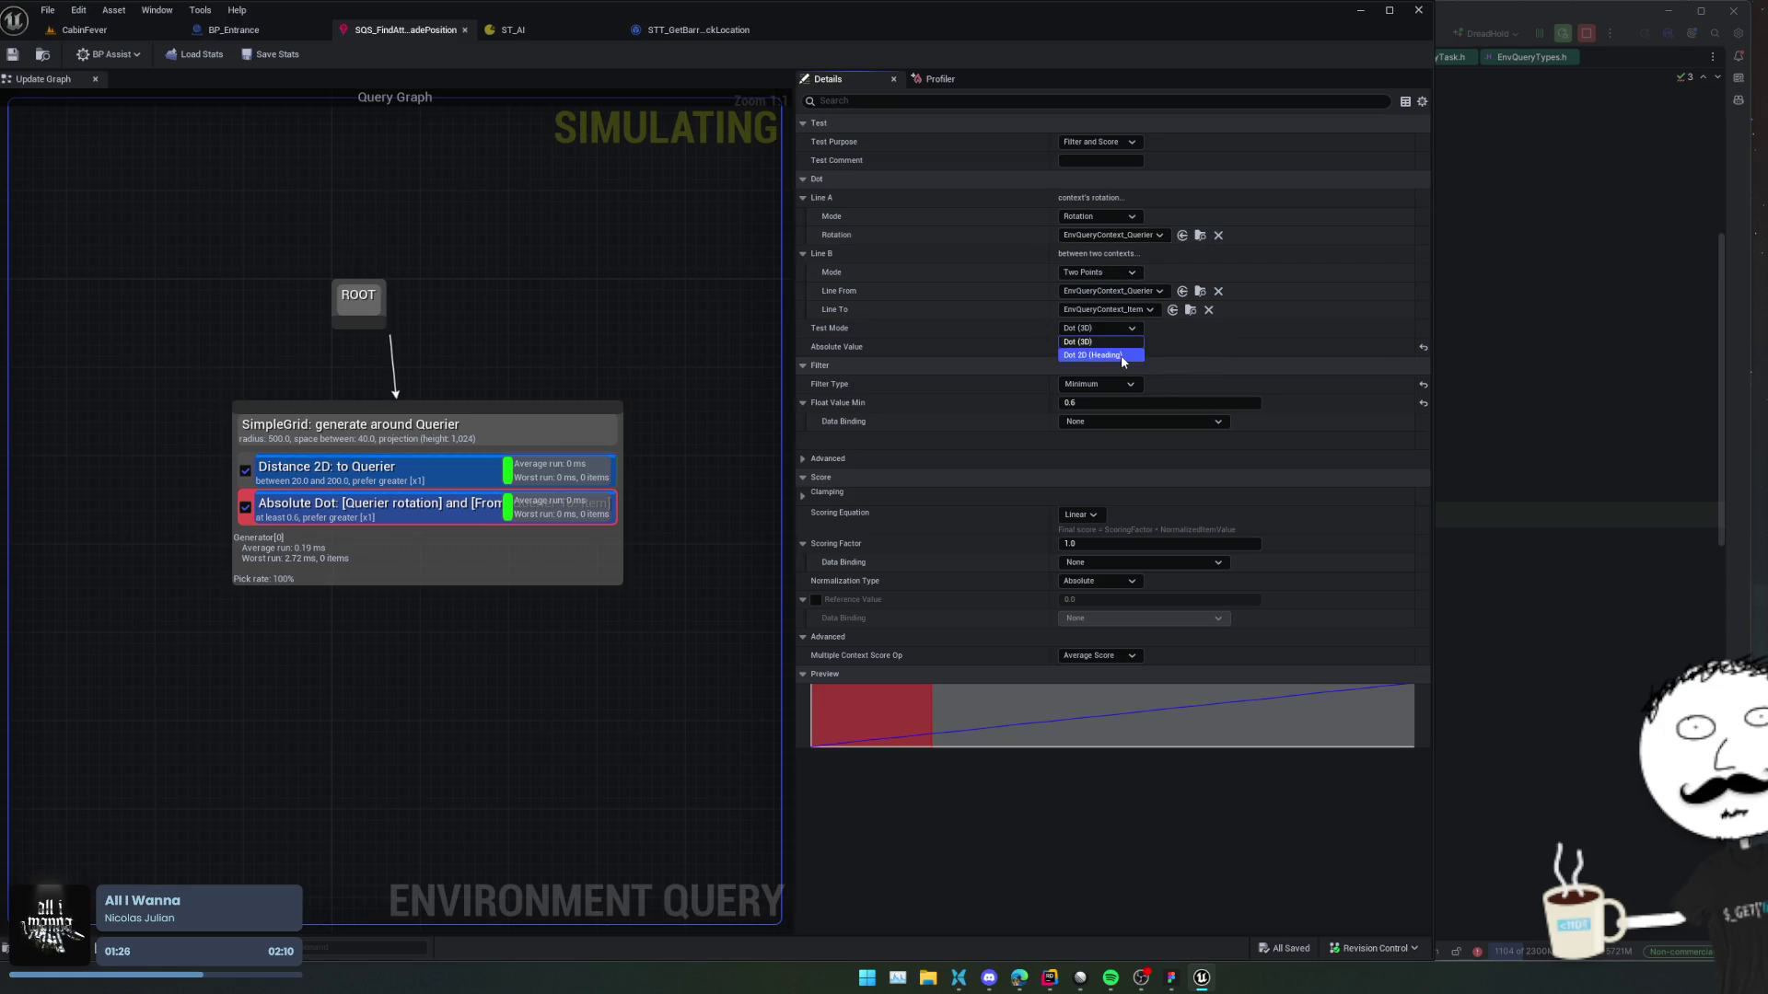
left_click(1119, 356)
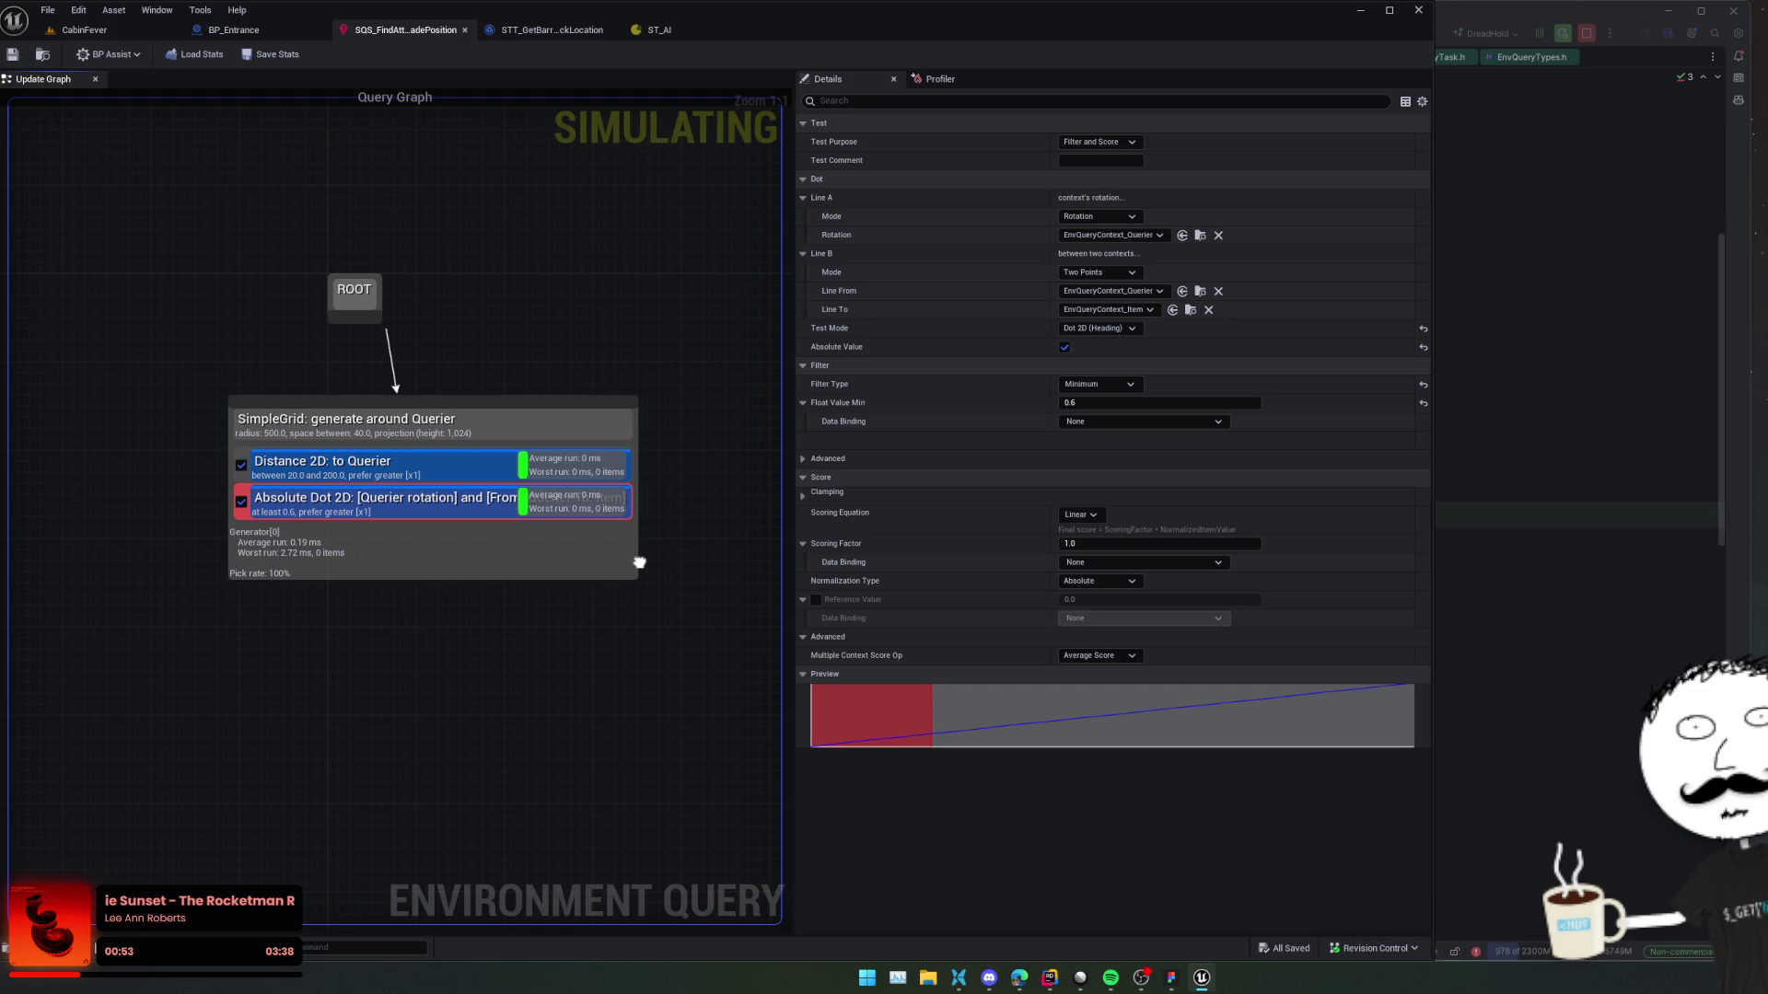
left_click(241, 553)
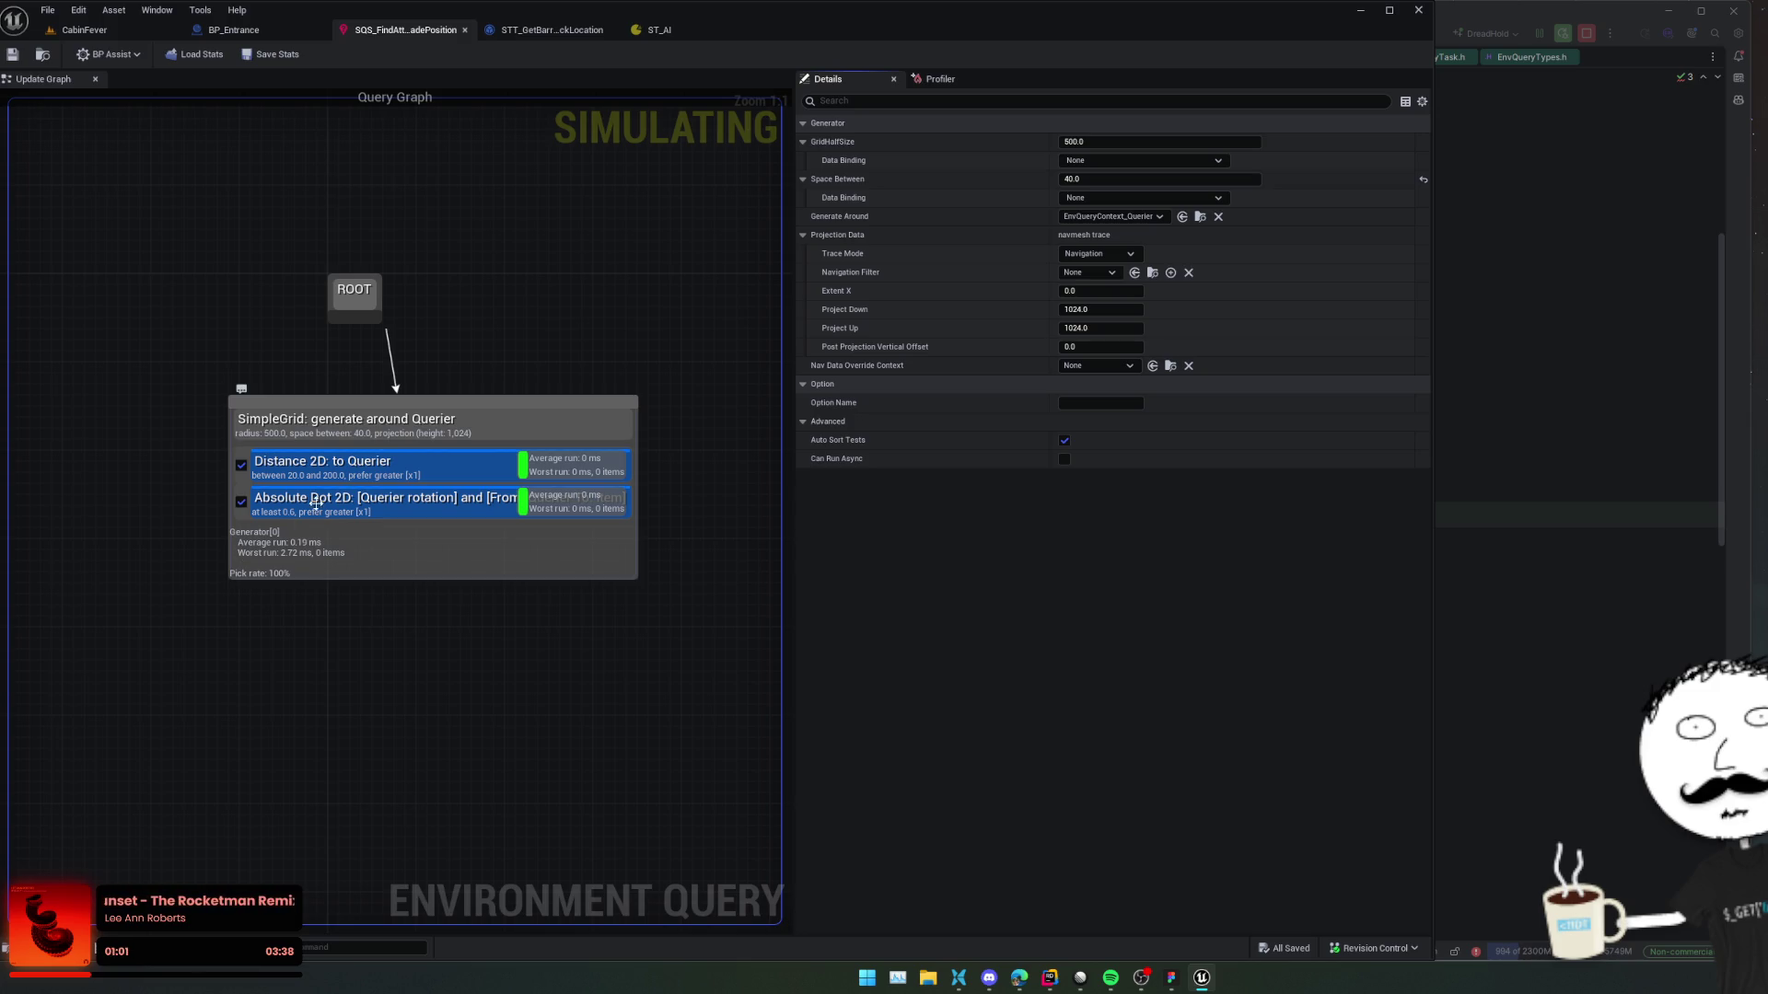
left_click(334, 503)
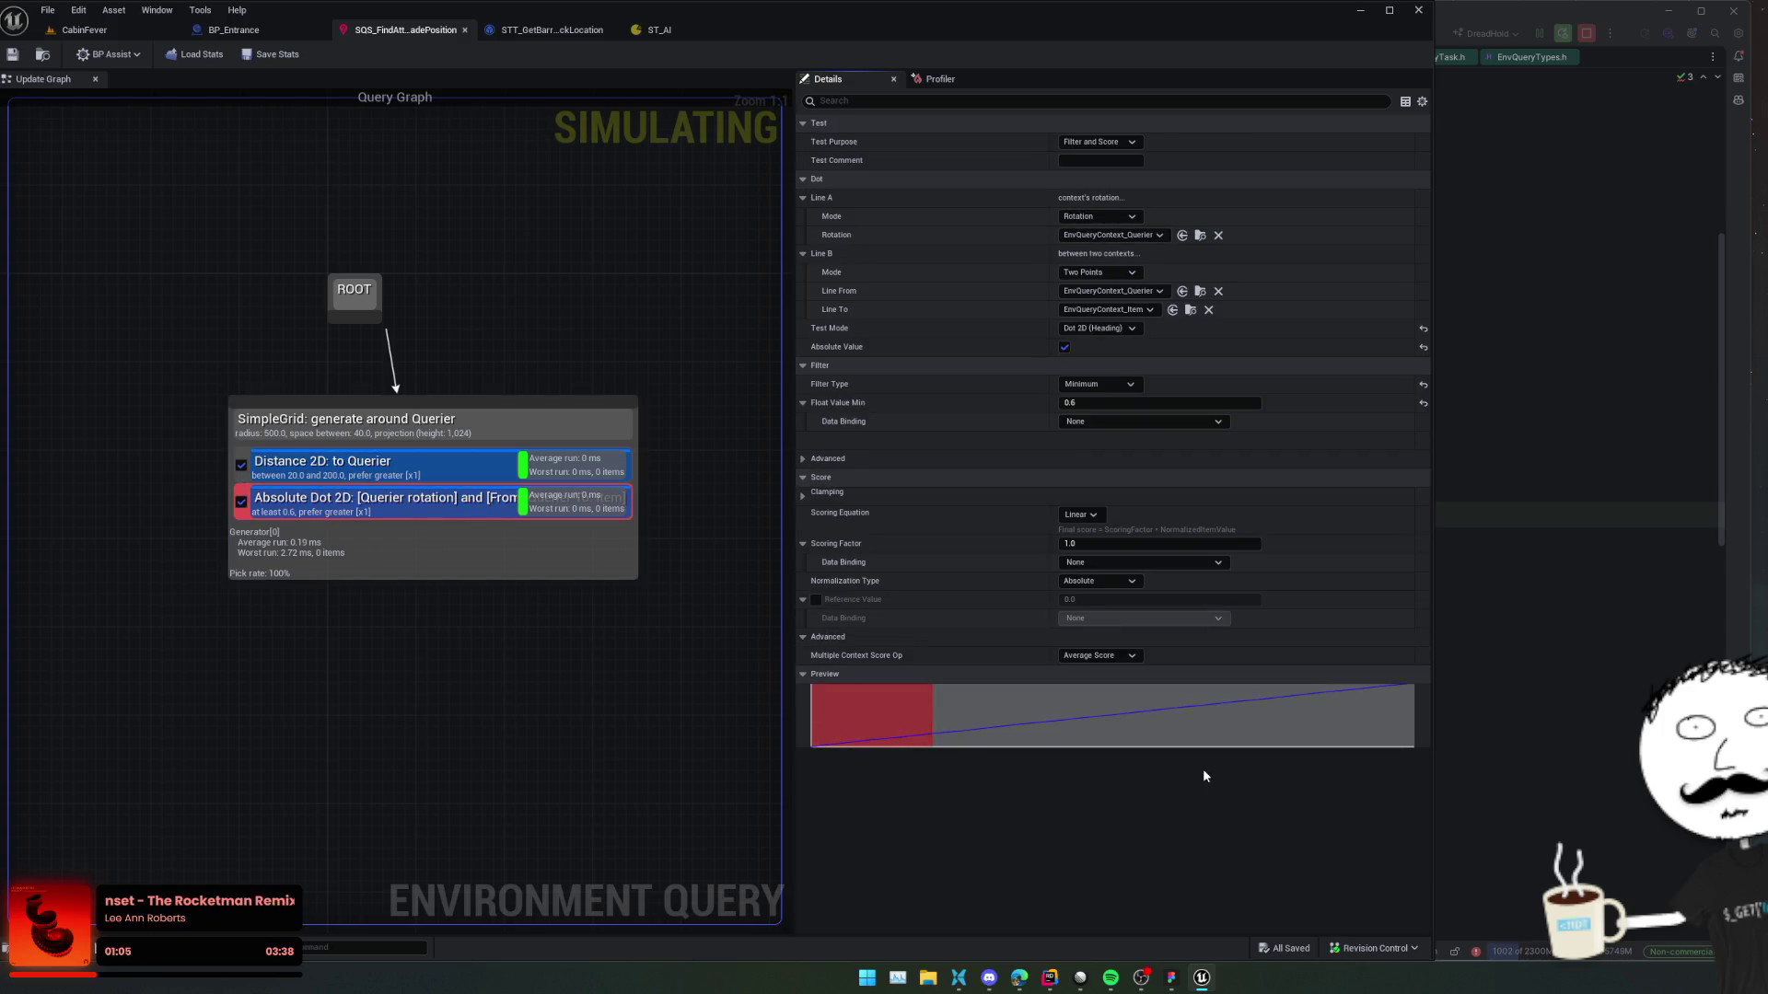
Keep Absolute normalization and review the Dot 2D test's advanced filter options.
scroll(908, 527, "up", 1)
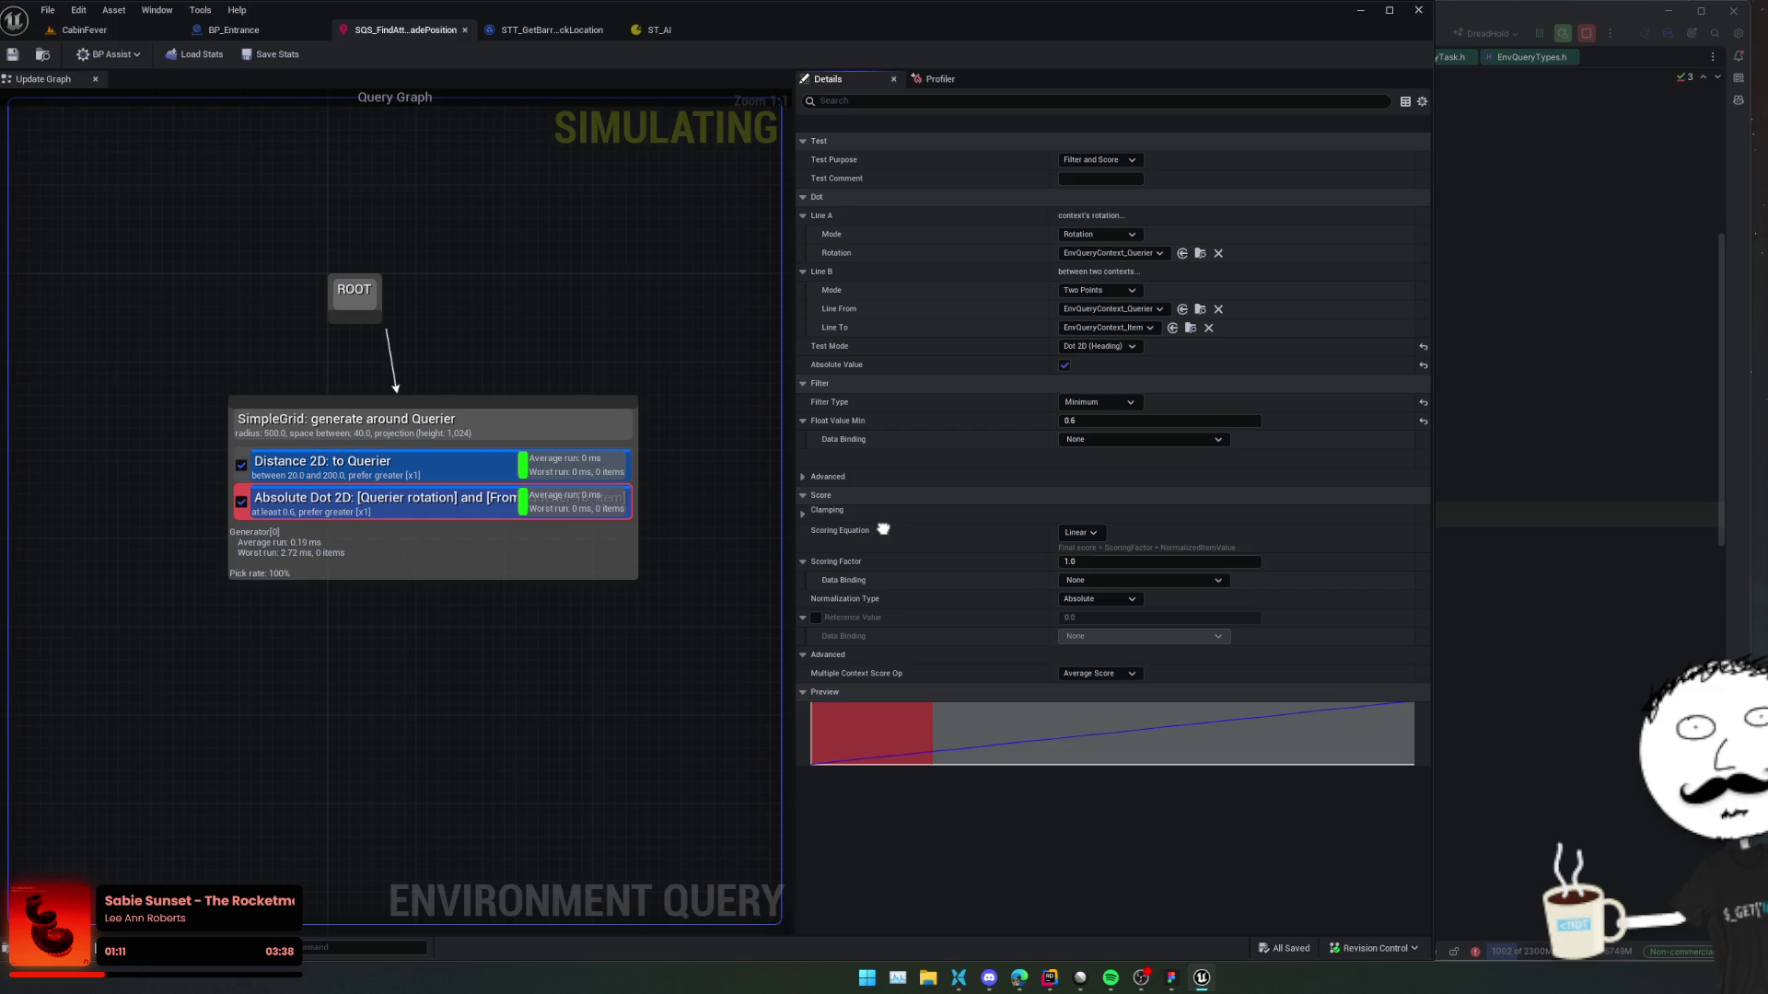
scroll(908, 551, "down", 1)
left_click(1096, 581)
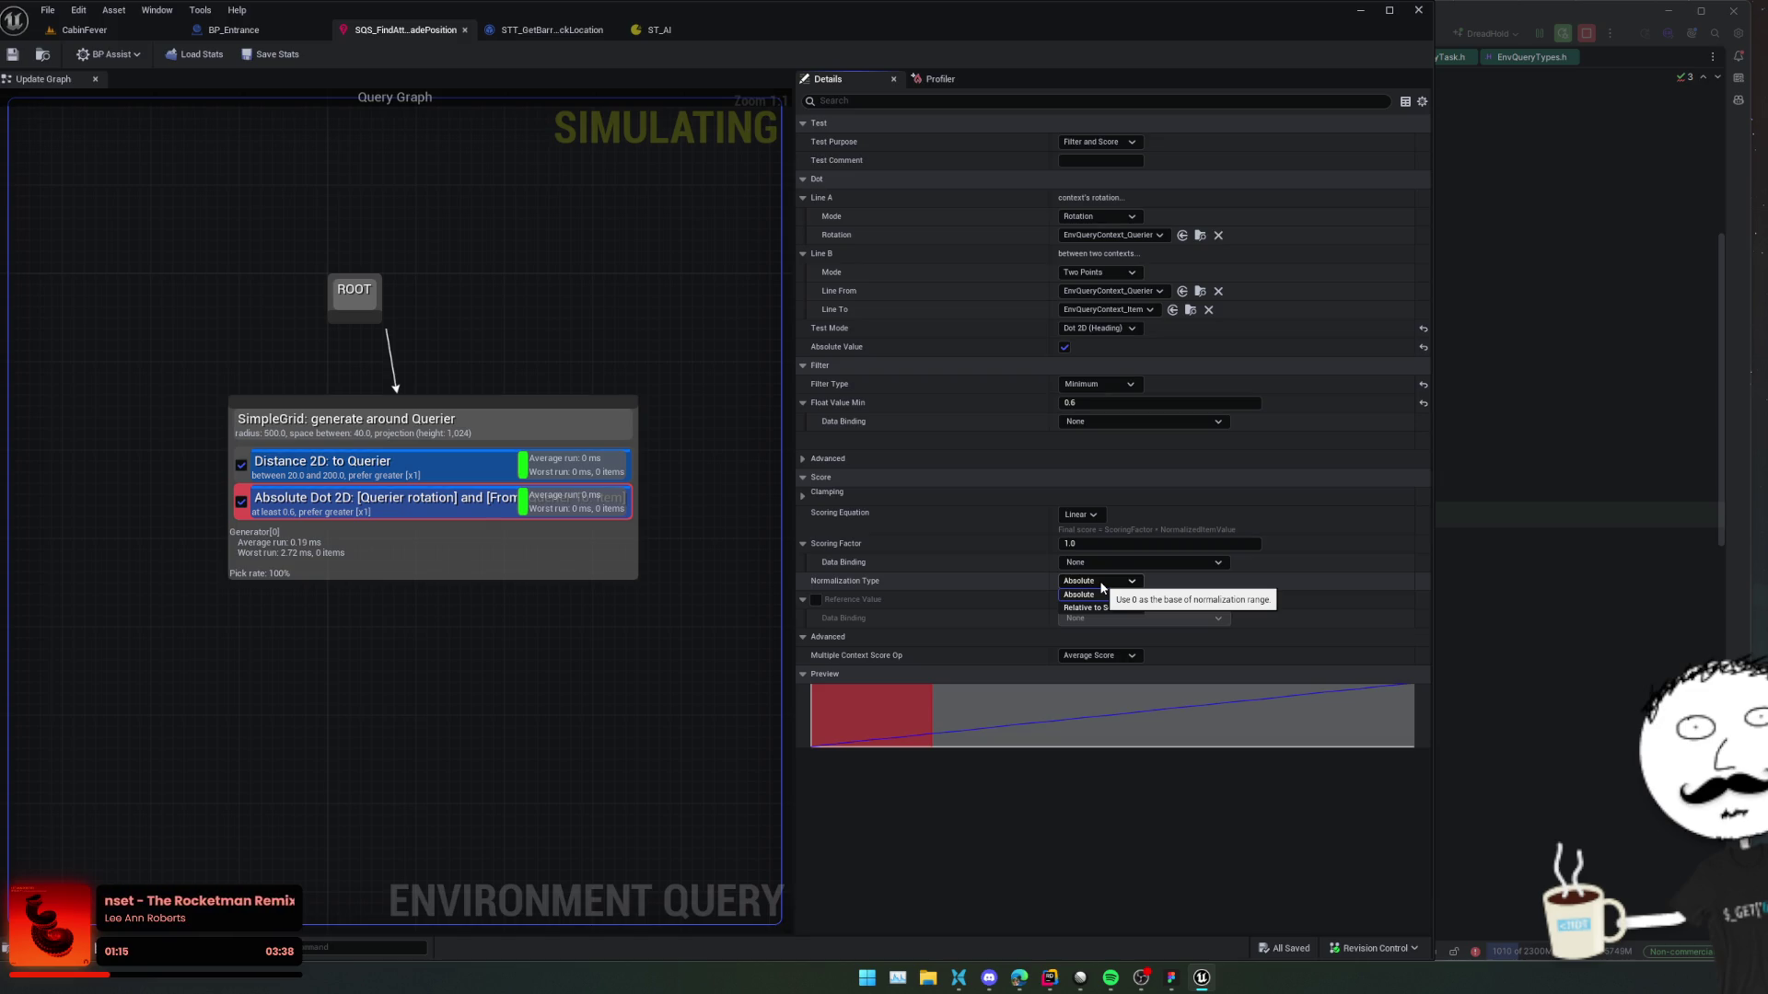
left_click(1096, 594)
scroll(890, 448, "up", 1)
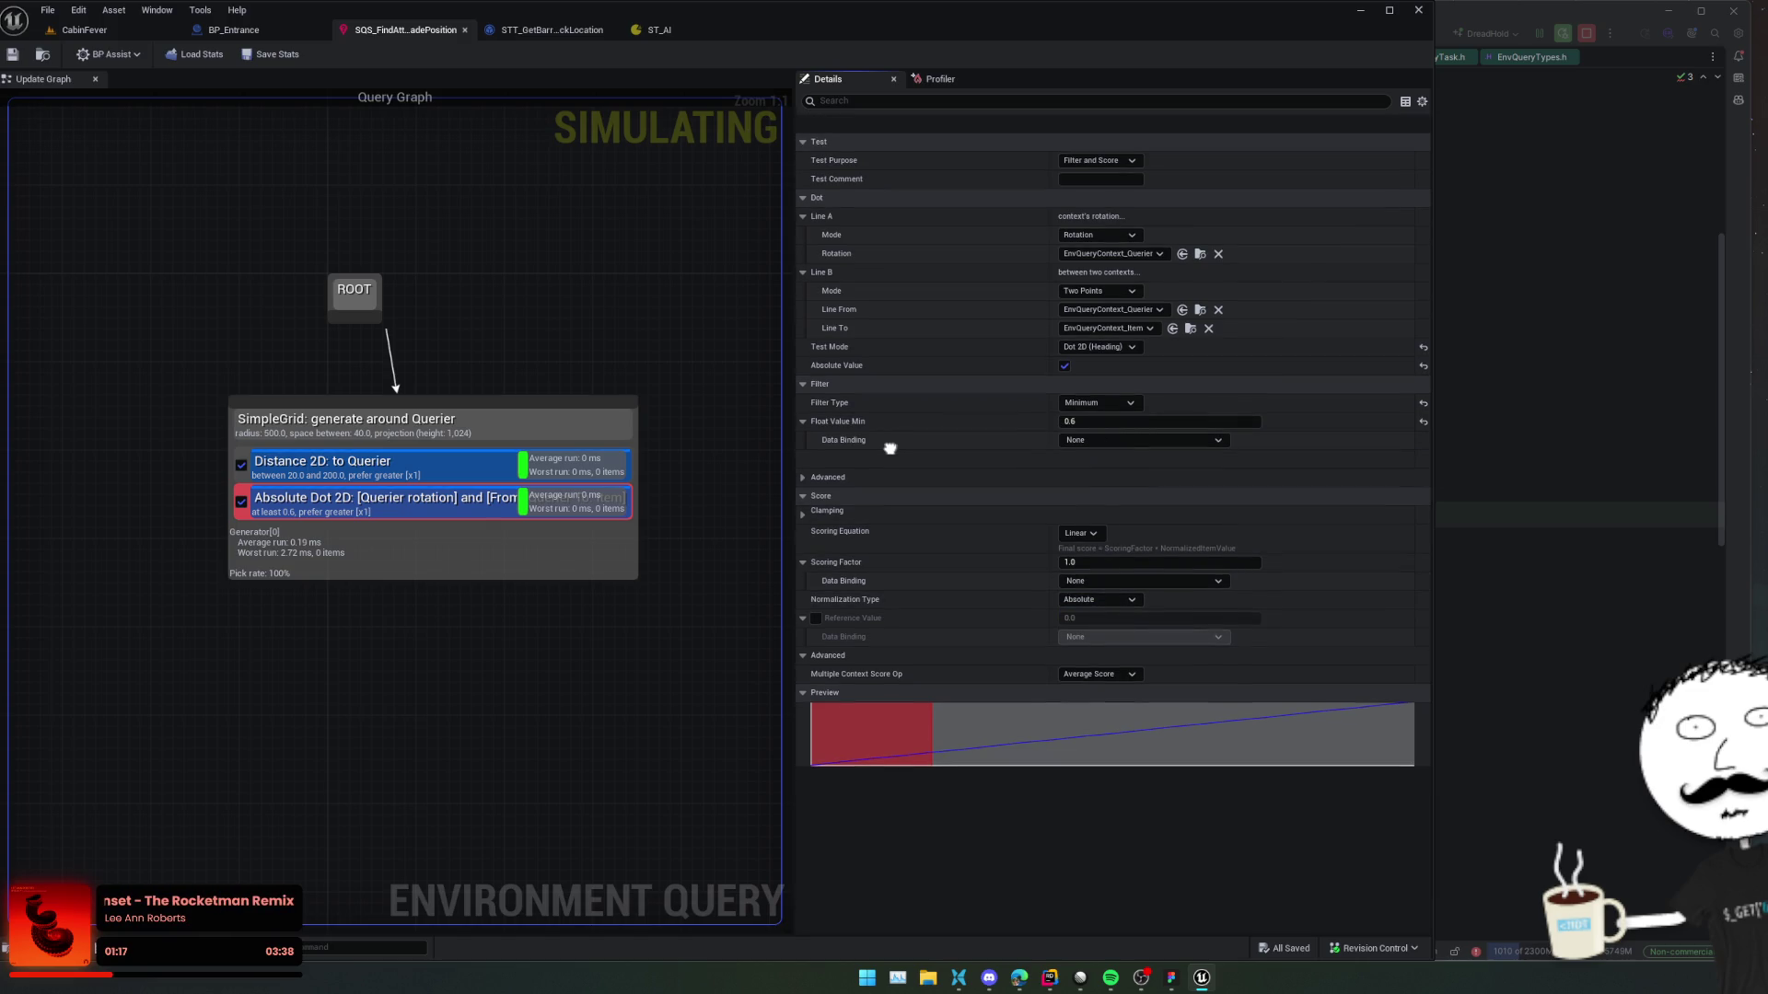
scroll(890, 448, "down", 1)
left_click(828, 458)
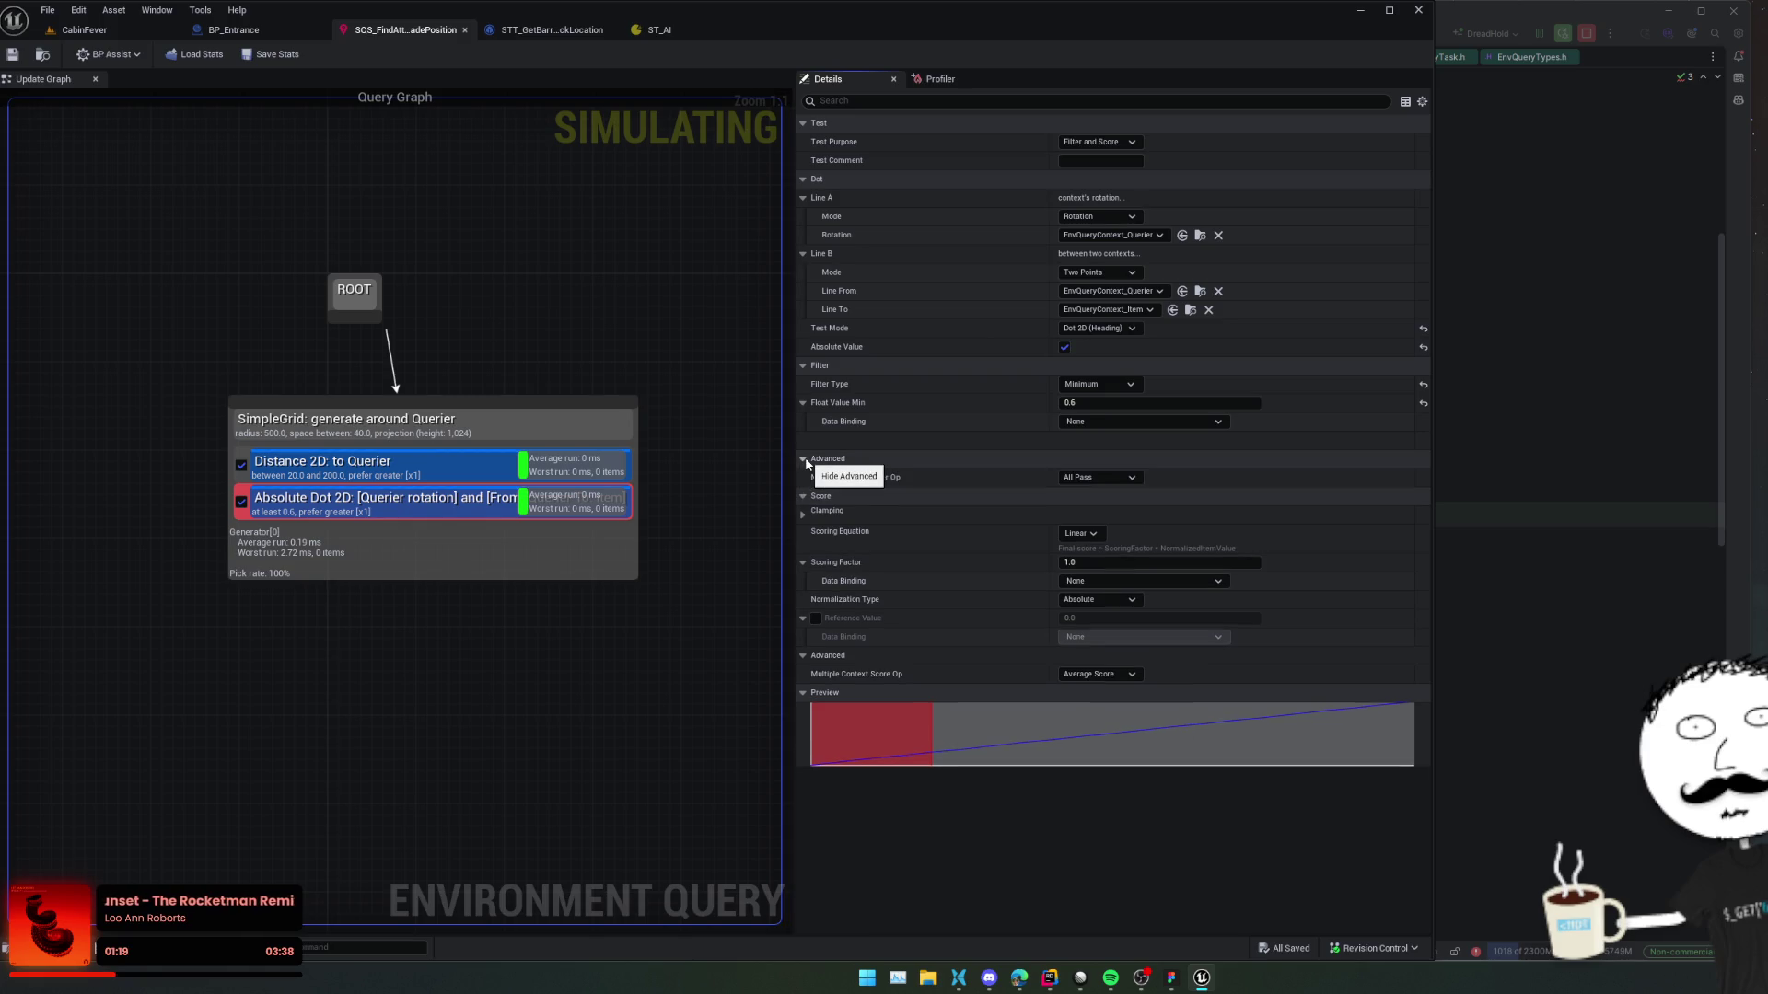
scroll(846, 394, "up", 1)
scroll(846, 395, "down", 1)
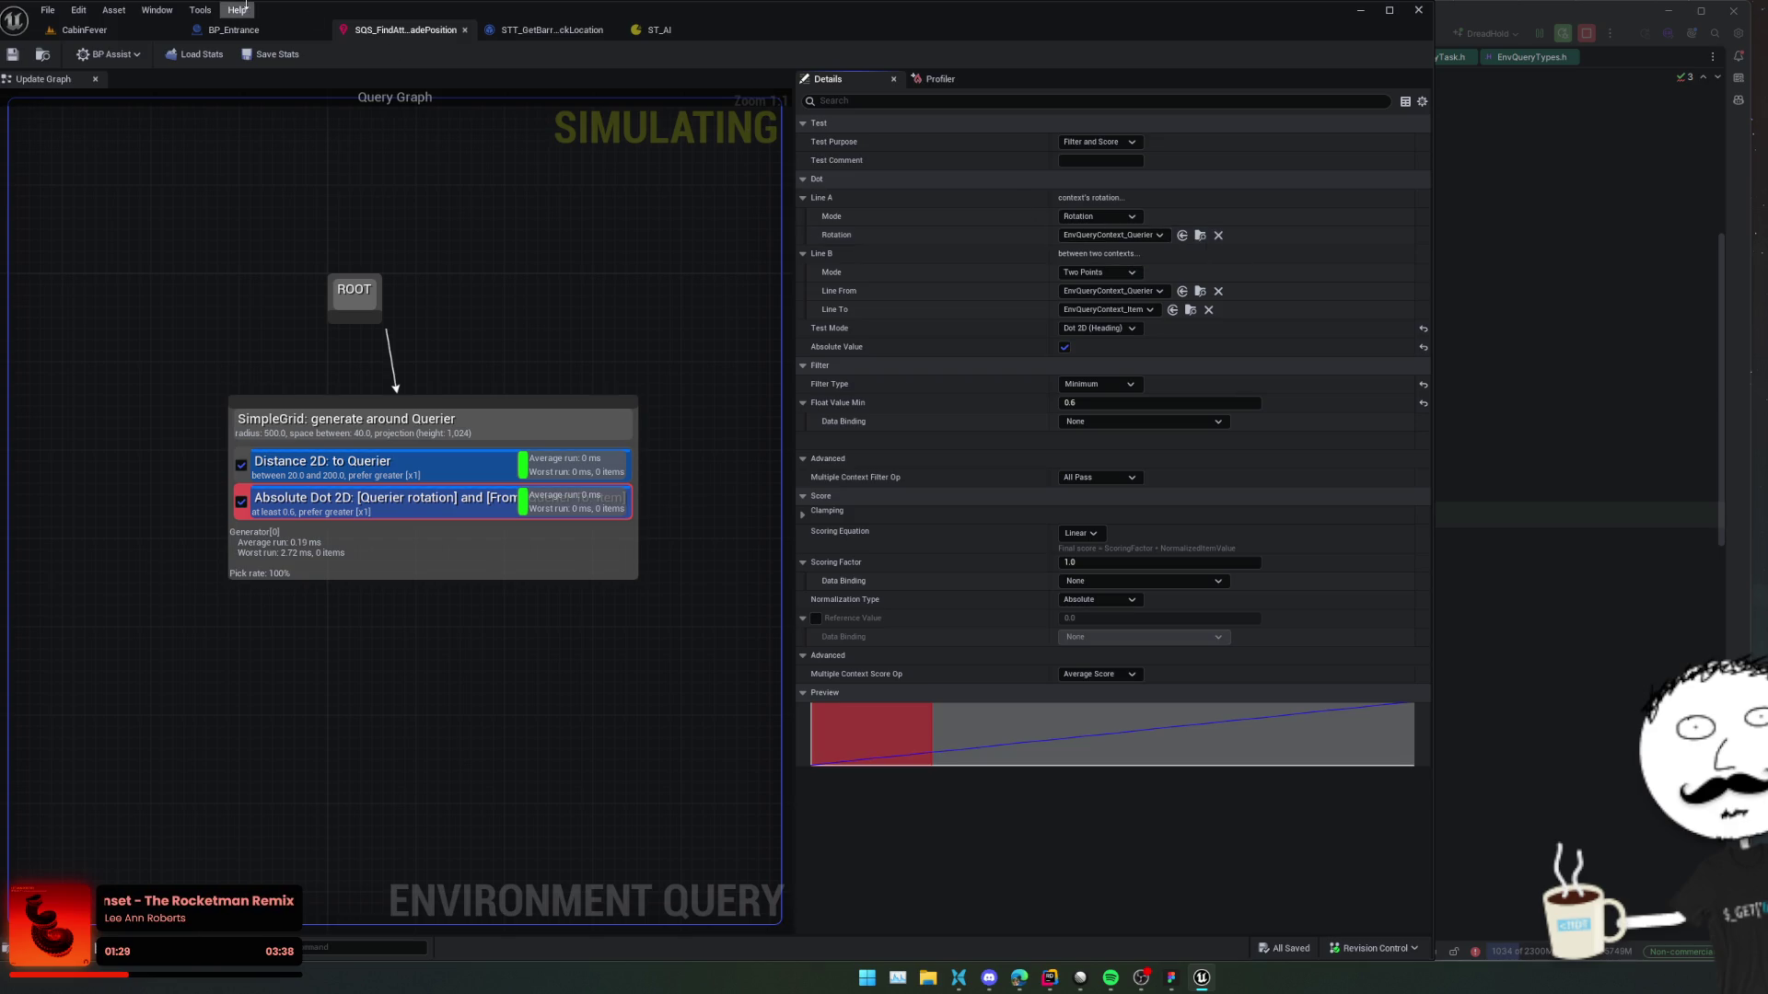
Show Event EnterState and Run EQSQuery in the STT_GetBarricadeAttackLocation graph.
left_click(233, 29)
mouse_move(559, 380)
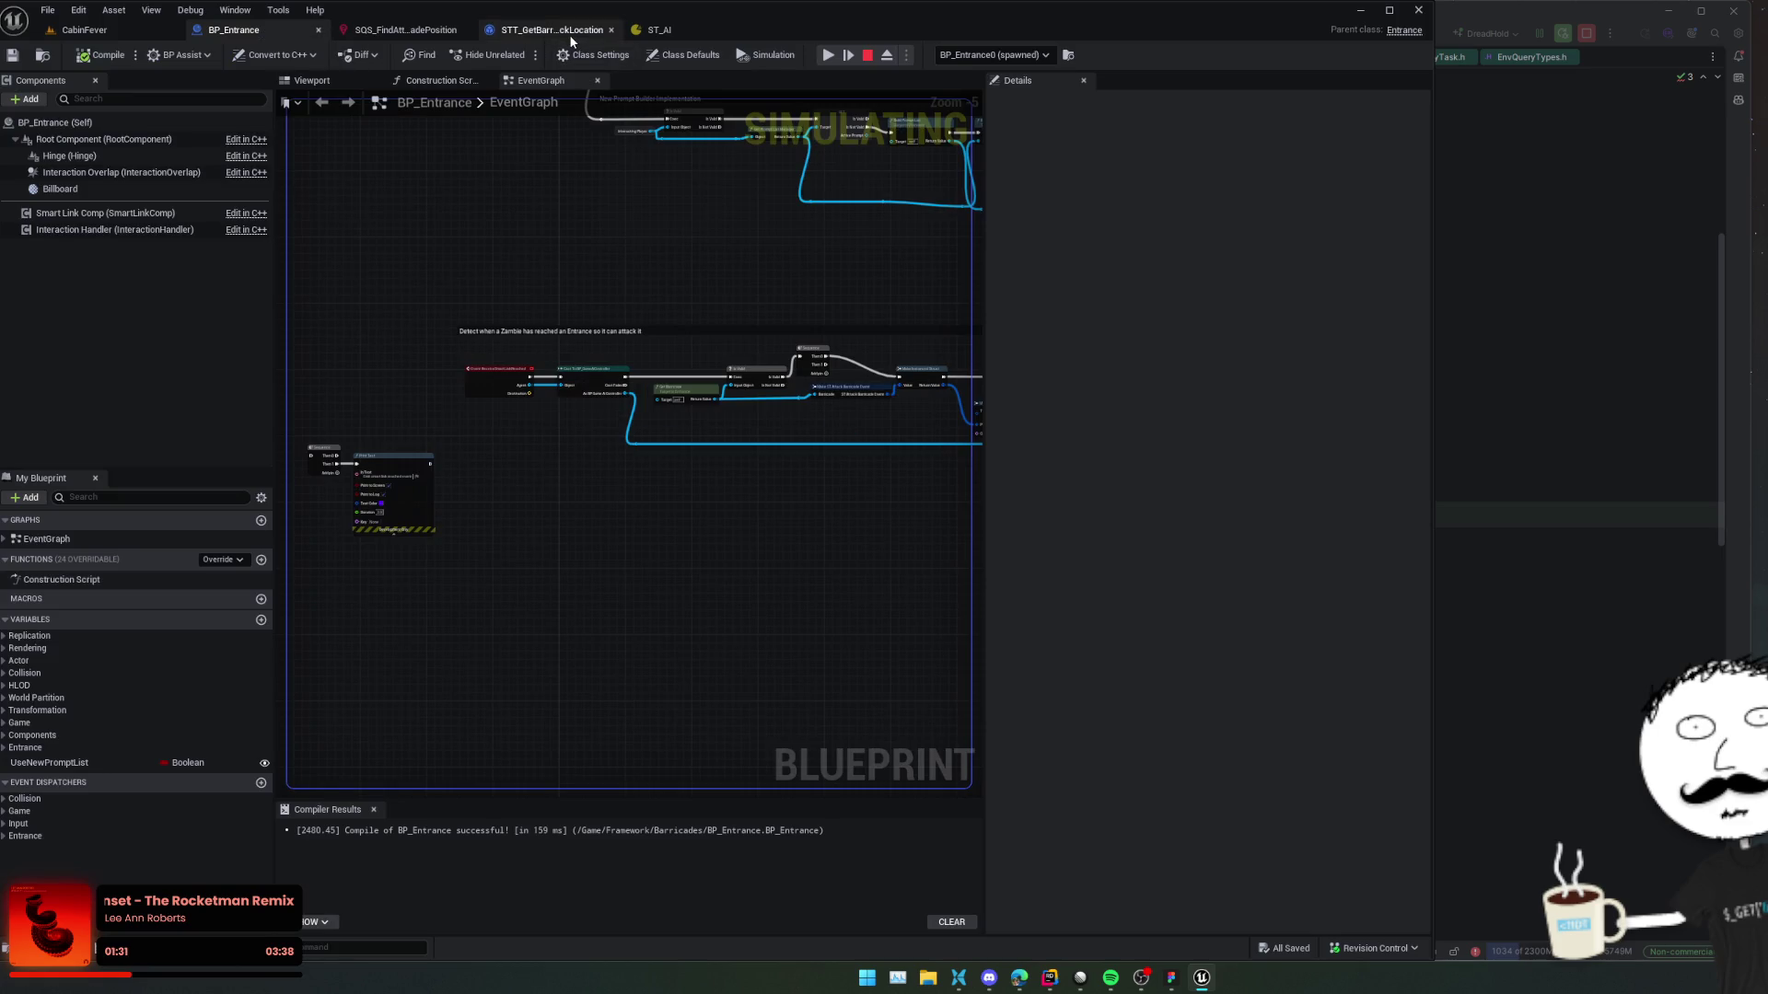
left_click(569, 35)
scroll(897, 528, "up", 2)
left_click_drag(897, 527, 928, 549)
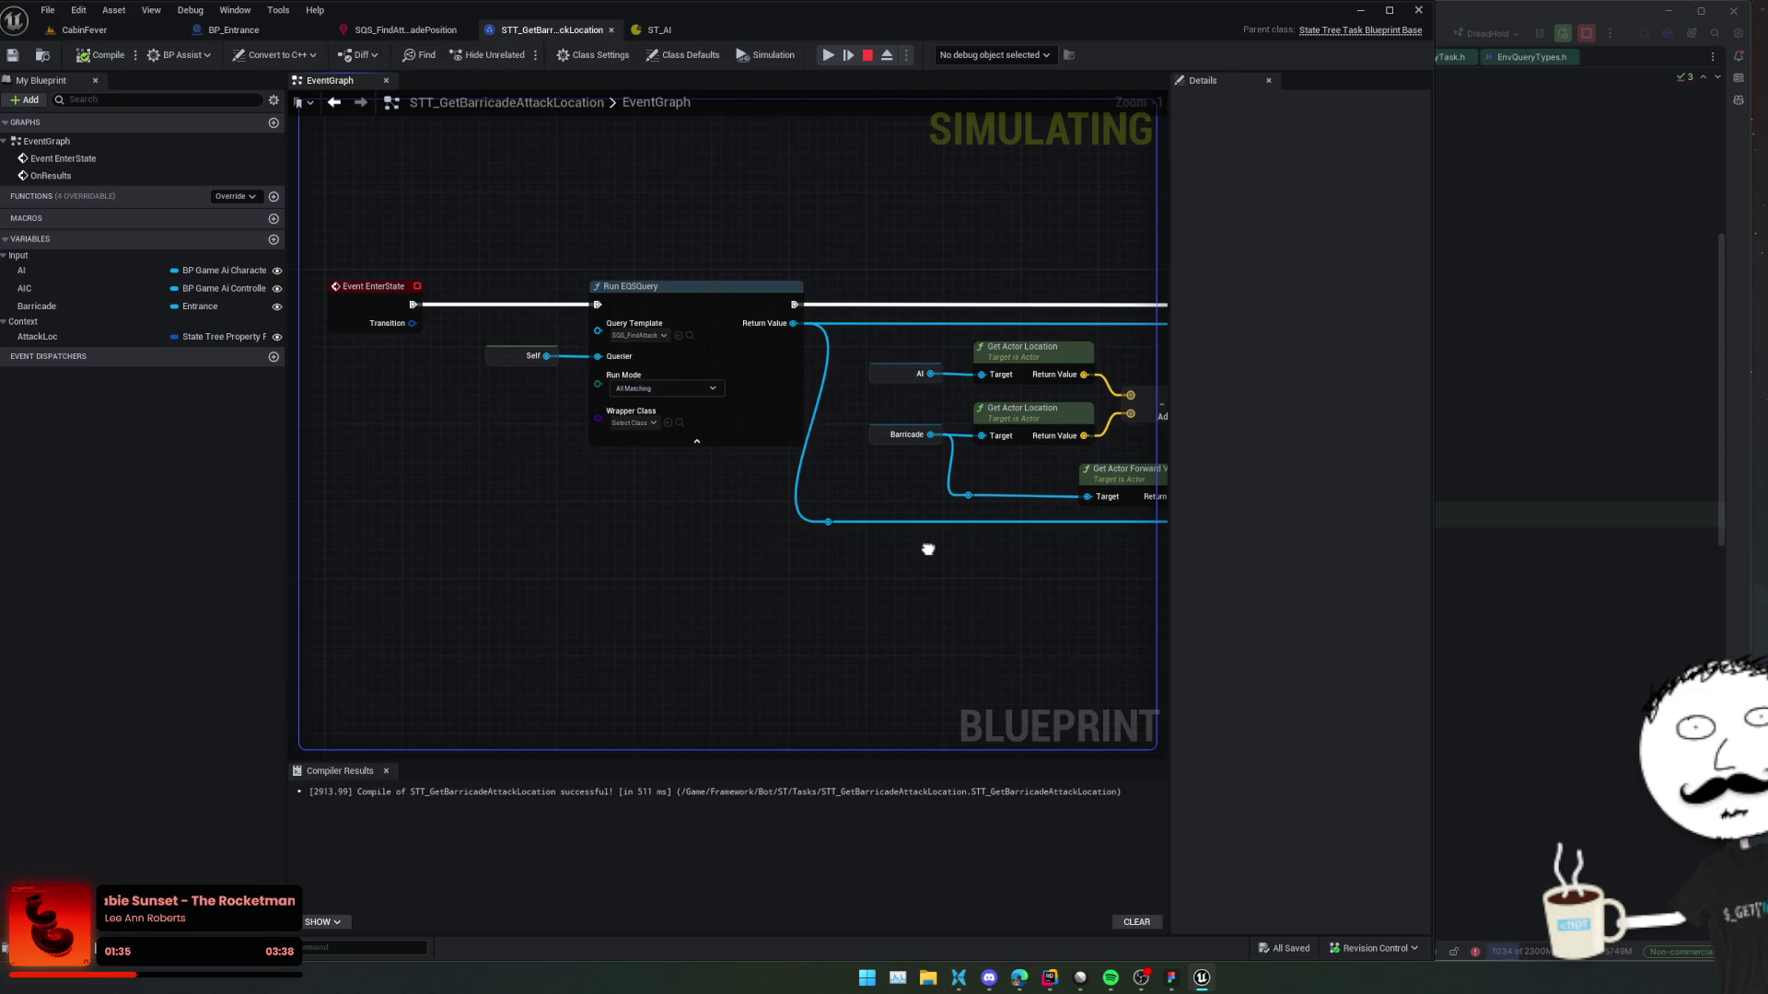
Replace the Self querier on Run EQSQuery with a Barricade variable getter.
left_click_drag(556, 508, 696, 445)
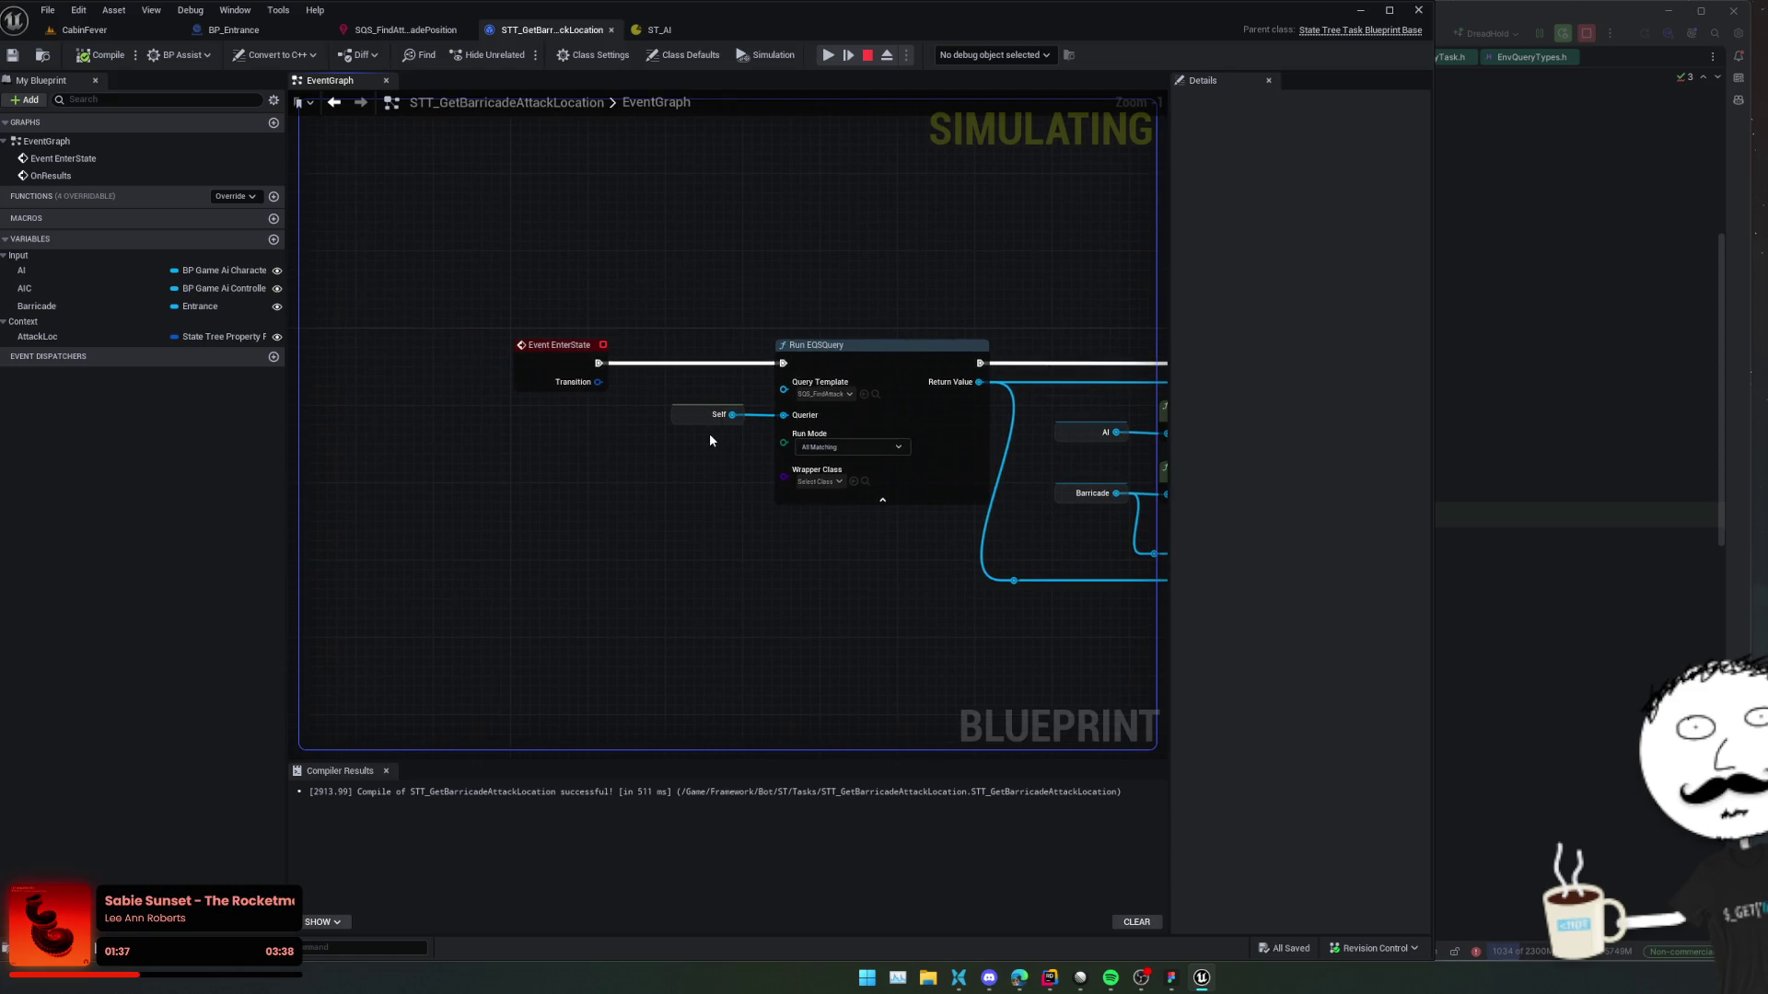
left_click(700, 413)
key("Delete")
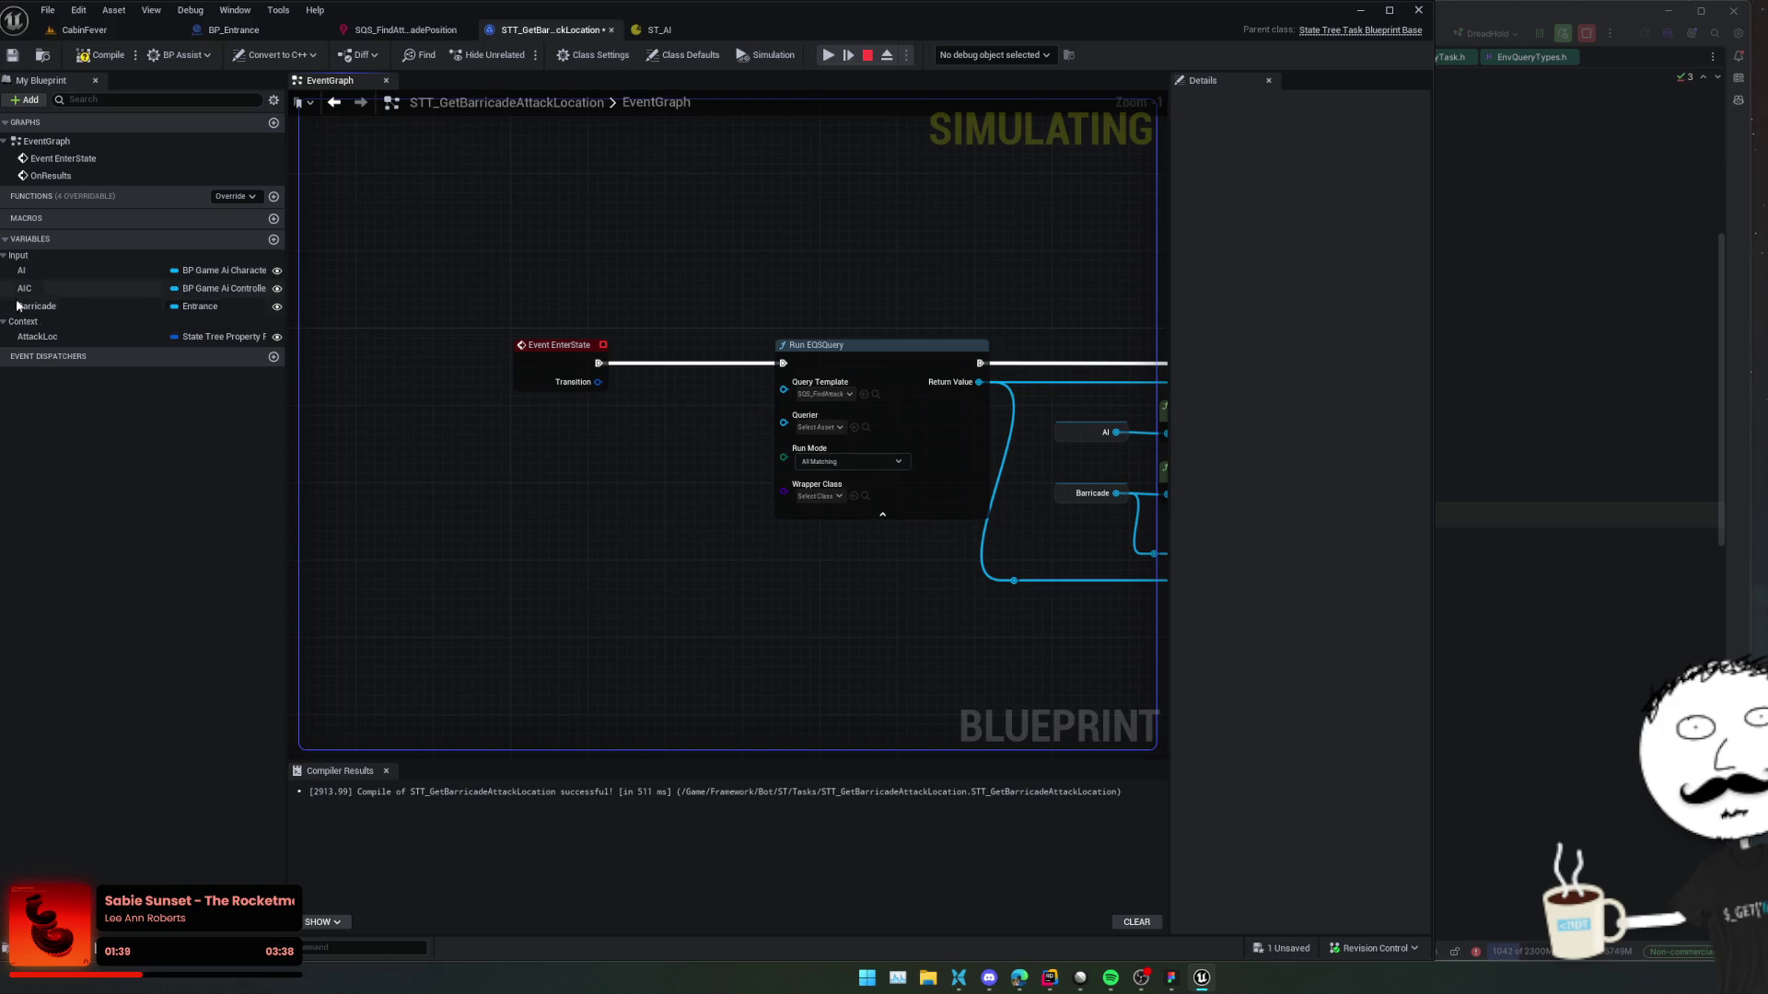
mouse_move(55, 307)
left_mouse_down()
mouse_move(779, 413)
mouse_move(777, 446)
mouse_move(783, 423)
left_mouse_up()
left_click_drag(1086, 618, 630, 566)
Stop the simulation, then compile and save the task blueprint.
scroll(631, 566, "down", 2)
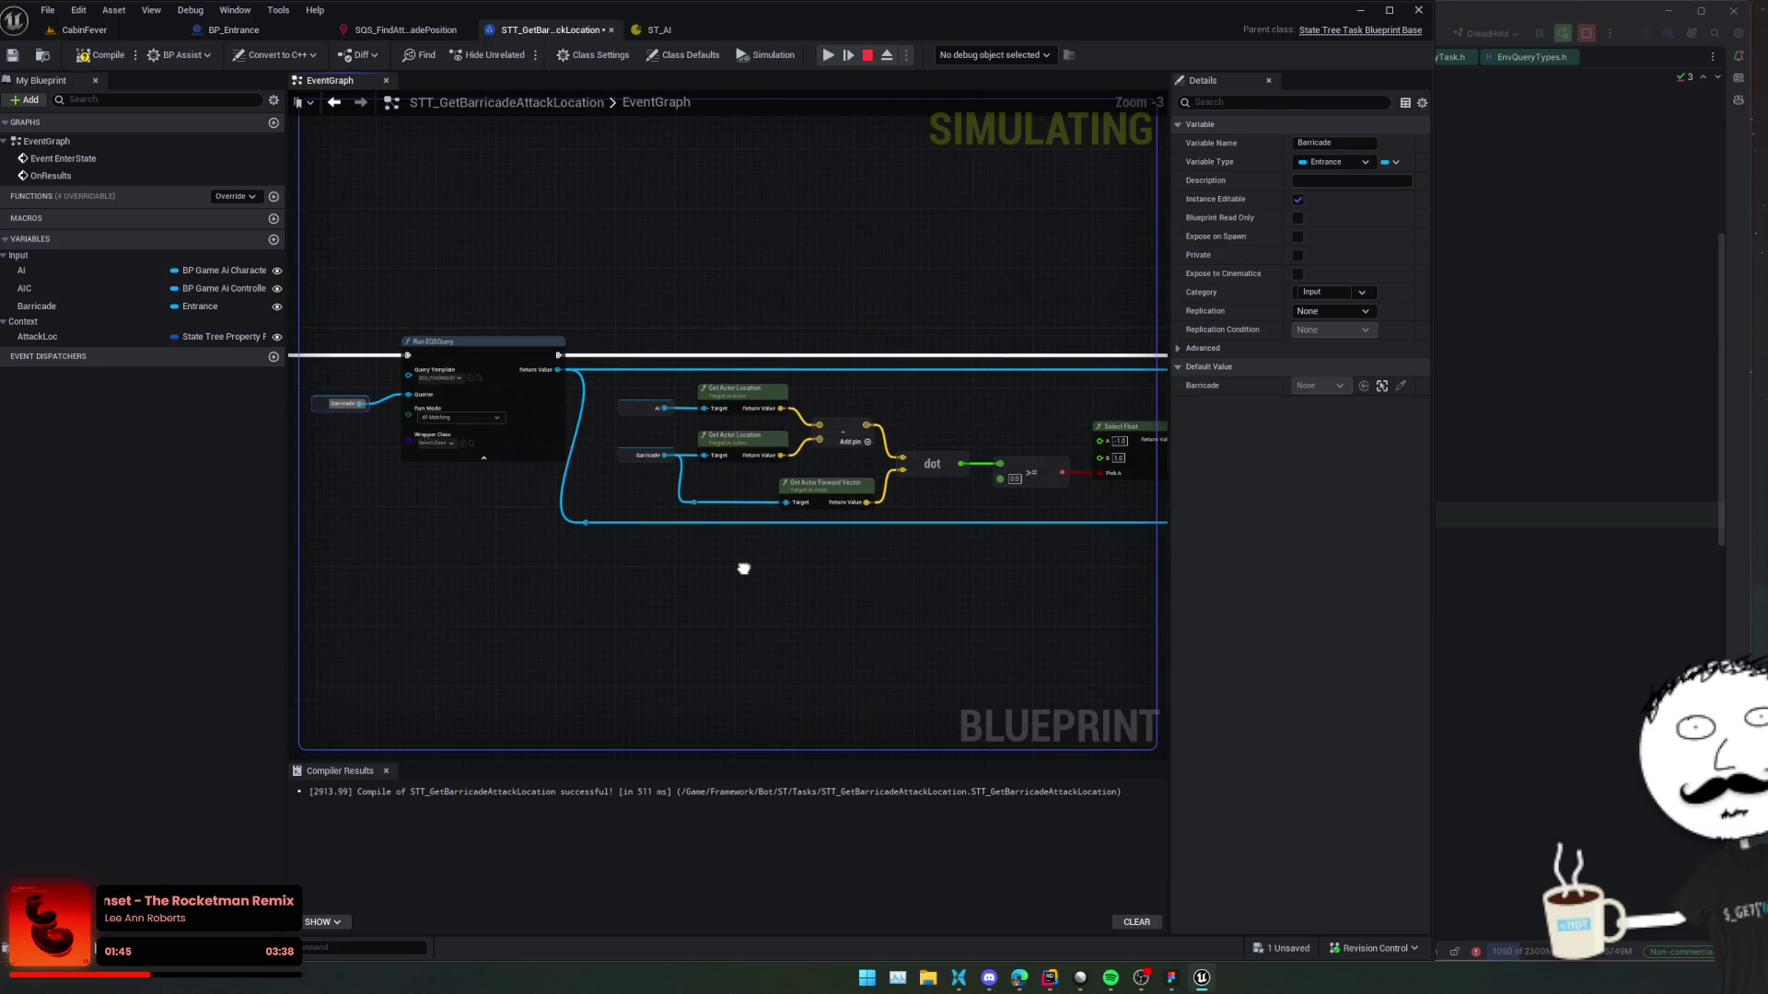
left_click_drag(743, 564, 963, 584)
left_click(868, 55)
left_click(80, 61)
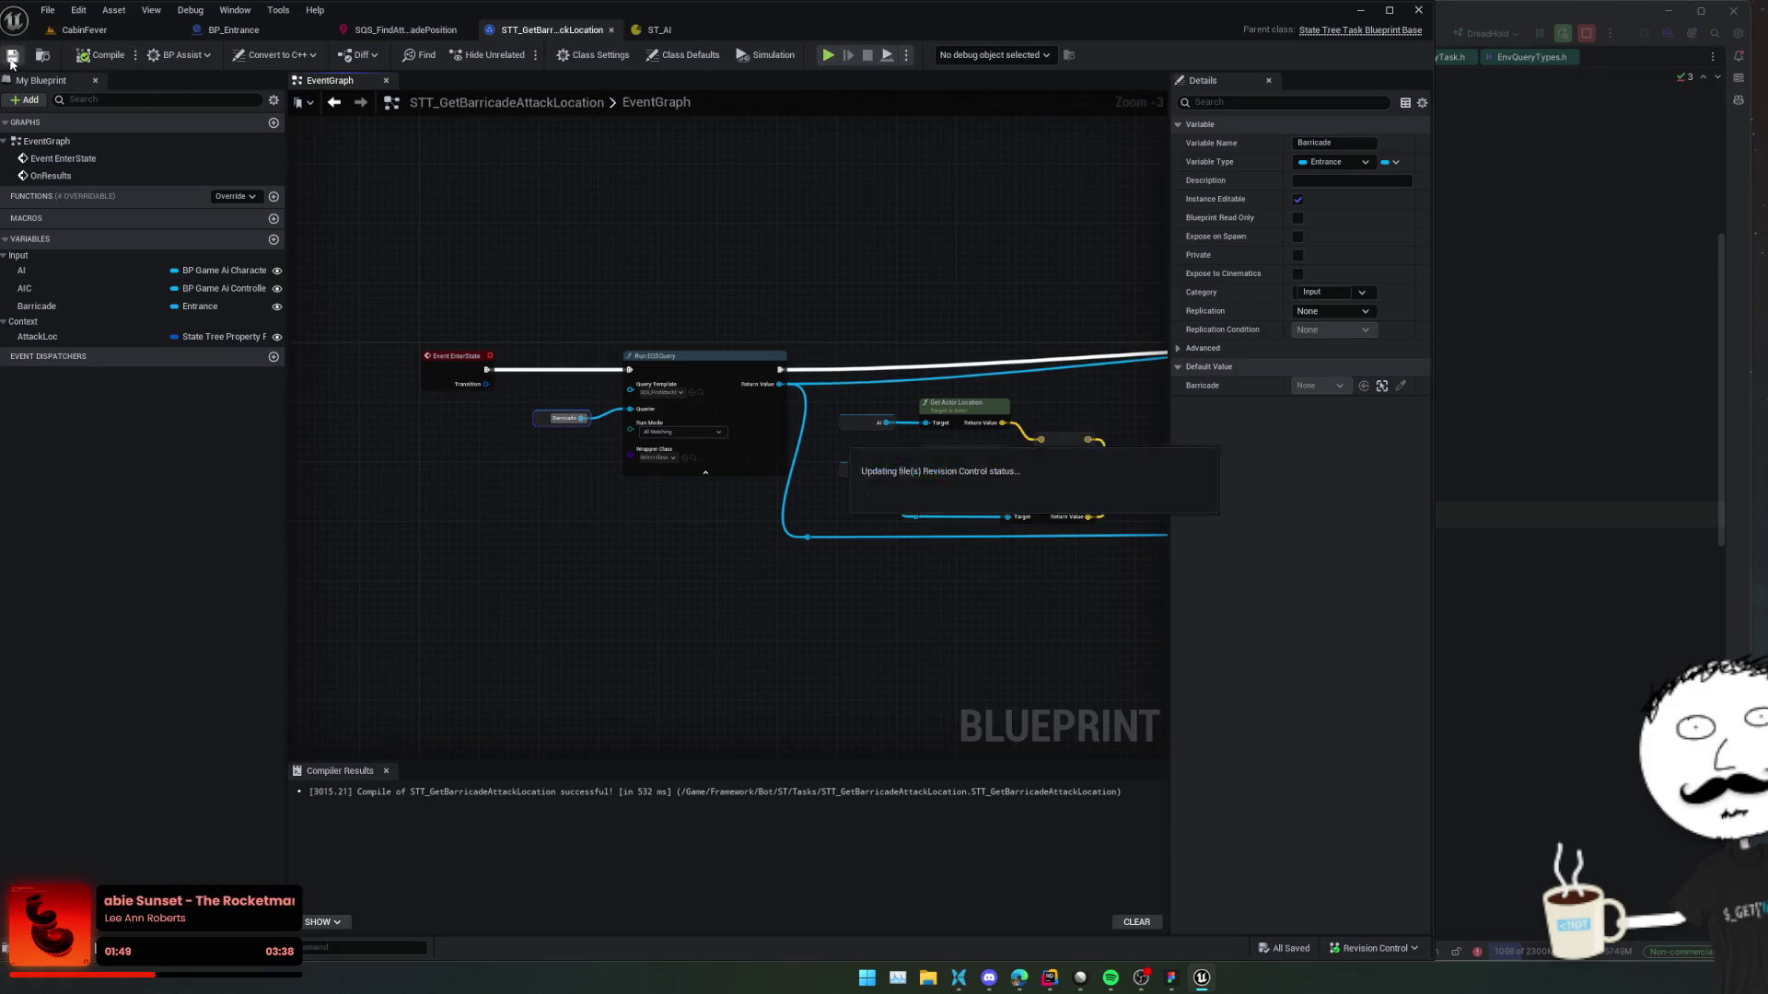
mouse_move(897, 274)
left_mouse_down()
mouse_move(764, 523)
mouse_move(663, 460)
left_mouse_up()
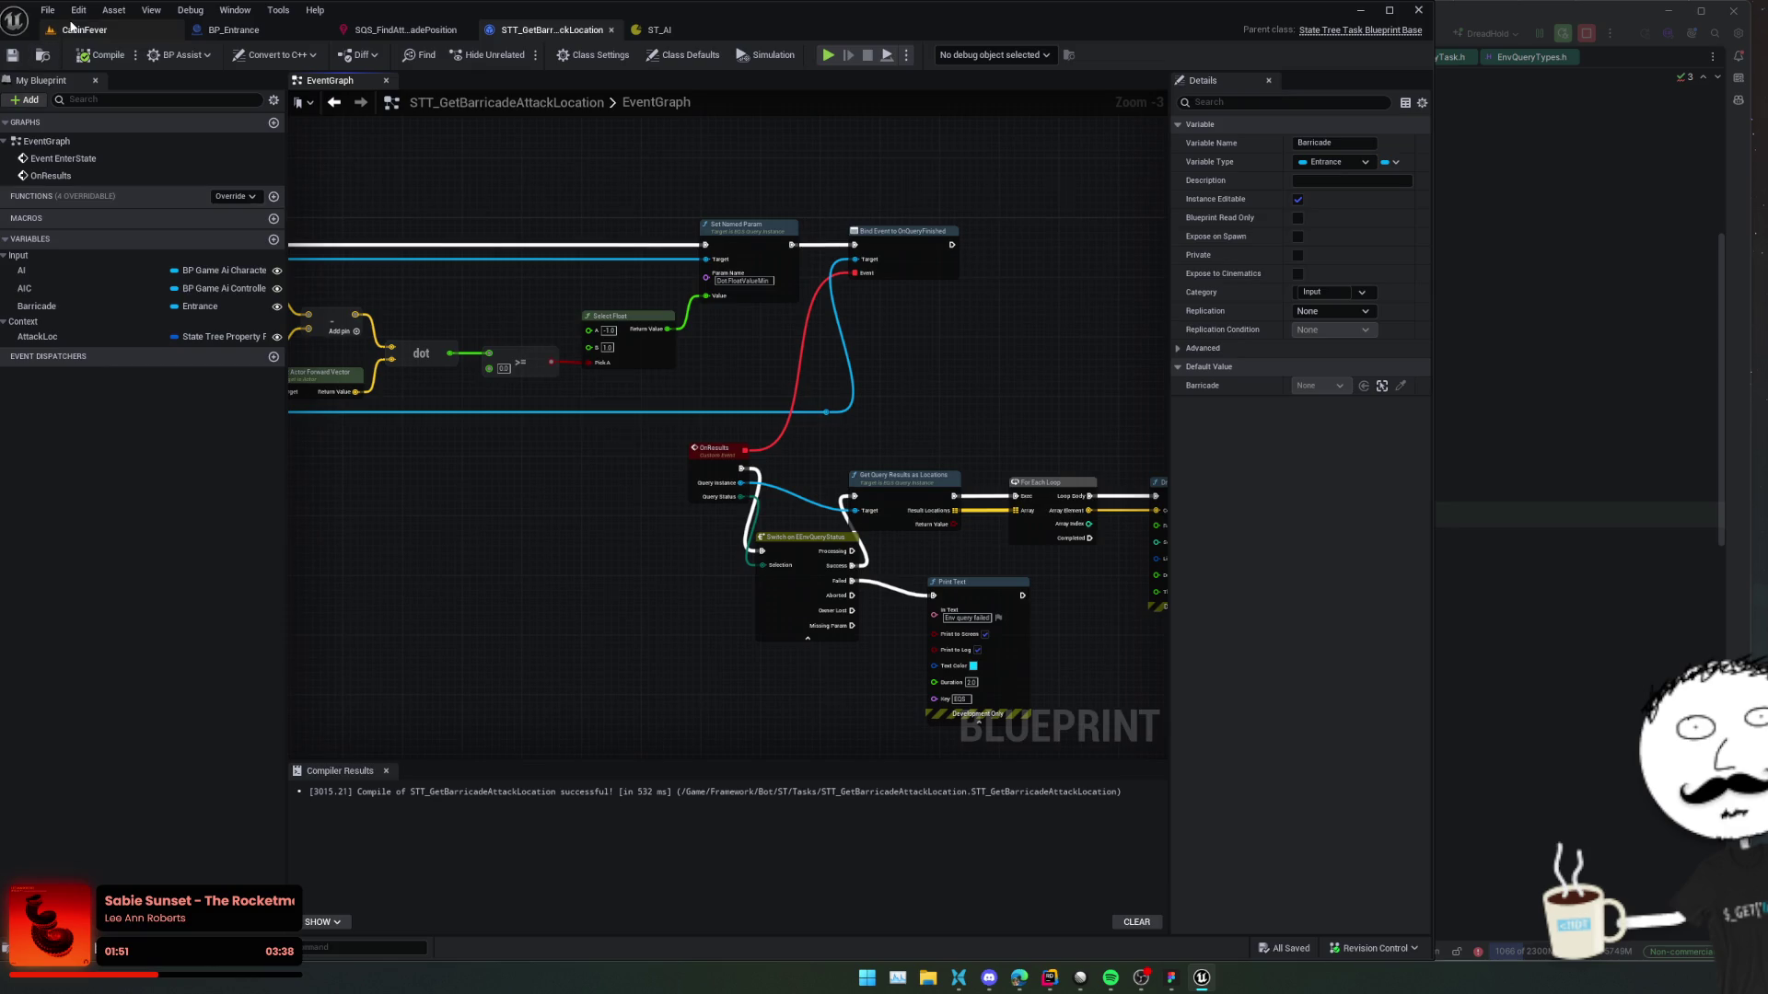
Play CabinFever with Weapon Infinite Ammo enabled in the Dev Window.
left_click(83, 29)
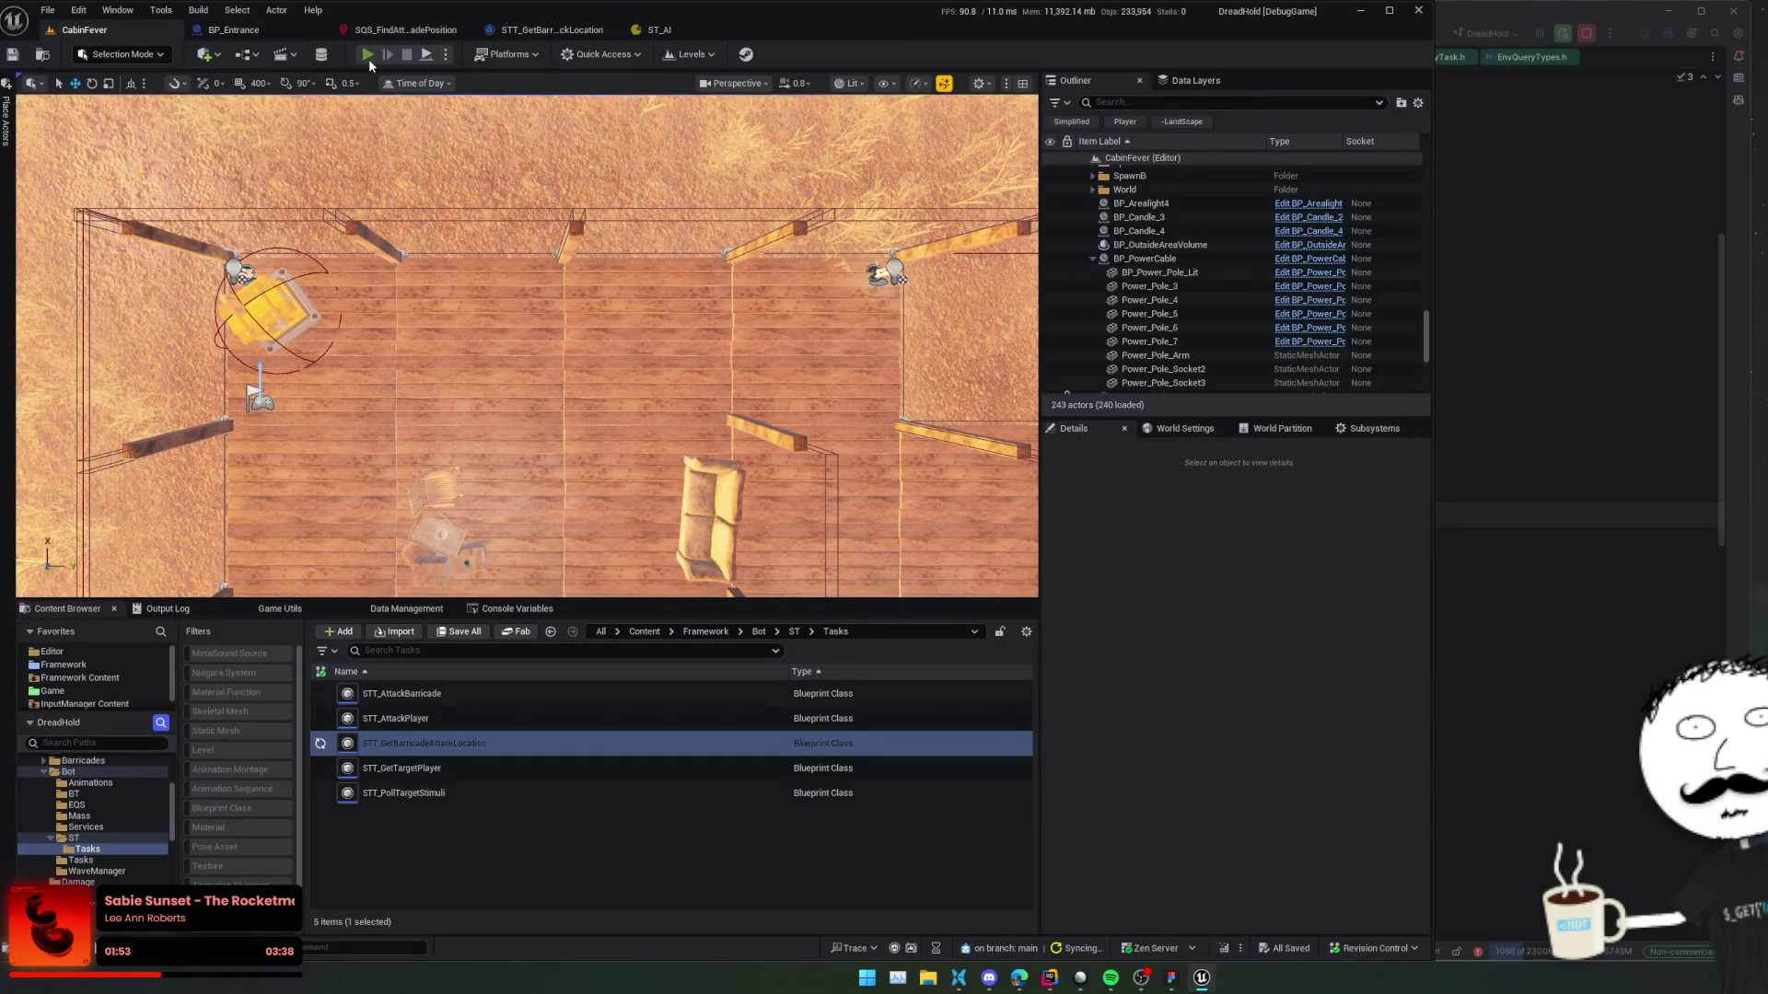
left_click(368, 57)
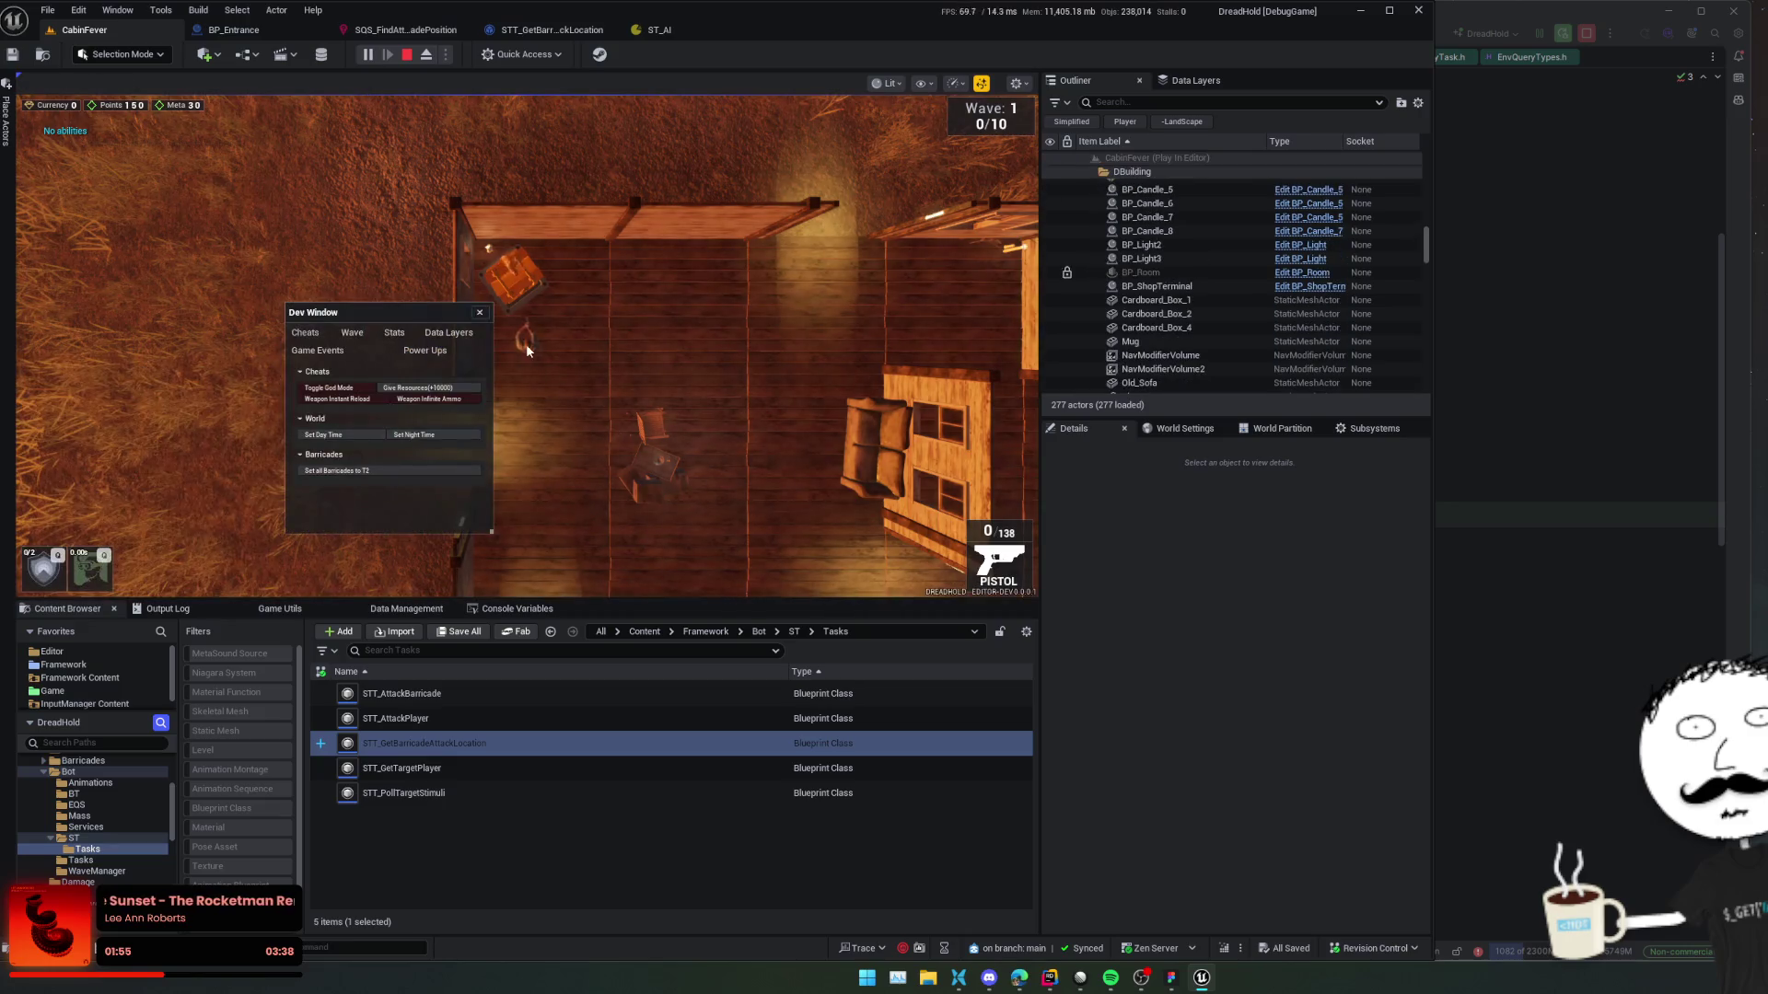
left_click(462, 397)
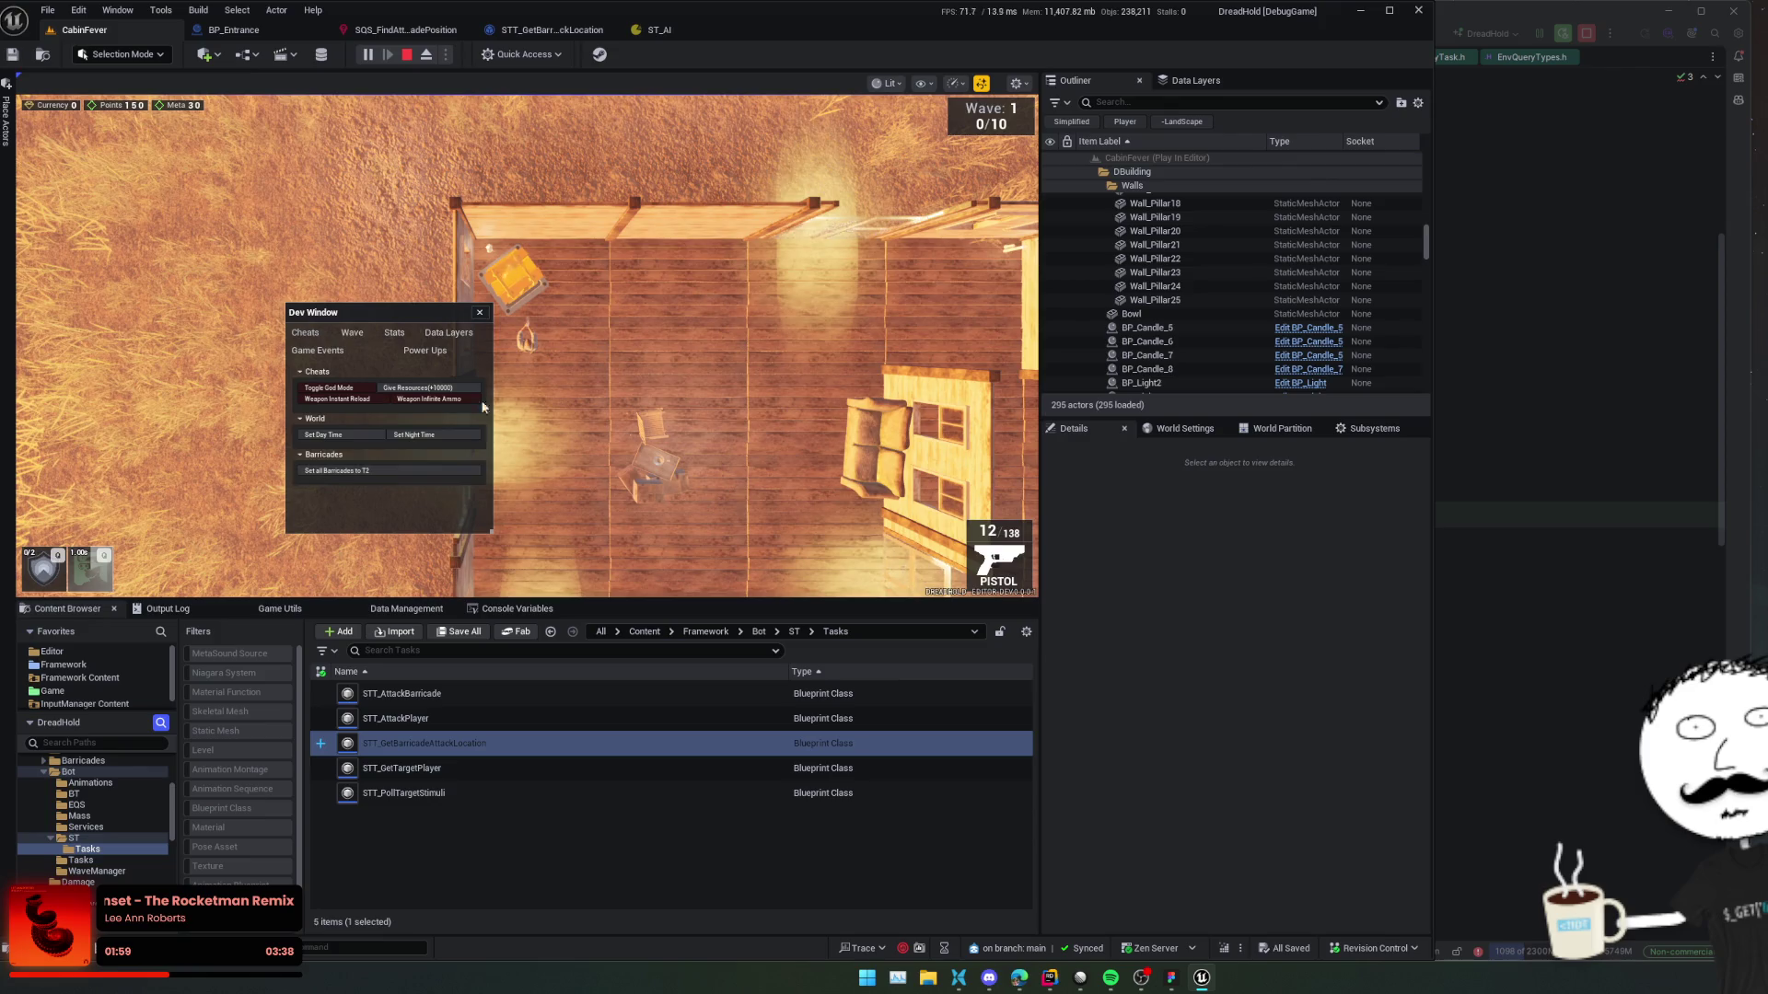
left_click(480, 313)
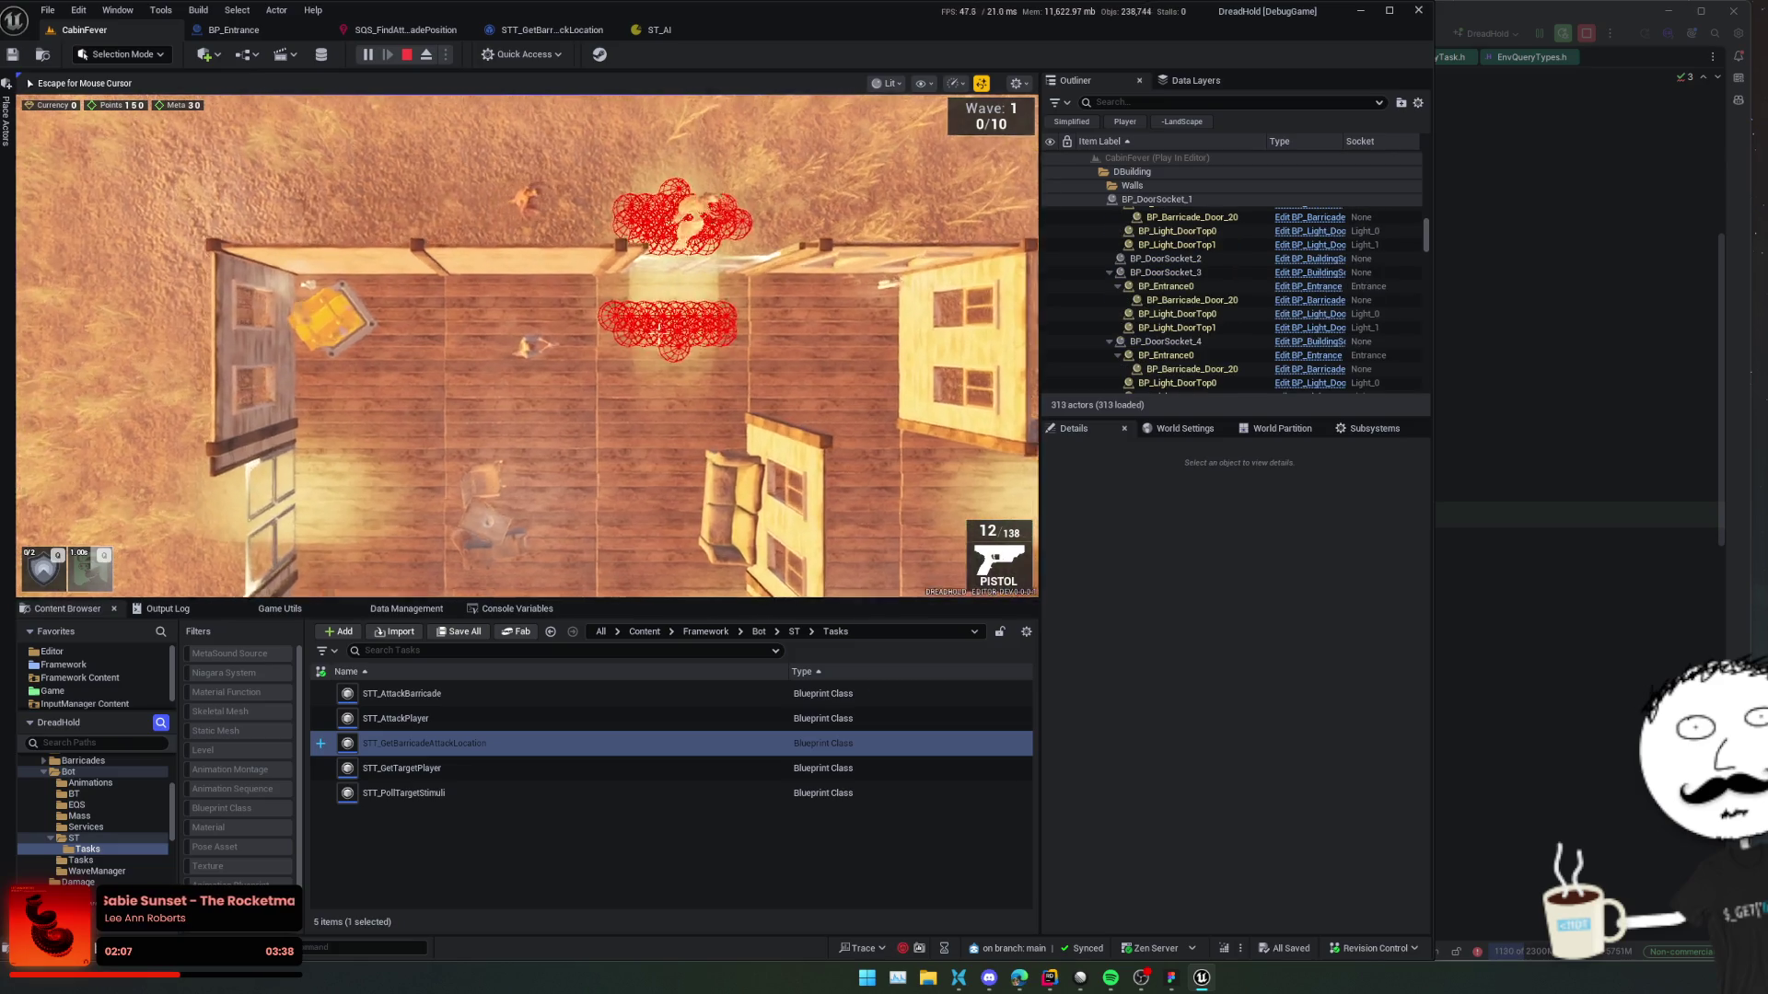
Pause the game once the doorway debug spheres appear and return to the task blueprint.
key("Escape")
left_click(373, 57)
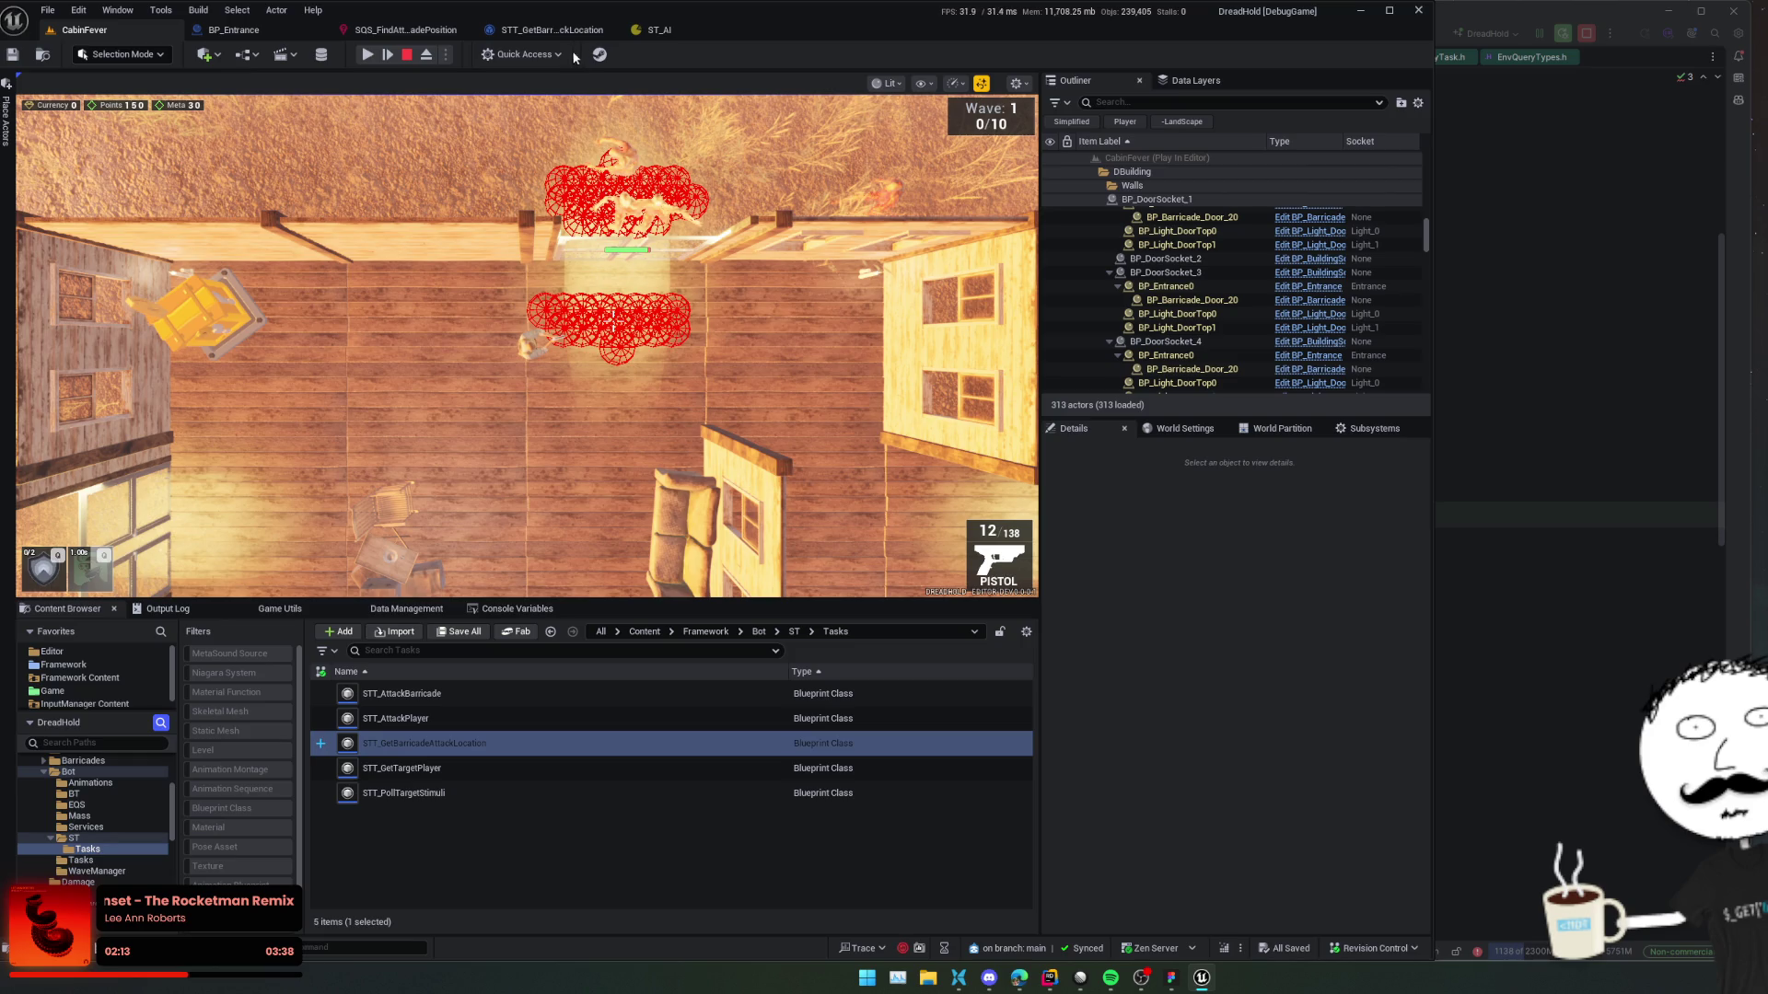
left_click(552, 30)
scroll(969, 373, "up", 2)
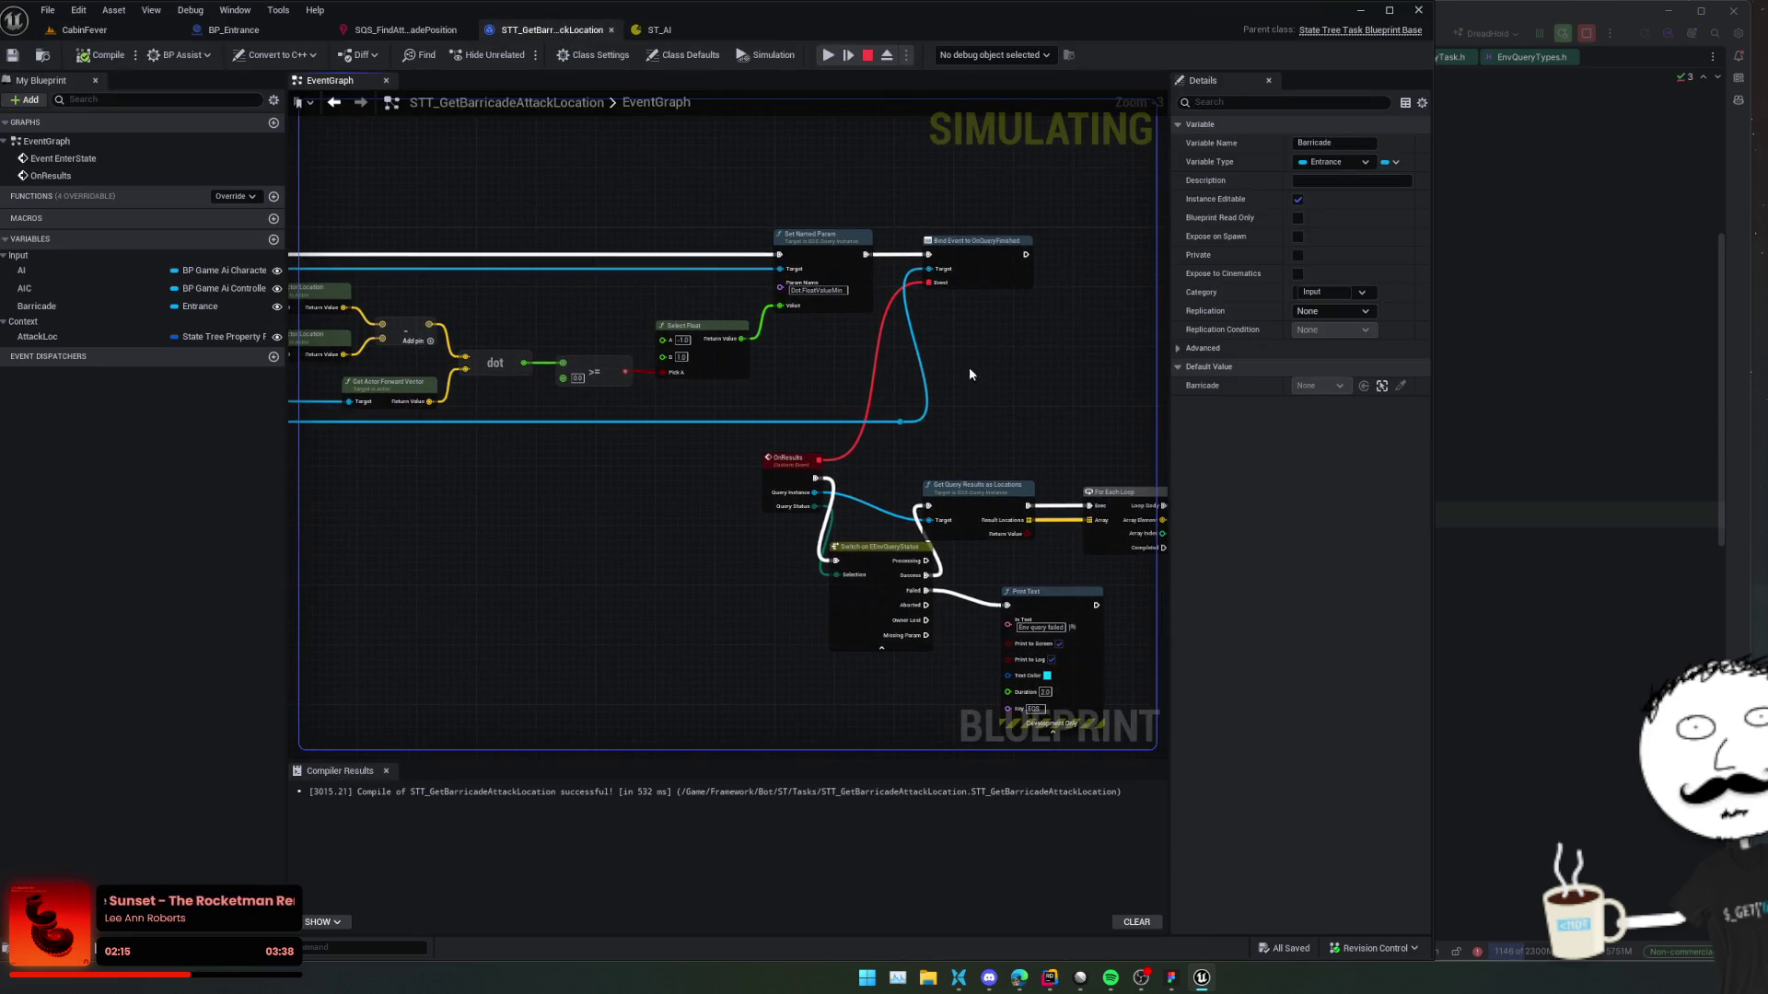
Turn off Absolute, set a Maximum filter bound to query param Dot.FloatValueMax, and save.
left_click(405, 29)
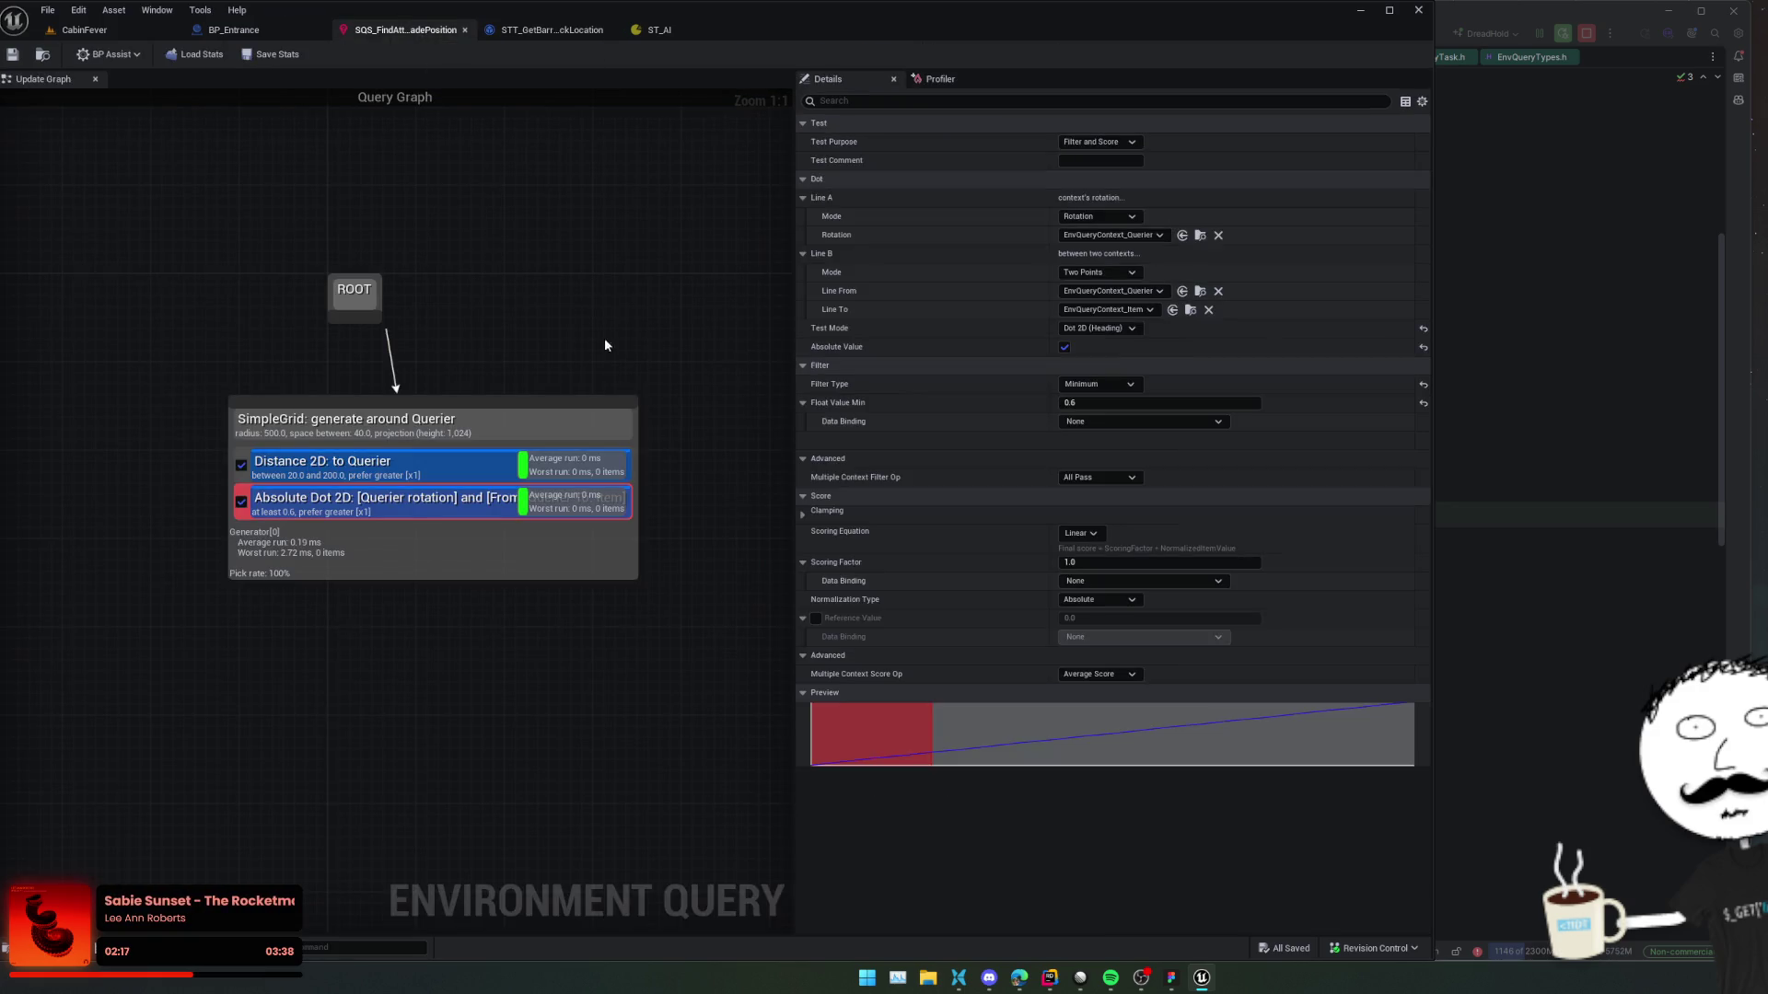
left_click(1064, 347)
left_click(1100, 385)
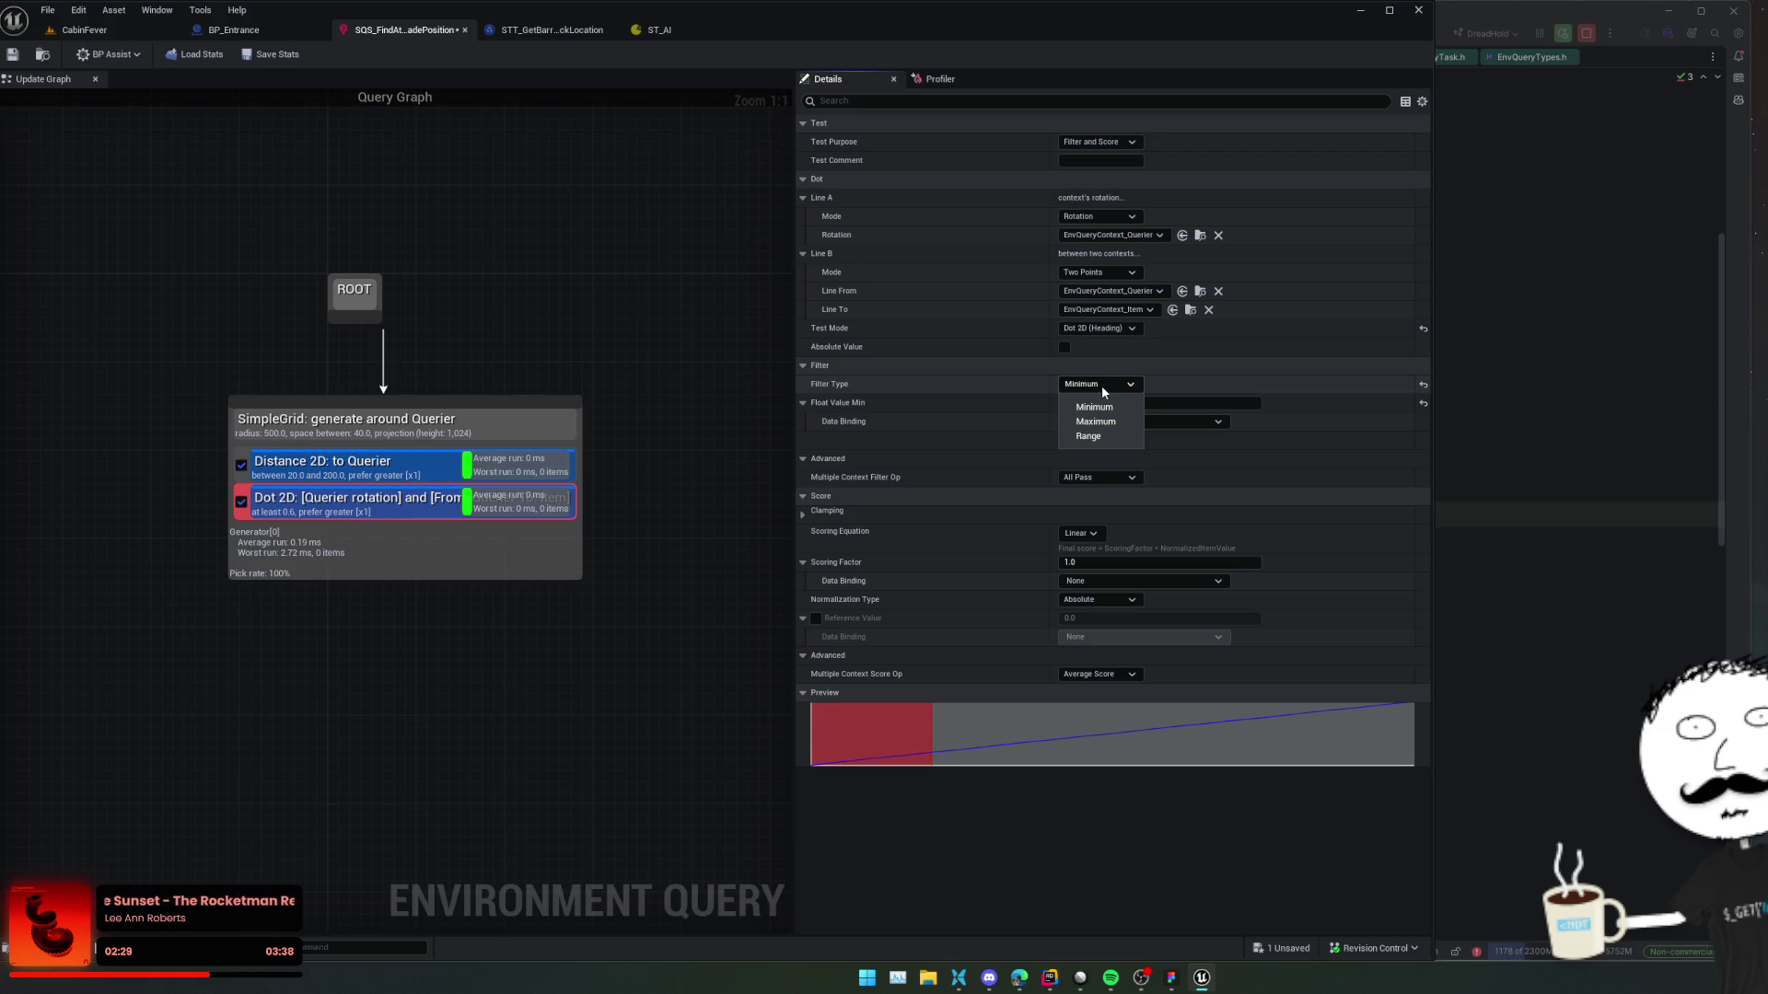
left_click(1098, 424)
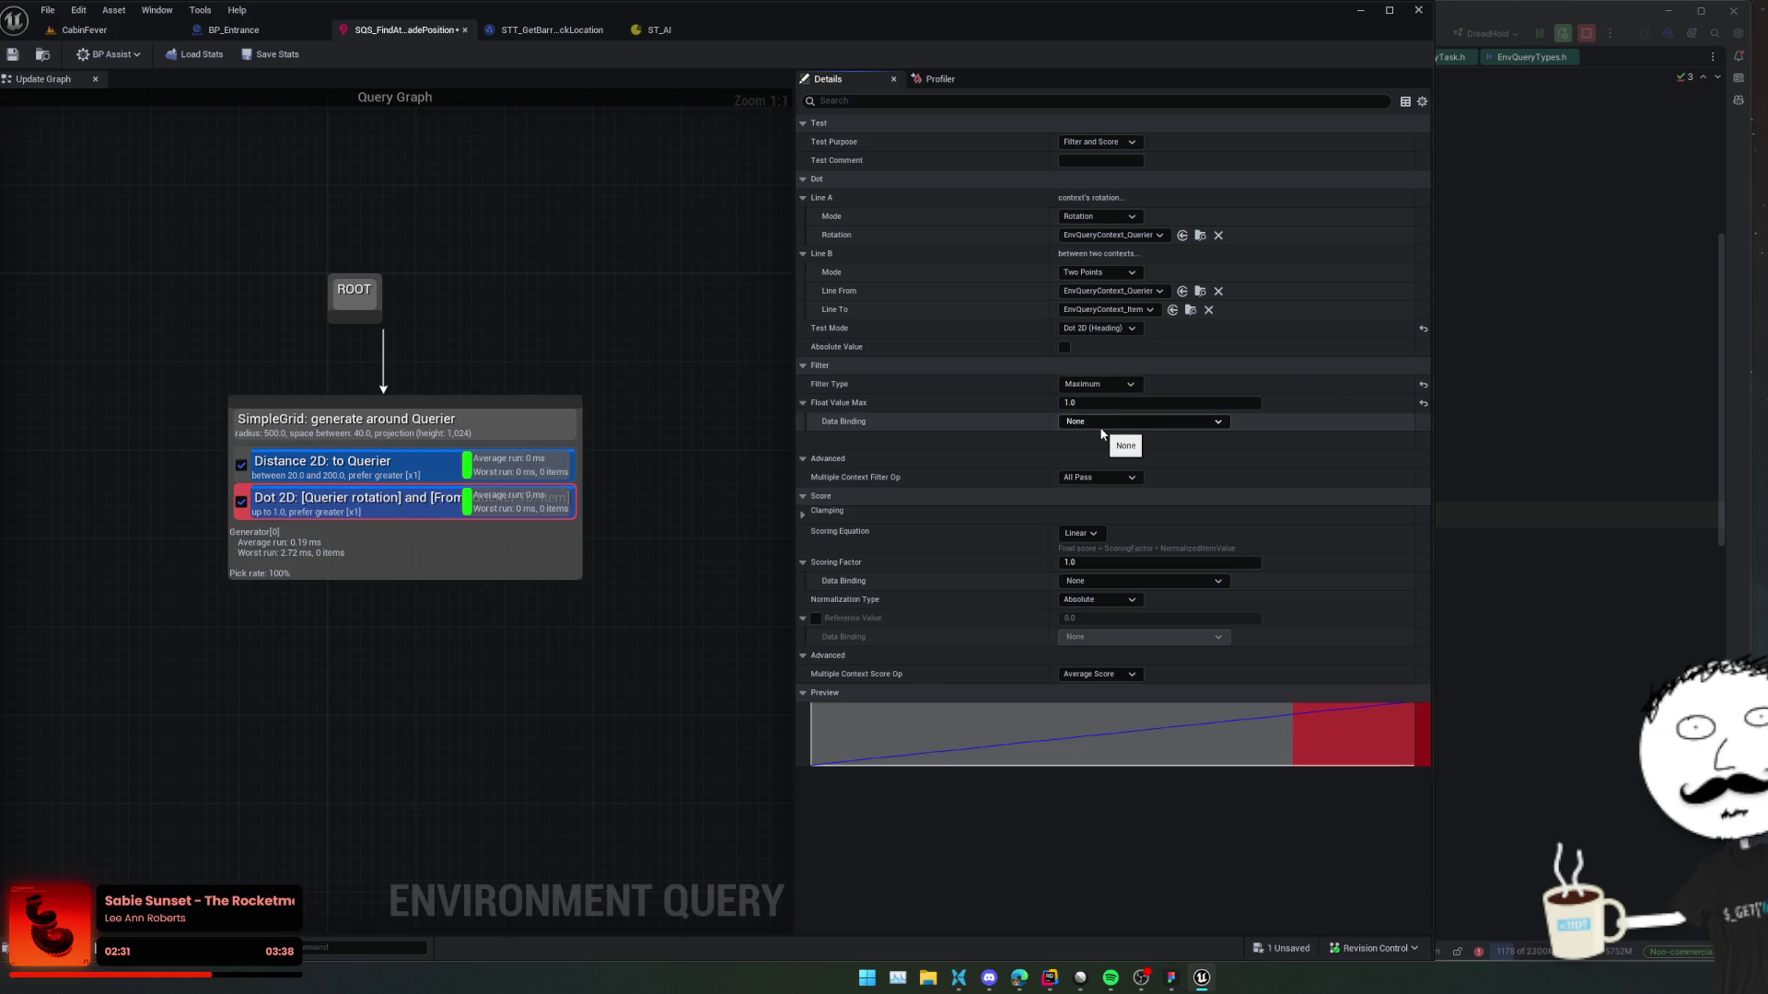
left_click(1119, 422)
left_click(1113, 470)
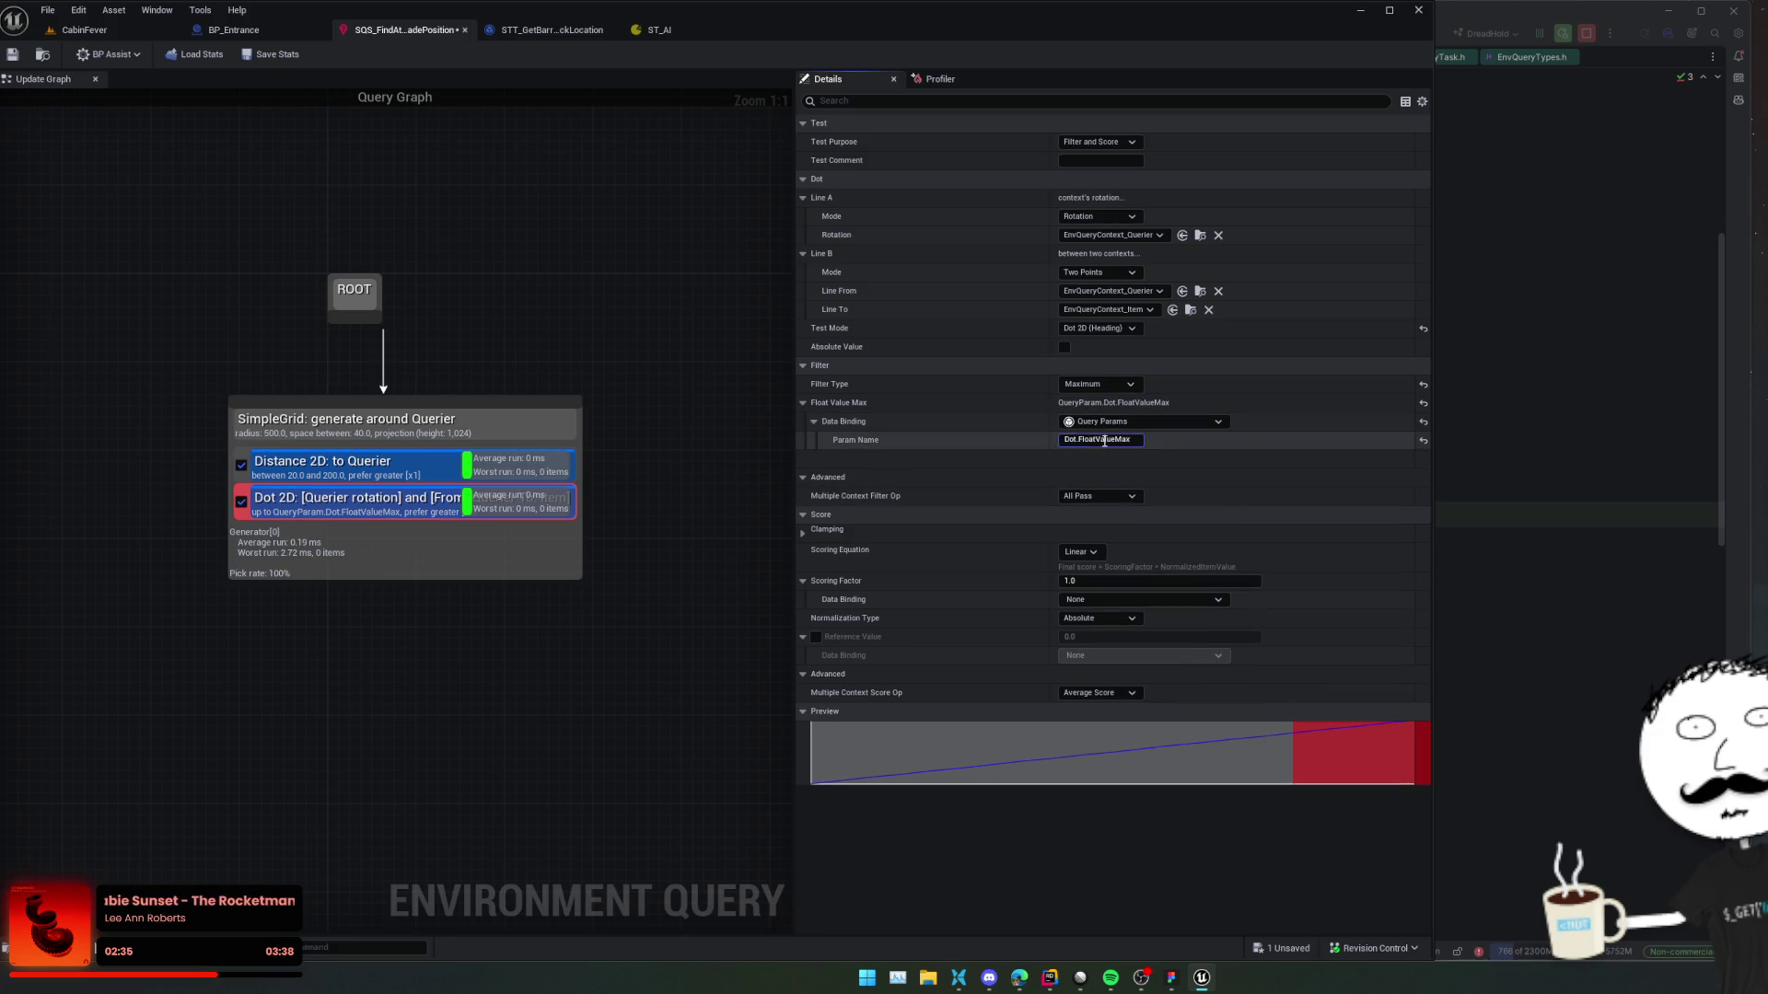
left_click(12, 54)
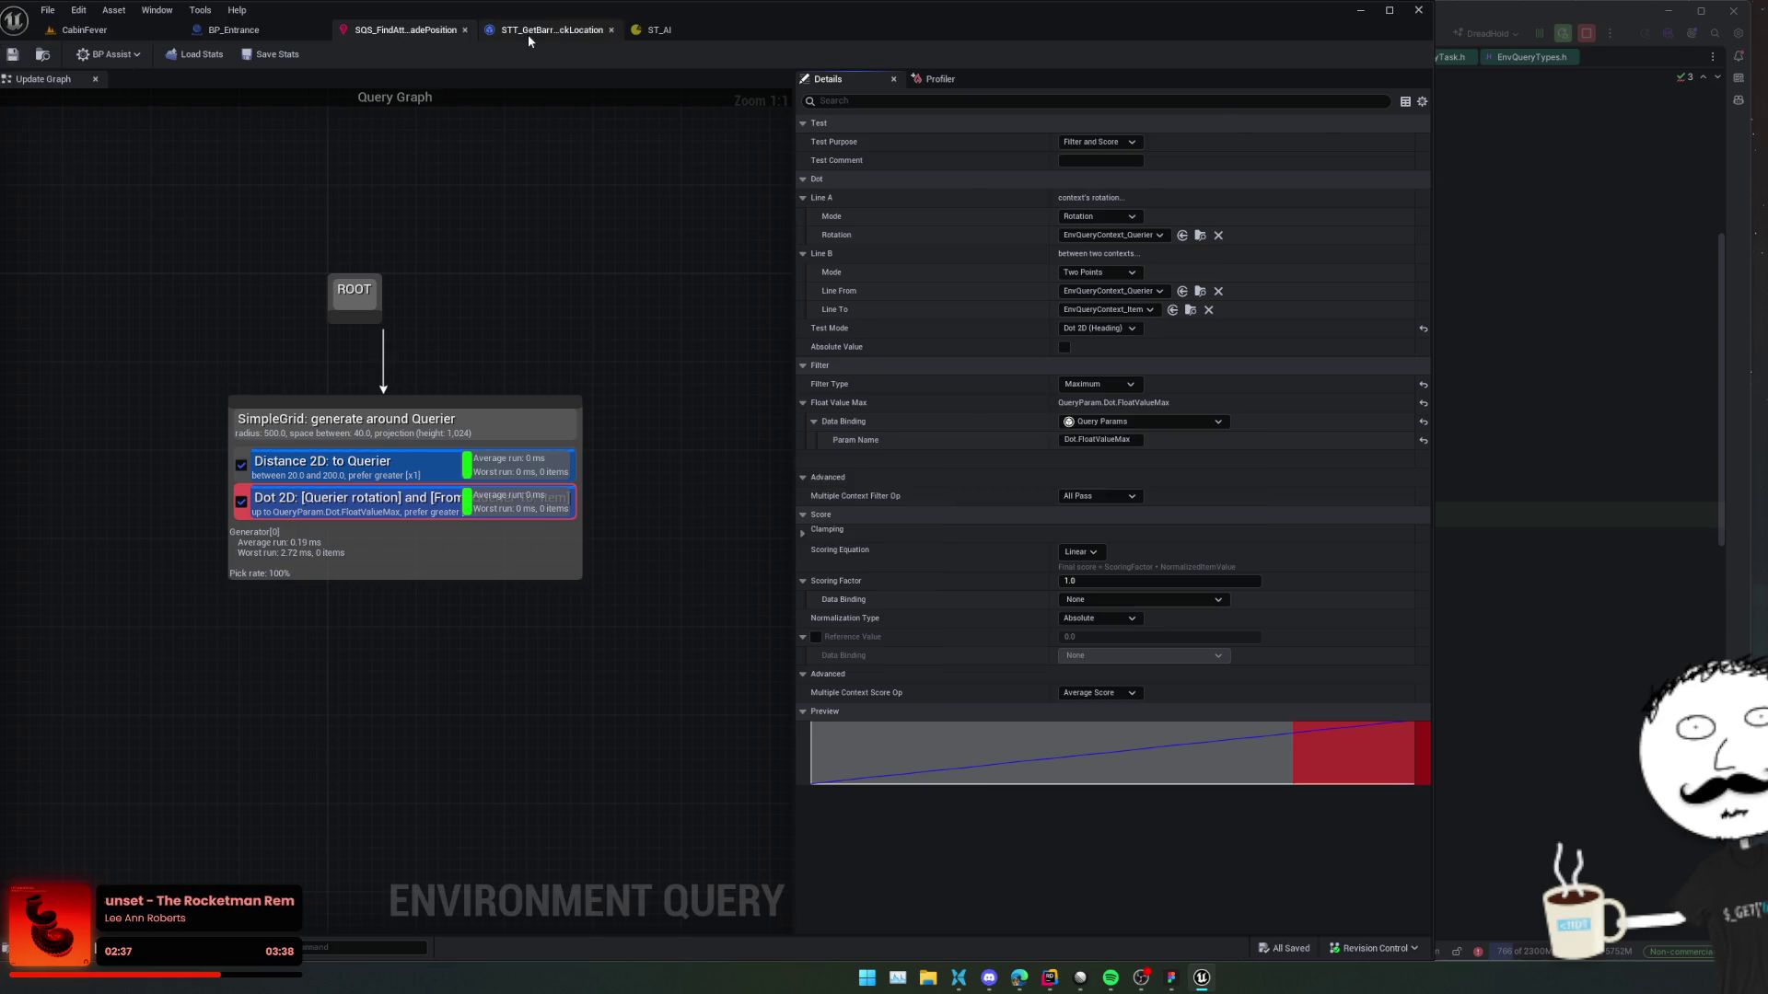
Rename the Set Named Param parameter to Dot.FloatValueMax and save the Blueprint.
left_click(551, 29)
scroll(746, 290, "up", 3)
left_click(847, 288)
type("Dot.FloatValueMax")
left_click(849, 380)
key("ctrl+s")
scroll(849, 388, "down", 1)
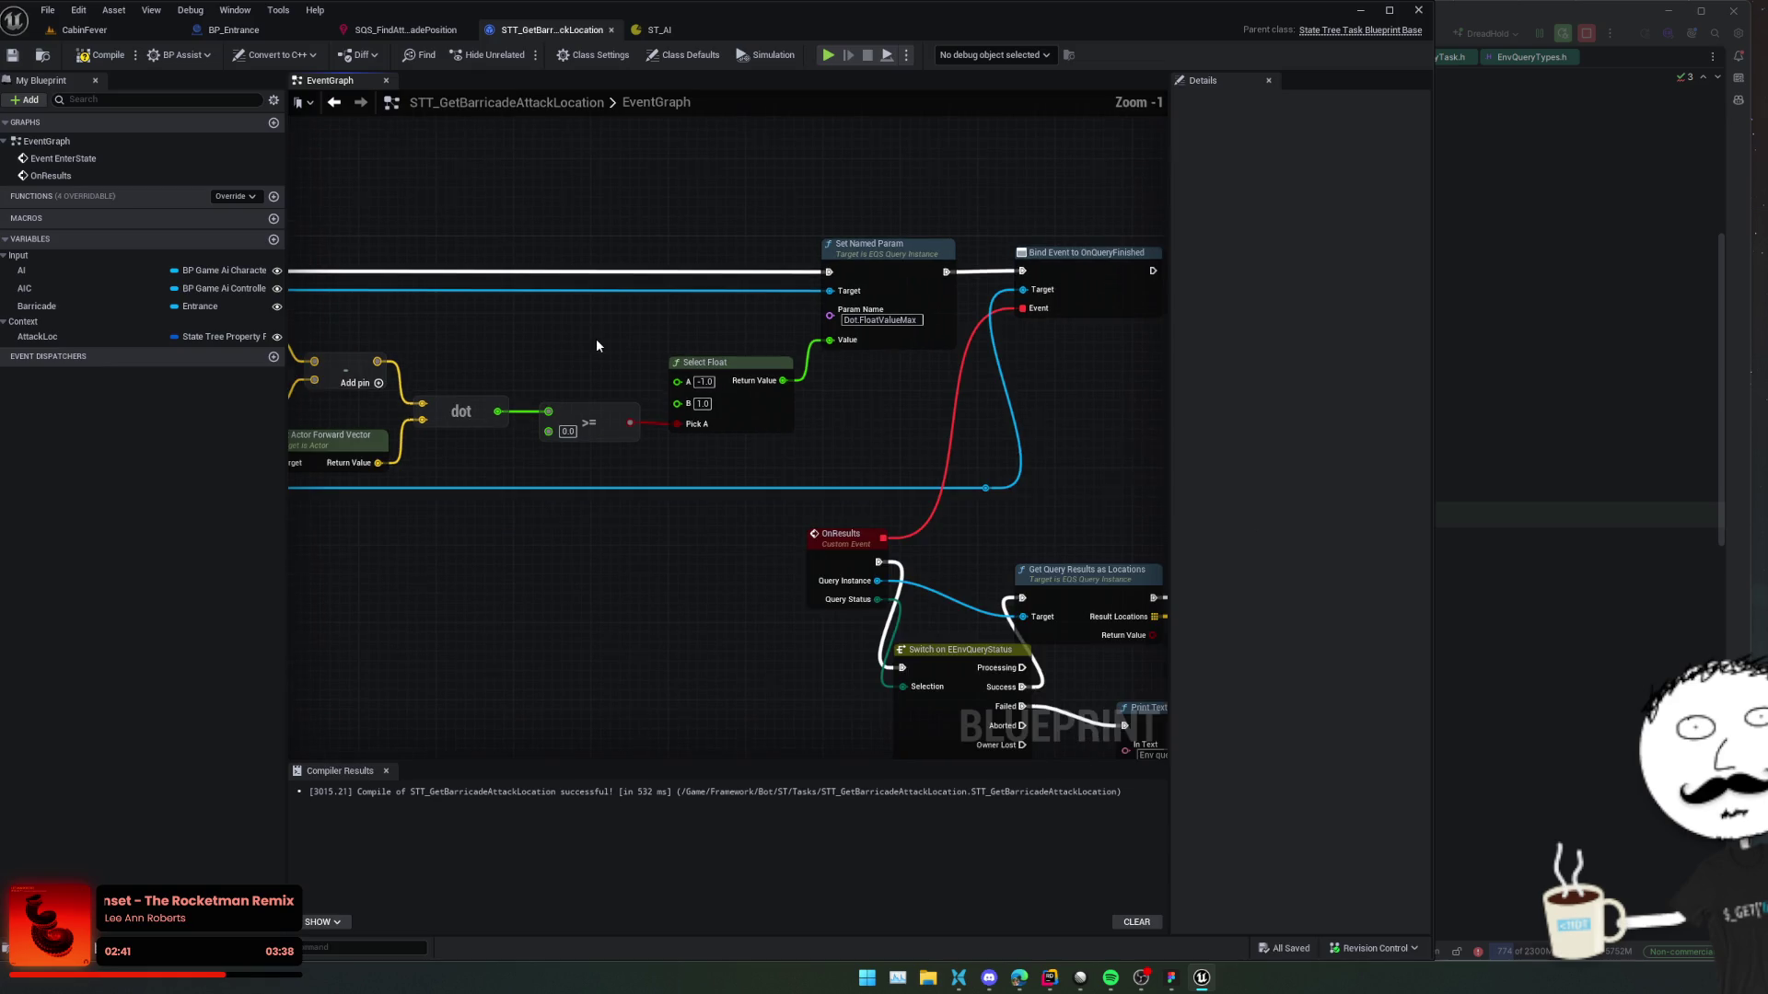
left_click_drag(626, 545, 764, 483)
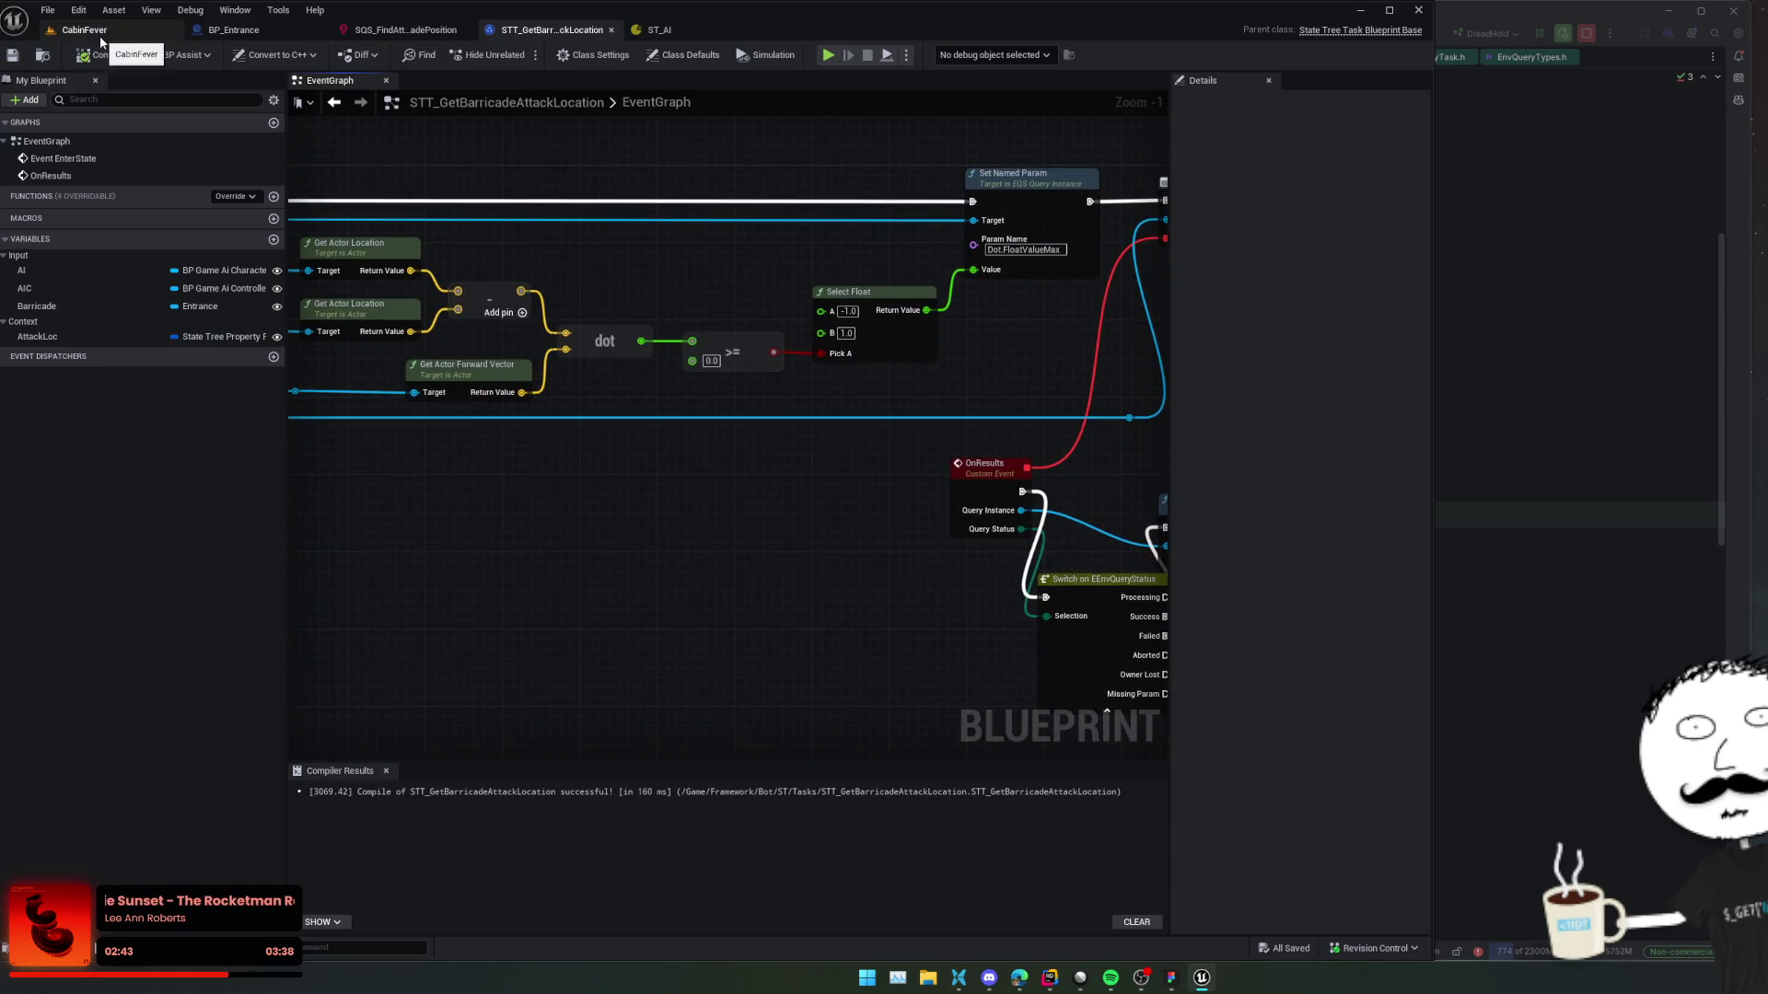
left_click(157, 30)
Play CabinFever, strafe the player left and right, then pause and check the Set Named Param nodes.
left_click(369, 55)
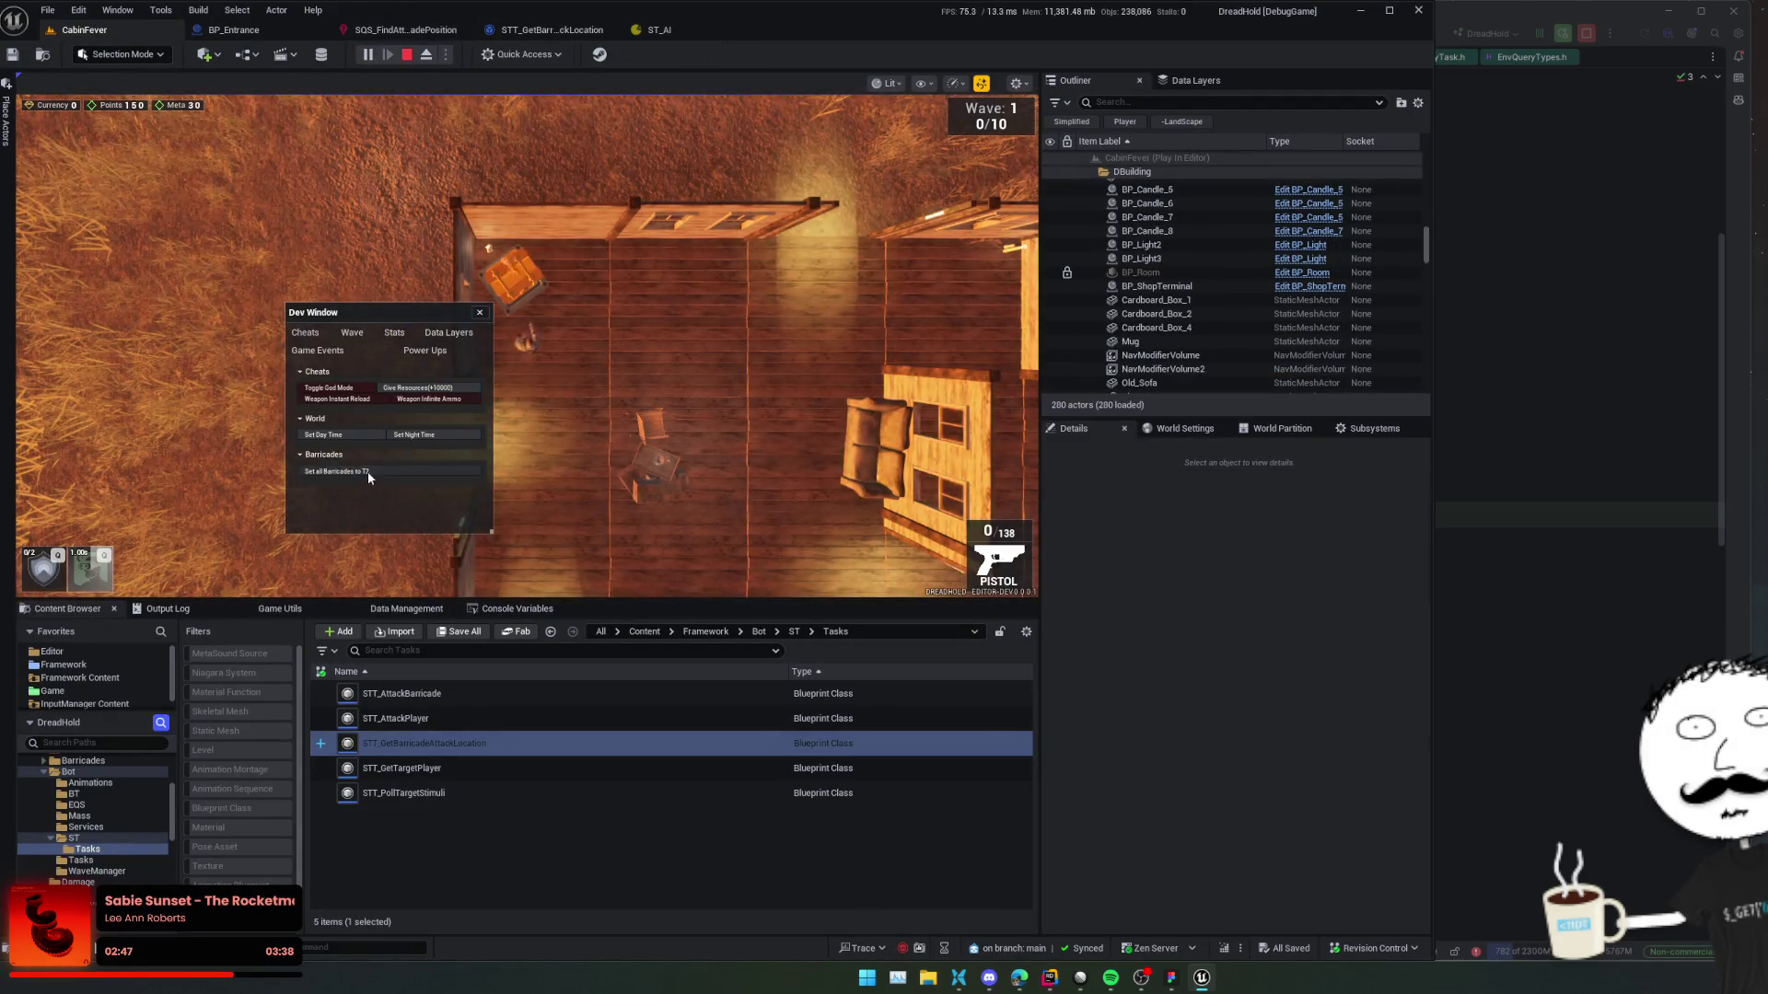
left_click(368, 471)
key("d")
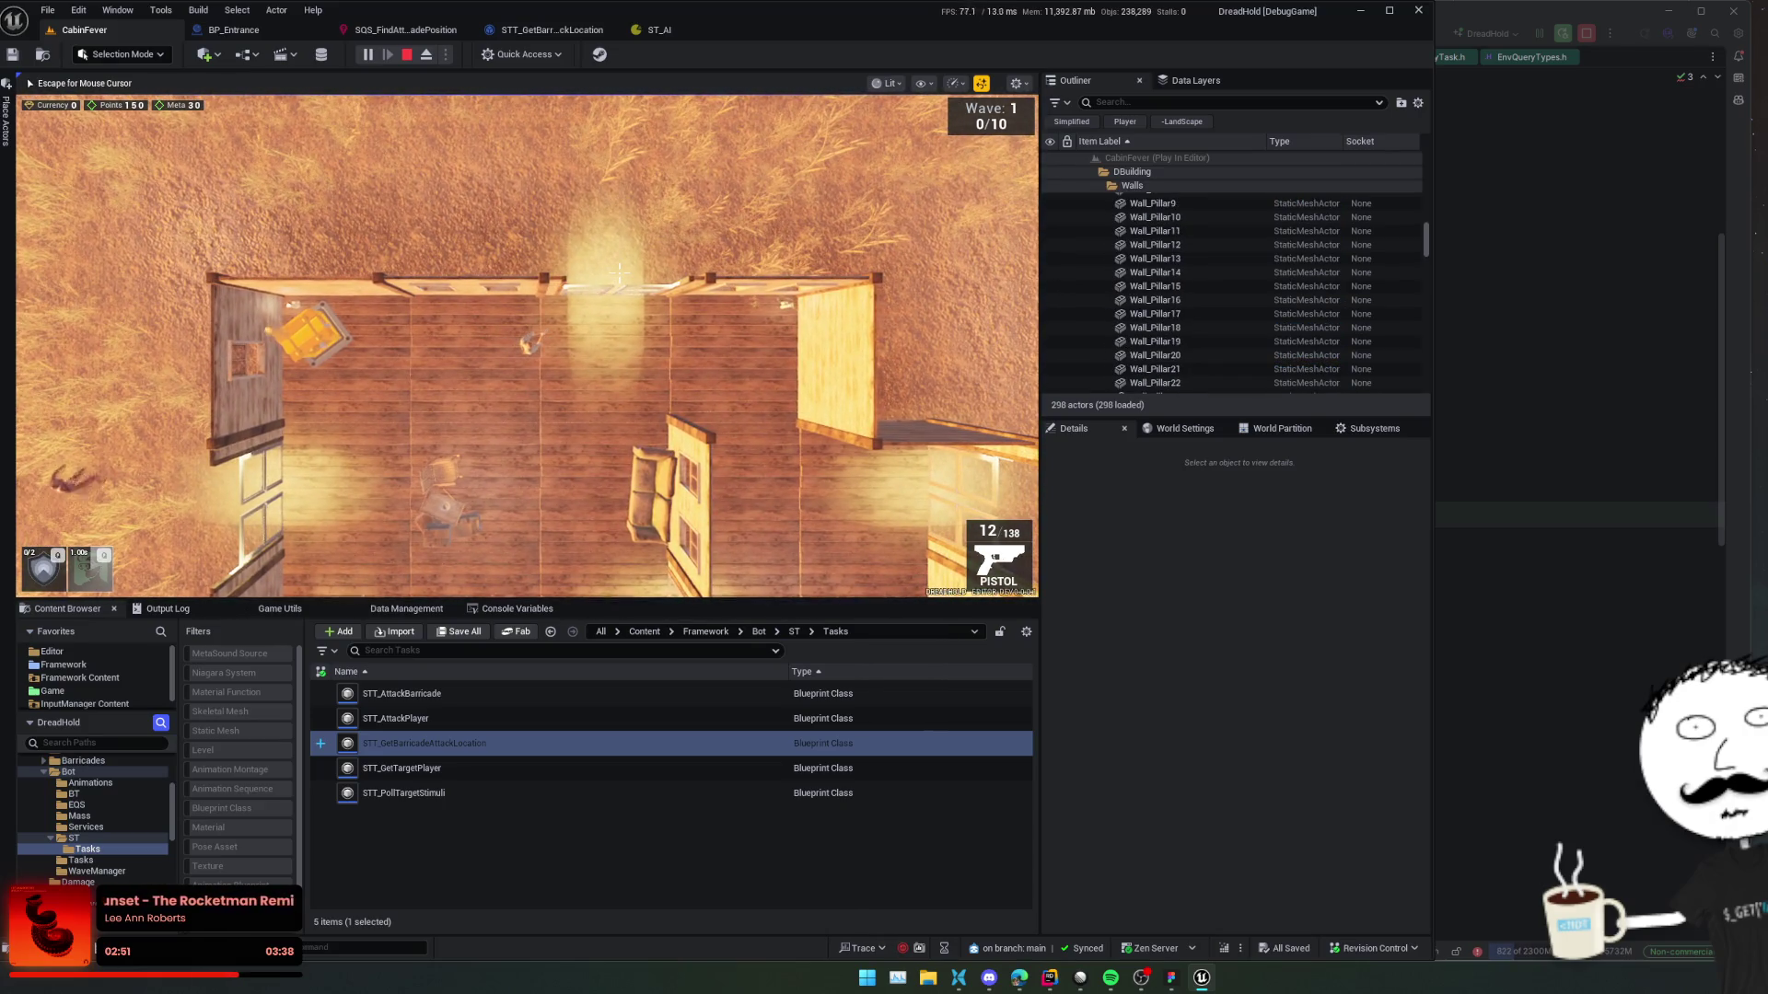
key("a")
key("d")
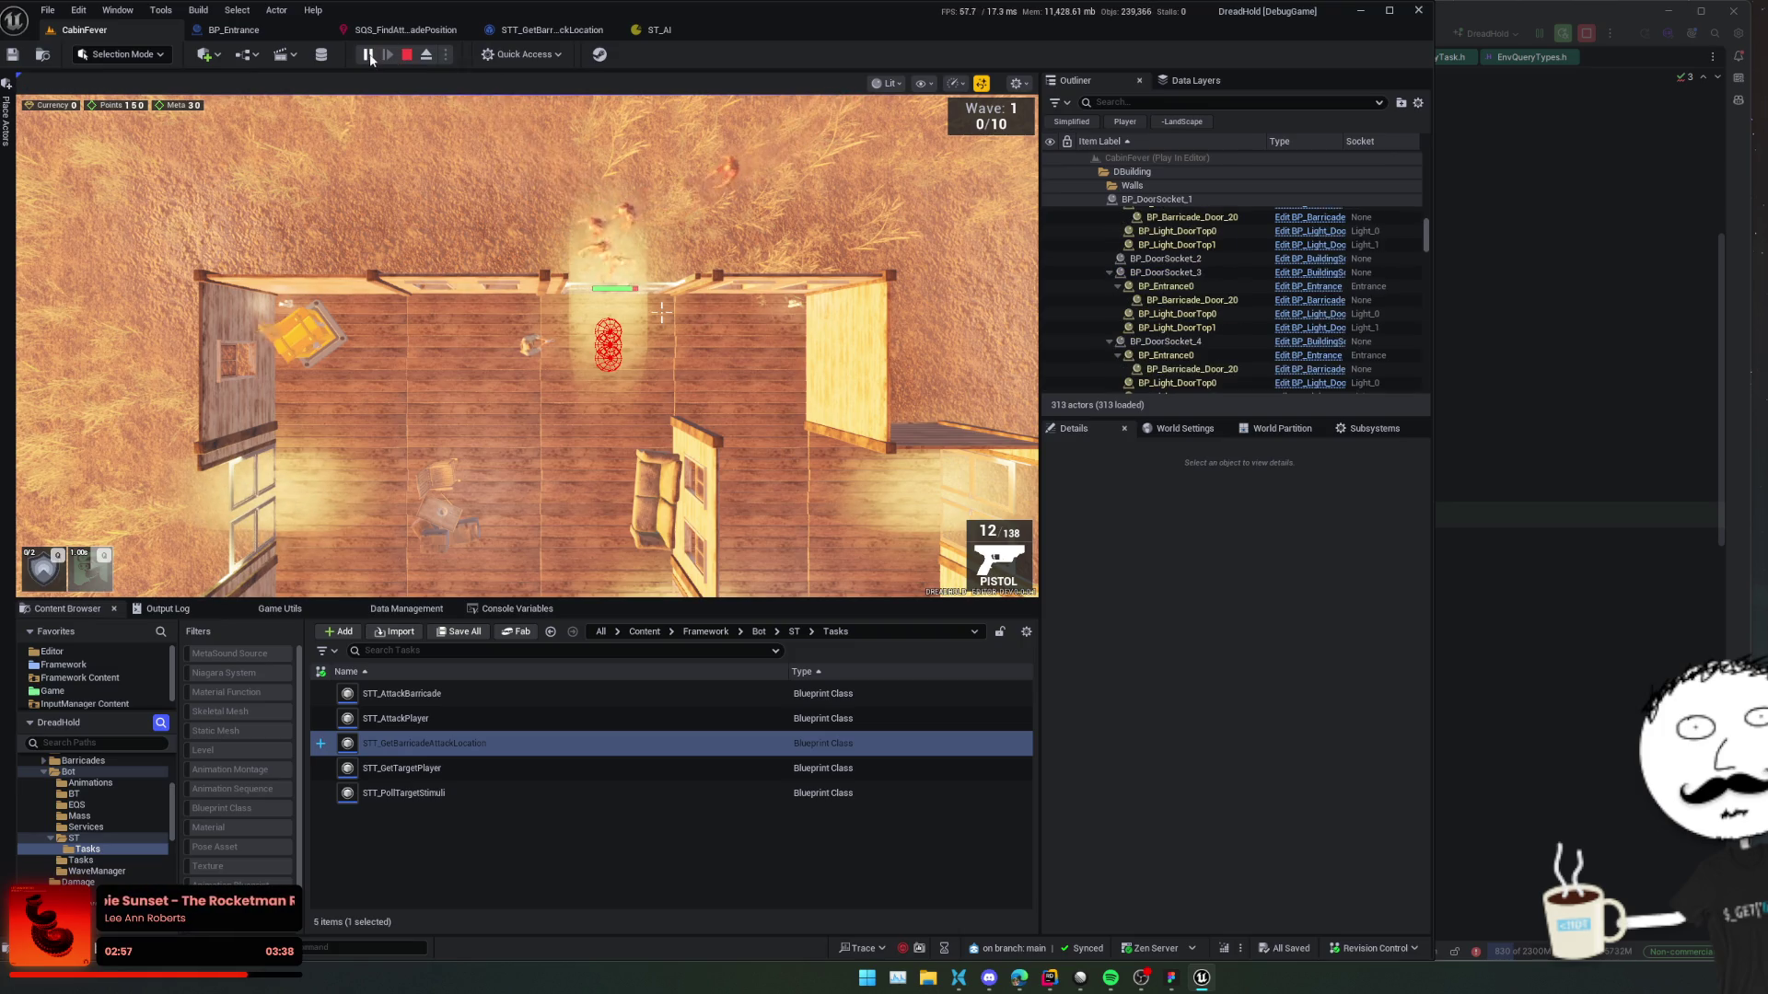
left_click(367, 54)
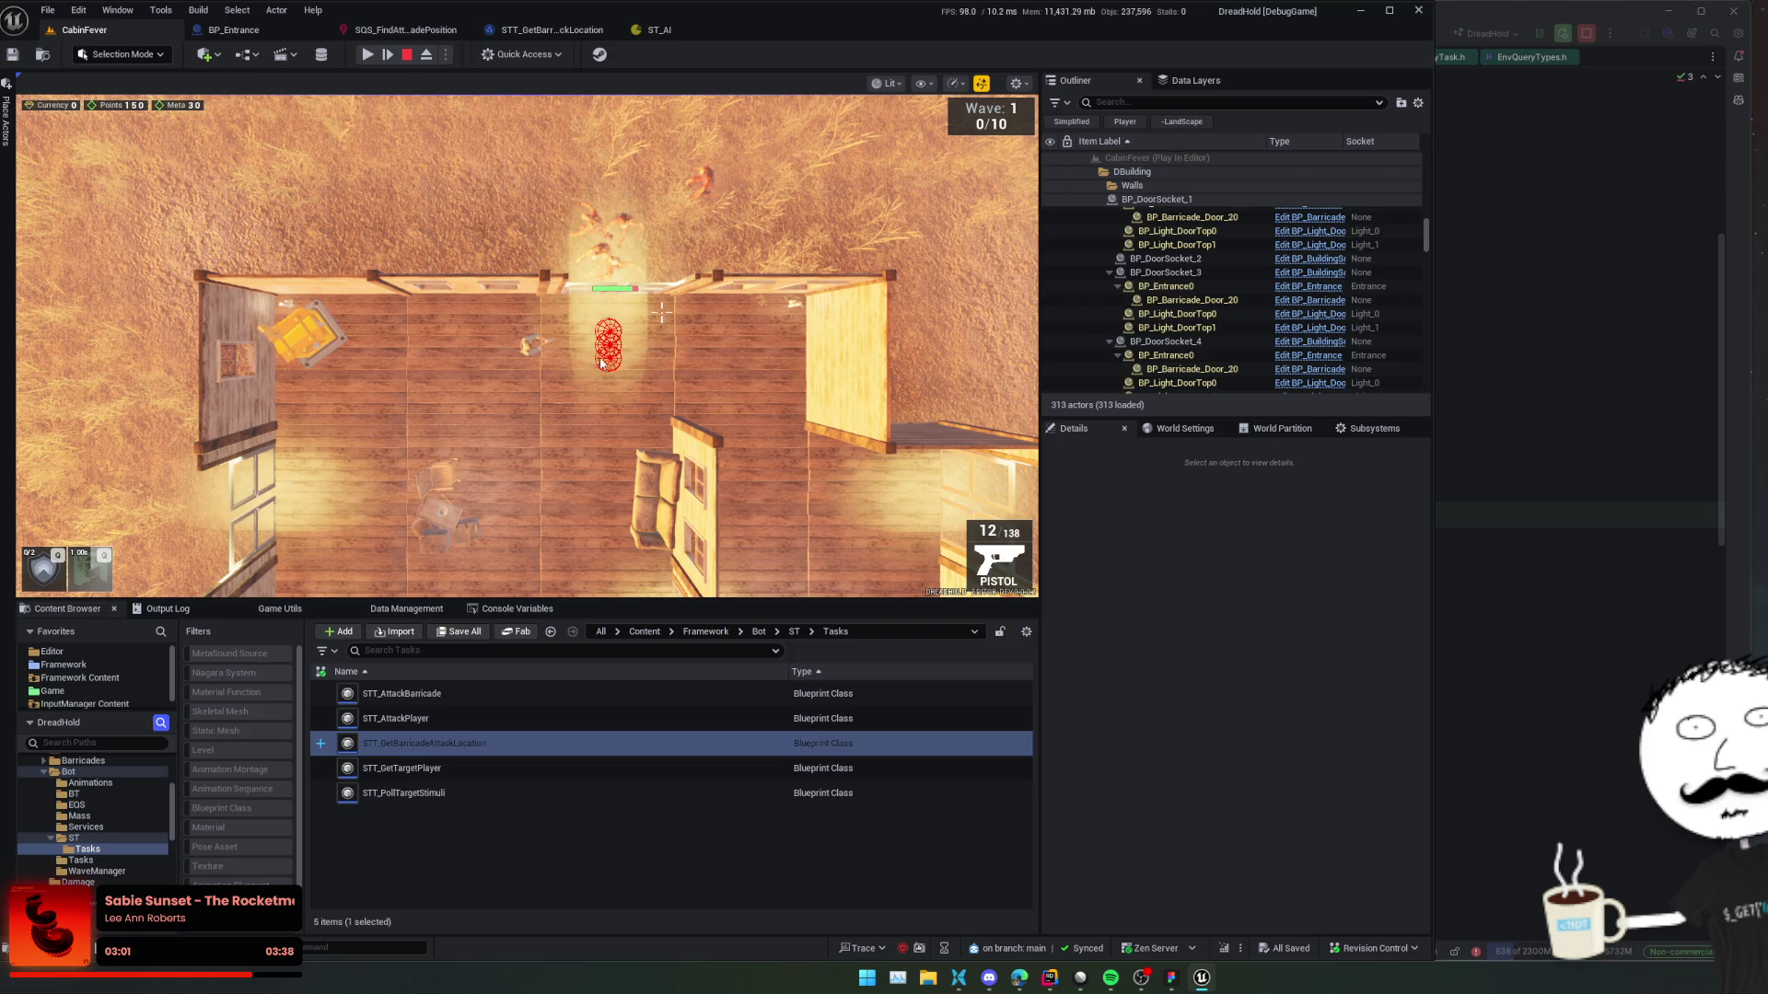
left_click(540, 31)
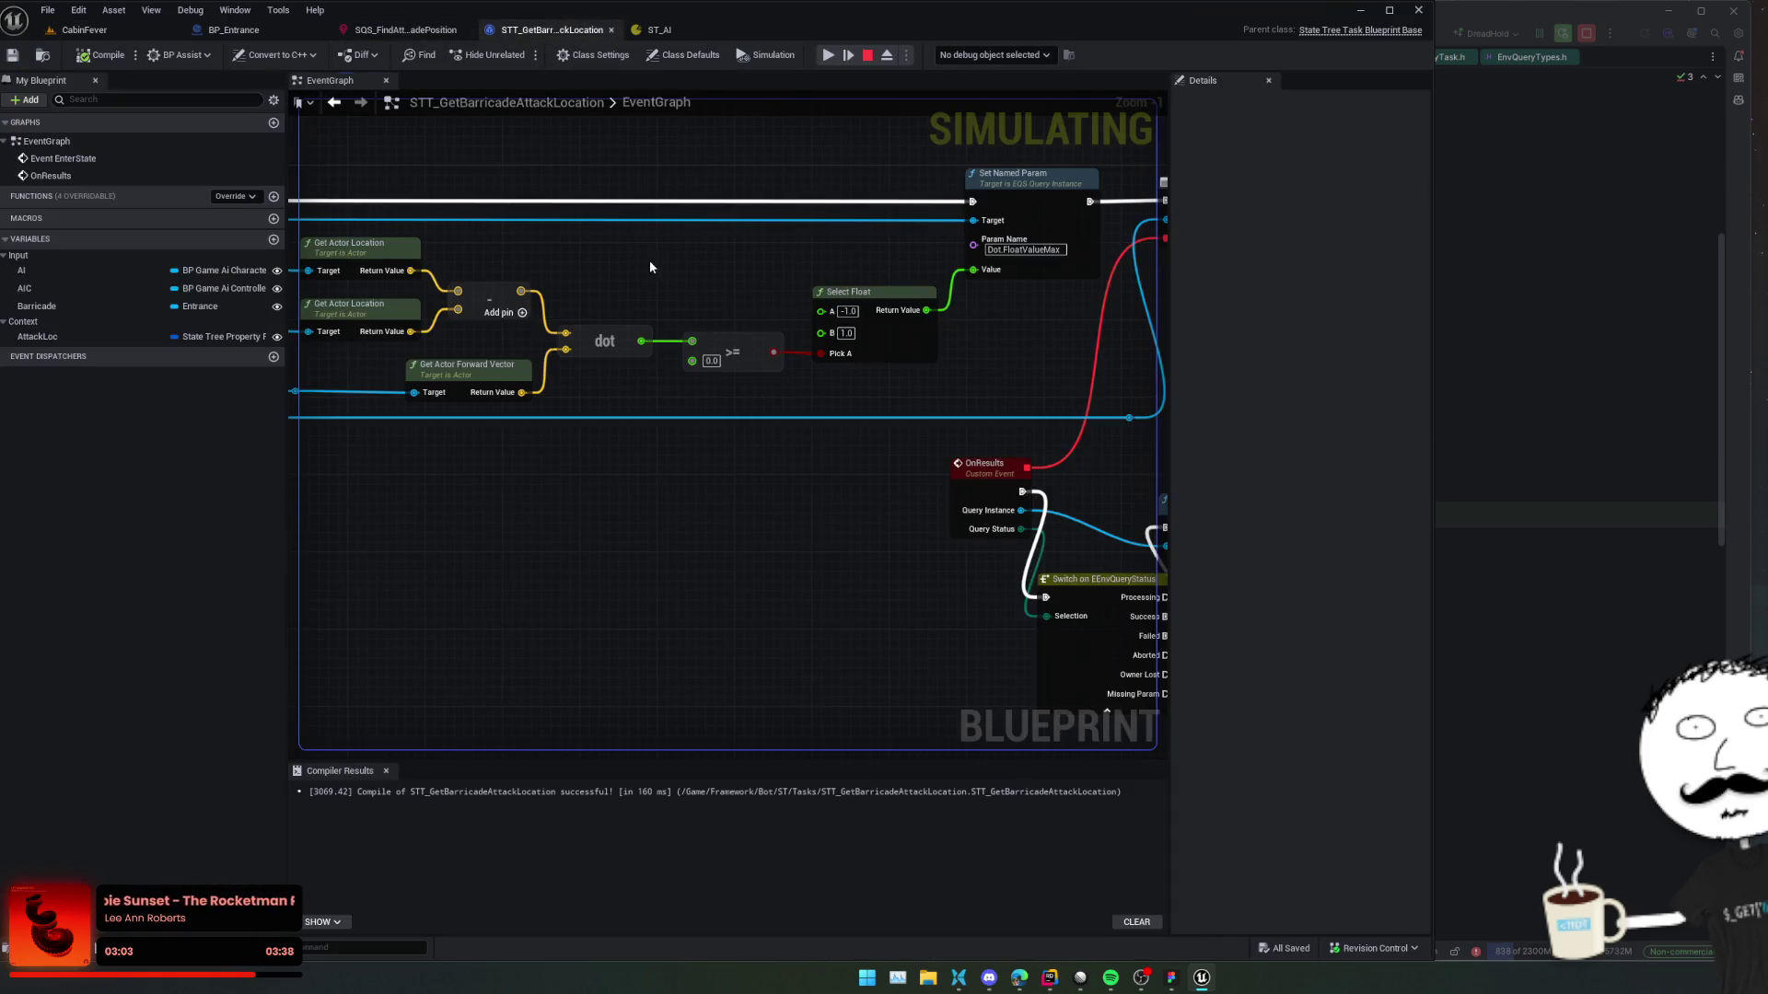
mouse_move(645, 269)
left_mouse_down()
mouse_move(580, 264)
mouse_move(624, 276)
mouse_move(608, 249)
mouse_move(623, 264)
mouse_move(583, 258)
mouse_move(694, 245)
mouse_move(671, 261)
mouse_move(710, 284)
mouse_move(623, 288)
mouse_move(671, 339)
mouse_move(560, 342)
left_mouse_up()
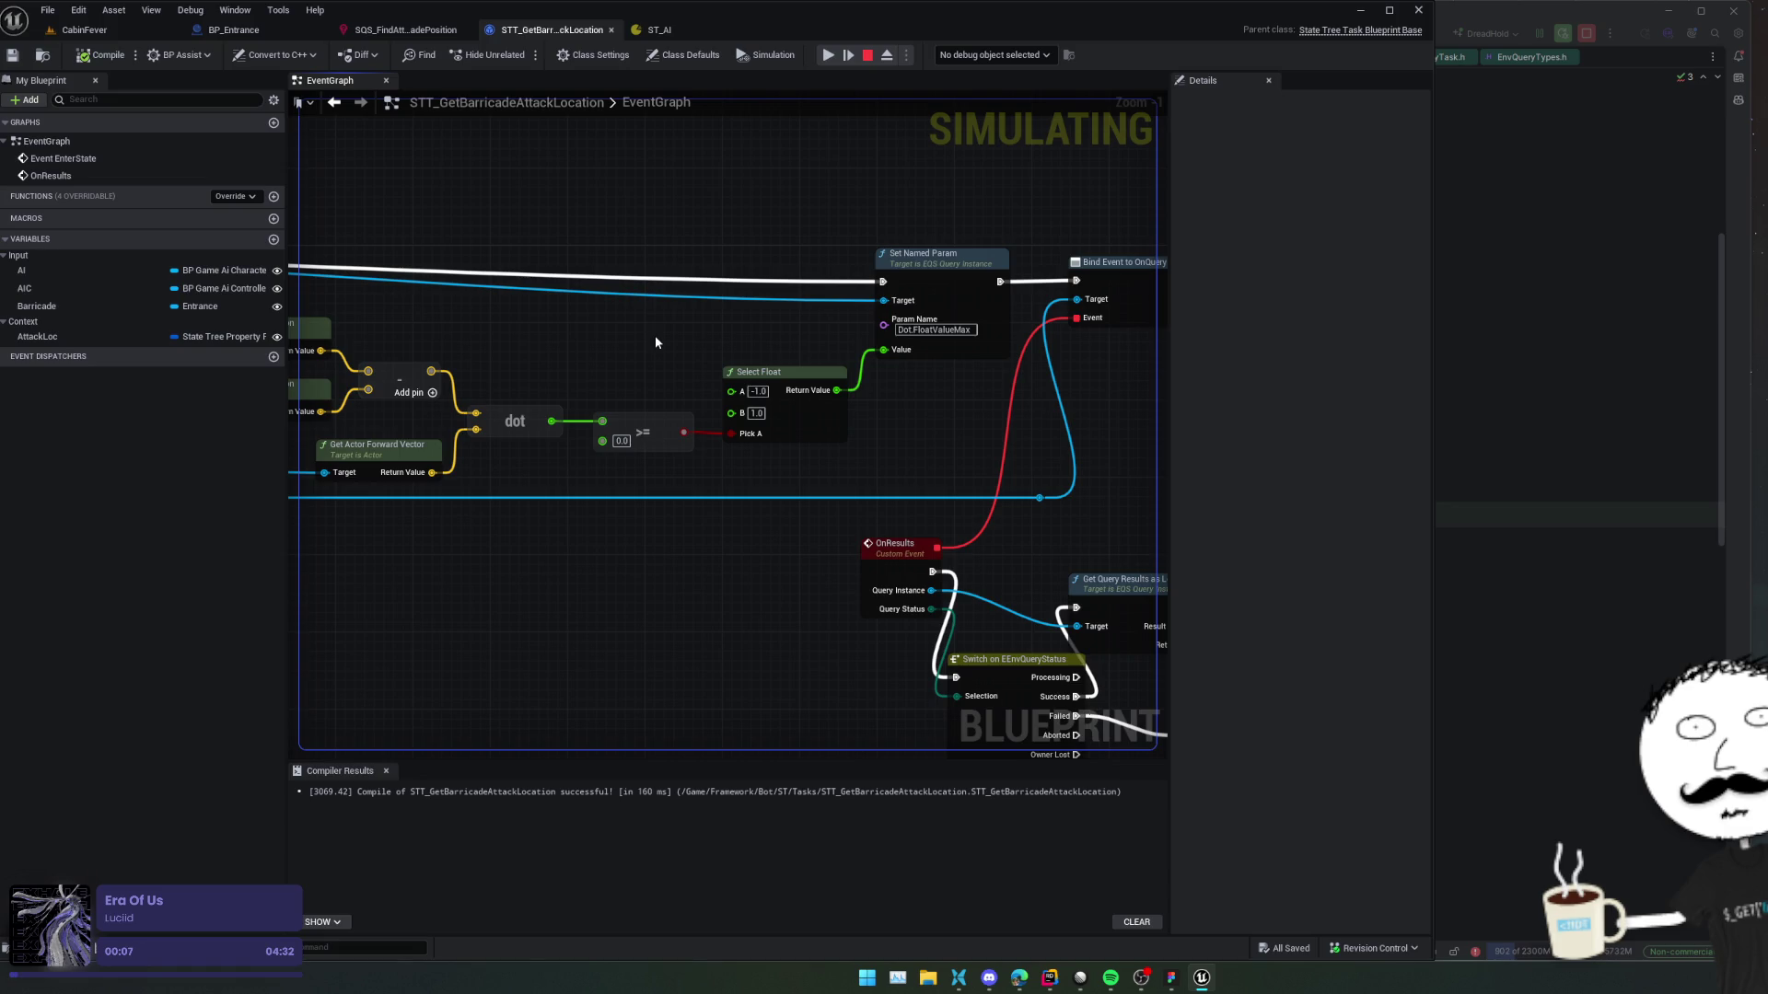
Return to the SQS_FindAttackBarricadePosition query and its Dot 2D test filter settings.
left_click(431, 30)
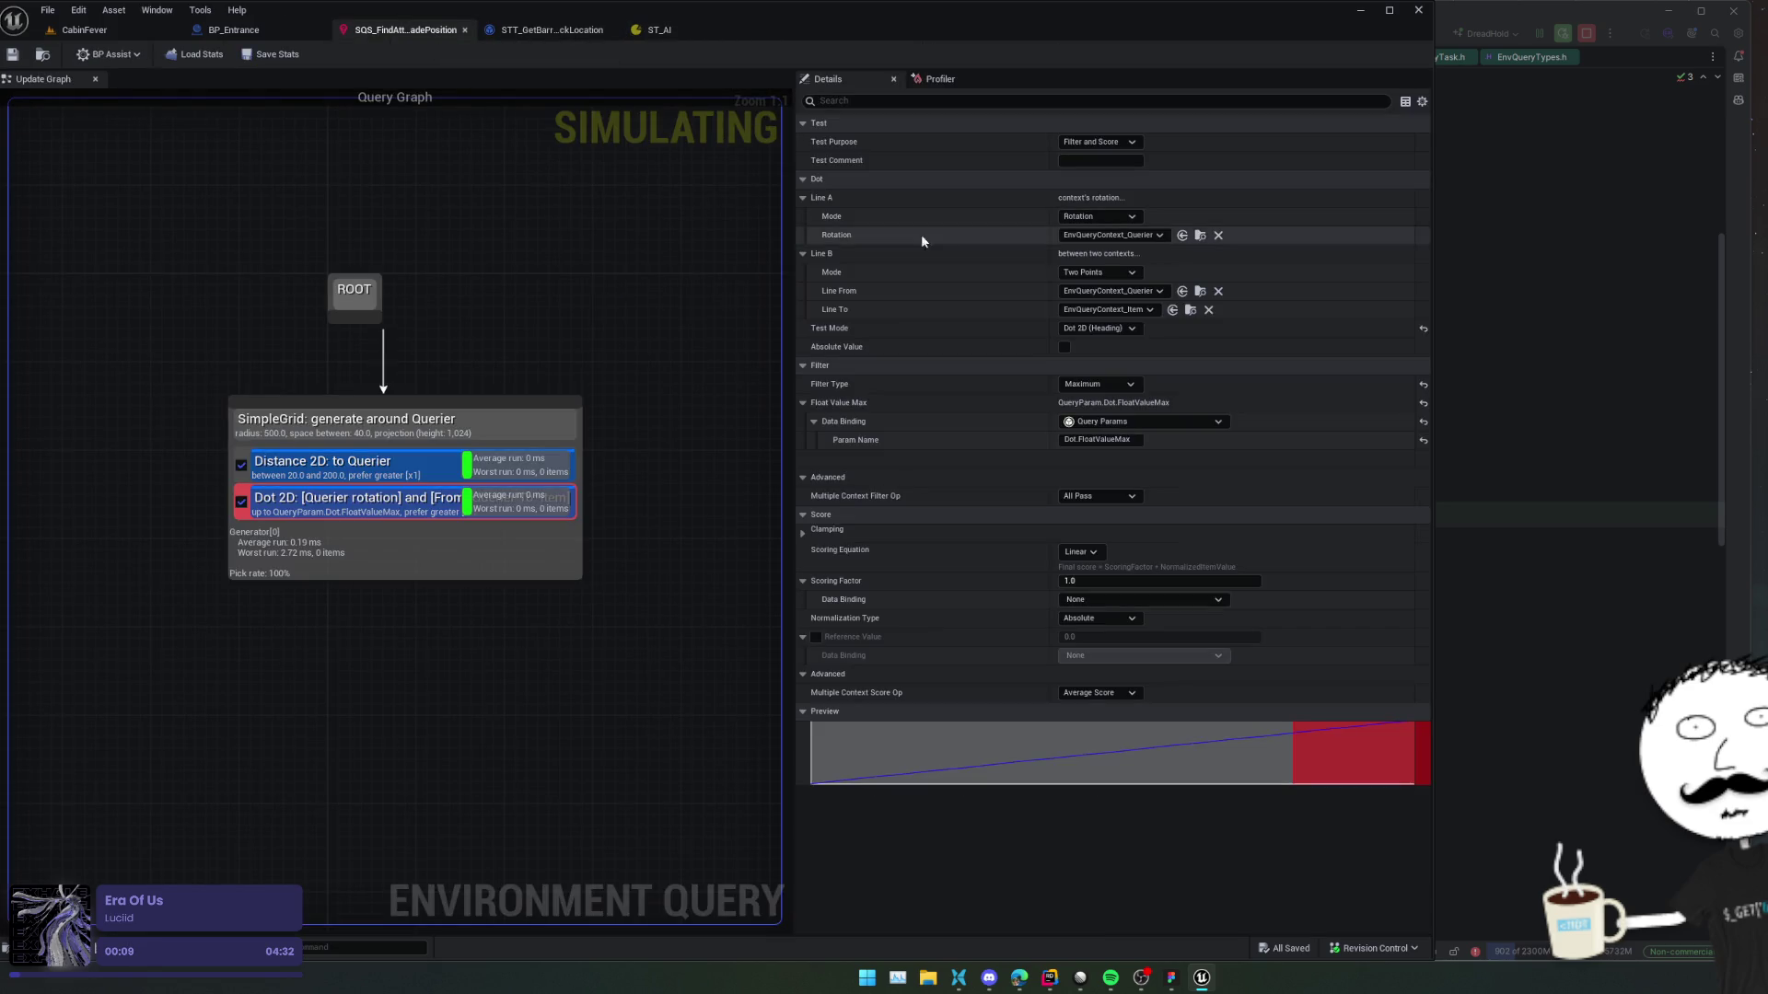
Set the Dot 2D filter type to Range and bind Float Value Min to query param Dot.FloatValueMin.
left_click(1133, 383)
left_click(1118, 435)
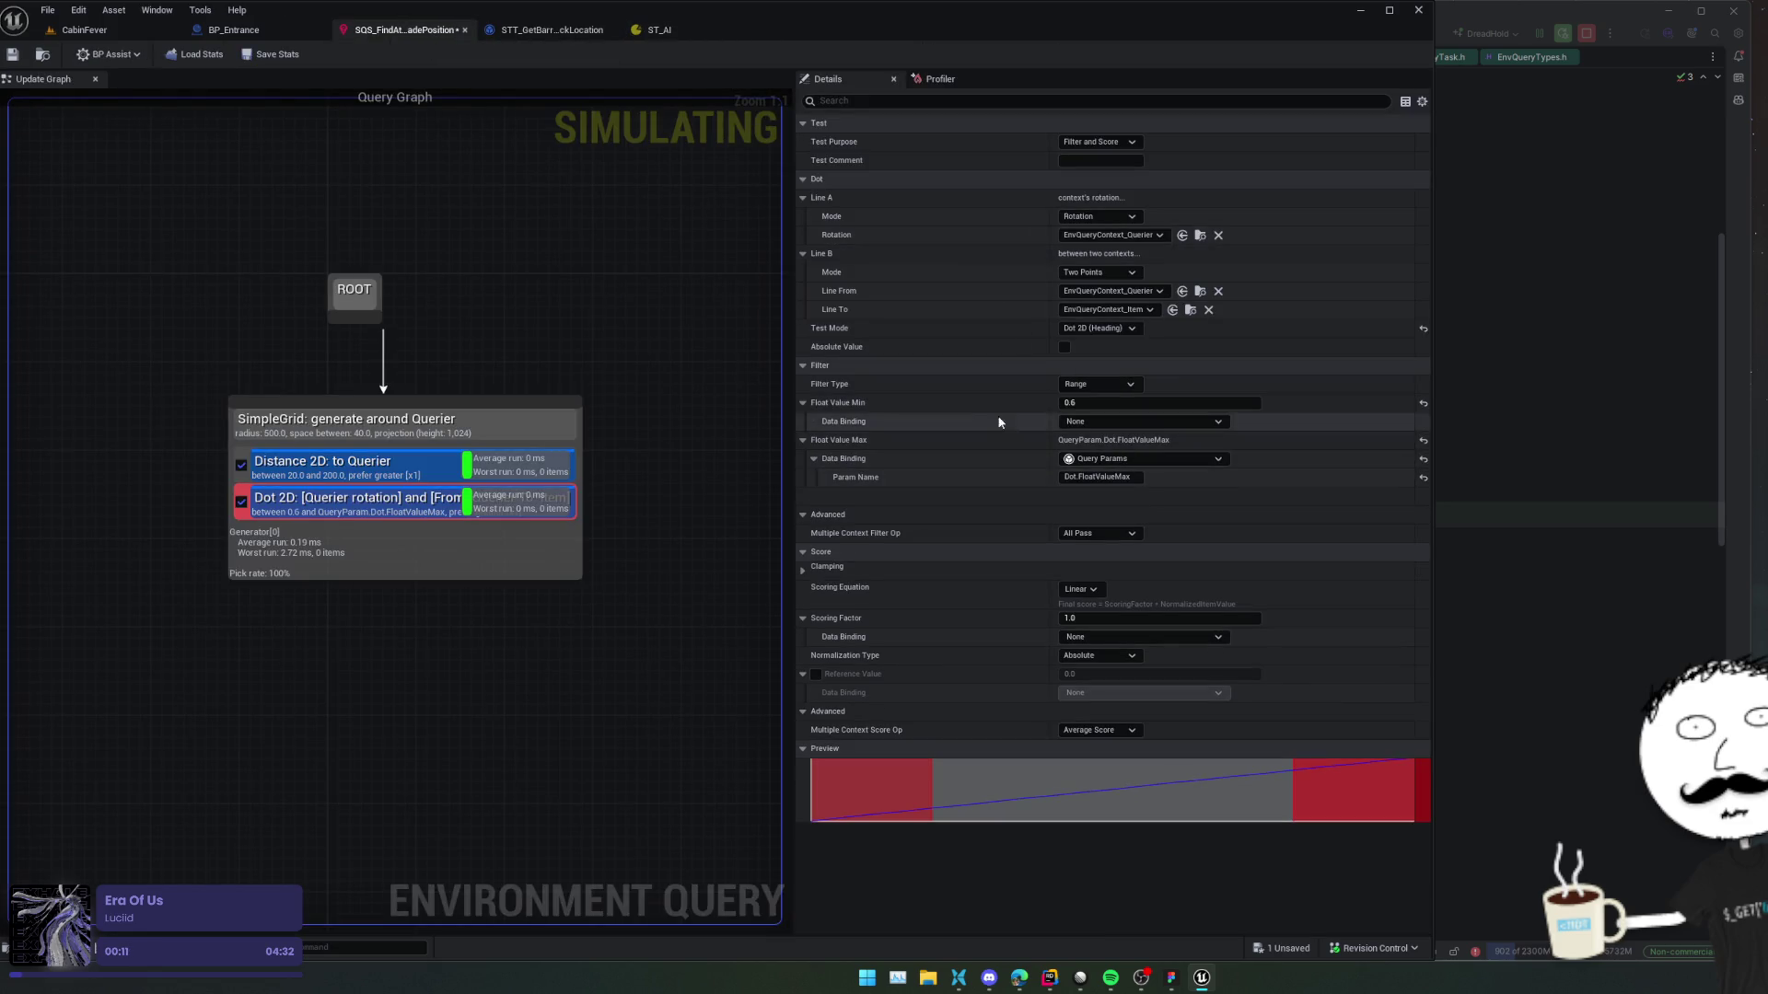
left_click(1124, 421)
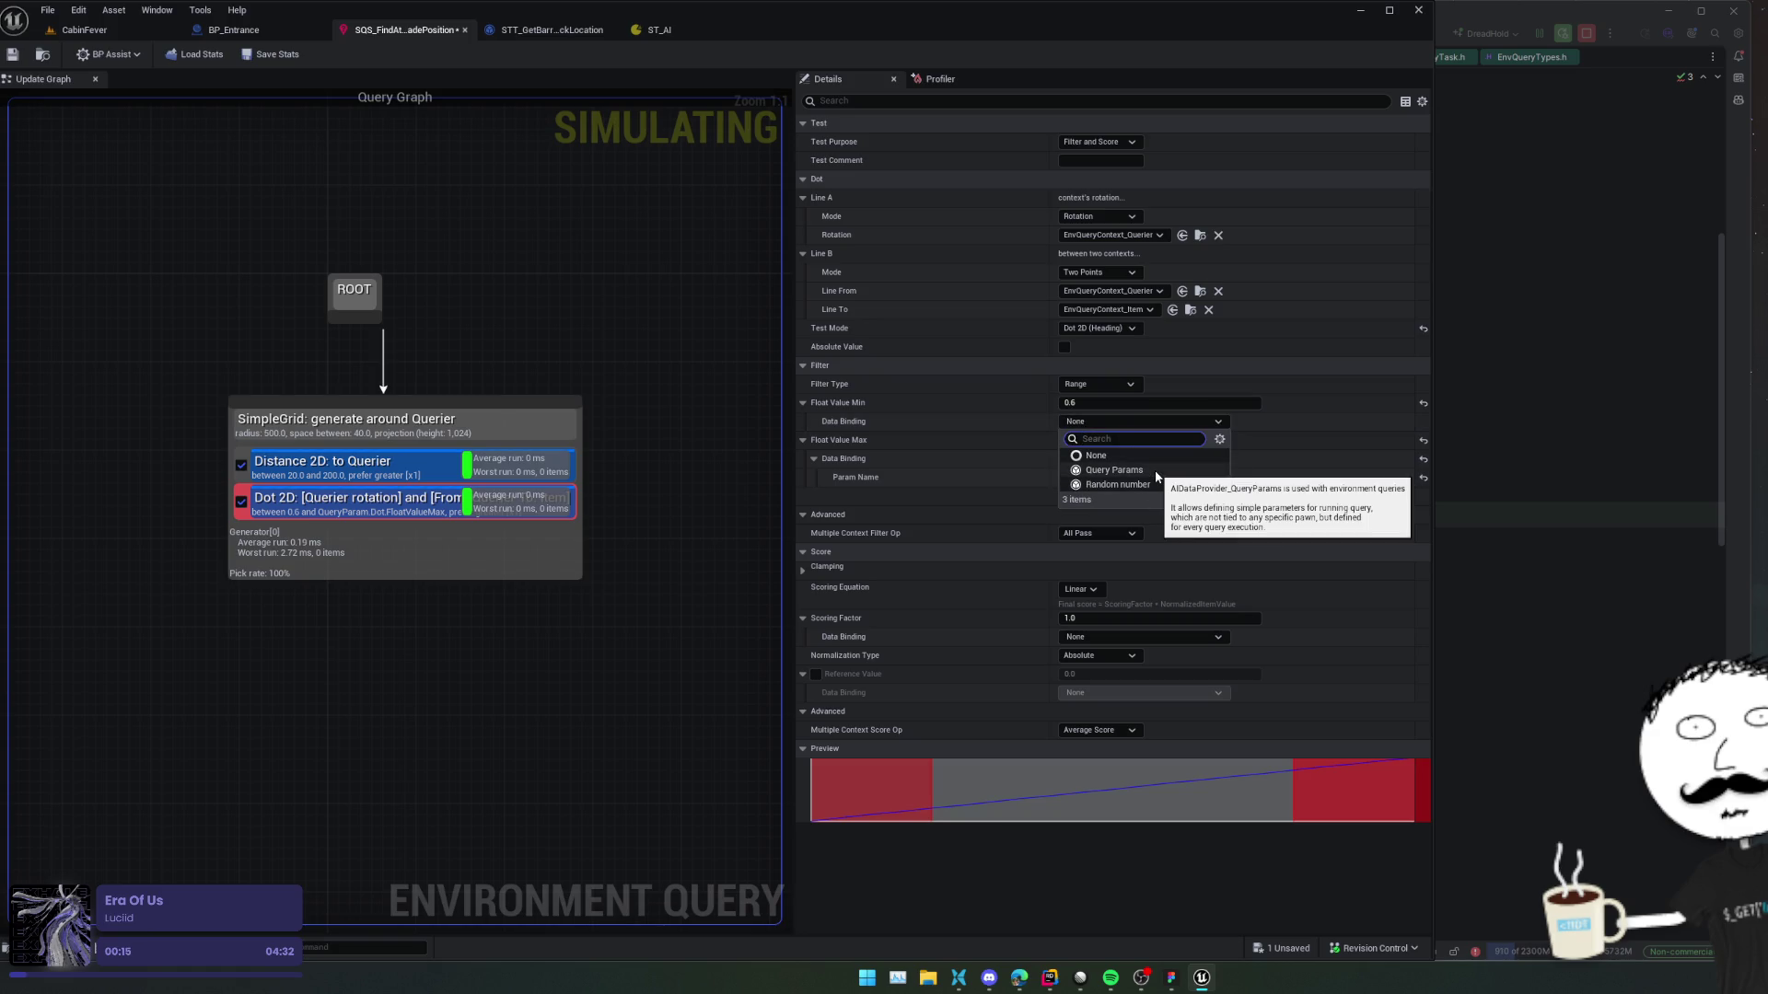
left_click(1155, 470)
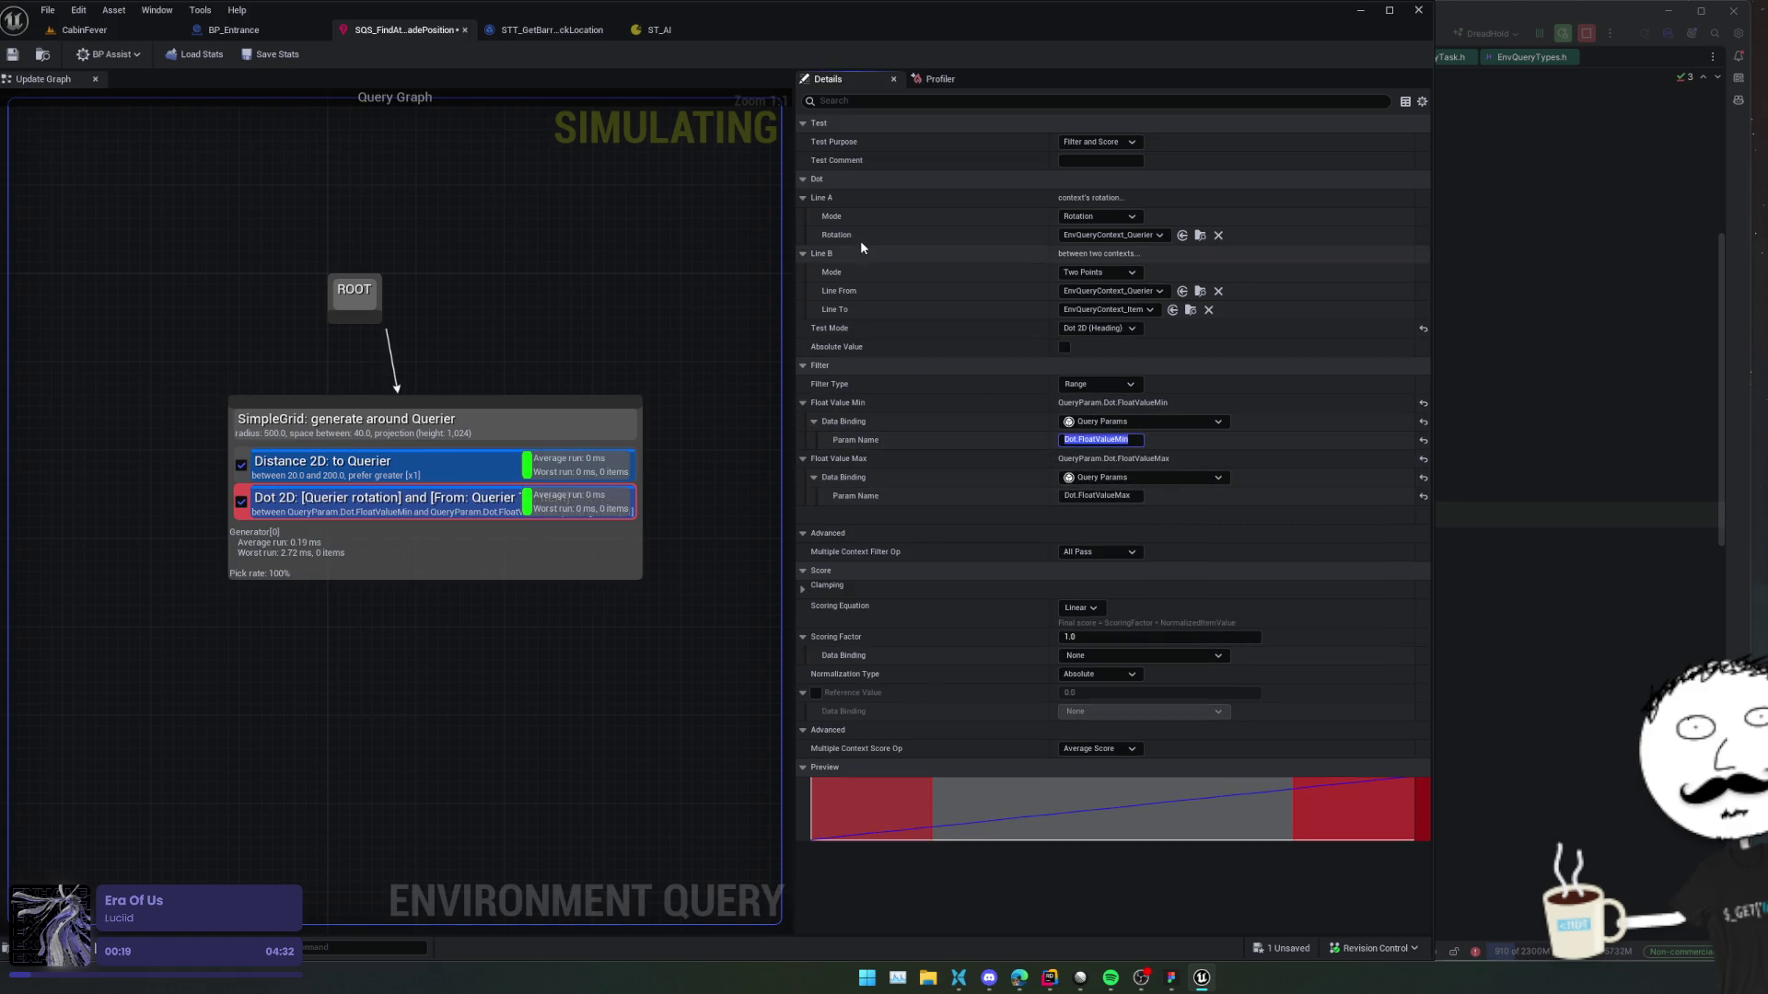
left_click(556, 35)
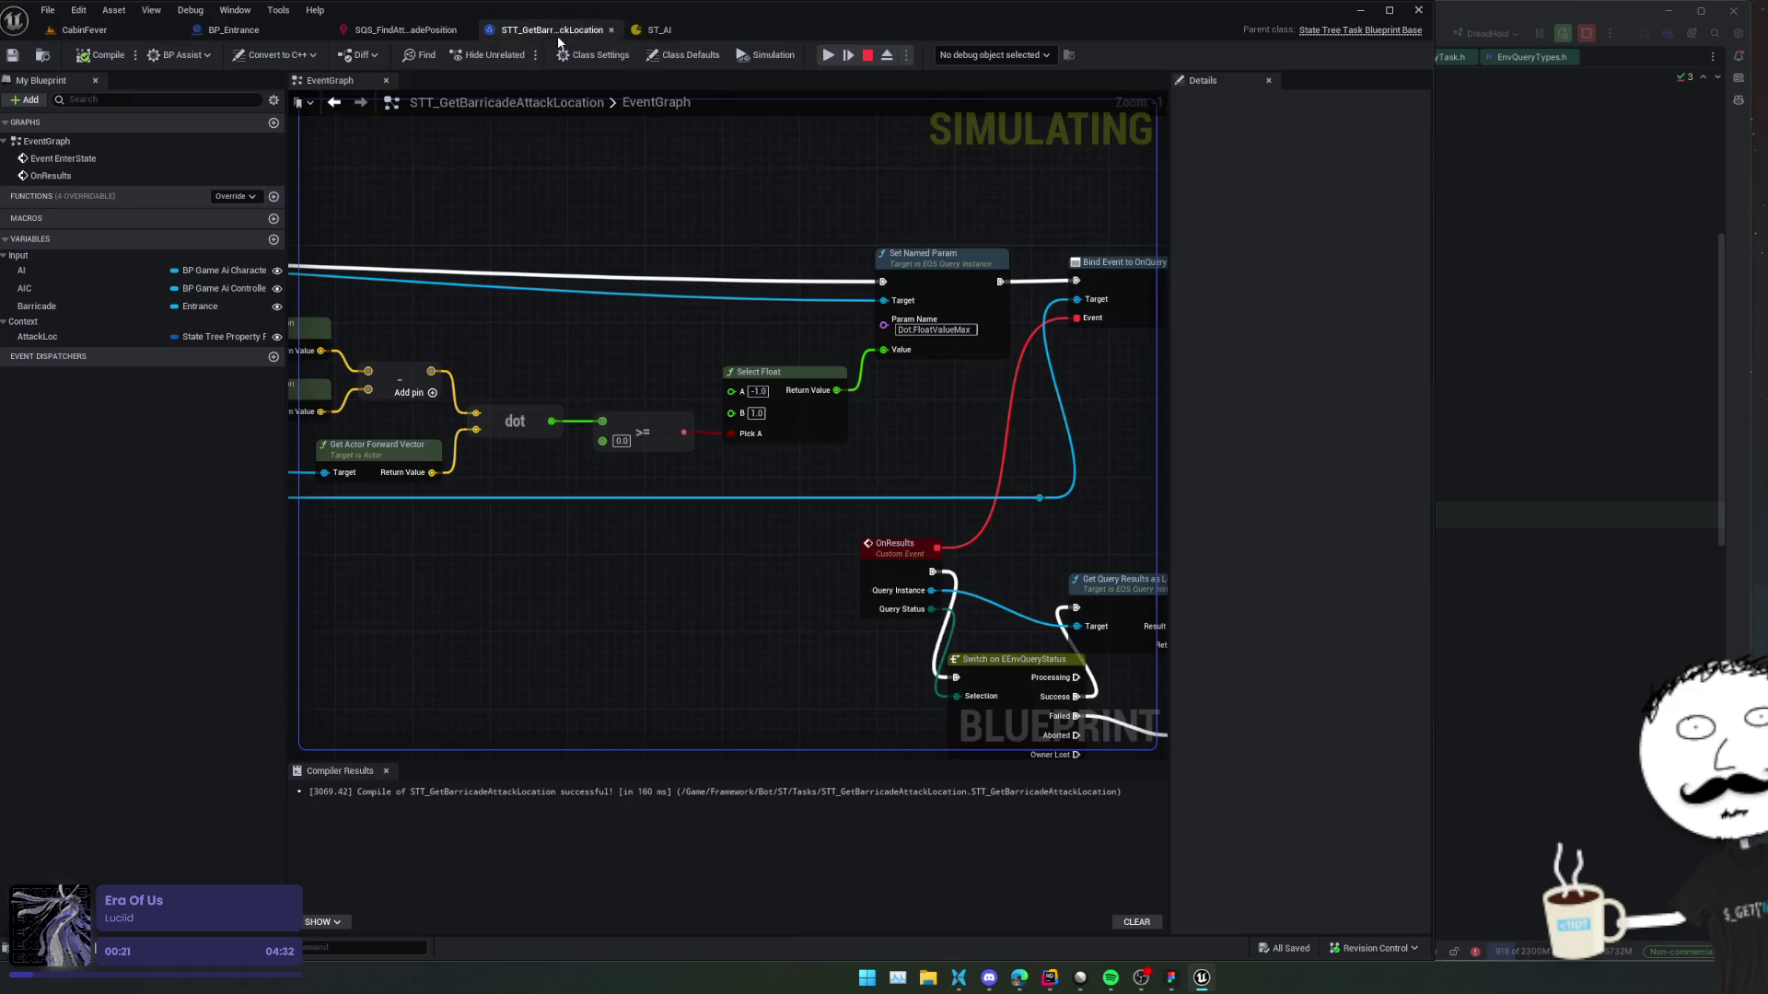
Paste a copy of the Set Named Param node and chain it before the Dot.FloatValueMax node.
mouse_move(703, 221)
left_mouse_down()
mouse_move(736, 257)
mouse_move(738, 317)
left_mouse_up()
key("ctrl+v")
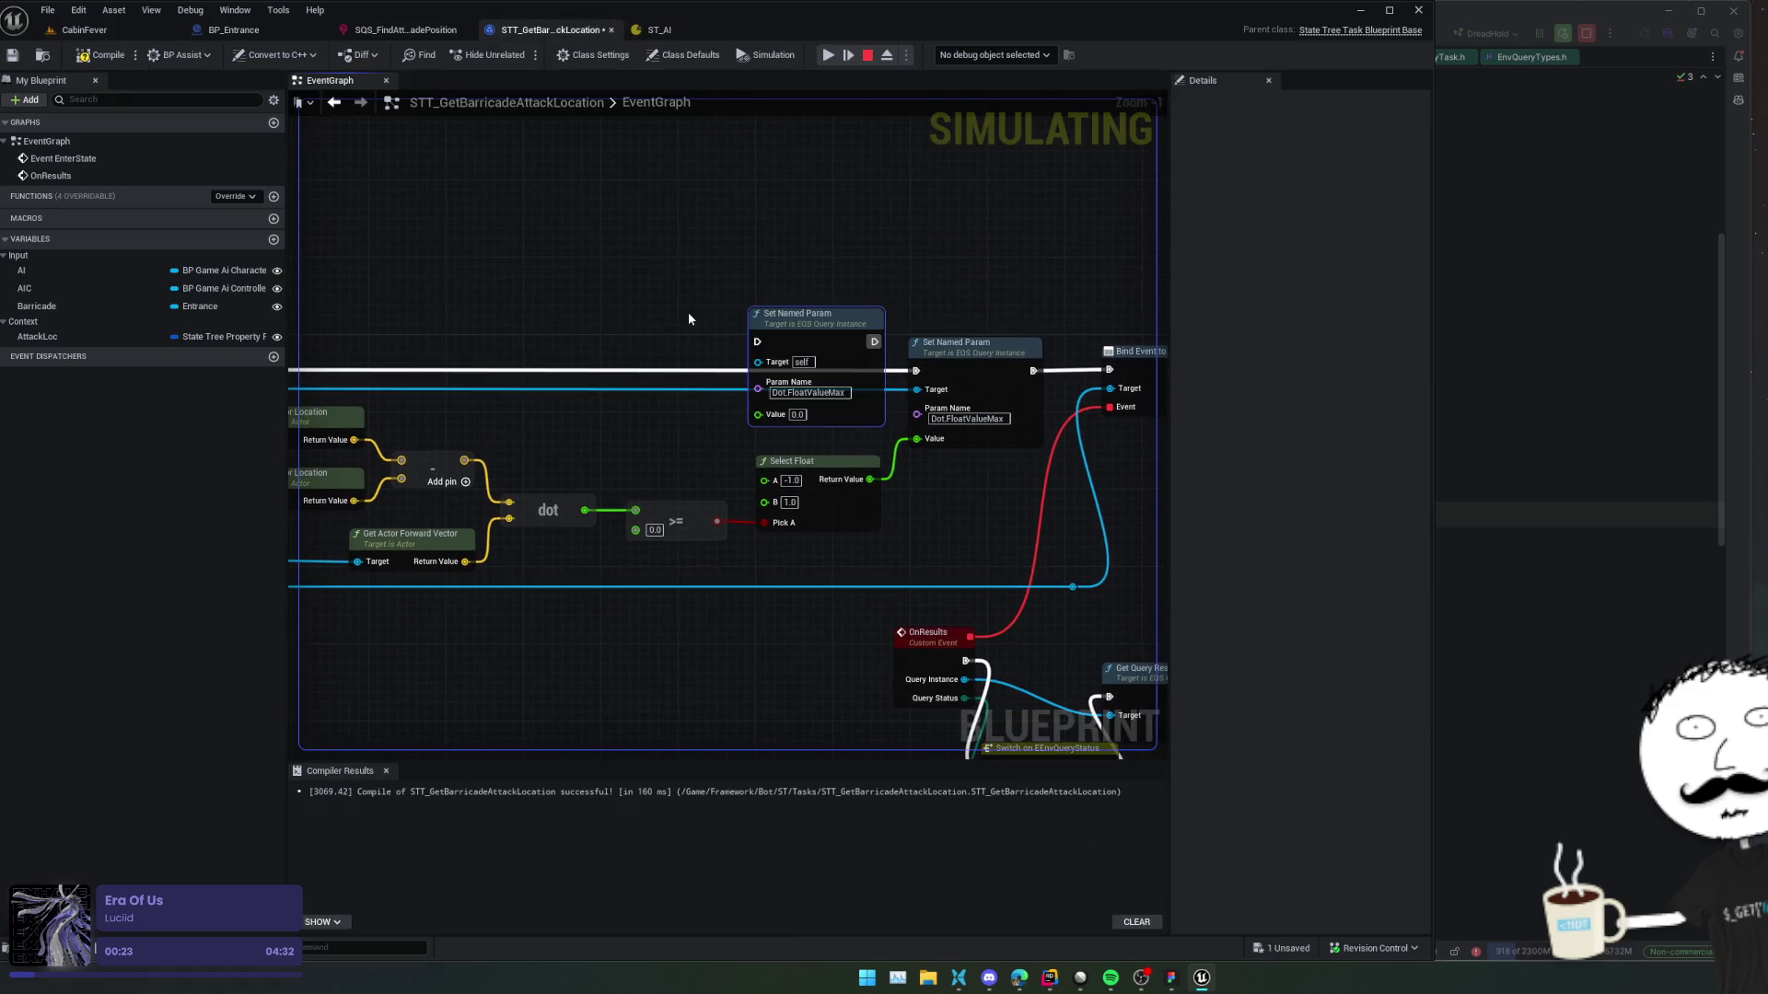
left_click_drag(915, 370, 757, 342)
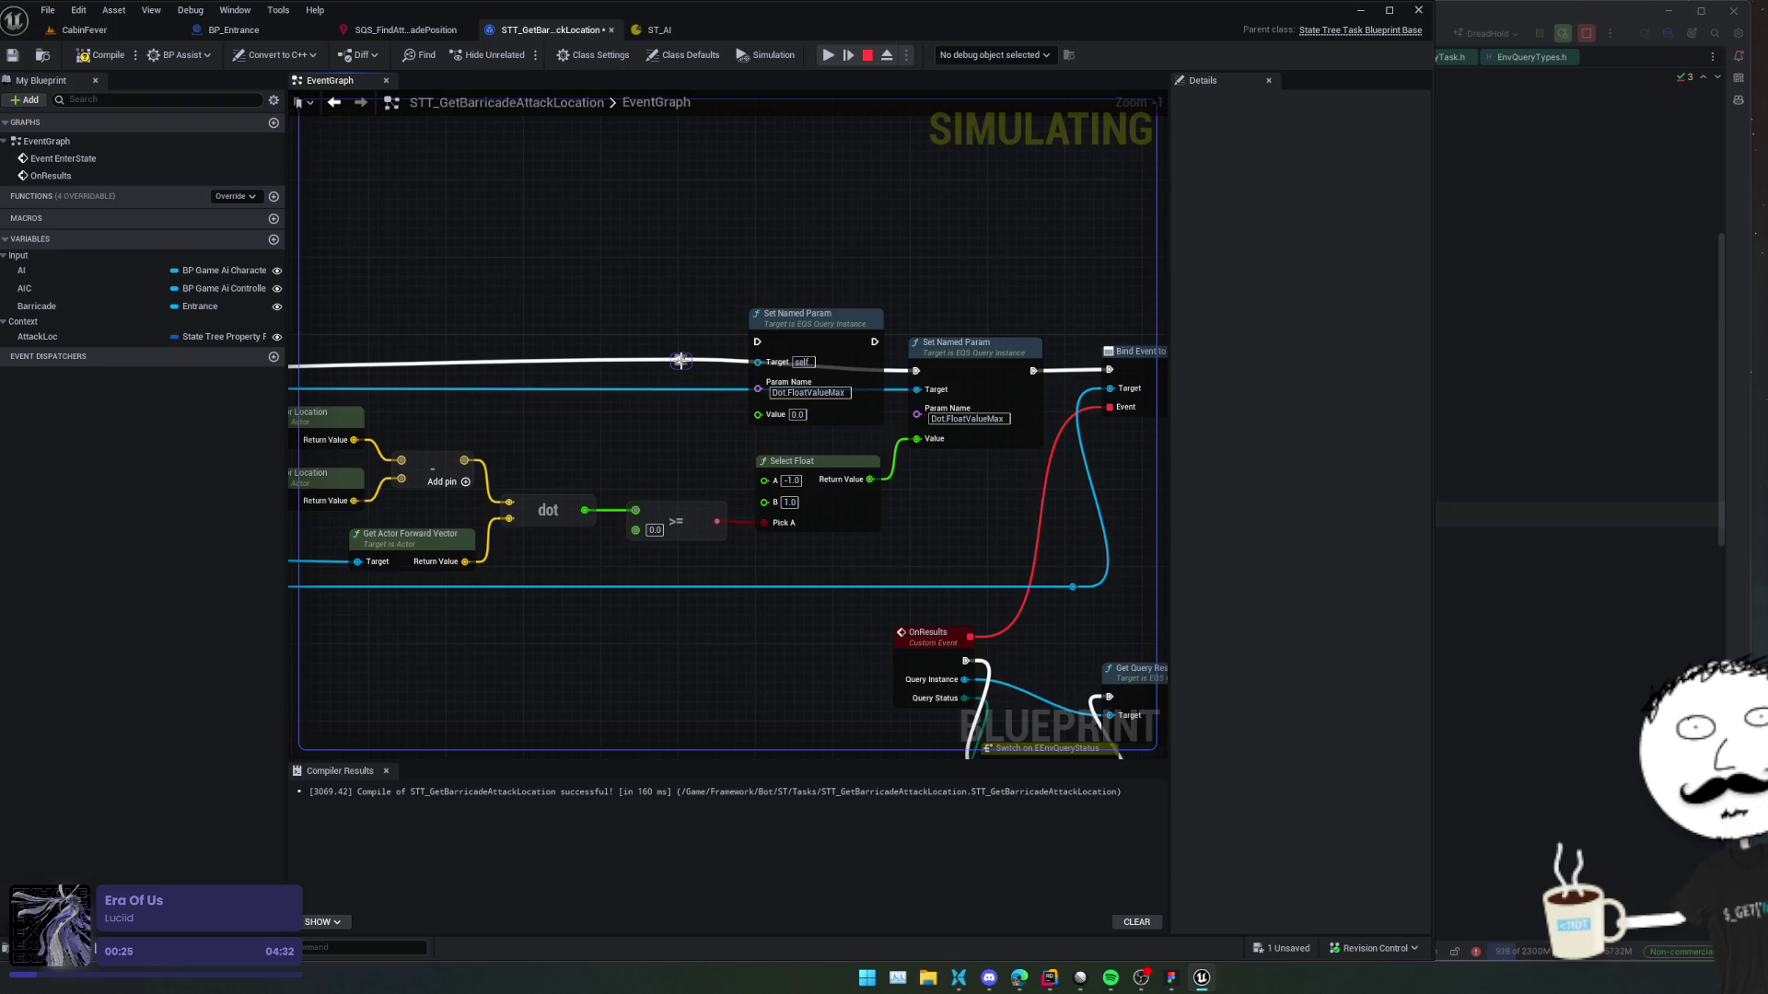
left_click_drag(873, 342, 916, 370)
left_click_drag(801, 314, 762, 285)
left_click(772, 363)
key("ctrl+v")
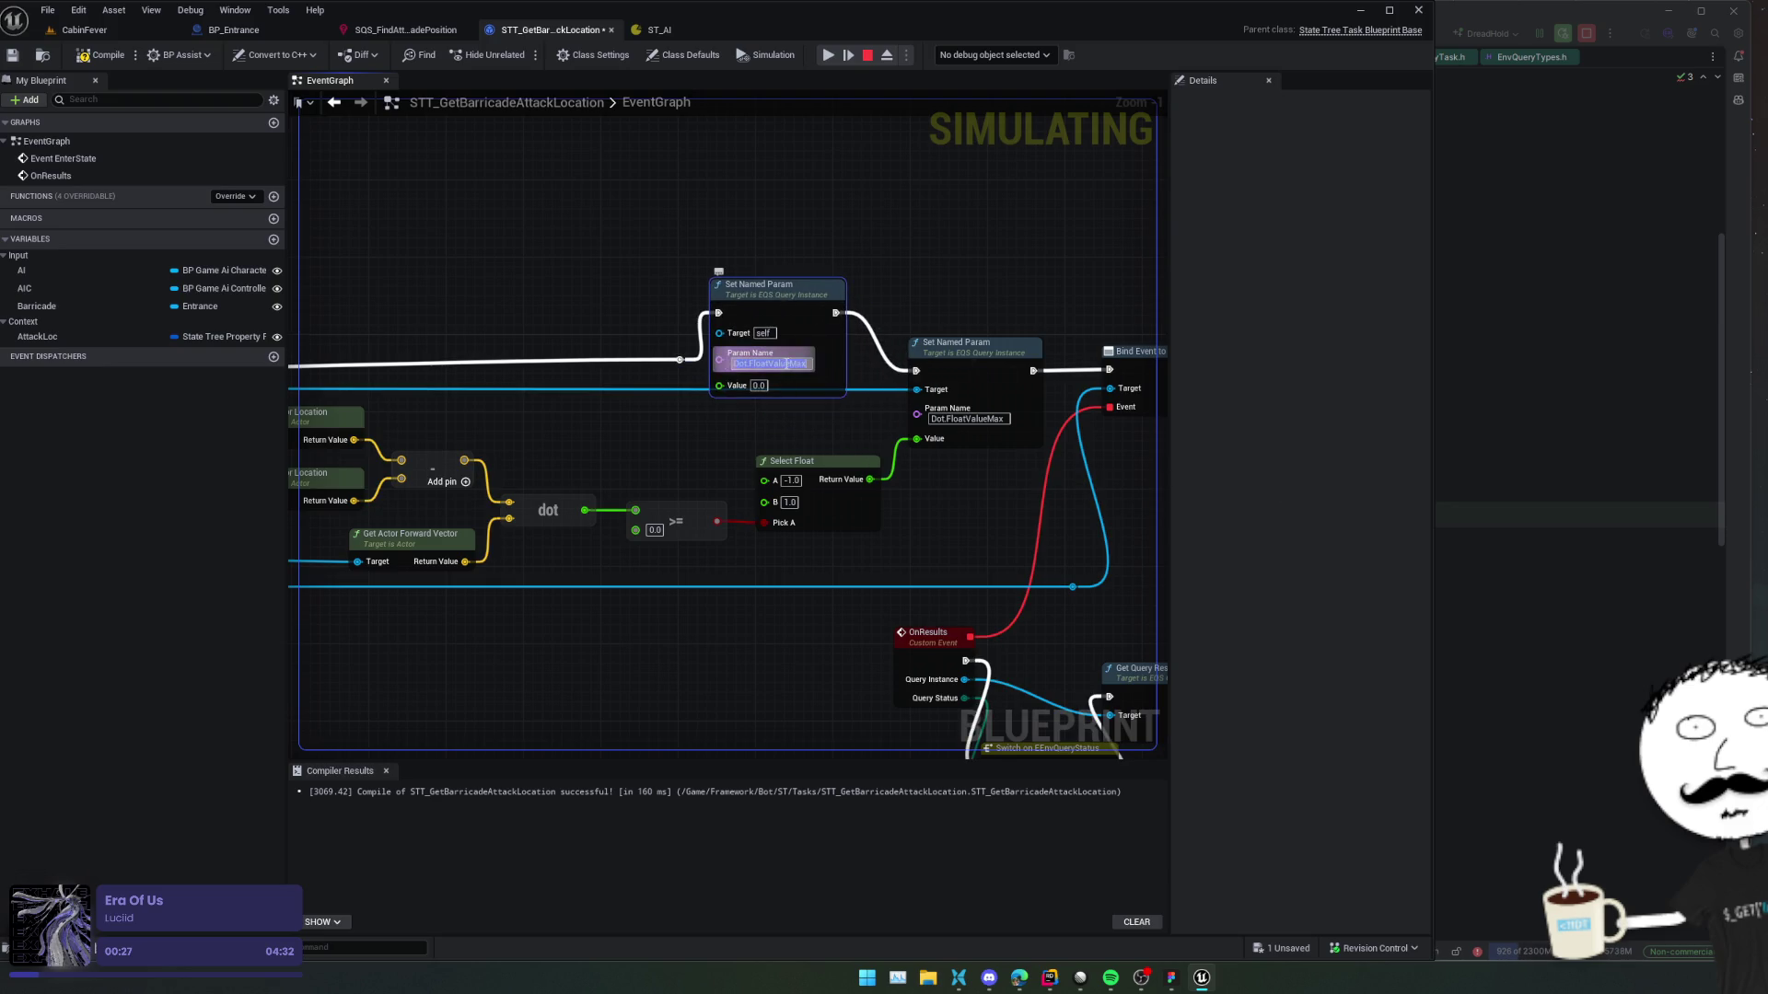
left_click(717, 414)
Copy Dot.FloatValueMin from the EQS query and set it as the new node's Param Name.
left_click(660, 30)
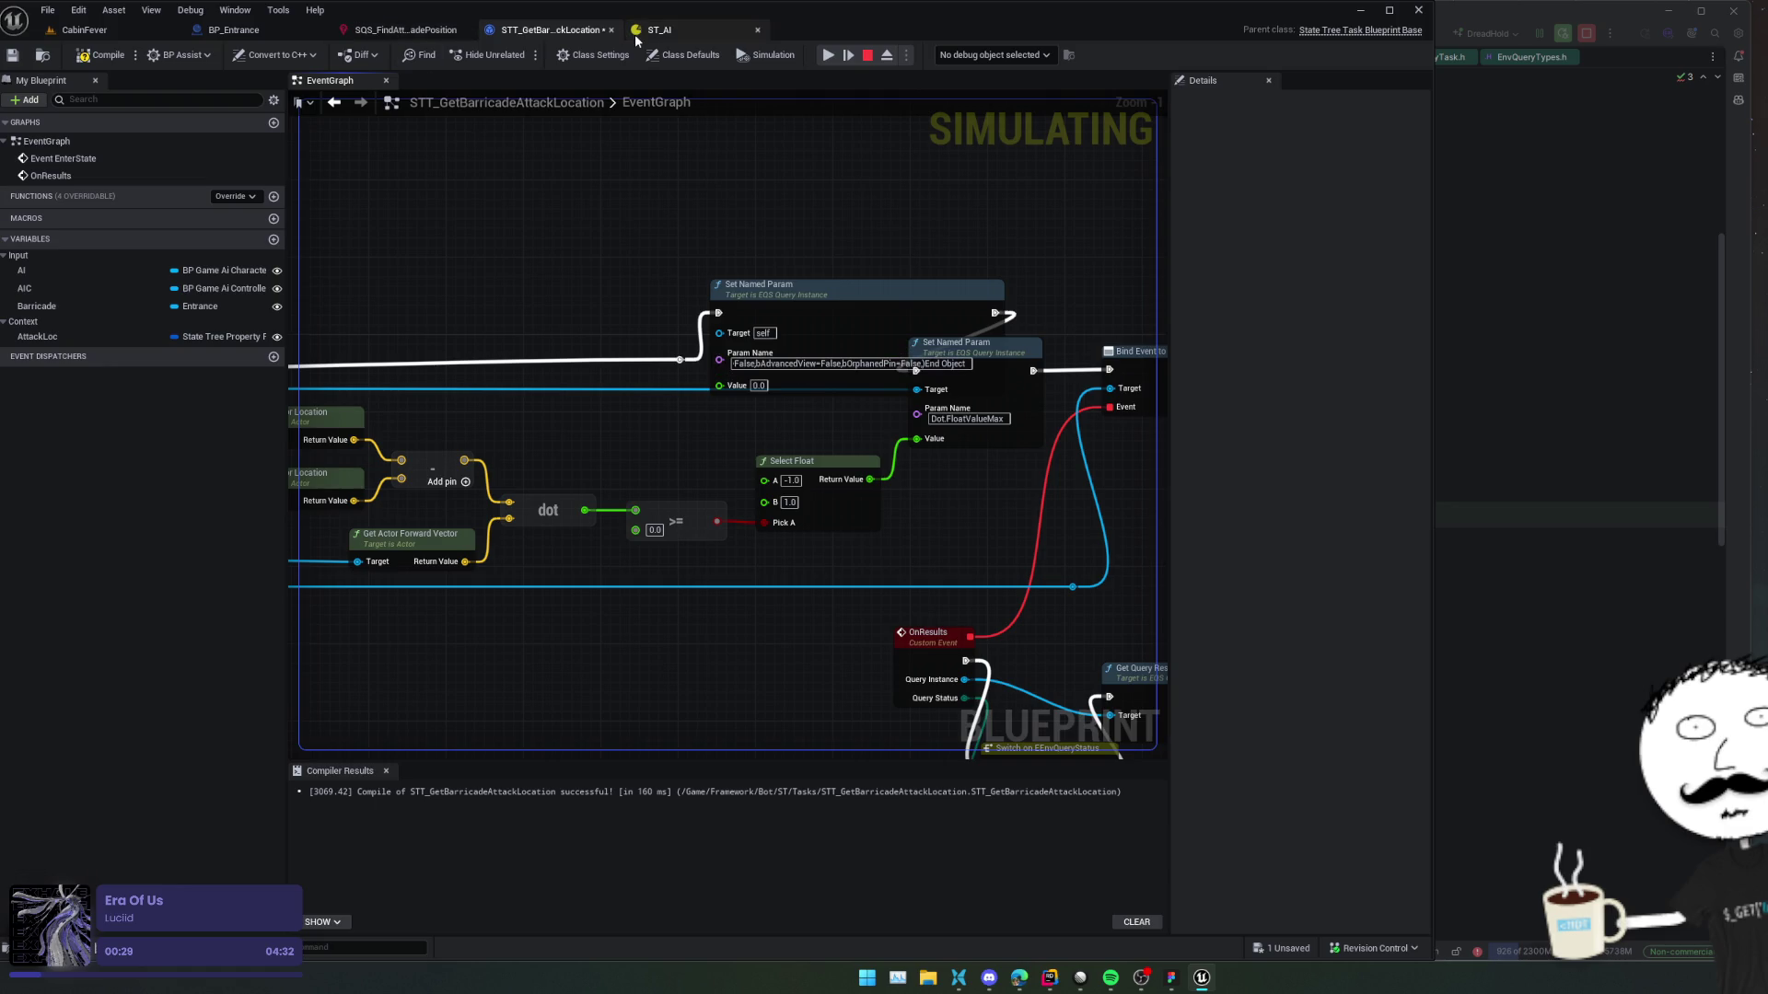
left_click(405, 30)
left_click(1122, 439)
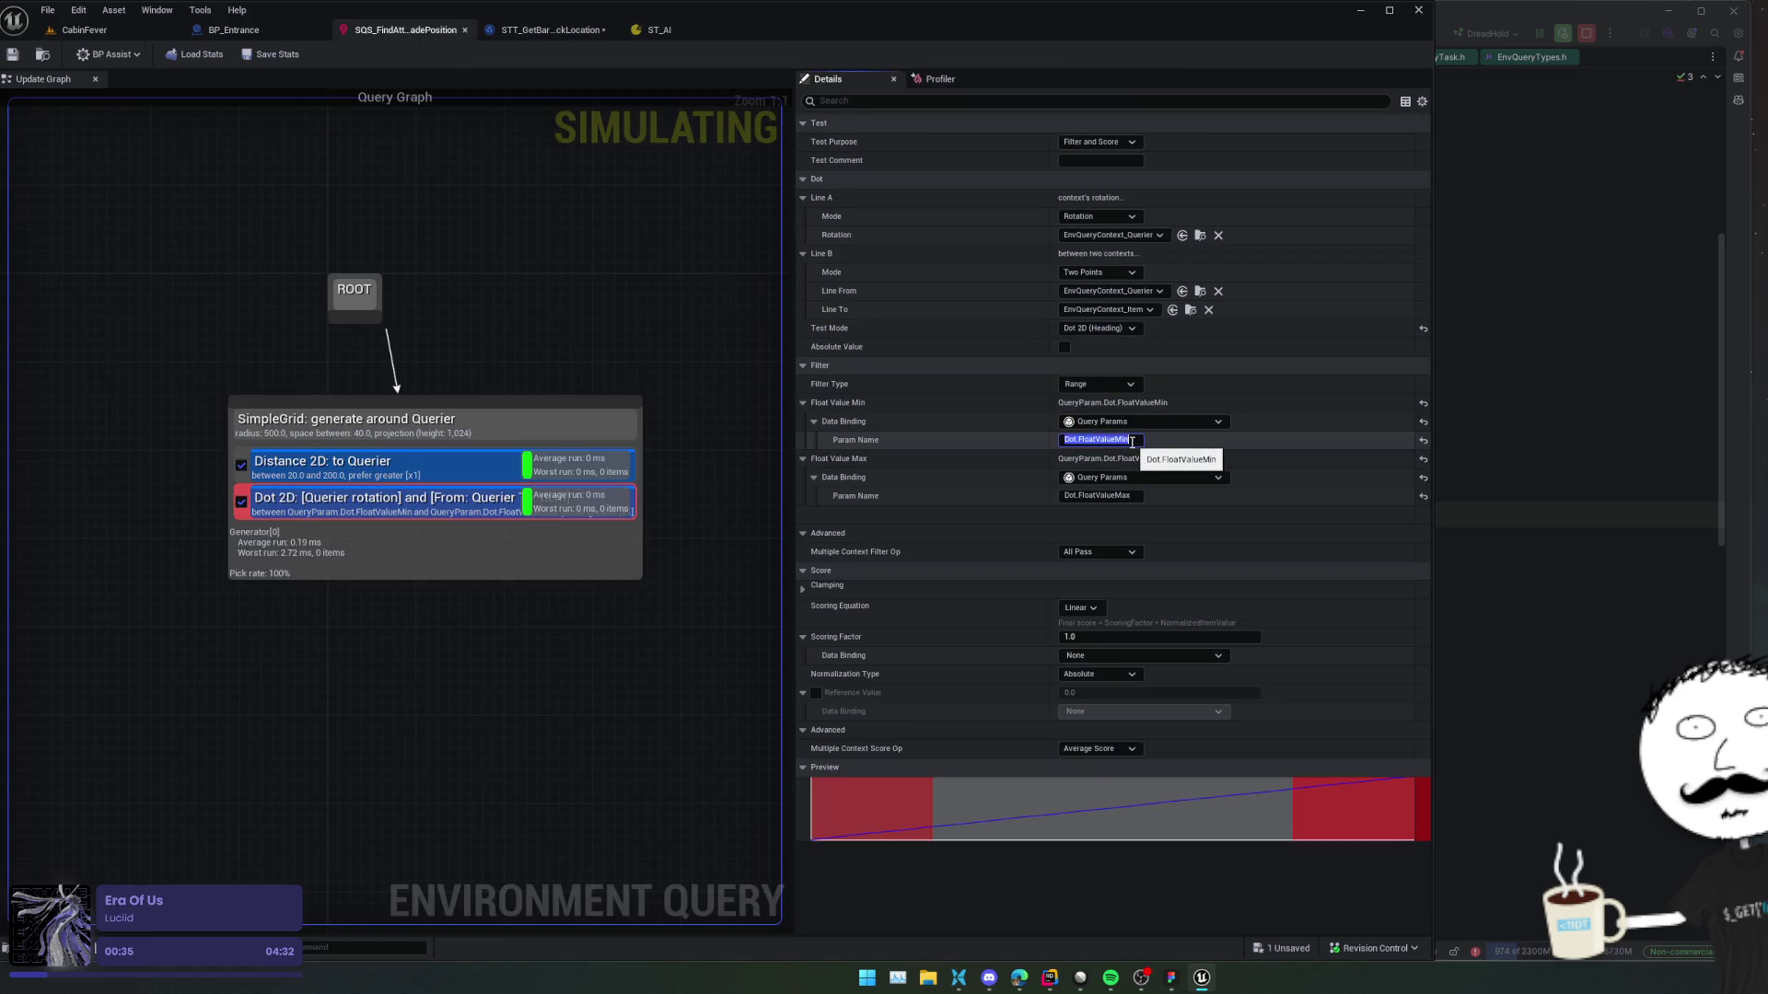
left_click(660, 30)
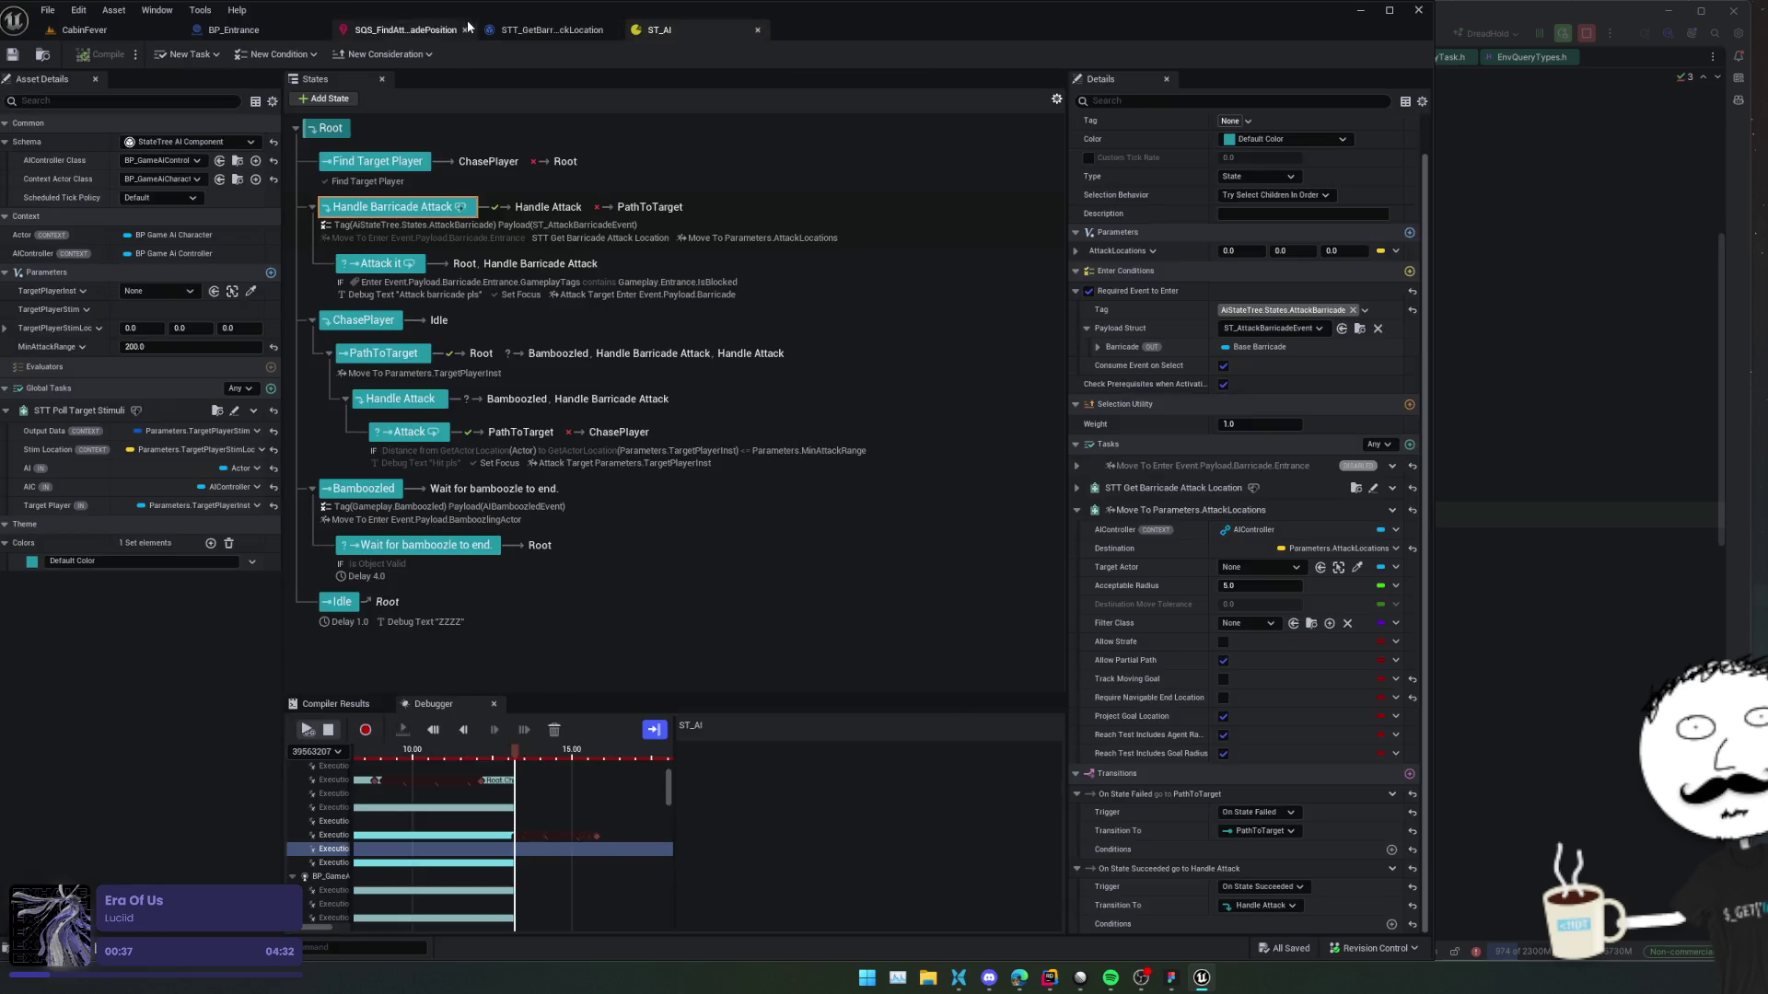
left_click(553, 30)
key("ctrl+a")
type("Dot.FloatValueMin")
key("Return")
mouse_move(786, 293)
left_mouse_down()
mouse_move(766, 283)
mouse_move(785, 283)
mouse_move(722, 311)
left_mouse_up()
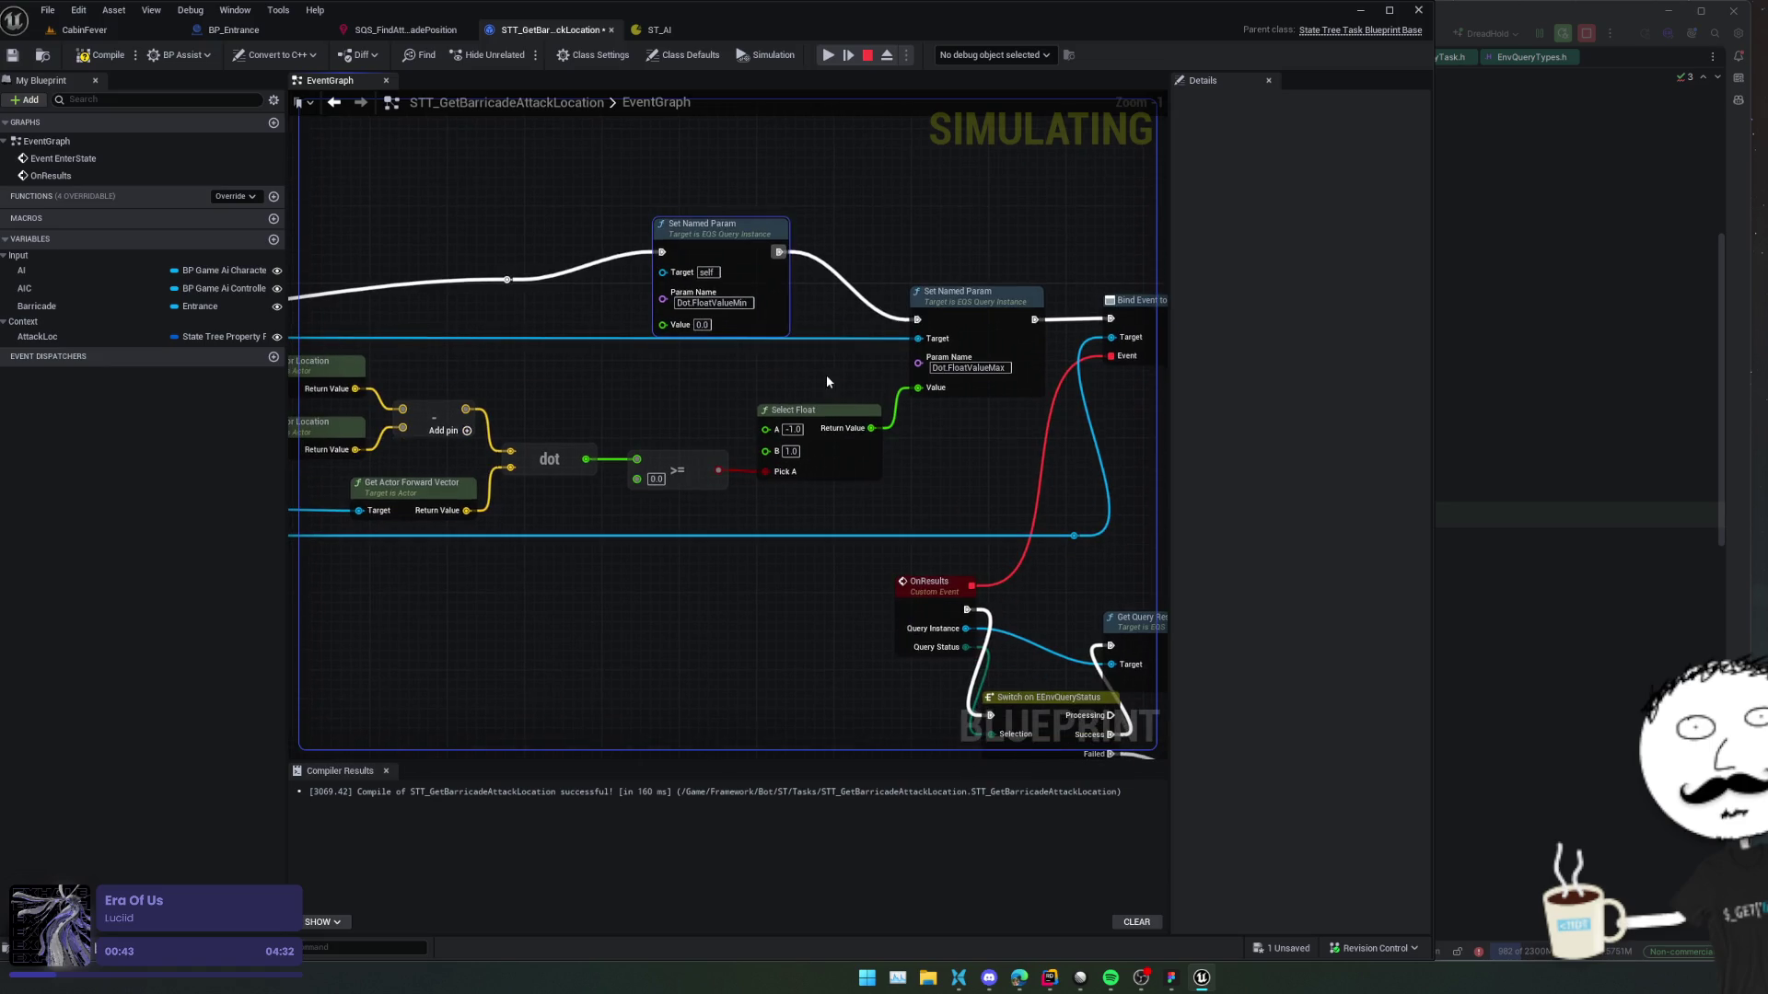
Duplicate the Select Float node, wiring it to Dot.FloatValueMin's Value and the >= result to Pick A.
mouse_move(997, 444)
left_mouse_down()
mouse_move(959, 454)
mouse_move(1038, 445)
mouse_move(958, 446)
mouse_move(1002, 464)
mouse_move(970, 482)
mouse_move(1007, 555)
left_mouse_up()
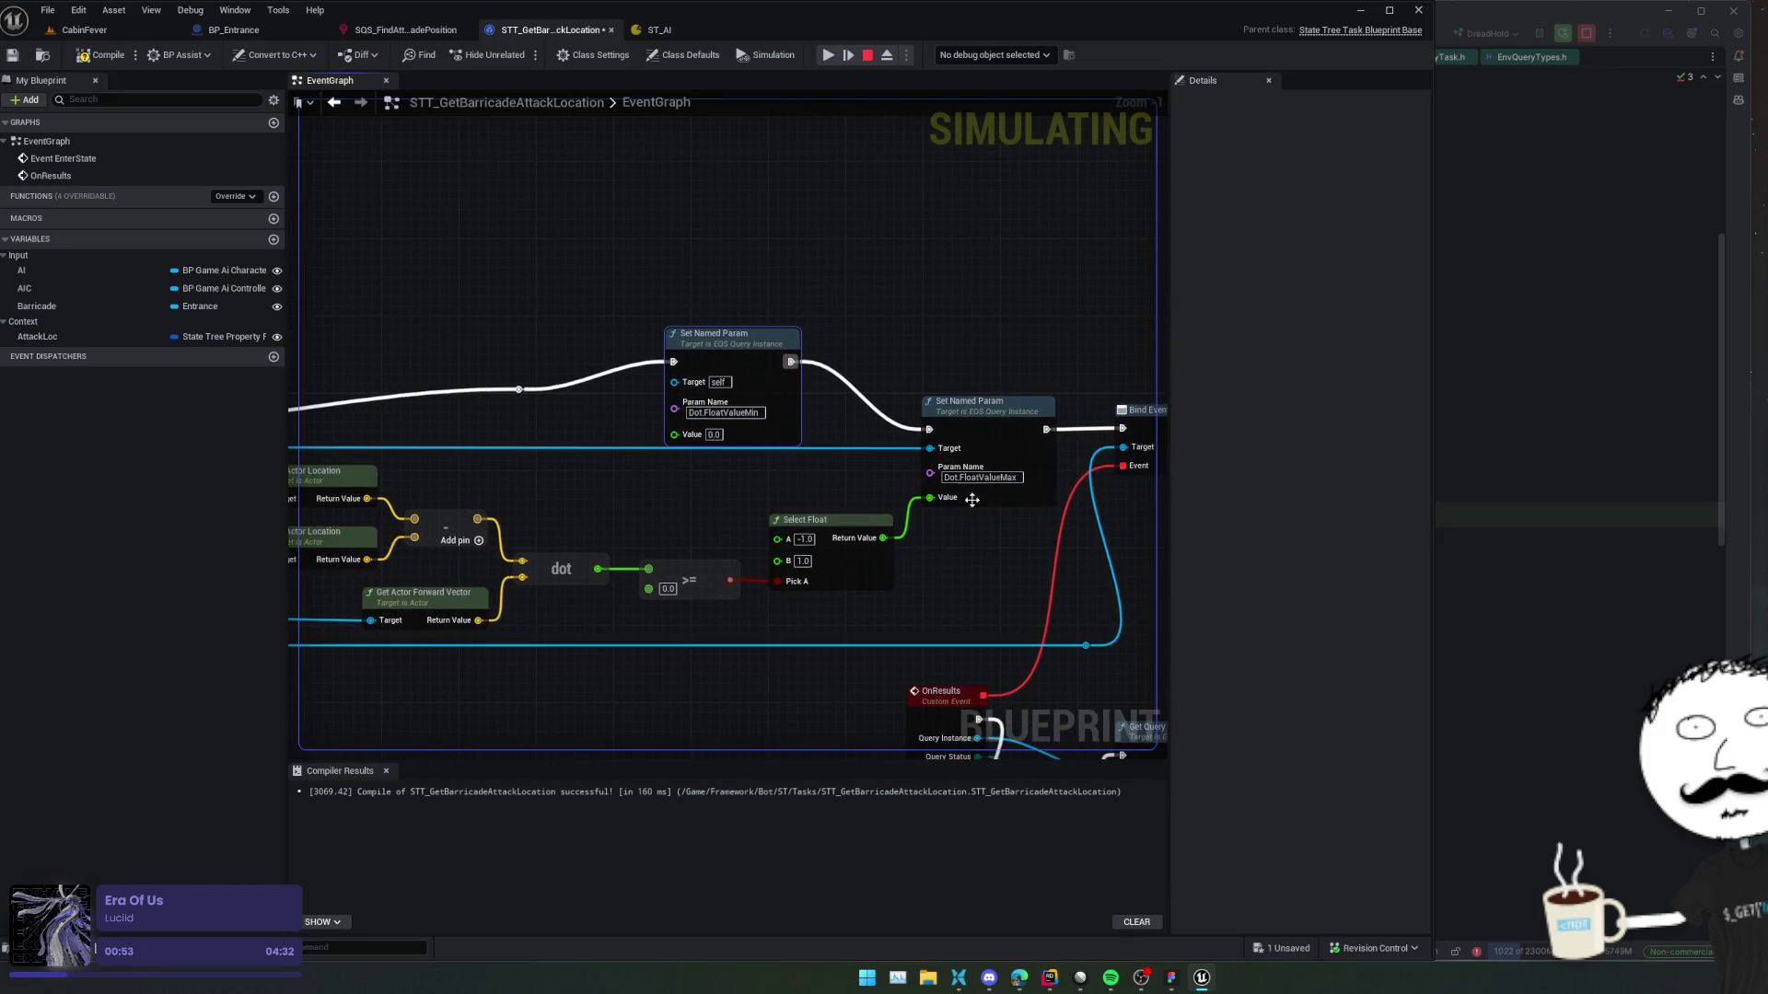
left_click_drag(825, 479, 866, 479)
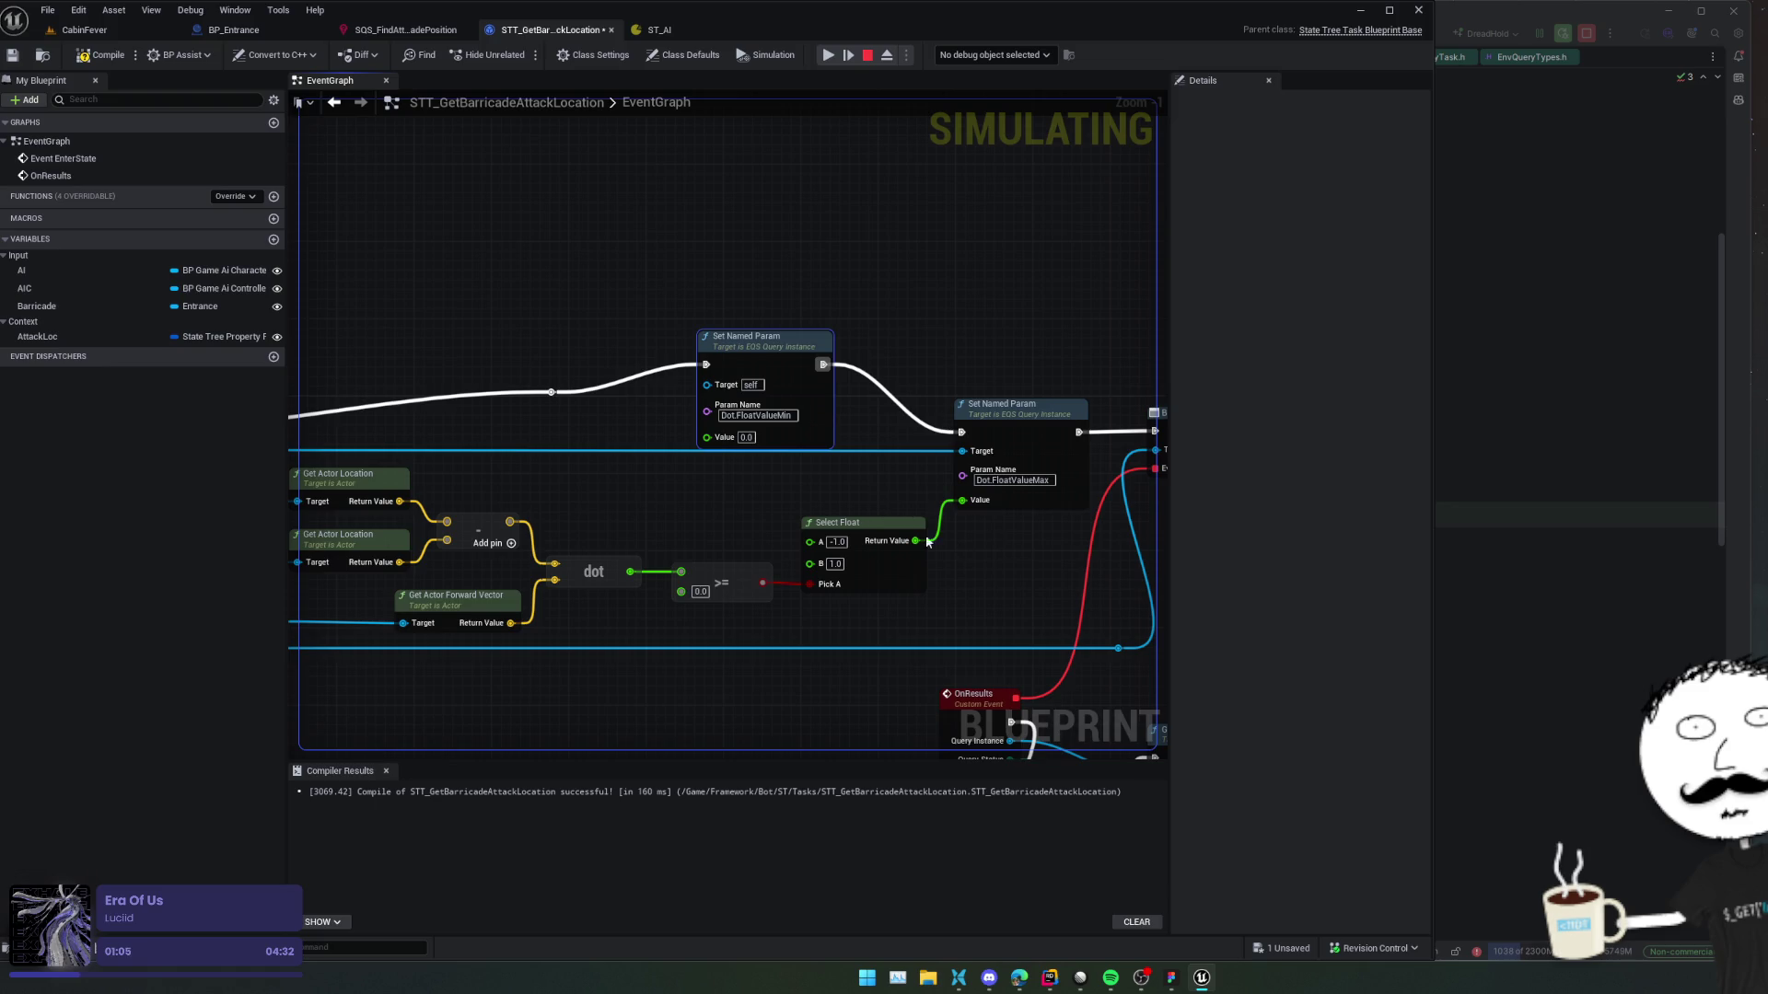
left_click(835, 523)
key("ctrl+c")
key("ctrl+v")
left_click_drag(772, 498, 727, 444)
left_click_drag(746, 534, 765, 515)
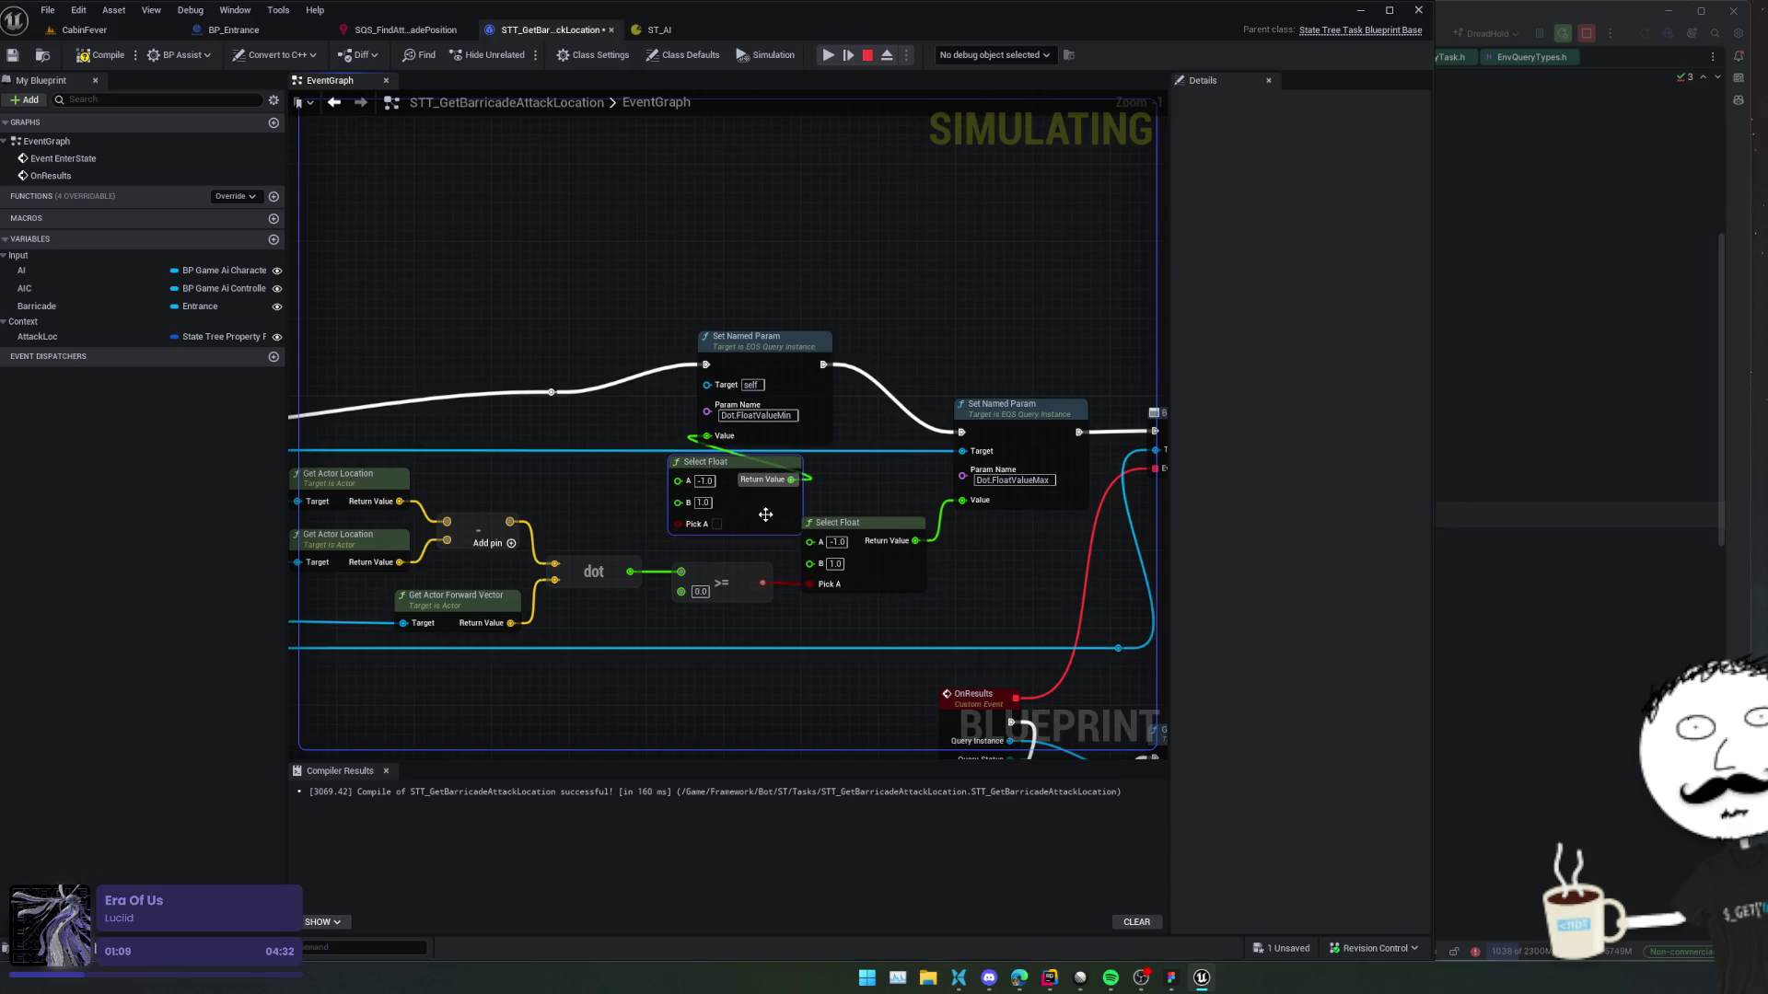
left_click_drag(811, 586, 726, 526)
Set the new Select Float's A value to -180.0.
left_click(752, 483)
type("-1.0")
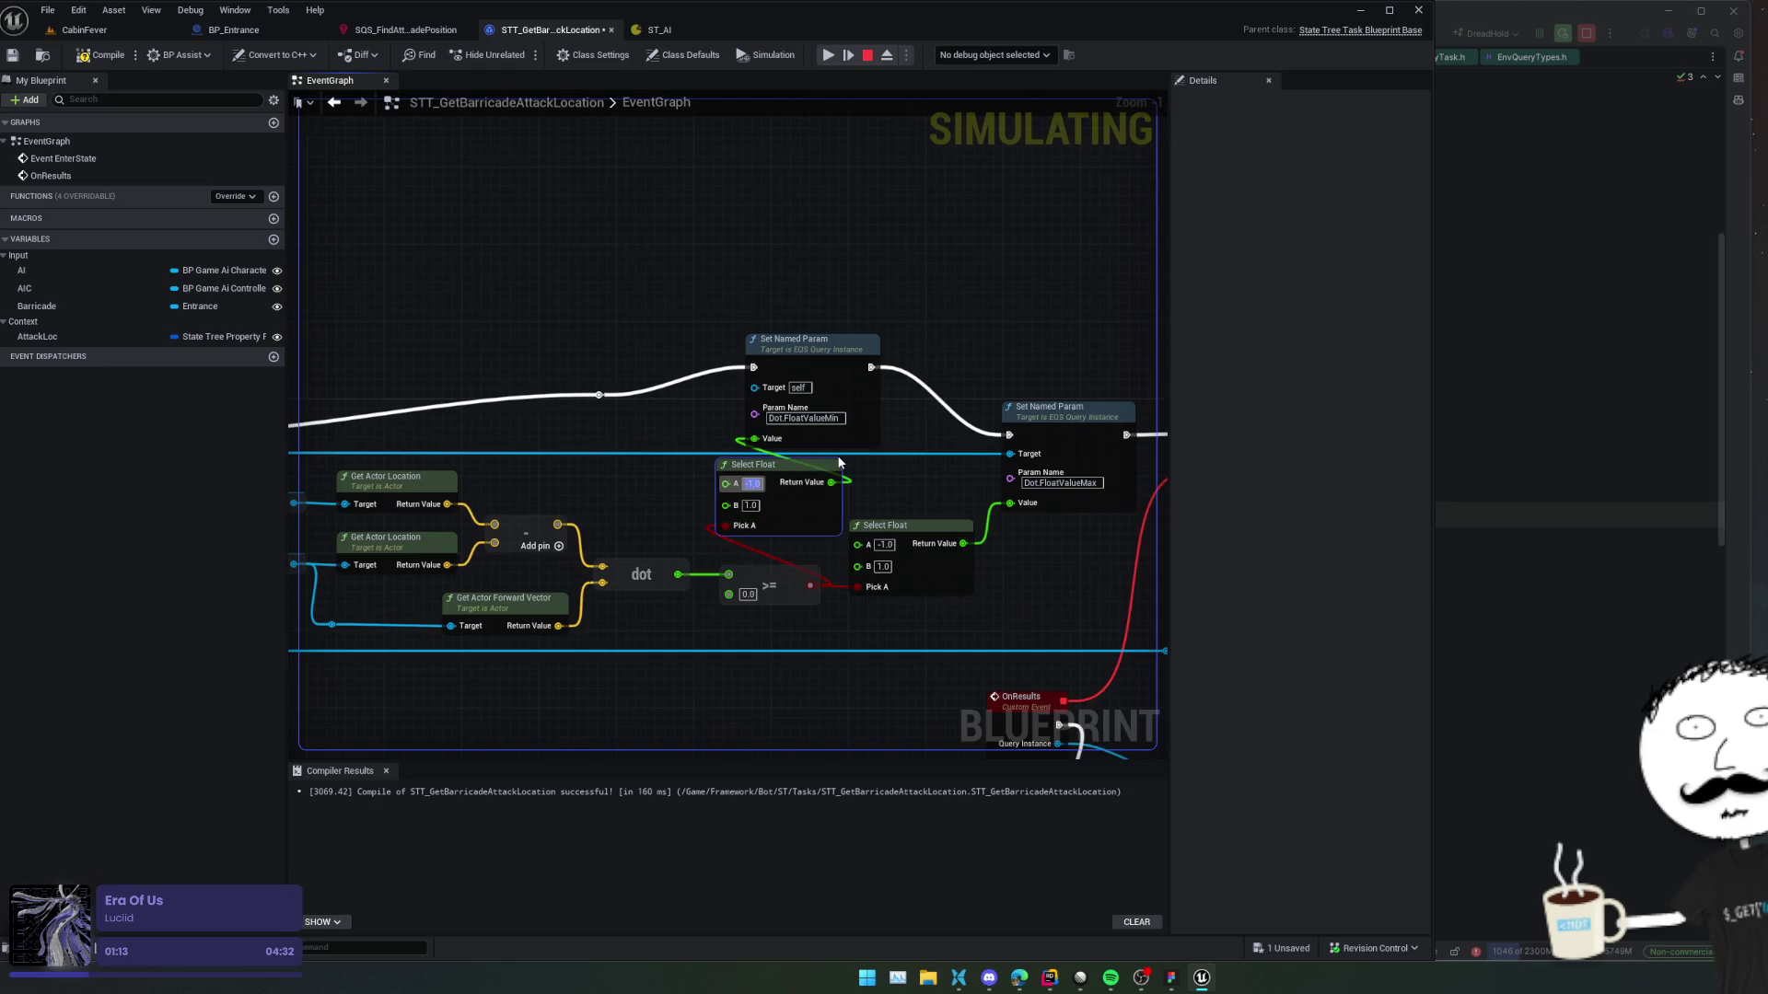
type("-180")
key("Return")
left_click(884, 523)
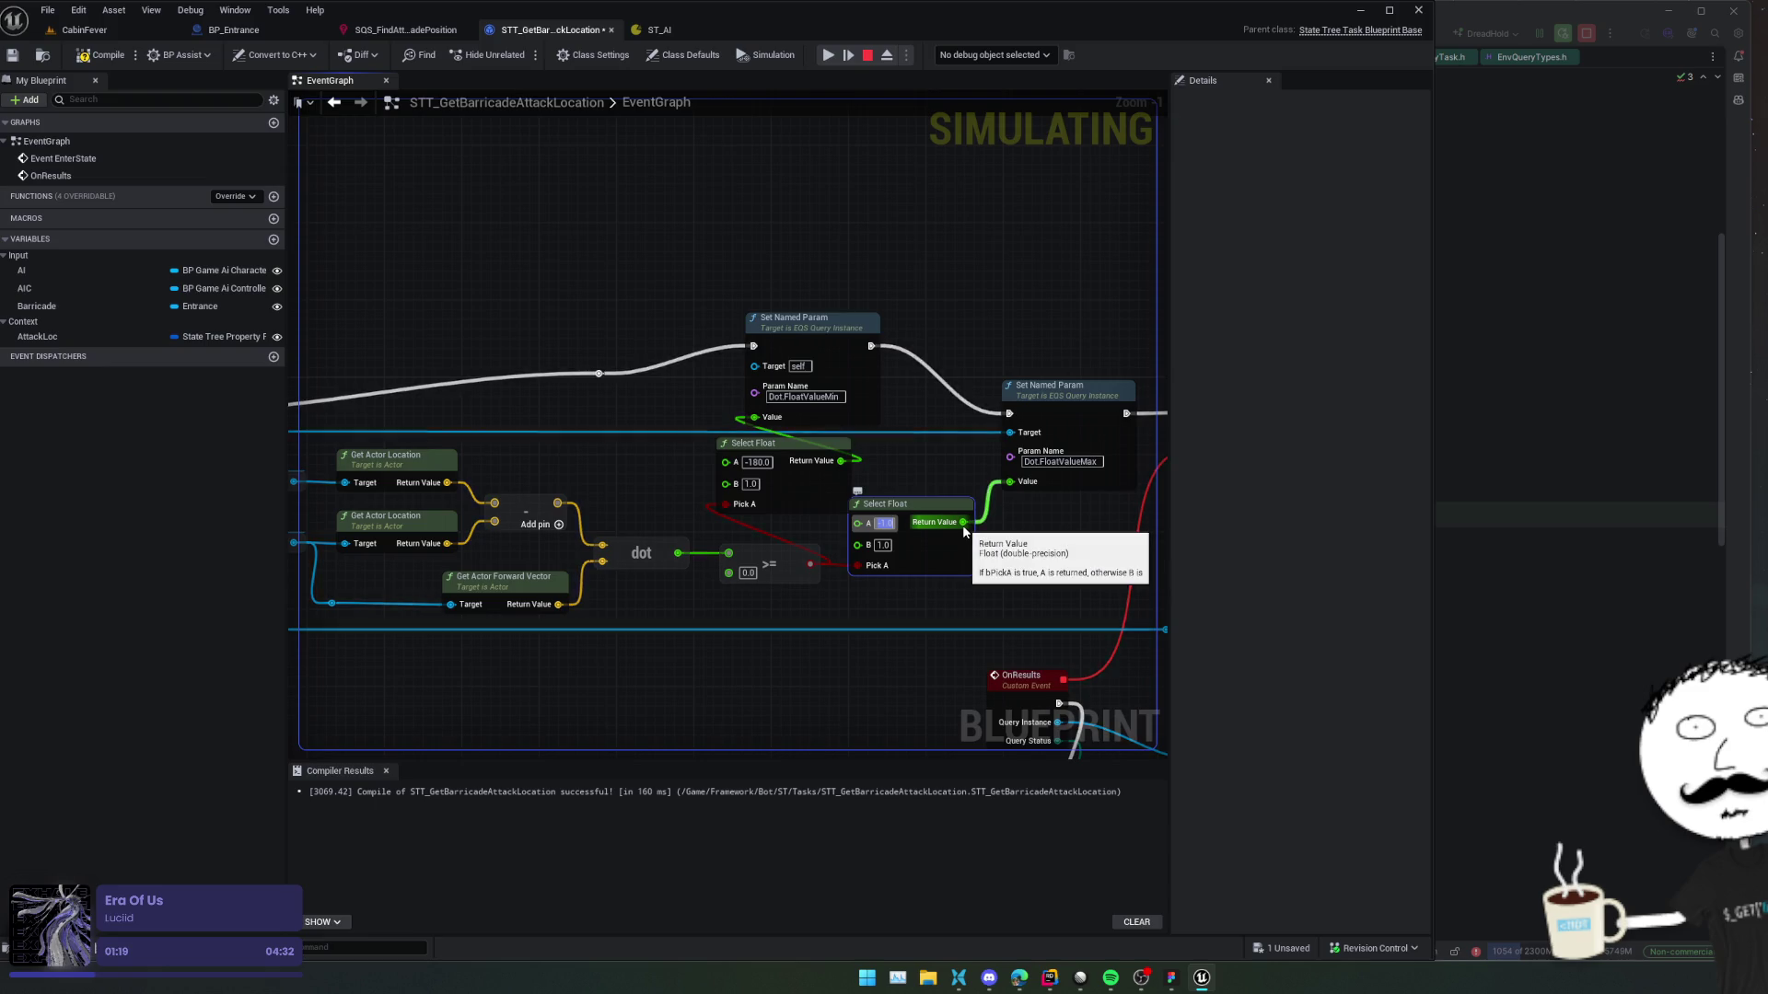